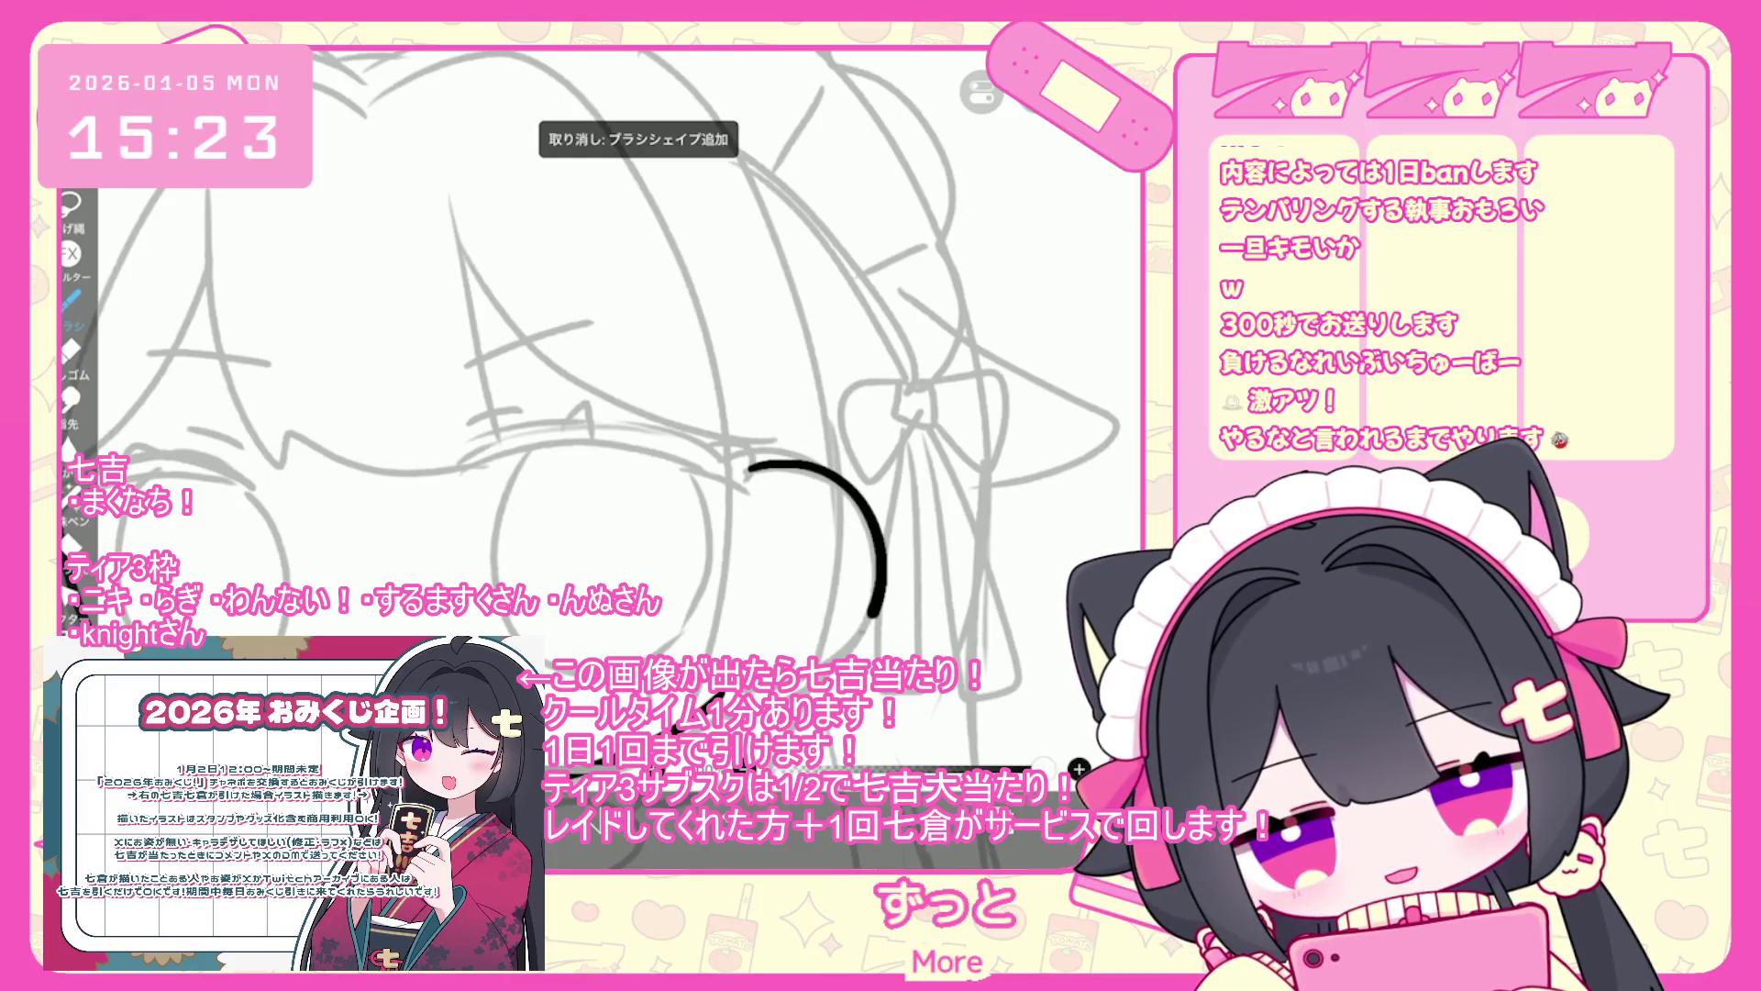
- Draw a curved stroke along the right cheek, then undo the misplaced strokes
{"action": "scroll", "coordinate": [605, 413], "scroll_direction": "down", "scroll_amount": 5}
{"action": "scroll", "coordinate": [606, 413], "scroll_direction": "up", "scroll_amount": 5}
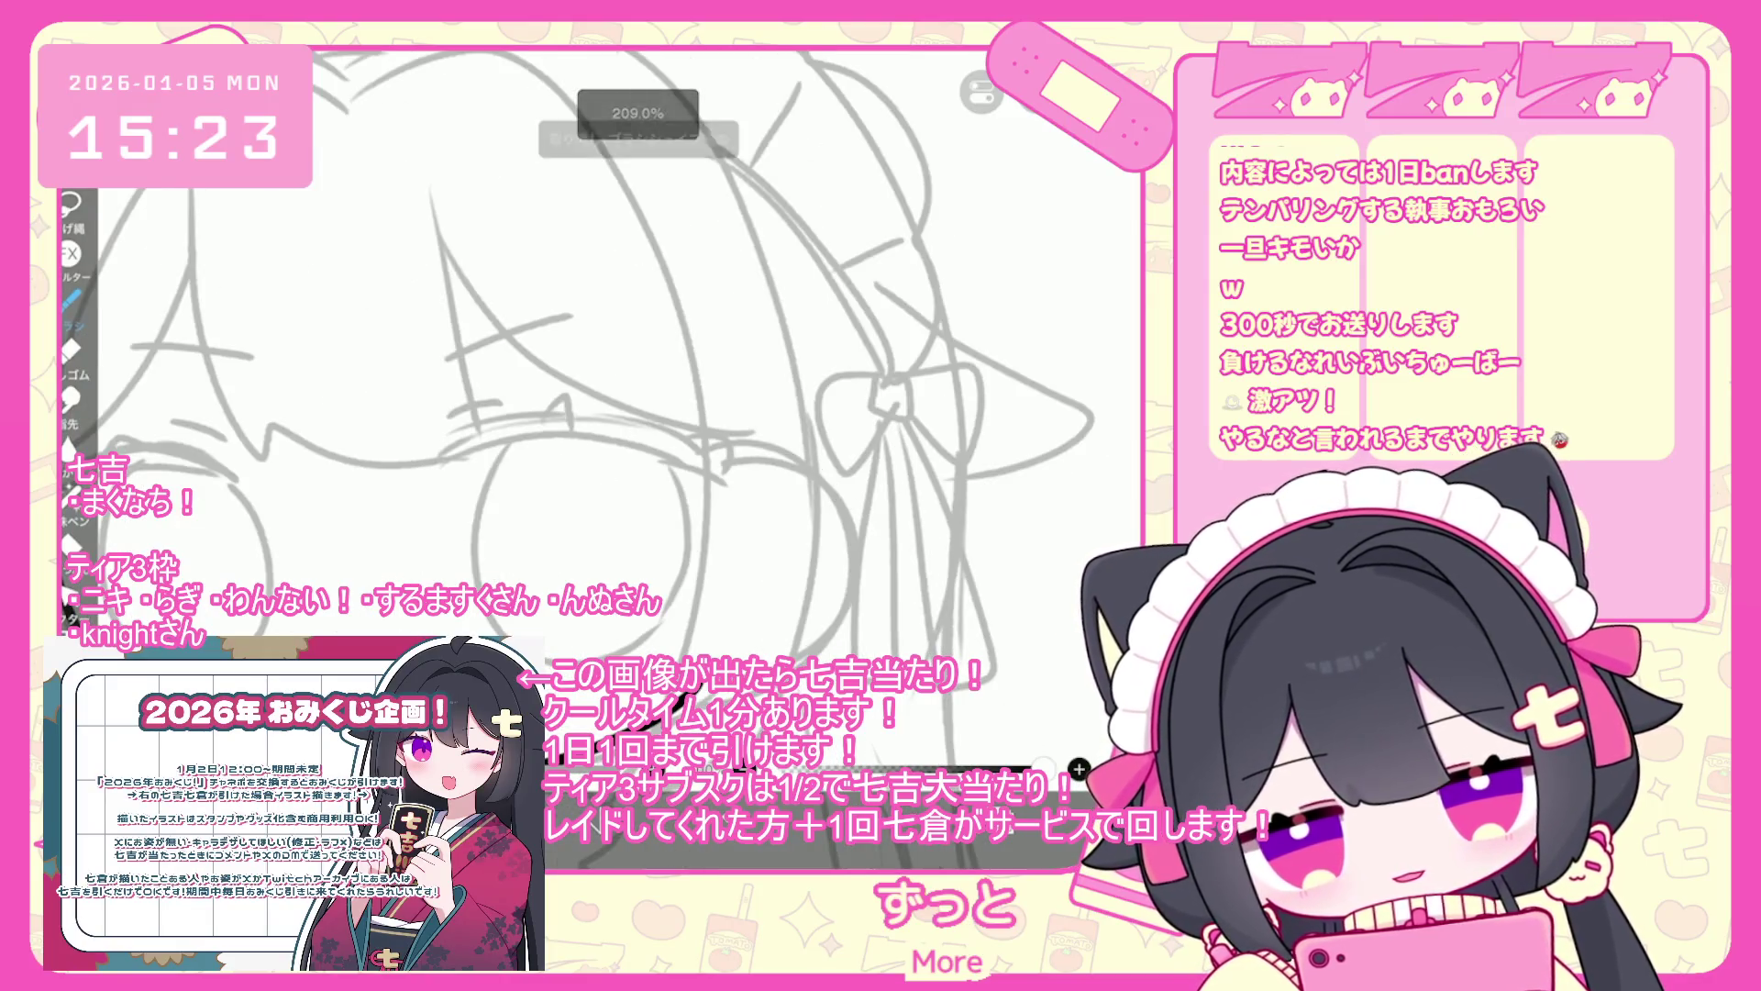
{"action": "left_click_drag", "start_coordinate": [725, 457], "coordinate": [821, 653]}
{"action": "scroll", "coordinate": [605, 413], "scroll_direction": "up", "scroll_amount": 3}
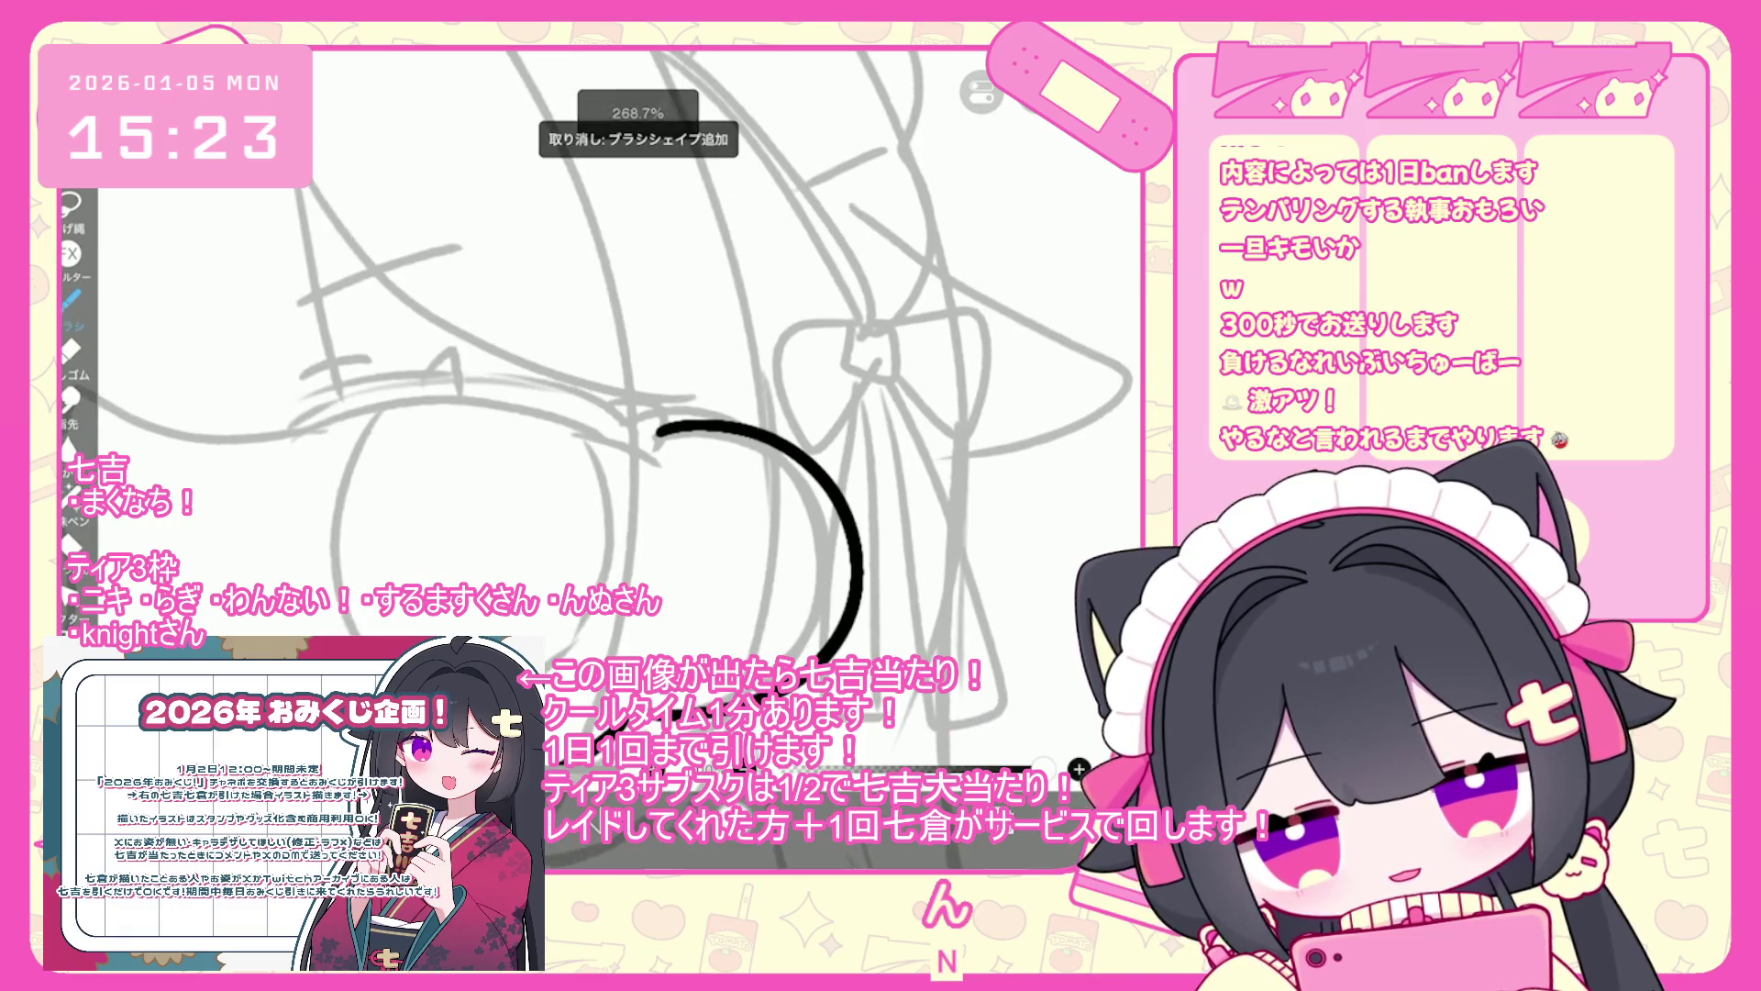
{"action": "key", "text": "ctrl+z"}
{"action": "key", "text": "ctrl+z"}
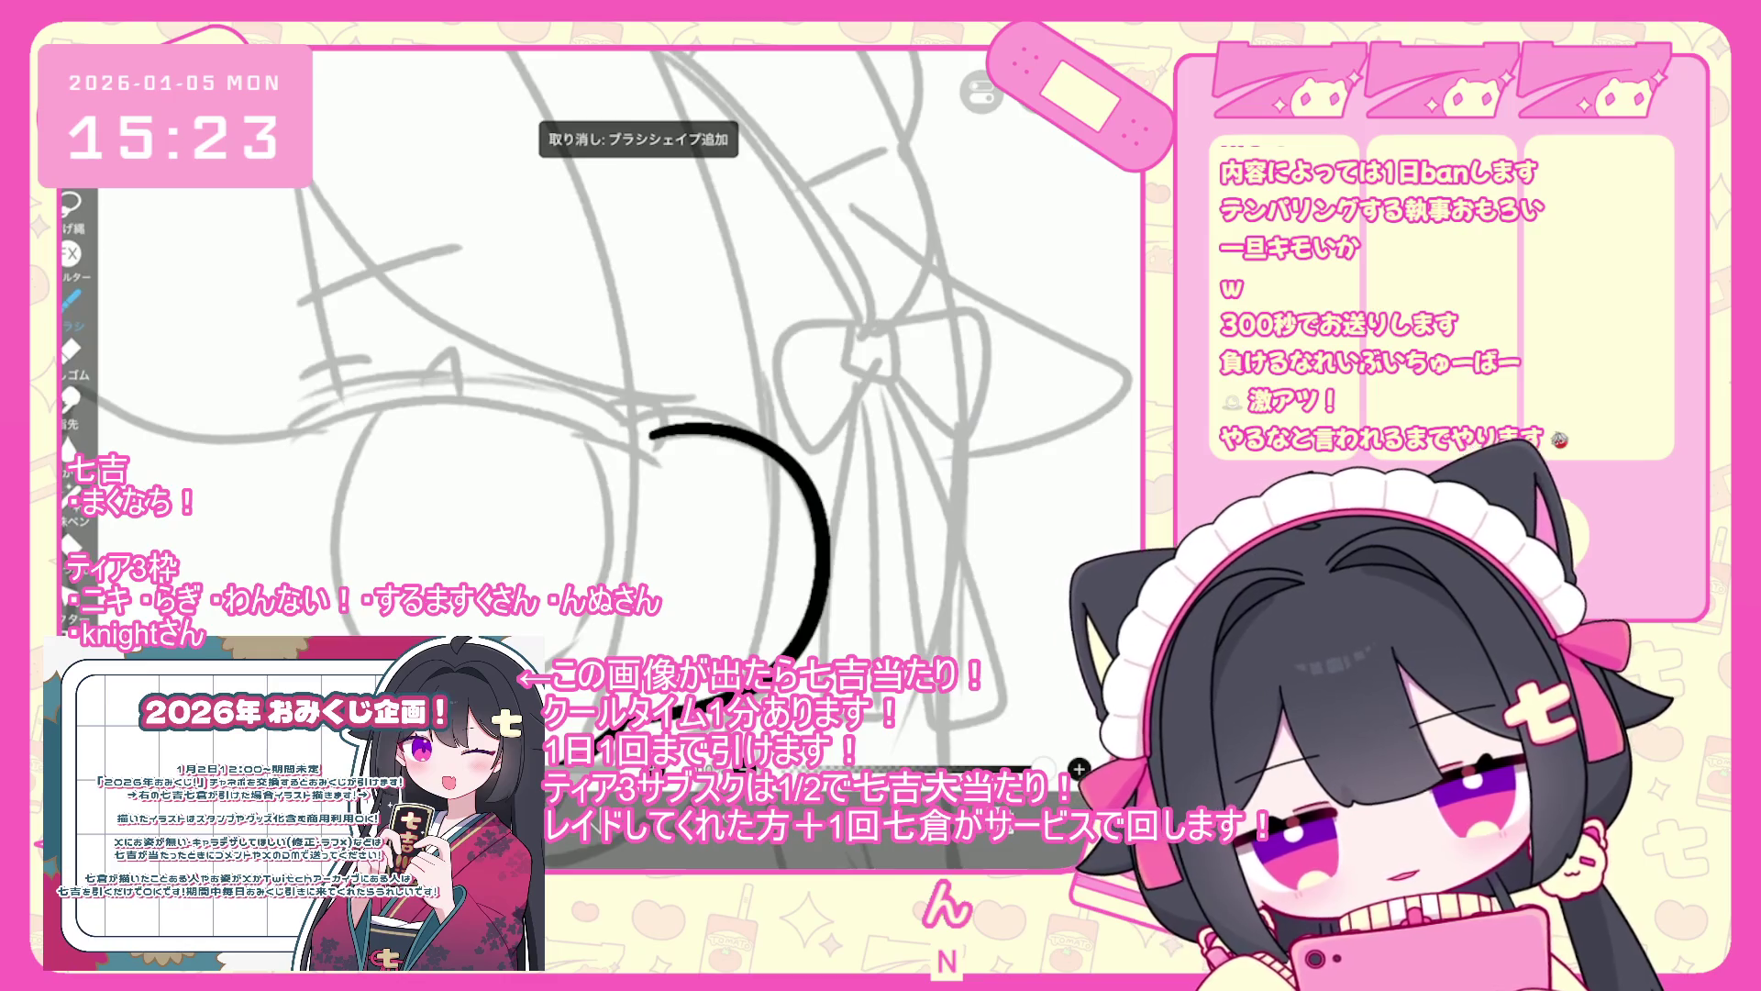
{"action": "scroll", "coordinate": [605, 413], "scroll_direction": "down", "scroll_amount": 5}
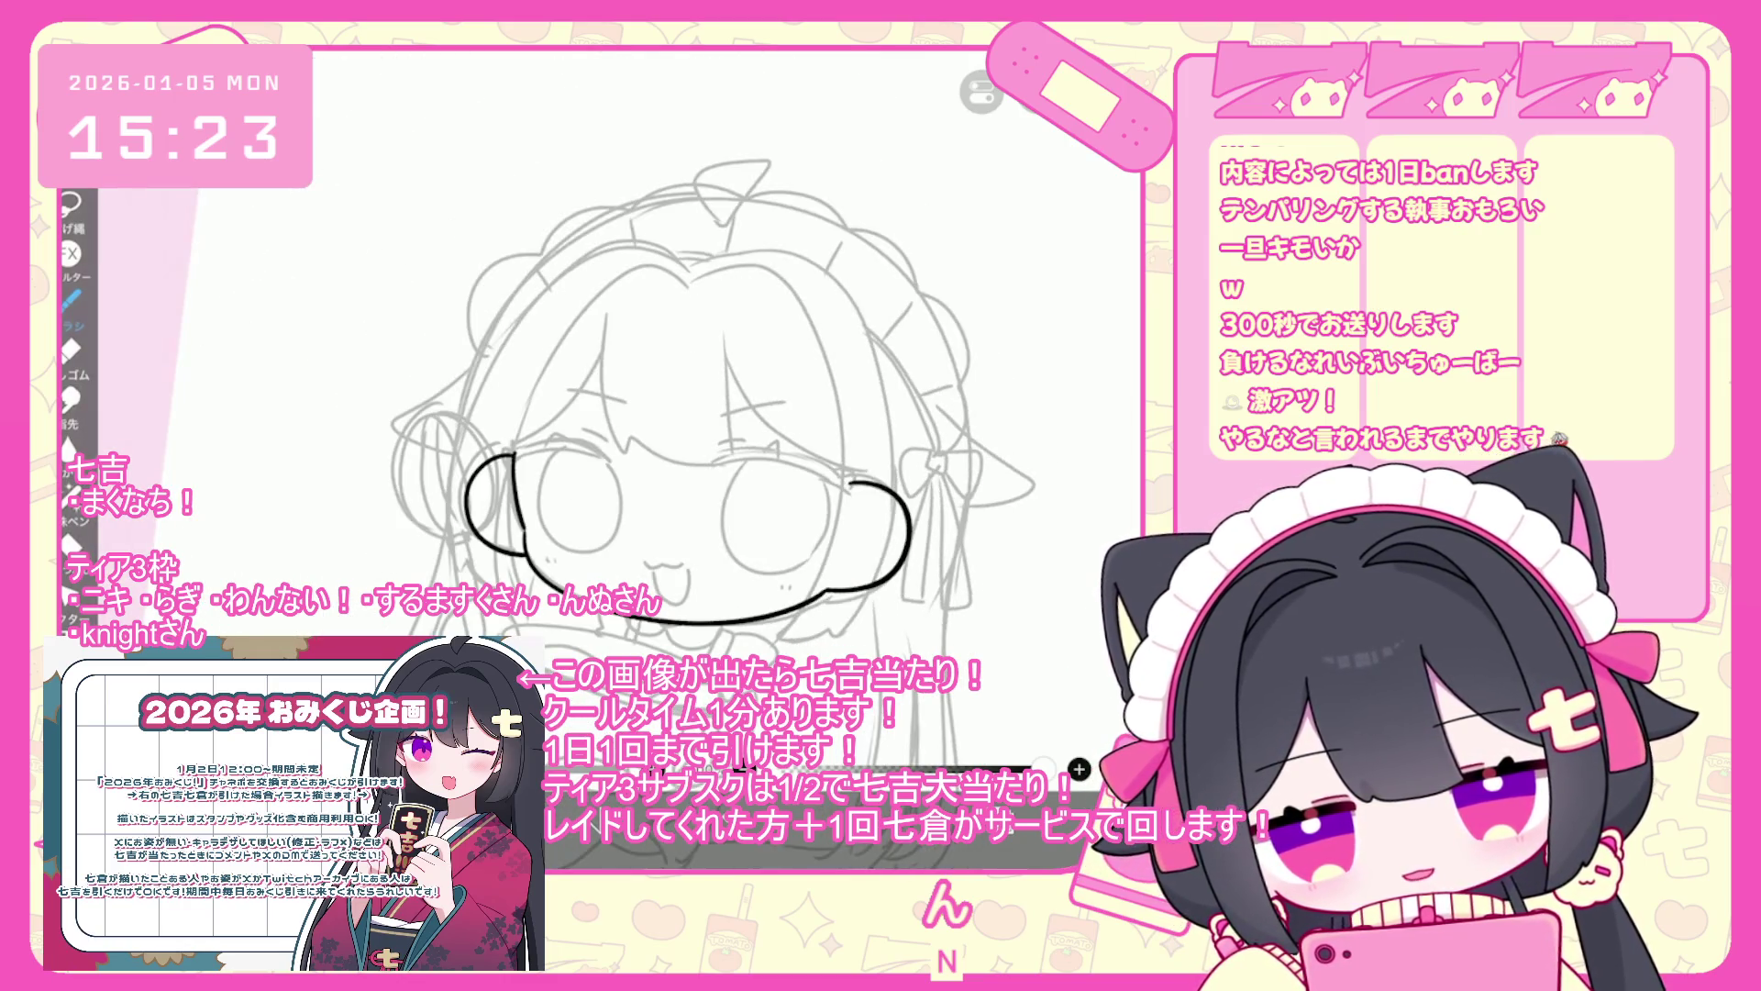
{"action": "scroll", "coordinate": [606, 412], "scroll_direction": "up", "scroll_amount": 5}
{"action": "key", "text": "ctrl+z"}
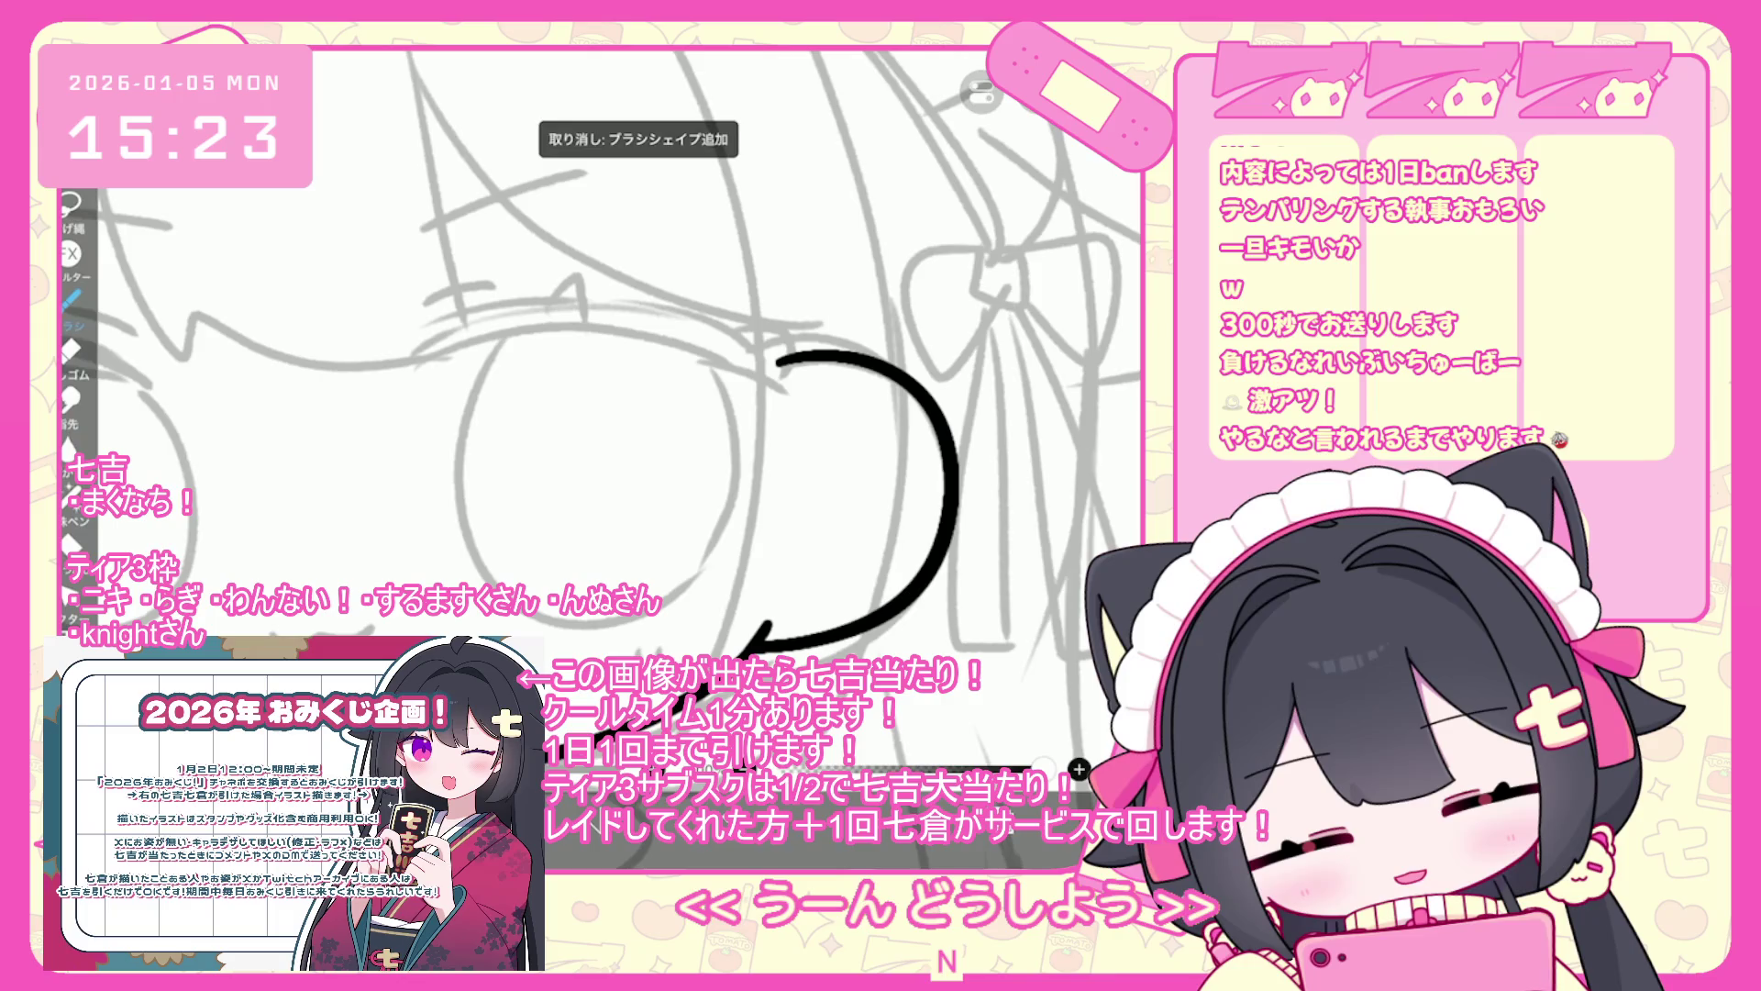
- Extend the cheek curve down and left, and discard a trial stroke on the face's left side
{"action": "left_click_drag", "start_coordinate": [771, 642], "coordinate": [702, 675]}
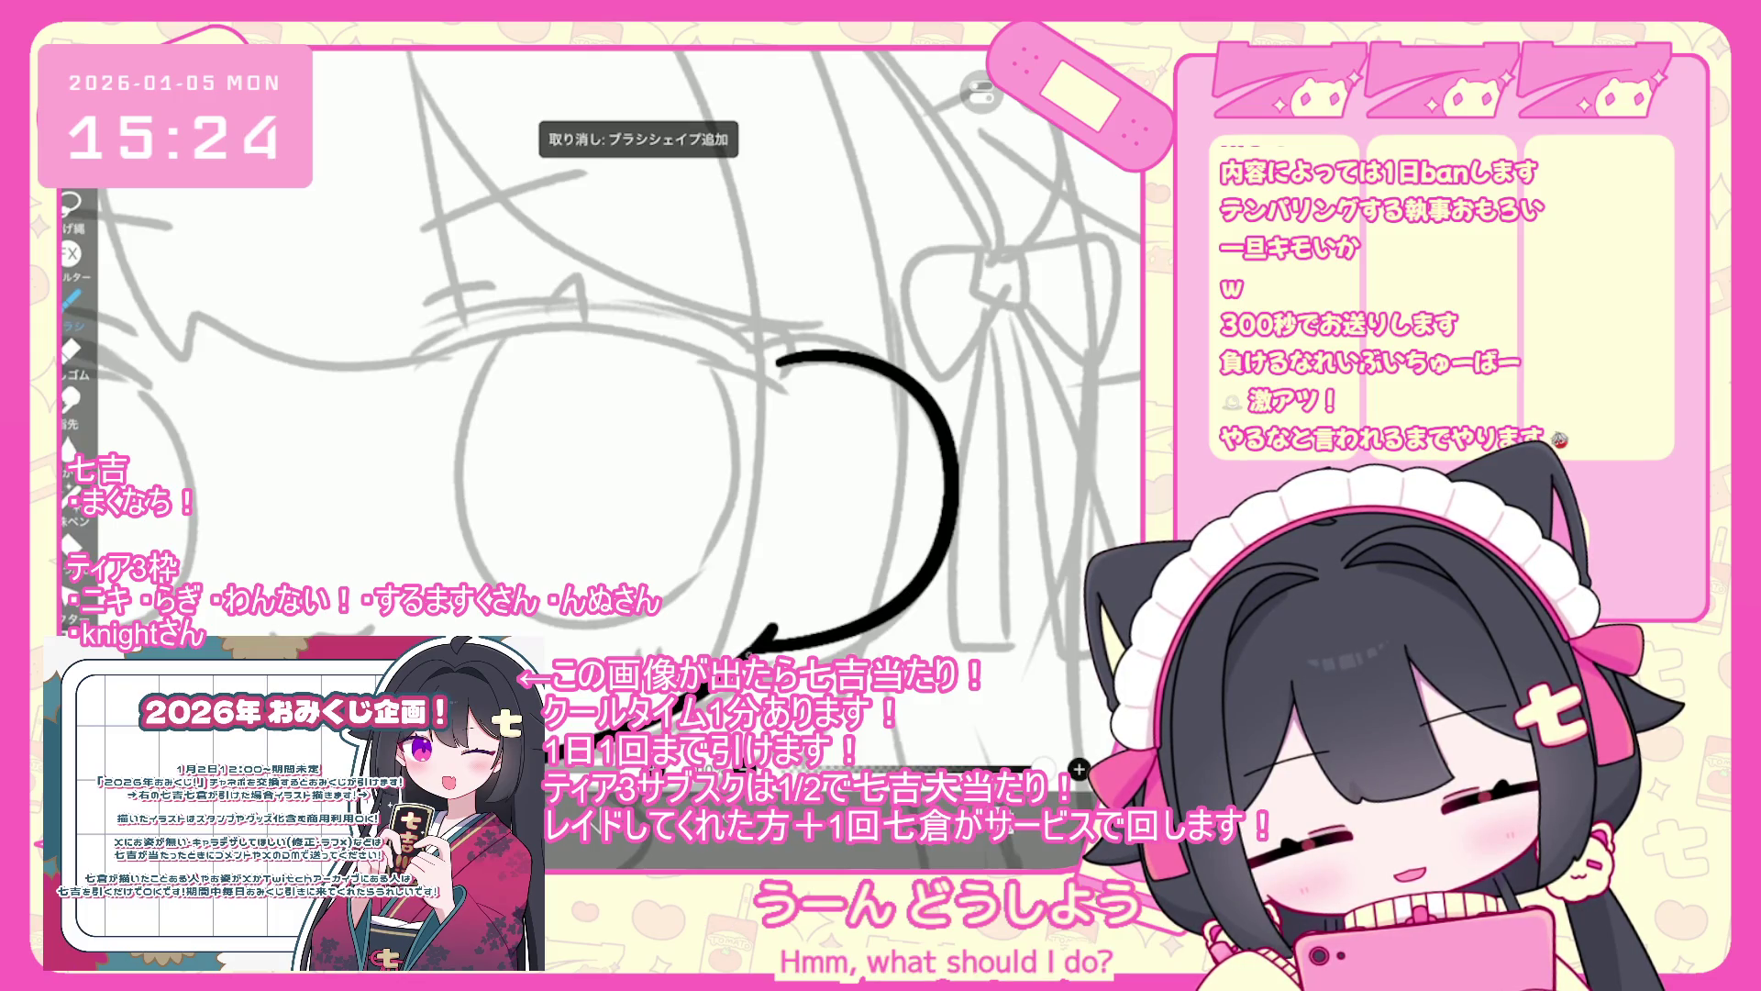
{"action": "scroll", "coordinate": [605, 413], "scroll_direction": "down", "scroll_amount": 3}
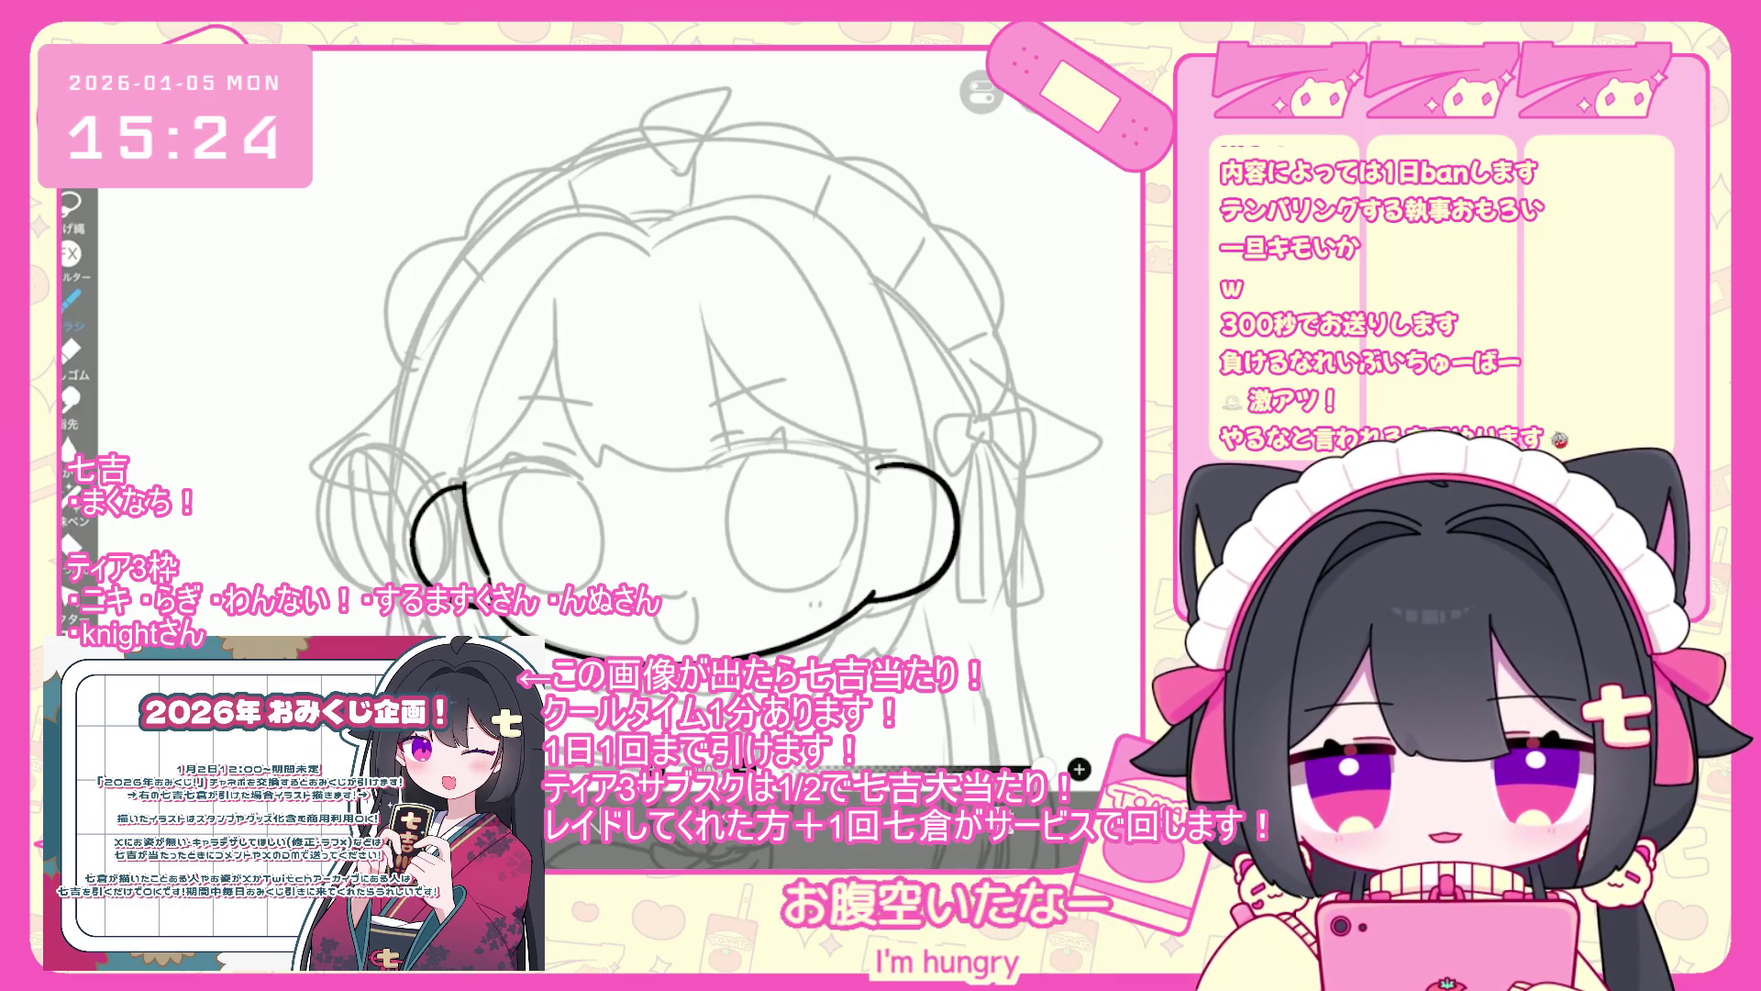
{"action": "scroll", "coordinate": [706, 440], "scroll_direction": "down", "scroll_amount": 2}
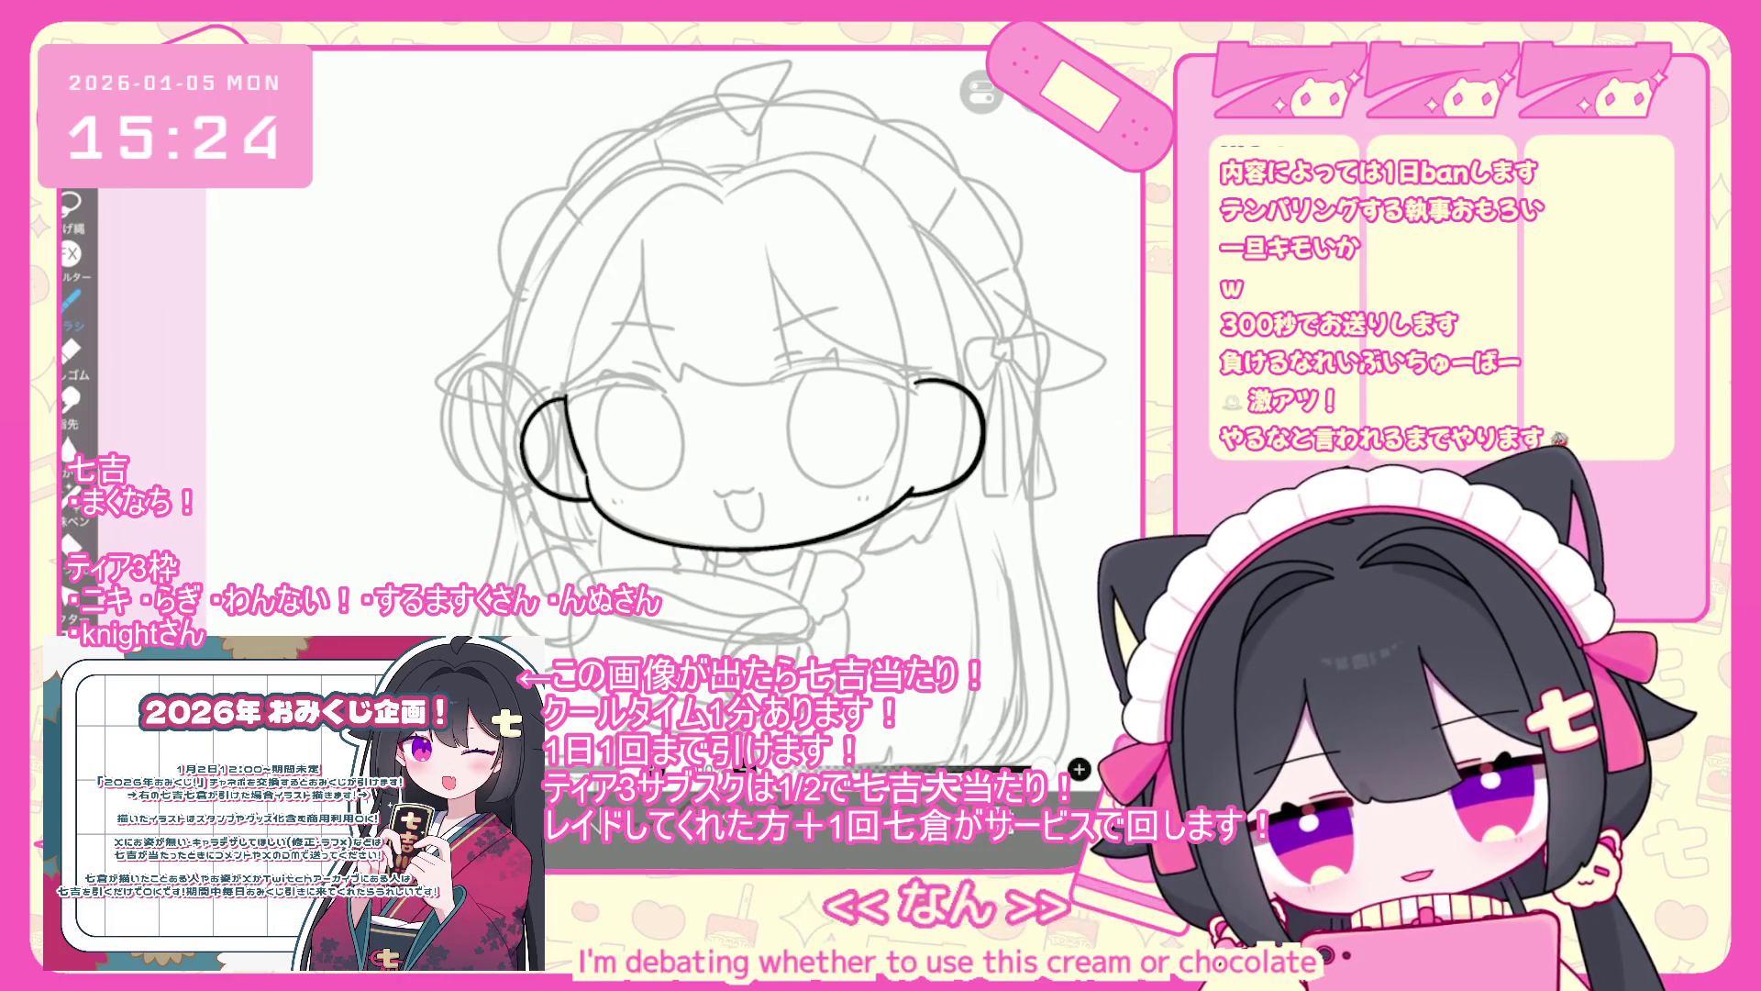
{"action": "scroll", "coordinate": [697, 412], "scroll_direction": "up", "scroll_amount": 2}
{"action": "left_click_drag", "start_coordinate": [562, 385], "coordinate": [601, 536]}
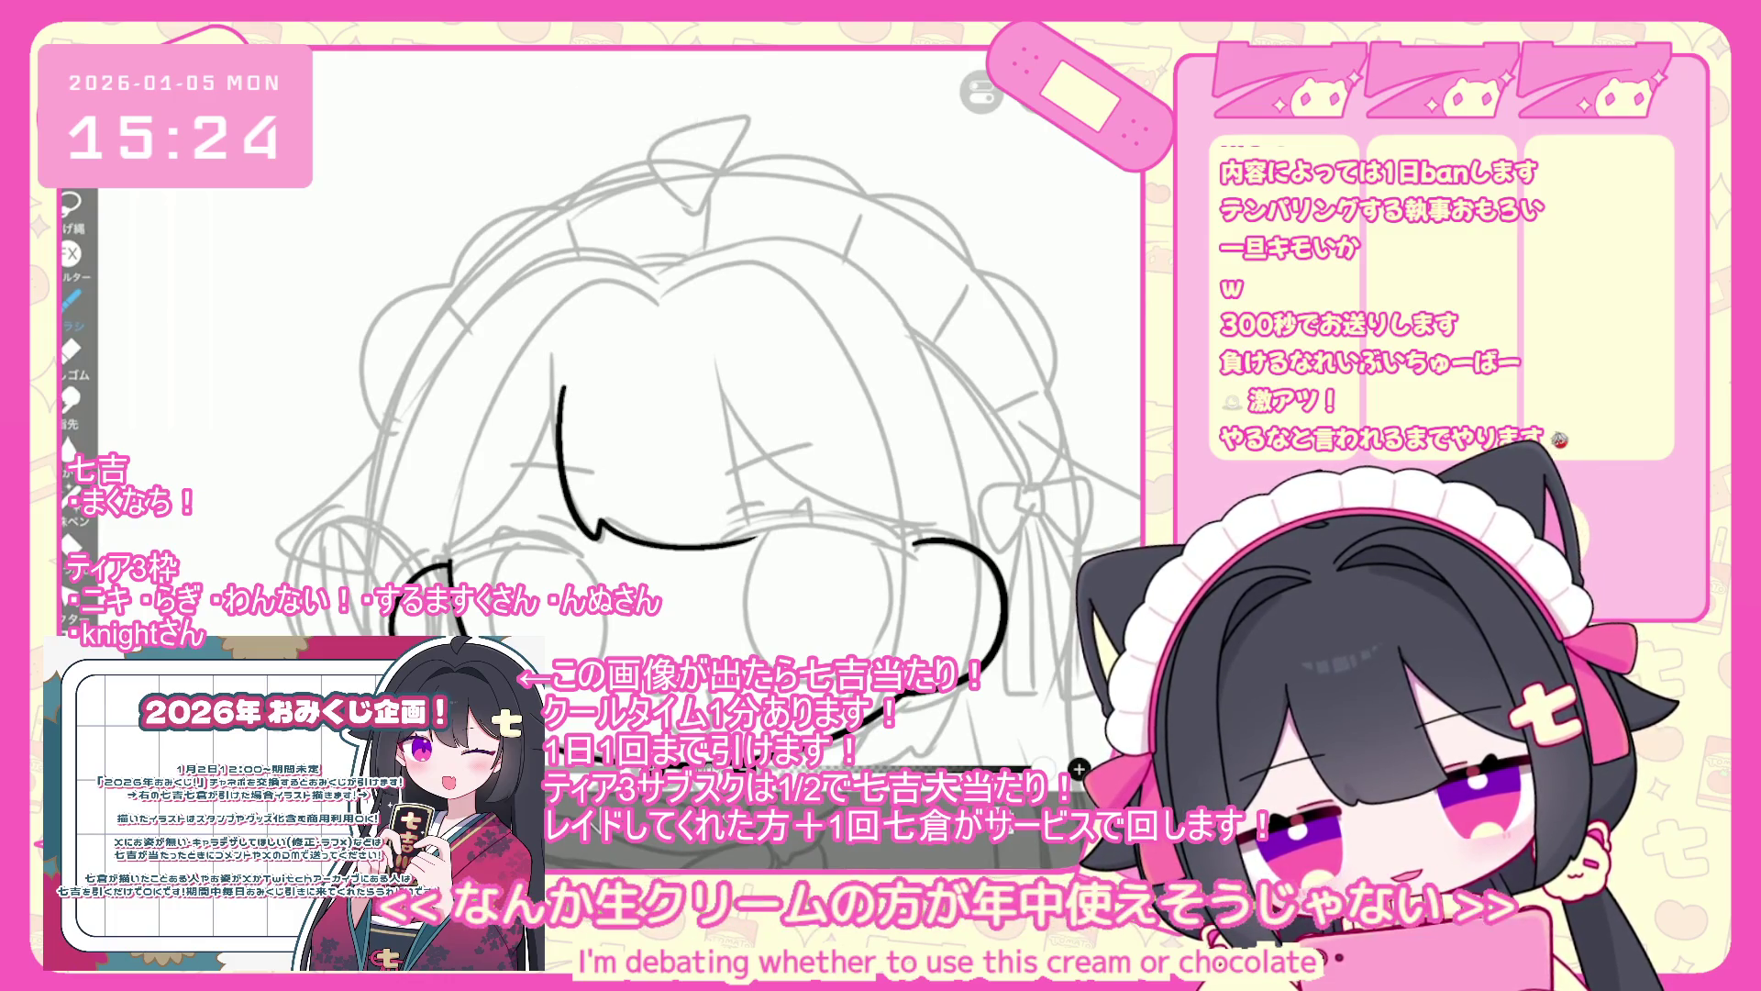
{"action": "key", "text": "ctrl+z"}
{"action": "scroll", "coordinate": [706, 440], "scroll_direction": "down", "scroll_amount": 2}
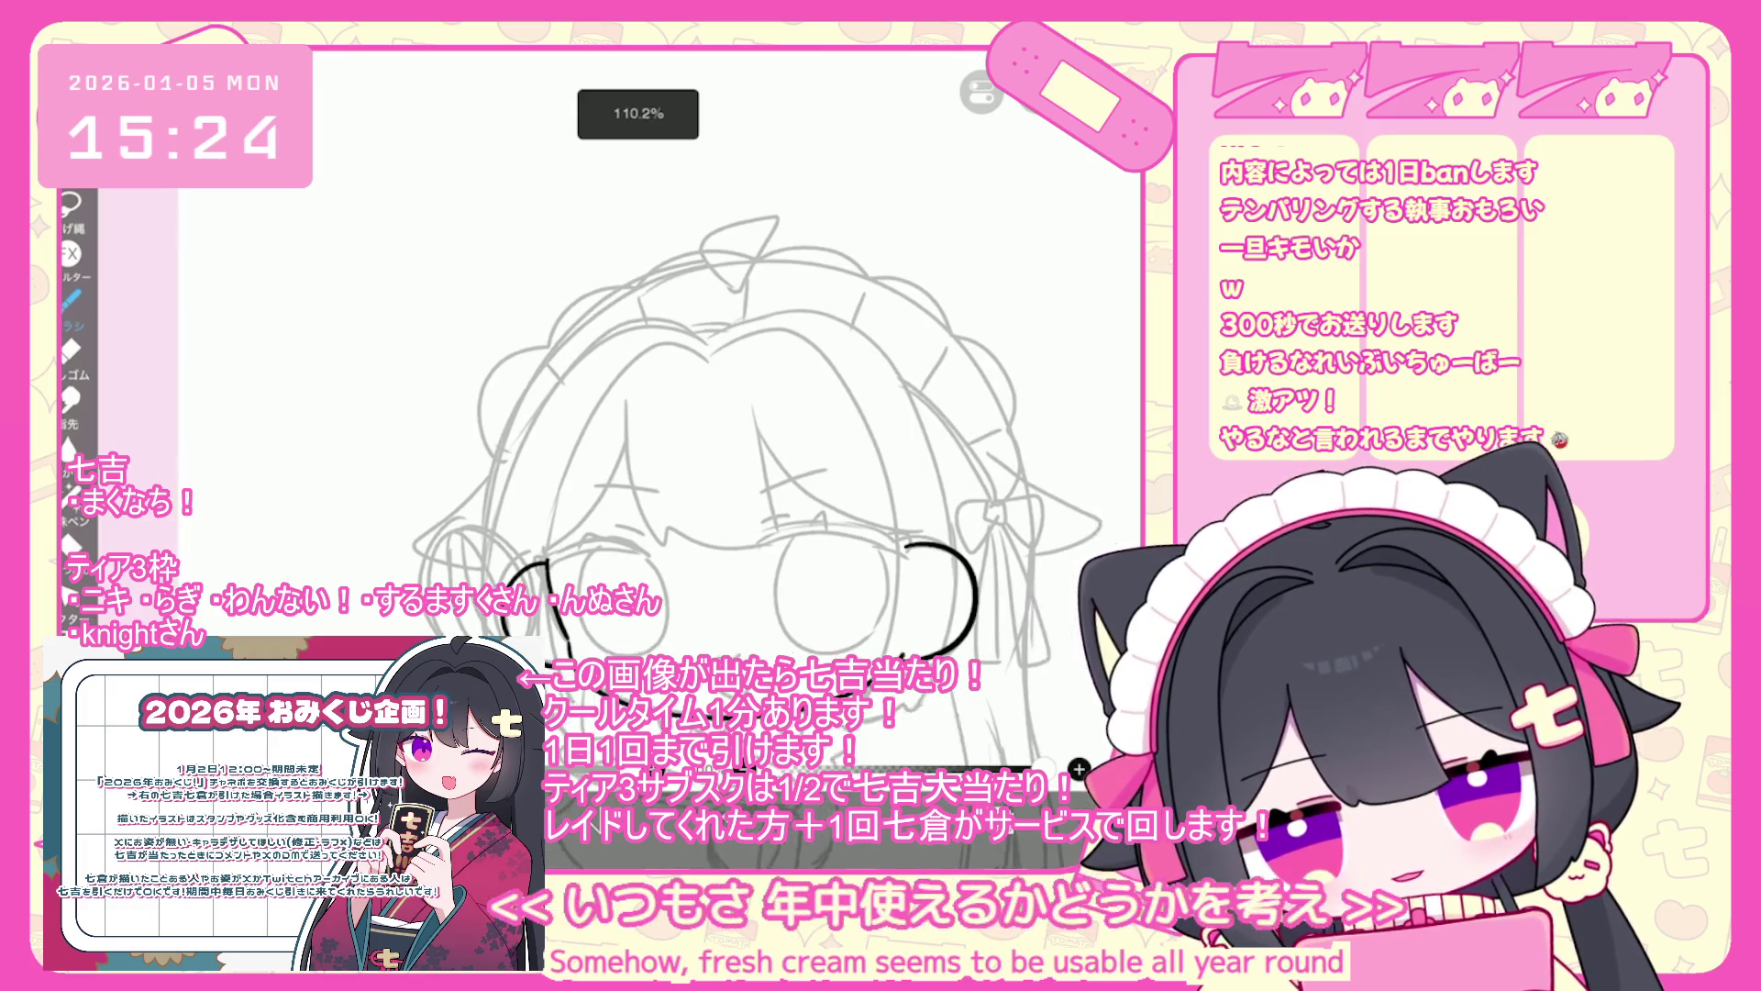
- Try several arcs over the top of the head, undoing each one
{"action": "scroll", "coordinate": [734, 413], "scroll_direction": "down", "scroll_amount": 1}
{"action": "mouse_move", "coordinate": [502, 536]}
{"action": "left_mouse_down"}
{"action": "mouse_move", "coordinate": [500, 506]}
{"action": "mouse_move", "coordinate": [906, 362]}
{"action": "left_mouse_up"}
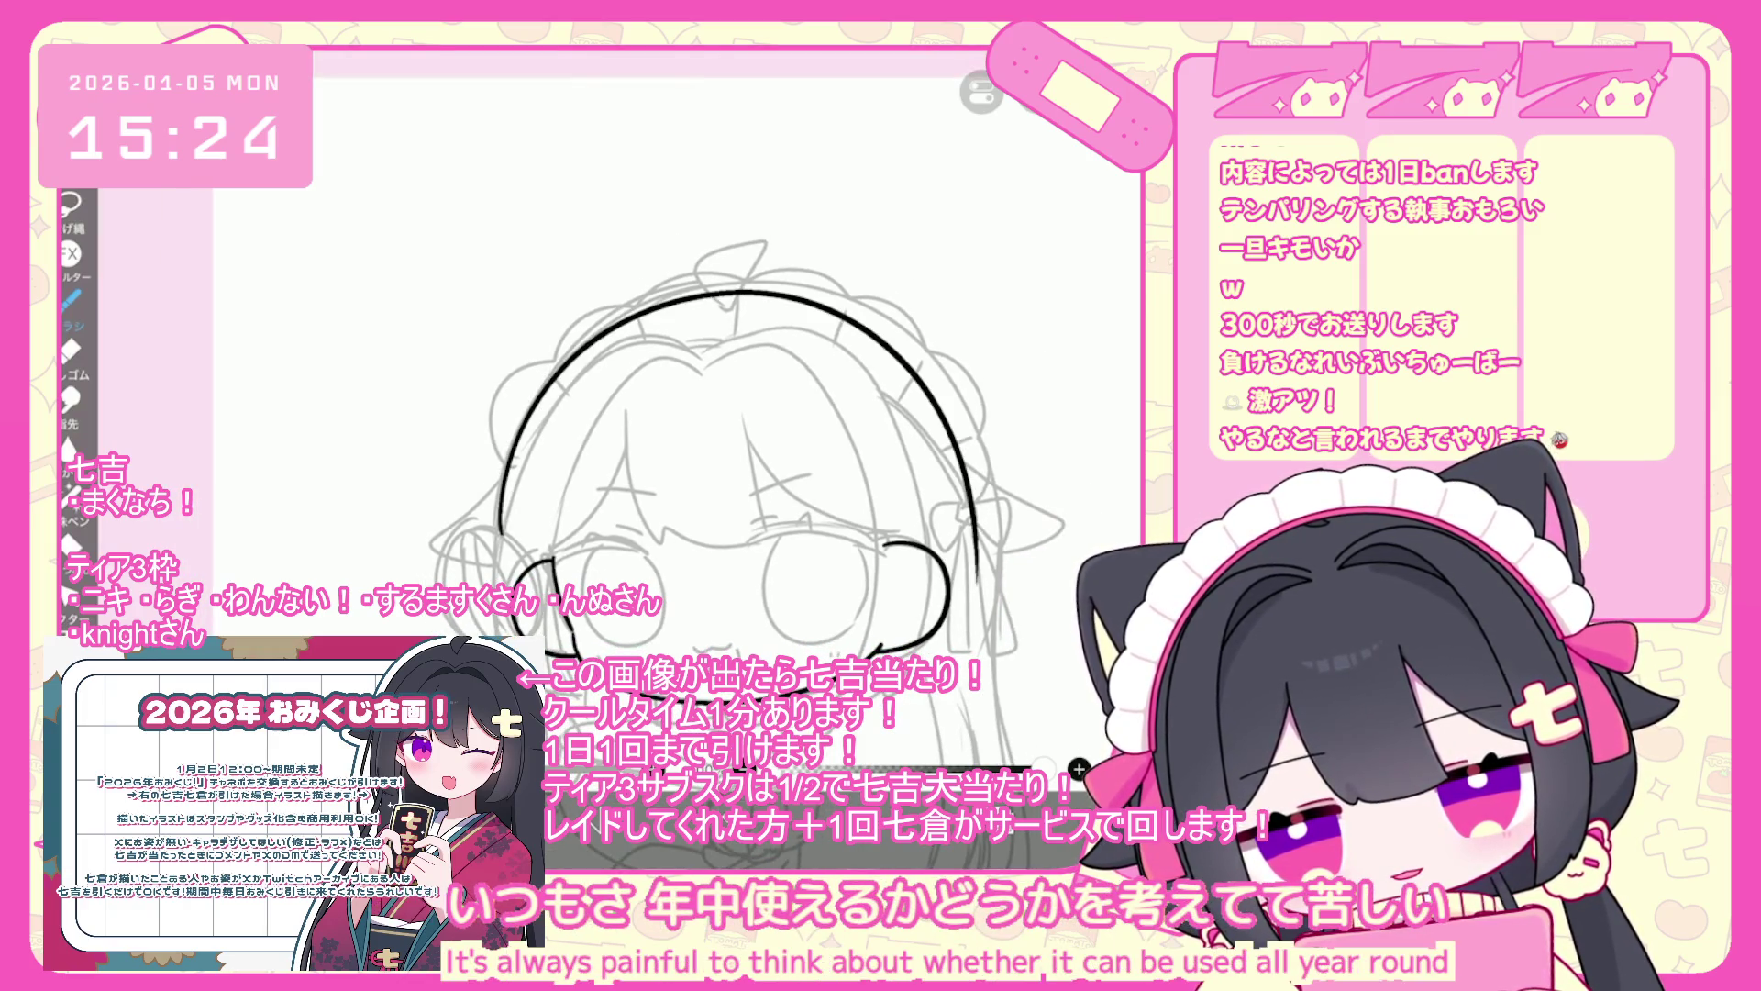
{"action": "key", "text": "ctrl+z"}
{"action": "mouse_move", "coordinate": [502, 536]}
{"action": "left_mouse_down"}
{"action": "mouse_move", "coordinate": [561, 371]}
{"action": "mouse_move", "coordinate": [980, 531]}
{"action": "left_mouse_up"}
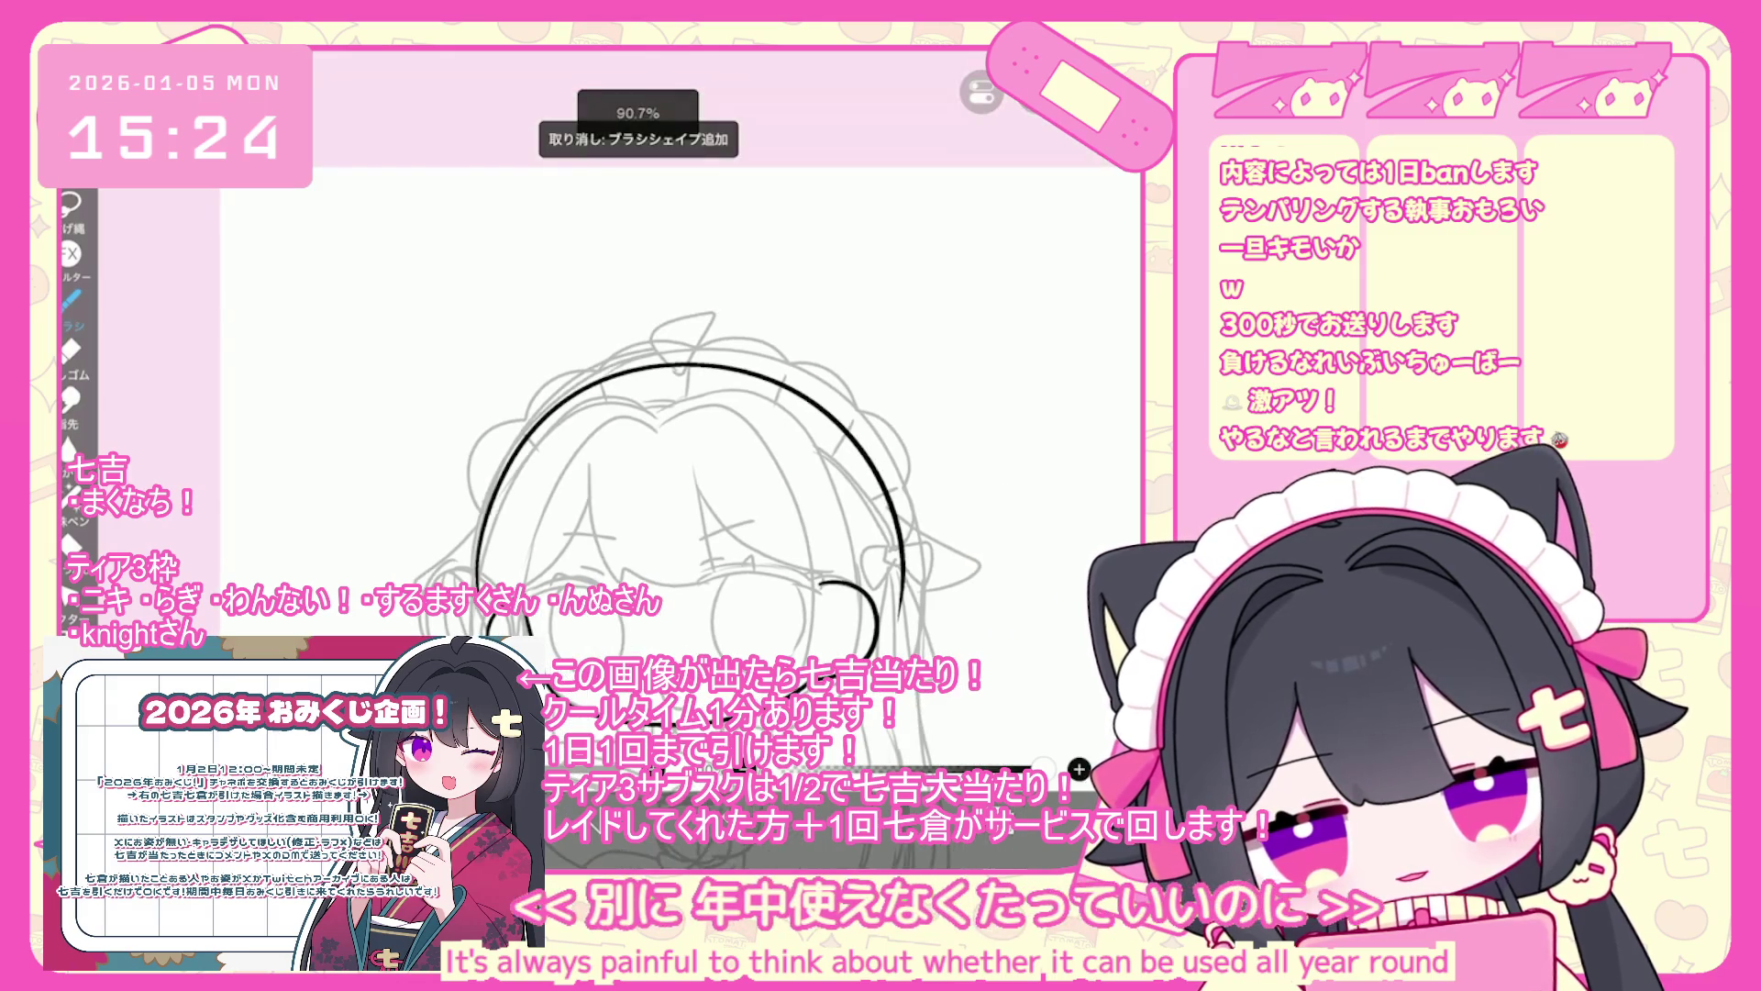
{"action": "key", "text": "ctrl+z"}
{"action": "scroll", "coordinate": [734, 412], "scroll_direction": "down", "scroll_amount": 1}
{"action": "mouse_move", "coordinate": [477, 592]}
{"action": "left_mouse_down"}
{"action": "mouse_move", "coordinate": [478, 573]}
{"action": "mouse_move", "coordinate": [833, 406]}
{"action": "left_mouse_up"}
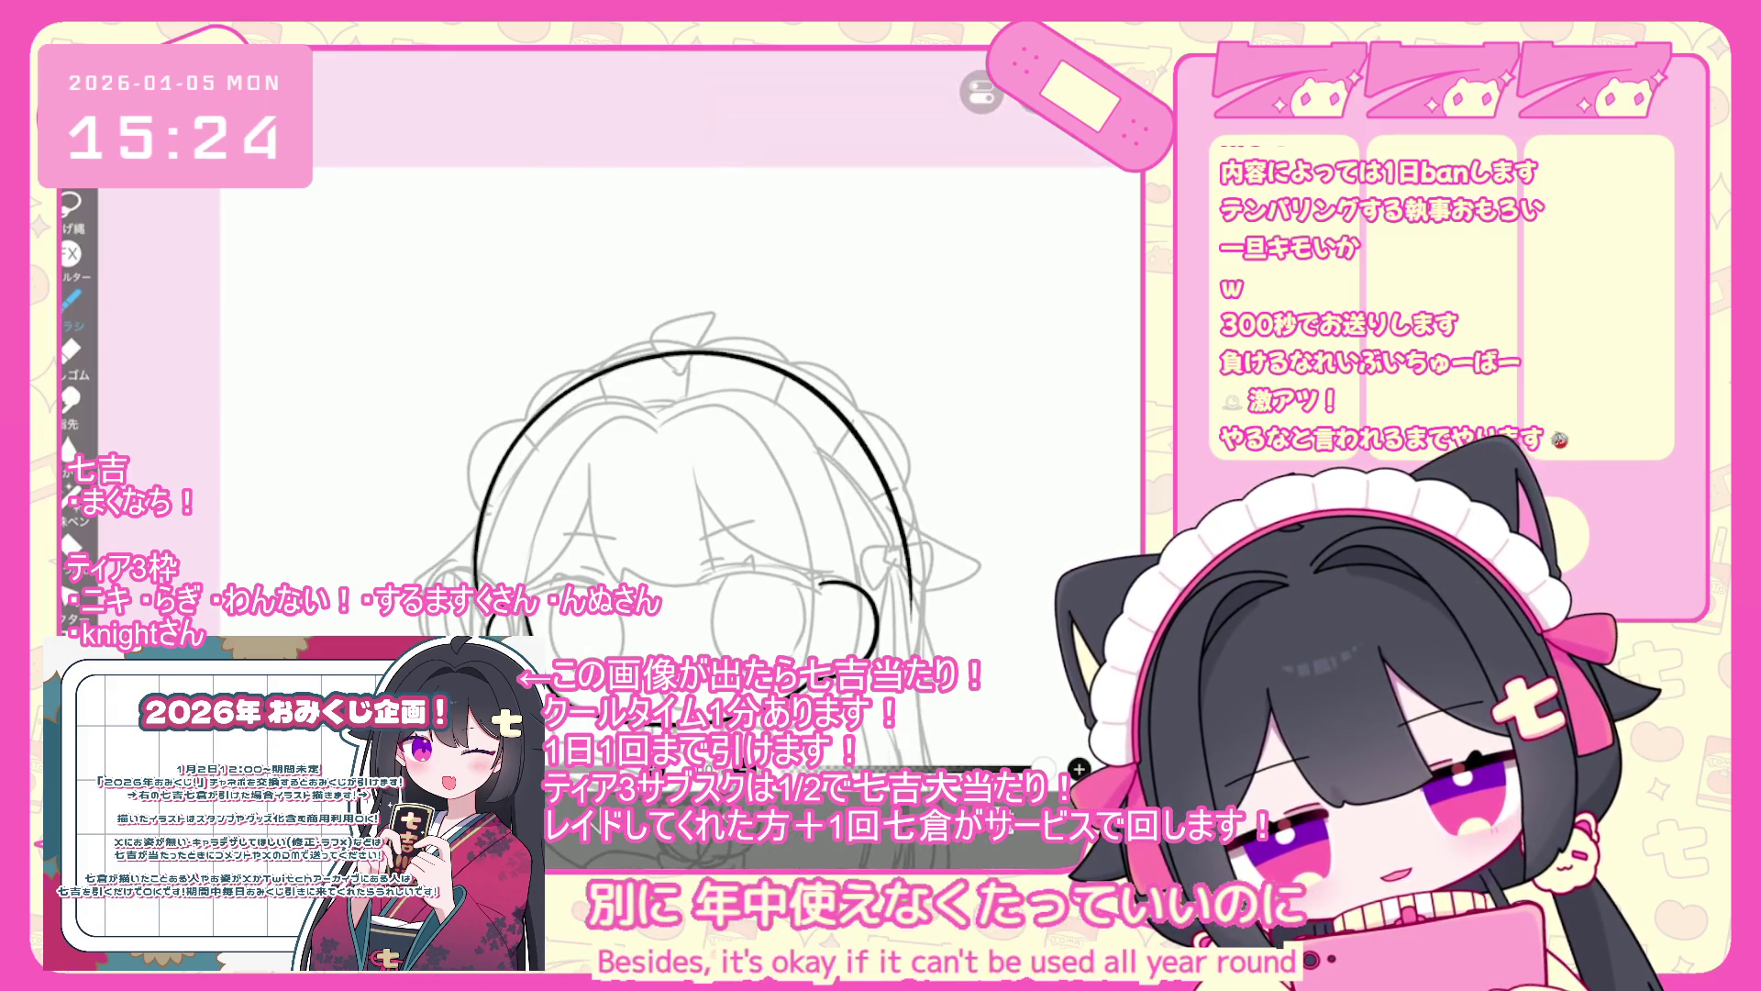
{"action": "key", "text": "ctrl+z"}
{"action": "mouse_move", "coordinate": [472, 596]}
{"action": "left_mouse_down"}
{"action": "mouse_move", "coordinate": [926, 583]}
{"action": "mouse_move", "coordinate": [929, 656]}
{"action": "left_mouse_up"}
{"action": "key", "text": "ctrl+z"}
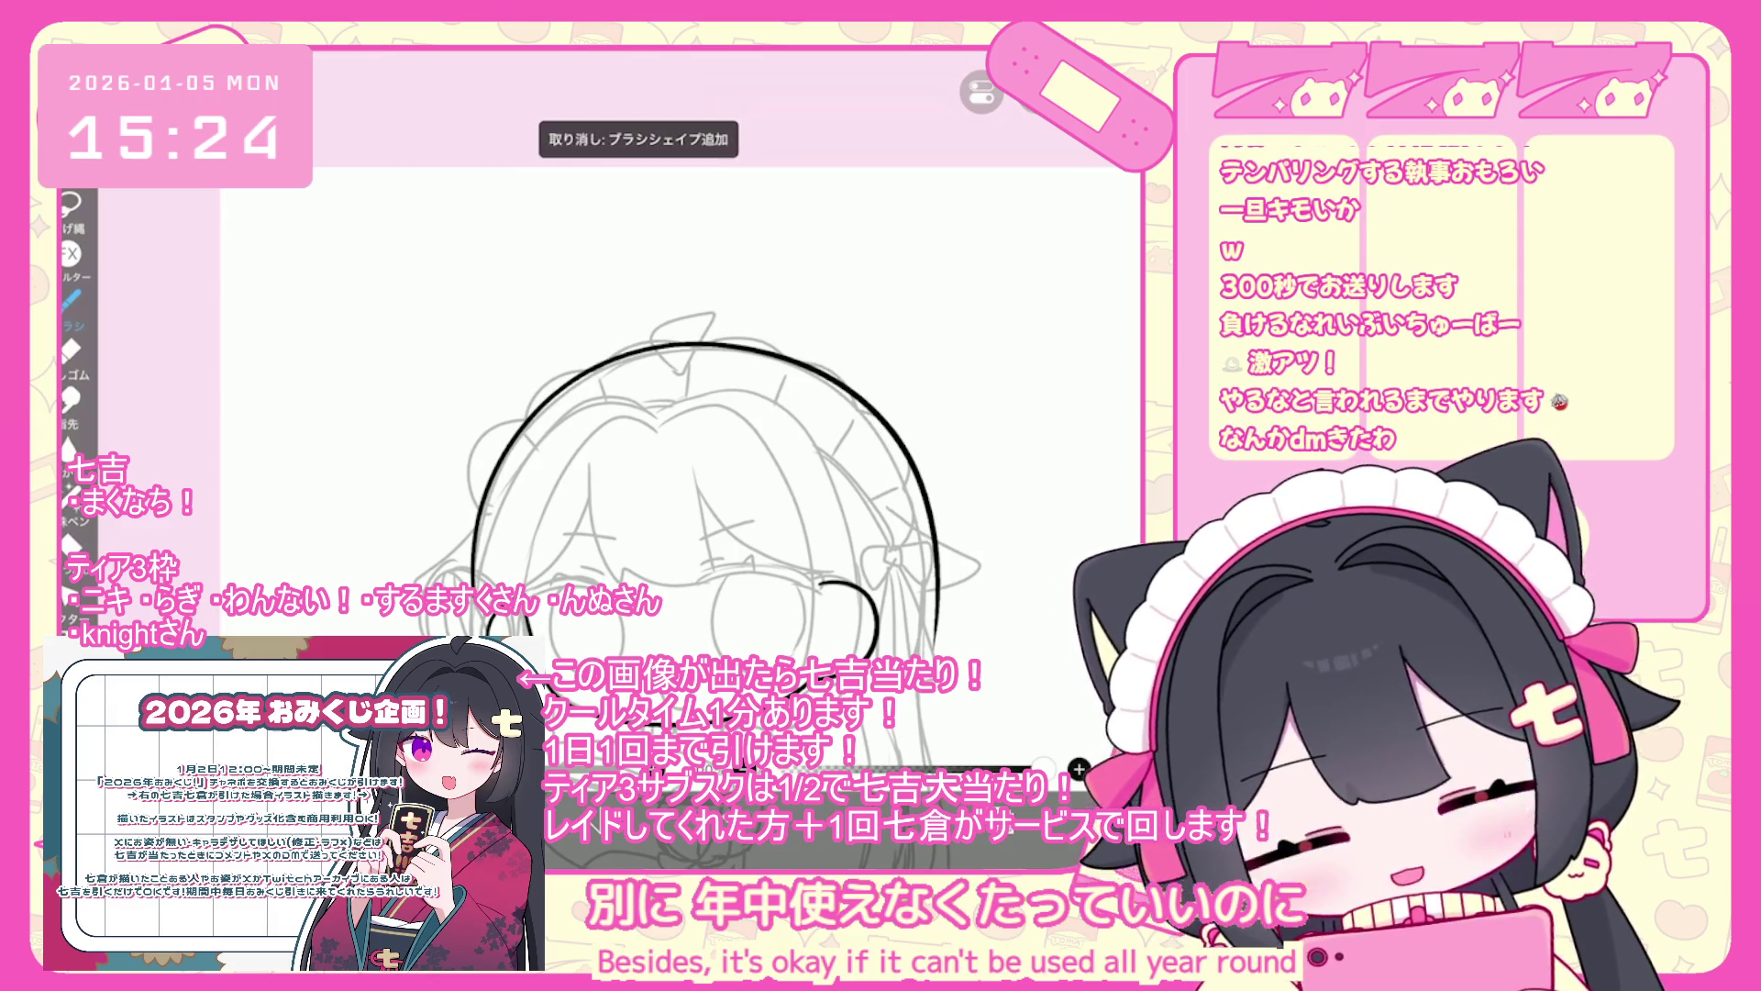
- Remove the leftover head arcs and brush strokes with repeated undos
{"action": "left_click", "coordinate": [1080, 769]}
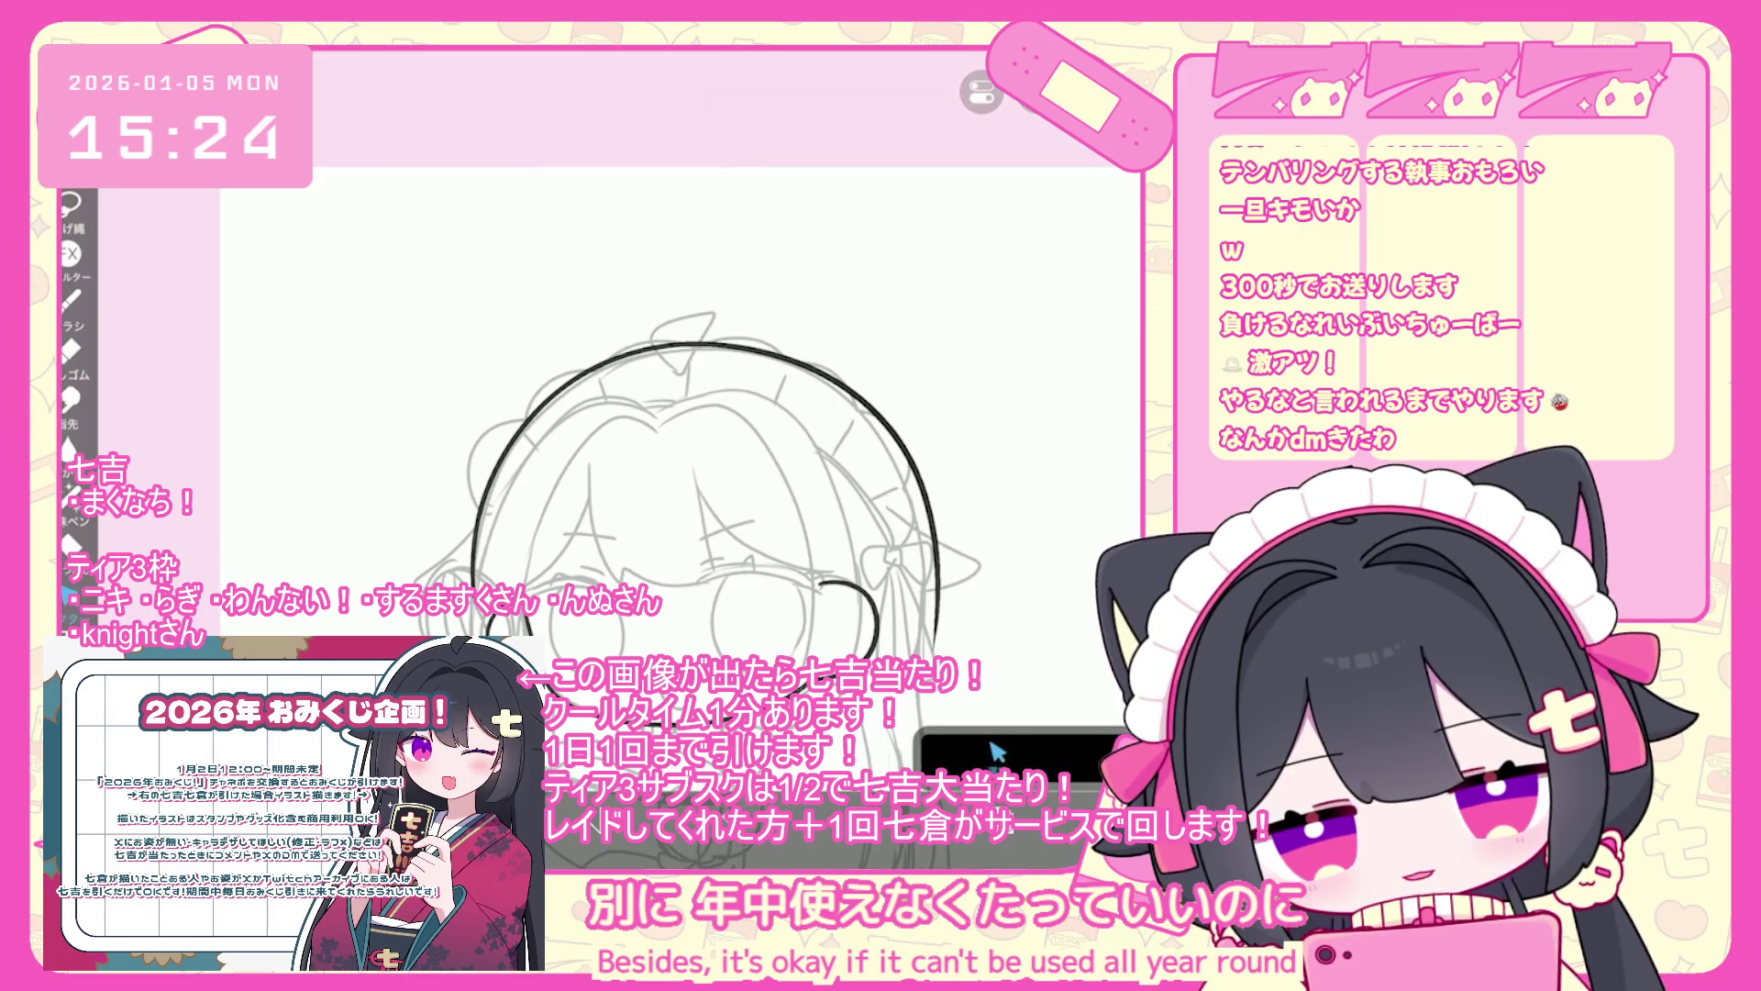
{"action": "left_click", "coordinate": [998, 752]}
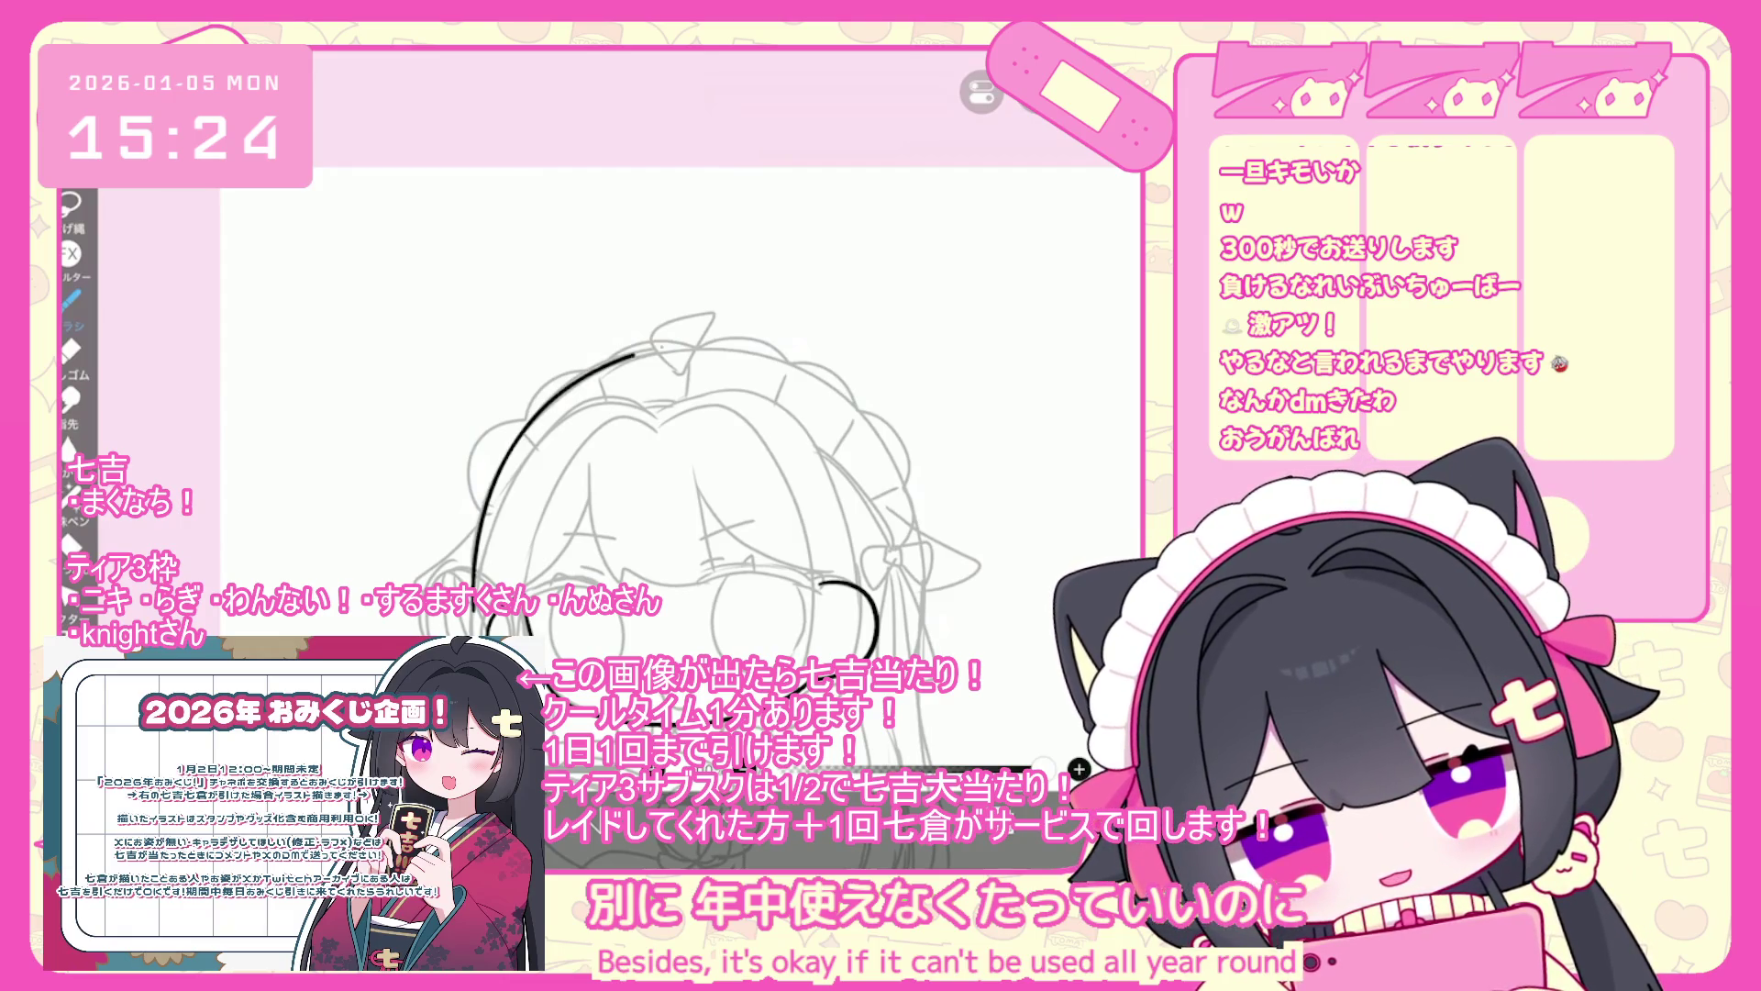
{"action": "key", "text": "ctrl+z"}
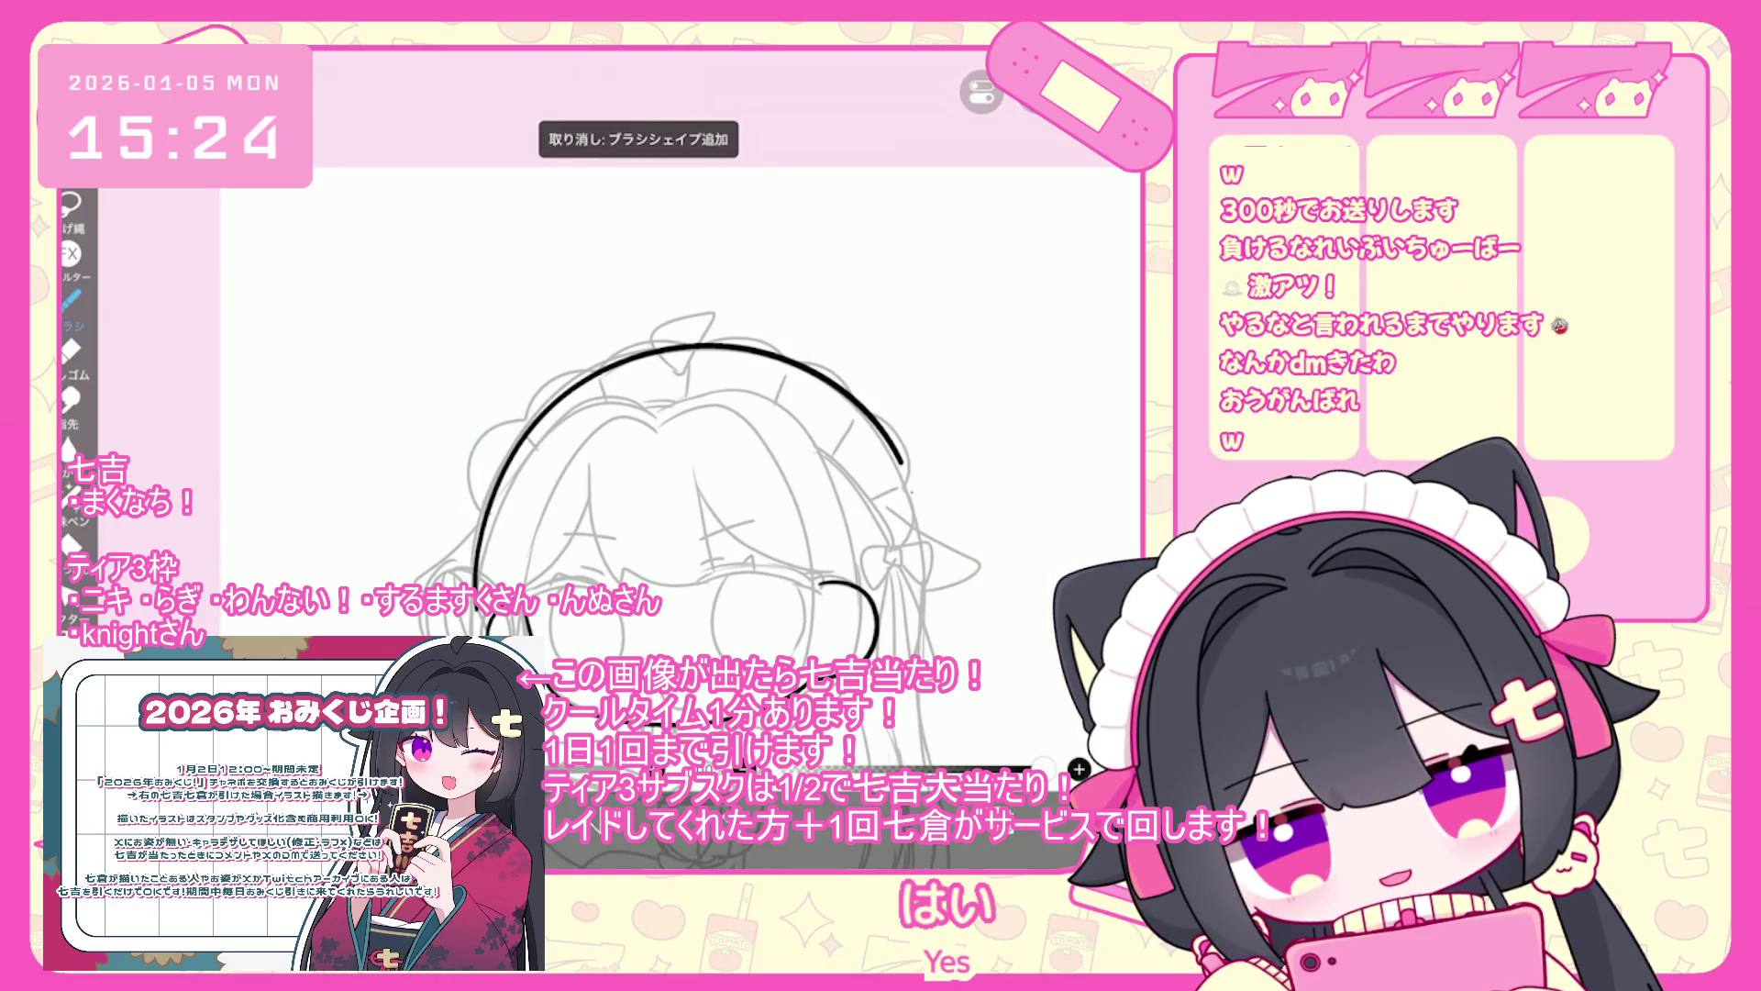
{"action": "key", "text": "ctrl+z"}
{"action": "key", "text": "ctrl+z"}
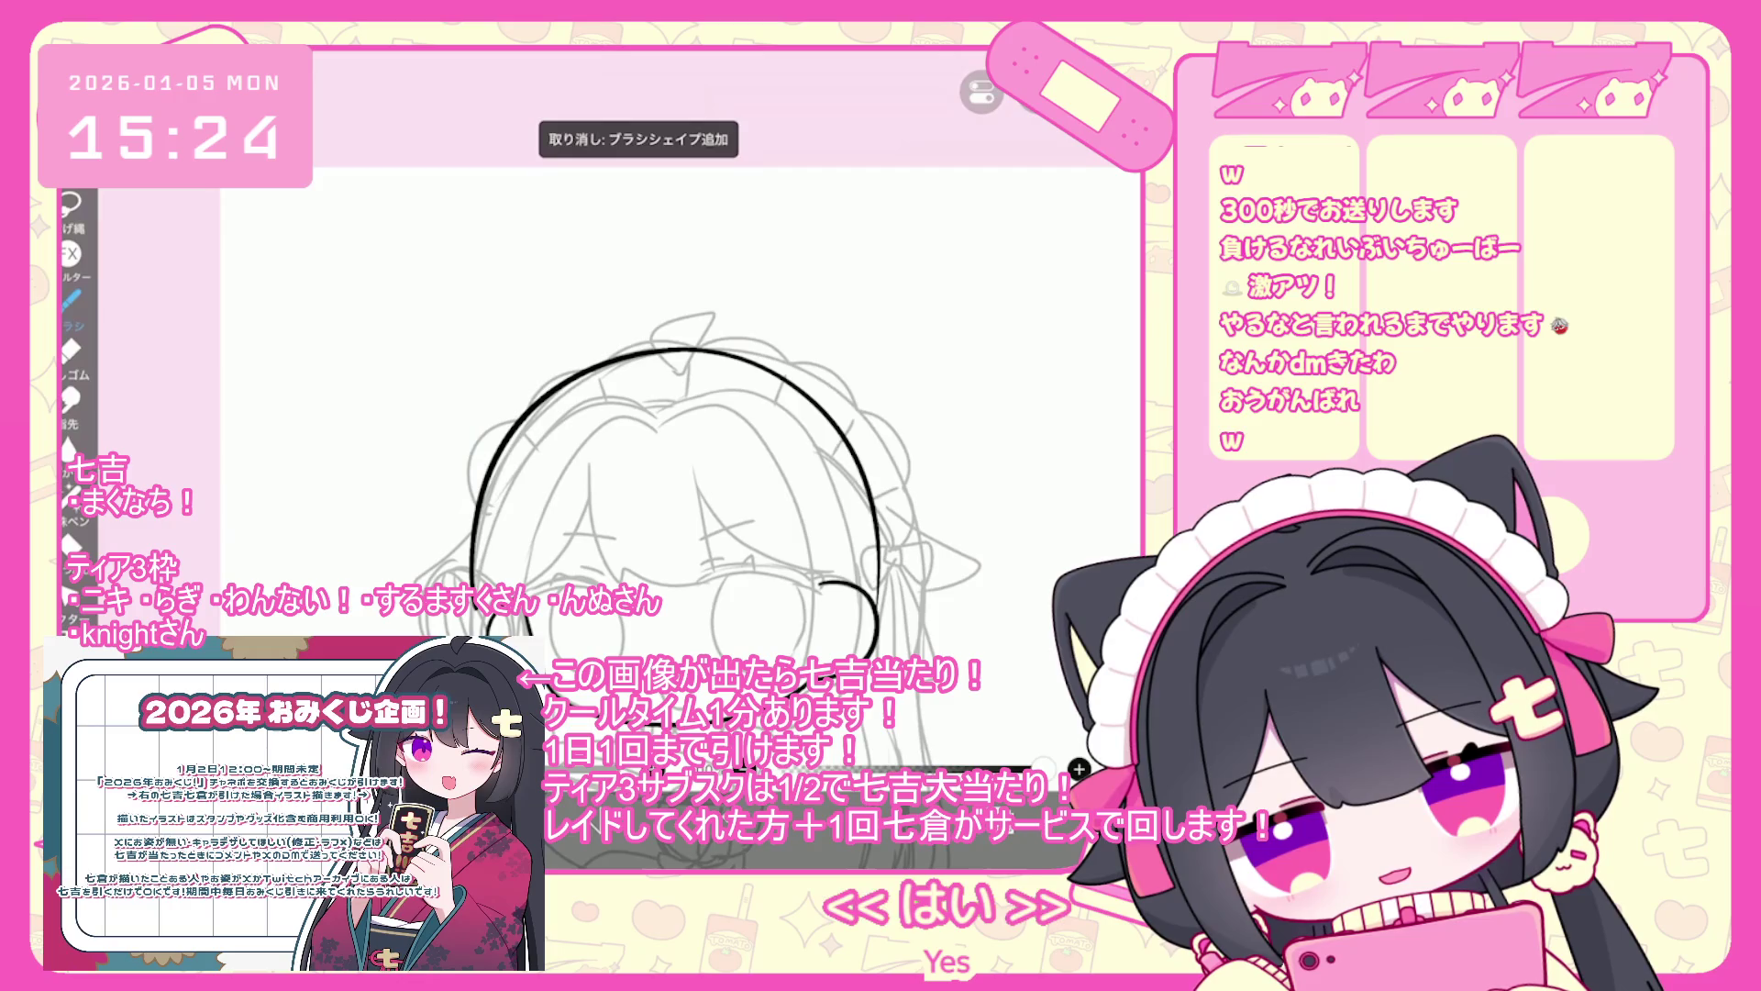
{"action": "key", "text": "ctrl+z"}
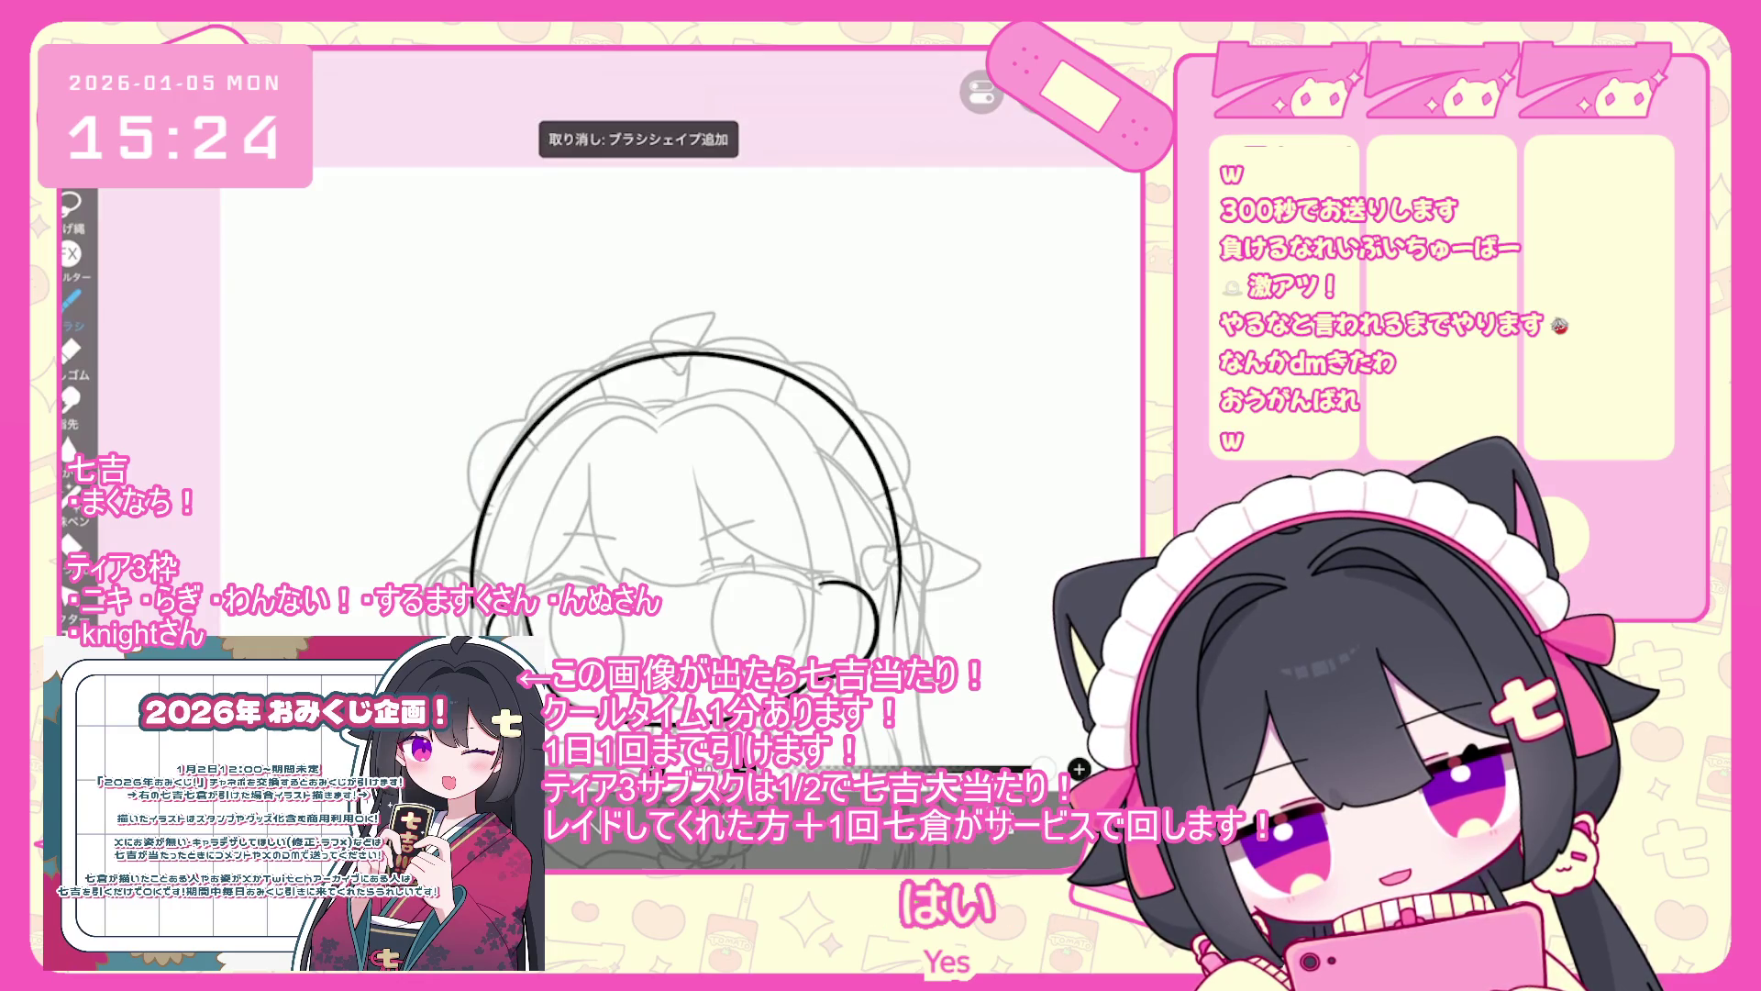
{"action": "key", "text": "ctrl+z"}
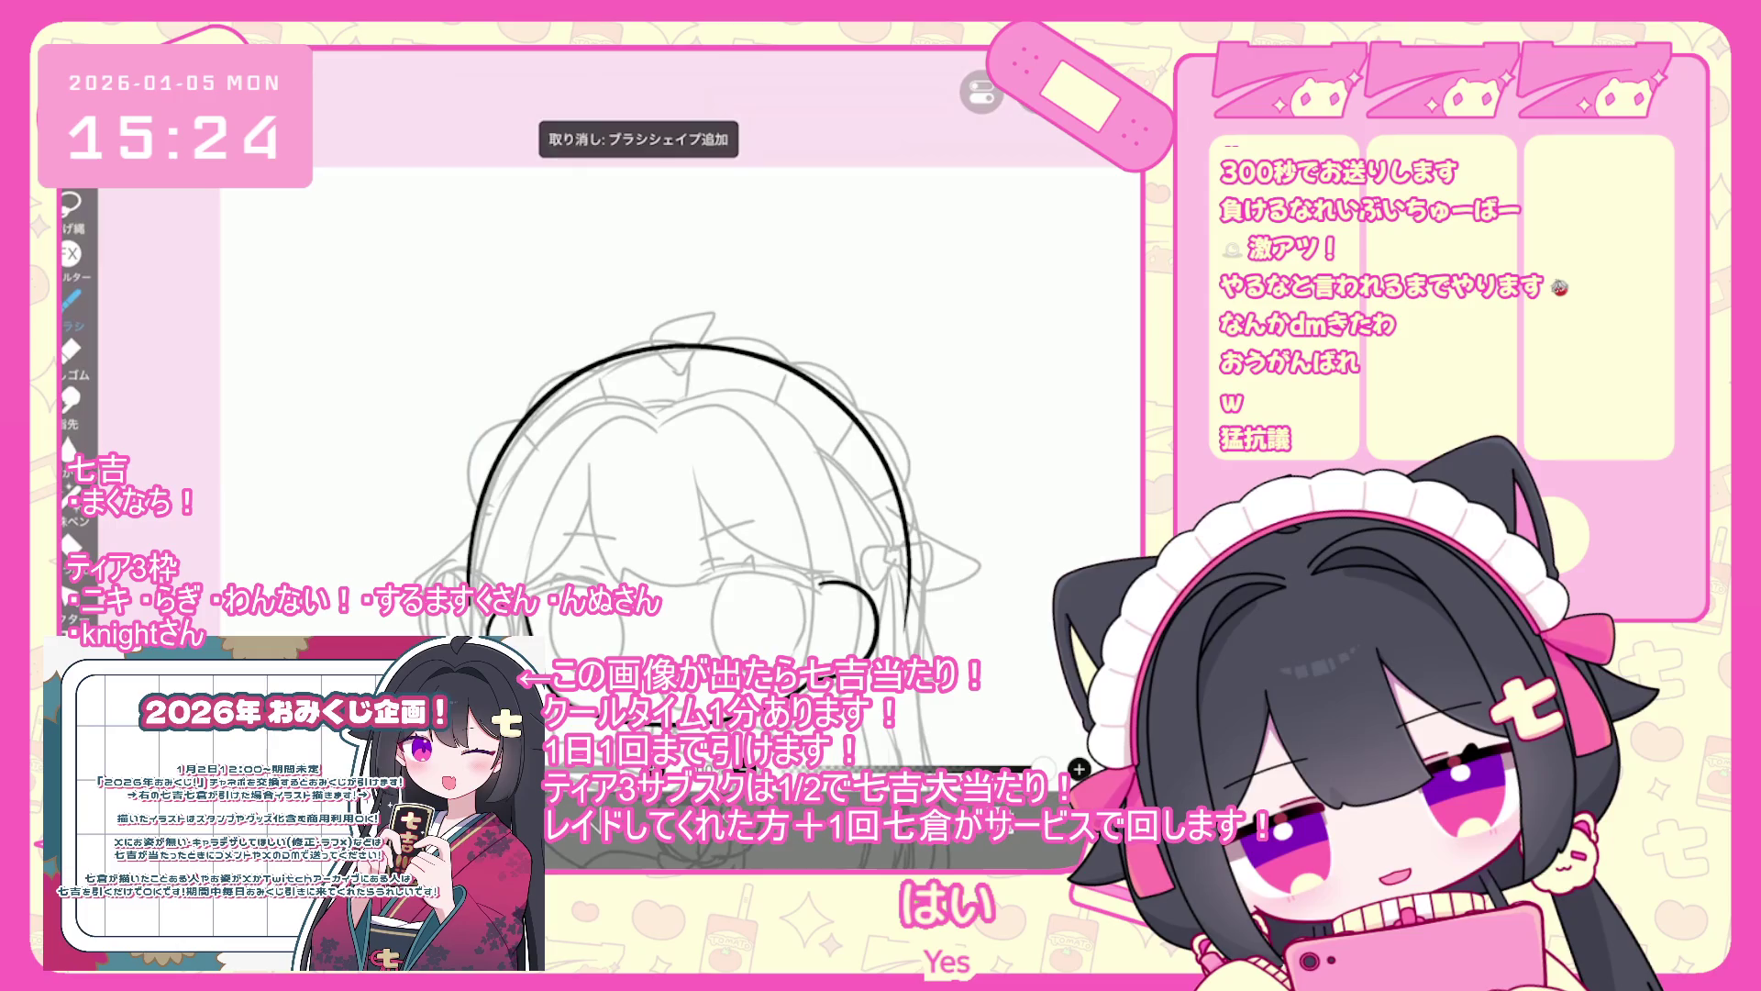
{"action": "key", "text": "ctrl+z"}
- Redraw the head arc over the top and down the right side, refining it with undo
{"action": "left_click_drag", "start_coordinate": [780, 374], "coordinate": [917, 595]}
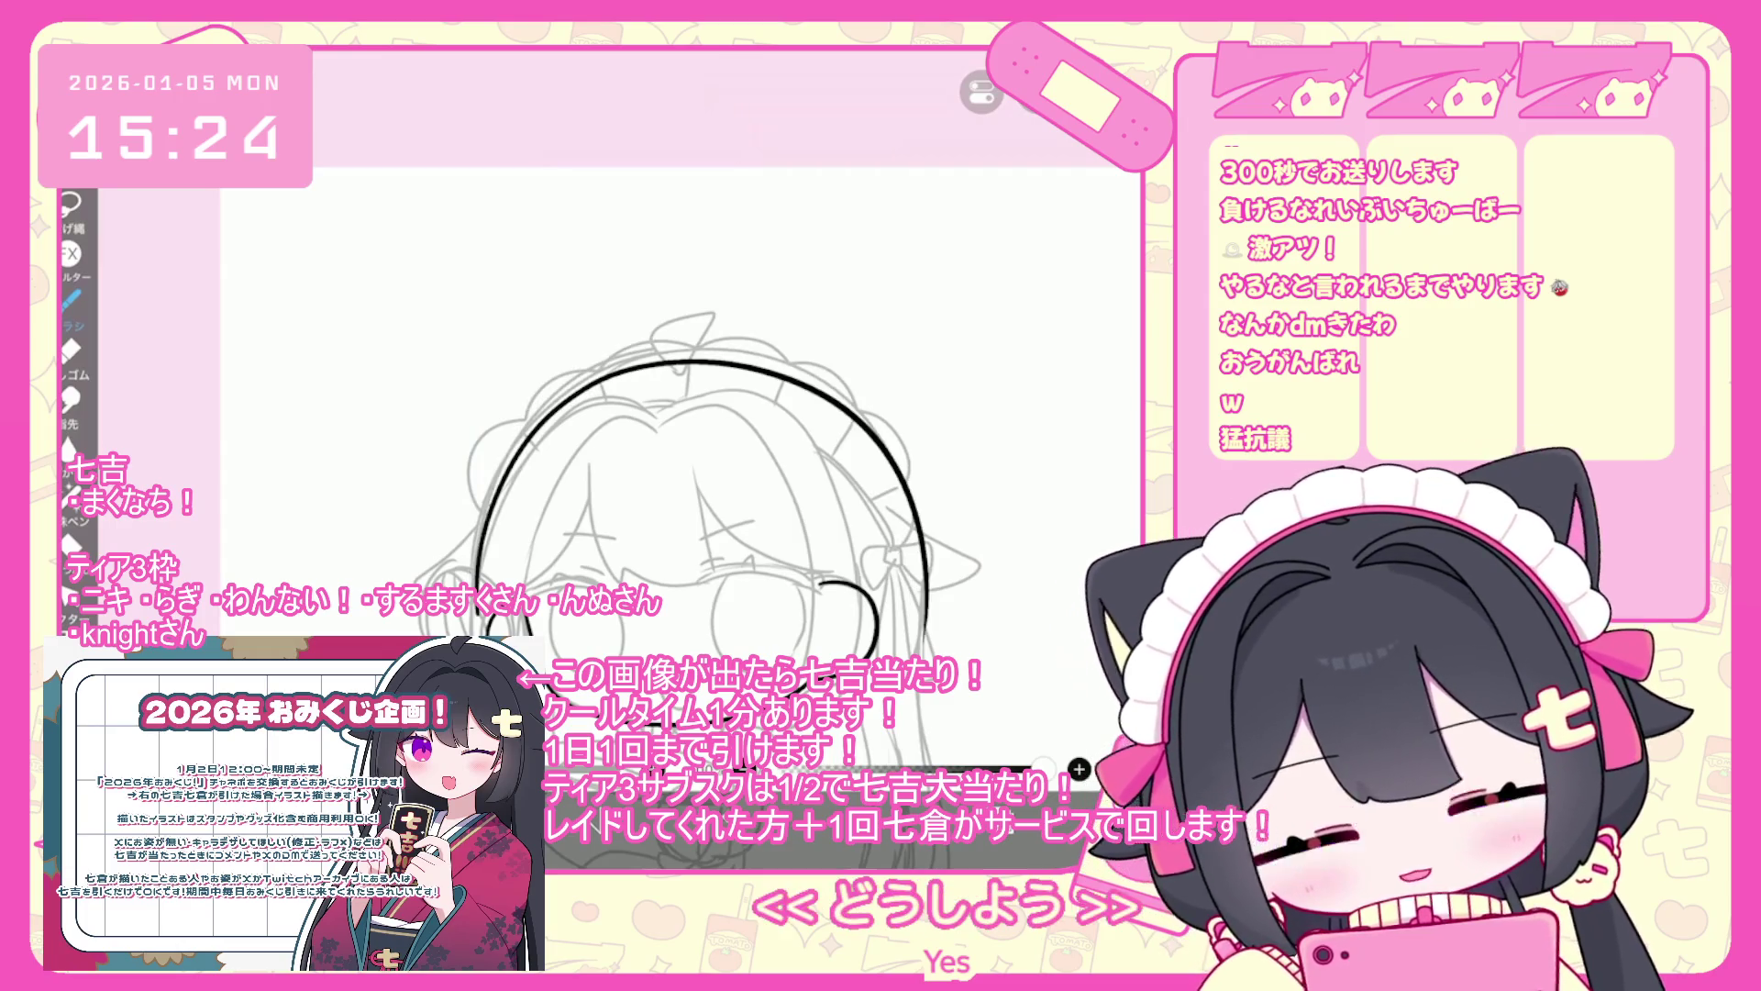
{"action": "key", "text": "ctrl+z"}
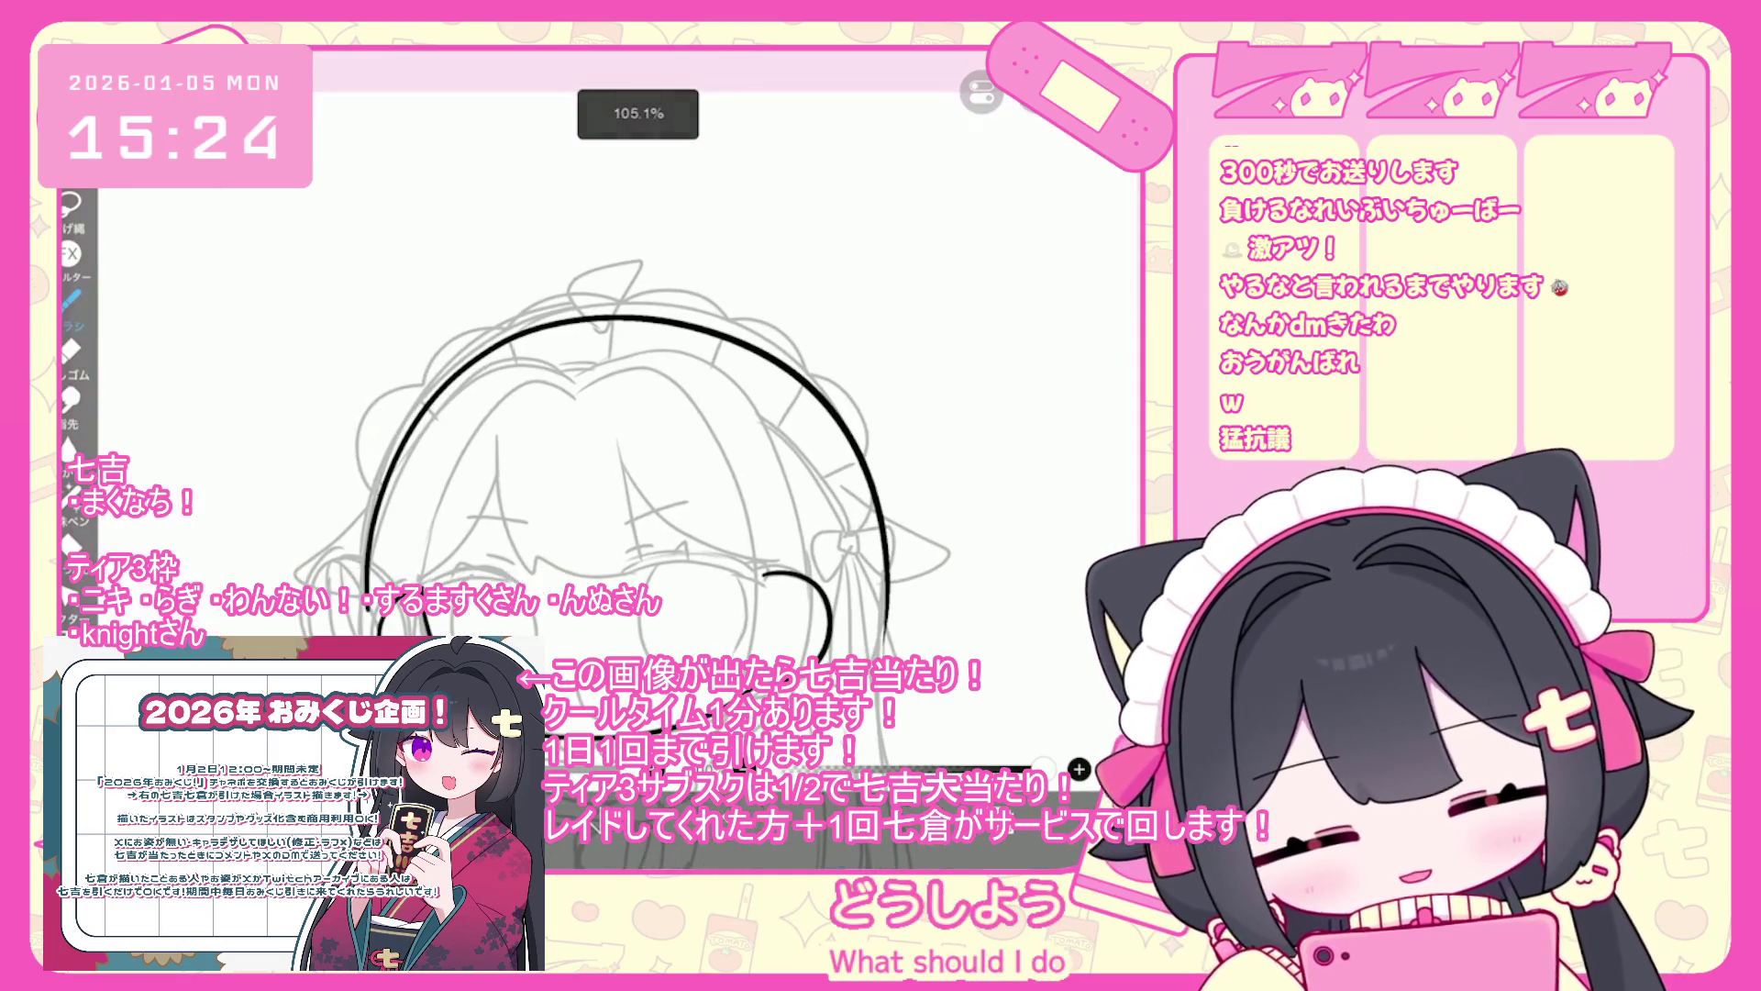
{"action": "left_click_drag", "start_coordinate": [365, 592], "coordinate": [903, 523]}
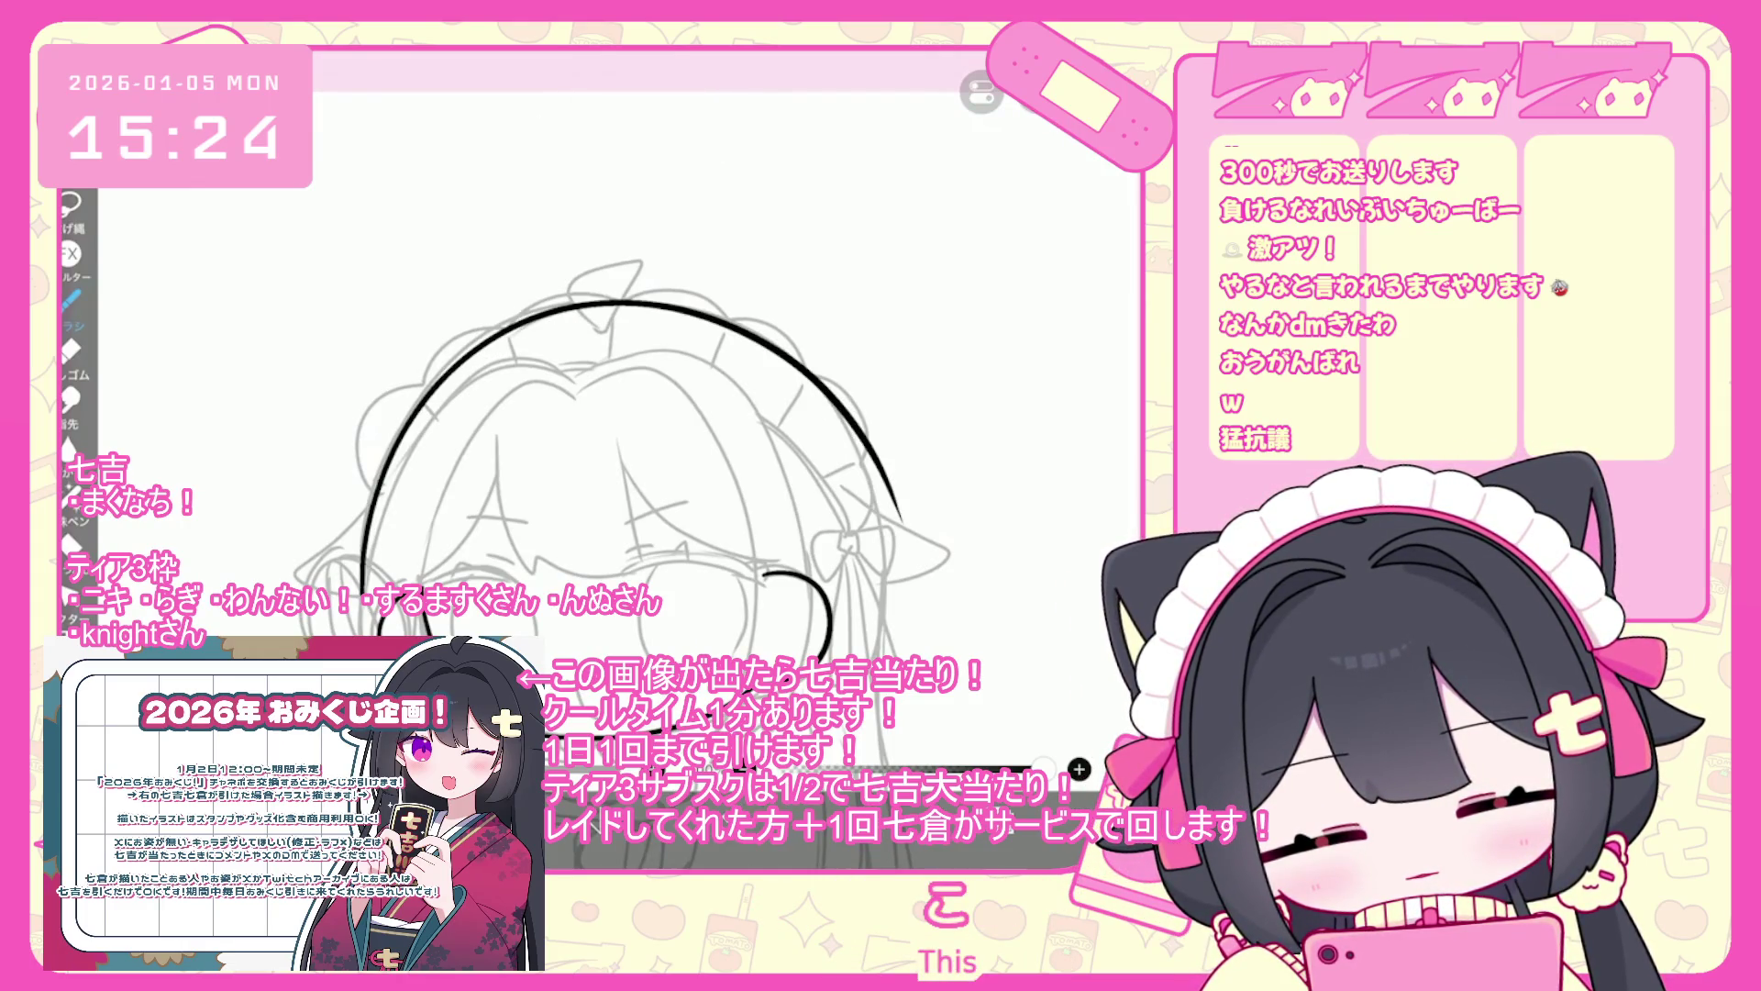
{"action": "key", "text": "ctrl+z"}
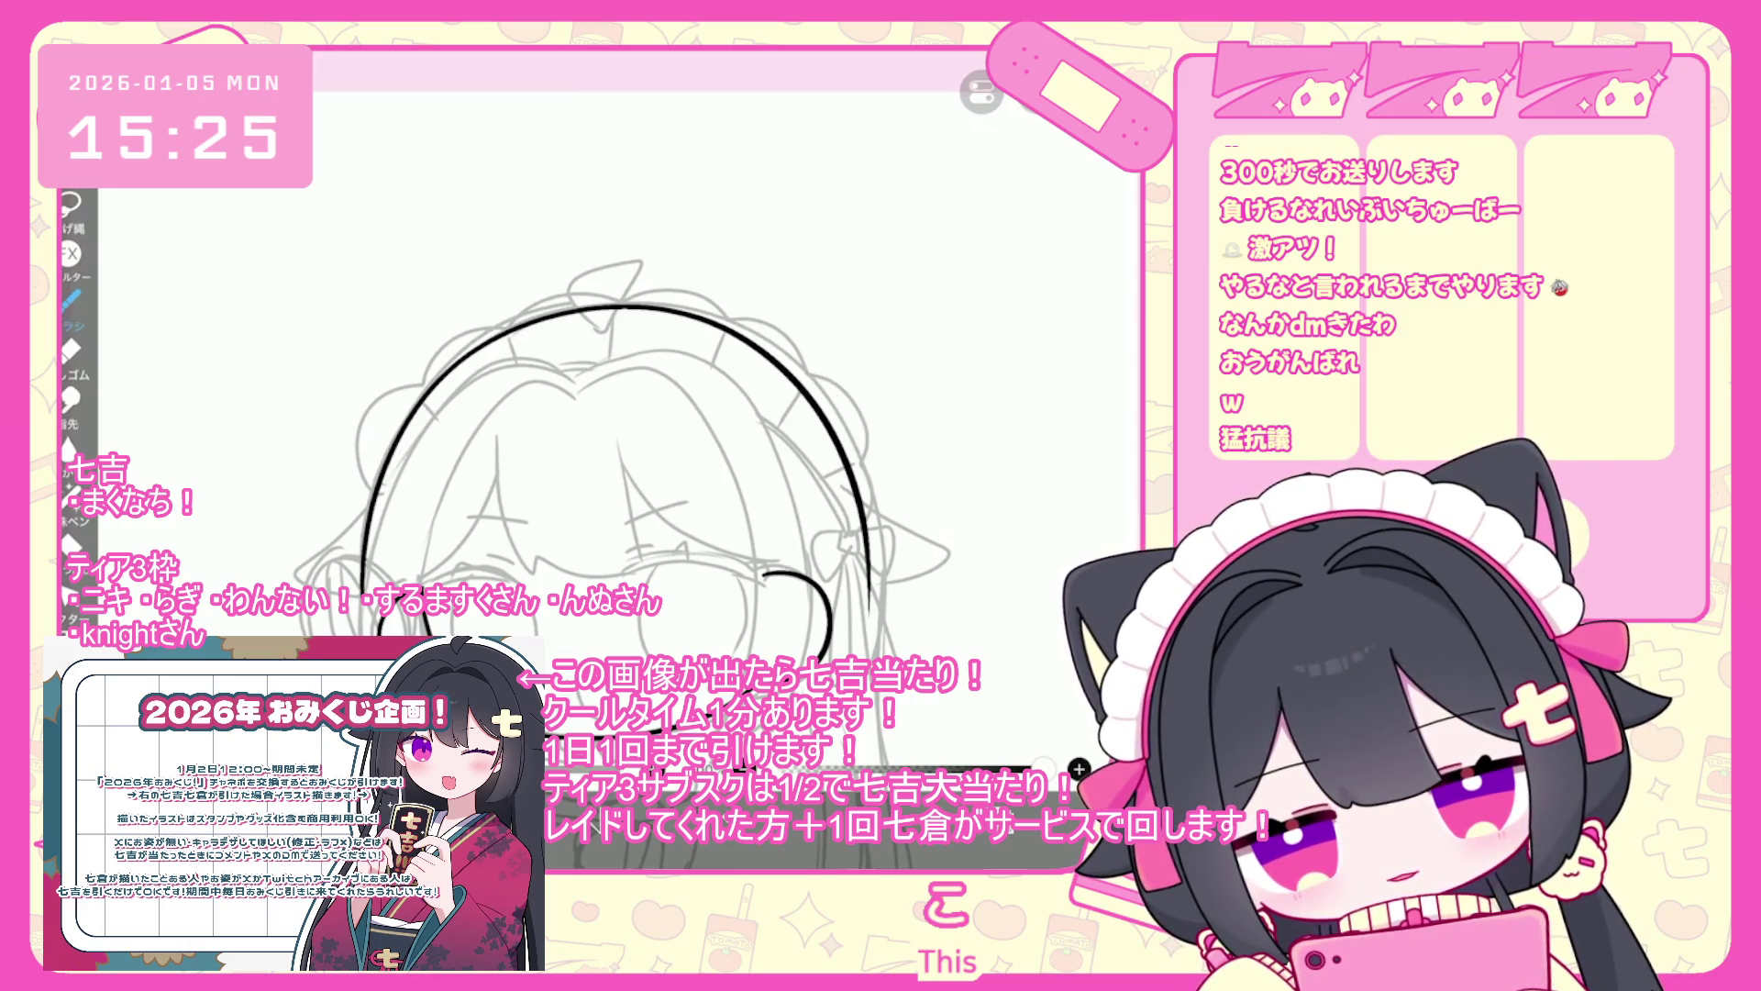
{"action": "scroll", "coordinate": [706, 441], "scroll_direction": "down", "scroll_amount": 3}
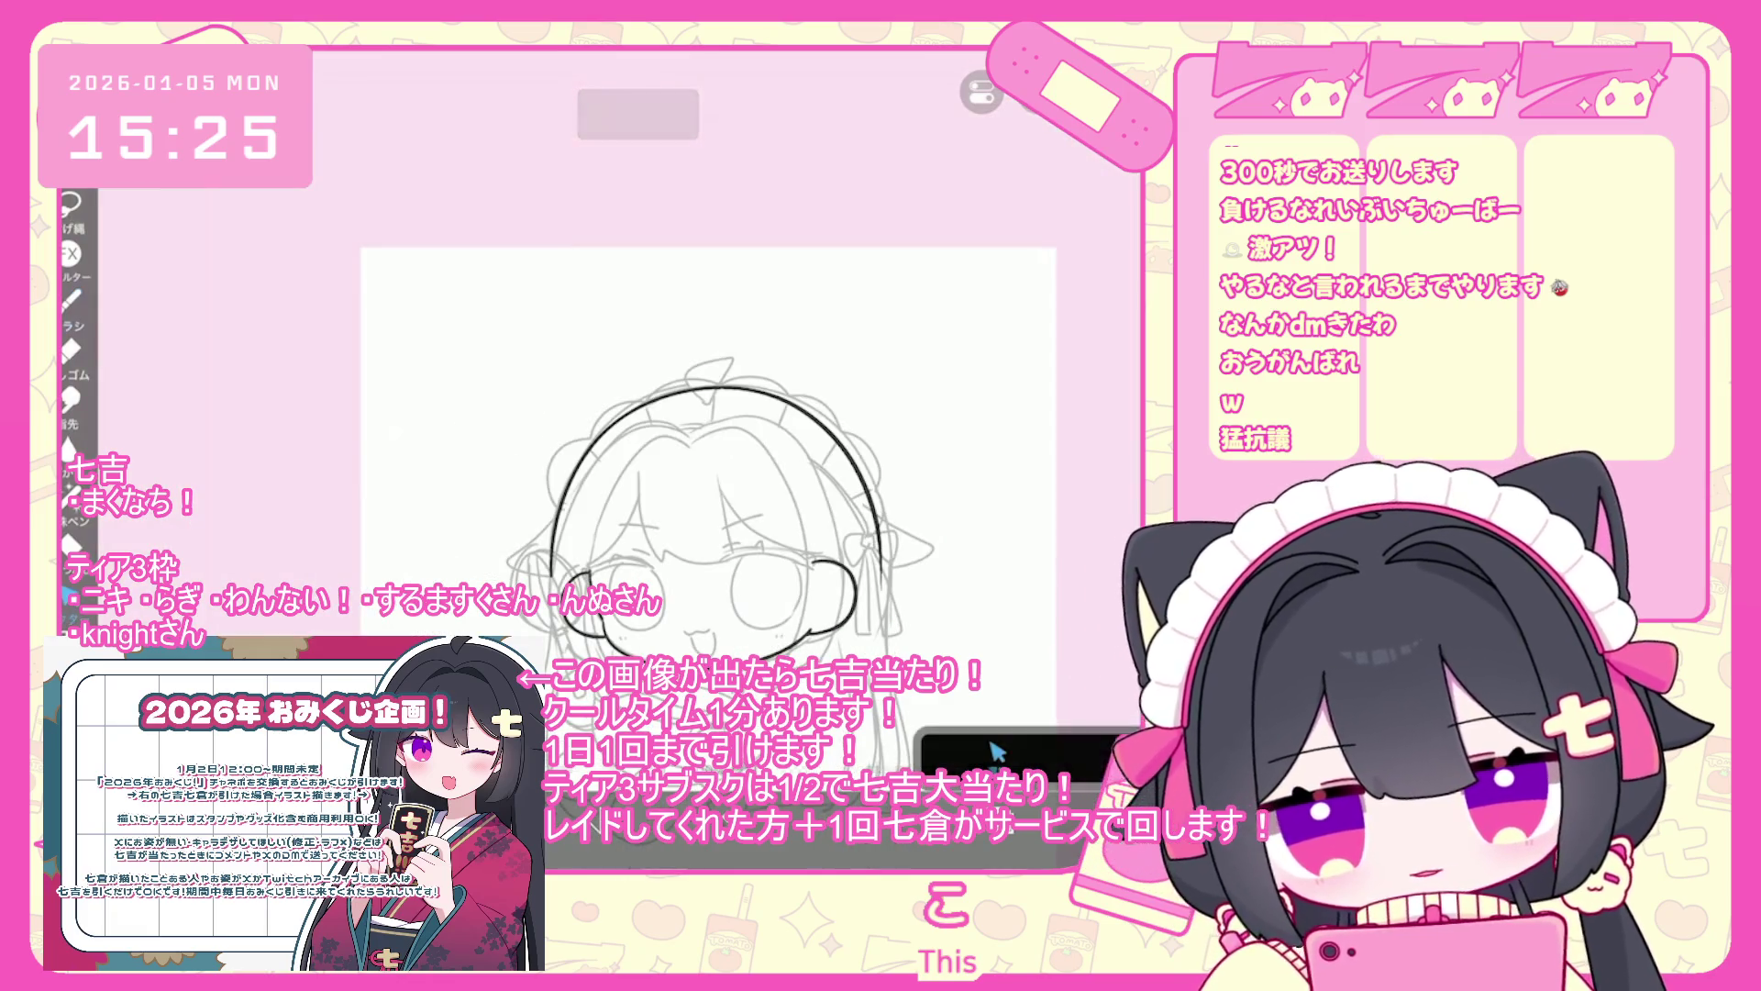
{"action": "left_click", "coordinate": [715, 388]}
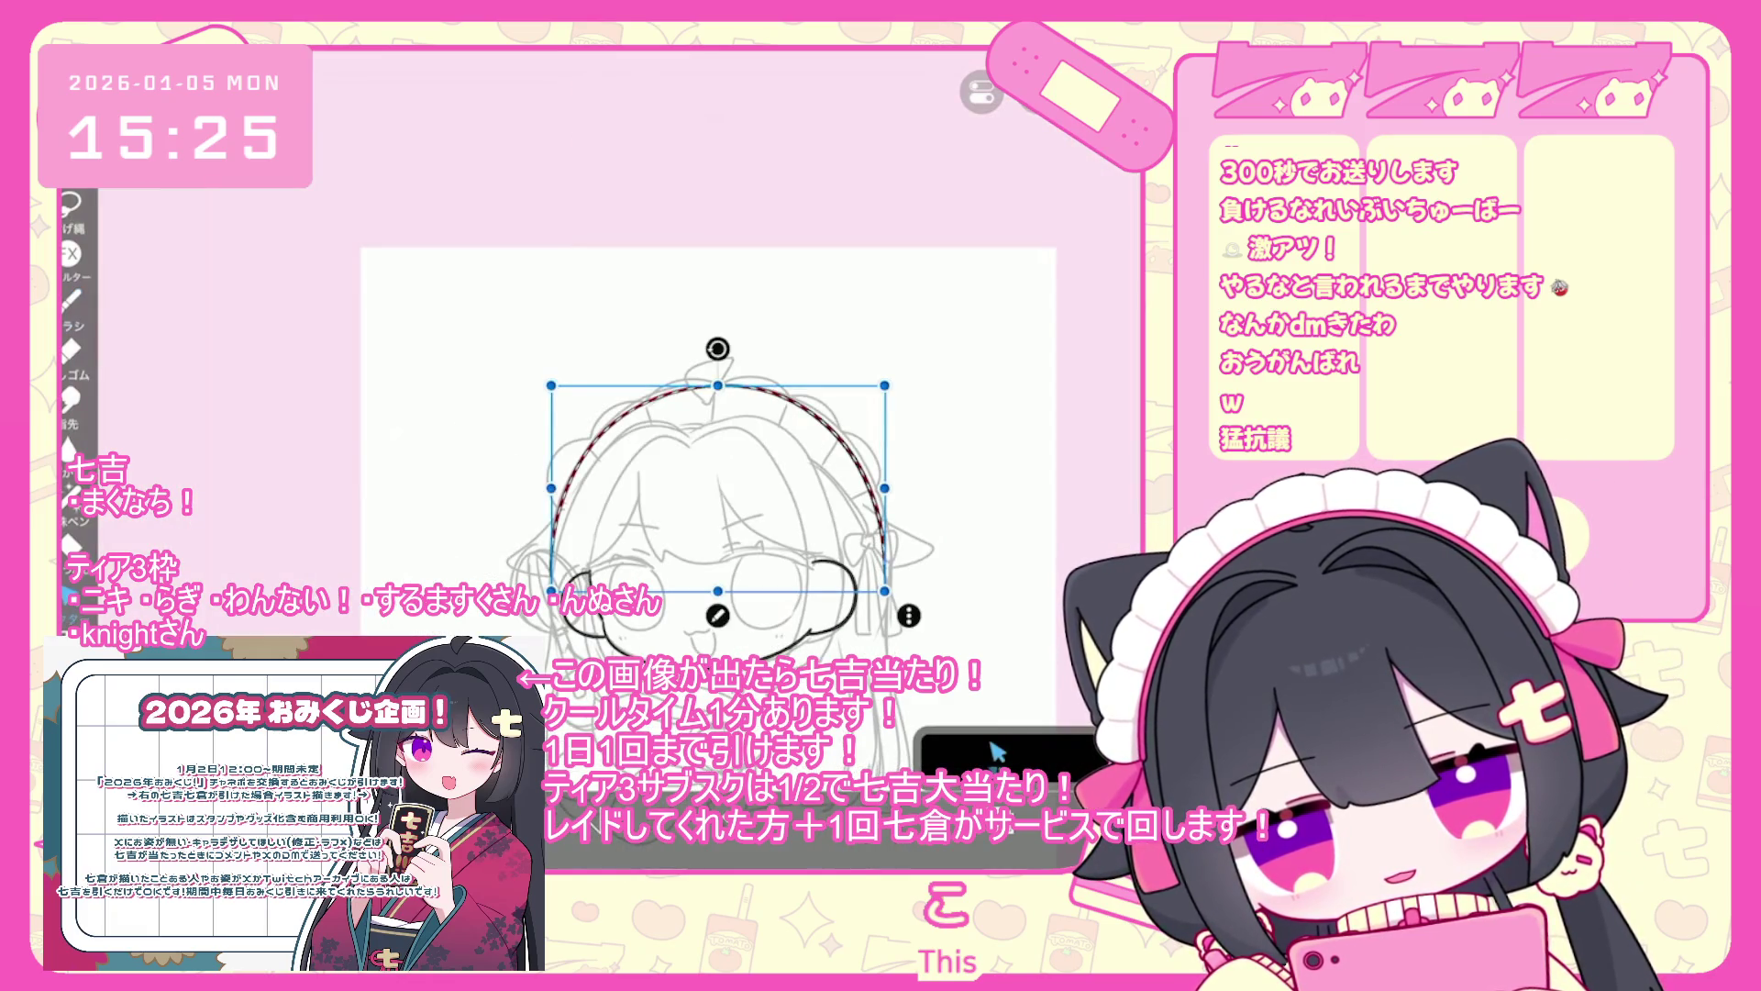
{"action": "scroll", "coordinate": [780, 449], "scroll_direction": "down", "scroll_amount": 2}
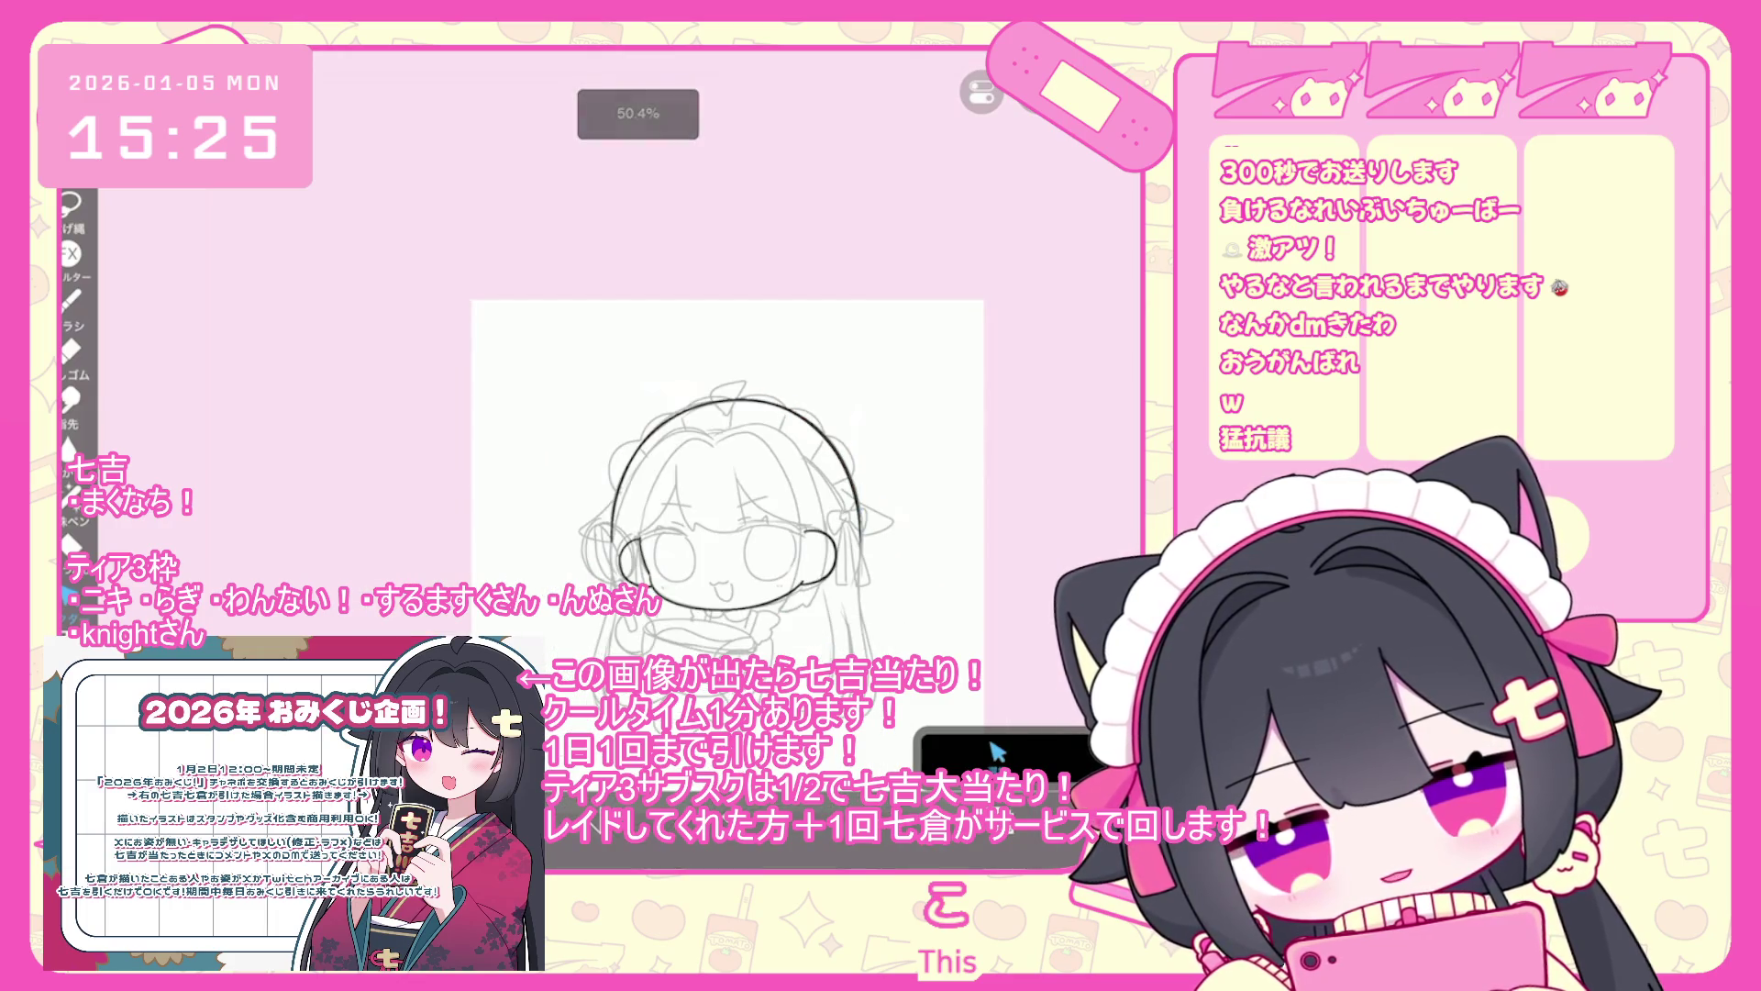
{"action": "scroll", "coordinate": [715, 441], "scroll_direction": "up", "scroll_amount": 3}
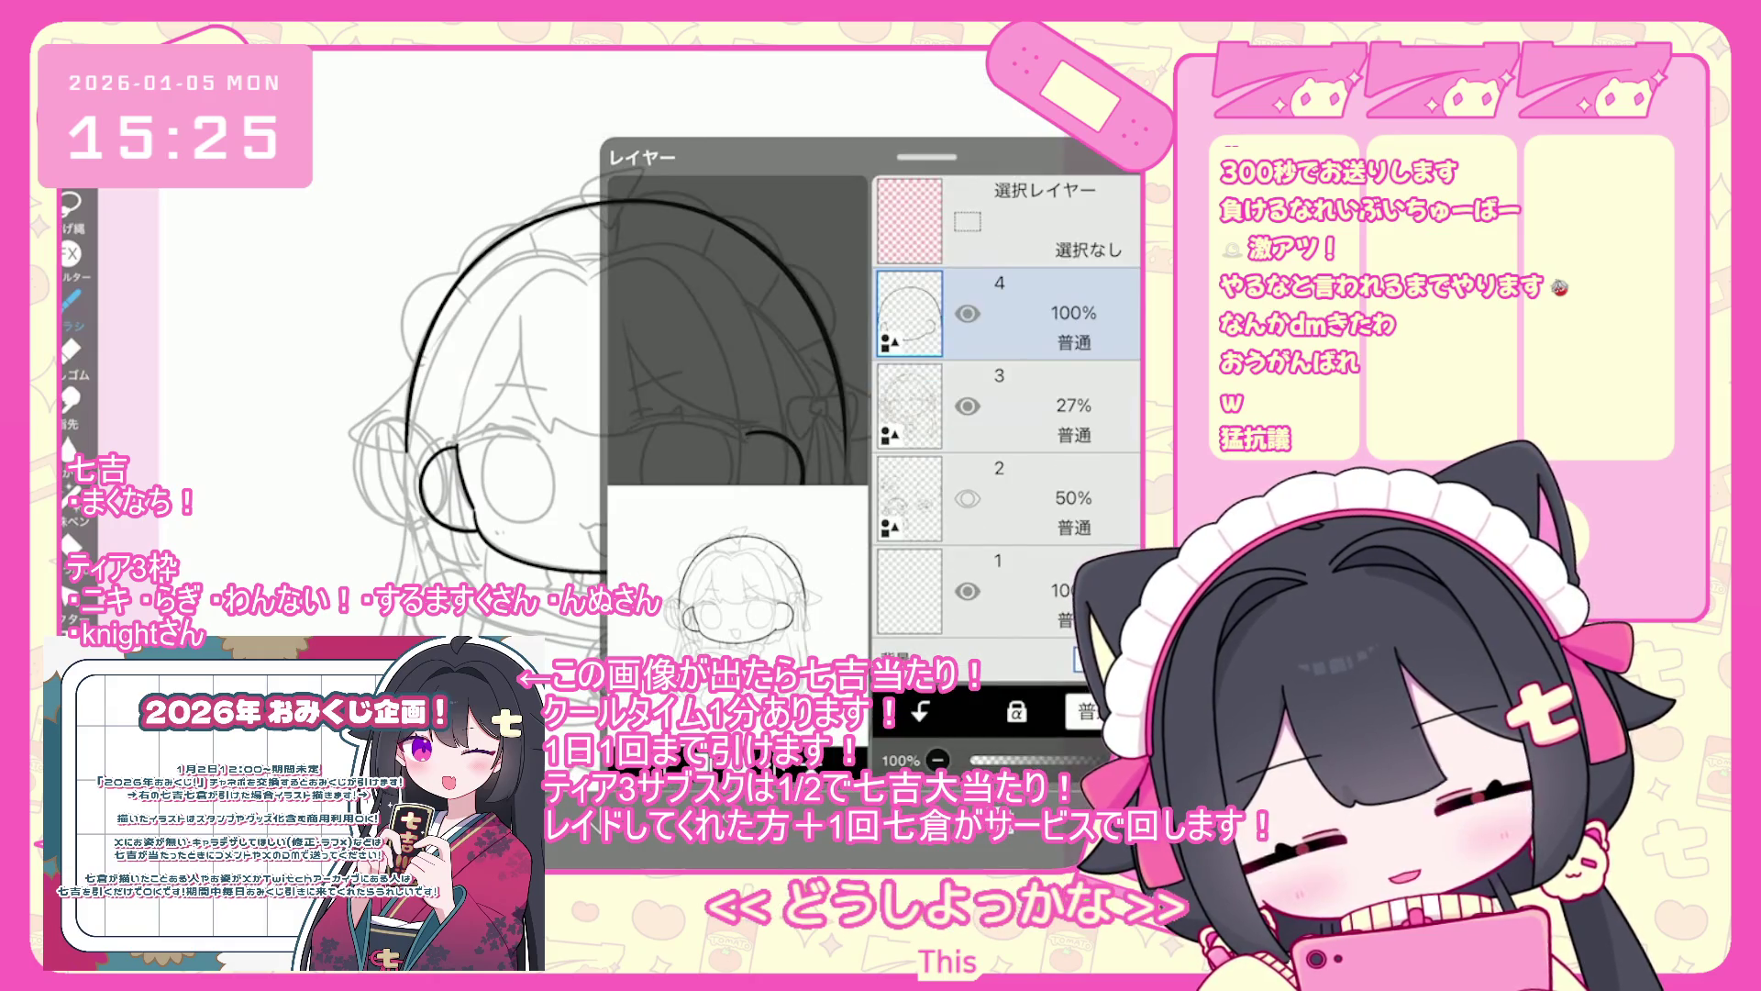
{"action": "scroll", "coordinate": [596, 367], "scroll_direction": "up", "scroll_amount": 5}
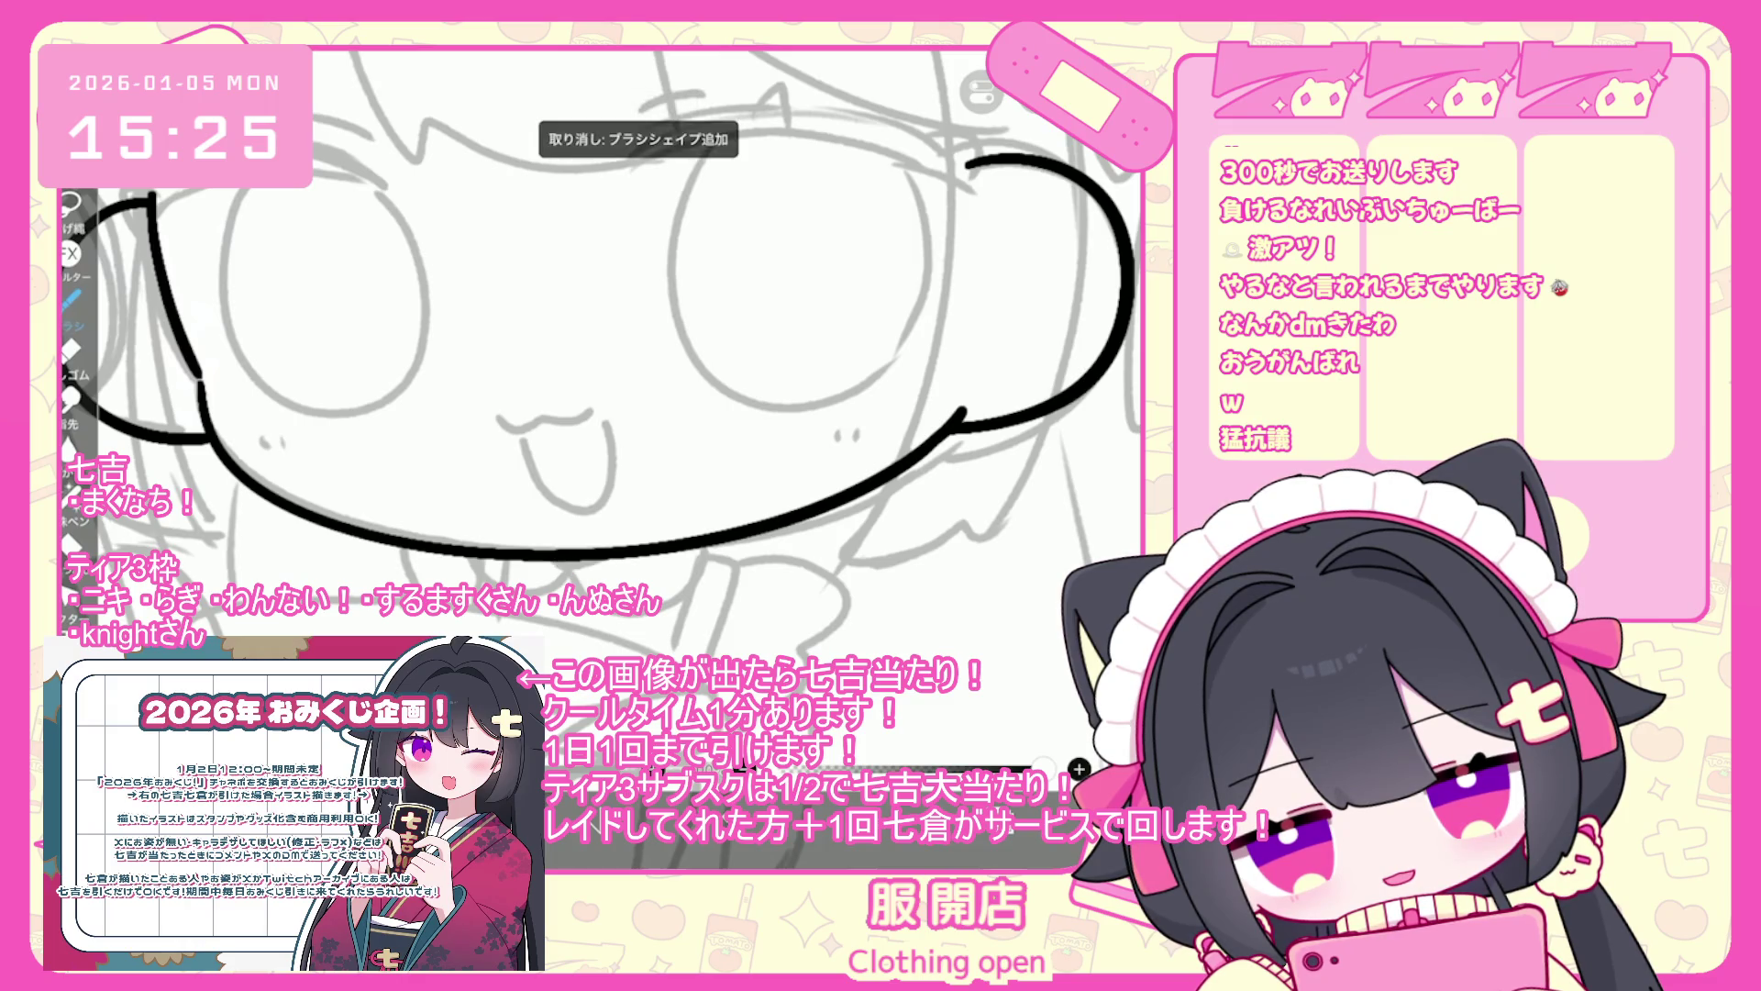
- Try a stroke under the chin, then undo the stray bow strokes
{"action": "left_click_drag", "start_coordinate": [588, 619], "coordinate": [679, 600]}
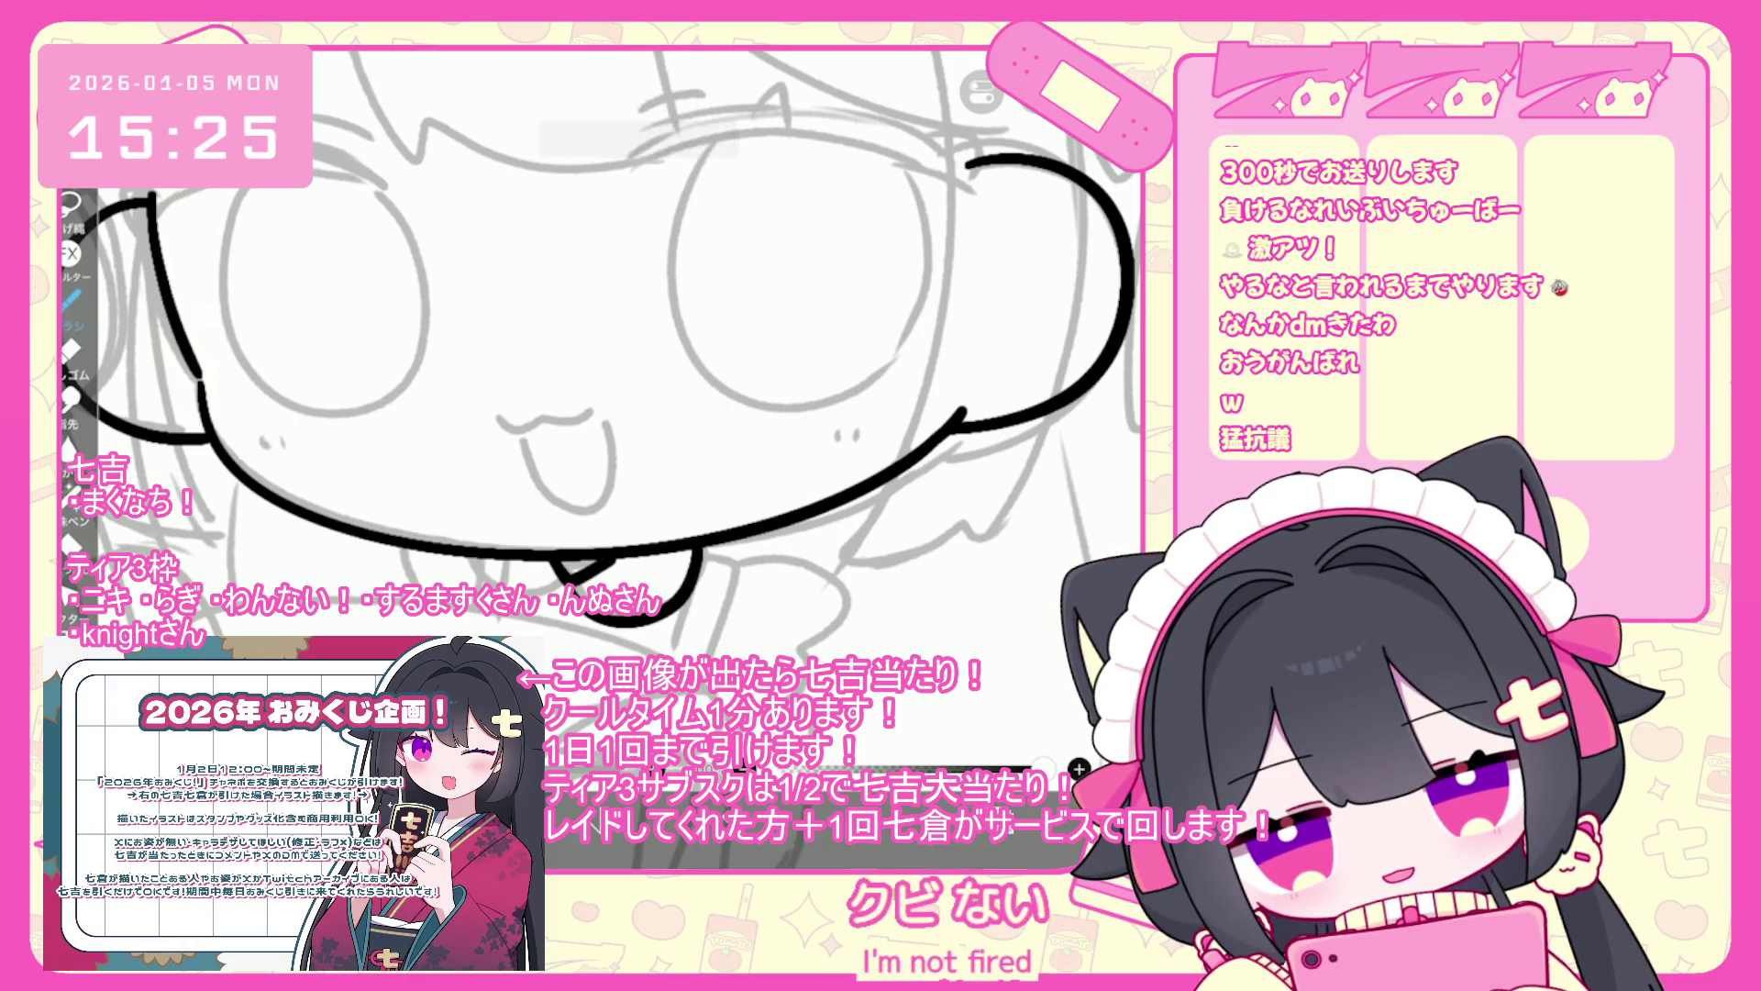
{"action": "key", "text": "ctrl+z"}
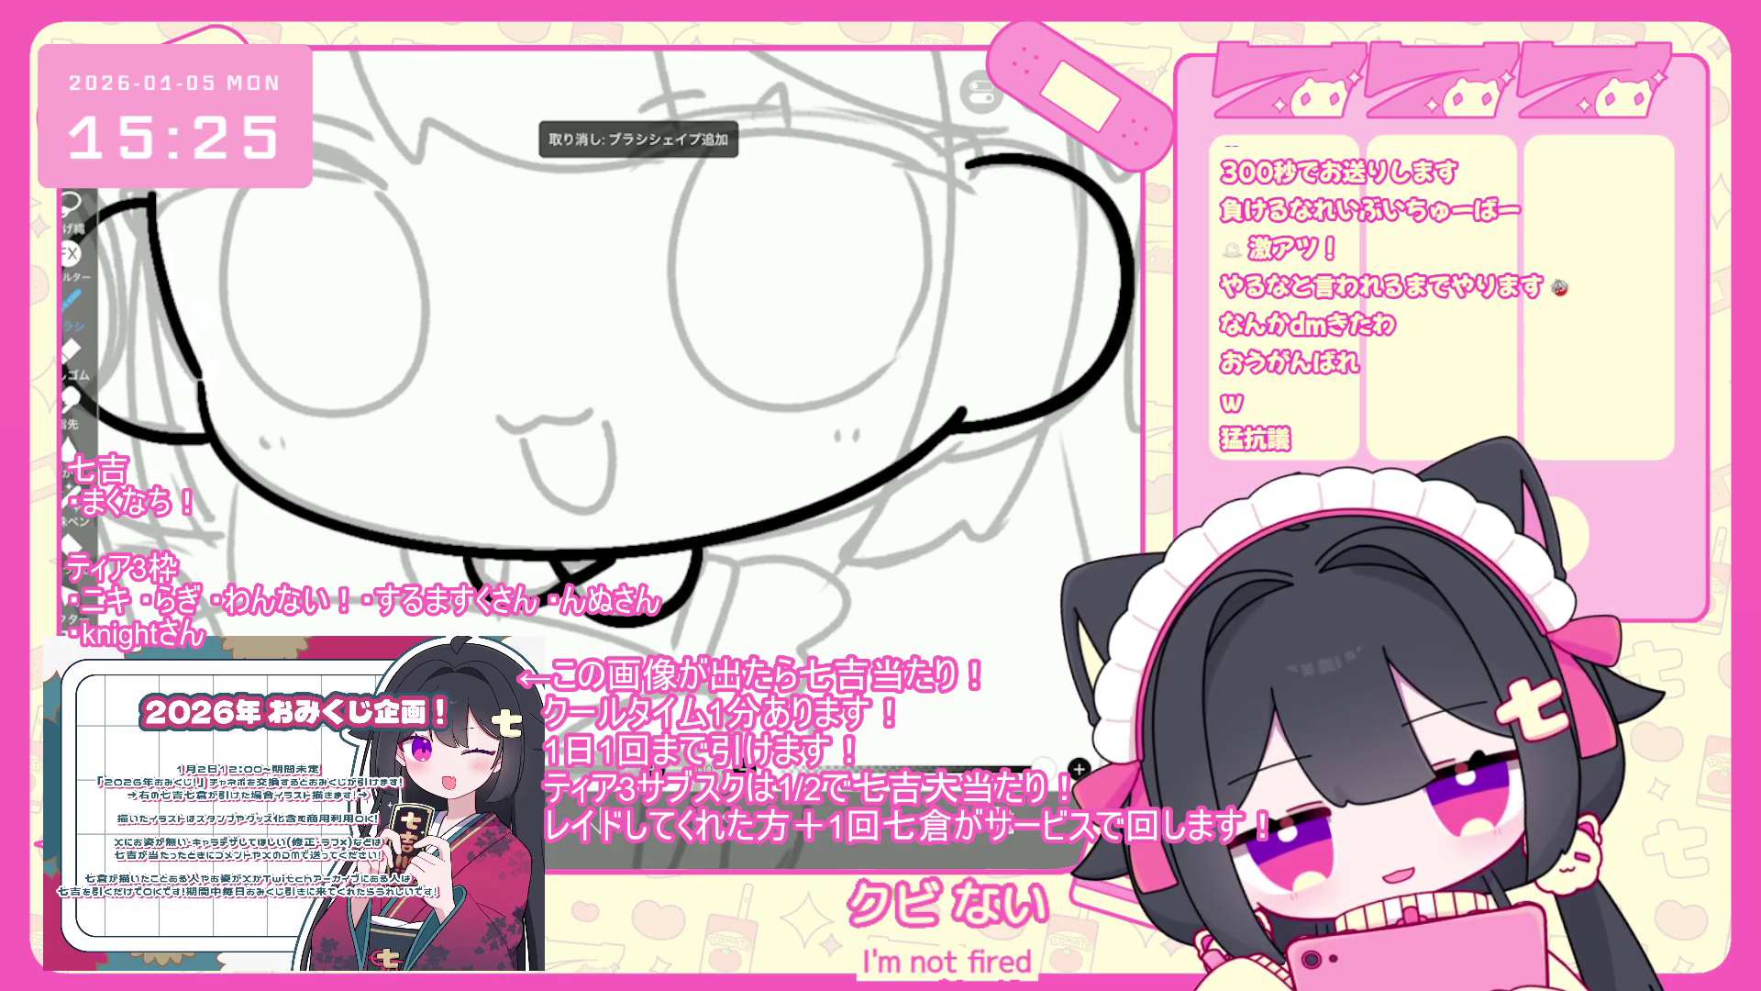
{"action": "scroll", "coordinate": [605, 357], "scroll_direction": "down", "scroll_amount": 5}
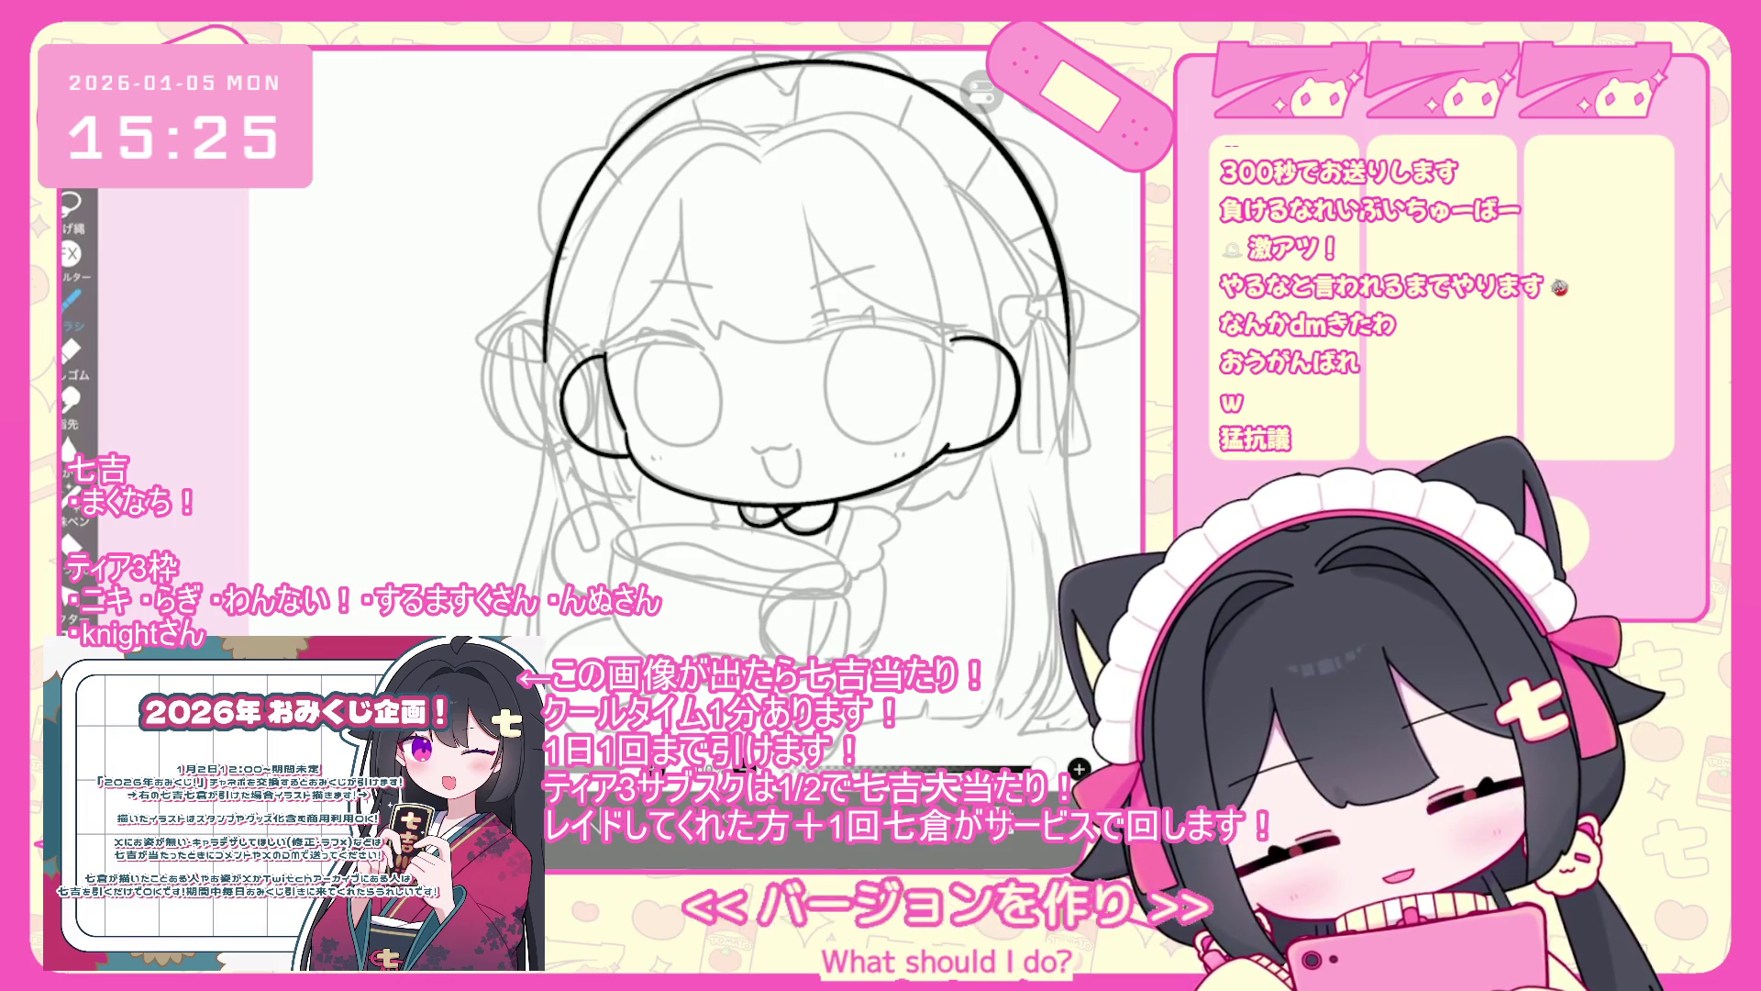
{"action": "scroll", "coordinate": [606, 367], "scroll_direction": "up", "scroll_amount": 5}
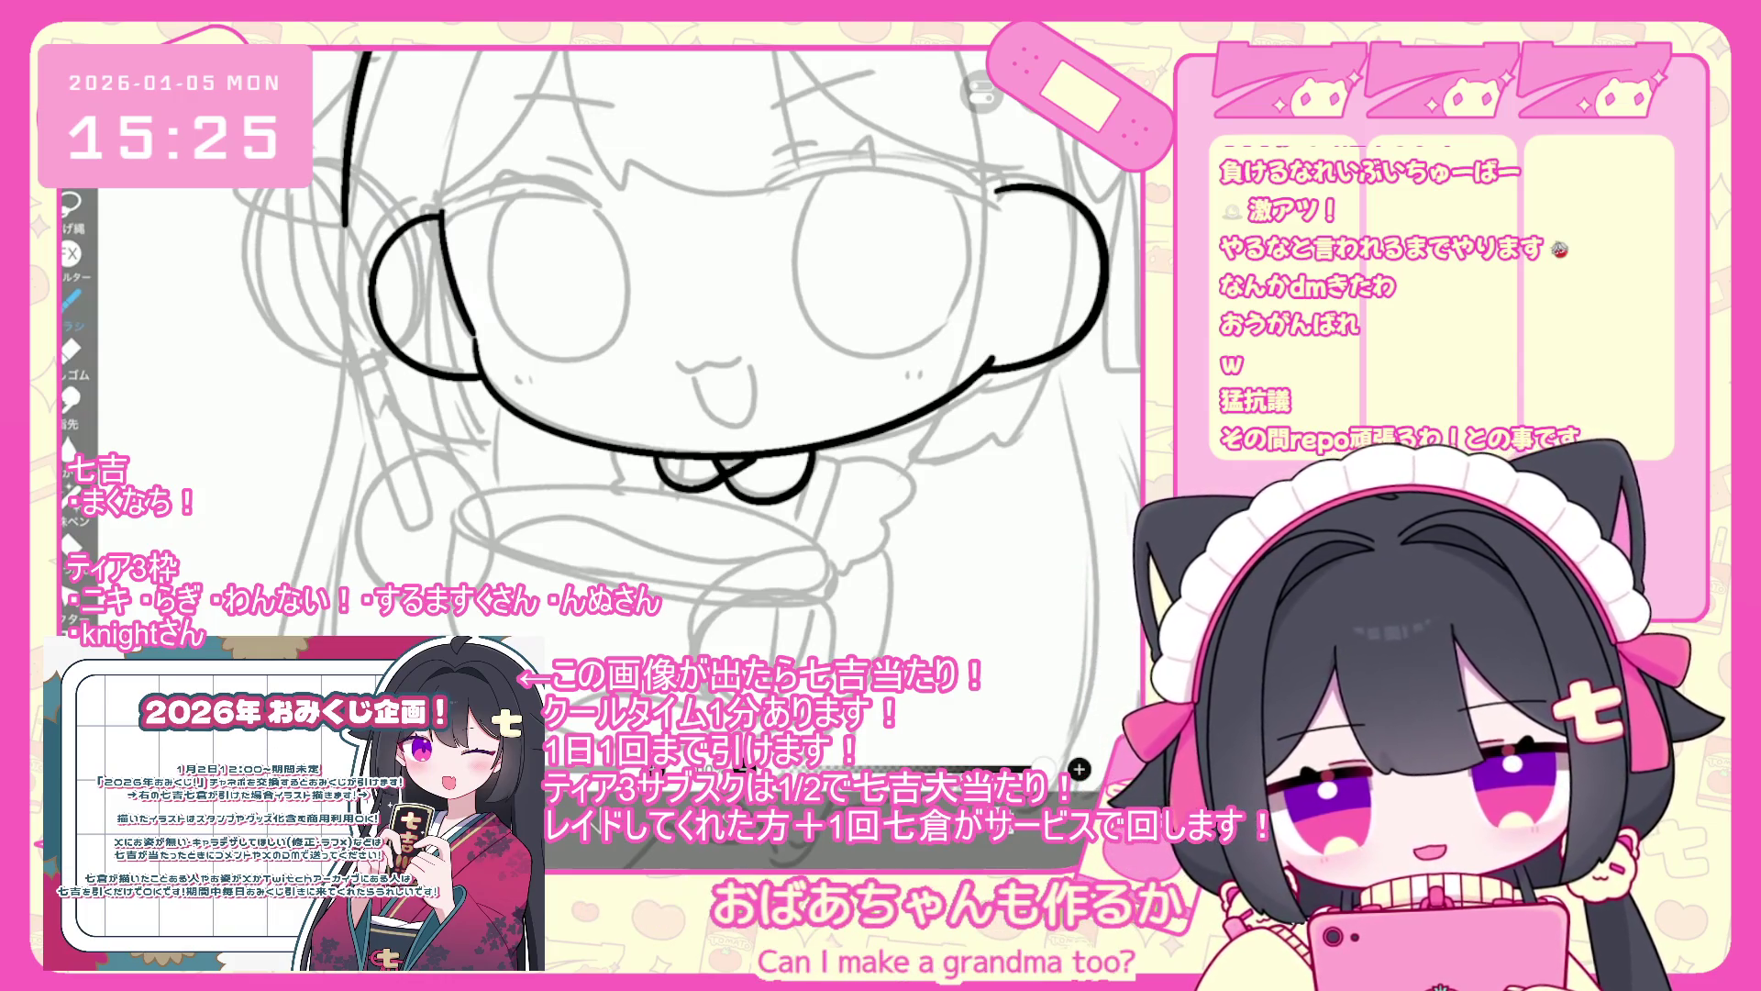
{"action": "key", "text": "ctrl+z"}
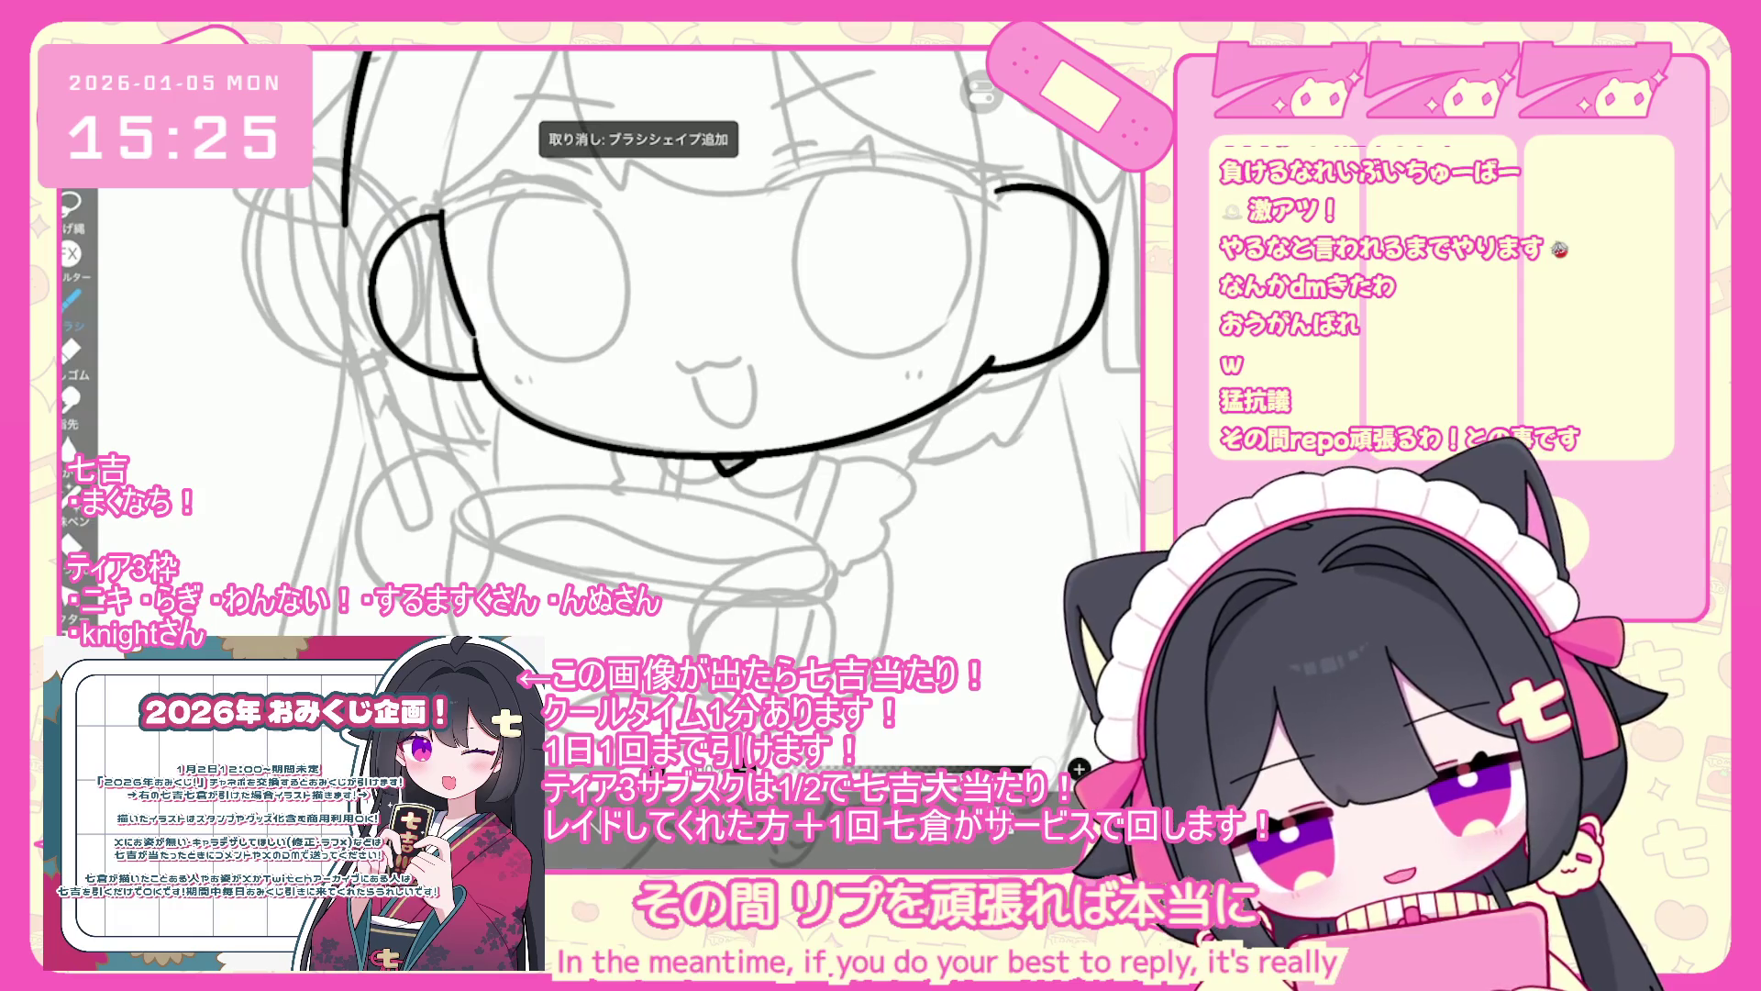
{"action": "scroll", "coordinate": [605, 367], "scroll_direction": "up", "scroll_amount": 3}
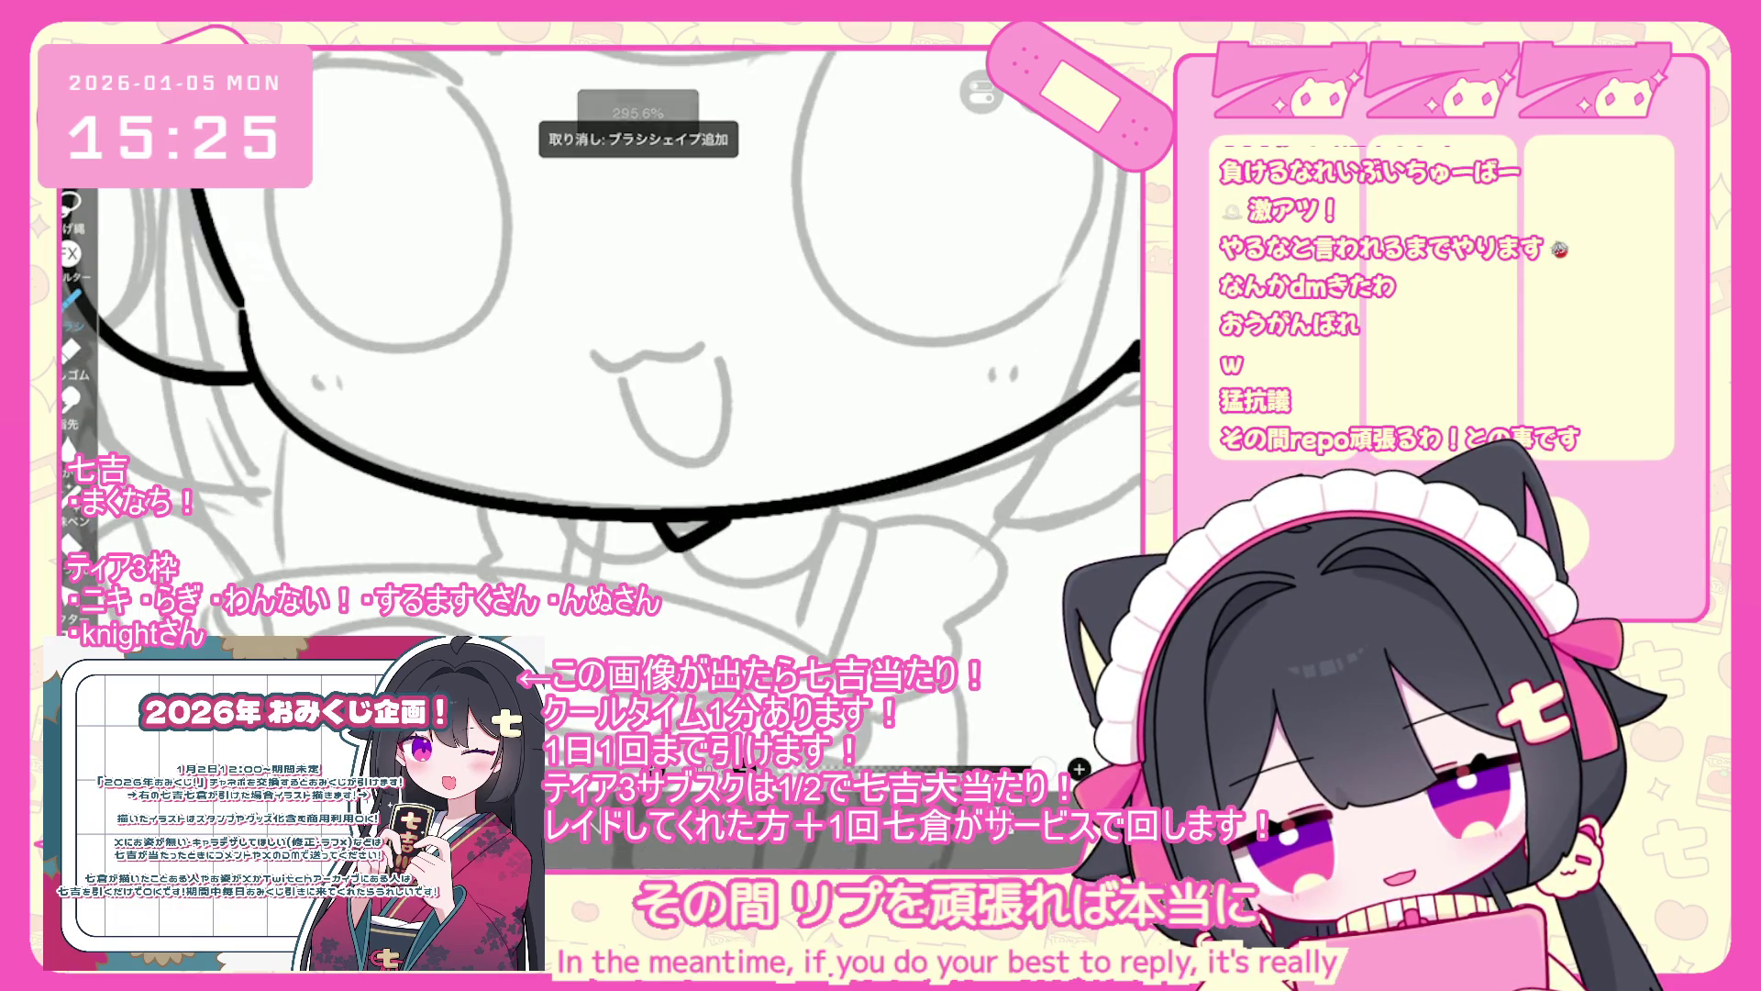
- Ink the bow outline under the chin and its left loop
{"action": "mouse_move", "coordinate": [674, 552]}
{"action": "left_mouse_down"}
{"action": "mouse_move", "coordinate": [796, 592]}
{"action": "mouse_move", "coordinate": [830, 506]}
{"action": "left_mouse_up"}
{"action": "left_click_drag", "start_coordinate": [555, 517], "coordinate": [679, 553]}
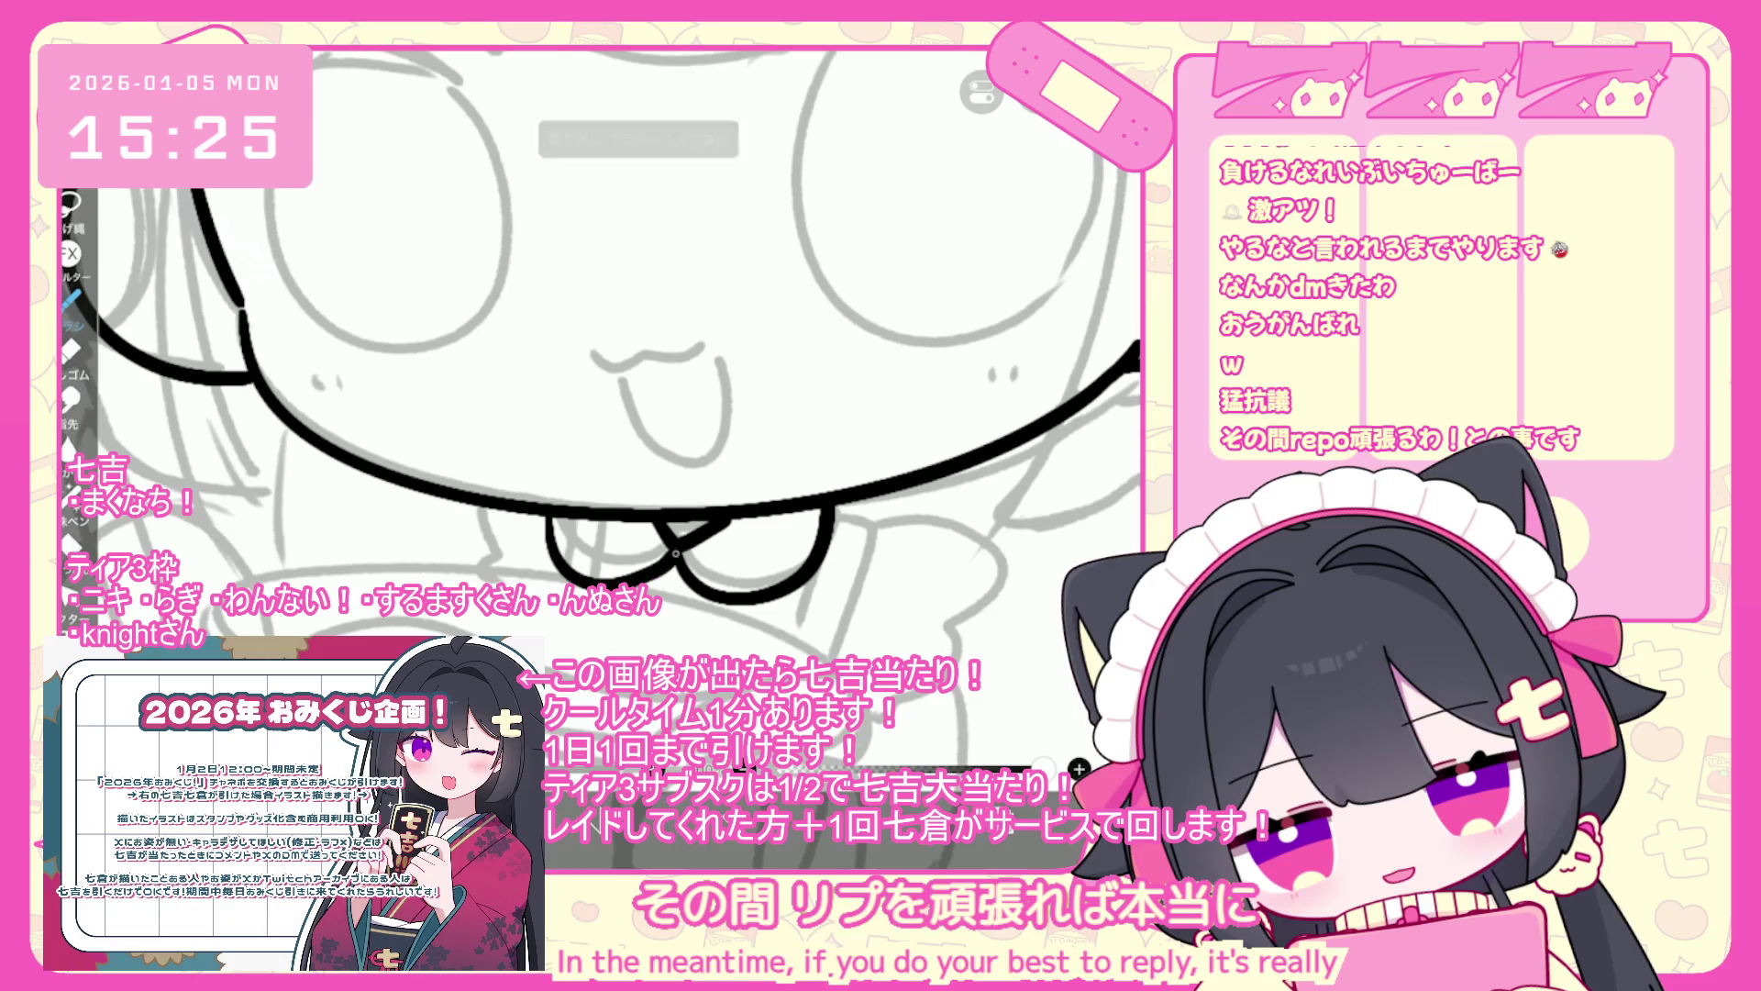
{"action": "key", "text": "ctrl+z"}
{"action": "mouse_move", "coordinate": [555, 516]}
{"action": "left_mouse_down"}
{"action": "mouse_move", "coordinate": [562, 541]}
{"action": "mouse_move", "coordinate": [677, 550]}
{"action": "left_mouse_up"}
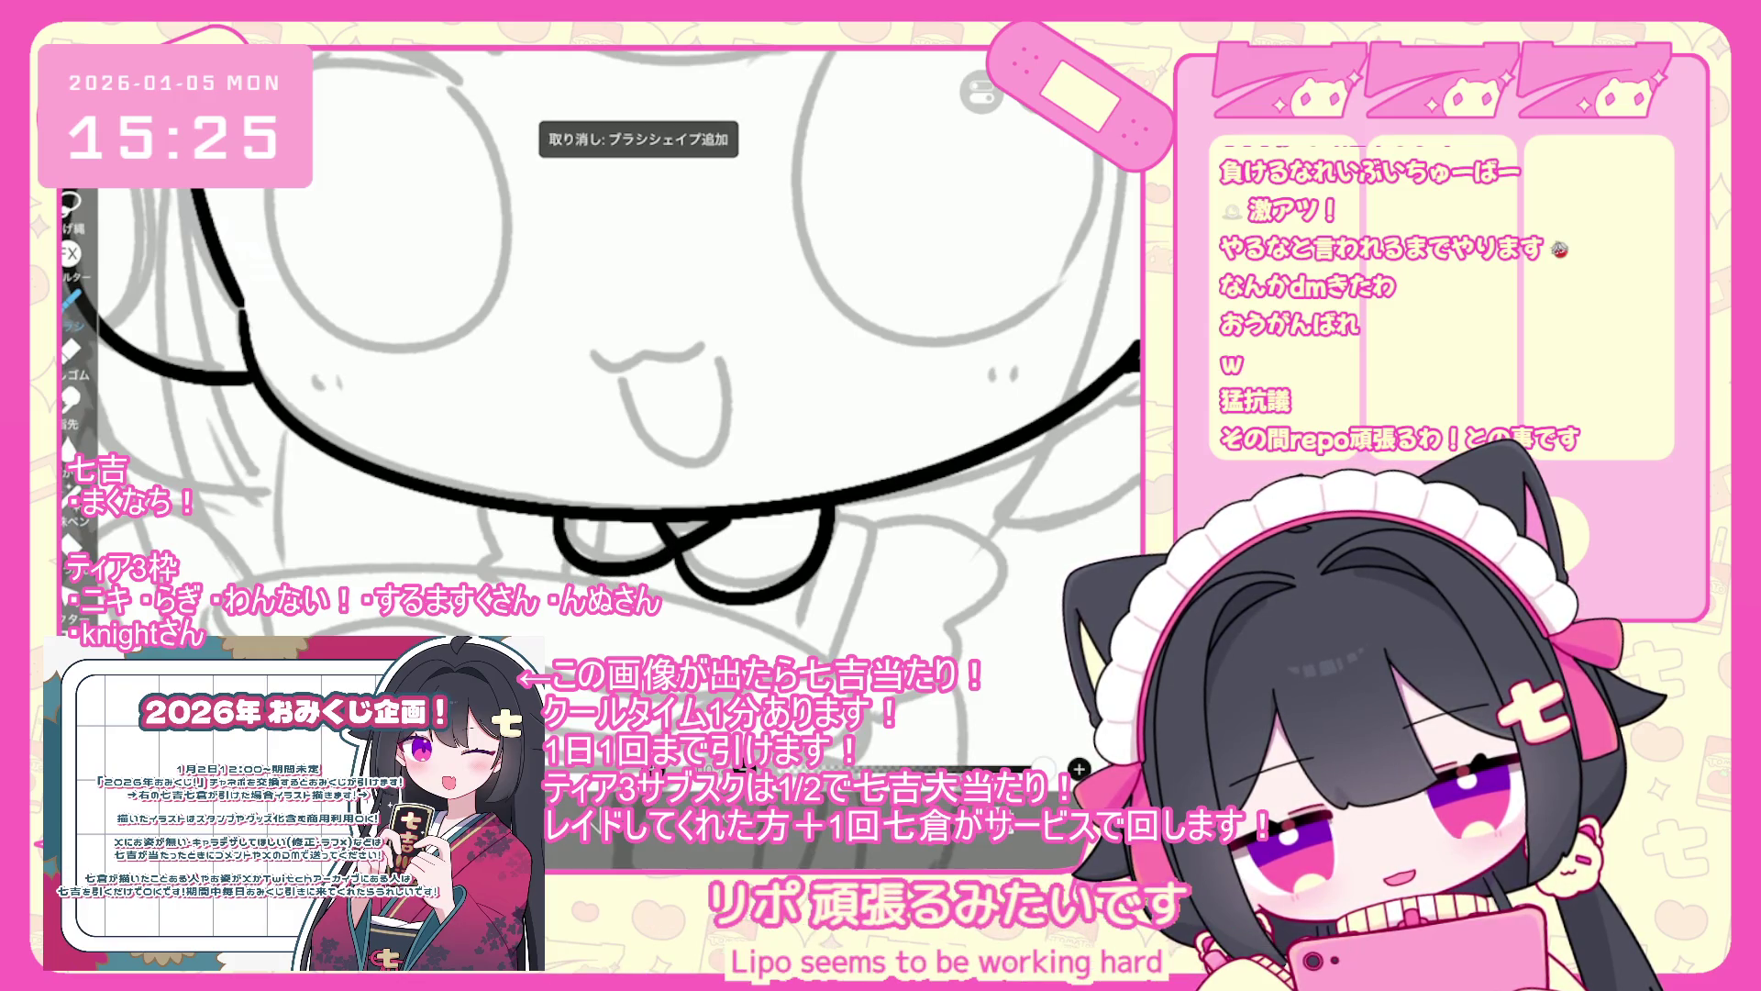
- Try a curve below the bow's right side, using undo and redo to compare strokes
{"action": "left_click_drag", "start_coordinate": [863, 511], "coordinate": [835, 653]}
{"action": "key", "text": "ctrl+z"}
{"action": "mouse_move", "coordinate": [853, 505]}
{"action": "left_mouse_down"}
{"action": "mouse_move", "coordinate": [871, 515]}
{"action": "mouse_move", "coordinate": [830, 650]}
{"action": "left_mouse_up"}
{"action": "key", "text": "ctrl+z"}
{"action": "scroll", "coordinate": [601, 397], "scroll_direction": "down", "scroll_amount": 1}
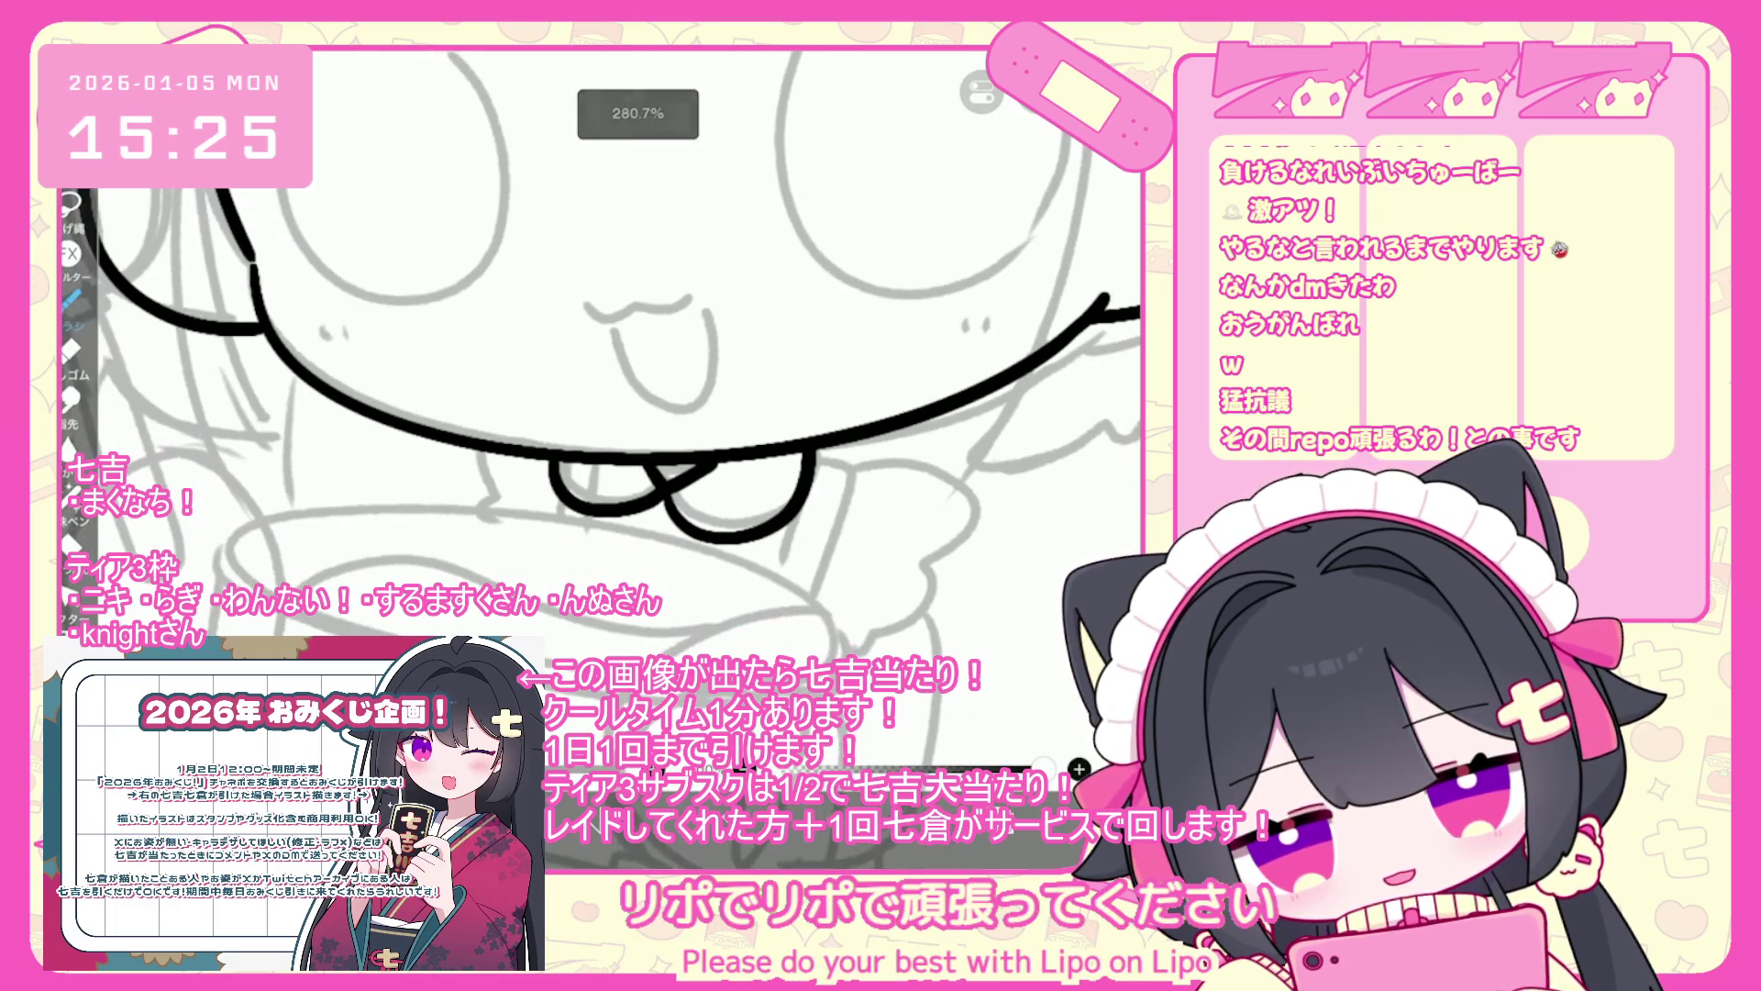
{"action": "key", "text": "ctrl+z"}
{"action": "key", "text": "ctrl+z"}
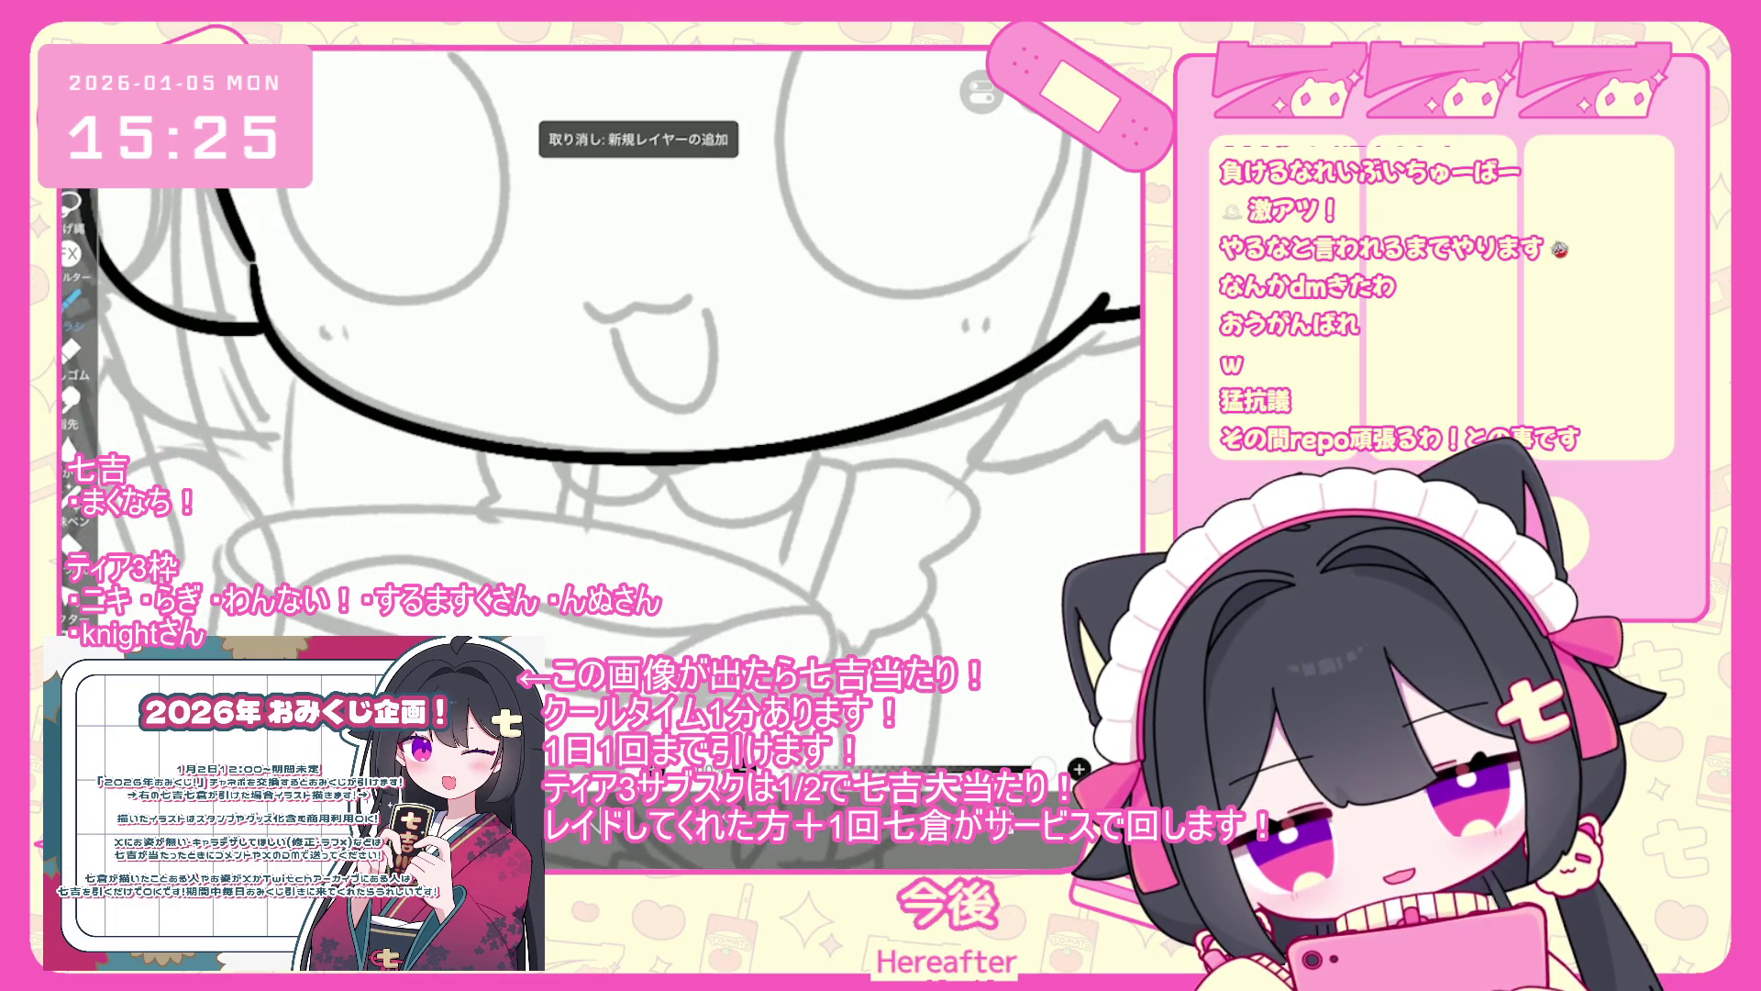
{"action": "key", "text": "ctrl+y"}
{"action": "key", "text": "ctrl+z"}
- Draw the bow's knot curve and redraw the bow stroke under the chin
{"action": "left_click_drag", "start_coordinate": [644, 463], "coordinate": [663, 498]}
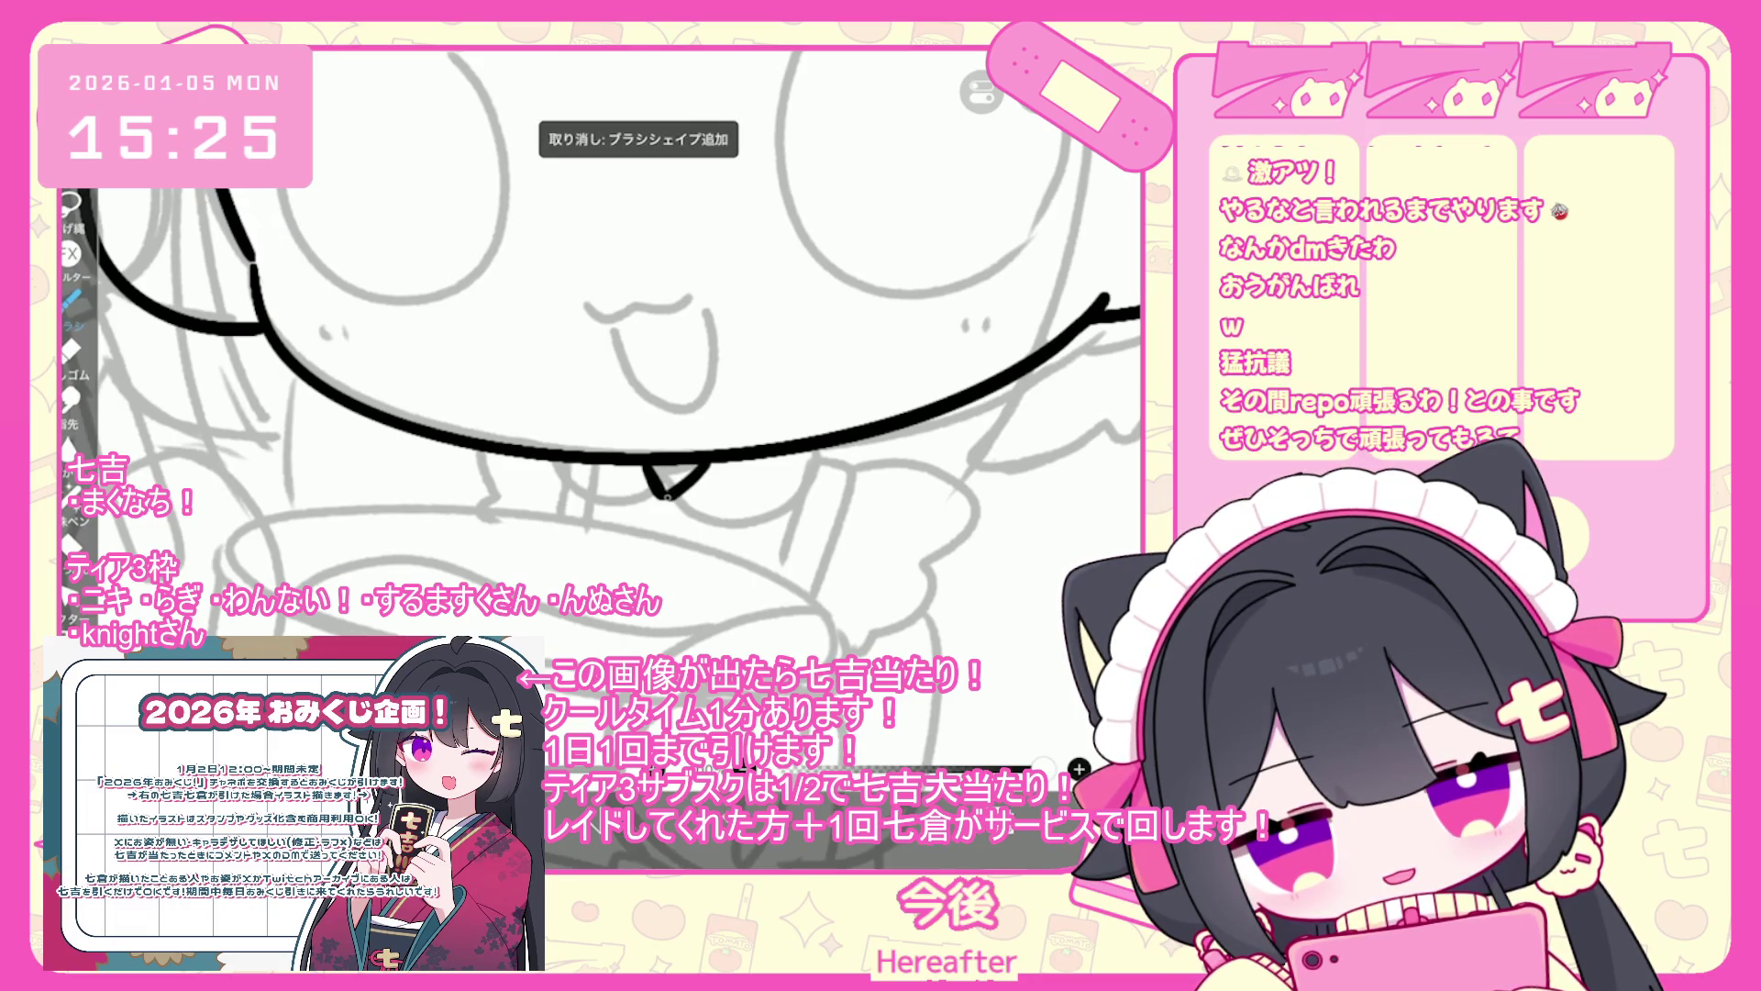
{"action": "key", "text": "ctrl+z"}
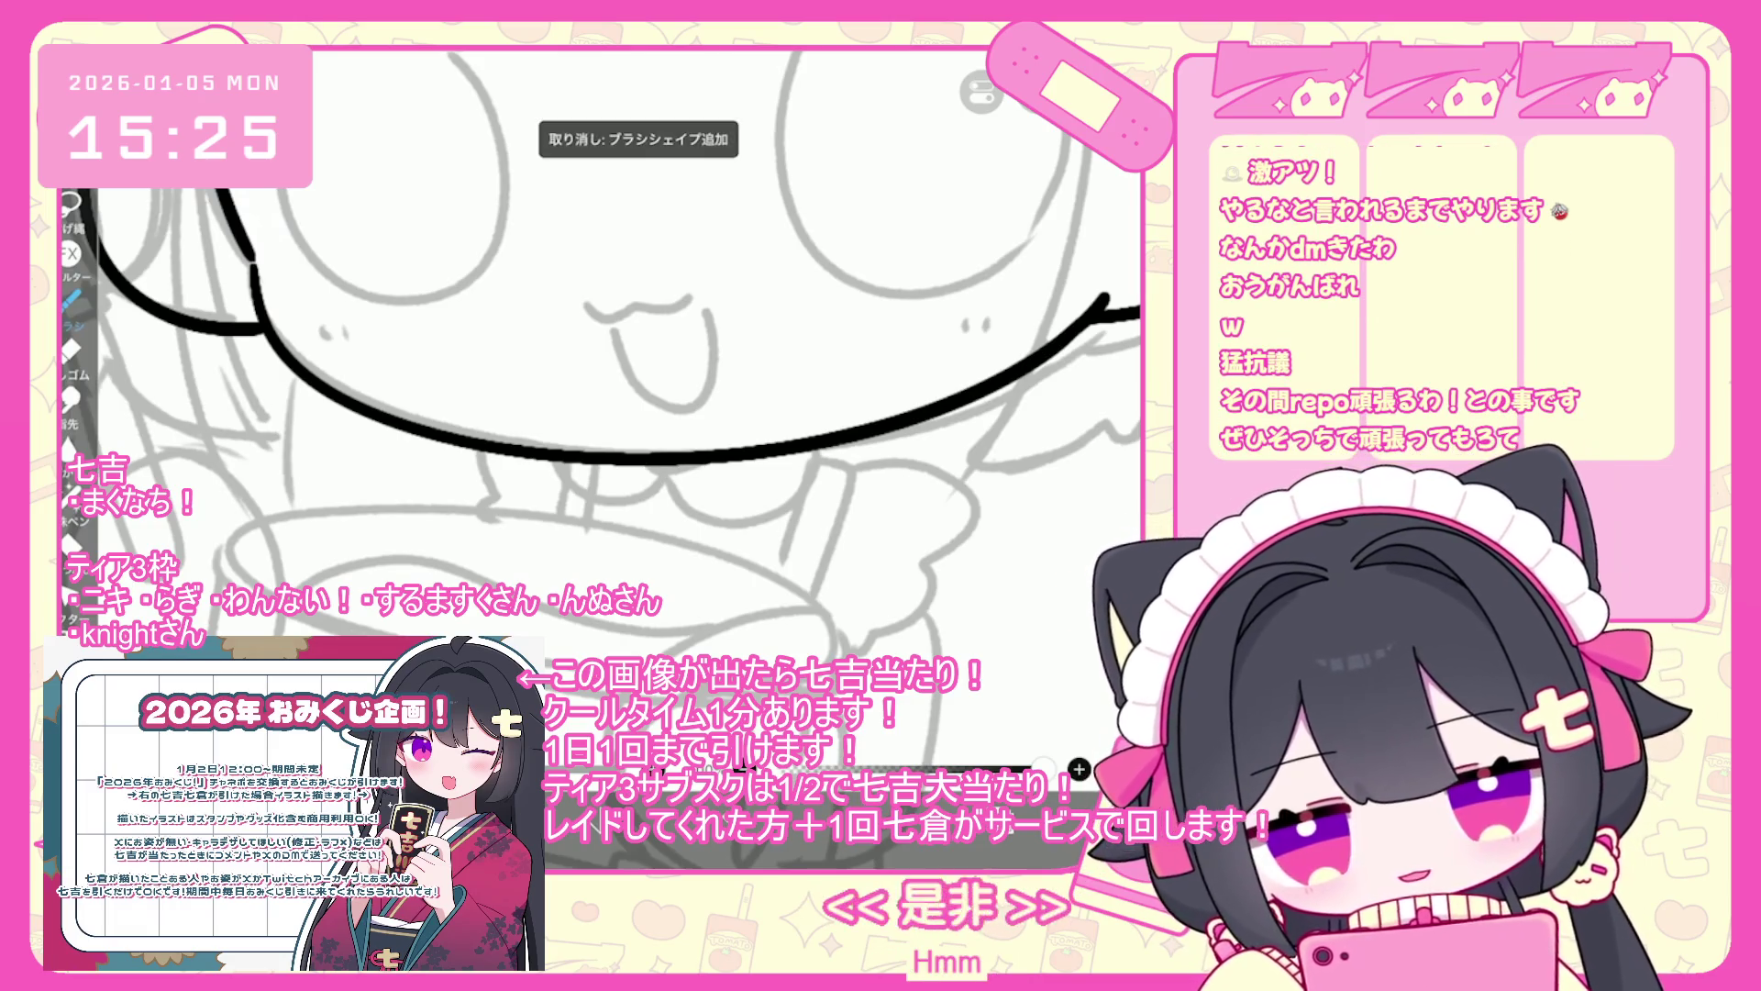
{"action": "left_click_drag", "start_coordinate": [661, 503], "coordinate": [766, 551]}
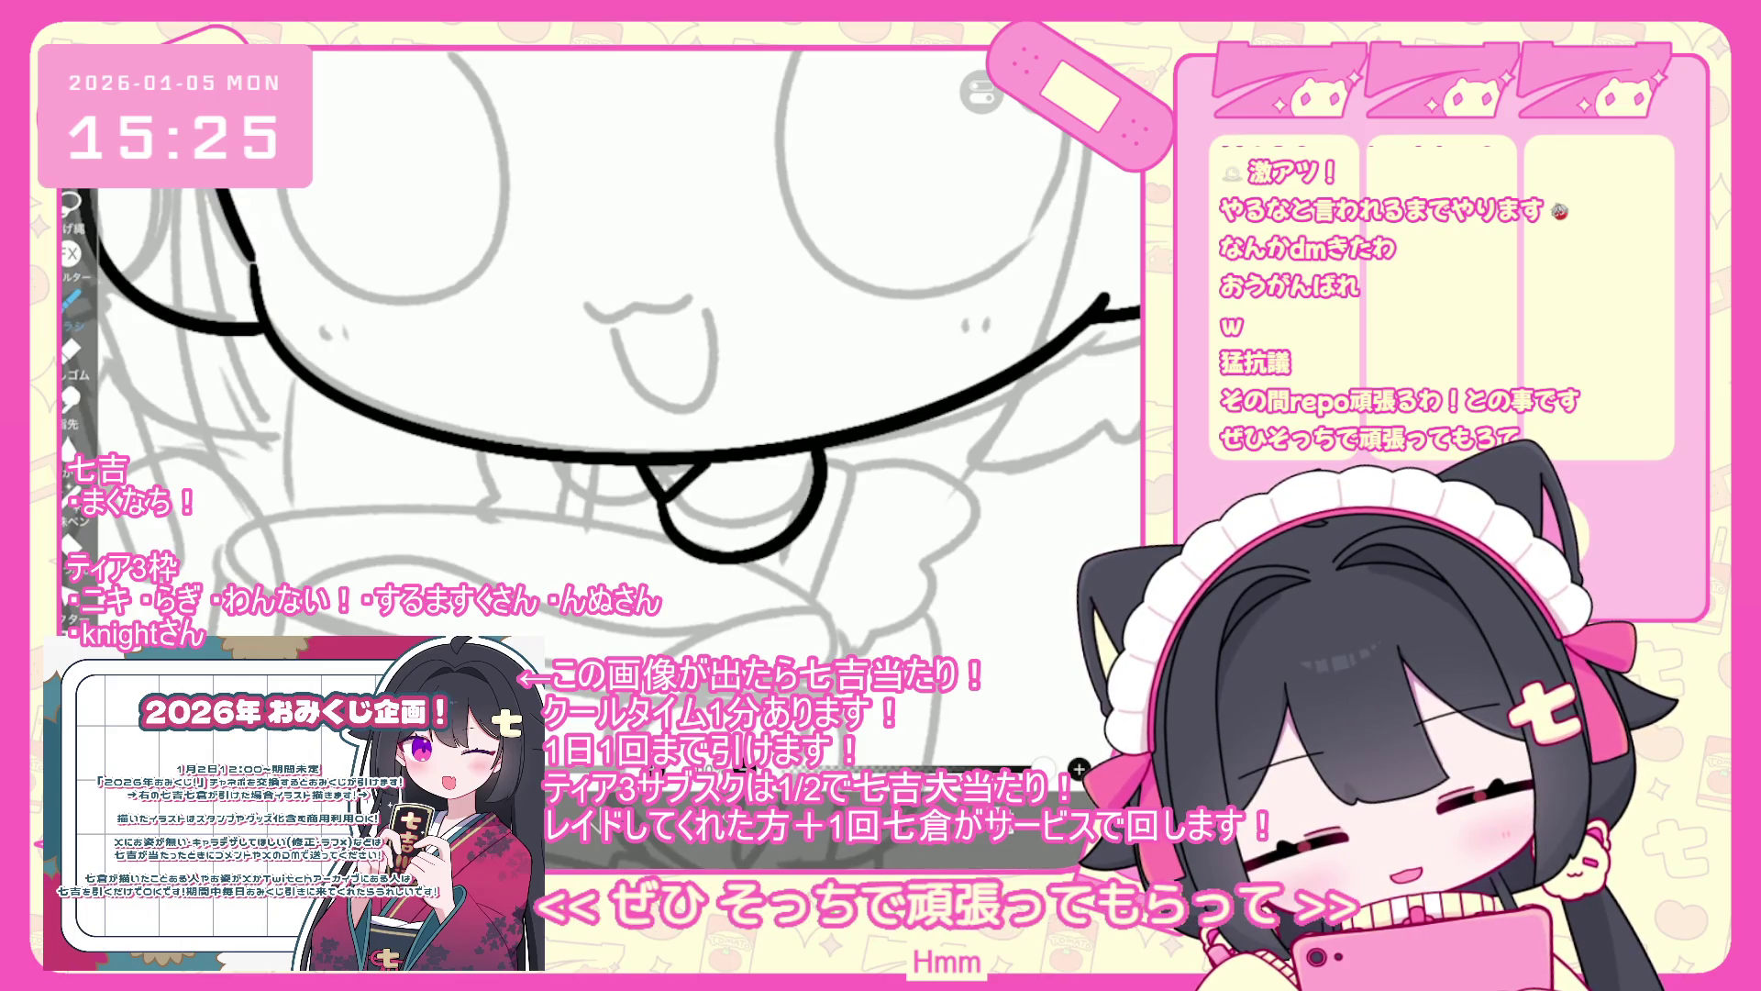
{"action": "key", "text": "ctrl+z"}
{"action": "left_click_drag", "start_coordinate": [540, 461], "coordinate": [623, 539]}
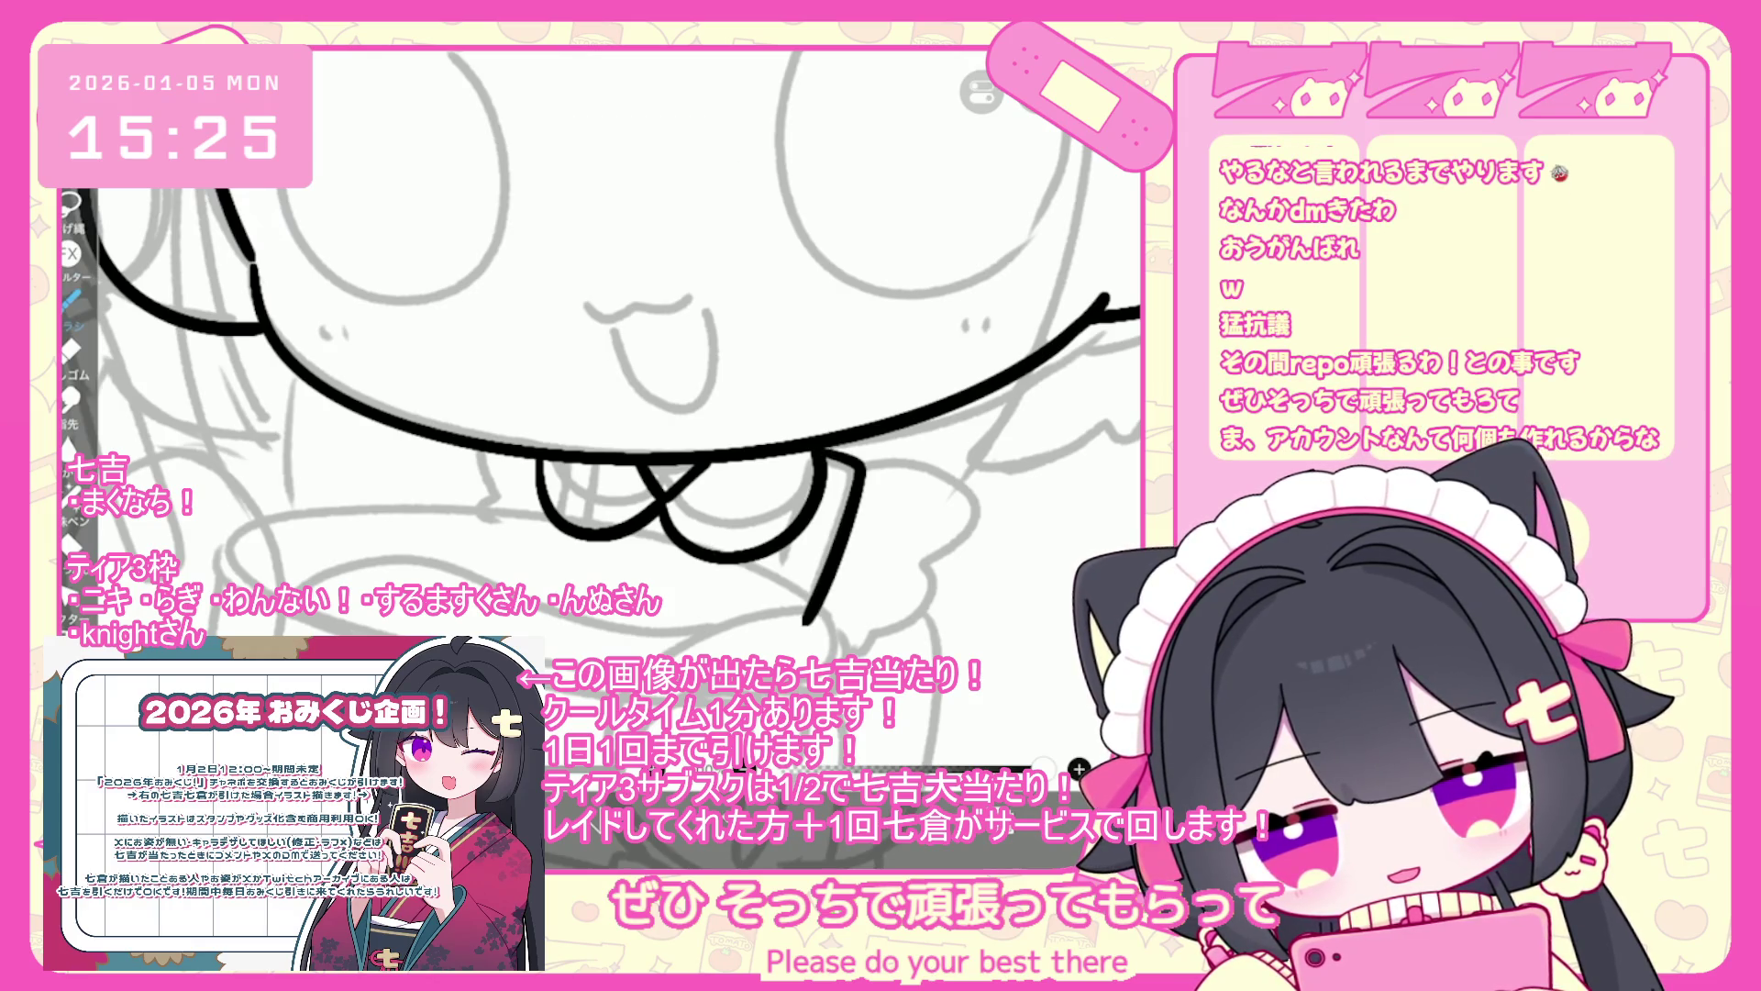
{"action": "scroll", "coordinate": [642, 367], "scroll_direction": "down", "scroll_amount": 3}
{"action": "key", "text": "ctrl+z"}
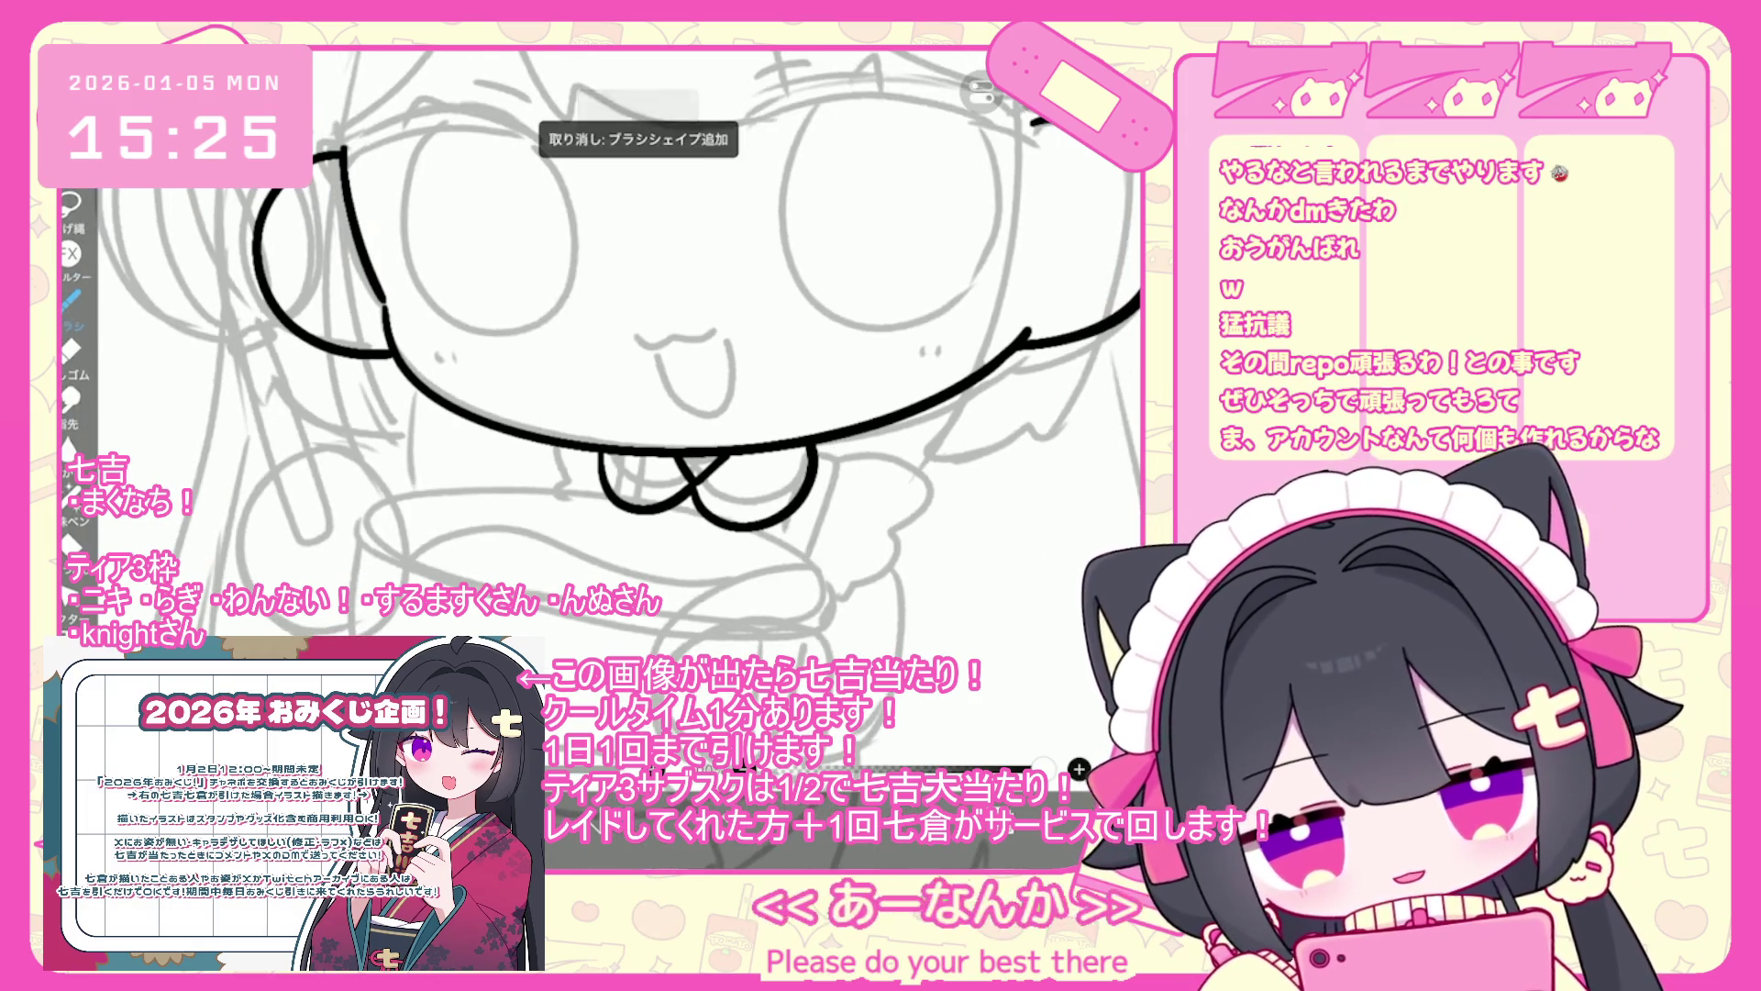
- Try a short line left of the bow and clear stray strokes around it
{"action": "left_click_drag", "start_coordinate": [606, 486], "coordinate": [588, 553]}
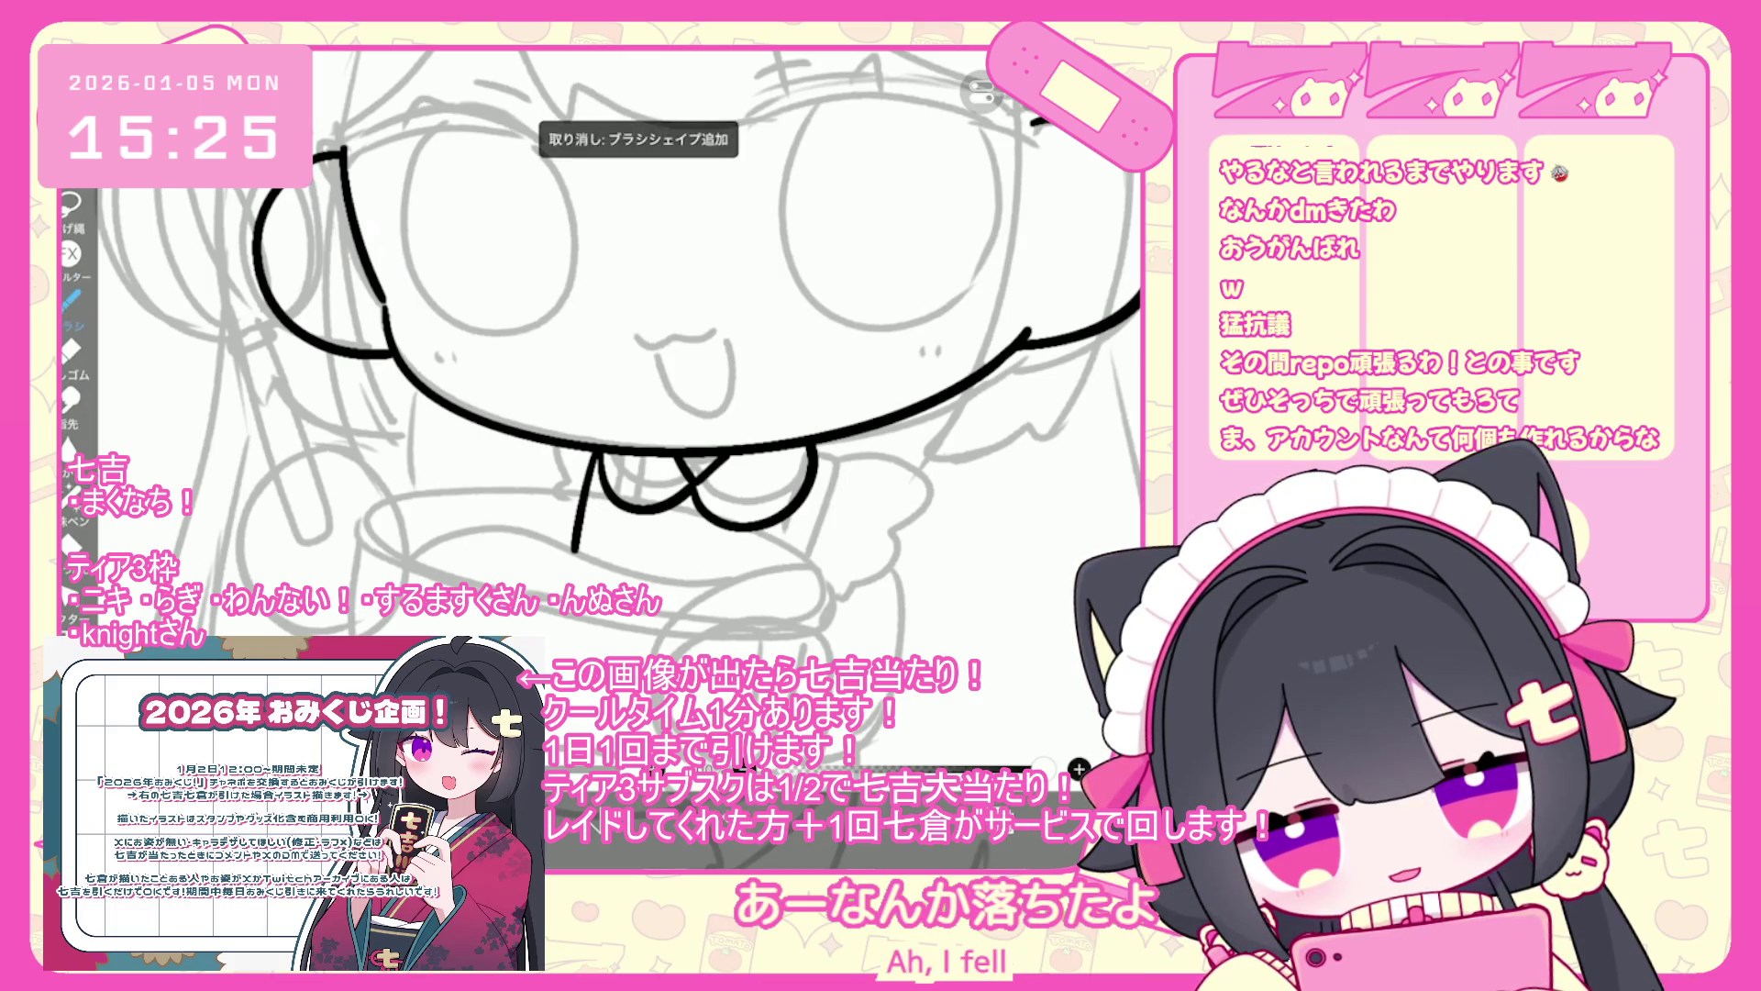
{"action": "key", "text": "ctrl+z"}
{"action": "scroll", "coordinate": [614, 403], "scroll_direction": "up", "scroll_amount": 2}
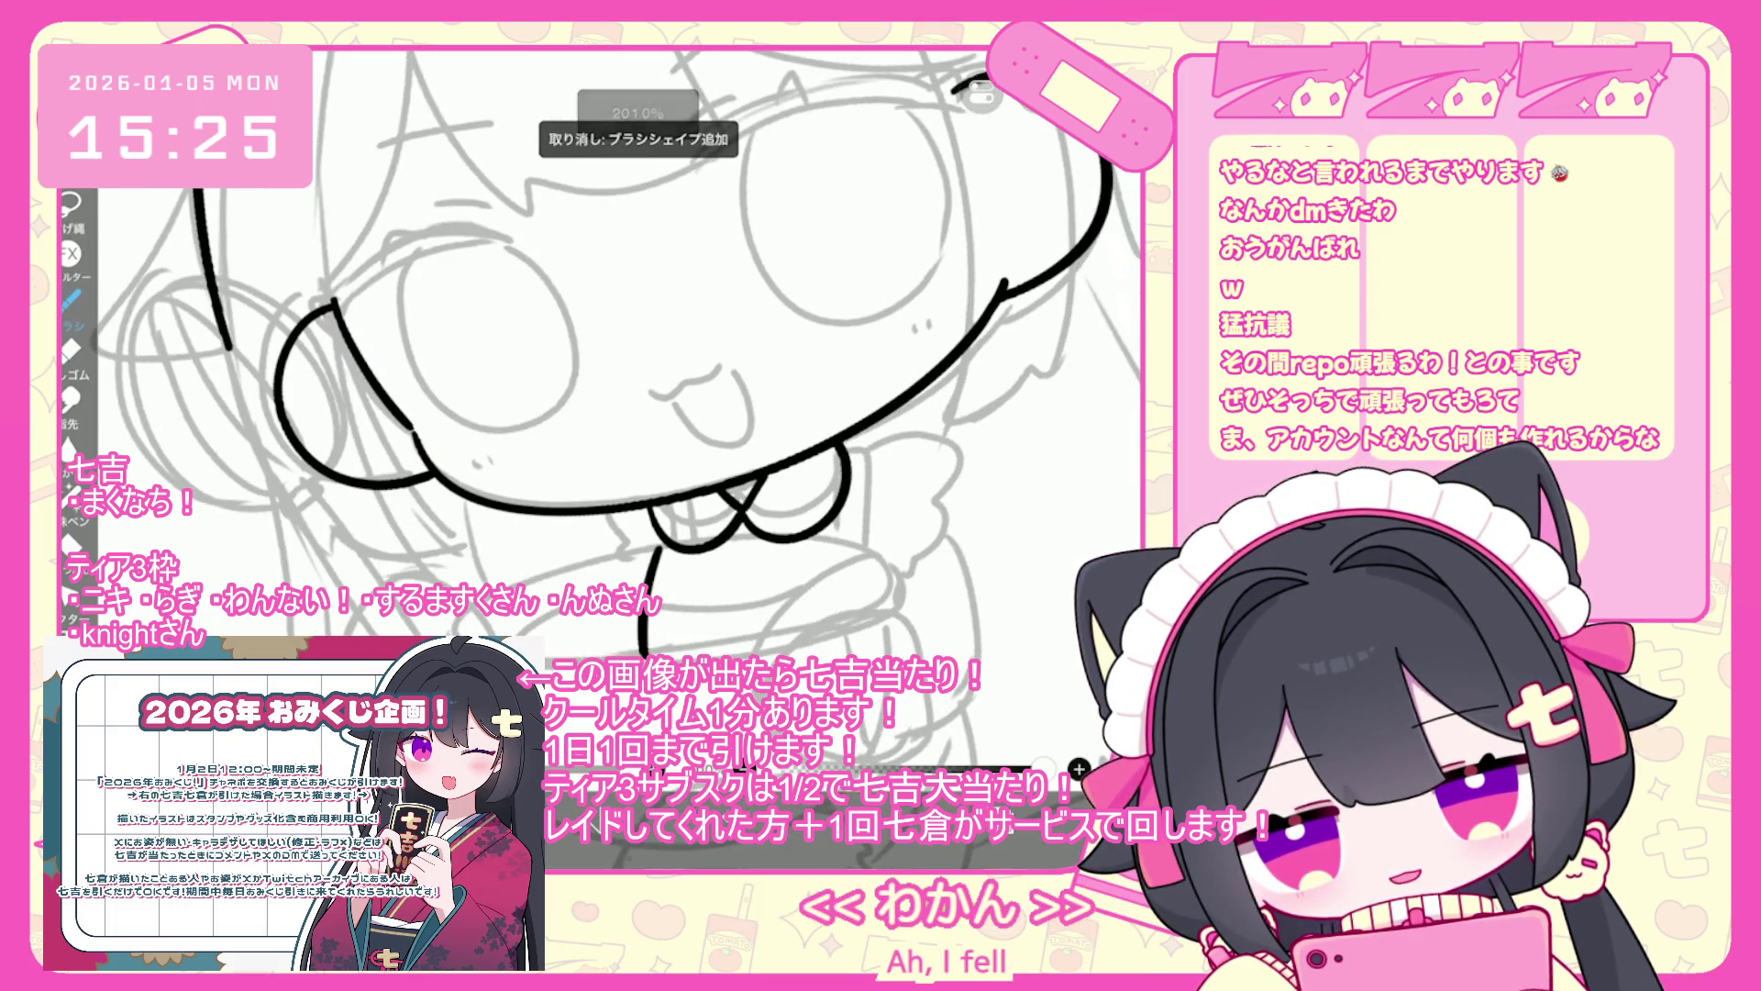
{"action": "key", "text": "ctrl+z"}
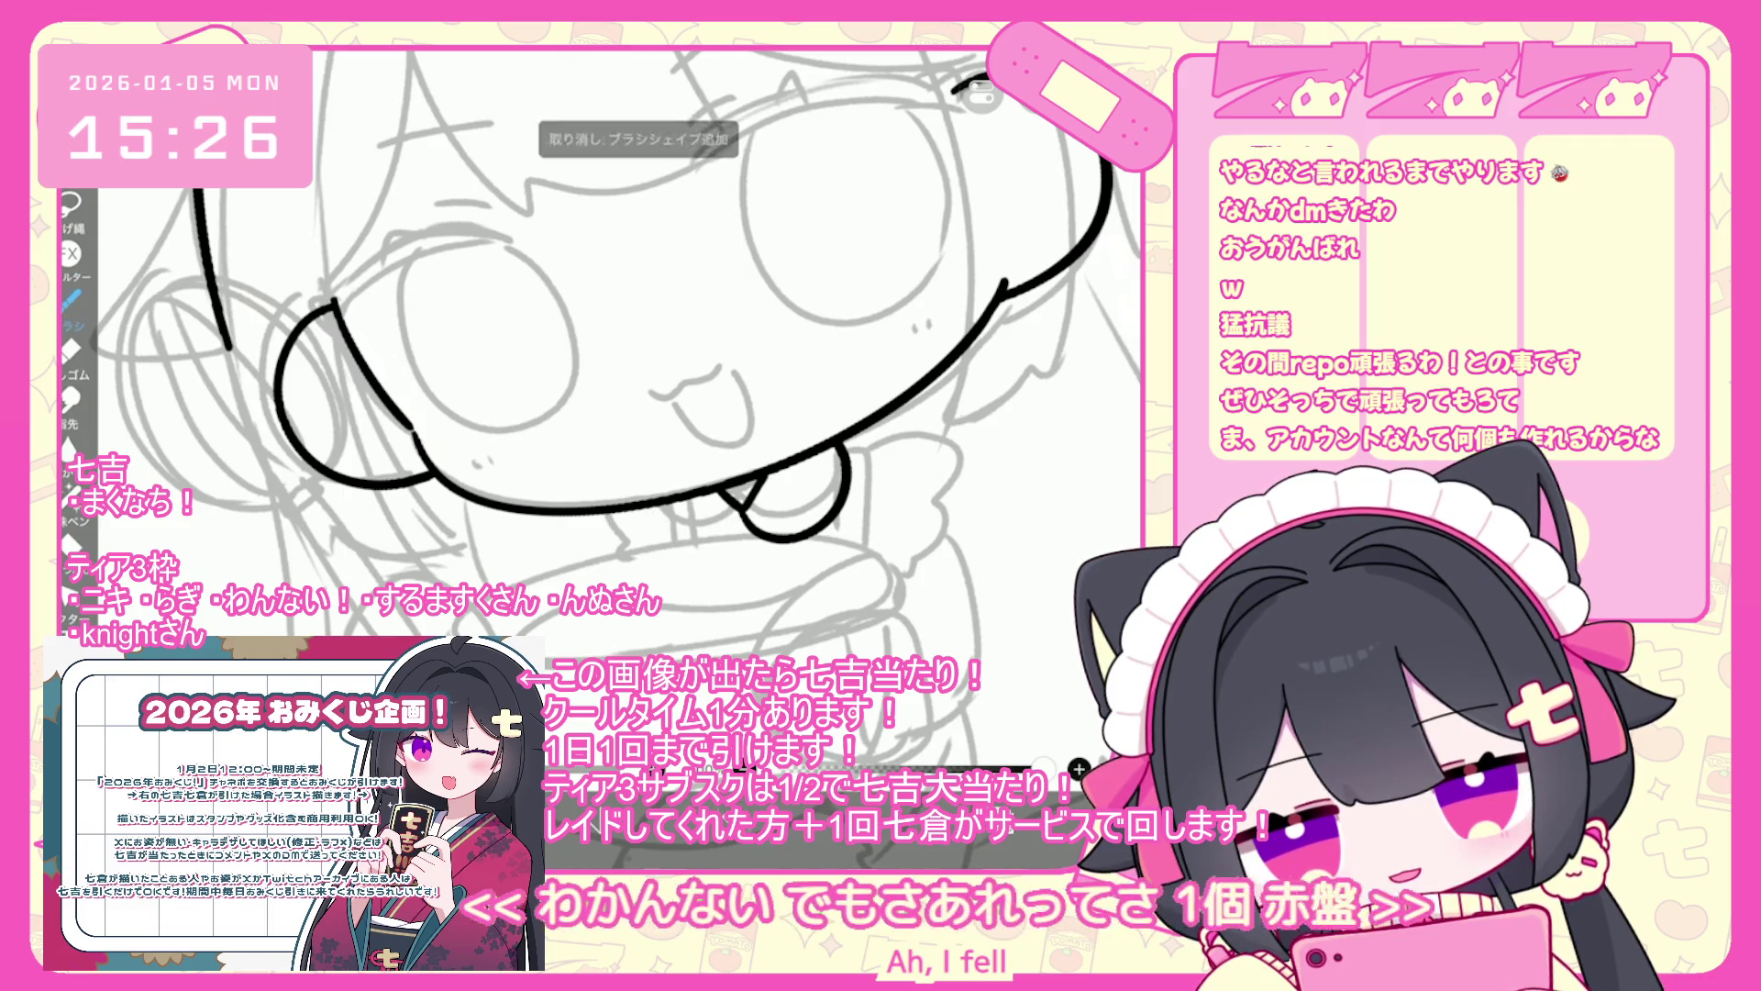
{"action": "key", "text": "ctrl+z"}
{"action": "scroll", "coordinate": [601, 409], "scroll_direction": "up", "scroll_amount": 2}
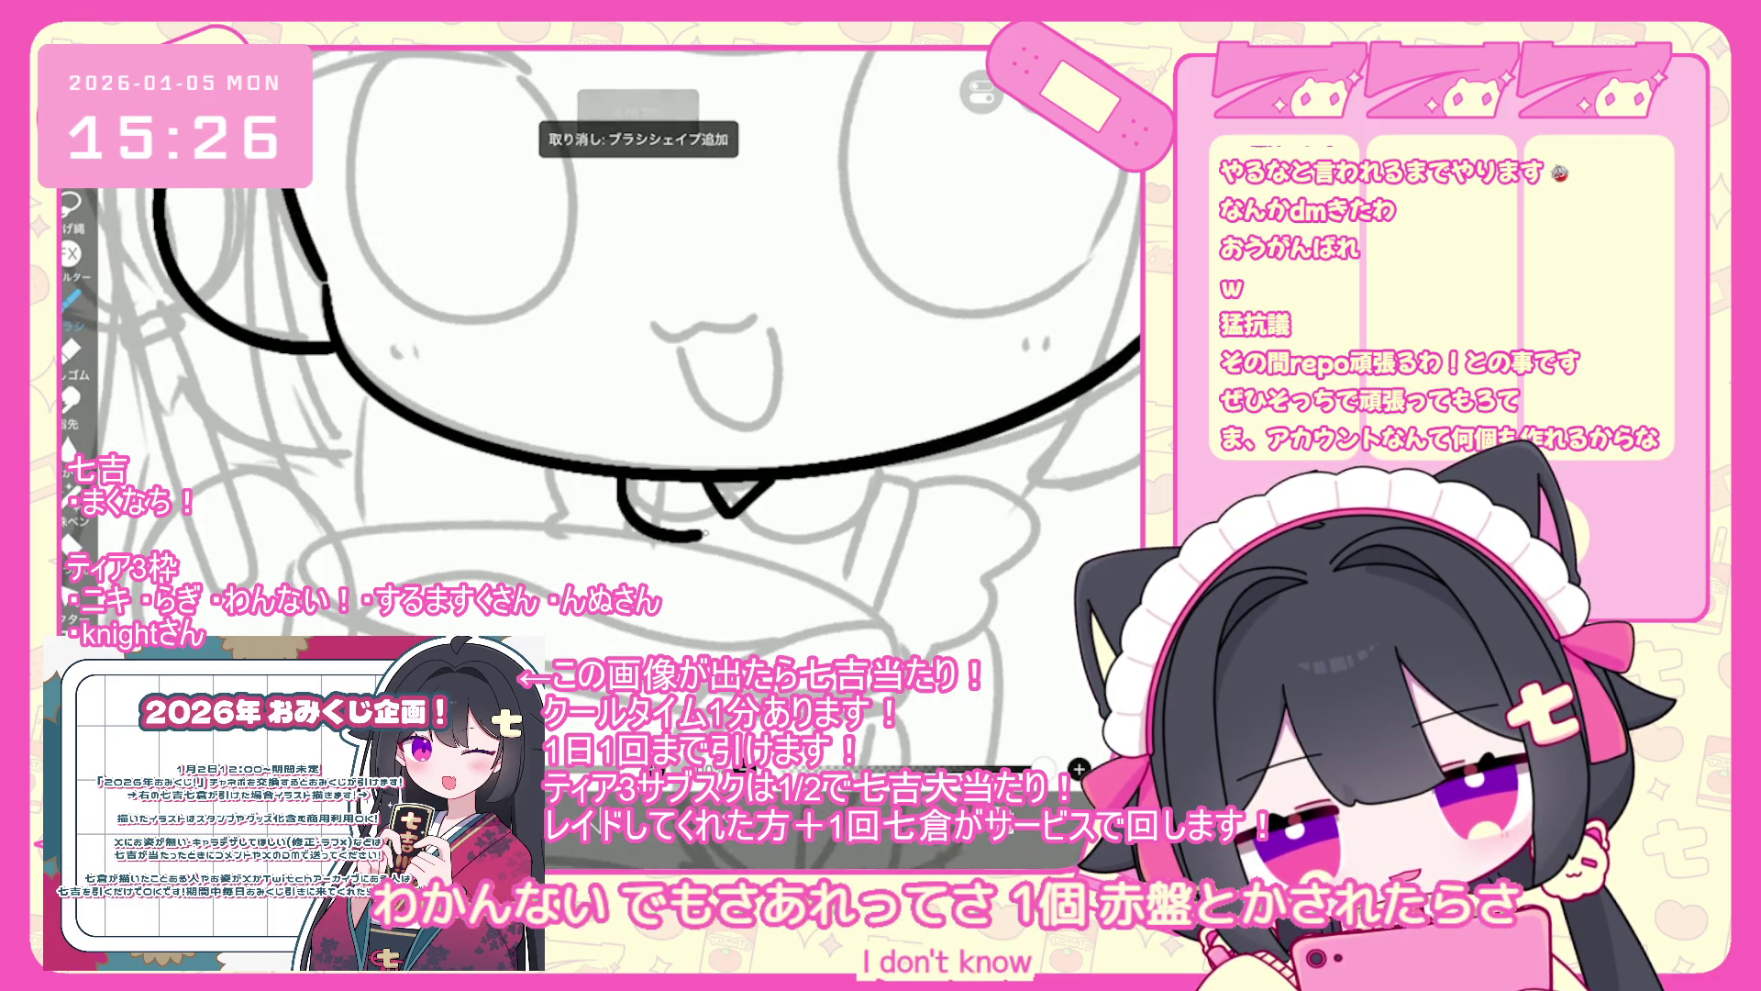
{"action": "key", "text": "ctrl+z"}
- Ink a shorter curve beside the bow and discard a short line below it
{"action": "mouse_move", "coordinate": [626, 479]}
{"action": "left_mouse_down"}
{"action": "mouse_move", "coordinate": [683, 531]}
{"action": "mouse_move", "coordinate": [845, 530]}
{"action": "left_mouse_up"}
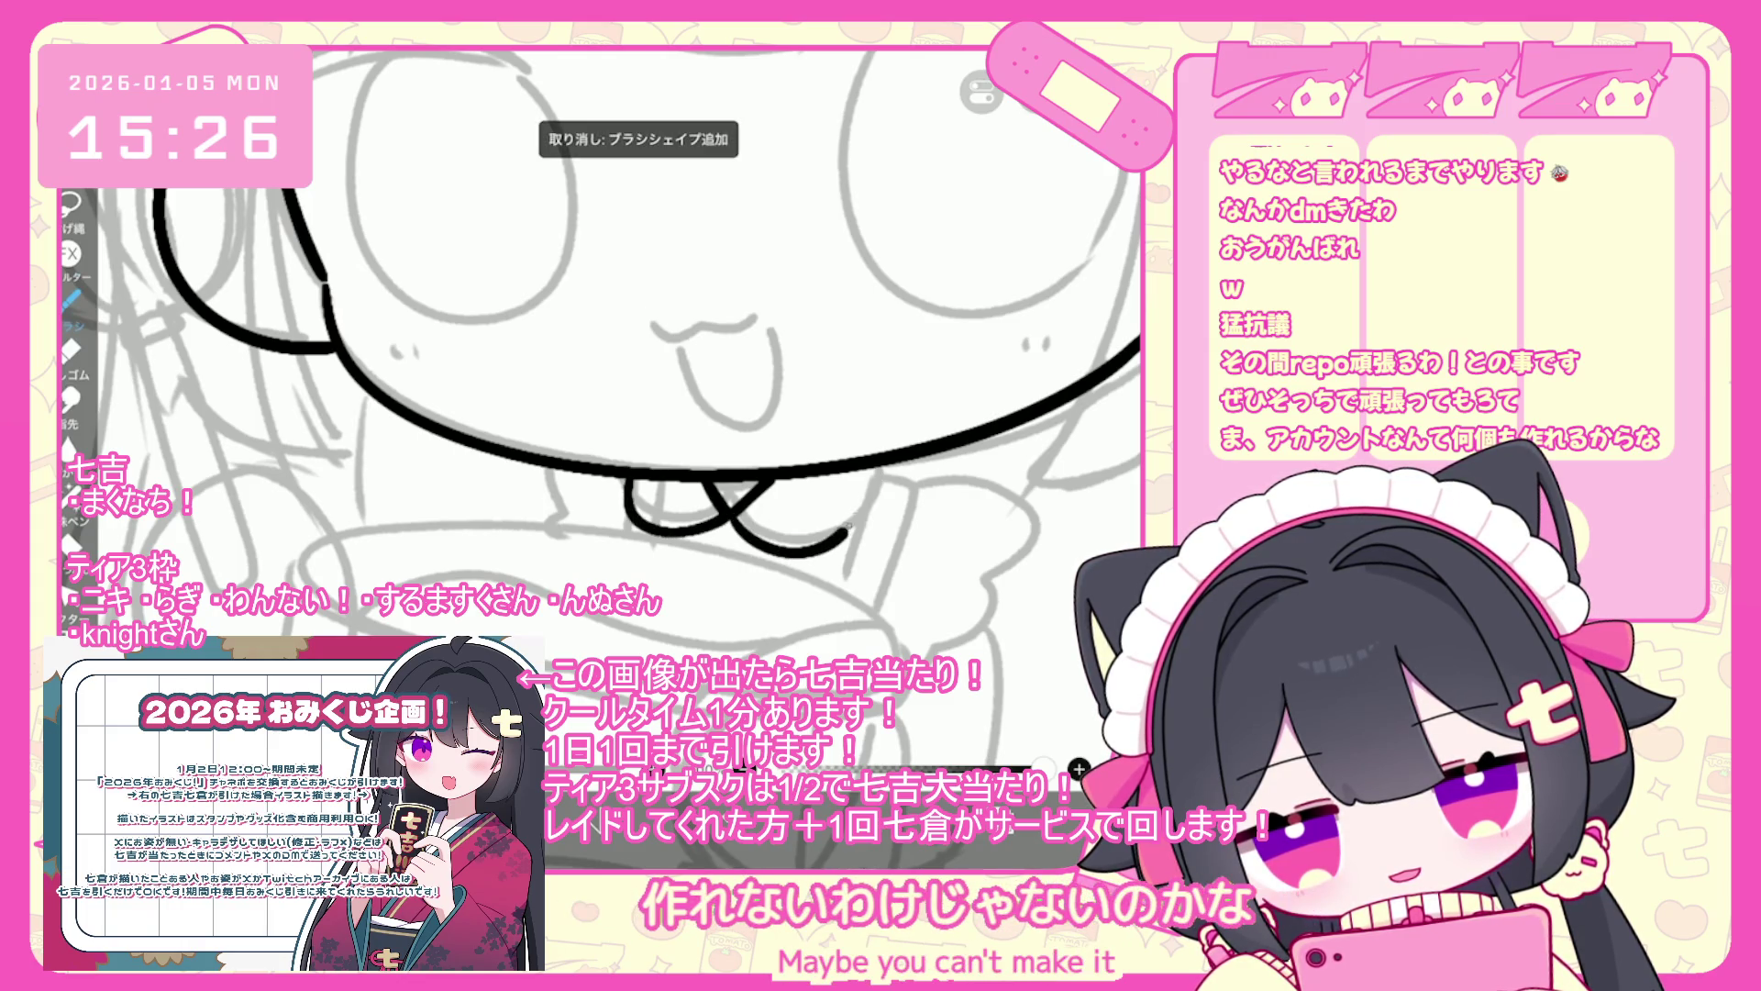
{"action": "scroll", "coordinate": [605, 367], "scroll_direction": "down", "scroll_amount": 5}
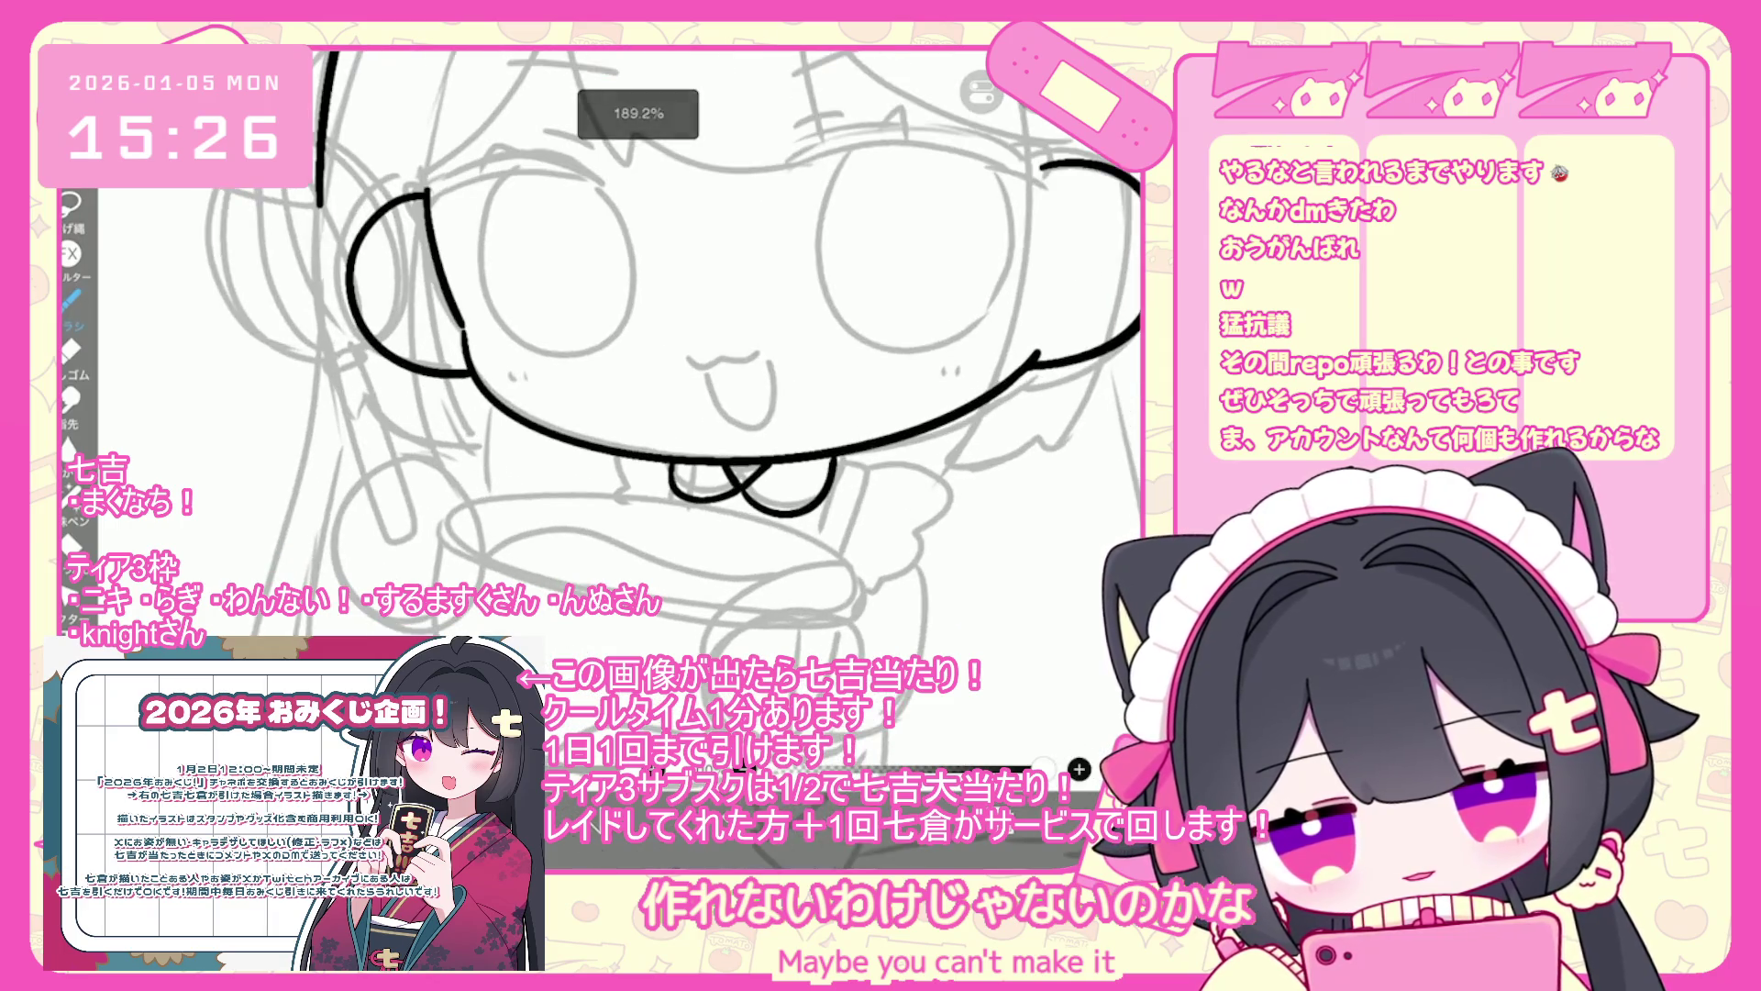
{"action": "left_click_drag", "start_coordinate": [668, 500], "coordinate": [648, 547]}
{"action": "key", "text": "ctrl+z"}
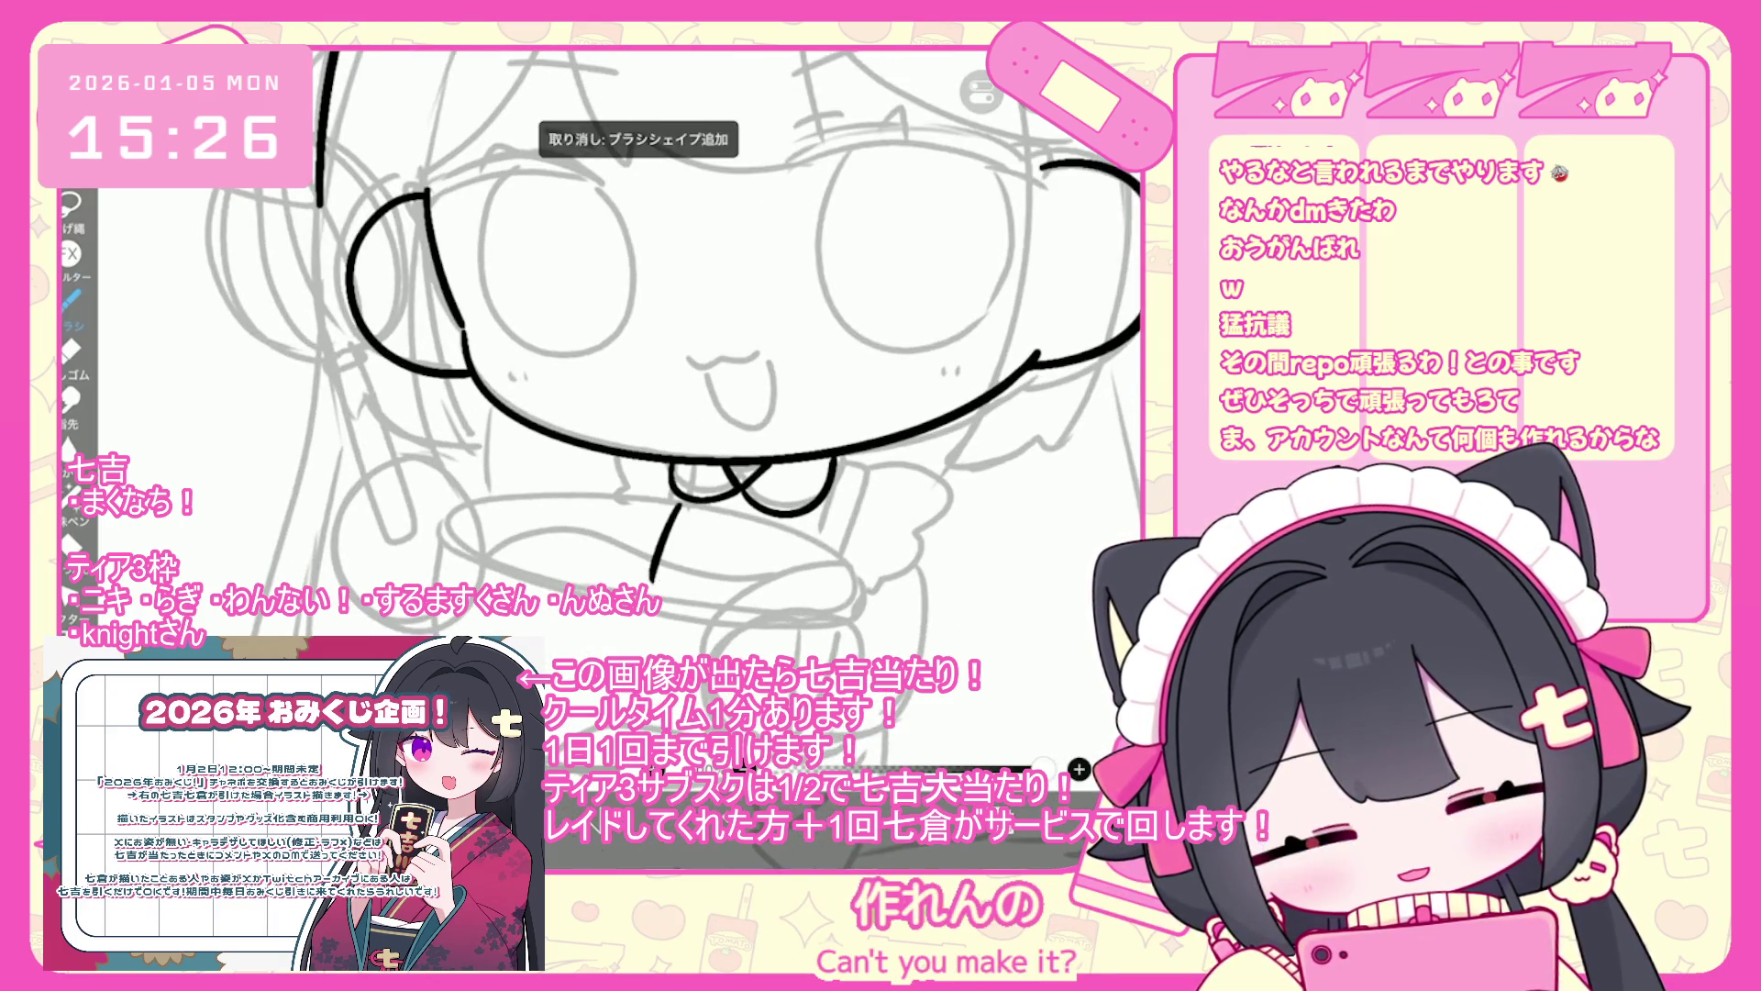
- Replace the lines right of the bow with one longer line running down
{"action": "scroll", "coordinate": [617, 408], "scroll_direction": "up", "scroll_amount": 2}
{"action": "key", "text": "ctrl+z"}
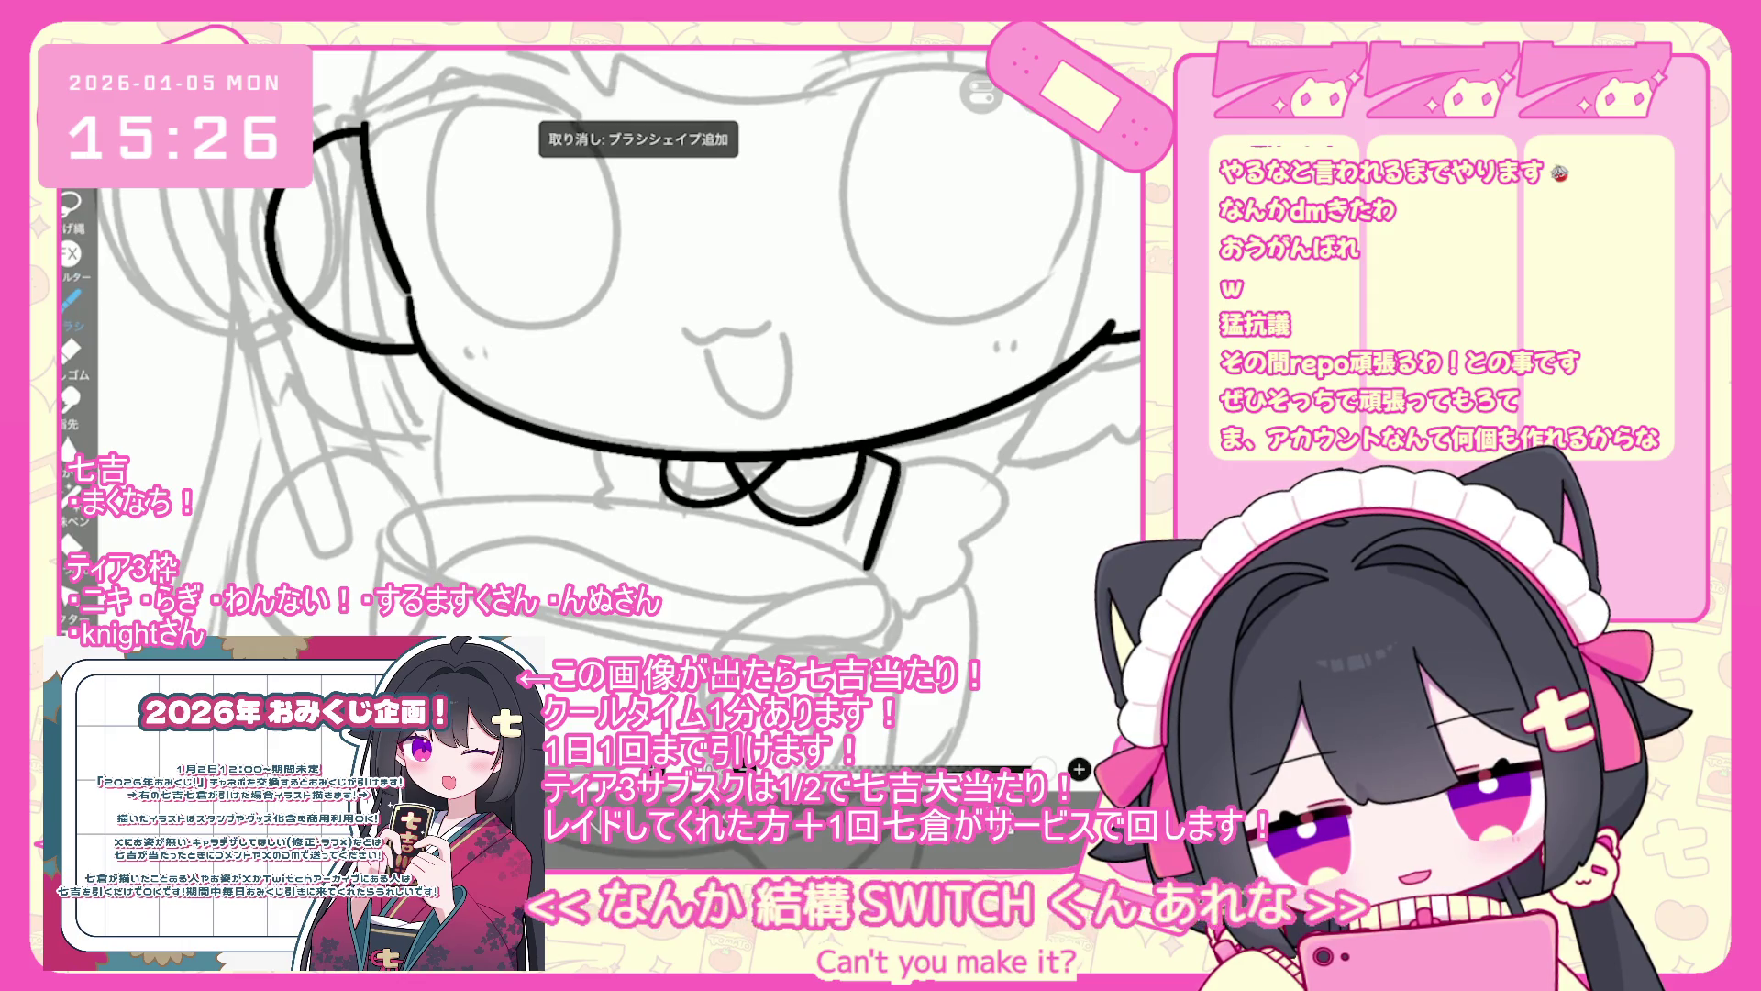
{"action": "key", "text": "ctrl+z"}
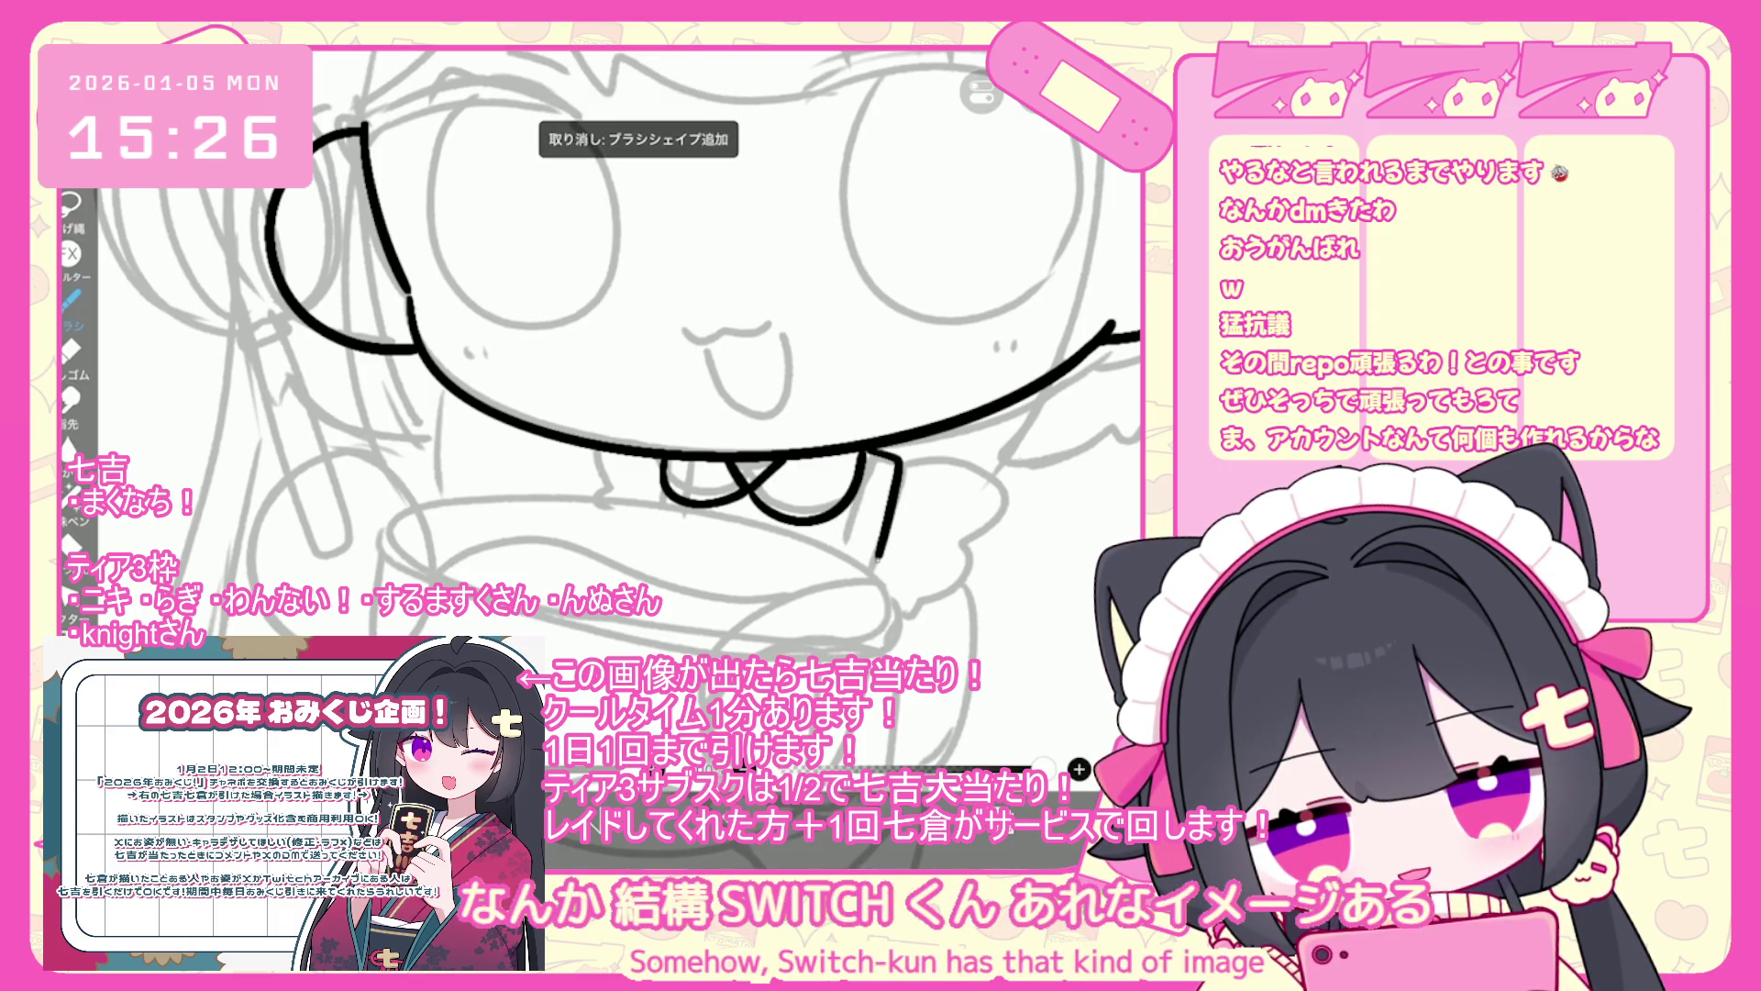
{"action": "key", "text": "ctrl+z"}
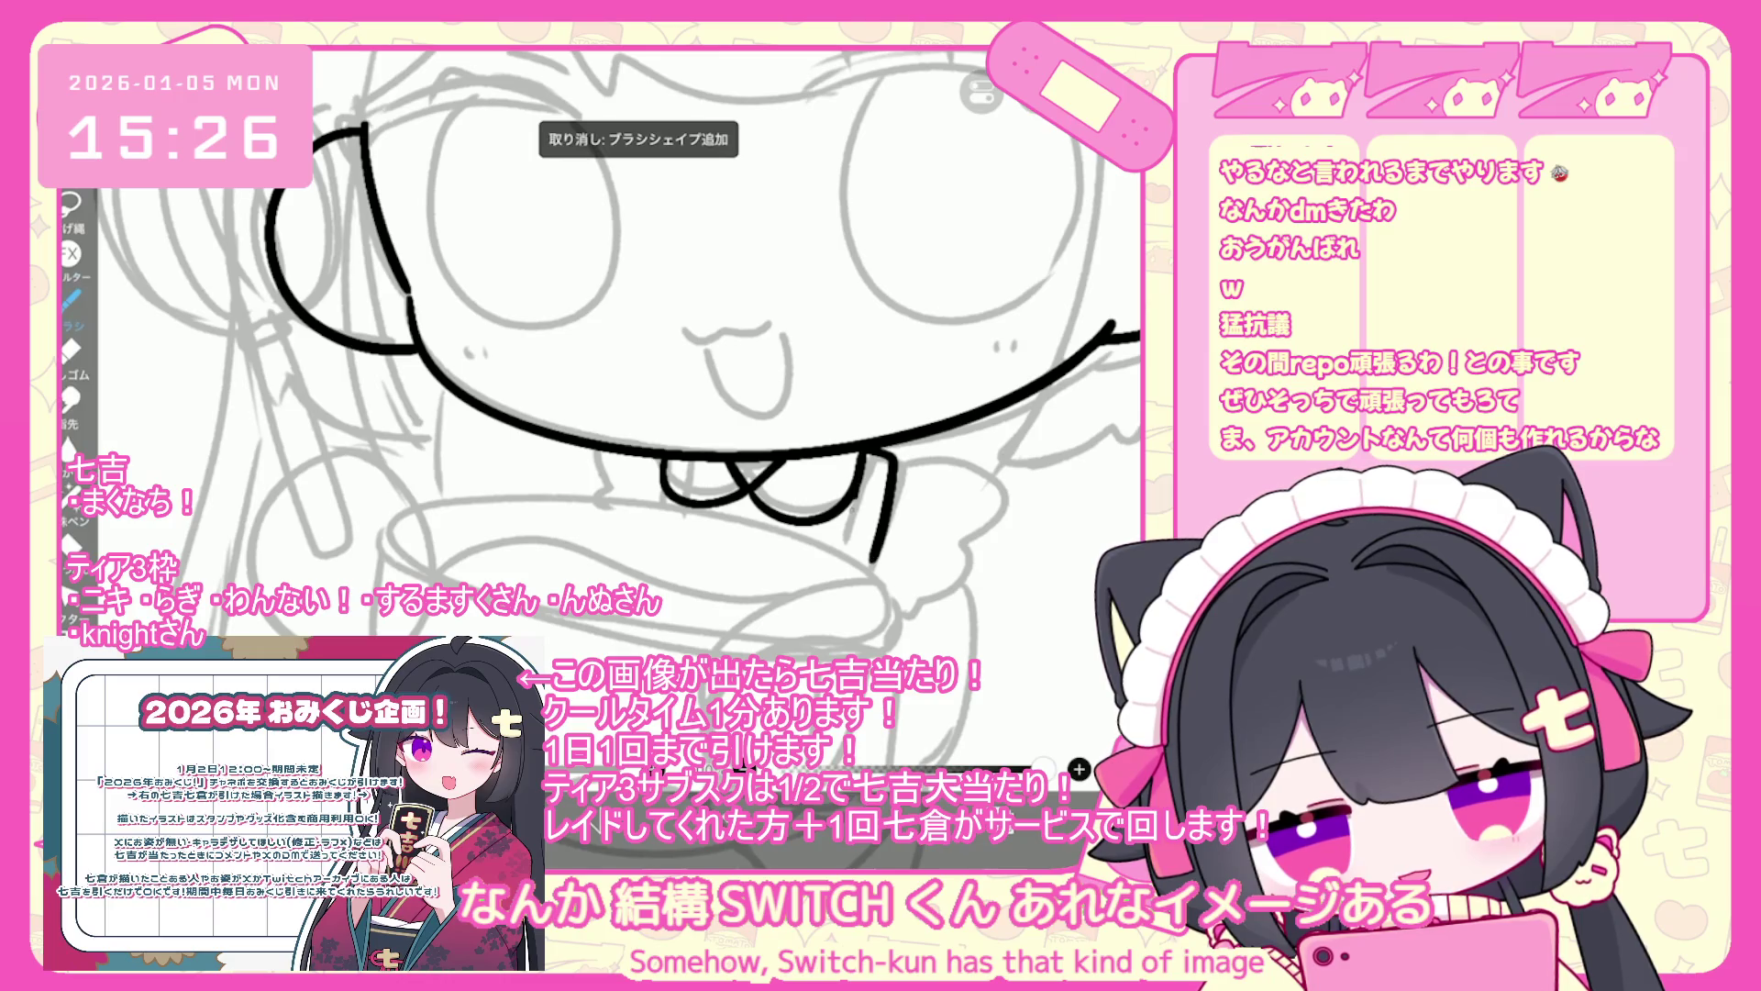
{"action": "key", "text": "ctrl+z"}
{"action": "left_click_drag", "start_coordinate": [901, 454], "coordinate": [870, 596]}
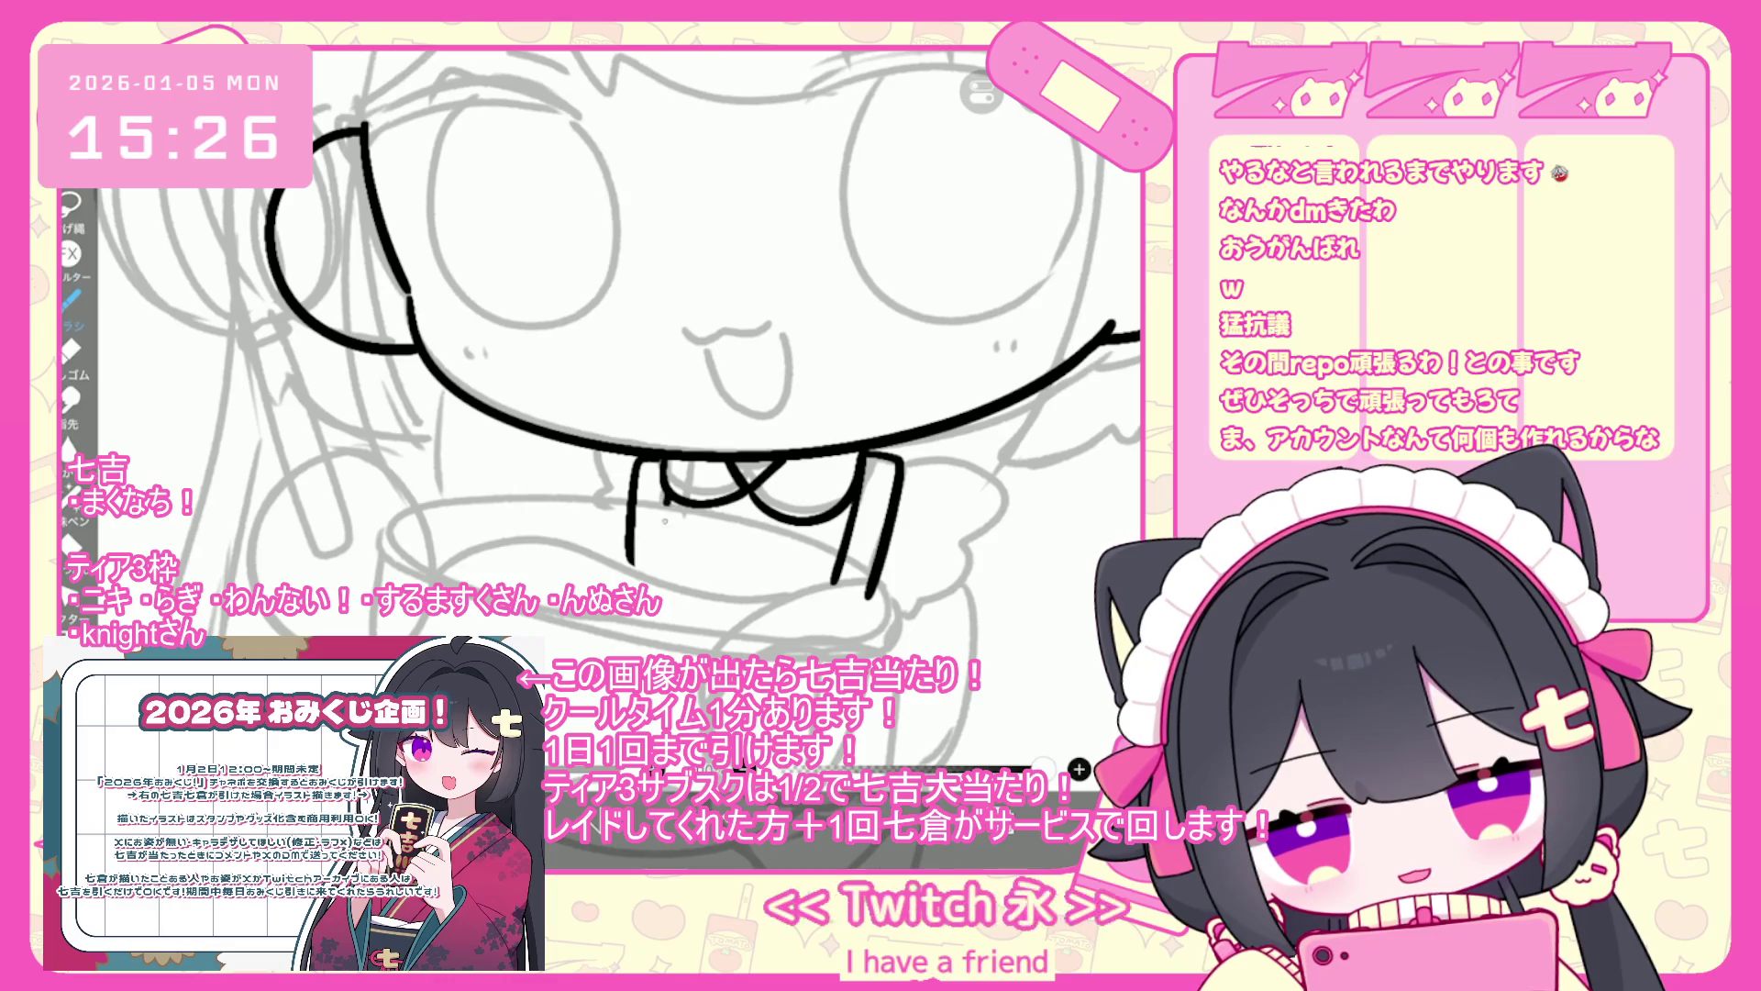
- Ink vertical collar lines left of the bow and a curve down from its right end
{"action": "key", "text": "ctrl+z"}
{"action": "mouse_move", "coordinate": [632, 453]}
{"action": "left_mouse_down"}
{"action": "mouse_move", "coordinate": [620, 520]}
{"action": "mouse_move", "coordinate": [653, 559]}
{"action": "left_mouse_up"}
{"action": "key", "text": "ctrl+z"}
{"action": "left_click_drag", "start_coordinate": [657, 465], "coordinate": [653, 560]}
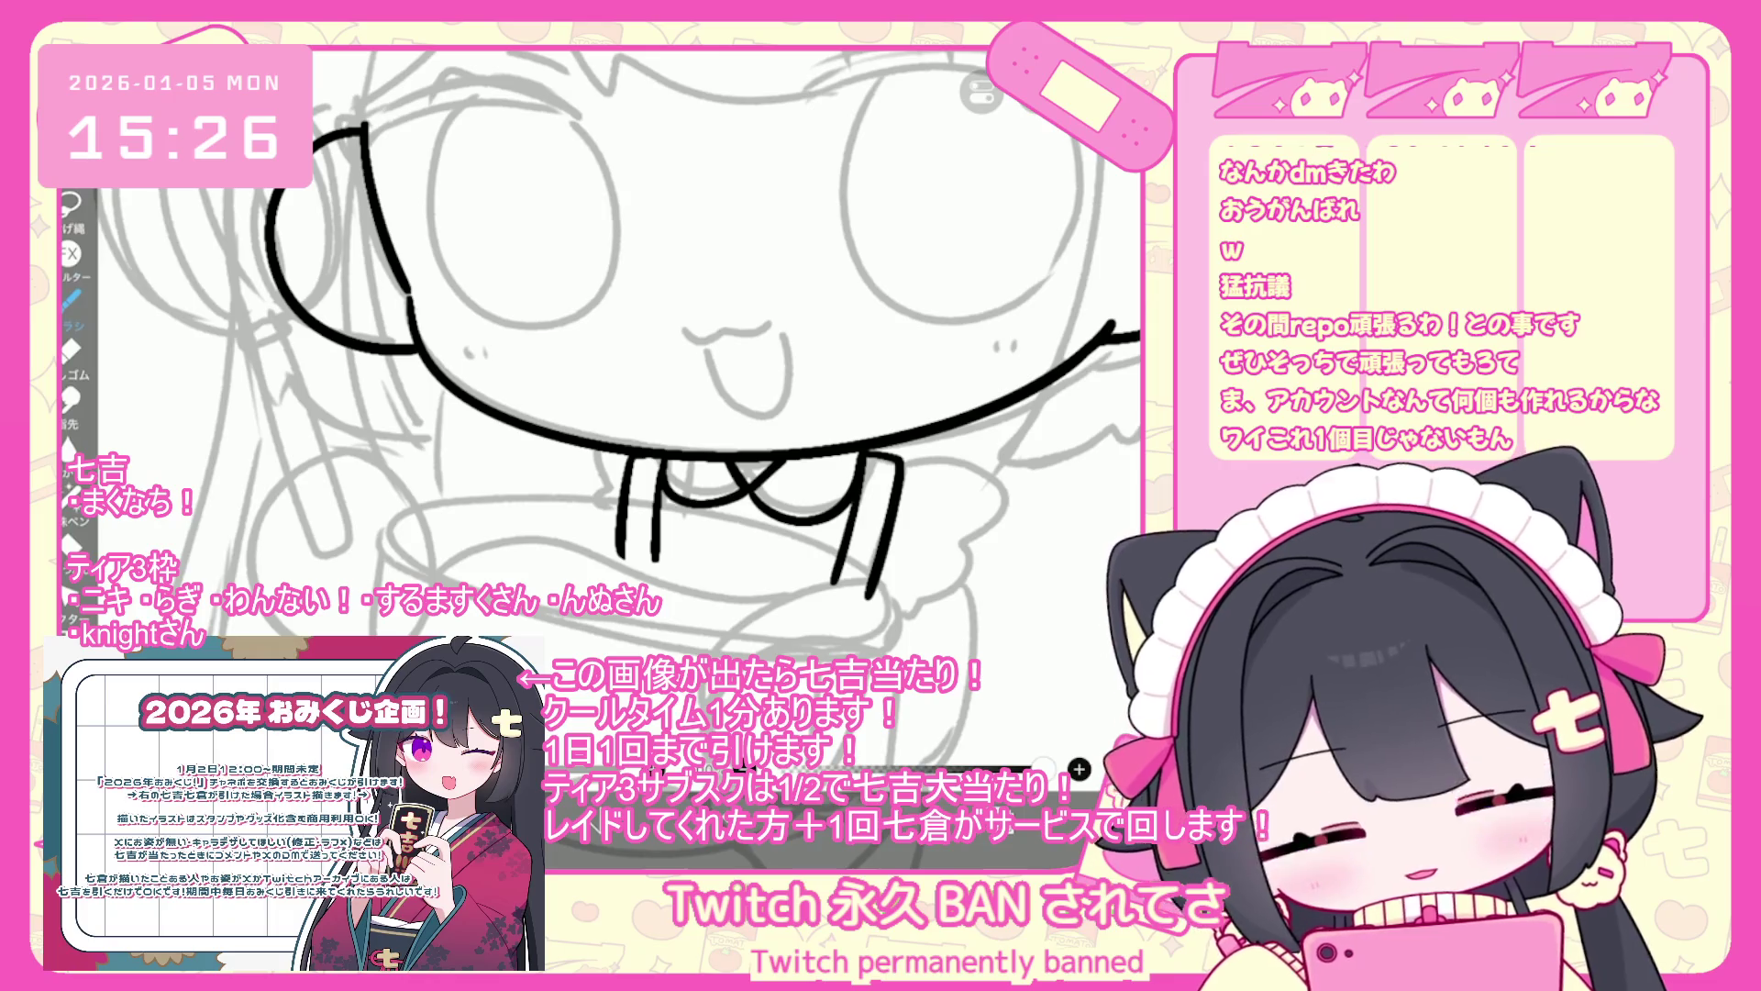
{"action": "left_click_drag", "start_coordinate": [592, 445], "coordinate": [592, 543]}
{"action": "key", "text": "ctrl+z"}
{"action": "left_click_drag", "start_coordinate": [593, 446], "coordinate": [593, 528]}
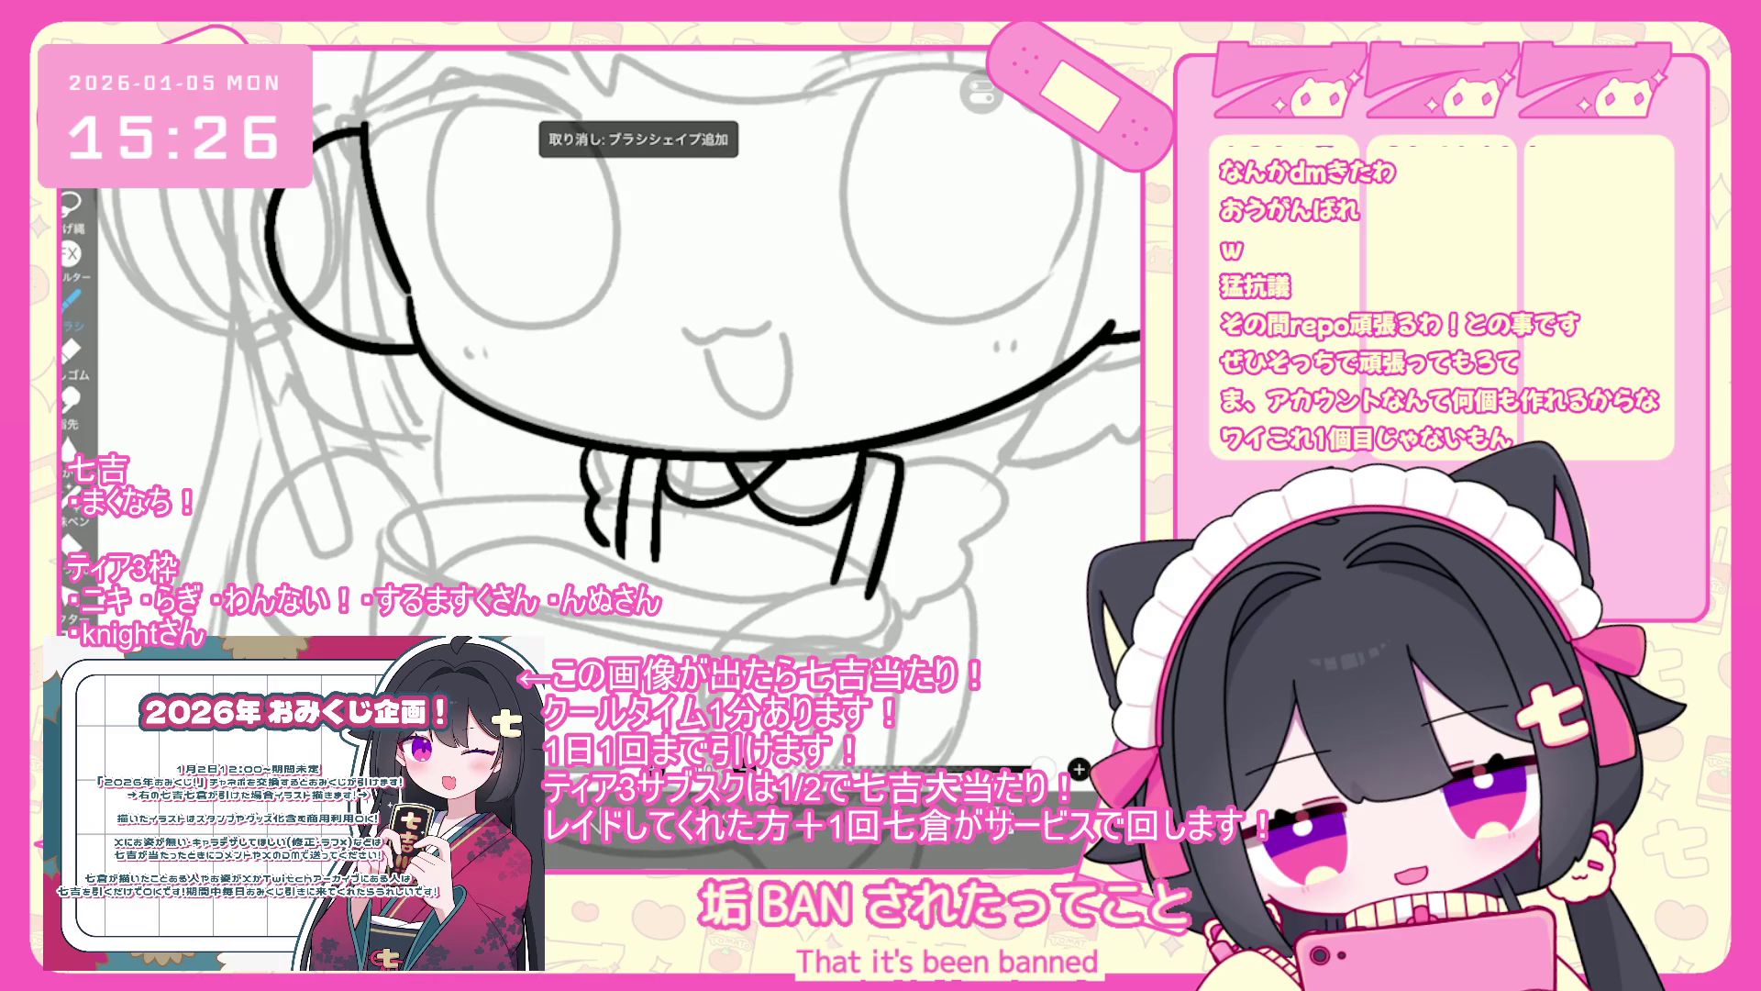
{"action": "left_click_drag", "start_coordinate": [903, 456], "coordinate": [943, 530]}
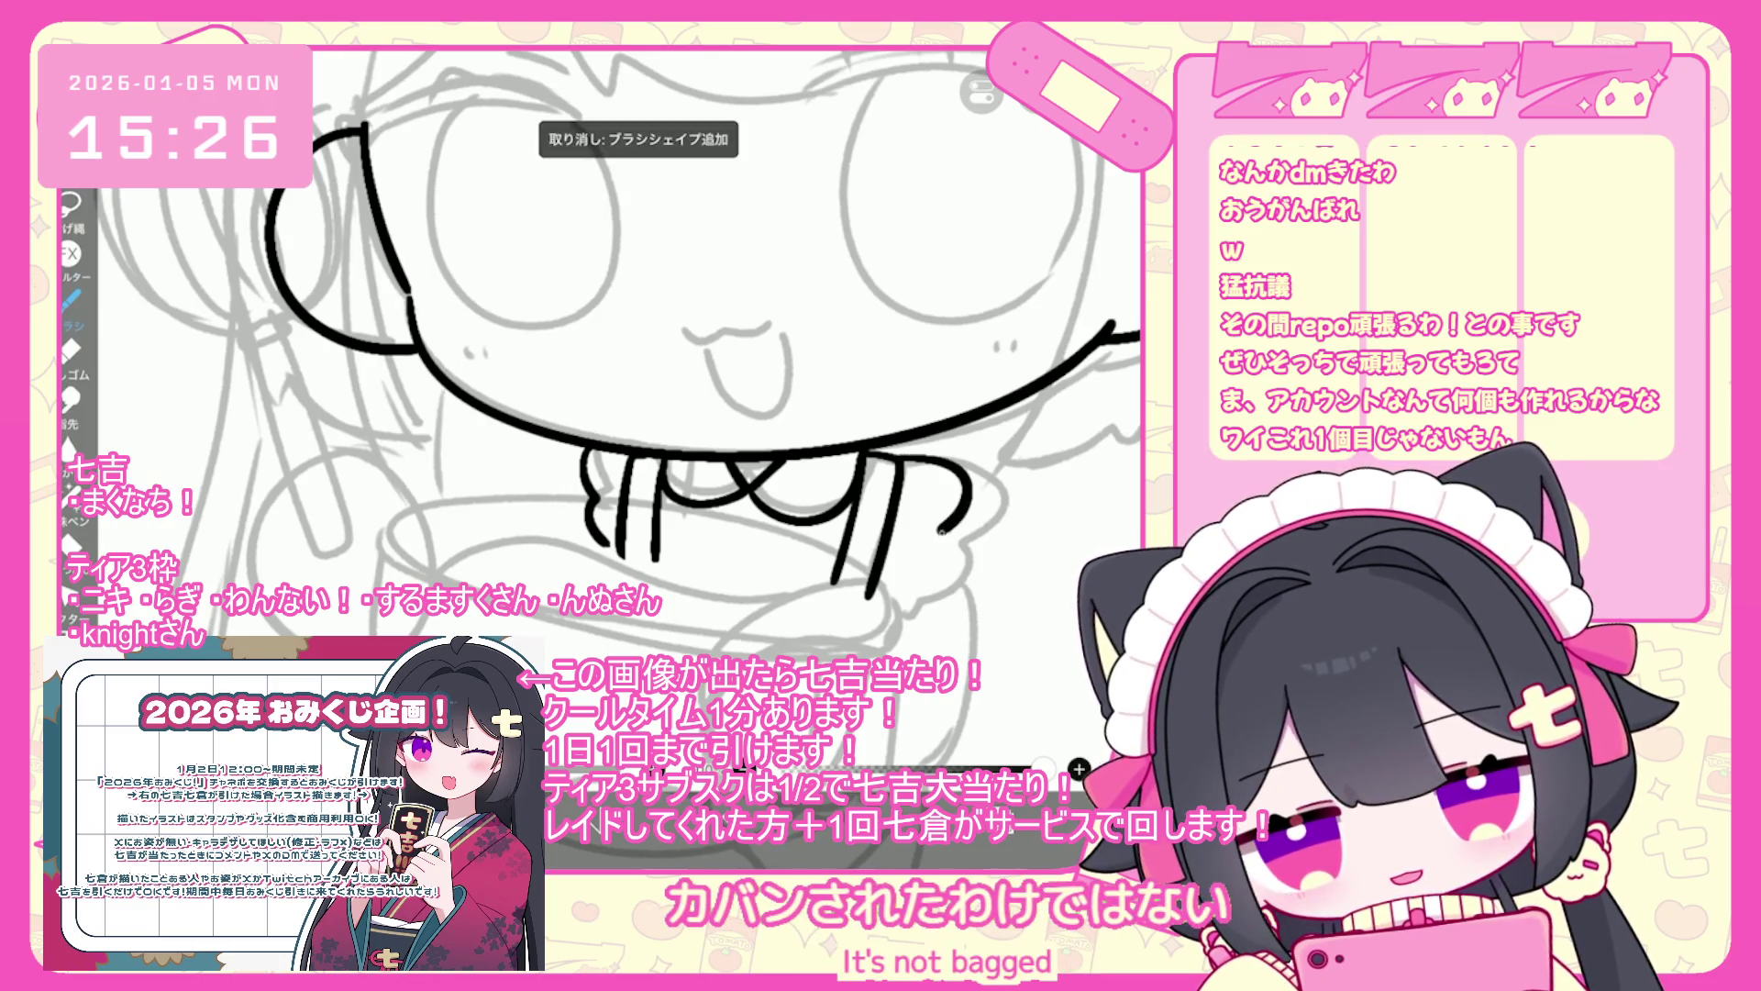
{"action": "scroll", "coordinate": [606, 413], "scroll_direction": "down", "scroll_amount": 5}
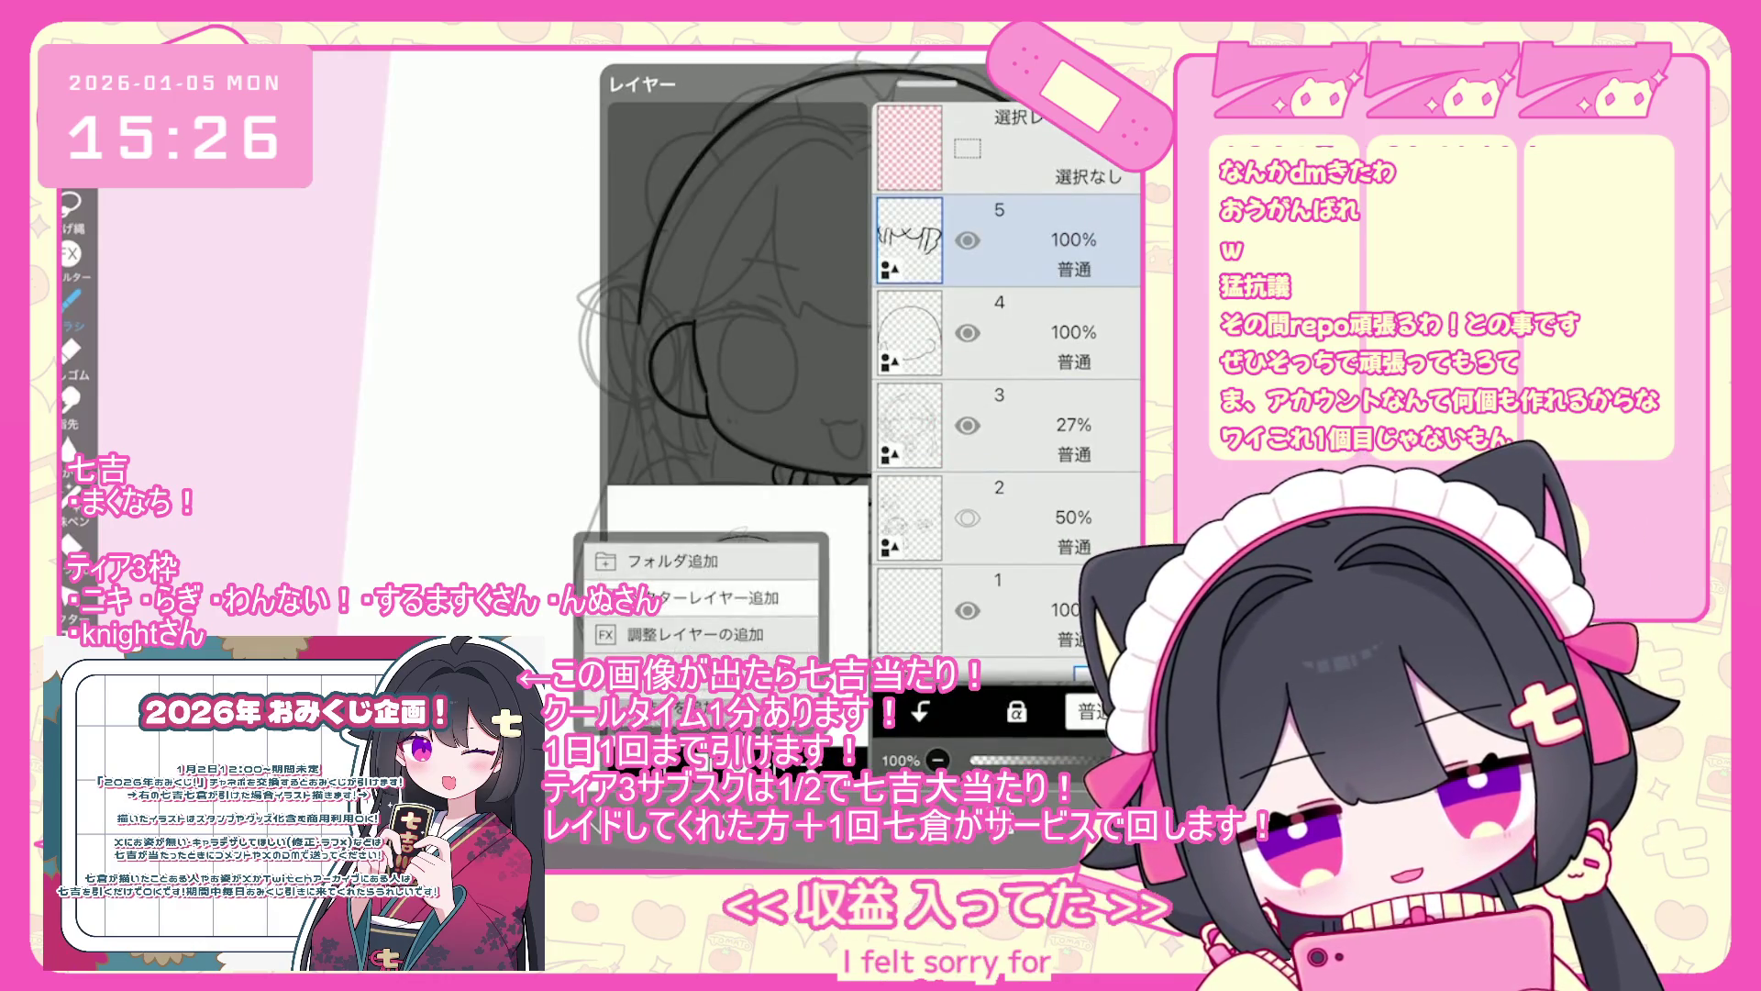
- Draw the bowl rim's lower edge, redoing it until it spans the sketch
{"action": "scroll", "coordinate": [788, 413], "scroll_direction": "up", "scroll_amount": 5}
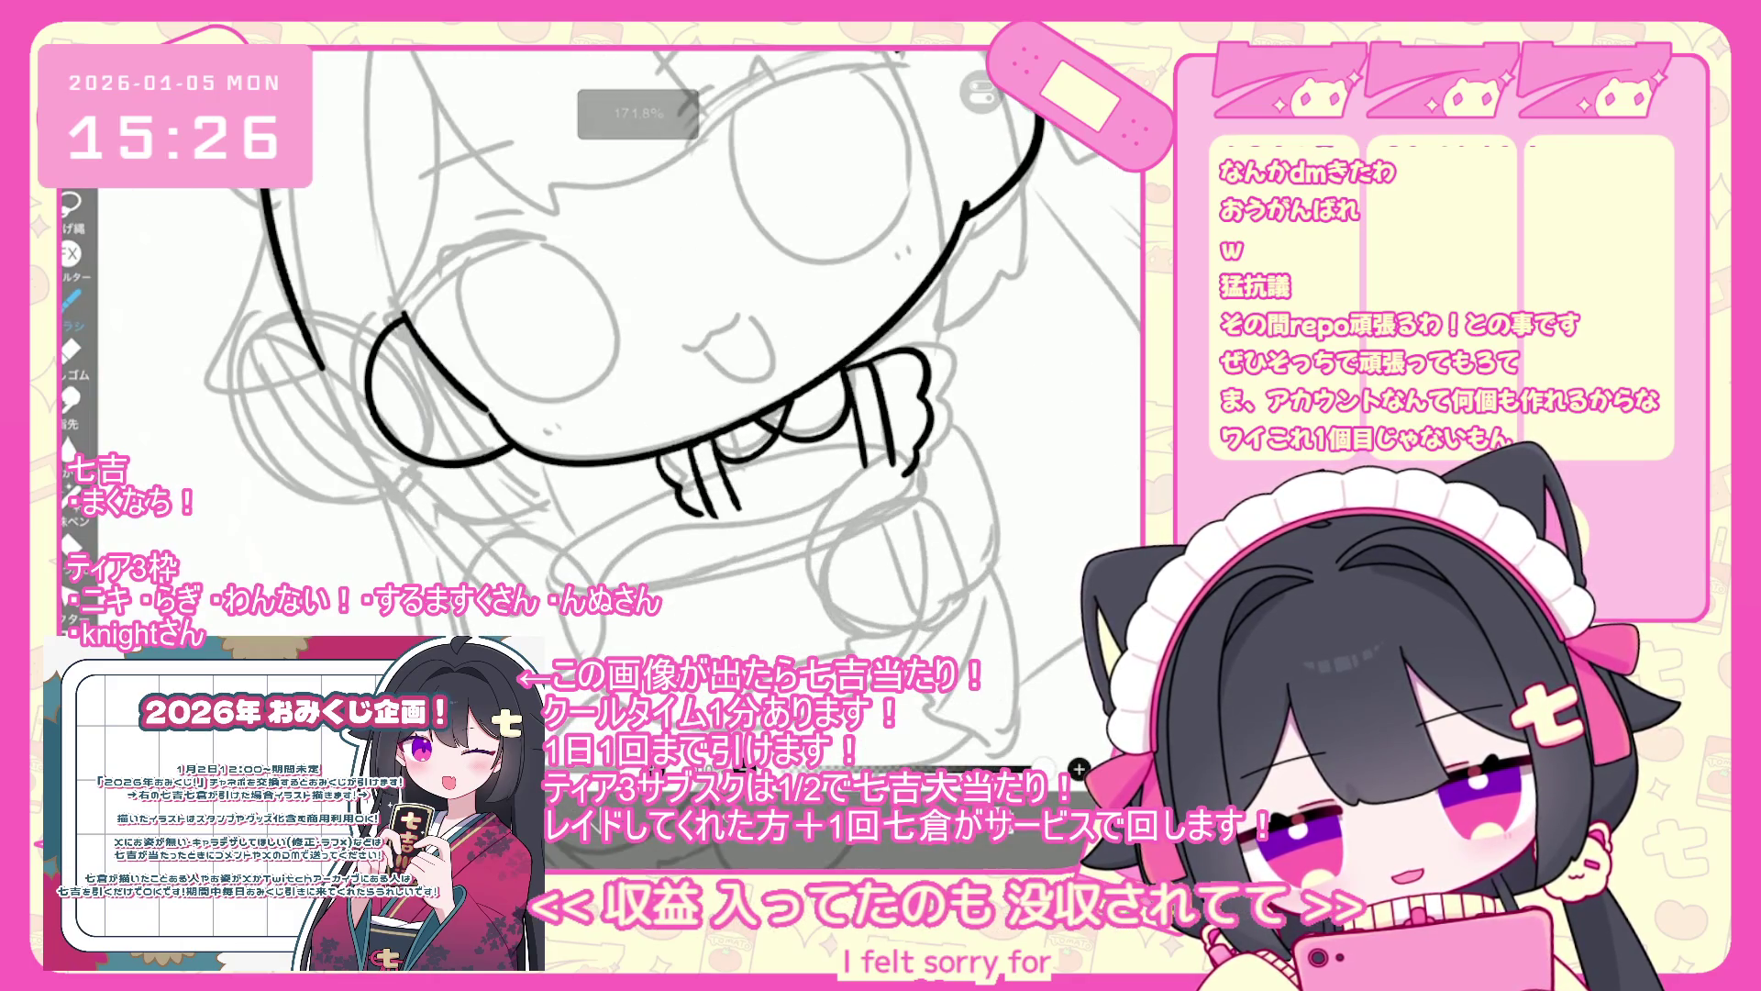
{"action": "key", "text": "ctrl+z"}
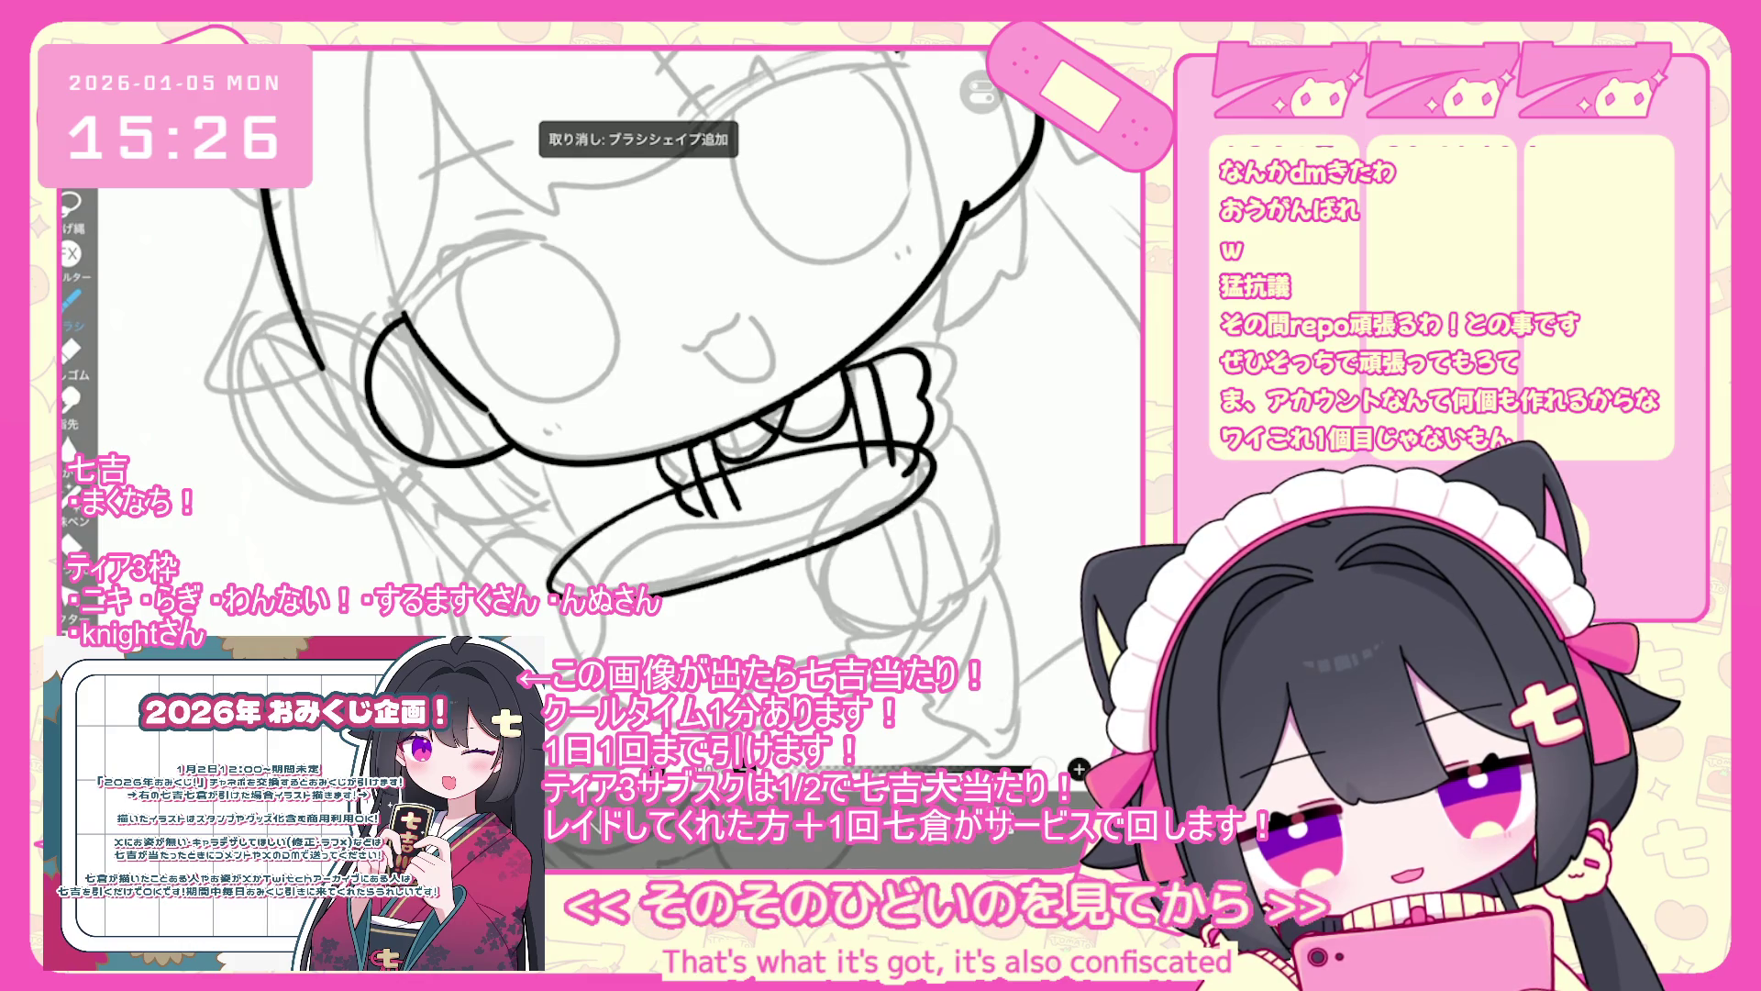
{"action": "left_click_drag", "start_coordinate": [783, 554], "coordinate": [553, 569]}
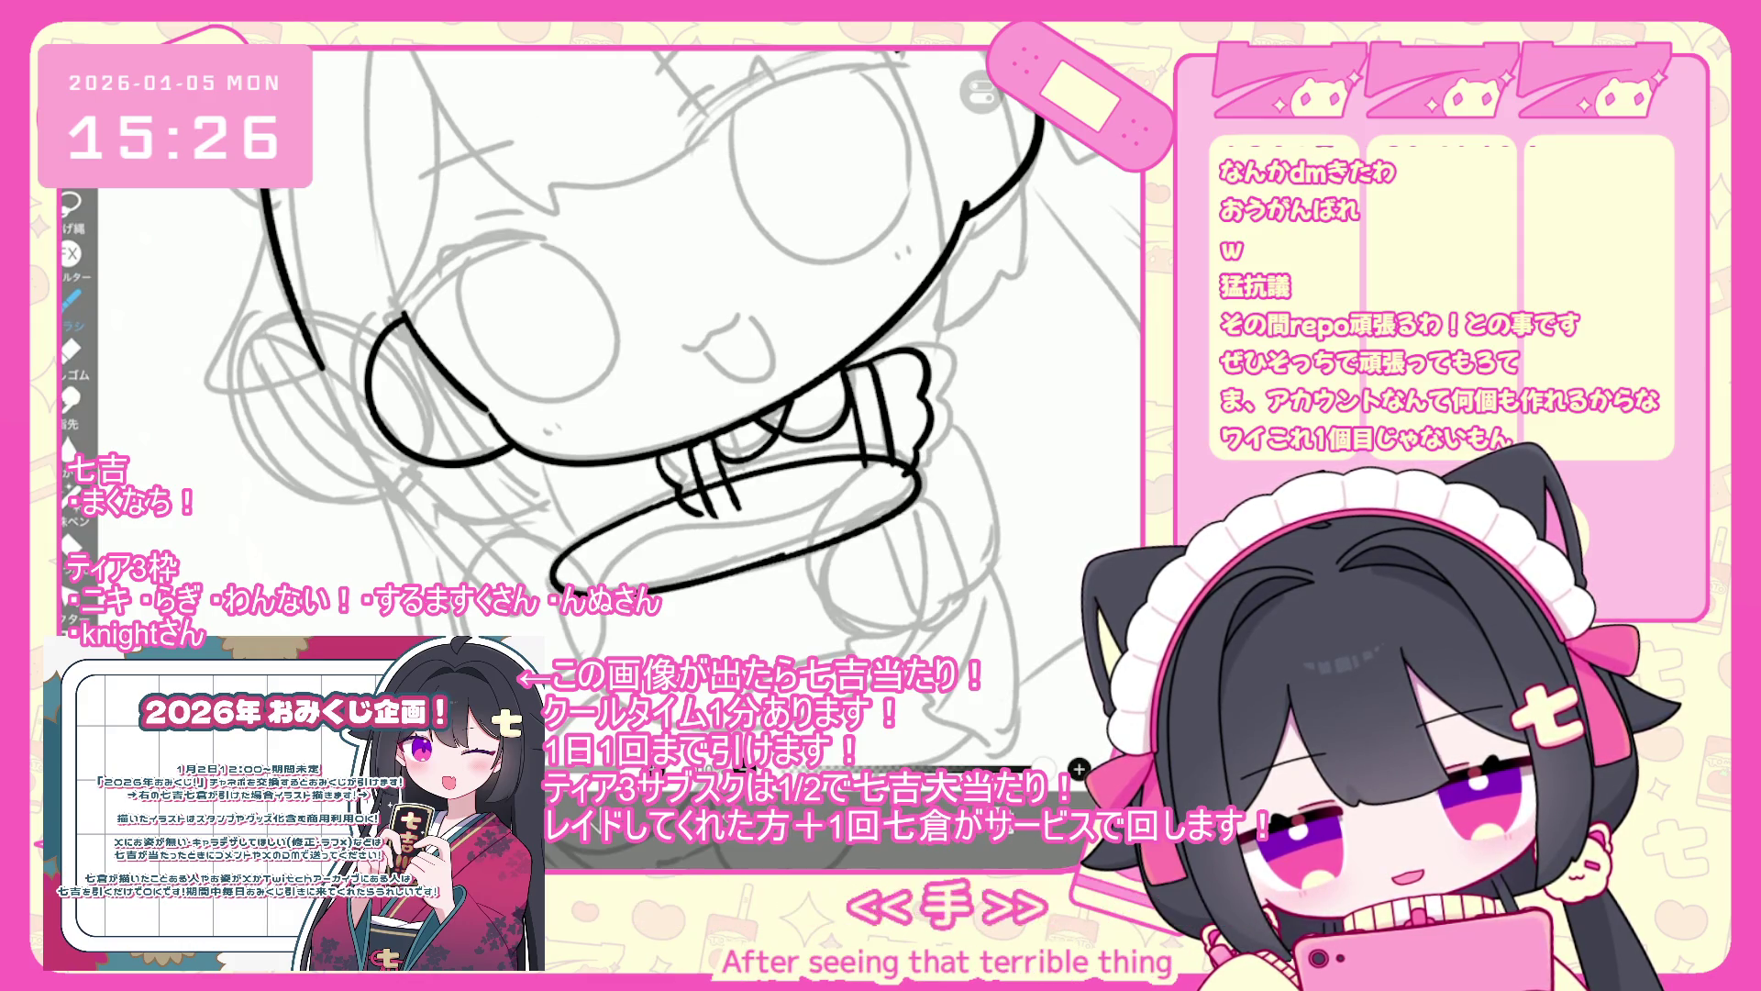
{"action": "key", "text": "ctrl+z"}
{"action": "left_click_drag", "start_coordinate": [787, 555], "coordinate": [541, 587]}
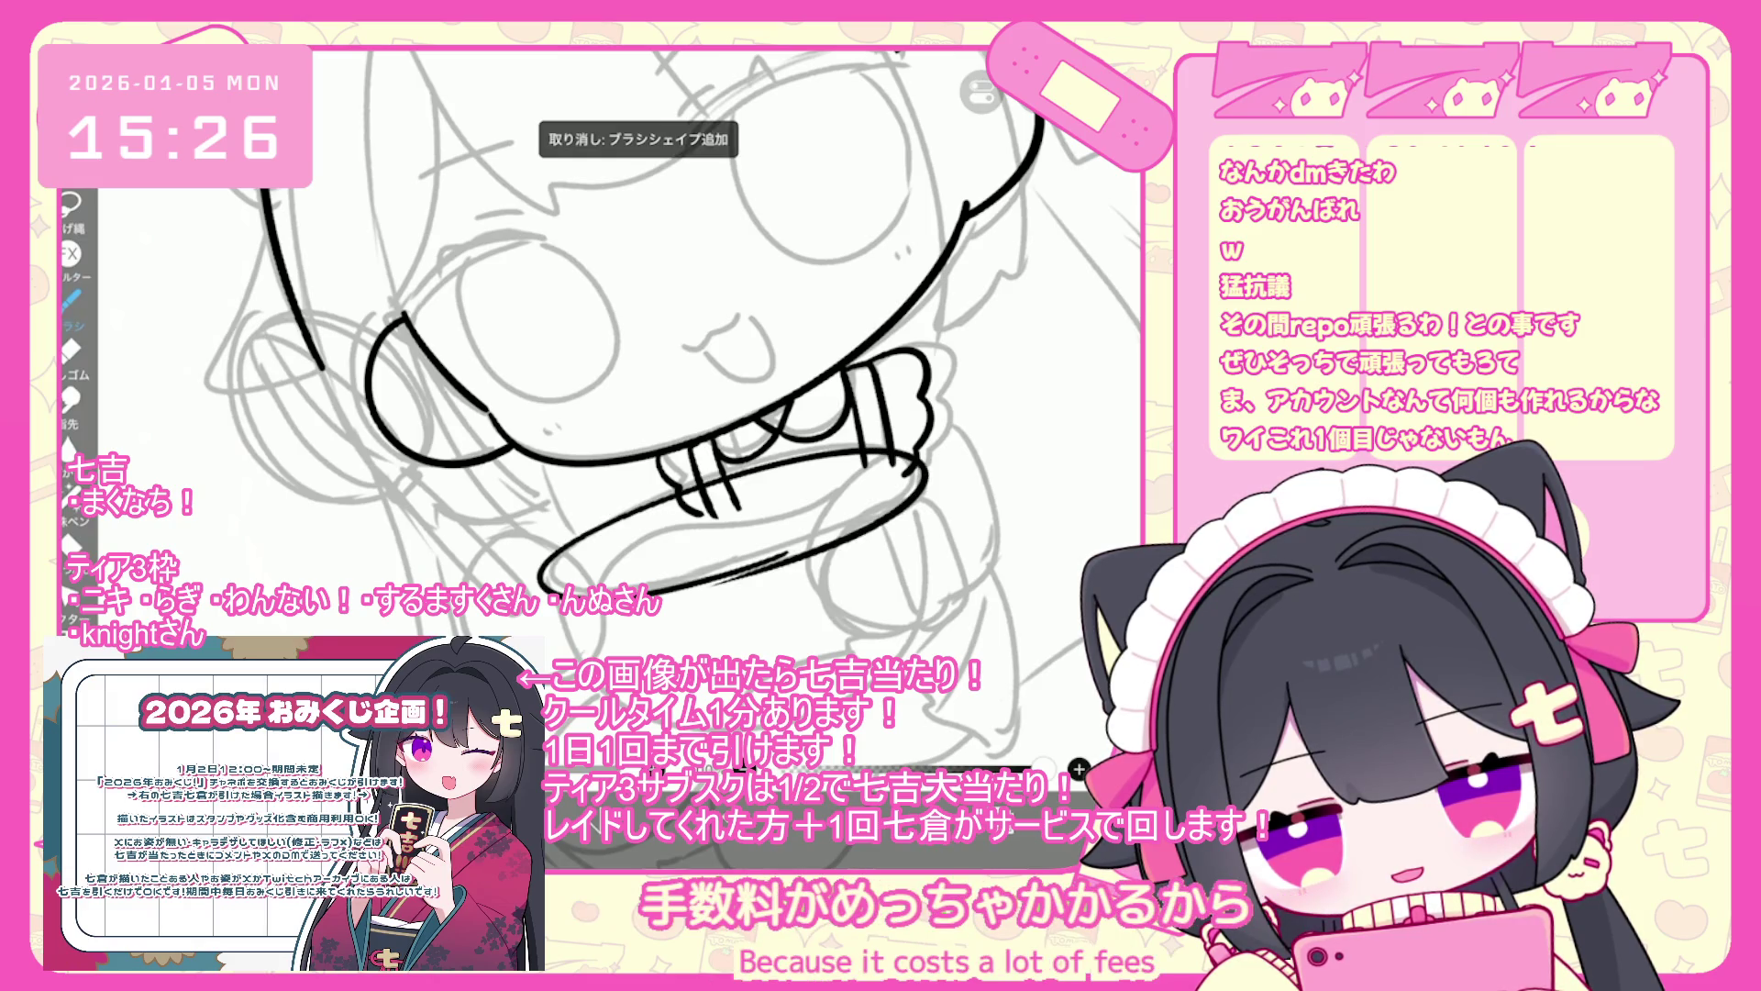
{"action": "scroll", "coordinate": [600, 408], "scroll_direction": "up", "scroll_amount": 3}
{"action": "left_click_drag", "start_coordinate": [791, 548], "coordinate": [679, 587]}
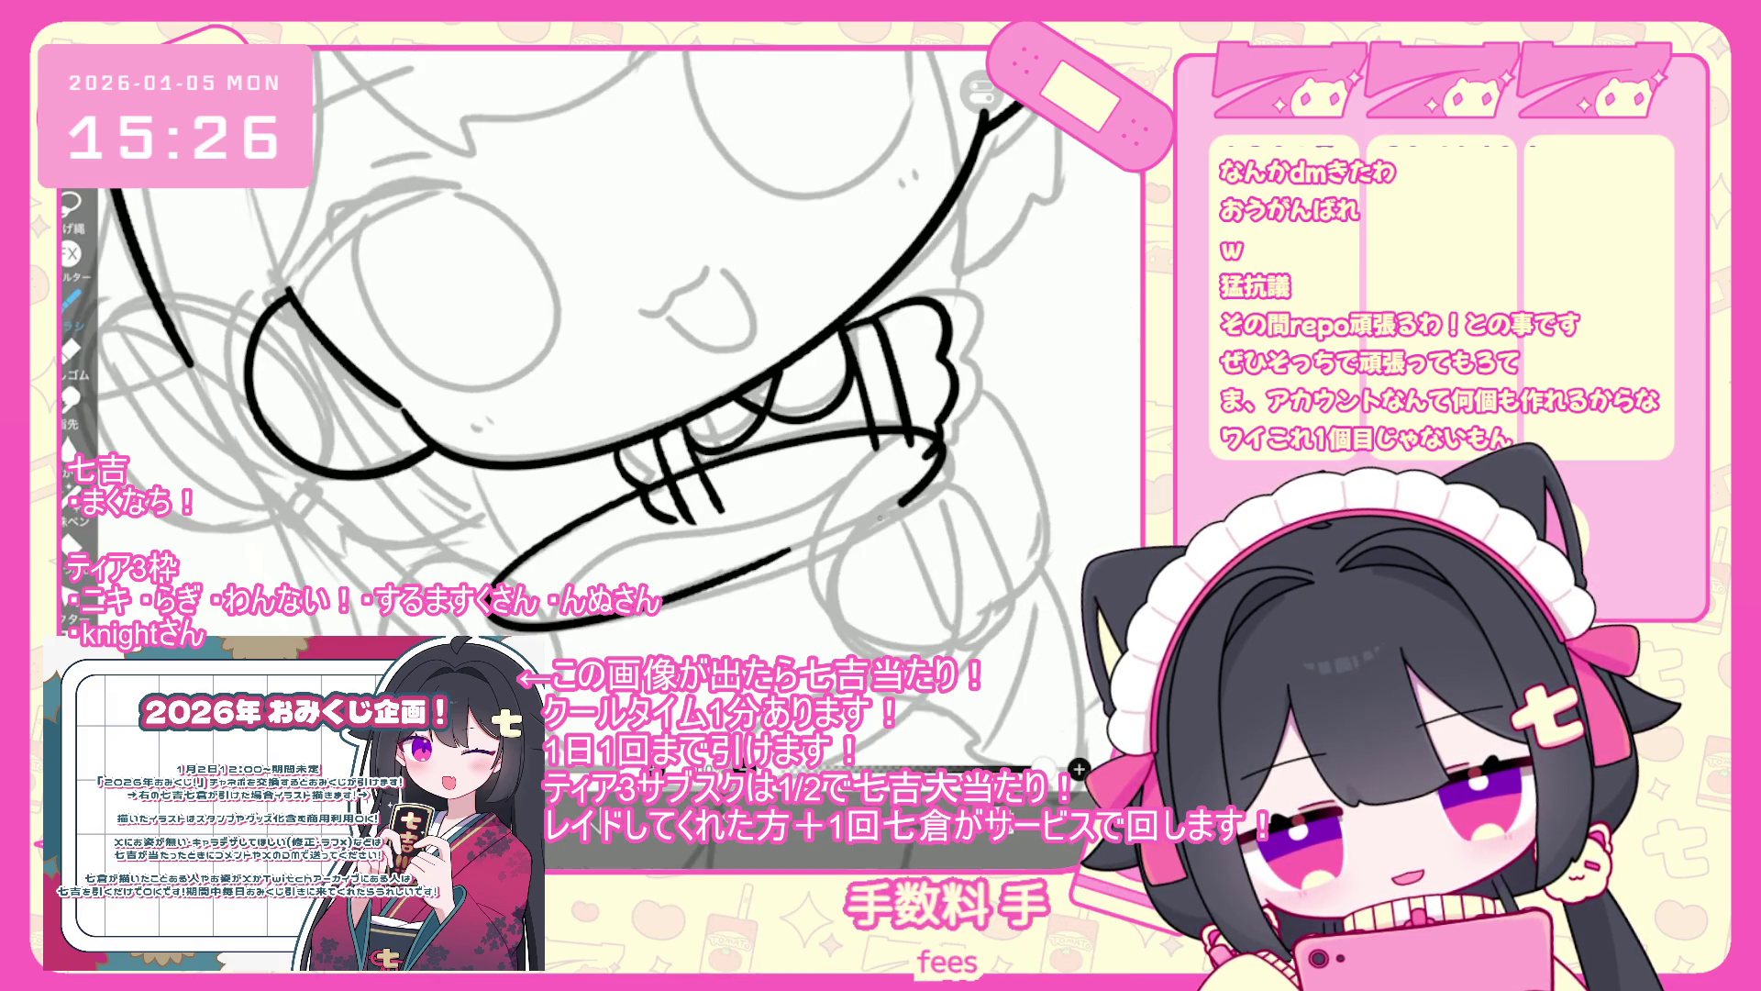
{"action": "key", "text": "ctrl+z"}
{"action": "left_click_drag", "start_coordinate": [791, 556], "coordinate": [481, 573]}
- Close the rim into a full oval, then undo and retry the lower edge
{"action": "left_click_drag", "start_coordinate": [642, 472], "coordinate": [495, 596]}
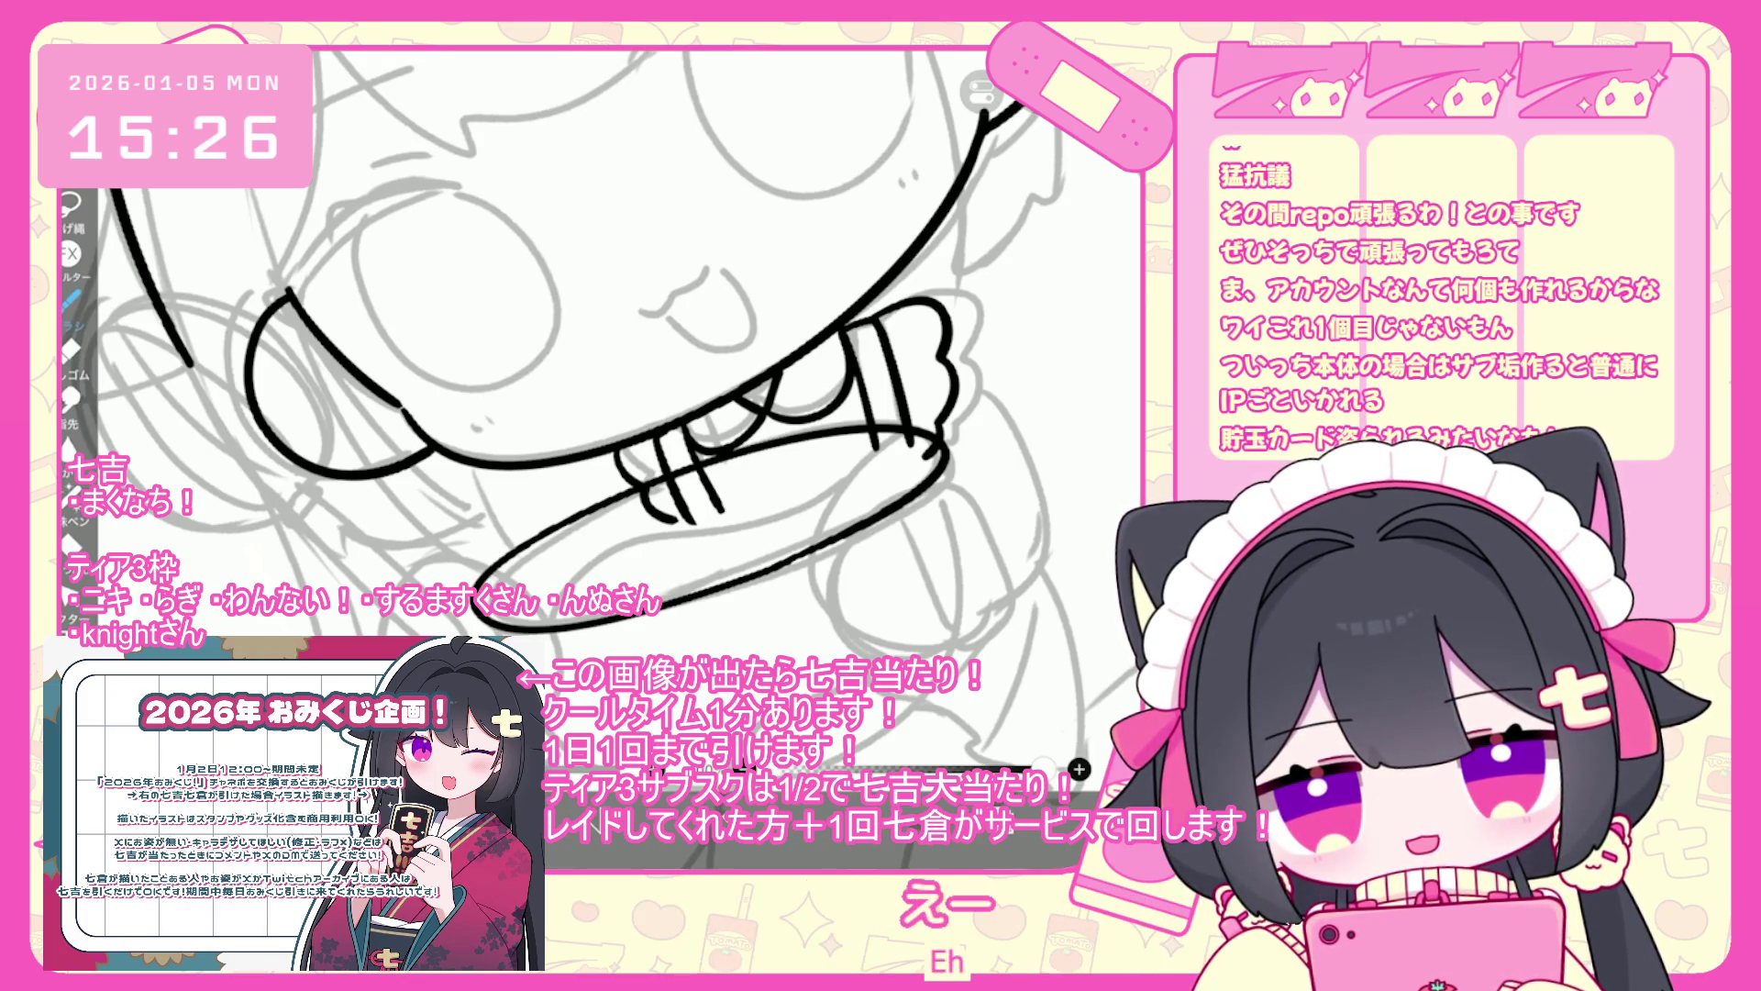
{"action": "key", "text": "ctrl+z"}
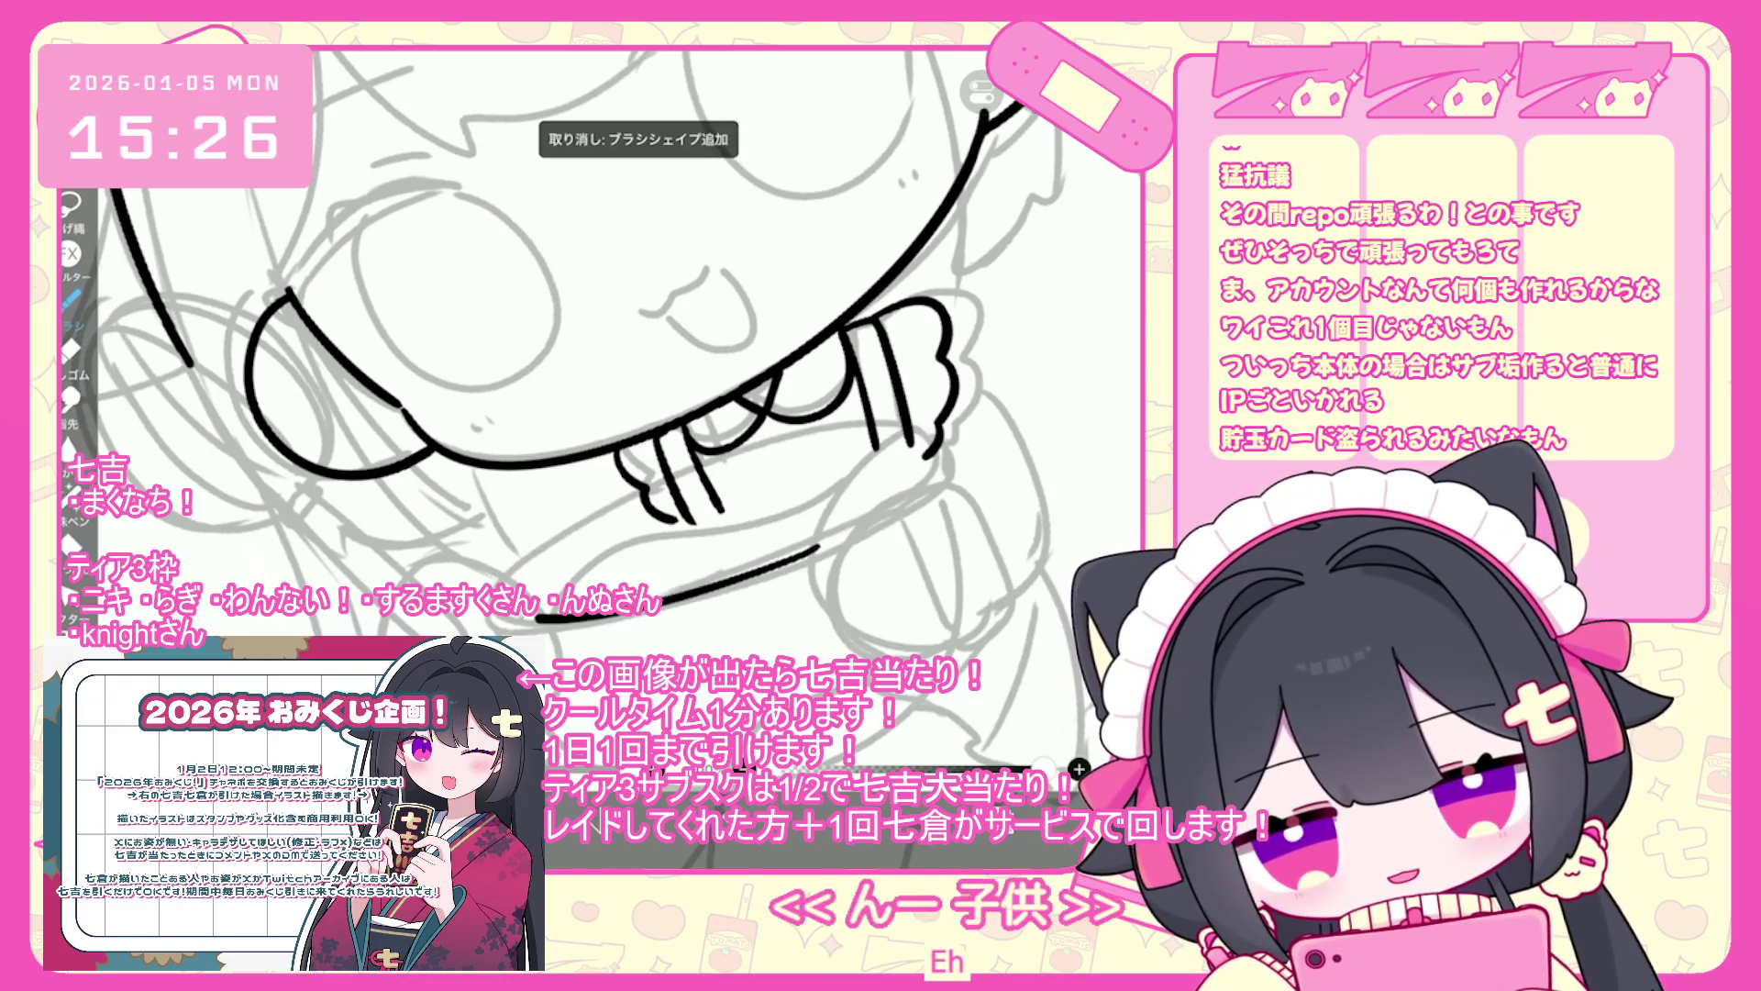
{"action": "key", "text": "ctrl+z"}
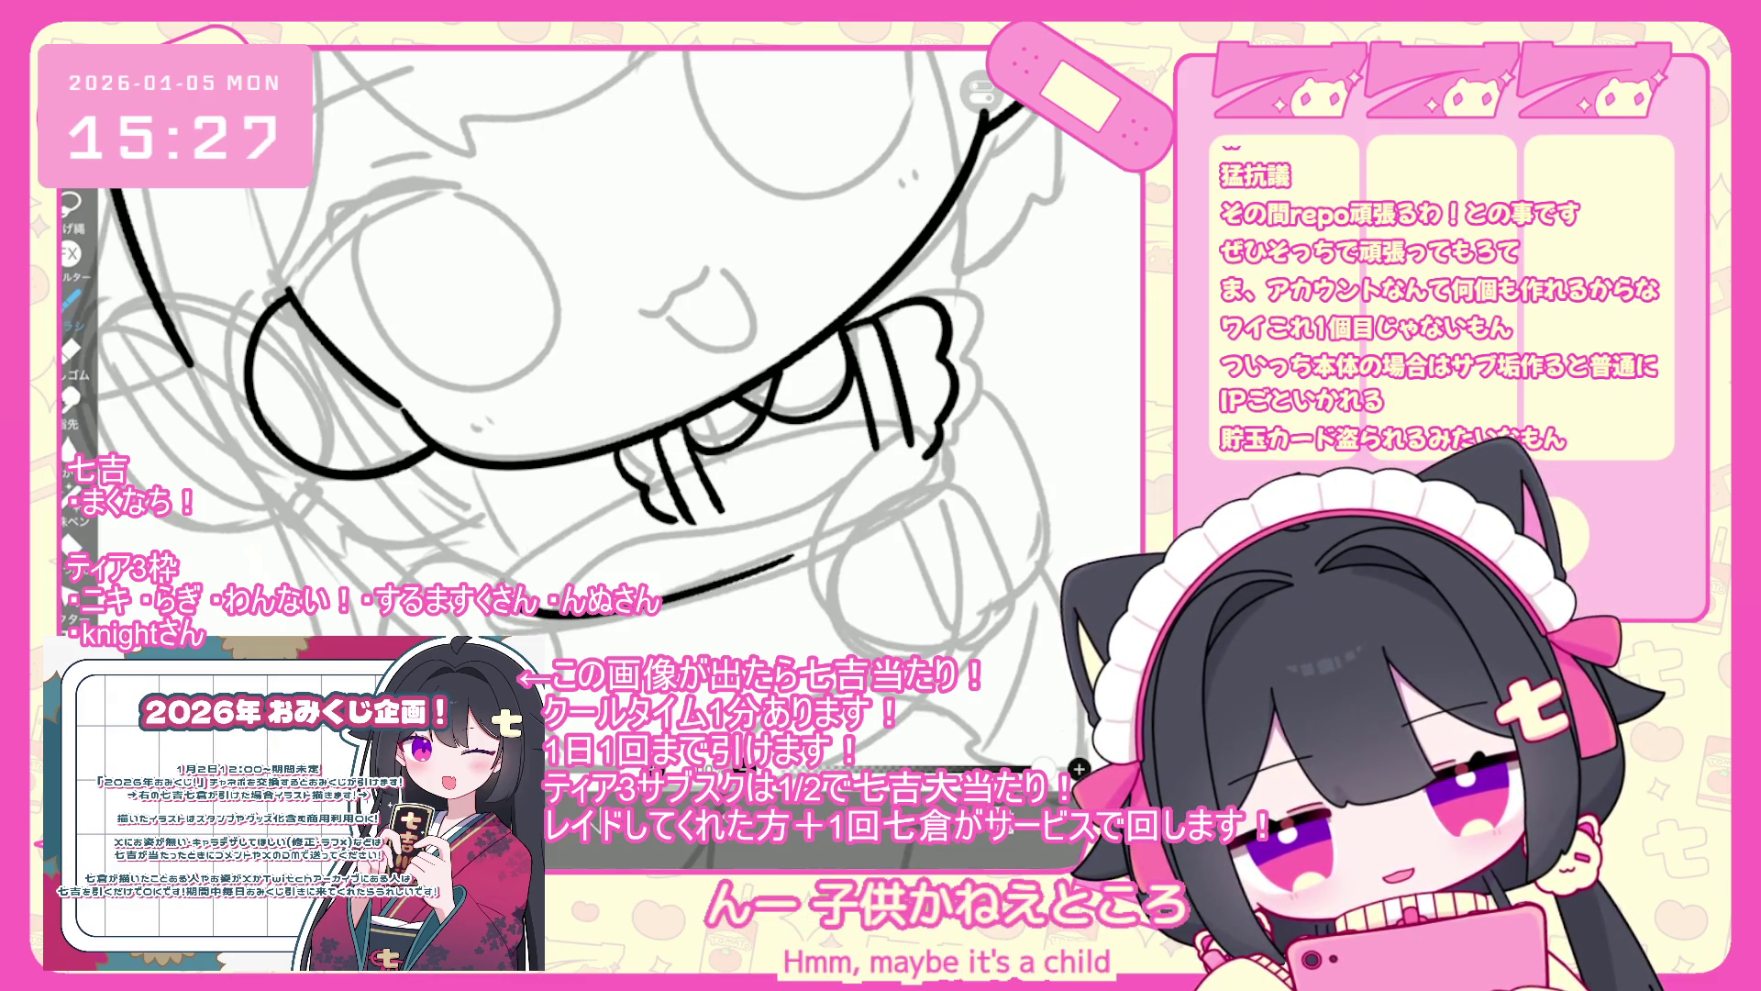
{"action": "key", "text": "ctrl+z"}
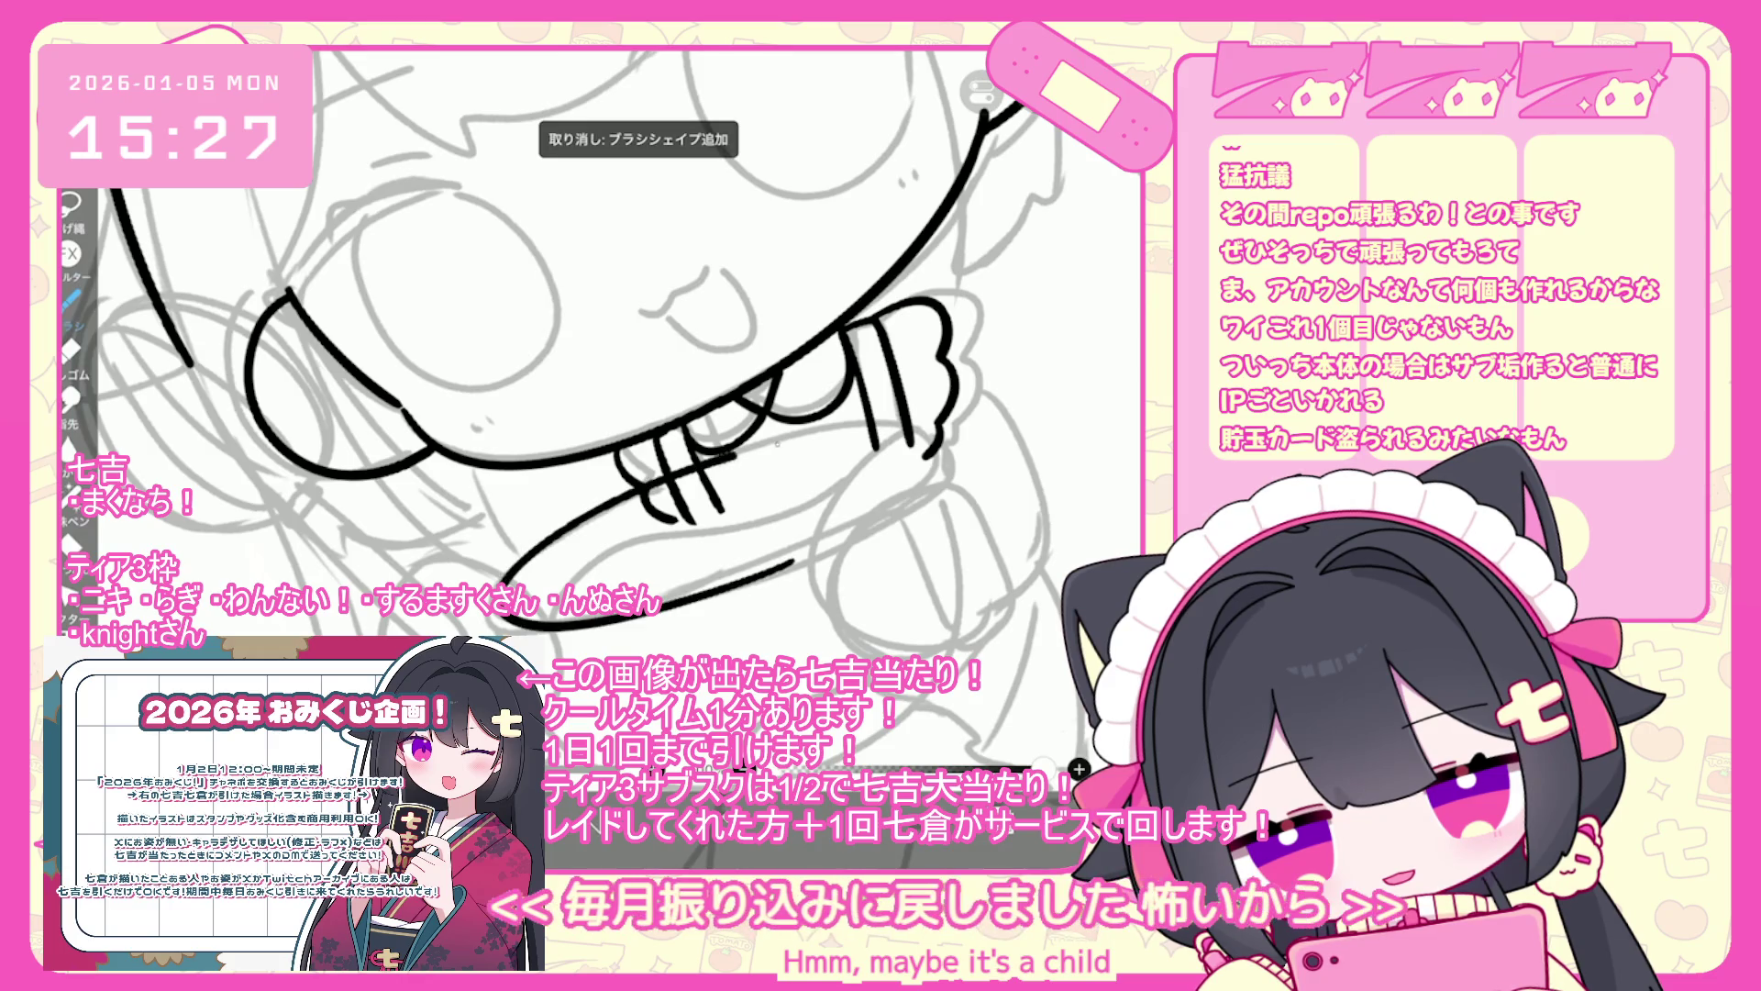
{"action": "left_click_drag", "start_coordinate": [633, 605], "coordinate": [797, 559]}
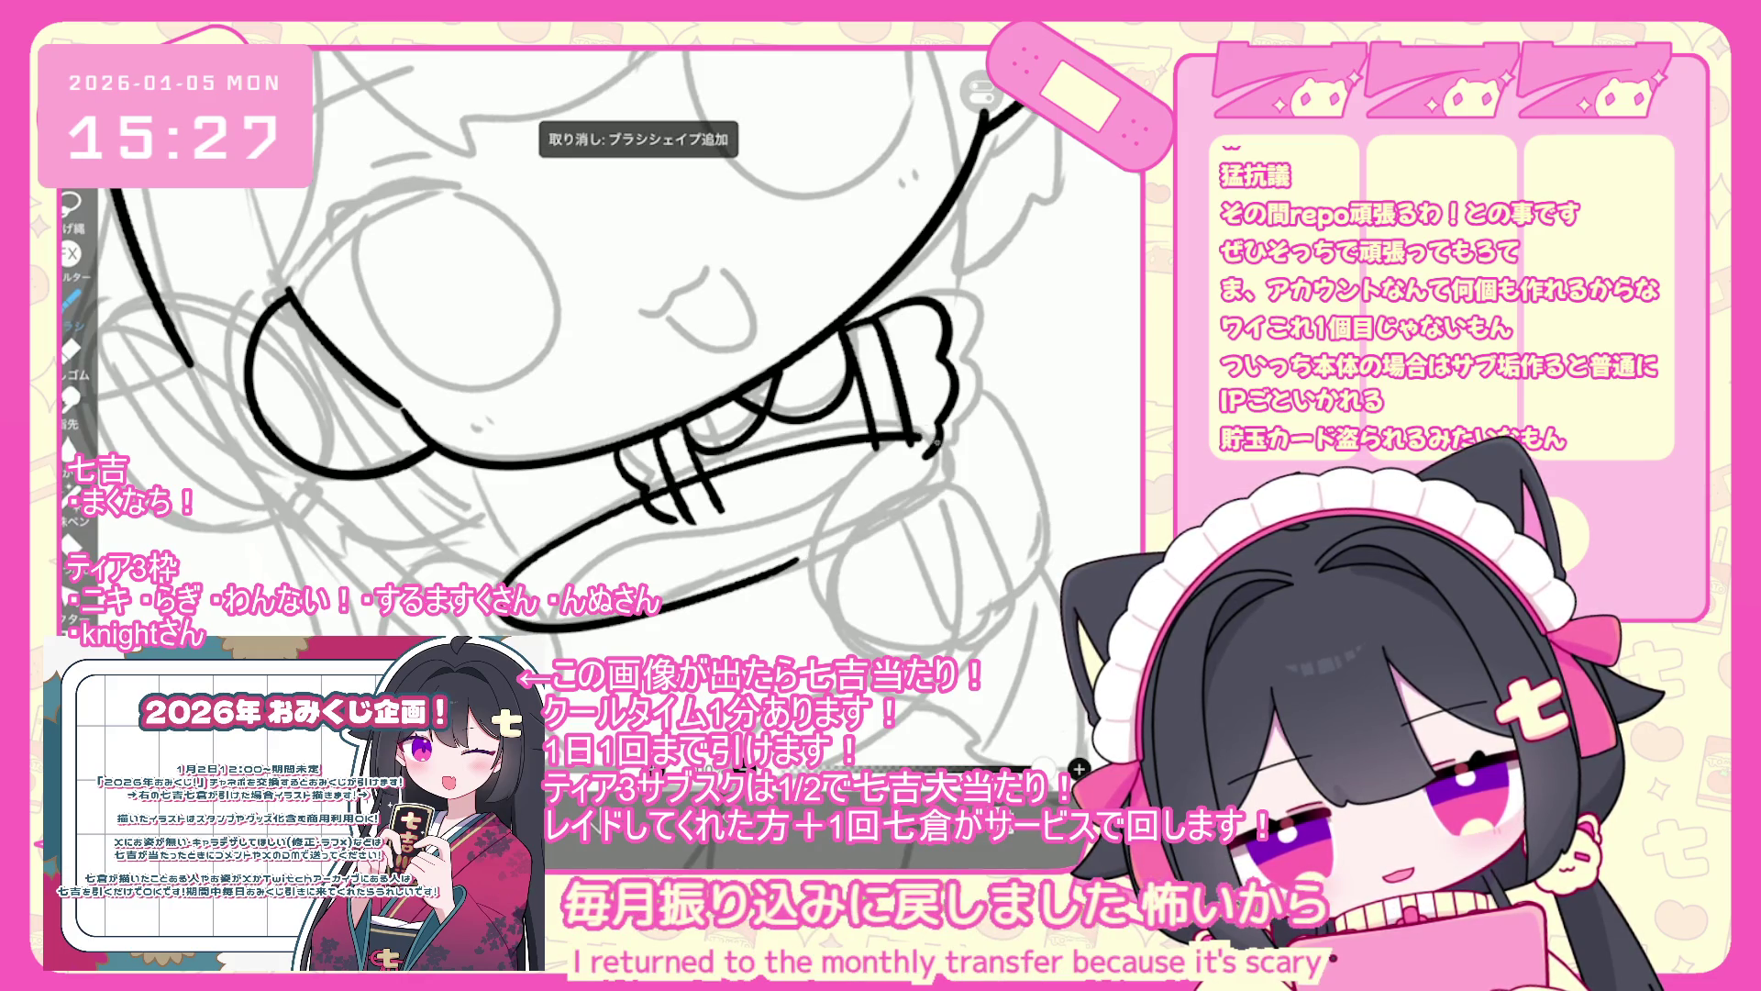
{"action": "key", "text": "ctrl+z"}
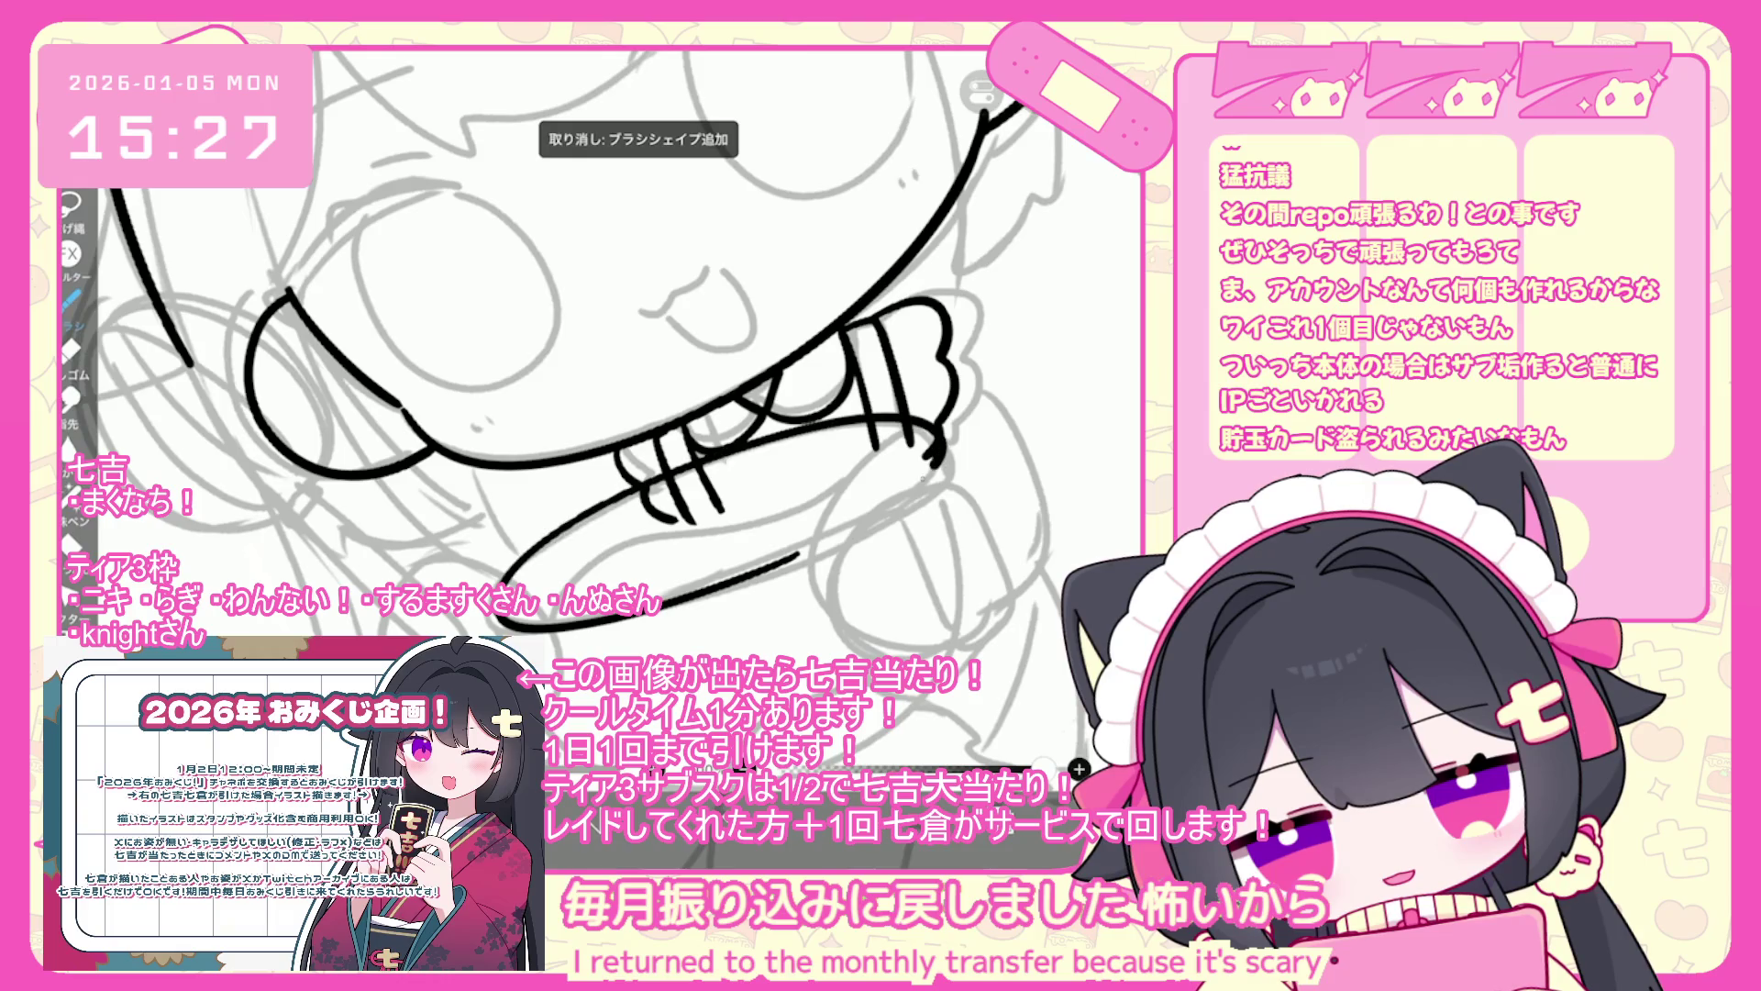
{"action": "key", "text": "ctrl+z"}
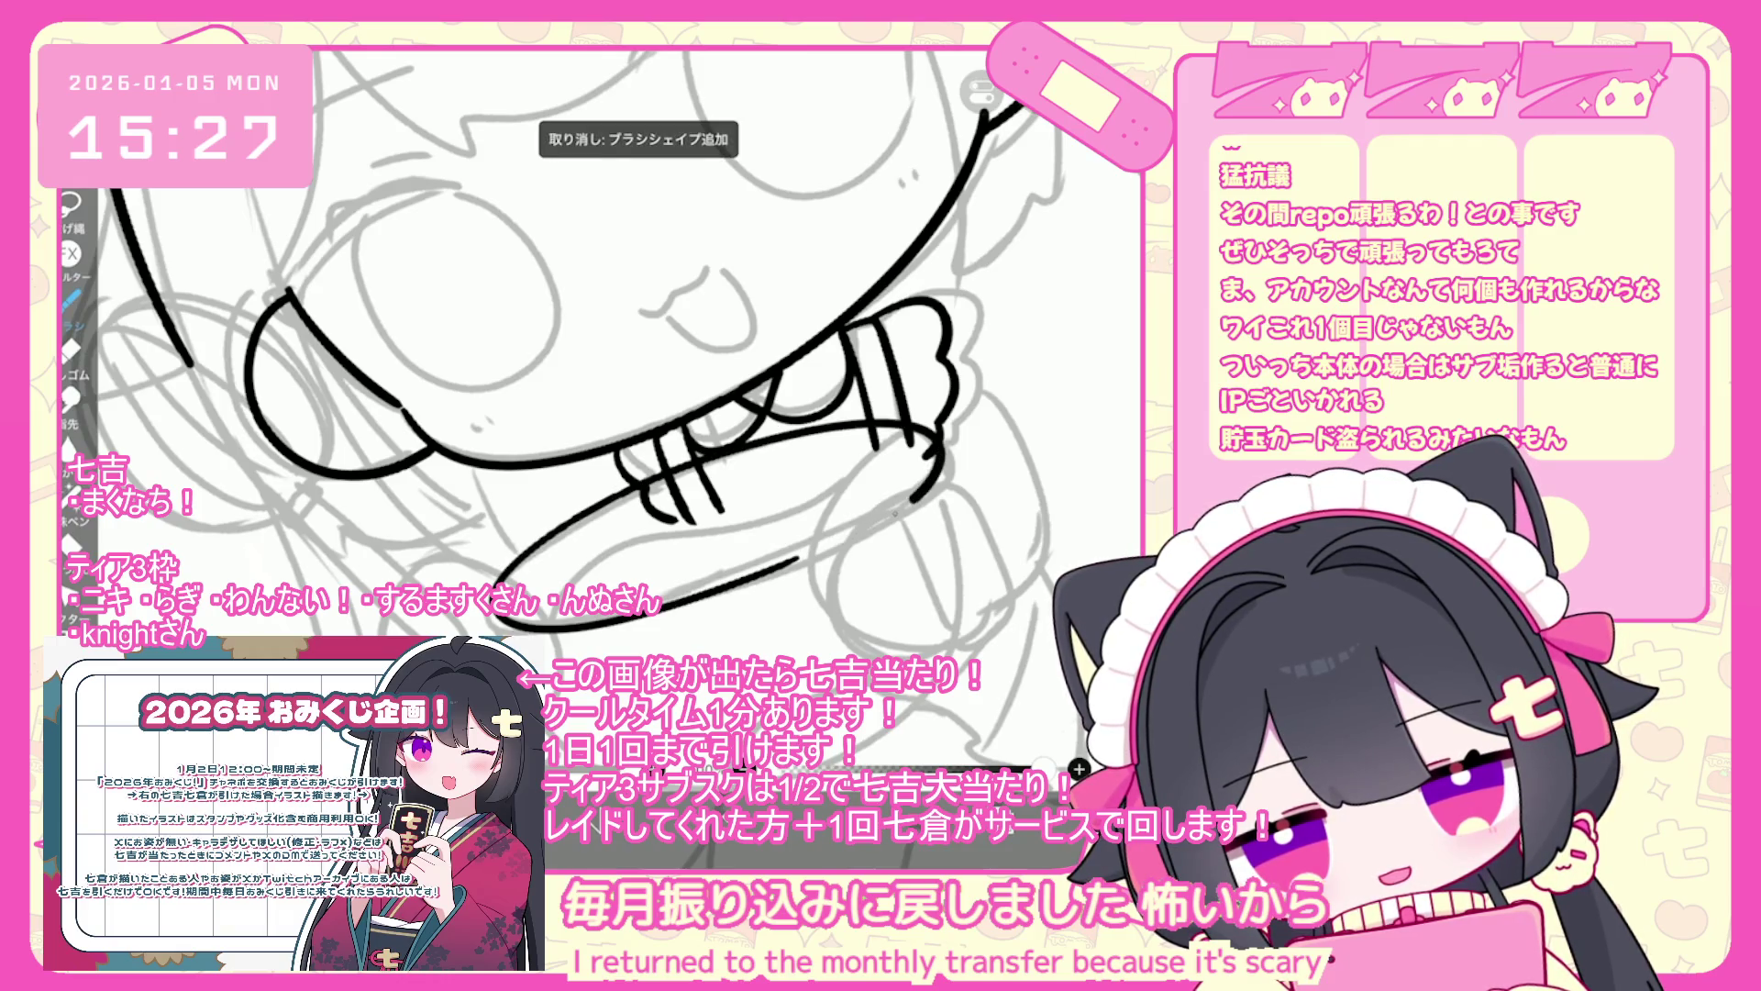
{"action": "scroll", "coordinate": [642, 413], "scroll_direction": "down", "scroll_amount": 5}
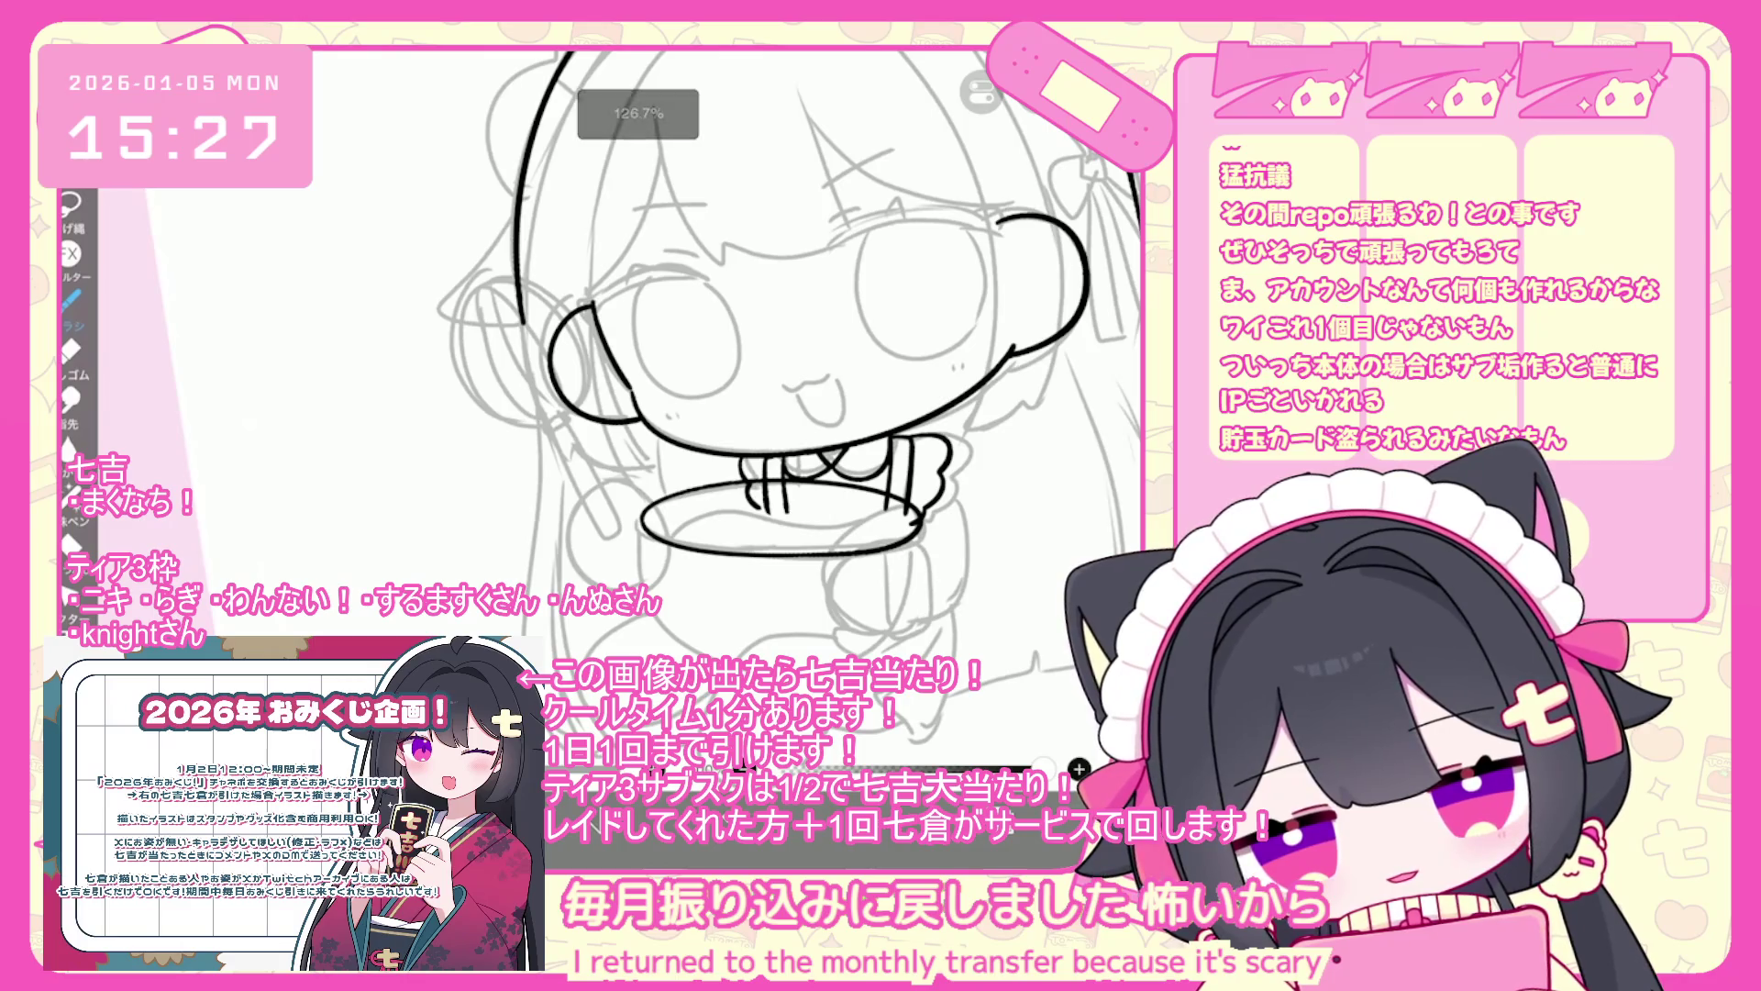
- Zoom in and trace along the bowl's rim ellipse, undoing the missed attempt
{"action": "scroll", "coordinate": [733, 403], "scroll_direction": "up", "scroll_amount": 3}
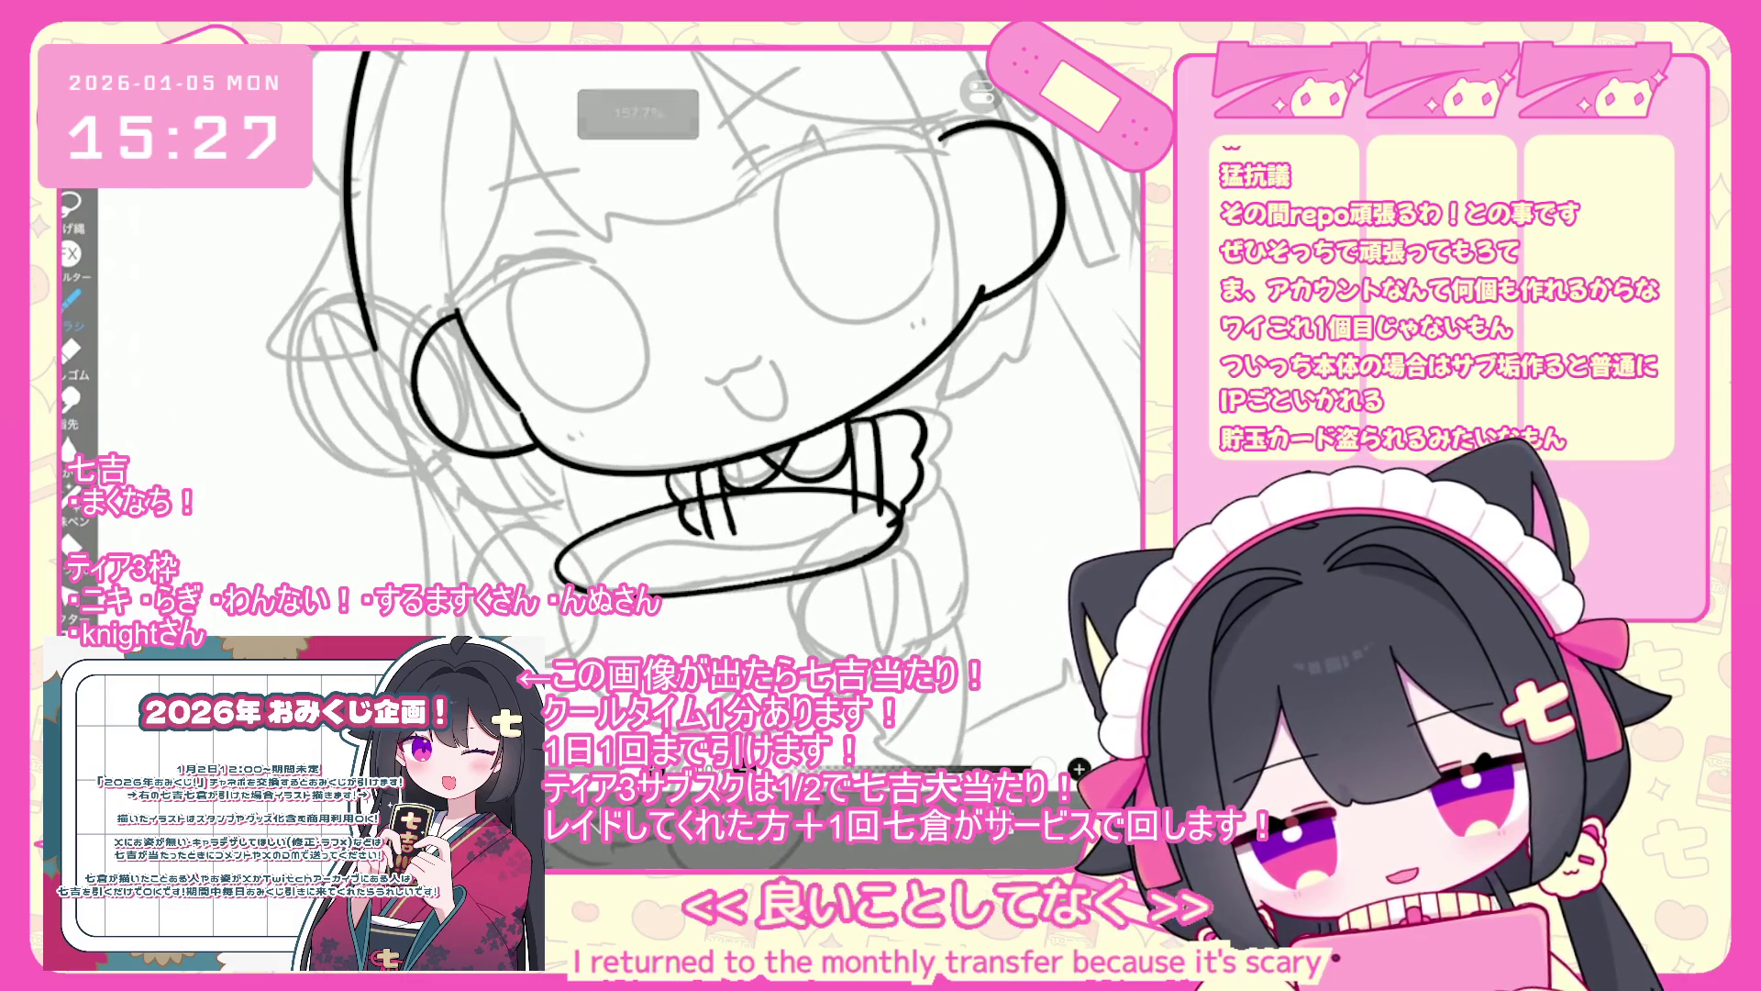
{"action": "scroll", "coordinate": [642, 413], "scroll_direction": "up", "scroll_amount": 2}
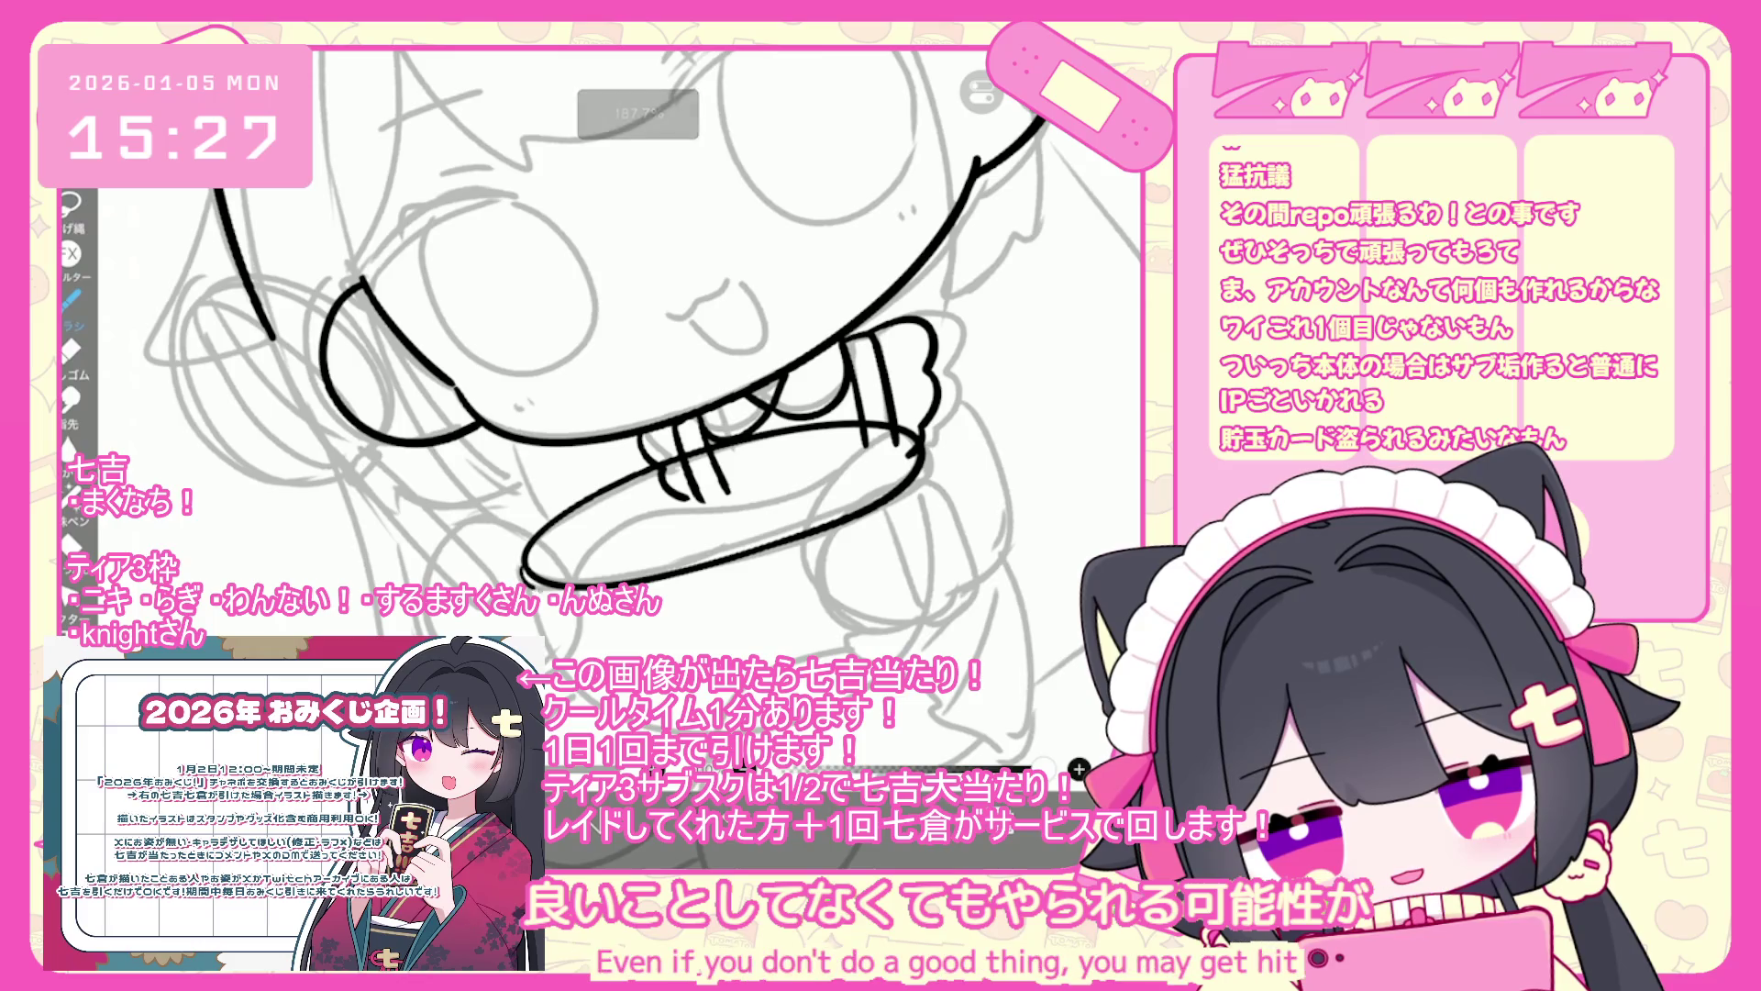
{"action": "mouse_move", "coordinate": [646, 594]}
{"action": "left_mouse_down"}
{"action": "mouse_move", "coordinate": [933, 500]}
{"action": "mouse_move", "coordinate": [950, 472]}
{"action": "left_mouse_up"}
{"action": "key", "text": "ctrl+z"}
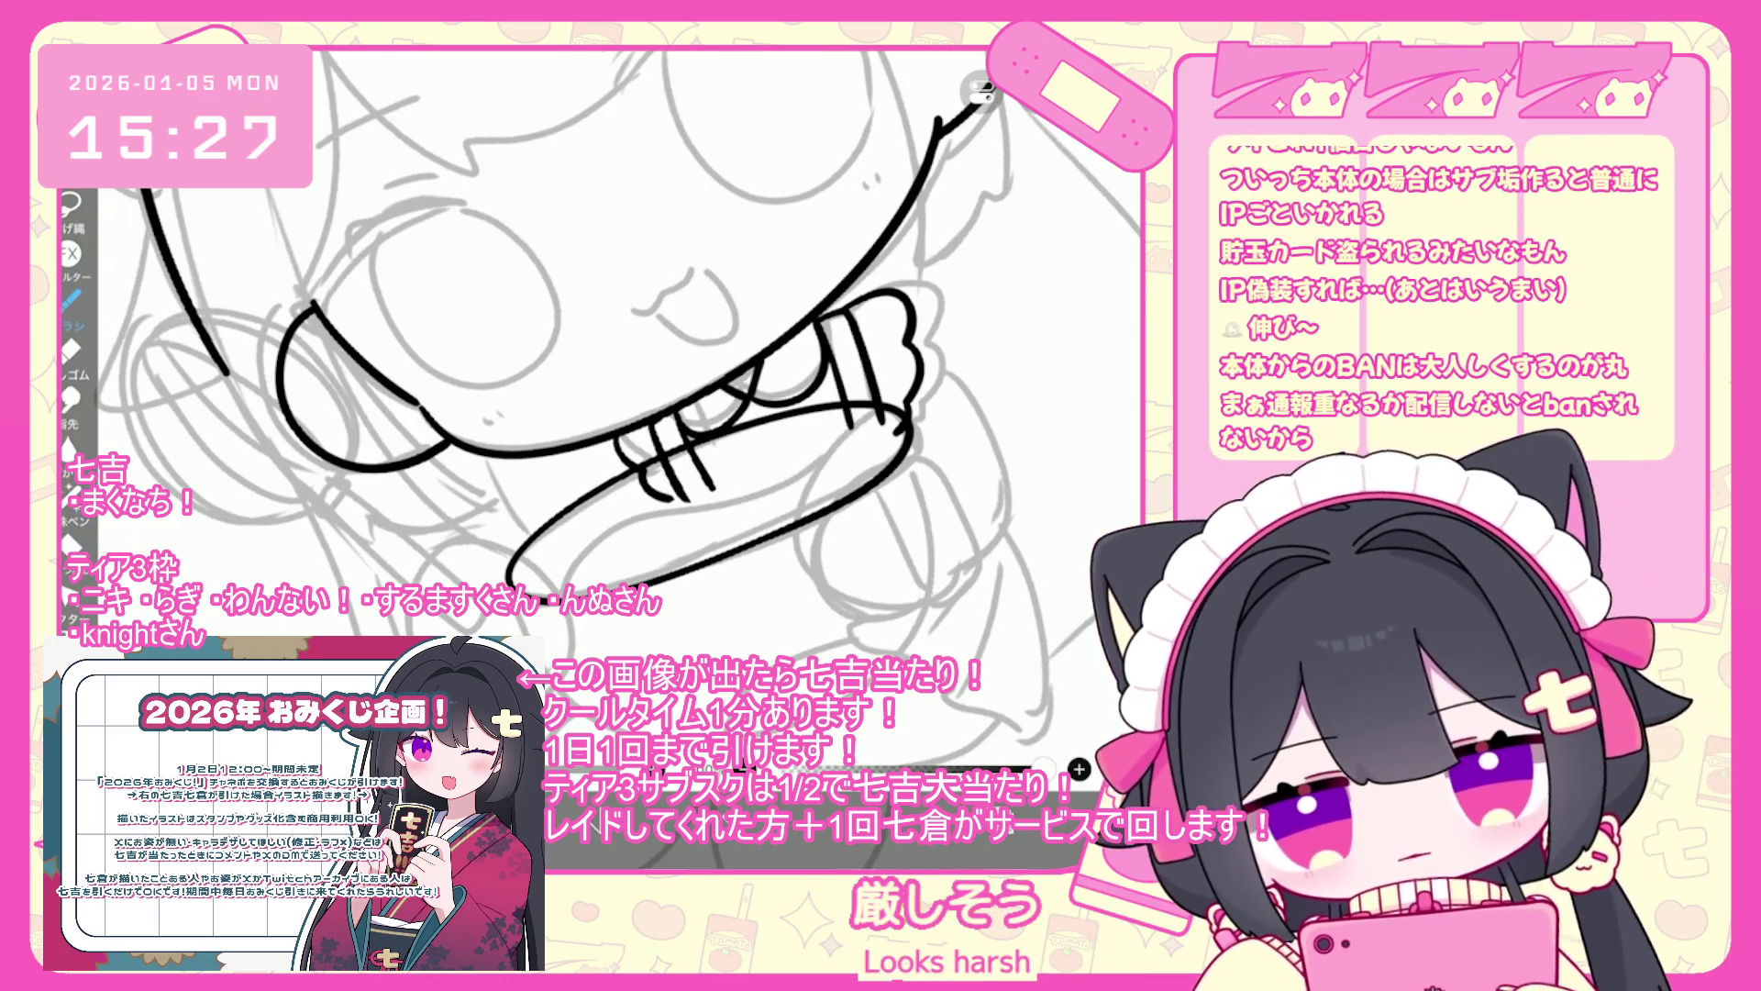
- Try whisk strokes and a thin tapered inner curve near the rim, undoing failed attempts
{"action": "left_click_drag", "start_coordinate": [642, 413], "coordinate": [550, 386]}
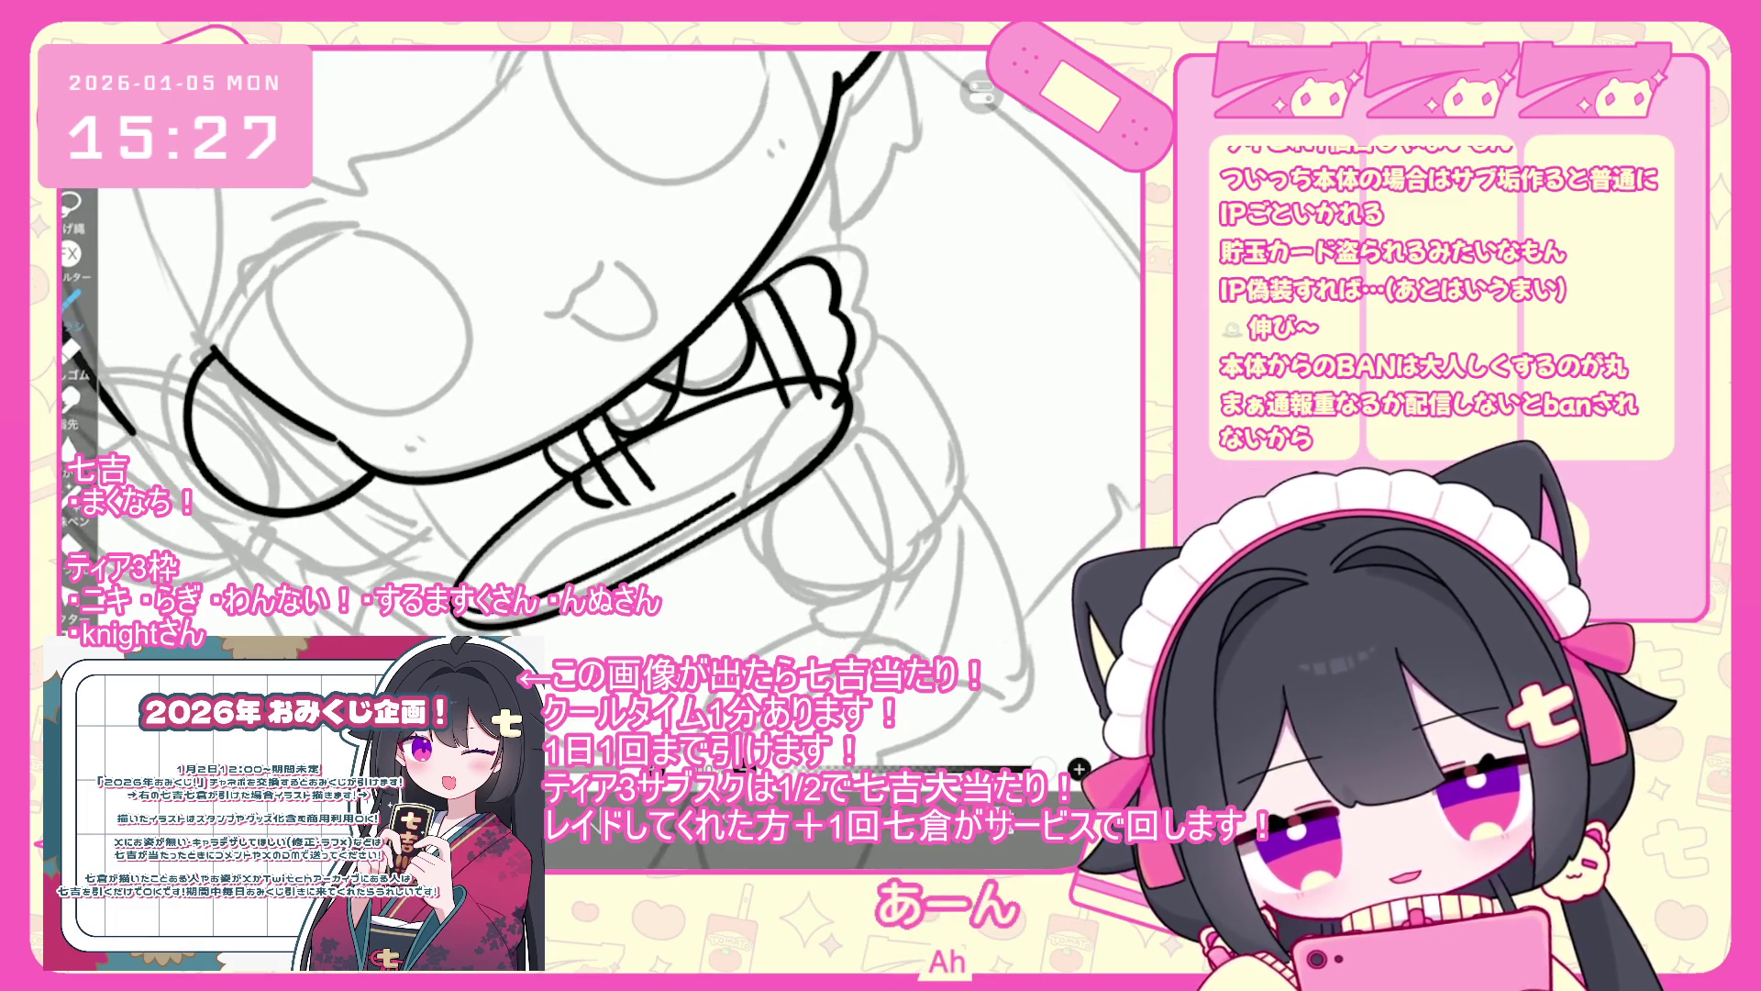
{"action": "key", "text": "ctrl+z"}
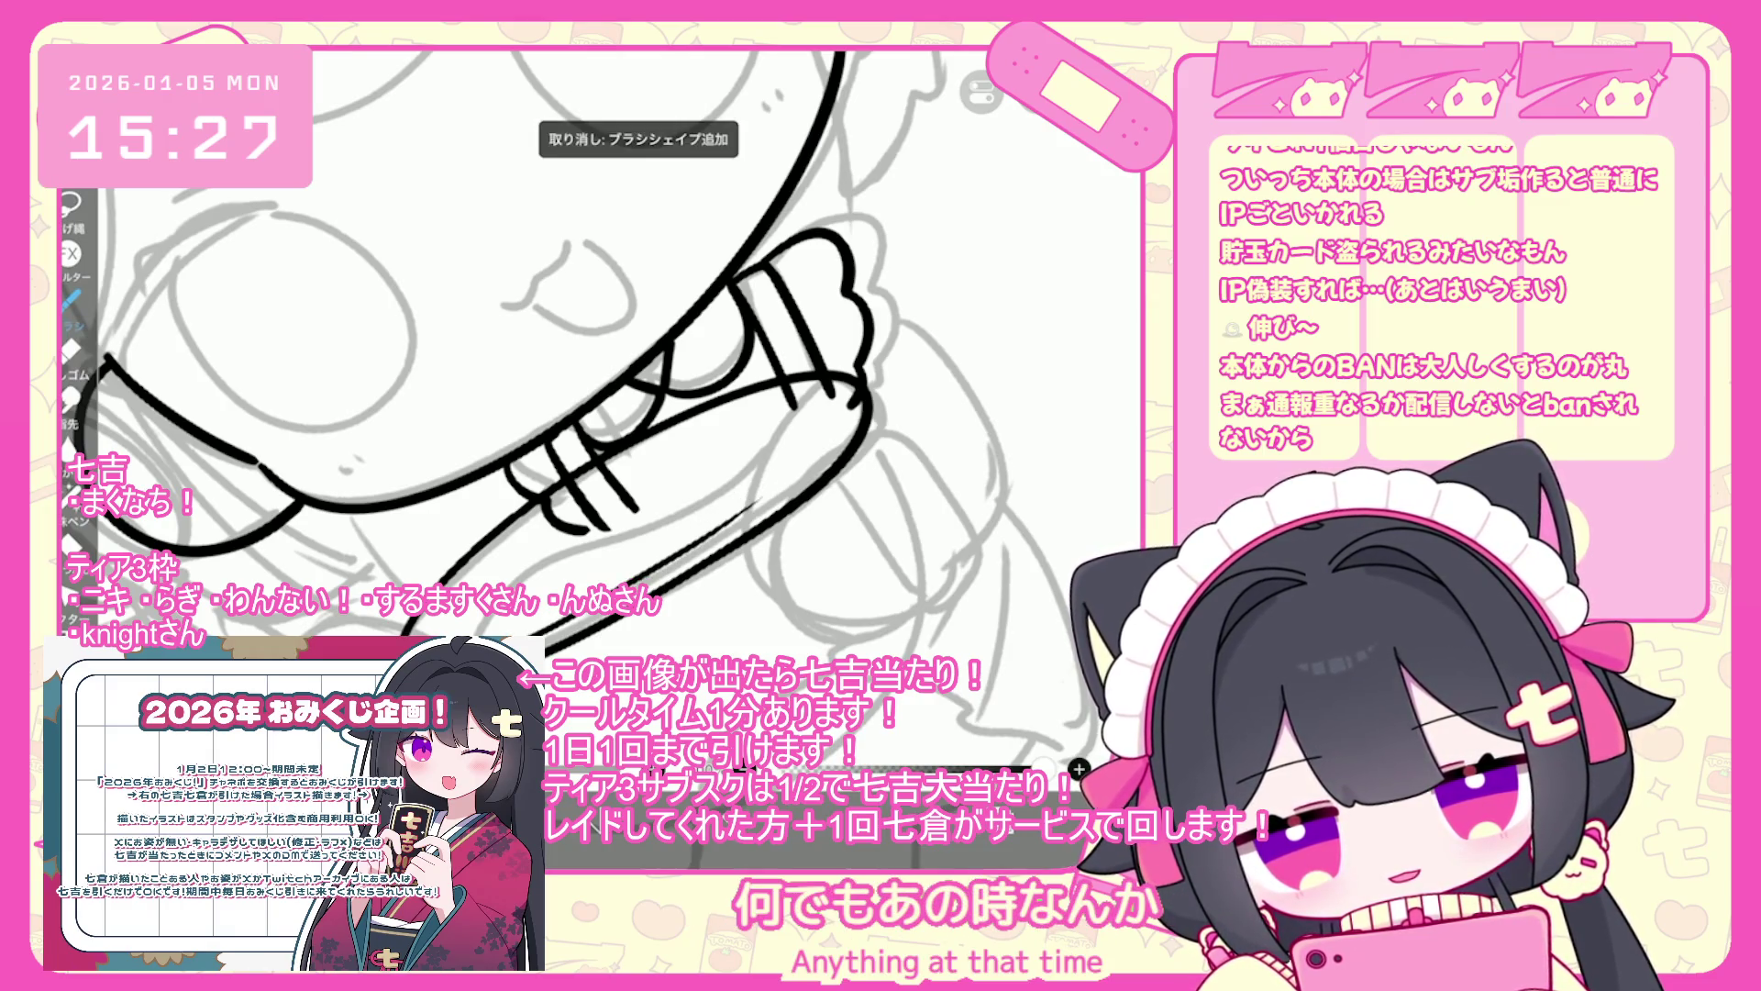
{"action": "left_click_drag", "start_coordinate": [844, 385], "coordinate": [707, 541]}
{"action": "key", "text": "ctrl+z"}
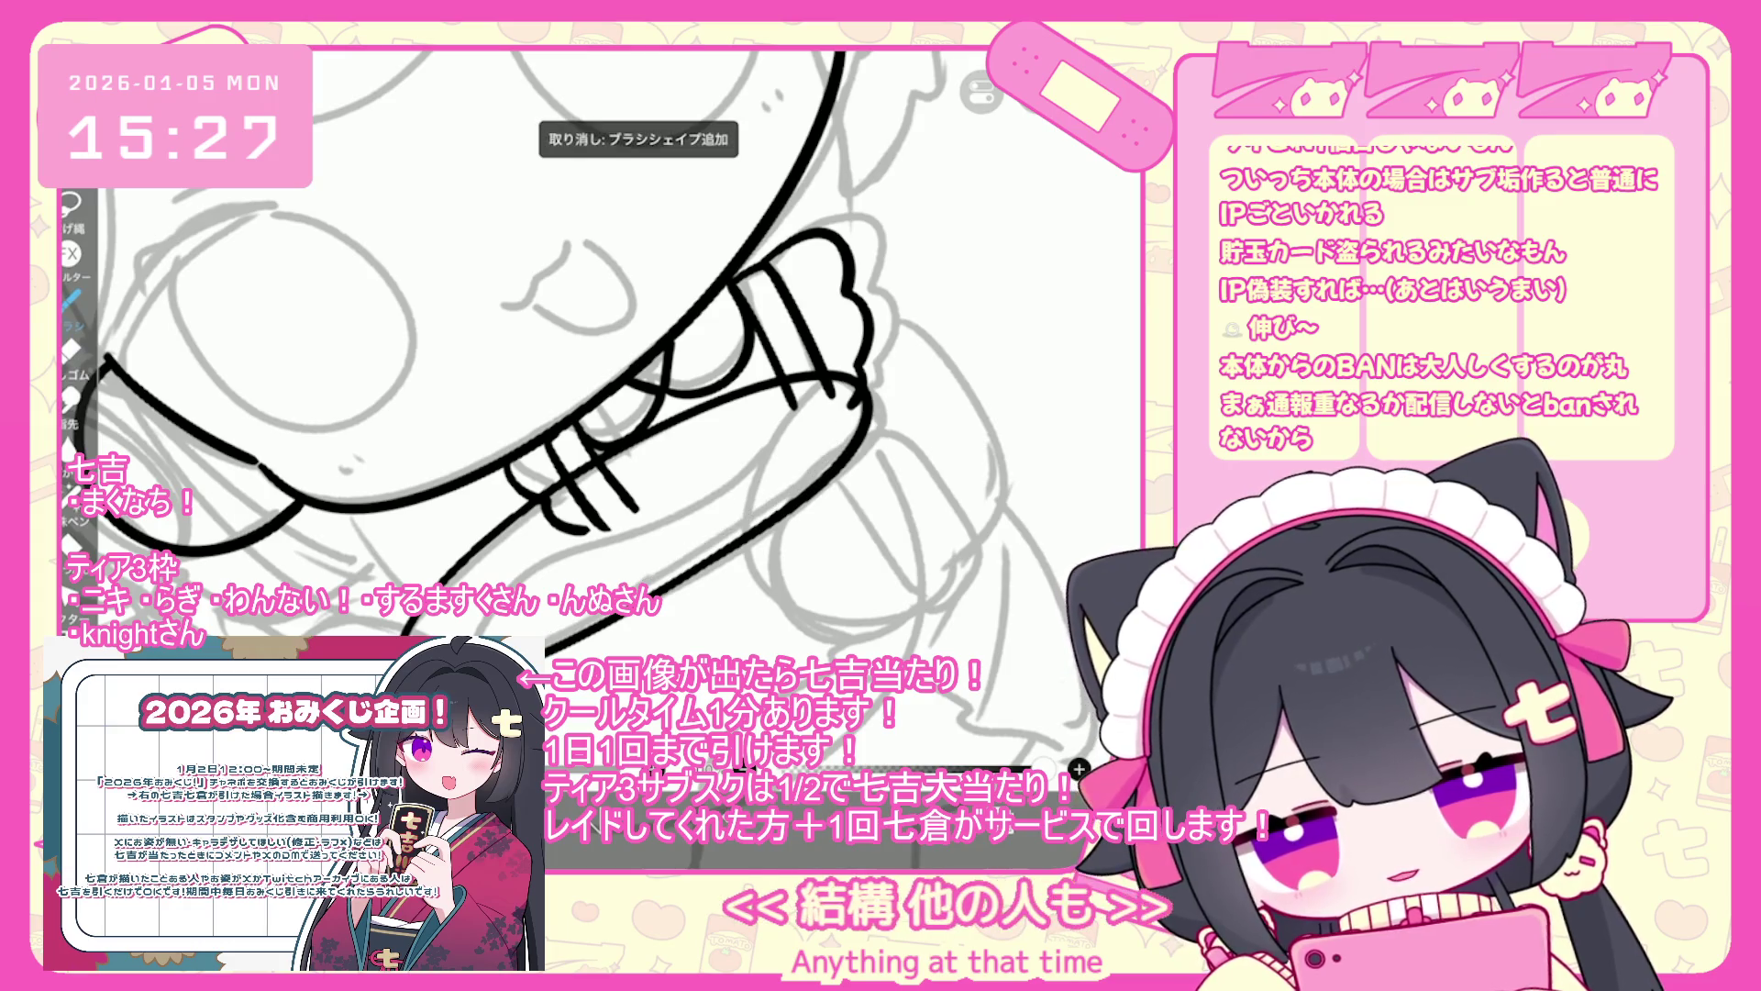
{"action": "left_click_drag", "start_coordinate": [851, 376], "coordinate": [826, 464]}
{"action": "key", "text": "ctrl+z"}
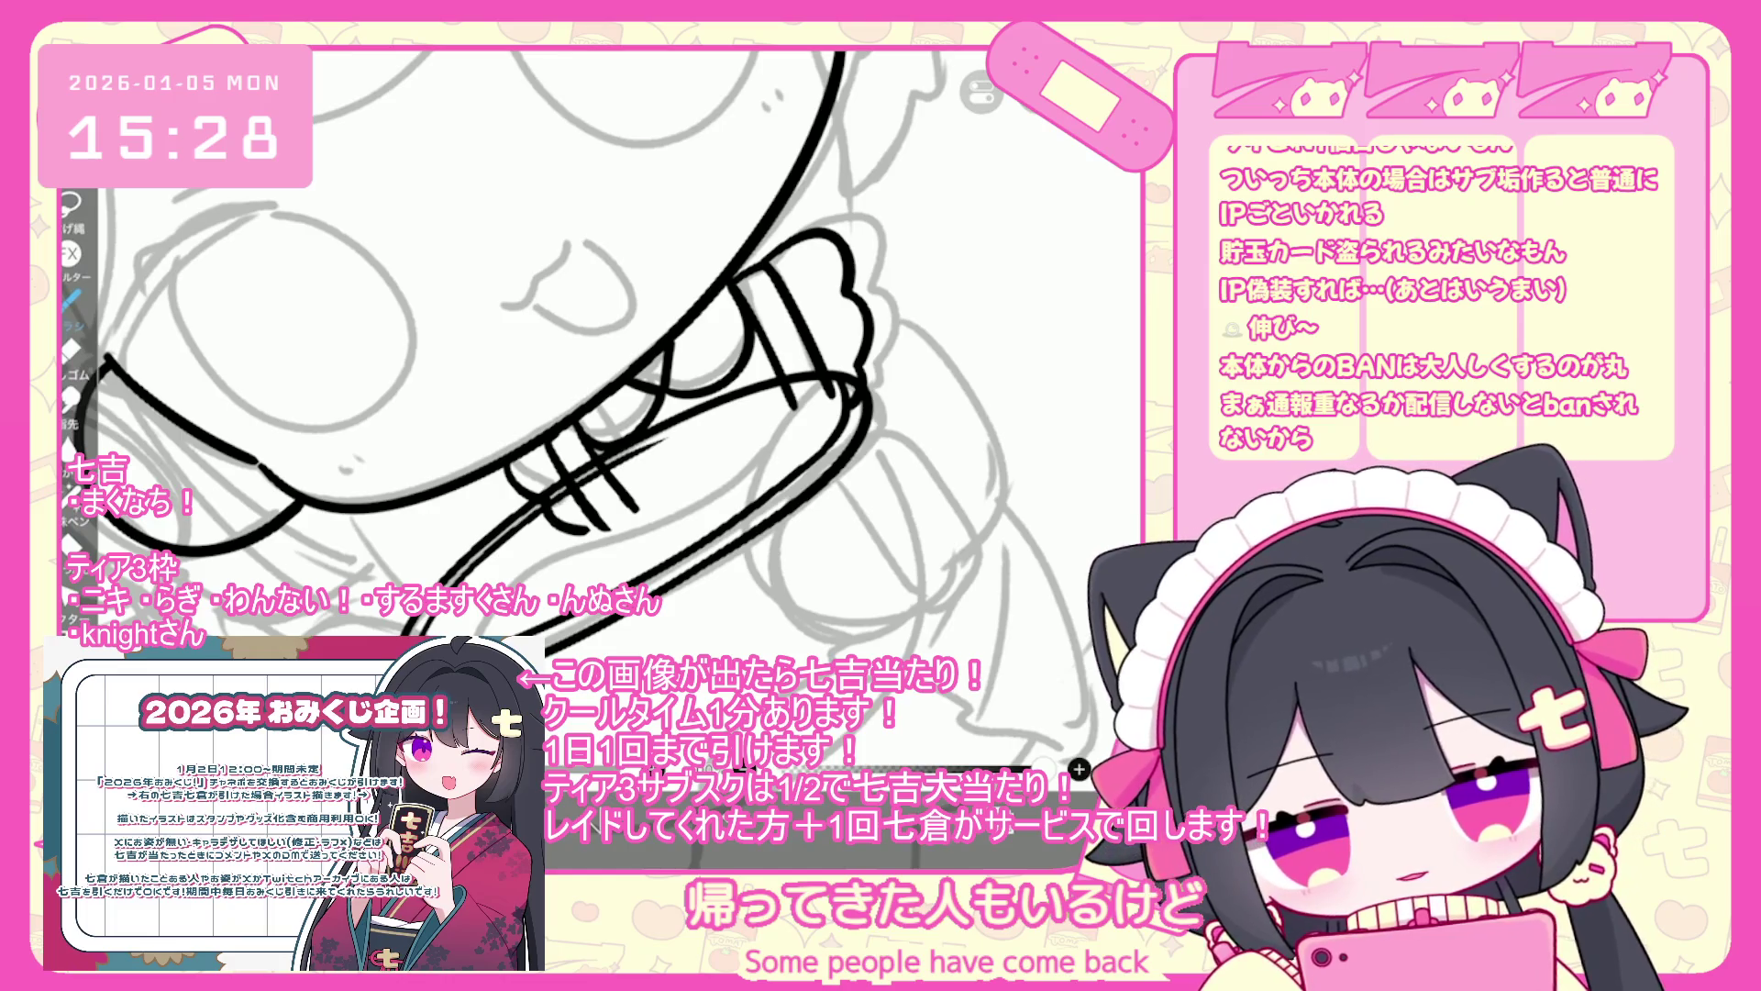
{"action": "key", "text": "ctrl+z"}
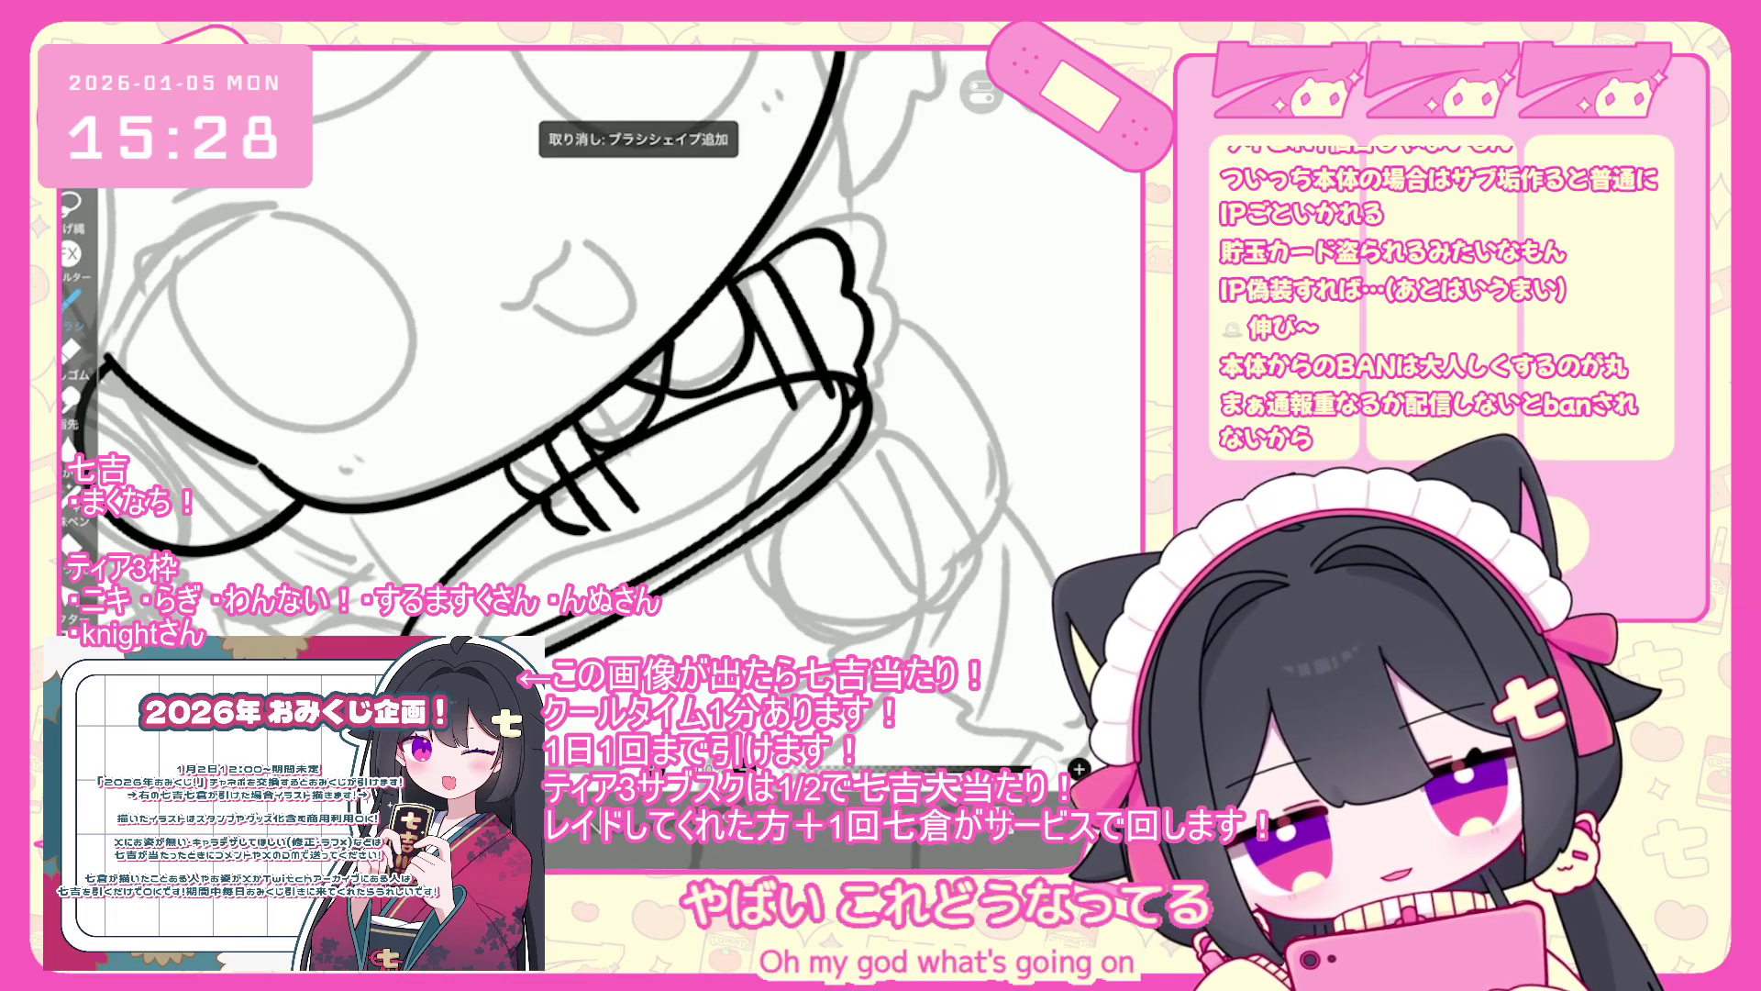
{"action": "left_click_drag", "start_coordinate": [532, 525], "coordinate": [459, 587]}
{"action": "left_click_drag", "start_coordinate": [789, 404], "coordinate": [613, 477]}
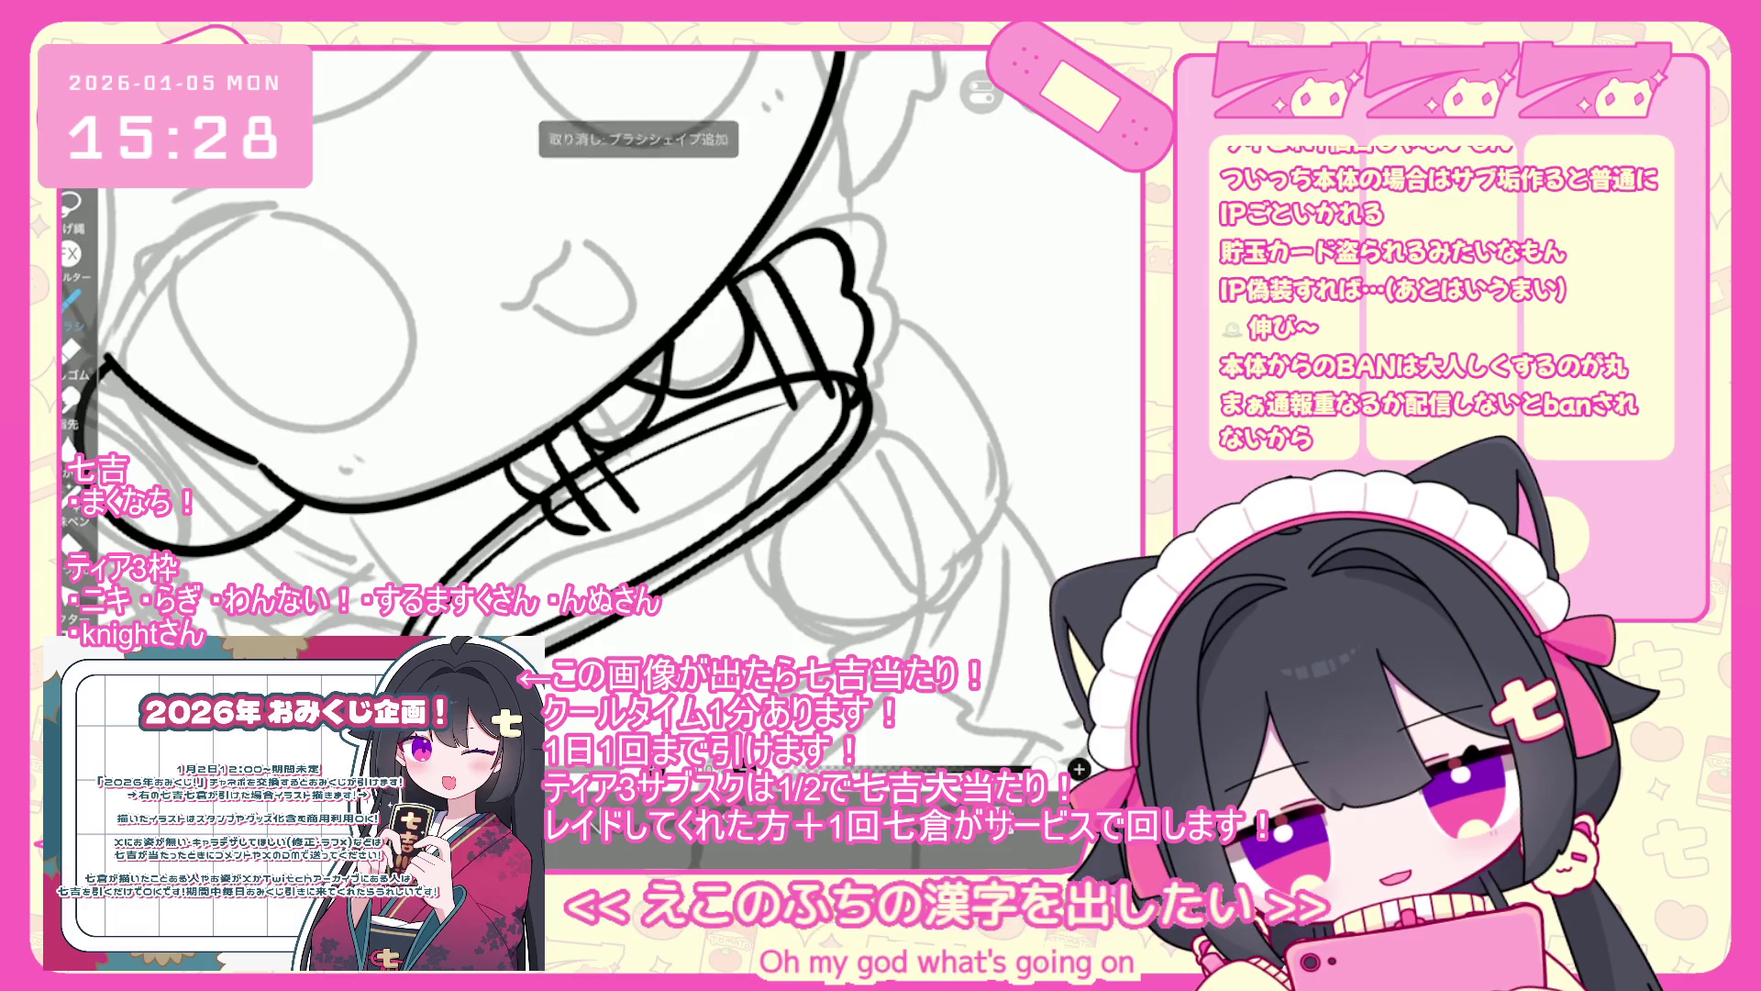
{"action": "key", "text": "ctrl+z"}
{"action": "key", "text": "ctrl+z"}
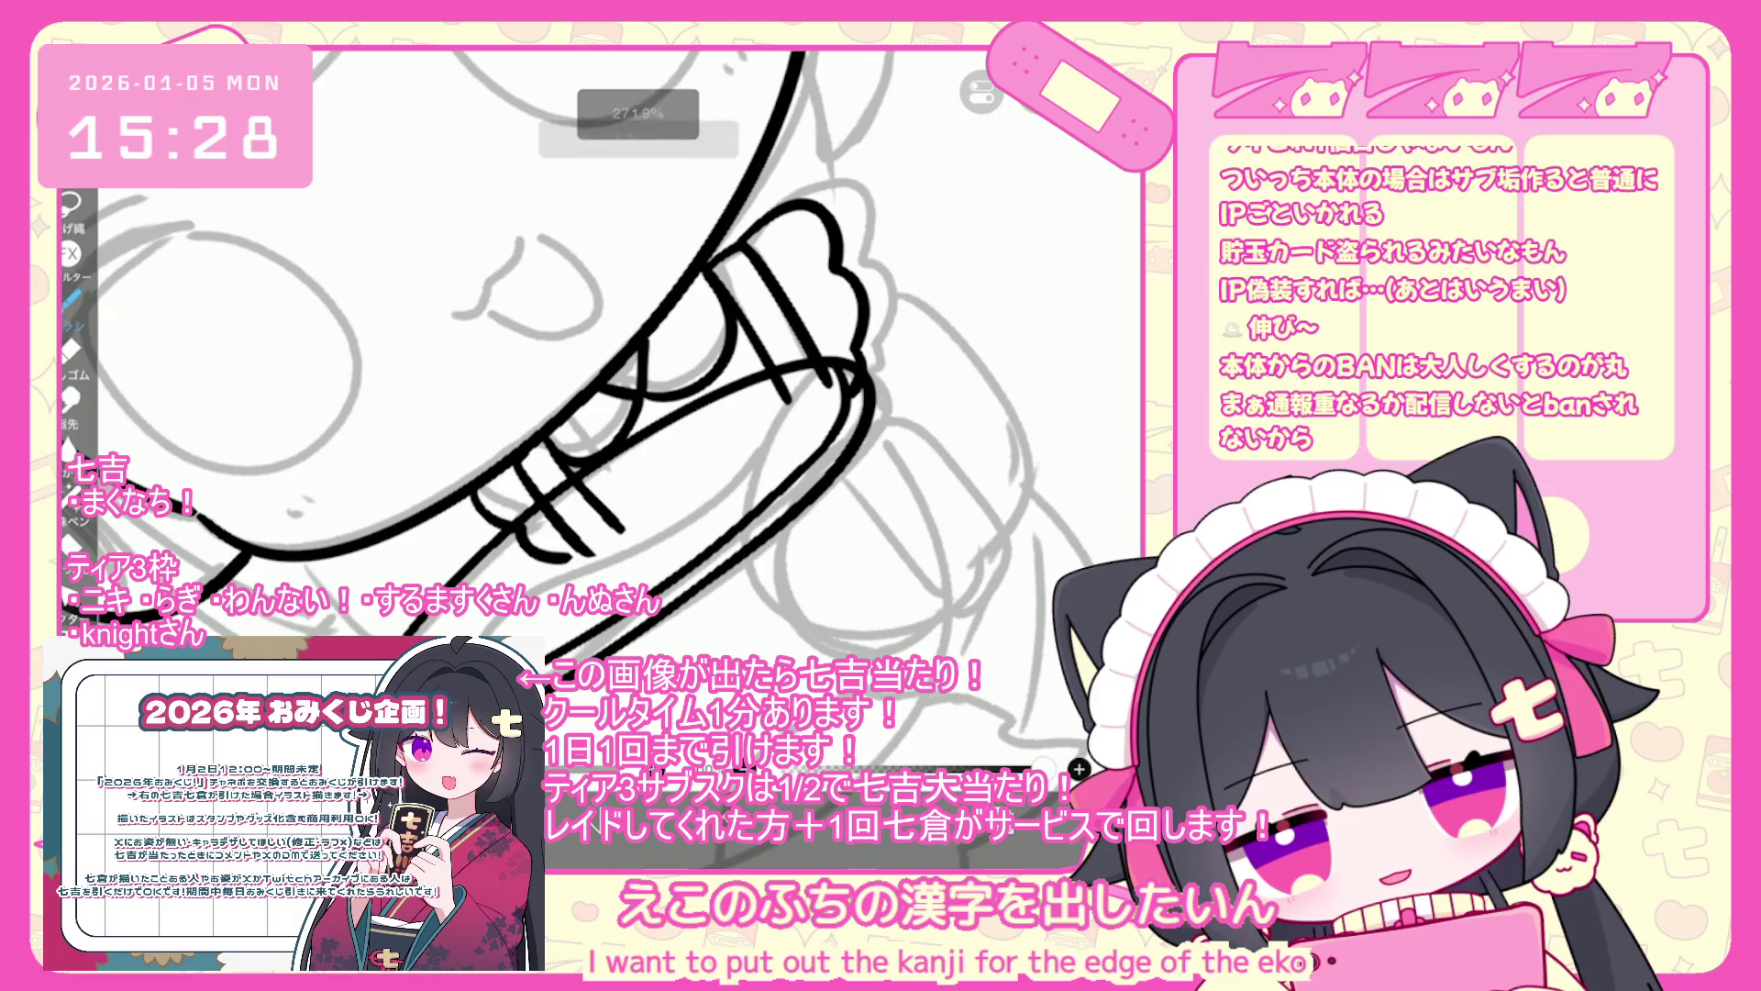
{"action": "left_click_drag", "start_coordinate": [734, 404], "coordinate": [587, 486]}
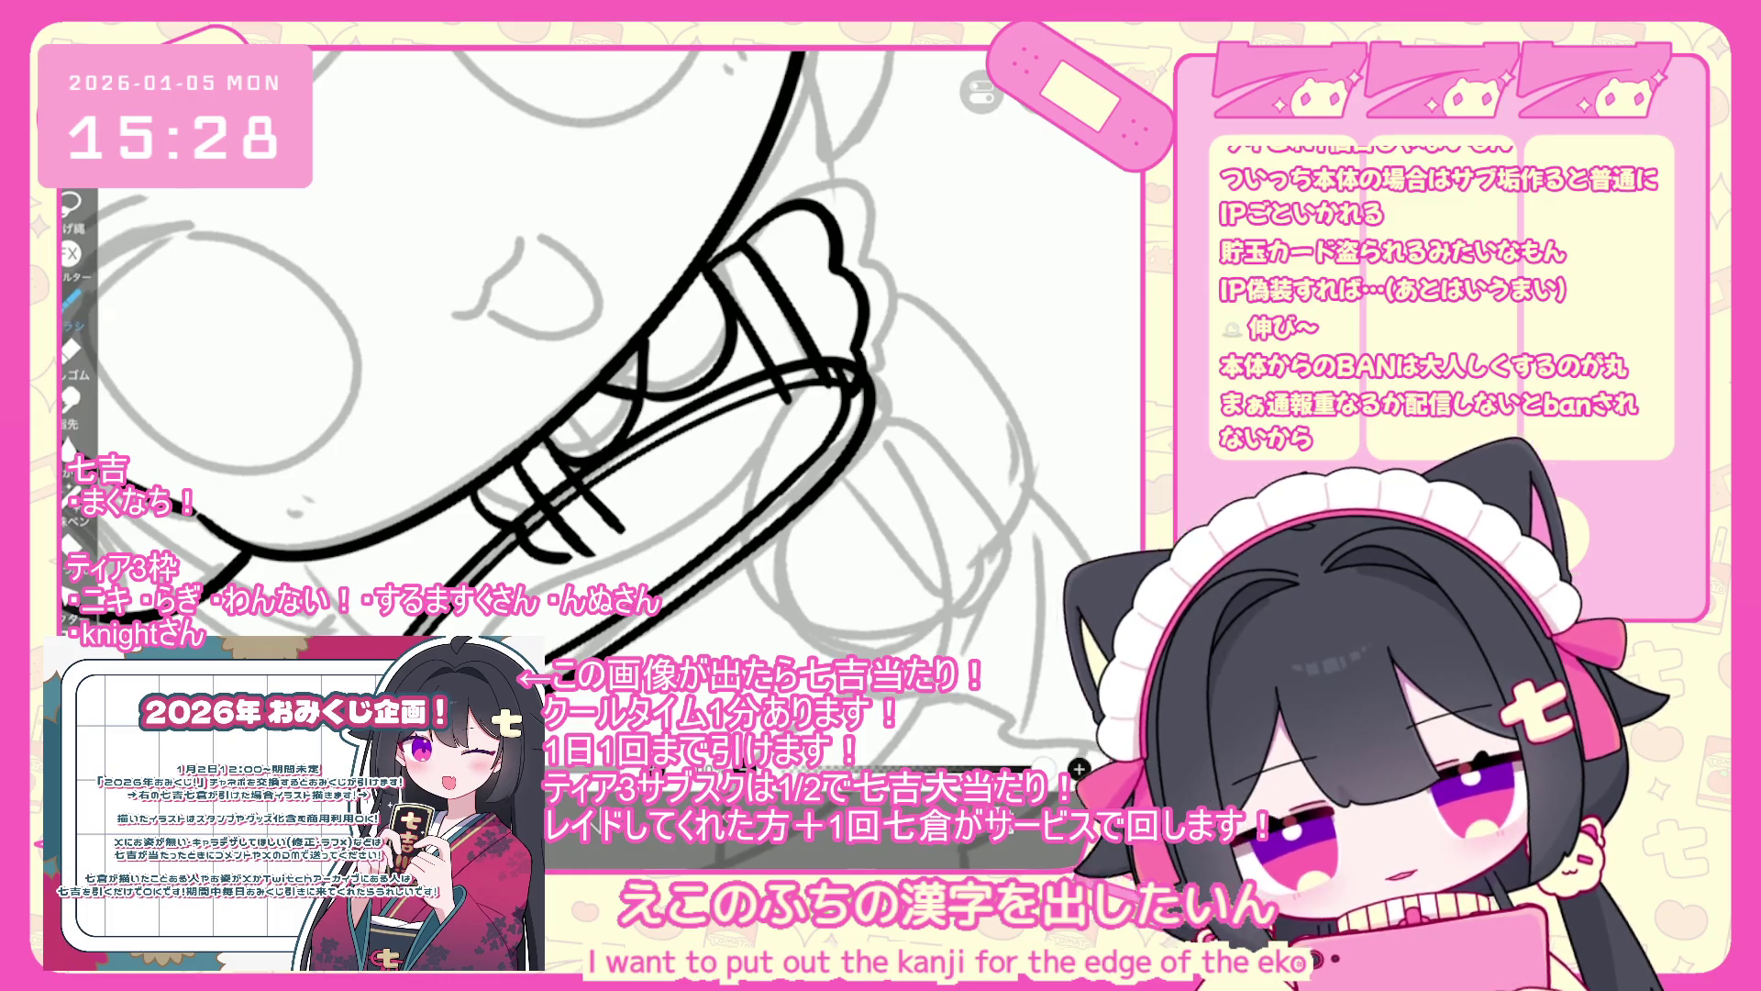
{"action": "key", "text": "ctrl+z"}
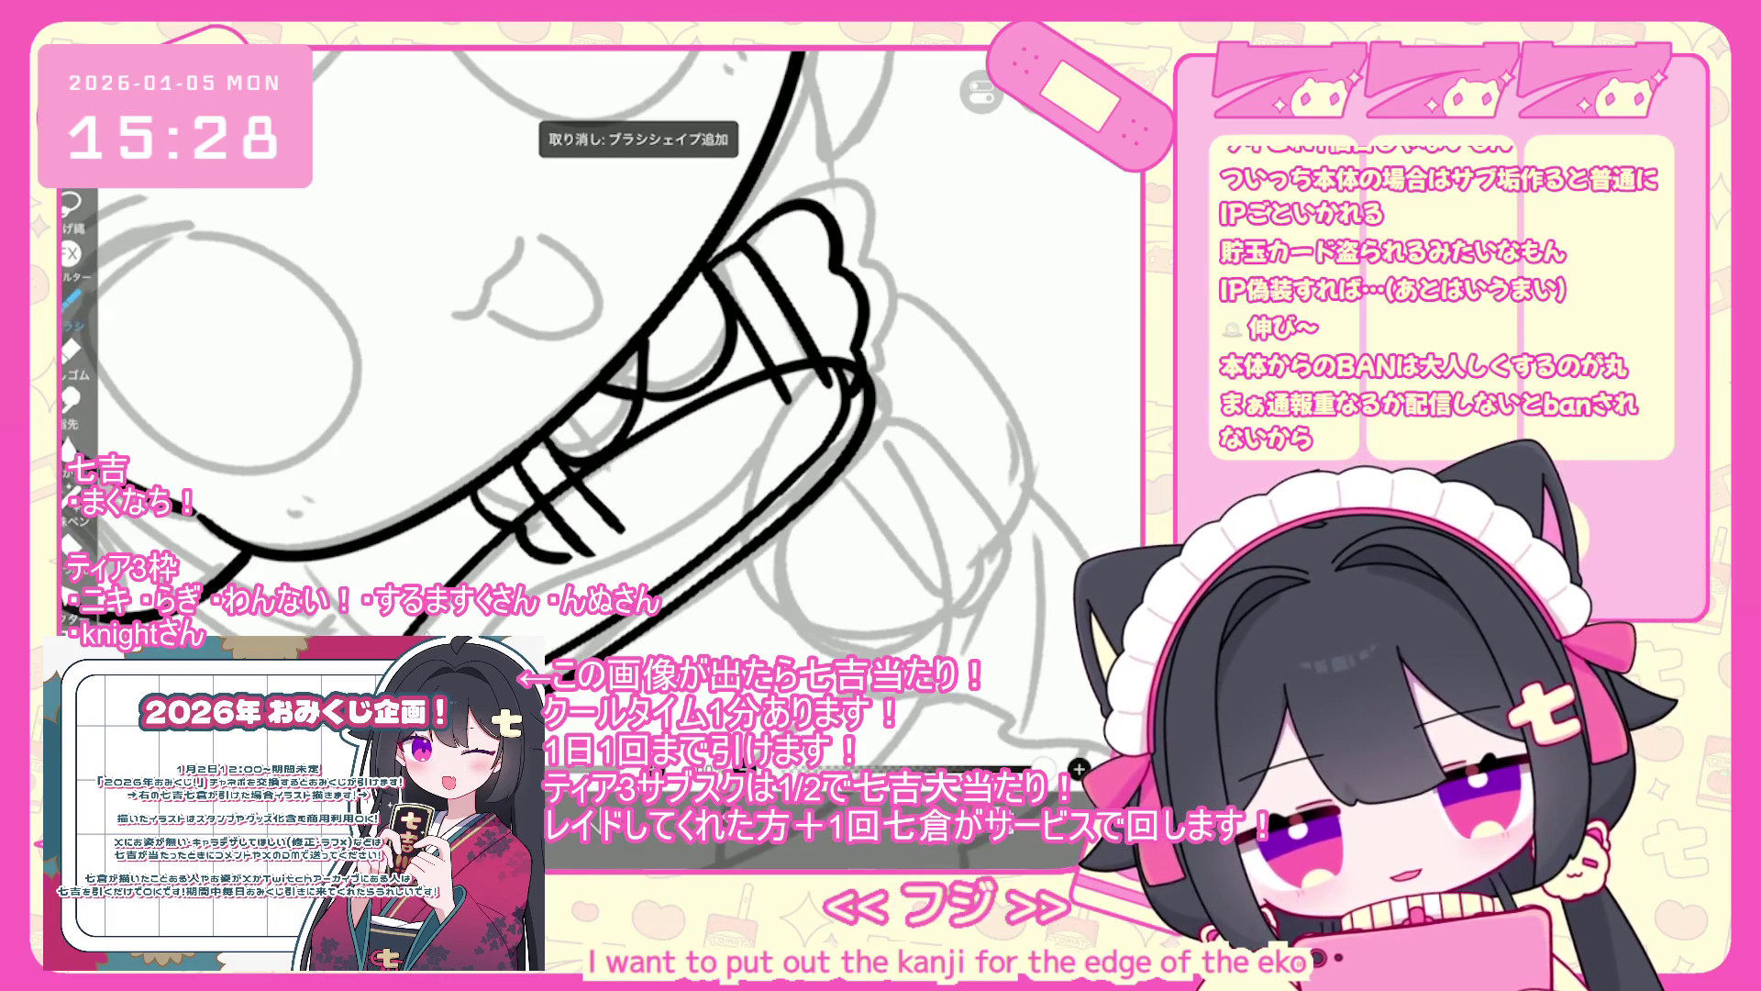
{"action": "left_click_drag", "start_coordinate": [761, 401], "coordinate": [587, 486]}
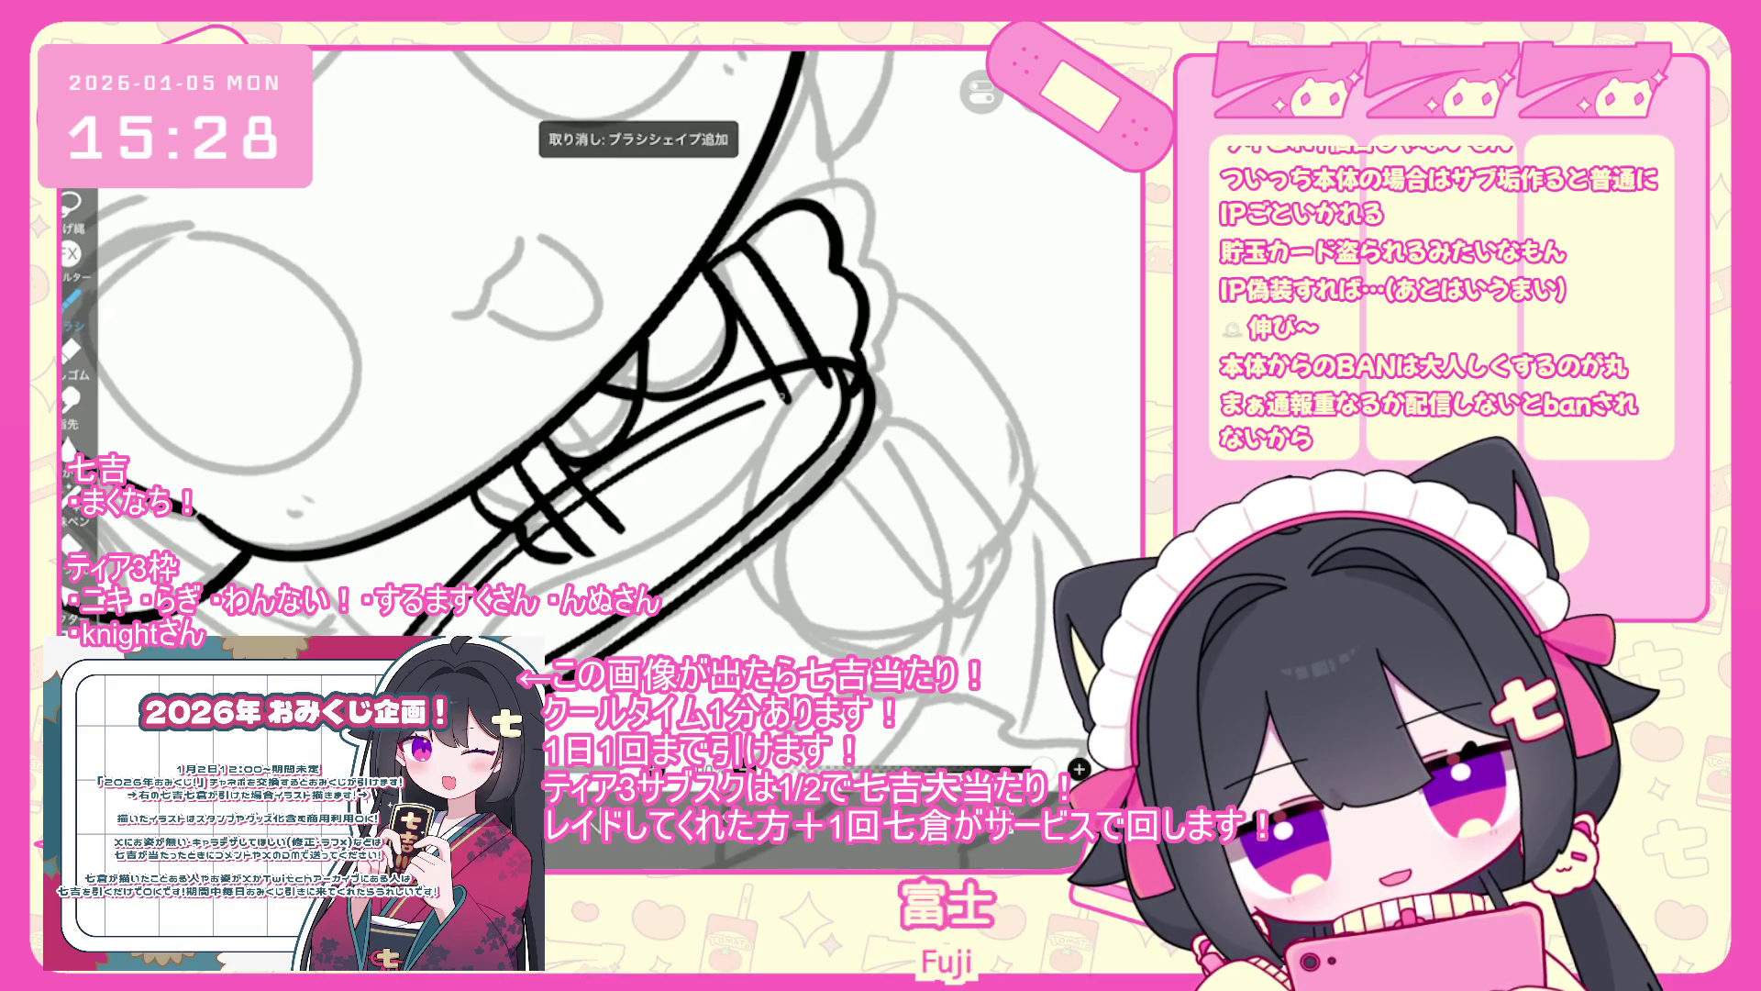
- Attempt the bowl's left edge and lower curve, undoing each stroke that misses
{"action": "scroll", "coordinate": [592, 367], "scroll_direction": "down", "scroll_amount": 3}
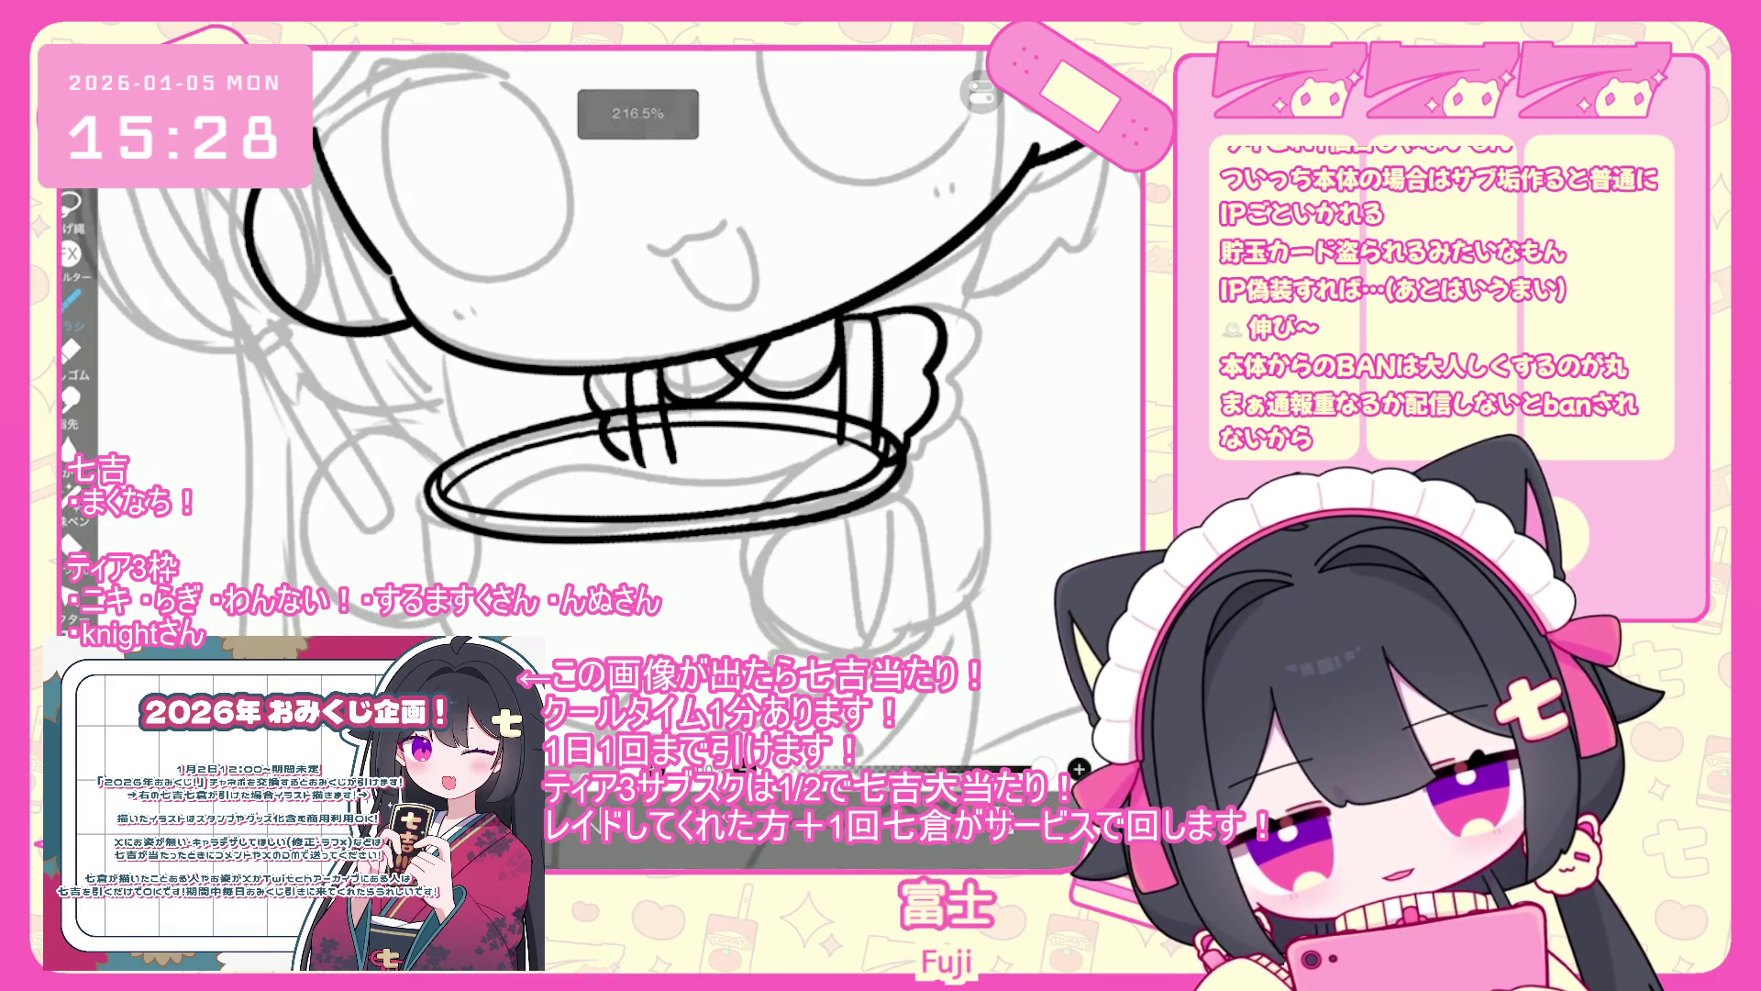
{"action": "scroll", "coordinate": [605, 358], "scroll_direction": "down", "scroll_amount": 2}
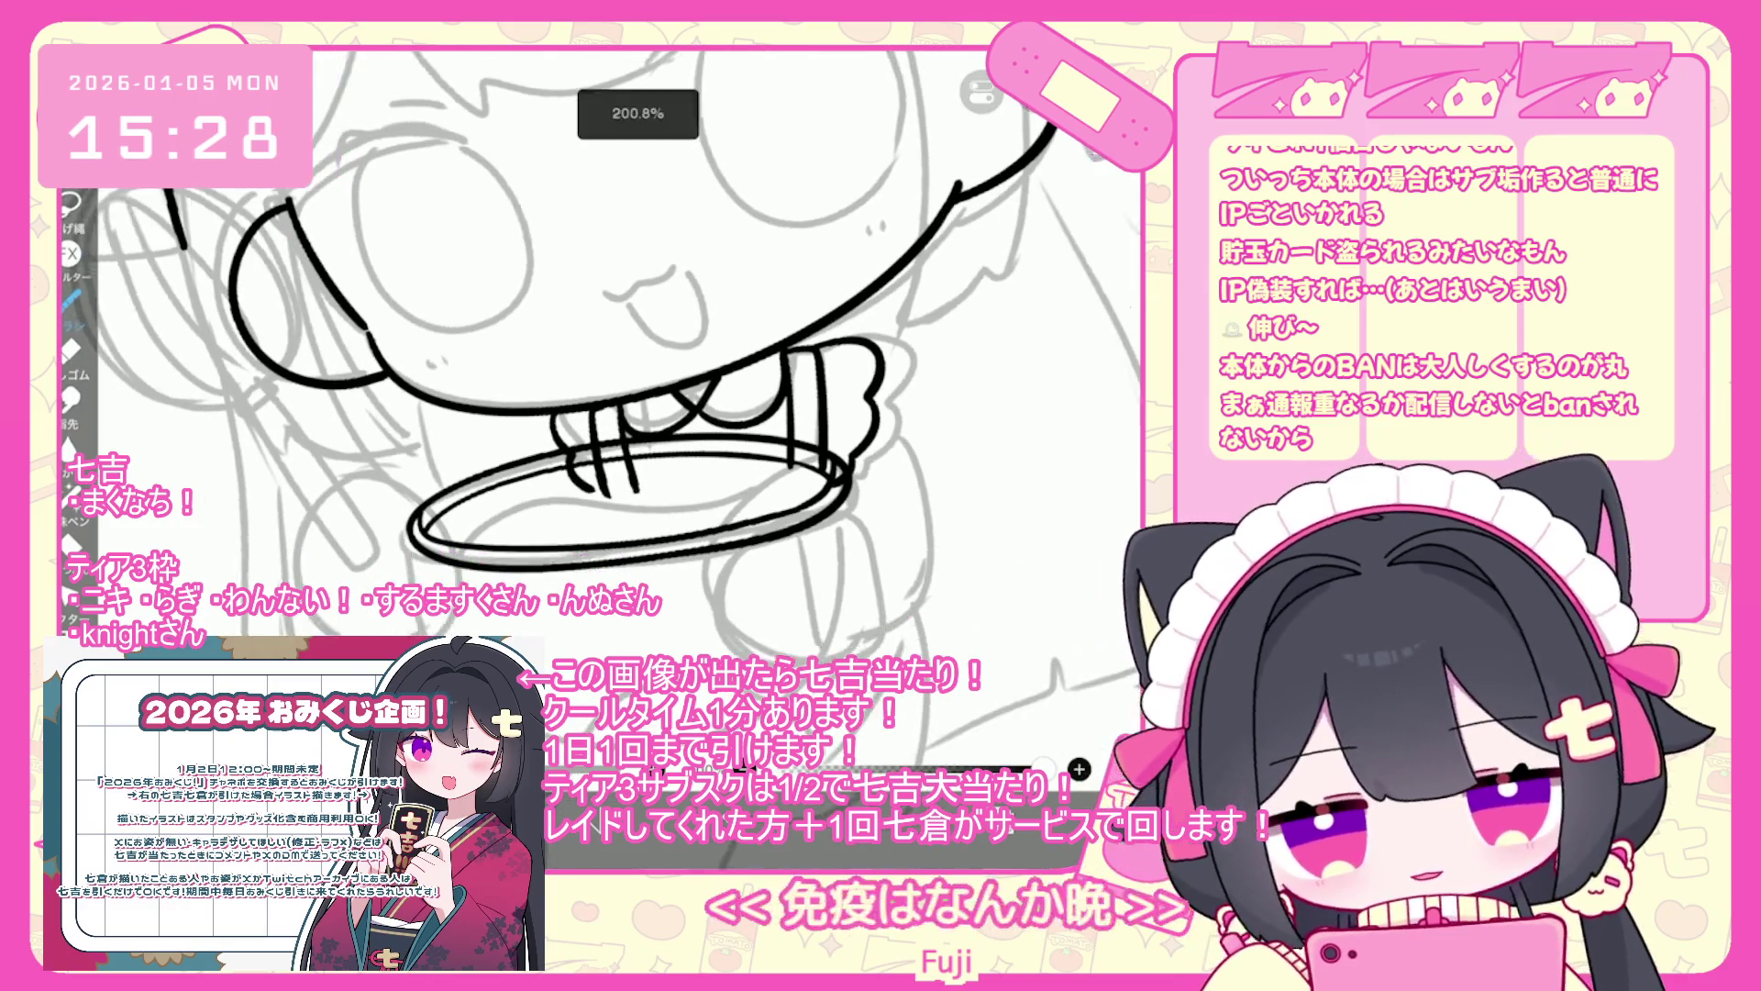
{"action": "left_click_drag", "start_coordinate": [435, 530], "coordinate": [433, 554]}
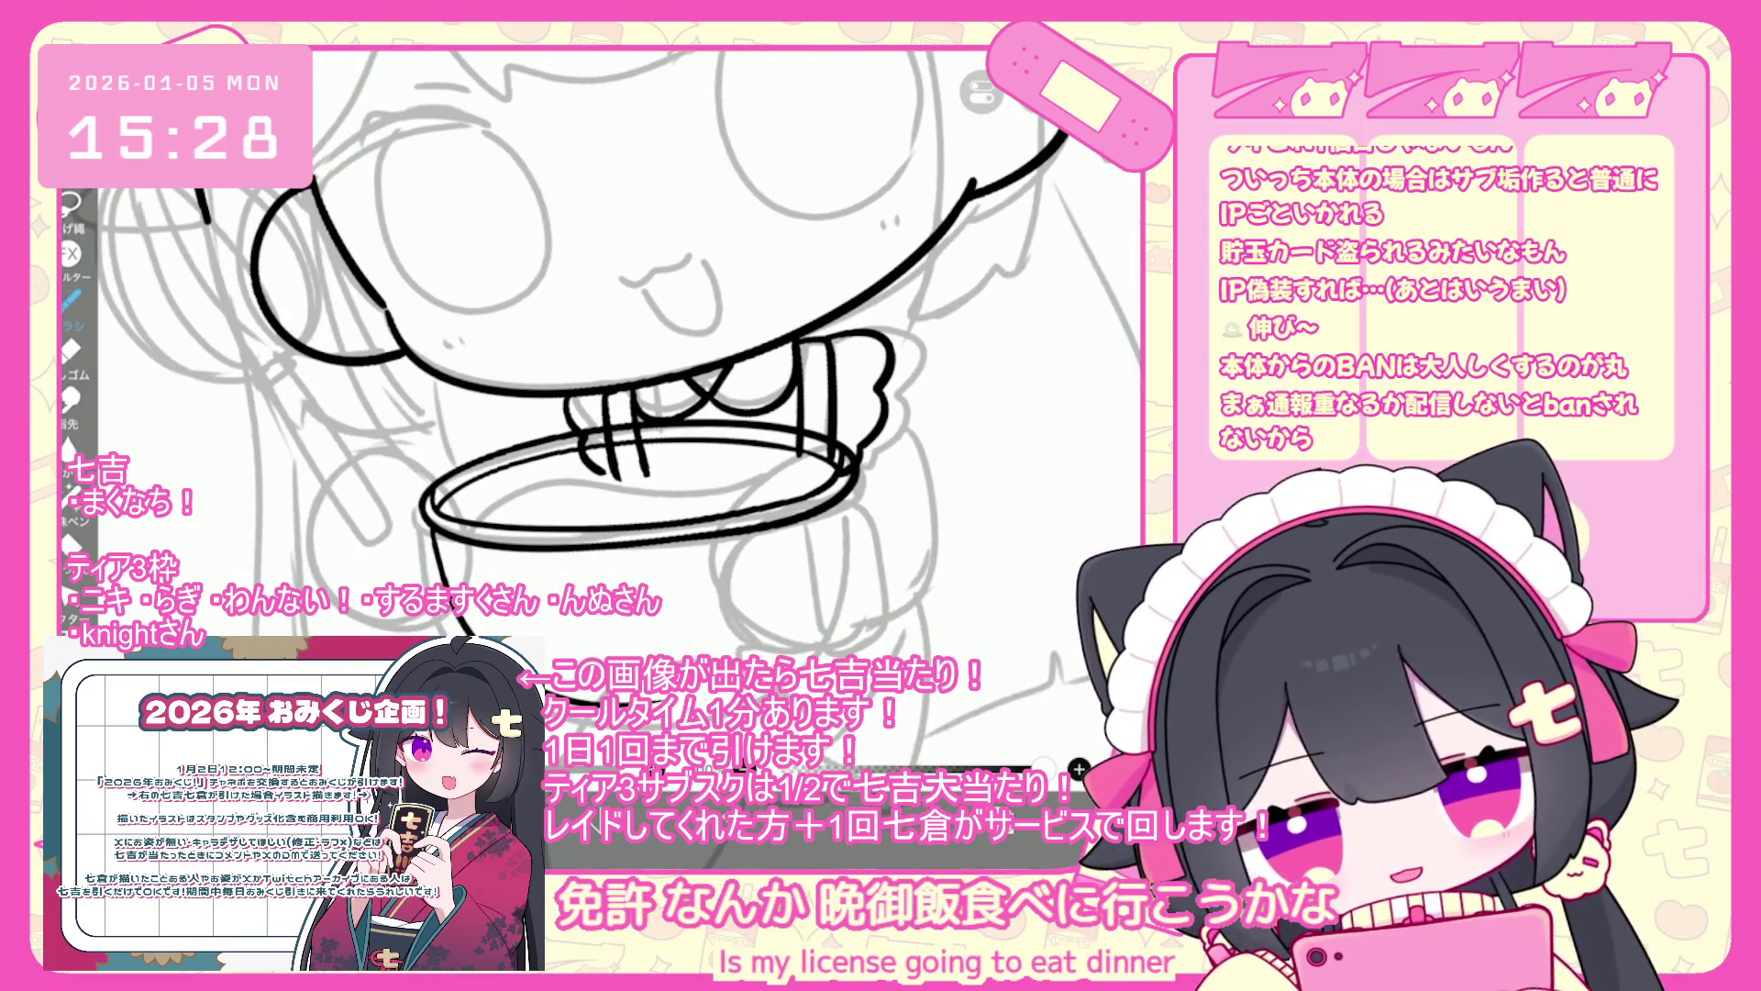
{"action": "key", "text": "ctrl+z"}
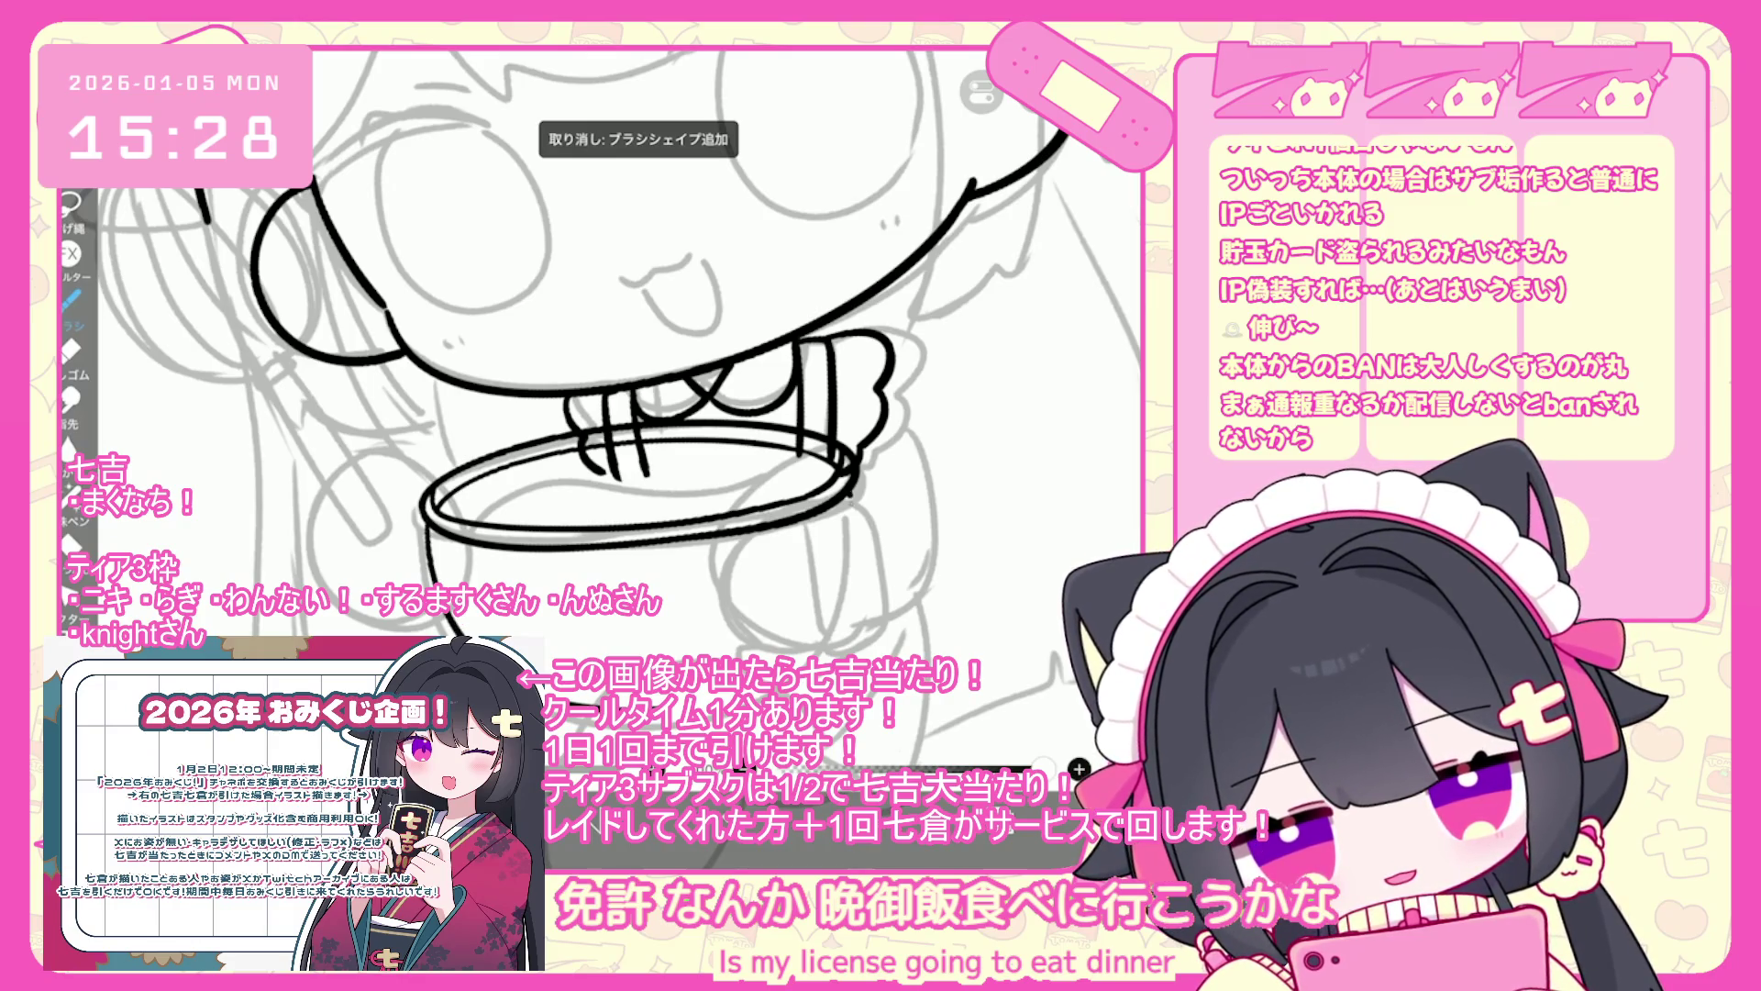
{"action": "left_click_drag", "start_coordinate": [852, 500], "coordinate": [805, 640]}
{"action": "key", "text": "ctrl+z"}
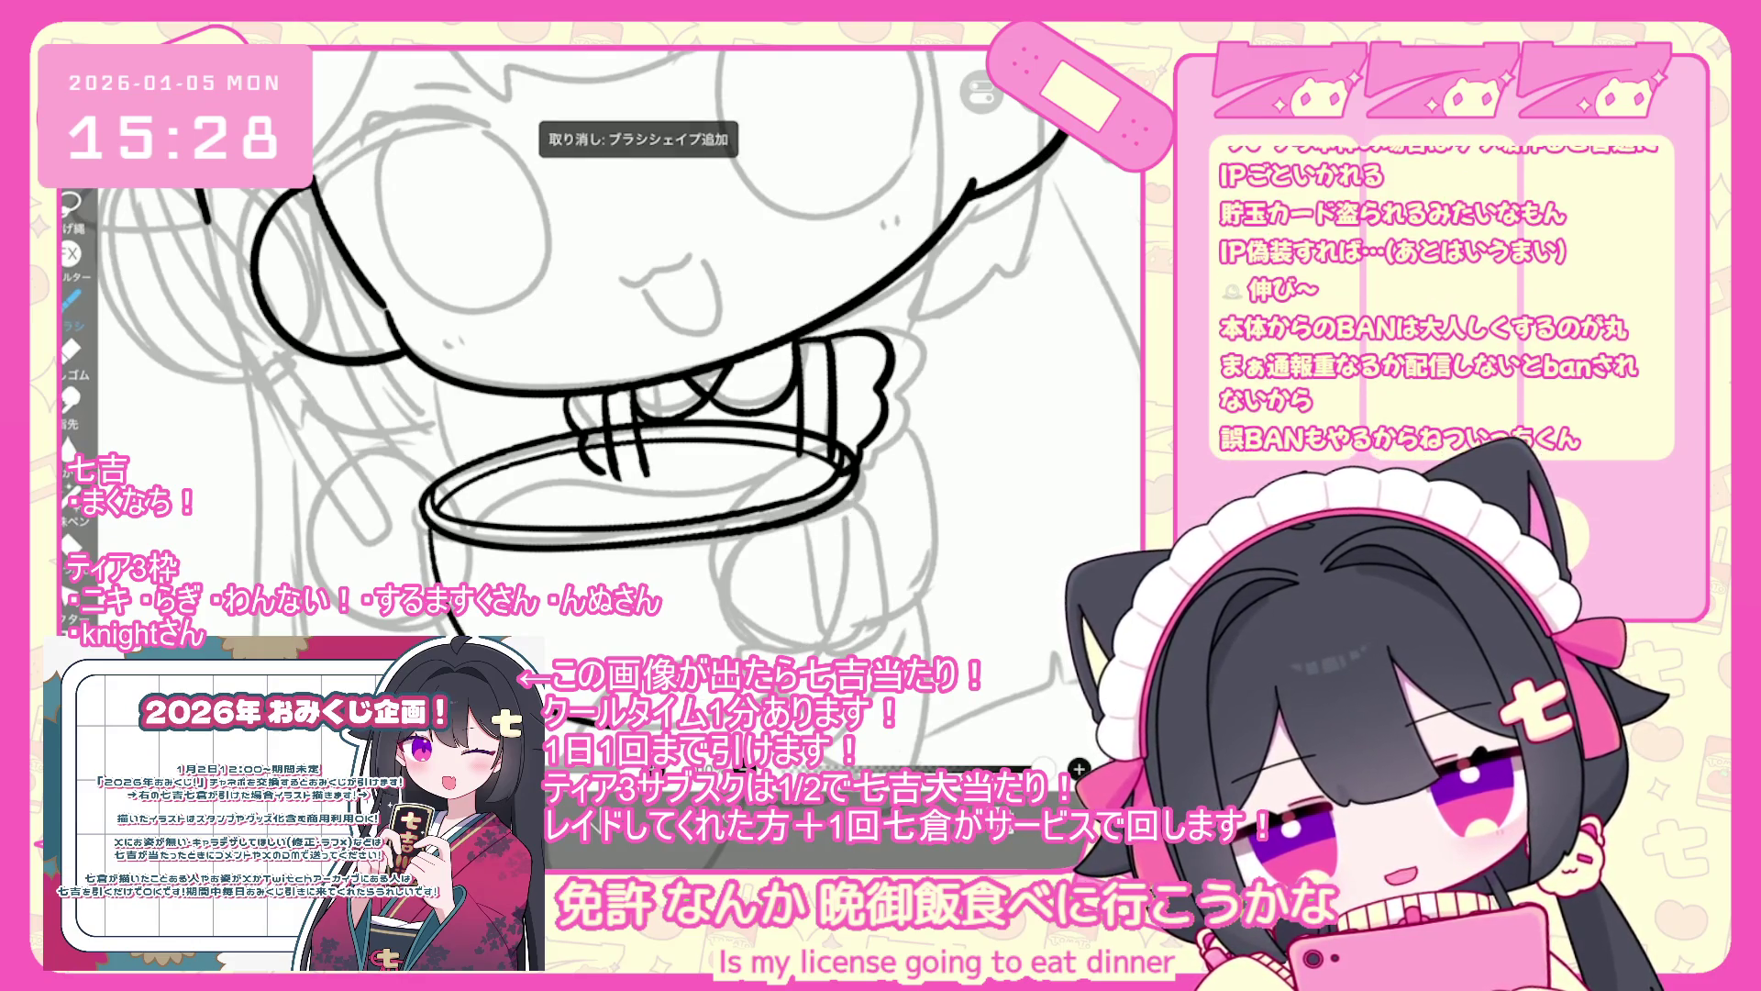
{"action": "key", "text": "ctrl+z"}
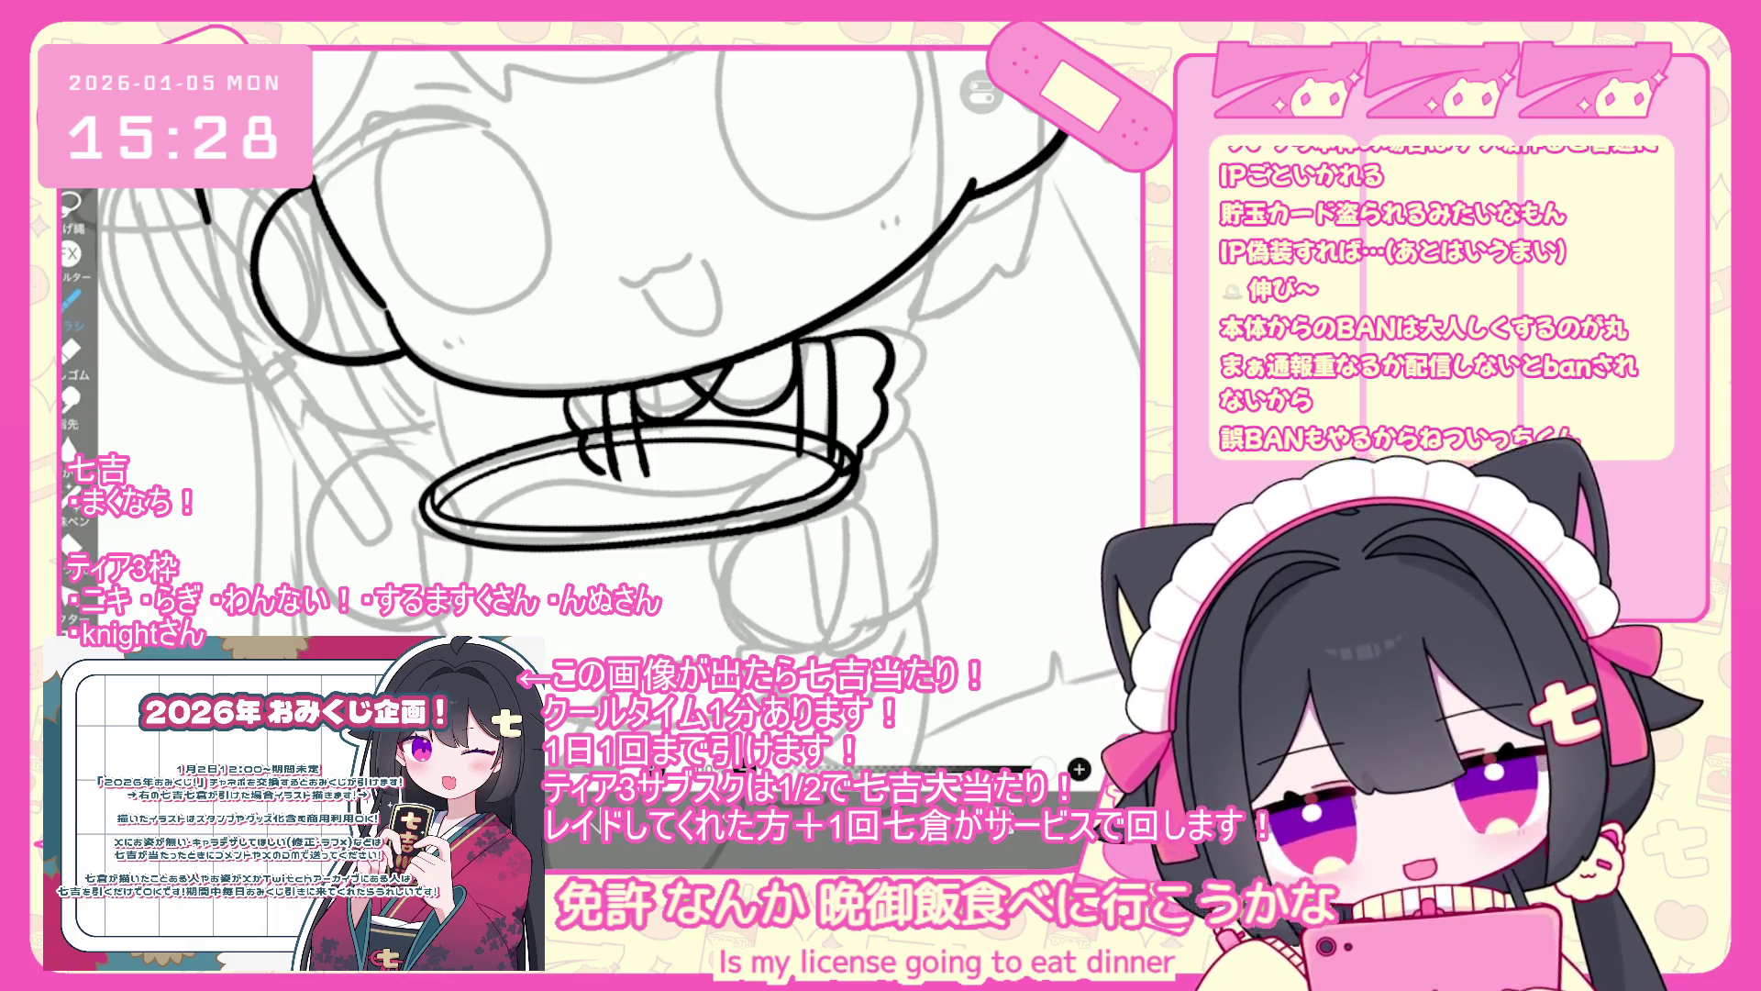
{"action": "mouse_move", "coordinate": [427, 530]}
{"action": "left_mouse_down"}
{"action": "mouse_move", "coordinate": [464, 635]}
{"action": "mouse_move", "coordinate": [812, 633]}
{"action": "mouse_move", "coordinate": [840, 500]}
{"action": "left_mouse_up"}
{"action": "key", "text": "ctrl+z"}
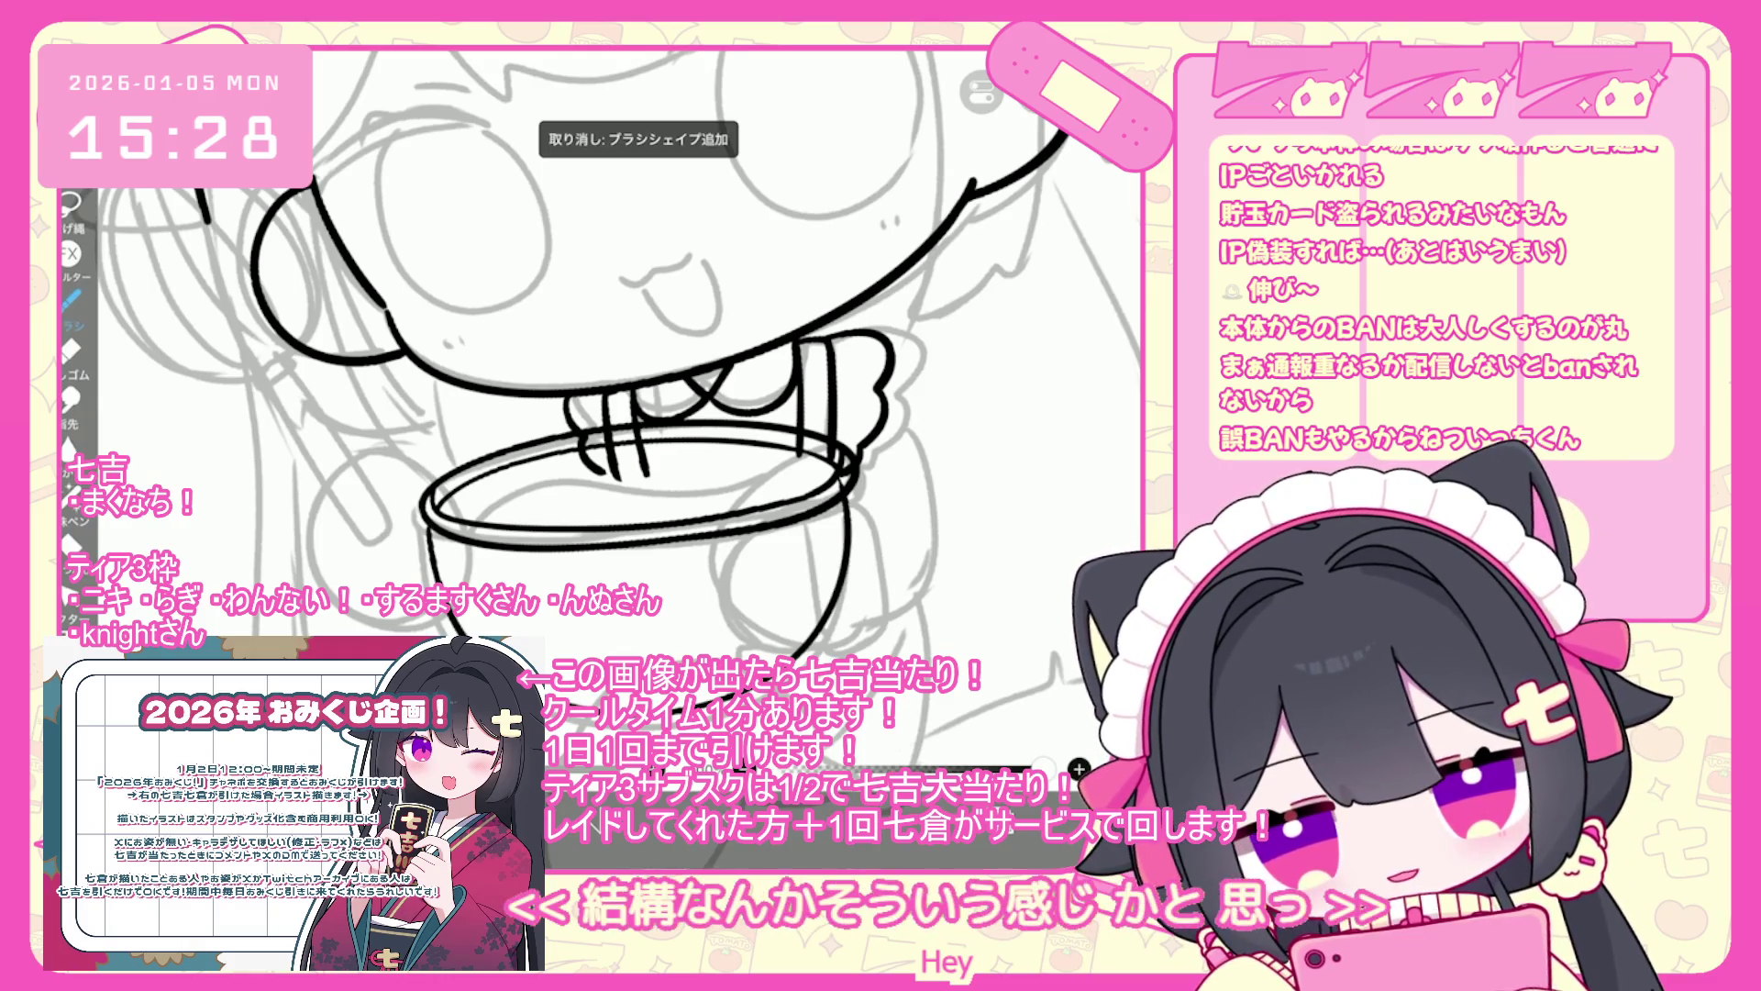
{"action": "key", "text": "ctrl+z"}
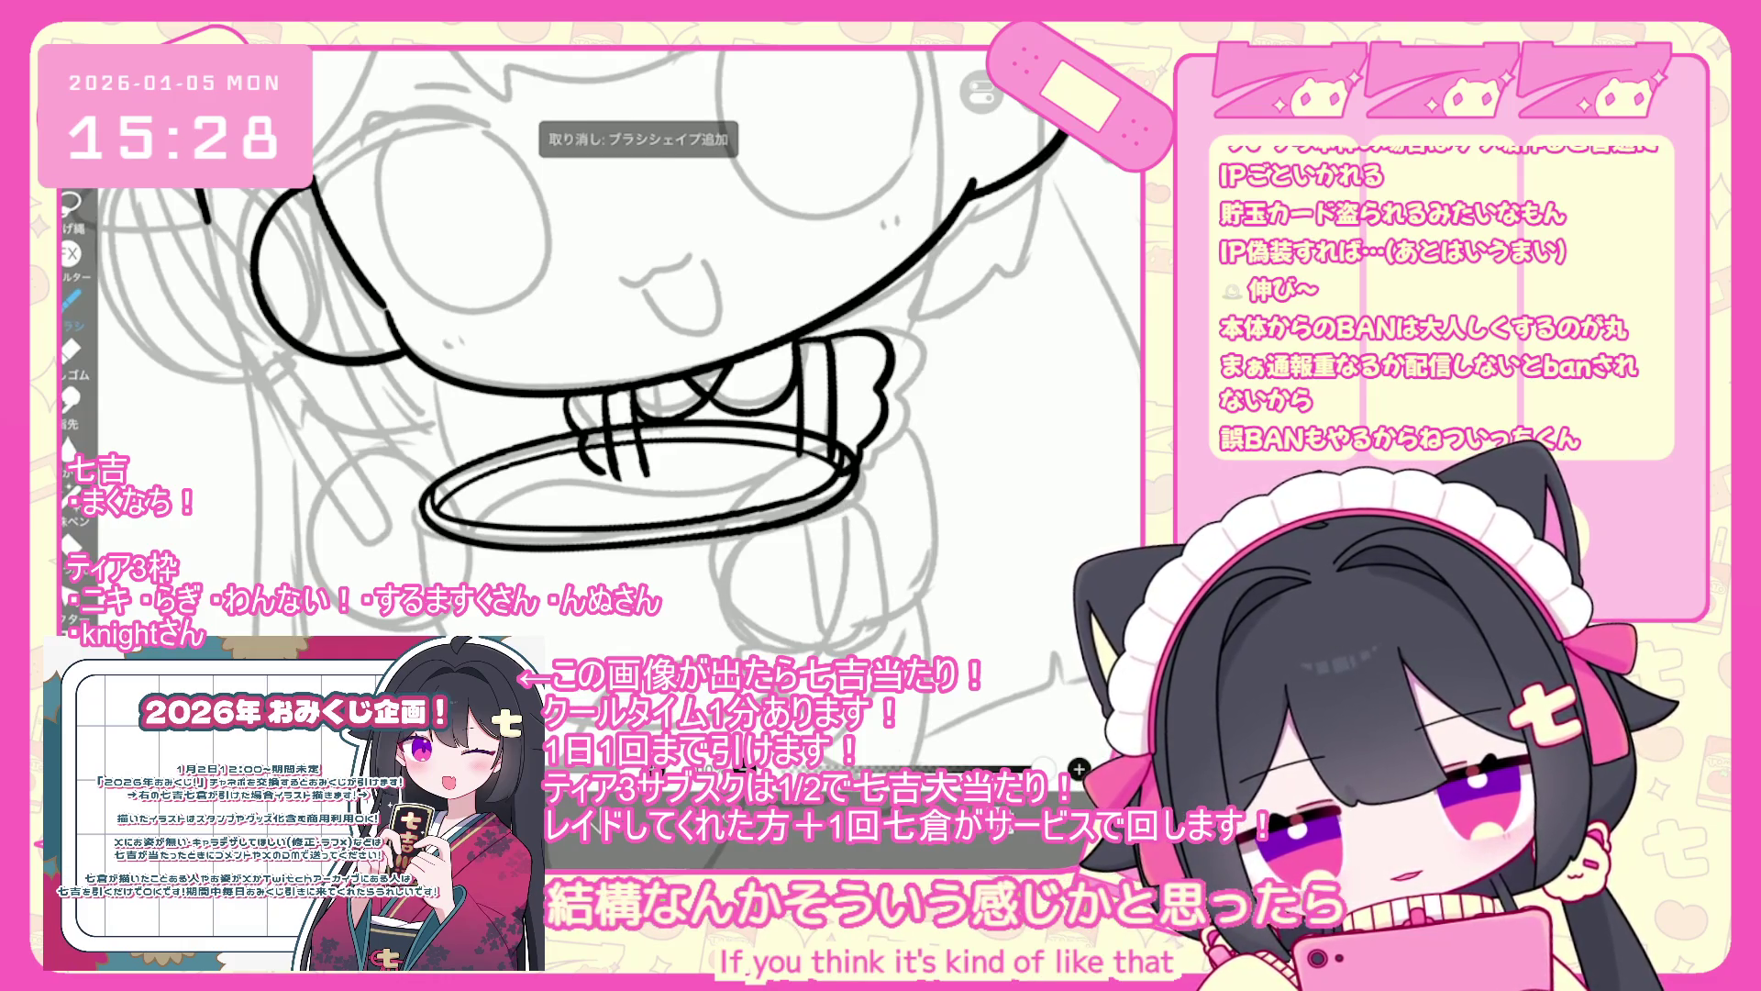
{"action": "left_click_drag", "start_coordinate": [429, 526], "coordinate": [434, 545]}
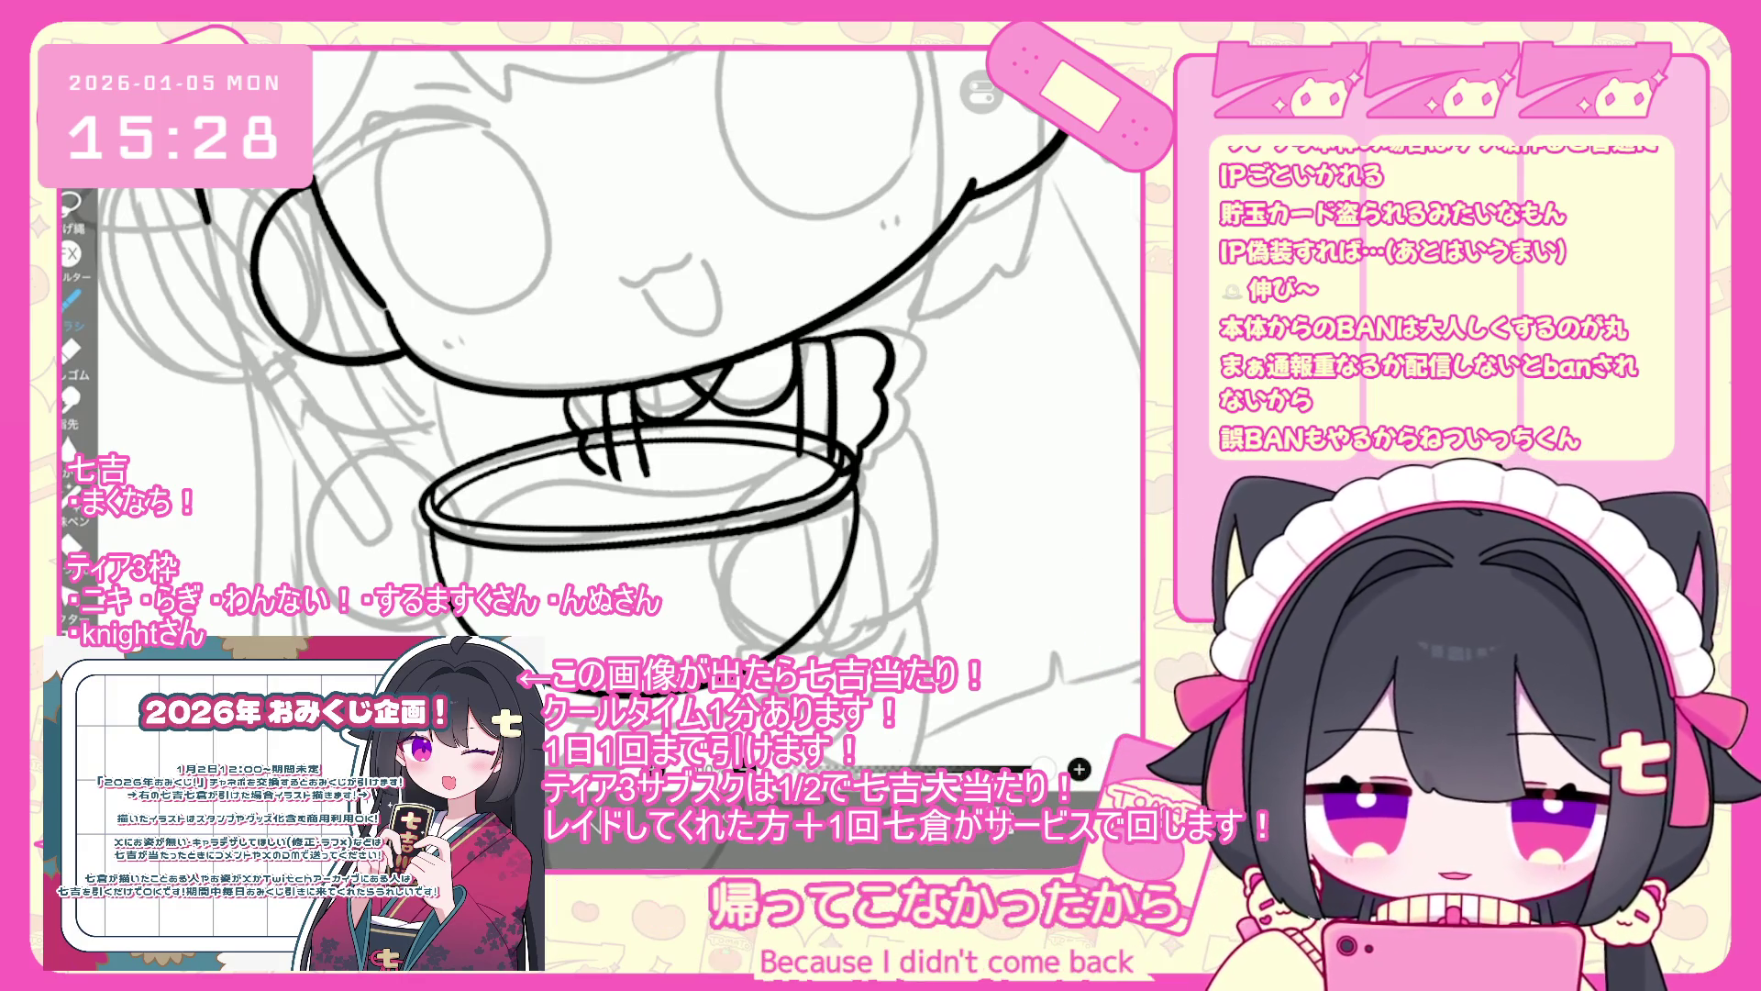
{"action": "key", "text": "ctrl+z"}
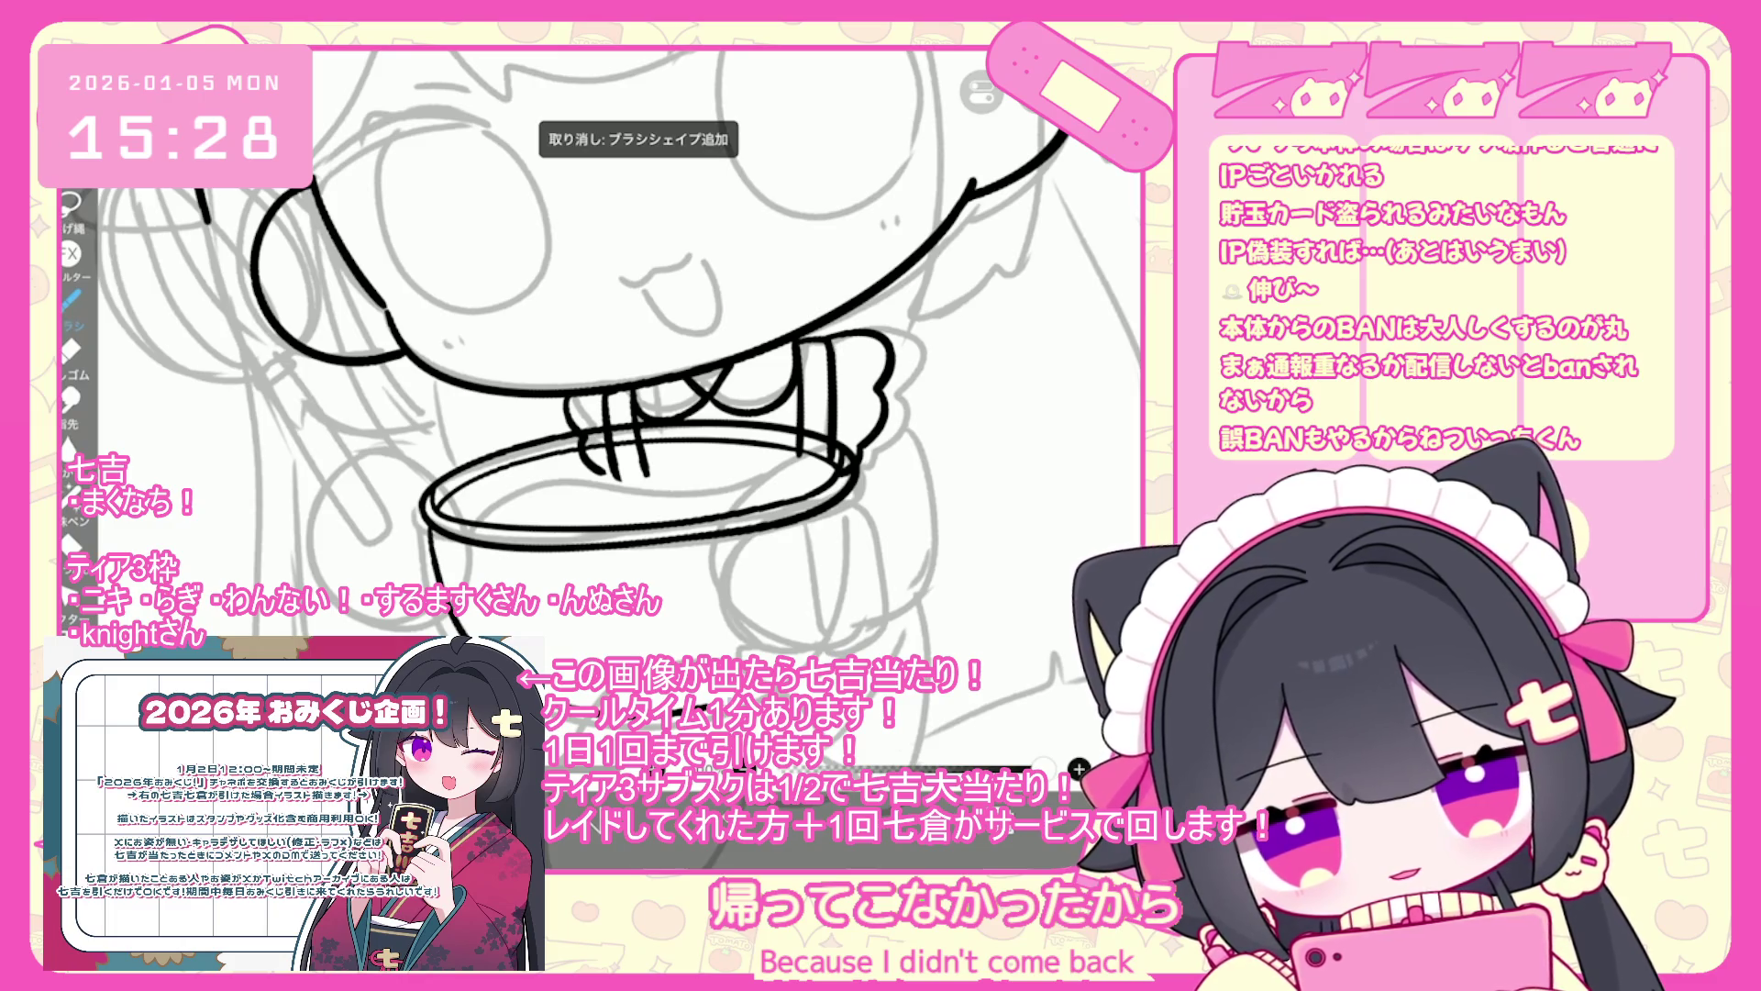
{"action": "key", "text": "ctrl+z"}
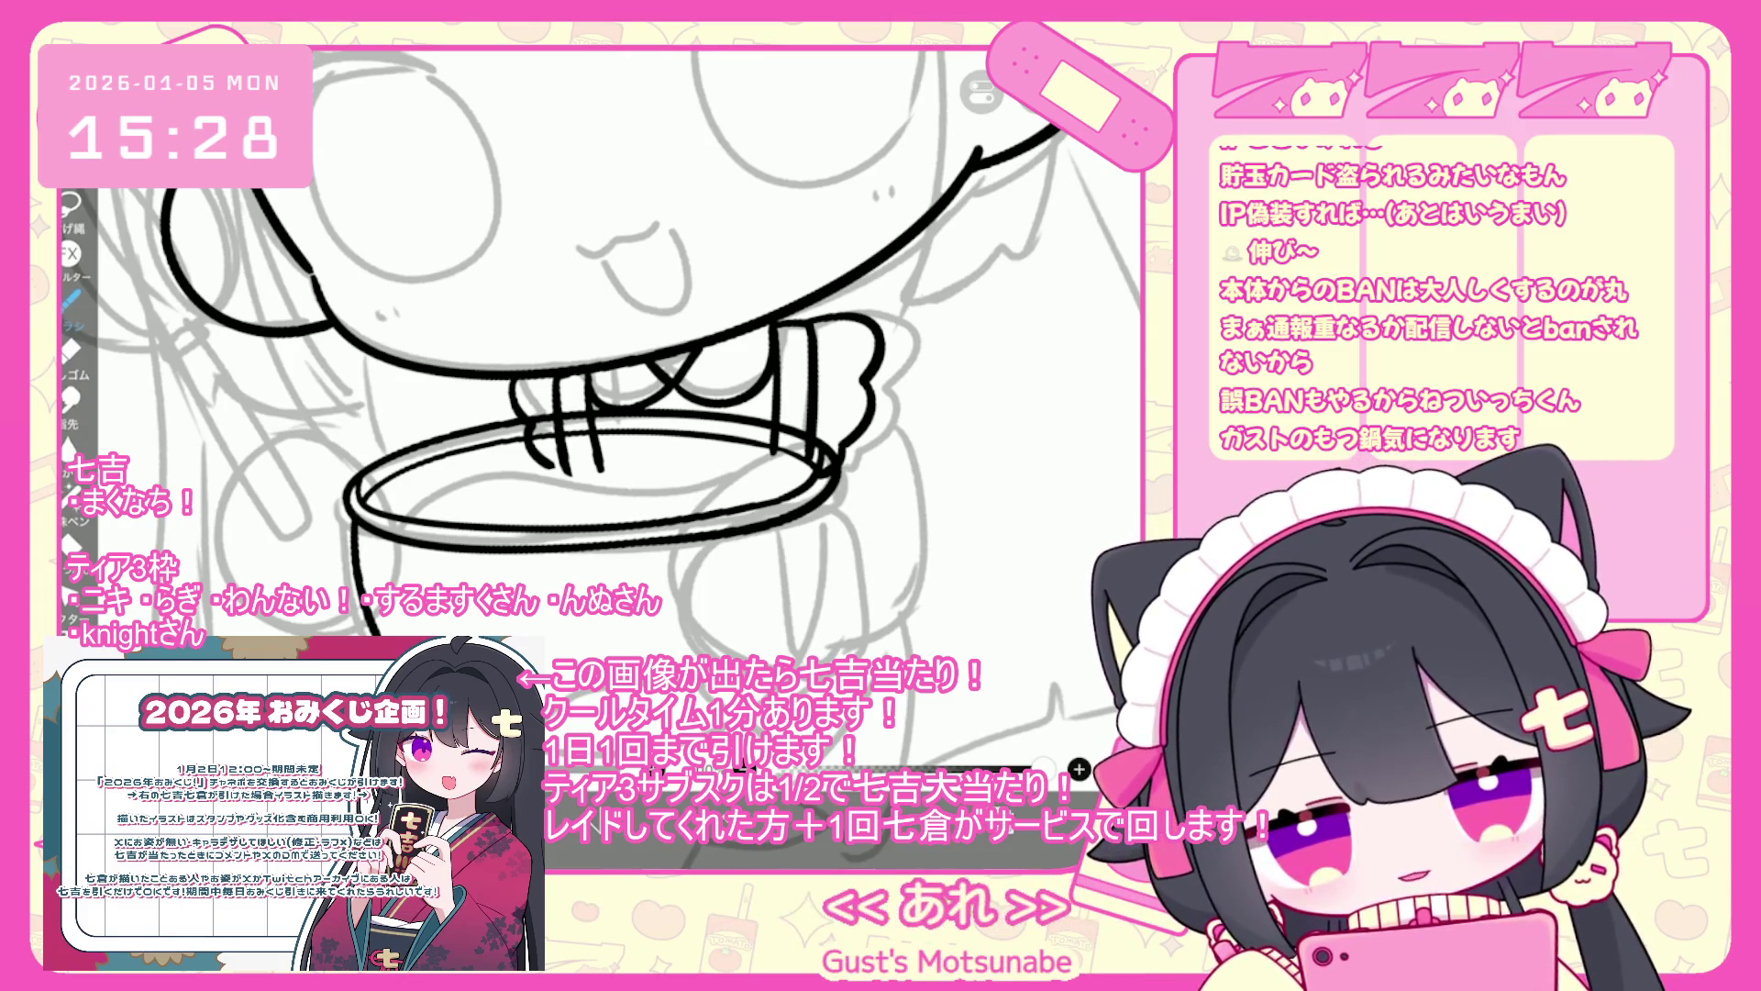
{"action": "key", "text": "ctrl+z"}
- Draw the bowl's left side down from the rim and its right side up to it
{"action": "left_click_drag", "start_coordinate": [356, 530], "coordinate": [371, 605]}
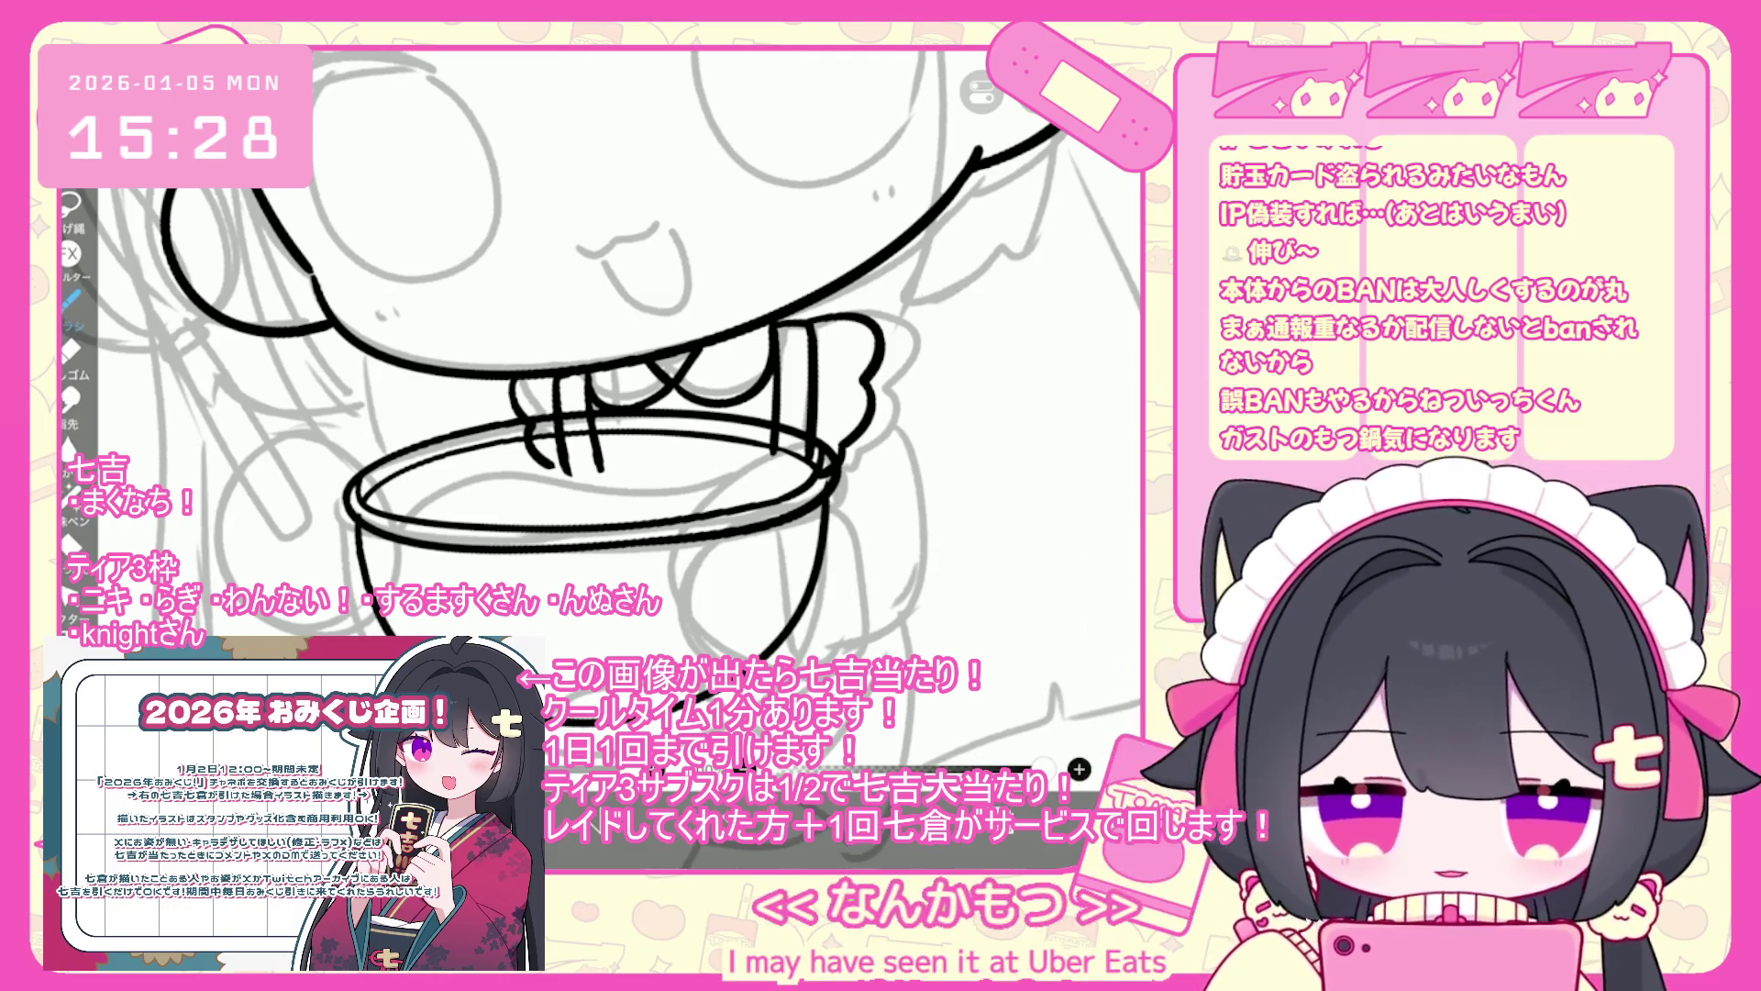
{"action": "key", "text": "ctrl+z"}
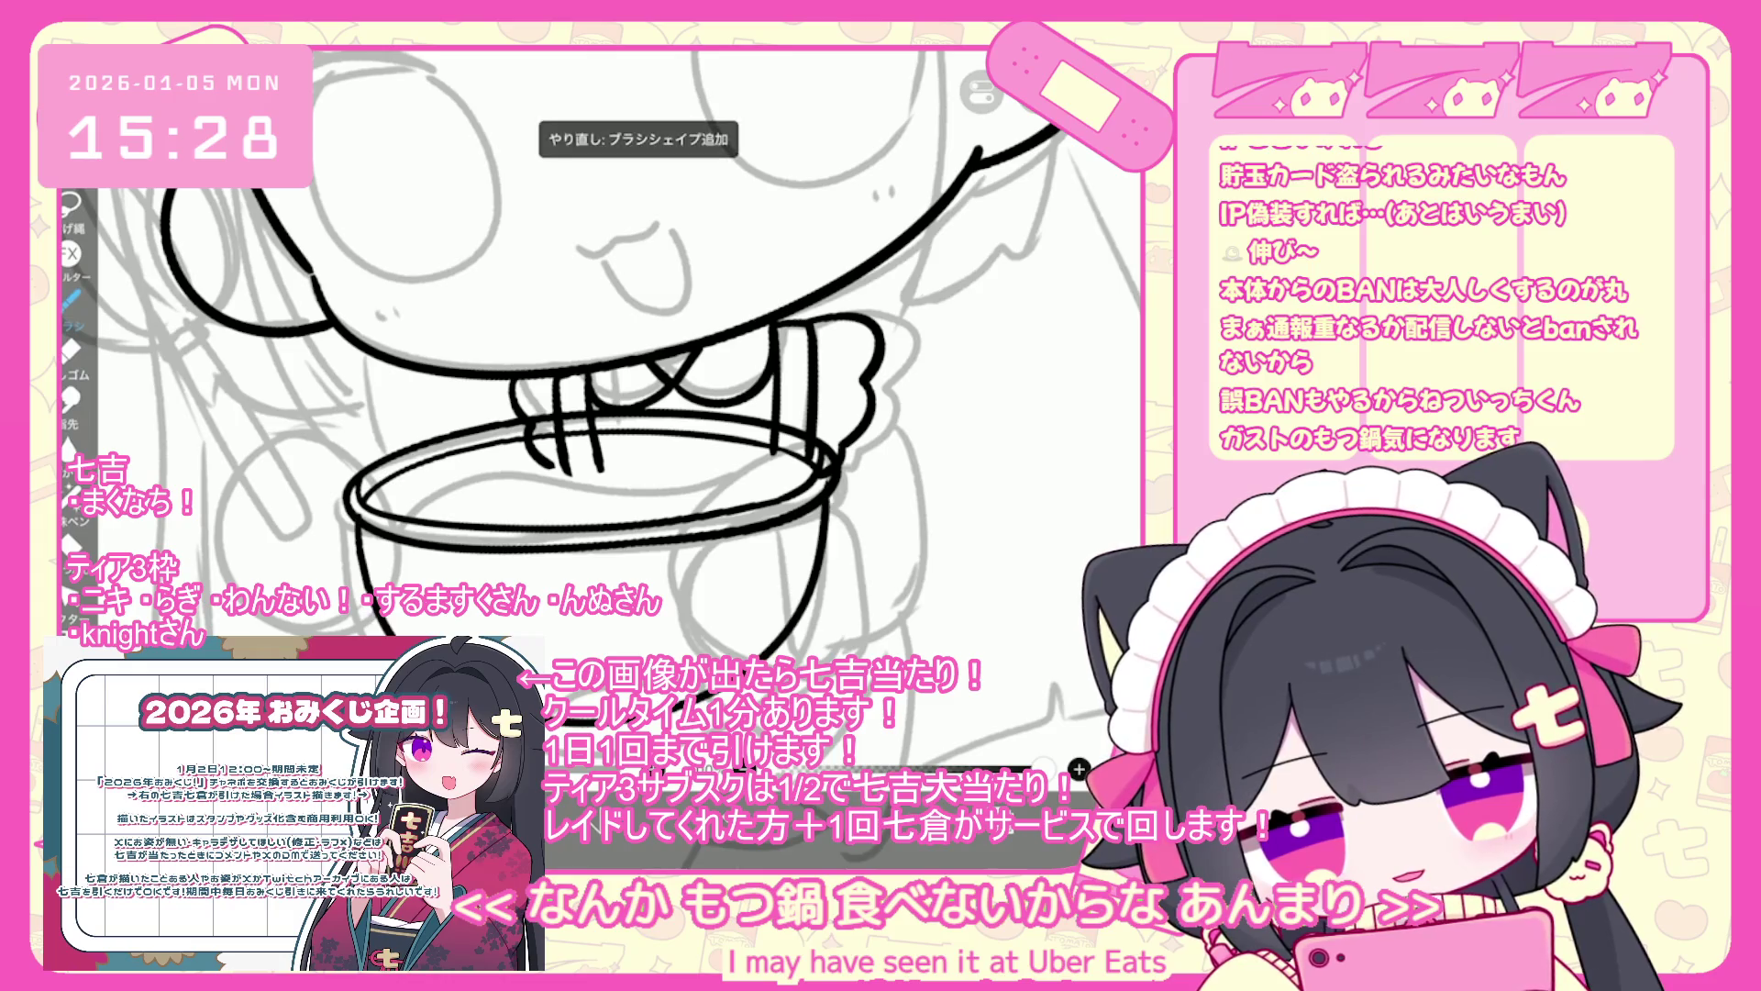
{"action": "key", "text": "ctrl+z"}
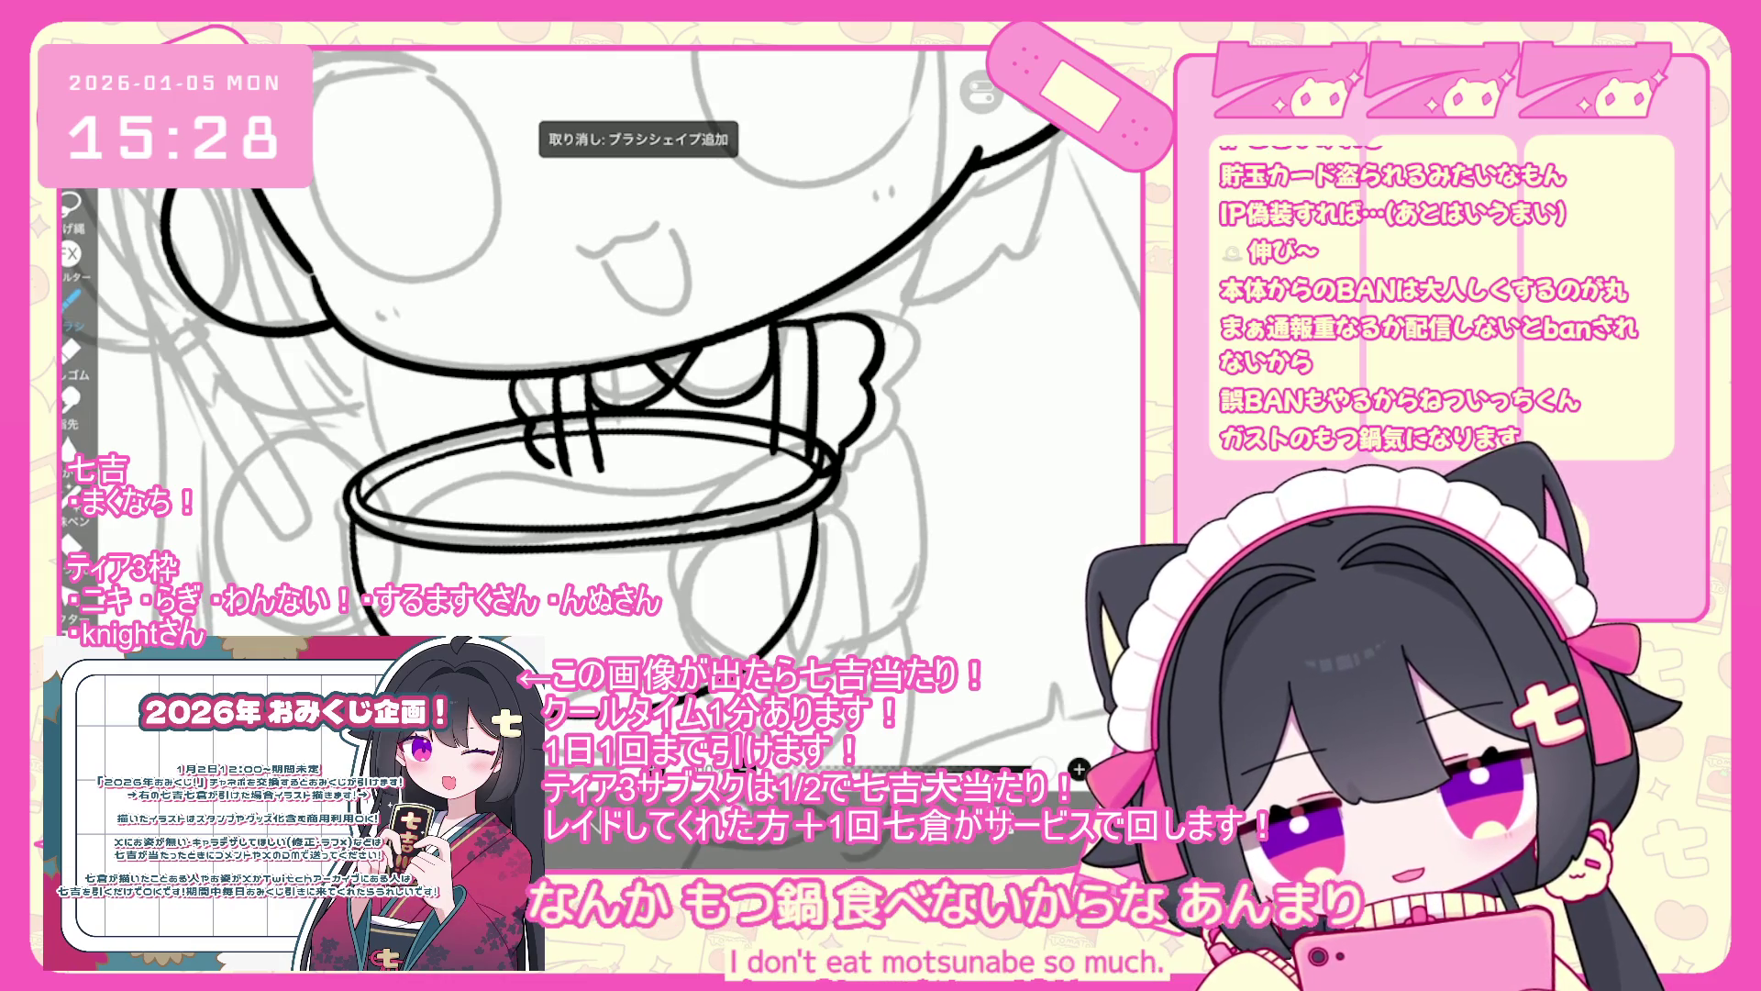
{"action": "left_click_drag", "start_coordinate": [761, 656], "coordinate": [839, 485]}
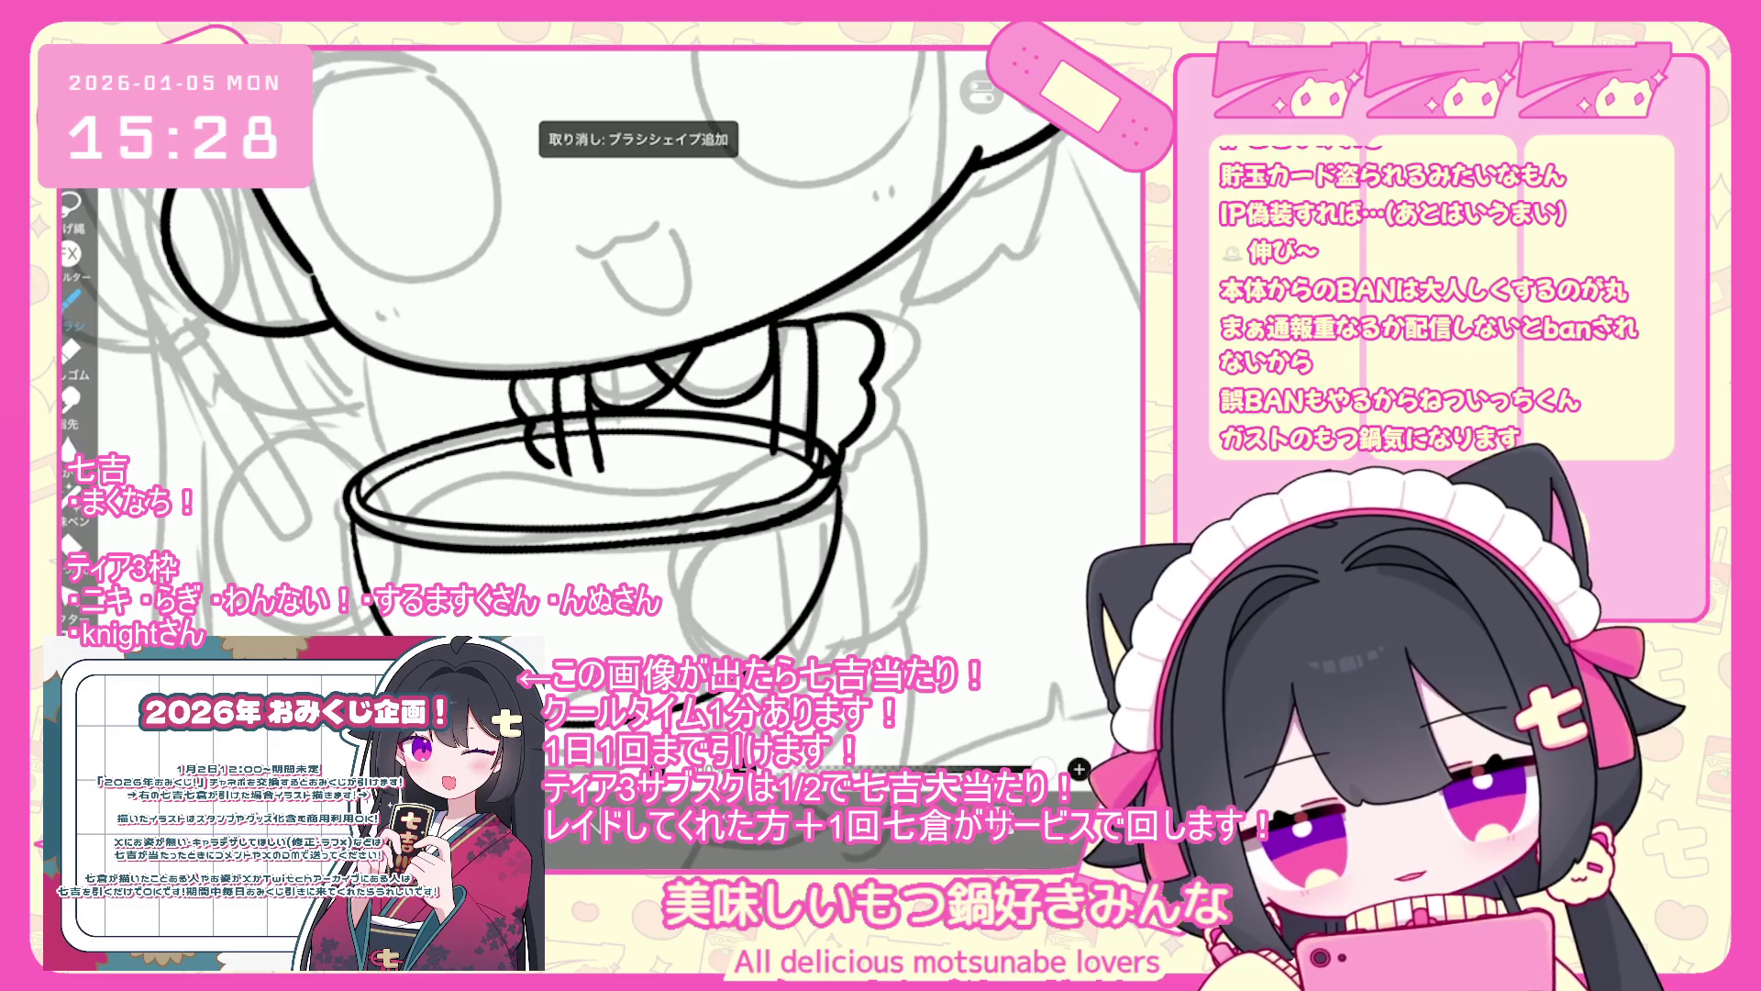
{"action": "key", "text": "ctrl+z"}
{"action": "scroll", "coordinate": [605, 357], "scroll_direction": "up", "scroll_amount": 2}
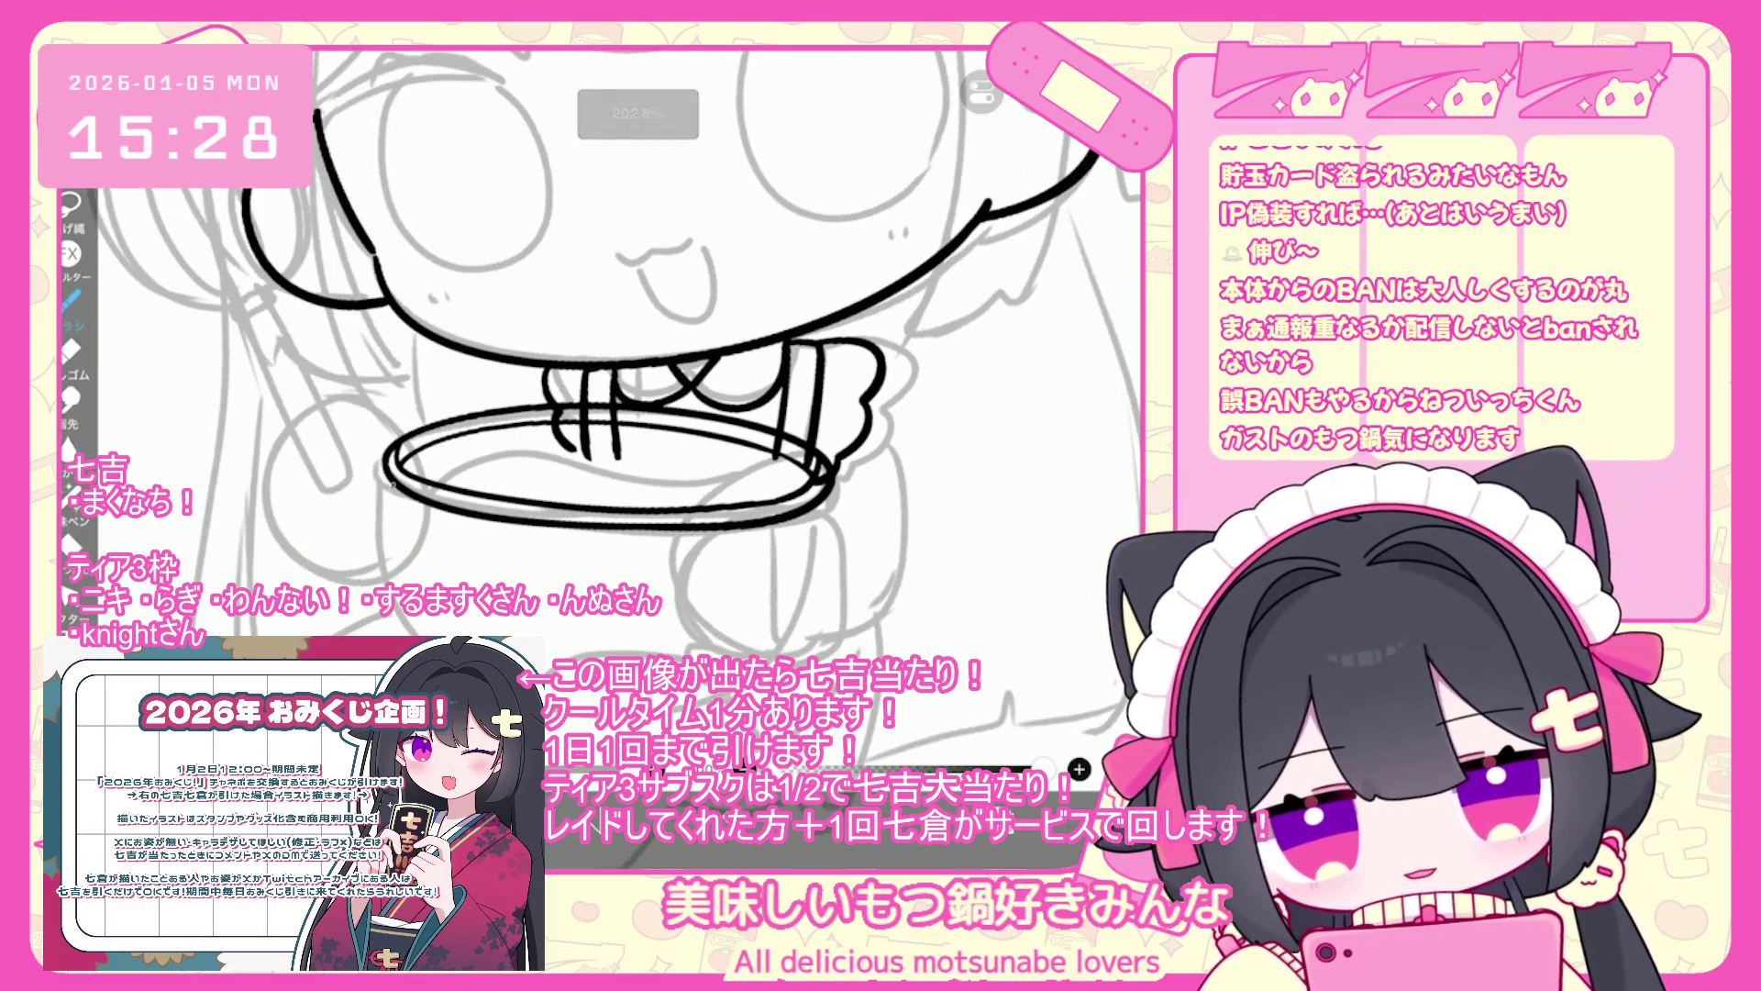
{"action": "left_click_drag", "start_coordinate": [390, 484], "coordinate": [415, 585]}
{"action": "key", "text": "ctrl+z"}
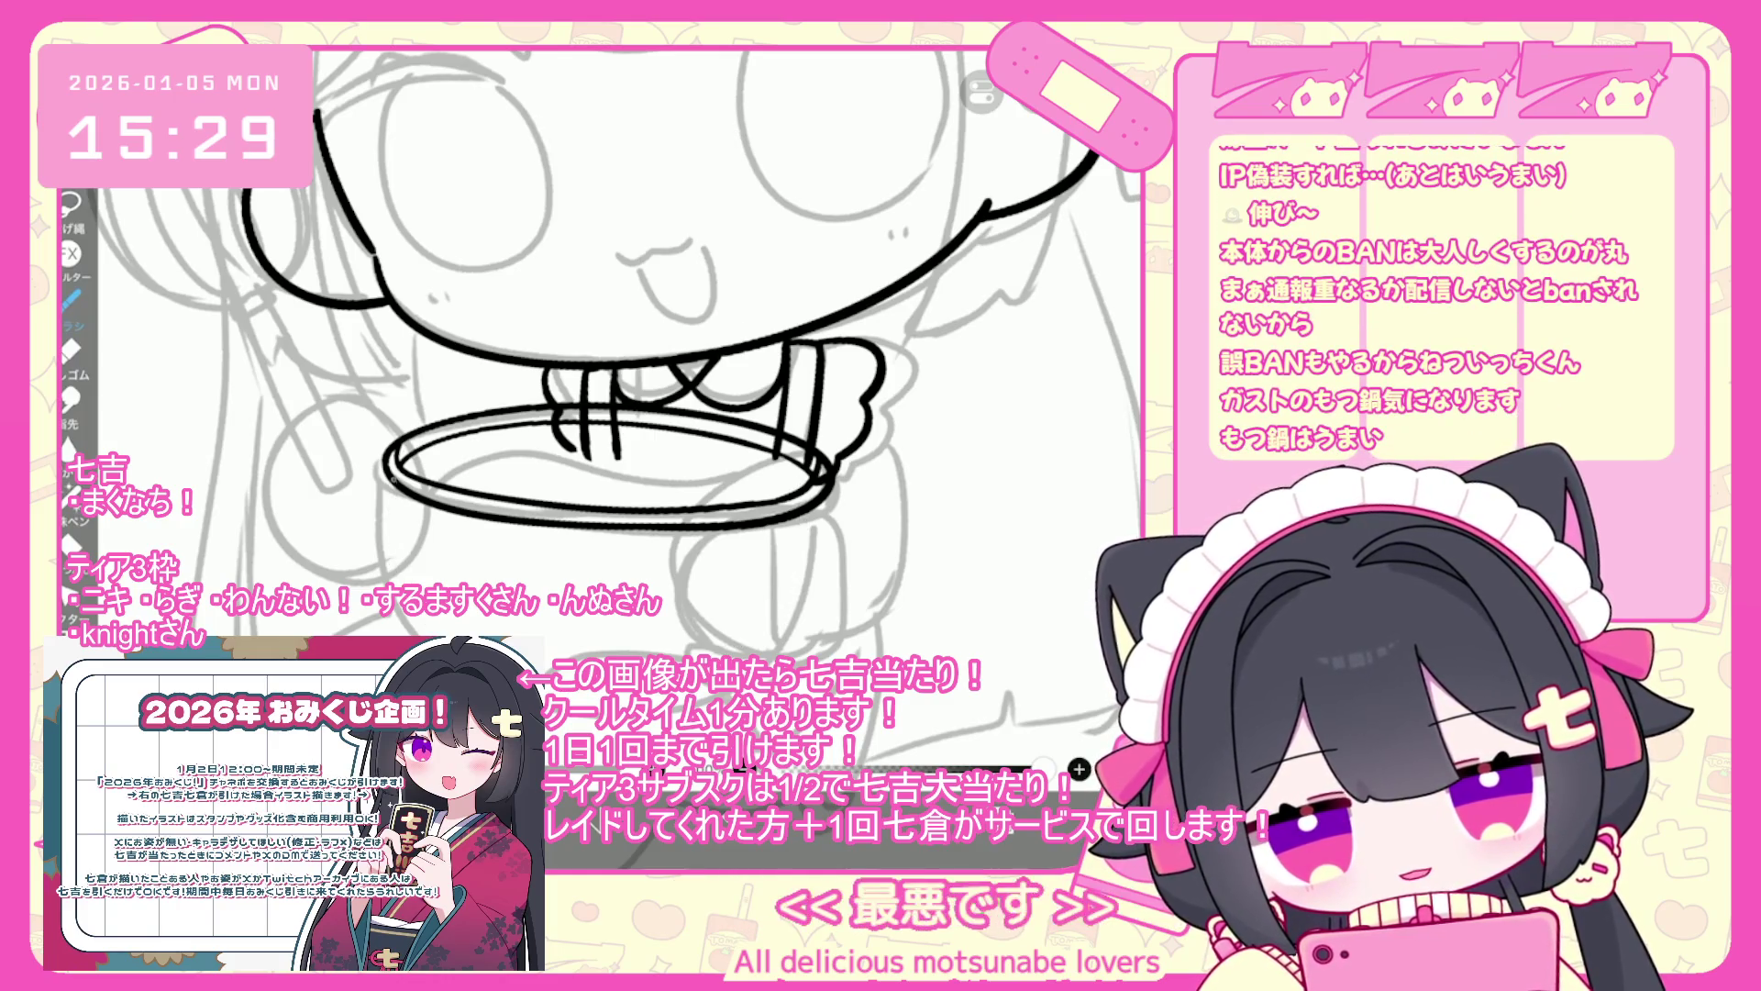
{"action": "left_click_drag", "start_coordinate": [720, 656], "coordinate": [809, 513]}
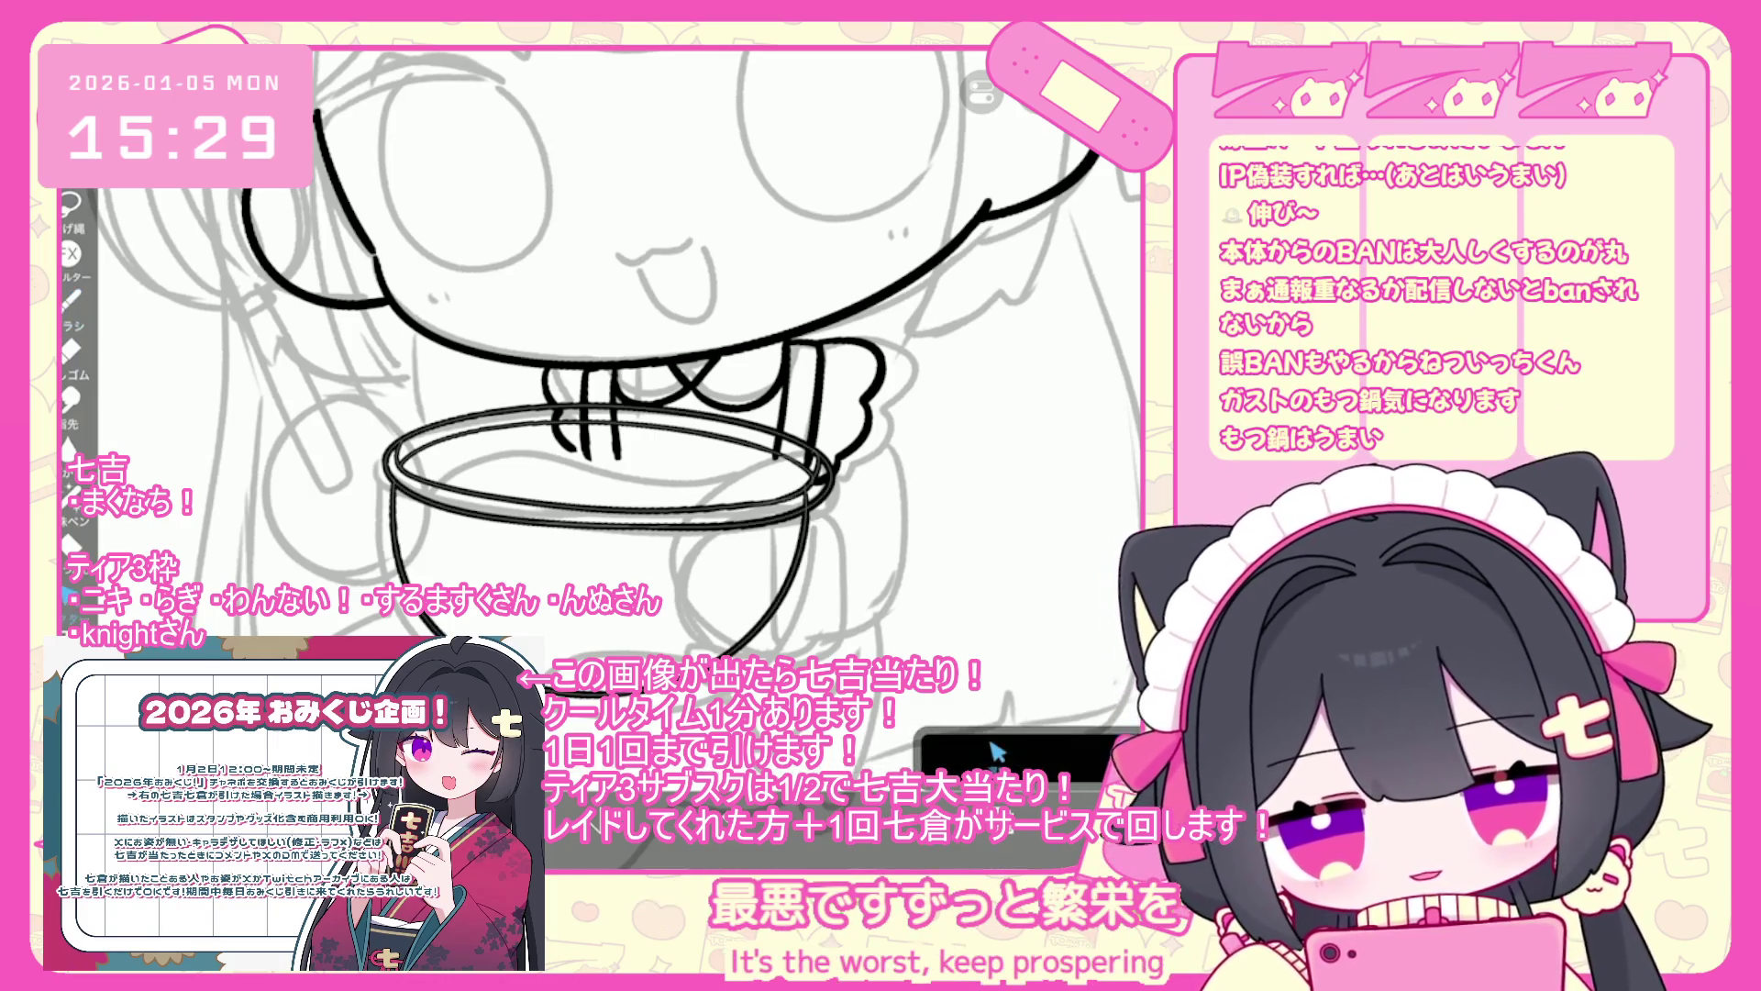
- Undo the transform and delete the bowl's lower half
{"action": "scroll", "coordinate": [601, 358], "scroll_direction": "down", "scroll_amount": 1}
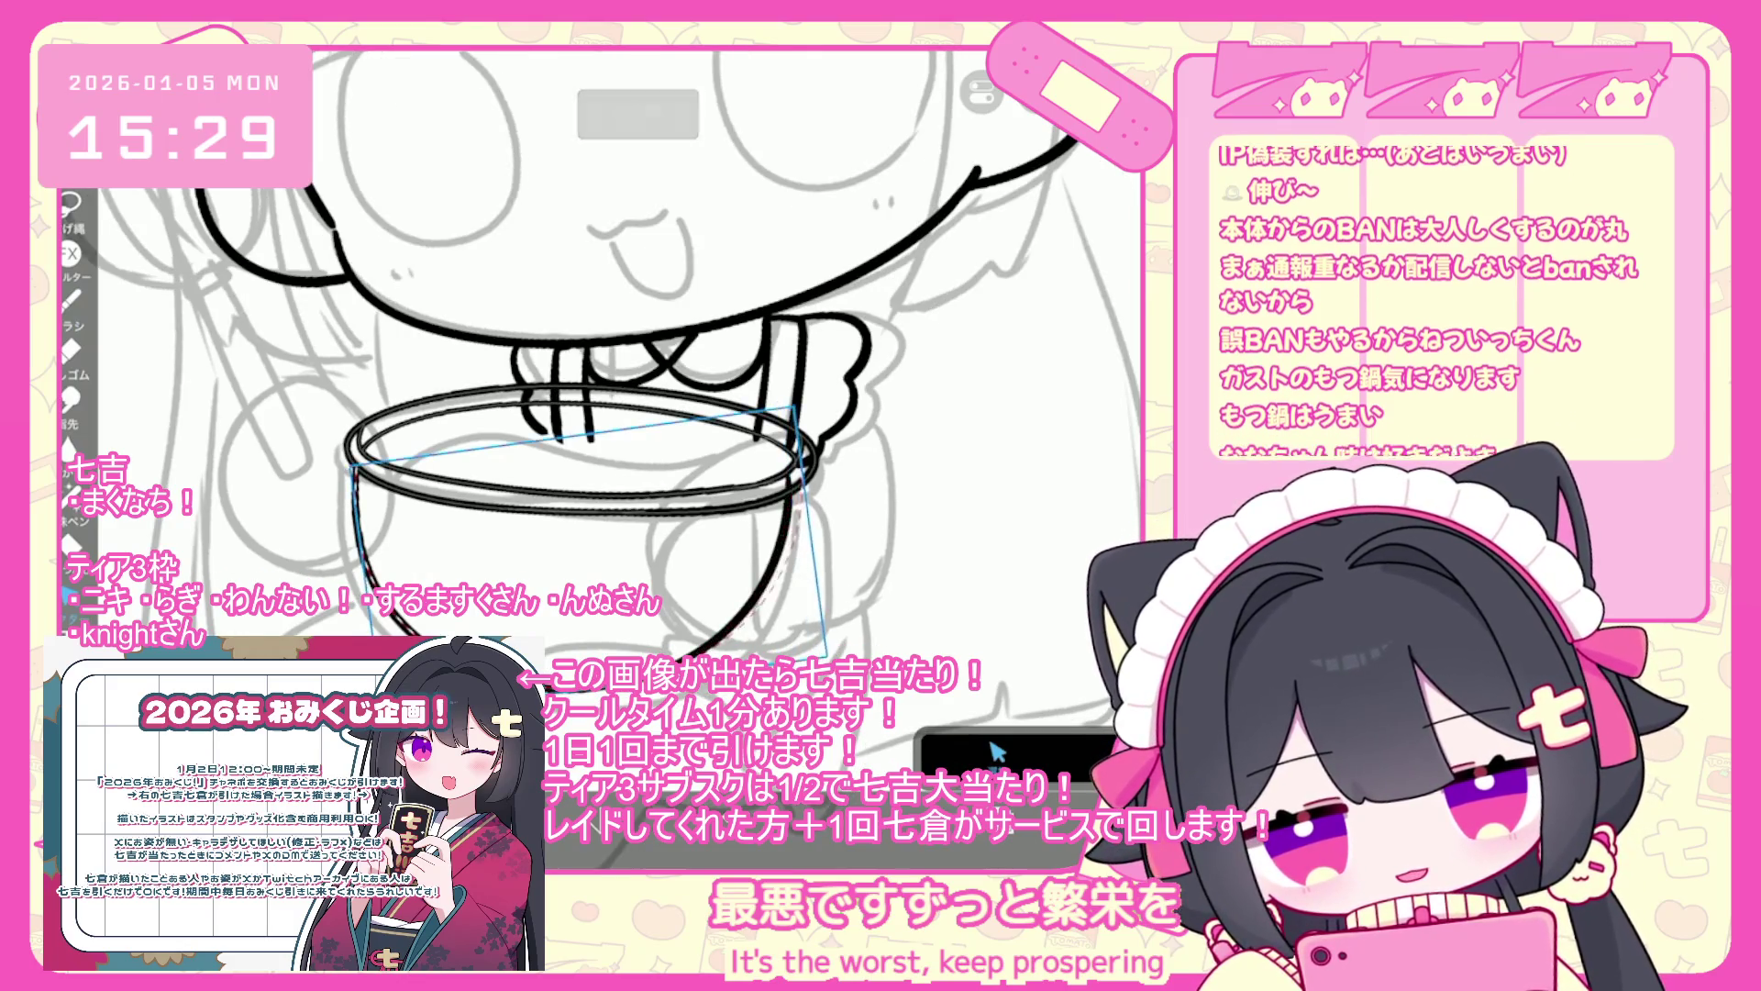
{"action": "key", "text": "ctrl+z"}
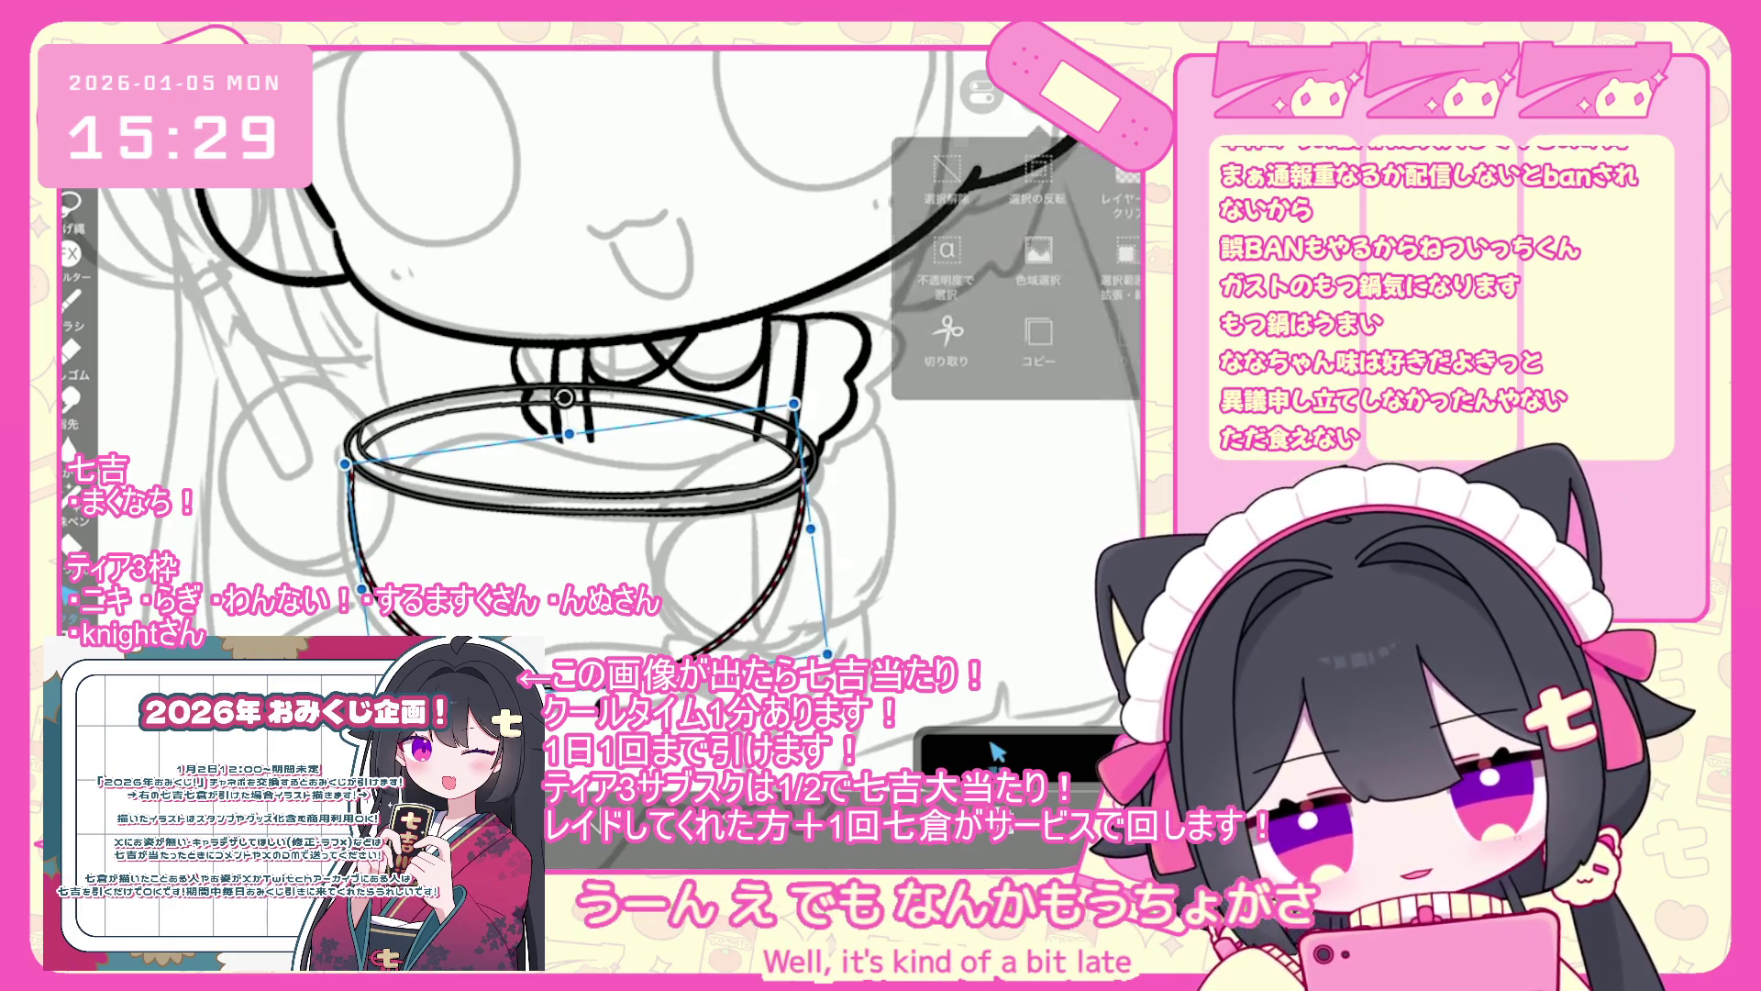
{"action": "key", "text": "Delete"}
- Set a two-division kaleidoscope ruler with a vertical mirror axis centred over the bowl
{"action": "left_click", "coordinate": [982, 92]}
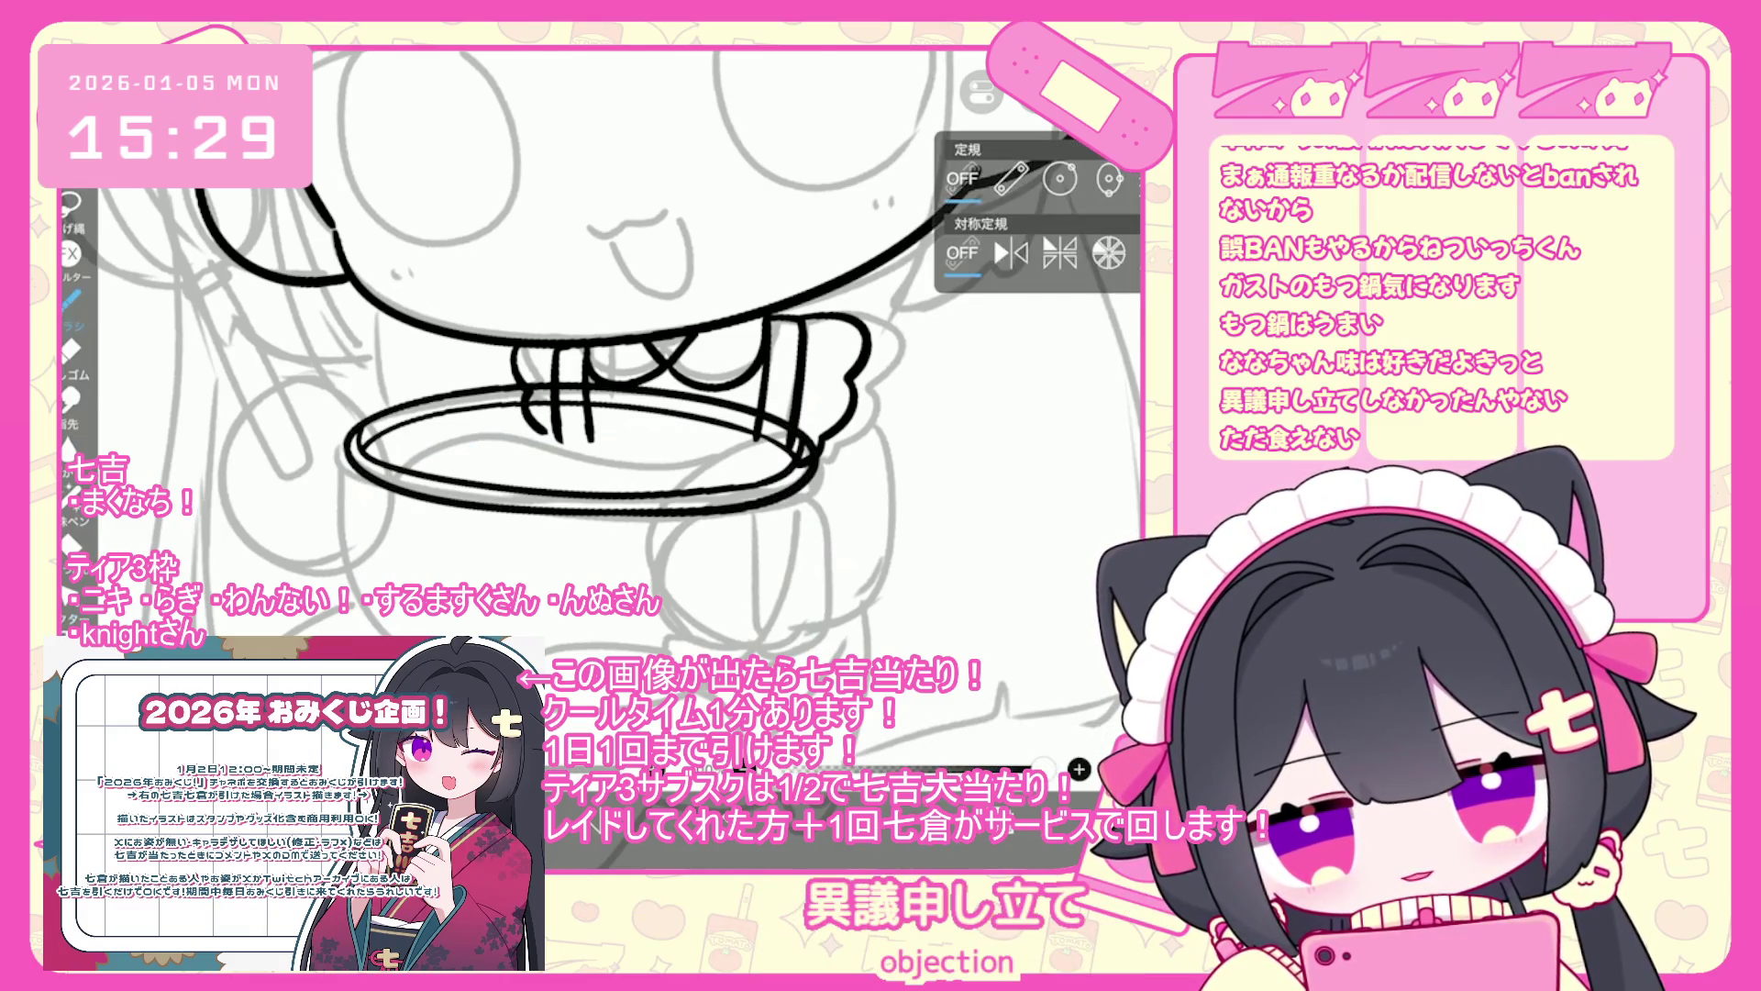
{"action": "left_click_drag", "start_coordinate": [1072, 345], "coordinate": [994, 345]}
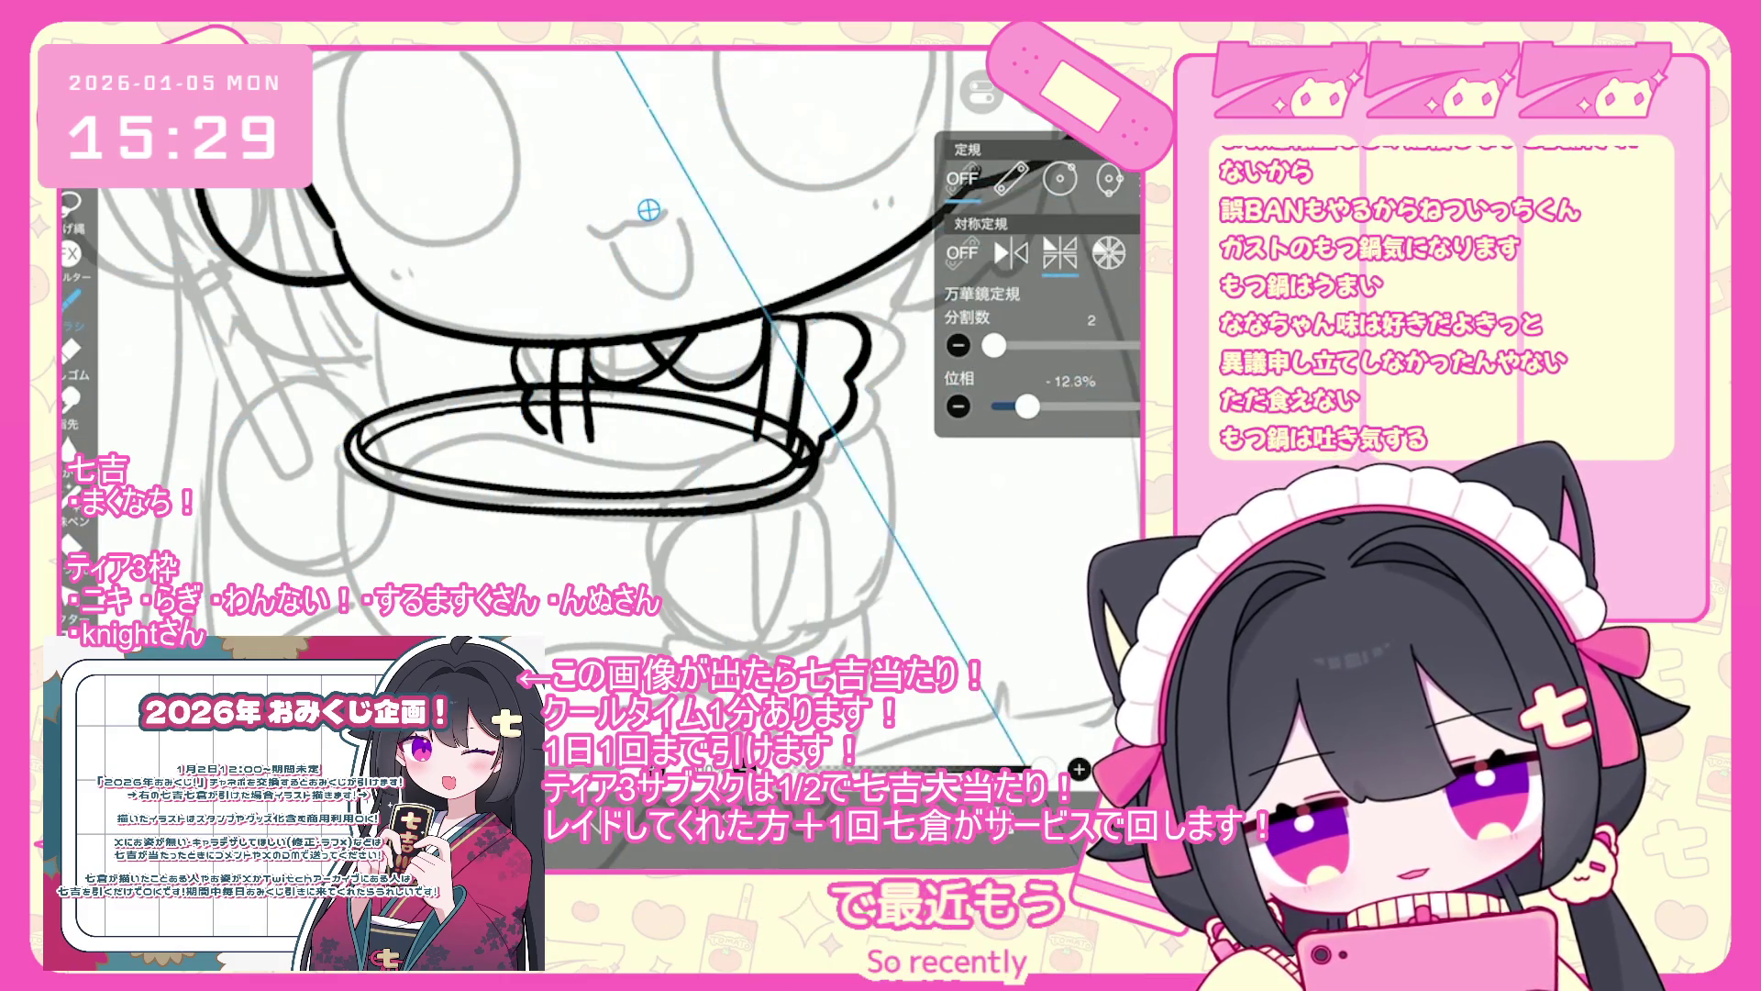
{"action": "left_click_drag", "start_coordinate": [1038, 405], "coordinate": [1044, 405]}
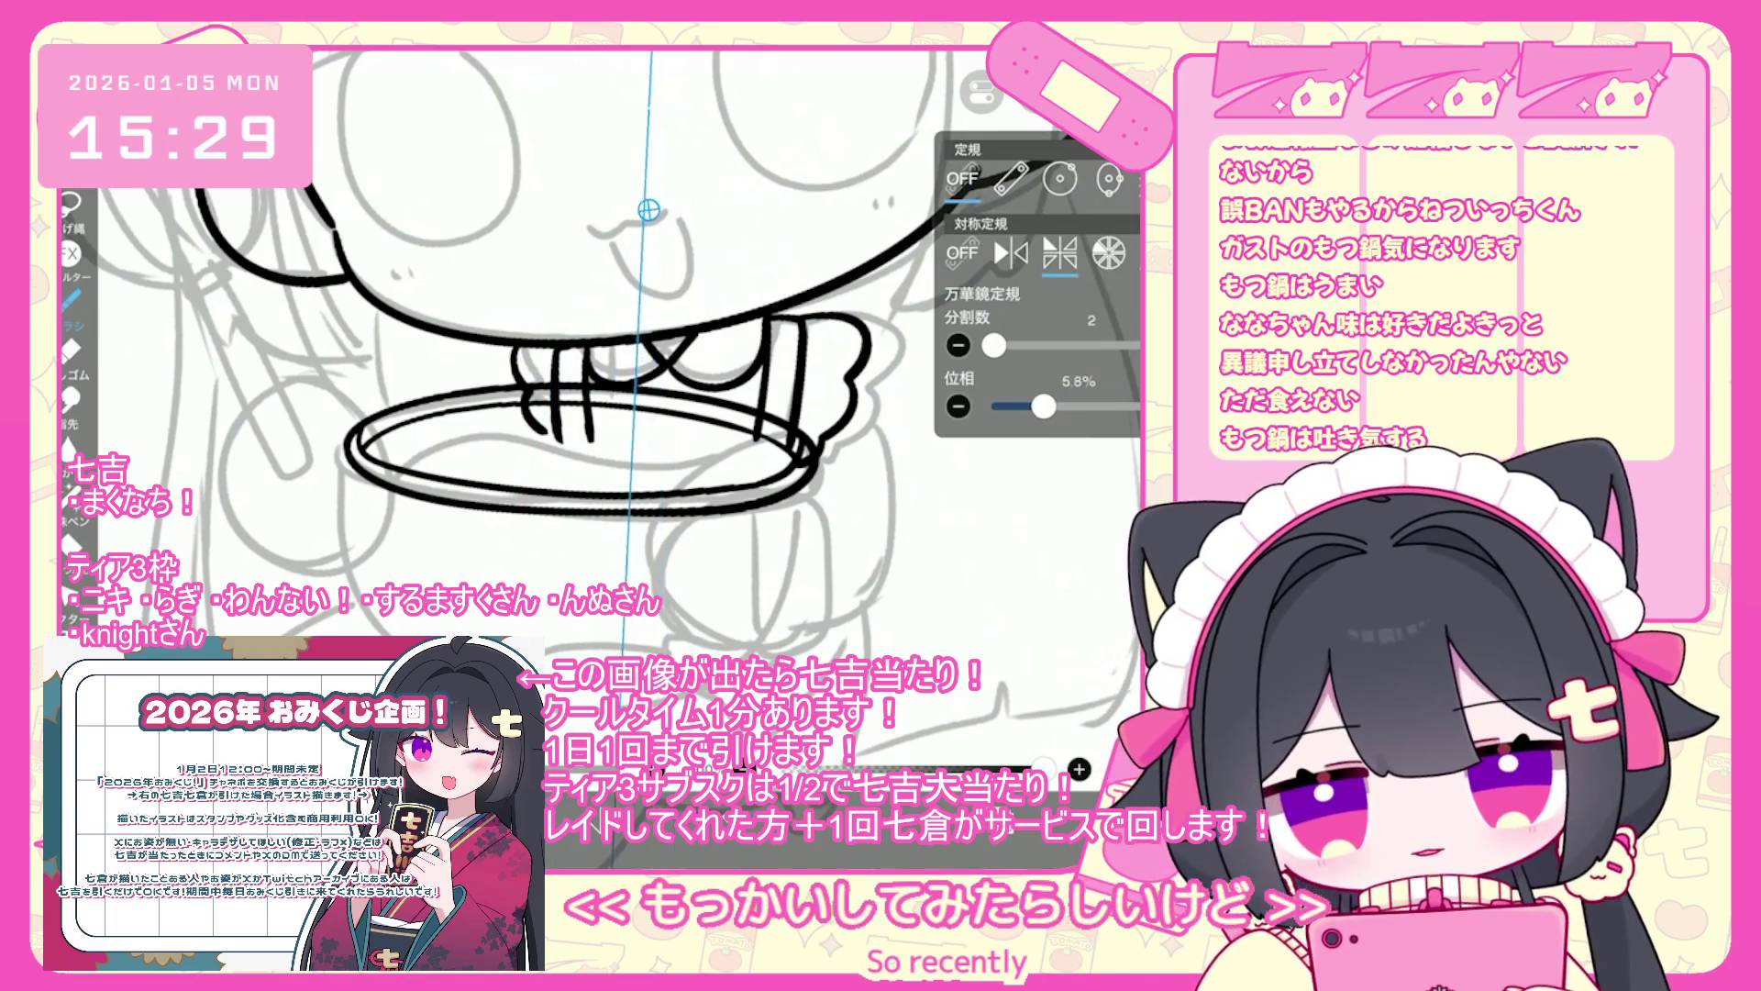
{"action": "left_click_drag", "start_coordinate": [648, 210], "coordinate": [593, 239]}
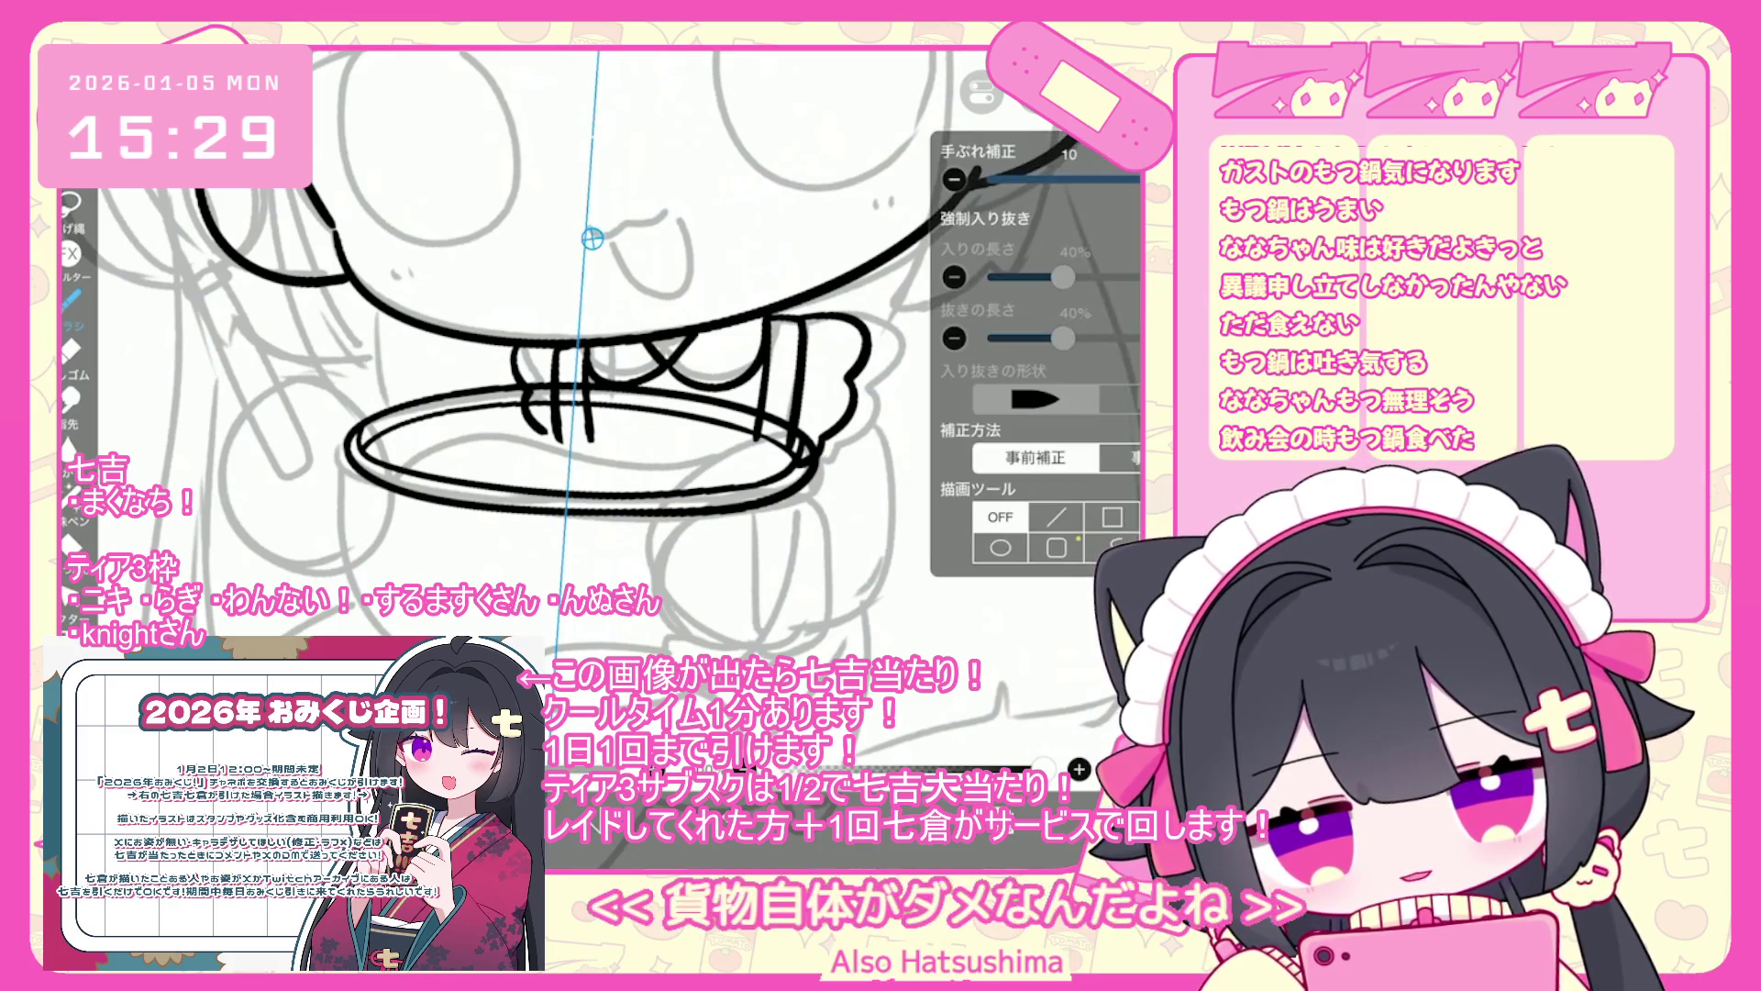
{"action": "left_click", "coordinate": [984, 92]}
{"action": "left_click_drag", "start_coordinate": [1045, 405], "coordinate": [1043, 405]}
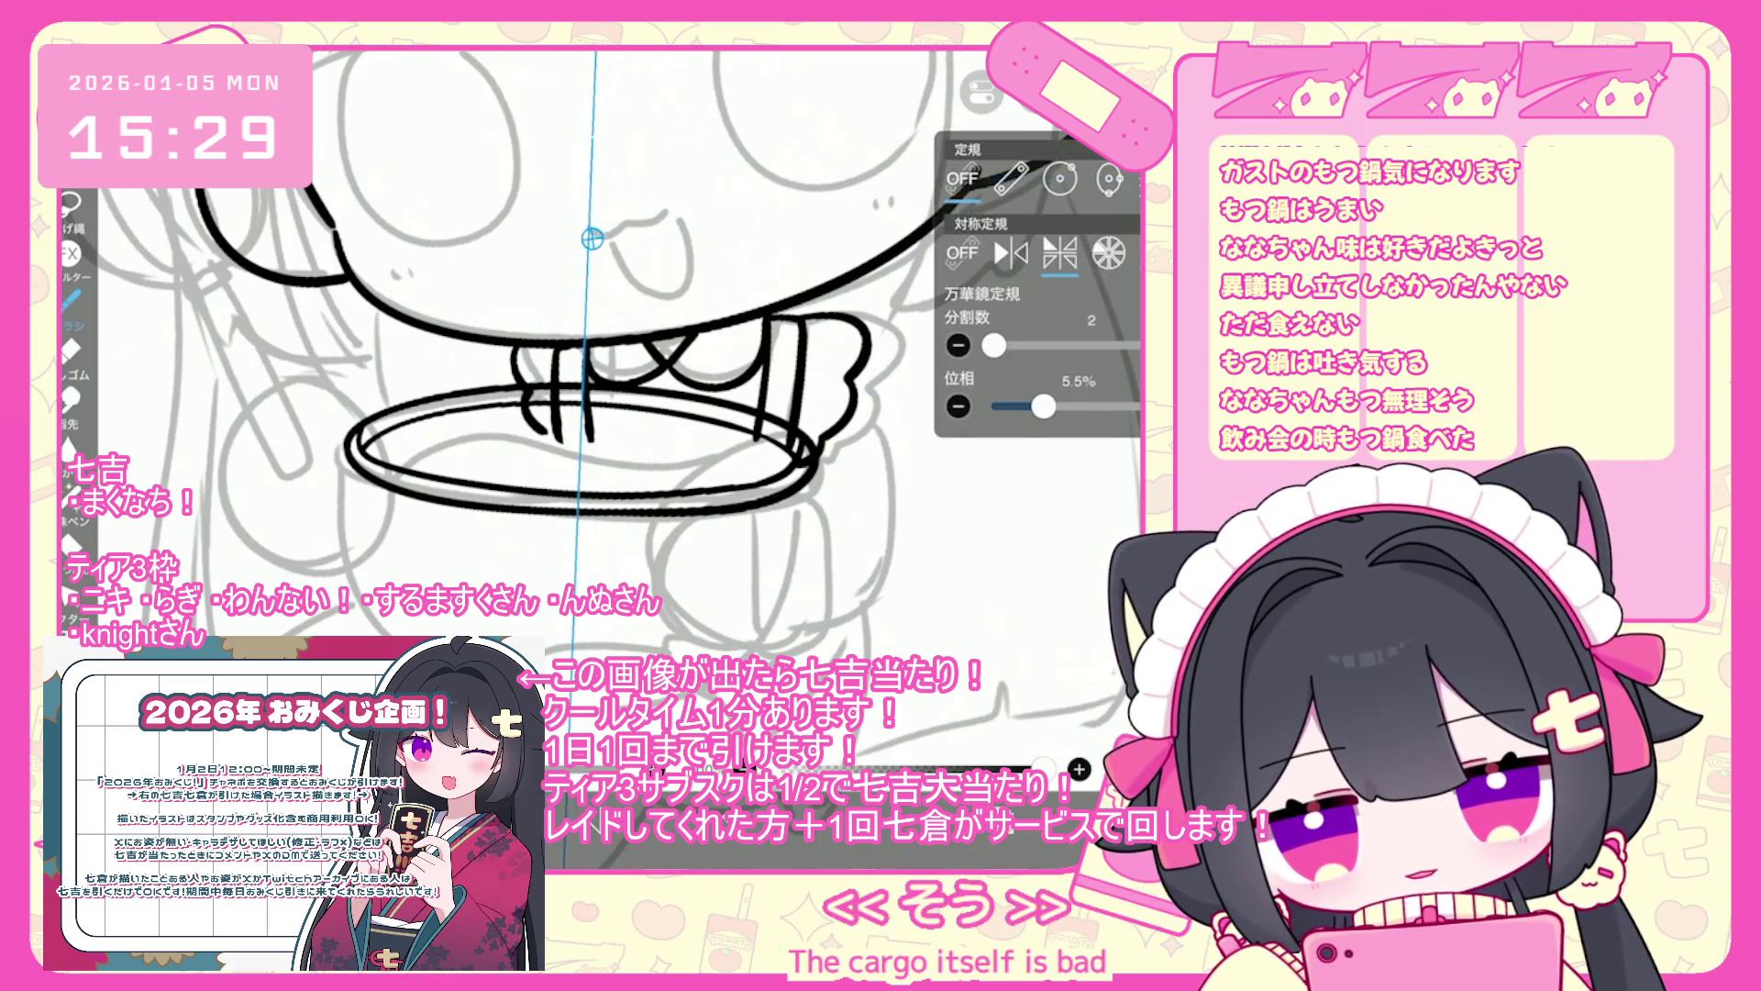
{"action": "left_click_drag", "start_coordinate": [593, 239], "coordinate": [590, 247]}
{"action": "left_click", "coordinate": [1041, 769]}
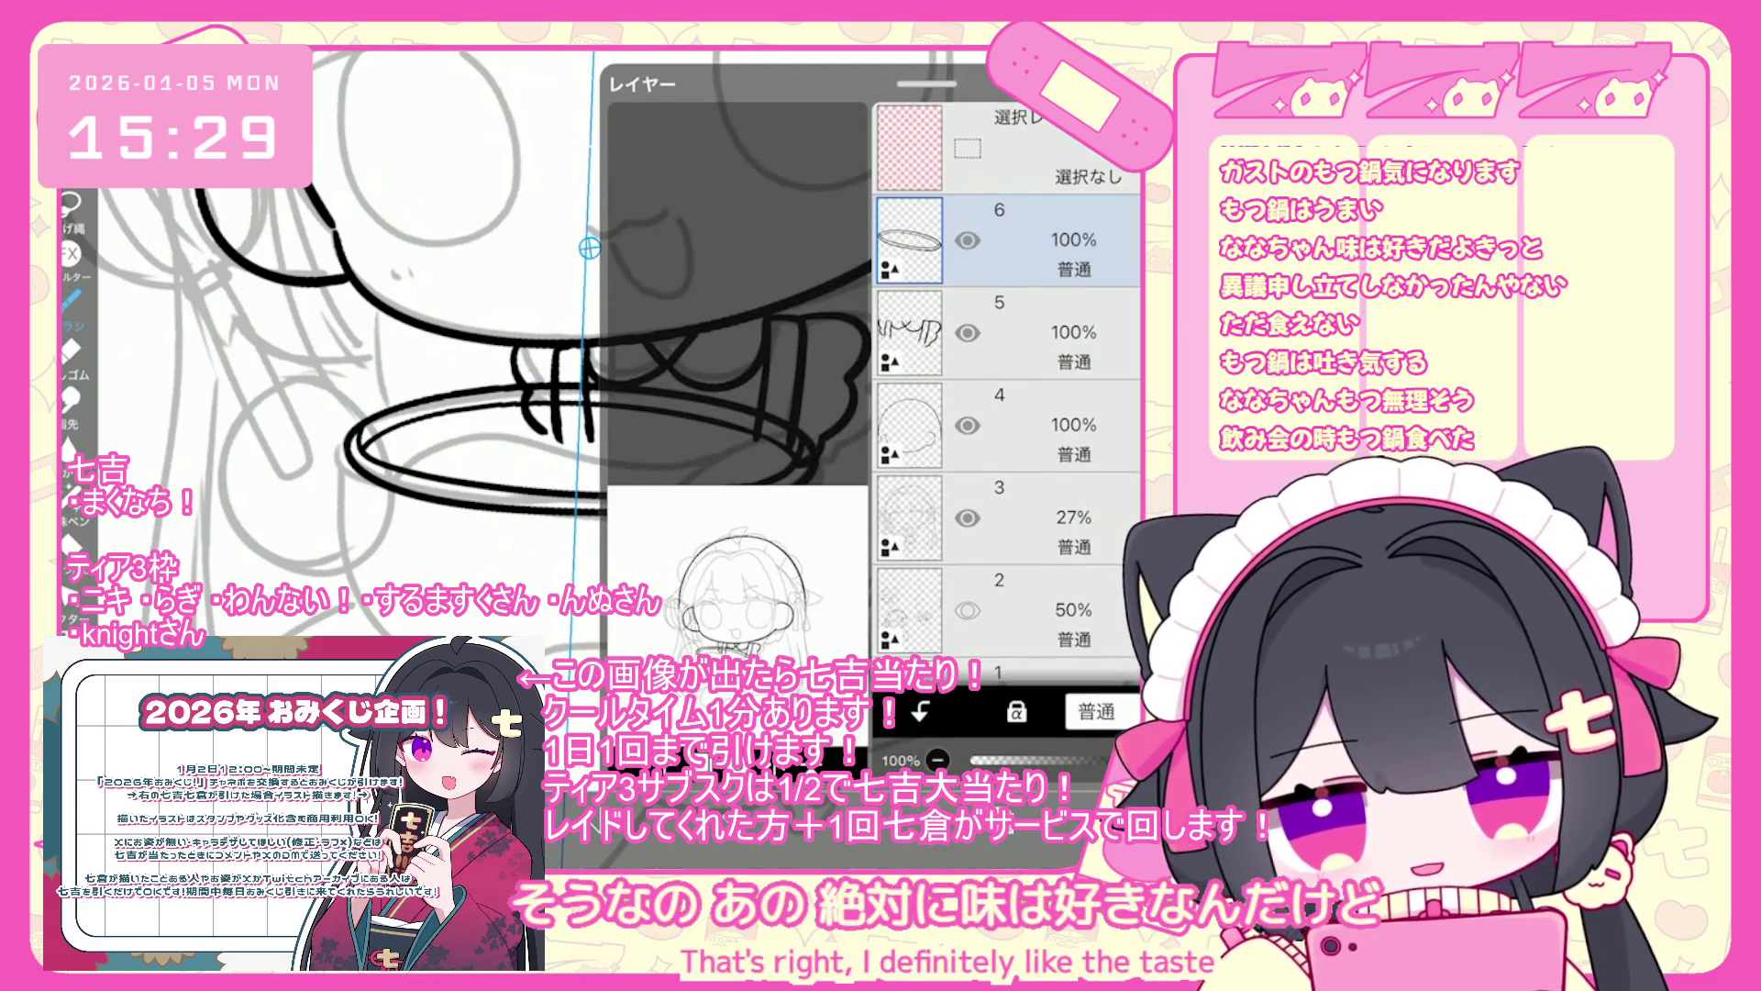
- Lower the ring layer to 26% opacity, hide the gray sketch, and add a bowl layer
{"action": "left_click_drag", "start_coordinate": [1133, 760], "coordinate": [1024, 759]}
{"action": "left_click", "coordinate": [968, 518]}
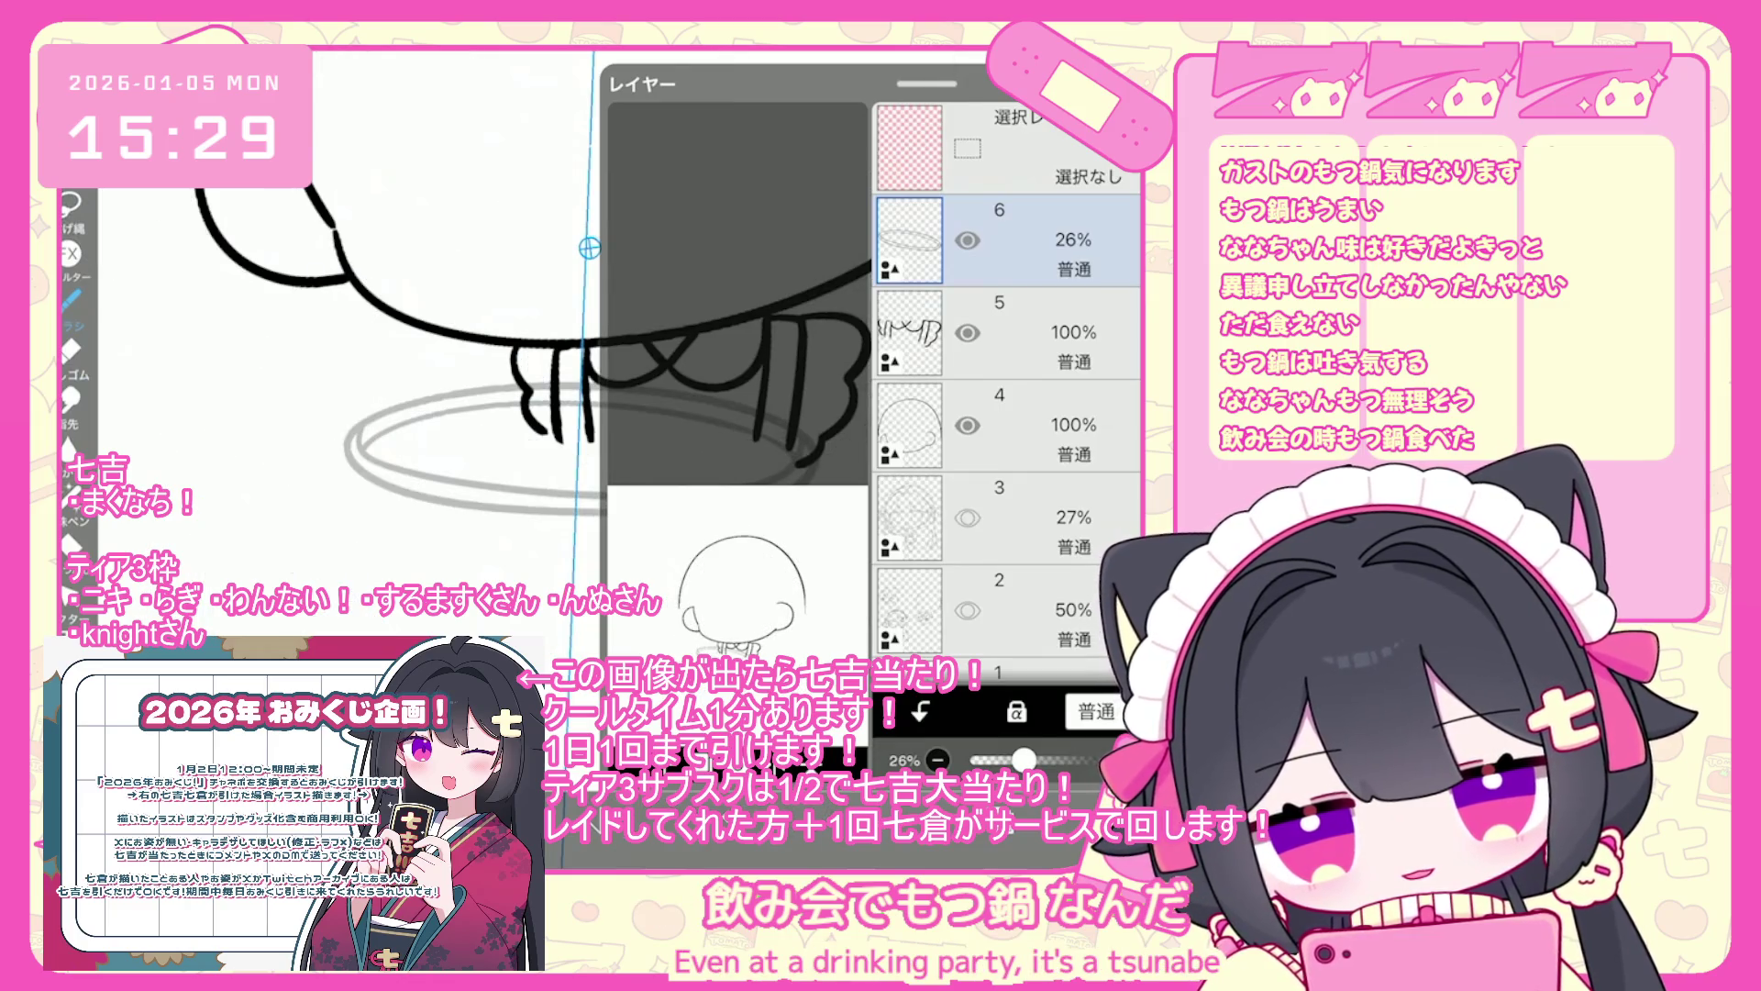
{"action": "left_click", "coordinate": [633, 807]}
{"action": "left_click", "coordinate": [789, 709]}
- Trace the bowl's rim, undoing rim pieces and the black inner rim curve
{"action": "scroll", "coordinate": [587, 367], "scroll_direction": "up", "scroll_amount": 5}
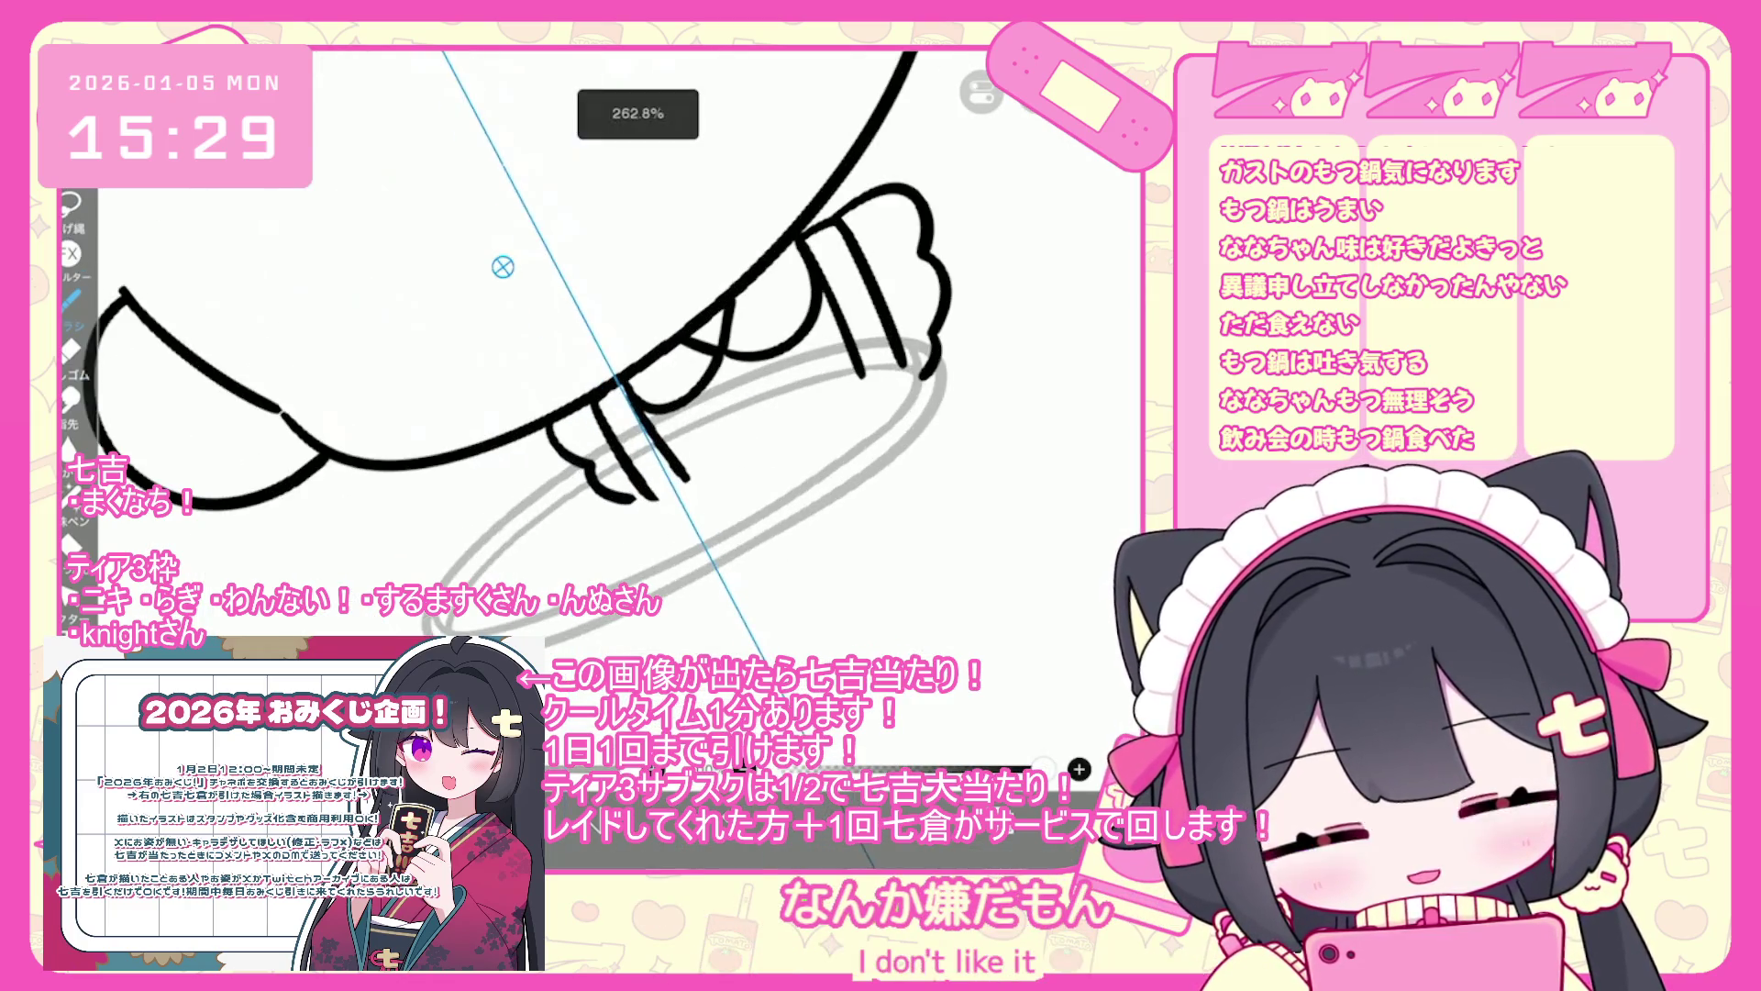
{"action": "key", "text": "ctrl+z"}
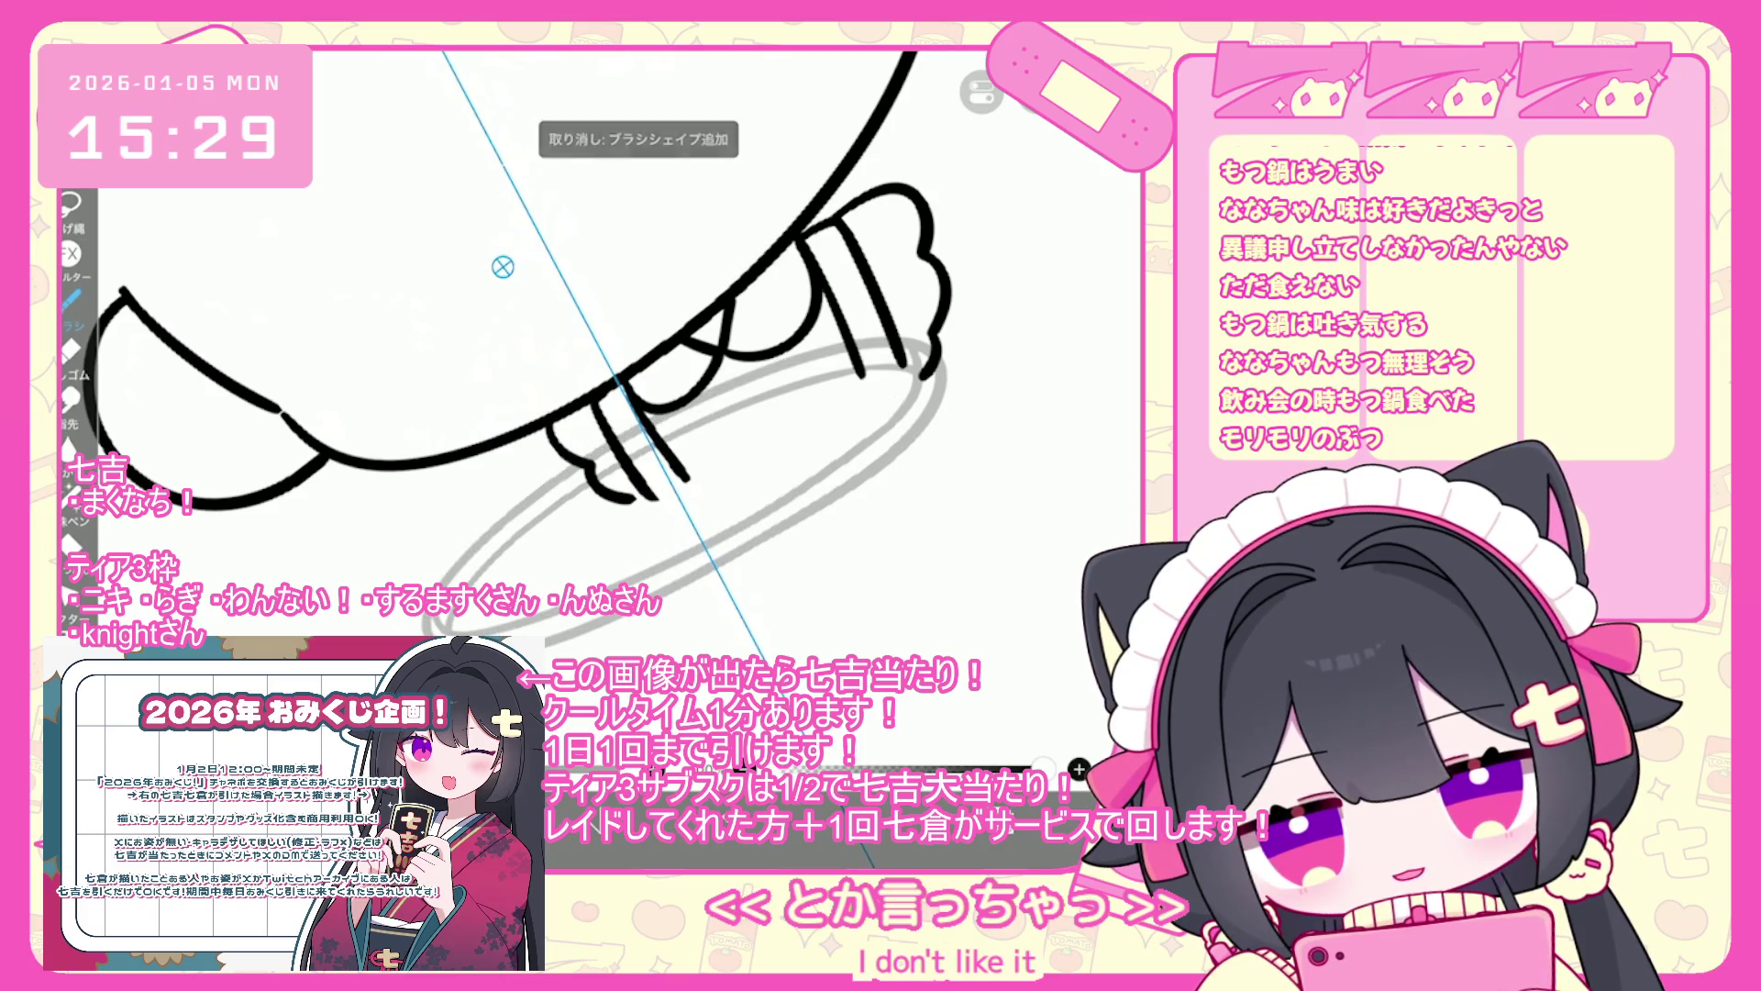
{"action": "left_click_drag", "start_coordinate": [620, 440], "coordinate": [844, 351]}
{"action": "key", "text": "ctrl+z"}
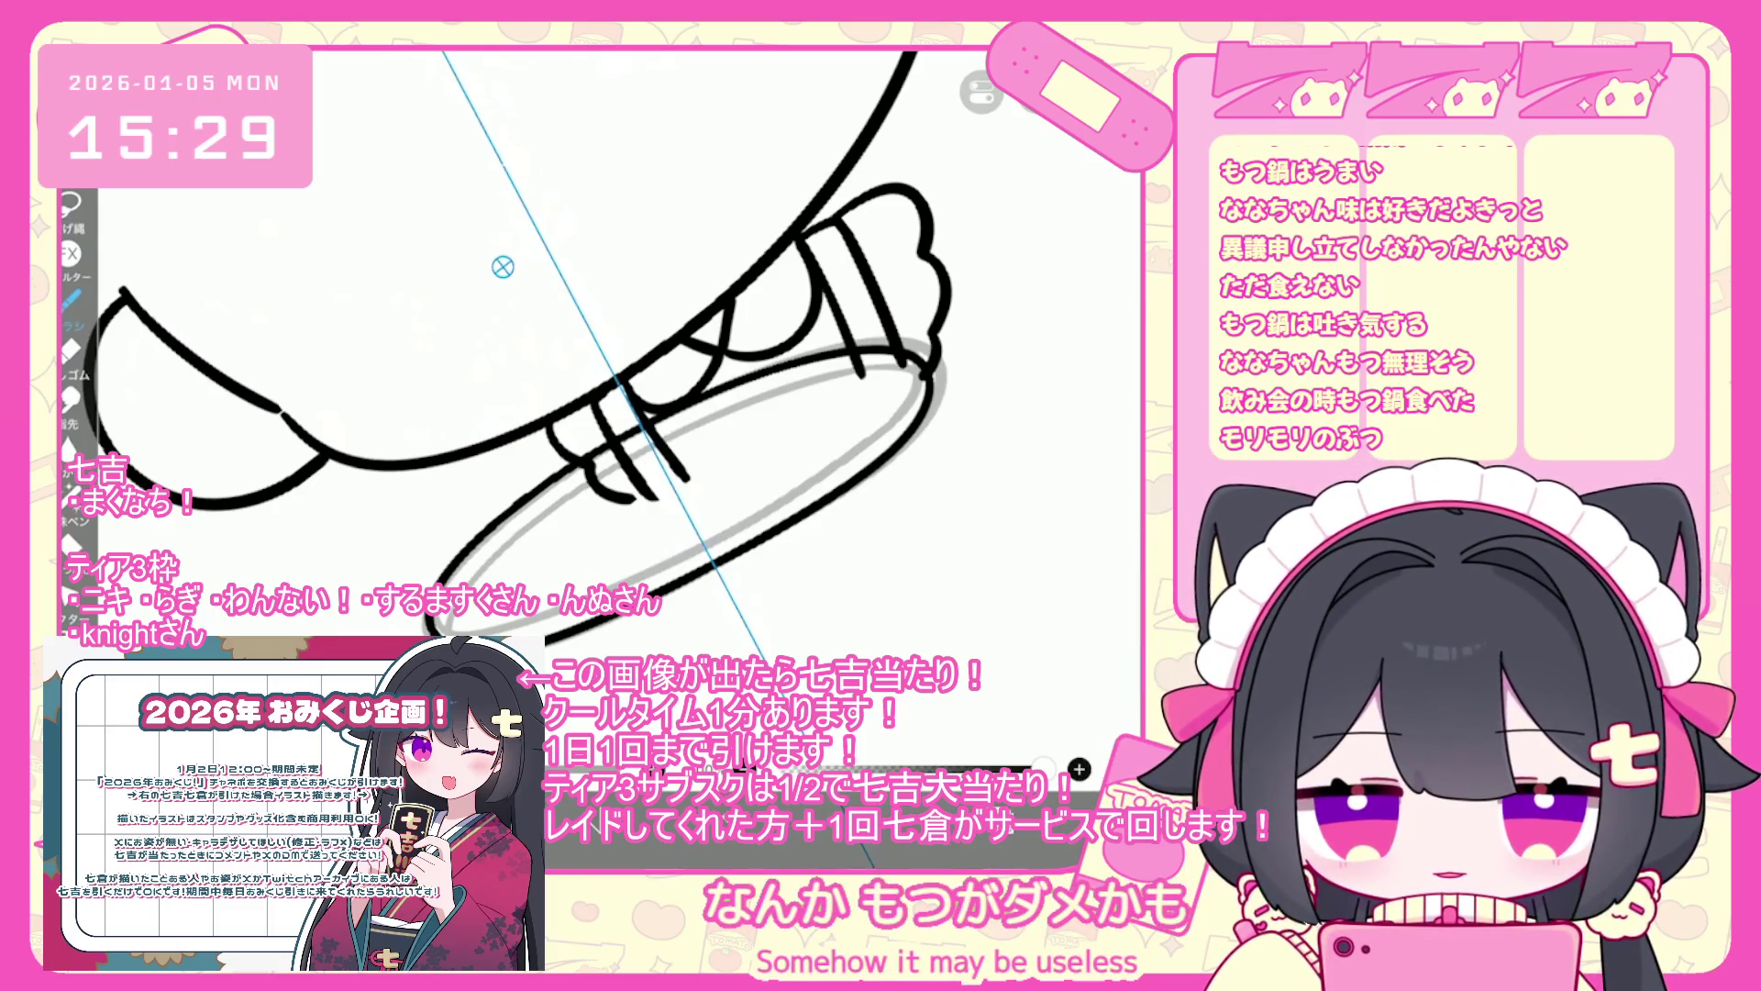
{"action": "scroll", "coordinate": [523, 358], "scroll_direction": "up", "scroll_amount": 2}
{"action": "key", "text": "ctrl+z"}
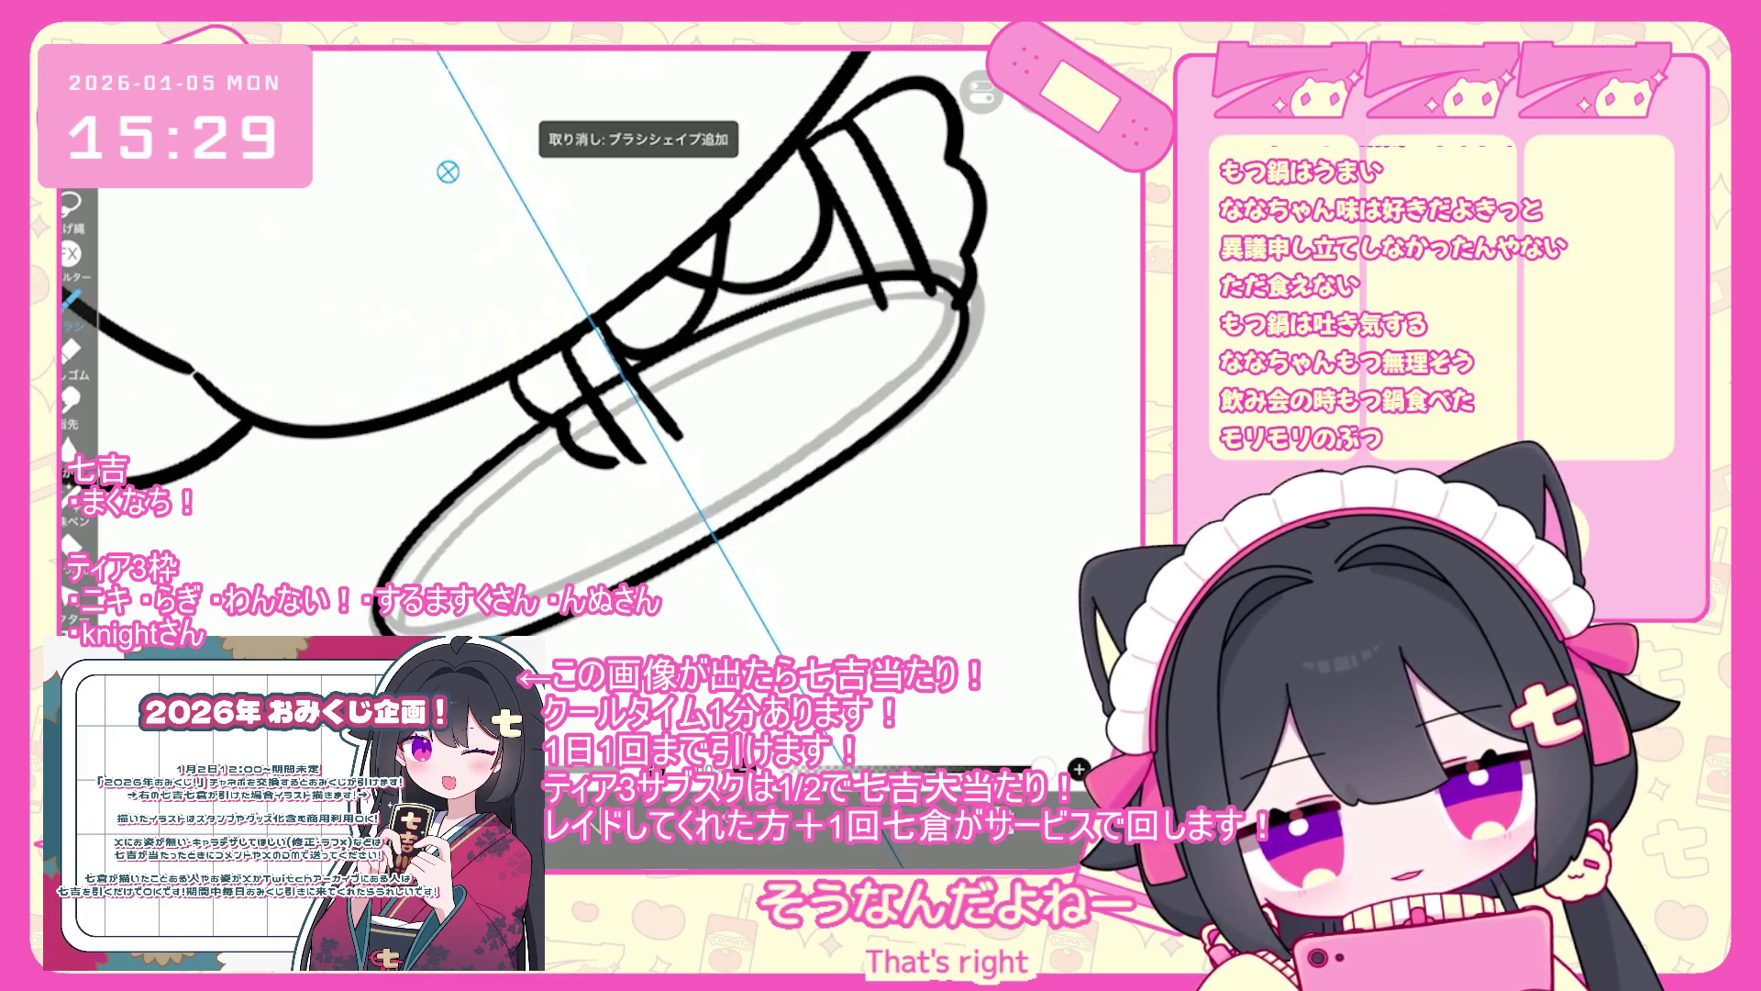
{"action": "key", "text": "ctrl+z"}
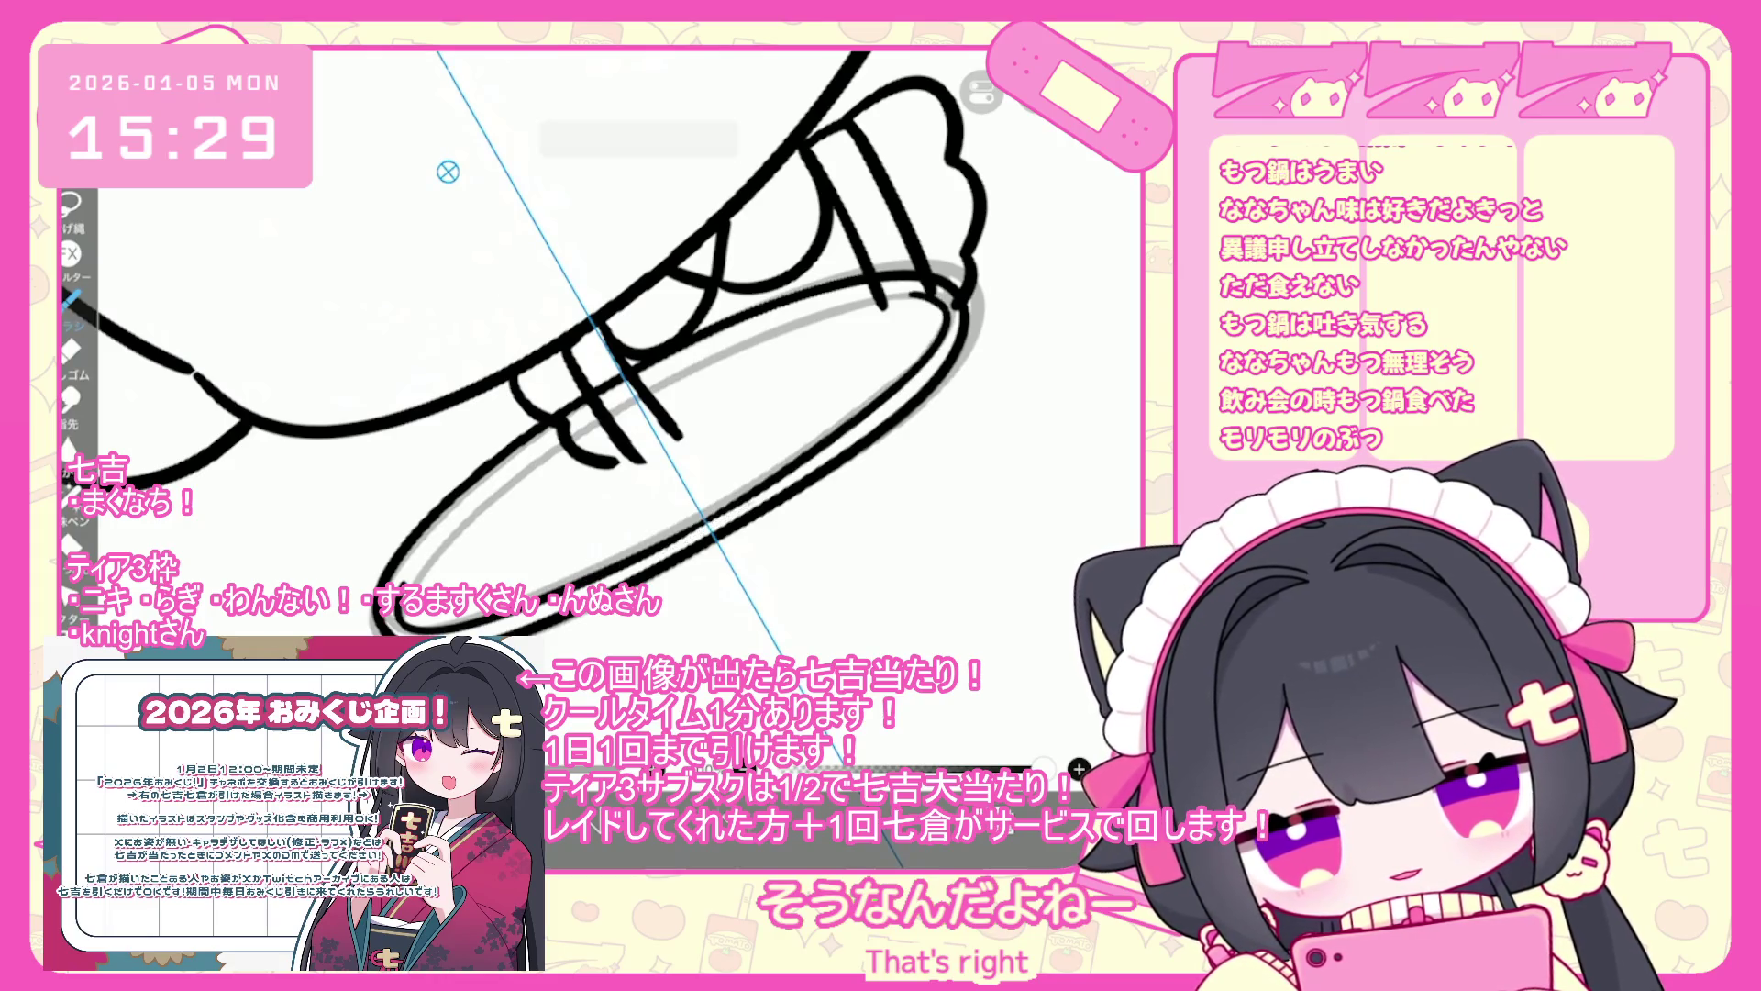
{"action": "key", "text": "ctrl+z"}
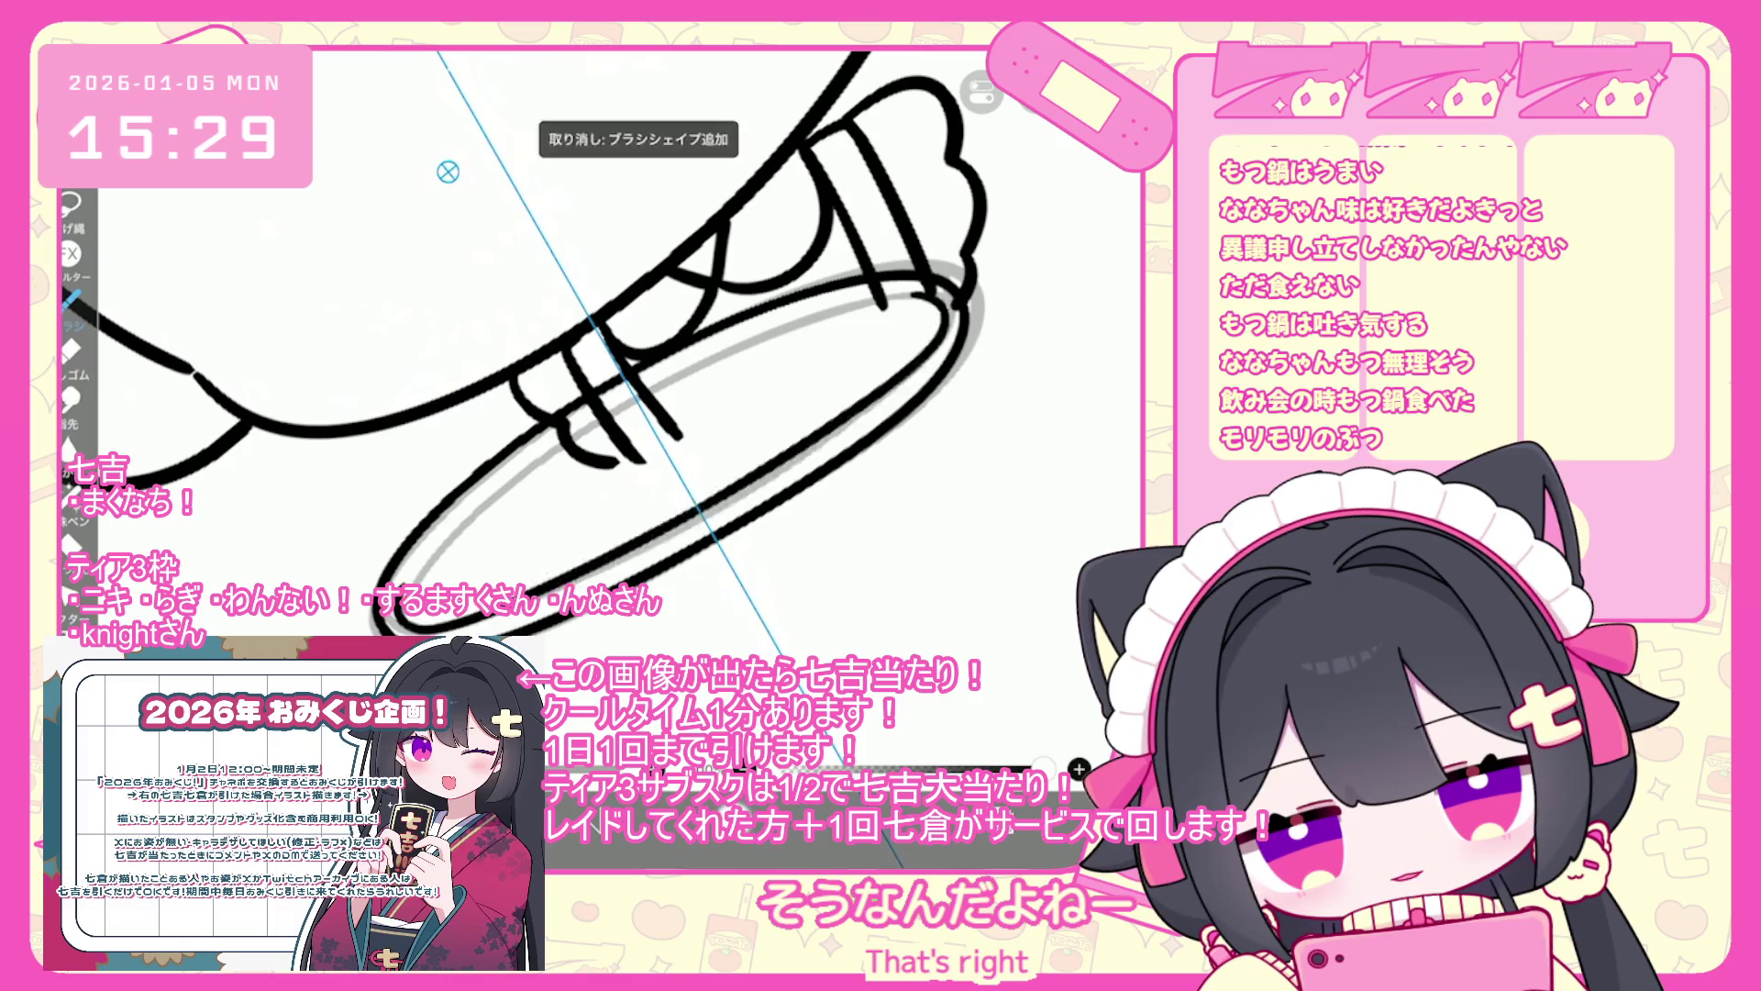
{"action": "key", "text": "ctrl+z"}
{"action": "key", "text": "ctrl+z"}
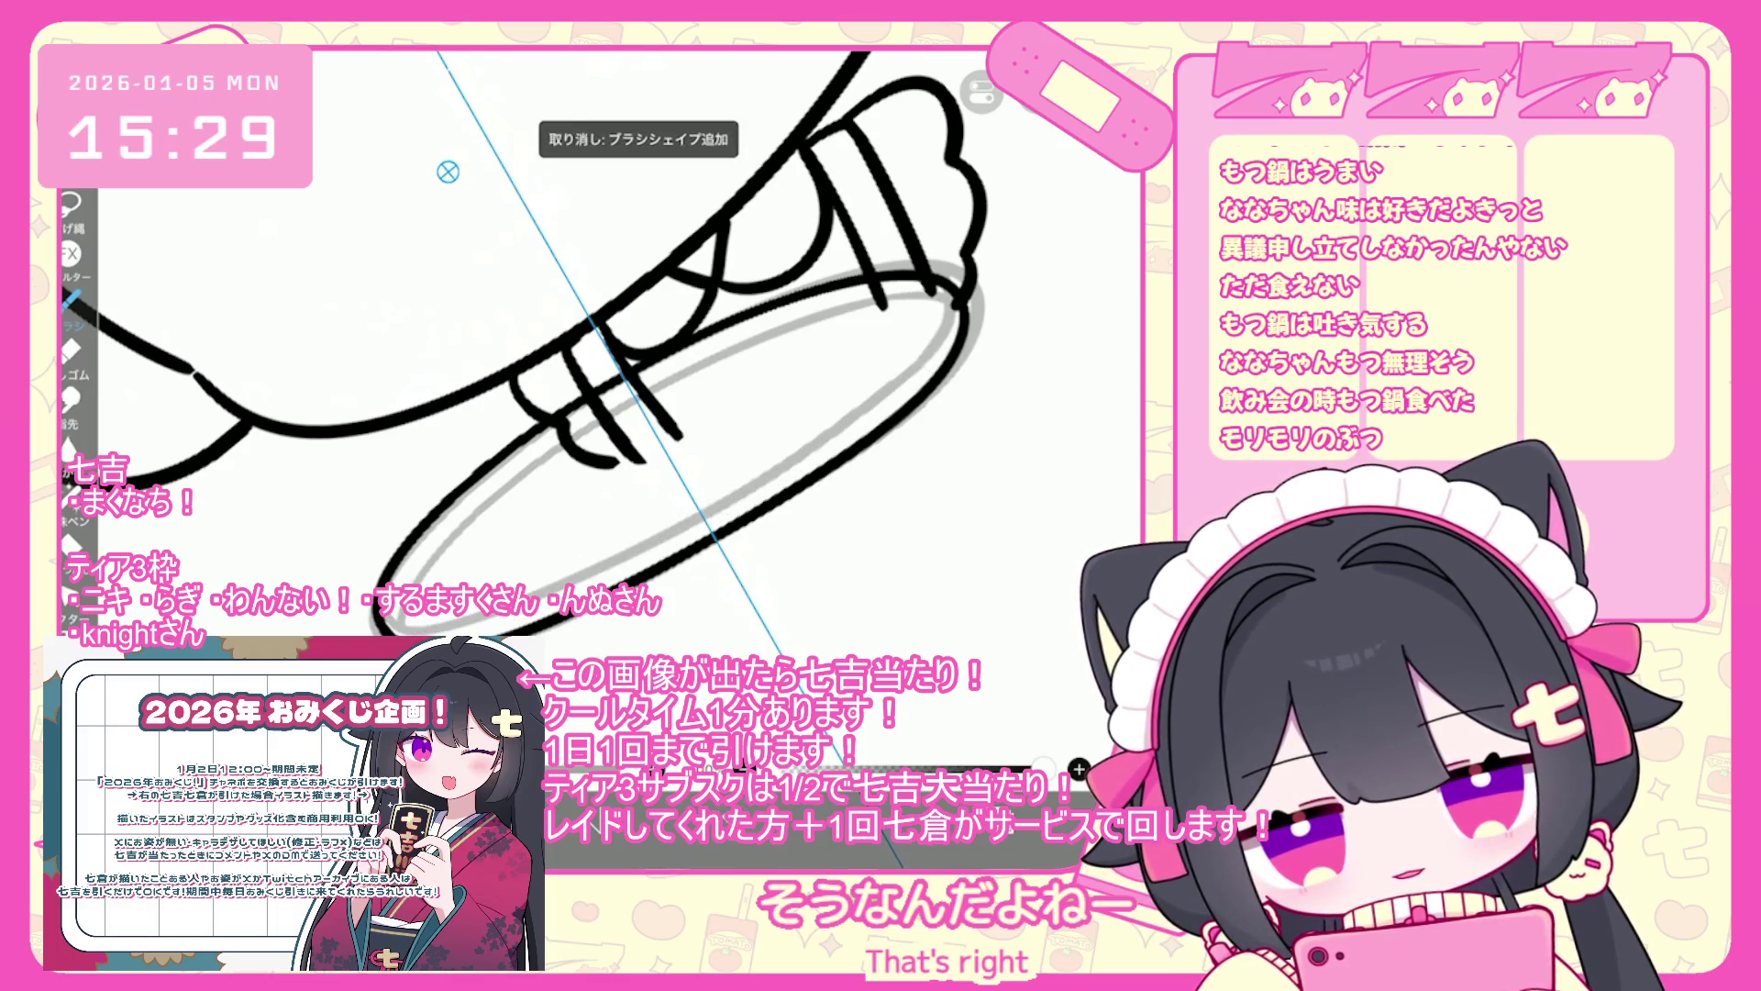
{"action": "key", "text": "ctrl+z"}
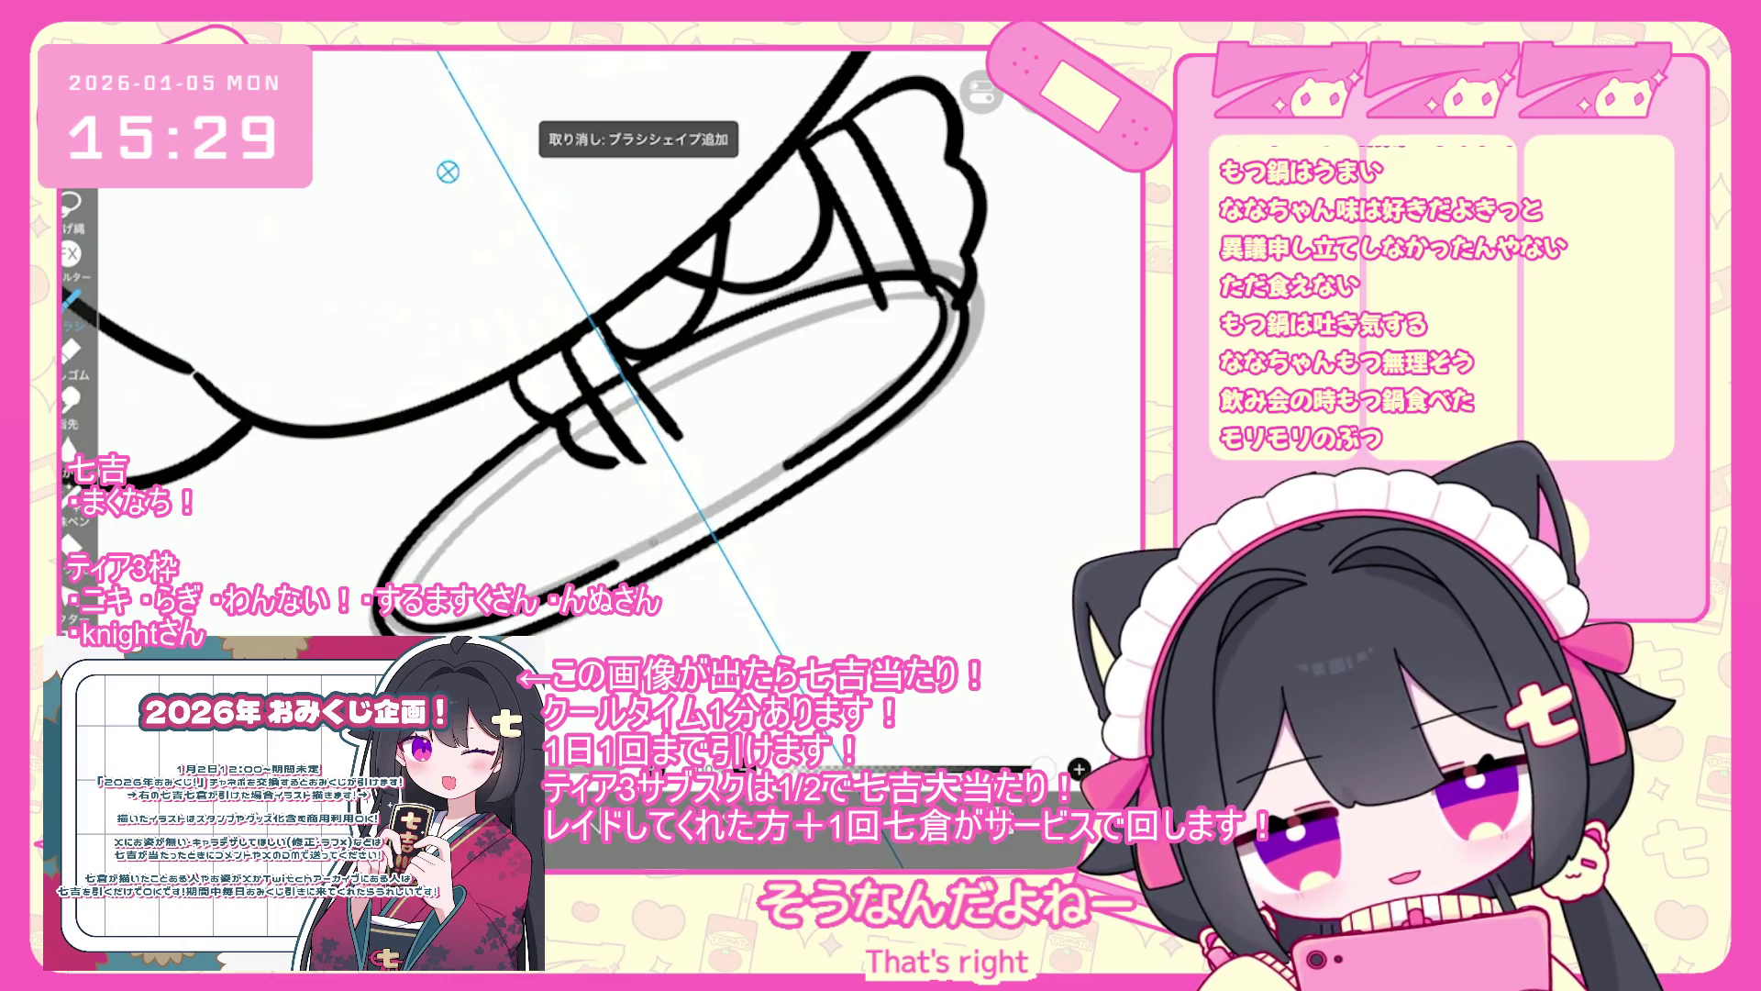
{"action": "left_click_drag", "start_coordinate": [413, 596], "coordinate": [954, 302]}
{"action": "key", "text": "ctrl+z"}
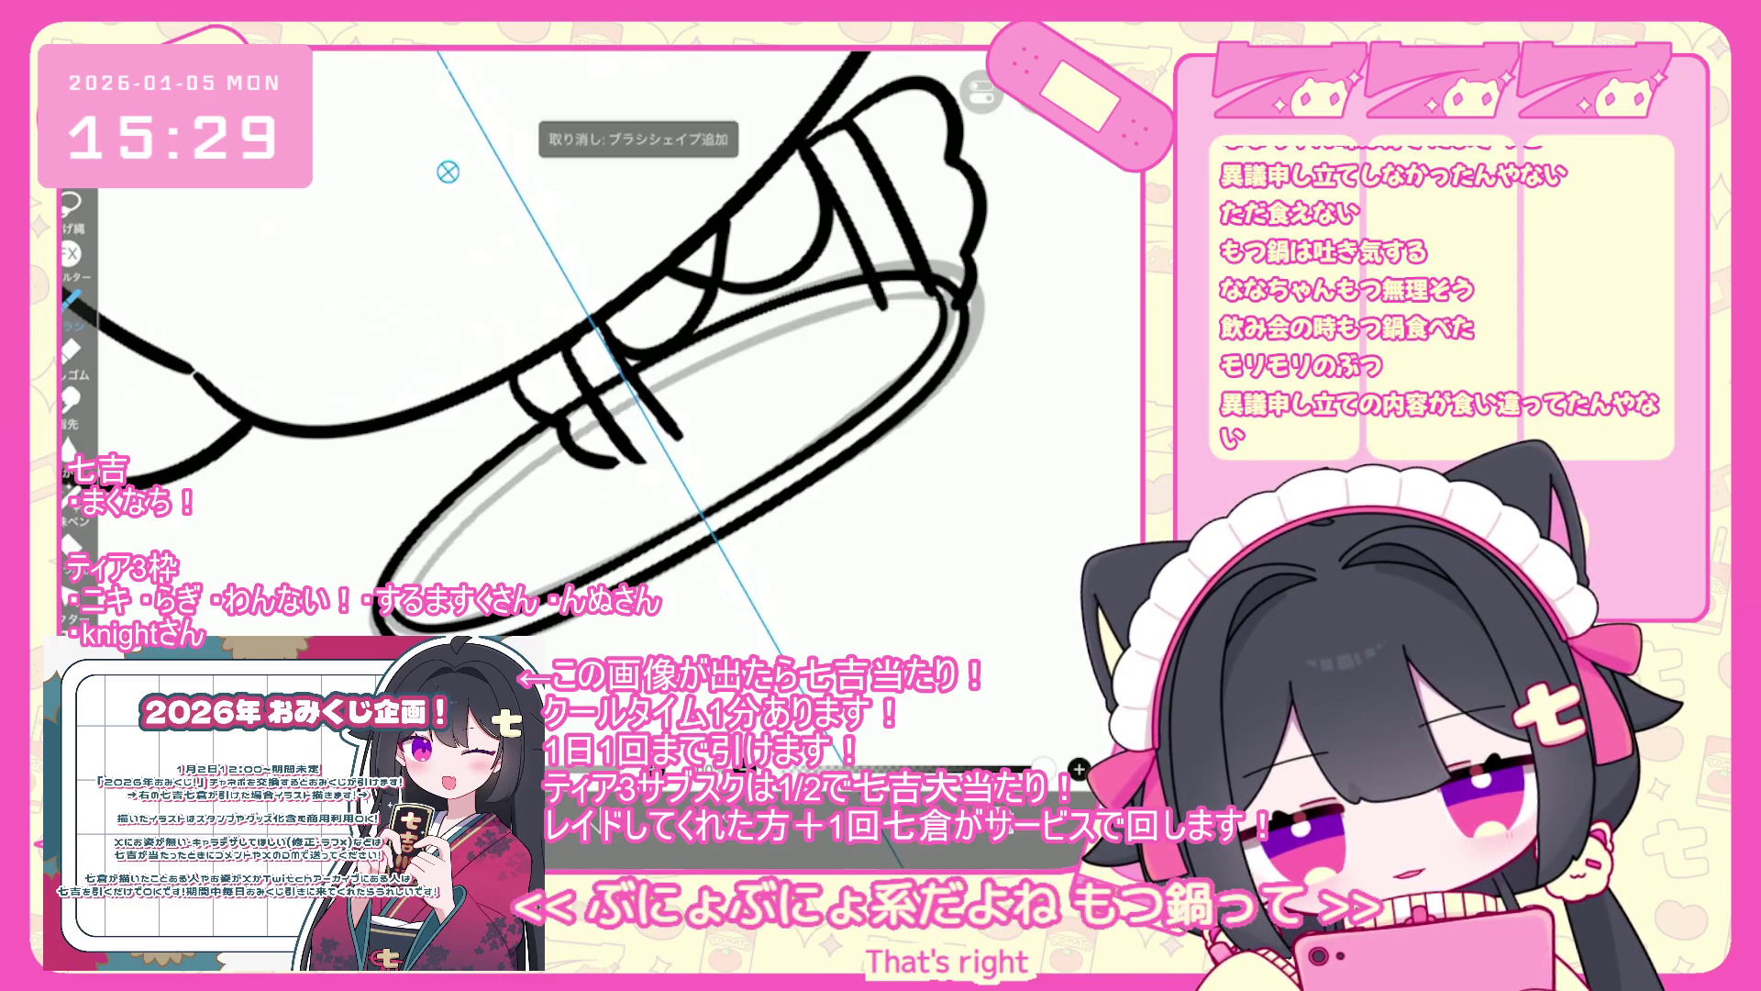
- Retry the inner rim stroke along the rim's upper edge until it looks right
{"action": "scroll", "coordinate": [588, 367], "scroll_direction": "up", "scroll_amount": 3}
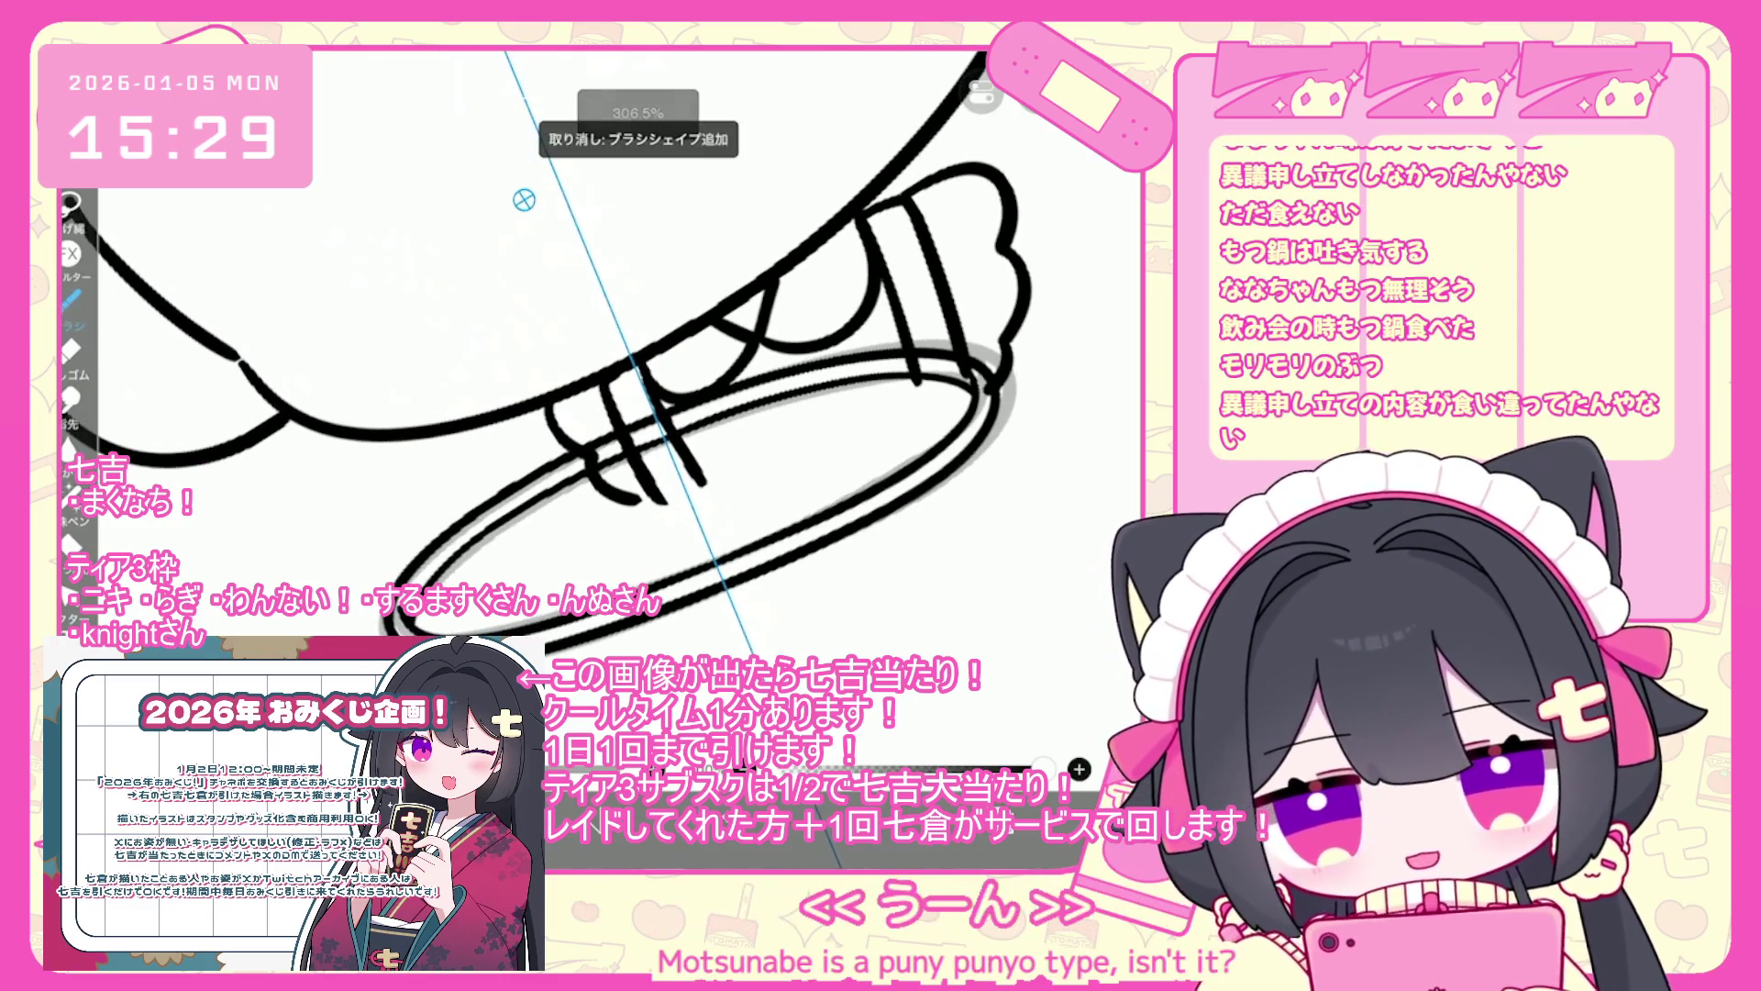
{"action": "key", "text": "ctrl+z"}
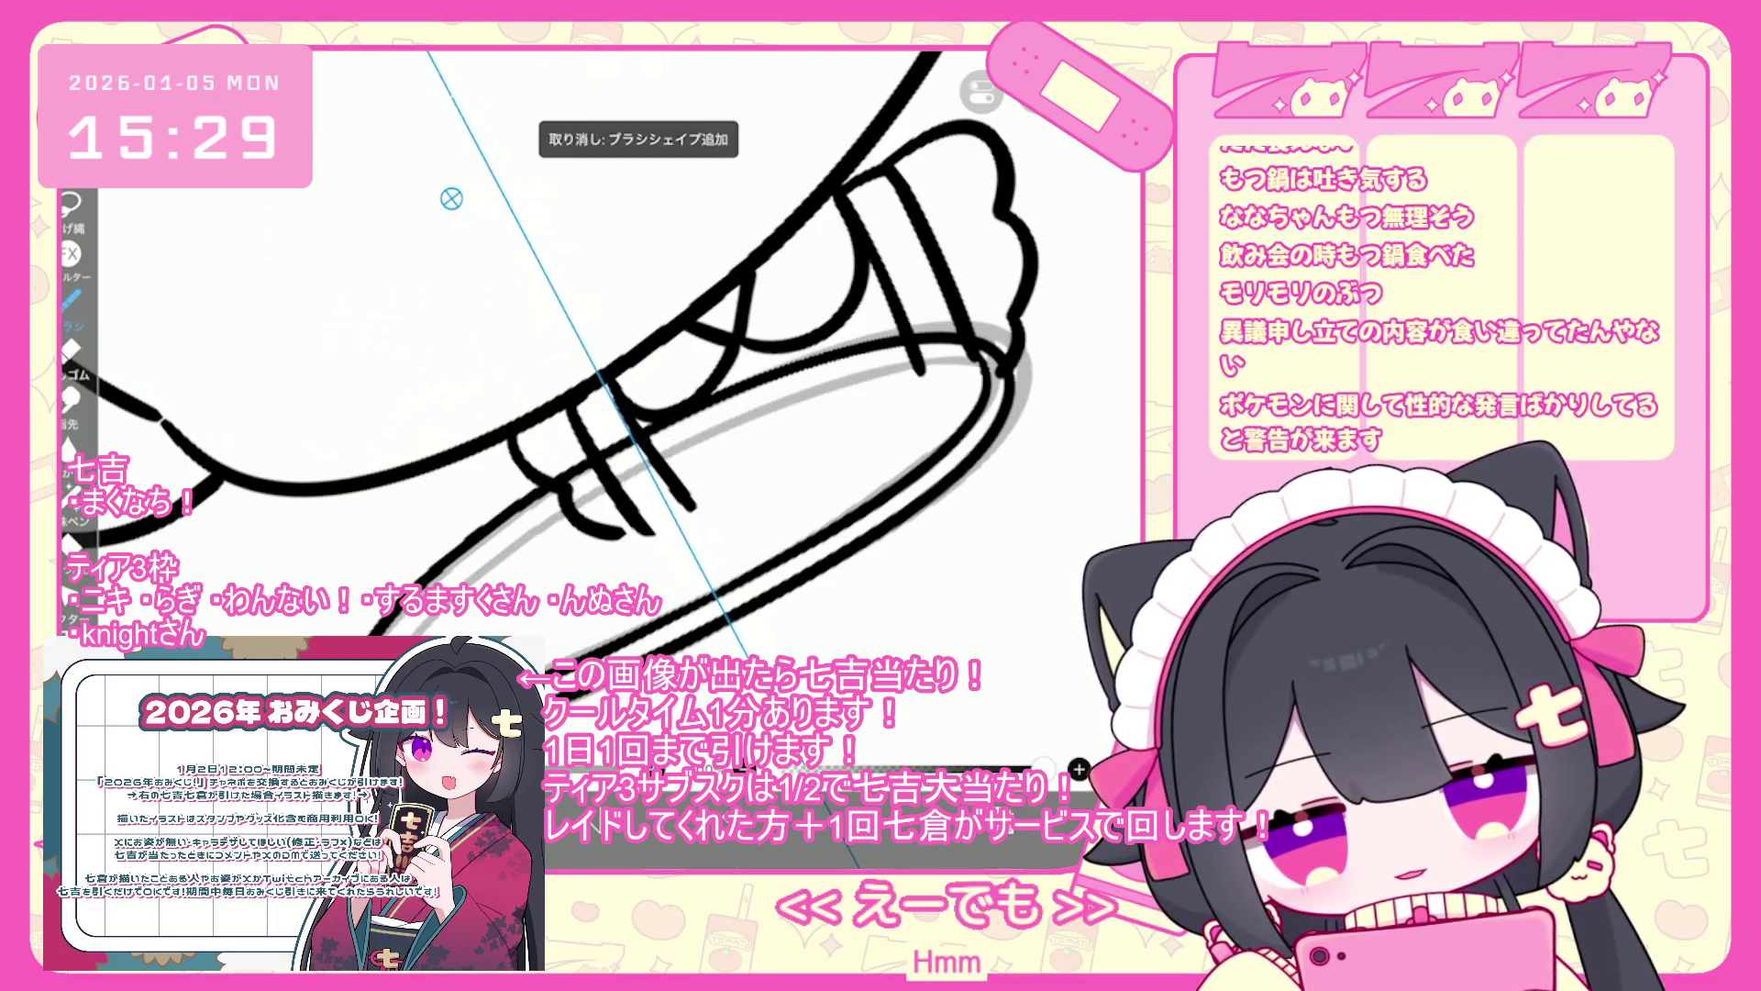
{"action": "left_click_drag", "start_coordinate": [913, 367], "coordinate": [660, 455]}
{"action": "key", "text": "ctrl+z"}
{"action": "mouse_move", "coordinate": [912, 367]}
{"action": "left_mouse_down"}
{"action": "mouse_move", "coordinate": [756, 411]}
{"action": "mouse_move", "coordinate": [542, 523]}
{"action": "left_mouse_up"}
{"action": "key", "text": "ctrl+z"}
{"action": "mouse_move", "coordinate": [981, 362]}
{"action": "left_mouse_down"}
{"action": "mouse_move", "coordinate": [646, 457]}
{"action": "mouse_move", "coordinate": [583, 500]}
{"action": "left_mouse_up"}
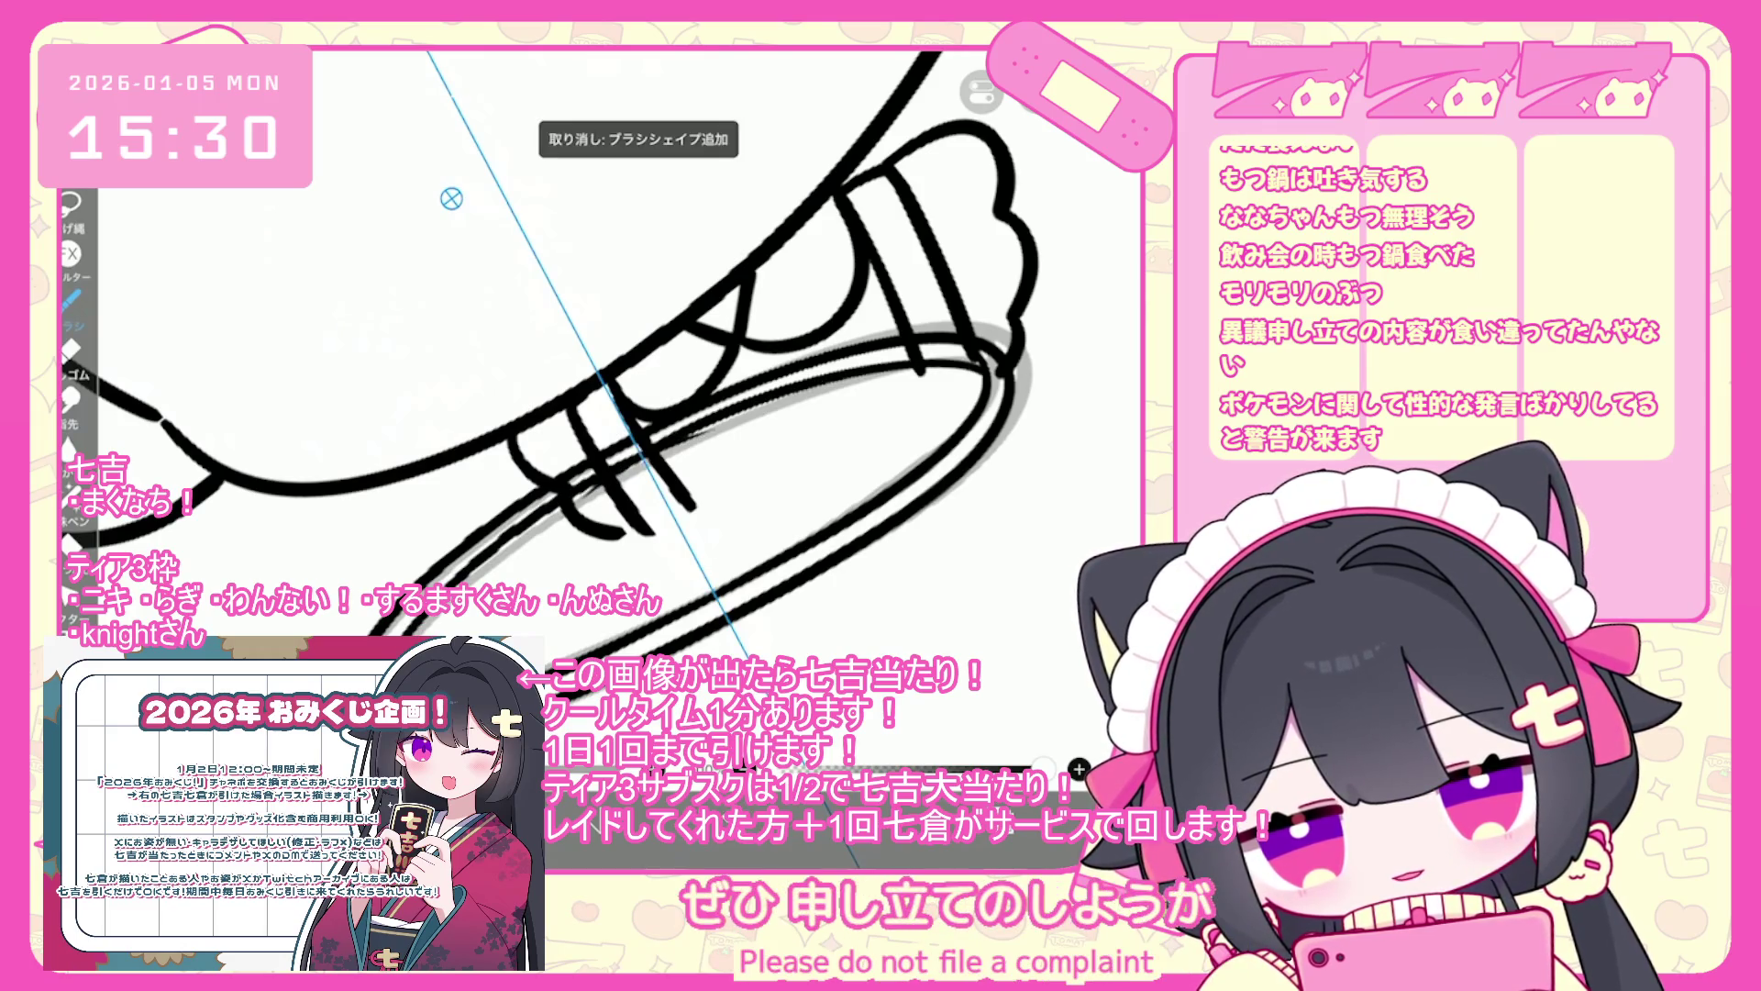
{"action": "key", "text": "ctrl+z"}
{"action": "left_click_drag", "start_coordinate": [913, 359], "coordinate": [656, 452]}
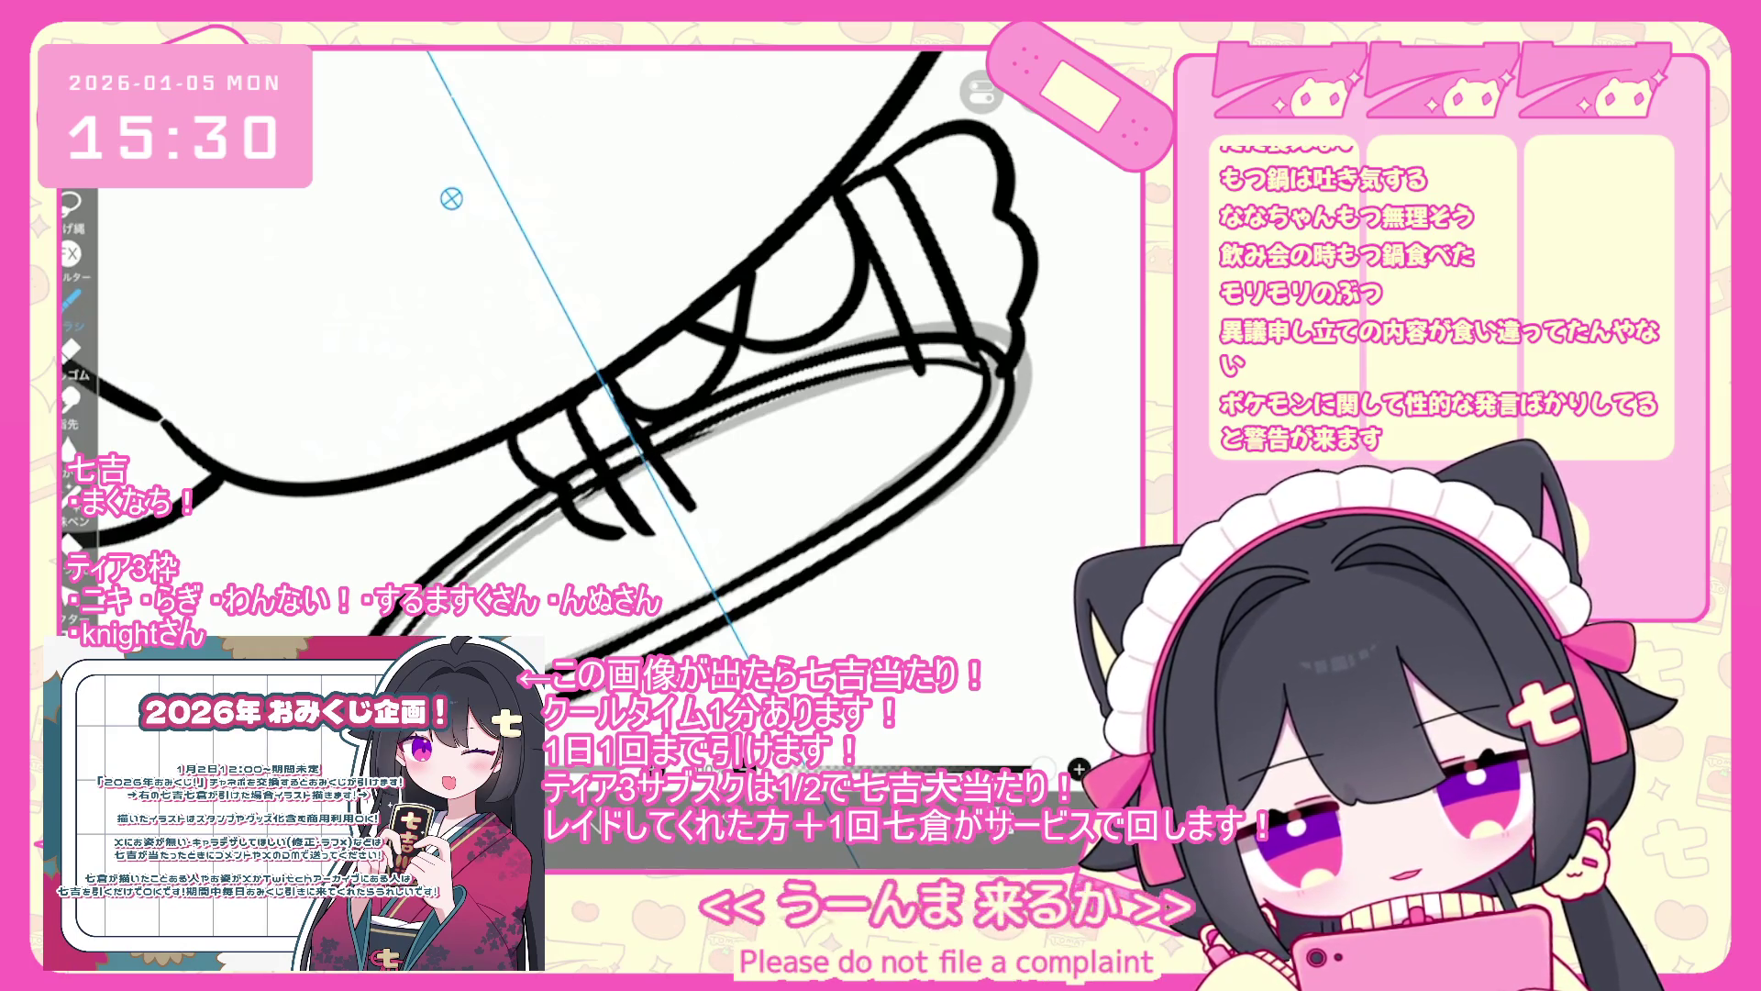
{"action": "key", "text": "ctrl+z"}
{"action": "left_click_drag", "start_coordinate": [913, 367], "coordinate": [454, 587]}
{"action": "key", "text": "ctrl+z"}
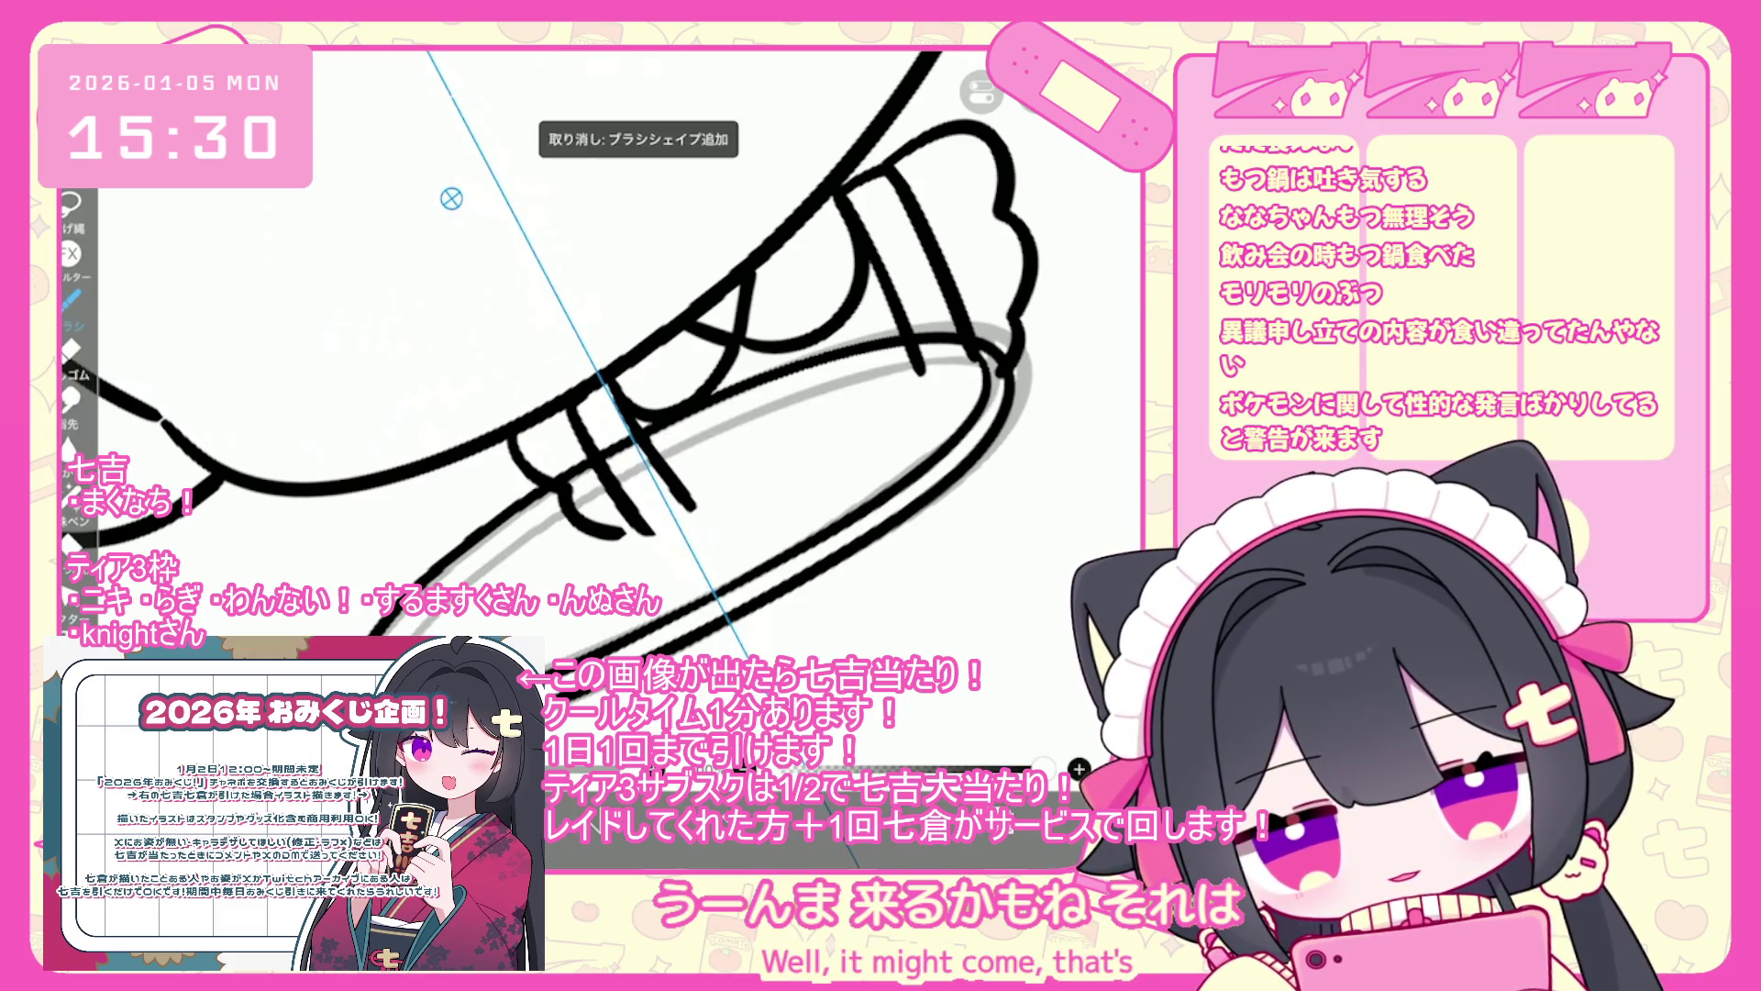
{"action": "scroll", "coordinate": [760, 357], "scroll_direction": "down", "scroll_amount": 5}
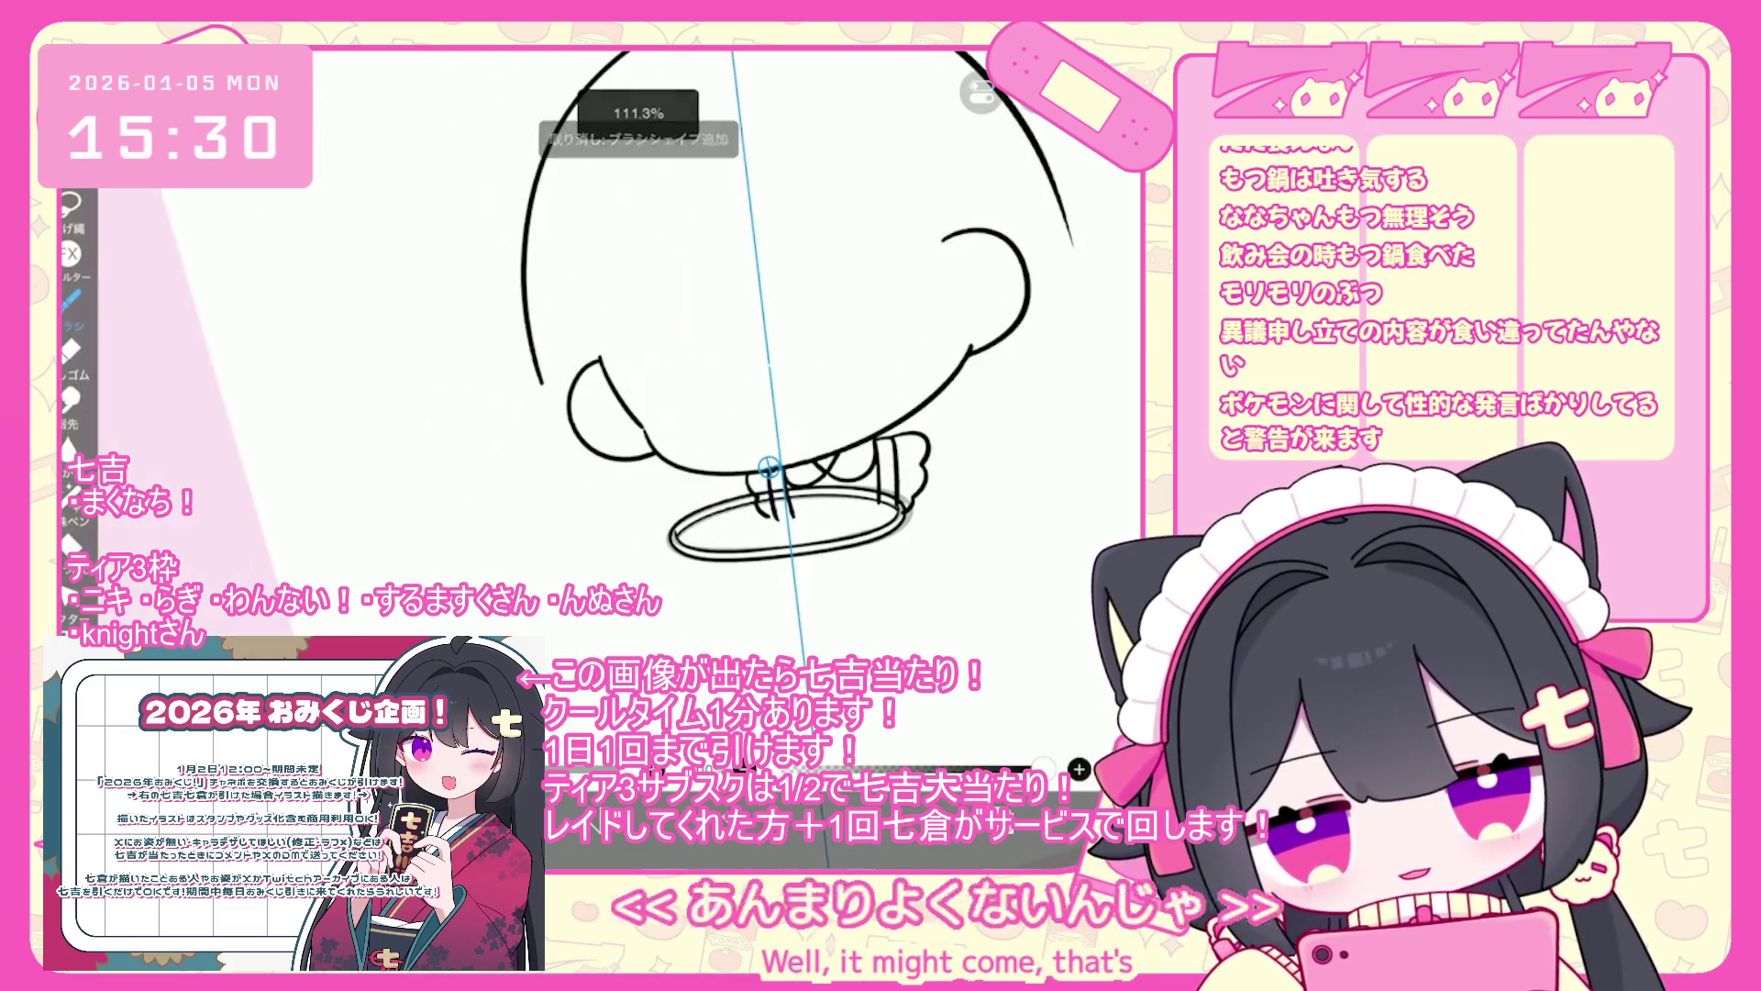
- Attempt the bowl's curved body below the rim, then reset the view to the whole drawing
{"action": "scroll", "coordinate": [761, 358], "scroll_direction": "up", "scroll_amount": 3}
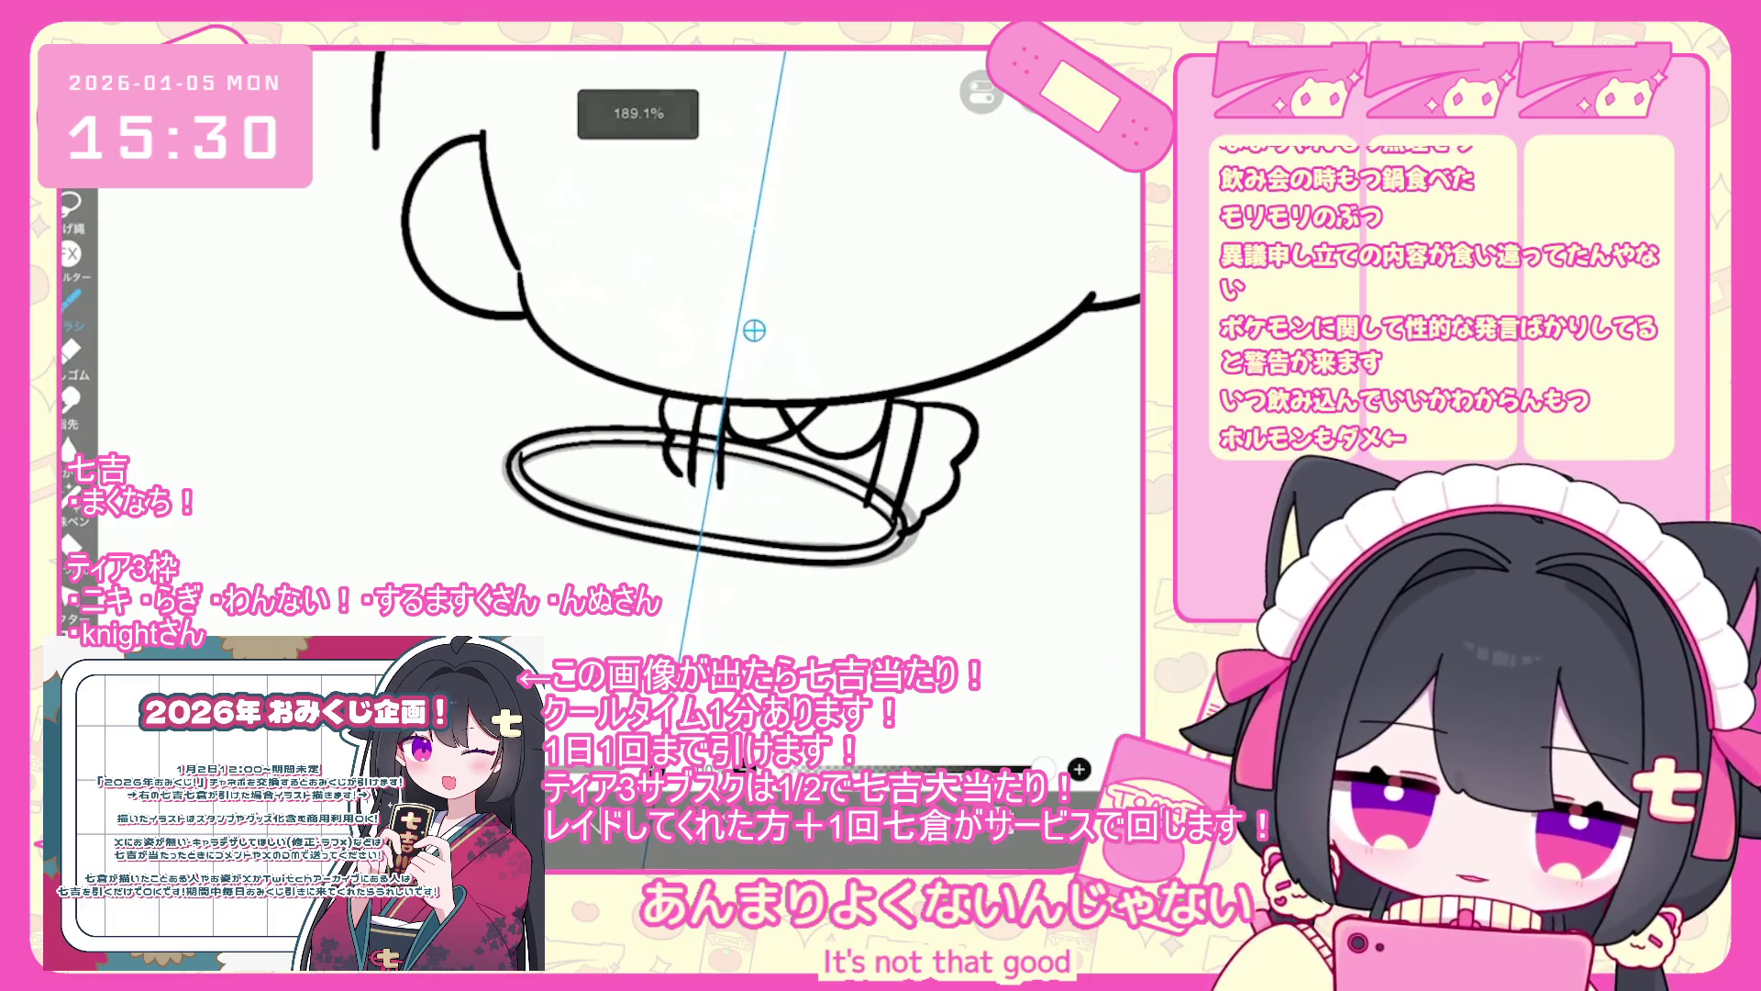
{"action": "scroll", "coordinate": [754, 330], "scroll_direction": "up", "scroll_amount": 3}
{"action": "key", "text": "ctrl+z"}
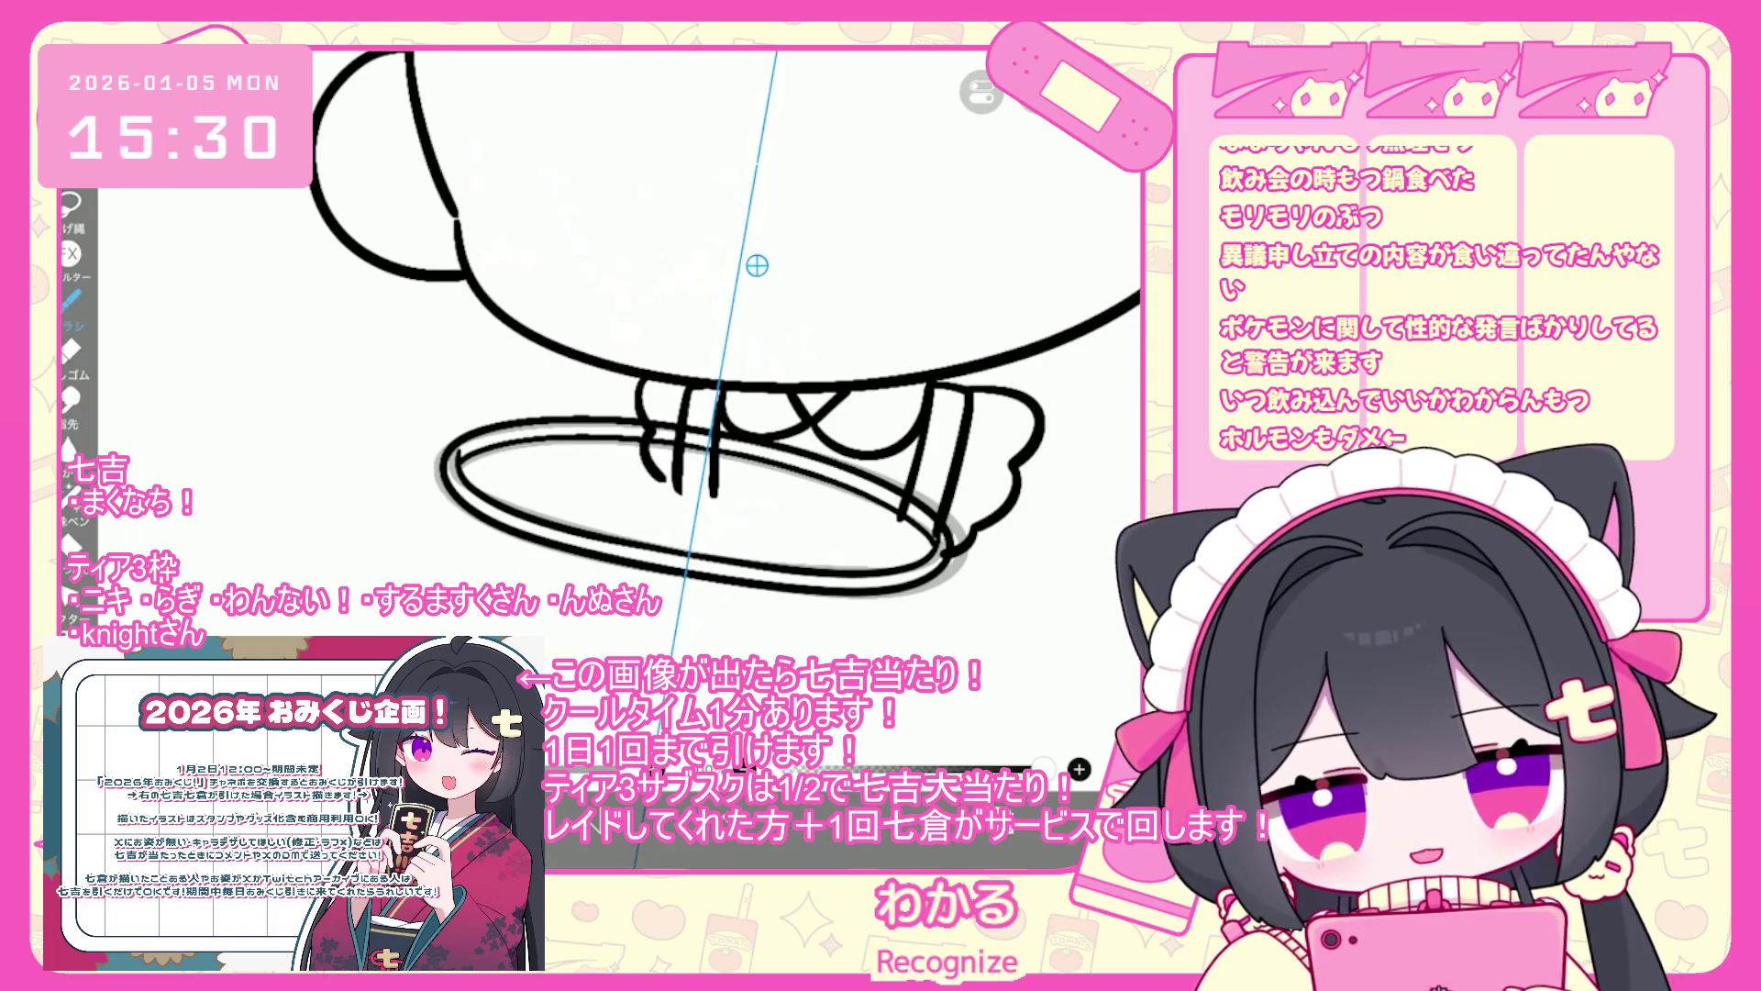
{"action": "left_click_drag", "start_coordinate": [447, 491], "coordinate": [642, 656]}
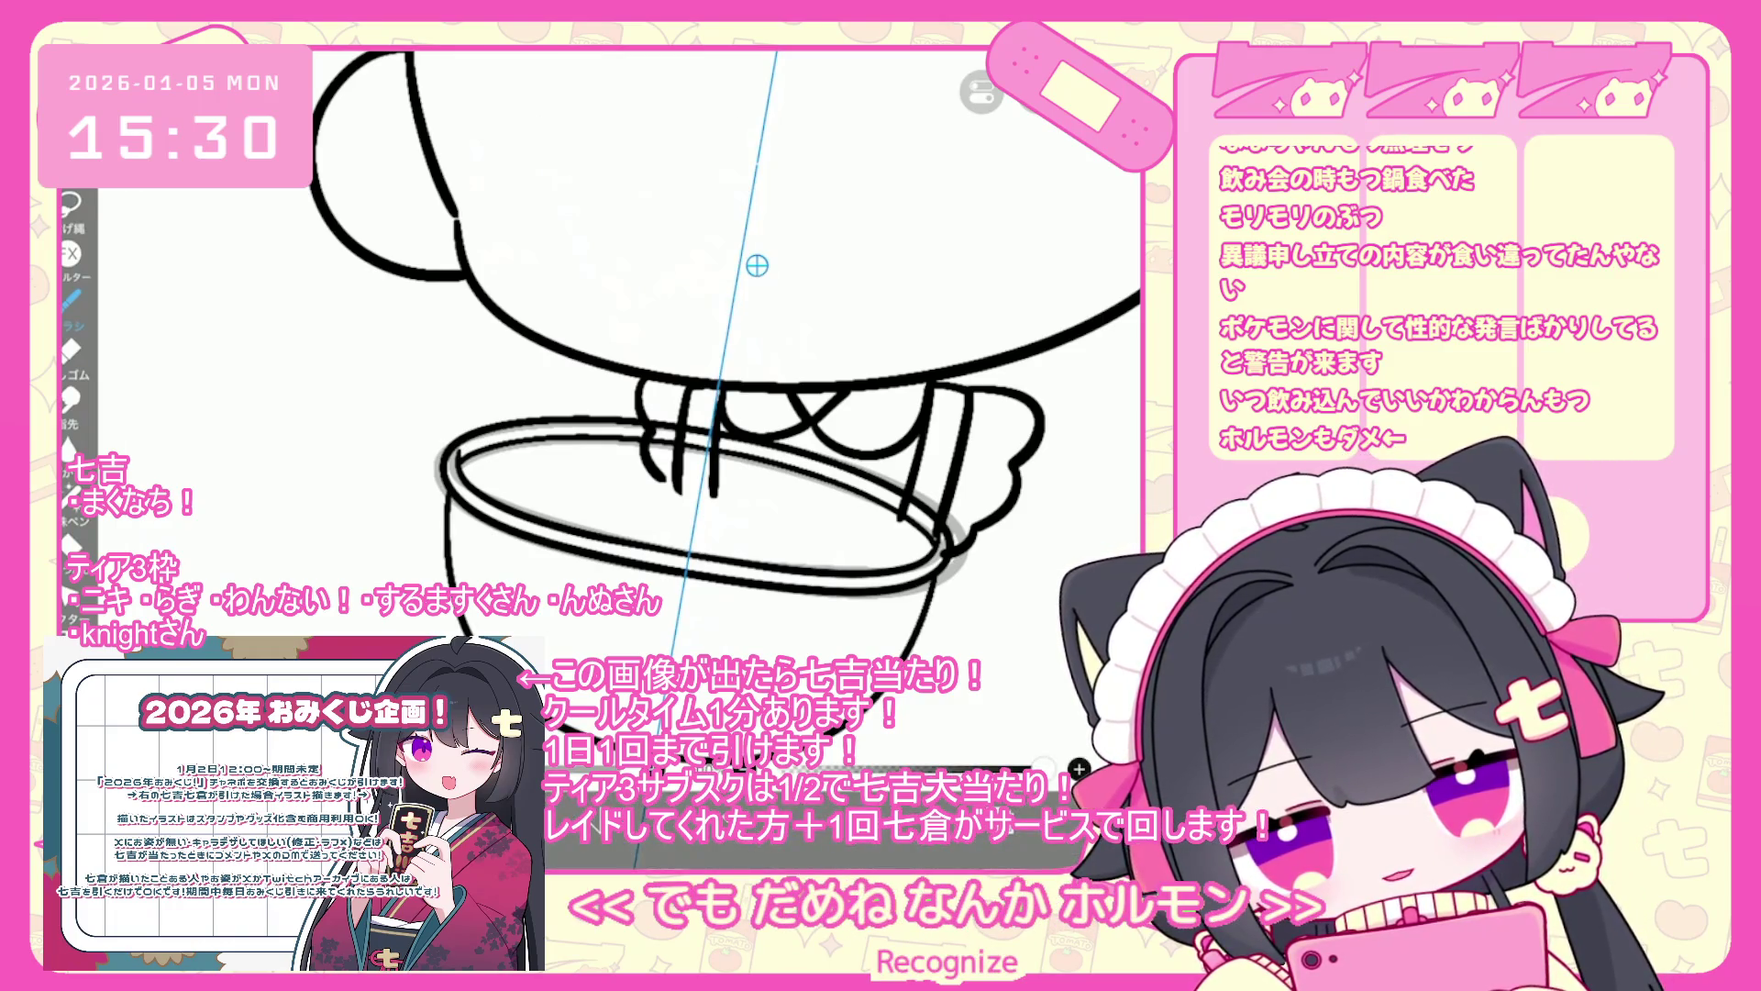
{"action": "key", "text": "ctrl+z"}
{"action": "scroll", "coordinate": [756, 265], "scroll_direction": "down", "scroll_amount": 1}
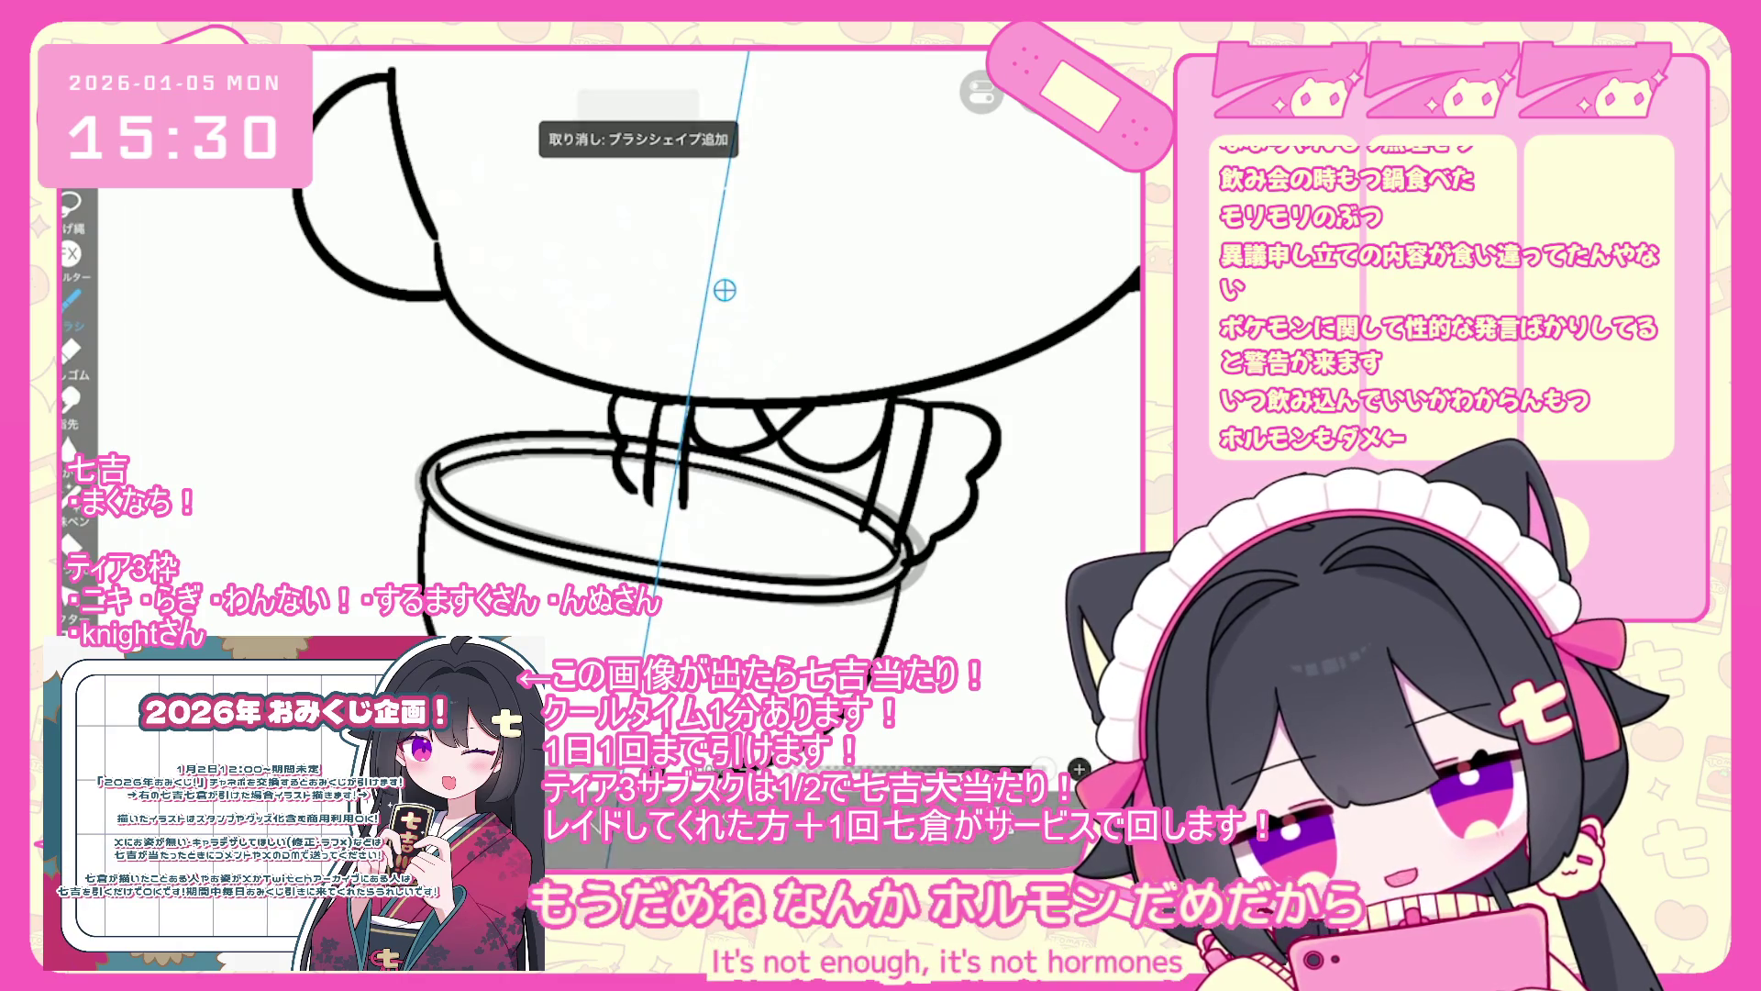
{"action": "scroll", "coordinate": [716, 358], "scroll_direction": "down", "scroll_amount": 5}
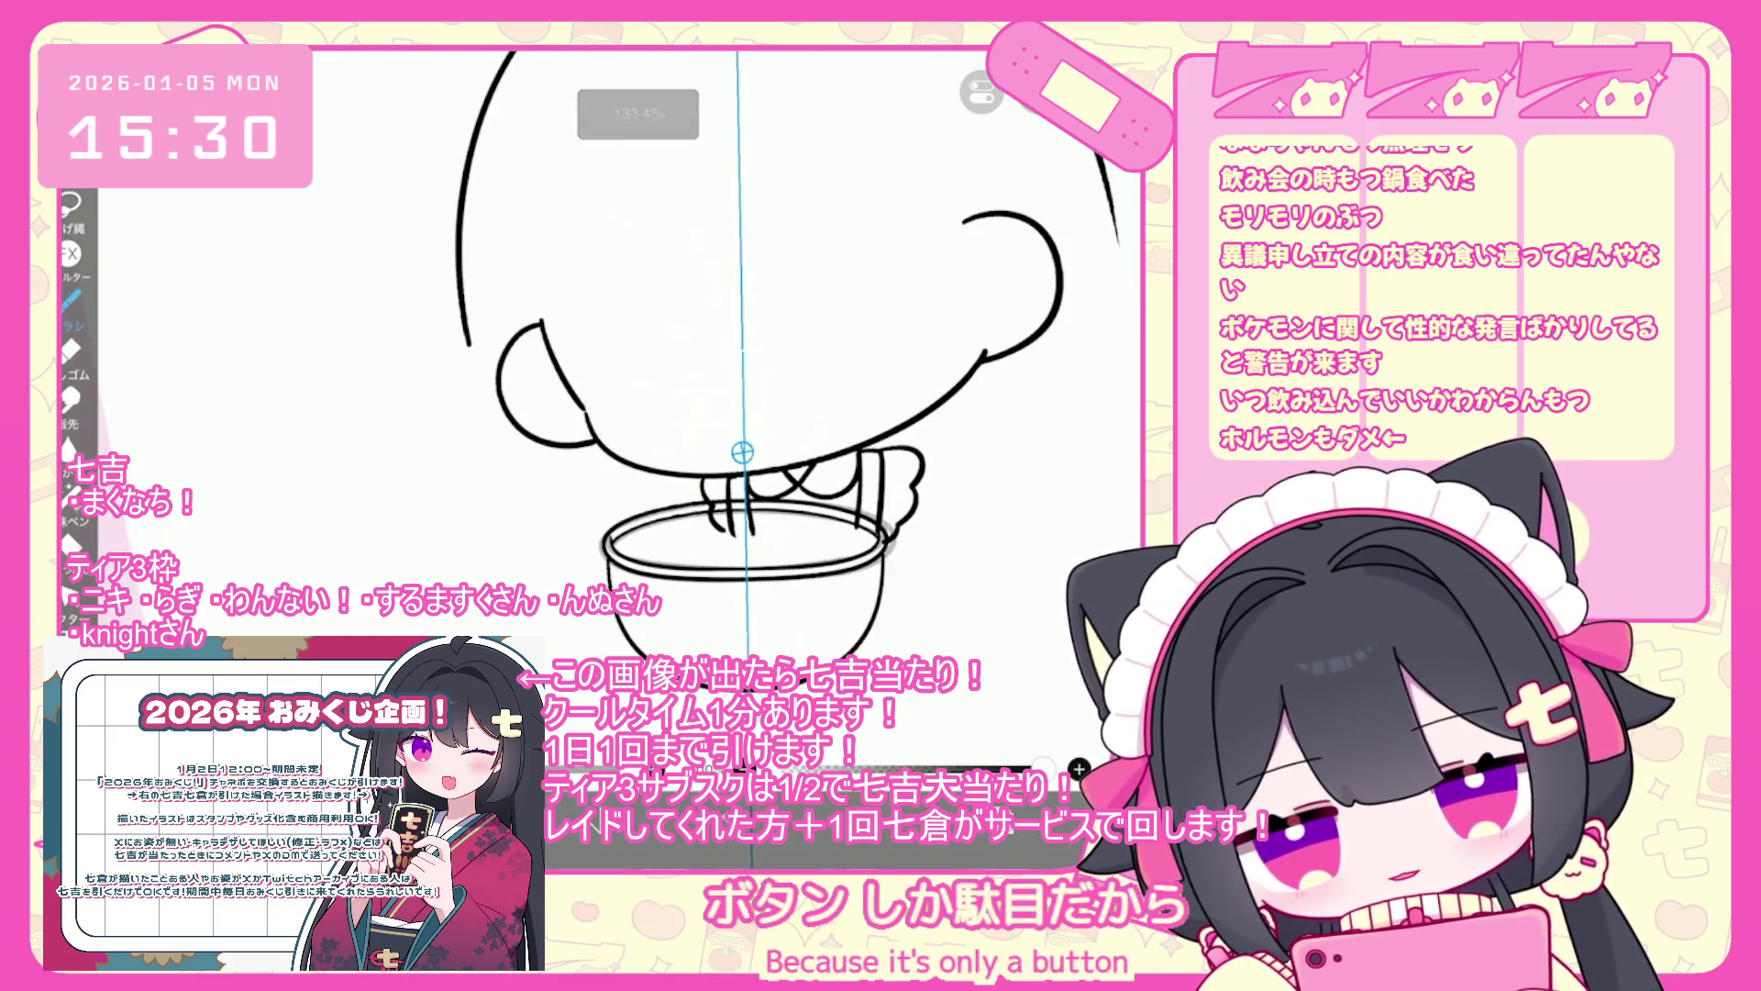
{"action": "scroll", "coordinate": [743, 367], "scroll_direction": "up", "scroll_amount": 3}
{"action": "key", "text": "ctrl+z"}
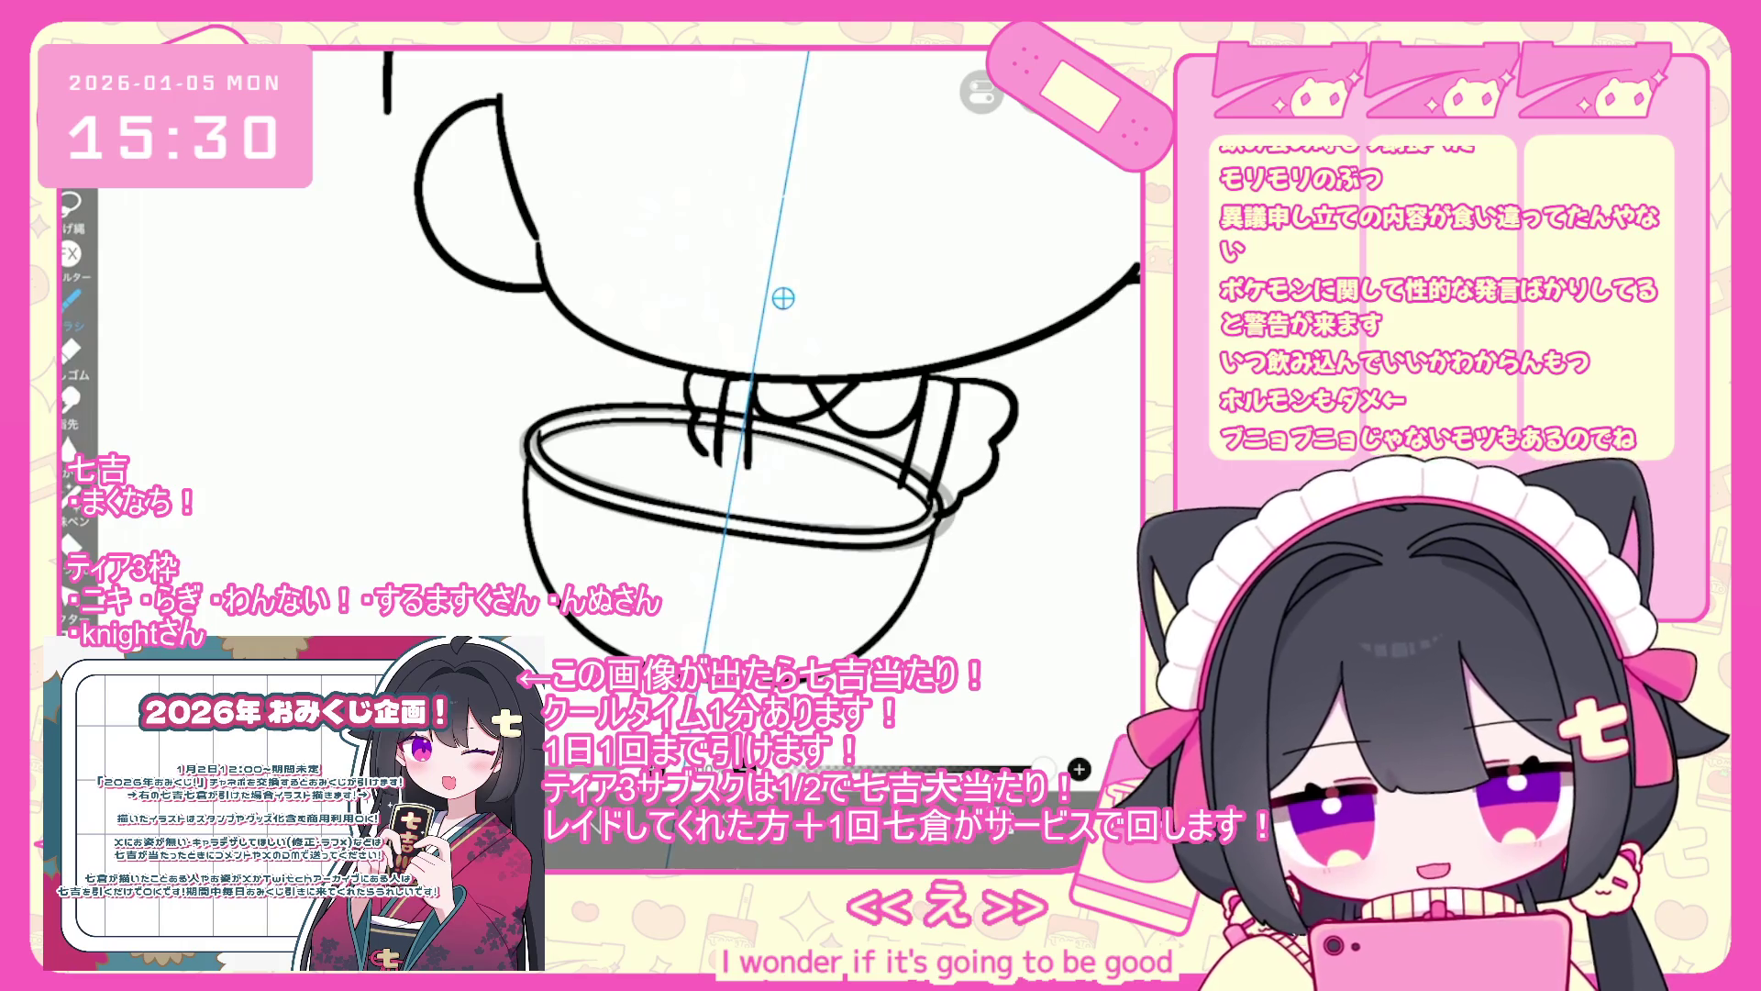
{"action": "left_click_drag", "start_coordinate": [783, 298], "coordinate": [697, 441]}
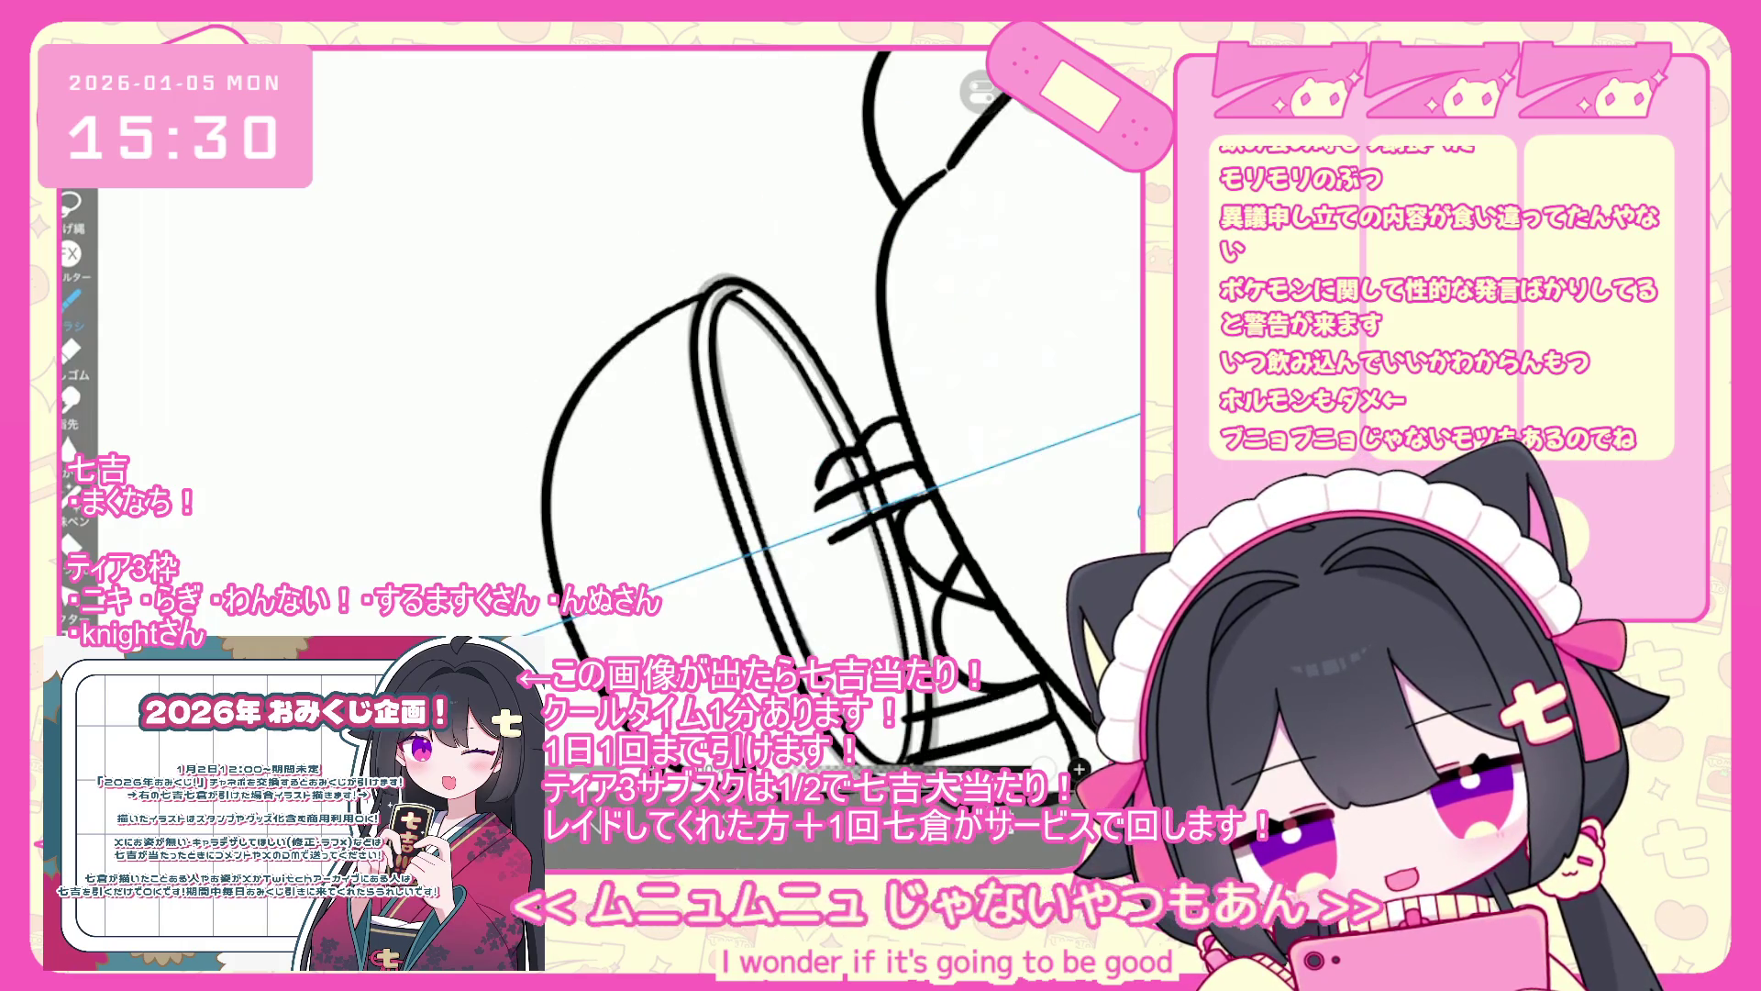
{"action": "key", "text": "ctrl+z"}
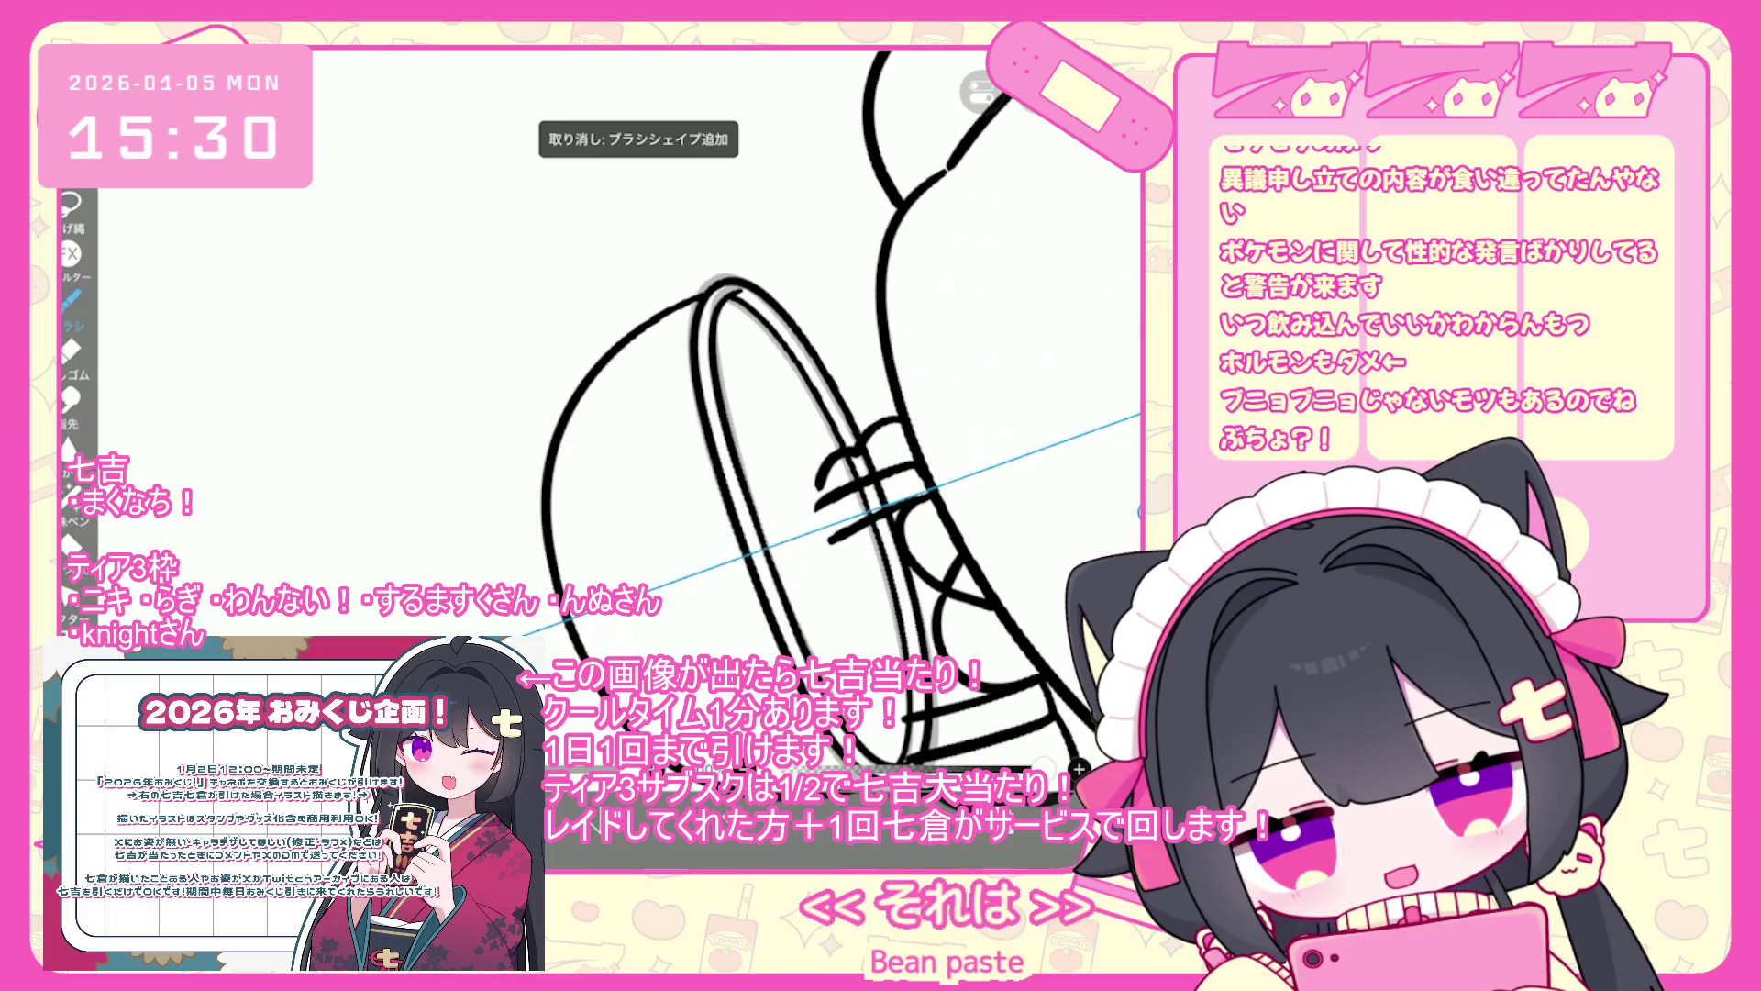
{"action": "key", "text": "ctrl+0"}
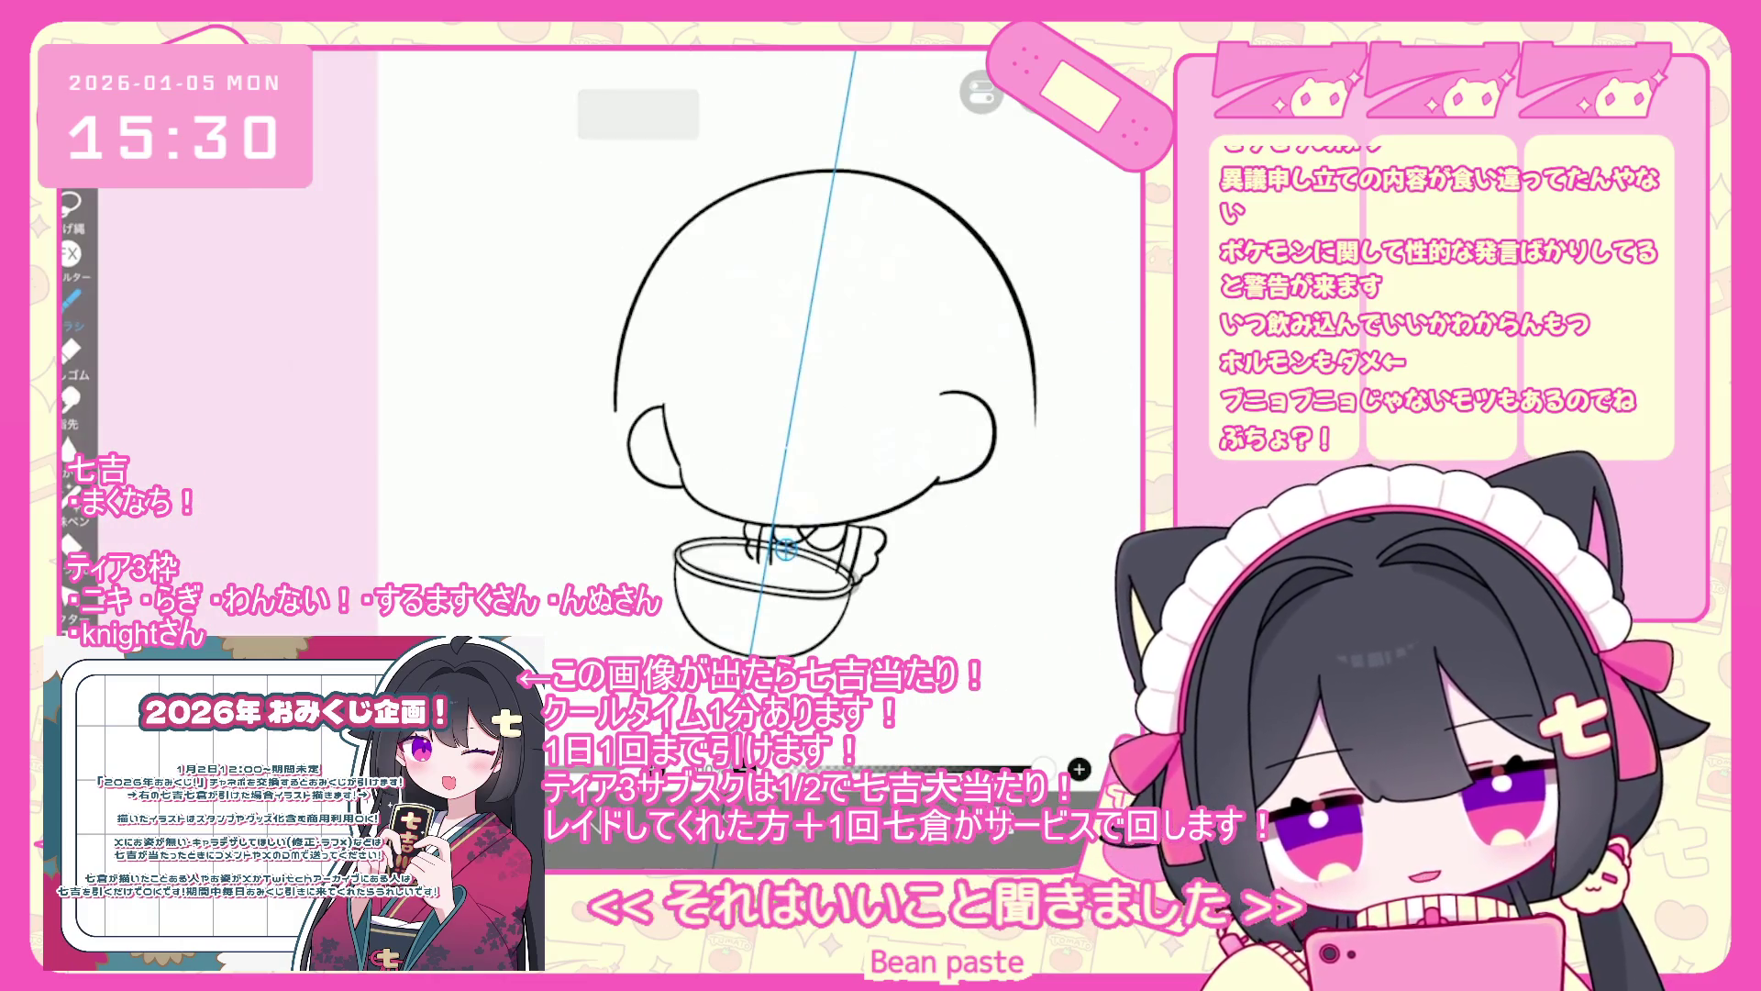
{"action": "scroll", "coordinate": [762, 413], "scroll_direction": "up", "scroll_amount": 2}
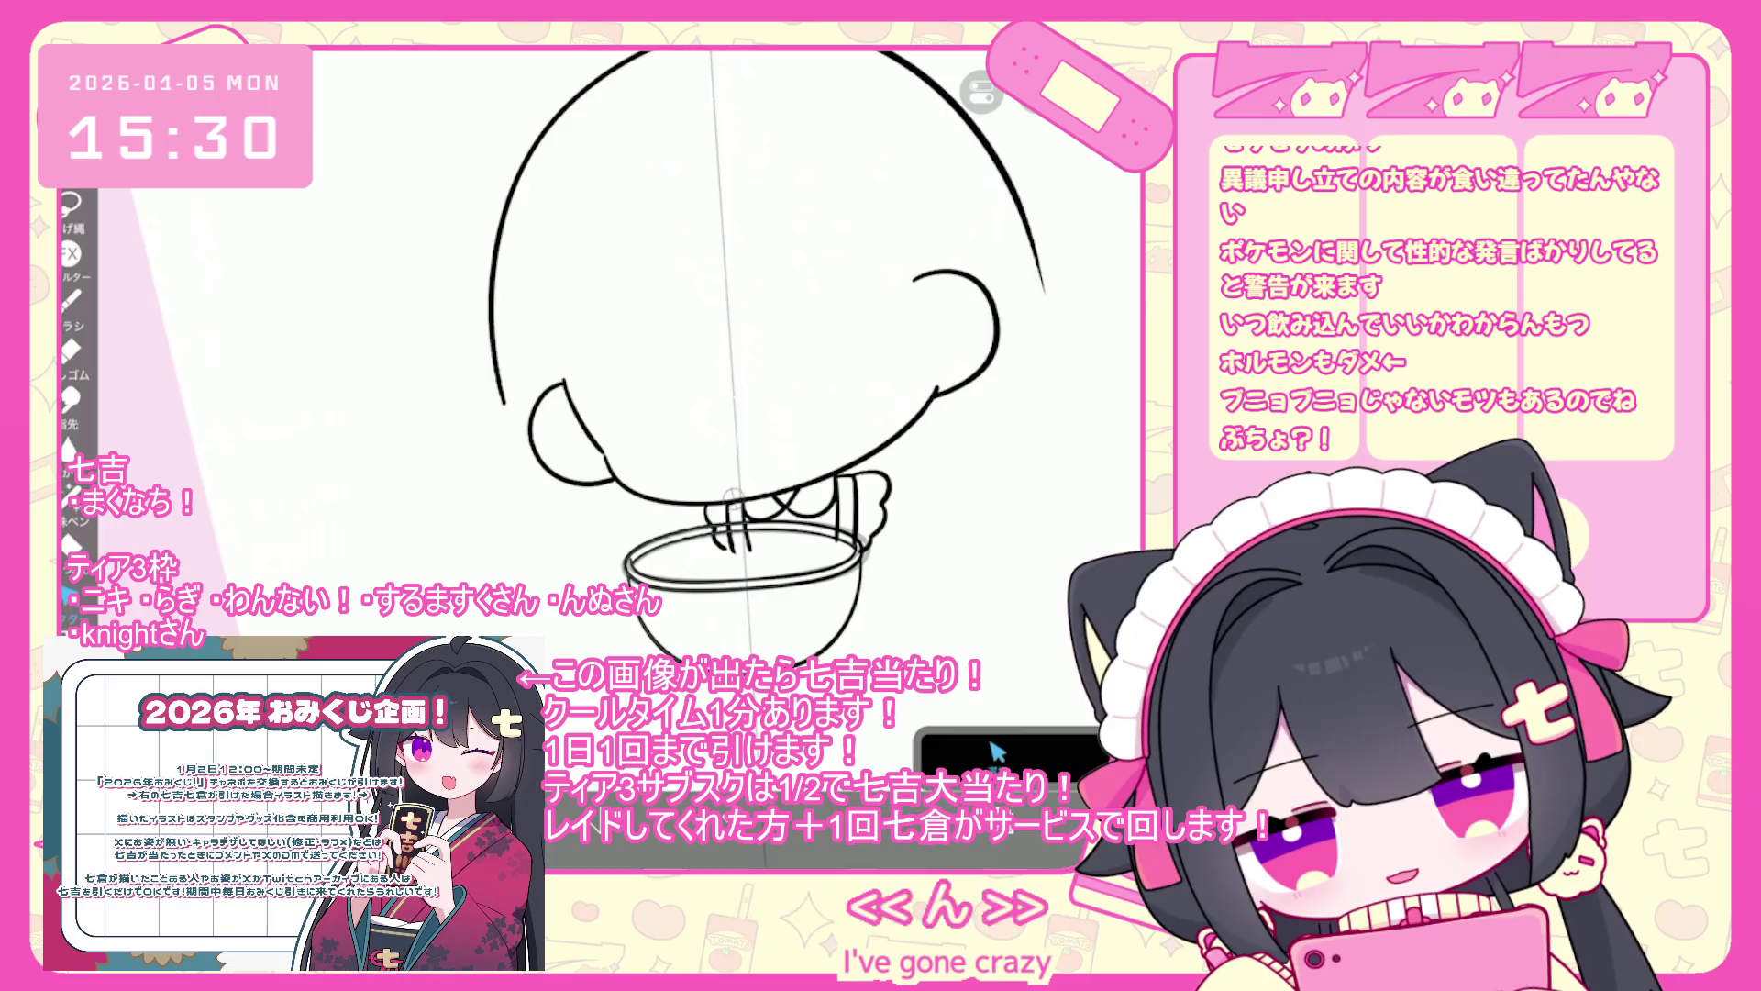
{"action": "scroll", "coordinate": [734, 403], "scroll_direction": "up", "scroll_amount": 2}
- Stretch the bowl rim slightly wider and toggle the symmetry ruler back on, then off
{"action": "left_click_drag", "start_coordinate": [548, 560], "coordinate": [539, 559]}
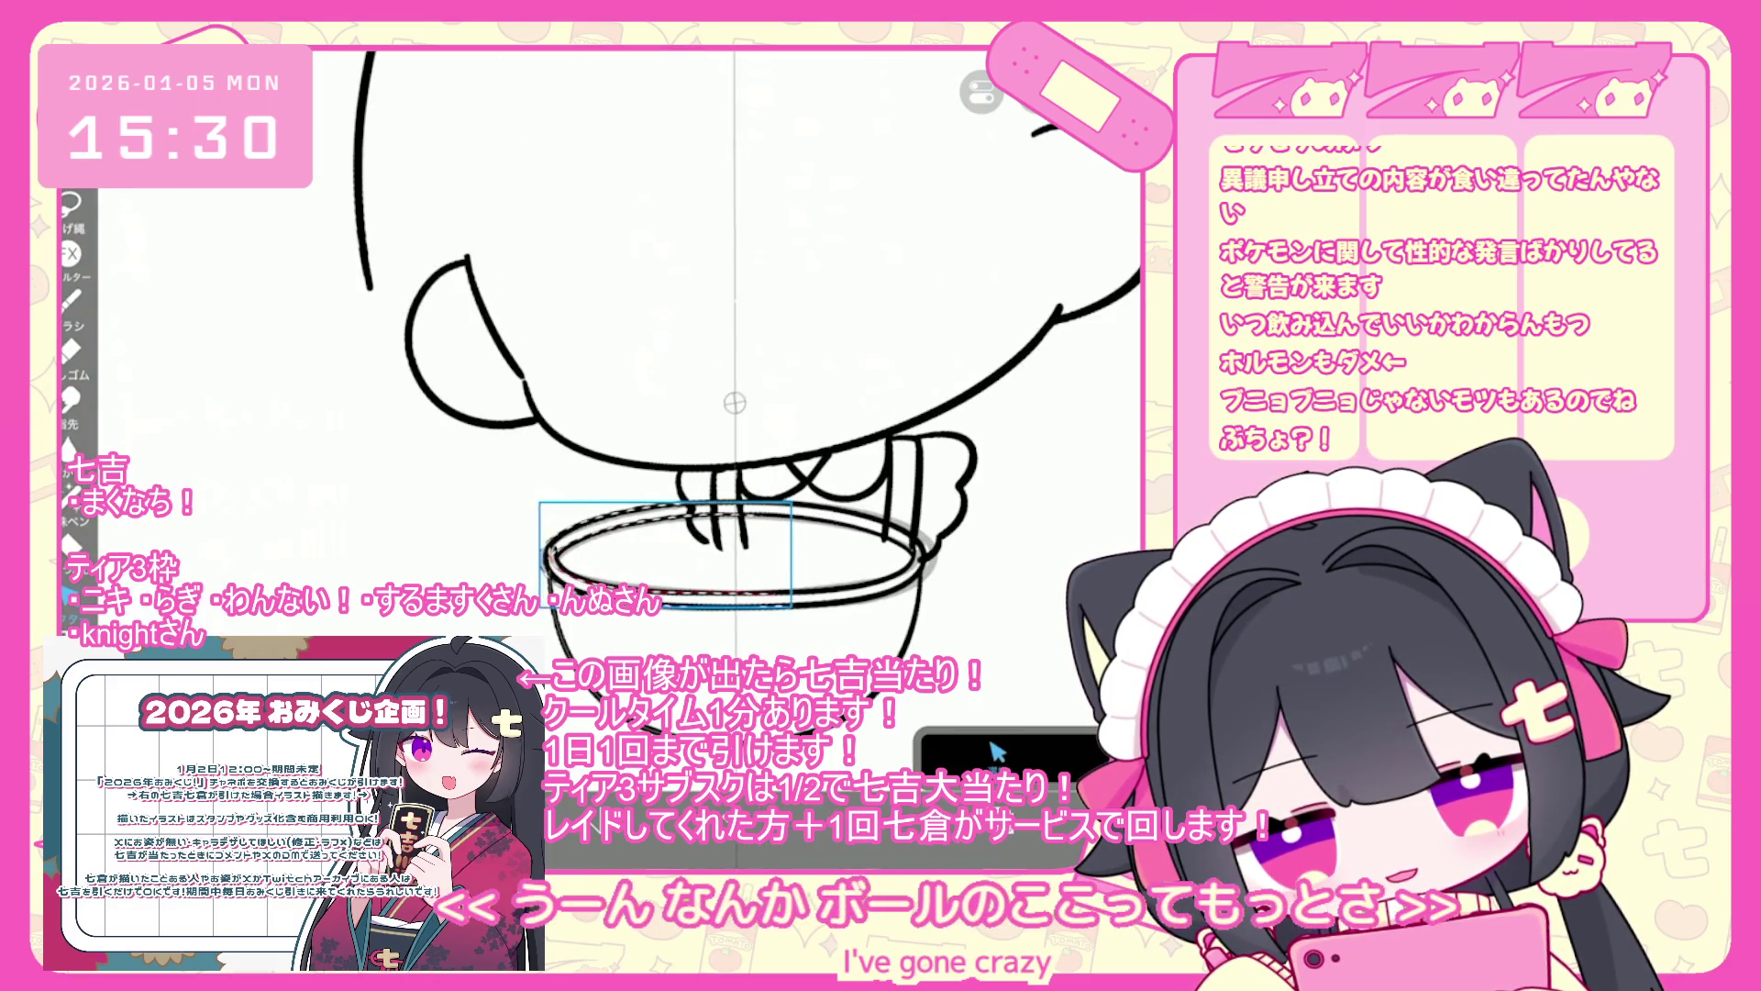
{"action": "left_click", "coordinate": [996, 752]}
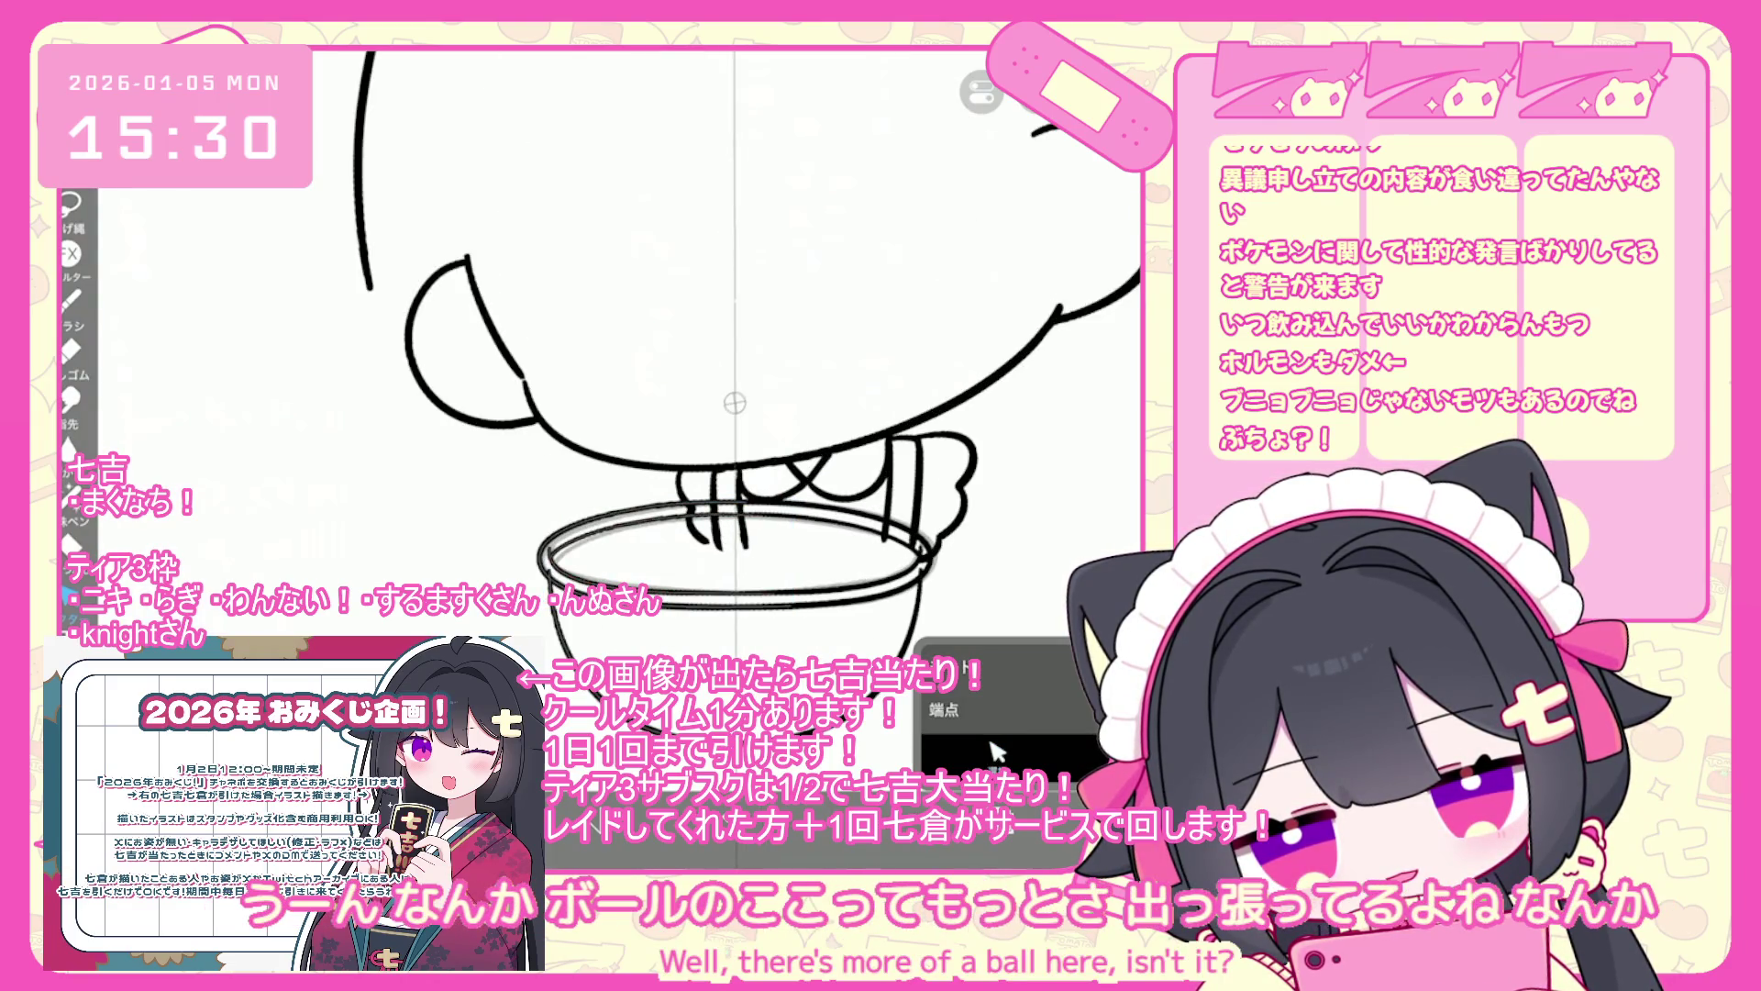
{"action": "scroll", "coordinate": [734, 404], "scroll_direction": "down", "scroll_amount": 3}
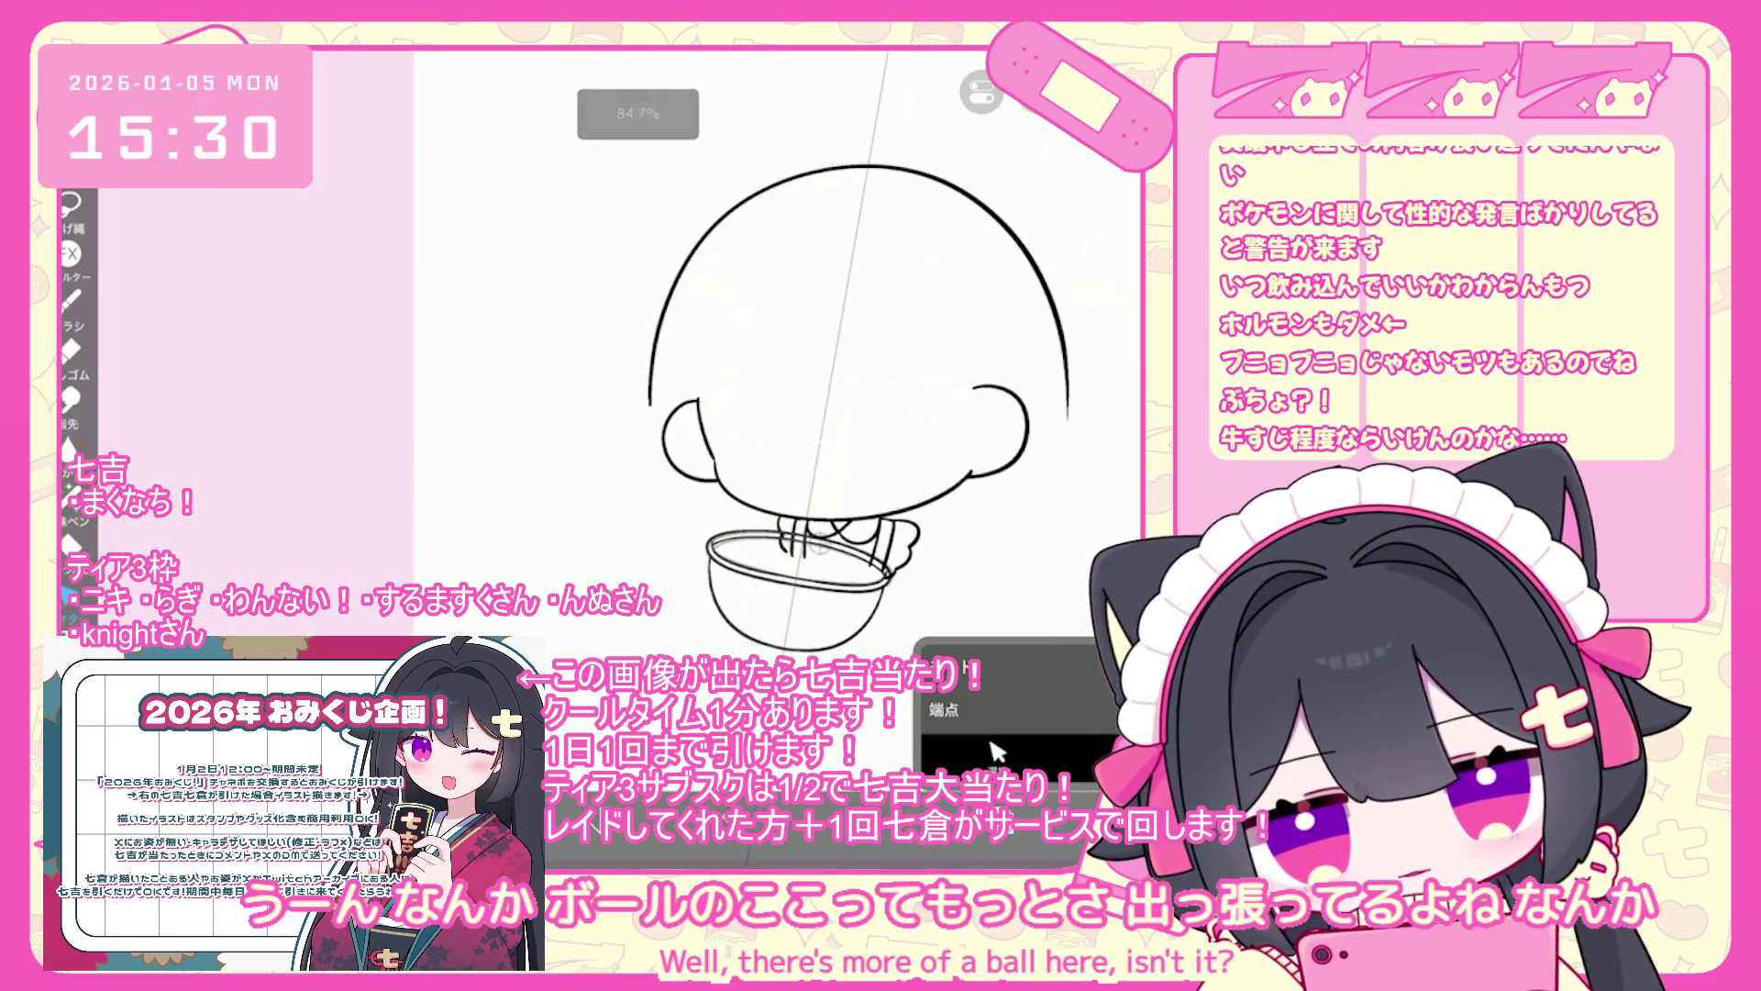
{"action": "left_click", "coordinate": [995, 753]}
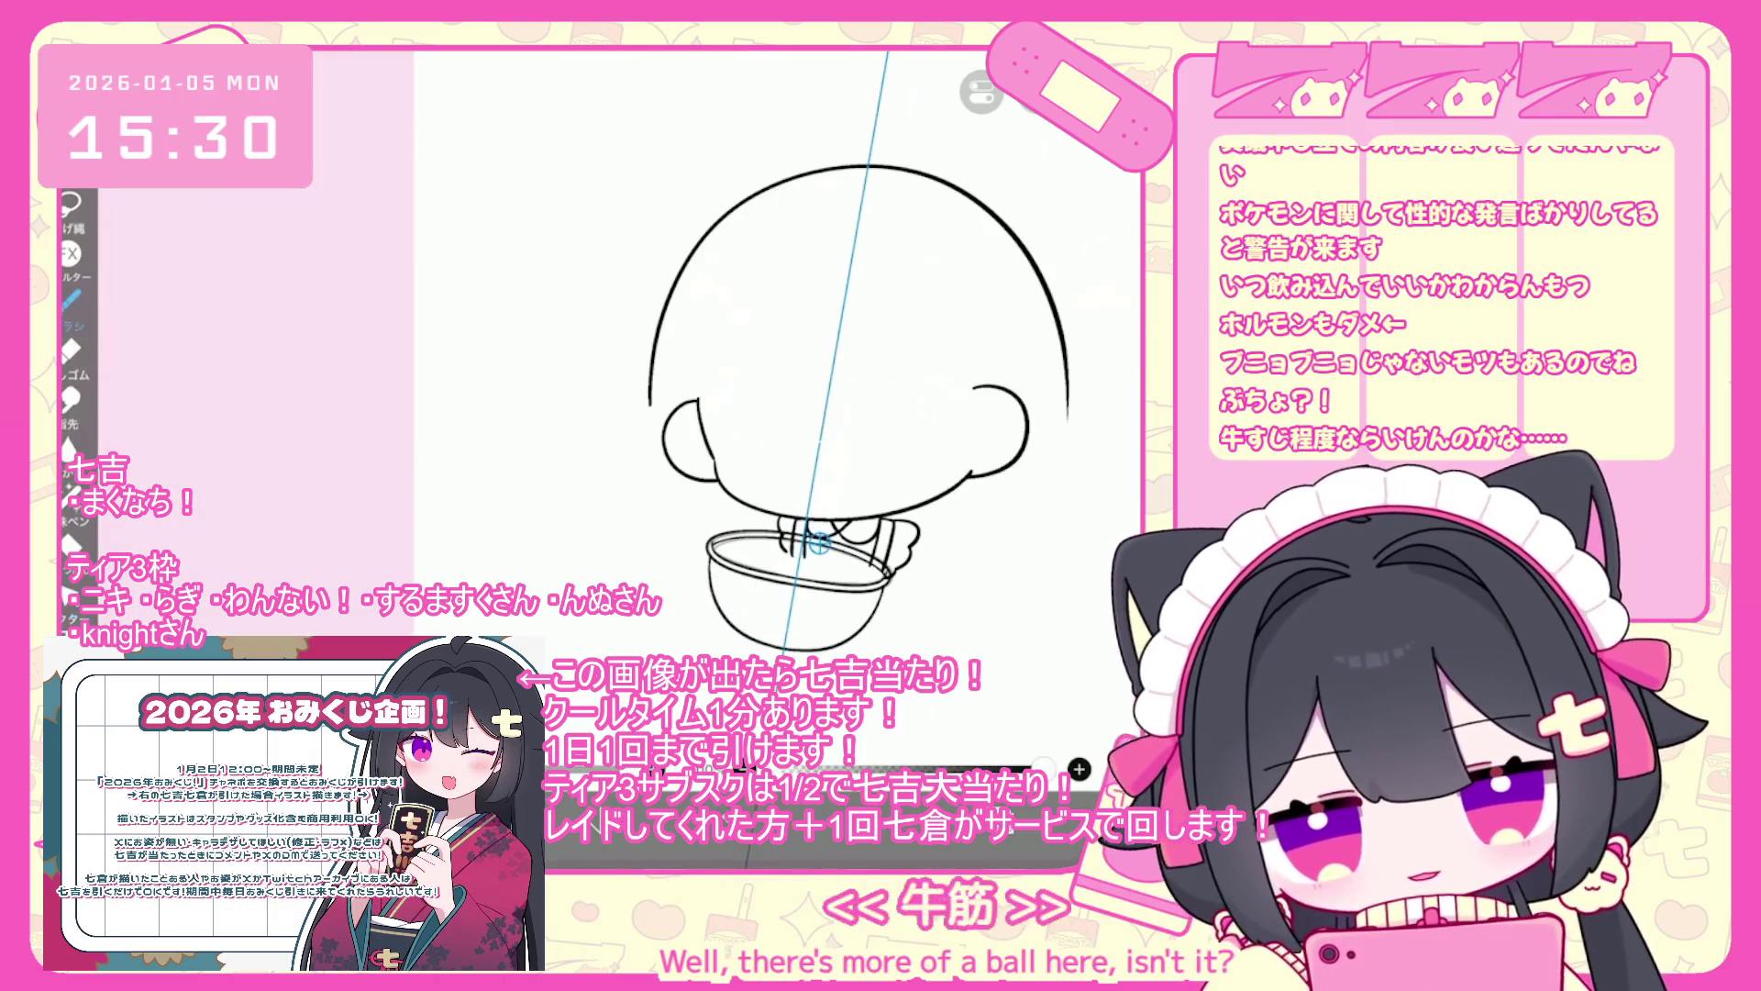
{"action": "scroll", "coordinate": [770, 403], "scroll_direction": "up", "scroll_amount": 2}
{"action": "left_click", "coordinate": [1079, 769]}
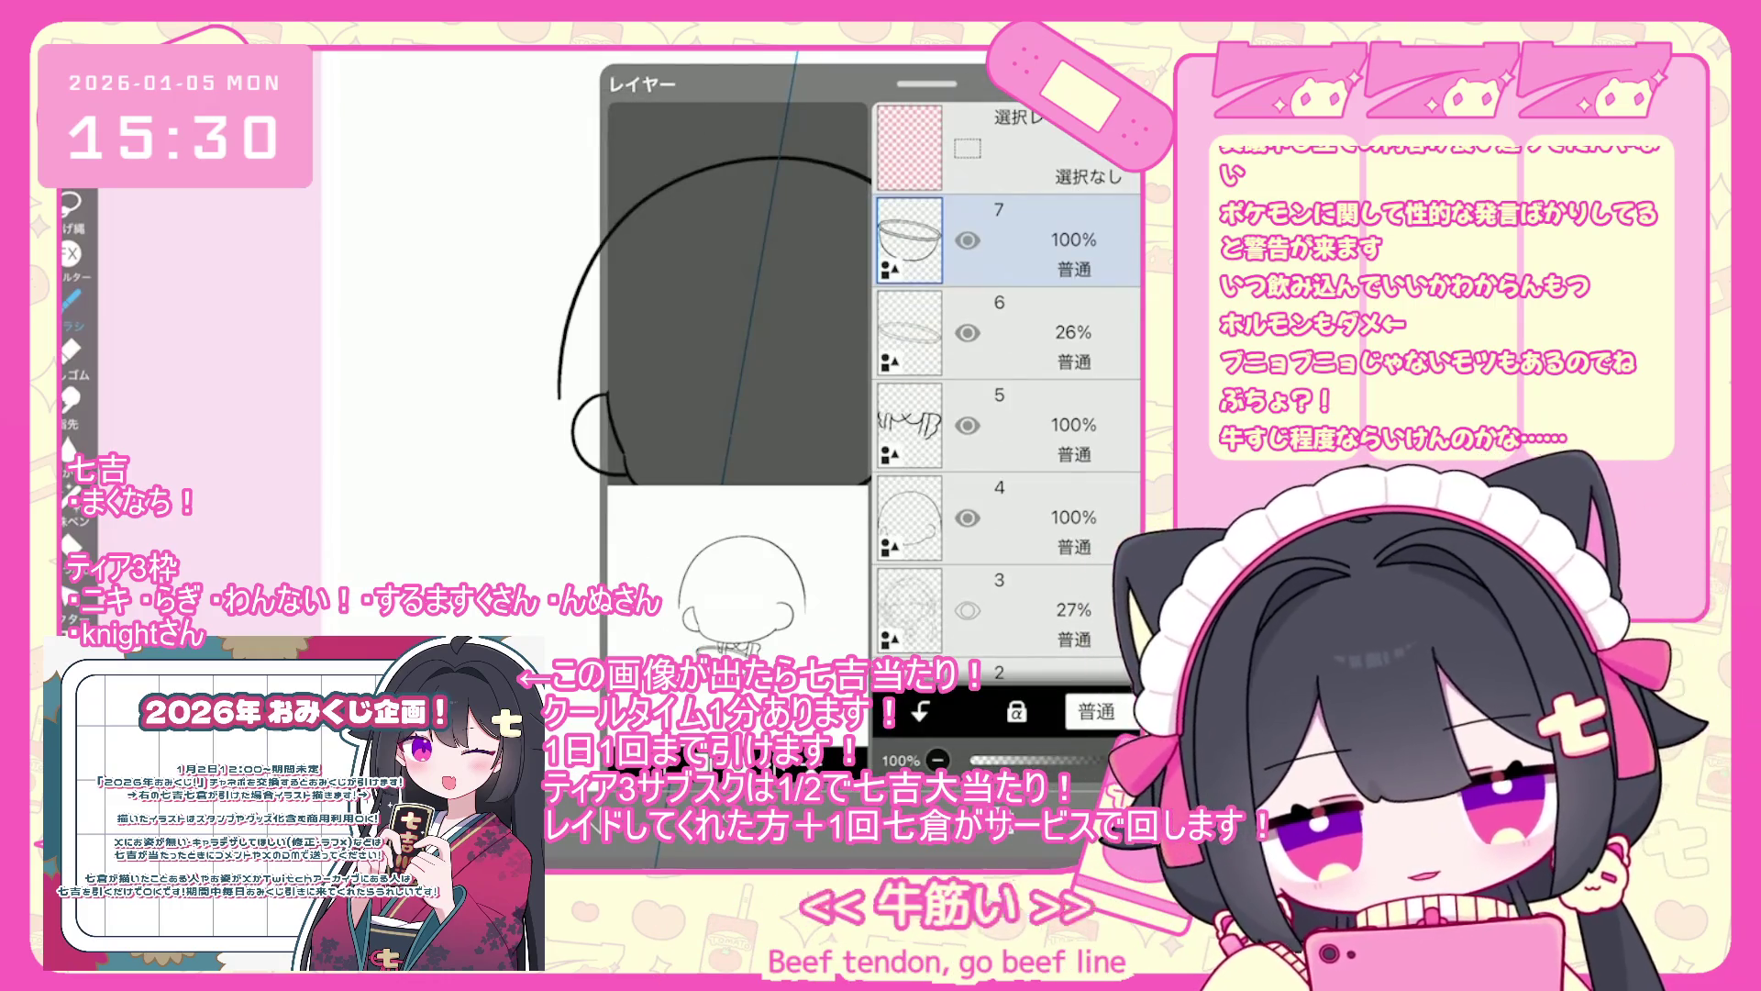
{"action": "left_click", "coordinate": [1079, 769]}
{"action": "scroll", "coordinate": [679, 367], "scroll_direction": "up", "scroll_amount": 2}
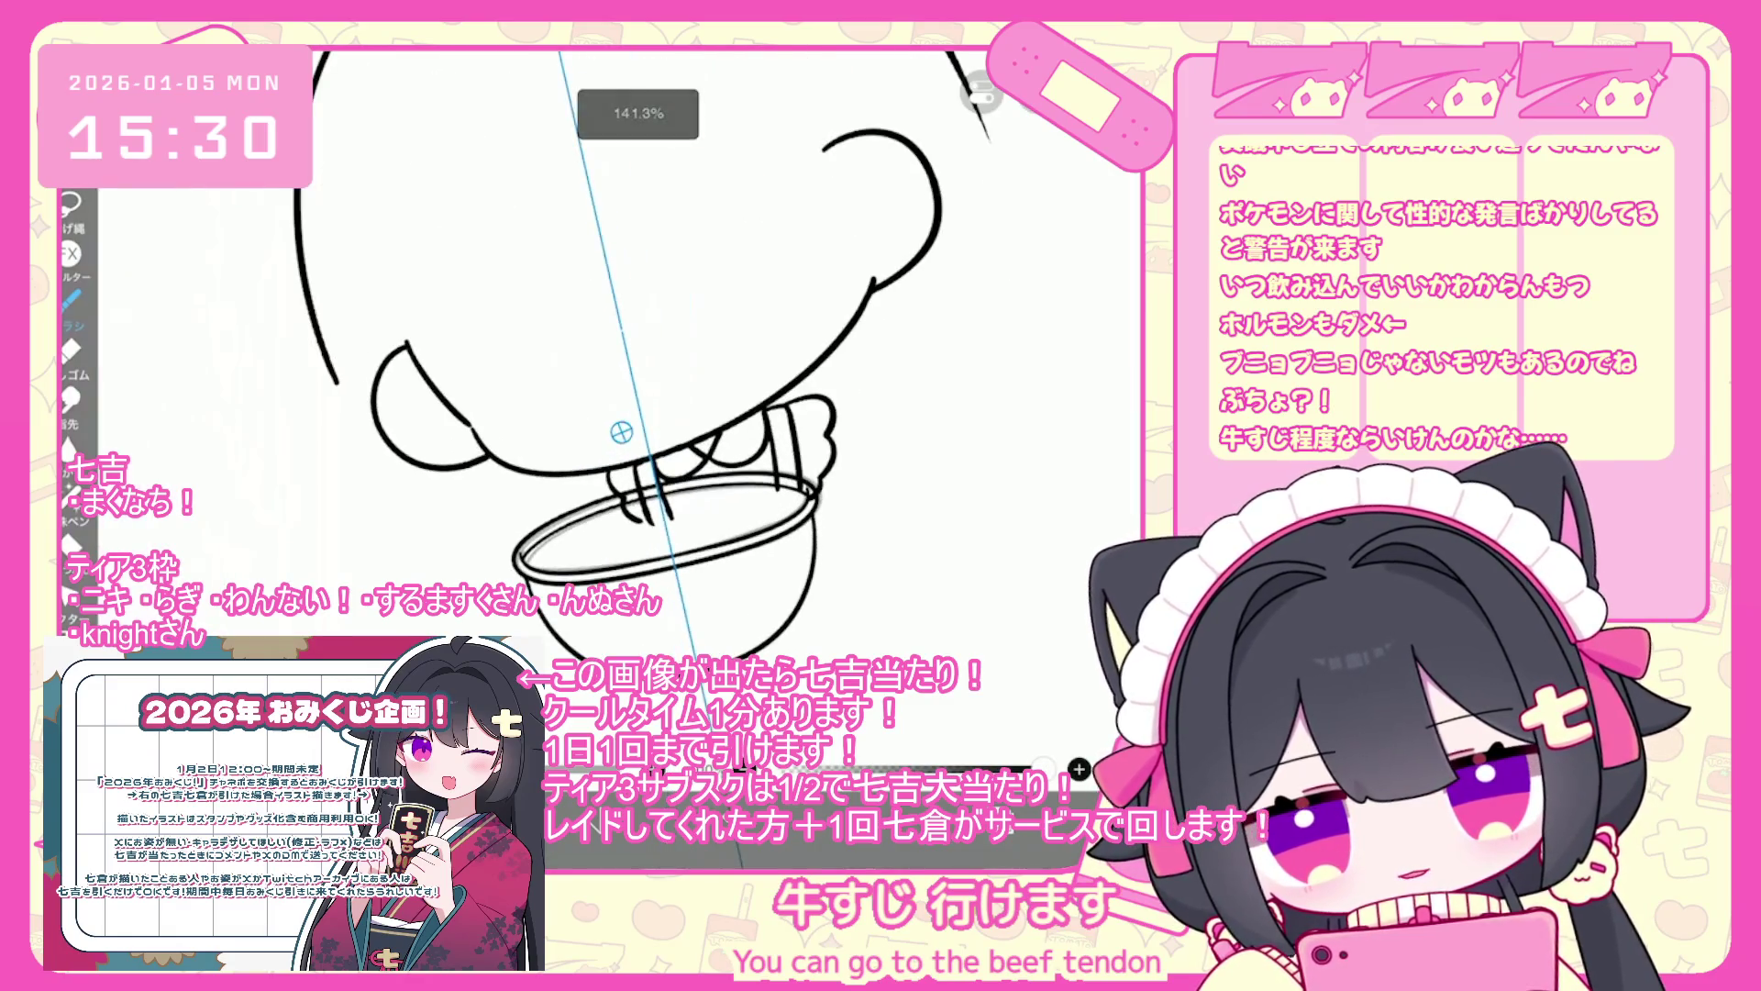
{"action": "left_click", "coordinate": [980, 92]}
- Draw the inner-rim line across the bowl
{"action": "mouse_move", "coordinate": [540, 567]}
{"action": "left_mouse_down"}
{"action": "mouse_move", "coordinate": [587, 542]}
{"action": "mouse_move", "coordinate": [787, 514]}
{"action": "left_mouse_up"}
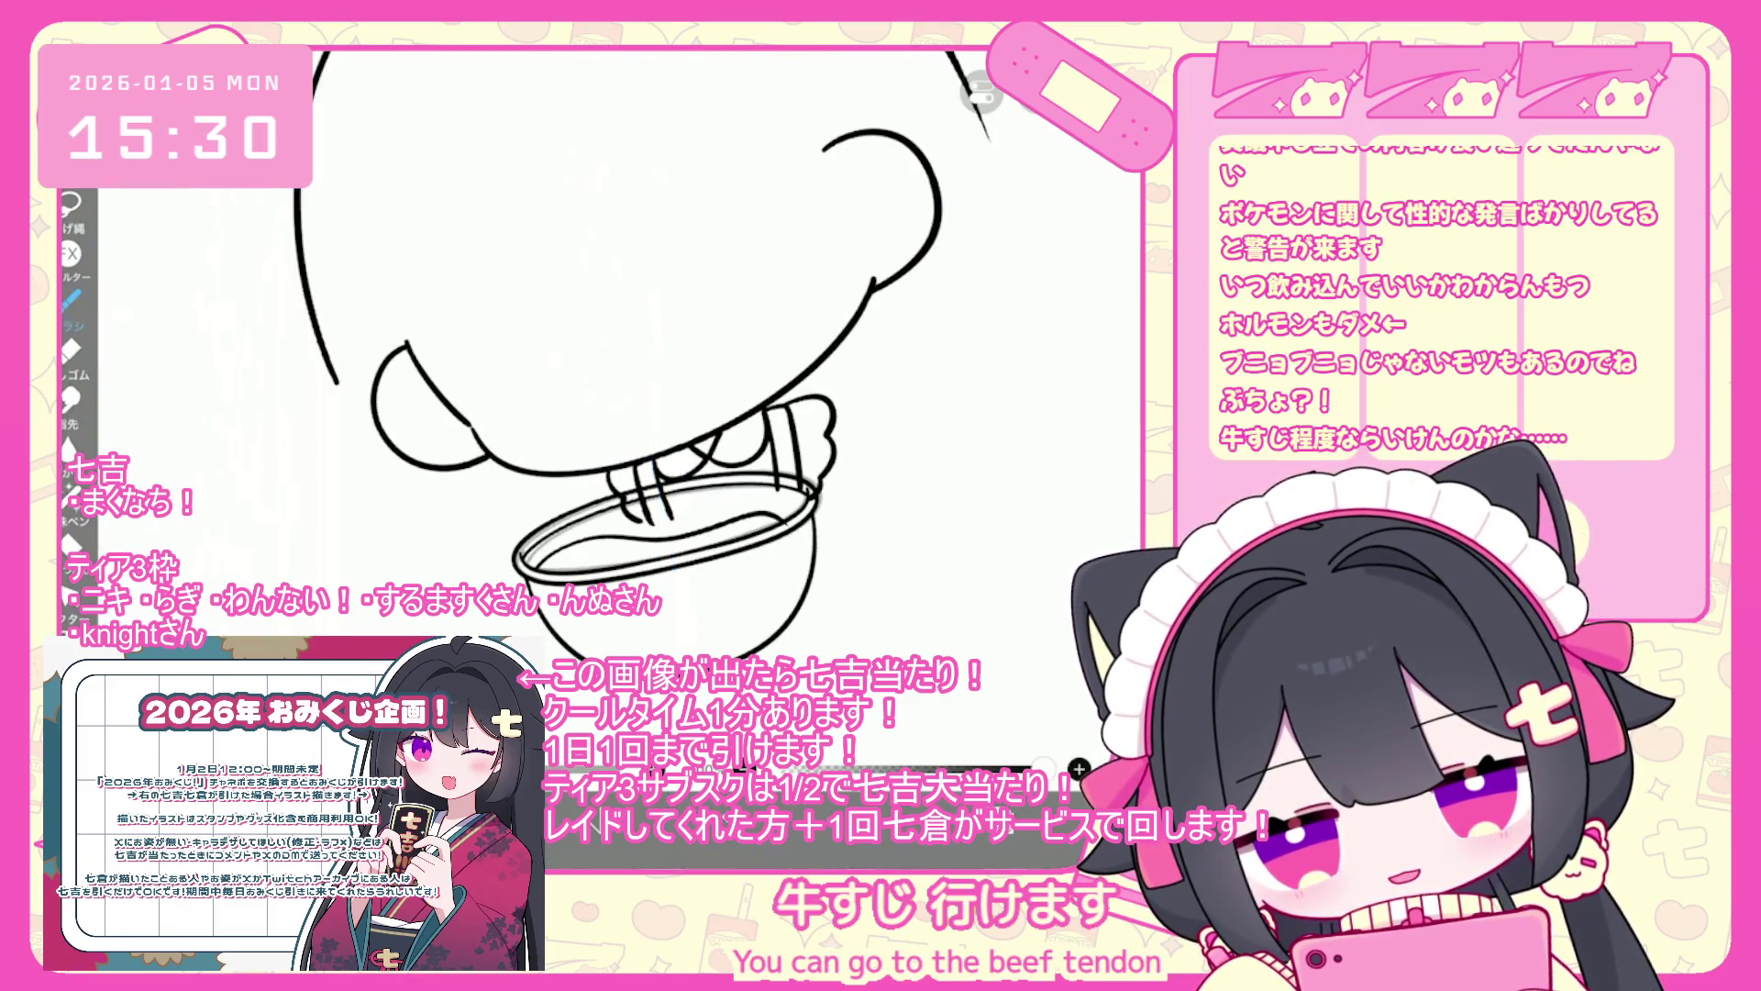
{"action": "key", "text": "ctrl+z"}
{"action": "left_click_drag", "start_coordinate": [548, 554], "coordinate": [757, 516]}
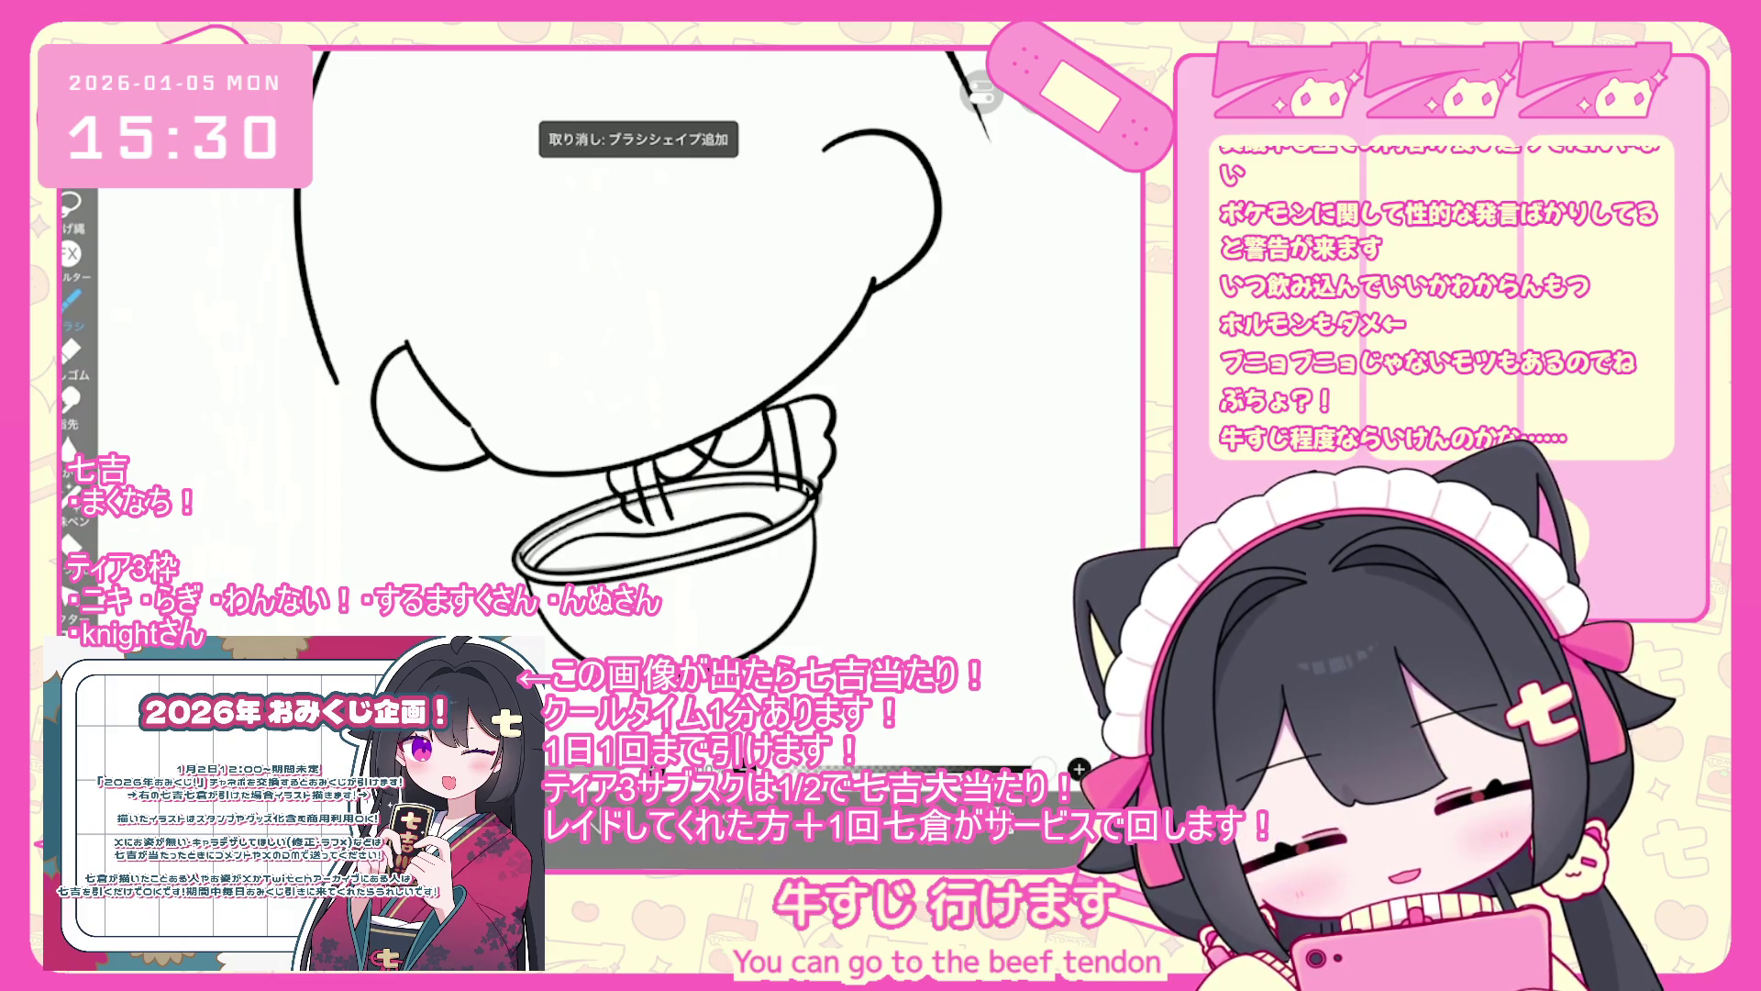
{"action": "key", "text": "ctrl+z"}
{"action": "left_click_drag", "start_coordinate": [631, 535], "coordinate": [771, 512]}
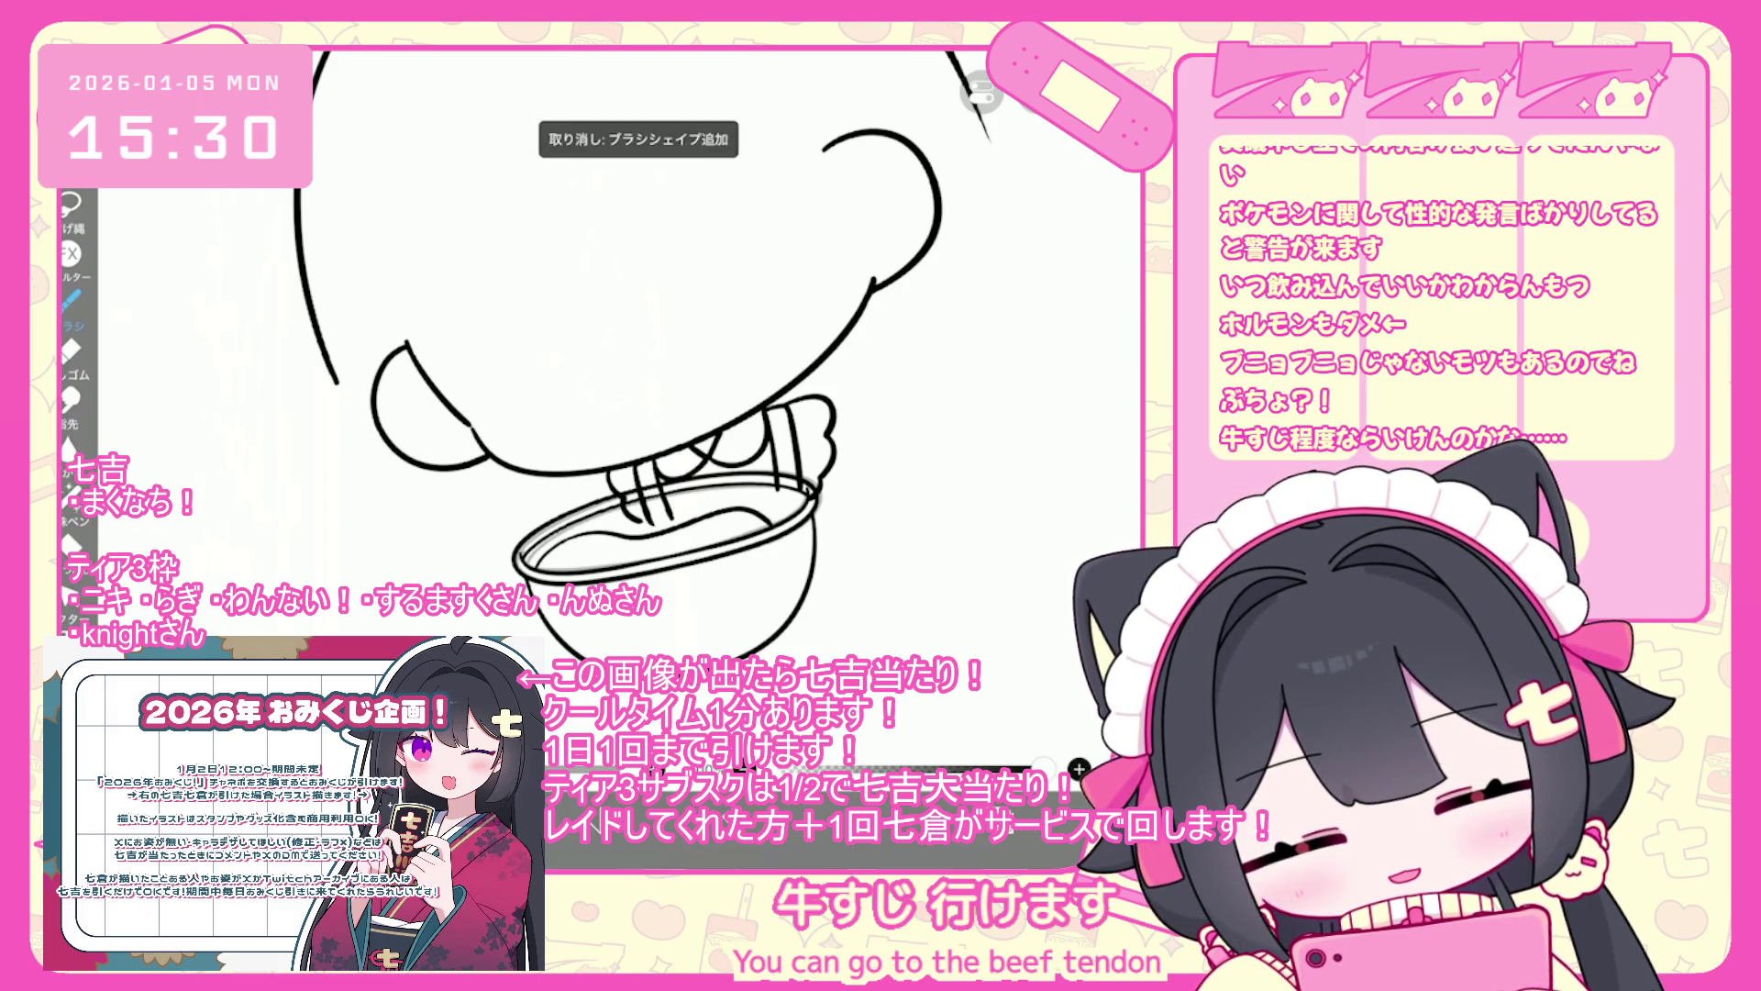
- Delete the faint 26% layer and undo the lasso selection
{"action": "left_click", "coordinate": [1003, 808]}
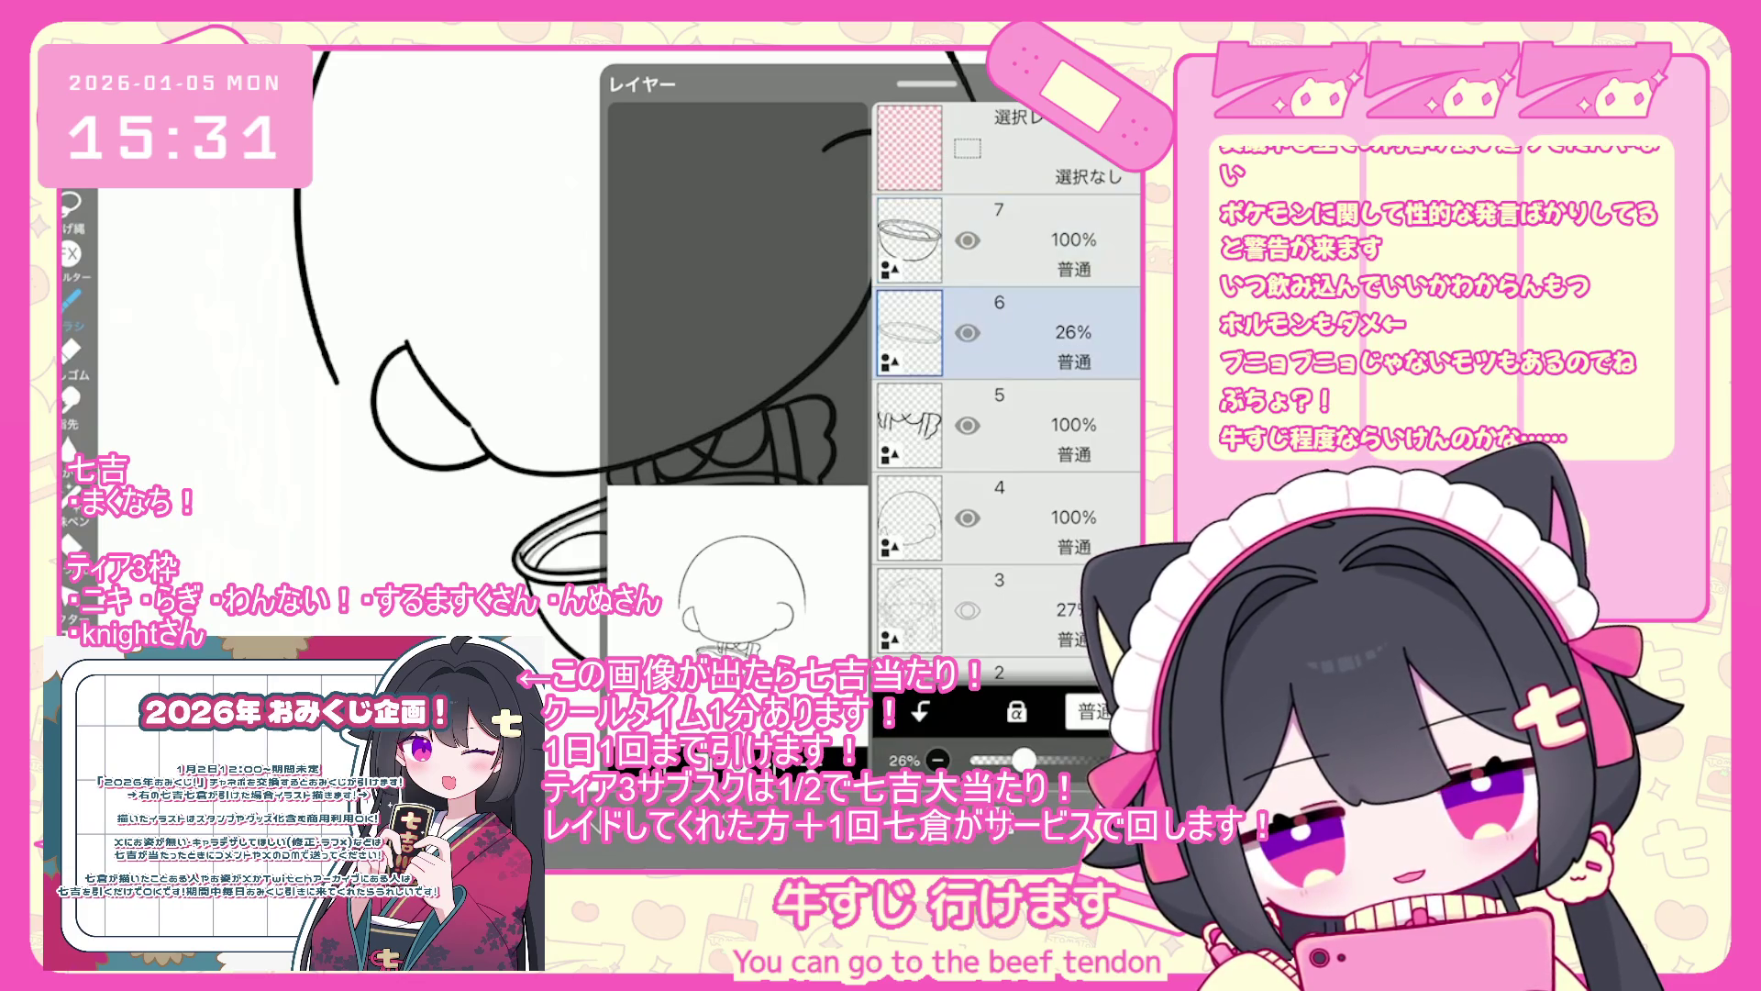
{"action": "key", "text": "Delete"}
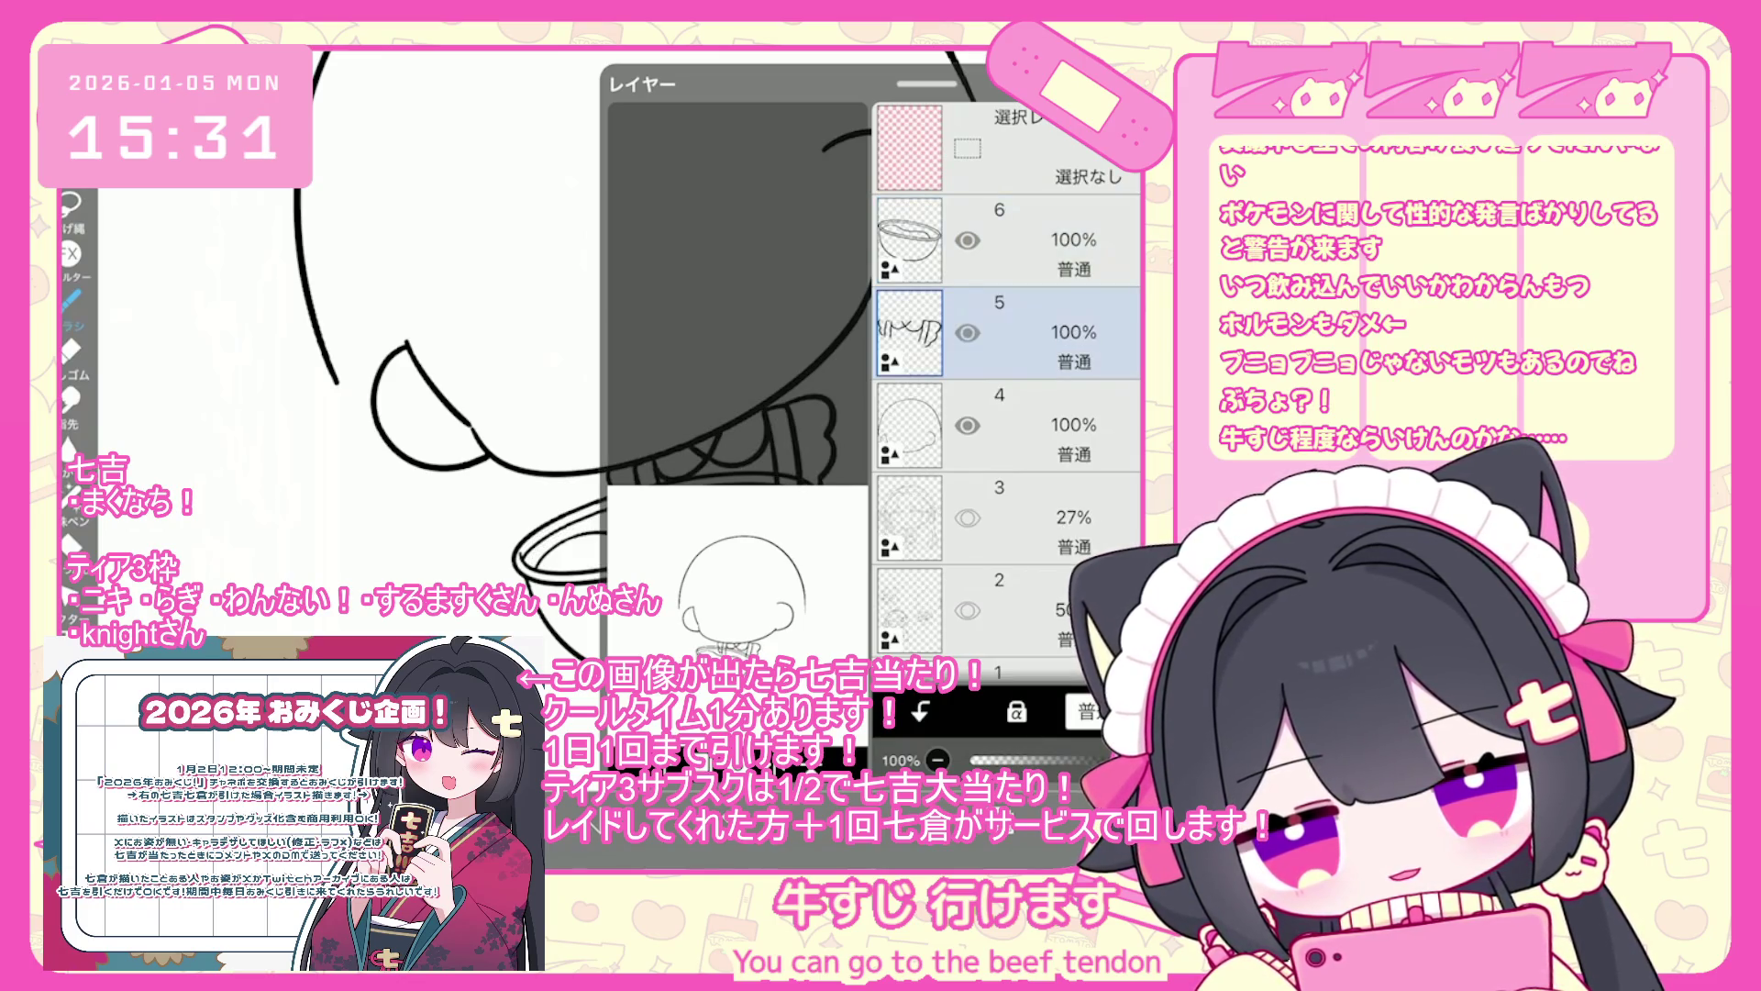
{"action": "left_click", "coordinate": [1003, 808]}
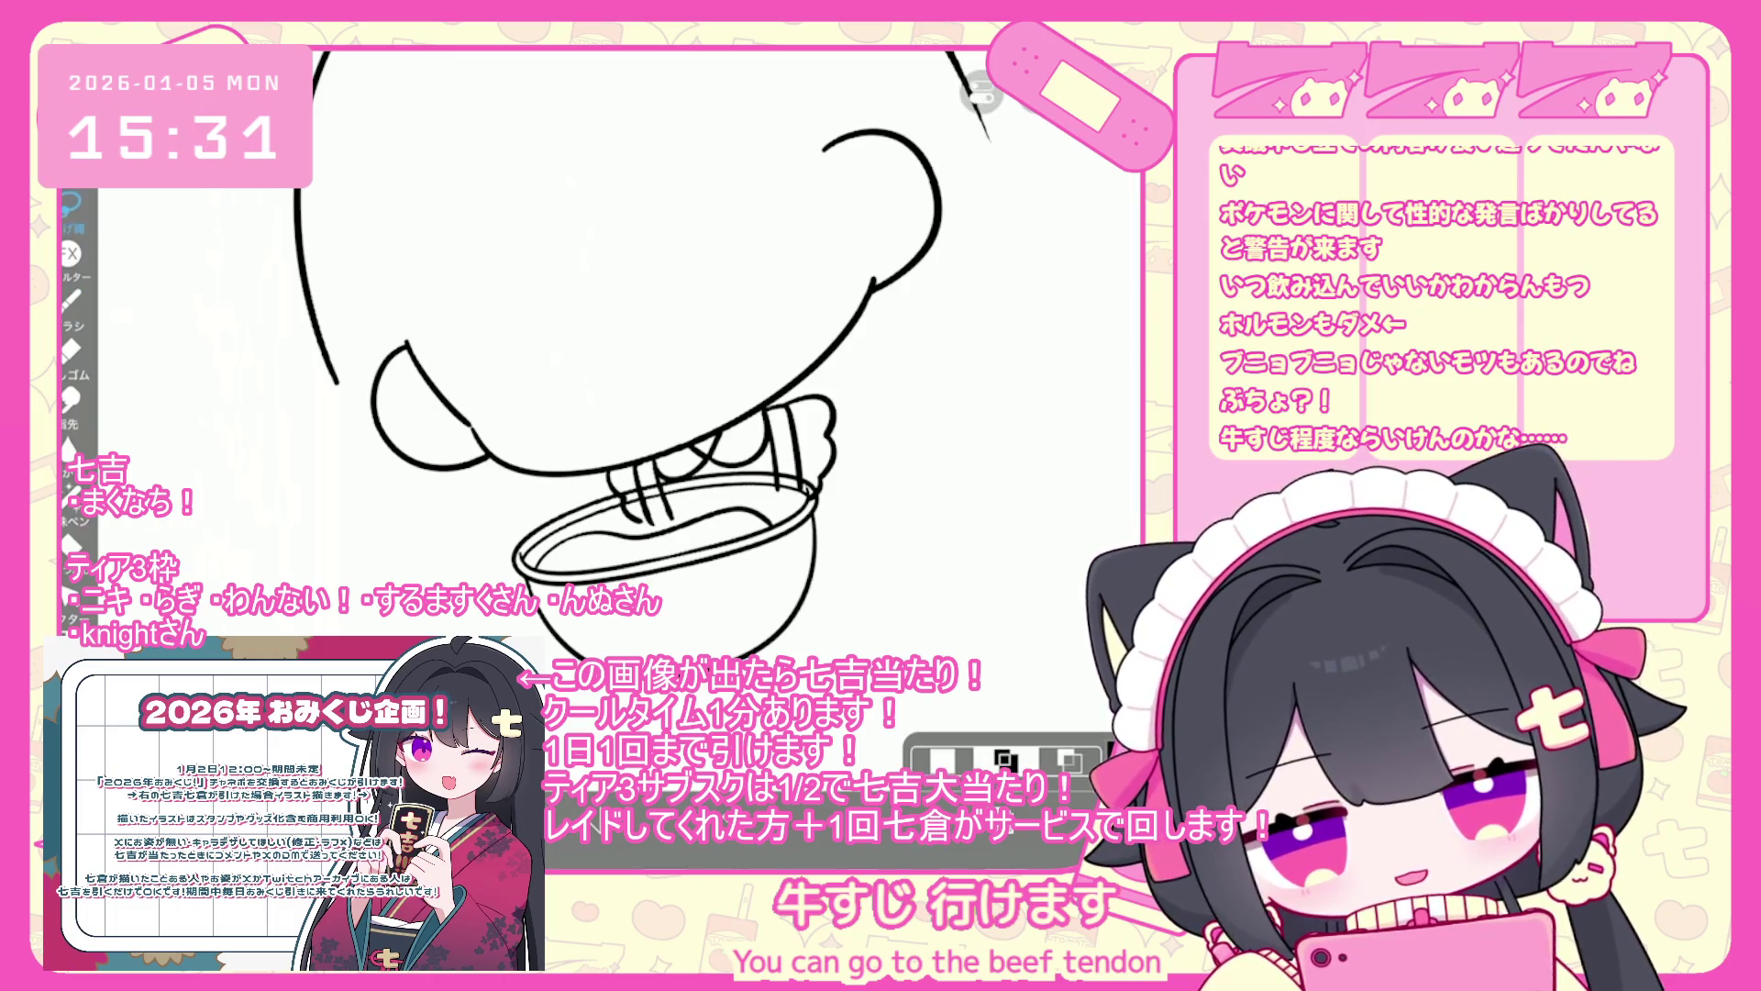
{"action": "key", "text": "ctrl+z"}
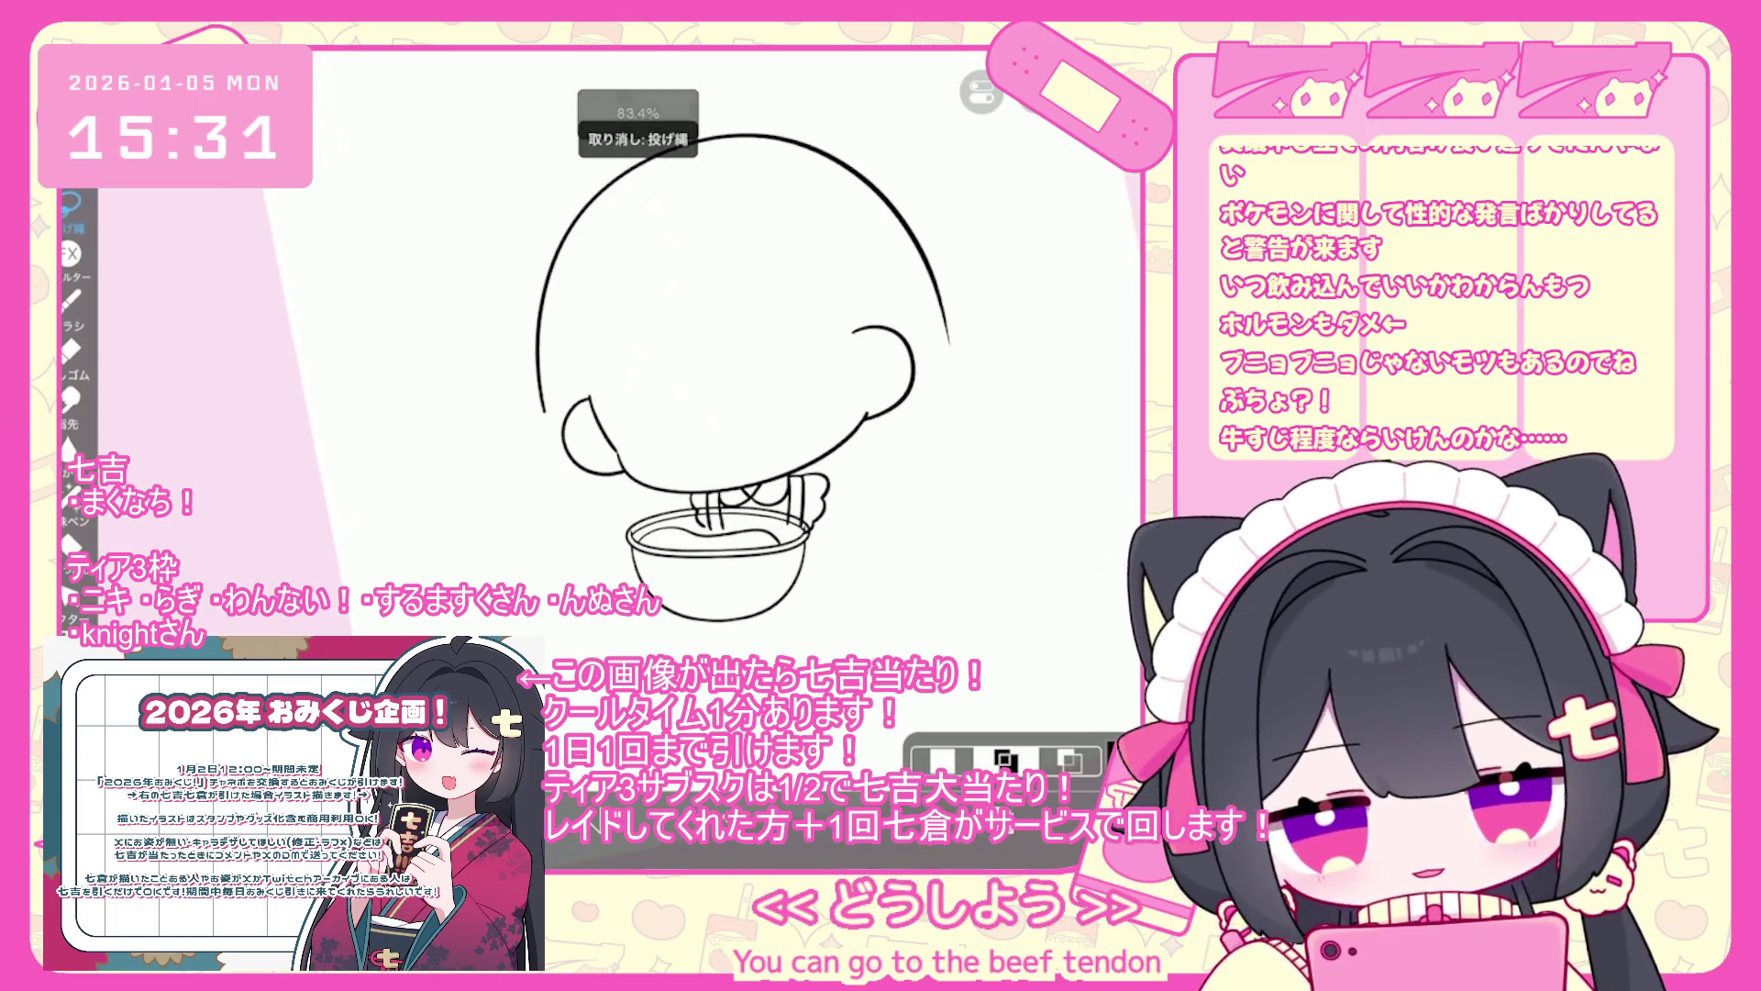
- Enlarge the bowl lineart to 109% and shift it up and right under the chin
{"action": "left_click", "coordinate": [1002, 807]}
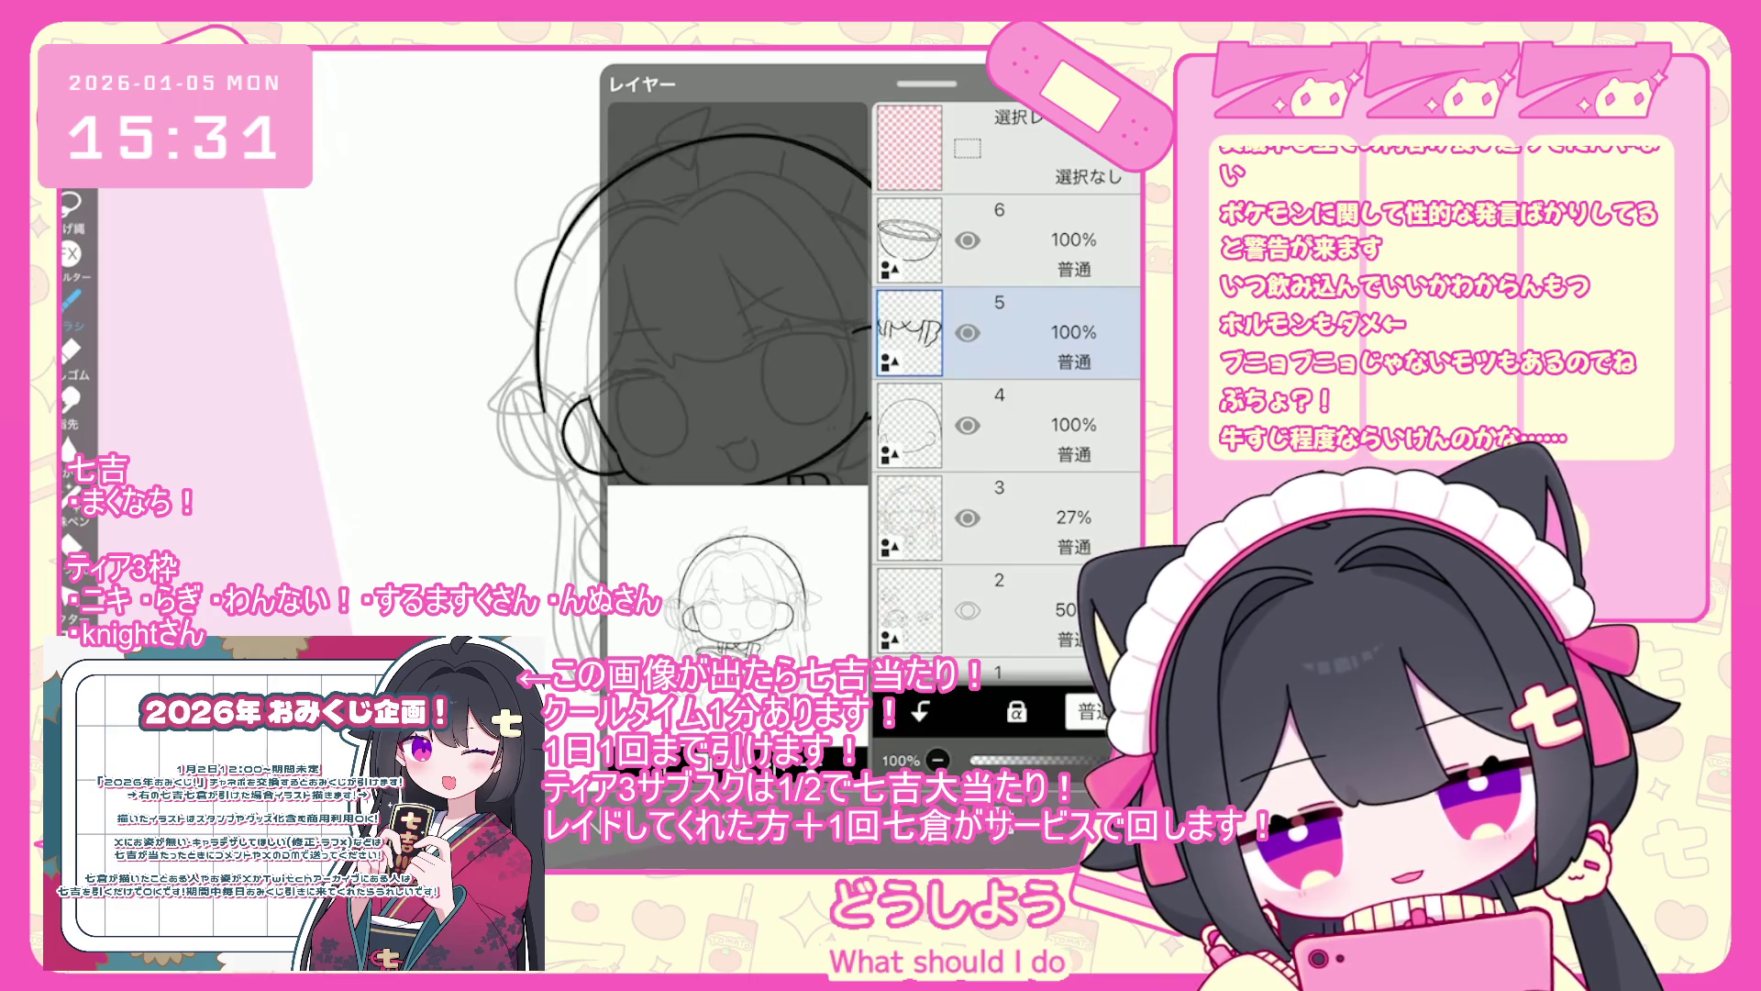
{"action": "left_click", "coordinate": [1009, 241]}
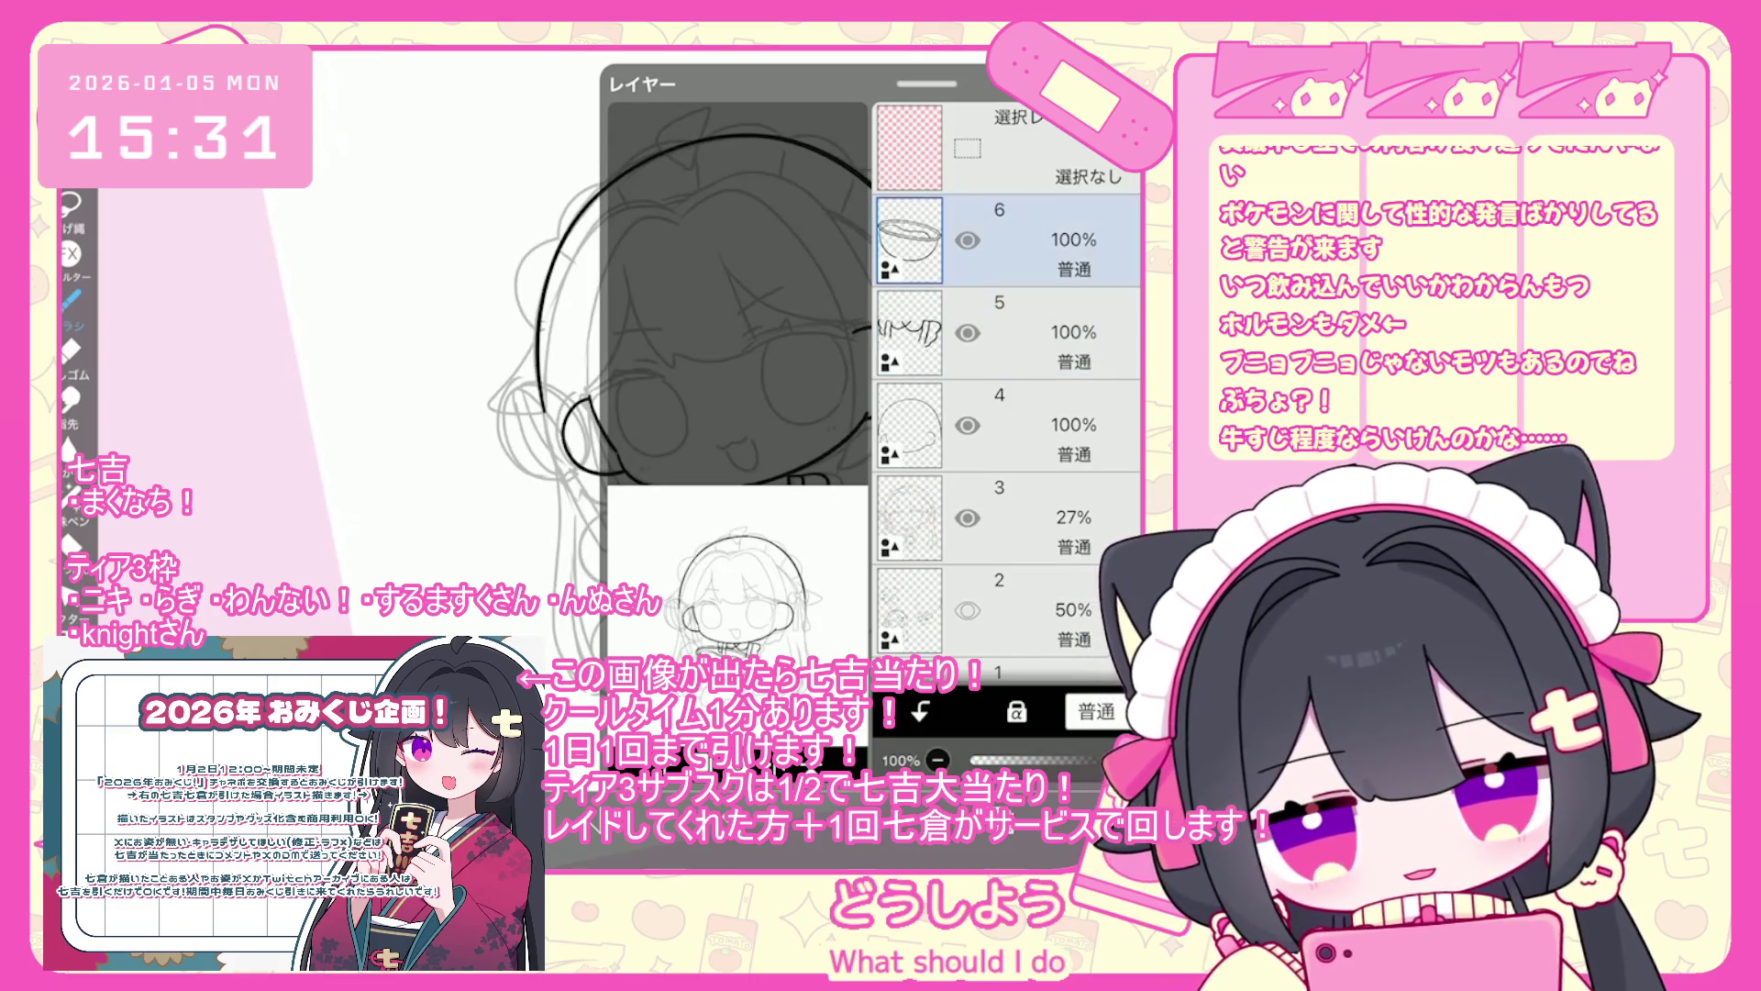
{"action": "key", "text": "ctrl+t"}
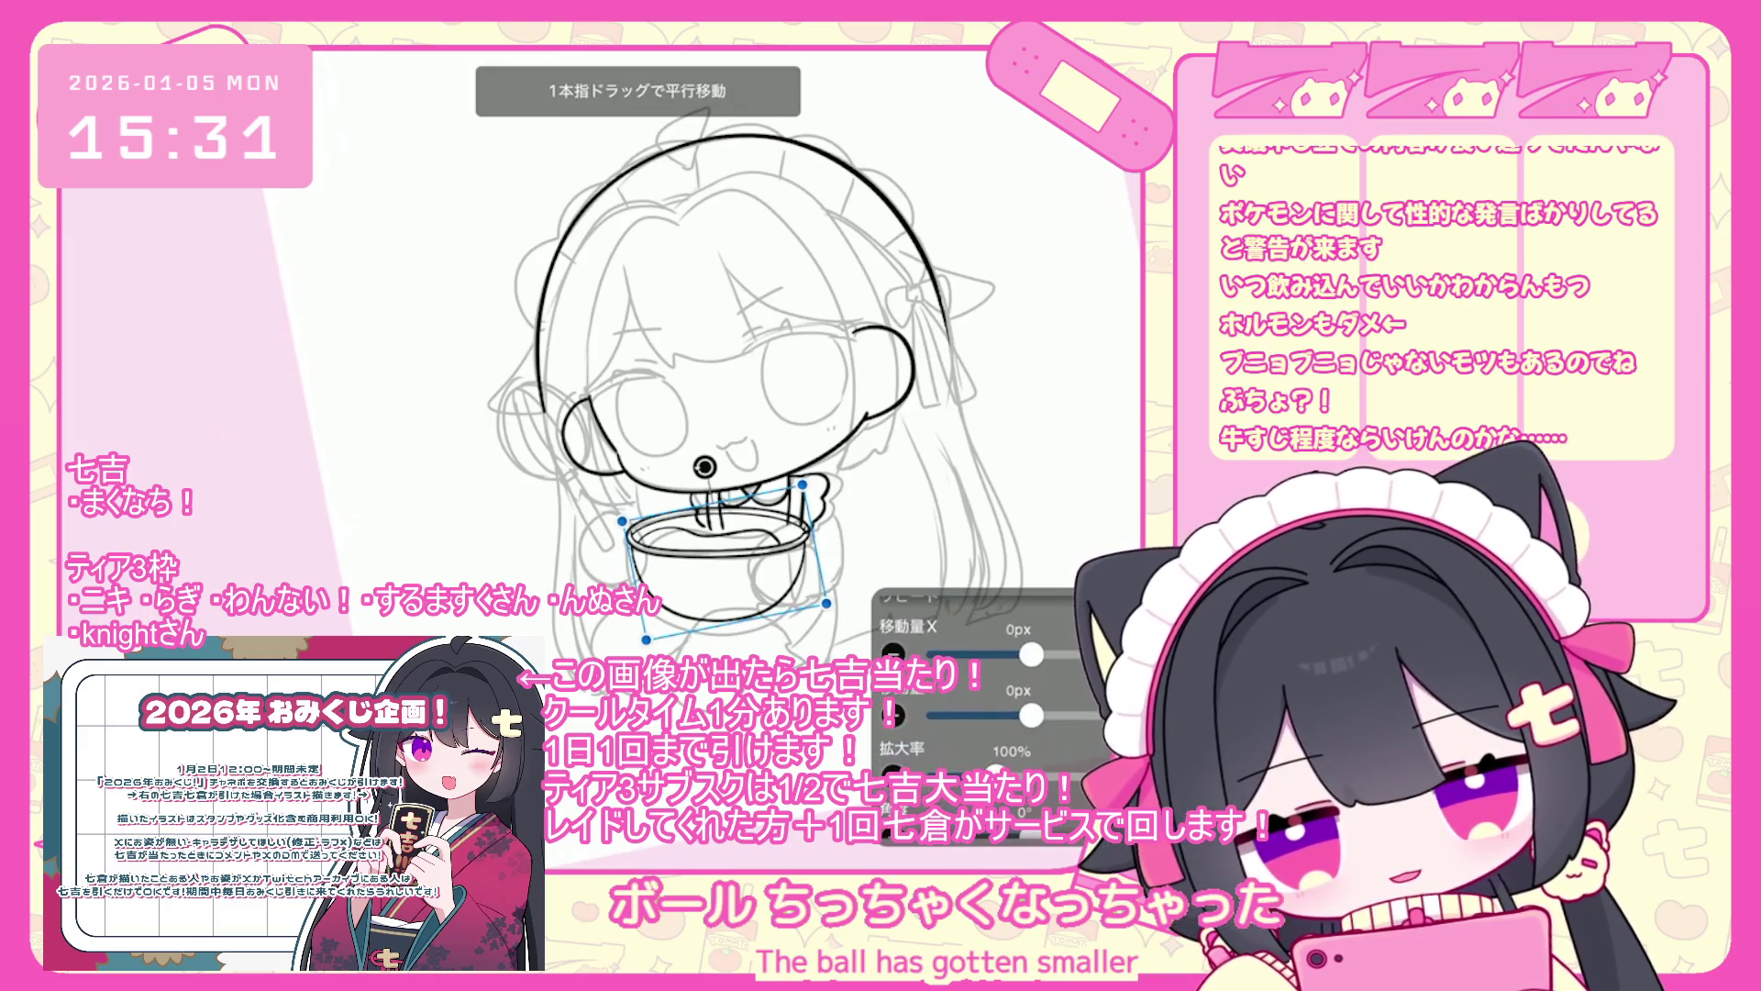
{"action": "left_click_drag", "start_coordinate": [725, 562], "coordinate": [733, 551]}
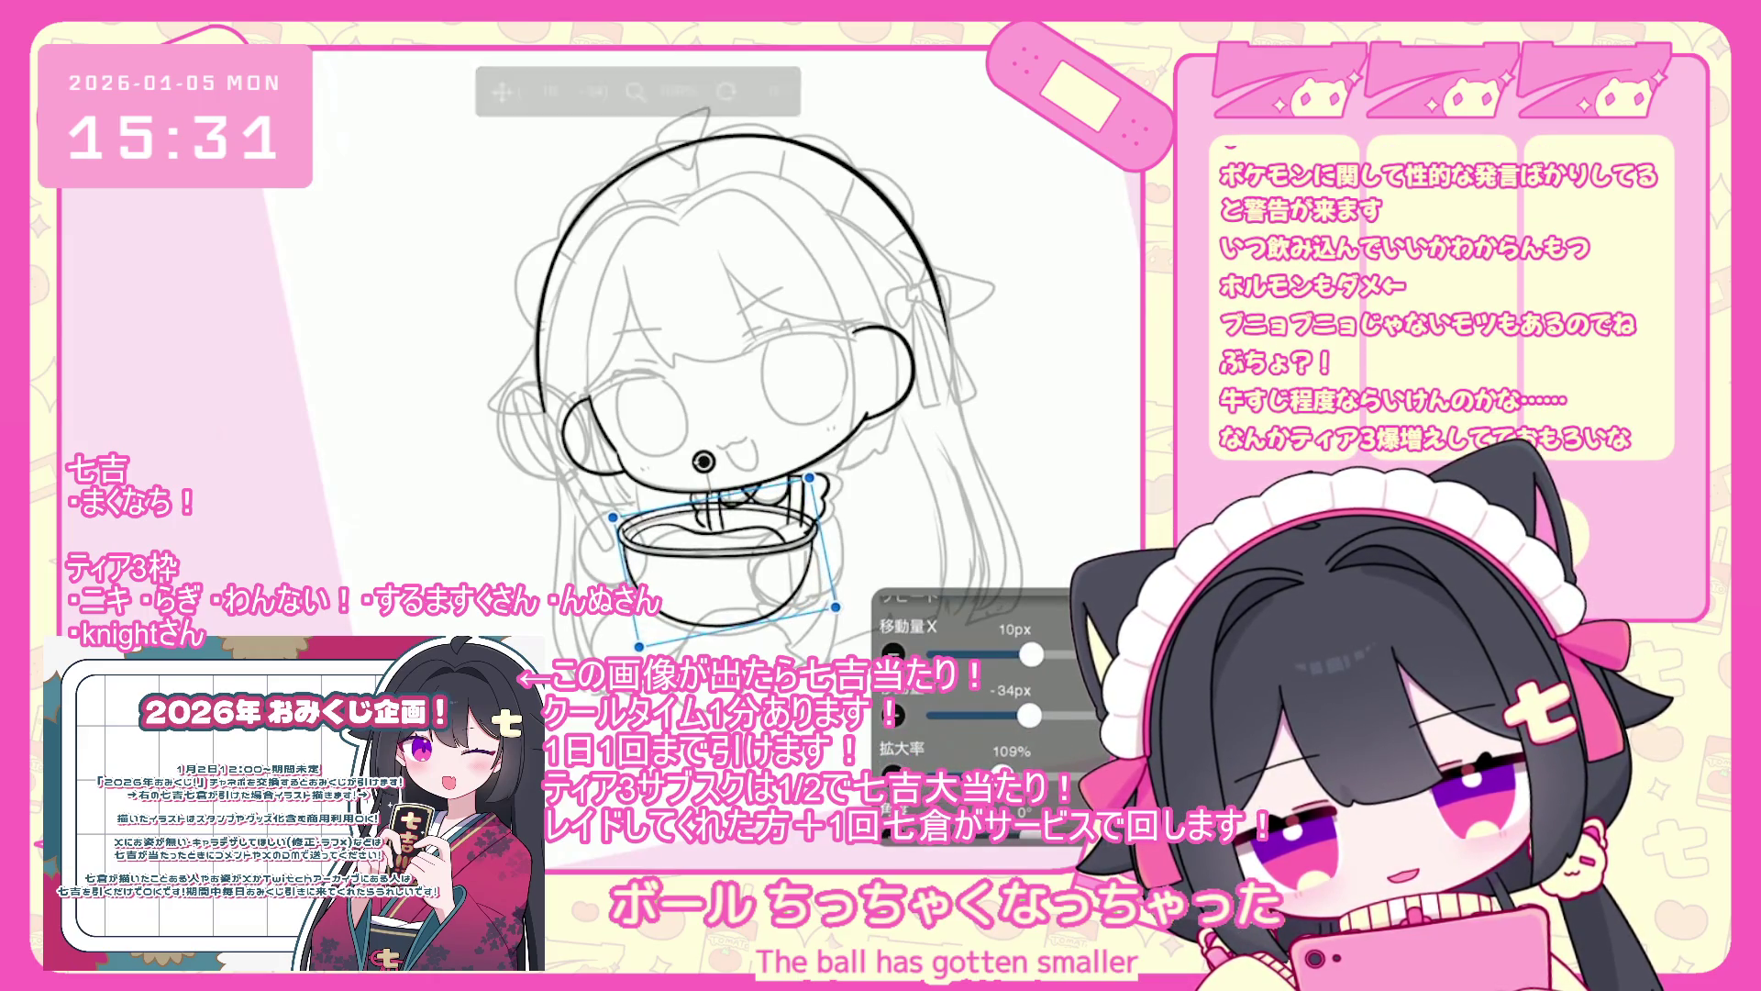
{"action": "left_click", "coordinate": [1079, 769]}
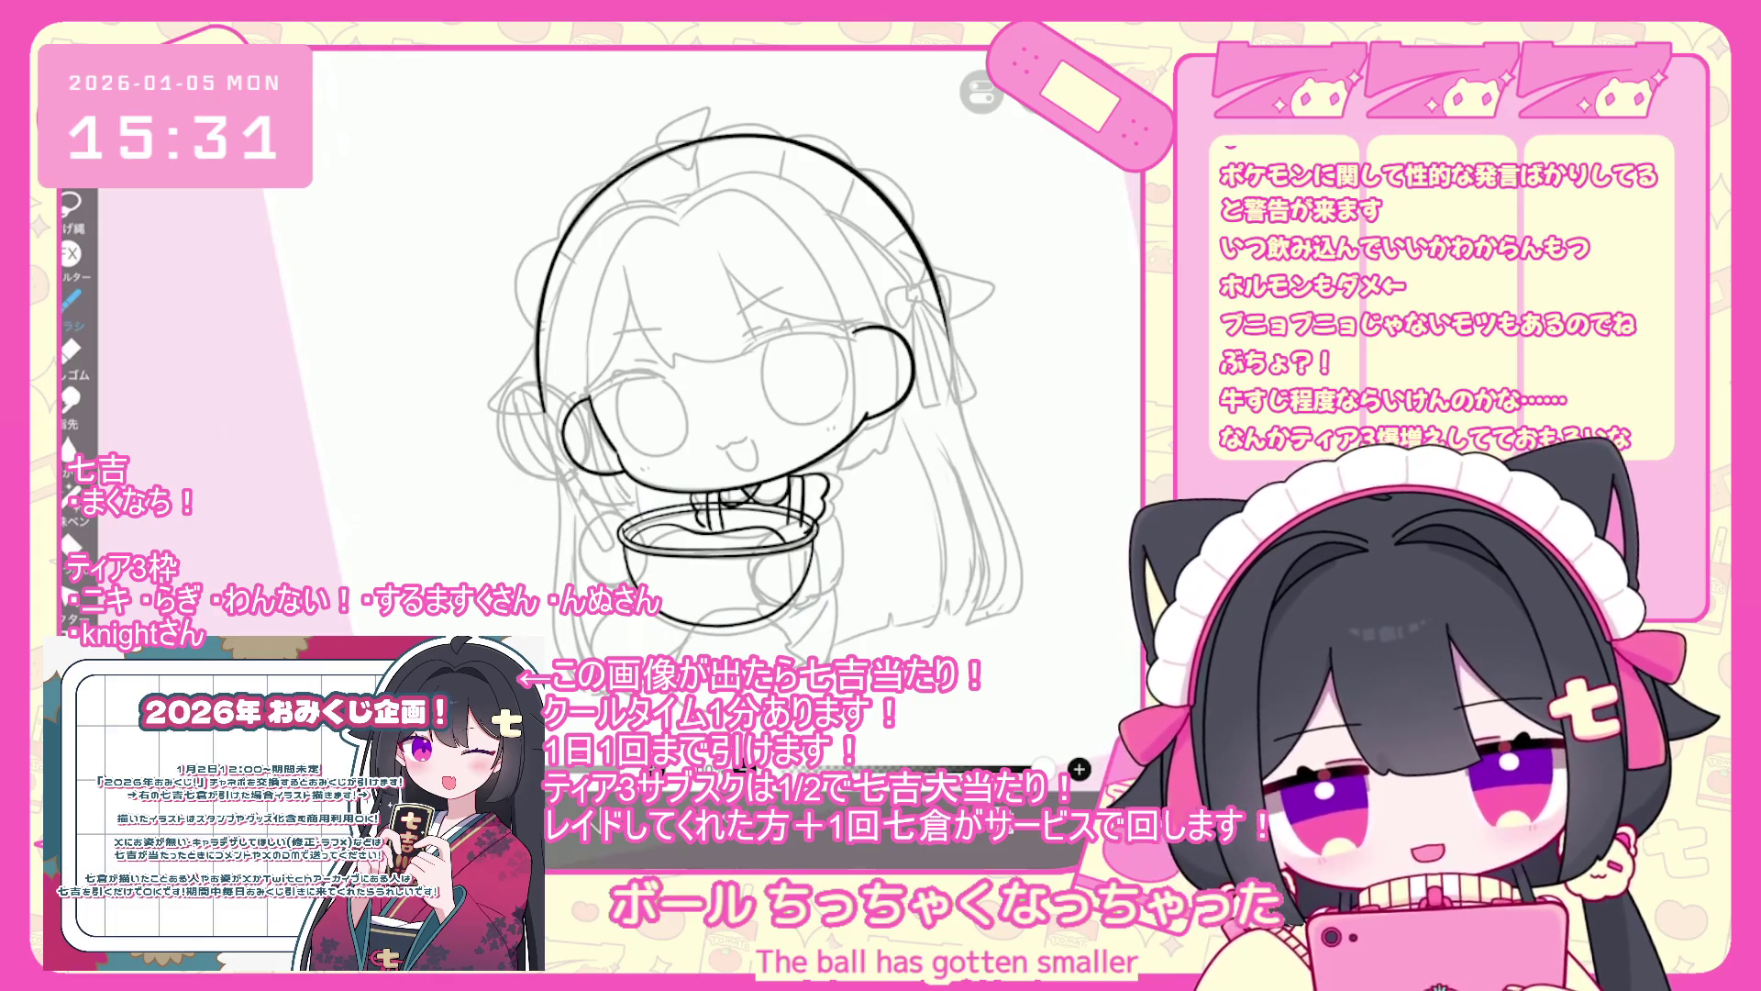
- Add a new drawing layer above layer 5
{"action": "scroll", "coordinate": [734, 367], "scroll_direction": "up", "scroll_amount": 3}
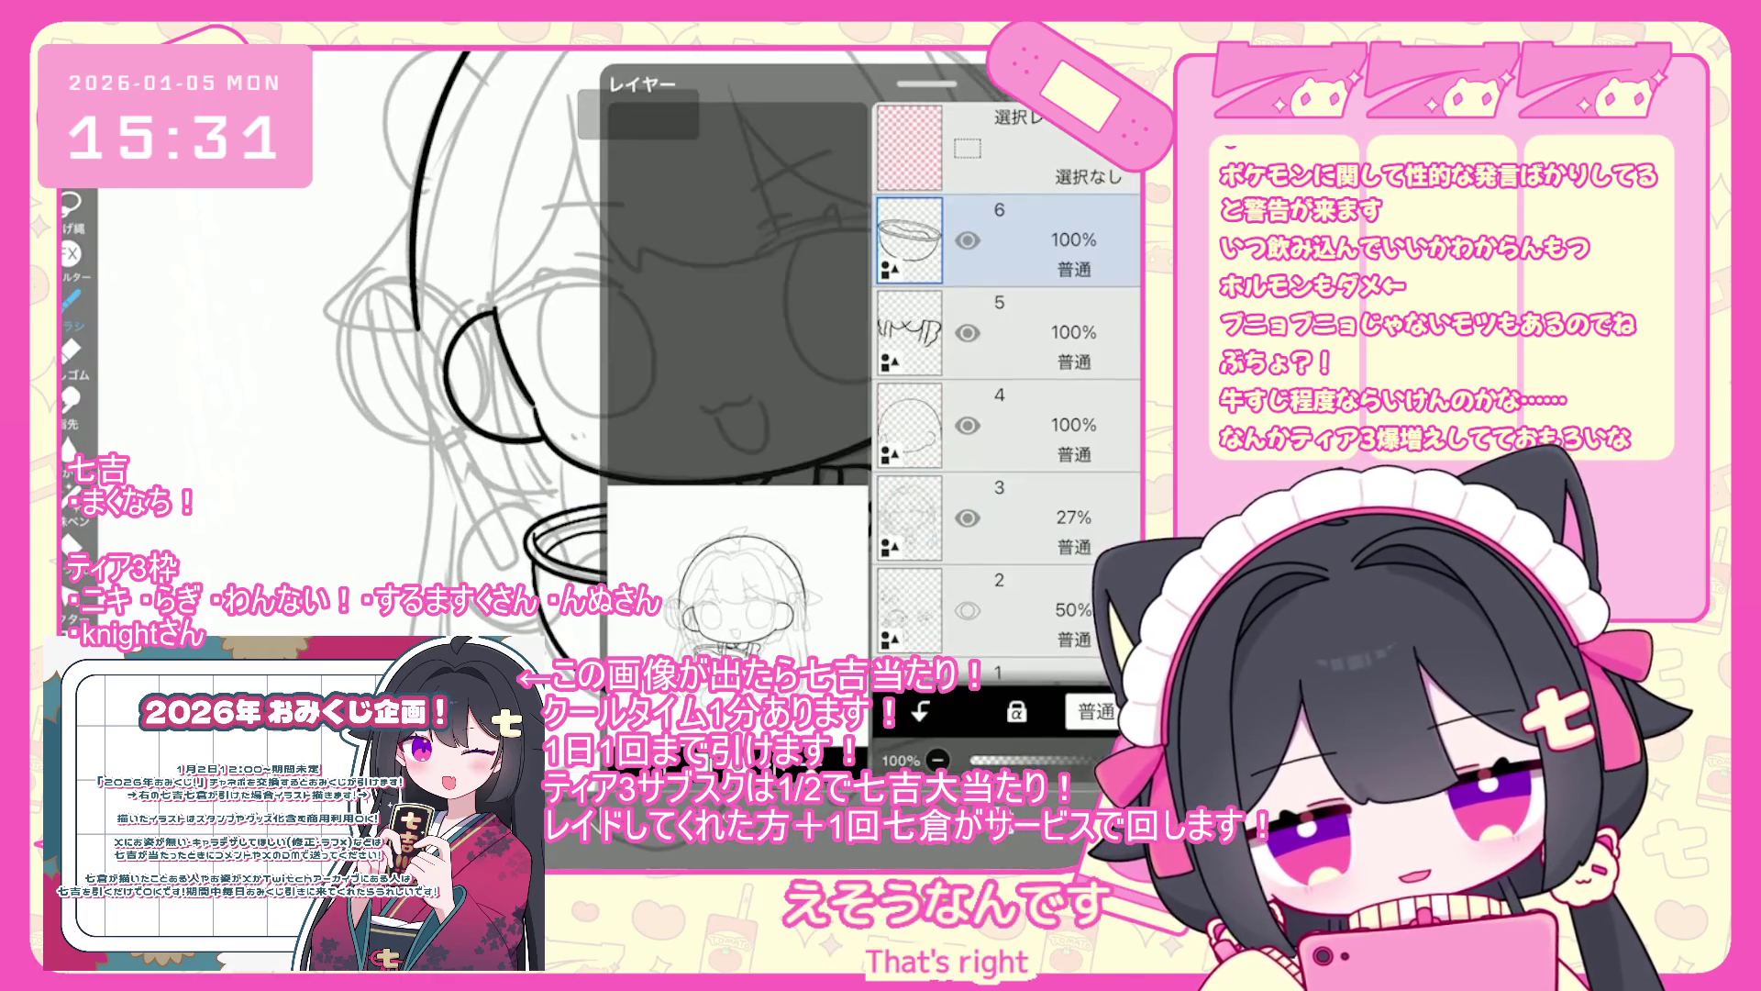
{"action": "left_click", "coordinate": [1009, 332]}
{"action": "left_click", "coordinate": [633, 688]}
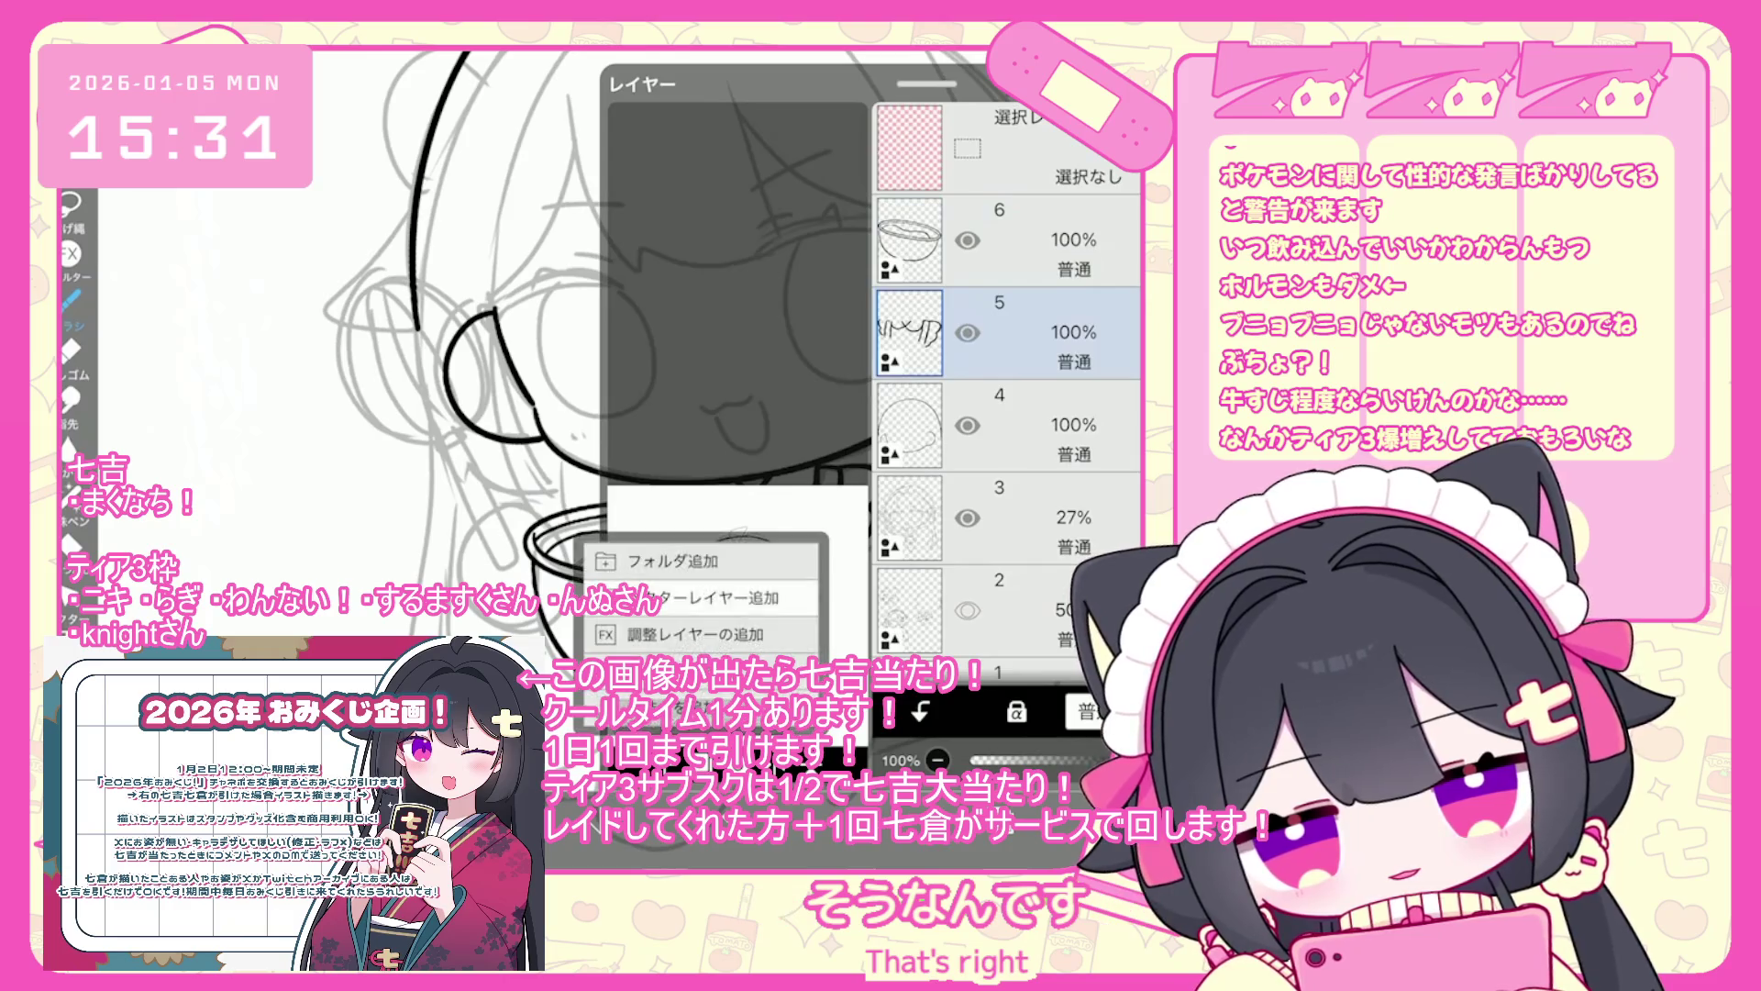
{"action": "left_click", "coordinate": [734, 275]}
{"action": "left_click", "coordinate": [69, 298]}
{"action": "left_click", "coordinate": [733, 367]}
- Ink the curve of the hand cupped under the bowl, redrawing it once
{"action": "scroll", "coordinate": [642, 367], "scroll_direction": "up", "scroll_amount": 2}
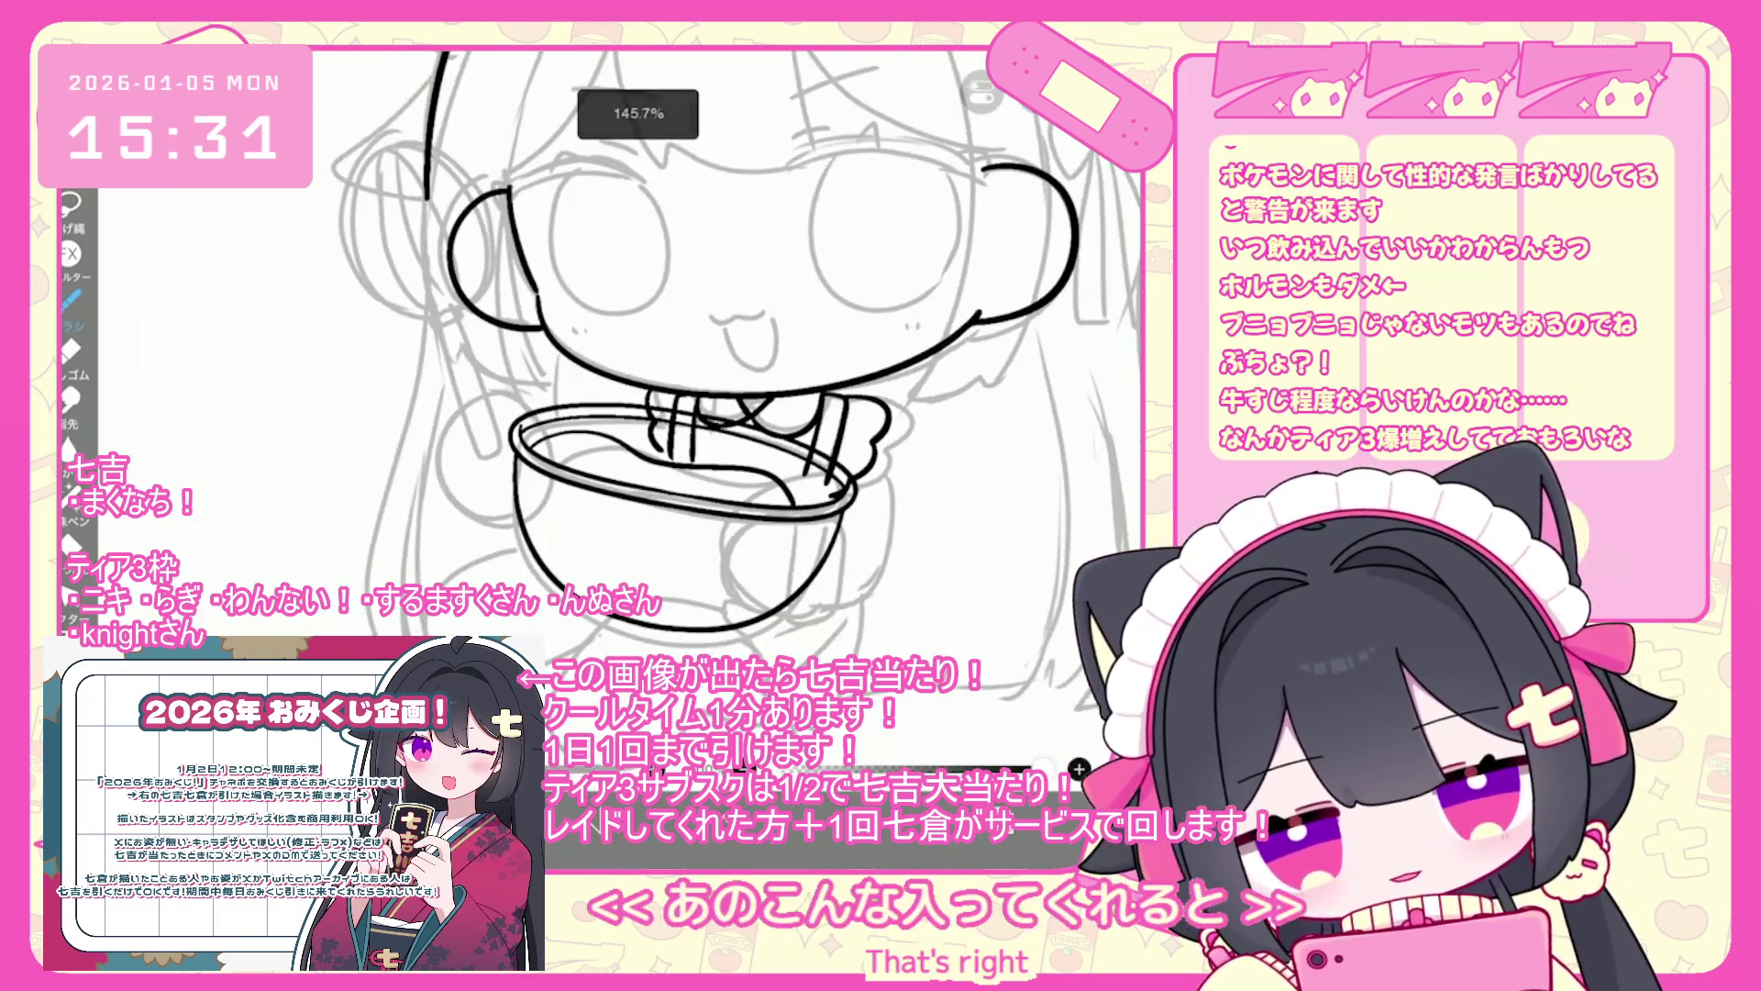
{"action": "scroll", "coordinate": [734, 367], "scroll_direction": "up", "scroll_amount": 2}
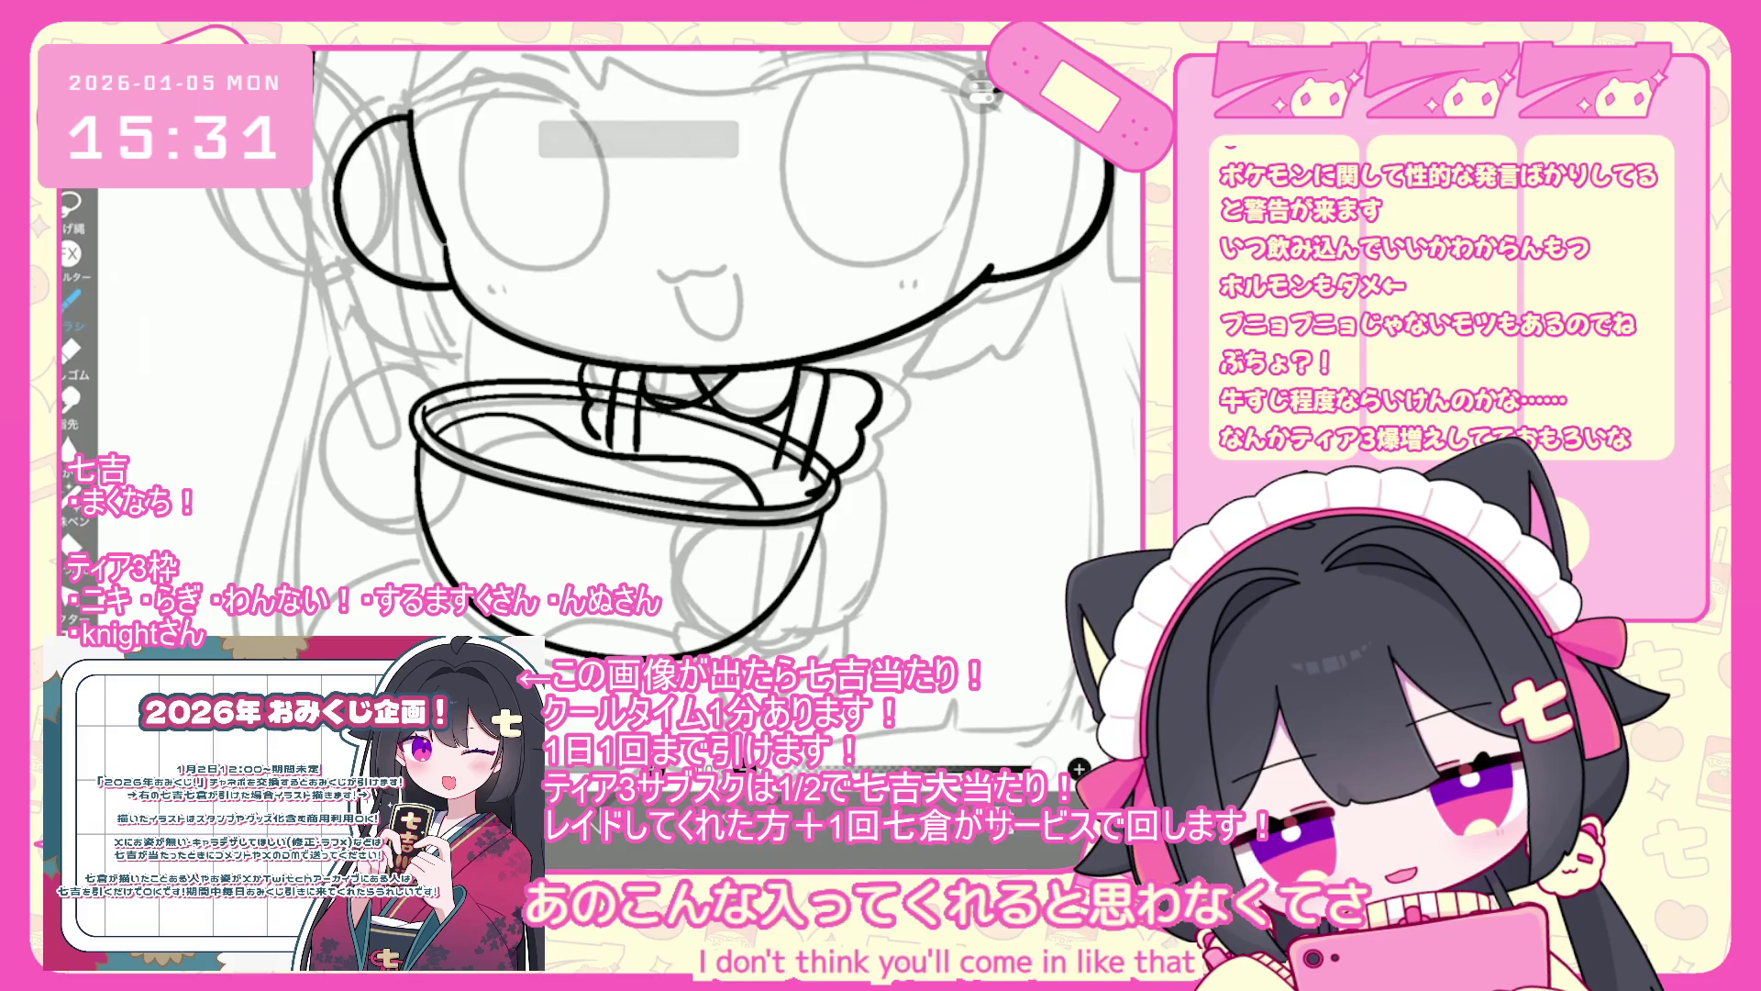
{"action": "mouse_move", "coordinate": [779, 561]}
{"action": "left_mouse_down"}
{"action": "mouse_move", "coordinate": [734, 560]}
{"action": "mouse_move", "coordinate": [697, 651]}
{"action": "left_mouse_up"}
{"action": "key", "text": "ctrl+z"}
{"action": "left_click_drag", "start_coordinate": [766, 564], "coordinate": [697, 651]}
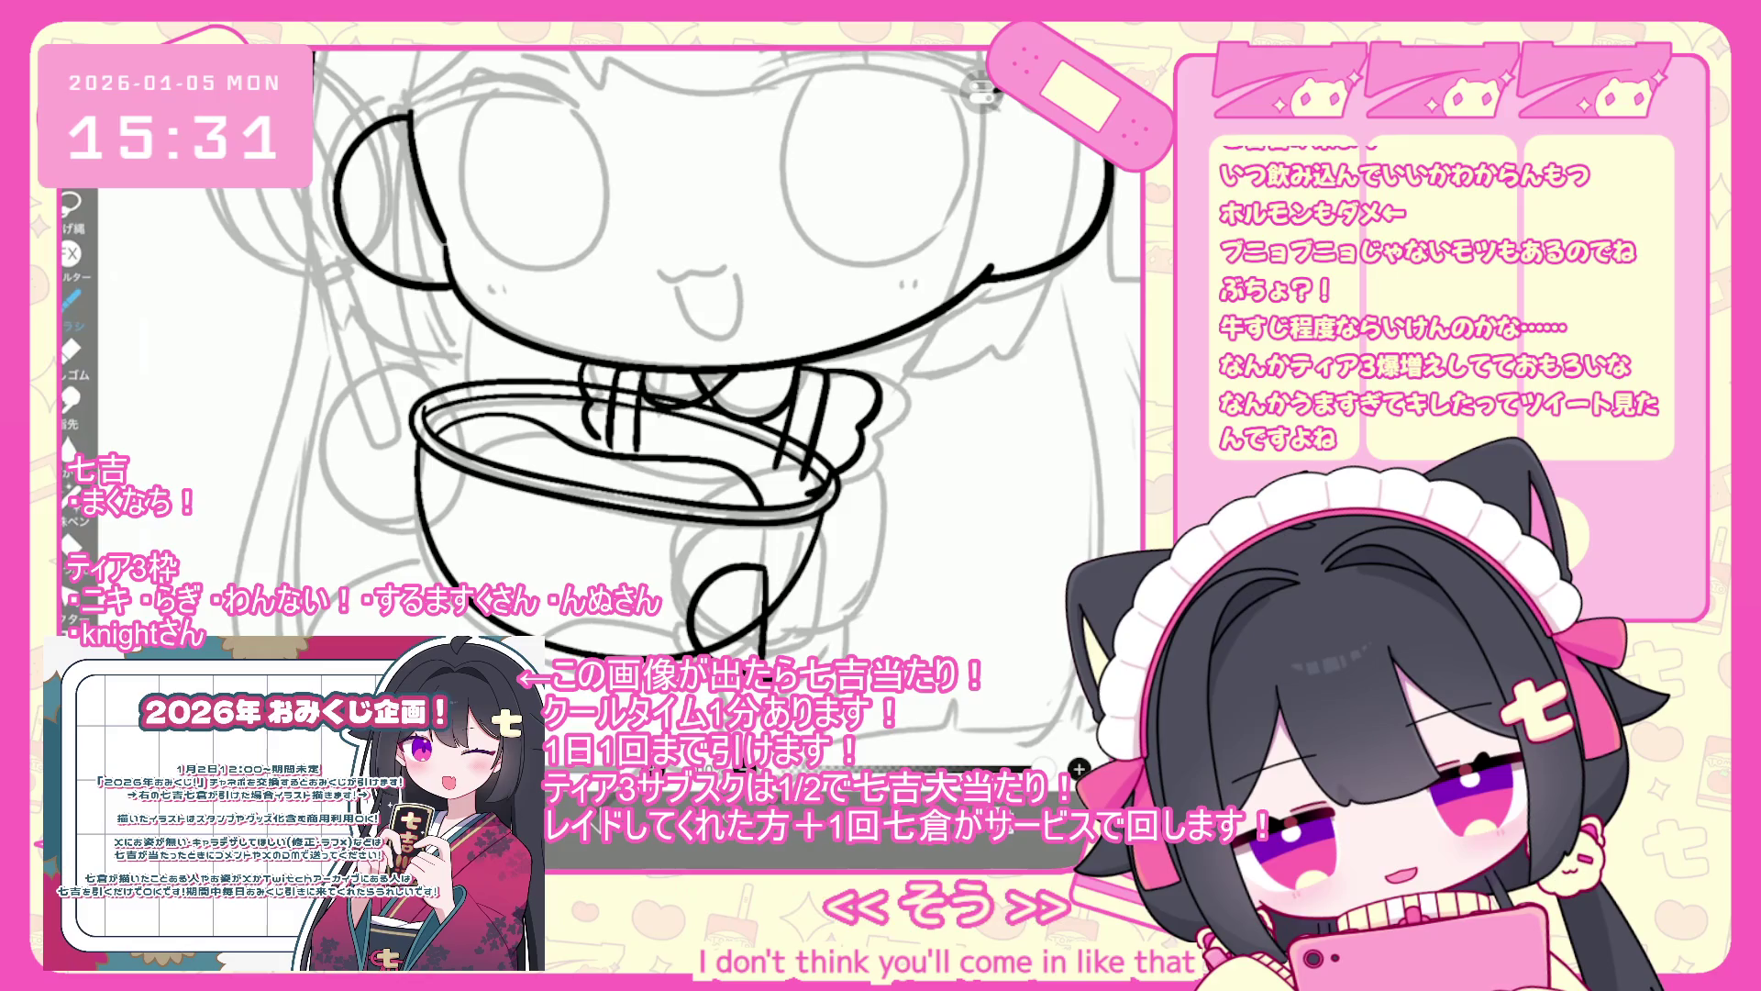
- Draw the vertical line right of the hand's loop, redoing it until it fits
{"action": "mouse_move", "coordinate": [761, 560]}
{"action": "left_mouse_down"}
{"action": "mouse_move", "coordinate": [813, 587]}
{"action": "mouse_move", "coordinate": [803, 687]}
{"action": "left_mouse_up"}
{"action": "scroll", "coordinate": [642, 413], "scroll_direction": "up", "scroll_amount": 2}
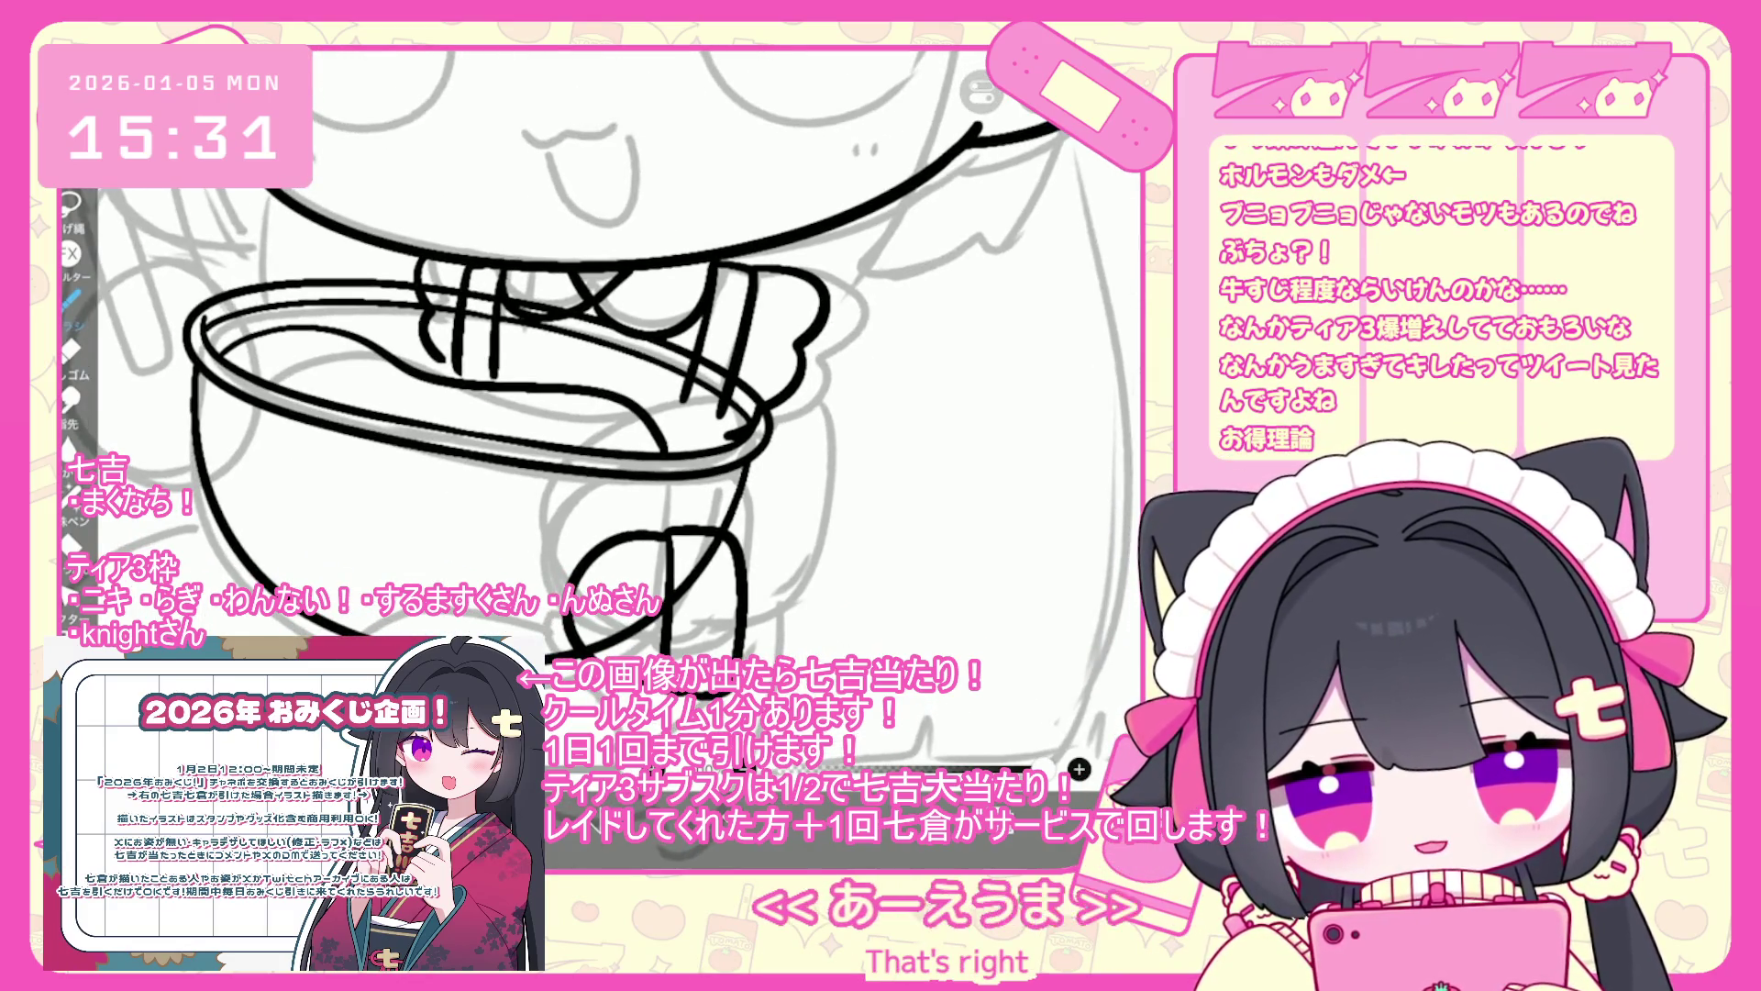
{"action": "key", "text": "ctrl+z"}
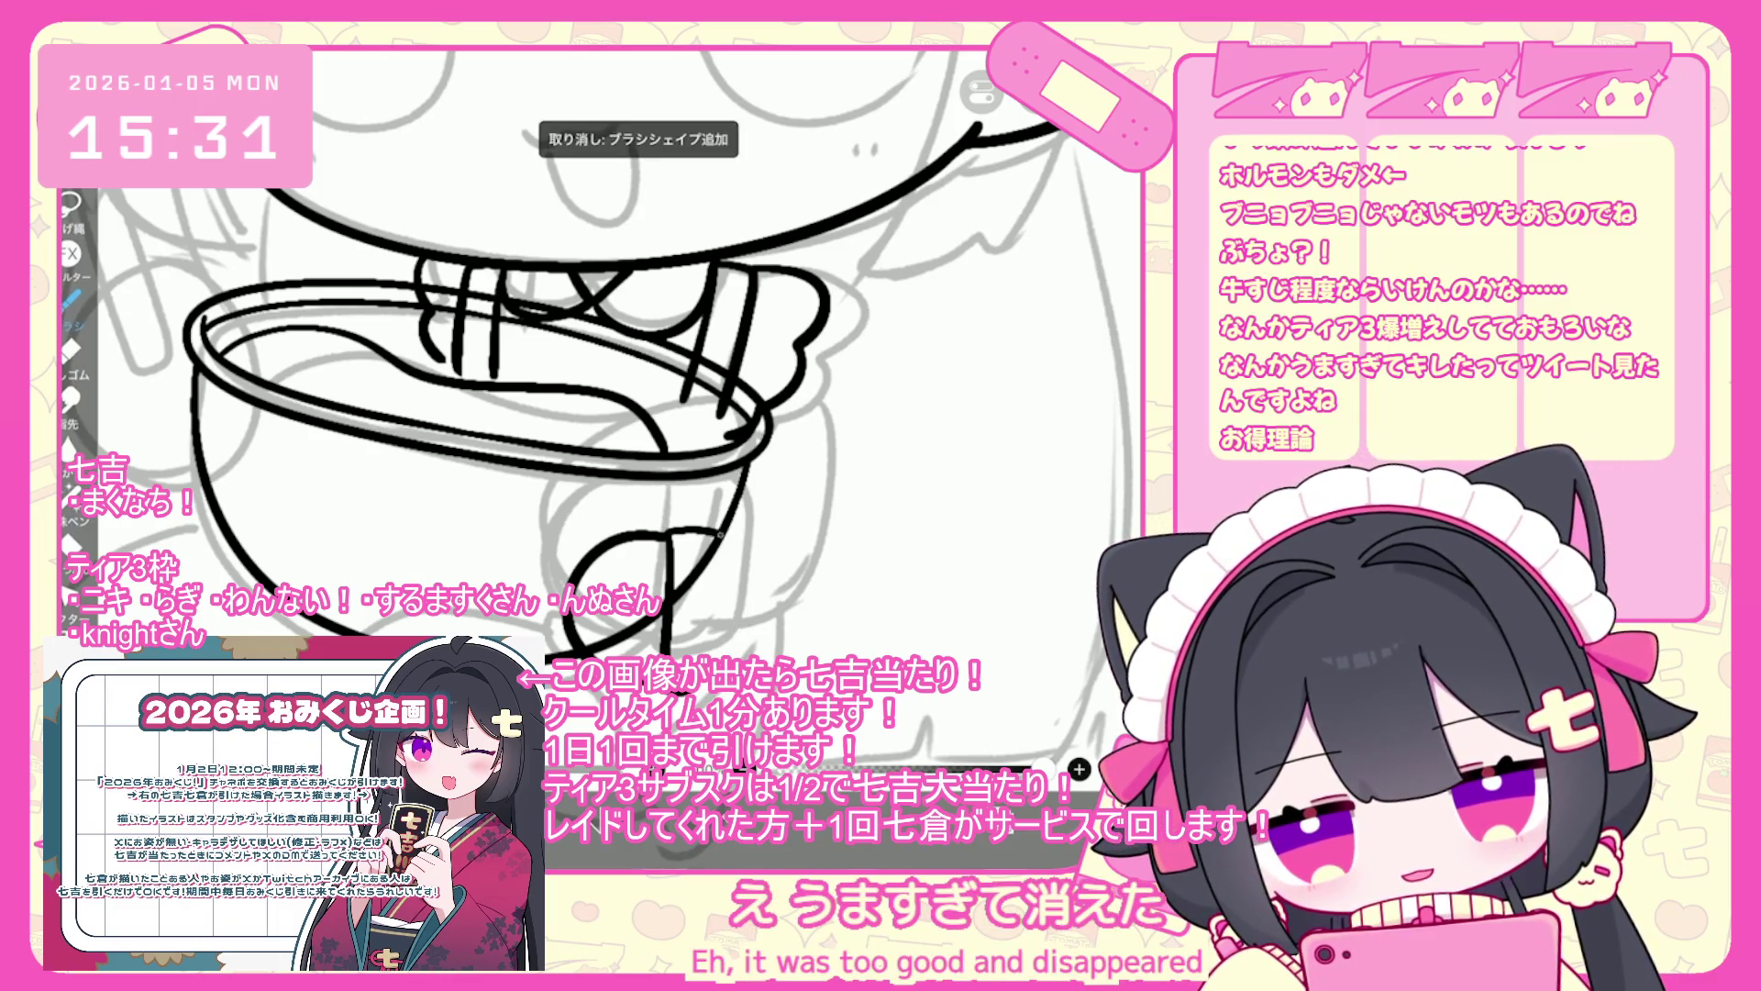
{"action": "key", "text": "ctrl+z"}
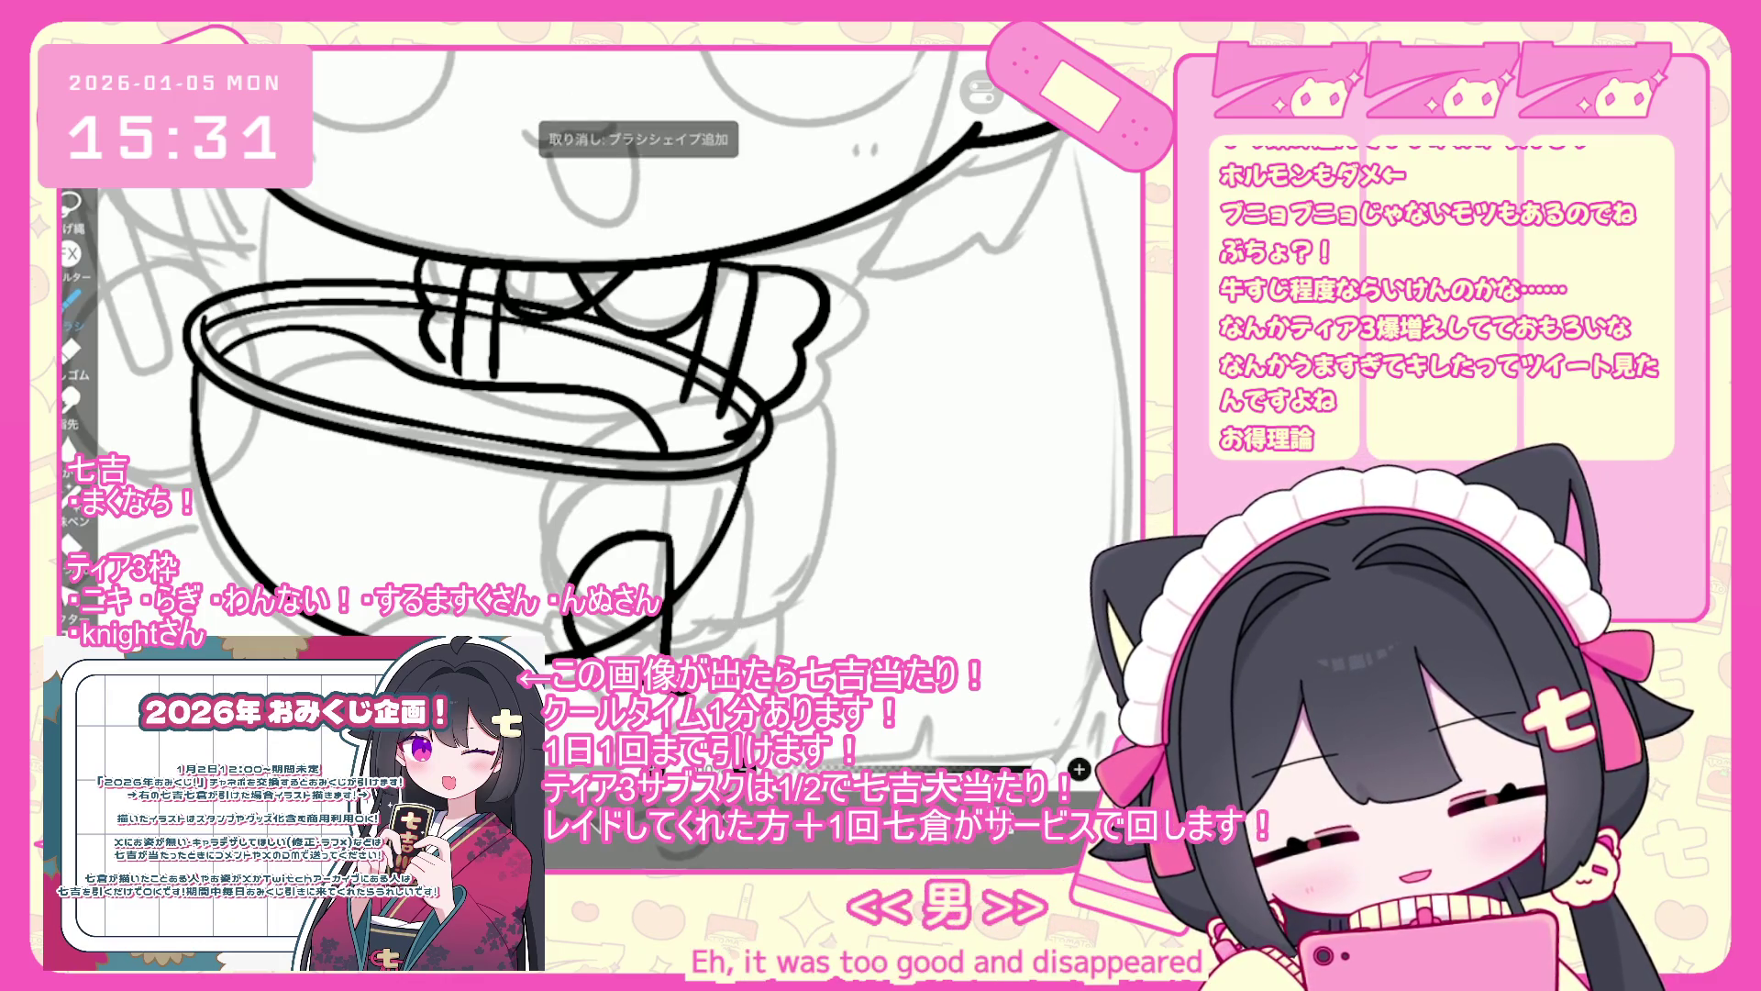
{"action": "mouse_move", "coordinate": [672, 530]}
{"action": "left_mouse_down"}
{"action": "mouse_move", "coordinate": [723, 525]}
{"action": "mouse_move", "coordinate": [737, 594]}
{"action": "left_mouse_up"}
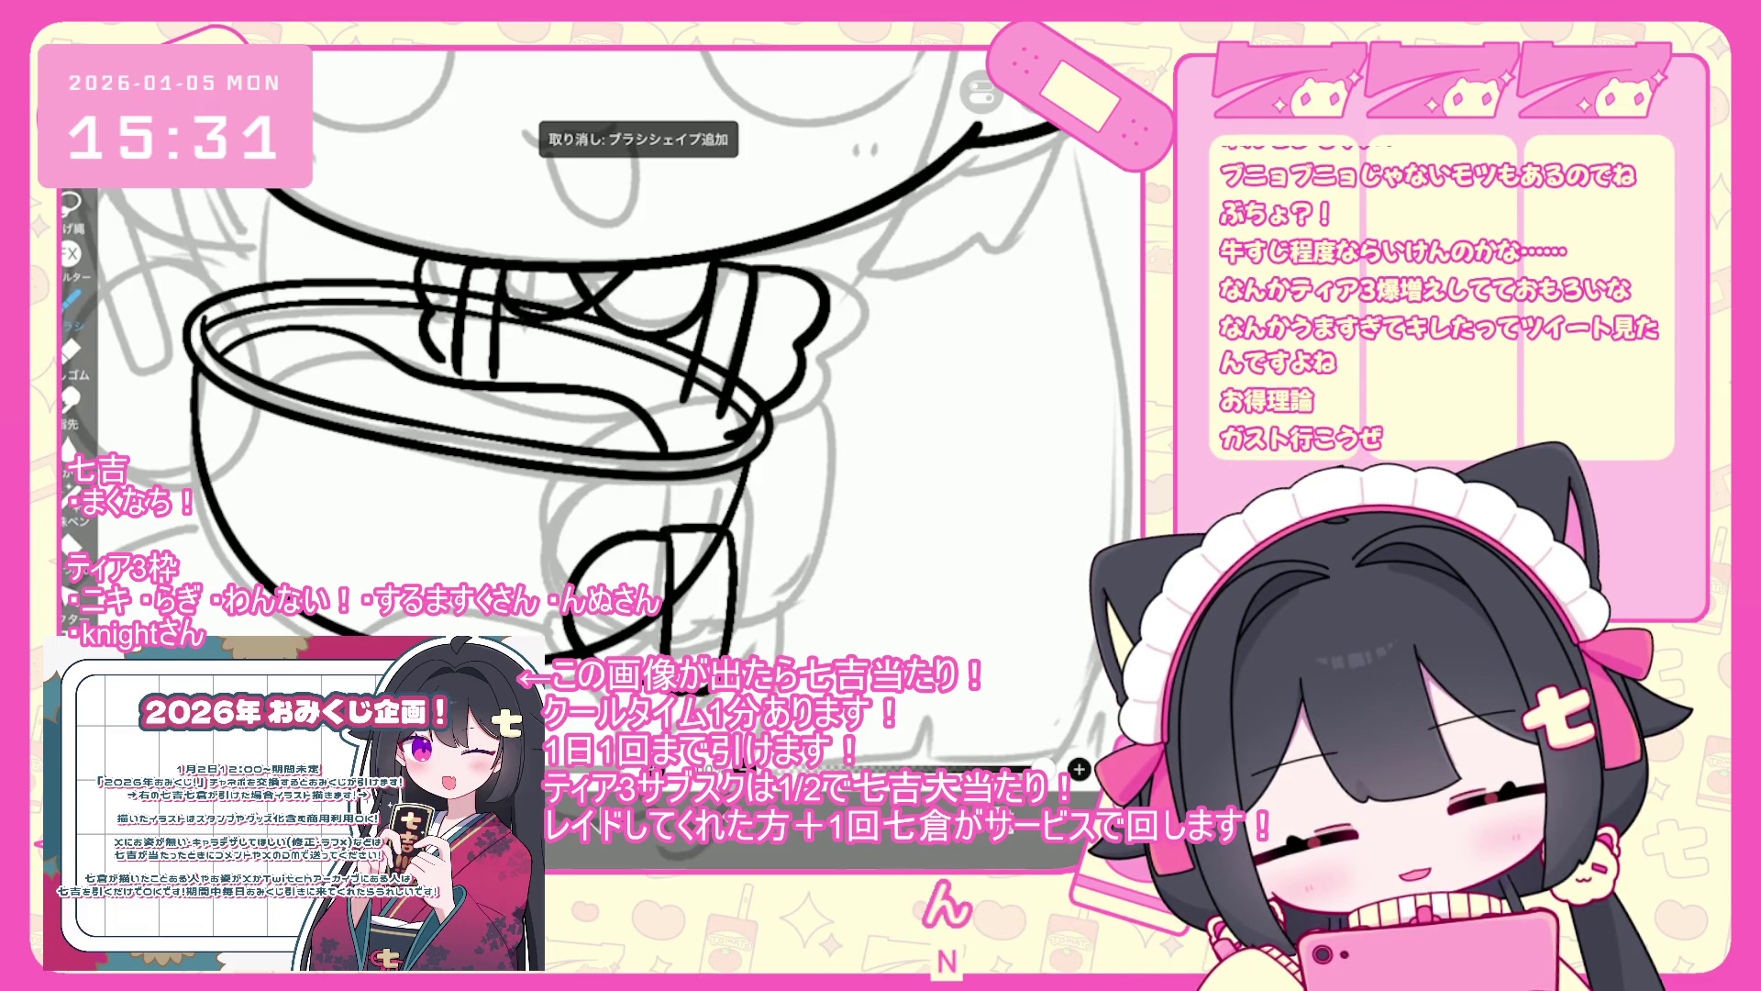
{"action": "key", "text": "ctrl+z"}
{"action": "left_click_drag", "start_coordinate": [725, 528], "coordinate": [738, 656]}
{"action": "key", "text": "ctrl+z"}
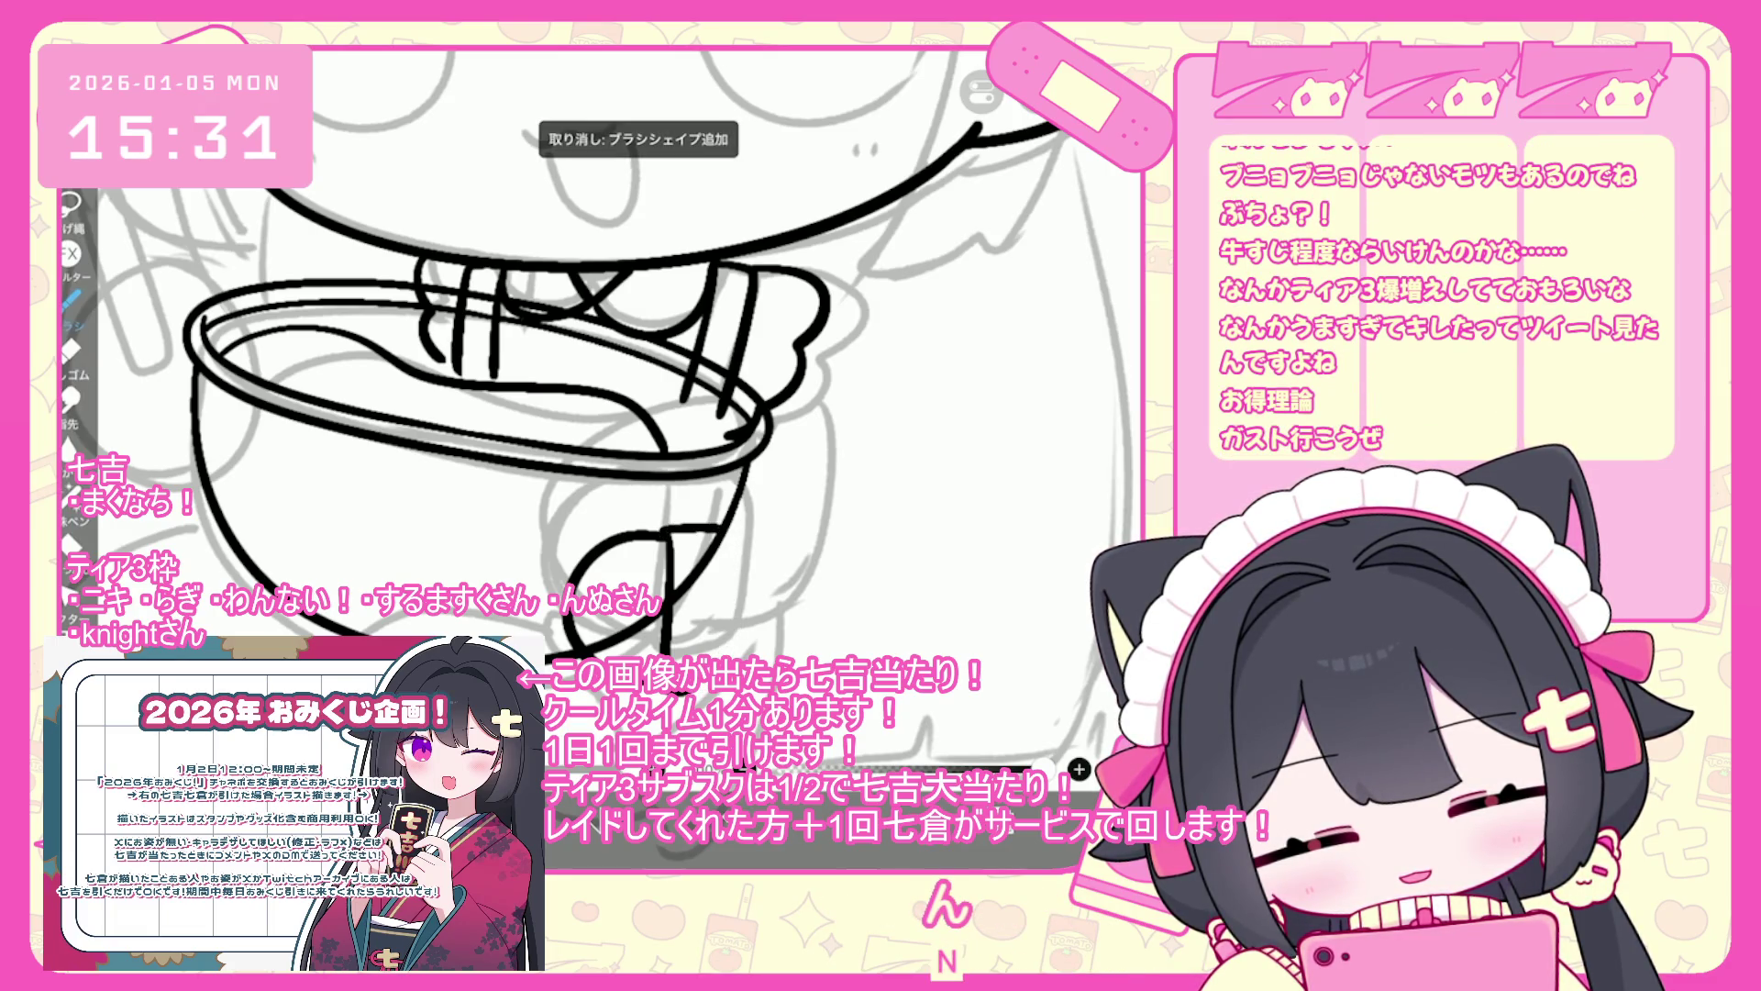
{"action": "left_click_drag", "start_coordinate": [725, 529], "coordinate": [735, 631]}
{"action": "key", "text": "ctrl+z"}
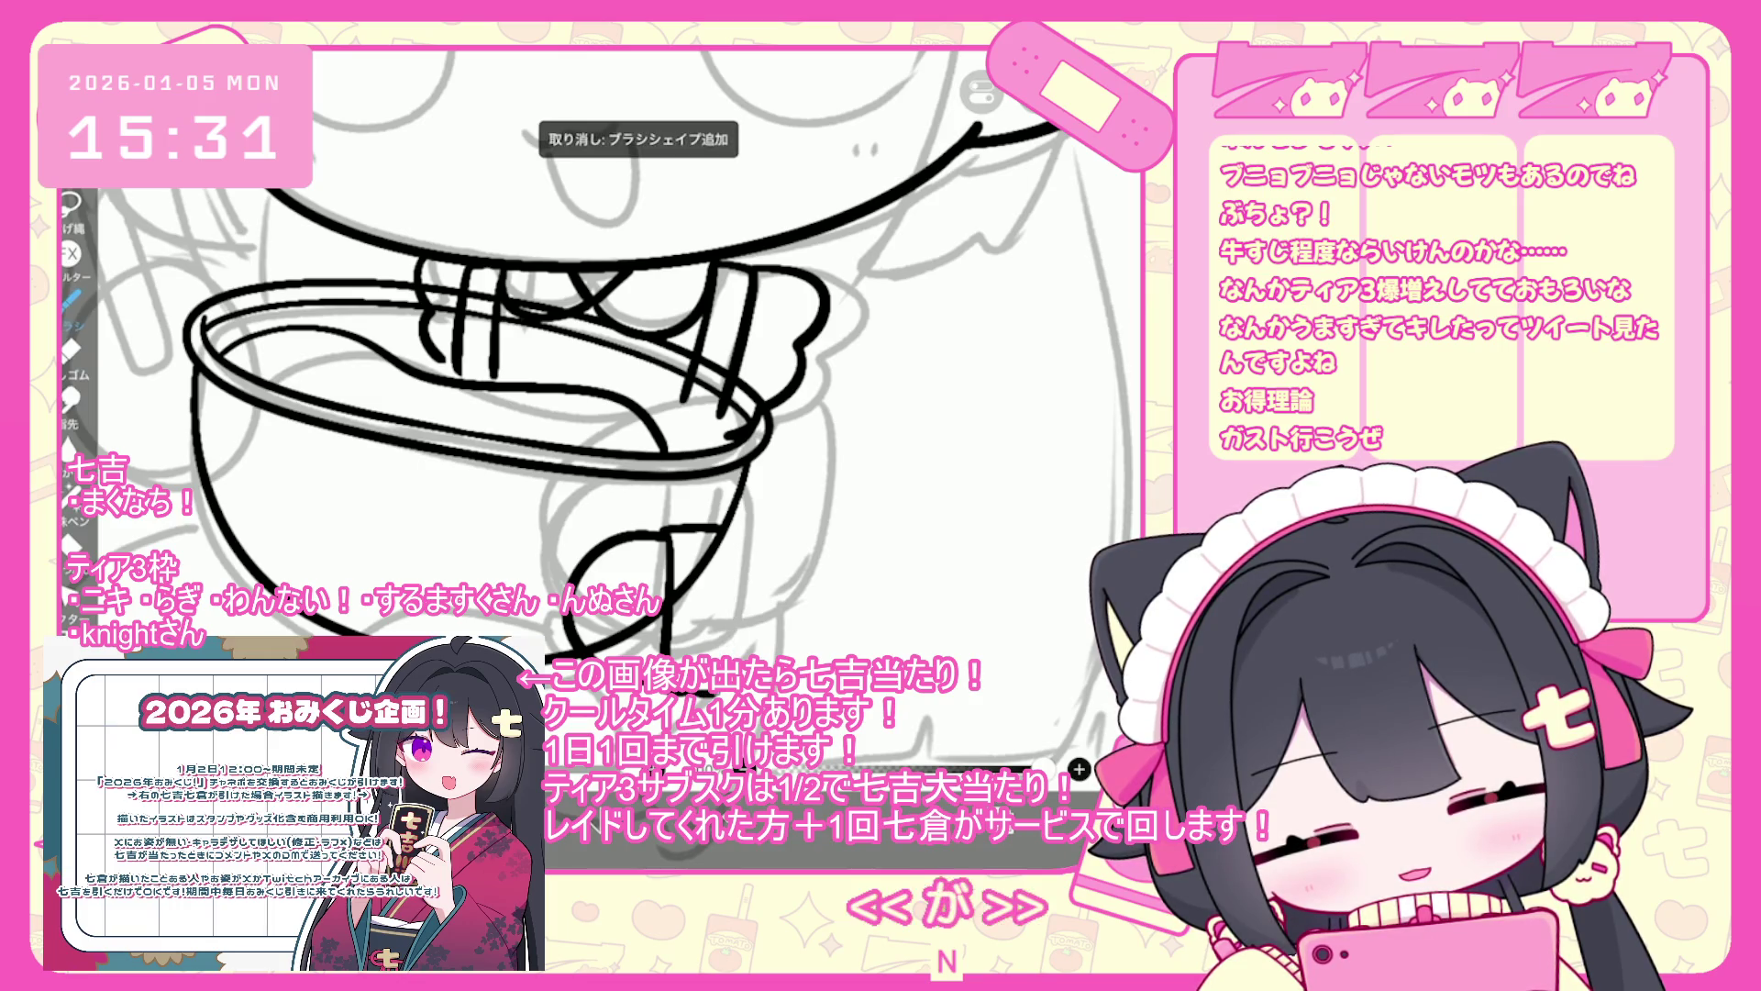
{"action": "key", "text": "ctrl+z"}
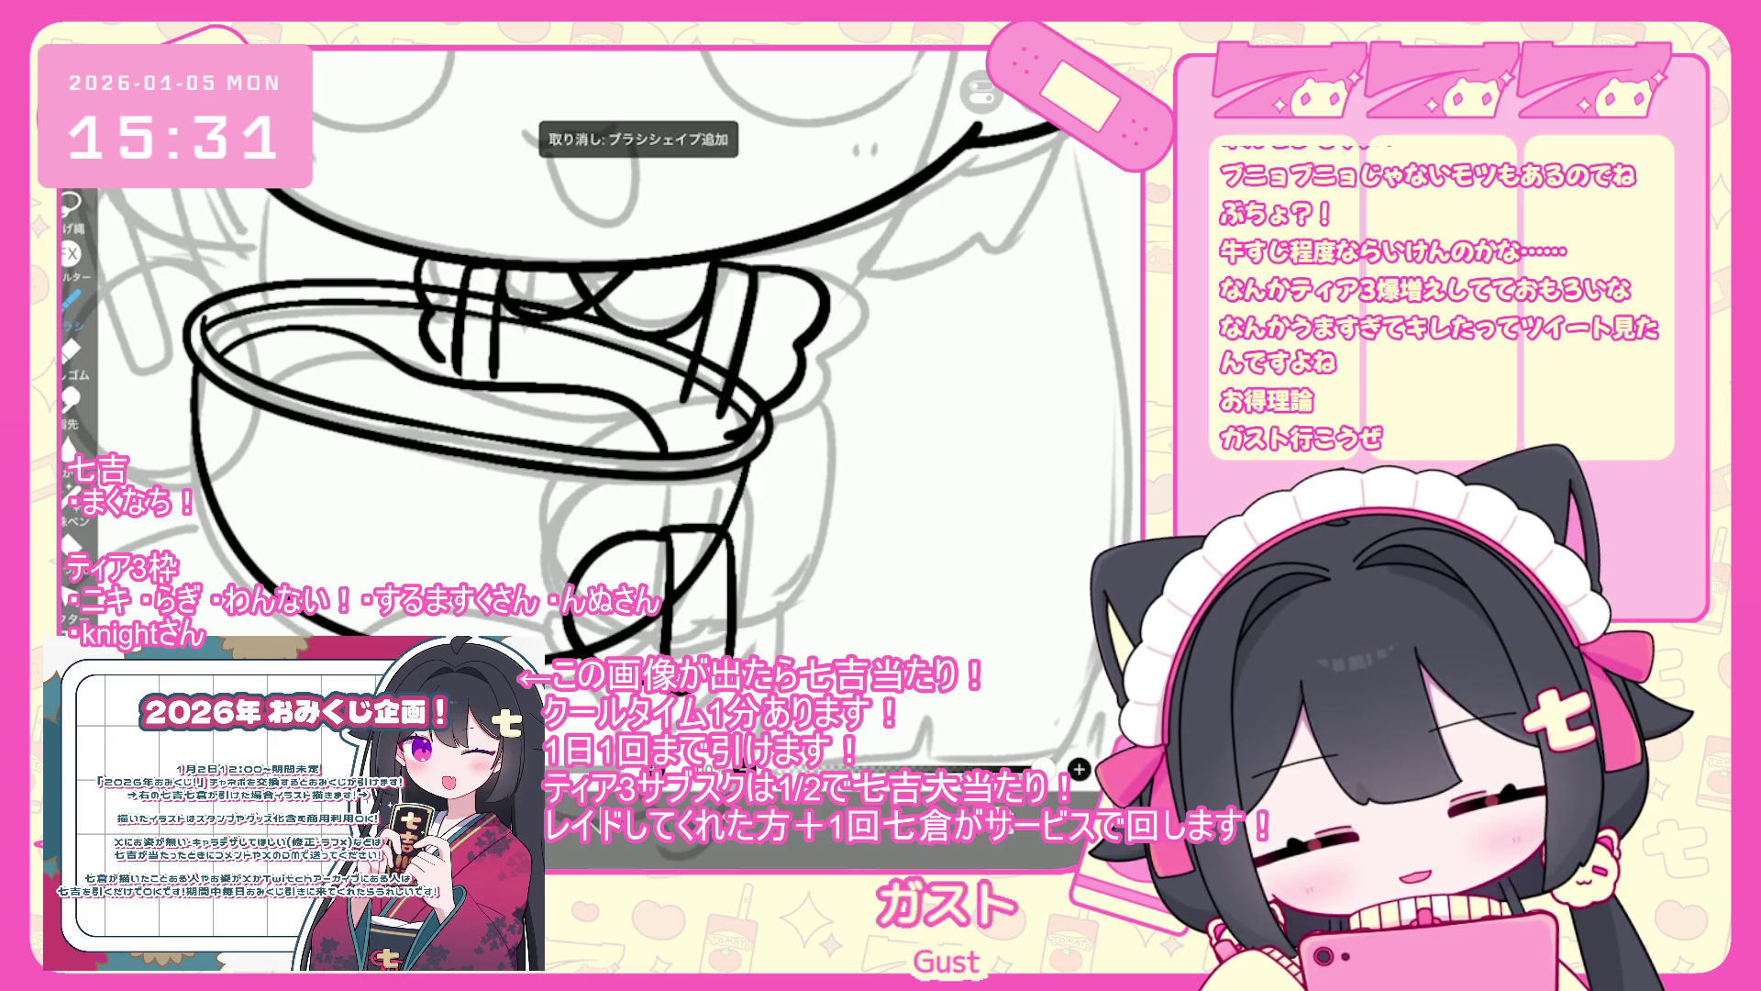
{"action": "key", "text": "ctrl+z"}
{"action": "left_click_drag", "start_coordinate": [734, 529], "coordinate": [727, 646]}
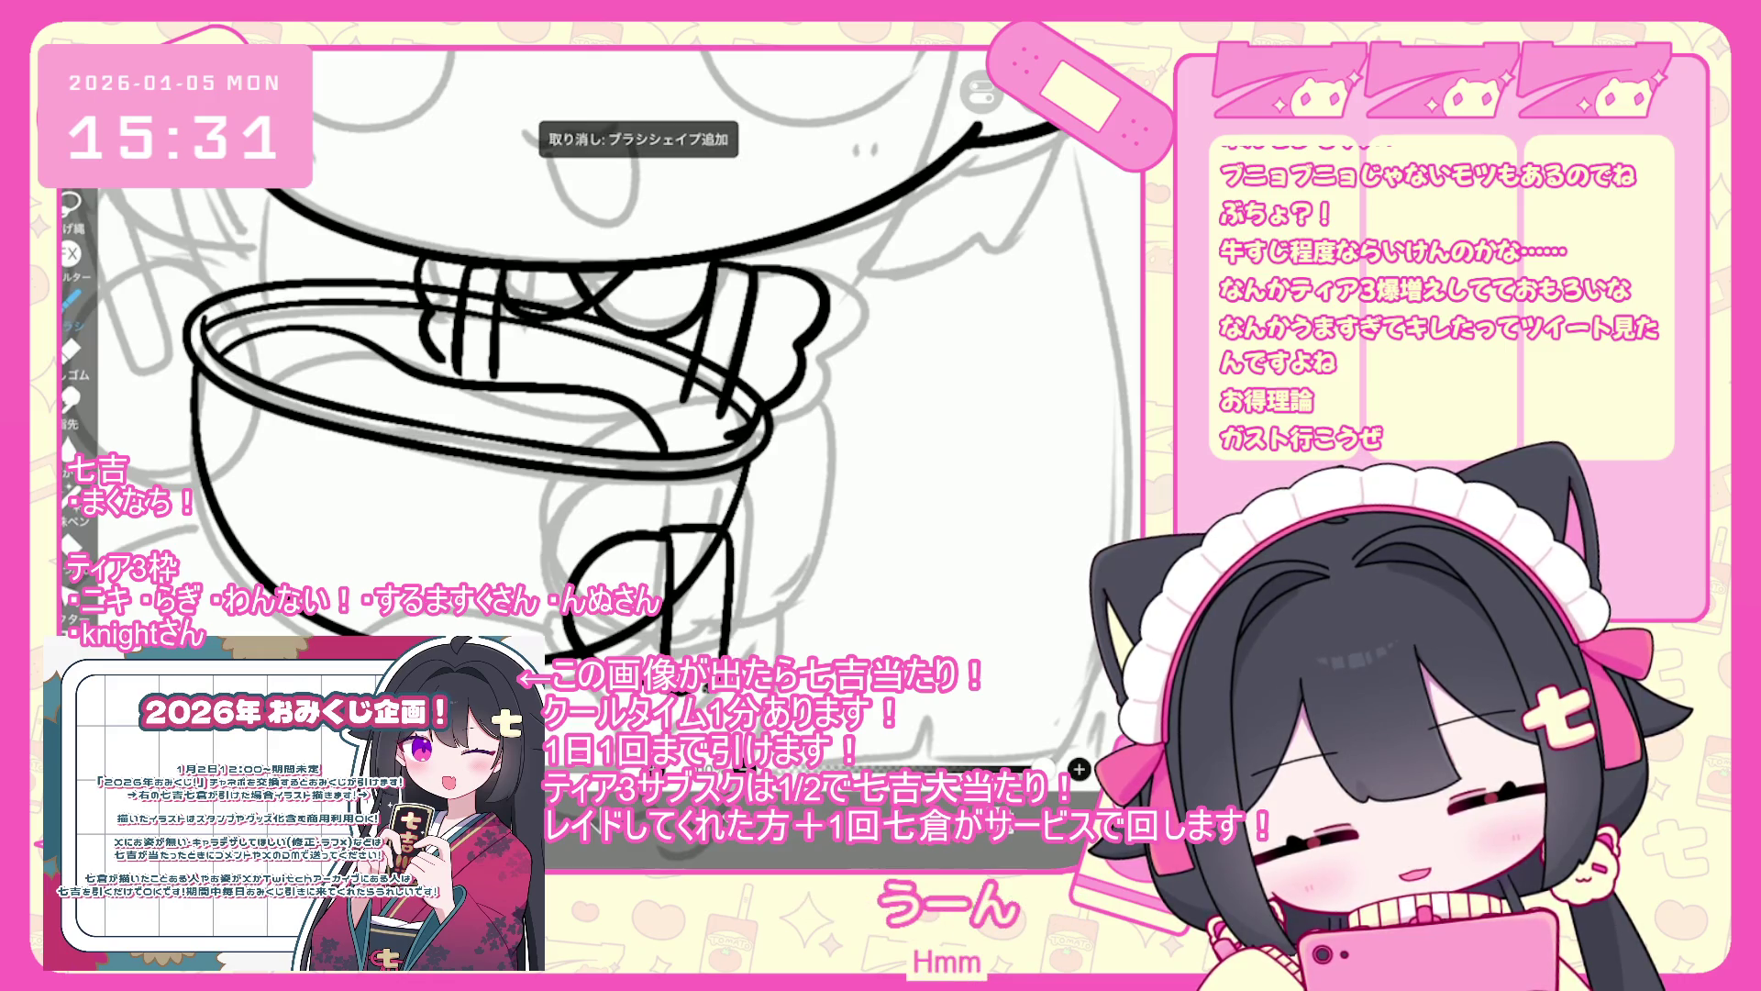
- Add a small stroke right of the bowl and a longer curve along its right side
{"action": "left_click_drag", "start_coordinate": [812, 348], "coordinate": [806, 359]}
{"action": "left_click_drag", "start_coordinate": [830, 385], "coordinate": [796, 633]}
{"action": "key", "text": "ctrl+z"}
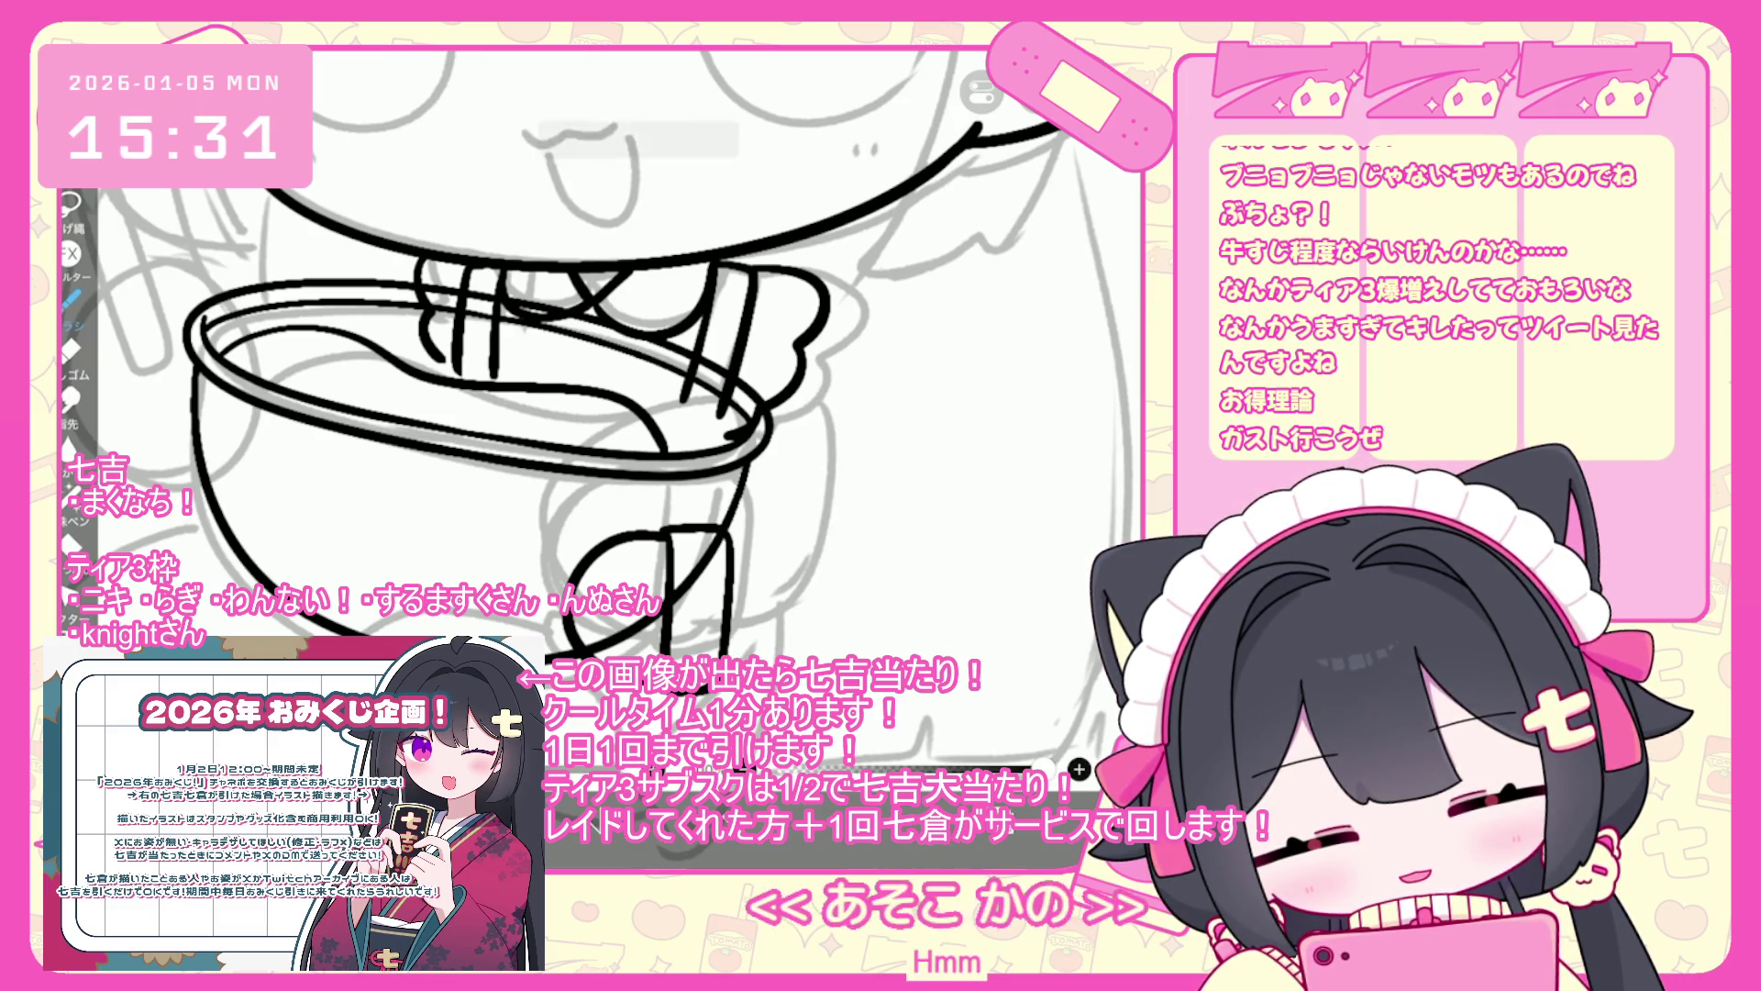
{"action": "scroll", "coordinate": [596, 412], "scroll_direction": "down", "scroll_amount": 2}
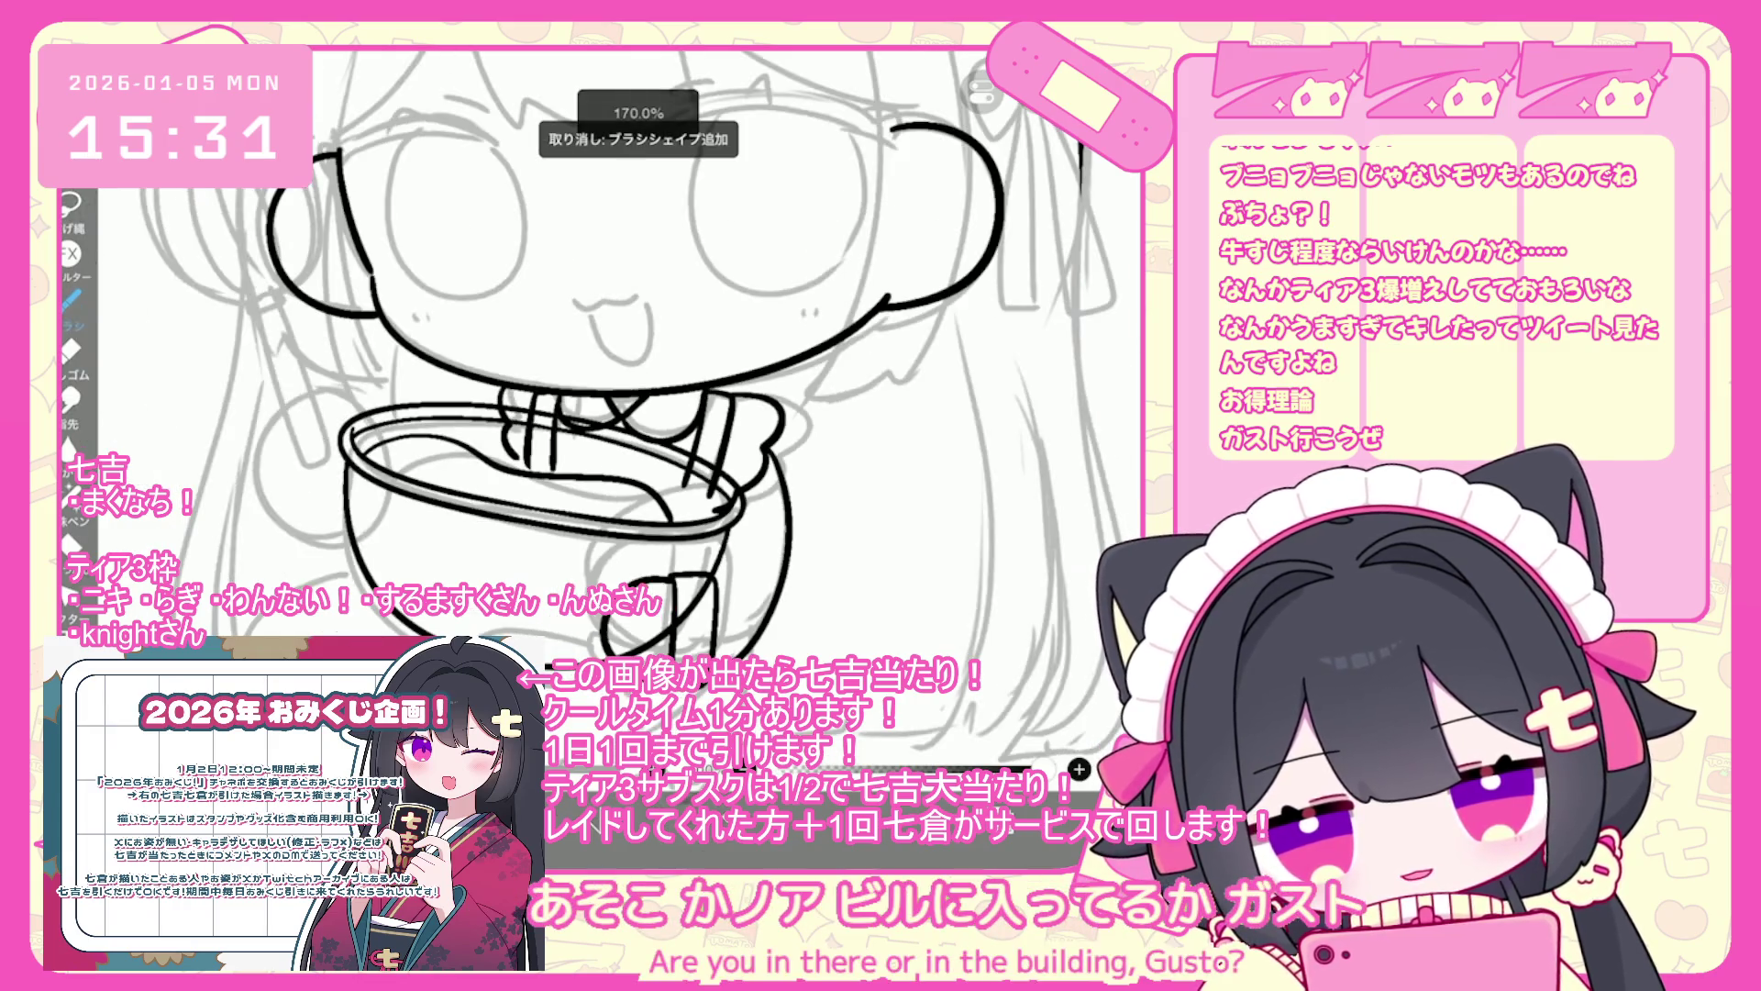
{"action": "left_click_drag", "start_coordinate": [775, 449], "coordinate": [787, 510]}
{"action": "key", "text": "ctrl+z"}
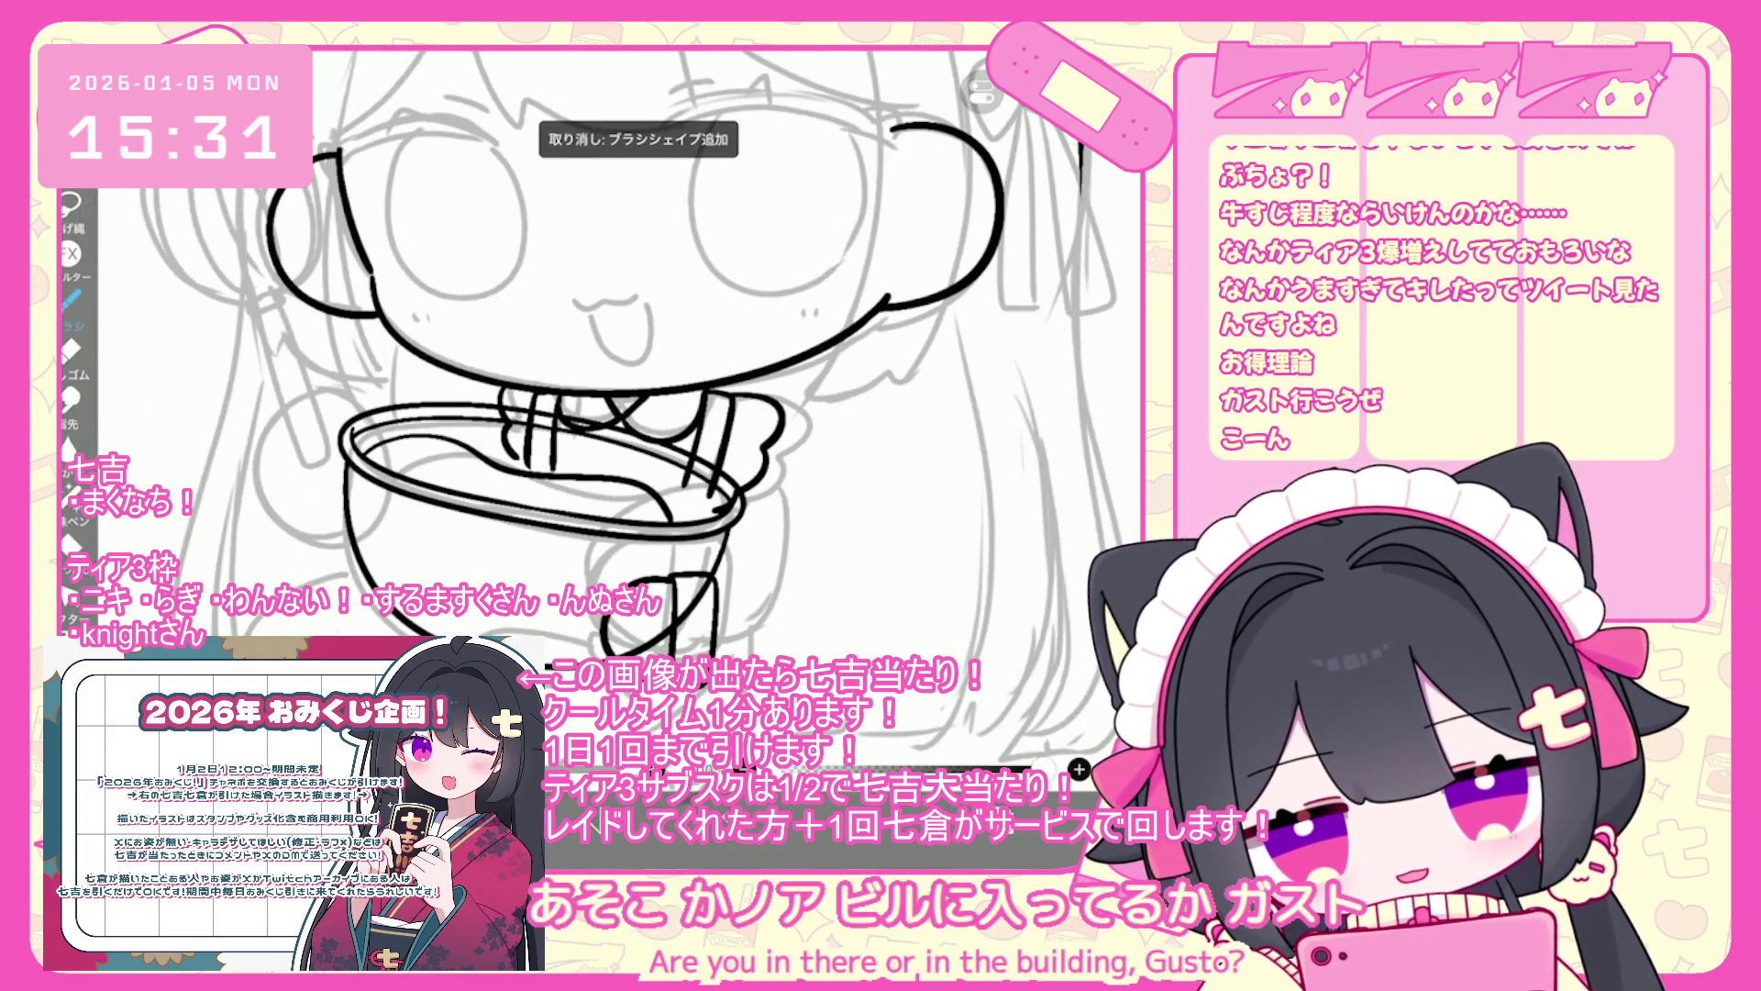
{"action": "left_click_drag", "start_coordinate": [775, 449], "coordinate": [789, 605]}
- Redraw the curved line down the bowl's right side and the stroke beneath it
{"action": "scroll", "coordinate": [596, 413], "scroll_direction": "up", "scroll_amount": 1}
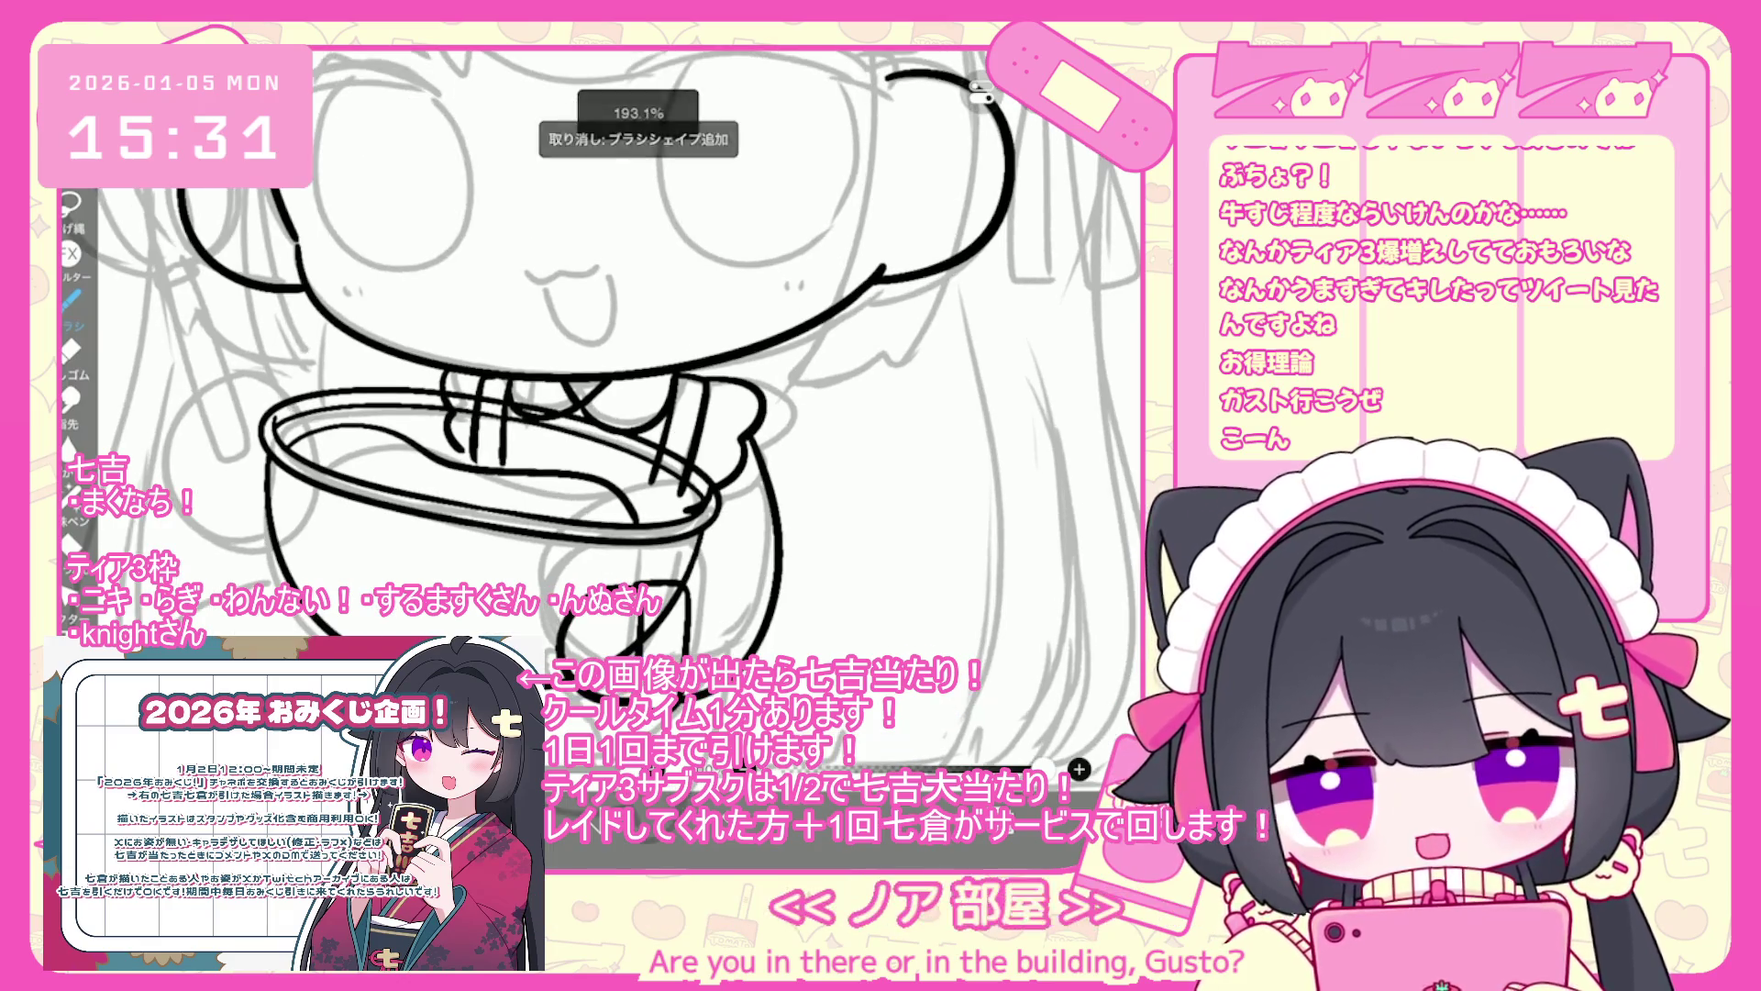
{"action": "left_click_drag", "start_coordinate": [763, 411], "coordinate": [783, 569]}
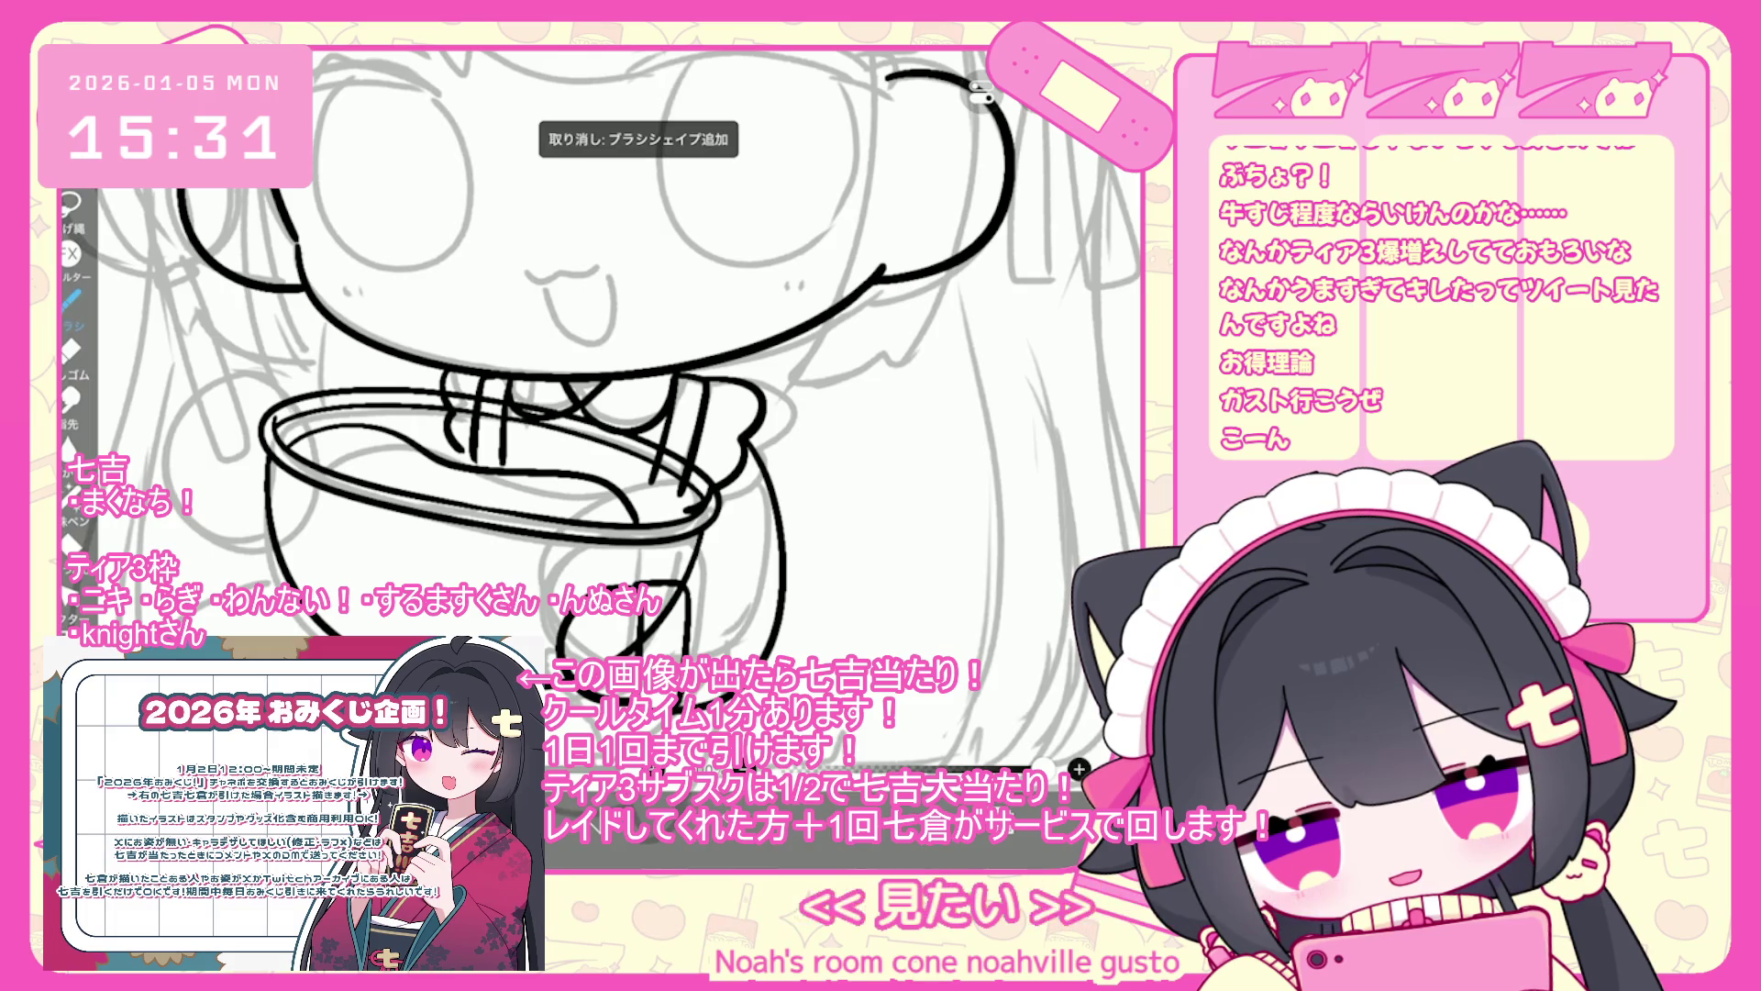
{"action": "scroll", "coordinate": [597, 413], "scroll_direction": "down", "scroll_amount": 2}
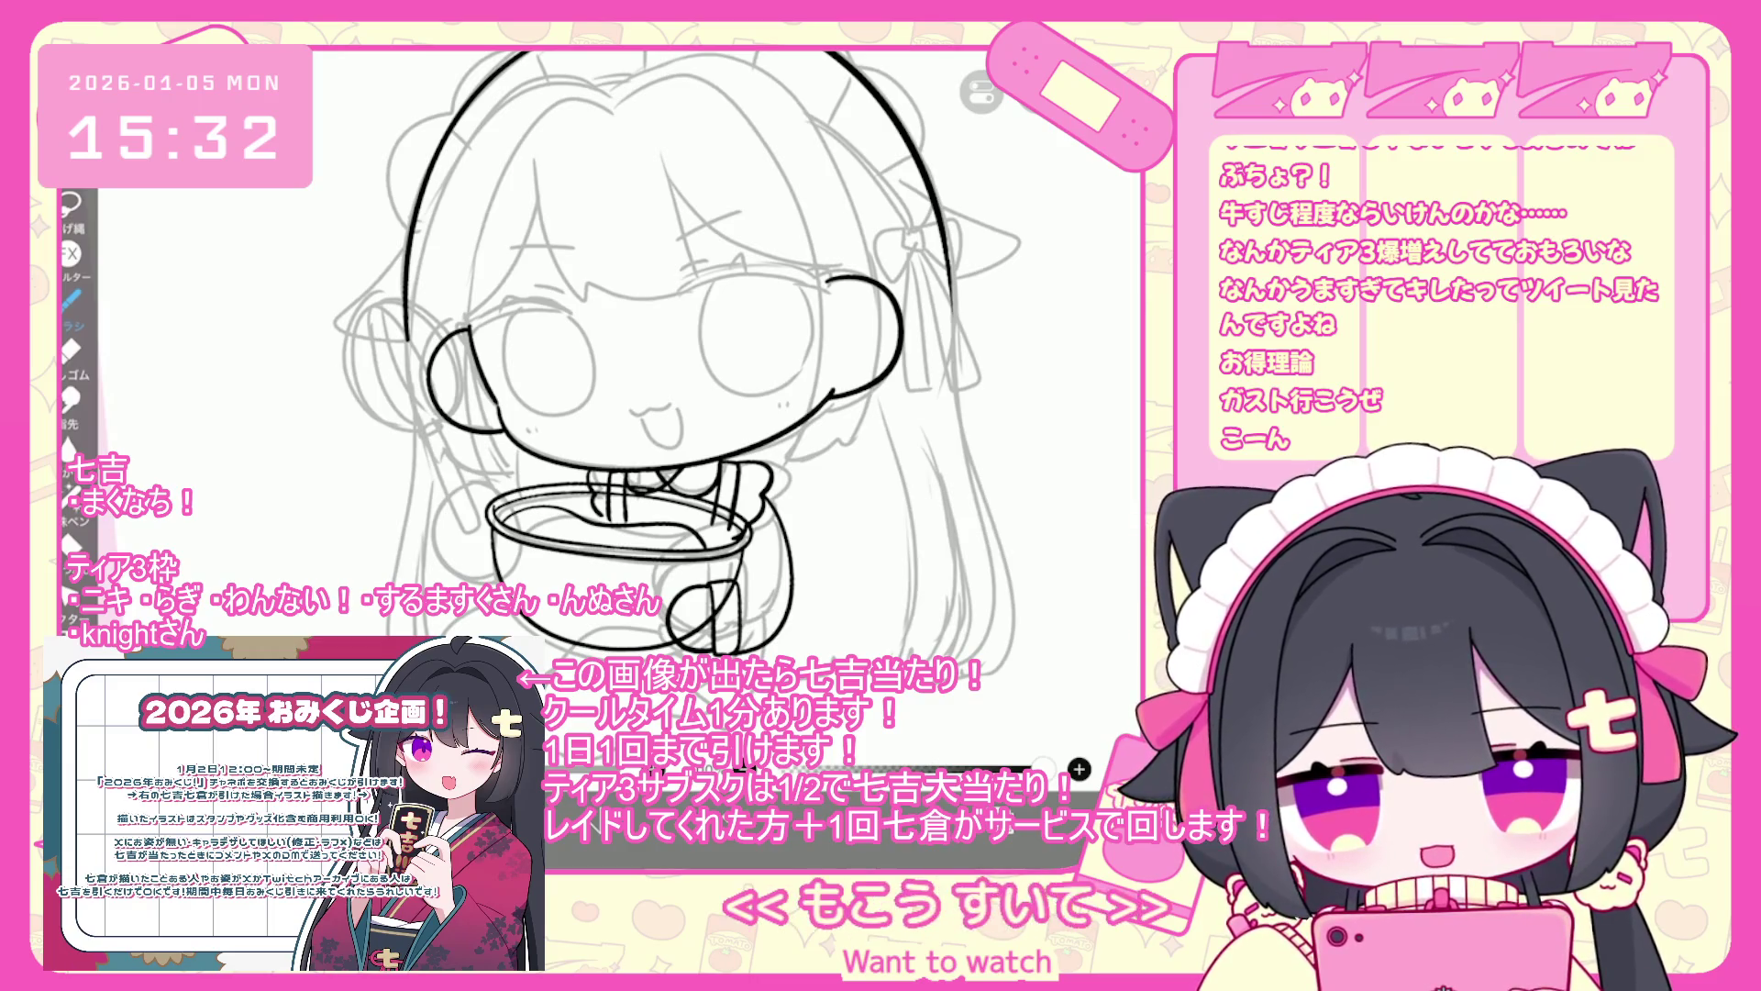
{"action": "scroll", "coordinate": [734, 367], "scroll_direction": "up", "scroll_amount": 2}
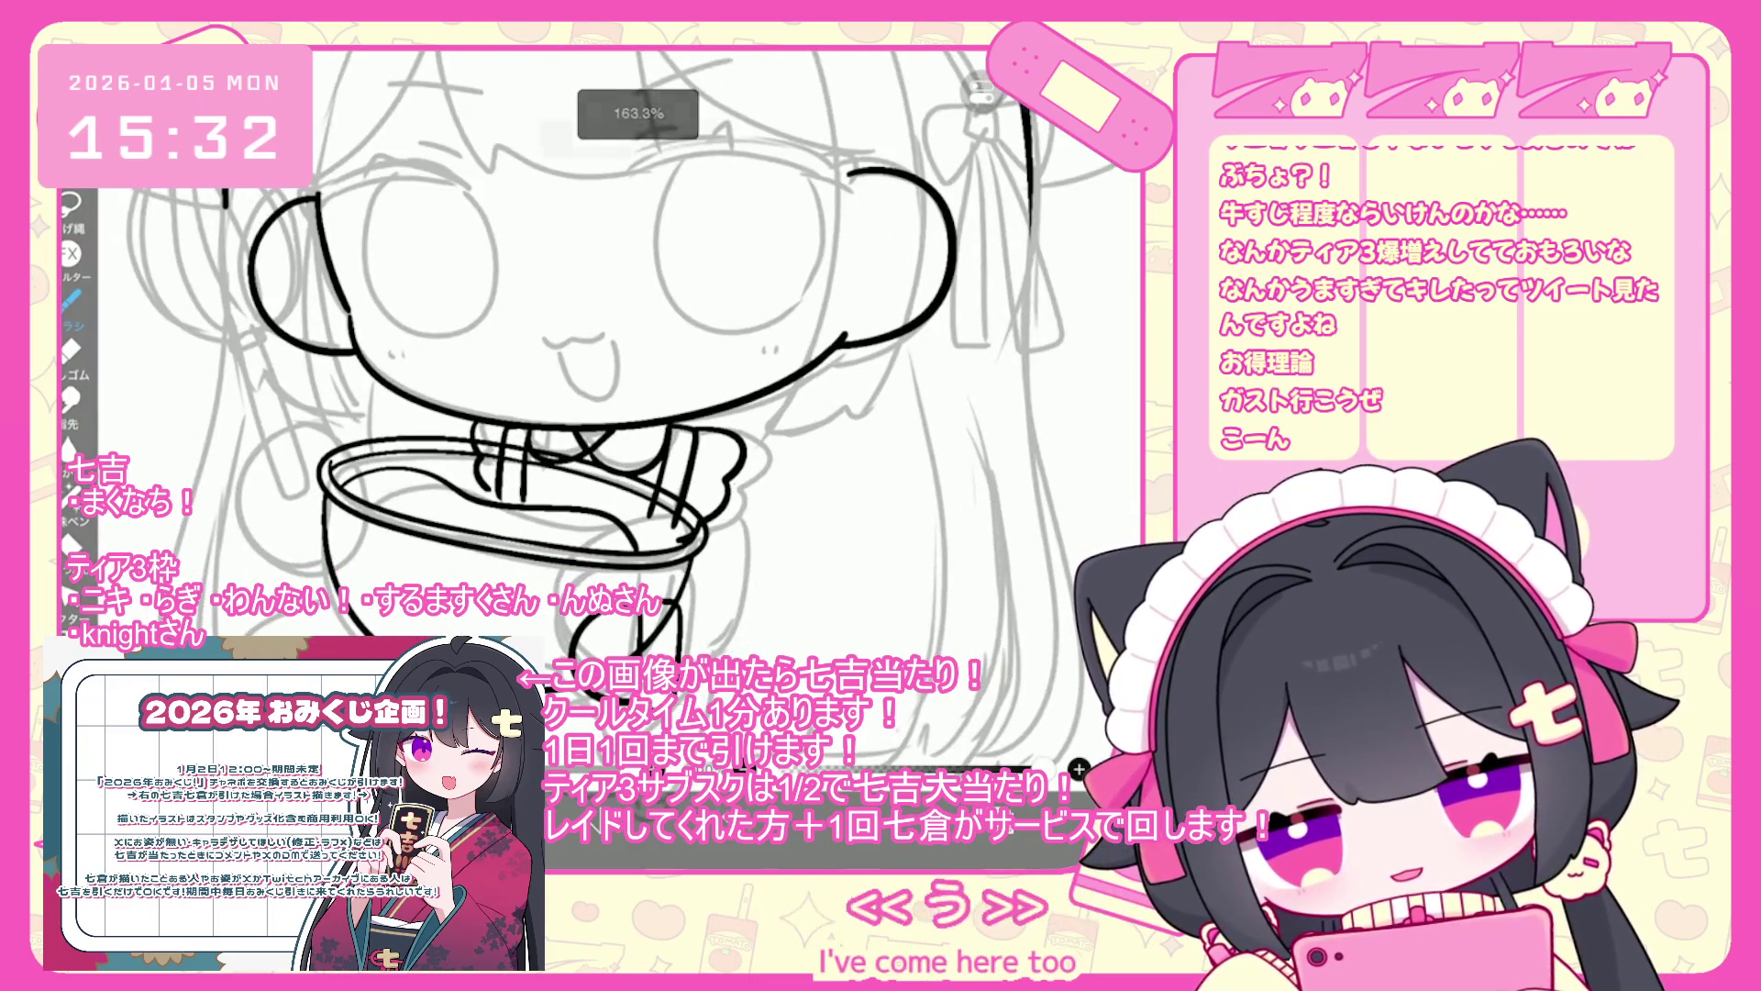
{"action": "key", "text": "ctrl+z"}
{"action": "key", "text": "ctrl+z"}
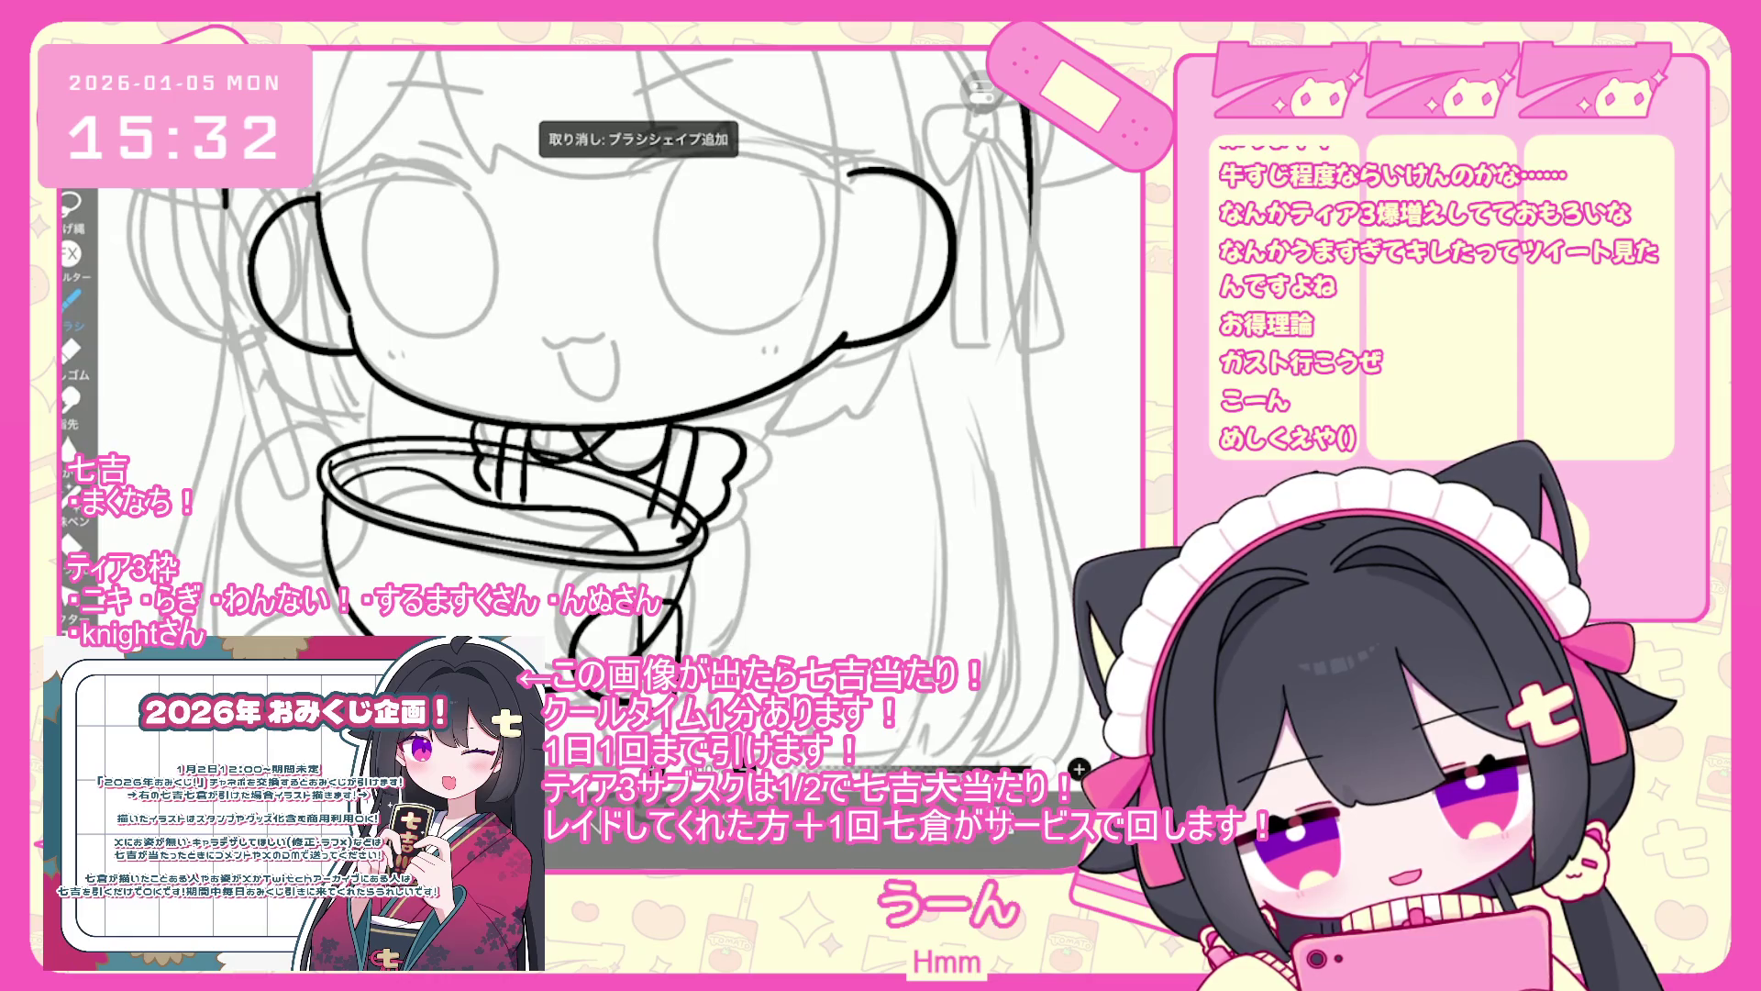
{"action": "left_click_drag", "start_coordinate": [733, 482], "coordinate": [748, 633]}
{"action": "scroll", "coordinate": [724, 404], "scroll_direction": "down", "scroll_amount": 3}
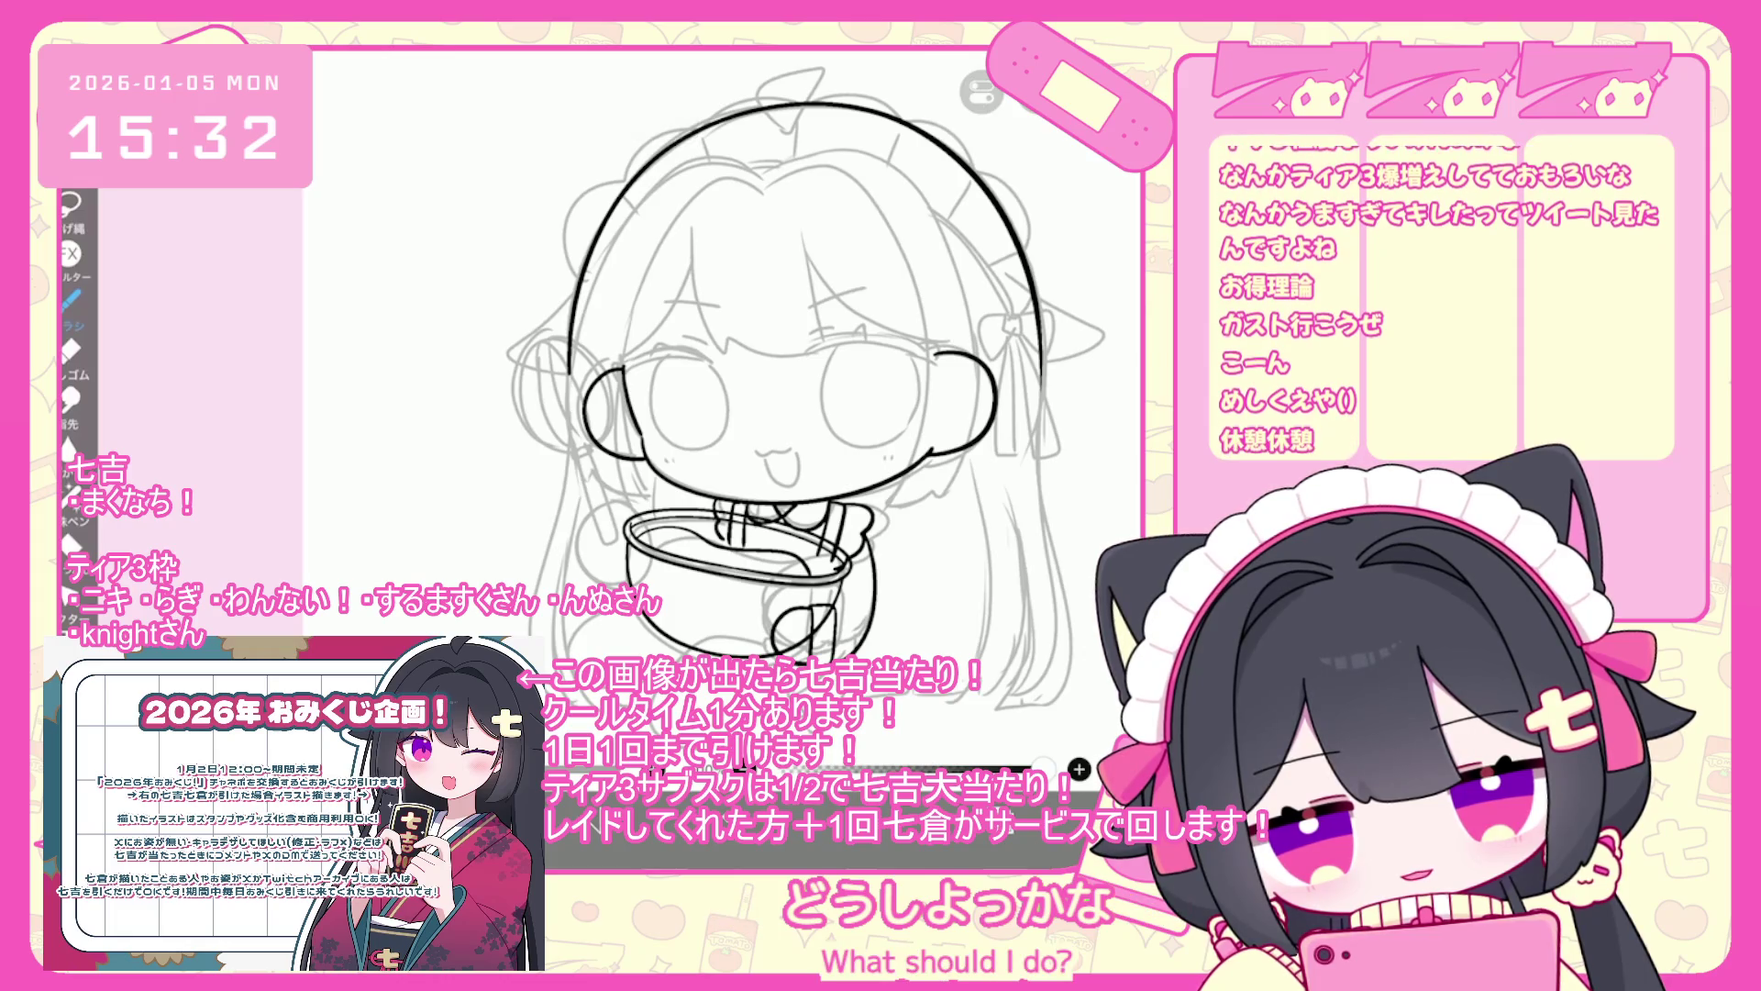
- Add a new top layer and handwrite 'ひるめし きゅうけい!' left of the chibi
{"action": "key", "text": "l"}
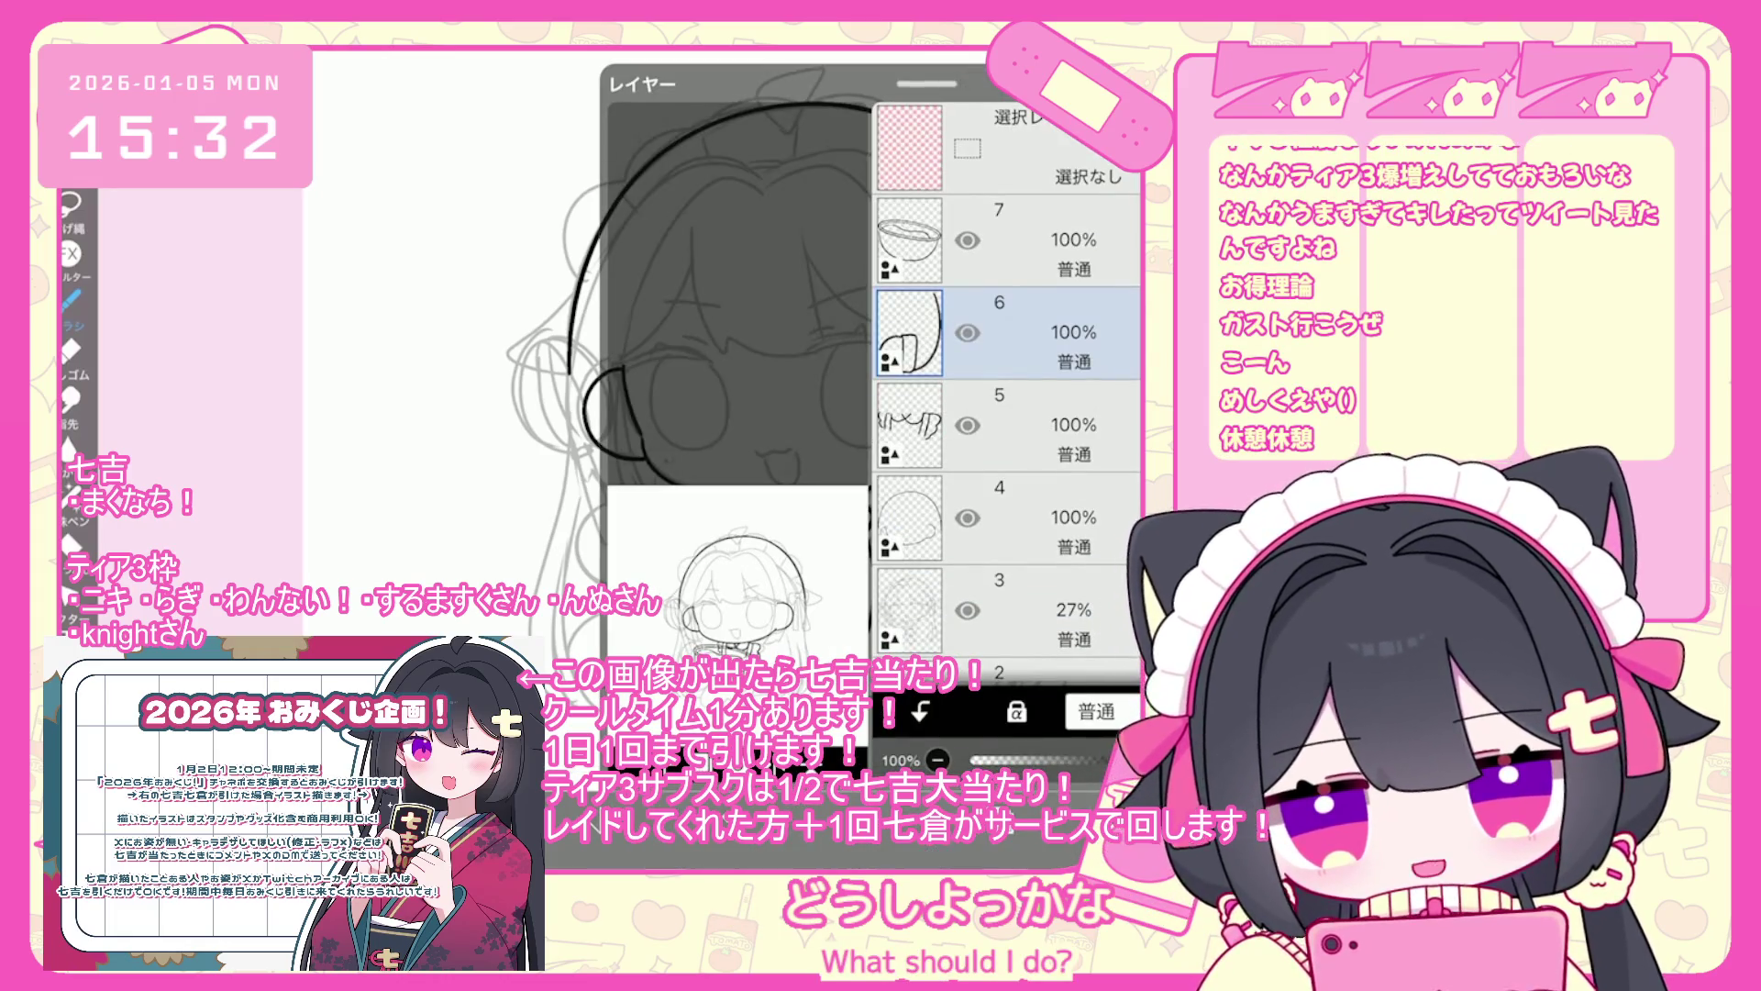
{"action": "key", "text": "l"}
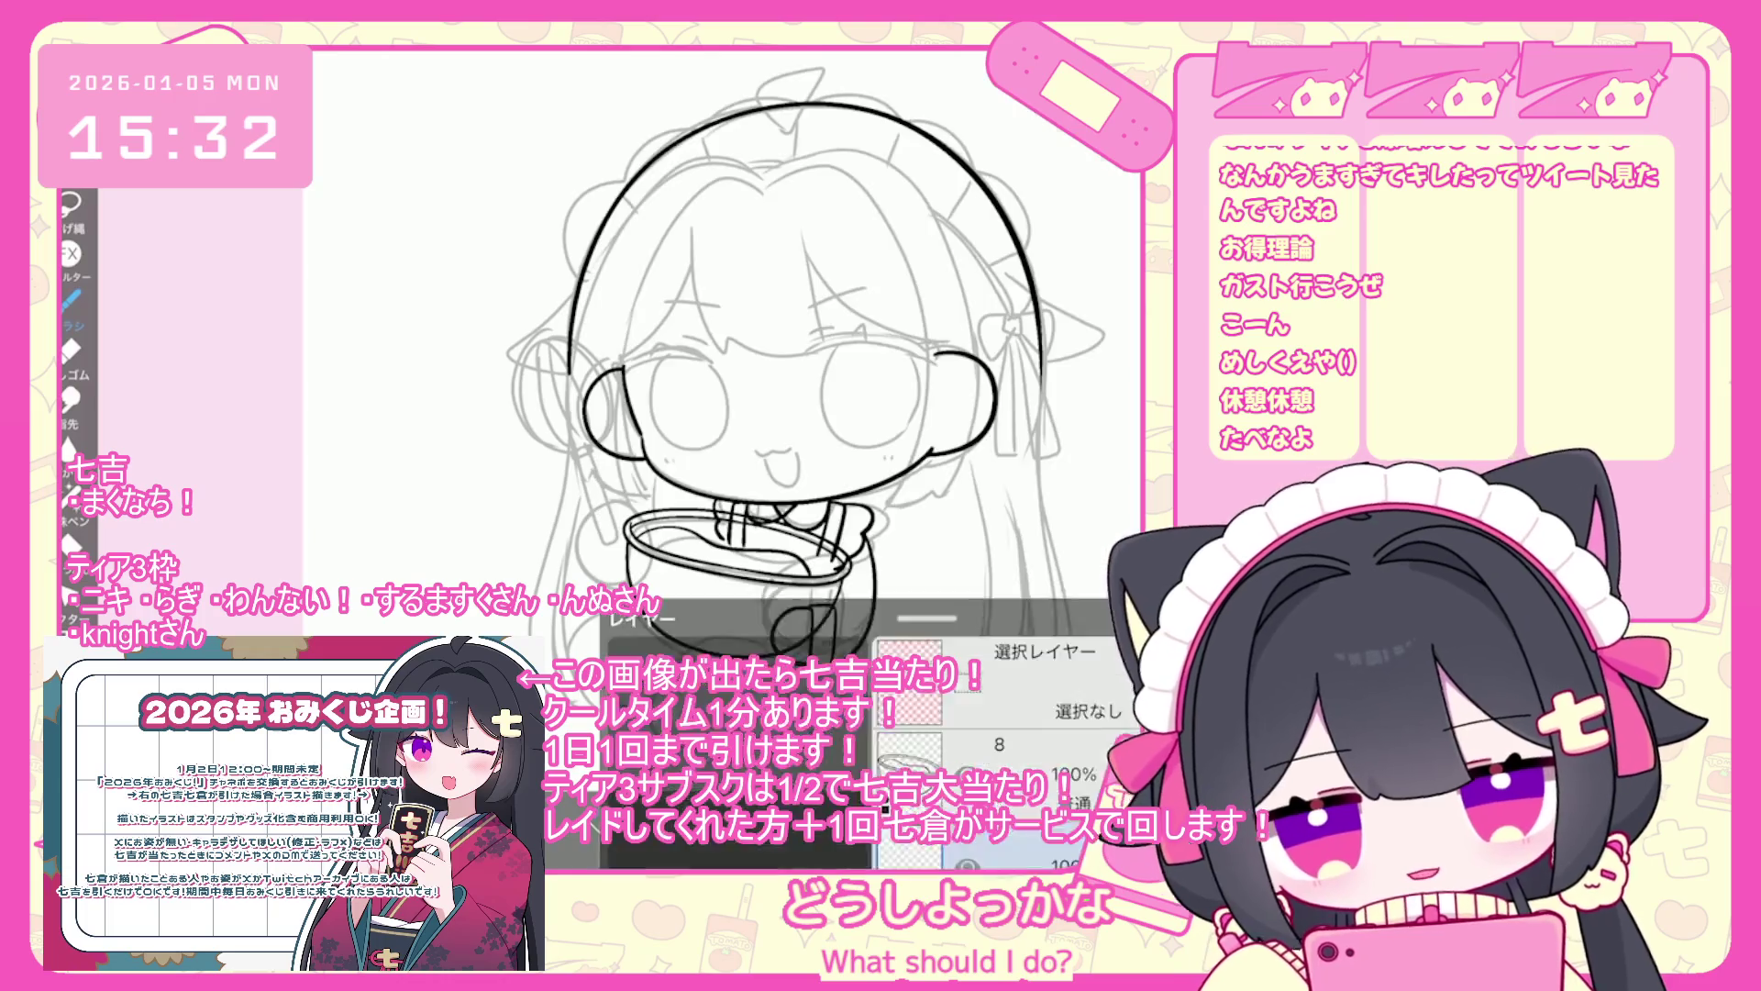
{"action": "scroll", "coordinate": [743, 386], "scroll_direction": "up", "scroll_amount": 2}
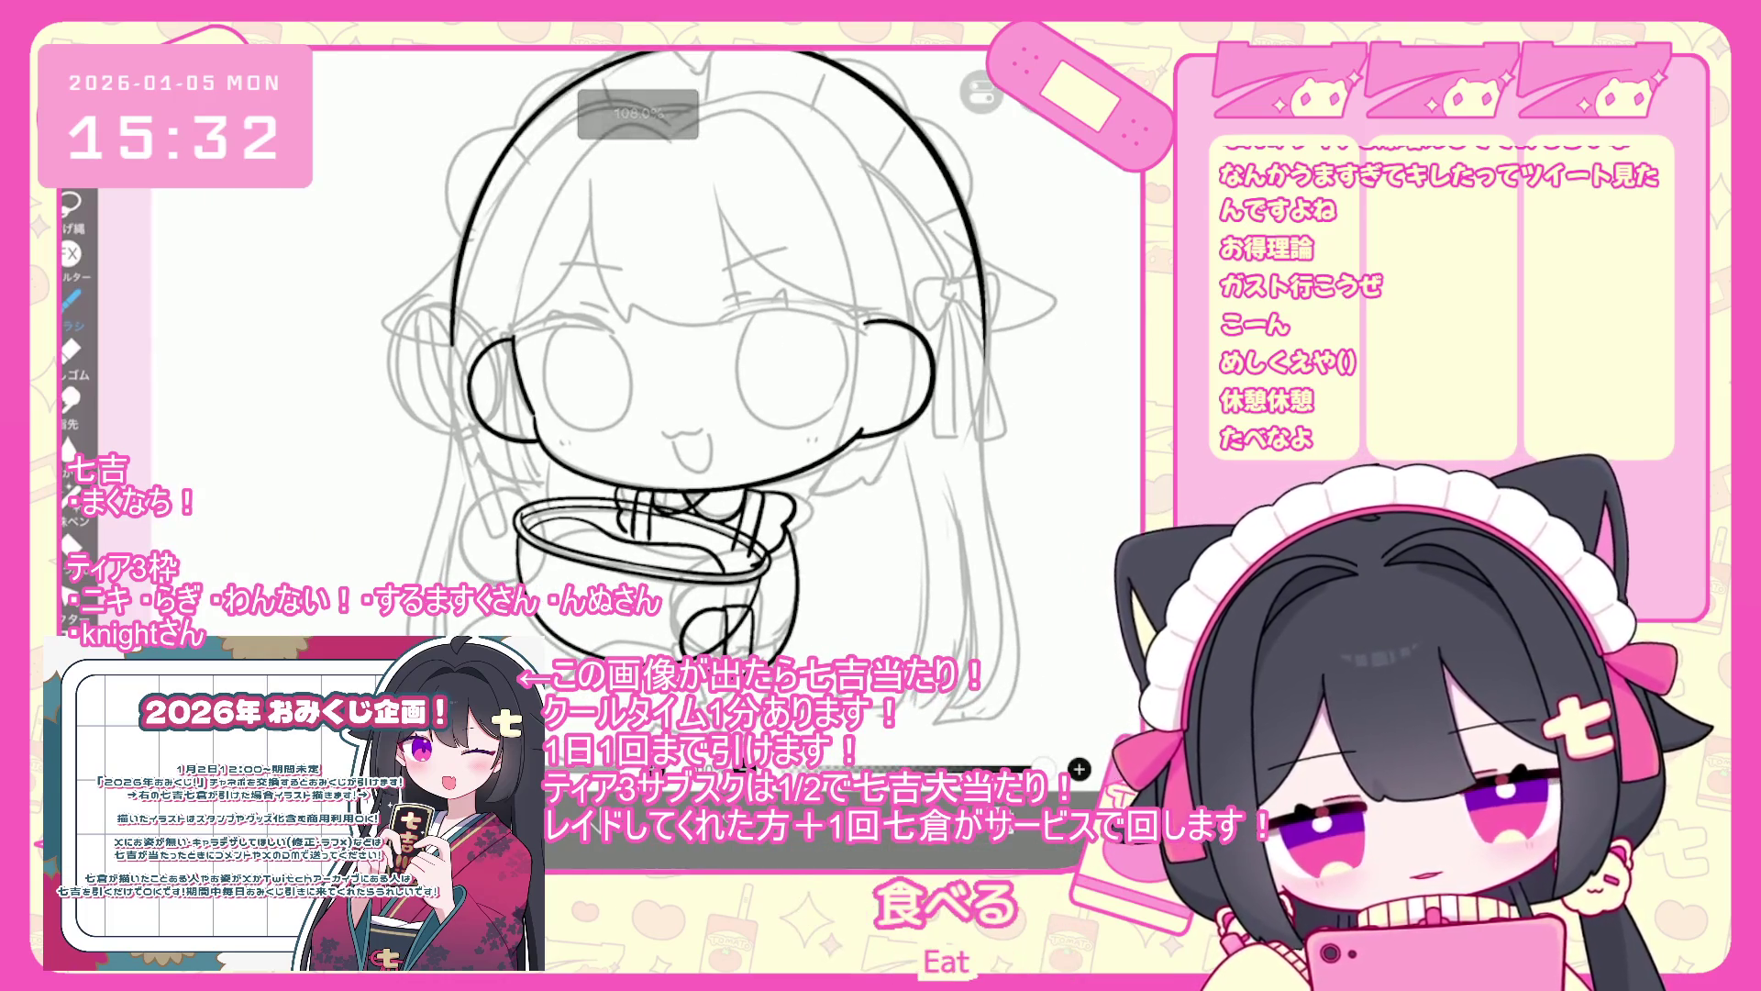
{"action": "scroll", "coordinate": [743, 385], "scroll_direction": "up", "scroll_amount": 2}
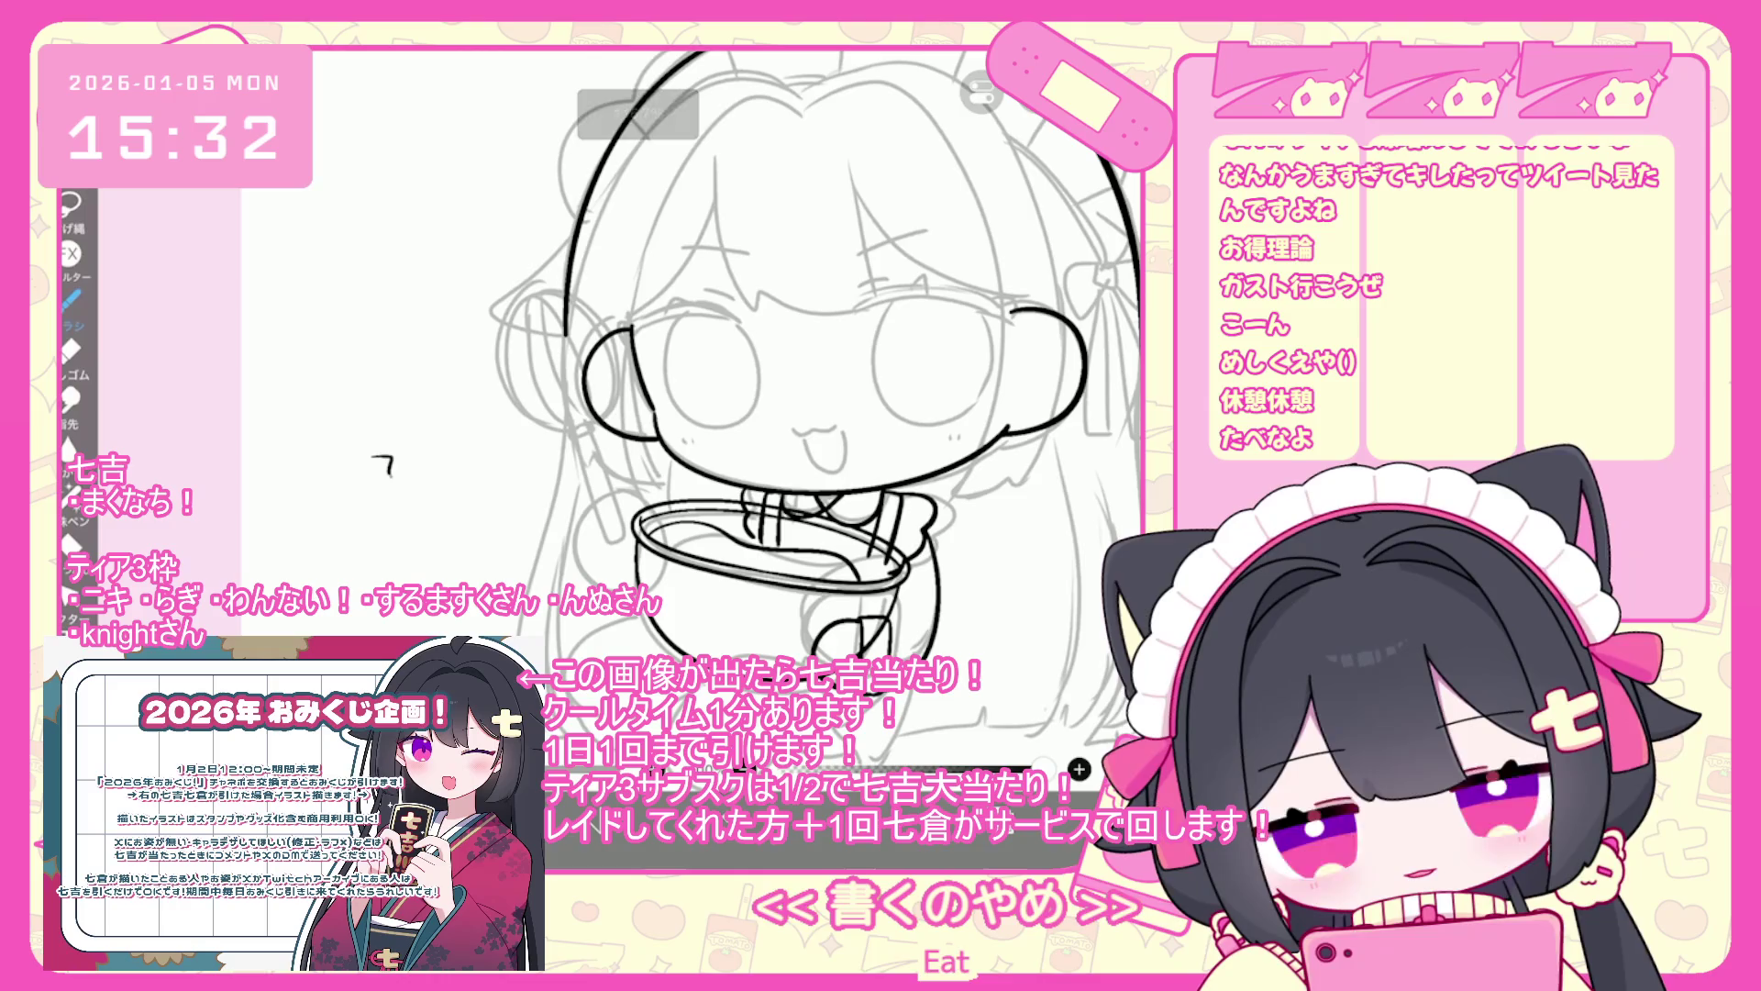
{"action": "left_click_drag", "start_coordinate": [378, 456], "coordinate": [415, 470]}
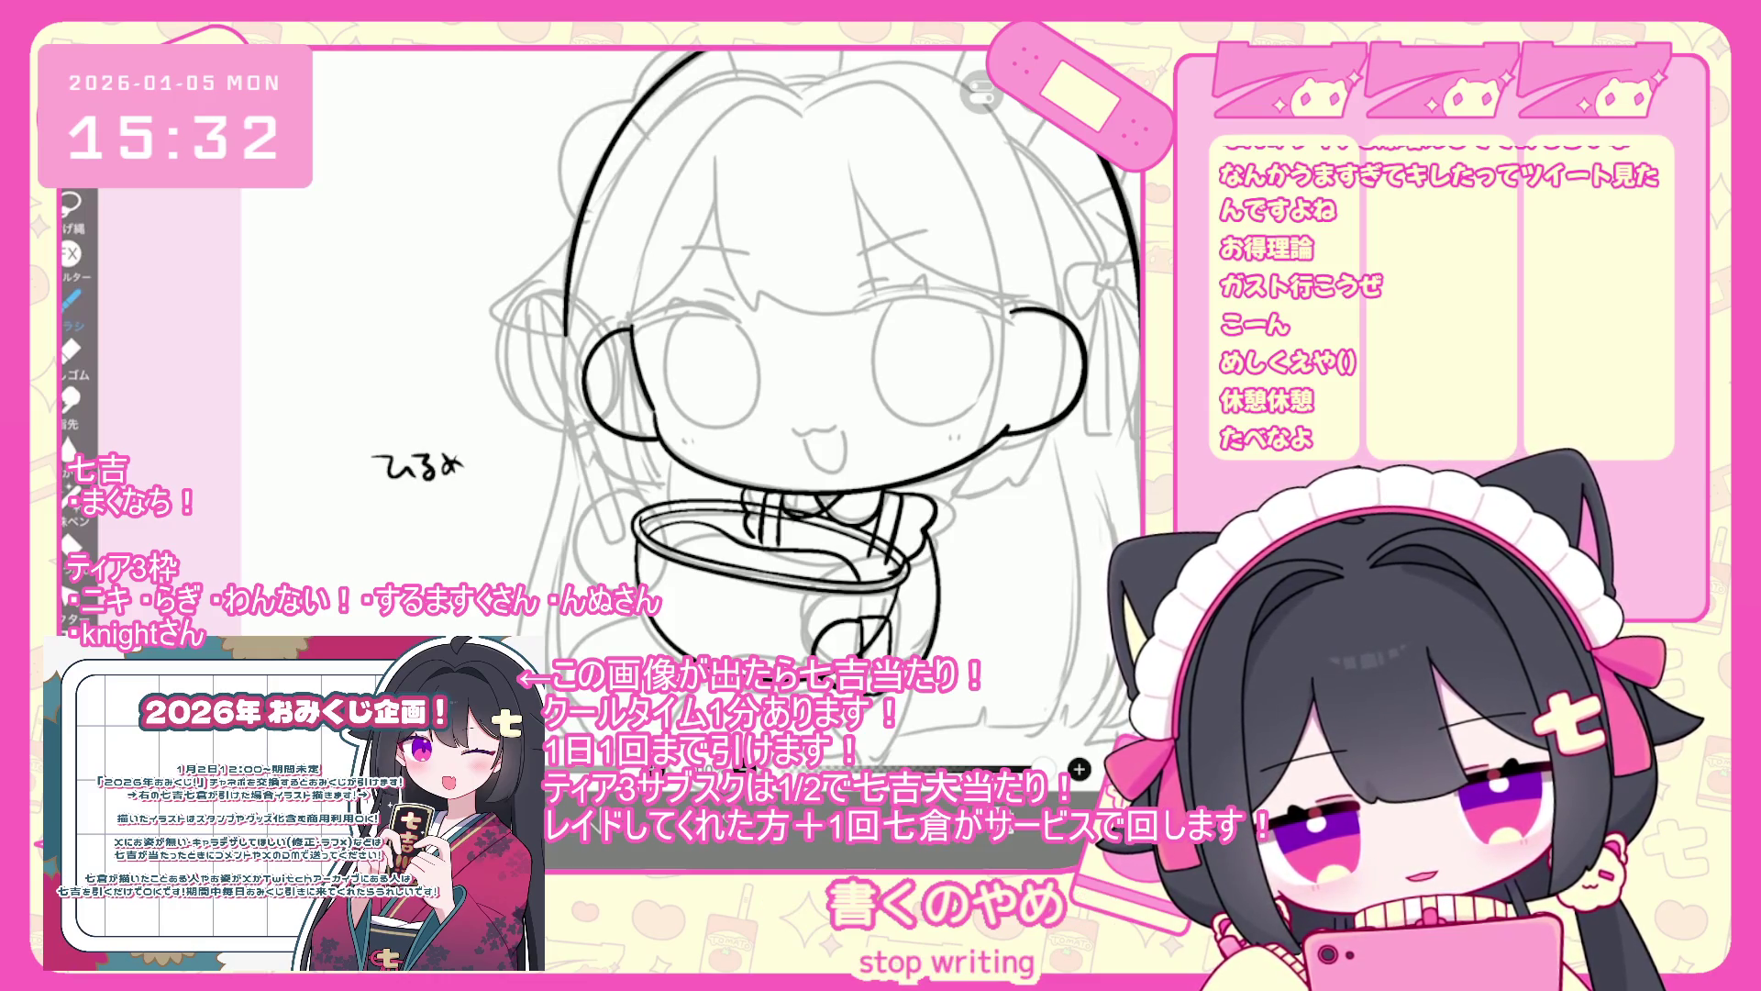
{"action": "left_click_drag", "start_coordinate": [451, 495], "coordinate": [486, 515]}
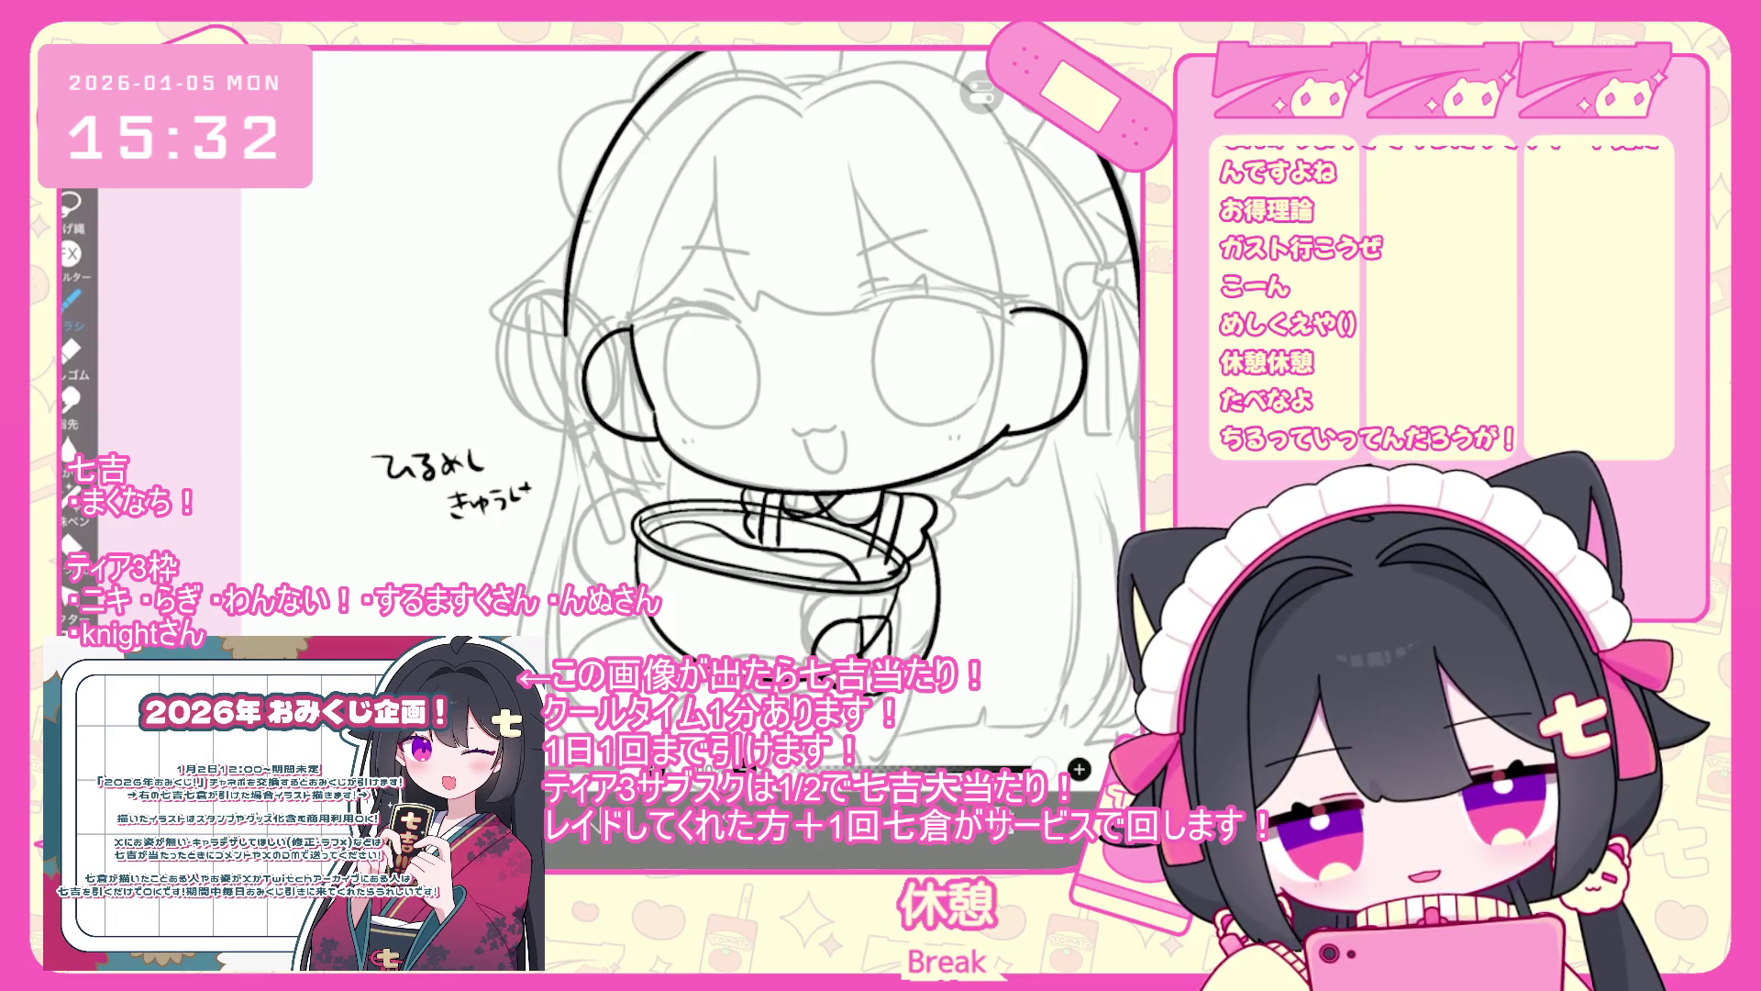
{"action": "left_click_drag", "start_coordinate": [571, 461], "coordinate": [565, 480]}
- Finish the exclamation mark on the lunch-break note
{"action": "left_click", "coordinate": [569, 490]}
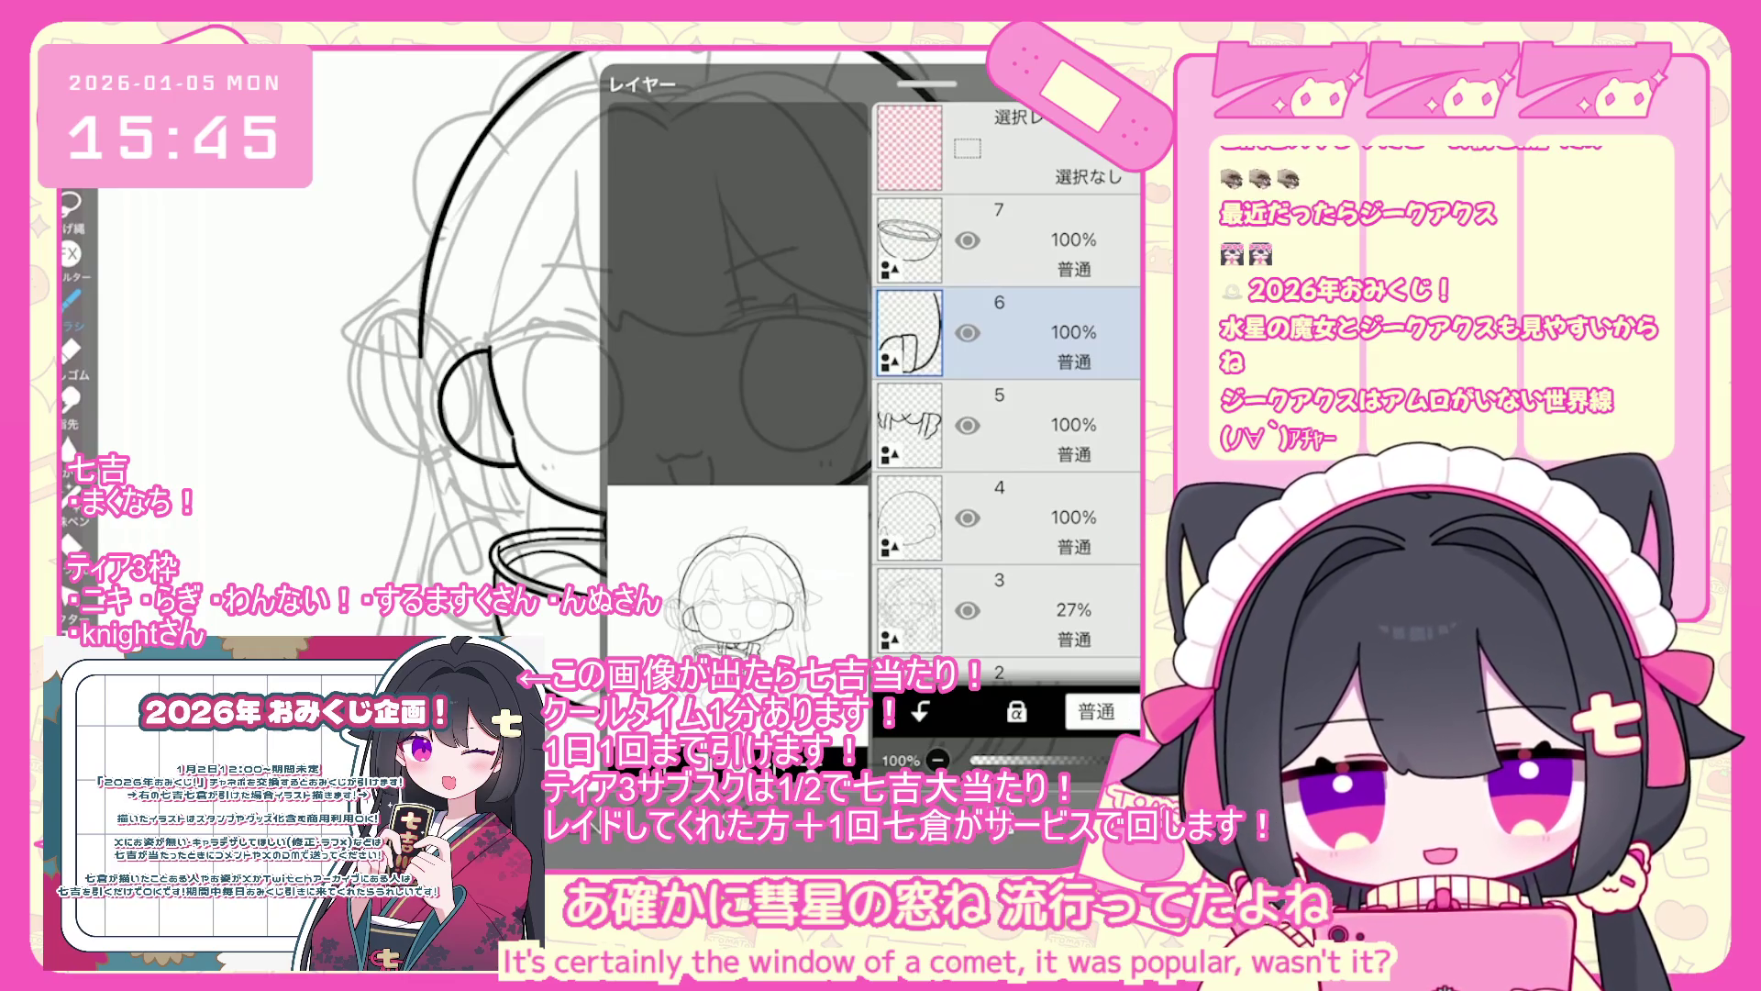
- Select layer 5 and add a new empty layer above it
{"action": "left_click", "coordinate": [1037, 425]}
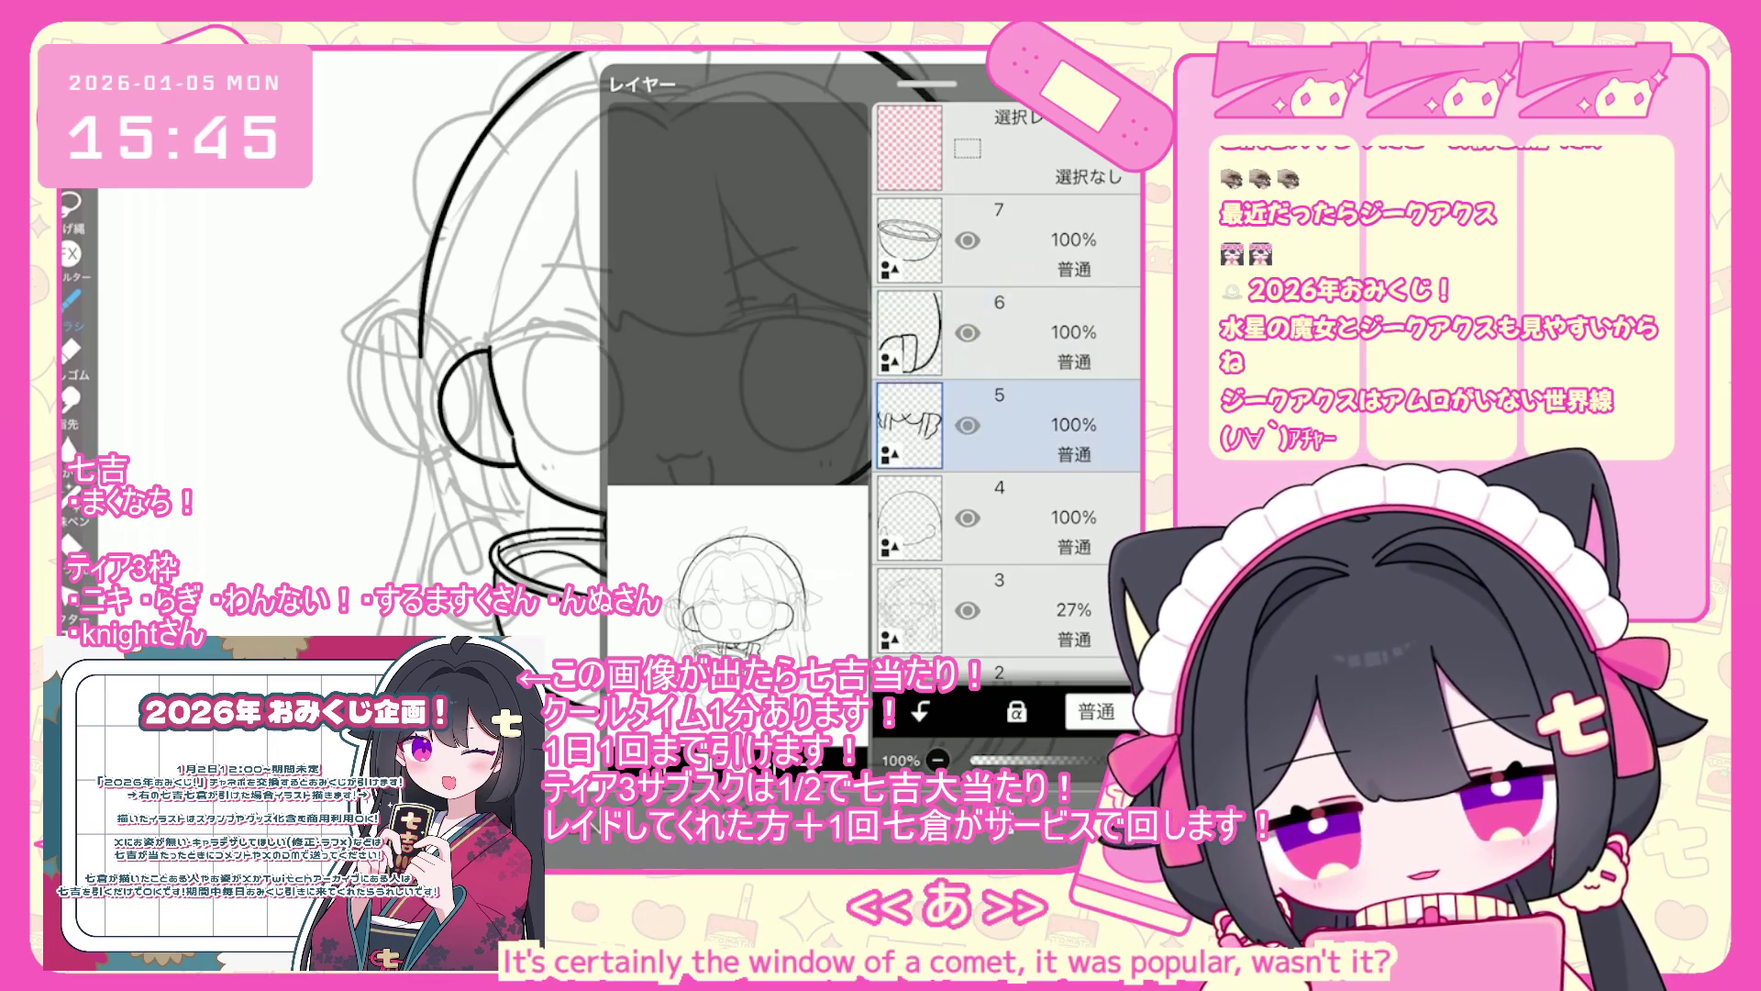
{"action": "left_click", "coordinate": [703, 708]}
{"action": "left_click", "coordinate": [697, 619]}
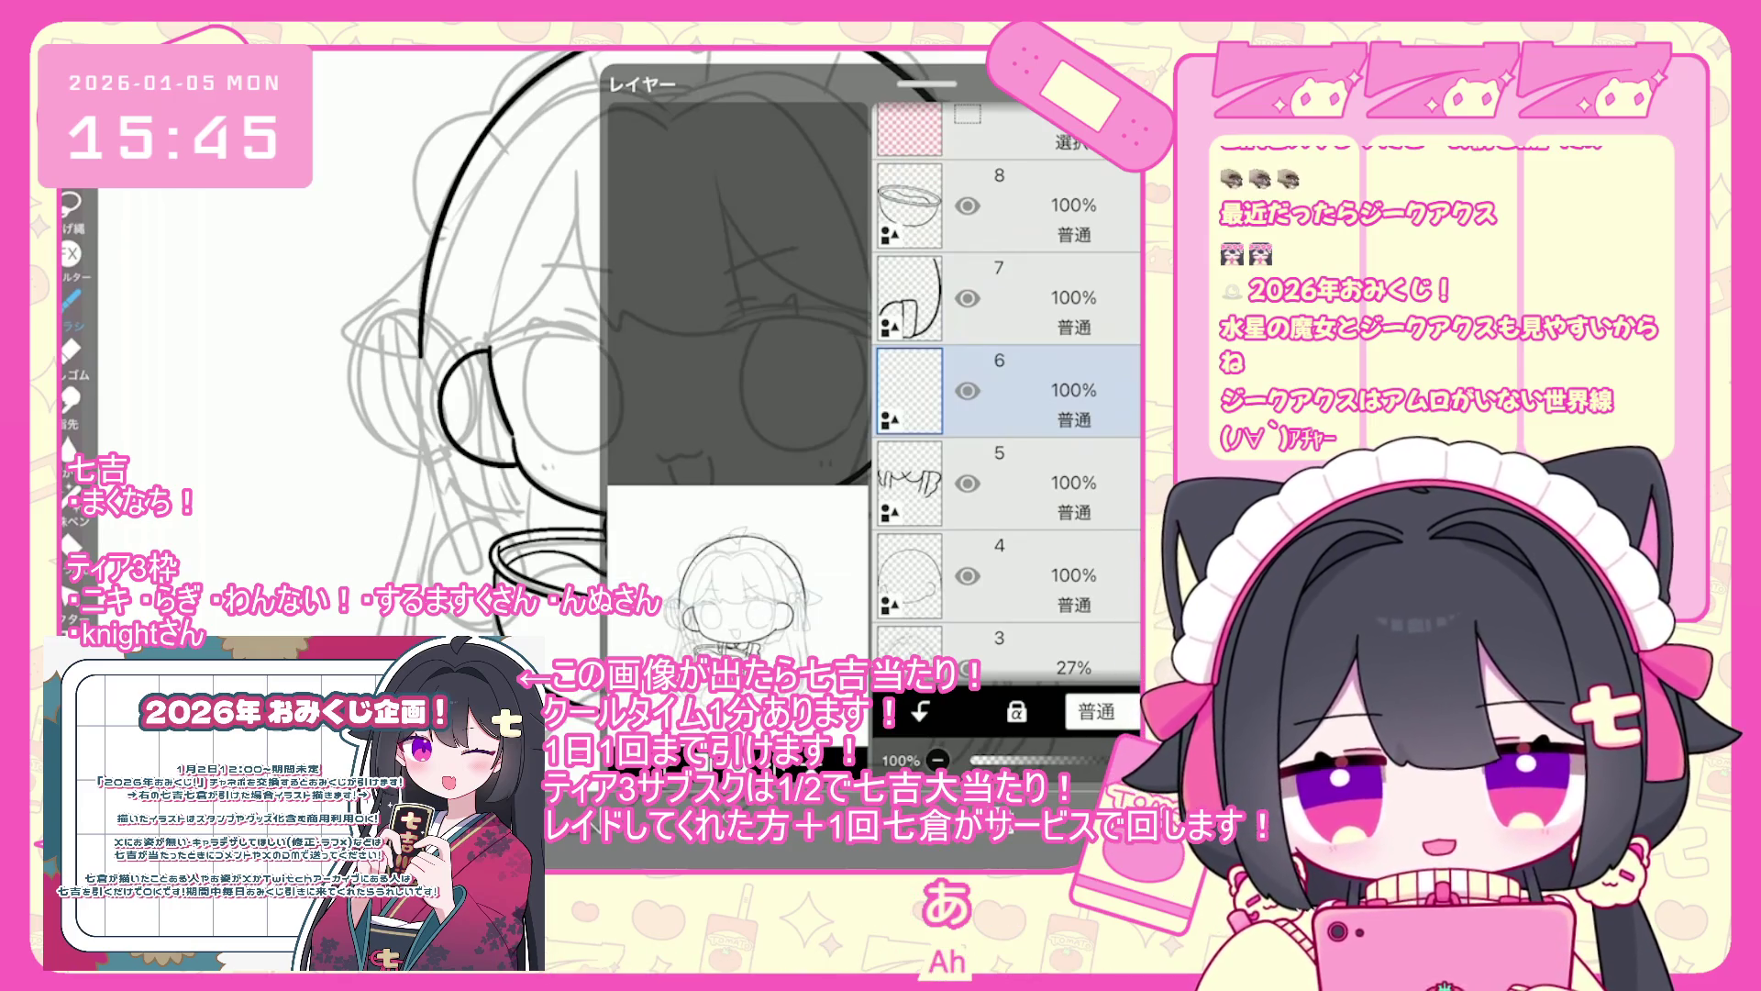
- Try several circle strokes left of the bowl, undoing each of them
{"action": "scroll", "coordinate": [734, 413], "scroll_direction": "up", "scroll_amount": 3}
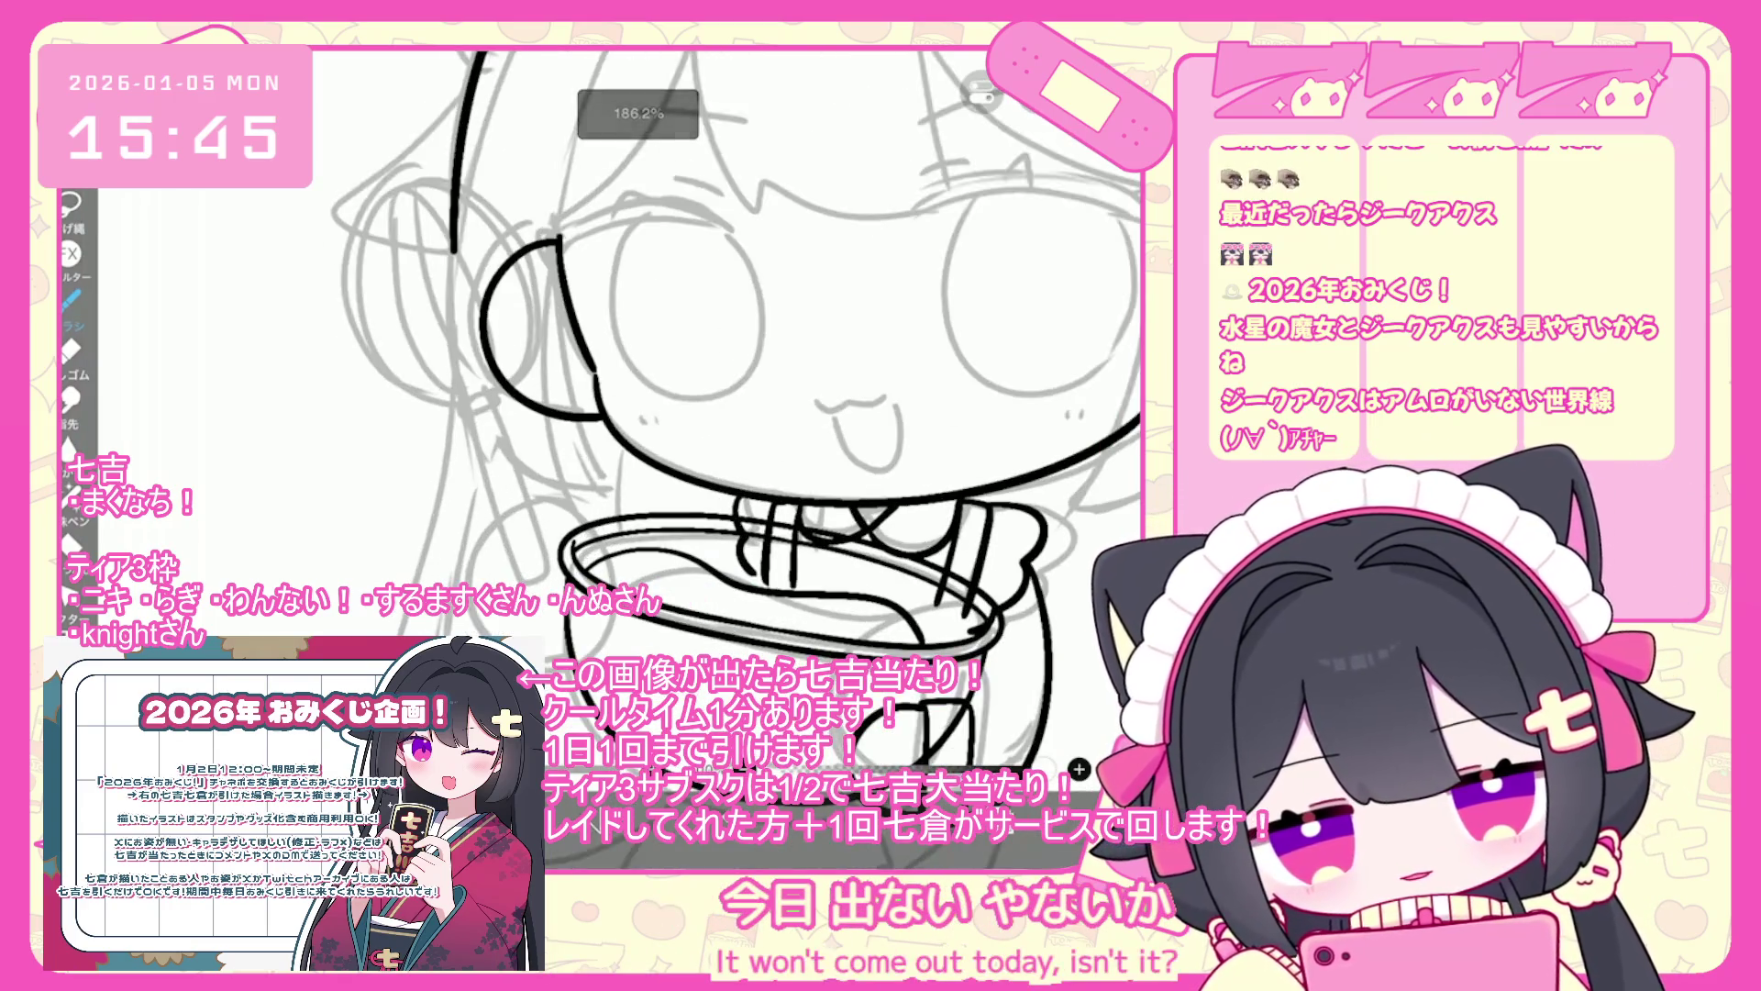
{"action": "key", "text": "ctrl+z"}
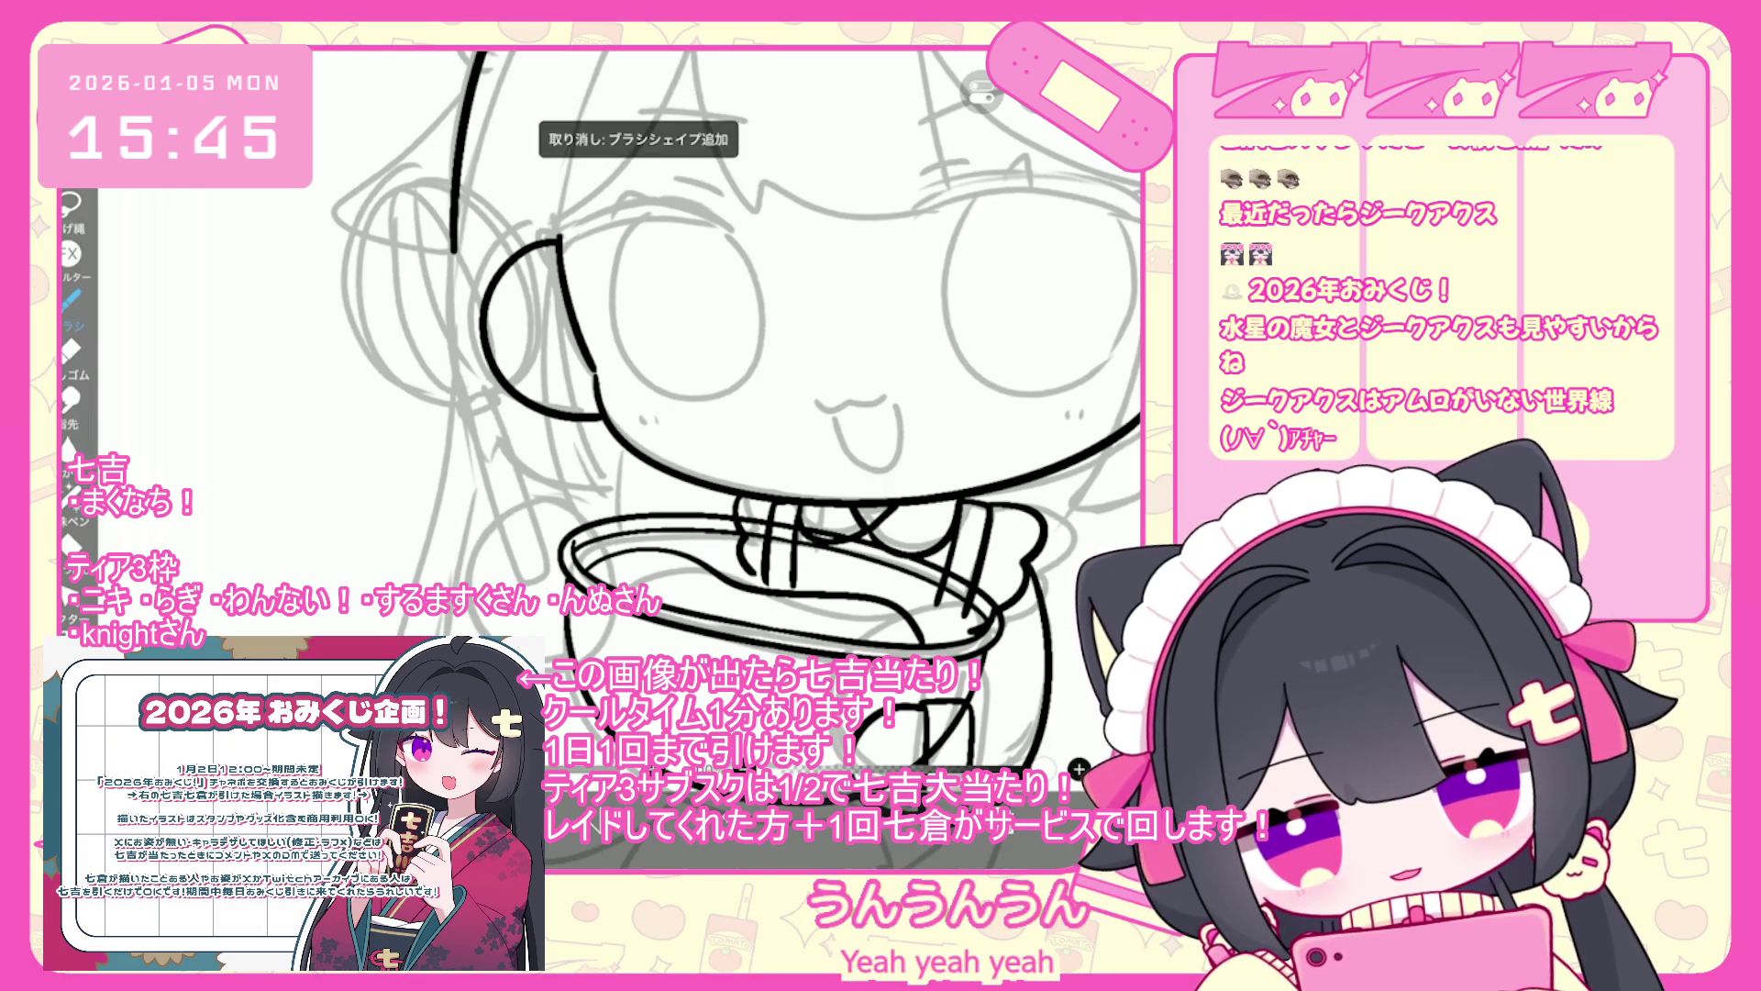
{"action": "scroll", "coordinate": [489, 310], "scroll_direction": "up", "scroll_amount": 2}
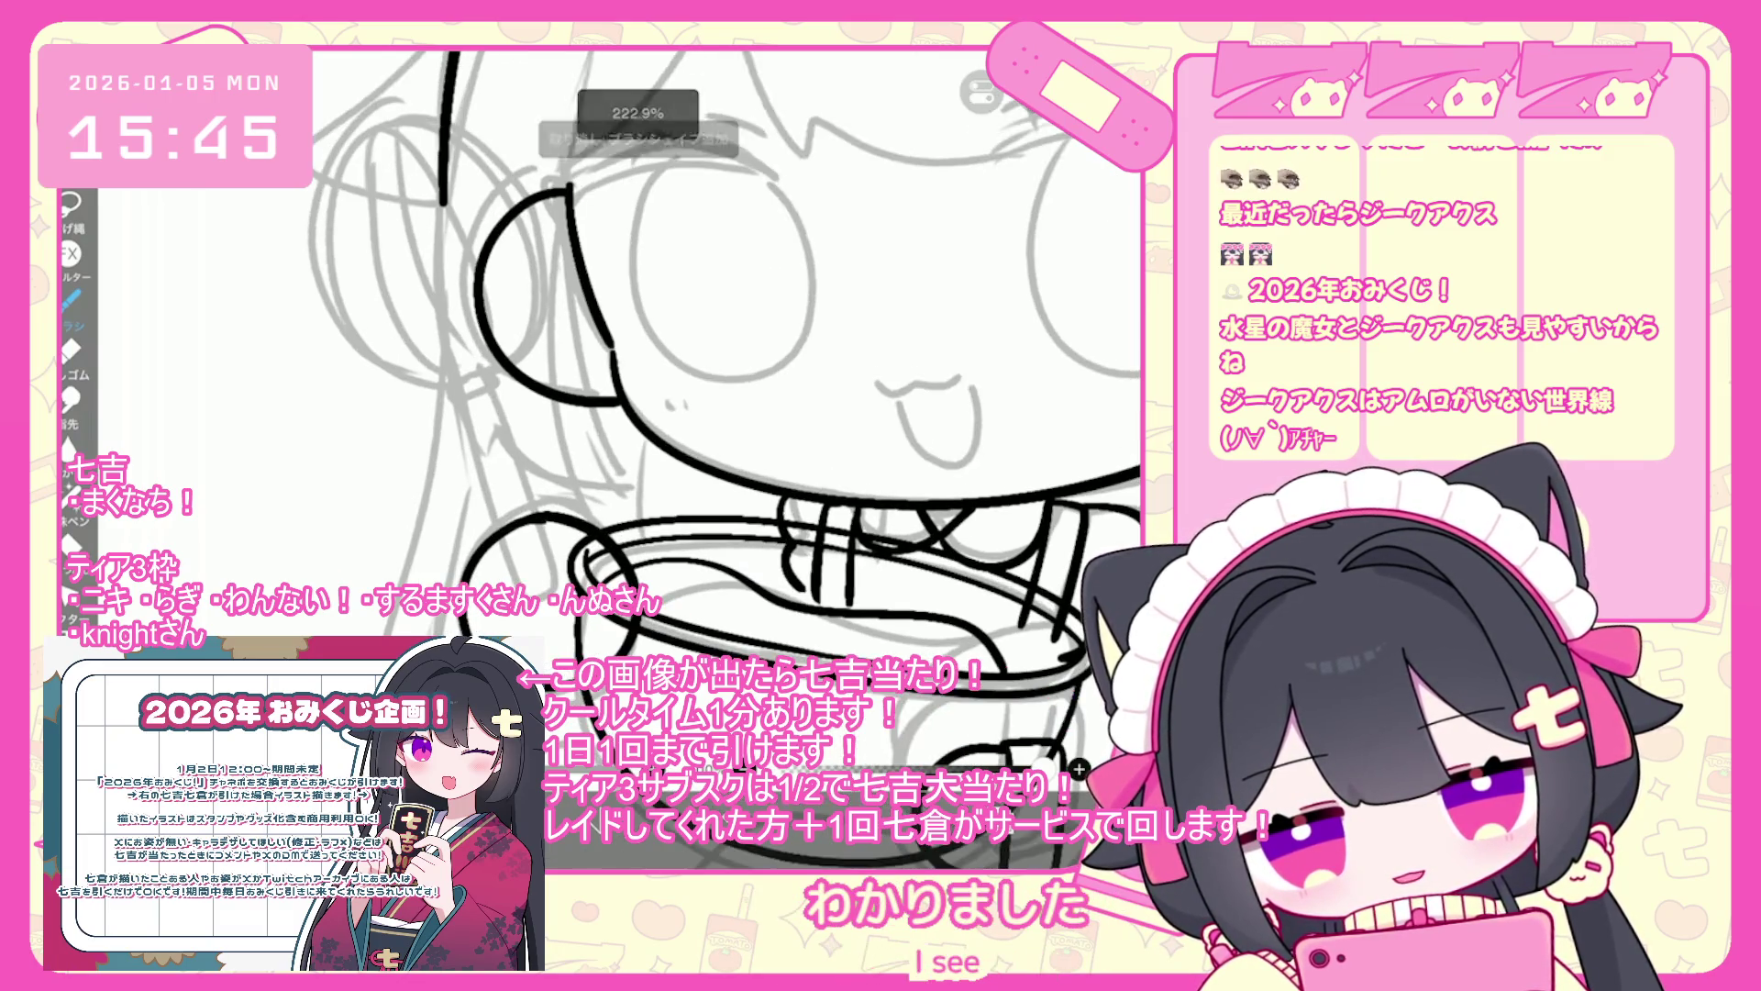
{"action": "mouse_move", "coordinate": [545, 519]}
{"action": "left_mouse_down"}
{"action": "mouse_move", "coordinate": [457, 587]}
{"action": "mouse_move", "coordinate": [624, 660]}
{"action": "left_mouse_up"}
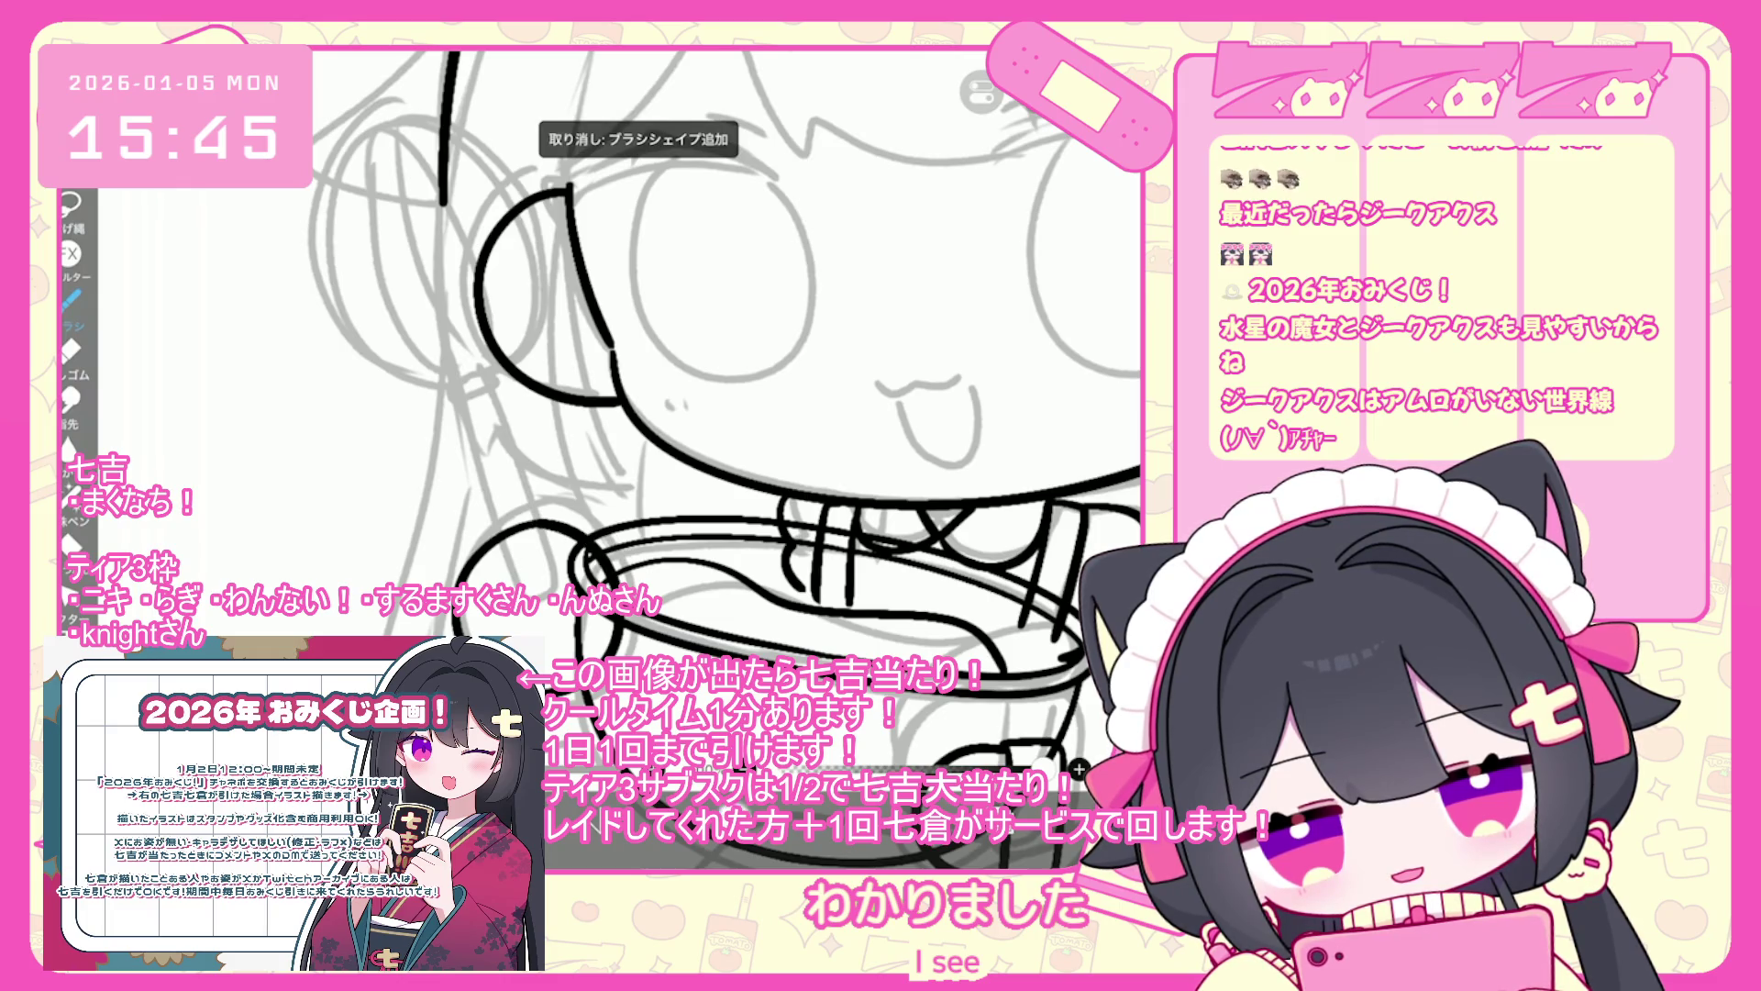
{"action": "key", "text": "ctrl+z"}
{"action": "left_click_drag", "start_coordinate": [537, 509], "coordinate": [450, 587]}
{"action": "key", "text": "ctrl+z"}
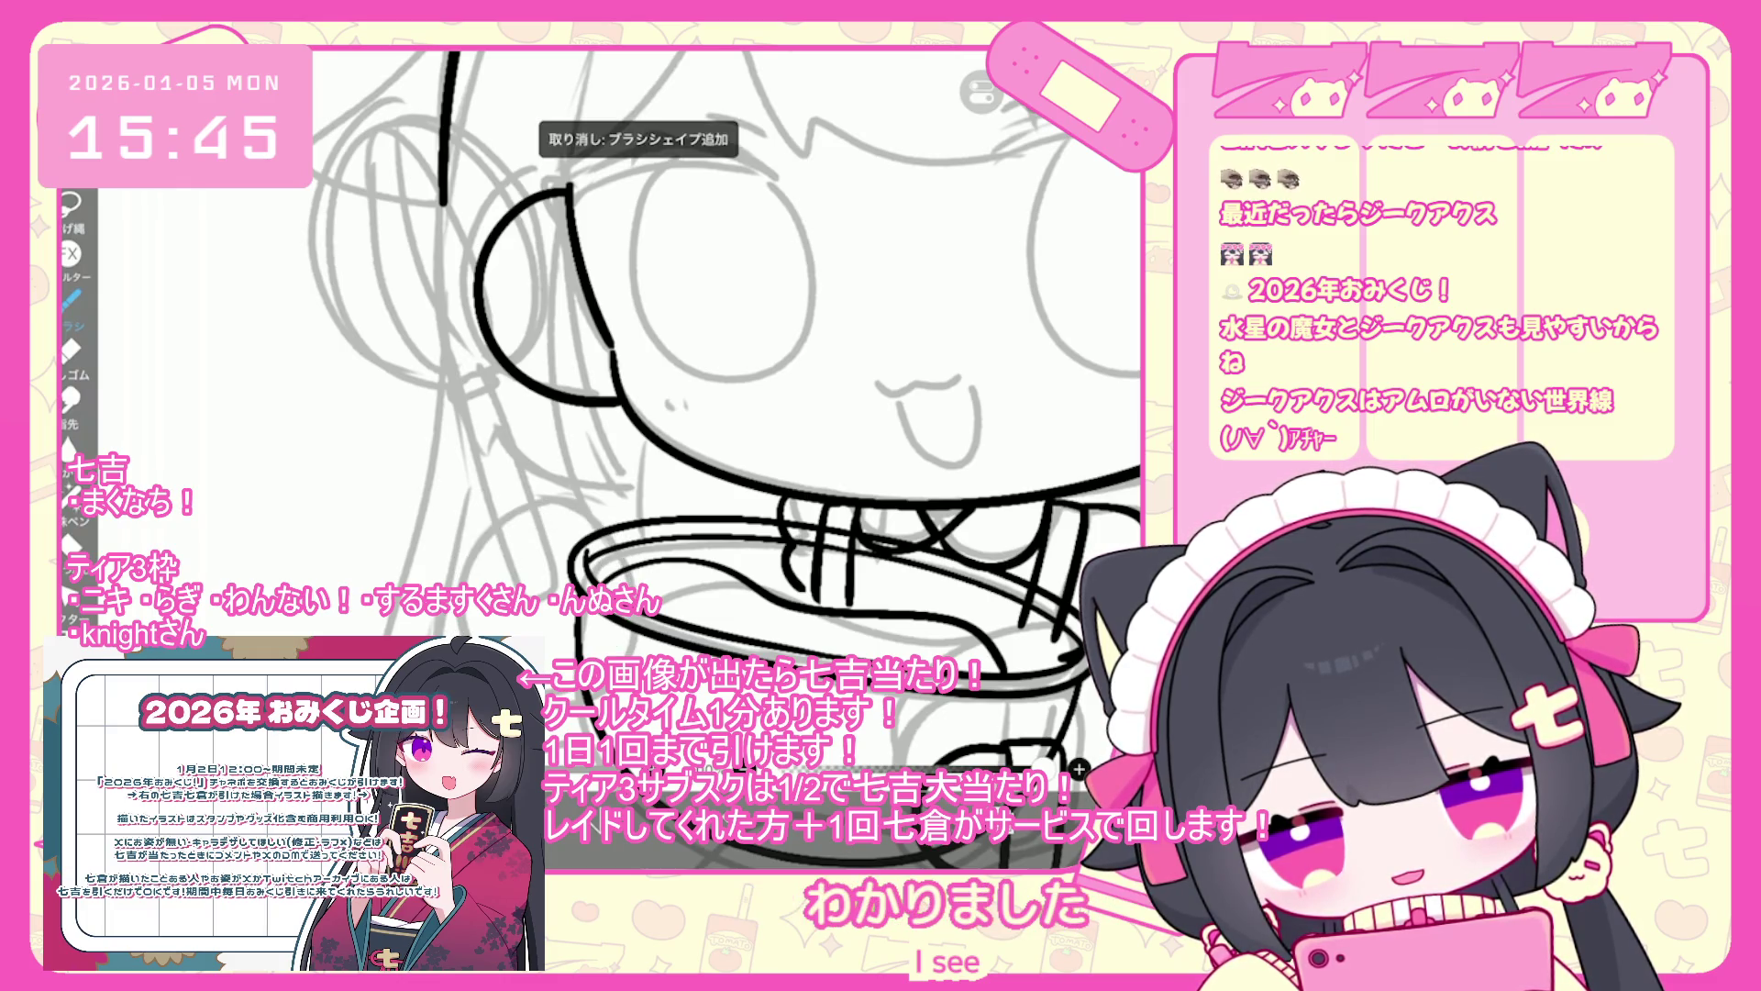
{"action": "mouse_move", "coordinate": [551, 519]}
{"action": "left_mouse_down"}
{"action": "mouse_move", "coordinate": [454, 587]}
{"action": "mouse_move", "coordinate": [454, 633]}
{"action": "left_mouse_up"}
{"action": "key", "text": "ctrl+z"}
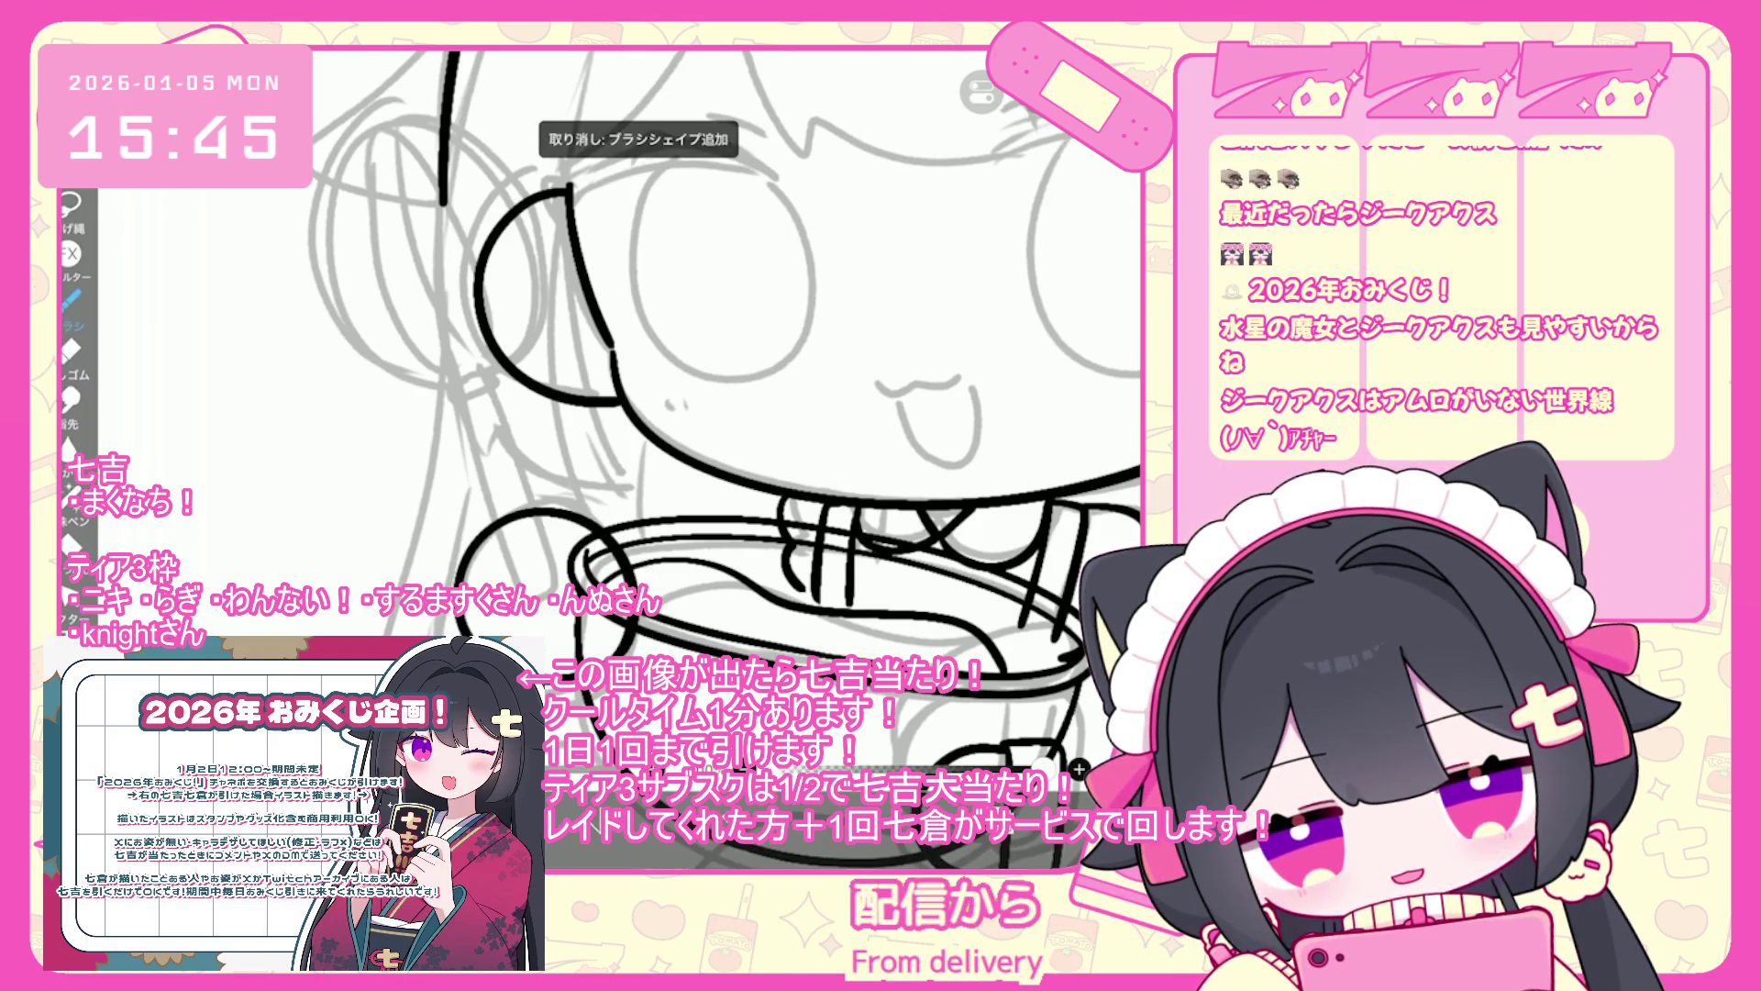
{"action": "key", "text": "ctrl+z"}
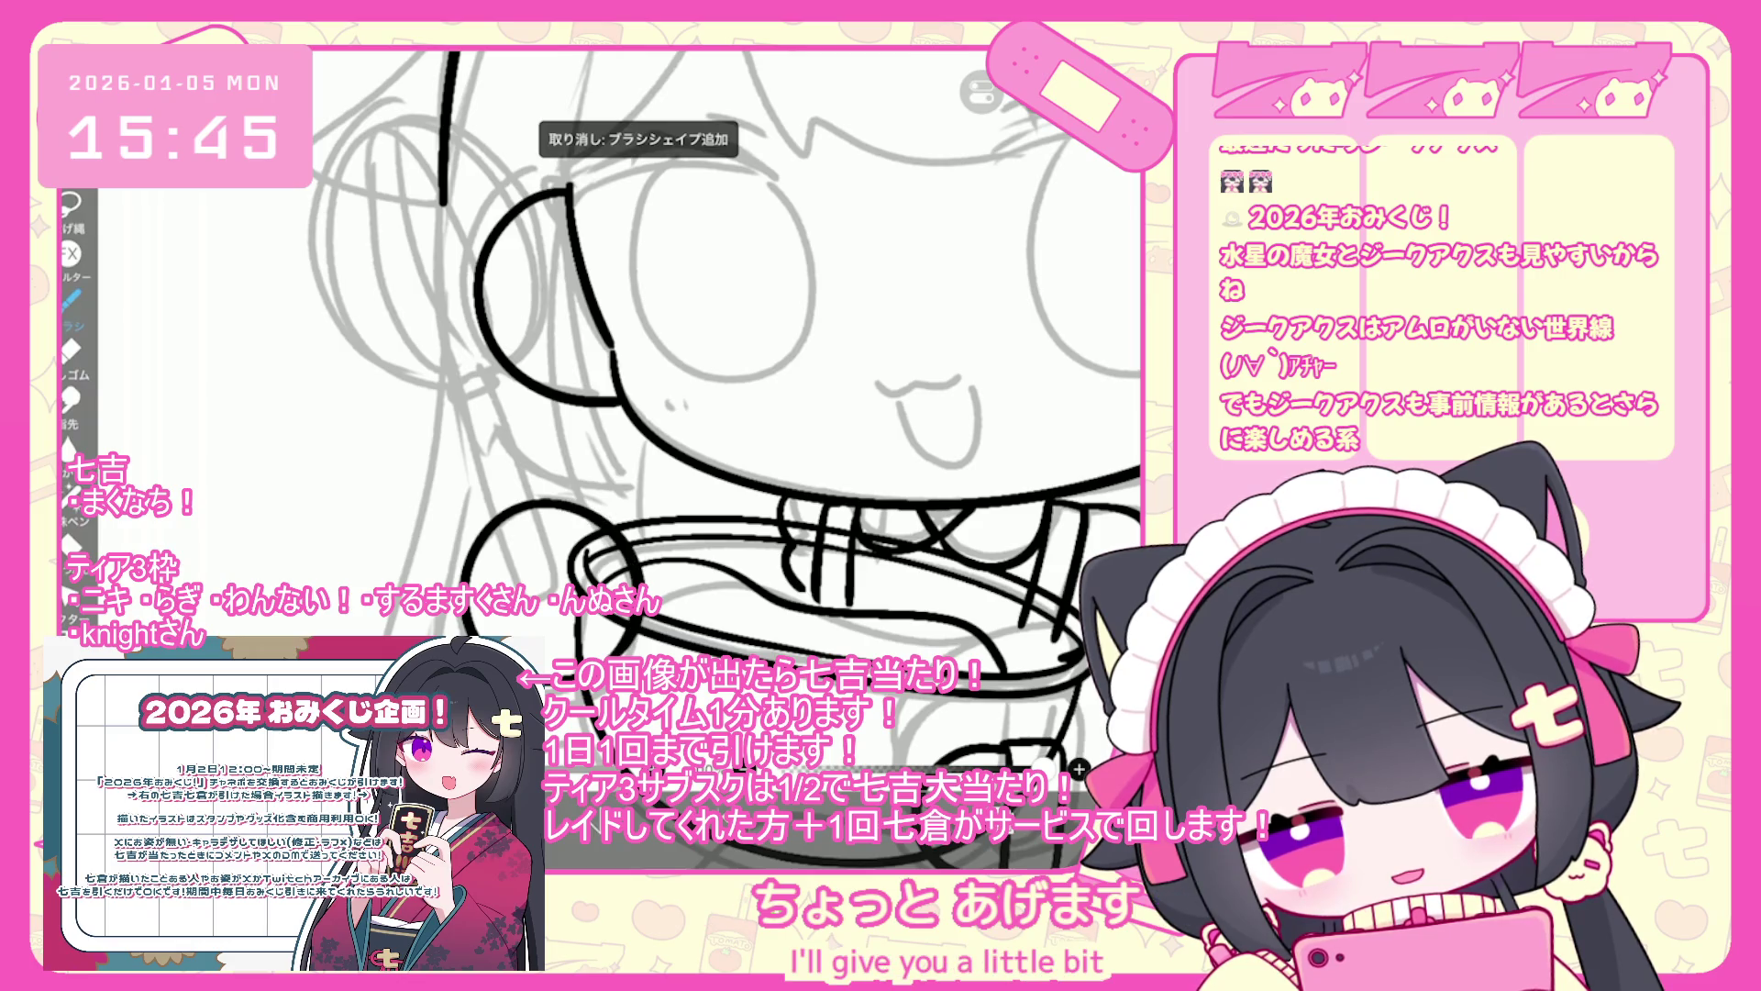
{"action": "key", "text": "ctrl+z"}
{"action": "key", "text": "ctrl+z"}
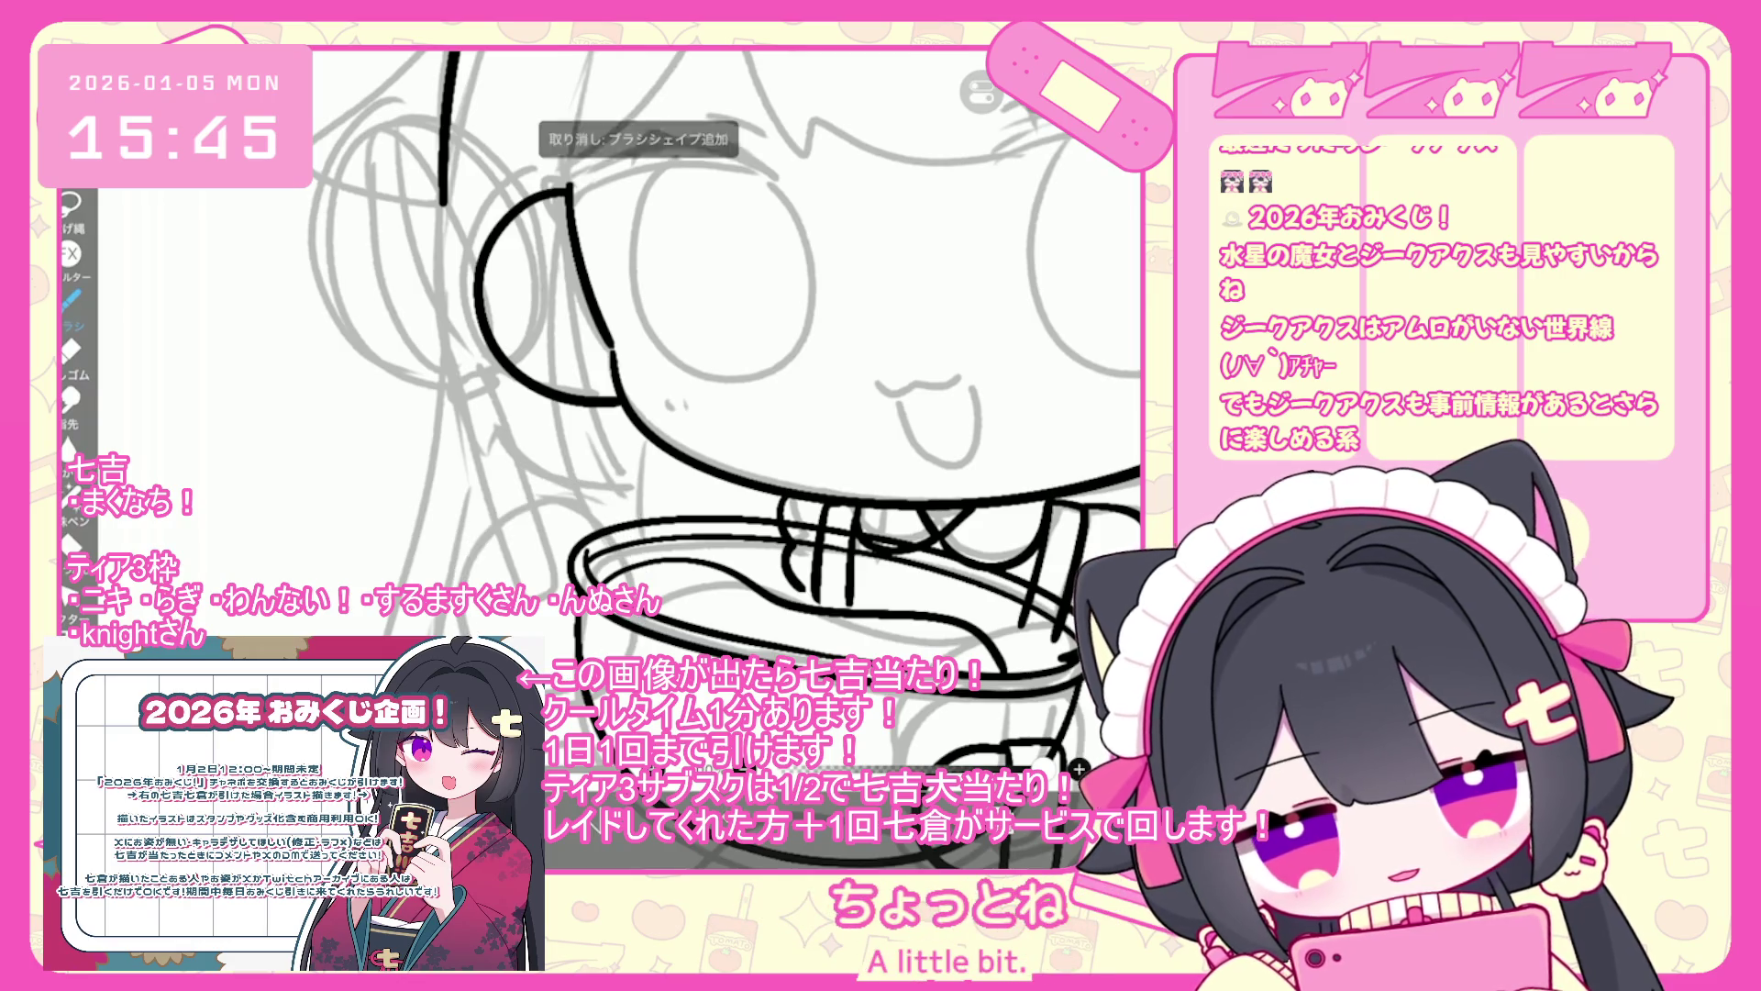
{"action": "key", "text": "ctrl+z"}
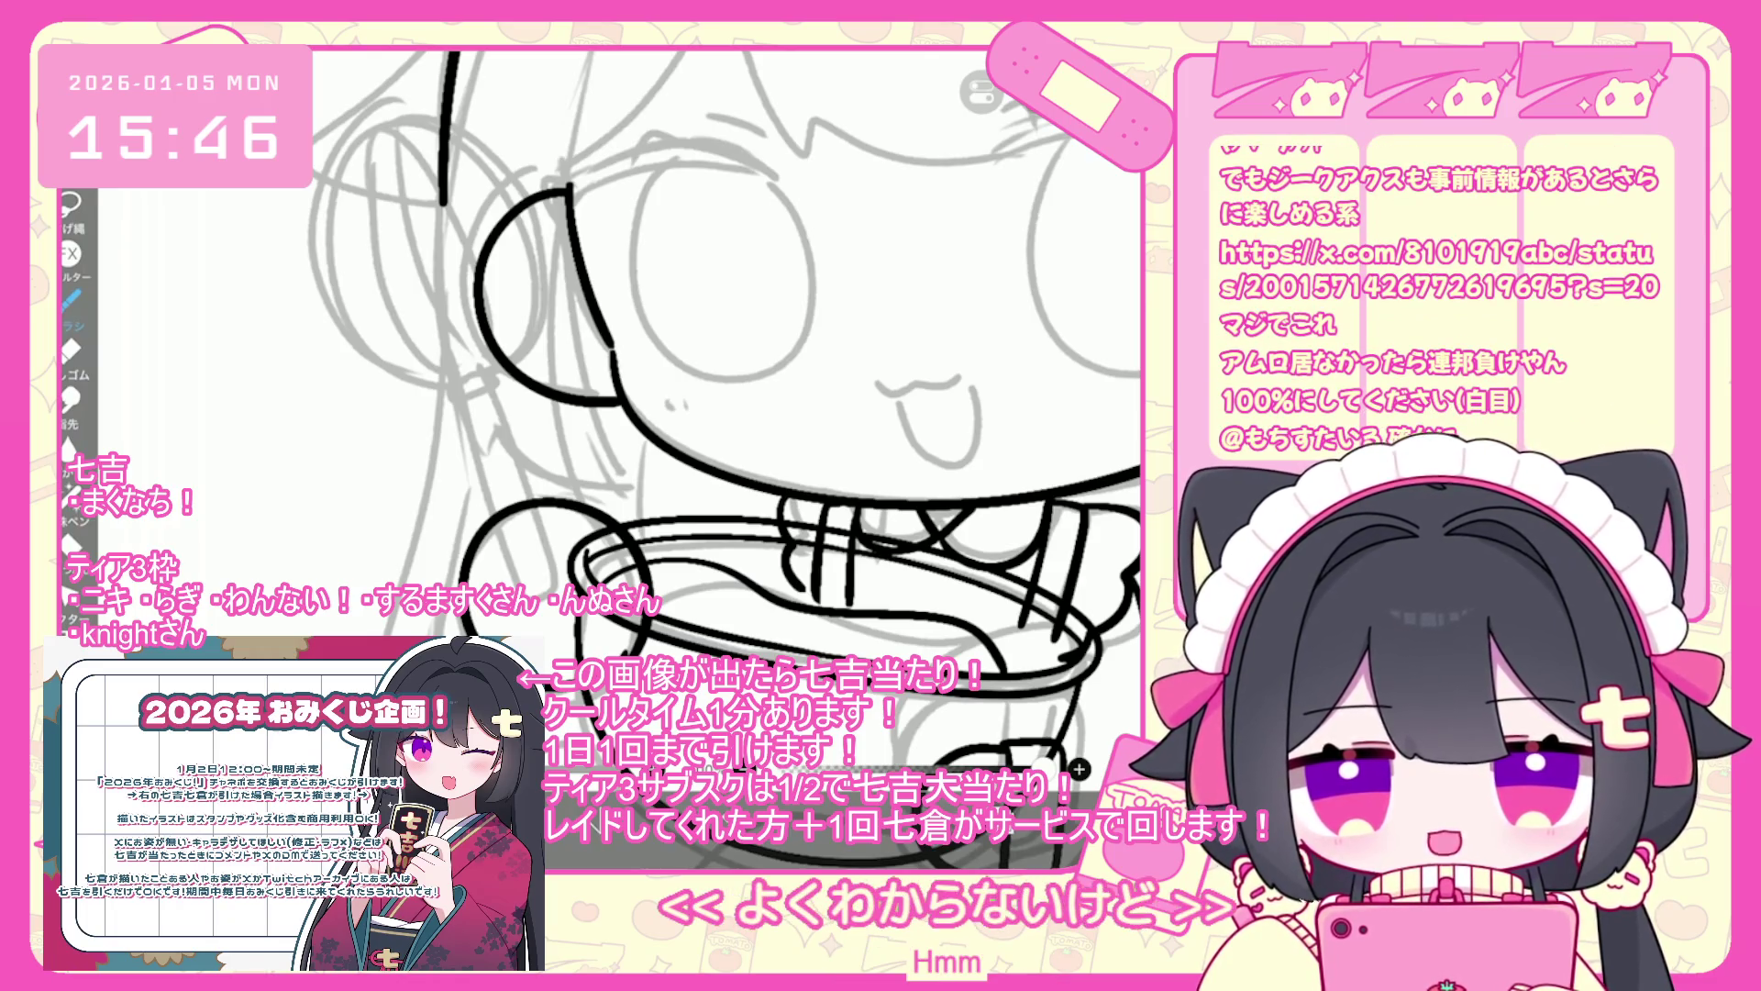
{"action": "key", "text": "ctrl+z"}
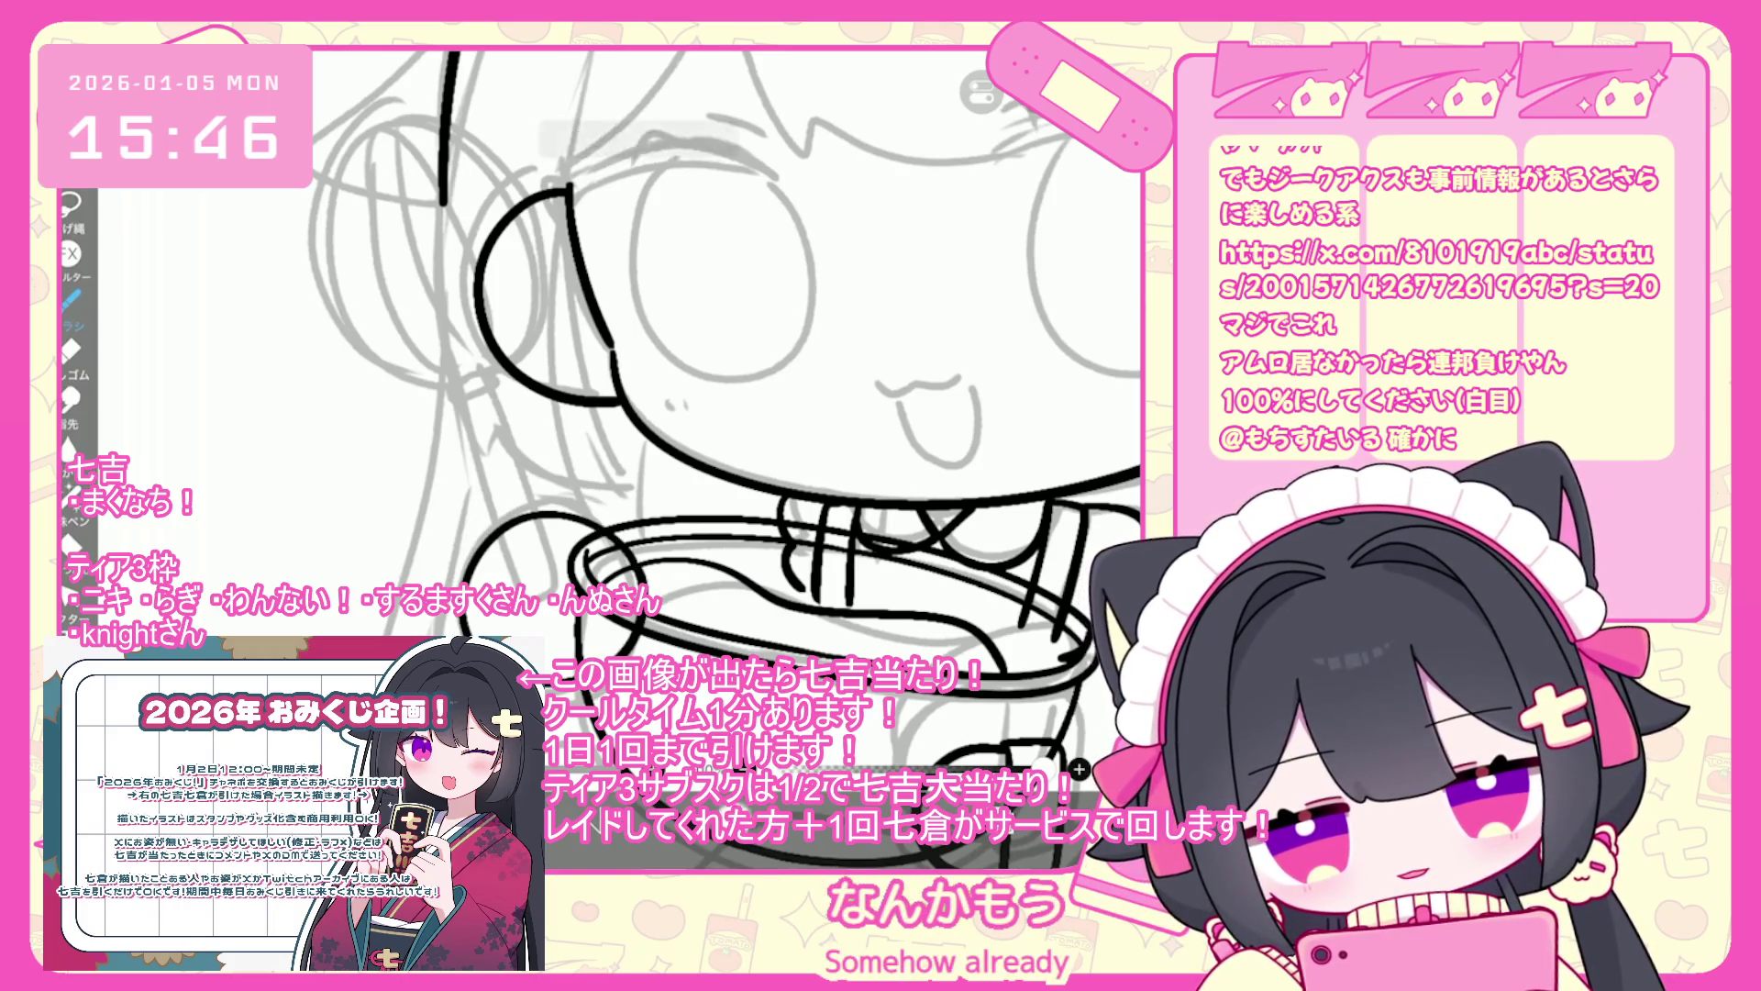
- Draw and undo arcs beside the bowl's left rim, then bring up the shape properties
{"action": "left_click_drag", "start_coordinate": [539, 507], "coordinate": [455, 633]}
{"action": "key", "text": "ctrl+z"}
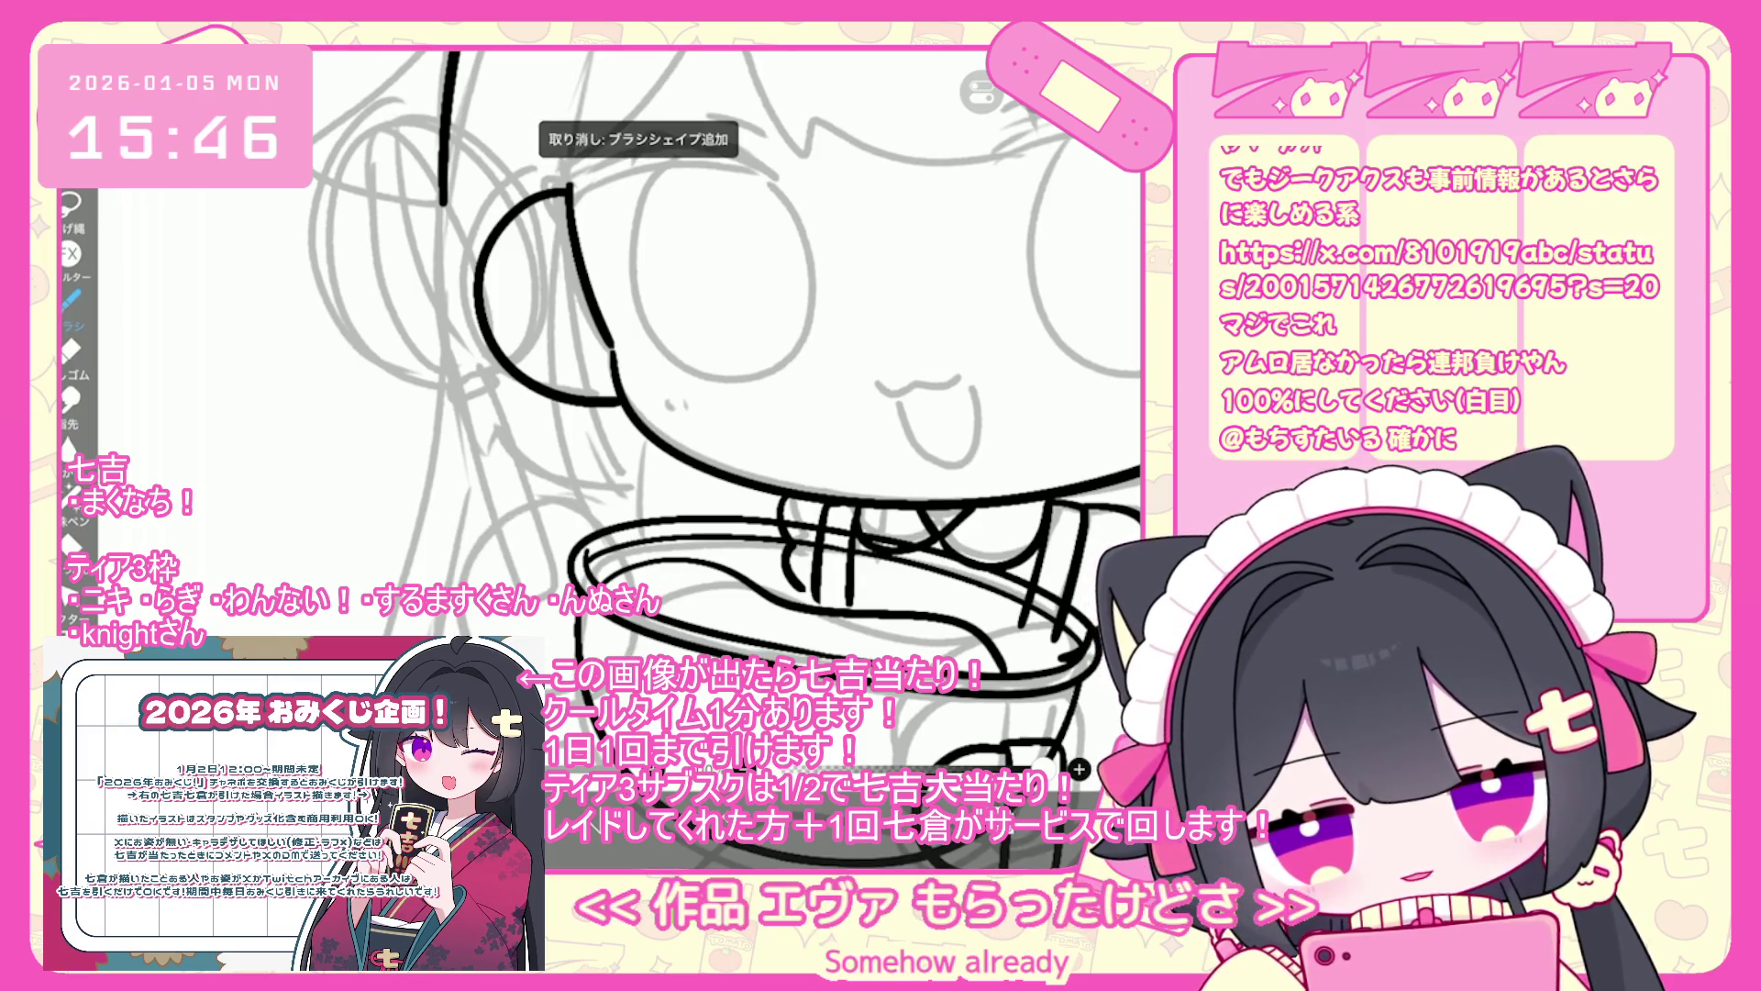
{"action": "left_click_drag", "start_coordinate": [538, 501], "coordinate": [451, 588]}
{"action": "key", "text": "ctrl+z"}
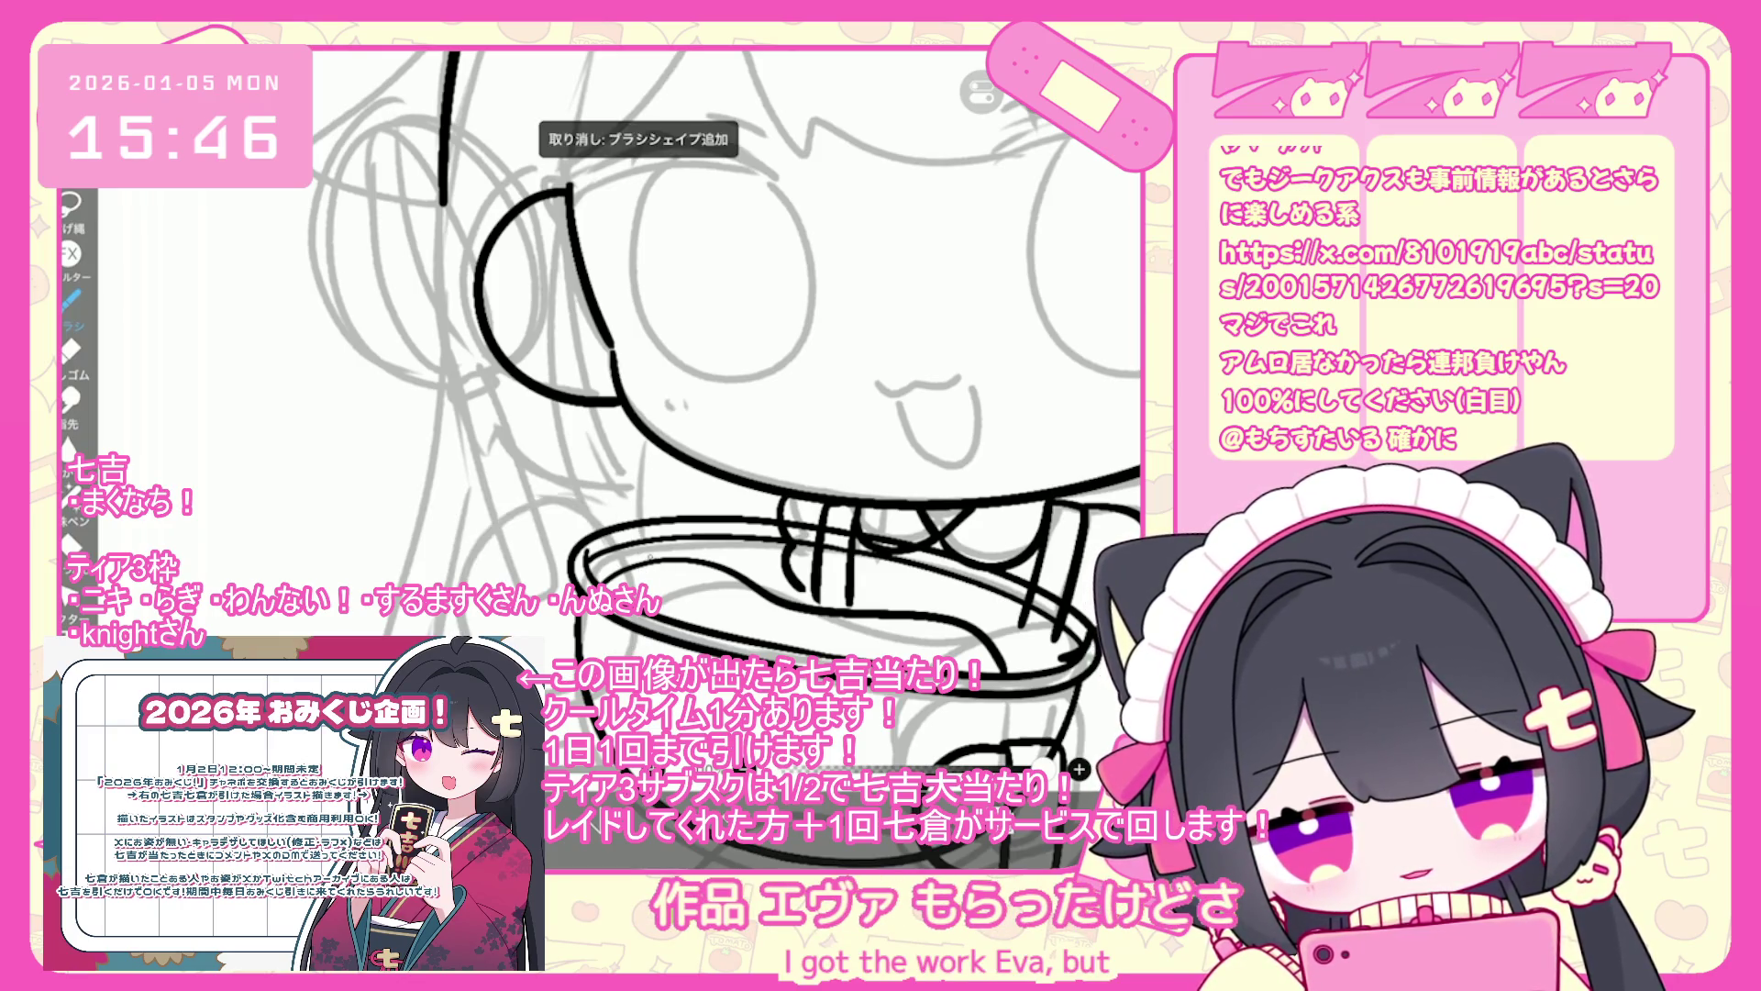
{"action": "scroll", "coordinate": [725, 412], "scroll_direction": "down", "scroll_amount": 3}
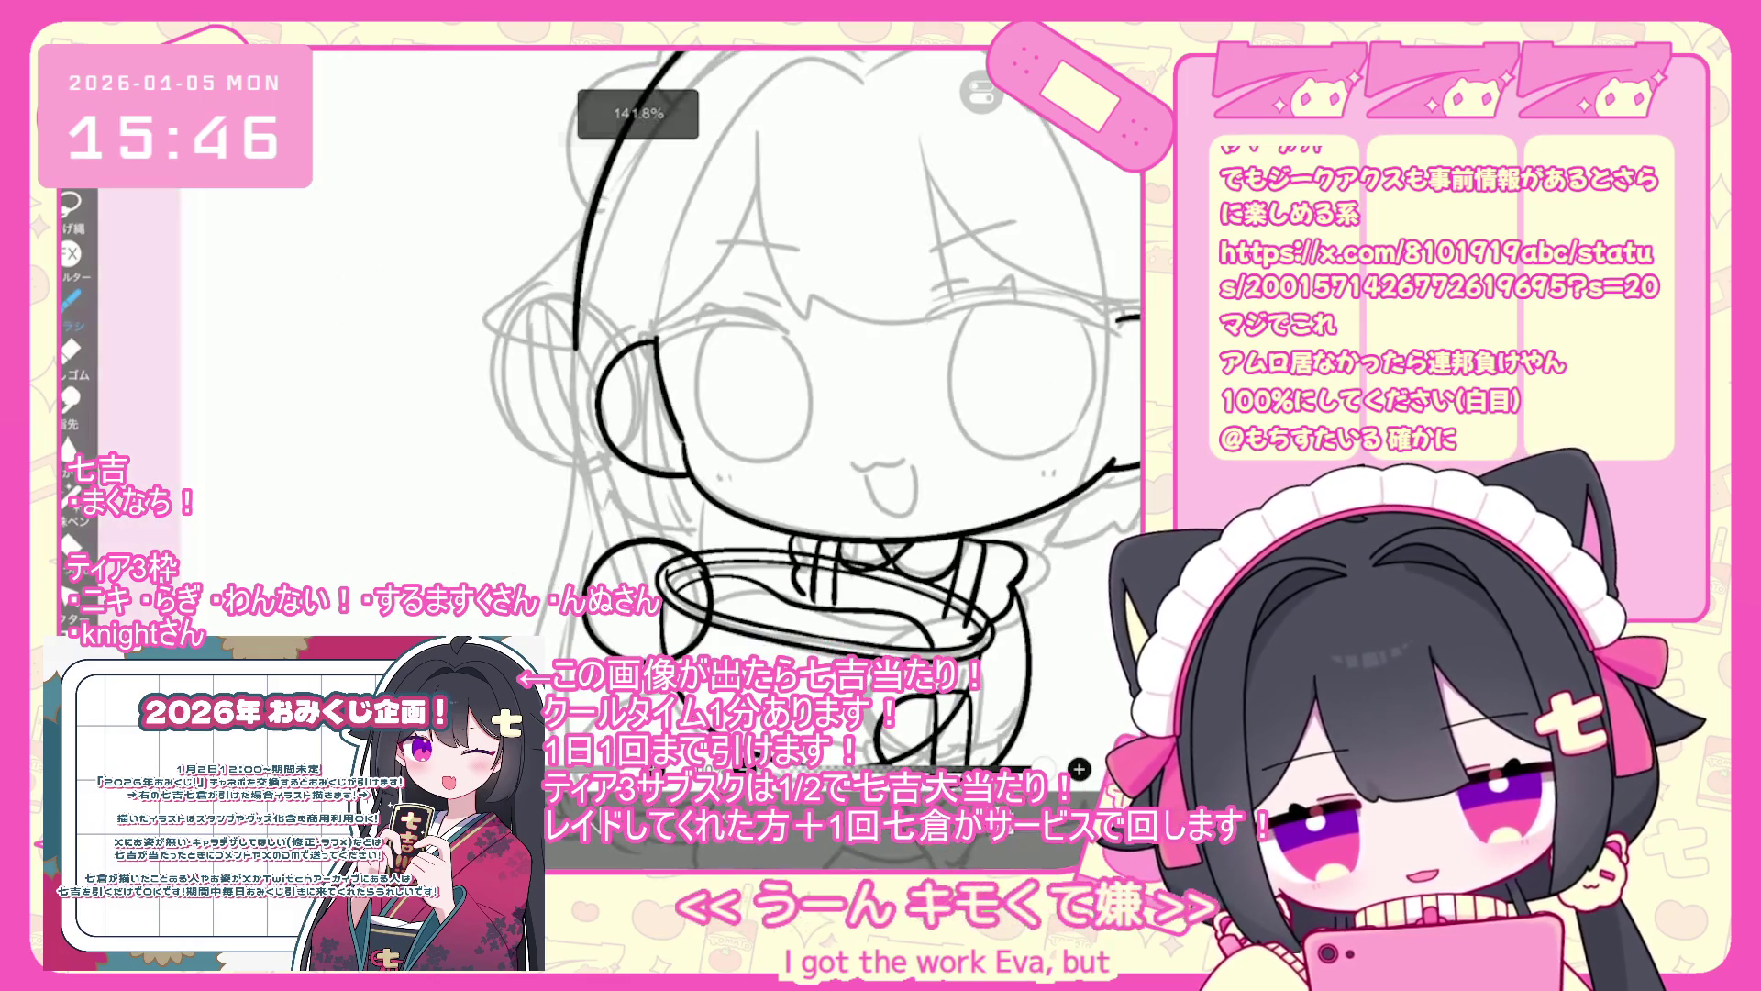
{"action": "scroll", "coordinate": [724, 412], "scroll_direction": "up", "scroll_amount": 2}
{"action": "left_click", "coordinate": [1079, 768]}
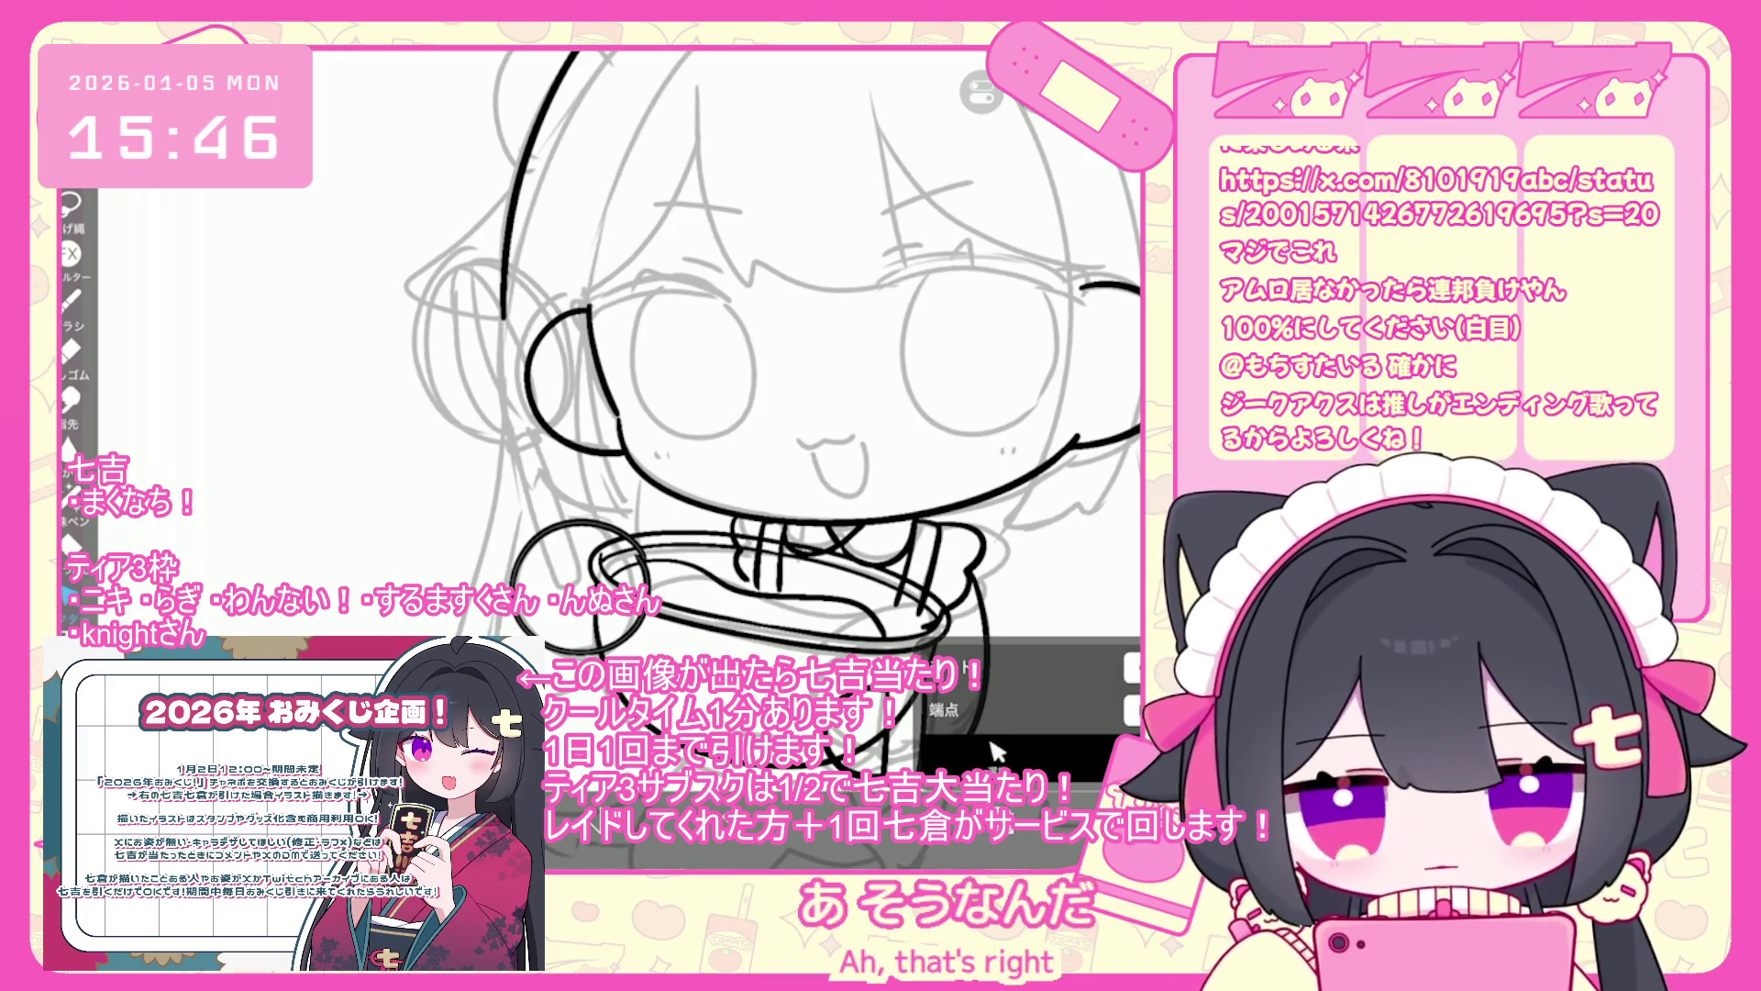
- Rotate the small circle at the bowl's left edge about 14° clockwise and commit it
{"action": "left_click", "coordinate": [579, 587]}
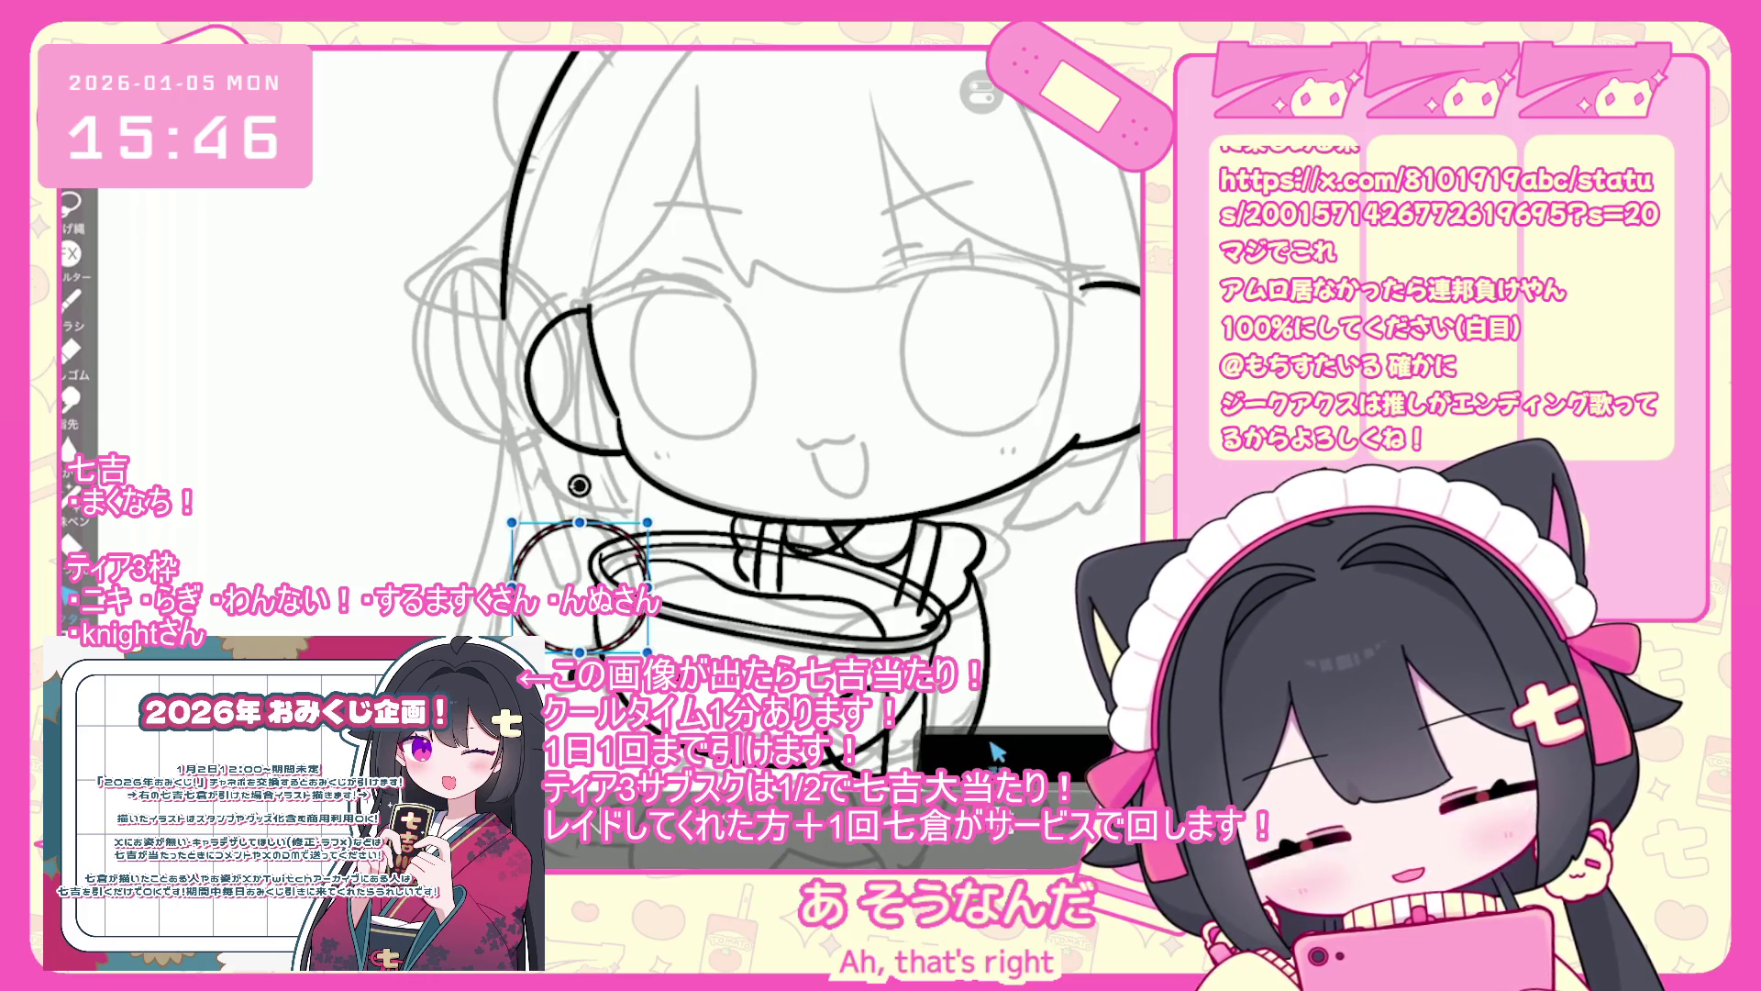
{"action": "left_click_drag", "start_coordinate": [579, 495], "coordinate": [603, 496]}
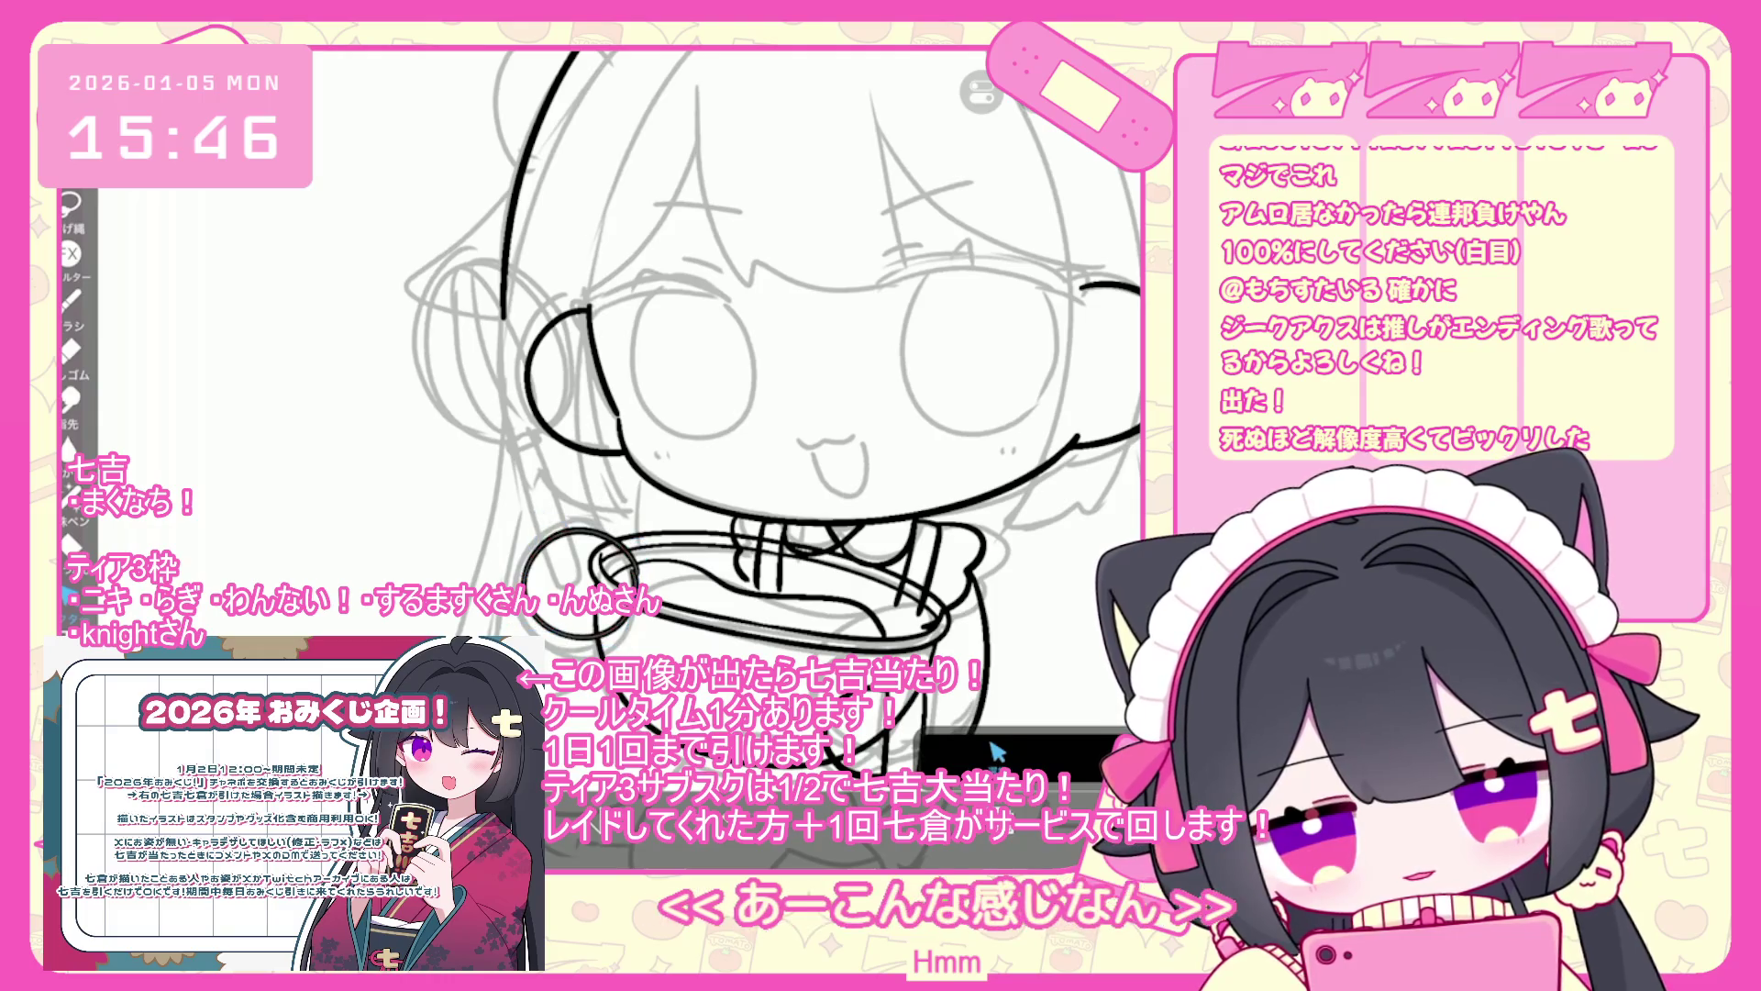
{"action": "scroll", "coordinate": [665, 526], "scroll_direction": "up", "scroll_amount": 3}
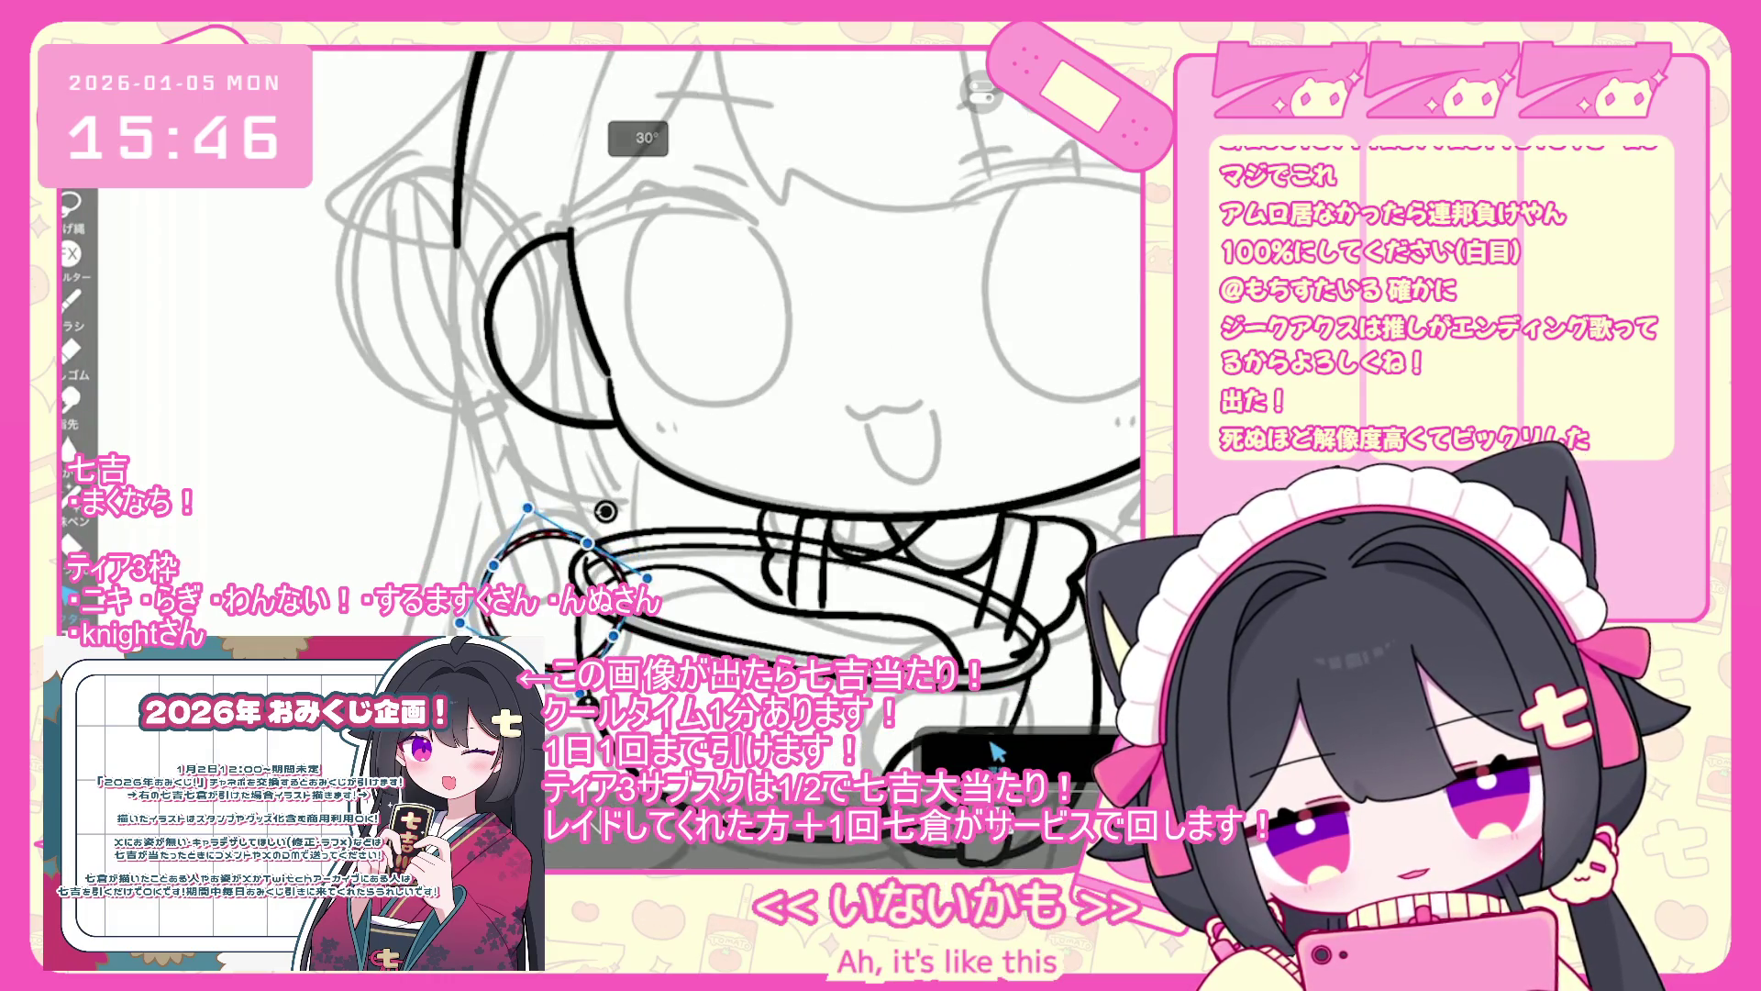
{"action": "scroll", "coordinate": [734, 412], "scroll_direction": "down", "scroll_amount": 5}
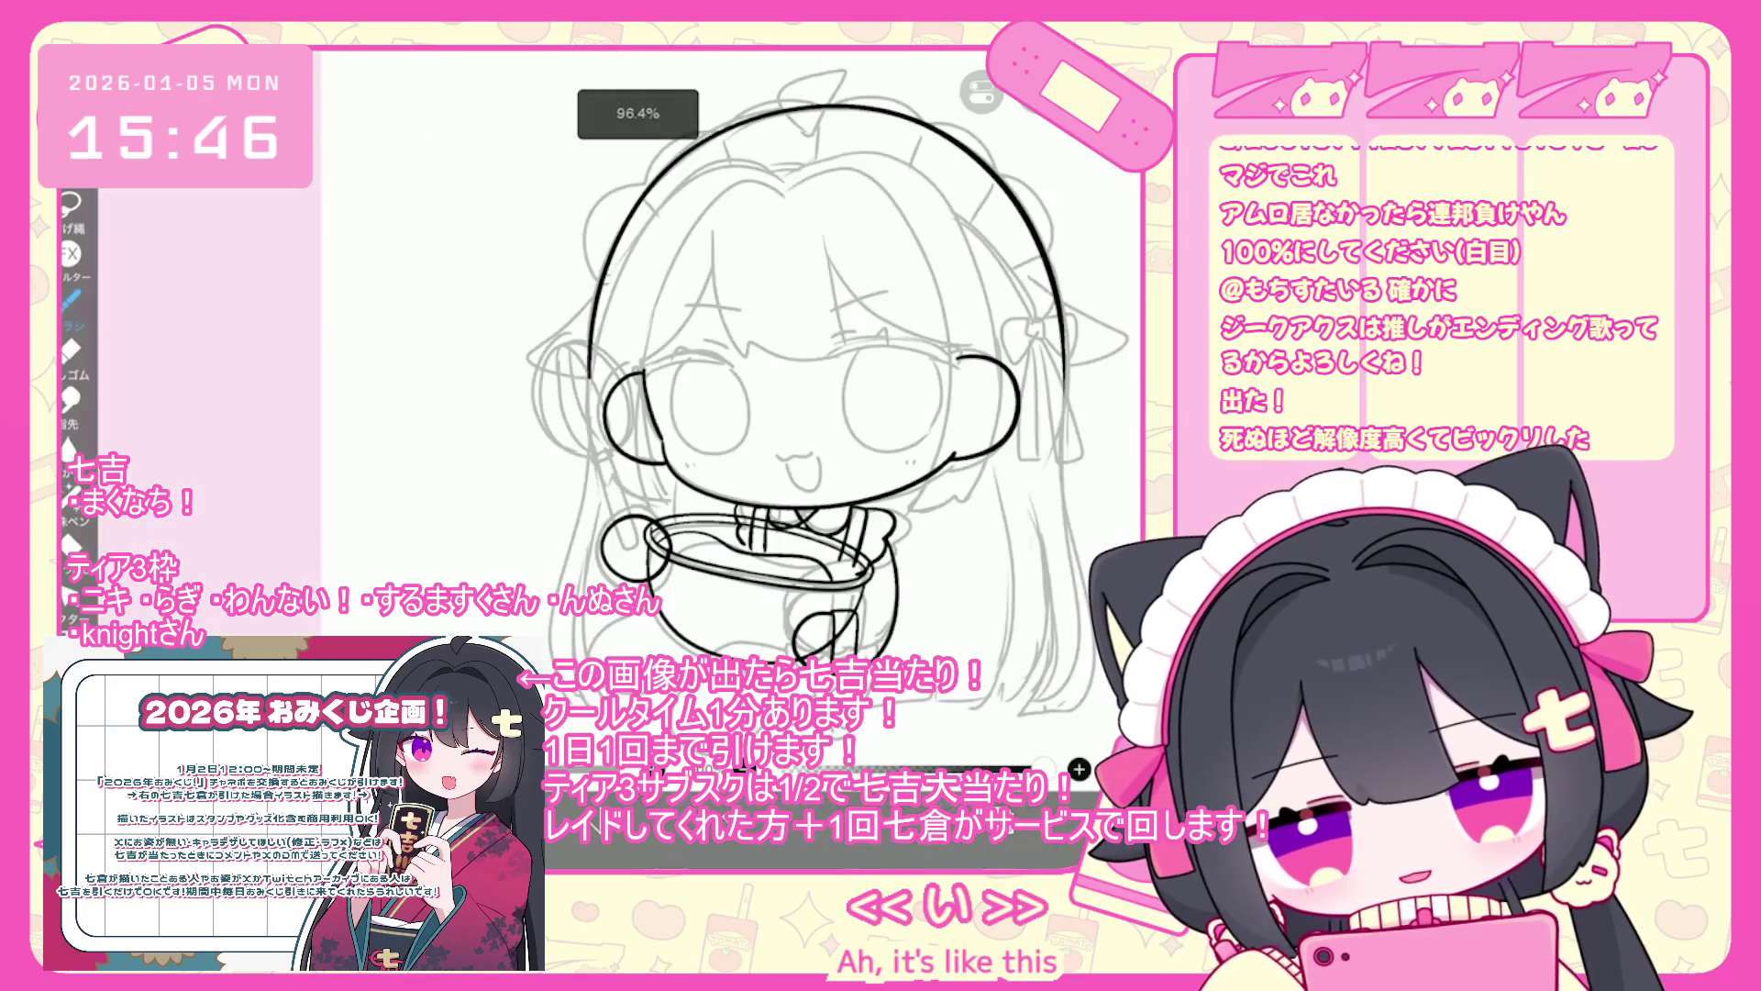
{"action": "scroll", "coordinate": [775, 495], "scroll_direction": "up", "scroll_amount": 3}
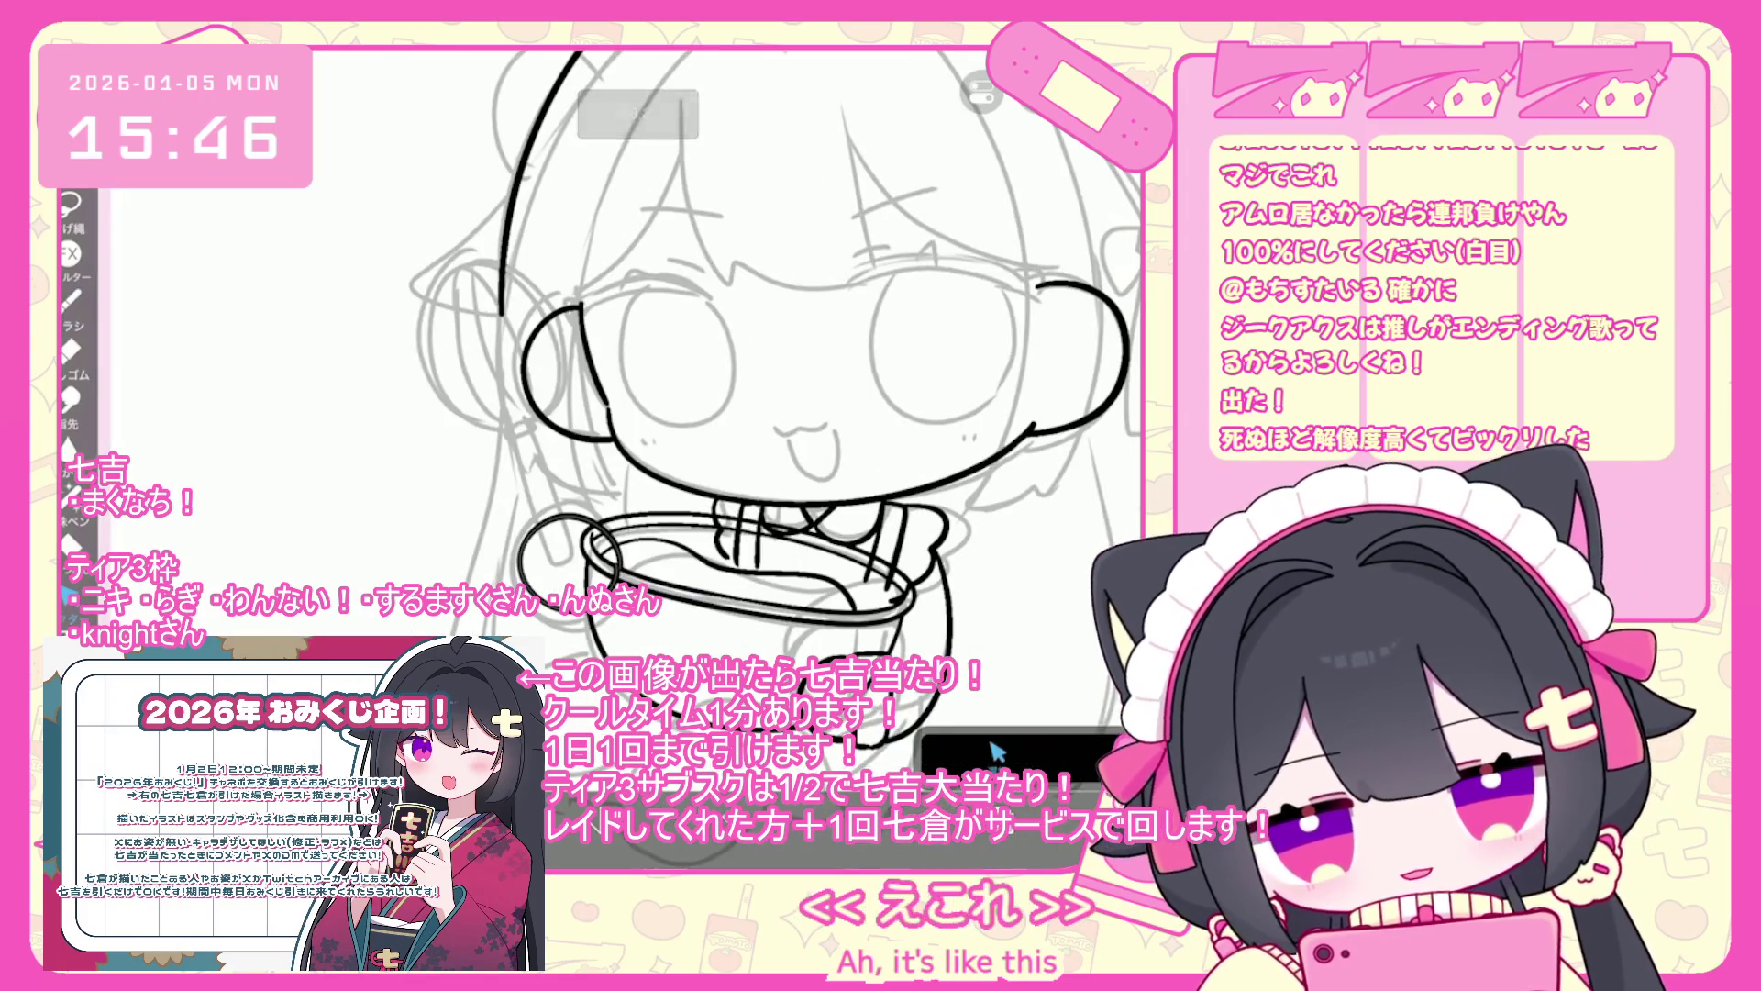
{"action": "key", "text": "Return"}
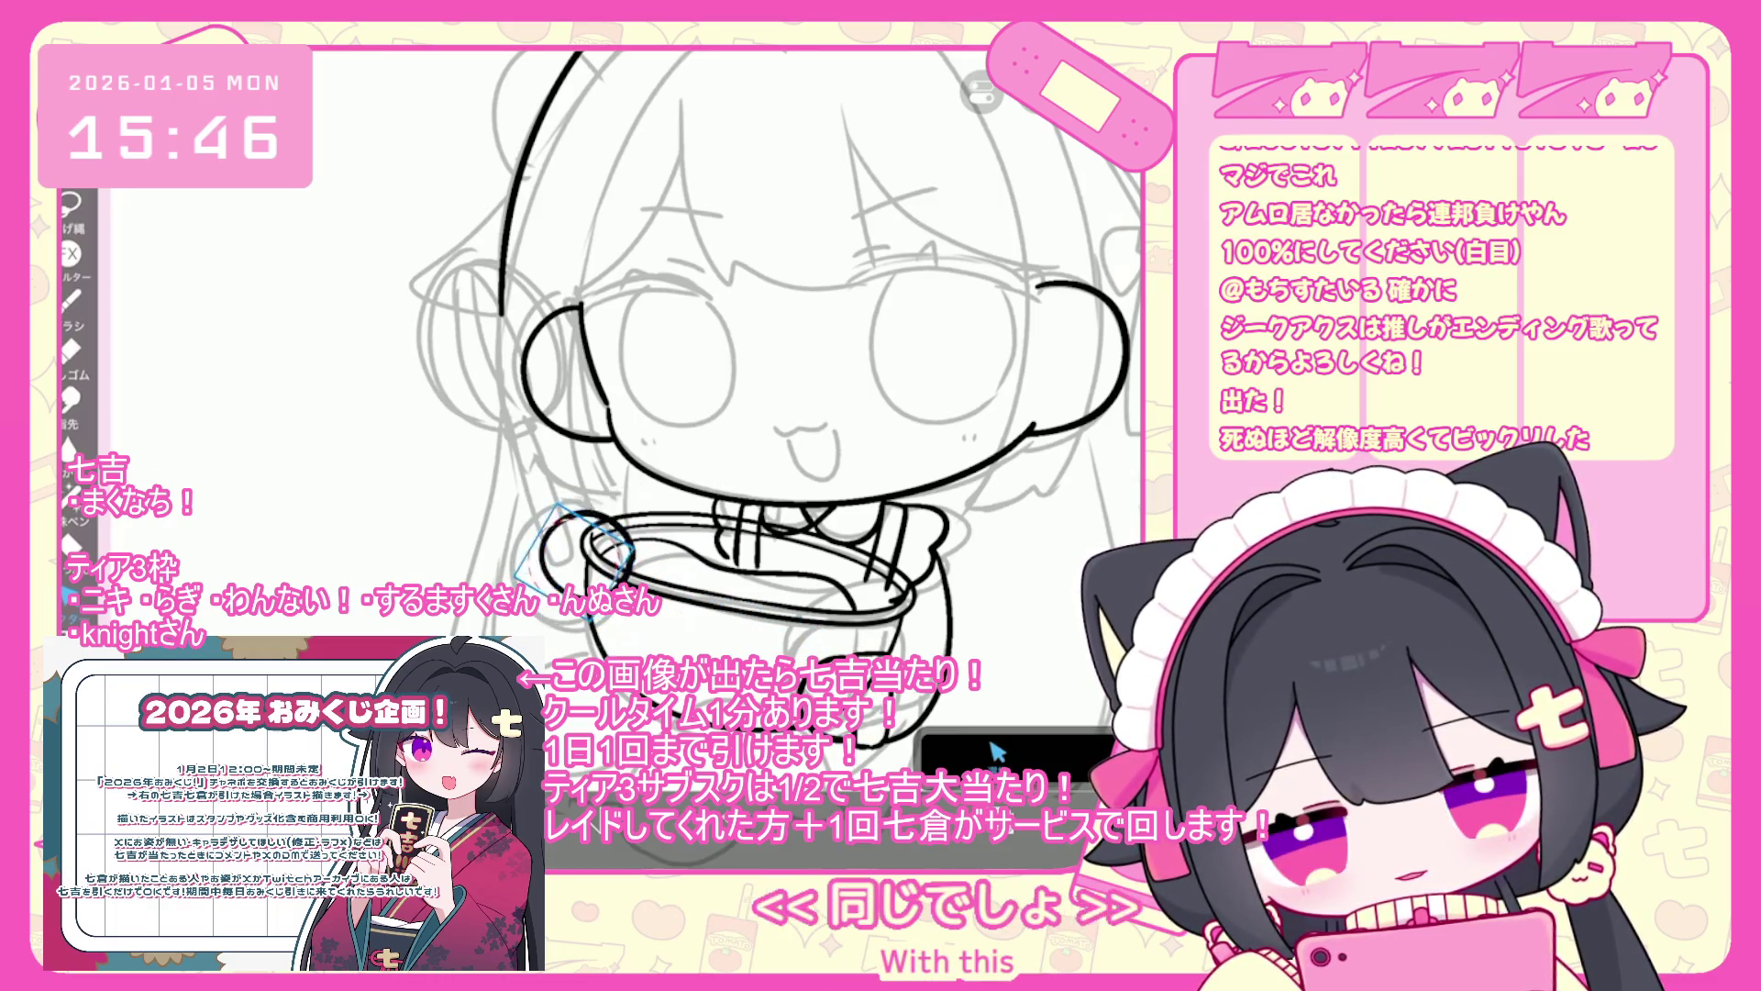
- Undo the last two strokes near the face and show the ruler options
{"action": "scroll", "coordinate": [669, 361], "scroll_direction": "up", "scroll_amount": 5}
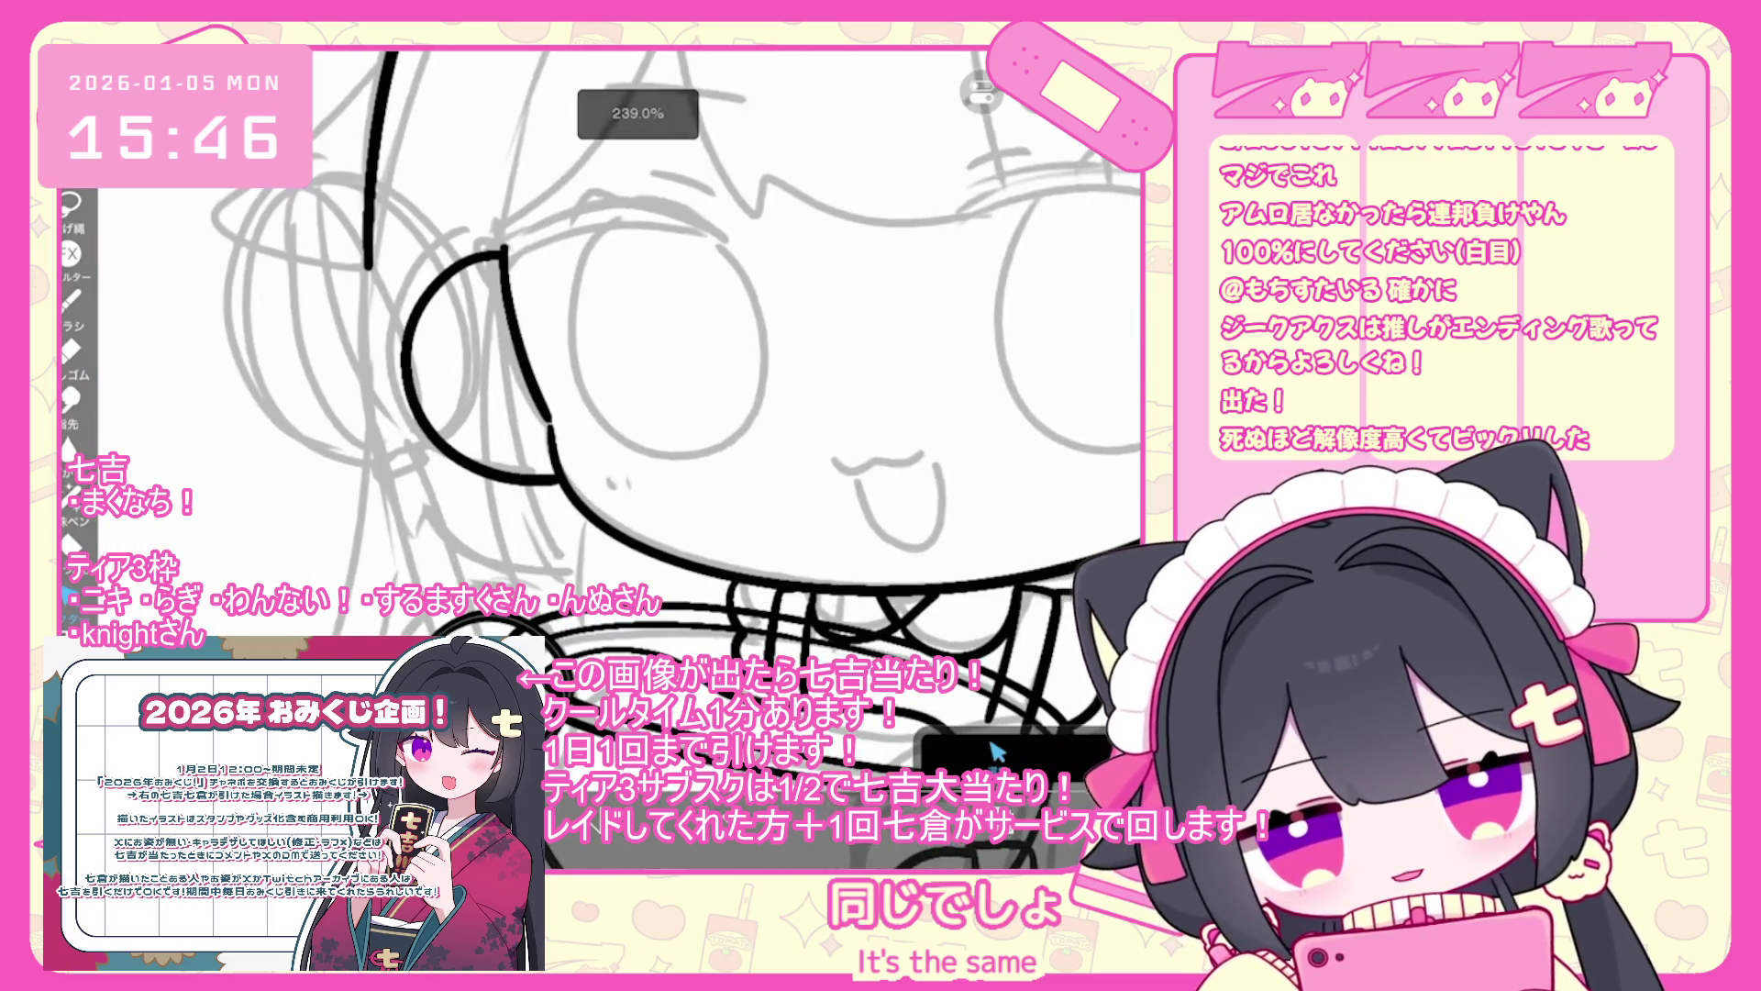
{"action": "left_click_drag", "start_coordinate": [995, 752], "coordinate": [1079, 767]}
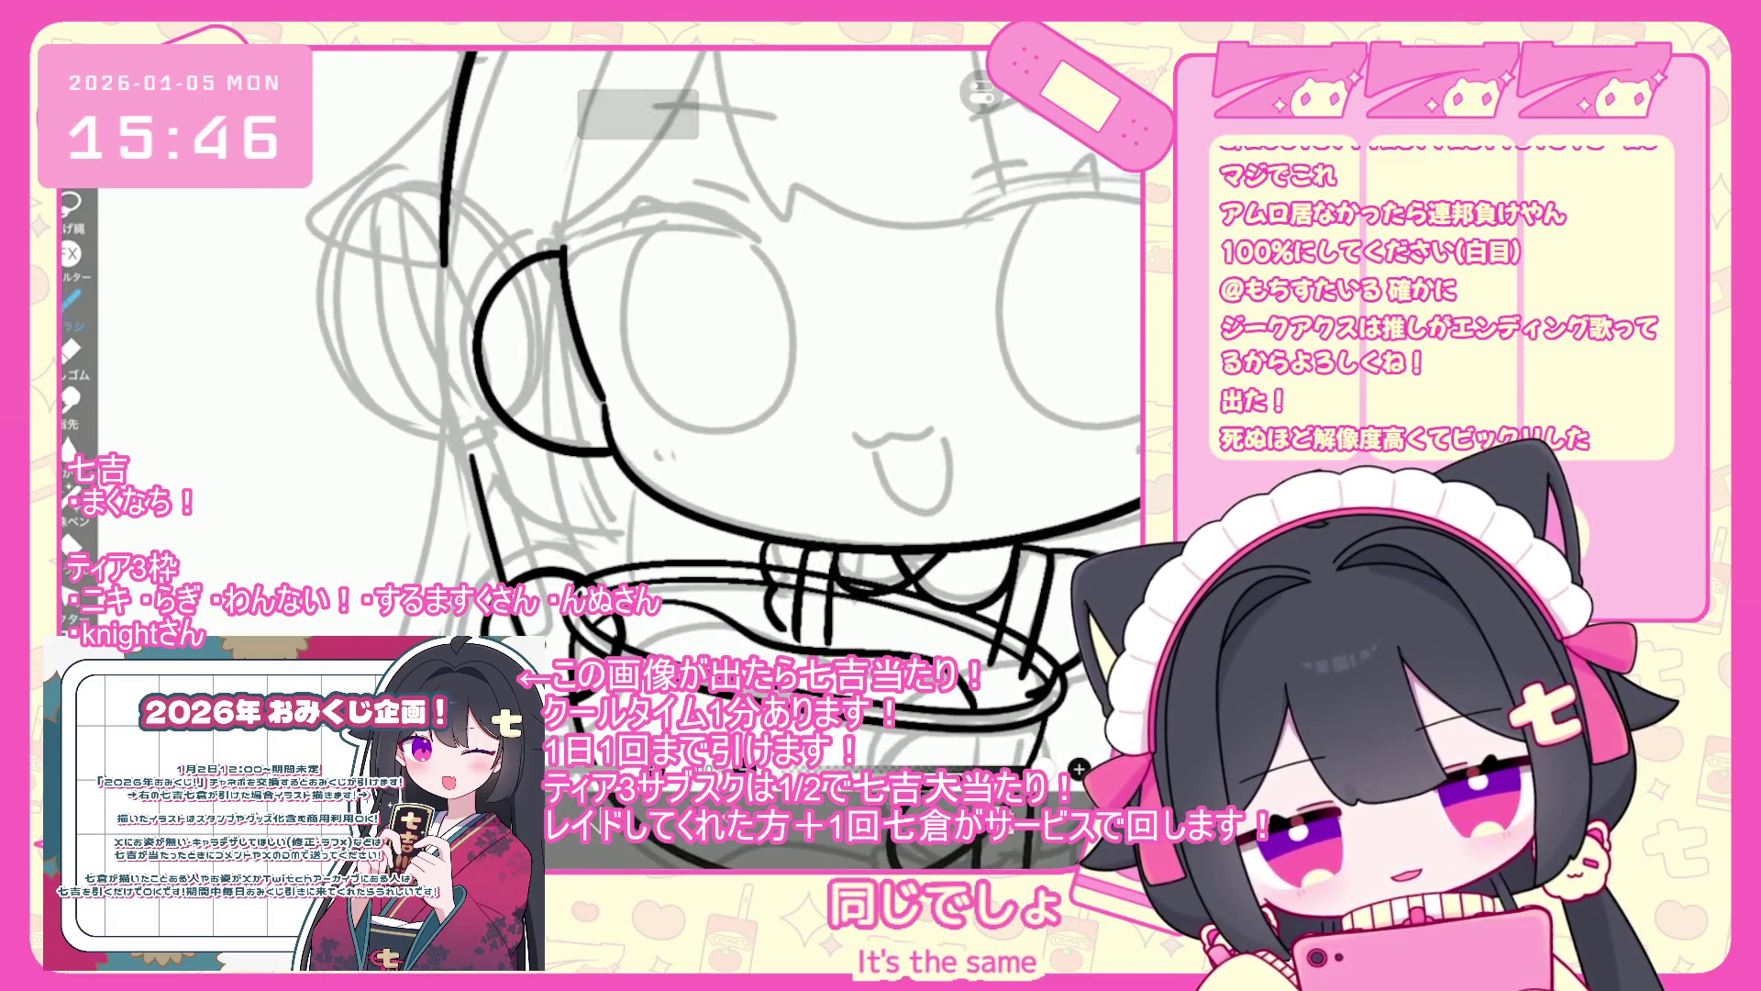
{"action": "scroll", "coordinate": [1078, 769], "scroll_direction": "up", "scroll_amount": 2}
{"action": "key", "text": "ctrl+z"}
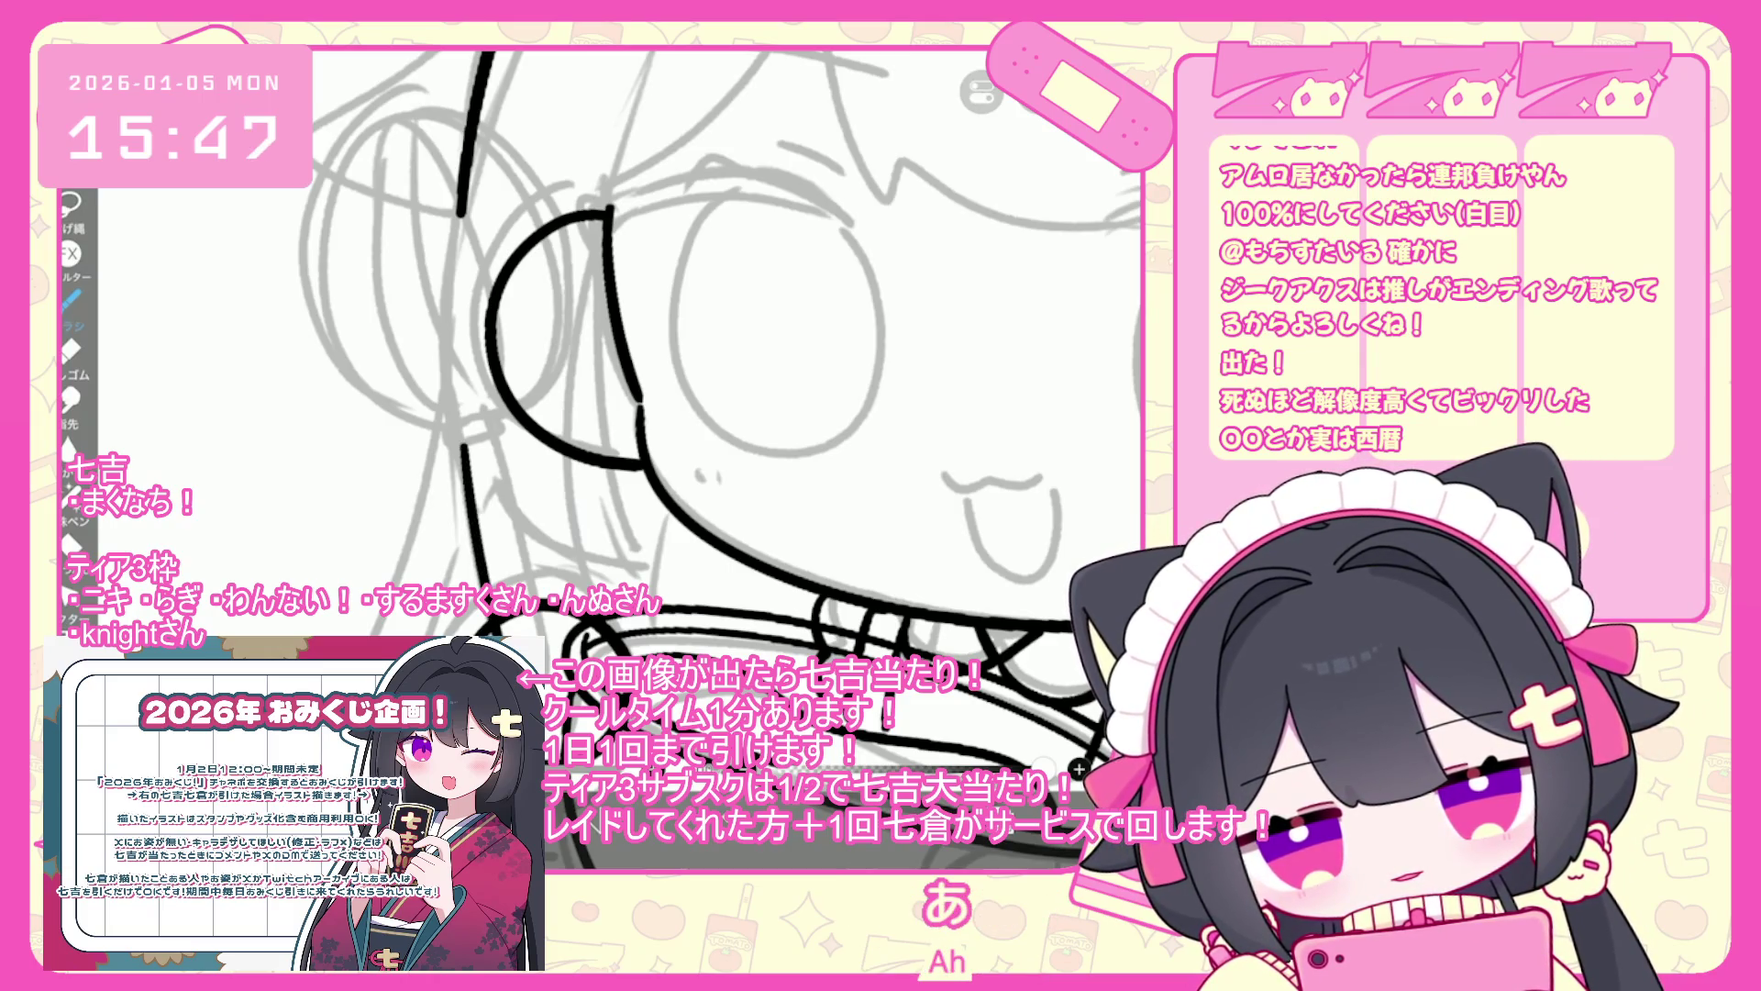
{"action": "key", "text": "ctrl+z"}
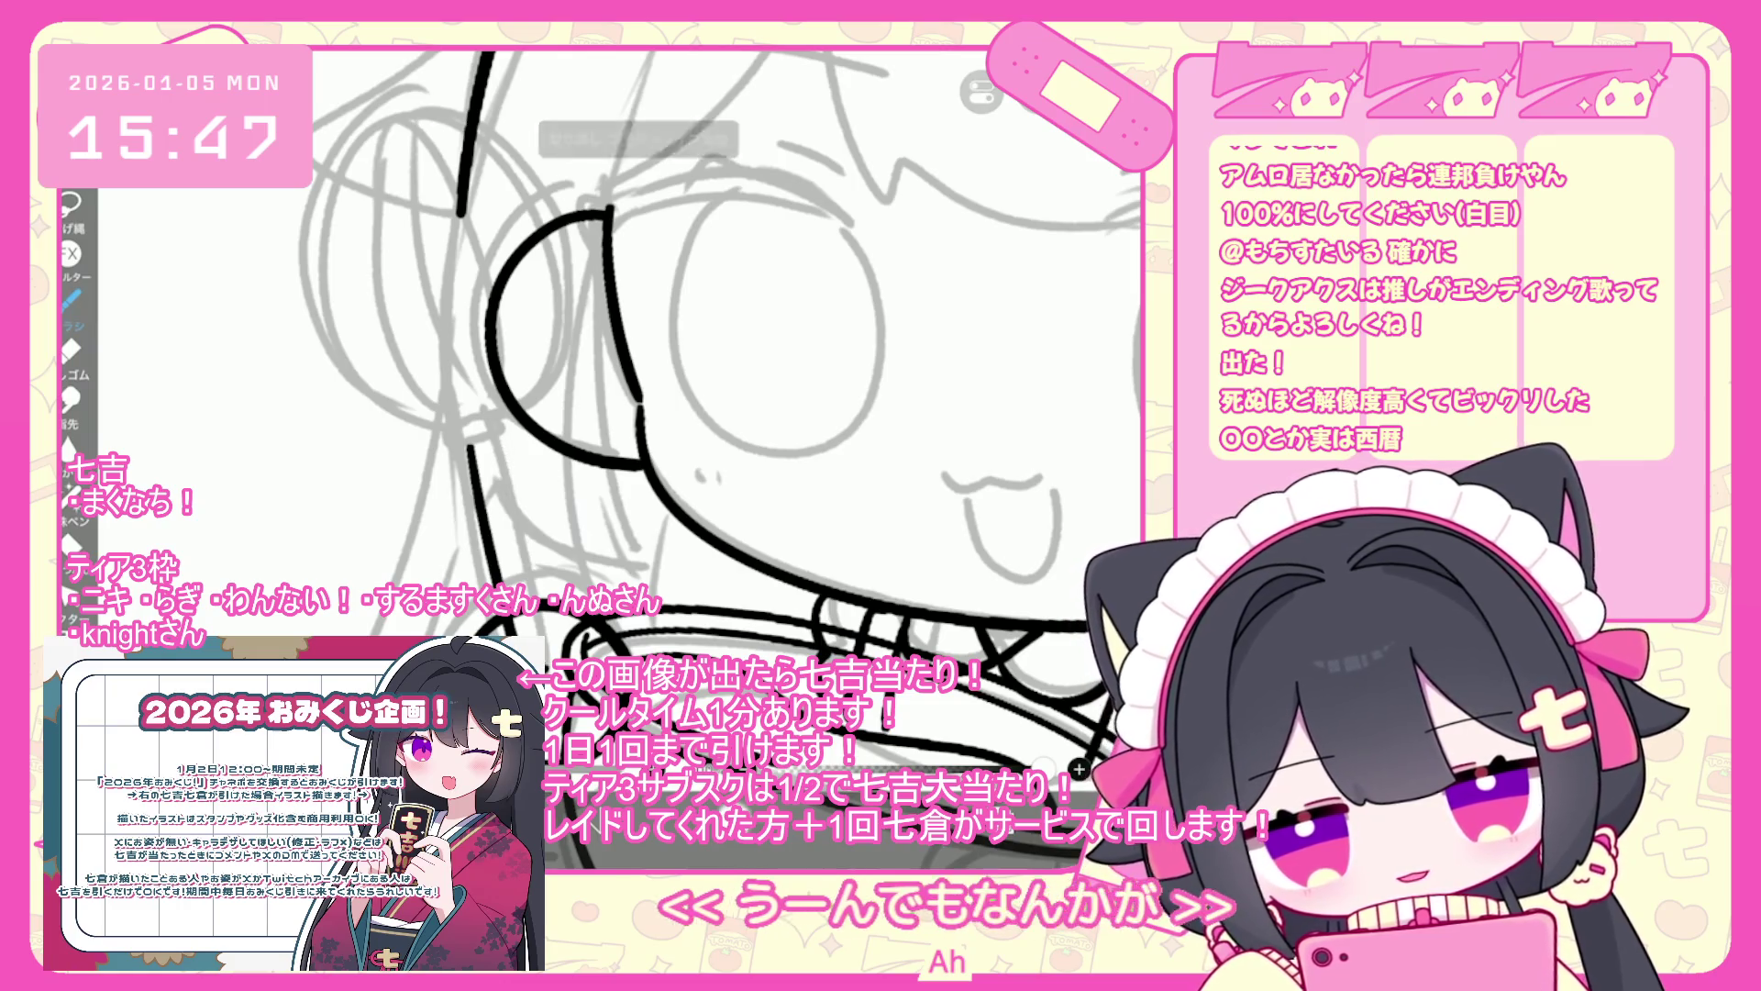
{"action": "scroll", "coordinate": [715, 412], "scroll_direction": "down", "scroll_amount": 2}
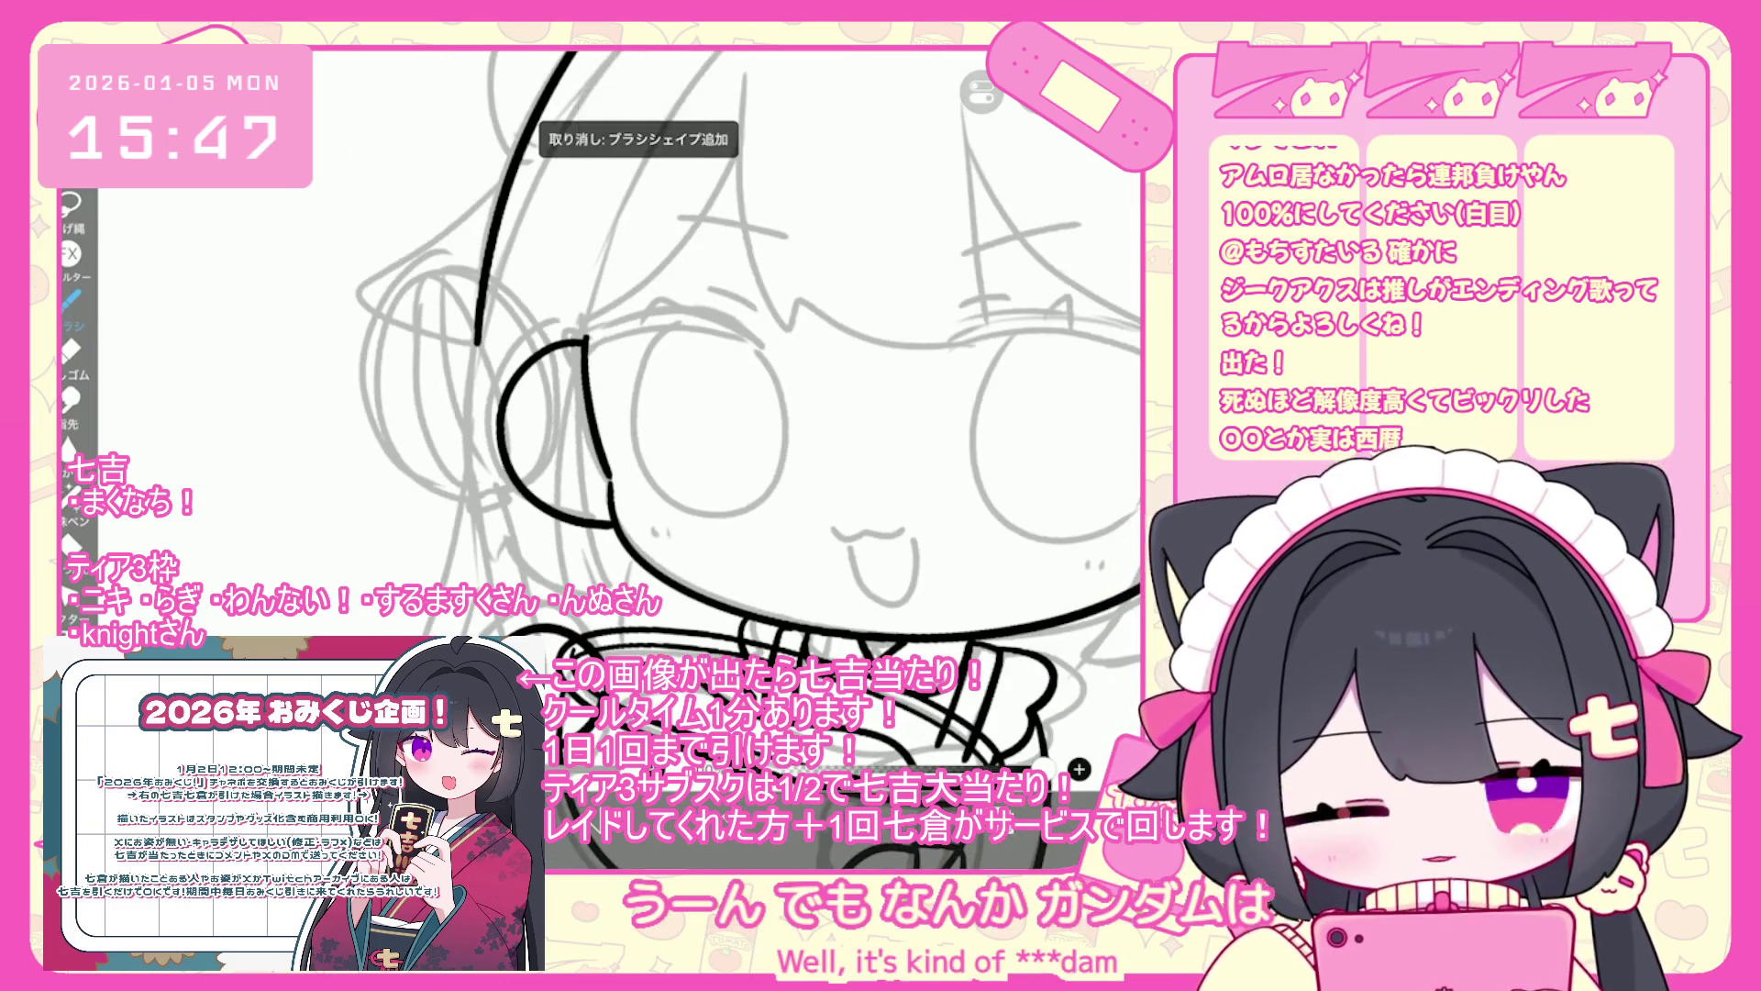
{"action": "left_click", "coordinate": [981, 91]}
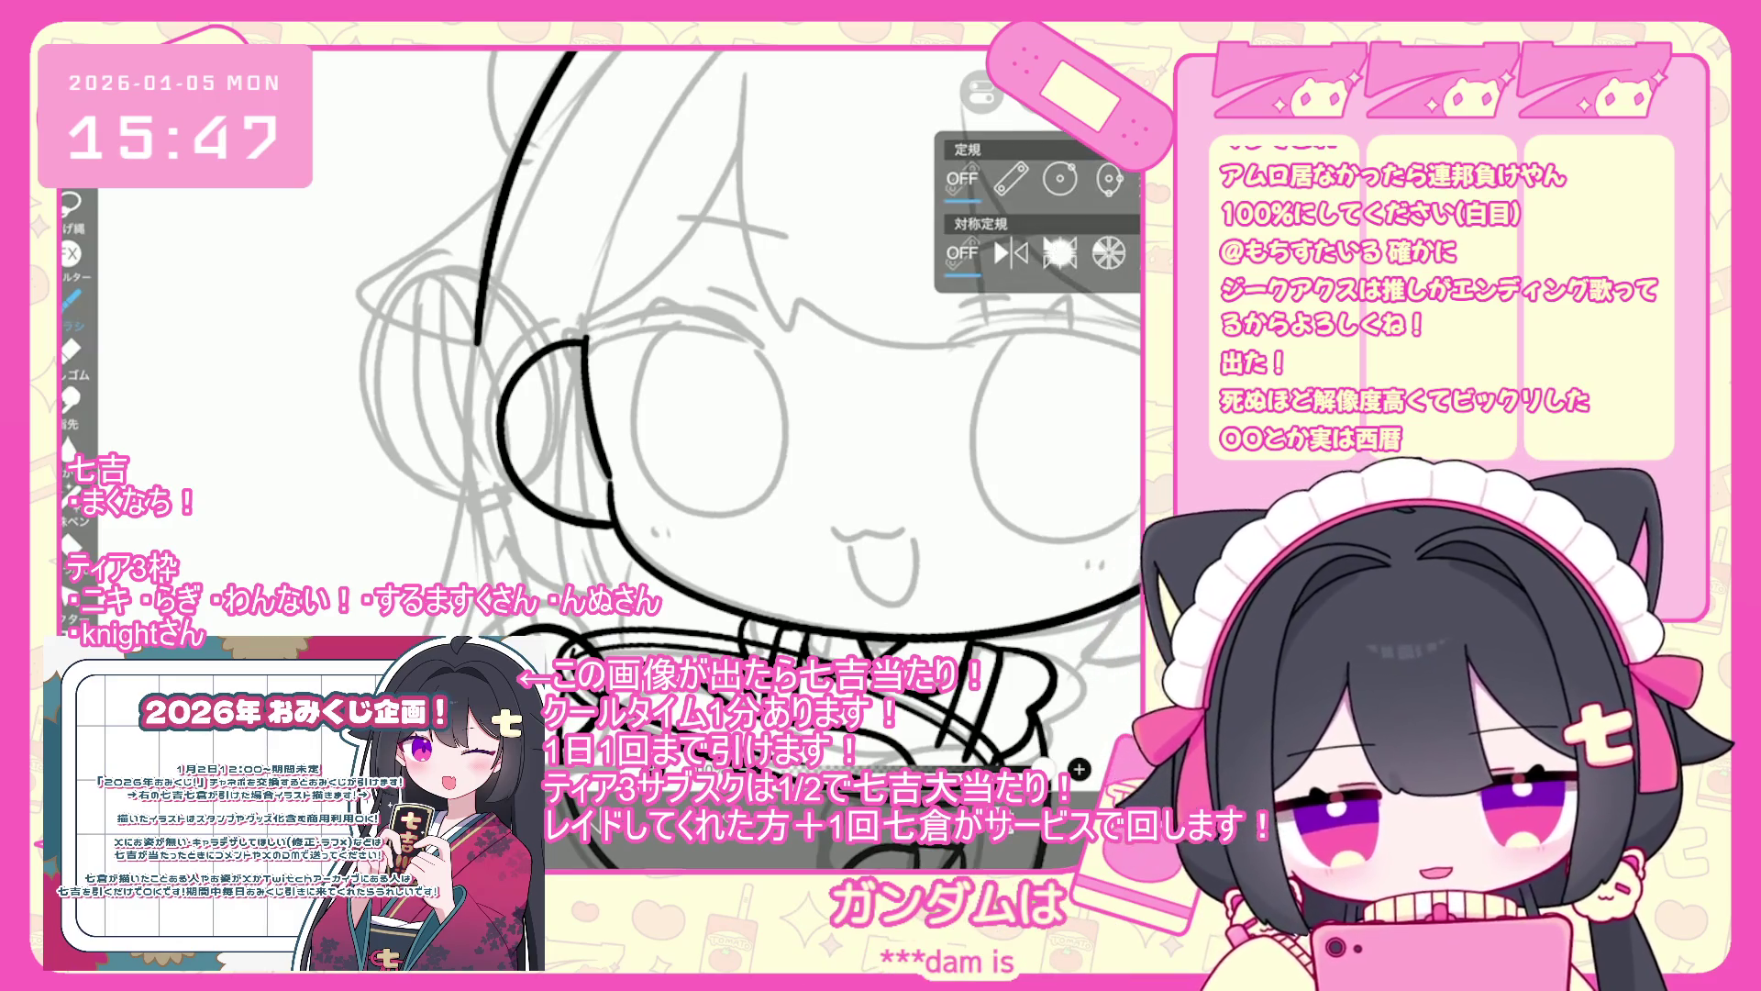
- Turn on the line-symmetry ruler and tilt its guide to -5.3% phase
{"action": "left_click", "coordinate": [1060, 252]}
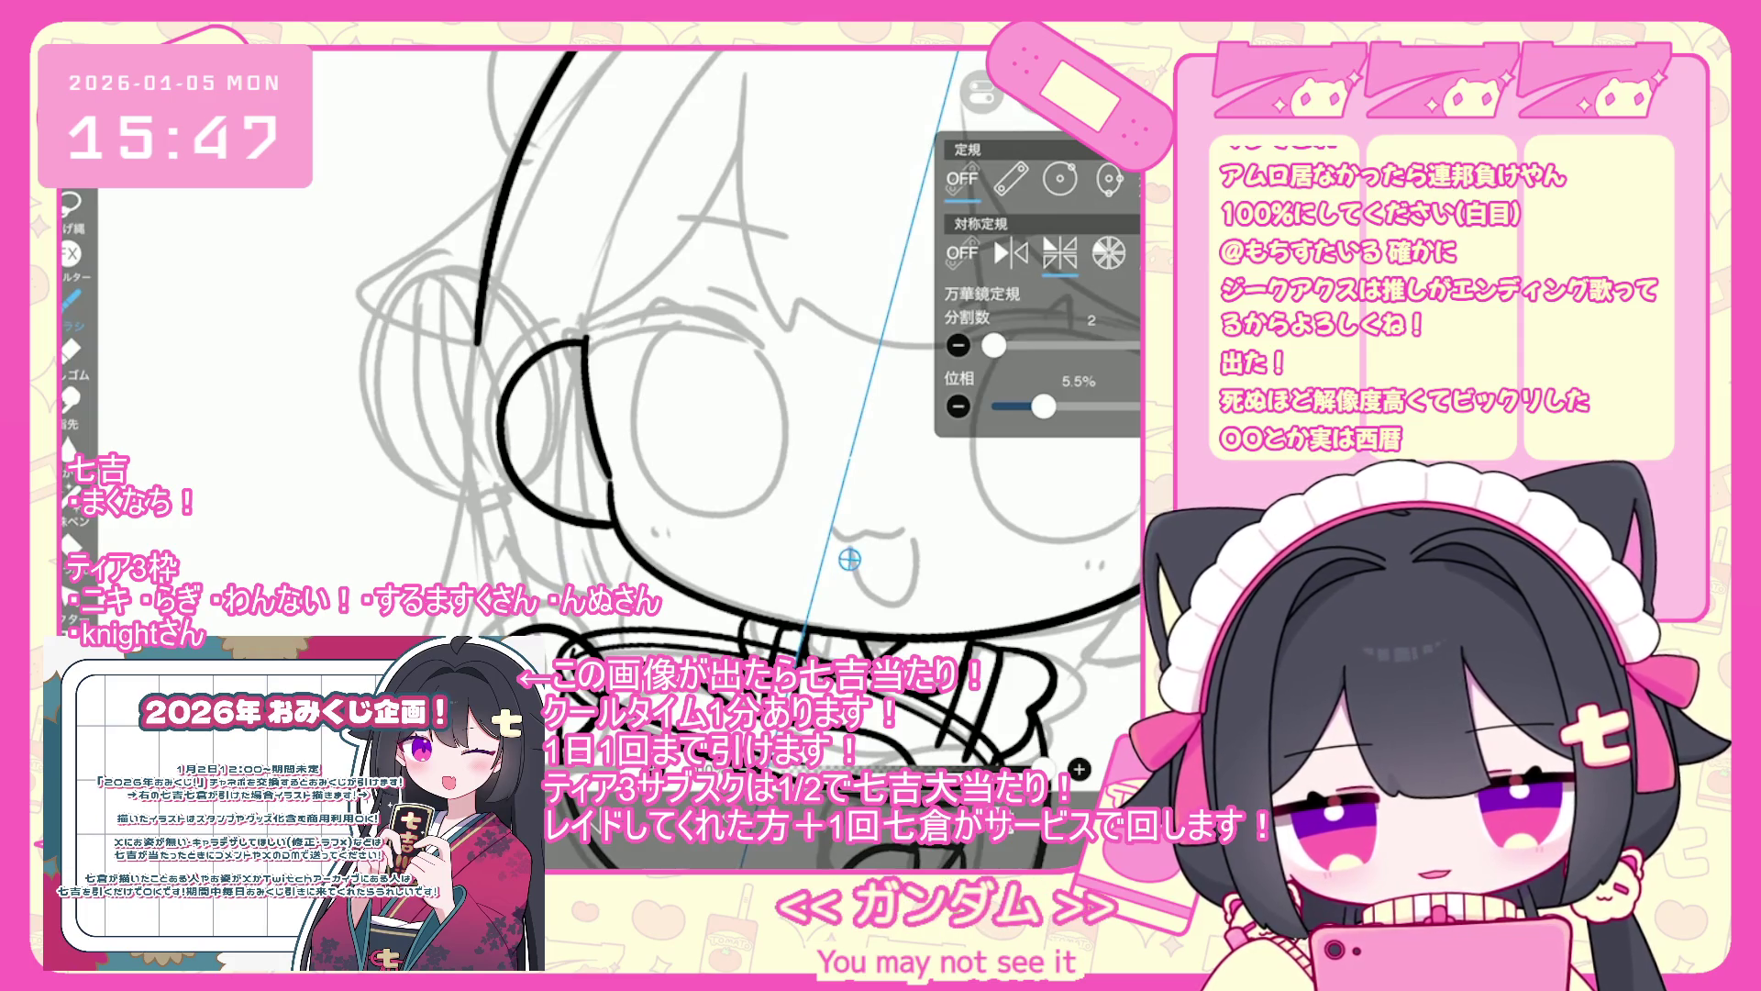
{"action": "left_click", "coordinate": [1011, 252]}
{"action": "left_click_drag", "start_coordinate": [1037, 346], "coordinate": [1030, 346]}
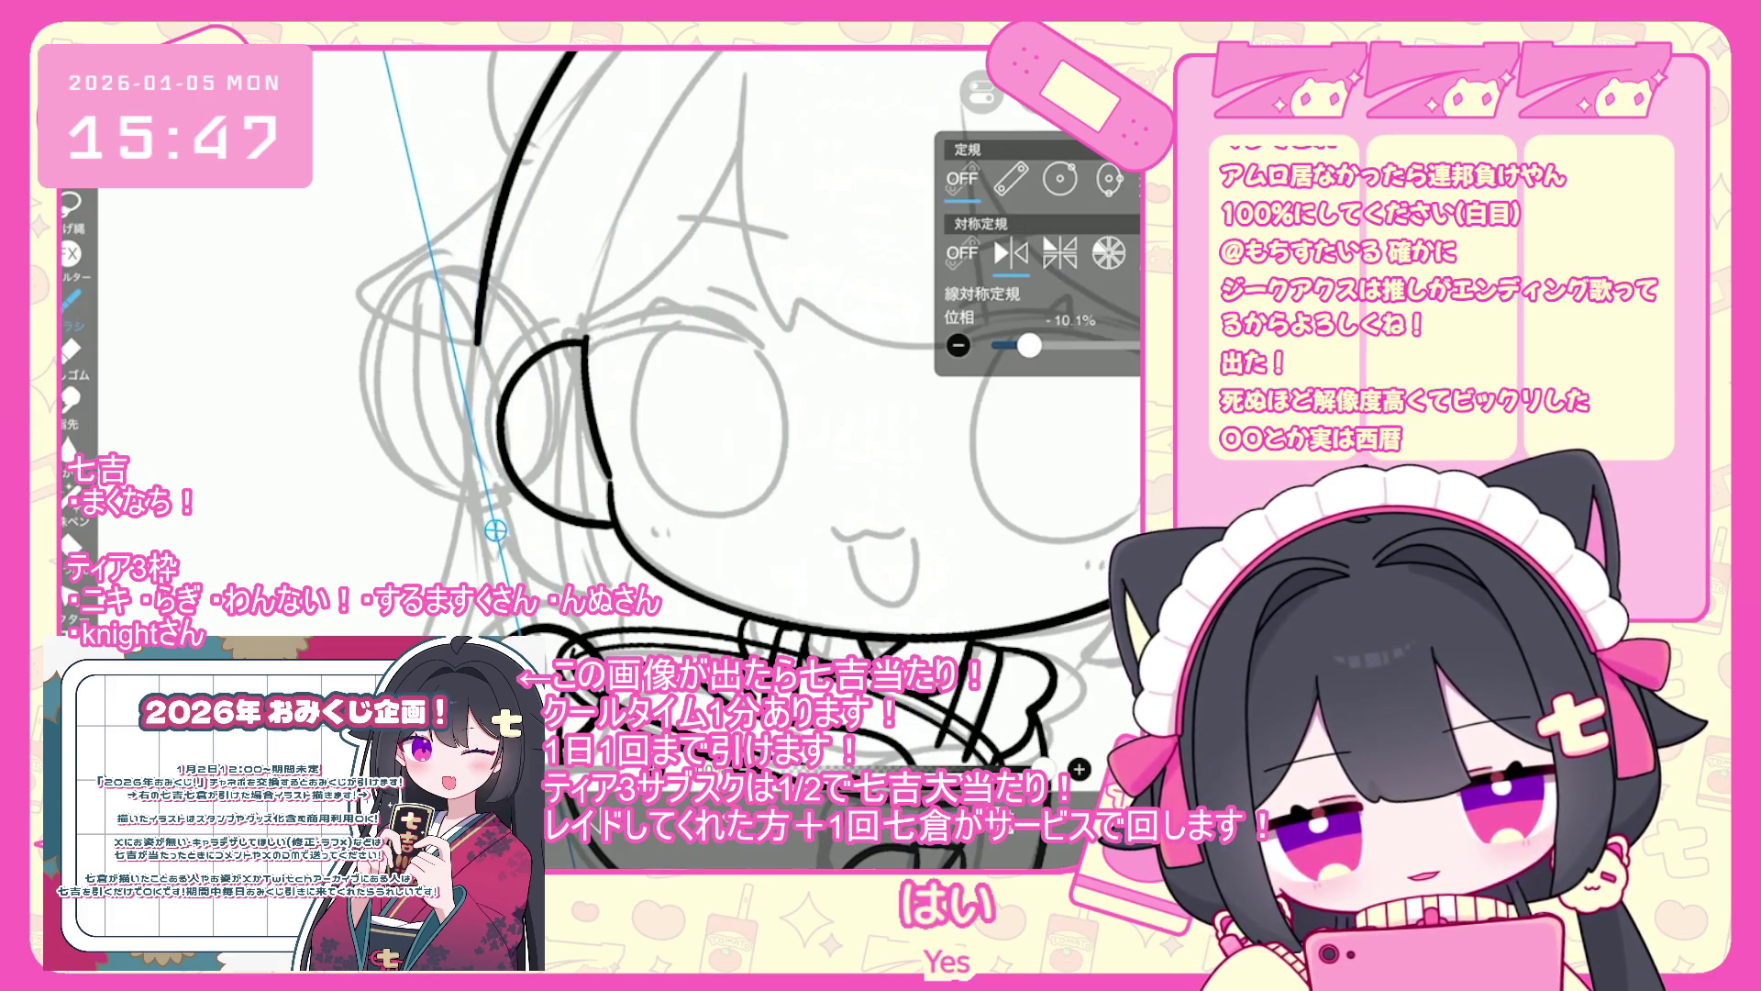
- Draw mirrored strokes along the symmetry guide, retrying different lengths until one looks right
{"action": "scroll", "coordinate": [436, 614], "scroll_direction": "up", "scroll_amount": 3}
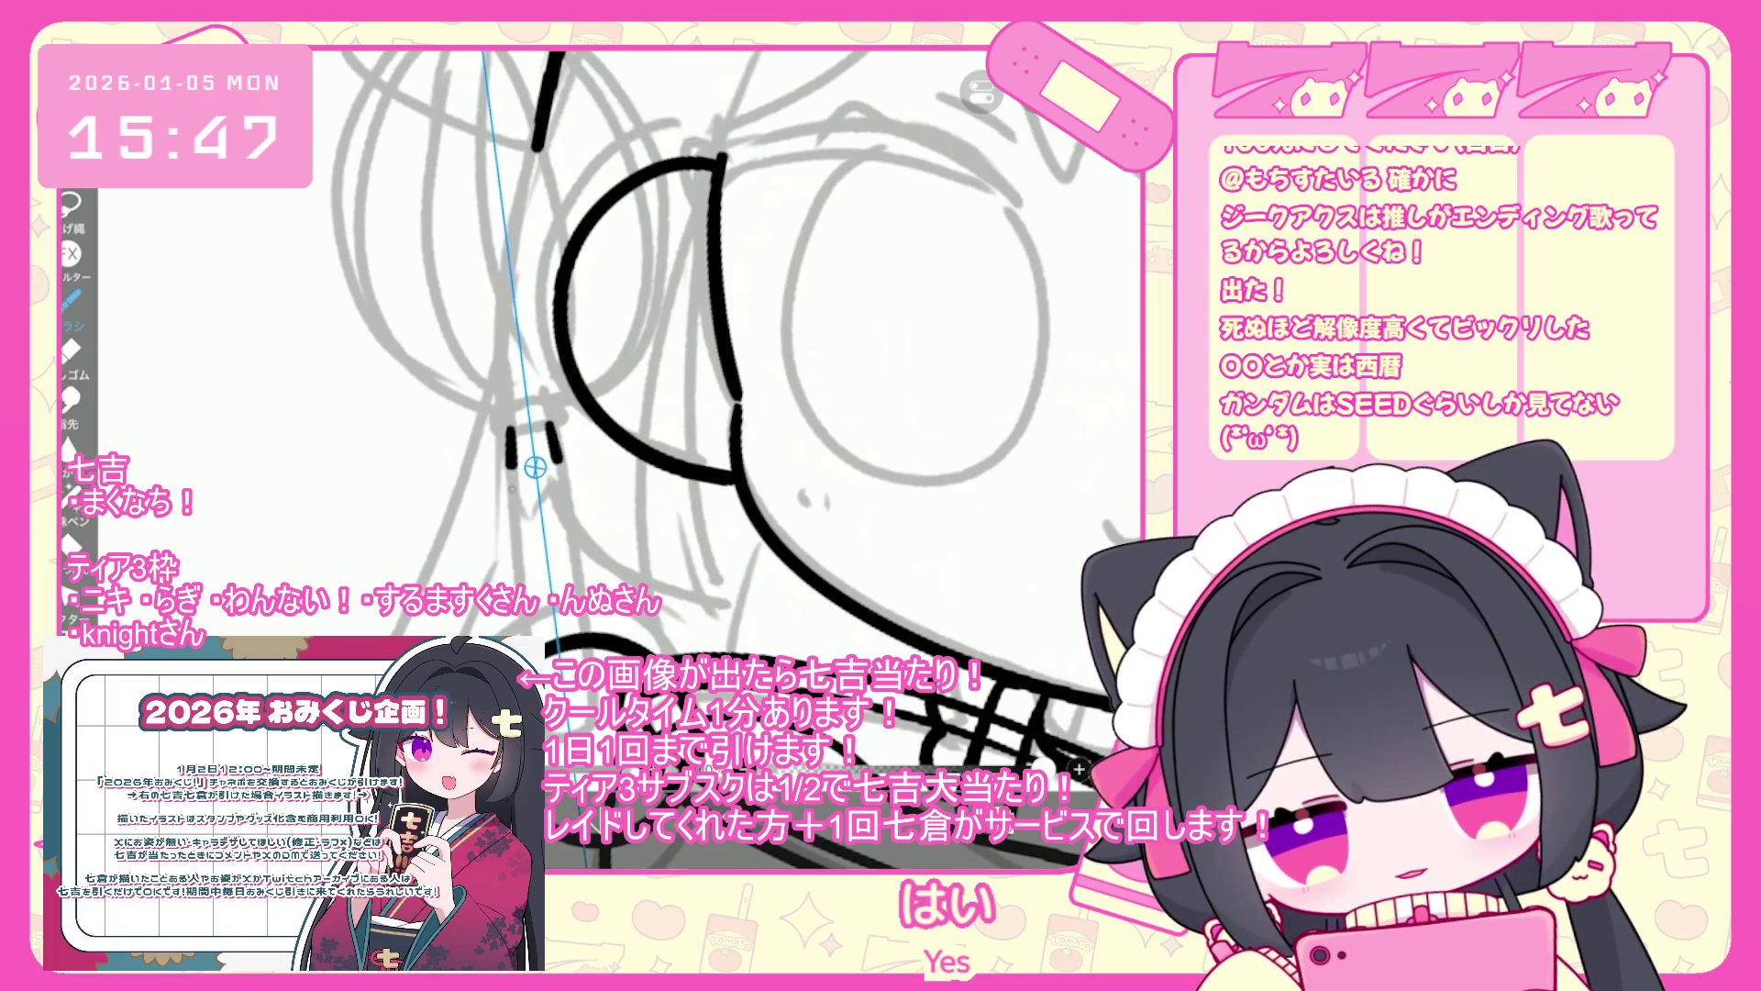
{"action": "key", "text": "ctrl+z"}
{"action": "left_click_drag", "start_coordinate": [550, 523], "coordinate": [573, 644]}
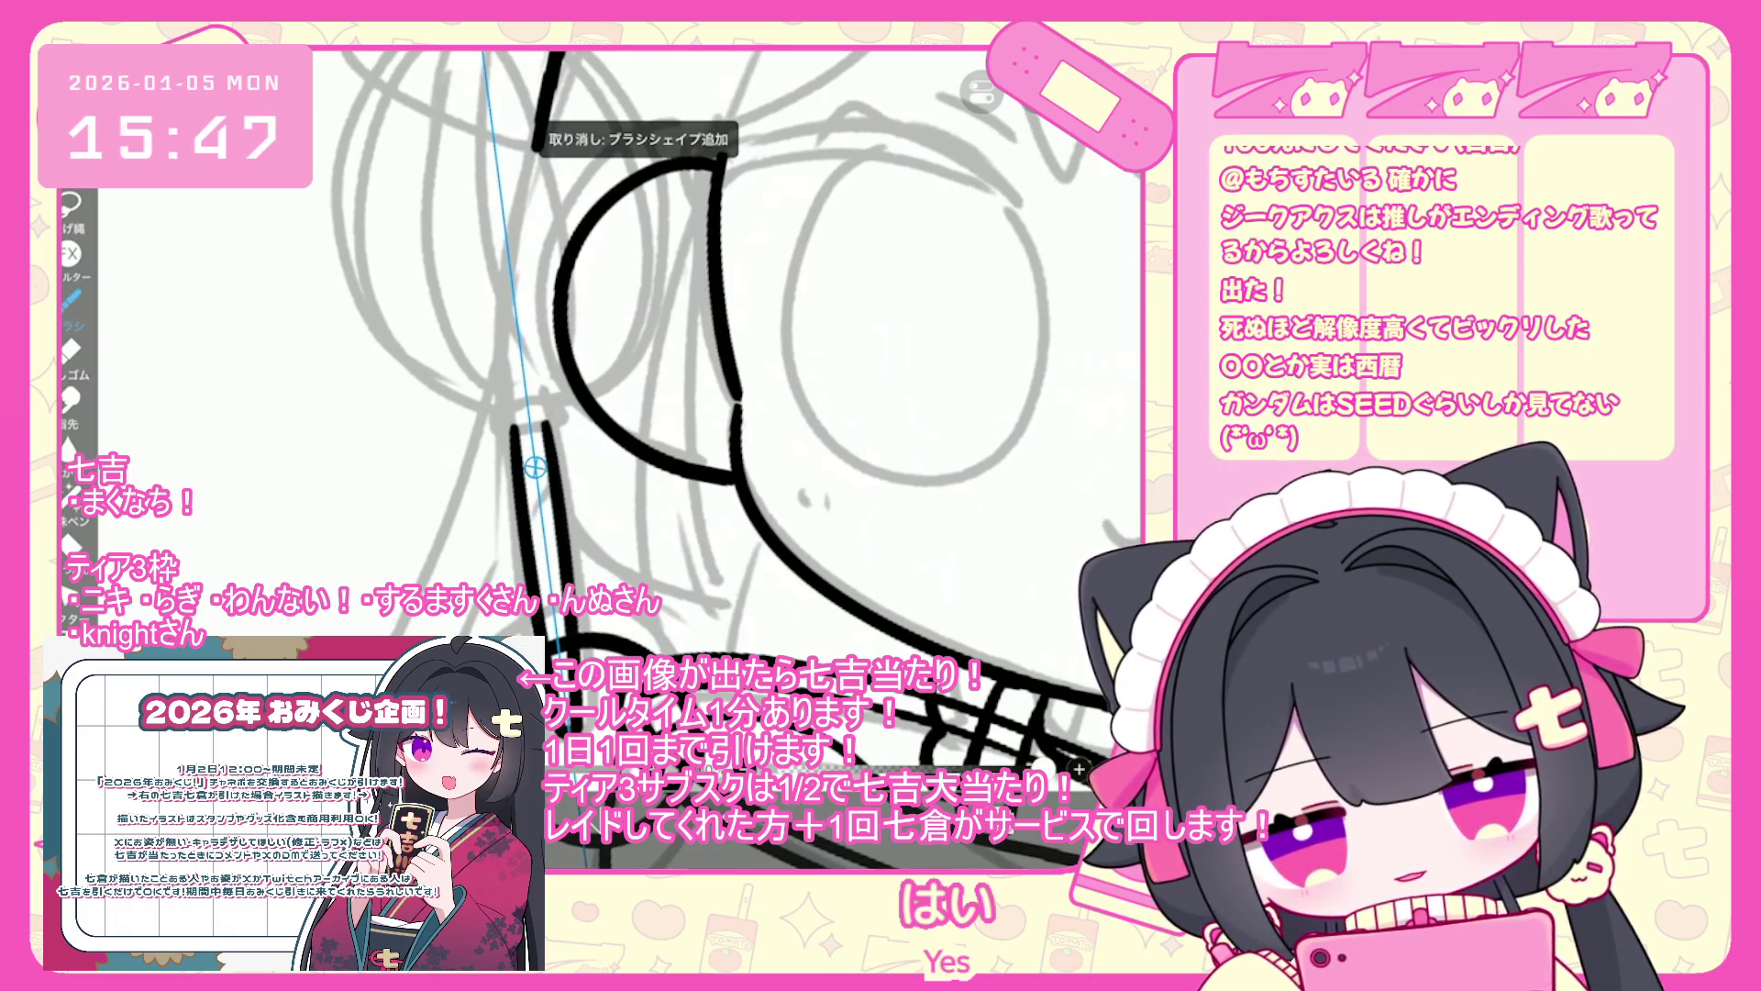
{"action": "key", "text": "ctrl+z"}
{"action": "left_click_drag", "start_coordinate": [550, 422], "coordinate": [587, 862]}
{"action": "key", "text": "ctrl+z"}
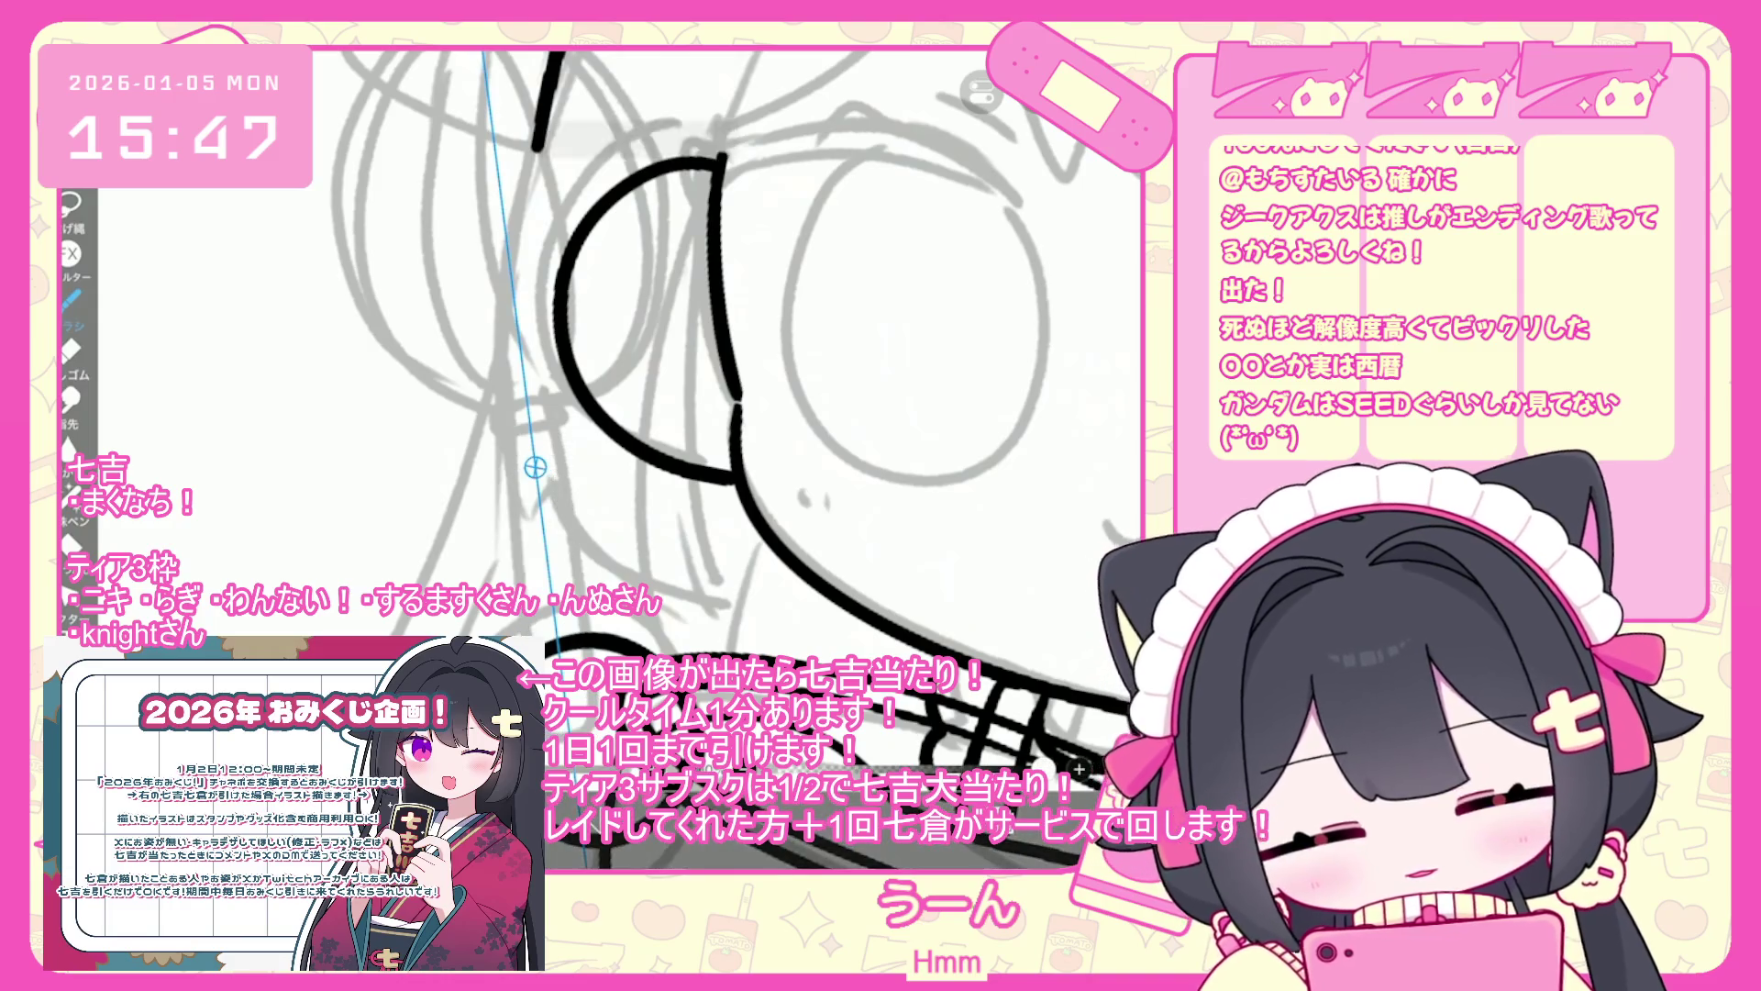
{"action": "left_click_drag", "start_coordinate": [550, 523], "coordinate": [573, 704]}
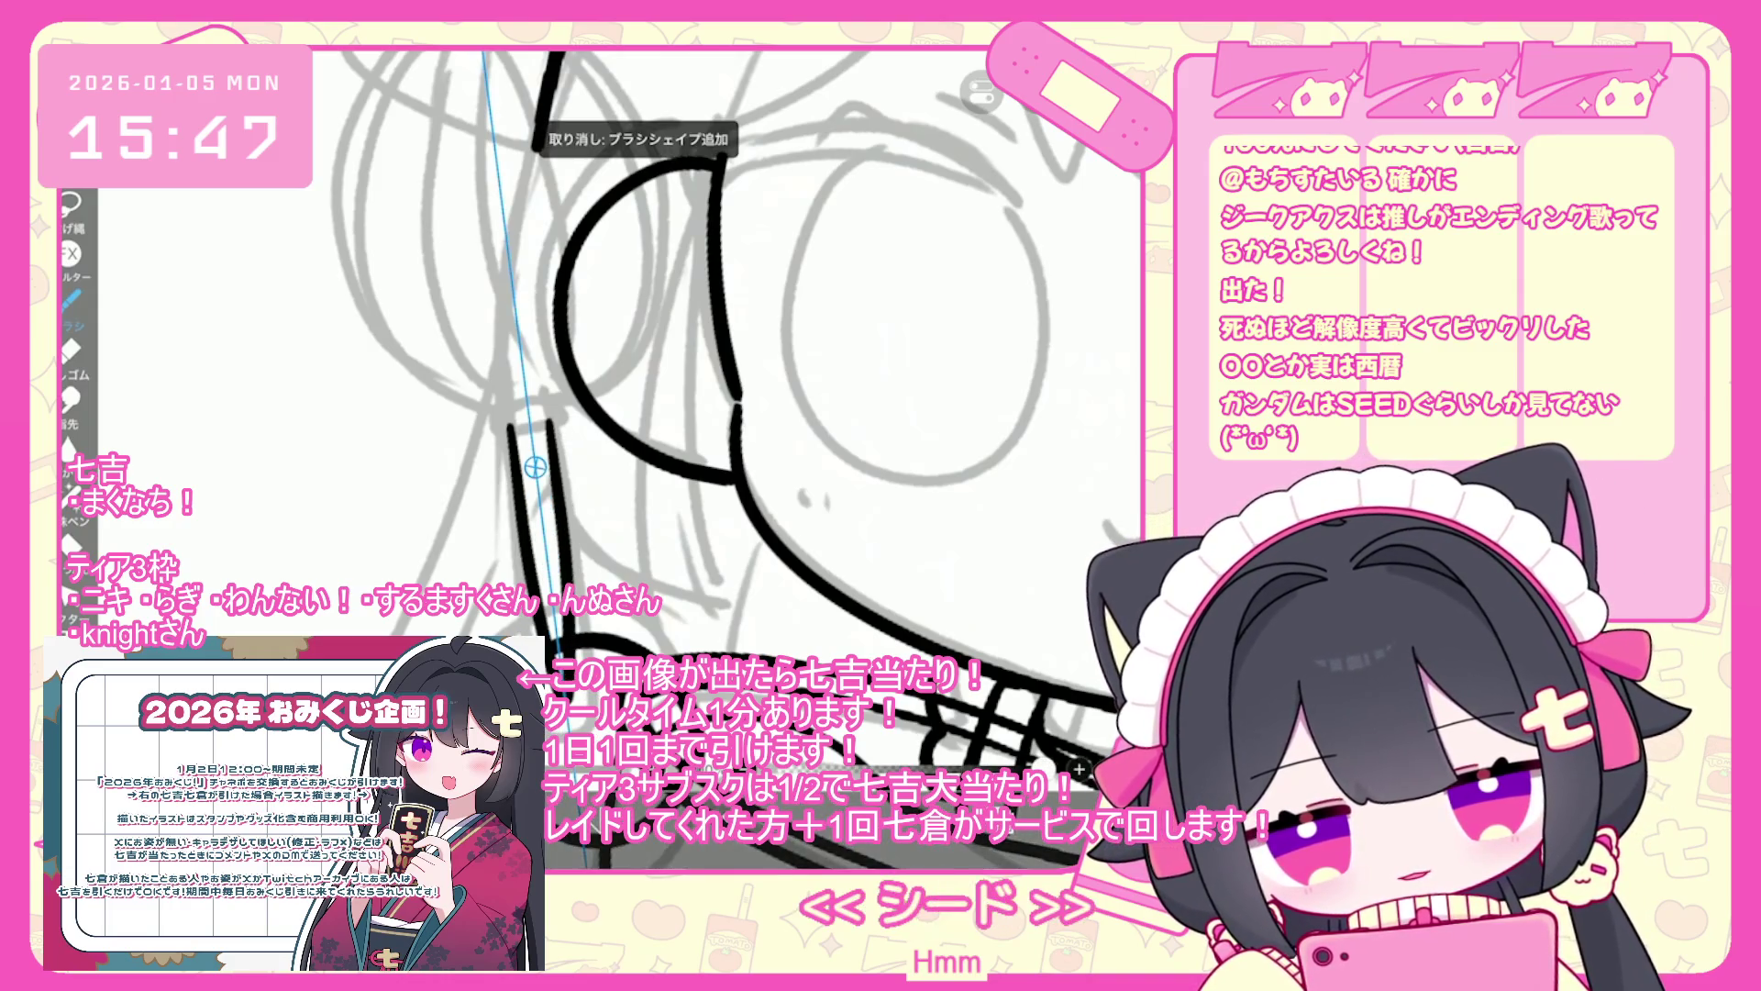
{"action": "key", "text": "ctrl+z"}
{"action": "left_click_drag", "start_coordinate": [548, 427], "coordinate": [578, 599]}
{"action": "key", "text": "ctrl+z"}
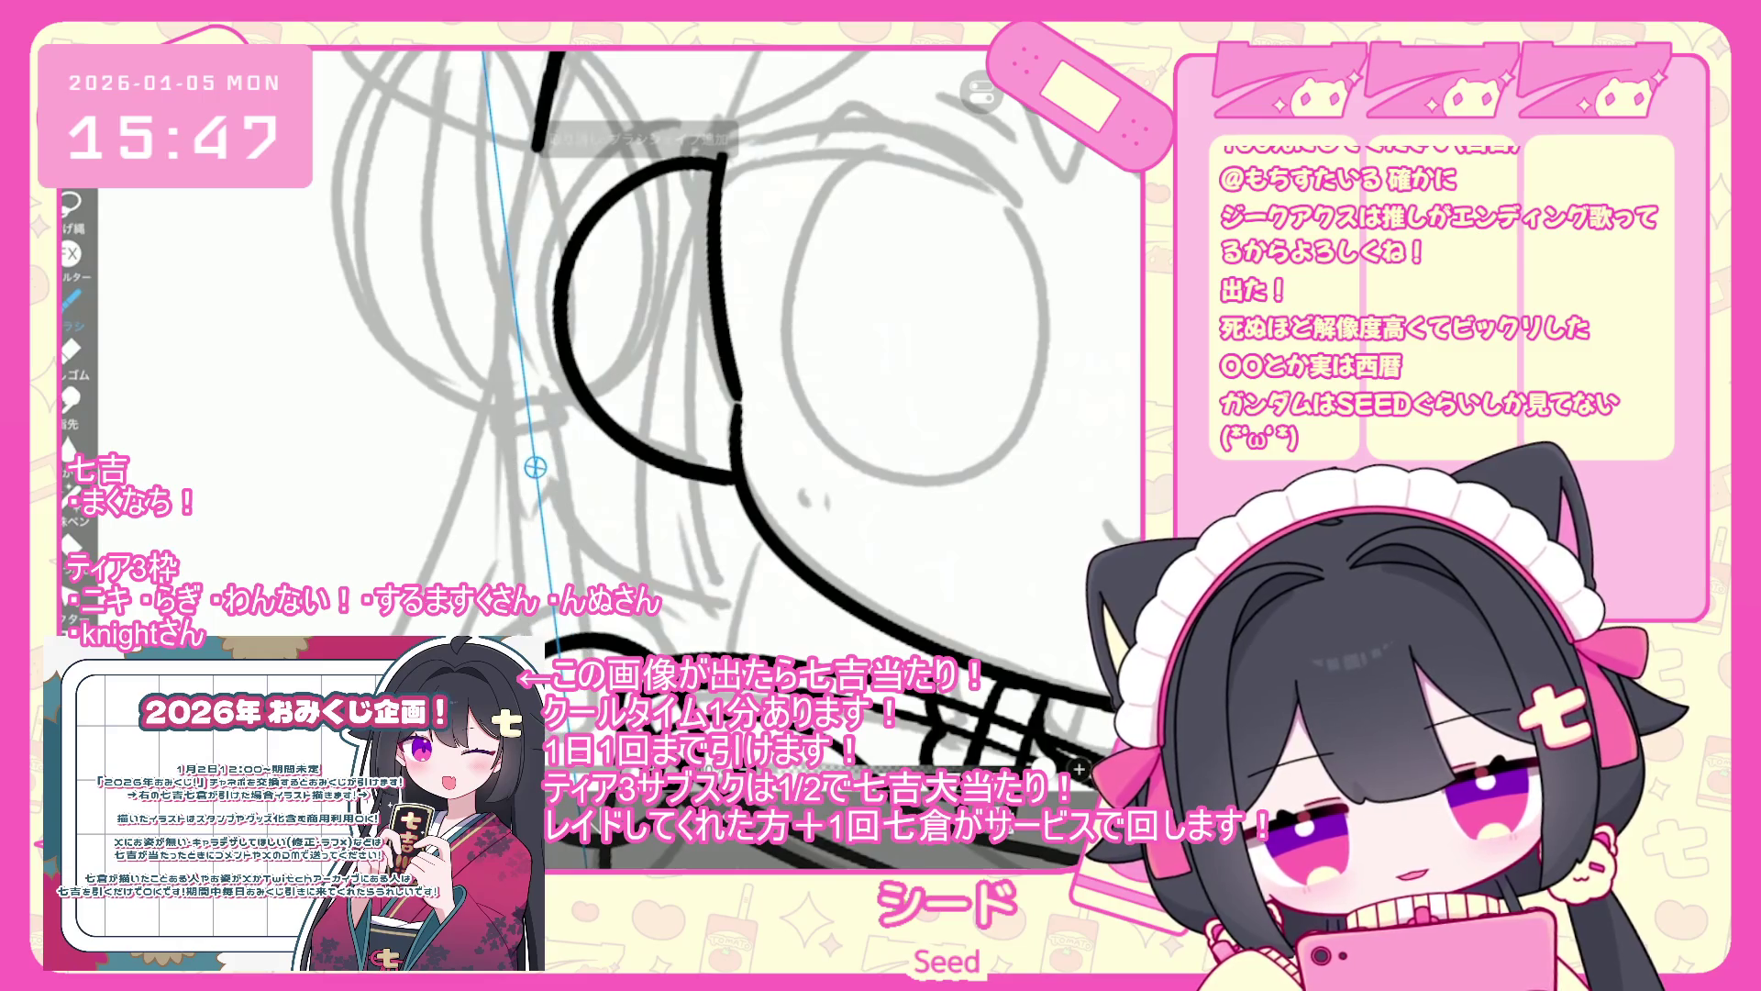
{"action": "left_click_drag", "start_coordinate": [548, 427], "coordinate": [573, 600]}
{"action": "key", "text": "ctrl+z"}
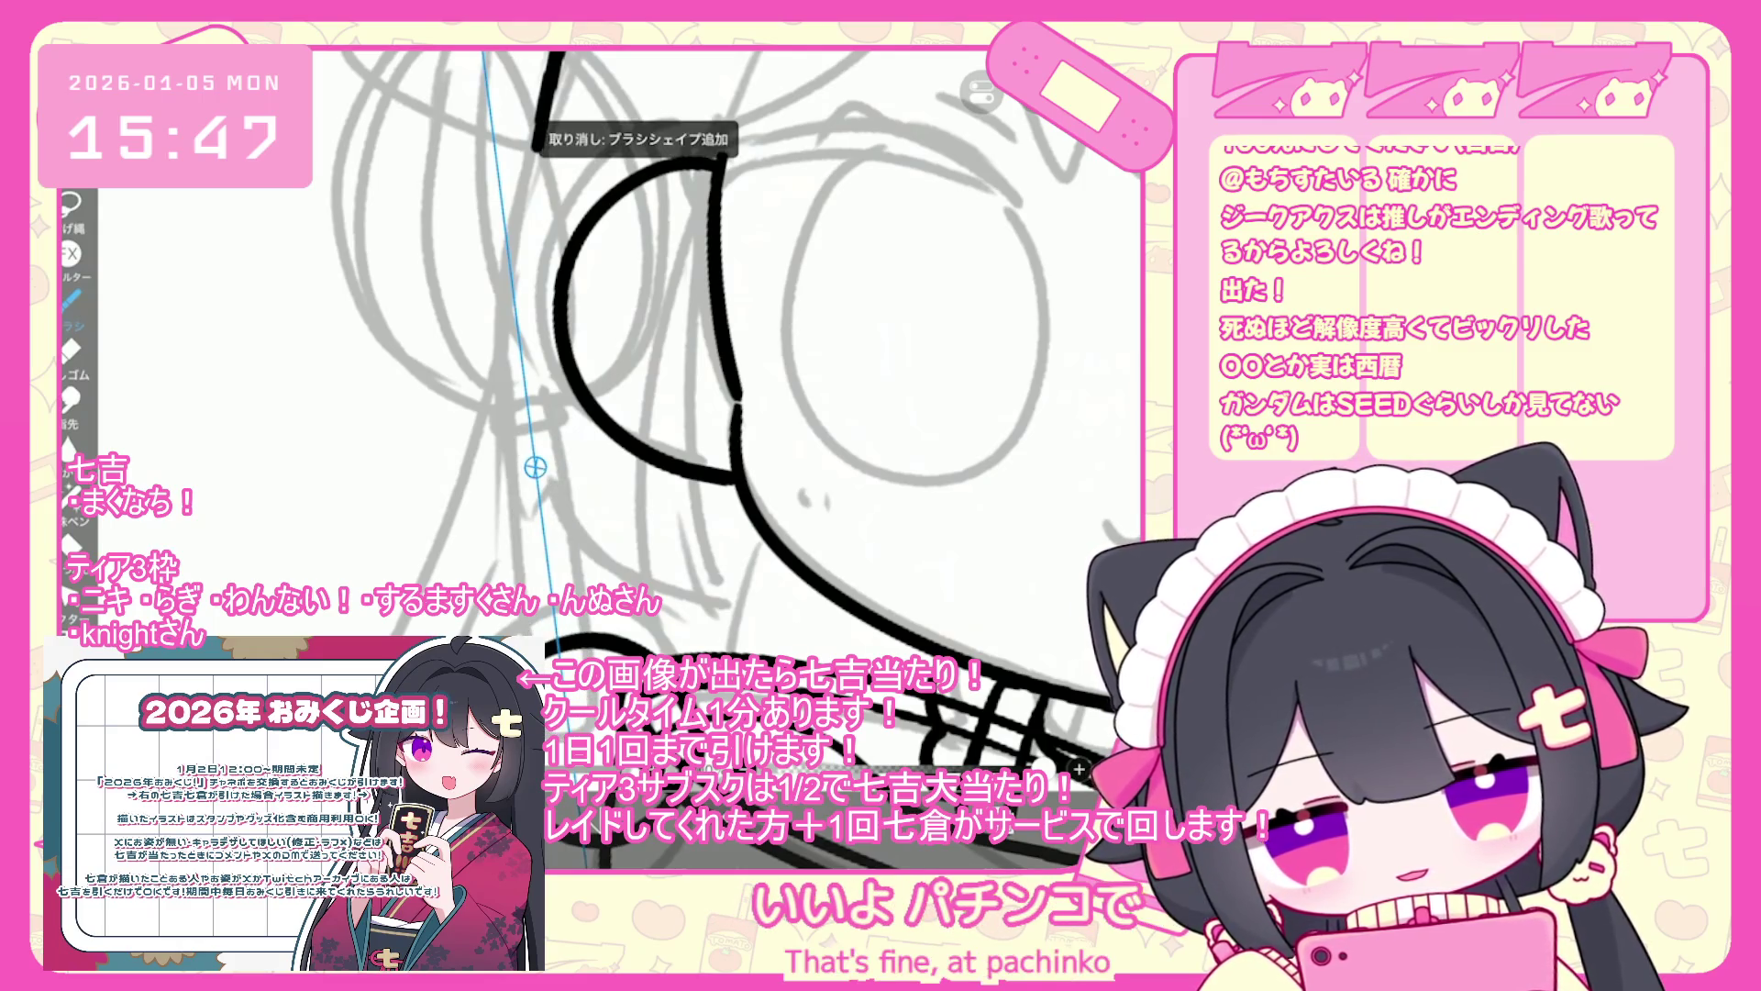
{"action": "mouse_move", "coordinate": [549, 426]}
{"action": "left_mouse_down"}
{"action": "mouse_move", "coordinate": [595, 737]}
{"action": "mouse_move", "coordinate": [553, 441]}
{"action": "mouse_move", "coordinate": [580, 637]}
{"action": "left_mouse_up"}
{"action": "key", "text": "ctrl+z"}
{"action": "left_click_drag", "start_coordinate": [587, 716], "coordinate": [594, 740]}
{"action": "key", "text": "ctrl+z"}
{"action": "left_click_drag", "start_coordinate": [550, 409], "coordinate": [601, 661]}
{"action": "key", "text": "ctrl+z"}
{"action": "left_click_drag", "start_coordinate": [550, 418], "coordinate": [601, 712]}
{"action": "key", "text": "ctrl+z"}
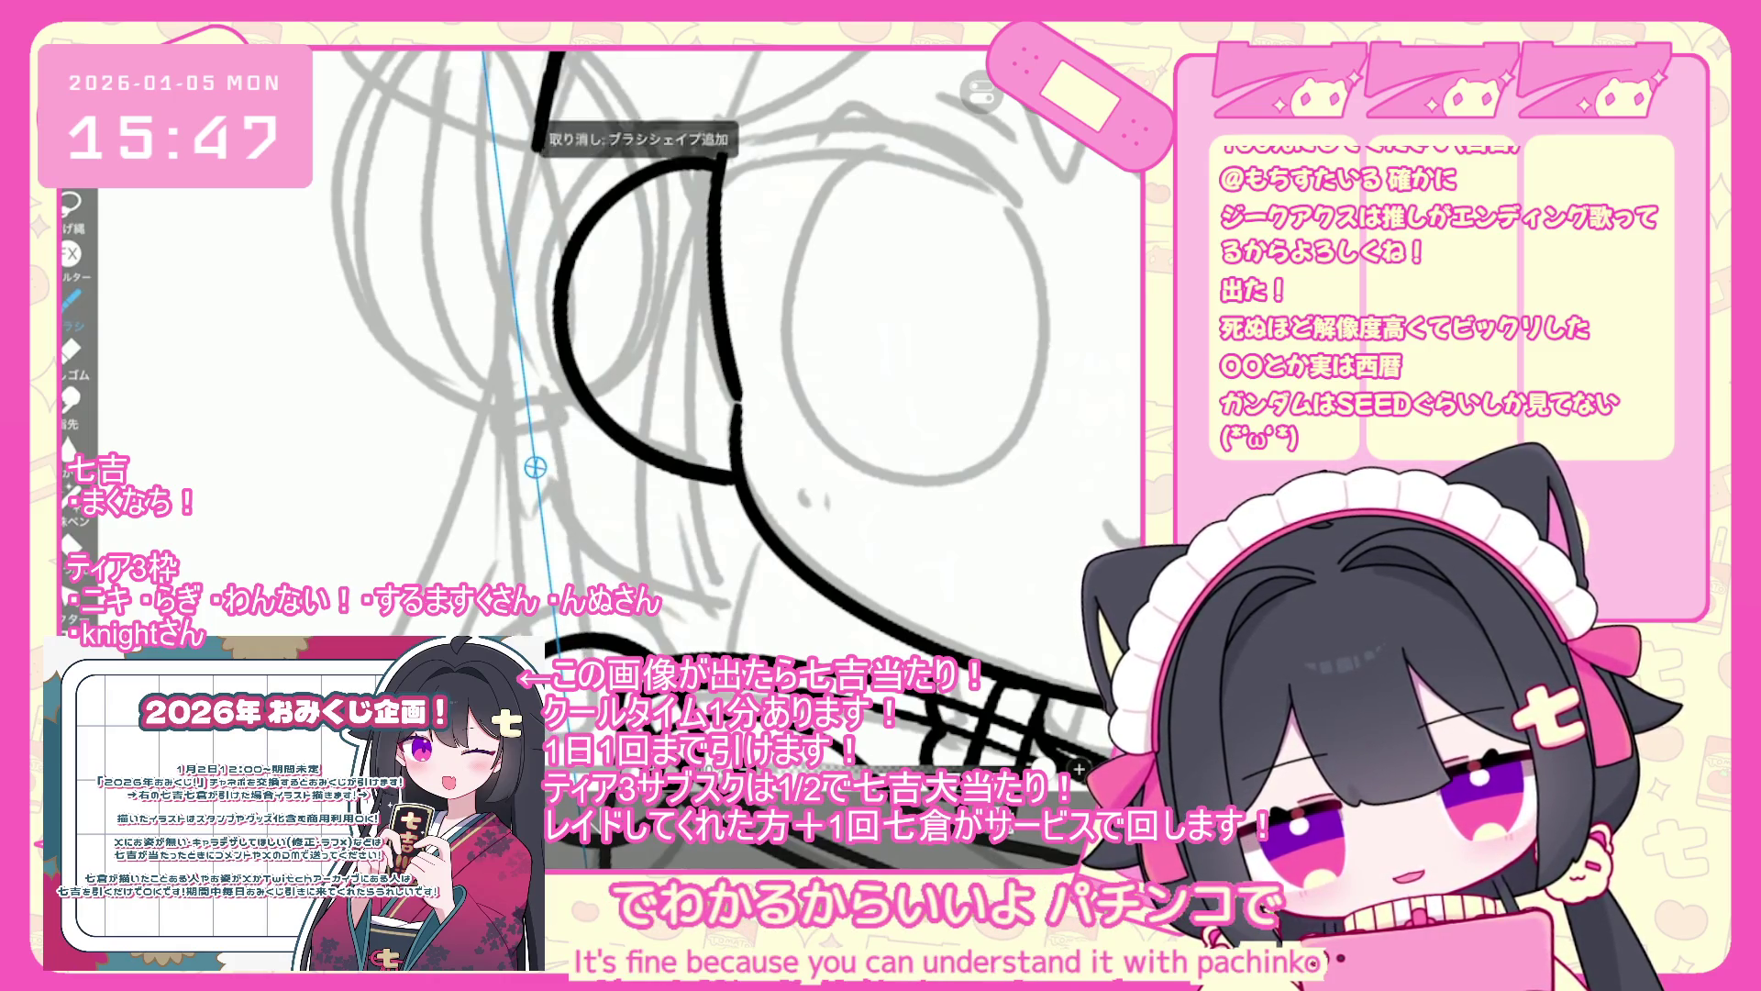
{"action": "left_click_drag", "start_coordinate": [549, 404], "coordinate": [574, 573]}
{"action": "key", "text": "ctrl+z"}
{"action": "left_click_drag", "start_coordinate": [550, 415], "coordinate": [584, 600]}
- Try short and thick mirrored stroke pairs beside the guide, undoing each attempt
{"action": "scroll", "coordinate": [716, 413], "scroll_direction": "up", "scroll_amount": 3}
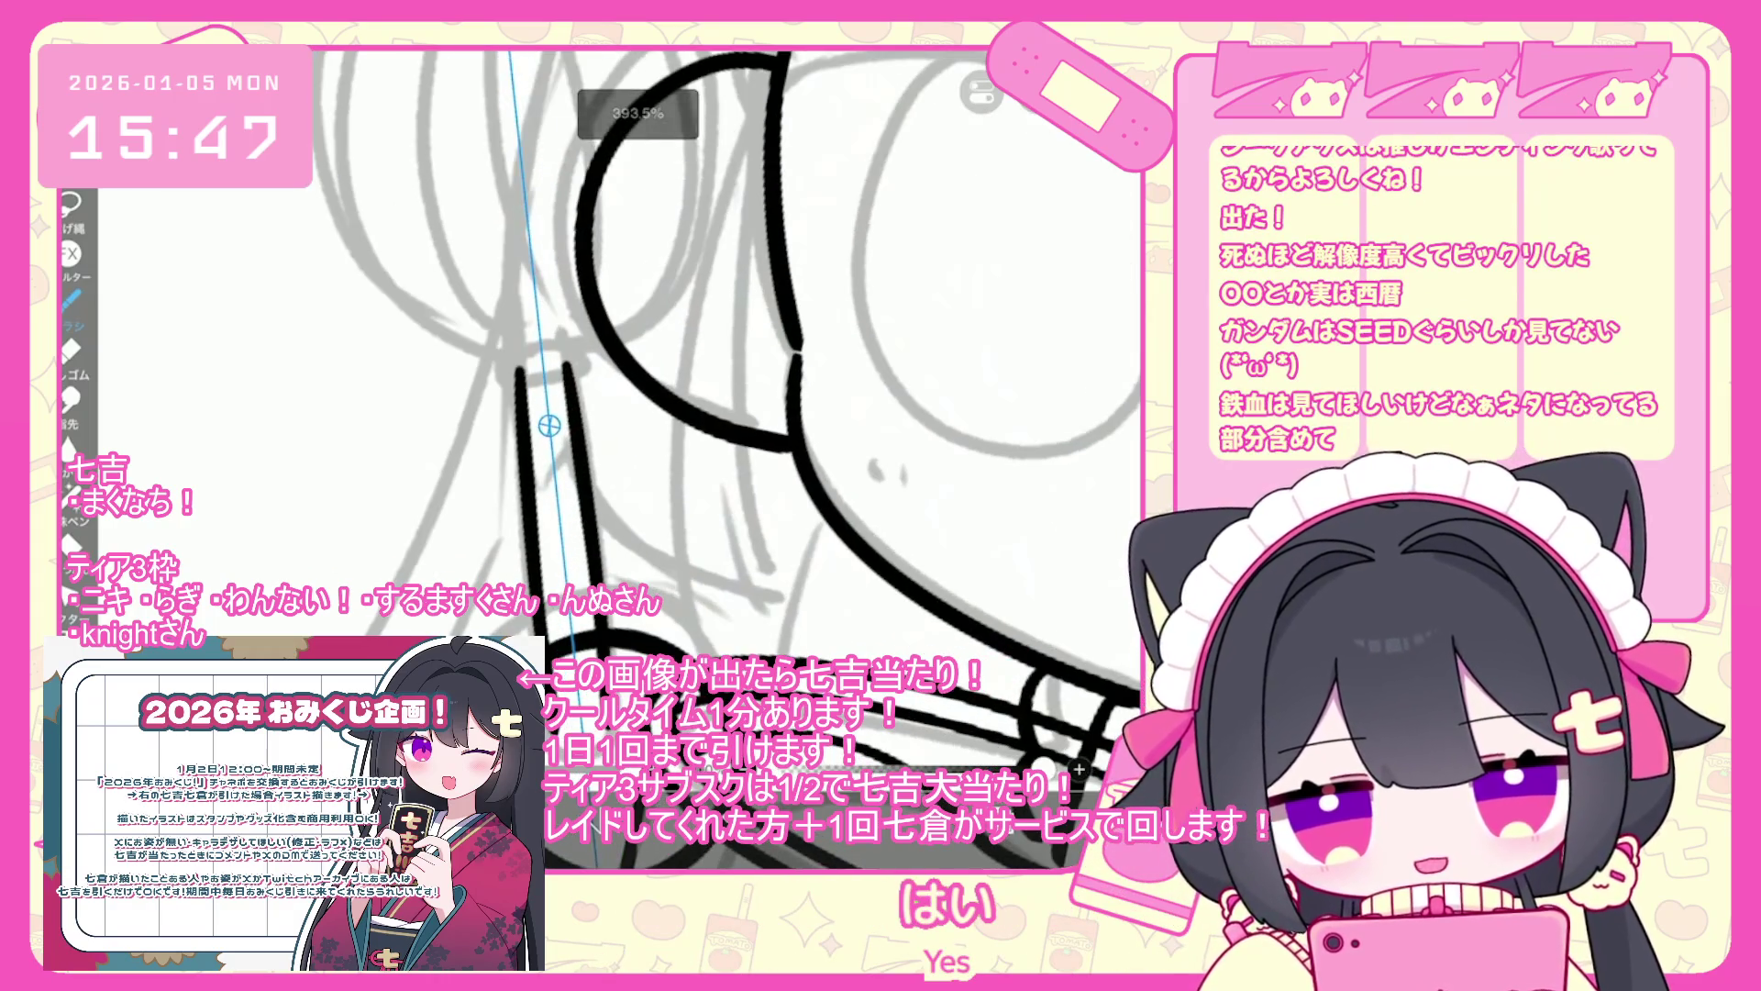
{"action": "key", "text": "ctrl+z"}
{"action": "left_click_drag", "start_coordinate": [520, 378], "coordinate": [525, 450]}
{"action": "left_click_drag", "start_coordinate": [530, 486], "coordinate": [537, 643]}
{"action": "key", "text": "ctrl+z"}
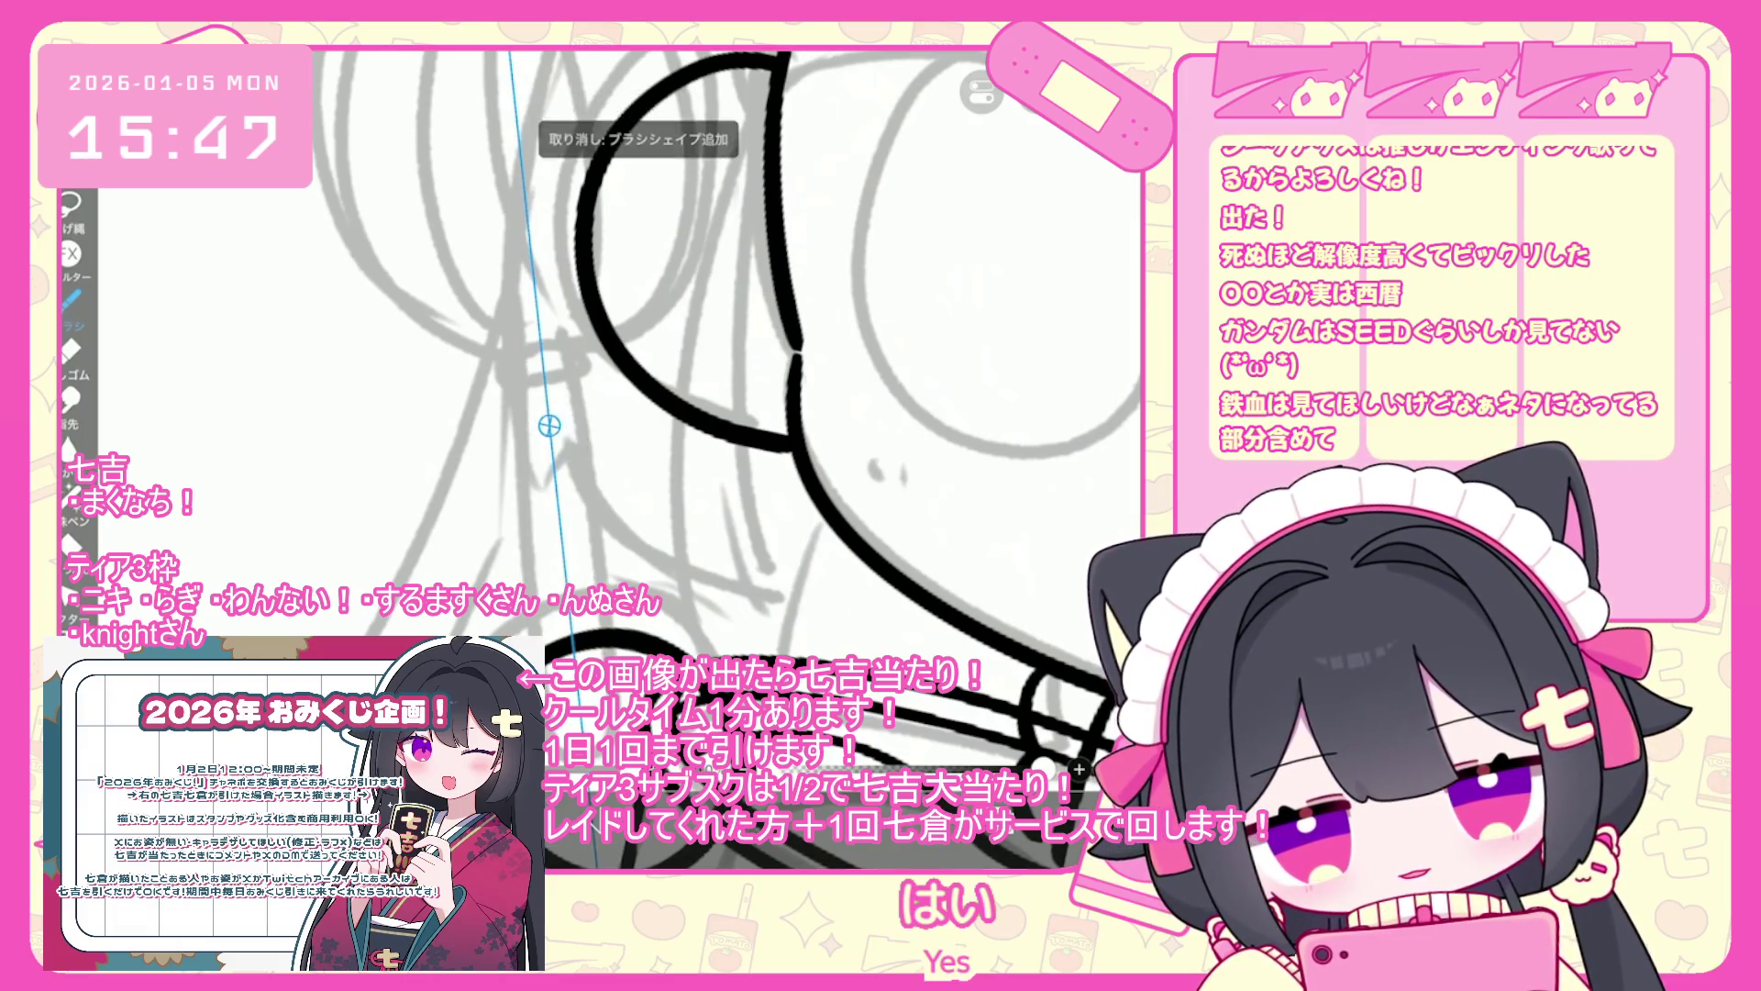
{"action": "left_click_drag", "start_coordinate": [524, 450], "coordinate": [564, 706]}
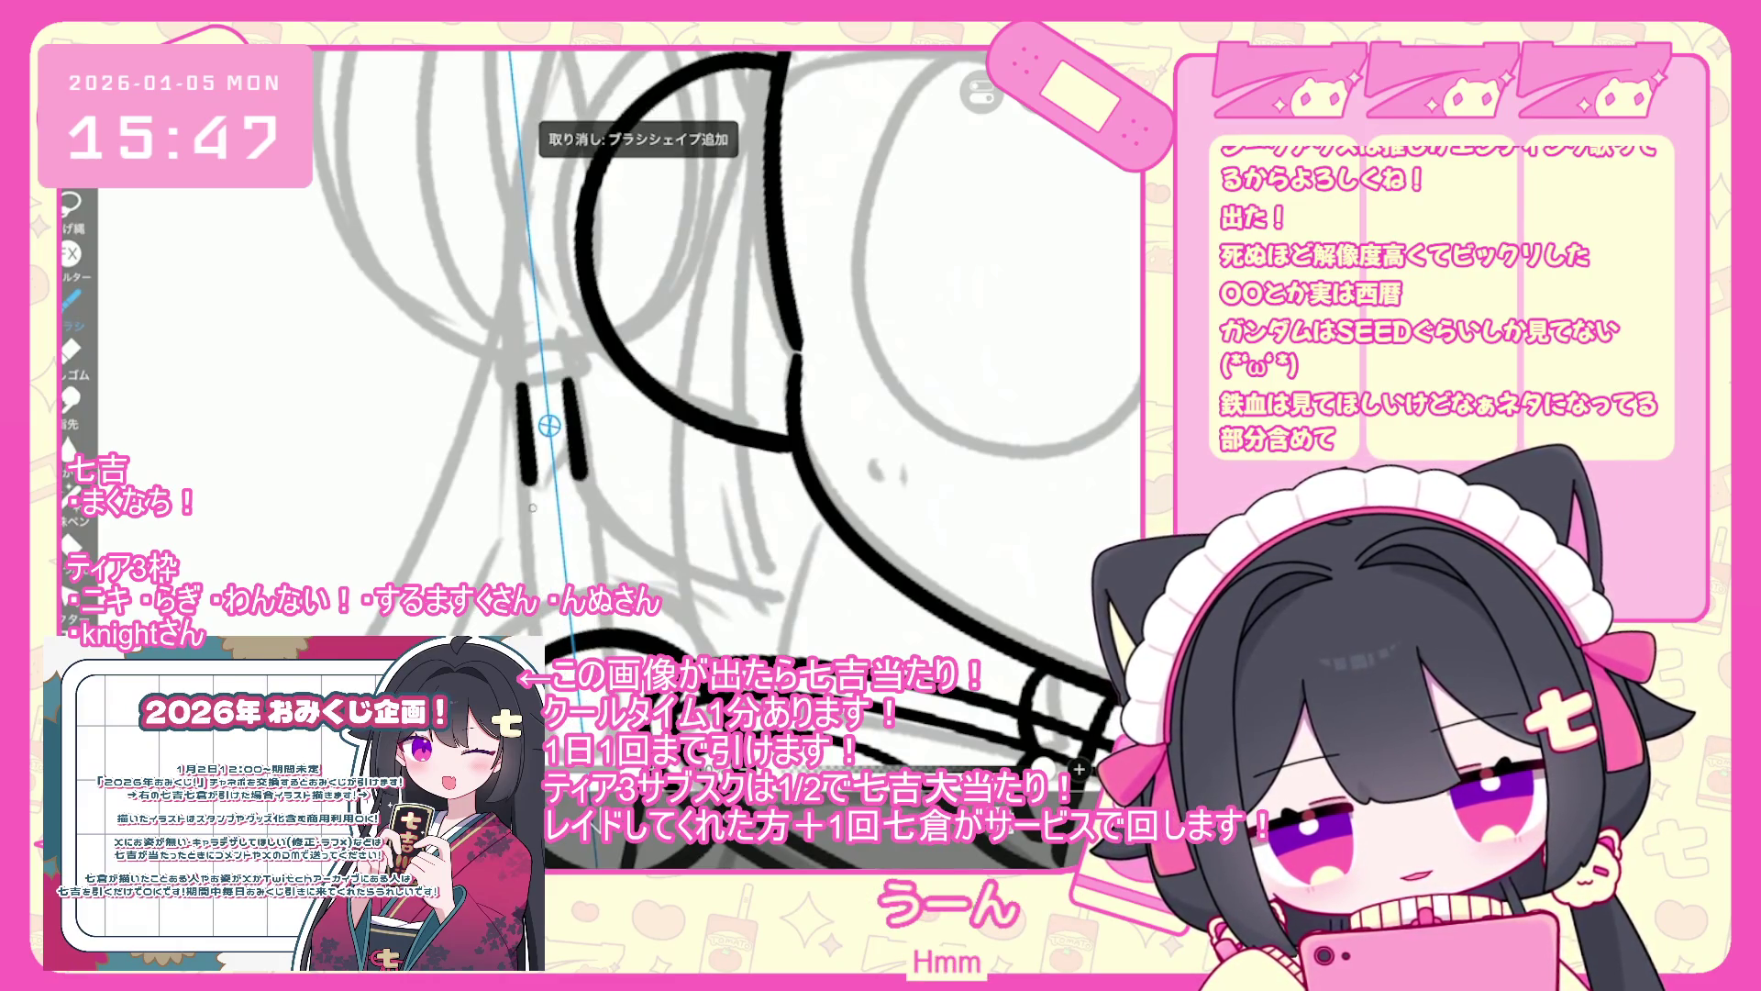
{"action": "key", "text": "ctrl+z"}
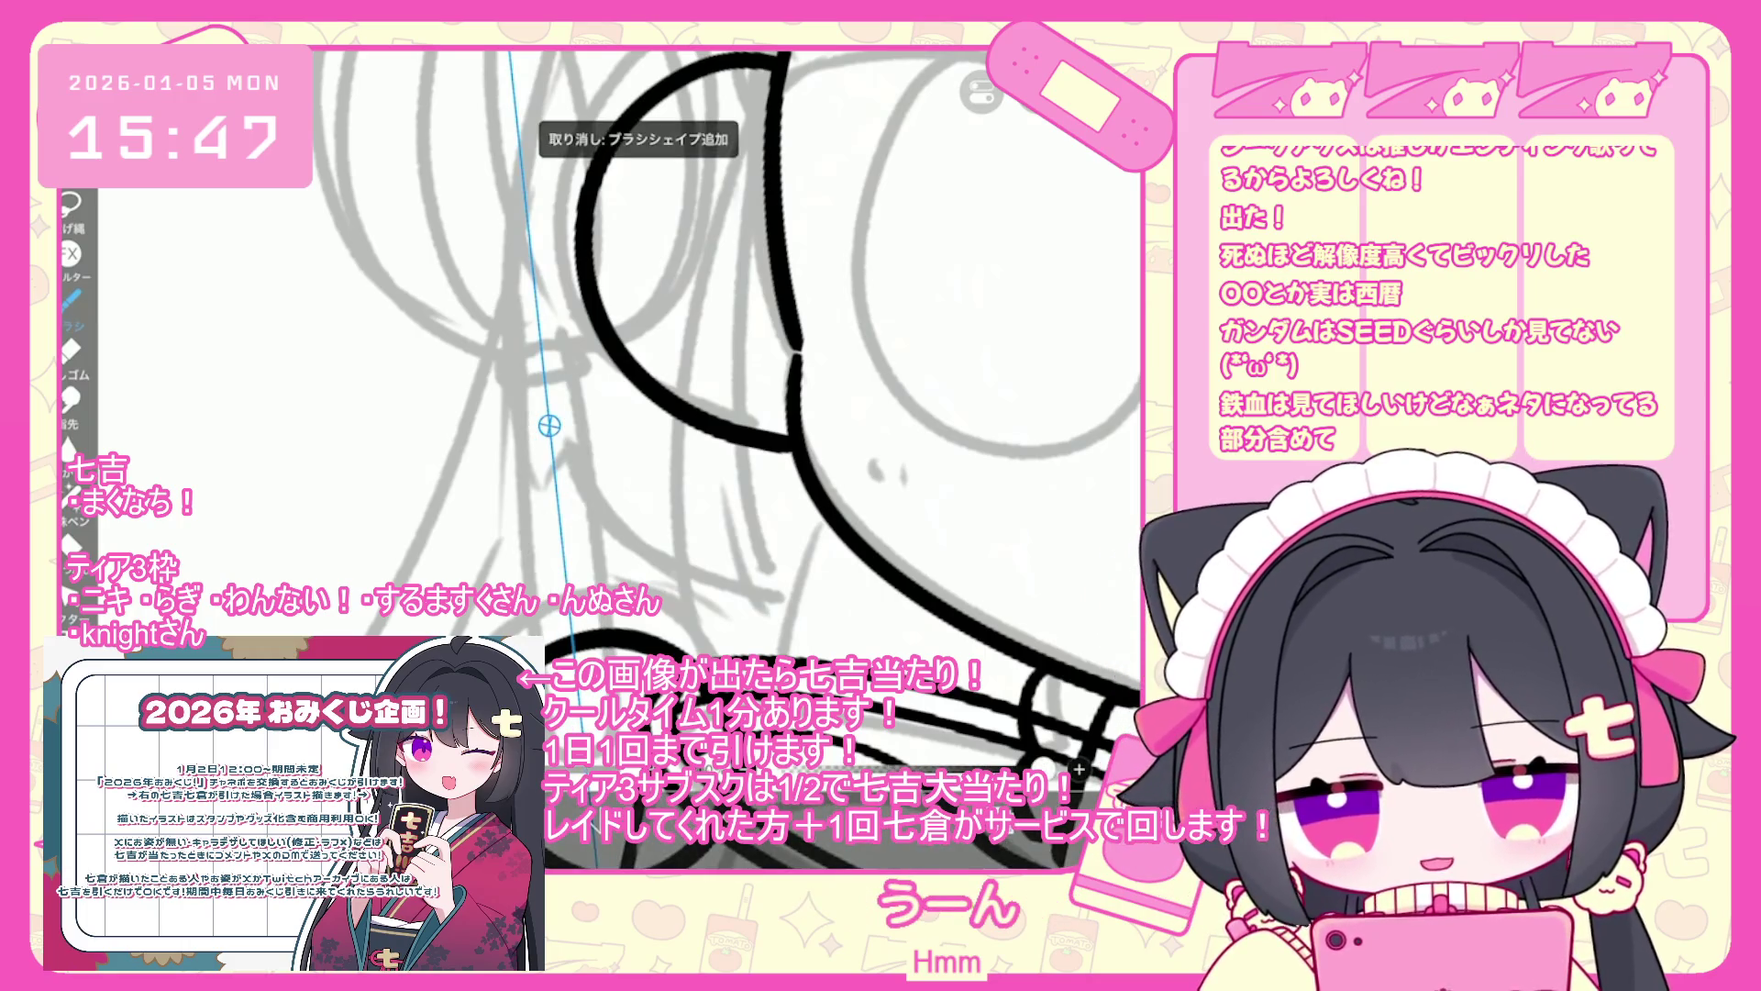
{"action": "key", "text": "ctrl+z"}
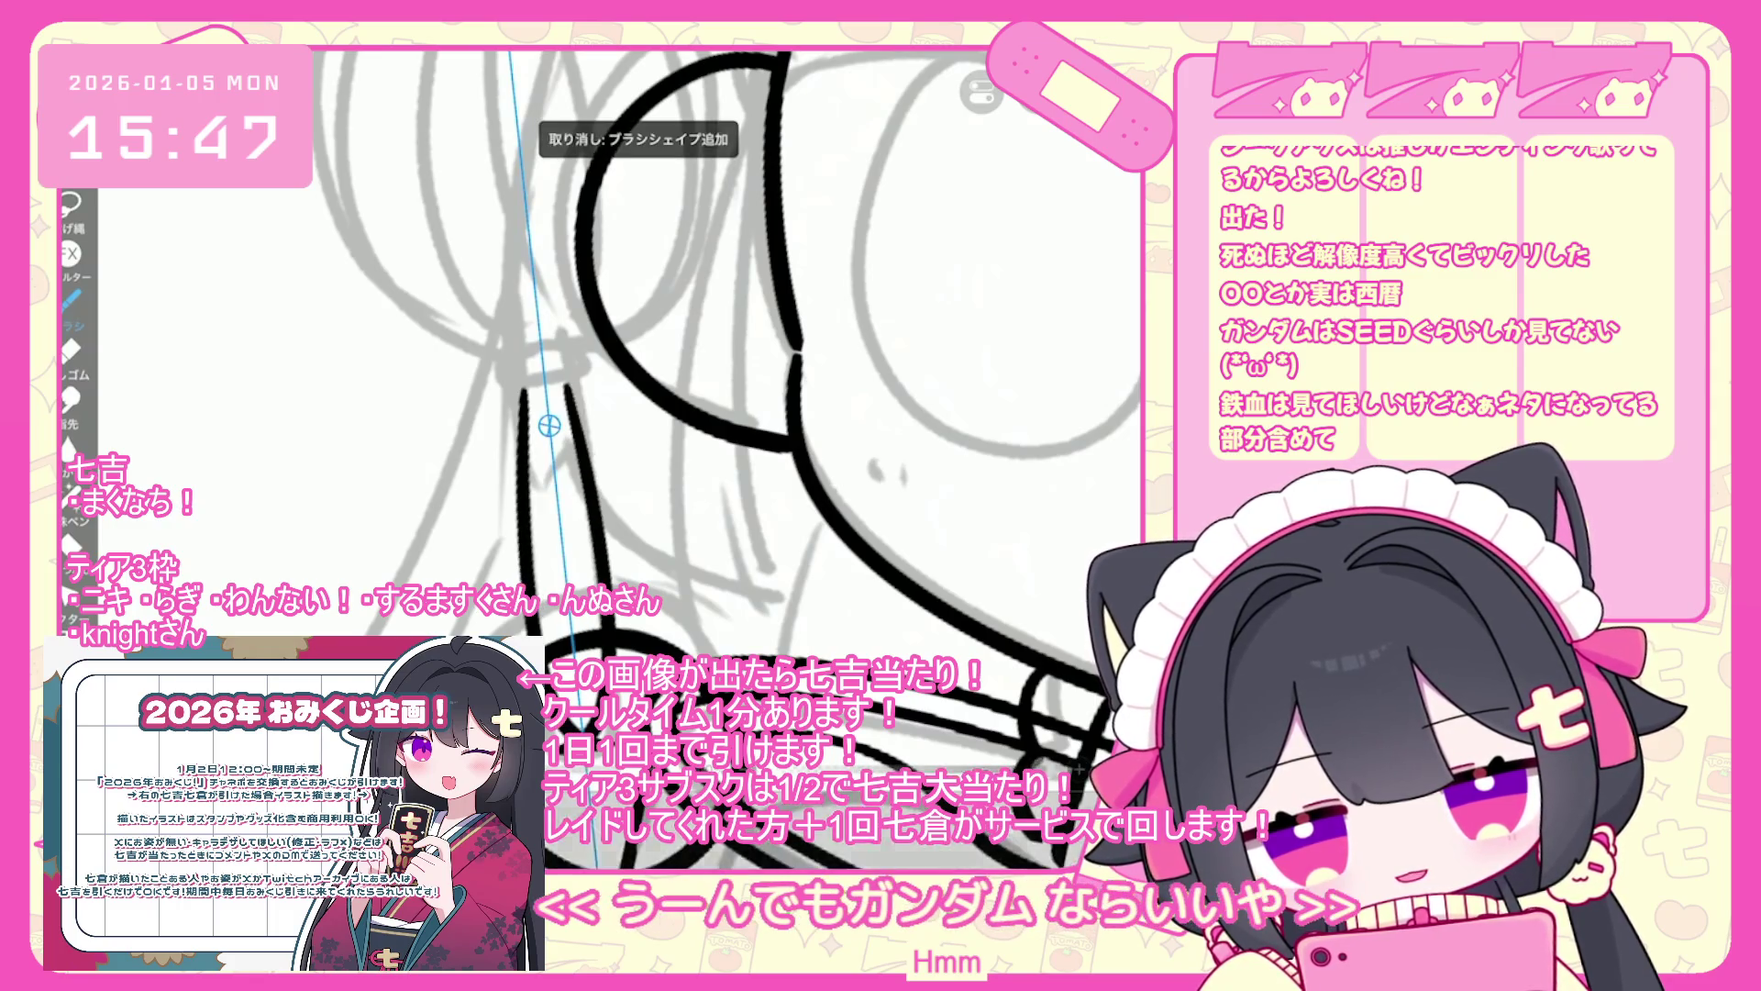
{"action": "key", "text": "ctrl+z"}
{"action": "left_click_drag", "start_coordinate": [569, 385], "coordinate": [610, 592]}
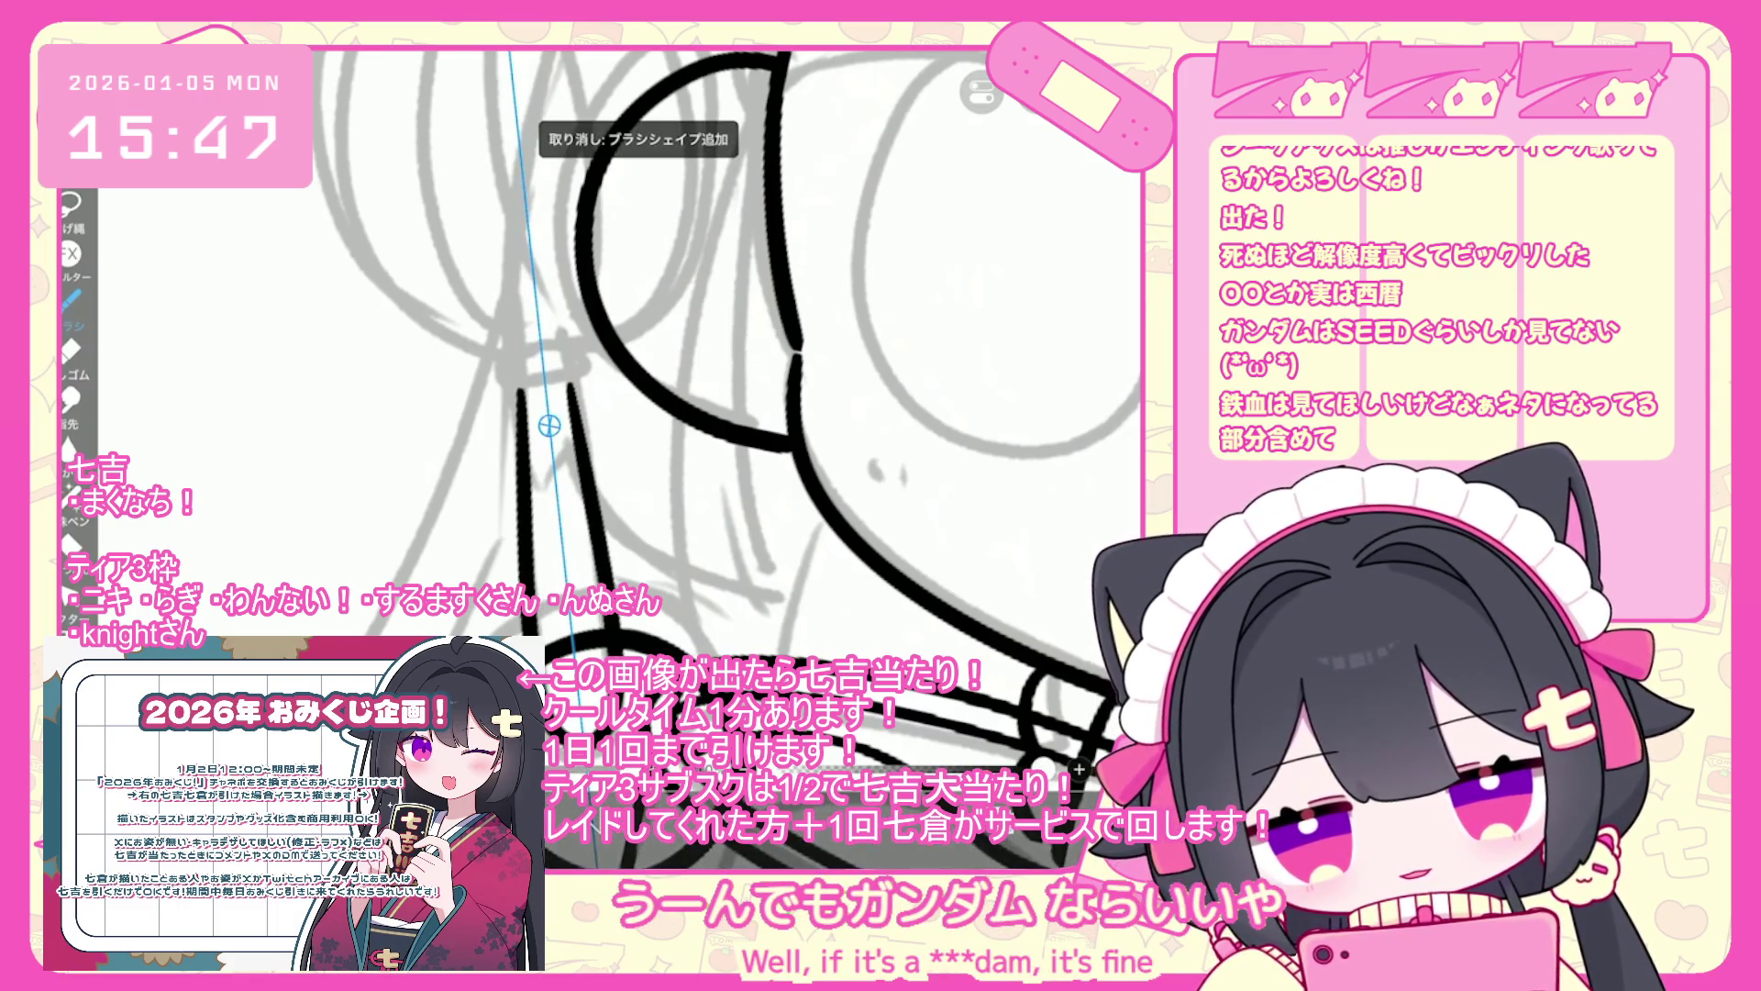
{"action": "key", "text": "ctrl+z"}
{"action": "scroll", "coordinate": [724, 413], "scroll_direction": "down", "scroll_amount": 2}
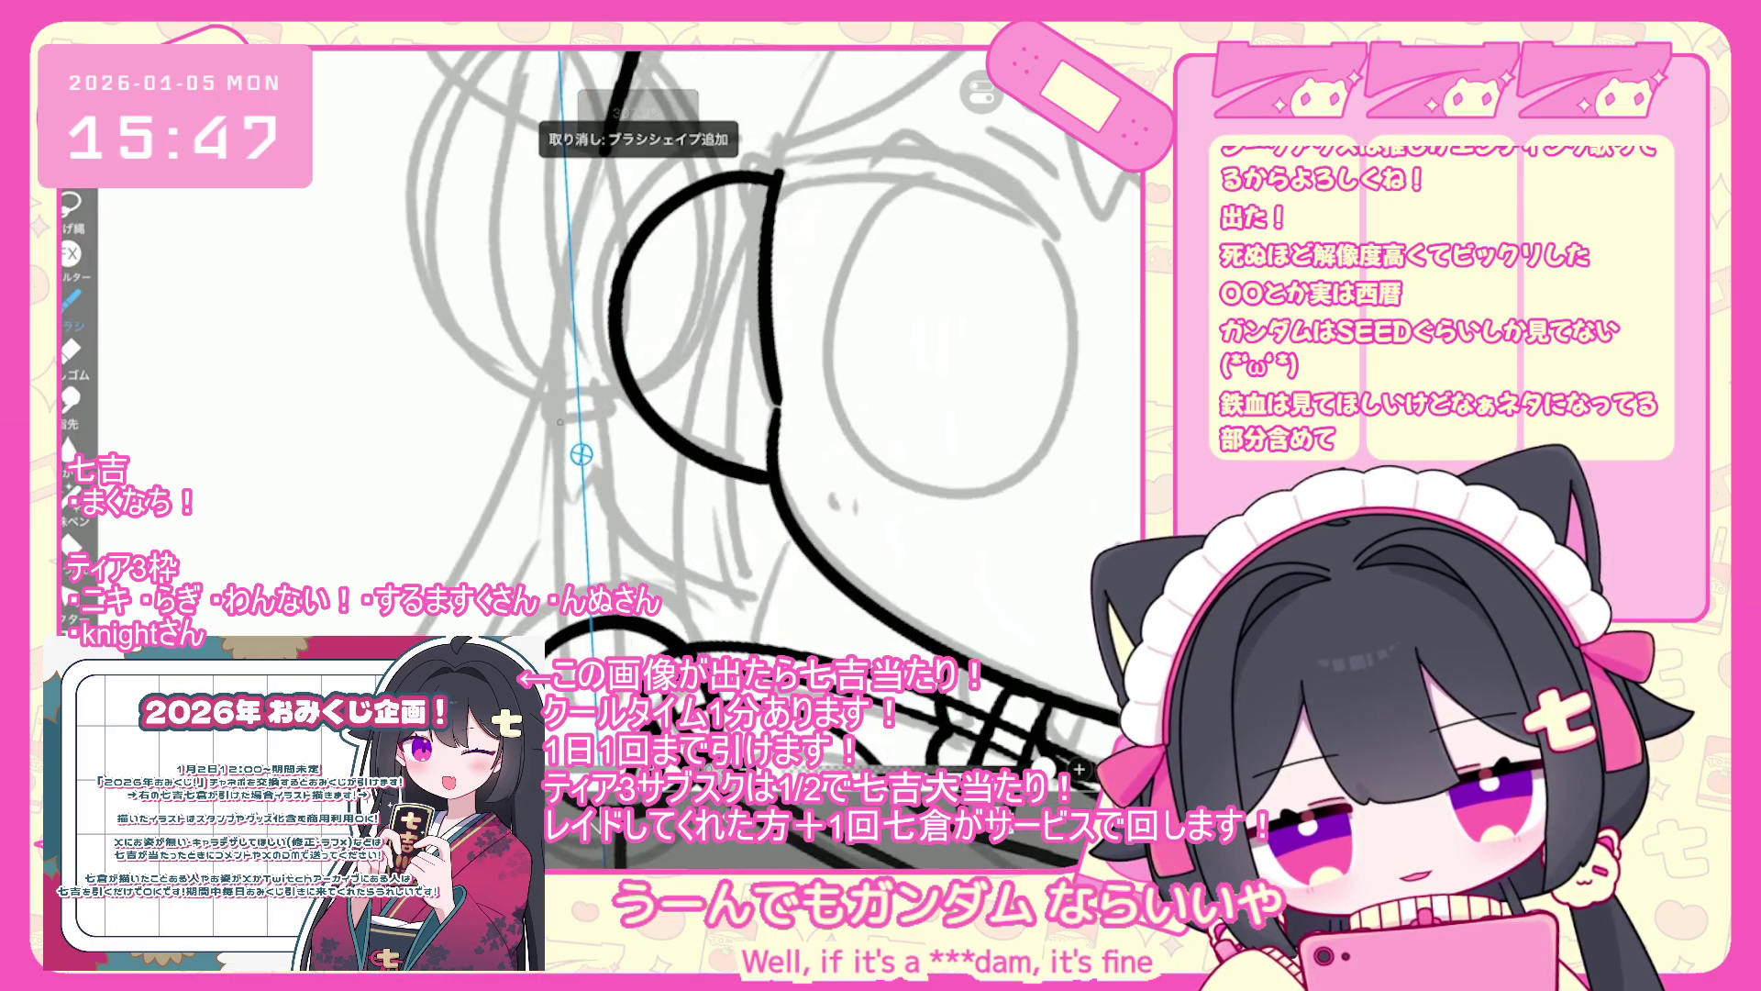
- Ink two long parallel vertical lines beside the guide for the whisk handle
{"action": "left_click_drag", "start_coordinate": [563, 426], "coordinate": [564, 862]}
{"action": "left_click_drag", "start_coordinate": [598, 422], "coordinate": [607, 866]}
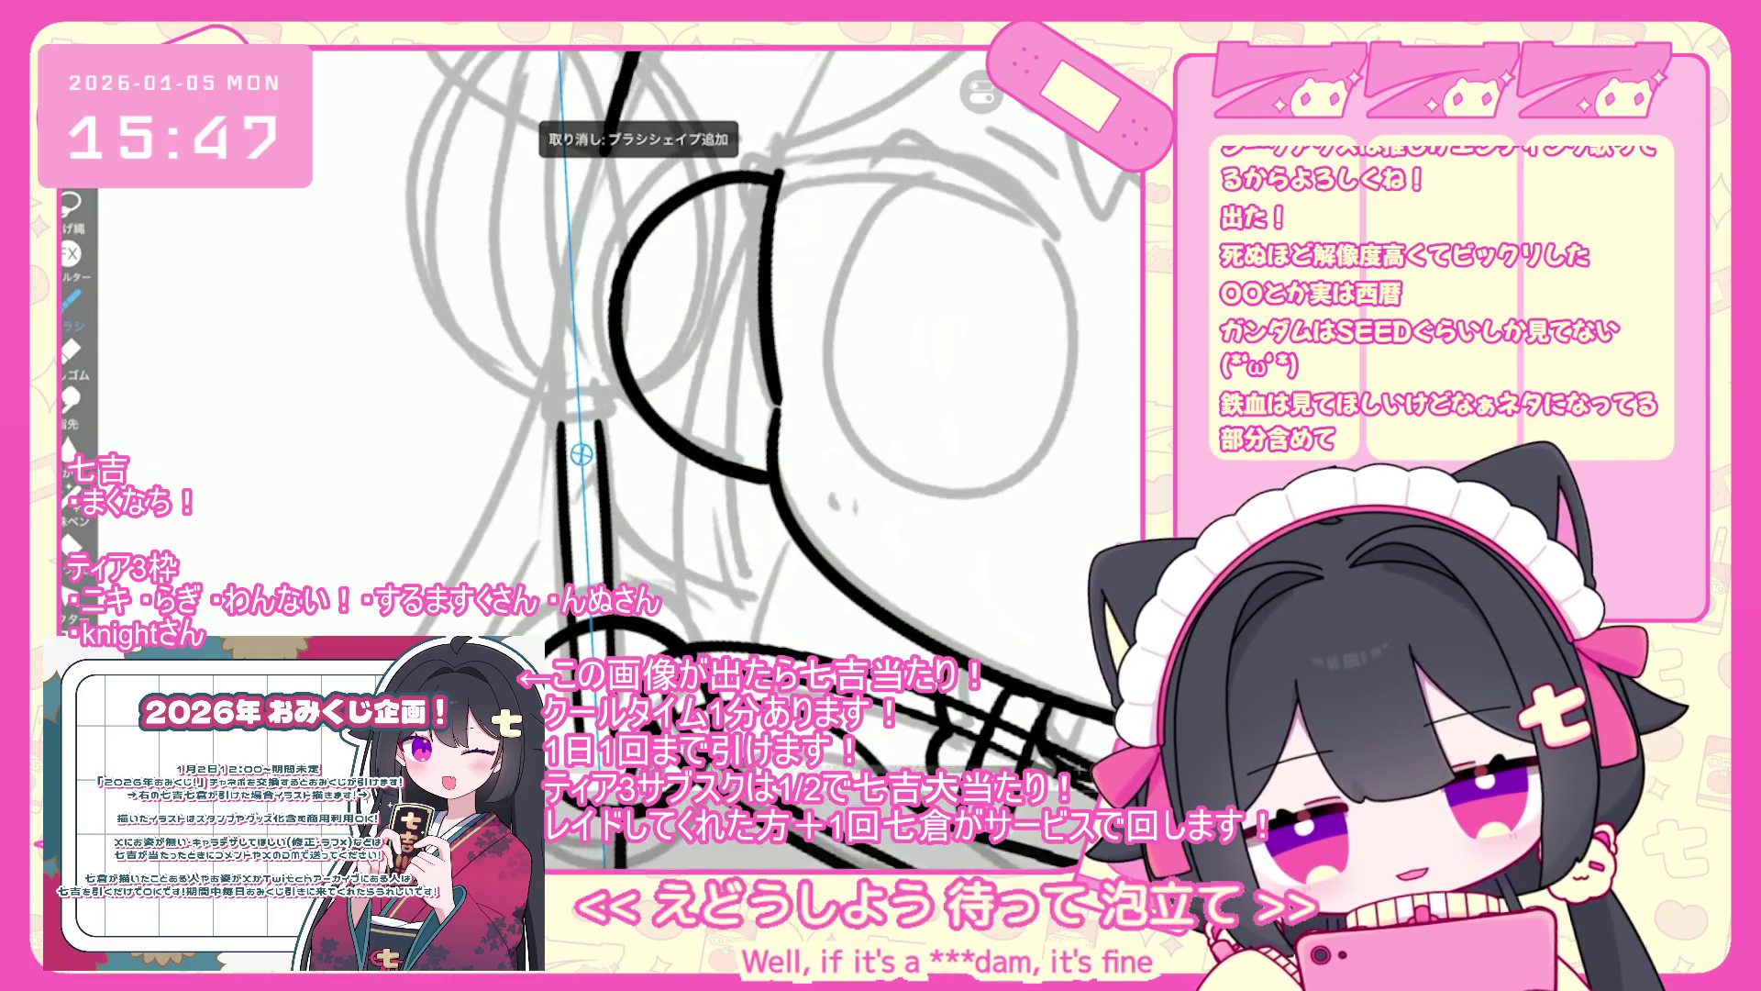
{"action": "key", "text": "ctrl+z"}
{"action": "key", "text": "ctrl+z"}
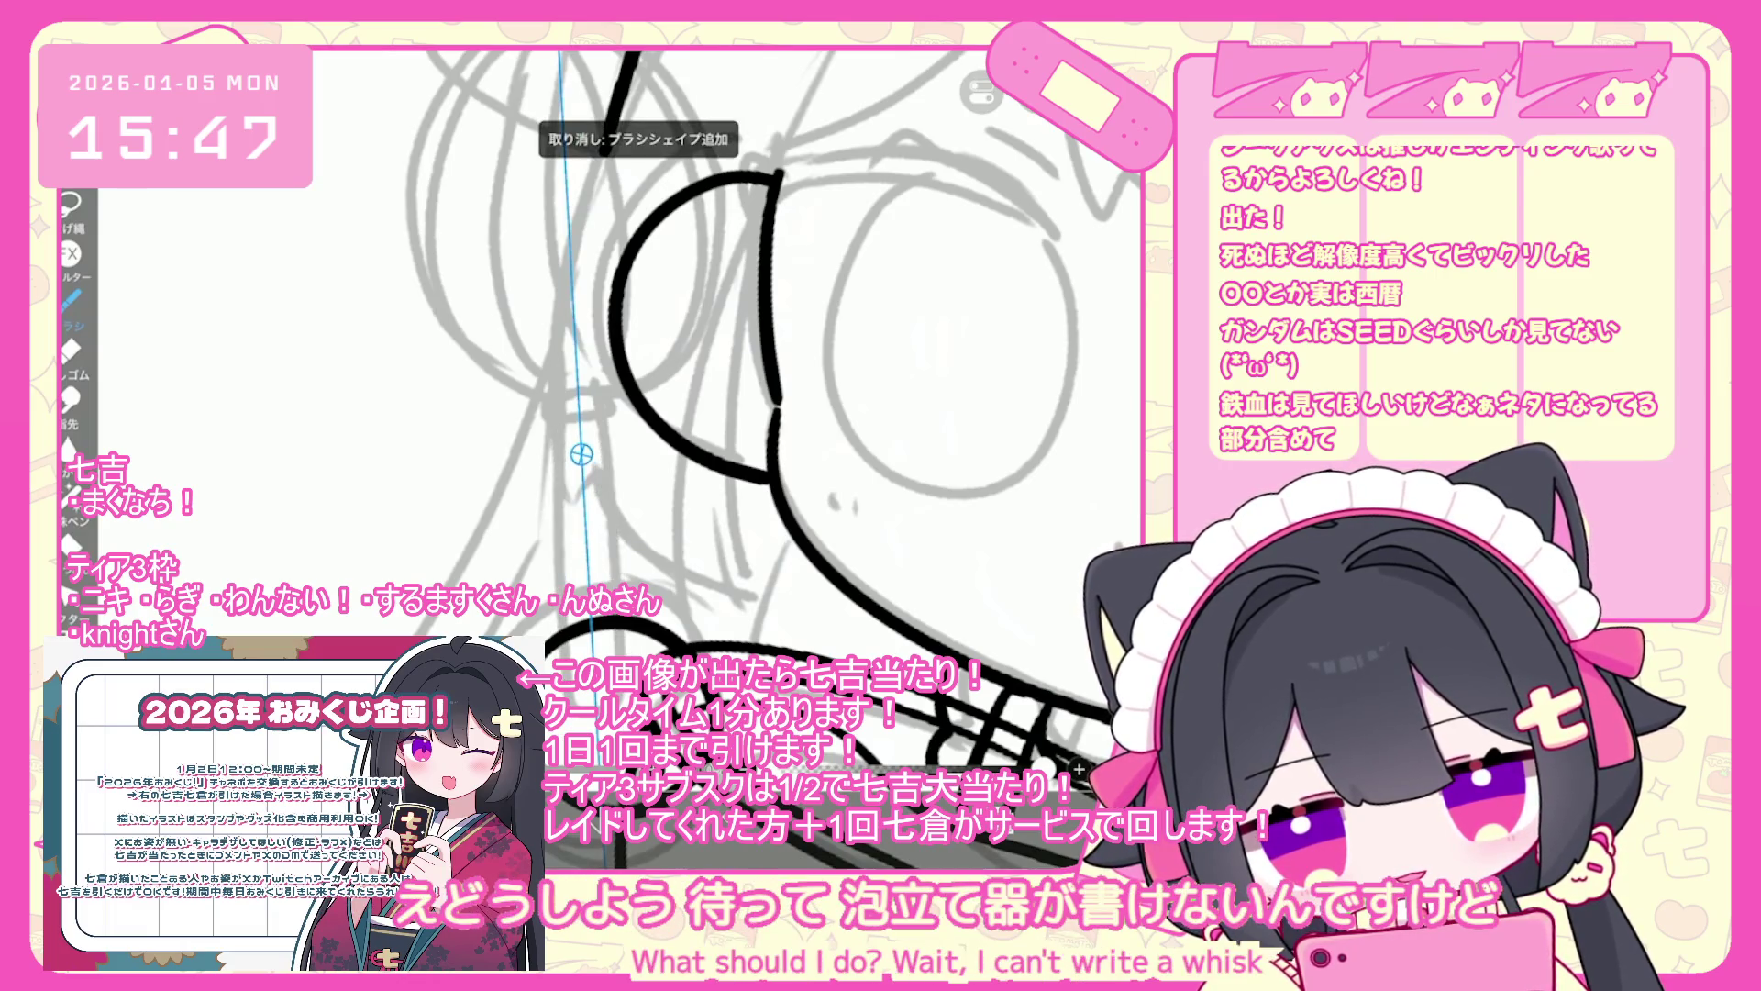
{"action": "scroll", "coordinate": [581, 453], "scroll_direction": "up", "scroll_amount": 2}
{"action": "key", "text": "ctrl+z"}
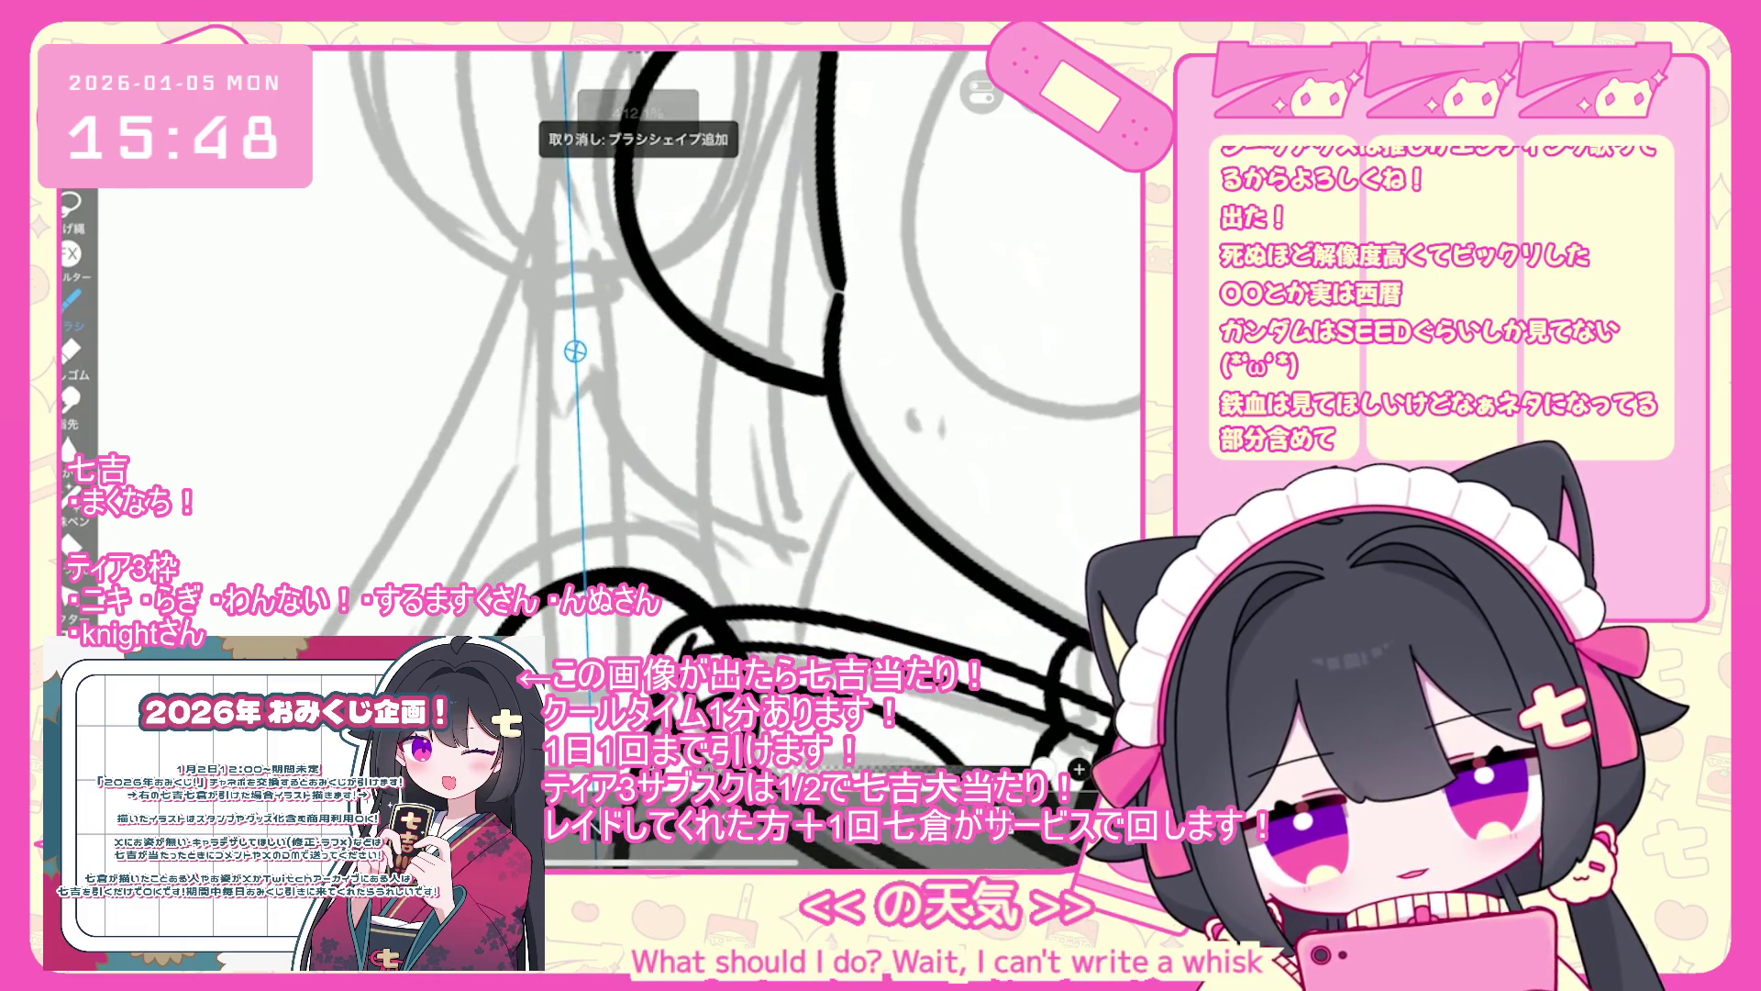
{"action": "left_click_drag", "start_coordinate": [546, 305], "coordinate": [557, 862]}
{"action": "key", "text": "ctrl+z"}
{"action": "left_click_drag", "start_coordinate": [548, 303], "coordinate": [553, 583]}
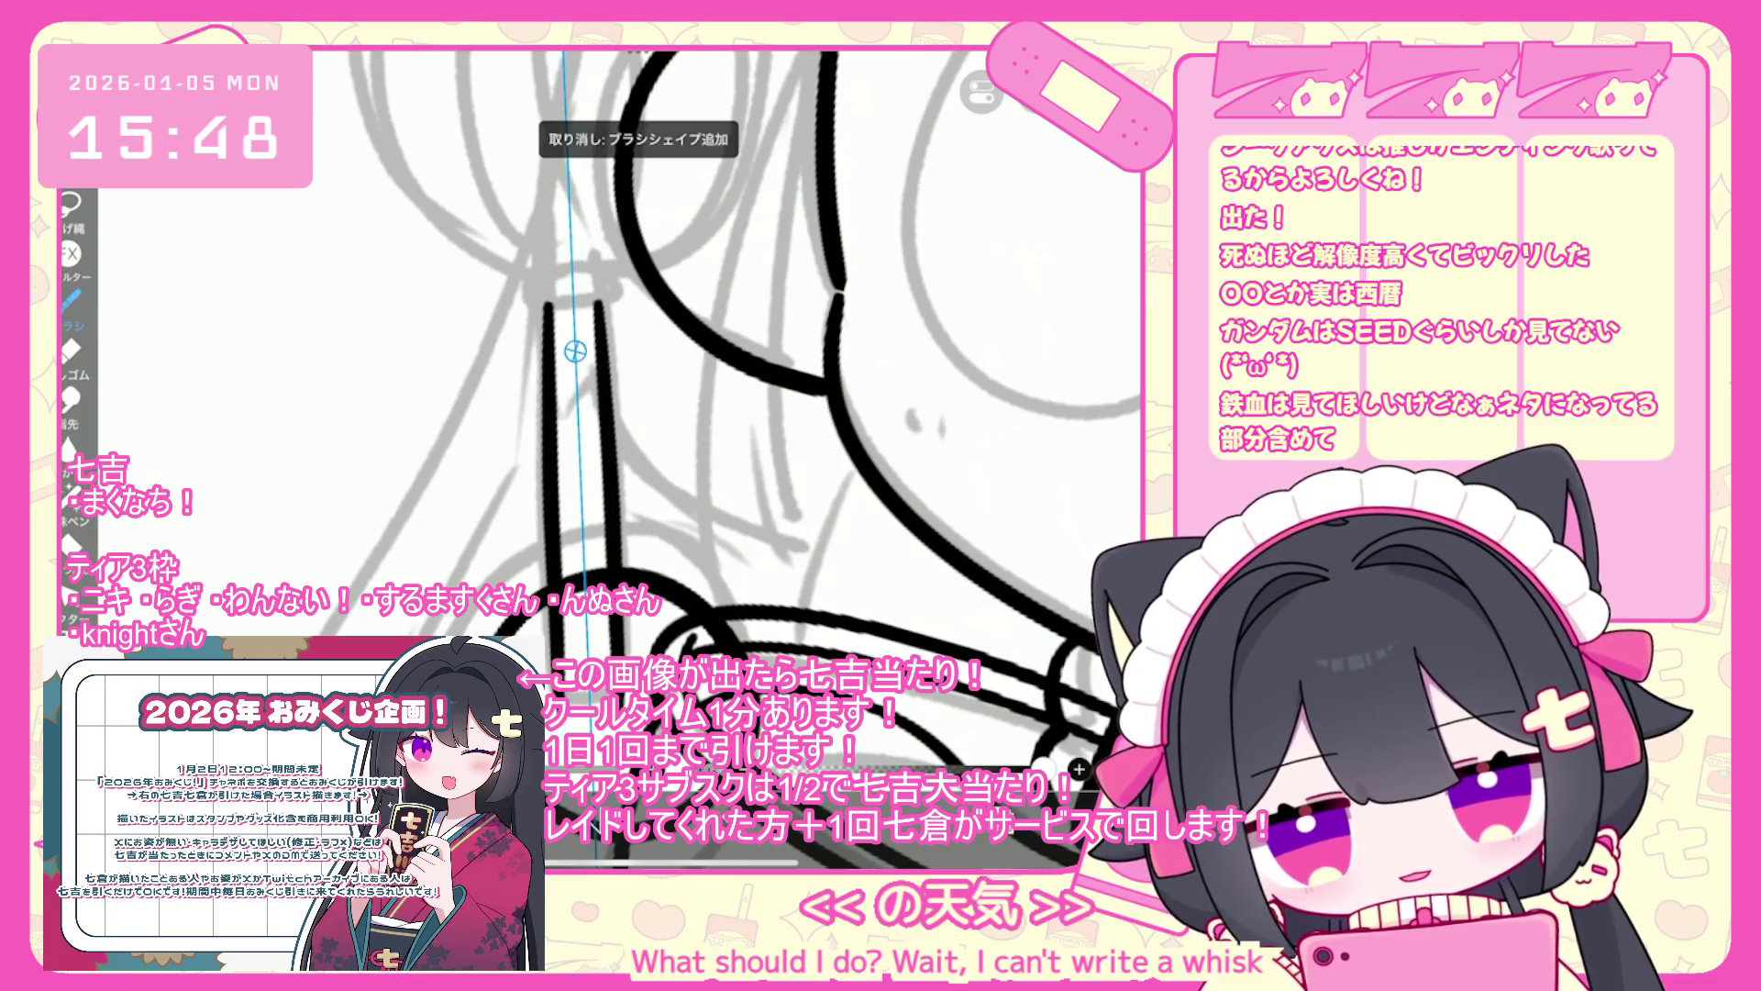
{"action": "key", "text": "ctrl+z"}
{"action": "left_click_drag", "start_coordinate": [548, 422], "coordinate": [553, 583]}
{"action": "key", "text": "ctrl+z"}
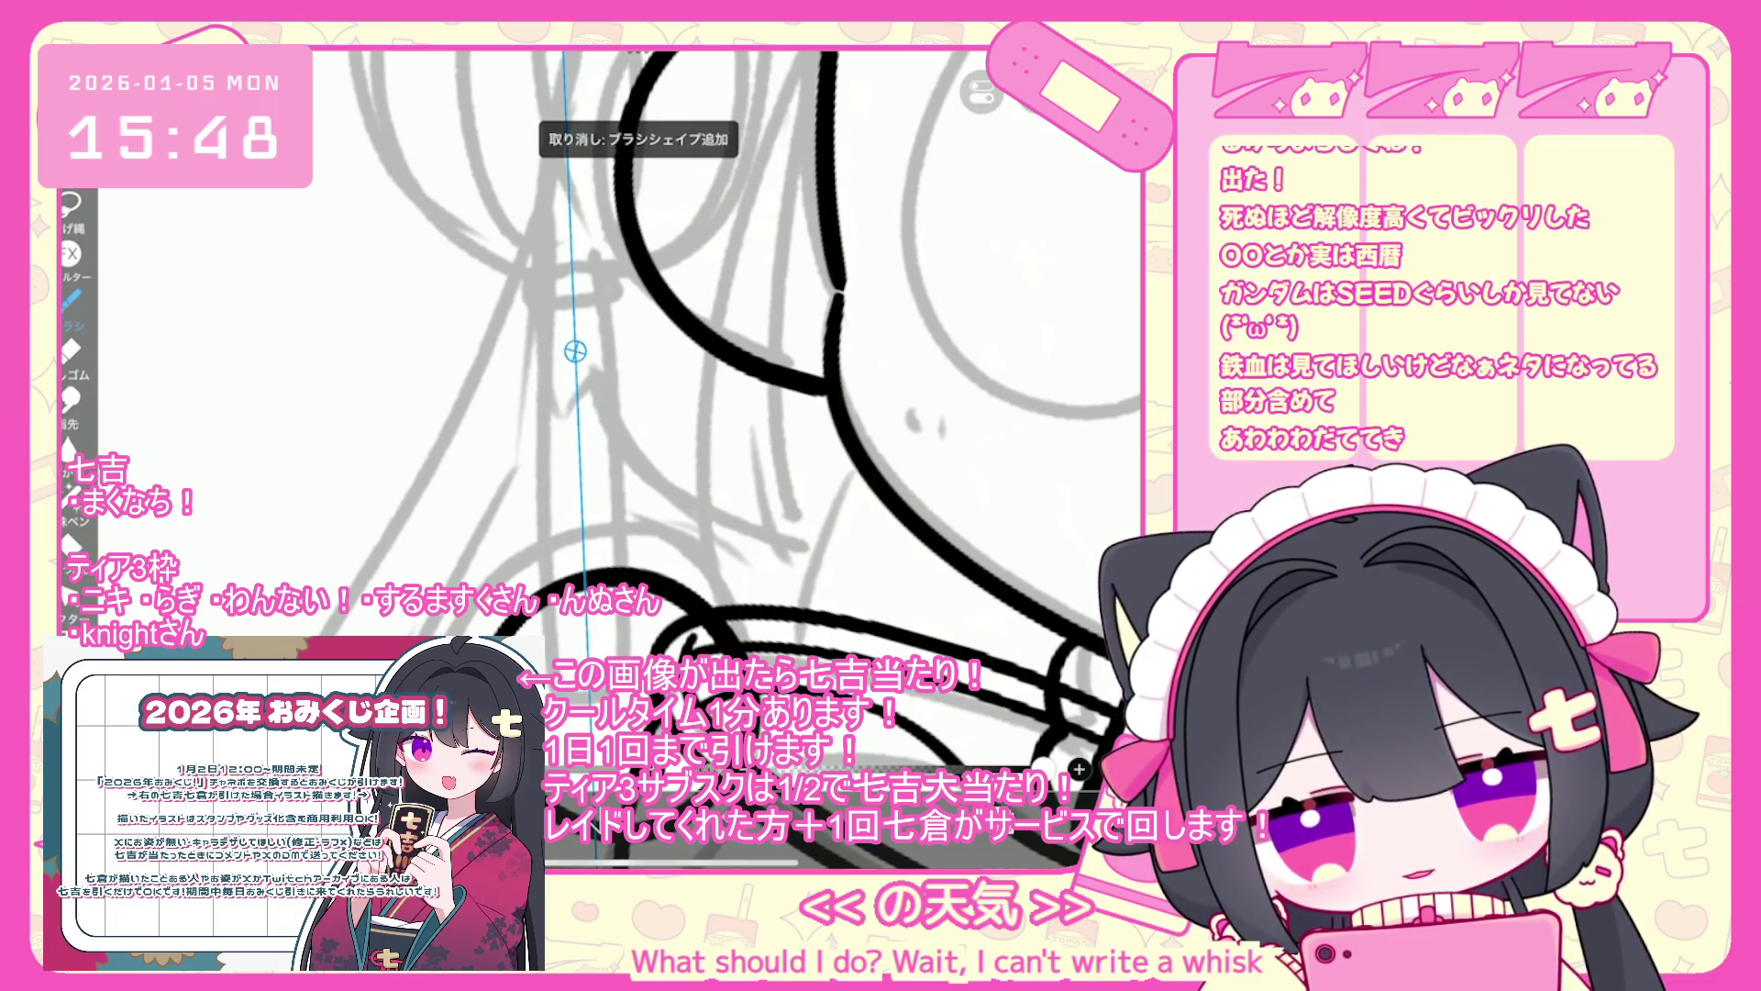
{"action": "left_click_drag", "start_coordinate": [548, 292], "coordinate": [553, 583]}
{"action": "key", "text": "ctrl+z"}
{"action": "left_click_drag", "start_coordinate": [549, 295], "coordinate": [553, 584]}
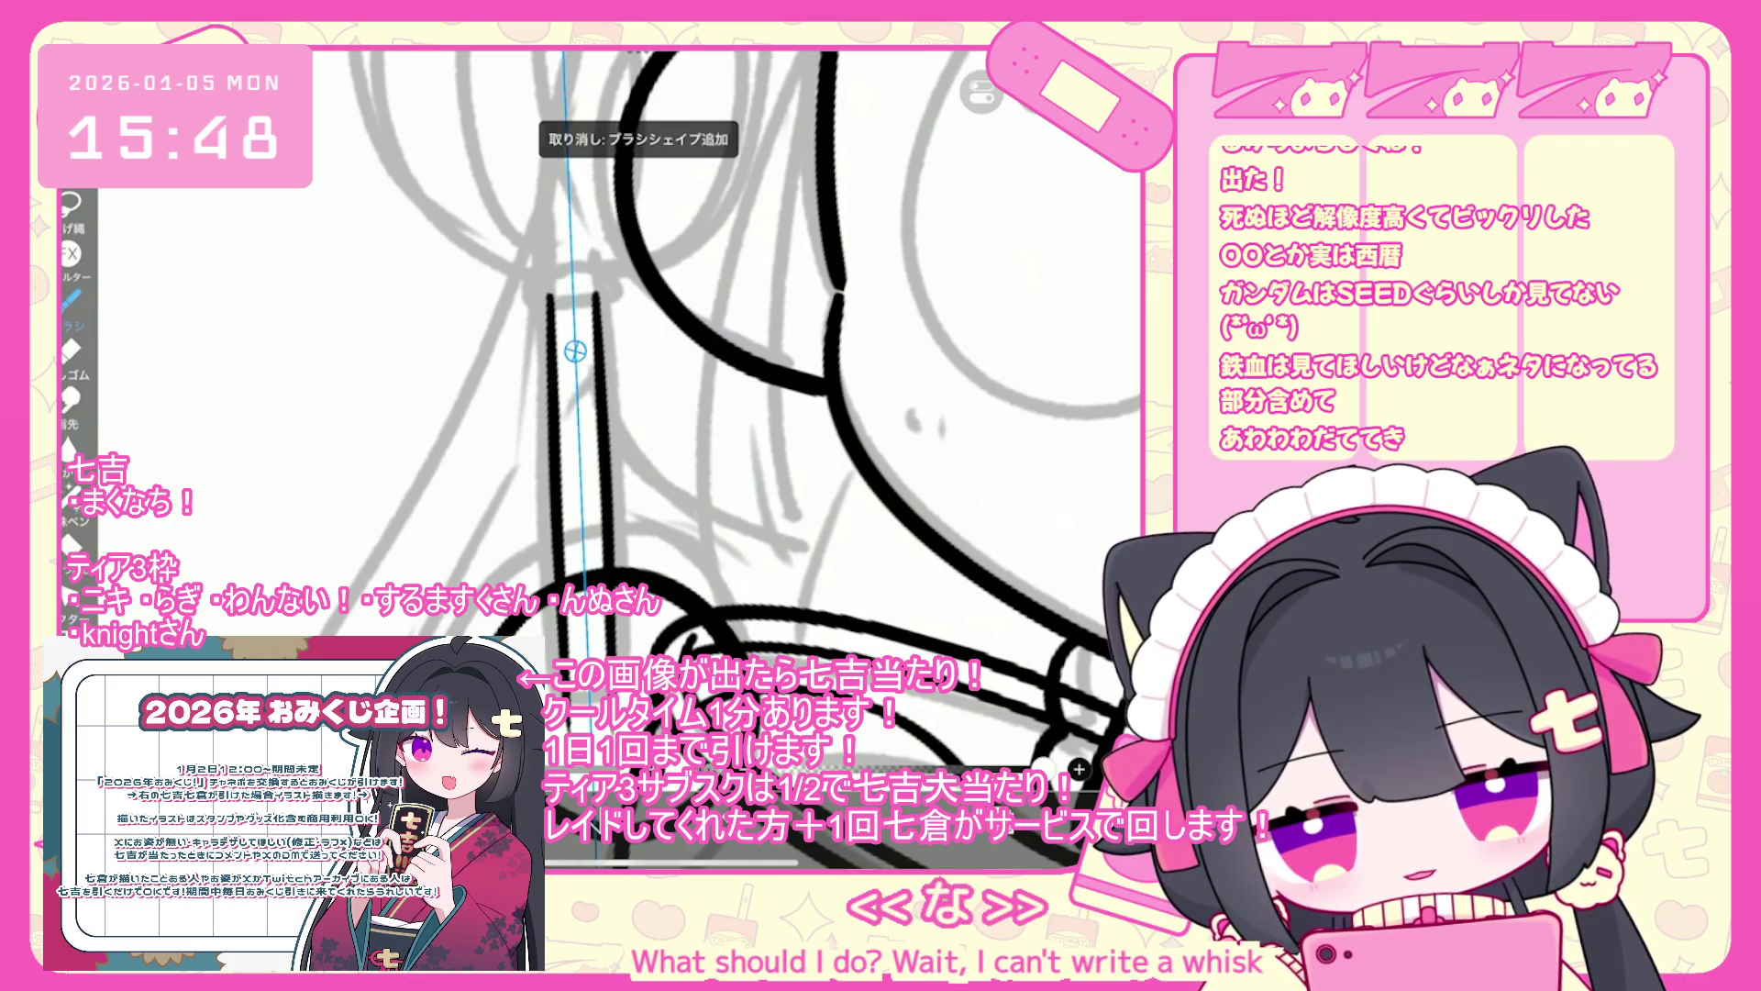
{"action": "key", "text": "ctrl+z"}
{"action": "left_click_drag", "start_coordinate": [548, 292], "coordinate": [561, 853]}
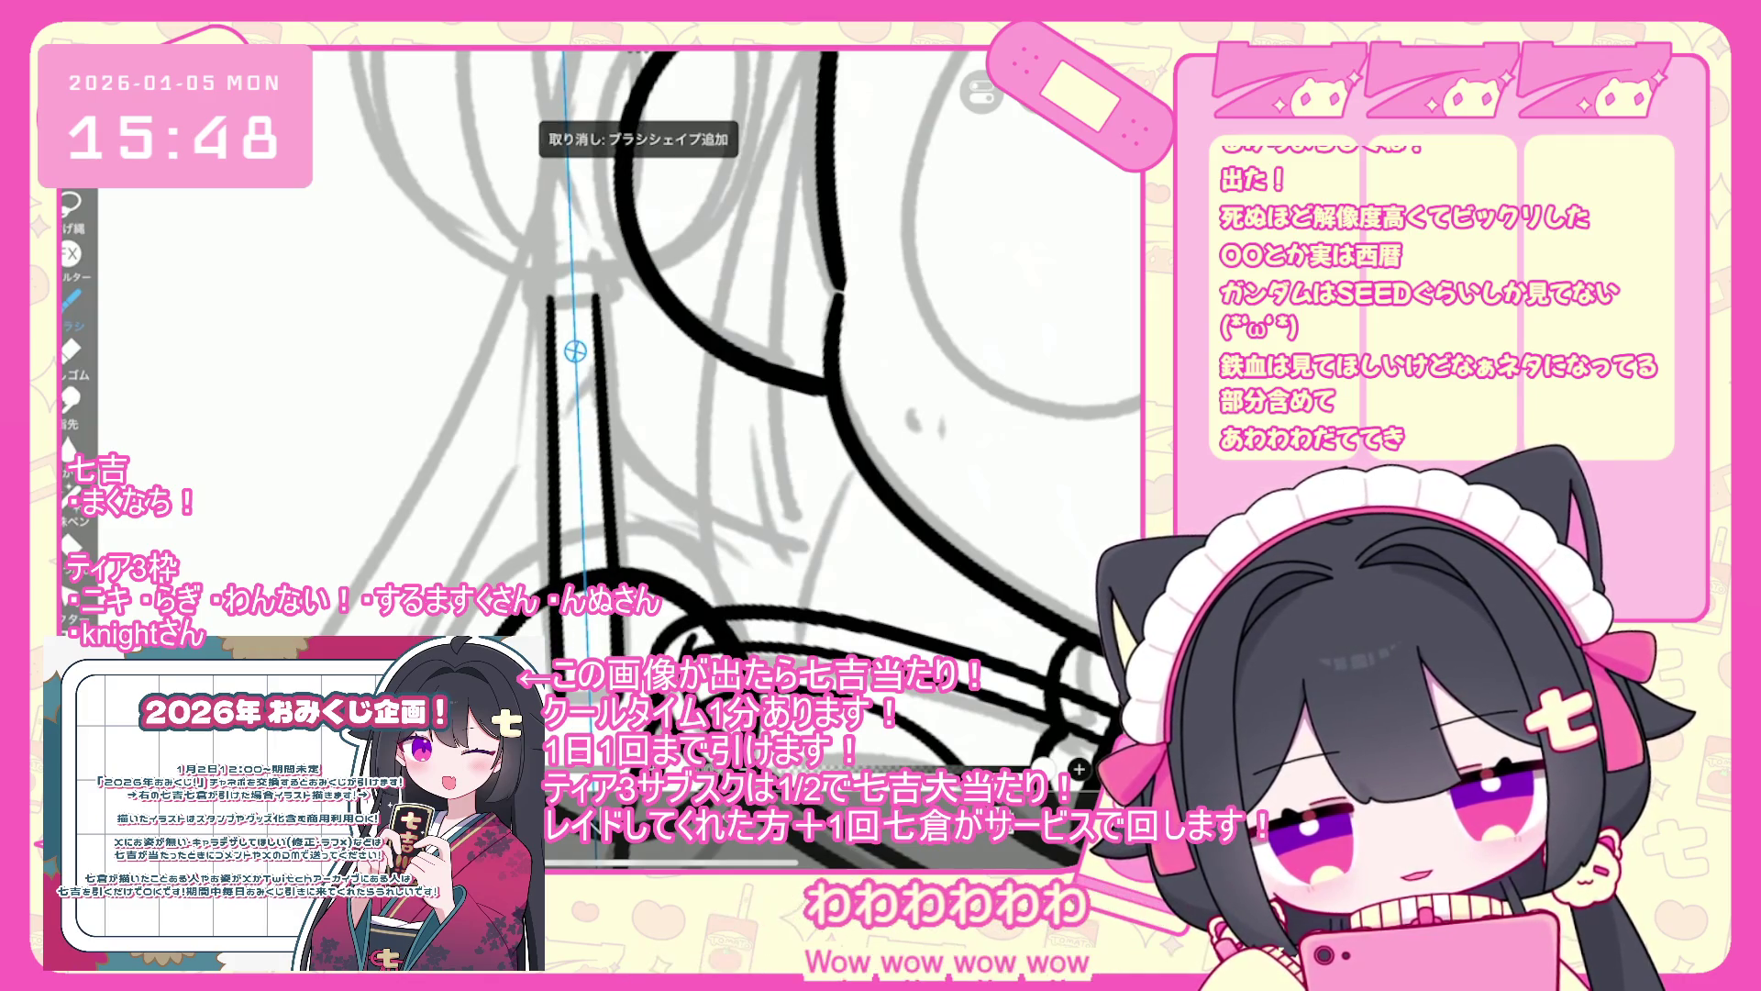
{"action": "key", "text": "ctrl+z"}
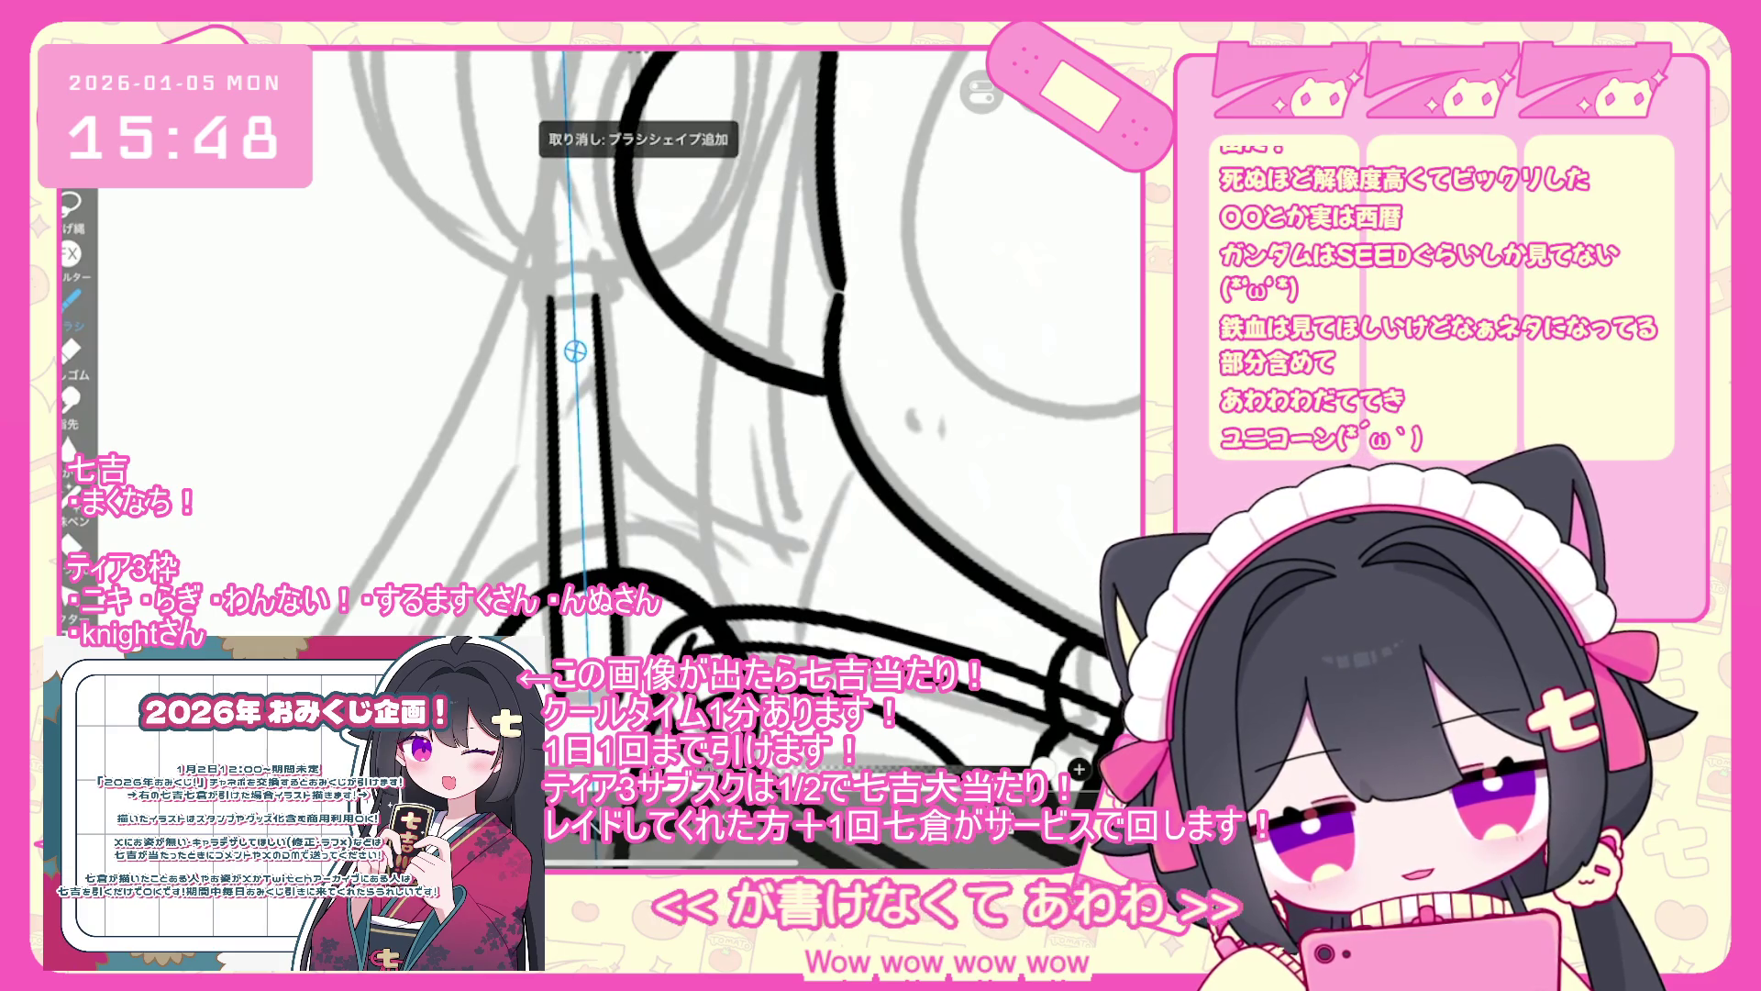
{"action": "scroll", "coordinate": [733, 413], "scroll_direction": "up", "scroll_amount": 5}
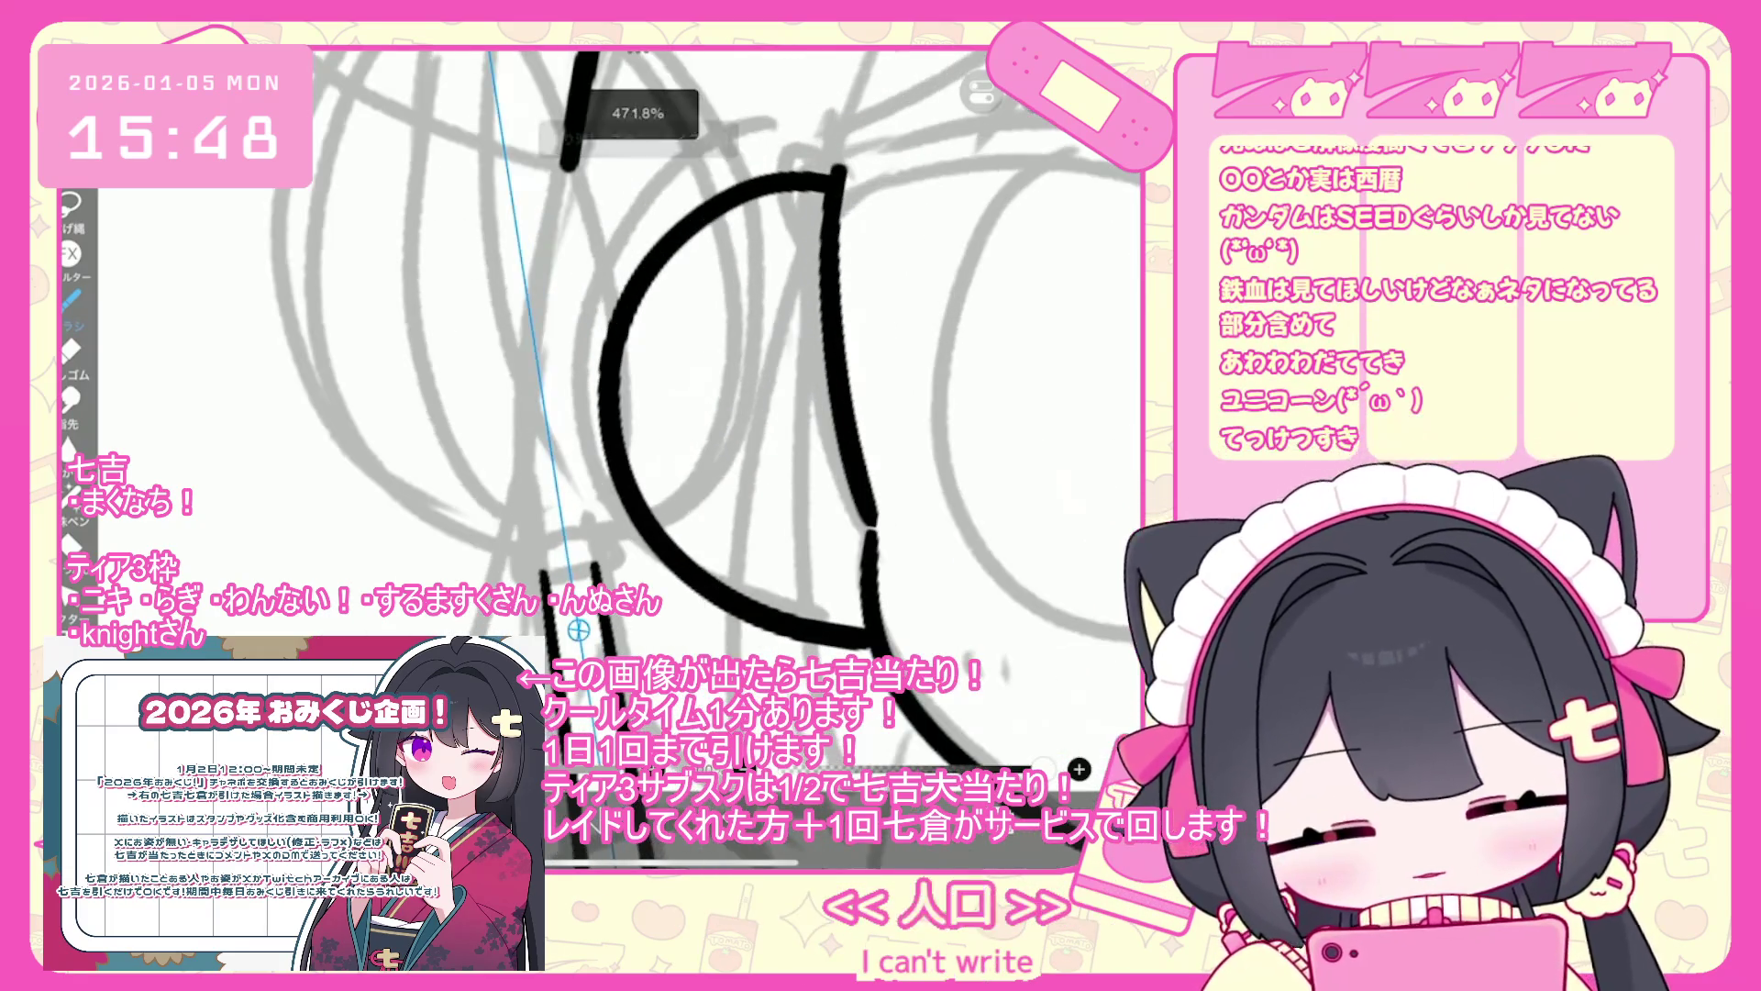
- Try several black loop strokes around the whisk's left circle, undoing each attempt
{"action": "scroll", "coordinate": [716, 367], "scroll_direction": "down", "scroll_amount": 3}
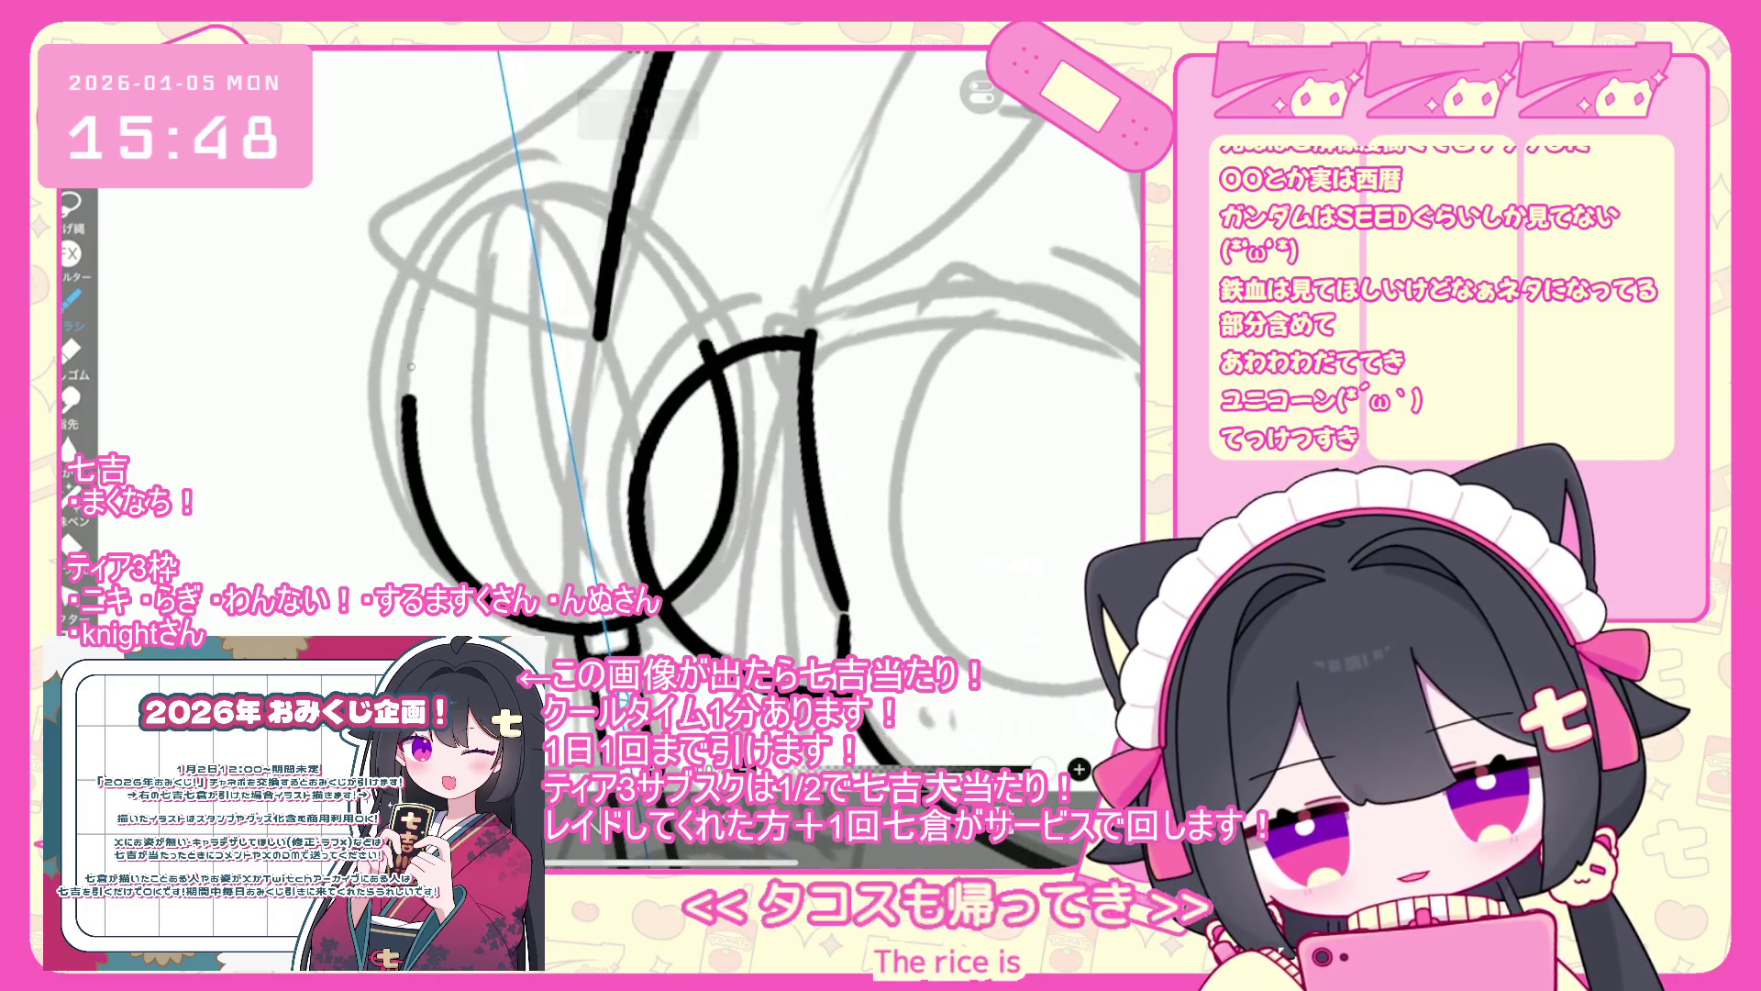
{"action": "scroll", "coordinate": [752, 367], "scroll_direction": "down", "scroll_amount": 2}
{"action": "key", "text": "ctrl+z"}
{"action": "mouse_move", "coordinate": [641, 312]}
{"action": "left_mouse_down"}
{"action": "mouse_move", "coordinate": [550, 531]}
{"action": "mouse_move", "coordinate": [587, 692]}
{"action": "left_mouse_up"}
{"action": "key", "text": "ctrl+z"}
{"action": "mouse_move", "coordinate": [670, 303]}
{"action": "left_mouse_down"}
{"action": "mouse_move", "coordinate": [467, 587]}
{"action": "mouse_move", "coordinate": [559, 679]}
{"action": "left_mouse_up"}
{"action": "key", "text": "ctrl+z"}
{"action": "left_click_drag", "start_coordinate": [502, 624], "coordinate": [759, 601]}
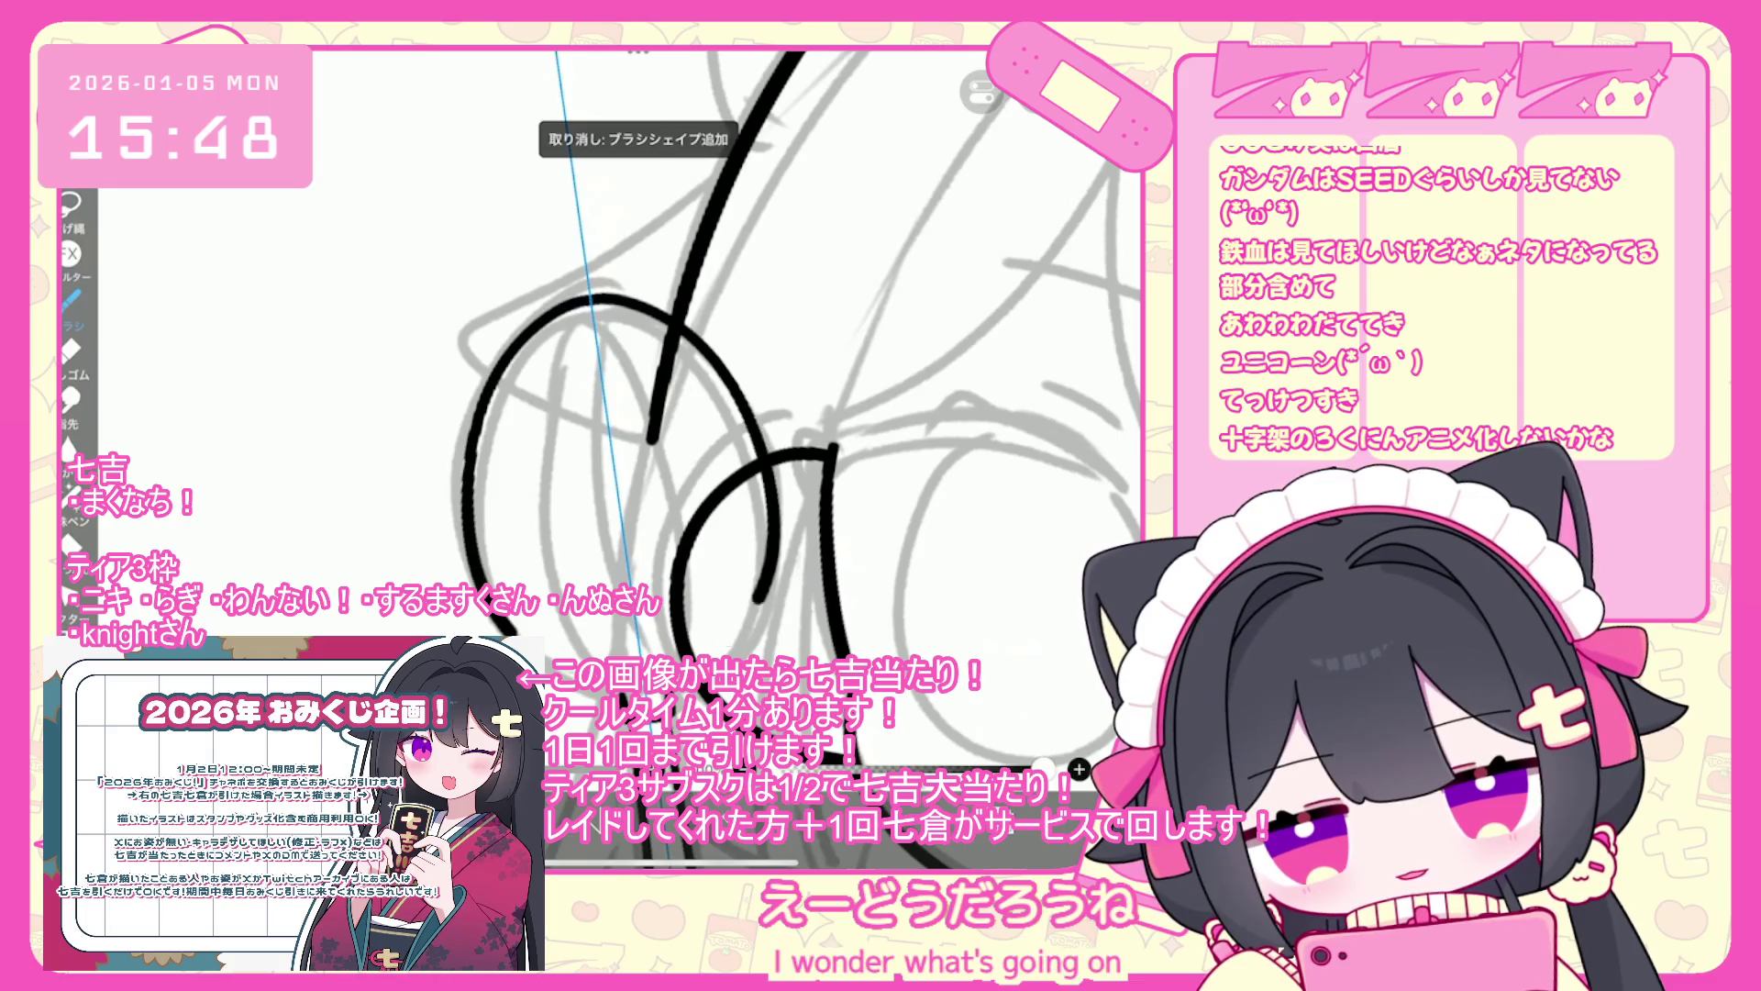
{"action": "key", "text": "ctrl+z"}
{"action": "left_click_drag", "start_coordinate": [615, 301], "coordinate": [463, 495]}
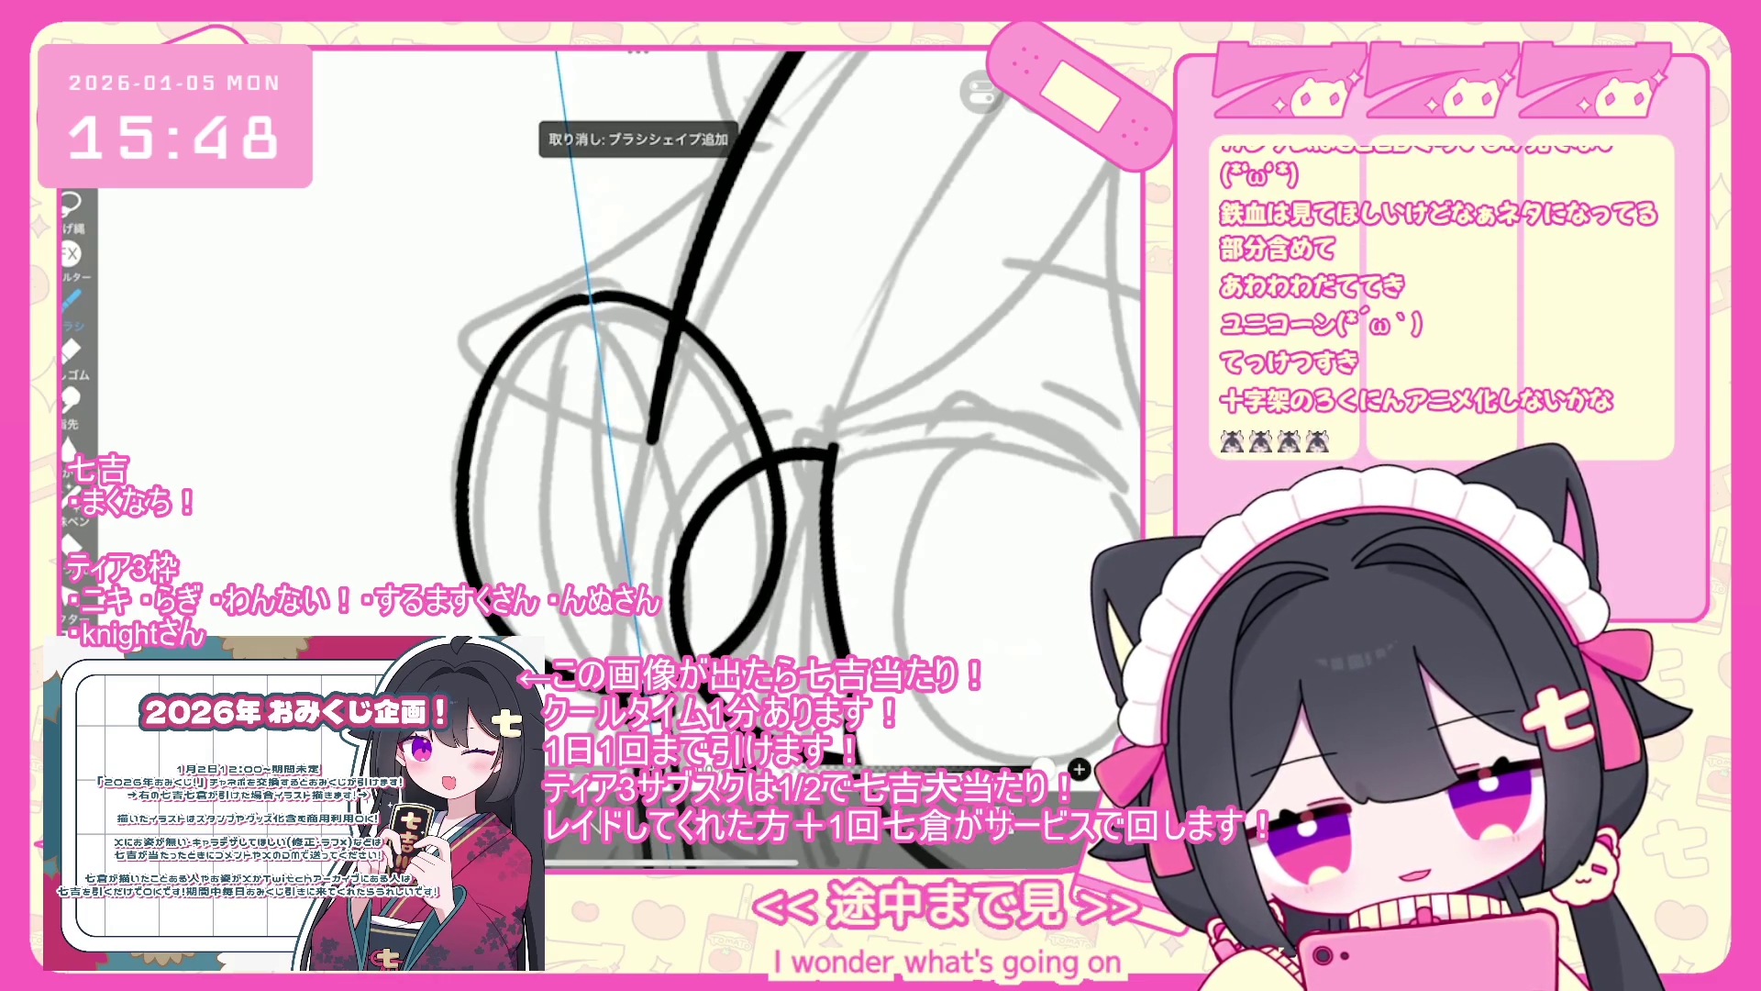
{"action": "key", "text": "ctrl+z"}
{"action": "left_click_drag", "start_coordinate": [503, 623], "coordinate": [760, 596]}
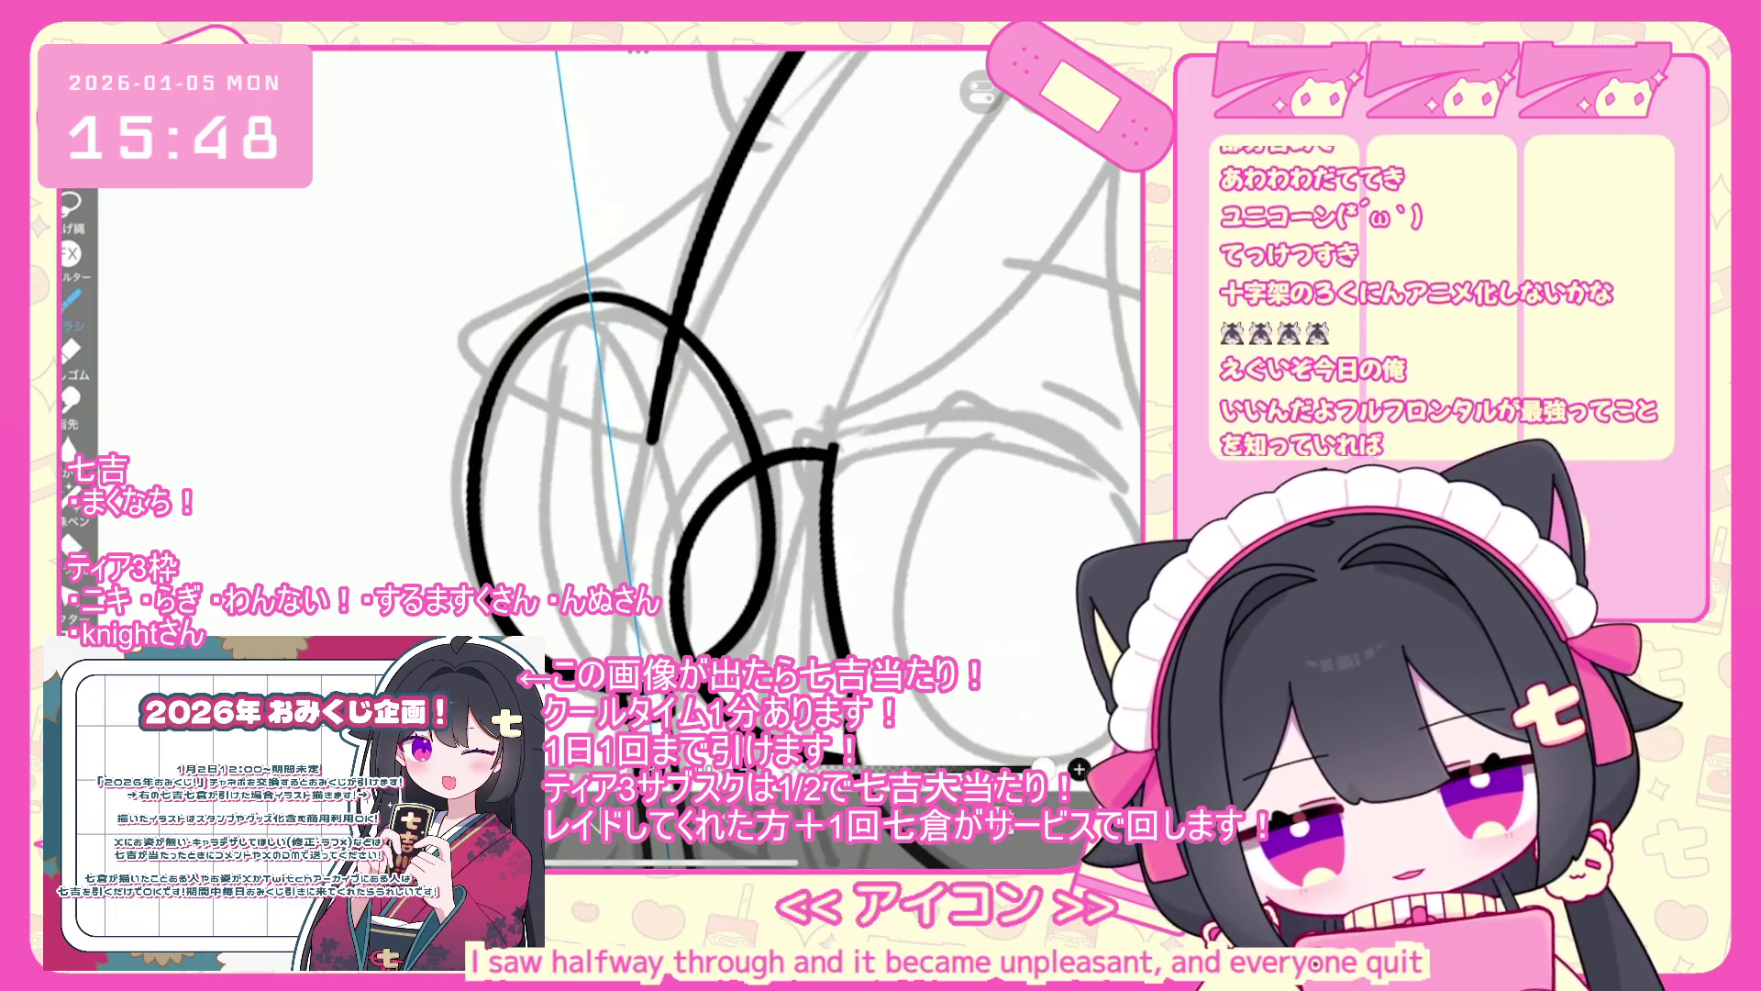
{"action": "key", "text": "ctrl+z"}
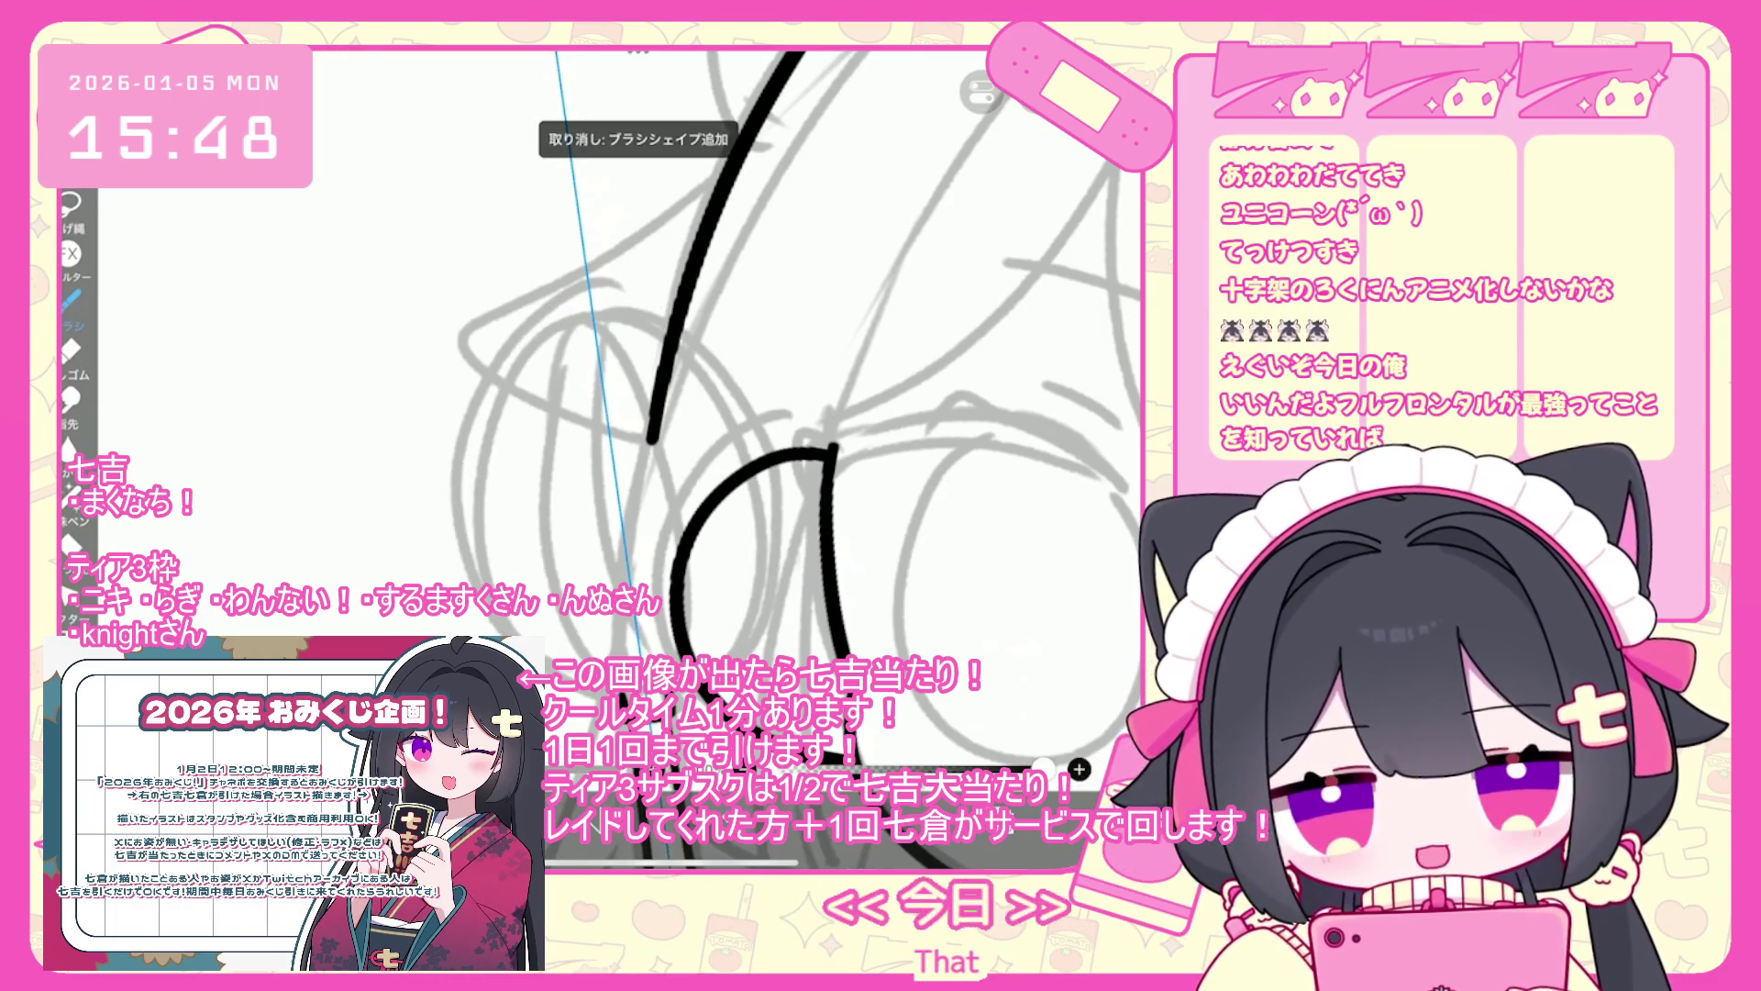
{"action": "left_click_drag", "start_coordinate": [503, 628], "coordinate": [762, 642]}
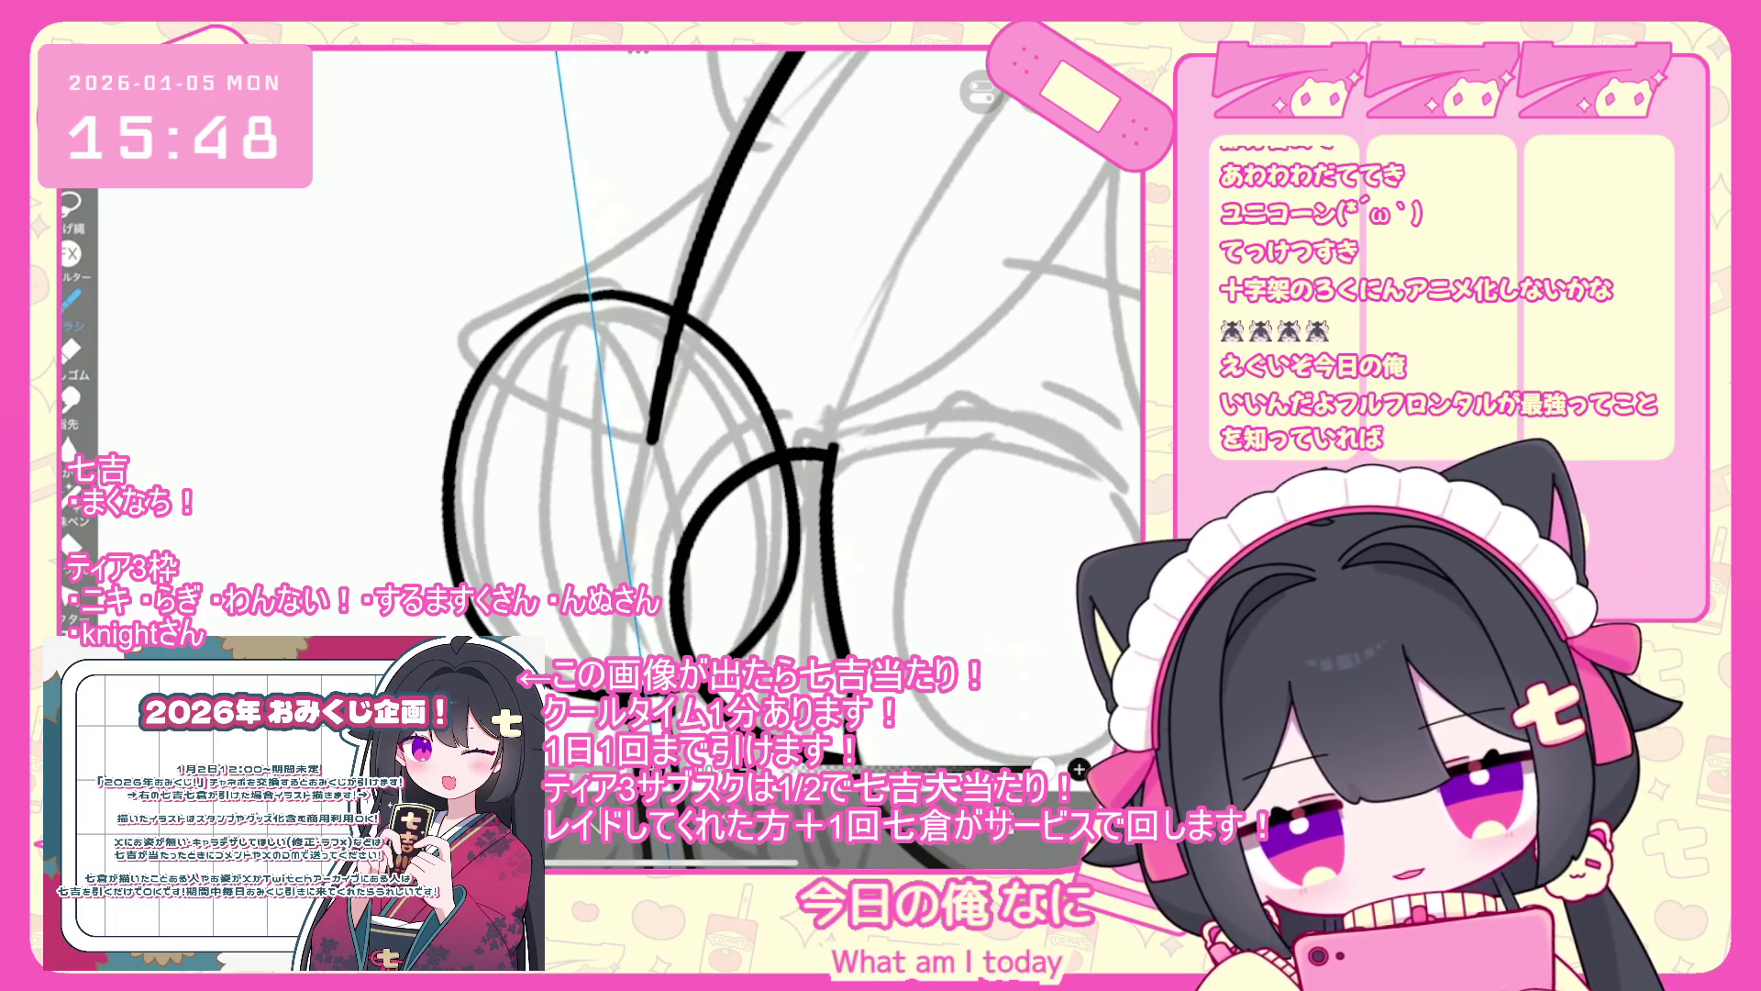
{"action": "key", "text": "ctrl+z"}
- Settle on a large black loop around the left circle, then transform it into place
{"action": "mouse_move", "coordinate": [637, 298]}
{"action": "left_mouse_down"}
{"action": "mouse_move", "coordinate": [546, 307]}
{"action": "mouse_move", "coordinate": [761, 642]}
{"action": "left_mouse_up"}
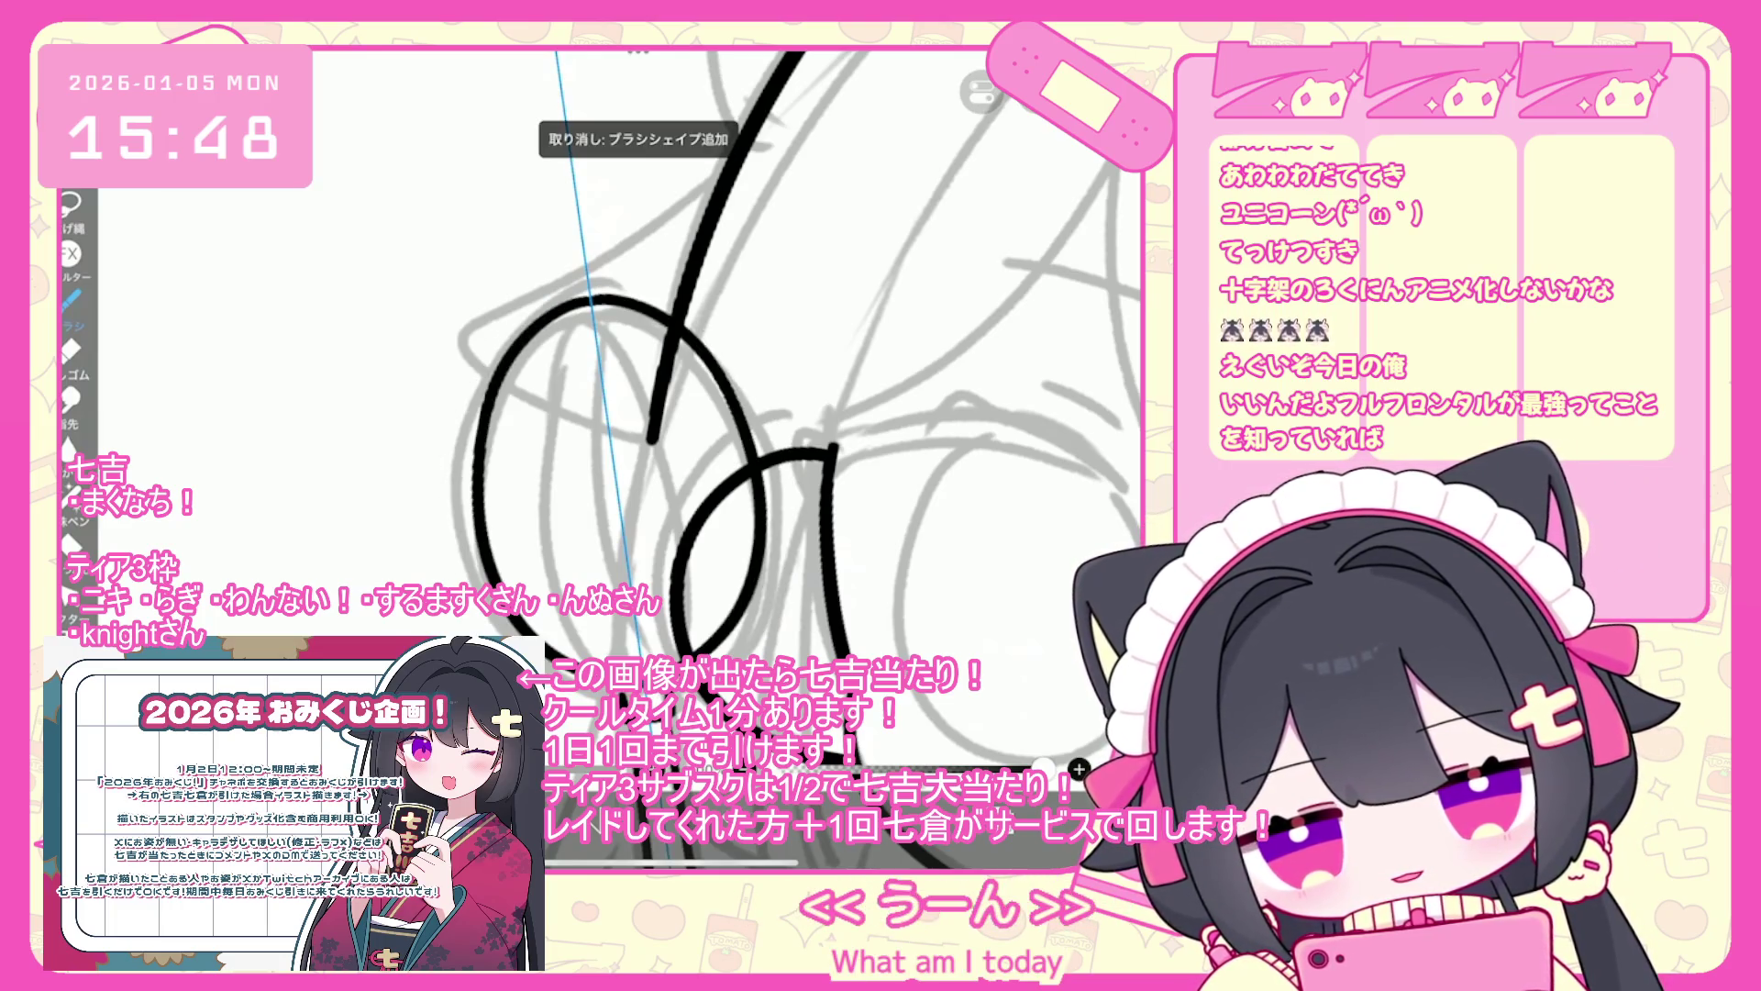
{"action": "key", "text": "ctrl+z"}
{"action": "left_click_drag", "start_coordinate": [481, 587], "coordinate": [769, 551]}
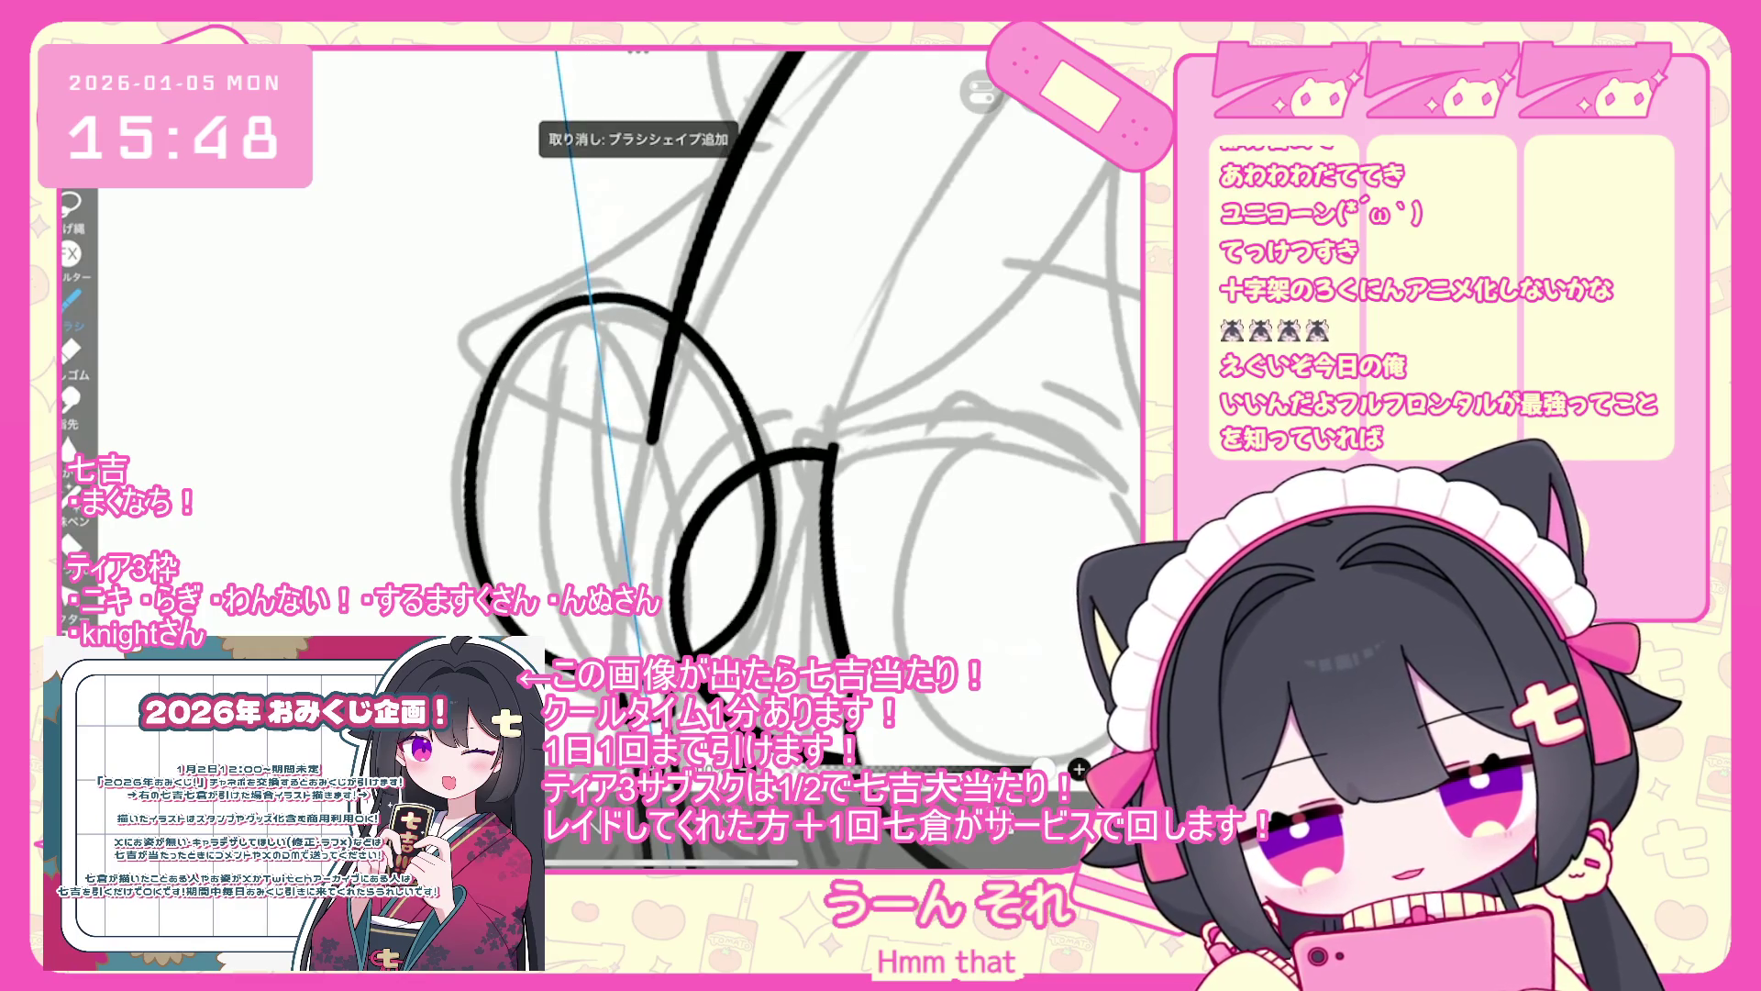
{"action": "key", "text": "ctrl+z"}
{"action": "left_click_drag", "start_coordinate": [477, 431], "coordinate": [762, 404]}
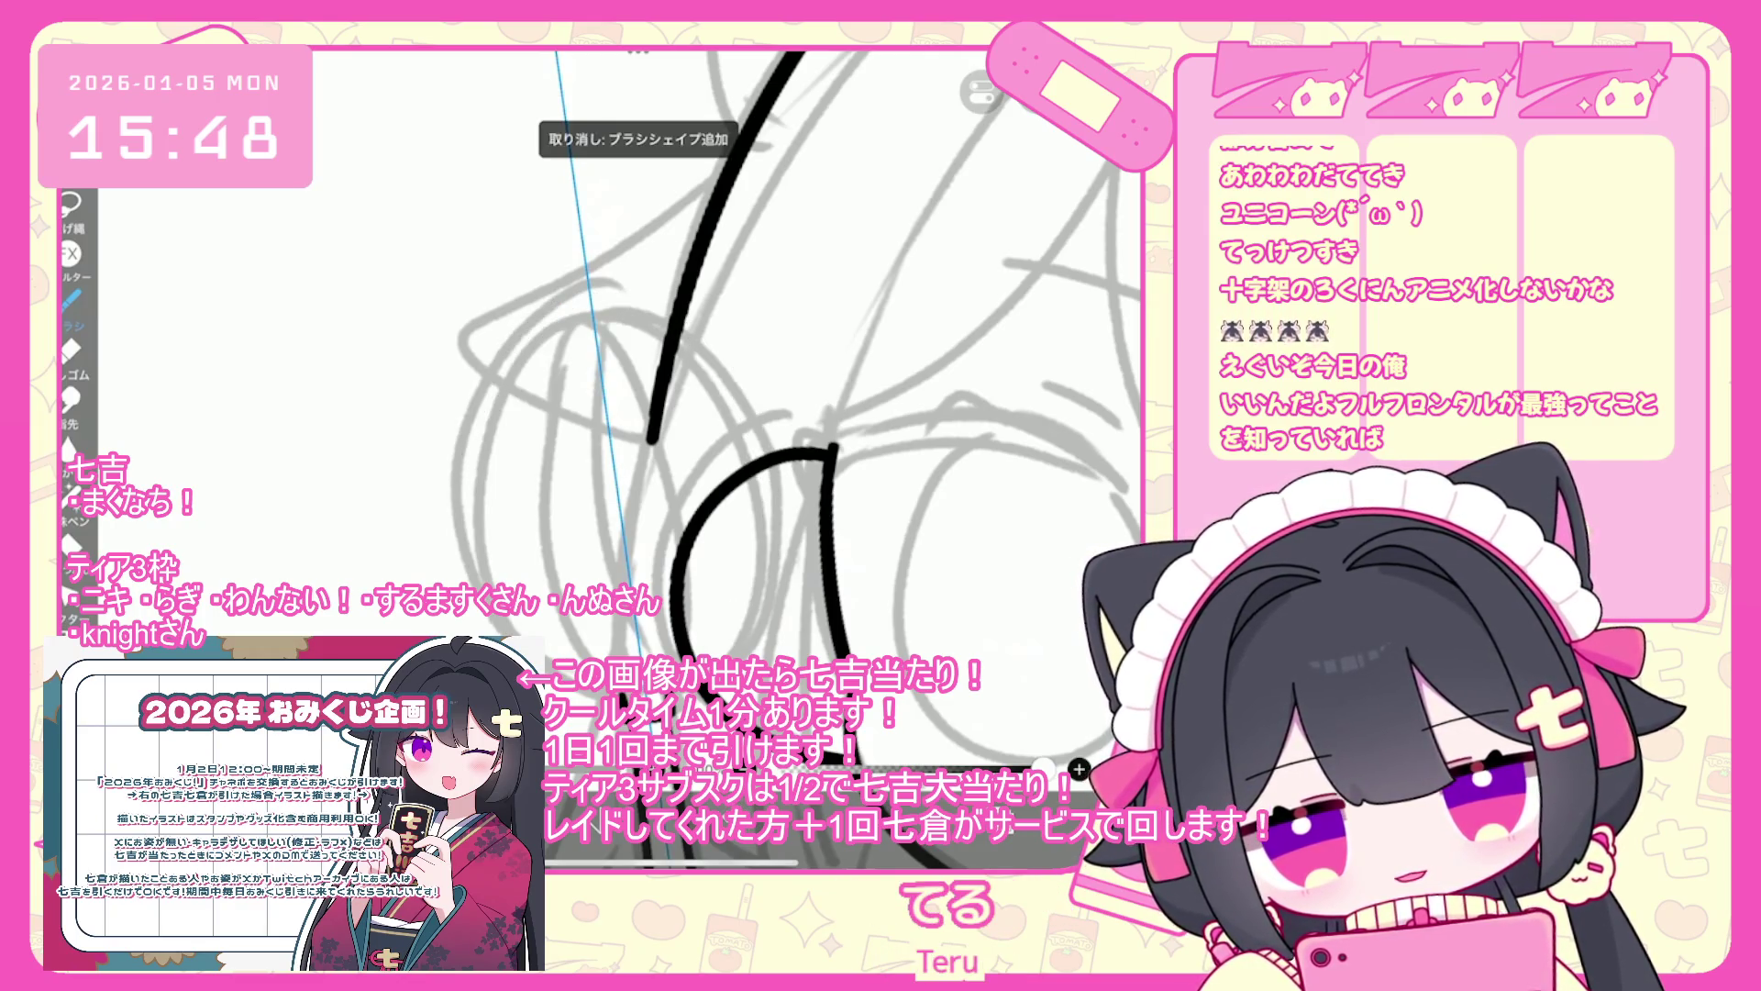
{"action": "key", "text": "ctrl+z"}
{"action": "left_click_drag", "start_coordinate": [477, 432], "coordinate": [762, 404]}
{"action": "key", "text": "ctrl+z"}
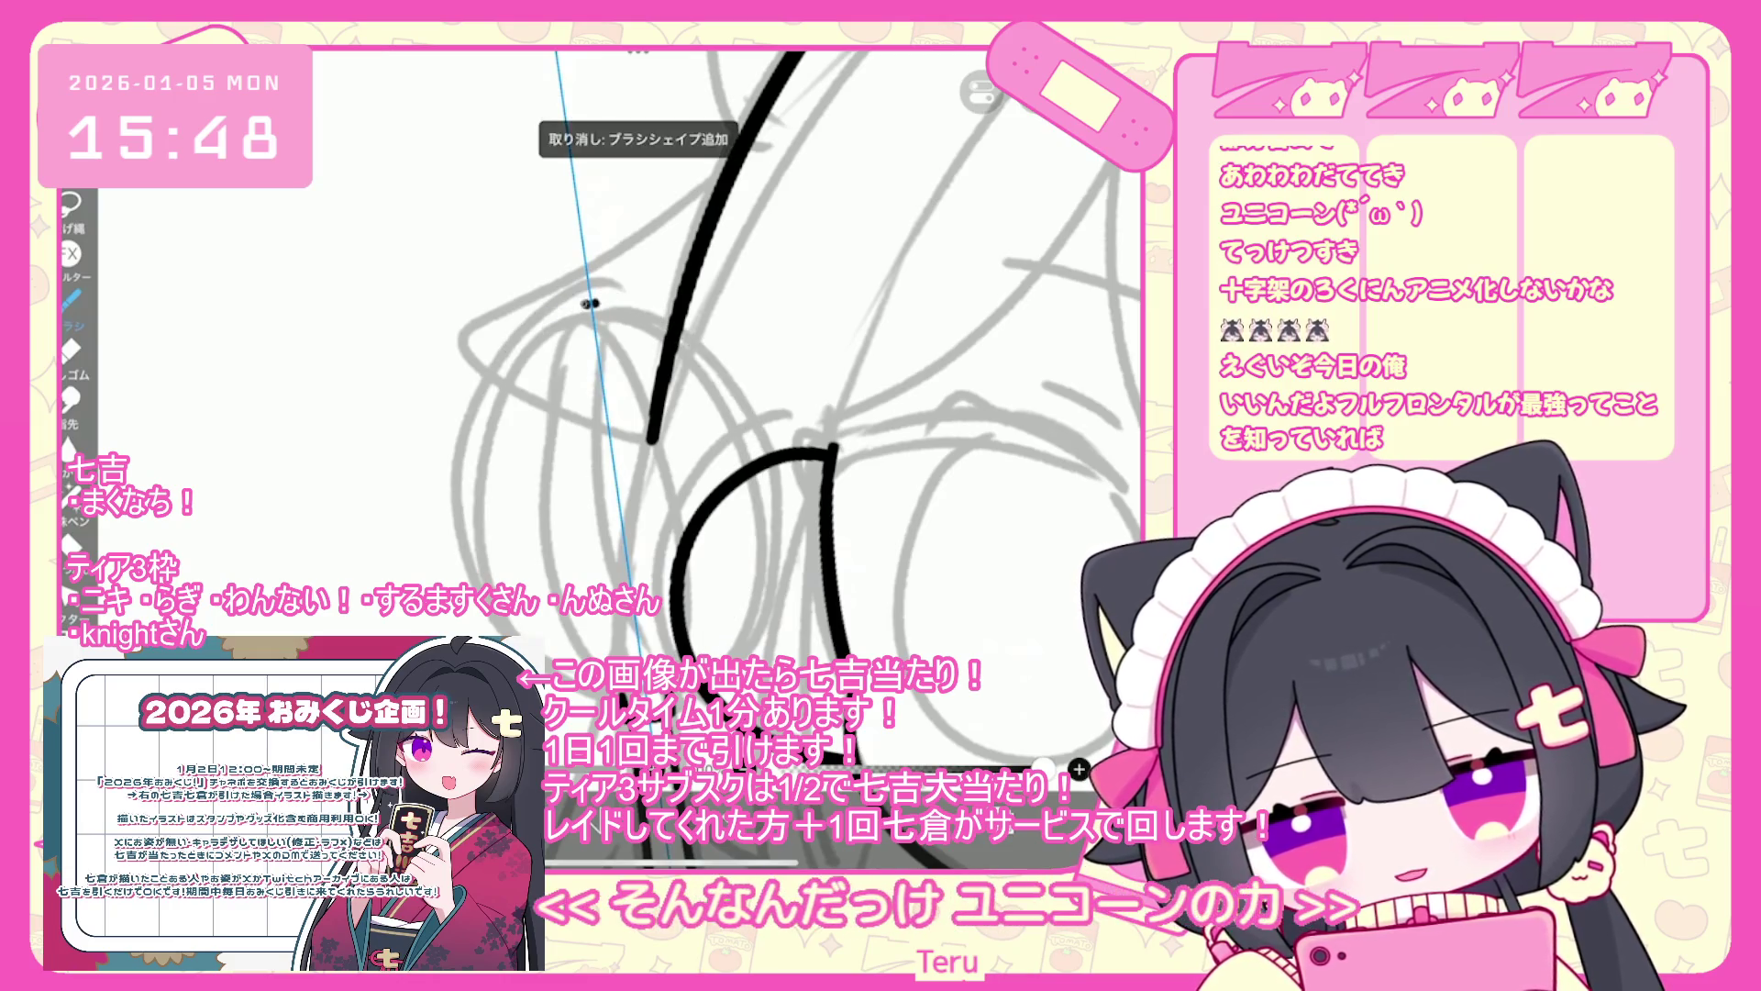
{"action": "left_click_drag", "start_coordinate": [477, 431], "coordinate": [765, 642]}
{"action": "key", "text": "ctrl+z"}
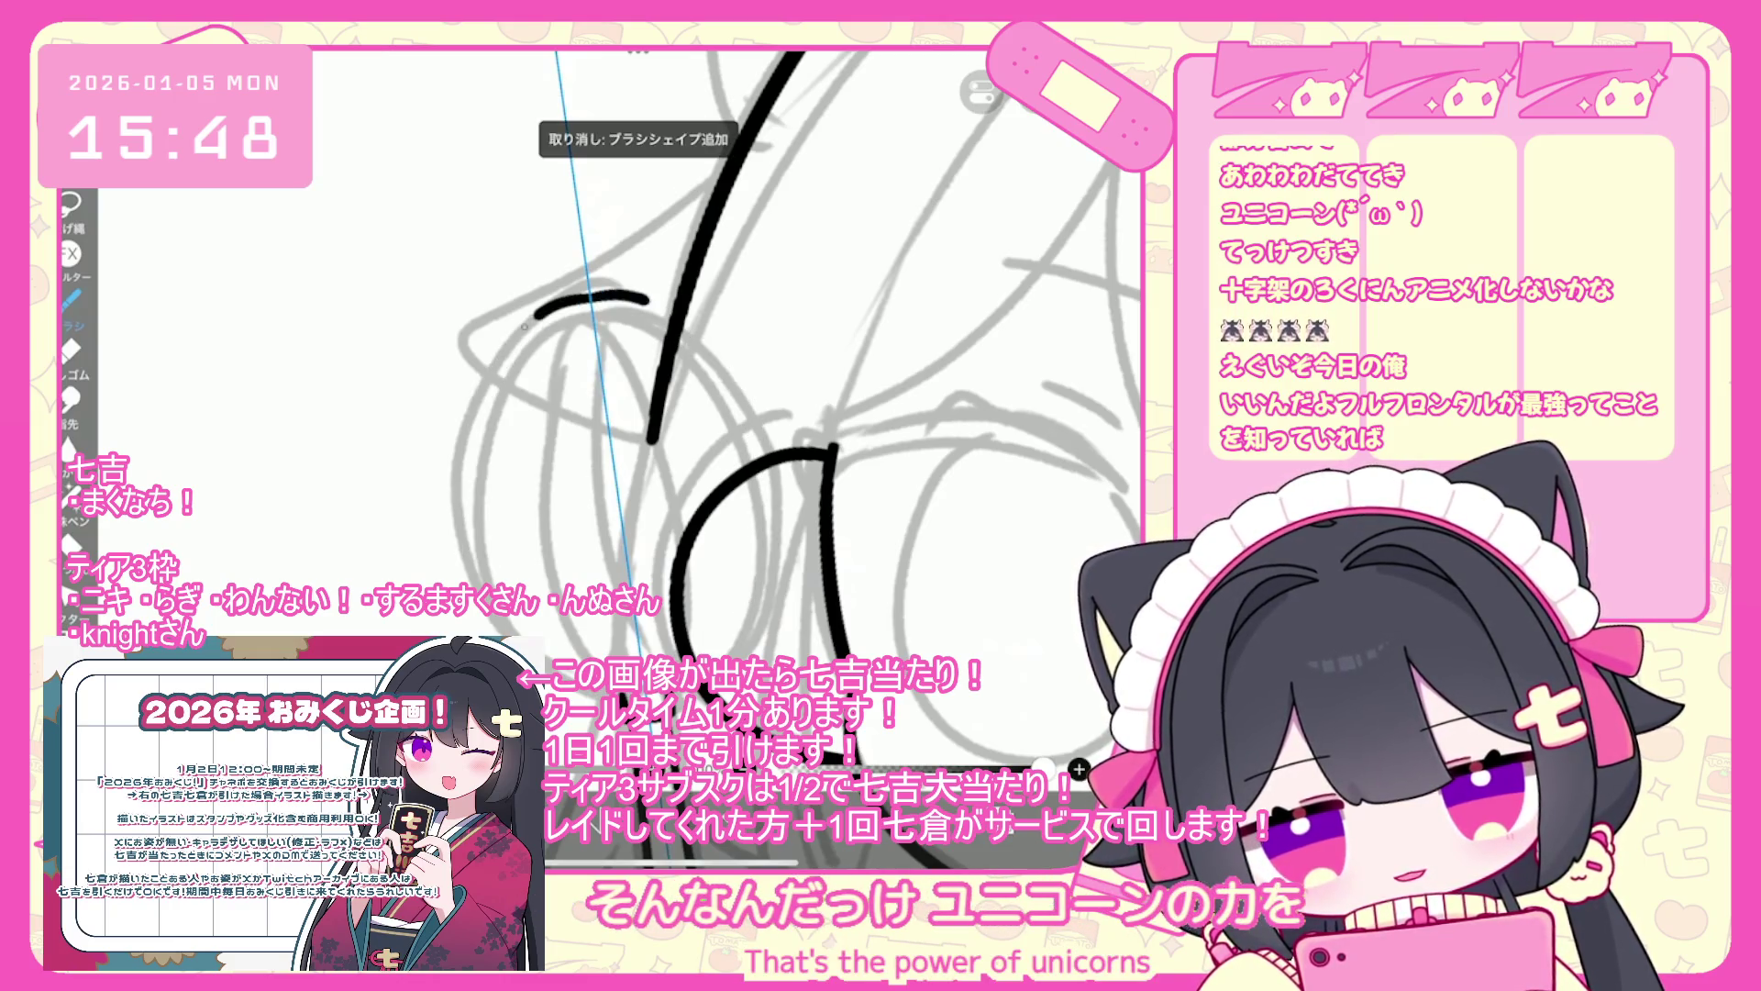
{"action": "left_click_drag", "start_coordinate": [472, 569], "coordinate": [775, 532]}
{"action": "key", "text": "ctrl+z"}
{"action": "left_click_drag", "start_coordinate": [472, 569], "coordinate": [775, 532]}
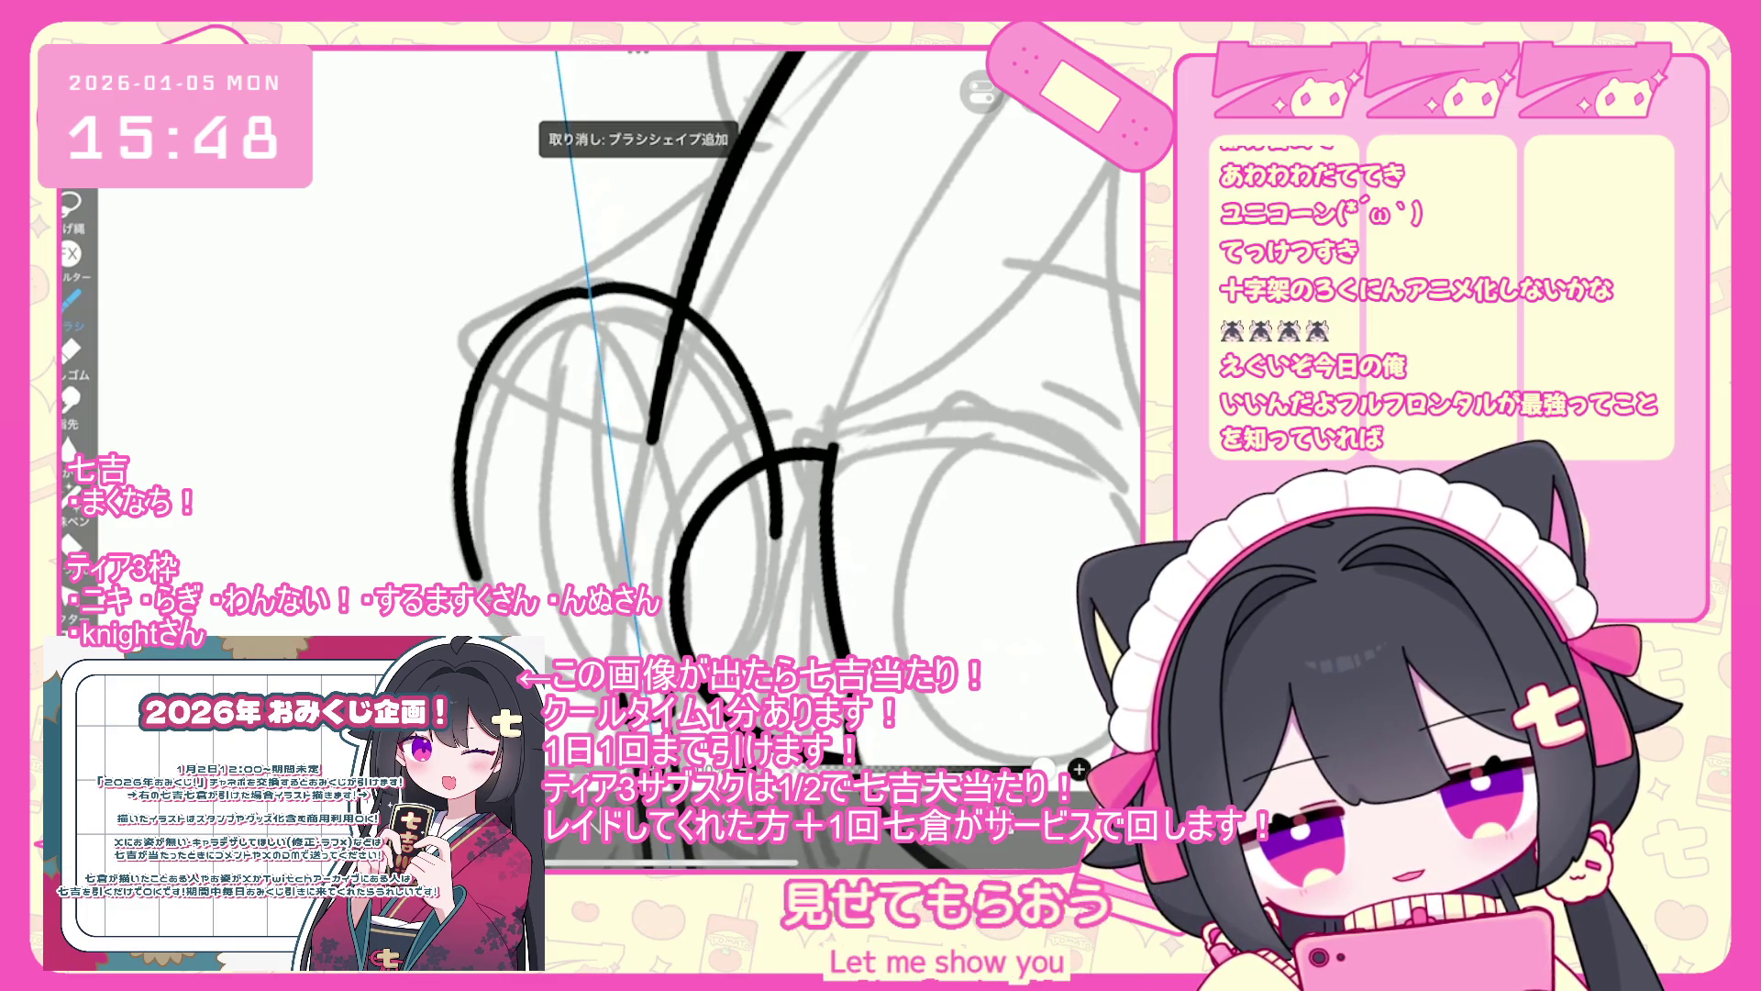
{"action": "key", "text": "o"}
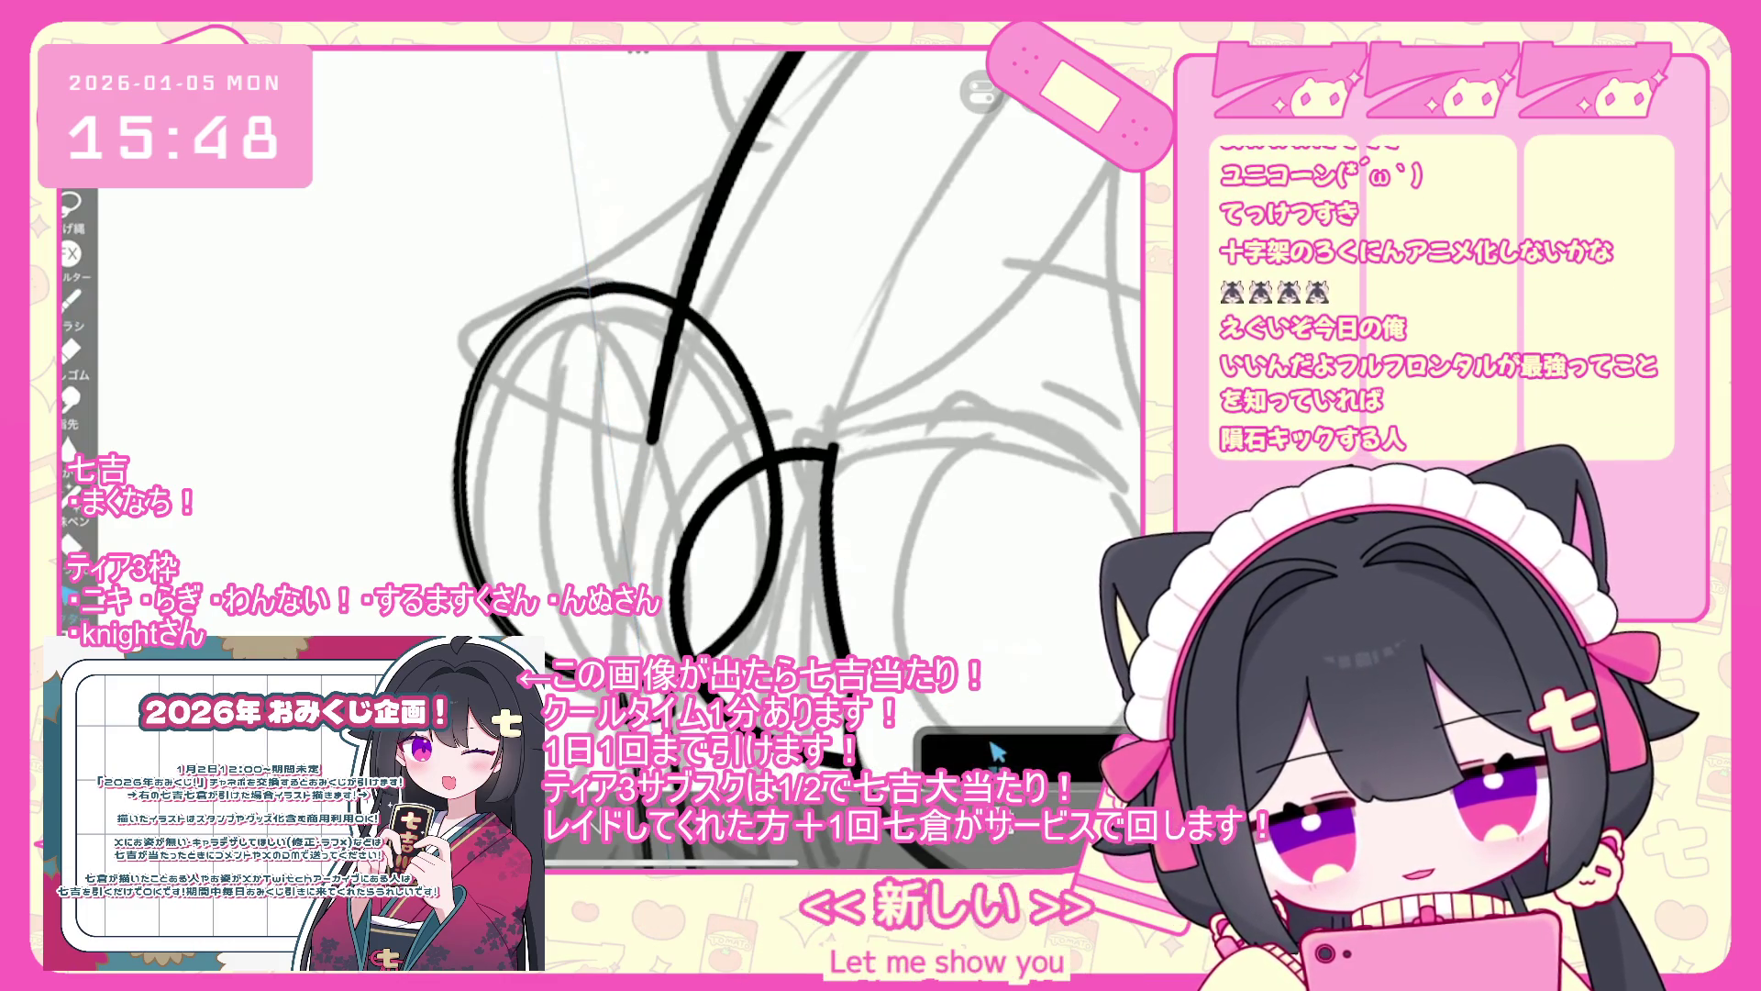
{"action": "left_click", "coordinate": [468, 385]}
{"action": "key", "text": "Return"}
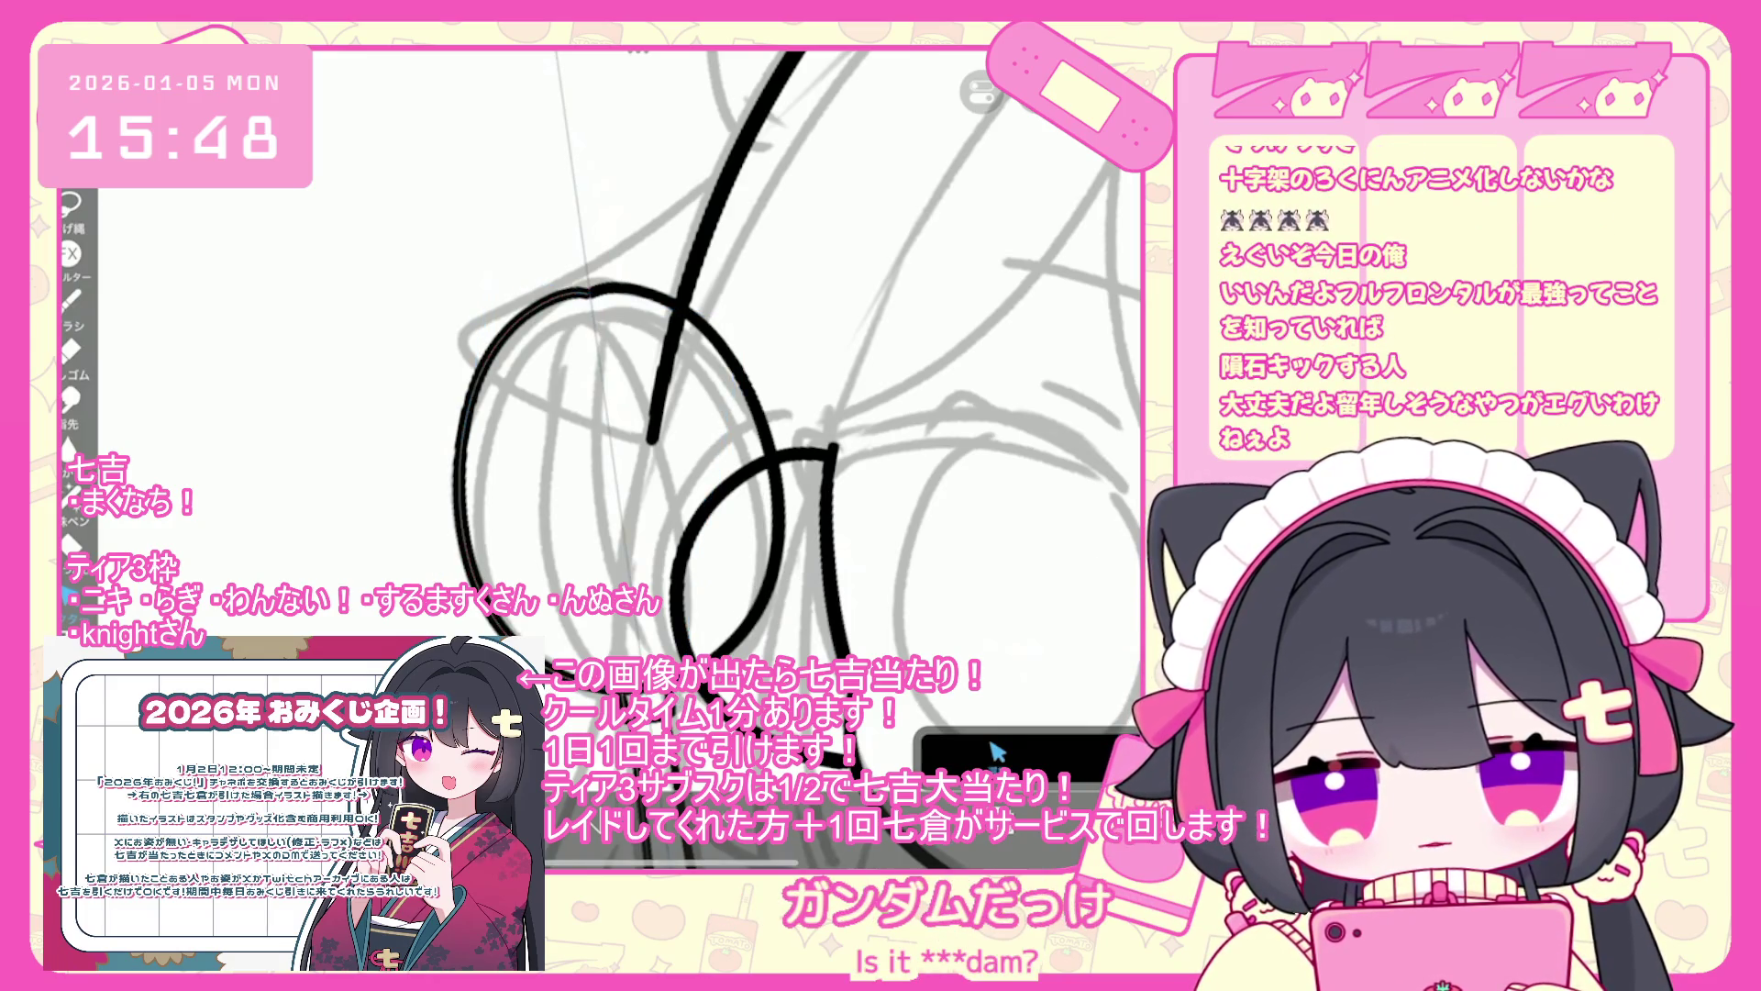
- Add an arc over the left whisk loop and trial inner wire strokes inside it
{"action": "key", "text": "b"}
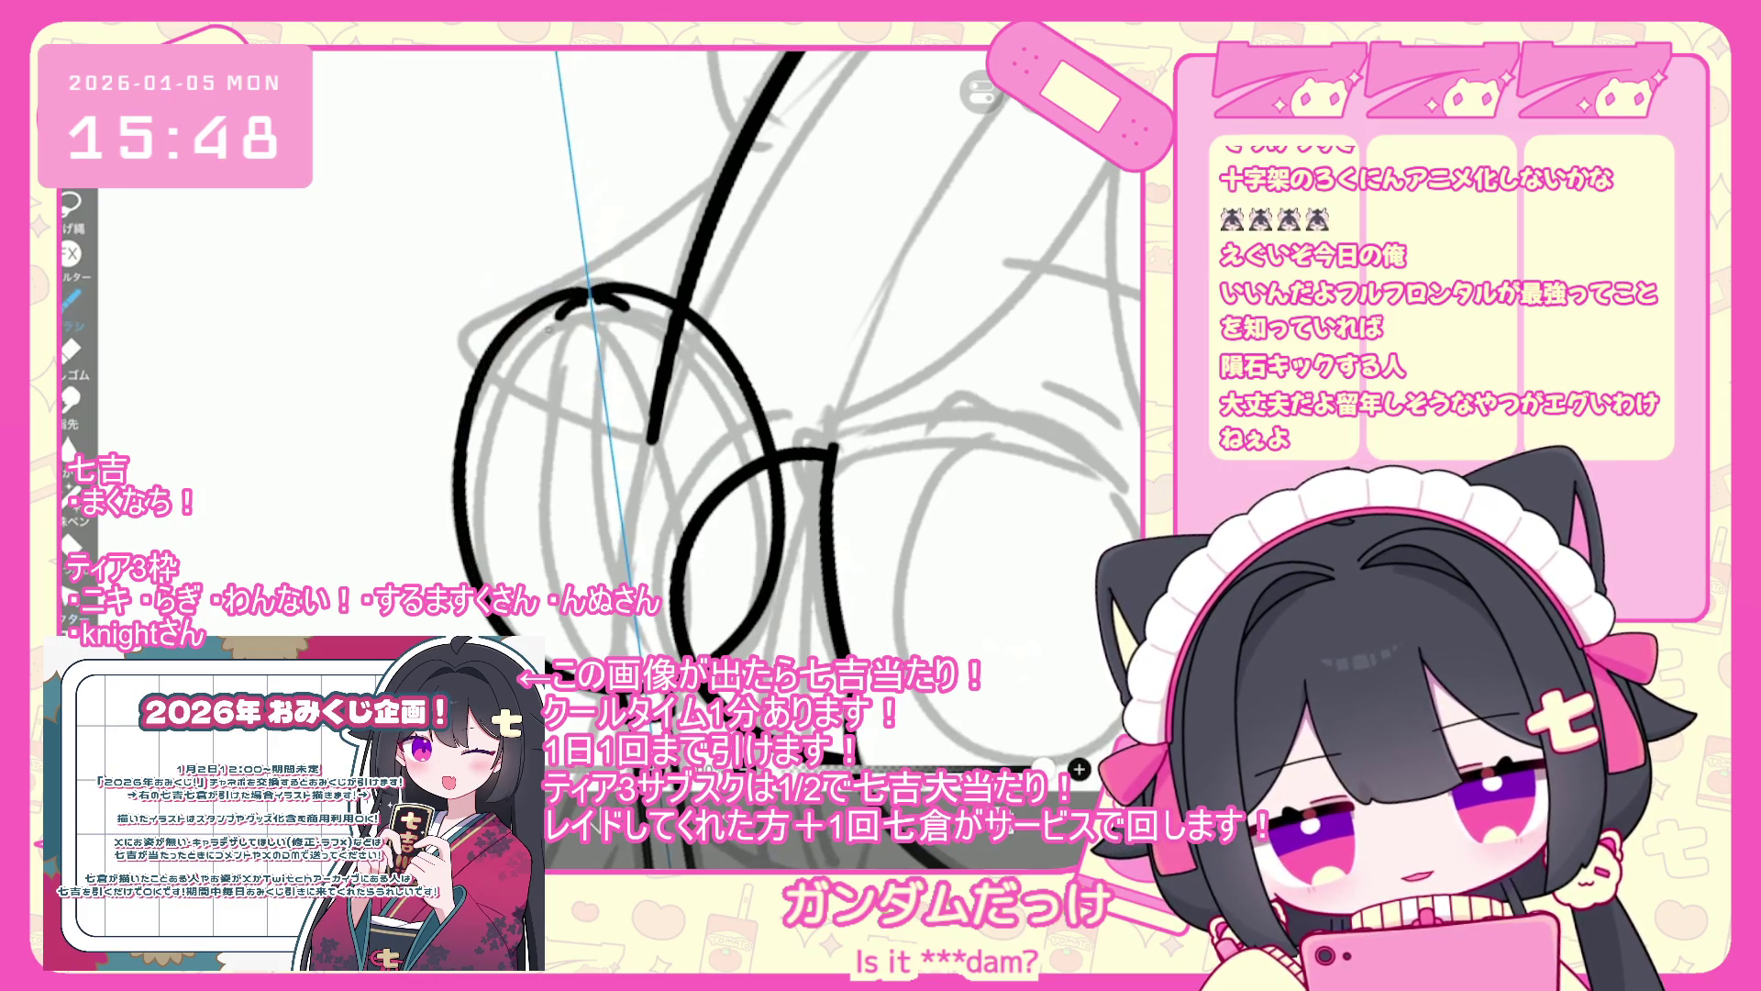
{"action": "key", "text": "ctrl+z"}
{"action": "left_click_drag", "start_coordinate": [527, 569], "coordinate": [720, 643]}
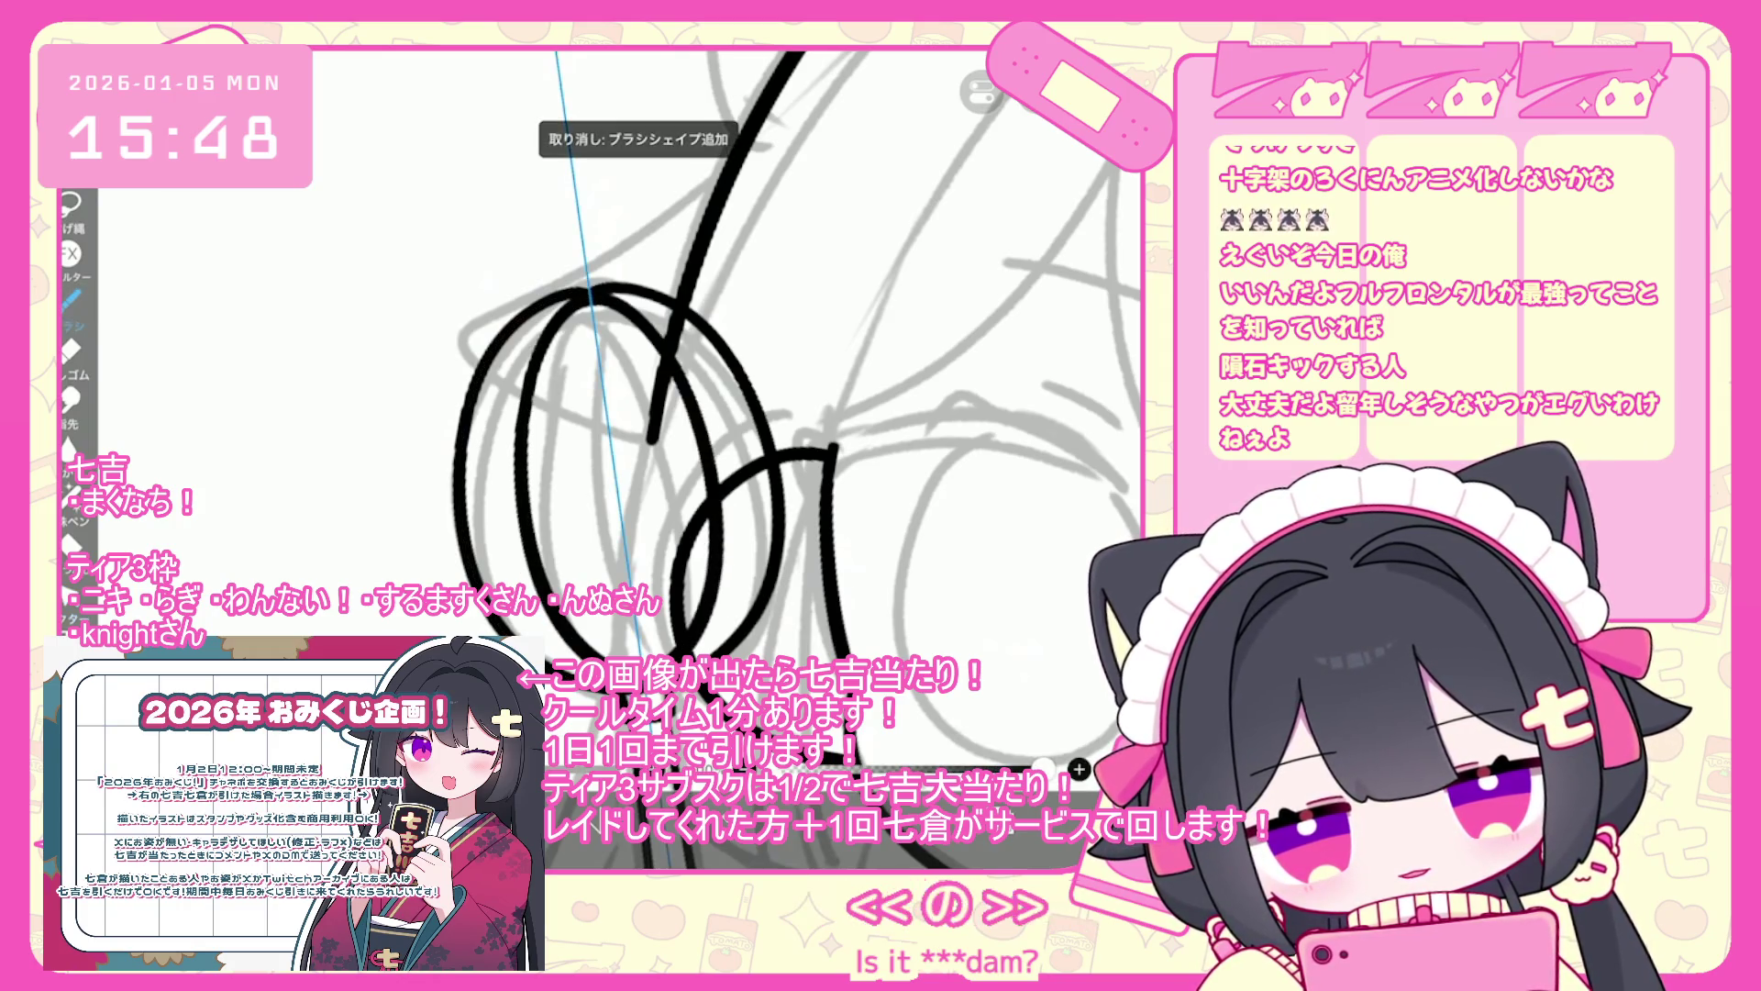
{"action": "key", "text": "ctrl+z"}
{"action": "left_click_drag", "start_coordinate": [723, 532], "coordinate": [528, 561]}
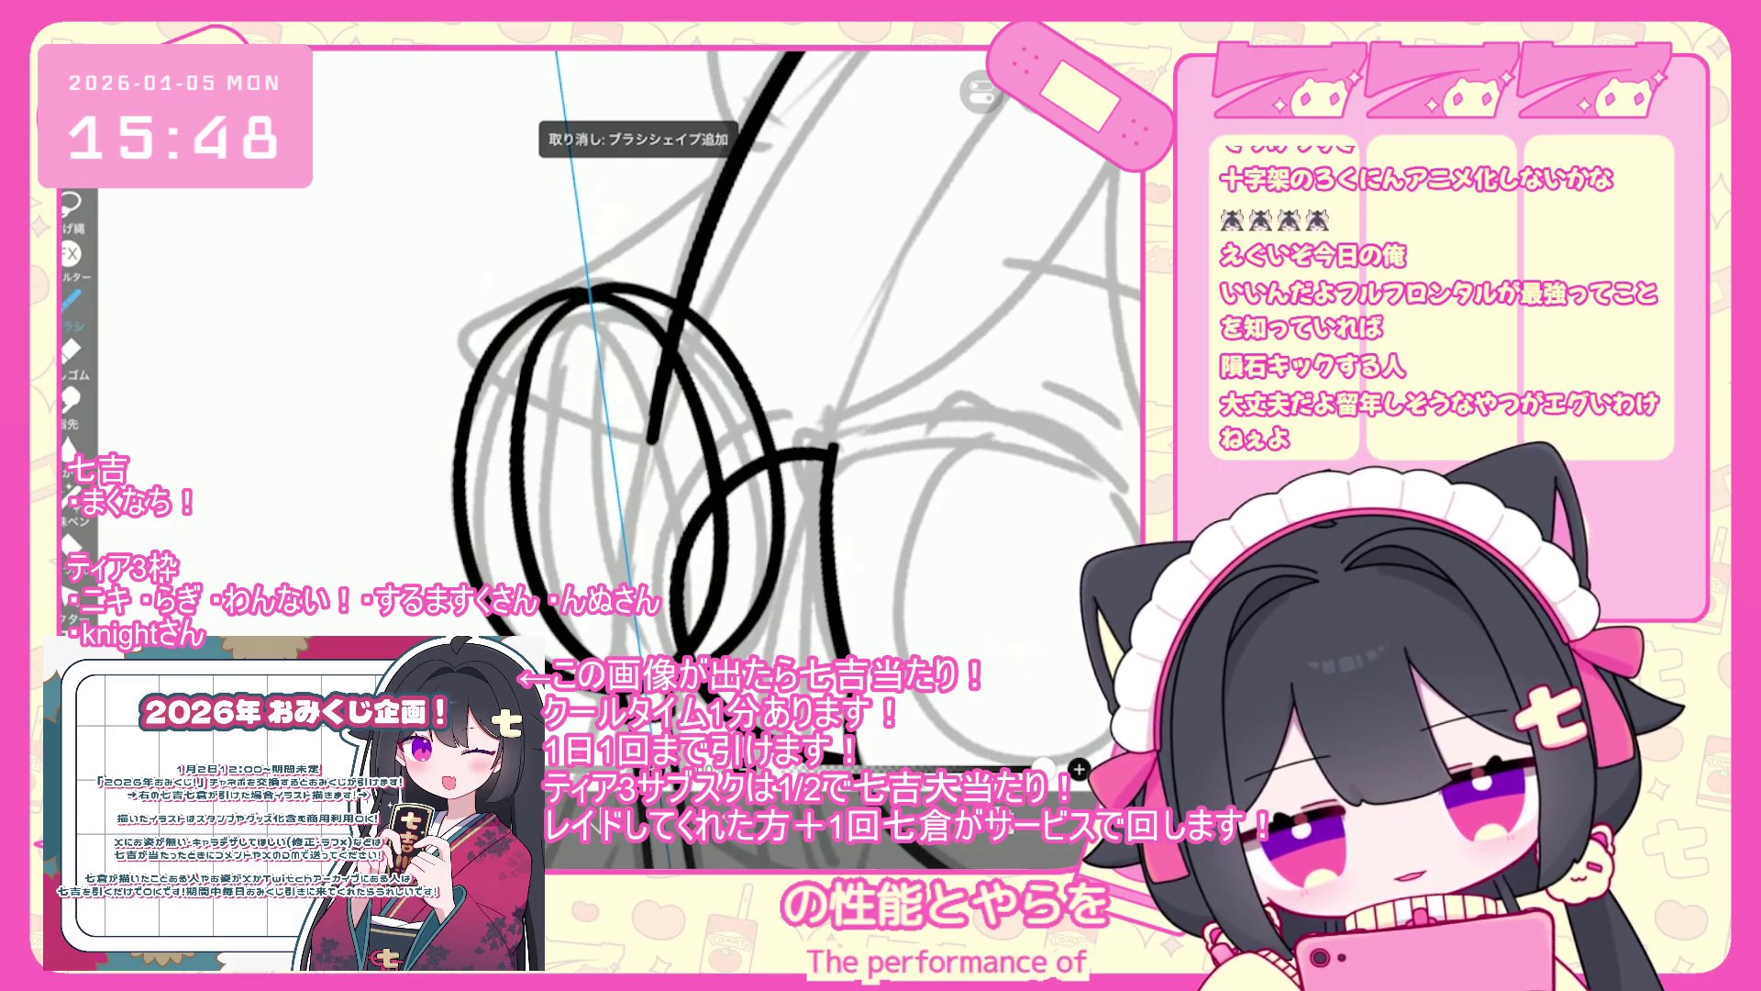
{"action": "left_click_drag", "start_coordinate": [591, 303], "coordinate": [656, 495]}
{"action": "key", "text": "ctrl+z"}
{"action": "left_click_drag", "start_coordinate": [588, 296], "coordinate": [580, 502]}
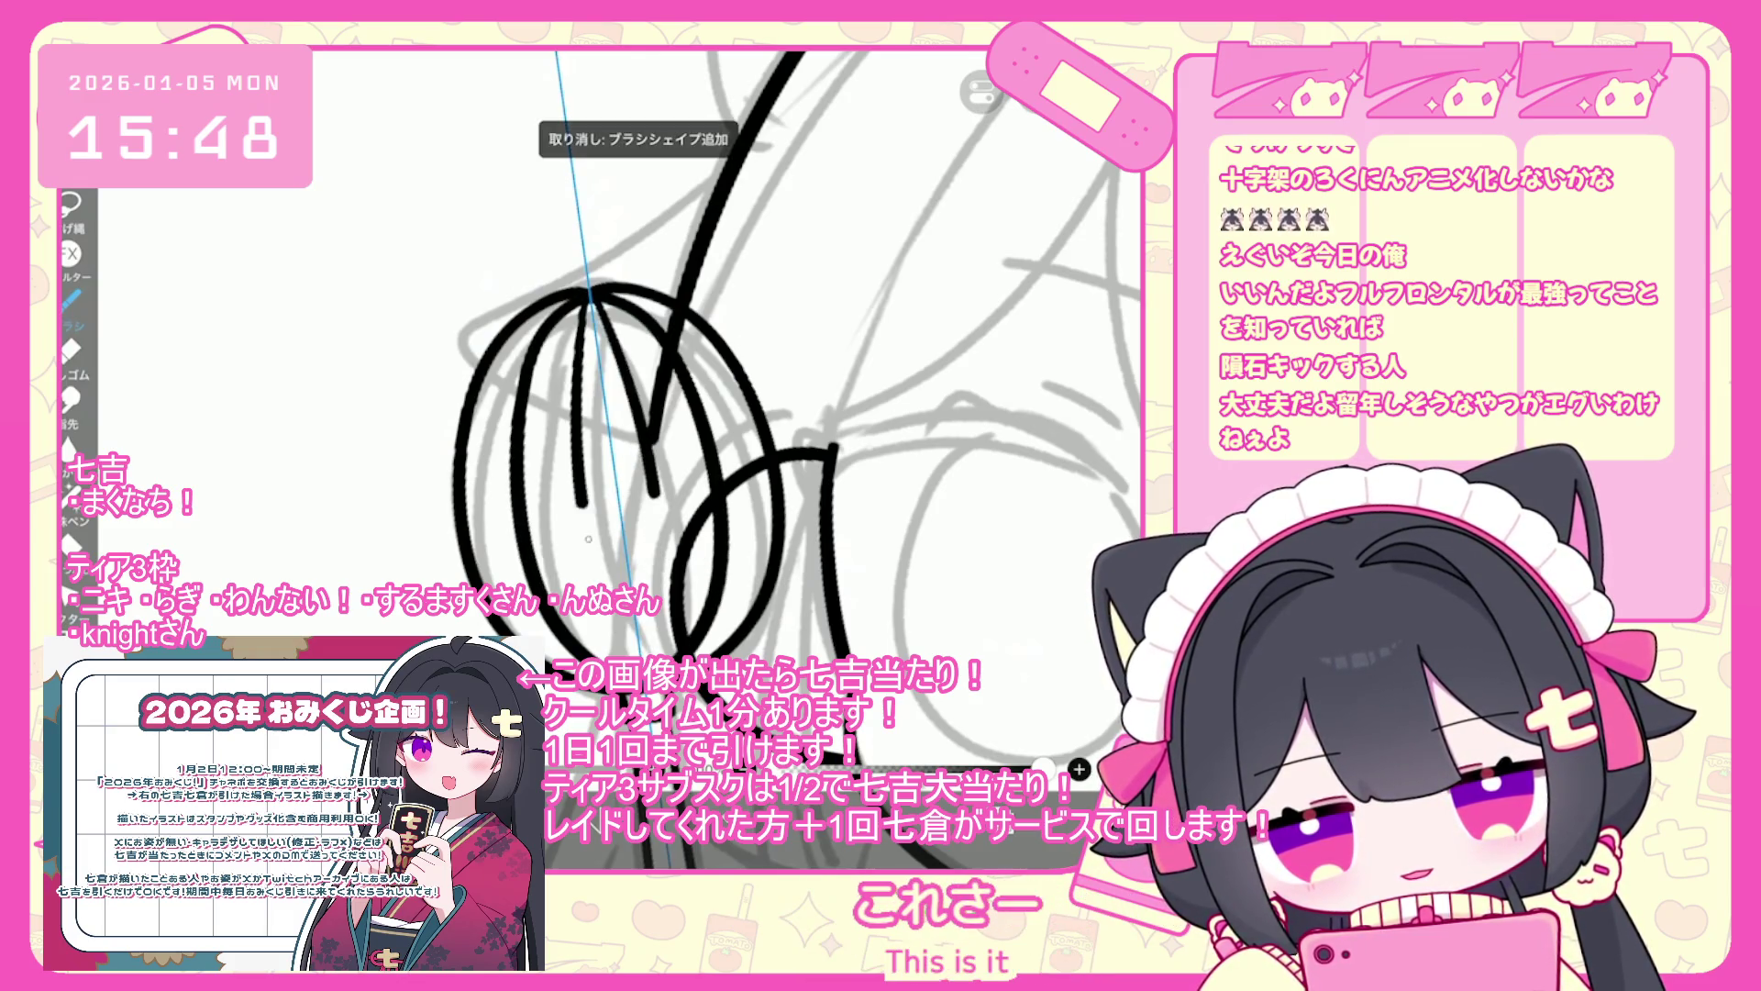
{"action": "key", "text": "ctrl+z"}
{"action": "key", "text": "ctrl+z"}
{"action": "key", "text": "ctrl+shift+z"}
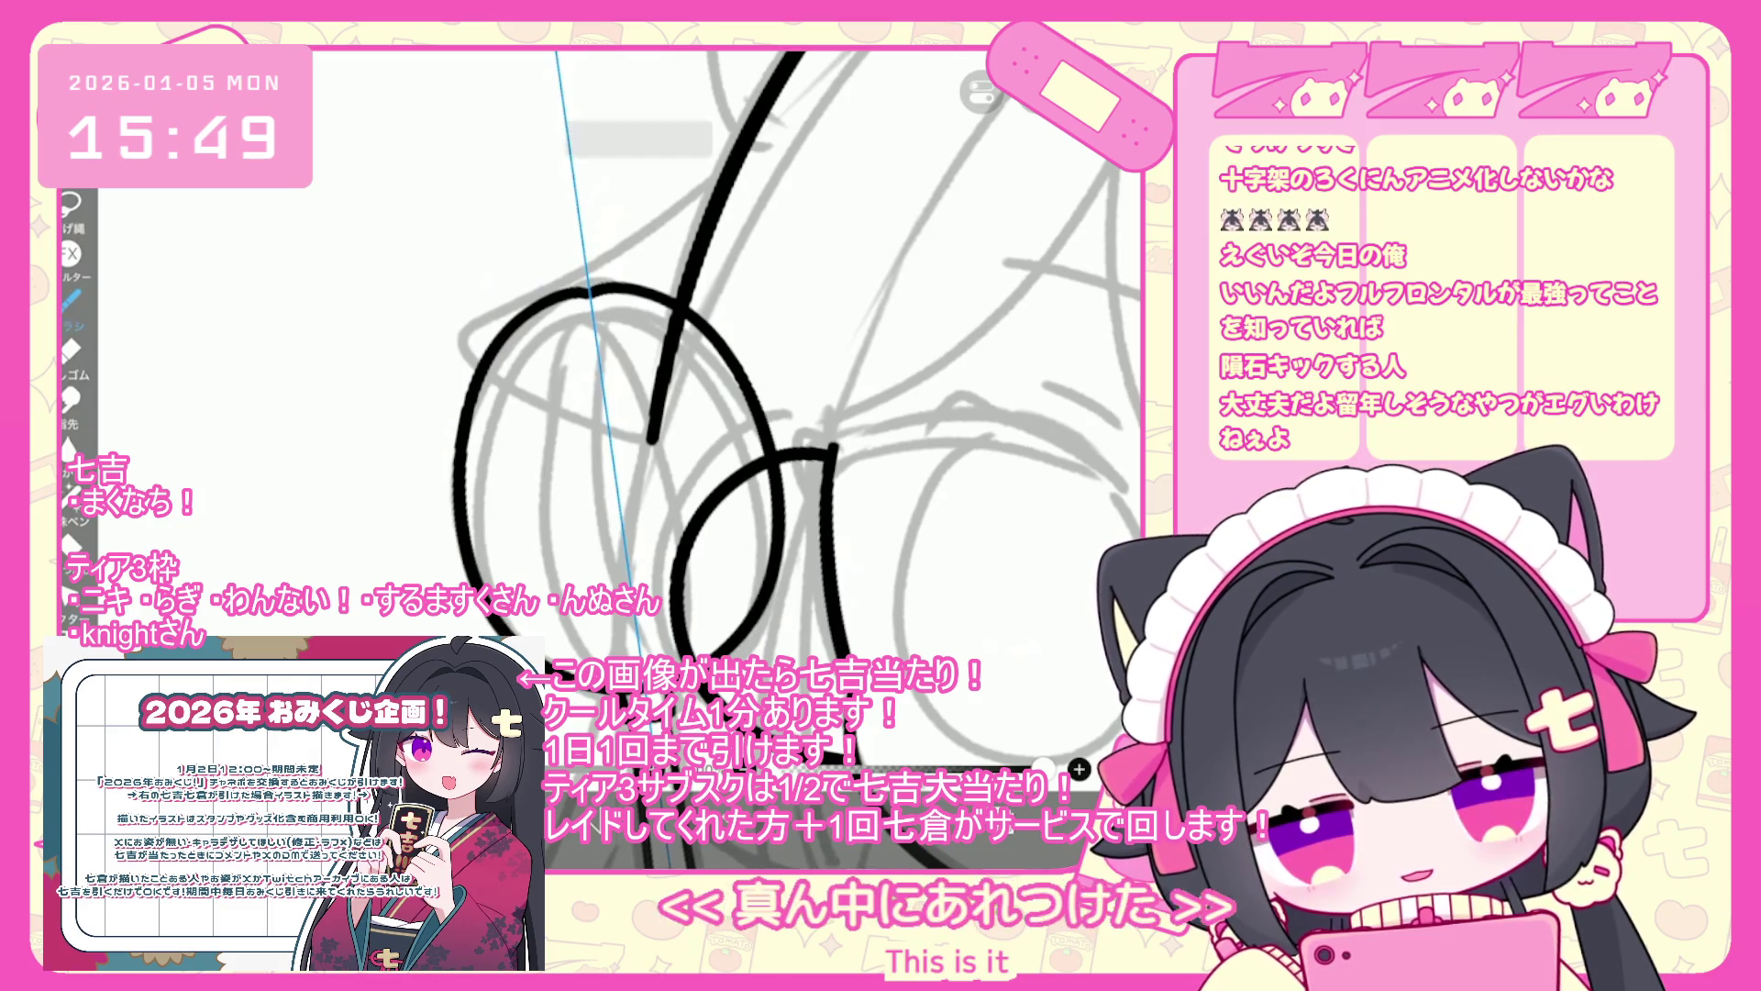
{"action": "left_click_drag", "start_coordinate": [587, 295], "coordinate": [528, 642]}
{"action": "key", "text": "ctrl+z"}
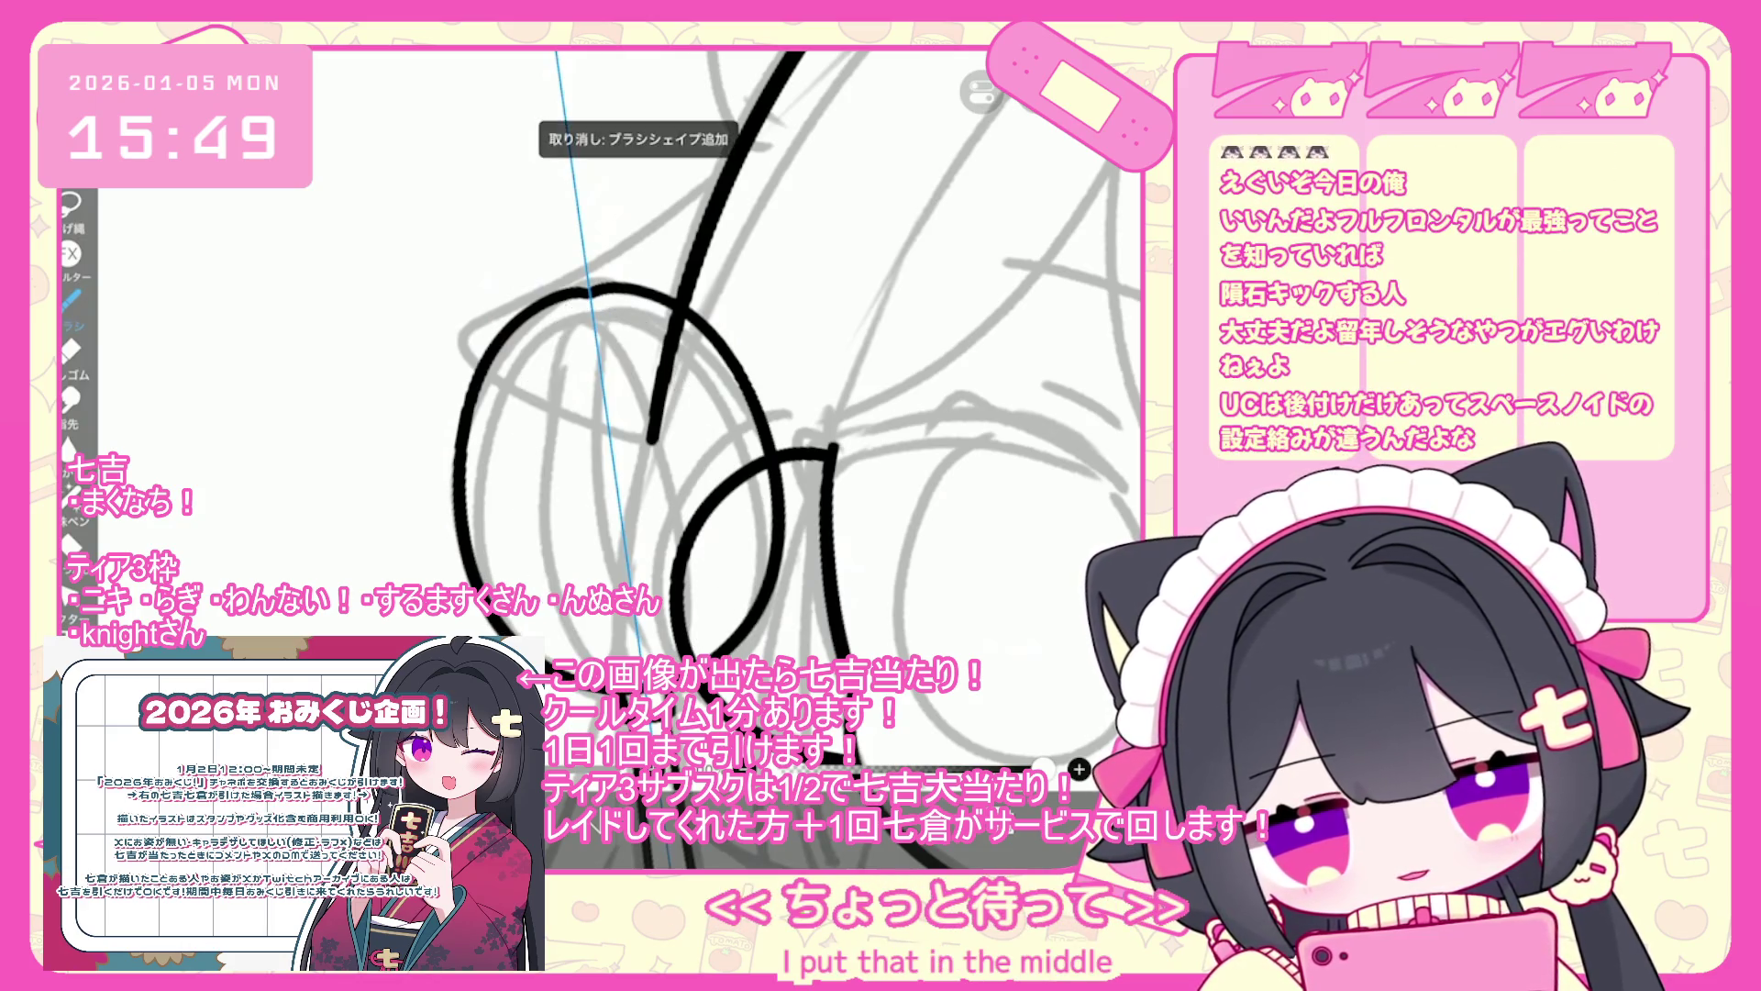
{"action": "left_click_drag", "start_coordinate": [578, 358], "coordinate": [550, 642]}
{"action": "left_click_drag", "start_coordinate": [642, 312], "coordinate": [523, 642]}
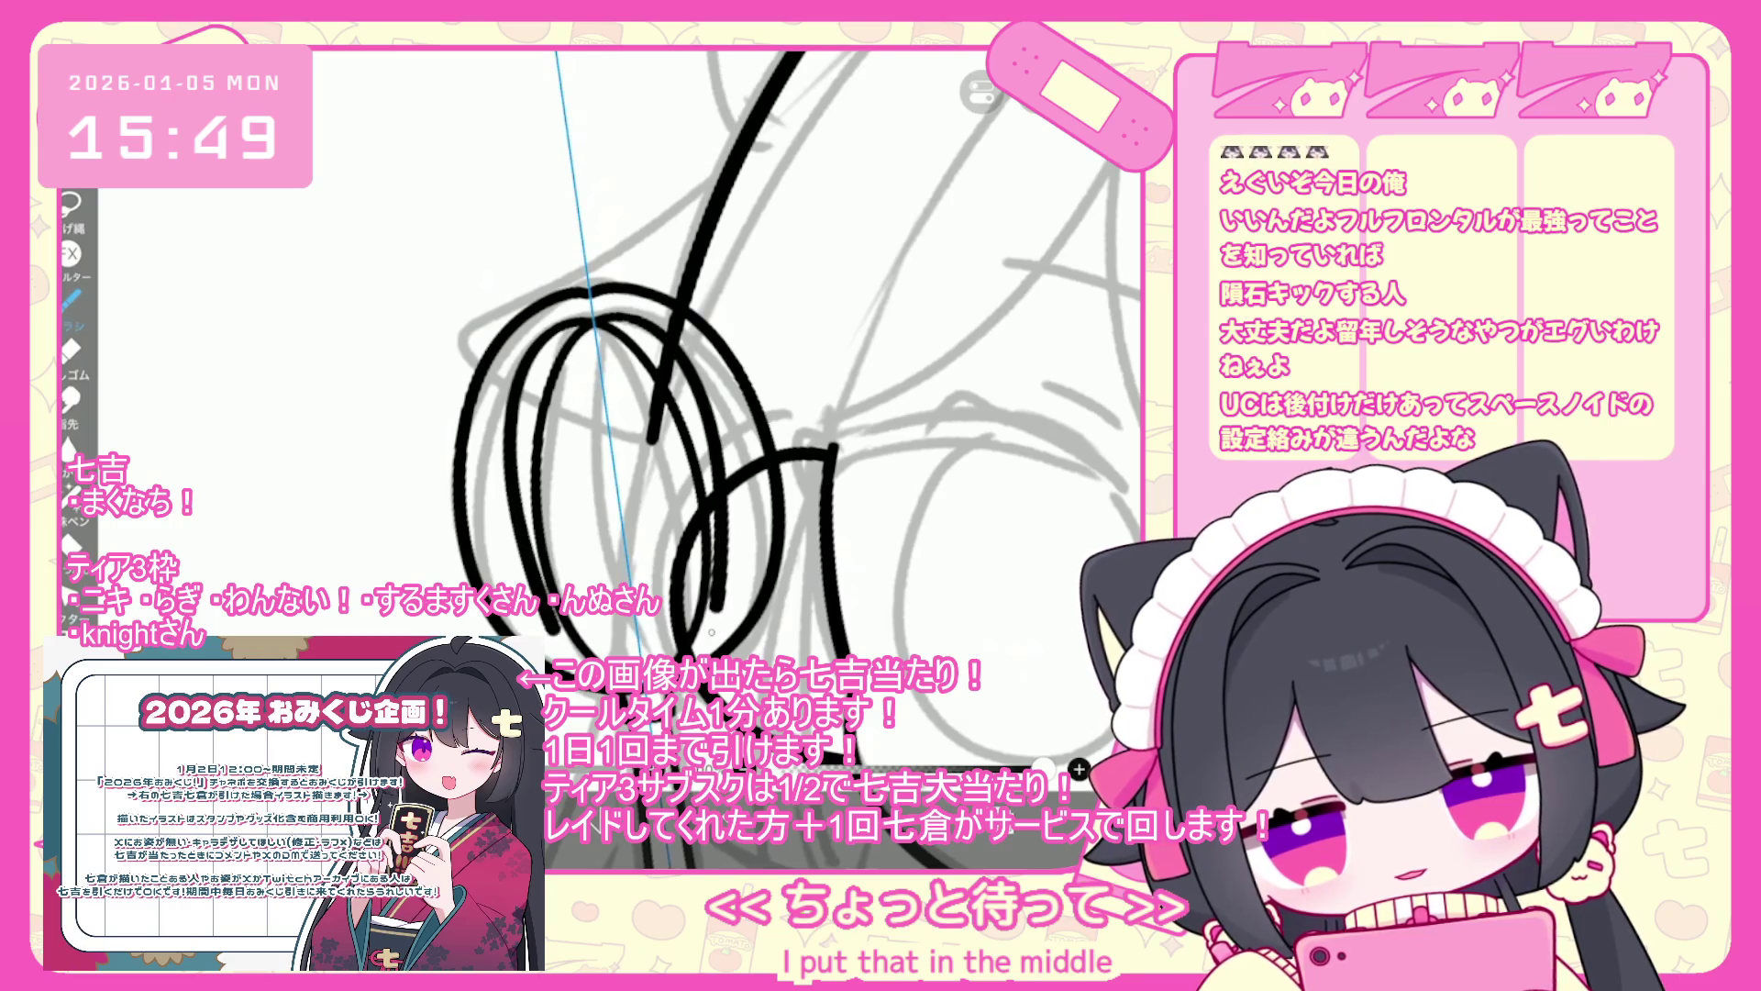
{"action": "key", "text": "ctrl+z"}
{"action": "key", "text": "ctrl+z"}
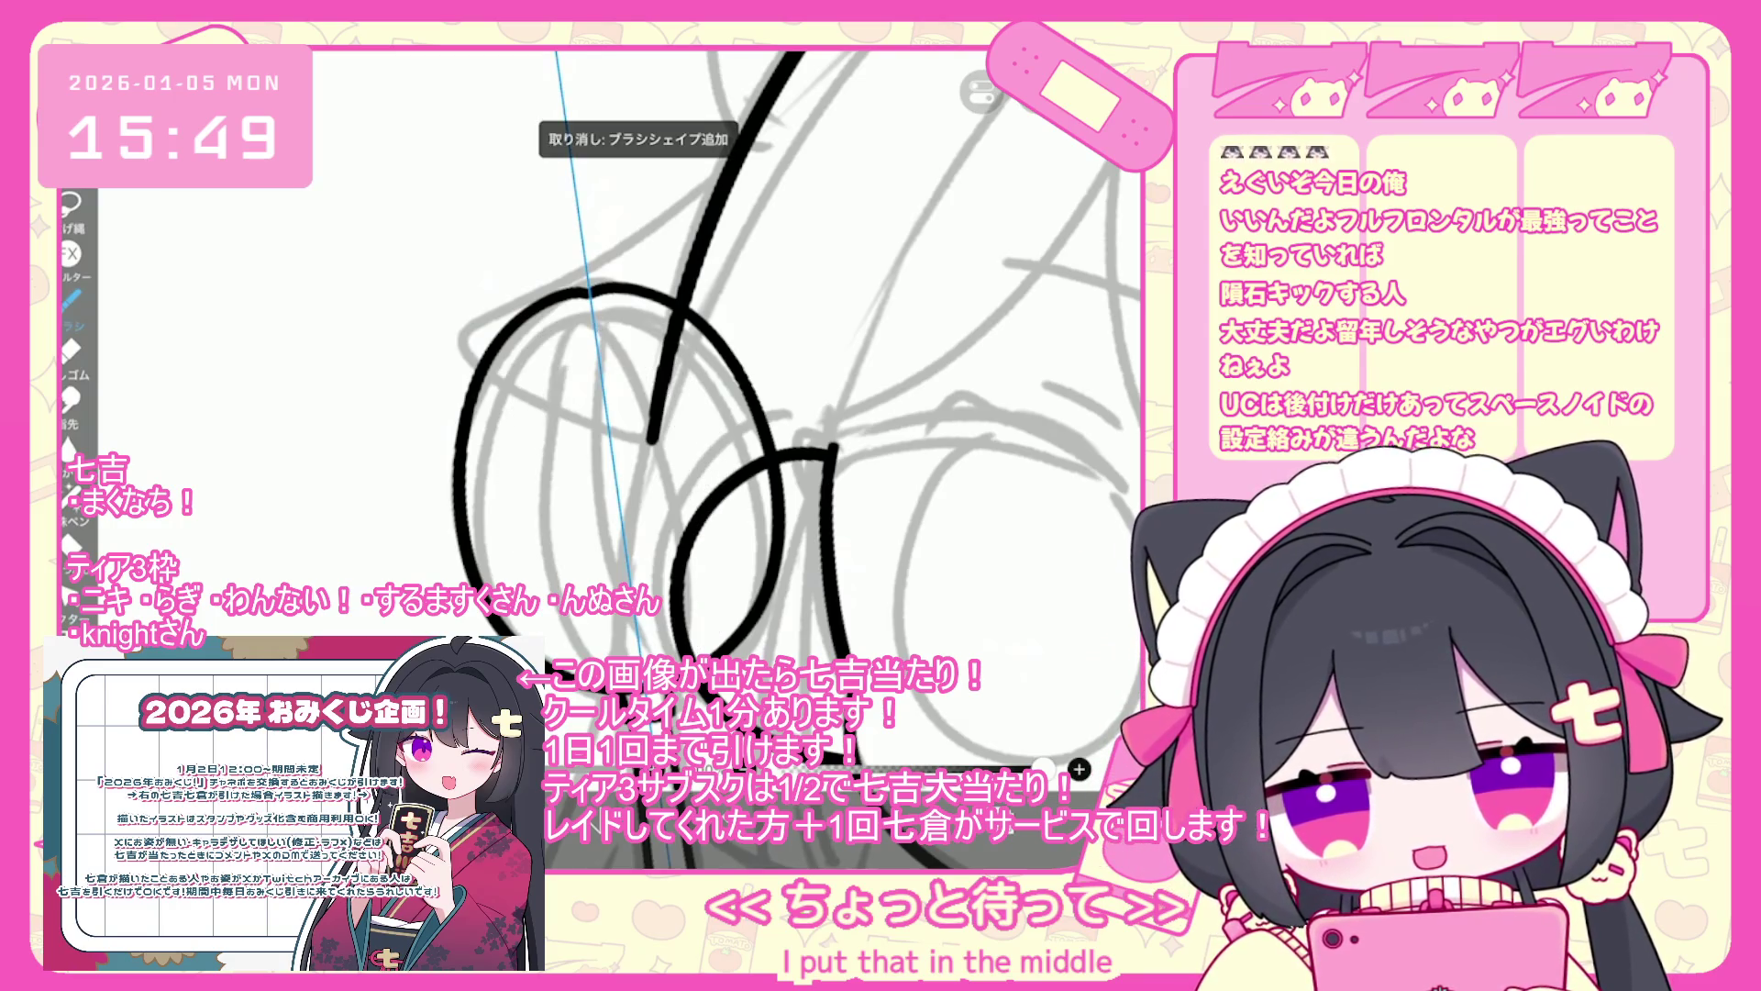
- Draw inner wire strokes inside both whisk loops and an arc through the right loop
{"action": "left_click_drag", "start_coordinate": [551, 354], "coordinate": [536, 569]}
{"action": "left_click_drag", "start_coordinate": [646, 341], "coordinate": [701, 596]}
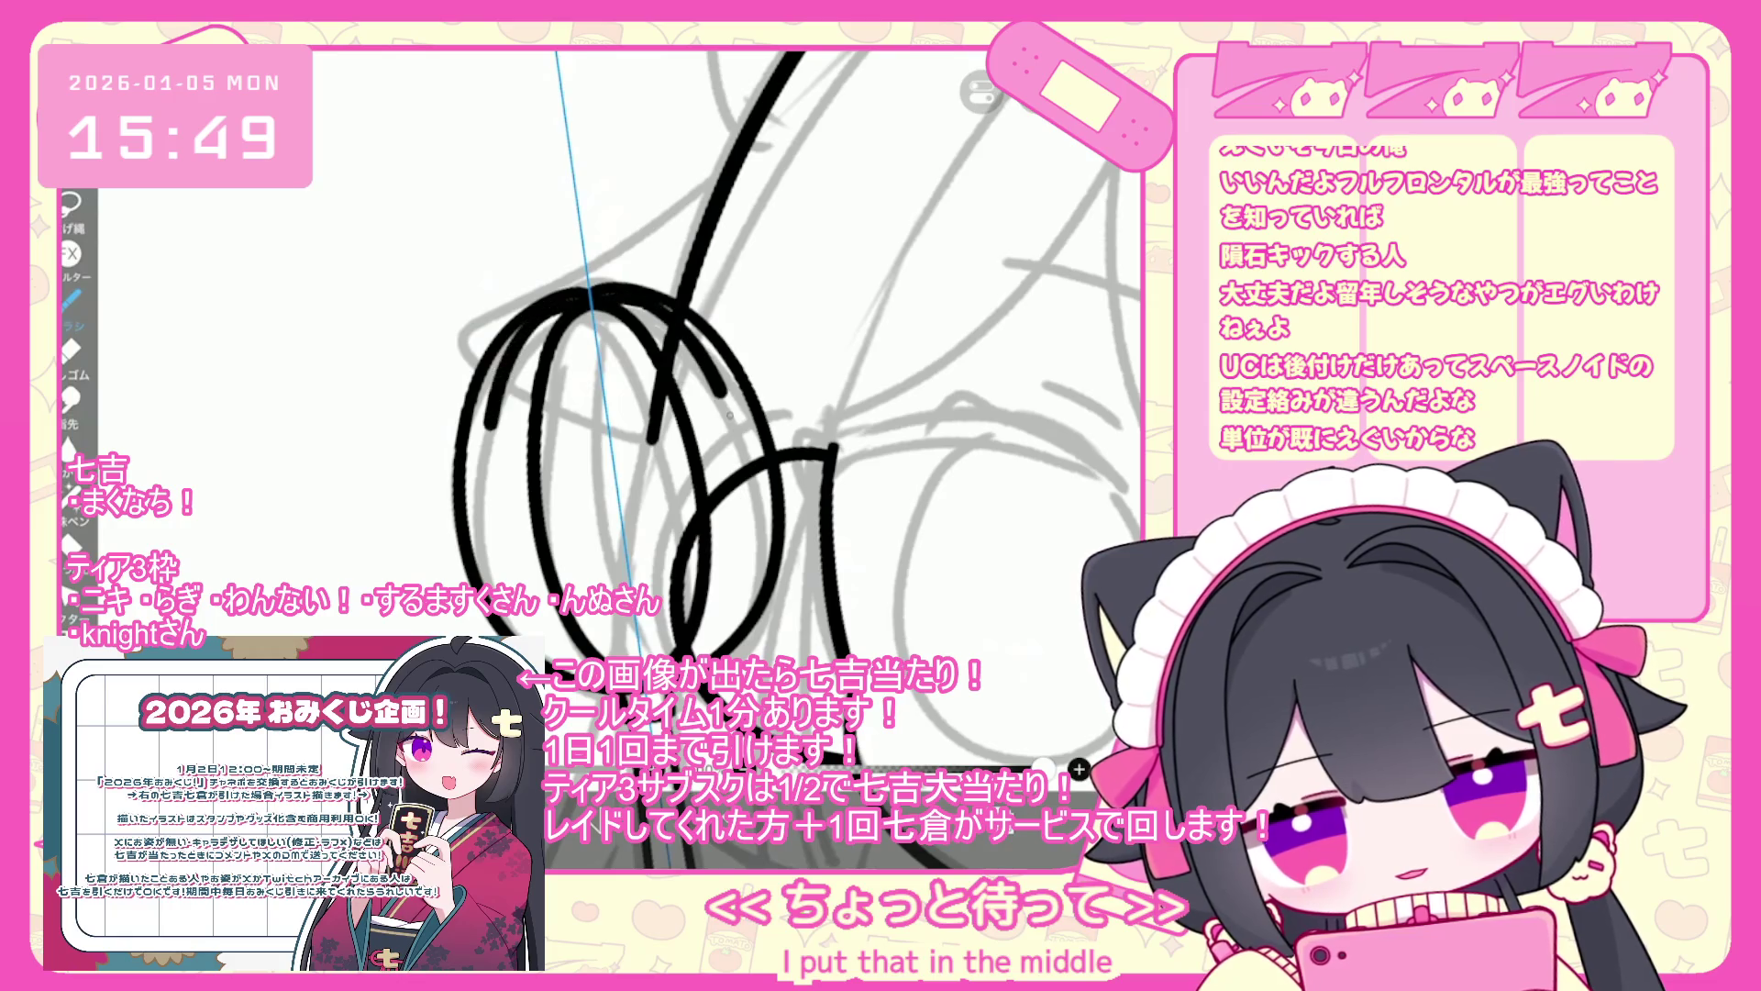
{"action": "left_click_drag", "start_coordinate": [496, 422], "coordinate": [496, 587]}
{"action": "key", "text": "ctrl+z"}
{"action": "key", "text": "ctrl+z"}
{"action": "key", "text": "ctrl+z"}
{"action": "left_click_drag", "start_coordinate": [573, 312], "coordinate": [537, 596]}
{"action": "left_click_drag", "start_coordinate": [698, 380], "coordinate": [669, 518]}
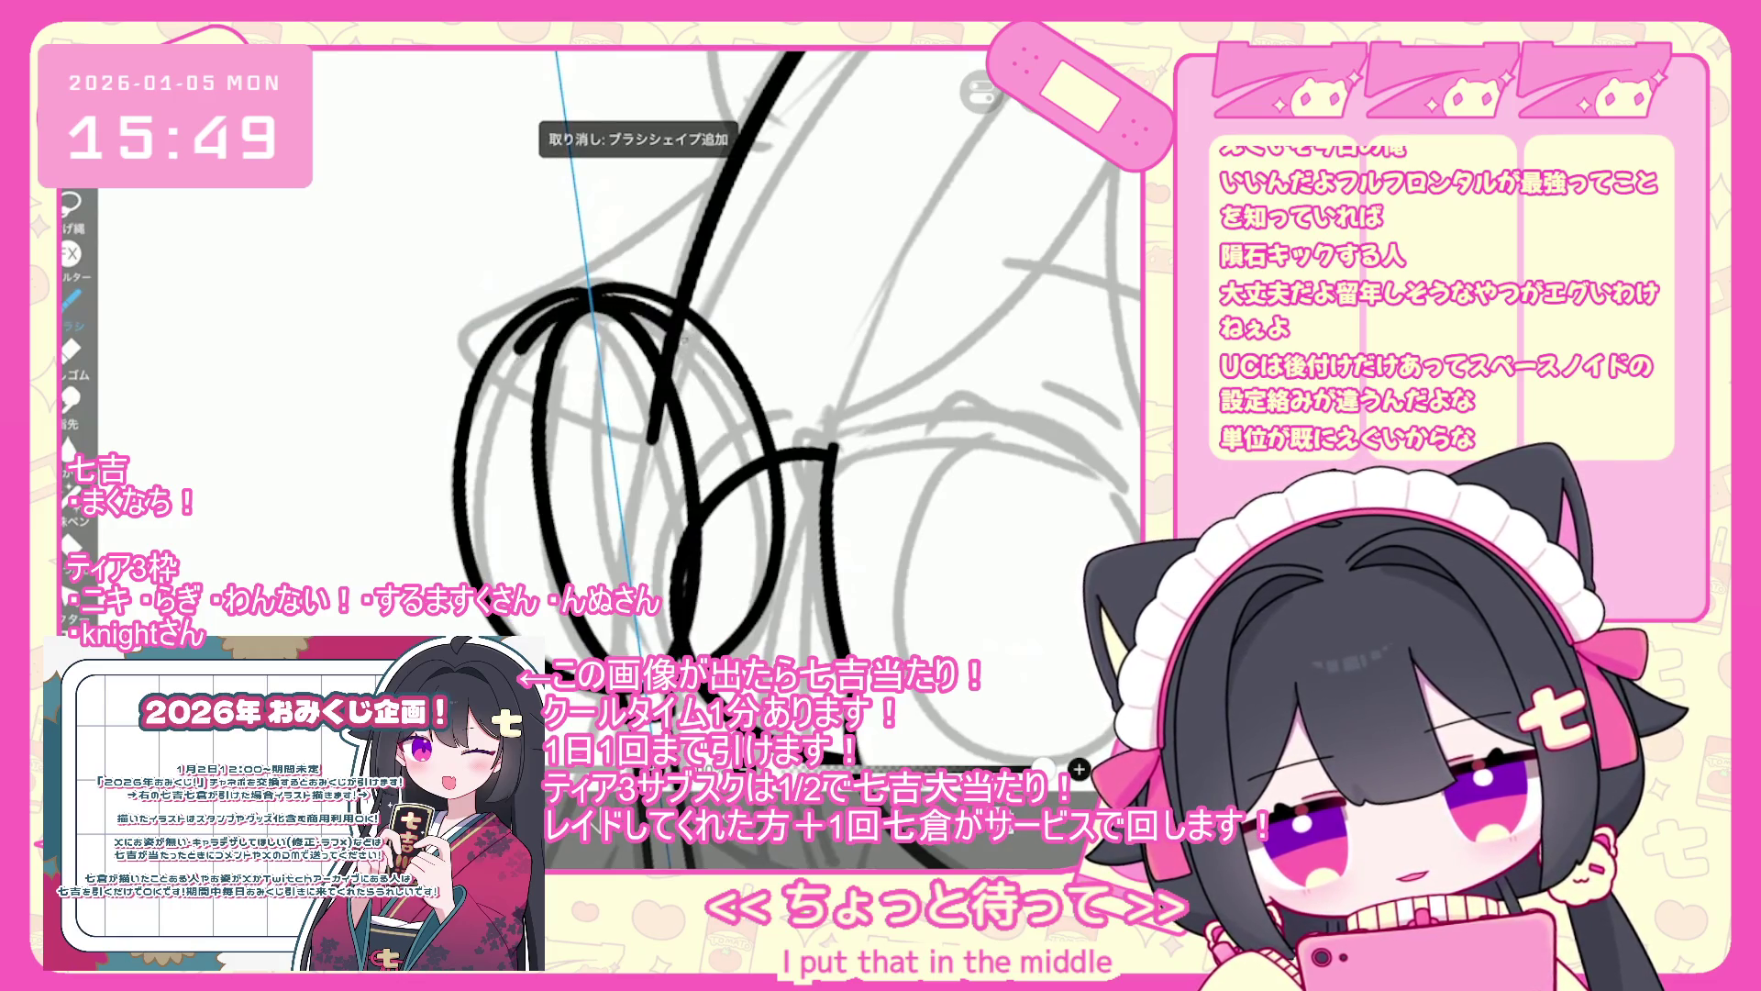
{"action": "left_click_drag", "start_coordinate": [536, 349], "coordinate": [486, 596]}
{"action": "left_click_drag", "start_coordinate": [739, 330], "coordinate": [684, 472]}
{"action": "key", "text": "ctrl+z"}
{"action": "key", "text": "ctrl+z"}
{"action": "key", "text": "ctrl+z"}
{"action": "left_click_drag", "start_coordinate": [587, 307], "coordinate": [523, 564]}
{"action": "left_click_drag", "start_coordinate": [706, 357], "coordinate": [678, 504]}
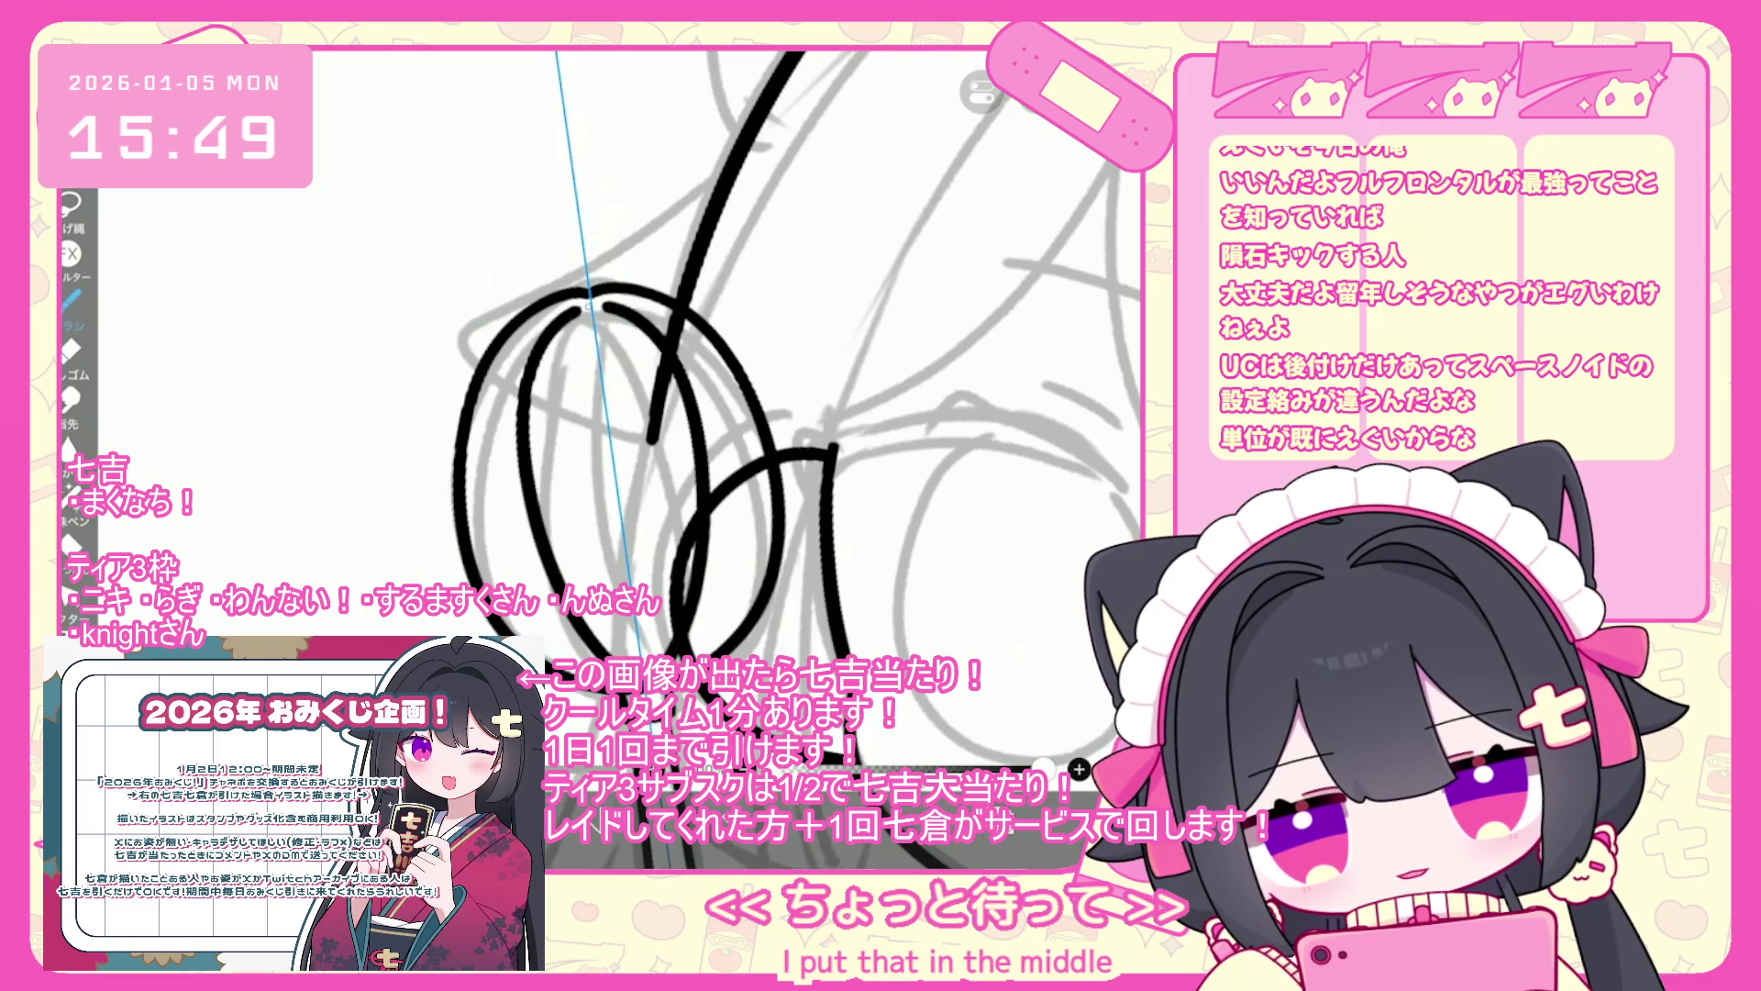
{"action": "left_click_drag", "start_coordinate": [660, 302], "coordinate": [486, 596]}
{"action": "mouse_move", "coordinate": [697, 331]}
{"action": "left_mouse_down"}
{"action": "mouse_move", "coordinate": [734, 647]}
{"action": "mouse_move", "coordinate": [597, 303]}
{"action": "mouse_move", "coordinate": [486, 596]}
{"action": "left_mouse_up"}
{"action": "key", "text": "ctrl+z"}
{"action": "key", "text": "ctrl+z"}
{"action": "key", "text": "ctrl+z"}
{"action": "left_click_drag", "start_coordinate": [679, 330], "coordinate": [703, 646]}
- Check the whisk zoomed out, then retry the left loop's inner wire strokes
{"action": "scroll", "coordinate": [798, 413], "scroll_direction": "down", "scroll_amount": 3}
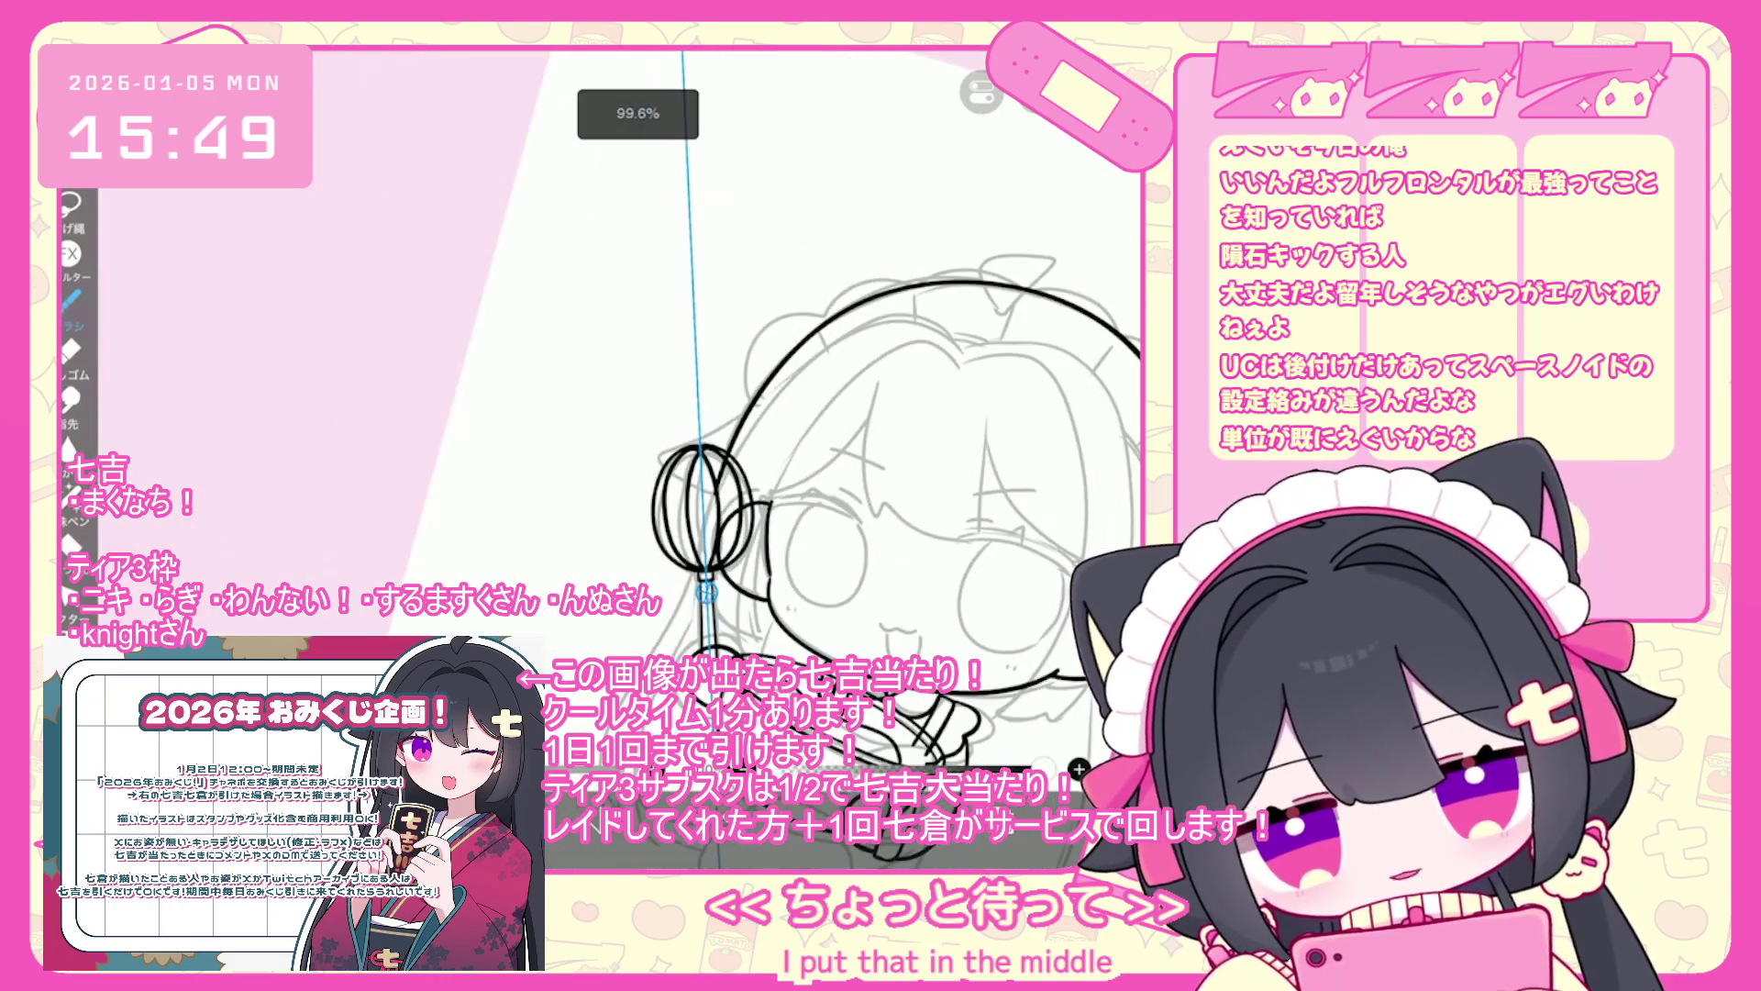
{"action": "scroll", "coordinate": [798, 412], "scroll_direction": "up", "scroll_amount": 3}
{"action": "key", "text": "ctrl+z"}
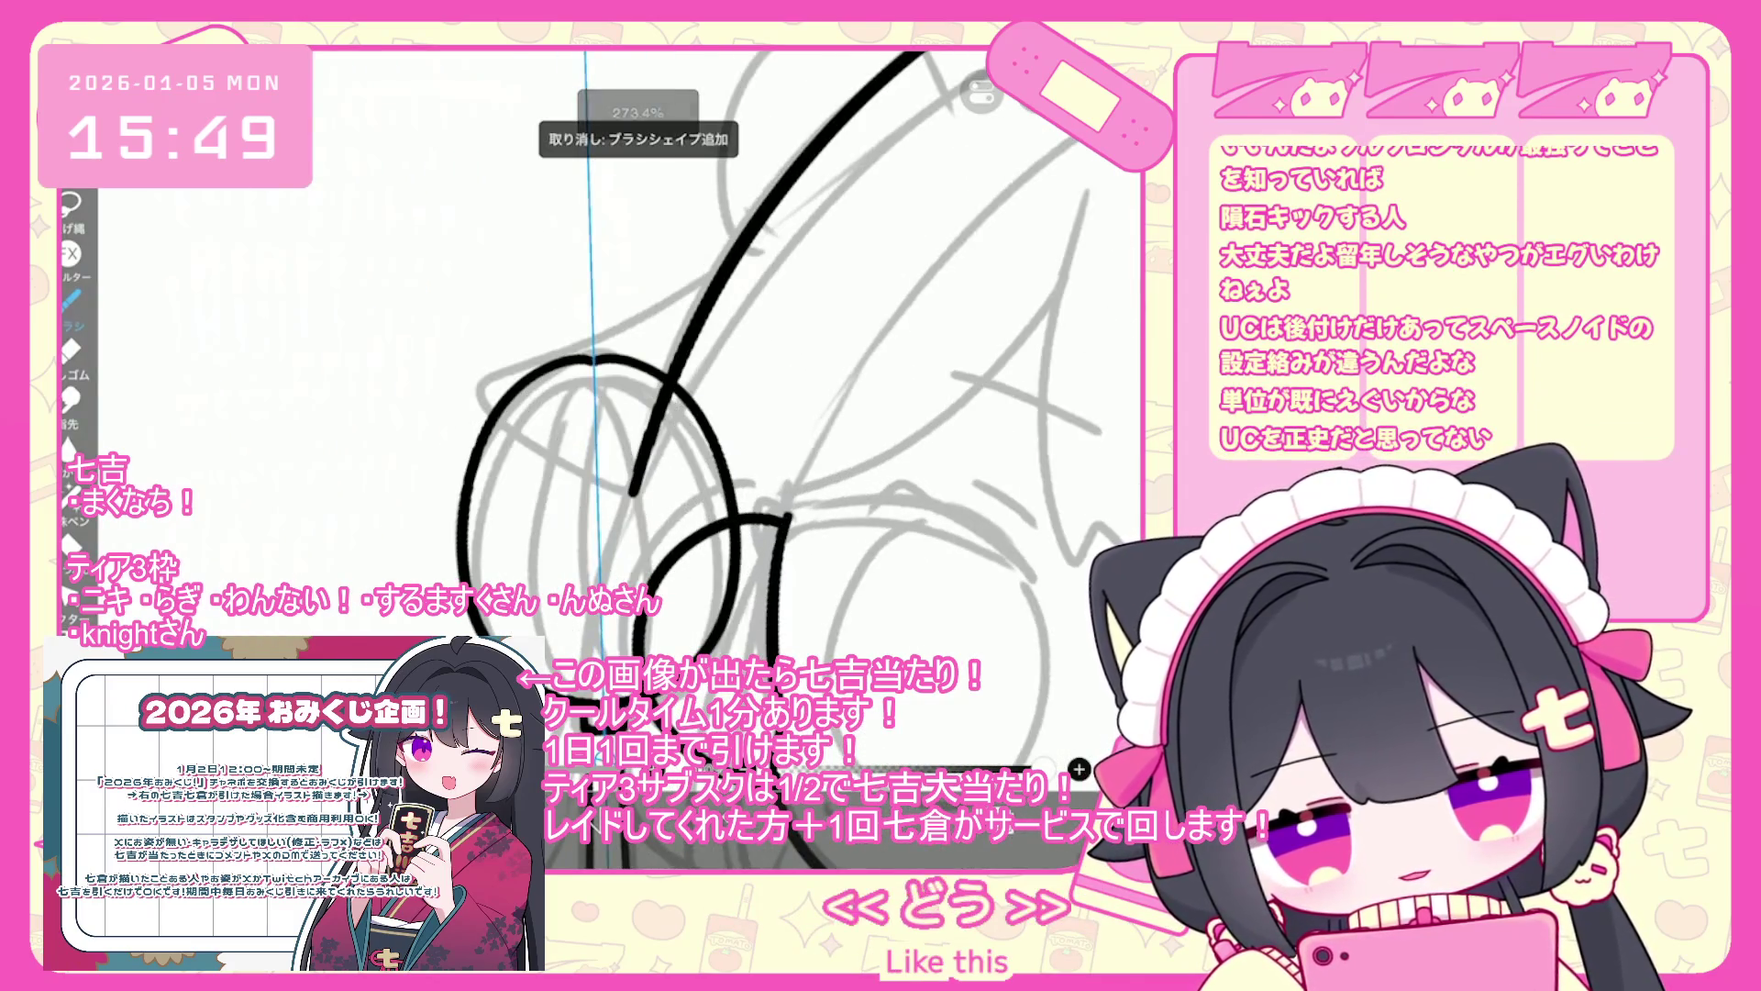
{"action": "left_click_drag", "start_coordinate": [551, 371], "coordinate": [500, 596]}
{"action": "key", "text": "ctrl+z"}
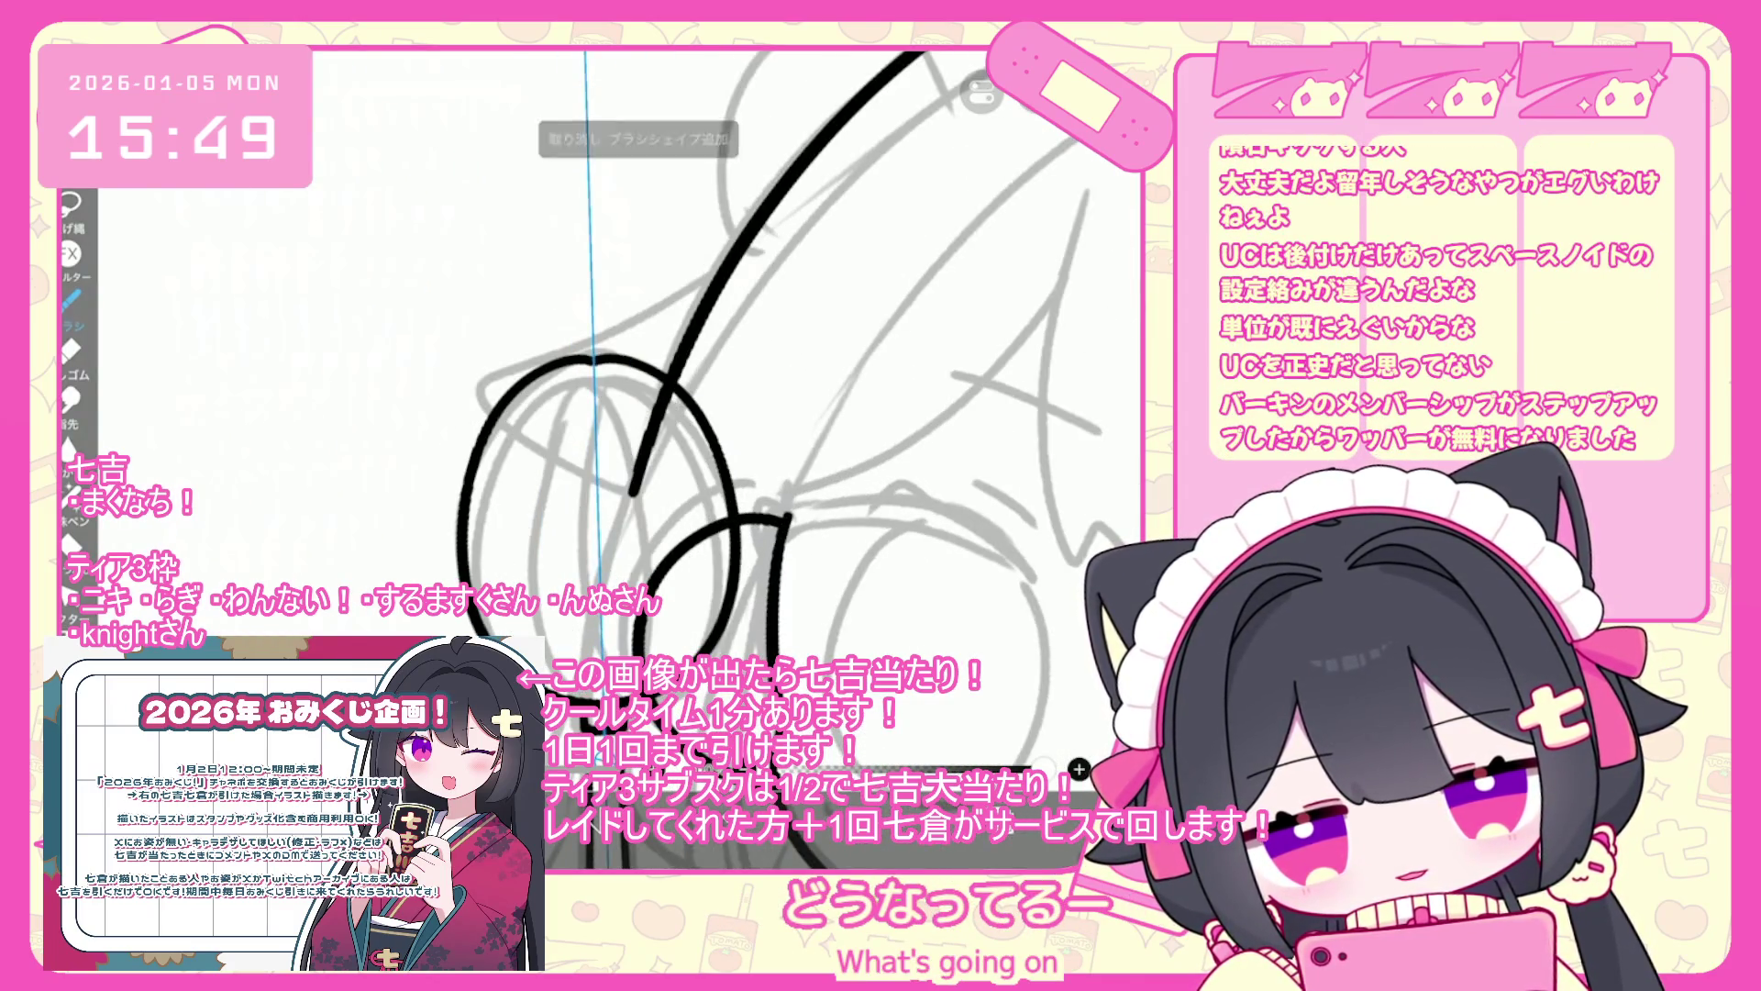
{"action": "left_click_drag", "start_coordinate": [559, 651], "coordinate": [628, 356]}
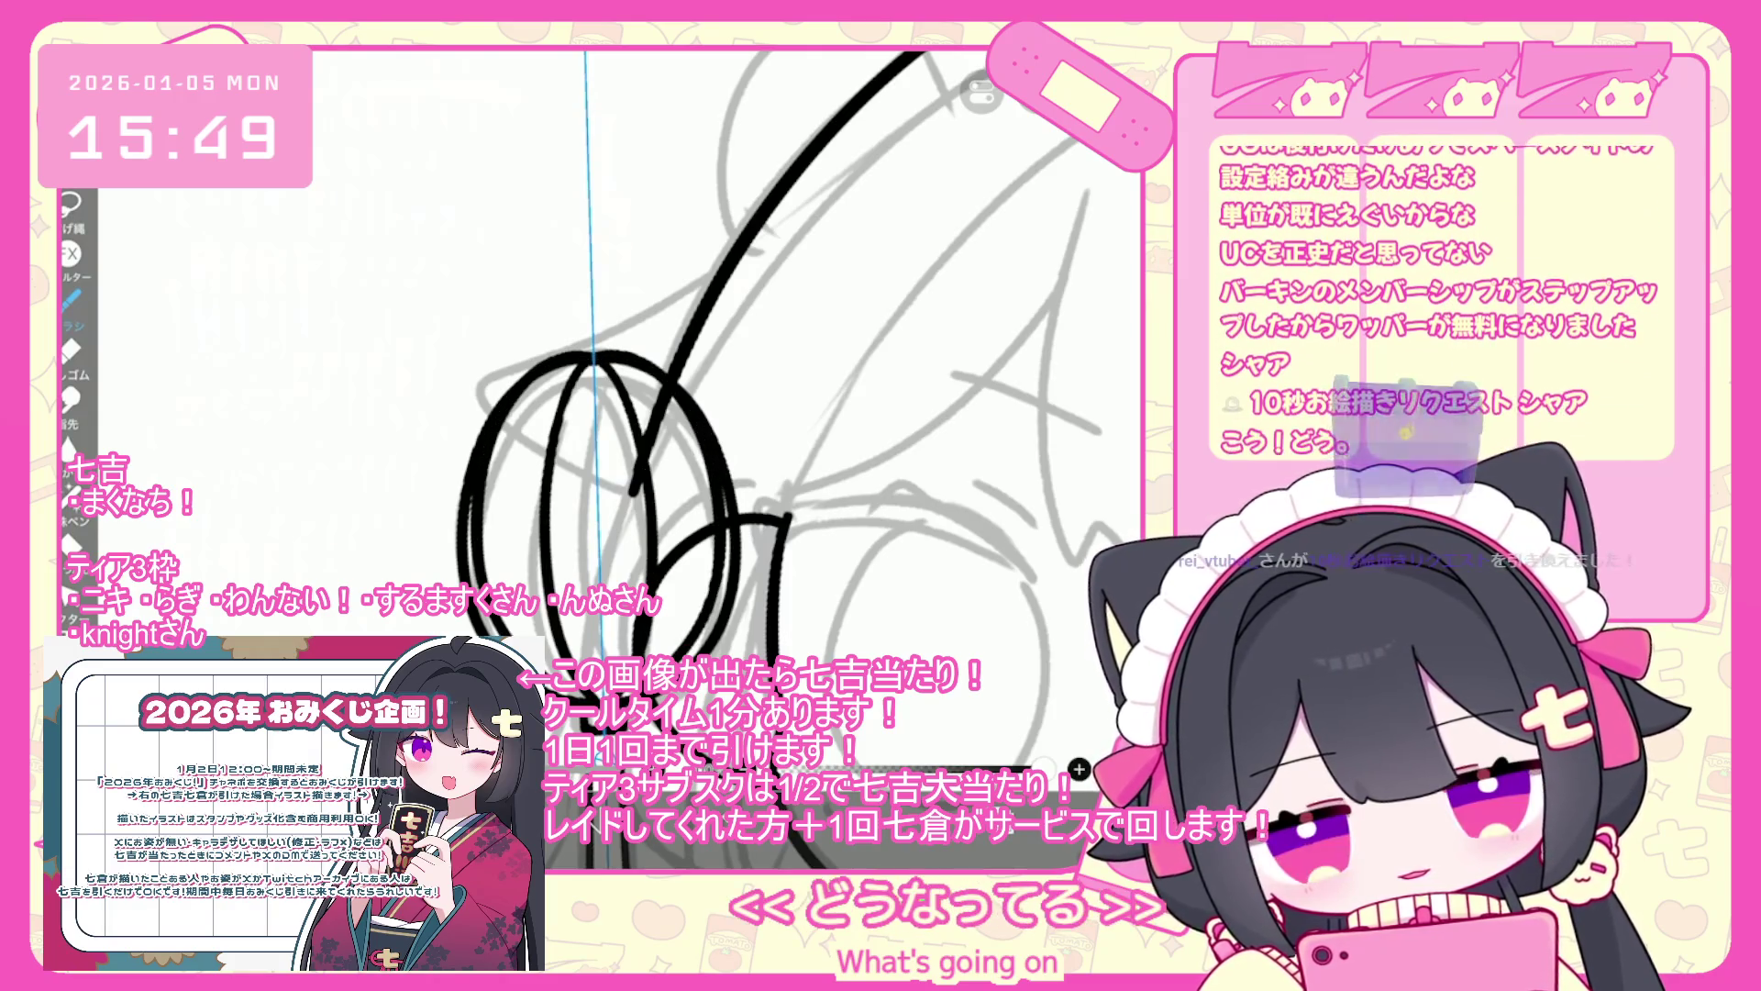
{"action": "key", "text": "ctrl+z"}
- Sketch a small round head wearing a helmet on empty canvas left of the whisk
{"action": "scroll", "coordinate": [642, 367], "scroll_direction": "up", "scroll_amount": 2}
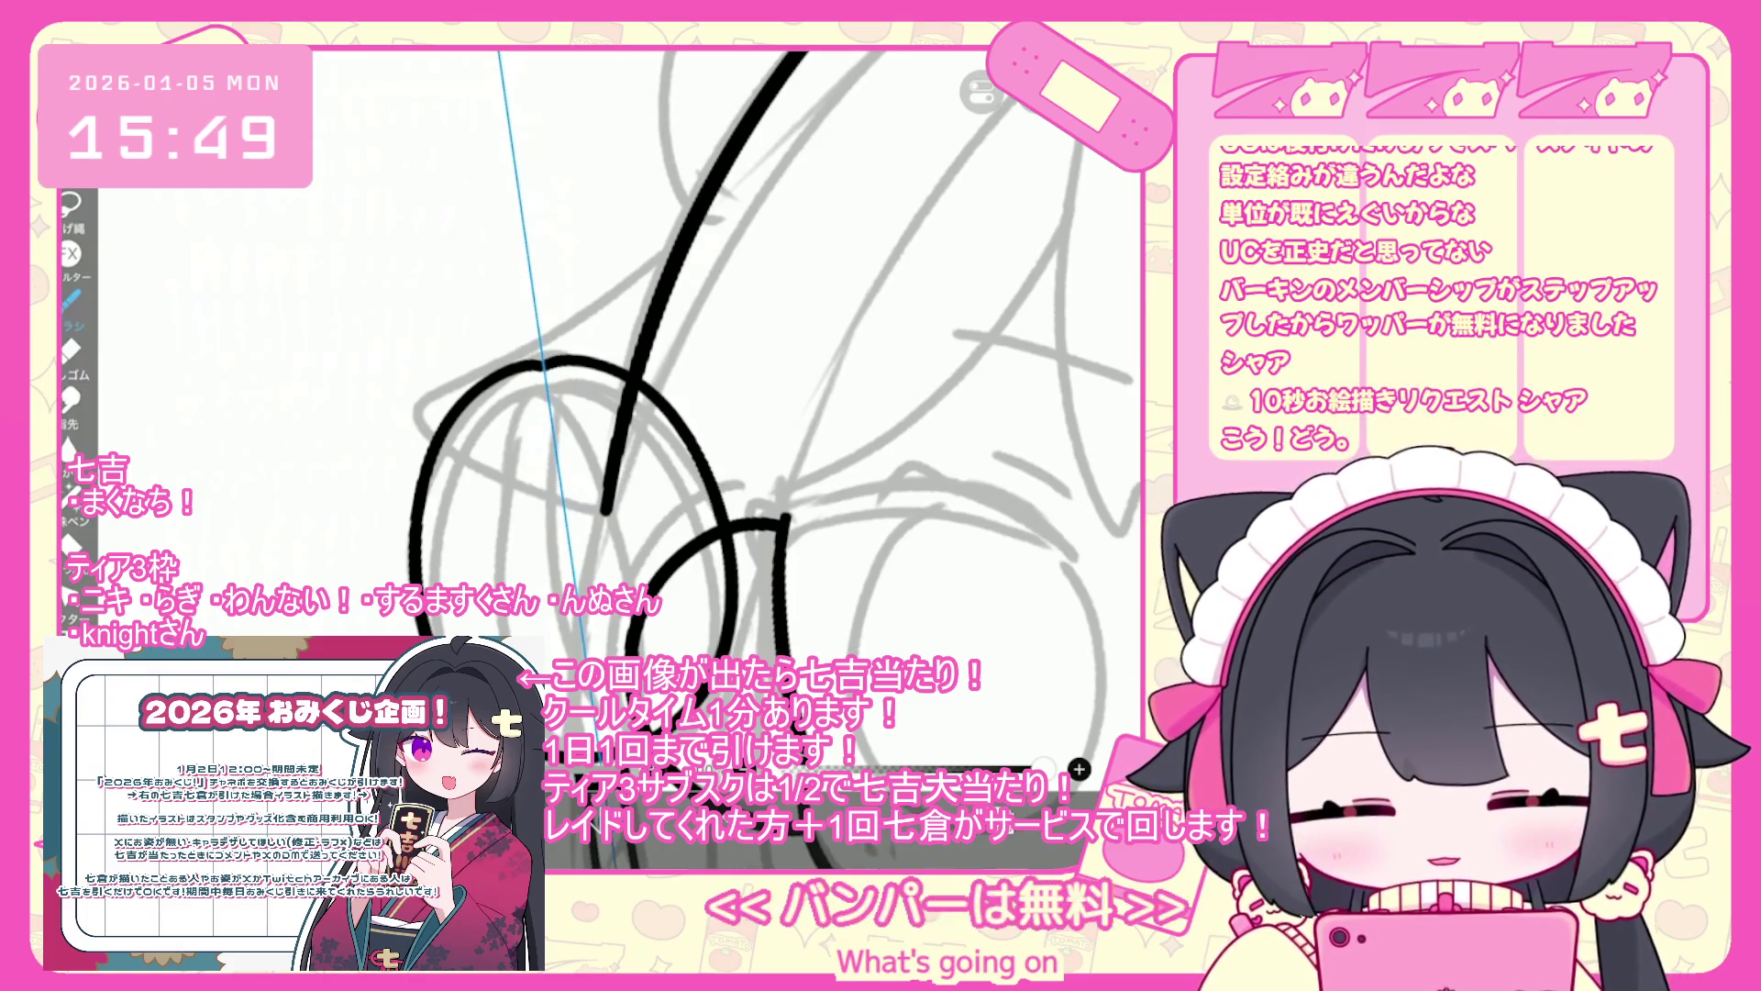
{"action": "scroll", "coordinate": [773, 413], "scroll_direction": "up", "scroll_amount": 1}
{"action": "mouse_move", "coordinate": [465, 501]}
{"action": "left_mouse_down"}
{"action": "mouse_move", "coordinate": [631, 441]}
{"action": "mouse_move", "coordinate": [486, 510]}
{"action": "left_mouse_up"}
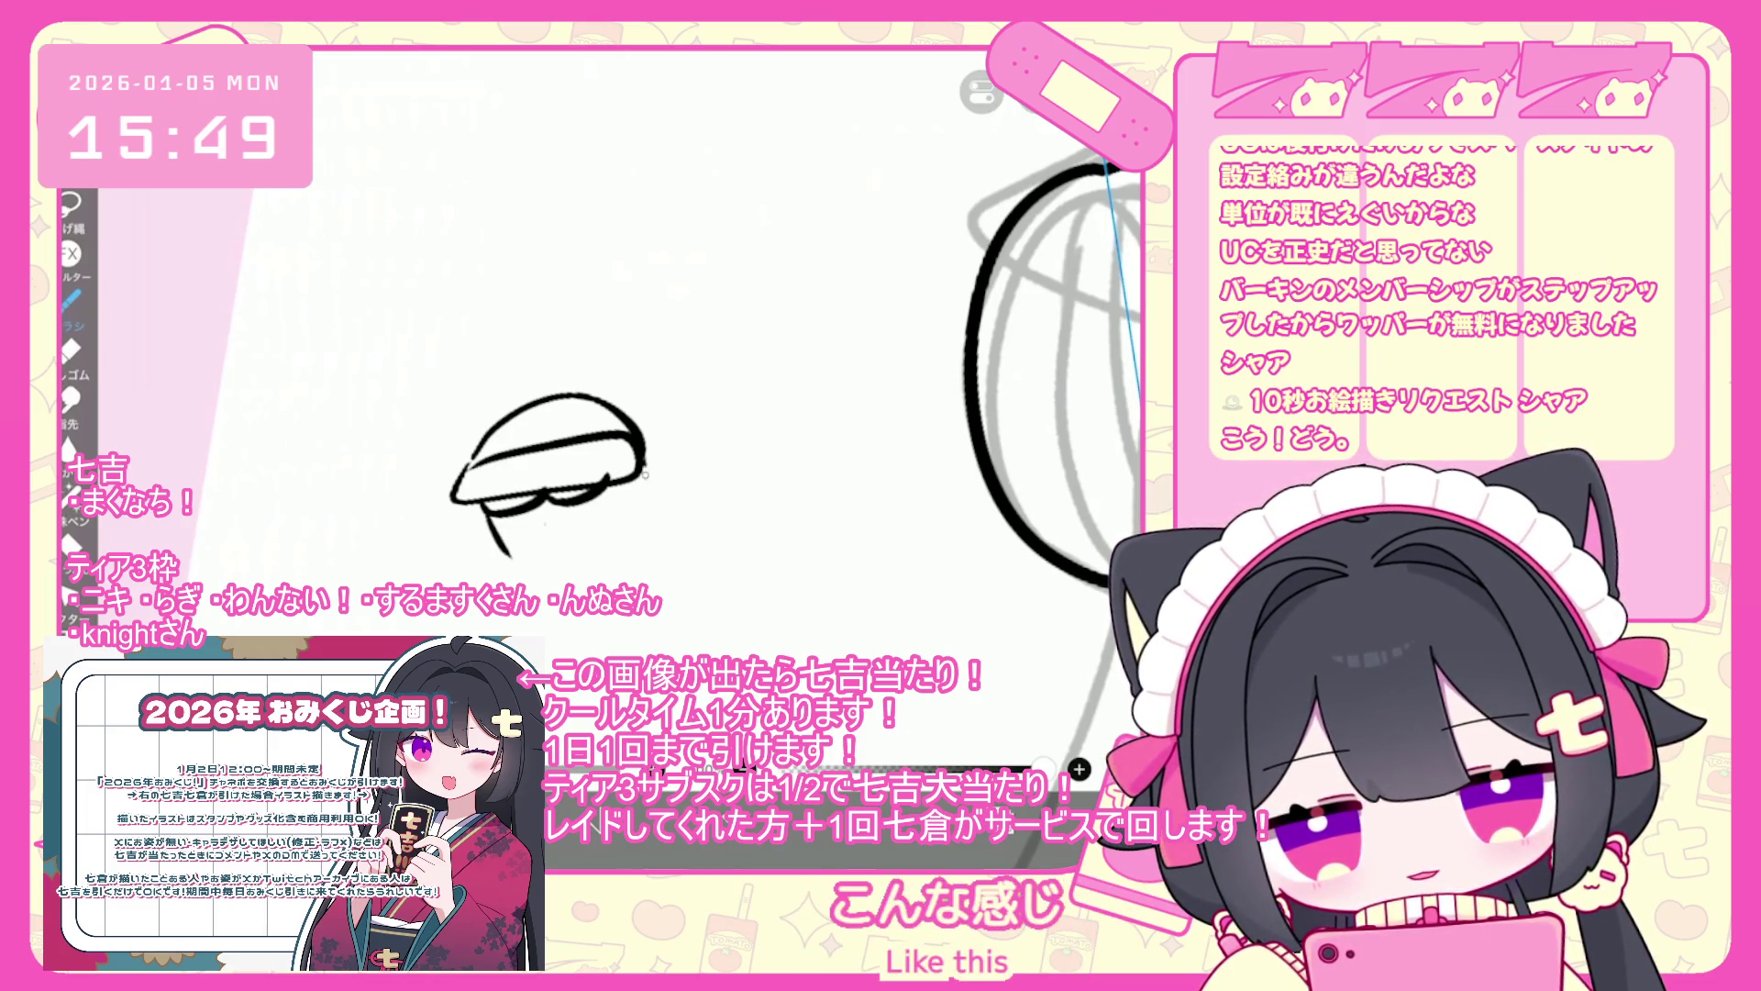
{"action": "left_click_drag", "start_coordinate": [642, 463], "coordinate": [513, 562]}
{"action": "left_click", "coordinate": [537, 530]}
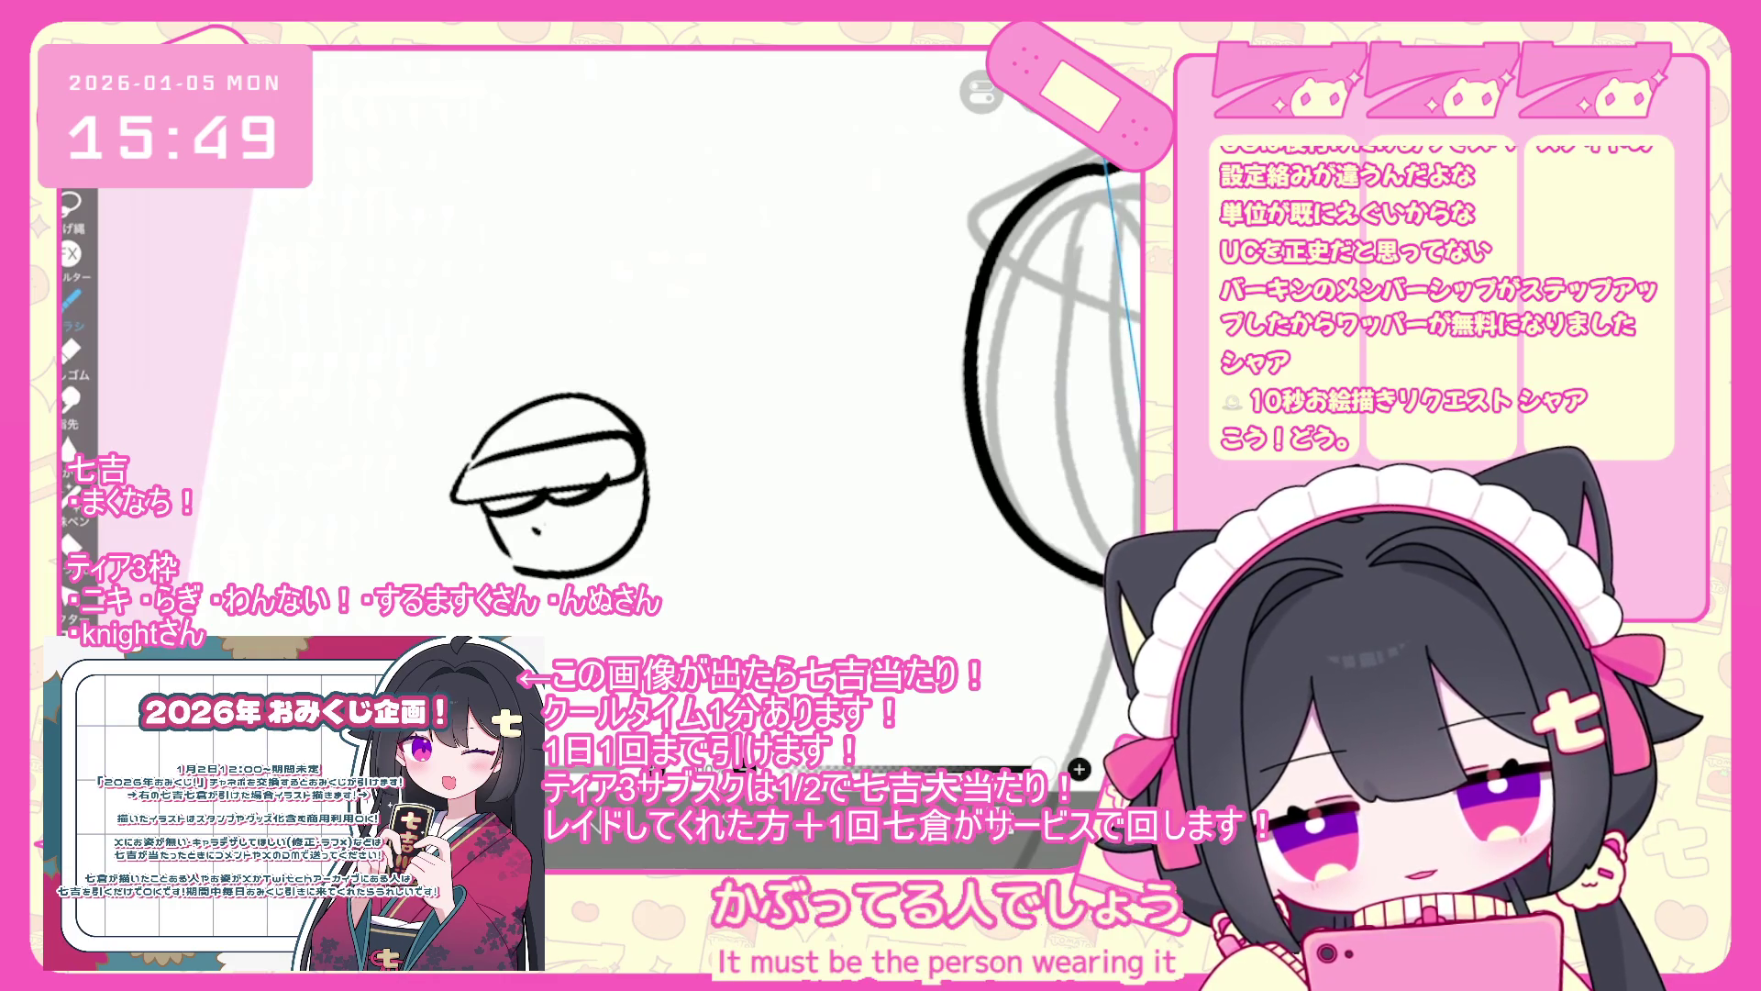
{"action": "key", "text": "ctrl+z"}
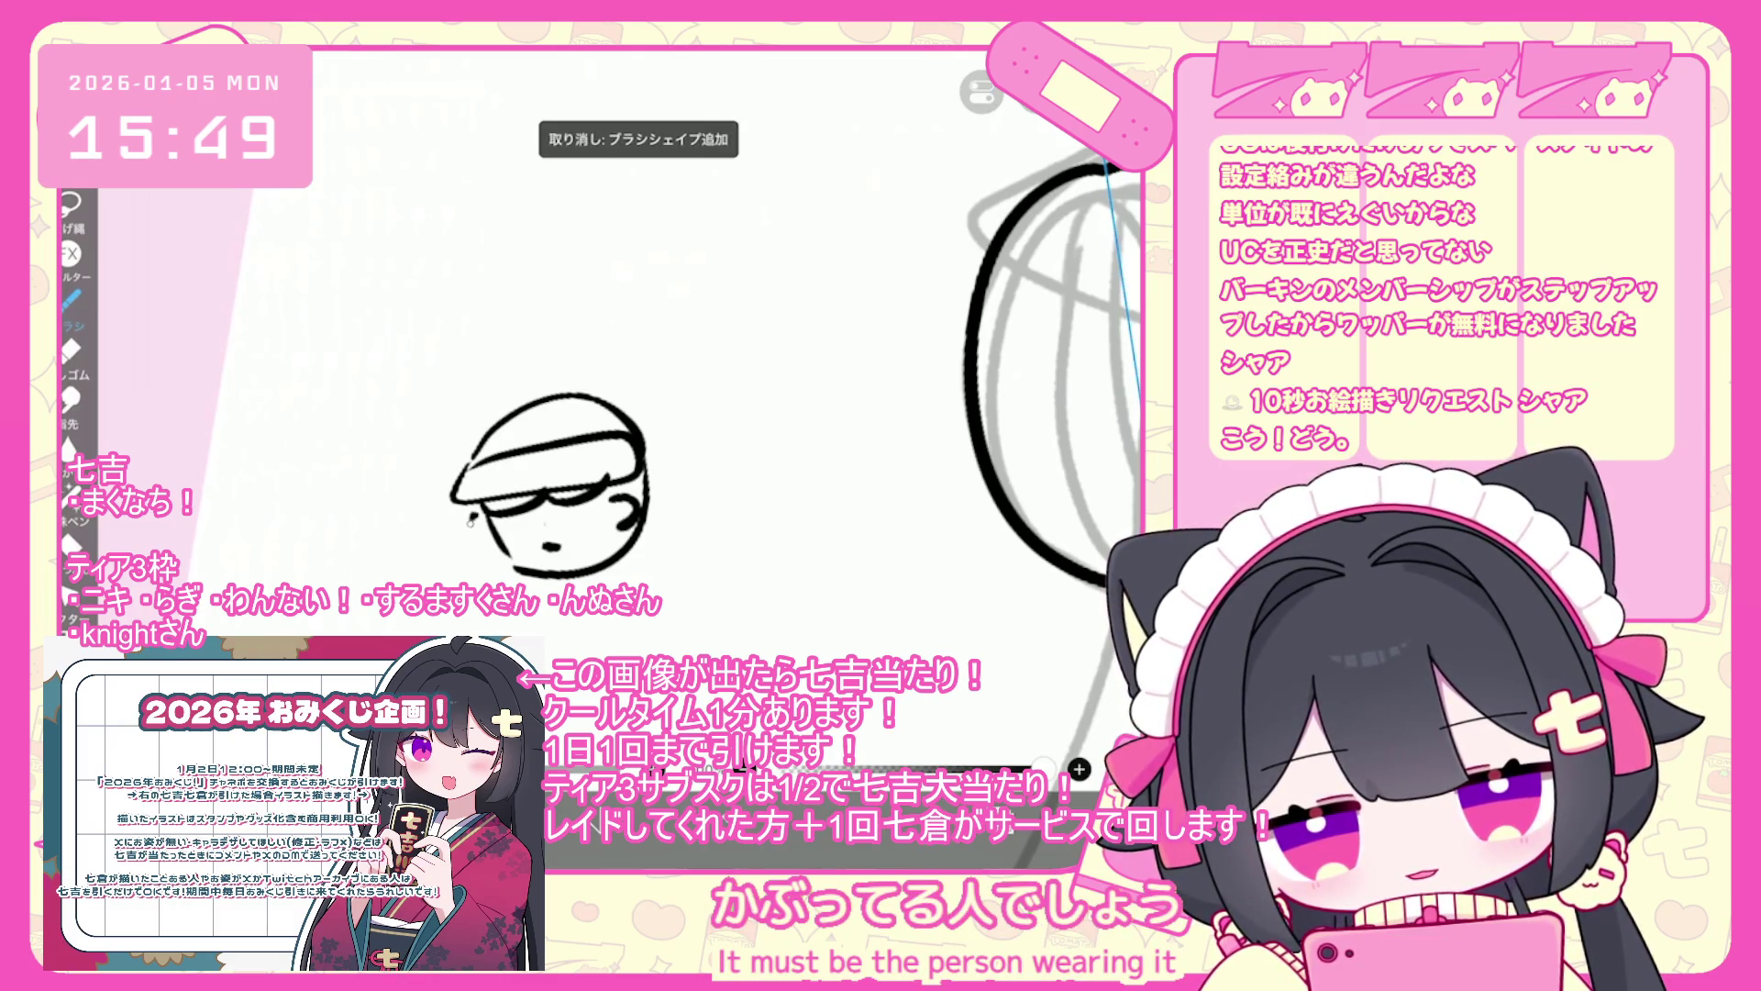
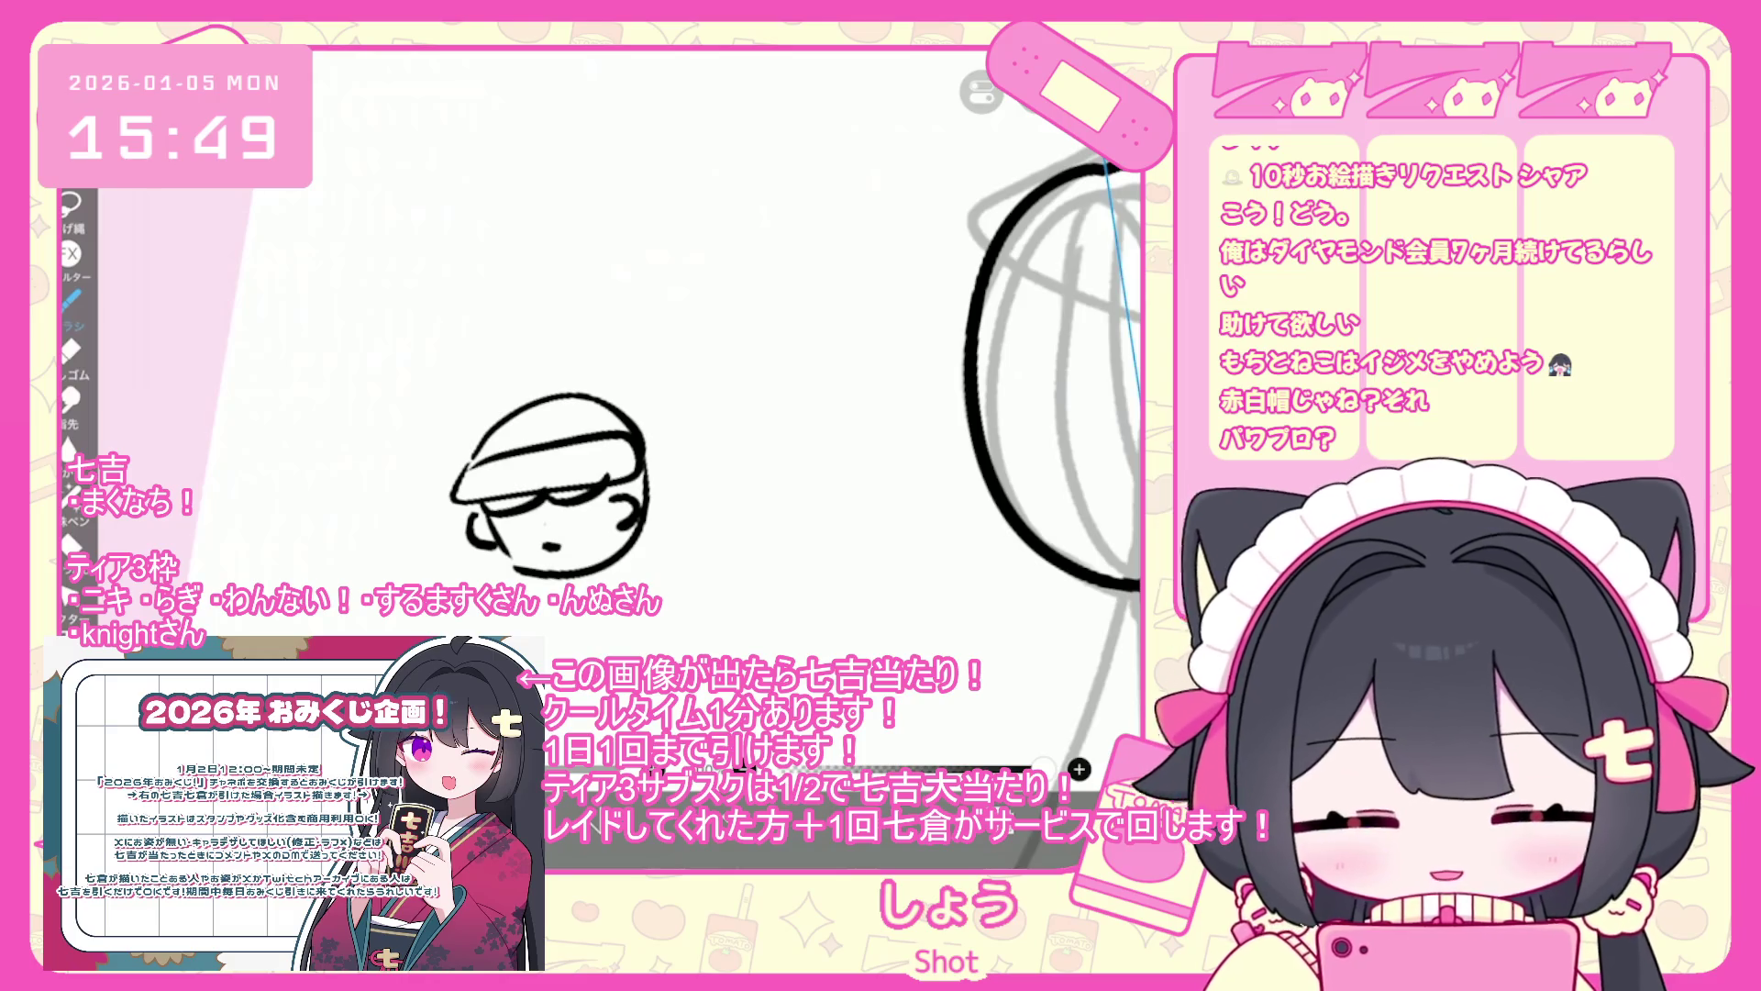
- Draw the doodle's body and shoulder lines below its head, plus a short stroke near the arm
{"action": "scroll", "coordinate": [642, 413], "scroll_direction": "up", "scroll_amount": 1}
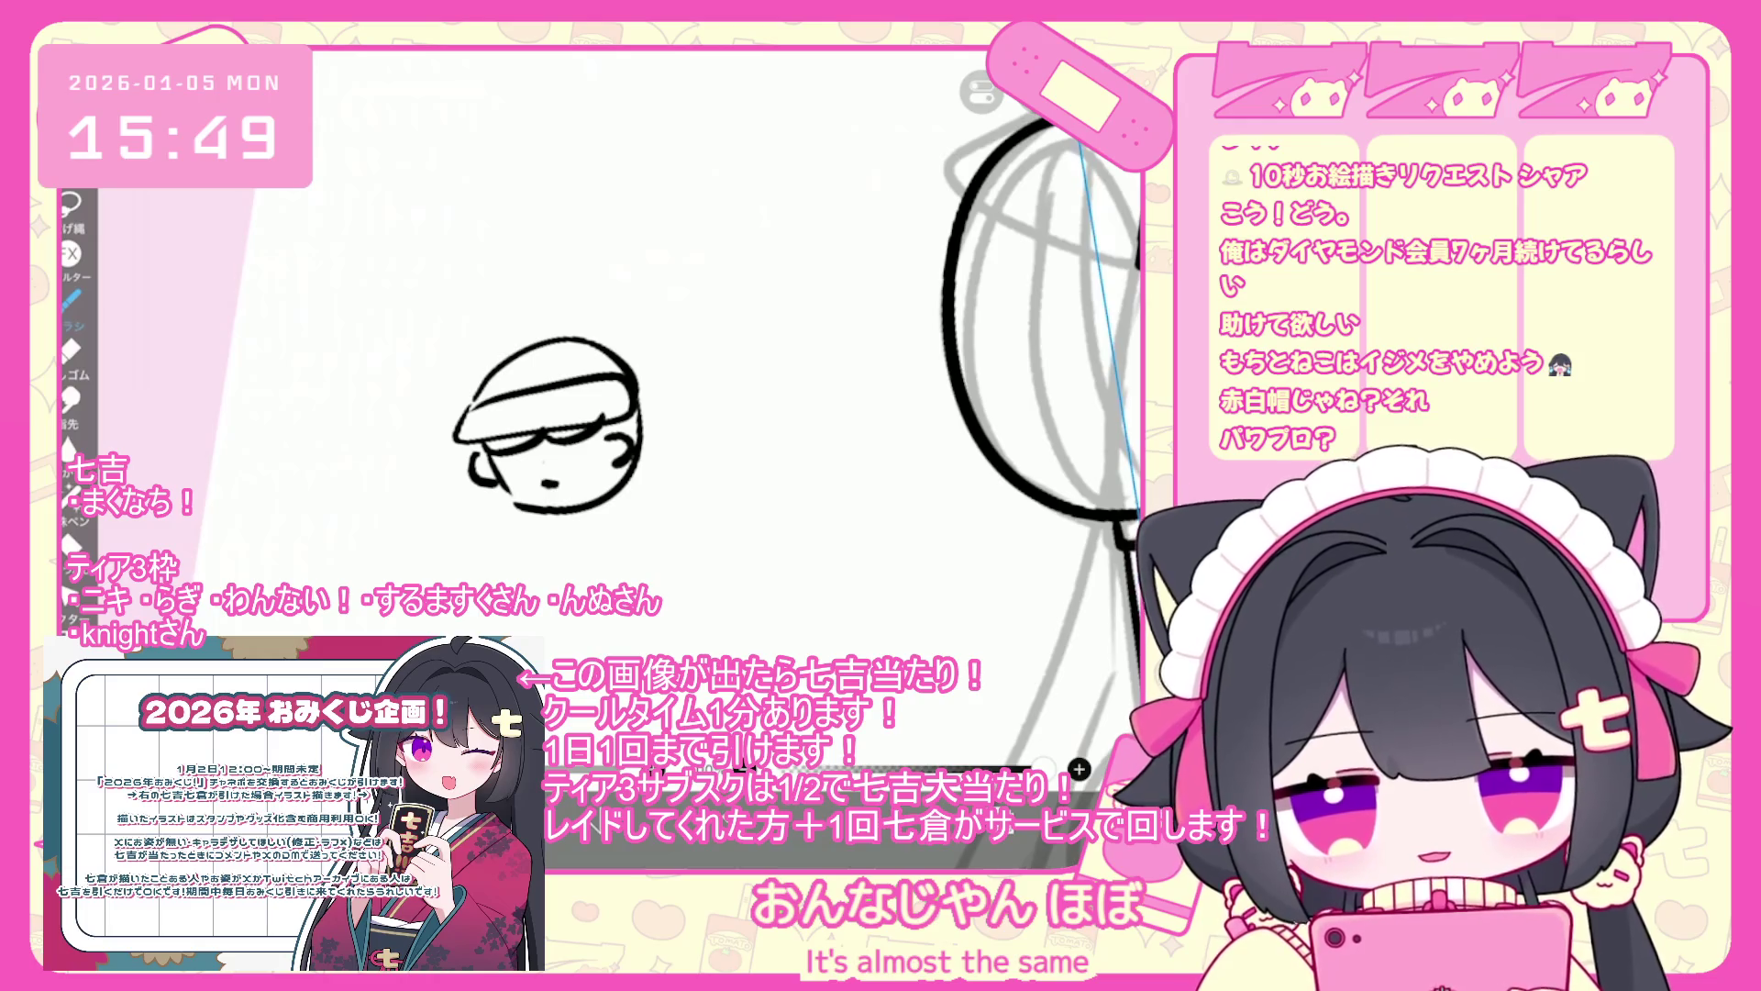
{"action": "left_click_drag", "start_coordinate": [530, 613], "coordinate": [533, 573]}
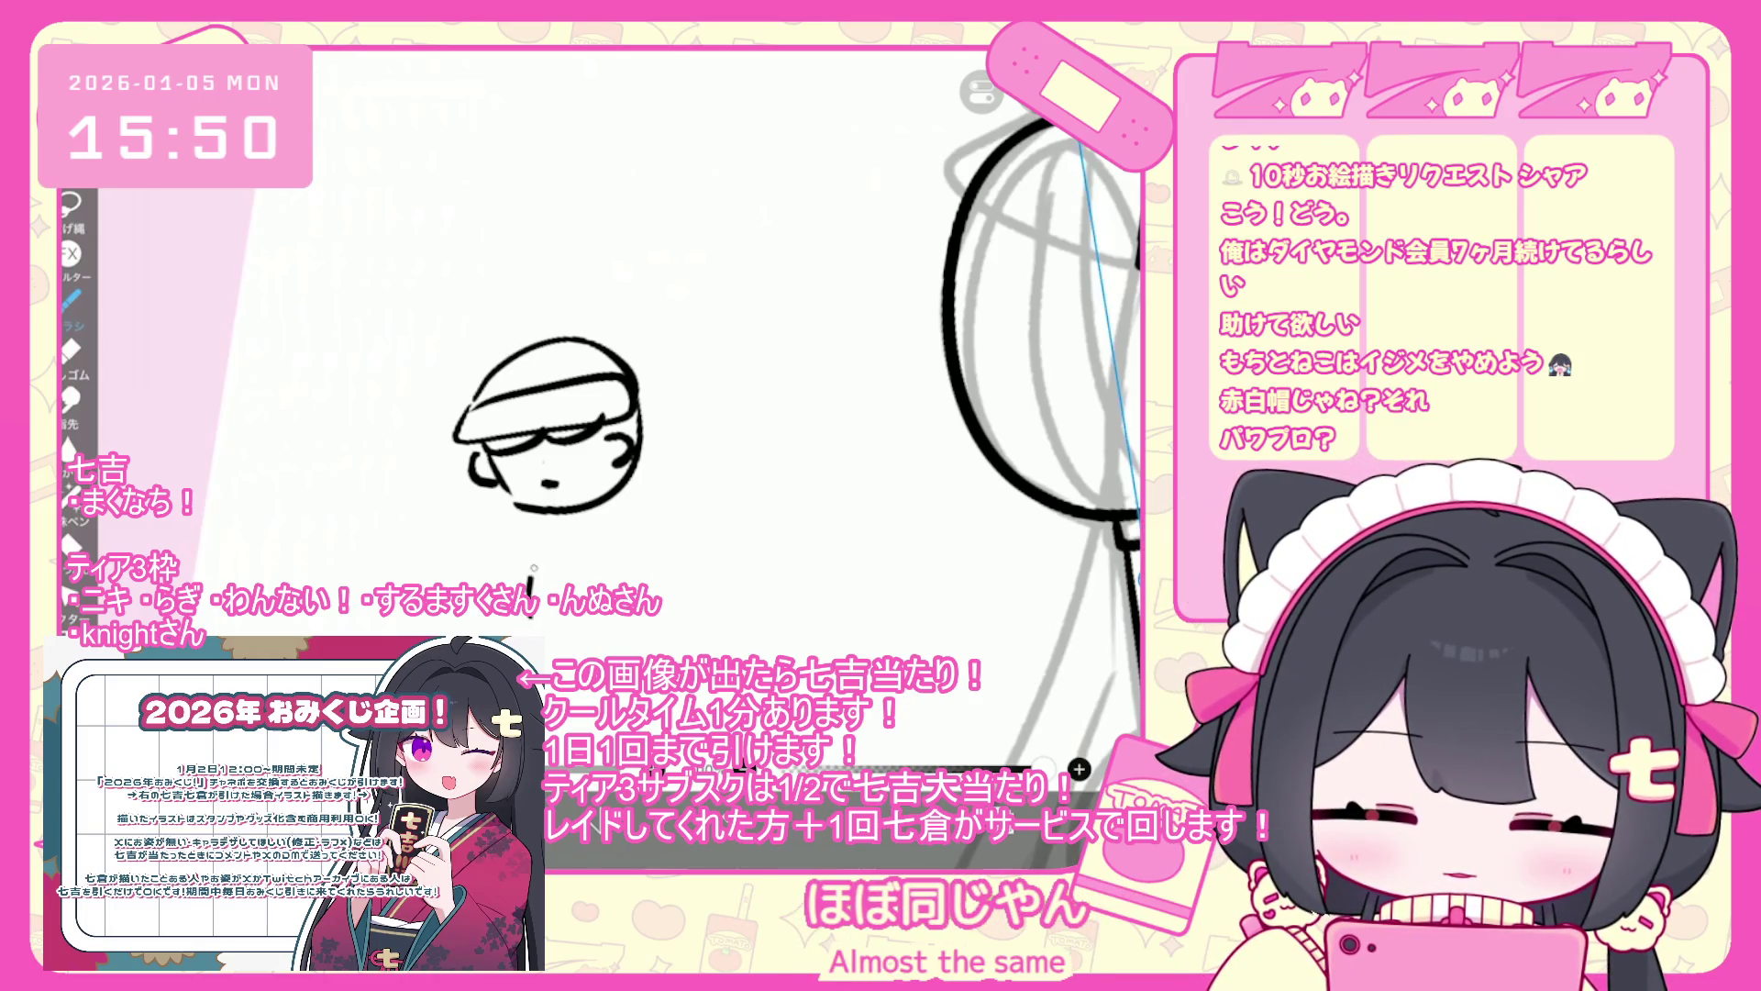
{"action": "left_click_drag", "start_coordinate": [661, 603], "coordinate": [690, 650]}
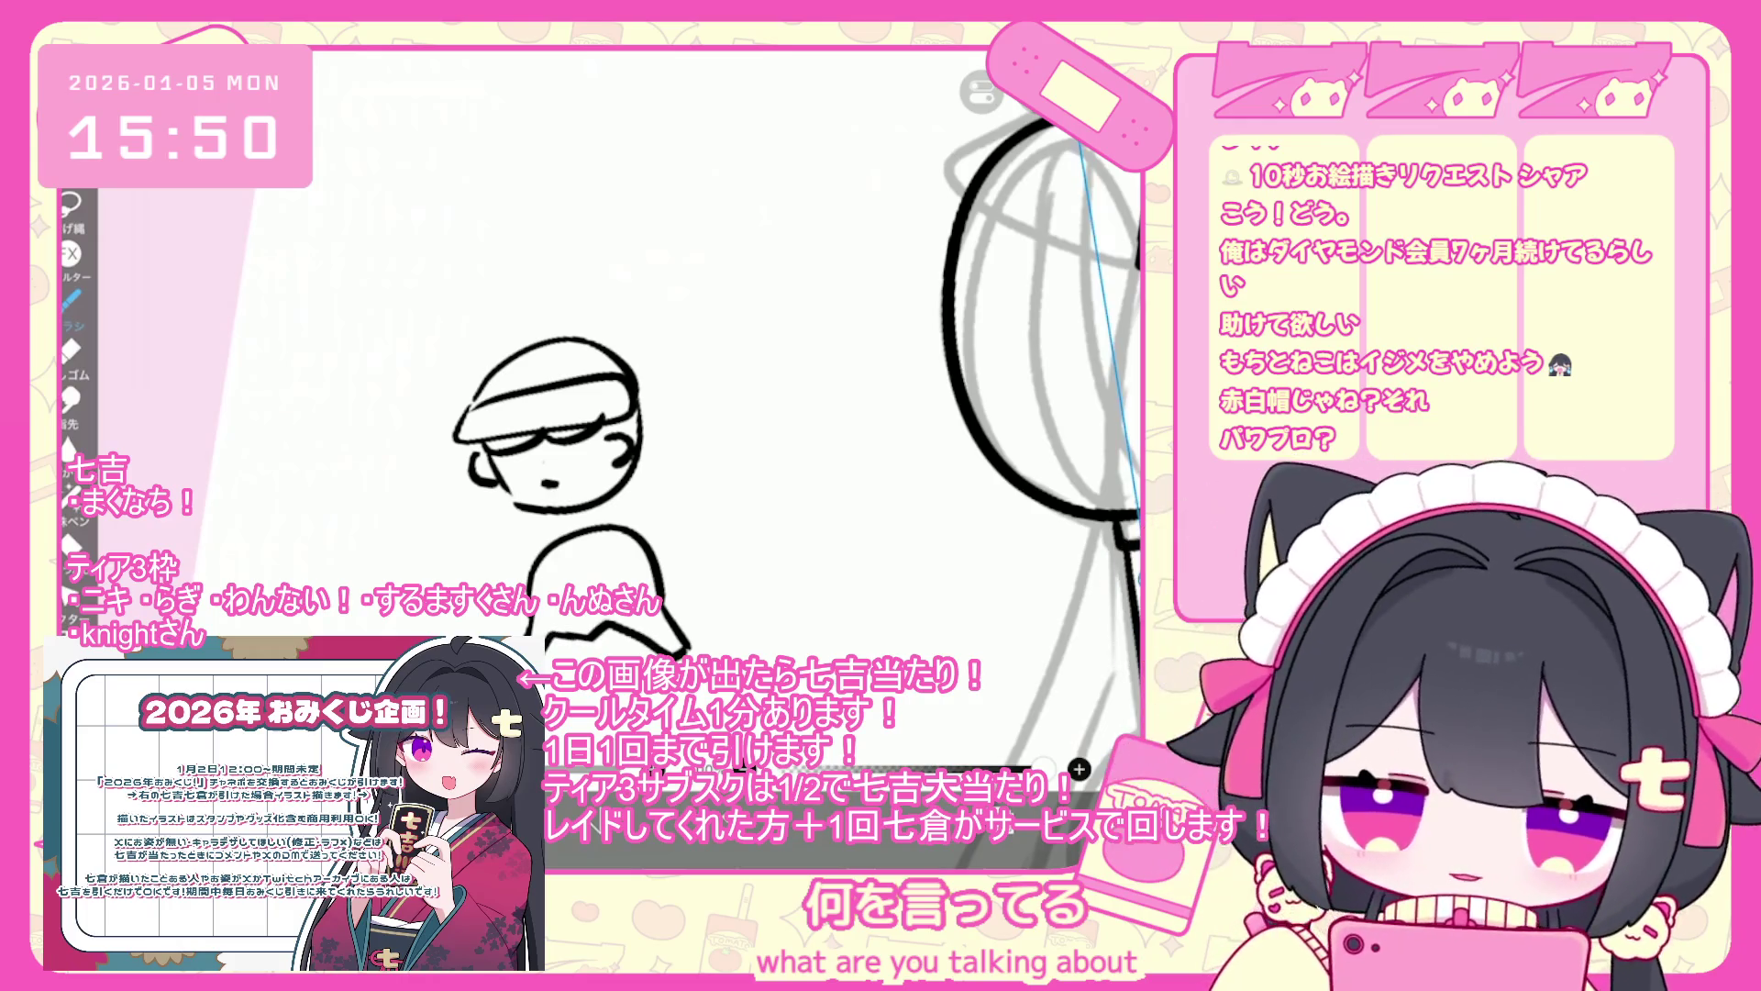
{"action": "left_click_drag", "start_coordinate": [547, 672], "coordinate": [633, 653]}
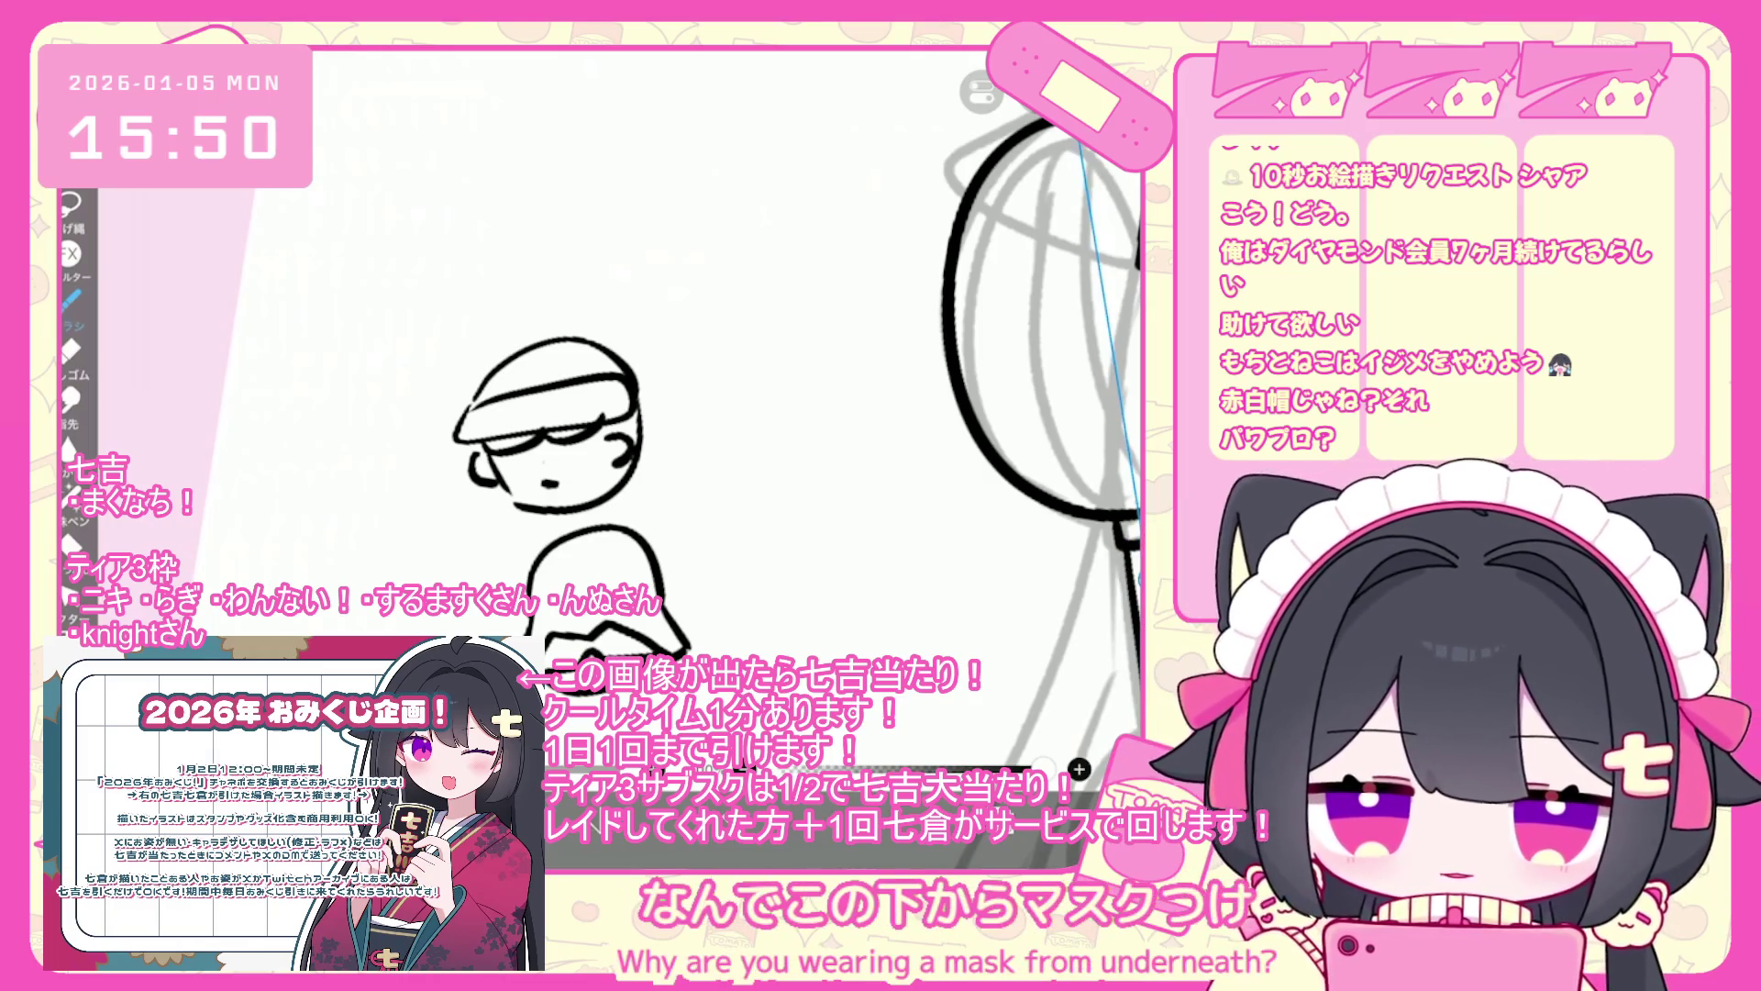
- Add diagonal collar strokes at the doodle's neckline
{"action": "left_click_drag", "start_coordinate": [566, 550], "coordinate": [592, 587]}
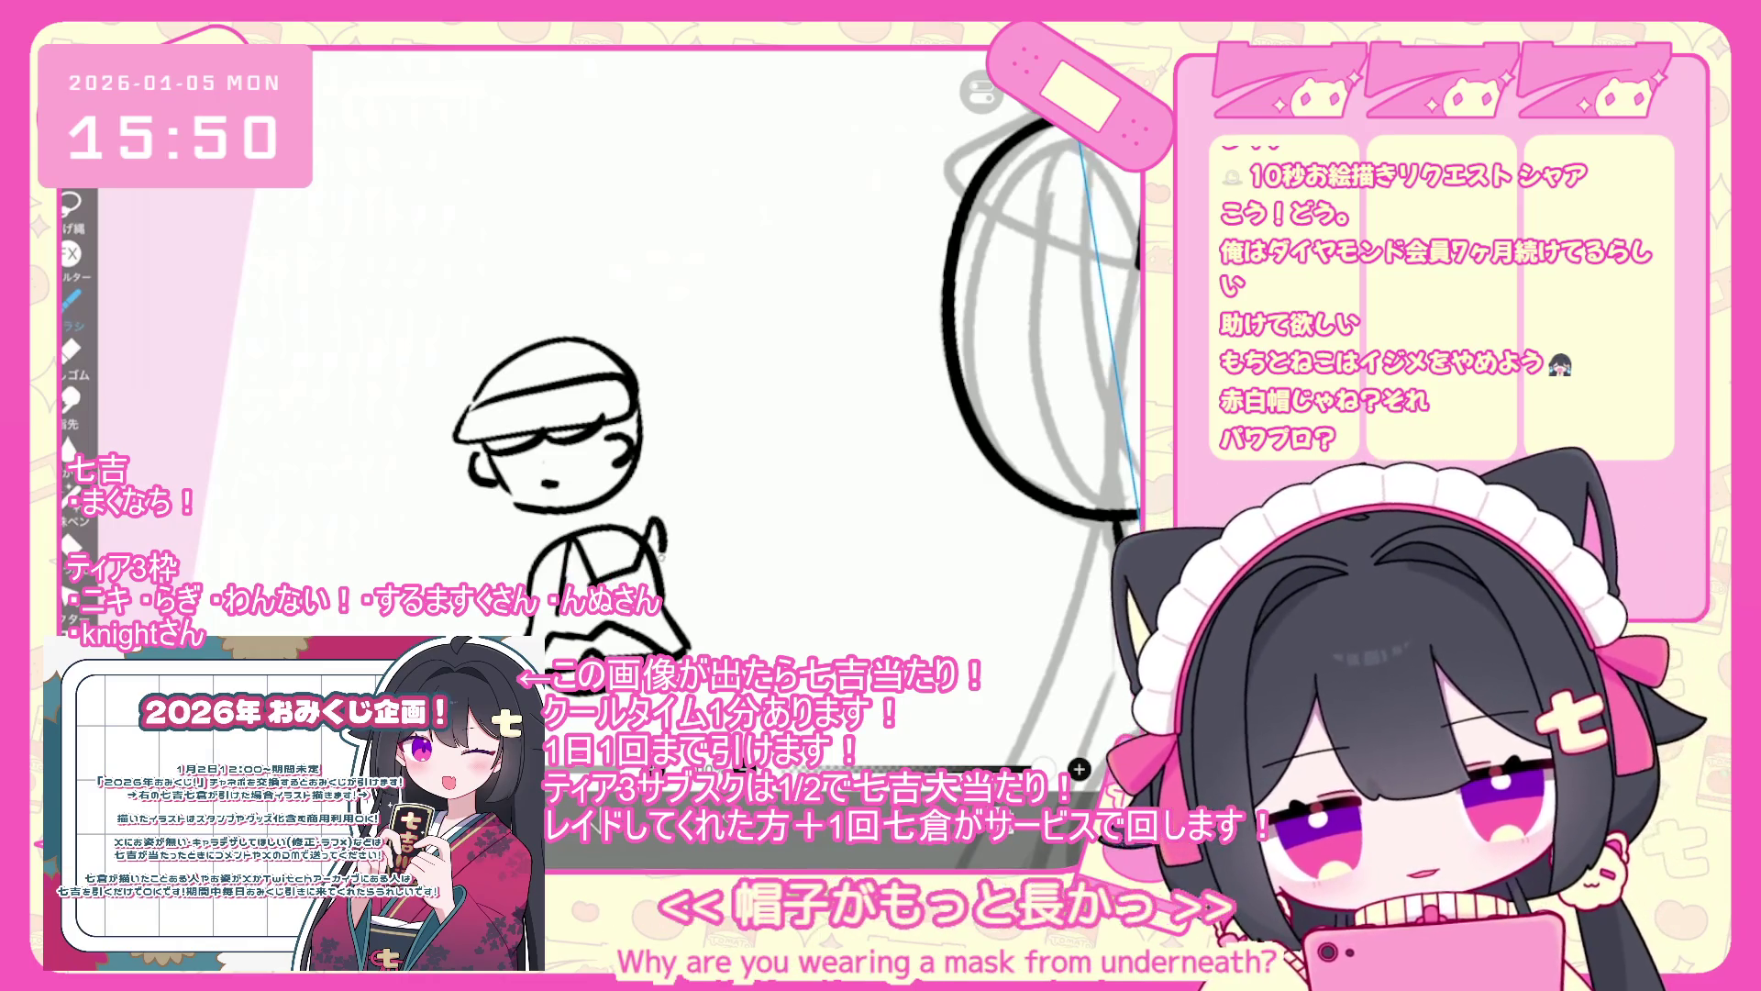
{"action": "left_click_drag", "start_coordinate": [656, 523], "coordinate": [667, 573]}
{"action": "left_click_drag", "start_coordinate": [543, 584], "coordinate": [561, 593]}
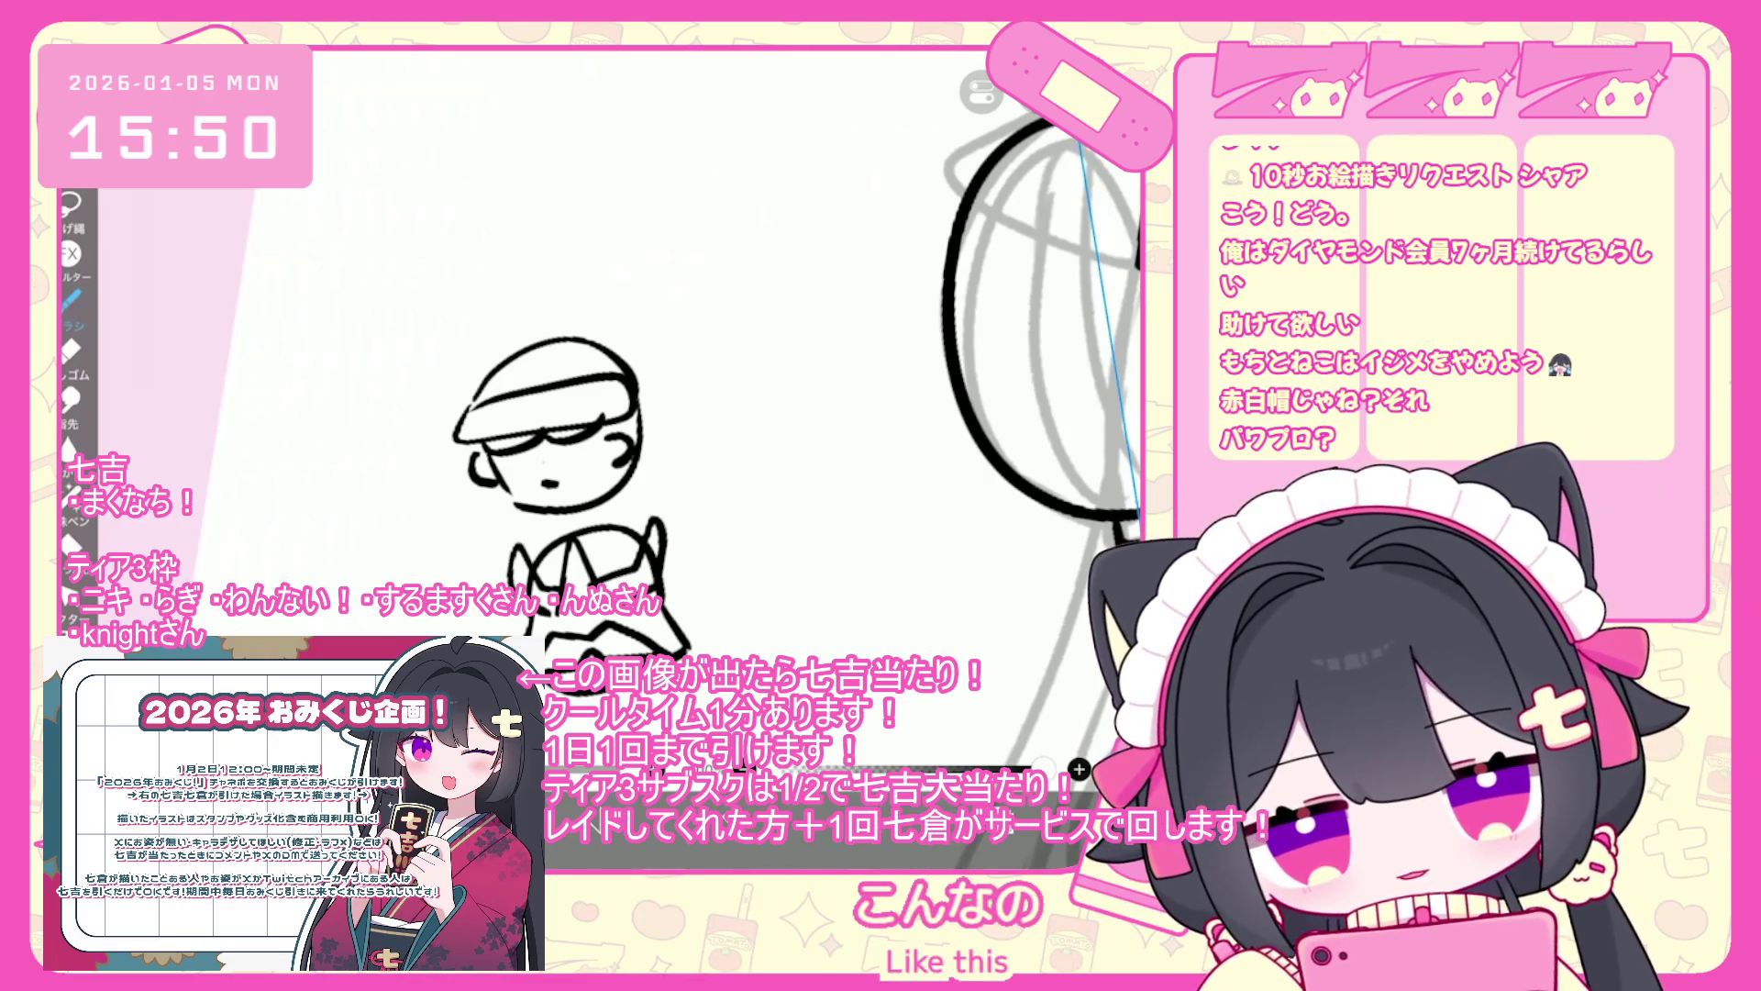
{"action": "scroll", "coordinate": [587, 413], "scroll_direction": "up", "scroll_amount": 1}
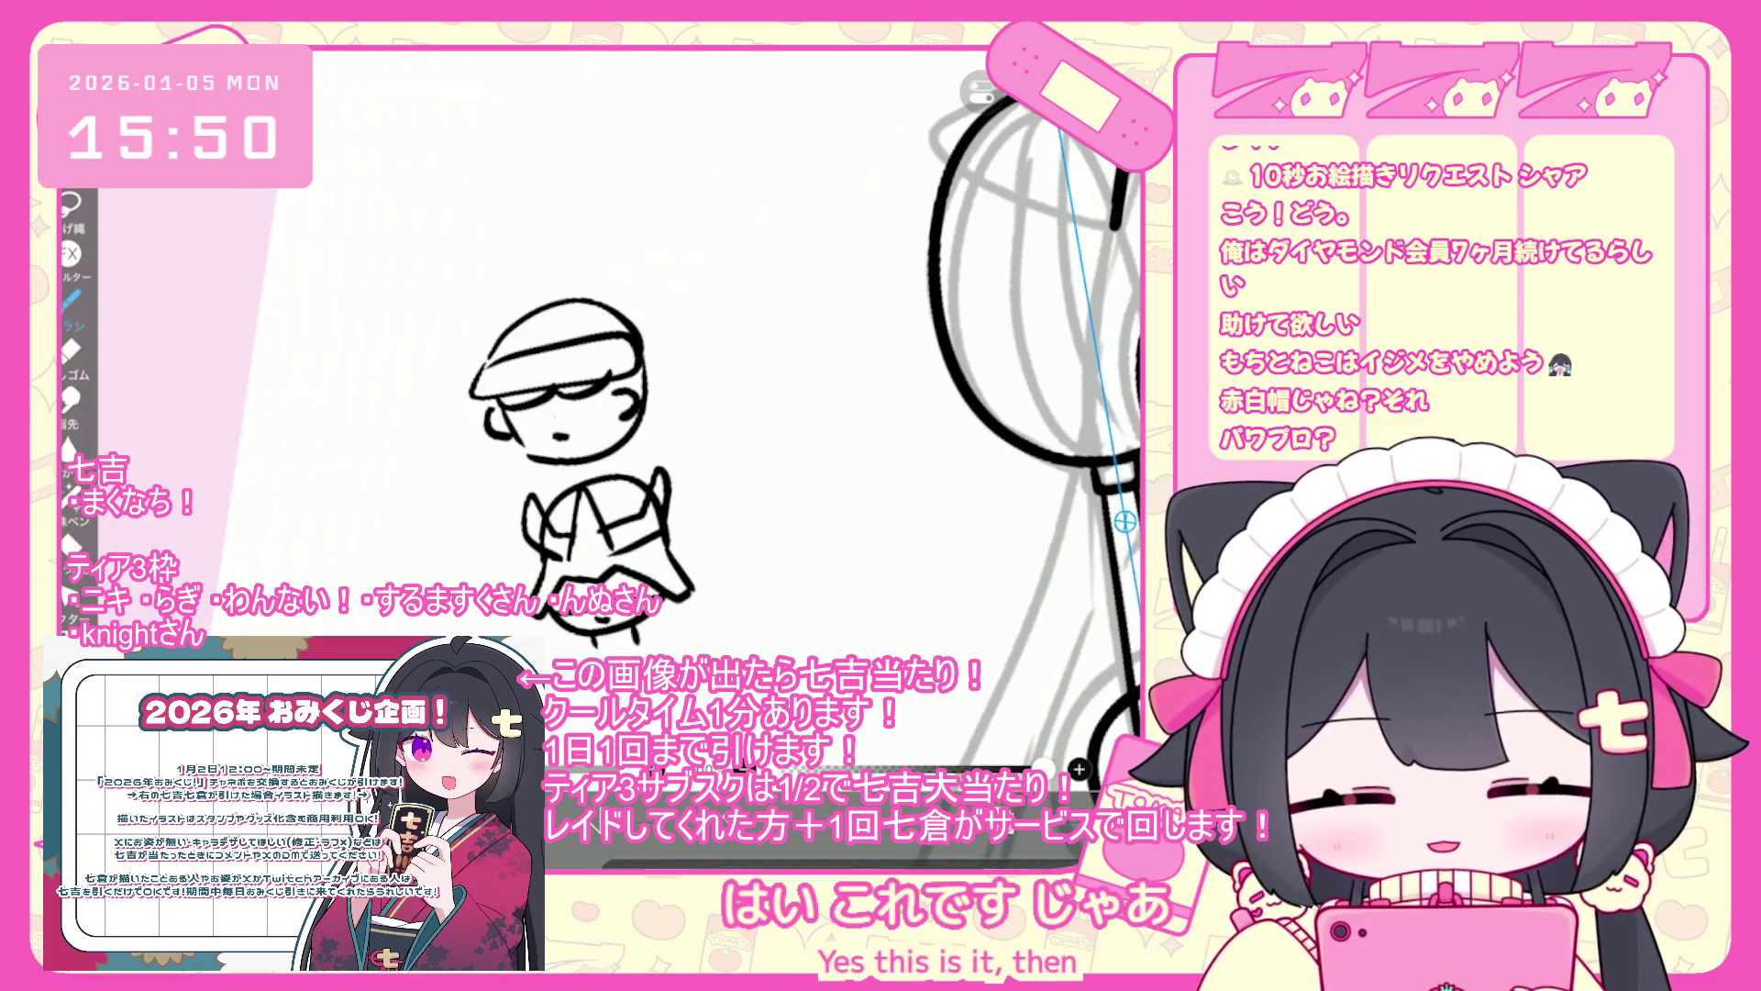
{"action": "scroll", "coordinate": [716, 413], "scroll_direction": "down", "scroll_amount": 1}
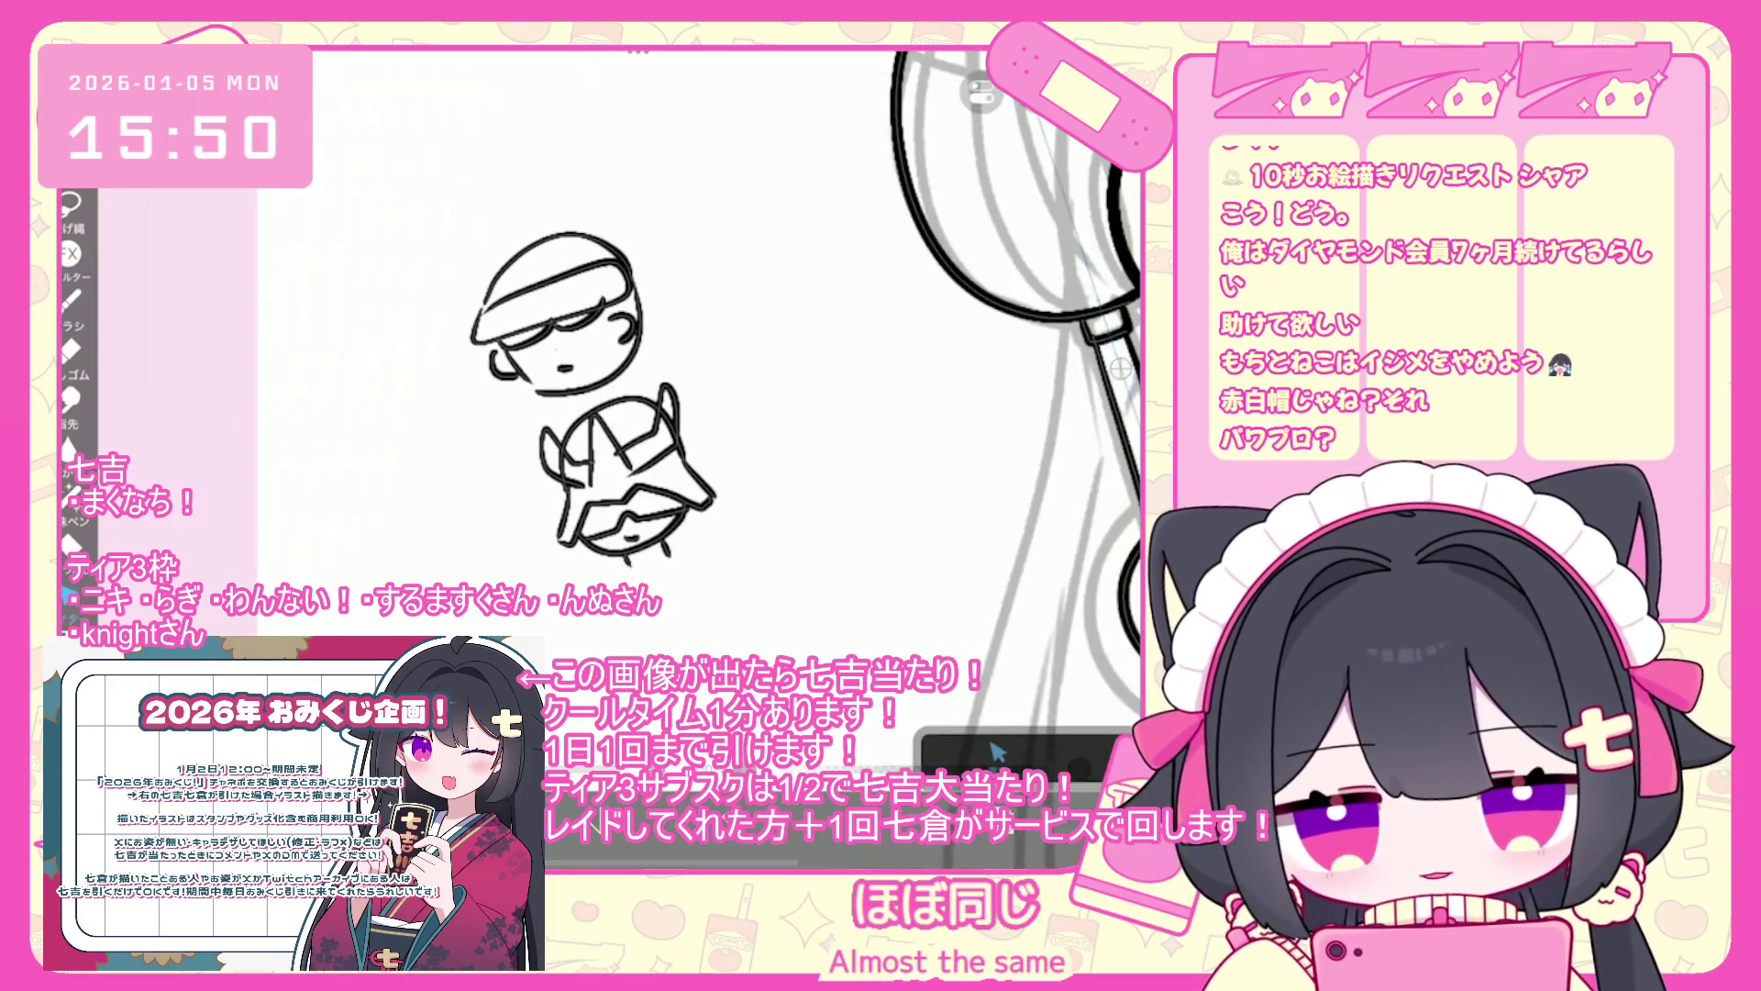
- Select and delete the doodled chibi from the canvas
{"action": "key", "text": "ctrl+t"}
{"action": "key", "text": "Delete"}
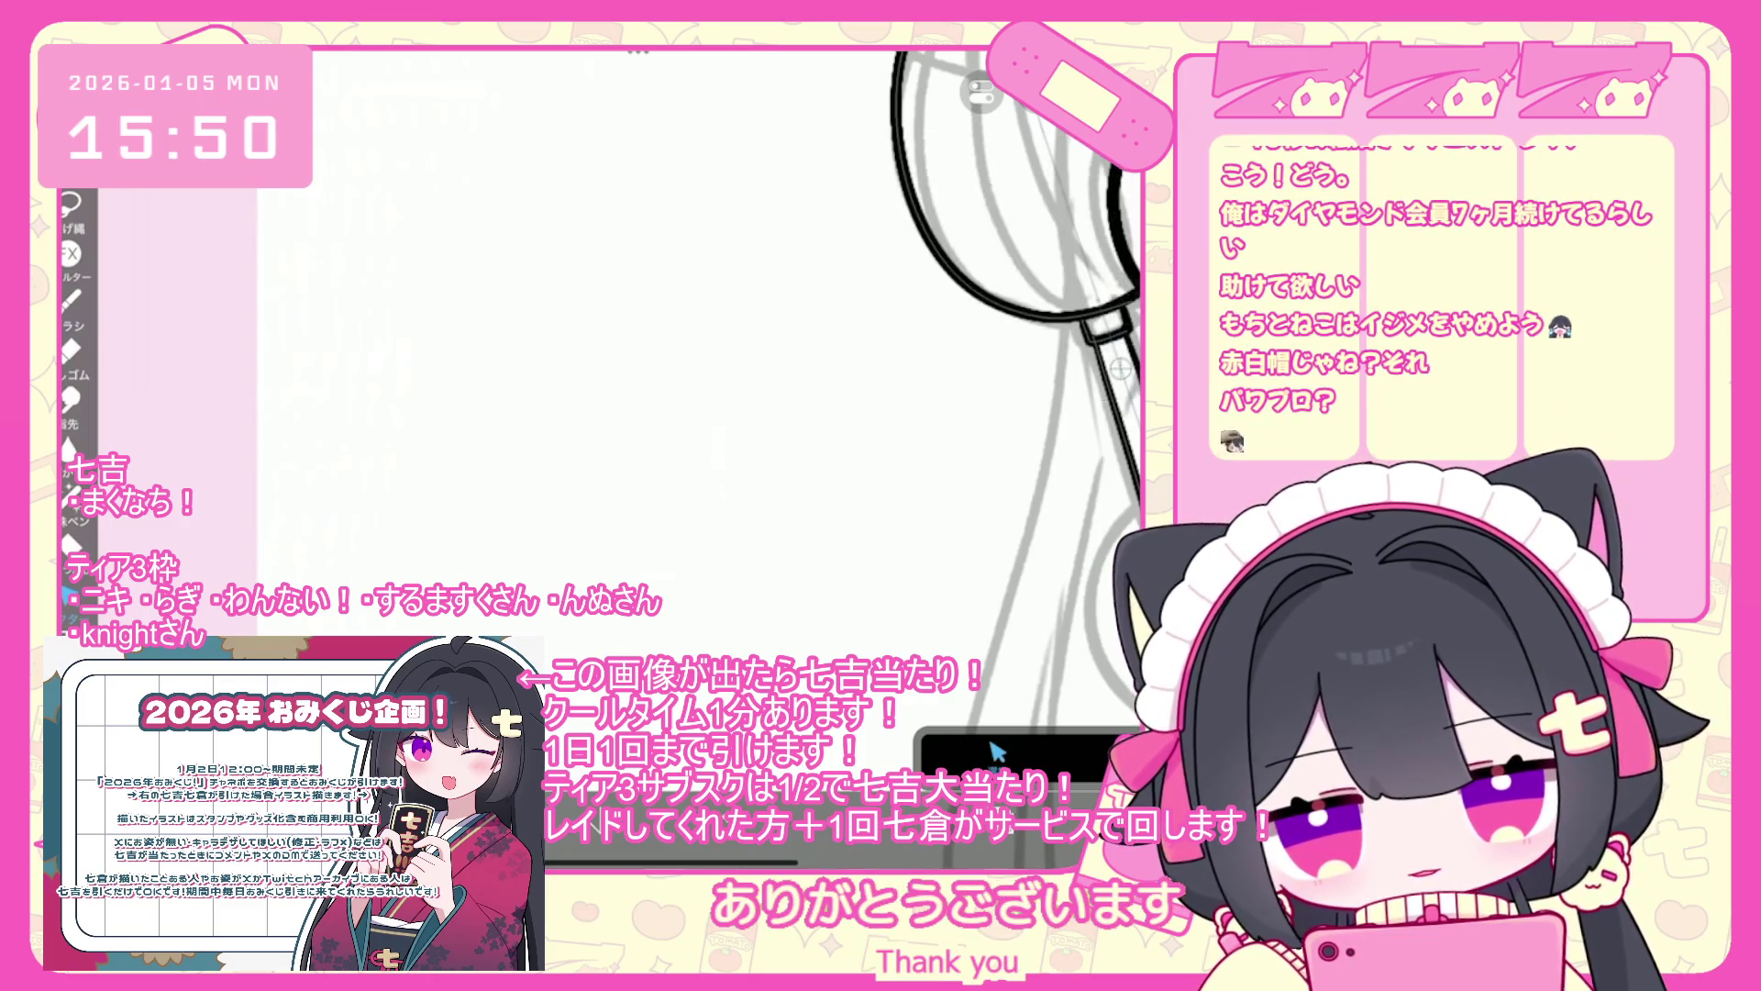
{"action": "scroll", "coordinate": [825, 412], "scroll_direction": "down", "scroll_amount": 2}
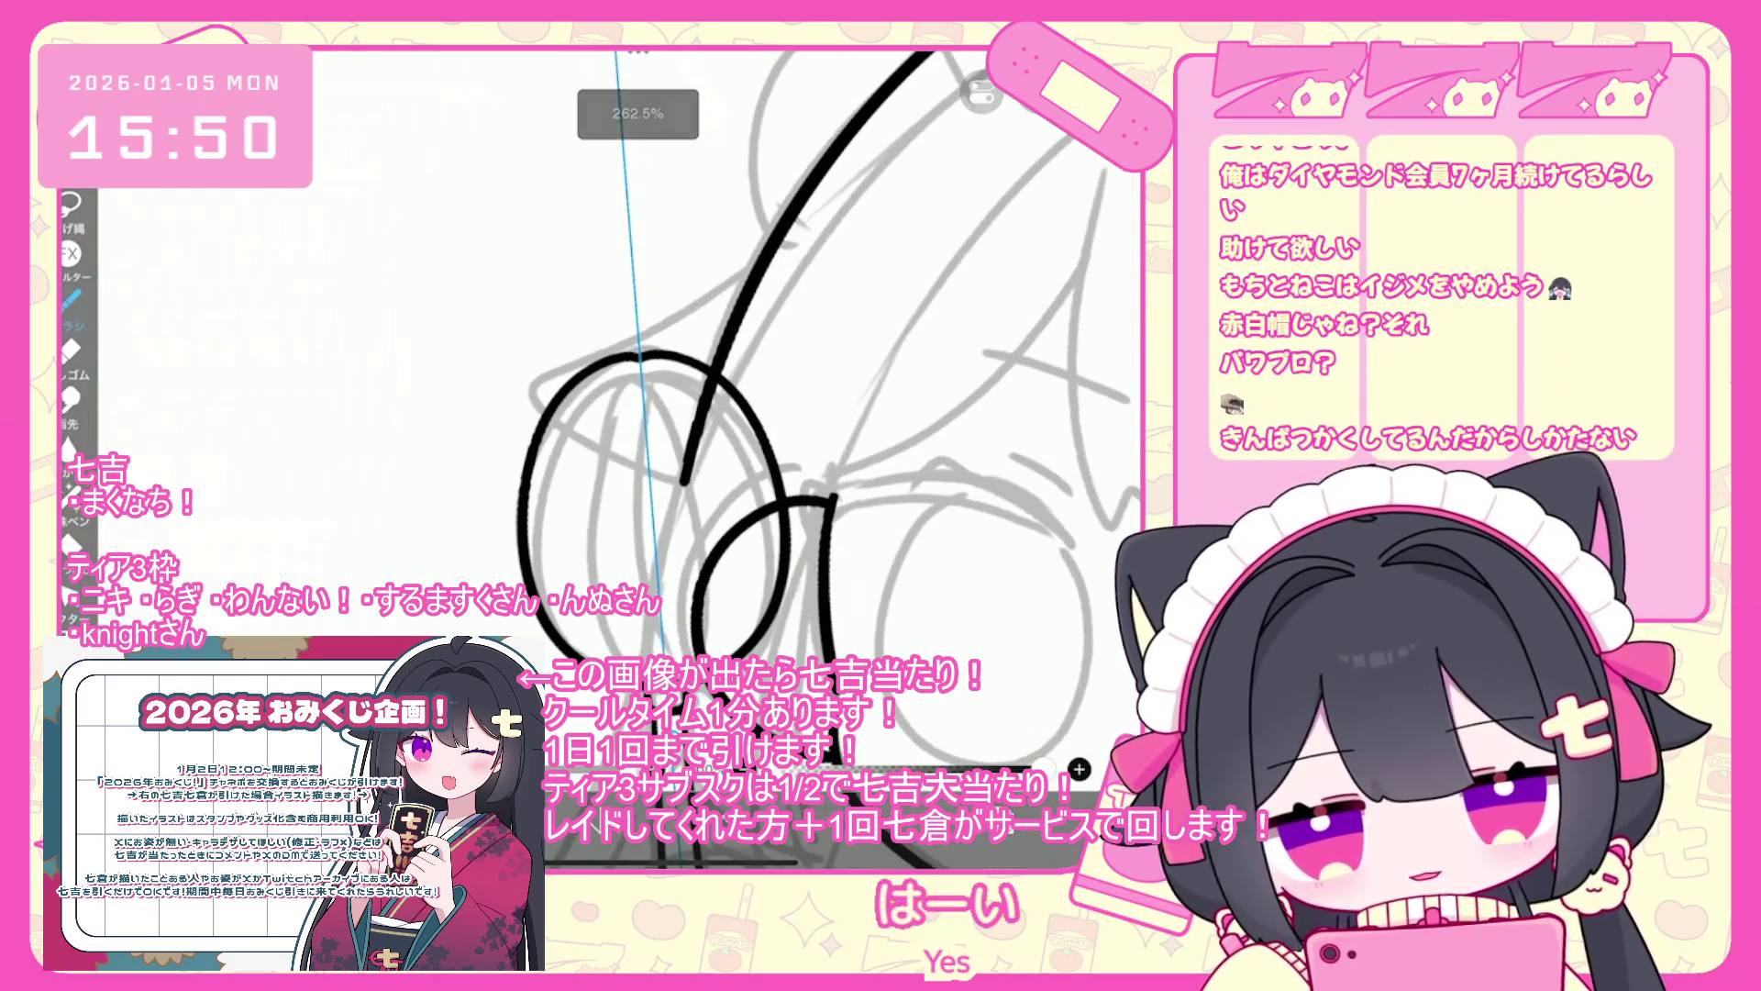
- Draw looping oval wires for the whisk head, undoing three rejected strokes
{"action": "mouse_move", "coordinate": [725, 651]}
{"action": "left_mouse_down"}
{"action": "mouse_move", "coordinate": [720, 541]}
{"action": "mouse_move", "coordinate": [550, 587]}
{"action": "left_mouse_up"}
{"action": "key", "text": "ctrl+z"}
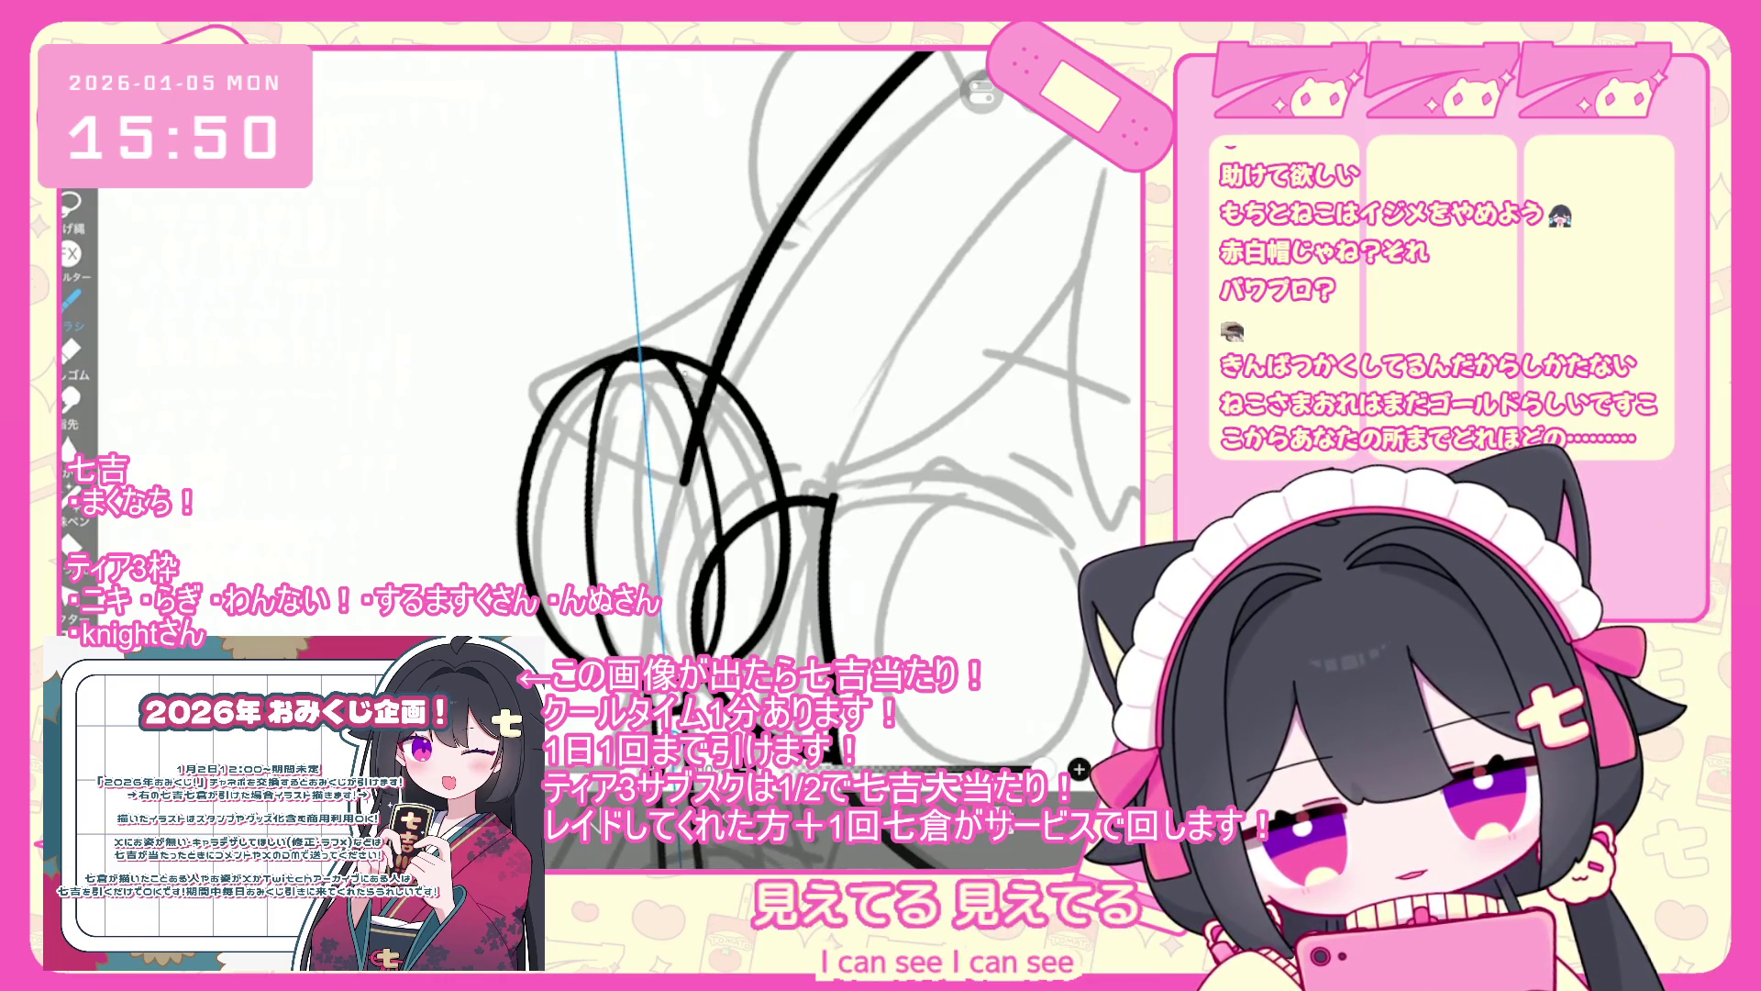
{"action": "key", "text": "ctrl+z"}
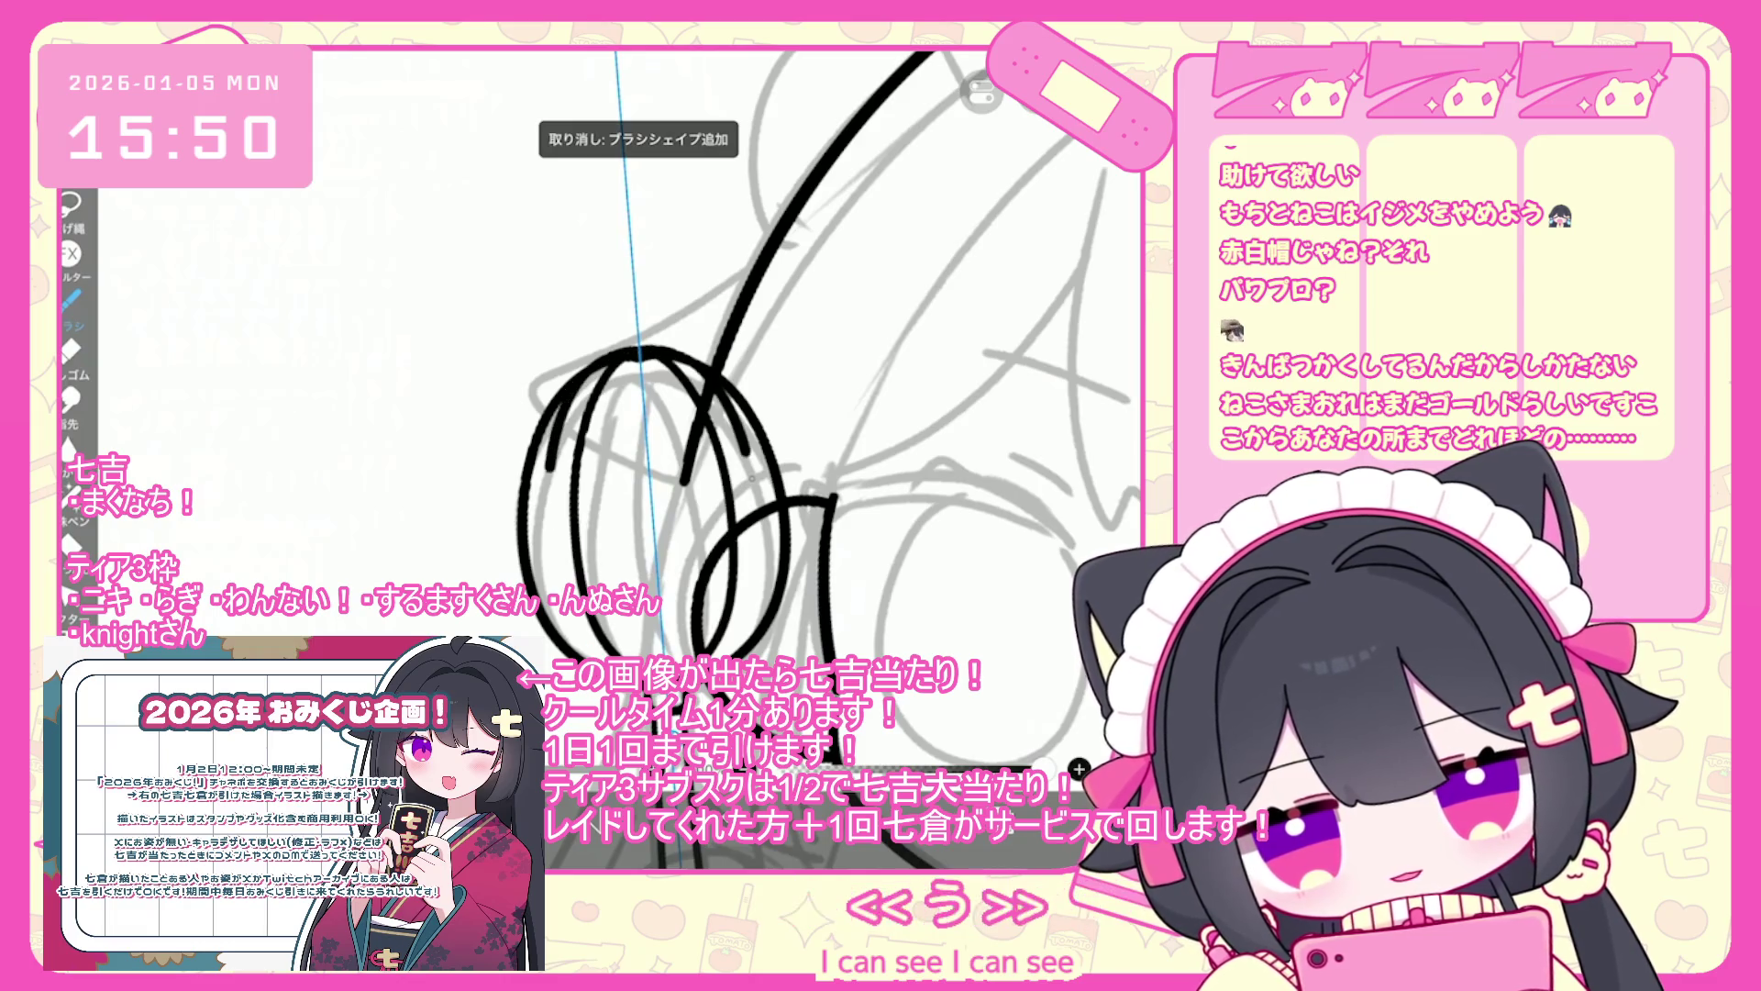
{"action": "key", "text": "ctrl+z"}
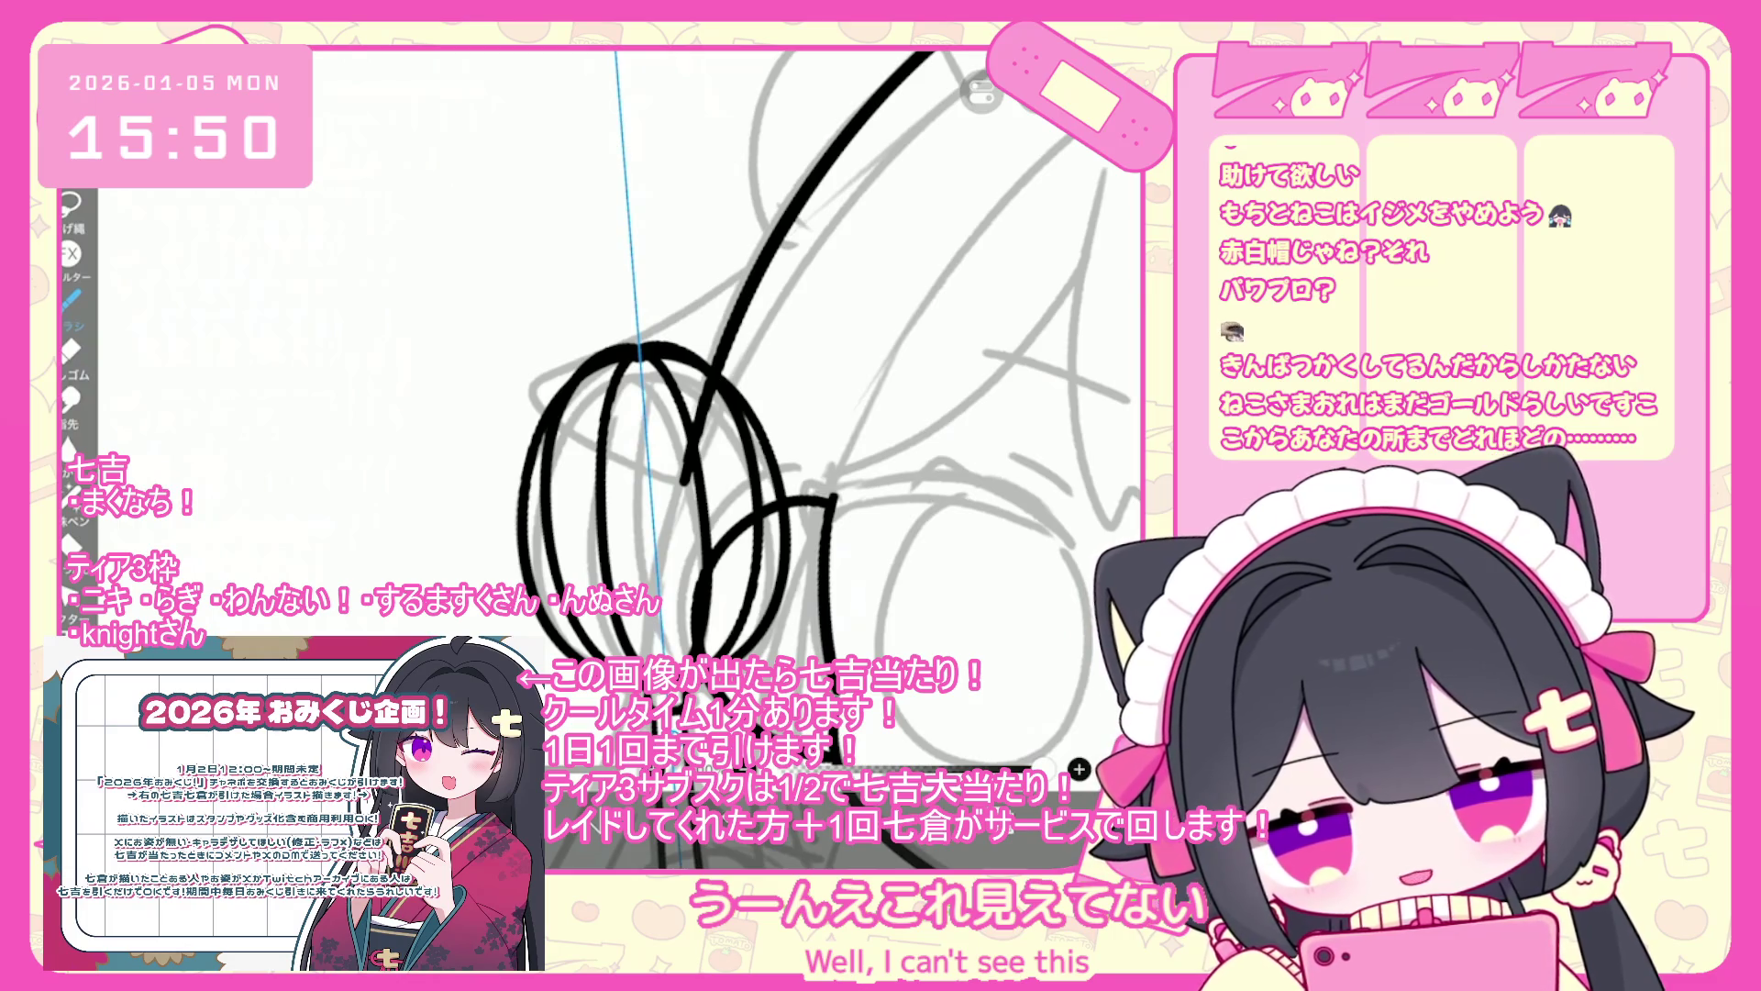
{"action": "scroll", "coordinate": [826, 413], "scroll_direction": "down", "scroll_amount": 5}
{"action": "scroll", "coordinate": [706, 550], "scroll_direction": "up", "scroll_amount": 5}
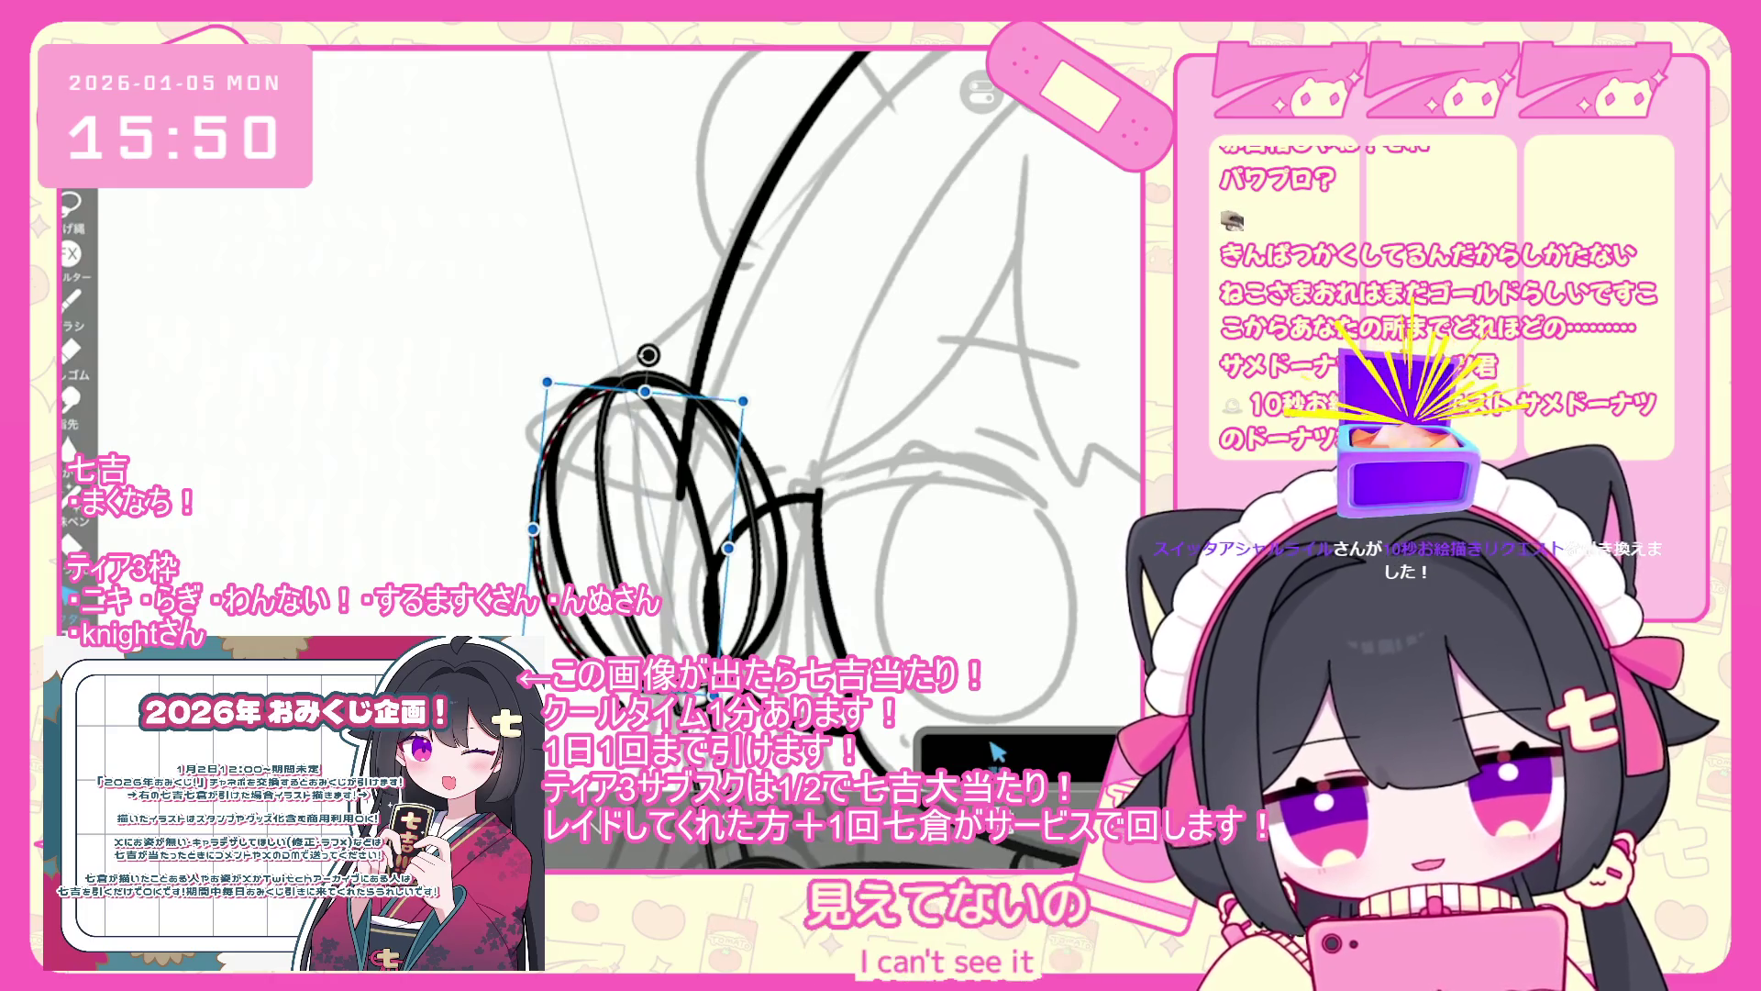
{"action": "scroll", "coordinate": [1079, 769], "scroll_direction": "up", "scroll_amount": 5}
- Try a round face with an eye beside the whisk, undo it, and commit the adjusted oval stroke
{"action": "mouse_move", "coordinate": [539, 390]}
{"action": "left_mouse_down"}
{"action": "mouse_move", "coordinate": [514, 592]}
{"action": "mouse_move", "coordinate": [536, 390]}
{"action": "mouse_move", "coordinate": [458, 424]}
{"action": "left_mouse_up"}
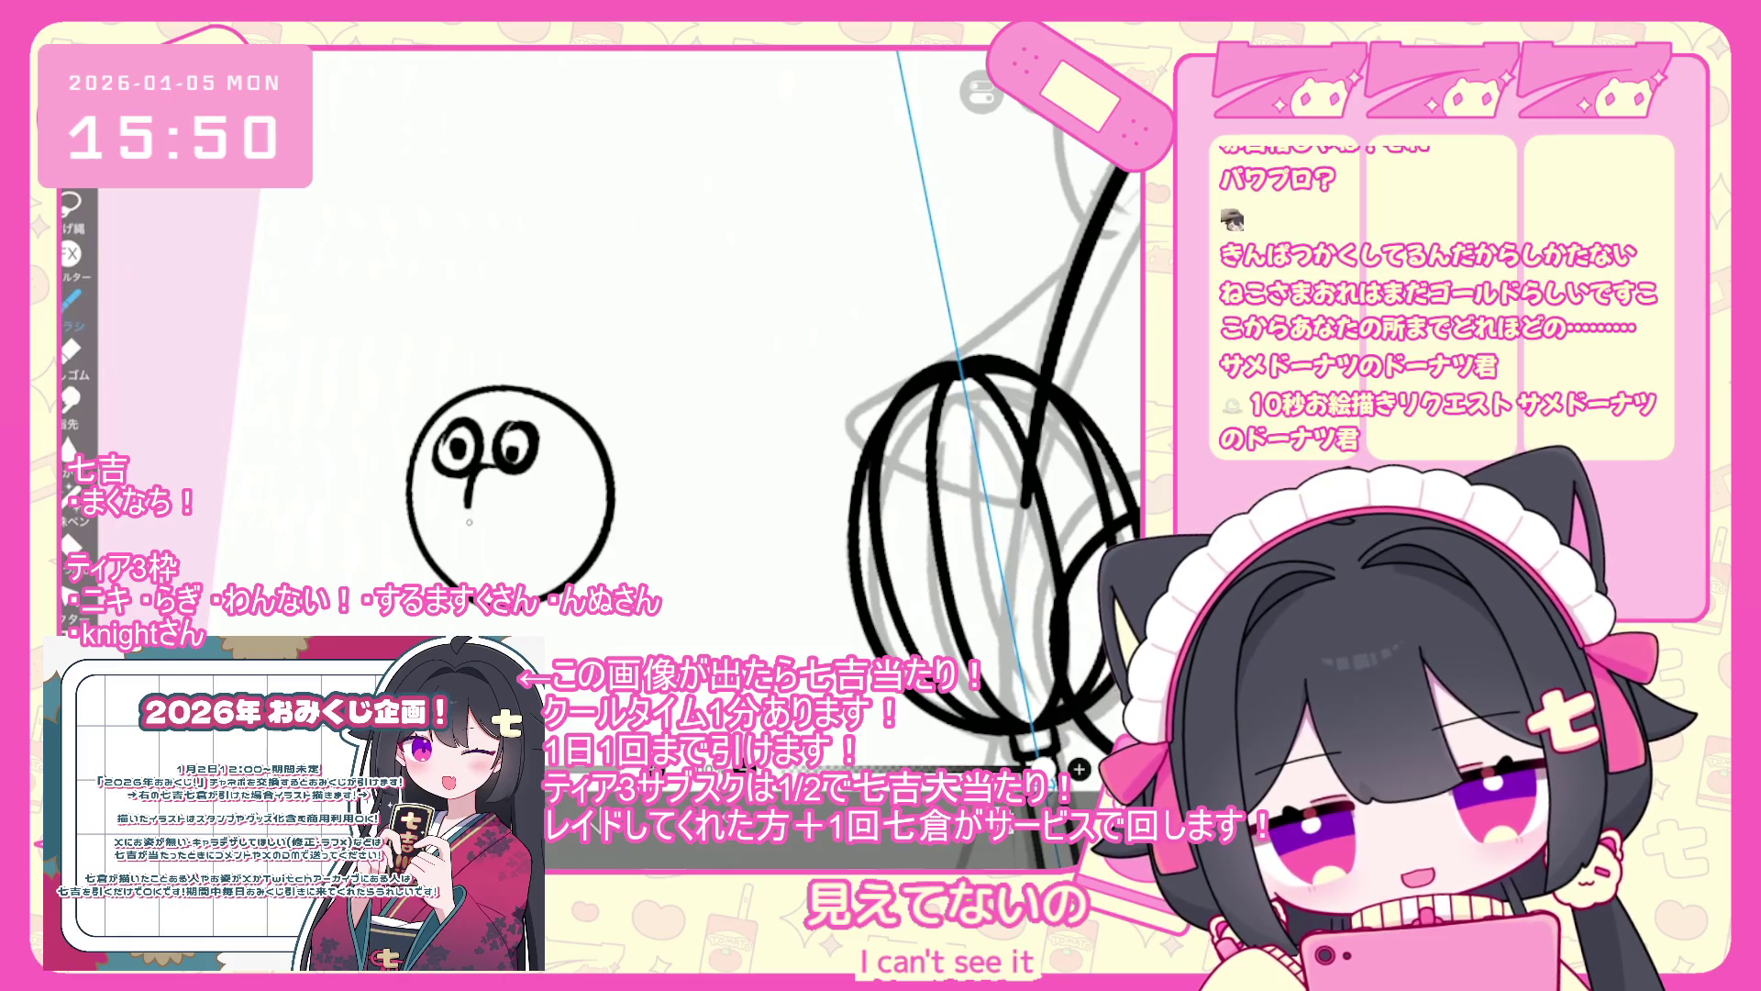
{"action": "key", "text": "ctrl+z"}
{"action": "key", "text": "ctrl+z"}
{"action": "key", "text": "ctrl+z"}
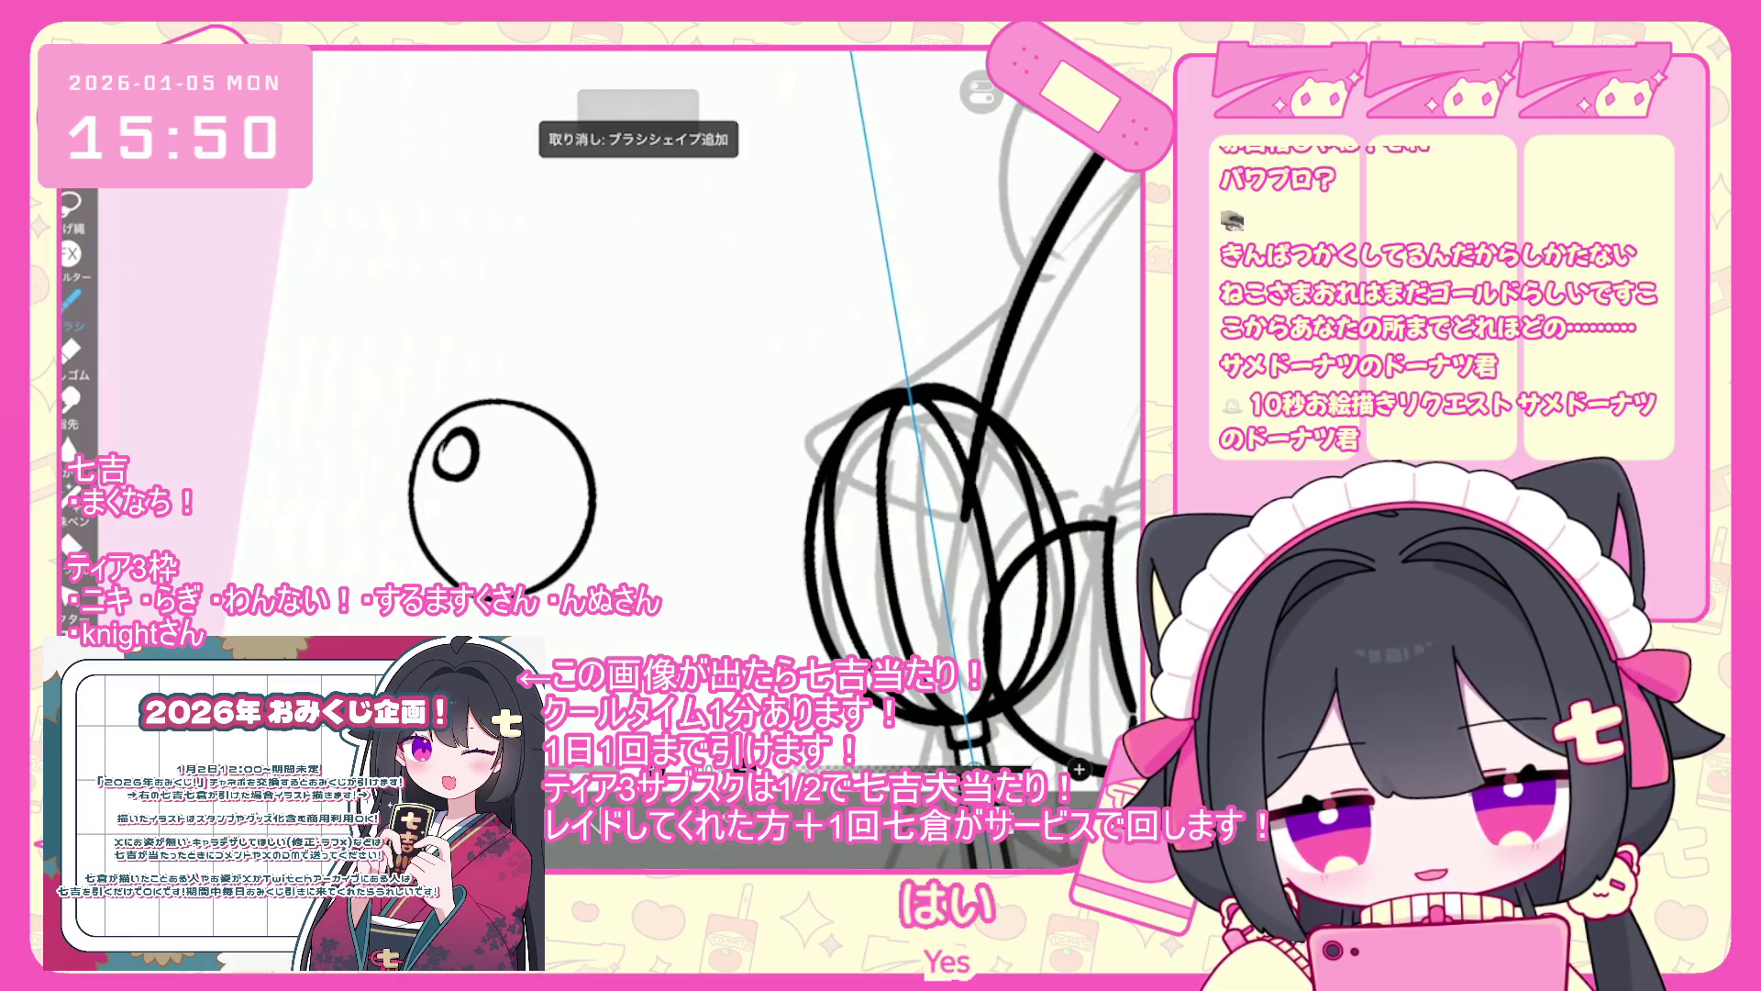
{"action": "key", "text": "ctrl+z"}
{"action": "scroll", "coordinate": [995, 751], "scroll_direction": "up", "scroll_amount": 2}
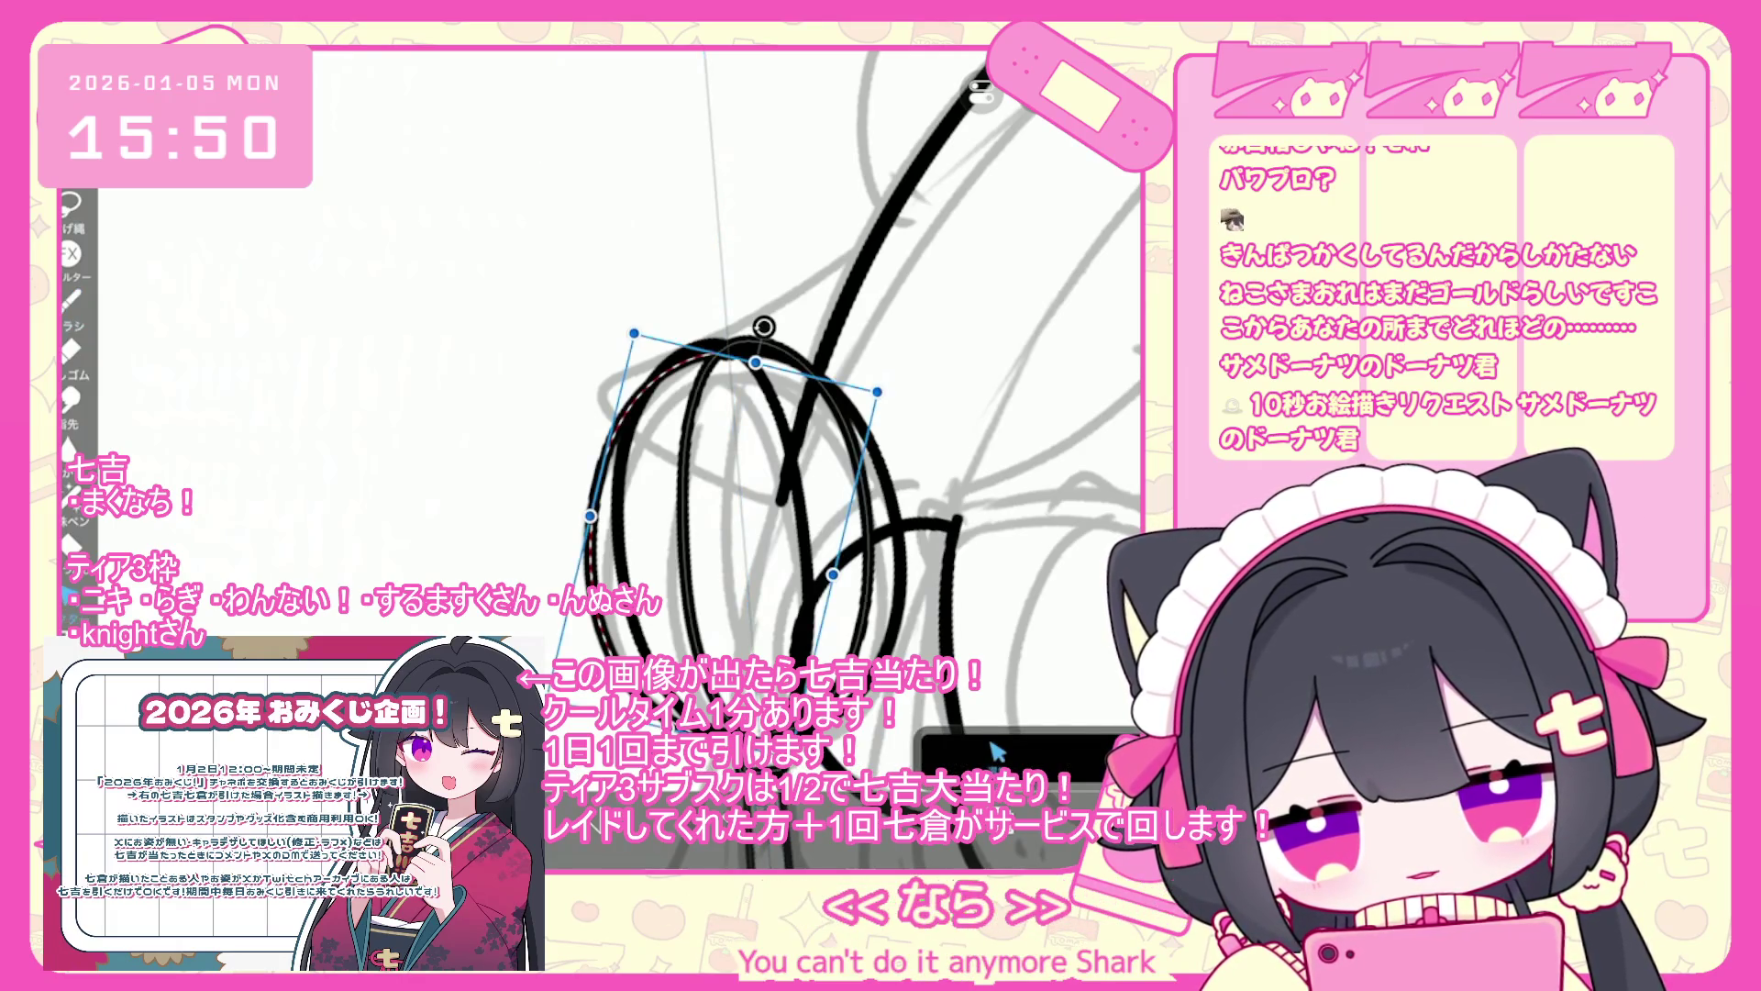
{"action": "left_click", "coordinate": [72, 298]}
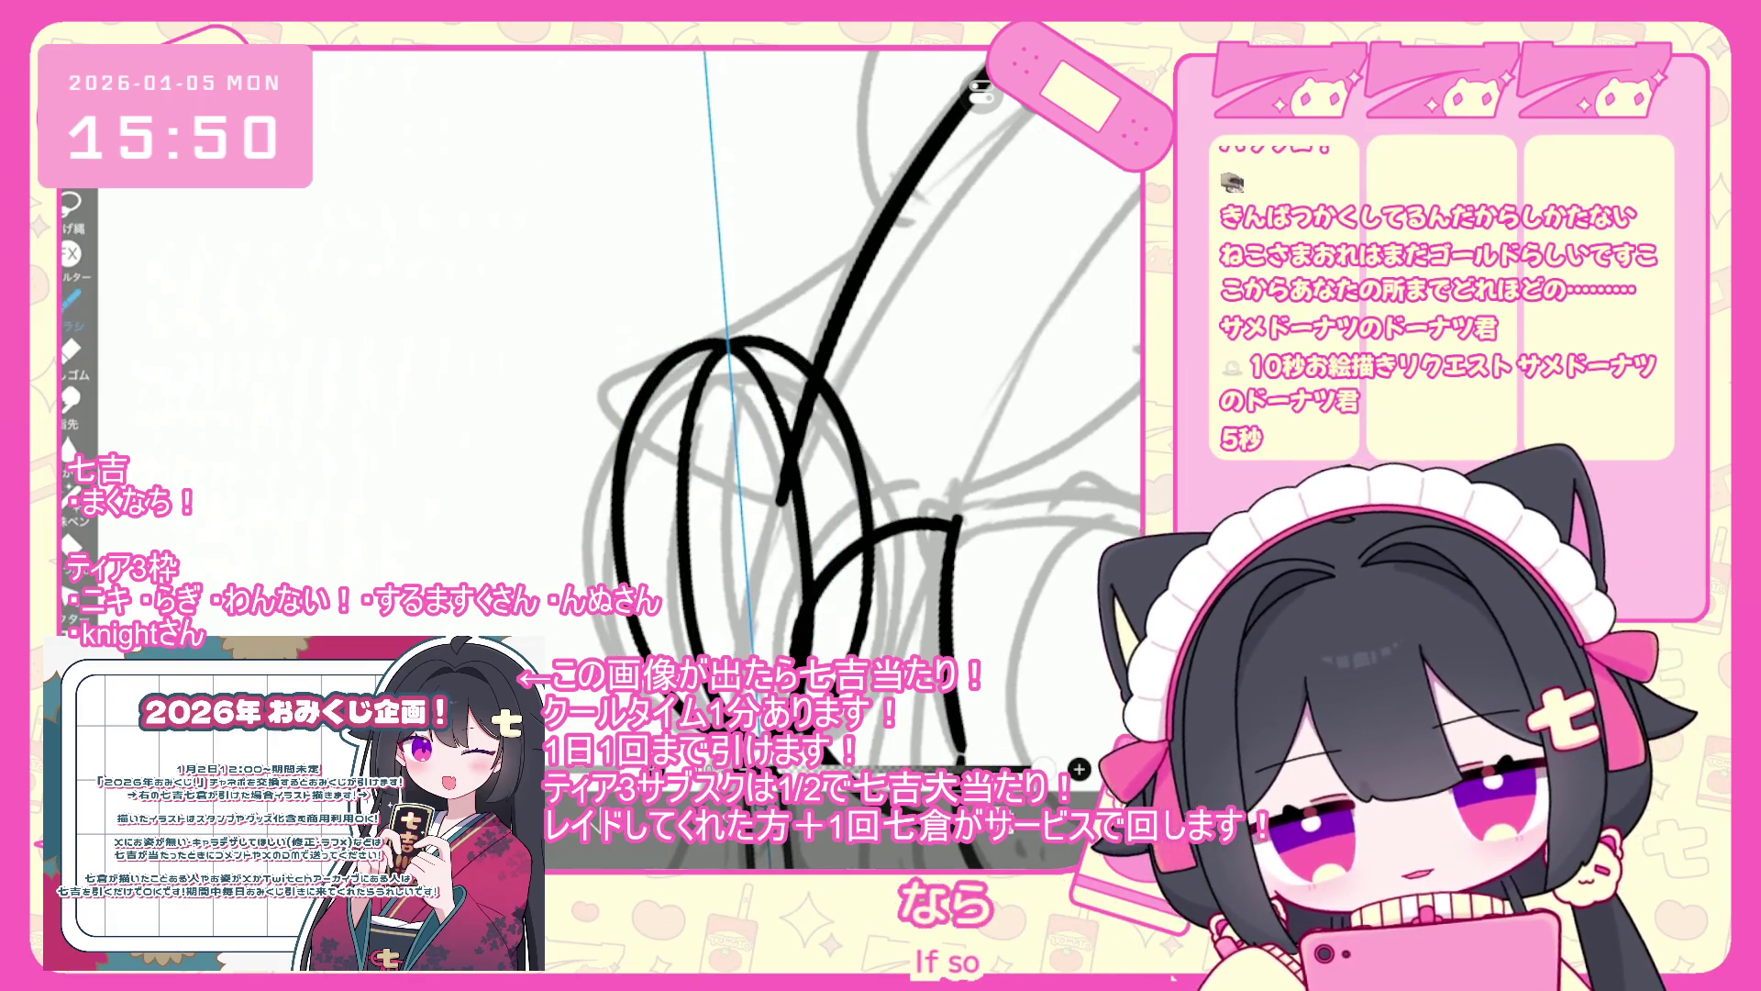
- Ink the large outer whisk oval and a curved right wire, redoing rejected attempts
{"action": "left_click_drag", "start_coordinate": [826, 458], "coordinate": [807, 376]}
{"action": "left_click_drag", "start_coordinate": [541, 440], "coordinate": [716, 258]}
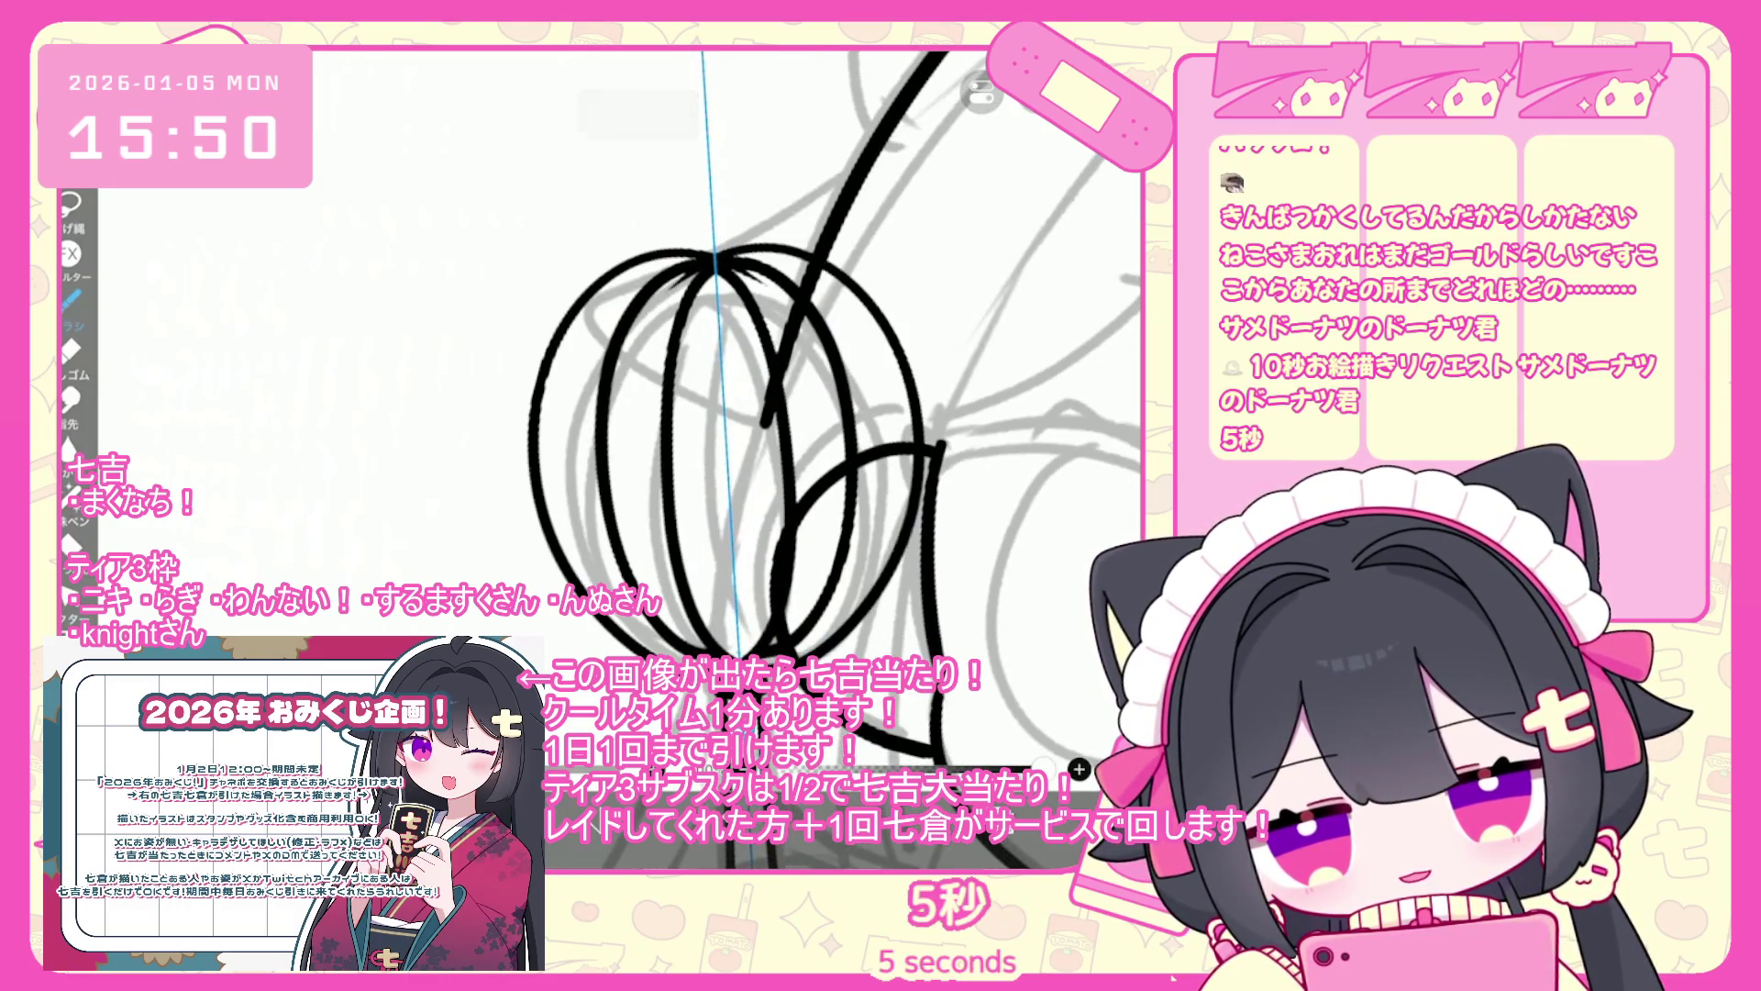
{"action": "key", "text": "ctrl+z"}
{"action": "key", "text": "ctrl+z"}
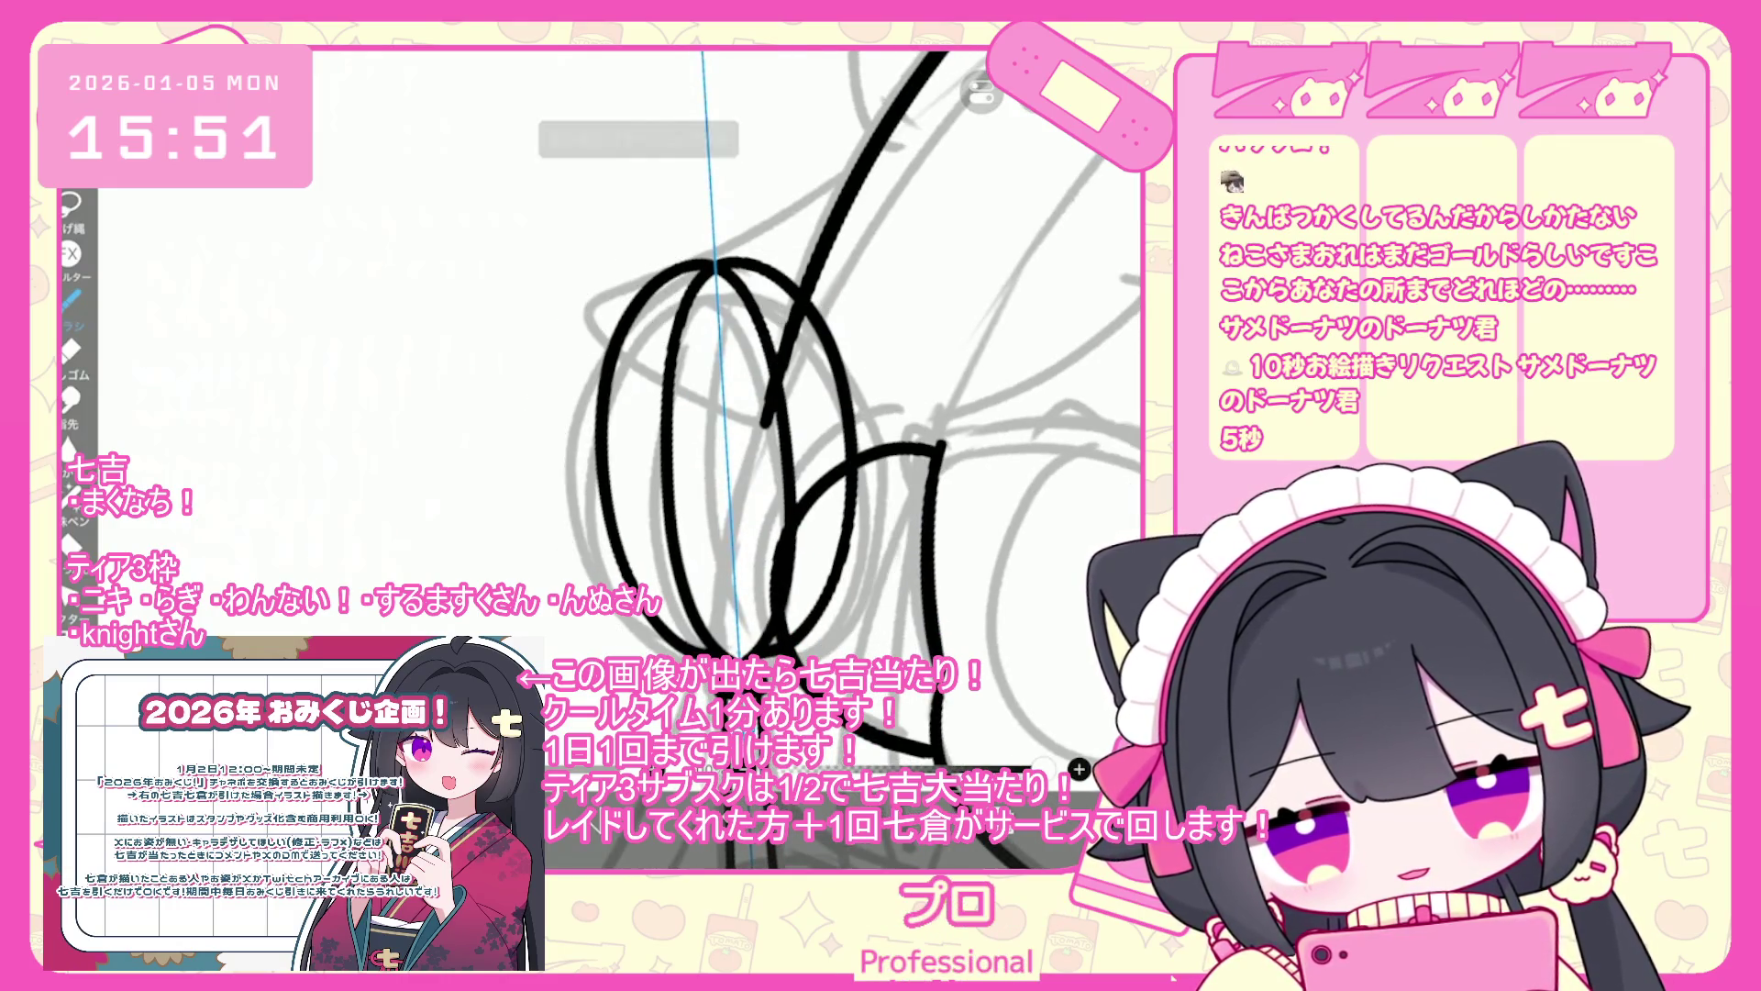
{"action": "left_click_drag", "start_coordinate": [615, 317], "coordinate": [825, 303]}
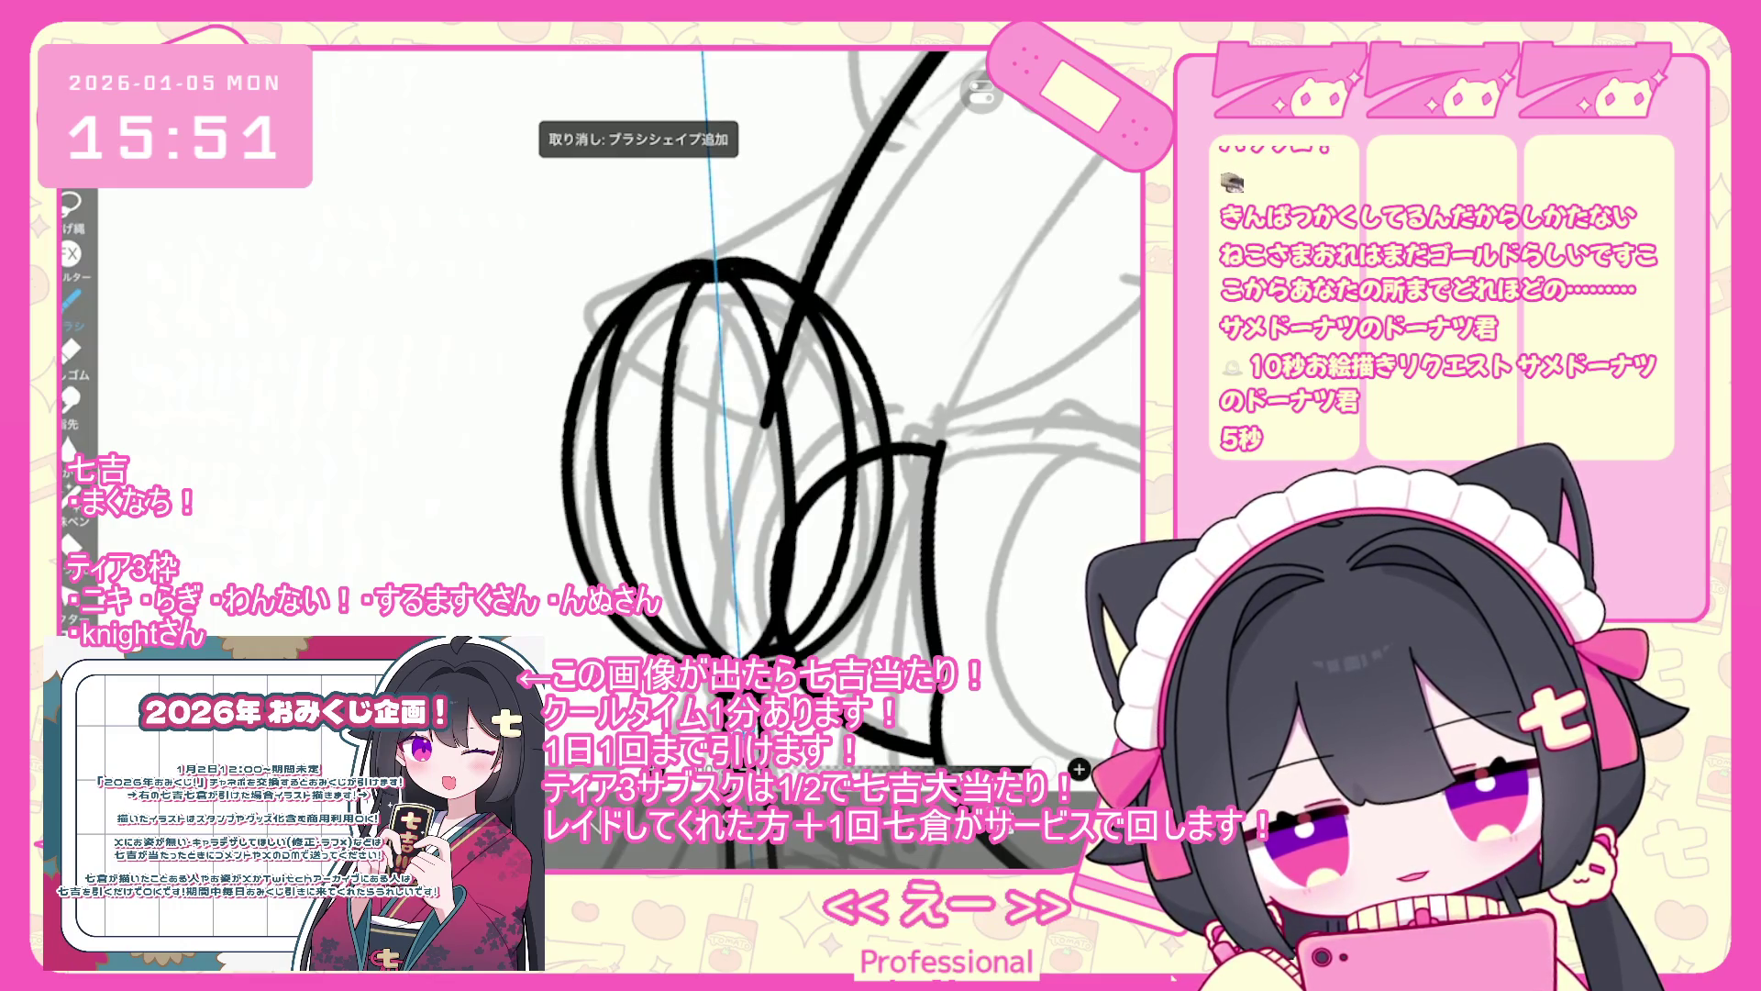
{"action": "key", "text": "ctrl+z"}
{"action": "left_click_drag", "start_coordinate": [906, 500], "coordinate": [798, 656]}
{"action": "key", "text": "ctrl+z"}
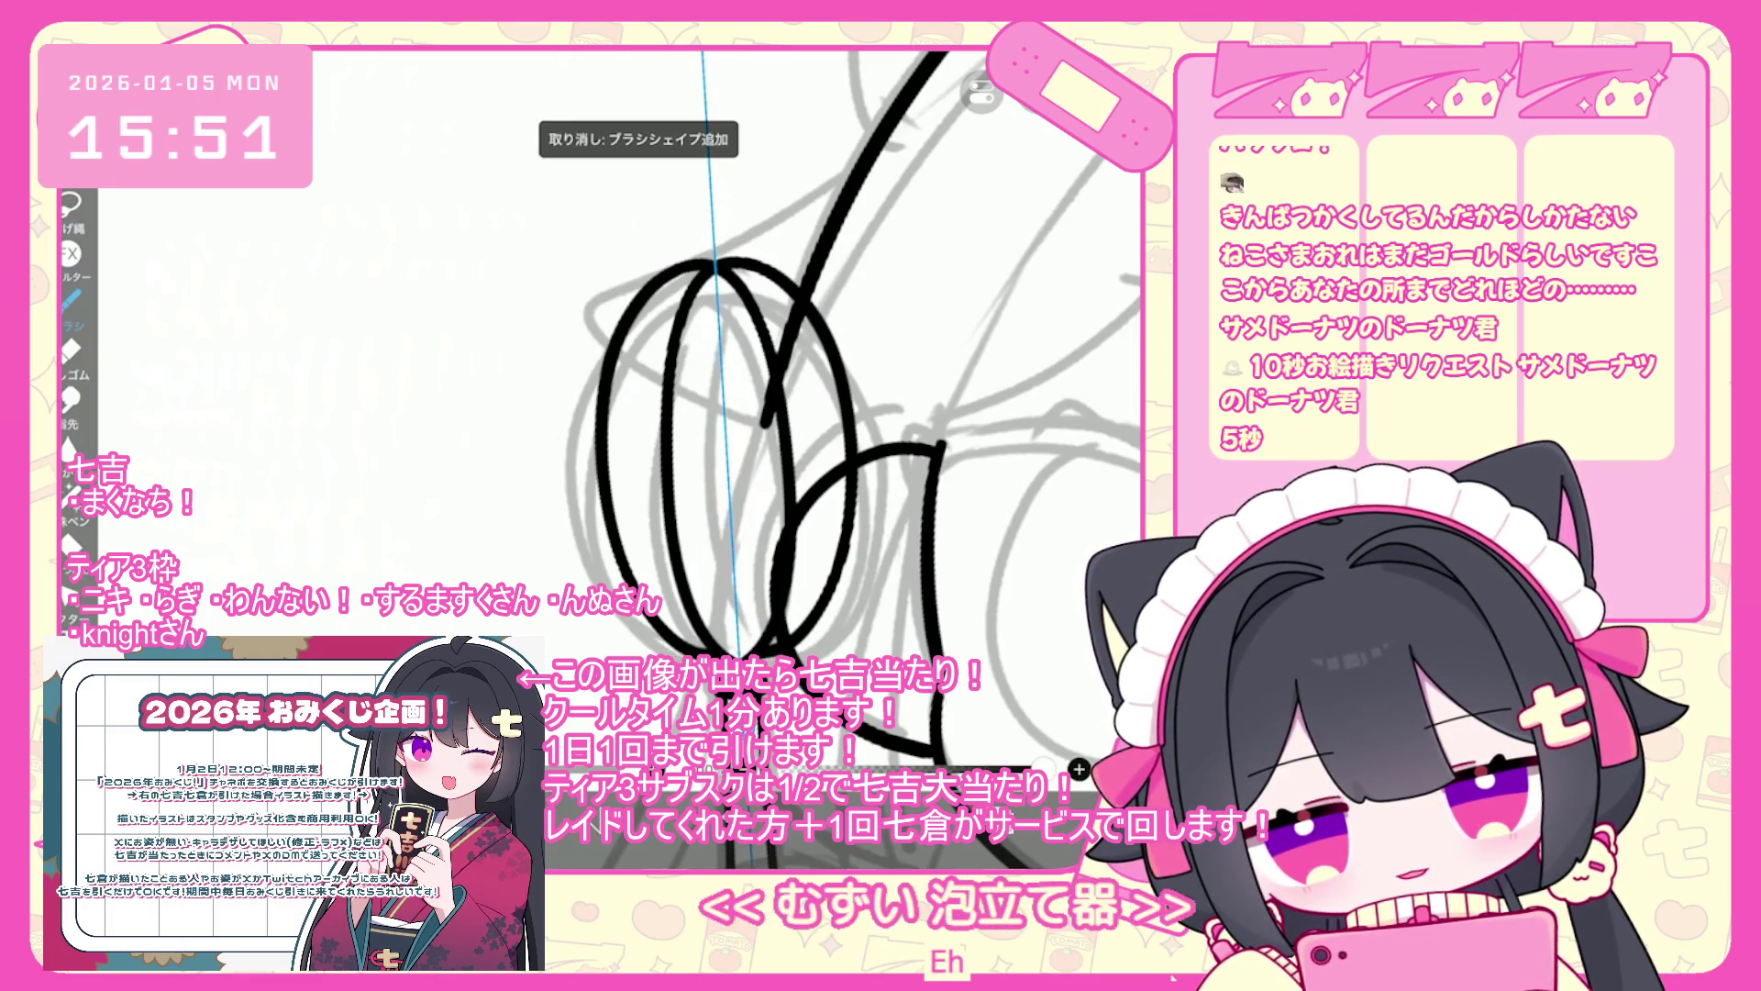
- Ink large ellipse wires around the whisk's left loops, retrying until they sit right
{"action": "left_click_drag", "start_coordinate": [904, 587], "coordinate": [642, 285]}
{"action": "key", "text": "ctrl+z"}
{"action": "mouse_move", "coordinate": [862, 623]}
{"action": "left_mouse_down"}
{"action": "mouse_move", "coordinate": [798, 642]}
{"action": "mouse_move", "coordinate": [660, 268]}
{"action": "left_mouse_up"}
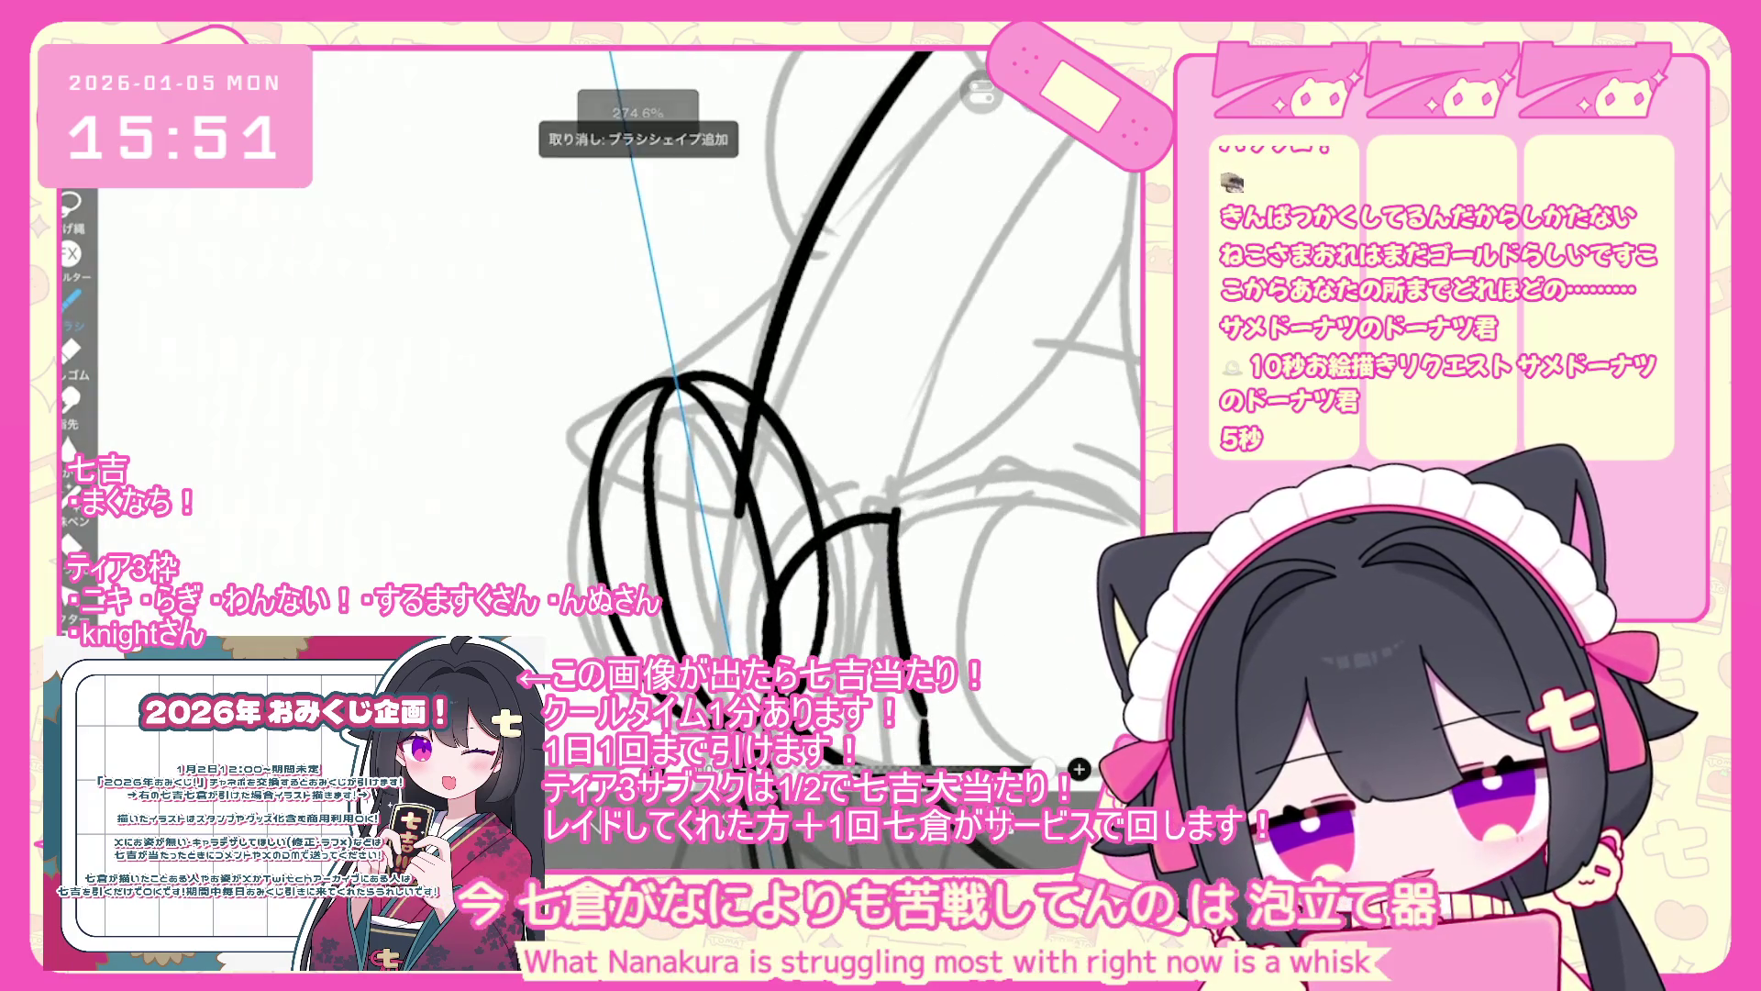
{"action": "left_click_drag", "start_coordinate": [862, 587], "coordinate": [848, 550]}
{"action": "key", "text": "ctrl+z"}
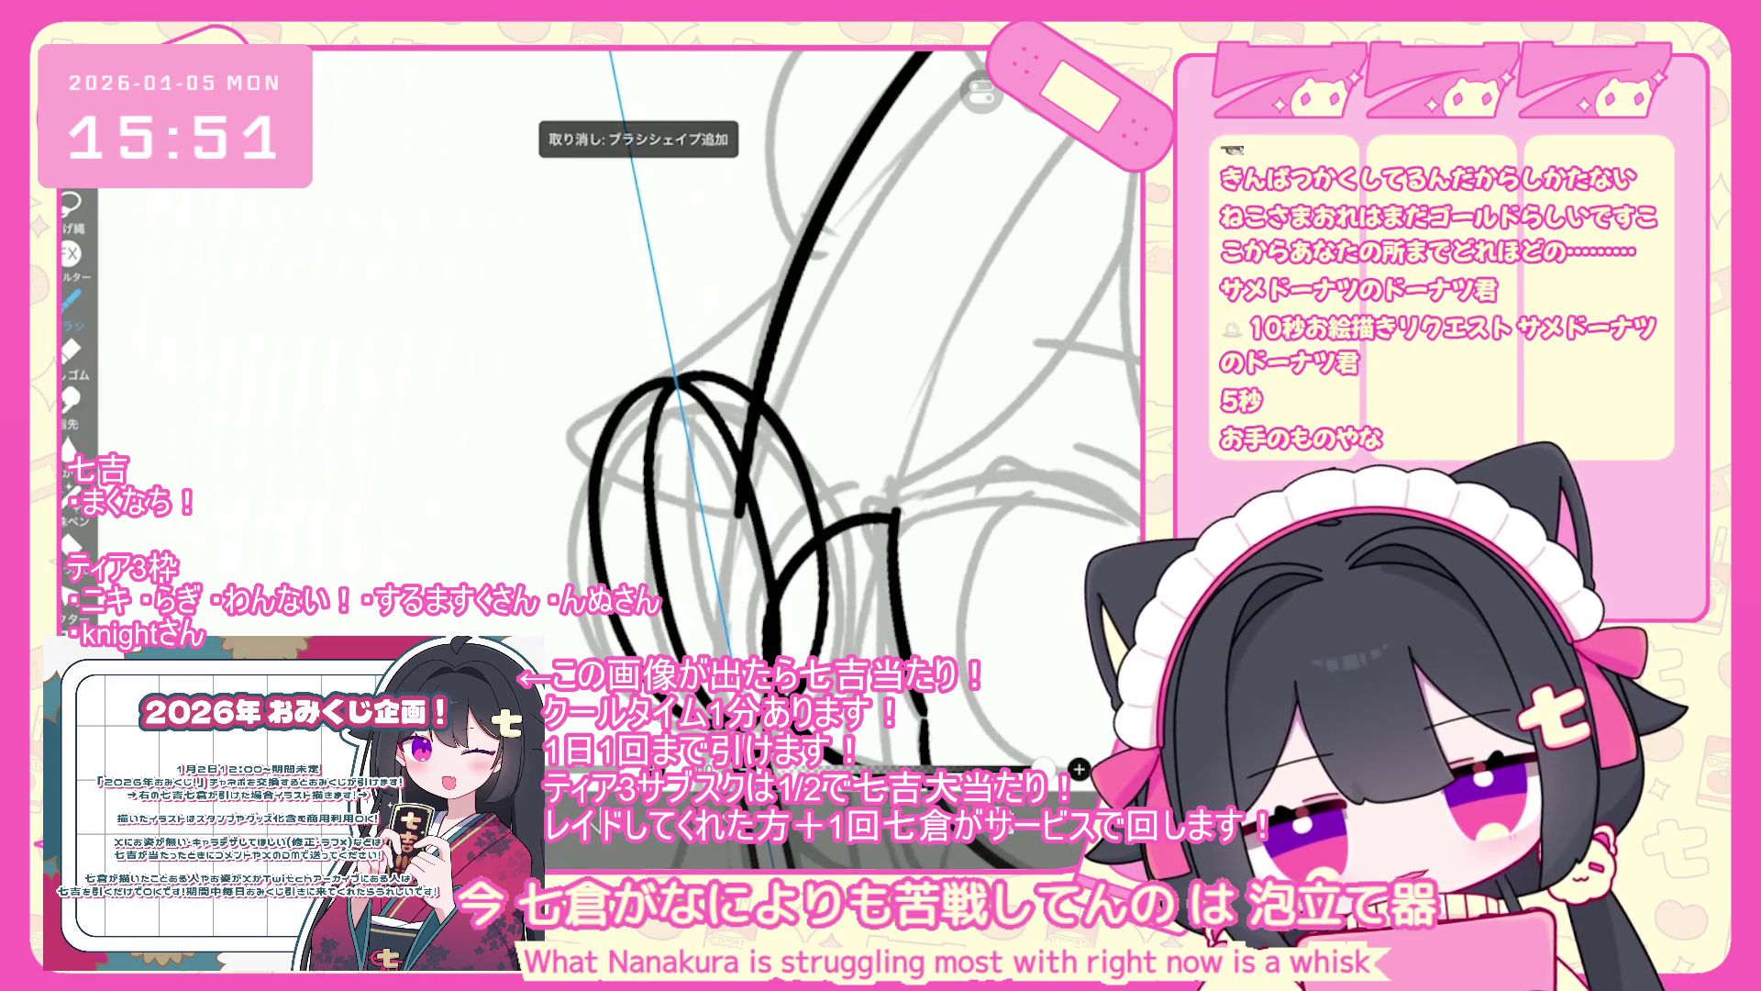
{"action": "mouse_move", "coordinate": [642, 380]}
{"action": "left_mouse_down"}
{"action": "mouse_move", "coordinate": [592, 432]}
{"action": "mouse_move", "coordinate": [564, 596]}
{"action": "left_mouse_up"}
- Undo the stroke beside the face and one more stray stroke near the whisk
{"action": "scroll", "coordinate": [770, 412], "scroll_direction": "down", "scroll_amount": 3}
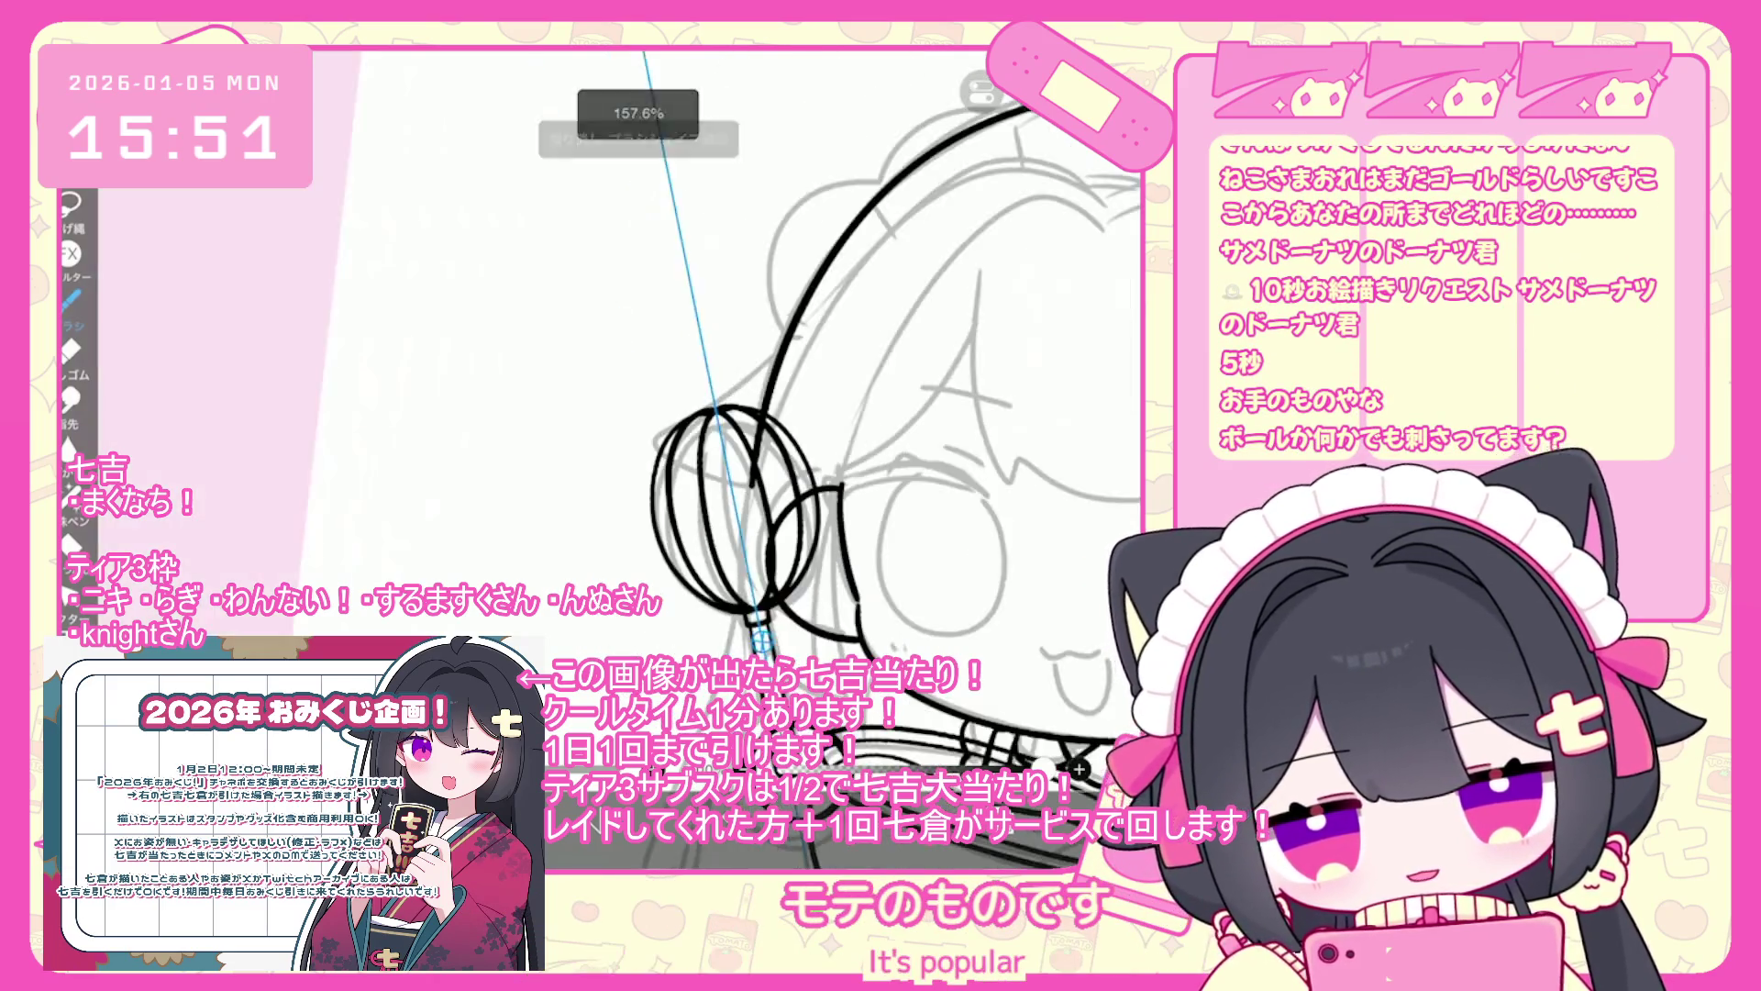
{"action": "scroll", "coordinate": [770, 367], "scroll_direction": "up", "scroll_amount": 2}
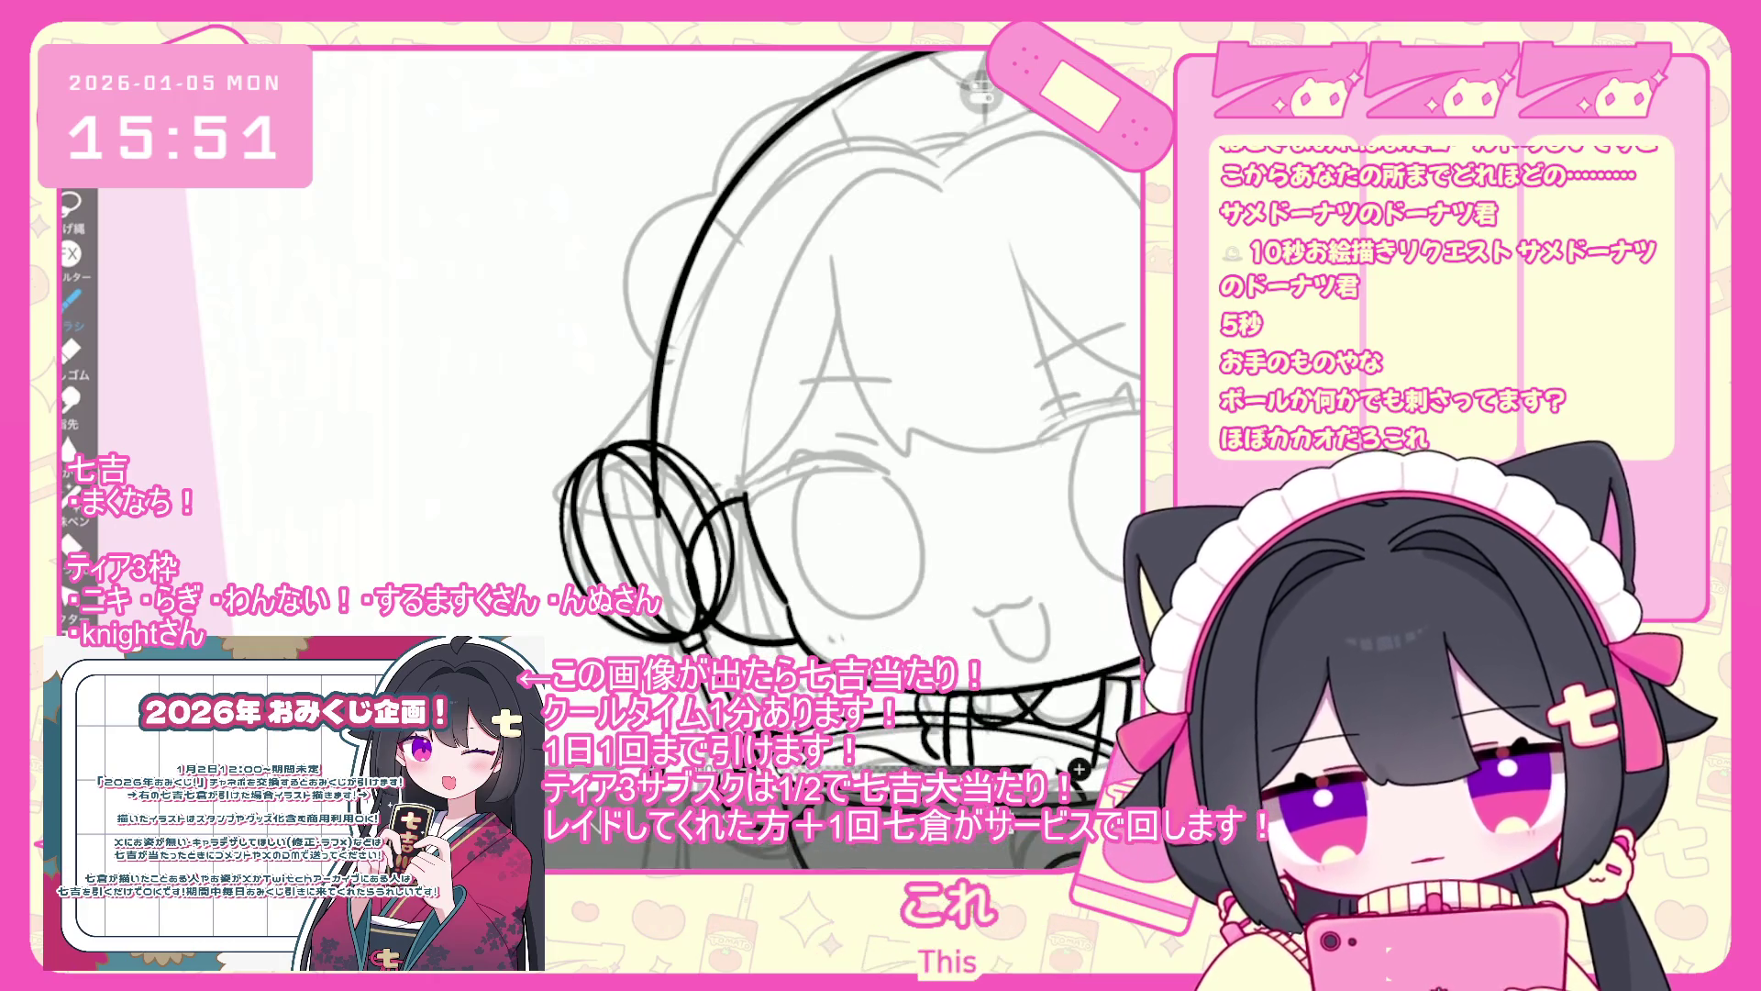
{"action": "scroll", "coordinate": [835, 357], "scroll_direction": "up", "scroll_amount": 1}
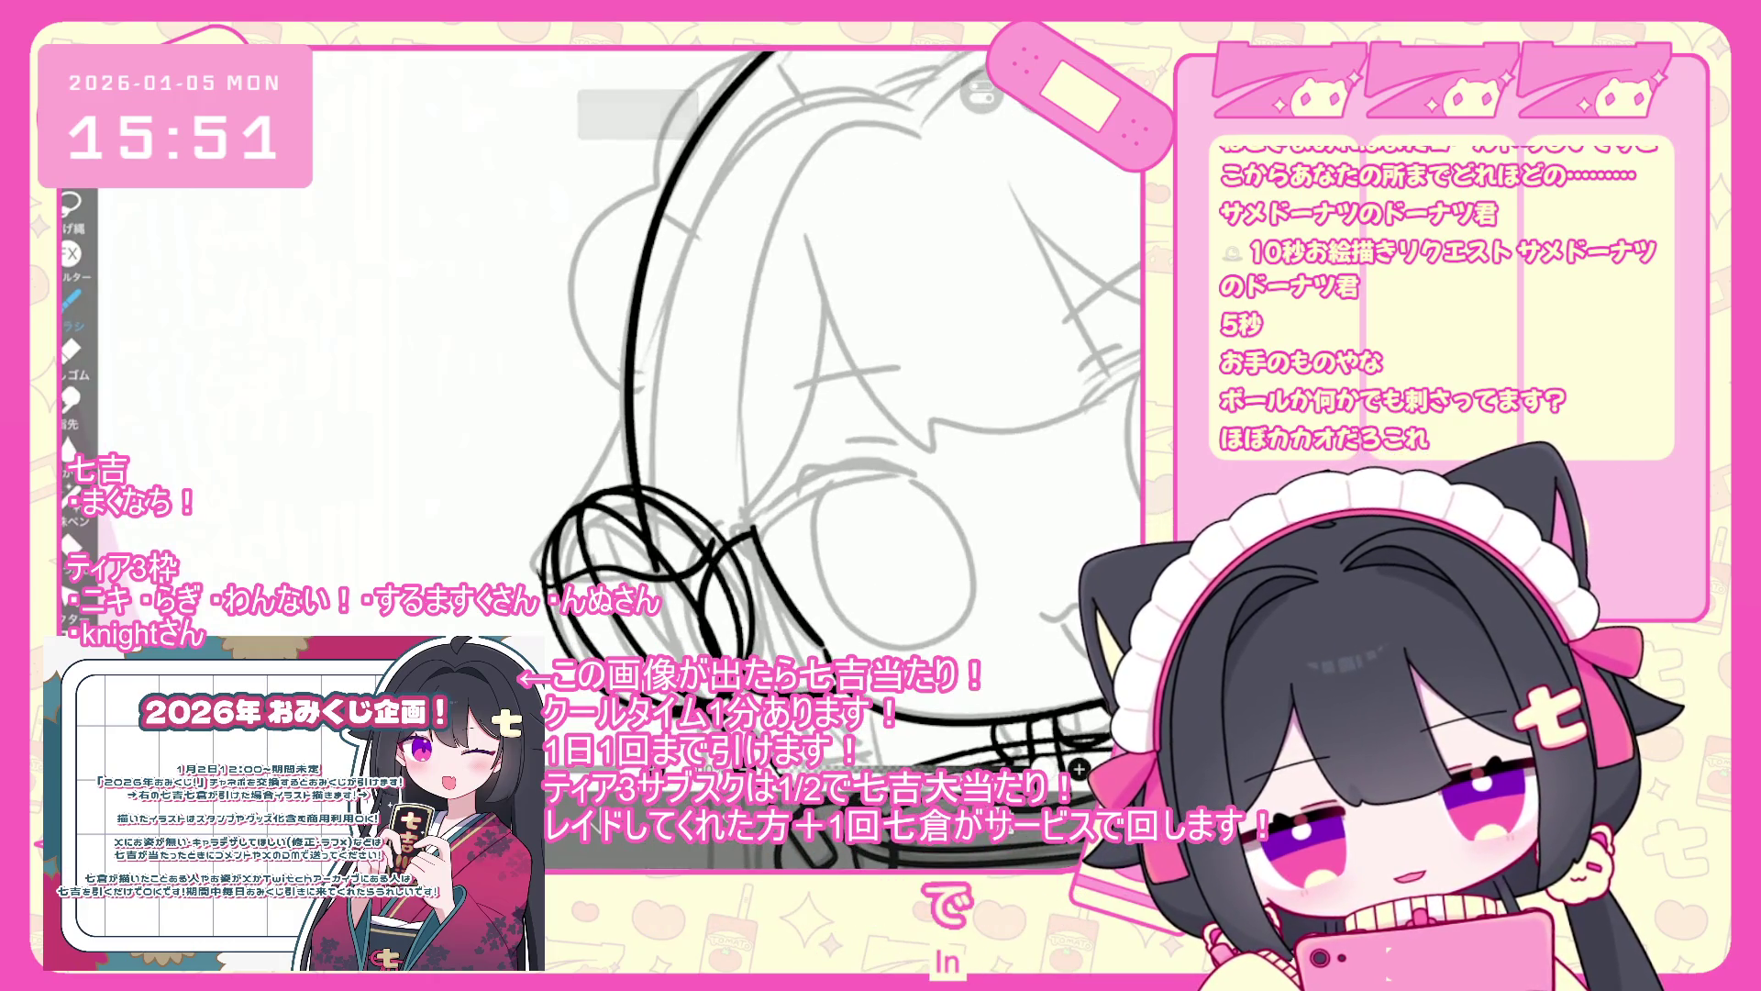
{"action": "key", "text": "ctrl+z"}
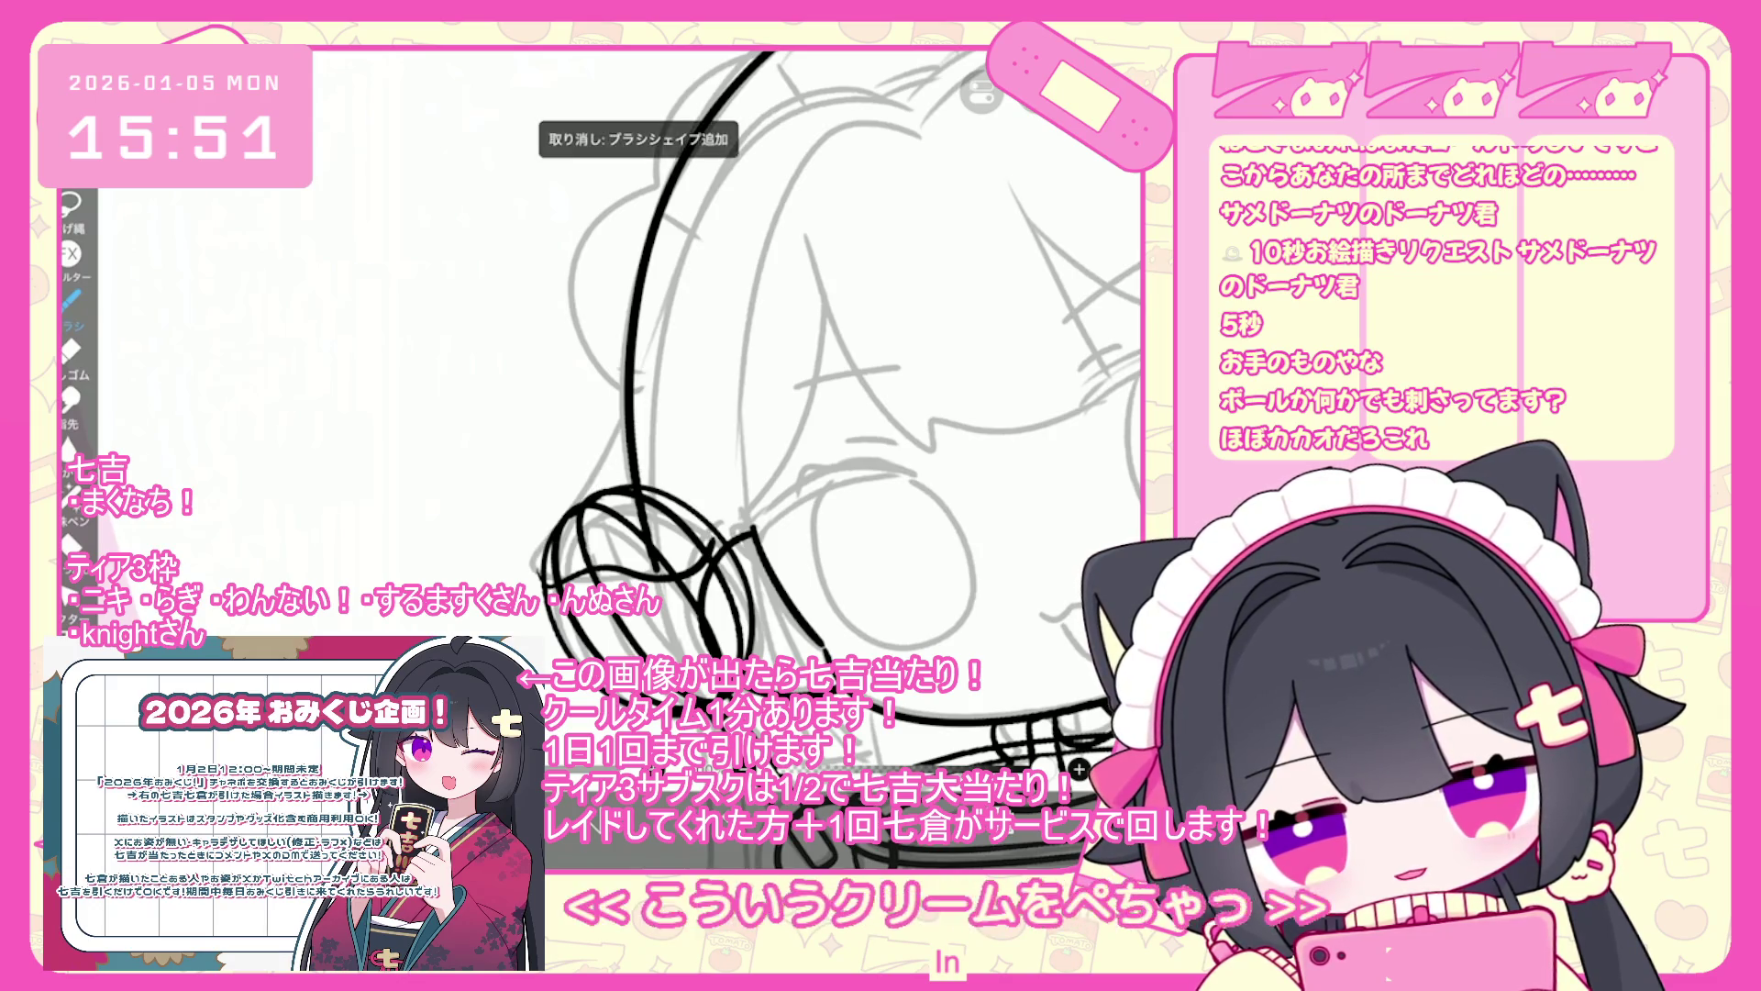
{"action": "scroll", "coordinate": [798, 413], "scroll_direction": "up", "scroll_amount": 1}
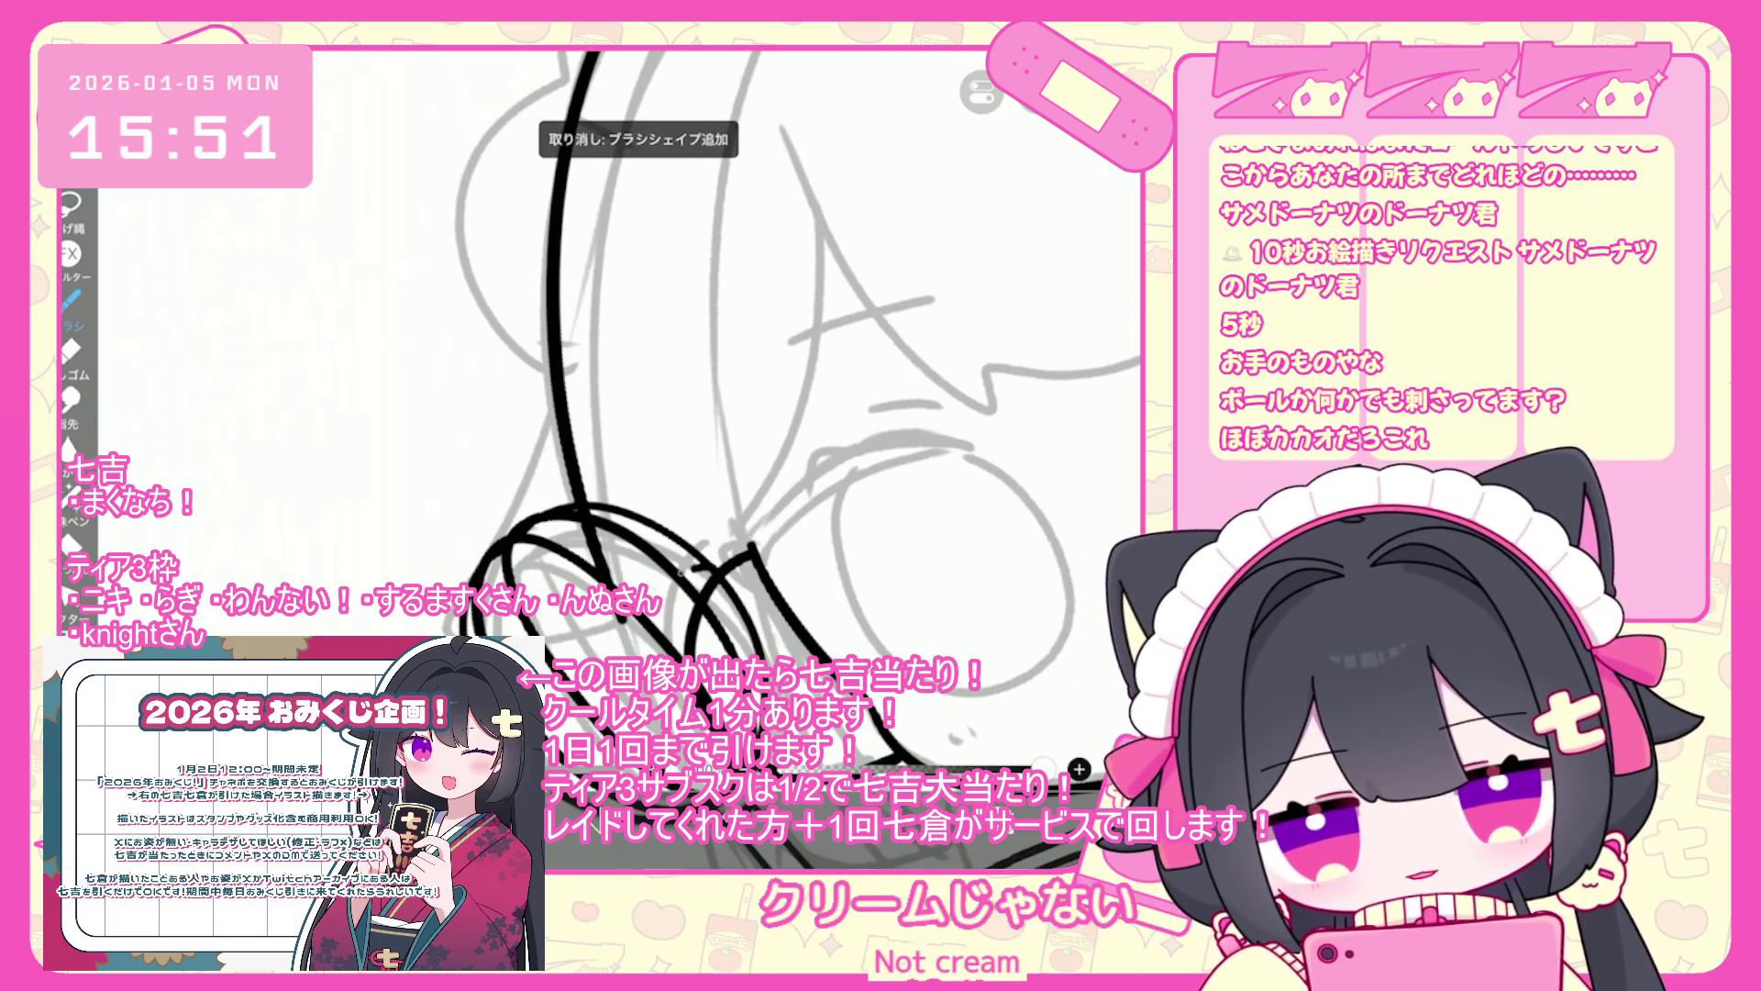
{"action": "key", "text": "ctrl+z"}
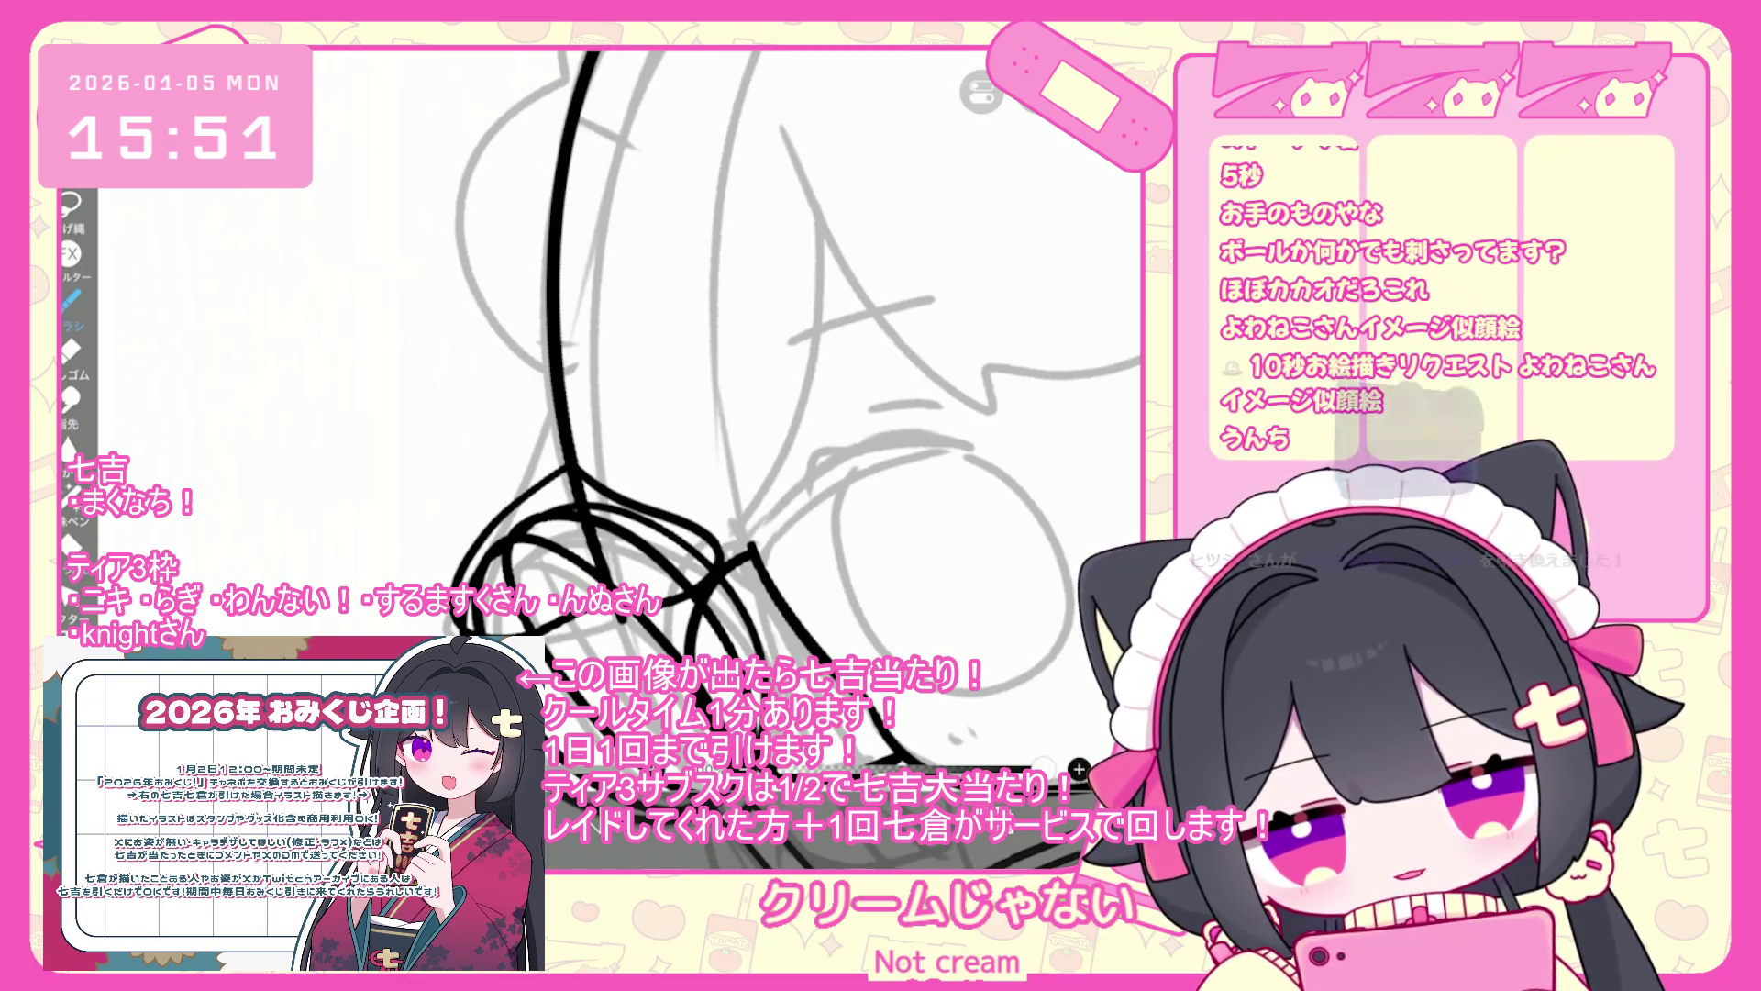
{"action": "scroll", "coordinate": [826, 413], "scroll_direction": "up", "scroll_amount": 3}
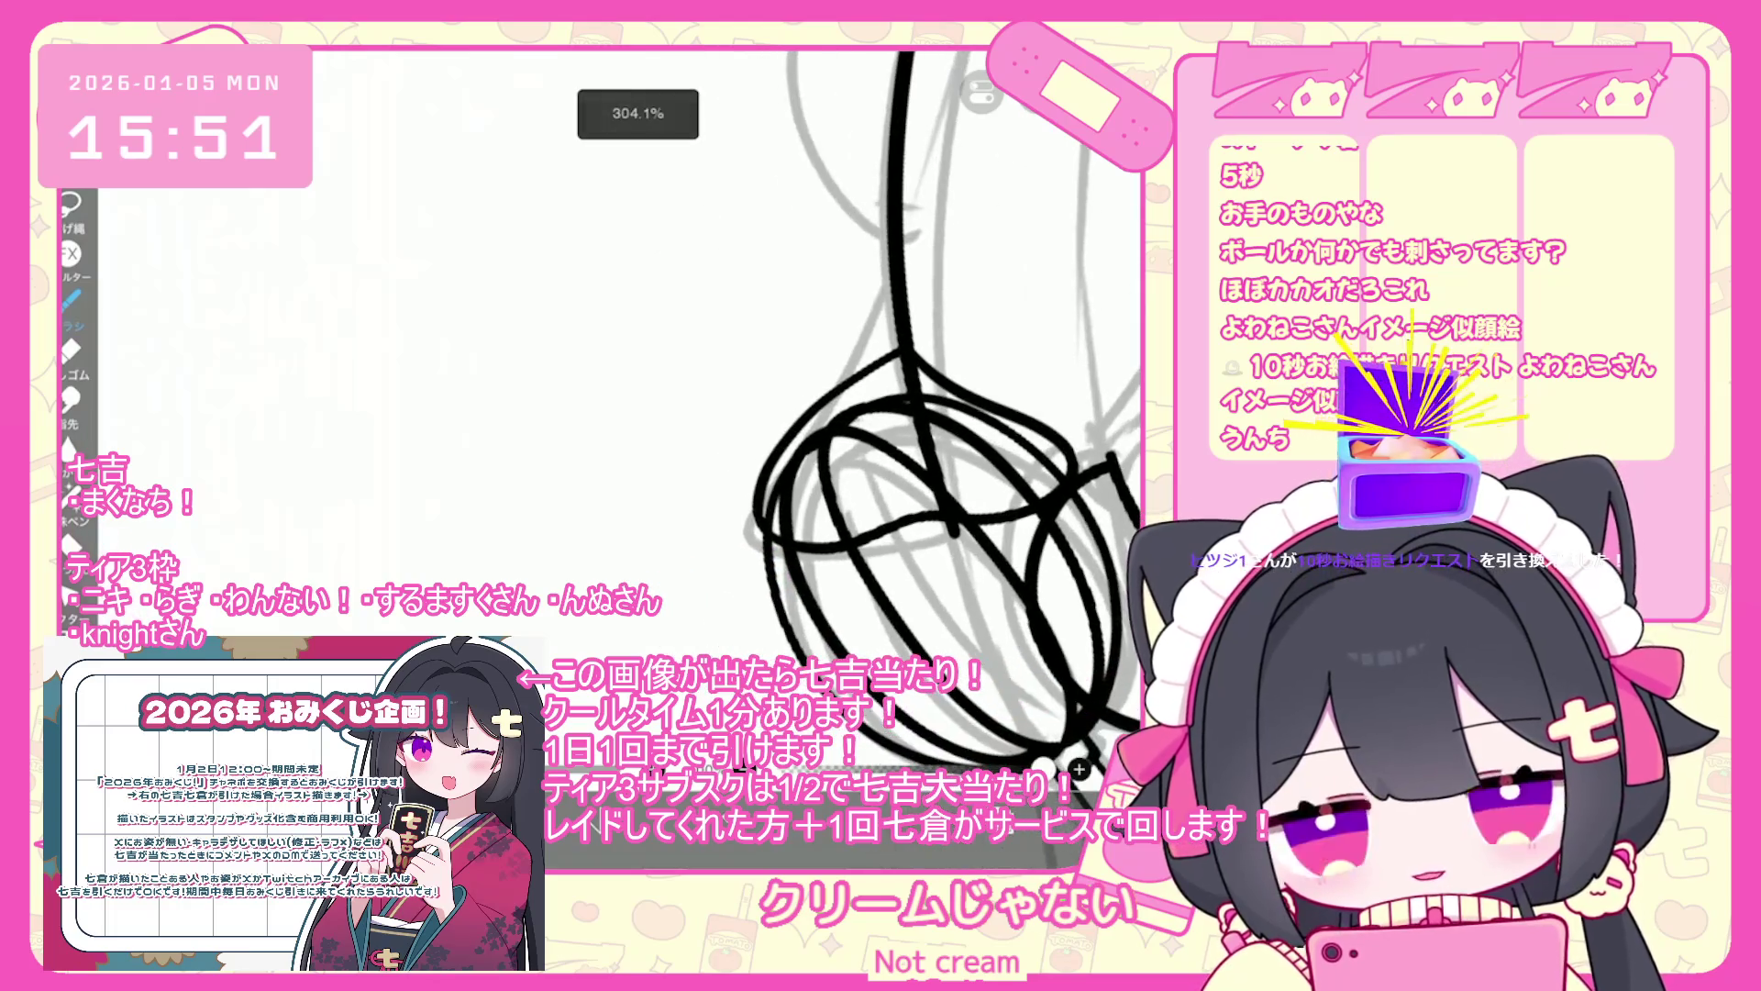
- Draw a small chibi face with eyes, mouth and side strokes left of the whisk
{"action": "key", "text": "ctrl+z"}
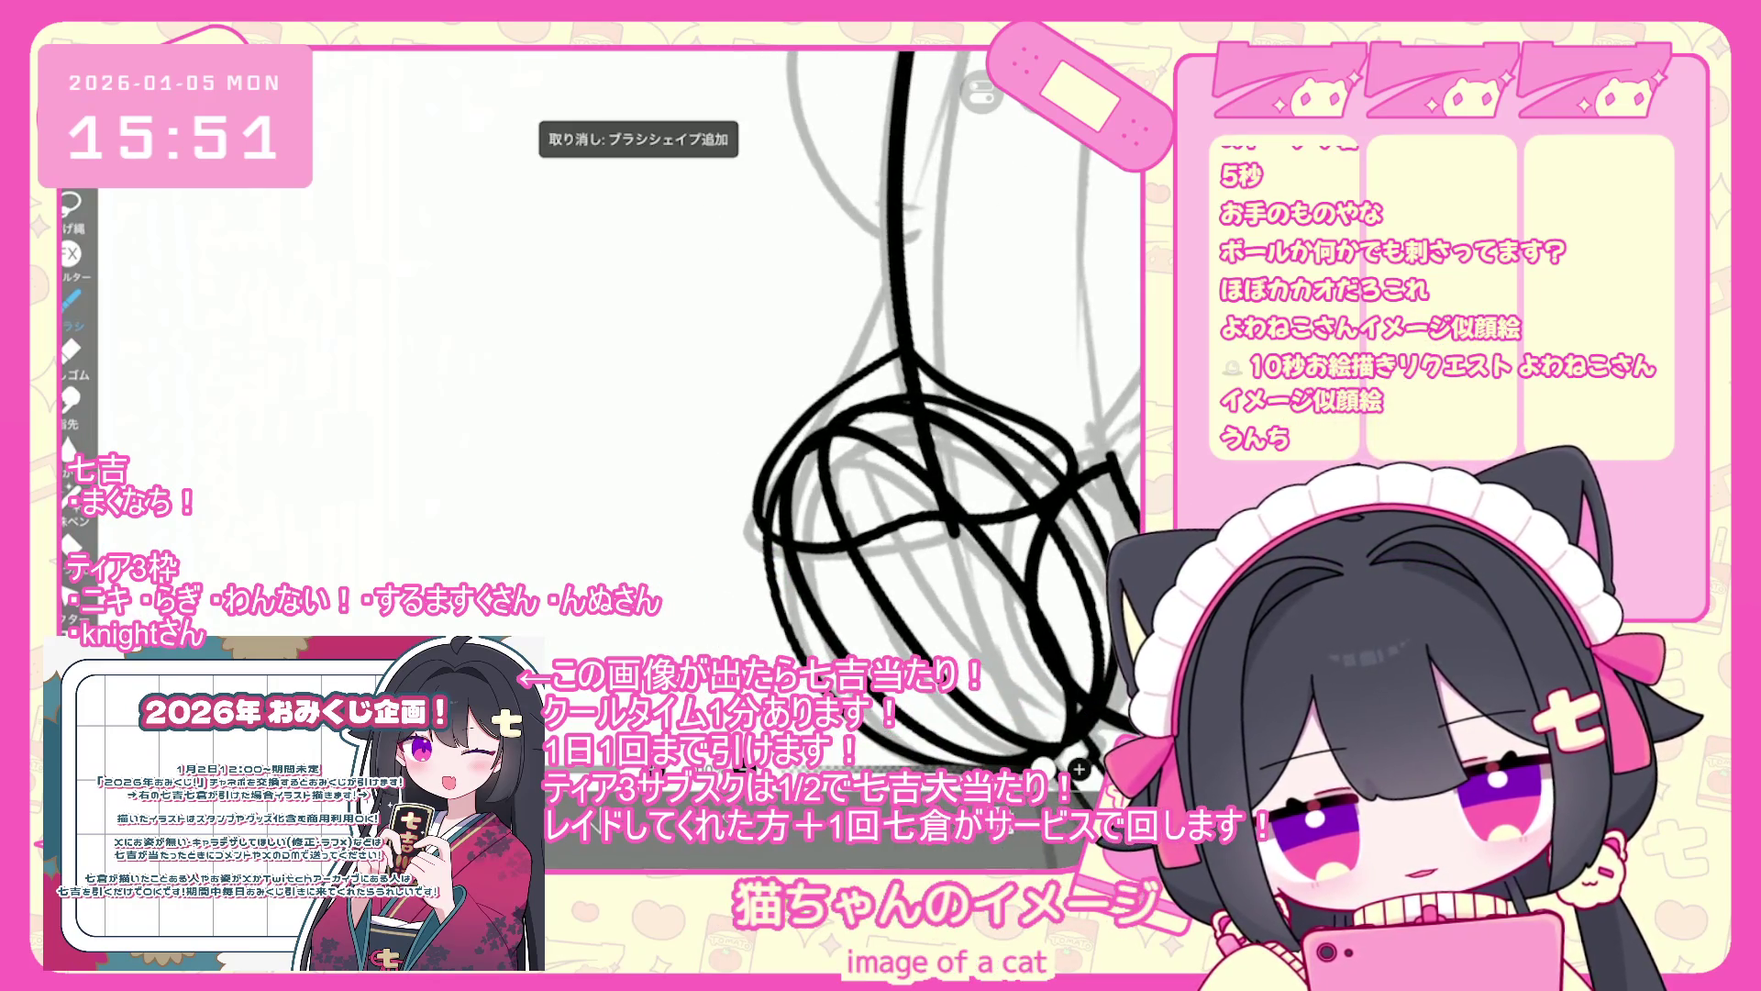
{"action": "left_click_drag", "start_coordinate": [569, 569], "coordinate": [607, 593]}
{"action": "mouse_move", "coordinate": [525, 520]}
{"action": "left_mouse_down"}
{"action": "mouse_move", "coordinate": [585, 504]}
{"action": "mouse_move", "coordinate": [579, 530]}
{"action": "left_mouse_up"}
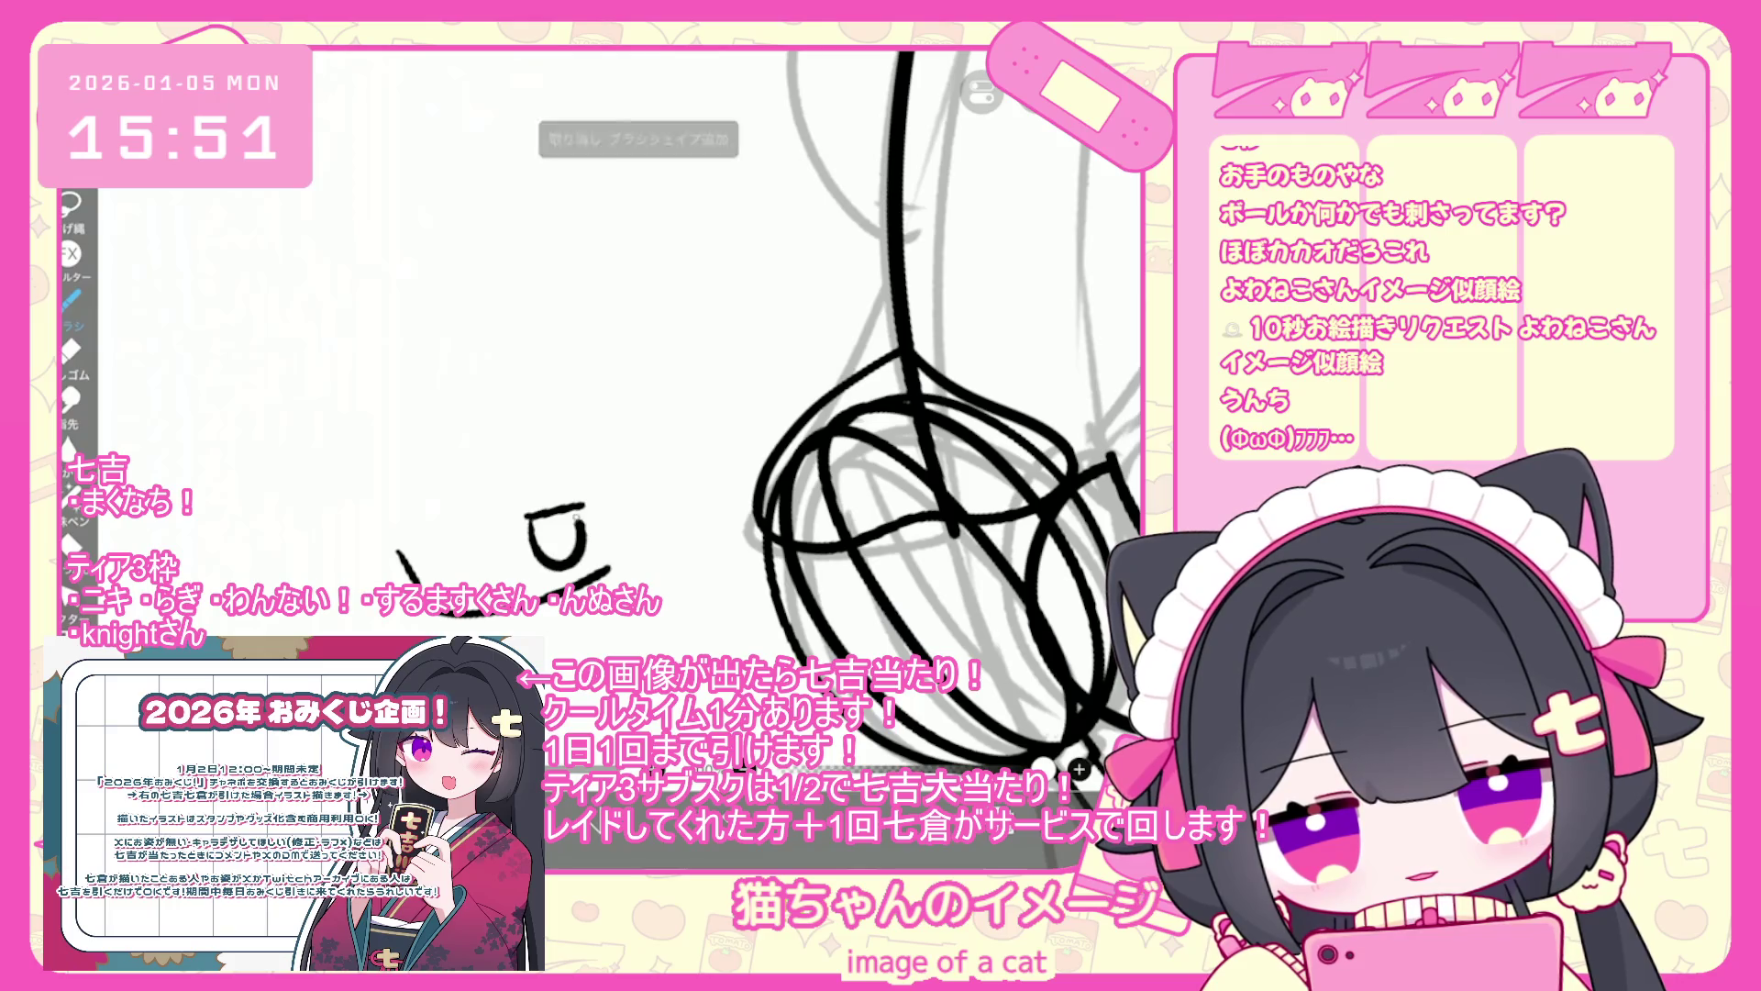
{"action": "left_click_drag", "start_coordinate": [410, 555], "coordinate": [454, 540]}
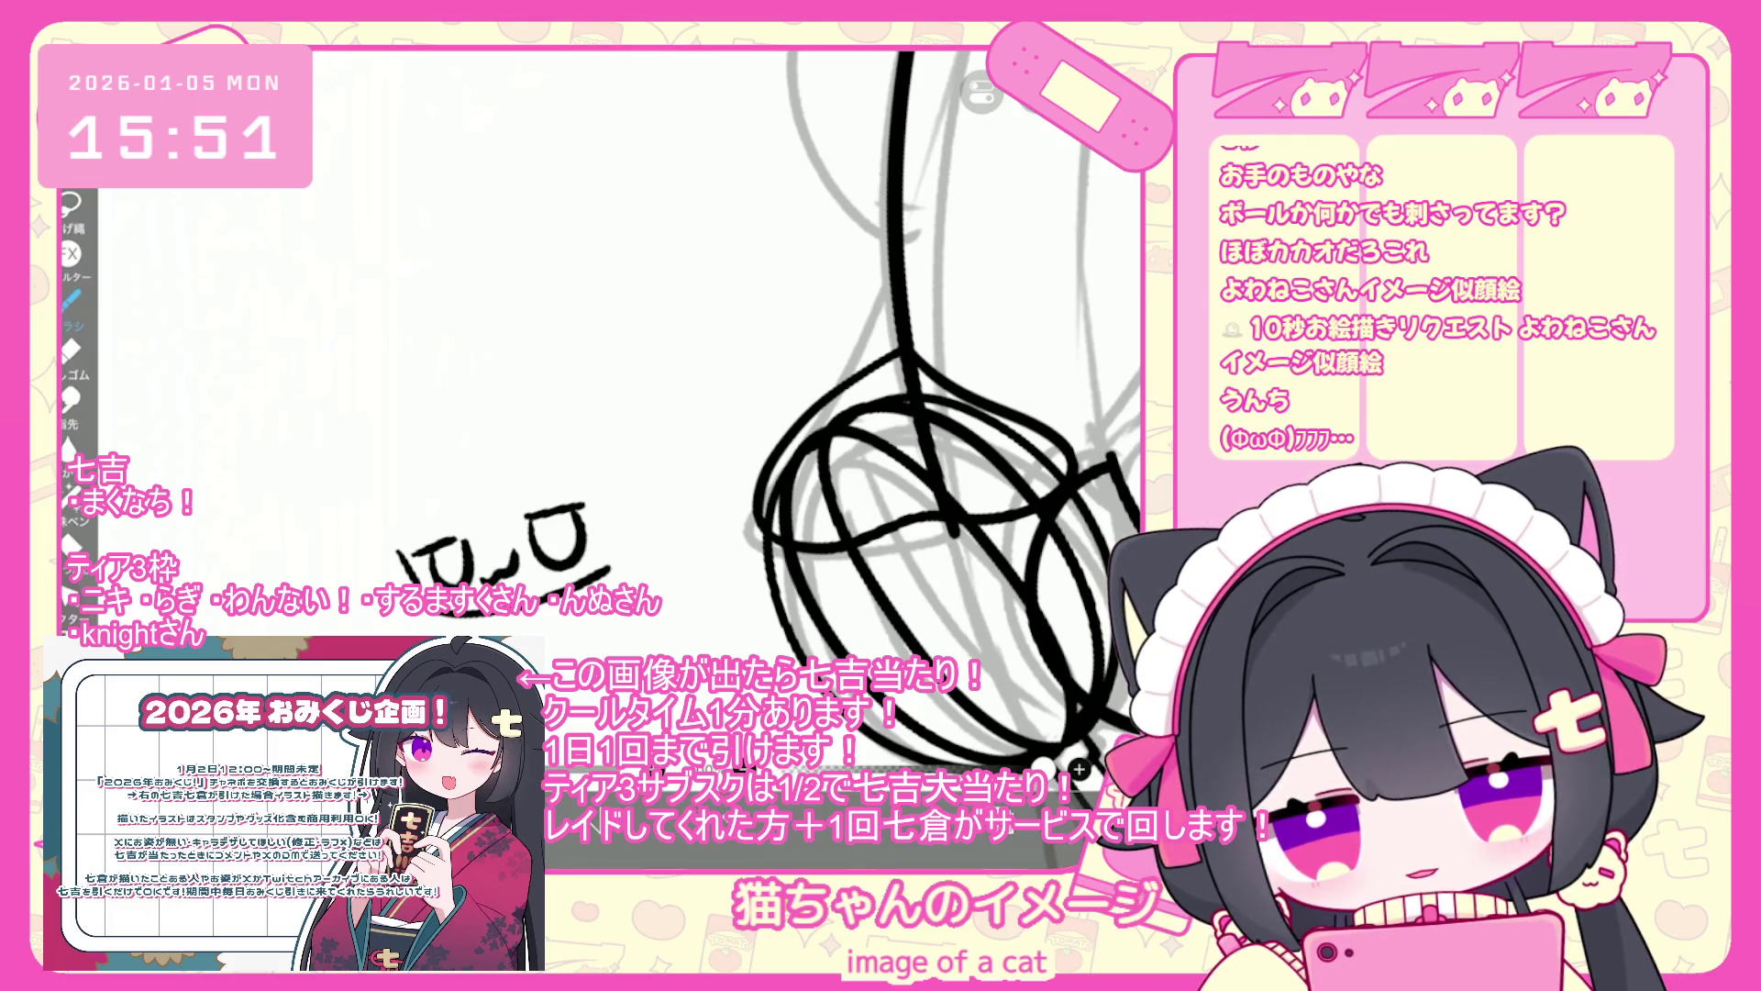
{"action": "left_click_drag", "start_coordinate": [454, 474], "coordinate": [457, 490]}
{"action": "mouse_move", "coordinate": [425, 538]}
{"action": "left_mouse_down"}
{"action": "mouse_move", "coordinate": [461, 502]}
{"action": "mouse_move", "coordinate": [439, 528]}
{"action": "left_mouse_up"}
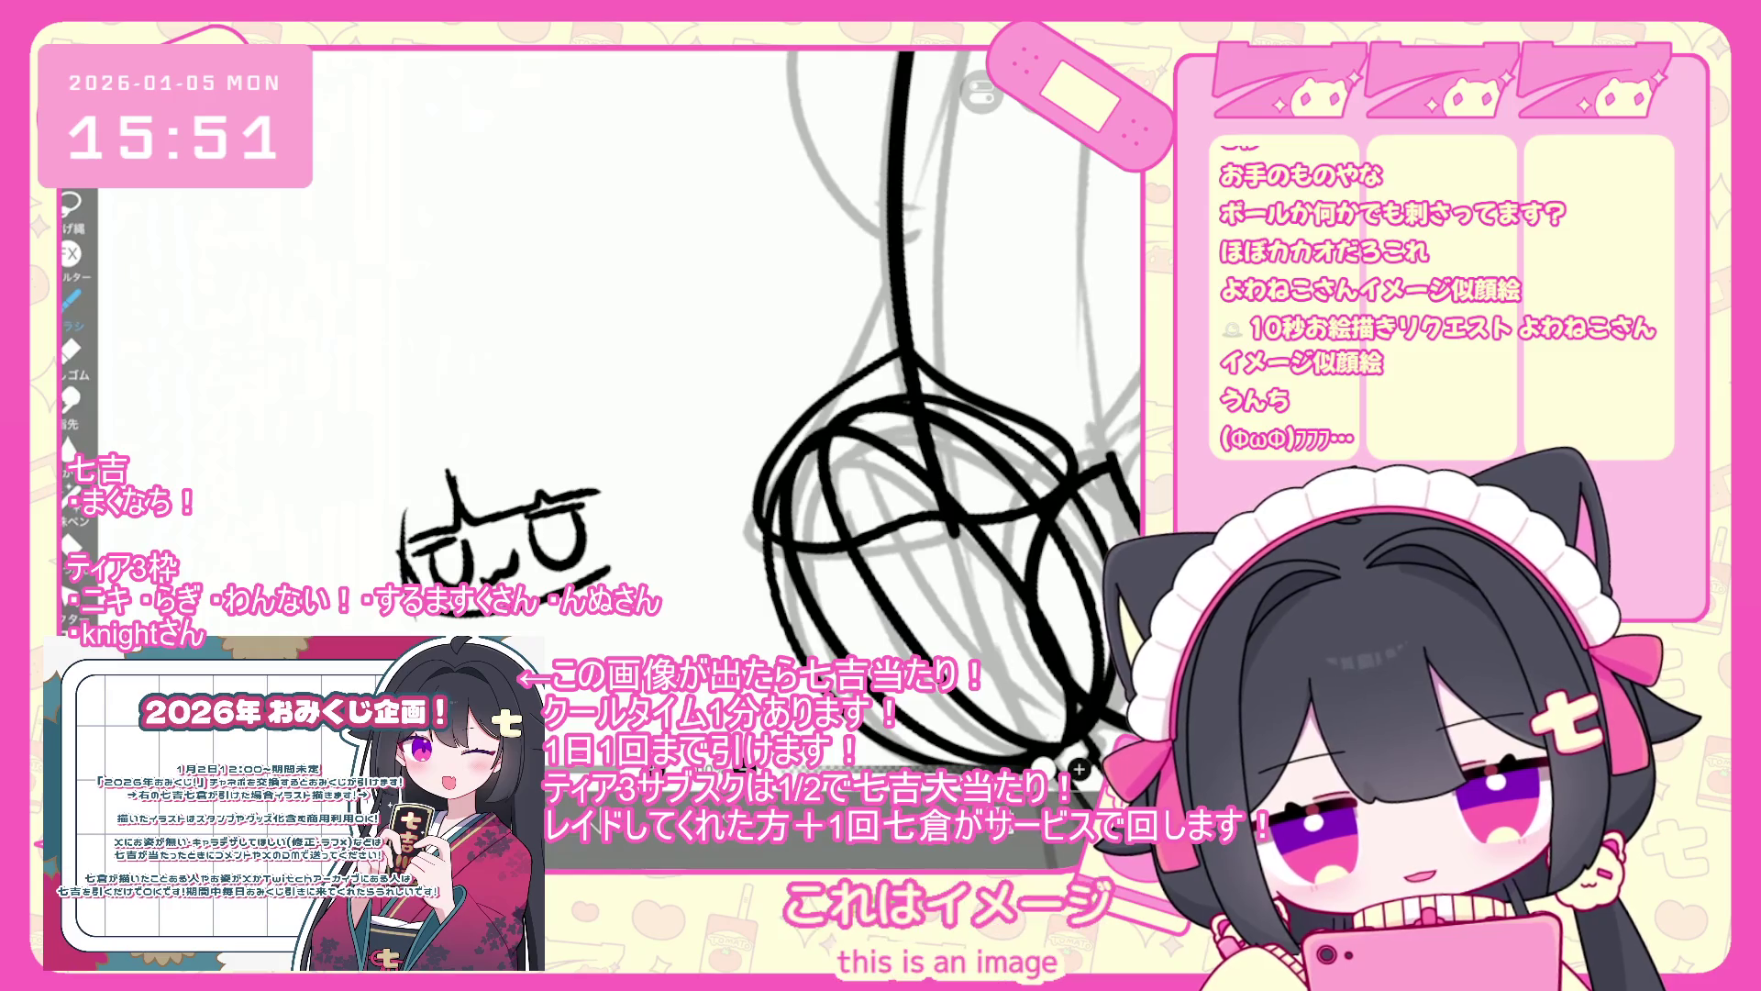
- Outline the doodle's head with a top-right hair tuft and a left side bun
{"action": "mouse_move", "coordinate": [432, 402]}
{"action": "left_mouse_down"}
{"action": "mouse_move", "coordinate": [352, 573]}
{"action": "mouse_move", "coordinate": [640, 496]}
{"action": "left_mouse_up"}
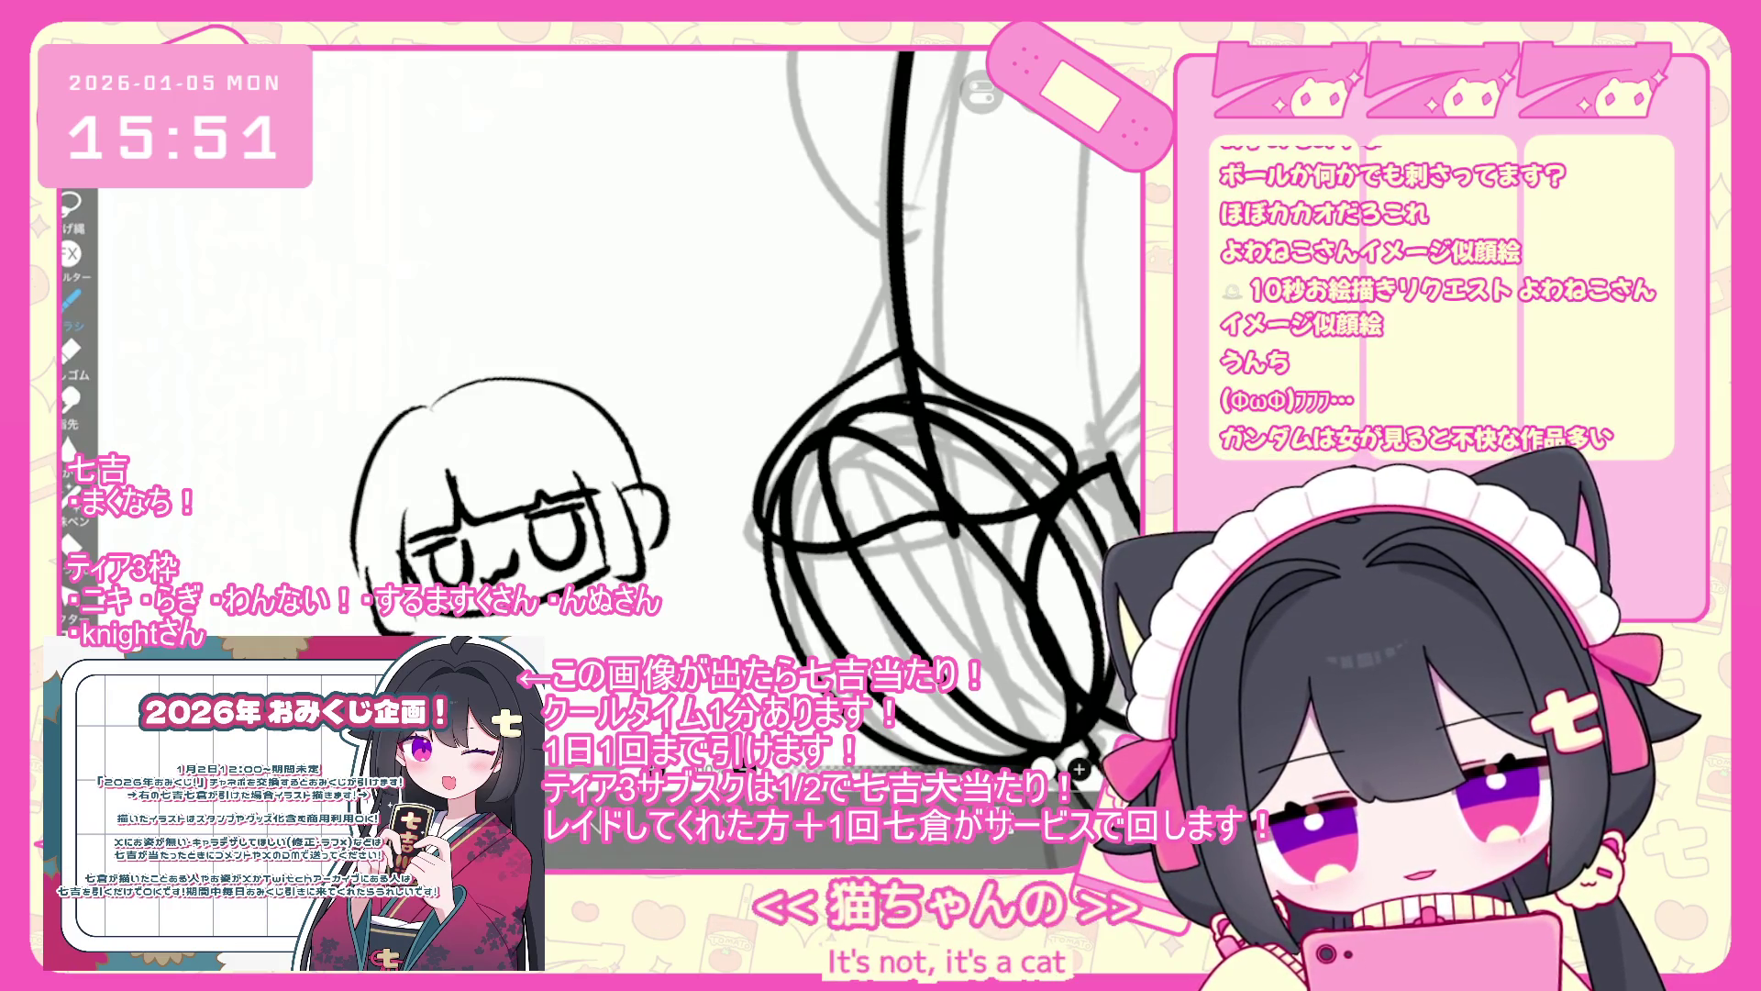
{"action": "left_click_drag", "start_coordinate": [565, 386], "coordinate": [664, 394]}
{"action": "mouse_move", "coordinate": [389, 452]}
{"action": "left_mouse_down"}
{"action": "mouse_move", "coordinate": [305, 509]}
{"action": "mouse_move", "coordinate": [358, 613]}
{"action": "left_mouse_up"}
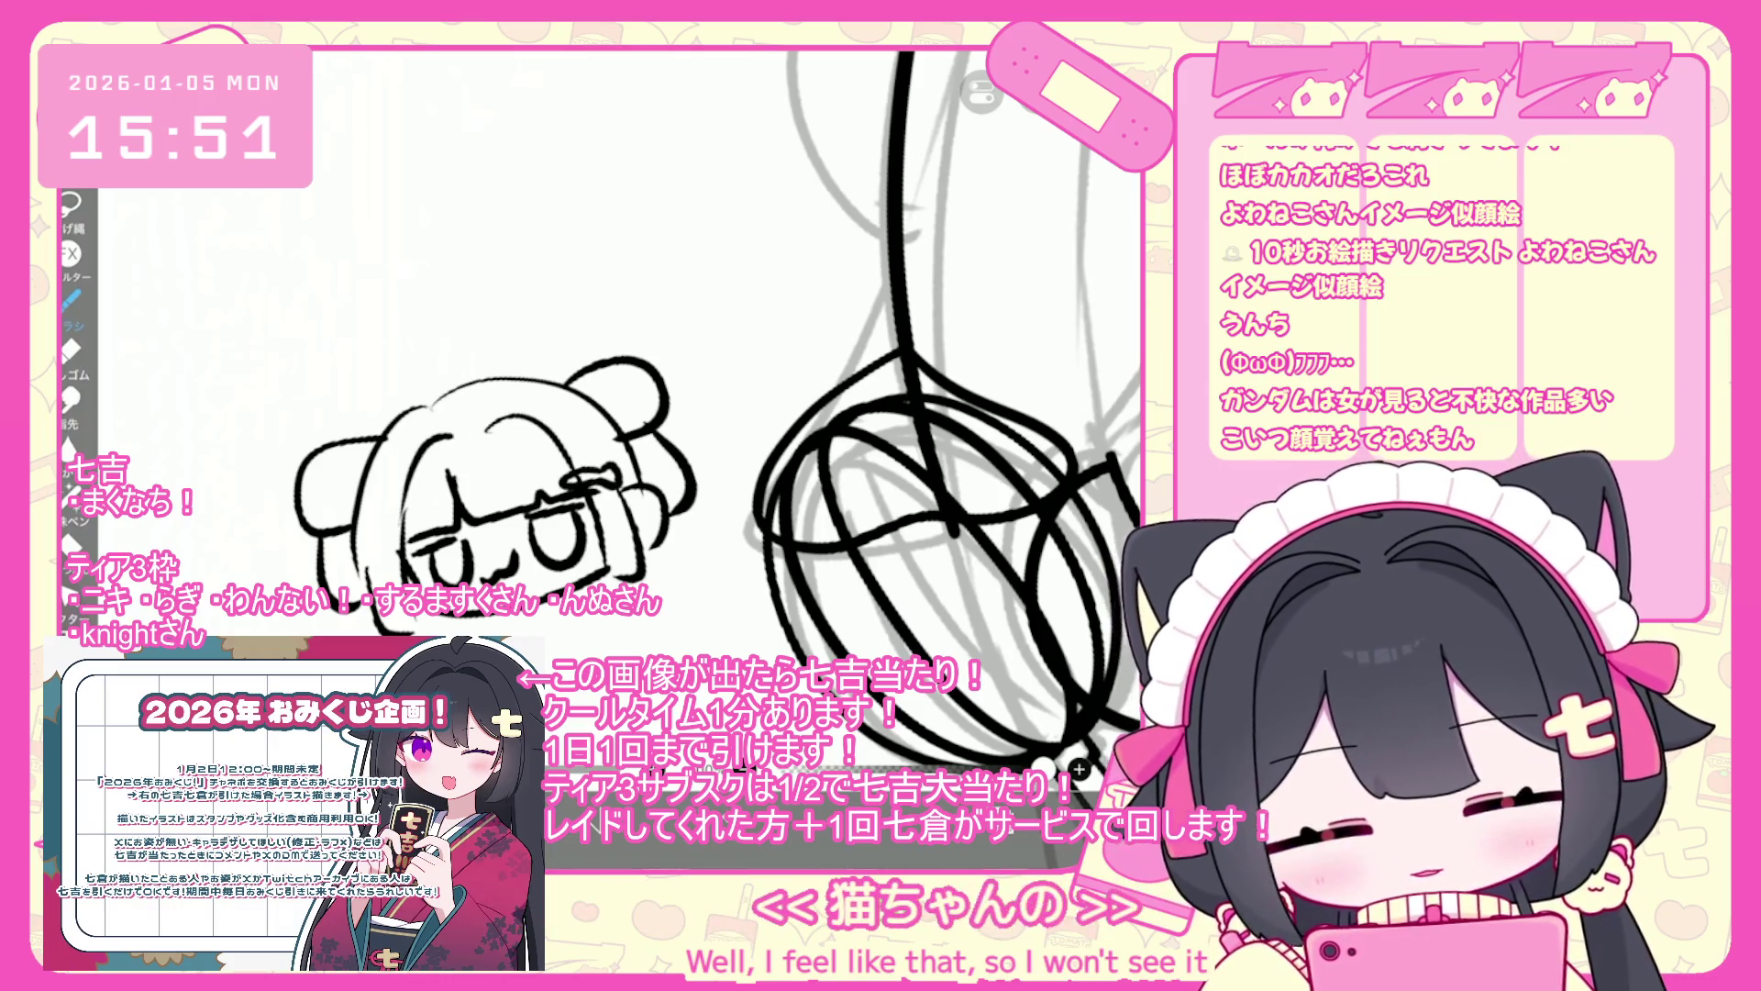
{"action": "left_click_drag", "start_coordinate": [642, 477], "coordinate": [697, 427]}
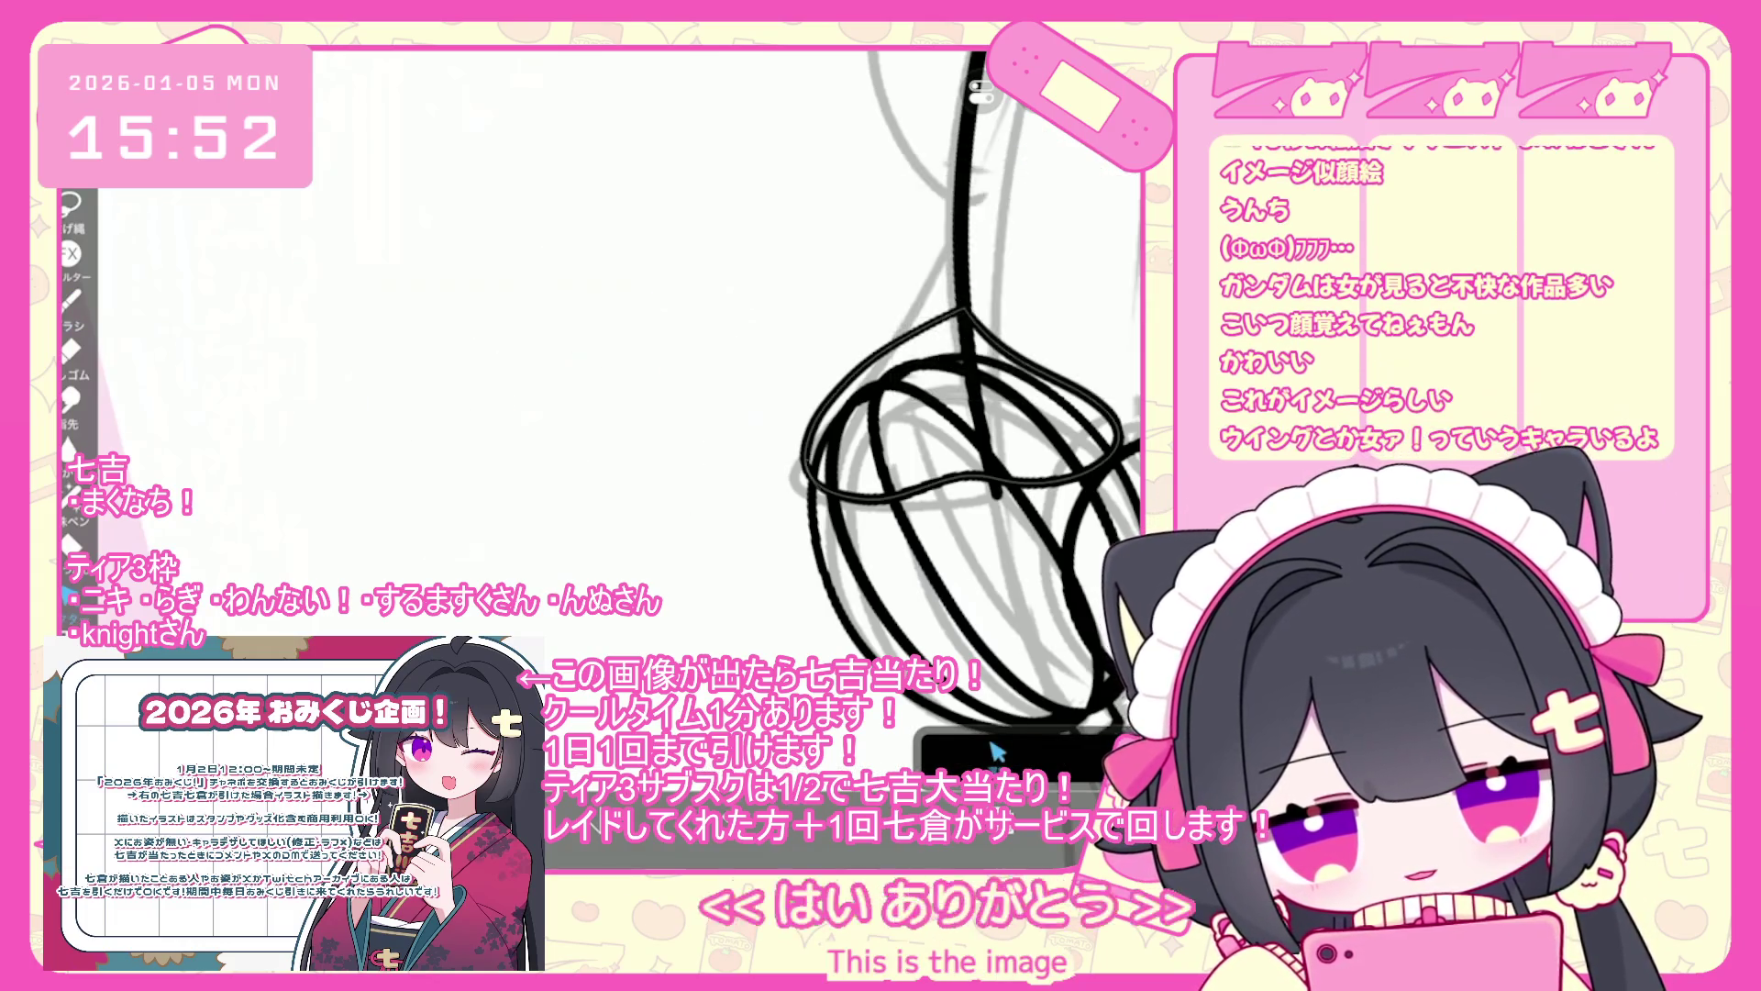
- Zoom around the inked whisk and bowl until the layer list shows layers 4 through 9
{"action": "scroll", "coordinate": [995, 752], "scroll_direction": "up", "scroll_amount": 3}
{"action": "scroll", "coordinate": [995, 752], "scroll_direction": "up", "scroll_amount": 2}
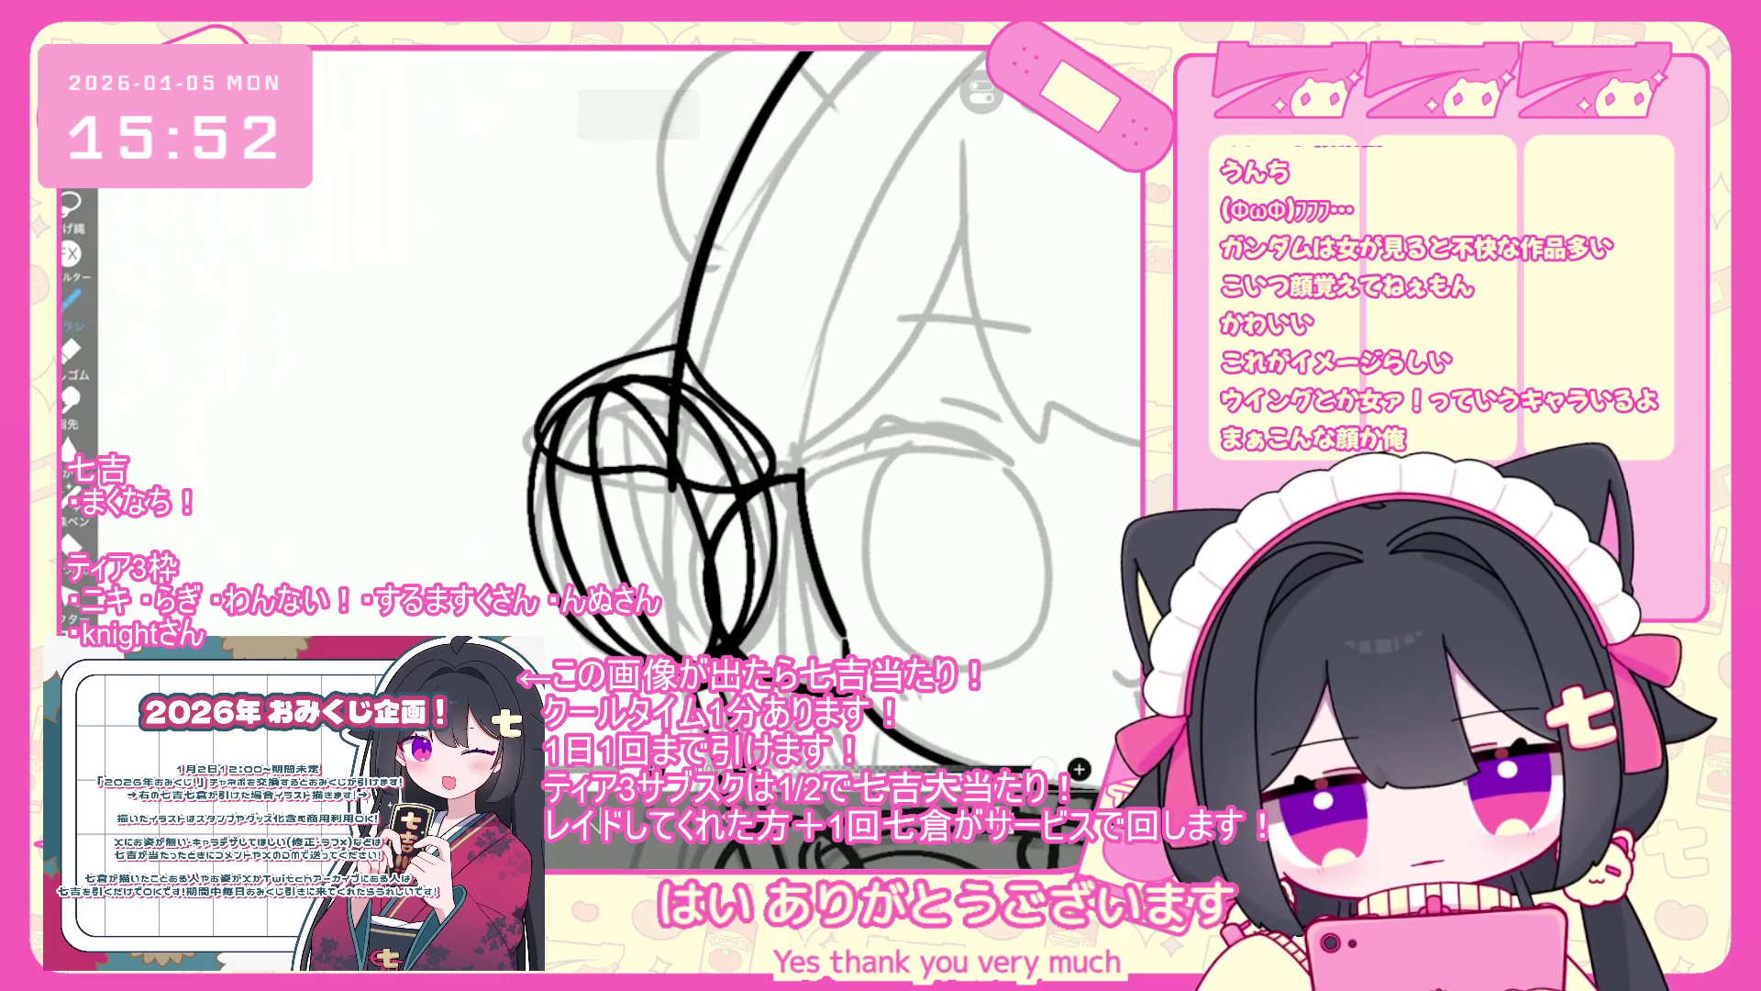
{"action": "scroll", "coordinate": [761, 367], "scroll_direction": "down", "scroll_amount": 2}
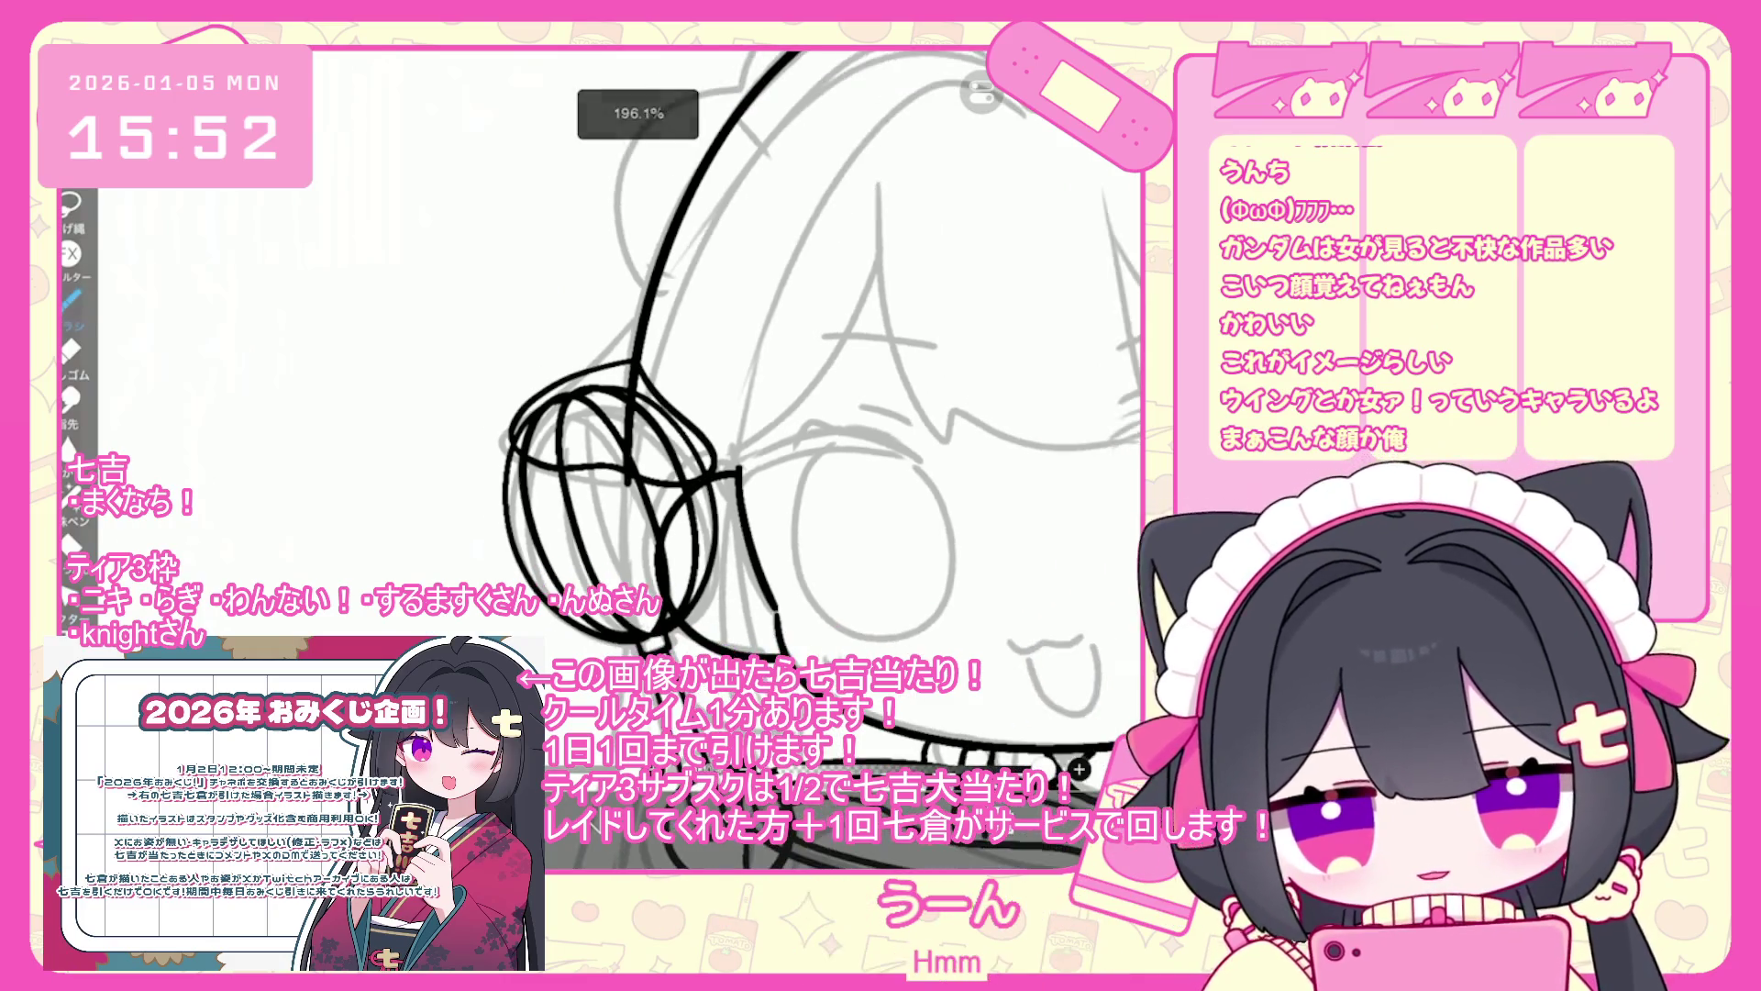
{"action": "scroll", "coordinate": [787, 362], "scroll_direction": "down", "scroll_amount": 2}
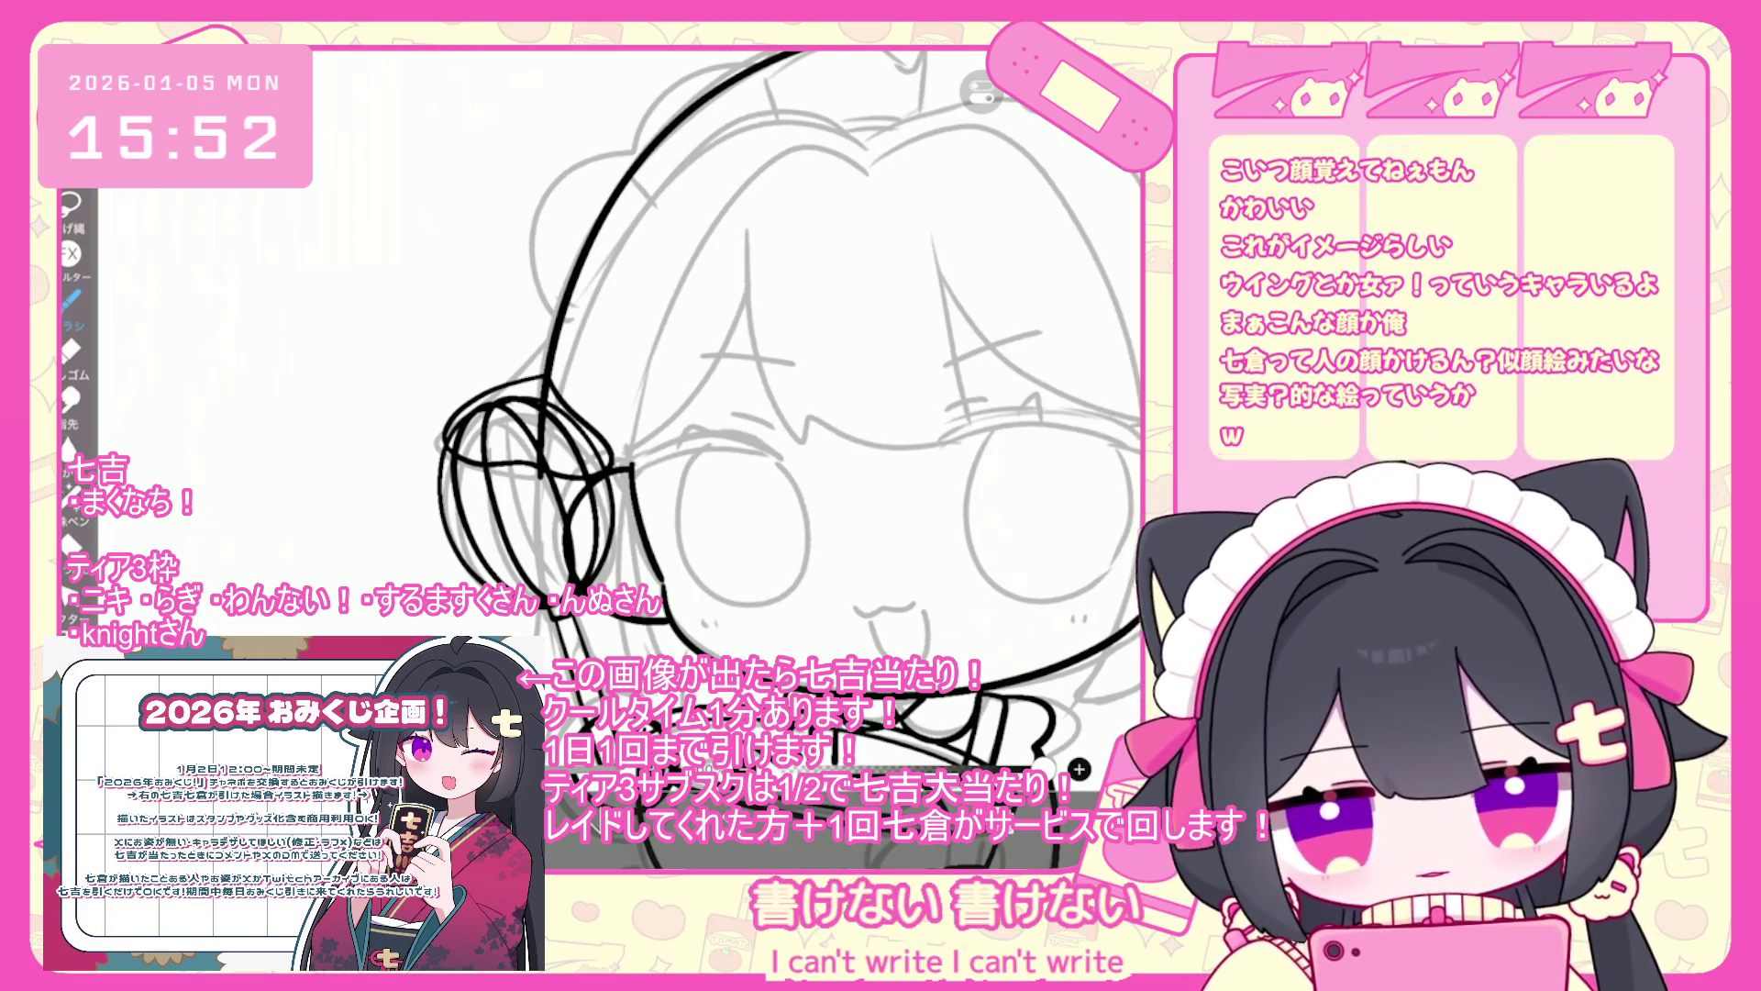
{"action": "scroll", "coordinate": [789, 422], "scroll_direction": "down", "scroll_amount": 3}
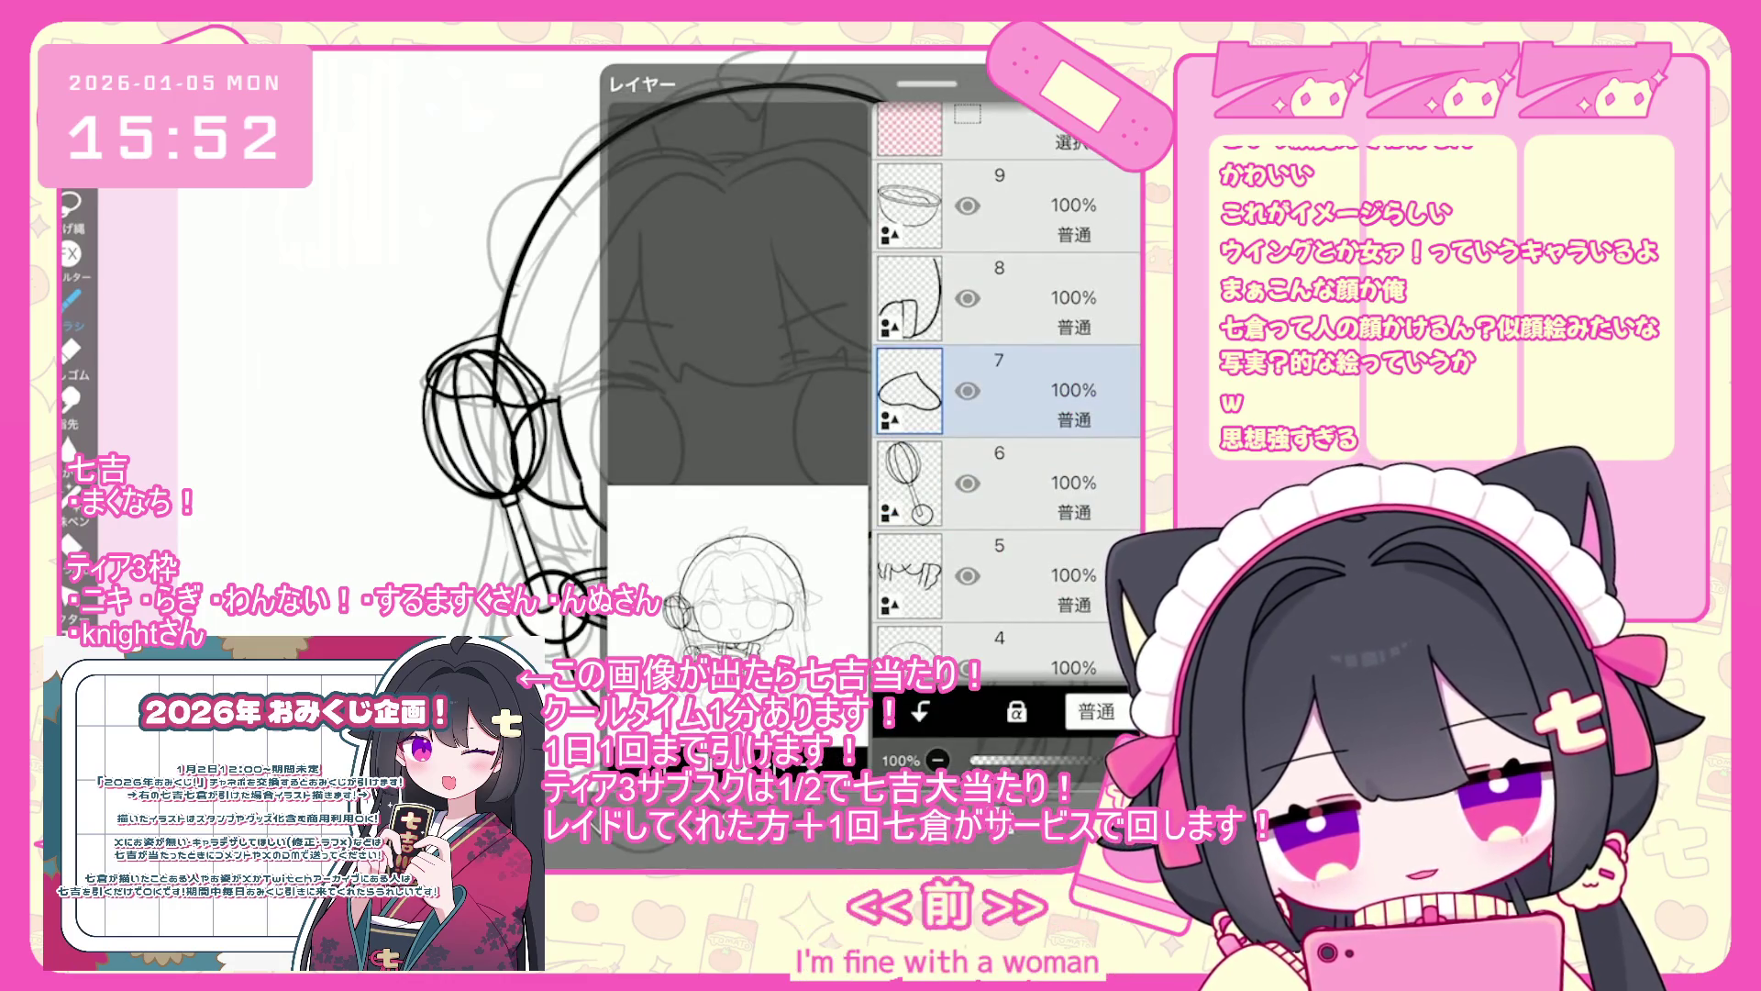
- Add empty layer 10 above layer 9 and draw a line under the bowl's lower left
{"action": "left_click", "coordinate": [1009, 205]}
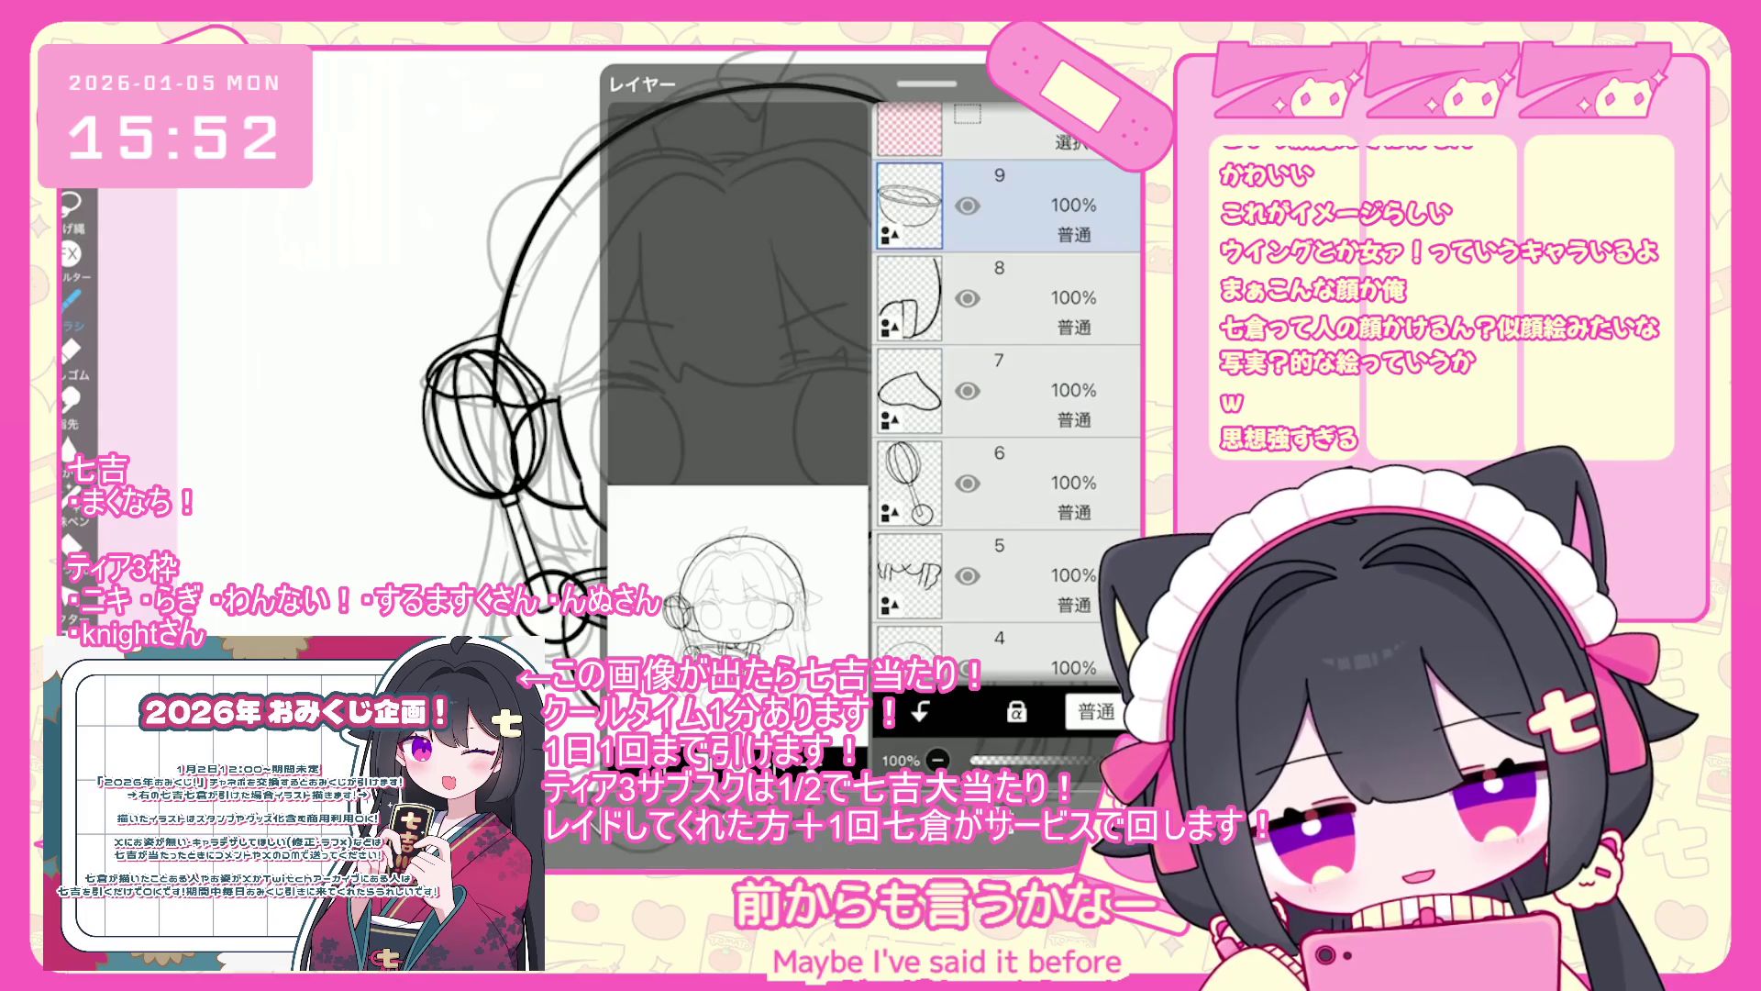
{"action": "left_click", "coordinate": [624, 710]}
{"action": "left_click", "coordinate": [697, 593]}
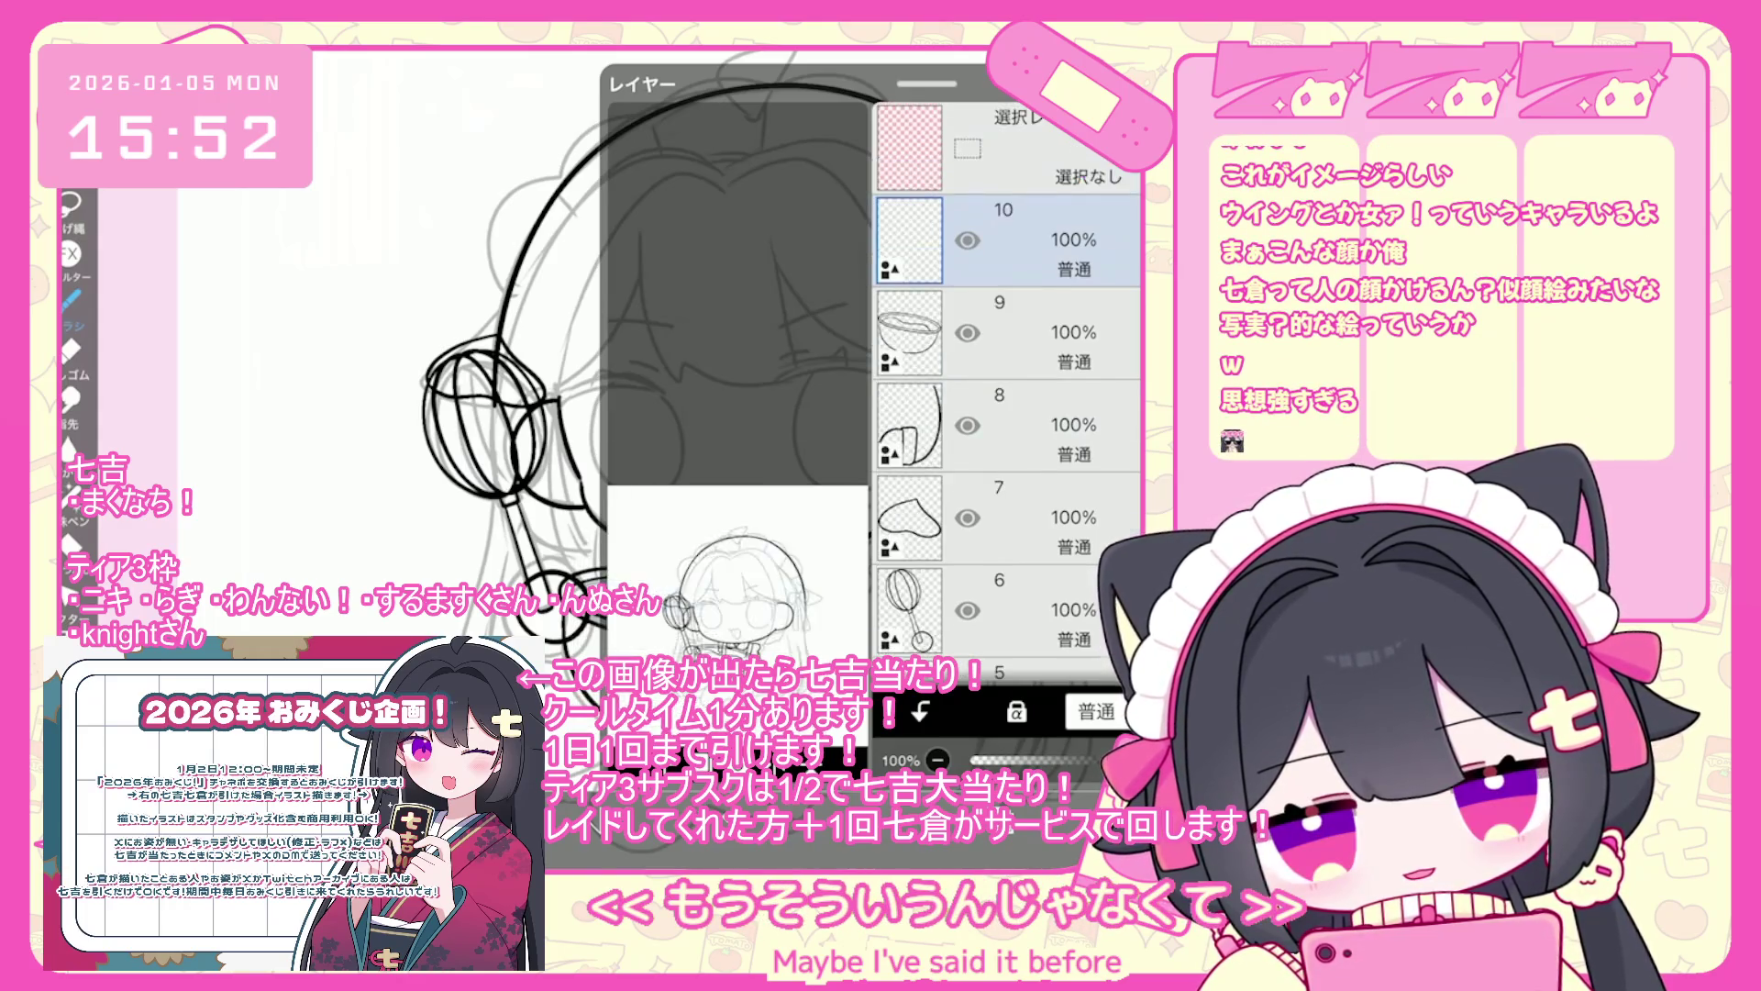
{"action": "left_click", "coordinate": [734, 367]}
{"action": "scroll", "coordinate": [715, 413], "scroll_direction": "up", "scroll_amount": 3}
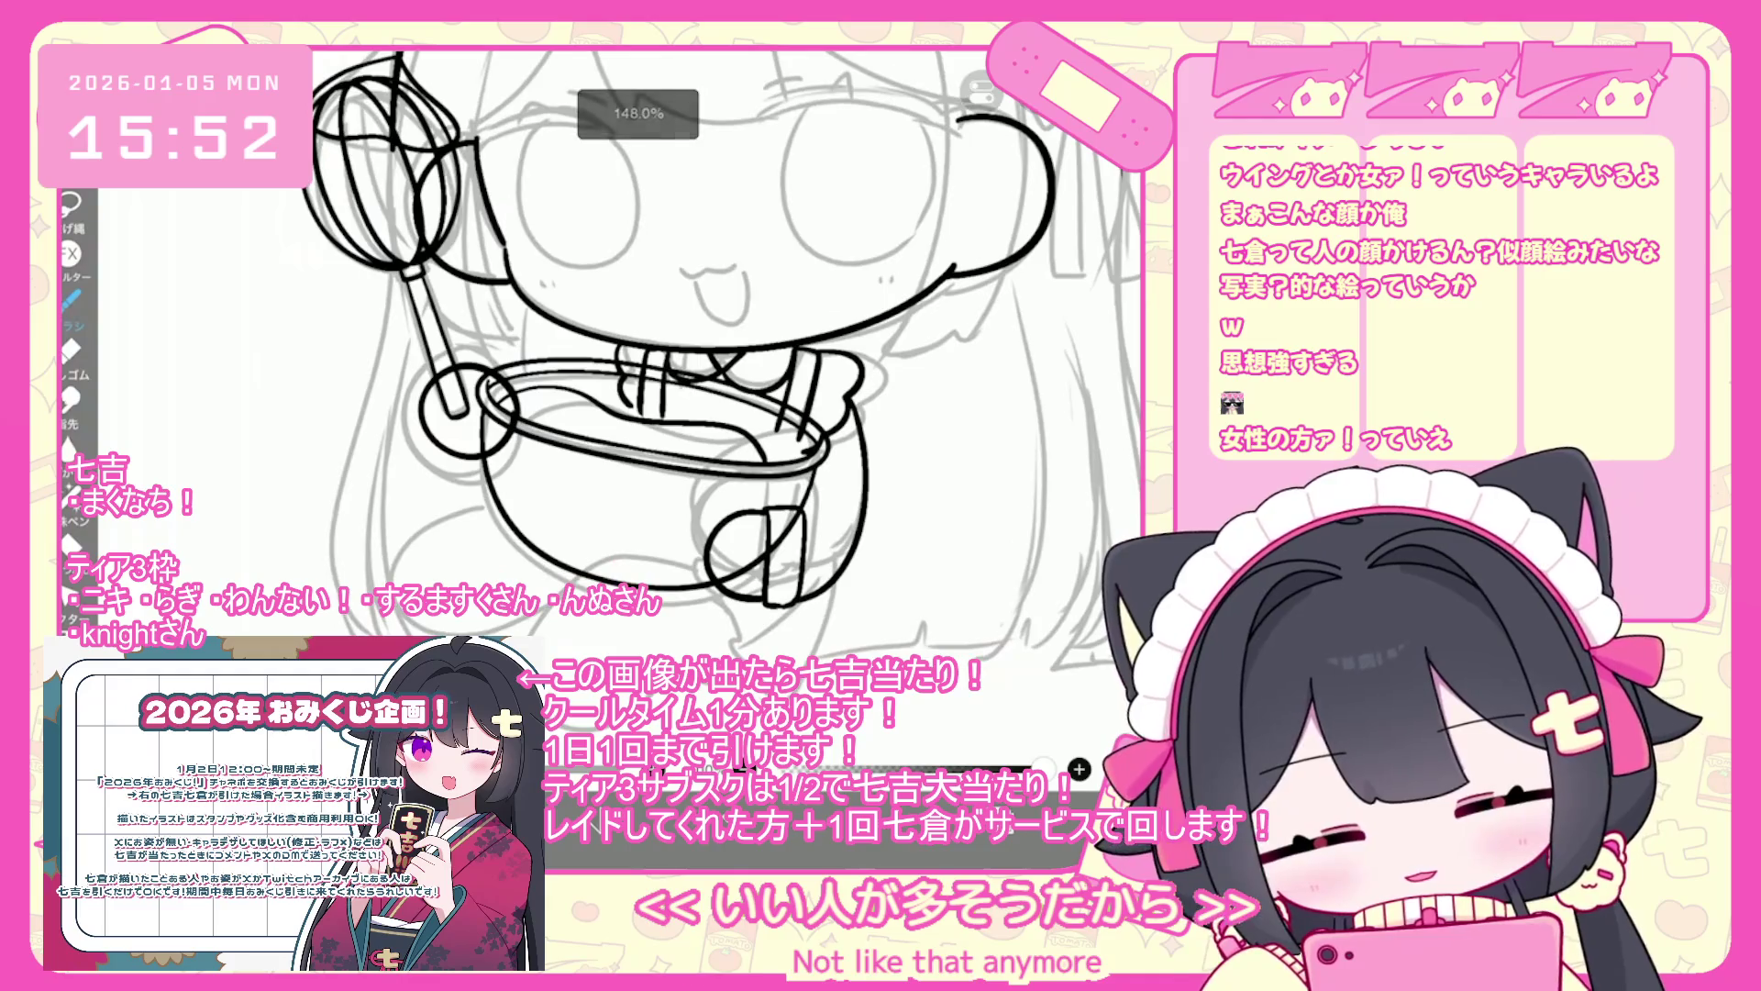
{"action": "mouse_move", "coordinate": [722, 598]}
{"action": "left_mouse_down"}
{"action": "mouse_move", "coordinate": [705, 586]}
{"action": "mouse_move", "coordinate": [523, 633]}
{"action": "left_mouse_up"}
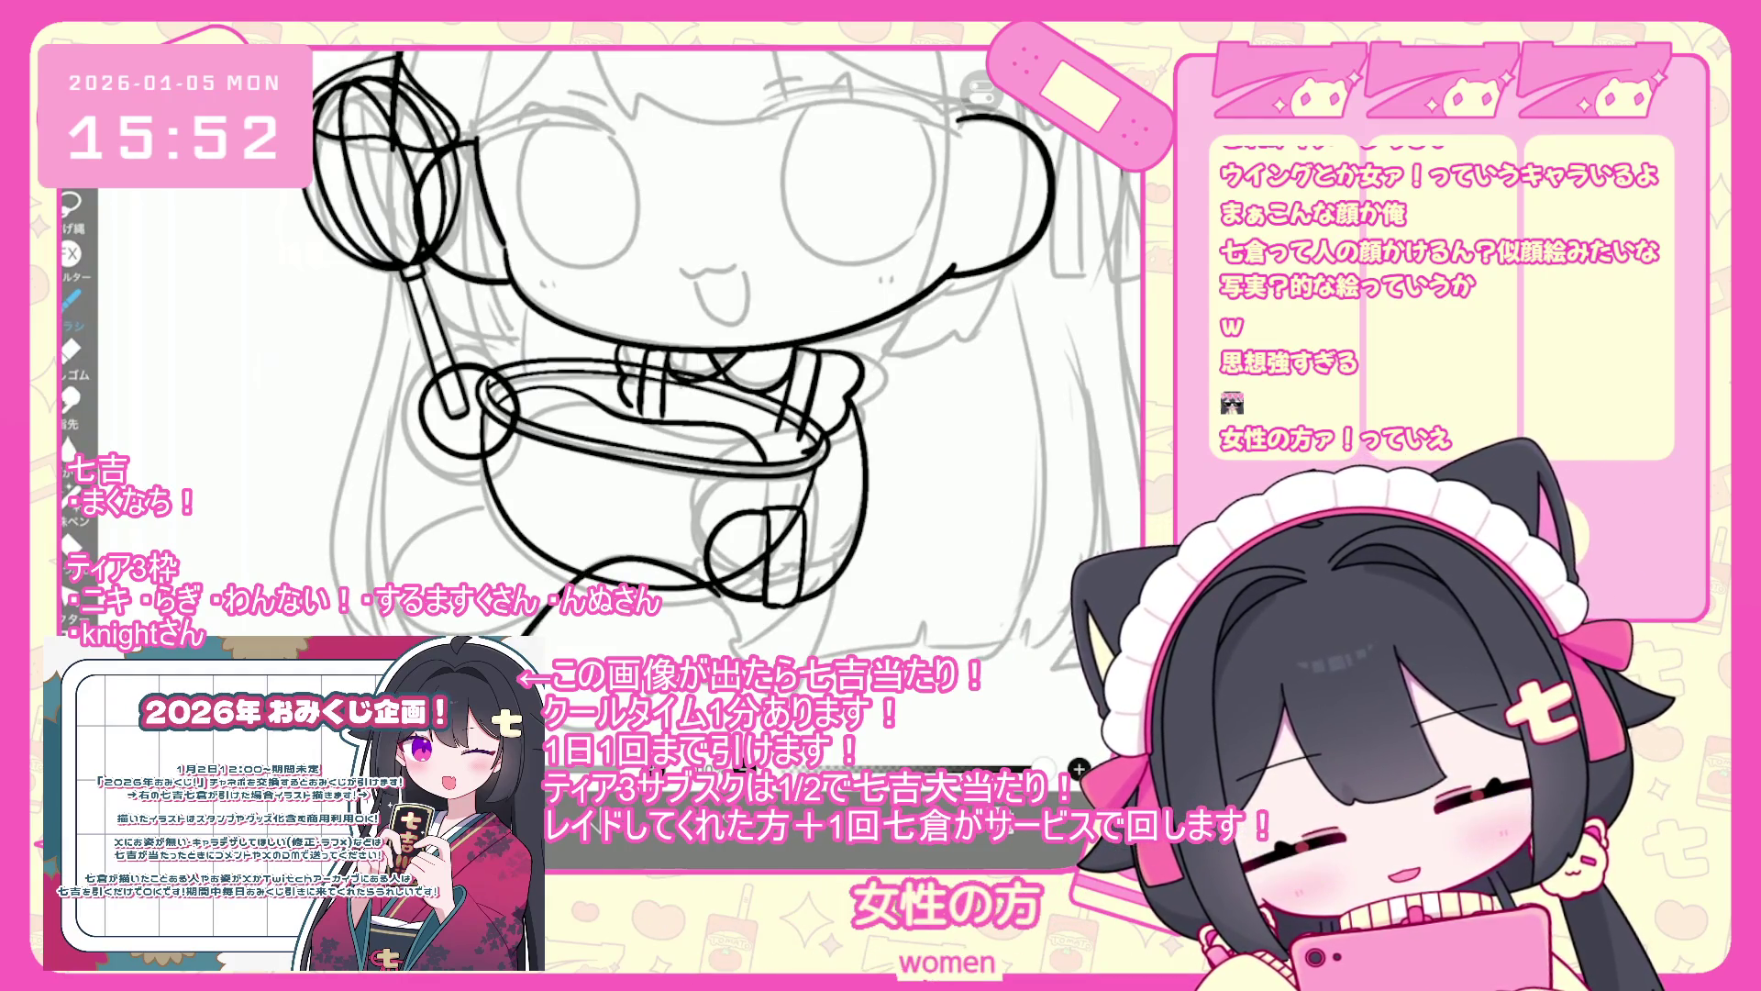
- Undo six rejected strokes under the bowl, then zoom out to review the whole sketch
{"action": "key", "text": "ctrl+z"}
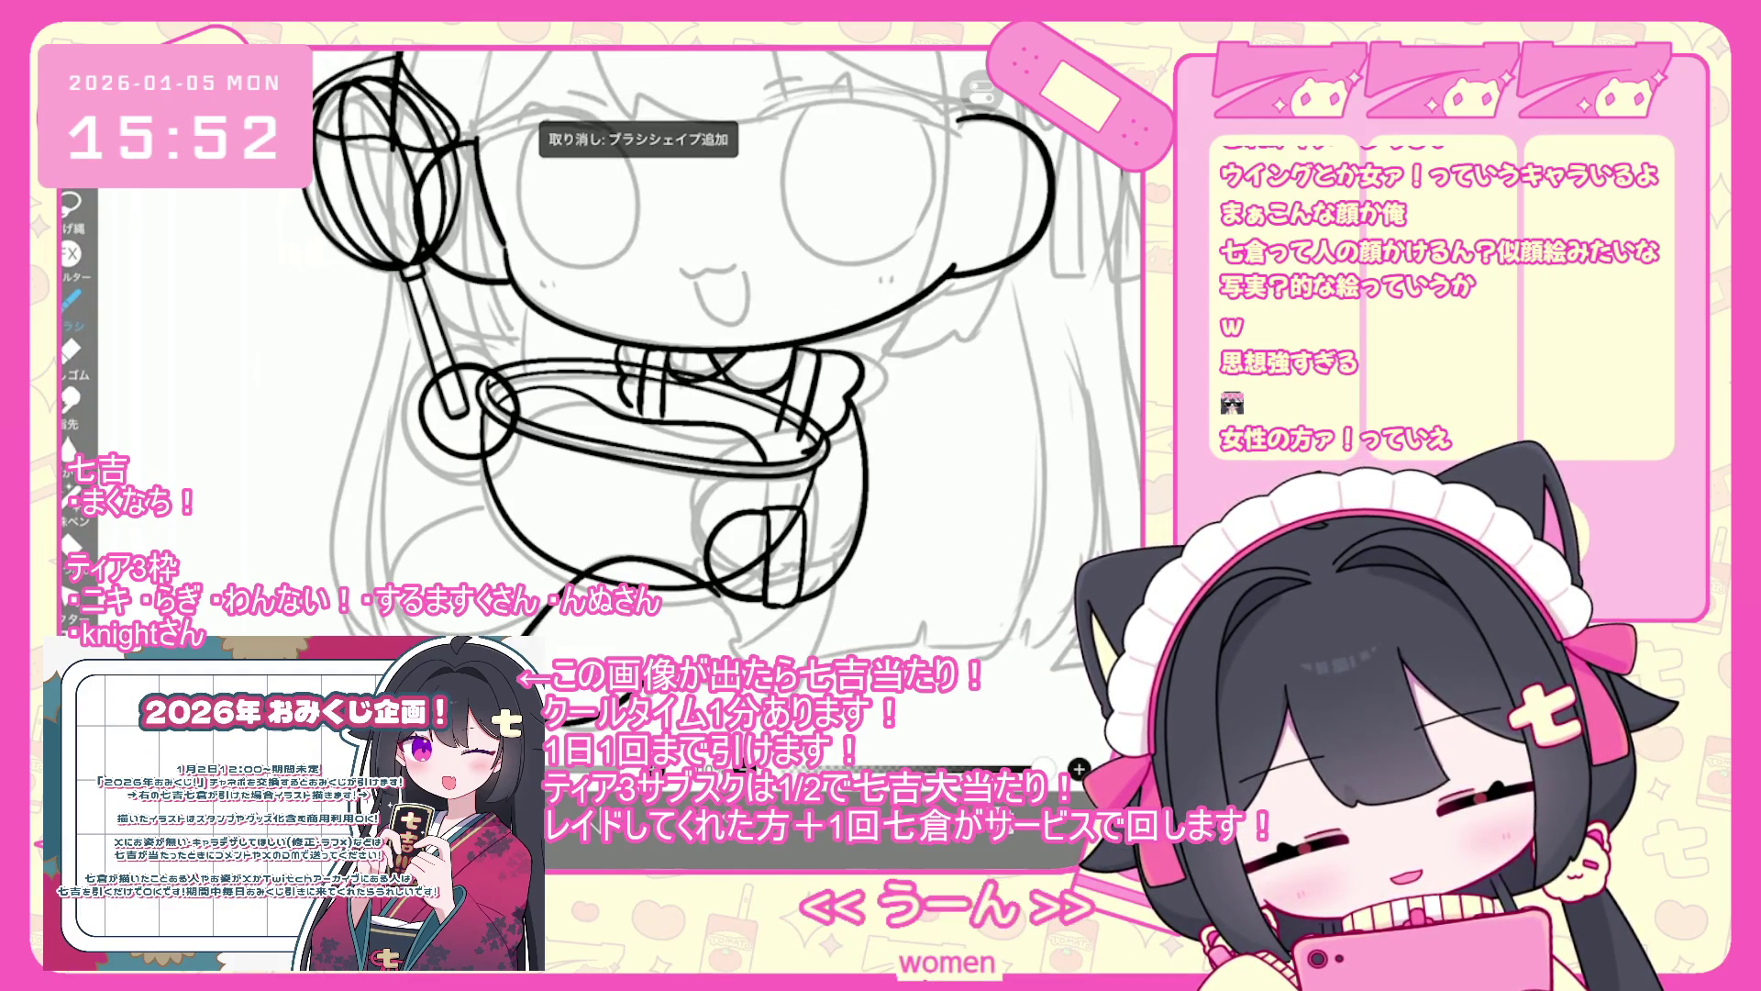
{"action": "scroll", "coordinate": [715, 412], "scroll_direction": "down", "scroll_amount": 3}
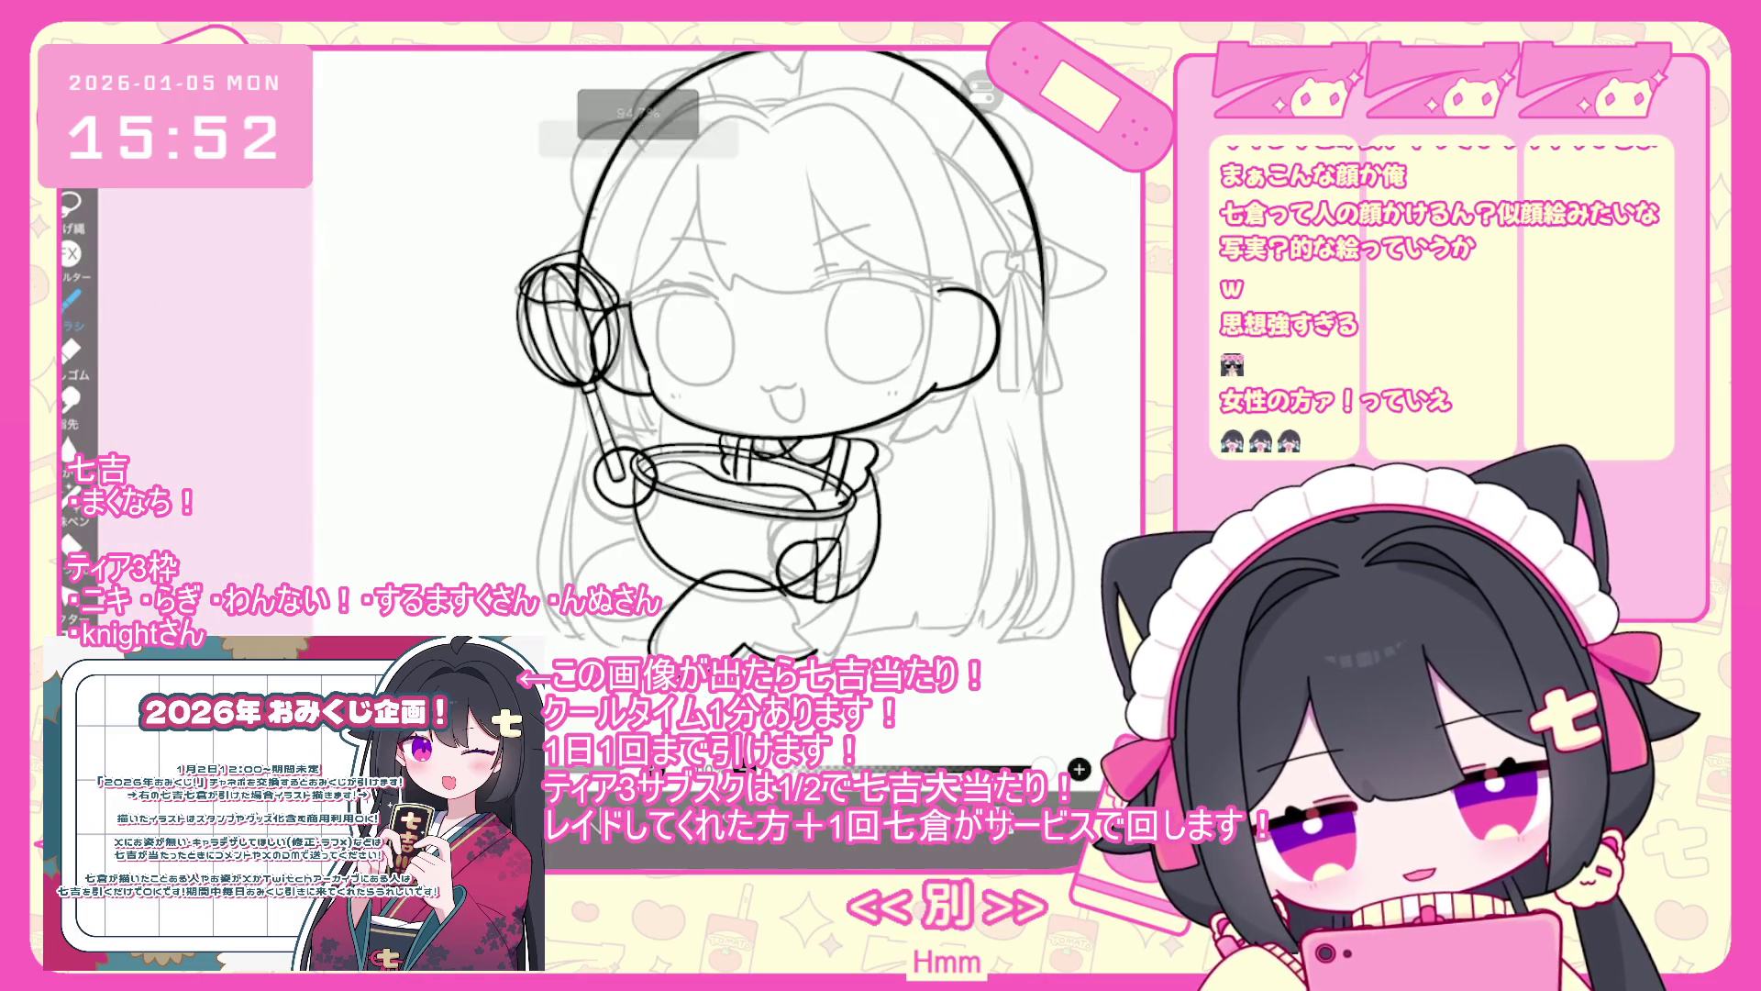
{"action": "scroll", "coordinate": [734, 367], "scroll_direction": "up", "scroll_amount": 3}
{"action": "key", "text": "ctrl+z"}
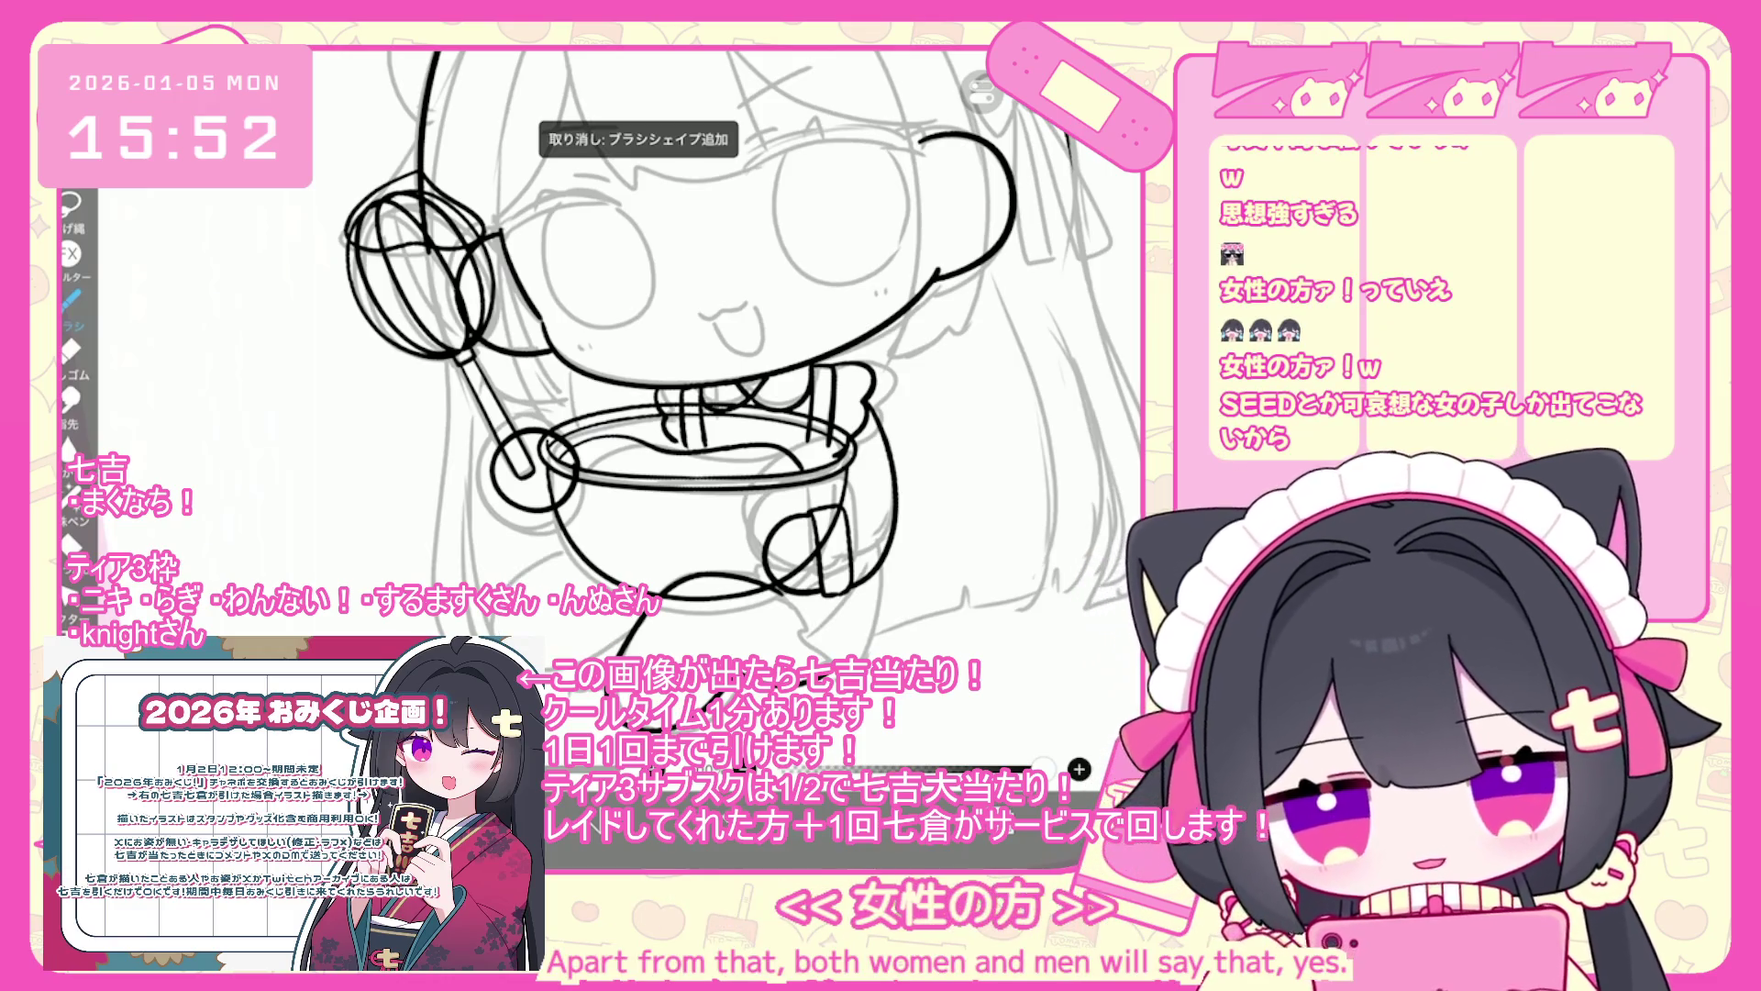
{"action": "scroll", "coordinate": [707, 358], "scroll_direction": "up", "scroll_amount": 2}
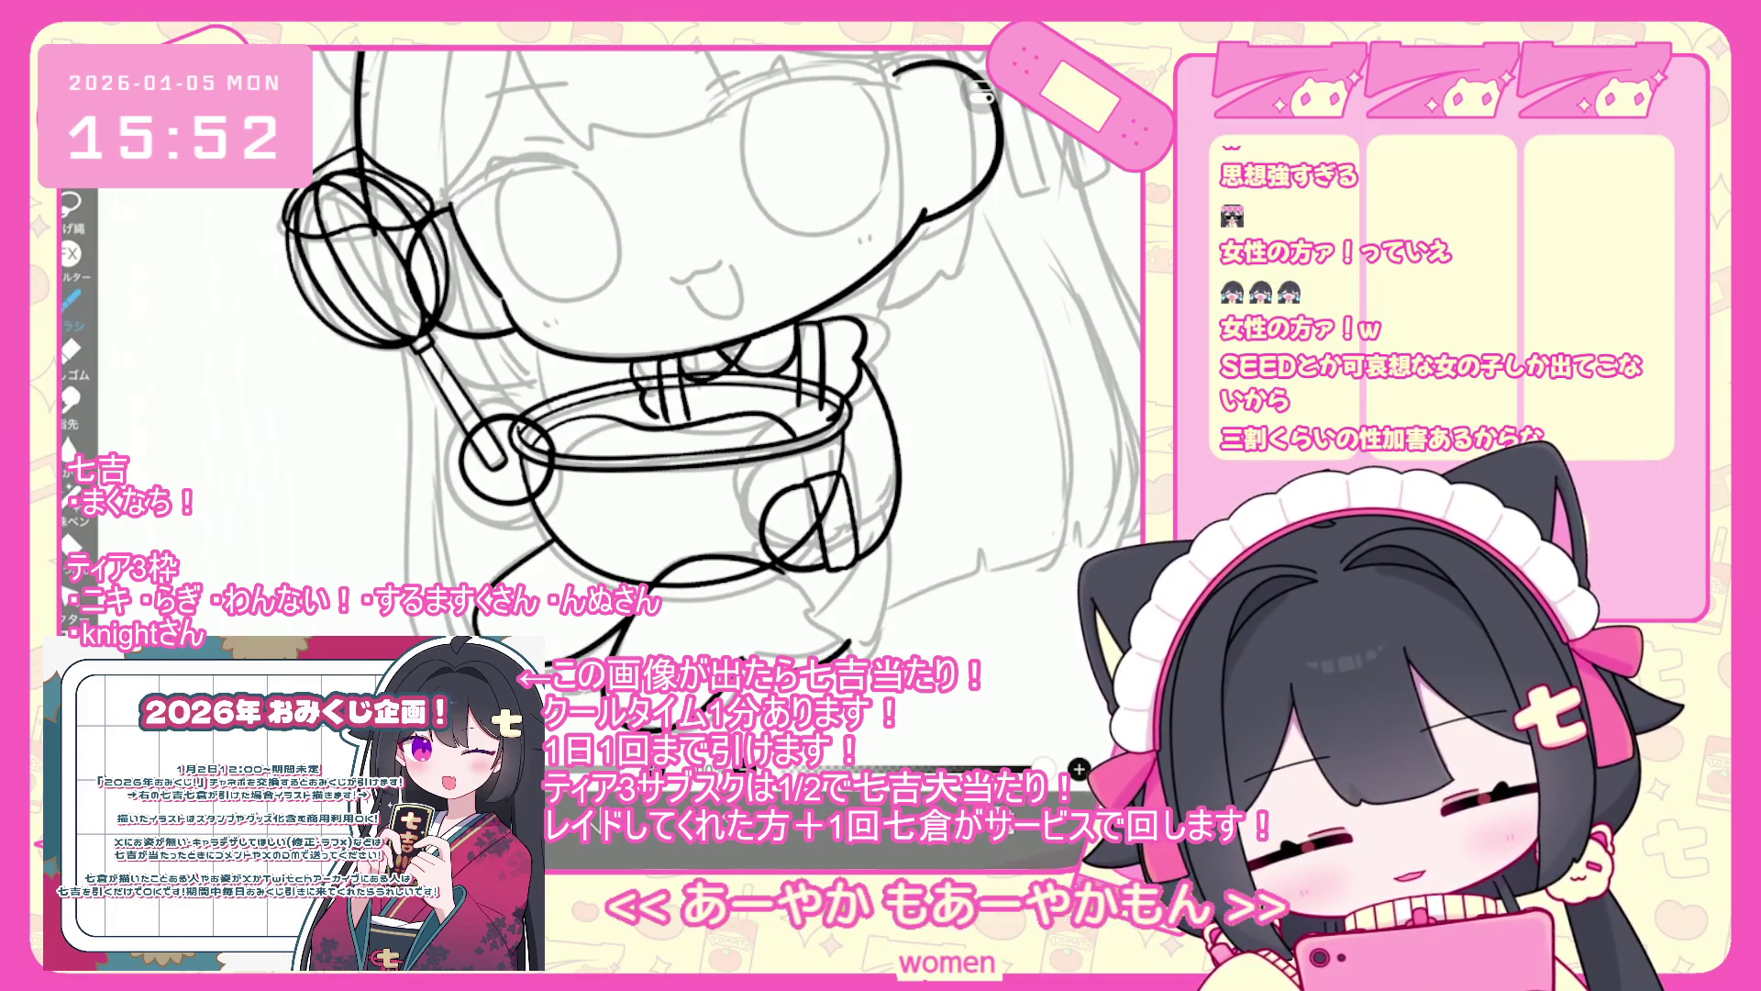
{"action": "key", "text": "ctrl+z"}
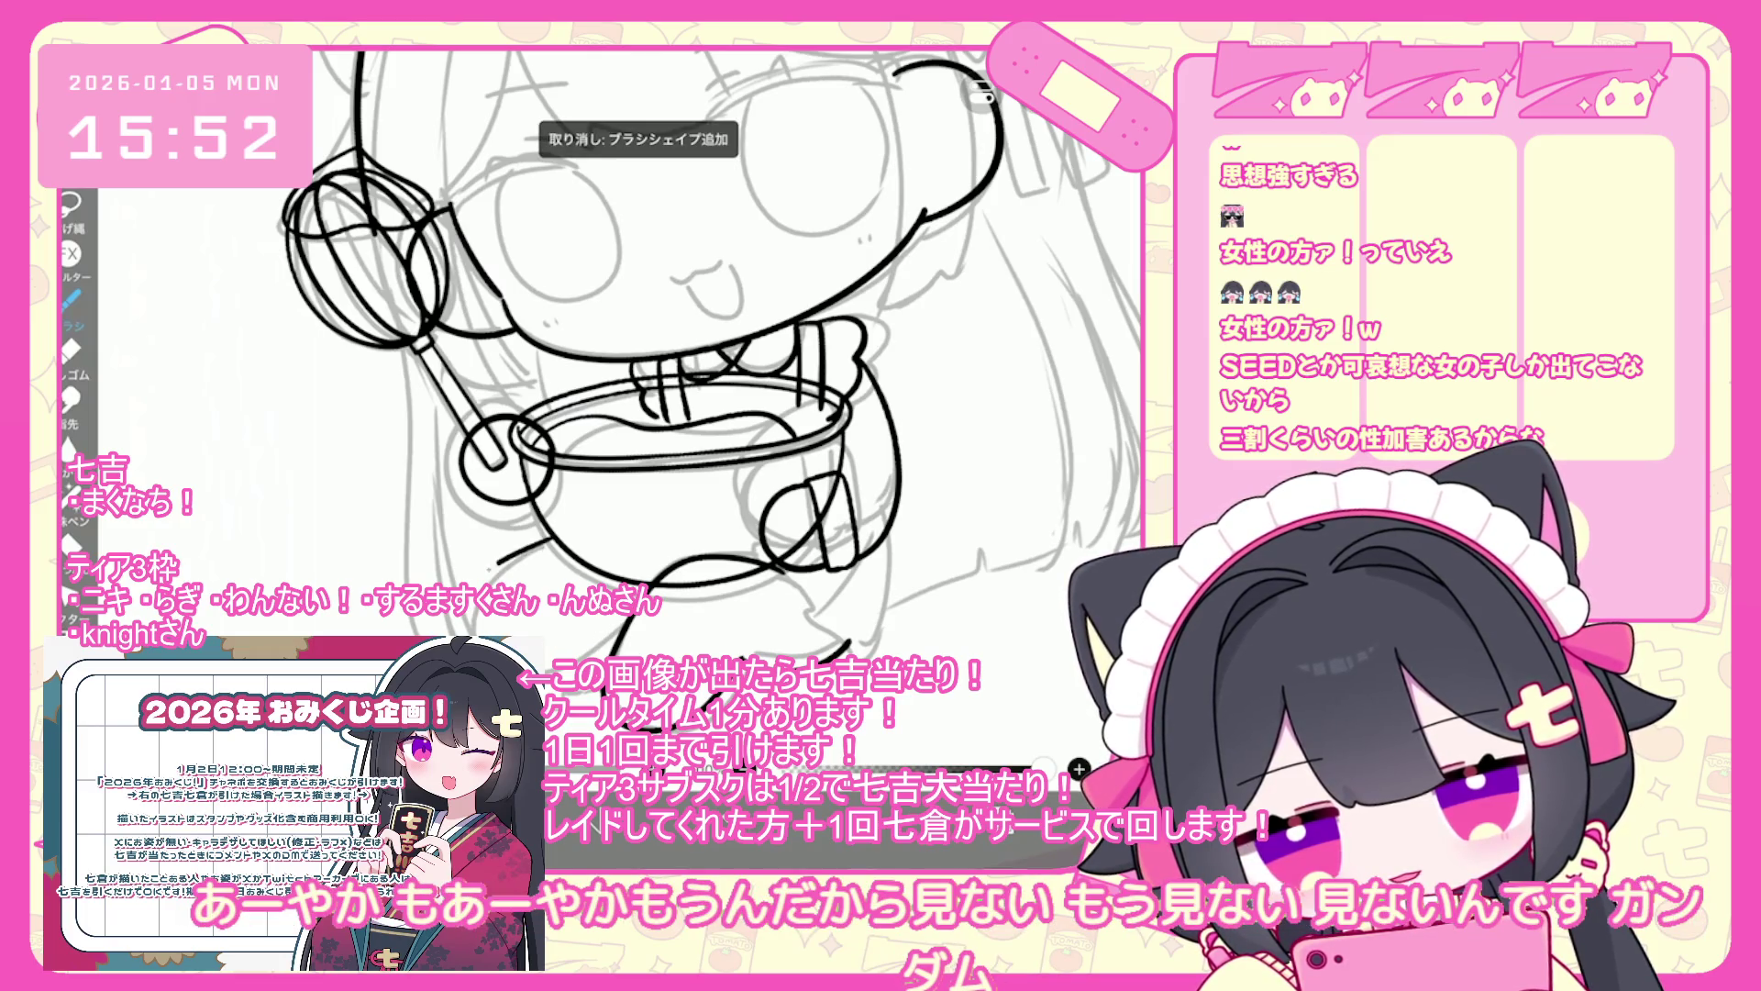
{"action": "key", "text": "ctrl+z"}
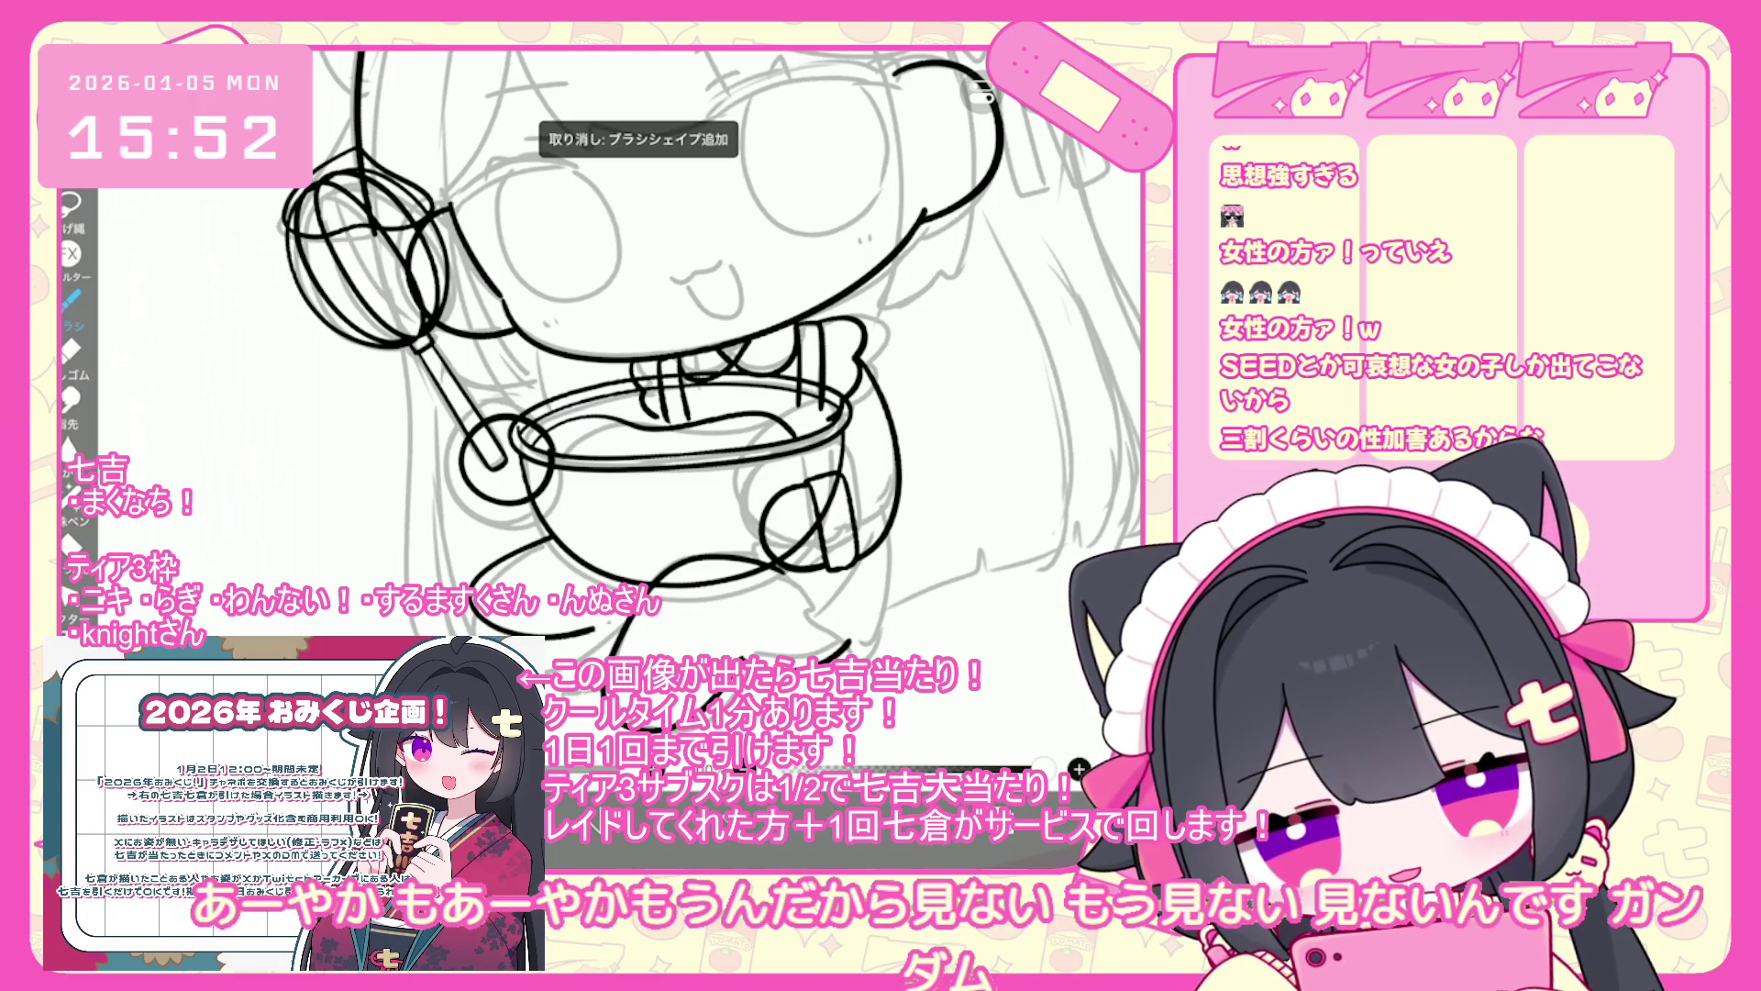
{"action": "key", "text": "ctrl+z"}
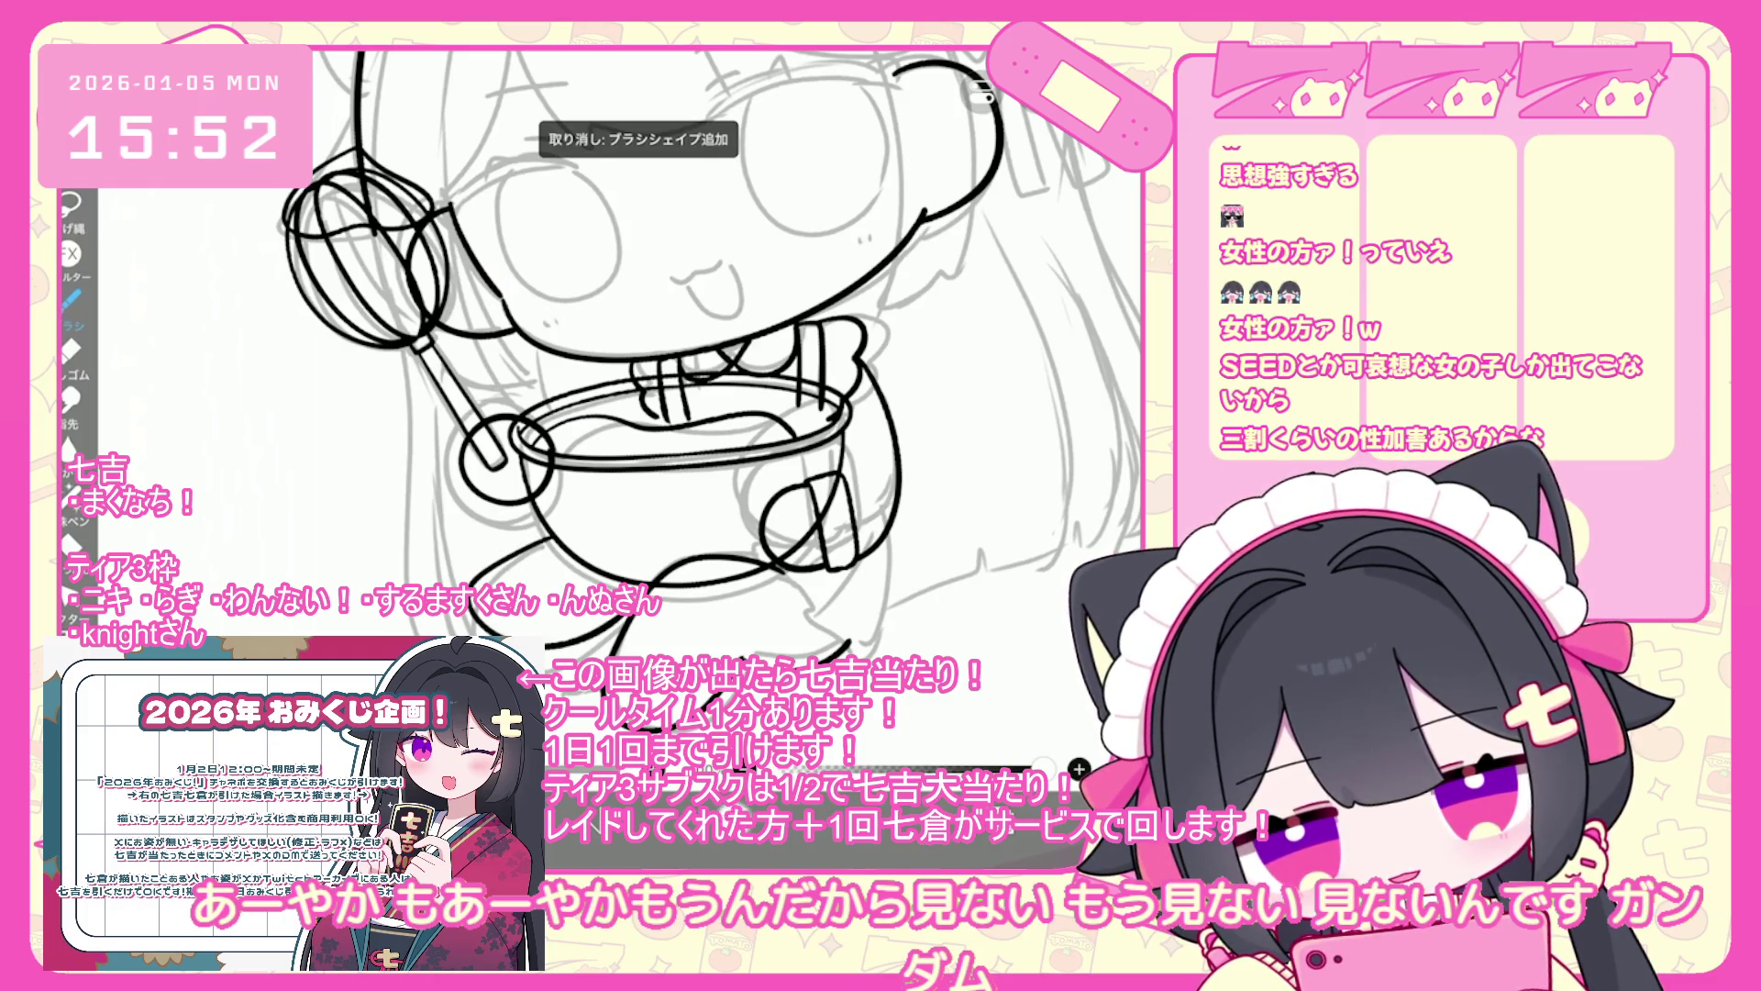
{"action": "key", "text": "ctrl+z"}
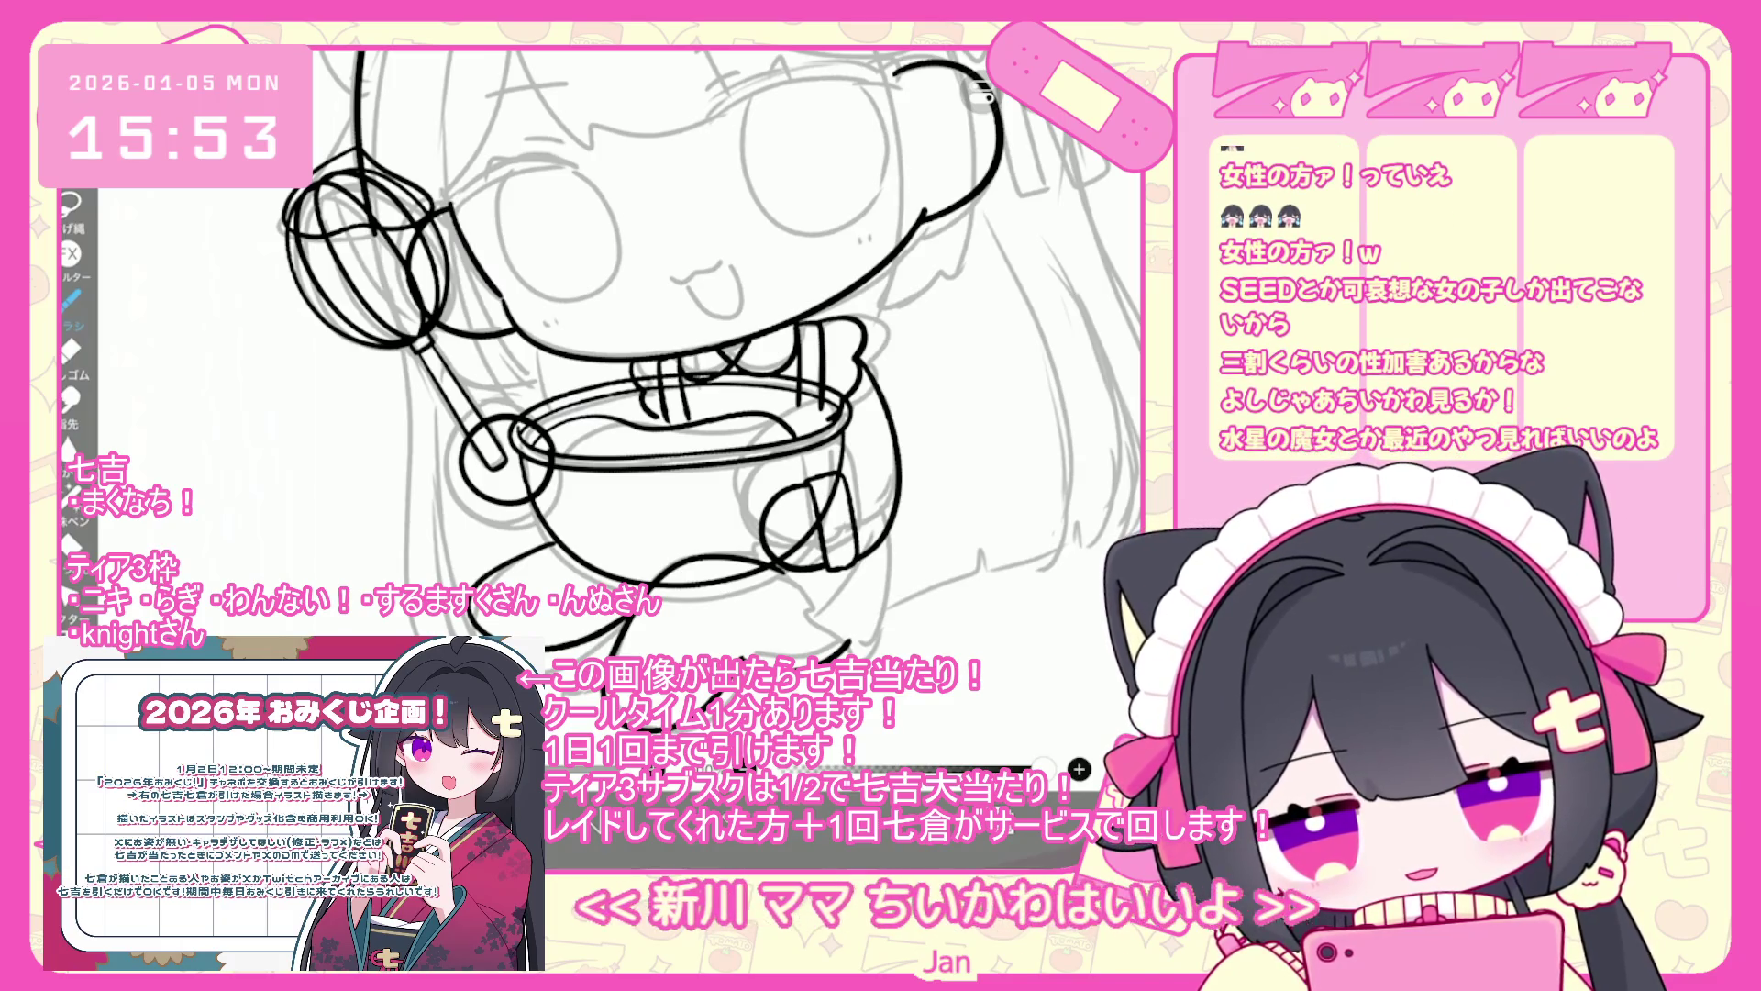
{"action": "scroll", "coordinate": [642, 367], "scroll_direction": "down", "scroll_amount": 3}
{"action": "scroll", "coordinate": [688, 367], "scroll_direction": "down", "scroll_amount": 2}
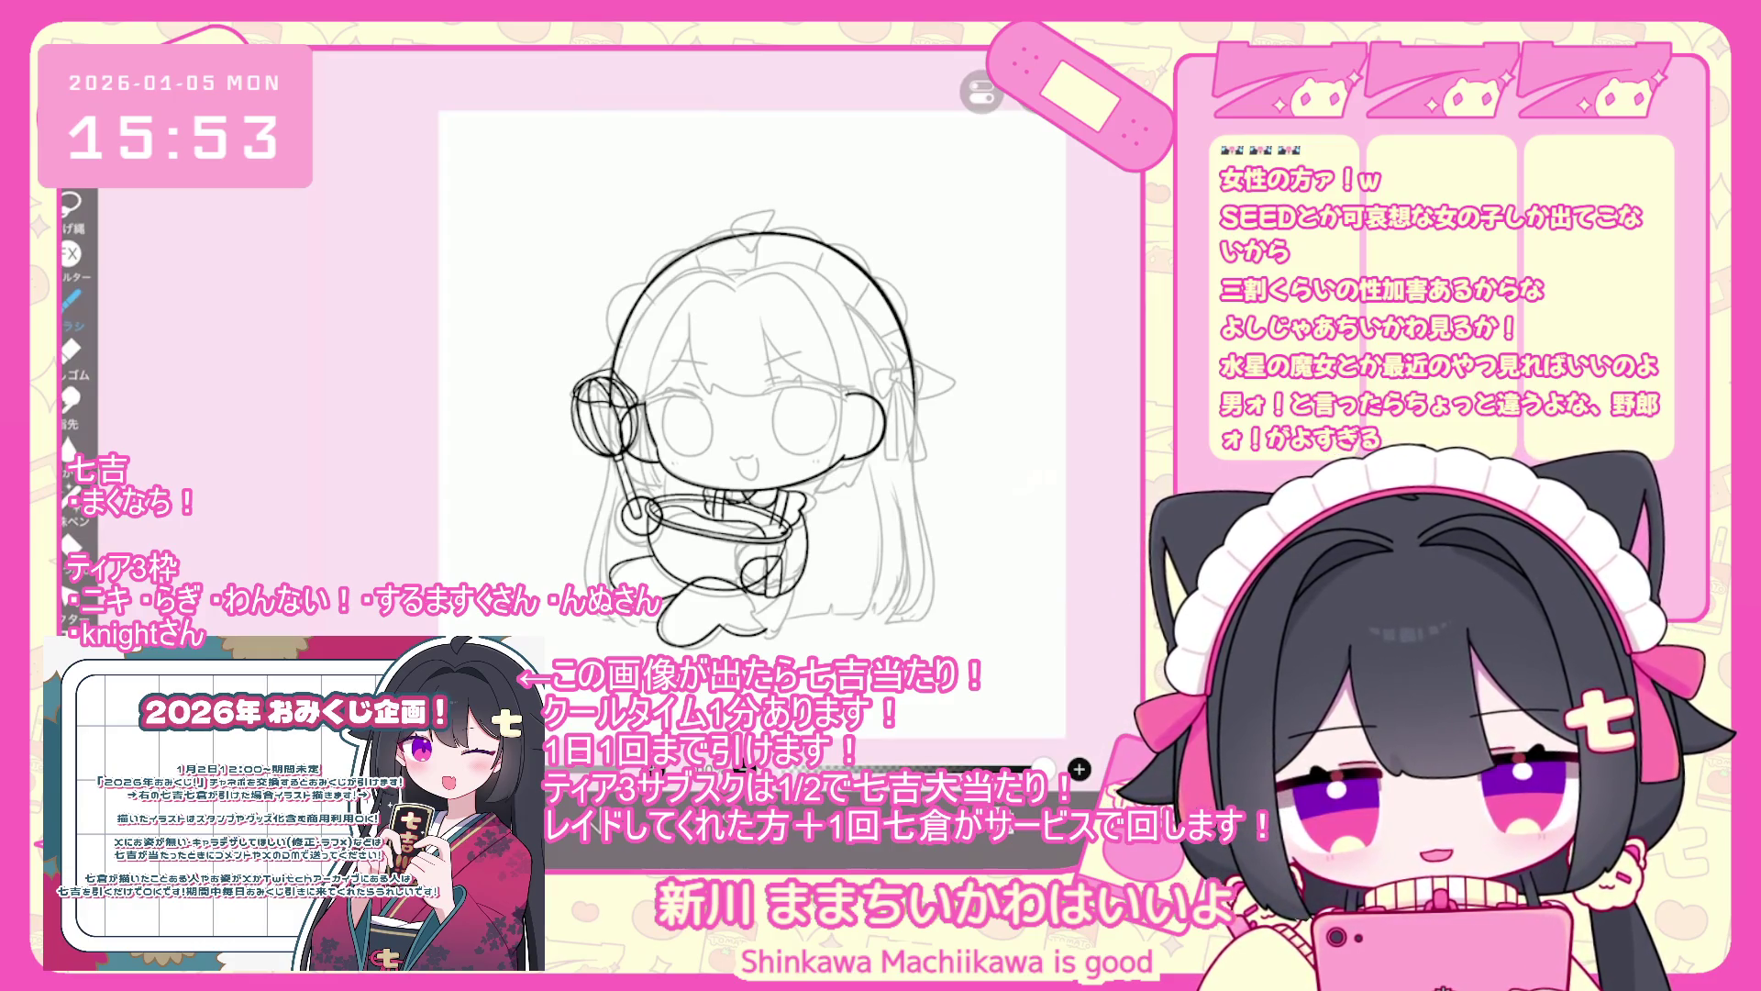
- Undo seven recent ink strokes drawn around the mixing bowl
{"action": "scroll", "coordinate": [785, 652], "scroll_direction": "up", "scroll_amount": 5}
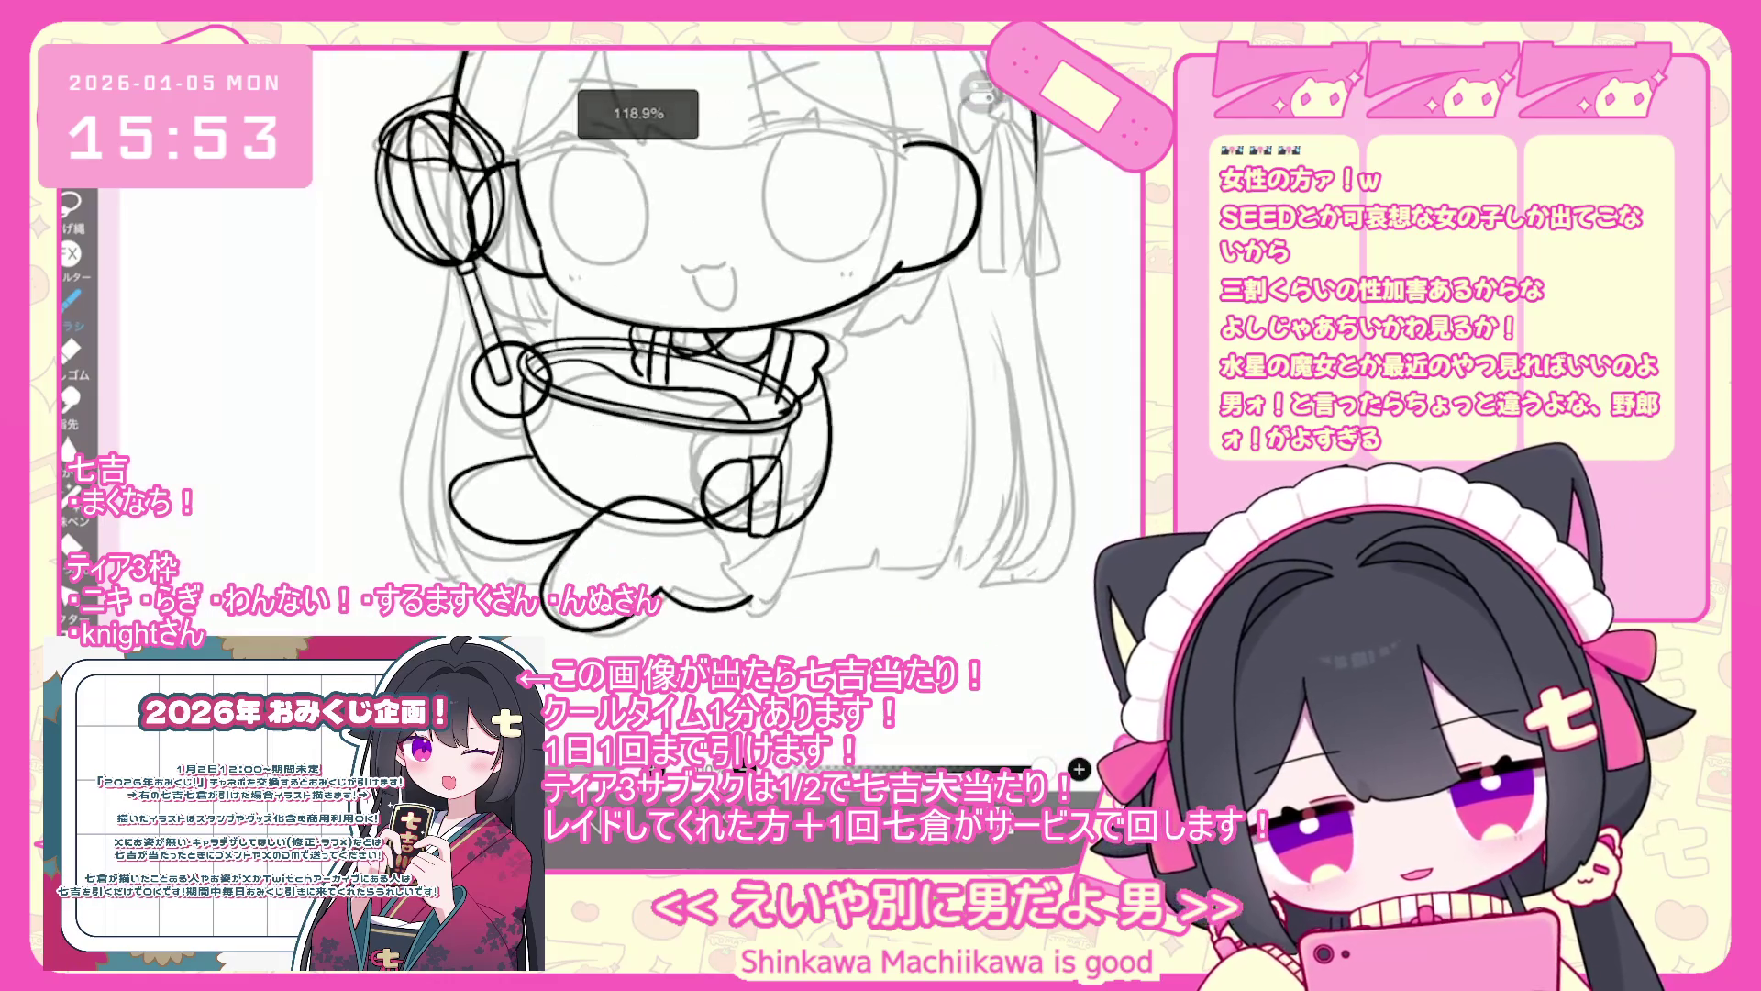
{"action": "scroll", "coordinate": [660, 367], "scroll_direction": "up", "scroll_amount": 3}
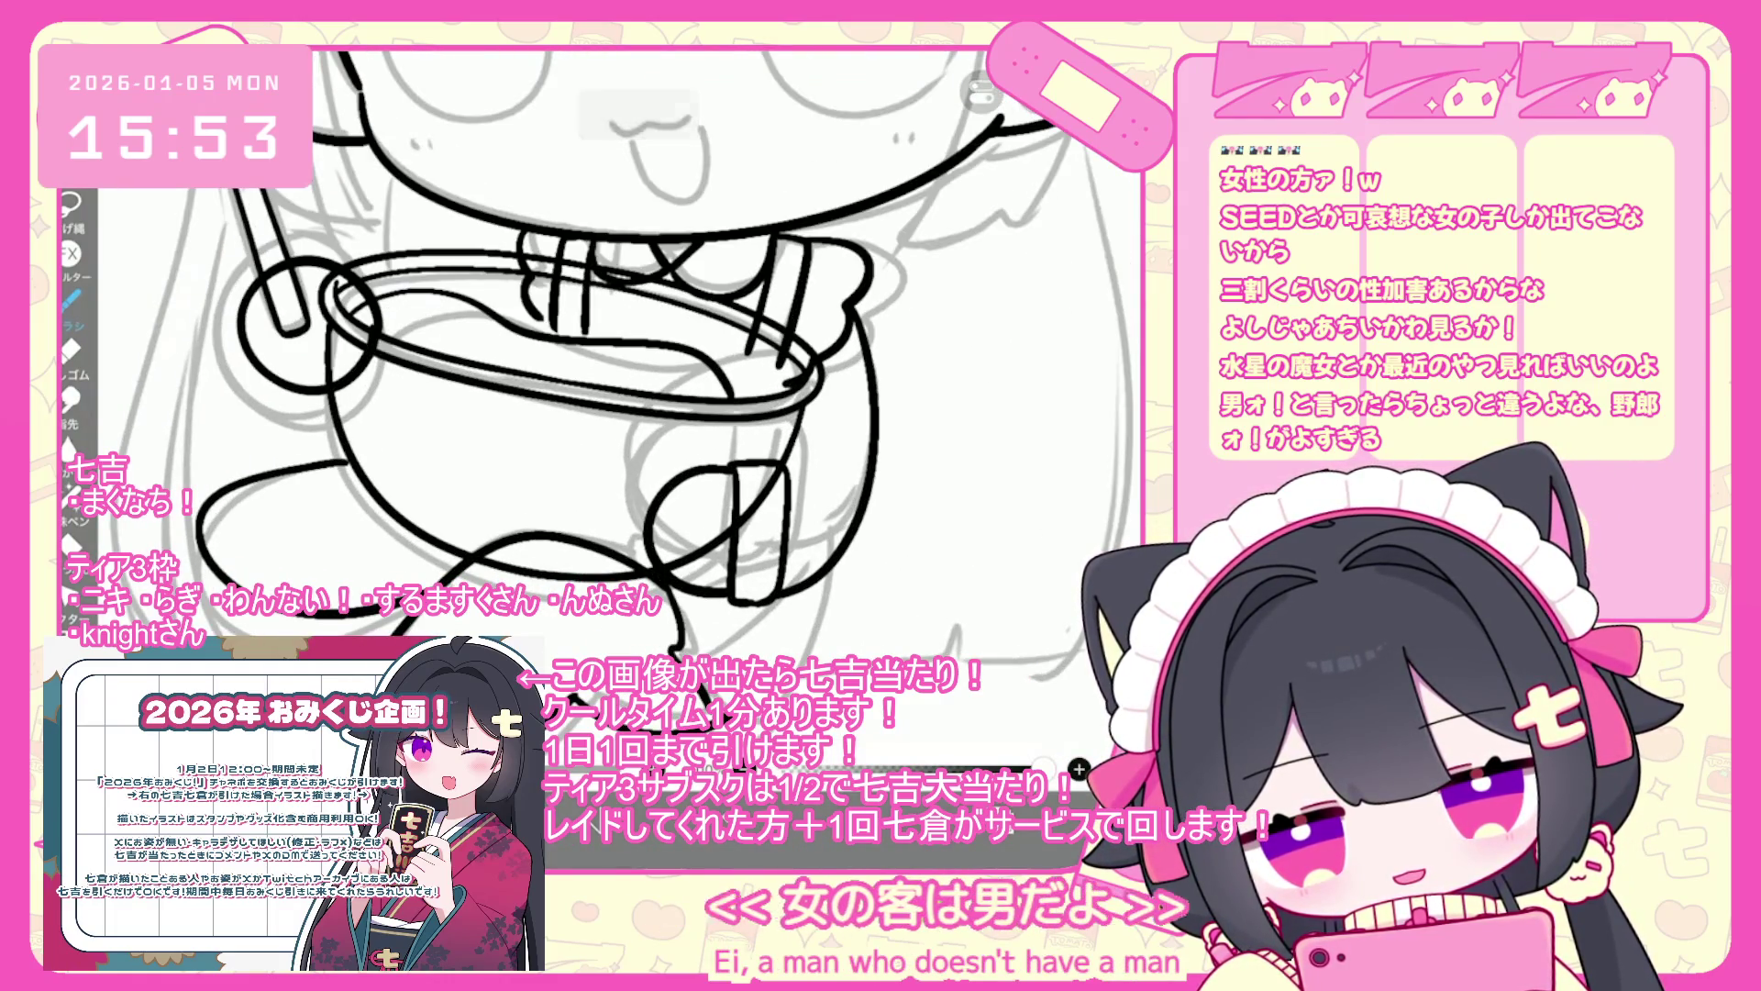
{"action": "key", "text": "ctrl+z"}
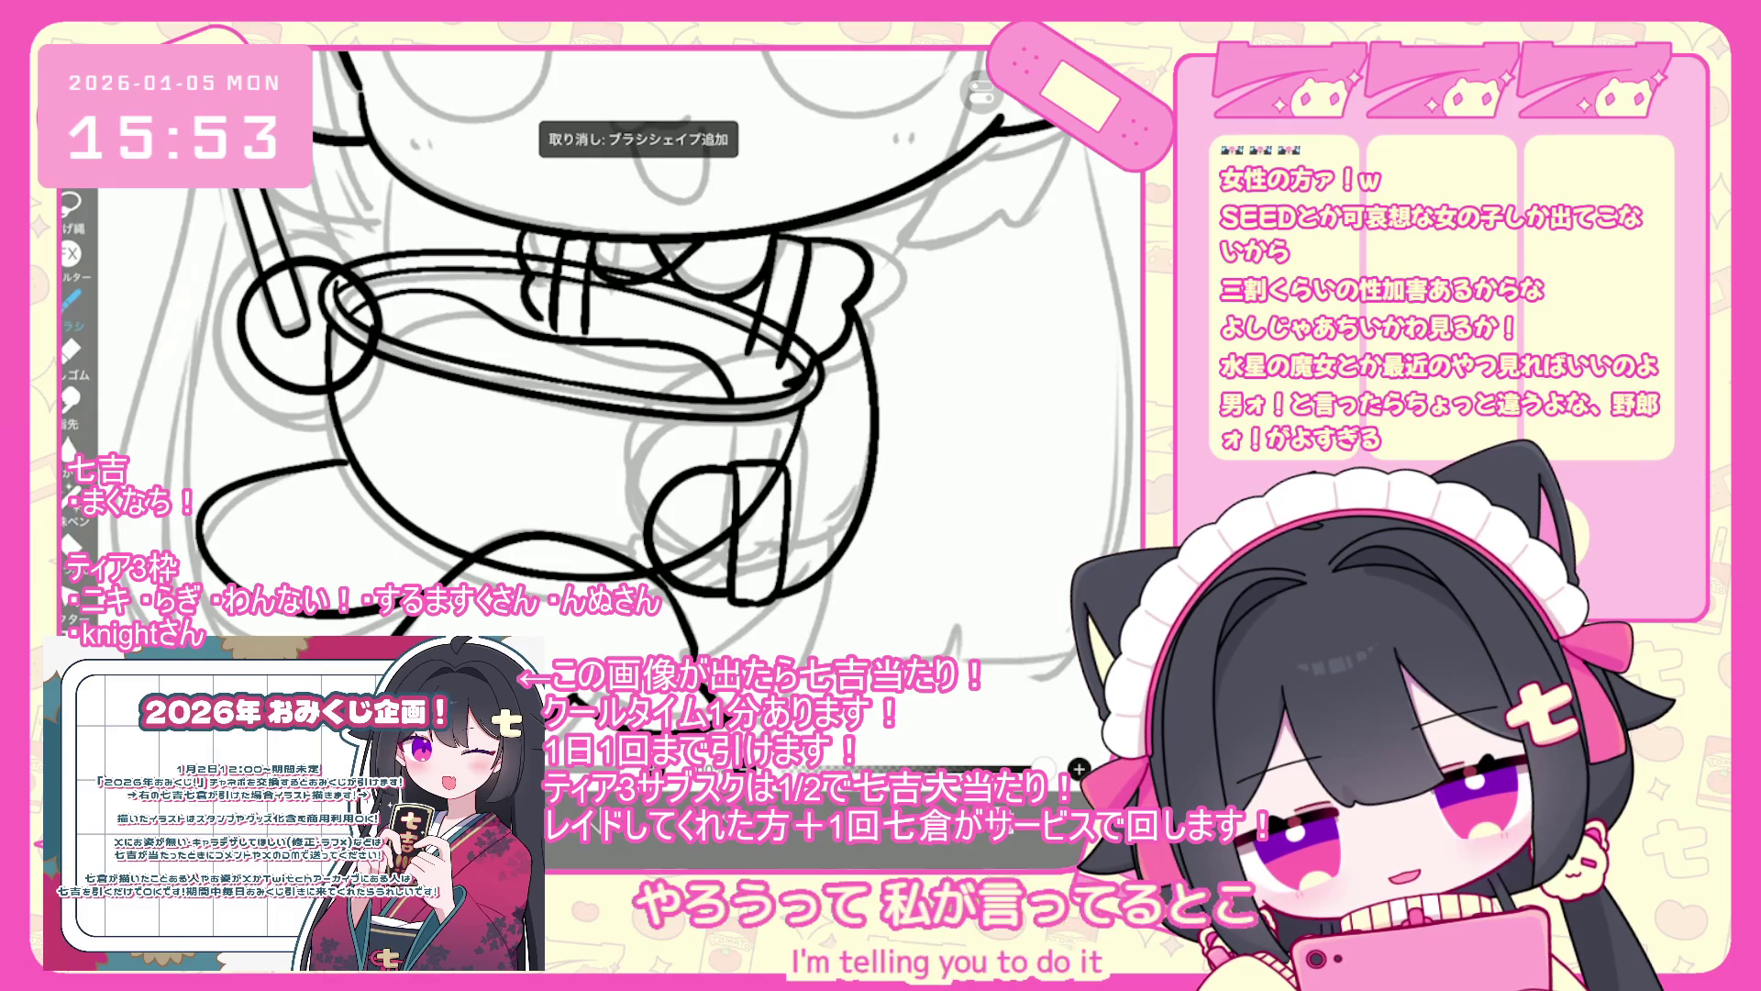
{"action": "scroll", "coordinate": [633, 358], "scroll_direction": "up", "scroll_amount": 2}
{"action": "key", "text": "ctrl+z"}
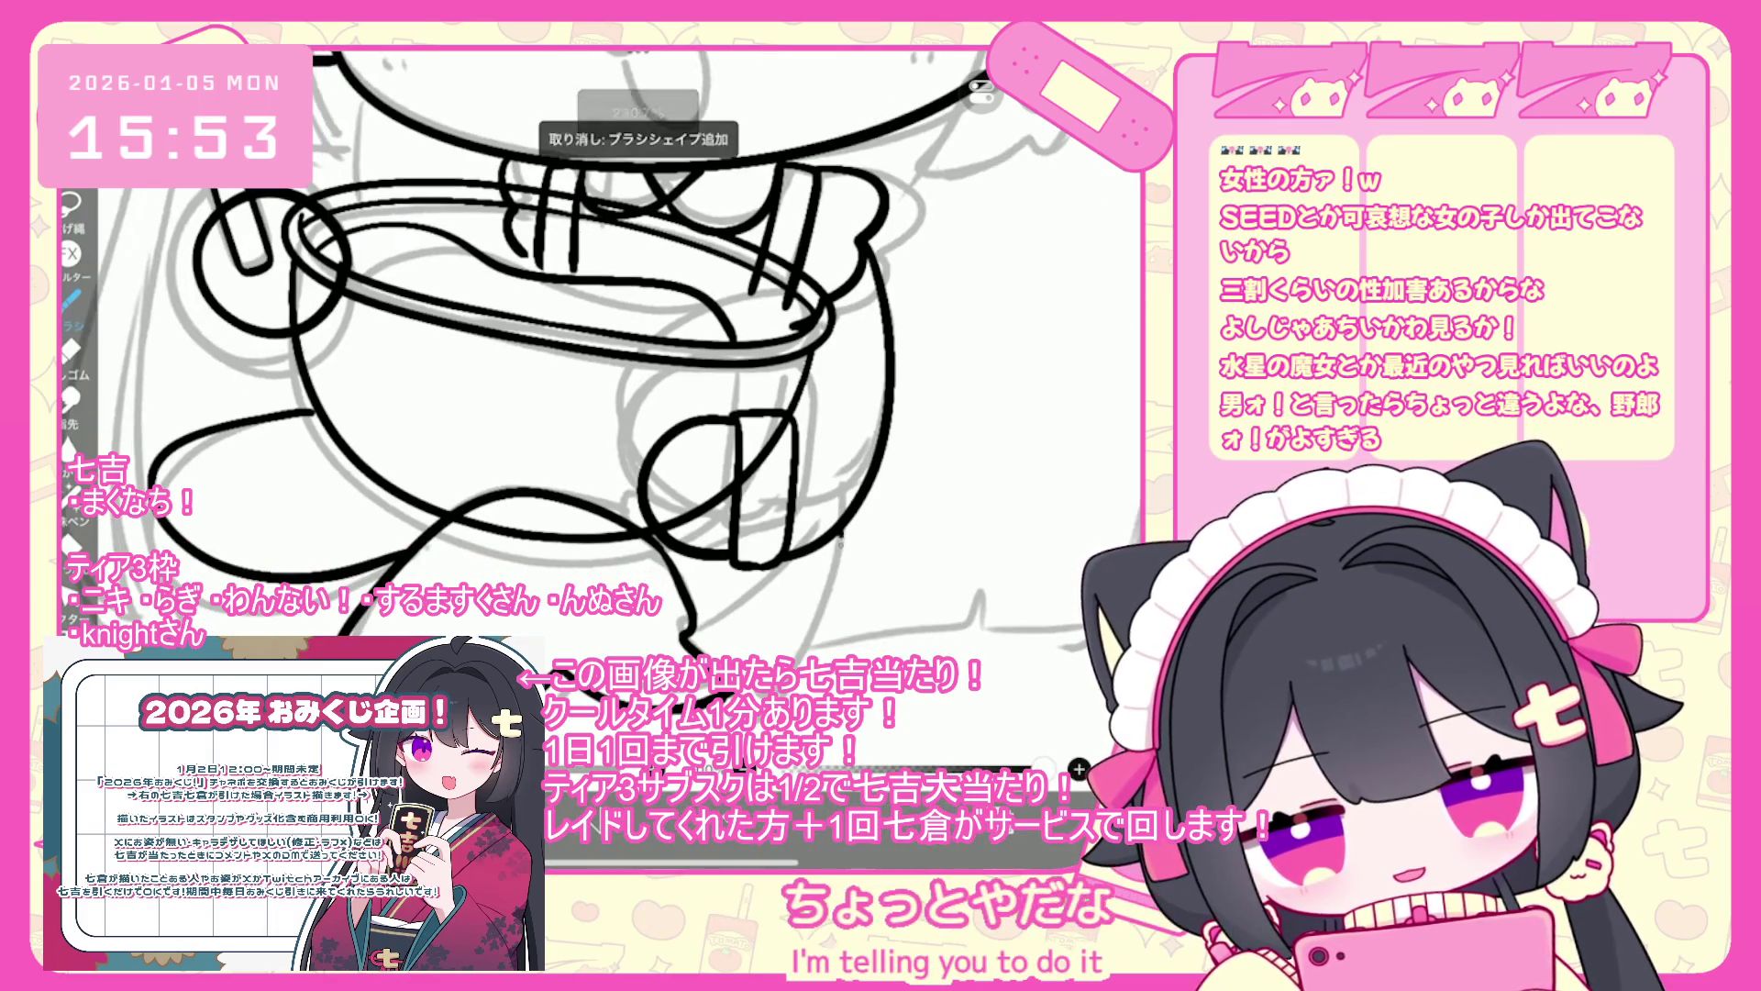
{"action": "key", "text": "ctrl+z"}
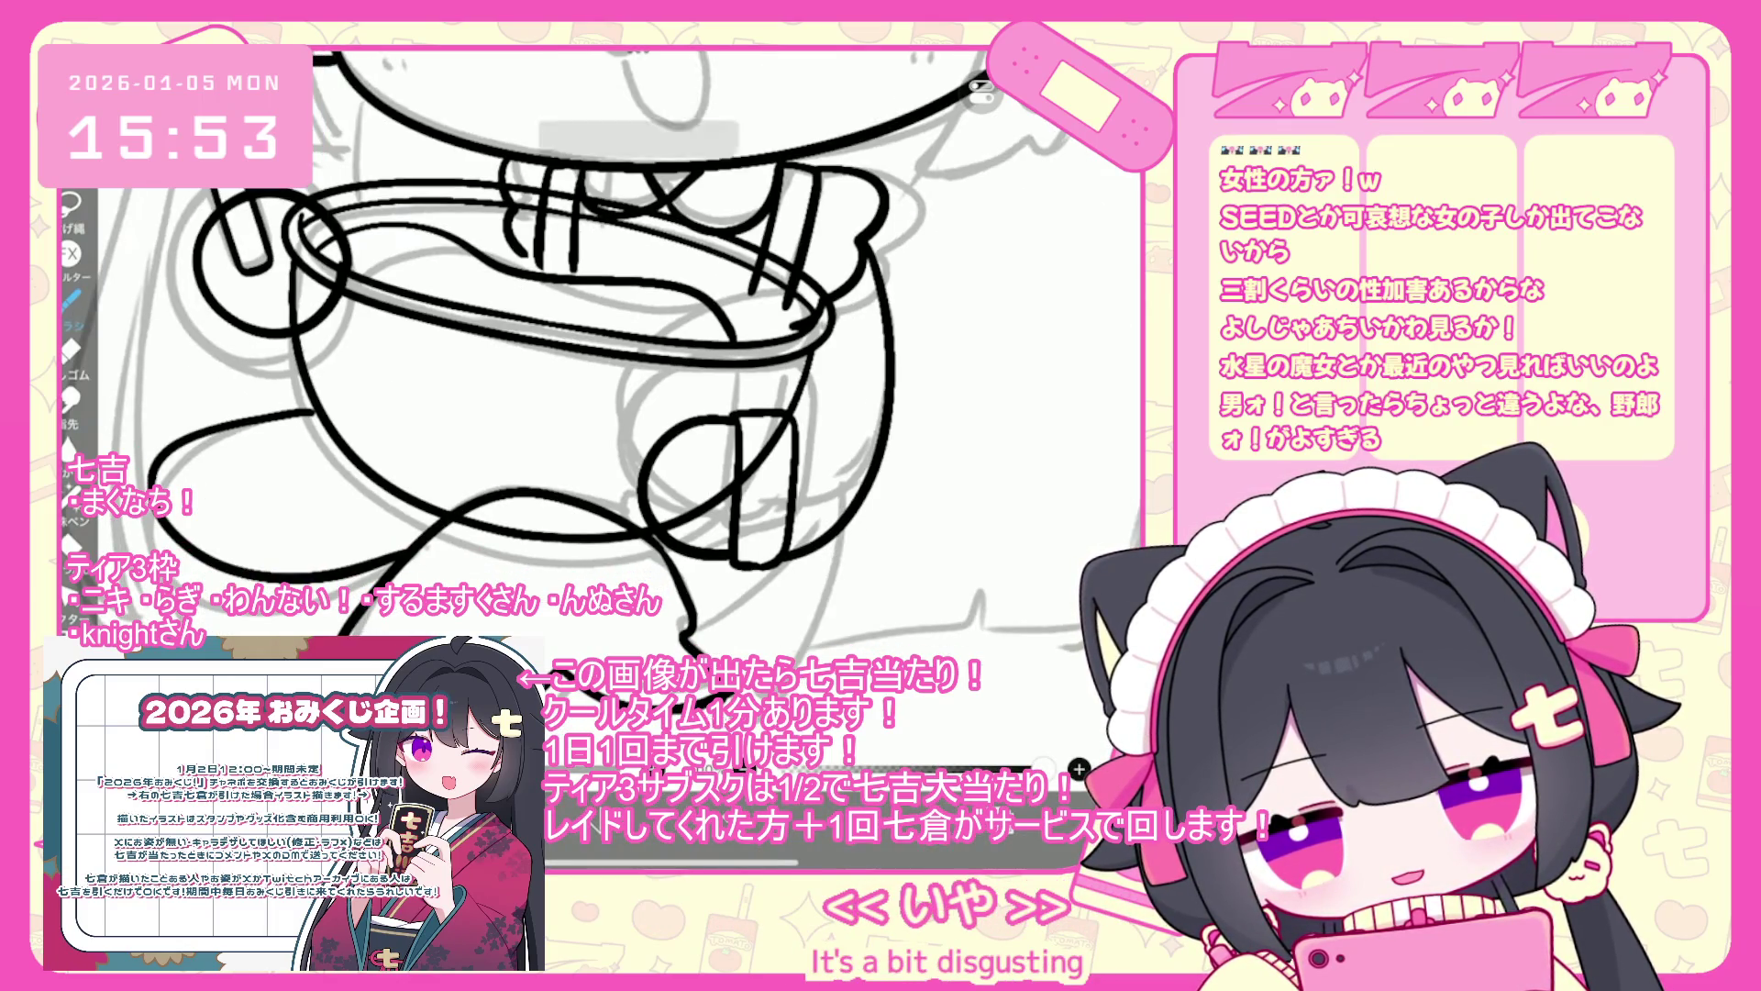
{"action": "key", "text": "ctrl+z"}
{"action": "key", "text": "ctrl+z"}
{"action": "key", "text": "ctrl+z"}
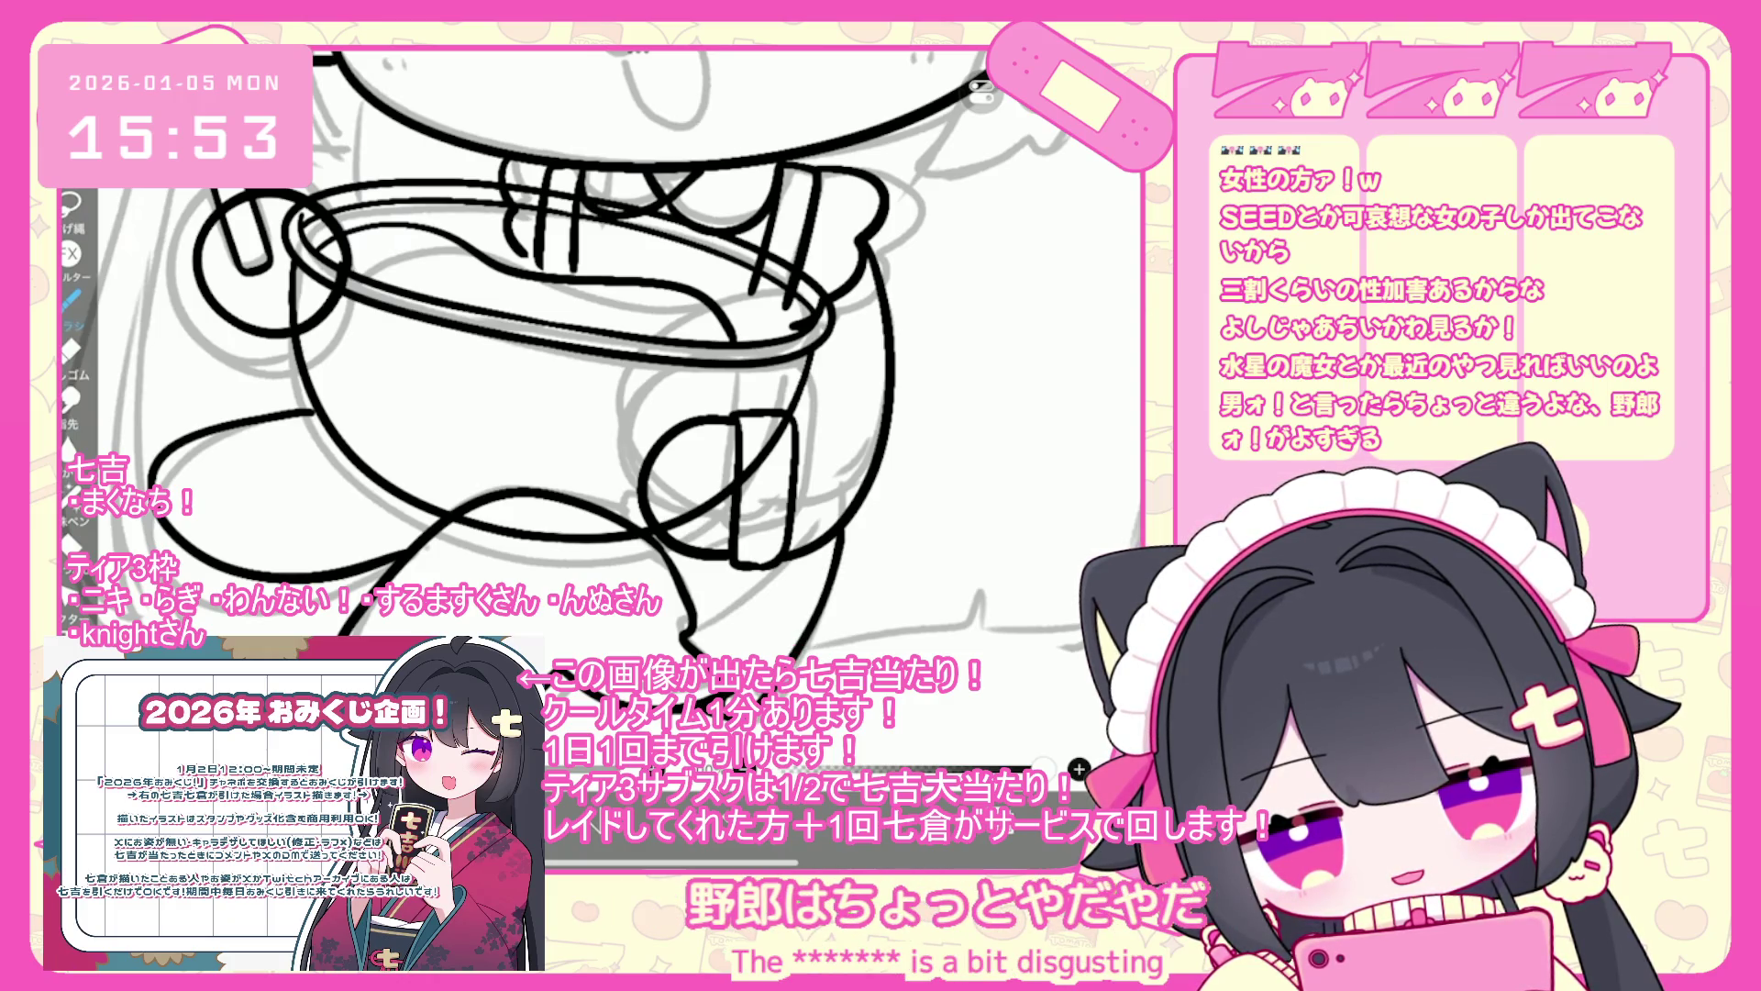
{"action": "key", "text": "ctrl+z"}
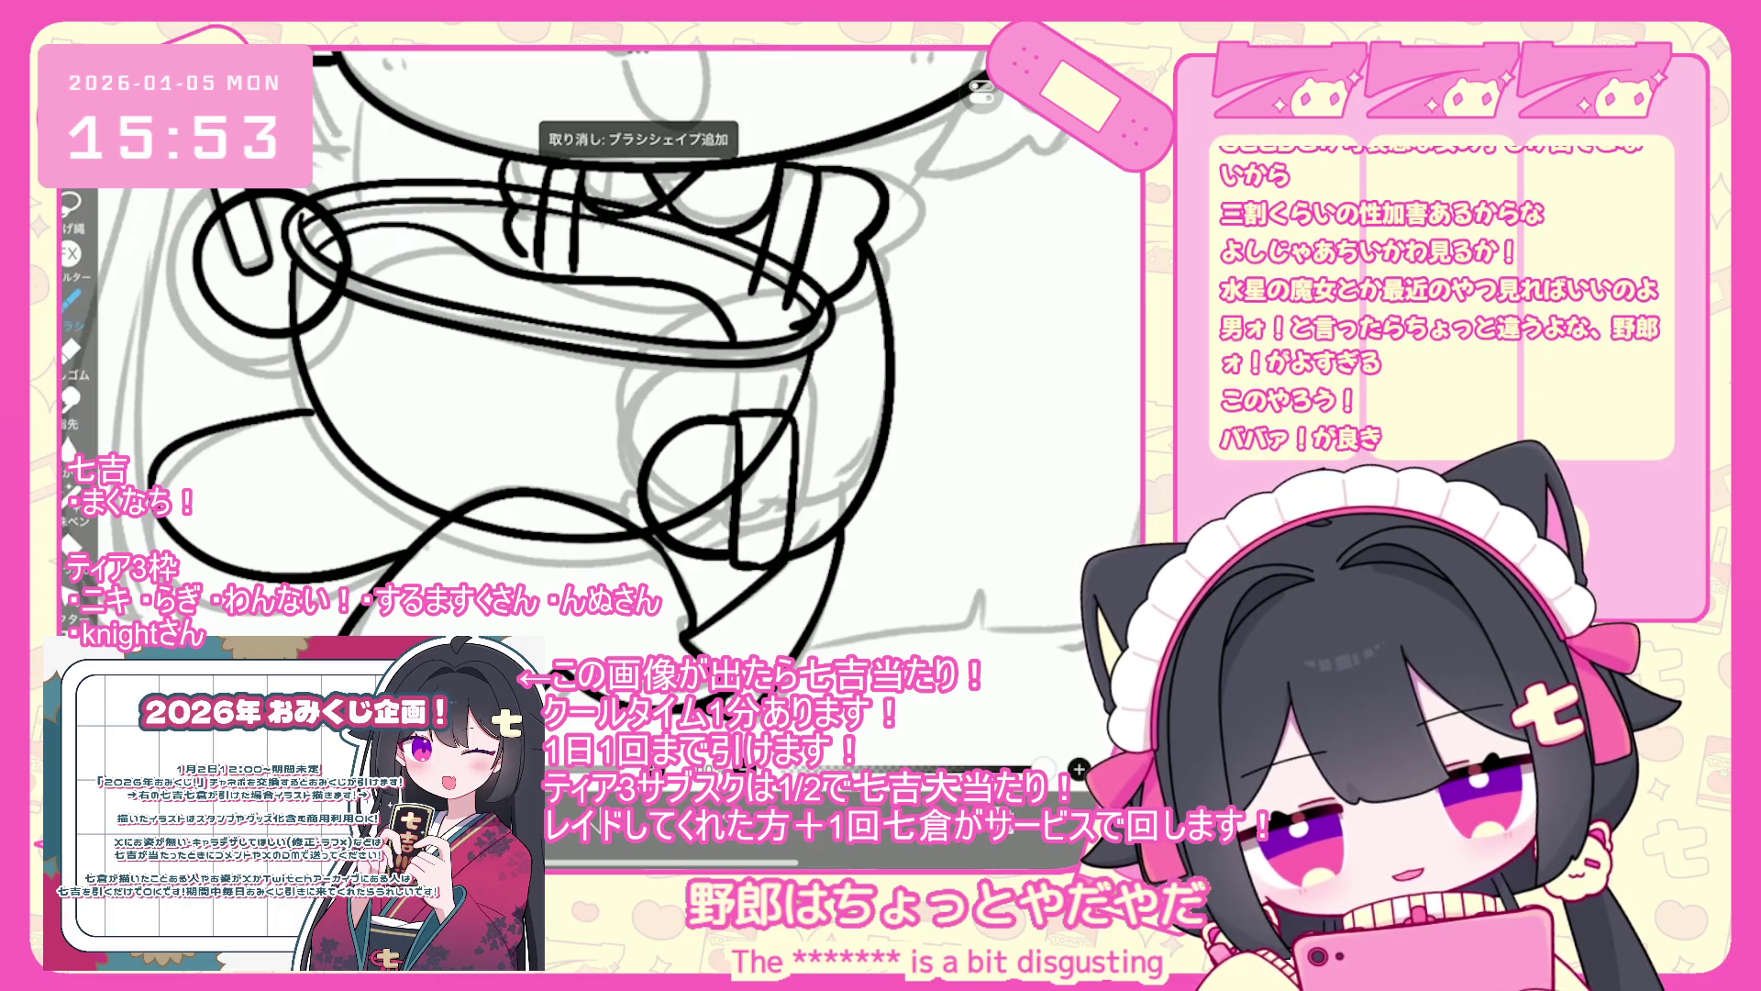
{"action": "scroll", "coordinate": [623, 358], "scroll_direction": "down", "scroll_amount": 3}
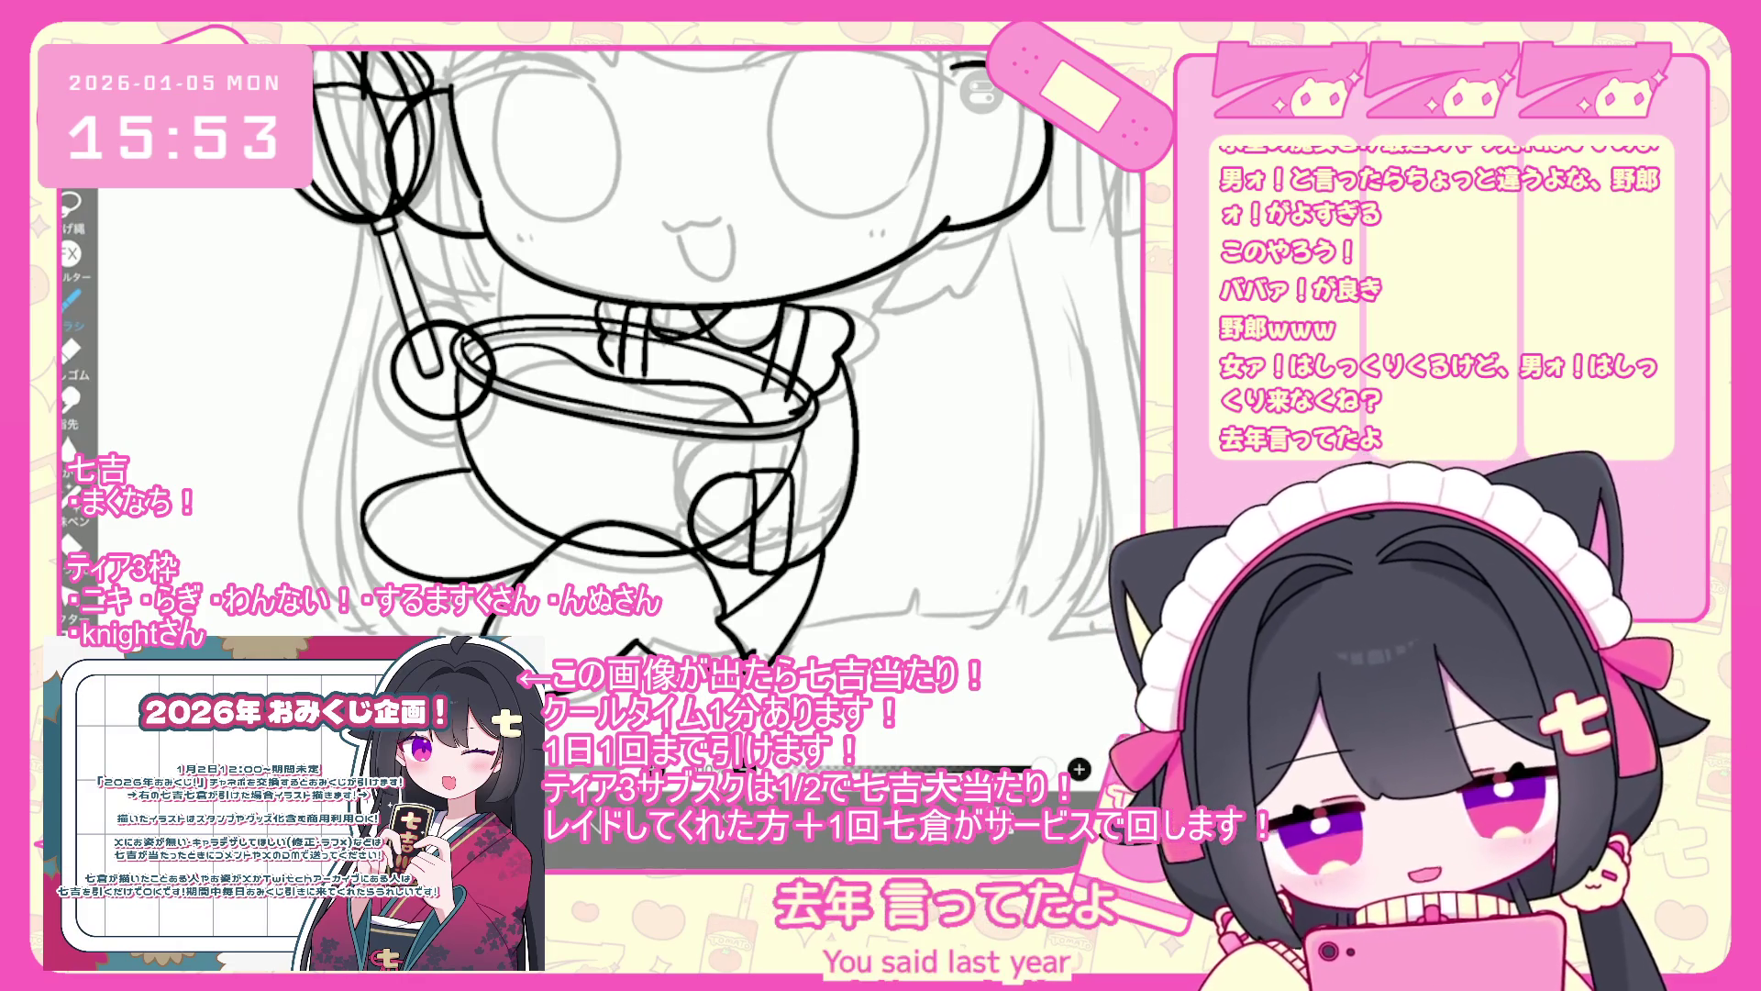
{"action": "key", "text": "ctrl+z"}
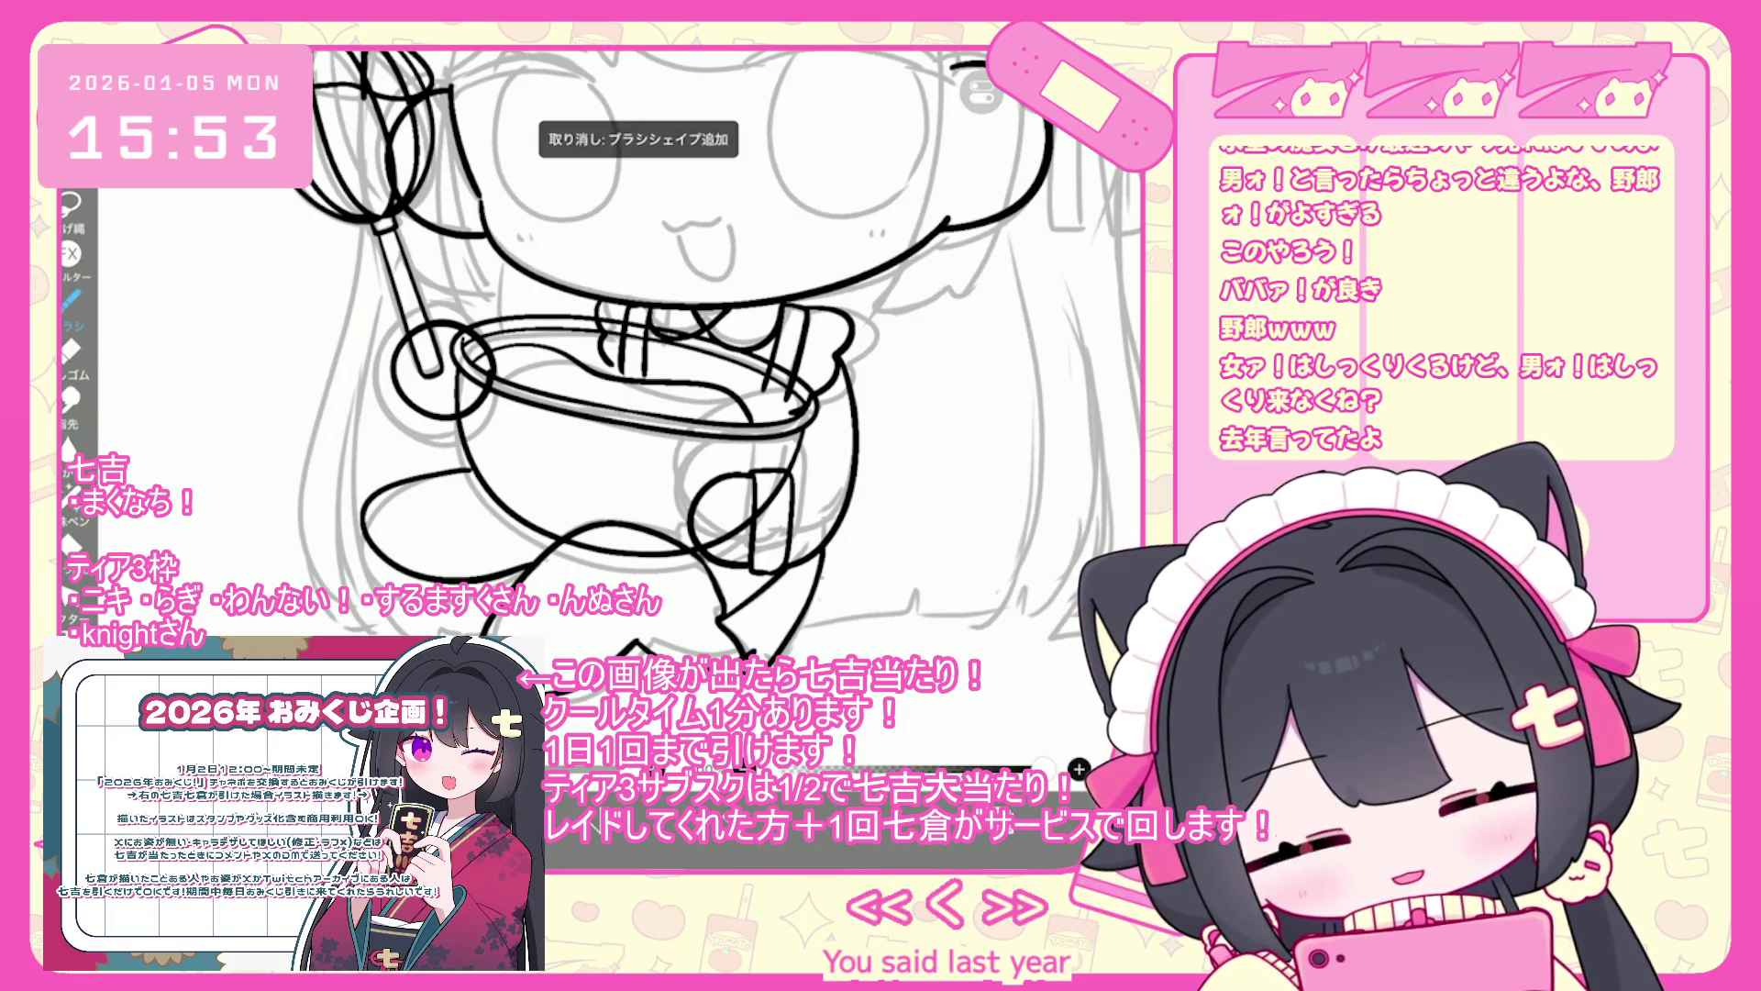
{"action": "key", "text": "ctrl+z"}
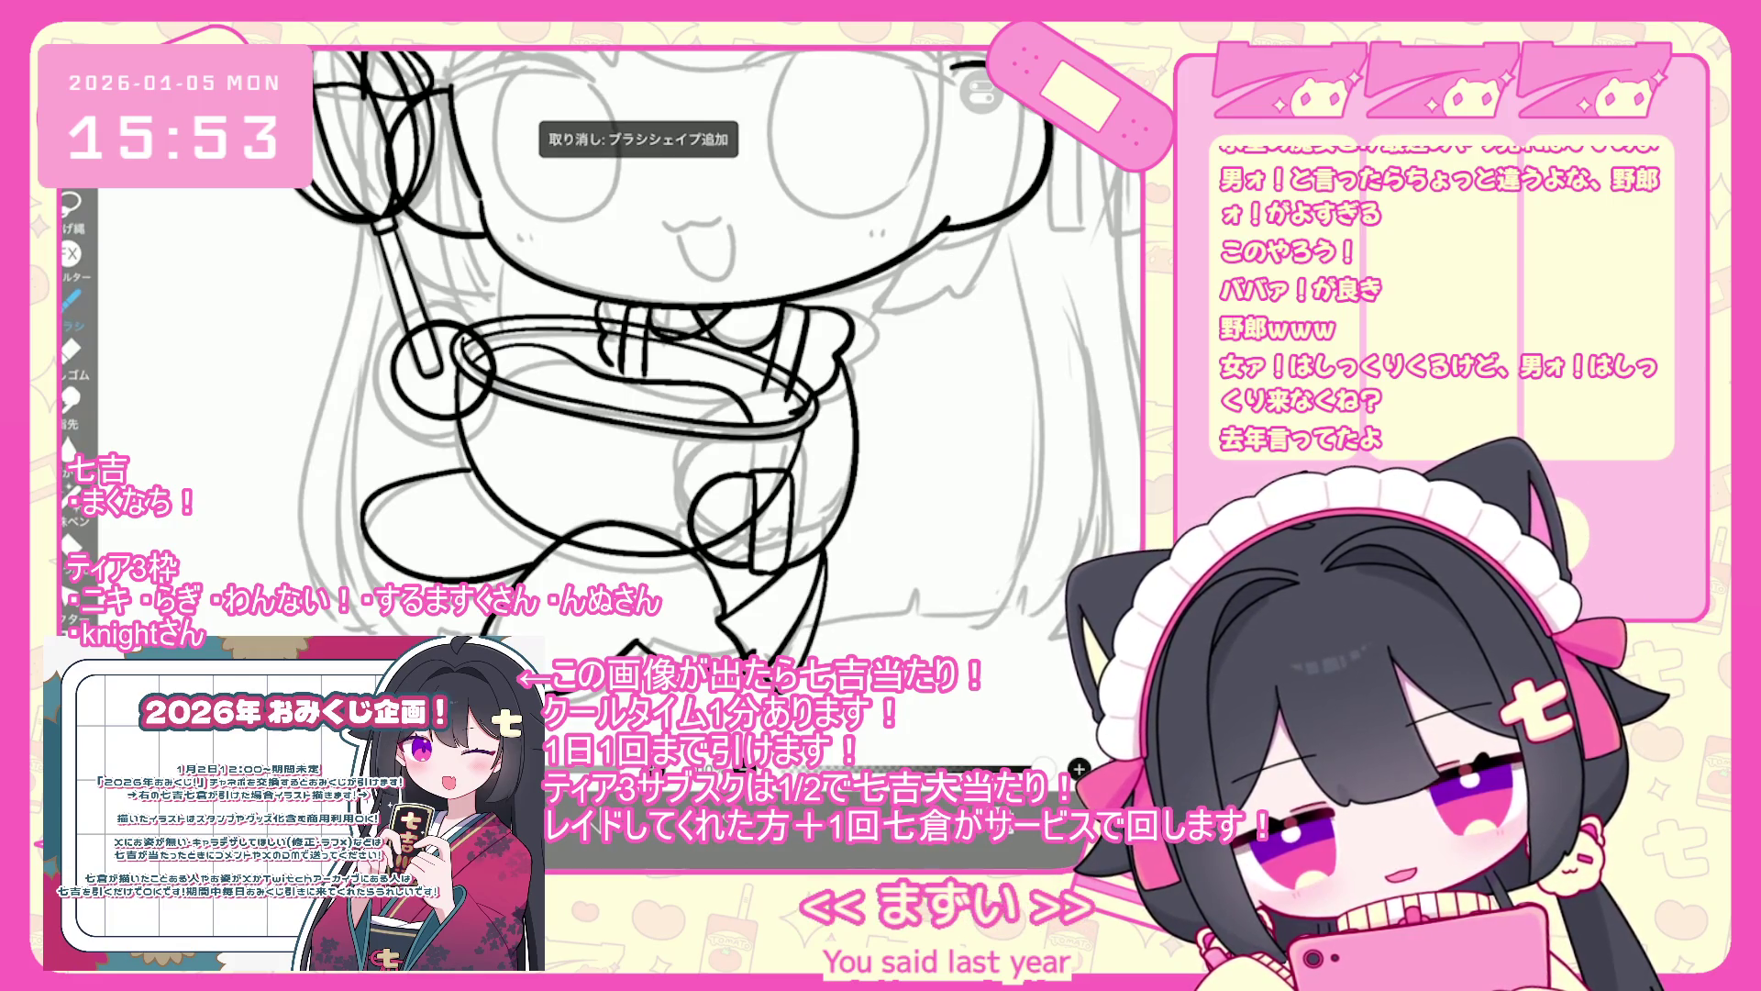
{"action": "scroll", "coordinate": [725, 366], "scroll_direction": "down", "scroll_amount": 3}
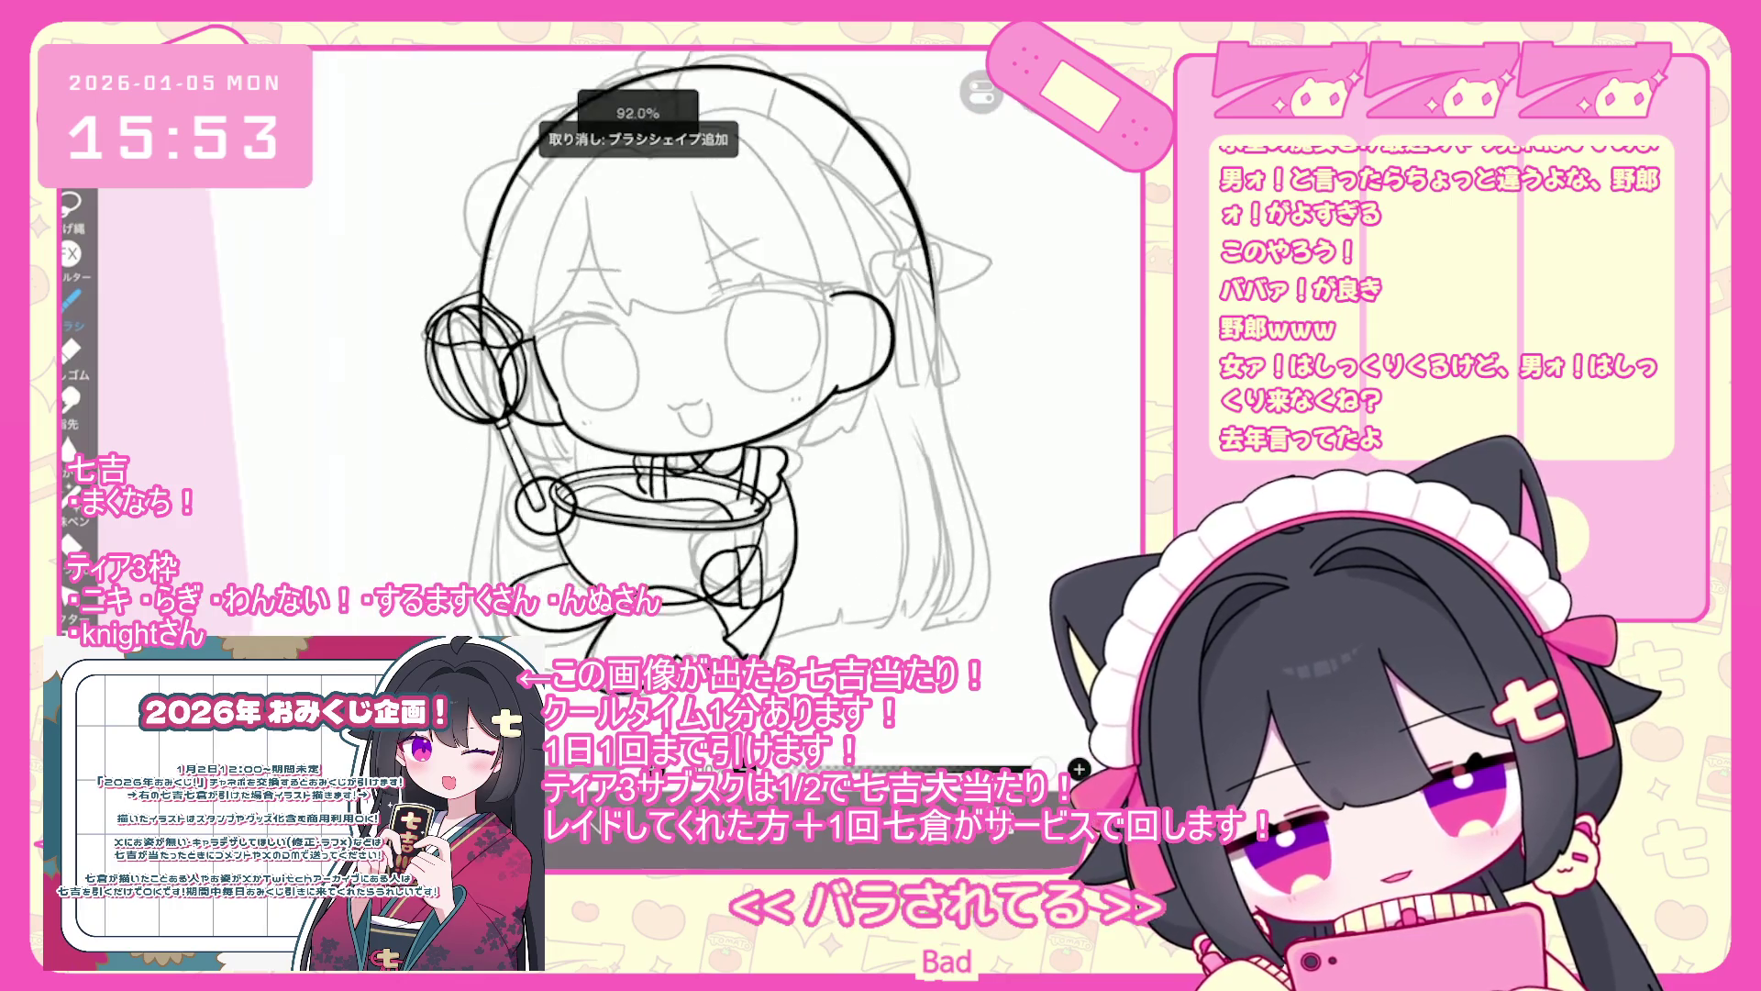
- Switch back to the brush (B) and undo six short strokes near the bowl
{"action": "scroll", "coordinate": [750, 642], "scroll_direction": "up", "scroll_amount": 3}
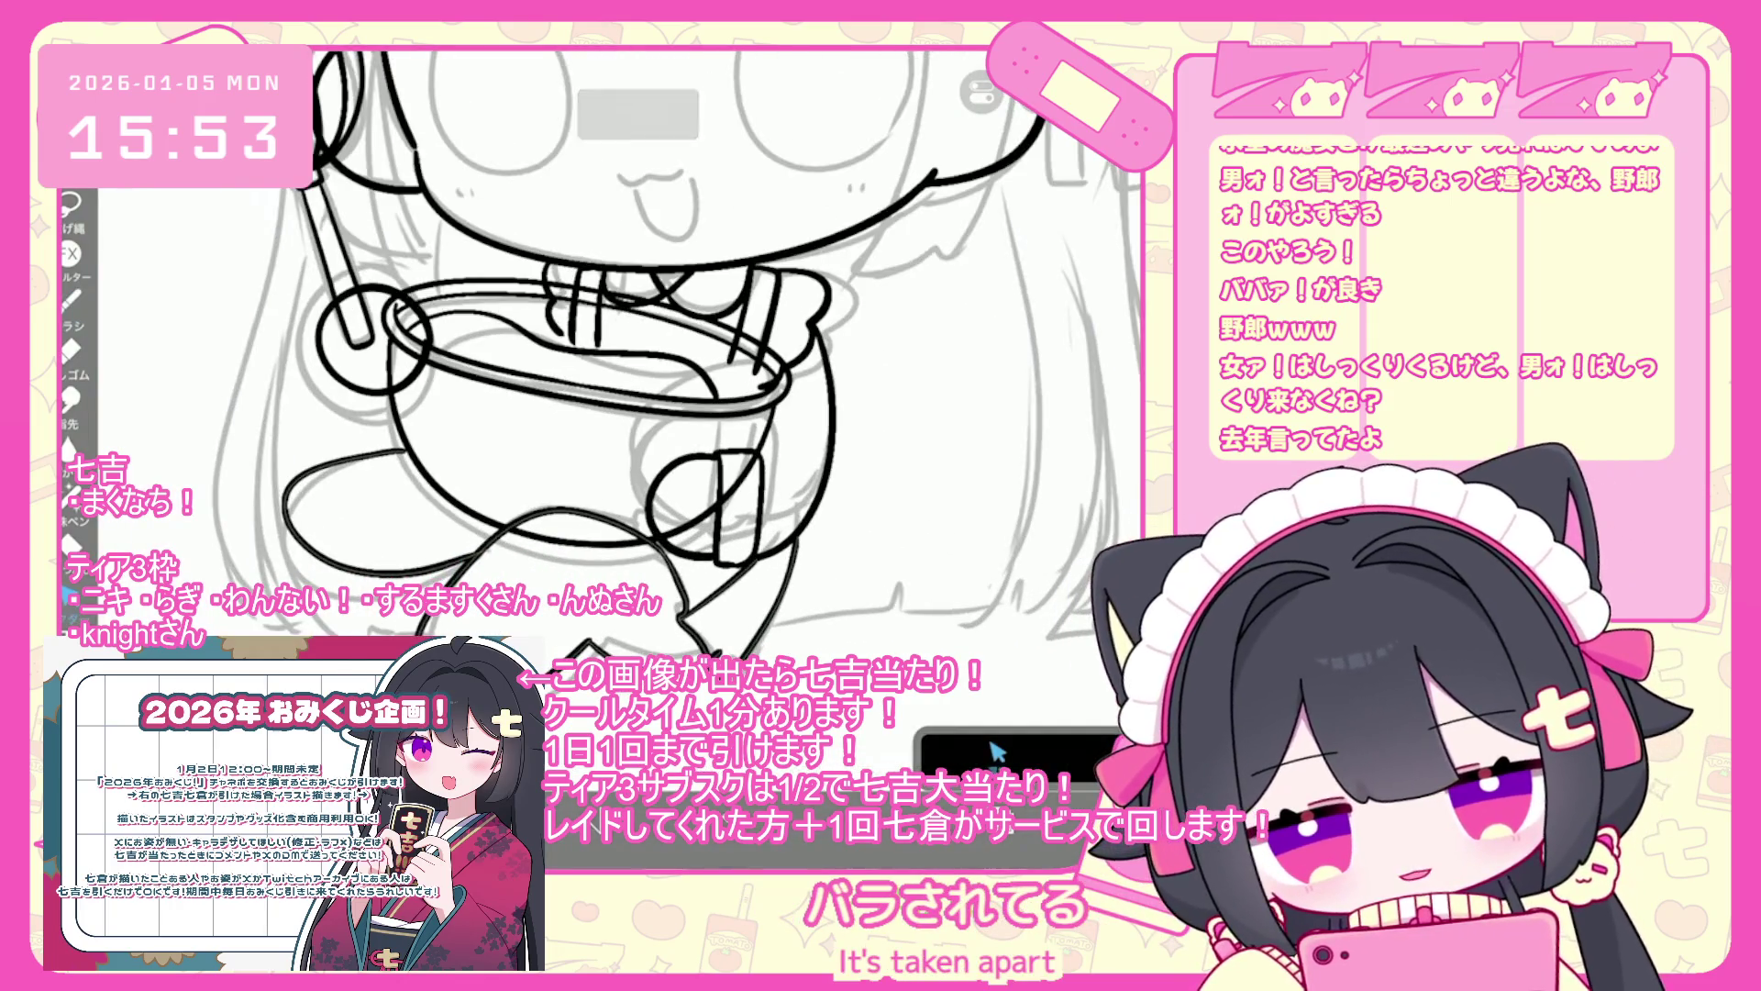
{"action": "key", "text": "ctrl+z"}
{"action": "key", "text": "ctrl+z"}
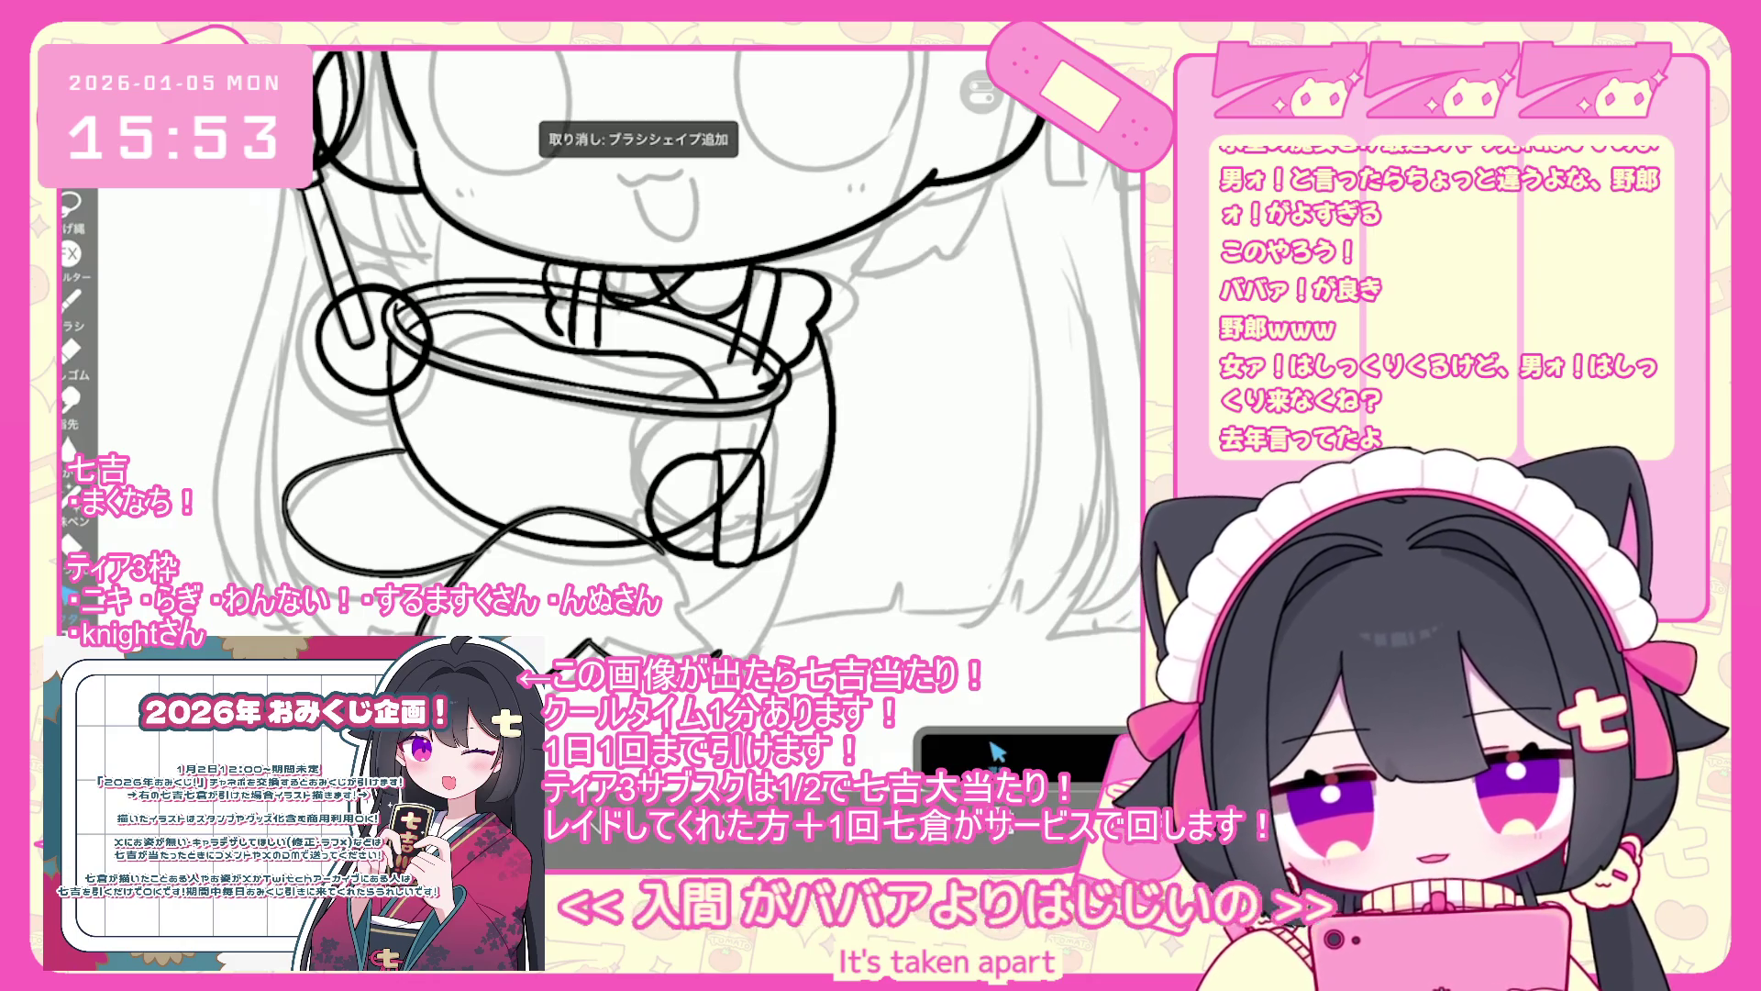
{"action": "key", "text": "b"}
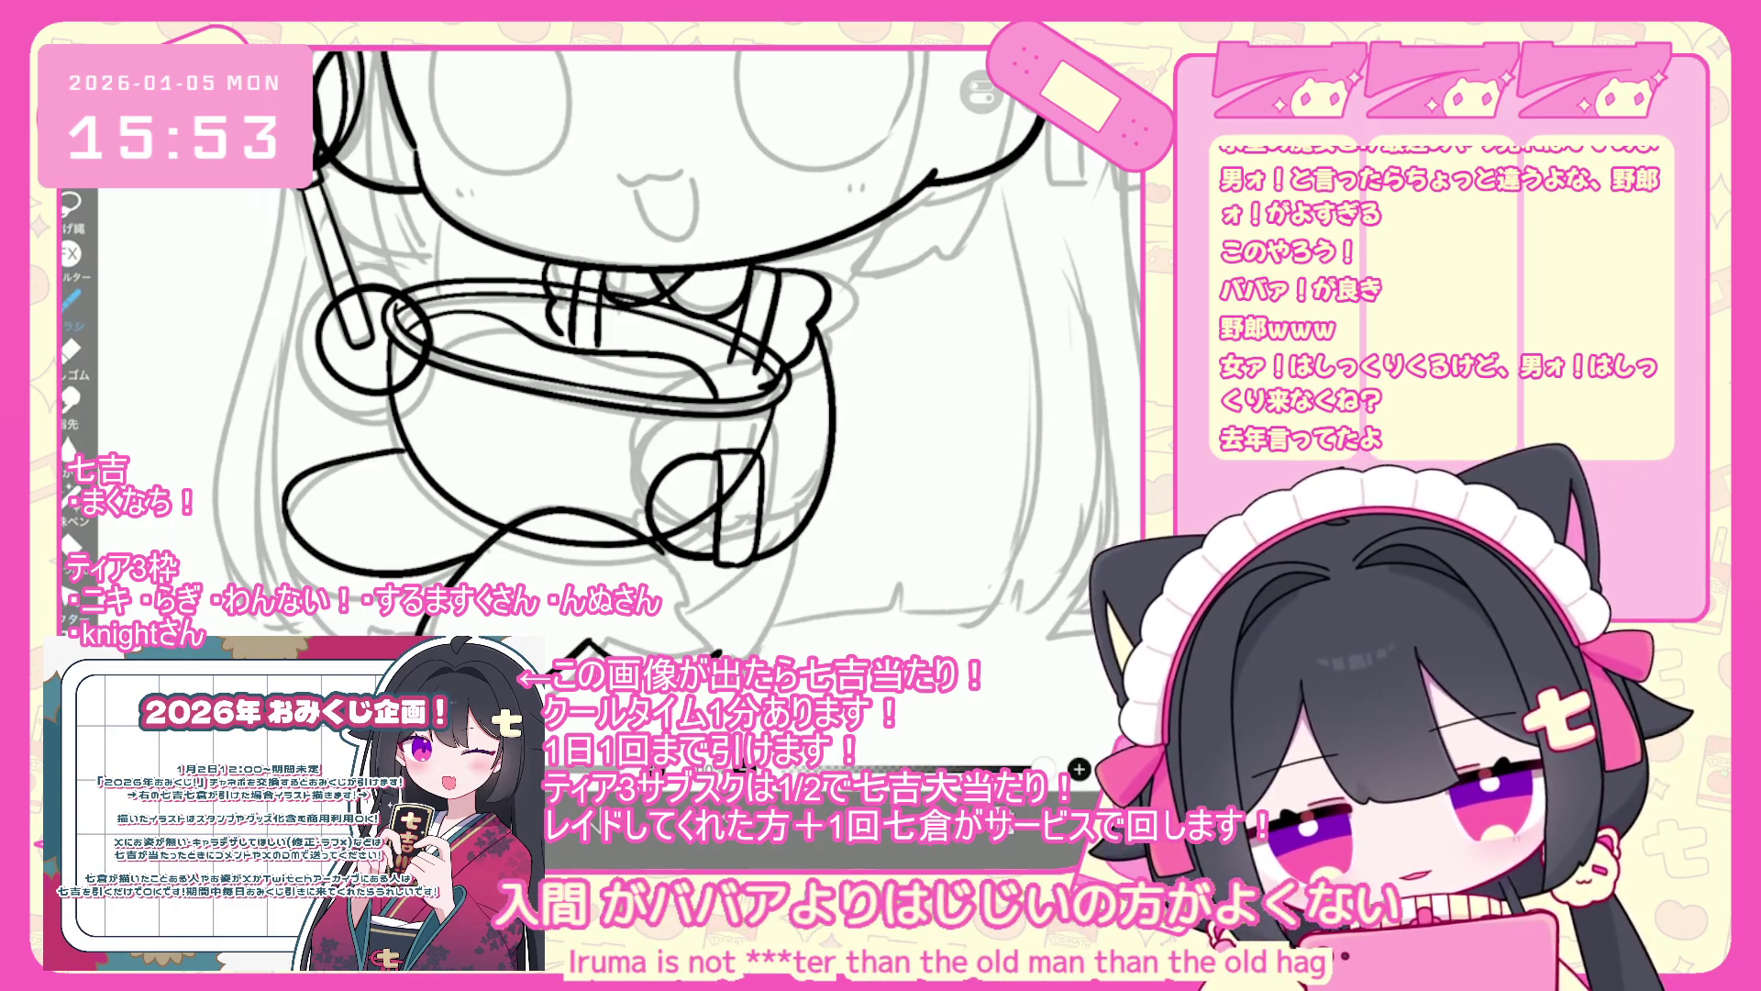
{"action": "key", "text": "ctrl+z"}
{"action": "key", "text": "ctrl+z"}
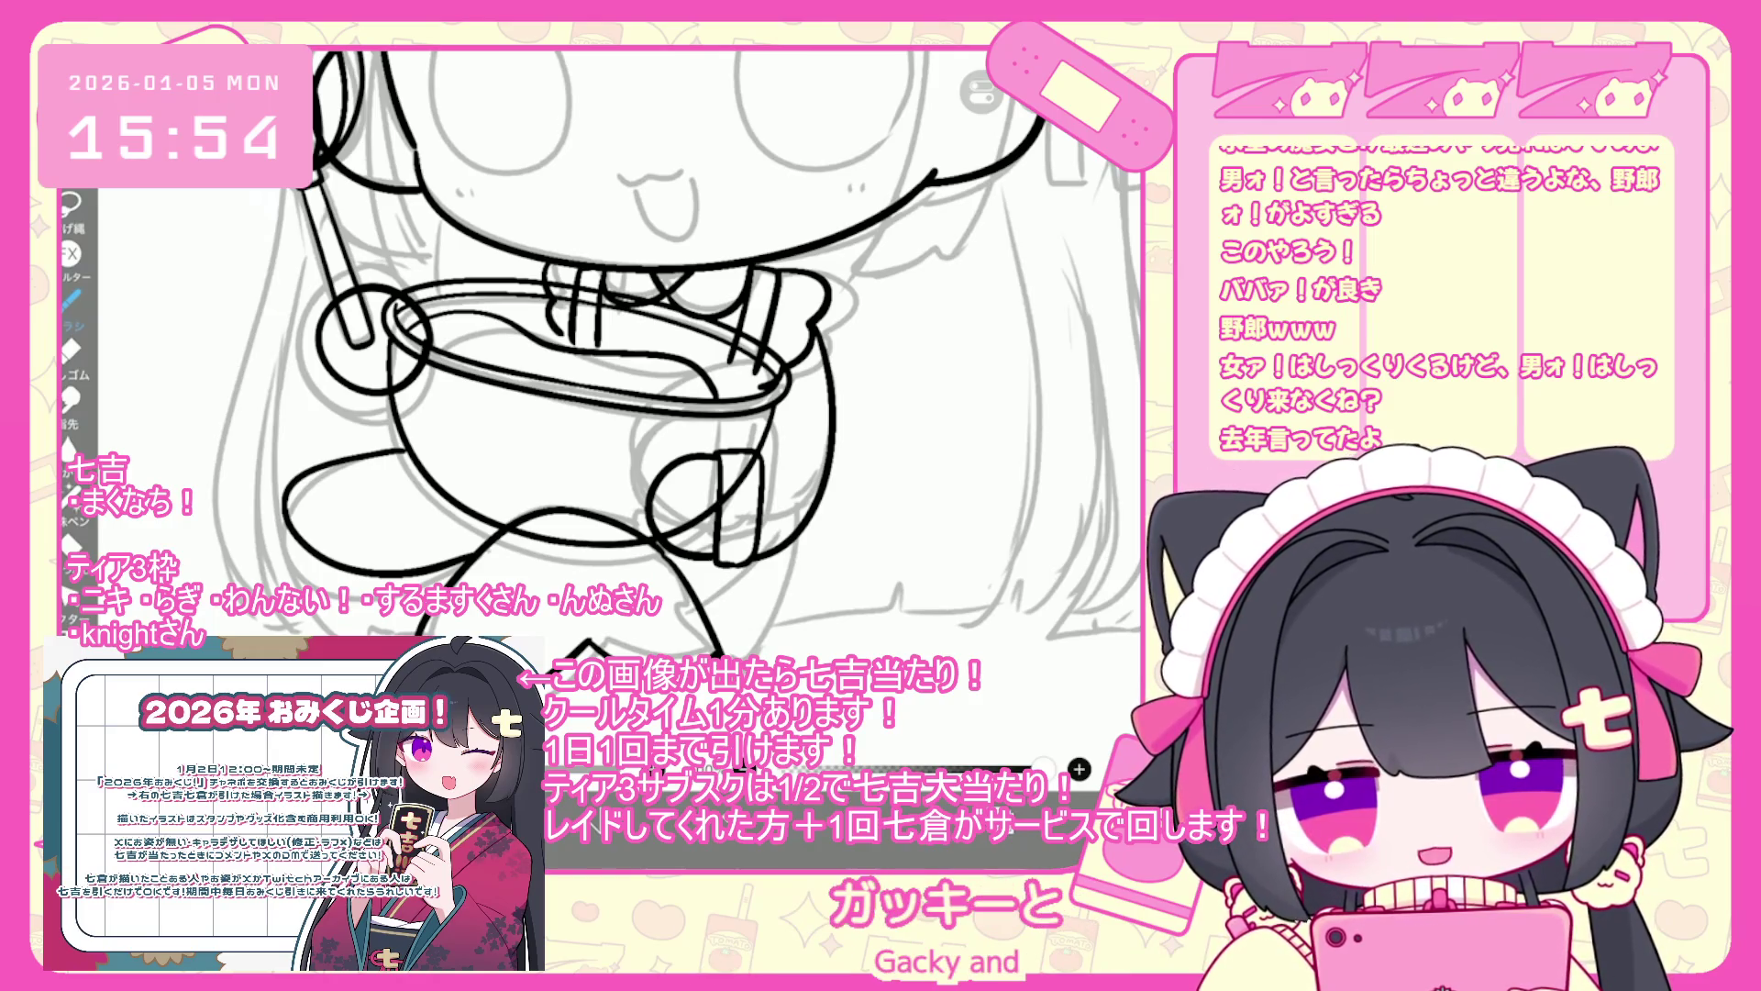
{"action": "key", "text": "ctrl+z"}
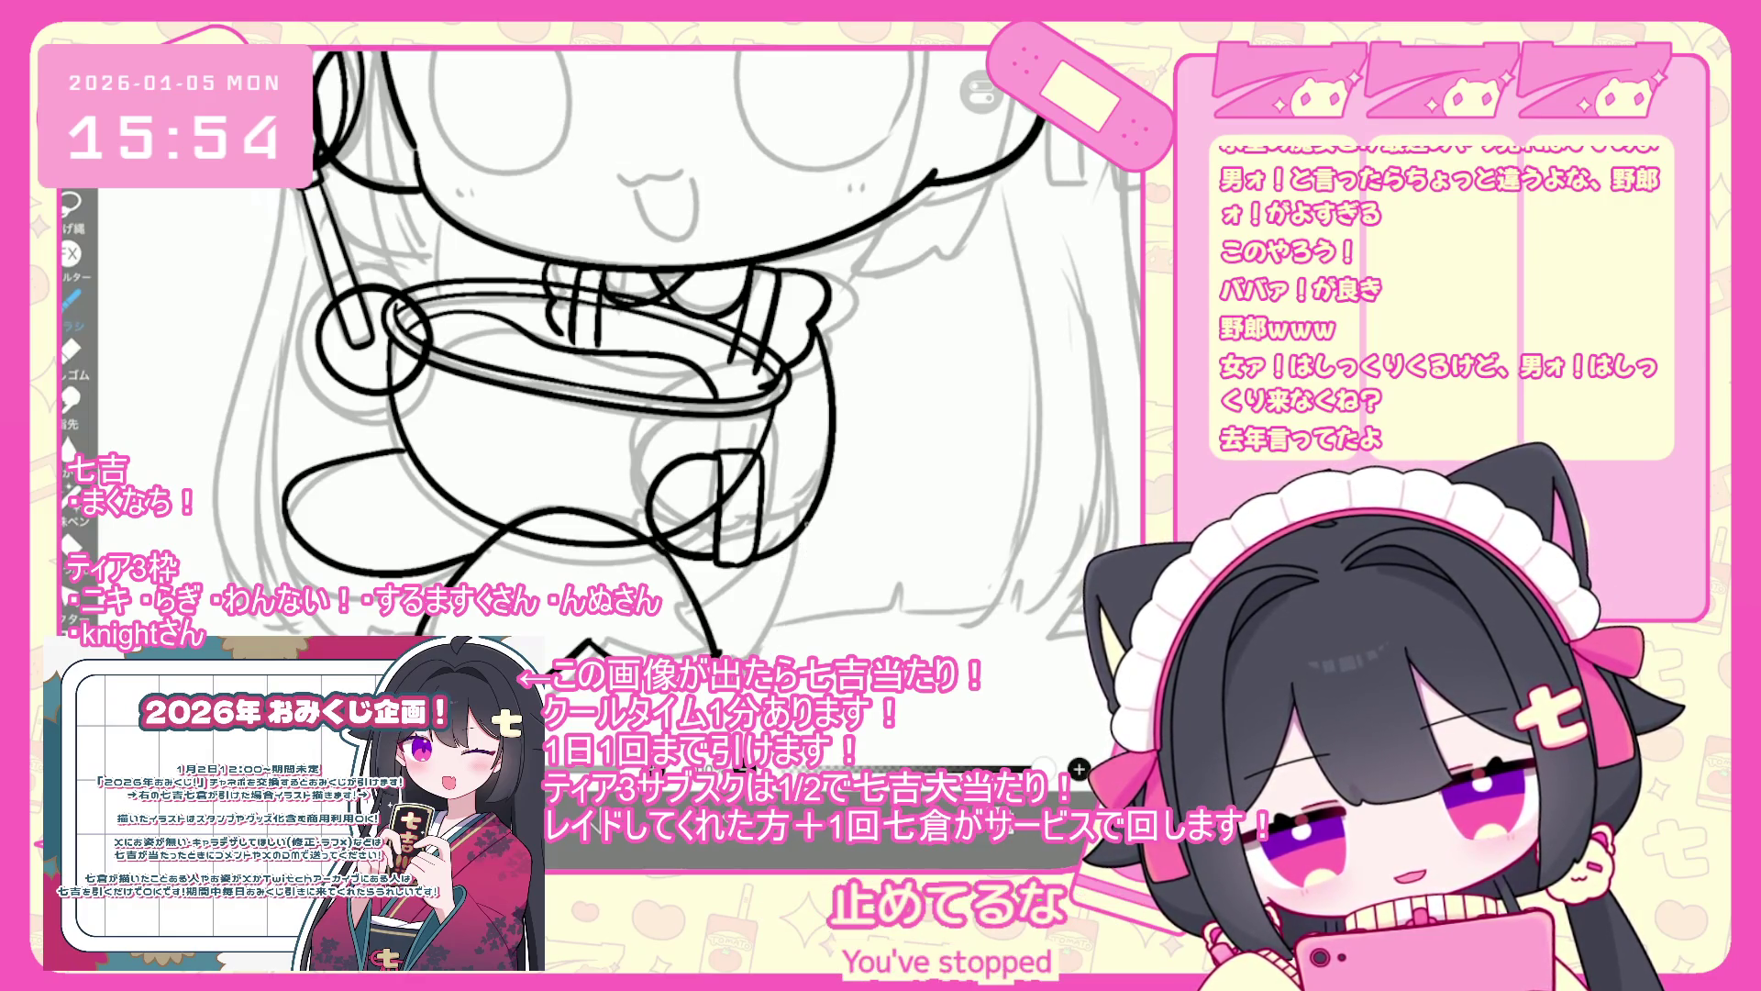
{"action": "key", "text": "ctrl+z"}
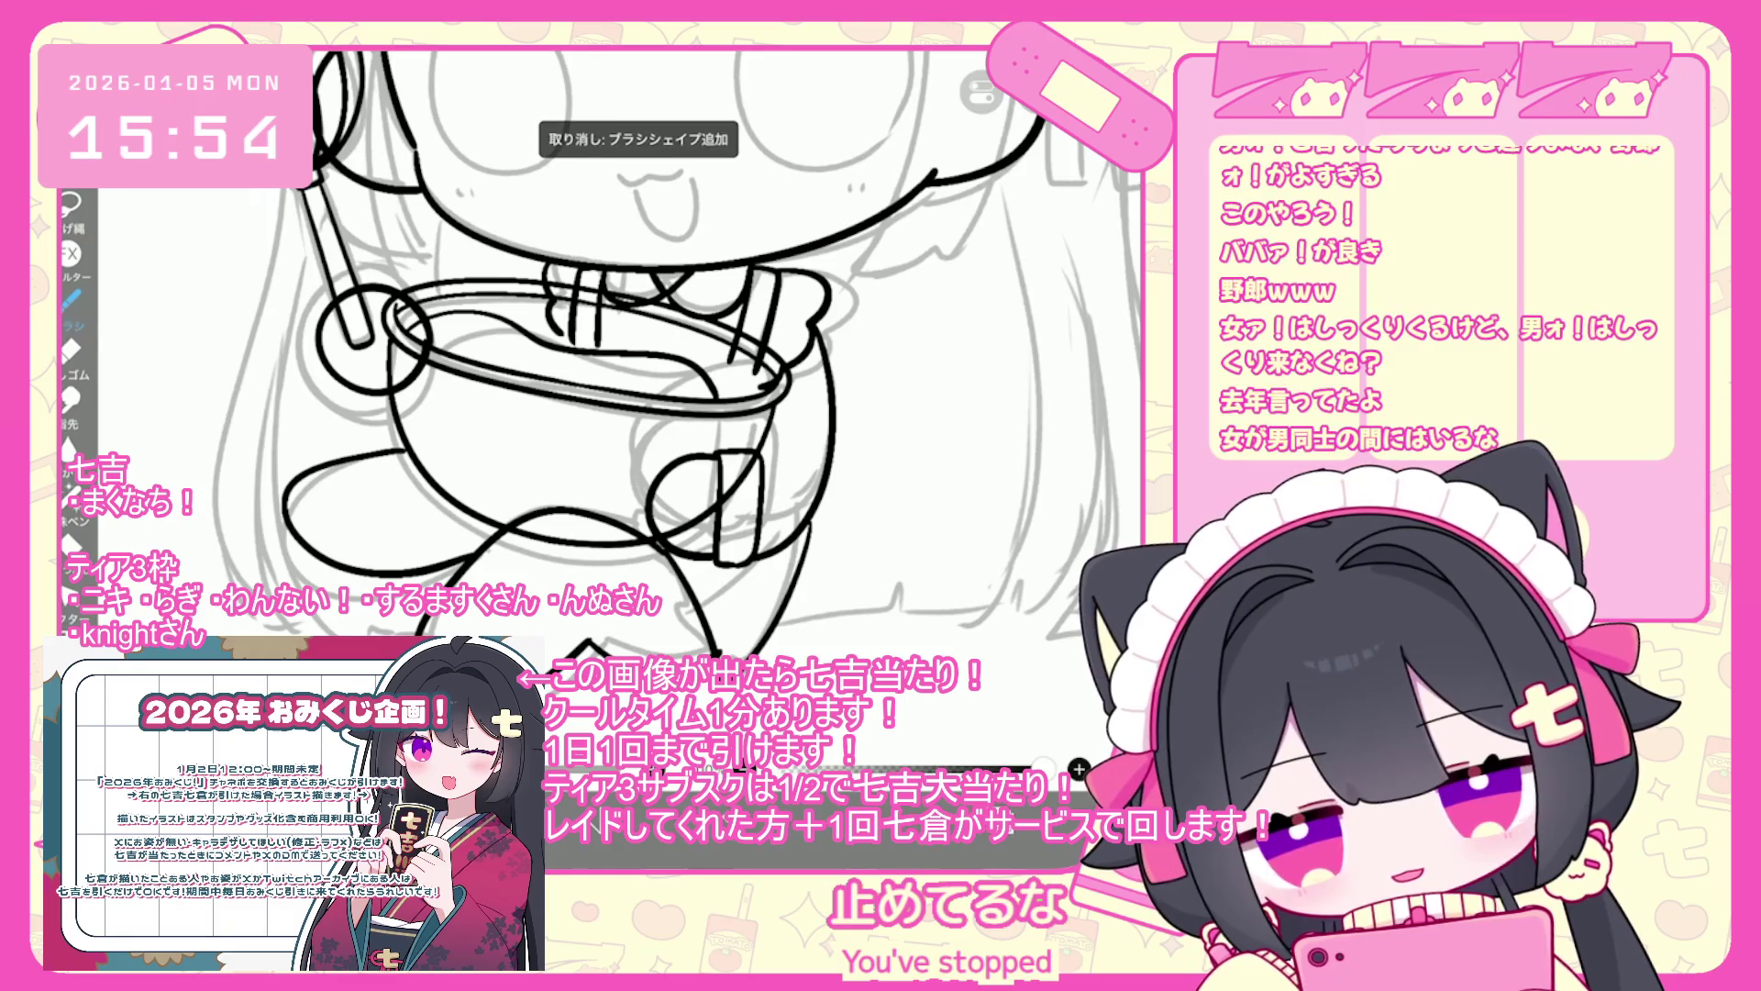
{"action": "key", "text": "ctrl+z"}
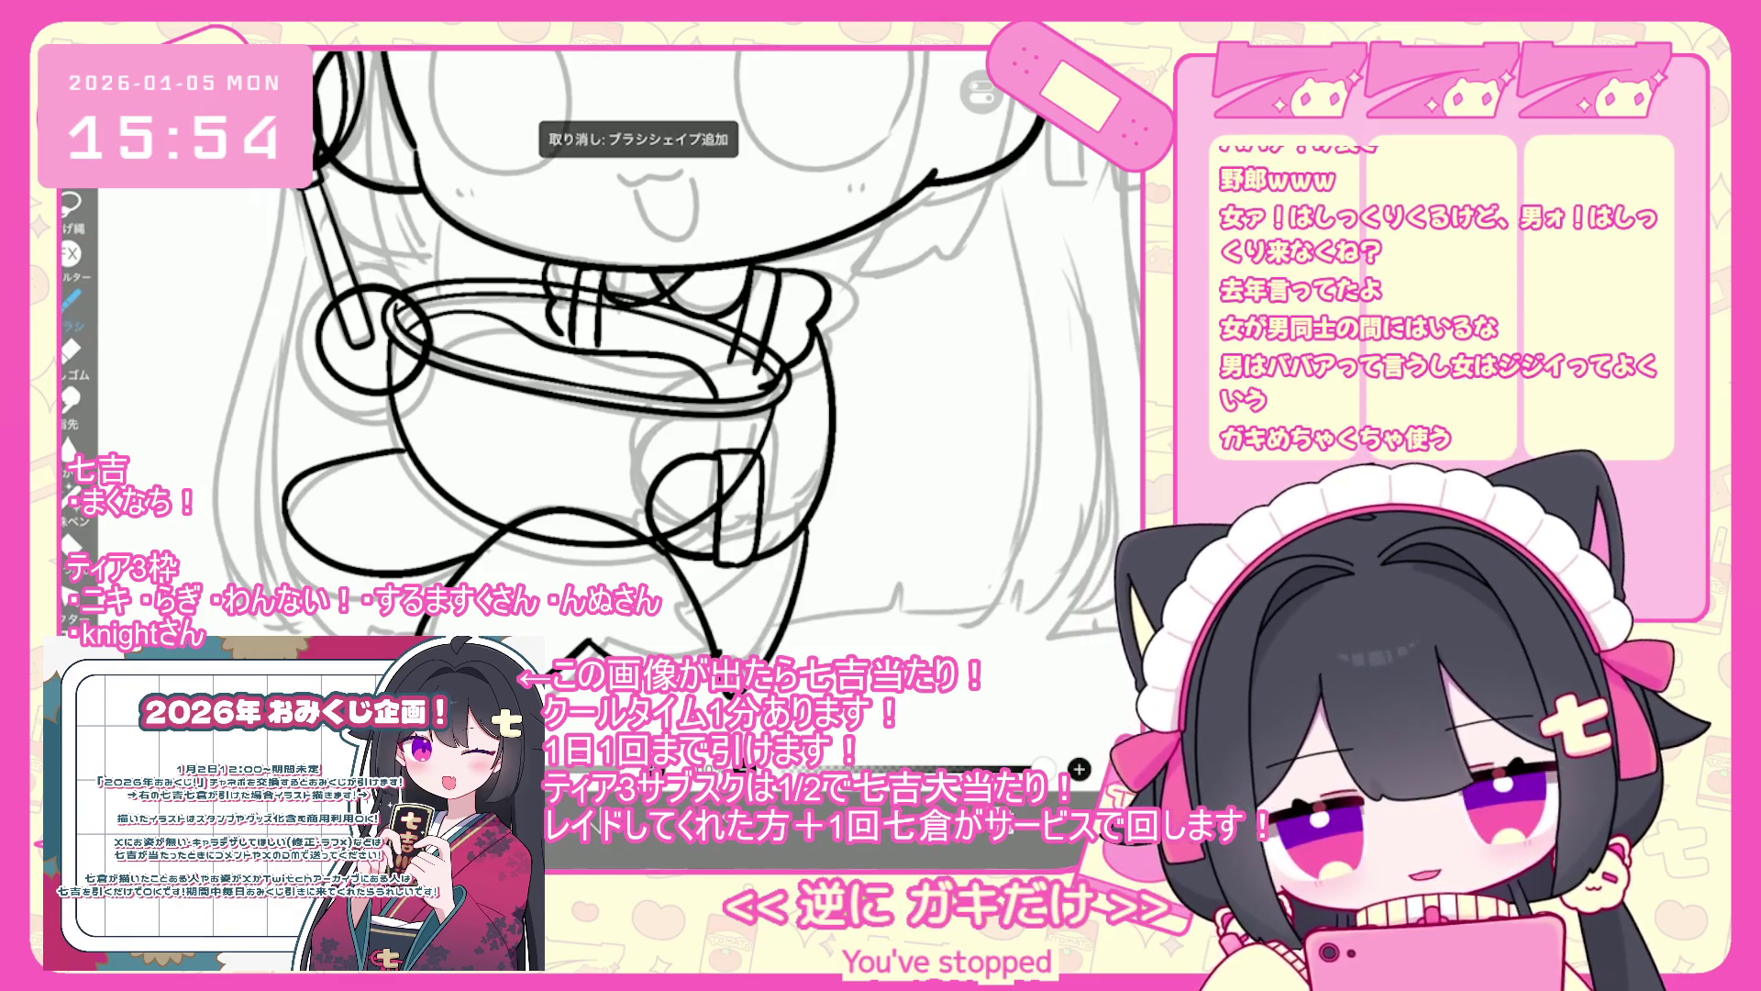
{"action": "key", "text": "ctrl+z"}
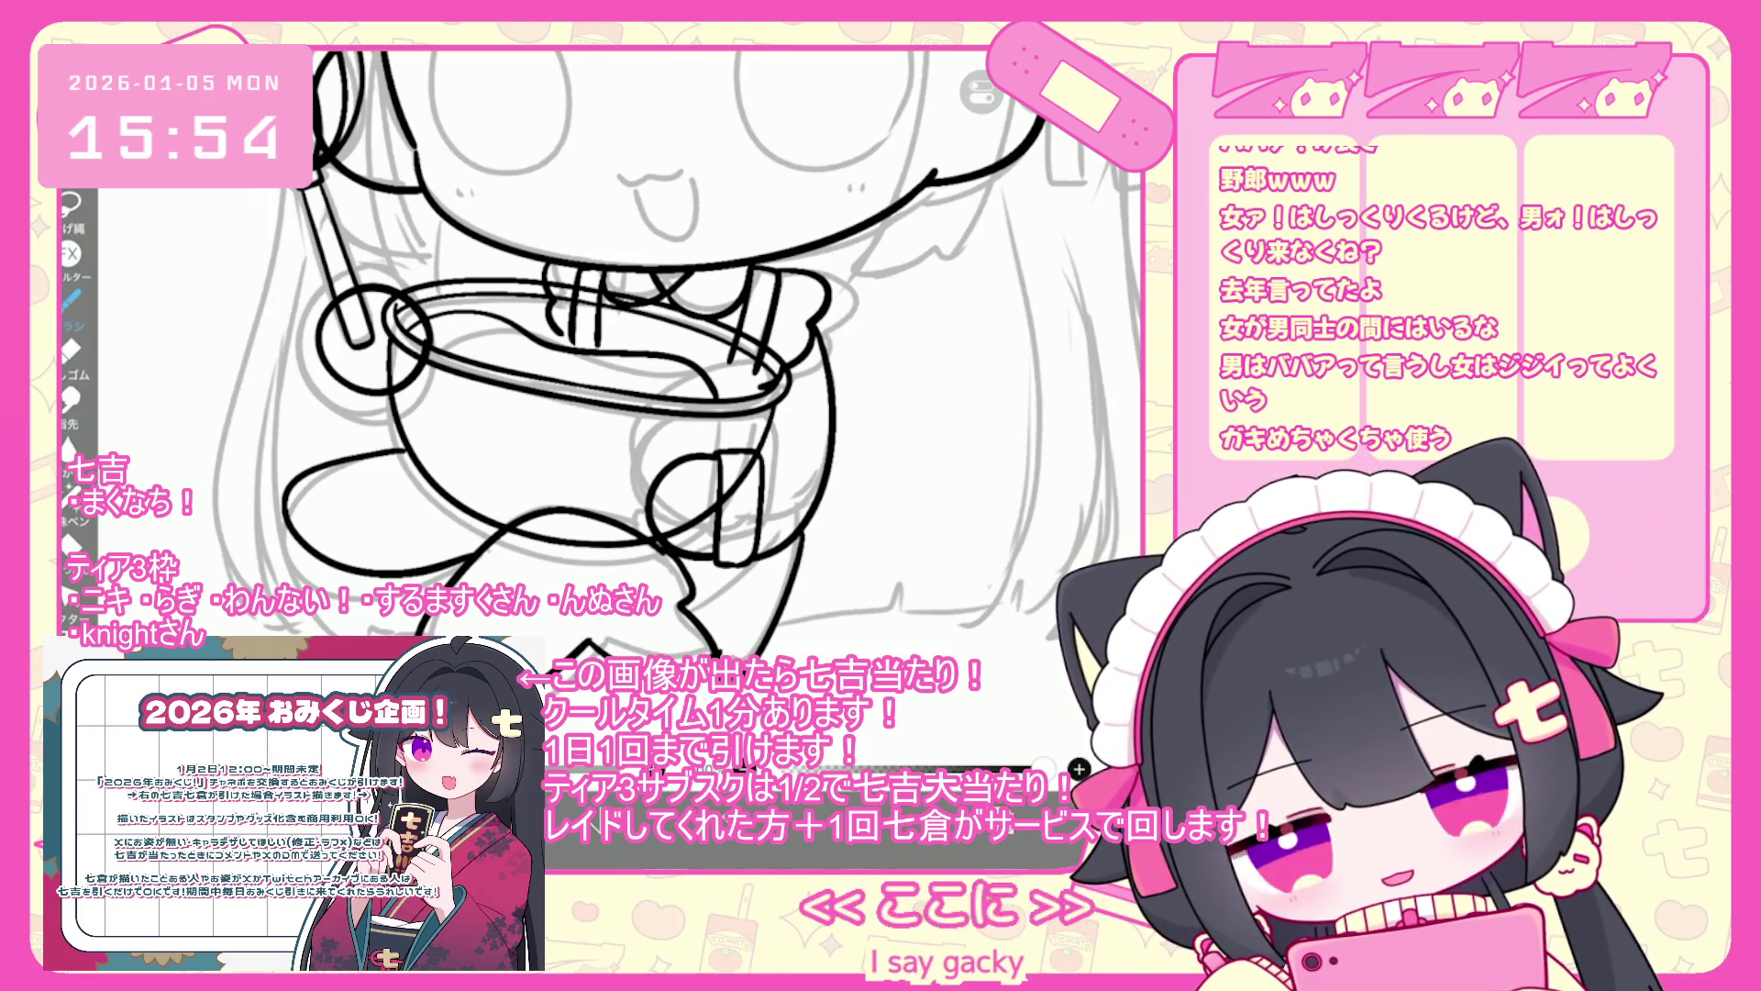
- Remove five more small strokes drawn below the bowl
{"action": "key", "text": "ctrl+z"}
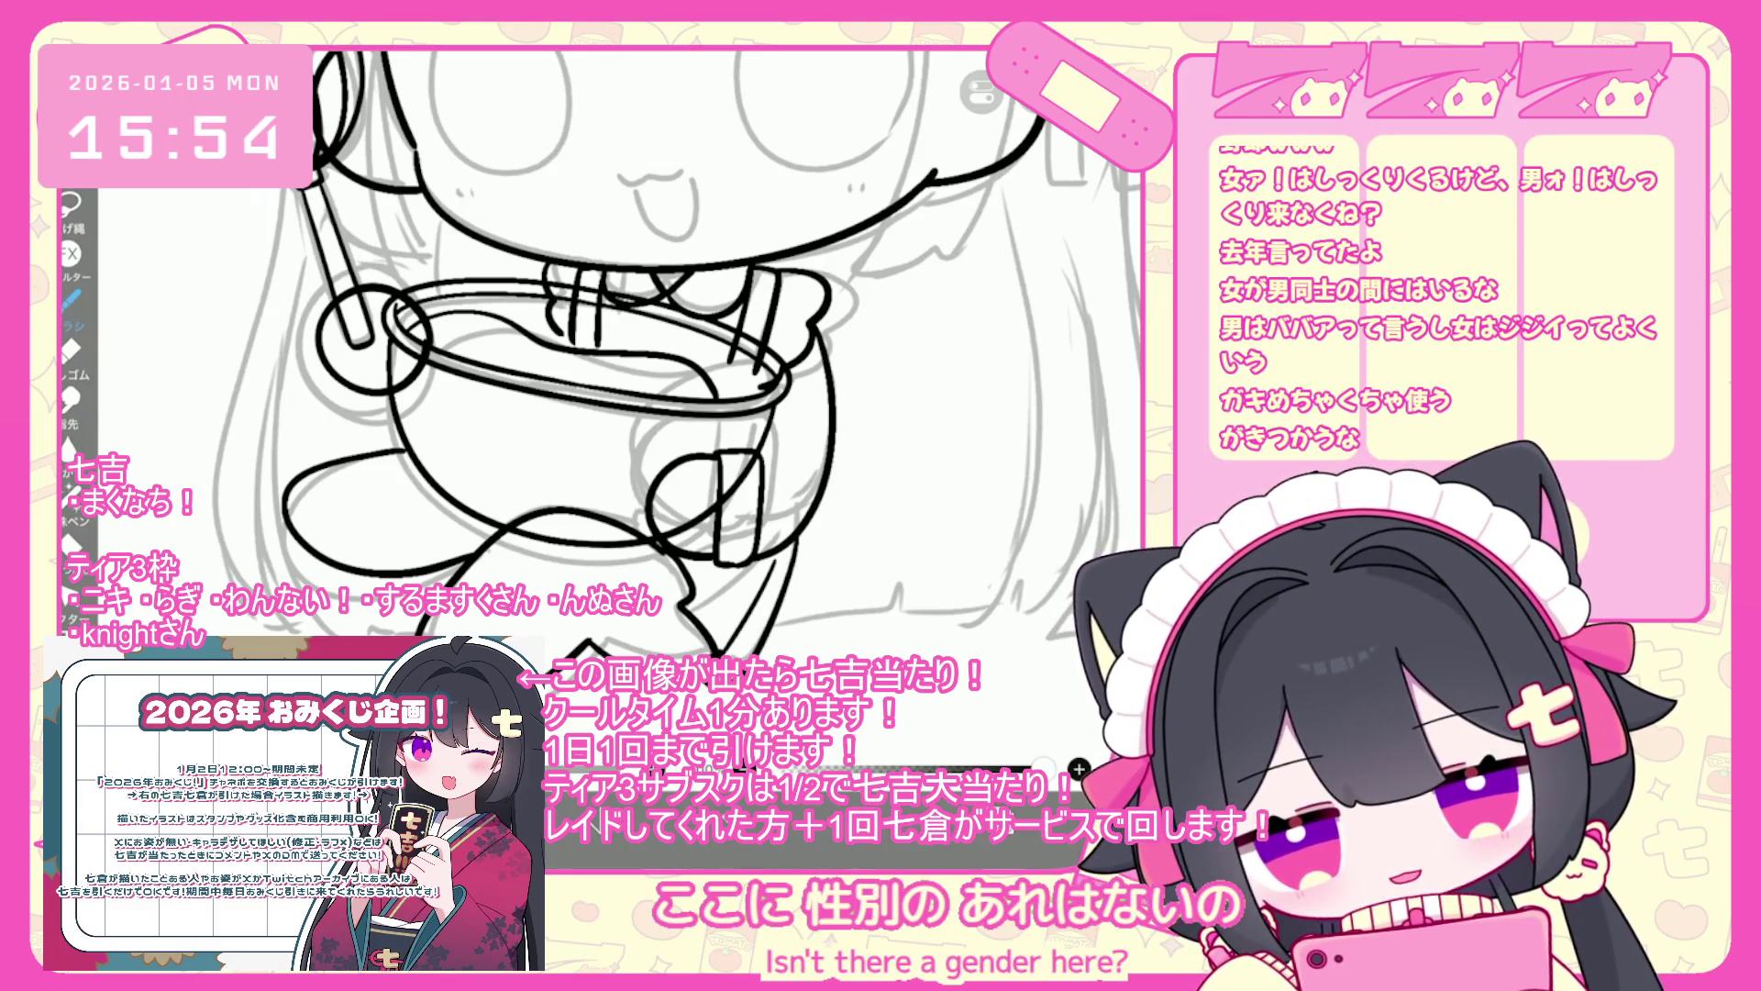
{"action": "key", "text": "ctrl+z"}
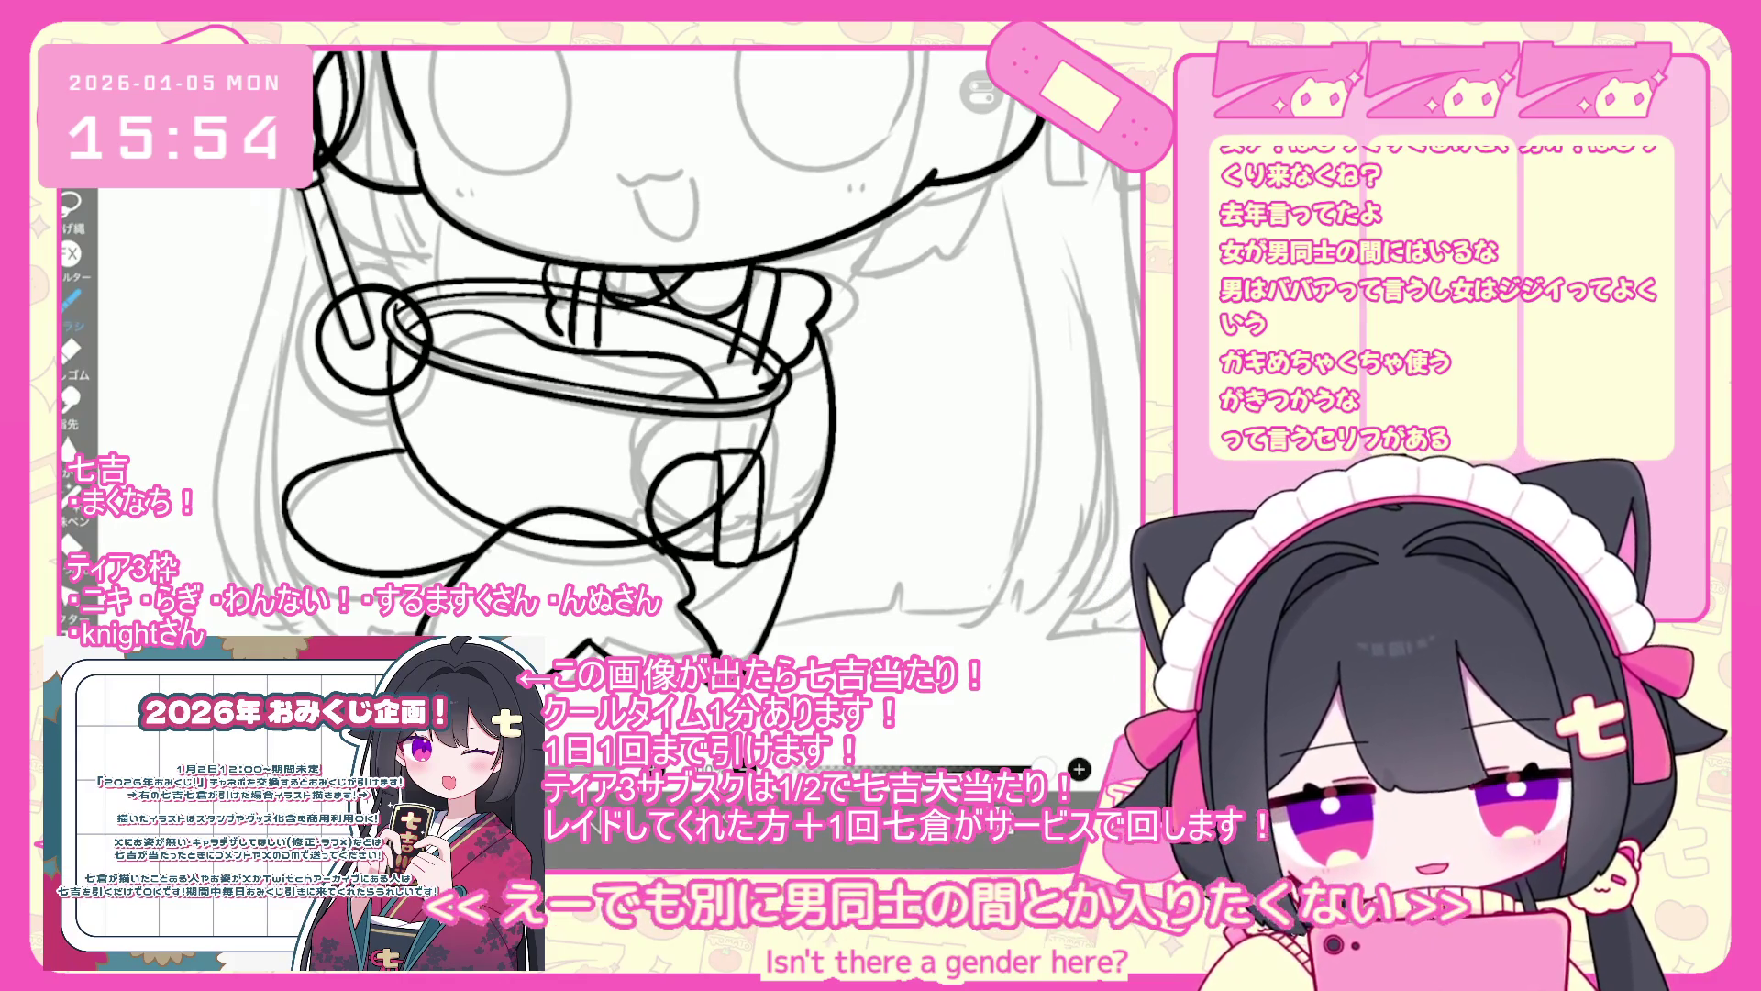
{"action": "key", "text": "ctrl+z"}
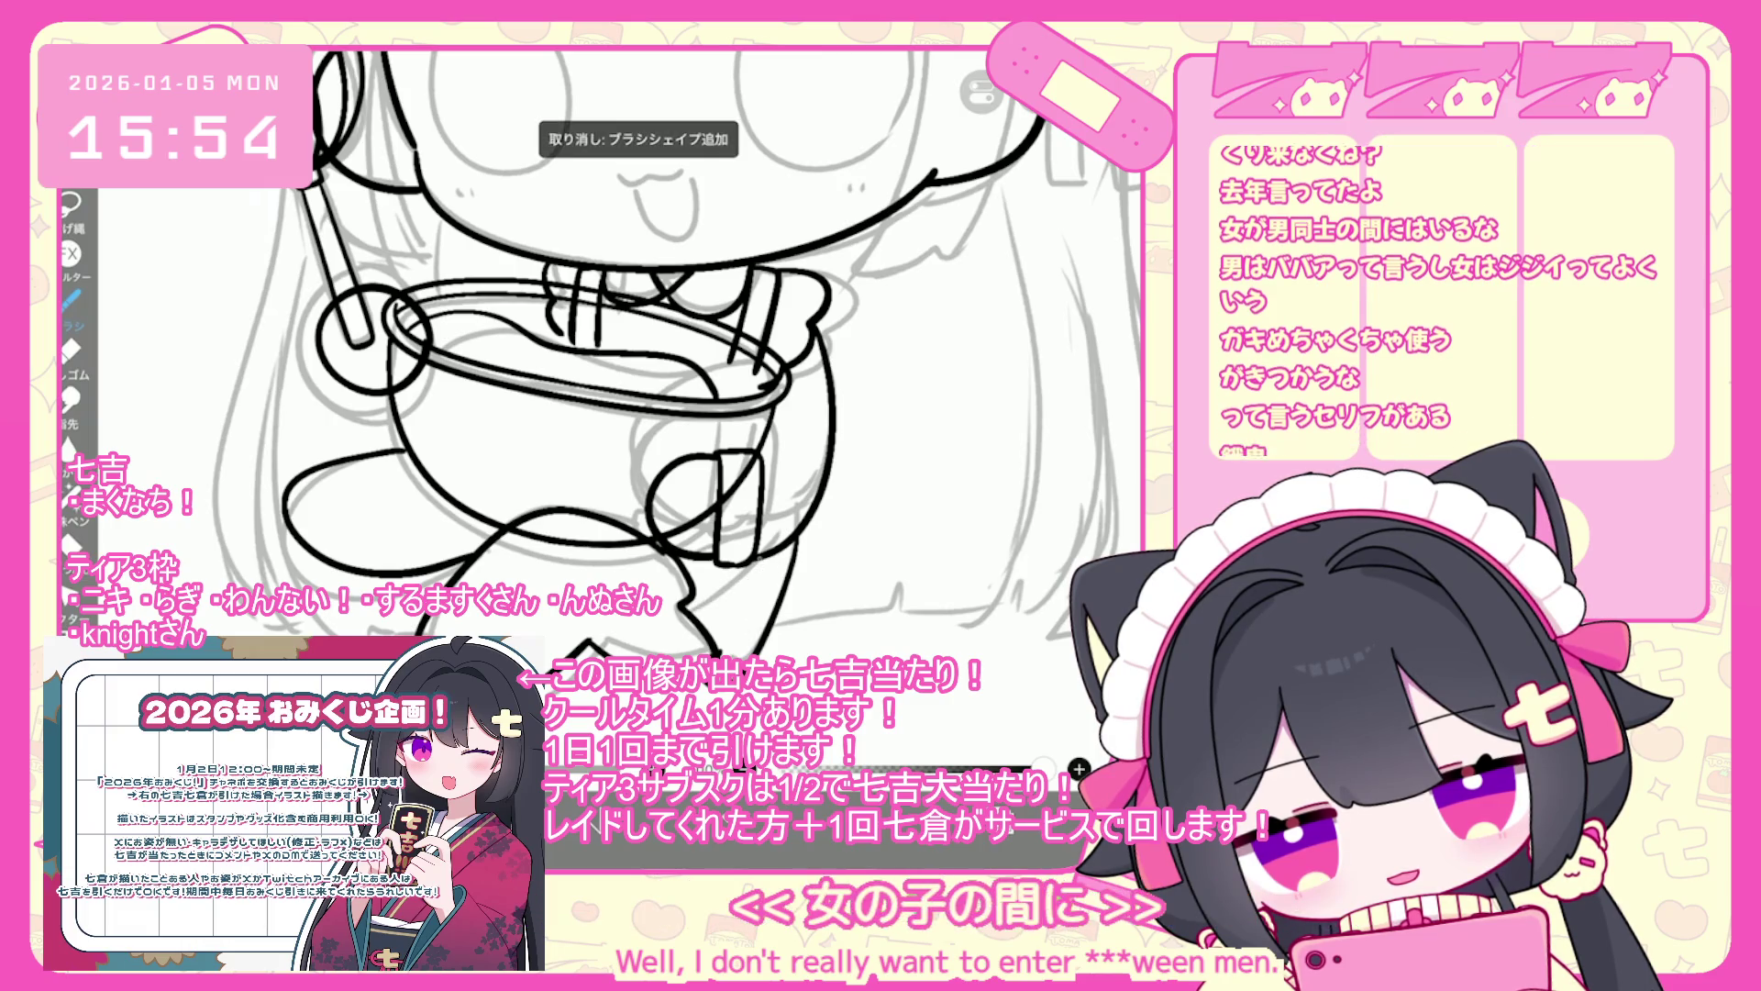
{"action": "scroll", "coordinate": [685, 356], "scroll_direction": "down", "scroll_amount": 2}
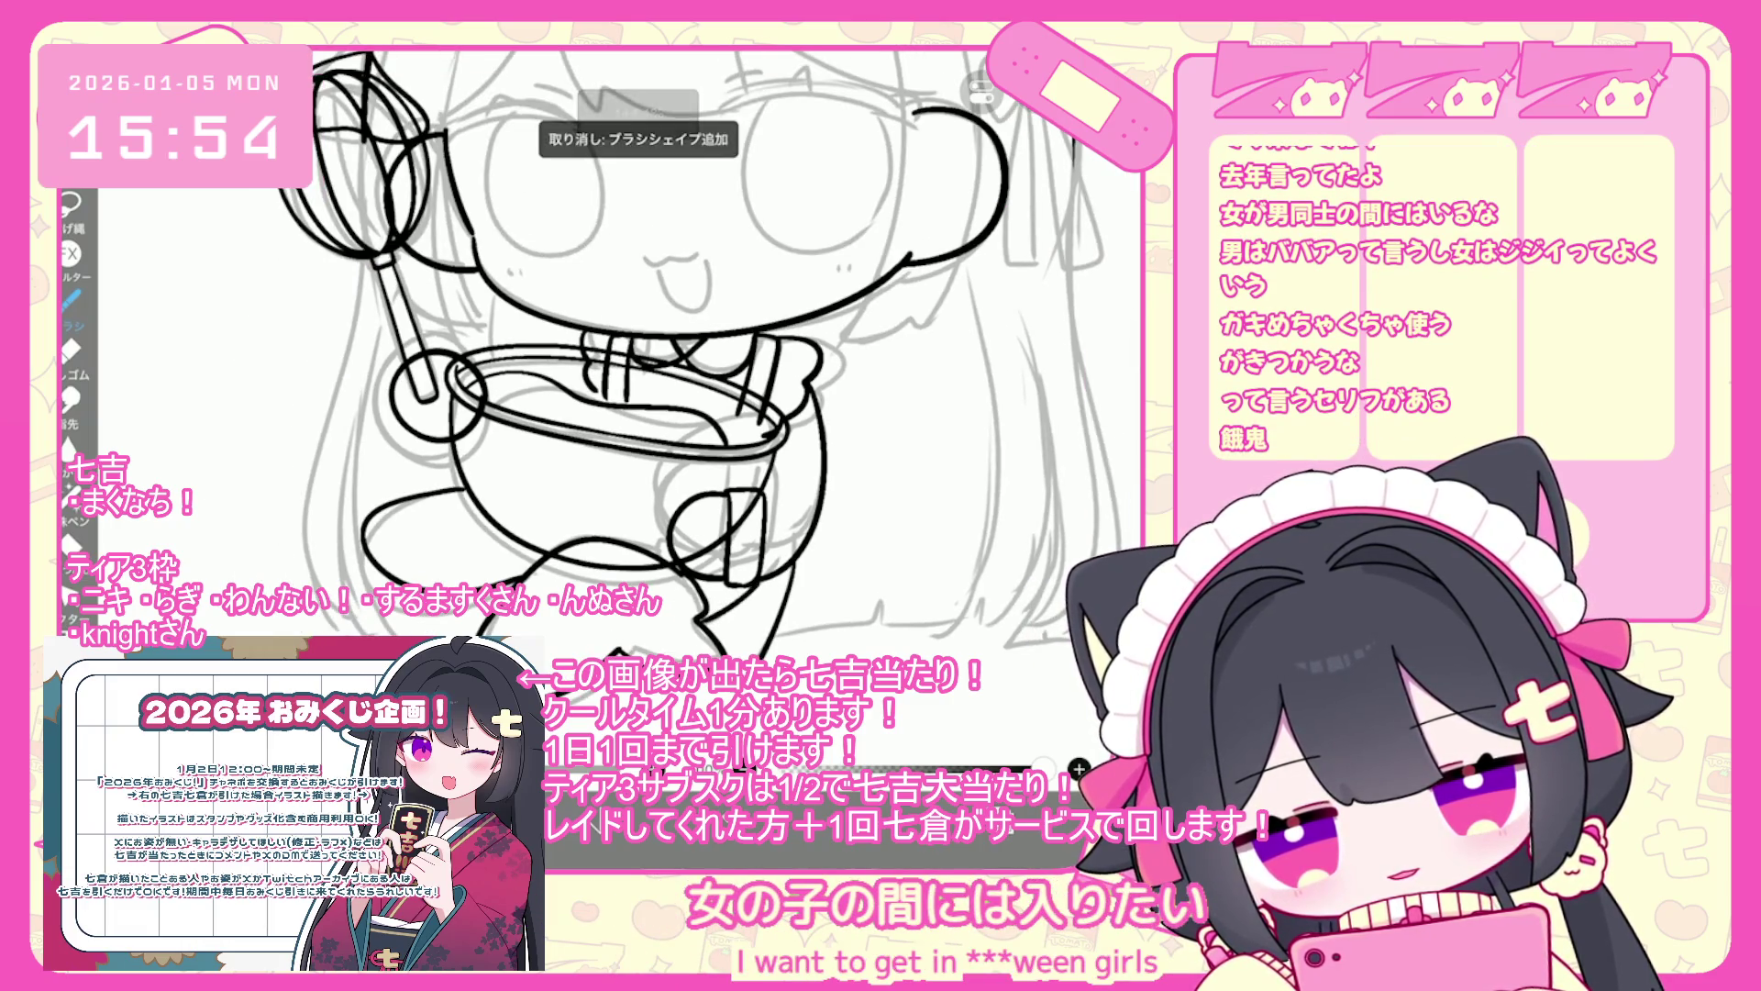
{"action": "key", "text": "ctrl+z"}
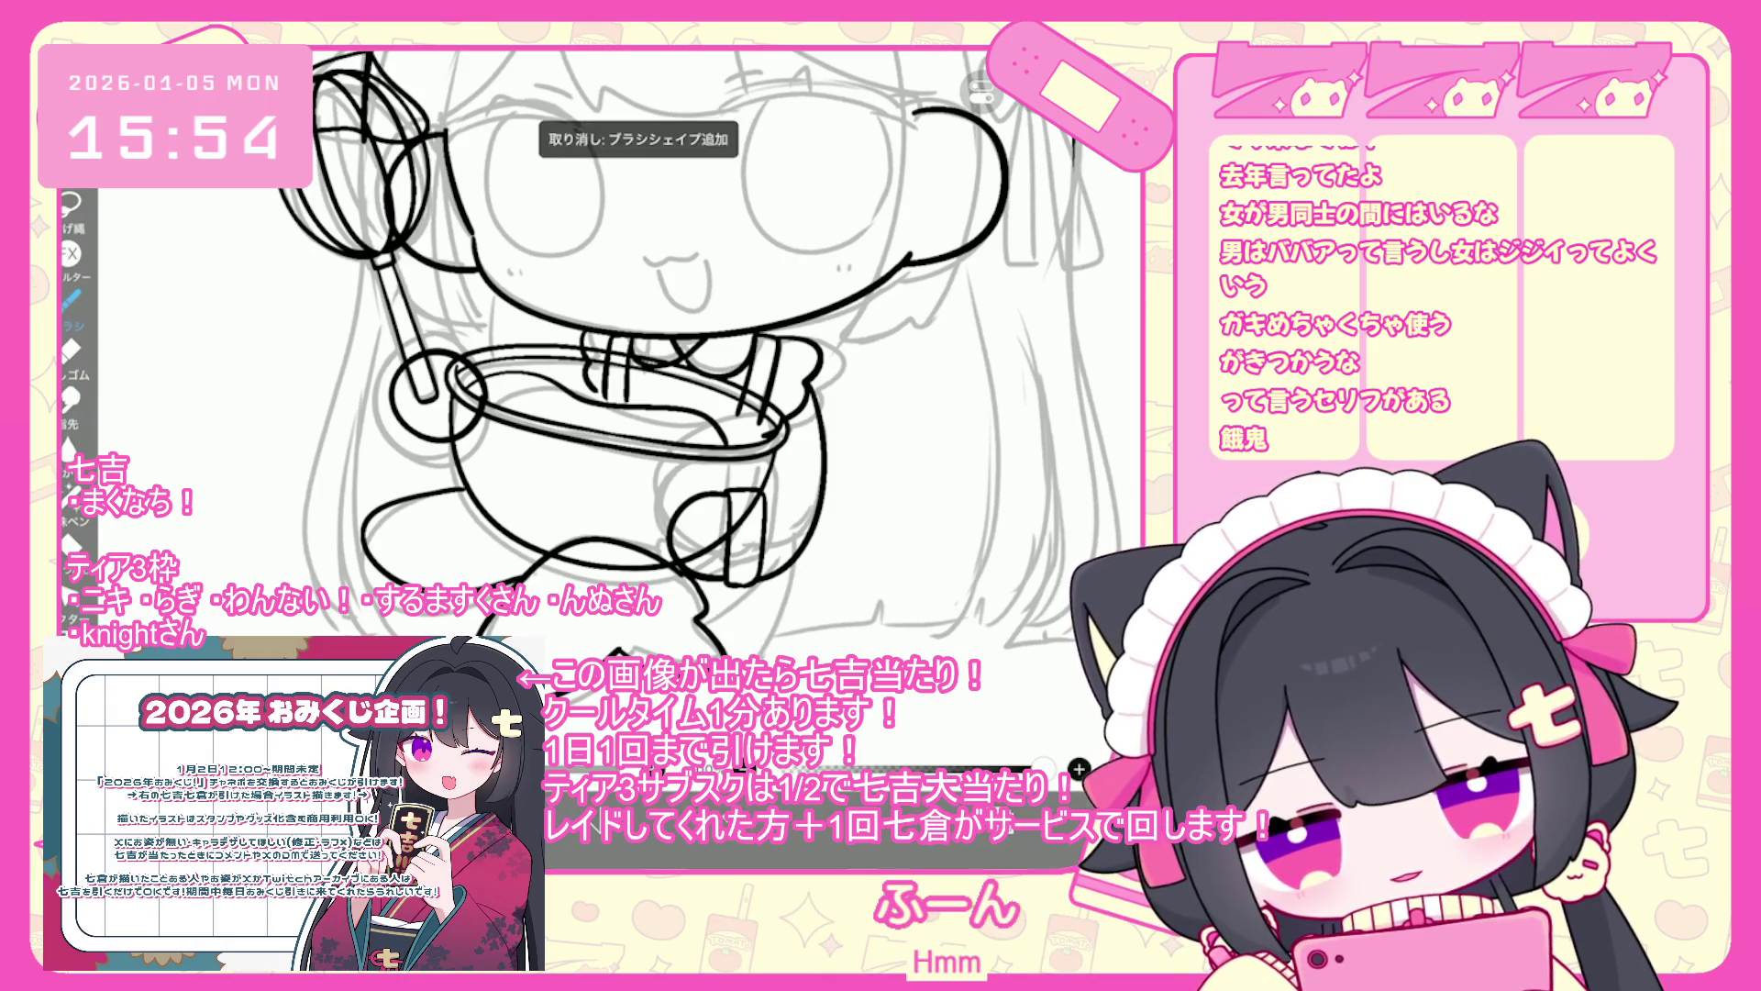
{"action": "key", "text": "ctrl+z"}
{"action": "key", "text": "ctrl+z"}
{"action": "scroll", "coordinate": [606, 358], "scroll_direction": "up", "scroll_amount": 3}
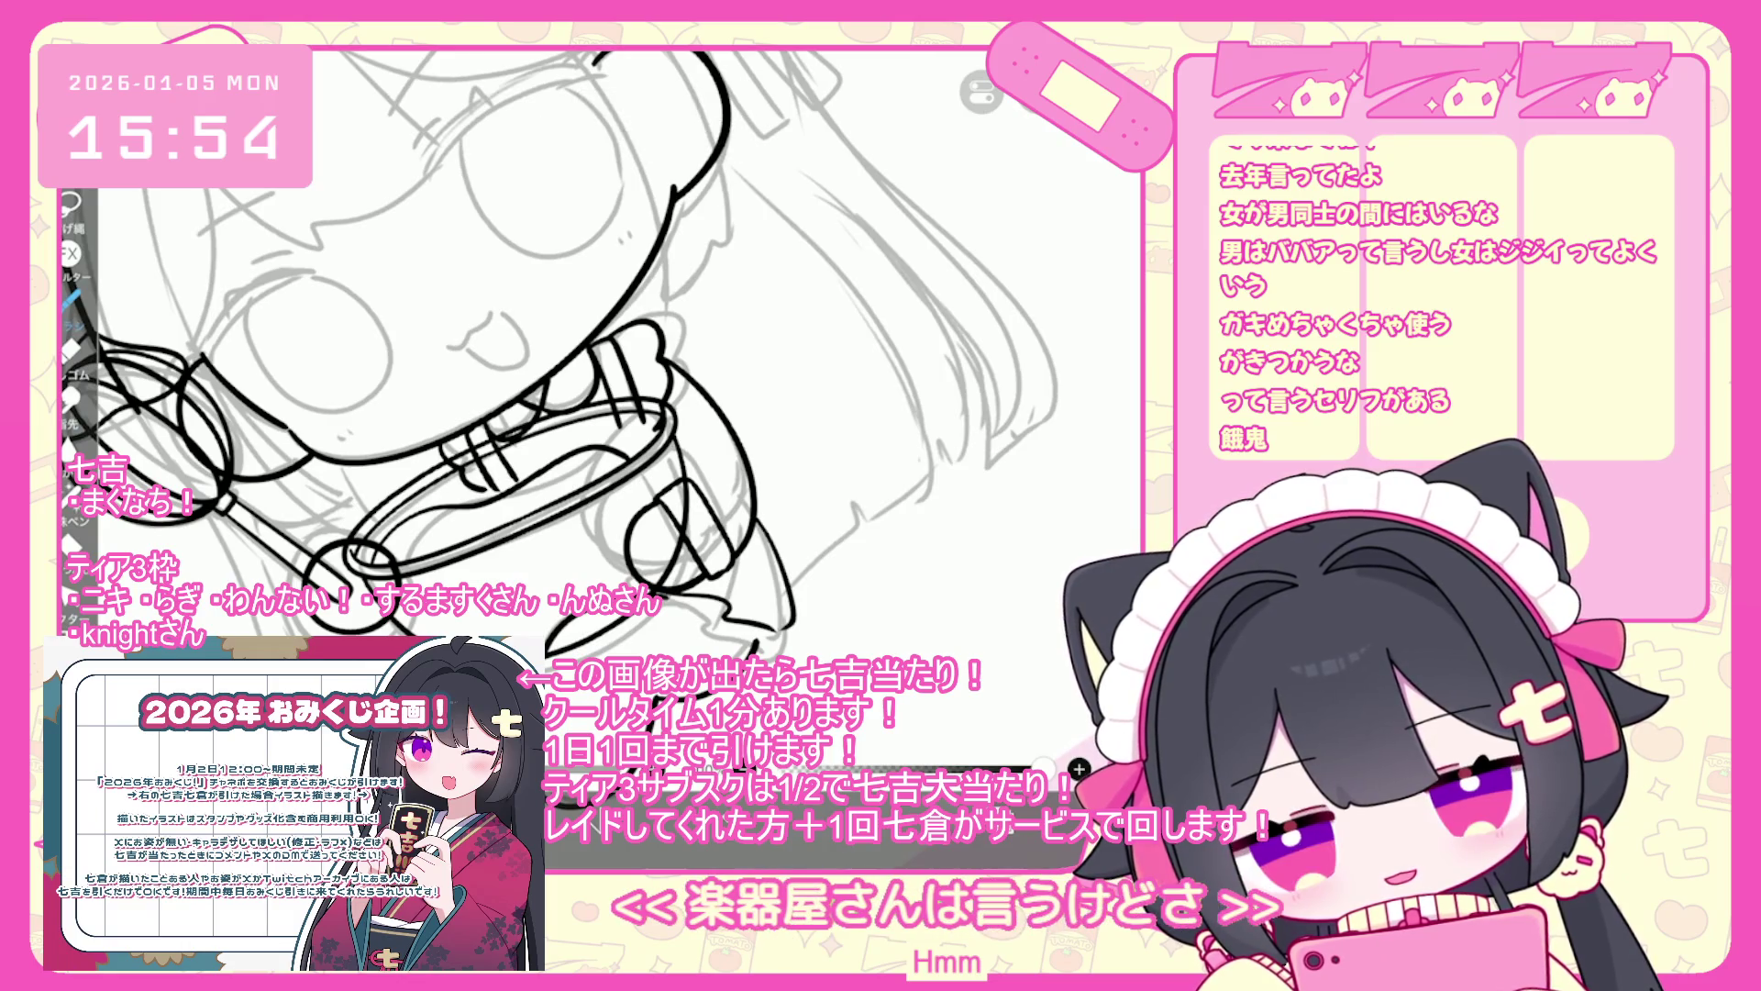
- Undo the dark stroke below the bowl and a small leftover stroke
{"action": "key", "text": "ctrl+z"}
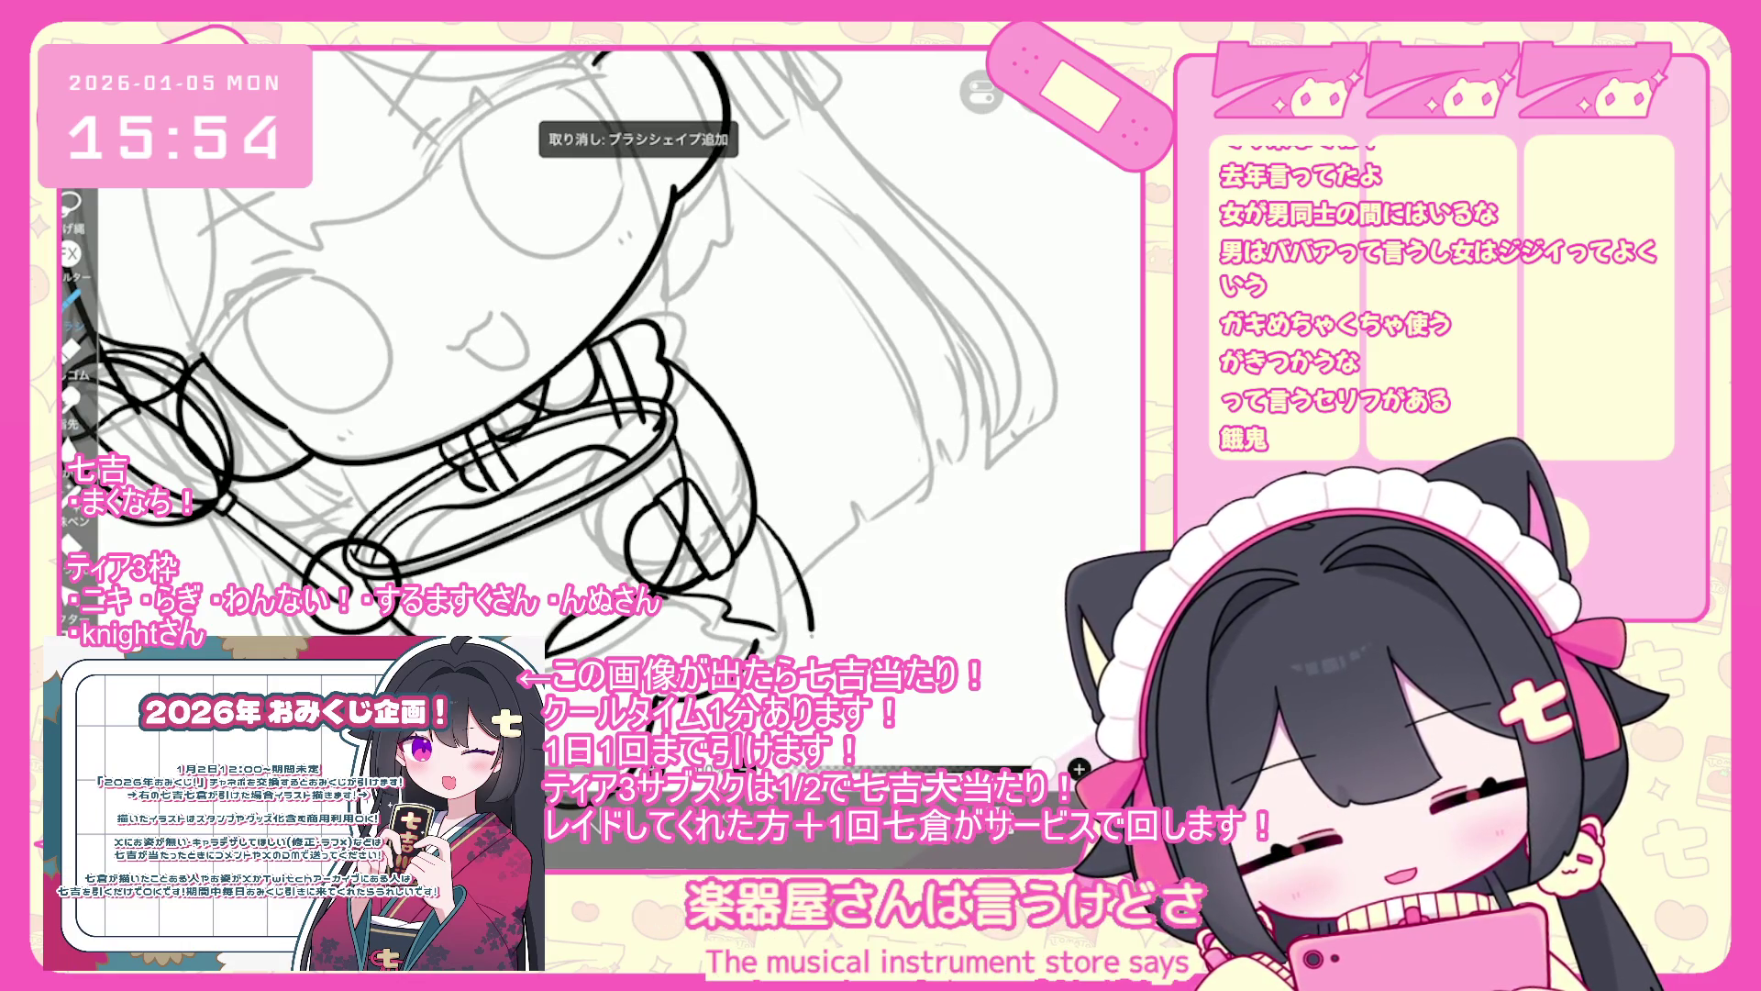
{"action": "scroll", "coordinate": [606, 358], "scroll_direction": "down", "scroll_amount": 2}
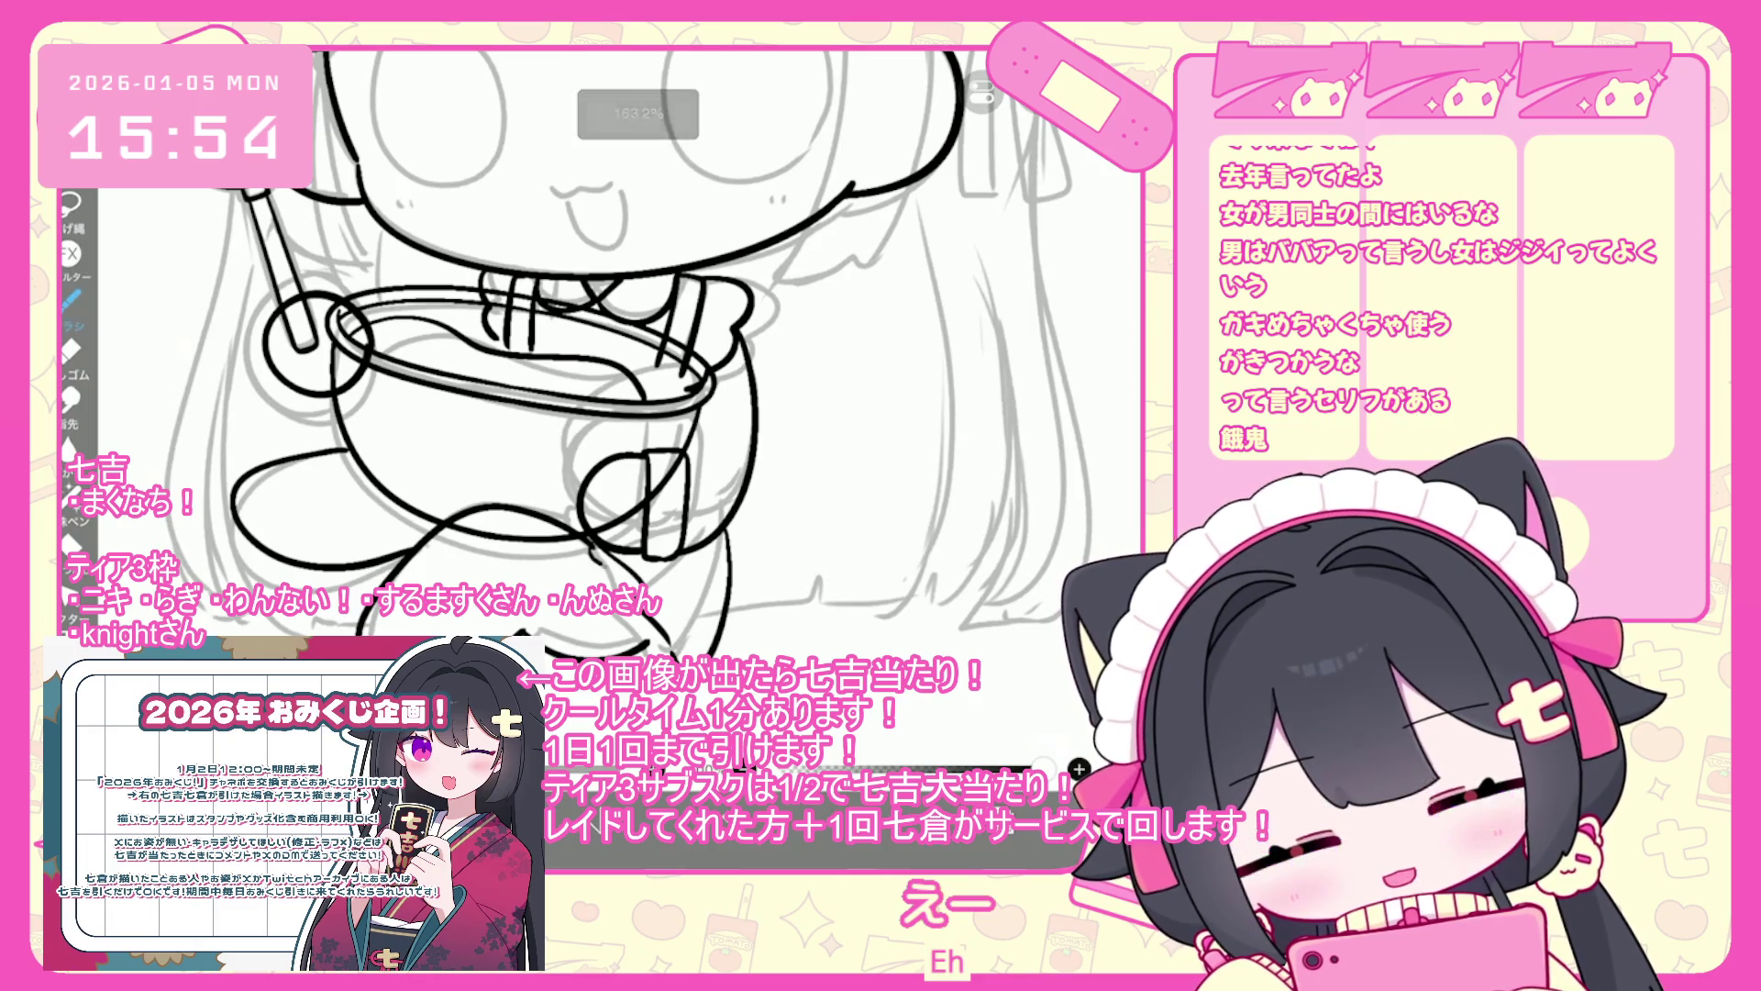
{"action": "key", "text": "ctrl+z"}
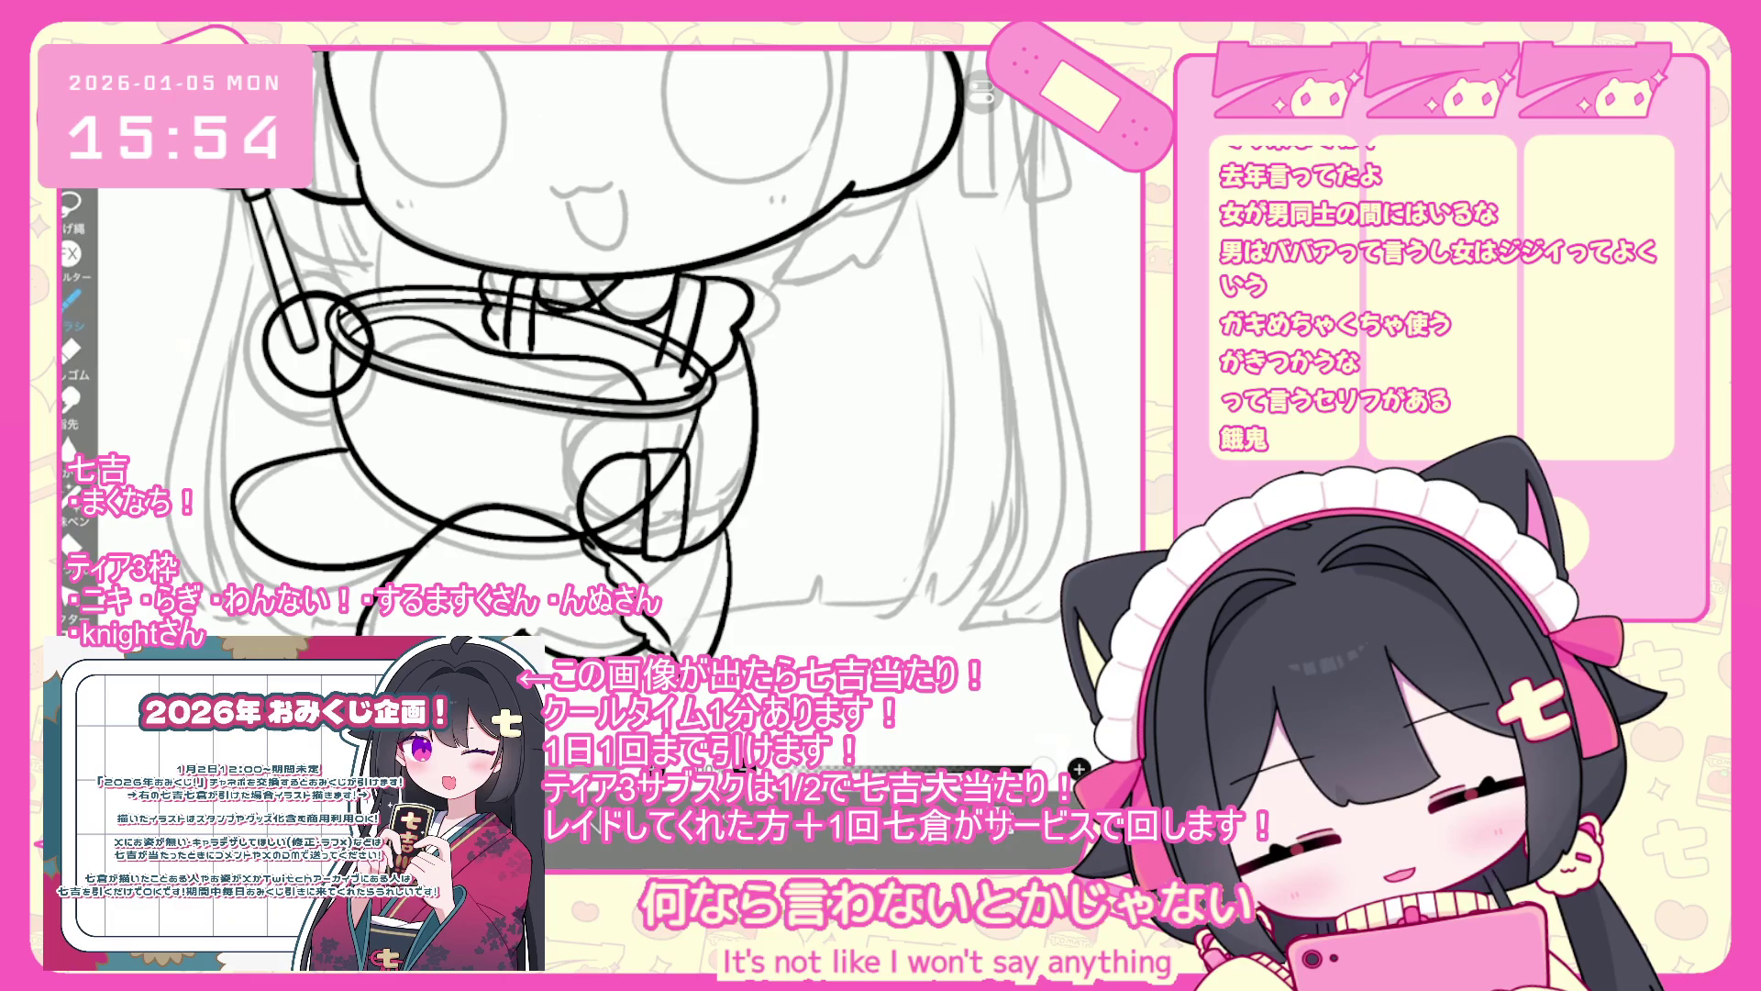
- Zoom in to check the inked bowl and whisk, then open the brush's 端点 (end point) setting
{"action": "scroll", "coordinate": [606, 358], "scroll_direction": "down", "scroll_amount": 3}
{"action": "scroll", "coordinate": [732, 608], "scroll_direction": "up", "scroll_amount": 5}
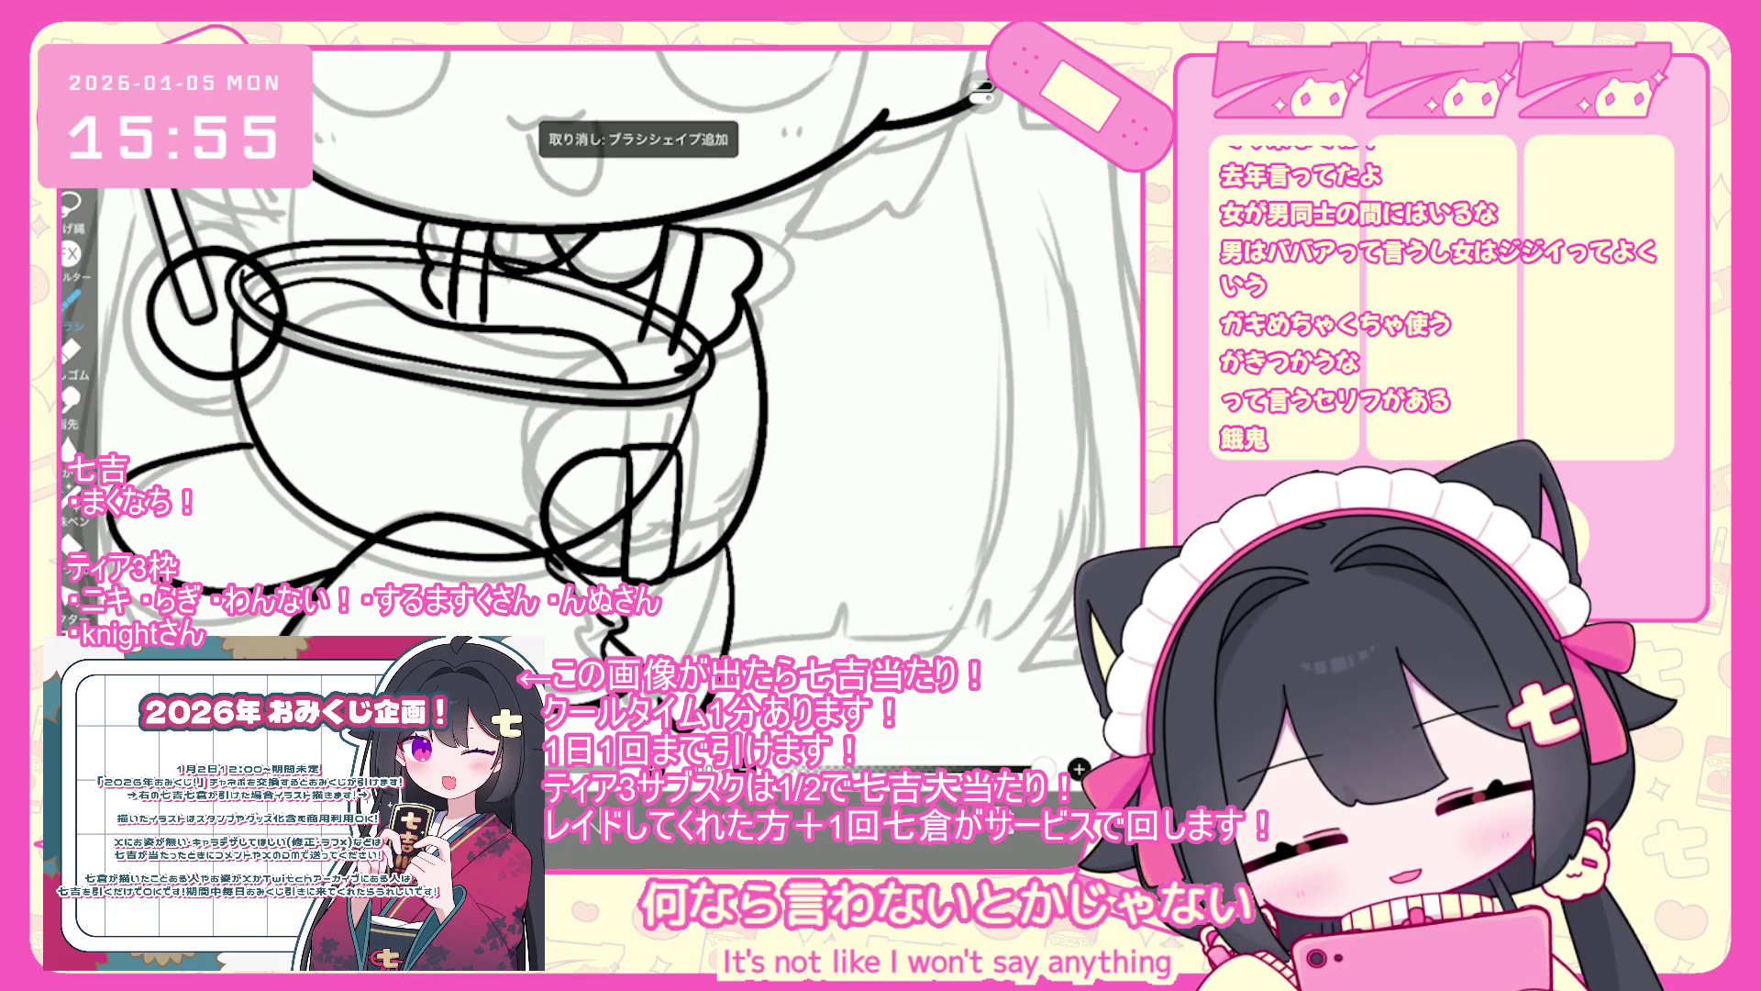
{"action": "scroll", "coordinate": [606, 385], "scroll_direction": "down", "scroll_amount": 5}
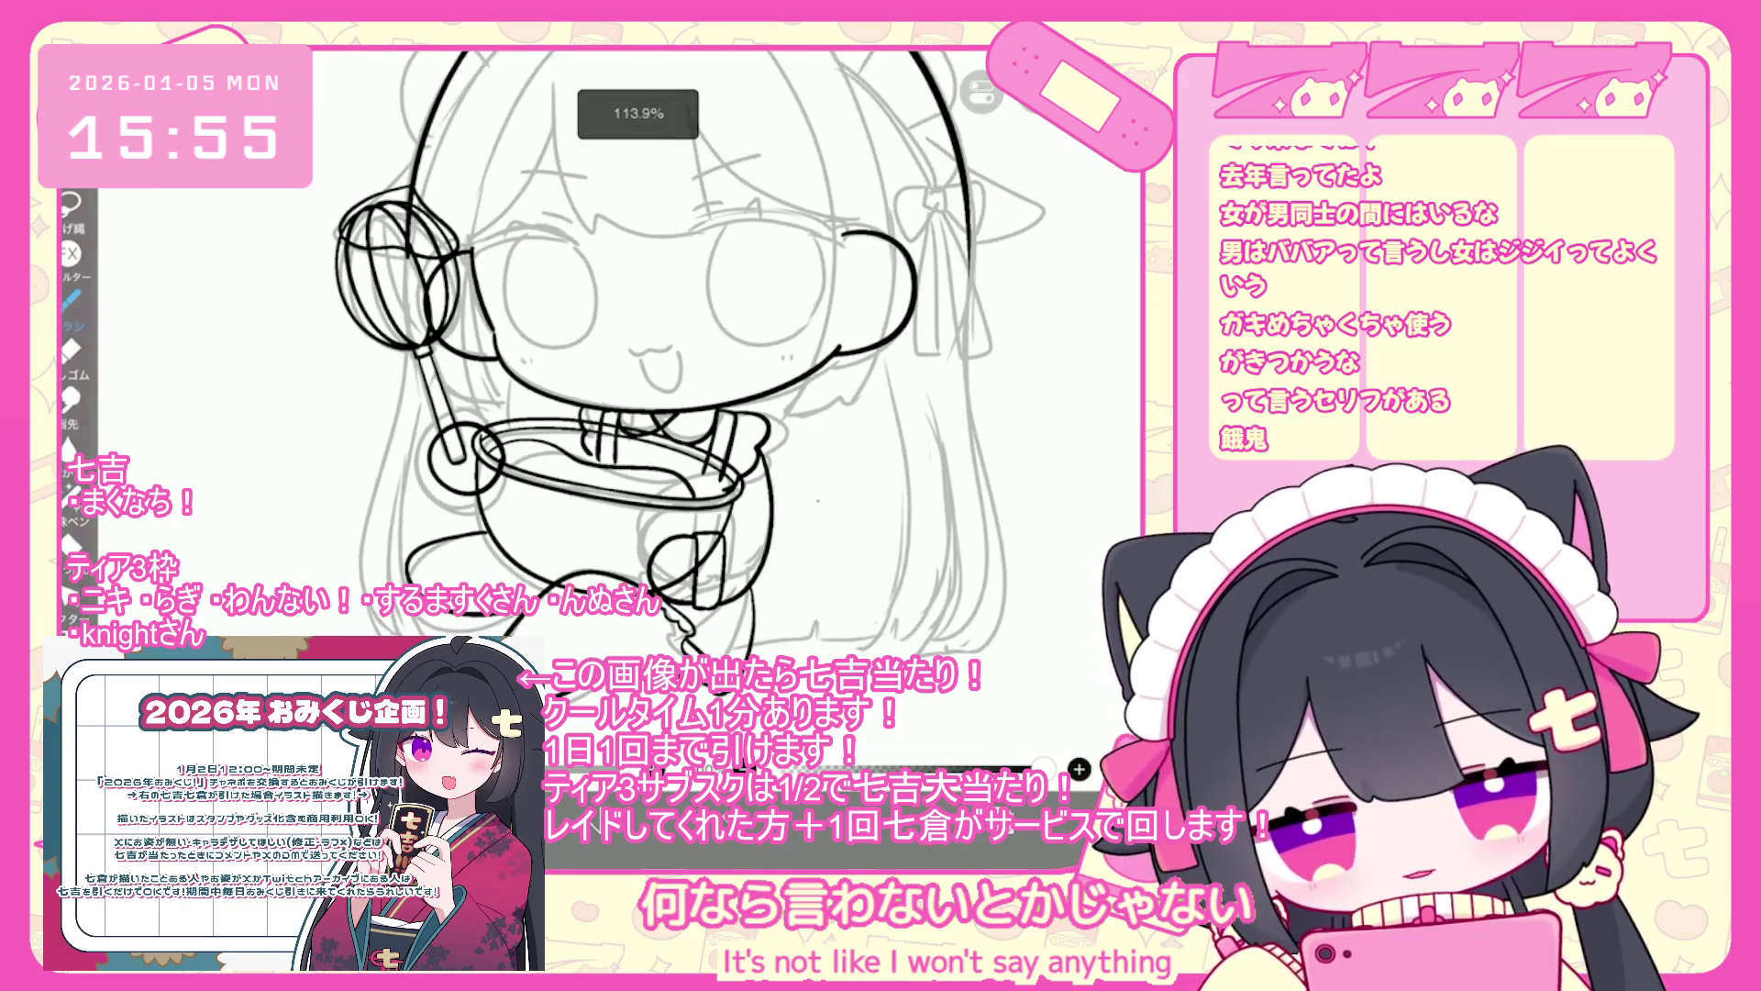
{"action": "scroll", "coordinate": [739, 413], "scroll_direction": "down", "scroll_amount": 5}
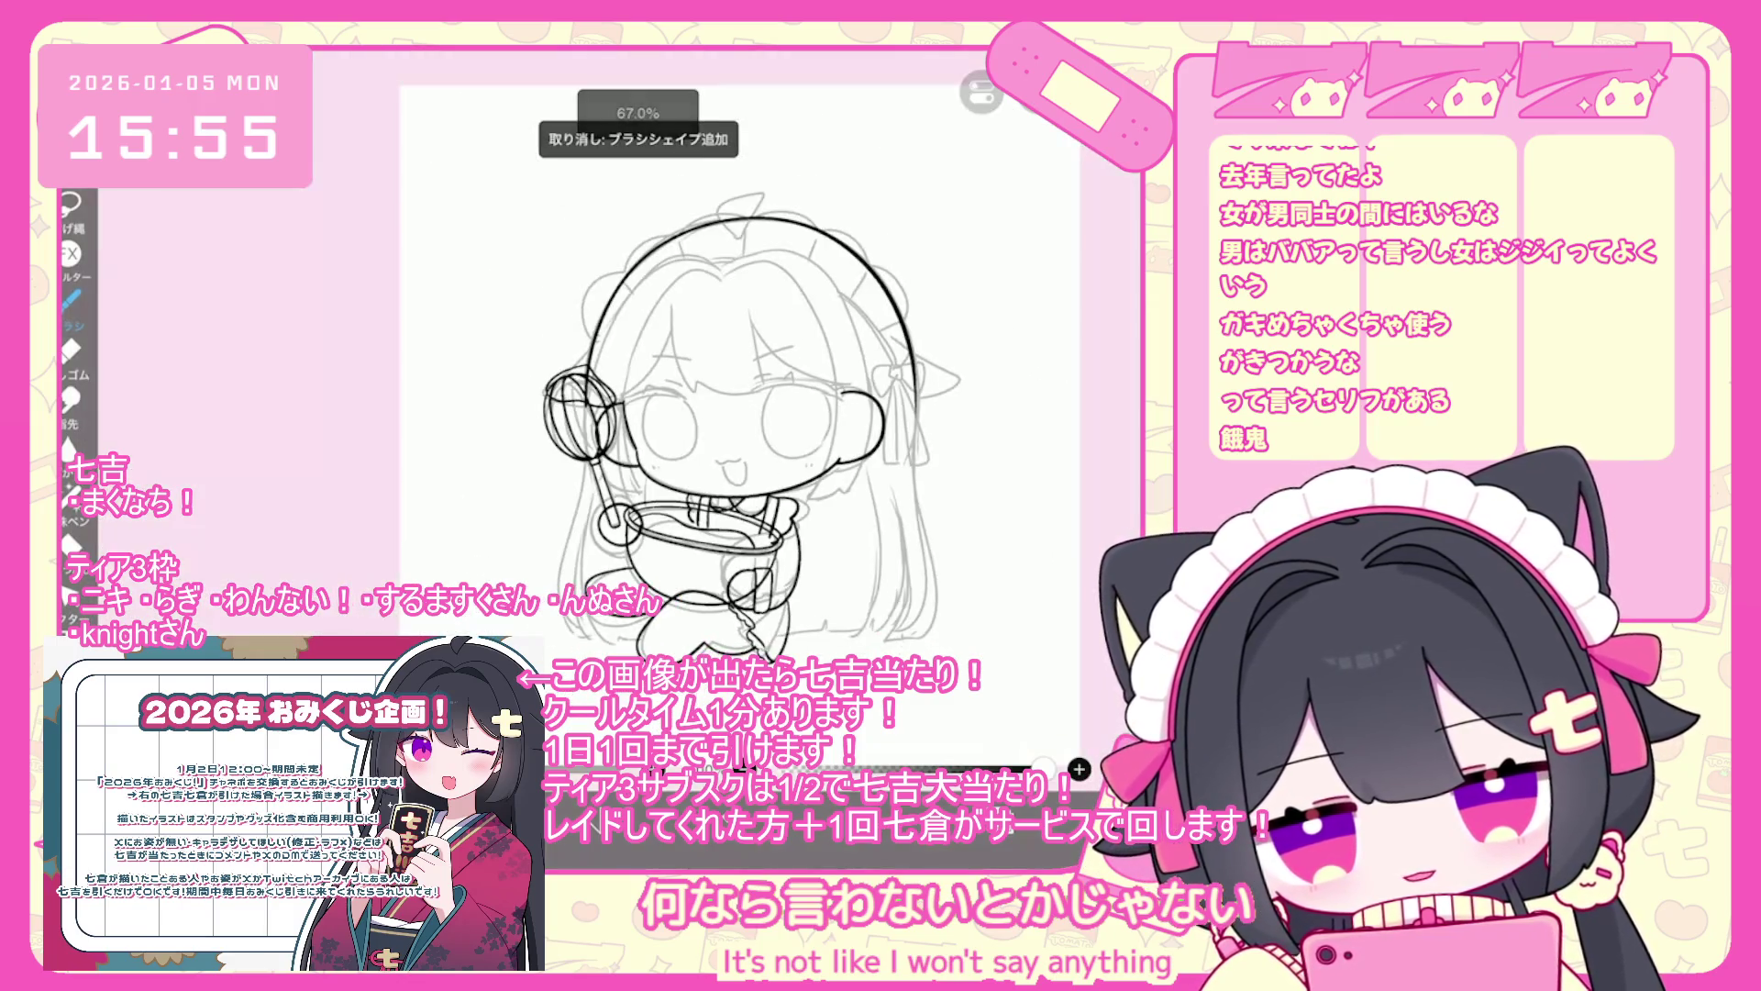
{"action": "scroll", "coordinate": [784, 600], "scroll_direction": "up", "scroll_amount": 5}
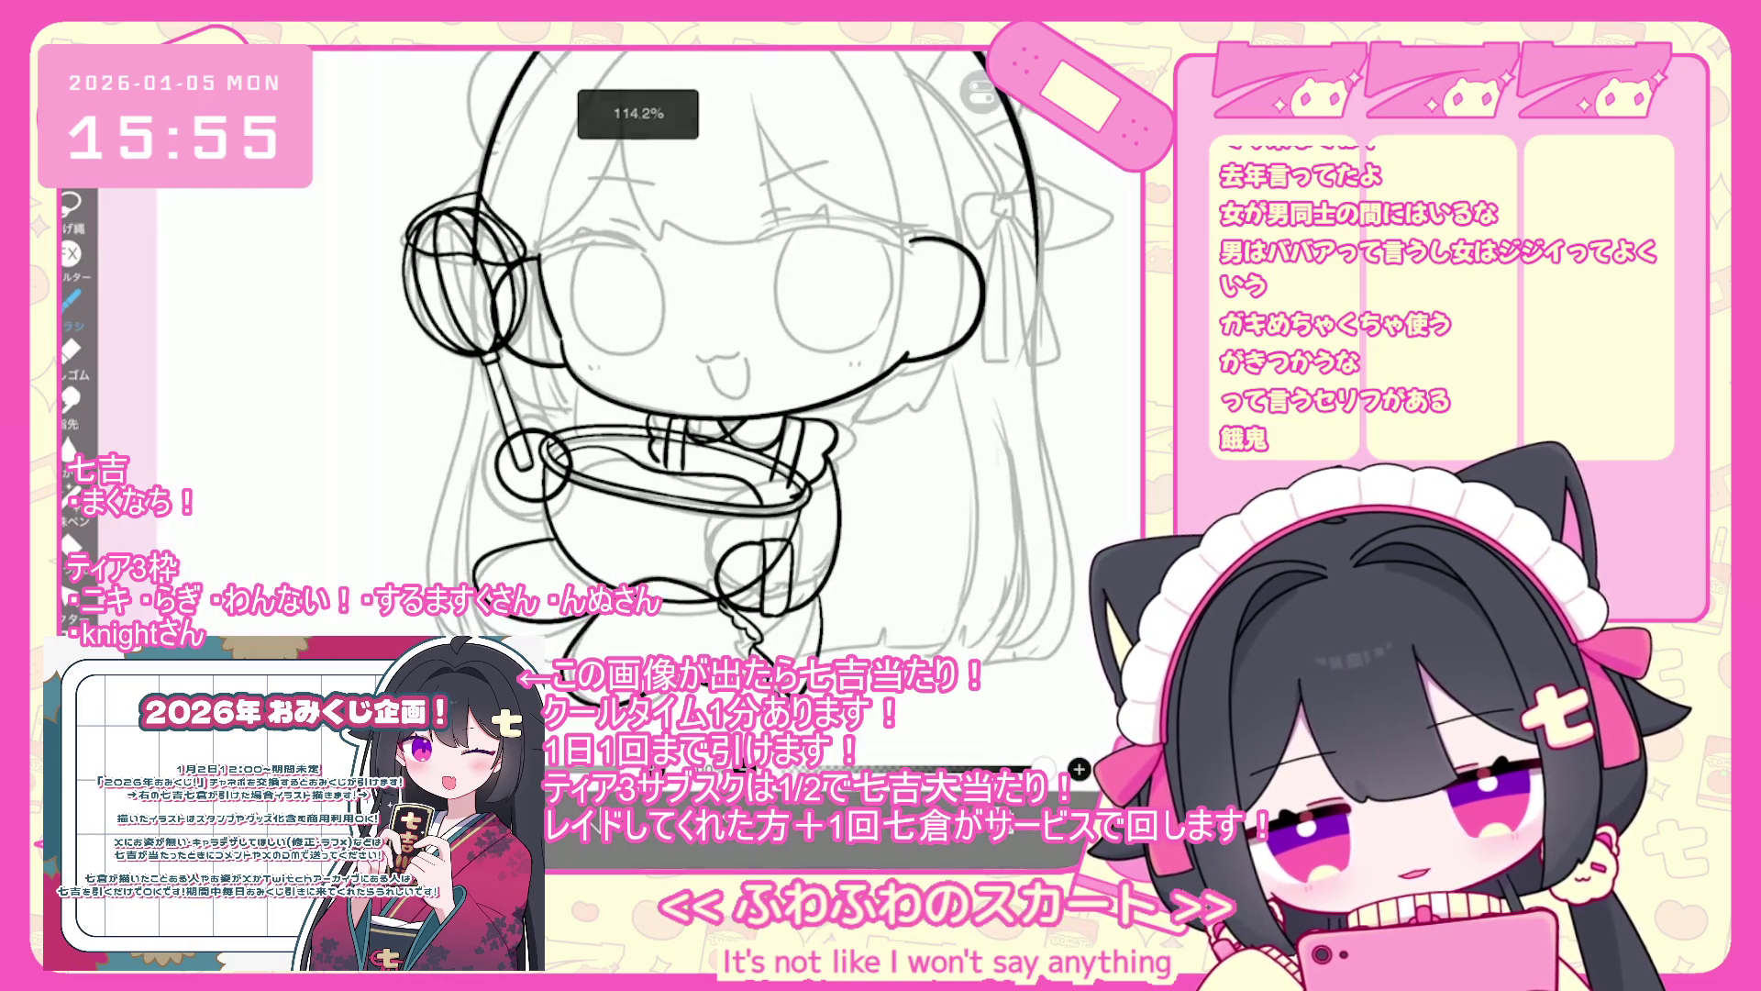
{"action": "left_click", "coordinate": [997, 751]}
{"action": "left_click", "coordinate": [997, 751]}
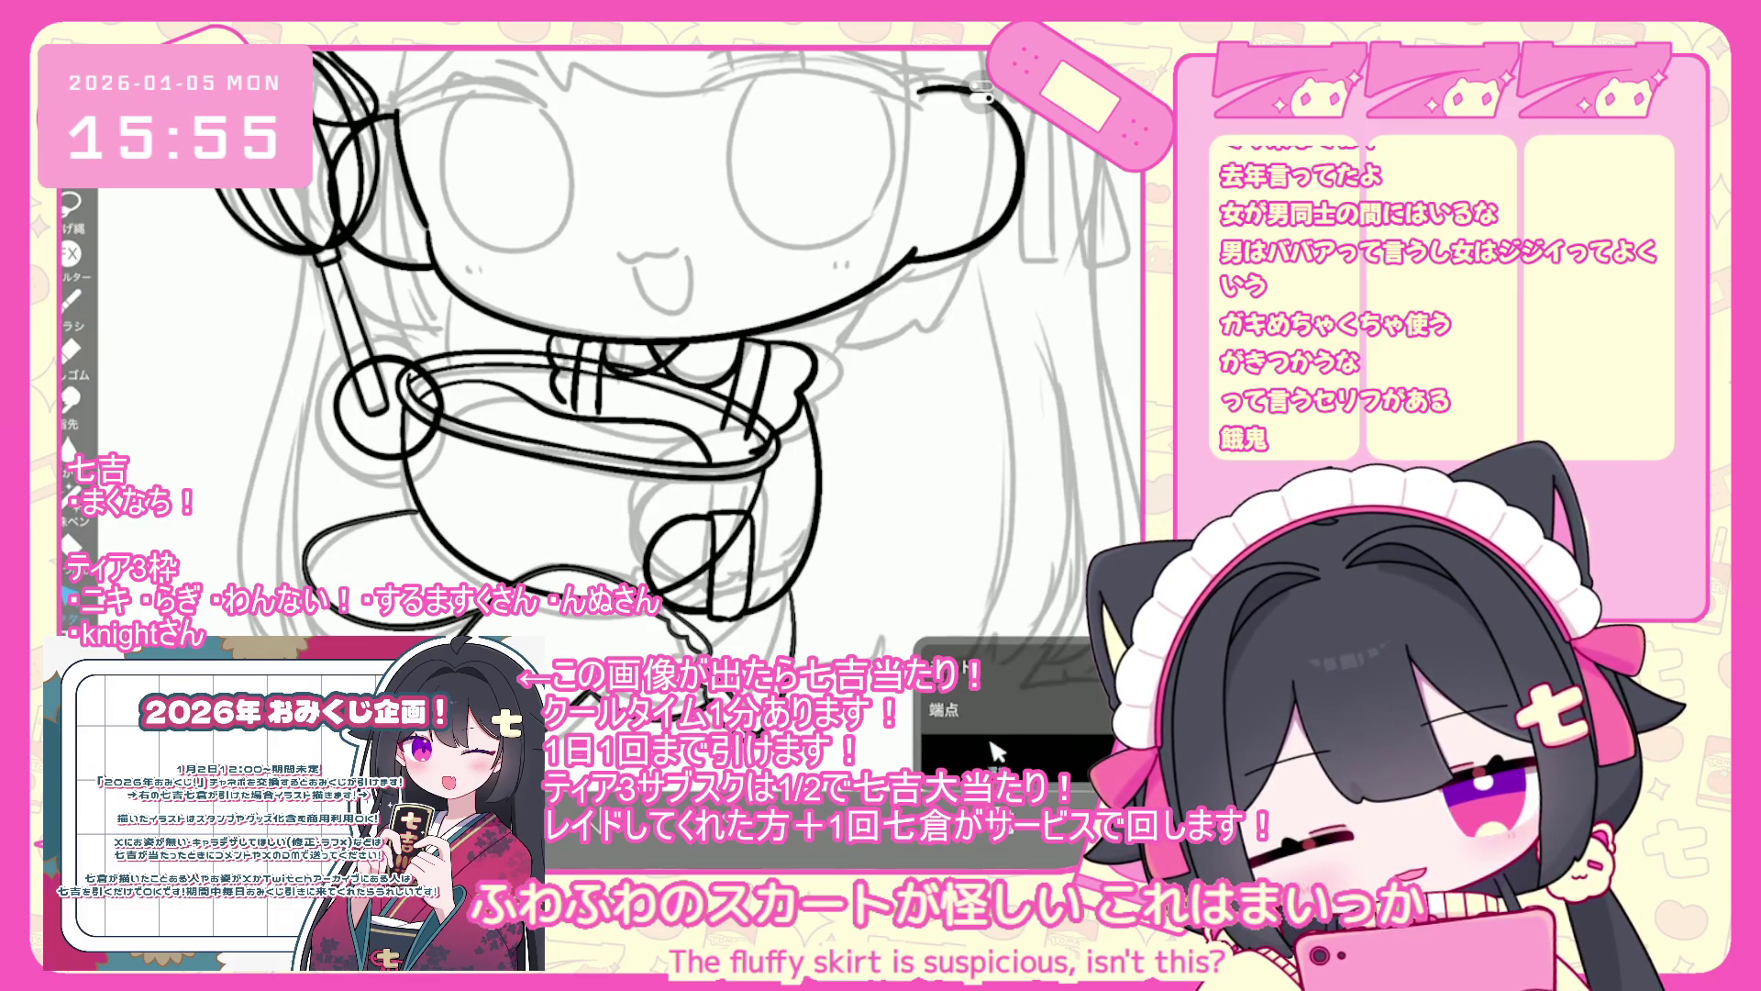
- Zoom onto the ruffled skirt hem below the bowl, then back out to the whole drawing
{"action": "scroll", "coordinate": [597, 413], "scroll_direction": "up", "scroll_amount": 2}
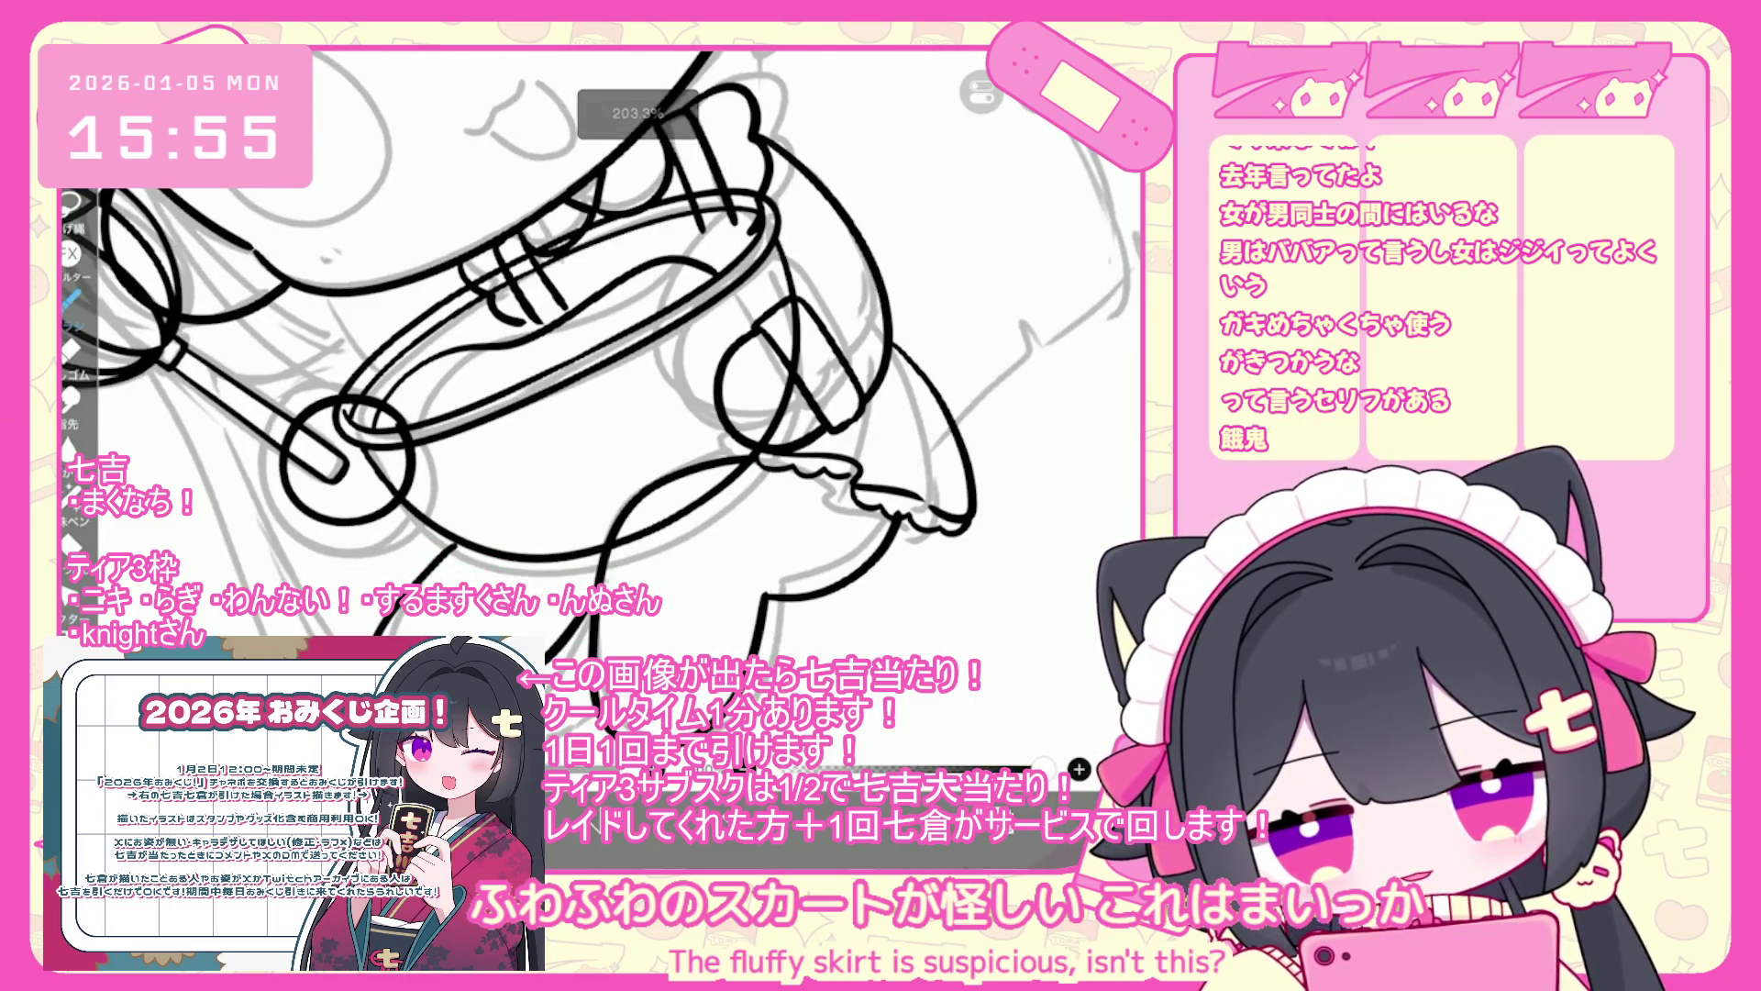
{"action": "scroll", "coordinate": [605, 367], "scroll_direction": "down", "scroll_amount": 5}
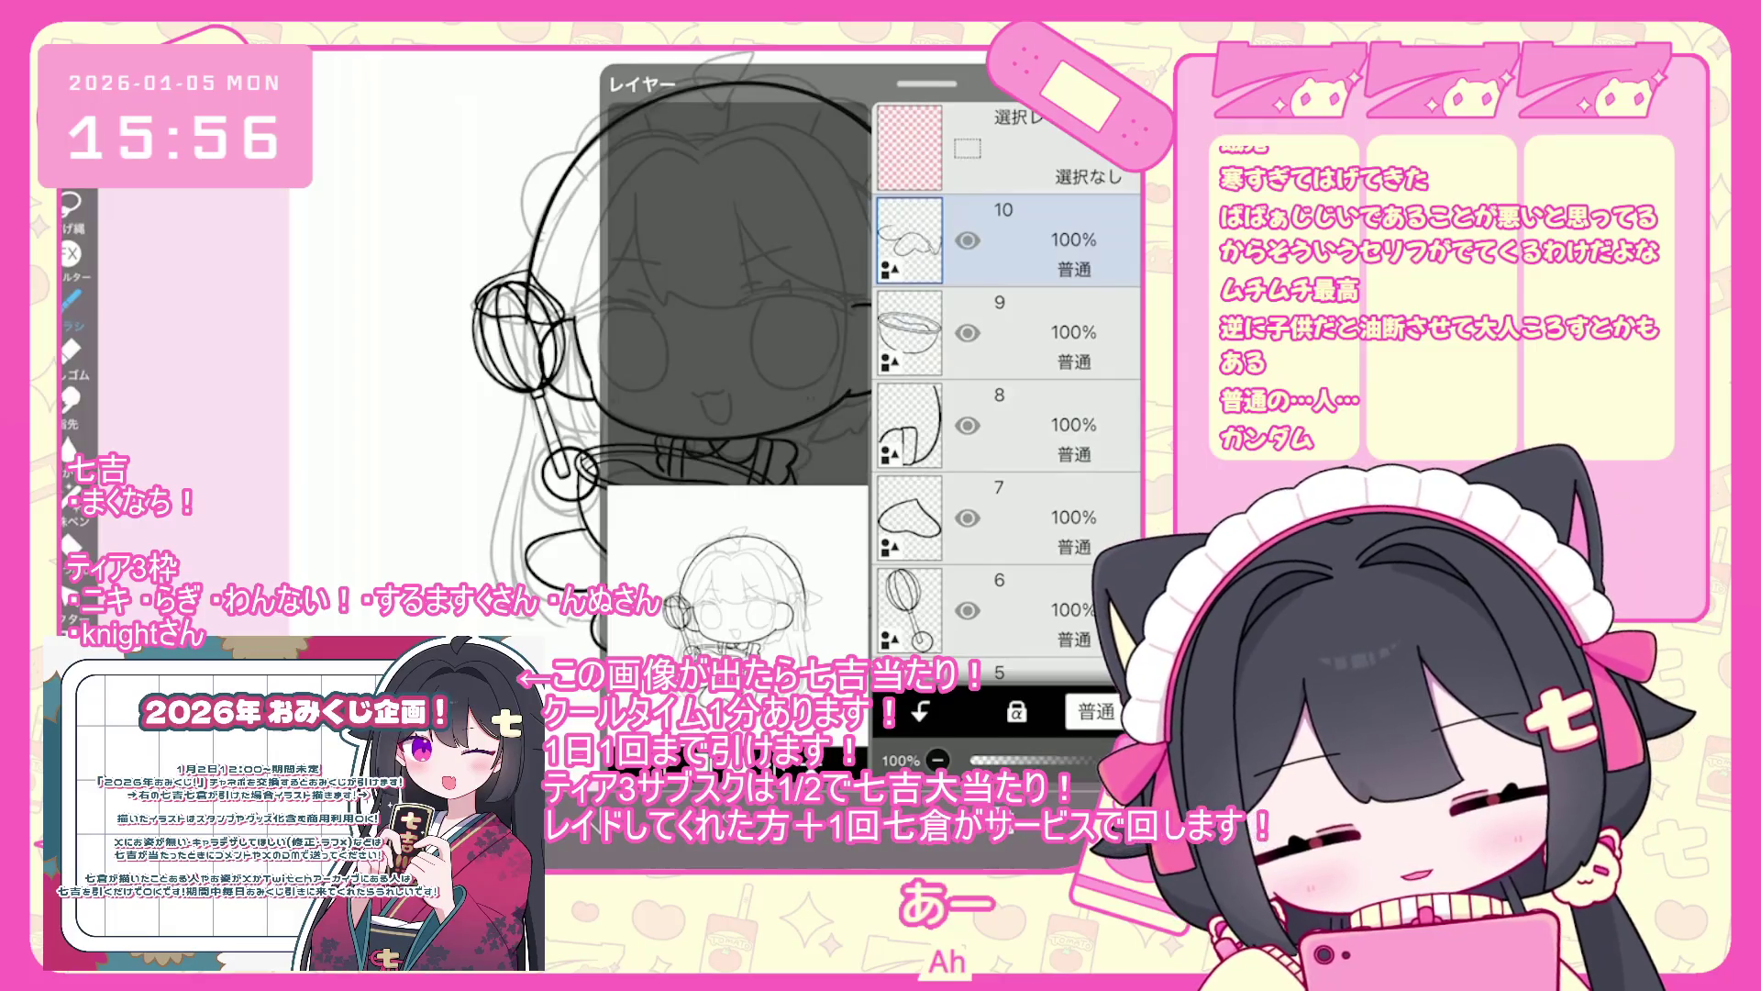
- Pick the bowl layer 10 in the layer list and look over the canvas
{"action": "left_click", "coordinate": [1009, 332]}
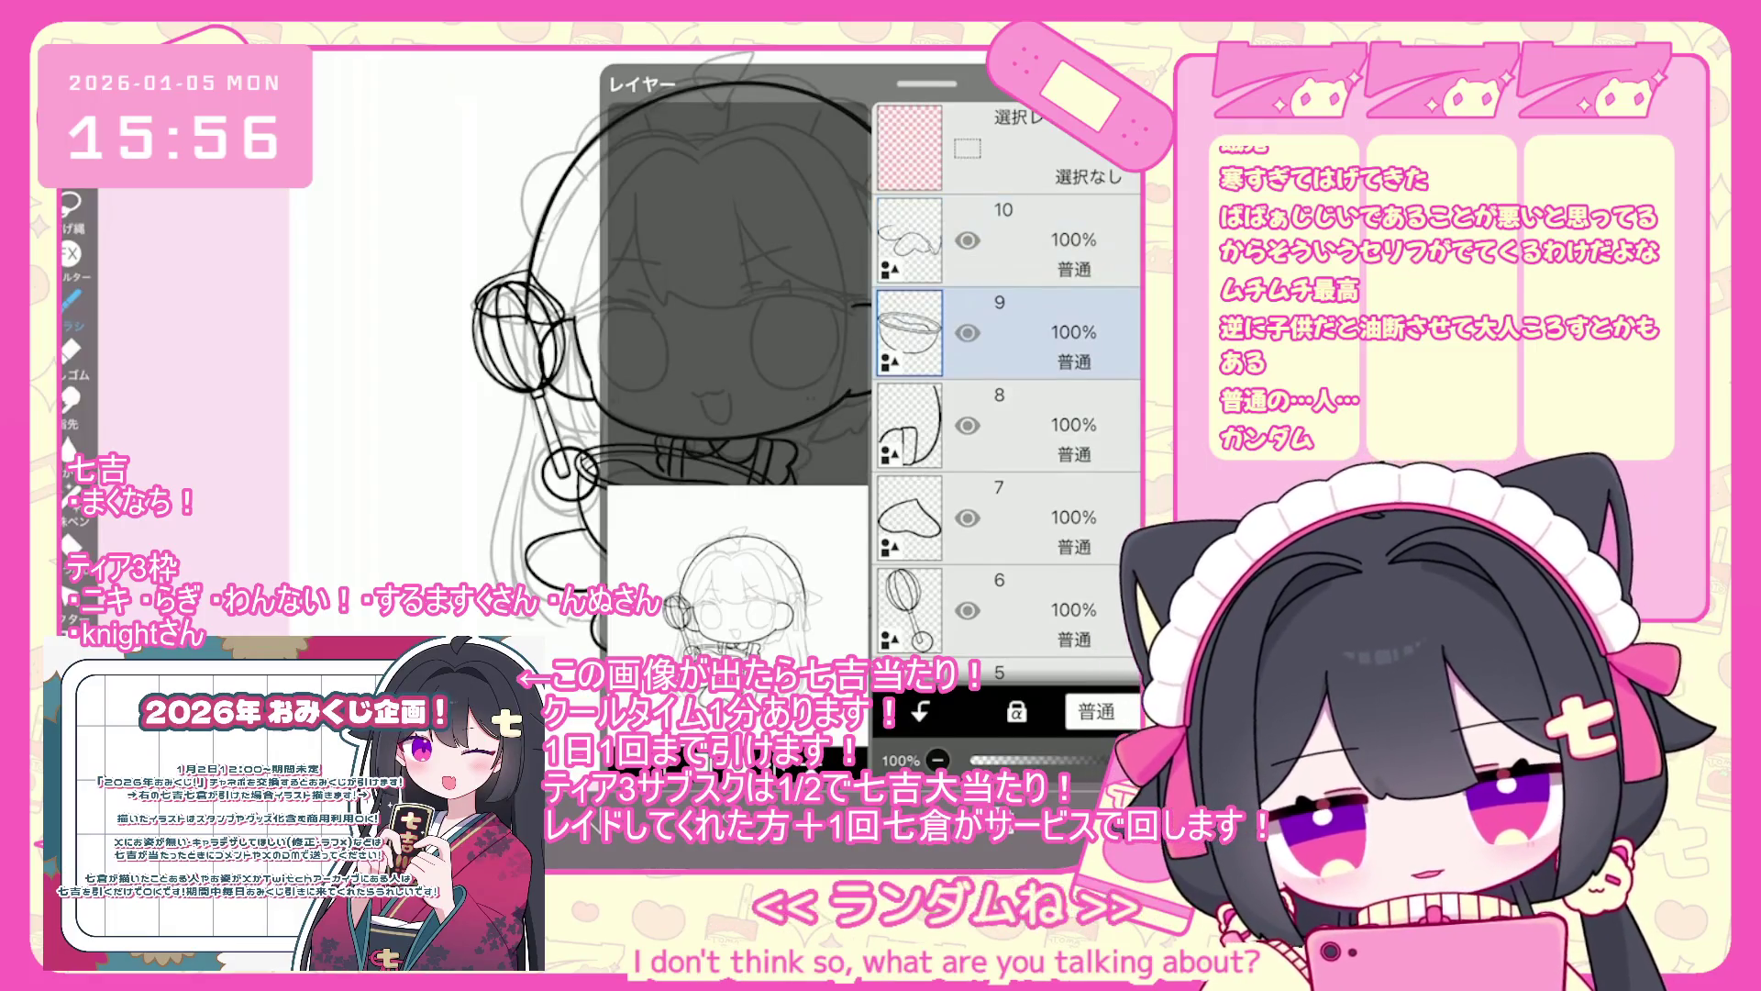
{"action": "scroll", "coordinate": [711, 358], "scroll_direction": "up", "scroll_amount": 3}
{"action": "scroll", "coordinate": [725, 358], "scroll_direction": "down", "scroll_amount": 2}
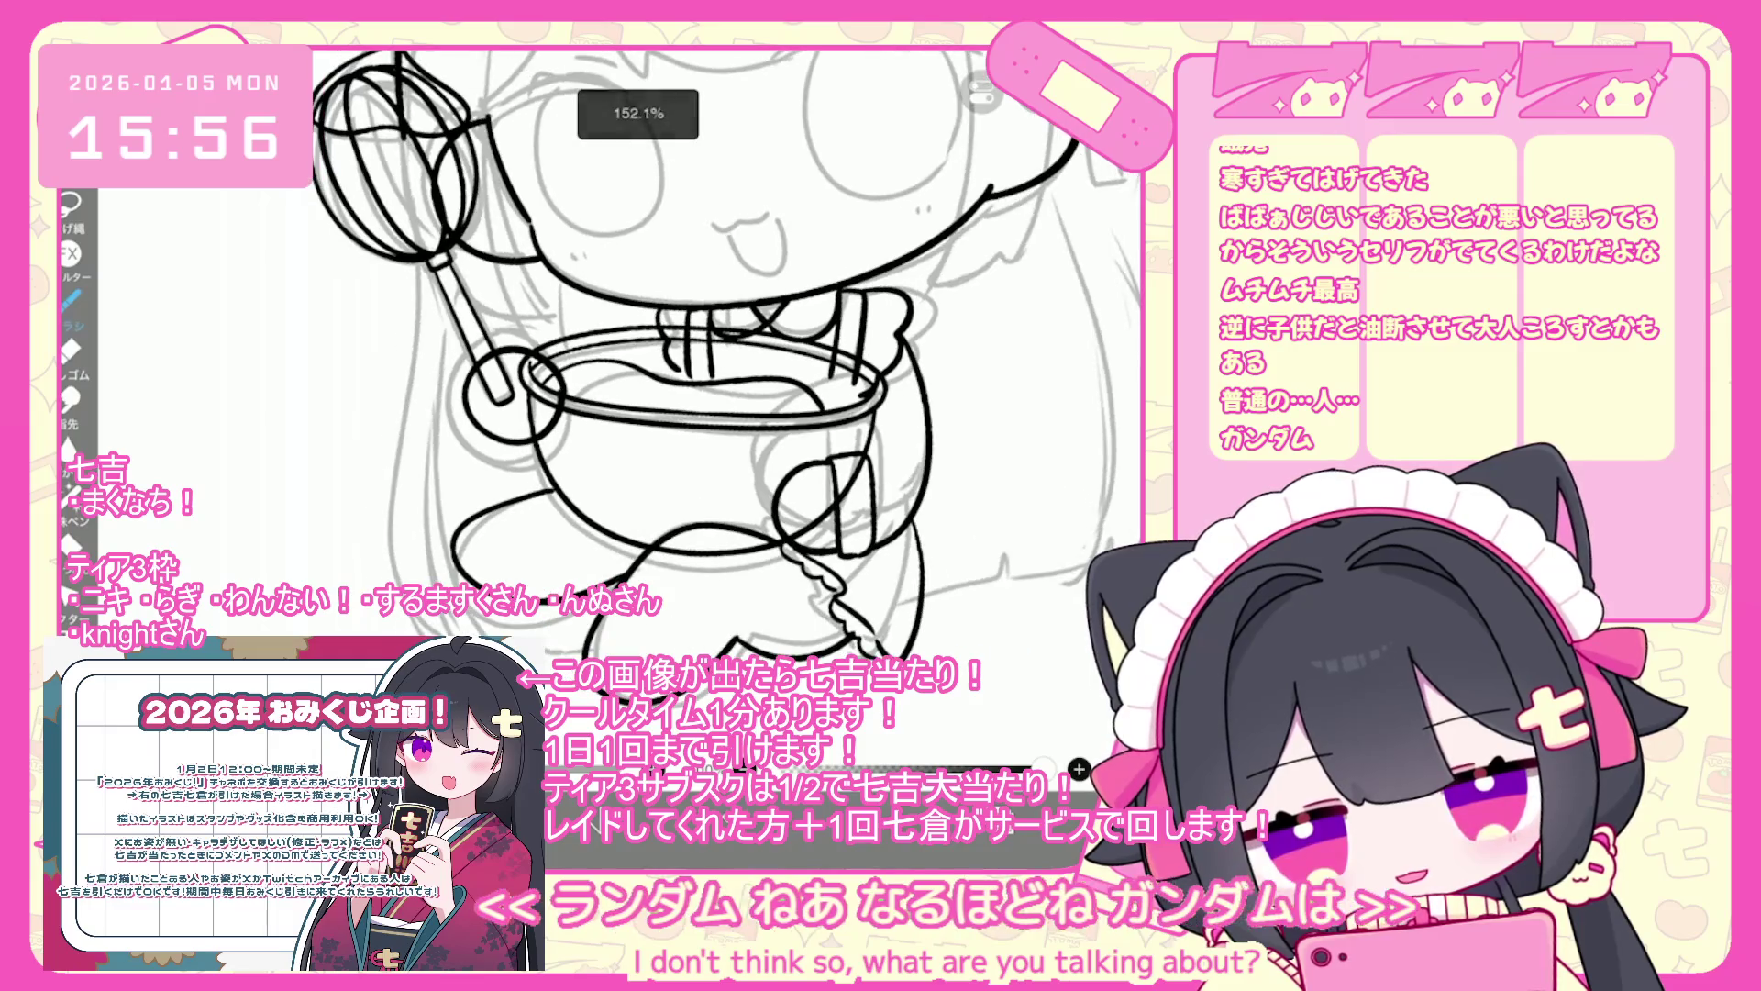
{"action": "key", "text": "l"}
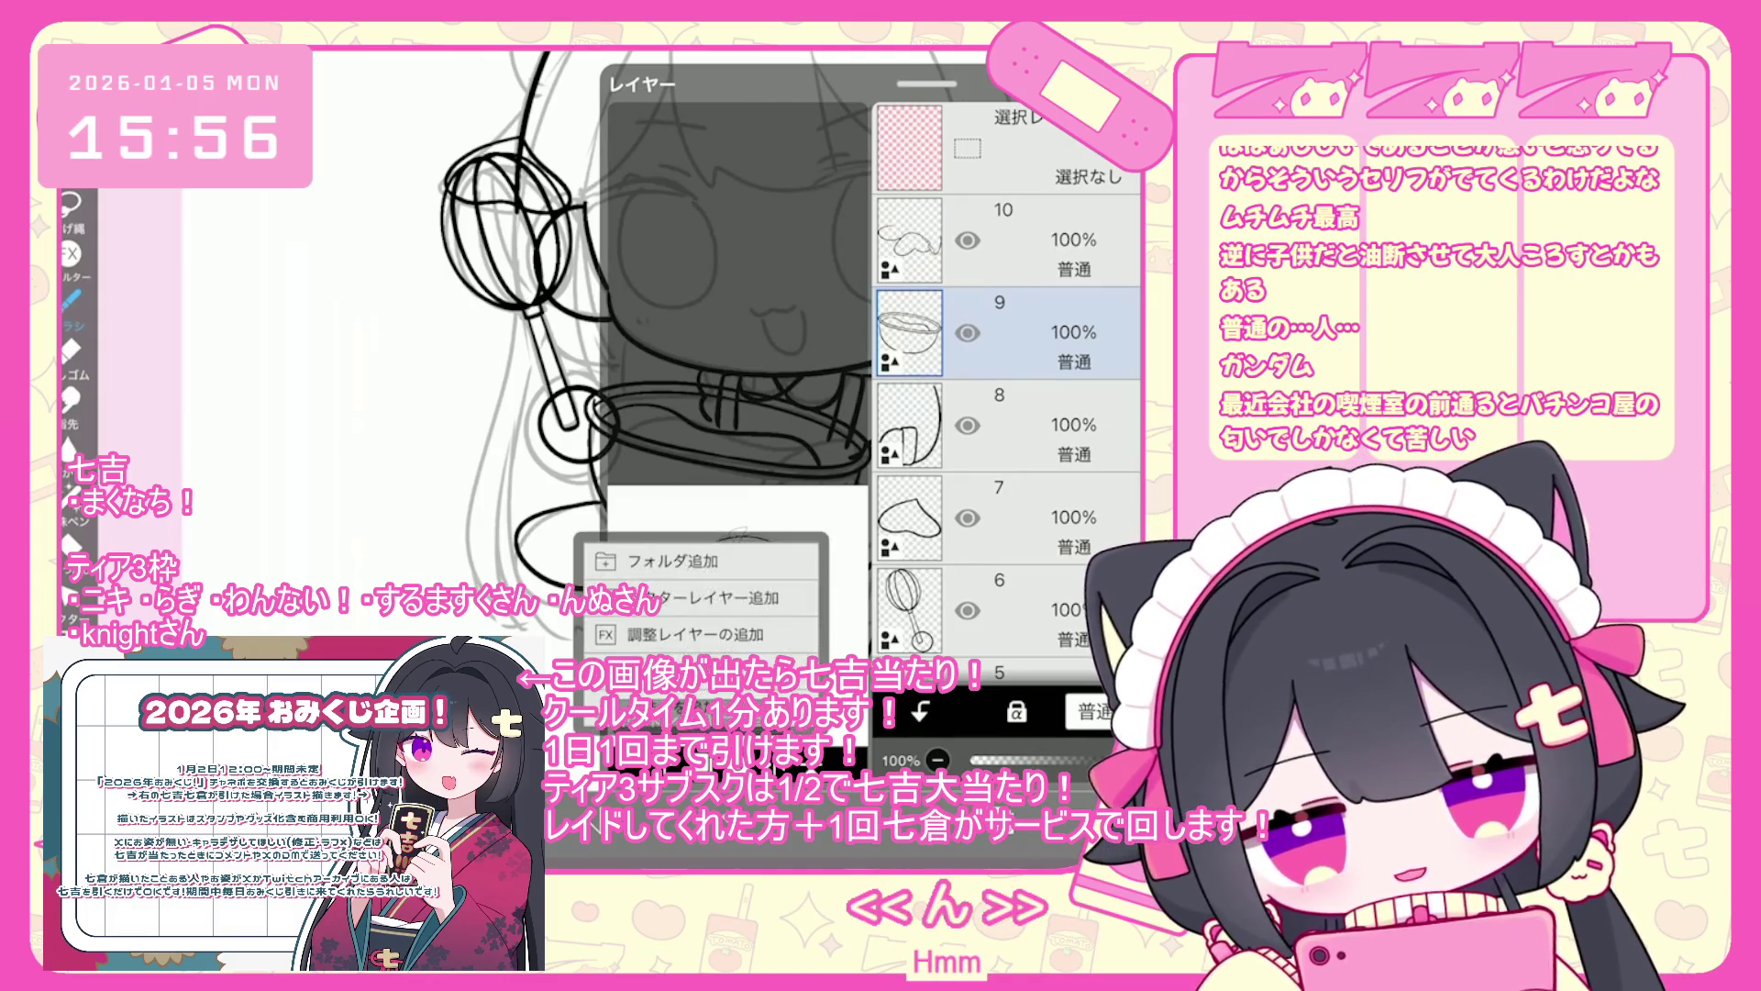
{"action": "key", "text": "l"}
{"action": "scroll", "coordinate": [734, 412], "scroll_direction": "down", "scroll_amount": 3}
{"action": "scroll", "coordinate": [743, 404], "scroll_direction": "down", "scroll_amount": 2}
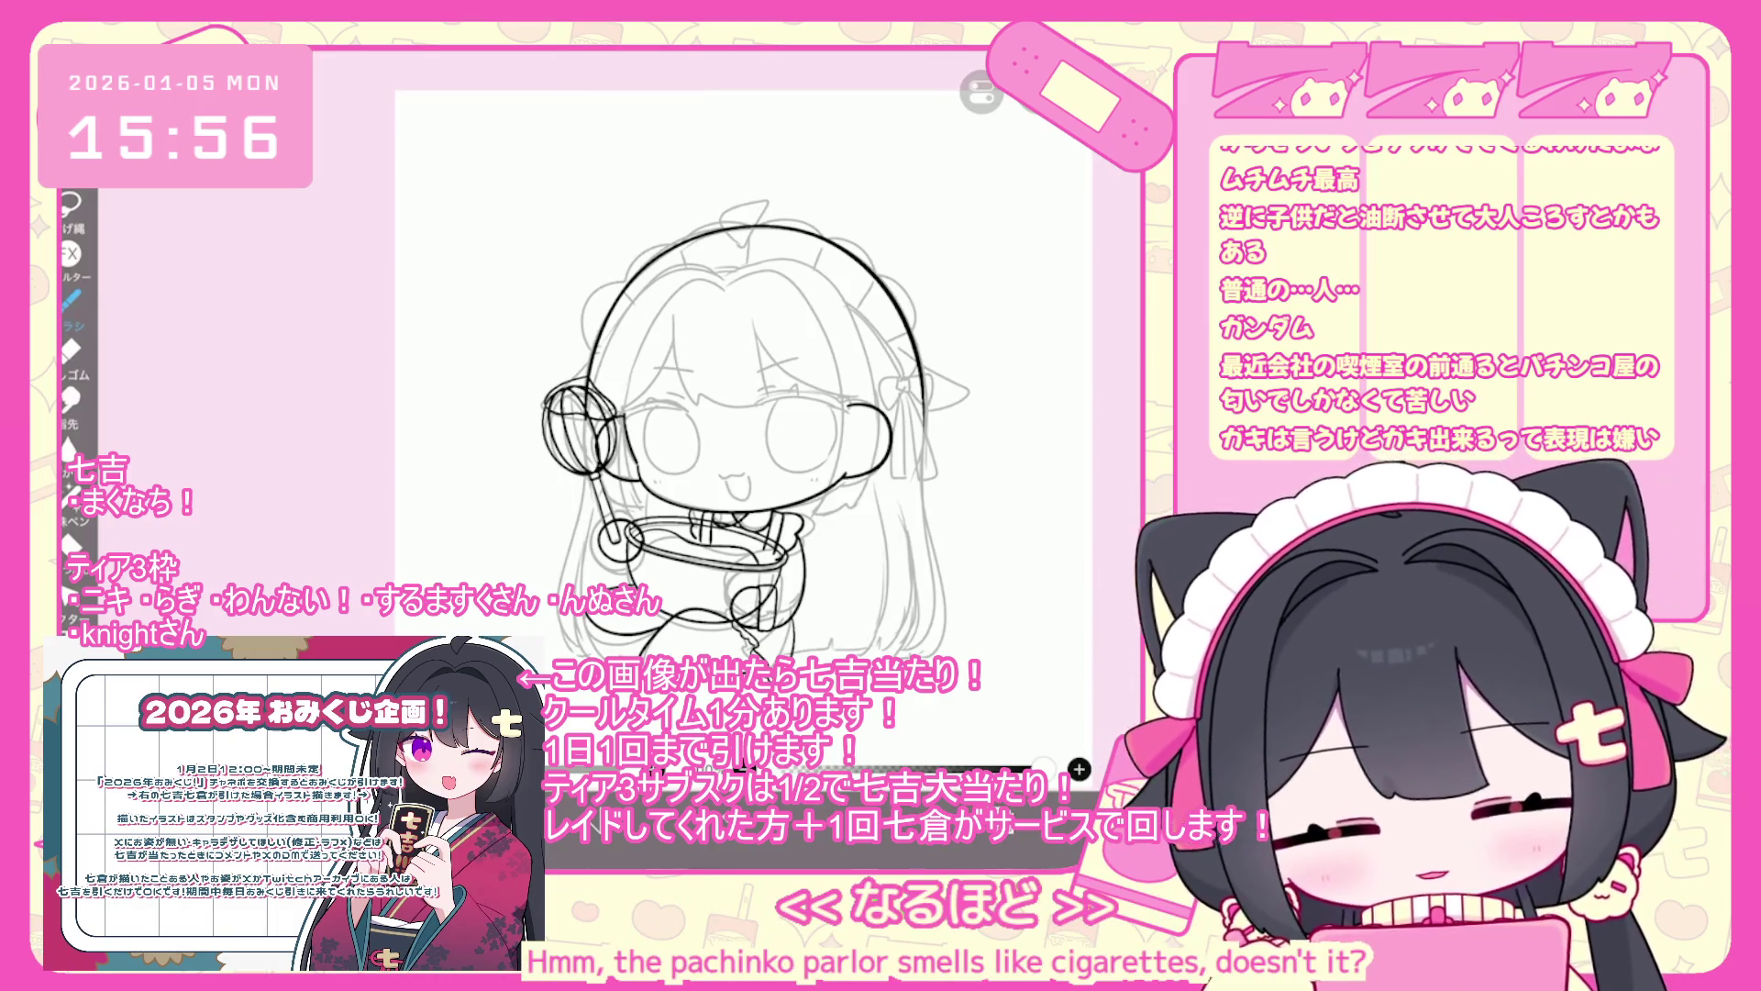
- Add a new empty layer 11, then make layer 10 active again
{"action": "key", "text": "l"}
{"action": "left_click", "coordinate": [1009, 240]}
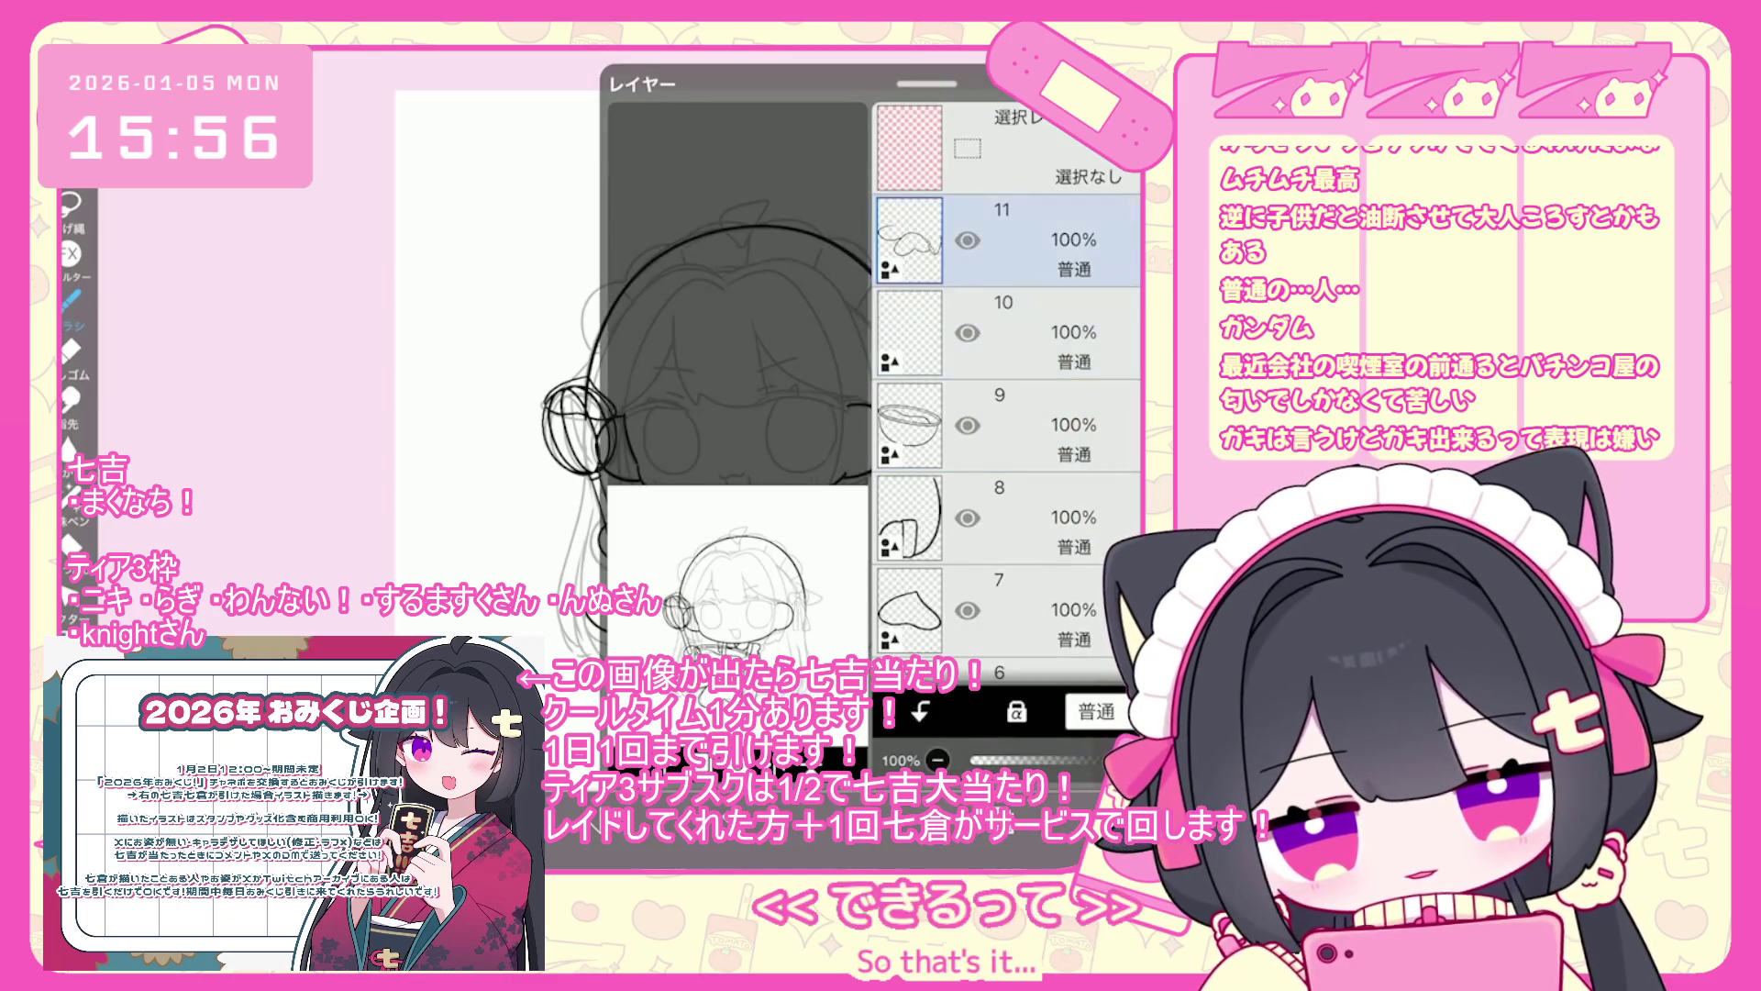
{"action": "left_click", "coordinate": [1009, 332]}
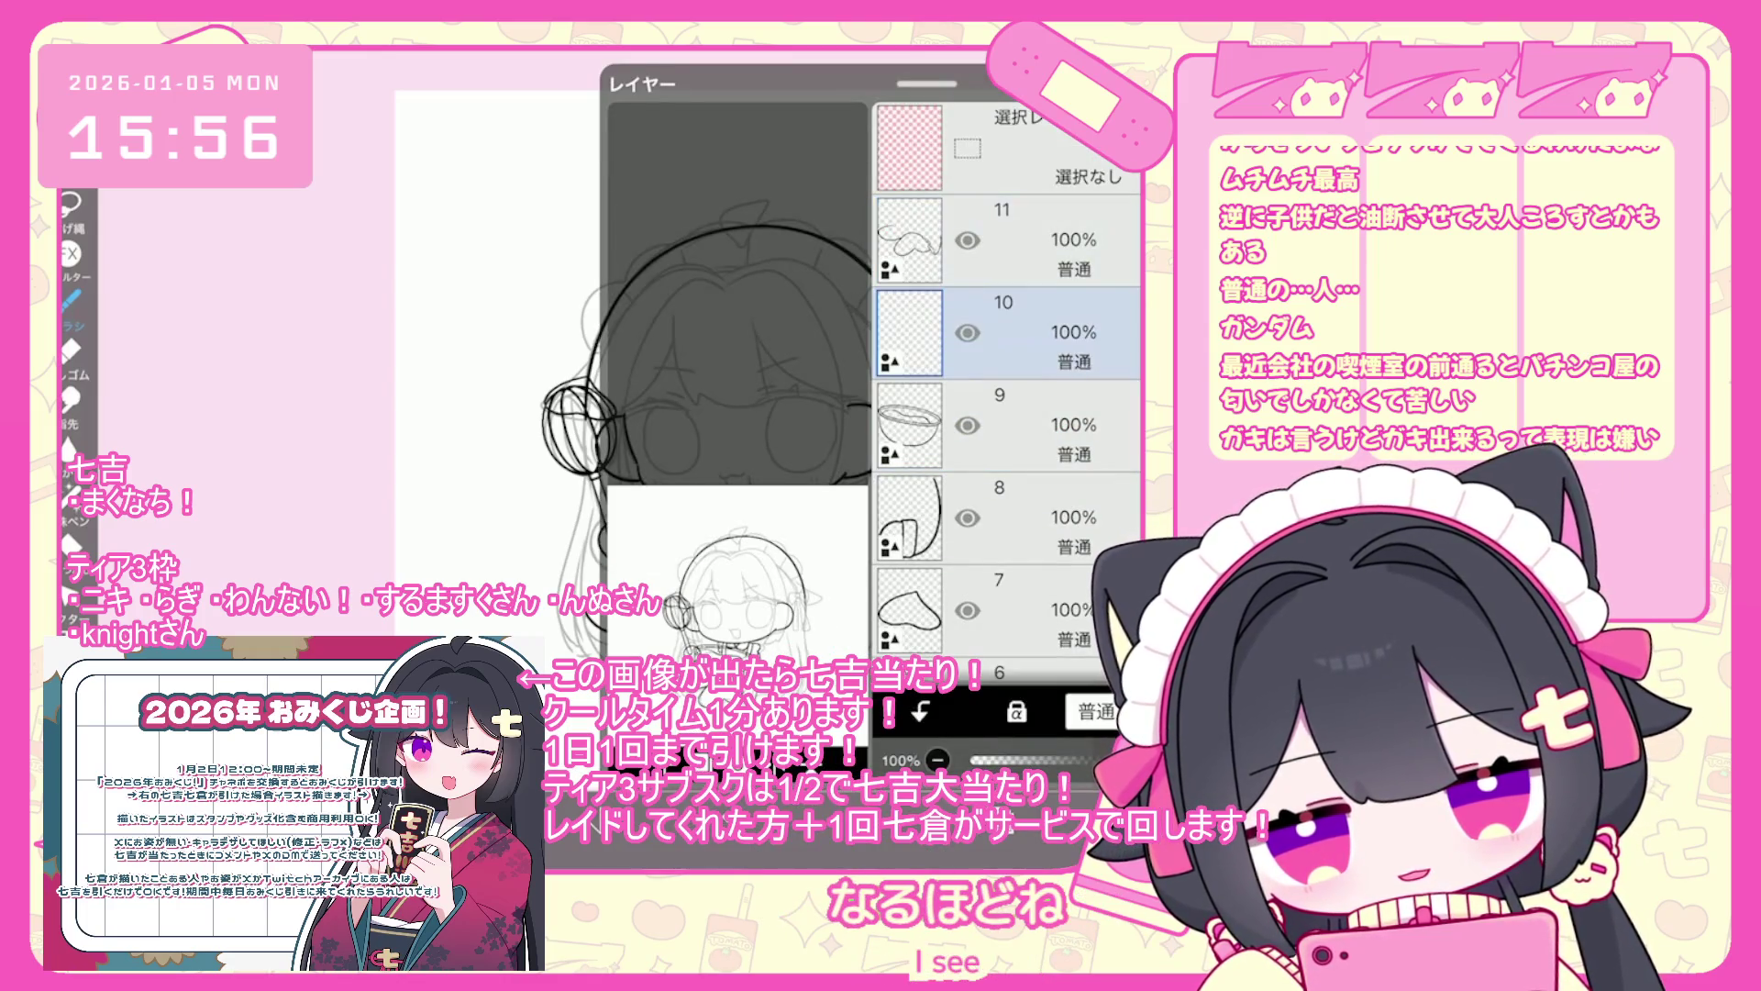
{"action": "key", "text": "l"}
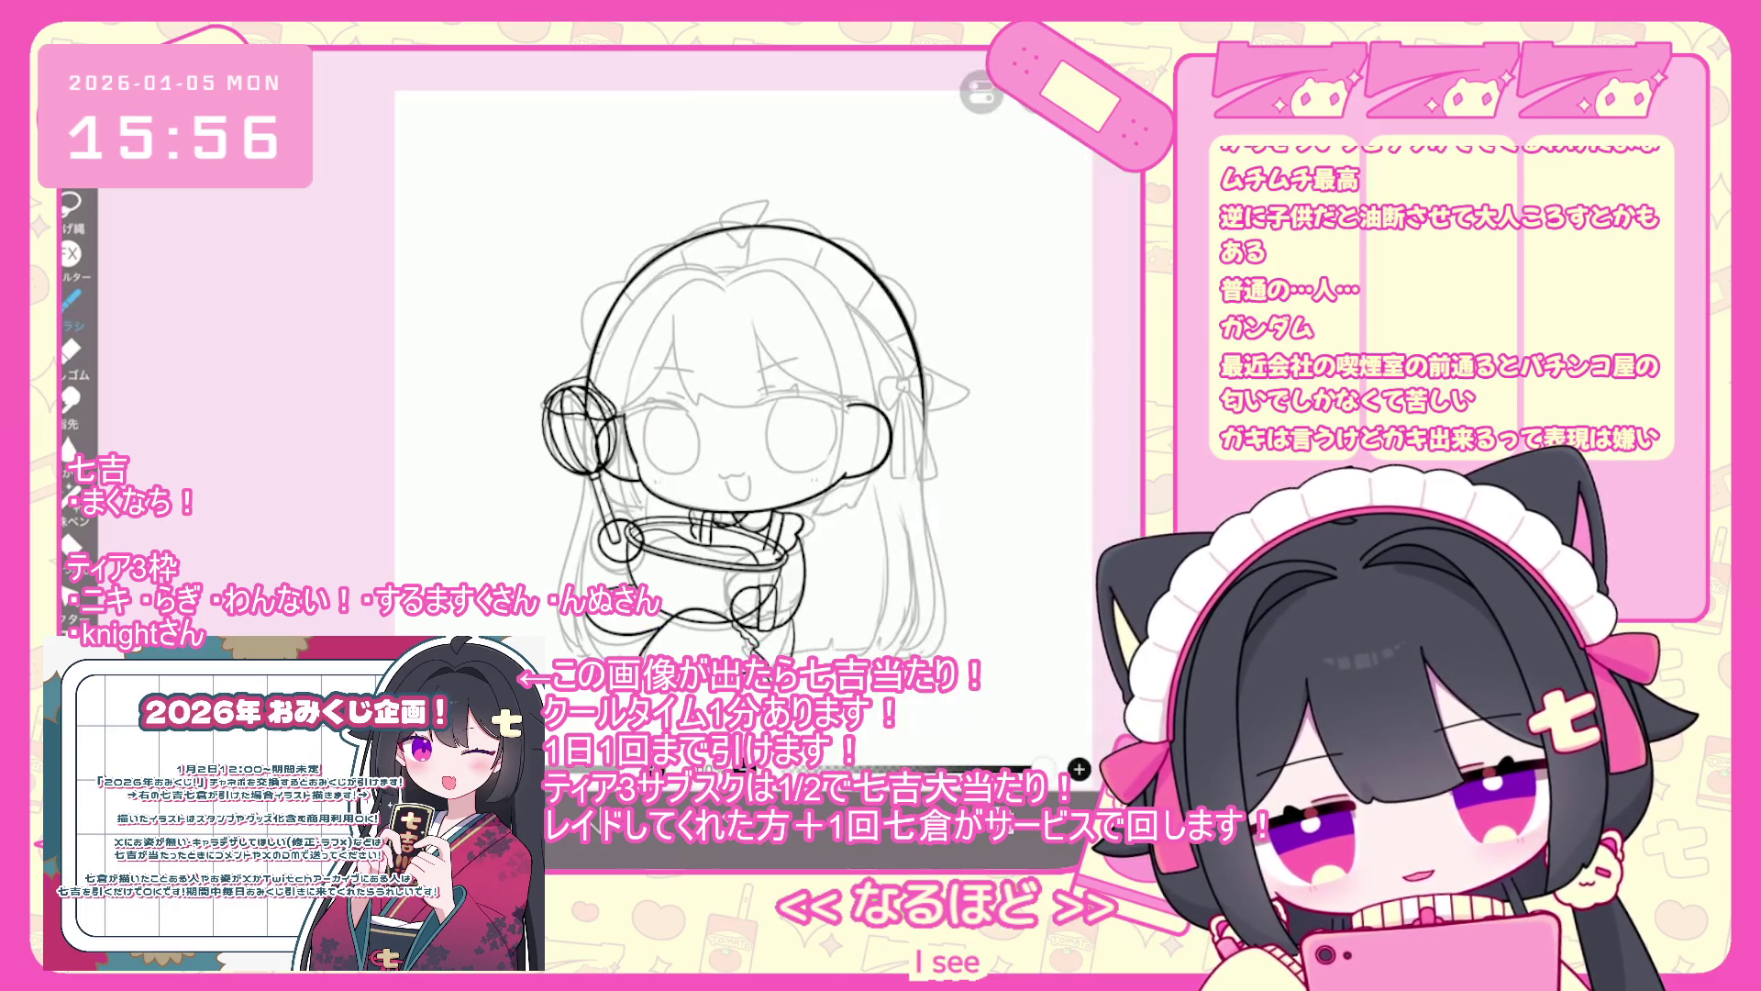
{"action": "scroll", "coordinate": [808, 514], "scroll_direction": "up", "scroll_amount": 3}
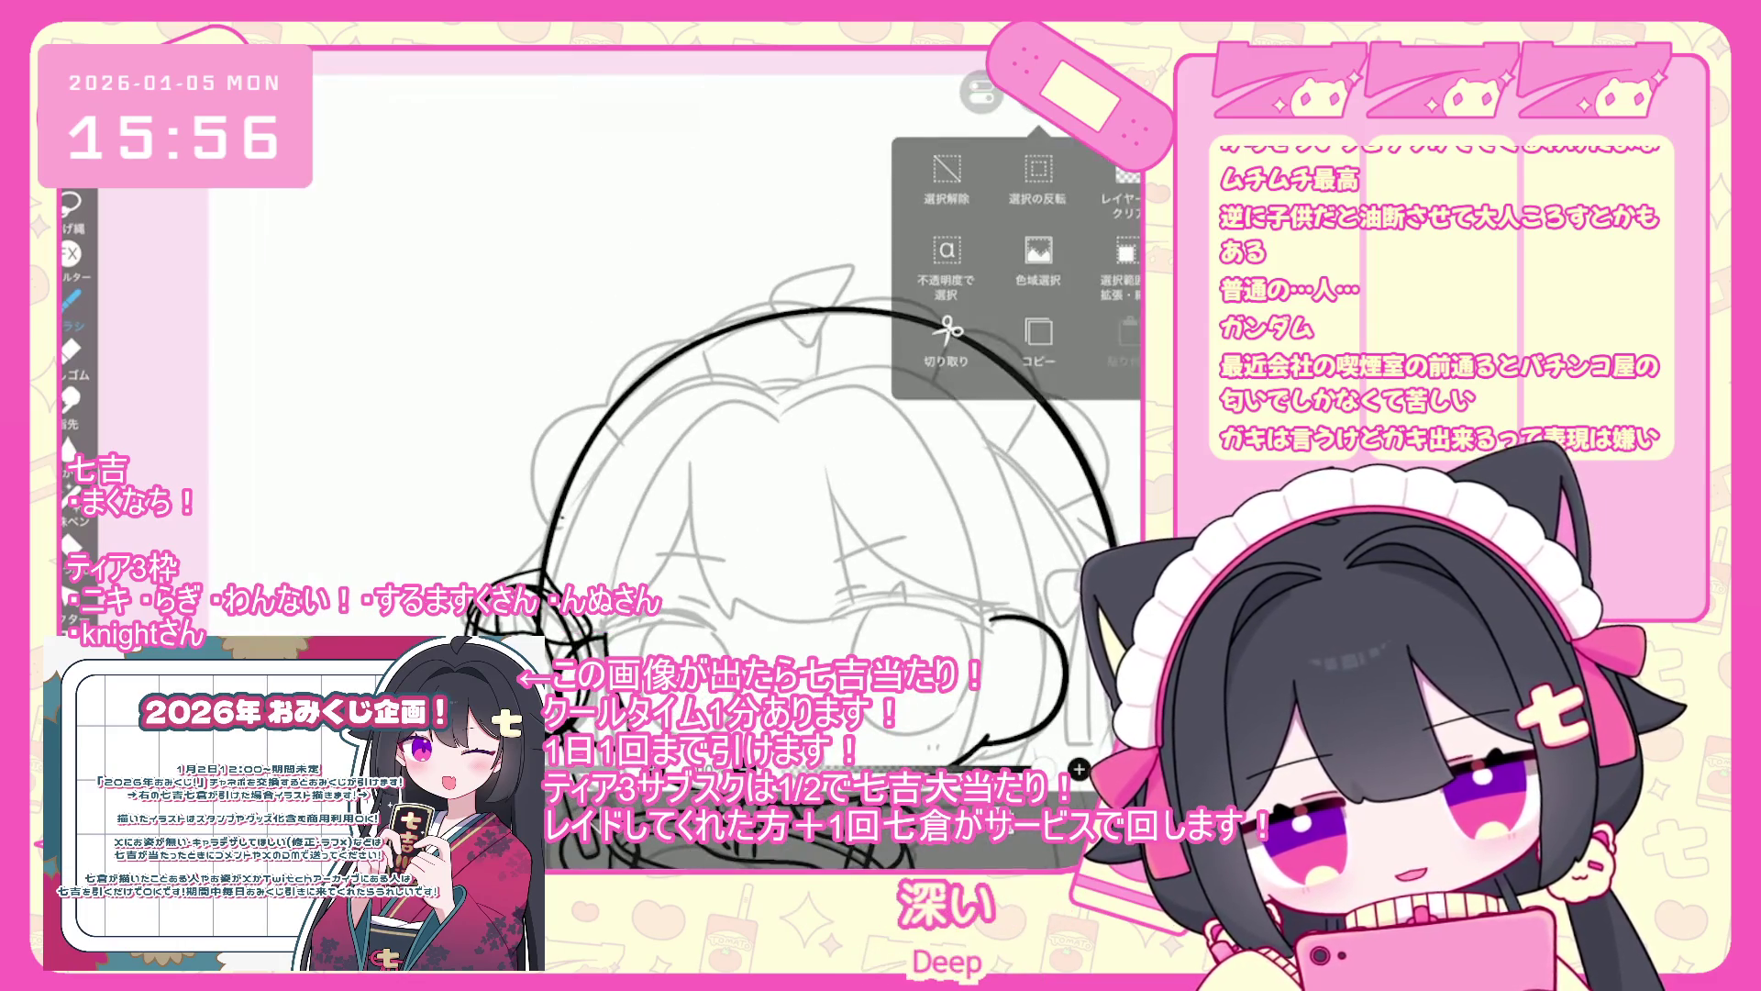
- Undo the bumpy head stroke and discard the trial frill strokes around the top of the head
{"action": "scroll", "coordinate": [808, 459], "scroll_direction": "up", "scroll_amount": 3}
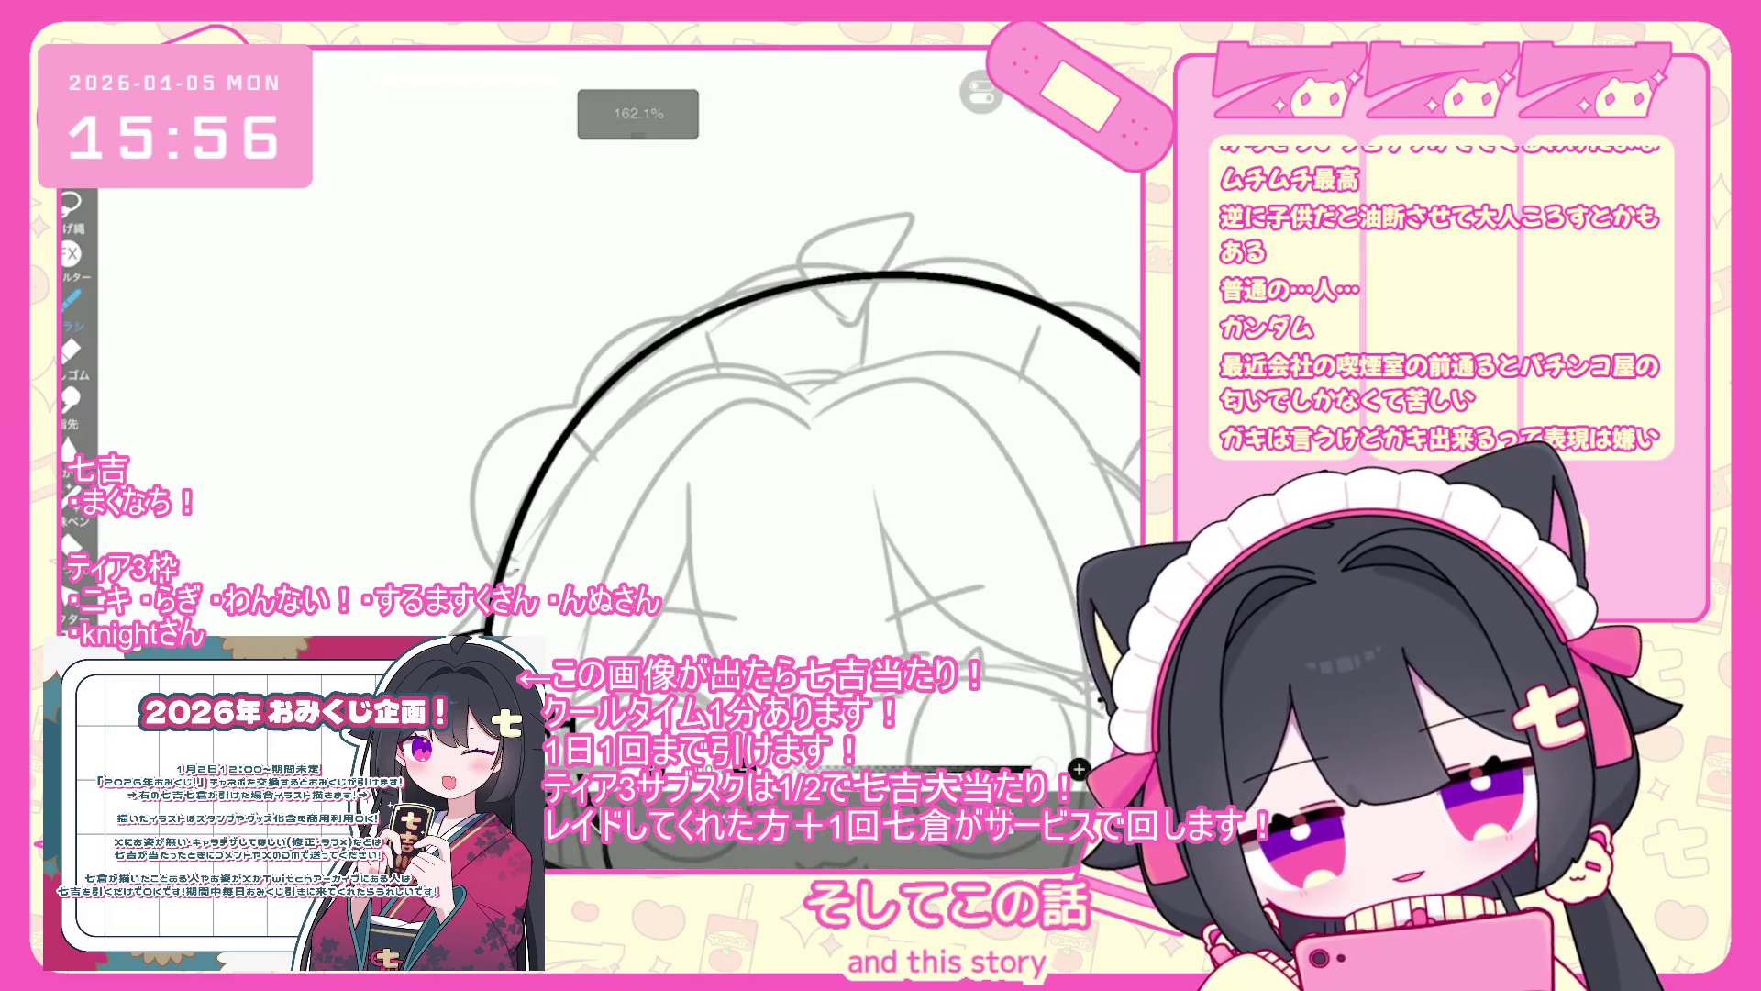
{"action": "scroll", "coordinate": [789, 440], "scroll_direction": "down", "scroll_amount": 2}
{"action": "key", "text": "ctrl+z"}
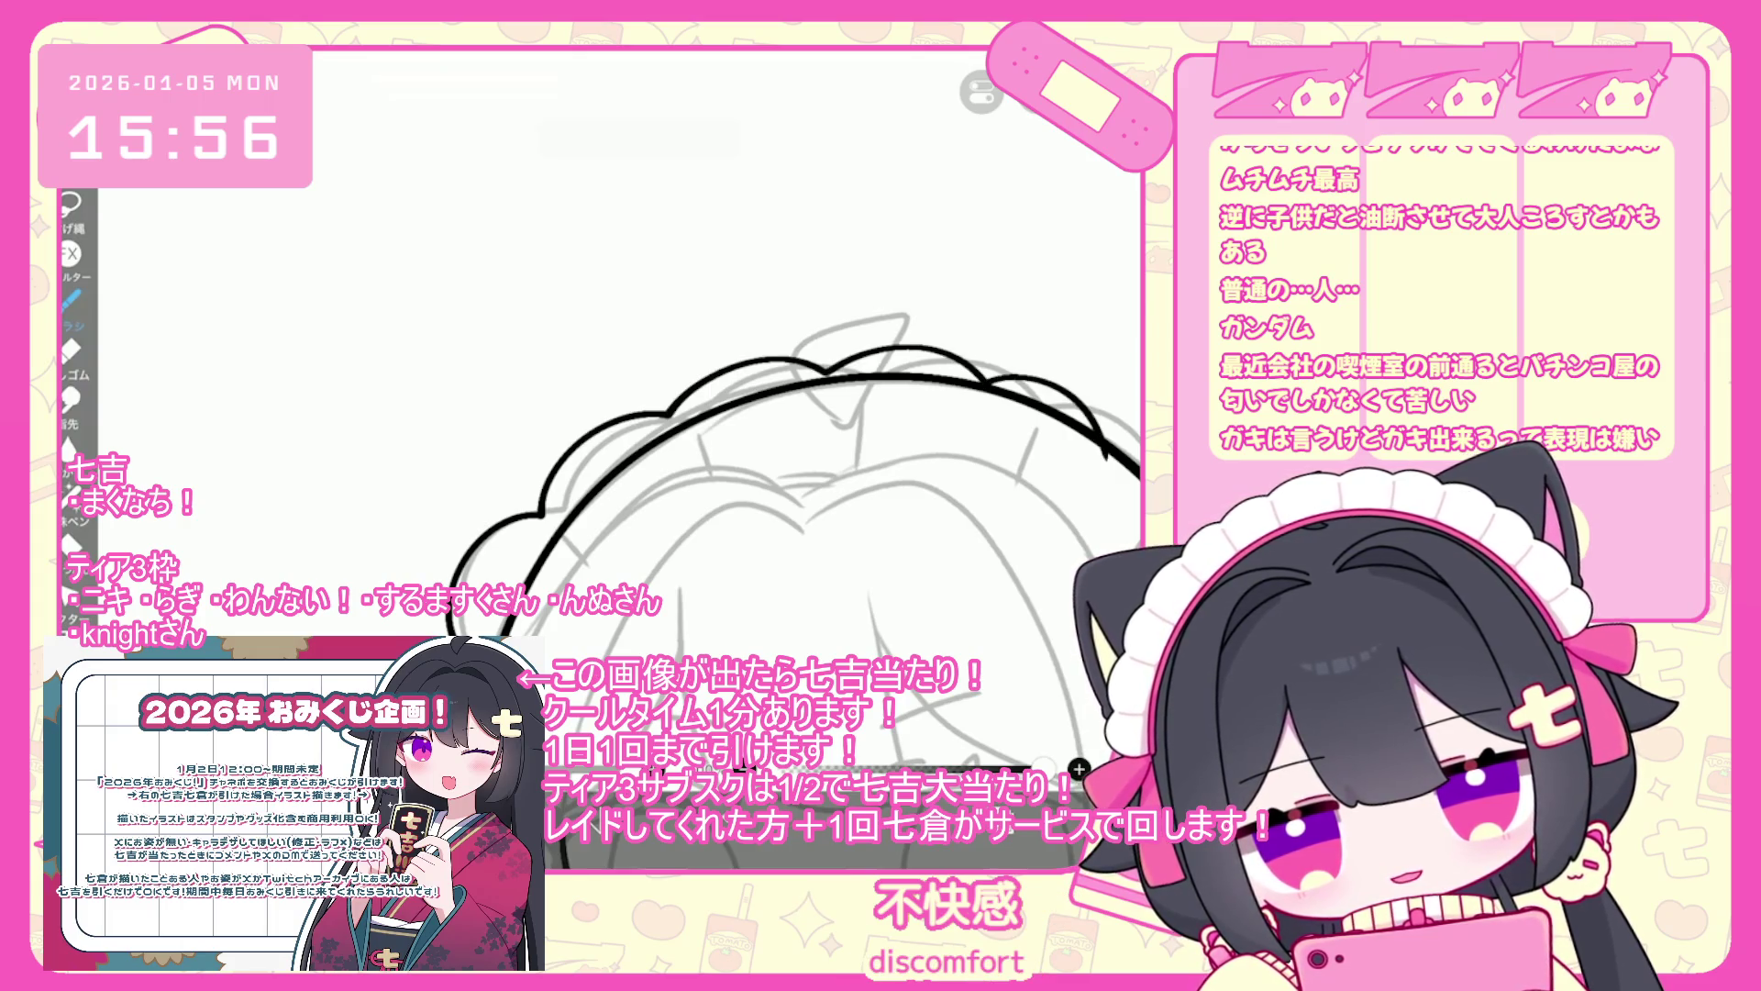
{"action": "key", "text": "ctrl+z"}
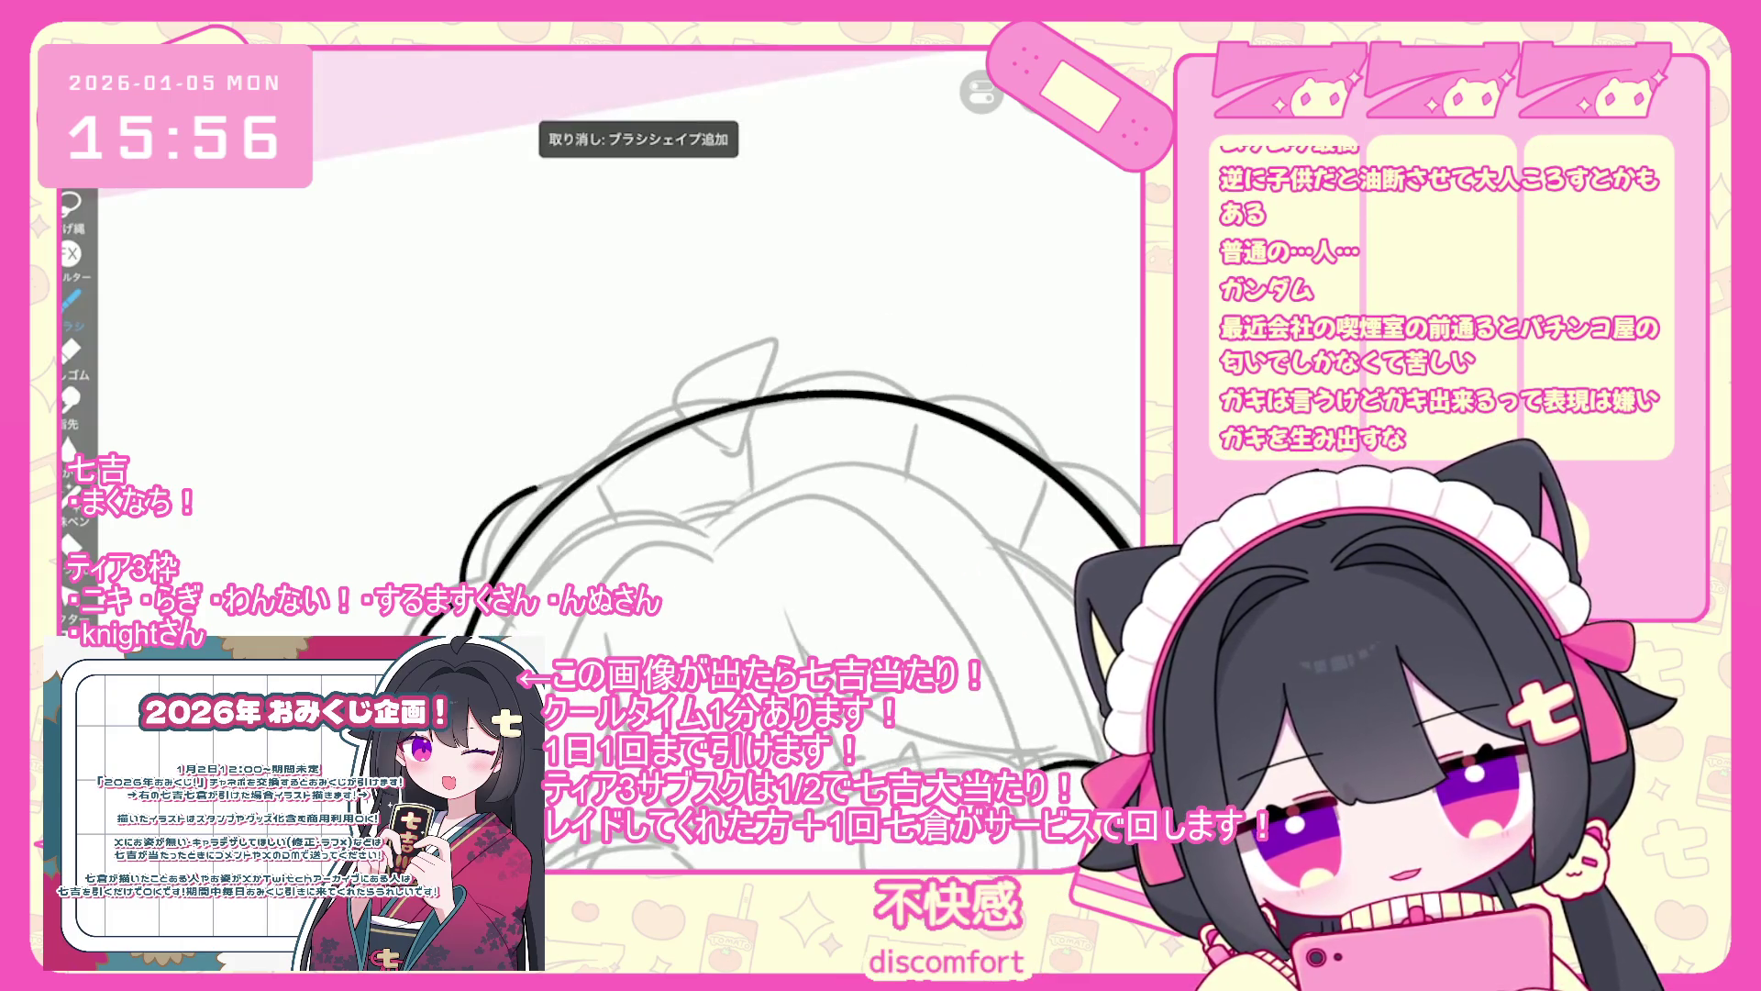
{"action": "scroll", "coordinate": [770, 495], "scroll_direction": "down", "scroll_amount": 1}
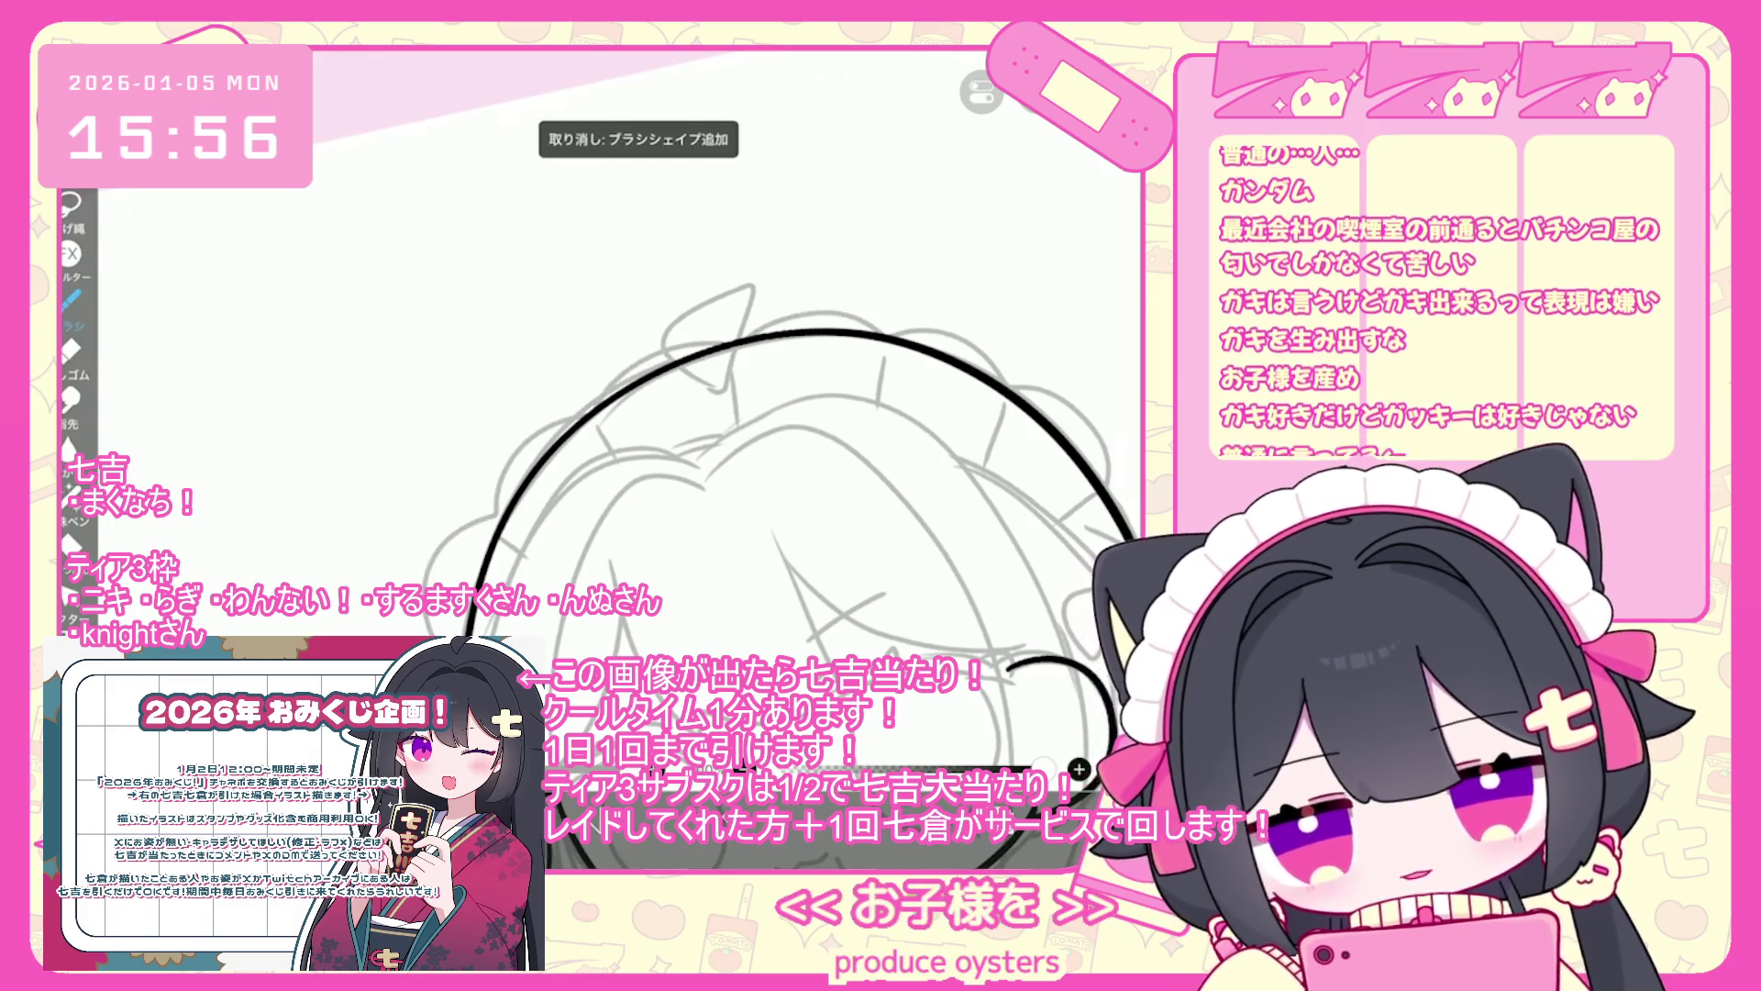
{"action": "scroll", "coordinate": [771, 514], "scroll_direction": "down", "scroll_amount": 1}
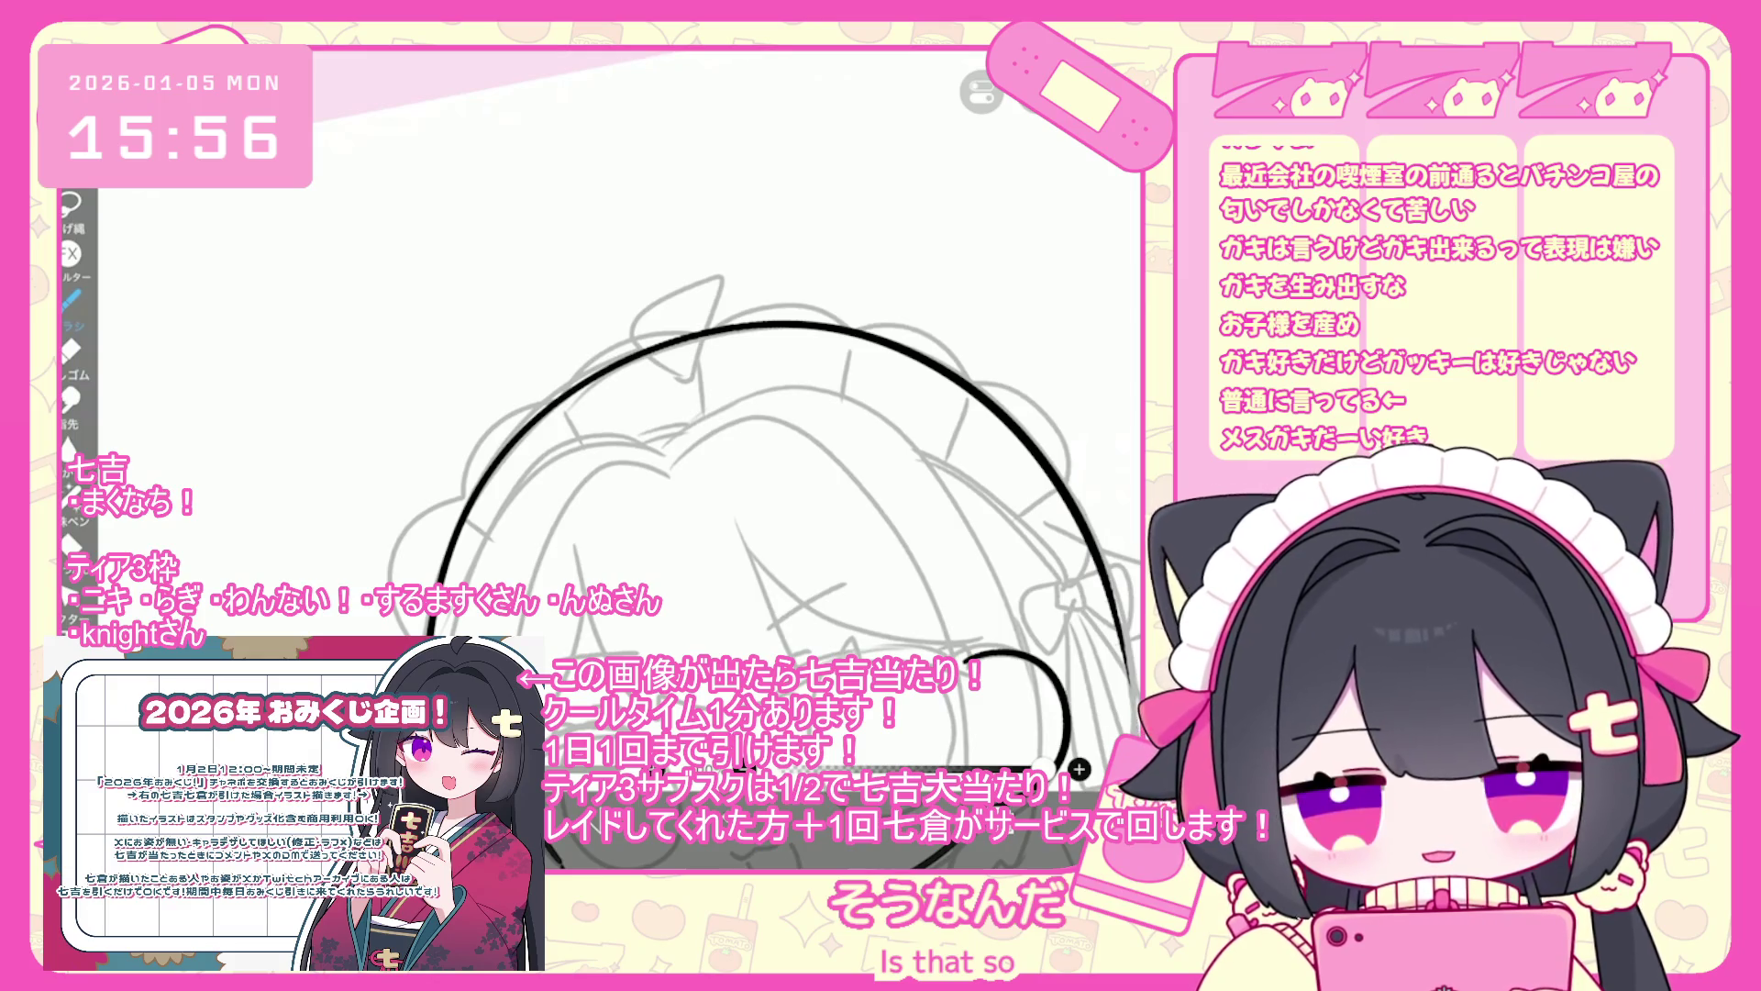
{"action": "left_click_drag", "start_coordinate": [575, 367], "coordinate": [542, 396]}
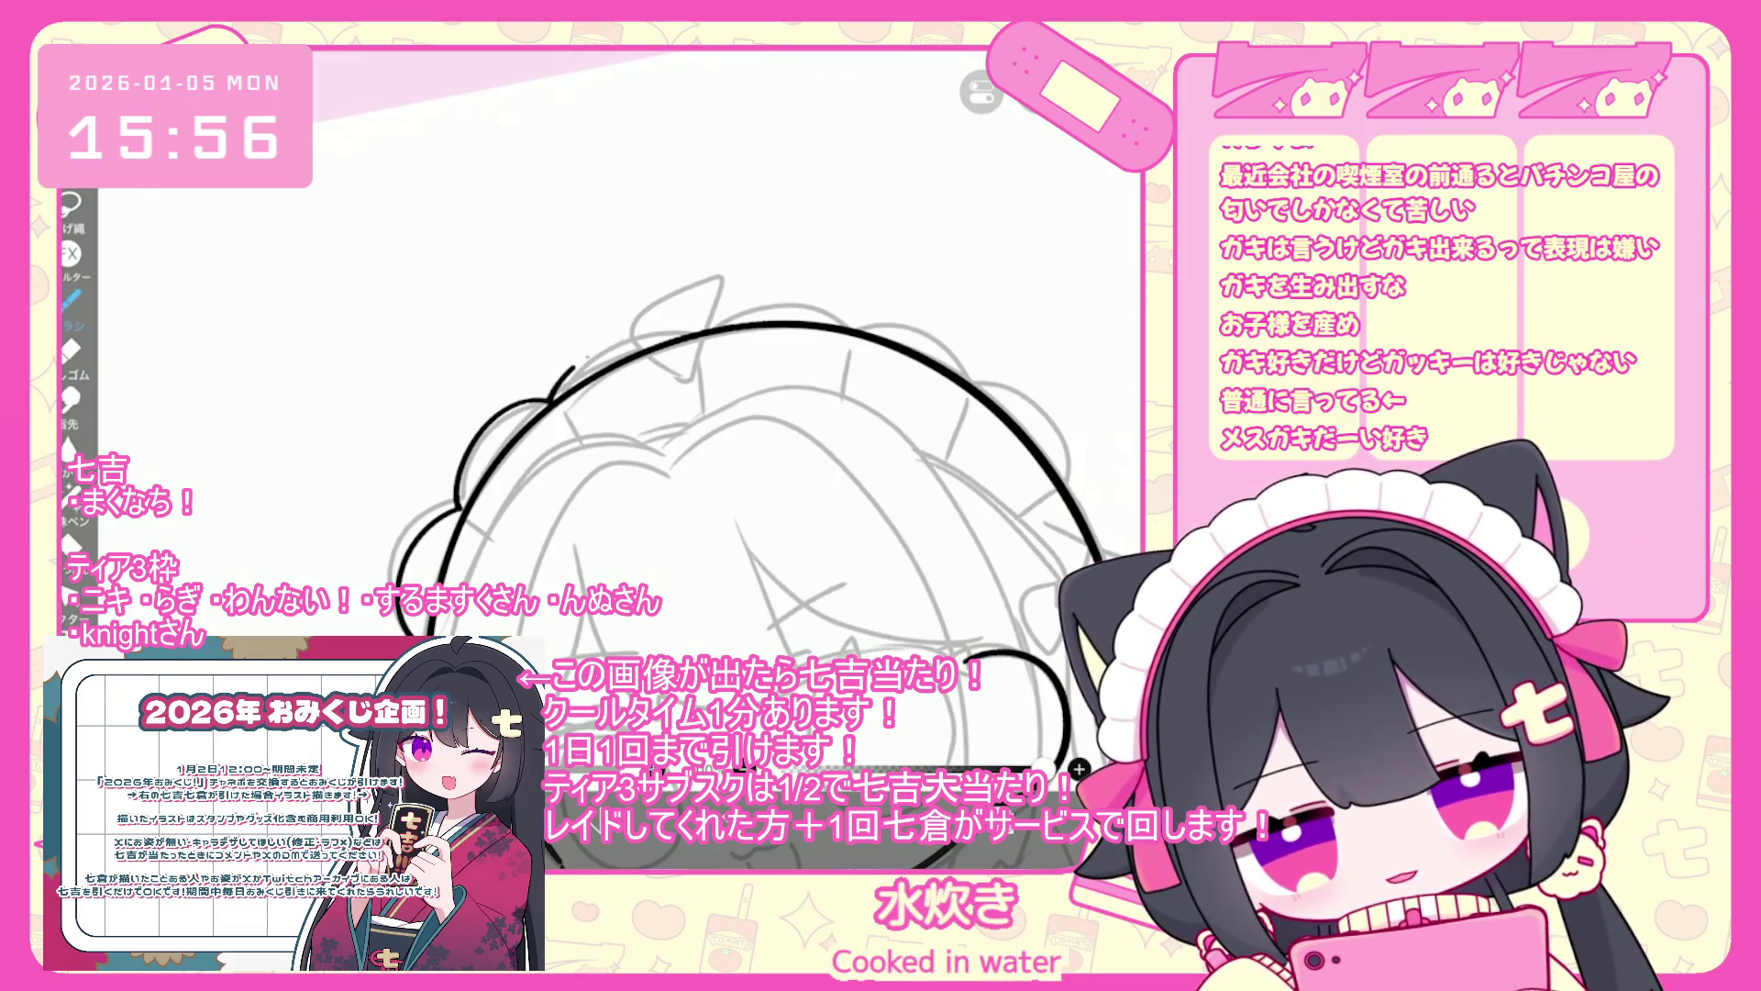
{"action": "key", "text": "ctrl+z"}
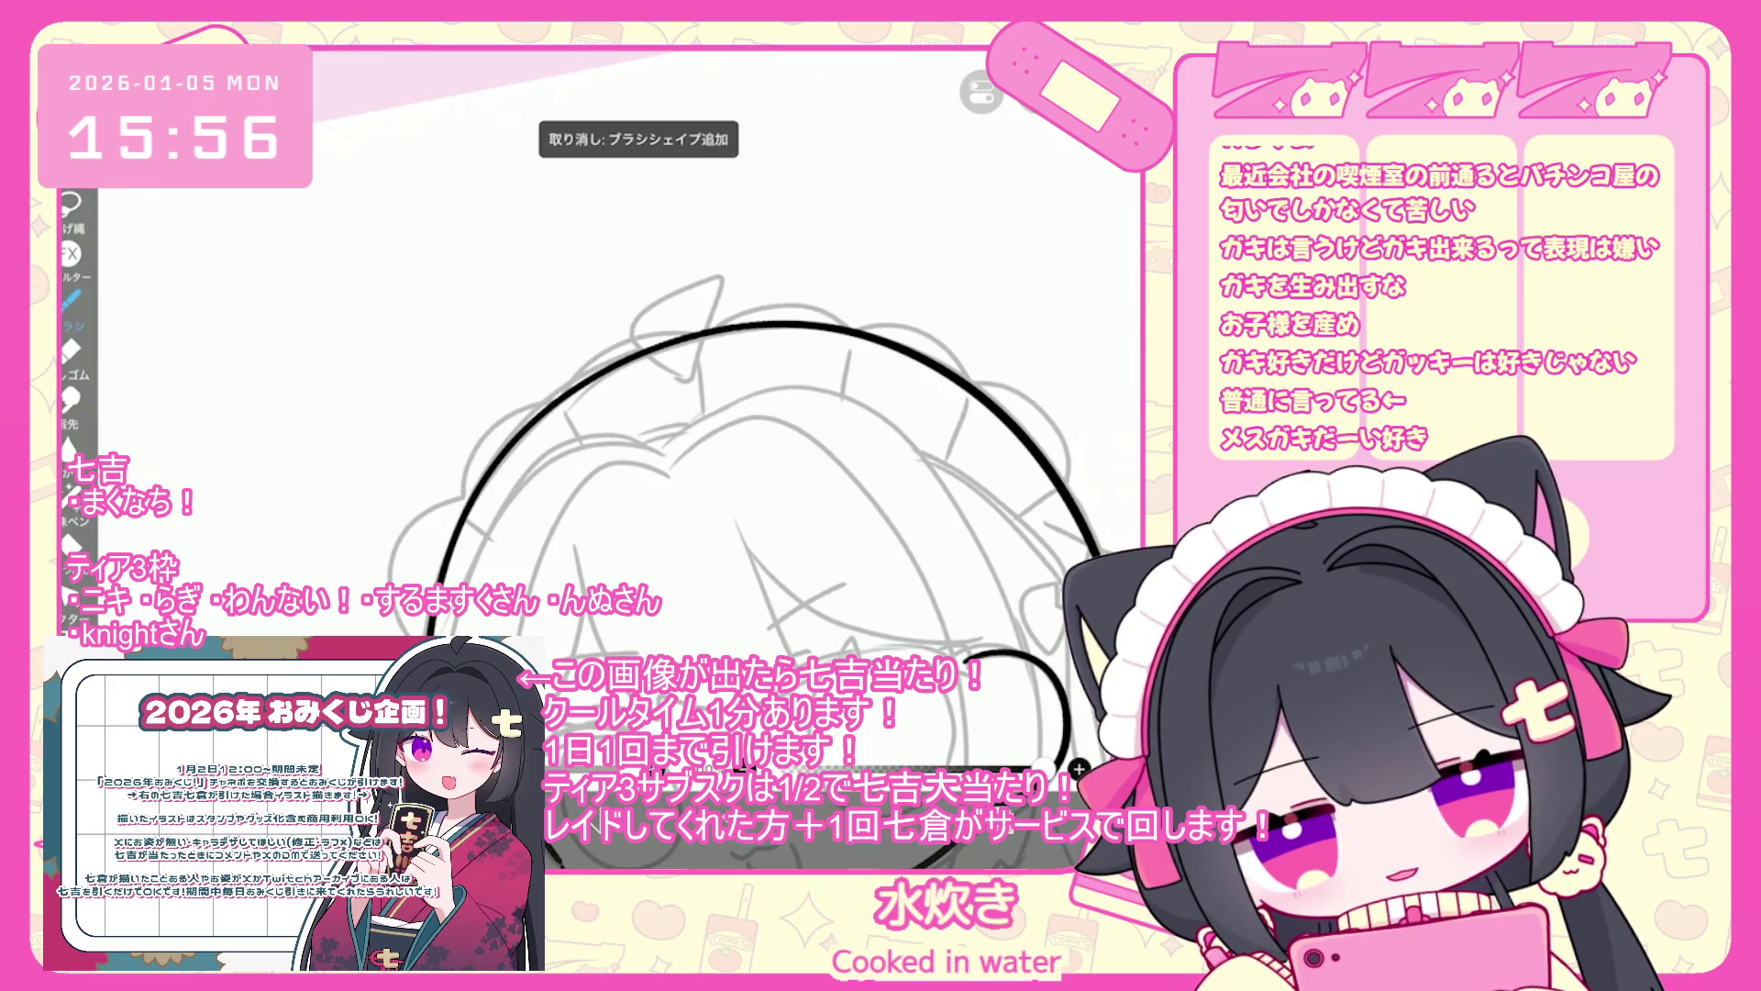
{"action": "mouse_move", "coordinate": [545, 396]}
{"action": "left_mouse_down"}
{"action": "mouse_move", "coordinate": [672, 322]}
{"action": "mouse_move", "coordinate": [954, 324]}
{"action": "mouse_move", "coordinate": [1084, 493]}
{"action": "left_mouse_up"}
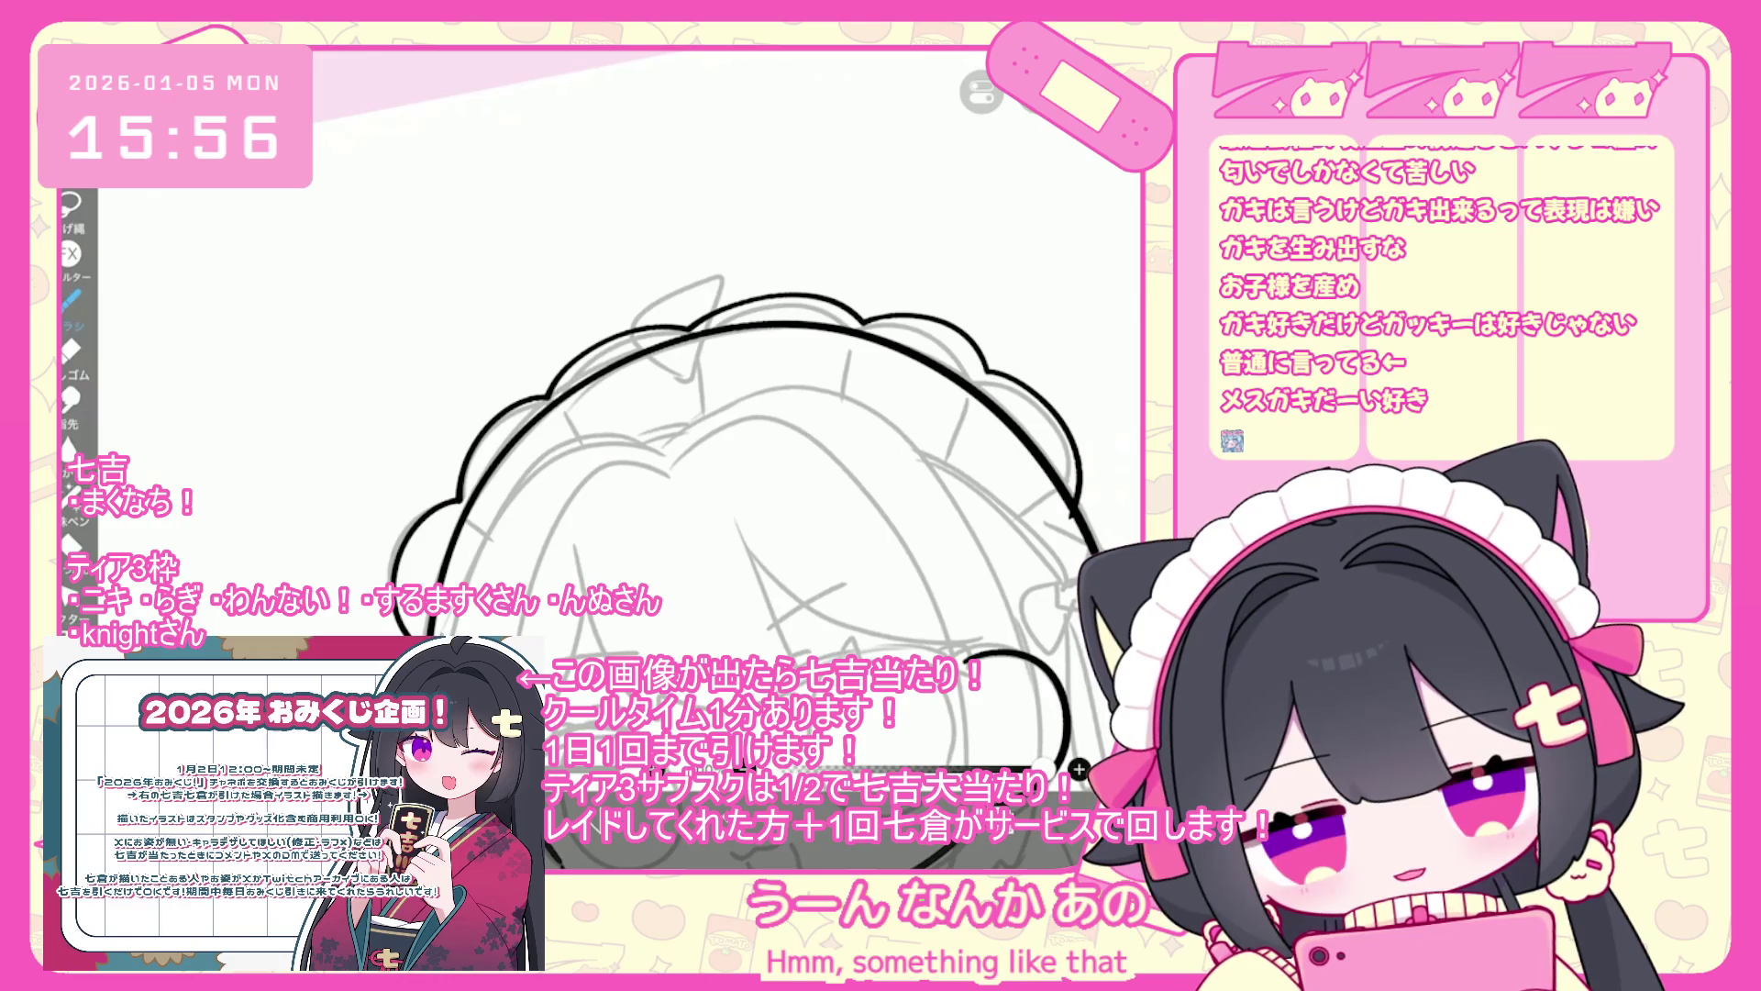
{"action": "key", "text": "ctrl+z"}
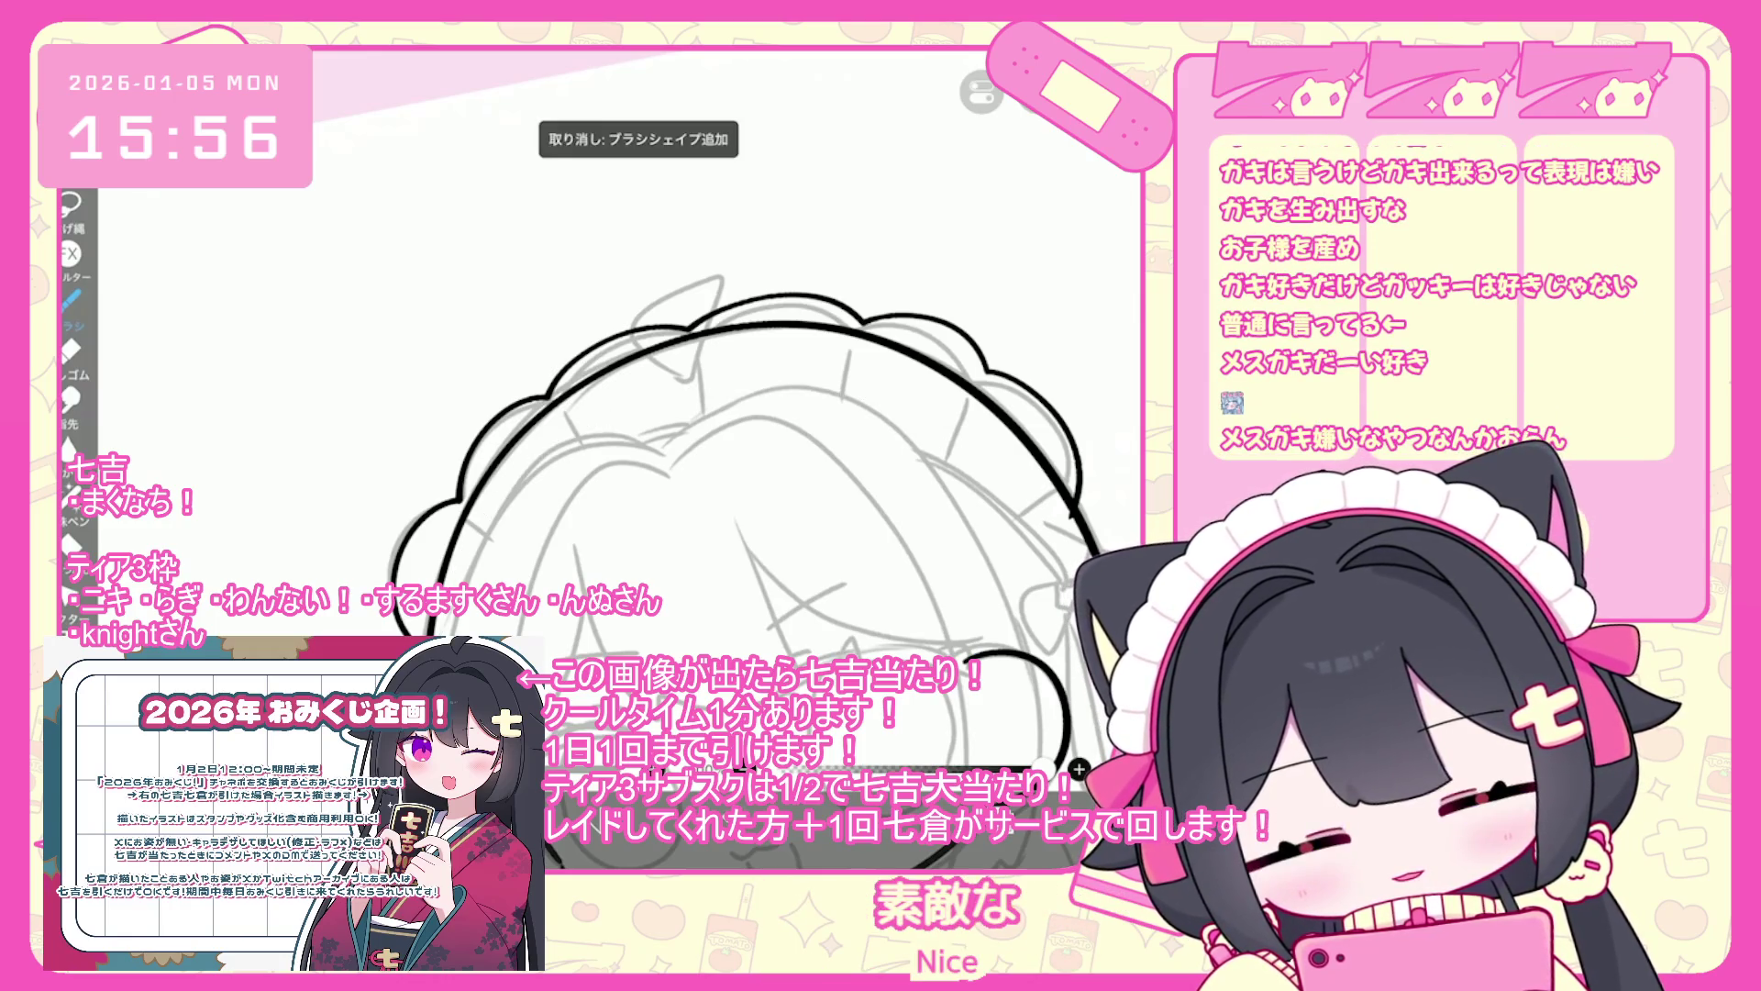
{"action": "scroll", "coordinate": [734, 513], "scroll_direction": "down", "scroll_amount": 2}
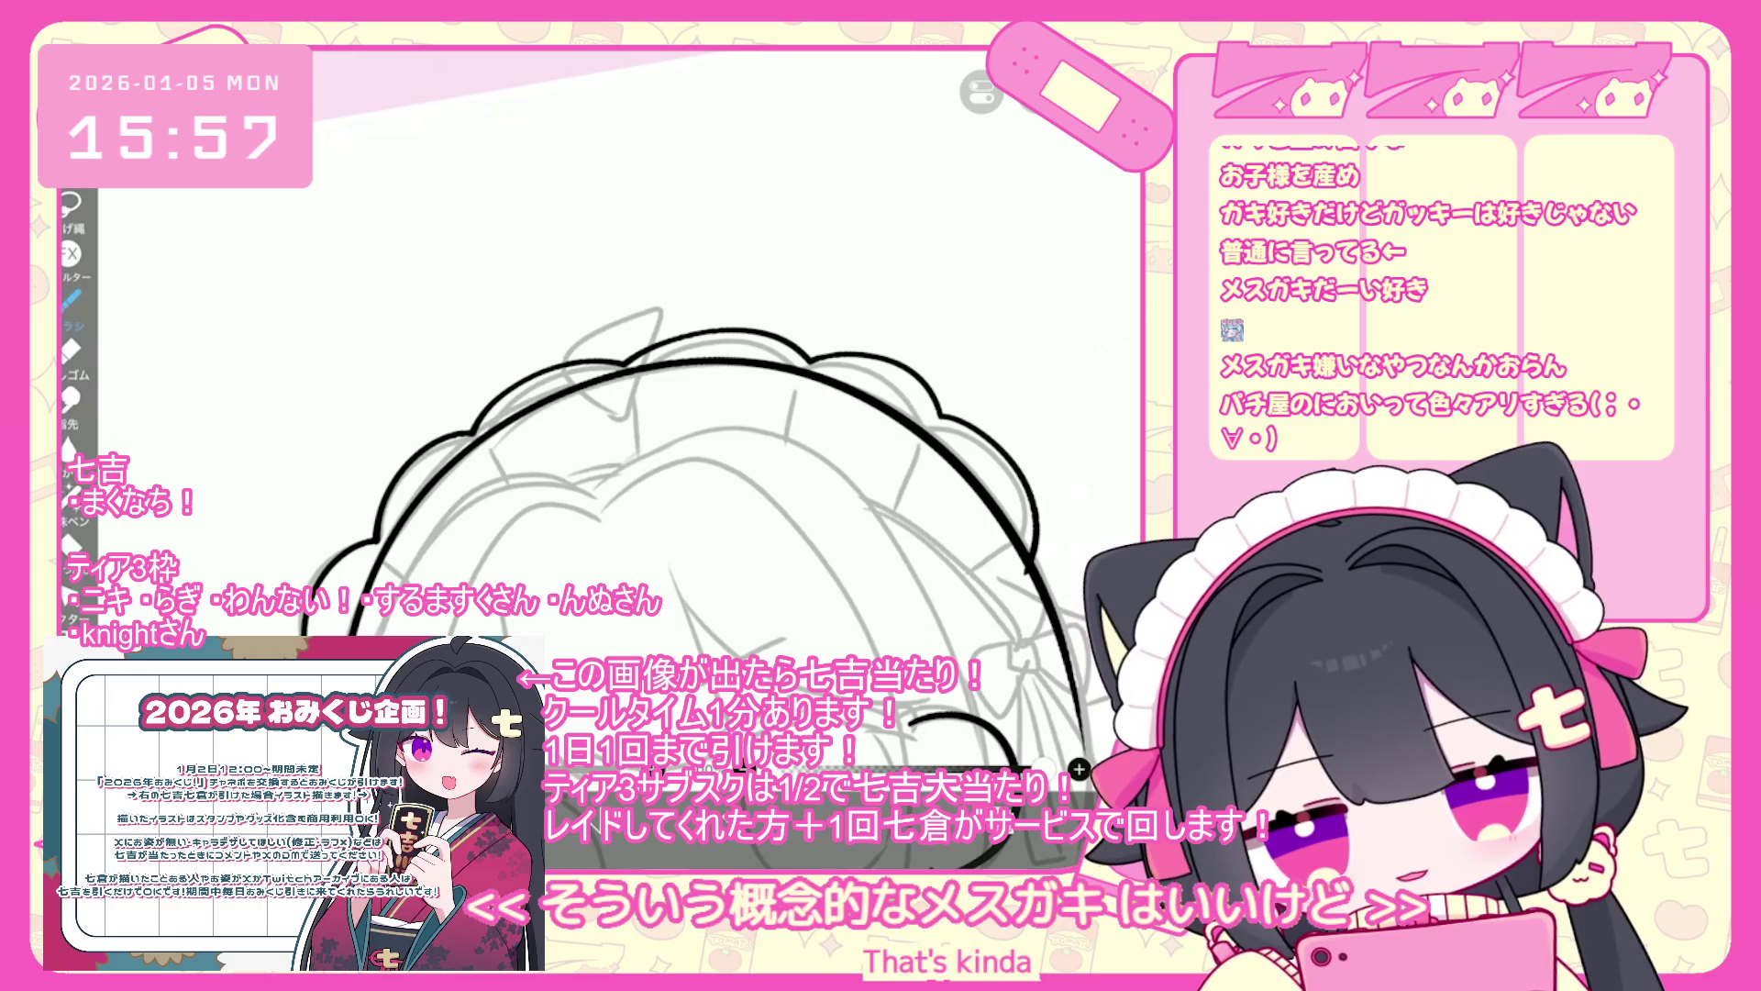
{"action": "key", "text": "ctrl+z"}
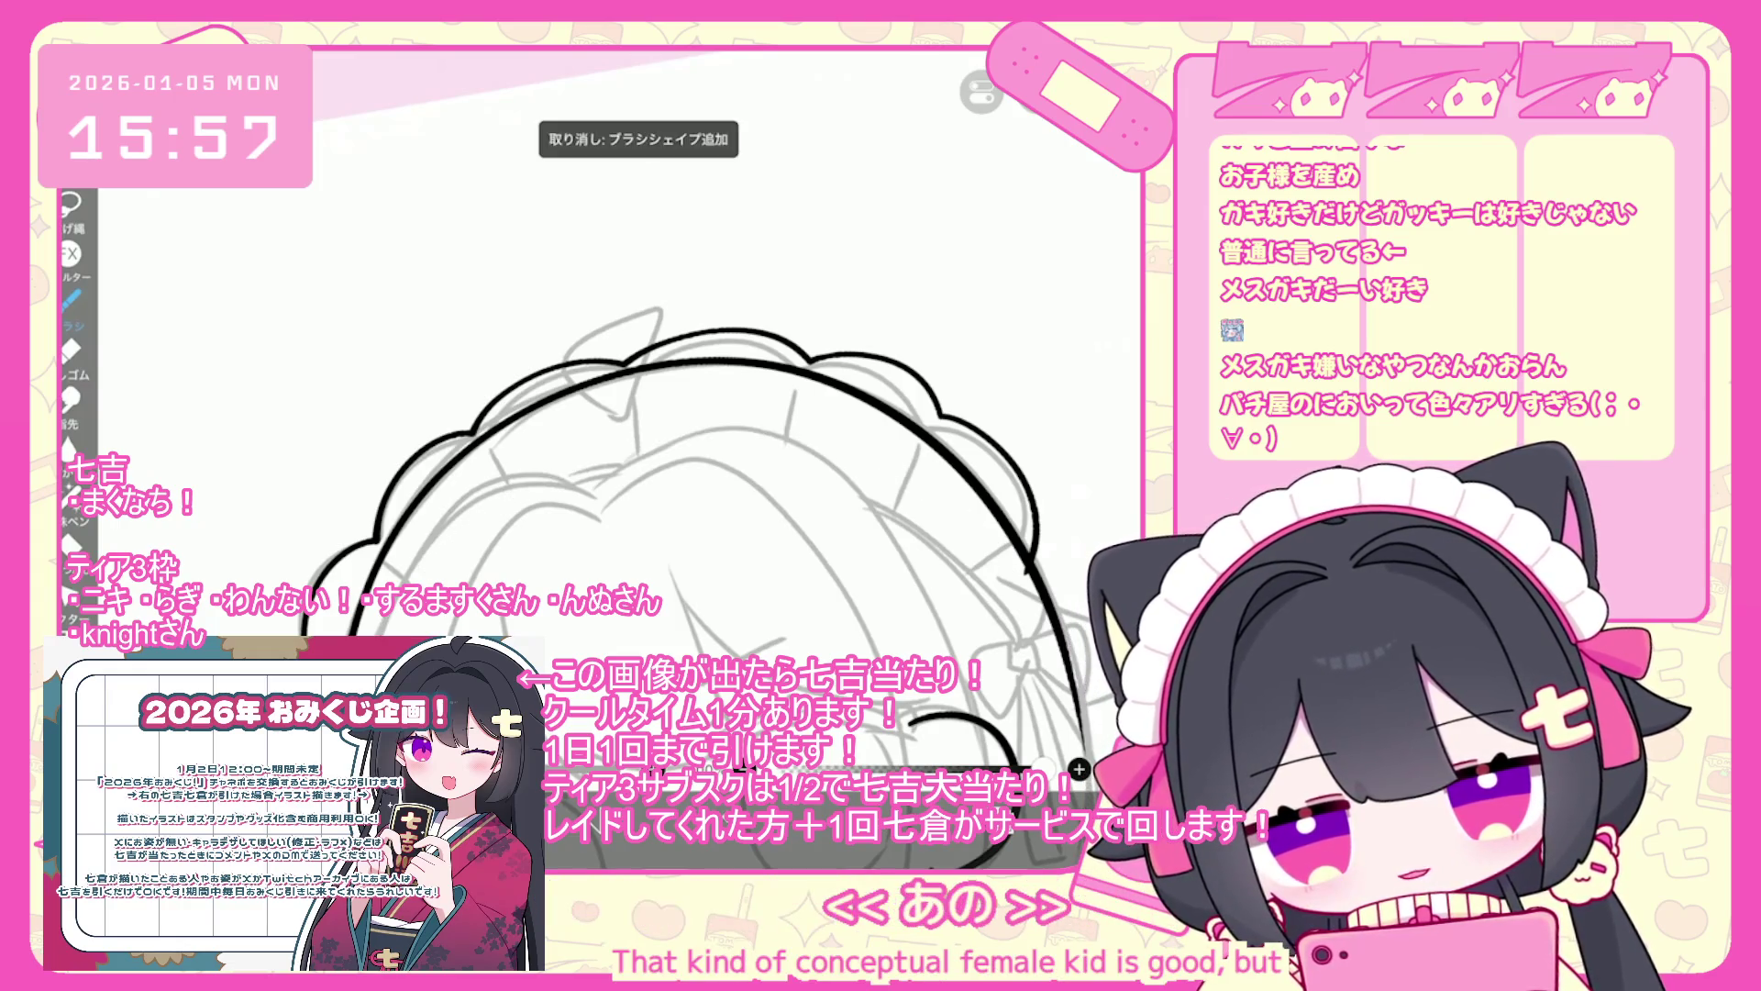
- Try and undo several inner headband arcs, then pick up the inner headband curve for transforming
{"action": "mouse_move", "coordinate": [394, 587]}
{"action": "left_mouse_down"}
{"action": "mouse_move", "coordinate": [850, 429]}
{"action": "mouse_move", "coordinate": [1021, 578]}
{"action": "left_mouse_up"}
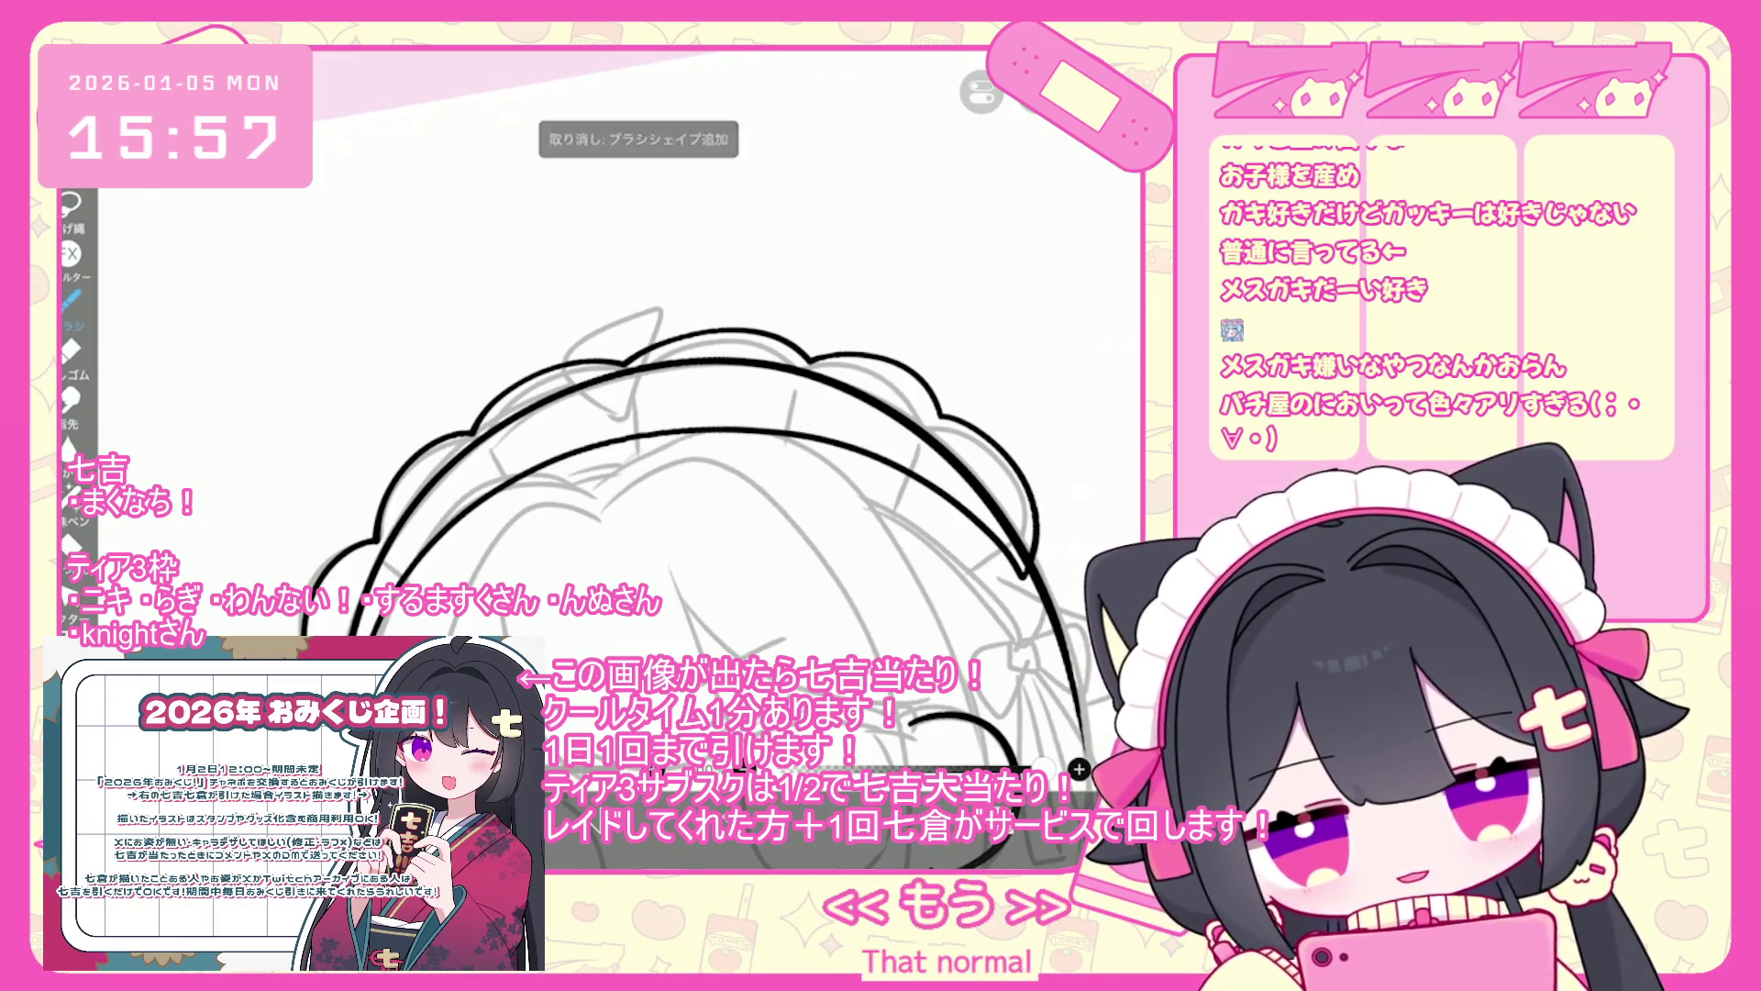
{"action": "key", "text": "ctrl+z"}
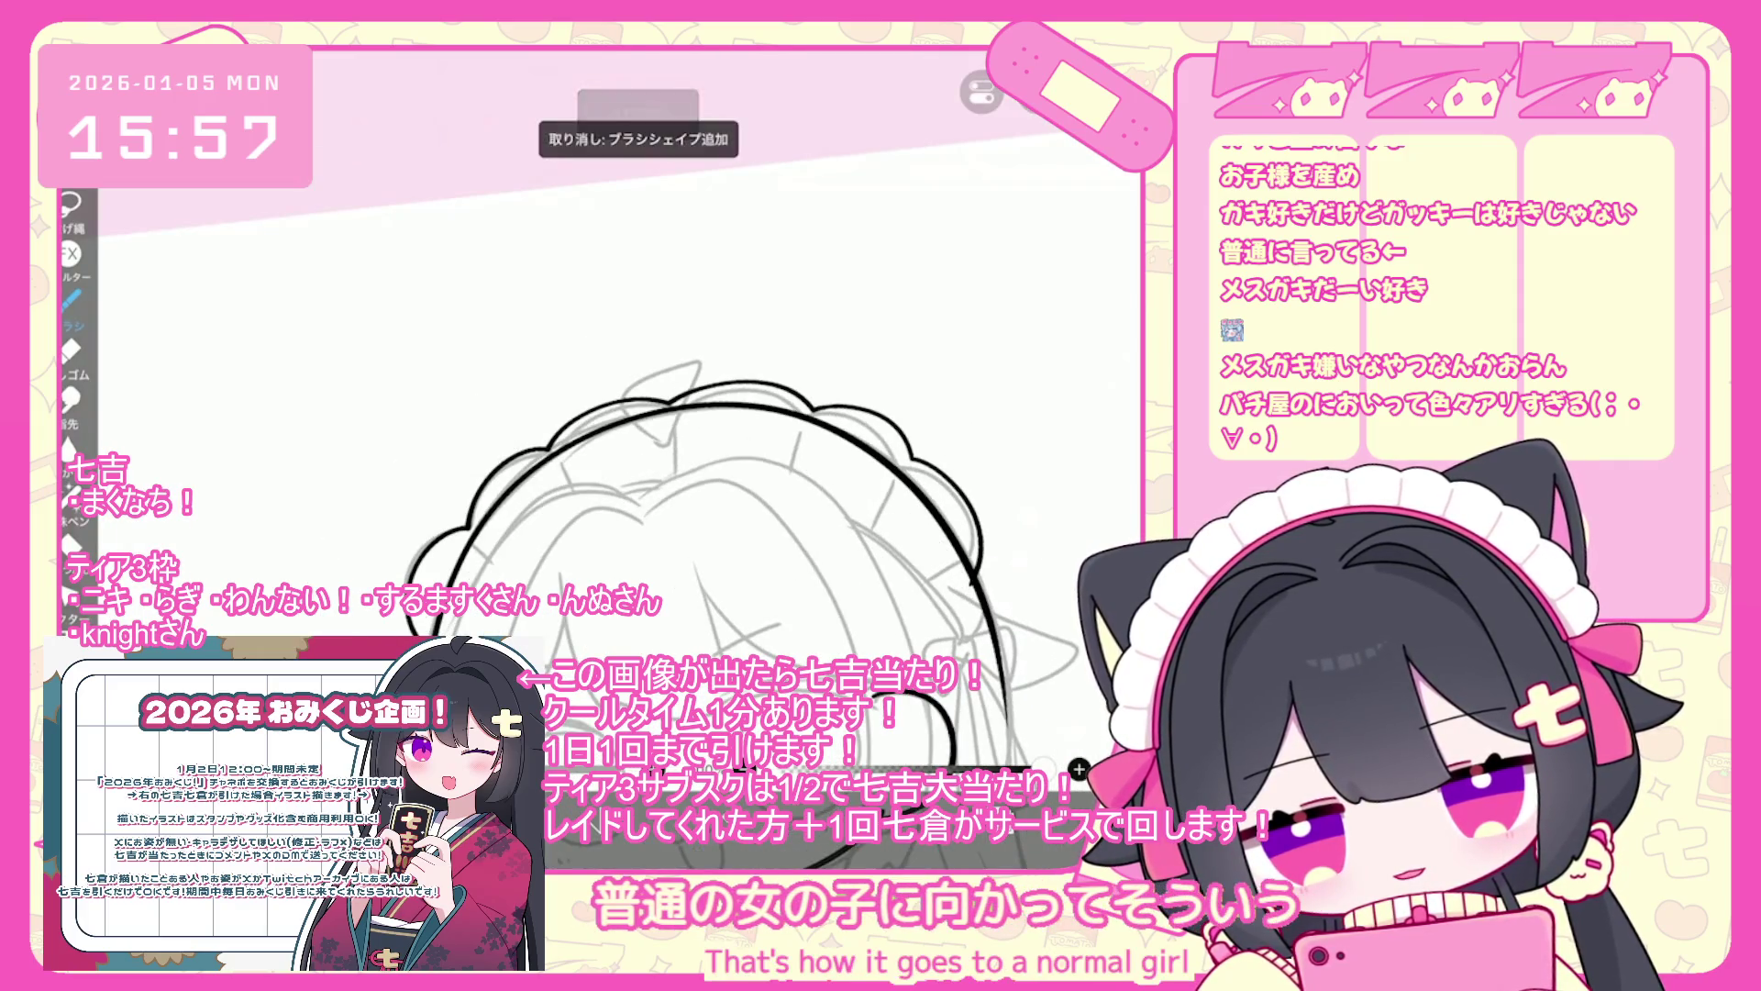
{"action": "mouse_move", "coordinate": [432, 587]}
{"action": "left_mouse_down"}
{"action": "mouse_move", "coordinate": [745, 391]}
{"action": "mouse_move", "coordinate": [1051, 573]}
{"action": "mouse_move", "coordinate": [1079, 560]}
{"action": "left_mouse_up"}
{"action": "key", "text": "ctrl+z"}
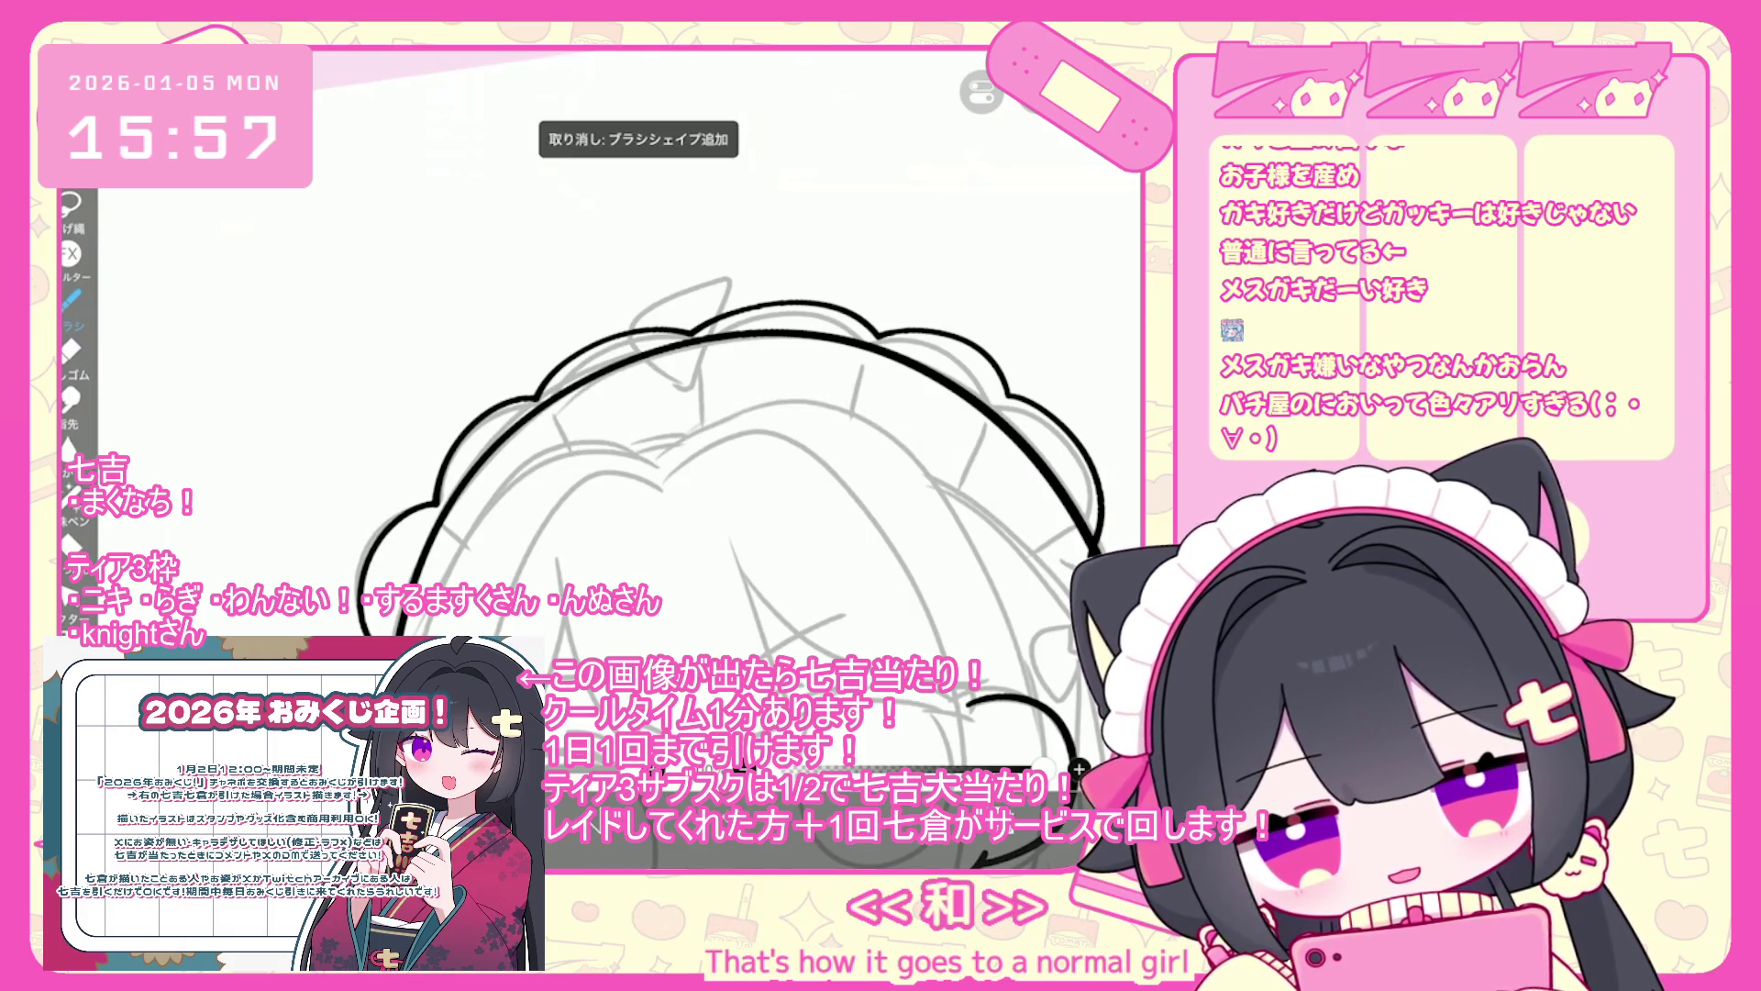
{"action": "mouse_move", "coordinate": [467, 587]}
{"action": "left_mouse_down"}
{"action": "mouse_move", "coordinate": [862, 422]}
{"action": "mouse_move", "coordinate": [1081, 560]}
{"action": "left_mouse_up"}
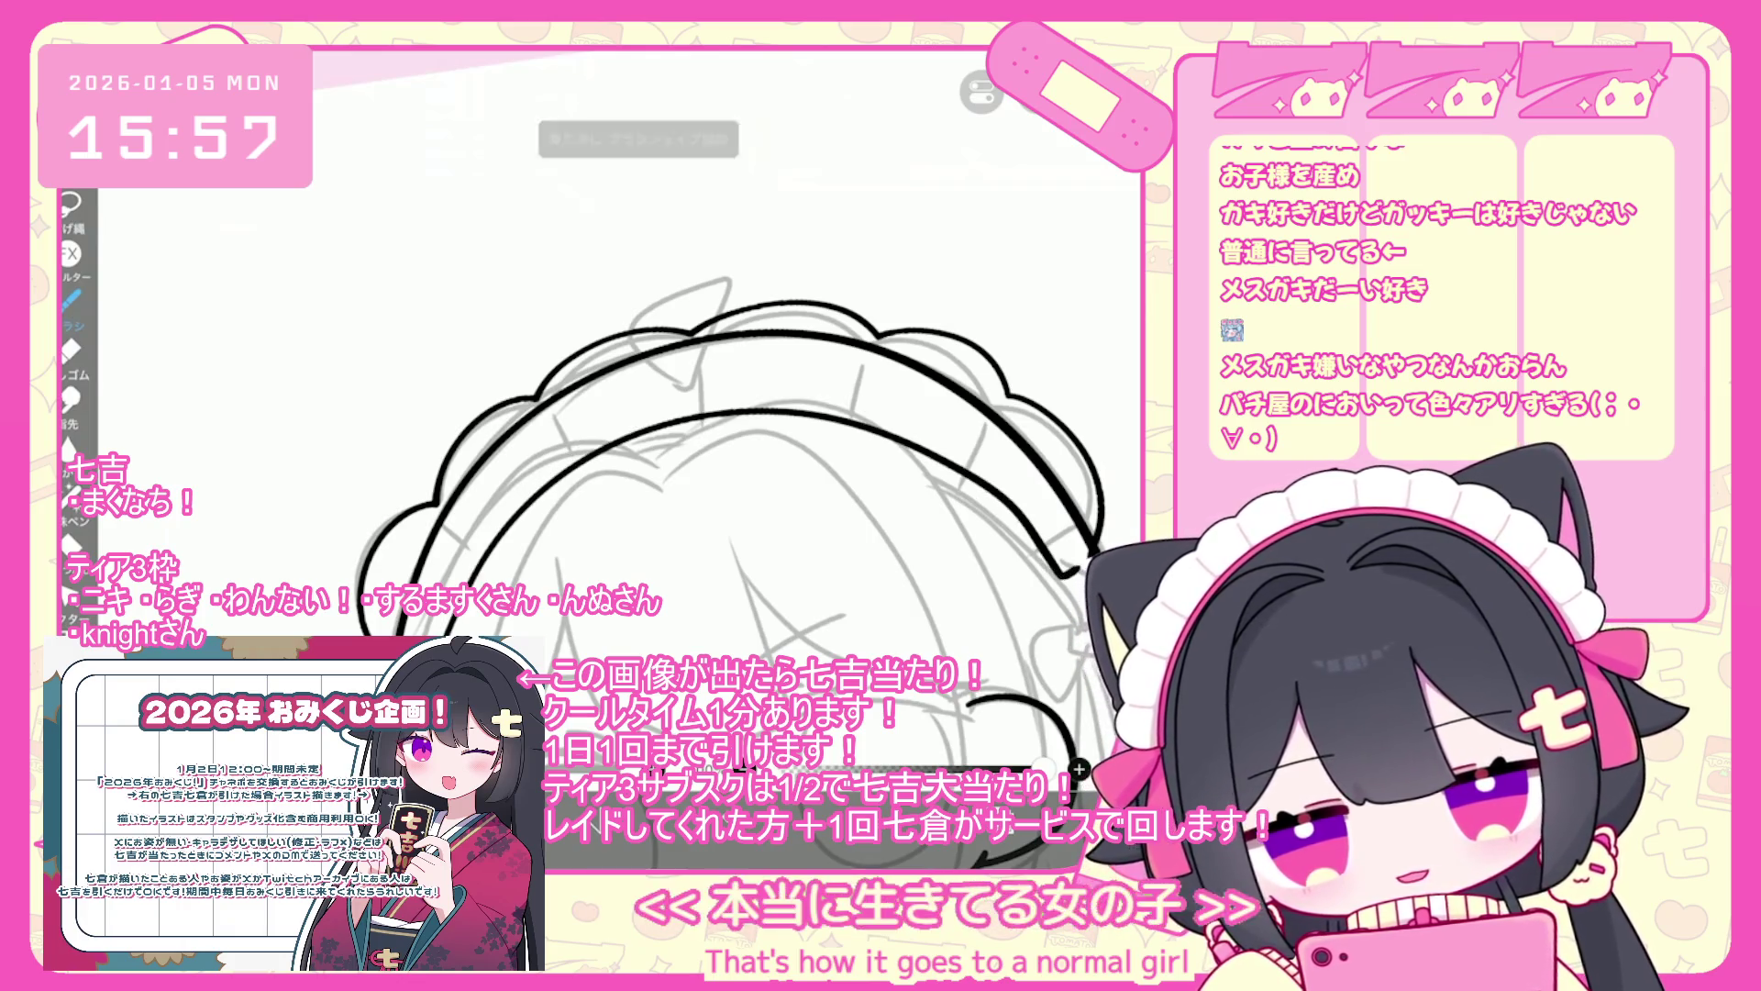
{"action": "key", "text": "ctrl+z"}
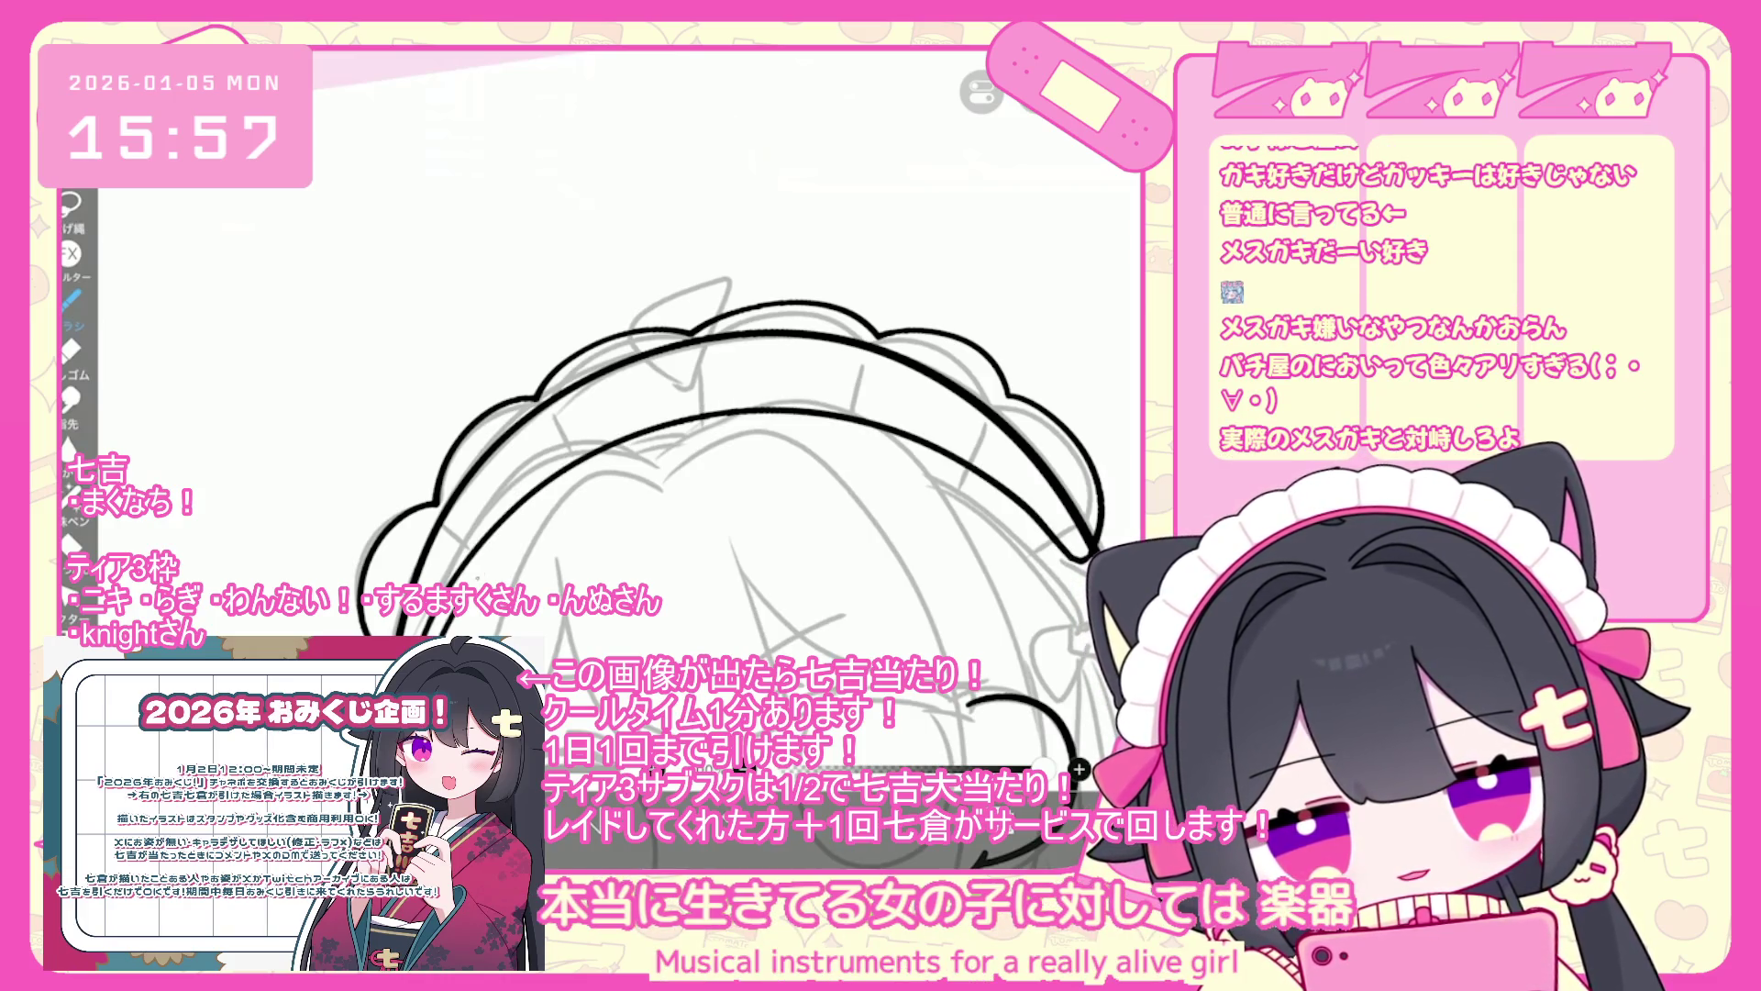
{"action": "left_click_drag", "start_coordinate": [697, 459], "coordinate": [606, 412]}
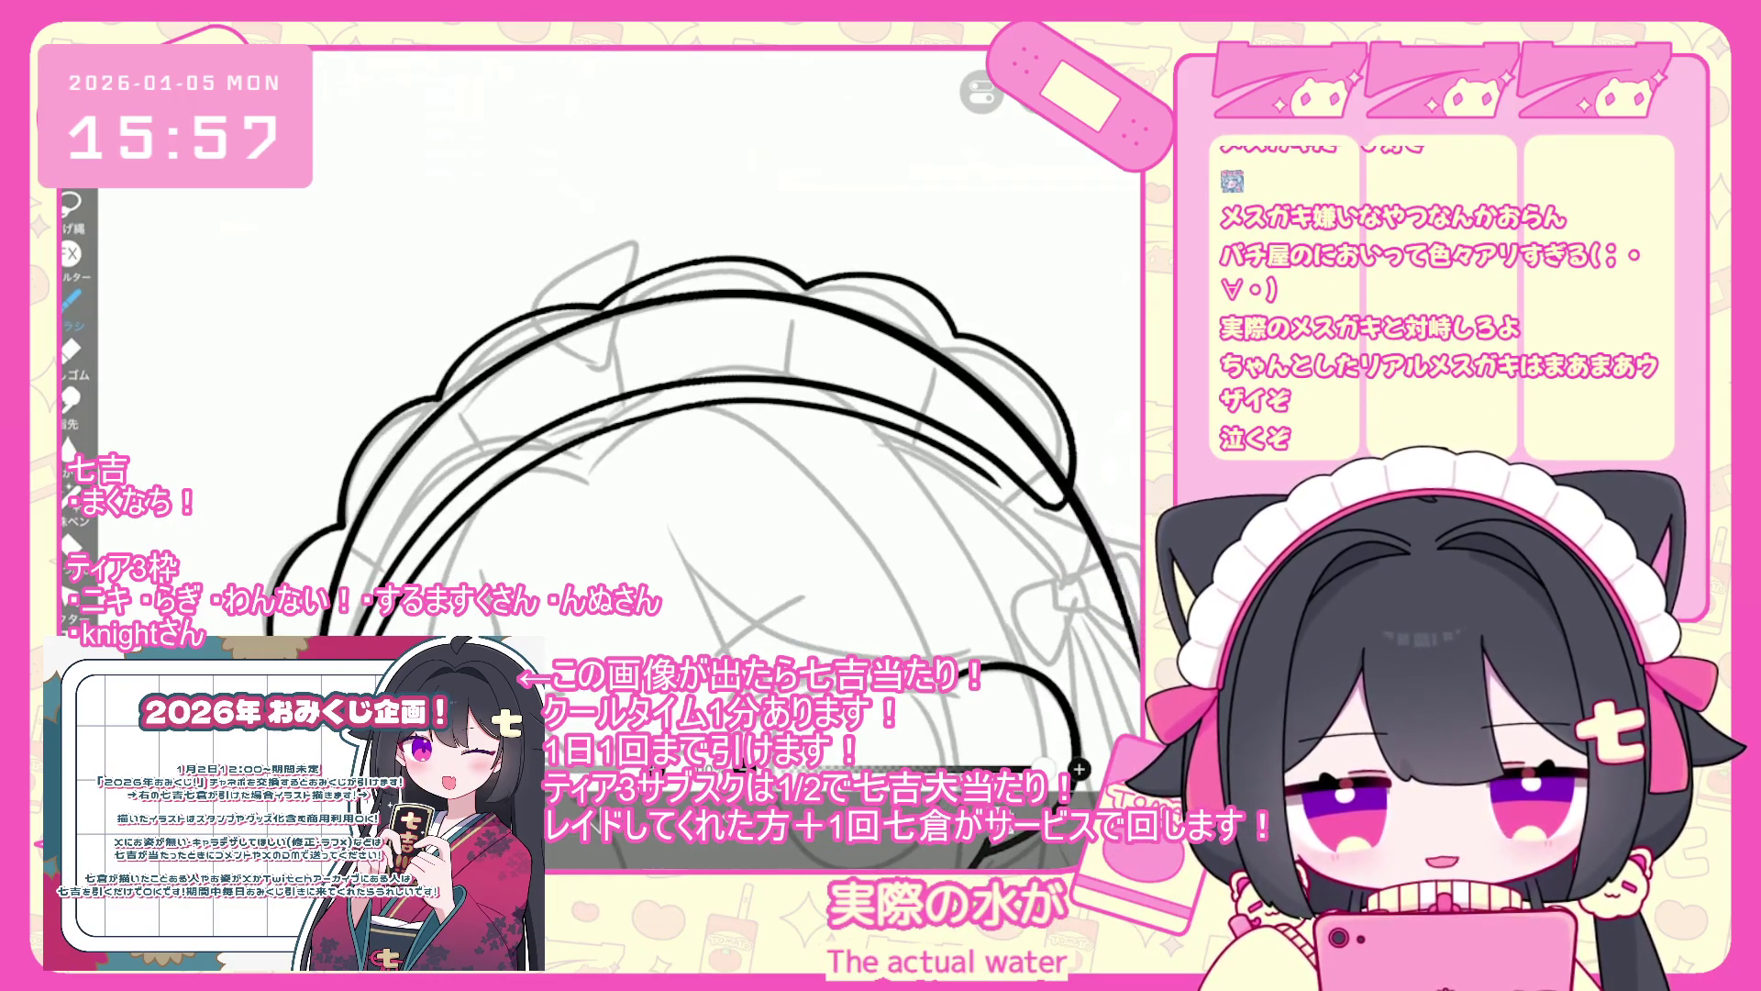
{"action": "key", "text": "ctrl+z"}
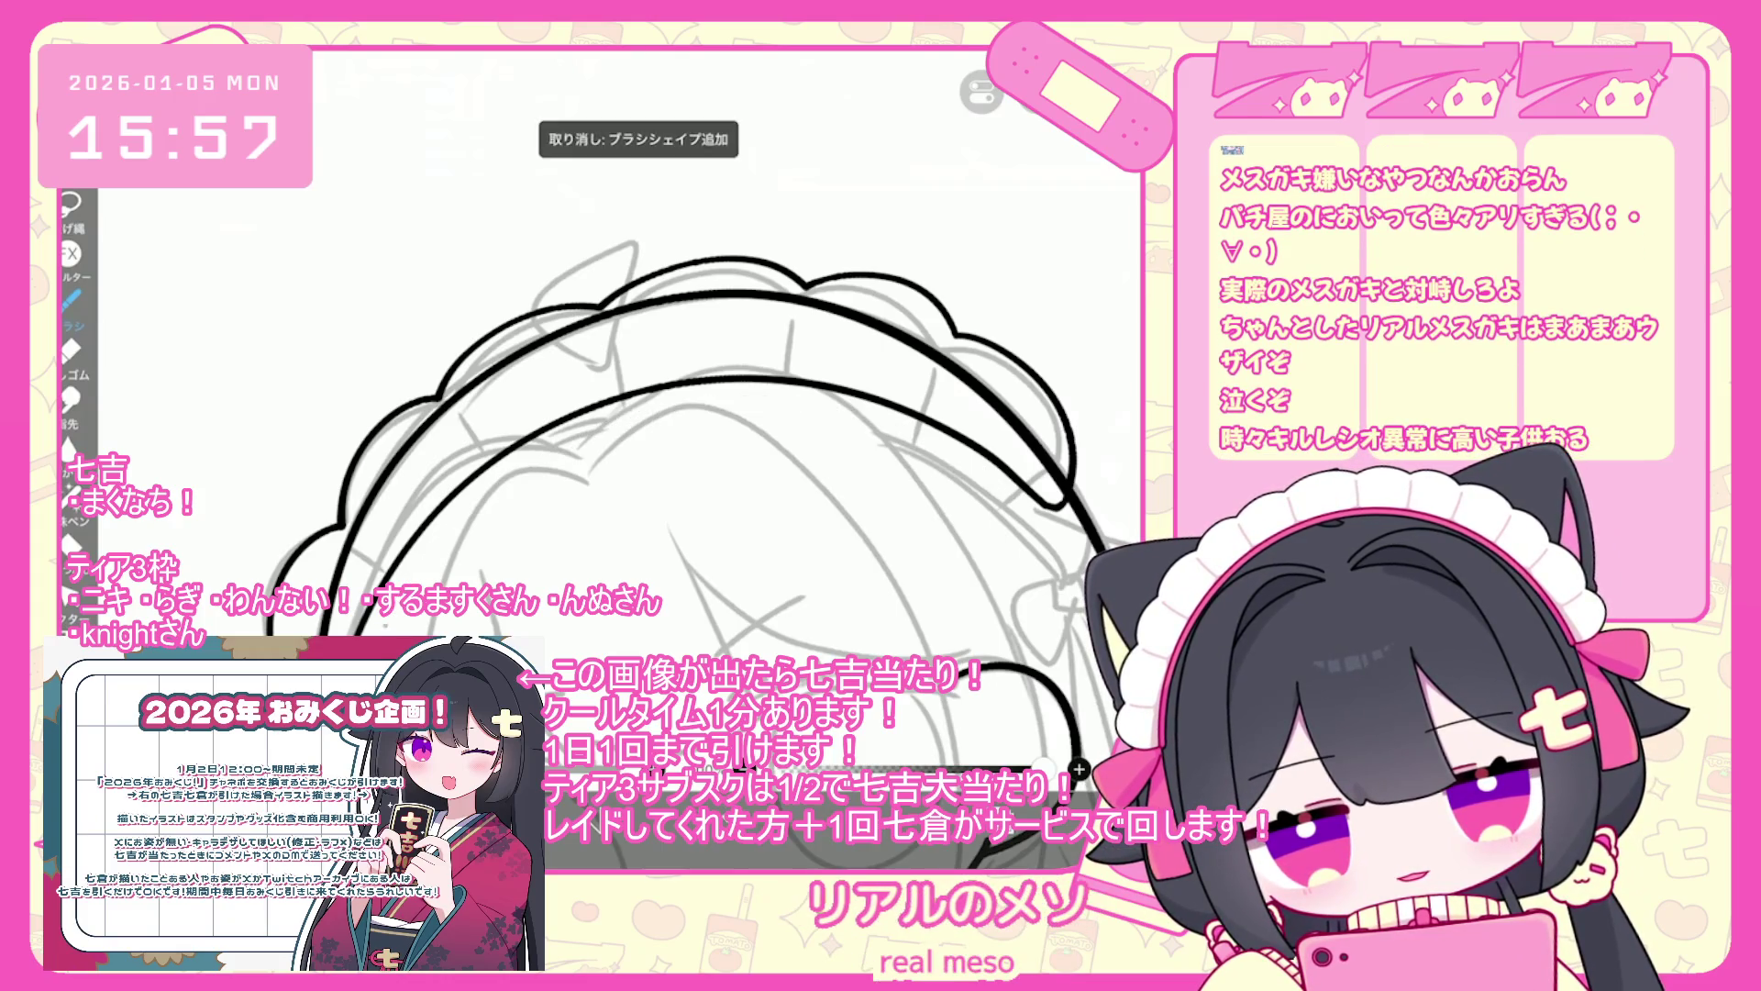
{"action": "scroll", "coordinate": [670, 495], "scroll_direction": "up", "scroll_amount": 2}
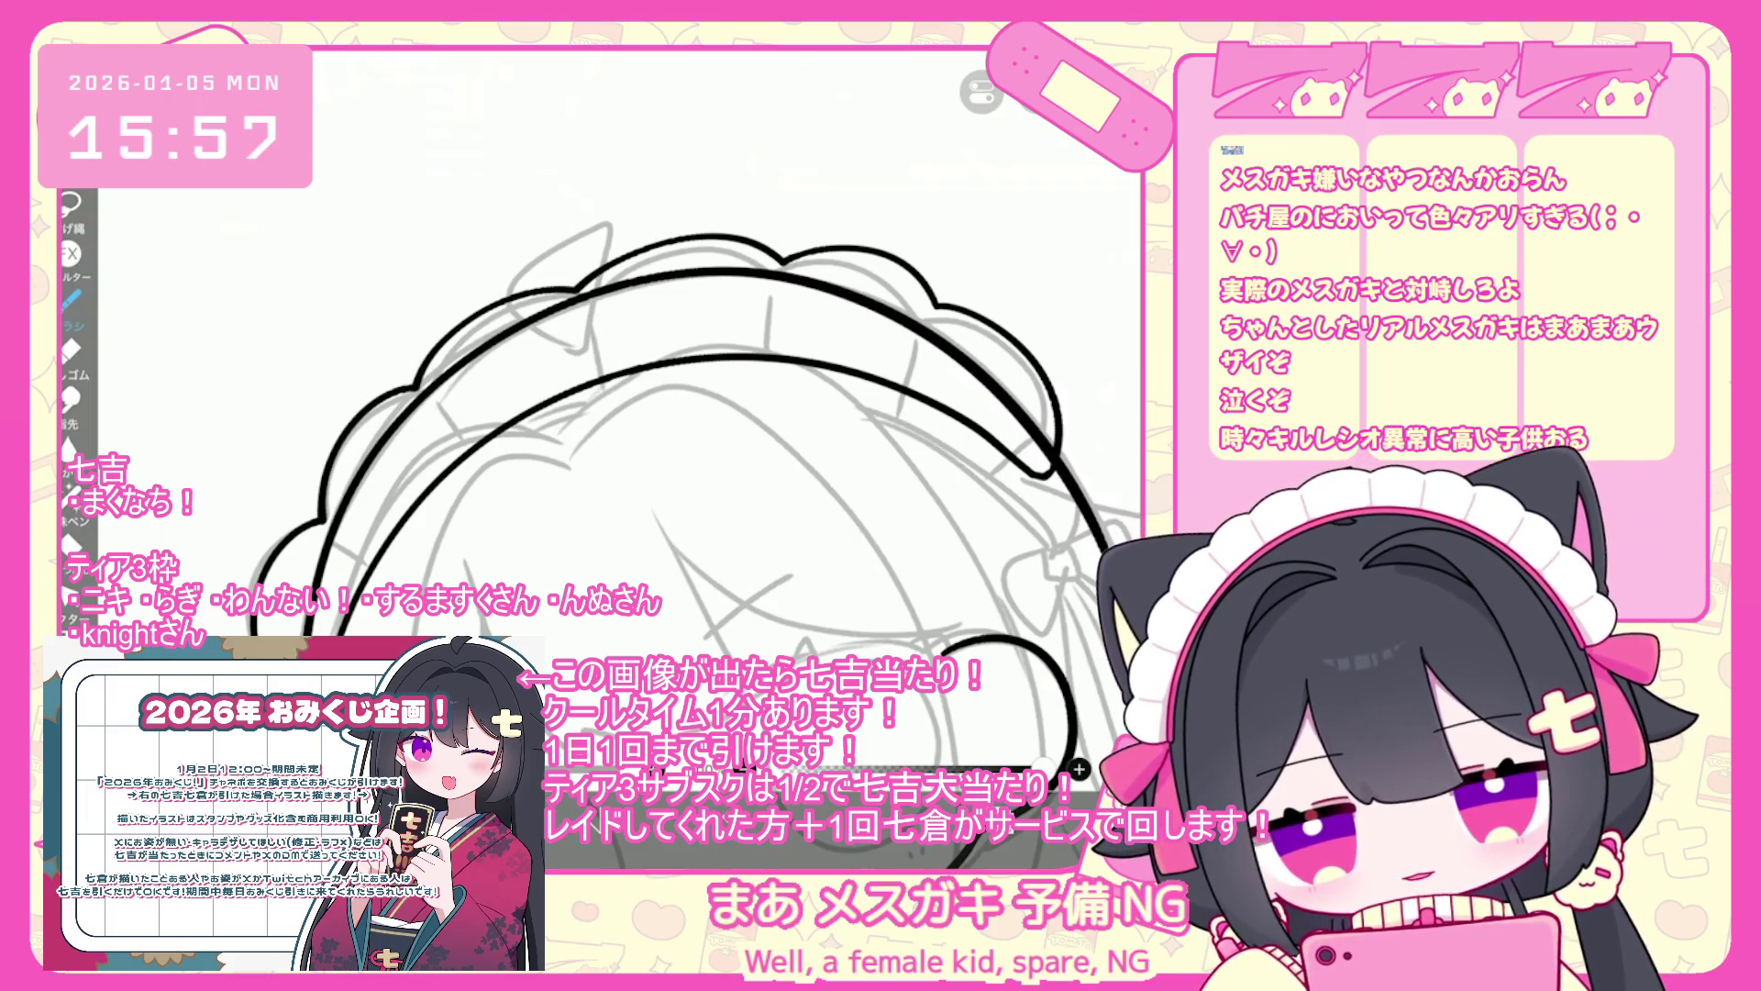
{"action": "key", "text": "ctrl+z"}
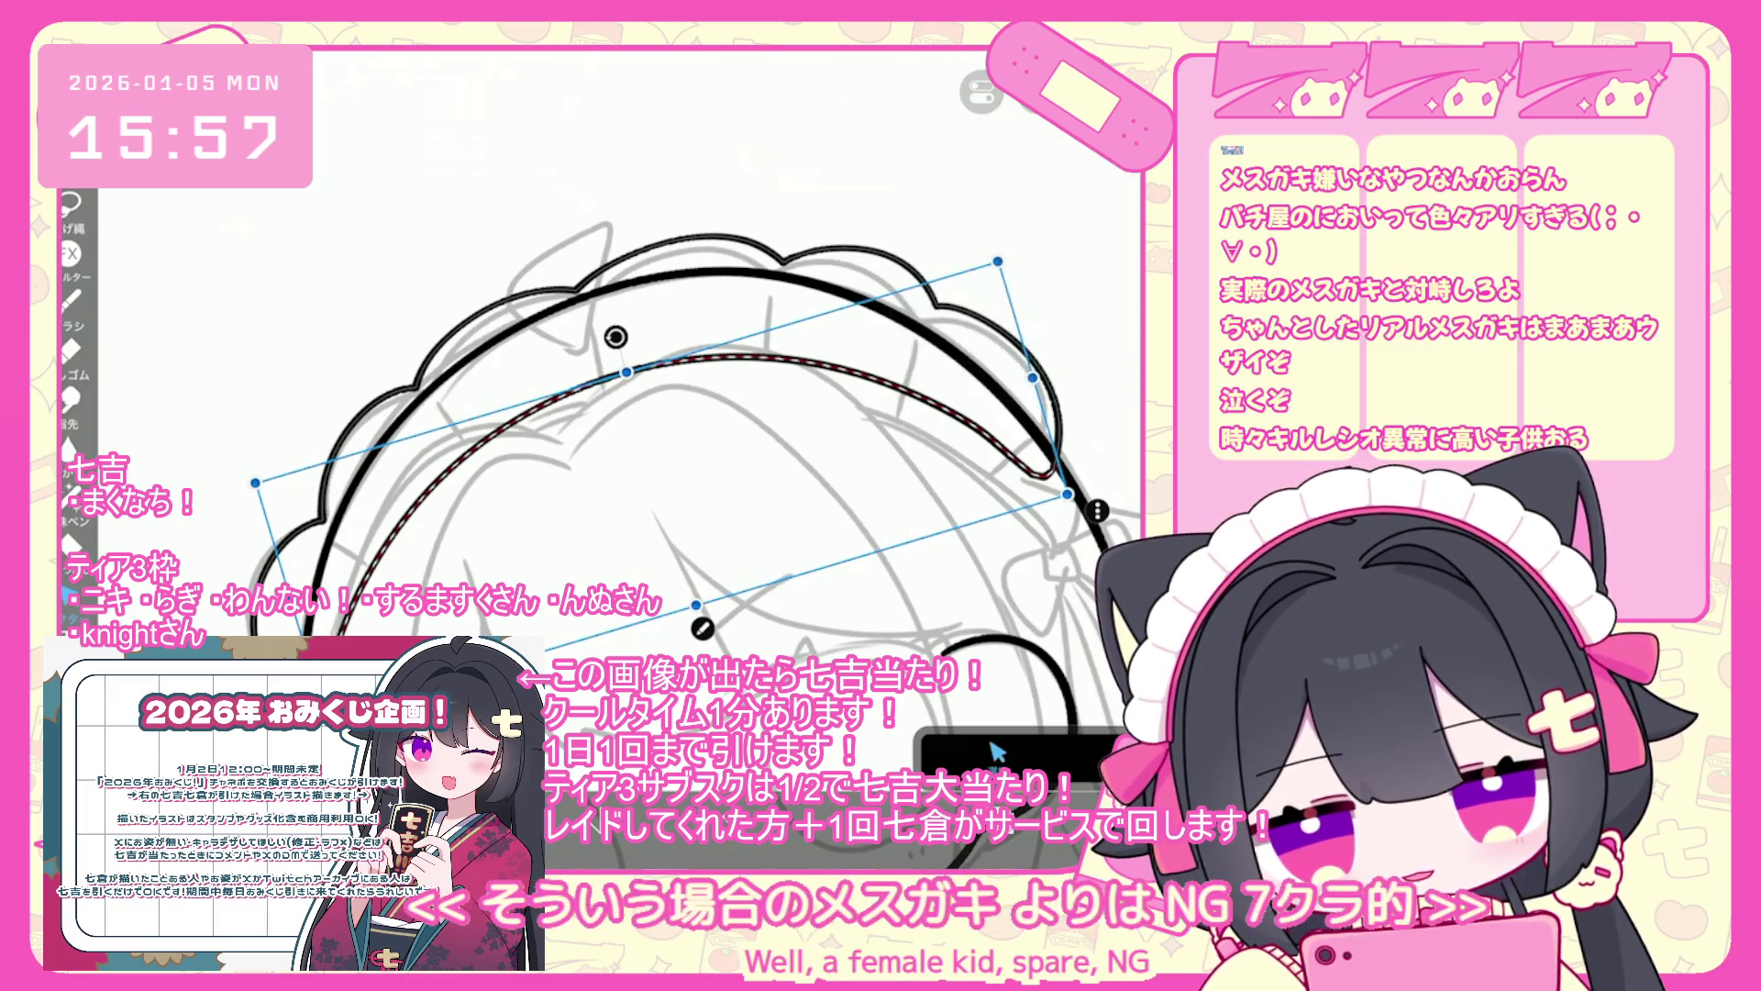
- Paste a copy of the inner headband curve slightly offset along the band, then commit it
{"action": "key", "text": "ctrl+c"}
{"action": "key", "text": "ctrl+v"}
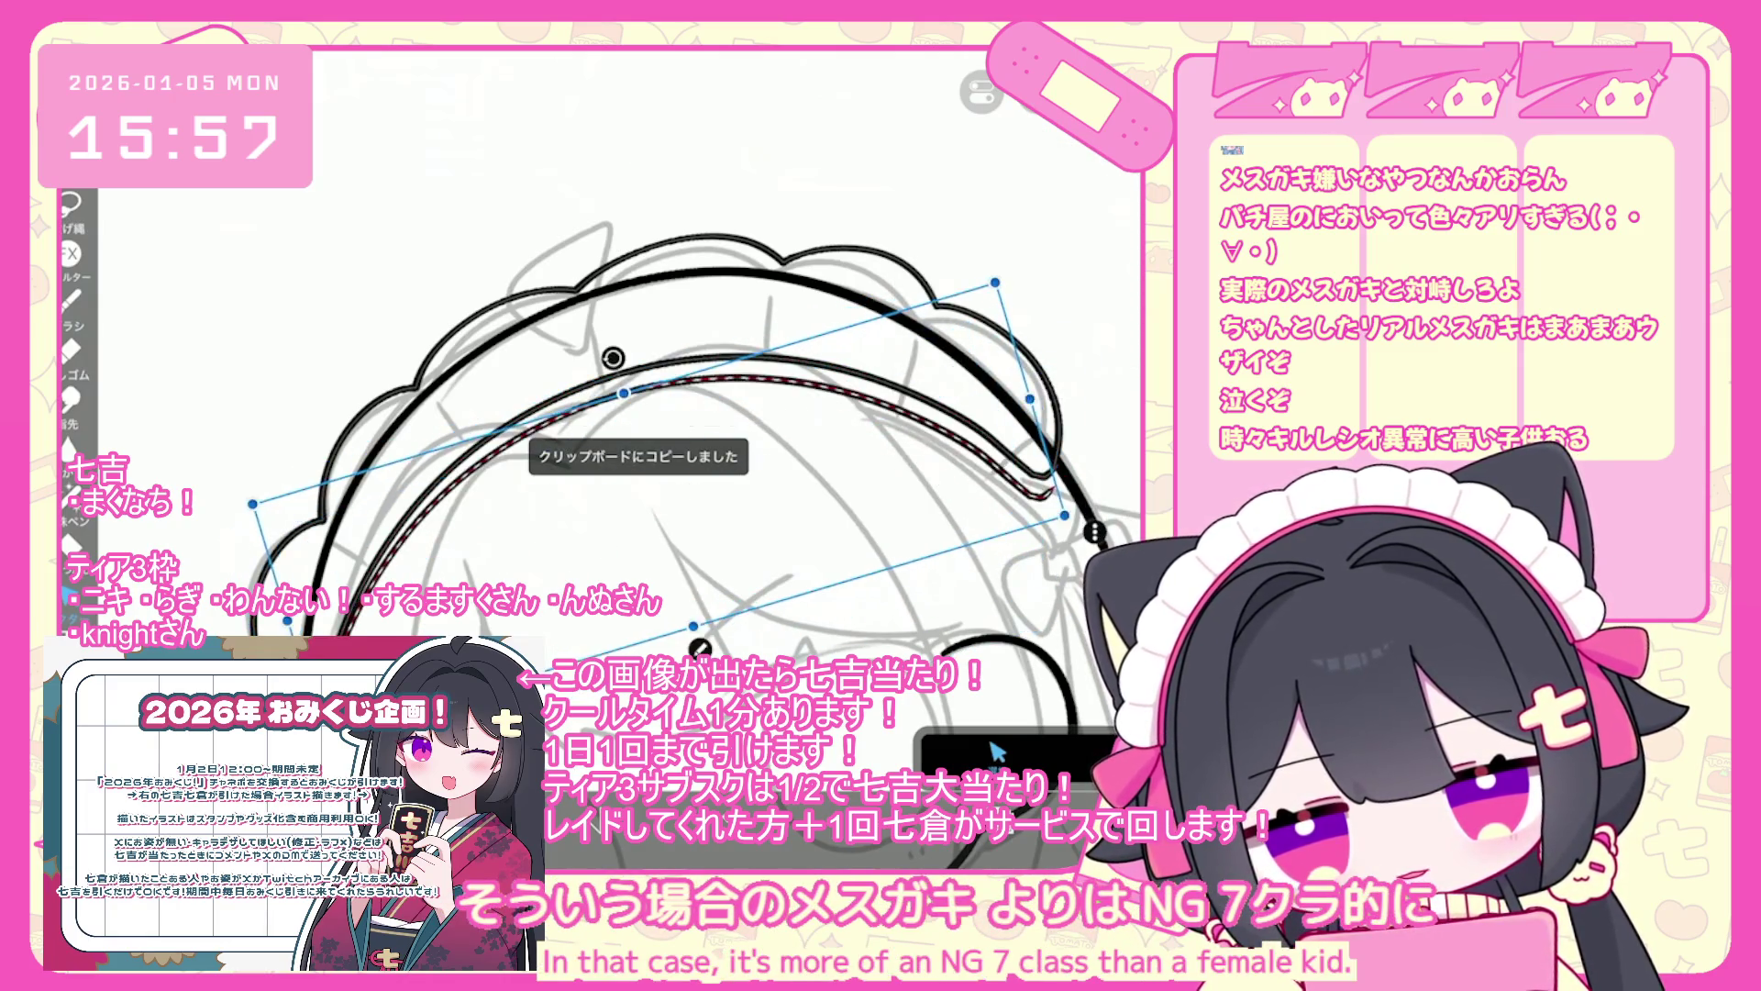
{"action": "left_click_drag", "start_coordinate": [658, 399], "coordinate": [663, 390]}
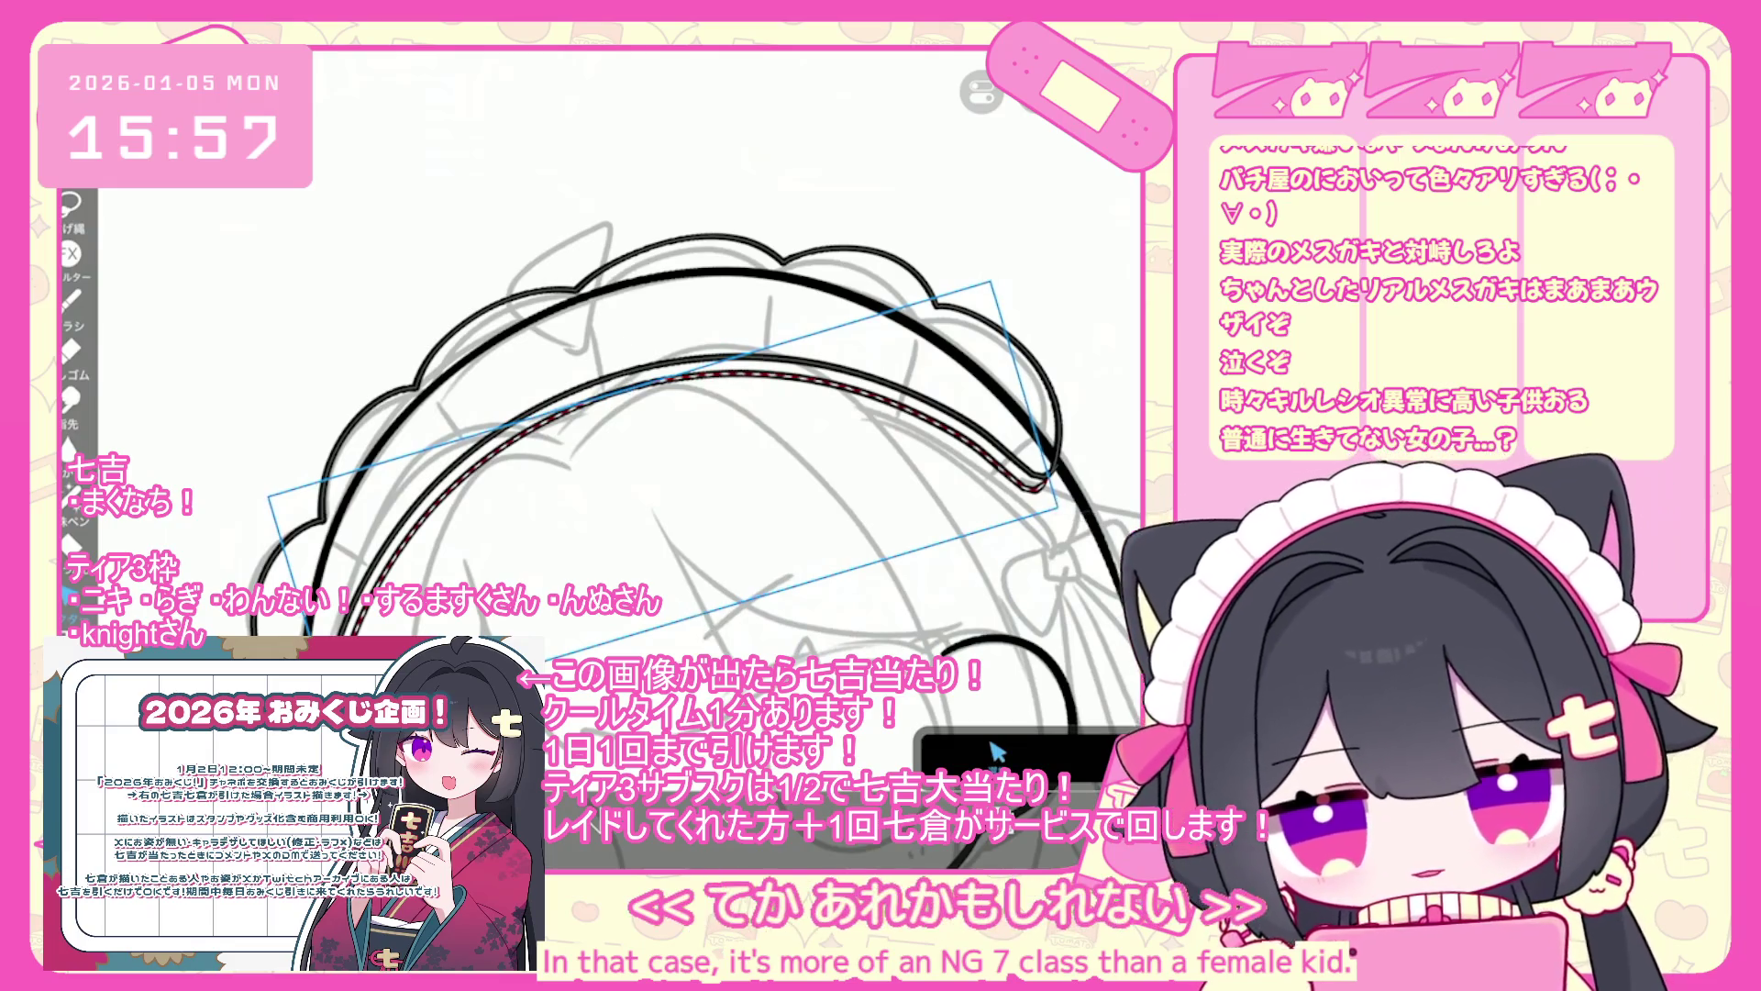
{"action": "left_click_drag", "start_coordinate": [663, 390], "coordinate": [663, 393]}
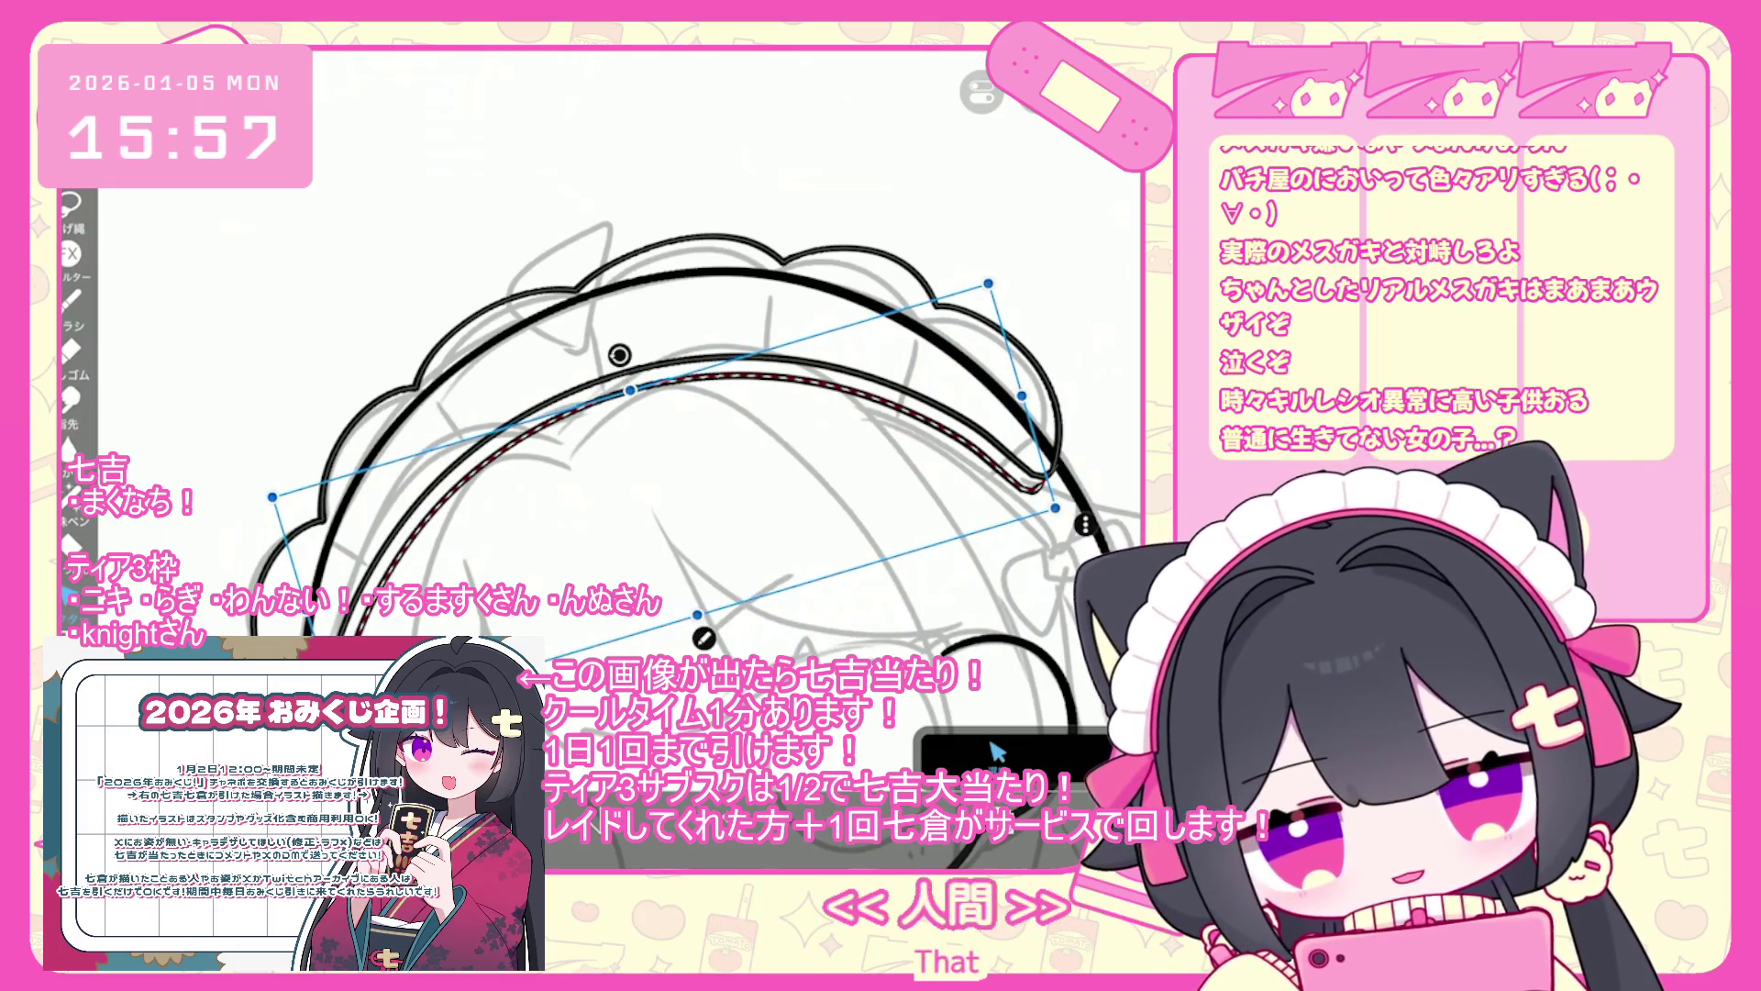
{"action": "key", "text": "b"}
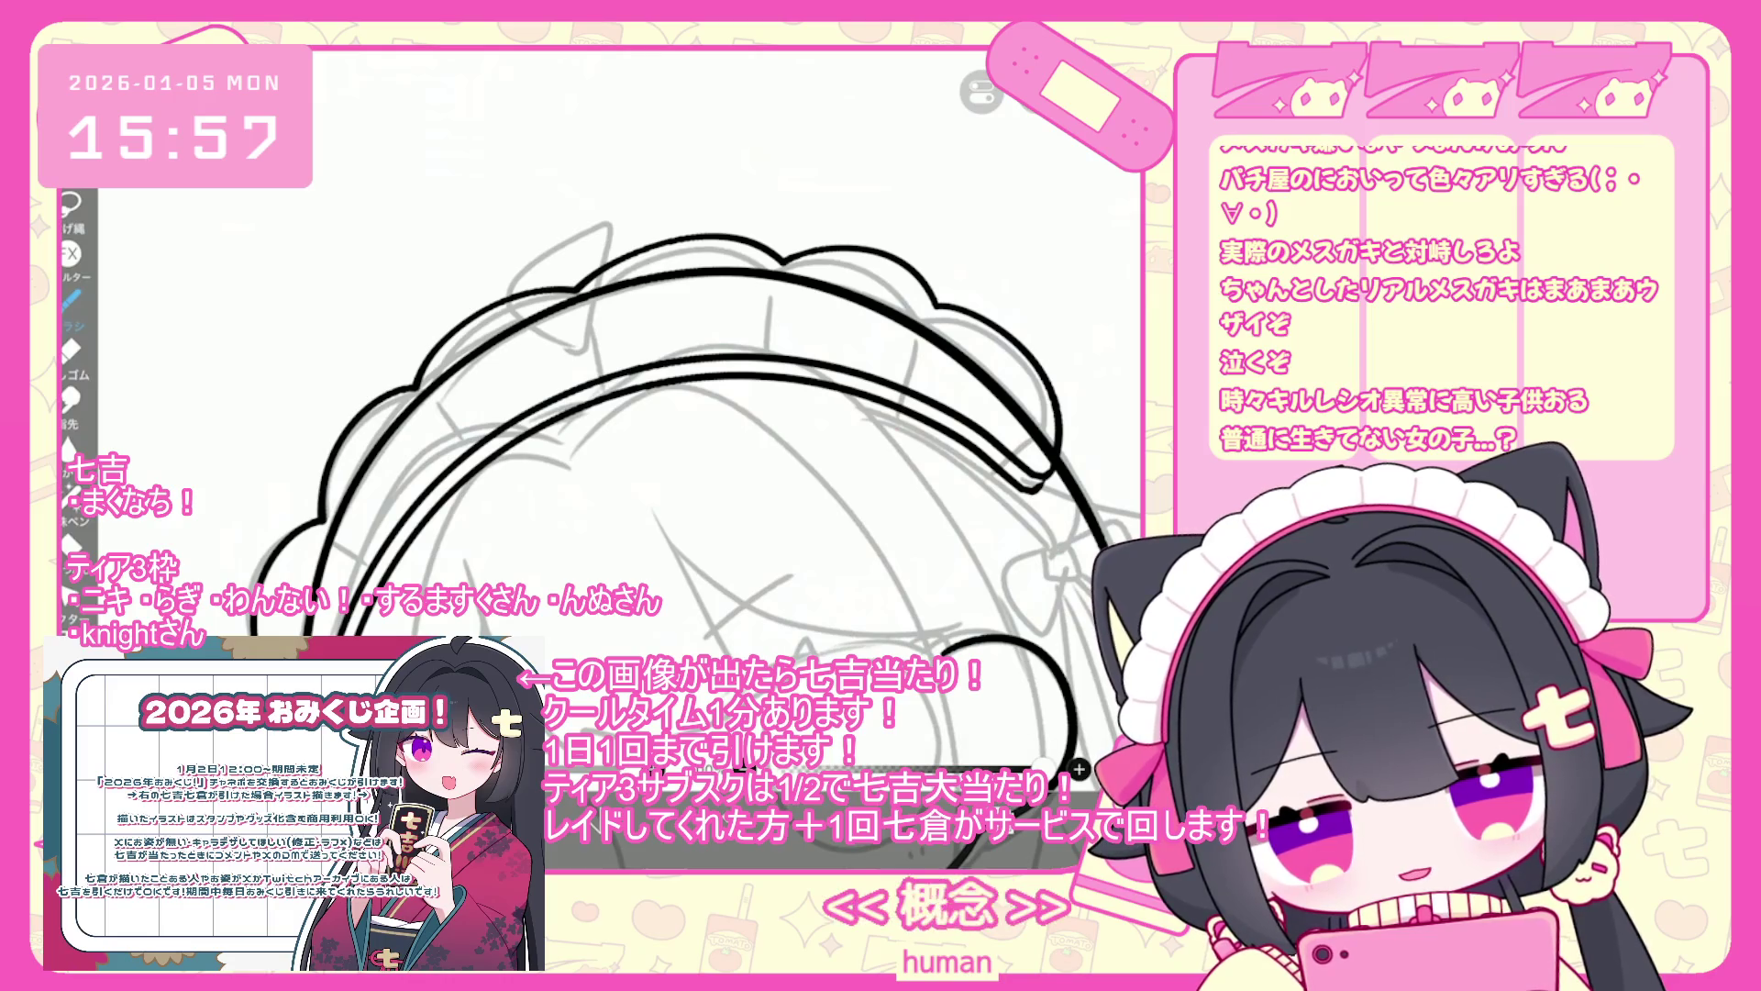
{"action": "key", "text": "ctrl+z"}
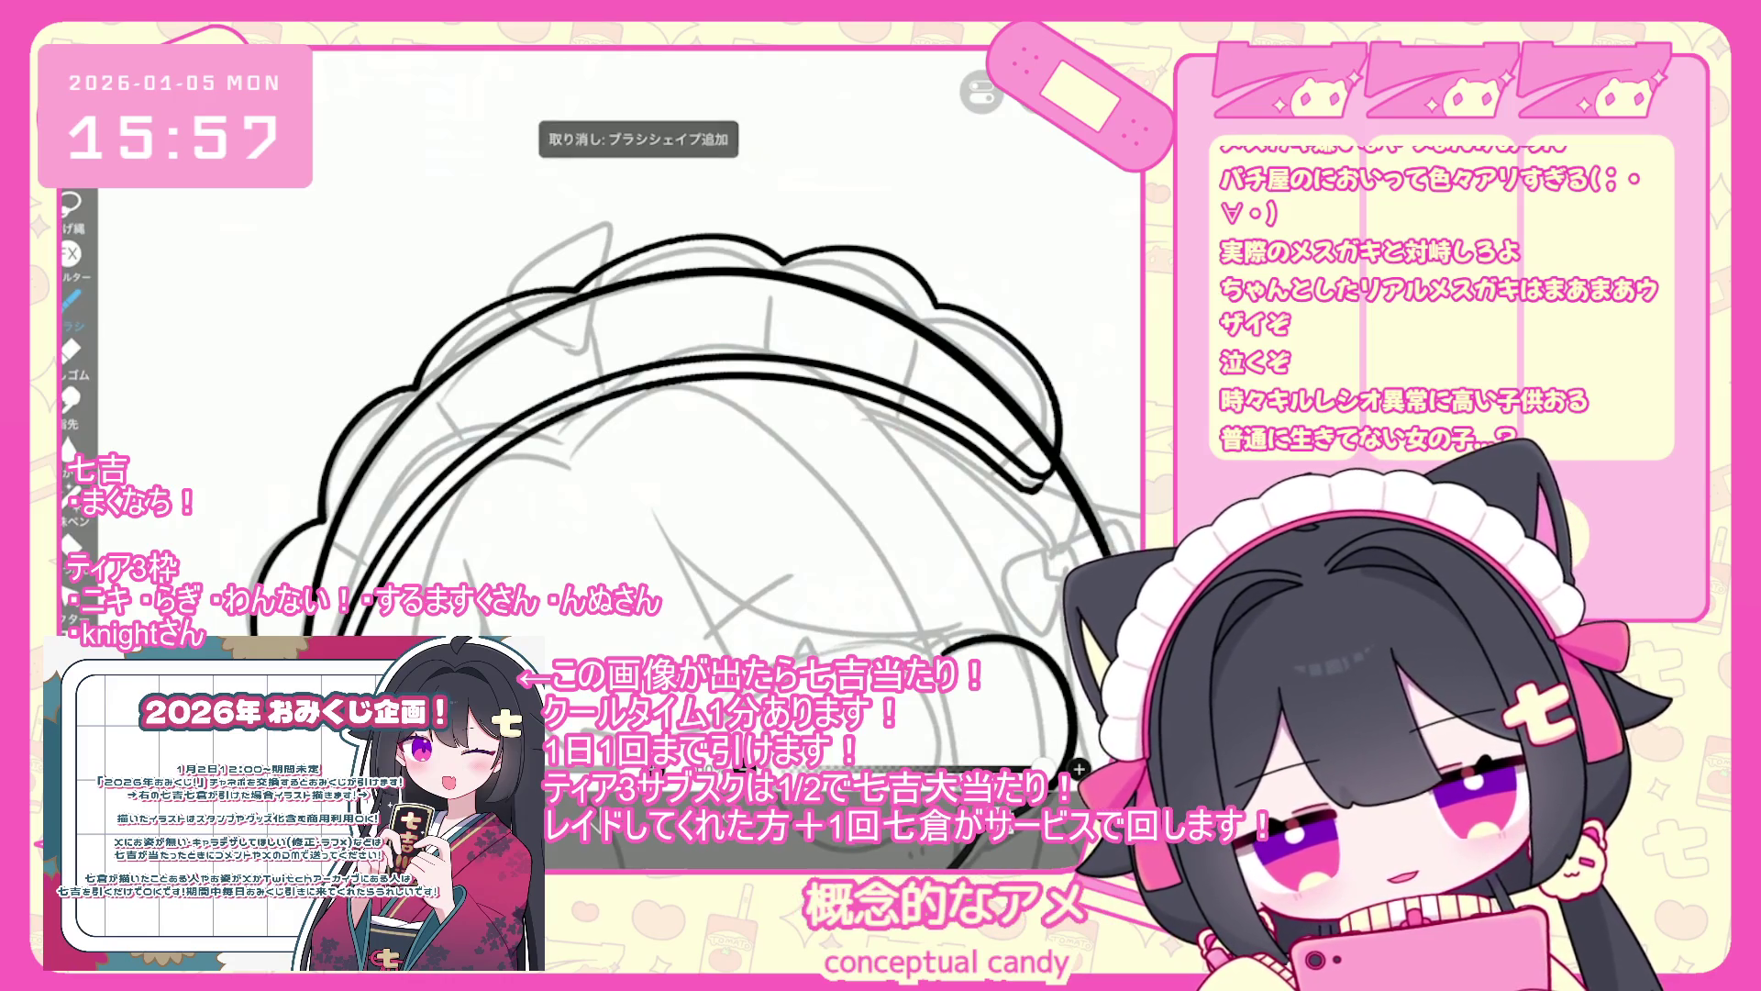
- Remove the small stray stroke and the headband divider strokes with the brush active
{"action": "scroll", "coordinate": [642, 357], "scroll_direction": "up", "scroll_amount": 5}
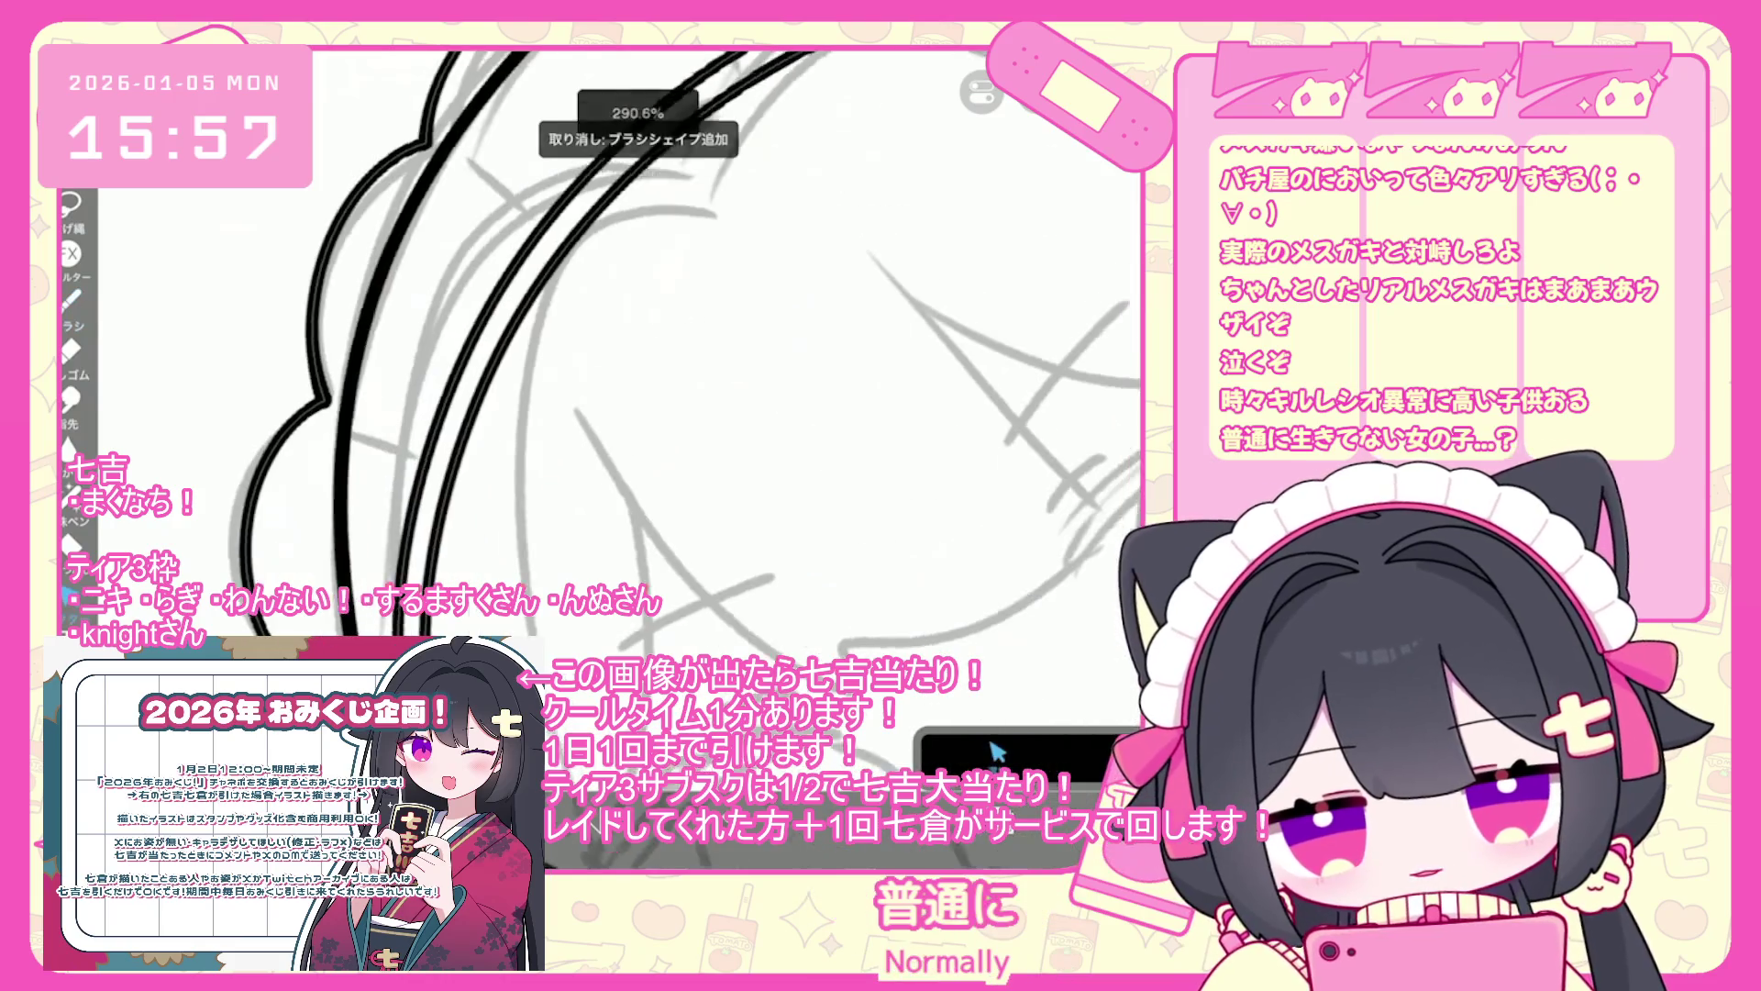
{"action": "scroll", "coordinate": [578, 358], "scroll_direction": "up", "scroll_amount": 1}
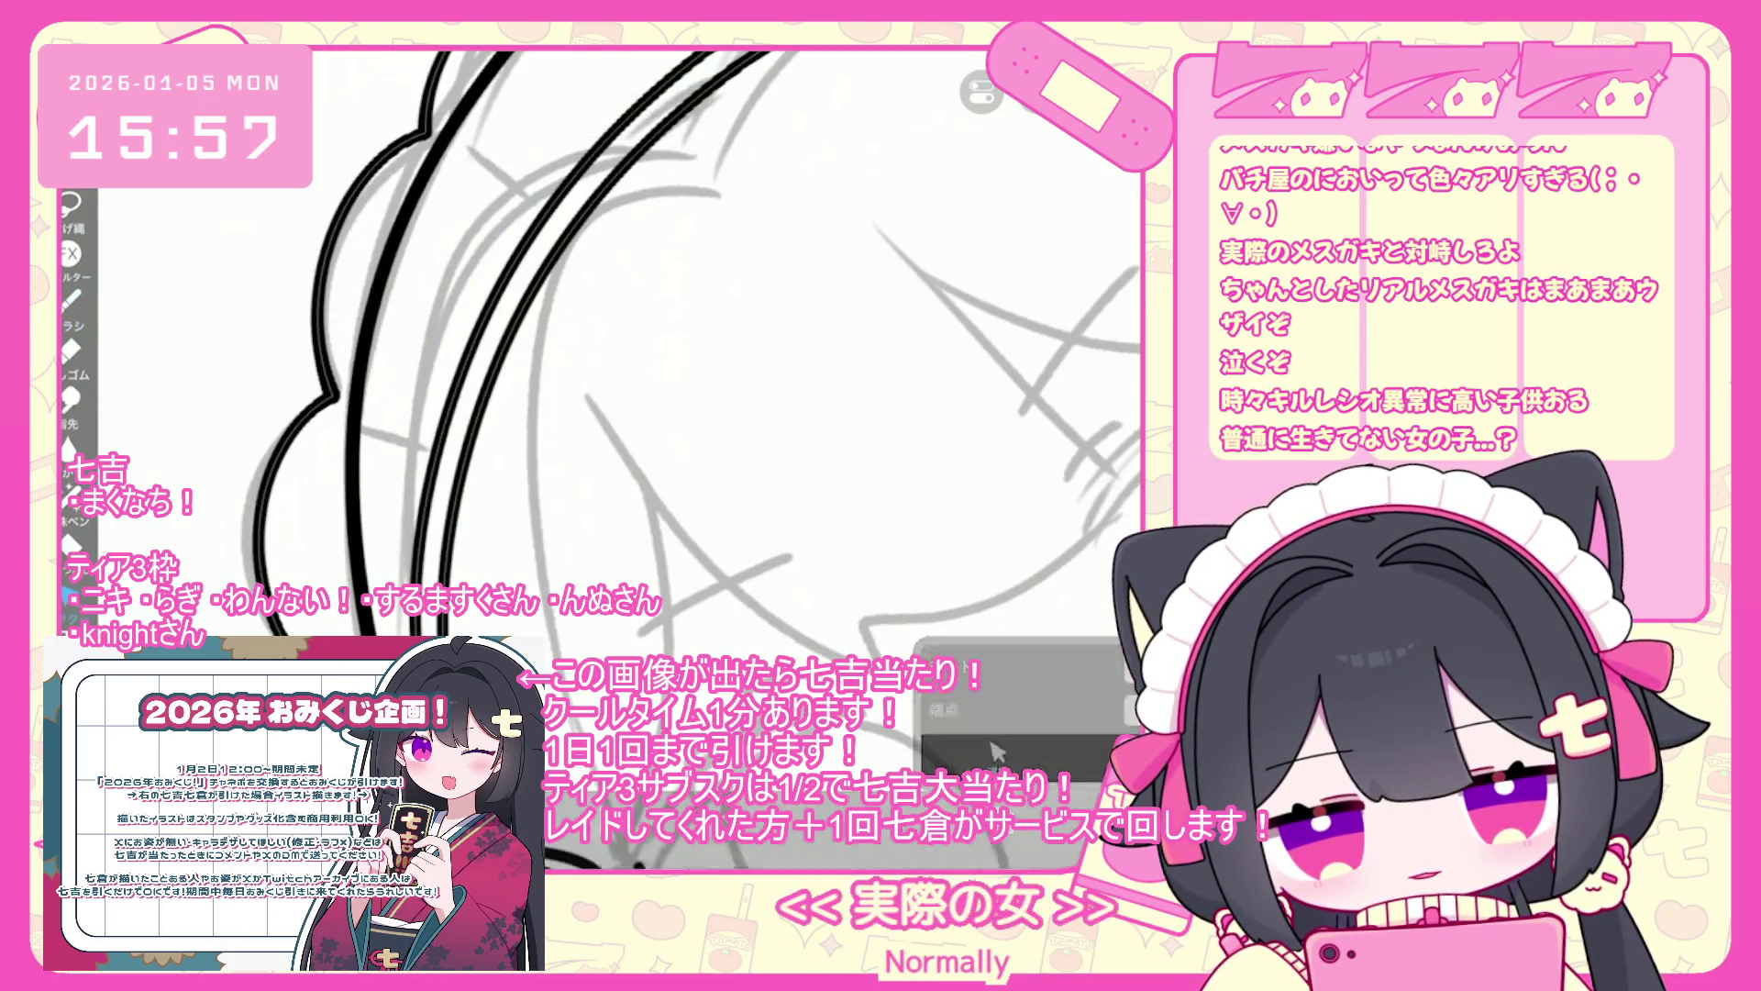
{"action": "scroll", "coordinate": [597, 413], "scroll_direction": "down", "scroll_amount": 5}
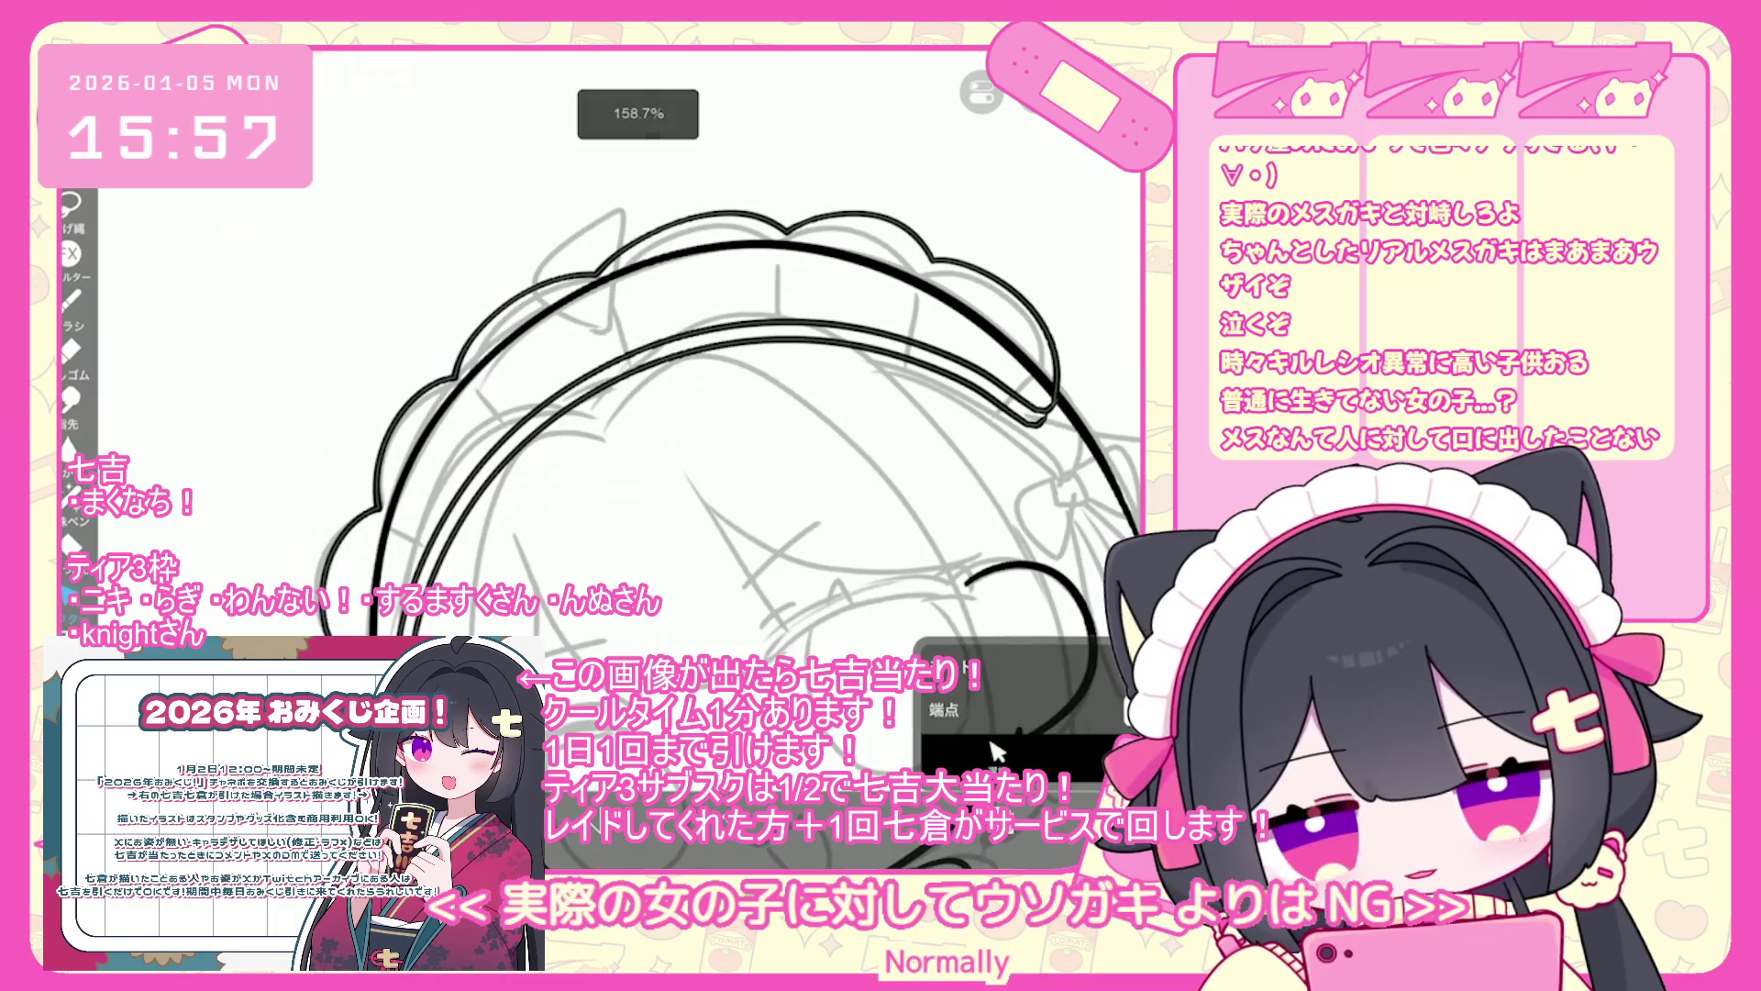
{"action": "scroll", "coordinate": [569, 385], "scroll_direction": "up", "scroll_amount": 3}
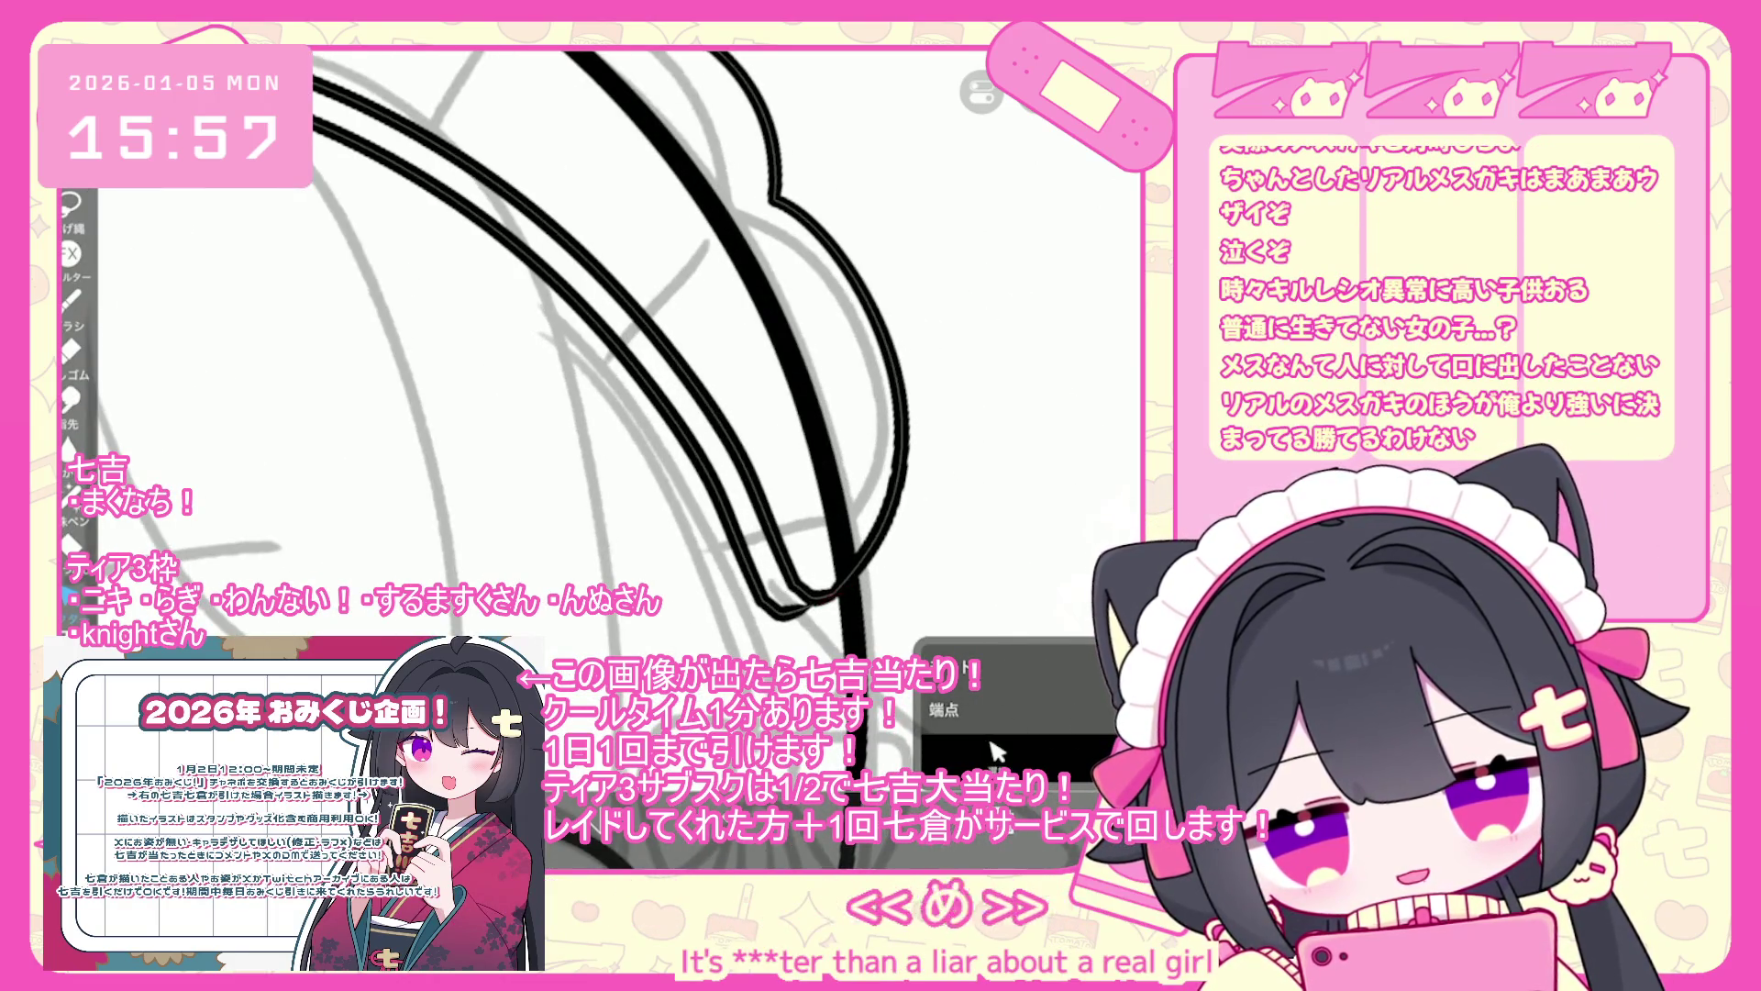
{"action": "key", "text": "b"}
{"action": "key", "text": "ctrl+z"}
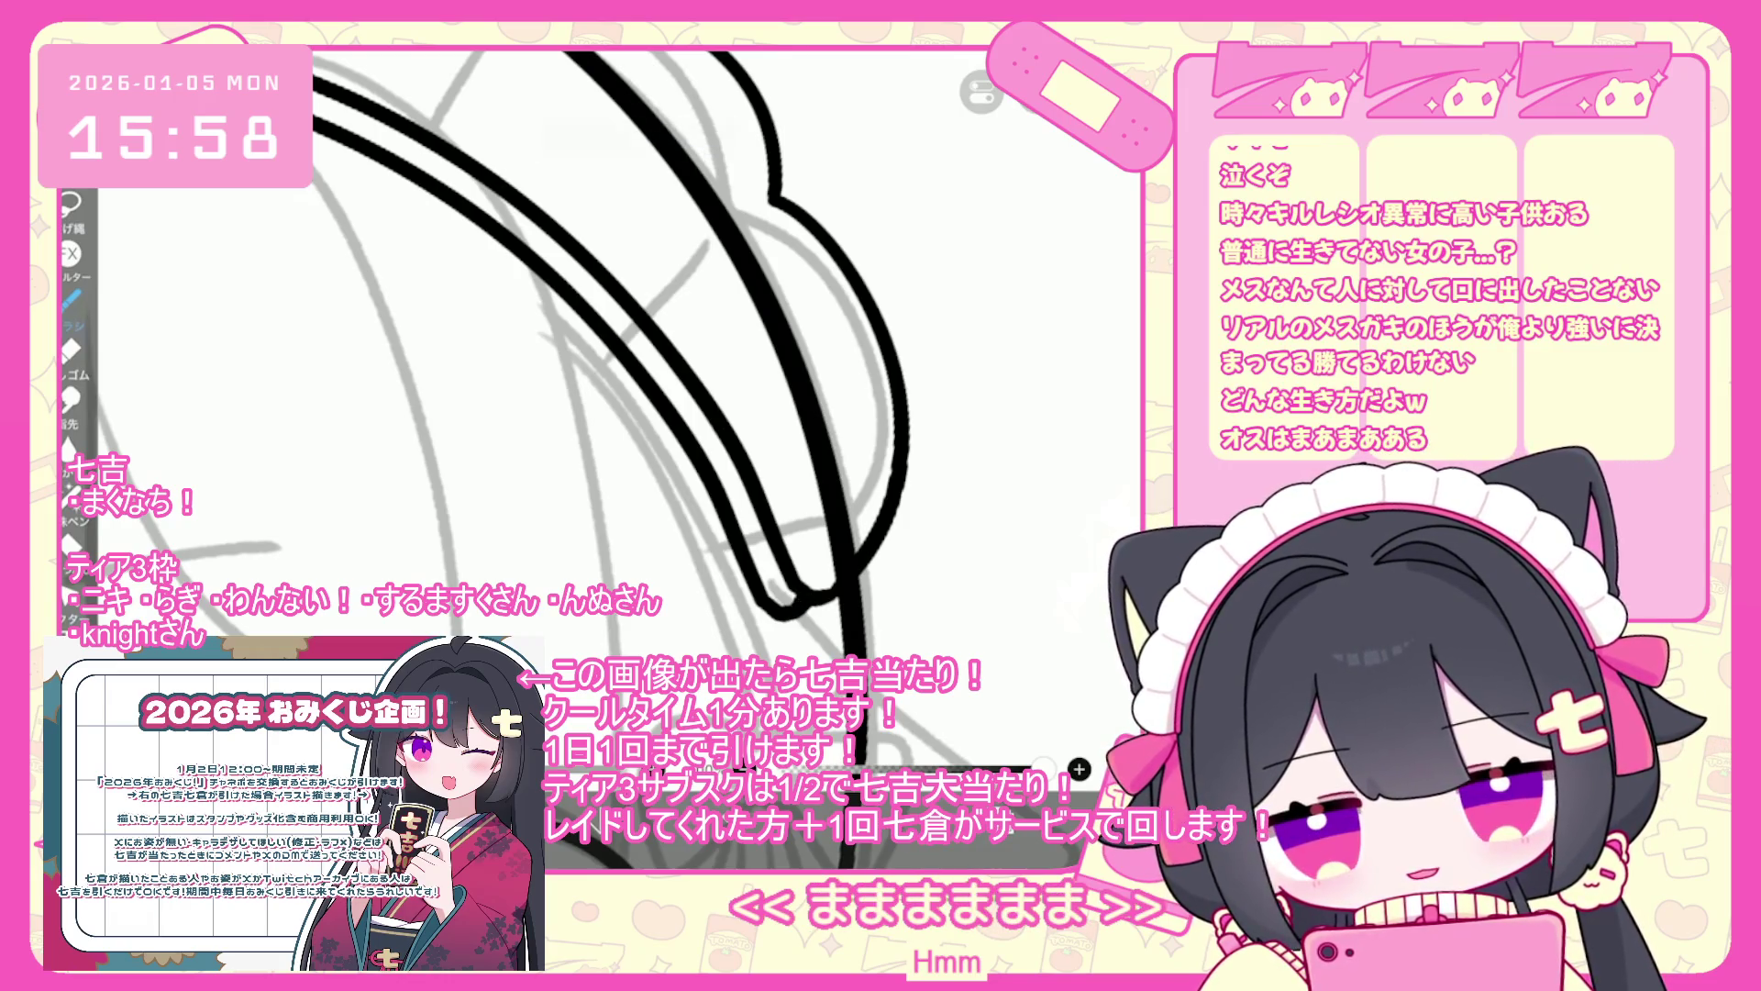
{"action": "scroll", "coordinate": [587, 440], "scroll_direction": "down", "scroll_amount": 5}
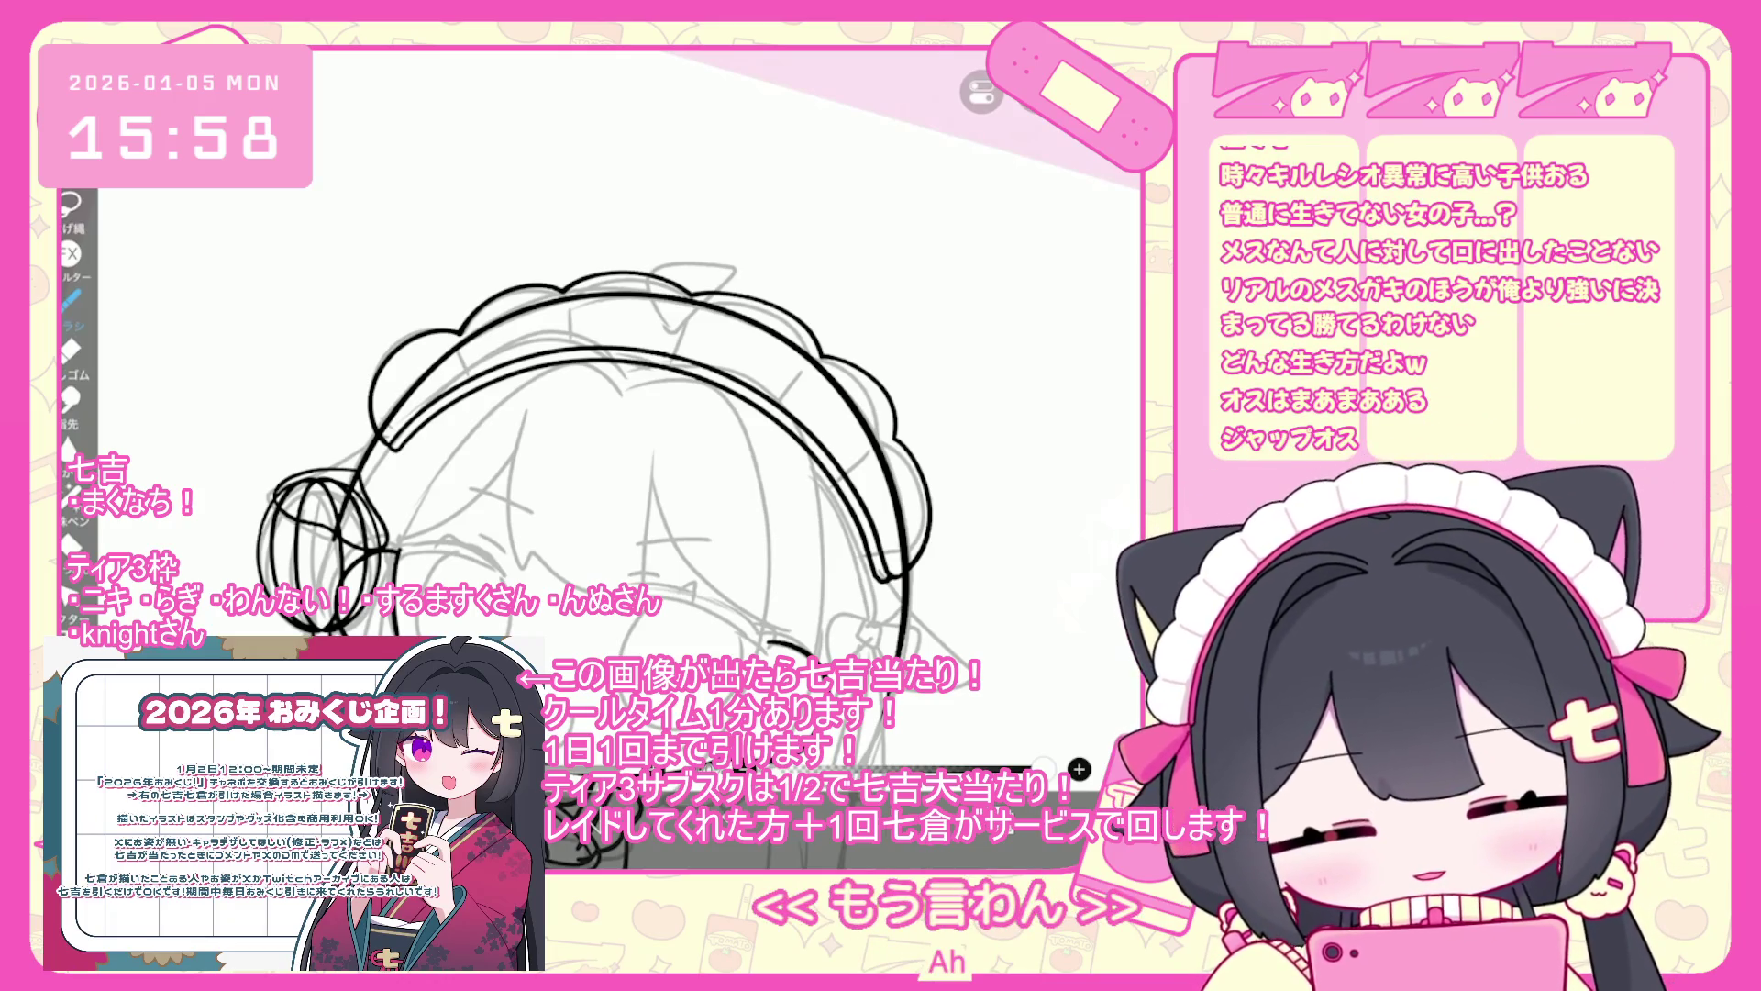
{"action": "scroll", "coordinate": [603, 358], "scroll_direction": "down", "scroll_amount": 3}
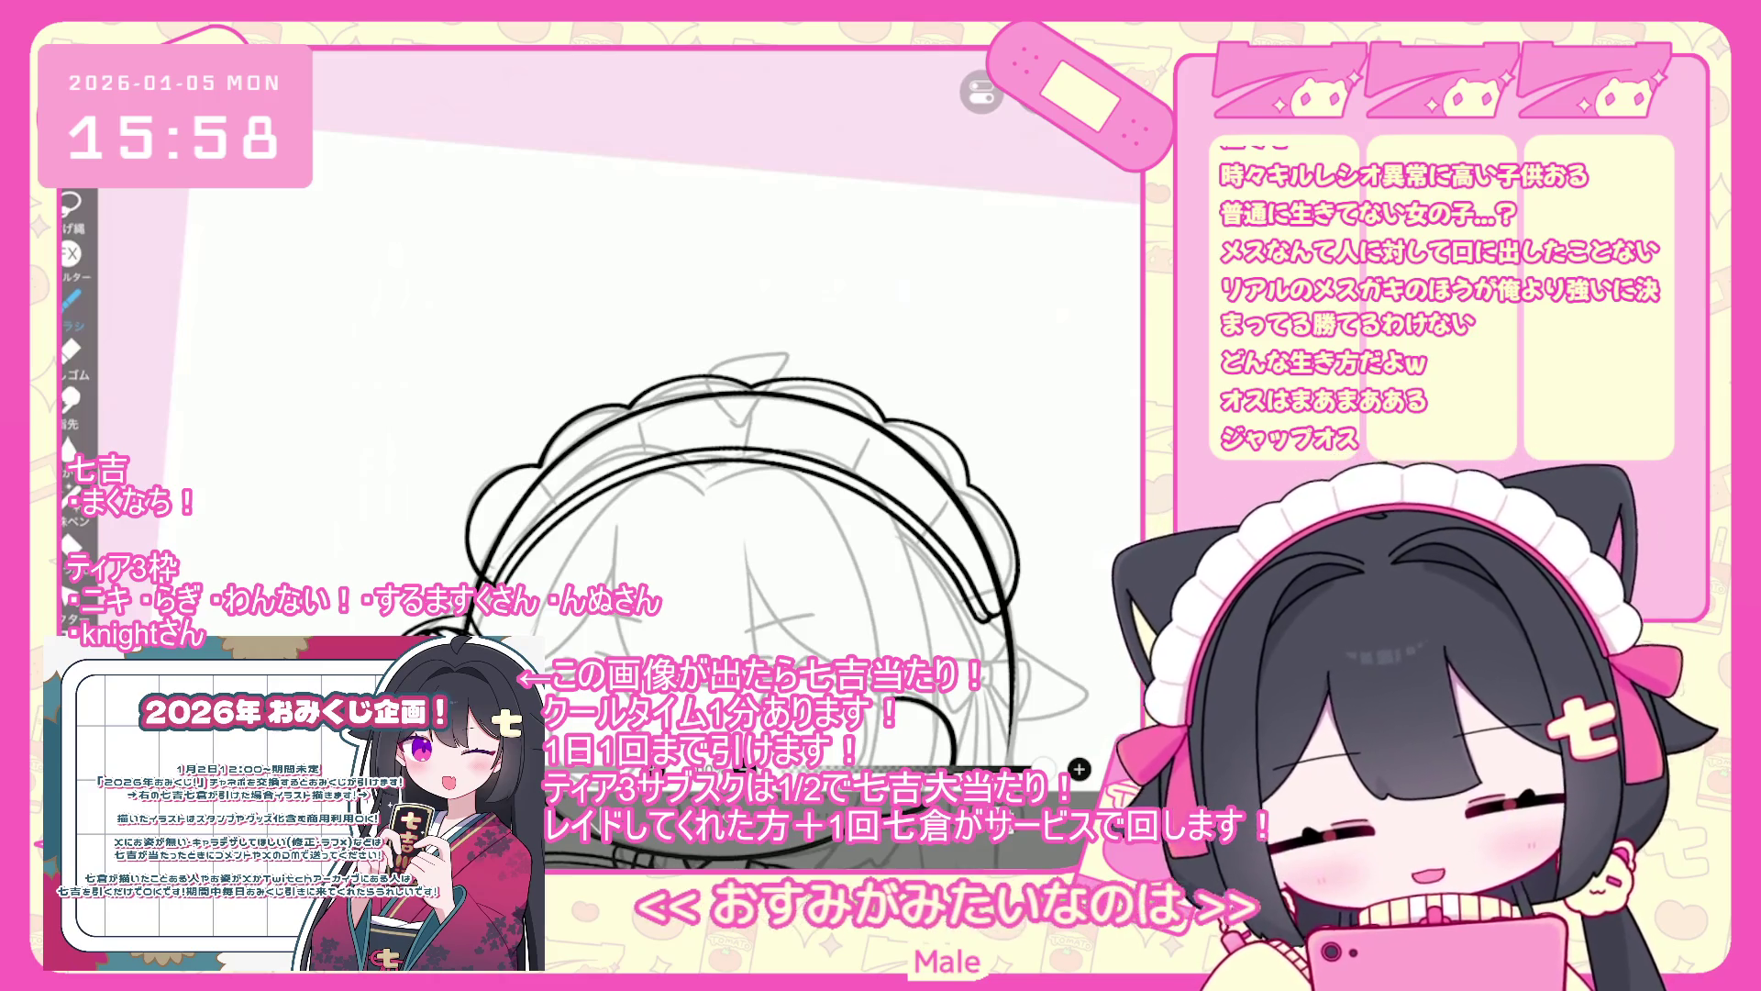
{"action": "scroll", "coordinate": [764, 526], "scroll_direction": "up", "scroll_amount": 3}
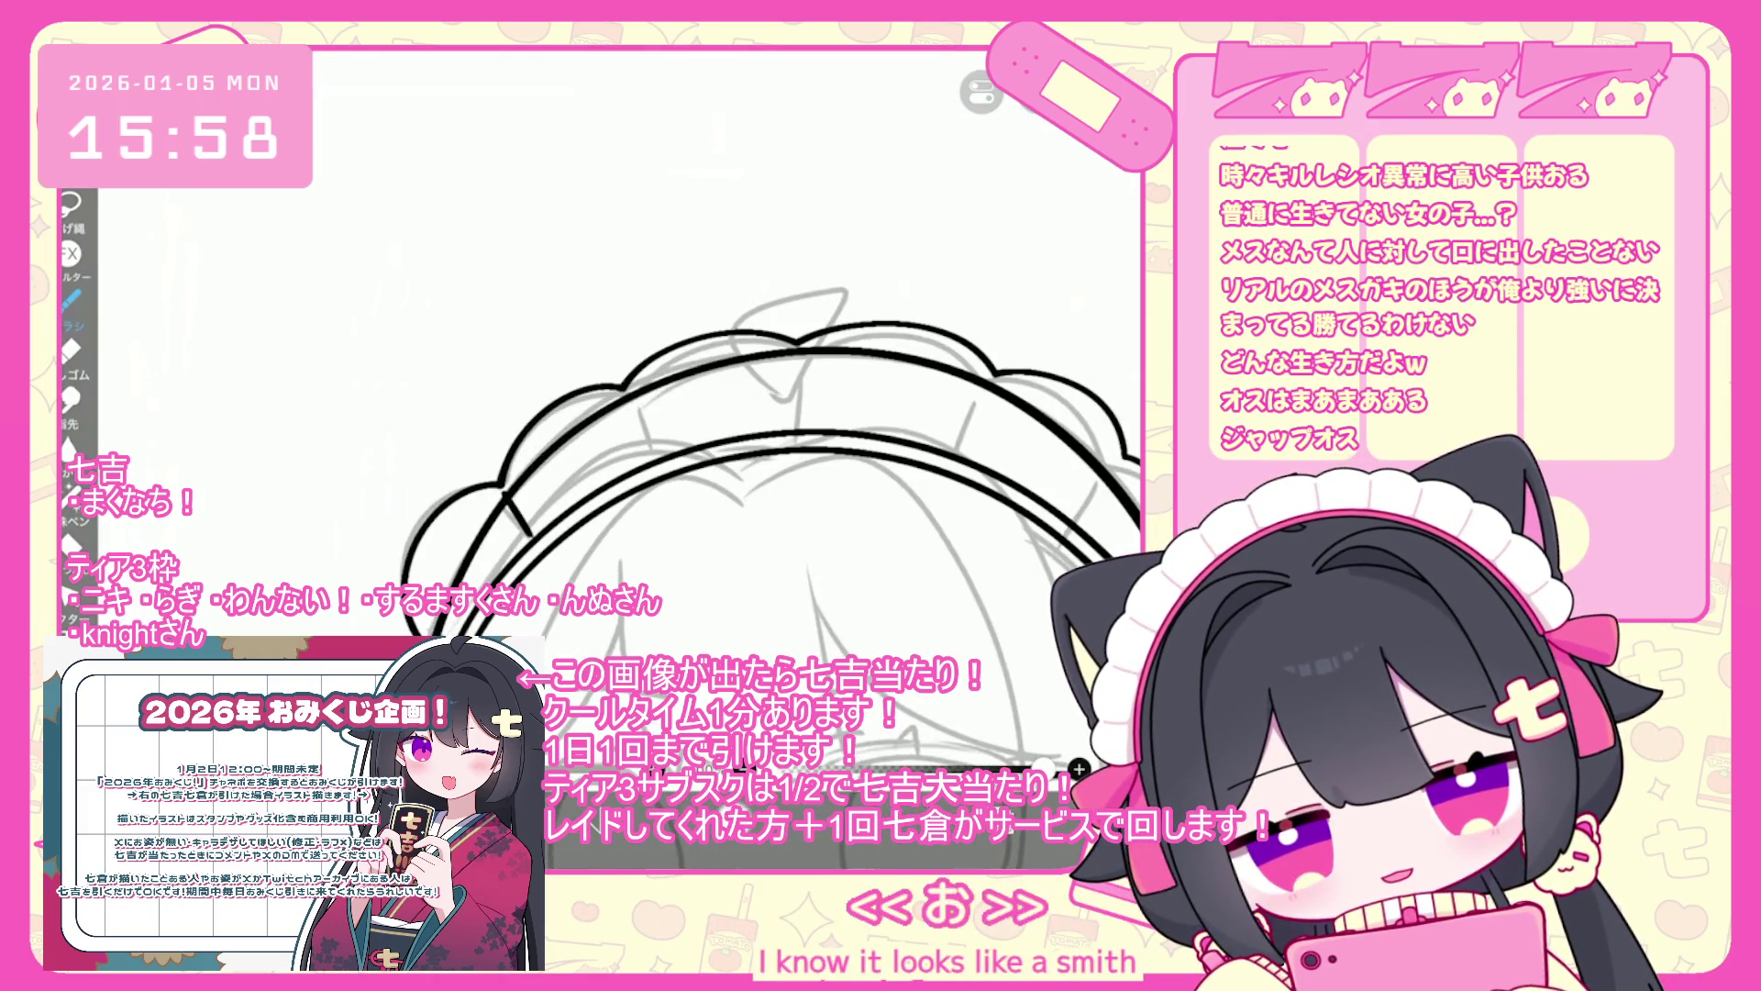
{"action": "key", "text": "ctrl+z"}
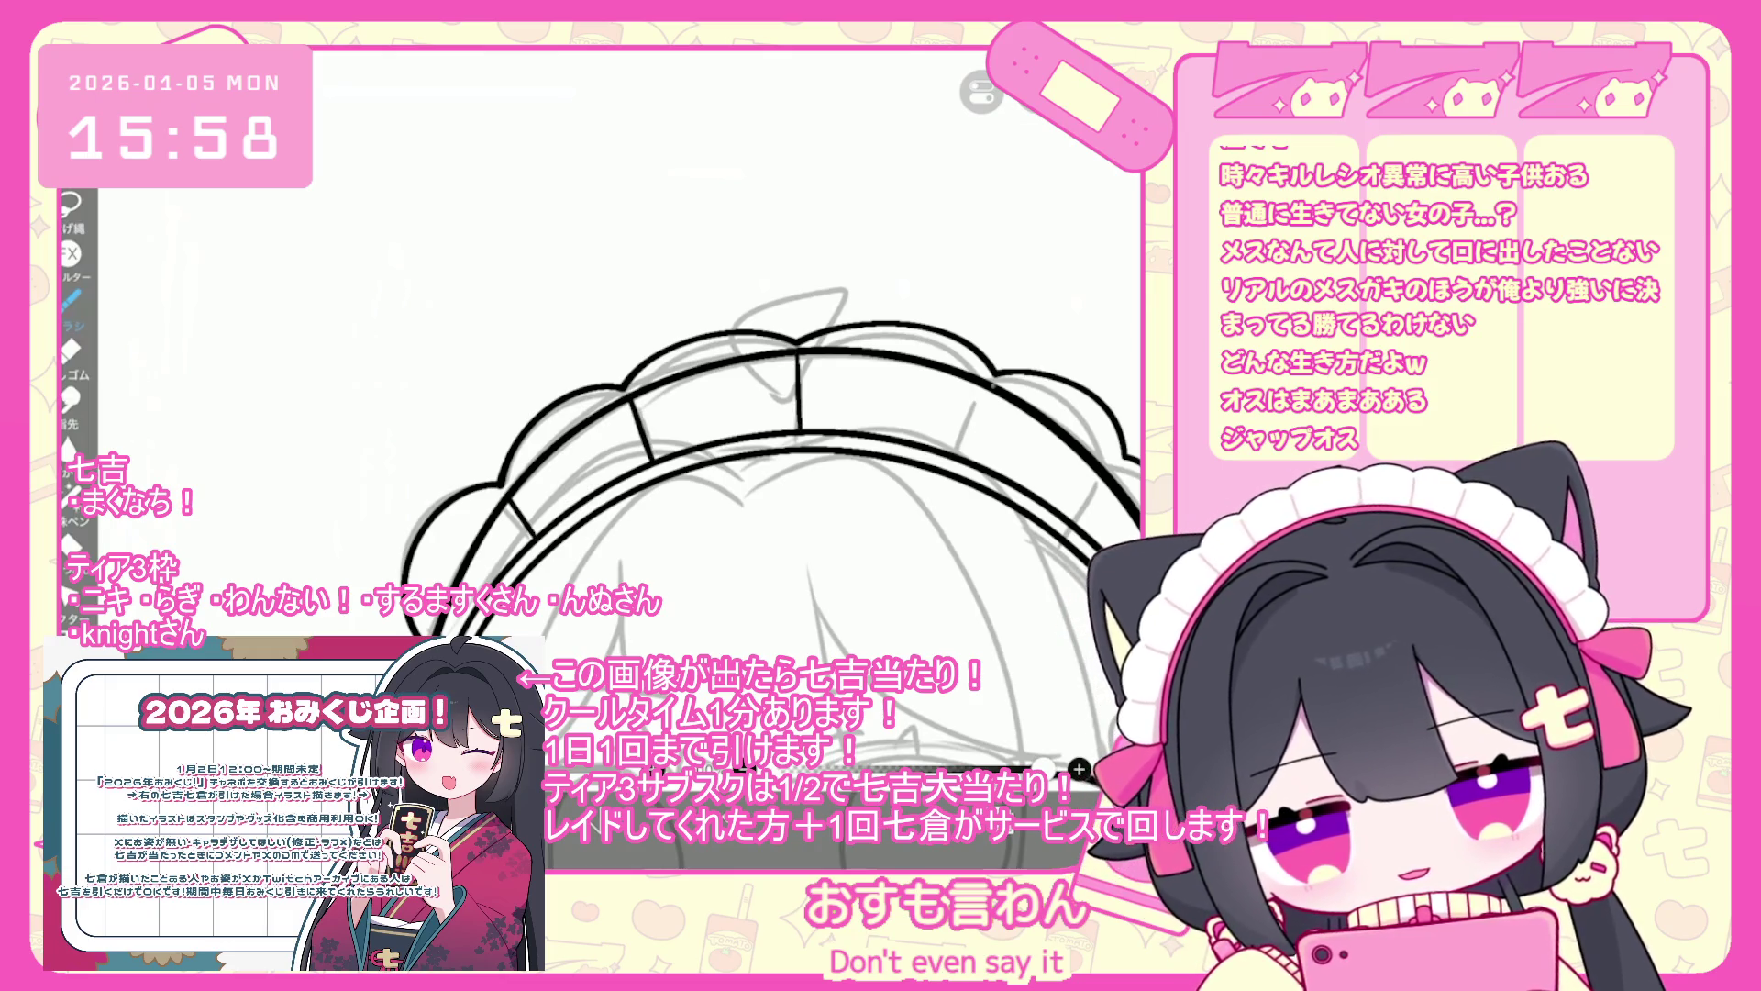
{"action": "key", "text": "ctrl+z"}
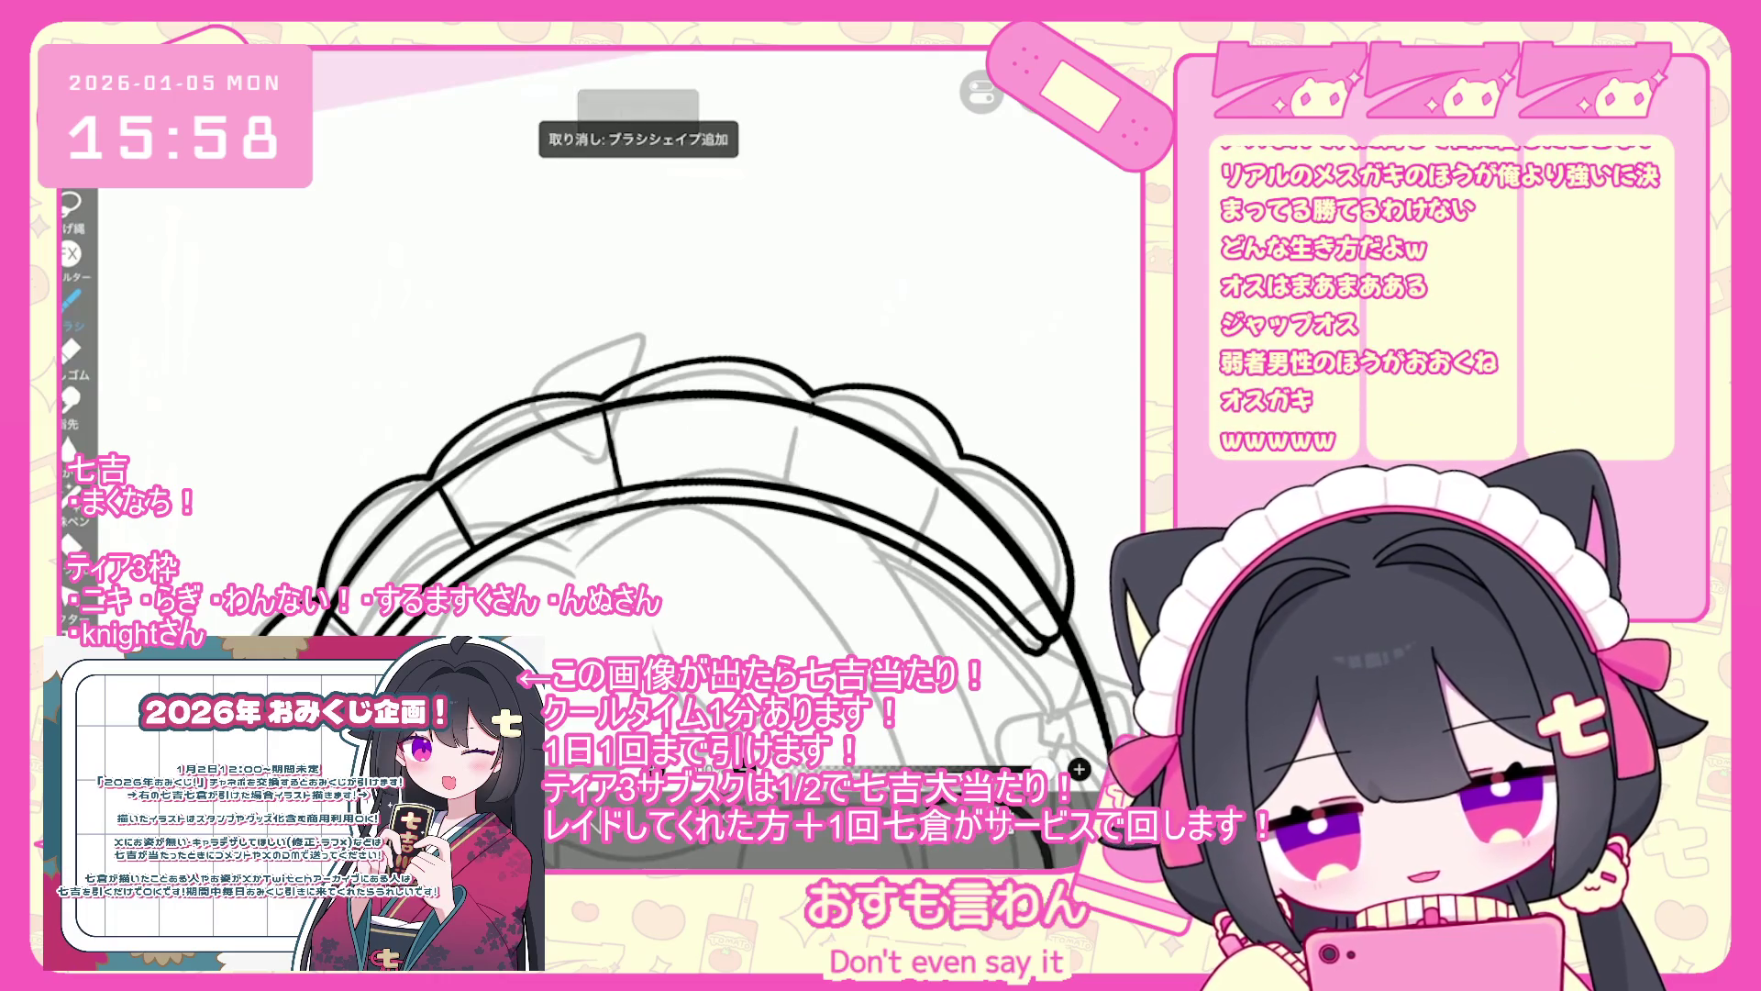
{"action": "scroll", "coordinate": [648, 534], "scroll_direction": "down", "scroll_amount": 3}
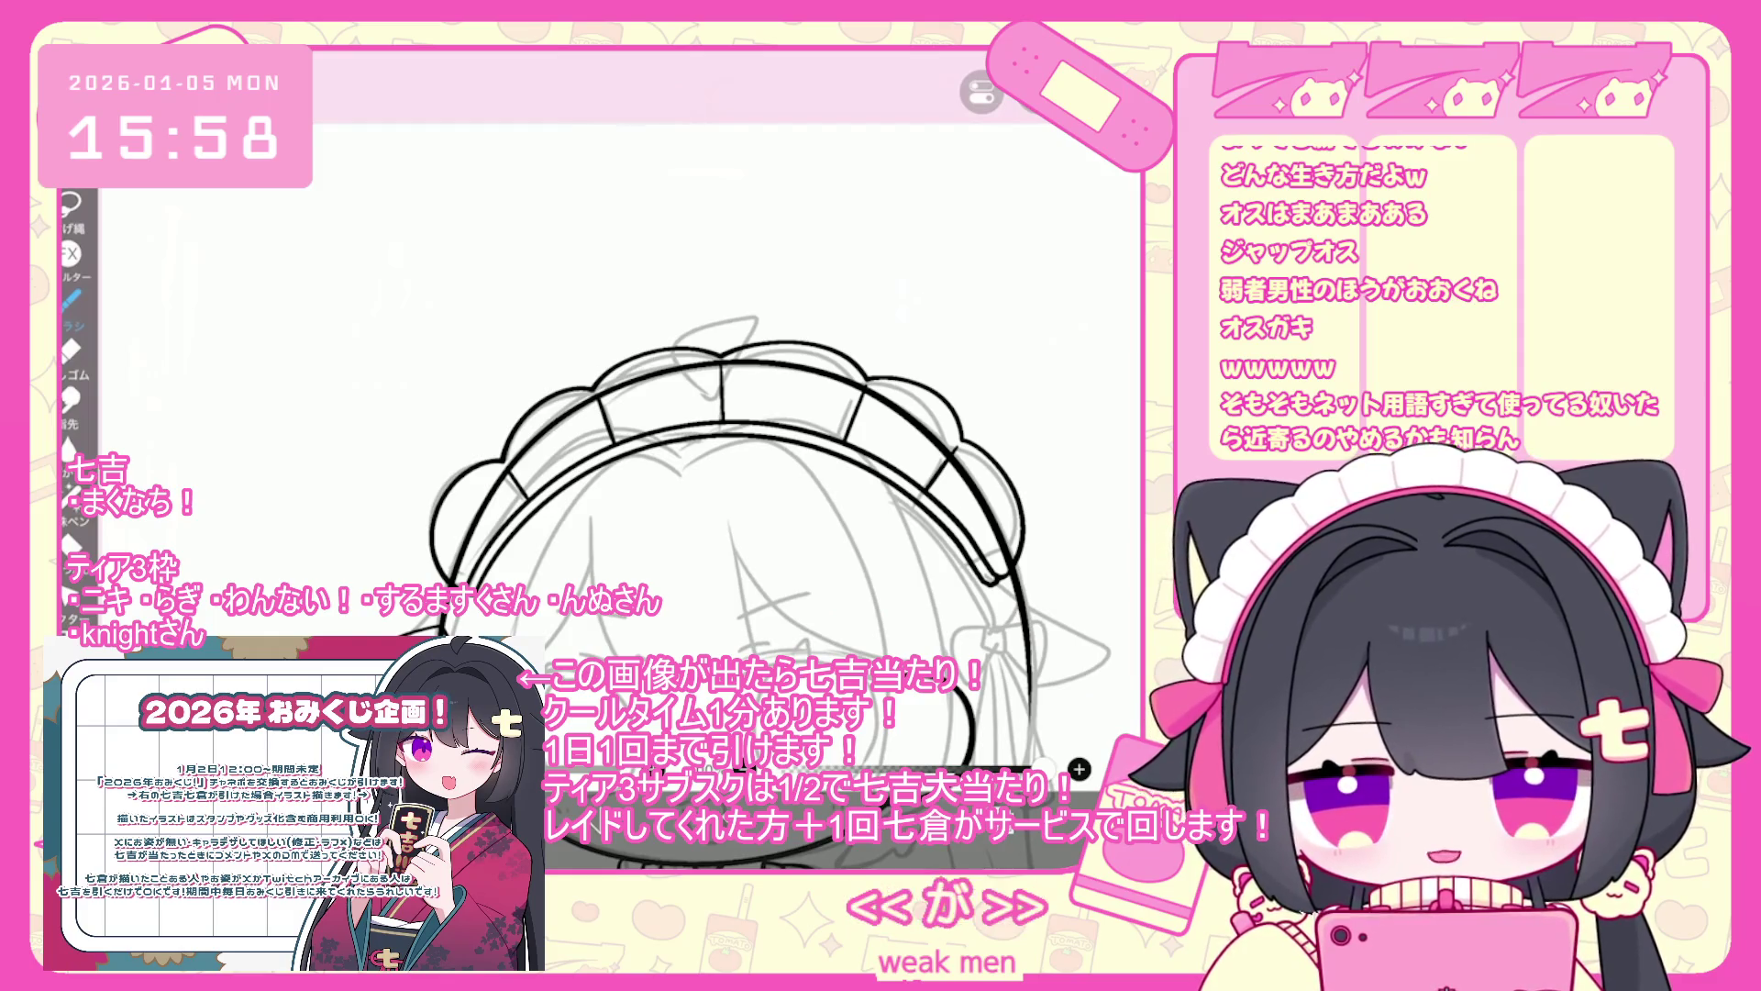
{"action": "scroll", "coordinate": [620, 427], "scroll_direction": "up", "scroll_amount": 3}
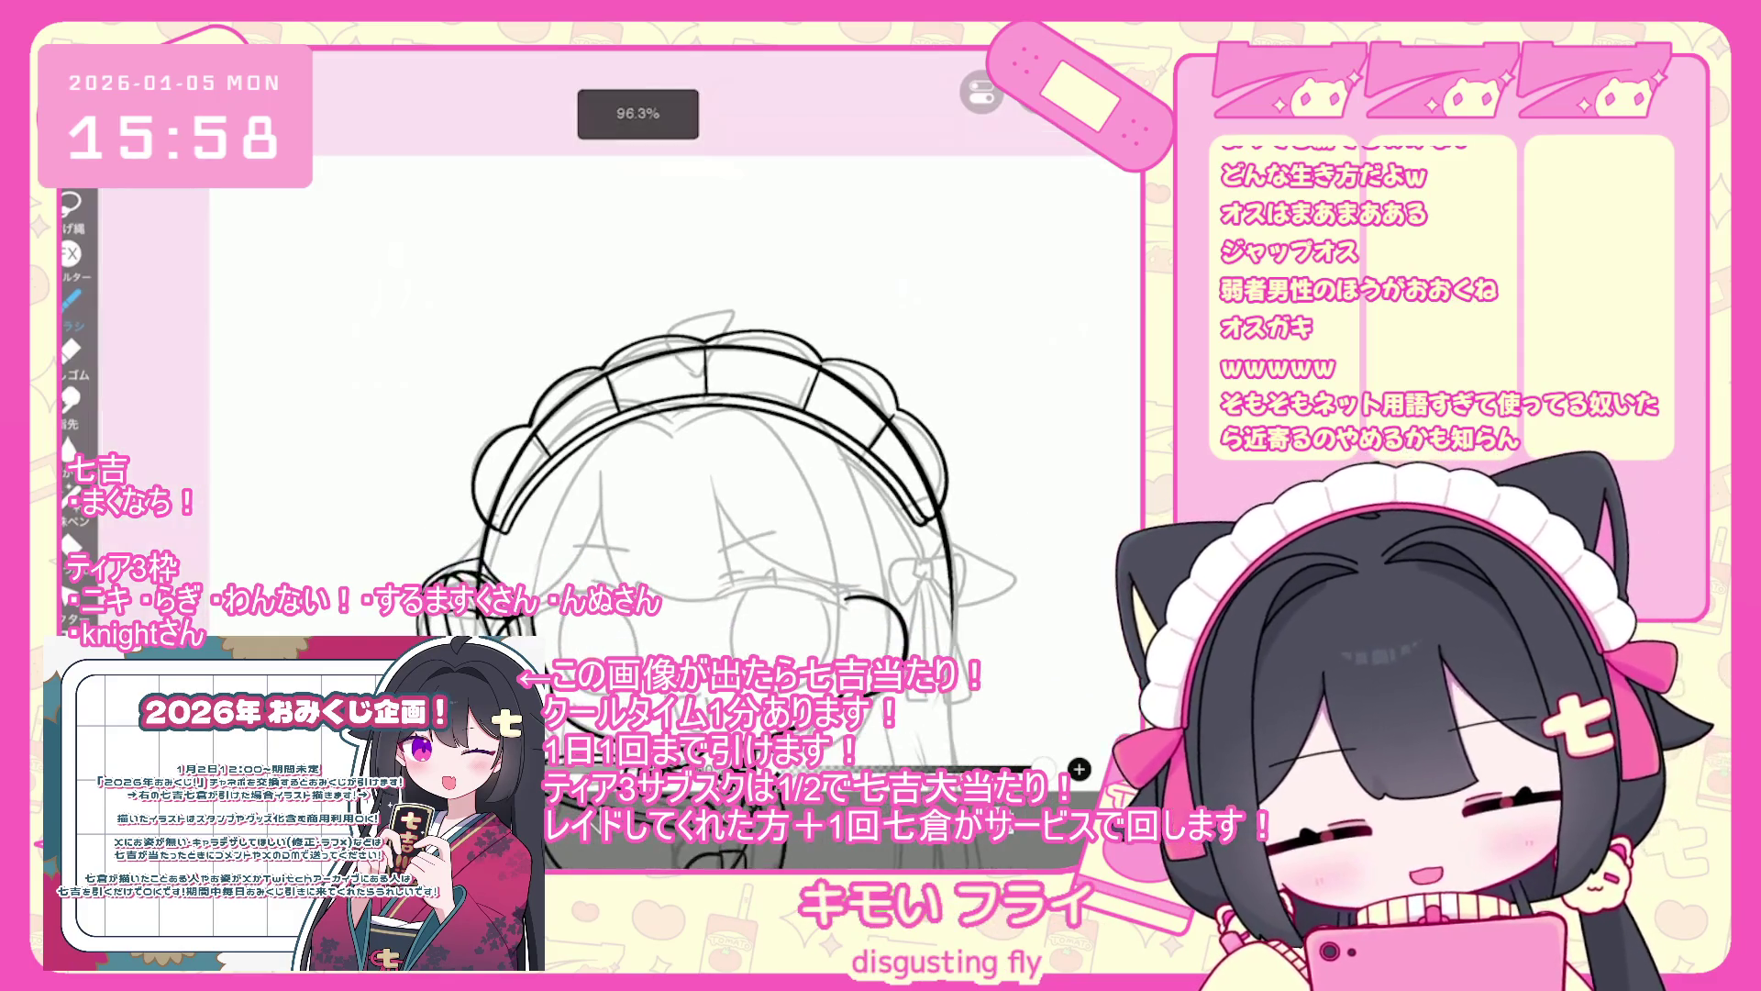
{"action": "scroll", "coordinate": [485, 405], "scroll_direction": "up", "scroll_amount": 2}
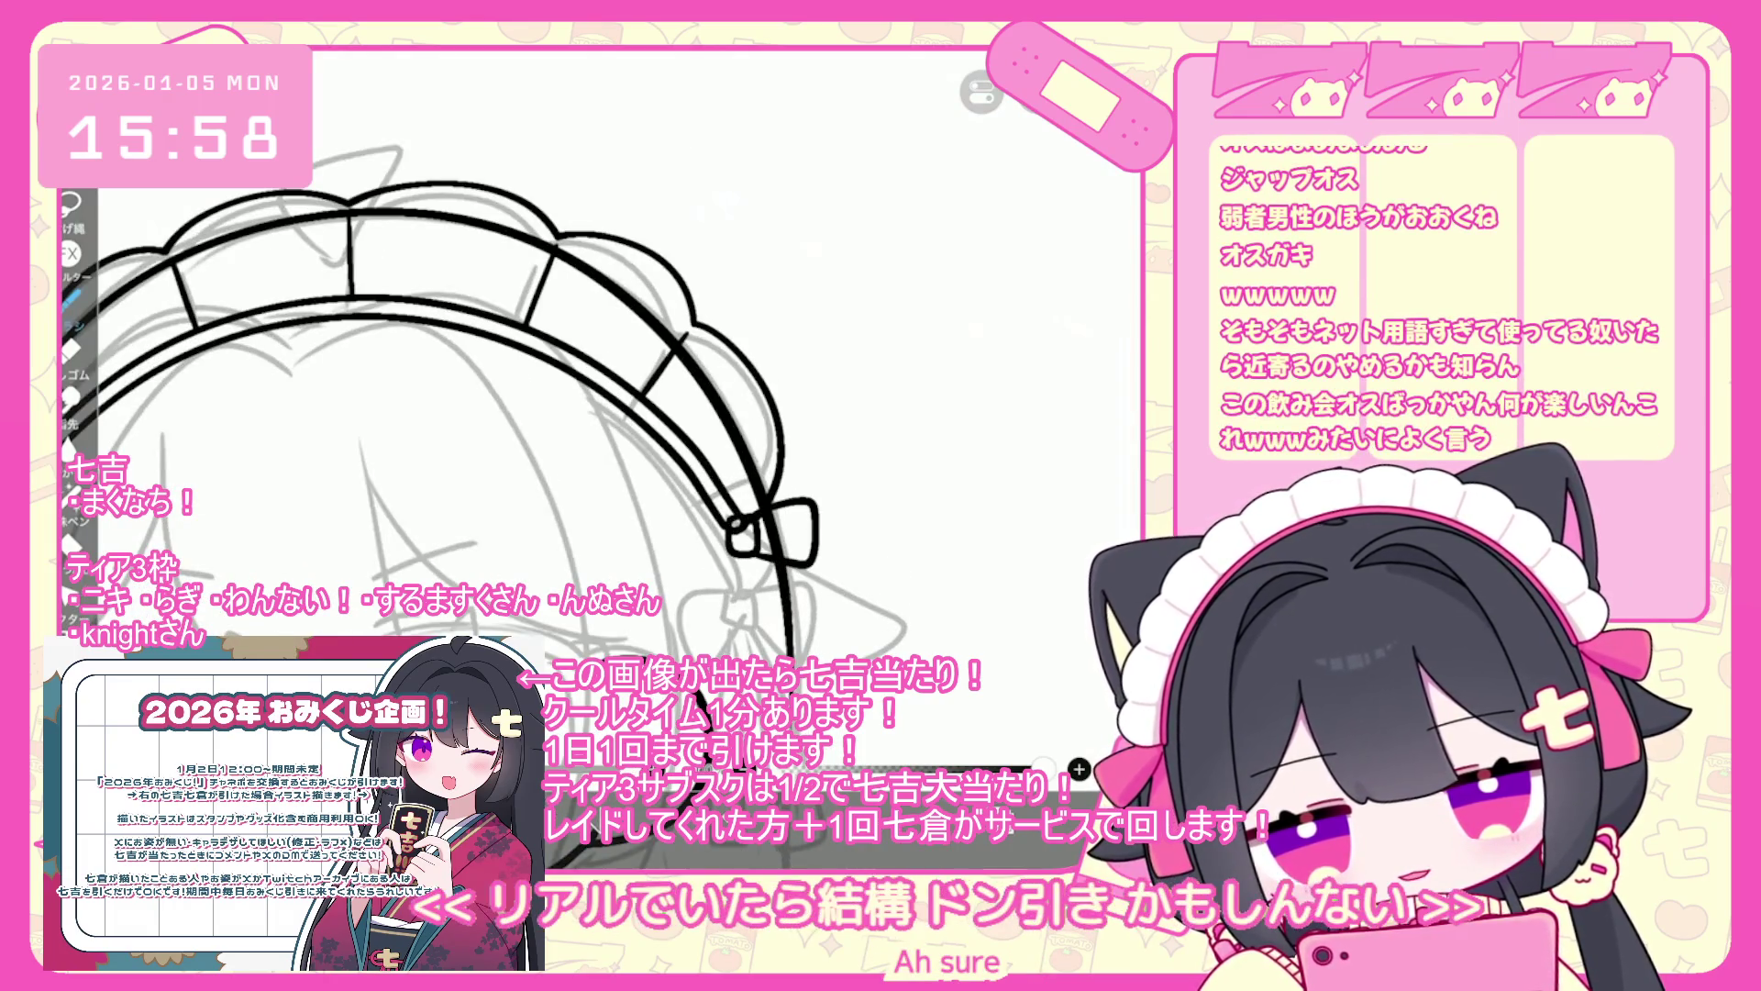
- Ink the bow's right loop and its hanging ribbon tails, redrawing the tails until clean
{"action": "left_click_drag", "start_coordinate": [814, 506], "coordinate": [757, 542]}
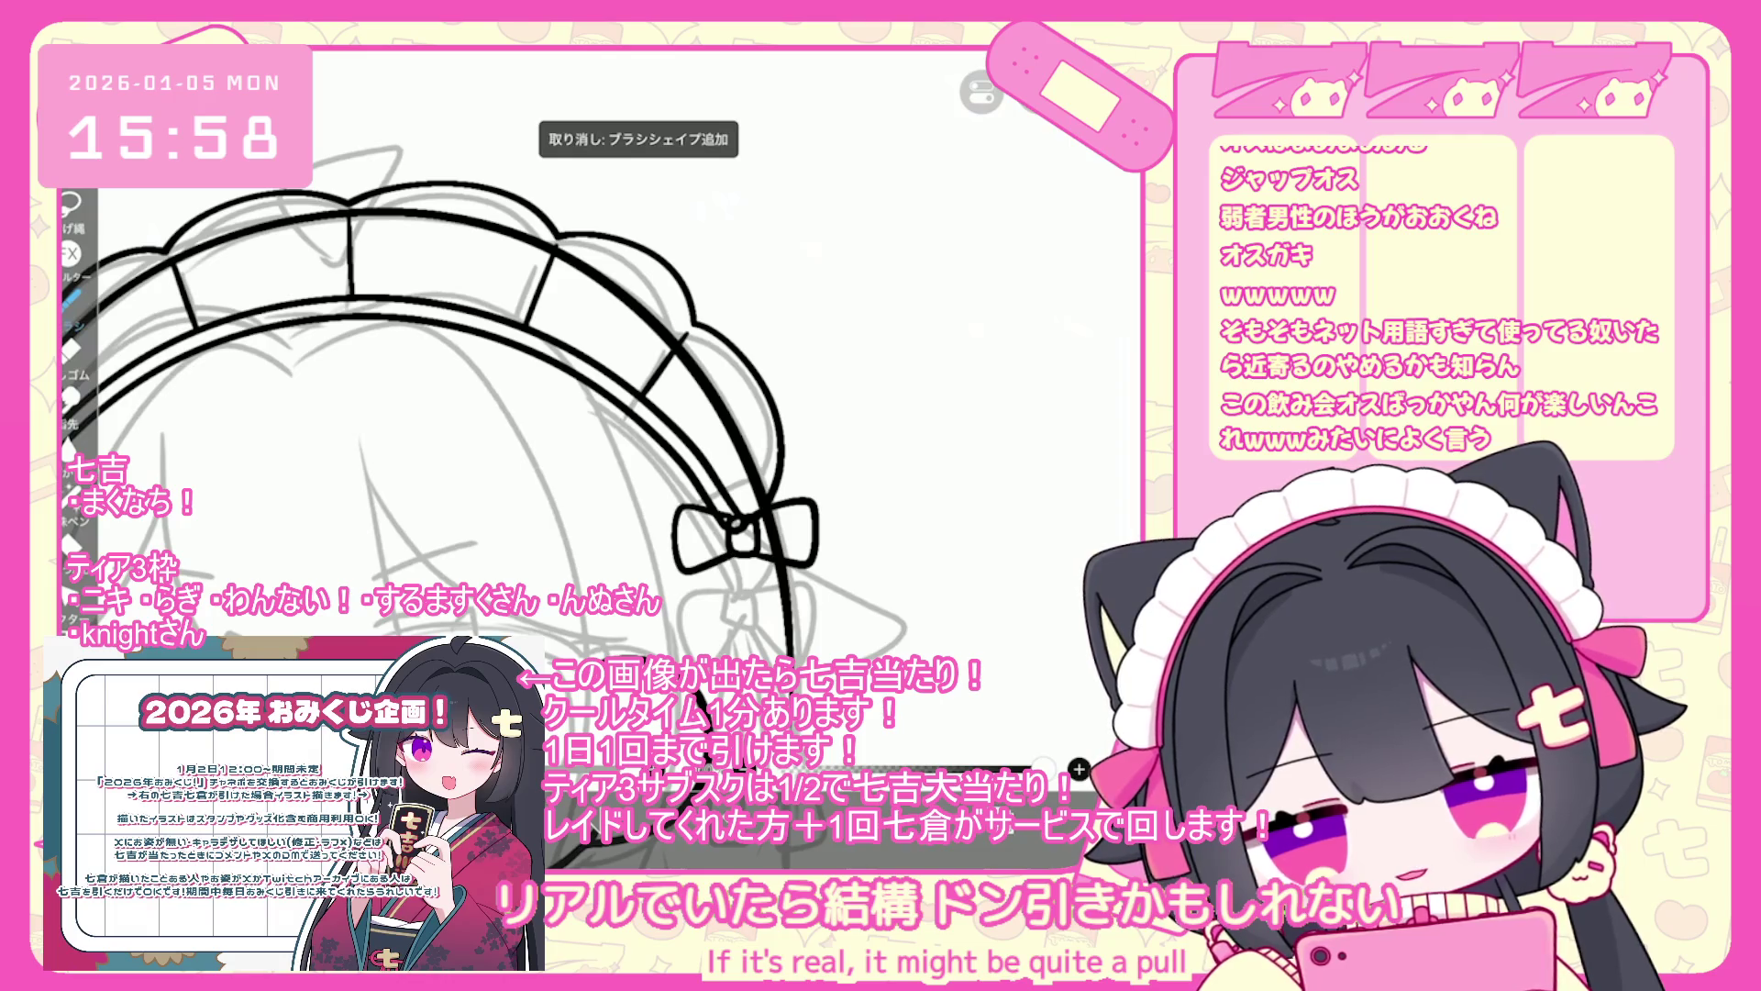
{"action": "scroll", "coordinate": [484, 377], "scroll_direction": "down", "scroll_amount": 2}
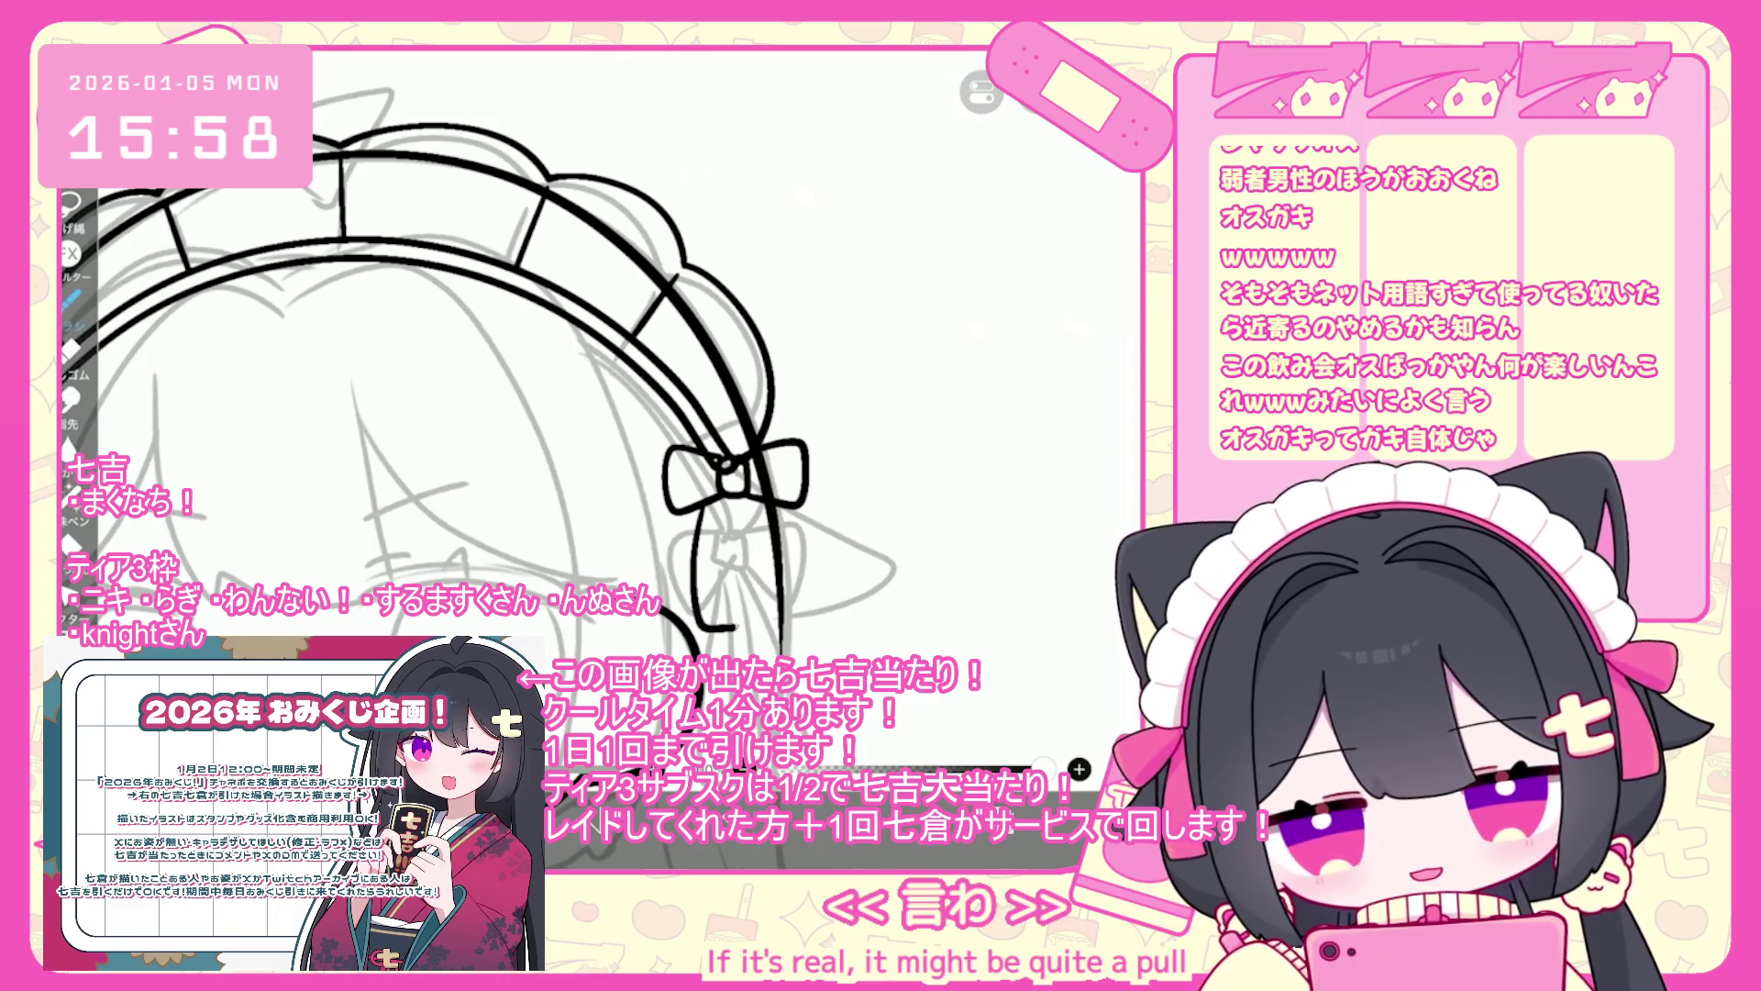
{"action": "key", "text": "ctrl+z"}
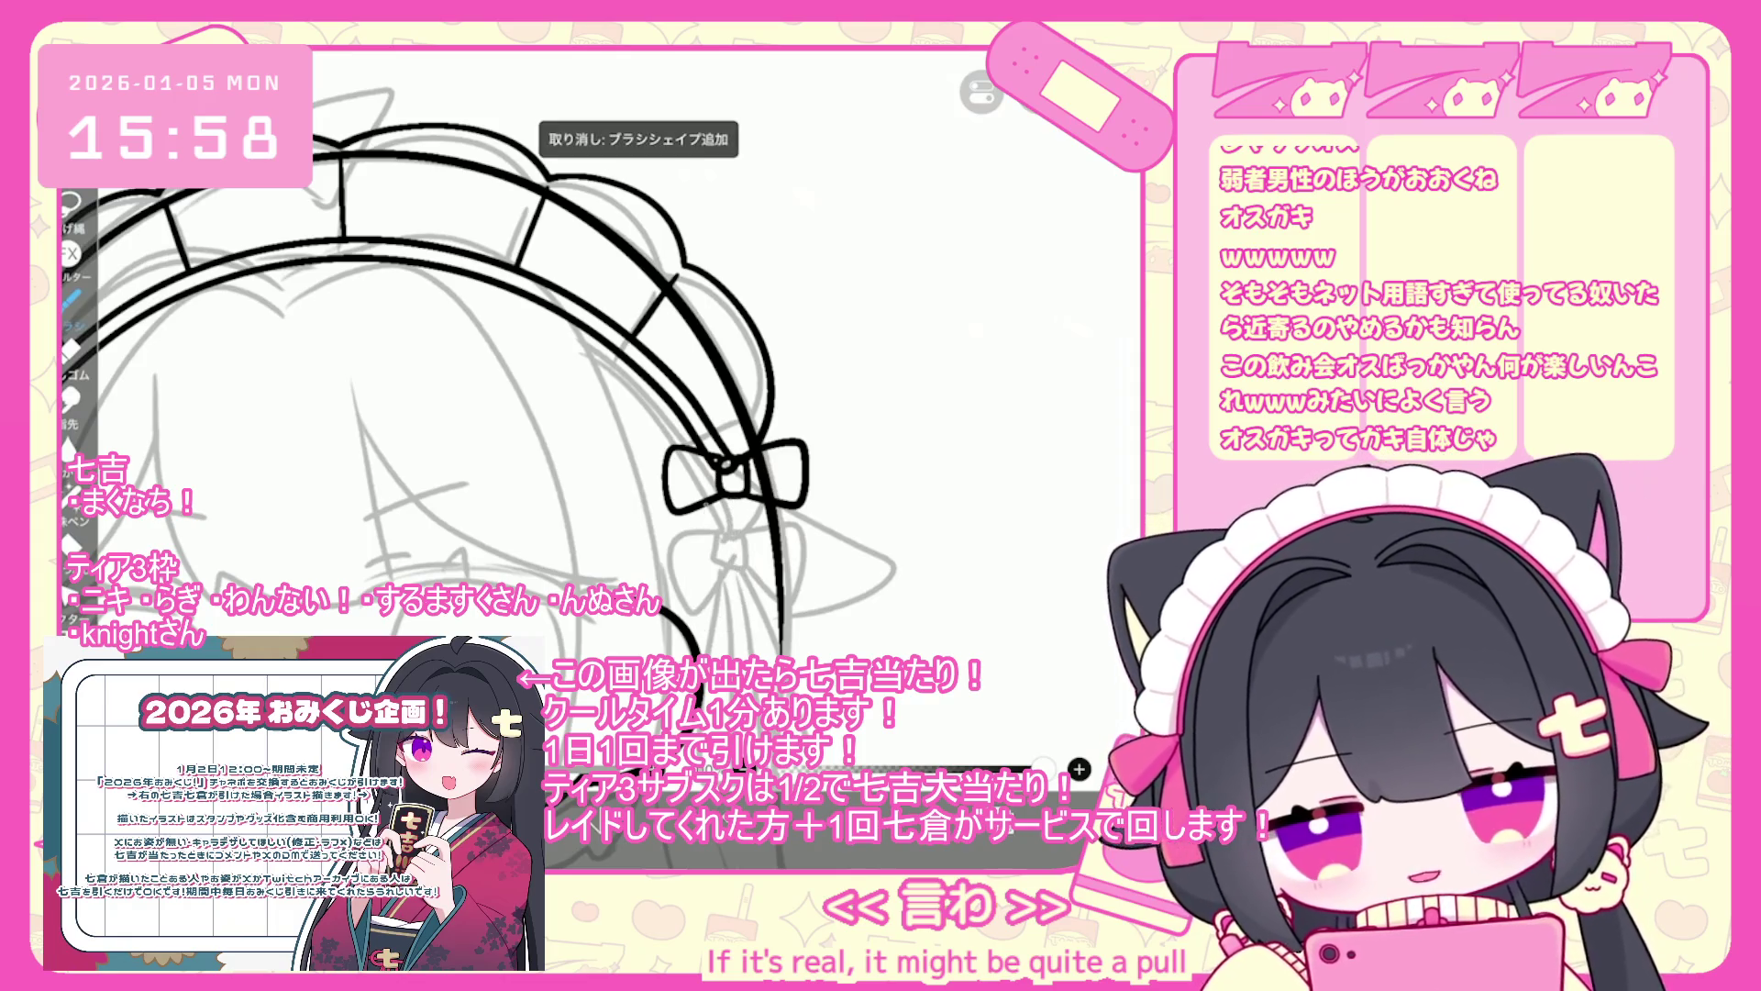
{"action": "key", "text": "ctrl+z"}
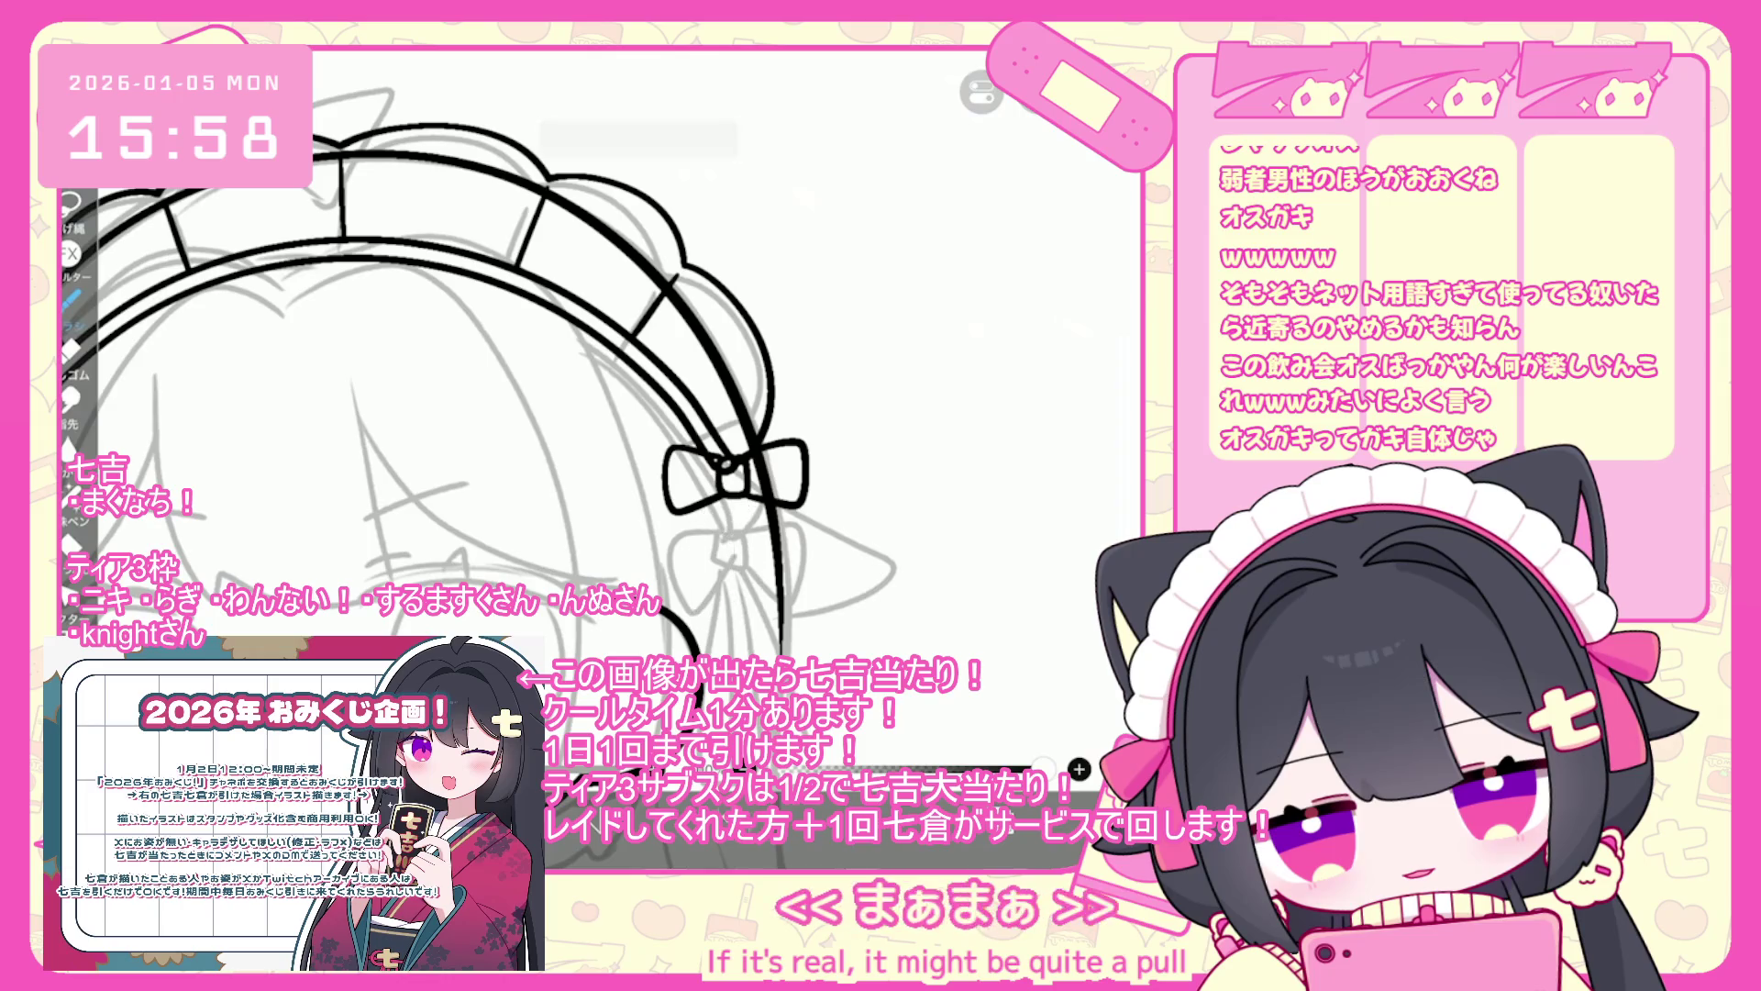
{"action": "mouse_move", "coordinate": [702, 504]}
{"action": "left_mouse_down"}
{"action": "mouse_move", "coordinate": [695, 632]}
{"action": "mouse_move", "coordinate": [807, 608]}
{"action": "left_mouse_up"}
{"action": "key", "text": "ctrl+z"}
{"action": "mouse_move", "coordinate": [743, 498]}
{"action": "left_mouse_down"}
{"action": "mouse_move", "coordinate": [766, 633]}
{"action": "mouse_move", "coordinate": [806, 620]}
{"action": "left_mouse_up"}
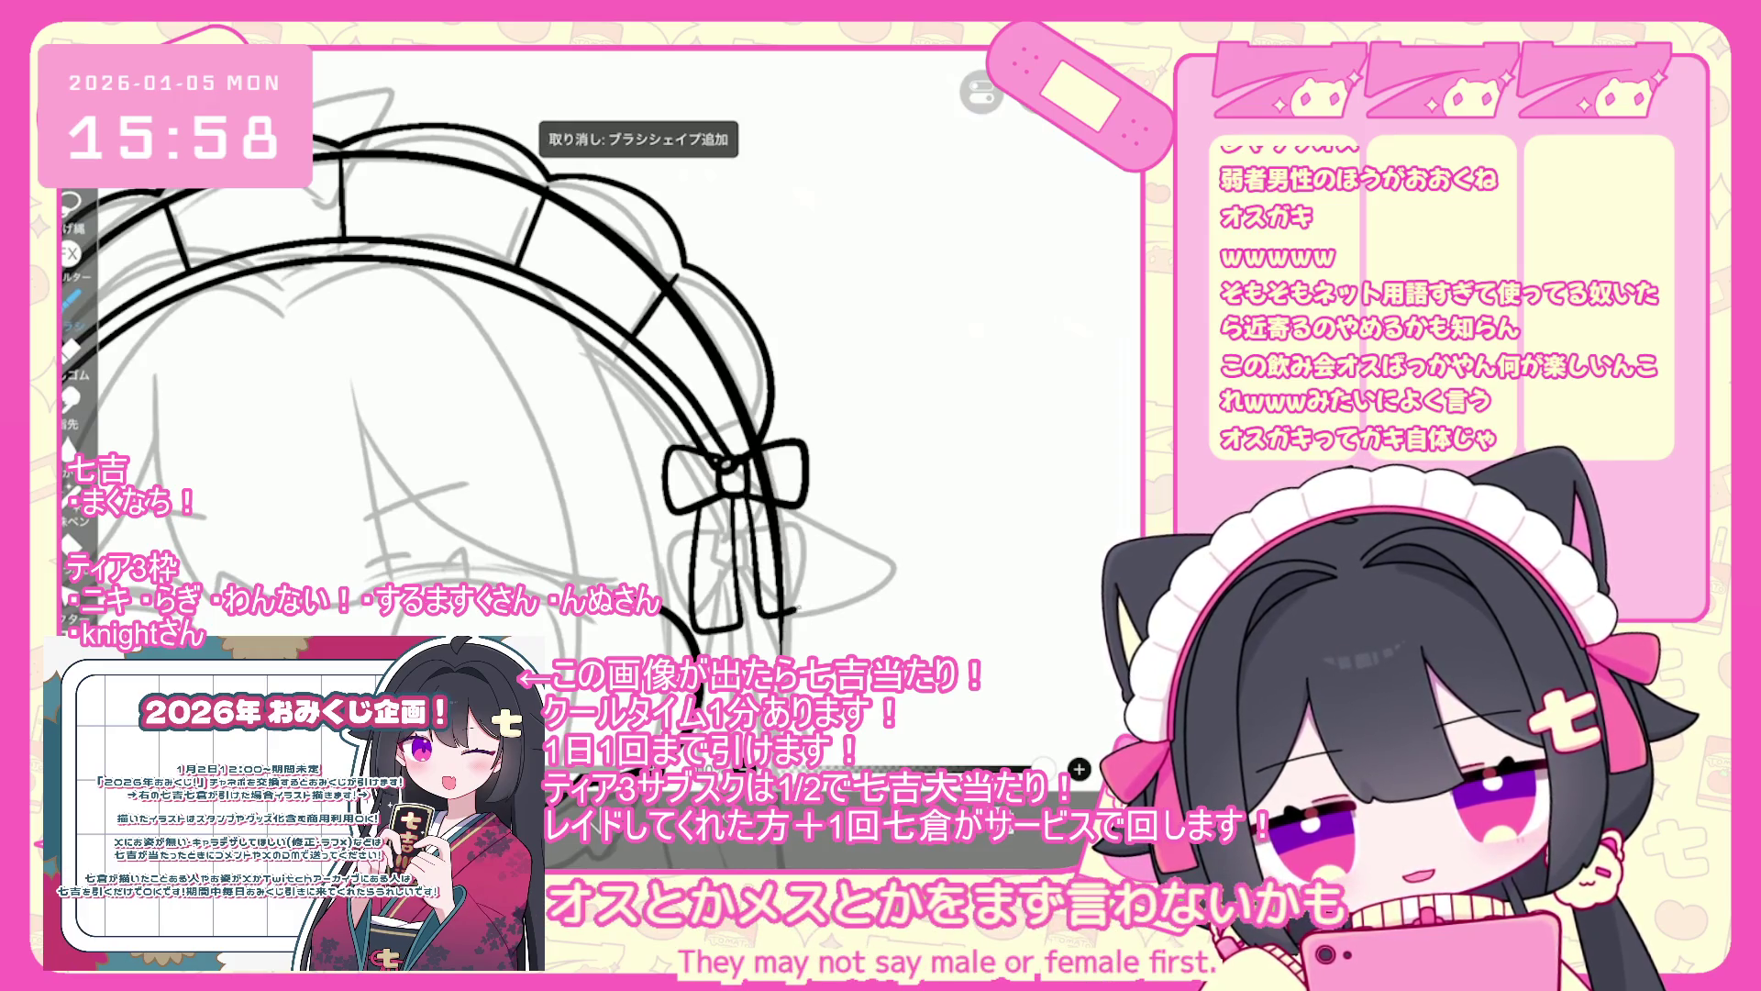
{"action": "key", "text": "ctrl+a"}
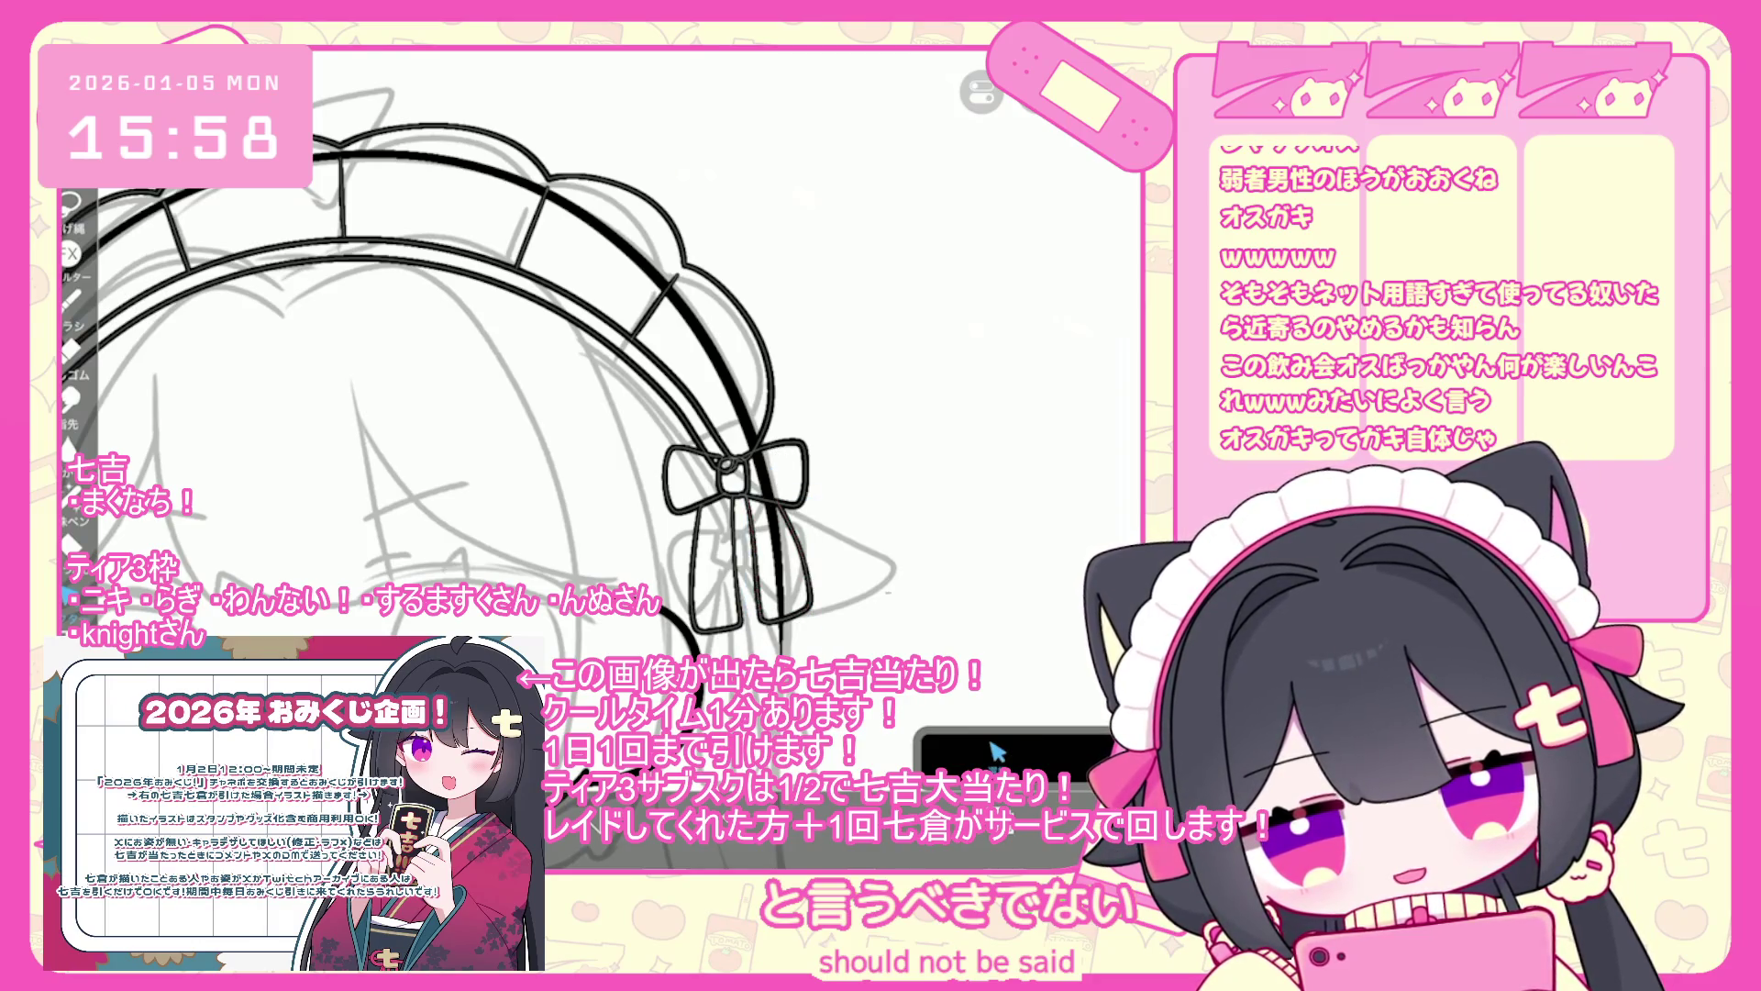
{"action": "scroll", "coordinate": [997, 752], "scroll_direction": "up", "scroll_amount": 3}
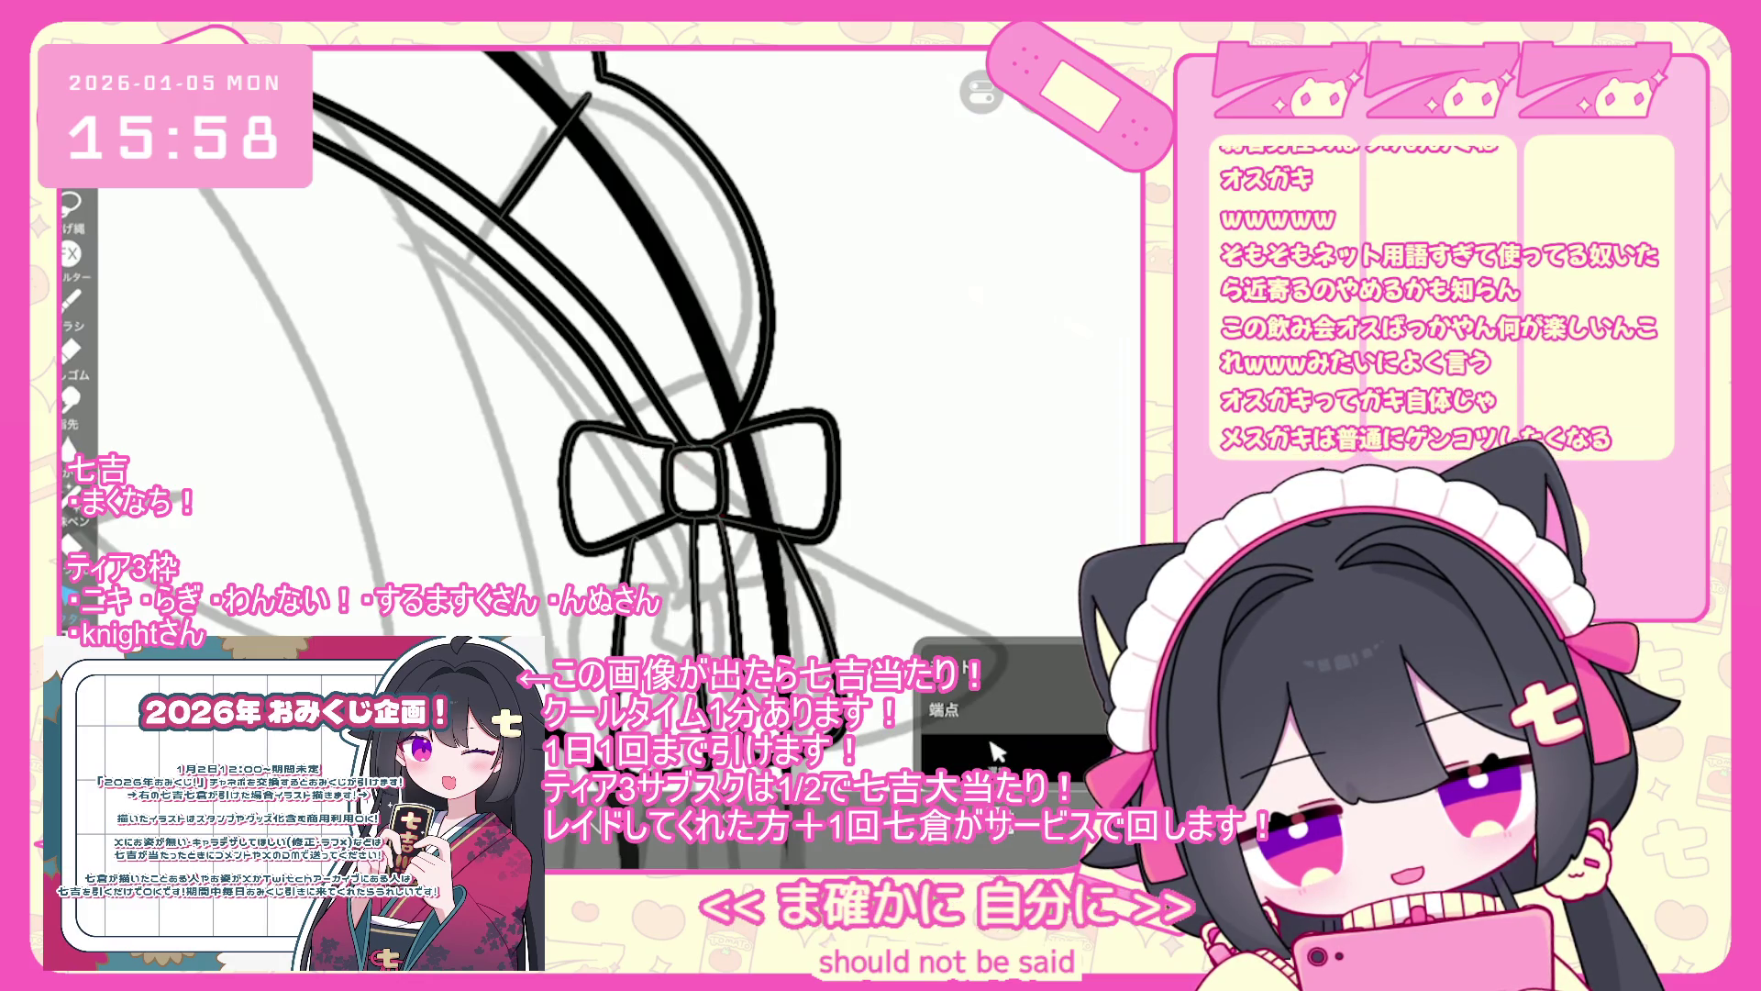
{"action": "key", "text": "ctrl+z"}
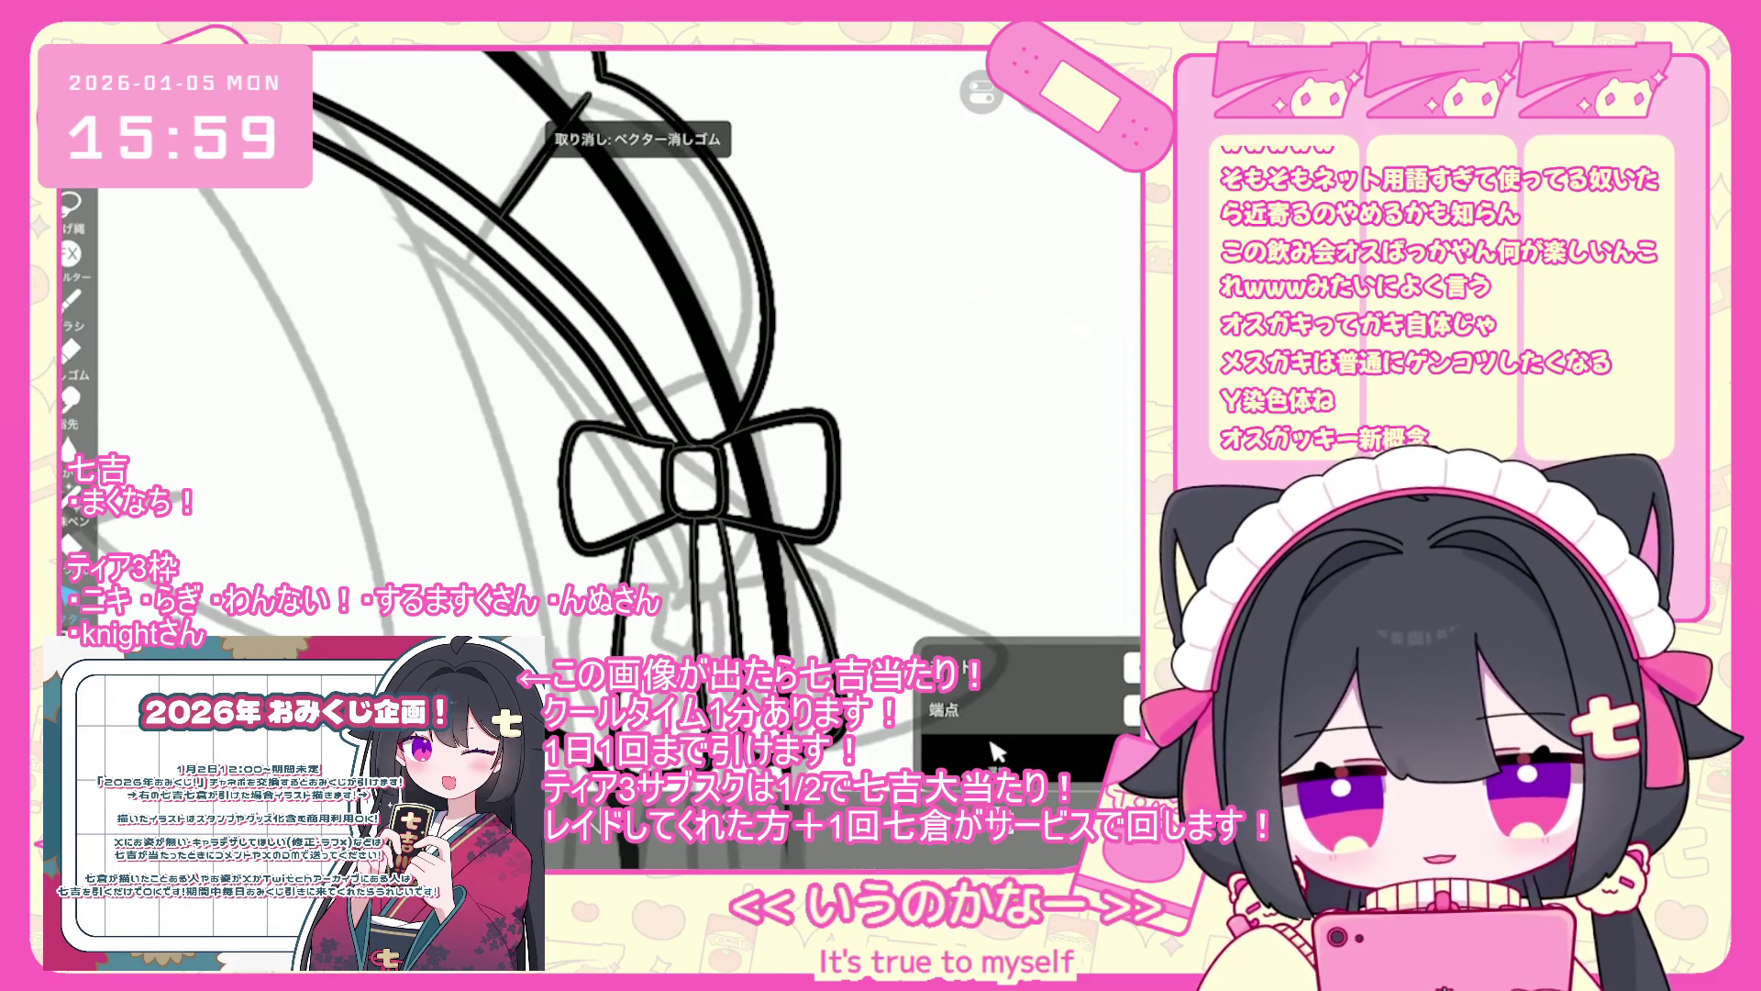
{"action": "key", "text": "b"}
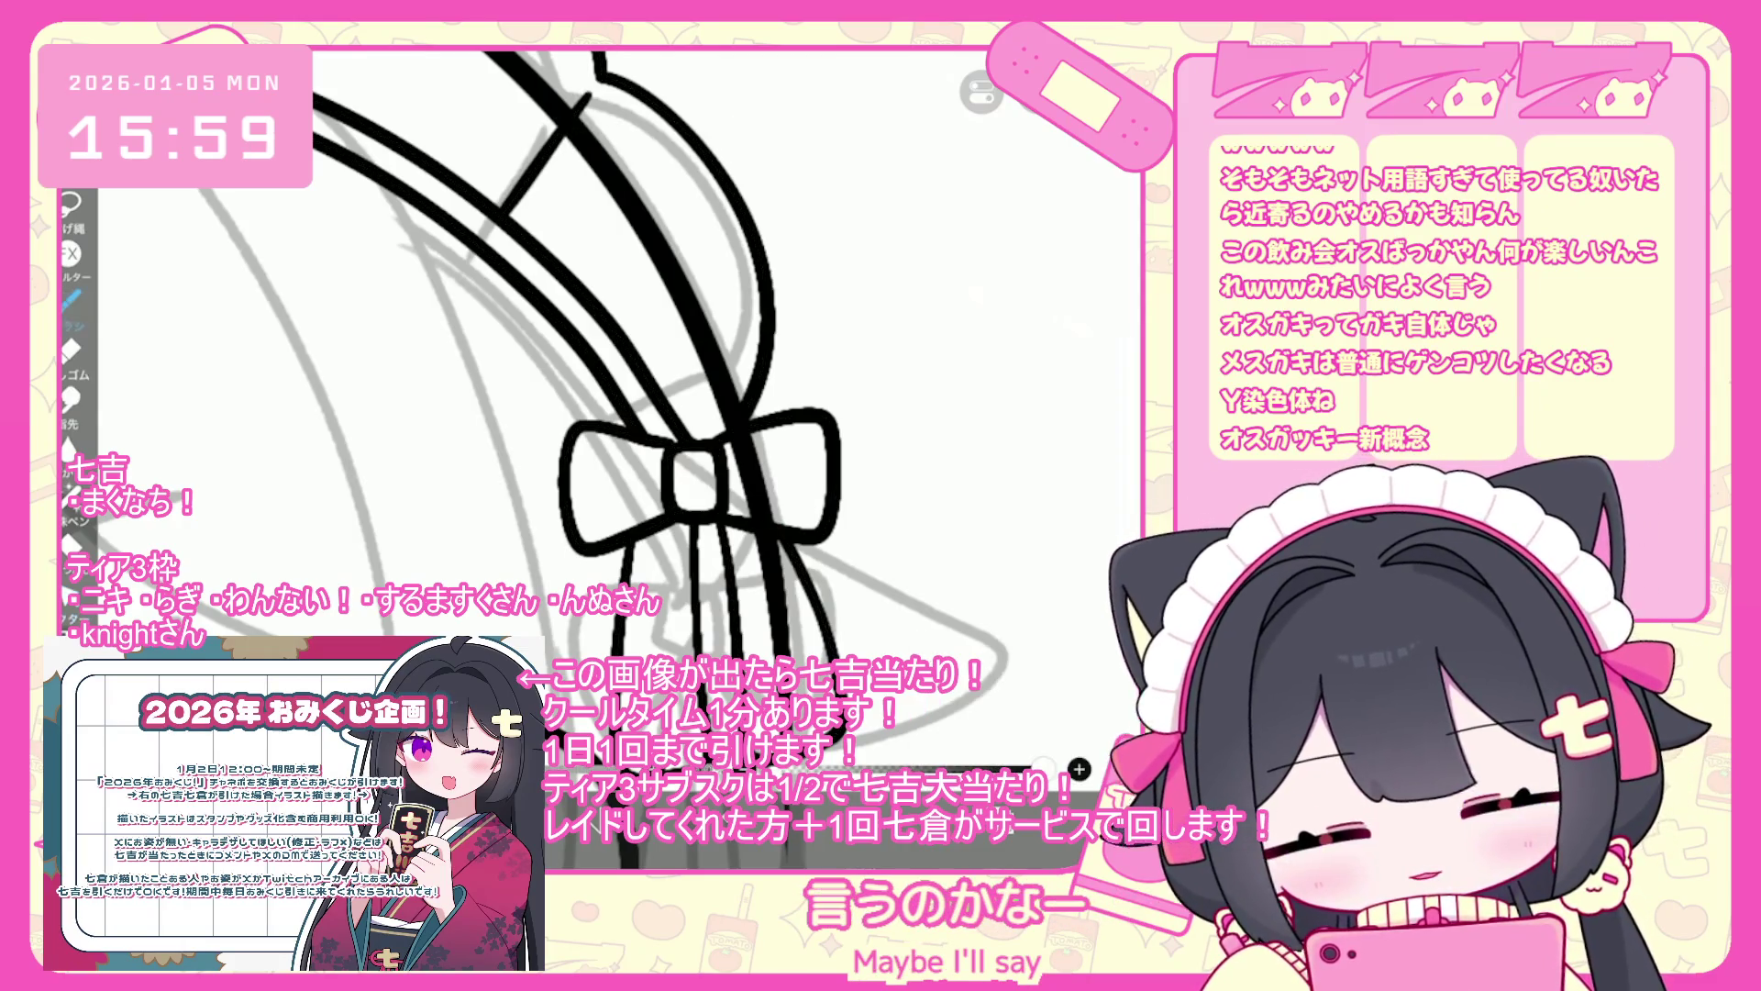
{"action": "key", "text": "ctrl+z"}
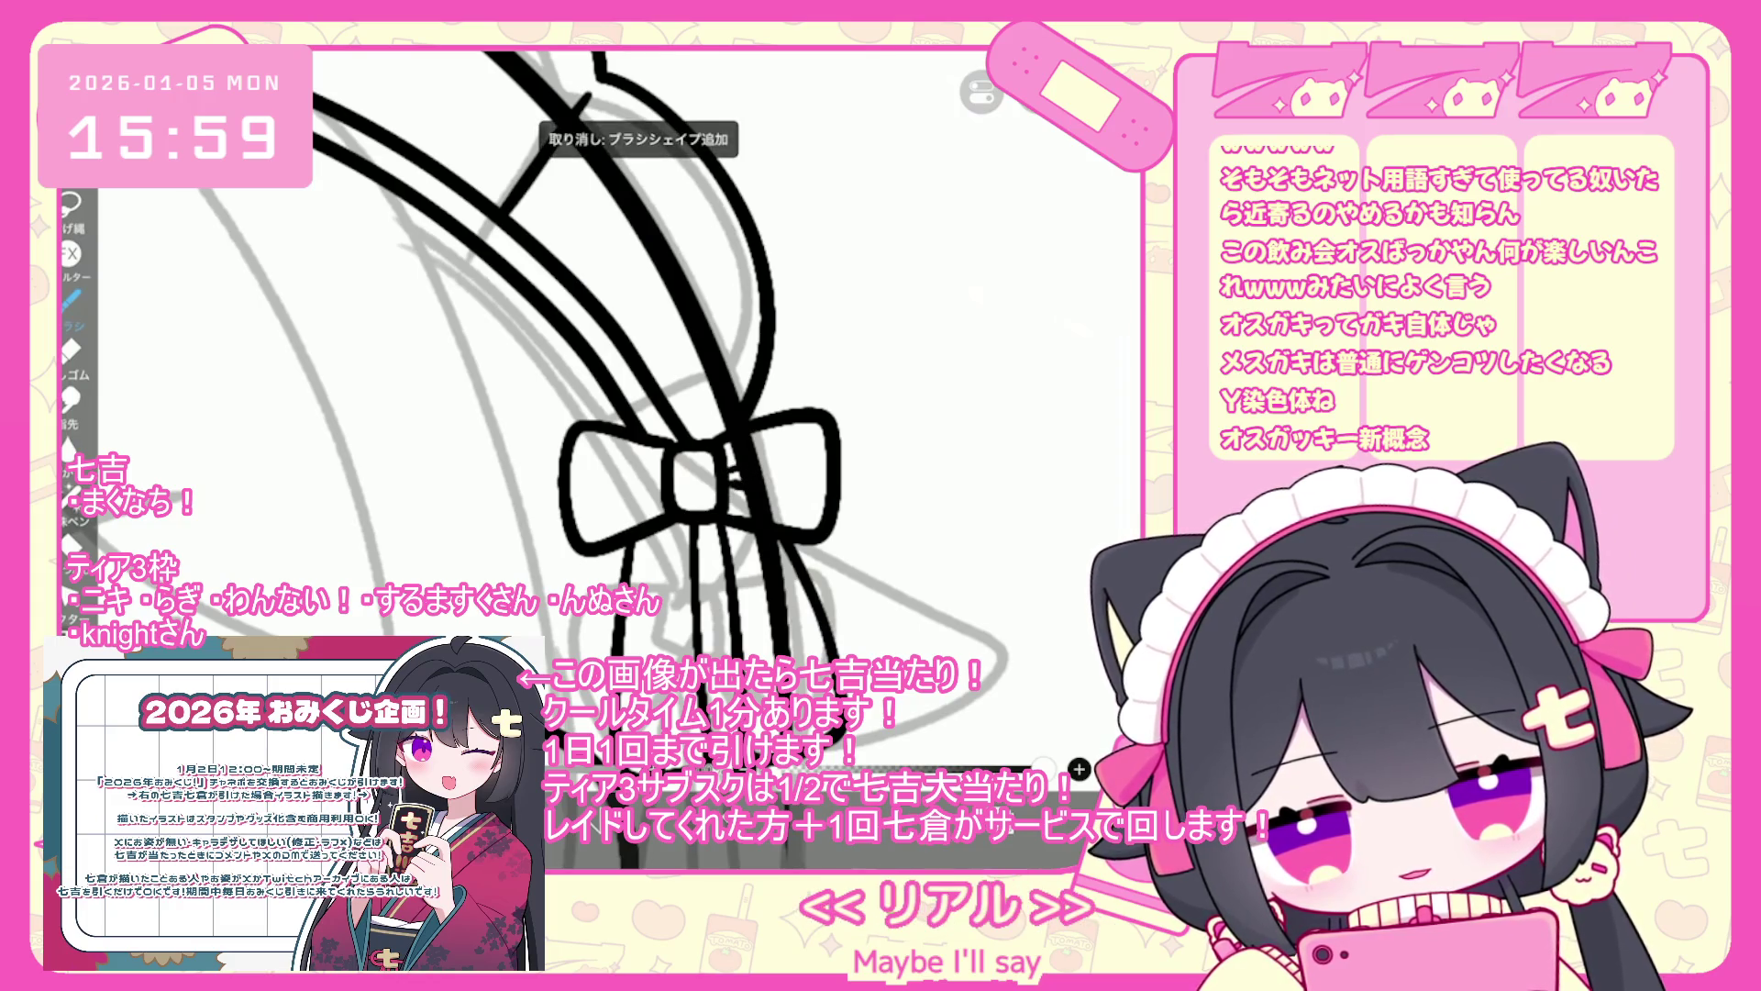
- Shift the headband strokes slightly and commit the transform
{"action": "scroll", "coordinate": [596, 413], "scroll_direction": "down", "scroll_amount": 5}
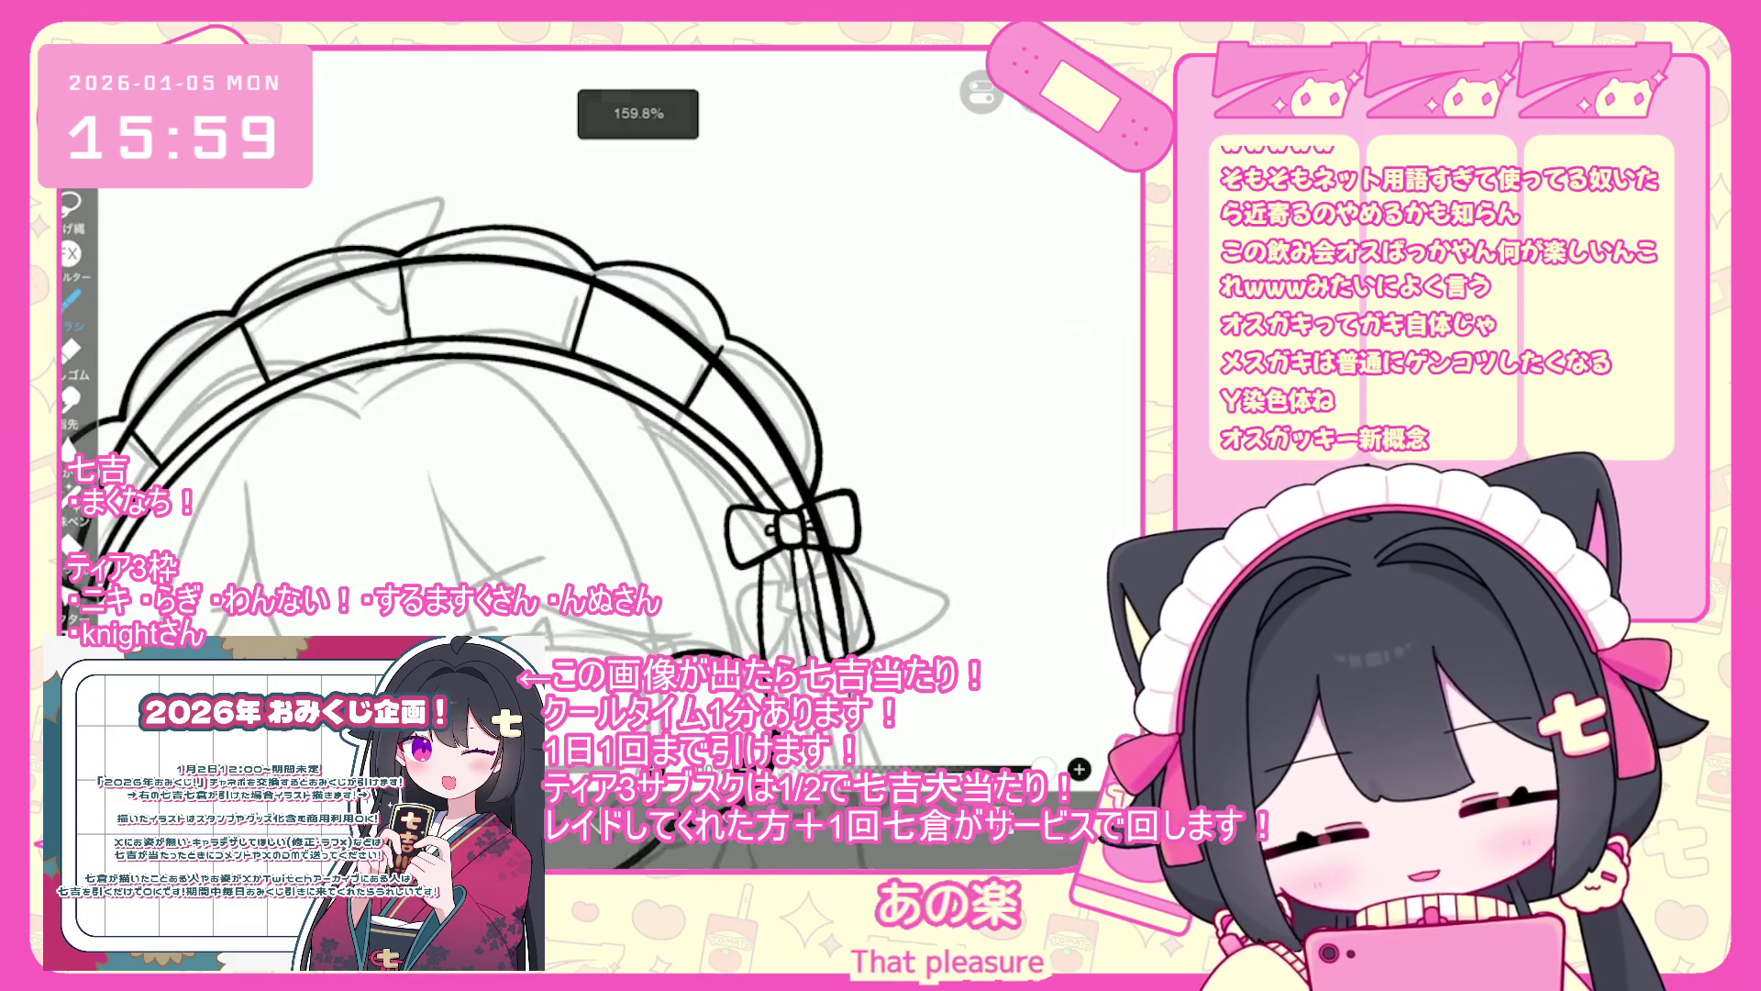
{"action": "scroll", "coordinate": [642, 459], "scroll_direction": "down", "scroll_amount": 1}
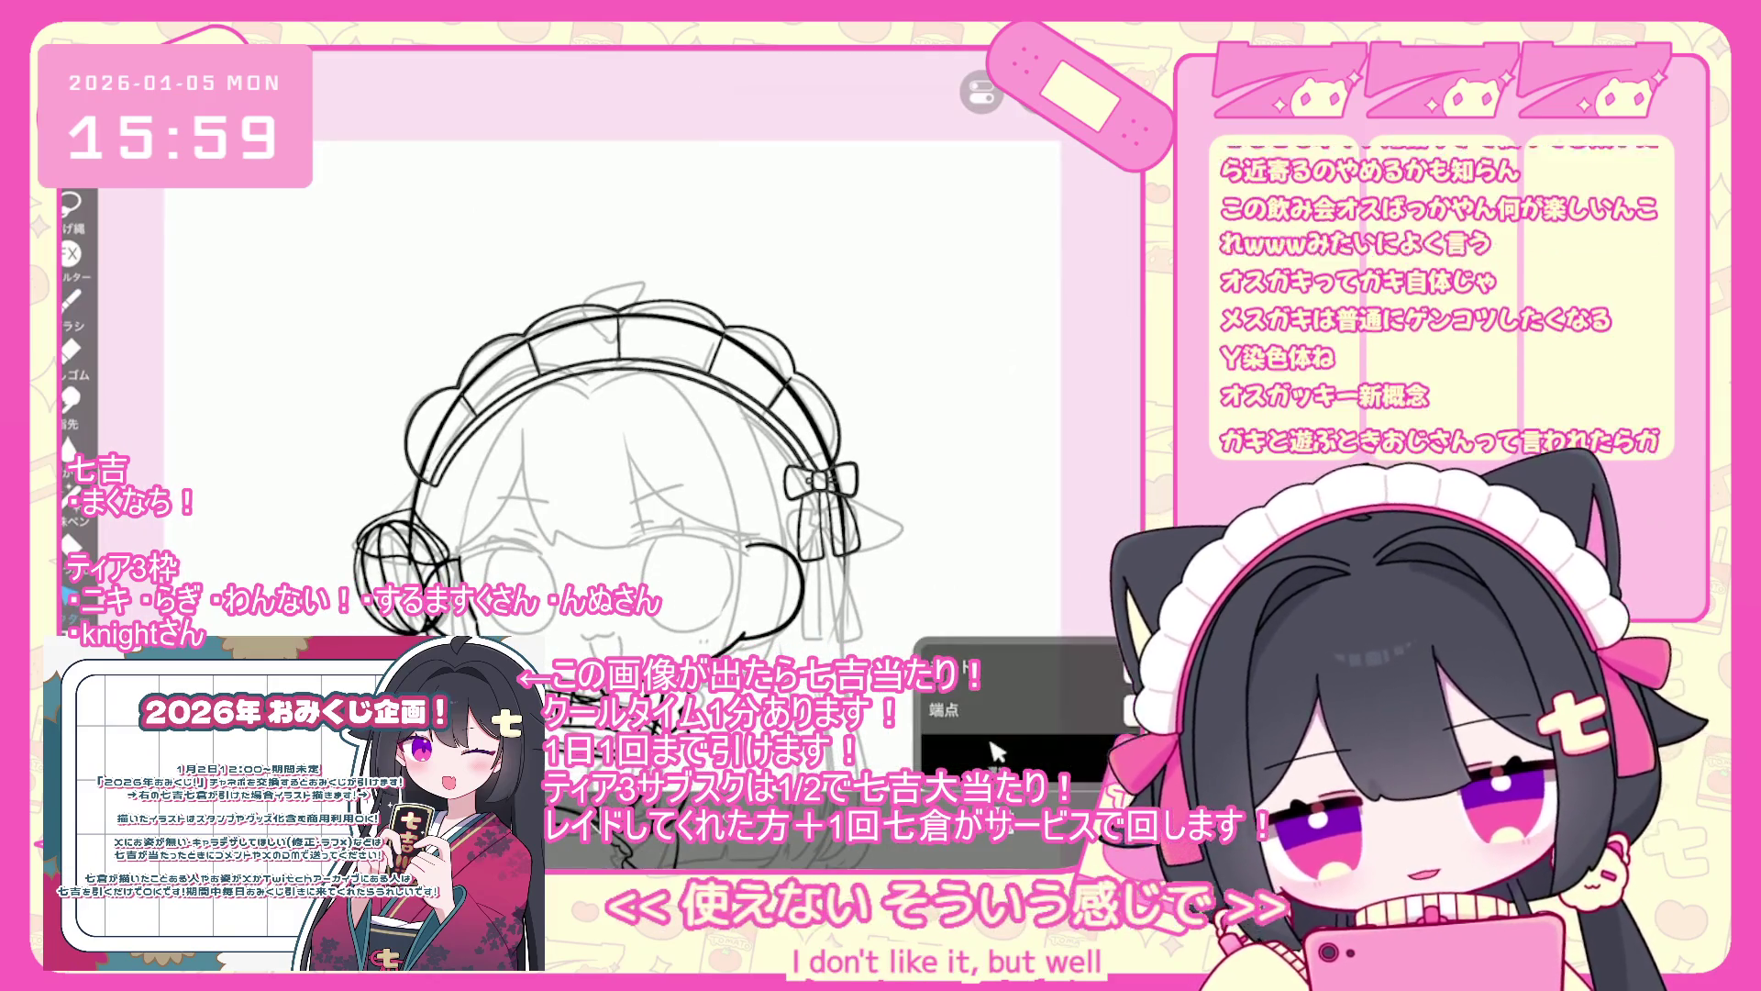
{"action": "key", "text": "ctrl+t"}
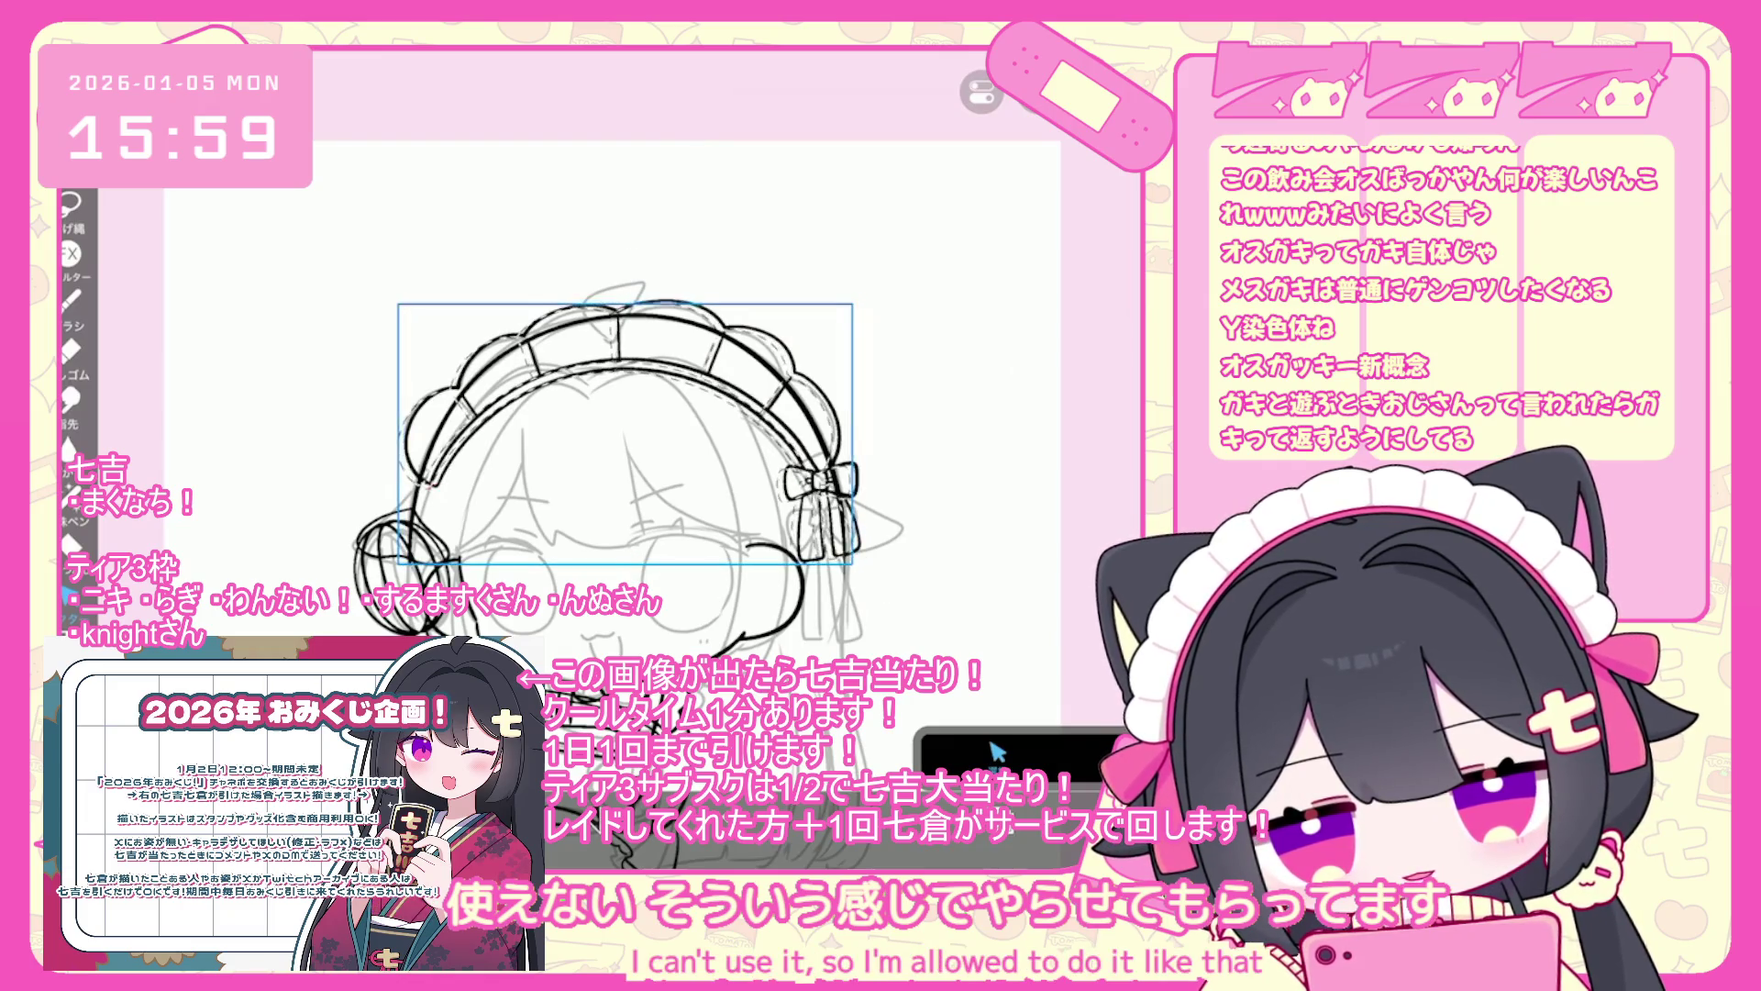
{"action": "left_click", "coordinate": [995, 752]}
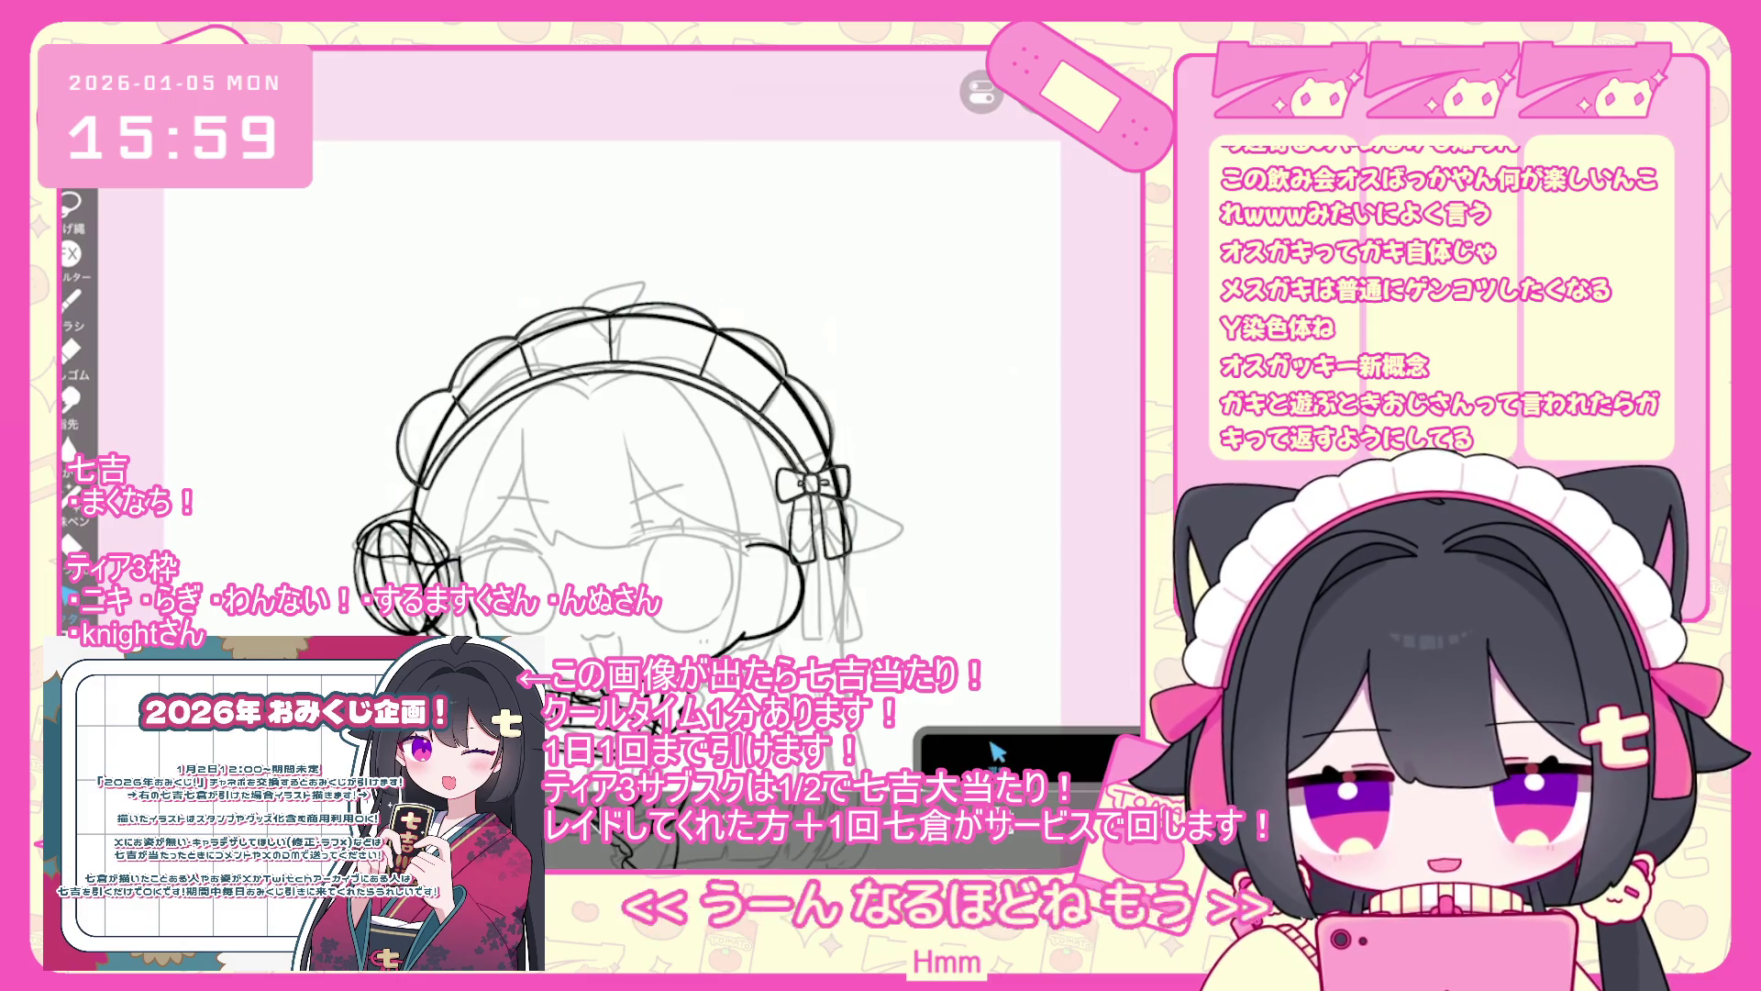
- Duplicate the bowl sketch layer 9 and clear the copy's contents
{"action": "scroll", "coordinate": [623, 458], "scroll_direction": "down", "scroll_amount": 2}
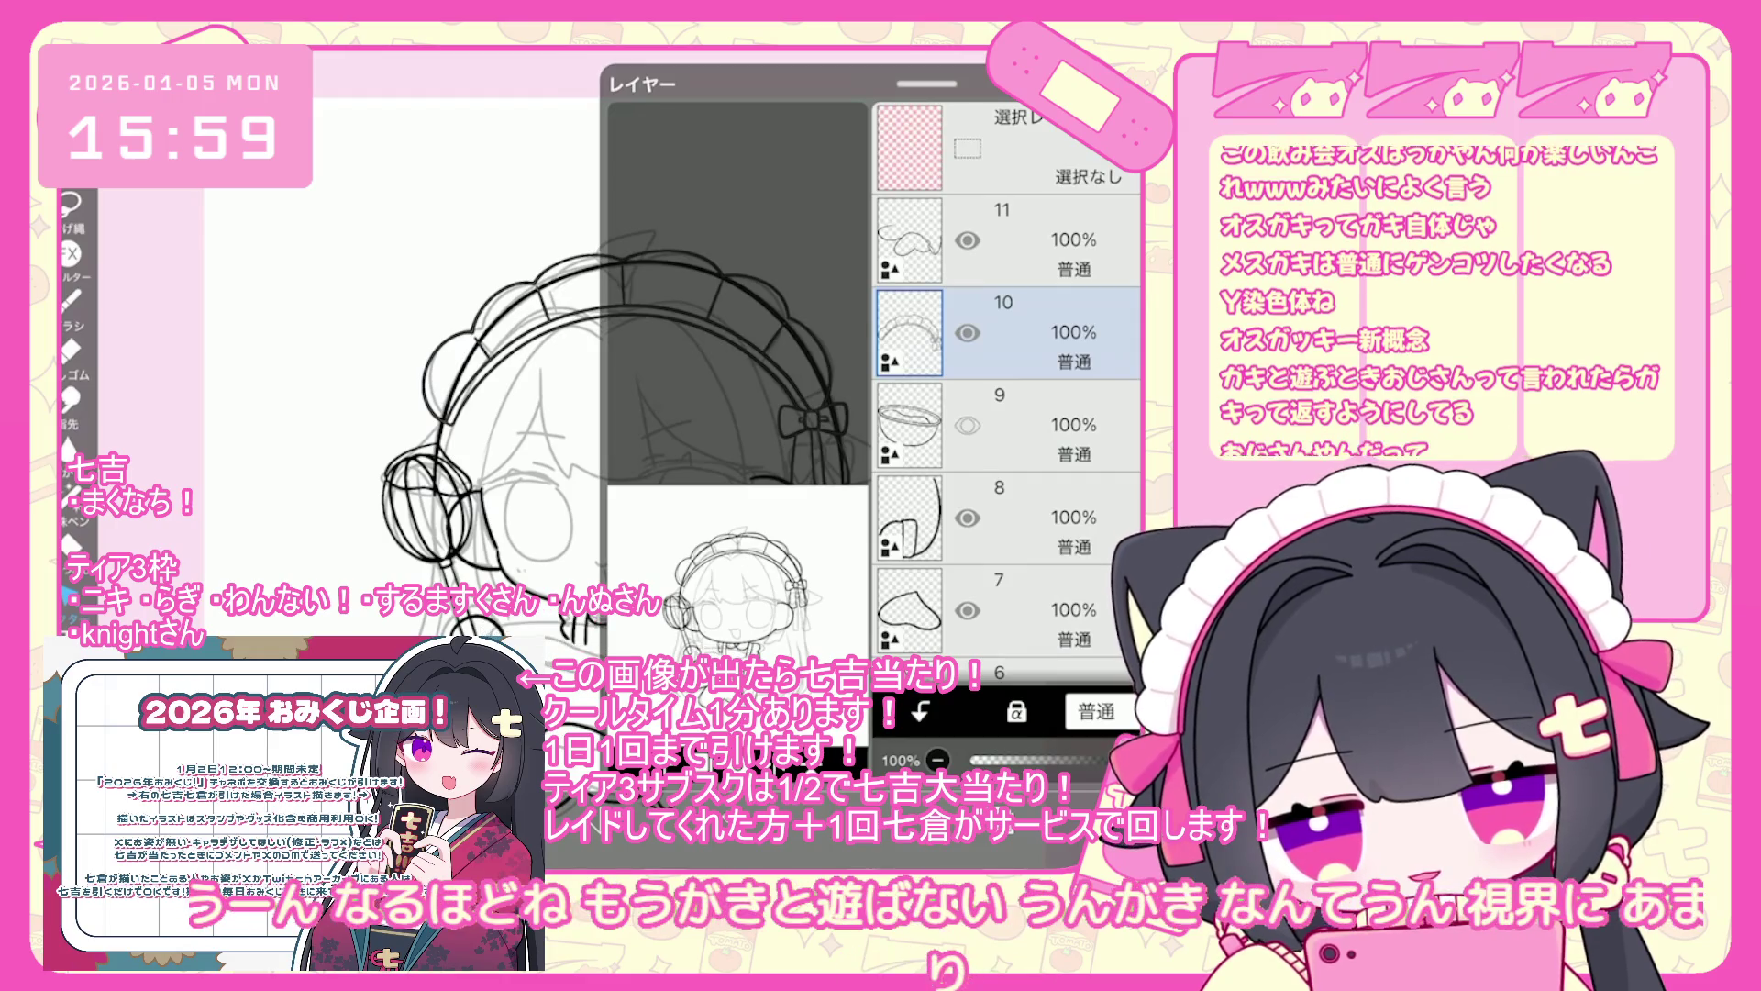
{"action": "left_click", "coordinate": [1009, 425]}
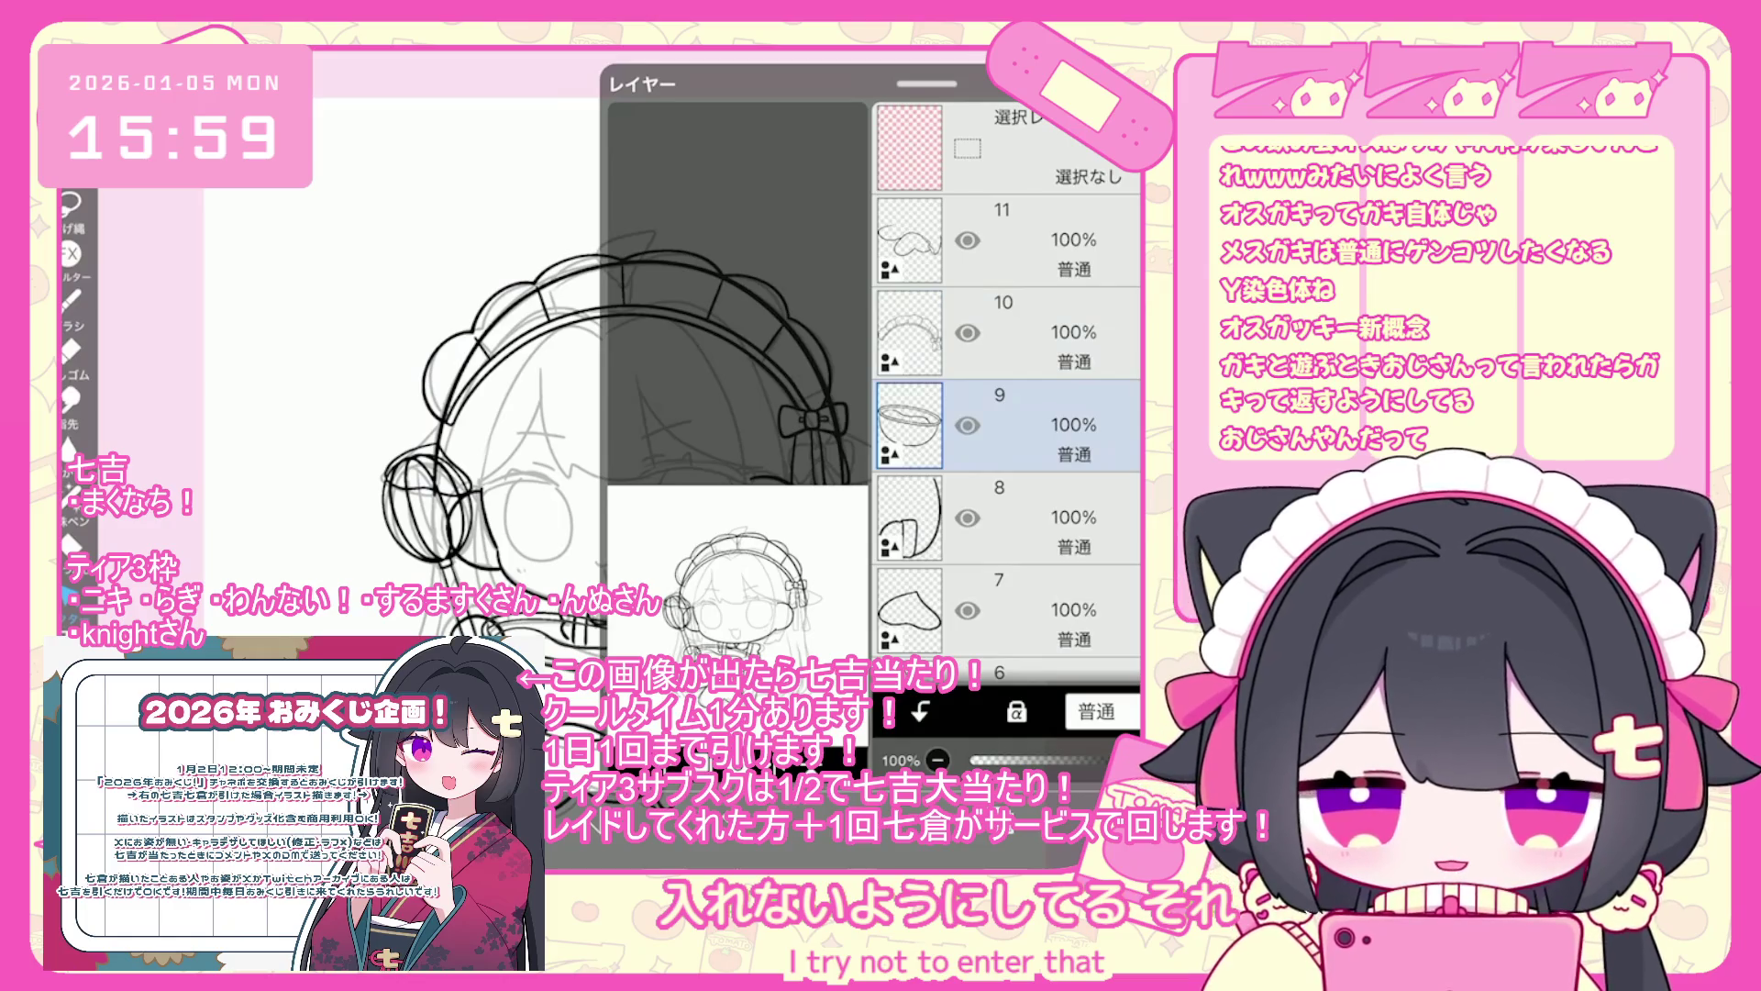
{"action": "left_click", "coordinate": [917, 697]}
{"action": "left_click", "coordinate": [660, 606]}
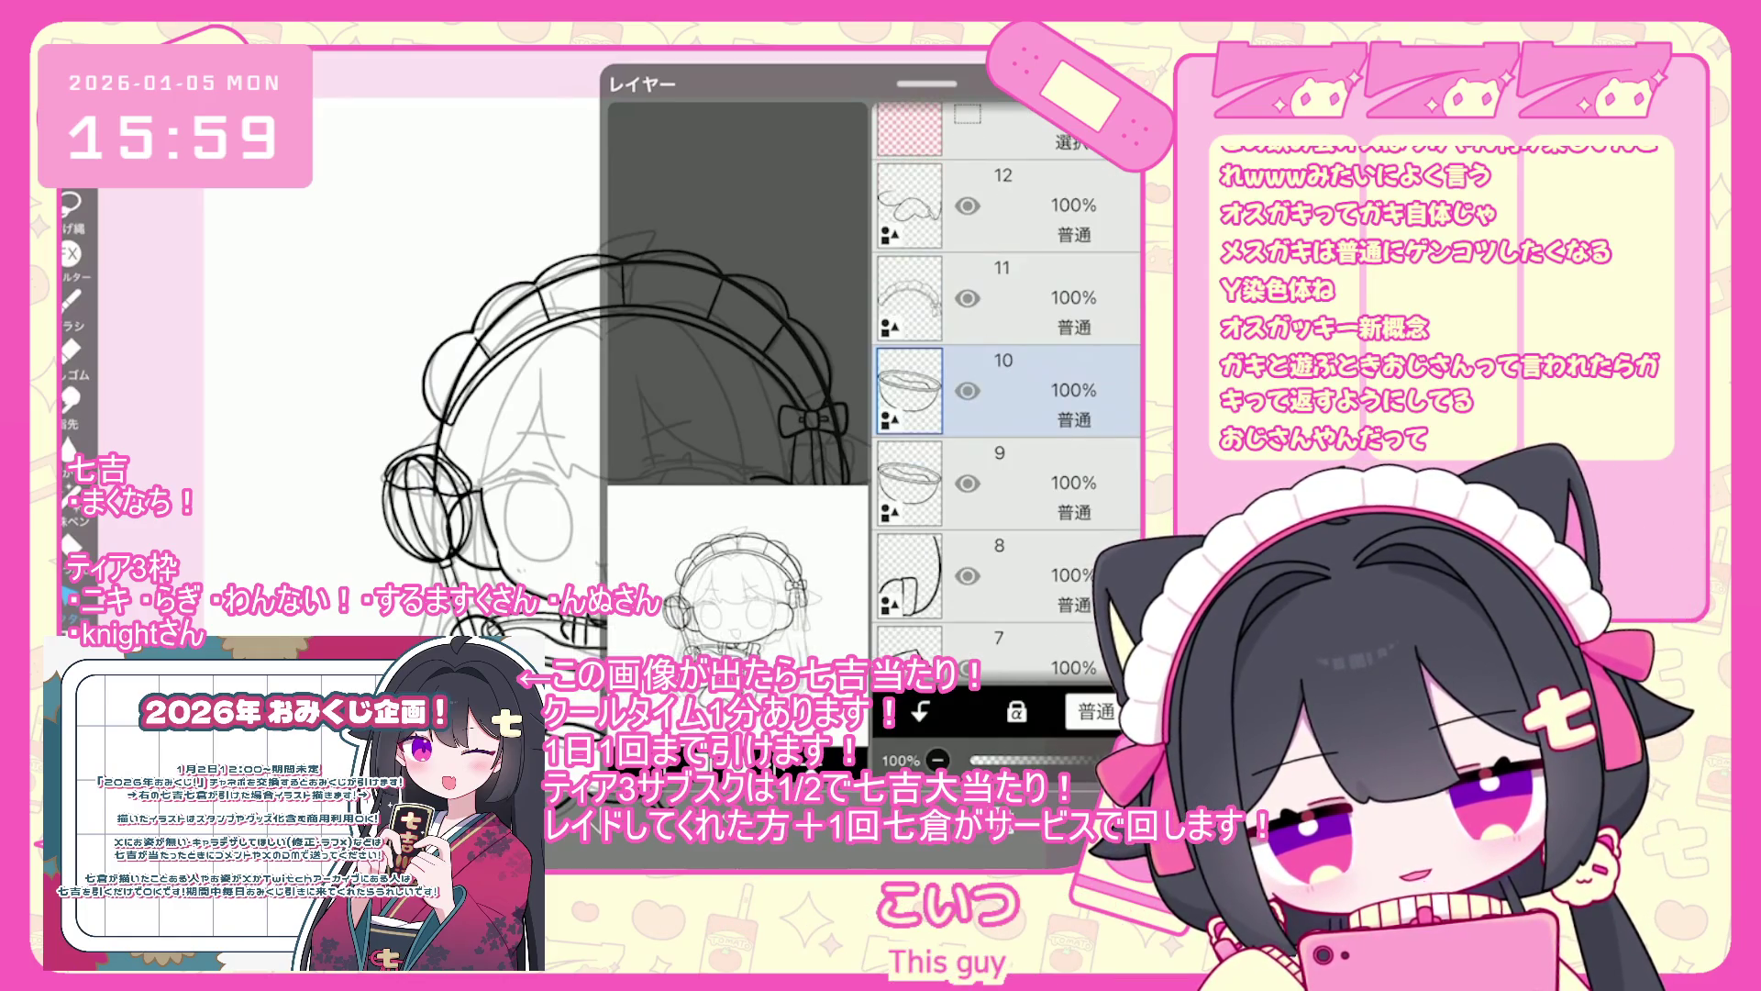
{"action": "key", "text": "Delete"}
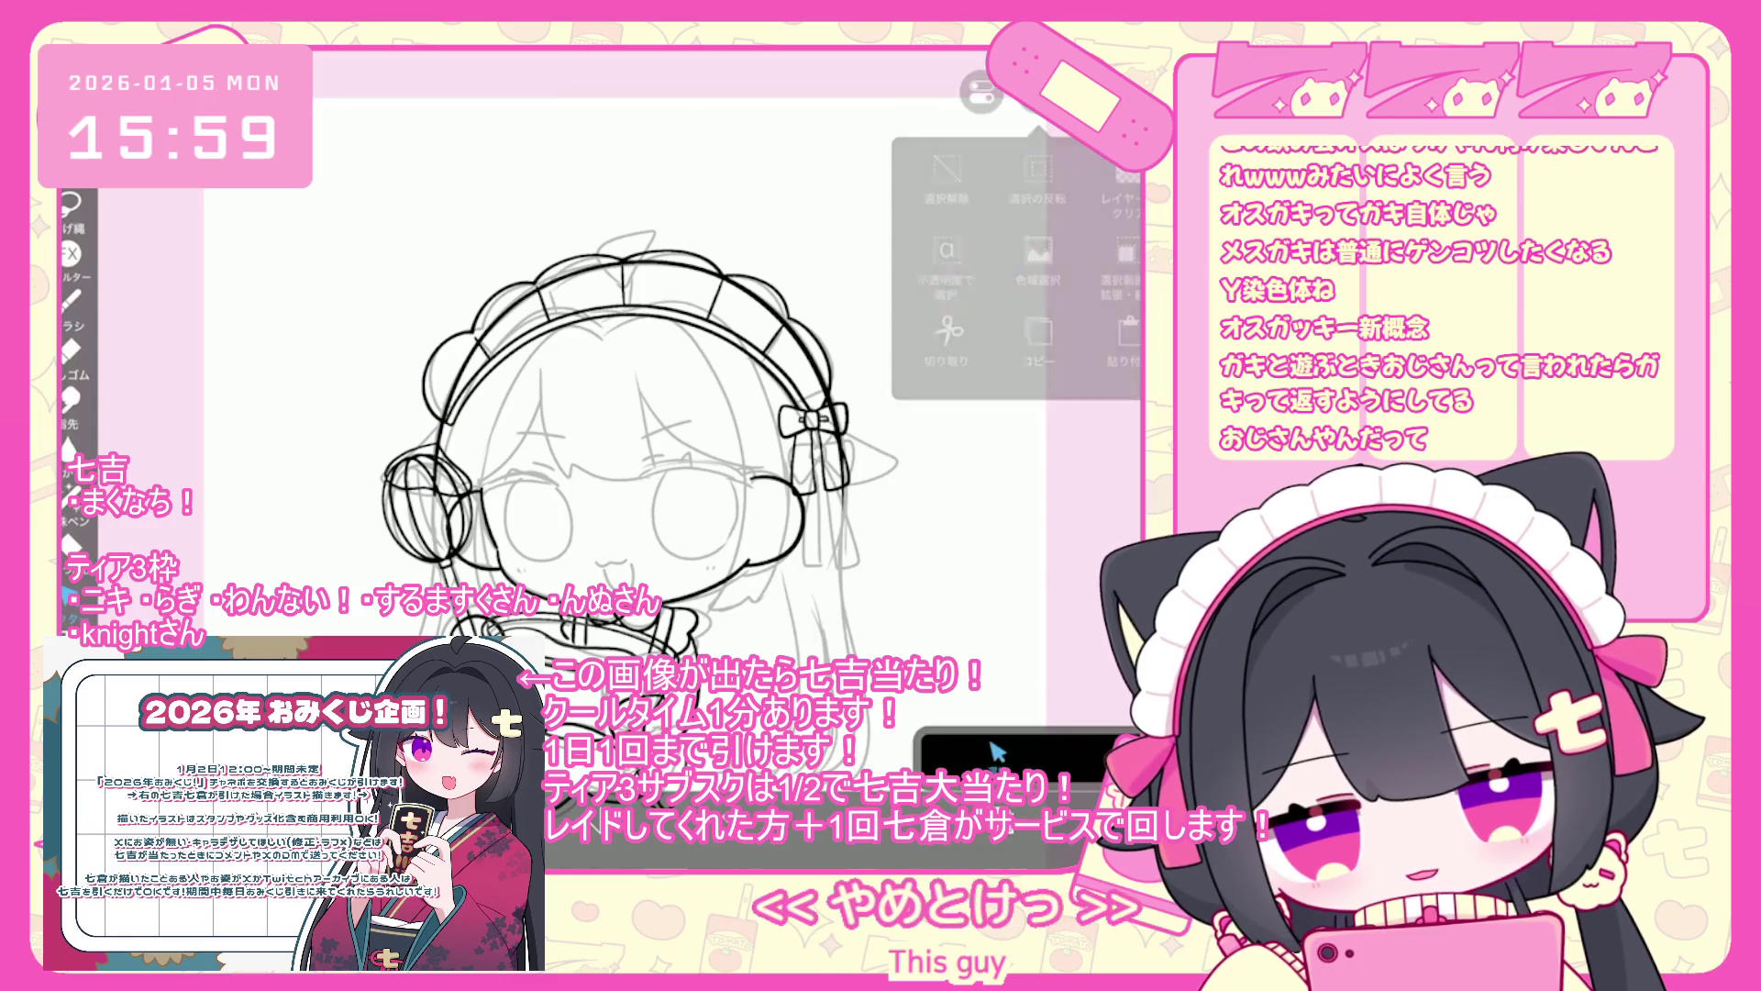
- Fade layer 9 to 30% opacity and hide the grey face sketch layer 3
{"action": "left_click", "coordinate": [1009, 484]}
{"action": "left_click_drag", "start_coordinate": [1092, 760], "coordinate": [1018, 760]}
{"action": "left_click", "coordinate": [1009, 391]}
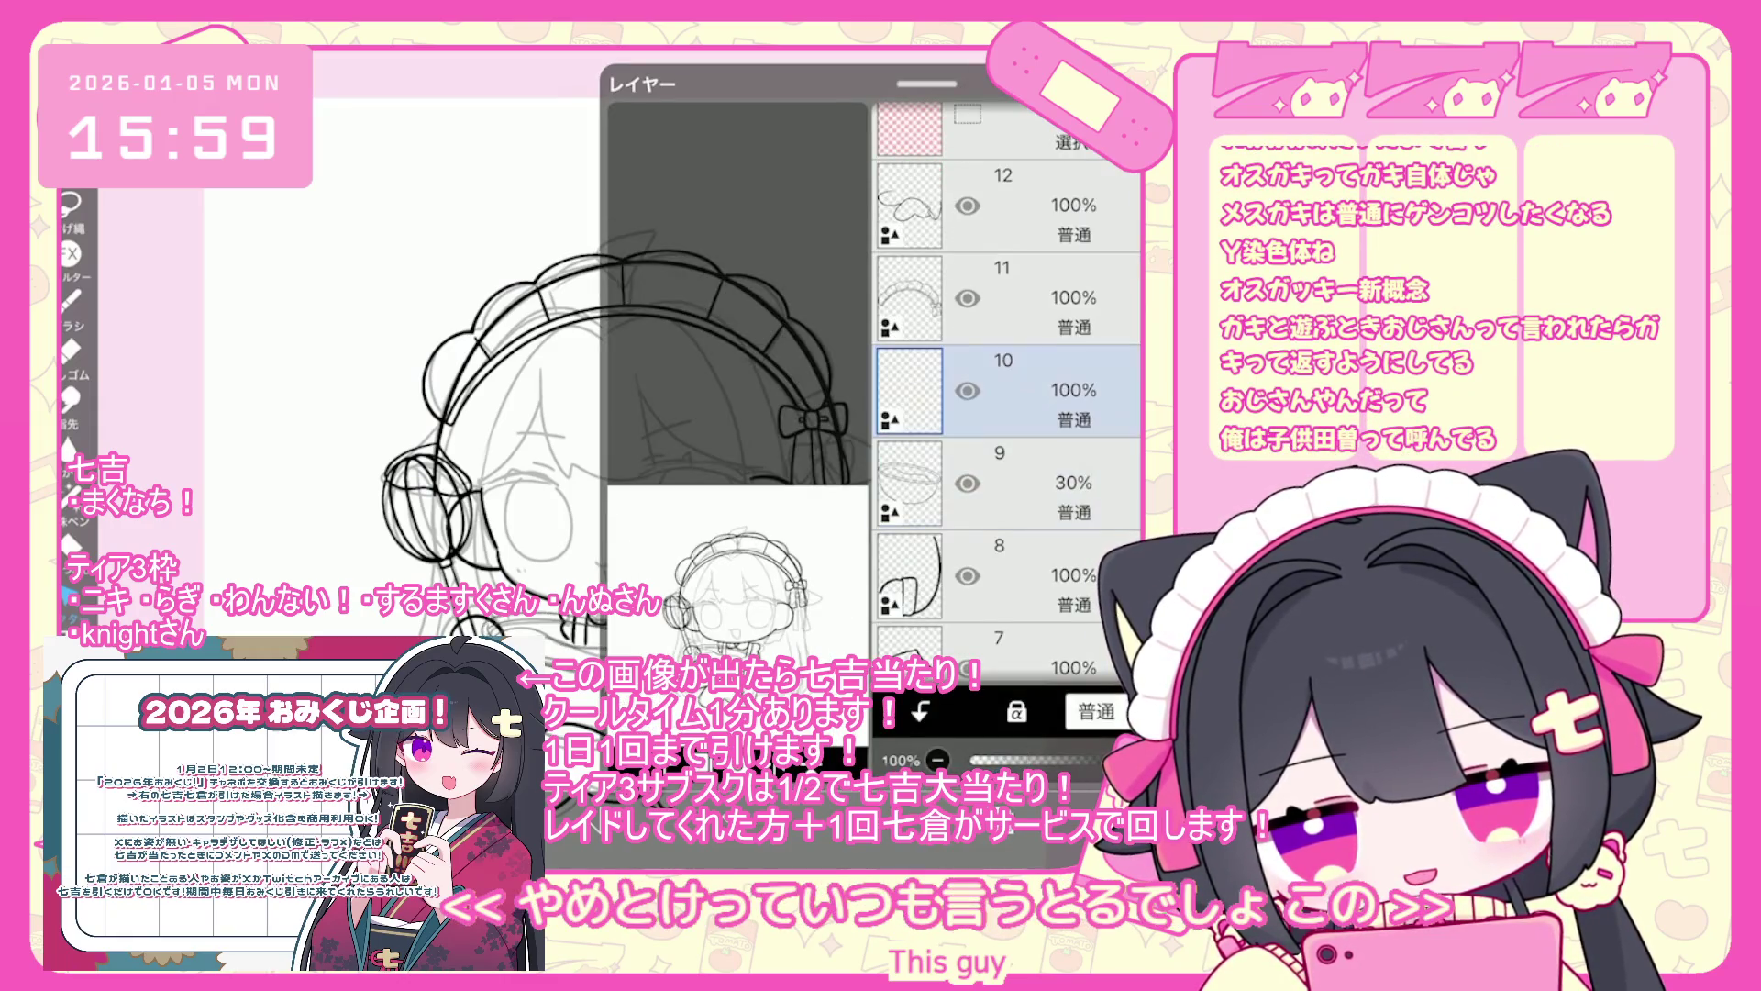
{"action": "scroll", "coordinate": [1007, 385], "scroll_direction": "down", "scroll_amount": 10}
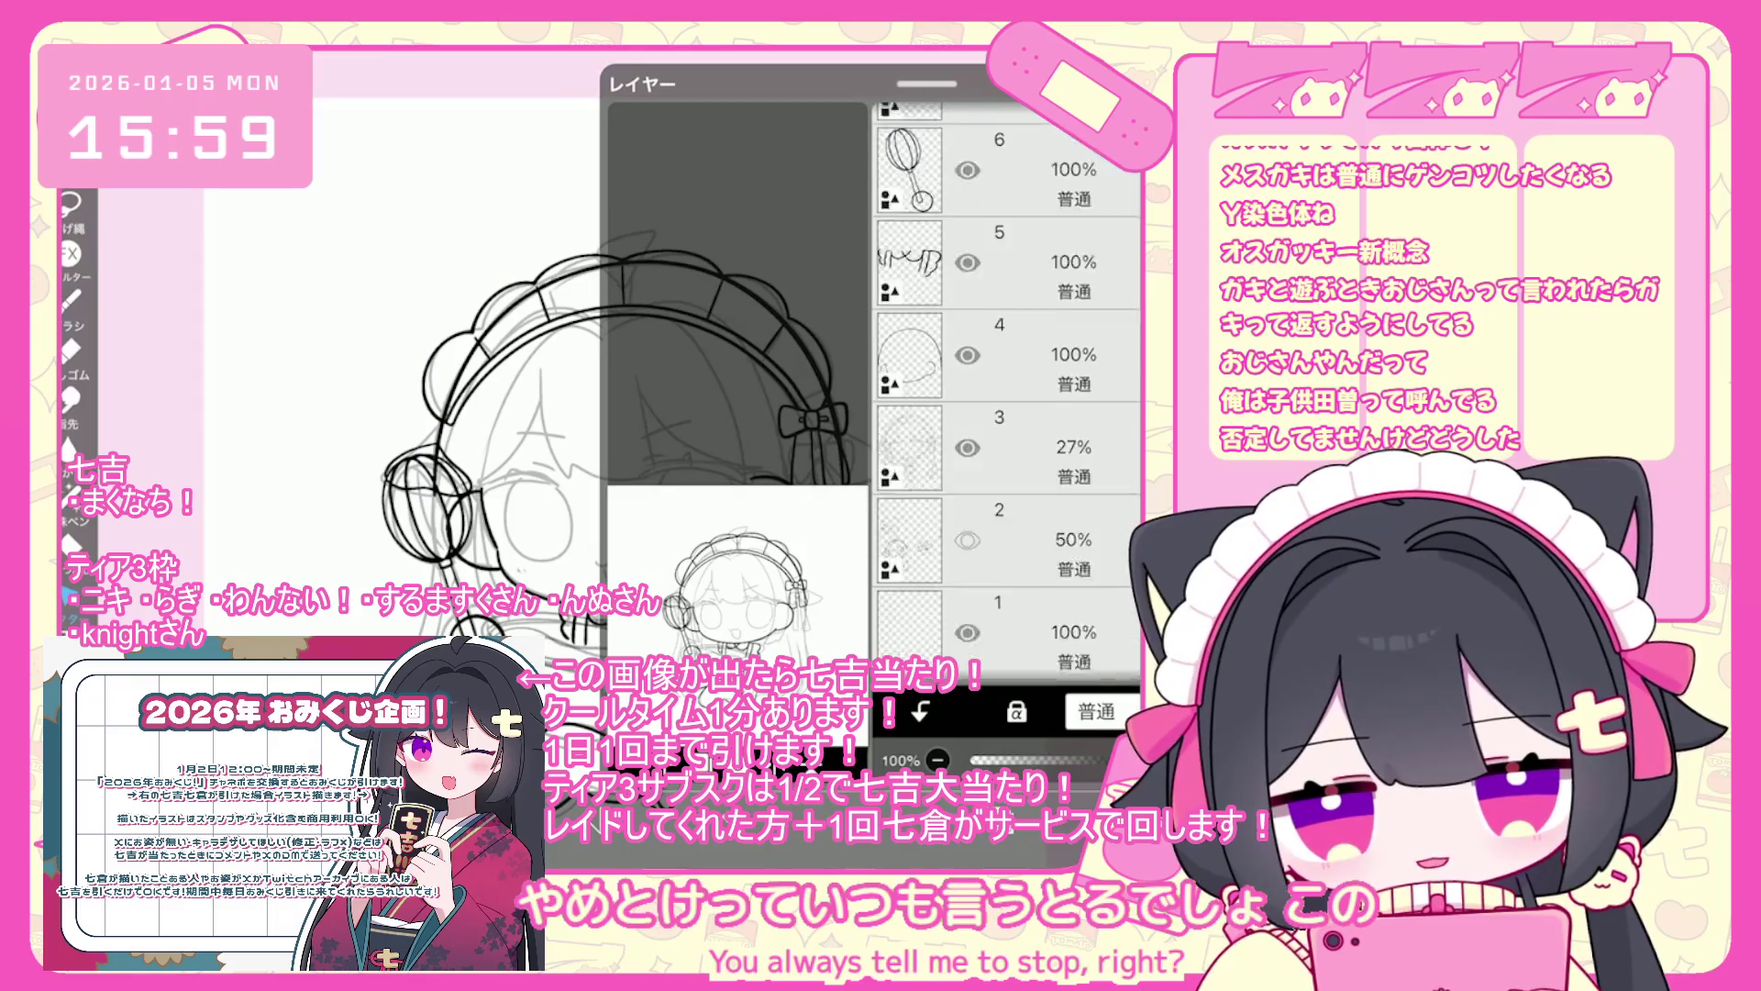
{"action": "left_click", "coordinate": [967, 406]}
{"action": "scroll", "coordinate": [1007, 385], "scroll_direction": "up", "scroll_amount": 10}
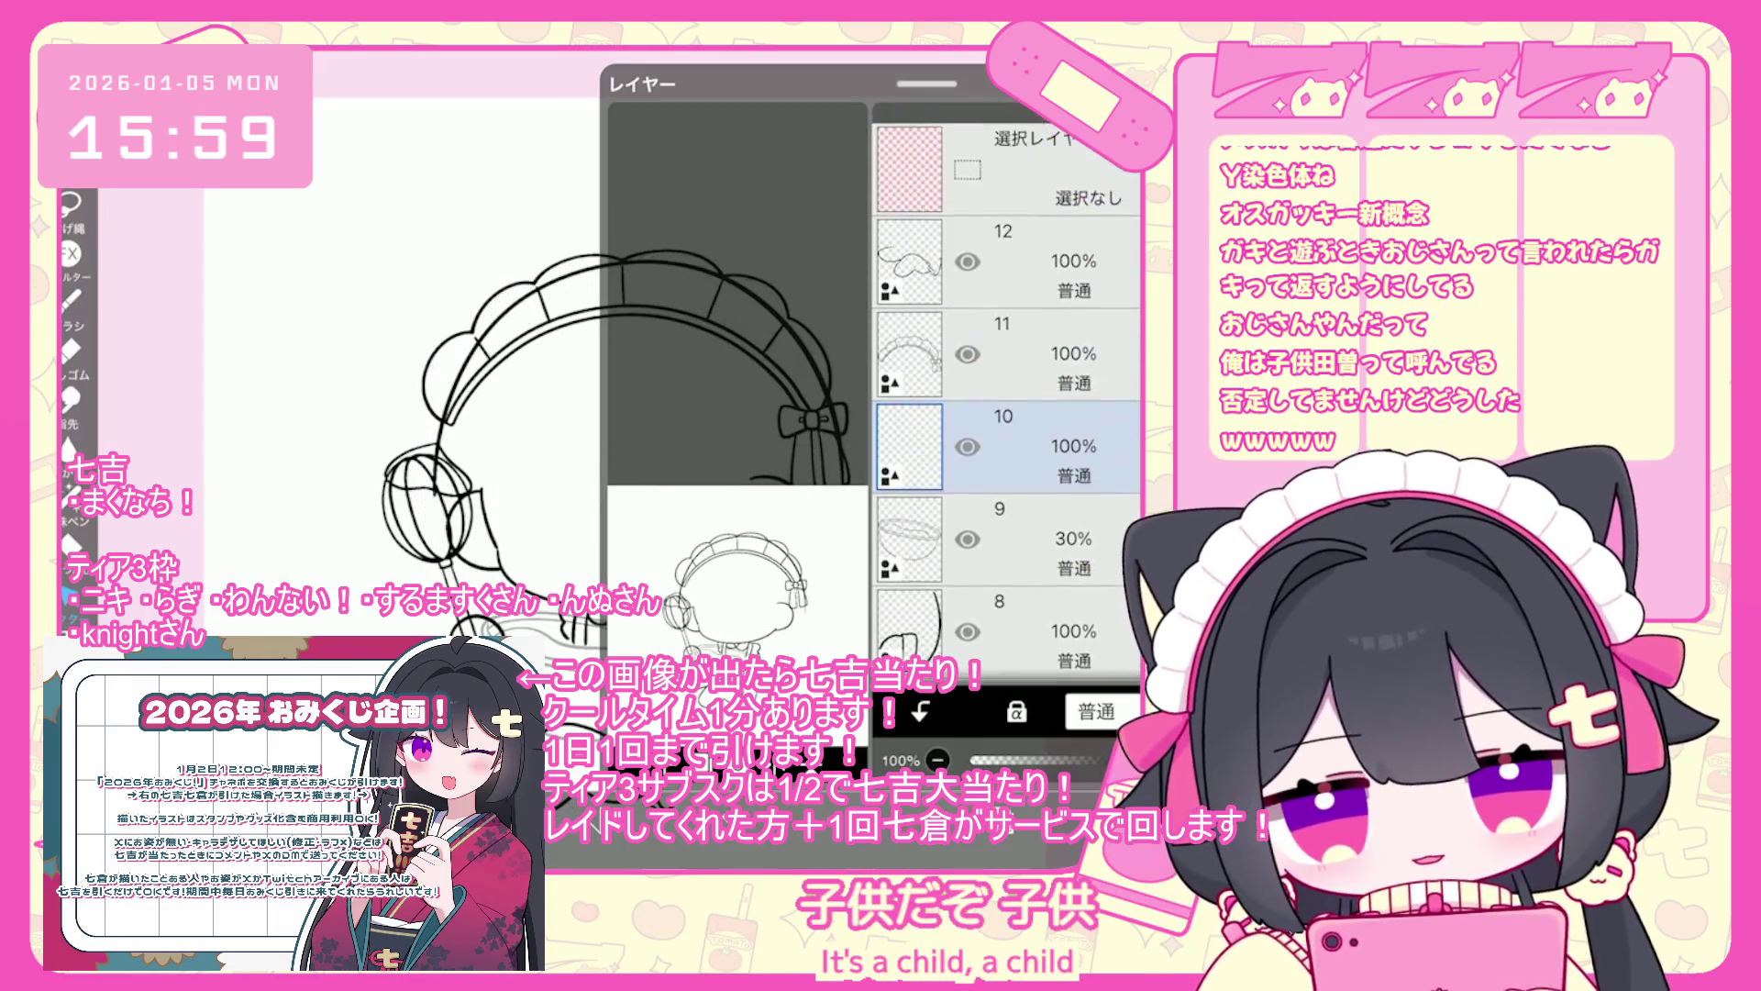
{"action": "left_click", "coordinate": [734, 275]}
- Try and undo short trial strokes near the bowl, redrawing one more finely
{"action": "scroll", "coordinate": [597, 413], "scroll_direction": "up", "scroll_amount": 3}
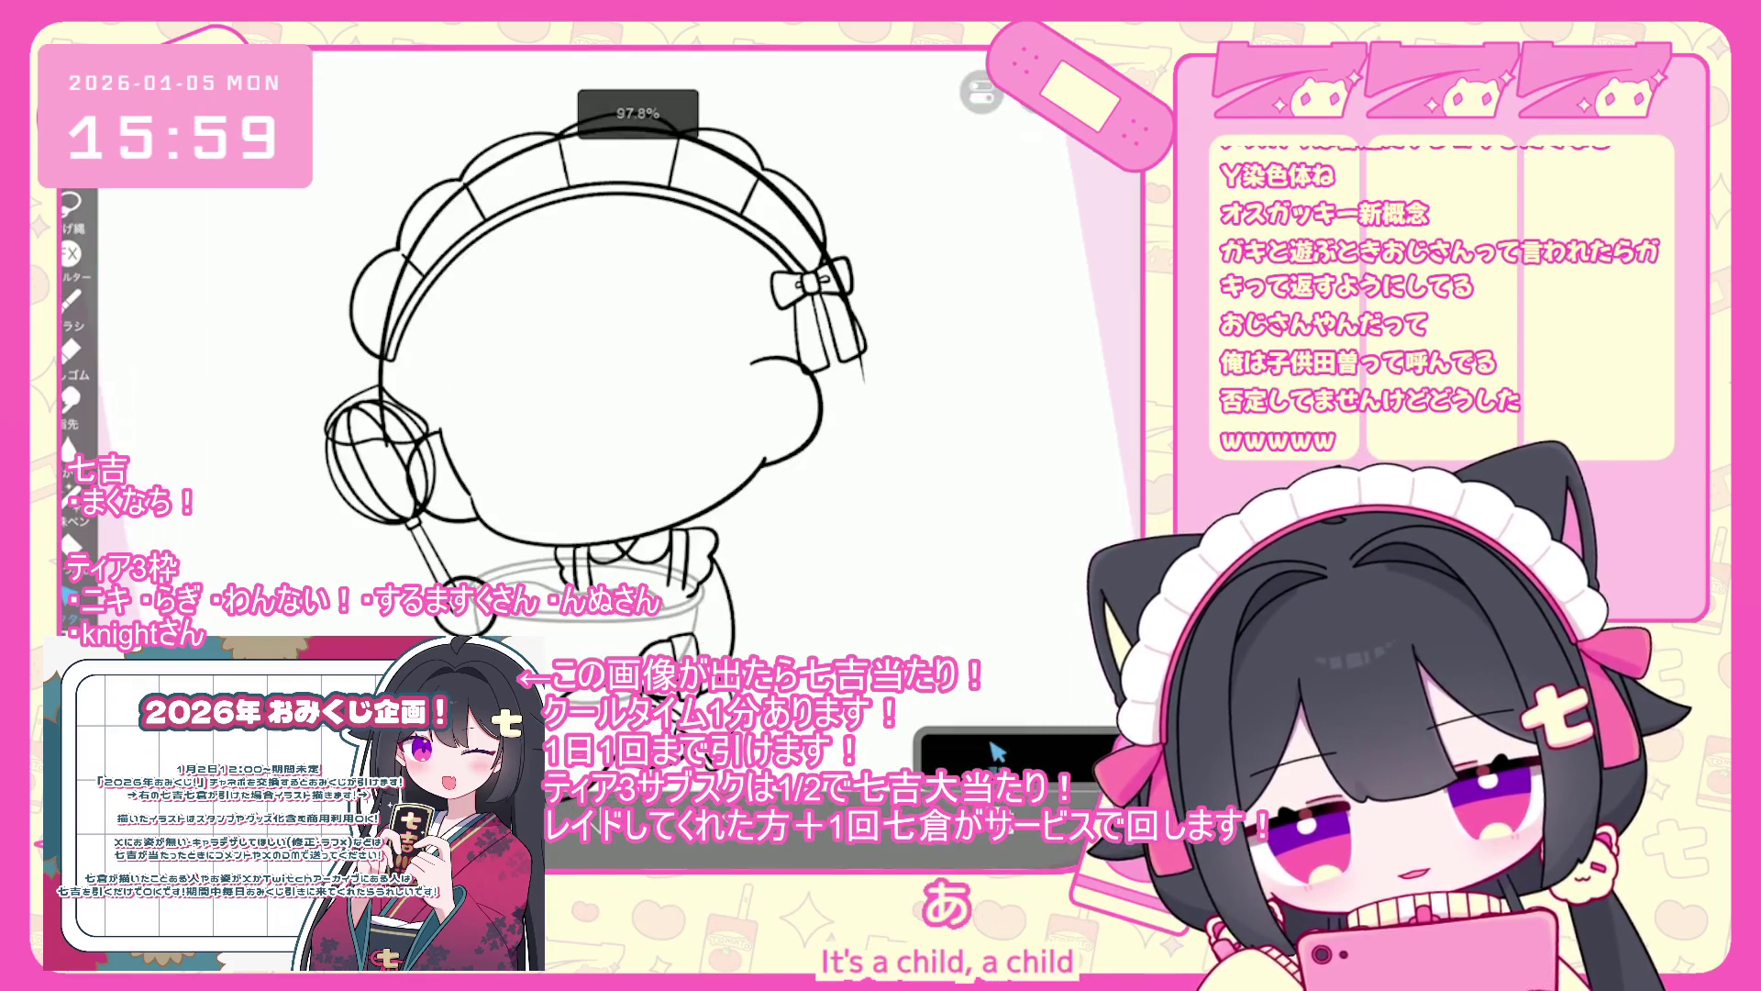
{"action": "scroll", "coordinate": [459, 367], "scroll_direction": "up", "scroll_amount": 5}
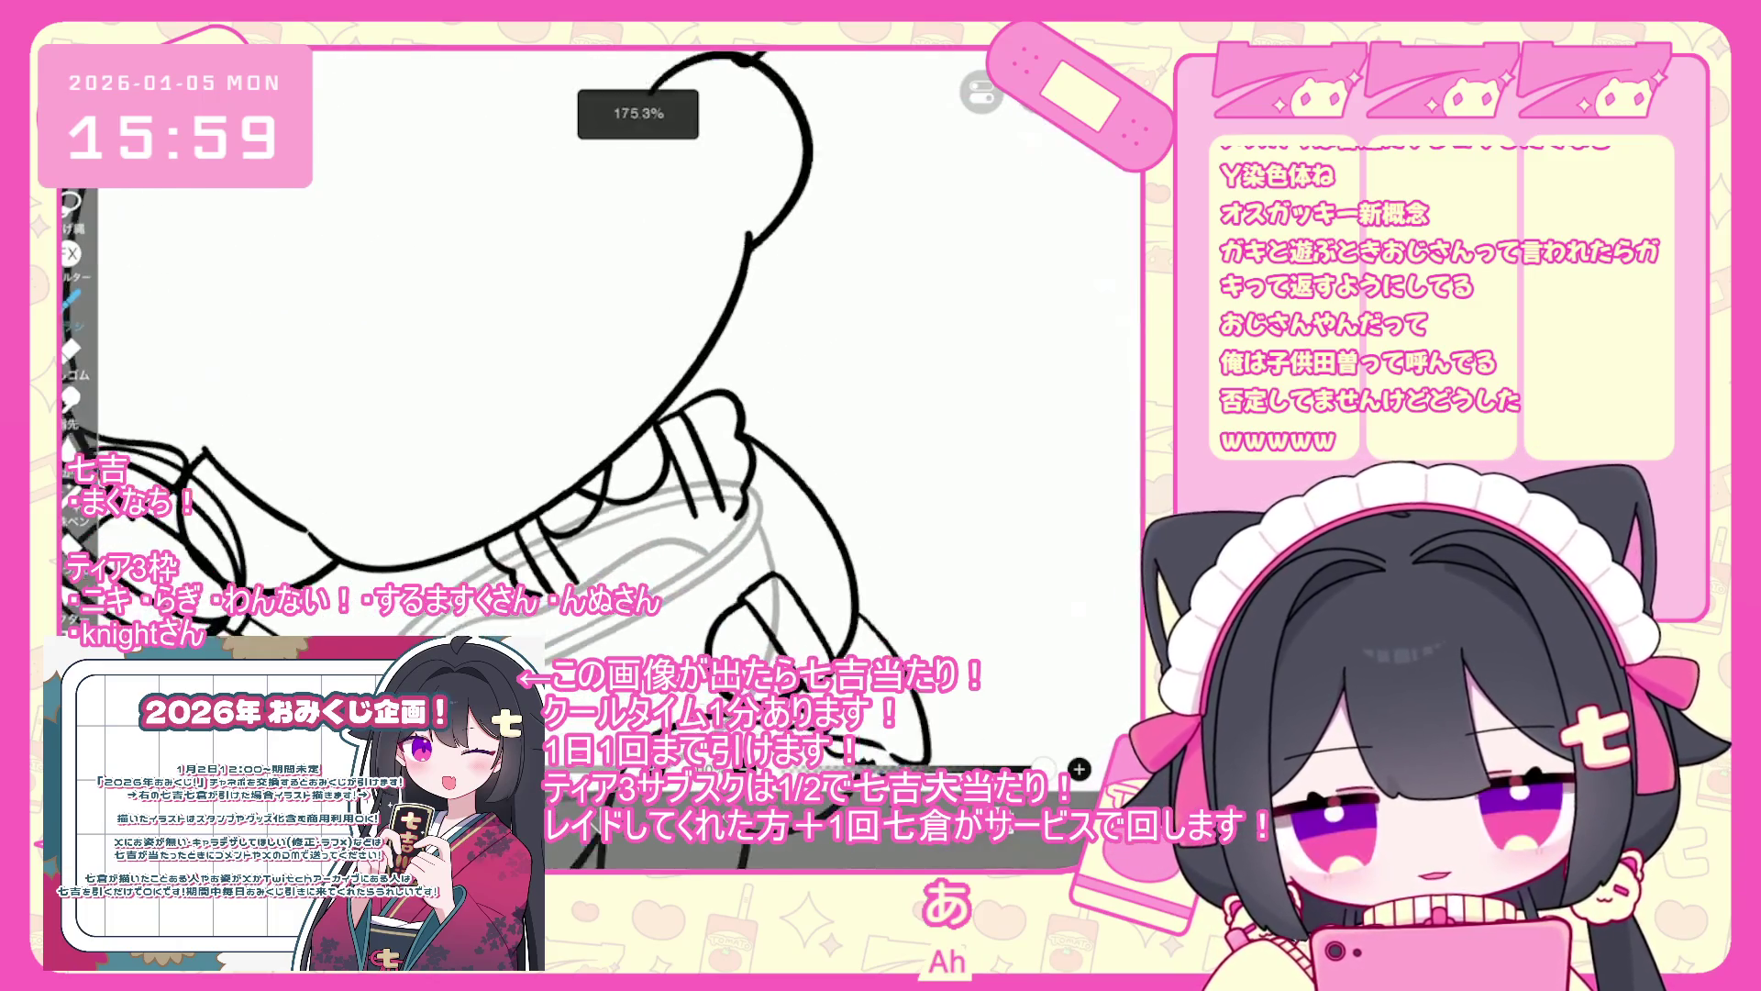
{"action": "left_click", "coordinate": [963, 909]}
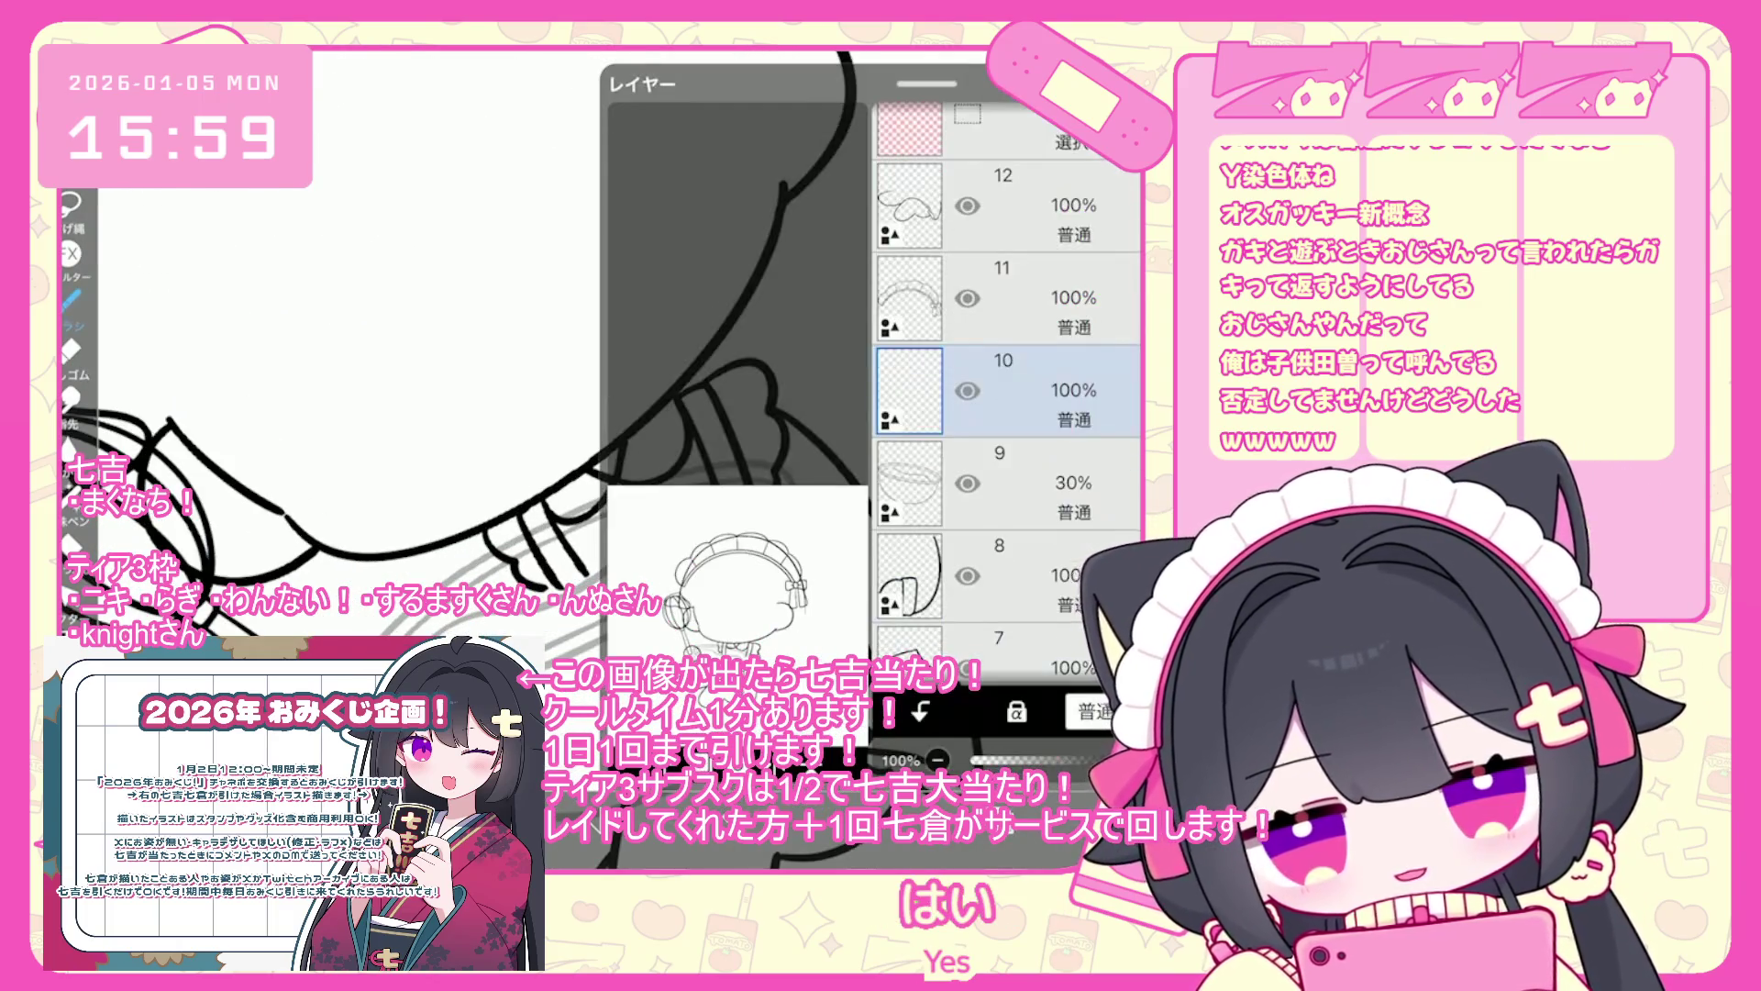
{"action": "left_click", "coordinate": [367, 275]}
{"action": "scroll", "coordinate": [596, 412], "scroll_direction": "up", "scroll_amount": 3}
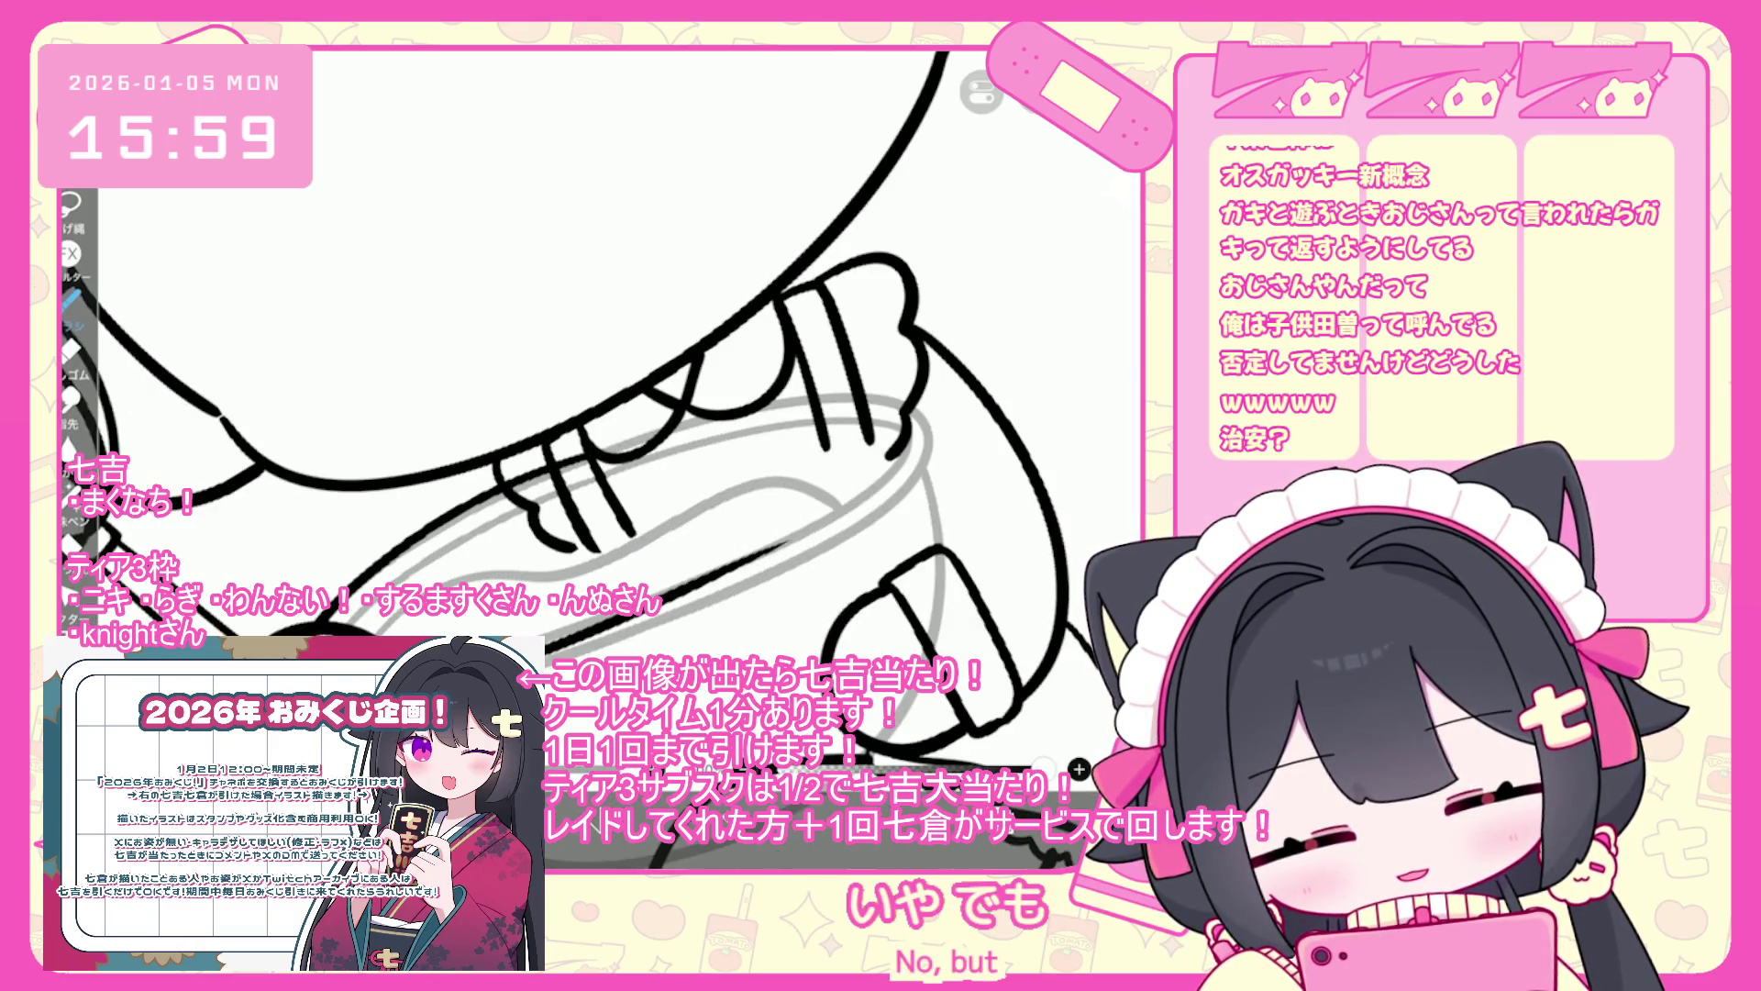
{"action": "key", "text": "ctrl+z"}
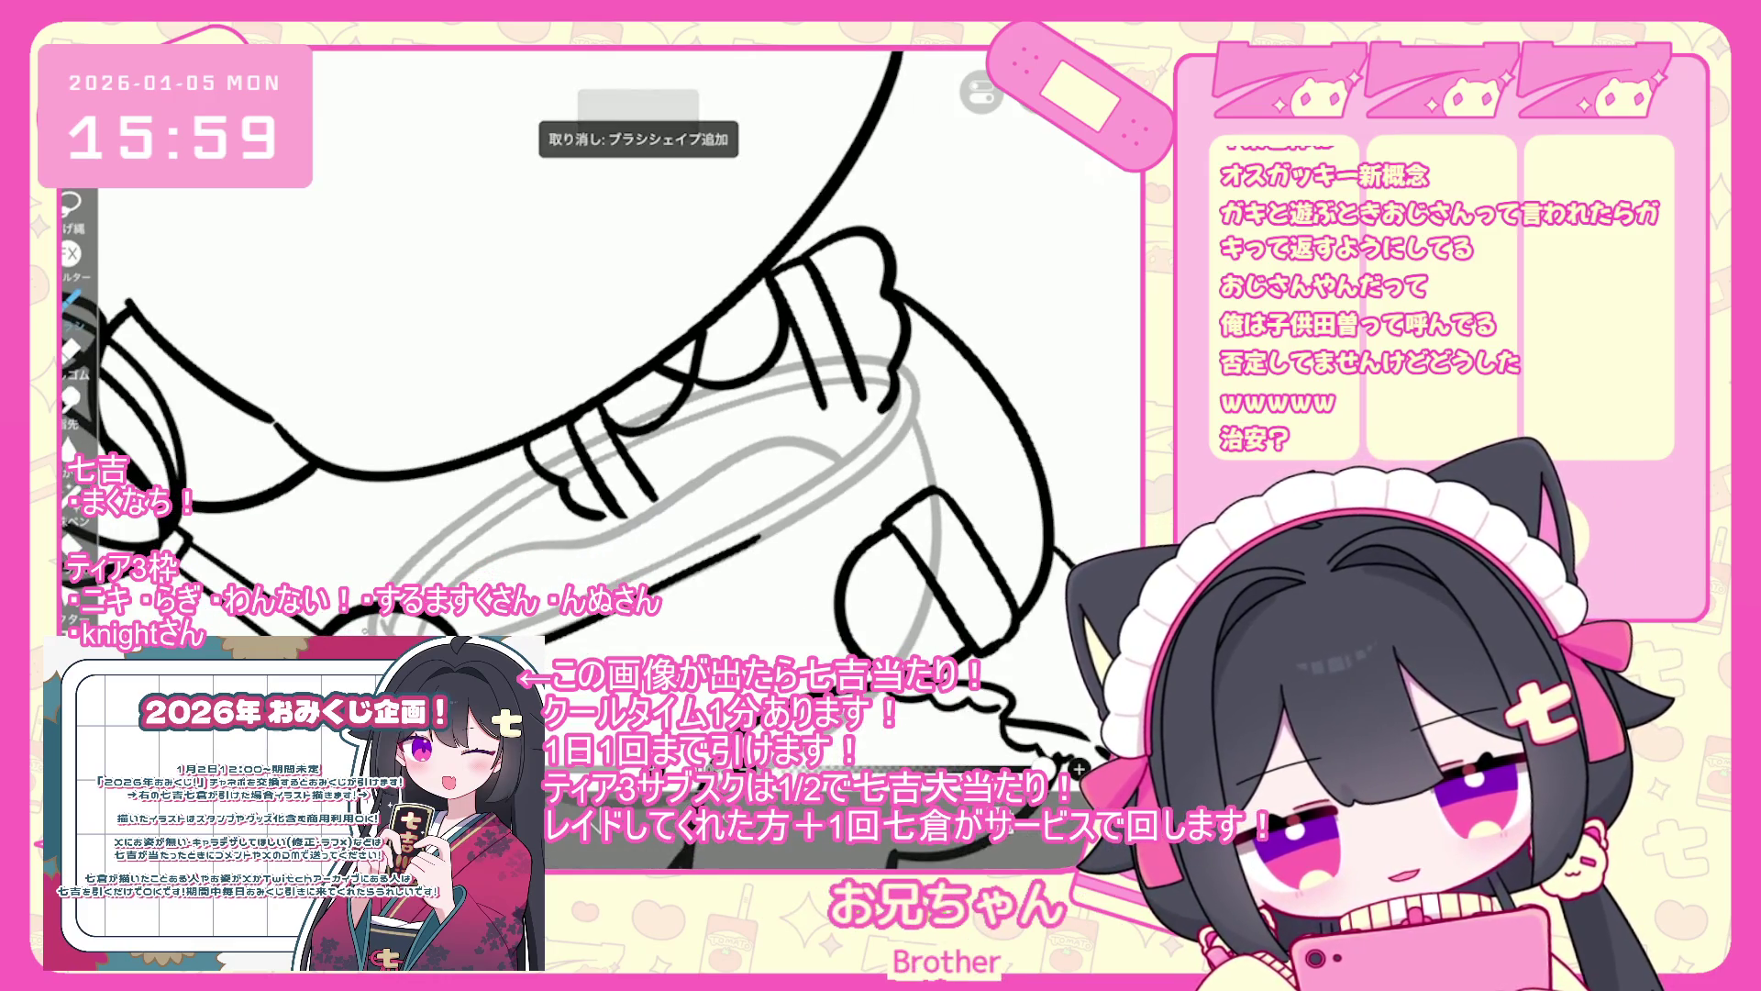
{"action": "left_click_drag", "start_coordinate": [725, 550], "coordinate": [880, 458]}
{"action": "key", "text": "ctrl+z"}
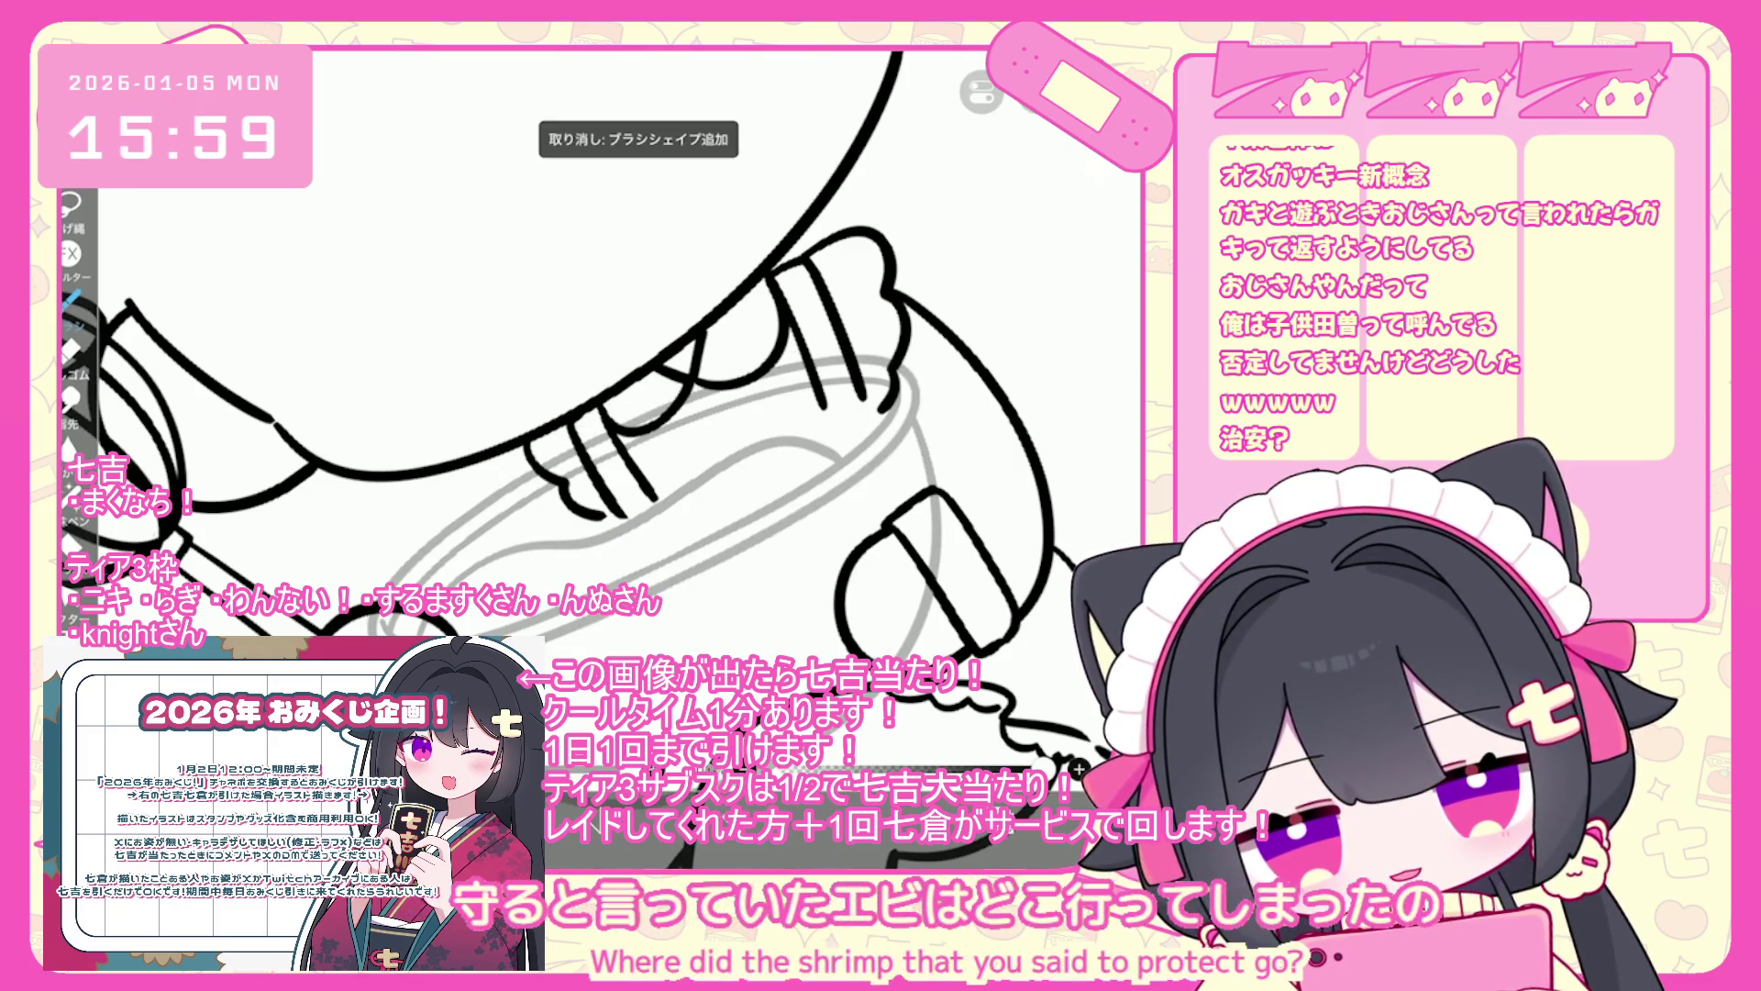
{"action": "key", "text": "ctrl+z"}
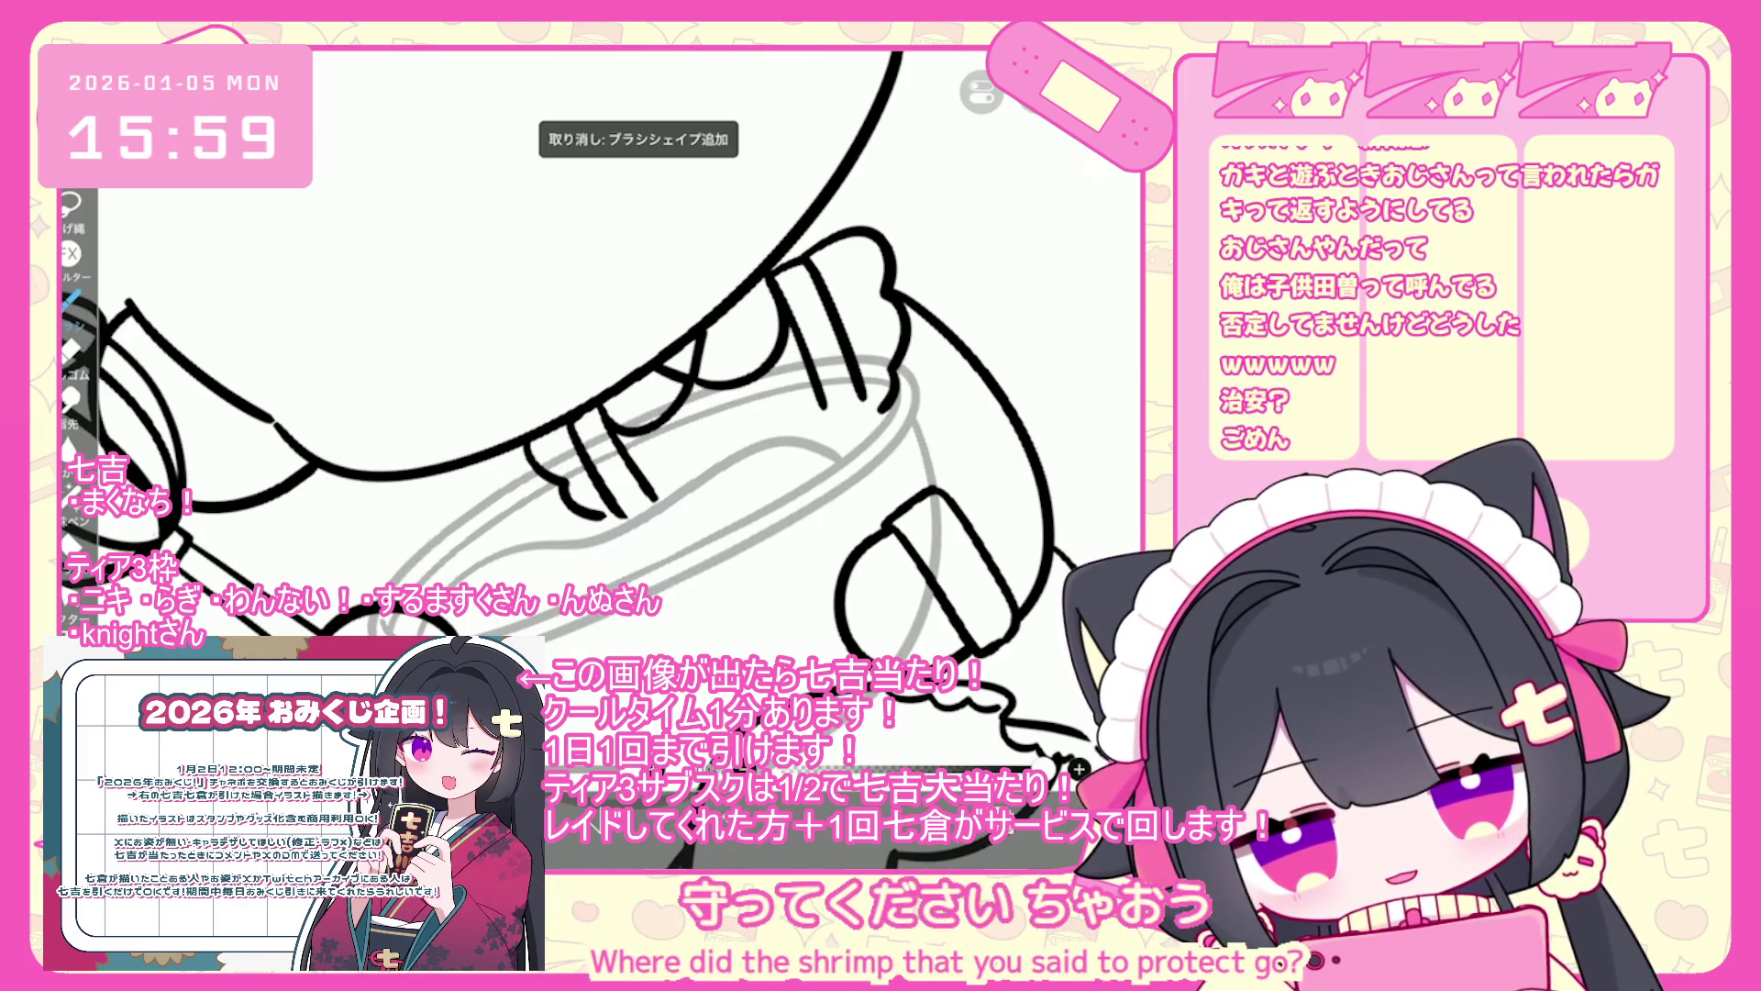
{"action": "left_click_drag", "start_coordinate": [665, 586], "coordinate": [732, 550]}
- Ink the bowl rim over the grey sketch loop, removing erasures and stray strokes
{"action": "mouse_move", "coordinate": [383, 587]}
{"action": "left_mouse_down"}
{"action": "mouse_move", "coordinate": [551, 466]}
{"action": "mouse_move", "coordinate": [784, 527]}
{"action": "left_mouse_up"}
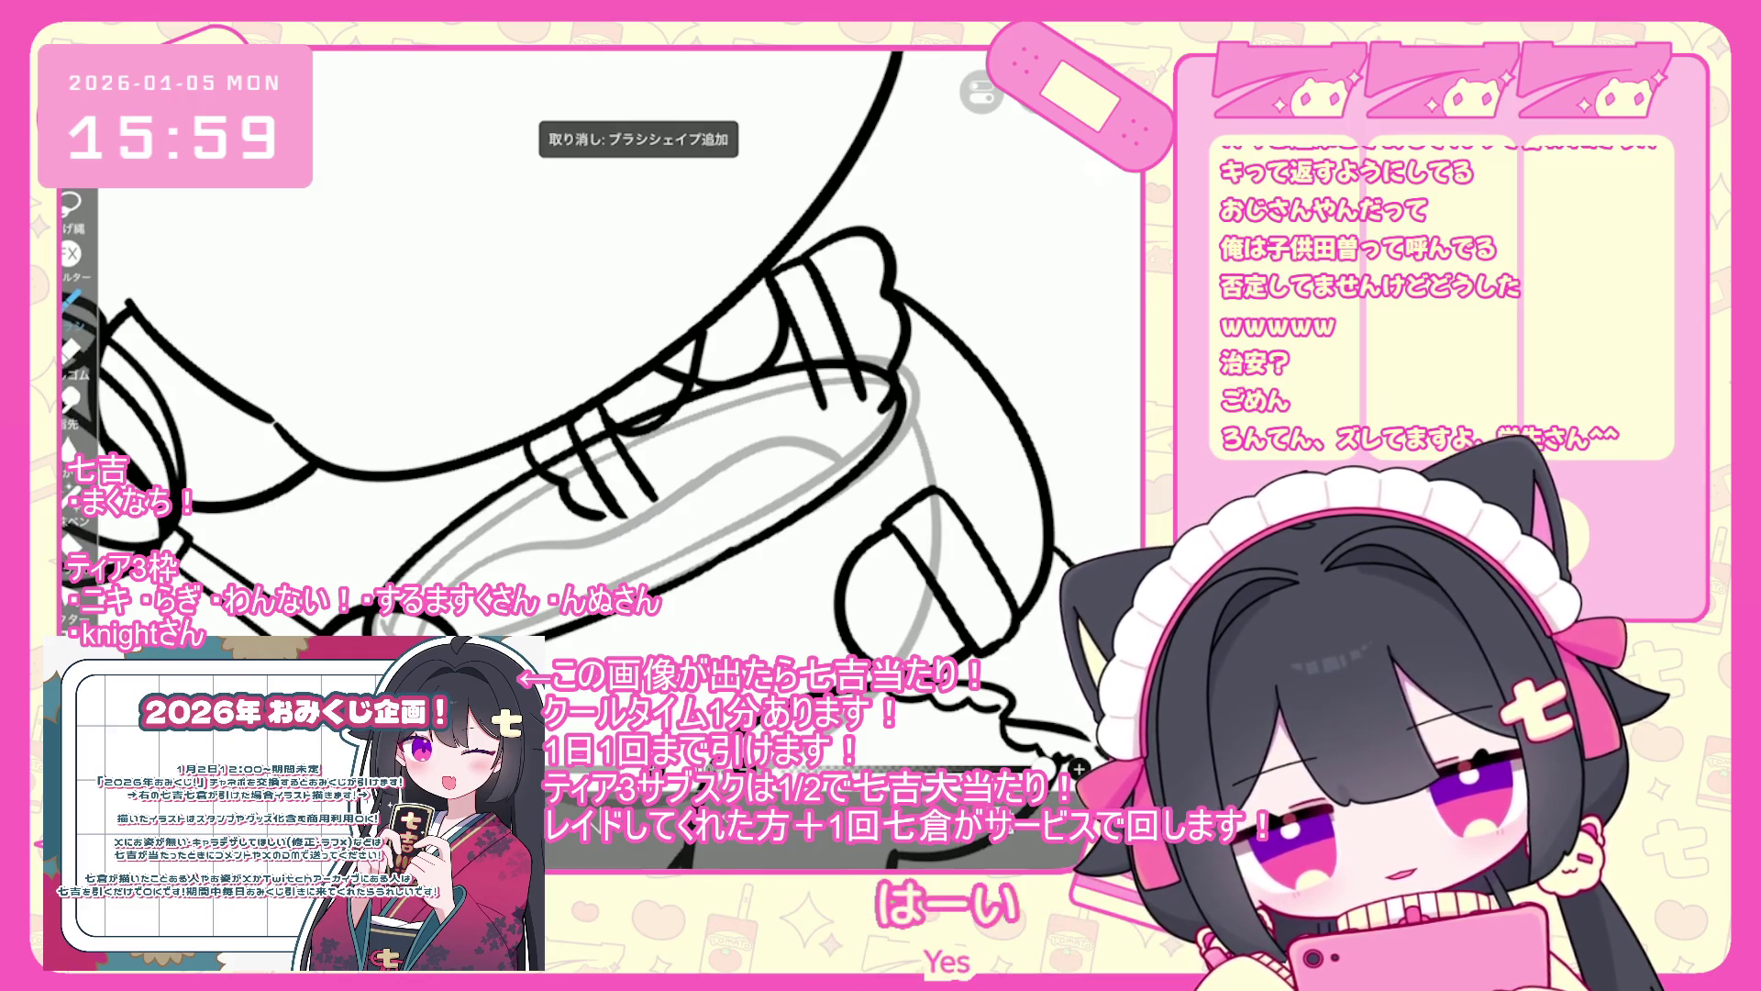
{"action": "scroll", "coordinate": [587, 413], "scroll_direction": "up", "scroll_amount": 3}
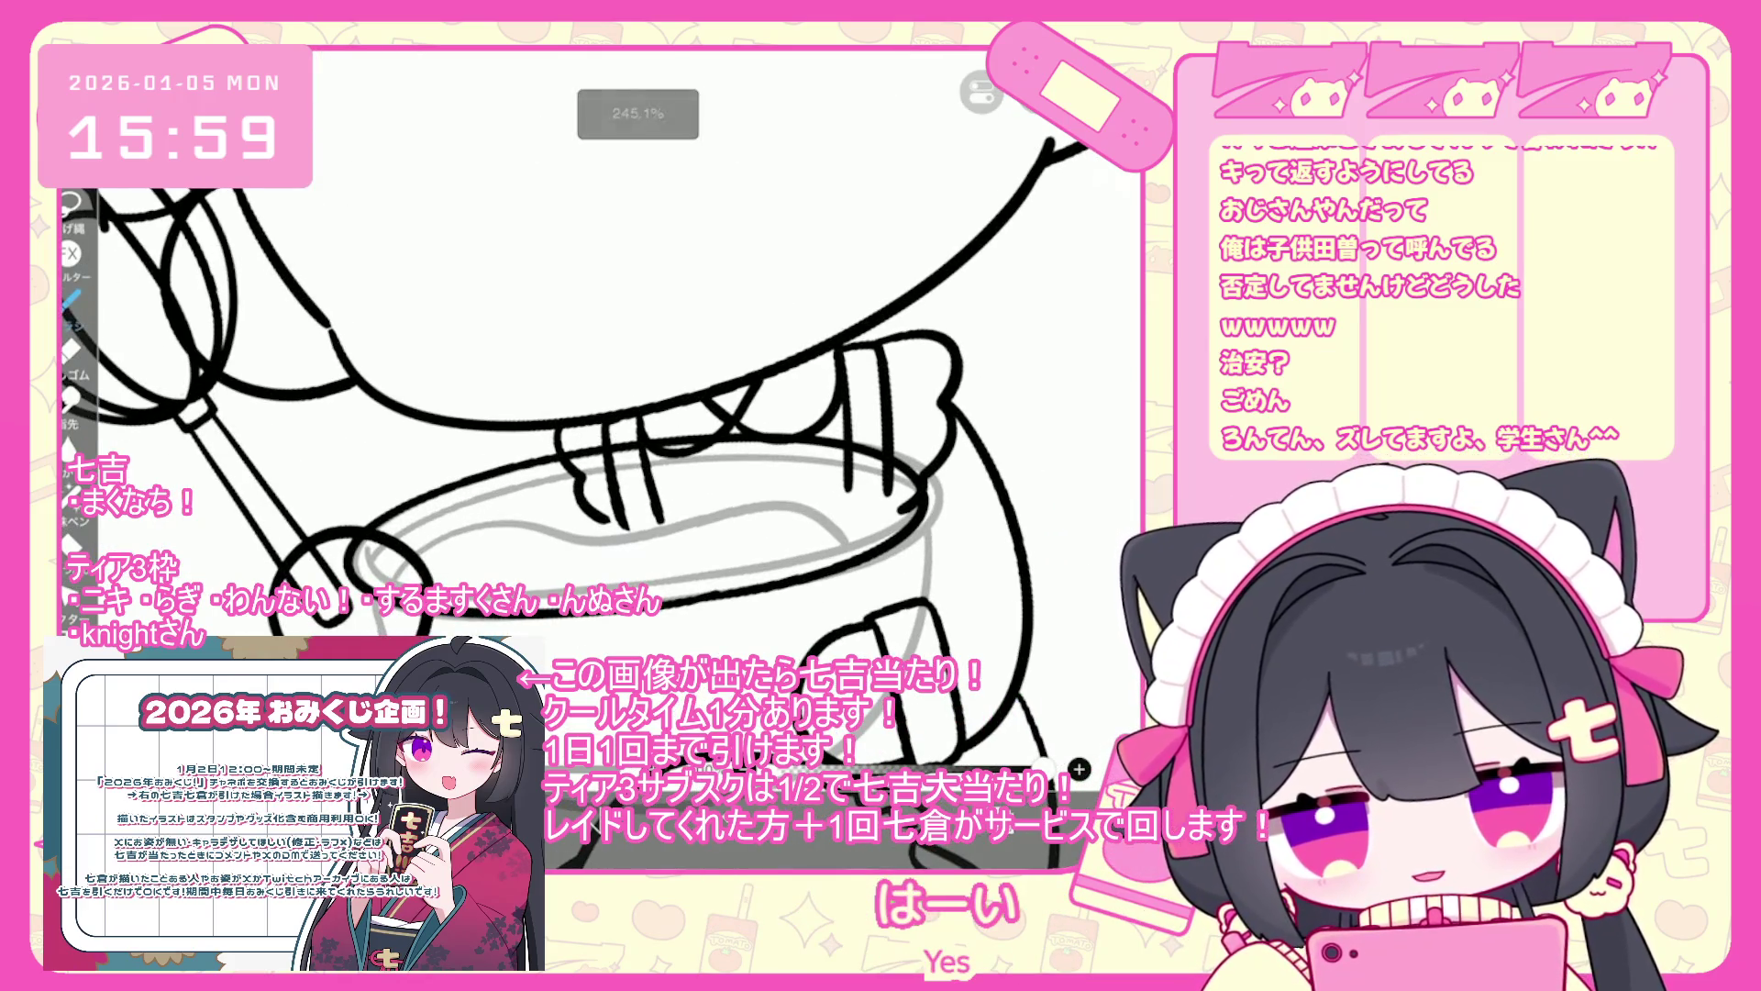
{"action": "scroll", "coordinate": [995, 751], "scroll_direction": "up", "scroll_amount": 3}
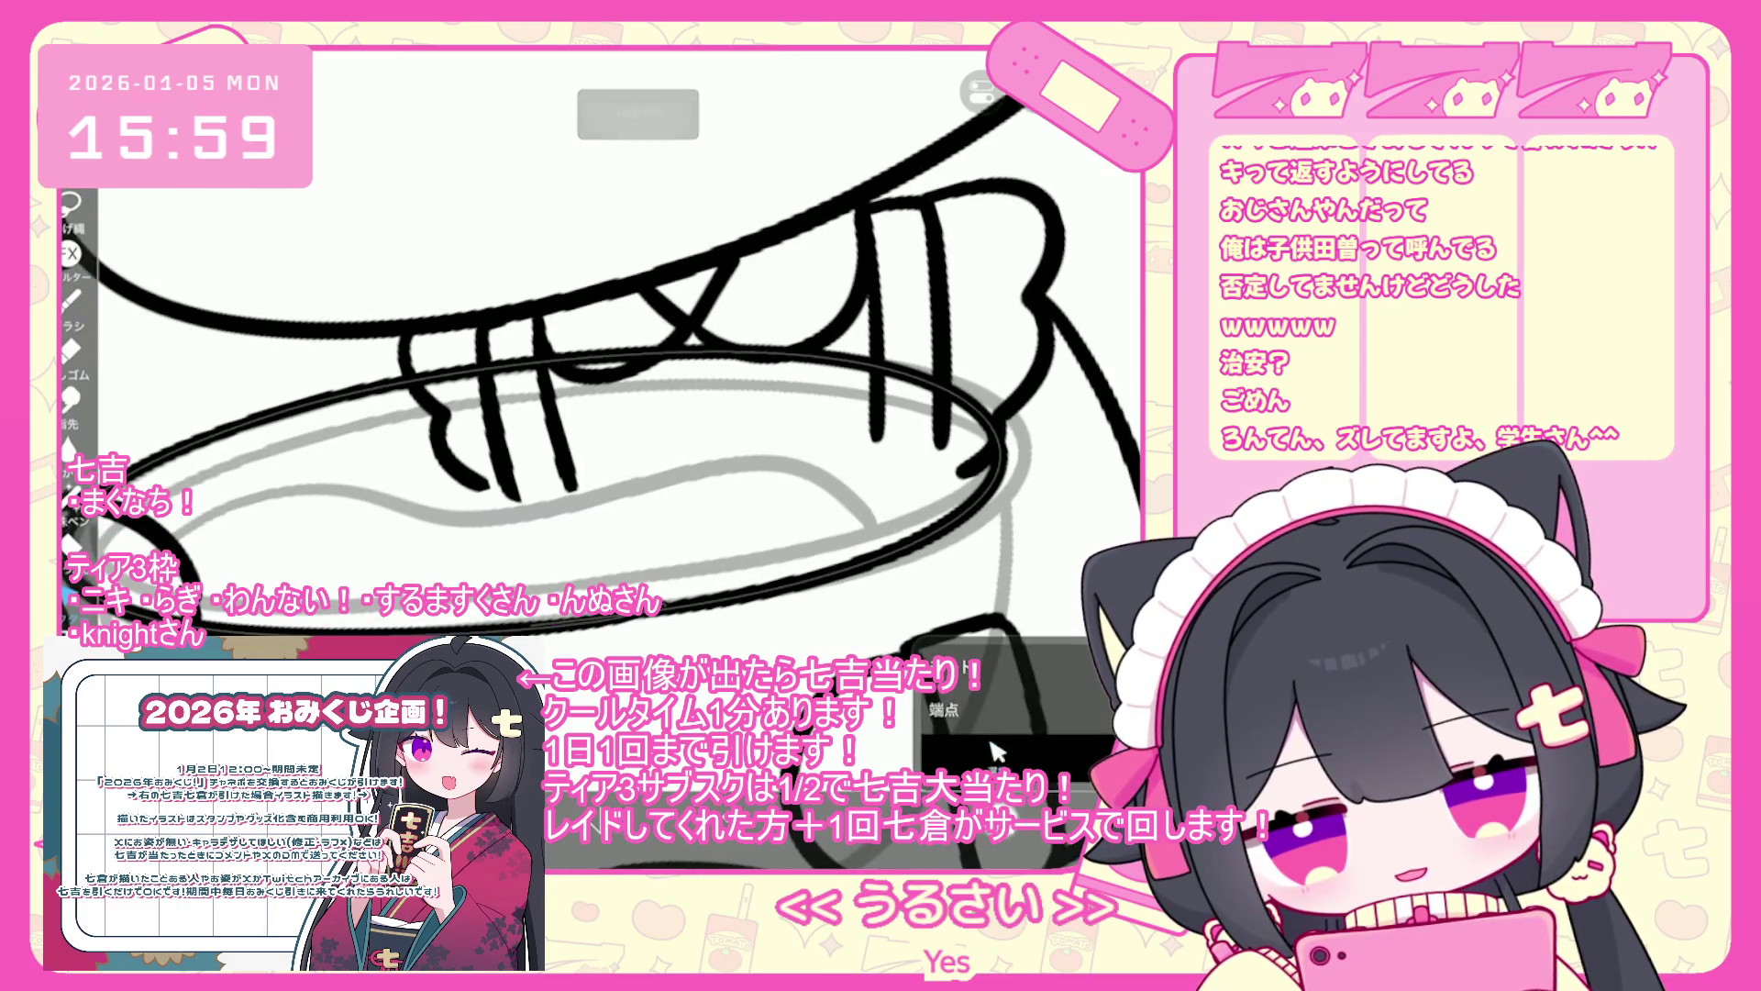
{"action": "key", "text": "ctrl+z"}
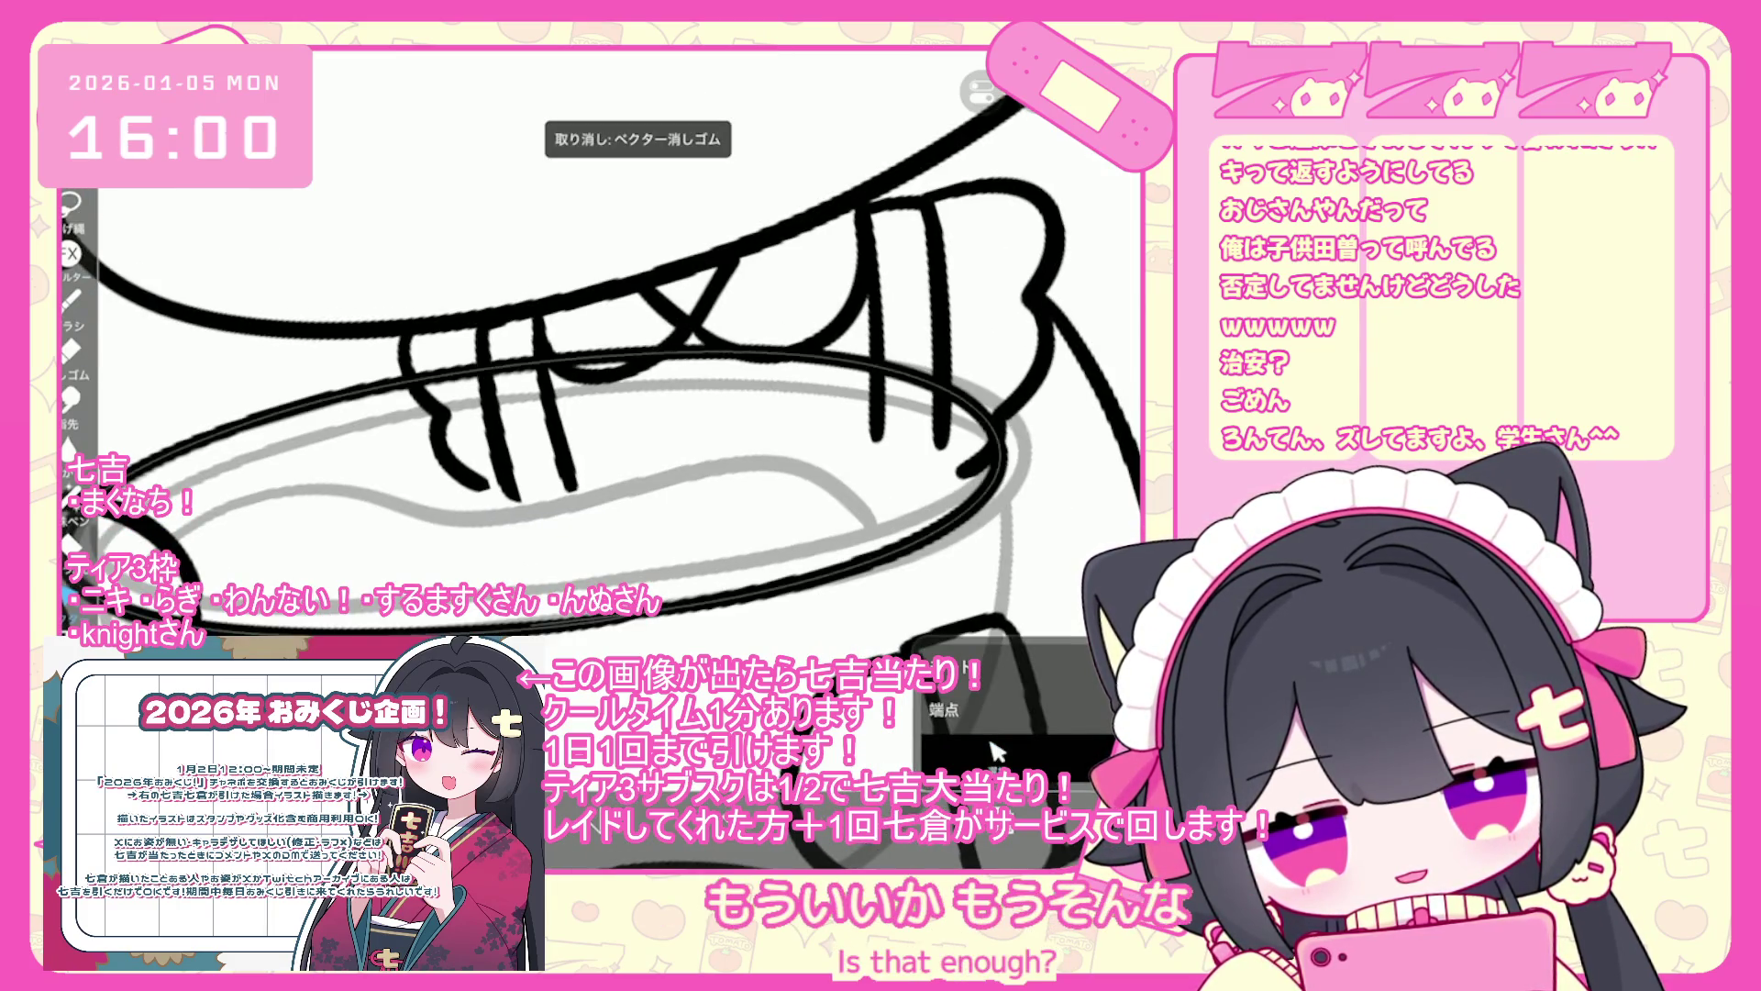
{"action": "key", "text": "ctrl+z"}
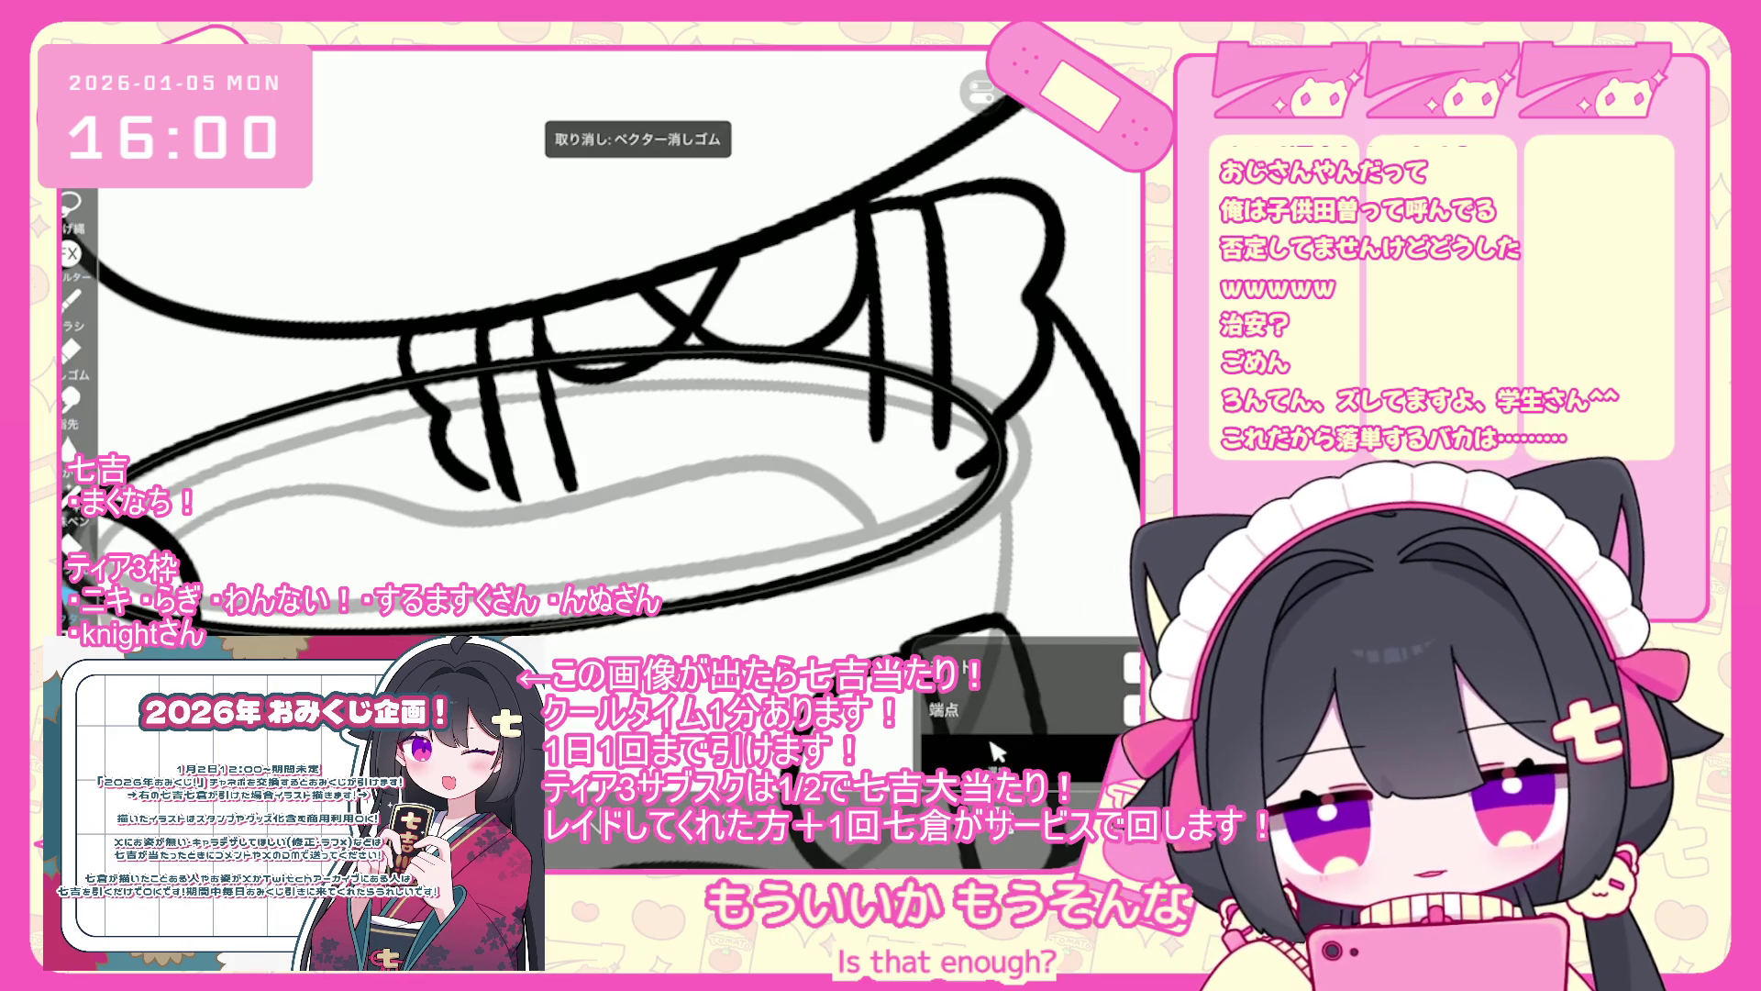
{"action": "left_click", "coordinate": [995, 750]}
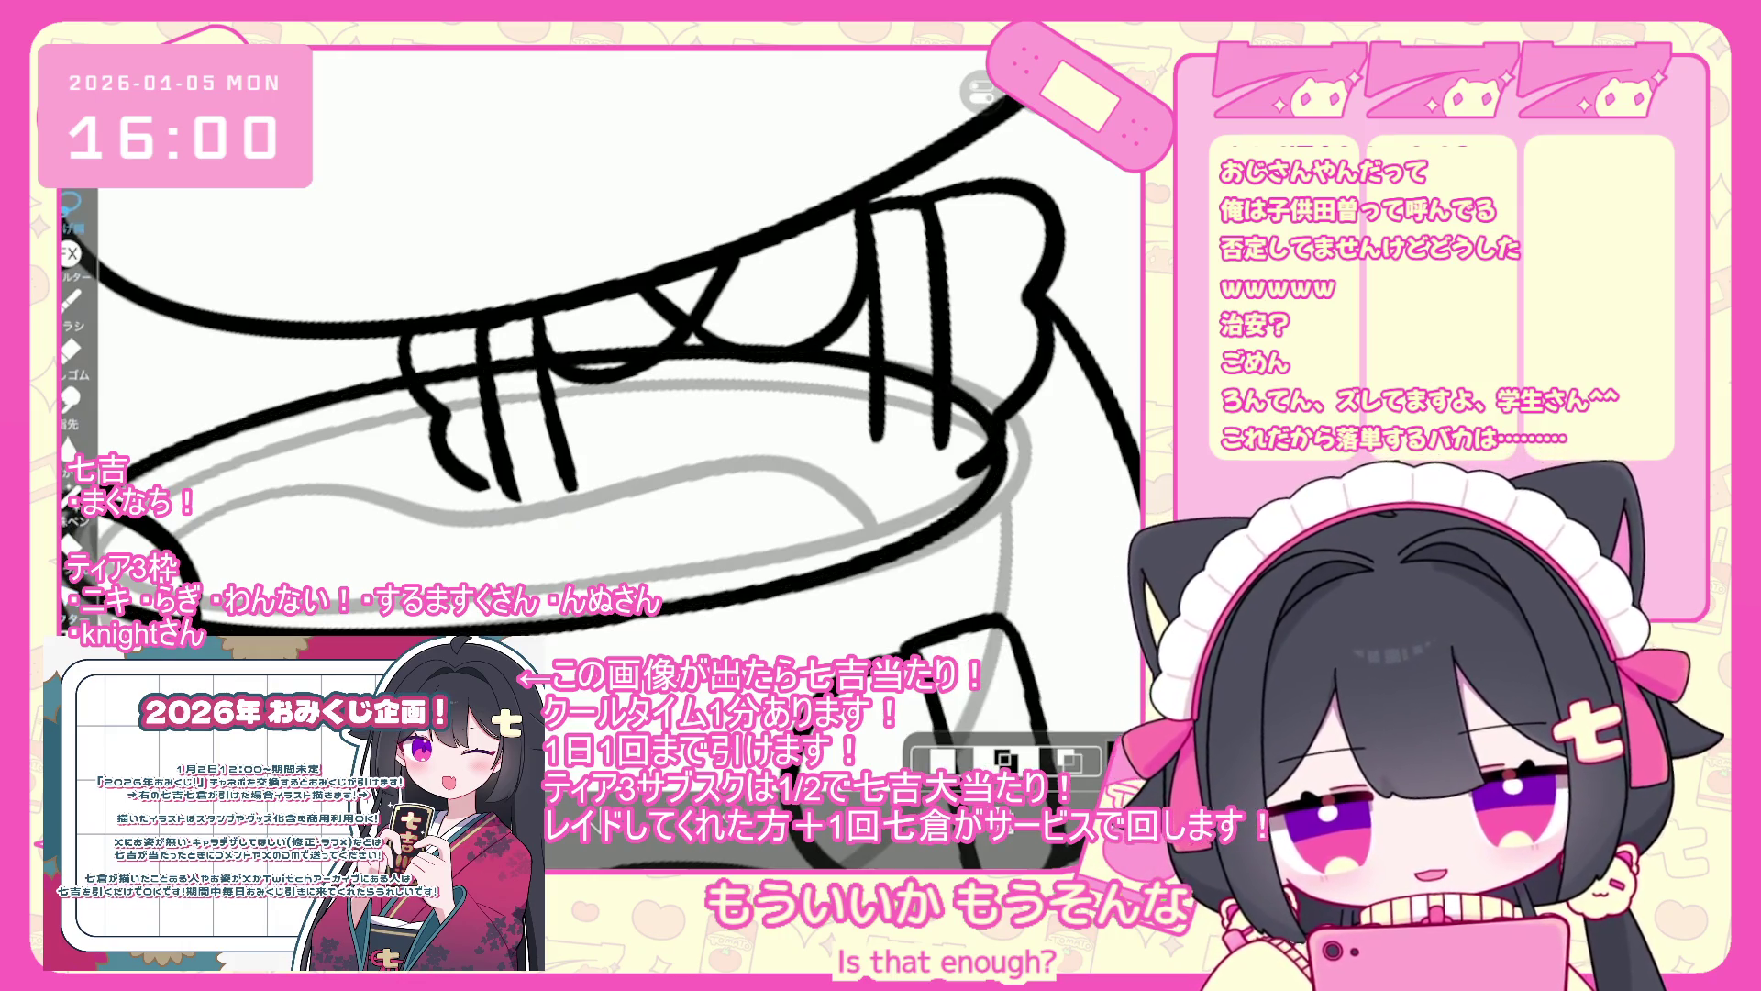
{"action": "key", "text": "ctrl+z"}
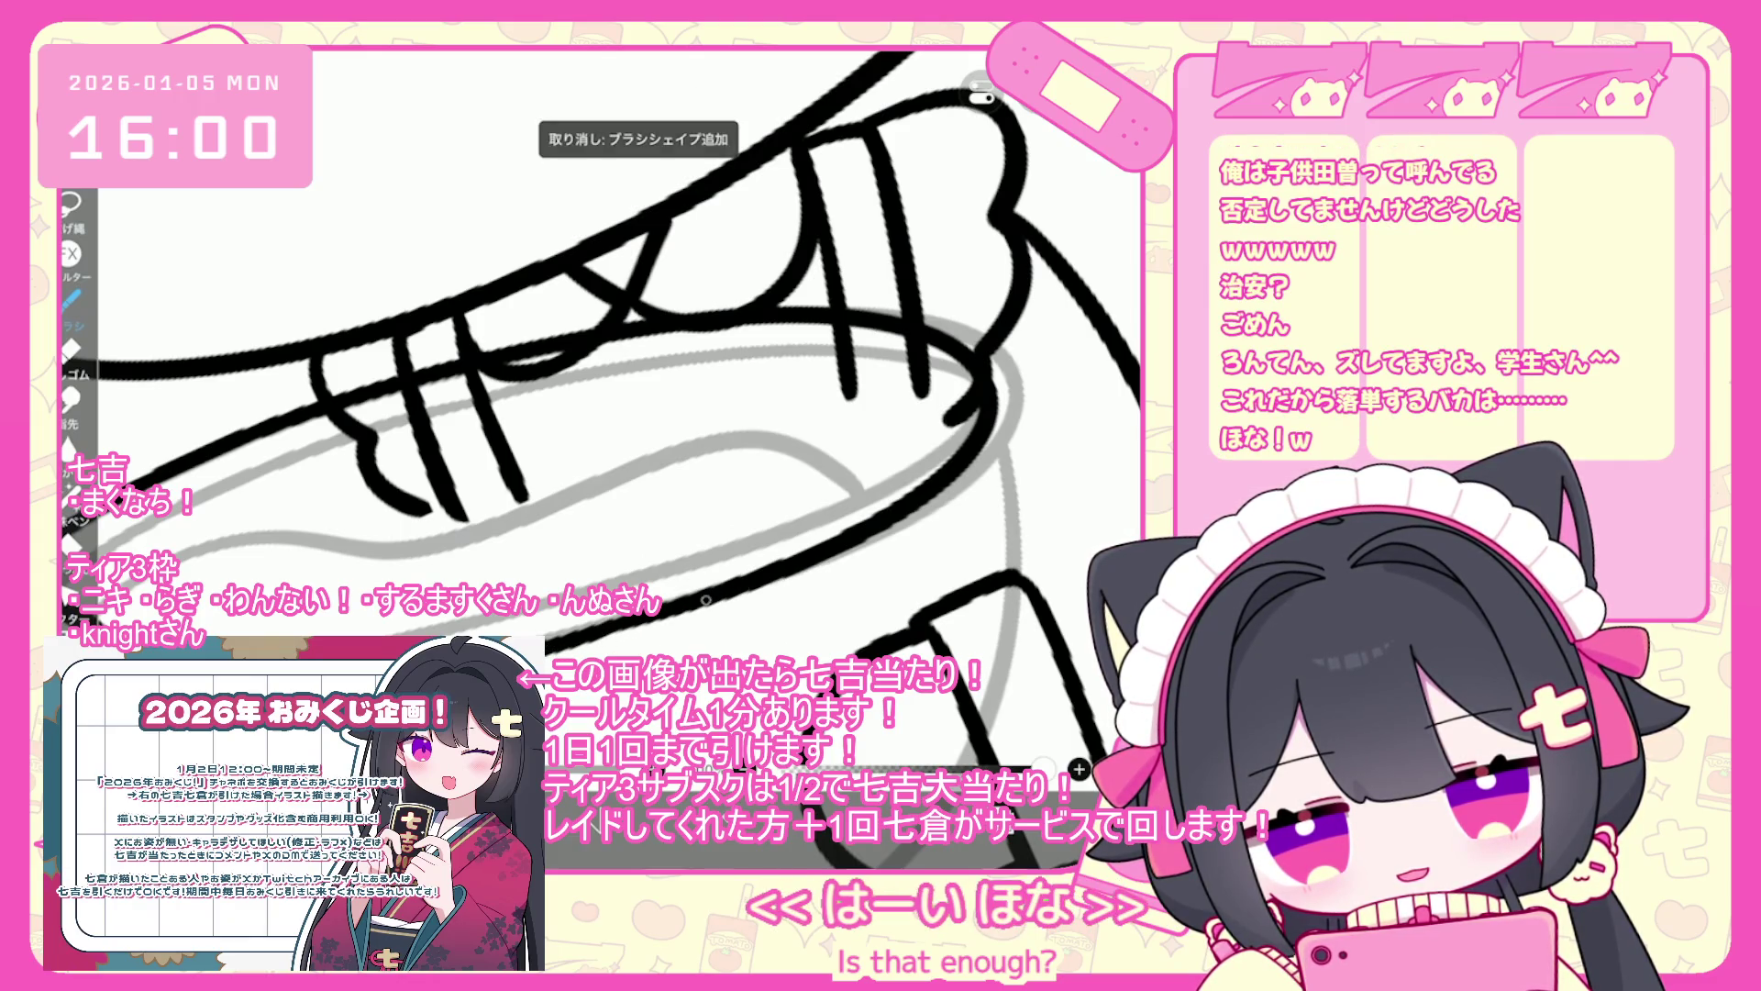
{"action": "key", "text": "ctrl+z"}
{"action": "scroll", "coordinate": [615, 413], "scroll_direction": "down", "scroll_amount": 3}
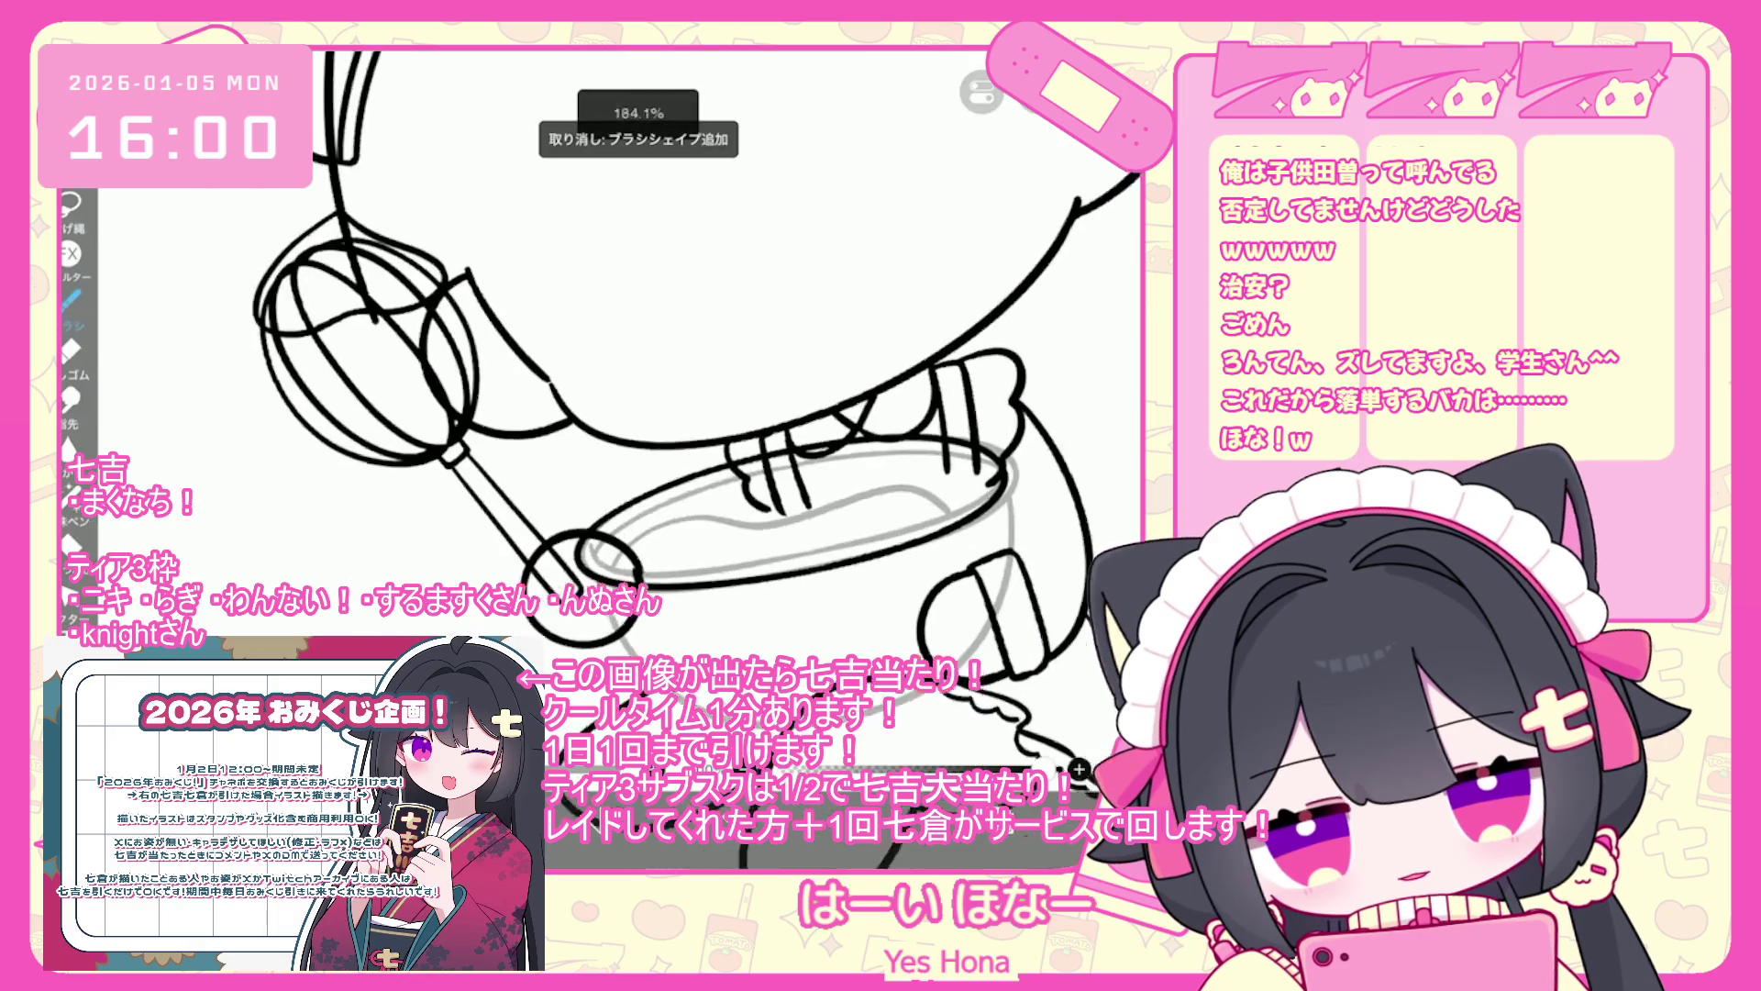
{"action": "left_click_drag", "start_coordinate": [459, 633], "coordinate": [754, 563]}
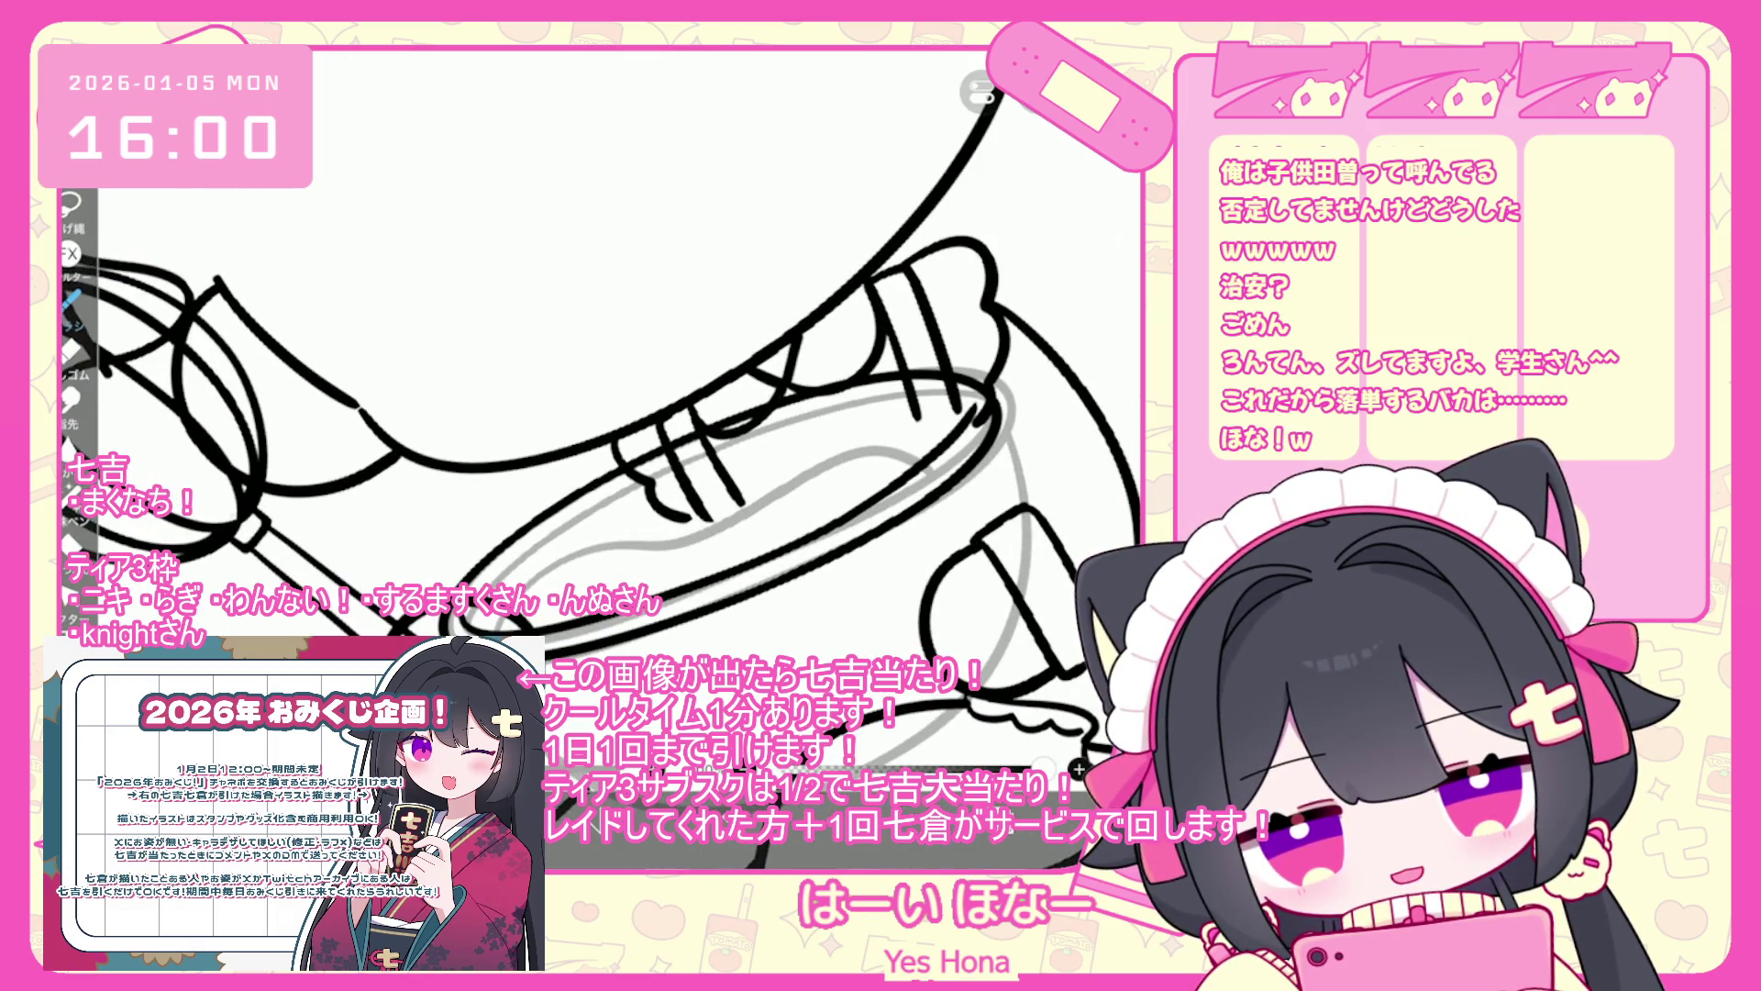
{"action": "key", "text": "ctrl+z"}
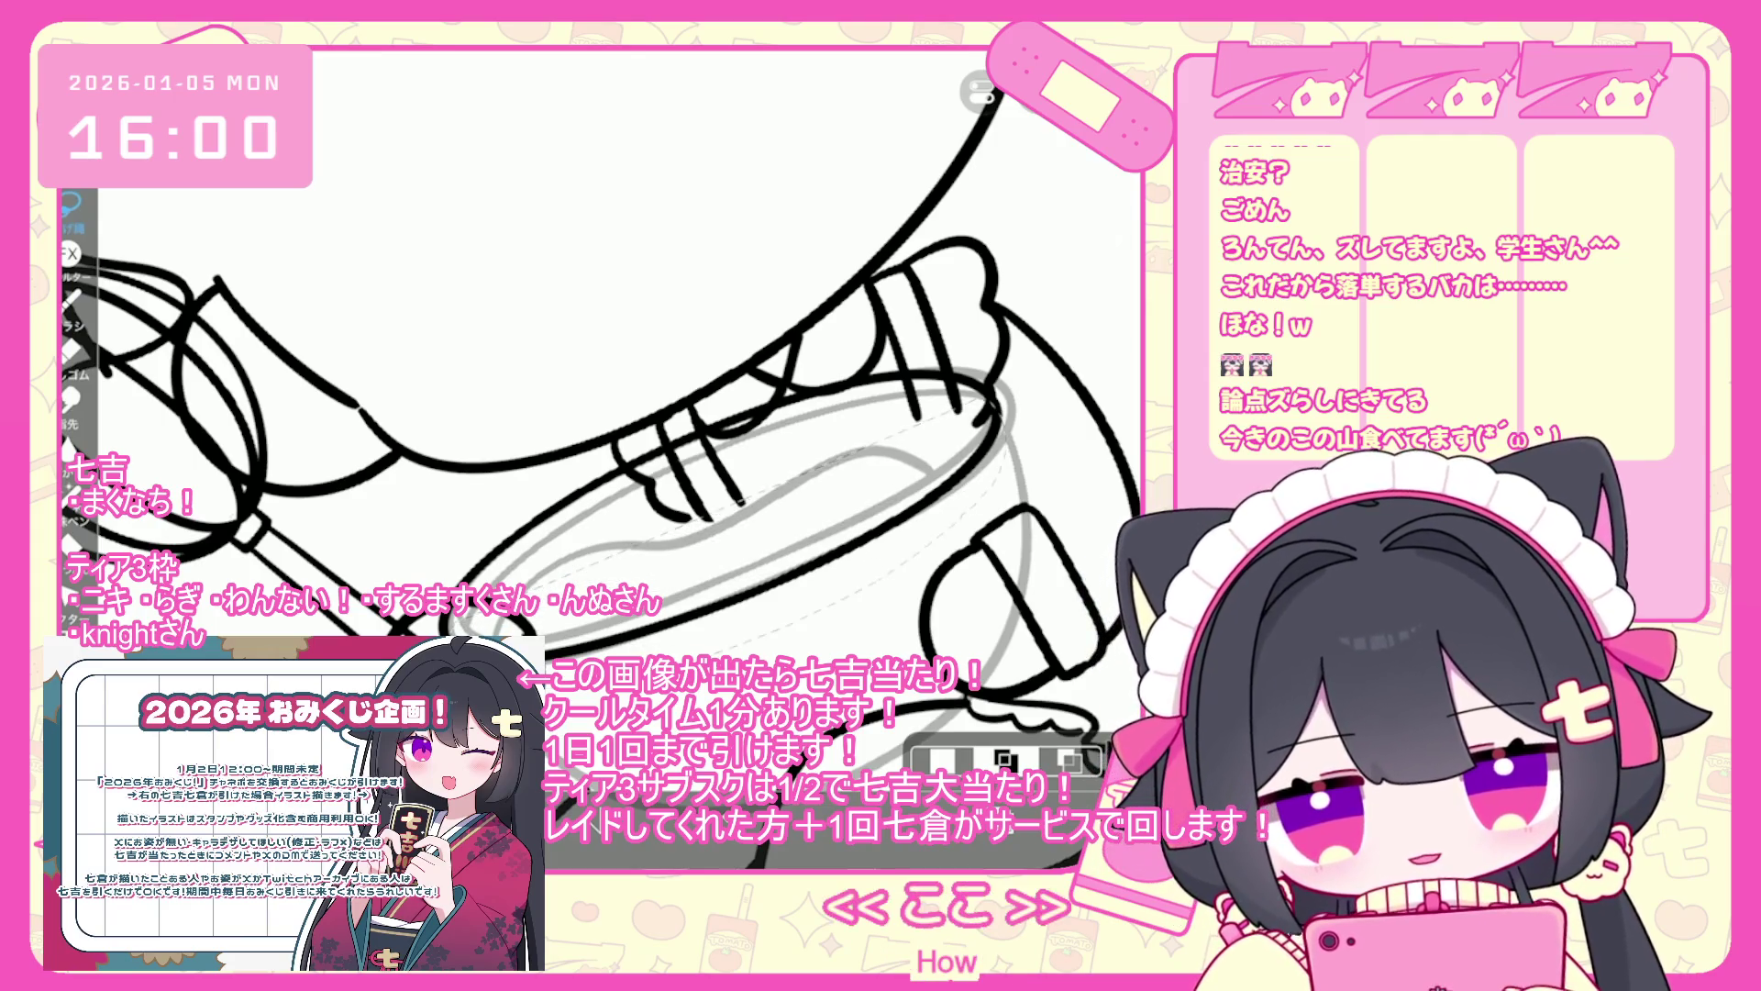
- Paste a copy of the rim strokes, shrink it, shift it down-left, and commit
{"action": "left_click", "coordinate": [1036, 99]}
{"action": "left_click", "coordinate": [1038, 339]}
{"action": "left_click", "coordinate": [1036, 99]}
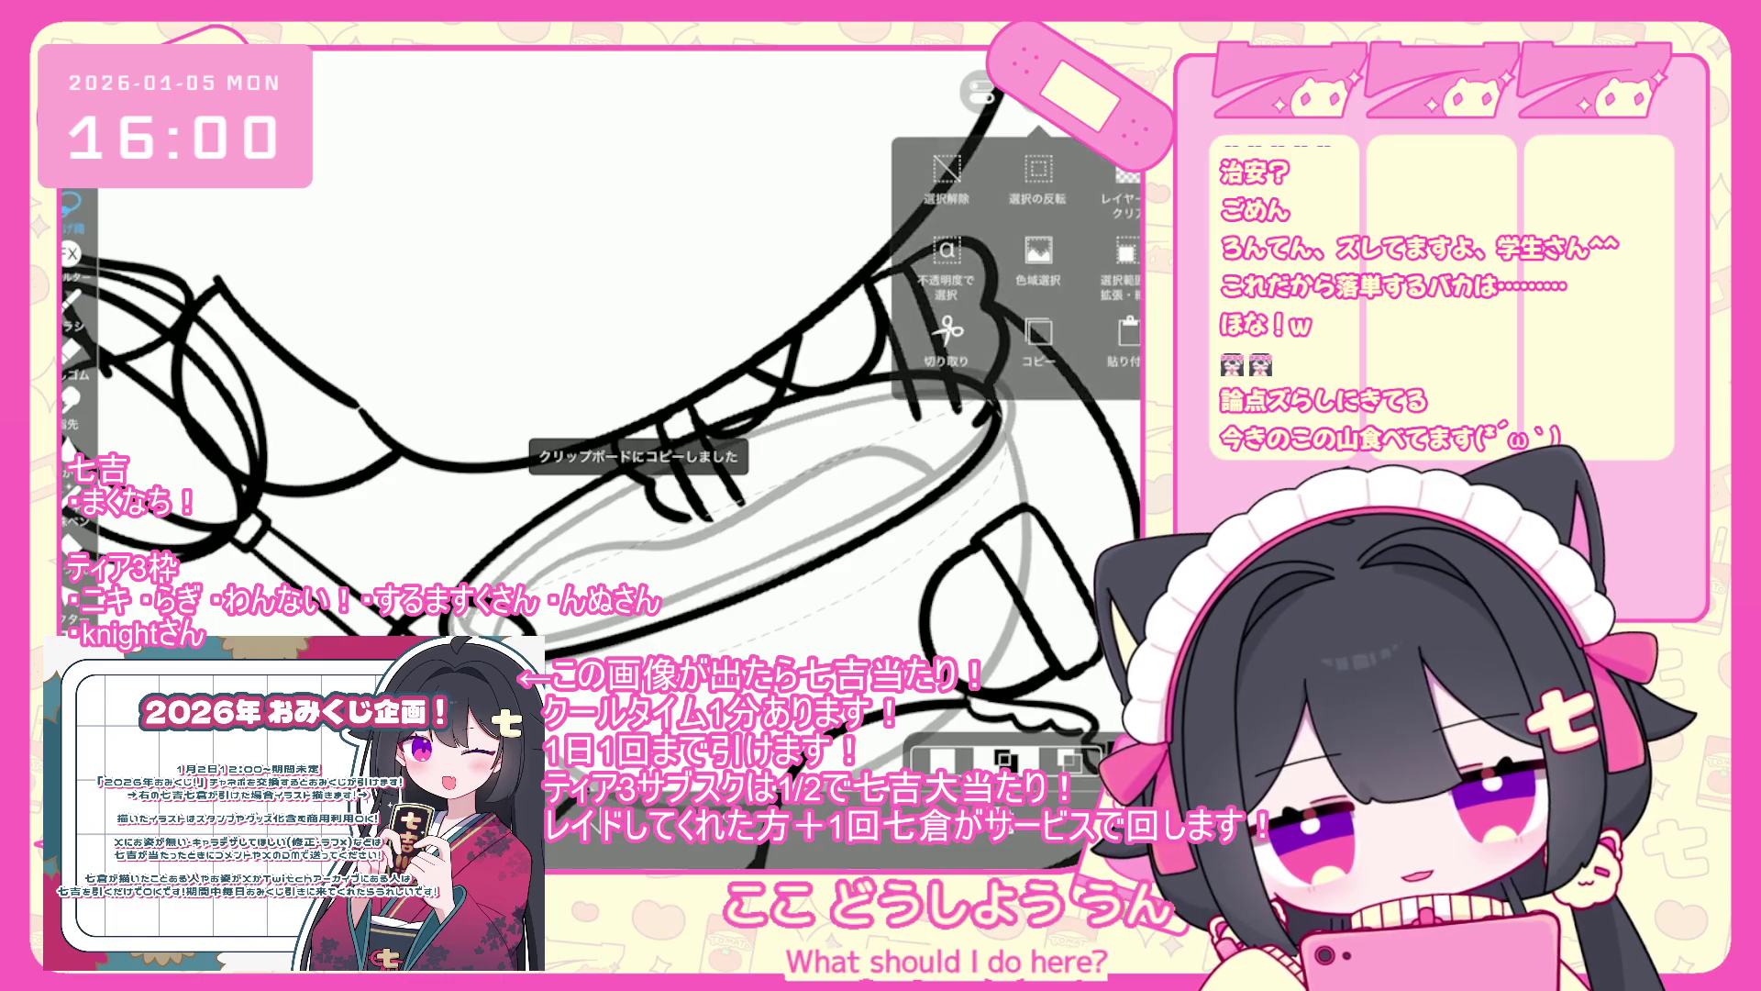
{"action": "left_click", "coordinate": [1128, 340]}
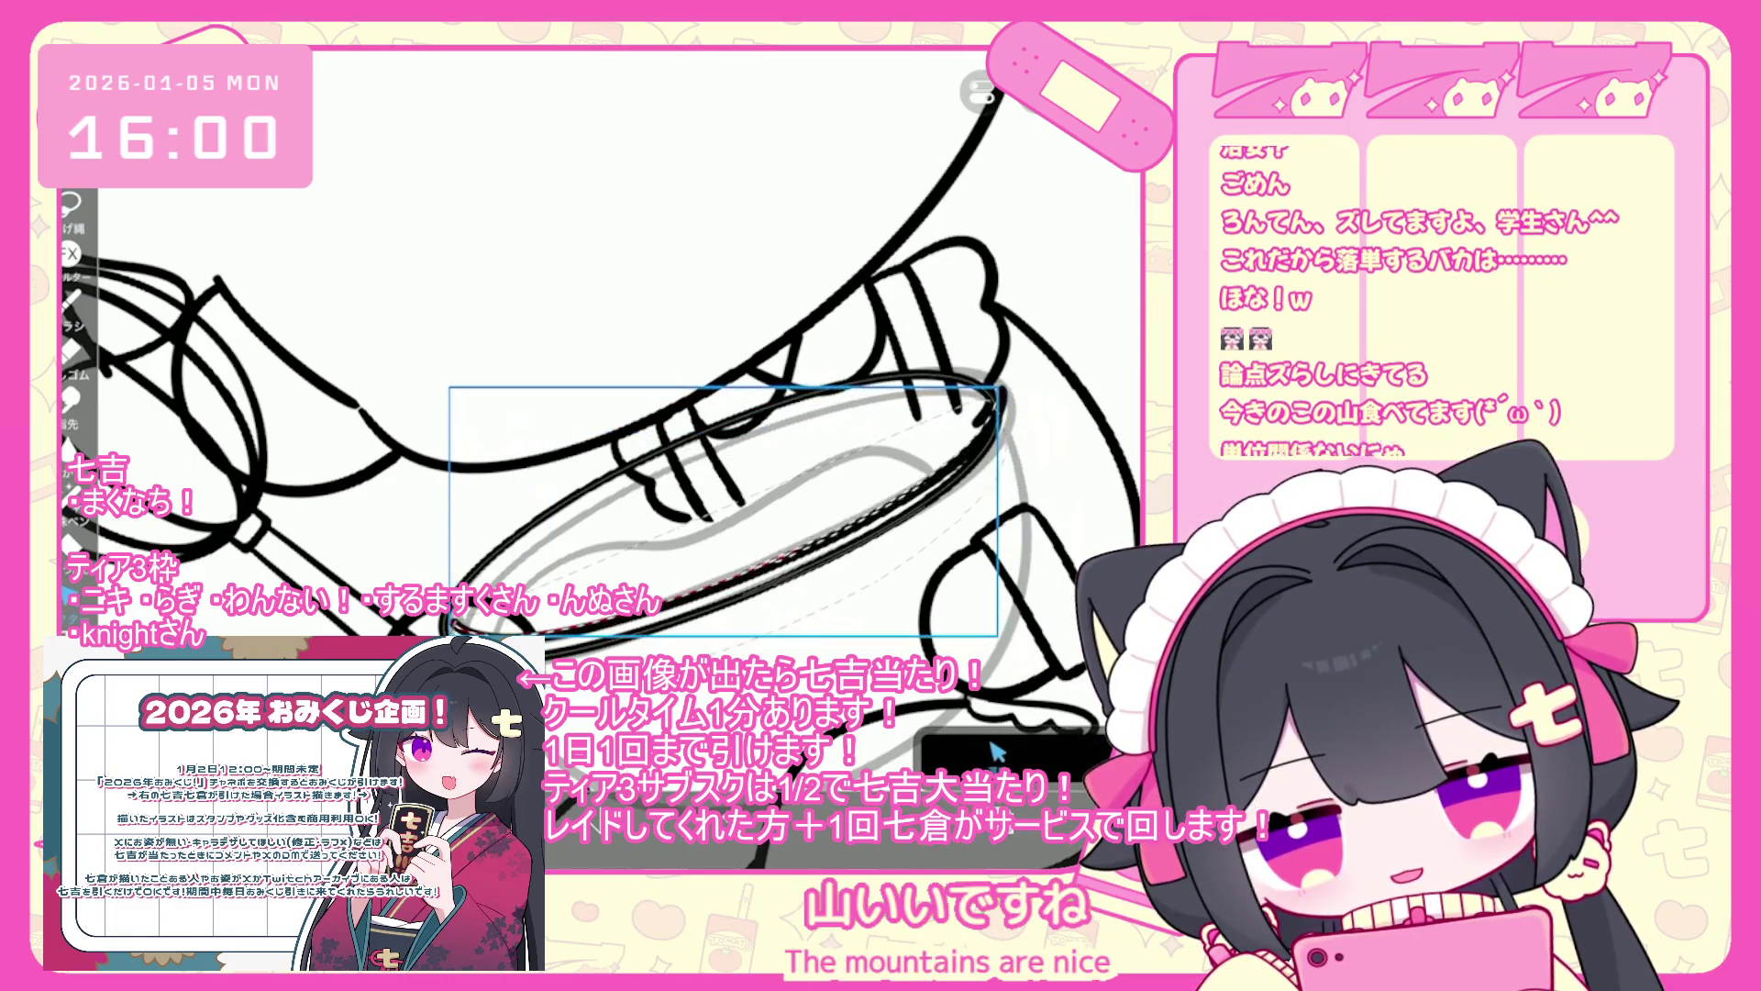
{"action": "left_click_drag", "start_coordinate": [721, 511], "coordinate": [714, 516]}
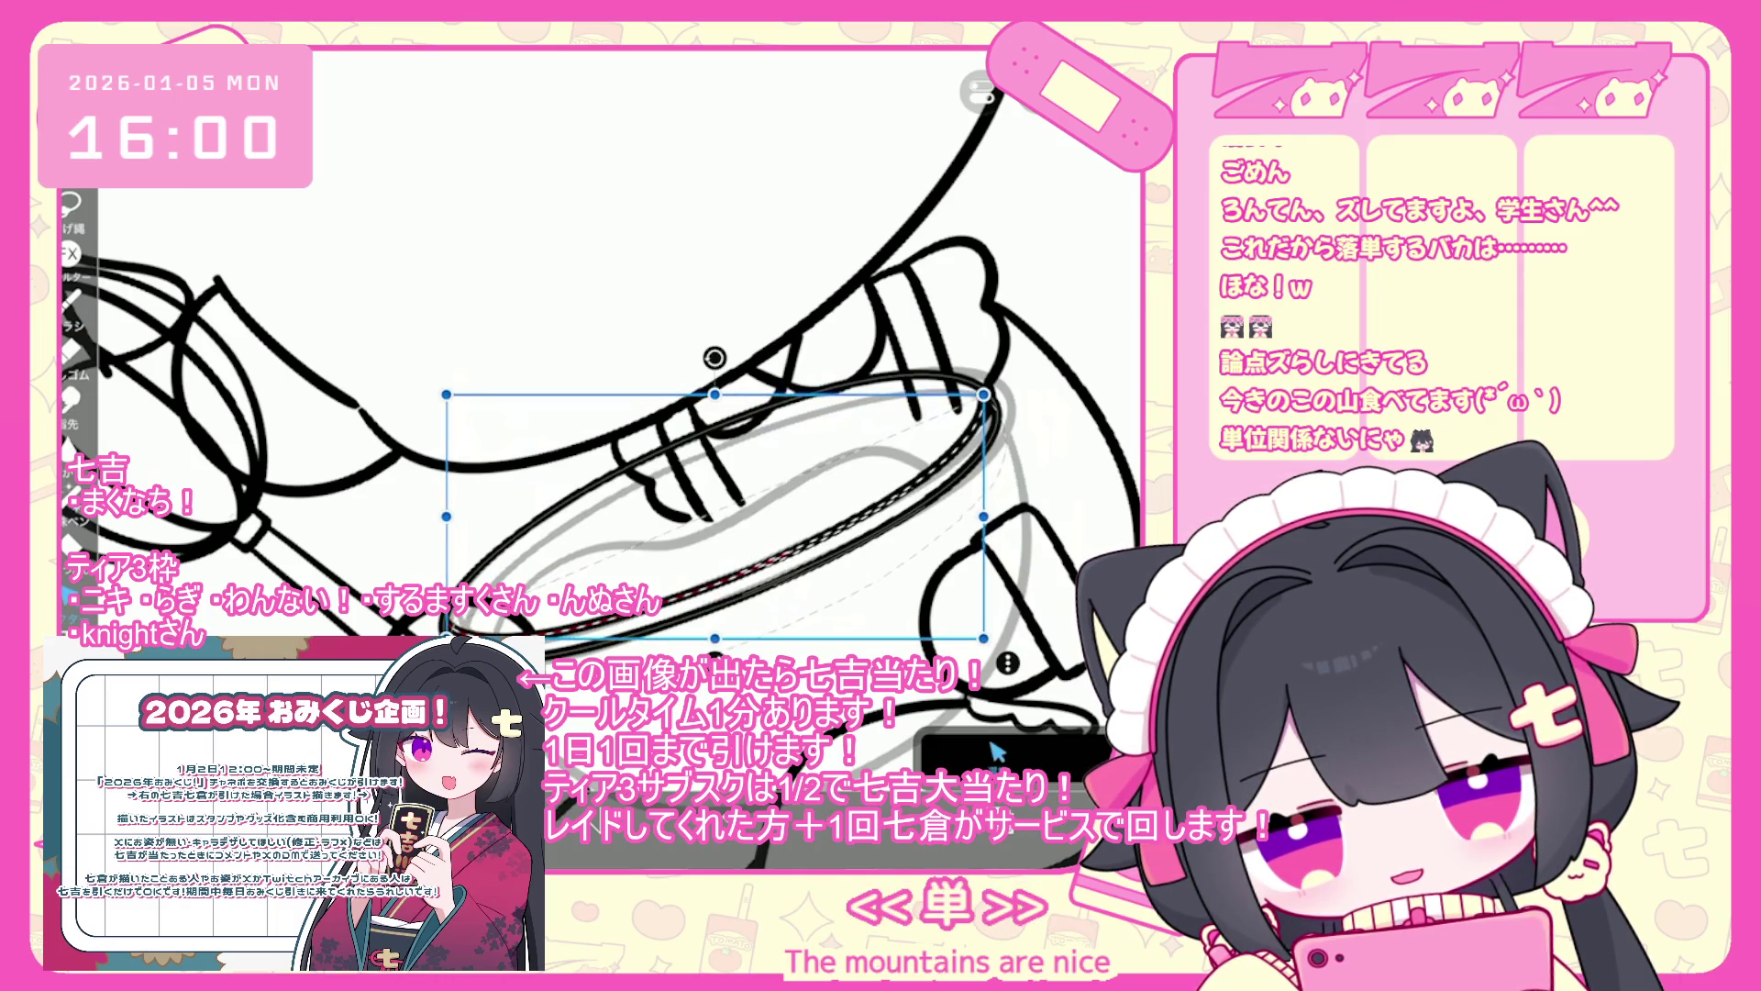
{"action": "key", "text": "Return"}
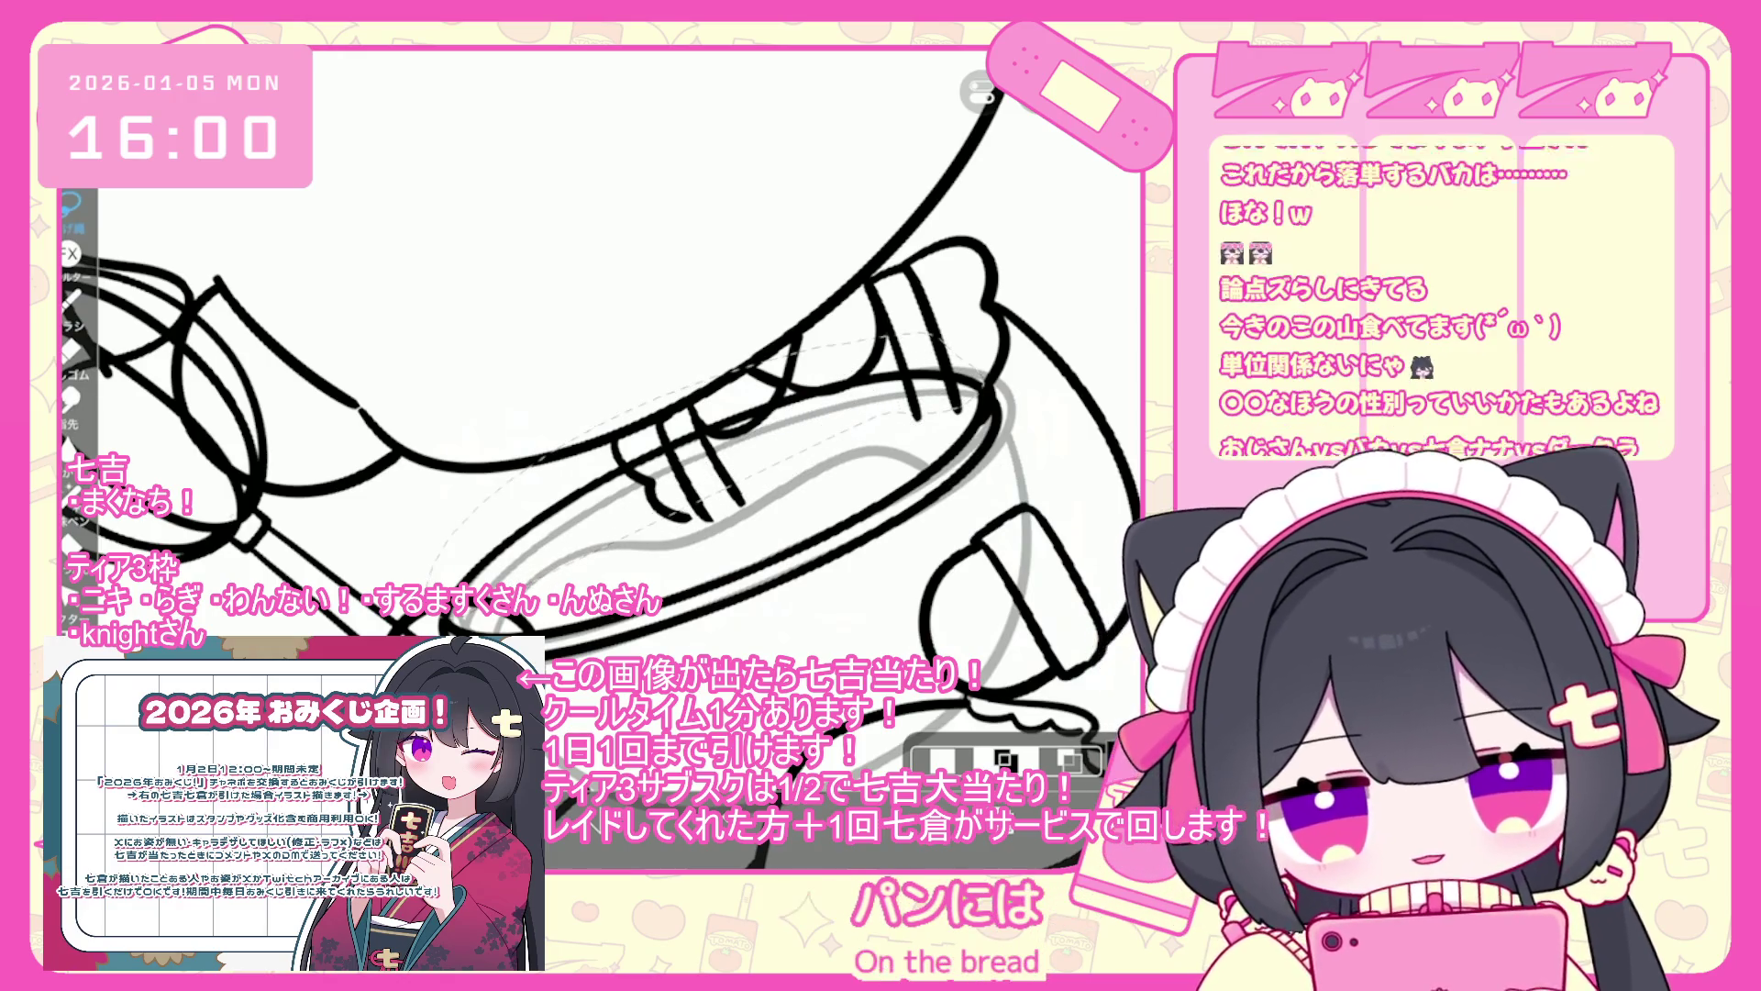
- Paste another copy of the rim stroke shifted to the left and commit it
{"action": "scroll", "coordinate": [598, 419], "scroll_direction": "down", "scroll_amount": 1}
{"action": "key", "text": "ctrl+c"}
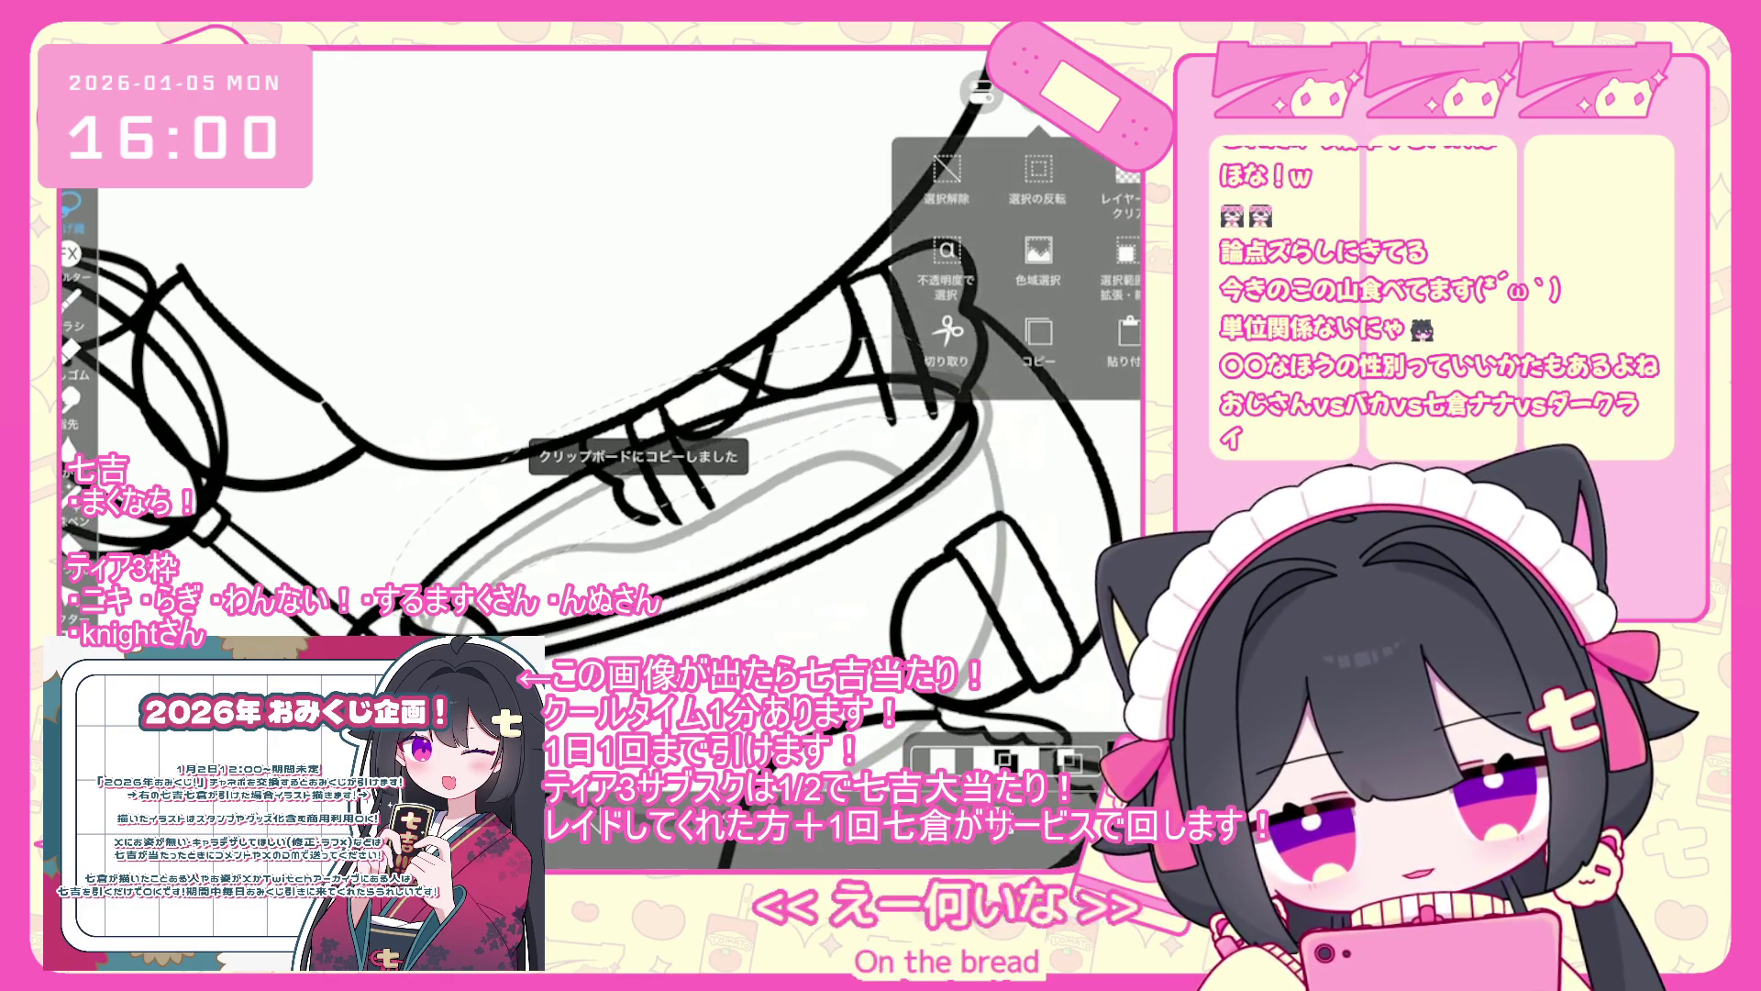
{"action": "key", "text": "ctrl+v"}
{"action": "left_click_drag", "start_coordinate": [770, 468], "coordinate": [686, 466]}
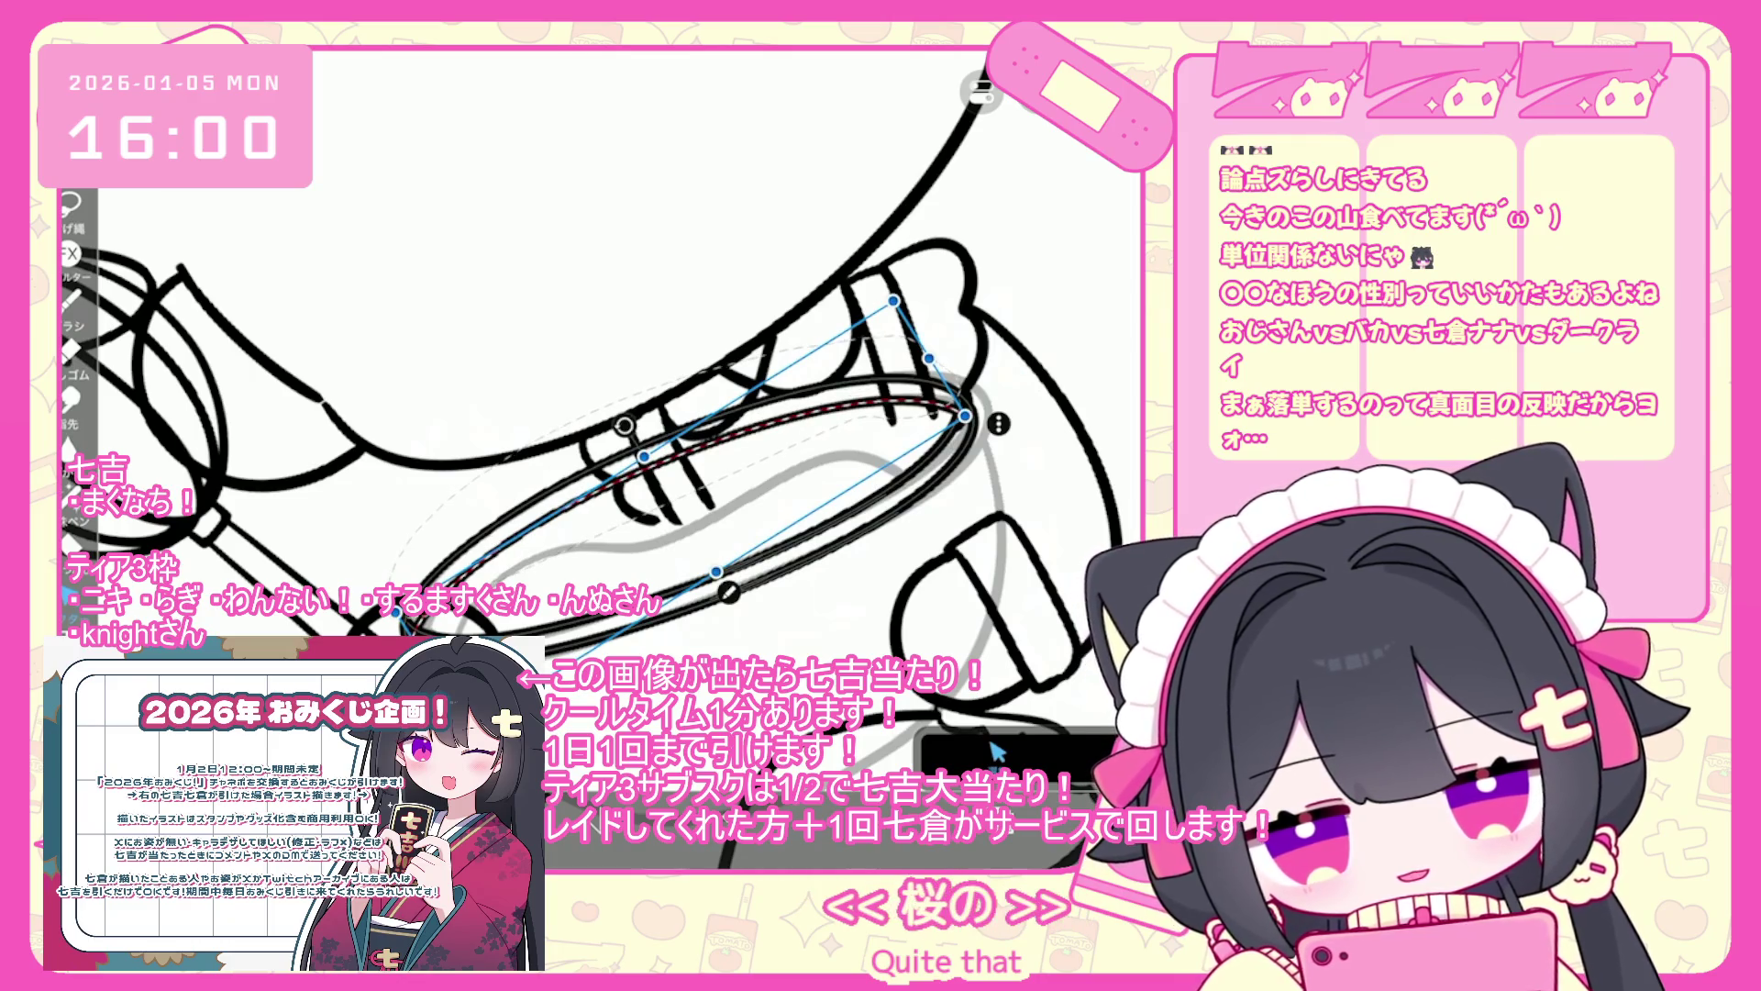
{"action": "left_click", "coordinate": [70, 204]}
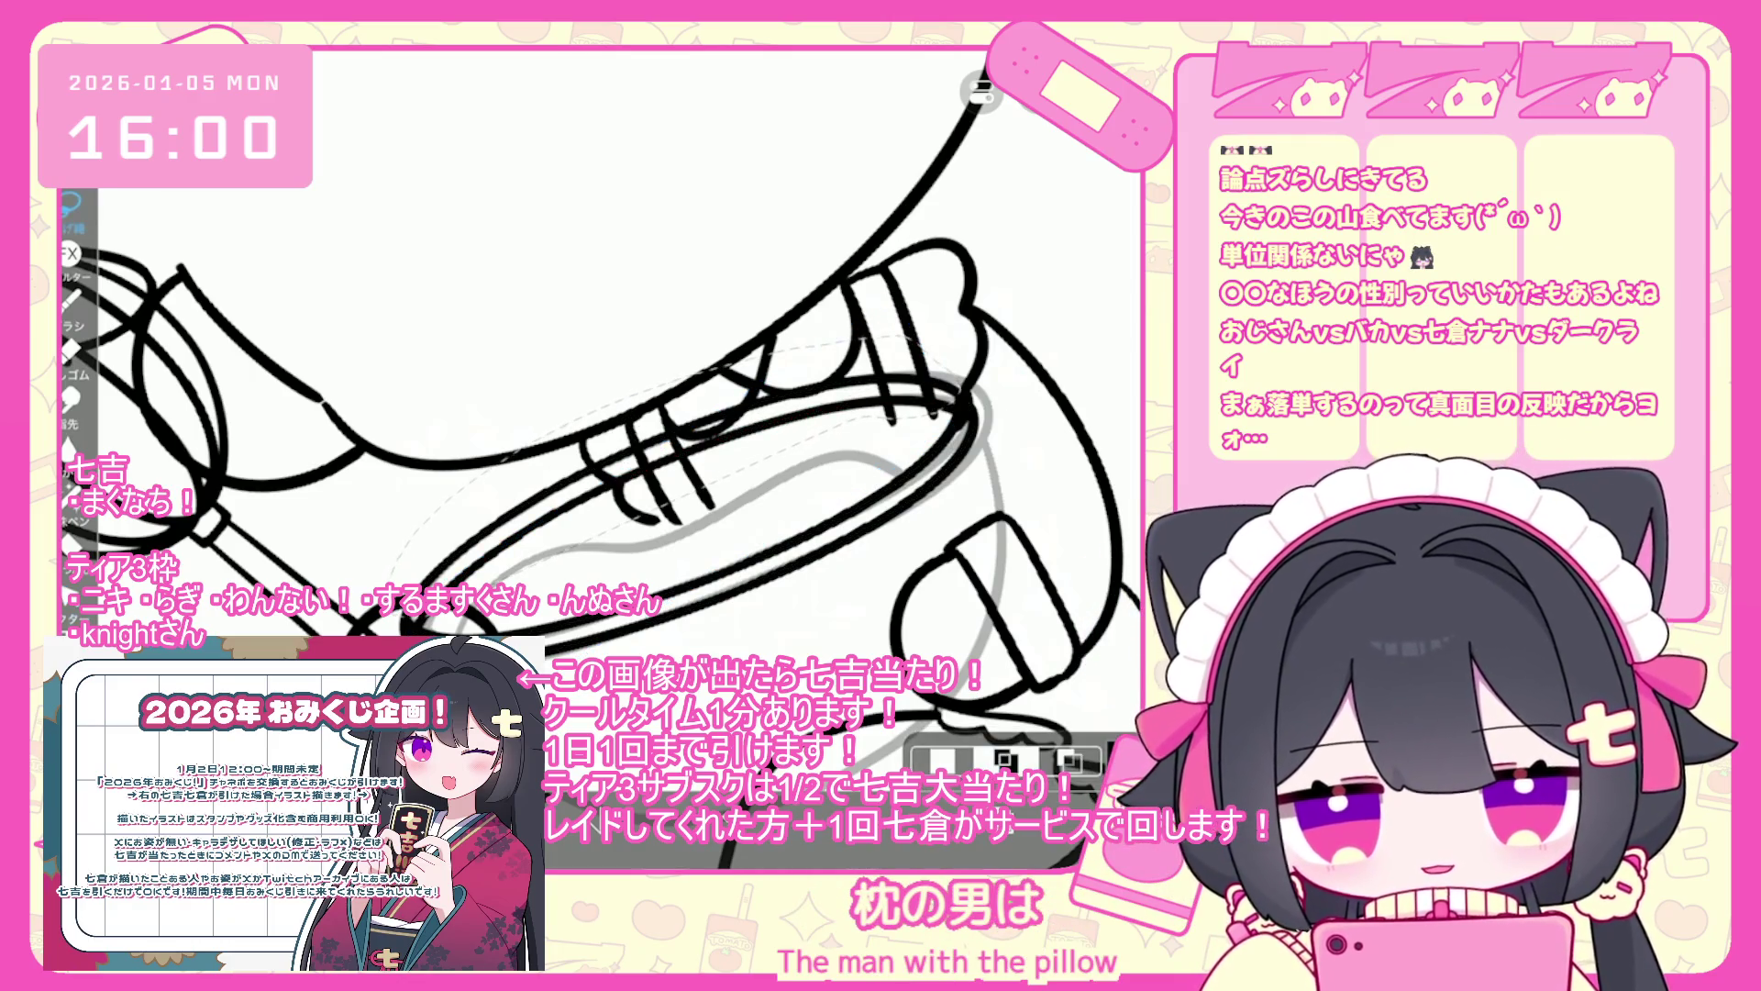
- Commit the drawn ellipse and undo the extra stray strokes around the rim
{"action": "scroll", "coordinate": [642, 413], "scroll_direction": "up", "scroll_amount": 5}
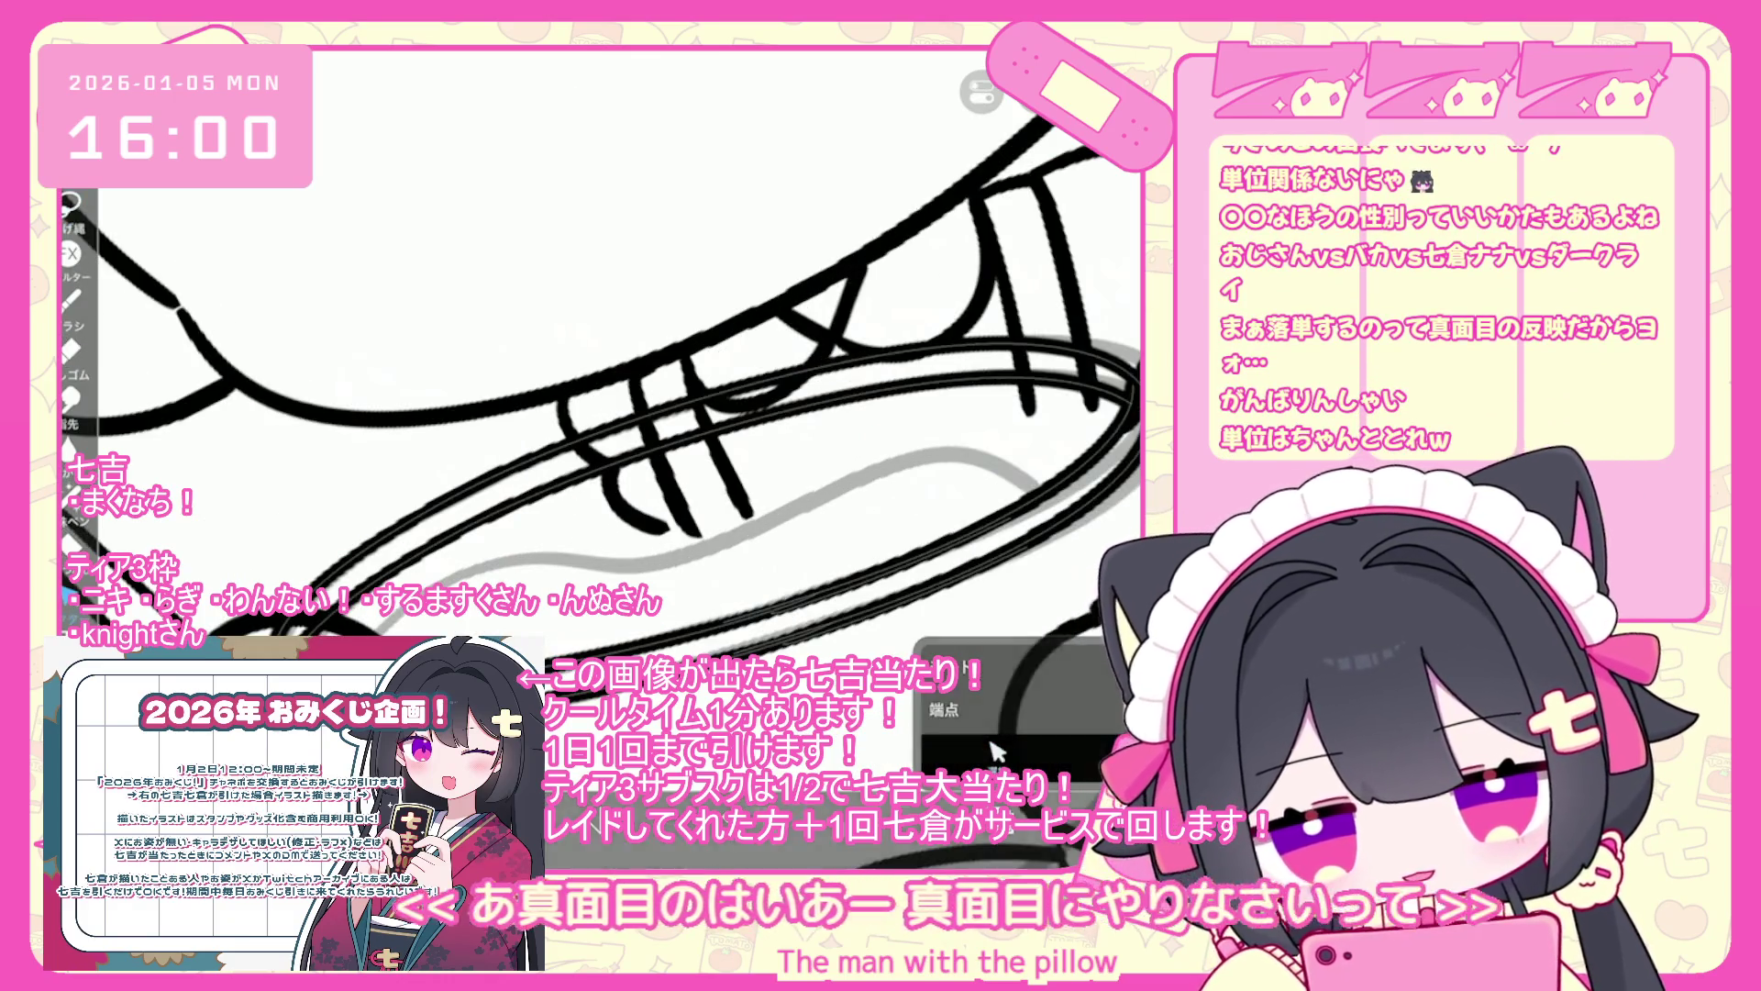
{"action": "scroll", "coordinate": [623, 394], "scroll_direction": "down", "scroll_amount": 3}
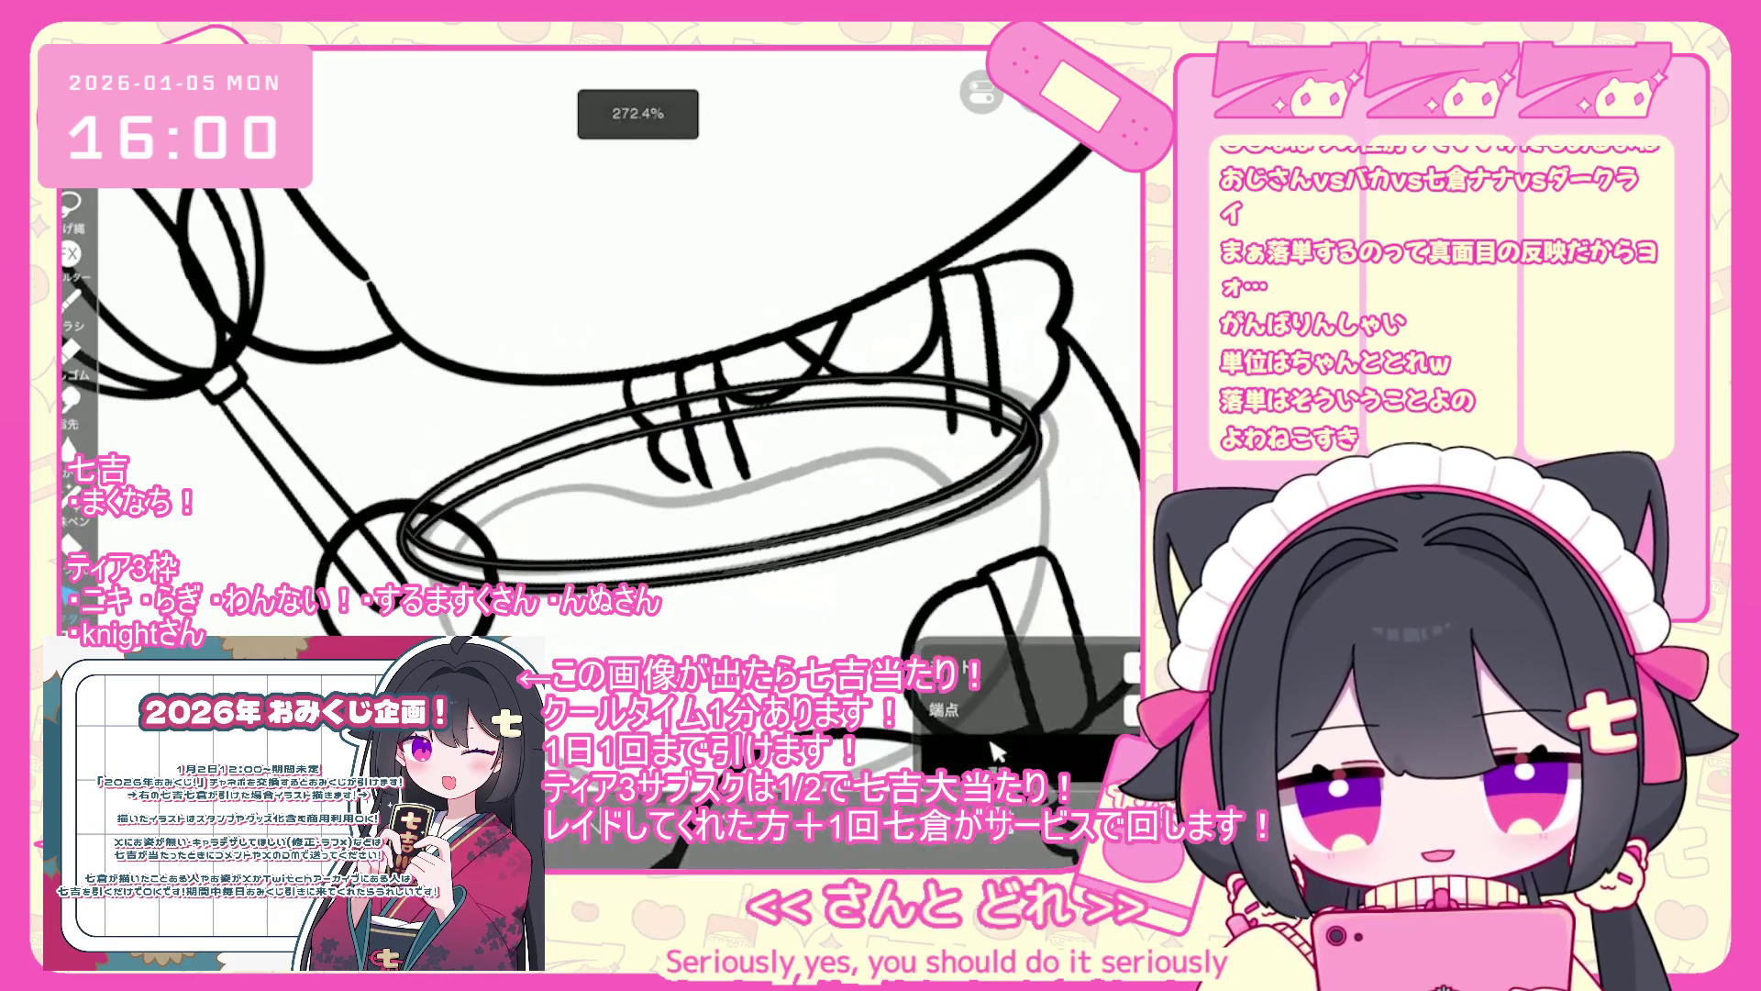
{"action": "scroll", "coordinate": [624, 413], "scroll_direction": "down", "scroll_amount": 1}
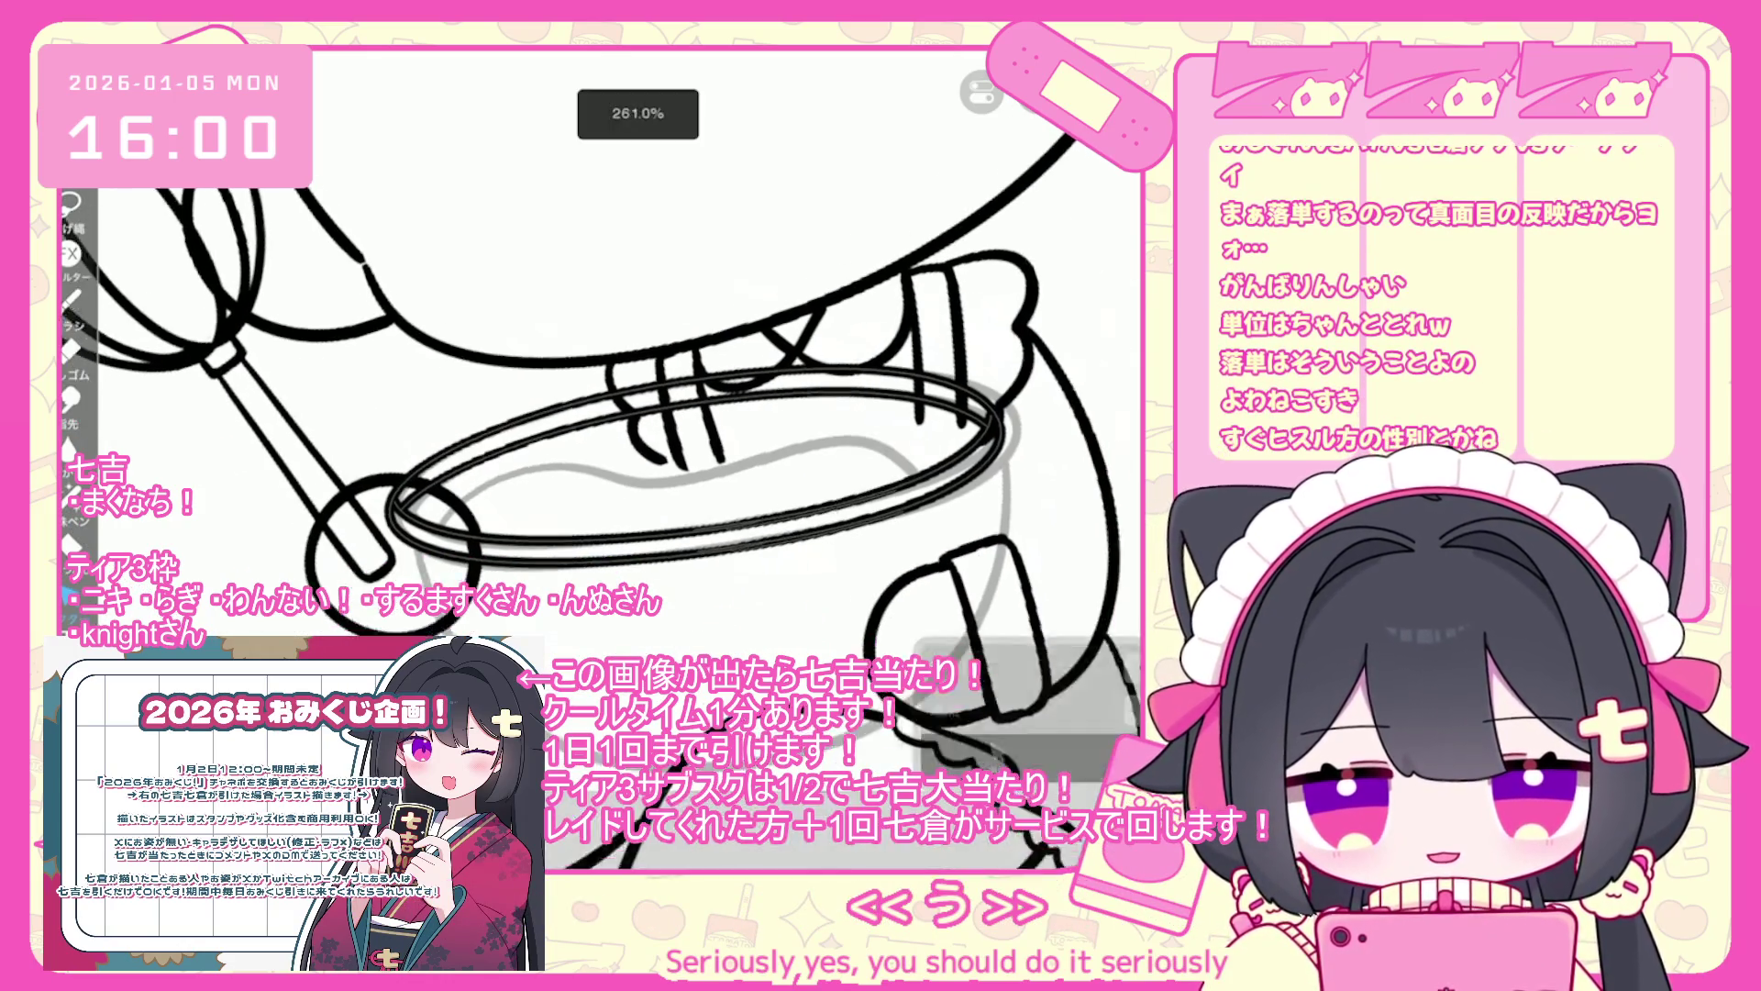
{"action": "left_click", "coordinate": [995, 752]}
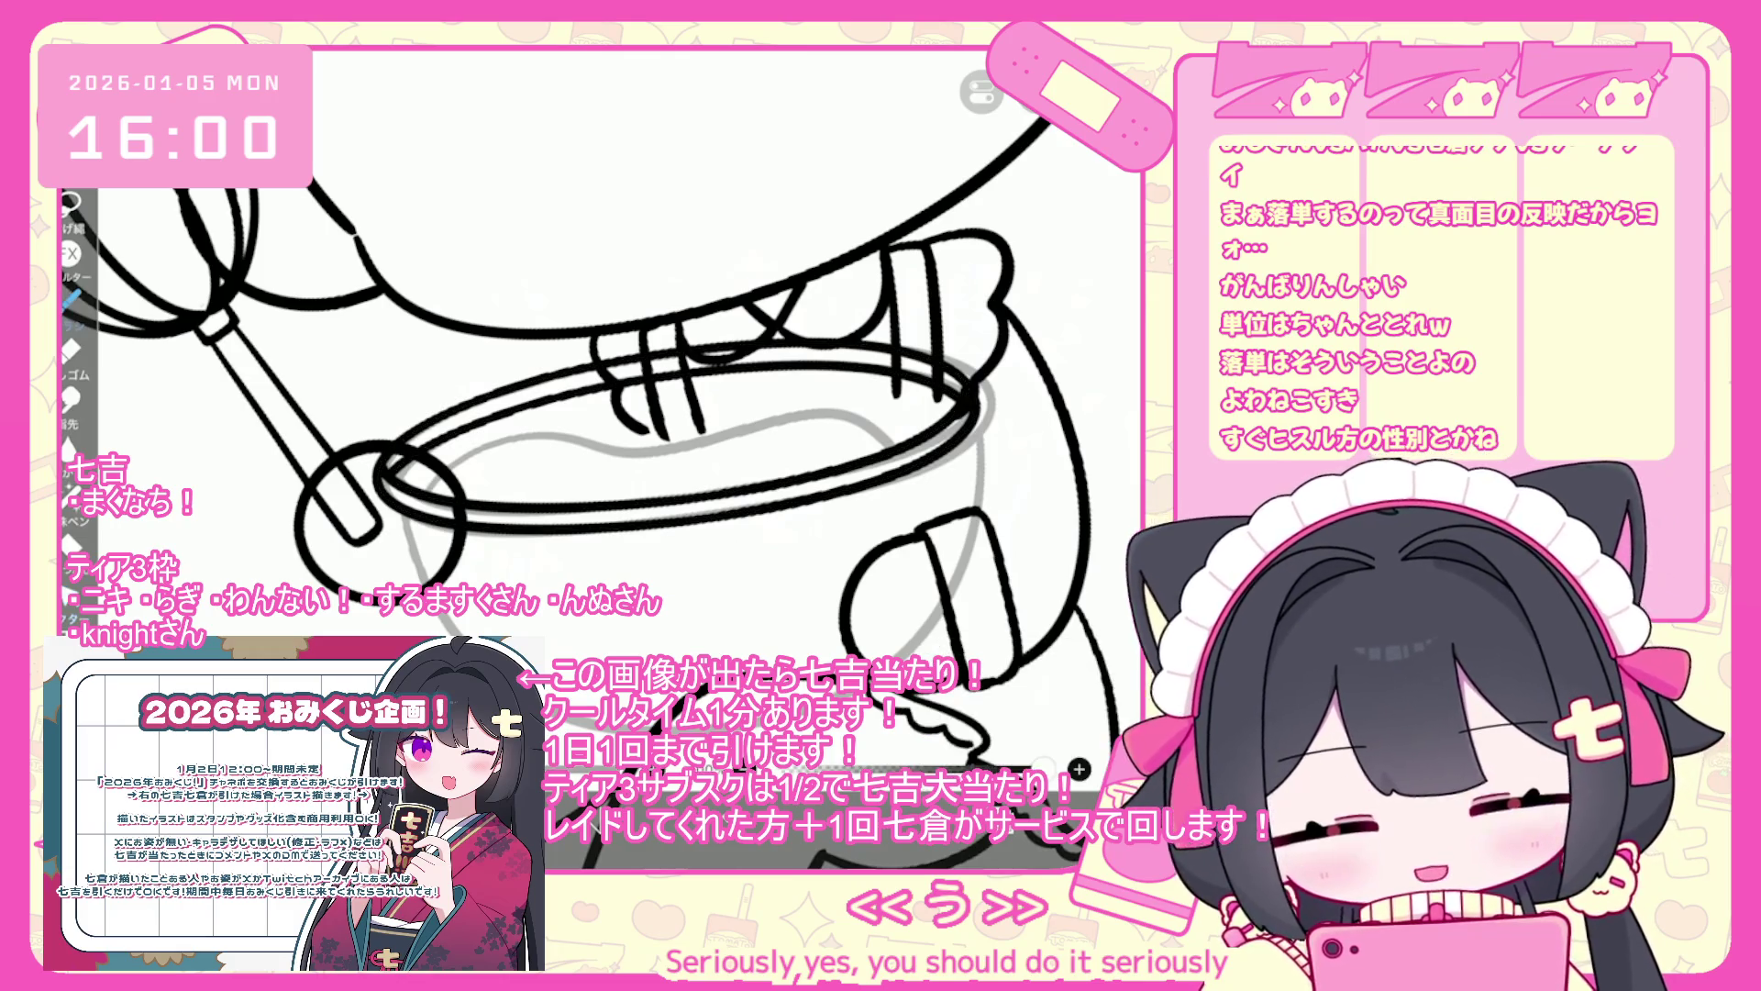
{"action": "scroll", "coordinate": [995, 752], "scroll_direction": "down", "scroll_amount": 2}
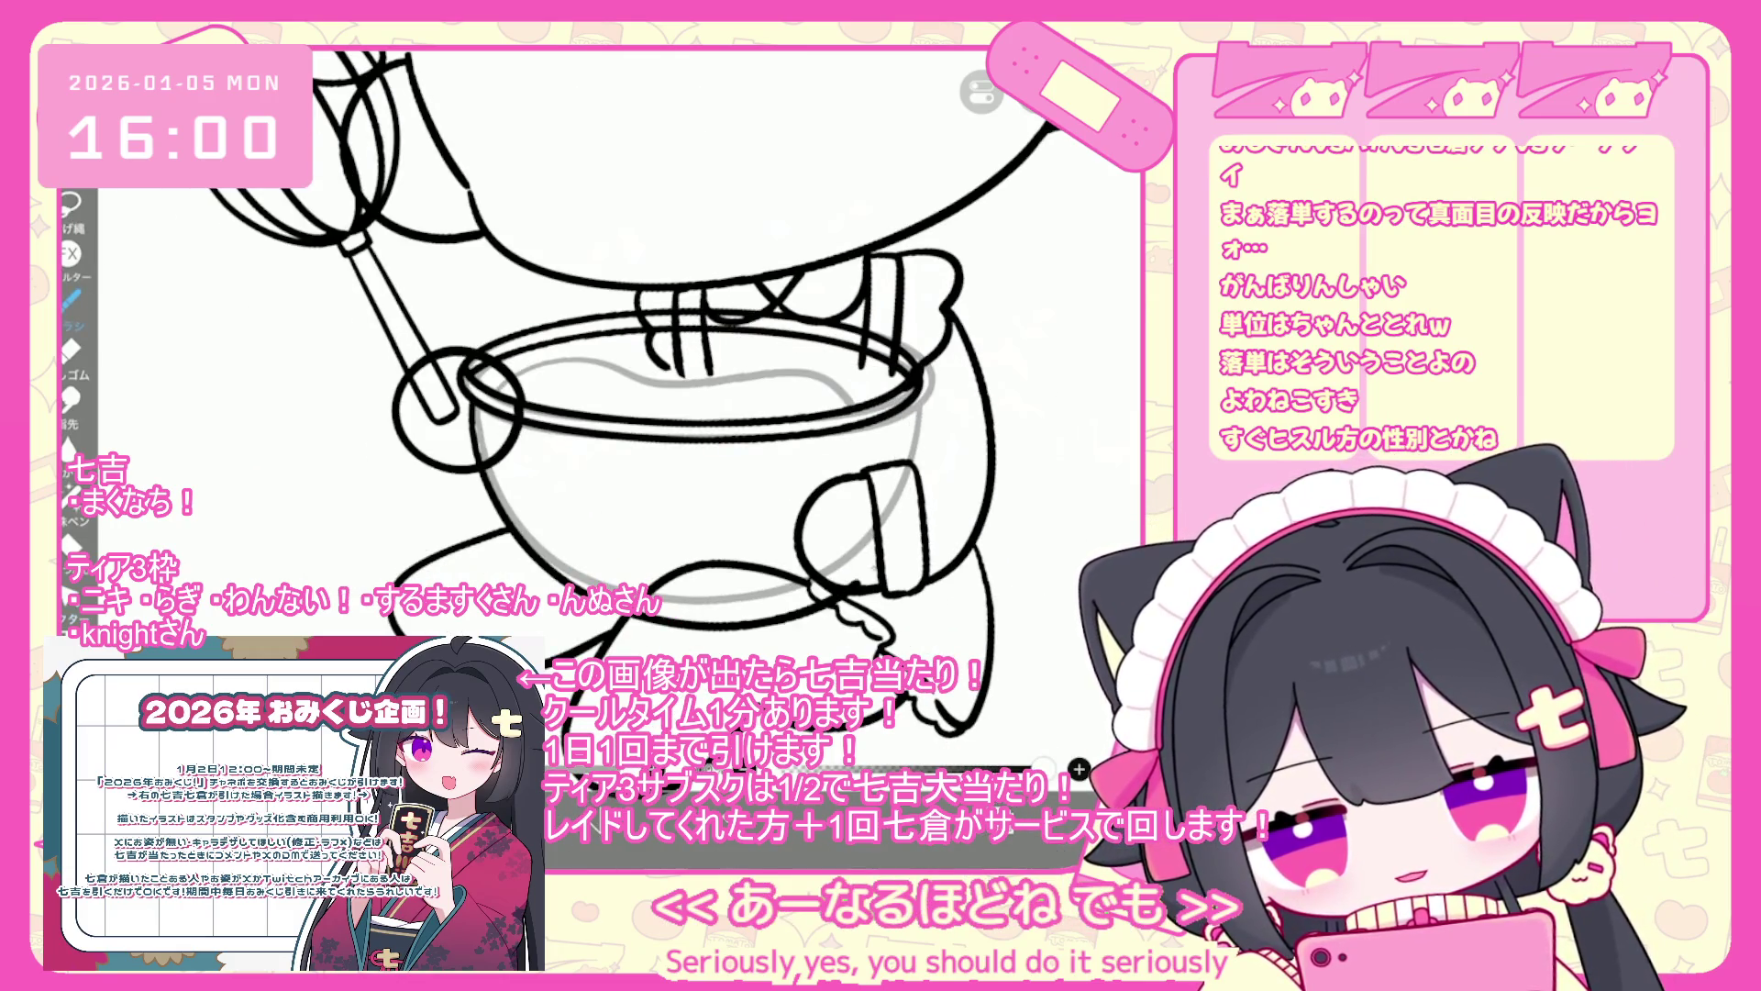
{"action": "scroll", "coordinate": [624, 413], "scroll_direction": "up", "scroll_amount": 1}
{"action": "key", "text": "ctrl+z"}
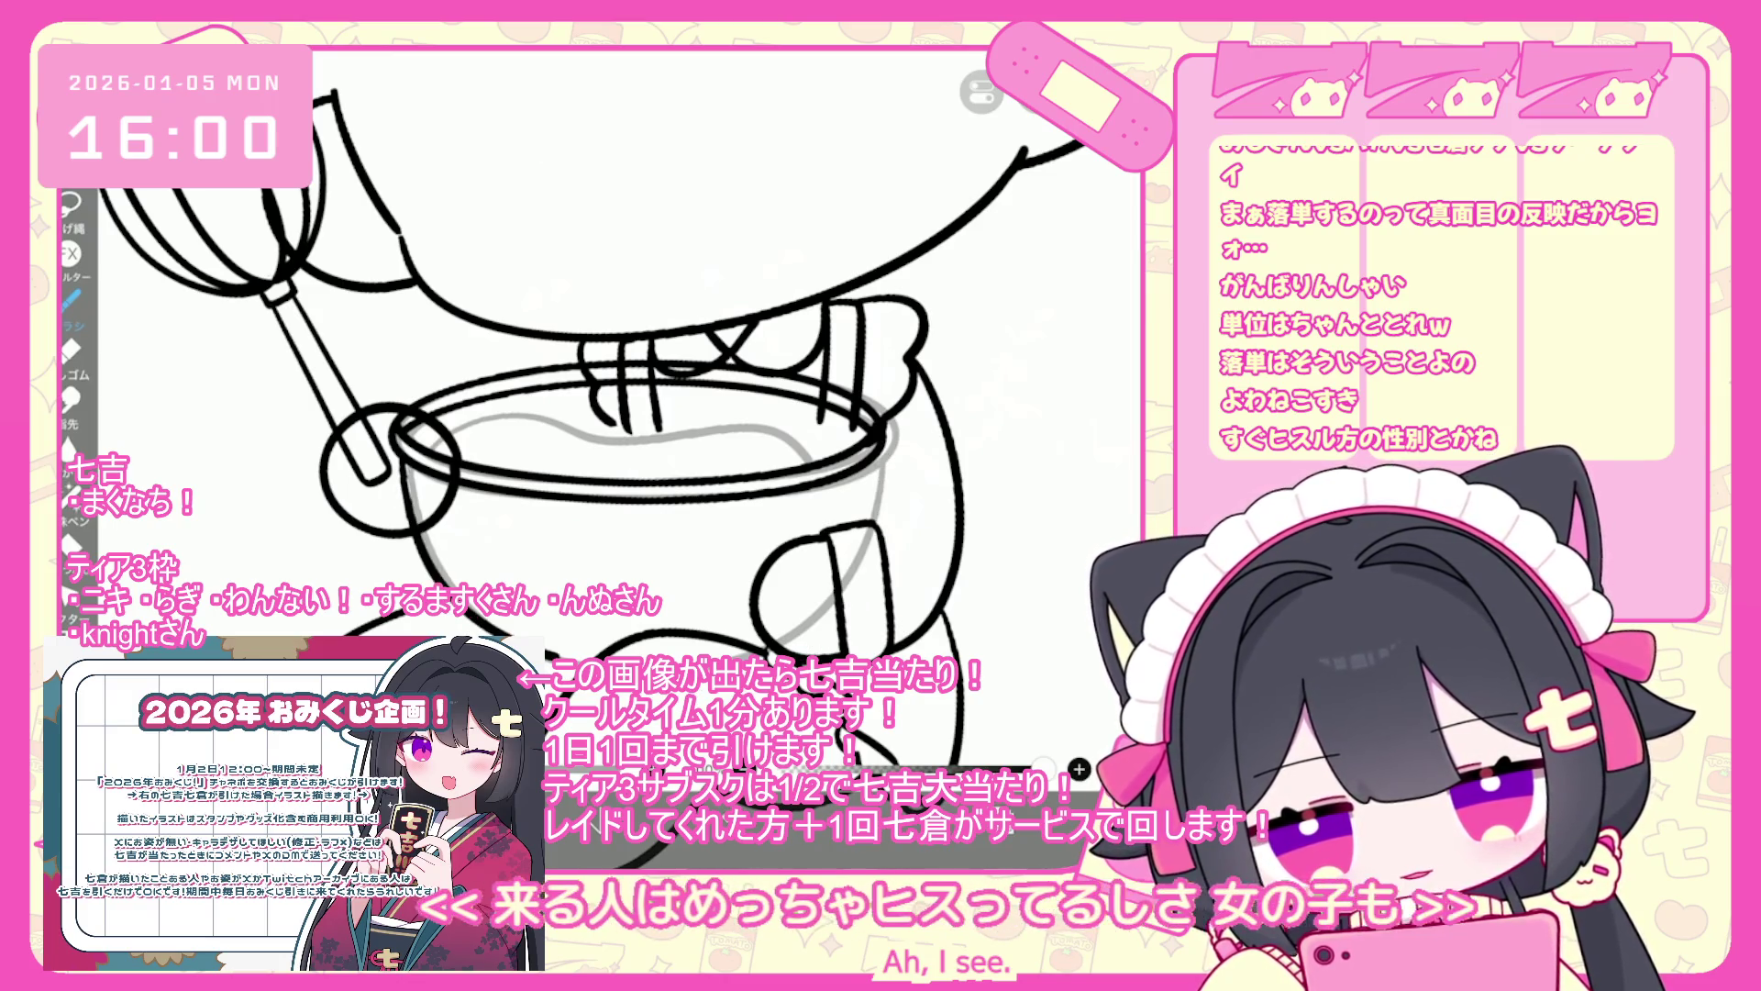
{"action": "key", "text": "ctrl+z"}
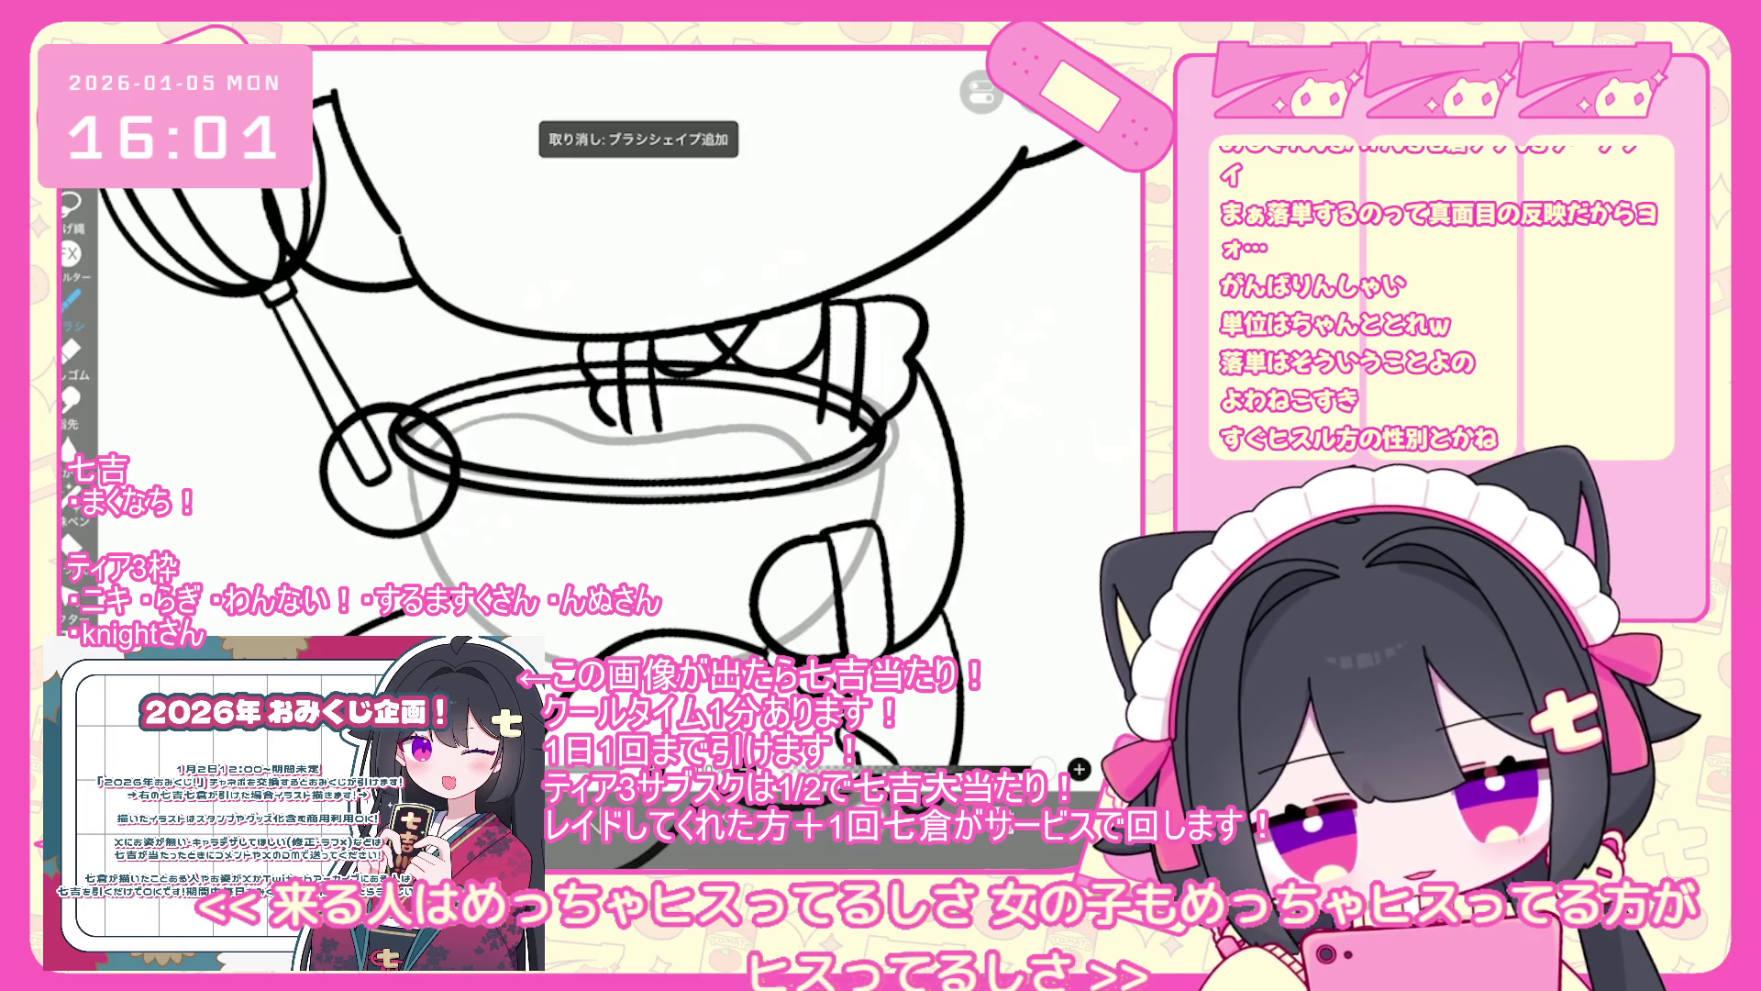
{"action": "key", "text": "ctrl+y"}
{"action": "key", "text": "ctrl+z"}
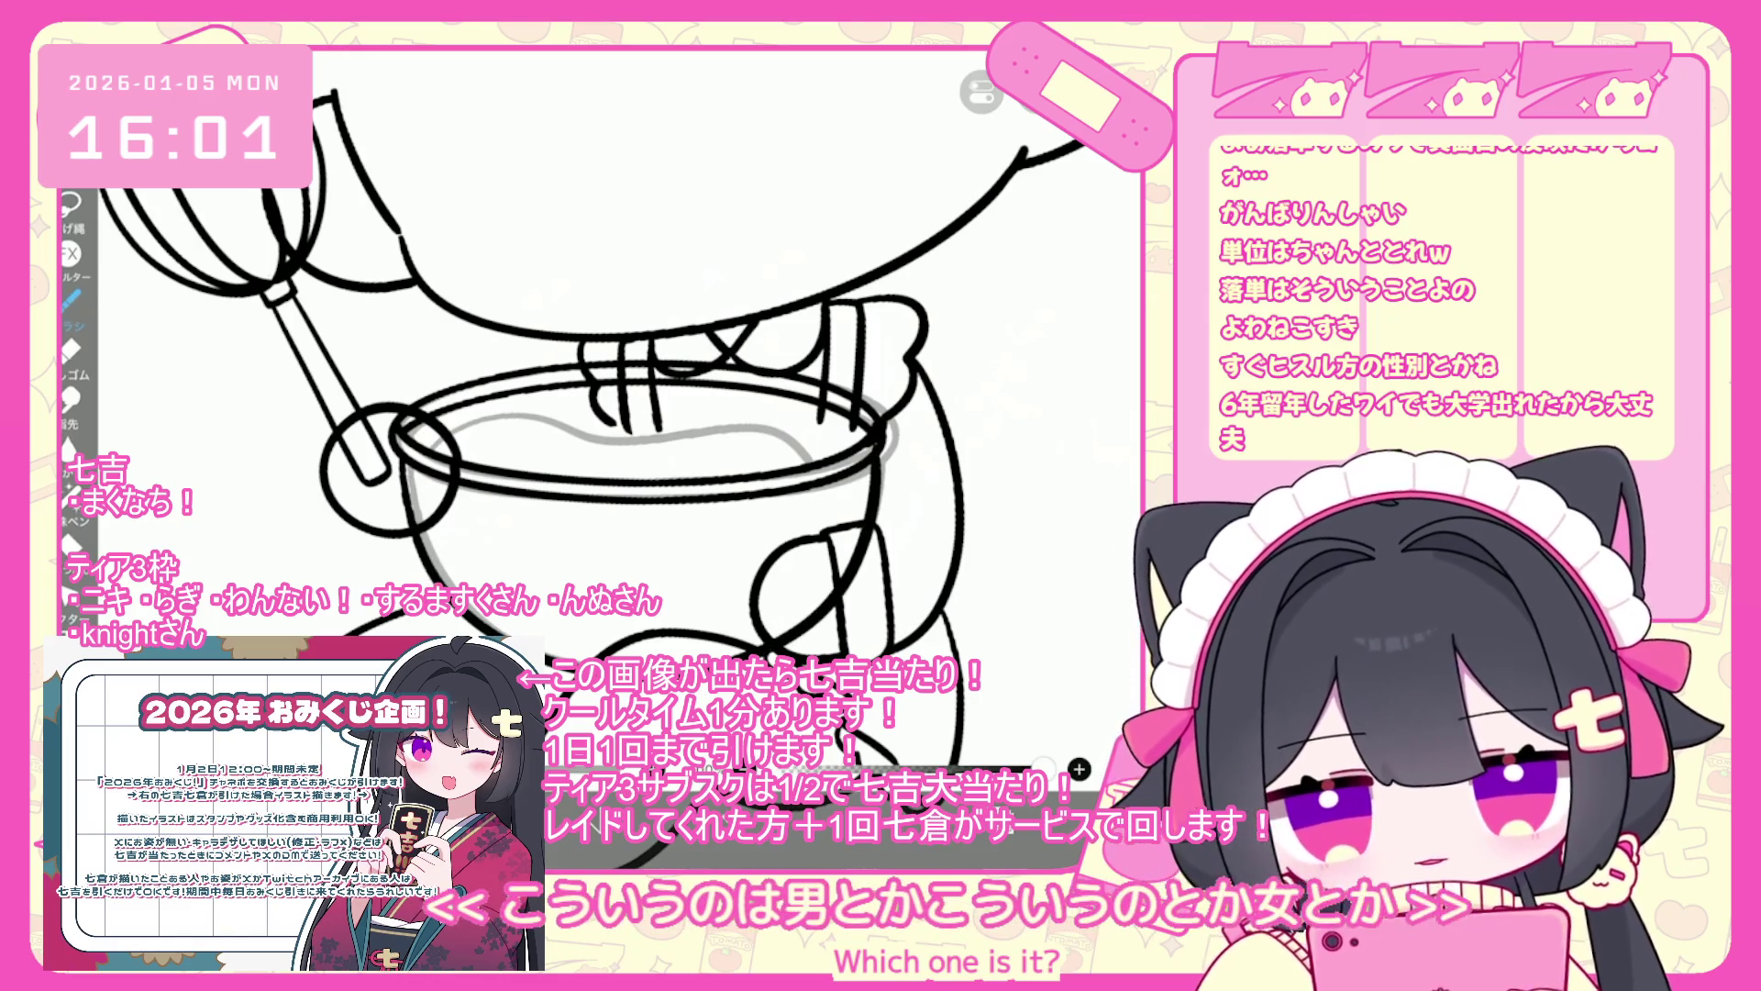
{"action": "scroll", "coordinate": [587, 422], "scroll_direction": "up", "scroll_amount": 1}
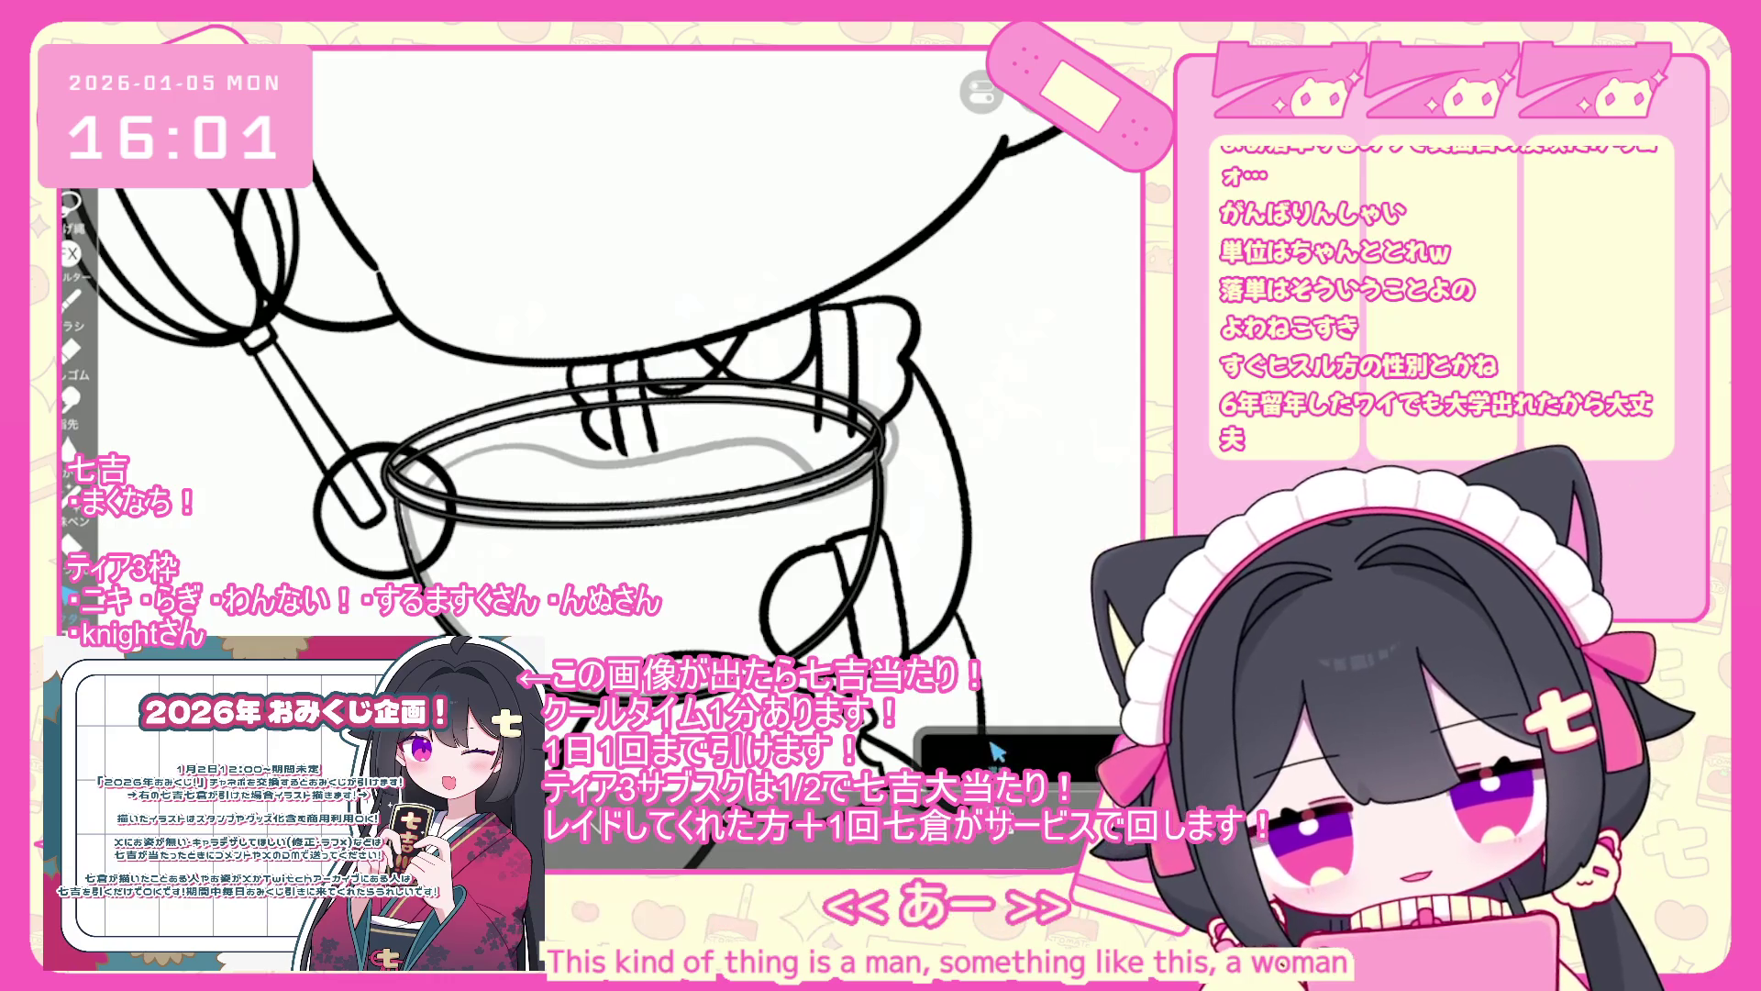
{"action": "scroll", "coordinate": [995, 752], "scroll_direction": "up", "scroll_amount": 2}
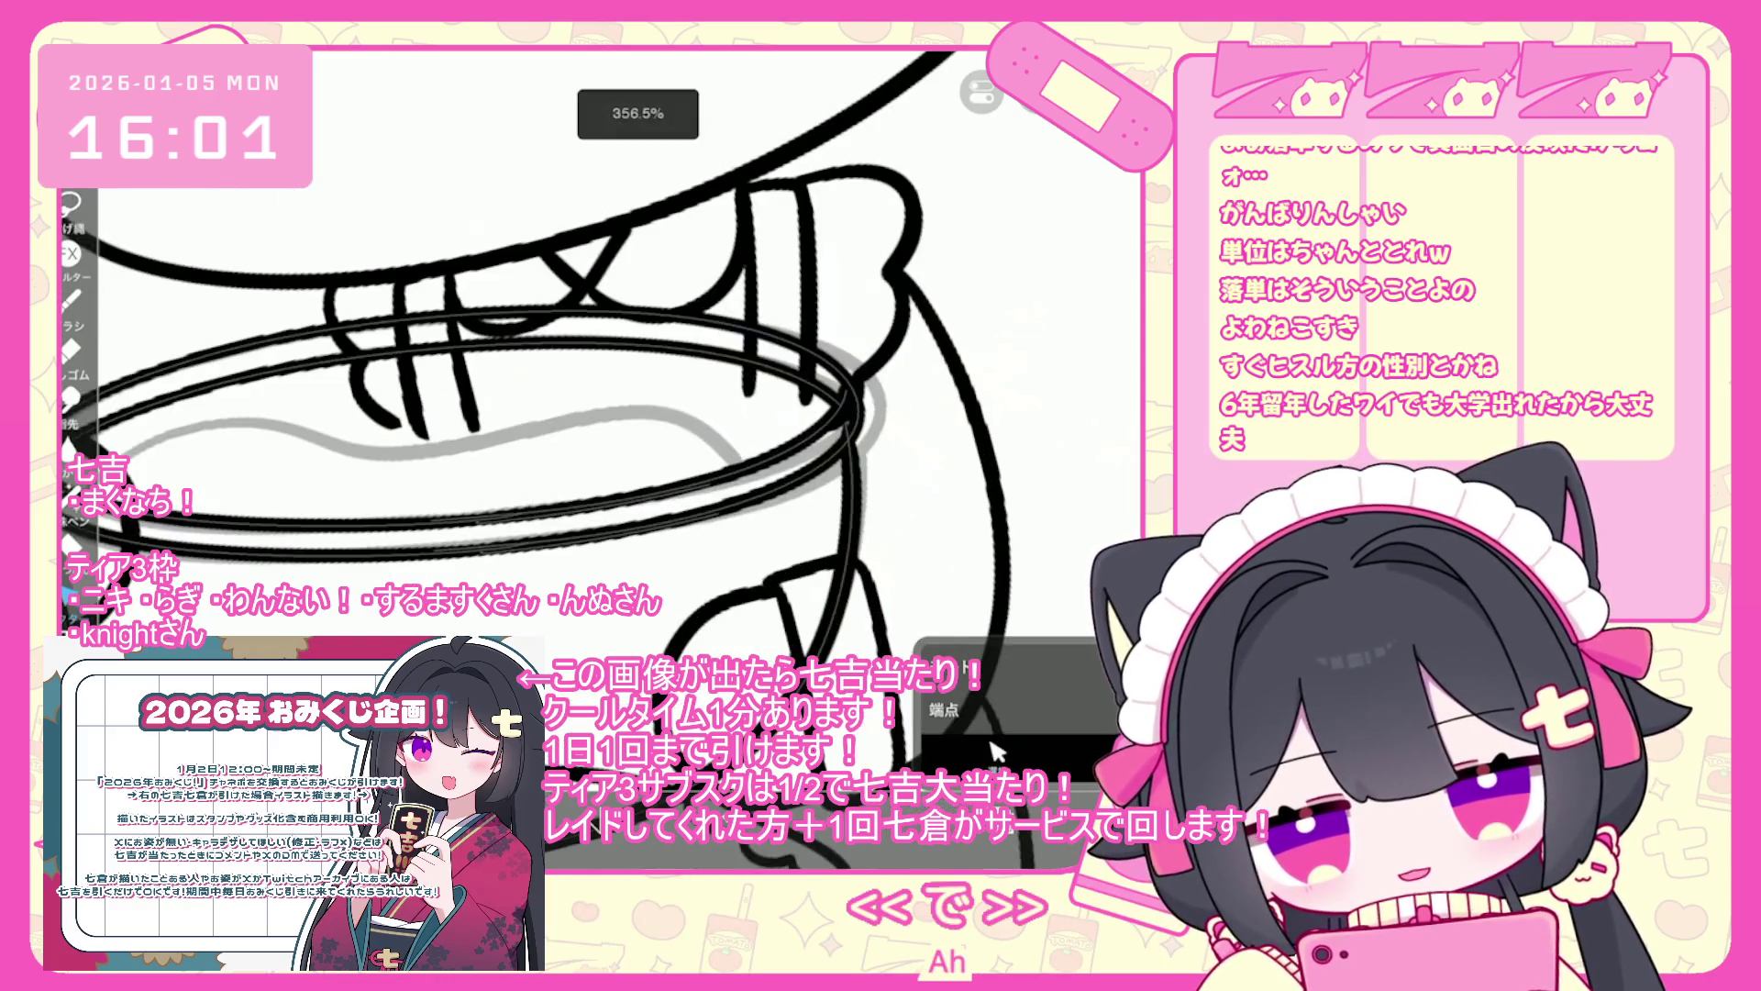
{"action": "scroll", "coordinate": [995, 752], "scroll_direction": "down", "scroll_amount": 3}
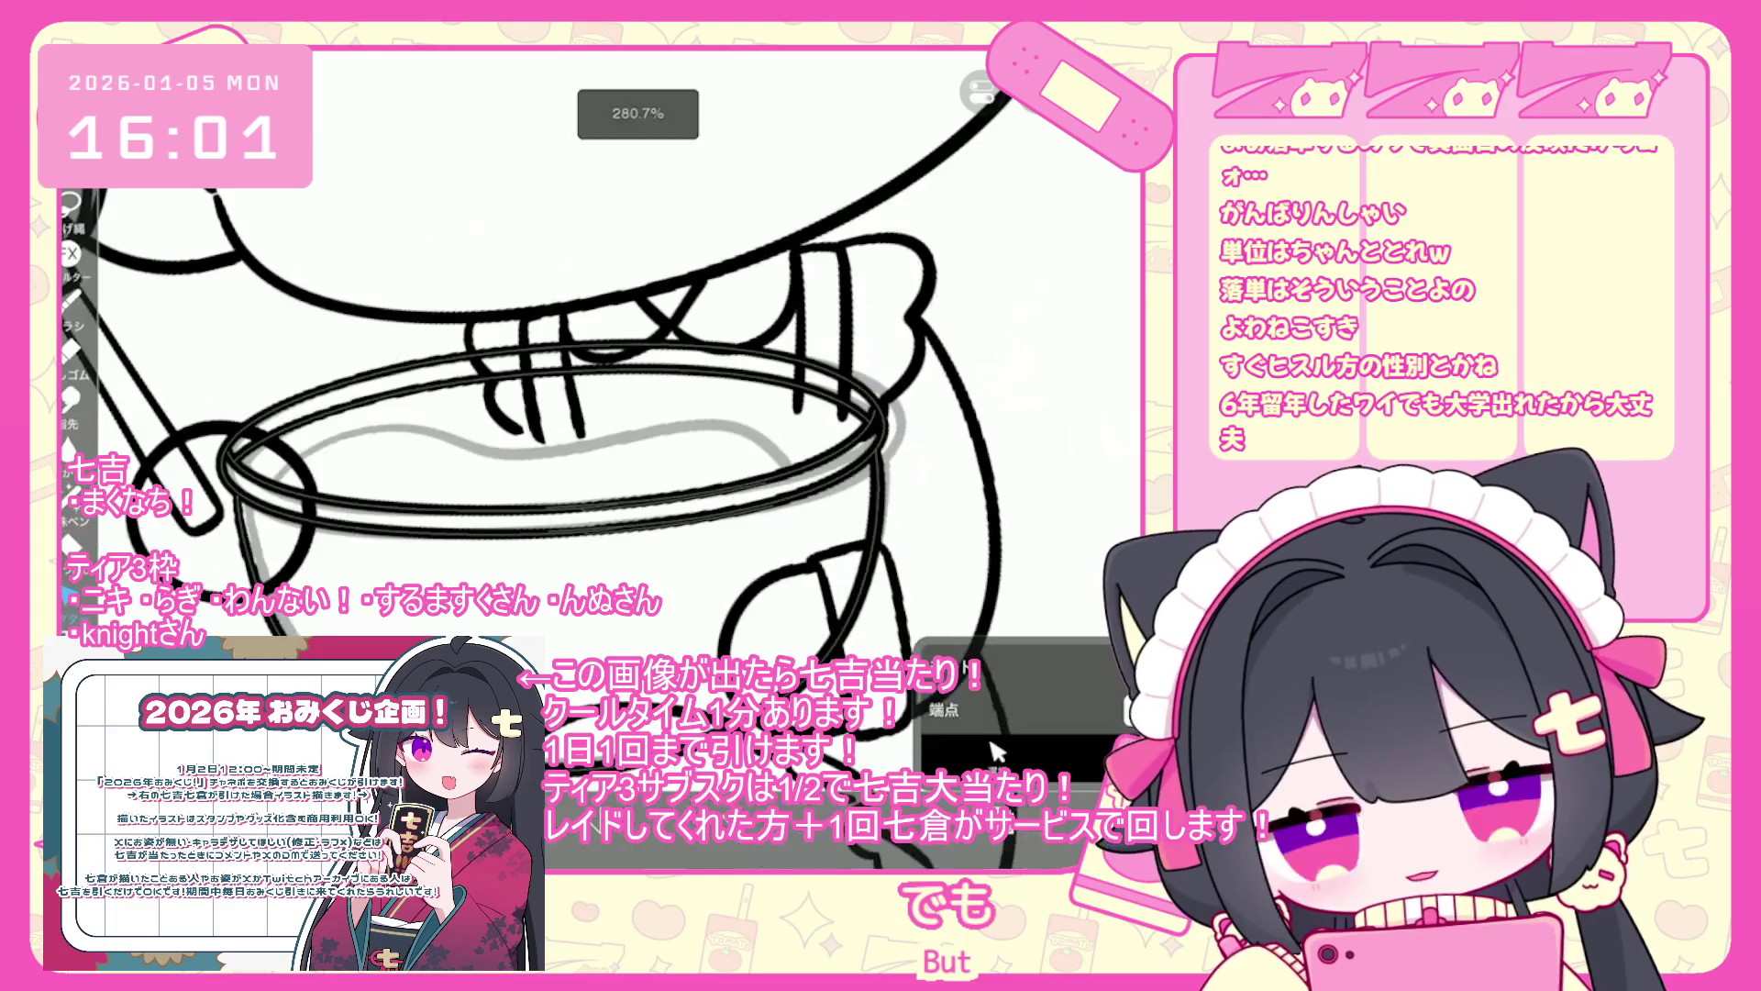
{"action": "scroll", "coordinate": [995, 752], "scroll_direction": "down", "scroll_amount": 3}
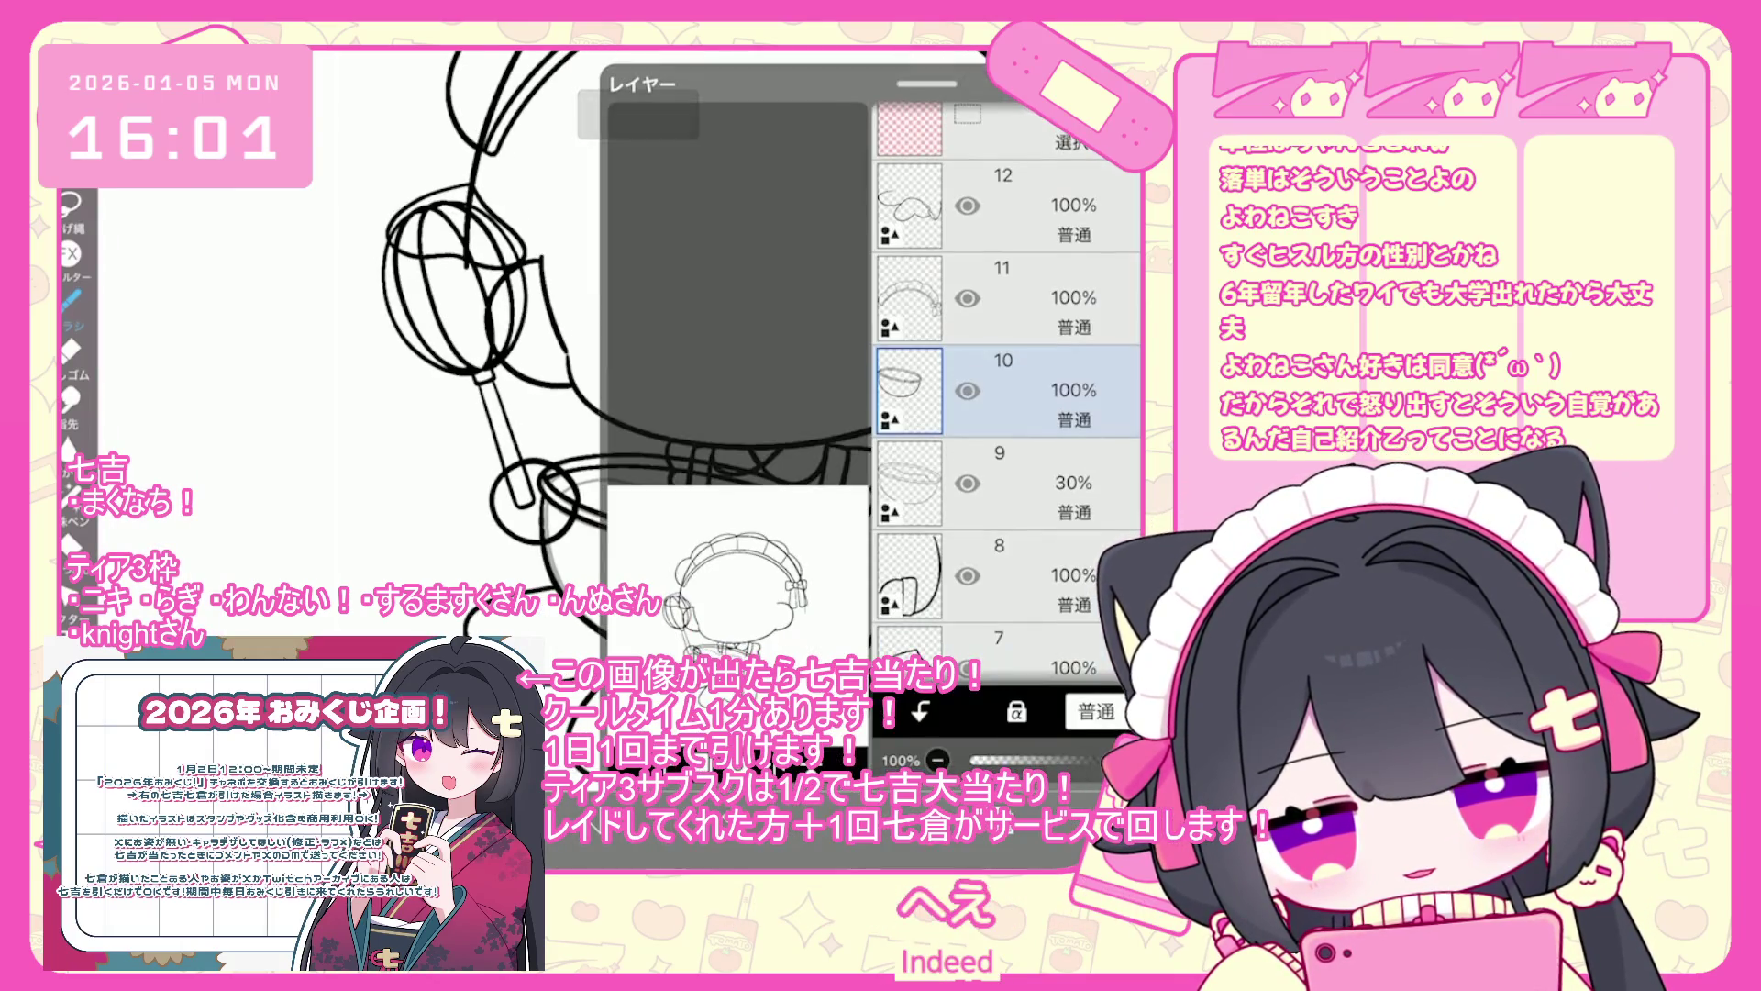
- Switch from the lasso fill tool back to the brush
{"action": "scroll", "coordinate": [757, 358], "scroll_direction": "down", "scroll_amount": 3}
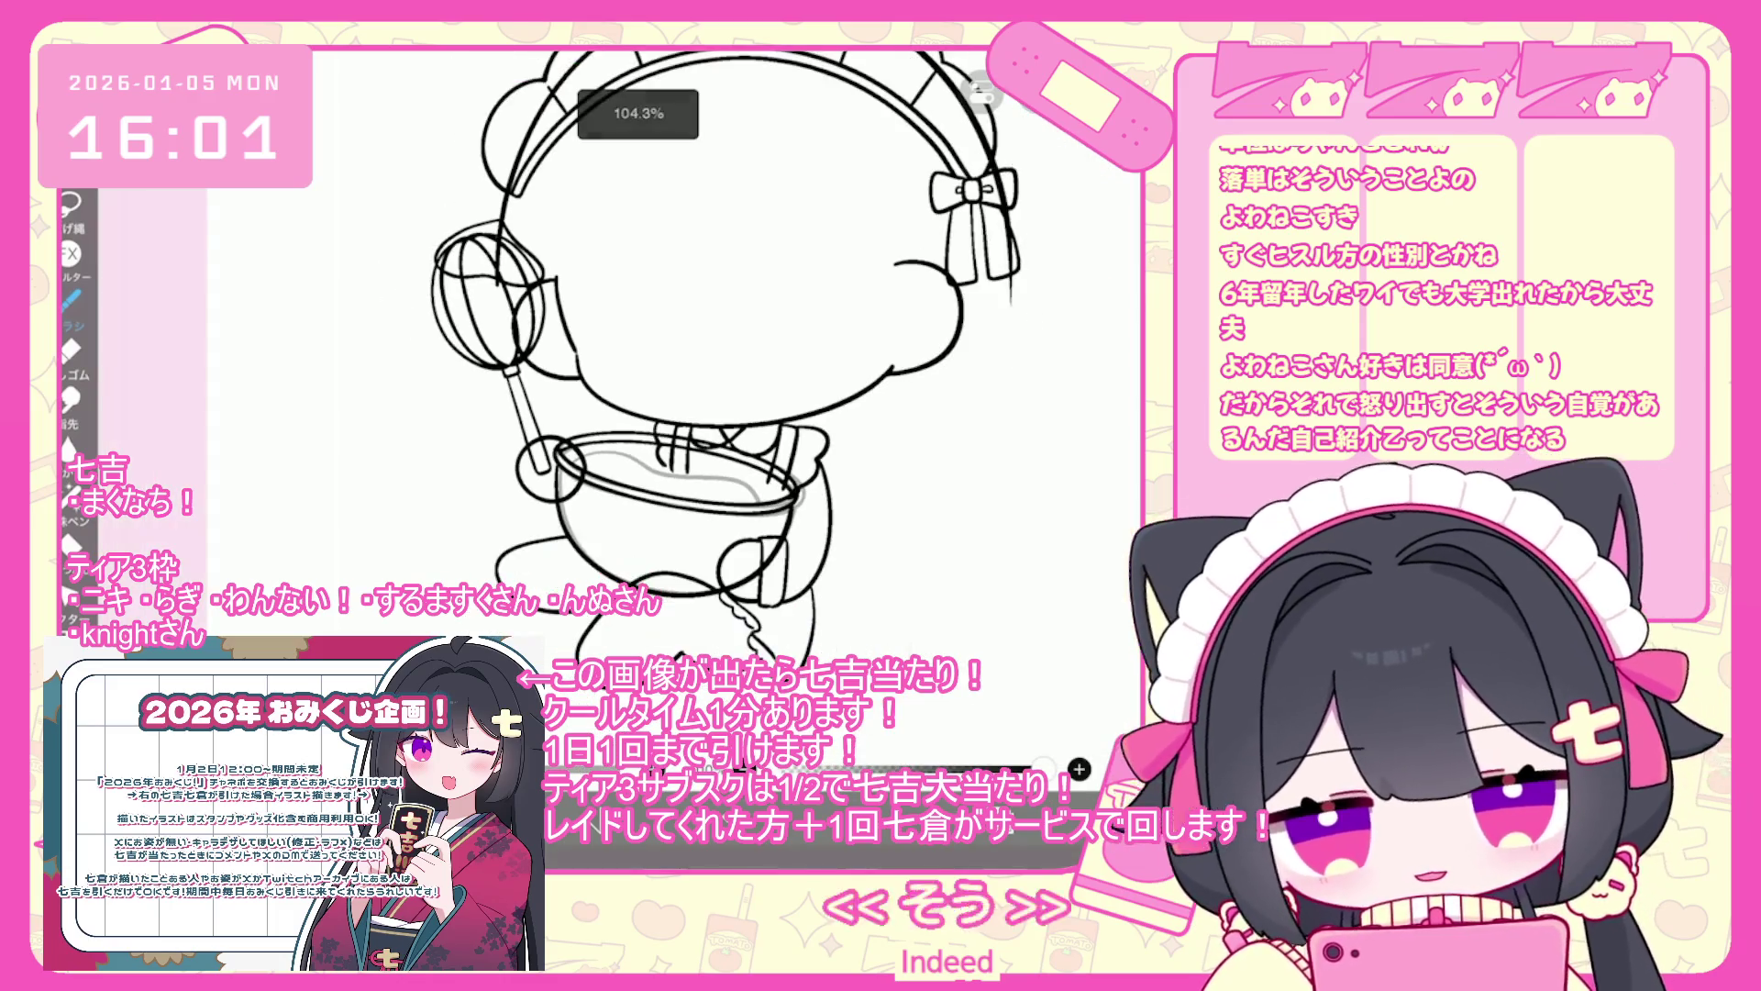
{"action": "scroll", "coordinate": [715, 358], "scroll_direction": "down", "scroll_amount": 2}
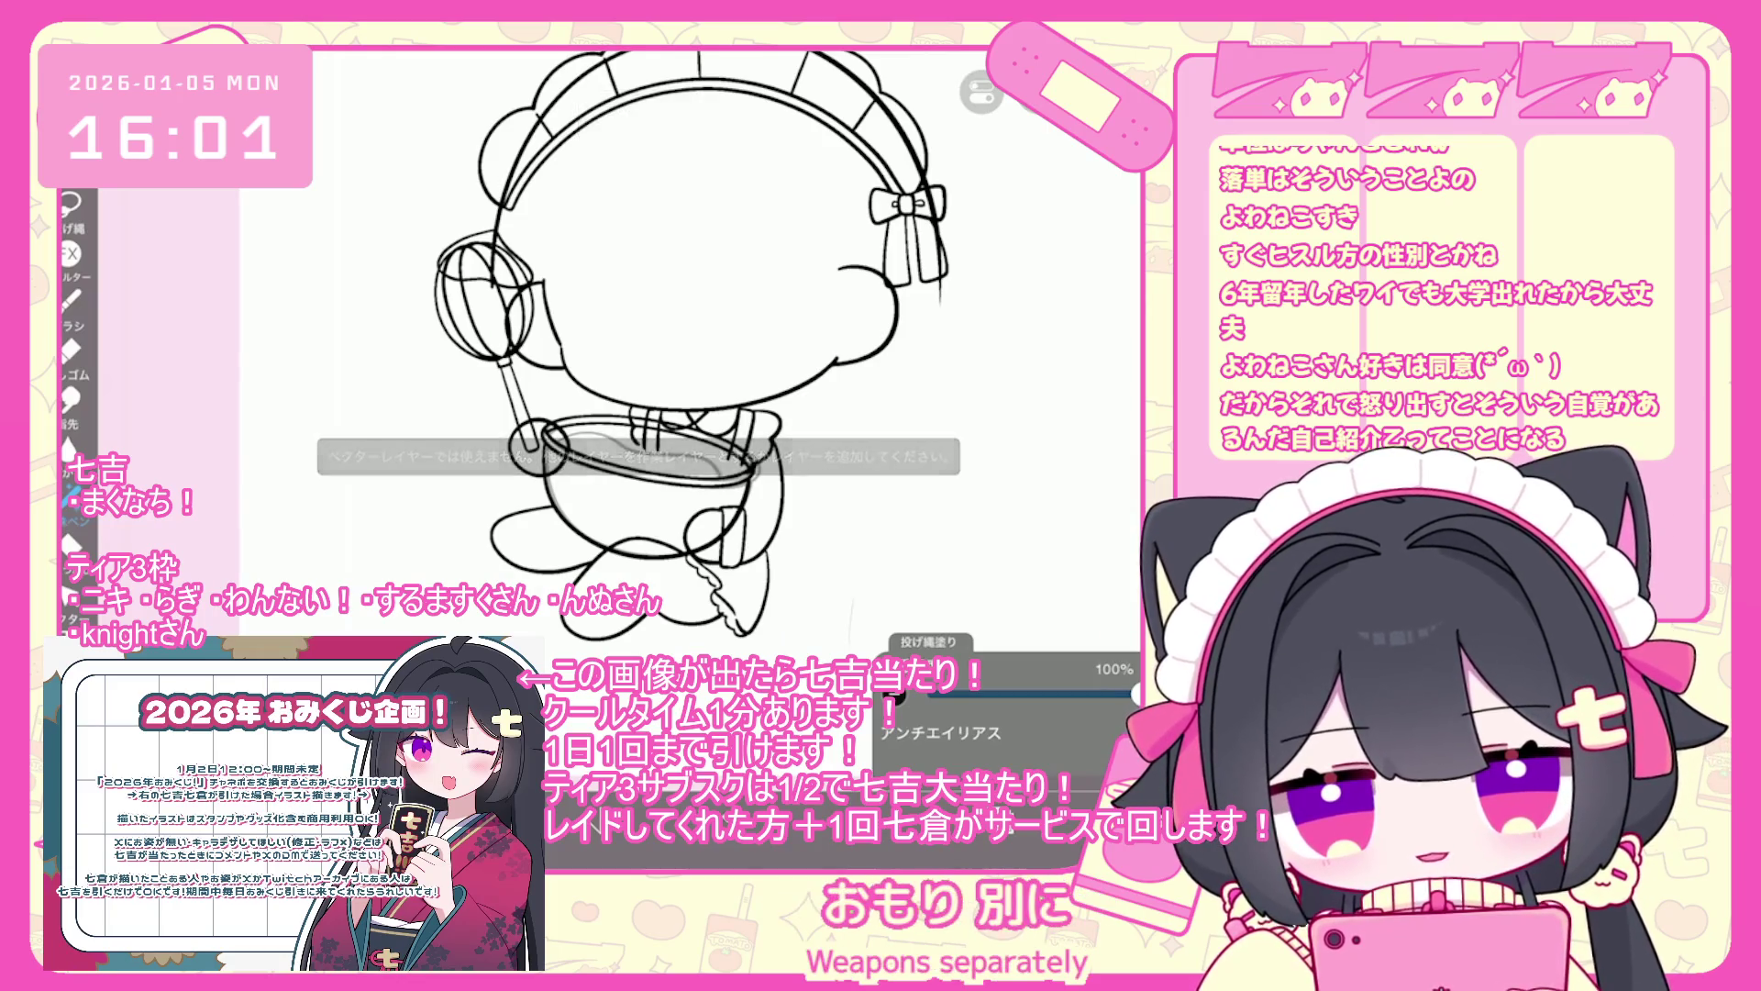
{"action": "key", "text": "e"}
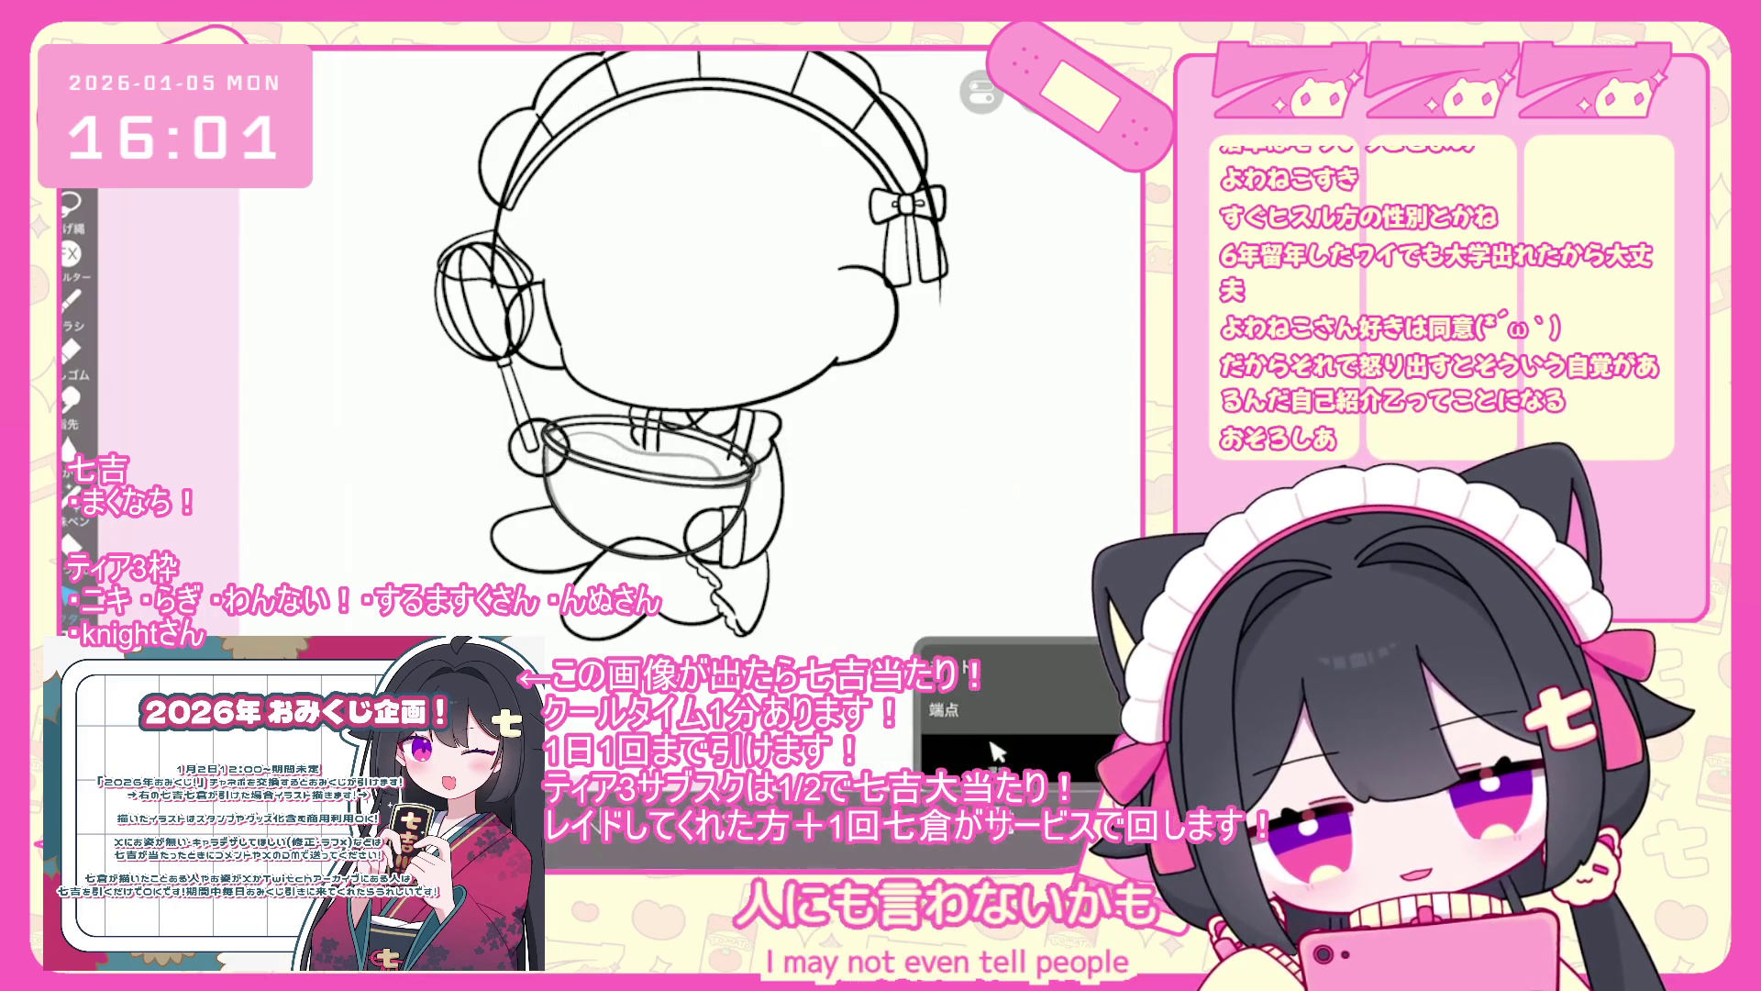
{"action": "key", "text": "b"}
{"action": "scroll", "coordinate": [1079, 768], "scroll_direction": "up", "scroll_amount": 2}
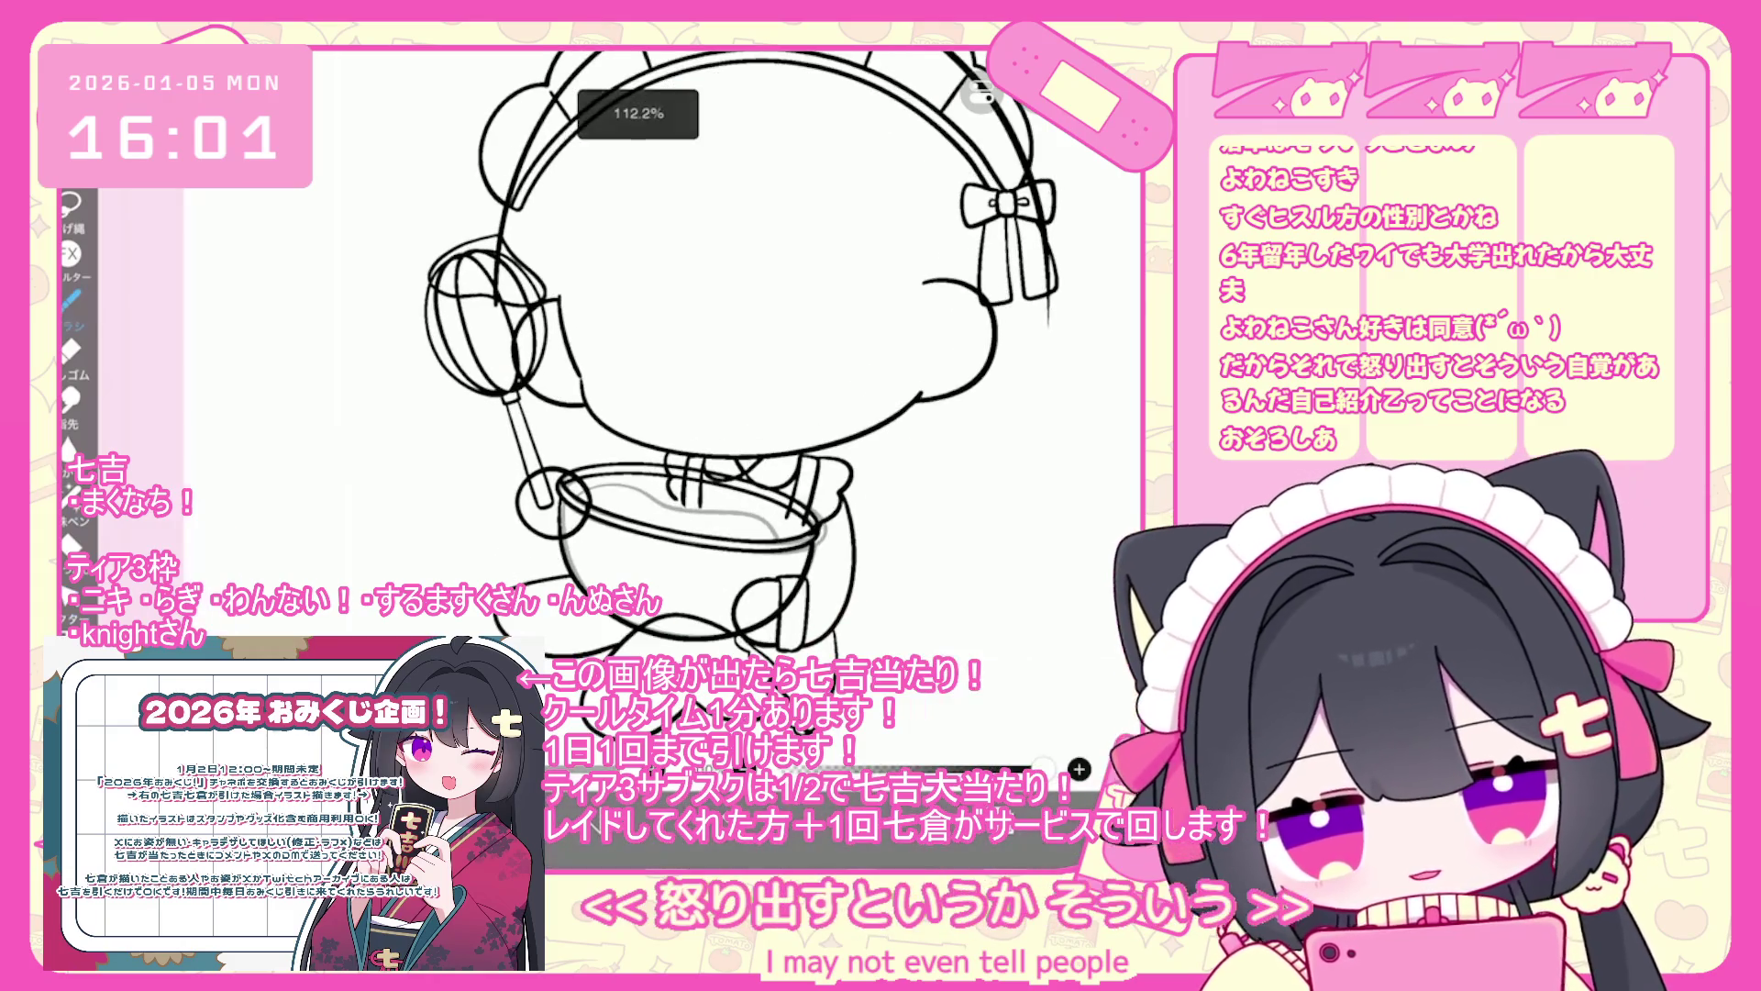
- Make the bowl's ink layer active, test a stroke along the bowl, then undo it
{"action": "left_click", "coordinate": [964, 477]}
{"action": "left_click", "coordinate": [964, 374]}
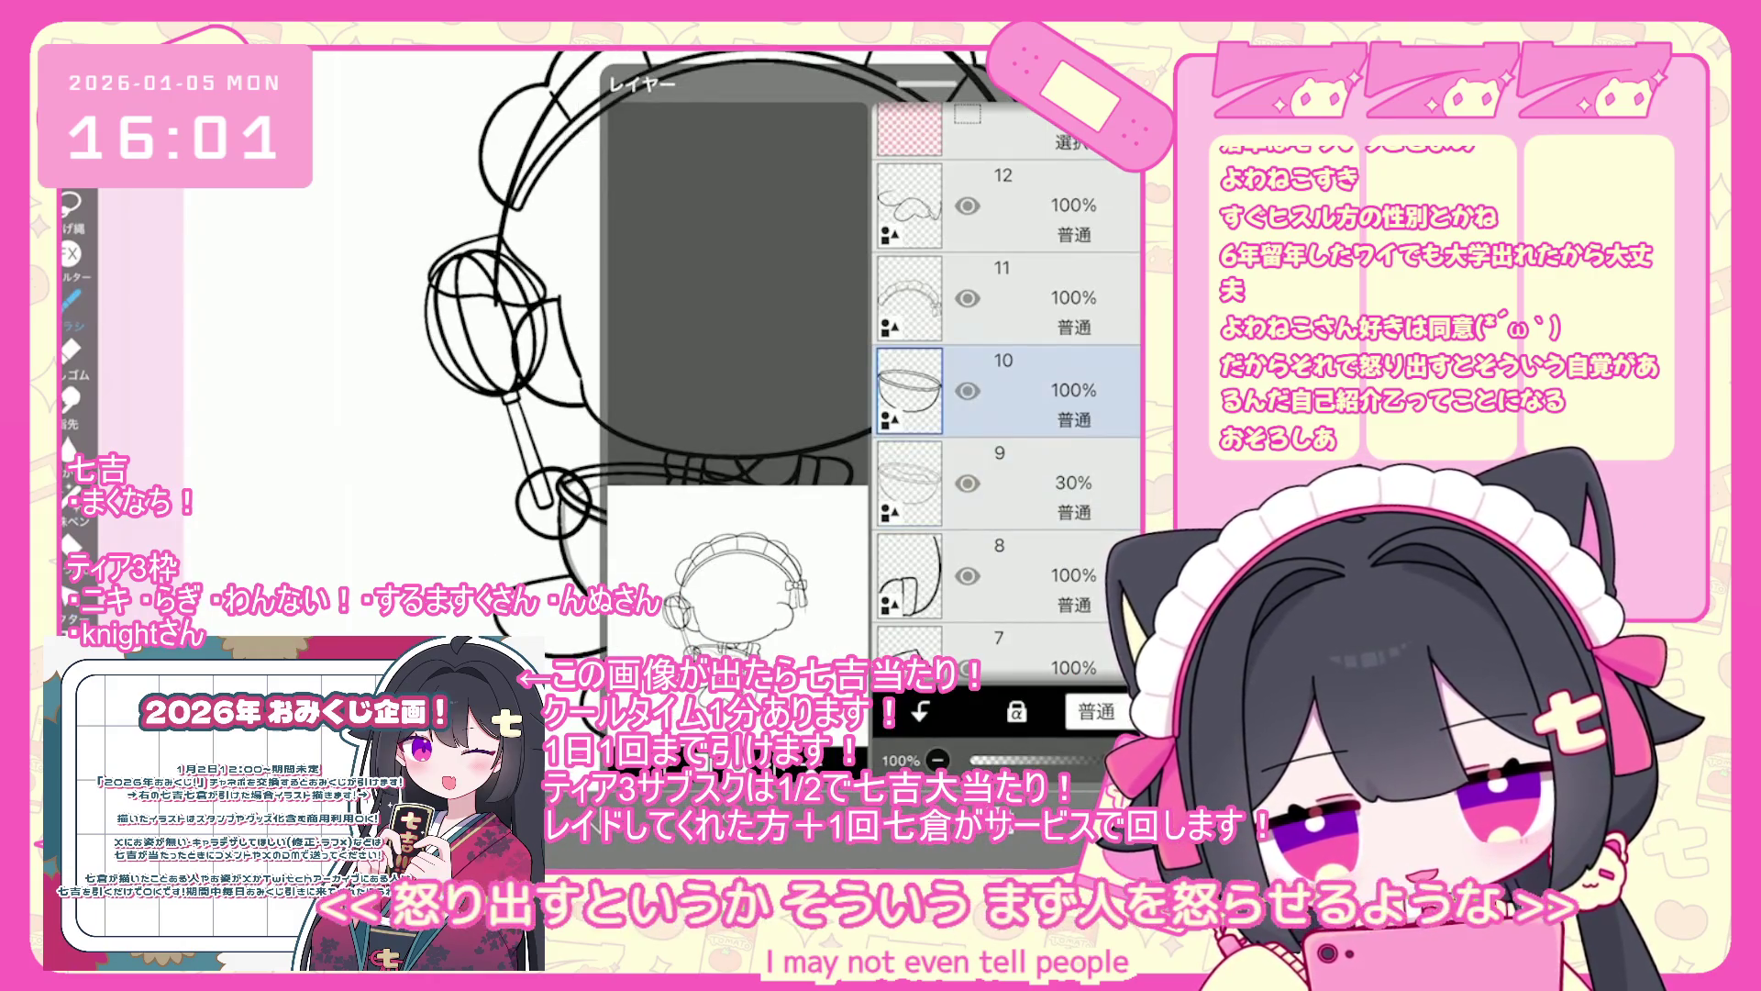
{"action": "left_click", "coordinate": [70, 300]}
{"action": "scroll", "coordinate": [605, 459], "scroll_direction": "up", "scroll_amount": 3}
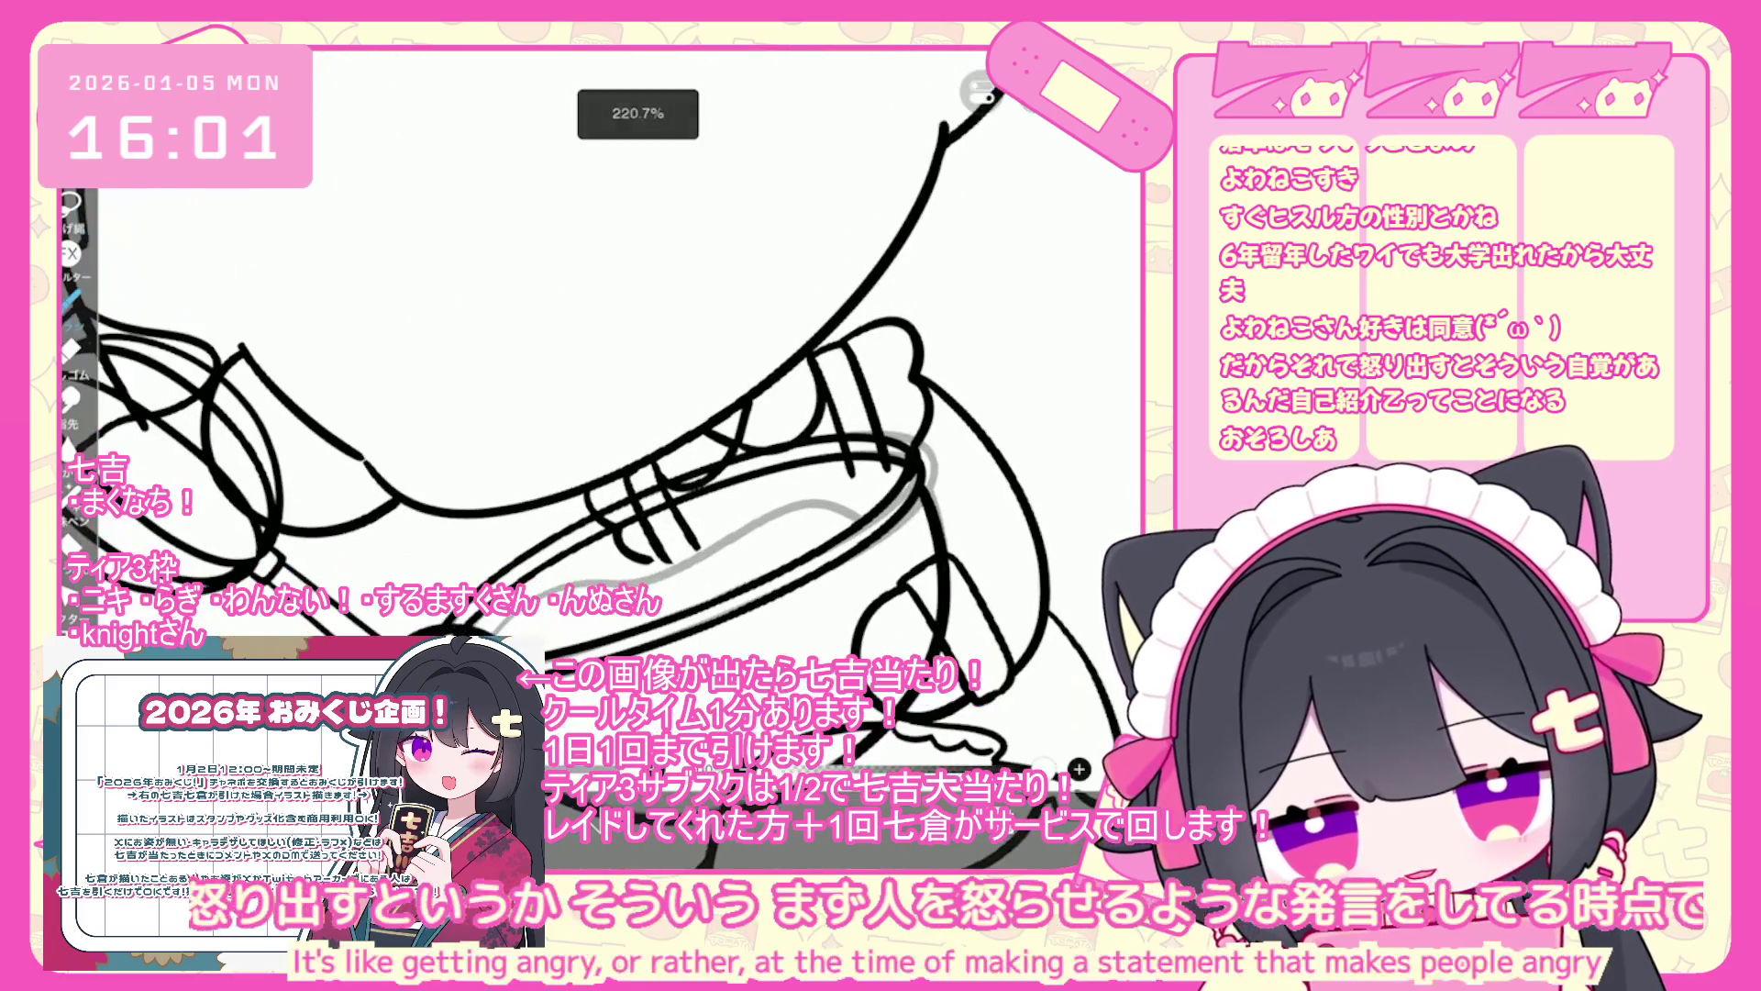
{"action": "left_click_drag", "start_coordinate": [499, 625], "coordinate": [871, 500]}
{"action": "key", "text": "ctrl+z"}
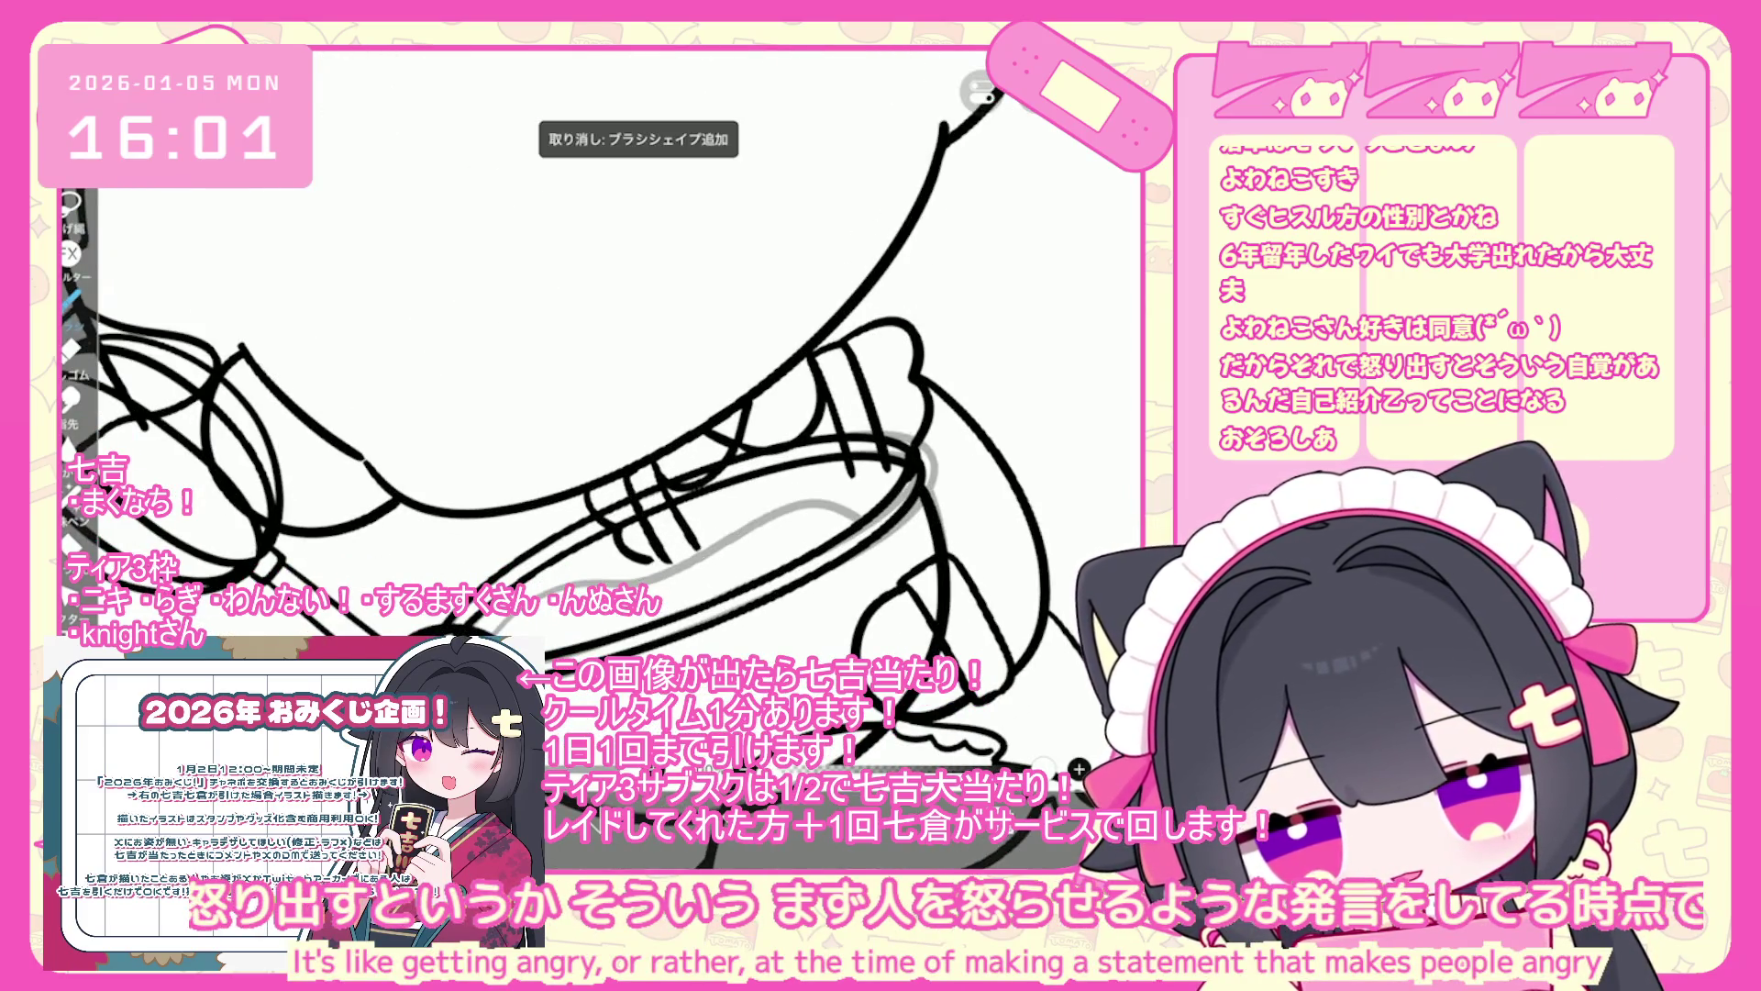
- Select layer 10, then layer 11, and return to the full drawing
{"action": "scroll", "coordinate": [606, 413], "scroll_direction": "down", "scroll_amount": 3}
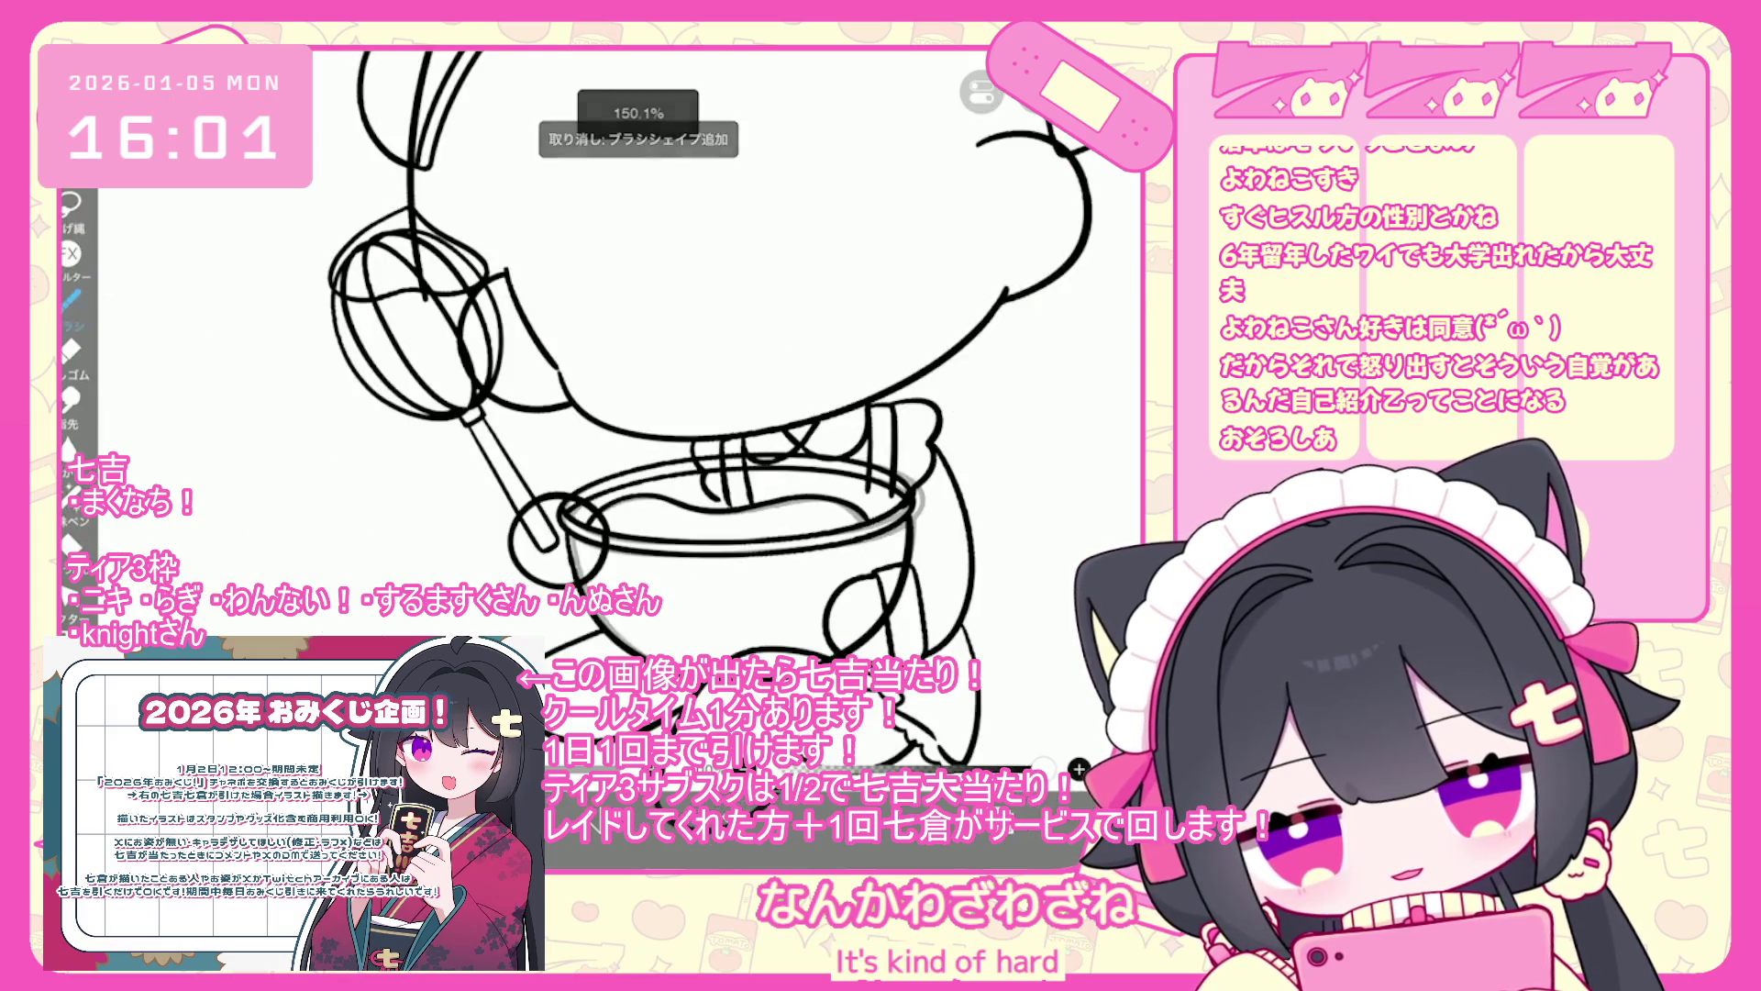
{"action": "scroll", "coordinate": [605, 413], "scroll_direction": "up", "scroll_amount": 2}
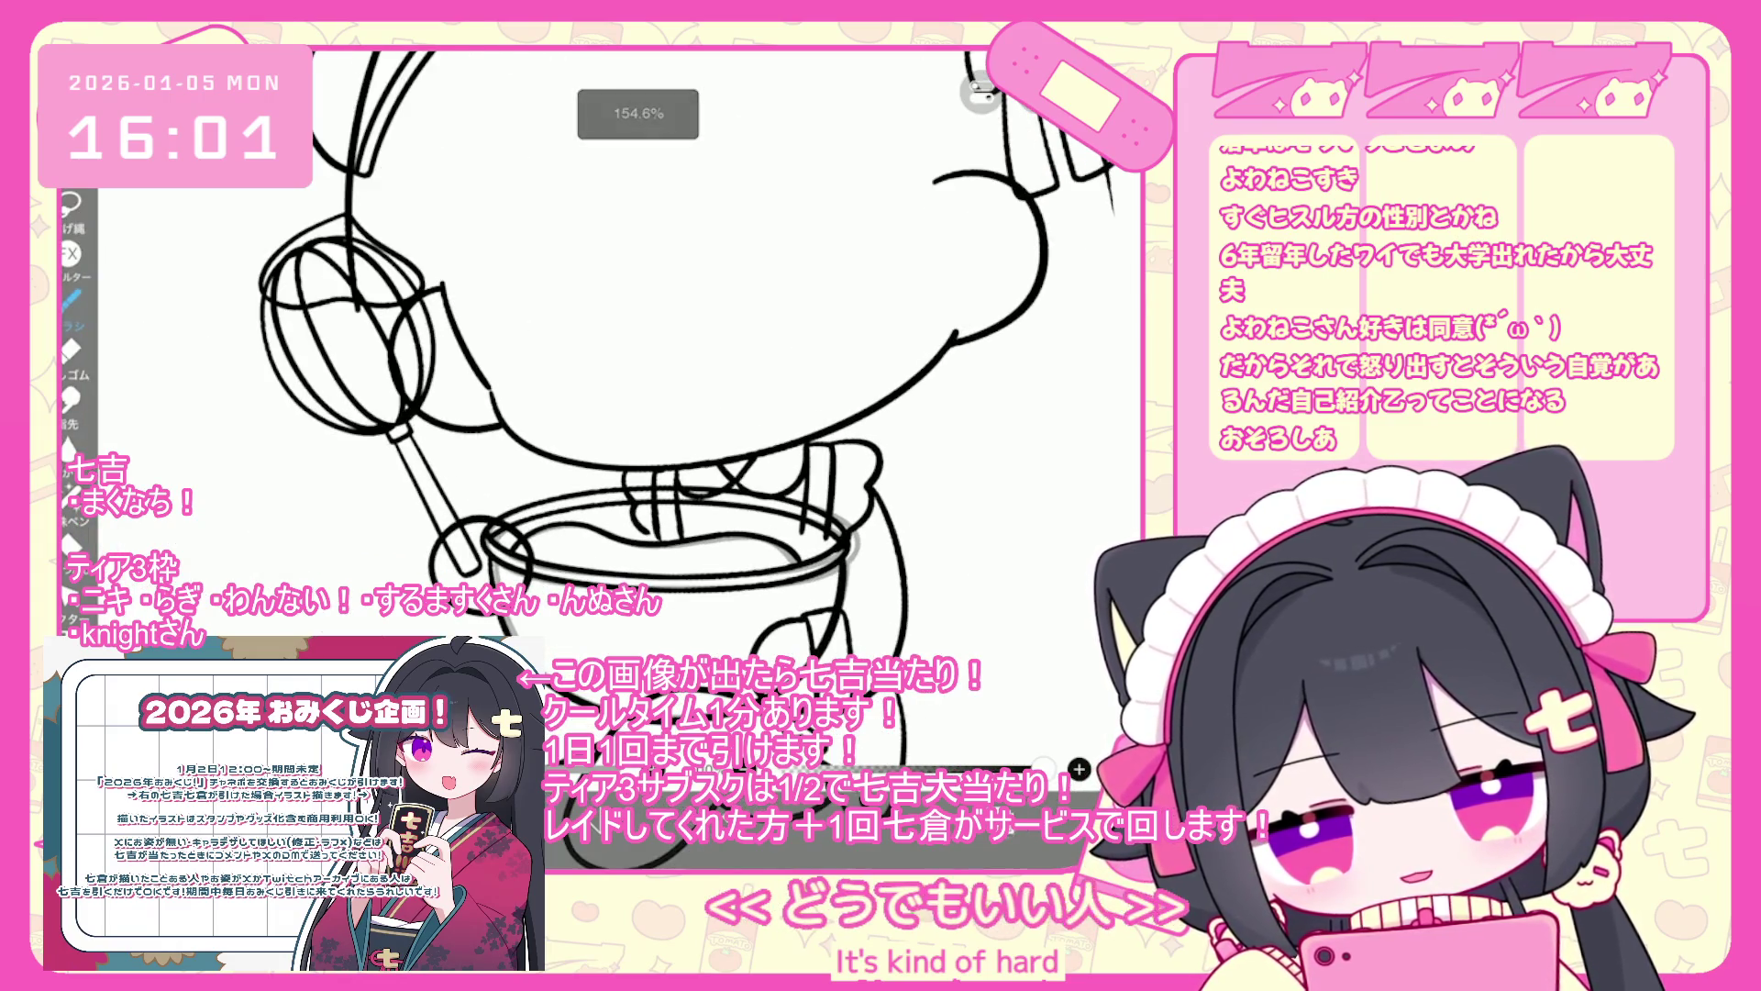
{"action": "key", "text": "l"}
{"action": "left_click", "coordinate": [1009, 390]}
{"action": "left_click", "coordinate": [1009, 298]}
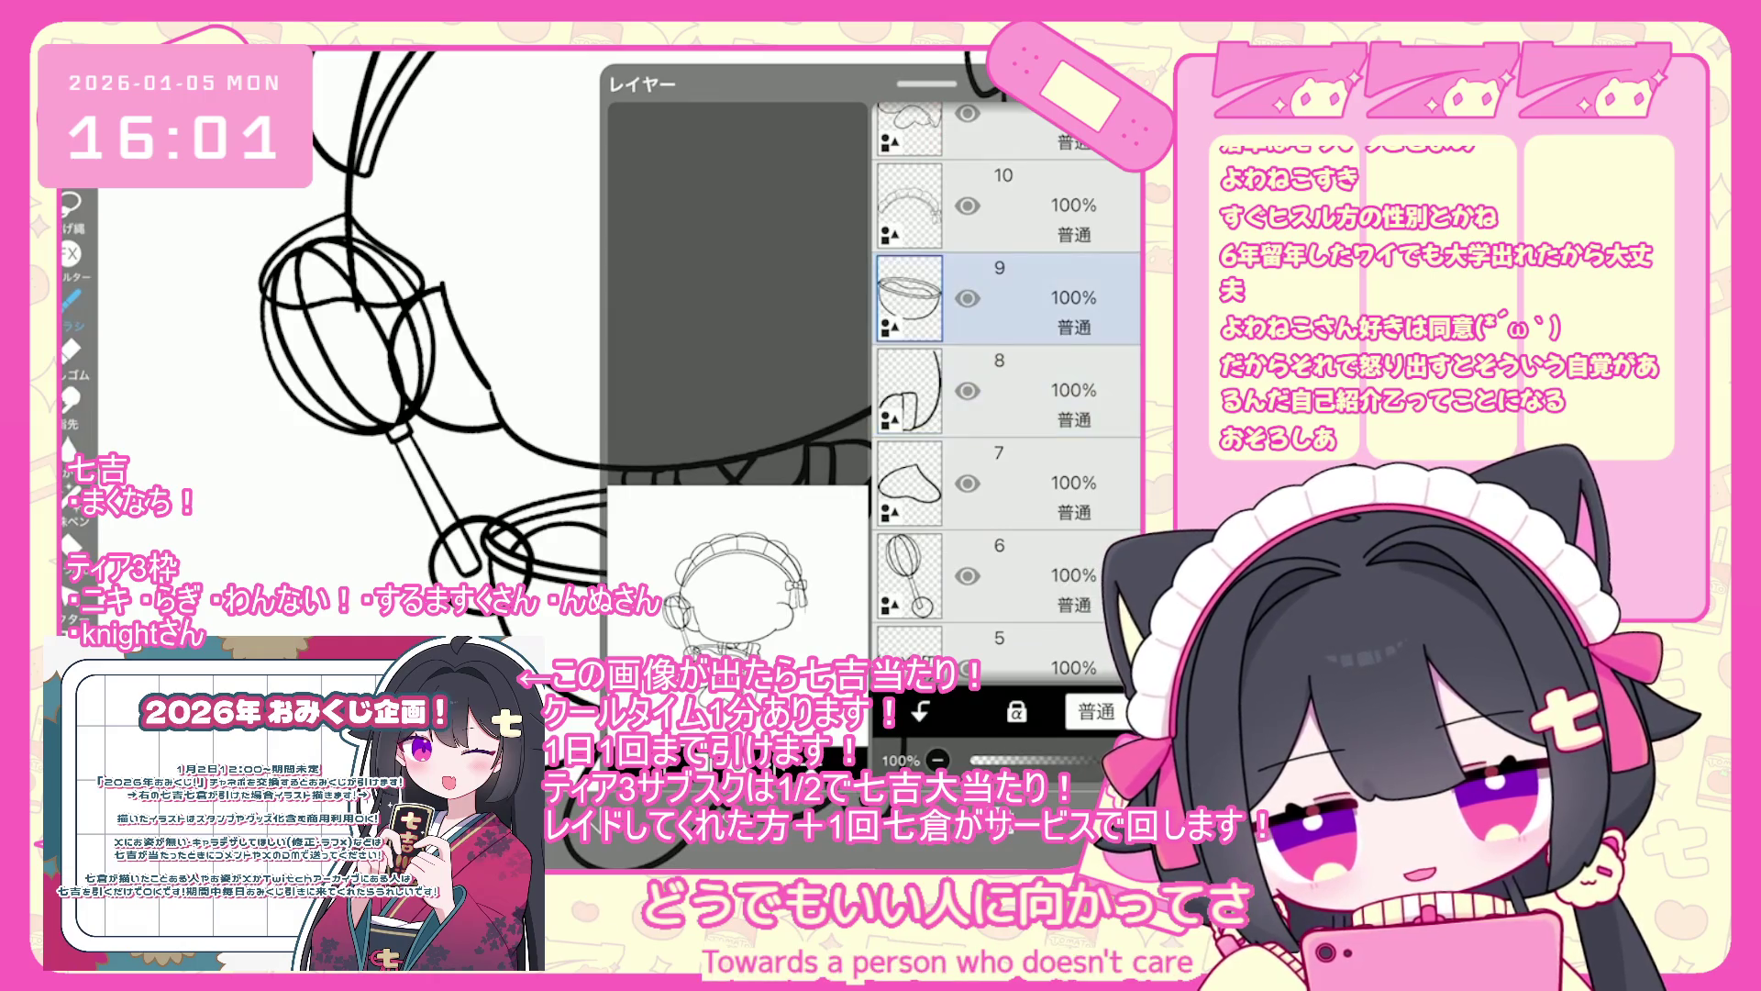
{"action": "scroll", "coordinate": [686, 358], "scroll_direction": "down", "scroll_amount": 2}
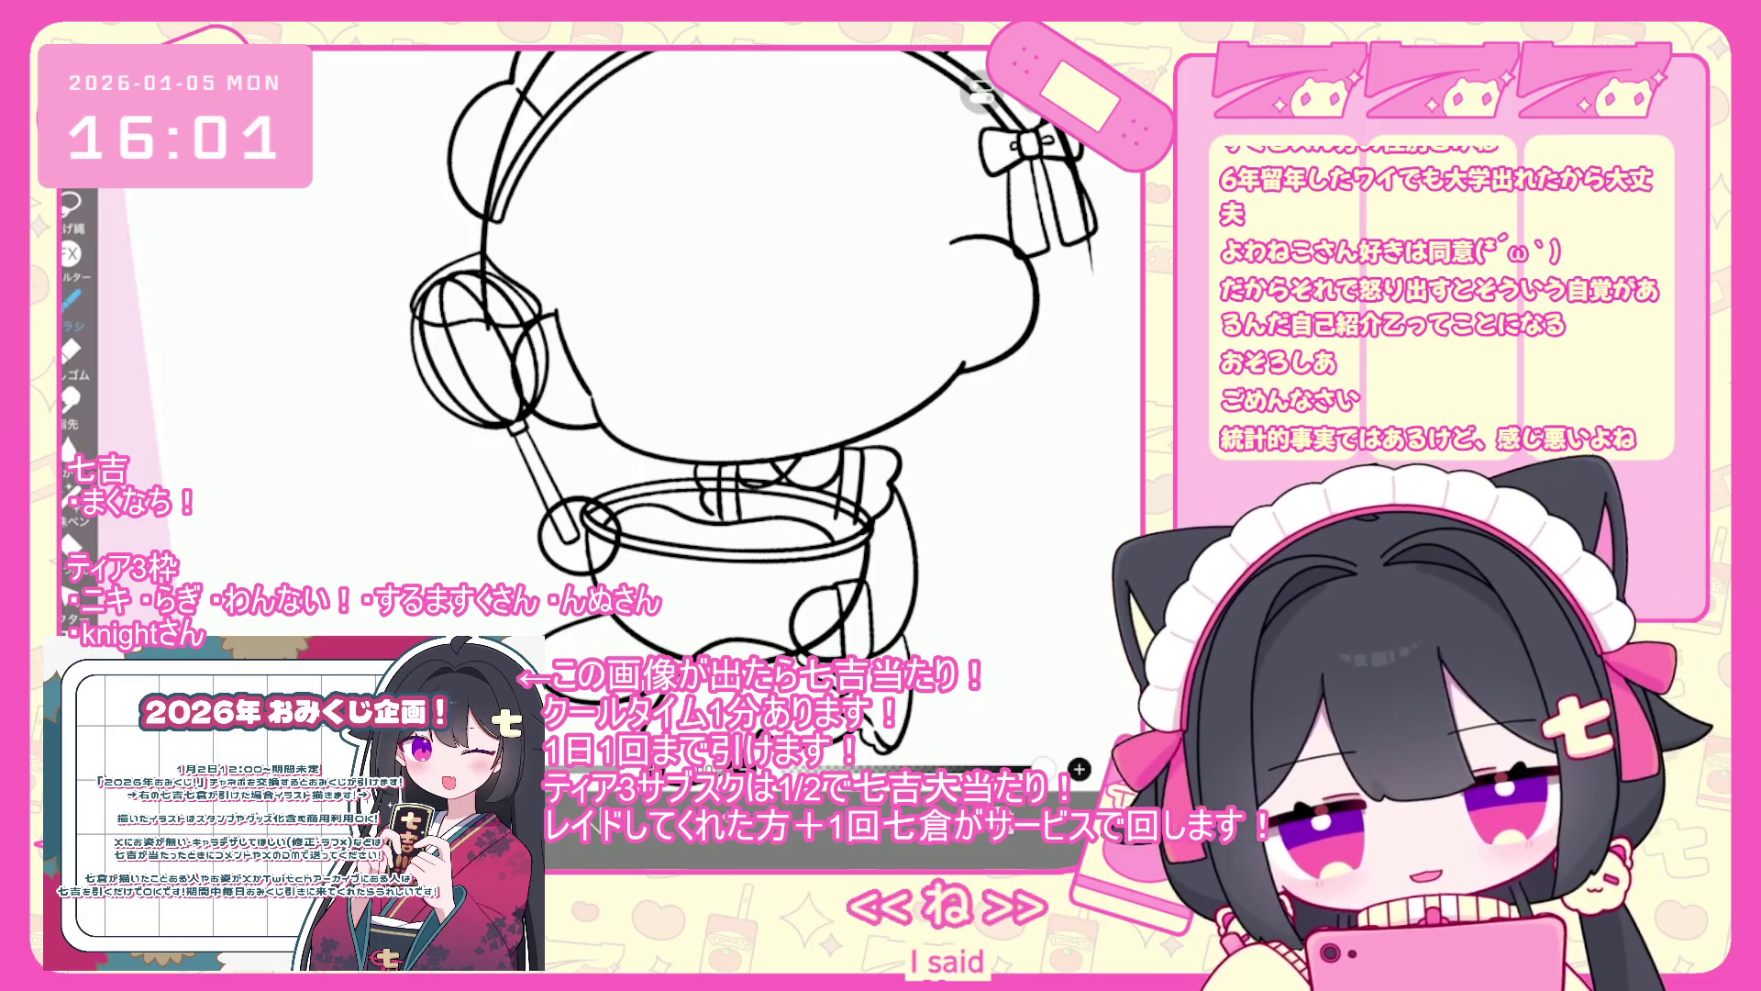
- Select whisk layer 6, hide and reshow it to check the drawing, then close the list
{"action": "scroll", "coordinate": [643, 367], "scroll_direction": "up", "scroll_amount": 3}
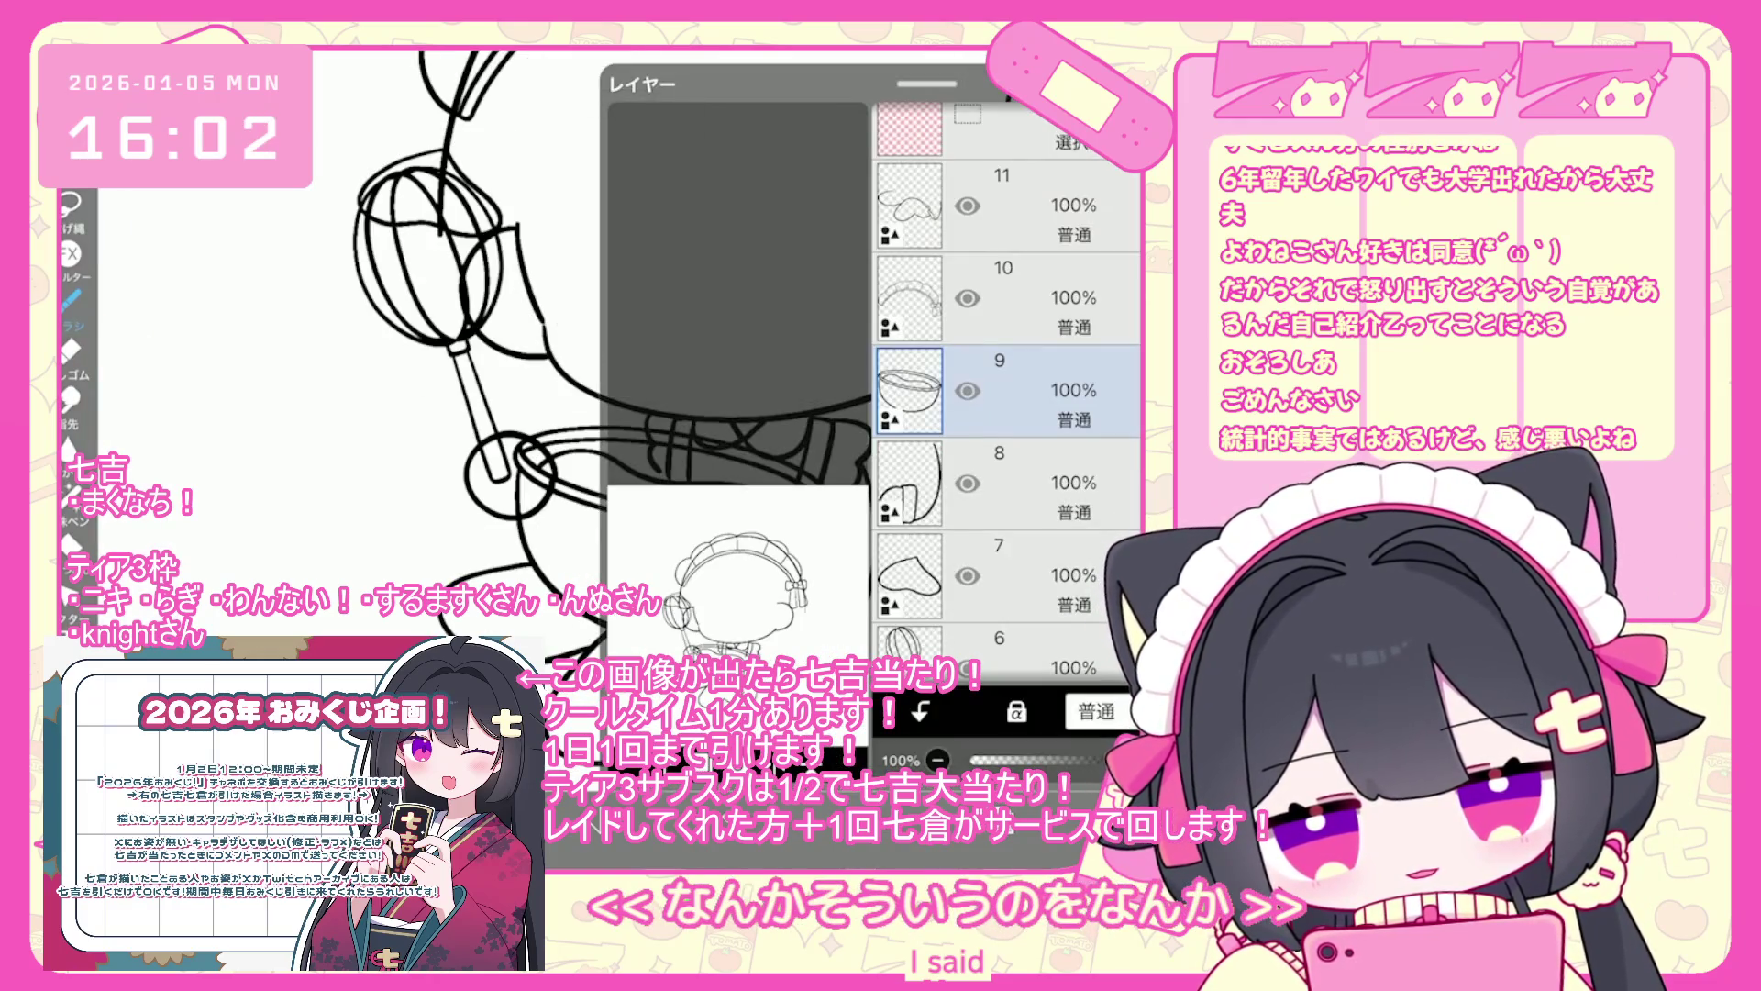
{"action": "scroll", "coordinate": [1009, 394], "scroll_direction": "down", "scroll_amount": 3}
{"action": "left_click", "coordinate": [1055, 541]}
{"action": "left_click", "coordinate": [967, 542]}
{"action": "left_click", "coordinate": [967, 543]}
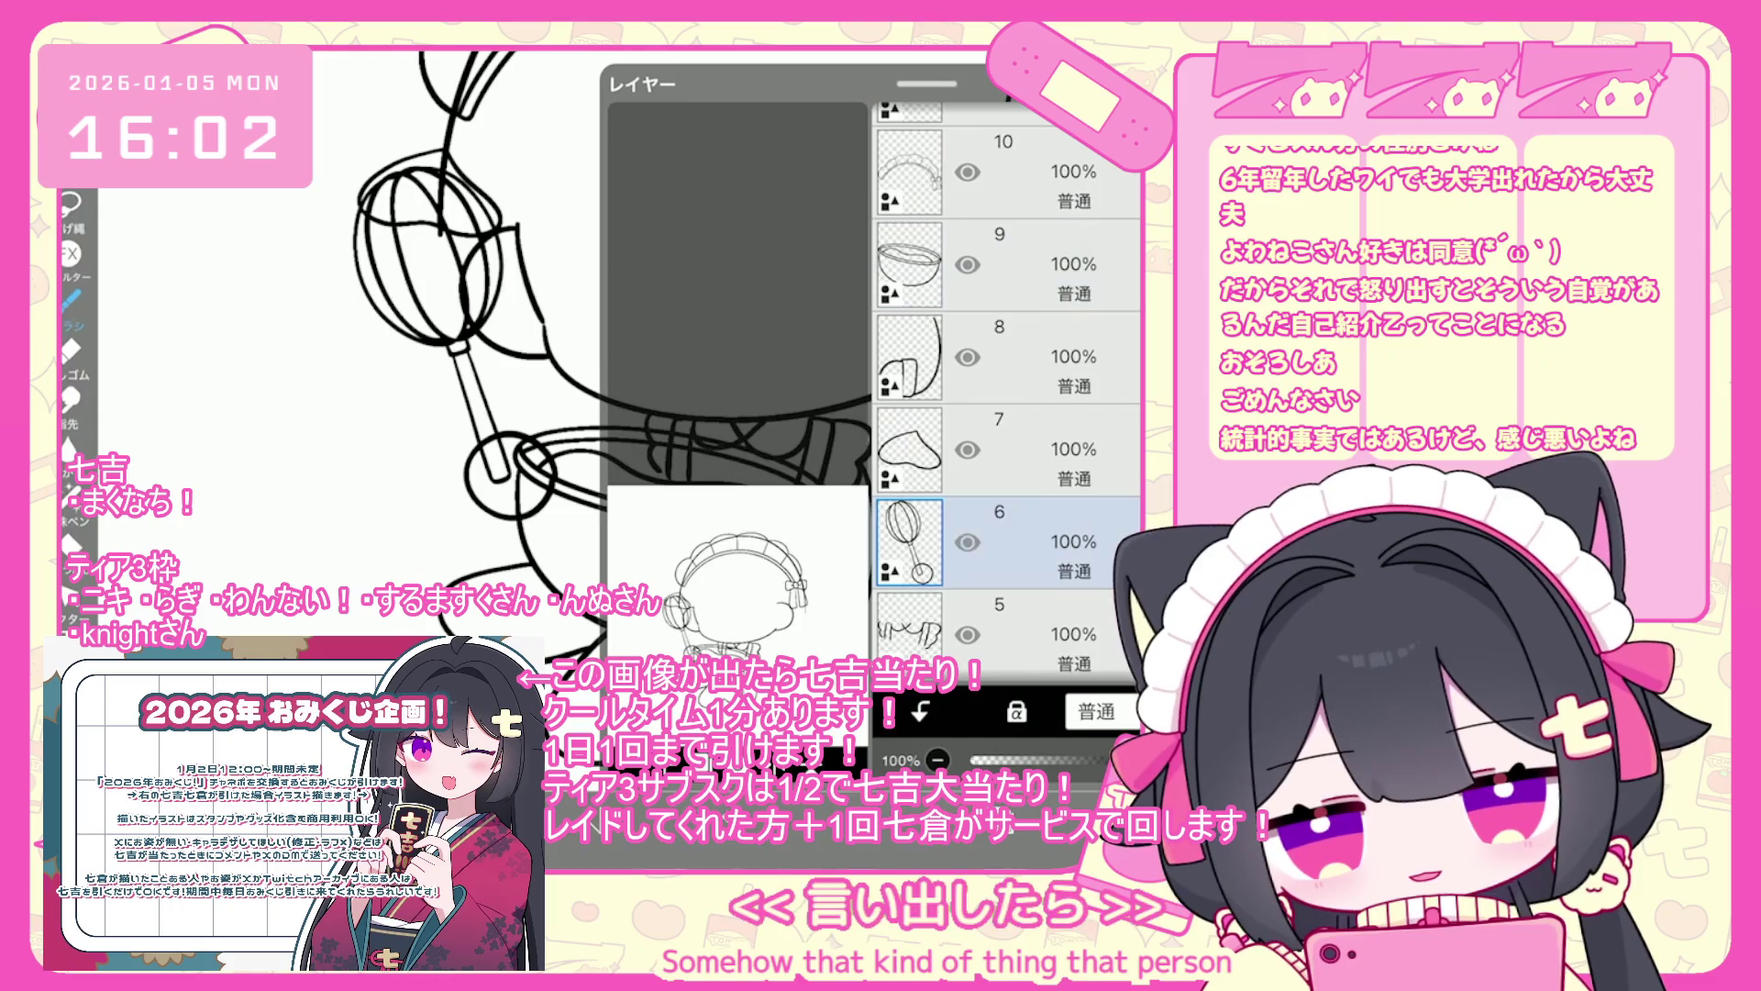
{"action": "left_click", "coordinate": [995, 751]}
- Undo the last vector-eraser change and open and close the selection options
{"action": "scroll", "coordinate": [995, 750], "scroll_direction": "up", "scroll_amount": 5}
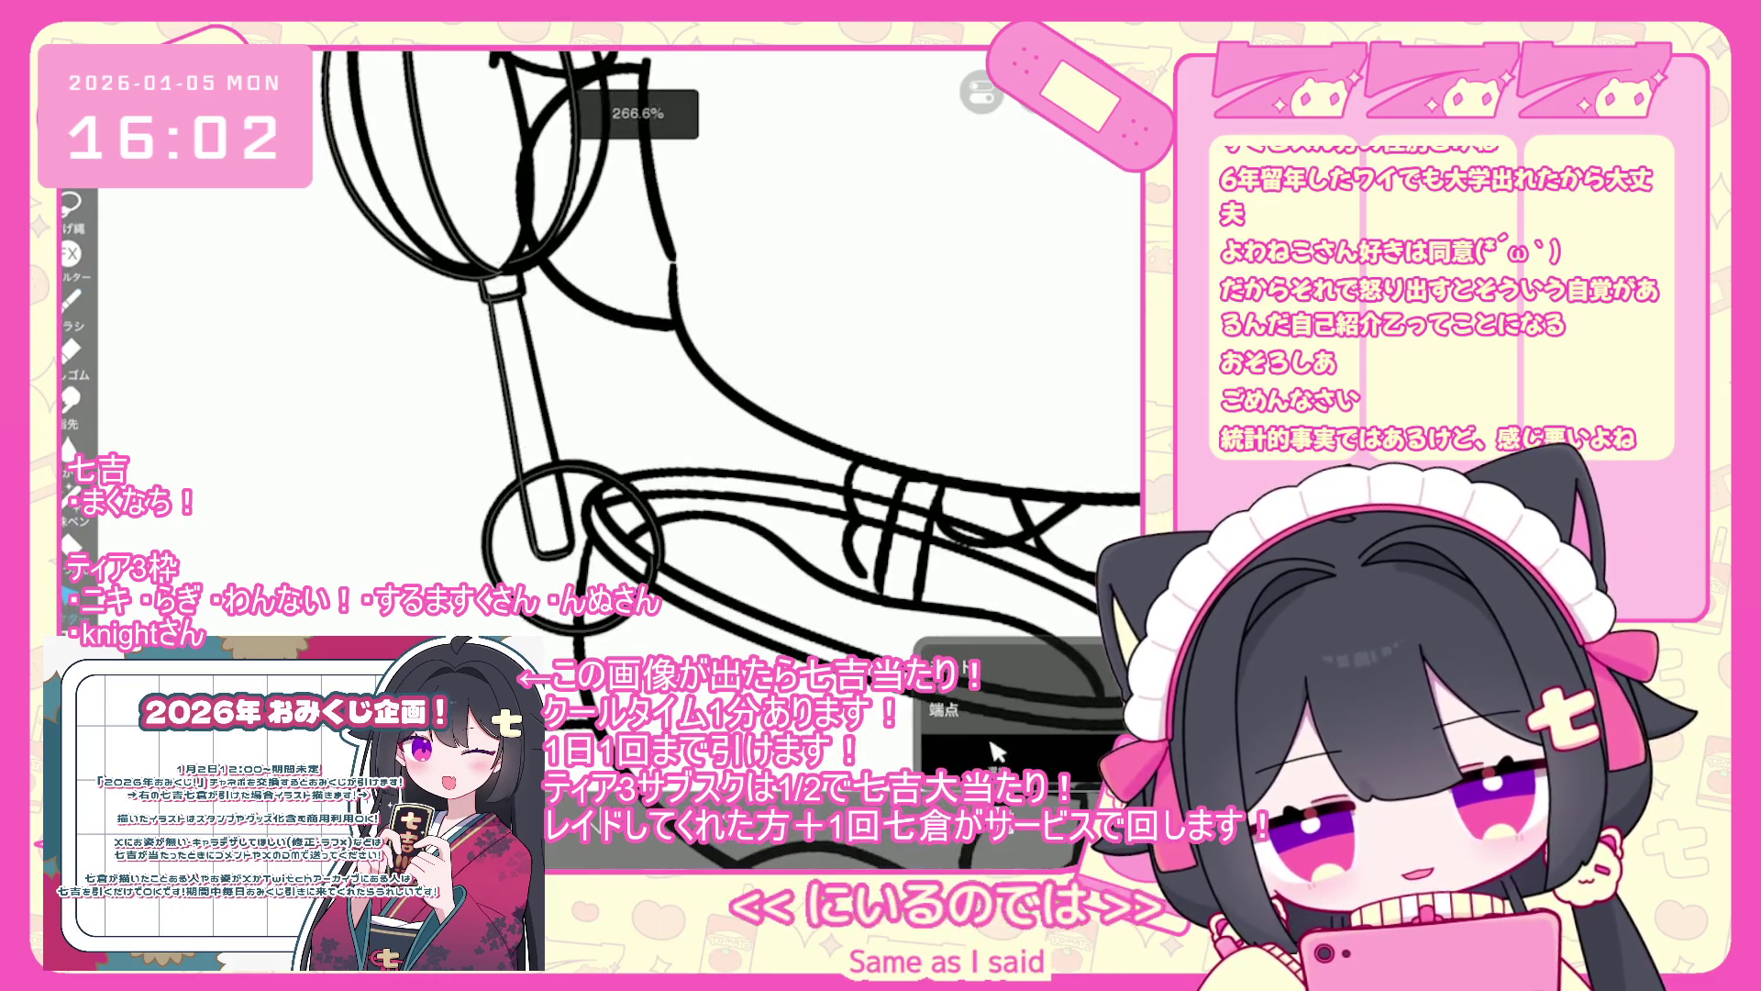
{"action": "key", "text": "ctrl+z"}
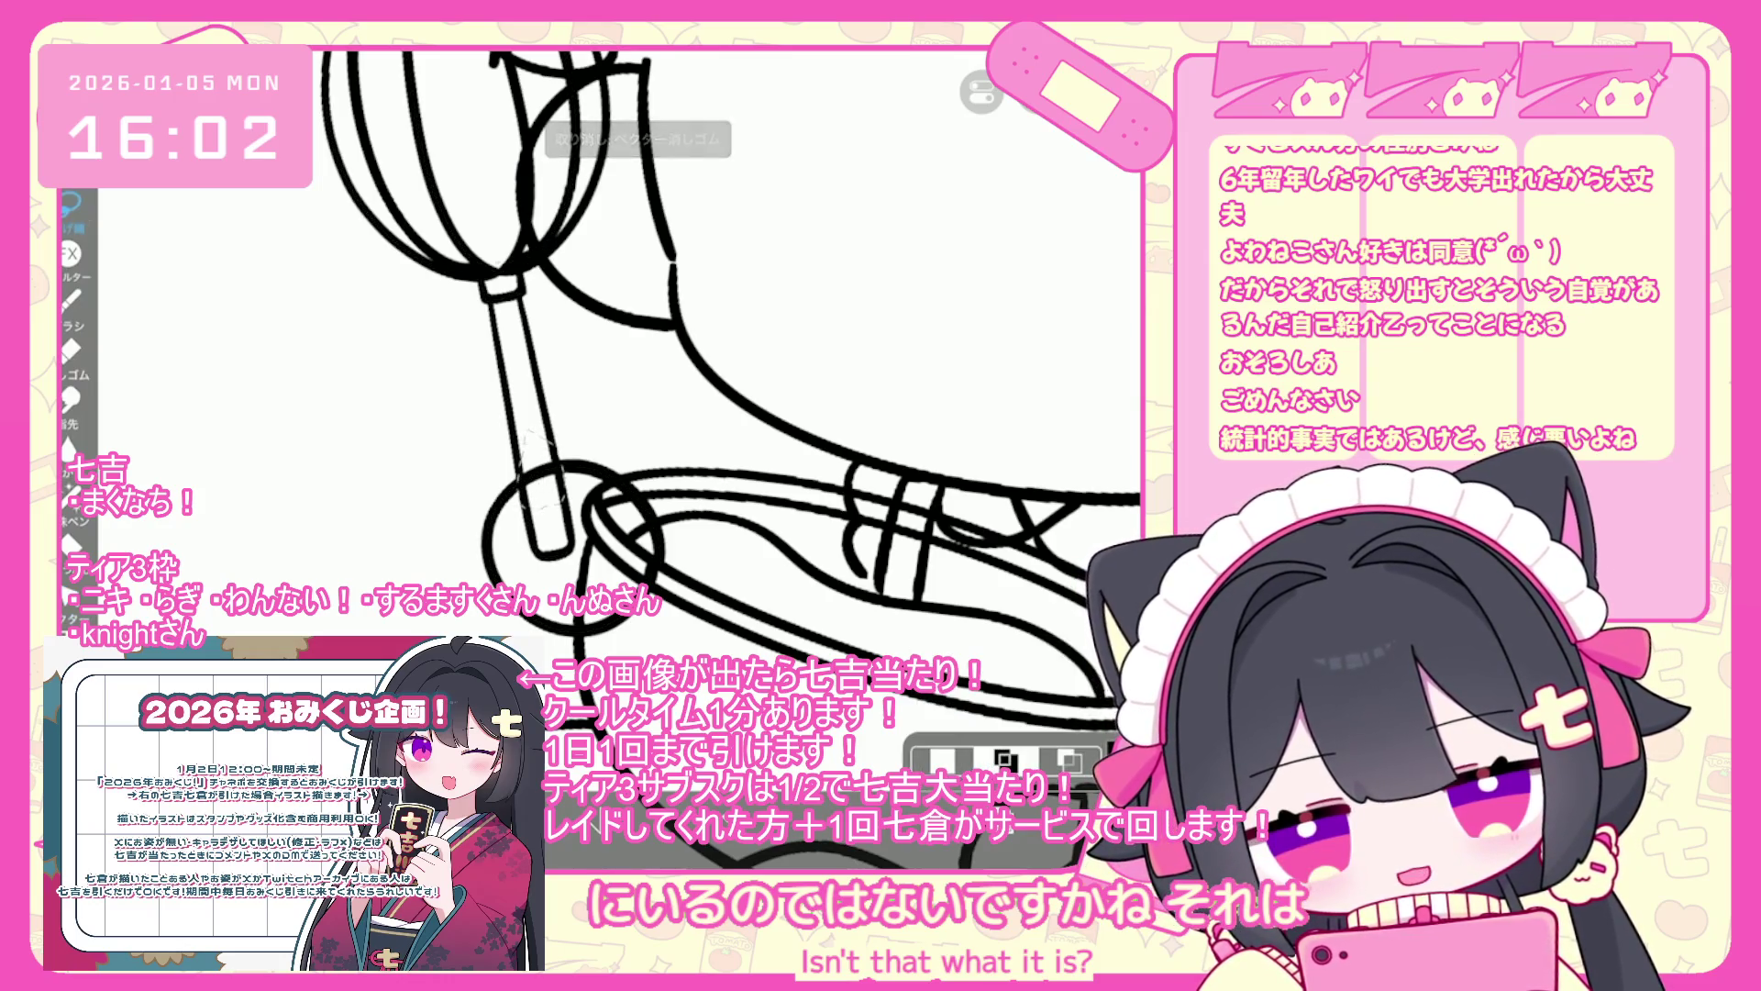
{"action": "left_click", "coordinate": [1037, 92]}
{"action": "scroll", "coordinate": [642, 367], "scroll_direction": "up", "scroll_amount": 3}
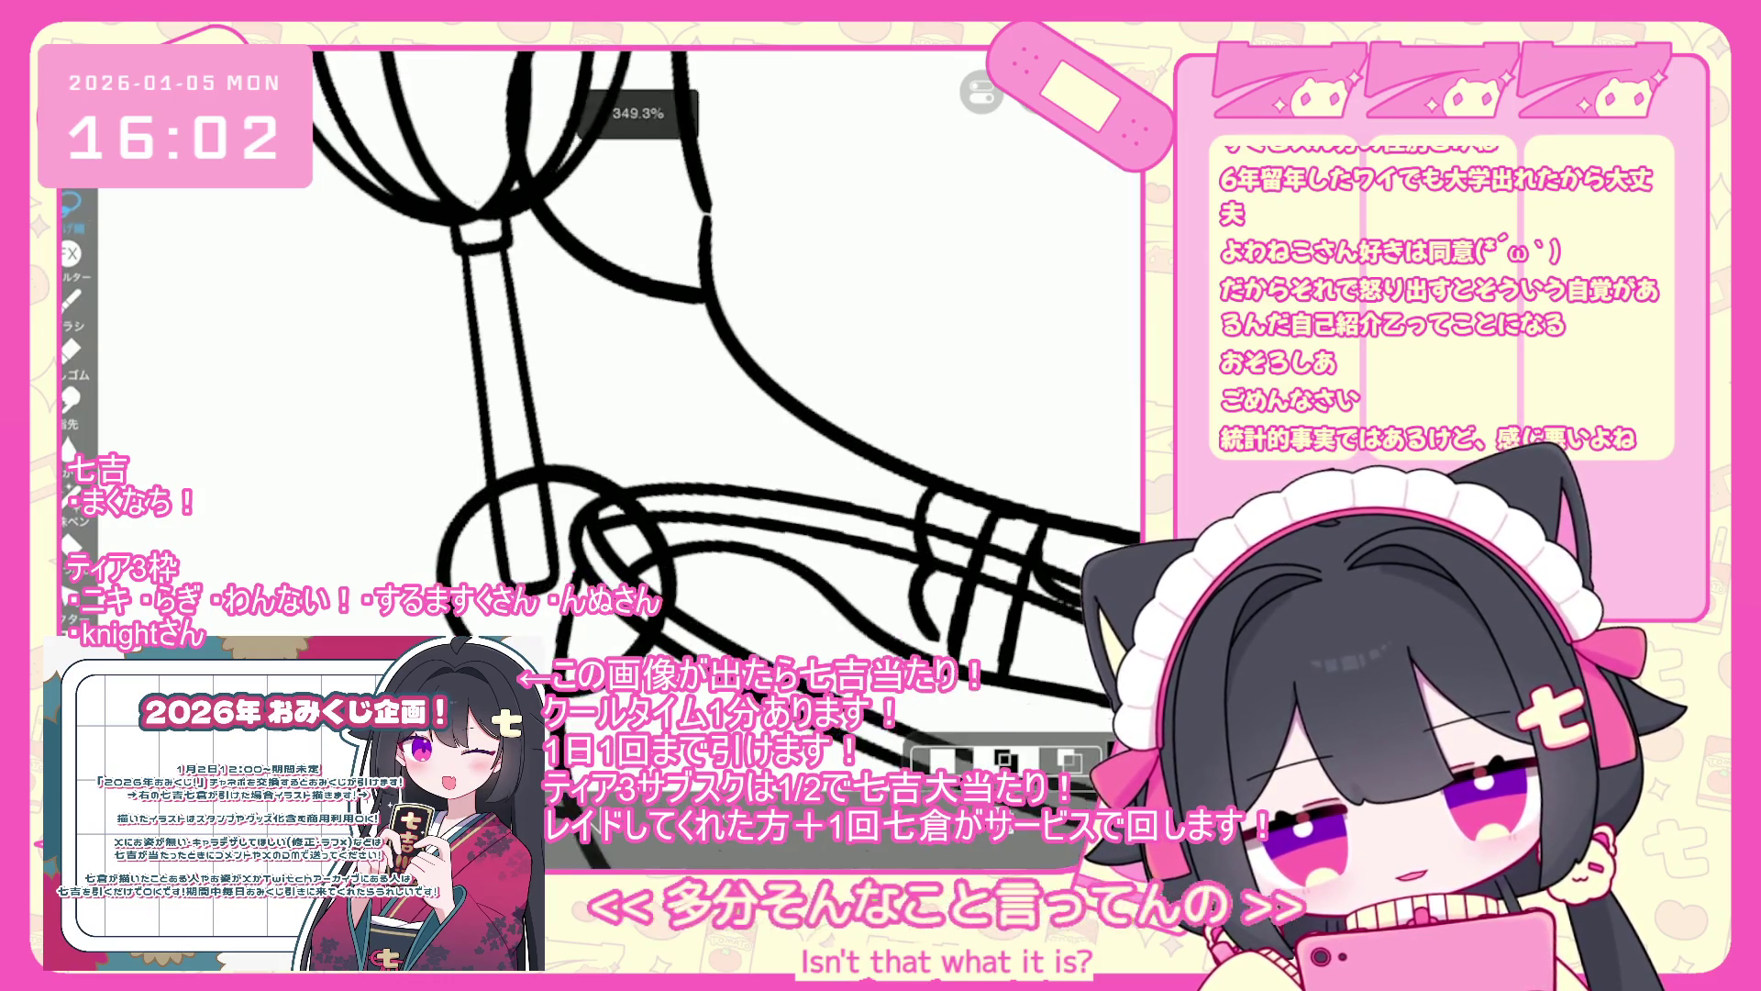
{"action": "left_click", "coordinate": [1037, 91]}
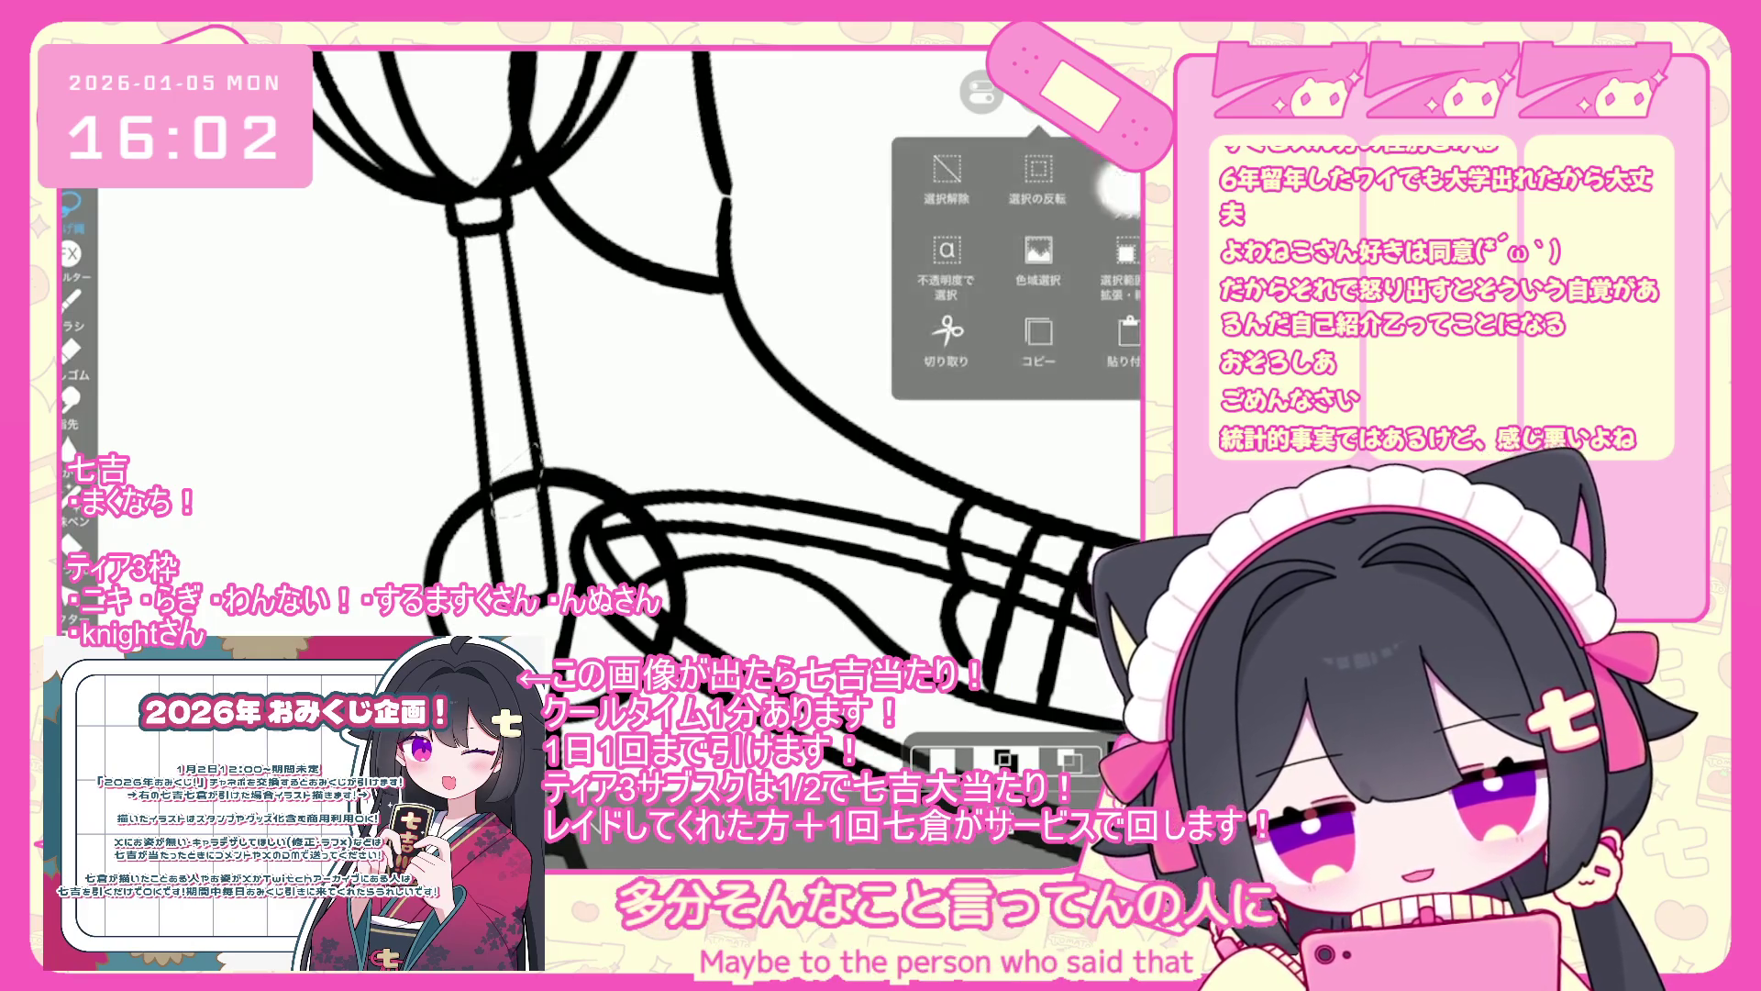
{"action": "left_click", "coordinate": [1037, 92]}
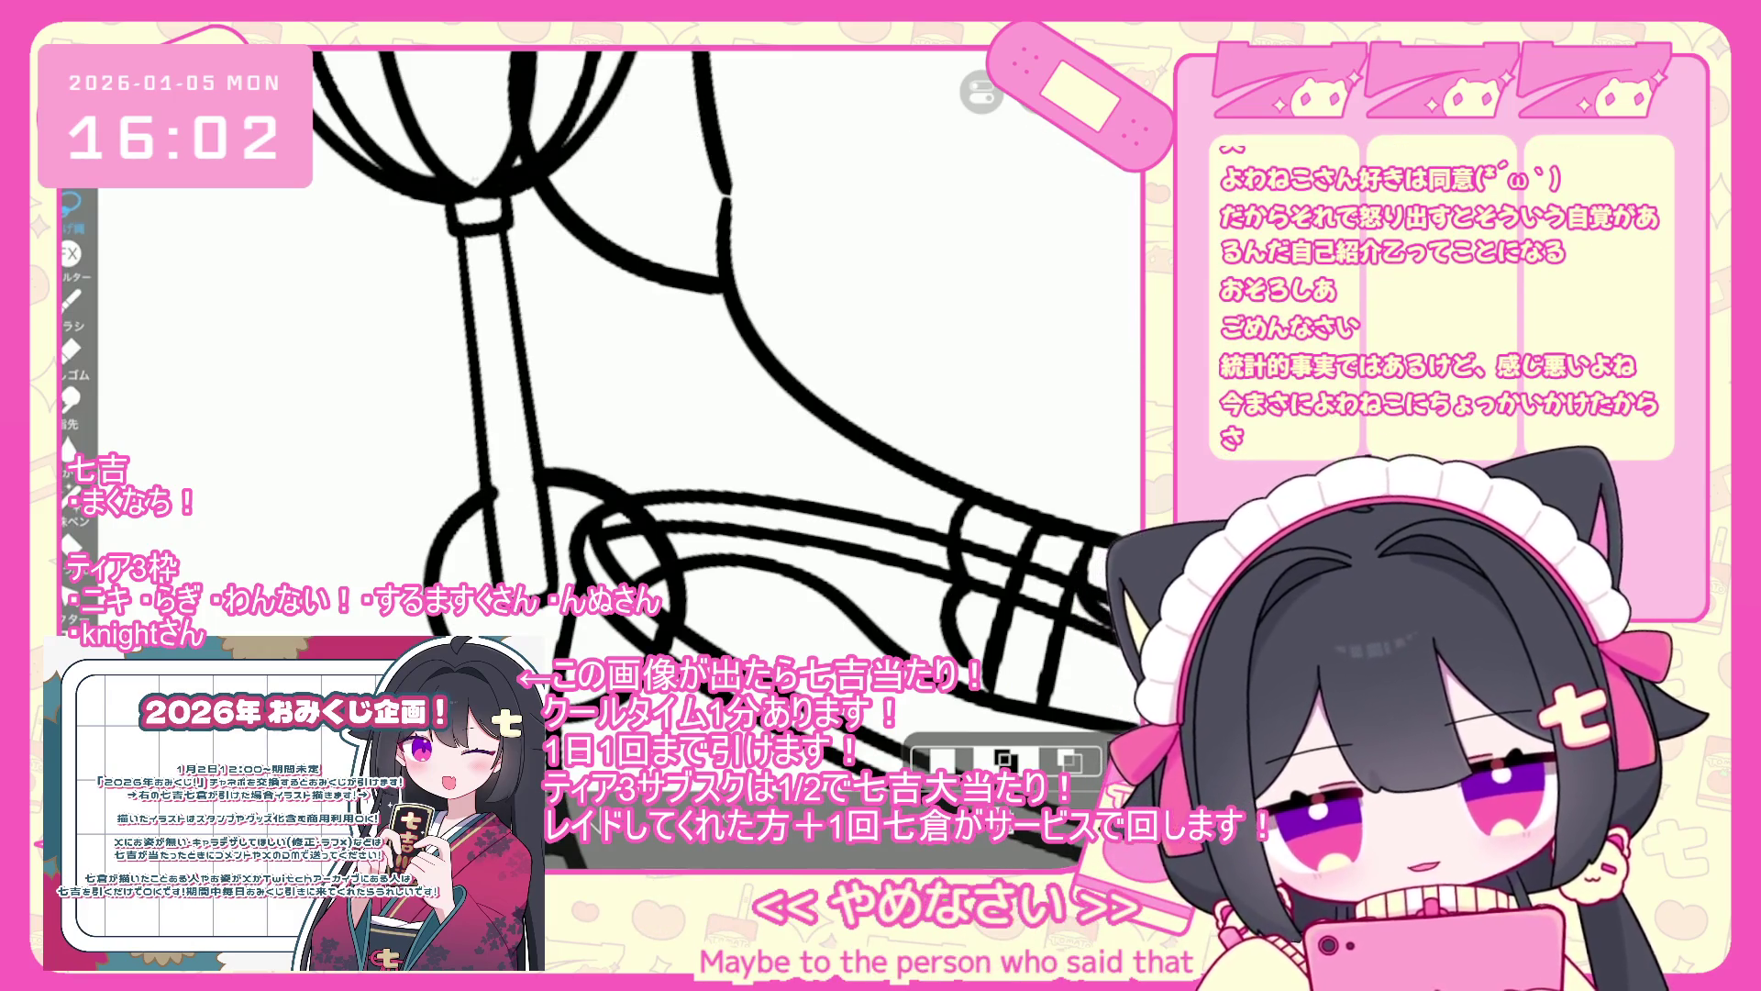
- Put a transform box around the whisk handle's circle, zoom out, and reopen the layer list
{"action": "left_click", "coordinate": [997, 751]}
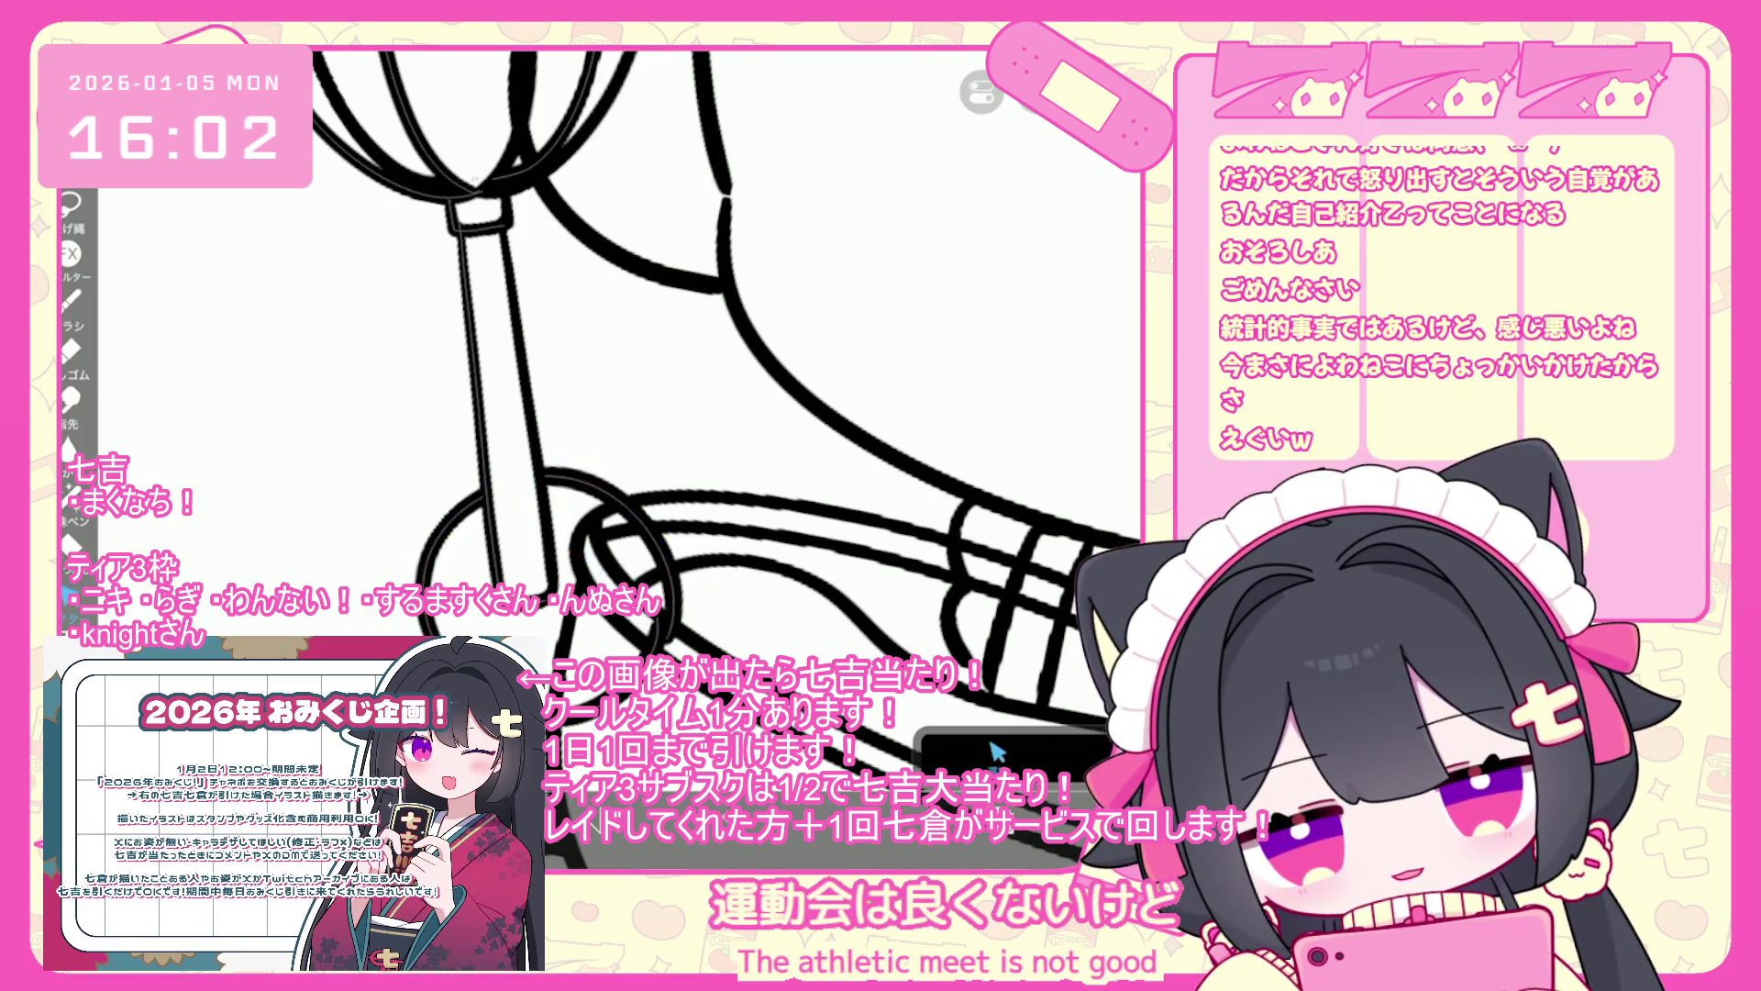
{"action": "scroll", "coordinate": [997, 750], "scroll_direction": "down", "scroll_amount": 2}
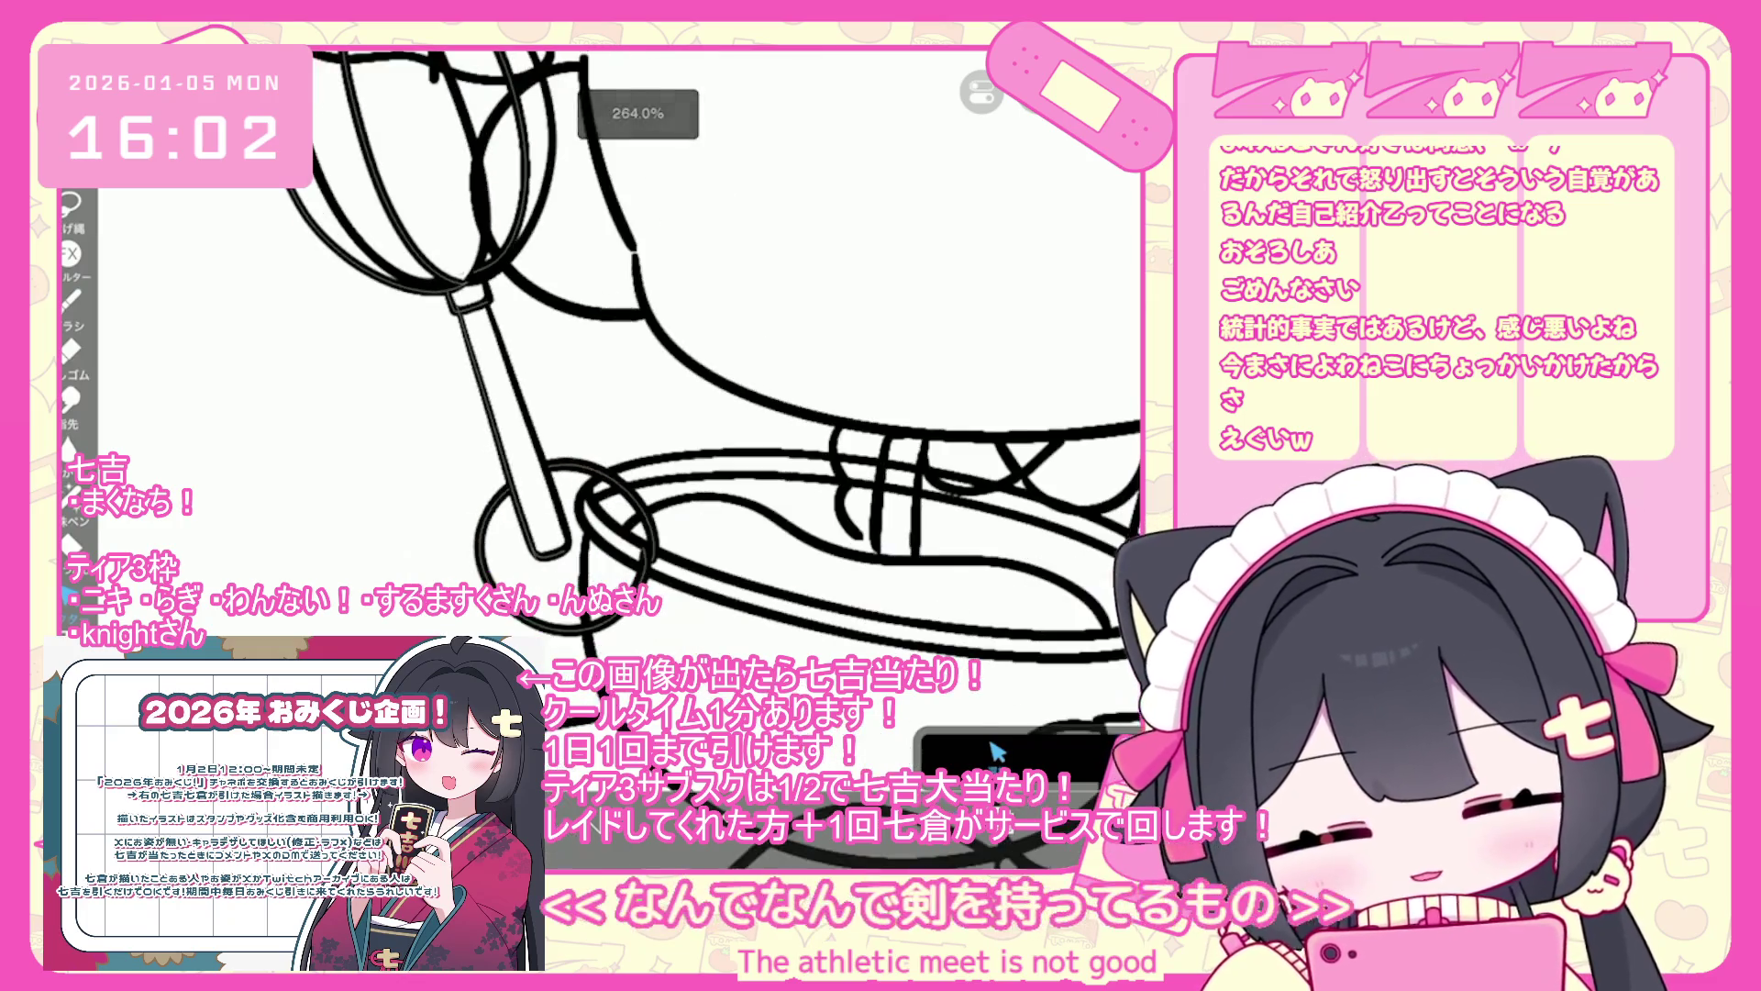
{"action": "scroll", "coordinate": [997, 751], "scroll_direction": "down", "scroll_amount": 5}
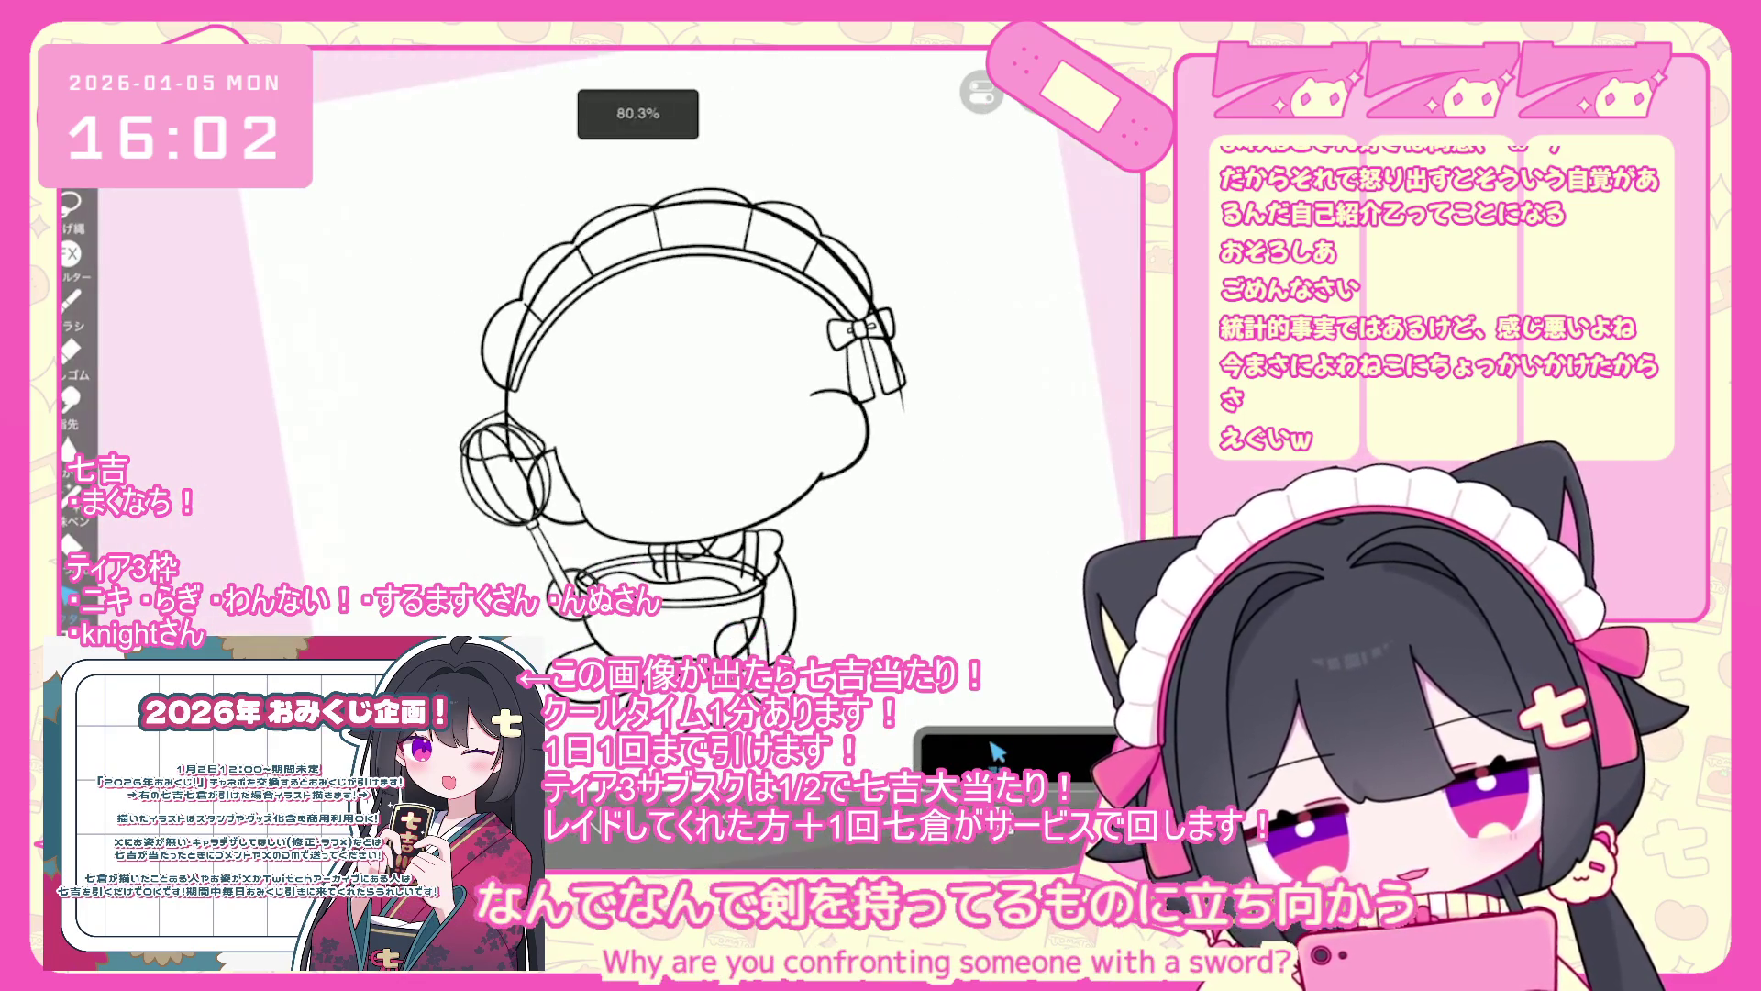
{"action": "left_click", "coordinate": [997, 750]}
- Select face-sketch layer 4, toggle sketch layer 3 off and on, and add an empty inking layer
{"action": "scroll", "coordinate": [1005, 367], "scroll_direction": "down", "scroll_amount": 1}
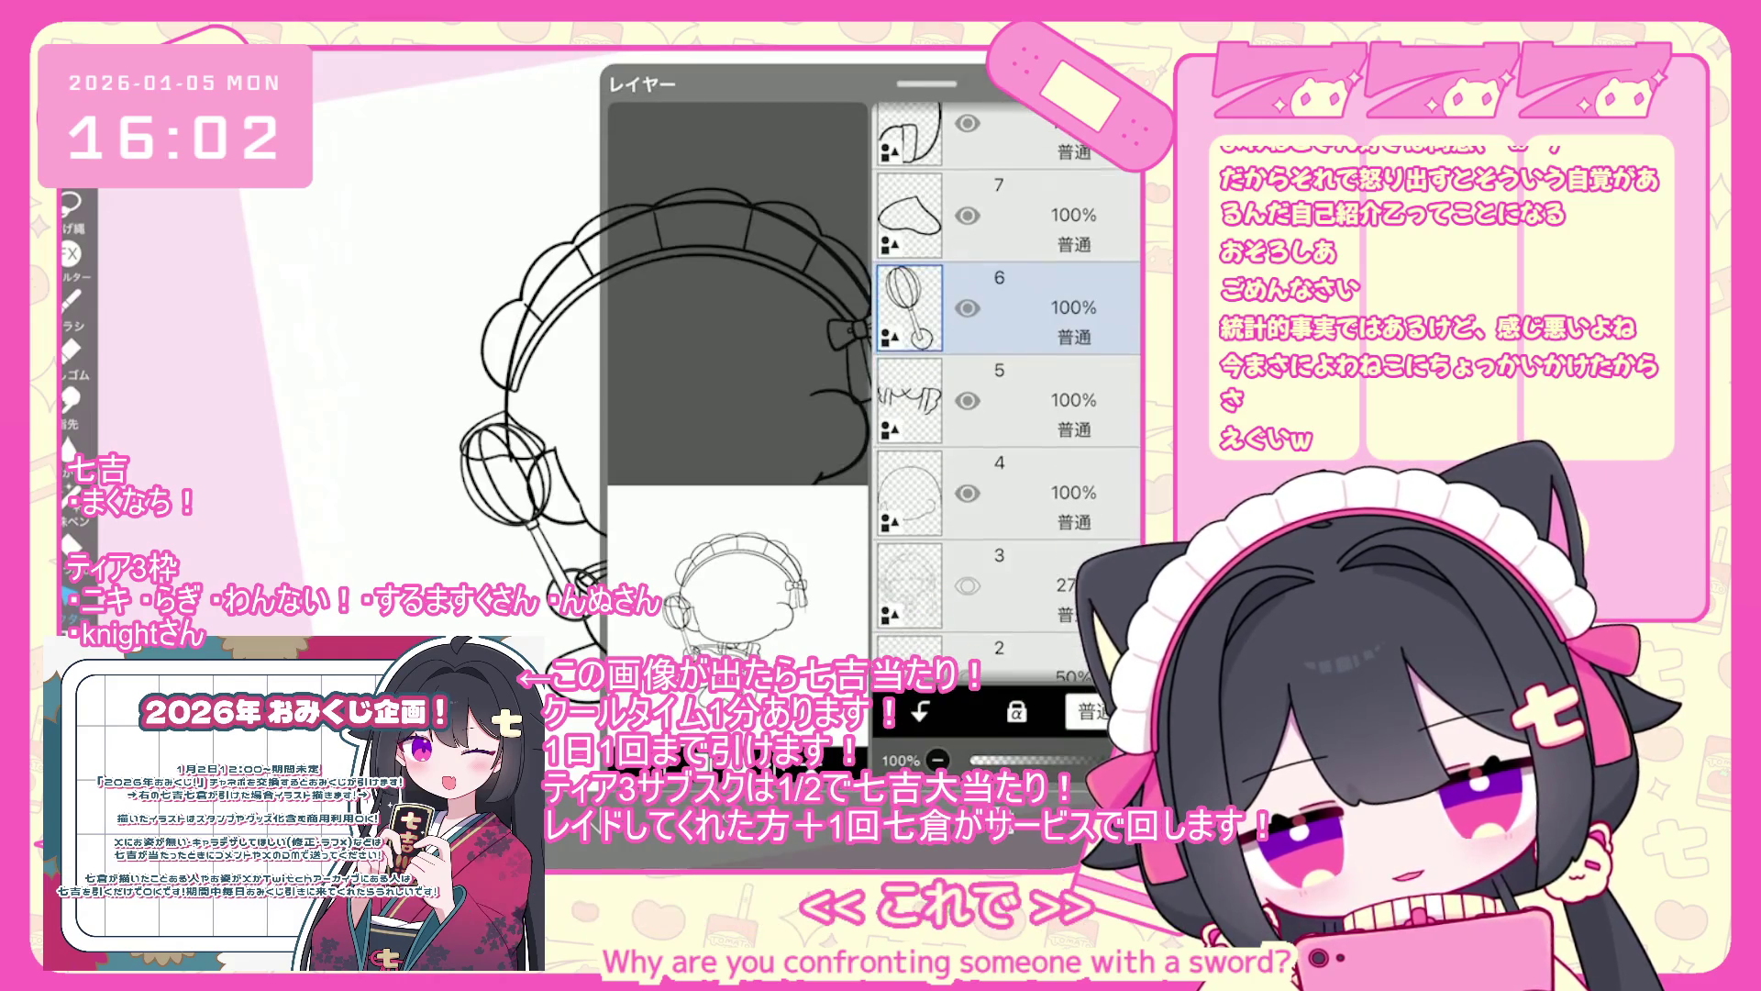
{"action": "left_click", "coordinate": [1000, 486]}
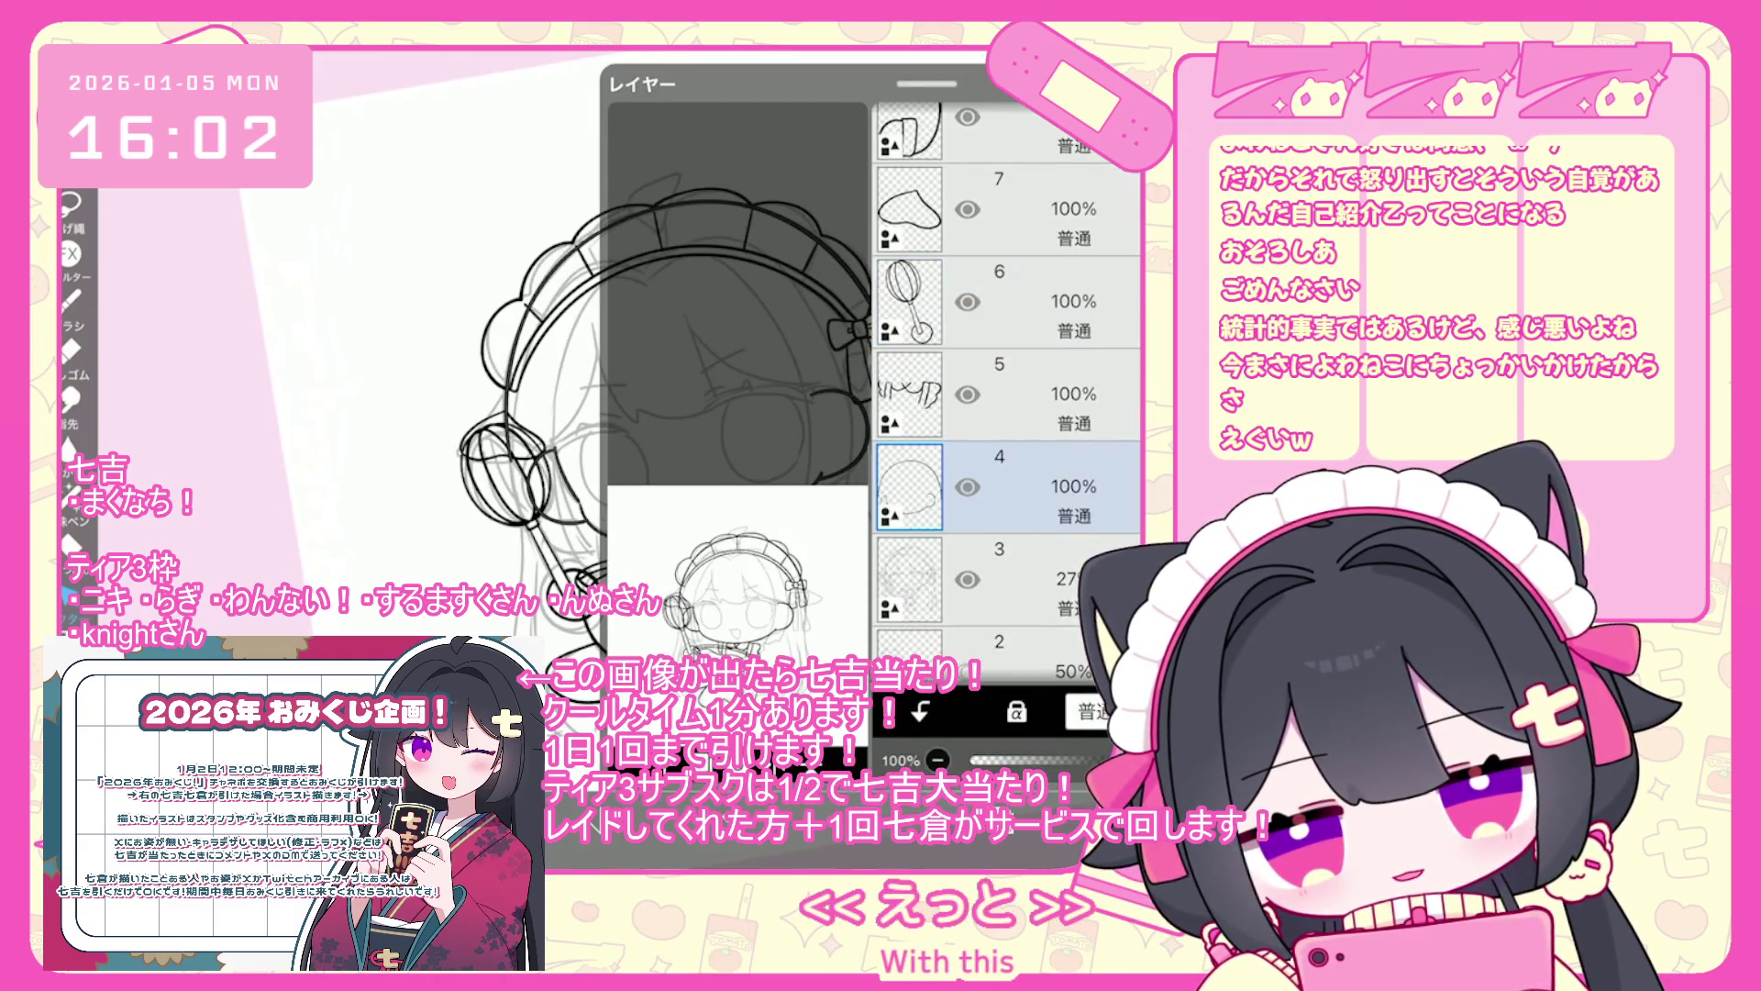
{"action": "left_click", "coordinate": [967, 578]}
{"action": "left_click", "coordinate": [967, 578]}
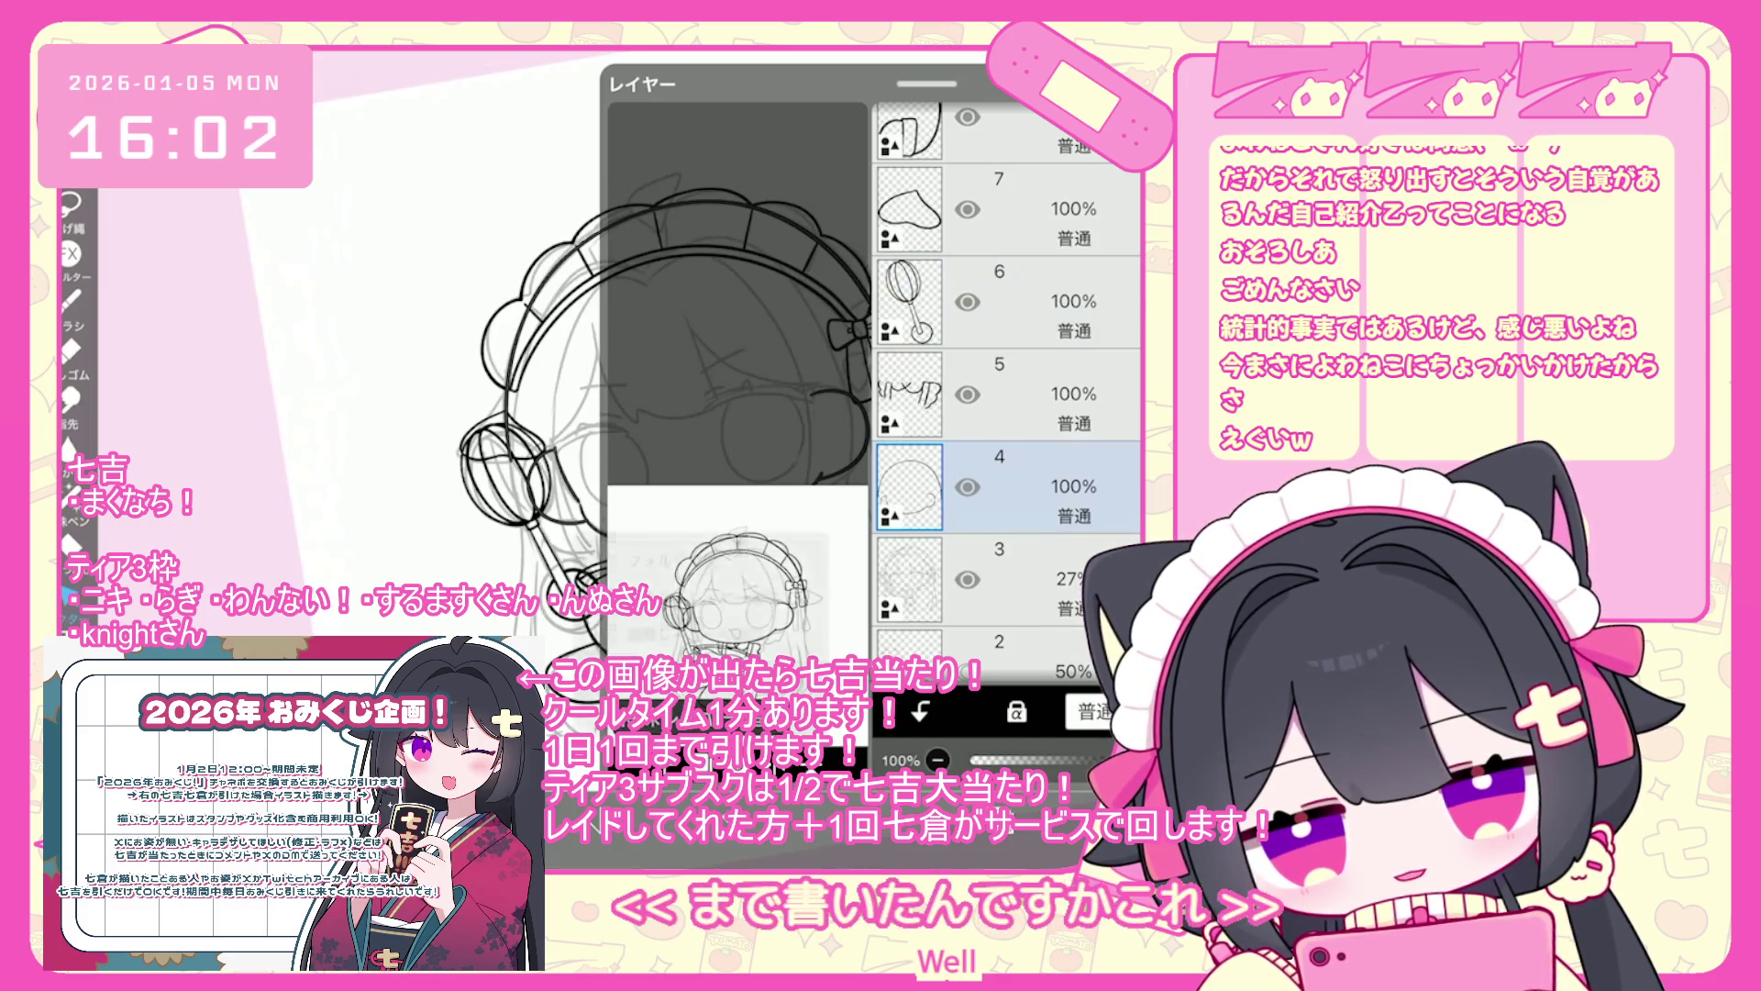
{"action": "left_click", "coordinate": [716, 642]}
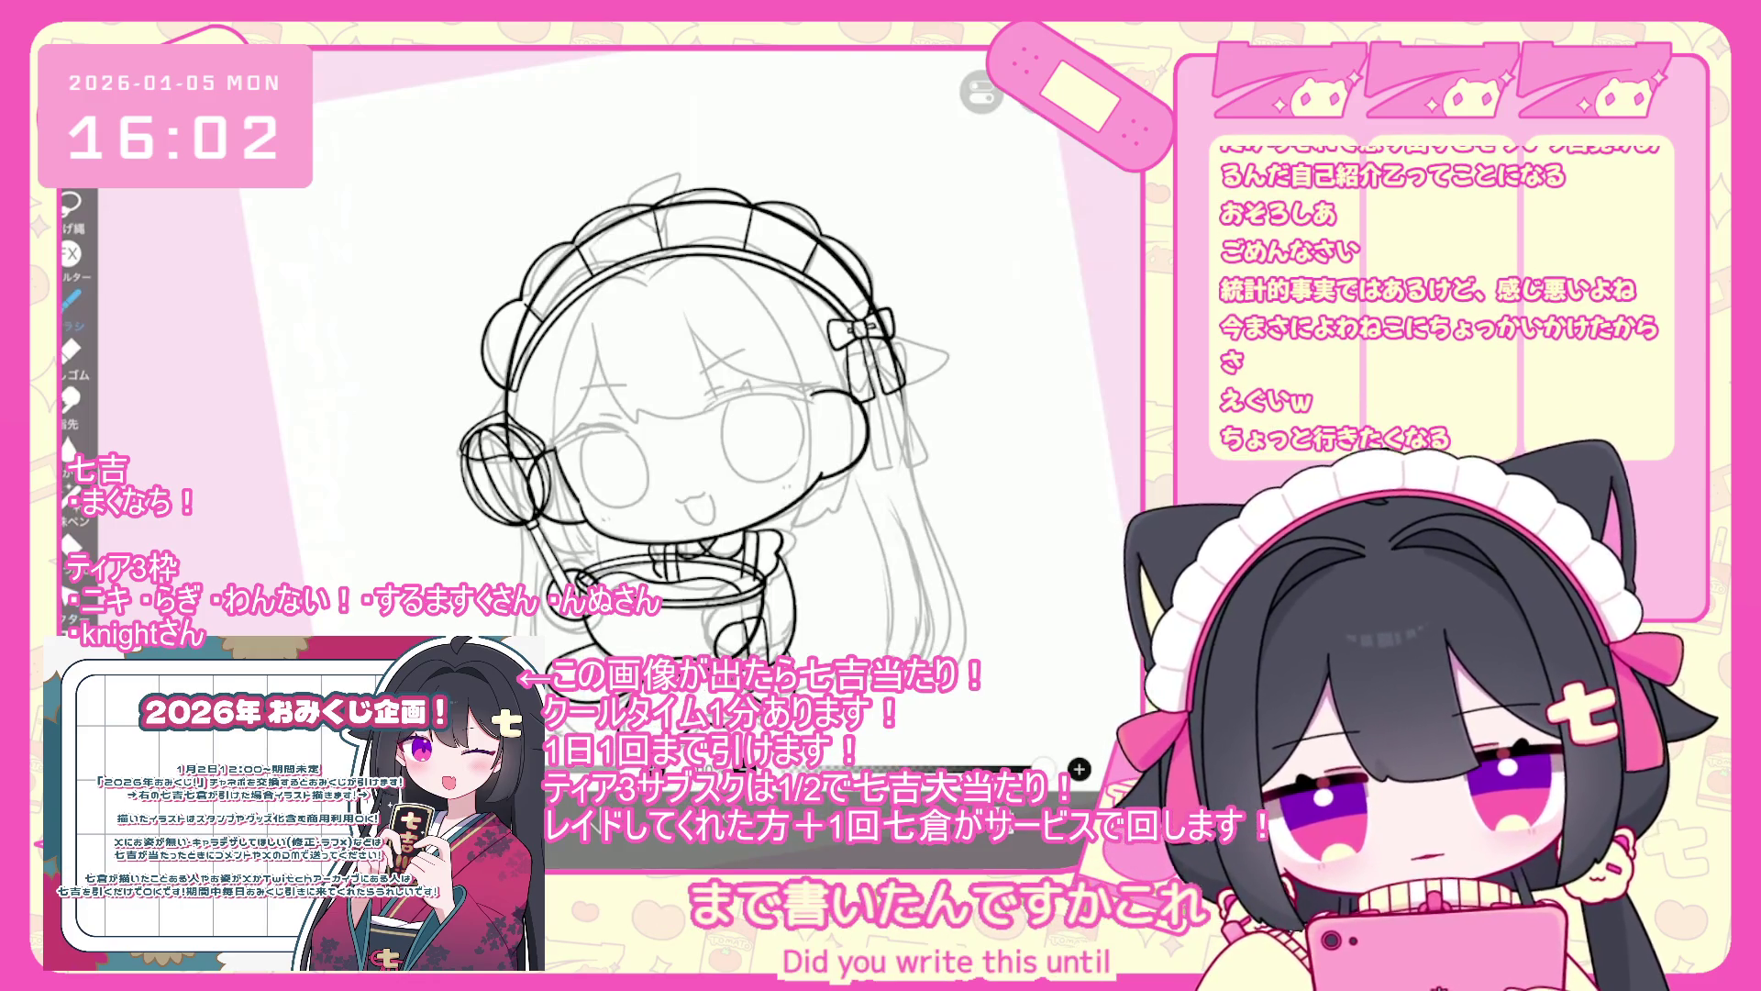
{"action": "scroll", "coordinate": [710, 408], "scroll_direction": "up", "scroll_amount": 3}
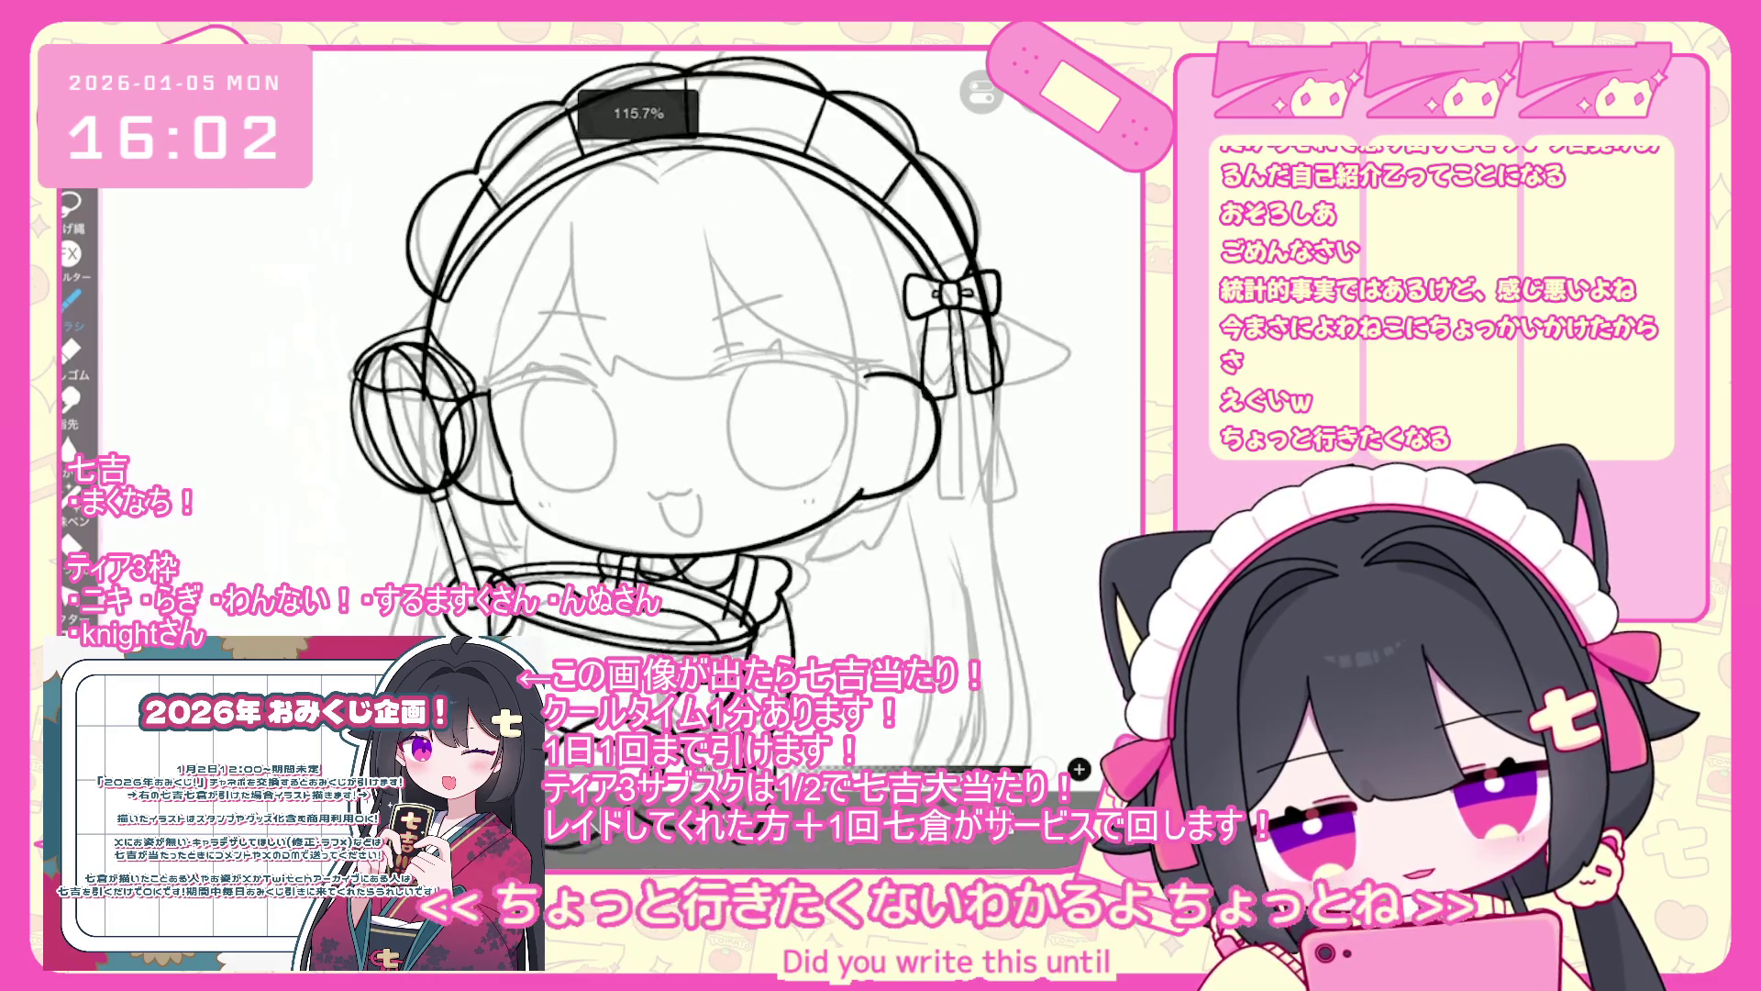
{"action": "scroll", "coordinate": [789, 395], "scroll_direction": "up", "scroll_amount": 3}
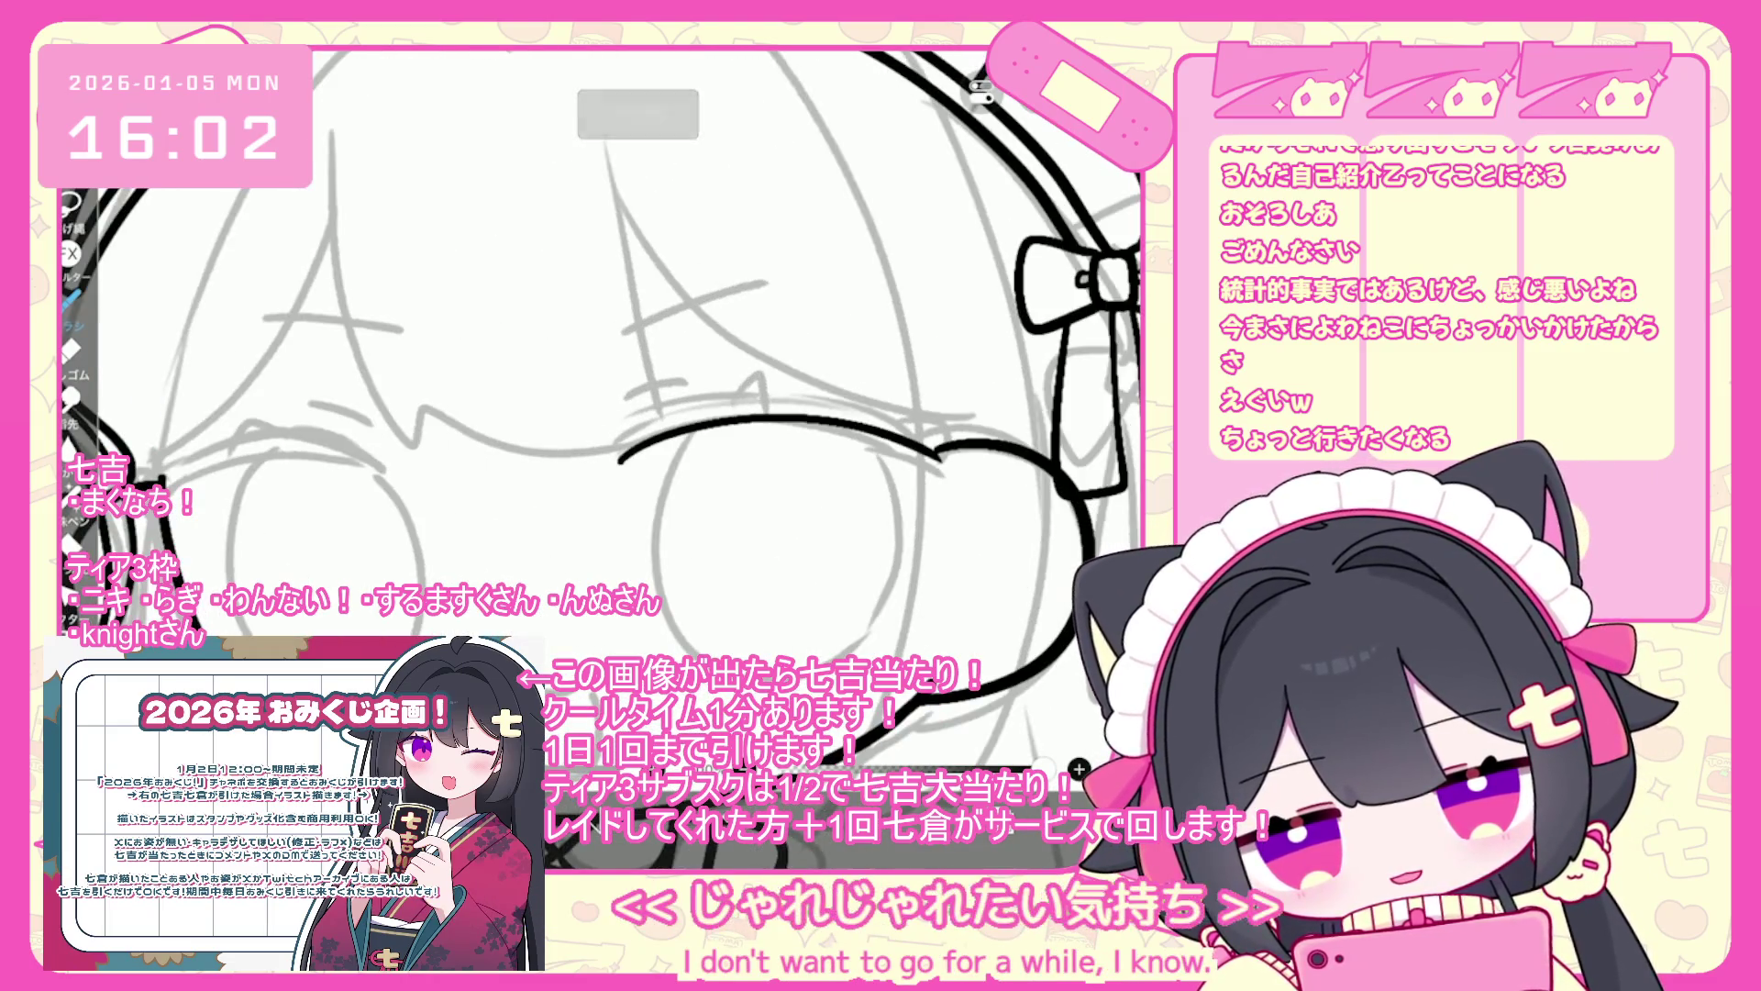
- Ink the black arc under the eye, undoing the misplaced extra arcs drawn above it
{"action": "key", "text": "ctrl+z"}
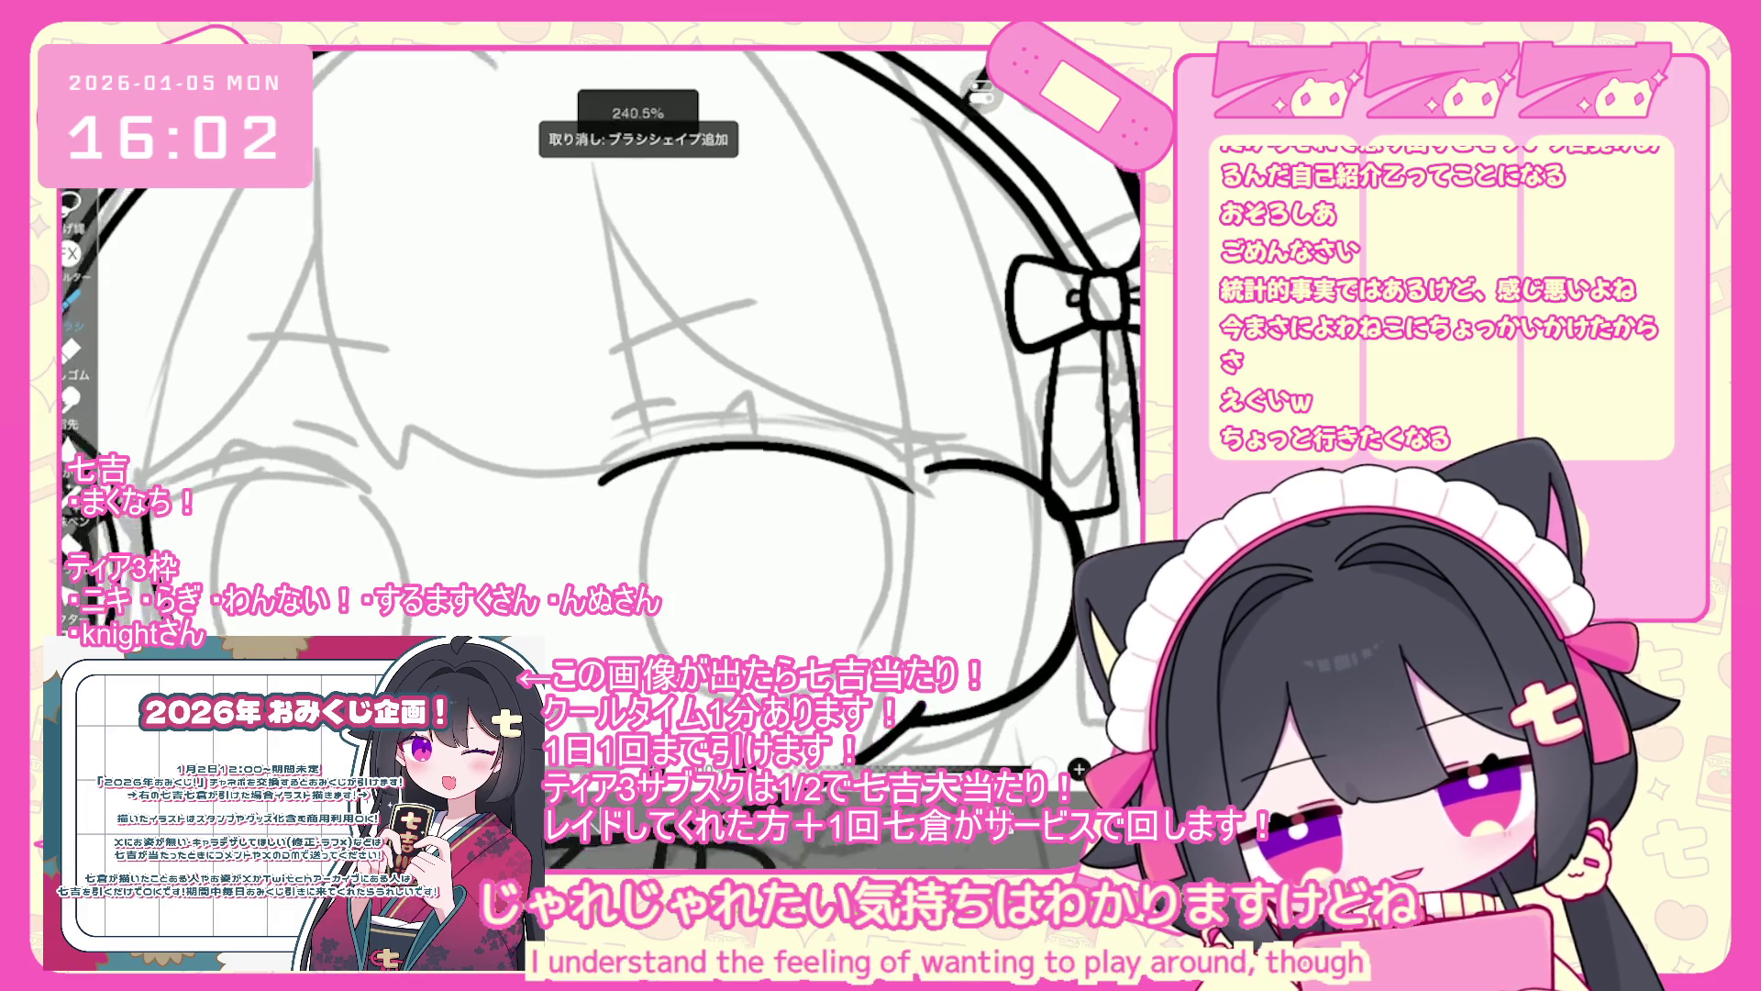
{"action": "left_click_drag", "start_coordinate": [642, 367], "coordinate": [635, 399]}
{"action": "left_click_drag", "start_coordinate": [573, 511], "coordinate": [925, 512]}
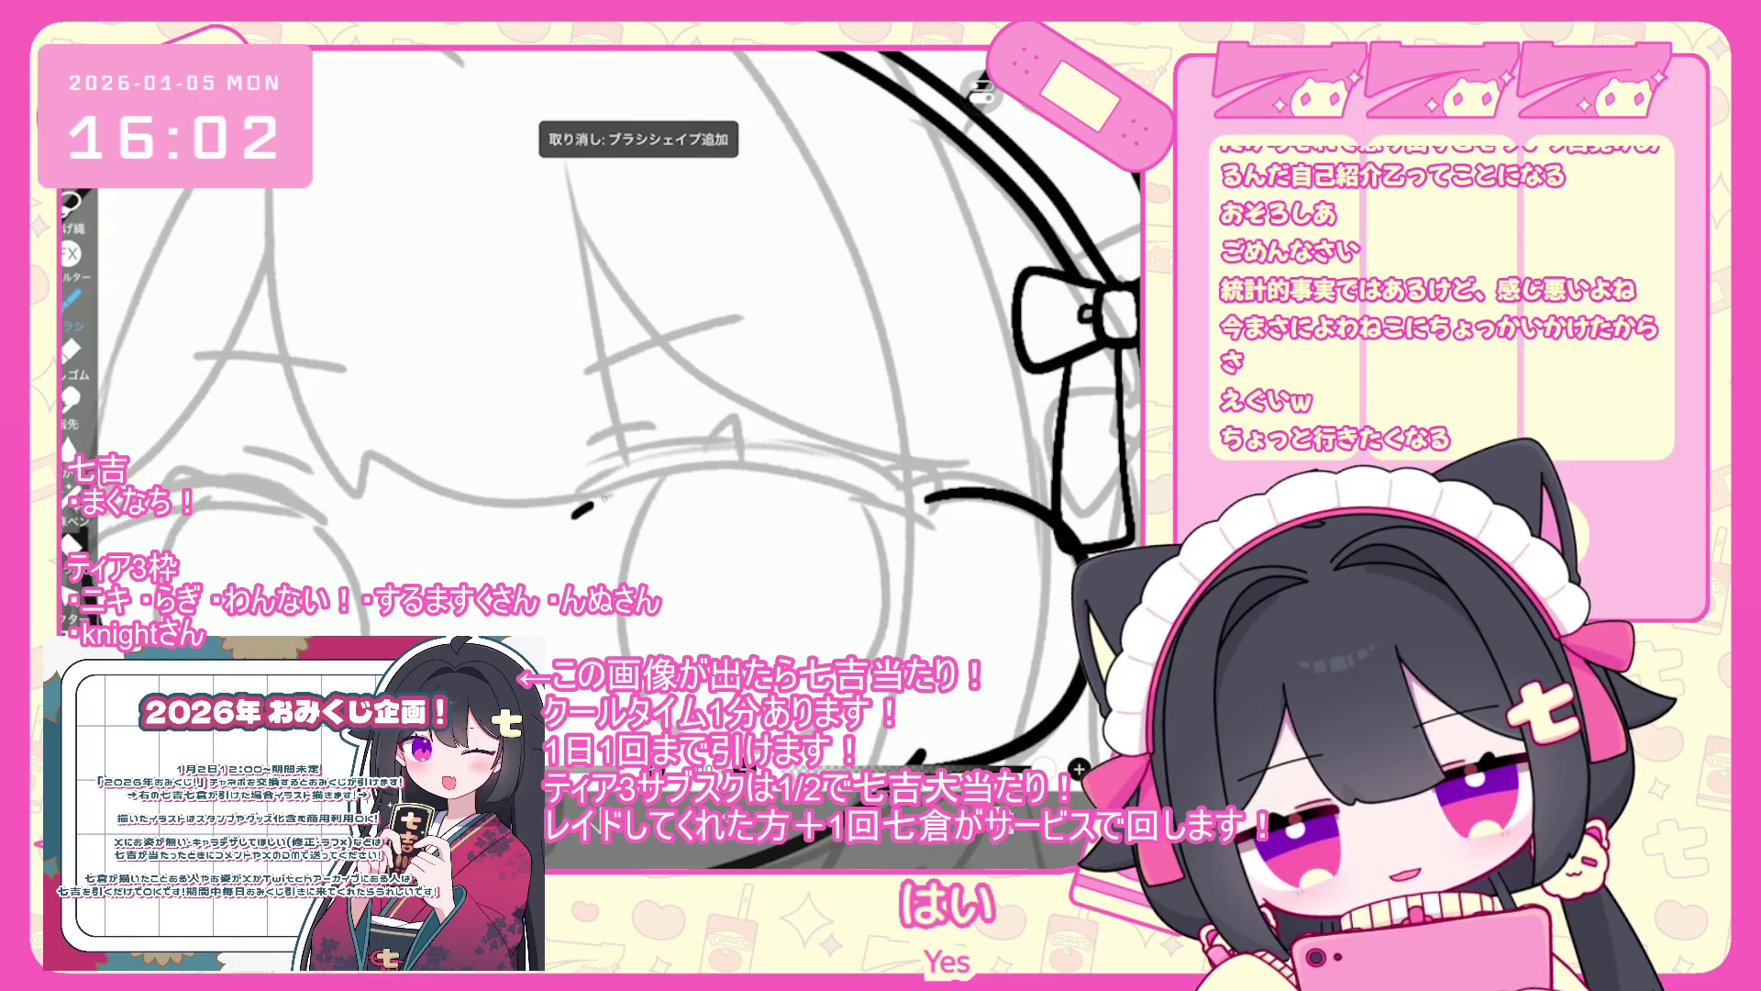
{"action": "left_click_drag", "start_coordinate": [604, 497], "coordinate": [915, 518]}
{"action": "mouse_move", "coordinate": [568, 519]}
{"action": "left_mouse_down"}
{"action": "mouse_move", "coordinate": [725, 440]}
{"action": "mouse_move", "coordinate": [918, 496]}
{"action": "left_mouse_up"}
{"action": "key", "text": "ctrl+z"}
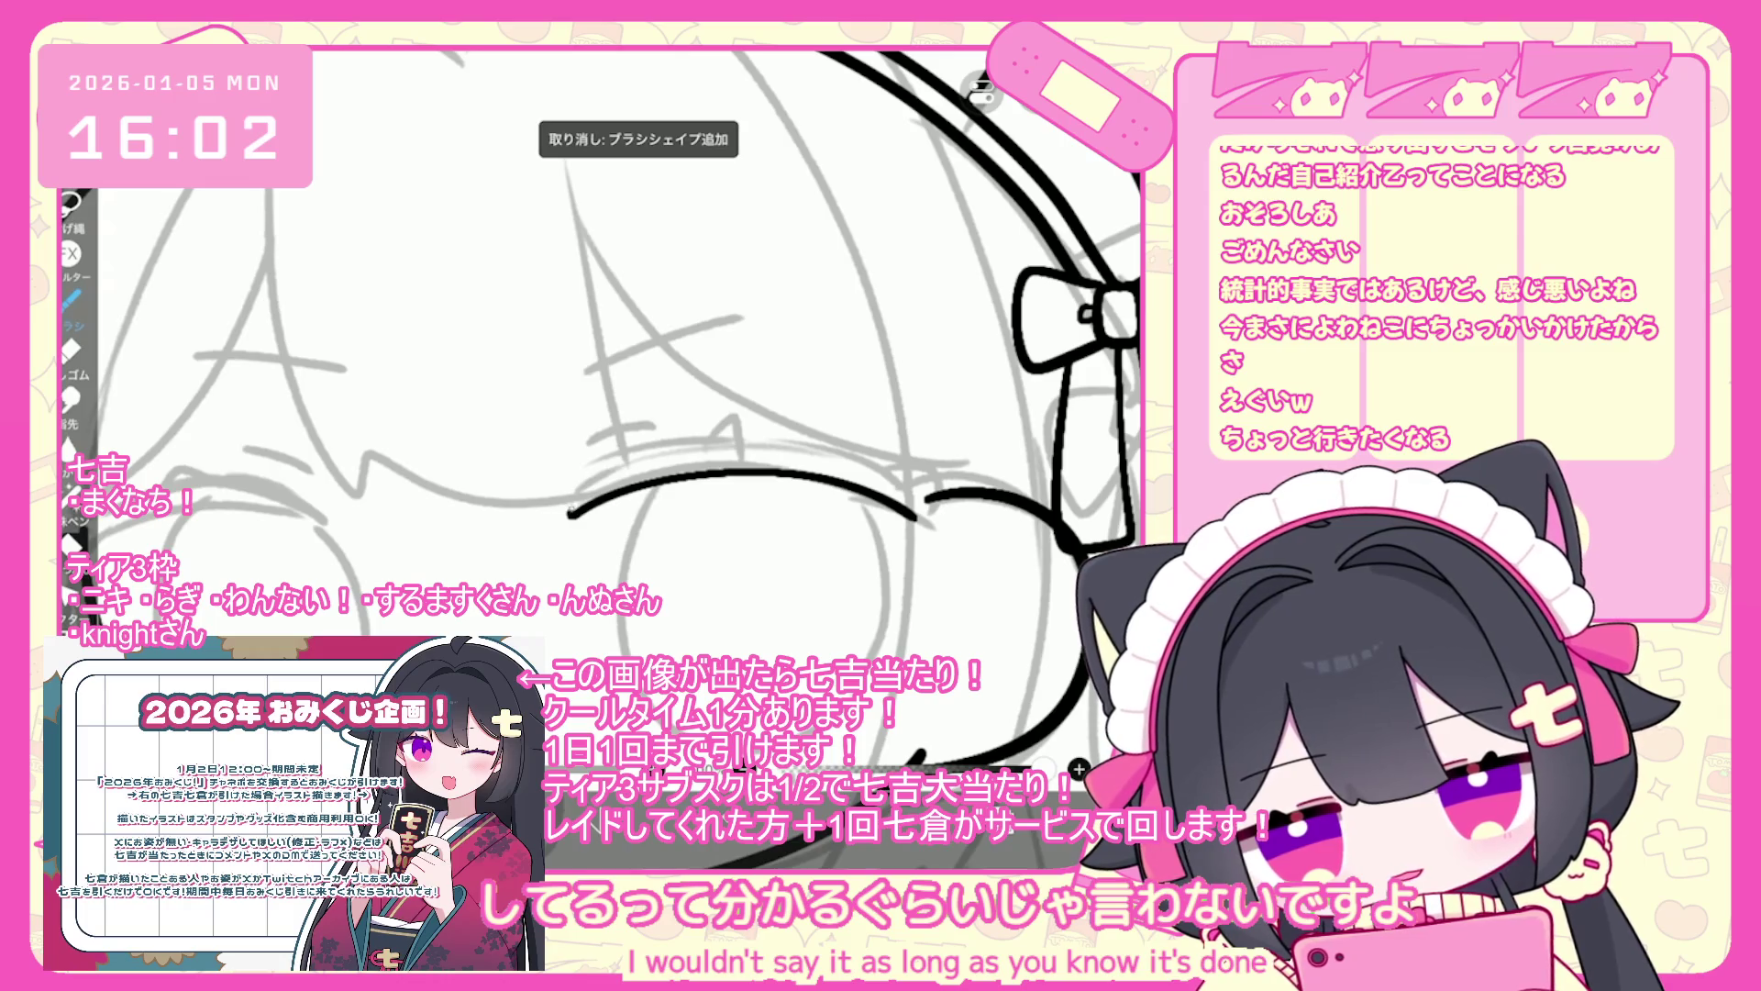
{"action": "left_click_drag", "start_coordinate": [567, 513], "coordinate": [922, 473]}
{"action": "key", "text": "ctrl+z"}
{"action": "left_click_drag", "start_coordinate": [571, 514], "coordinate": [620, 466]}
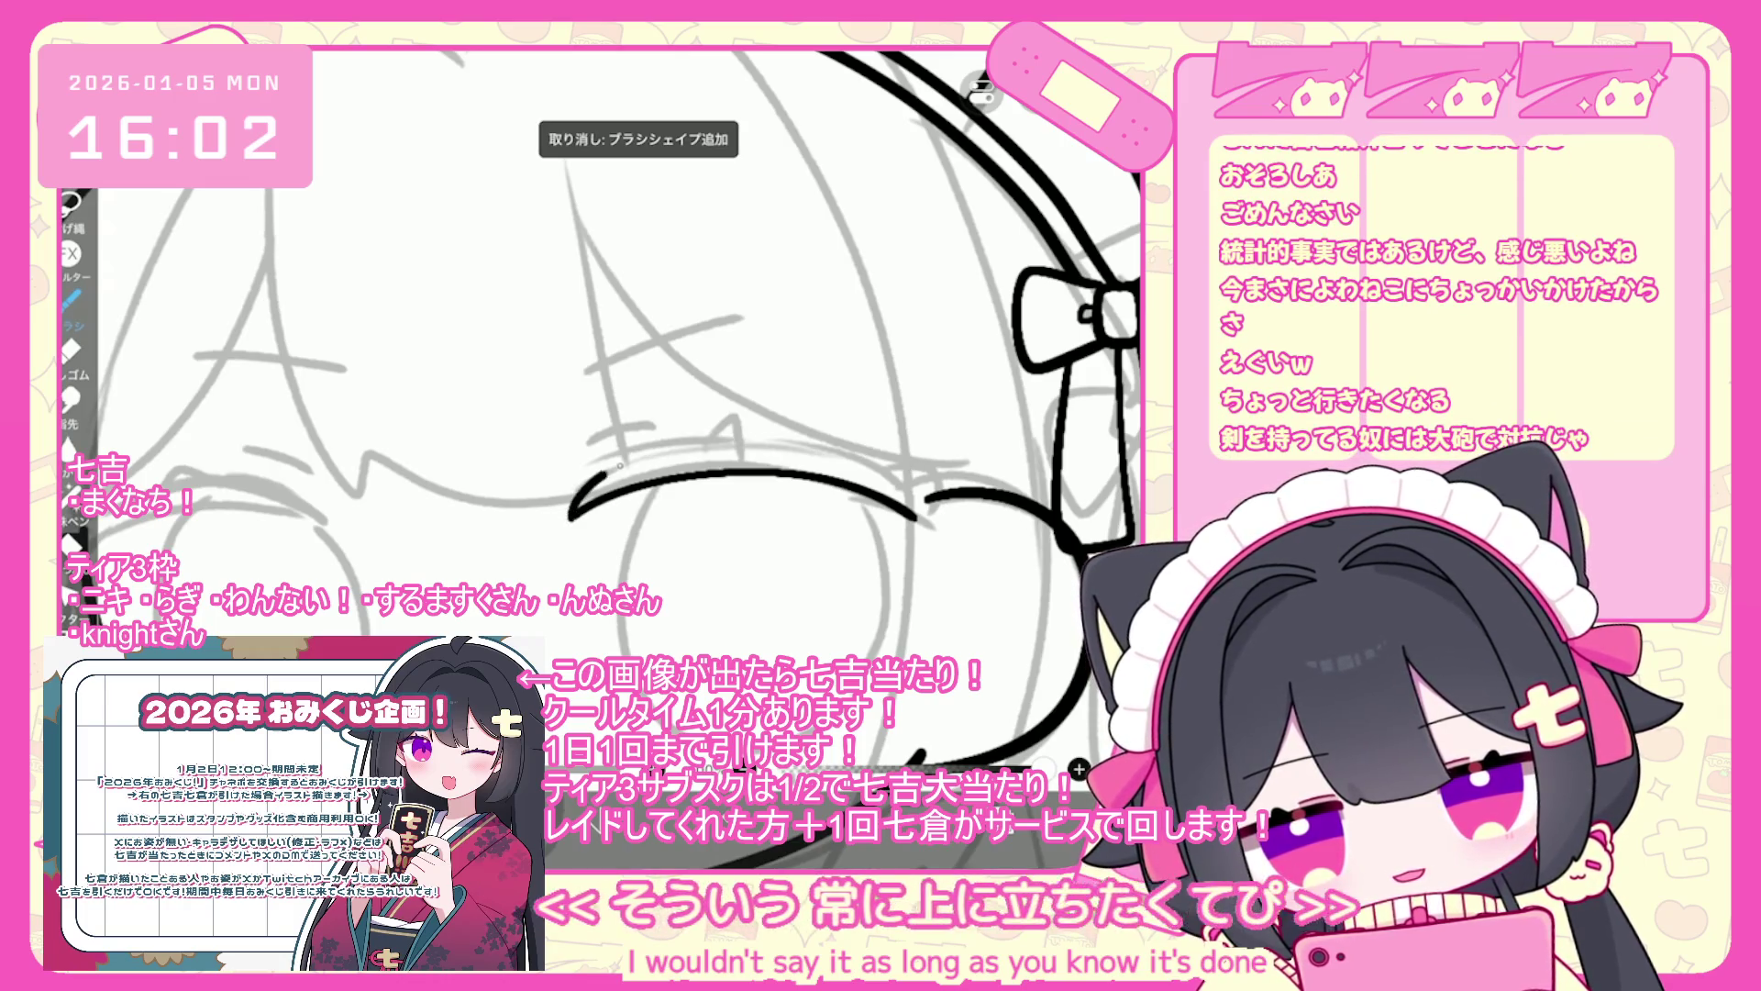
{"action": "left_click_drag", "start_coordinate": [643, 367], "coordinate": [614, 395]}
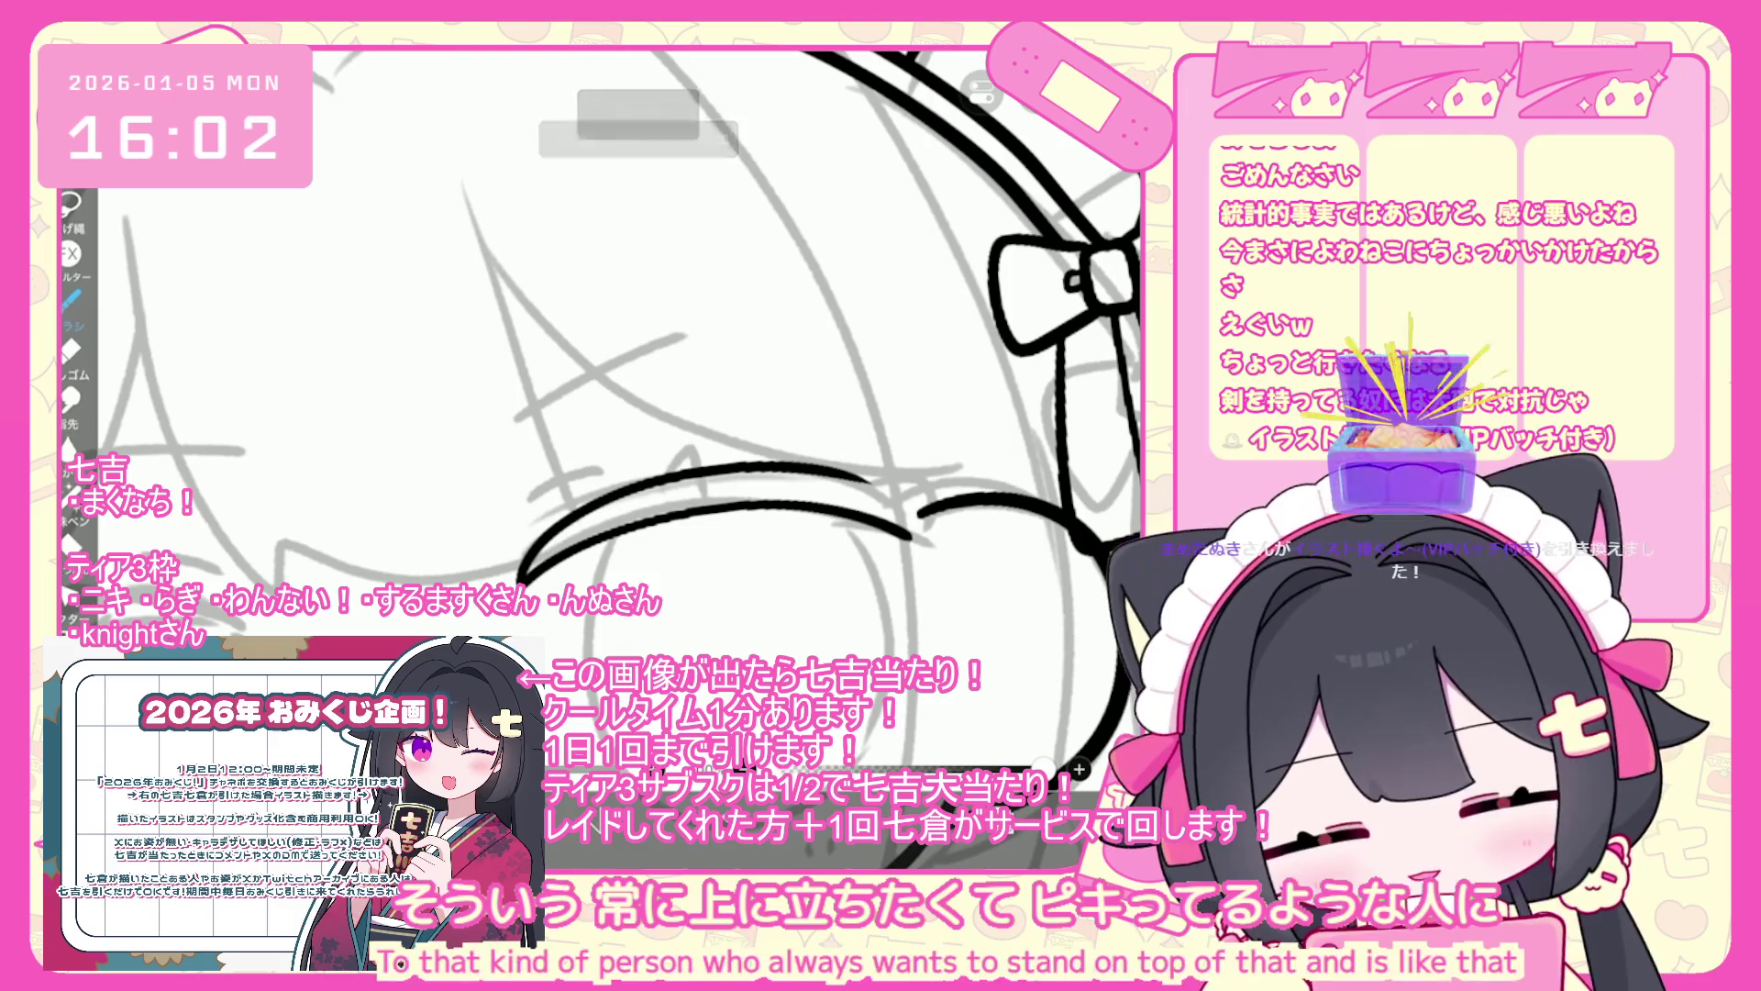
{"action": "key", "text": "ctrl+z"}
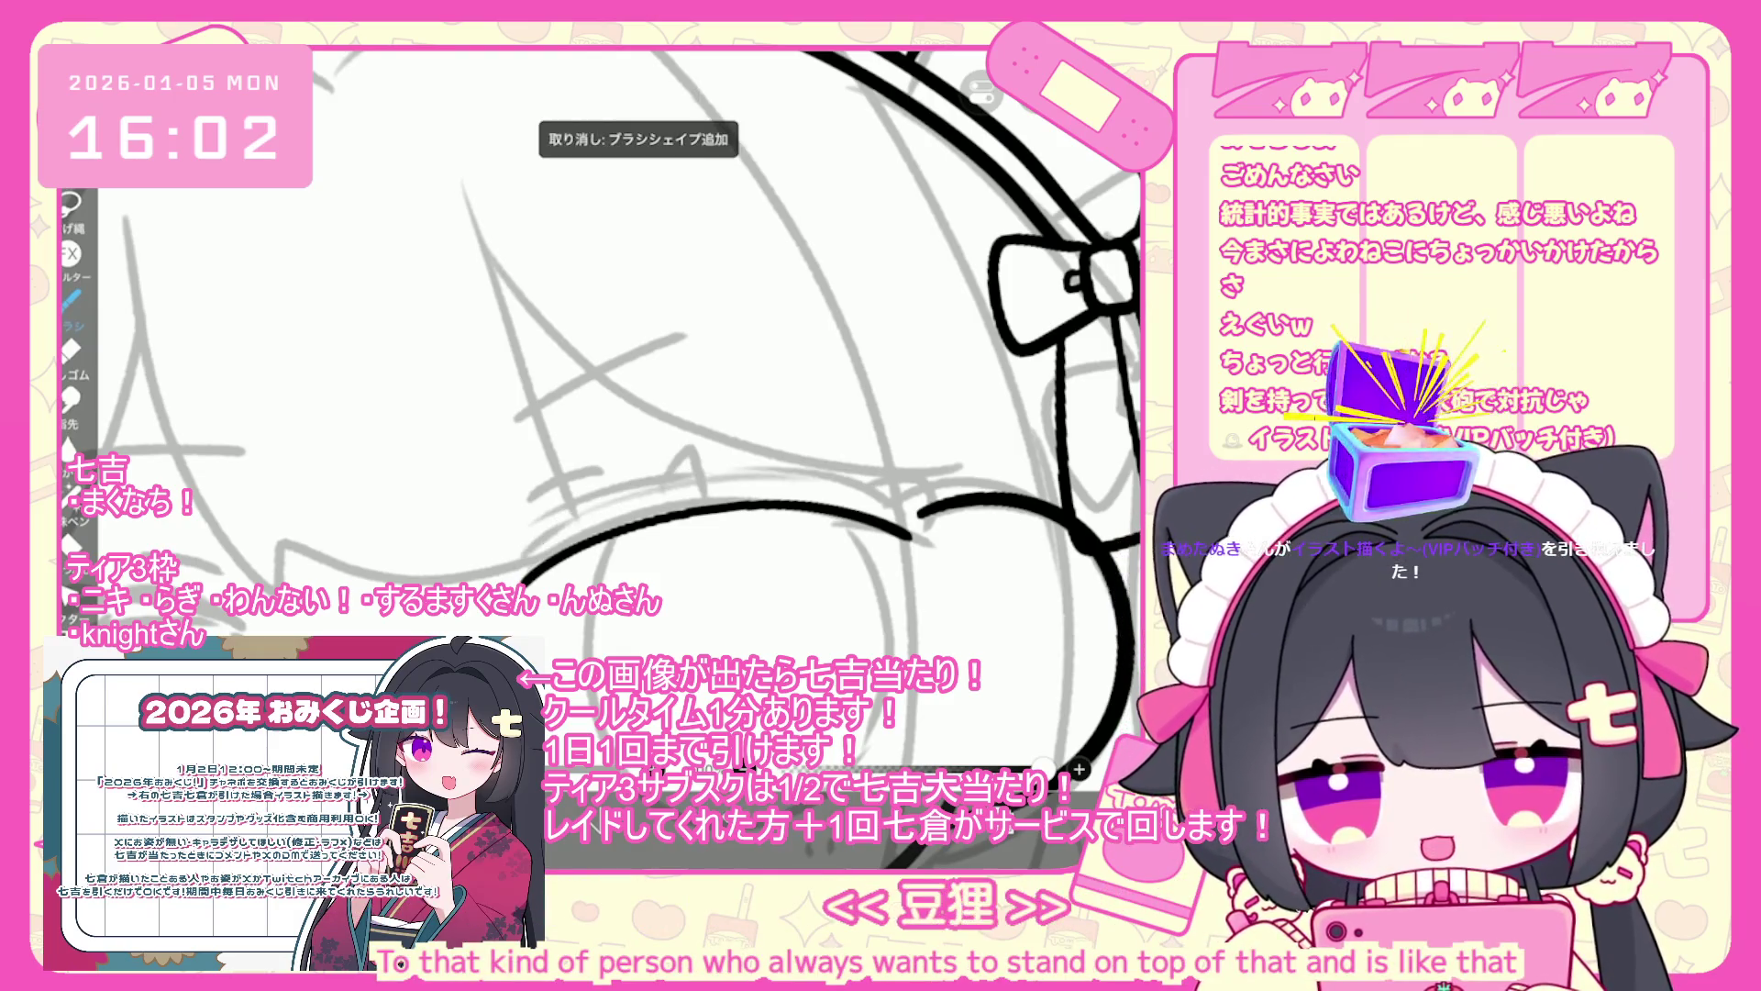
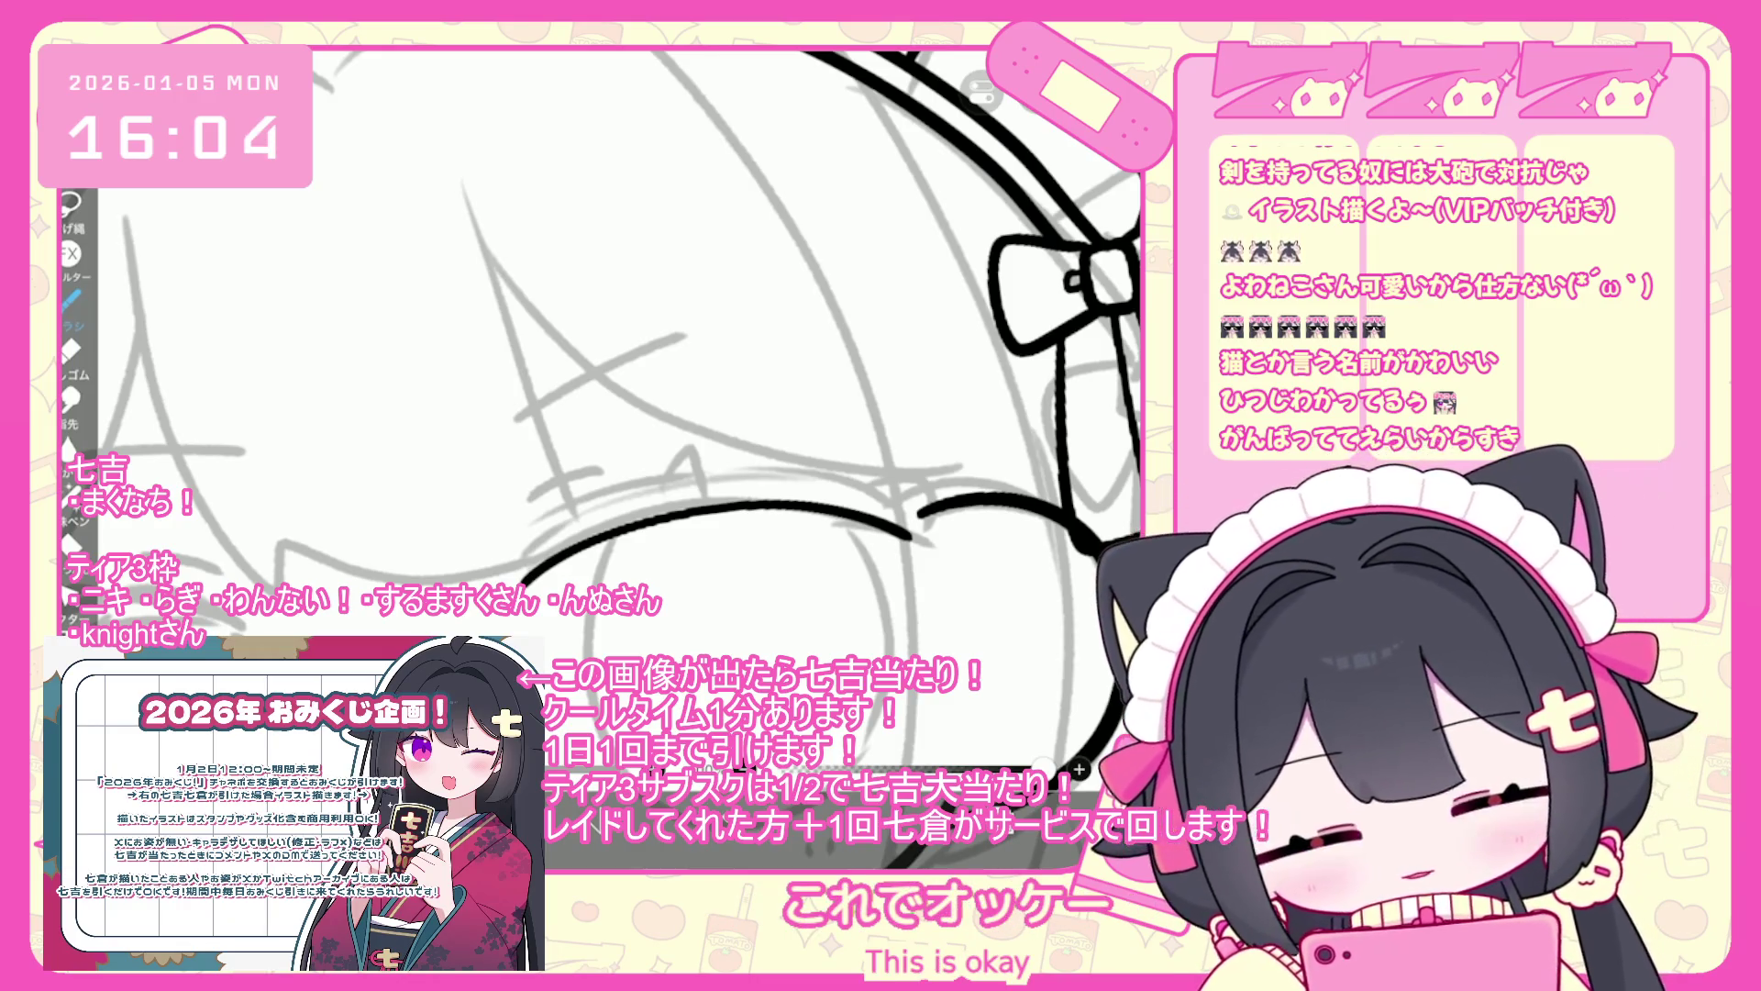
- Try a stroke above the chibi's closed mouth, then undo it and the previous stroke
{"action": "mouse_move", "coordinate": [486, 580]}
{"action": "left_mouse_down"}
{"action": "mouse_move", "coordinate": [779, 456]}
{"action": "mouse_move", "coordinate": [944, 441]}
{"action": "left_mouse_up"}
{"action": "key", "text": "ctrl+z"}
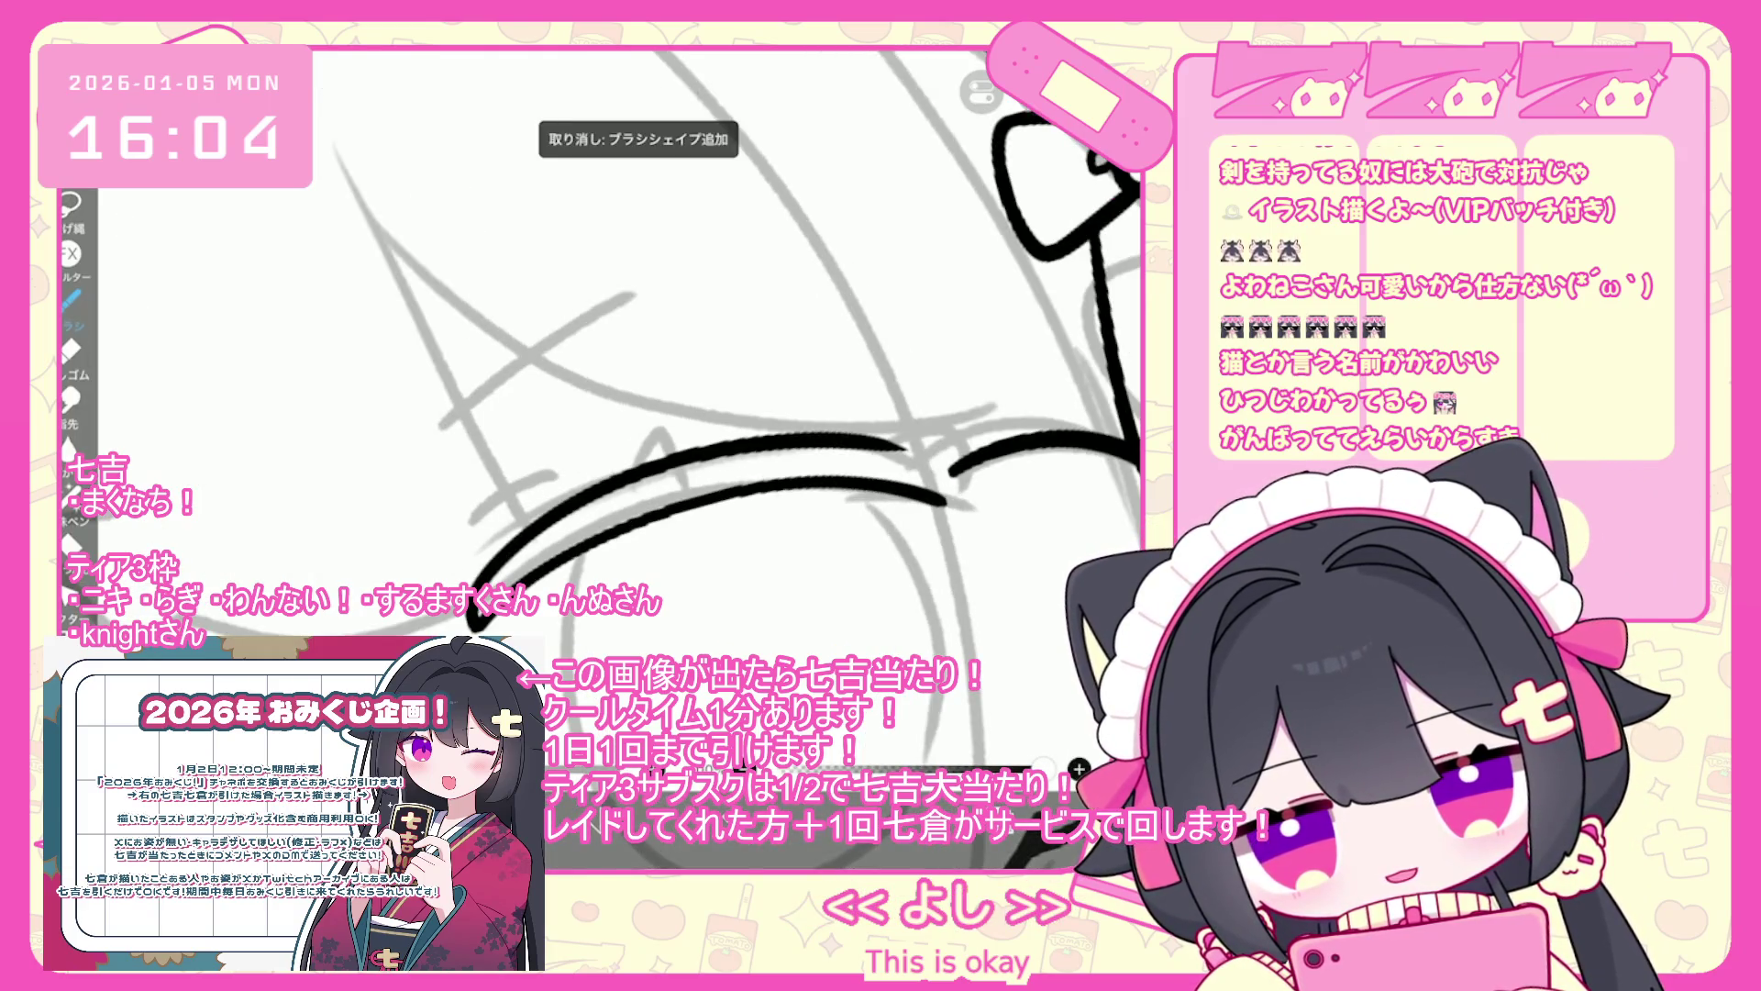
{"action": "scroll", "coordinate": [601, 408], "scroll_direction": "down", "scroll_amount": 5}
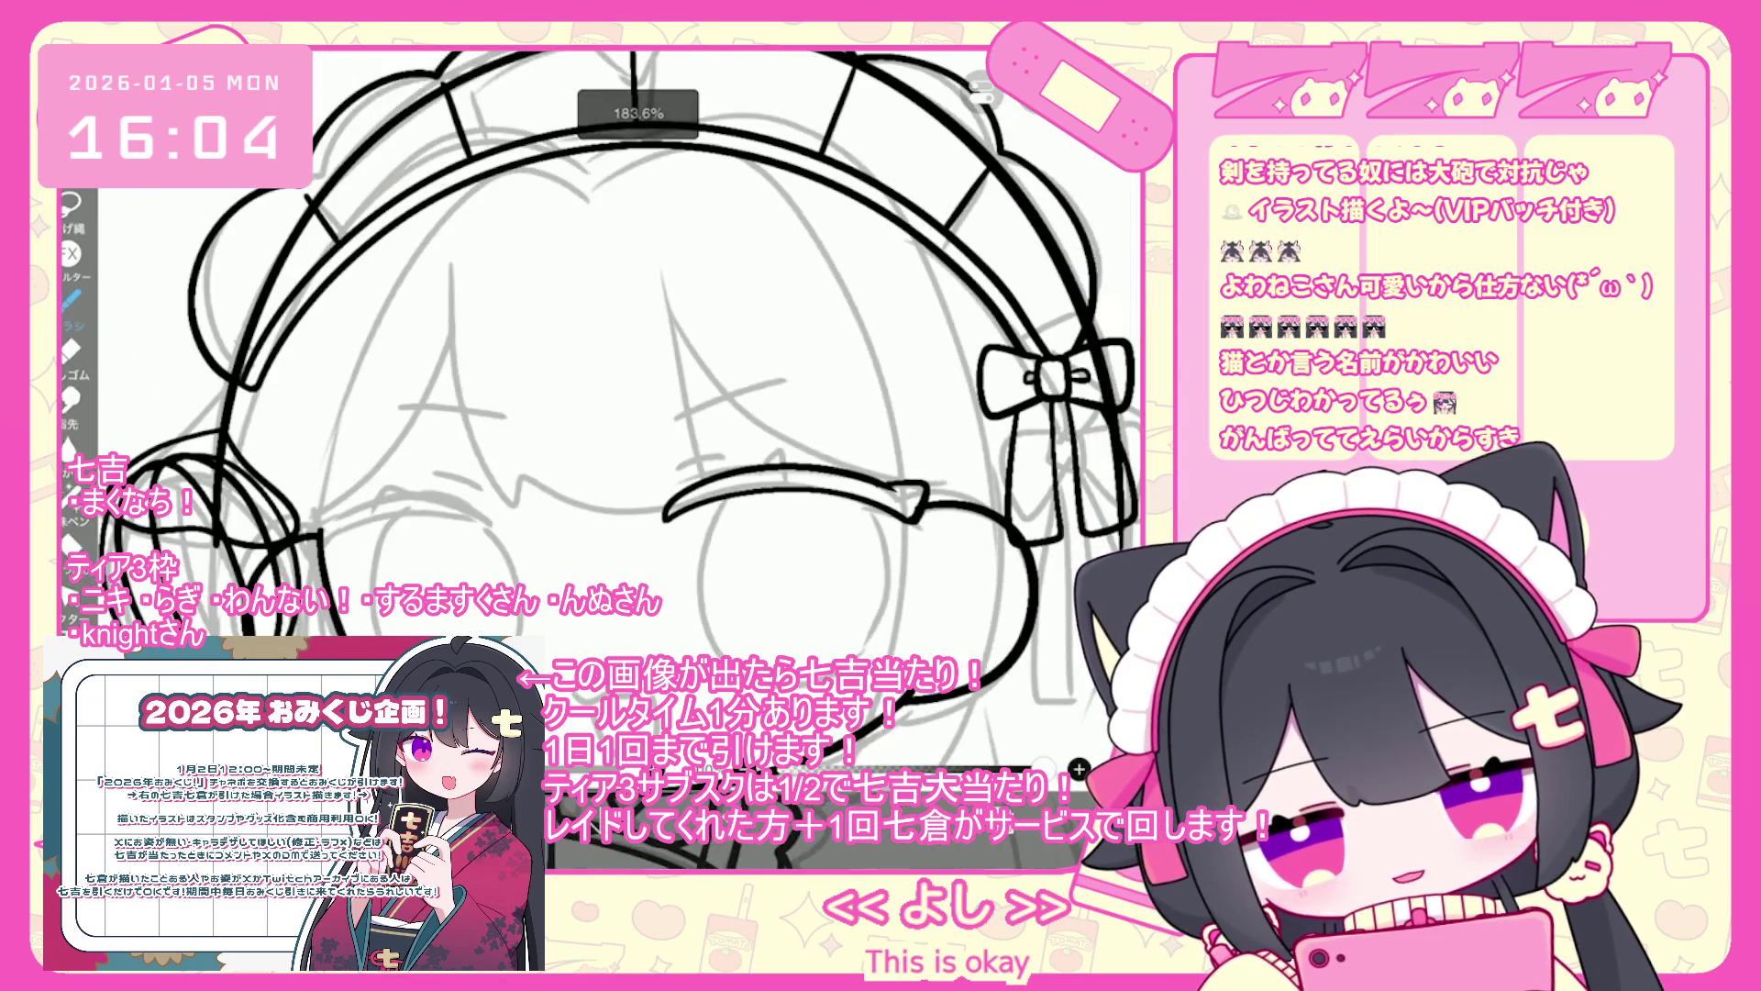
{"action": "scroll", "coordinate": [642, 412], "scroll_direction": "down", "scroll_amount": 5}
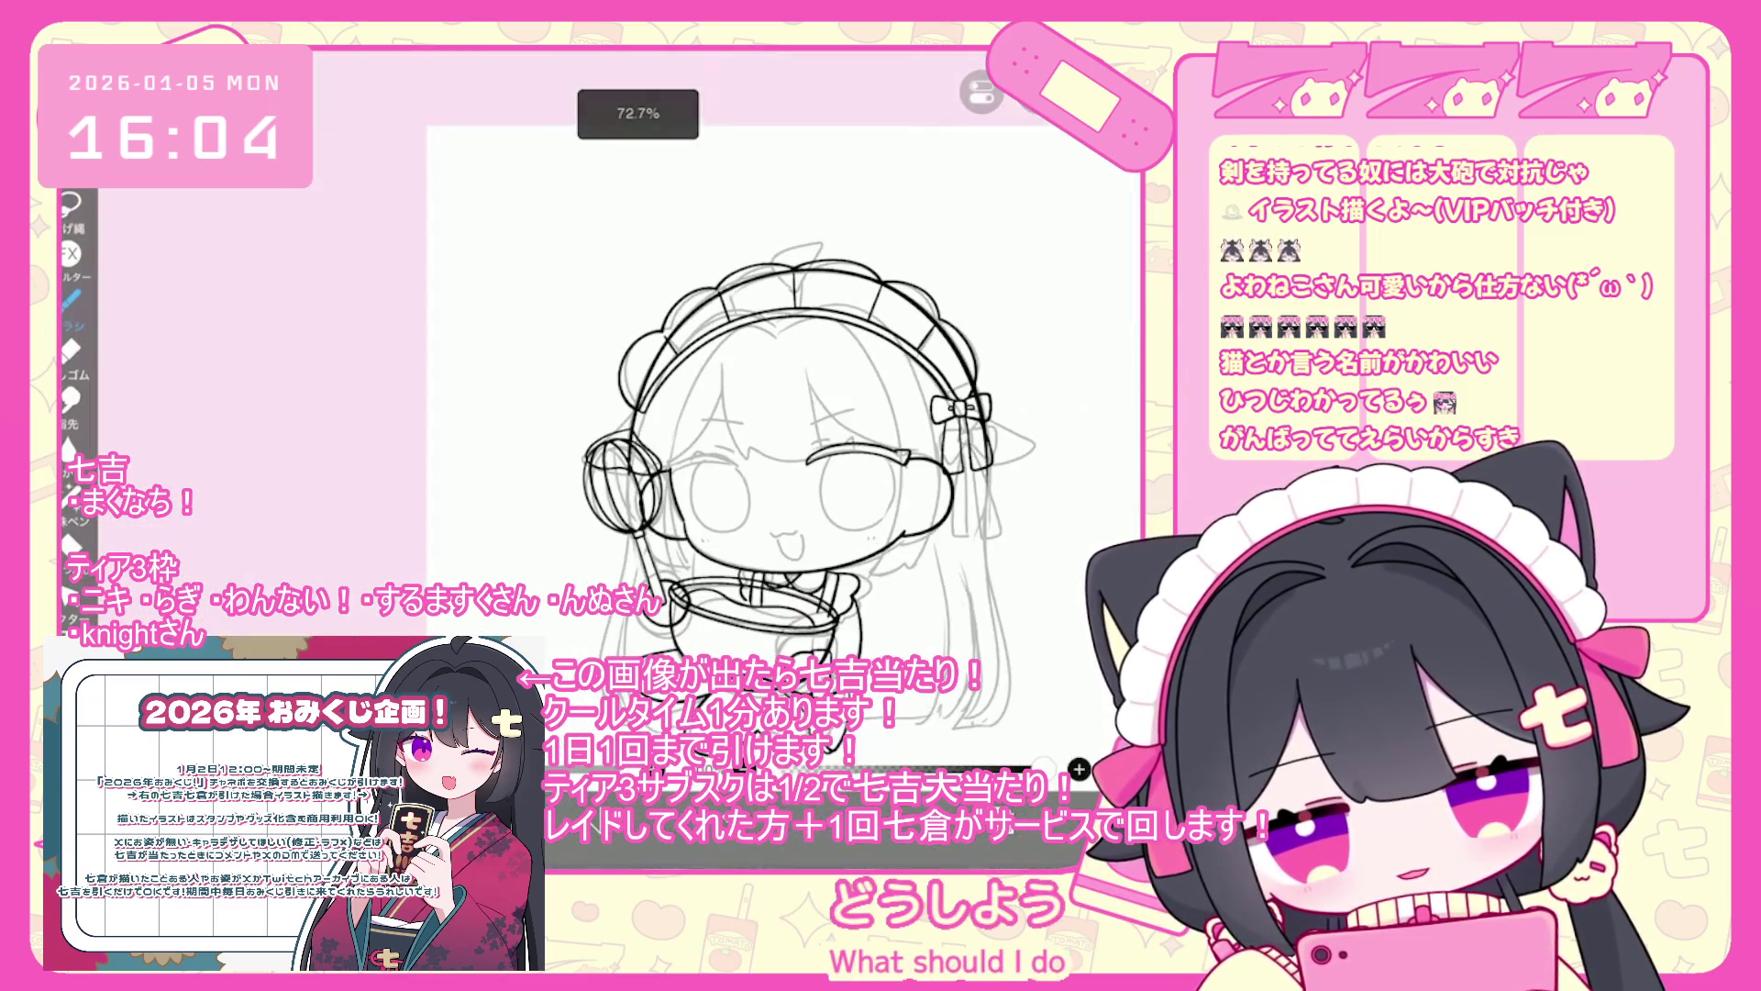
{"action": "scroll", "coordinate": [939, 431], "scroll_direction": "up", "scroll_amount": 6}
{"action": "key", "text": "ctrl+z"}
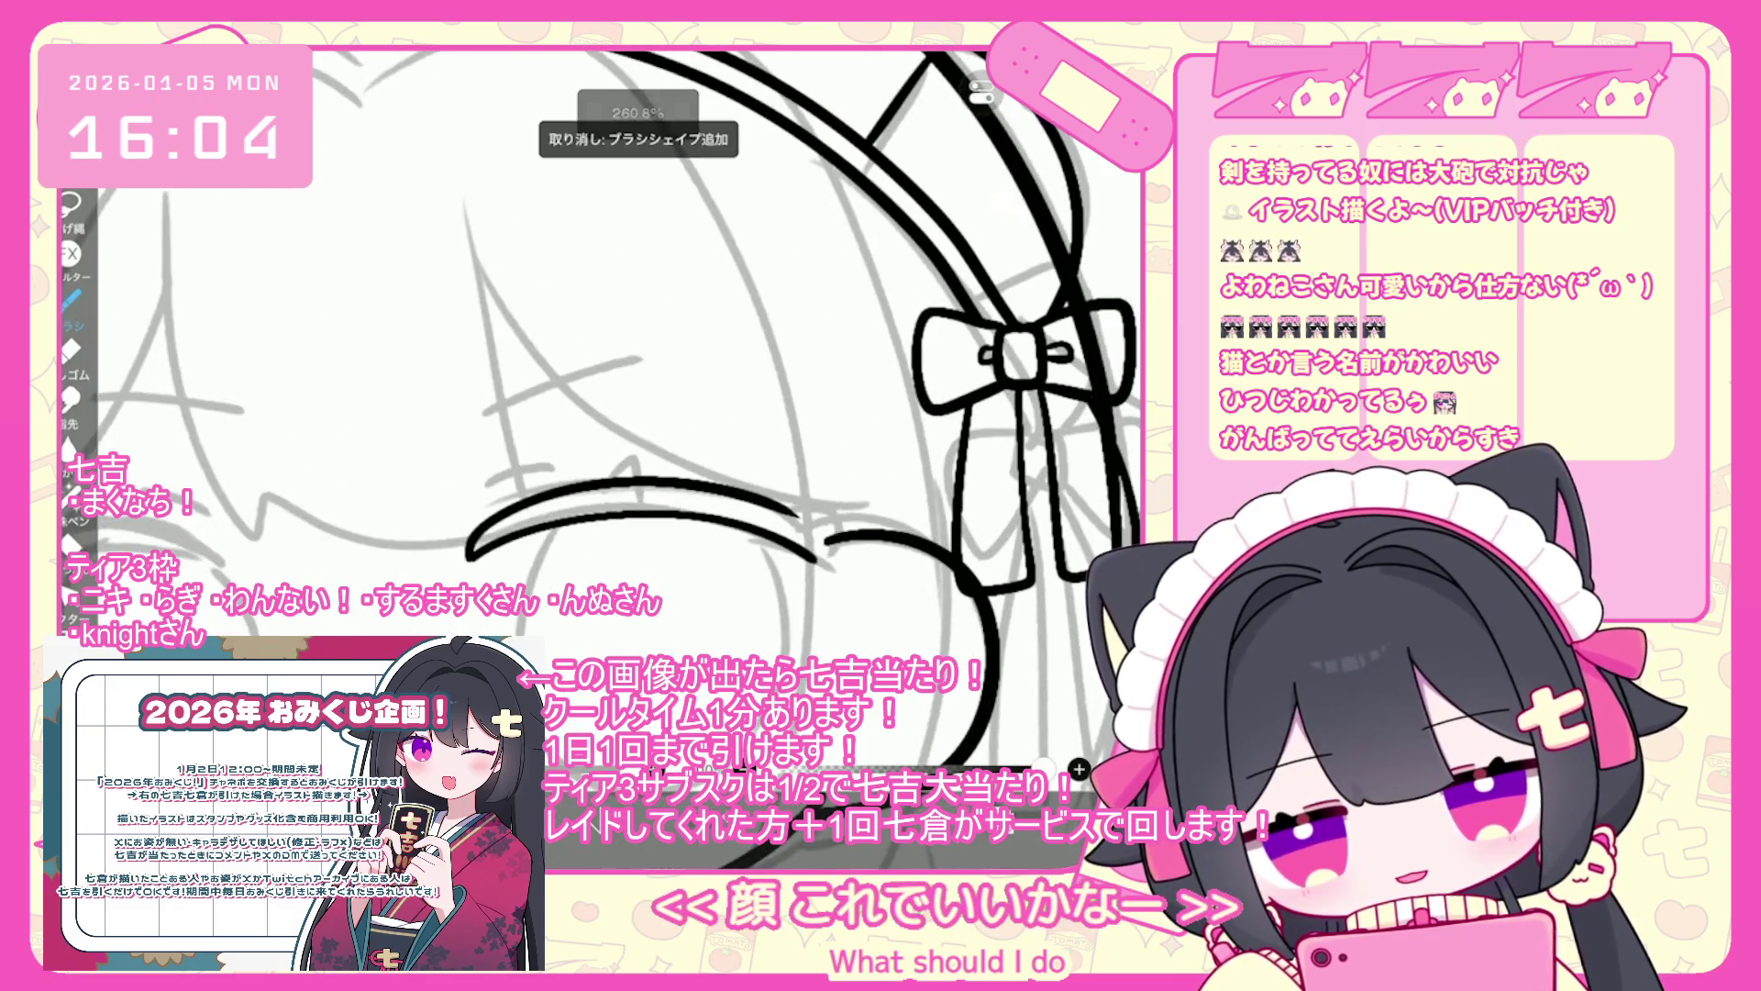
{"action": "scroll", "coordinate": [890, 458], "scroll_direction": "up", "scroll_amount": 2}
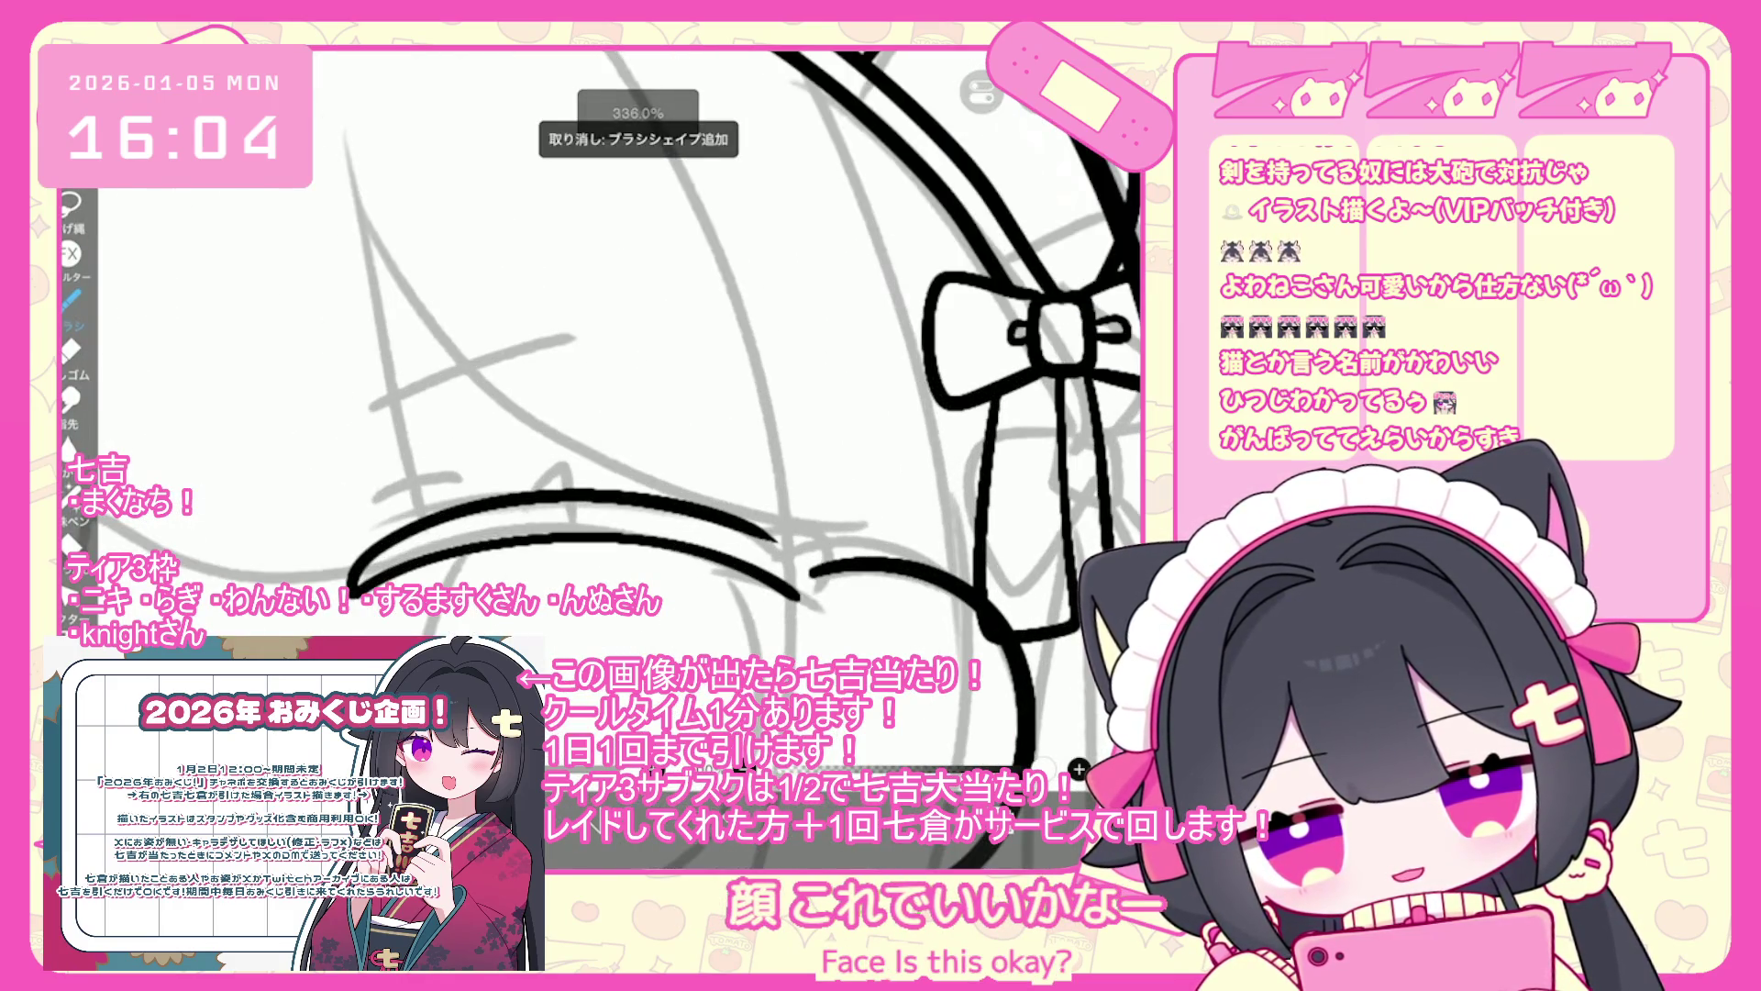
{"action": "scroll", "coordinate": [605, 413], "scroll_direction": "up", "scroll_amount": 1}
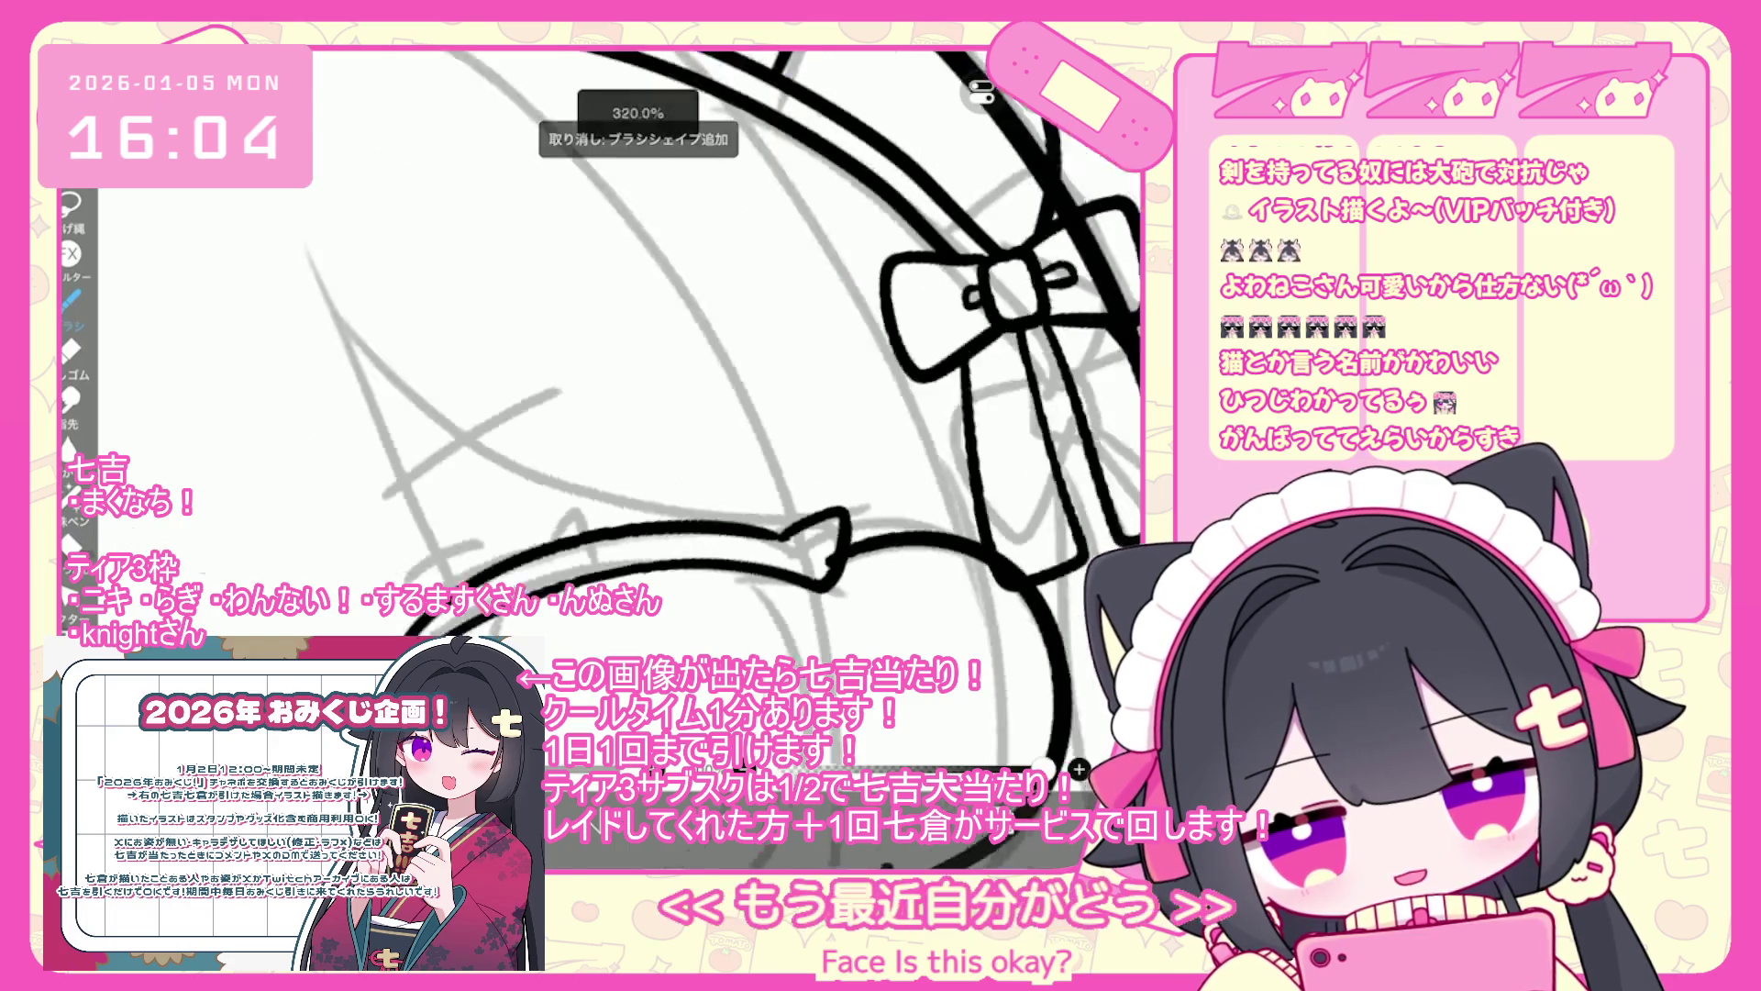
{"action": "scroll", "coordinate": [670, 366], "scroll_direction": "down", "scroll_amount": 2}
- Try a long stroke across the lower-left face, then undo it and two more strokes
{"action": "left_click_drag", "start_coordinate": [459, 579], "coordinate": [859, 464]}
{"action": "key", "text": "ctrl+z"}
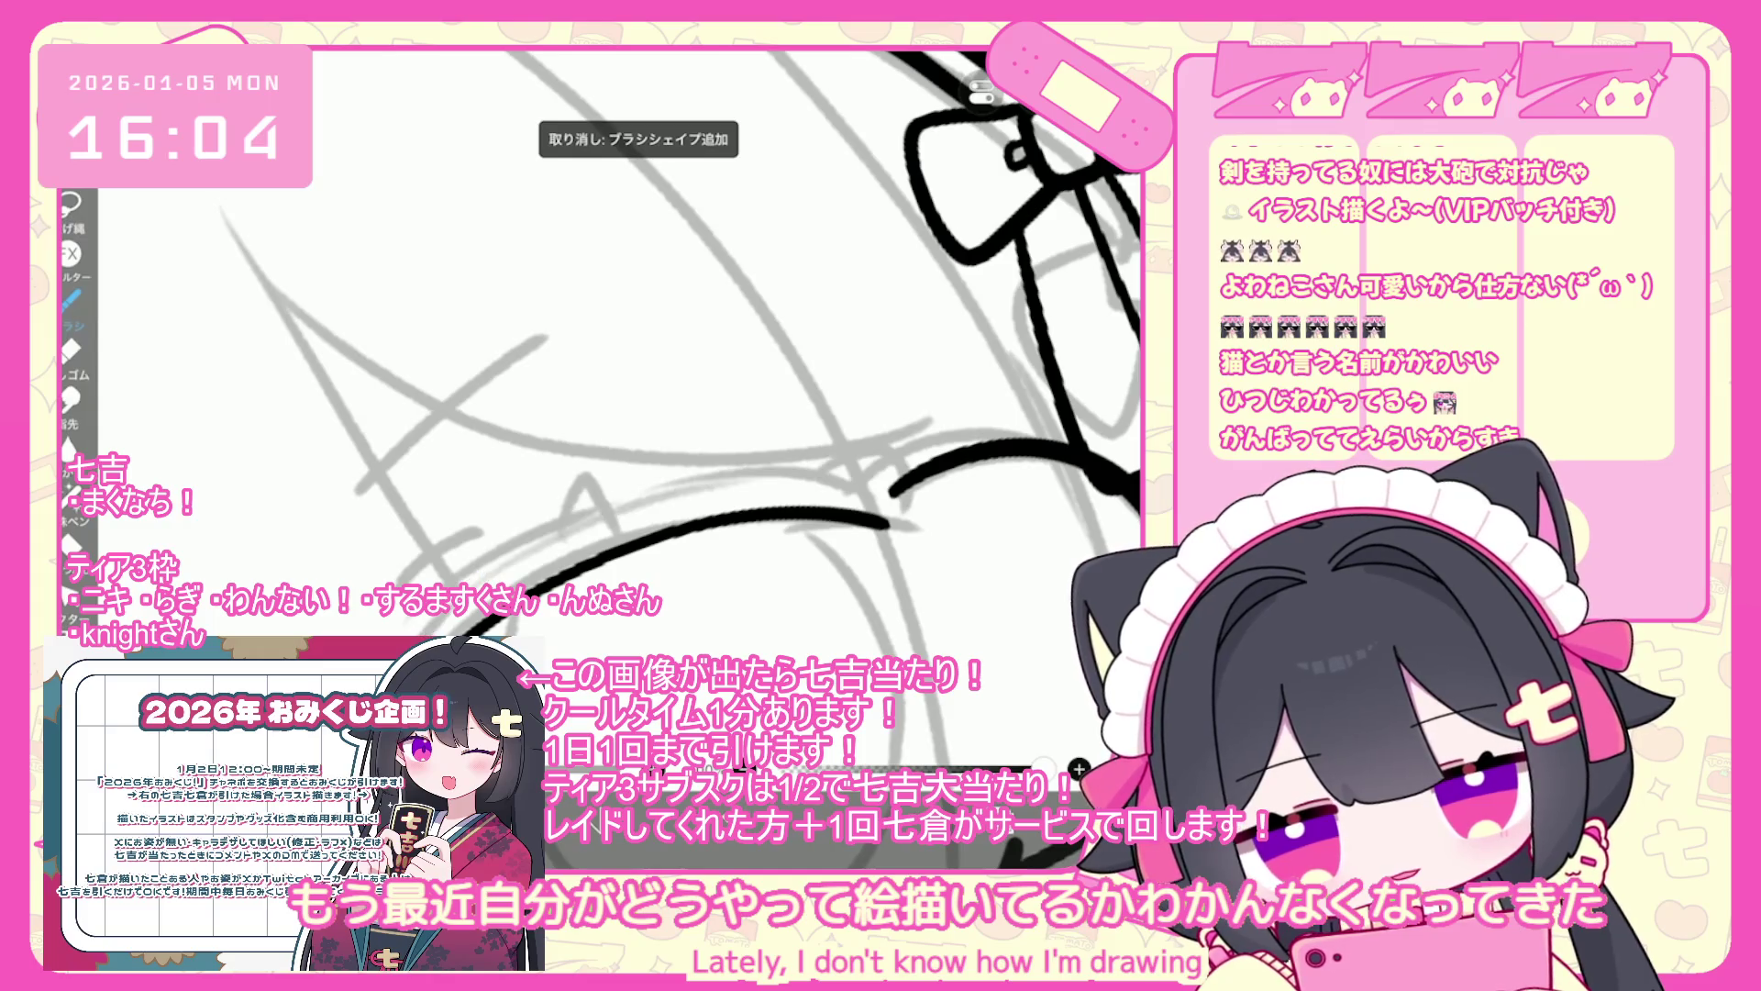
{"action": "key", "text": "ctrl+z"}
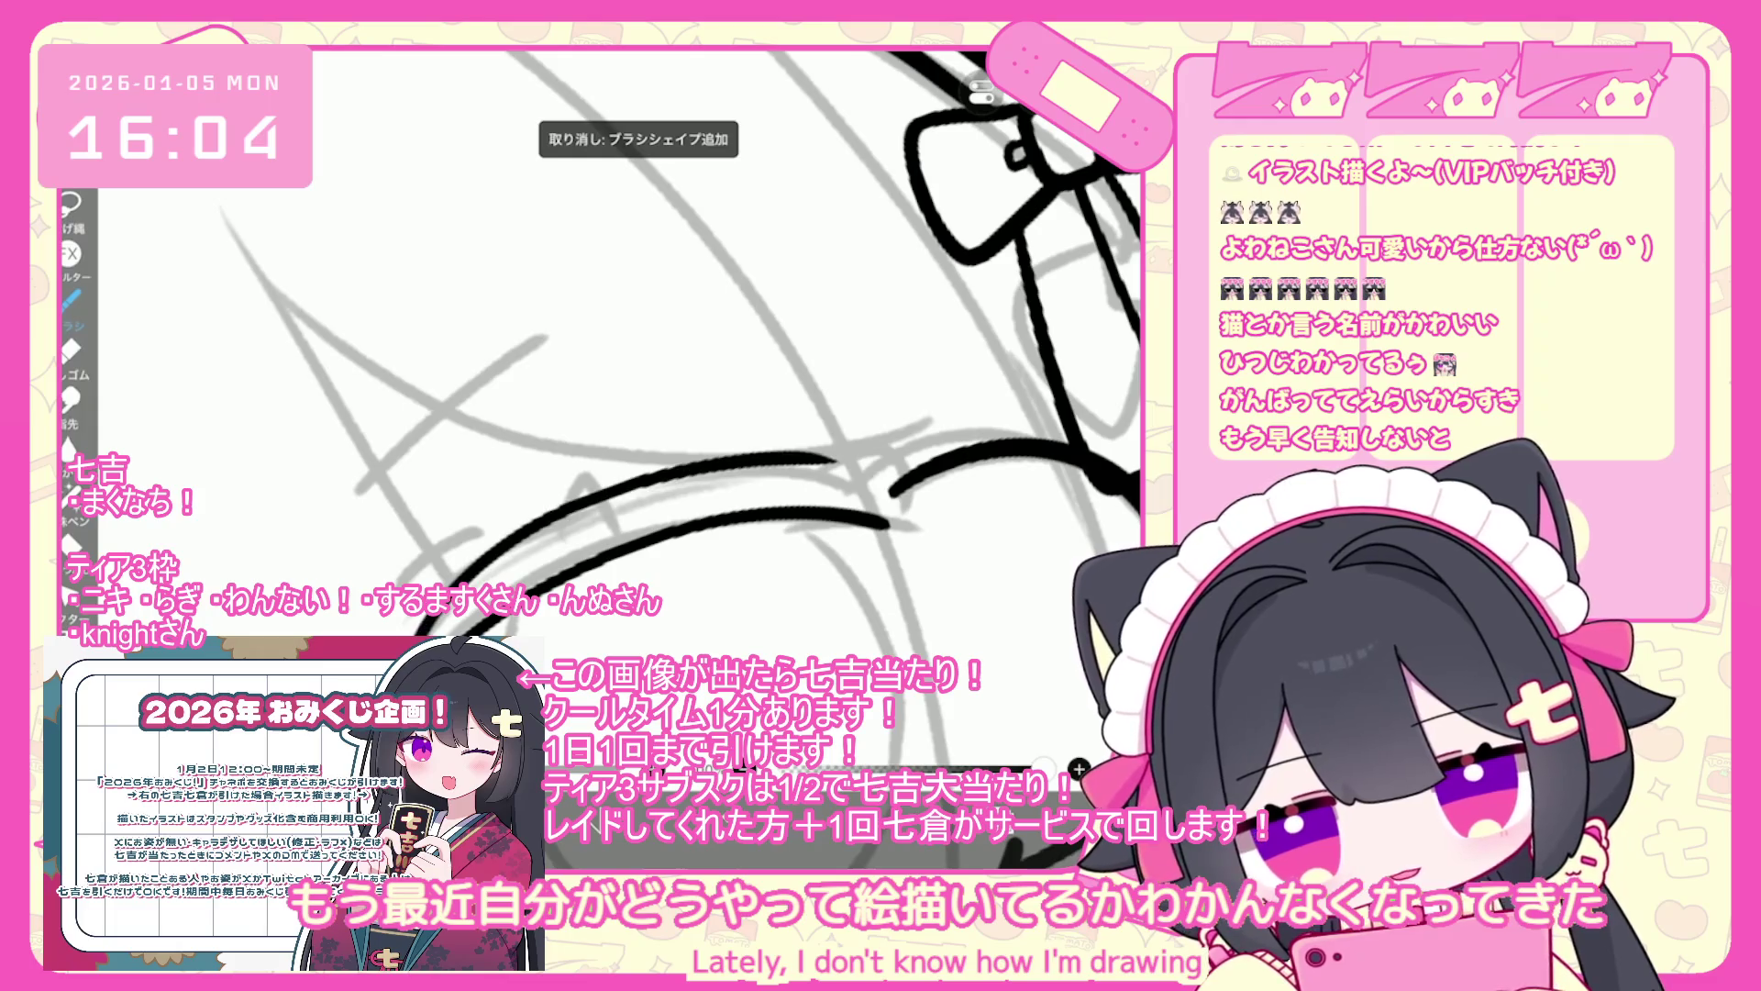
{"action": "scroll", "coordinate": [679, 358], "scroll_direction": "up", "scroll_amount": 3}
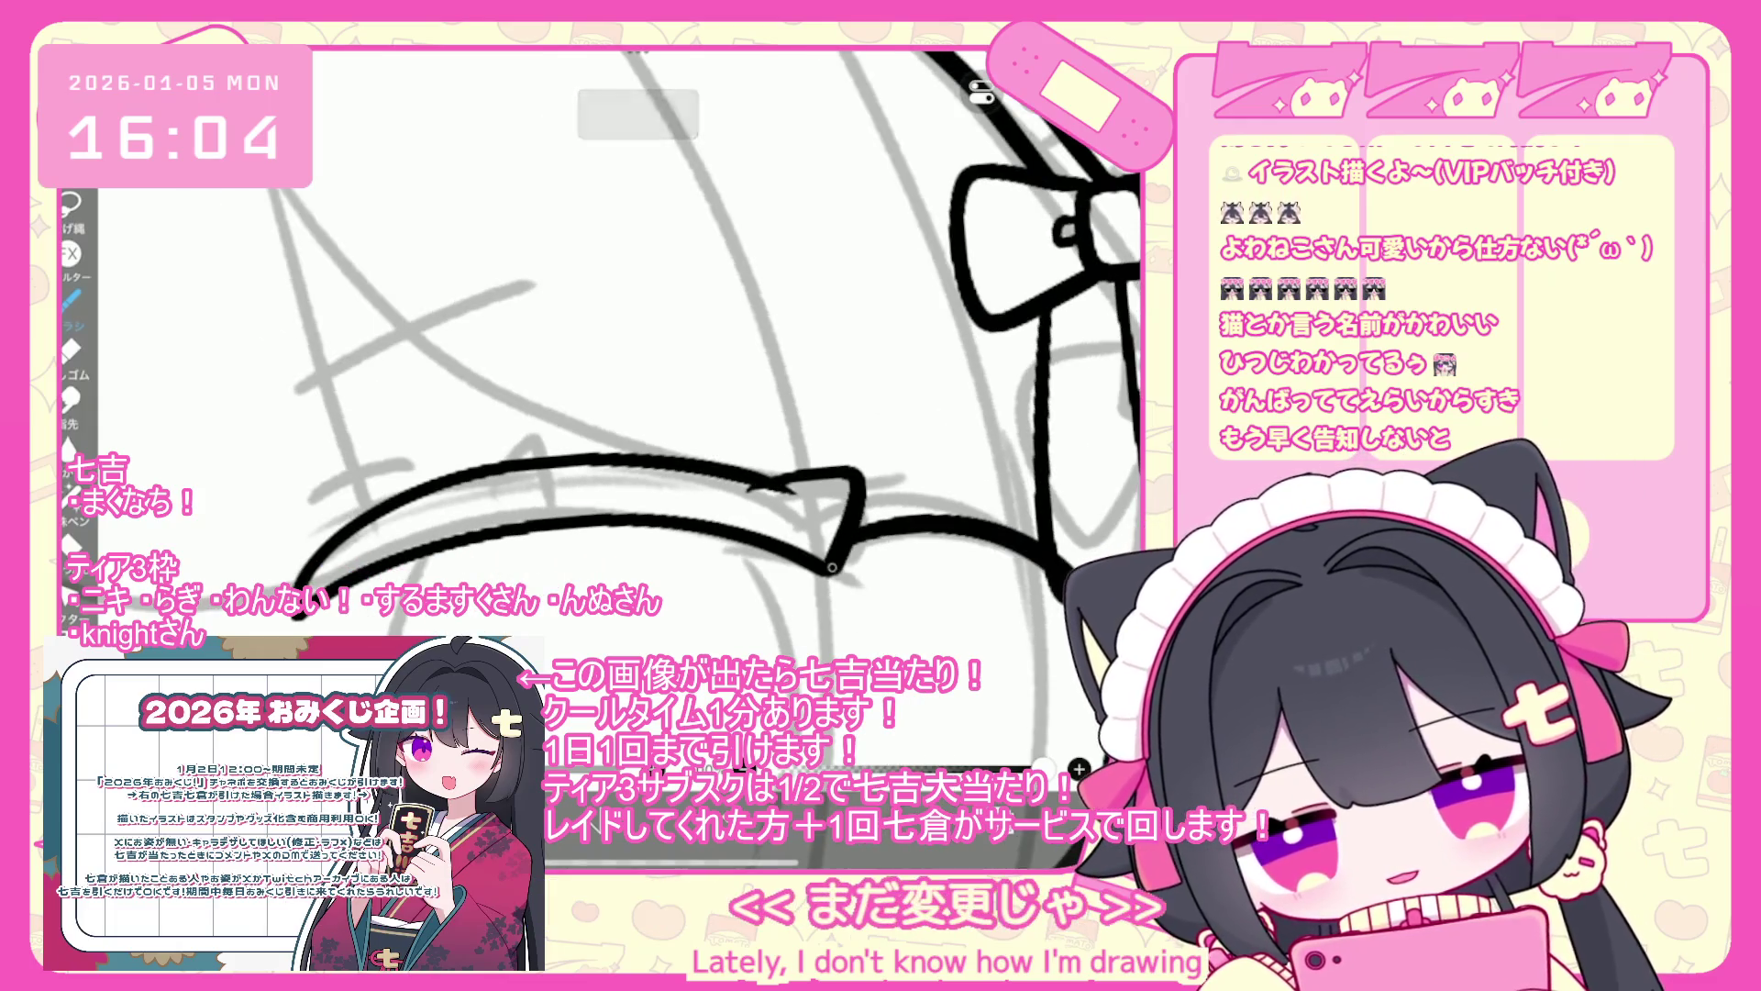
{"action": "scroll", "coordinate": [605, 413], "scroll_direction": "down", "scroll_amount": 5}
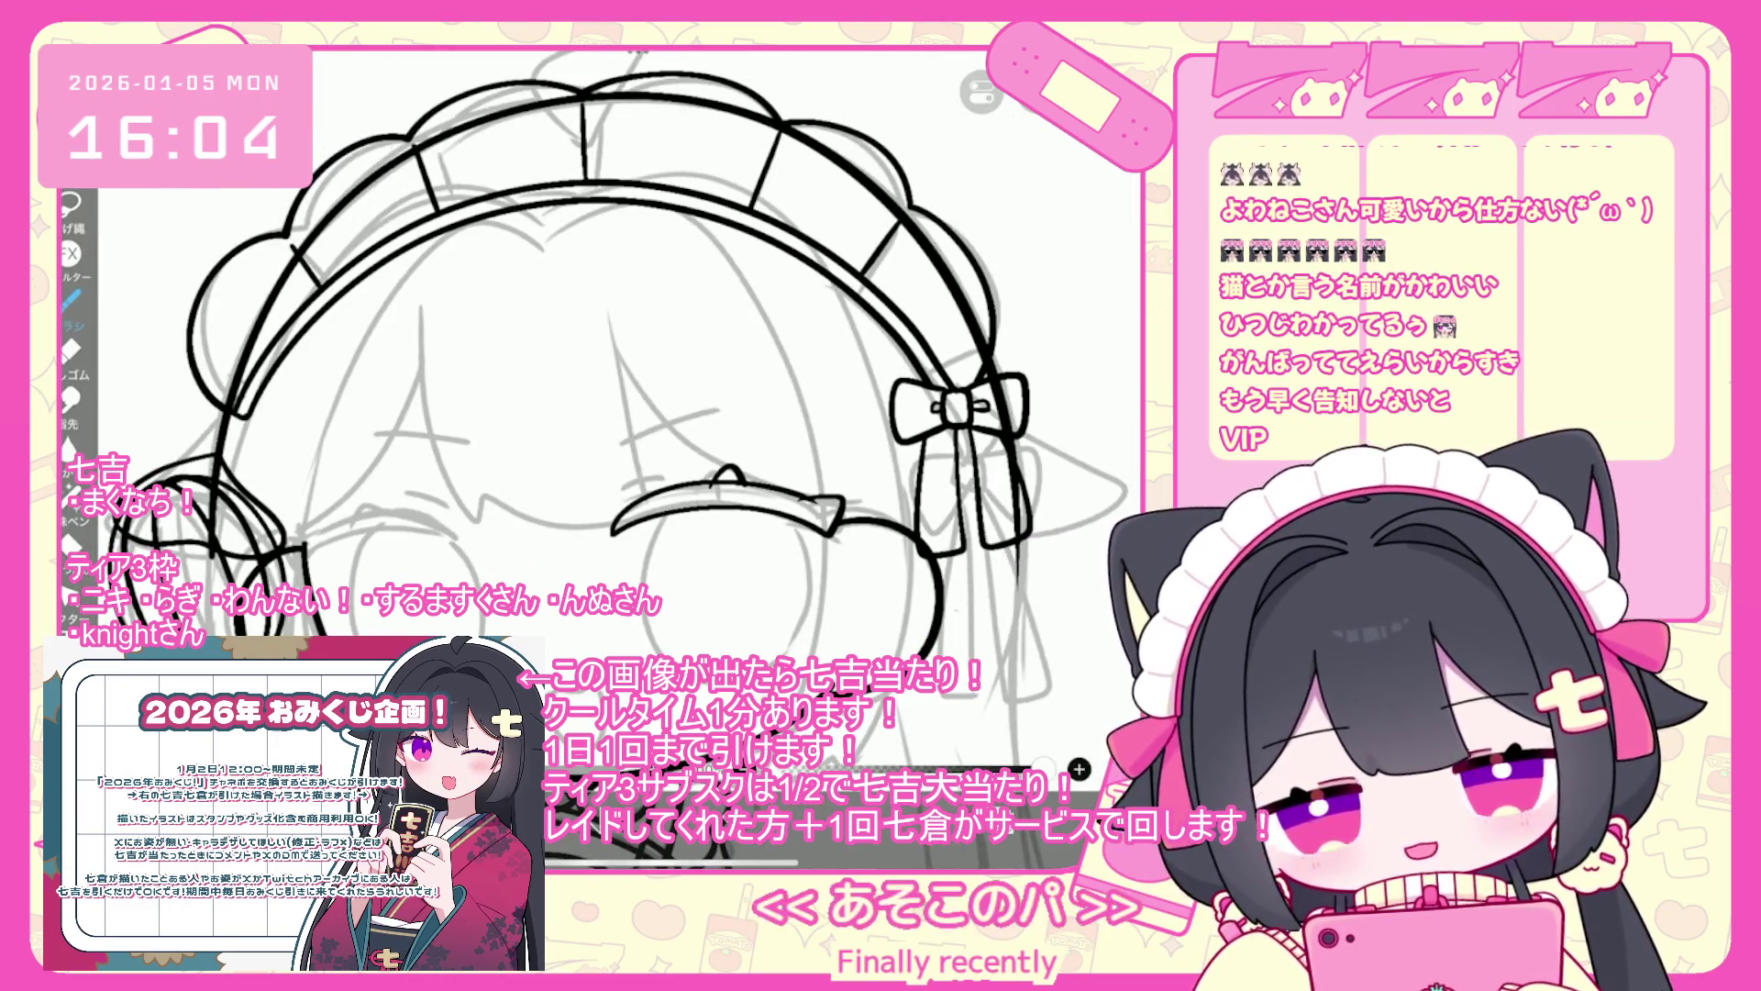
{"action": "scroll", "coordinate": [606, 413], "scroll_direction": "up", "scroll_amount": 3}
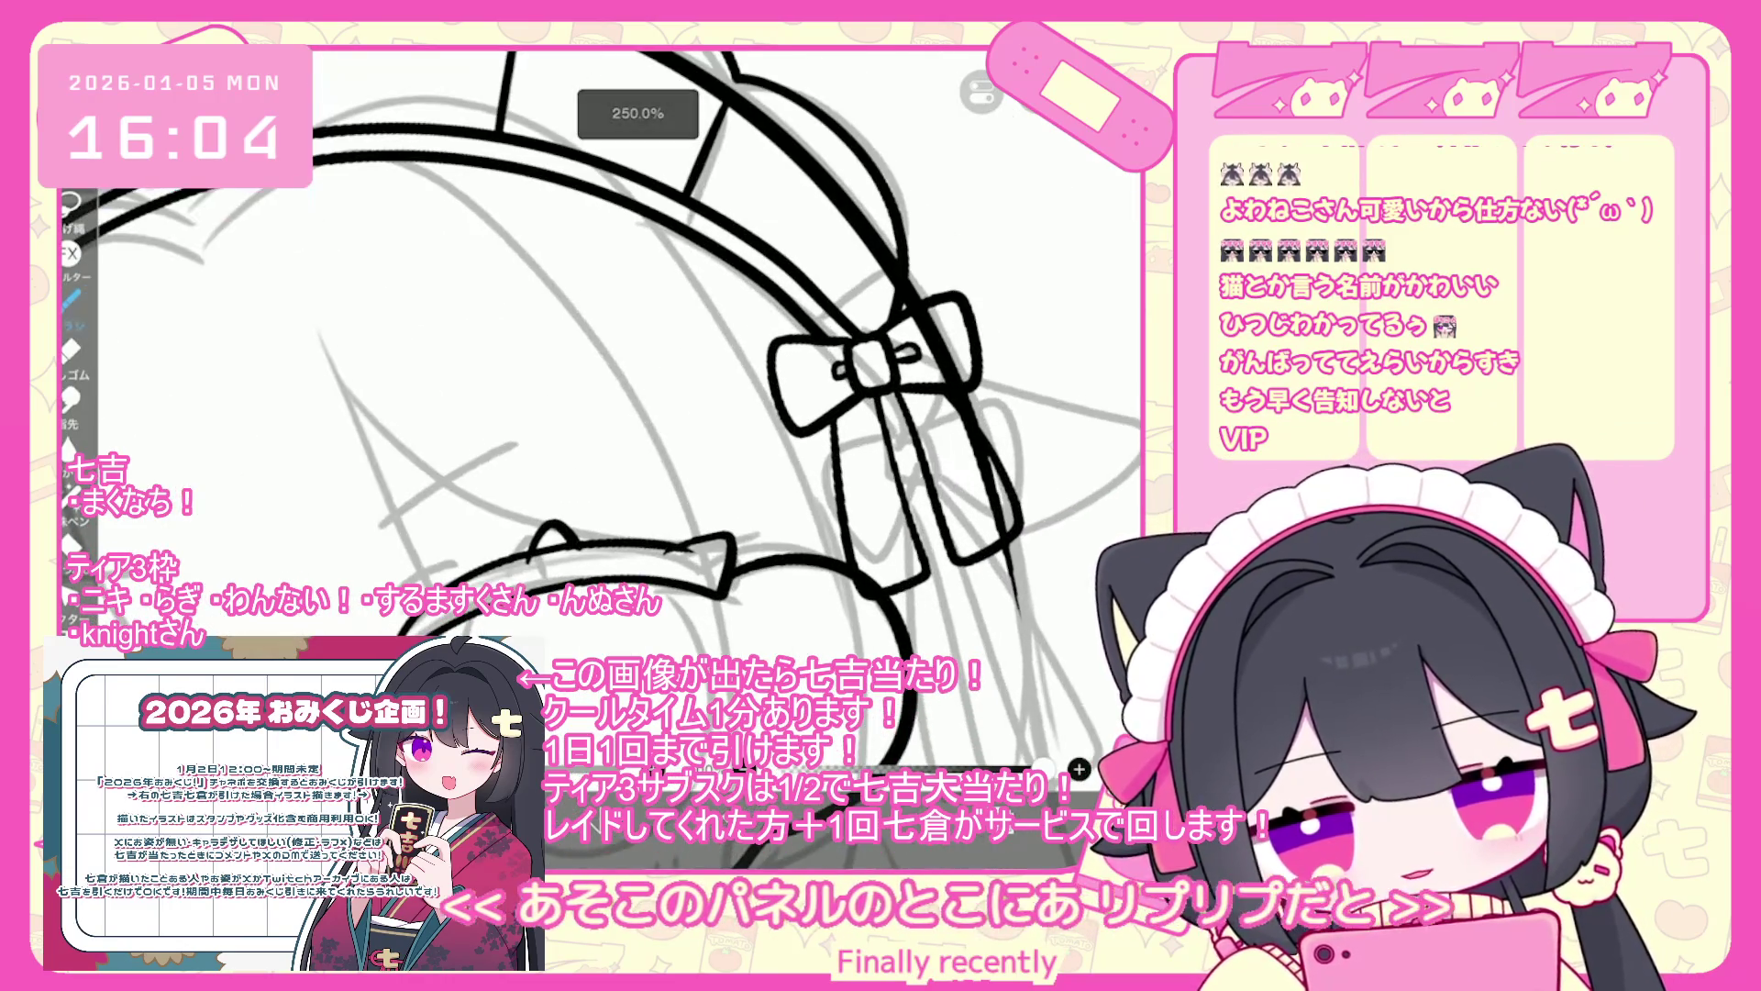
{"action": "key", "text": "ctrl+z"}
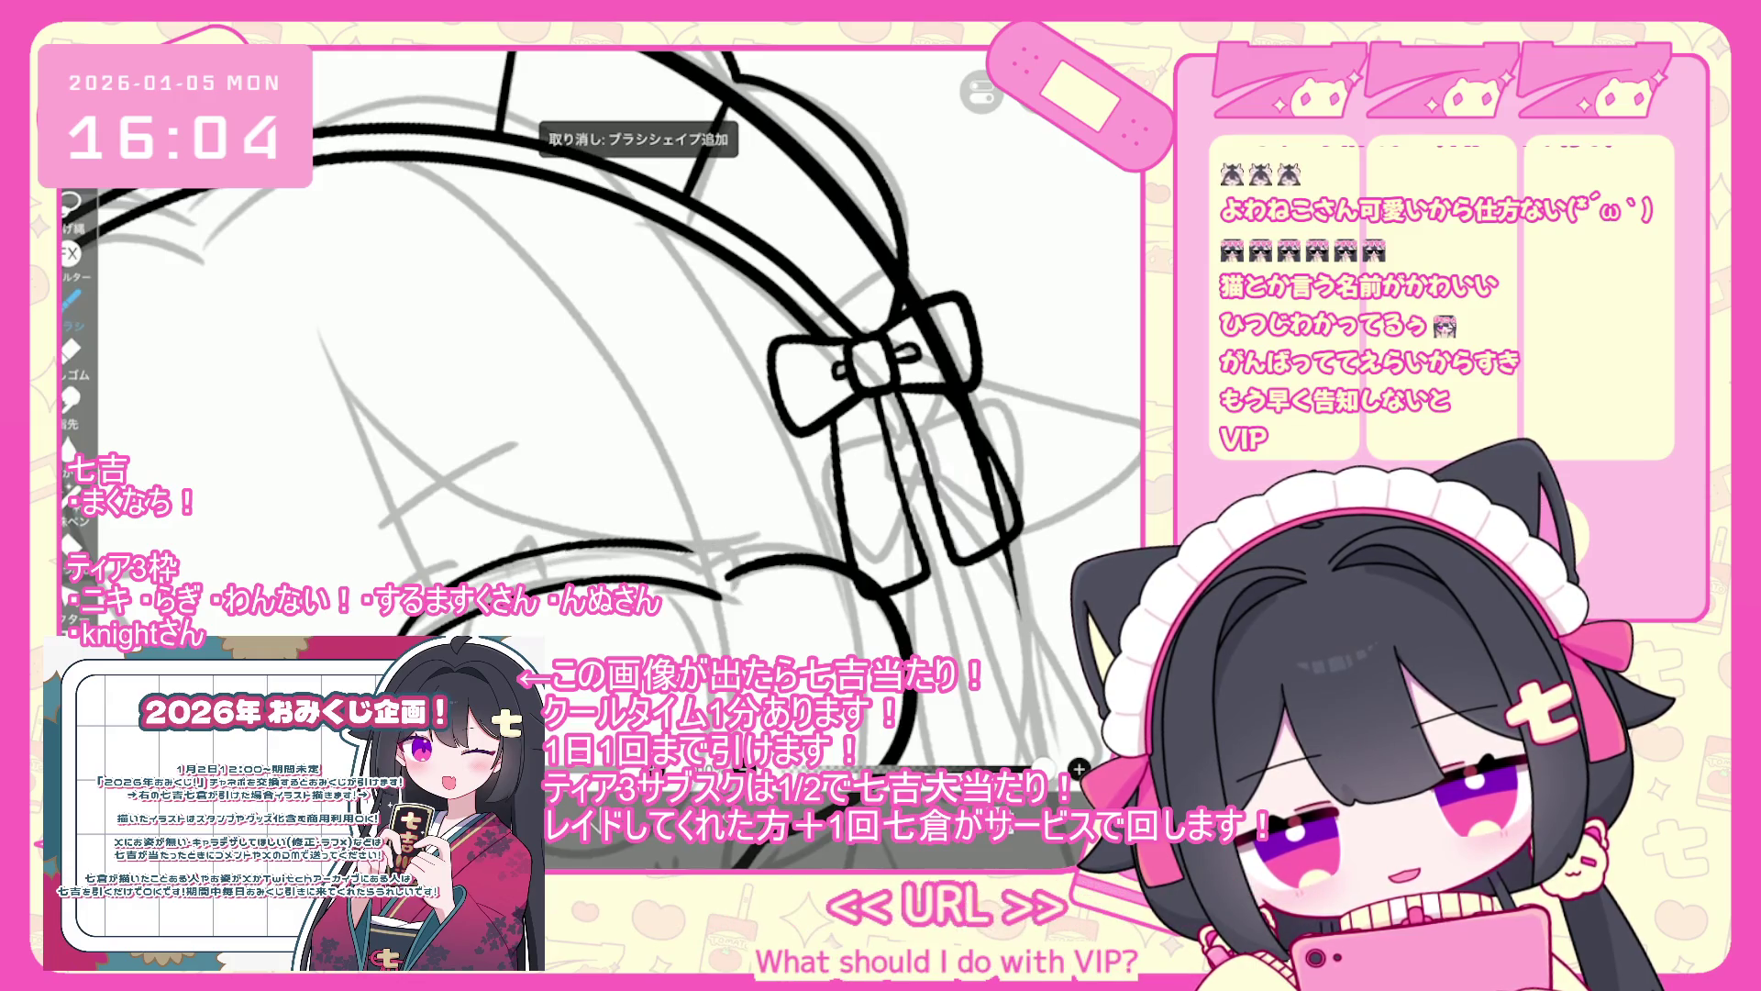
{"action": "scroll", "coordinate": [713, 412], "scroll_direction": "up", "scroll_amount": 2}
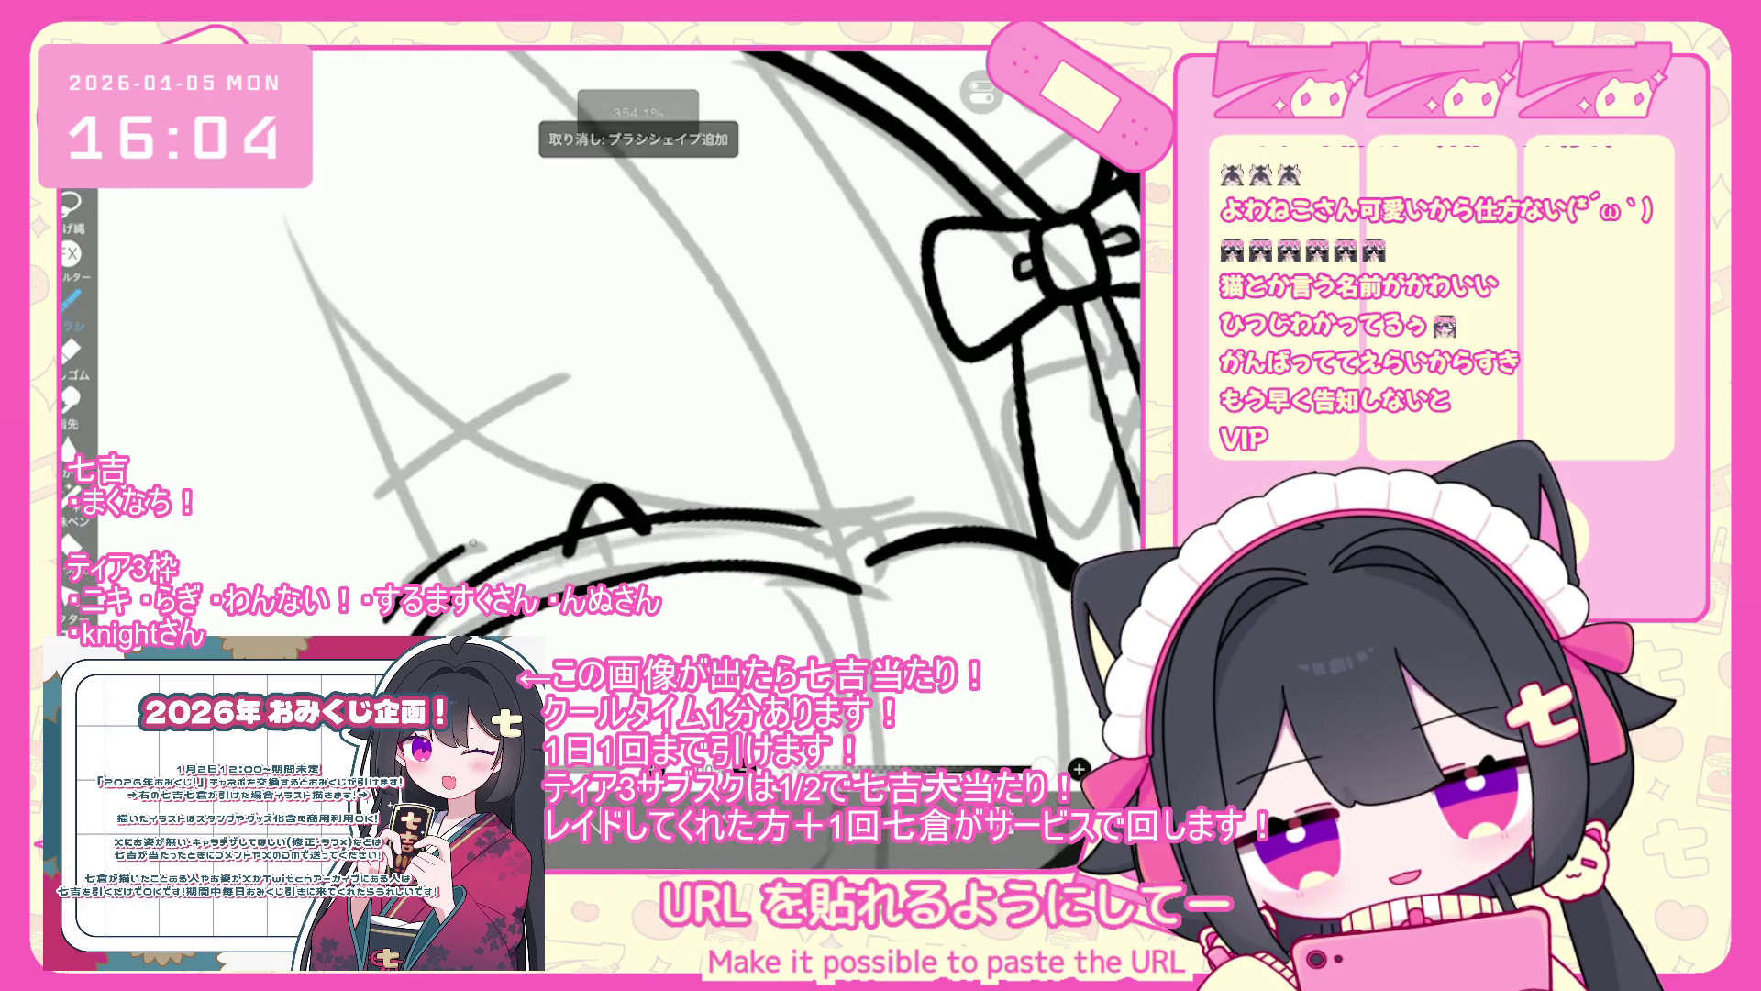
- Toggle the brush list showing the 天才ペン settings and undo two strokes near the mouth corner
{"action": "left_click", "coordinate": [69, 299]}
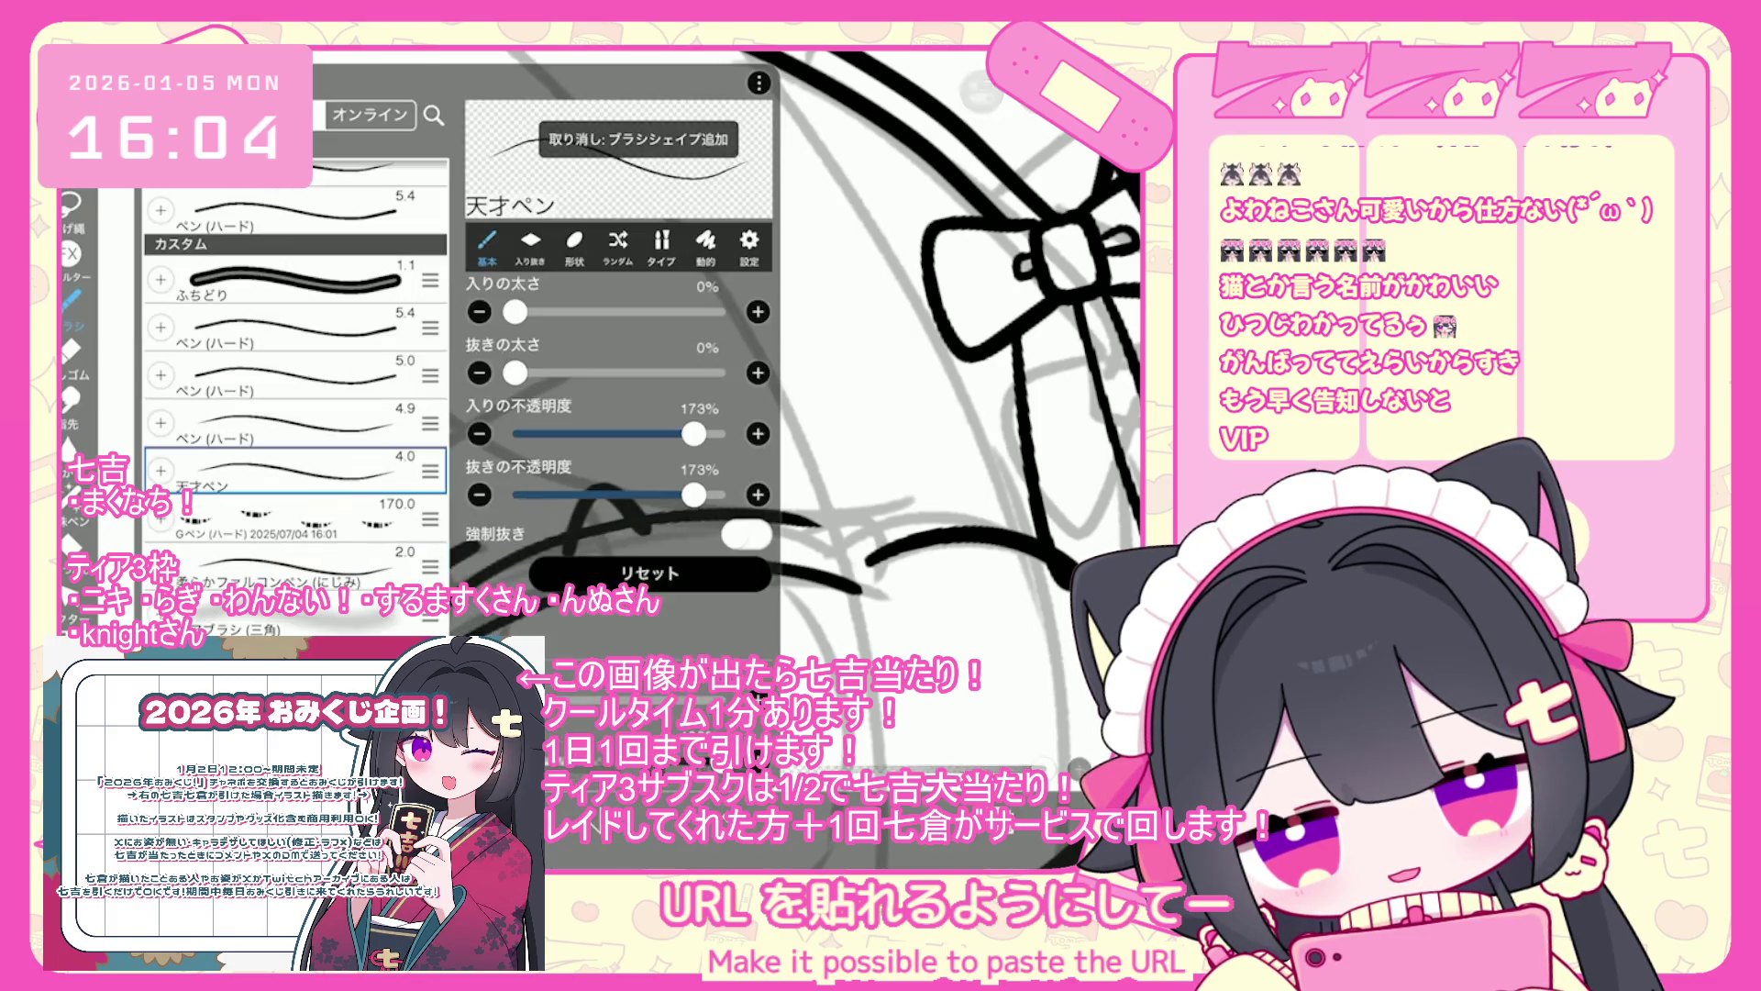
{"action": "scroll", "coordinate": [642, 413], "scroll_direction": "down", "scroll_amount": 5}
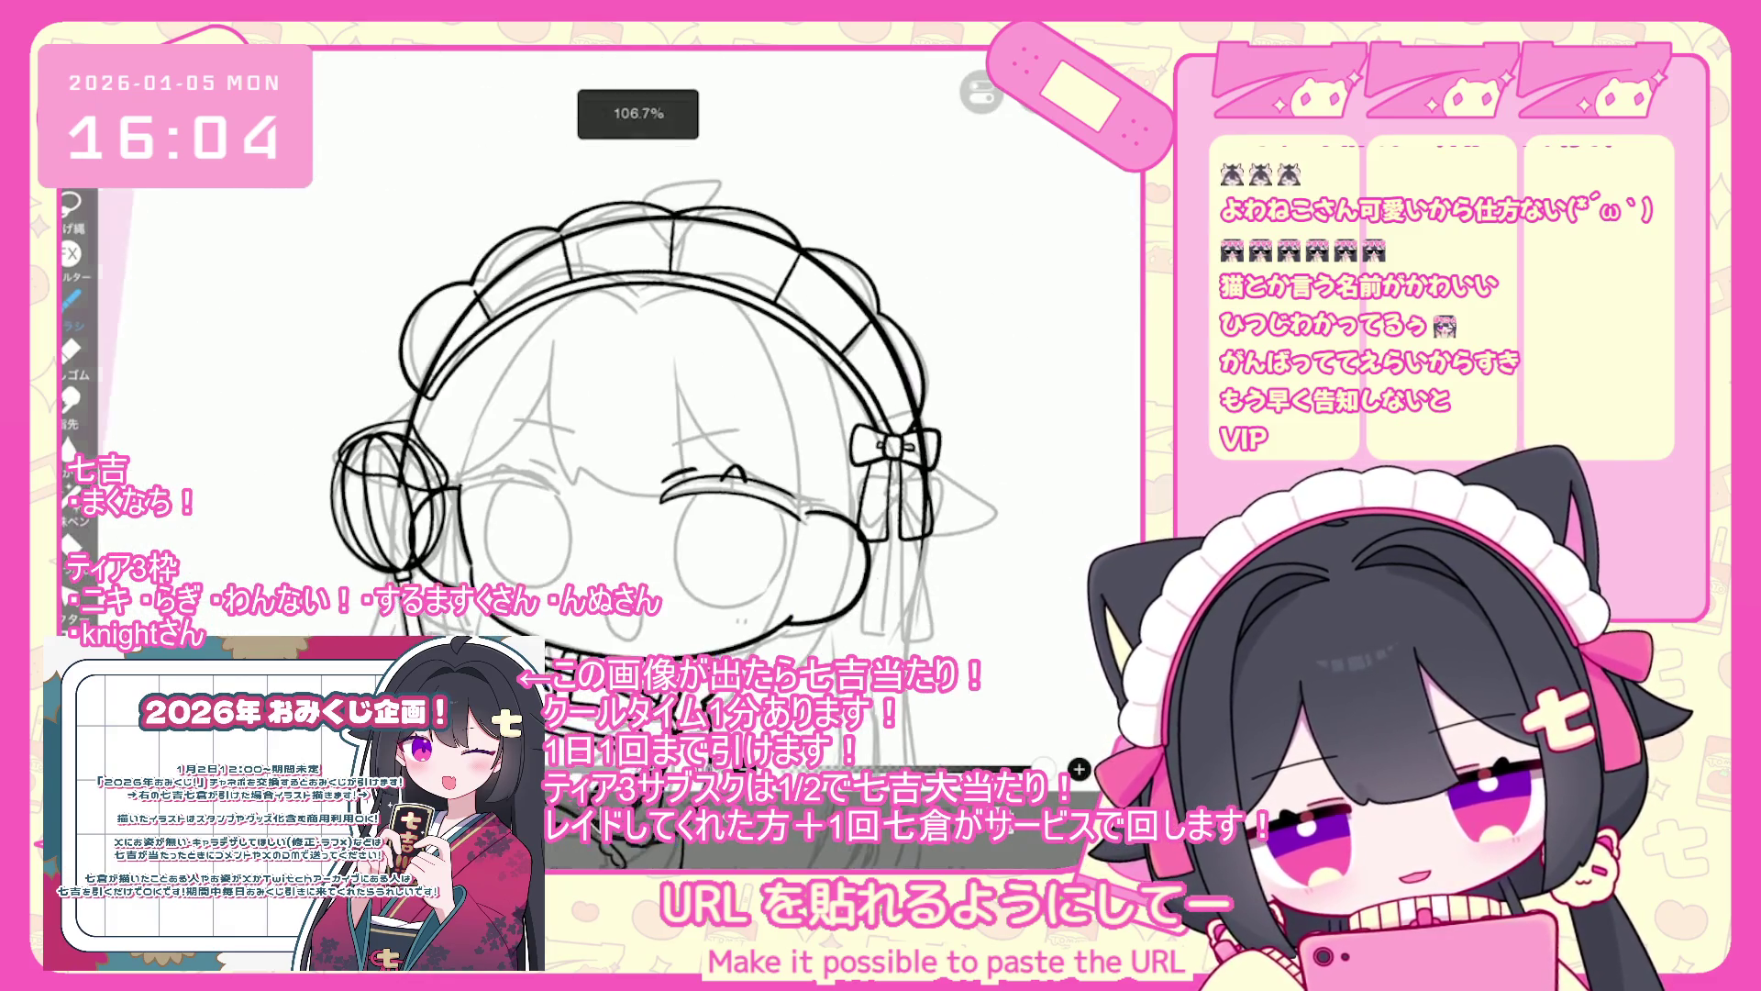
{"action": "scroll", "coordinate": [715, 477], "scroll_direction": "up", "scroll_amount": 10}
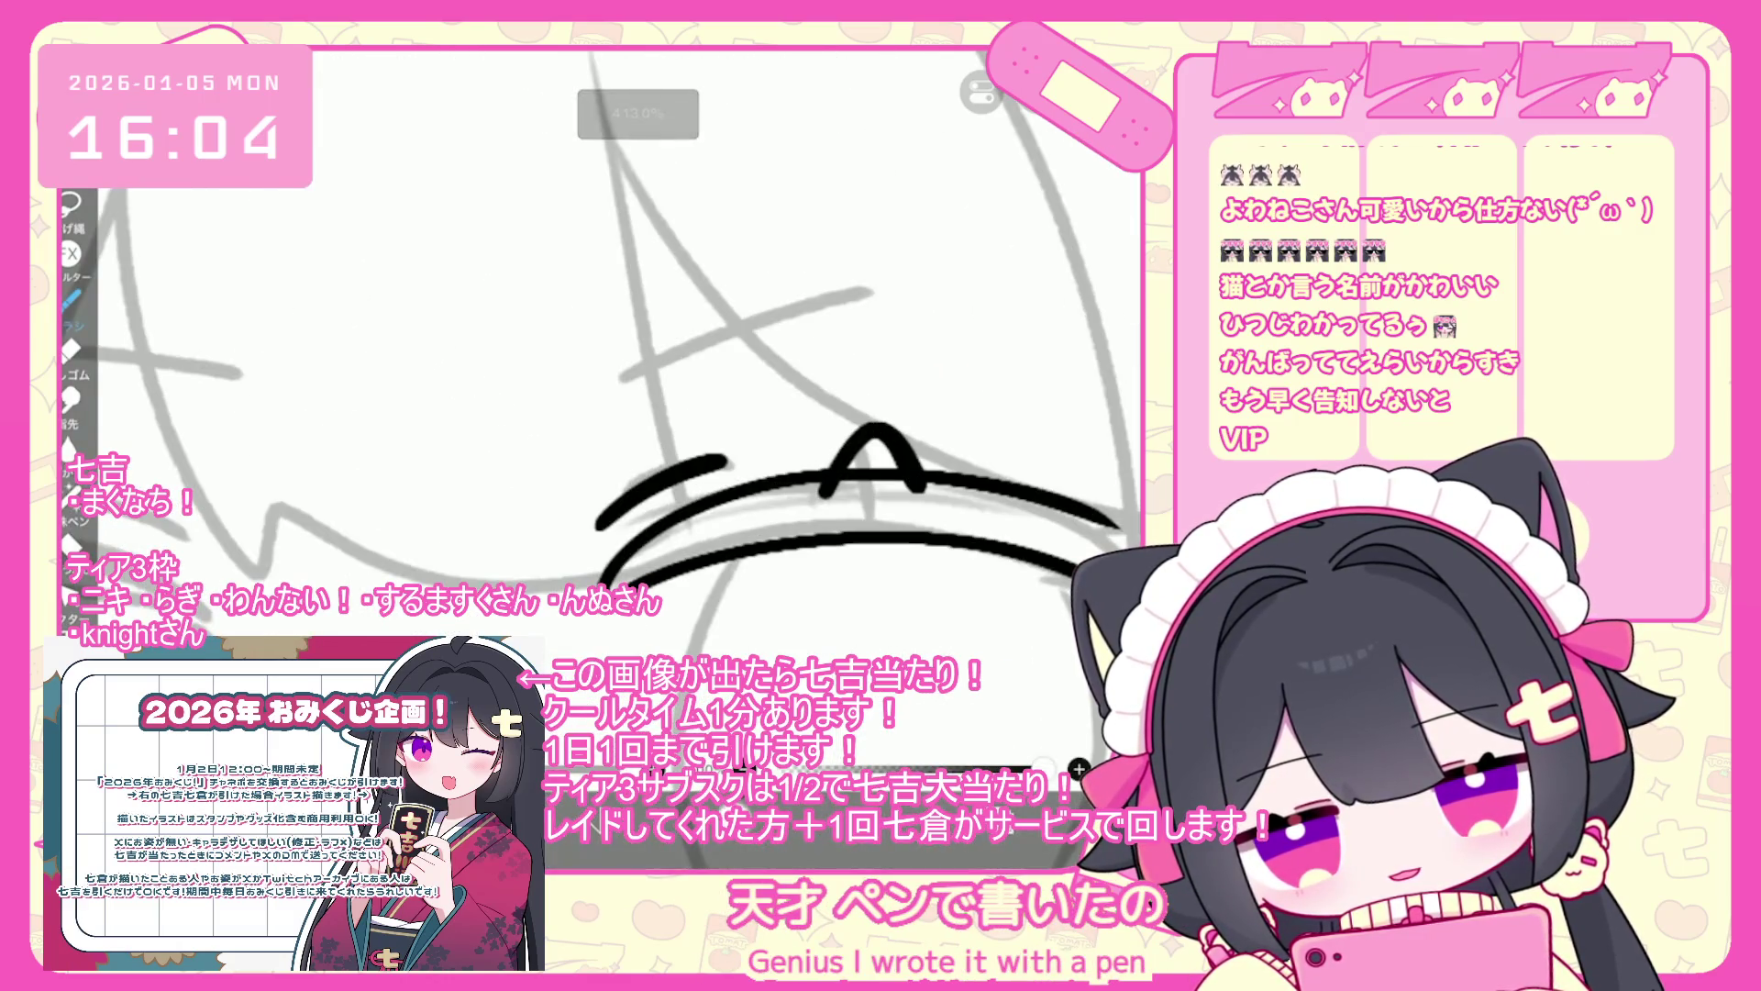
{"action": "key", "text": "ctrl+z"}
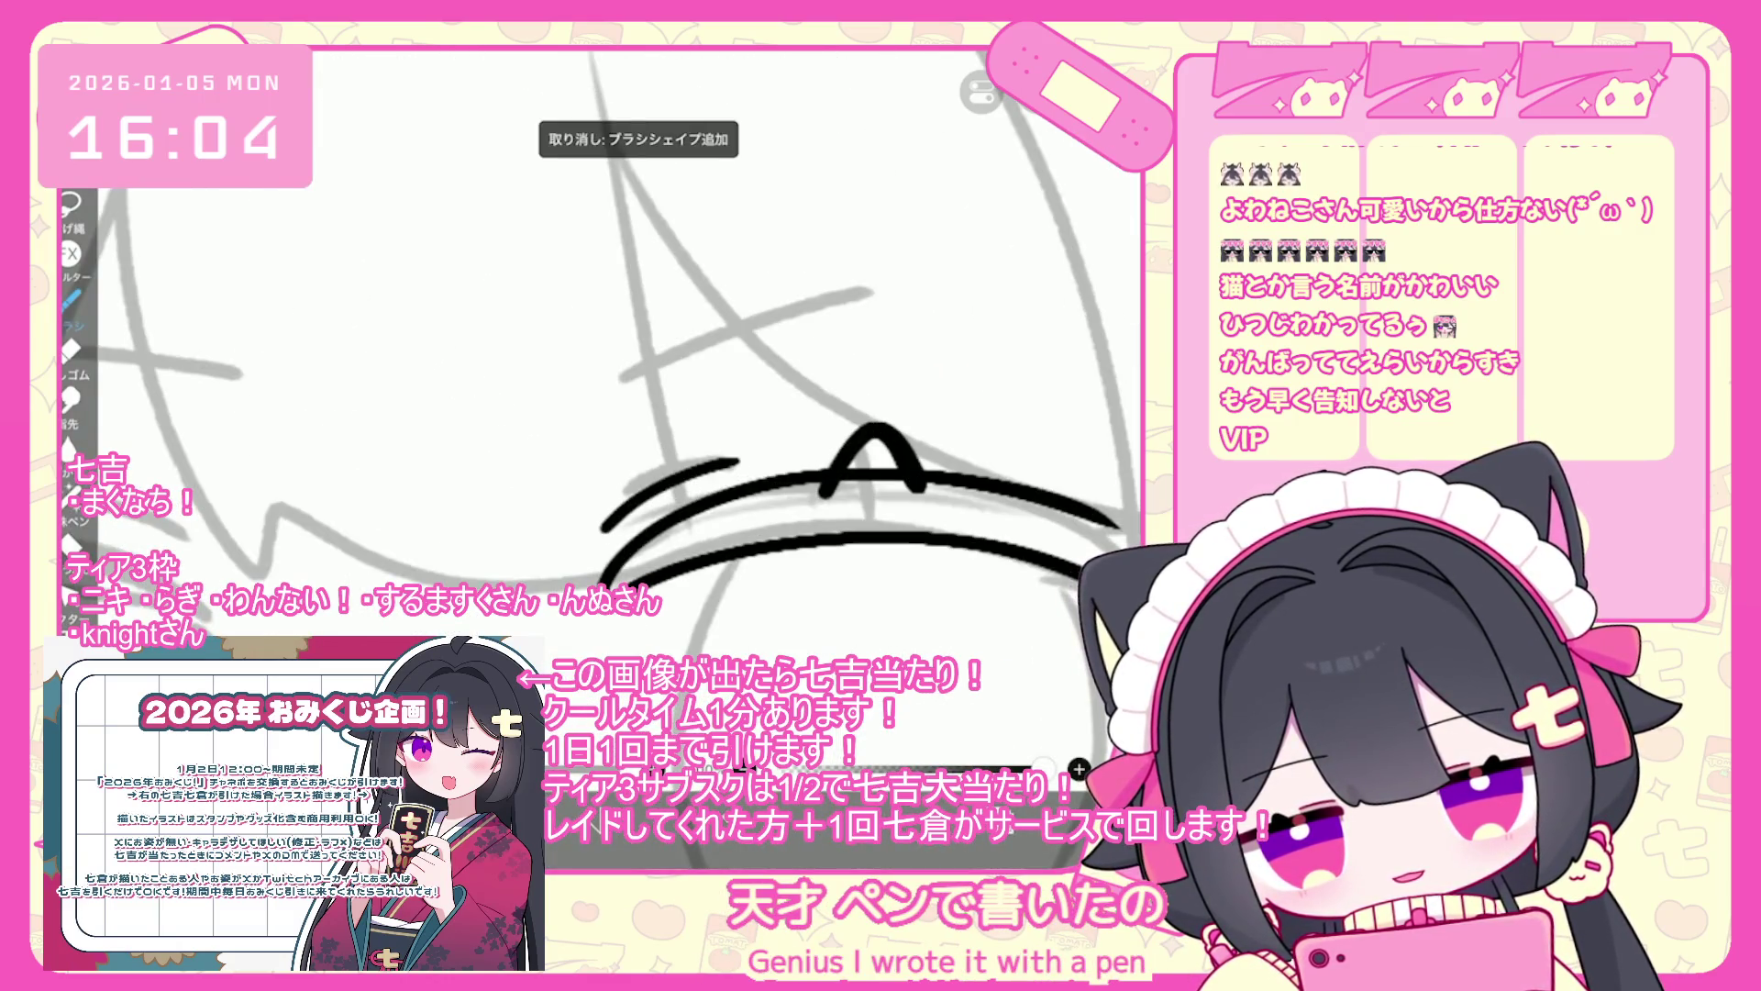
{"action": "scroll", "coordinate": [601, 358], "scroll_direction": "down", "scroll_amount": 5}
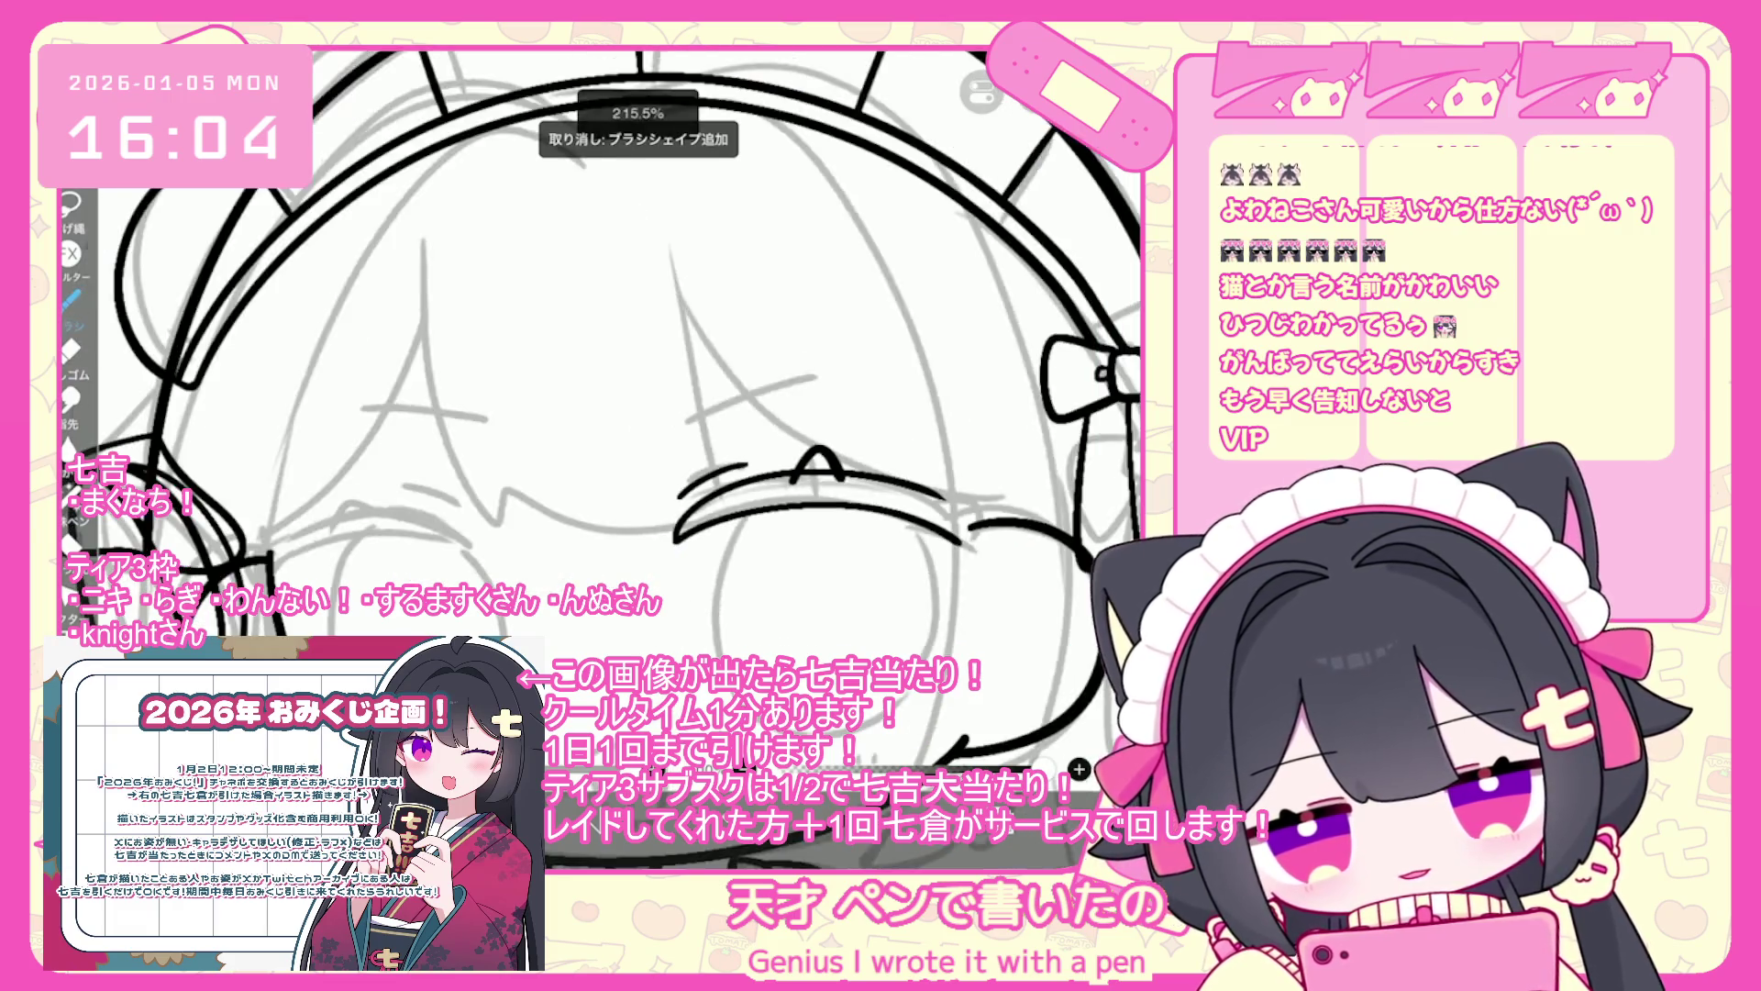
{"action": "scroll", "coordinate": [1092, 505], "scroll_direction": "up", "scroll_amount": 5}
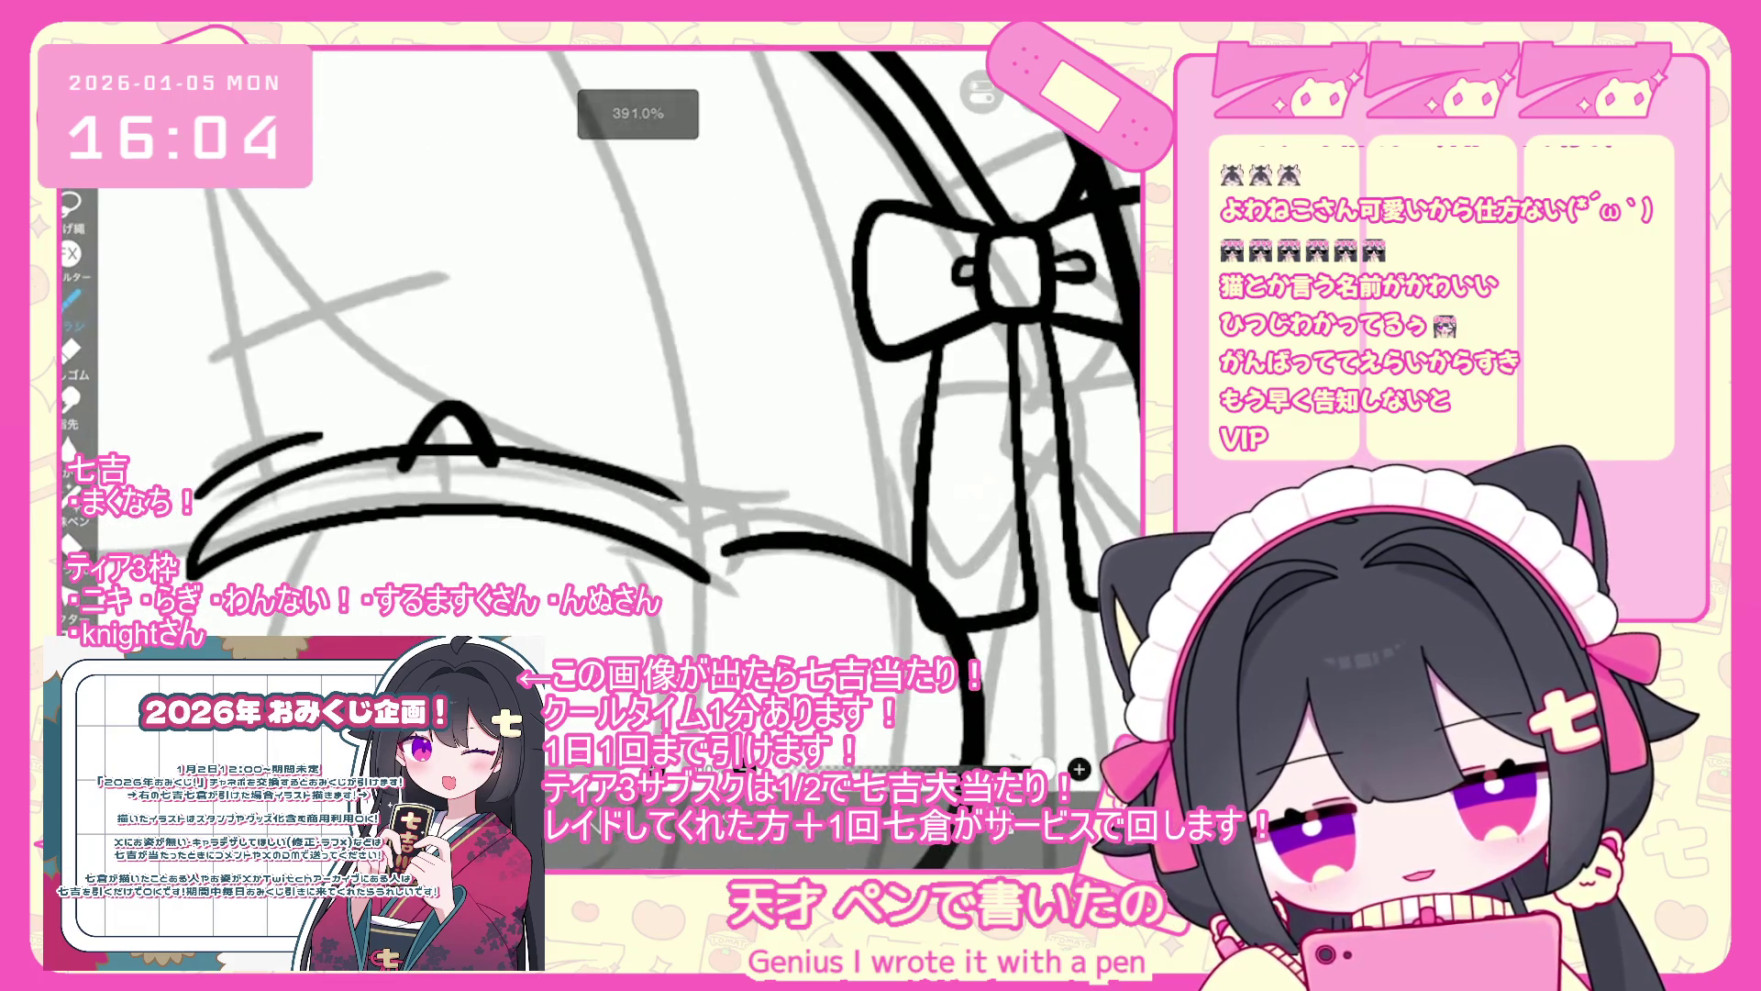
{"action": "key", "text": "ctrl+z"}
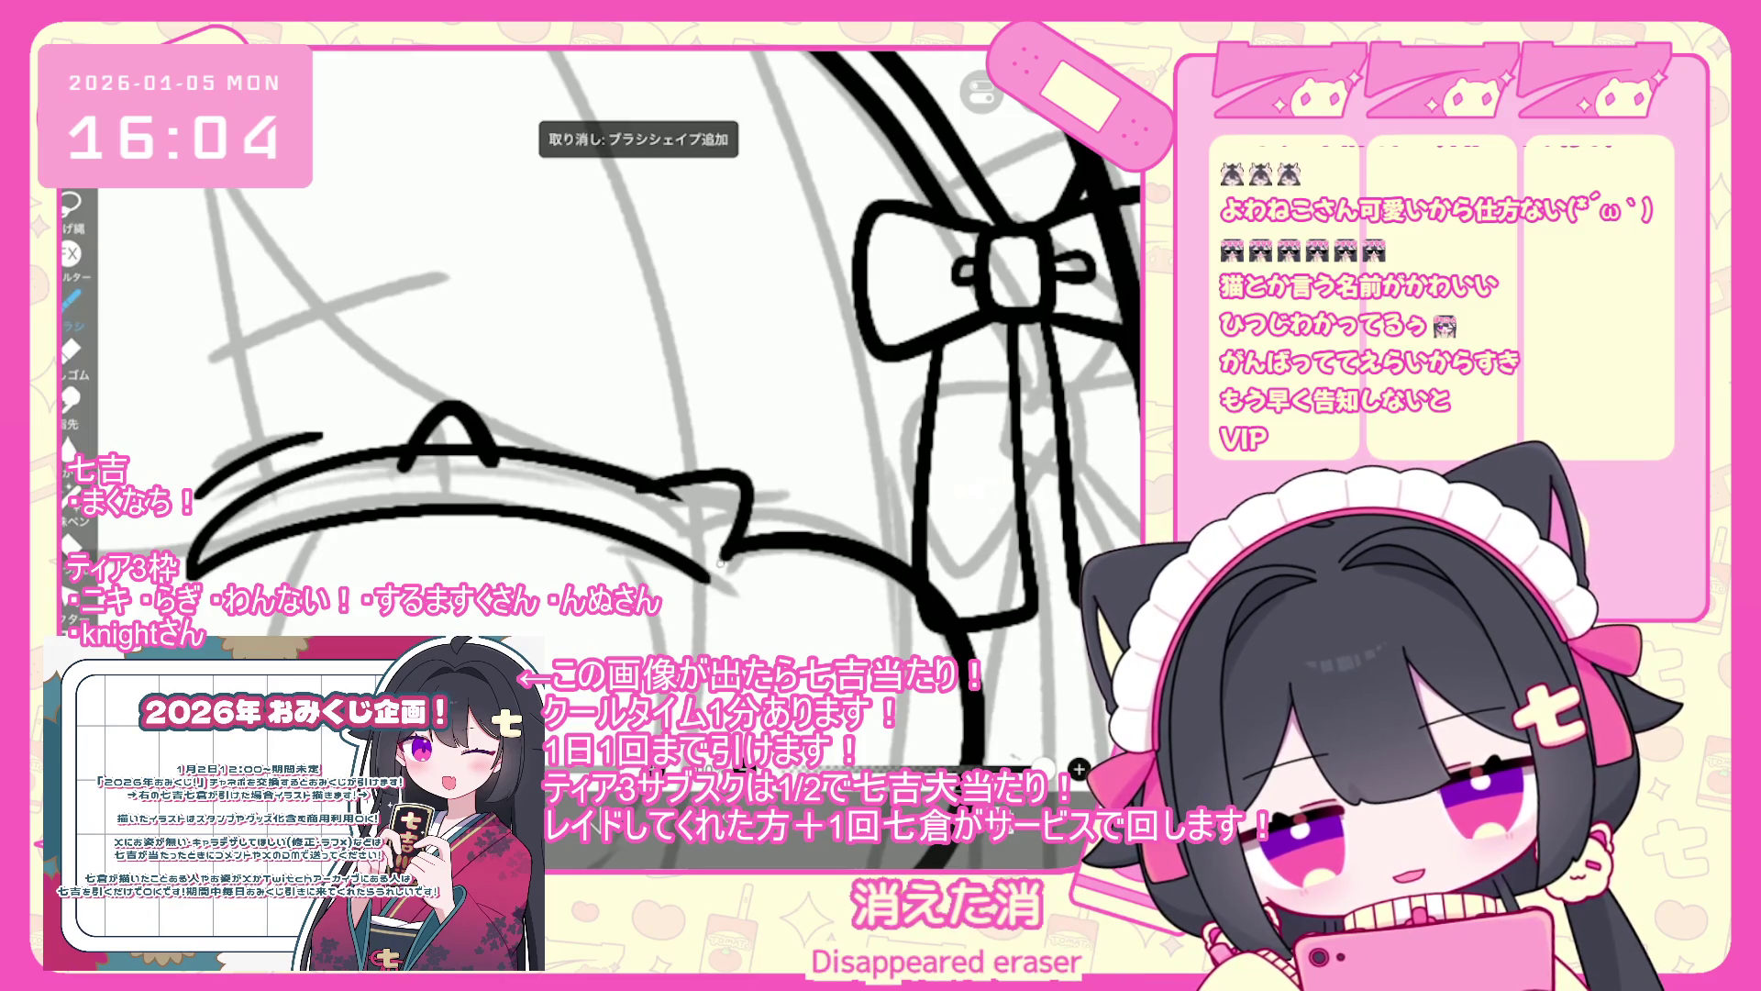
- Rotate the view around the bow and extend the black curve down below it
{"action": "scroll", "coordinate": [601, 413], "scroll_direction": "down", "scroll_amount": 5}
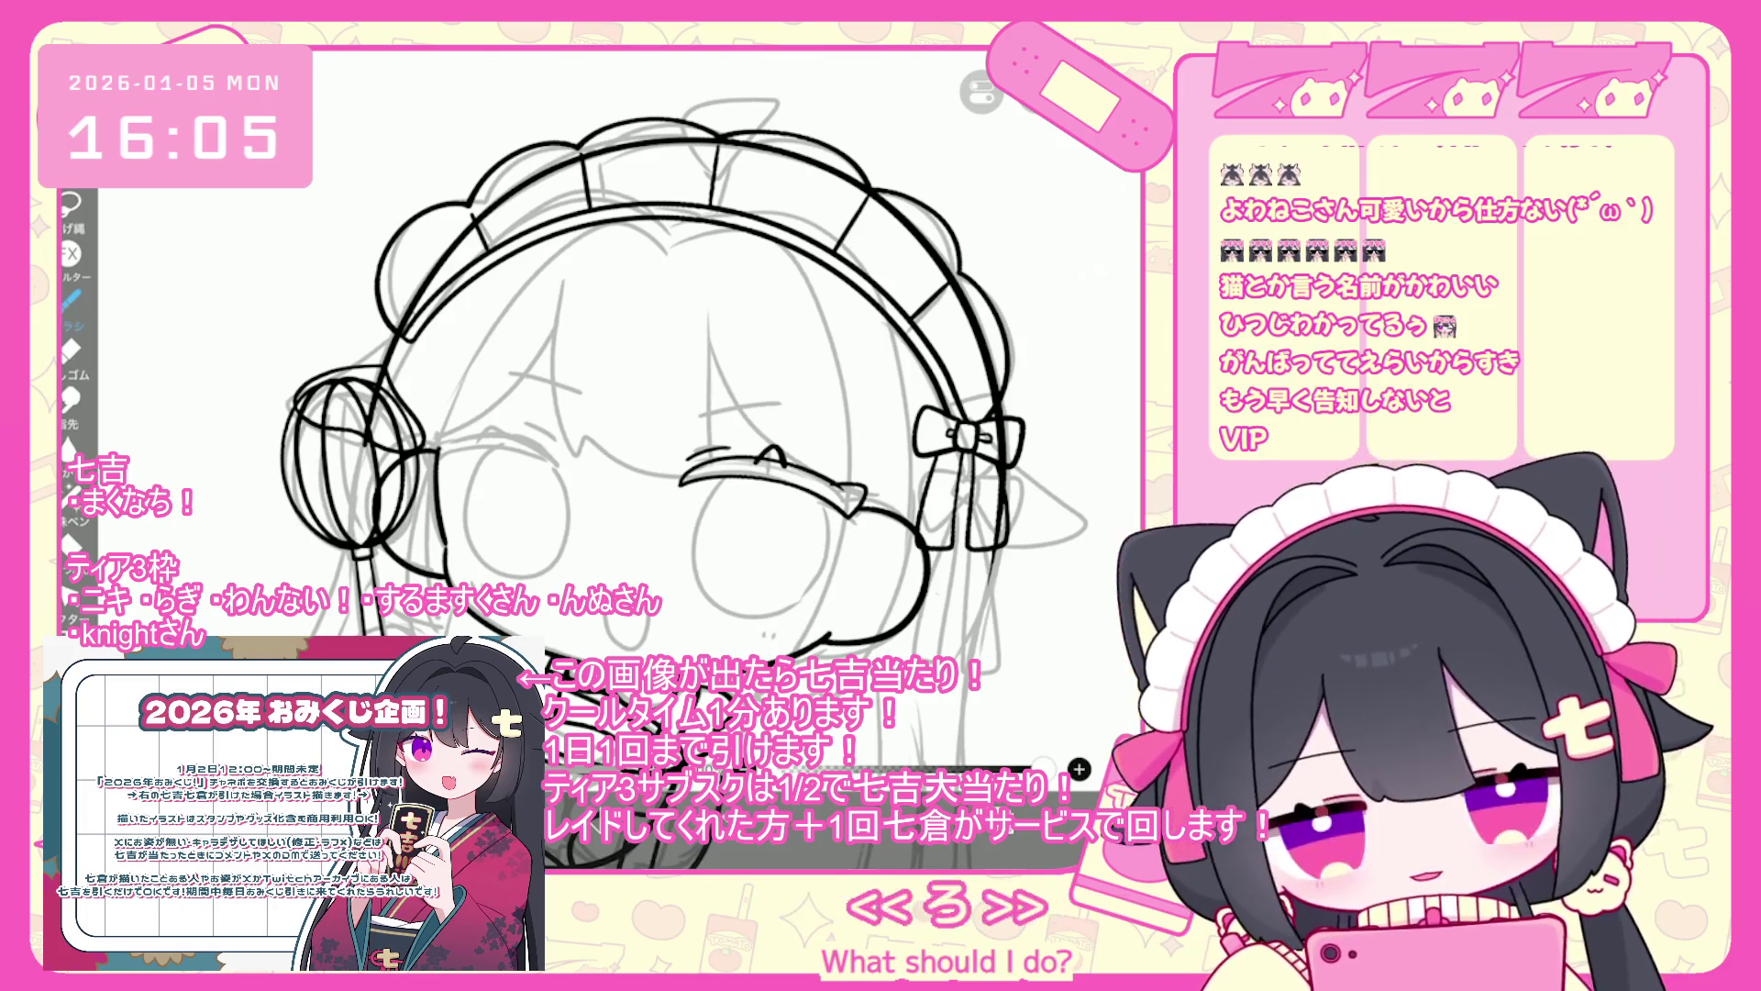
{"action": "scroll", "coordinate": [1009, 468], "scroll_direction": "down", "scroll_amount": 2}
{"action": "scroll", "coordinate": [1009, 468], "scroll_direction": "up", "scroll_amount": 5}
{"action": "scroll", "coordinate": [836, 532], "scroll_direction": "up", "scroll_amount": 2}
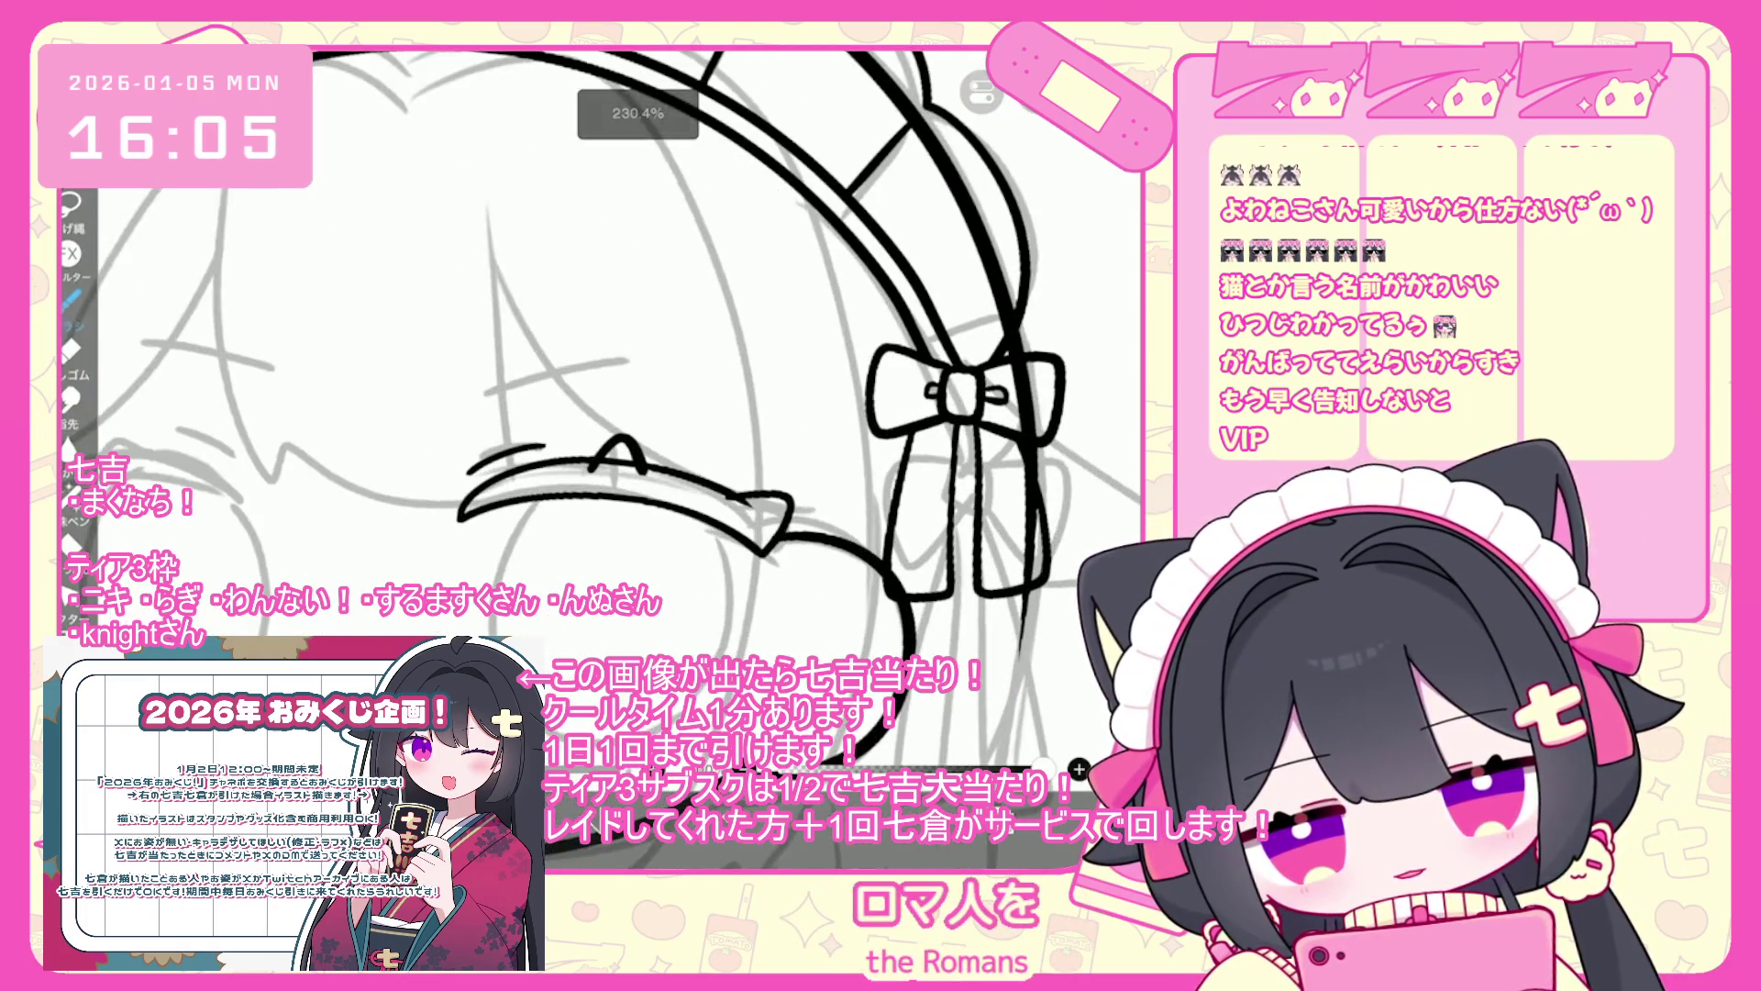
{"action": "scroll", "coordinate": [663, 571], "scroll_direction": "up", "scroll_amount": 2}
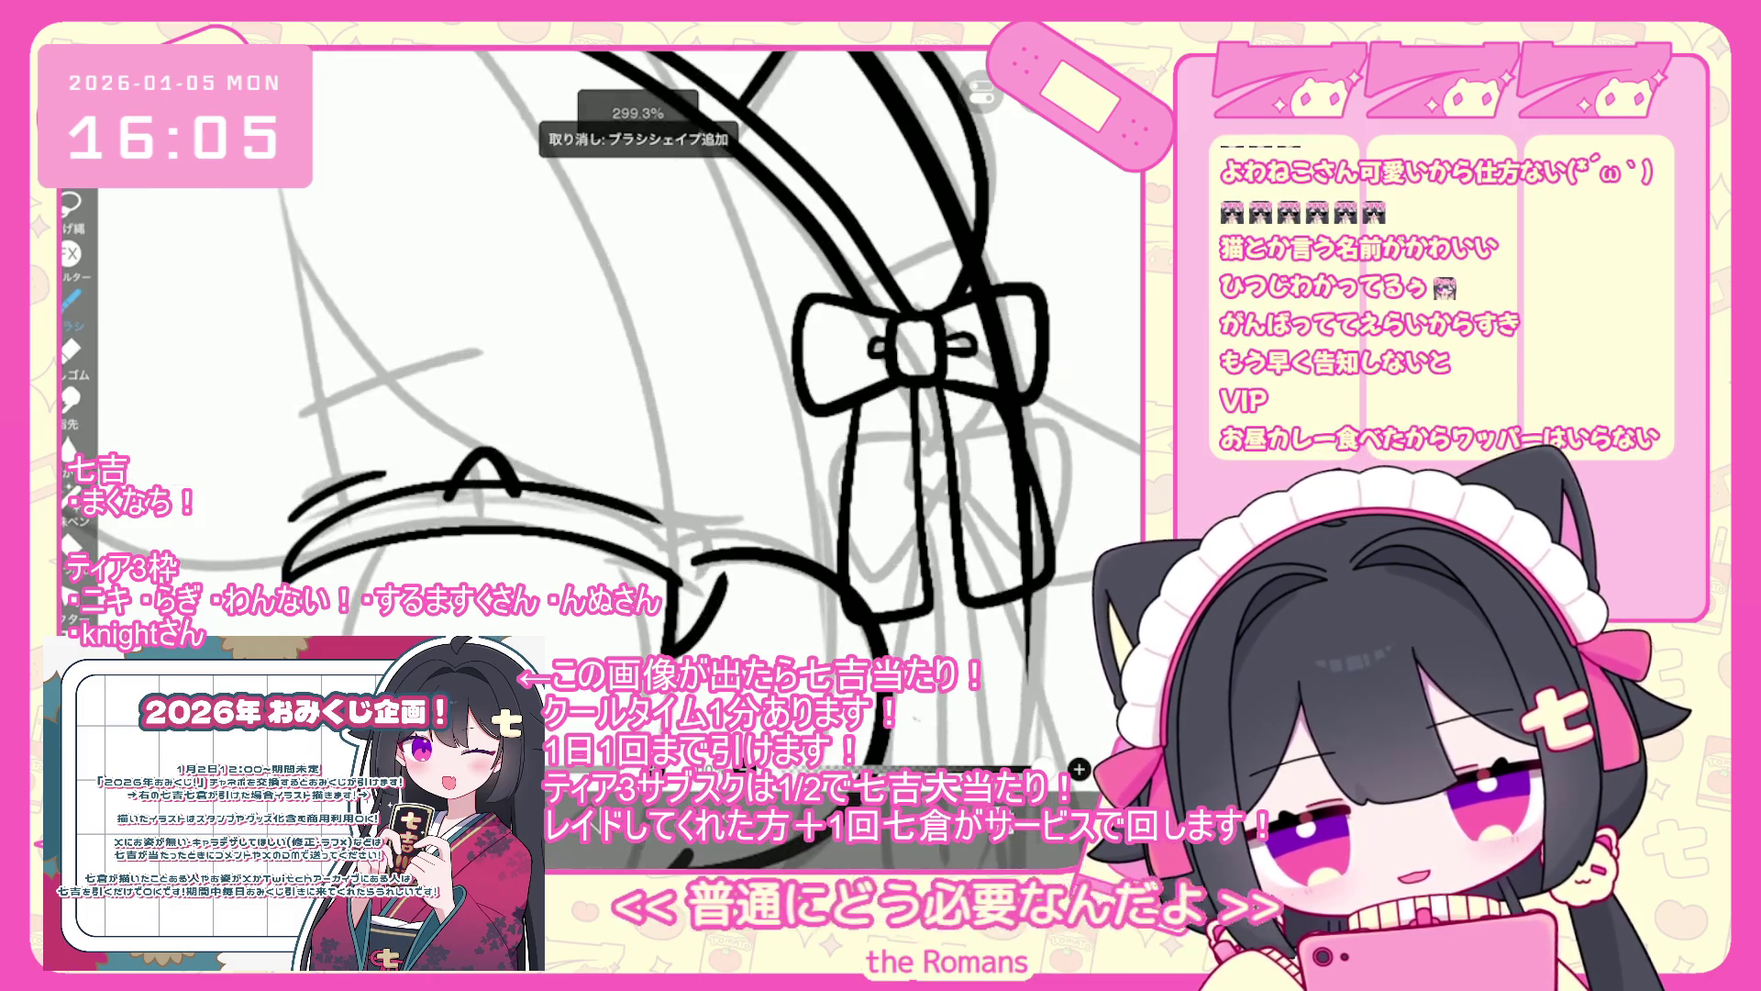
{"action": "scroll", "coordinate": [663, 571], "scroll_direction": "up", "scroll_amount": 2}
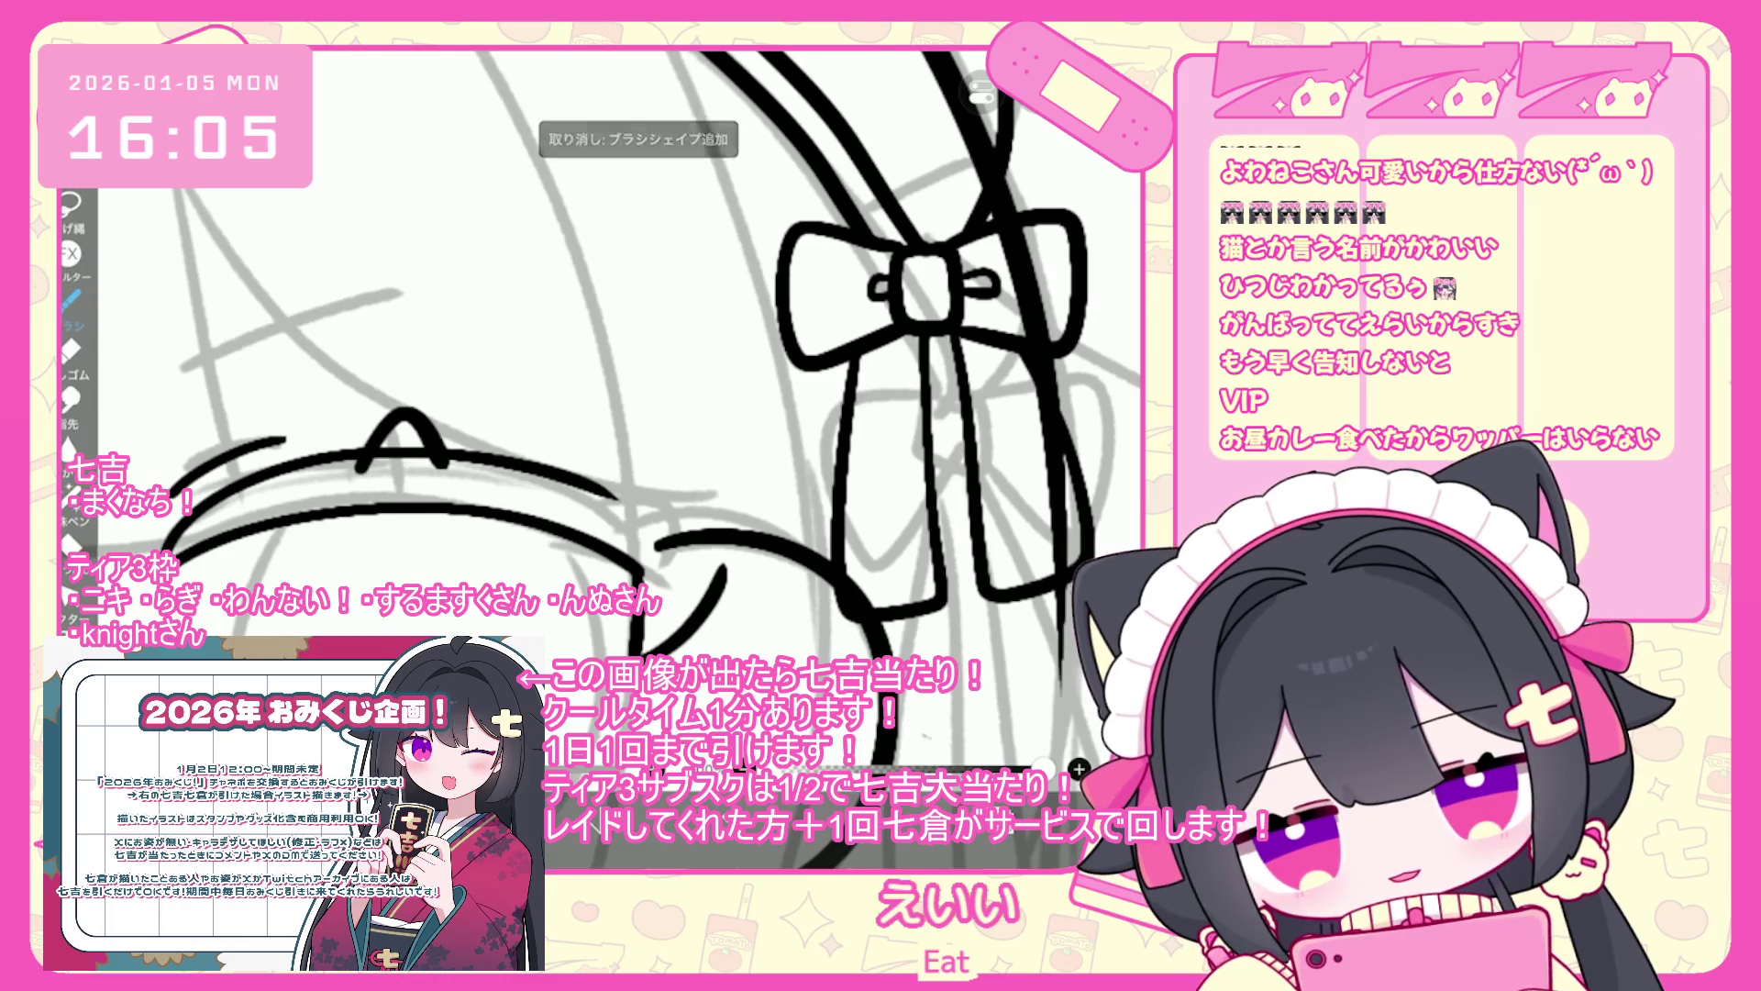
{"action": "left_click_drag", "start_coordinate": [927, 275], "coordinate": [825, 156]}
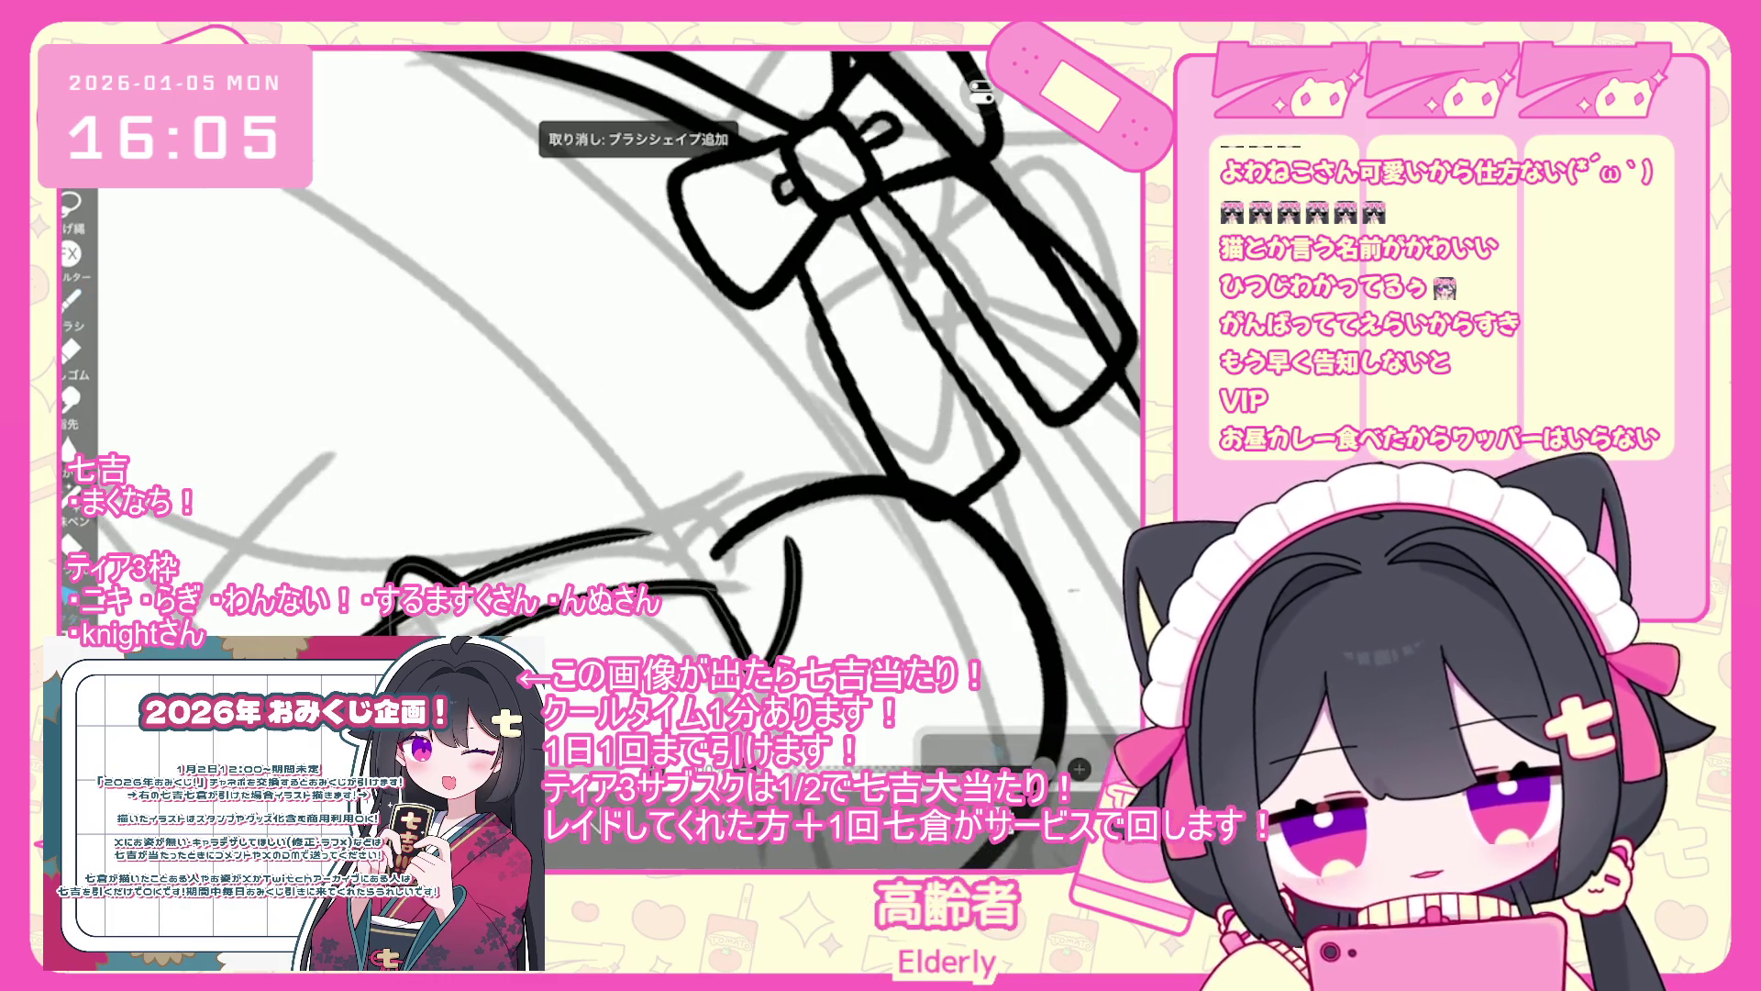
{"action": "left_click_drag", "start_coordinate": [991, 642], "coordinate": [1041, 762]}
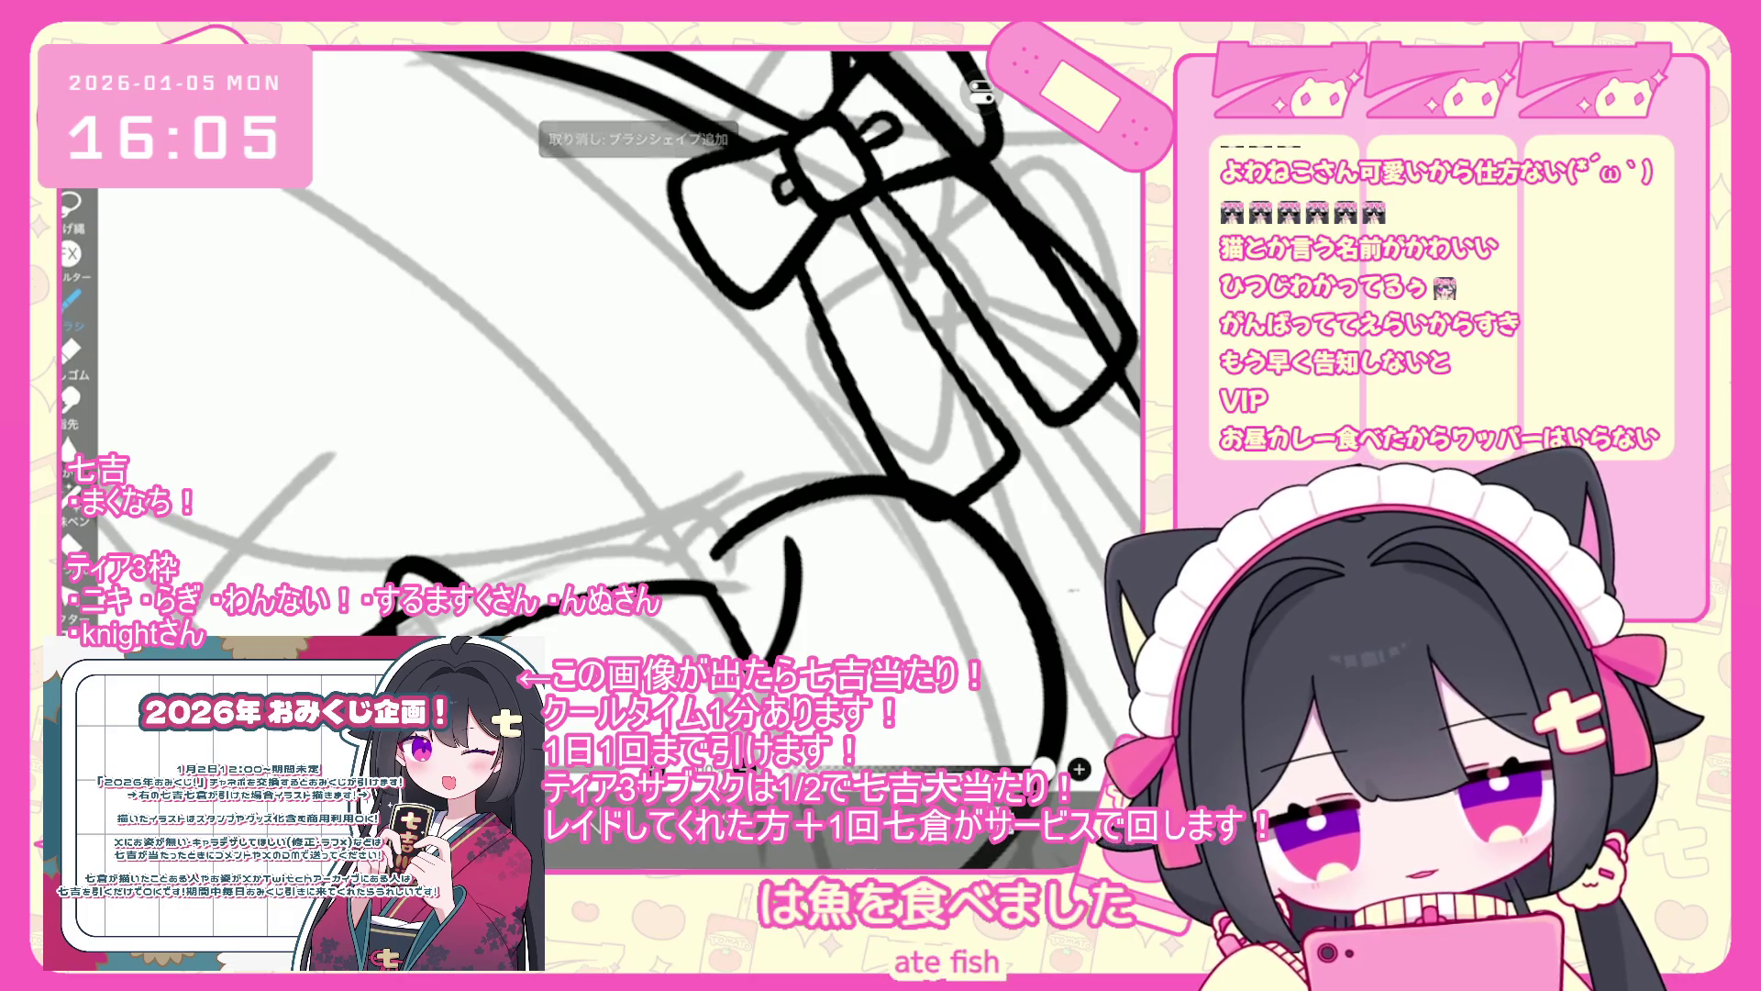
- Redraw the curved line below the bow and undo the short stray strokes around it
{"action": "key", "text": "ctrl+z"}
{"action": "left_click_drag", "start_coordinate": [458, 555], "coordinate": [803, 496]}
{"action": "key", "text": "ctrl+z"}
{"action": "scroll", "coordinate": [615, 412], "scroll_direction": "down", "scroll_amount": 5}
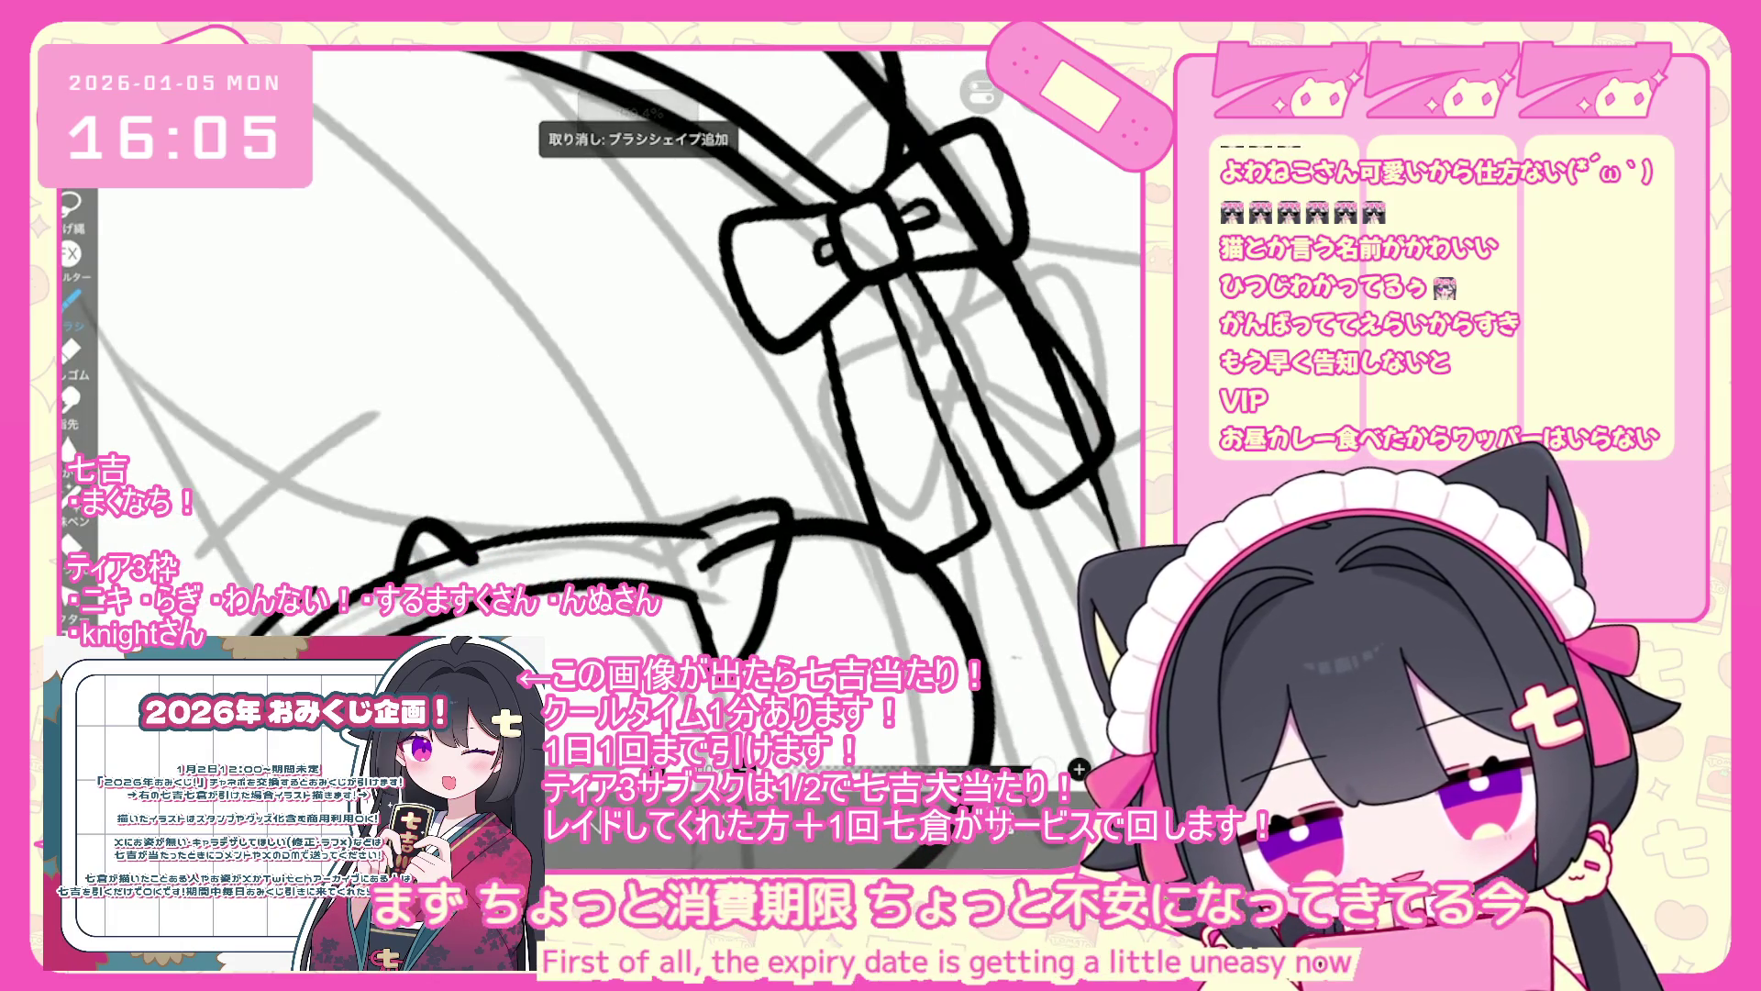
{"action": "scroll", "coordinate": [615, 413], "scroll_direction": "up", "scroll_amount": 3}
{"action": "scroll", "coordinate": [615, 412], "scroll_direction": "up", "scroll_amount": 5}
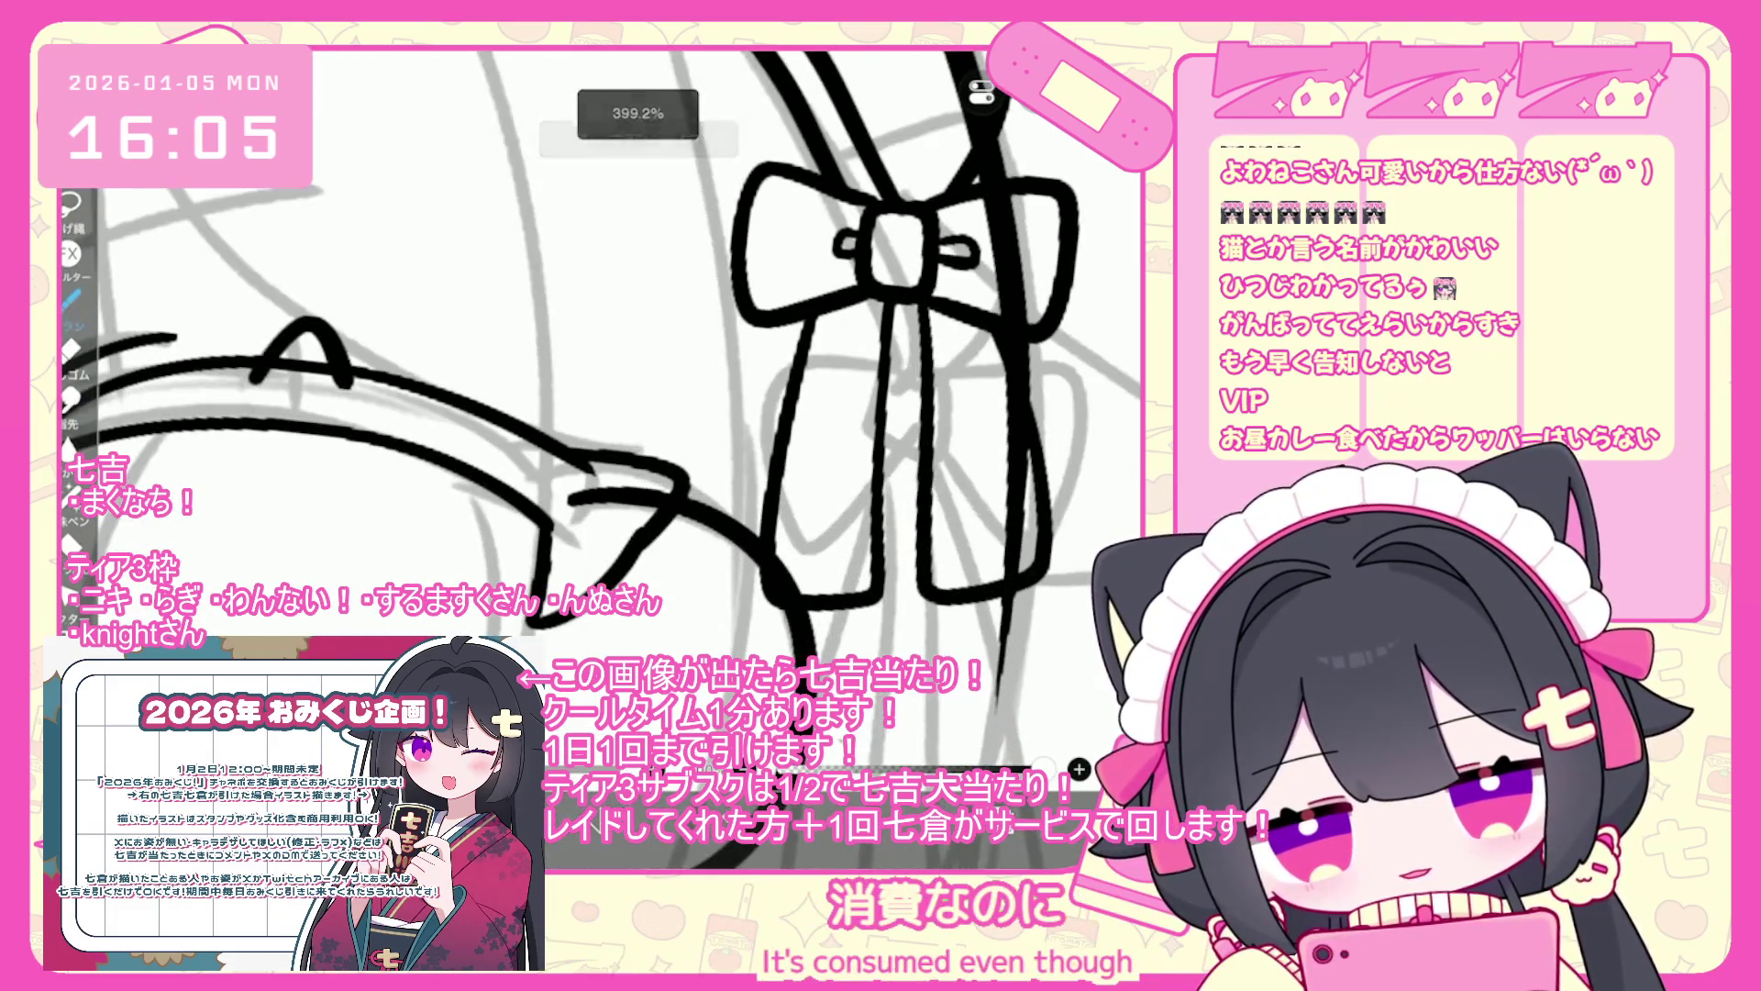
{"action": "key", "text": "ctrl+z"}
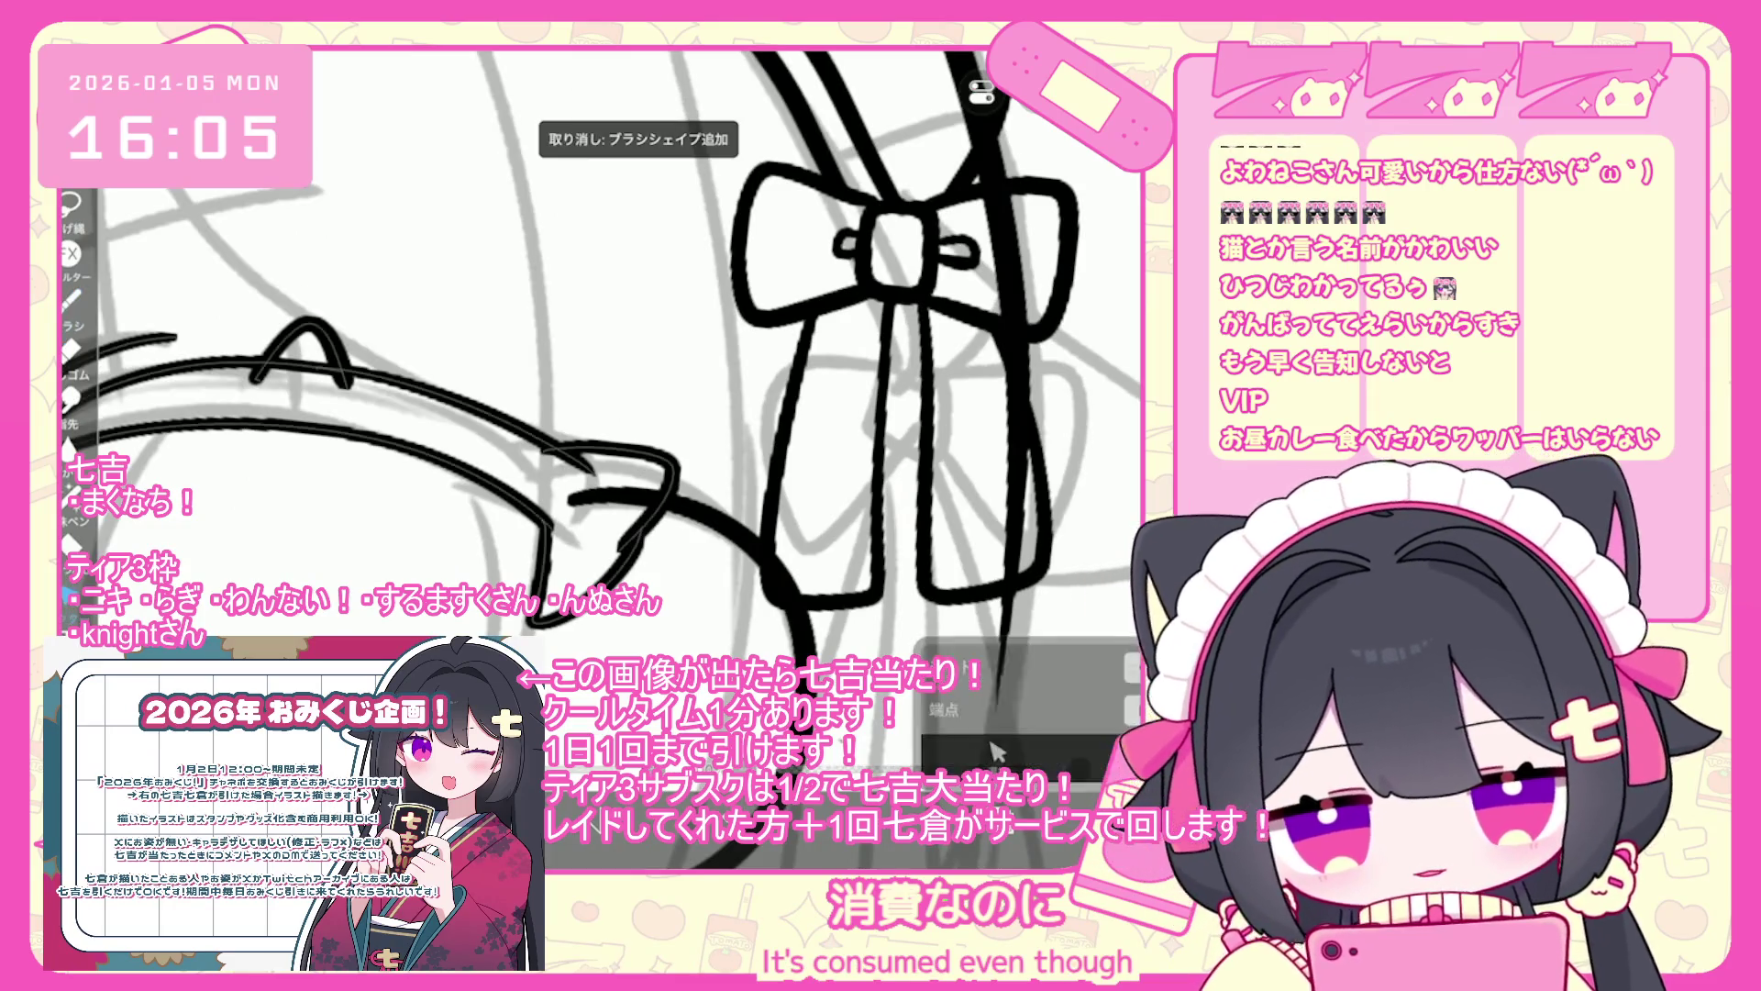
- Delete the short hook stroke, then undo the stroke beside the bow ribbon
{"action": "left_click", "coordinate": [595, 513]}
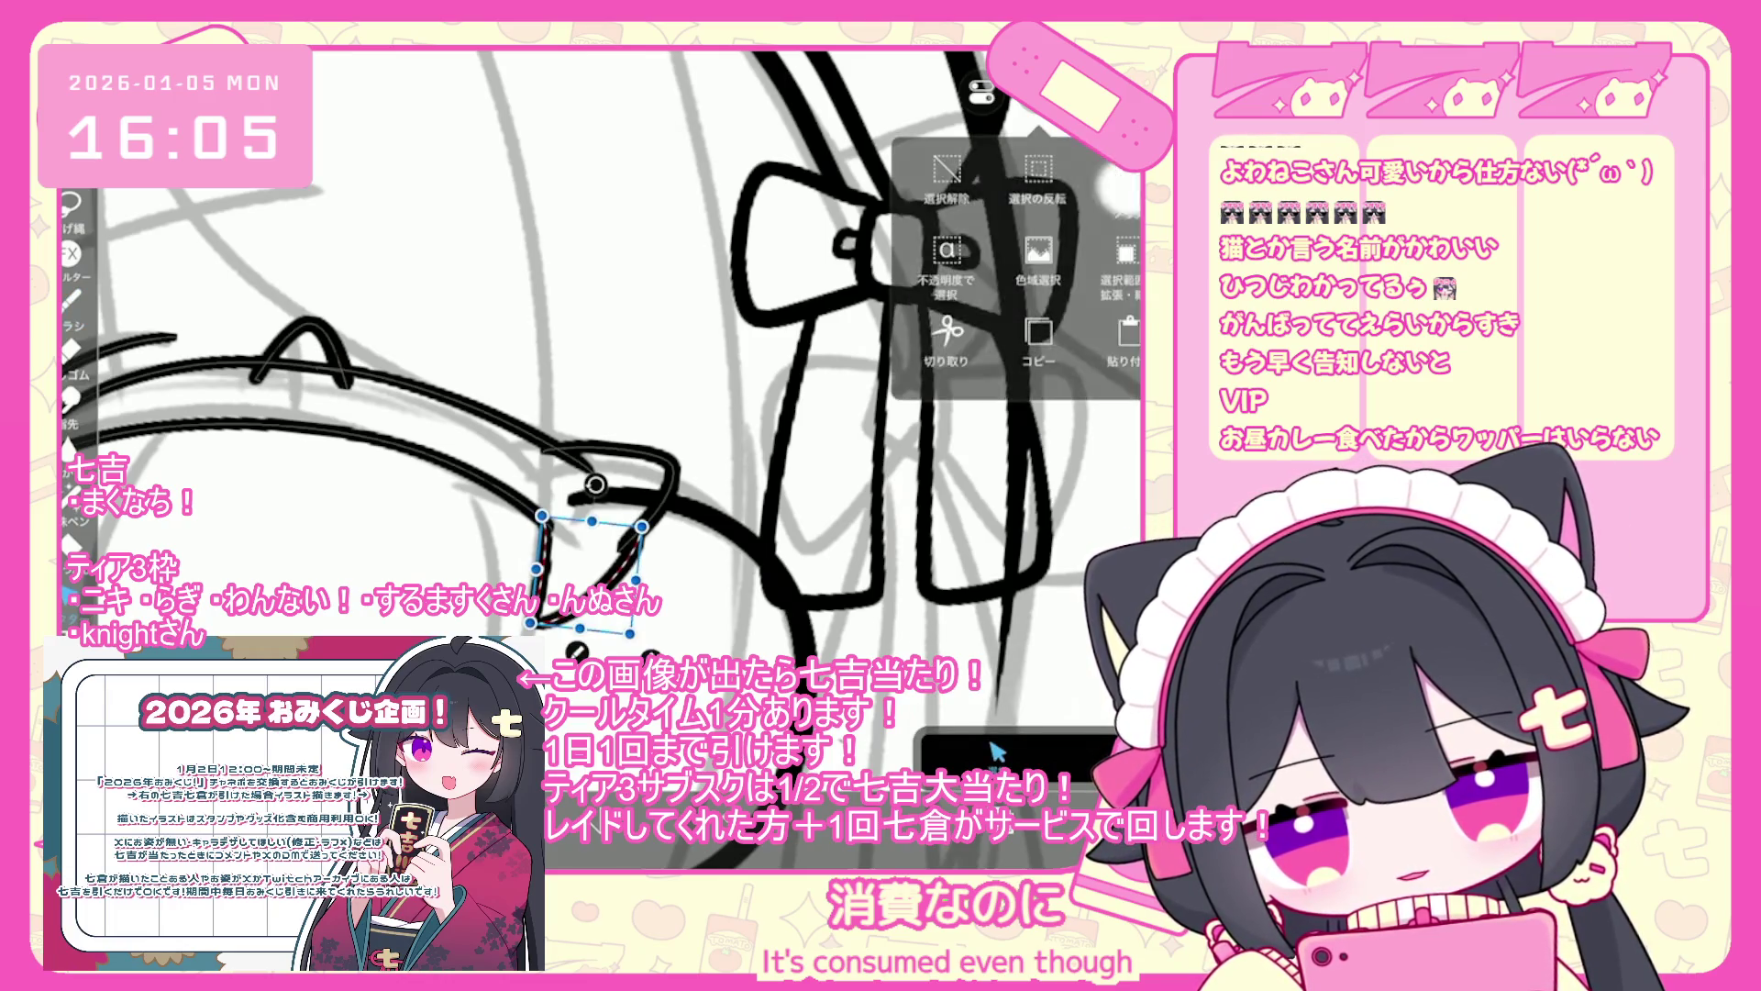
{"action": "key", "text": "Delete"}
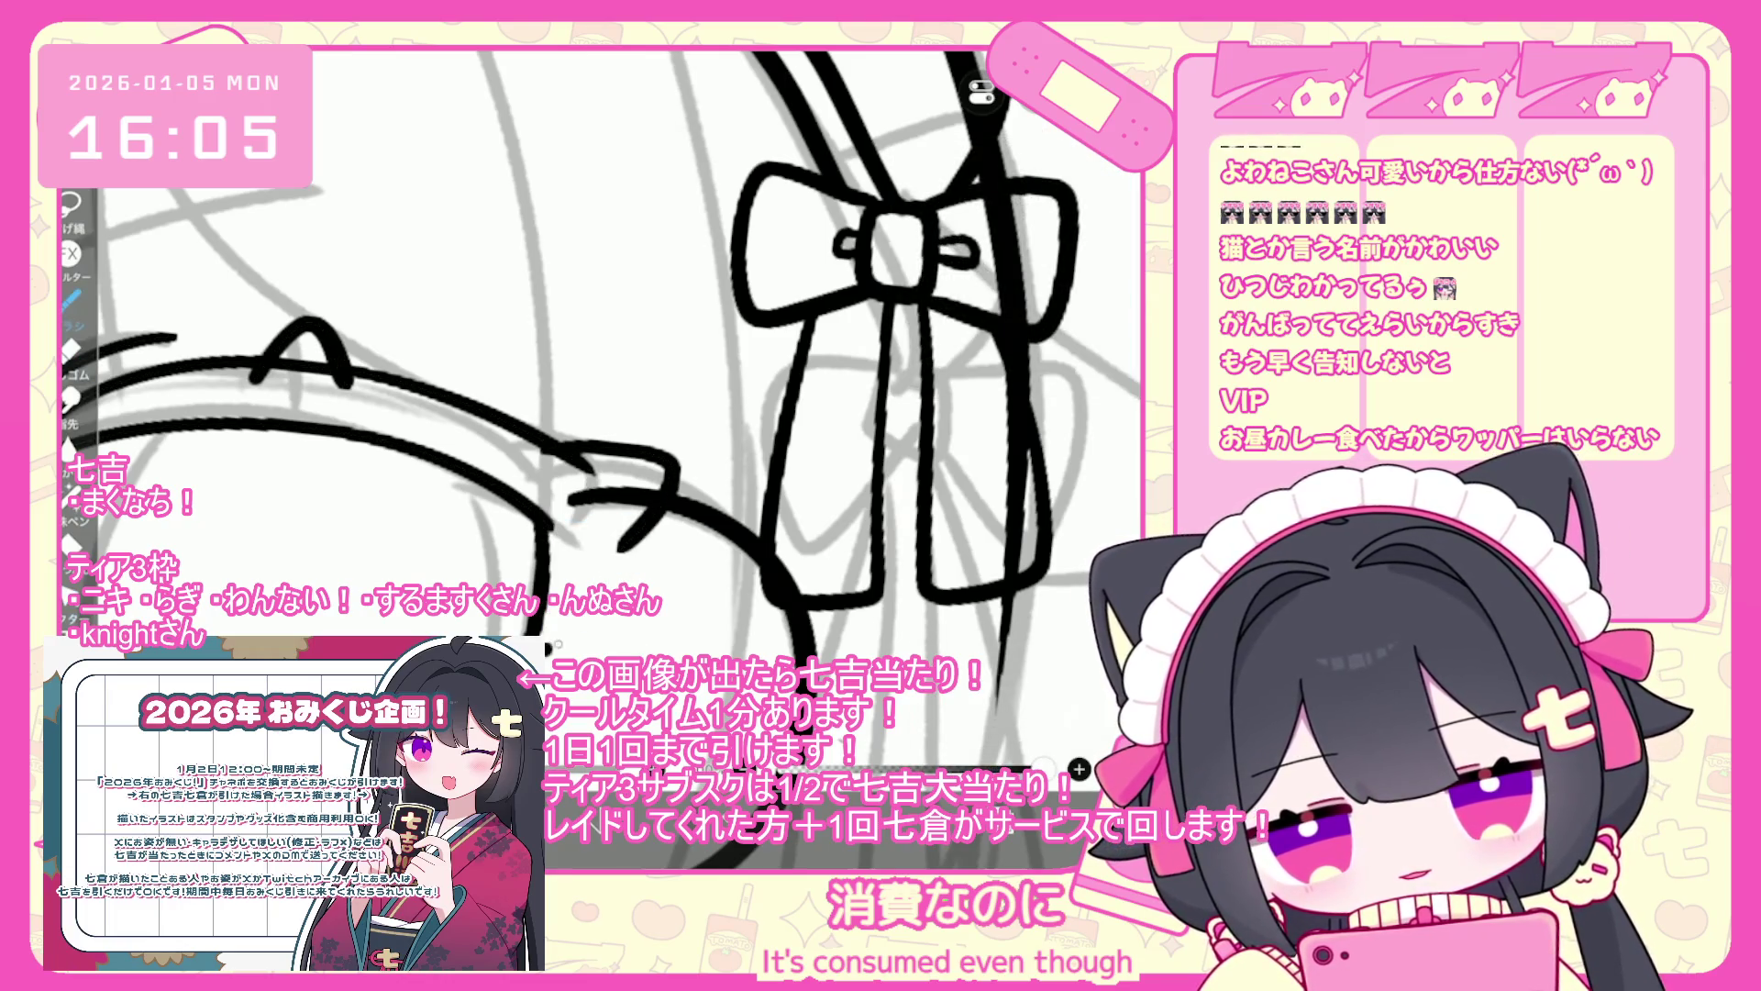
{"action": "key", "text": "ctrl+z"}
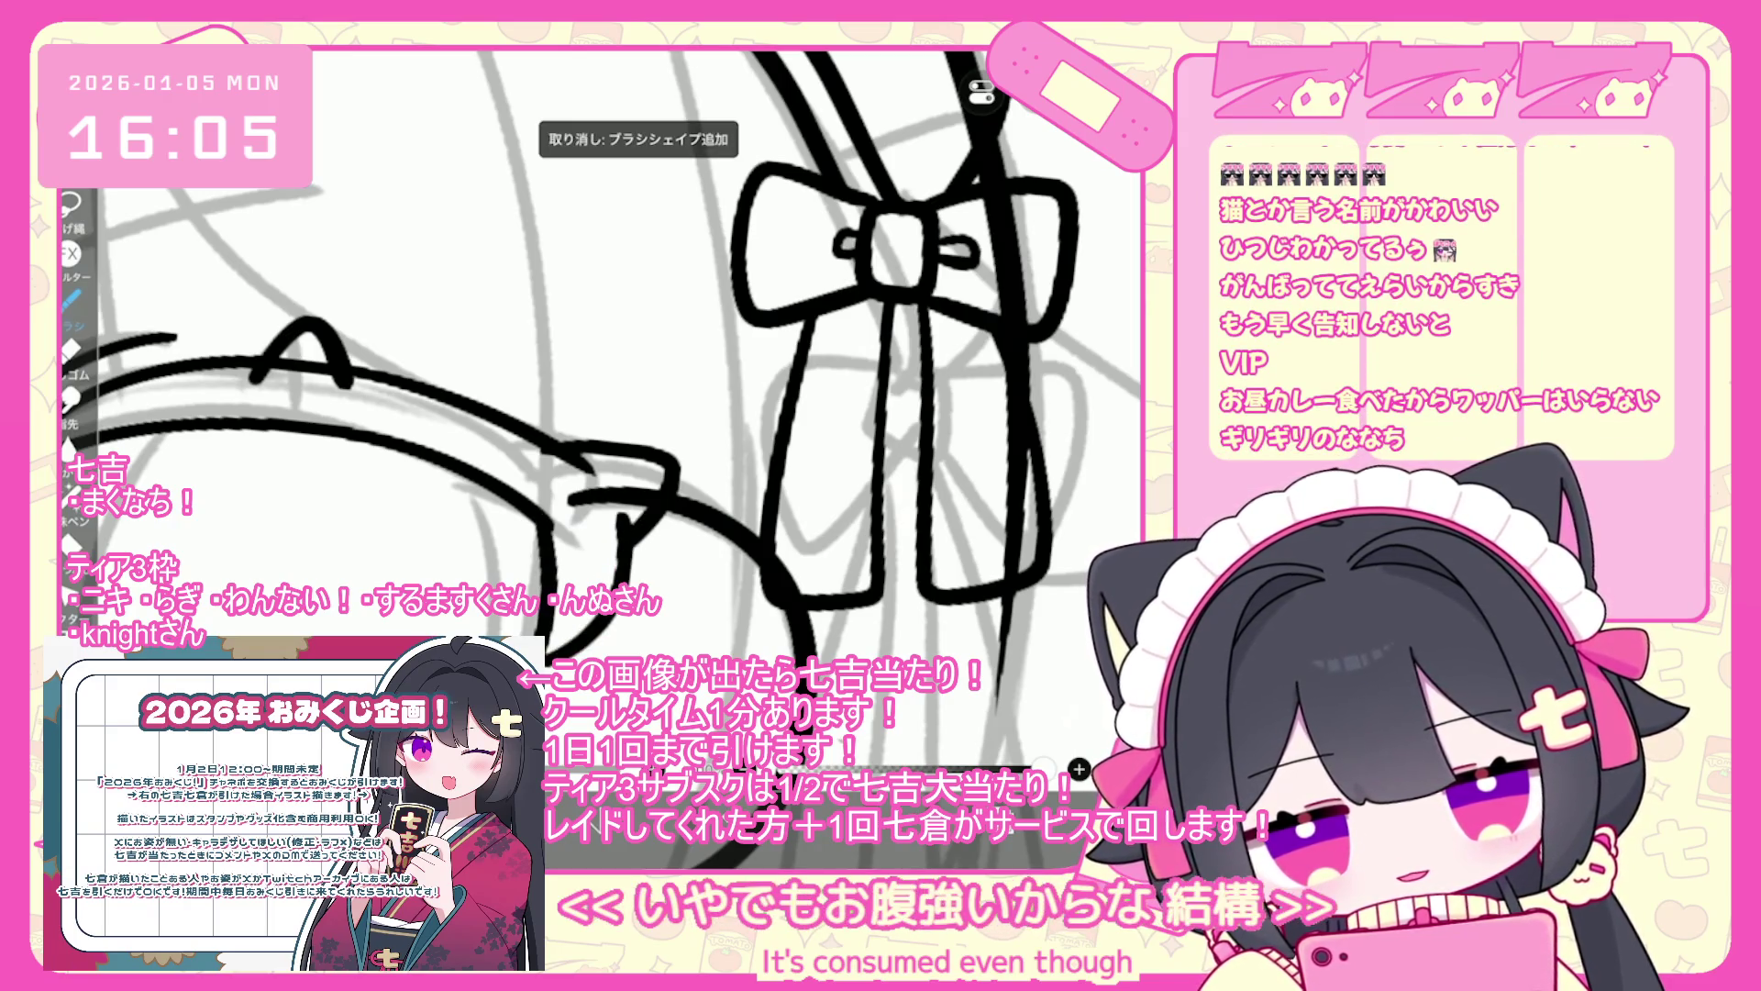
{"action": "scroll", "coordinate": [596, 413], "scroll_direction": "down", "scroll_amount": 1}
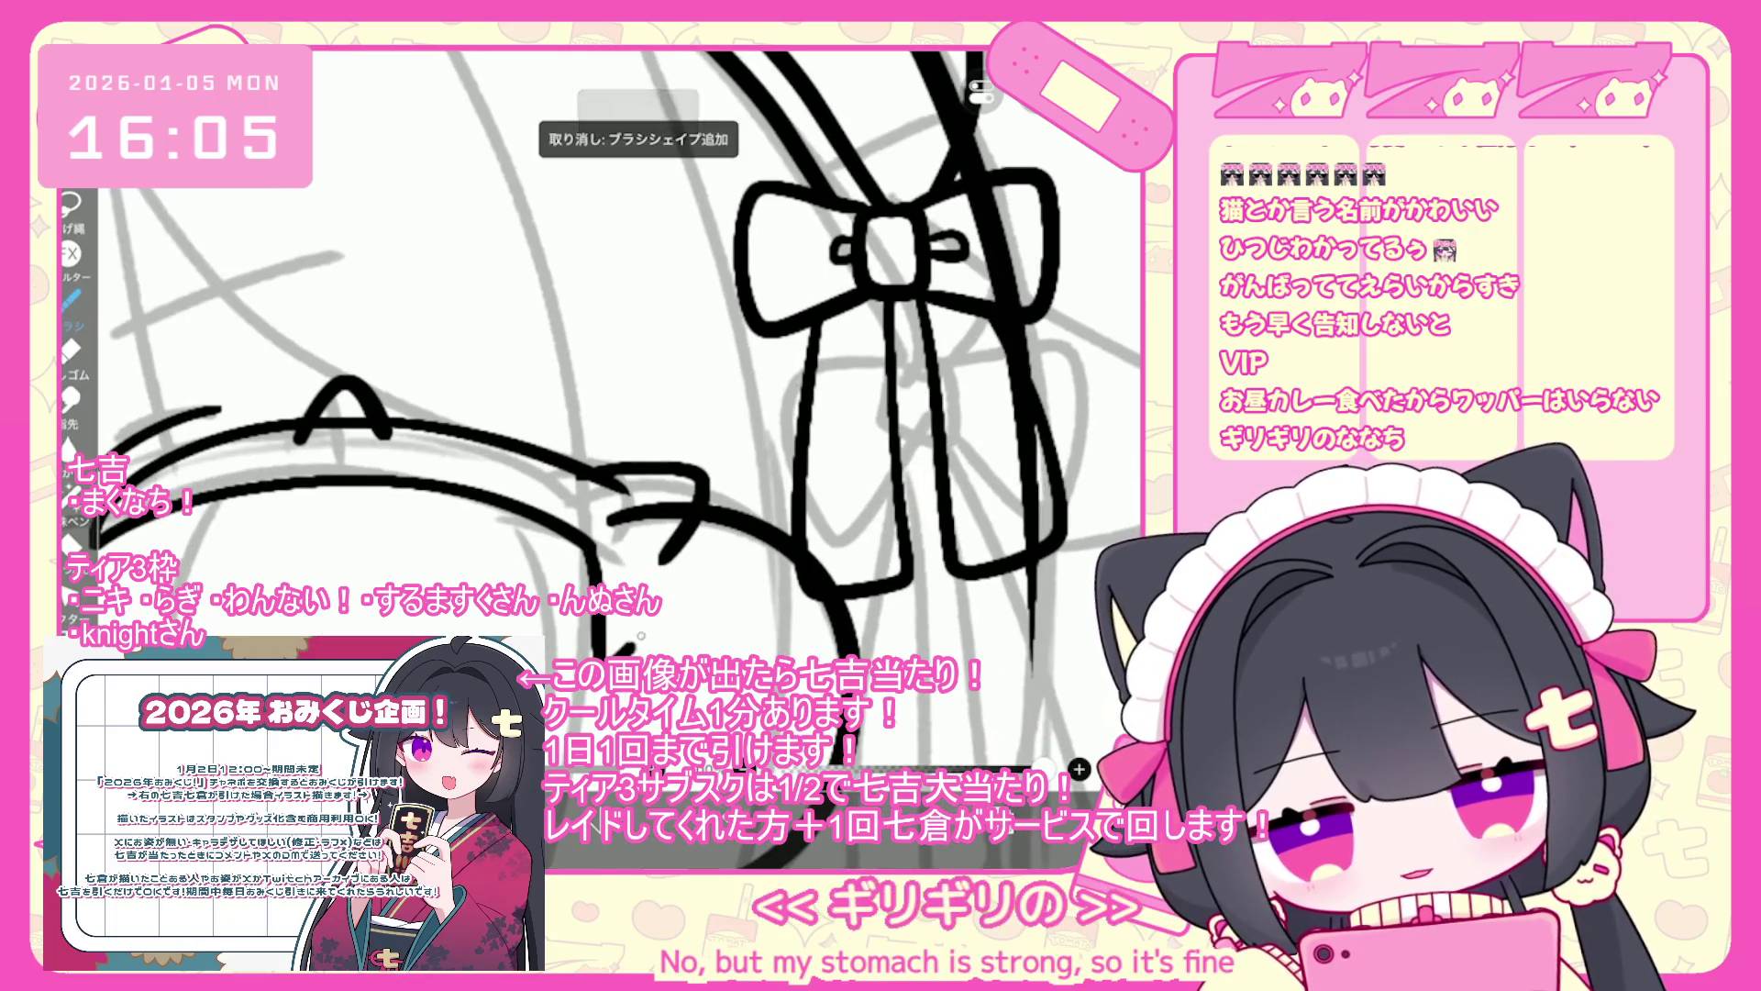
{"action": "scroll", "coordinate": [624, 367], "scroll_direction": "down", "scroll_amount": 1}
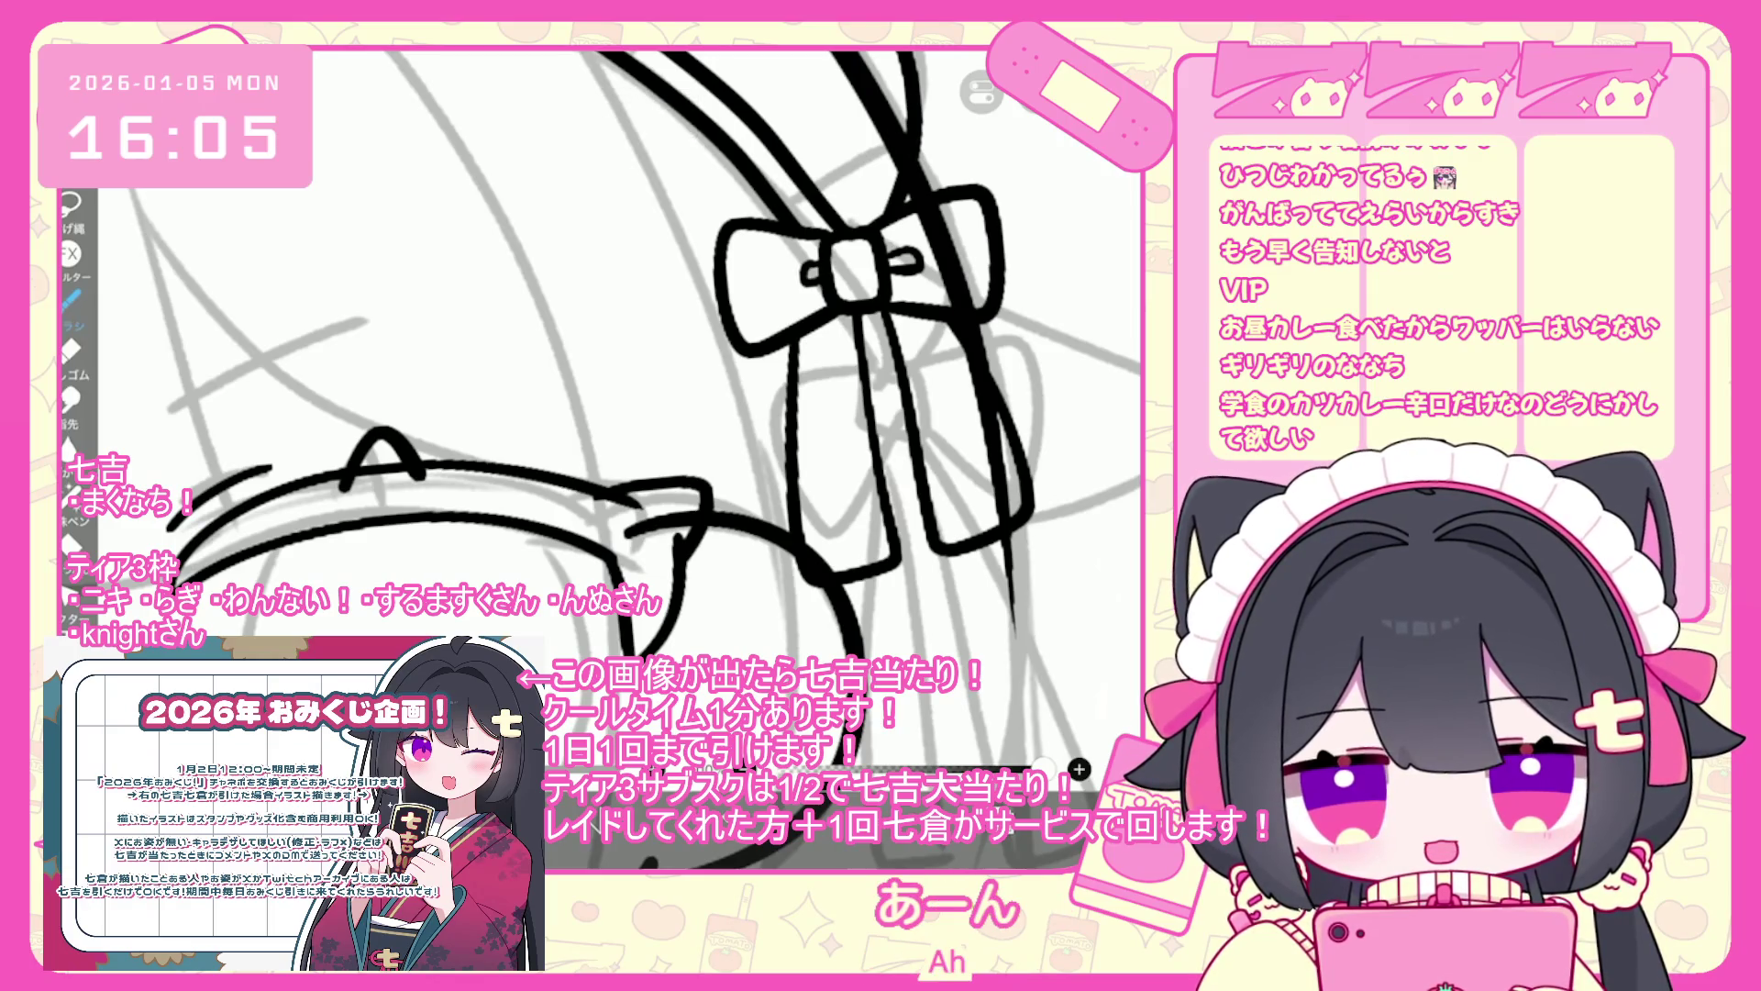
- Open and close the eraser's endpoint setting, then undo the last ink stroke
{"action": "right_click", "coordinate": [993, 751]}
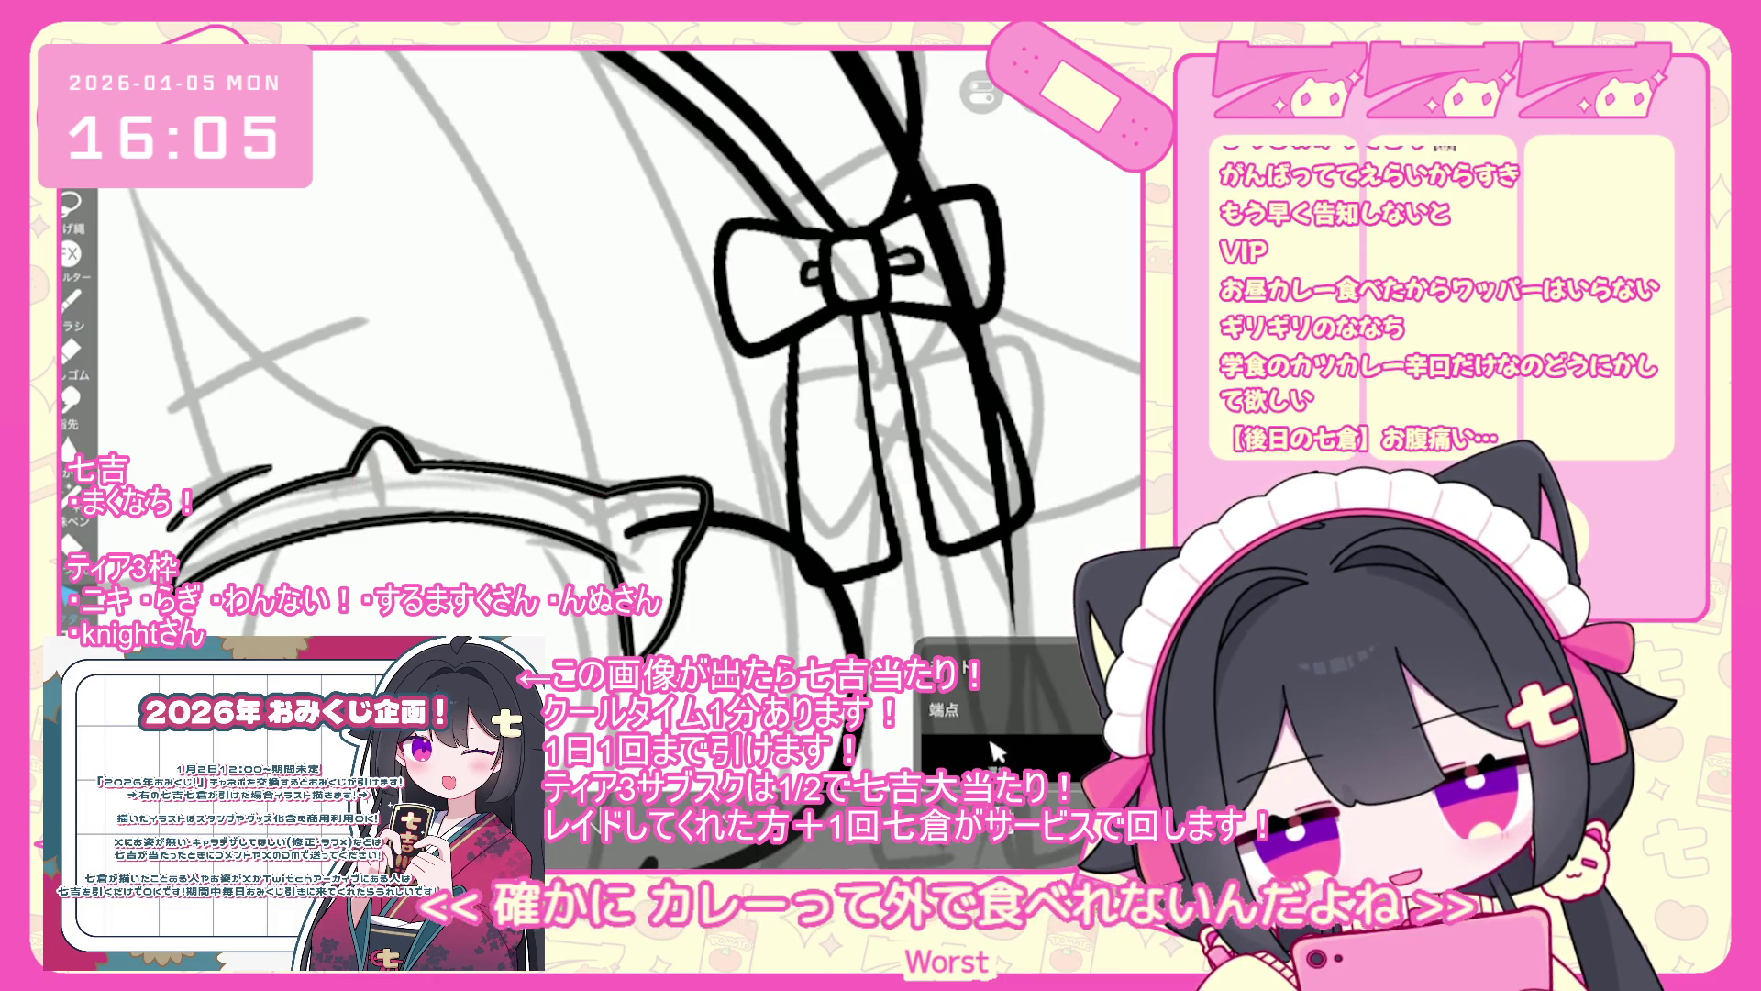
{"action": "scroll", "coordinate": [633, 413], "scroll_direction": "down", "scroll_amount": 2}
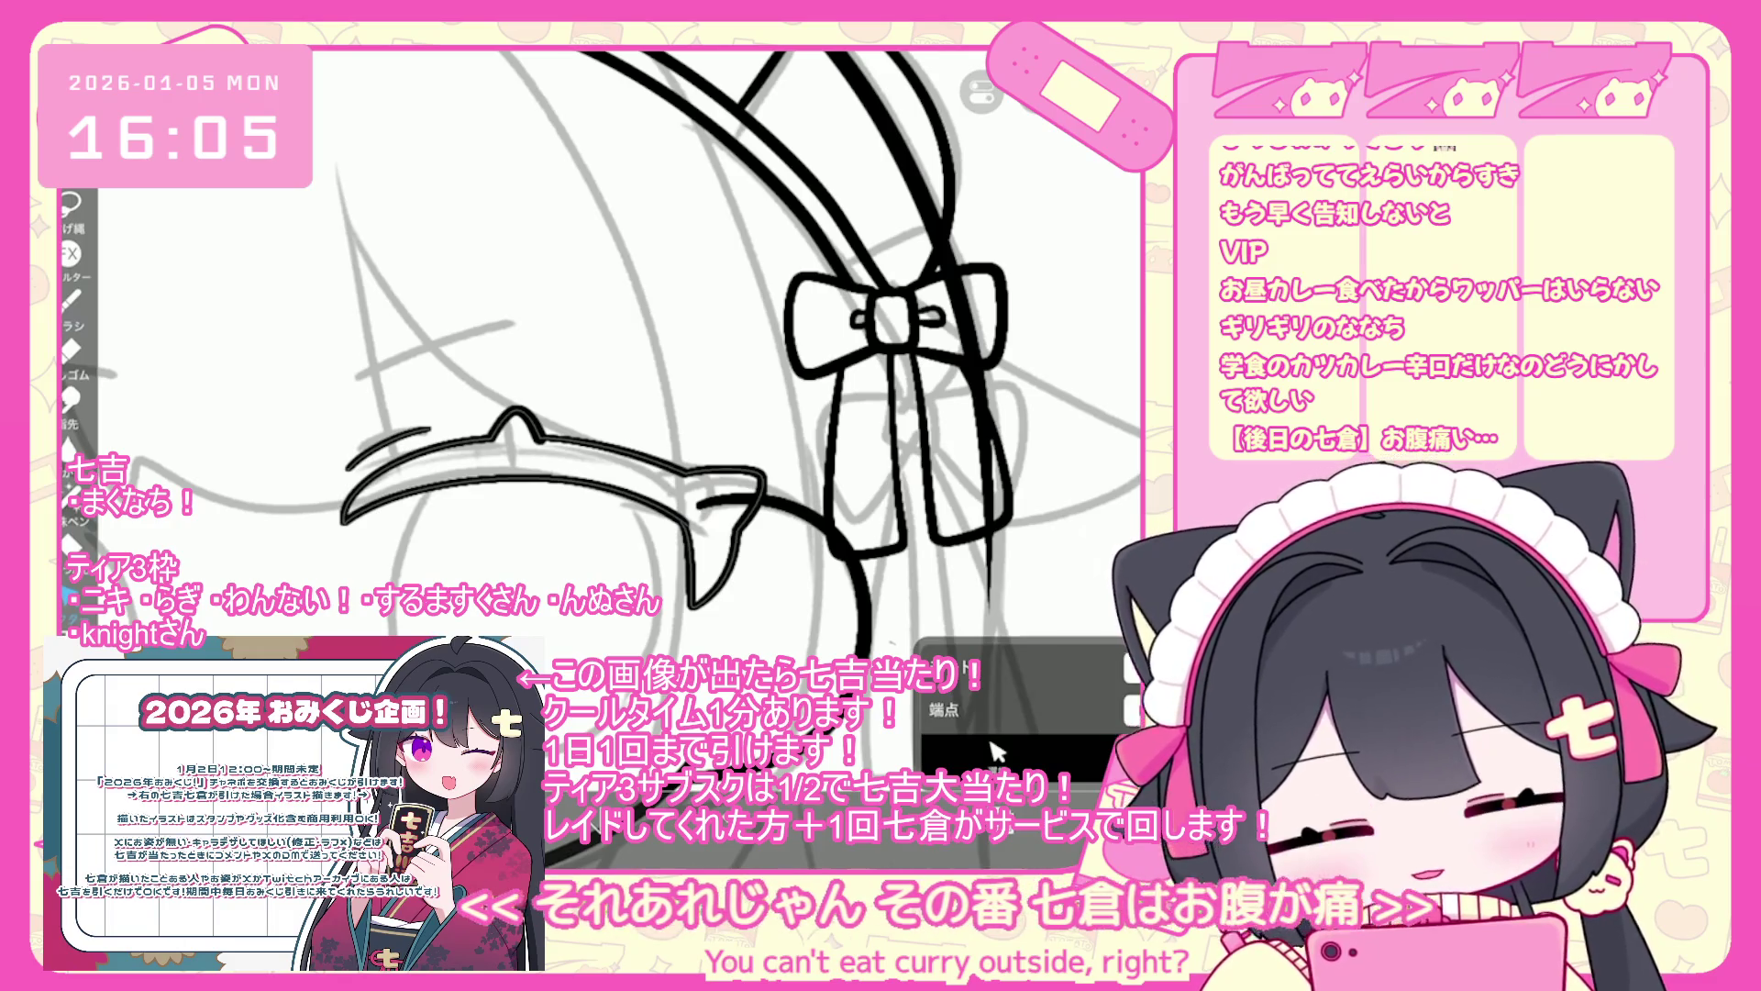
{"action": "left_click", "coordinate": [995, 752]}
{"action": "scroll", "coordinate": [606, 413], "scroll_direction": "down", "scroll_amount": 3}
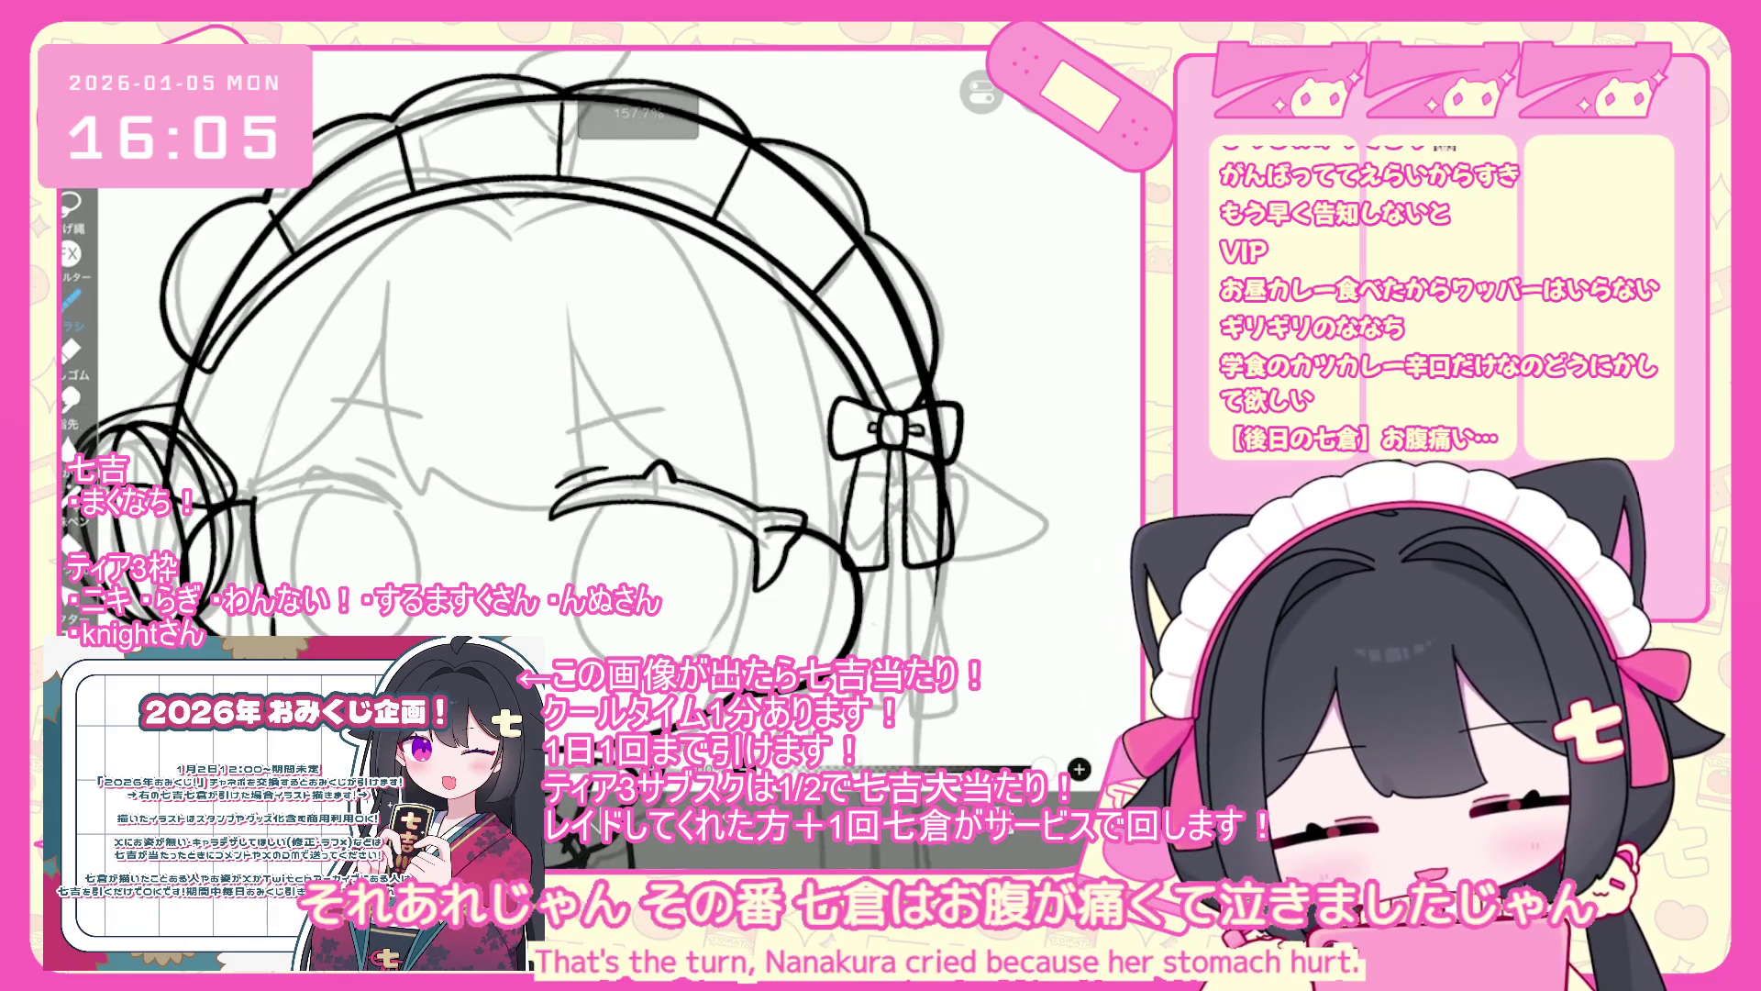
{"action": "scroll", "coordinate": [780, 504], "scroll_direction": "up", "scroll_amount": 3}
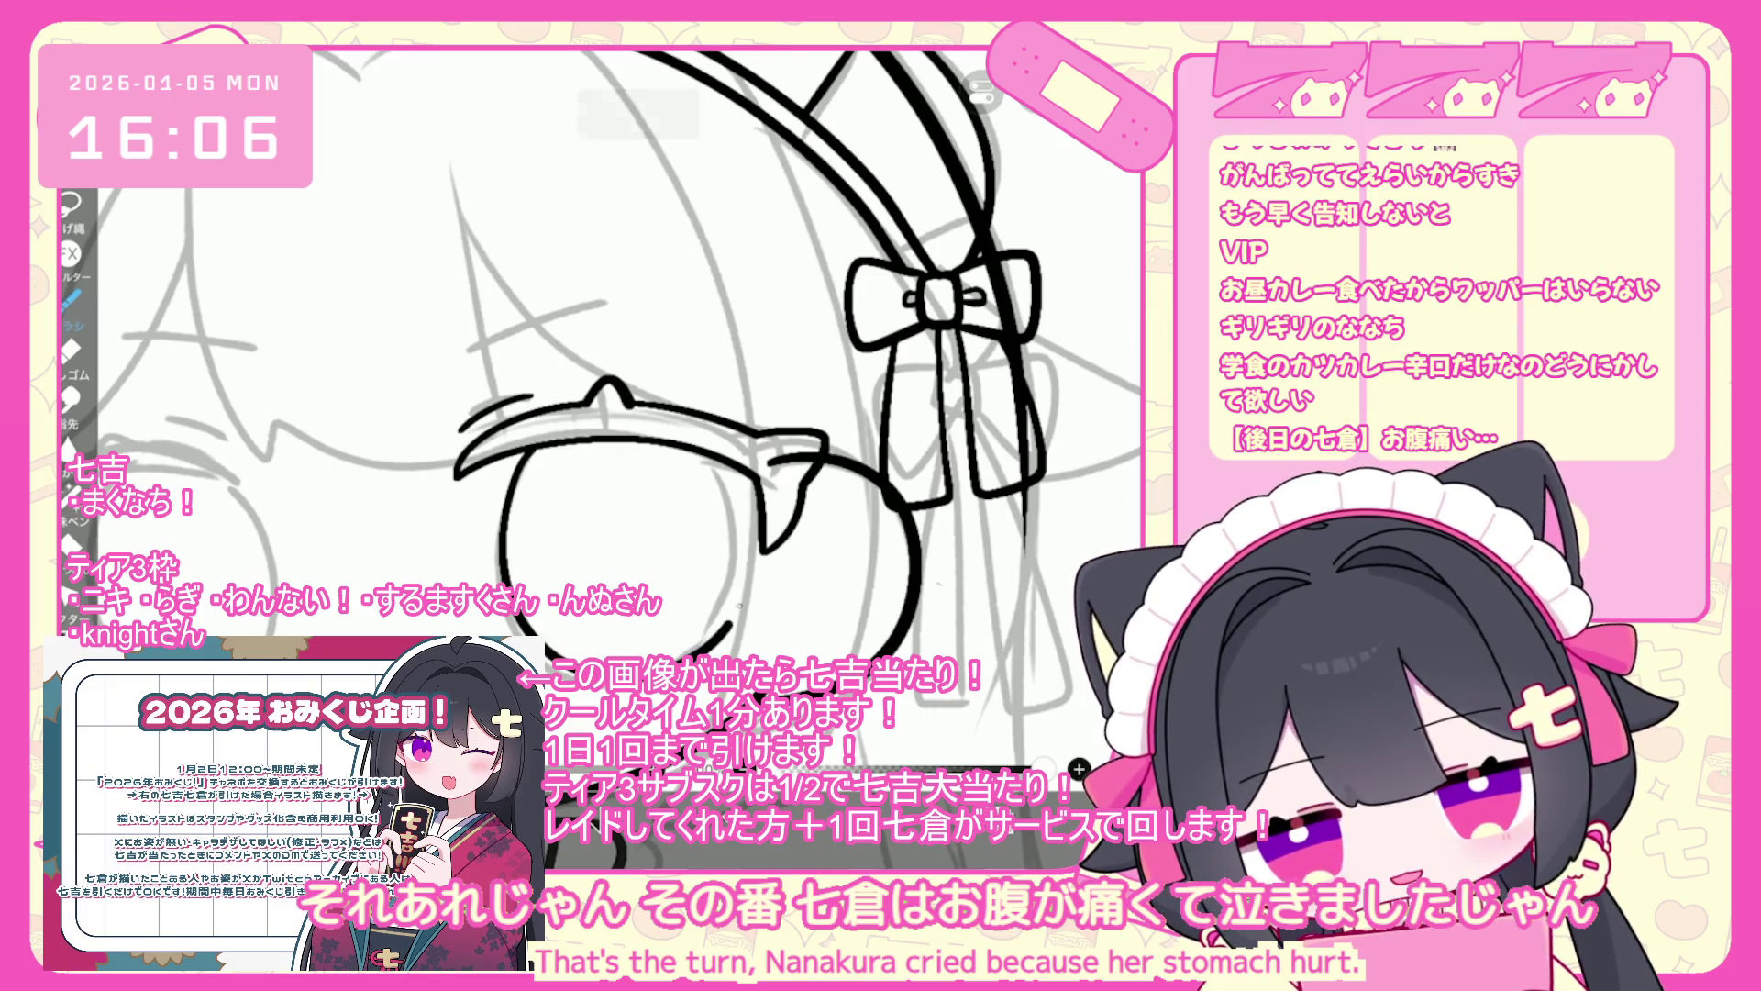
{"action": "key", "text": "ctrl+z"}
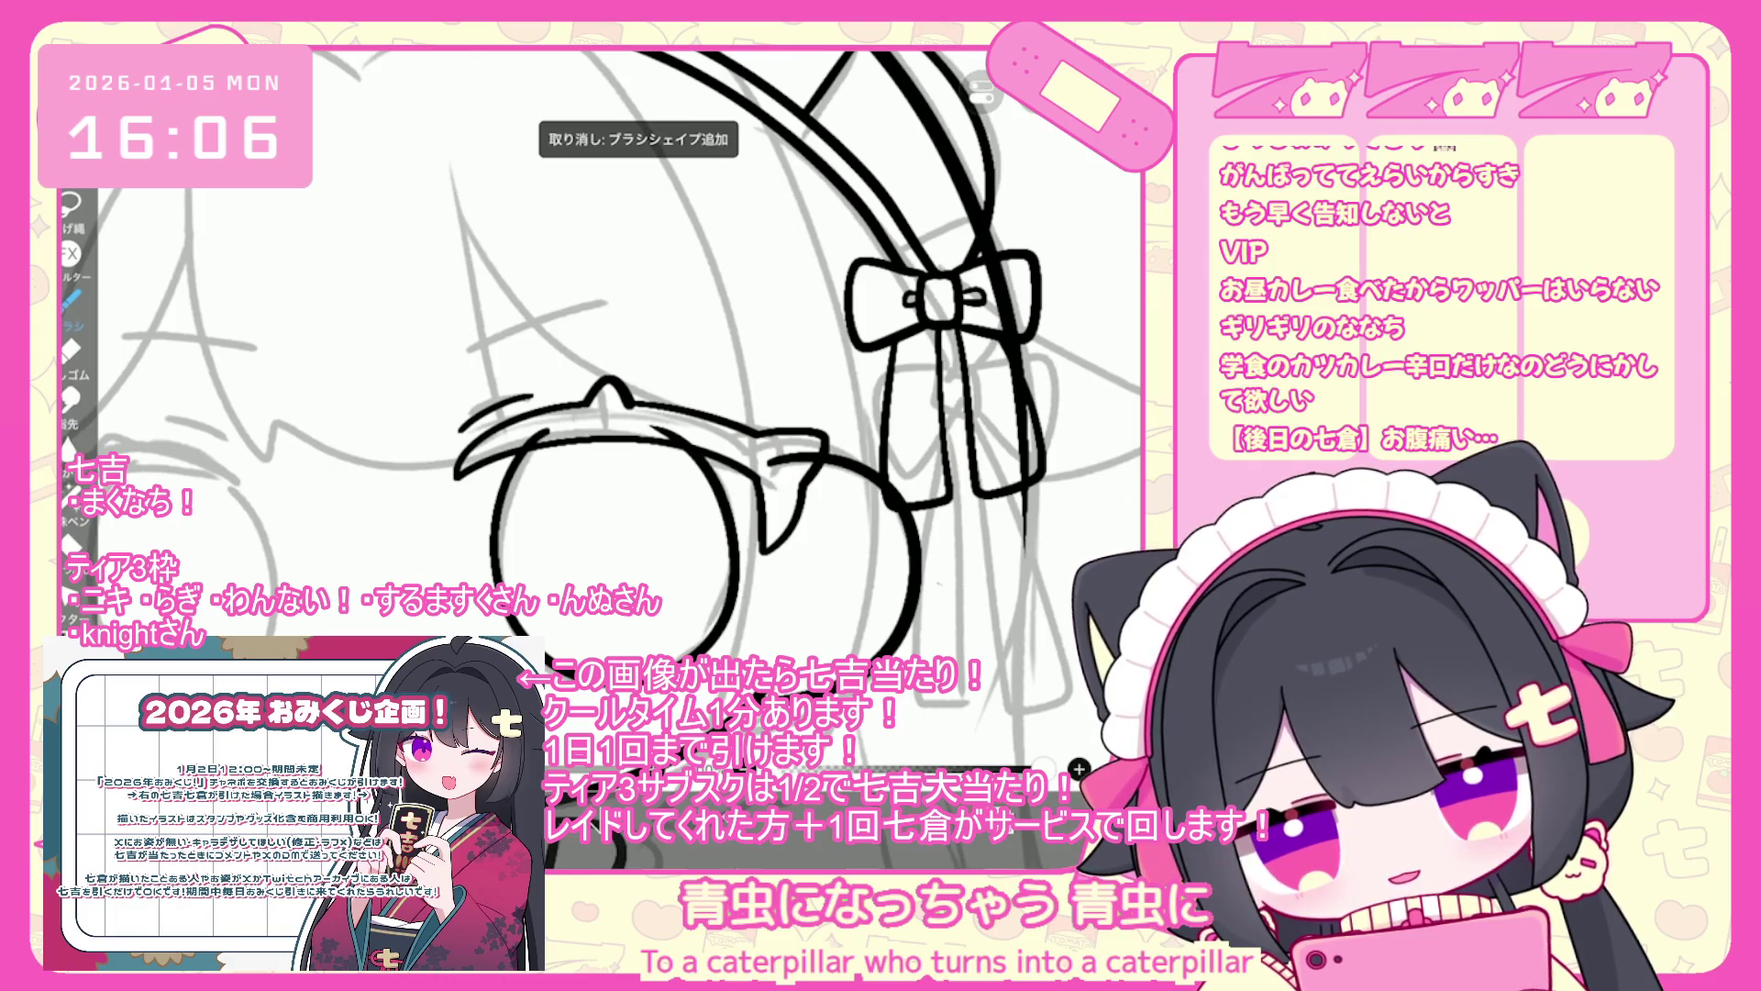
- Undo the stroke near the left eye and redraw the line beside it
{"action": "scroll", "coordinate": [606, 413], "scroll_direction": "down", "scroll_amount": 3}
{"action": "scroll", "coordinate": [605, 413], "scroll_direction": "up", "scroll_amount": 2}
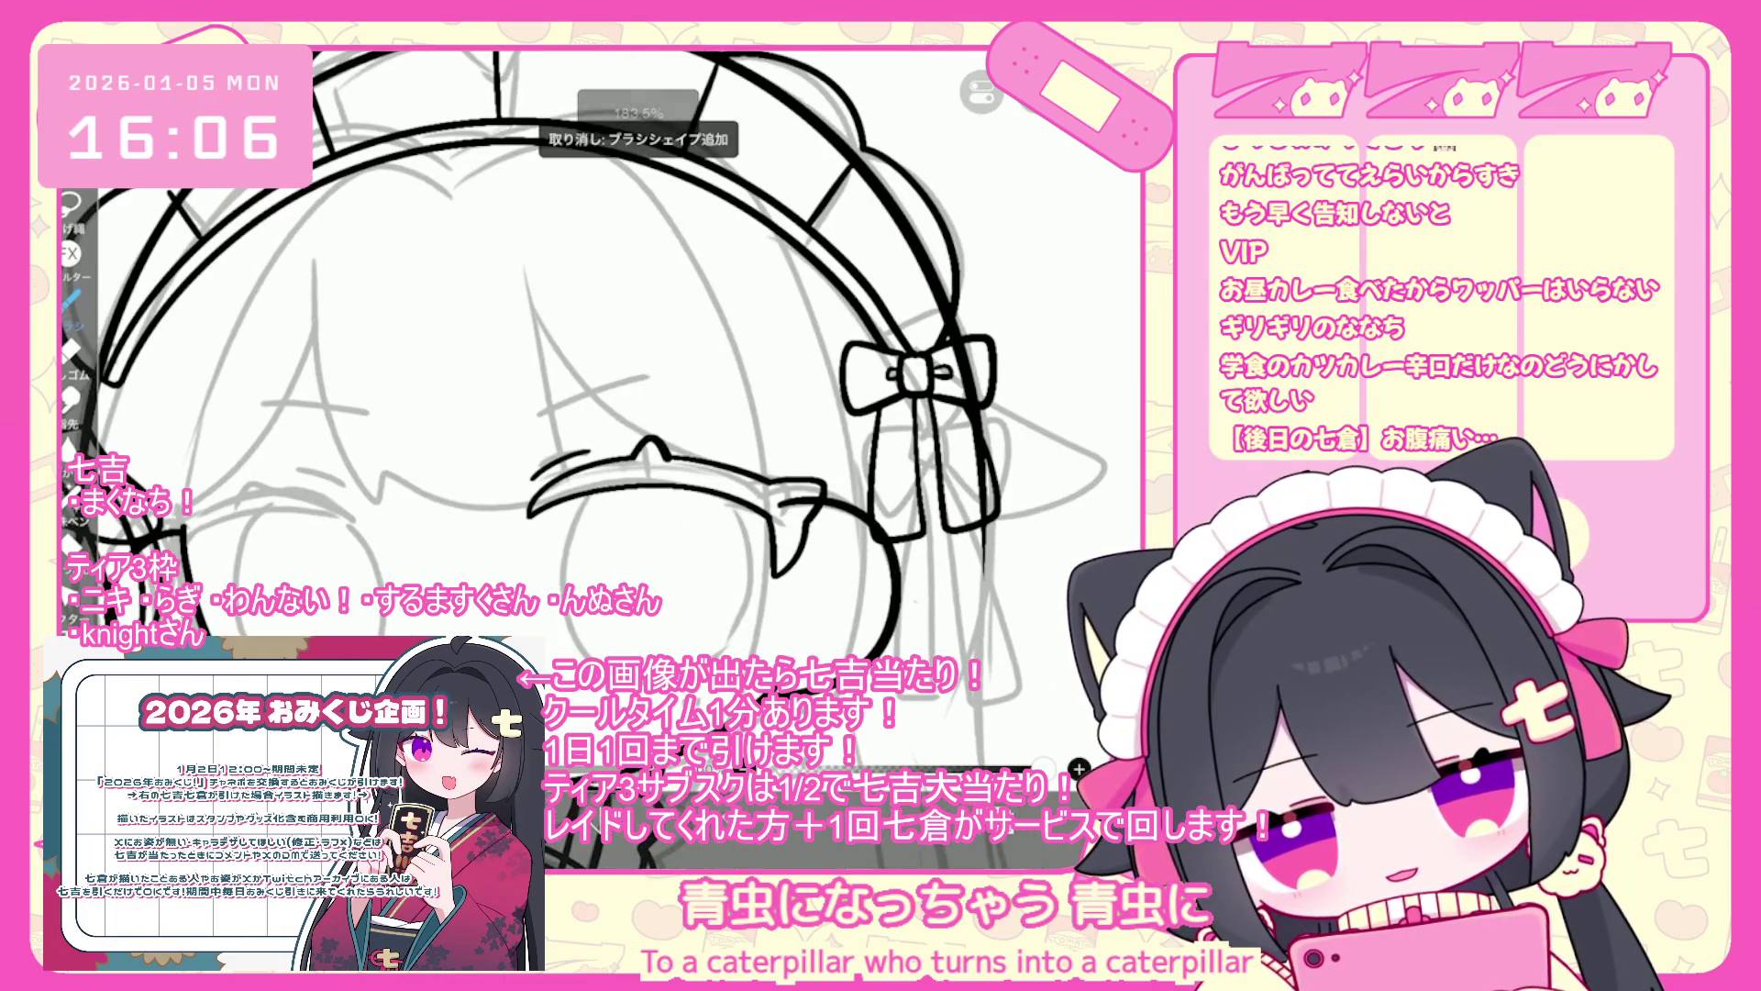
{"action": "scroll", "coordinate": [605, 413], "scroll_direction": "down", "scroll_amount": 3}
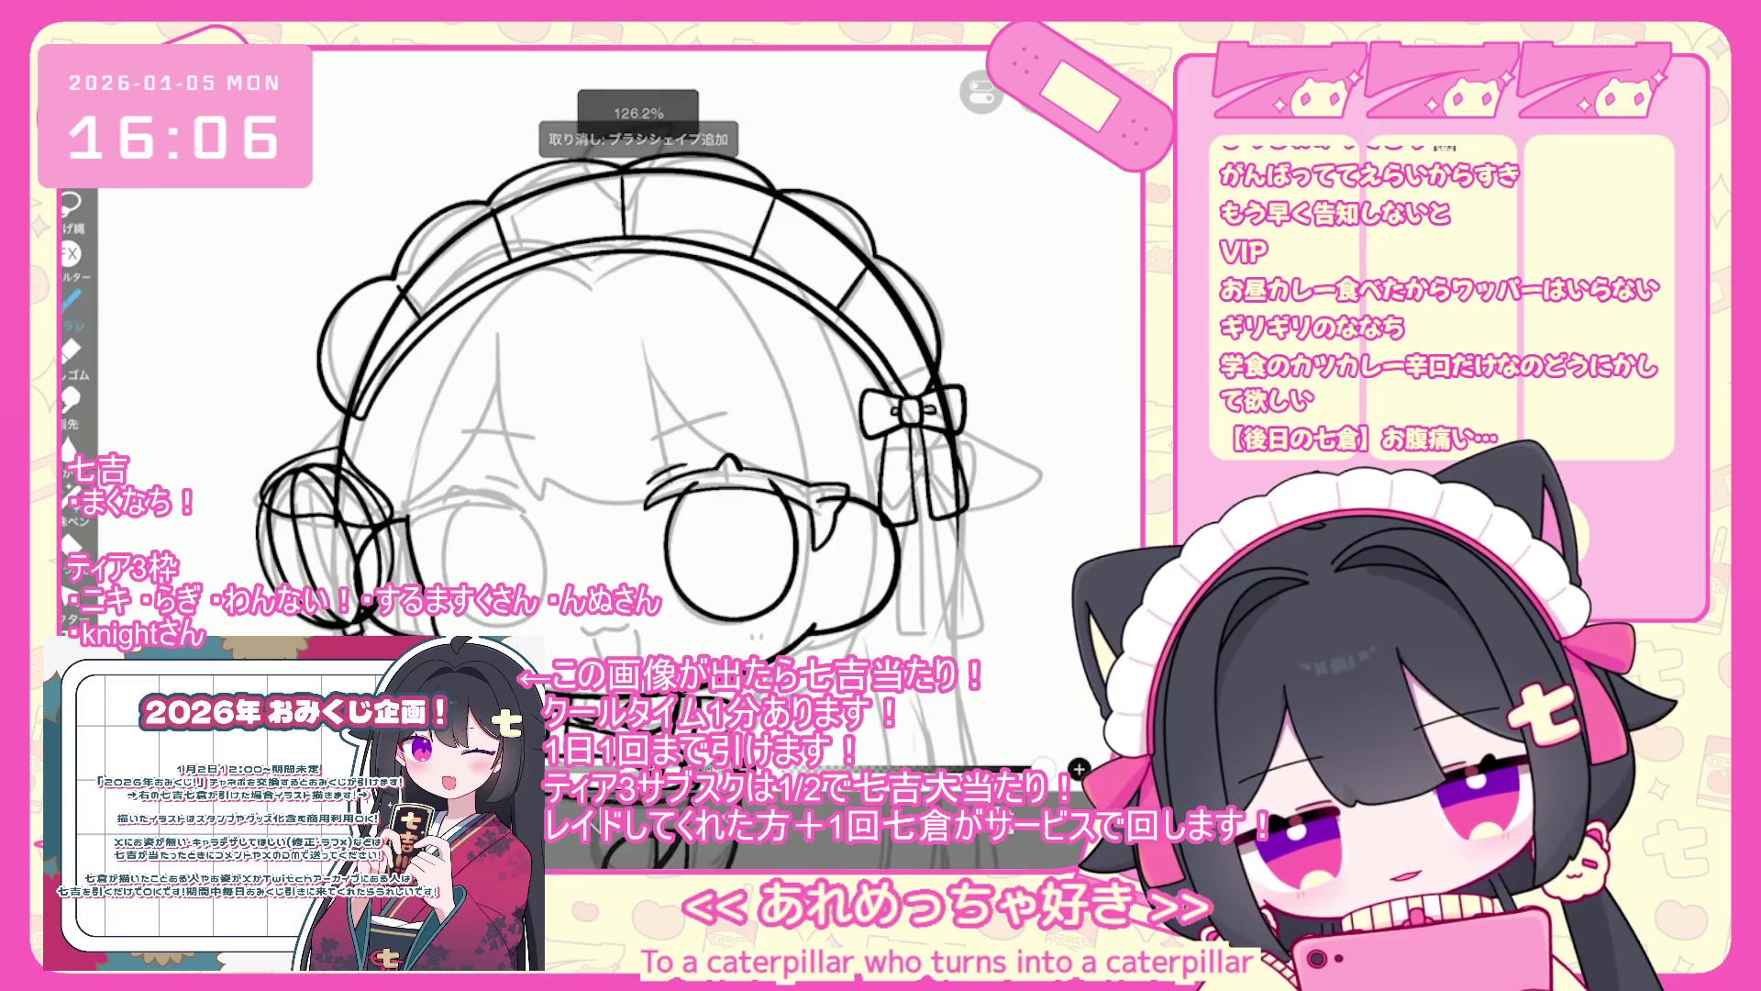
{"action": "scroll", "coordinate": [605, 413], "scroll_direction": "up", "scroll_amount": 3}
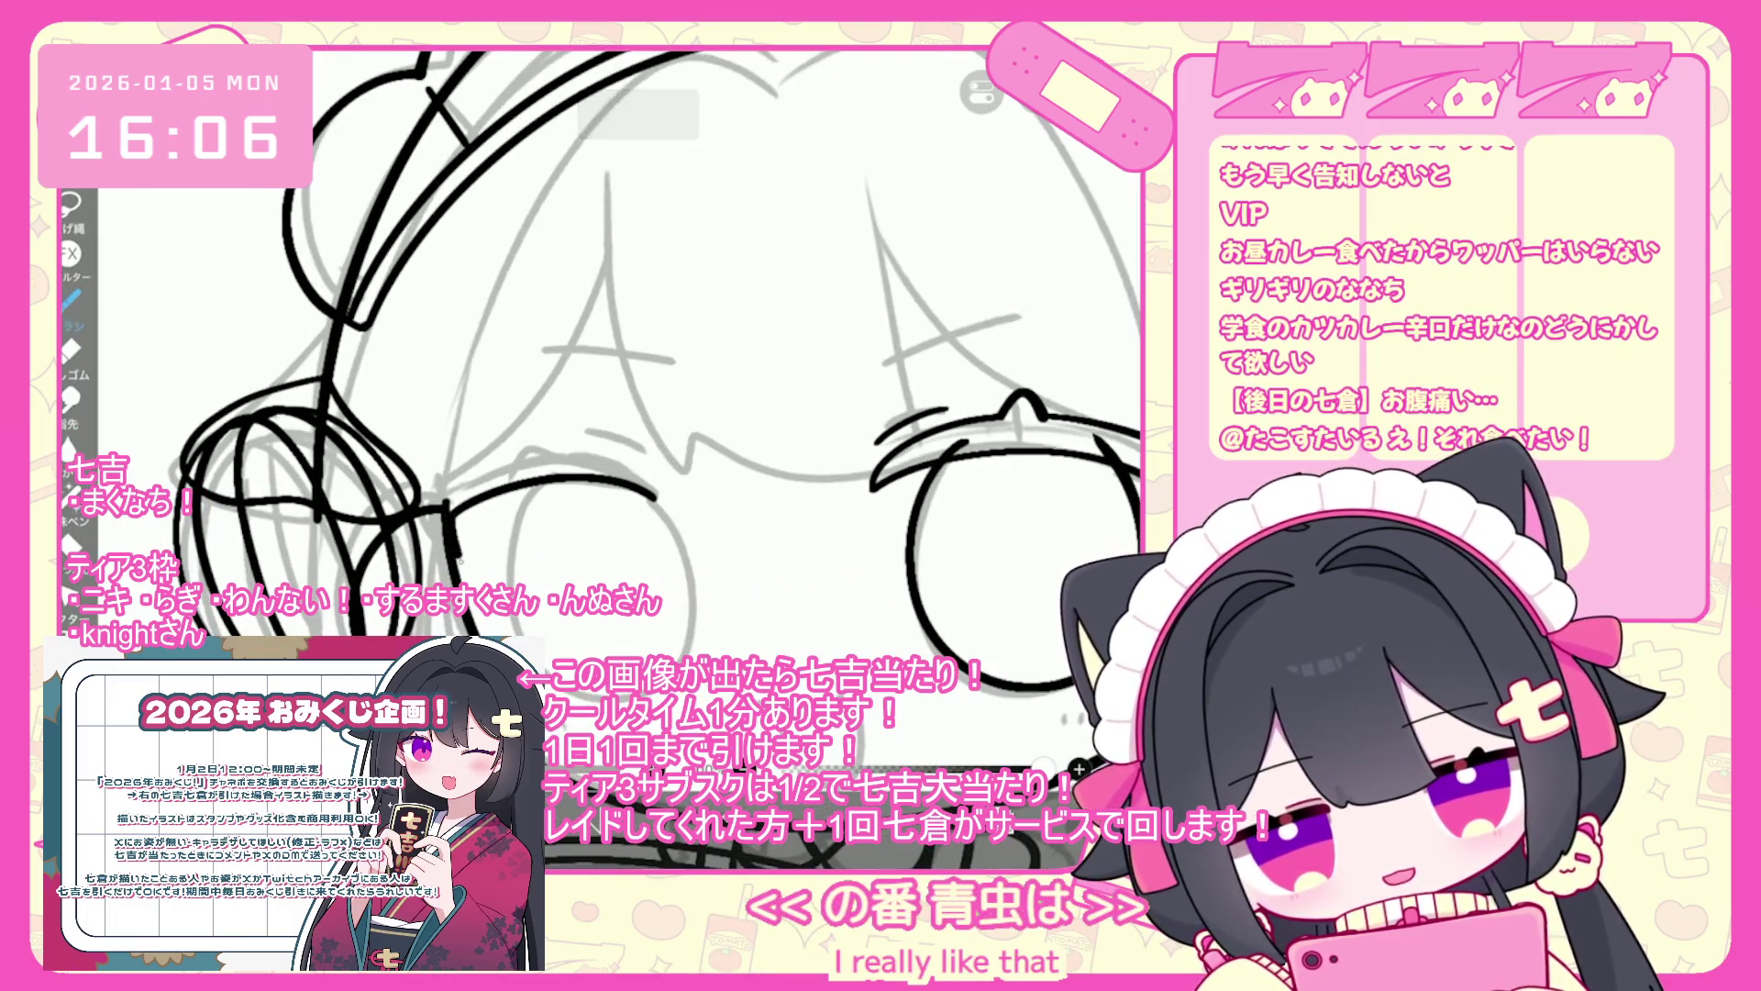
{"action": "scroll", "coordinate": [606, 412], "scroll_direction": "up", "scroll_amount": 2}
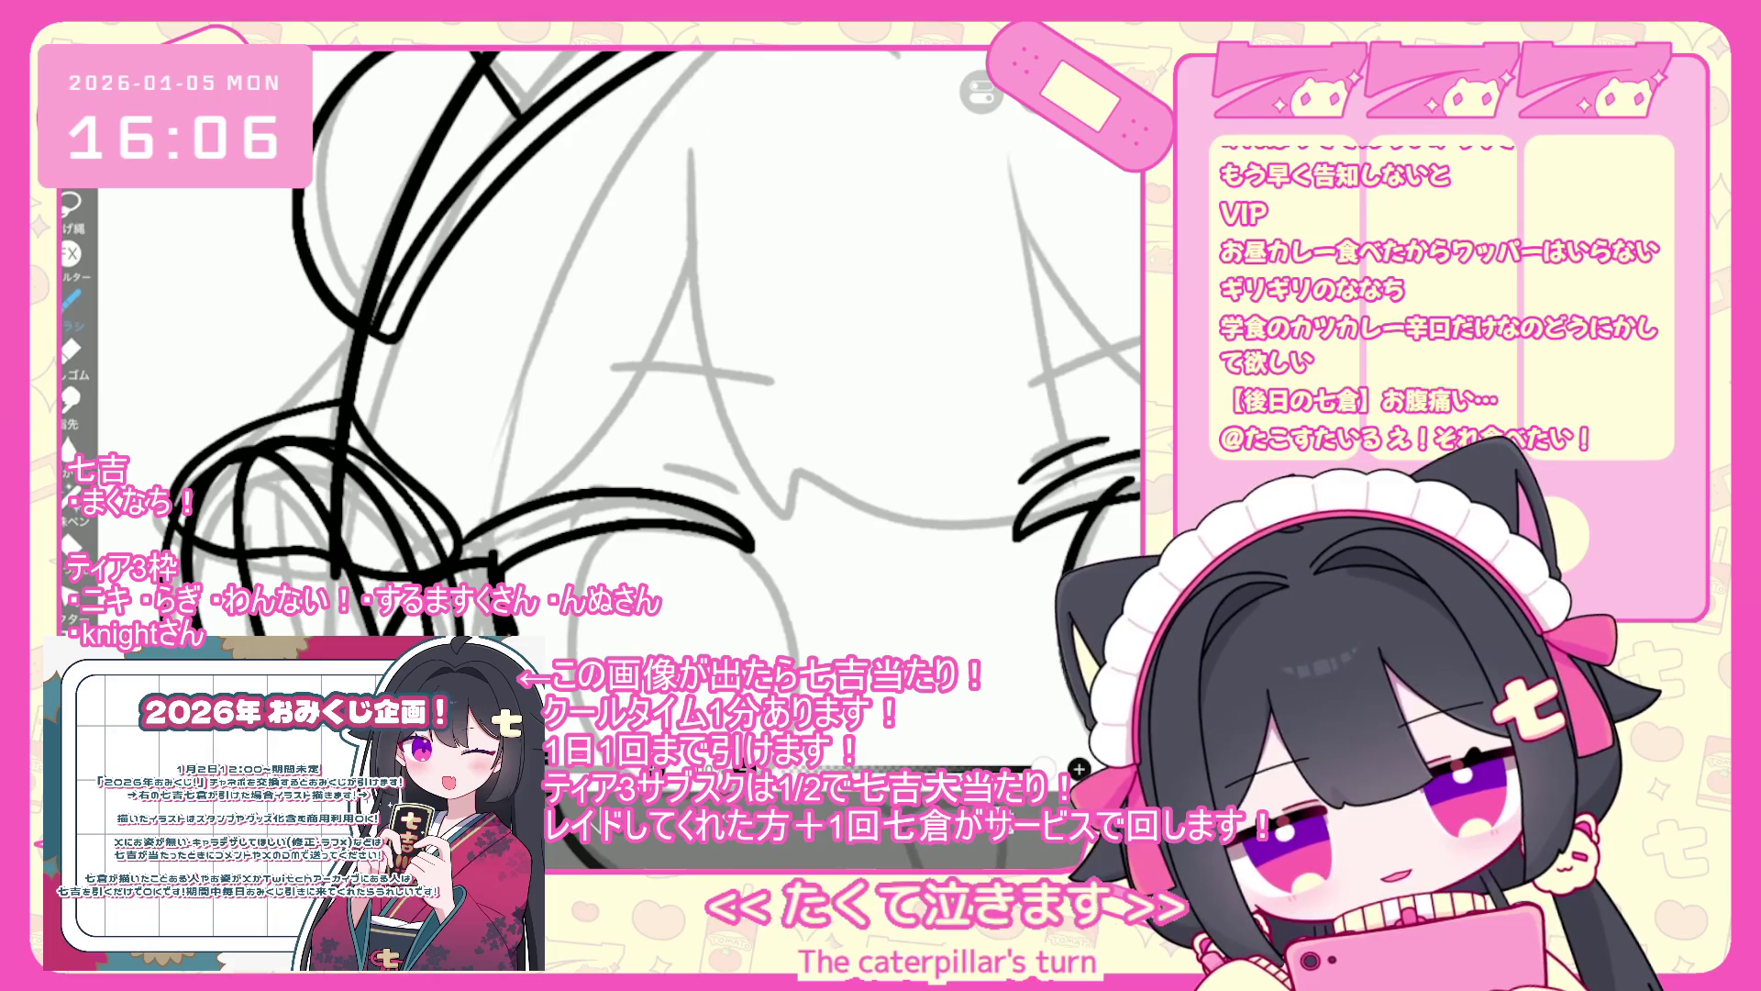
{"action": "key", "text": "ctrl+z"}
{"action": "left_click_drag", "start_coordinate": [549, 503], "coordinate": [751, 548]}
- Redraw the upper lash arc over the left eye several times until its length looks right
{"action": "scroll", "coordinate": [605, 413], "scroll_direction": "up", "scroll_amount": 1}
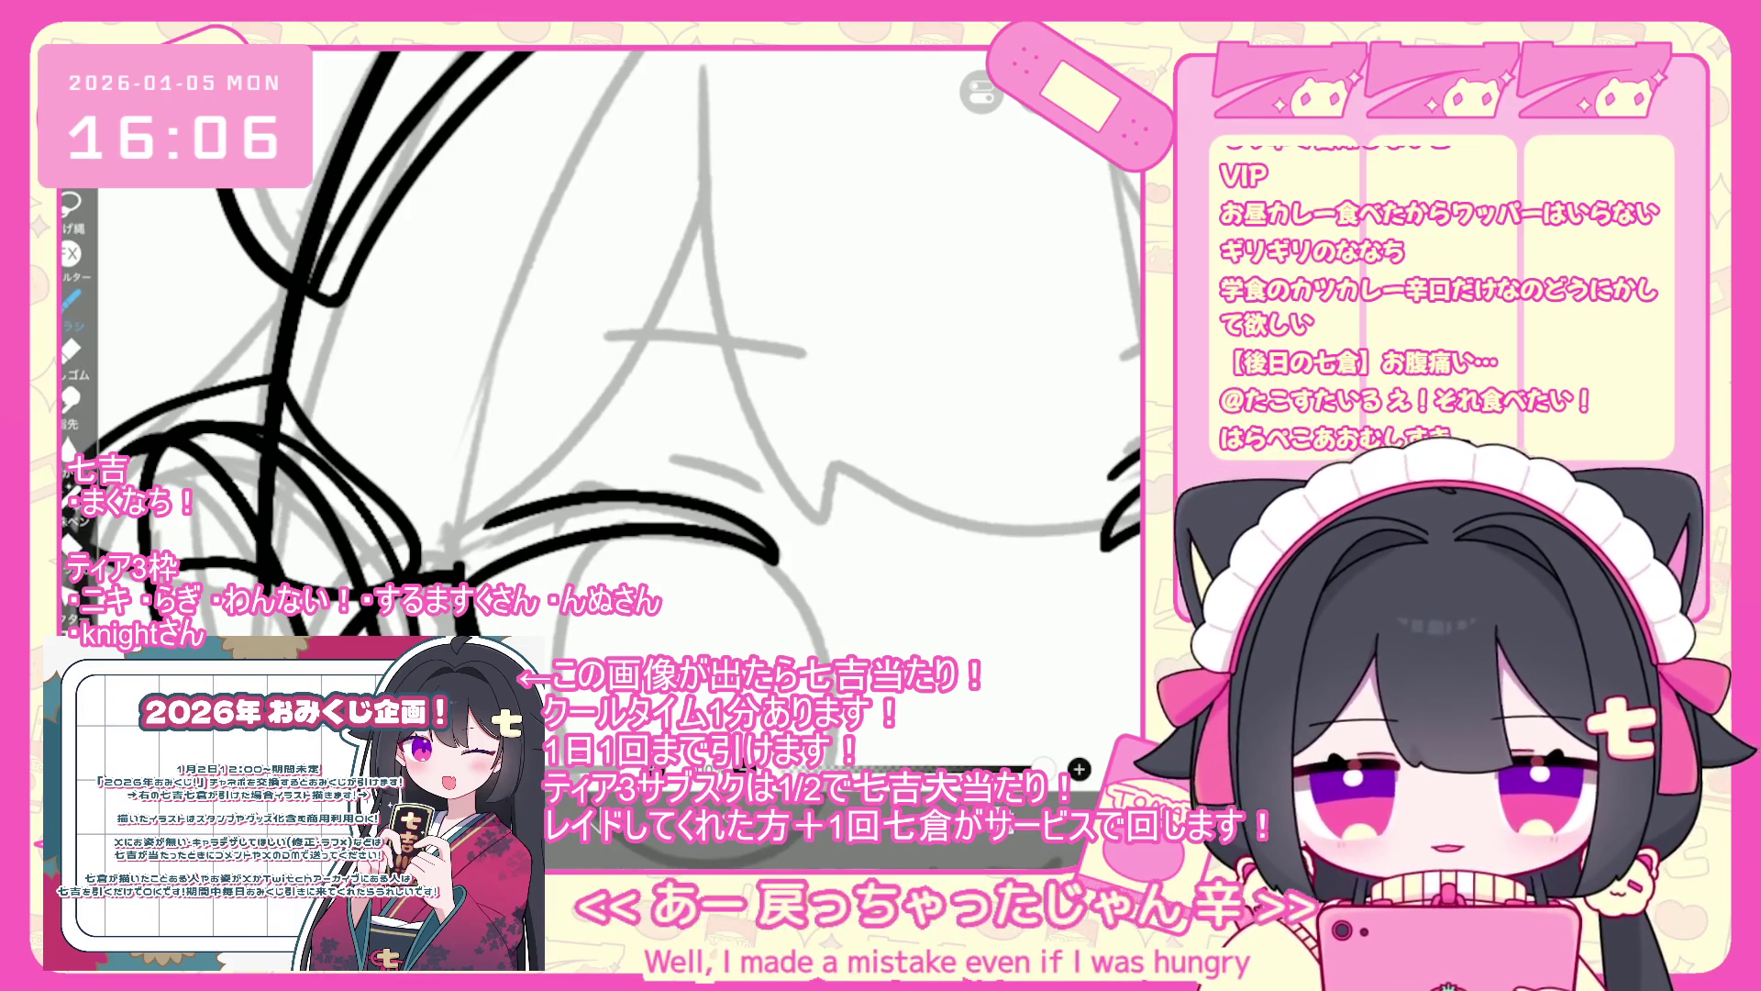
{"action": "key", "text": "ctrl+z"}
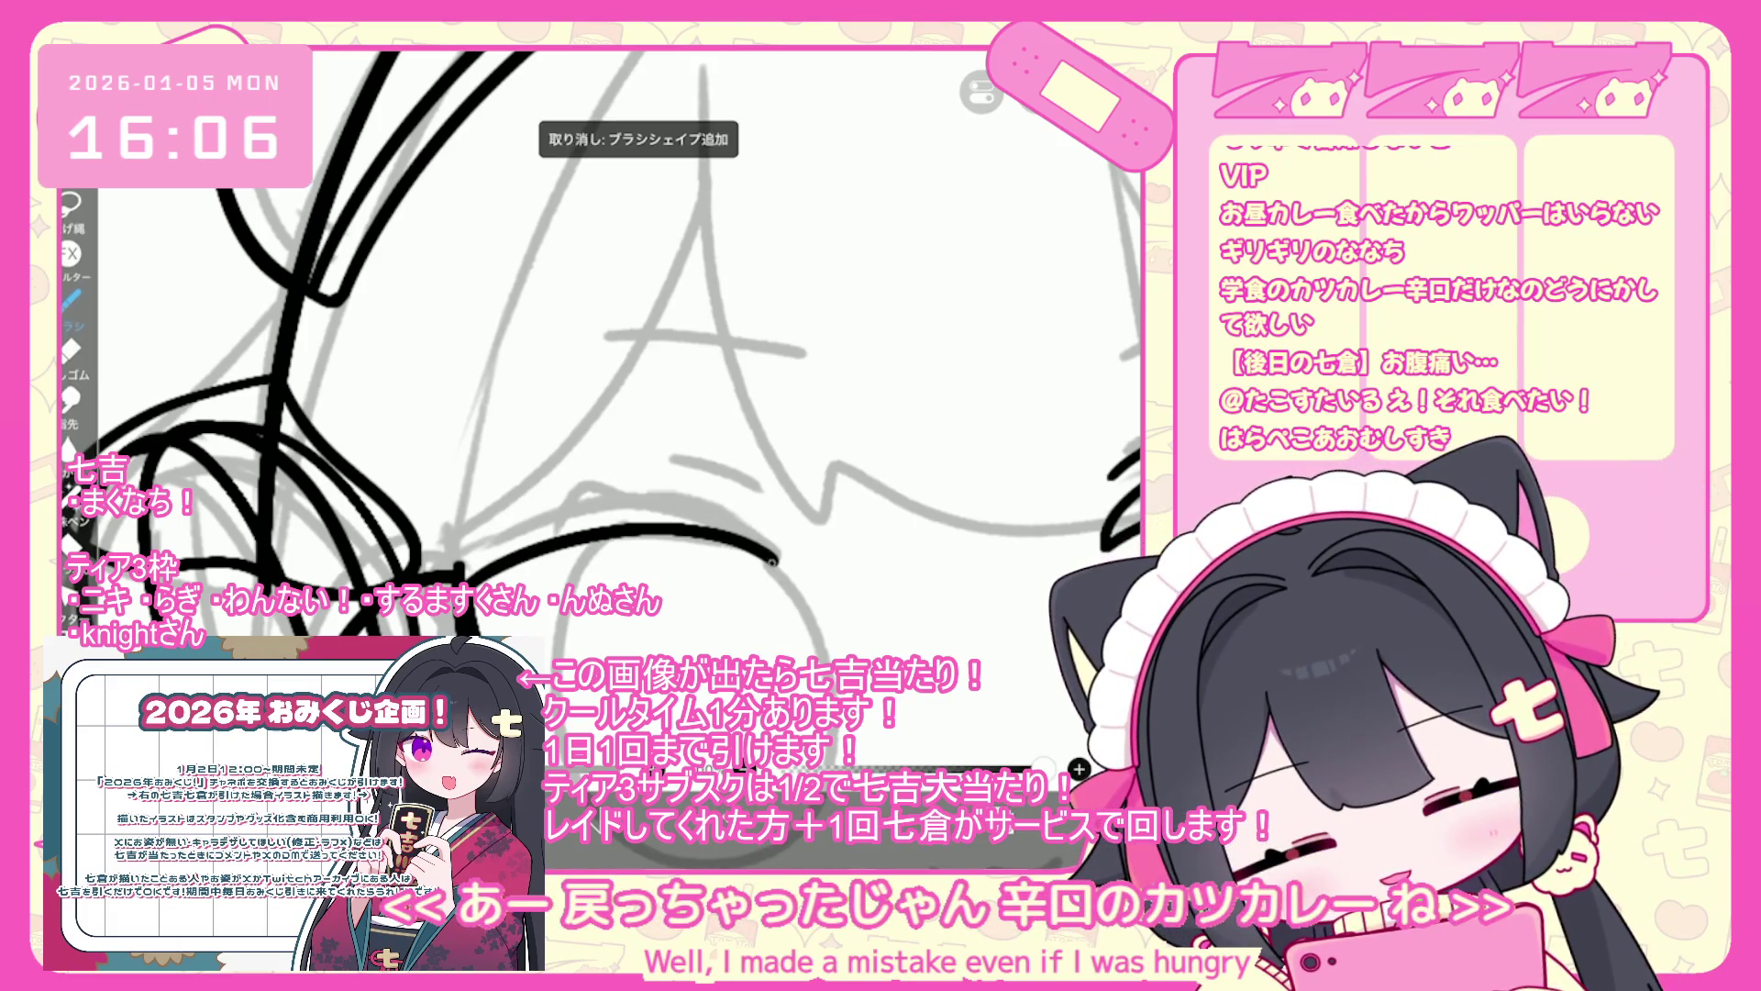
{"action": "left_click_drag", "start_coordinate": [778, 561], "coordinate": [573, 491]}
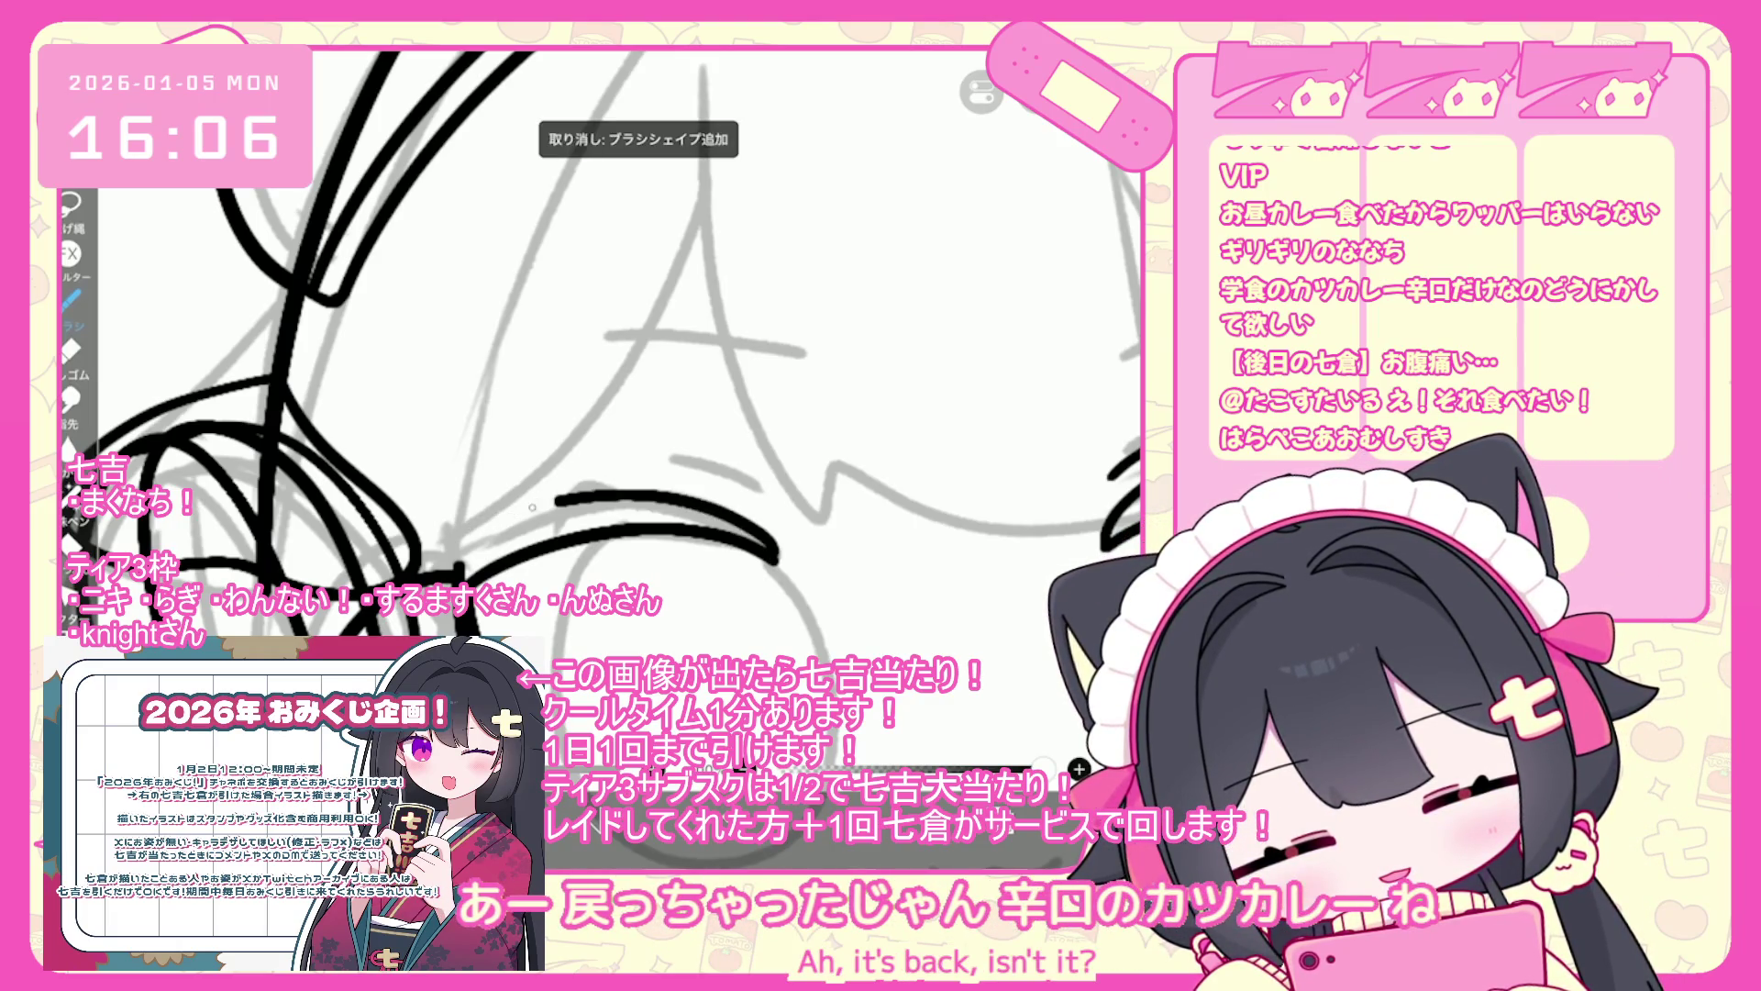
{"action": "left_click_drag", "start_coordinate": [780, 550], "coordinate": [638, 486]}
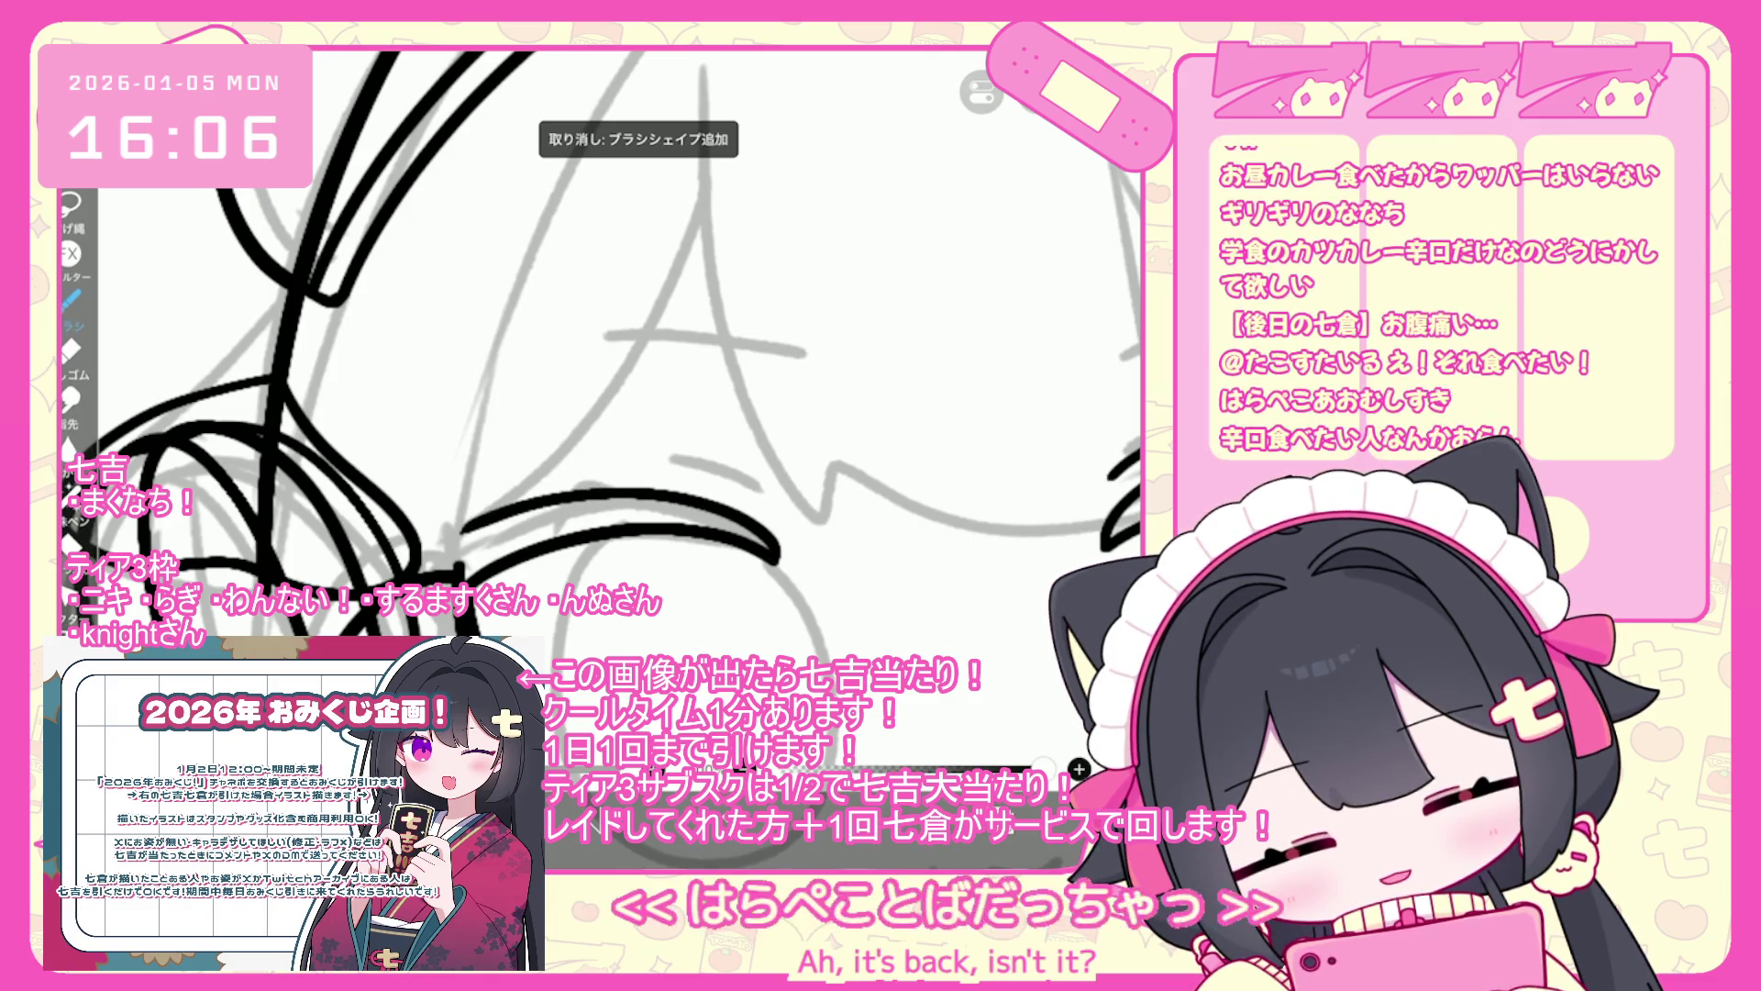
{"action": "key", "text": "ctrl+z"}
{"action": "left_click_drag", "start_coordinate": [780, 562], "coordinate": [697, 500]}
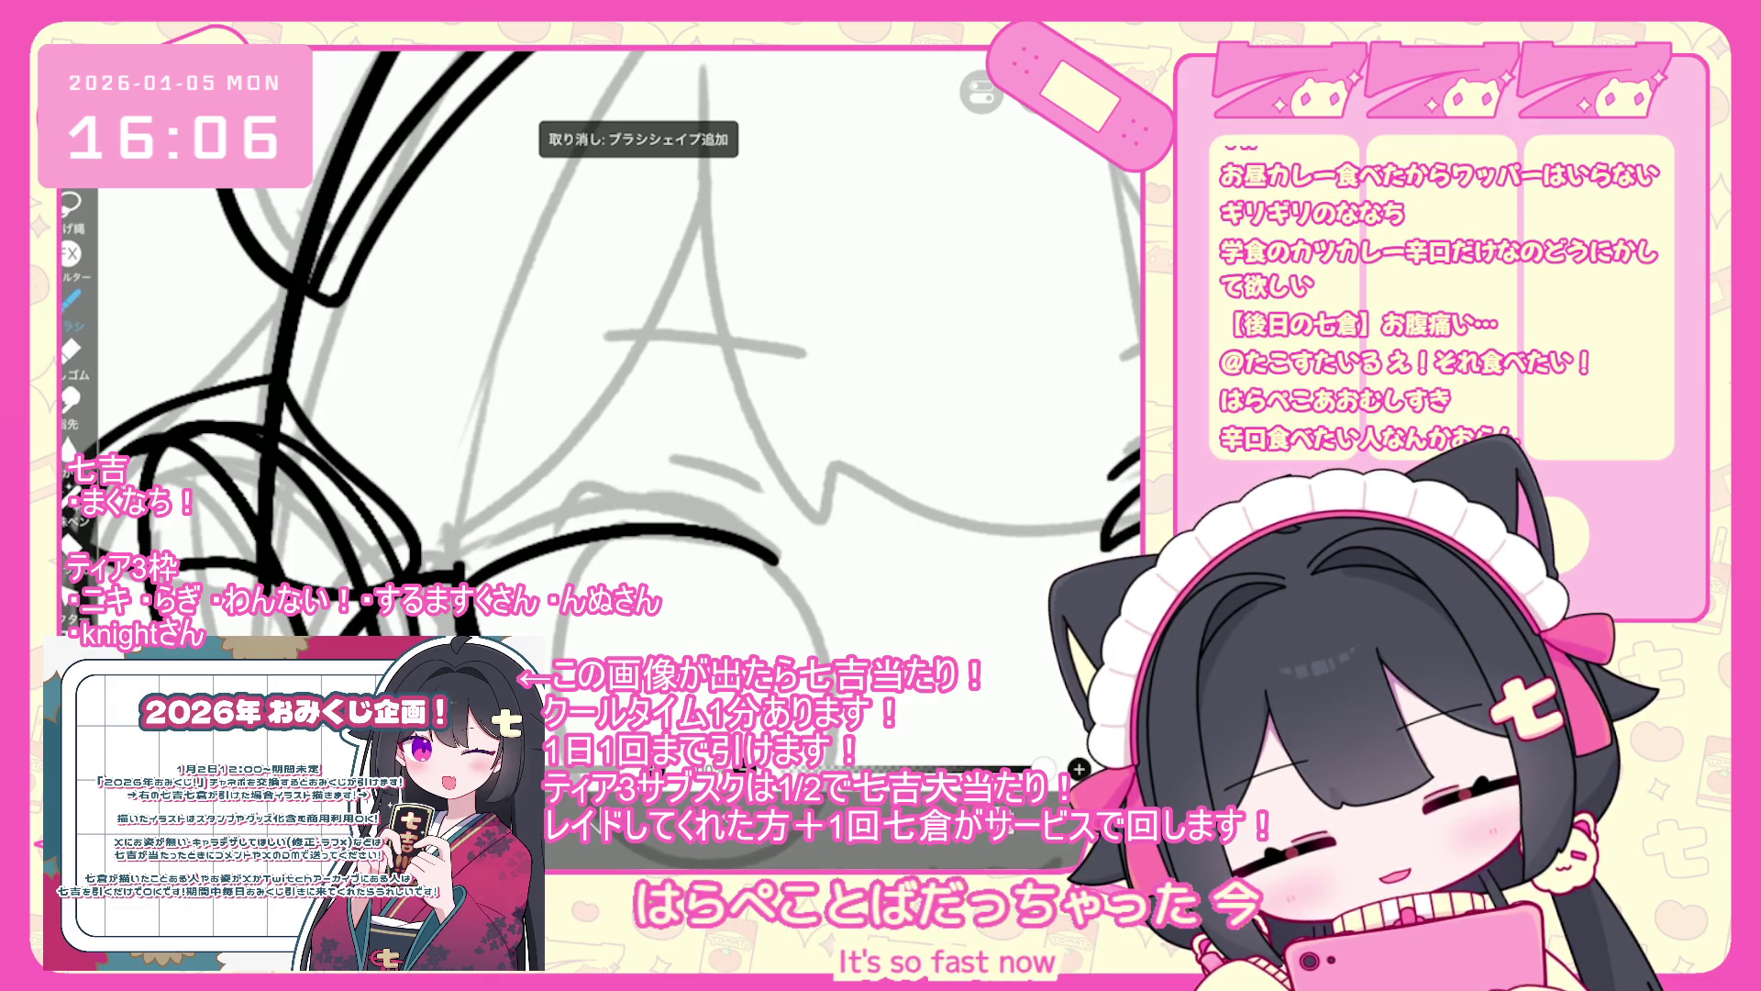
{"action": "mouse_move", "coordinate": [780, 561]}
{"action": "left_mouse_down"}
{"action": "mouse_move", "coordinate": [725, 503]}
{"action": "mouse_move", "coordinate": [454, 484]}
{"action": "left_mouse_up"}
{"action": "key", "text": "ctrl+z"}
{"action": "mouse_move", "coordinate": [780, 561]}
{"action": "left_mouse_down"}
{"action": "mouse_move", "coordinate": [697, 500]}
{"action": "mouse_move", "coordinate": [408, 528]}
{"action": "left_mouse_up"}
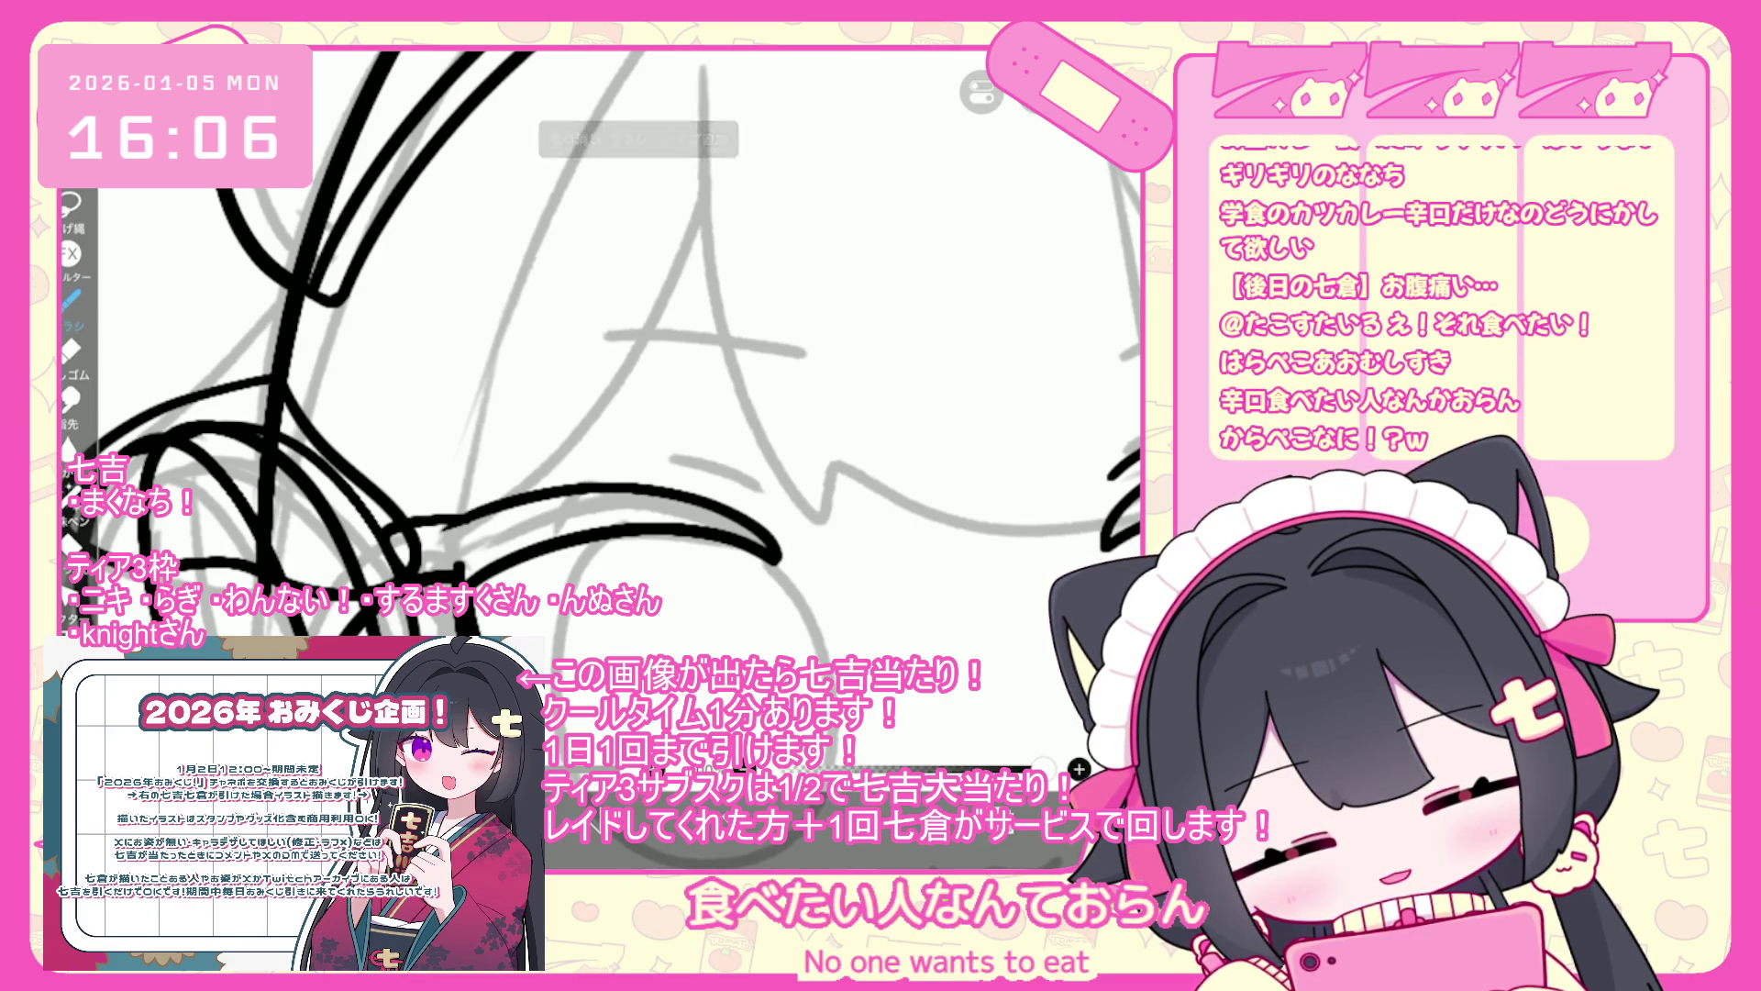
- Restore the erased eye lines, return to the brush, and reset the view upright
{"action": "key", "text": "ctrl+z"}
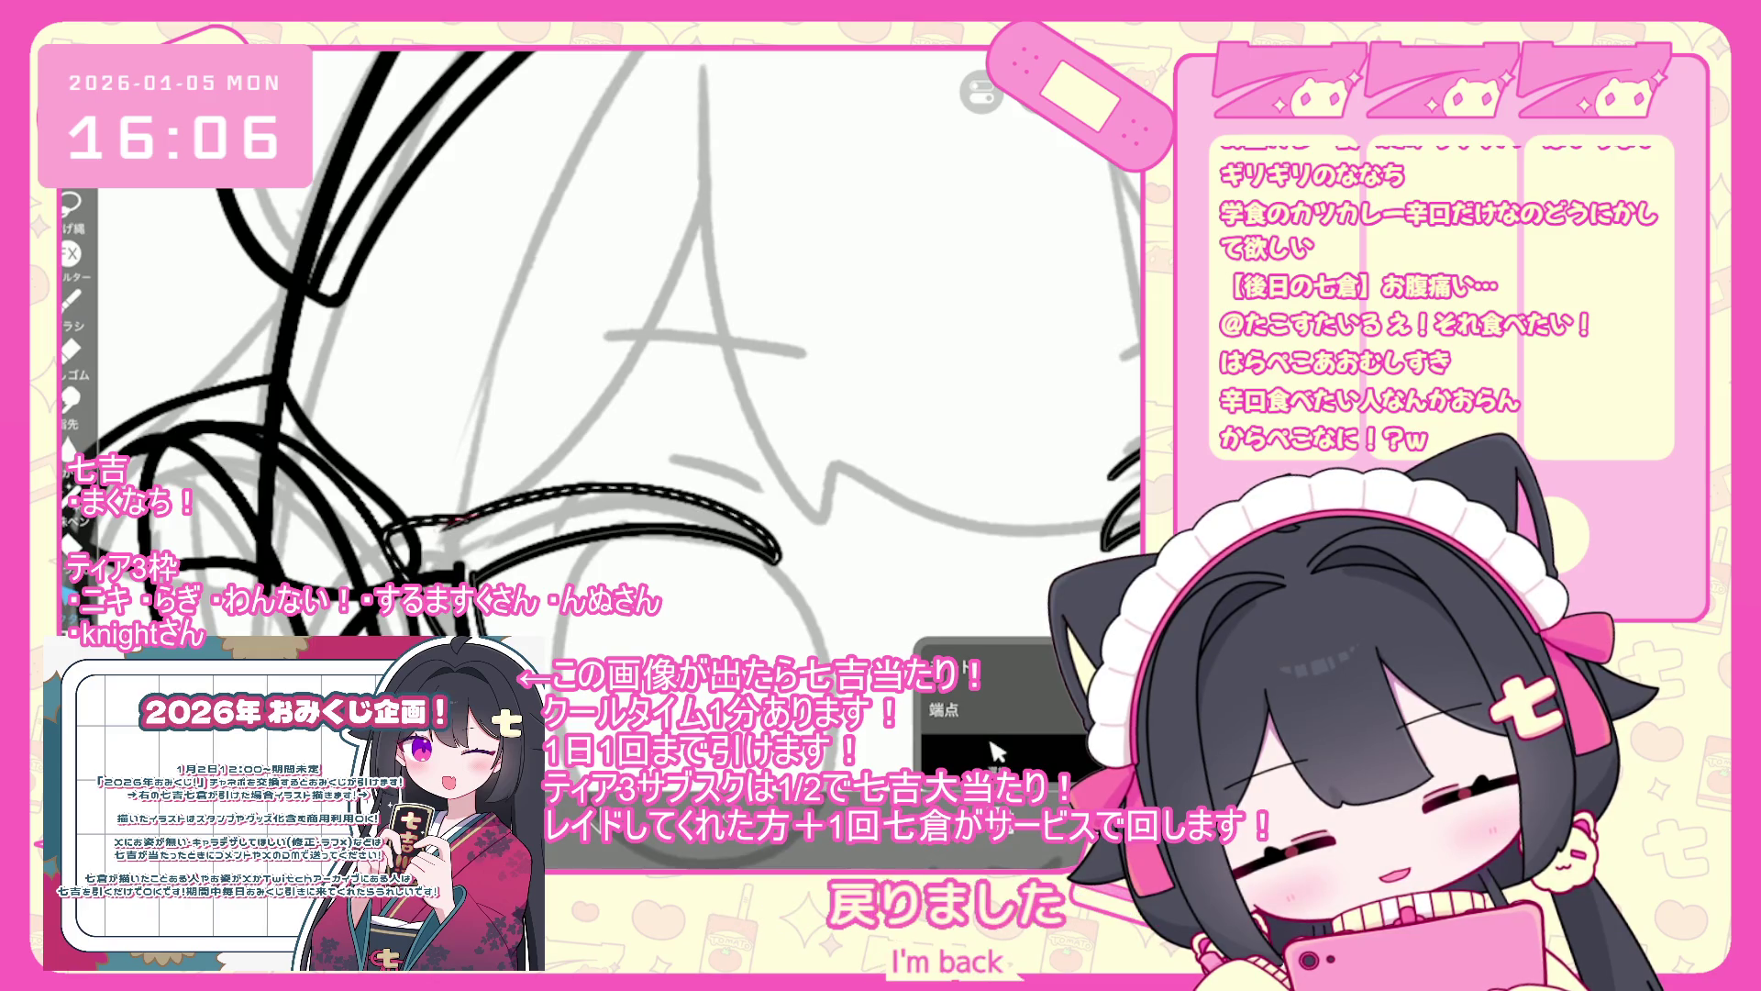
{"action": "key", "text": "ctrl+z"}
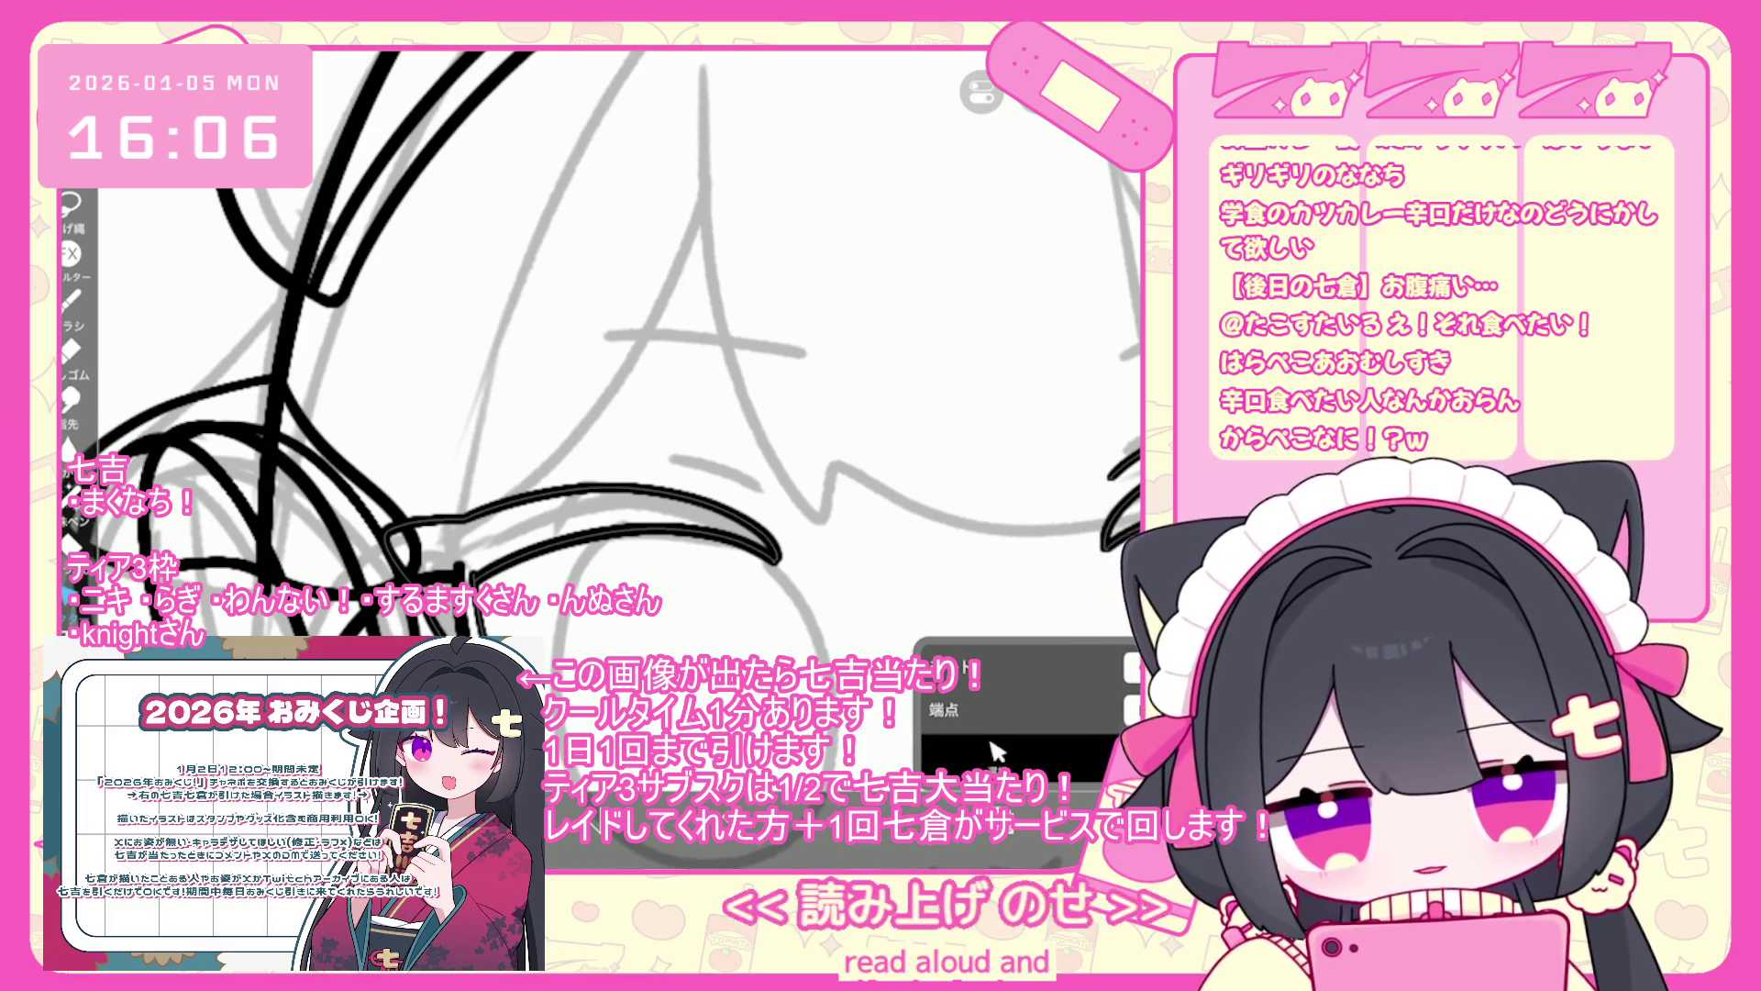
{"action": "key", "text": "b"}
{"action": "key", "text": "ctrl+z"}
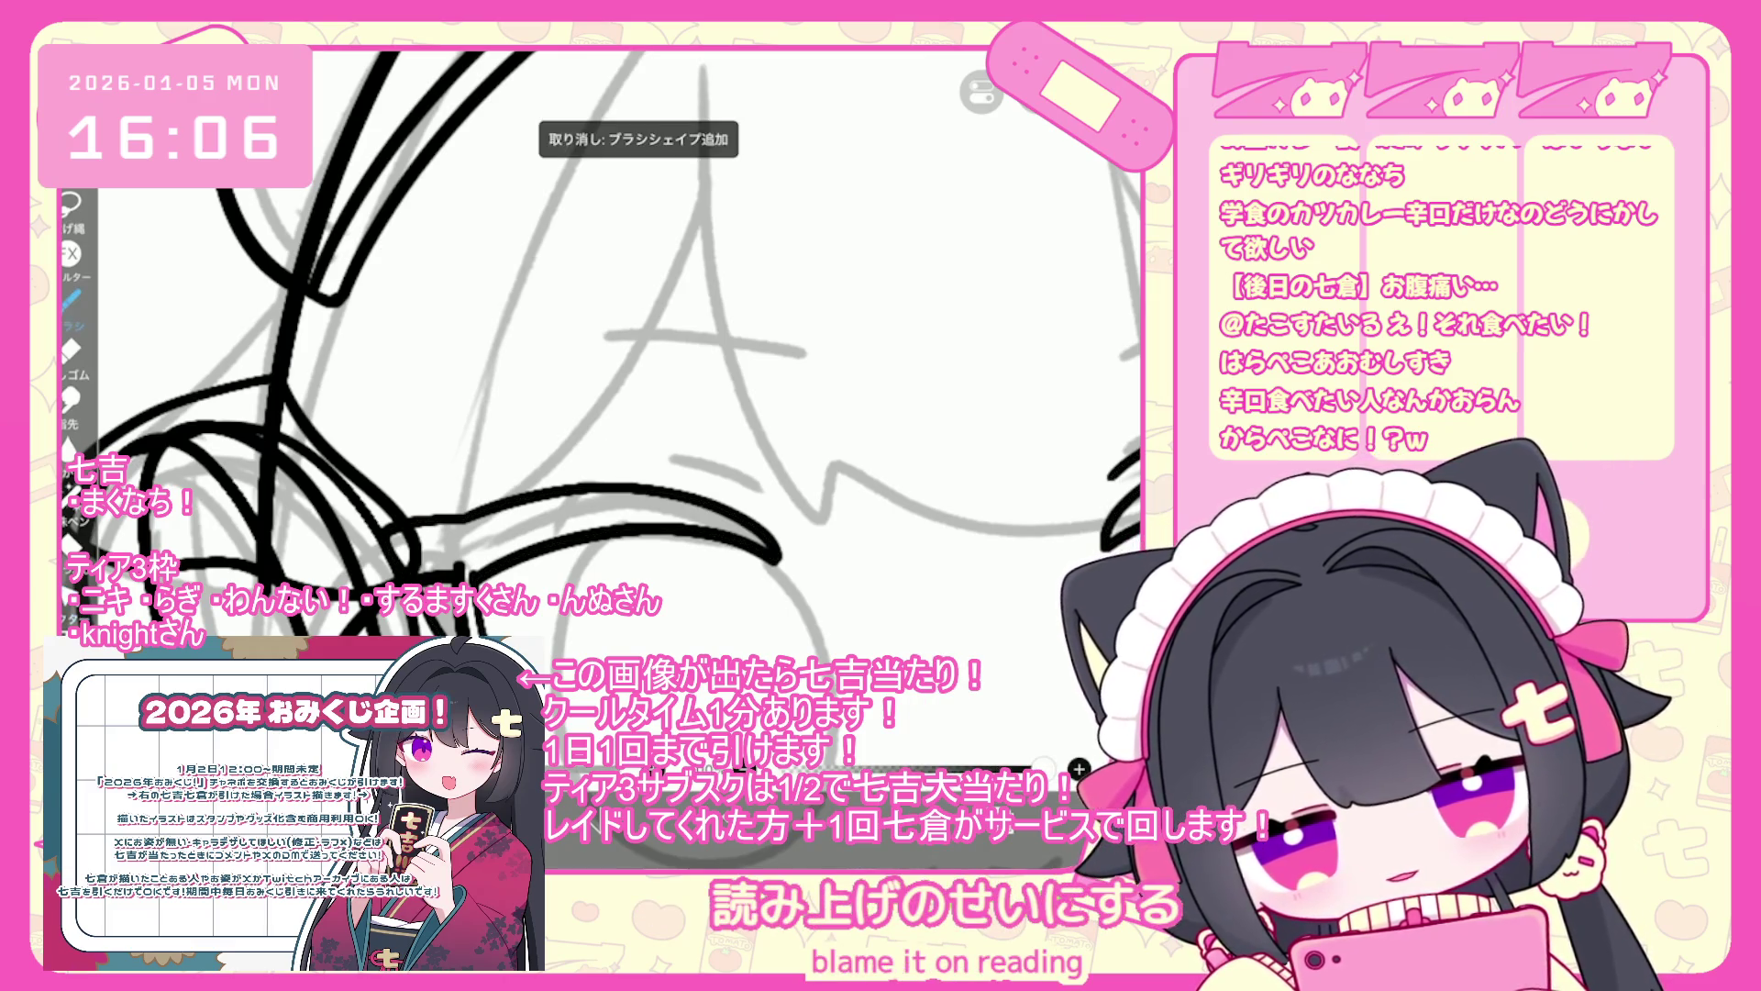
{"action": "scroll", "coordinate": [606, 412], "scroll_direction": "up", "scroll_amount": 5}
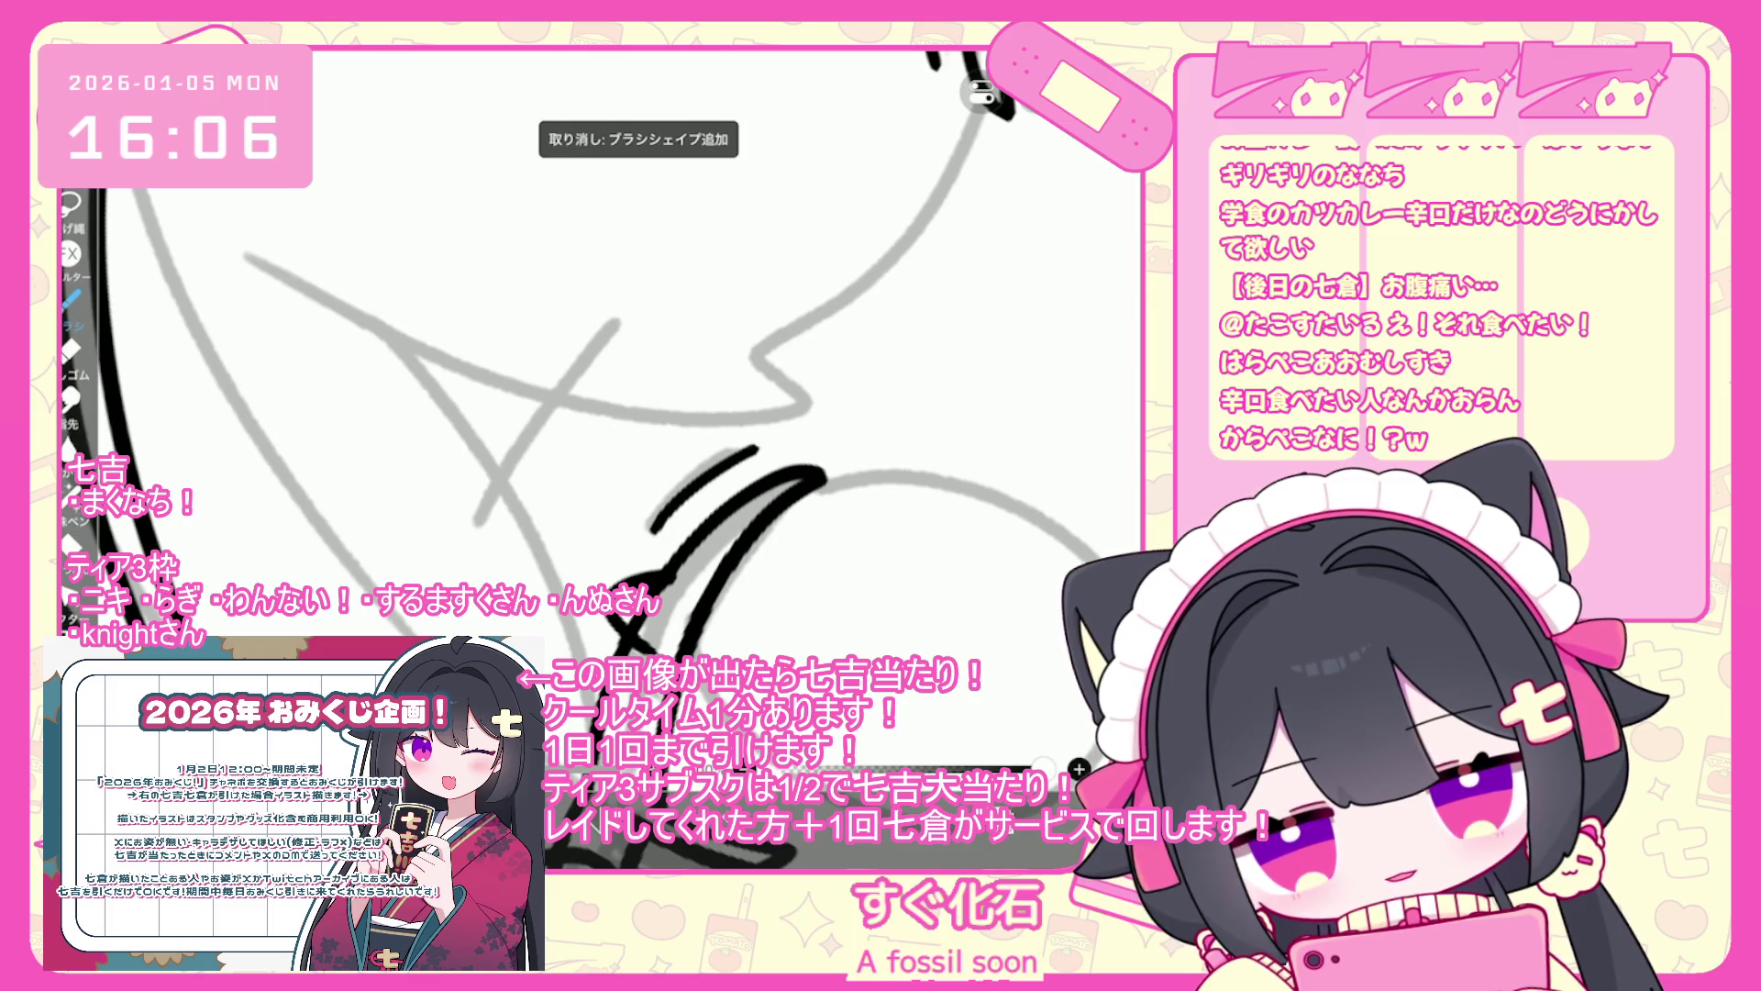
{"action": "scroll", "coordinate": [605, 412], "scroll_direction": "up", "scroll_amount": 2}
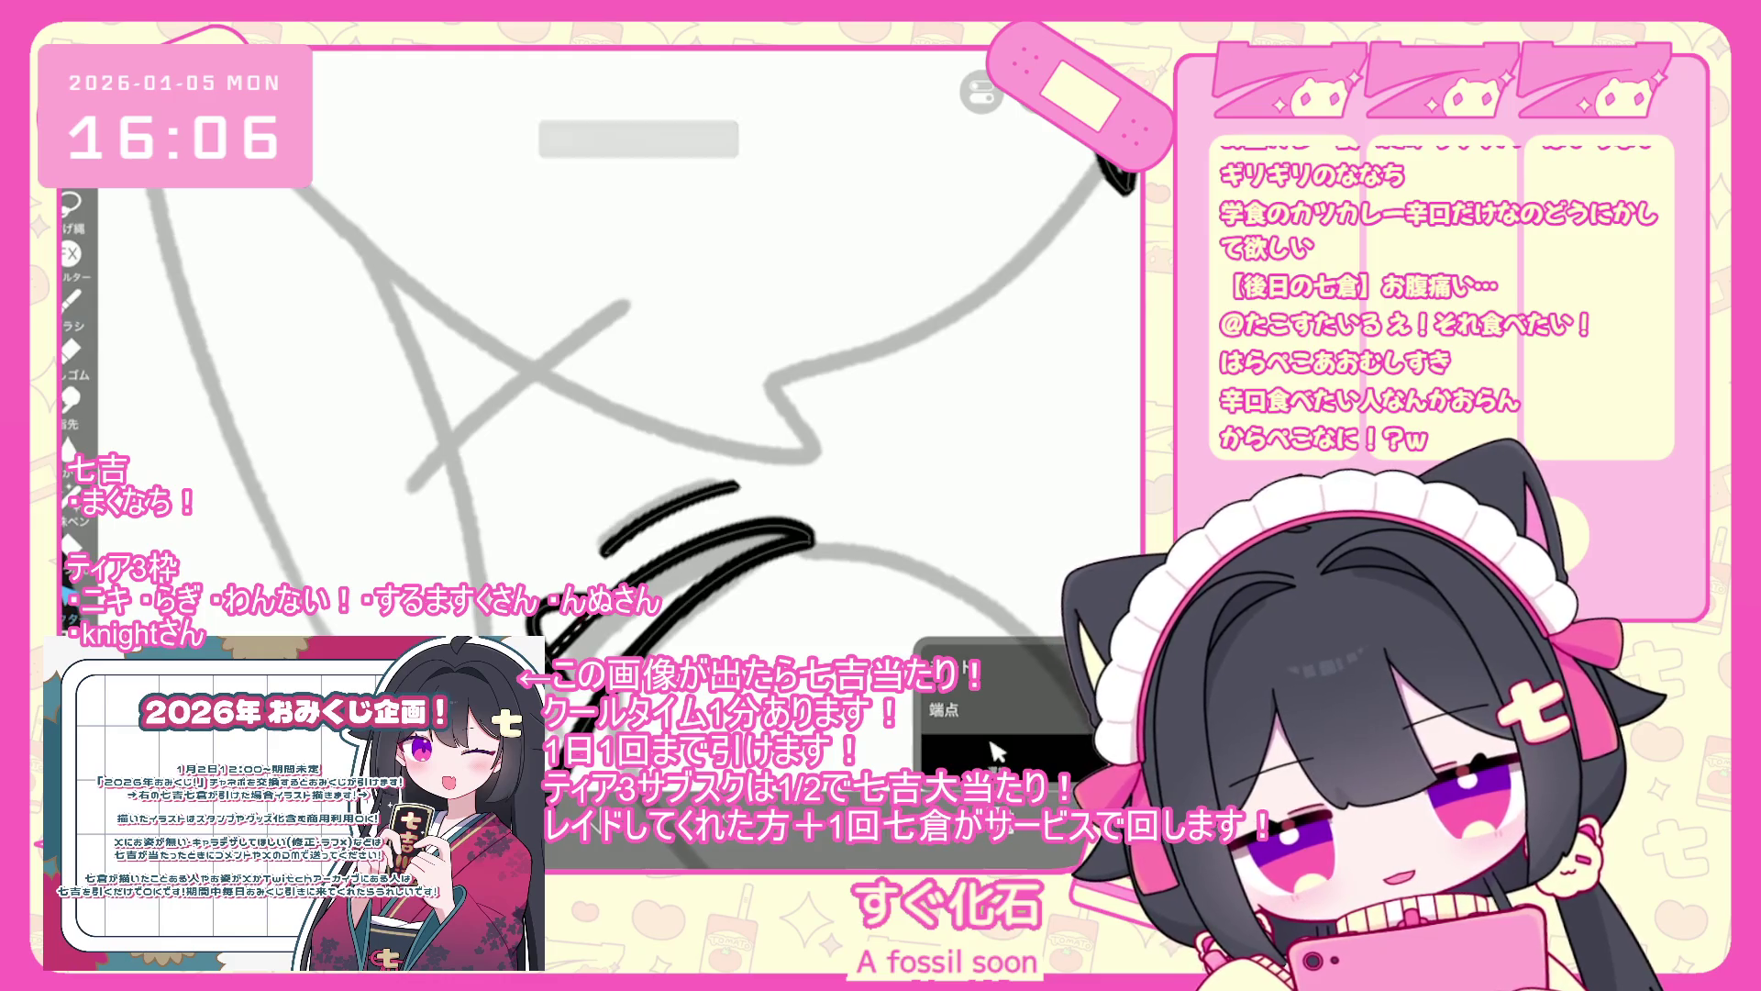
{"action": "key", "text": "ctrl+0"}
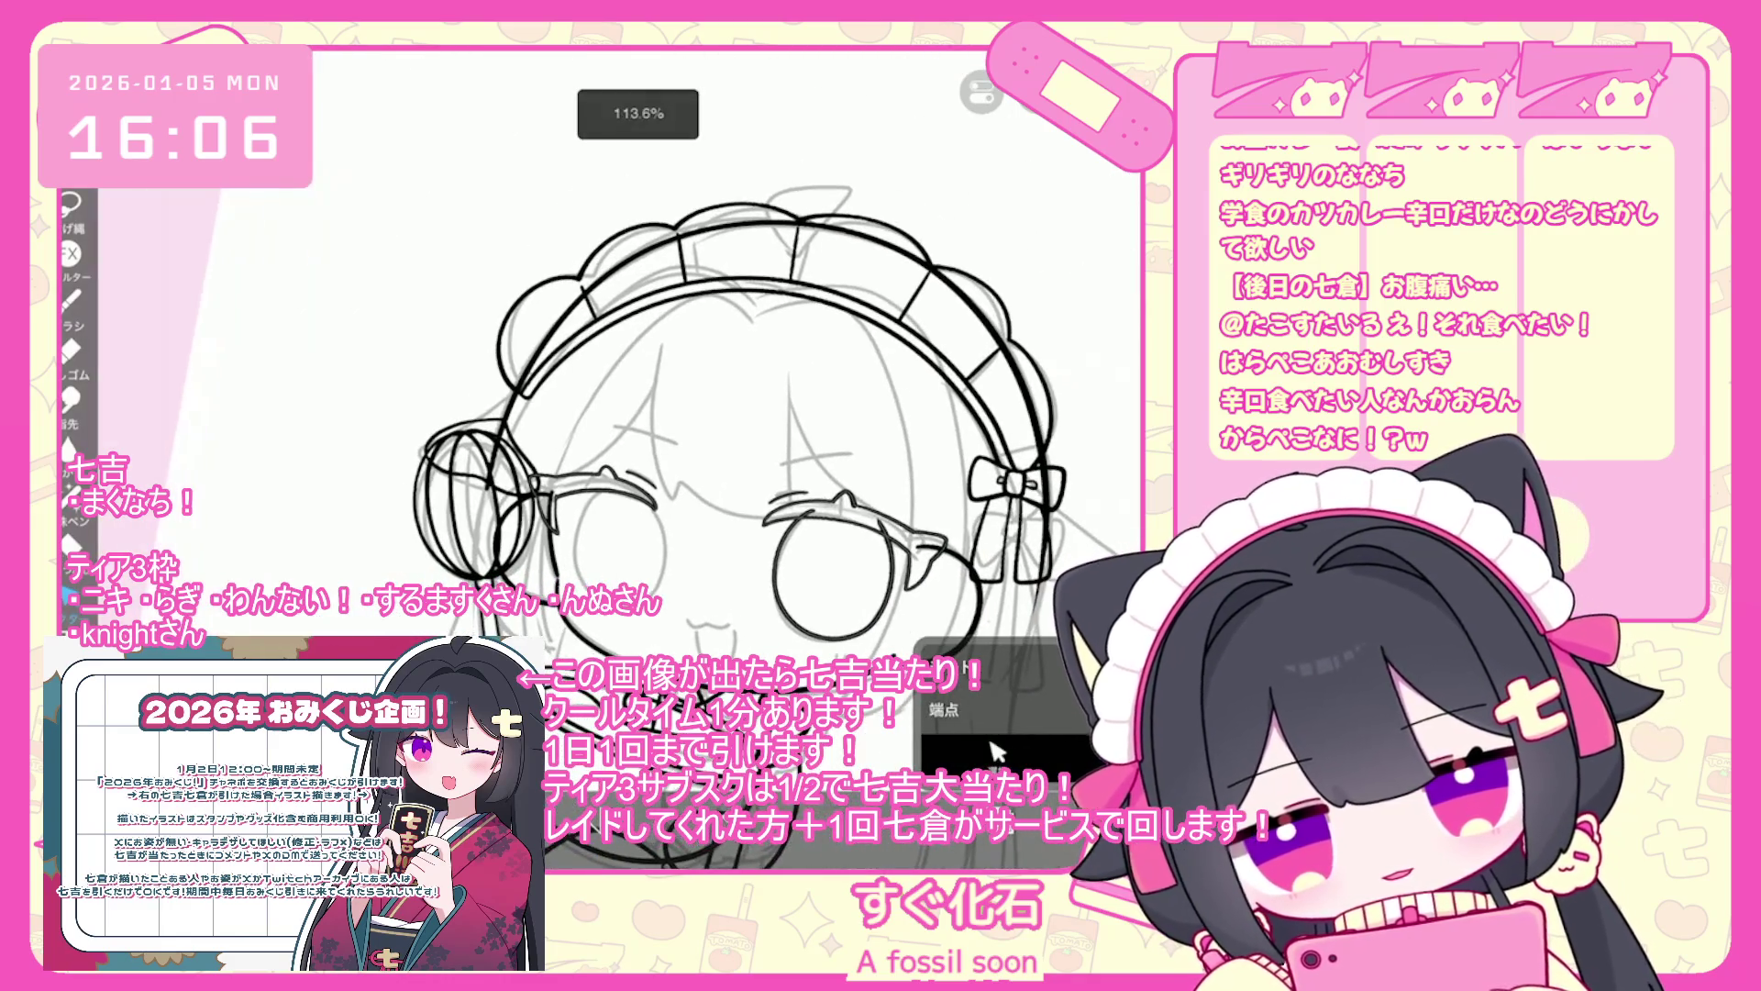
{"action": "scroll", "coordinate": [807, 569], "scroll_direction": "up", "scroll_amount": 2}
{"action": "left_click_drag", "start_coordinate": [467, 509], "coordinate": [639, 600]}
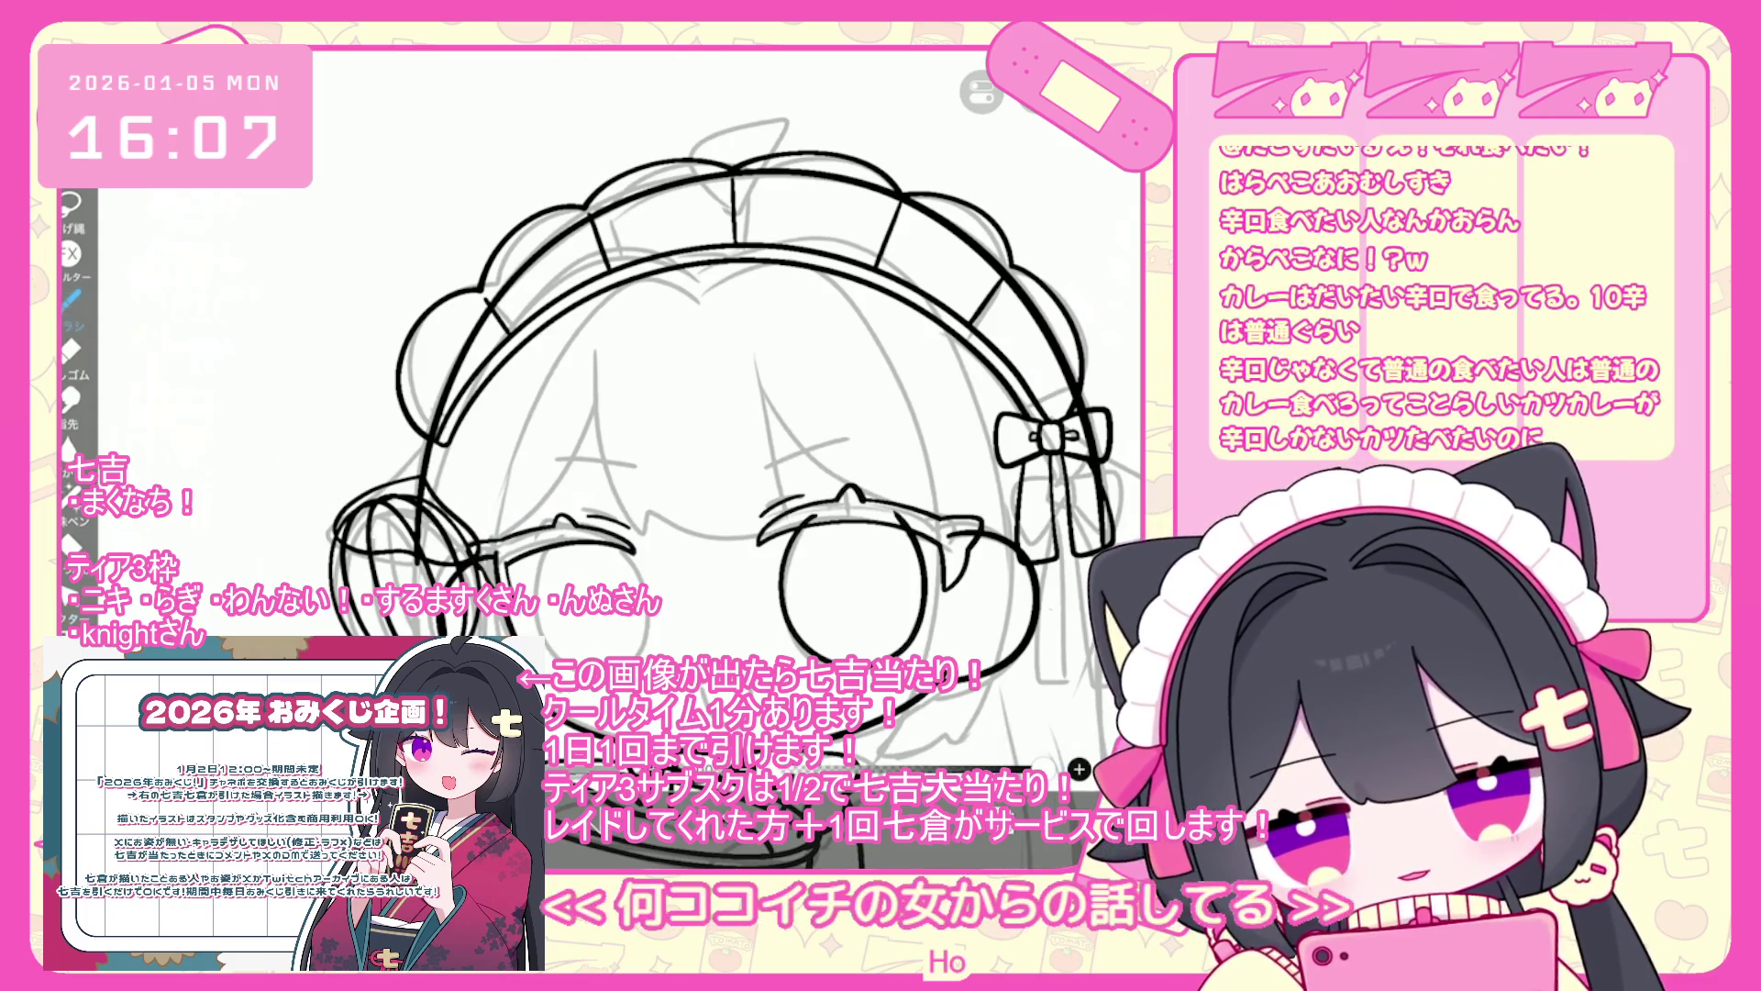
{"action": "scroll", "coordinate": [555, 562], "scroll_direction": "up", "scroll_amount": 3}
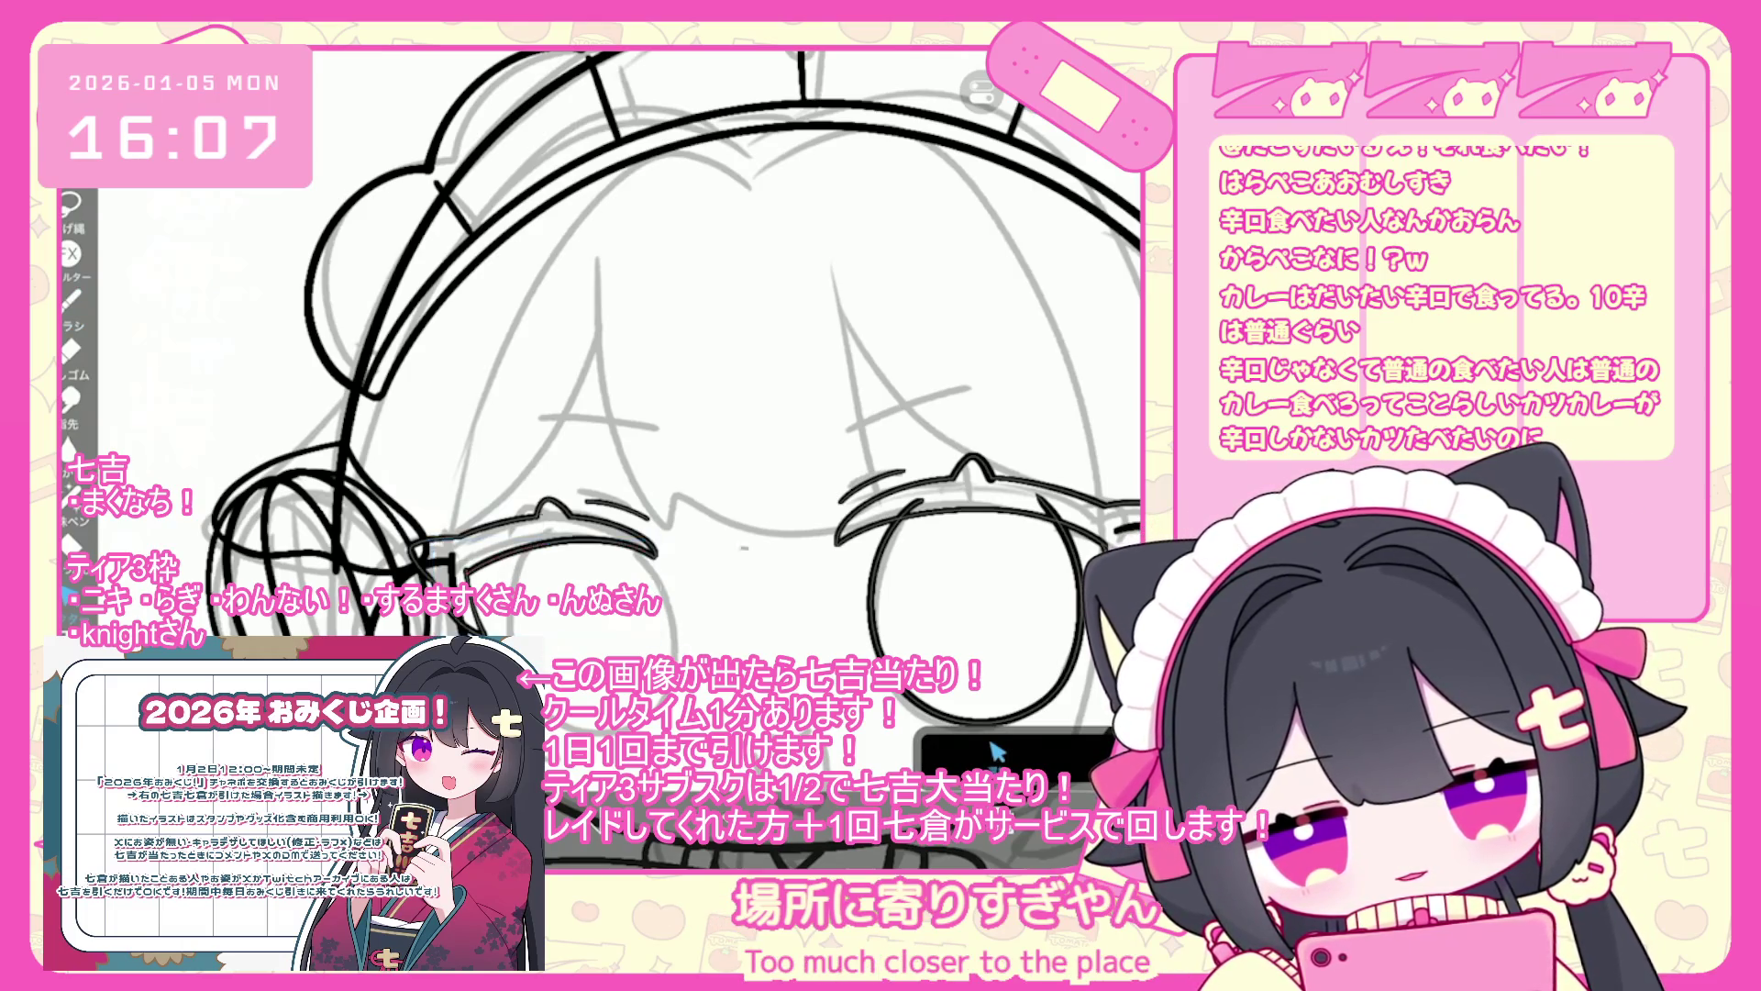
{"action": "scroll", "coordinate": [367, 471], "scroll_direction": "up", "scroll_amount": 1}
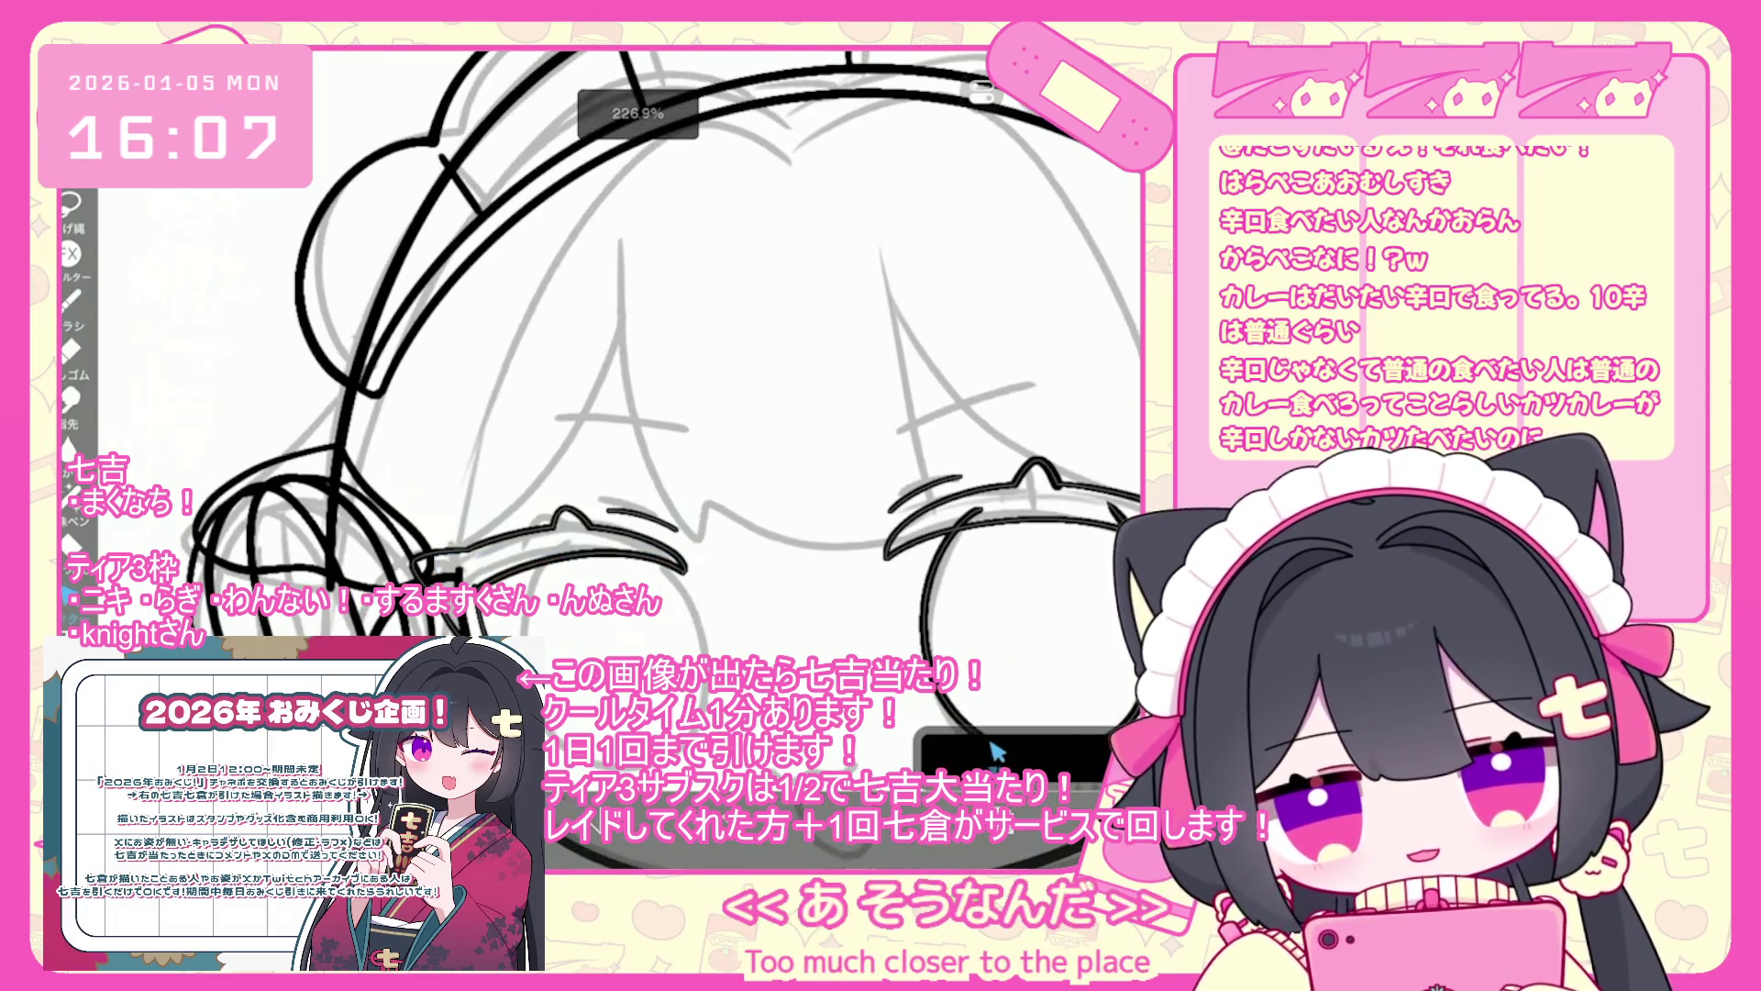
{"action": "left_click", "coordinate": [551, 550]}
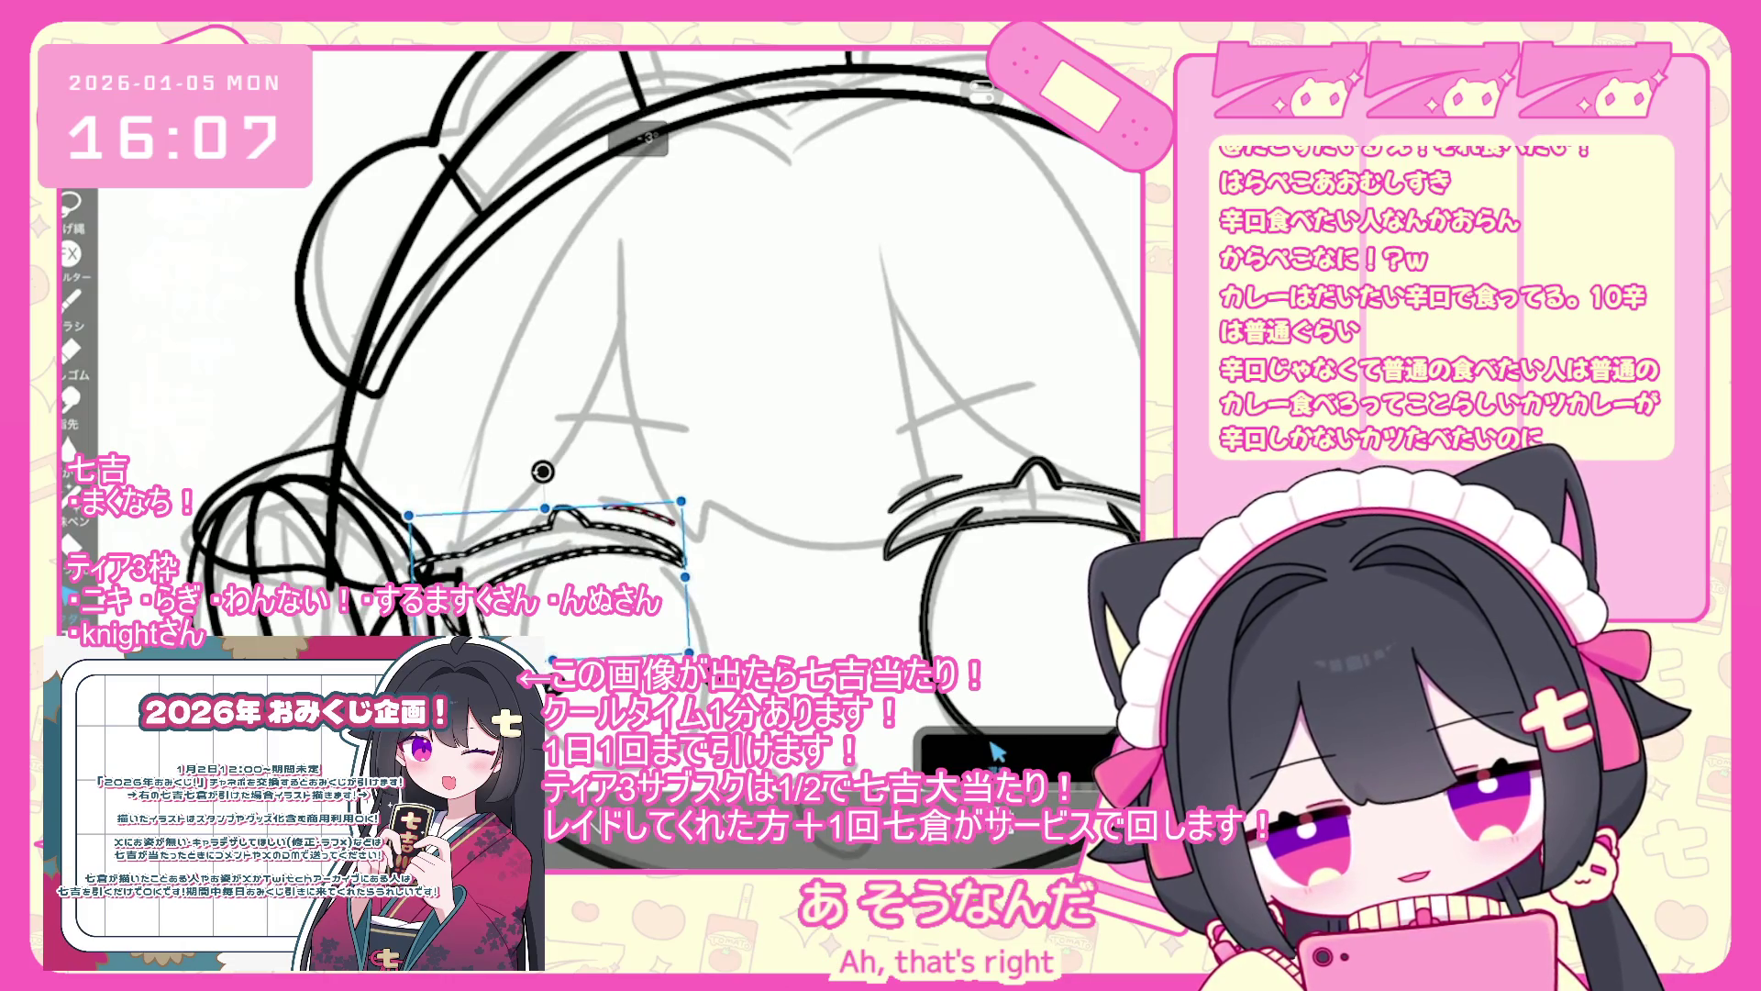
{"action": "key", "text": "b"}
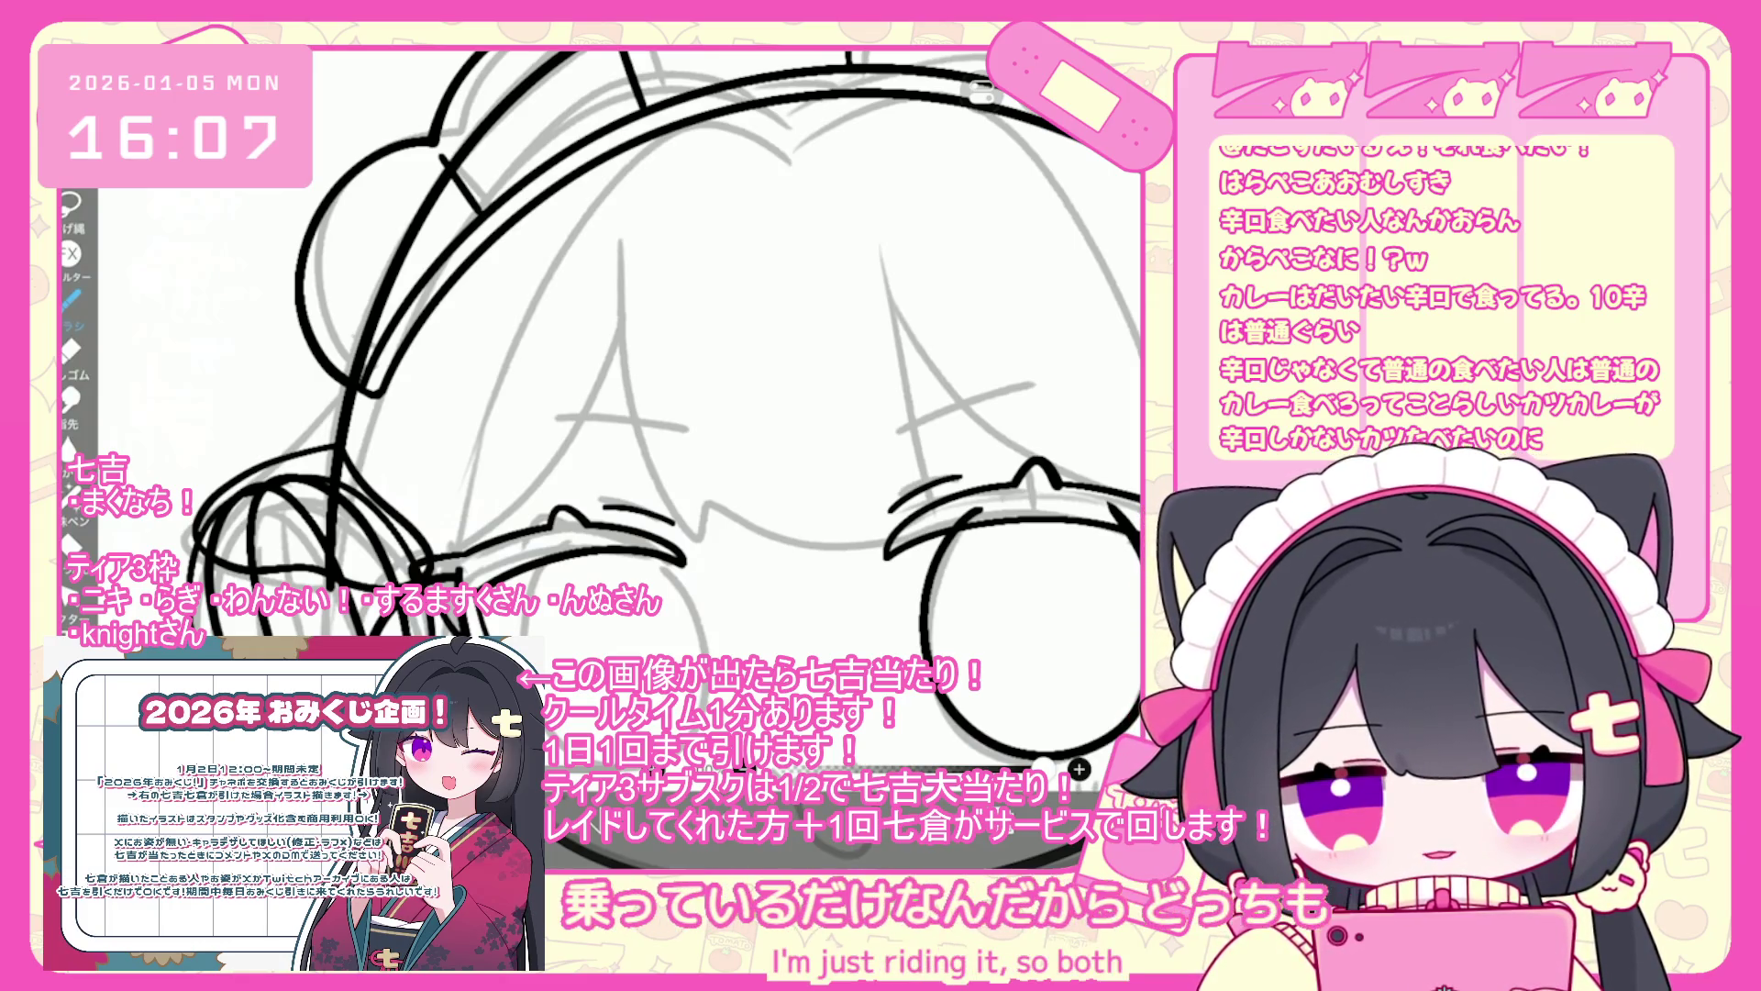
- Draw thick black outlines down both sides of the left eye, discarding one short trial stroke
{"action": "scroll", "coordinate": [642, 413], "scroll_direction": "up", "scroll_amount": 2}
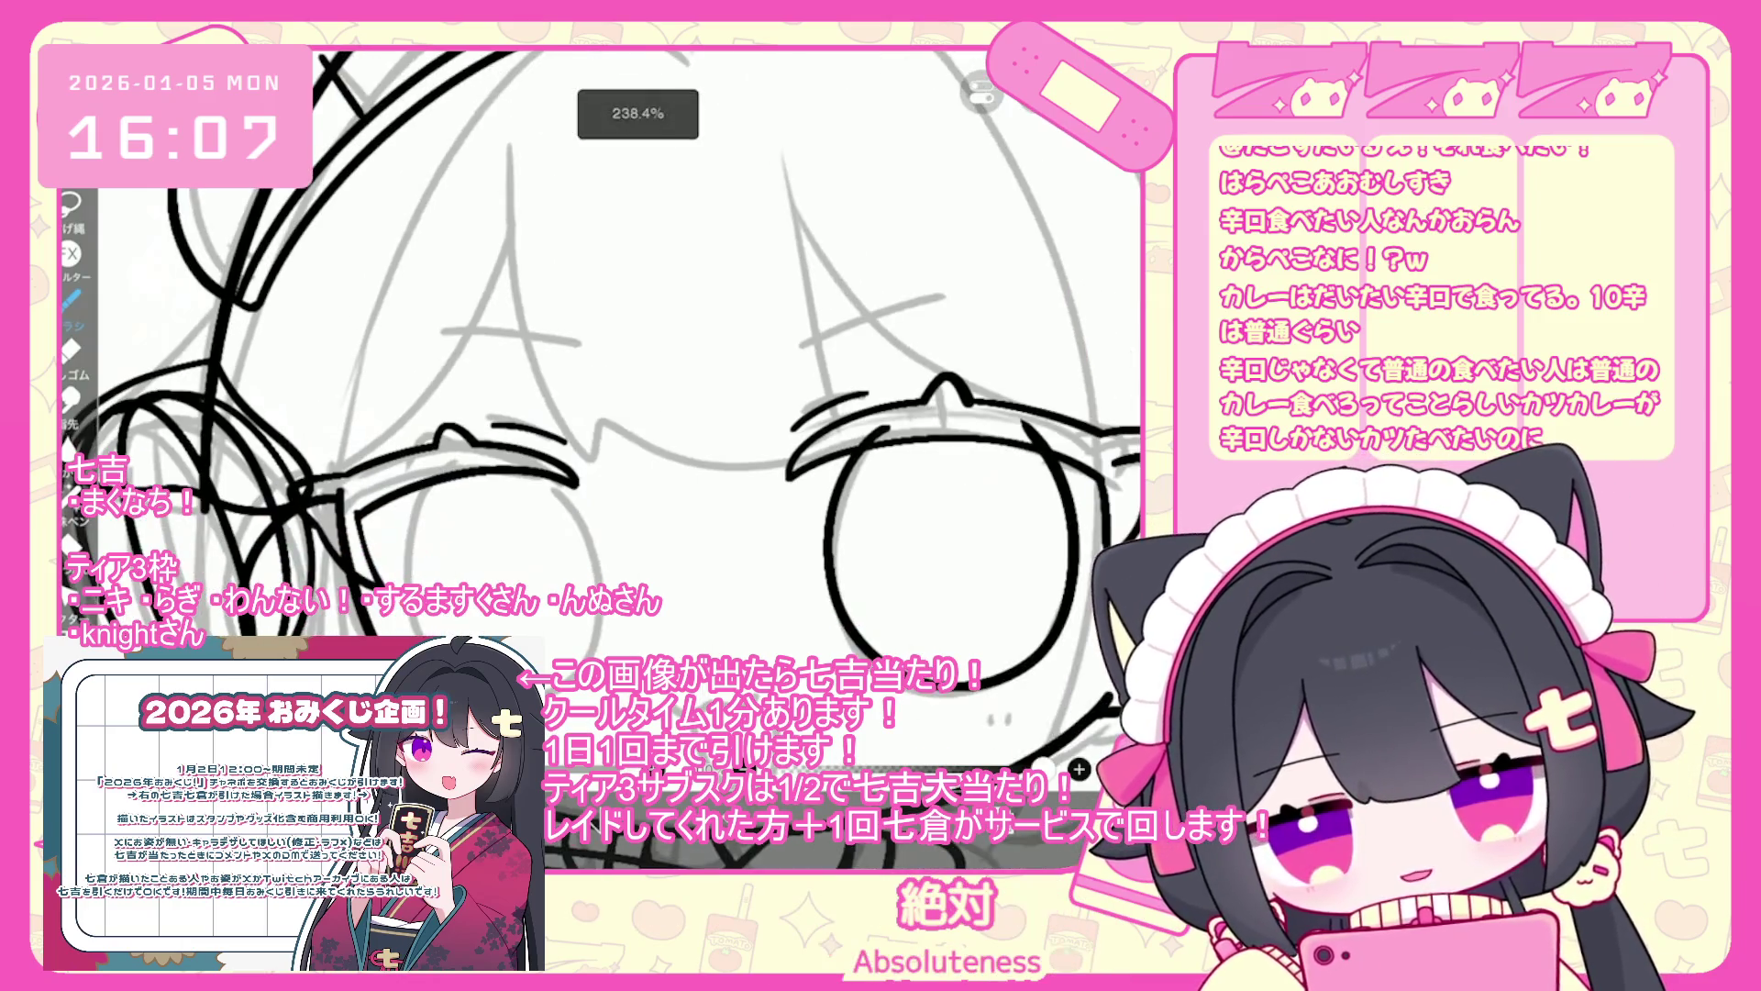
{"action": "left_click_drag", "start_coordinate": [450, 482], "coordinate": [418, 578]}
{"action": "key", "text": "ctrl+z"}
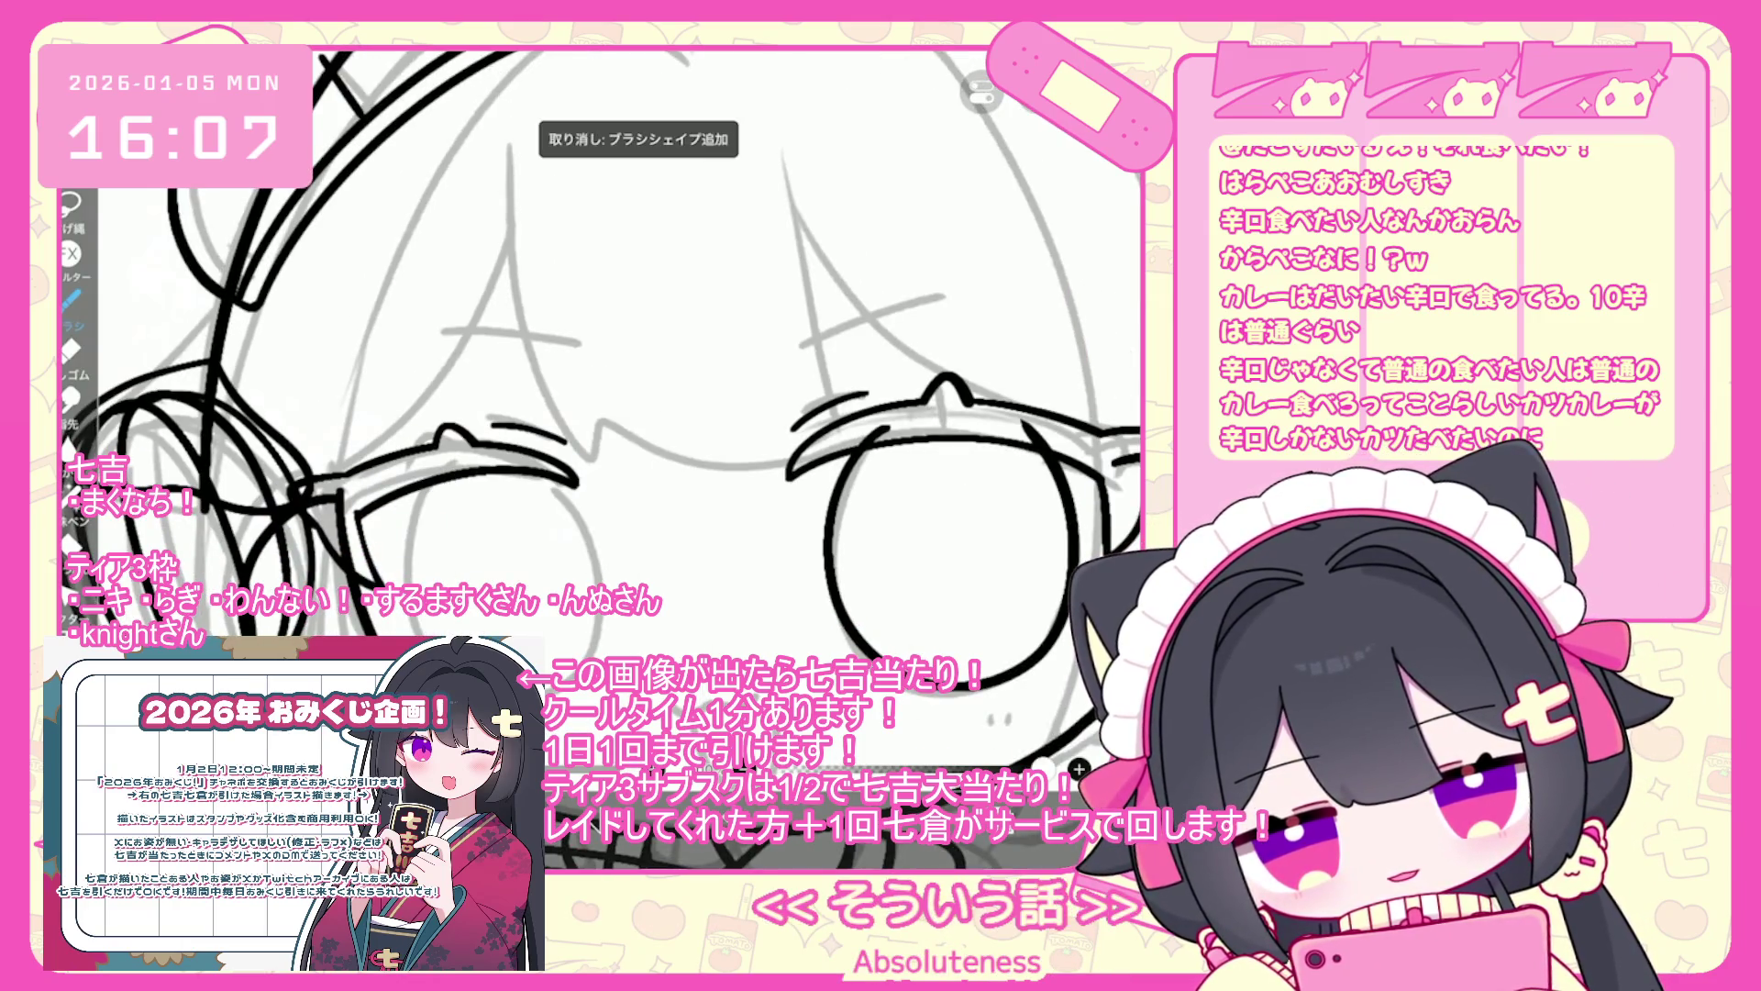
{"action": "left_click_drag", "start_coordinate": [424, 488], "coordinate": [431, 633]}
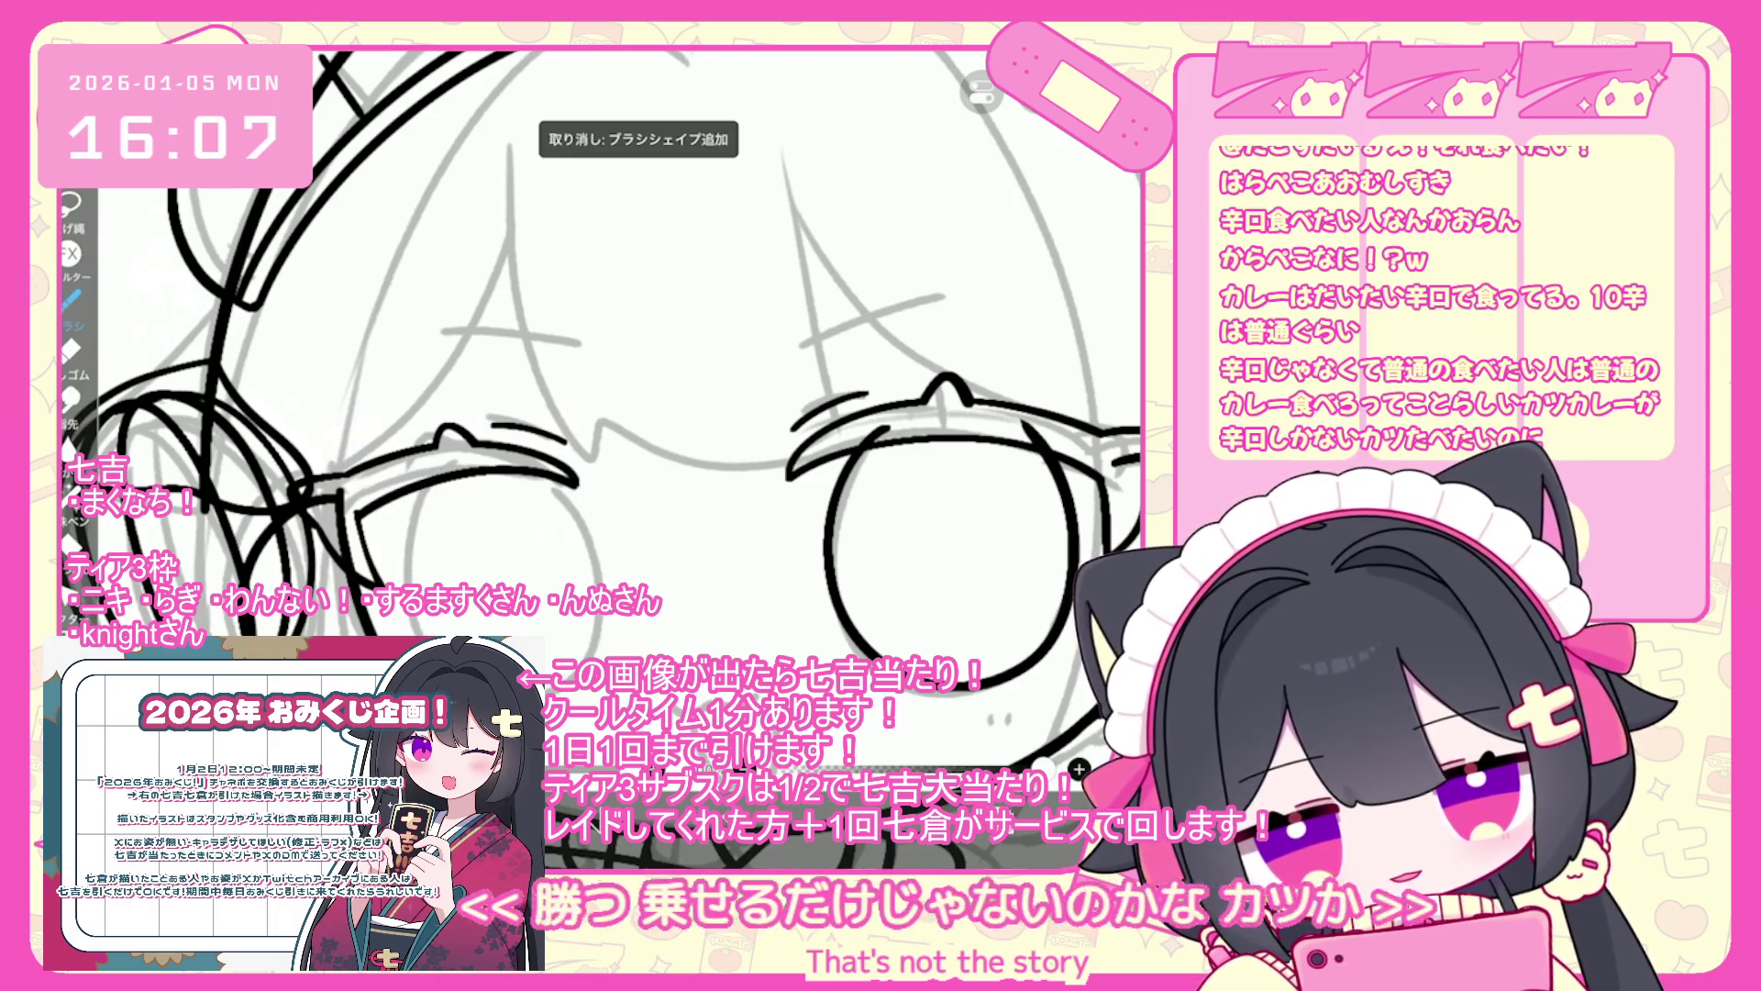
{"action": "left_click_drag", "start_coordinate": [573, 486], "coordinate": [606, 637]}
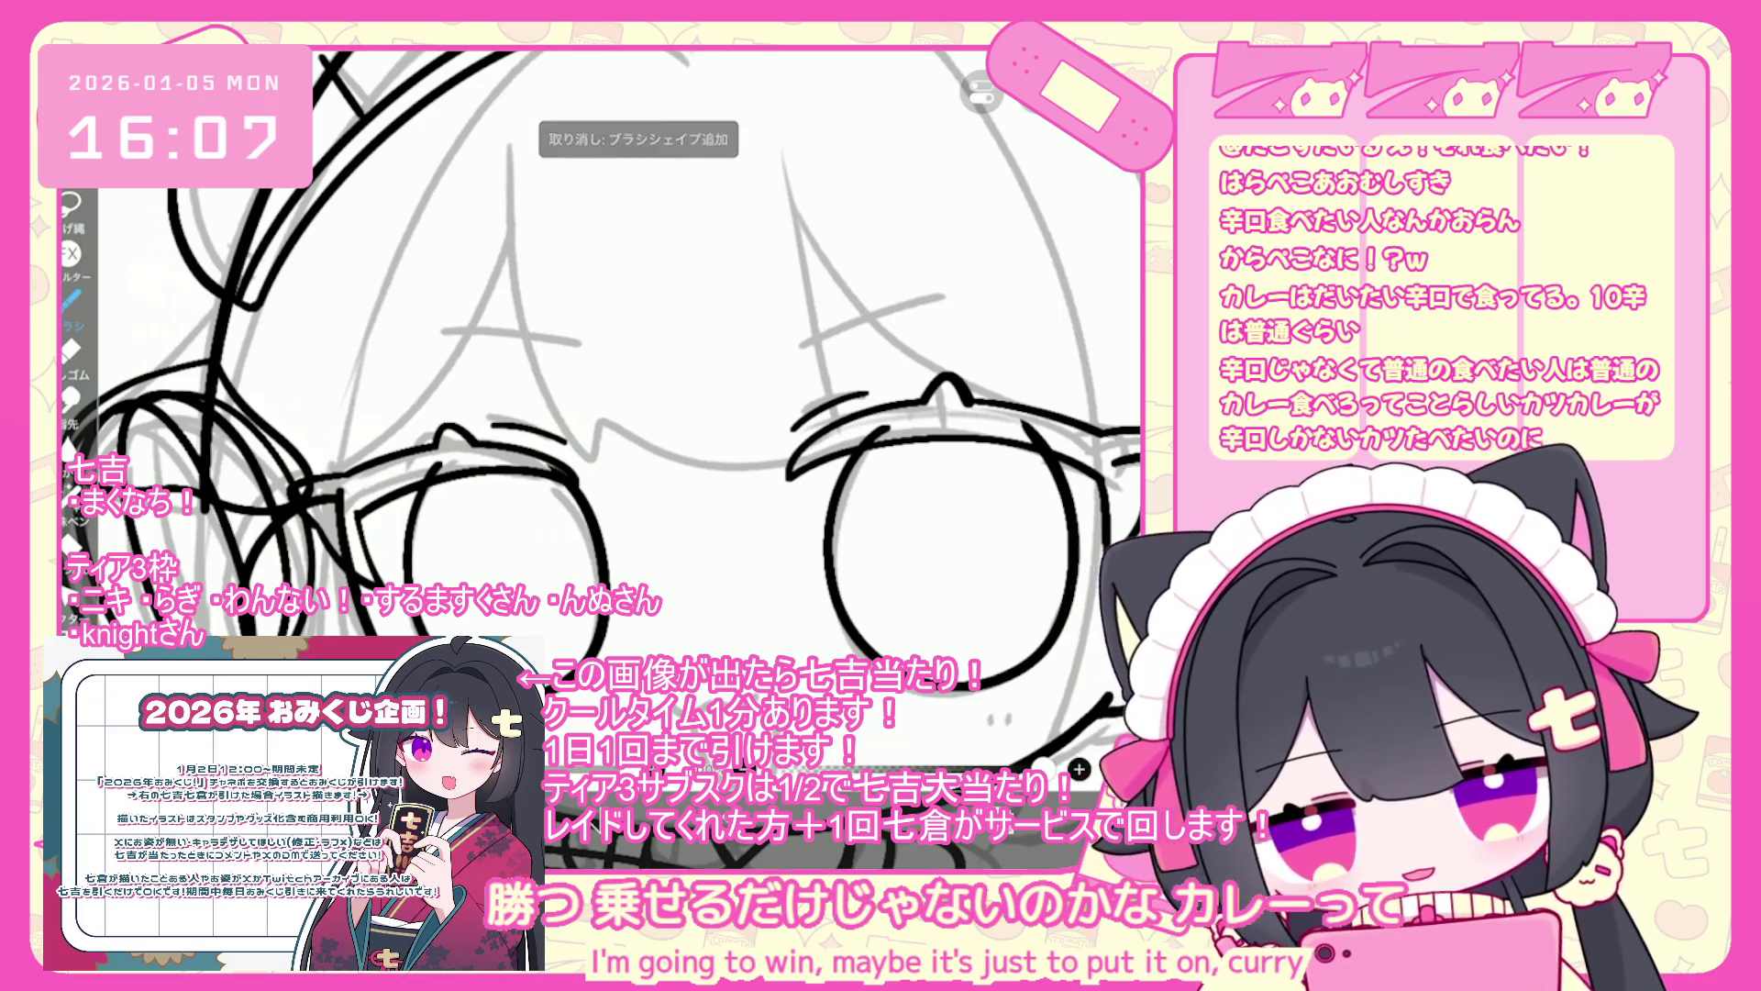
- Select the left eye outline and its eyelash stroke
{"action": "scroll", "coordinate": [624, 413], "scroll_direction": "down", "scroll_amount": 5}
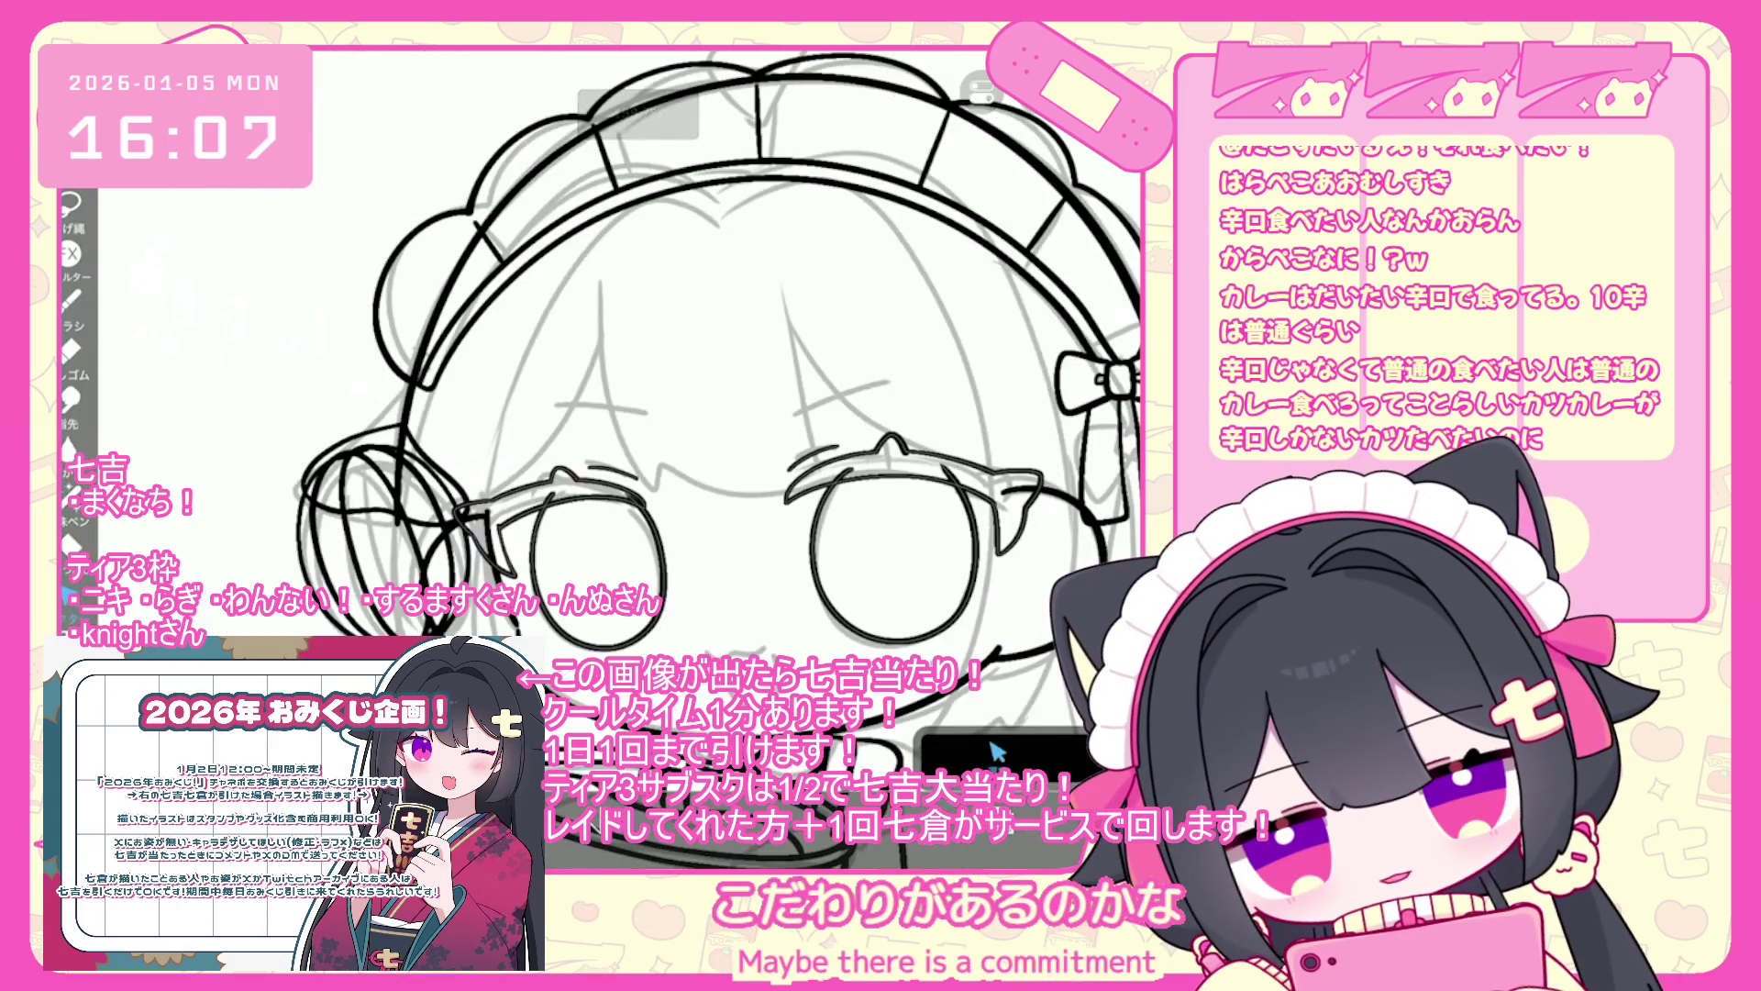
{"action": "left_click", "coordinate": [530, 568]}
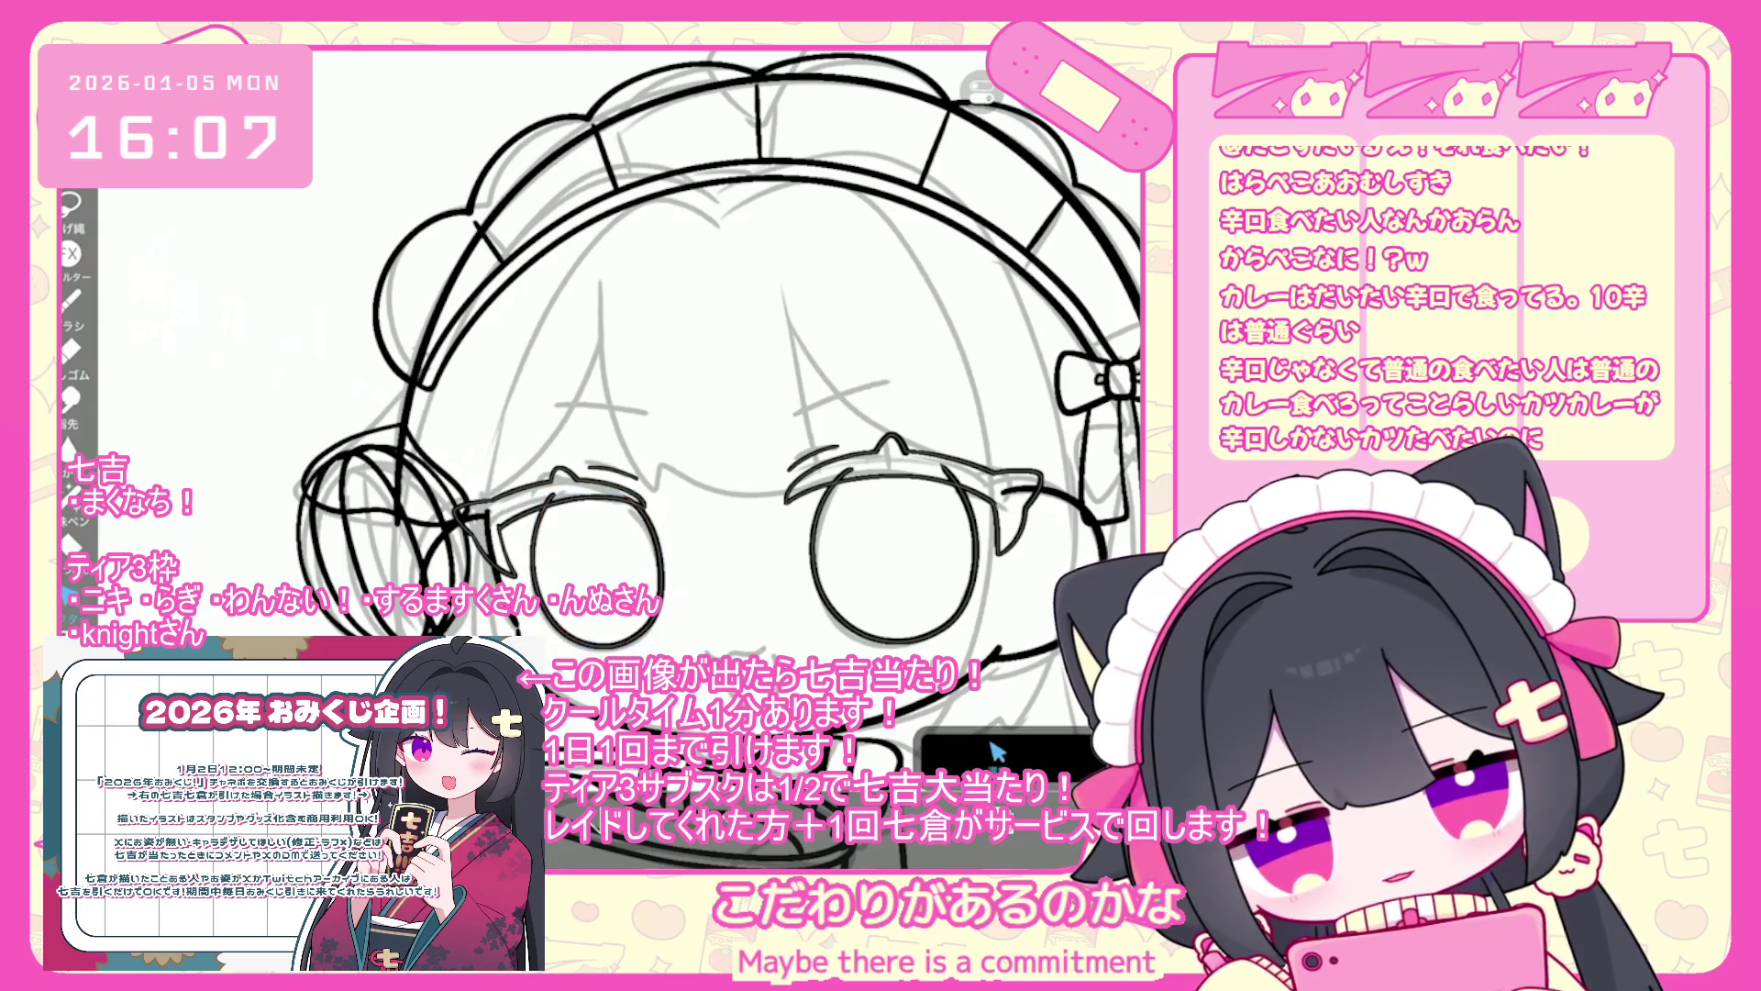
{"action": "scroll", "coordinate": [502, 541], "scroll_direction": "up", "scroll_amount": 3}
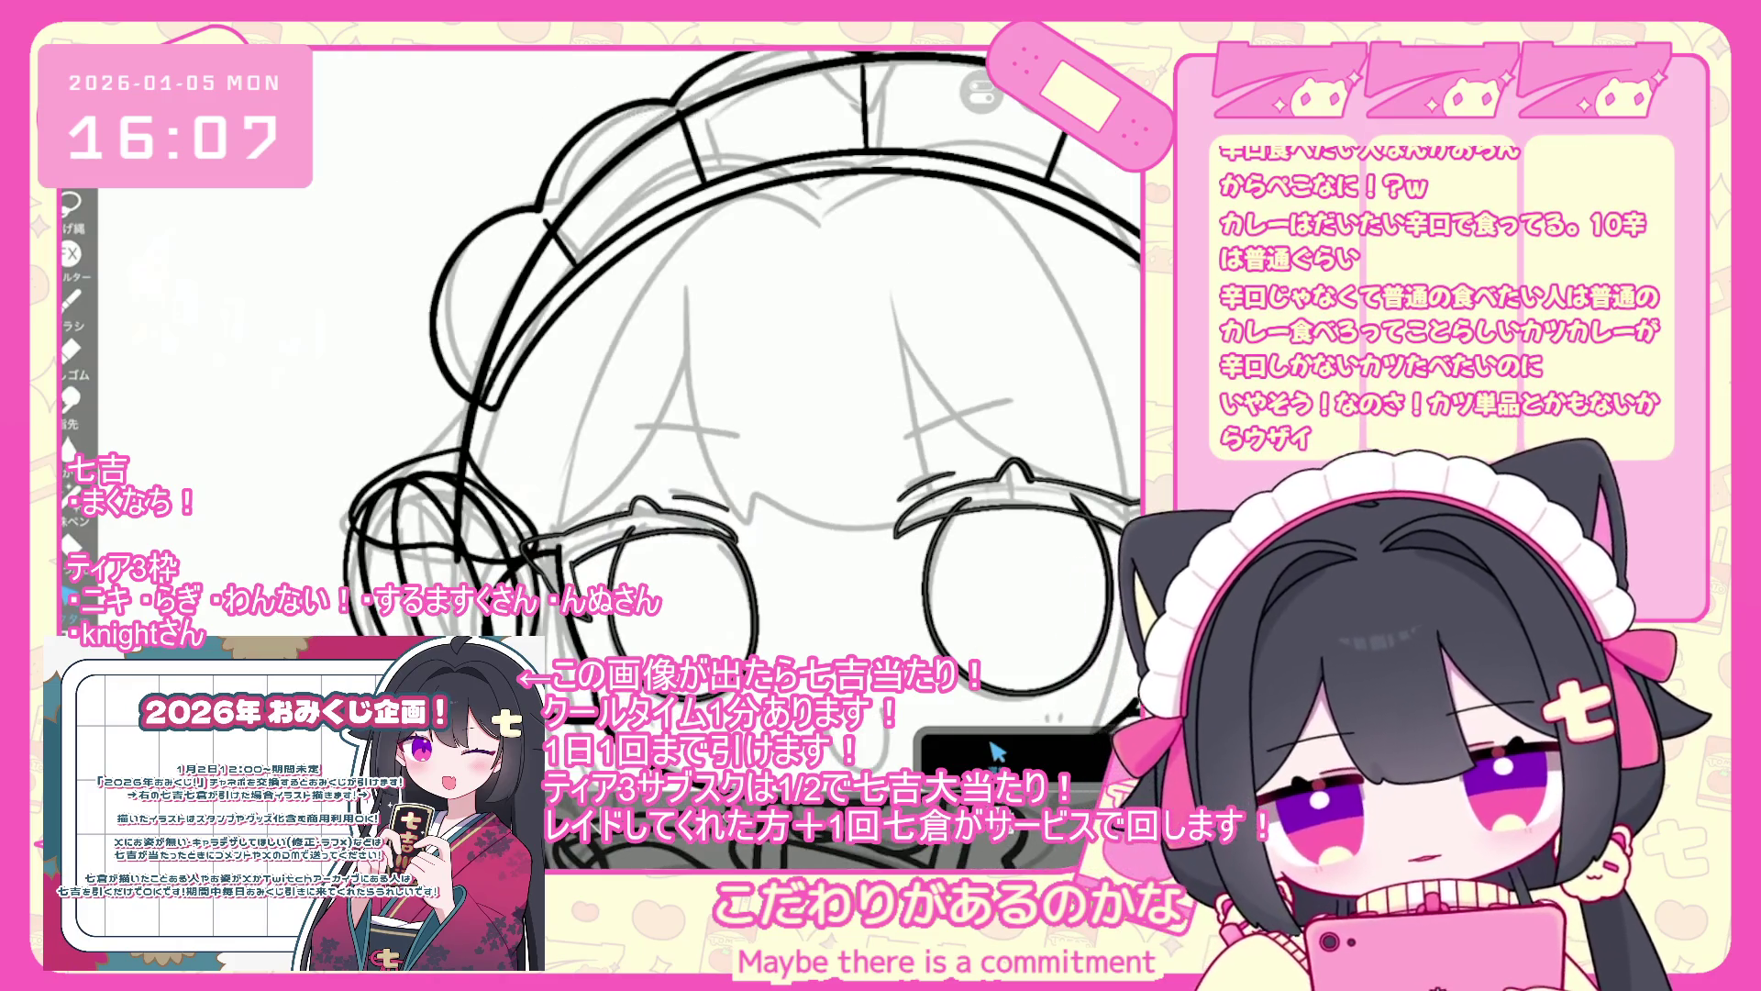
{"action": "left_click", "coordinate": [587, 550]}
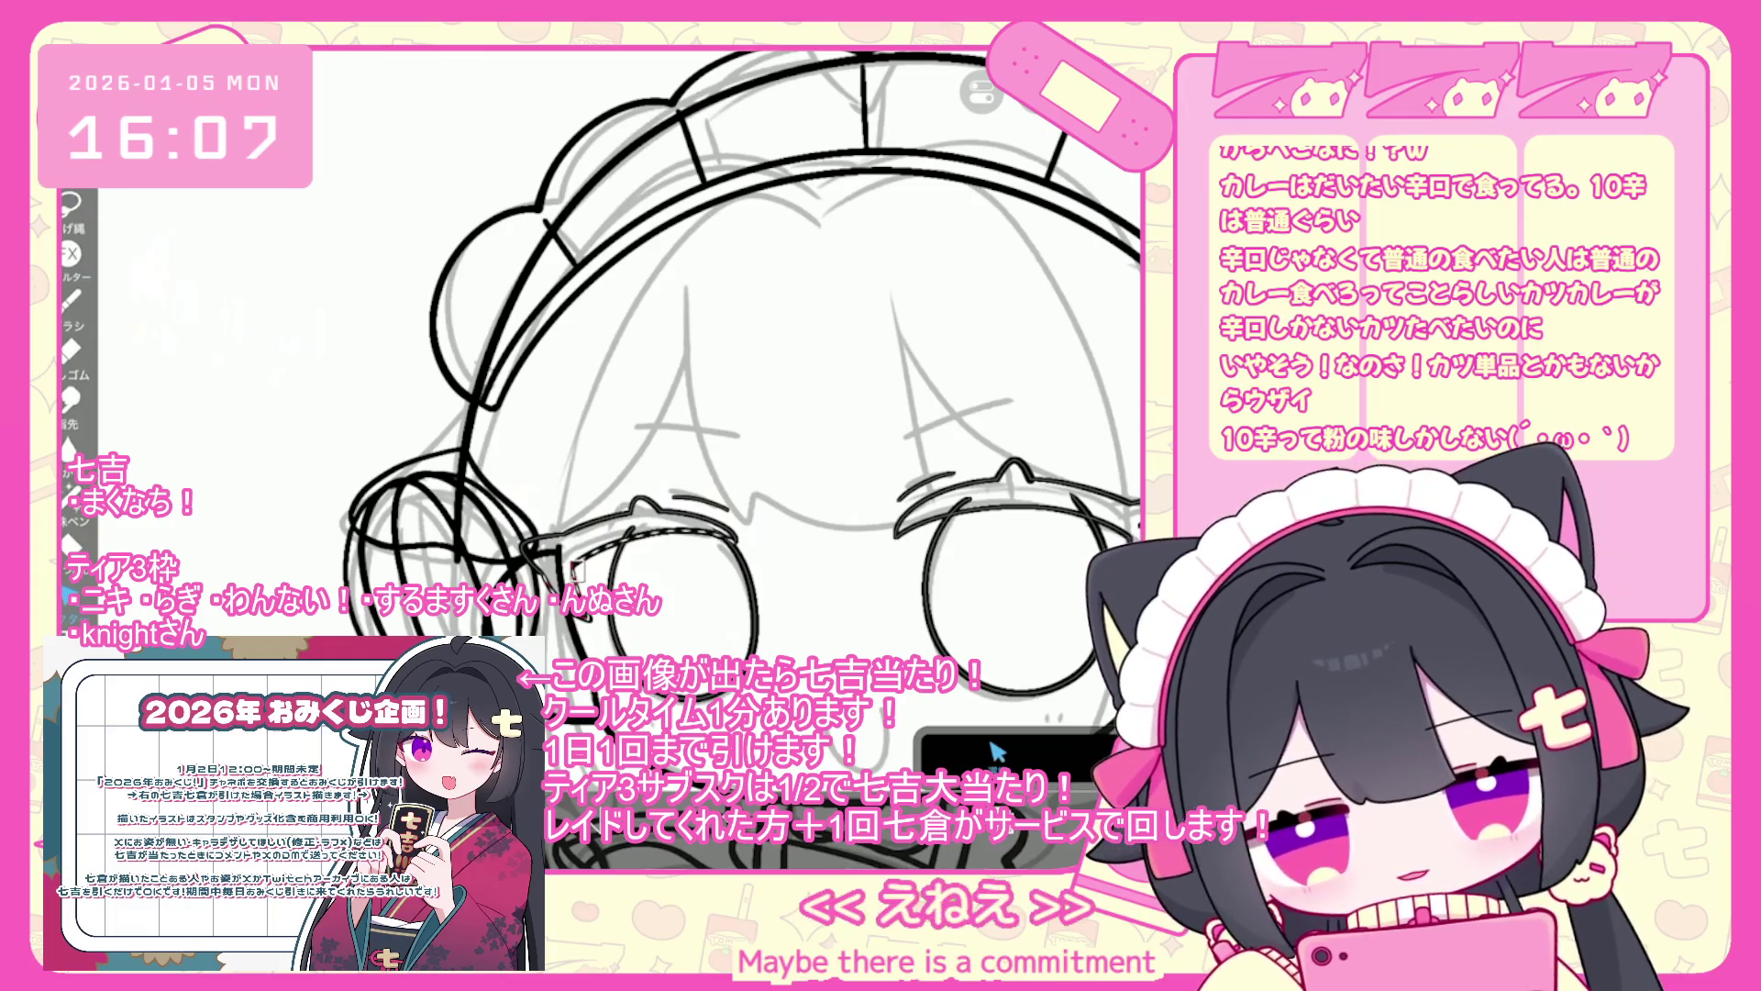
{"action": "left_click", "coordinate": [1040, 106]}
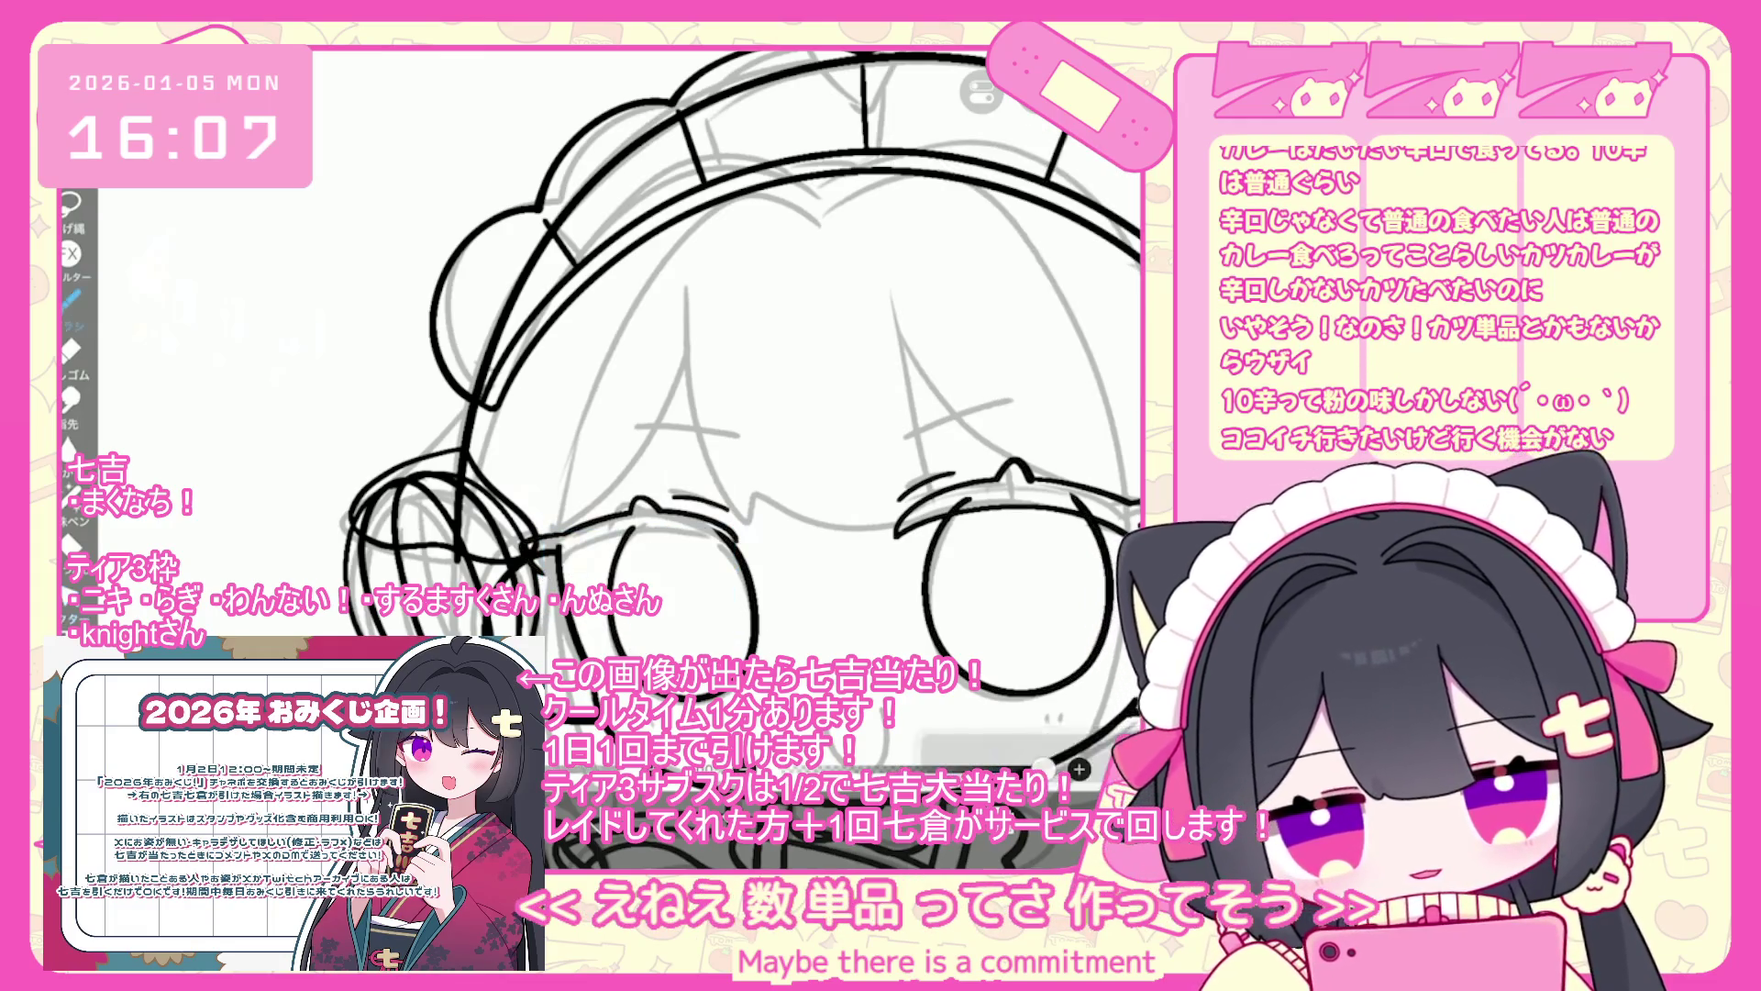
{"action": "scroll", "coordinate": [697, 642], "scroll_direction": "up", "scroll_amount": 3}
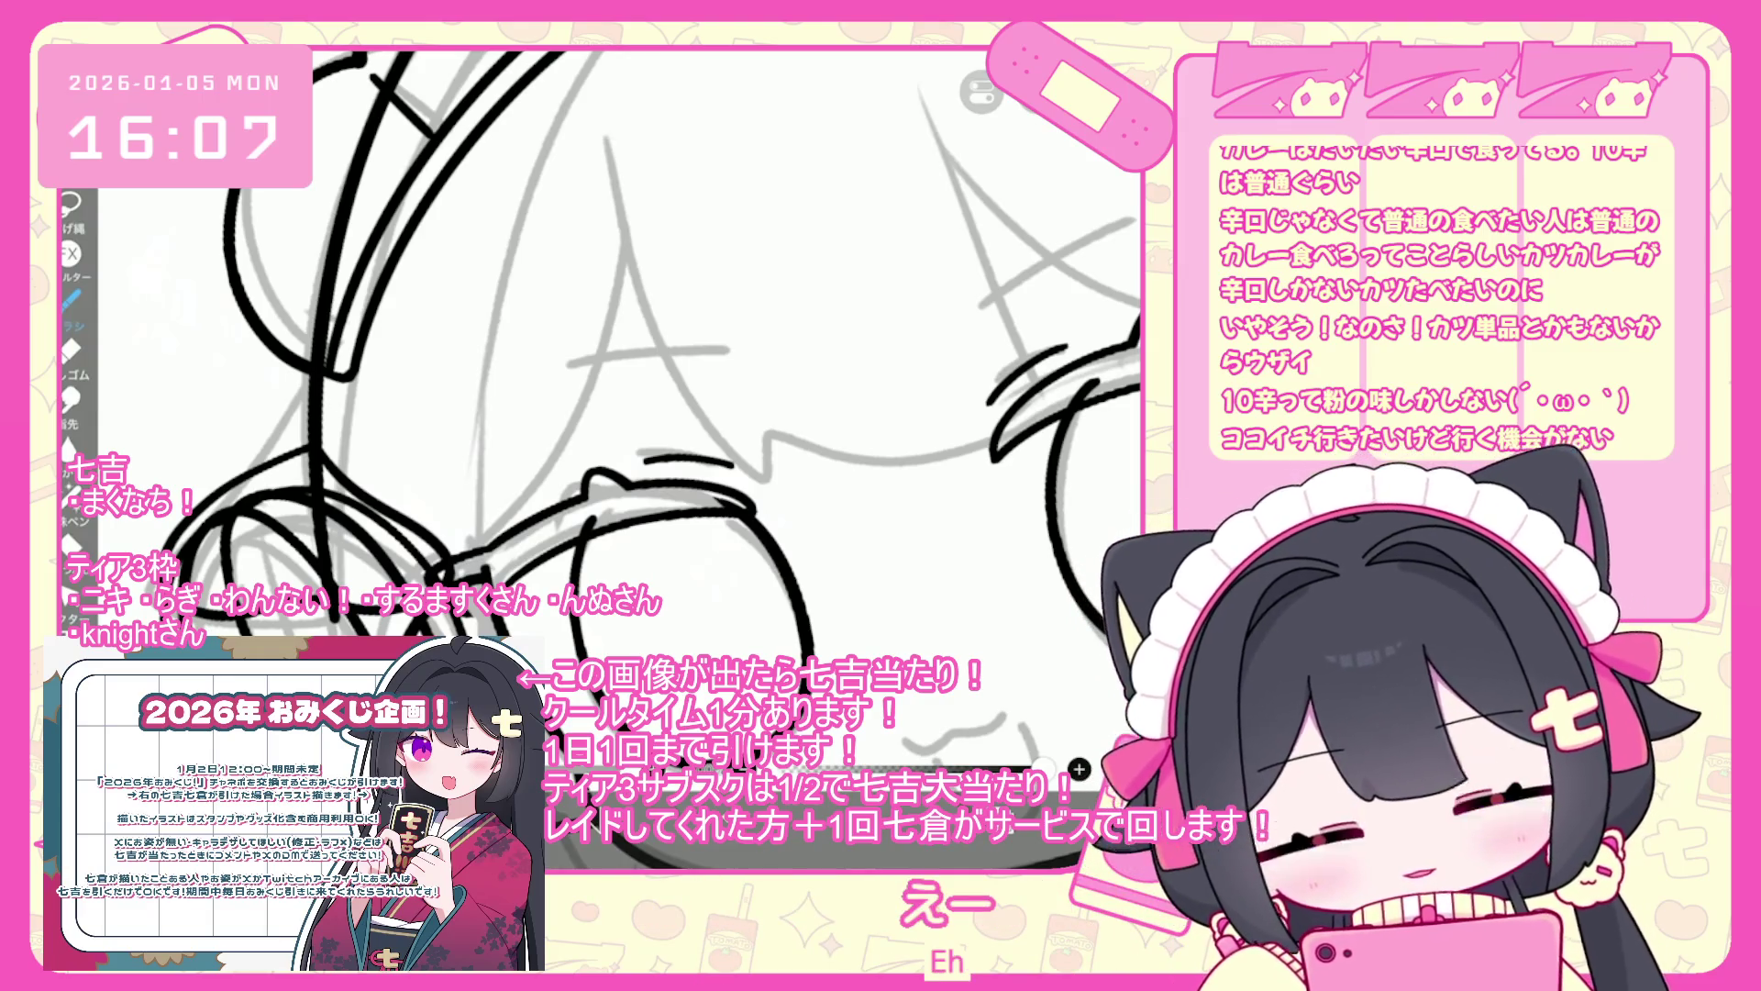
- Undo two stray strokes, check the endpoint settings by the headphone, and undo the last vector erase
{"action": "key", "text": "ctrl+z"}
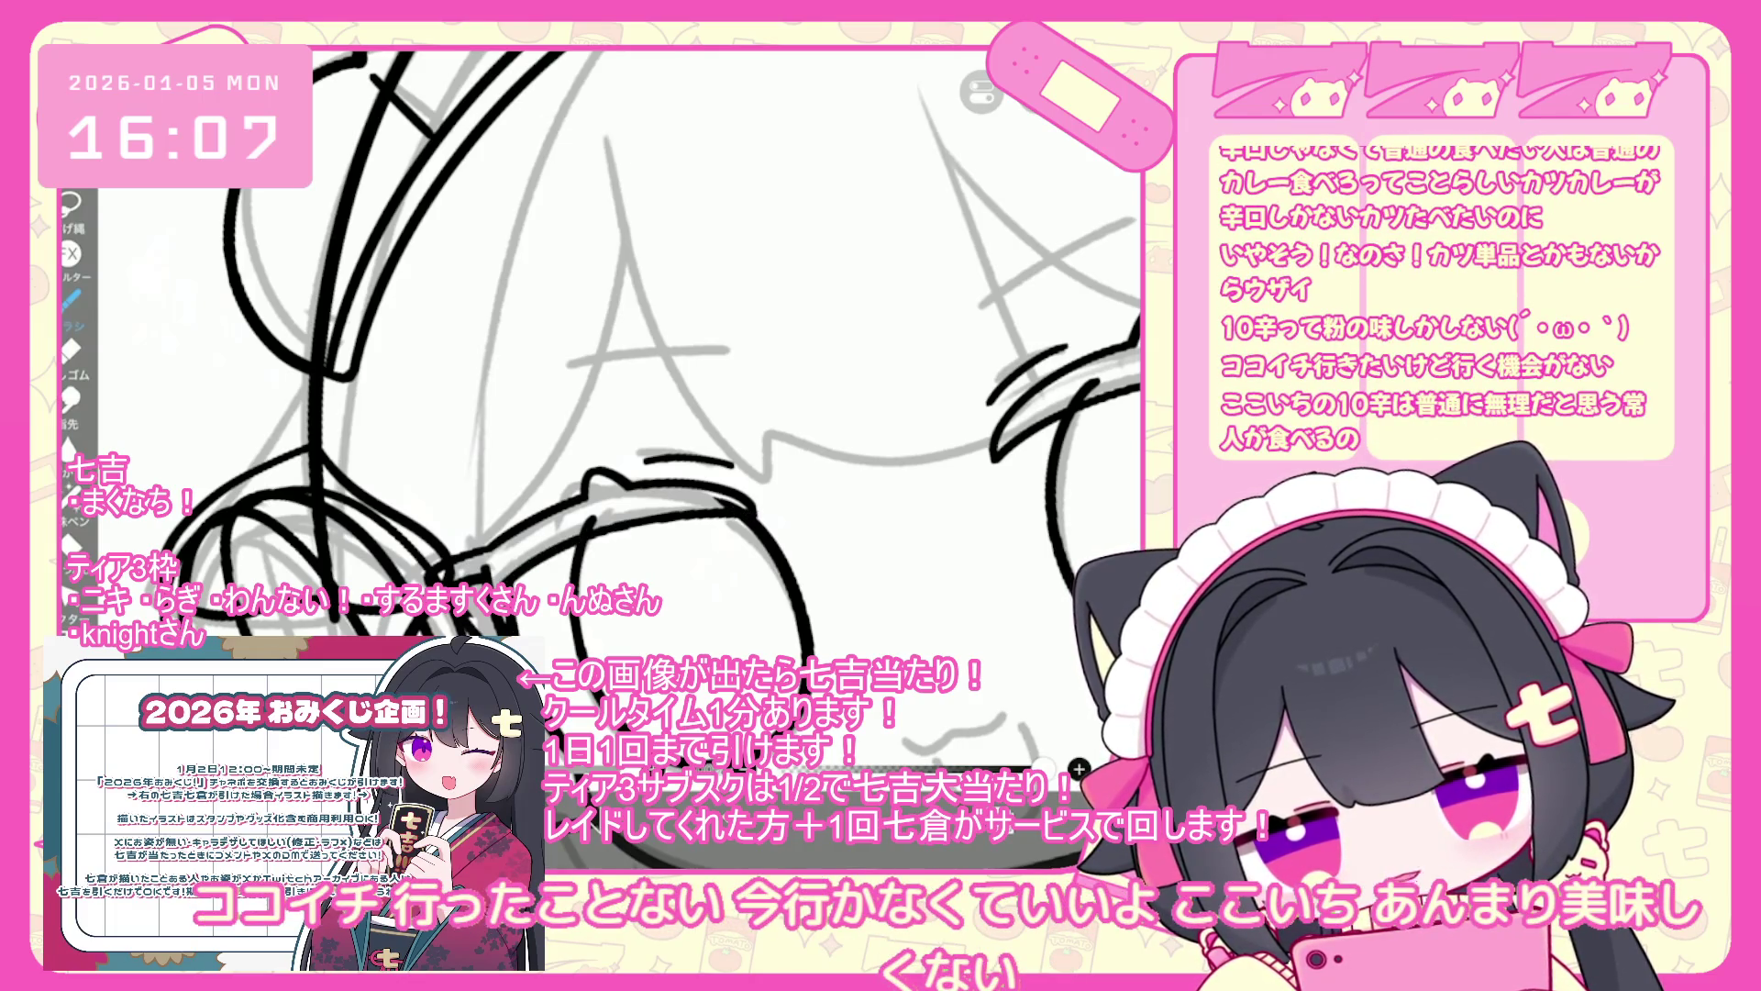
{"action": "key", "text": "ctrl+z"}
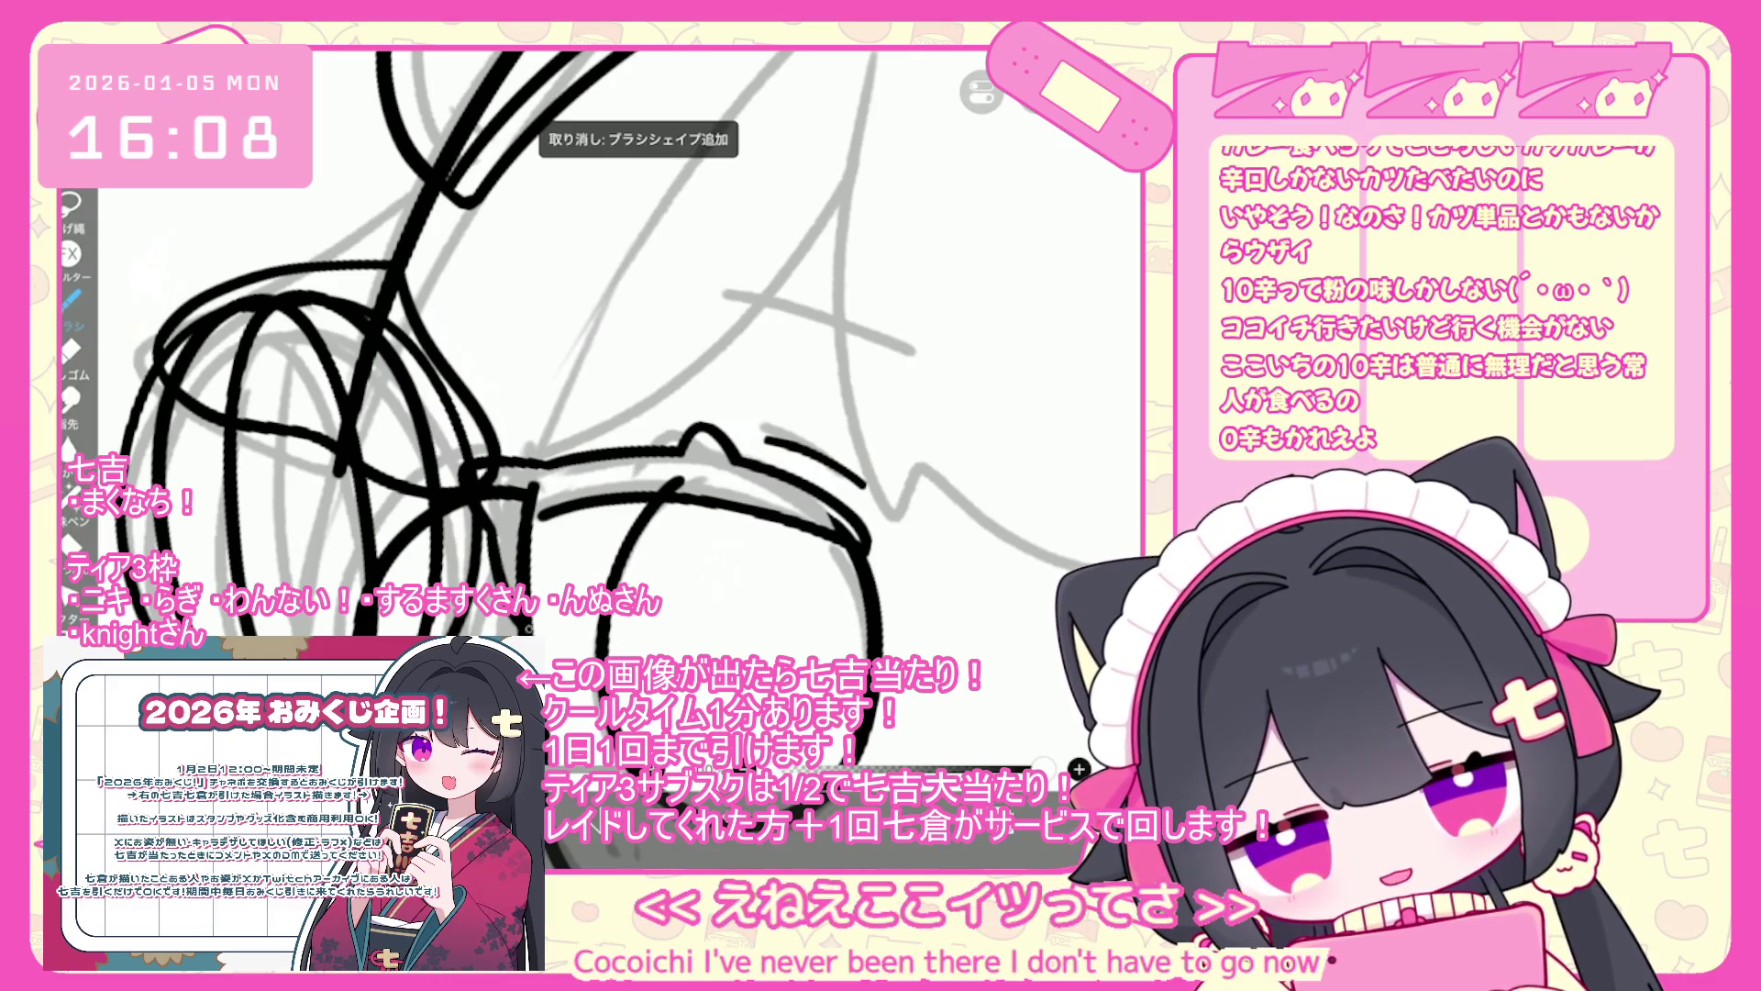
{"action": "left_click", "coordinate": [996, 753]}
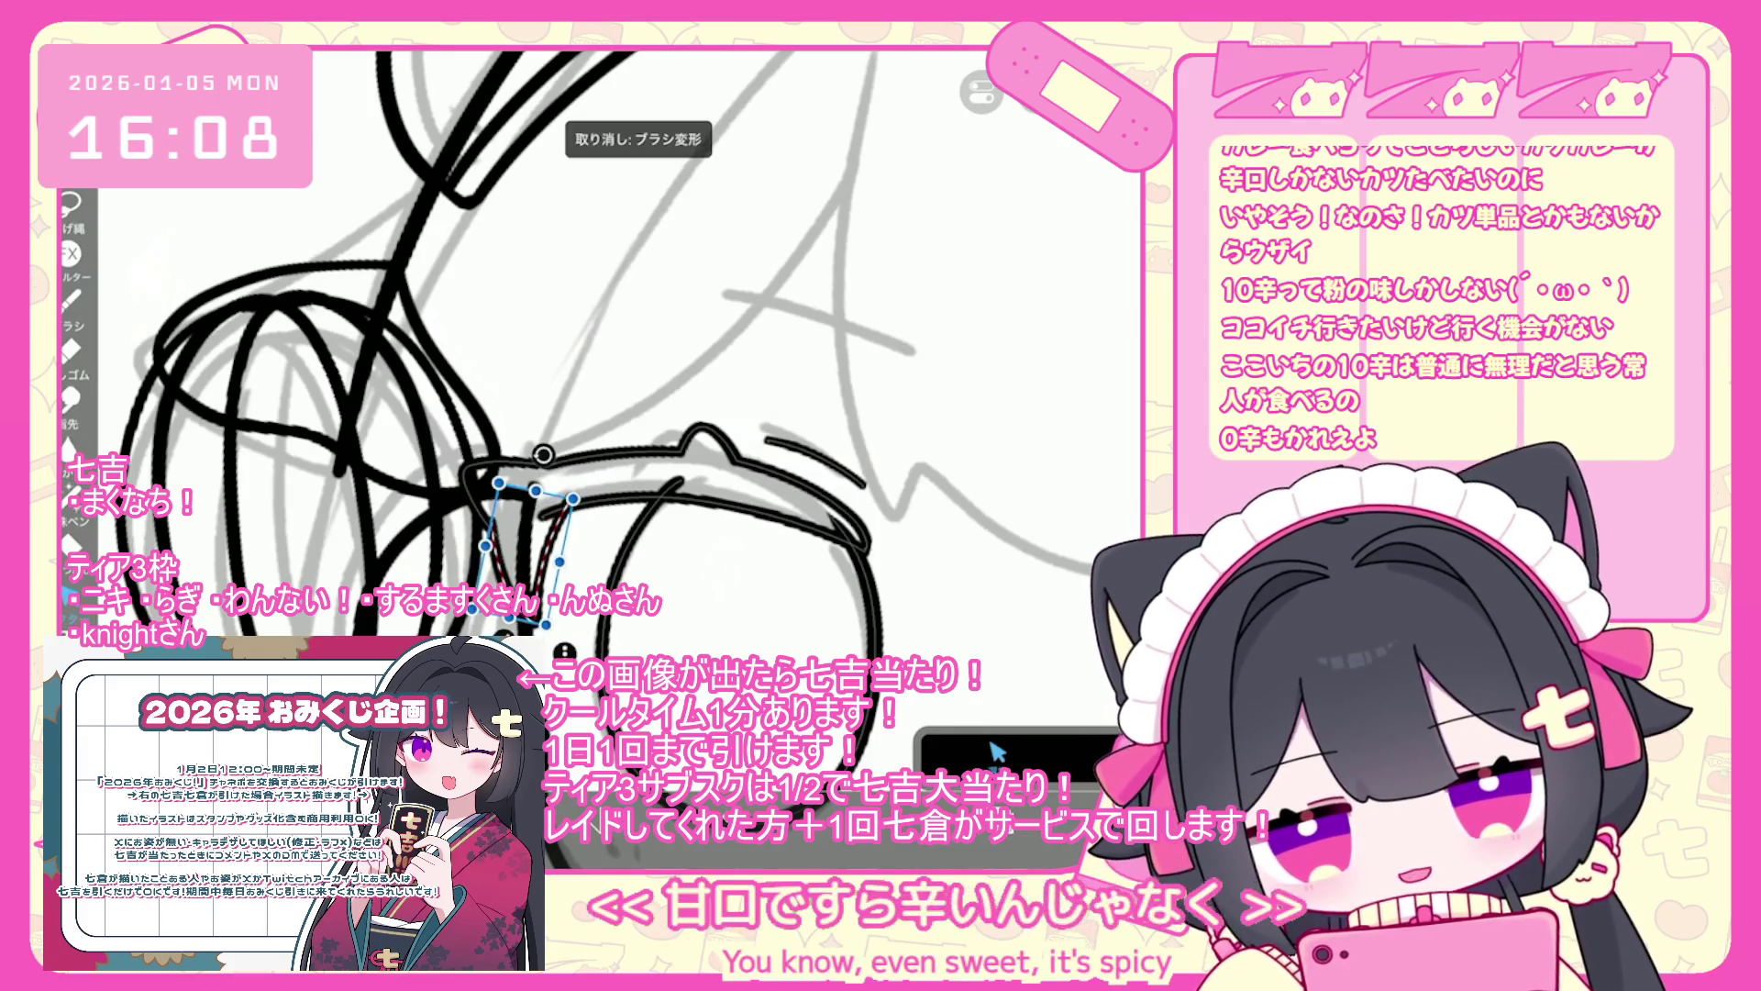
{"action": "left_click", "coordinate": [998, 752]}
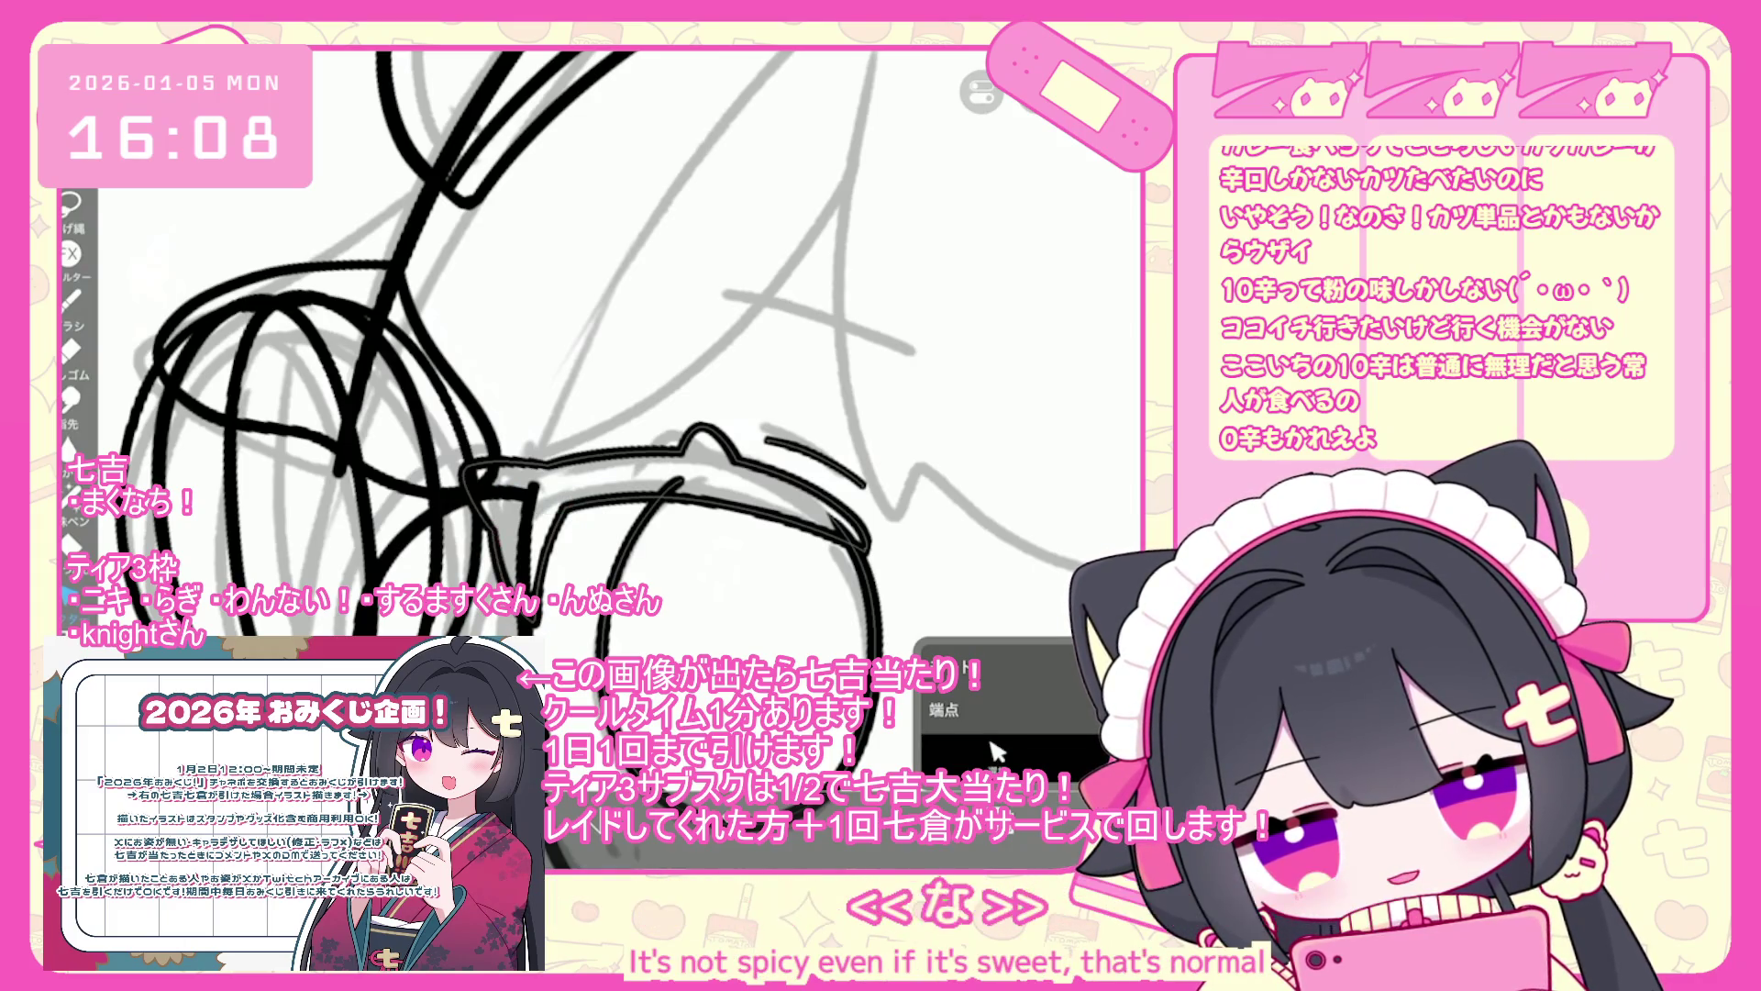
{"action": "scroll", "coordinate": [998, 752], "scroll_direction": "down", "scroll_amount": 5}
{"action": "key", "text": "ctrl+z"}
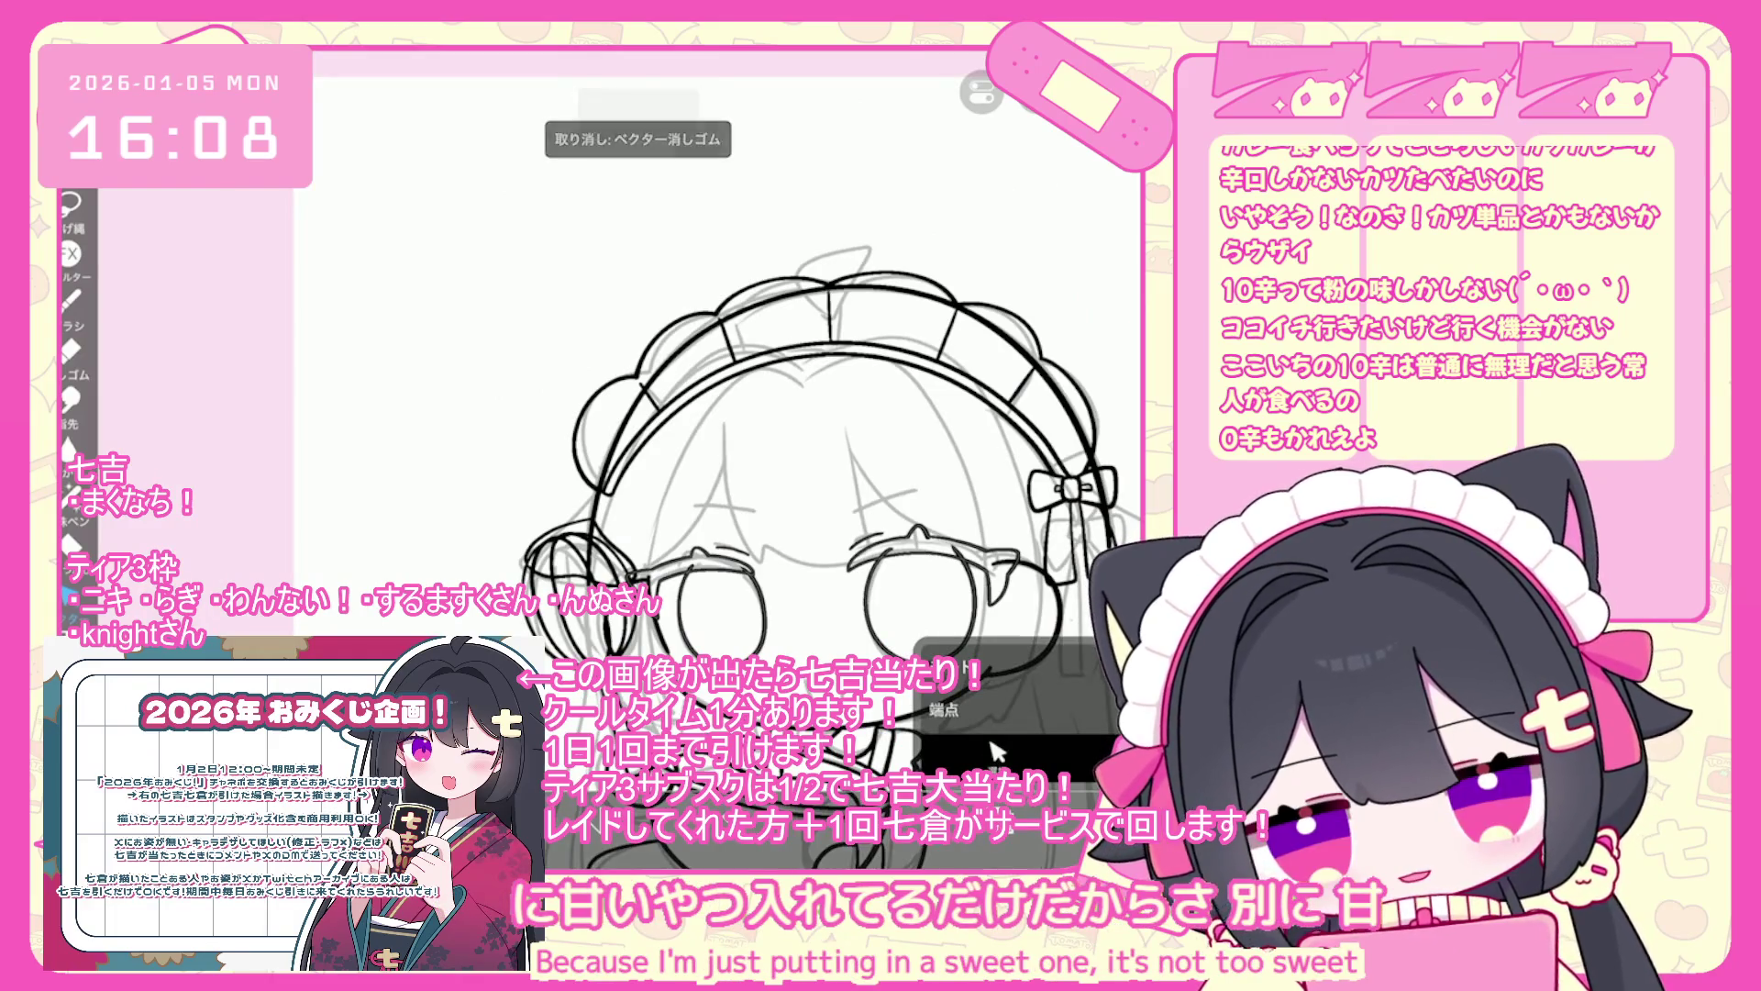
- Switch from the eraser back to the brush and undo the bad stroke
{"action": "key", "text": "b"}
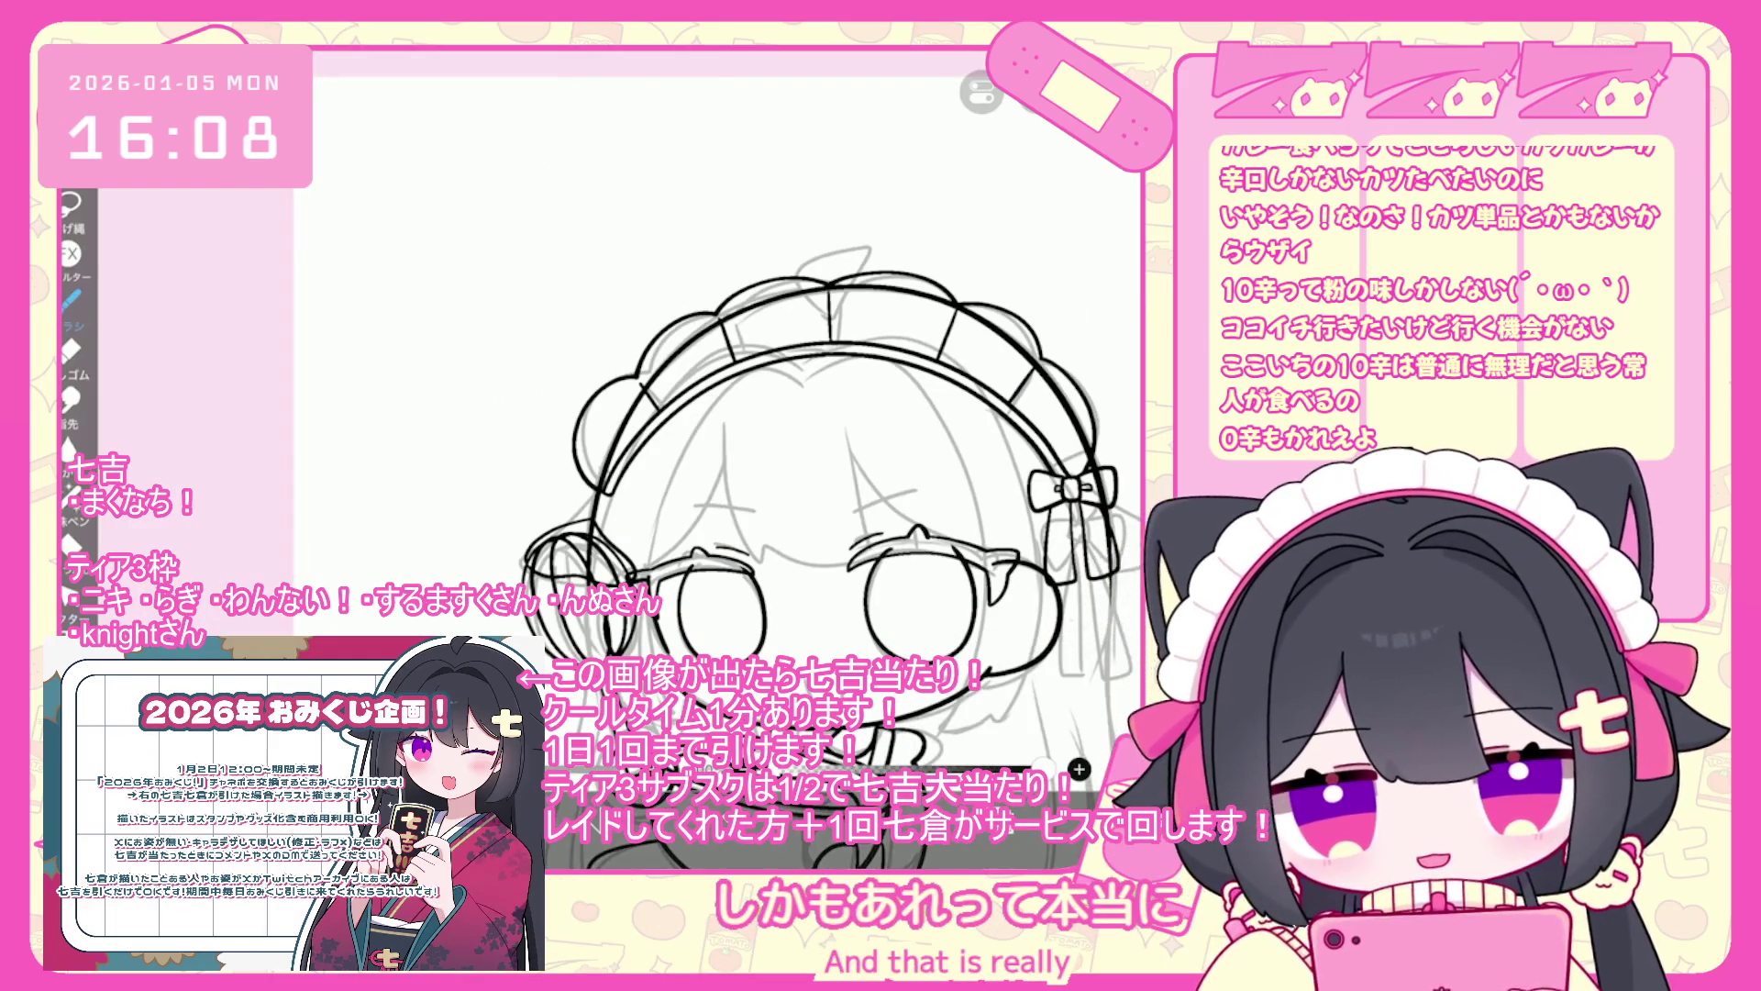
{"action": "scroll", "coordinate": [734, 440], "scroll_direction": "up", "scroll_amount": 5}
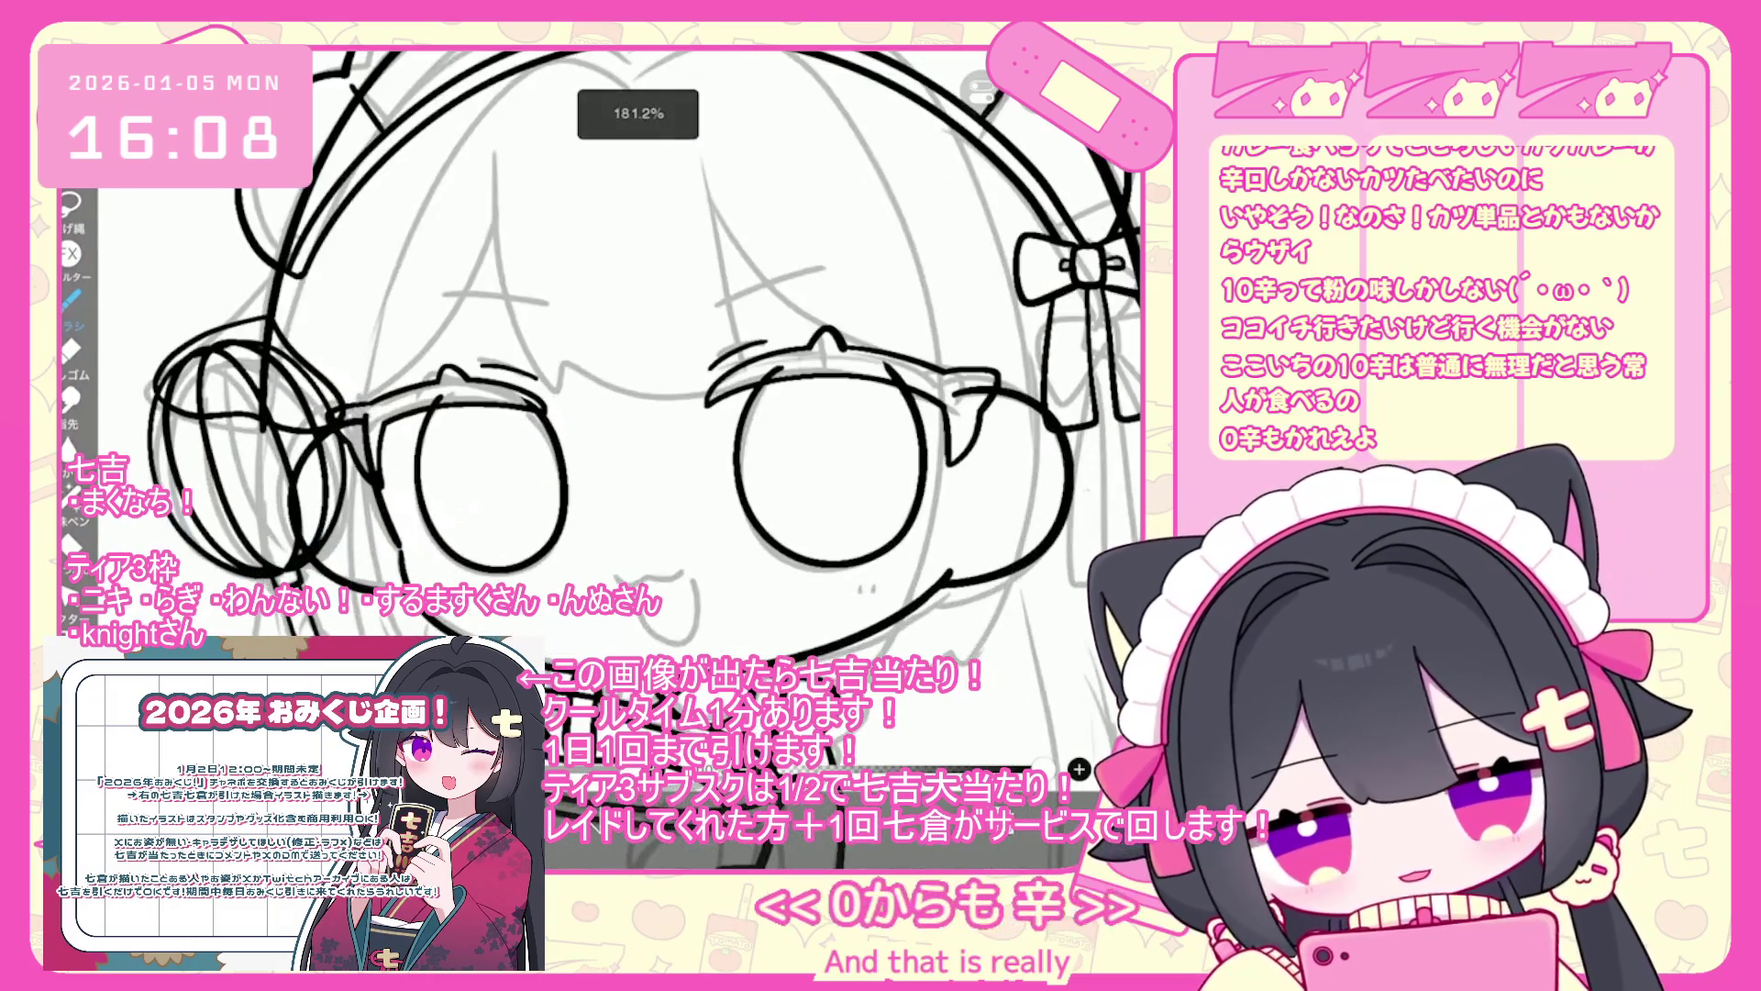
{"action": "scroll", "coordinate": [642, 413], "scroll_direction": "up", "scroll_amount": 1}
{"action": "scroll", "coordinate": [642, 412], "scroll_direction": "up", "scroll_amount": 4}
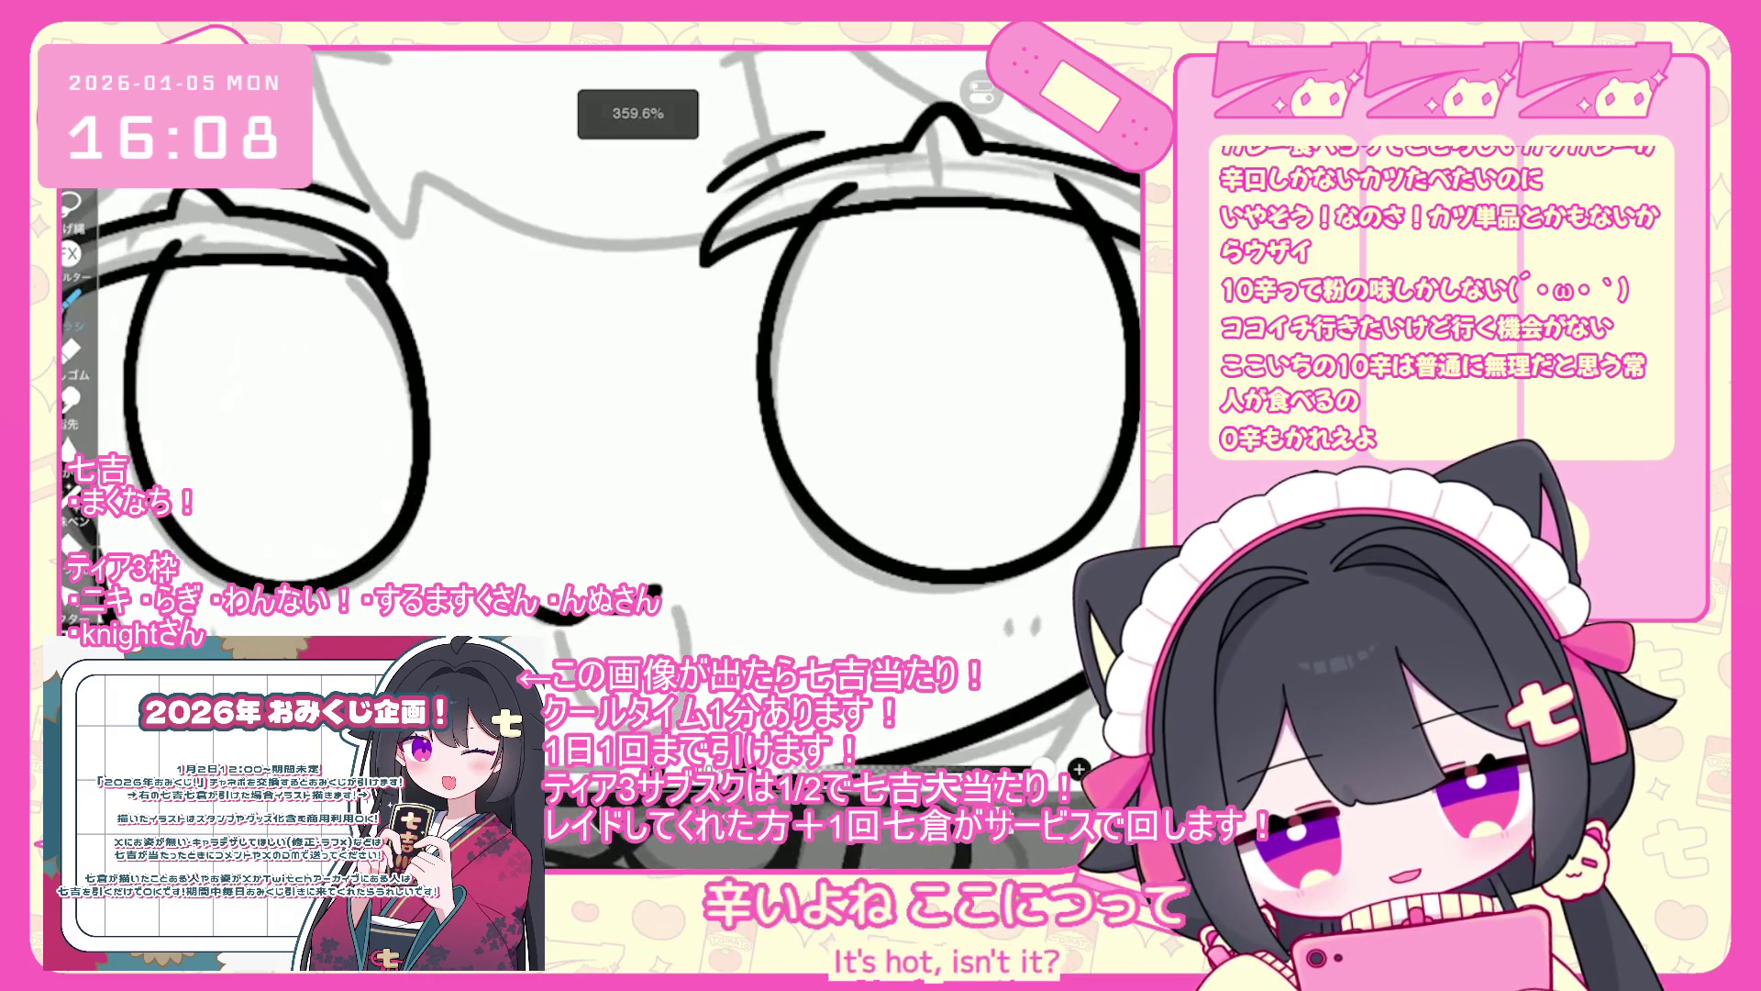
{"action": "key", "text": "ctrl+z"}
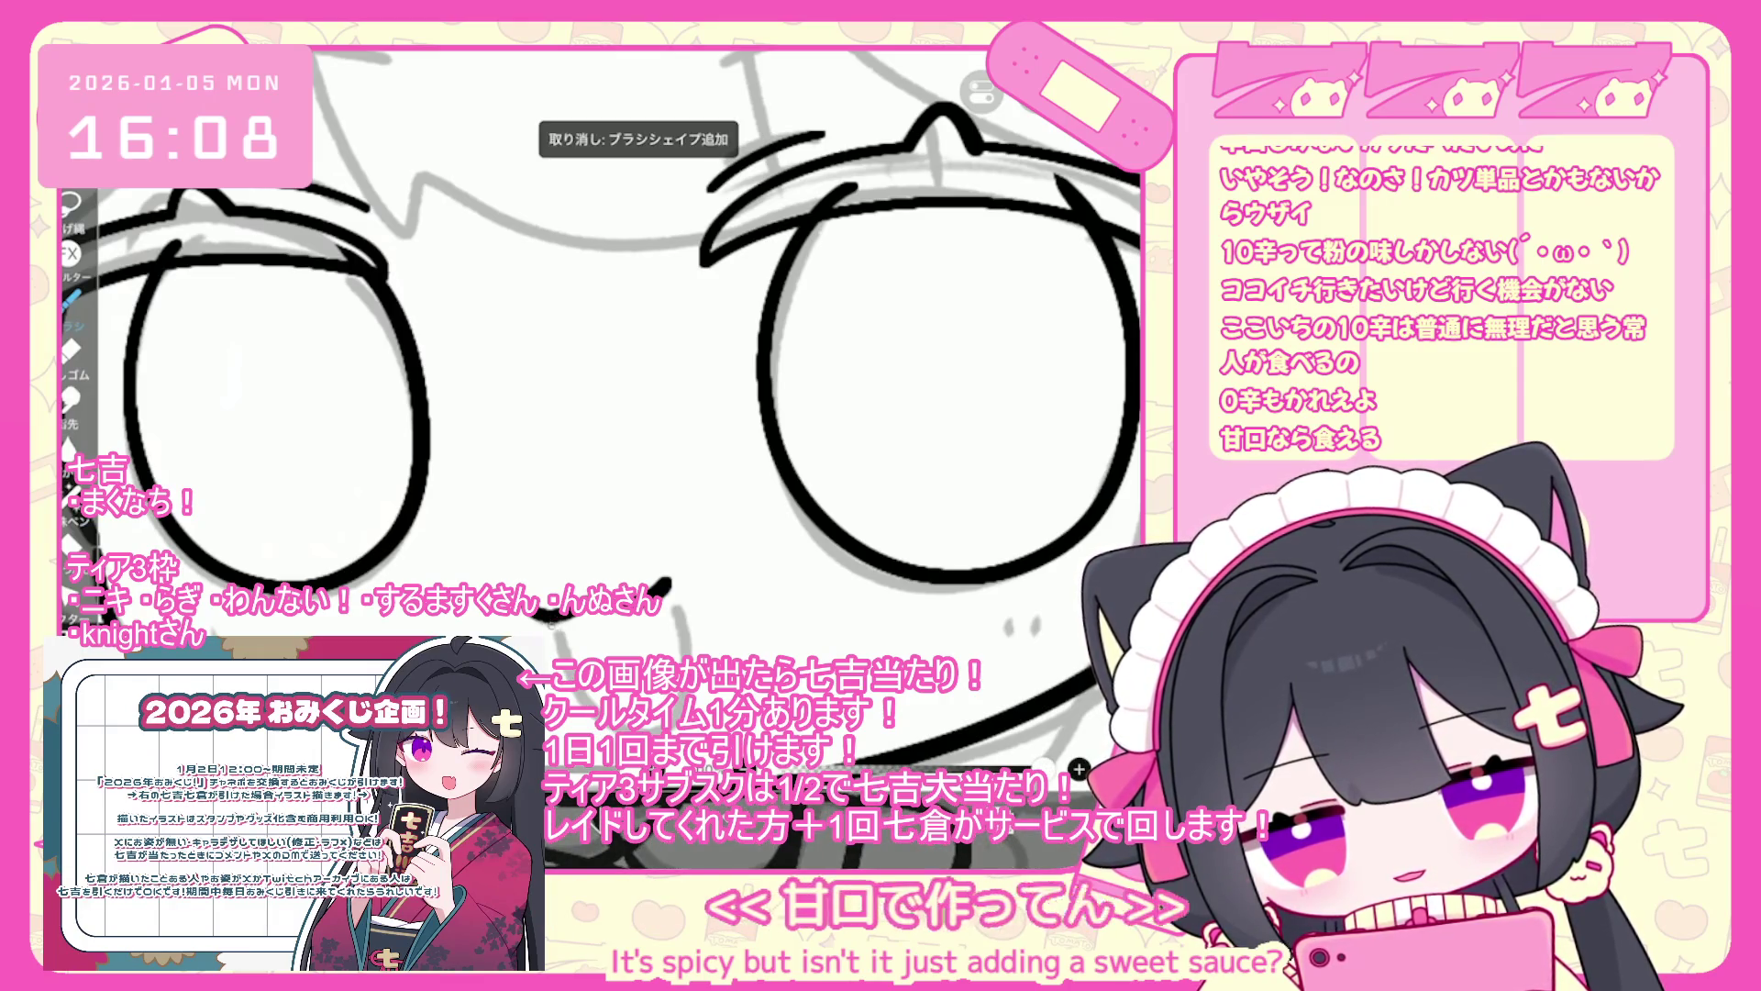
- Bring up the stroke endpoint options while zooming around the face
{"action": "scroll", "coordinate": [606, 412], "scroll_direction": "down", "scroll_amount": 5}
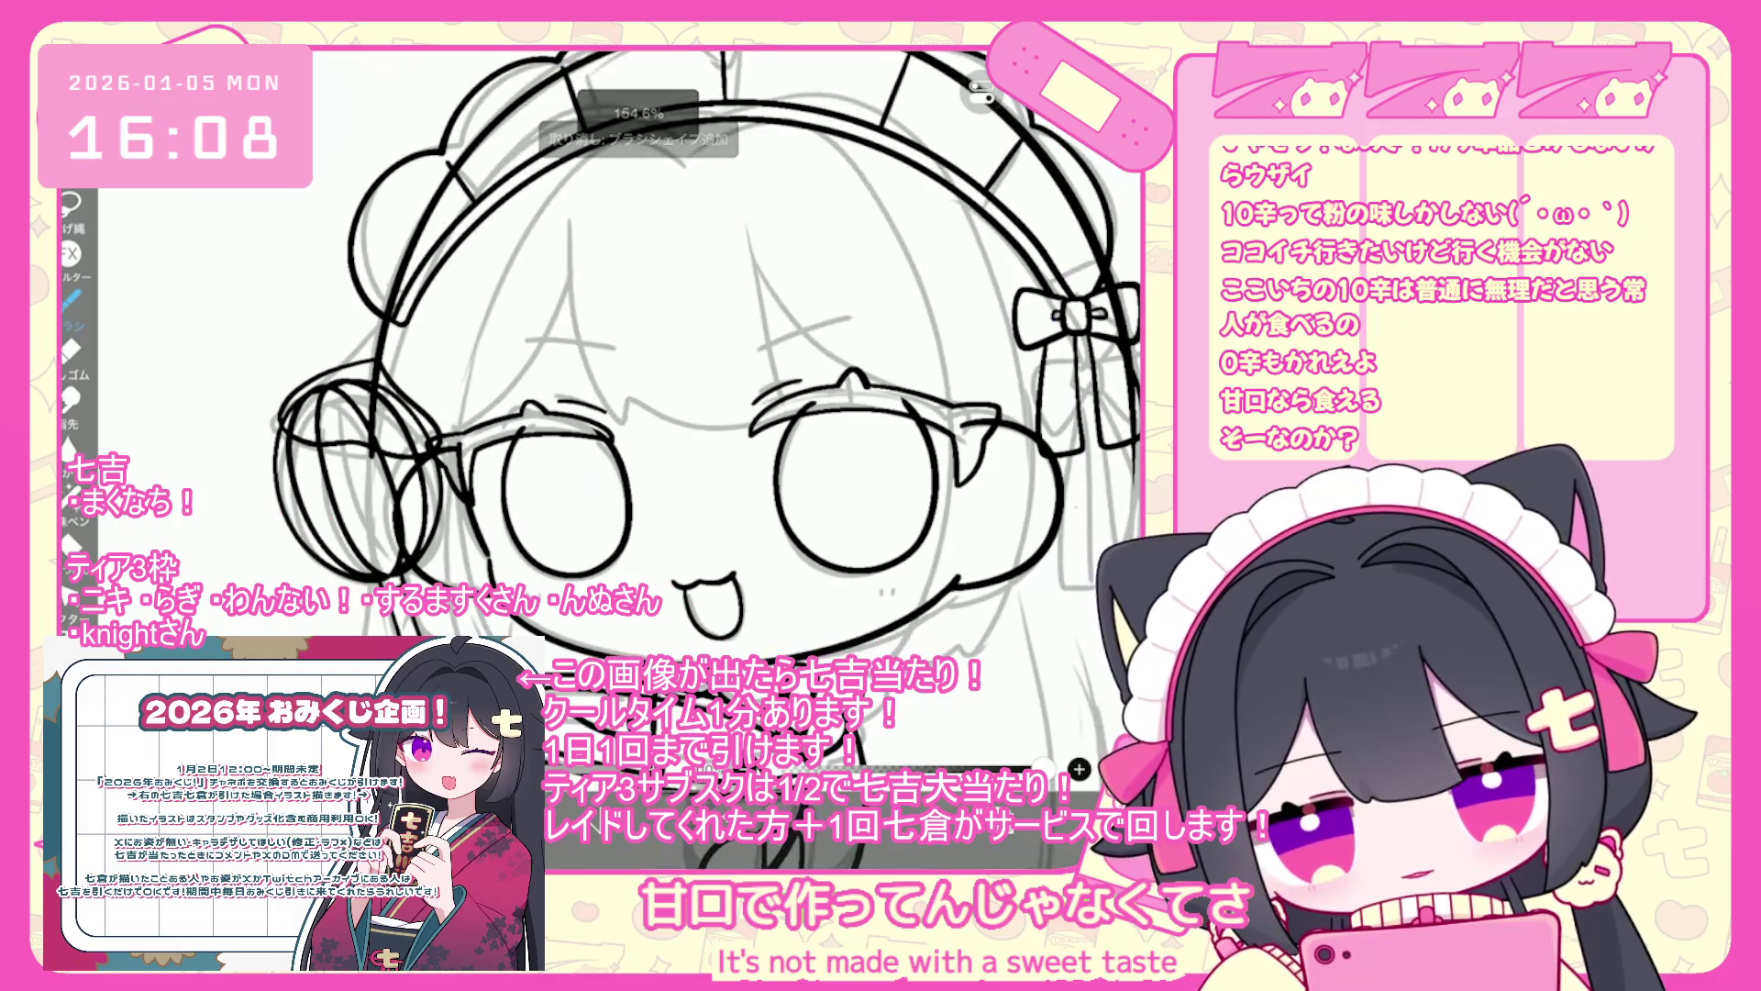
{"action": "scroll", "coordinate": [711, 408], "scroll_direction": "down", "scroll_amount": 3}
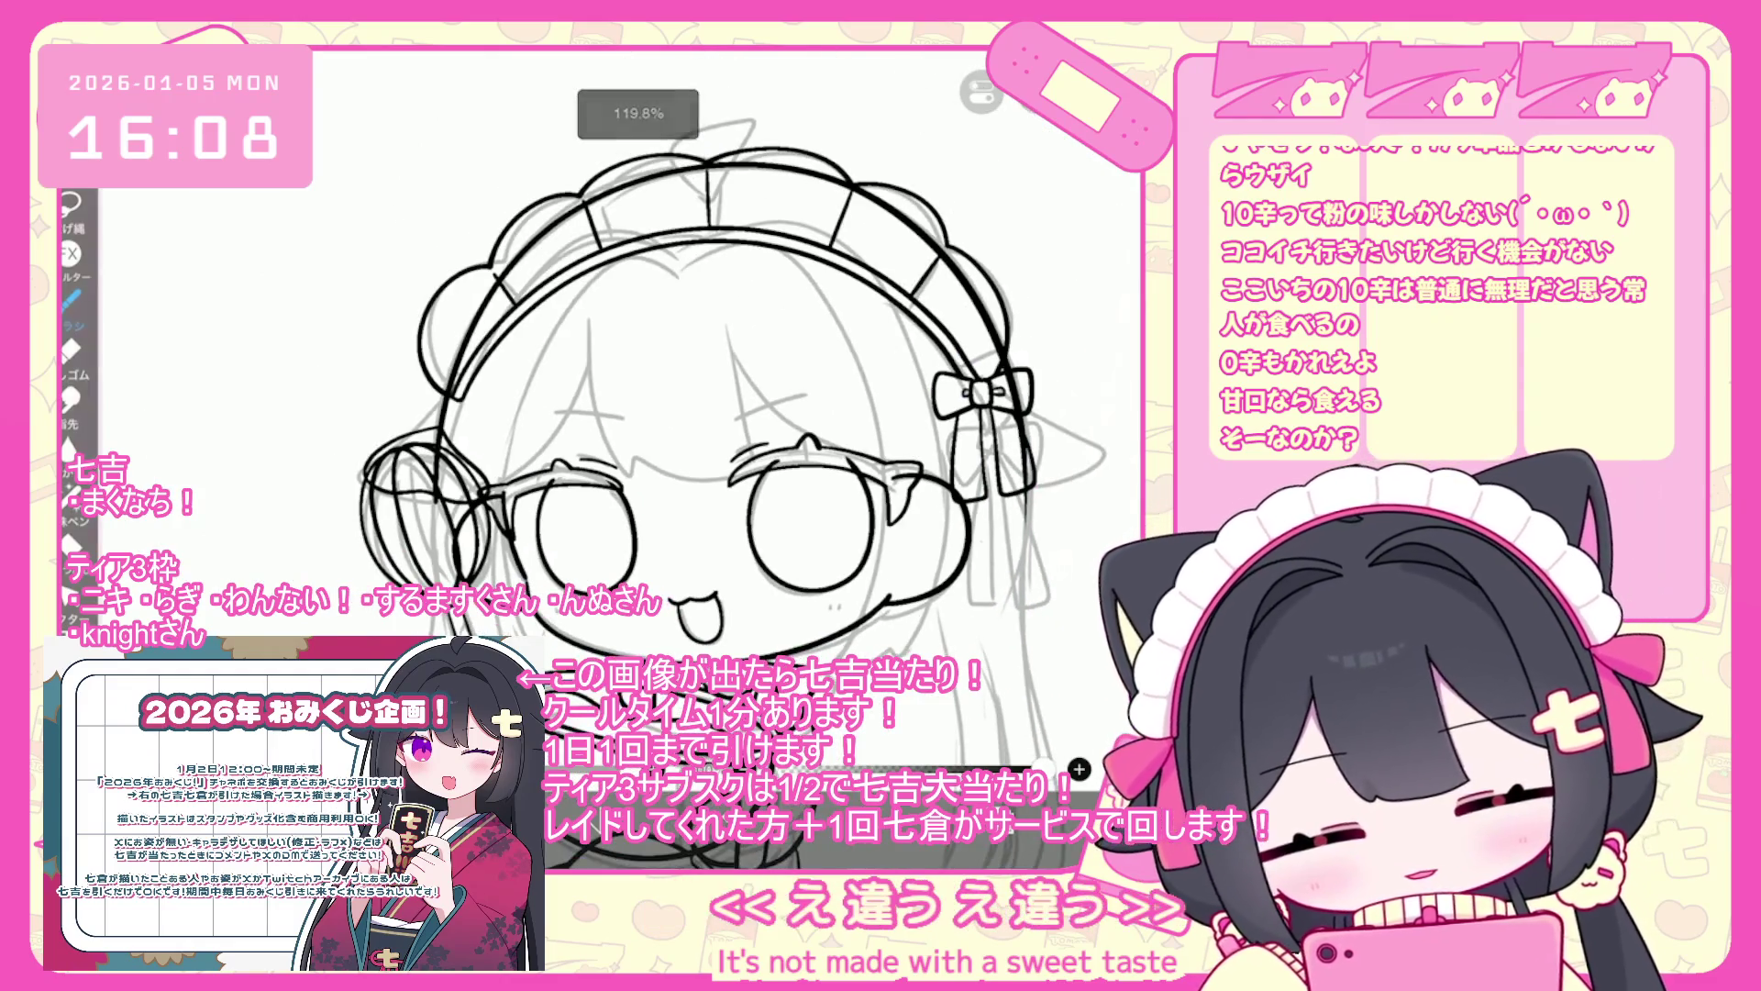
{"action": "right_click", "coordinate": [995, 750]}
{"action": "scroll", "coordinate": [995, 750], "scroll_direction": "up", "scroll_amount": 5}
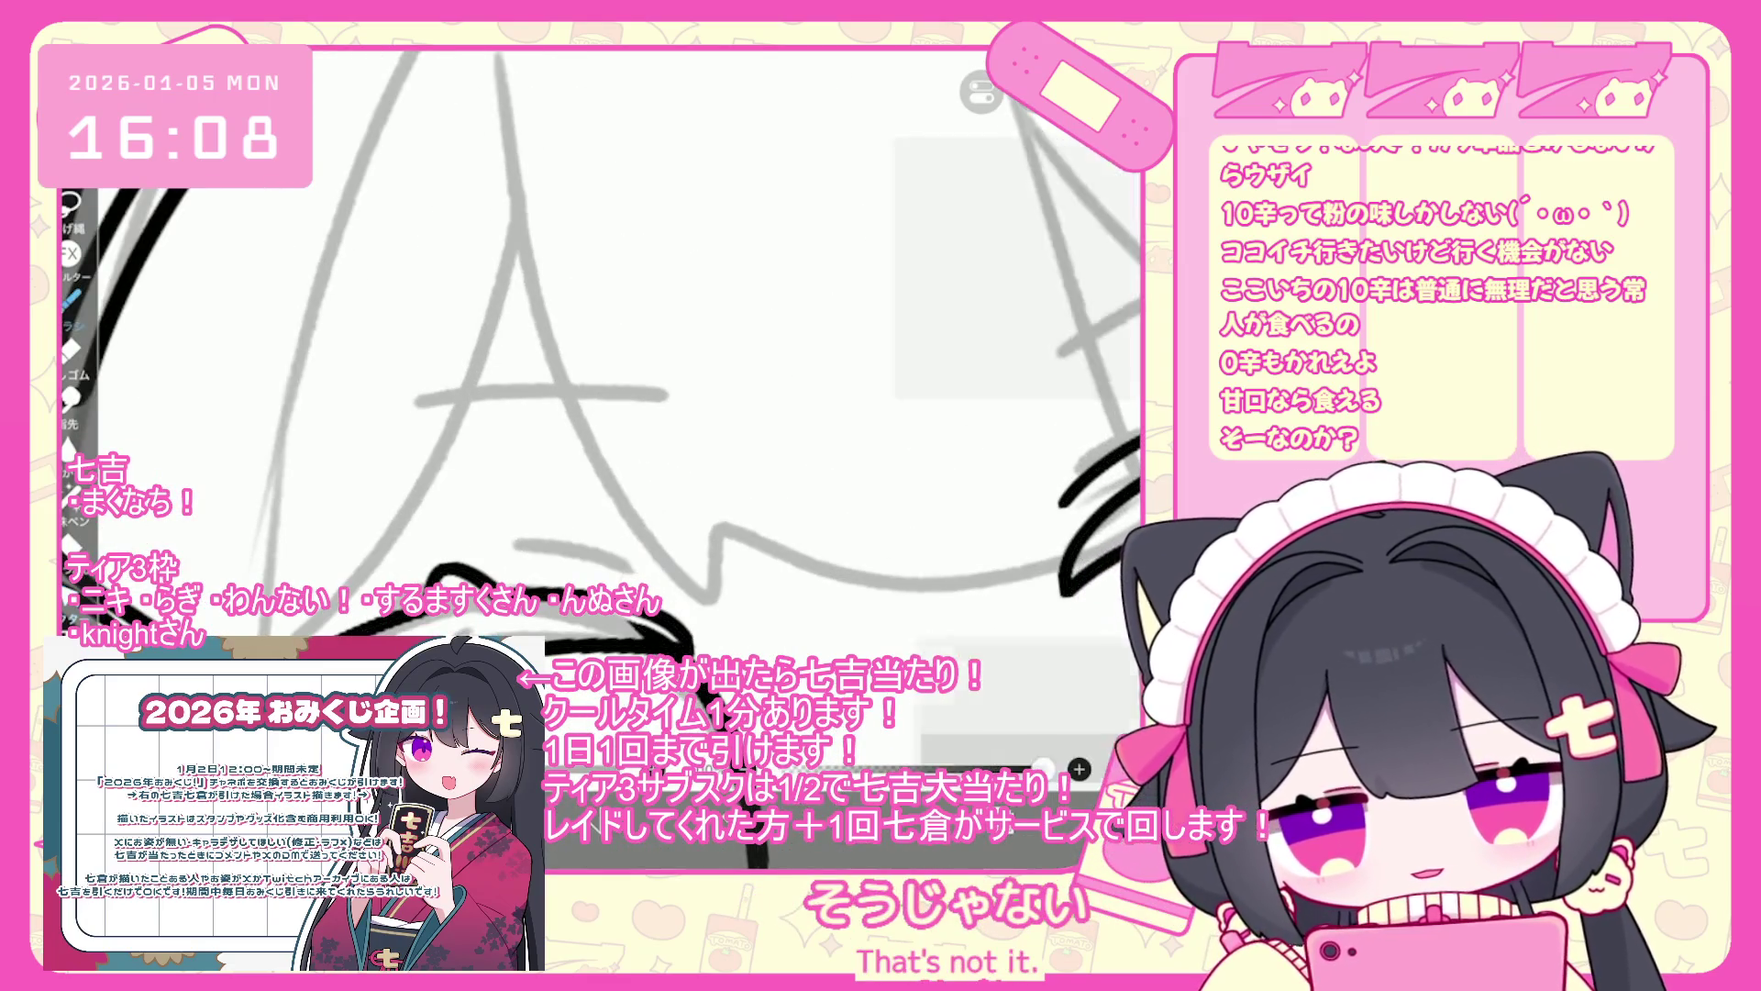
{"action": "scroll", "coordinate": [1080, 769], "scroll_direction": "up", "scroll_amount": 1}
{"action": "scroll", "coordinate": [1080, 768], "scroll_direction": "down", "scroll_amount": 5}
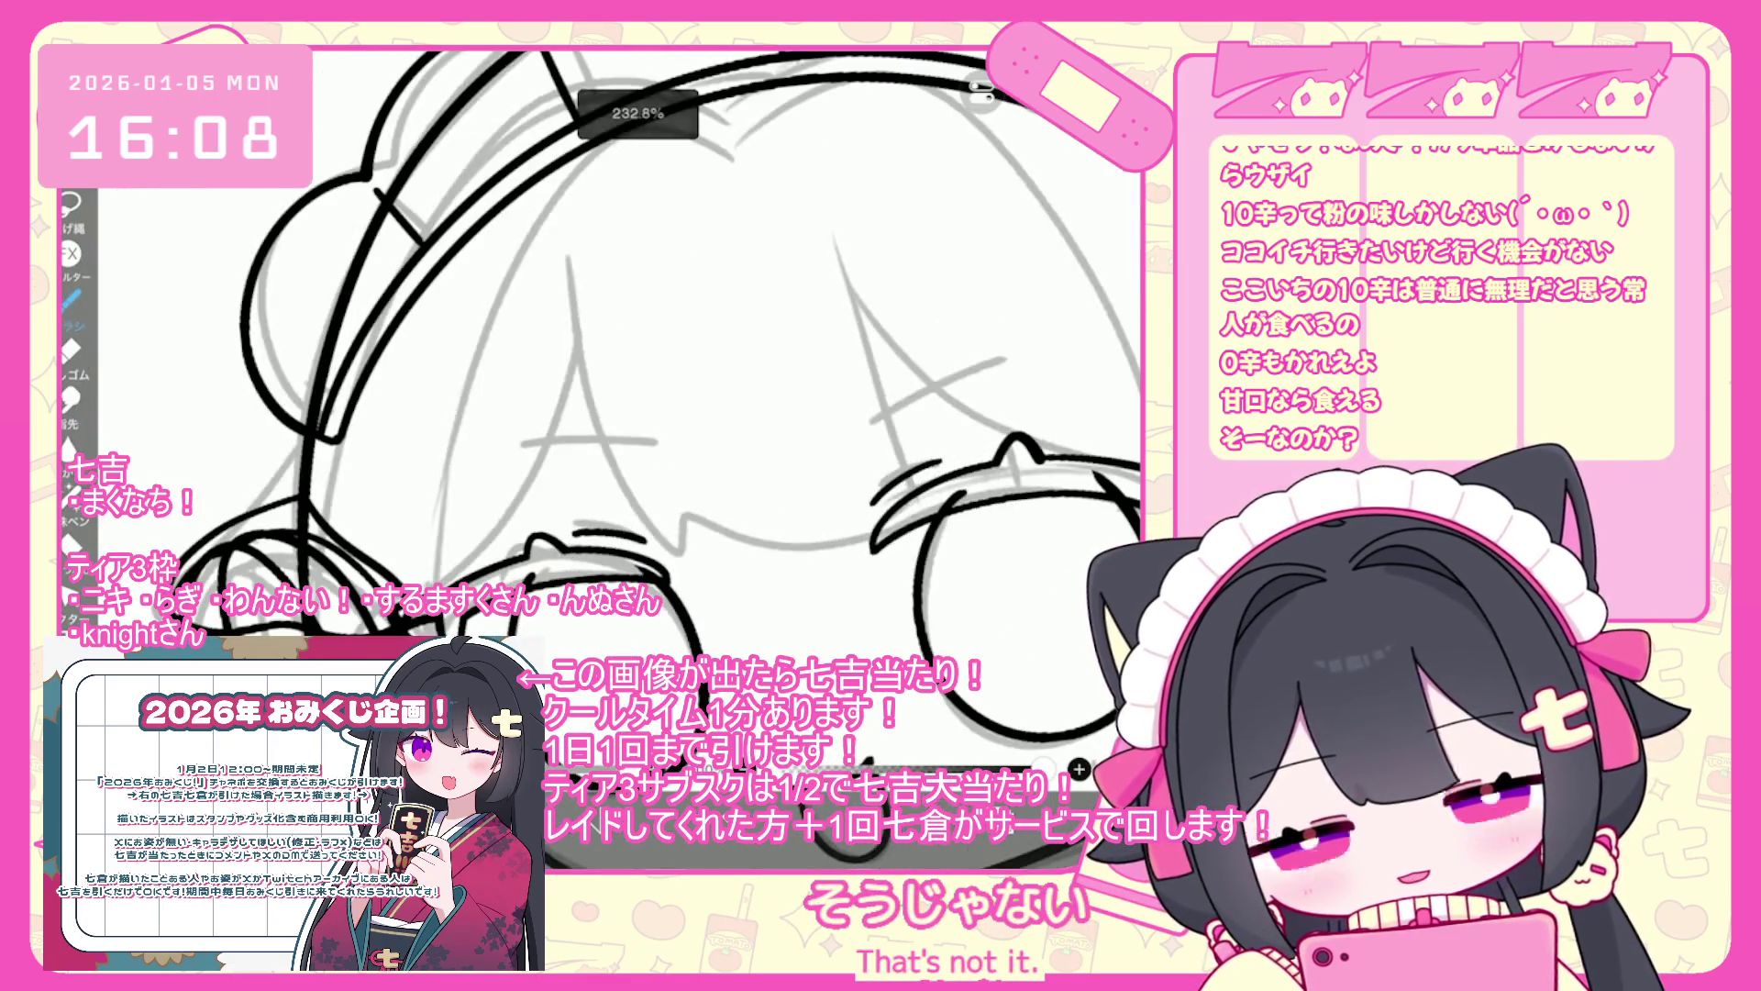
{"action": "scroll", "coordinate": [1080, 769], "scroll_direction": "down", "scroll_amount": 3}
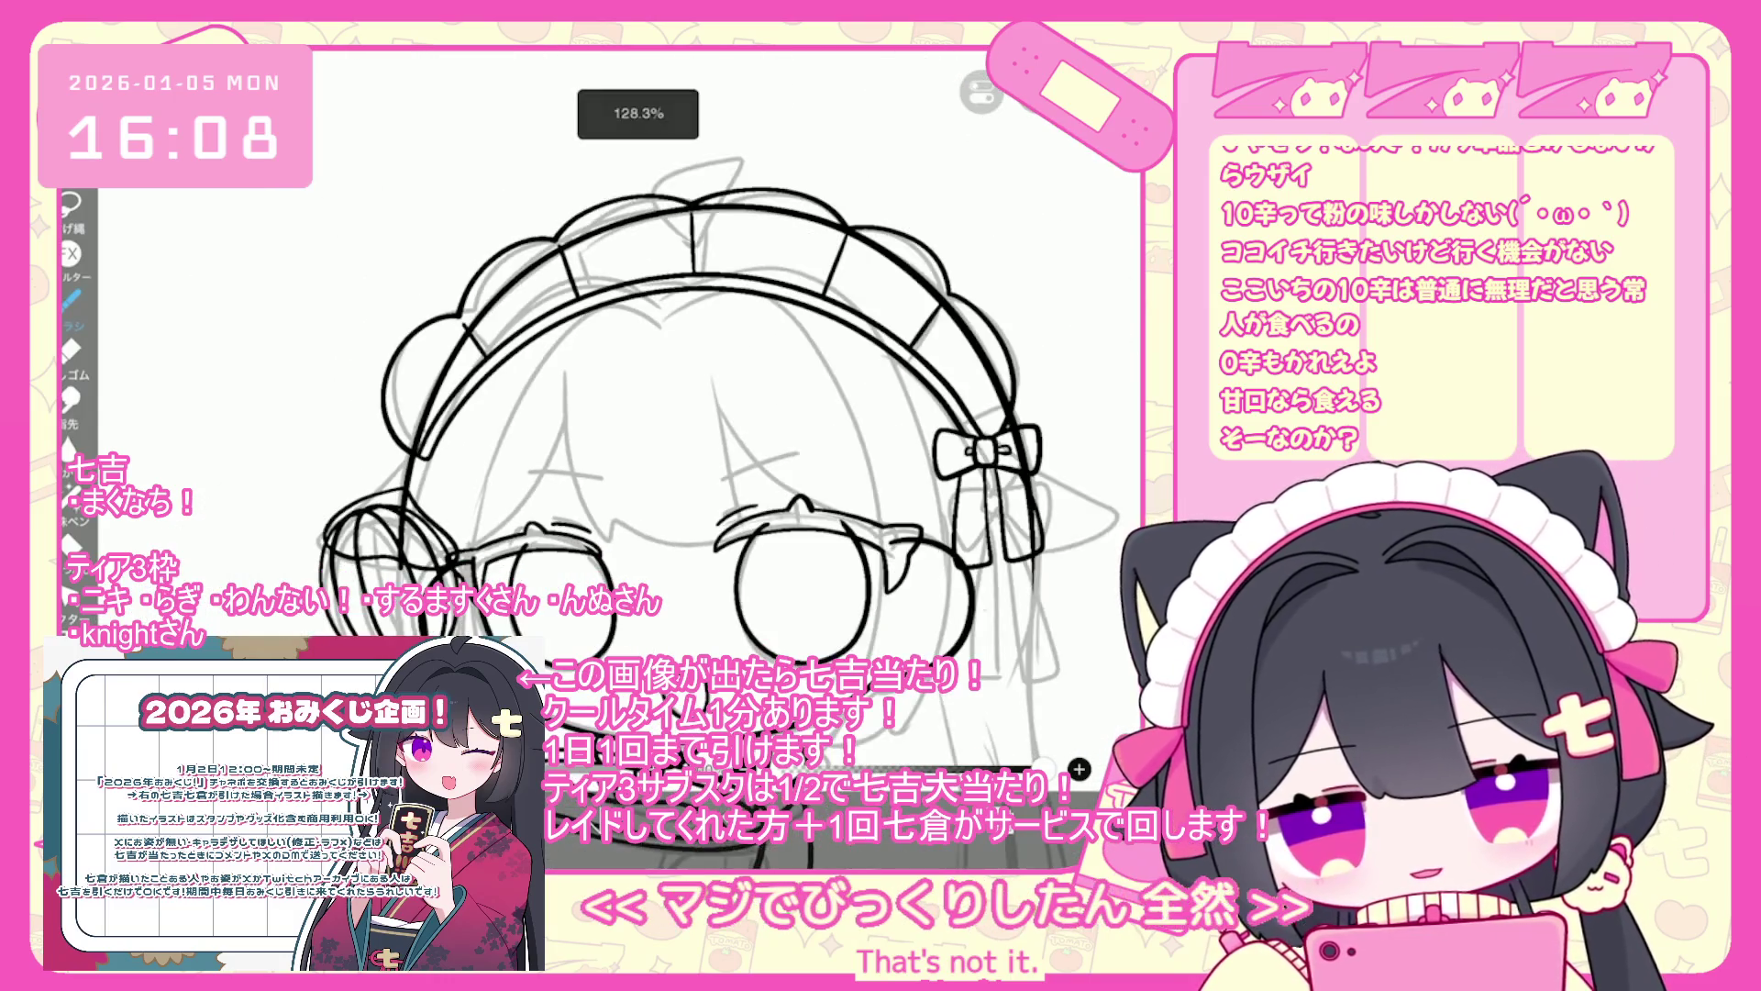
- Check the layer list several times, then close it
{"action": "left_click", "coordinate": [1079, 769]}
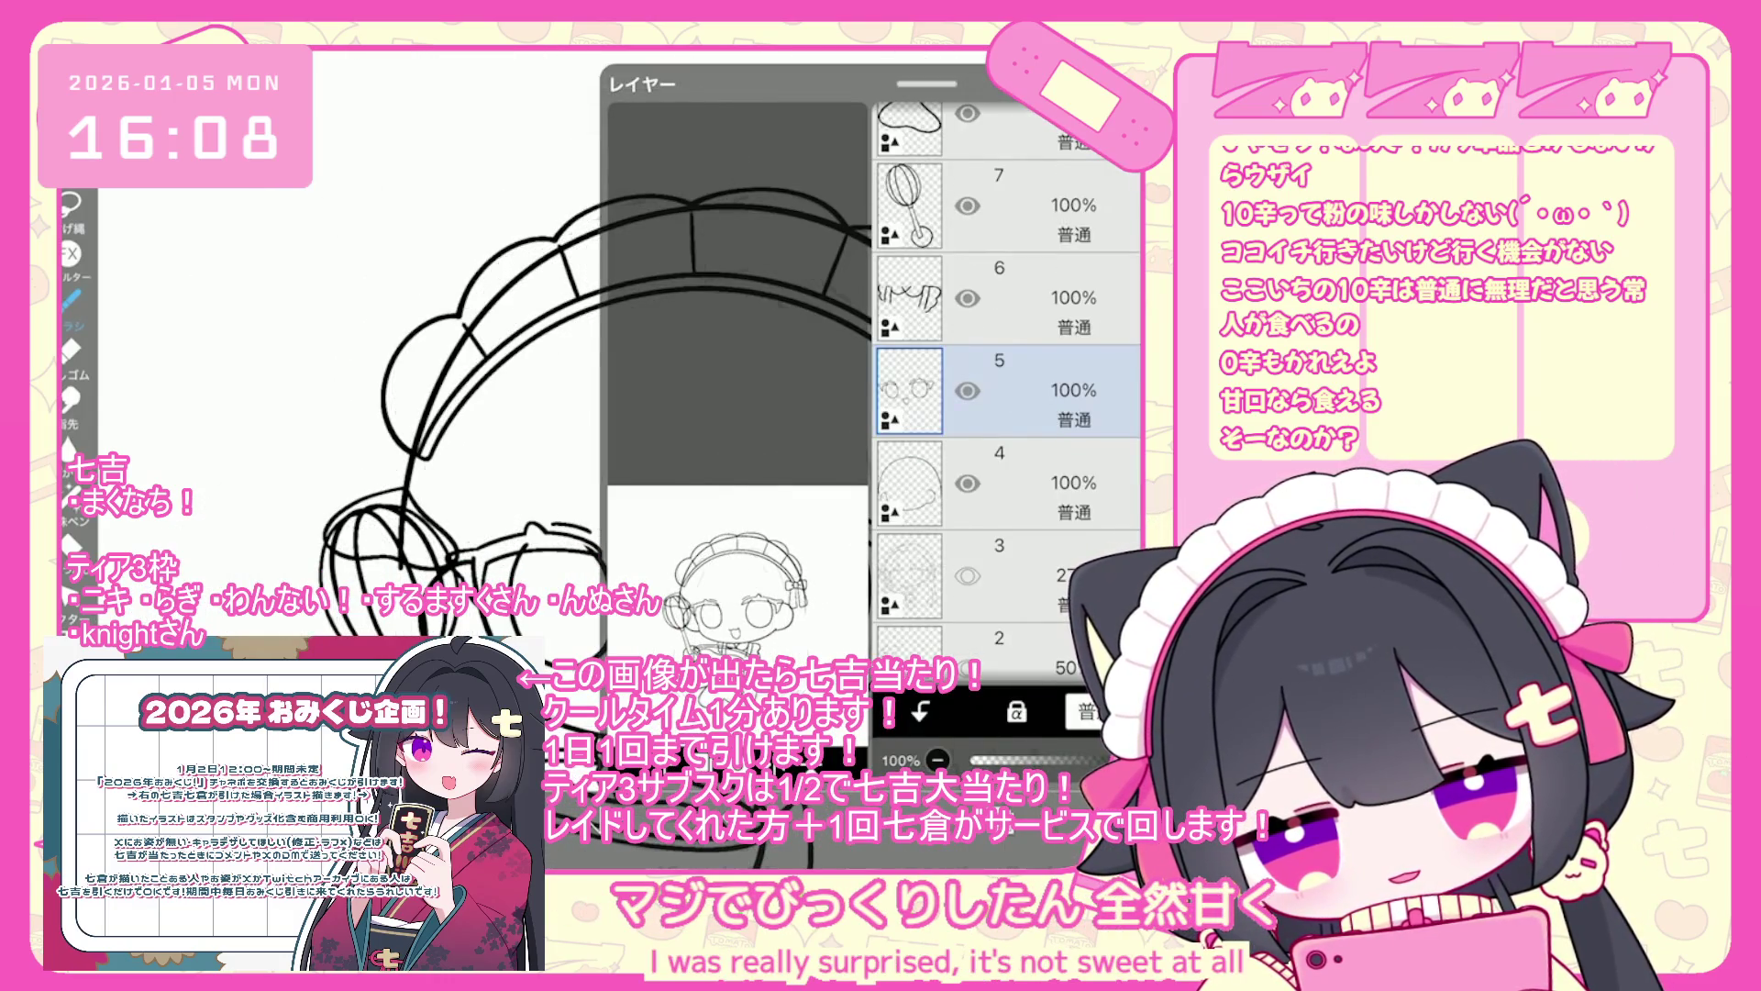
{"action": "left_click", "coordinate": [1080, 768]}
{"action": "scroll", "coordinate": [1079, 768], "scroll_direction": "down", "scroll_amount": 3}
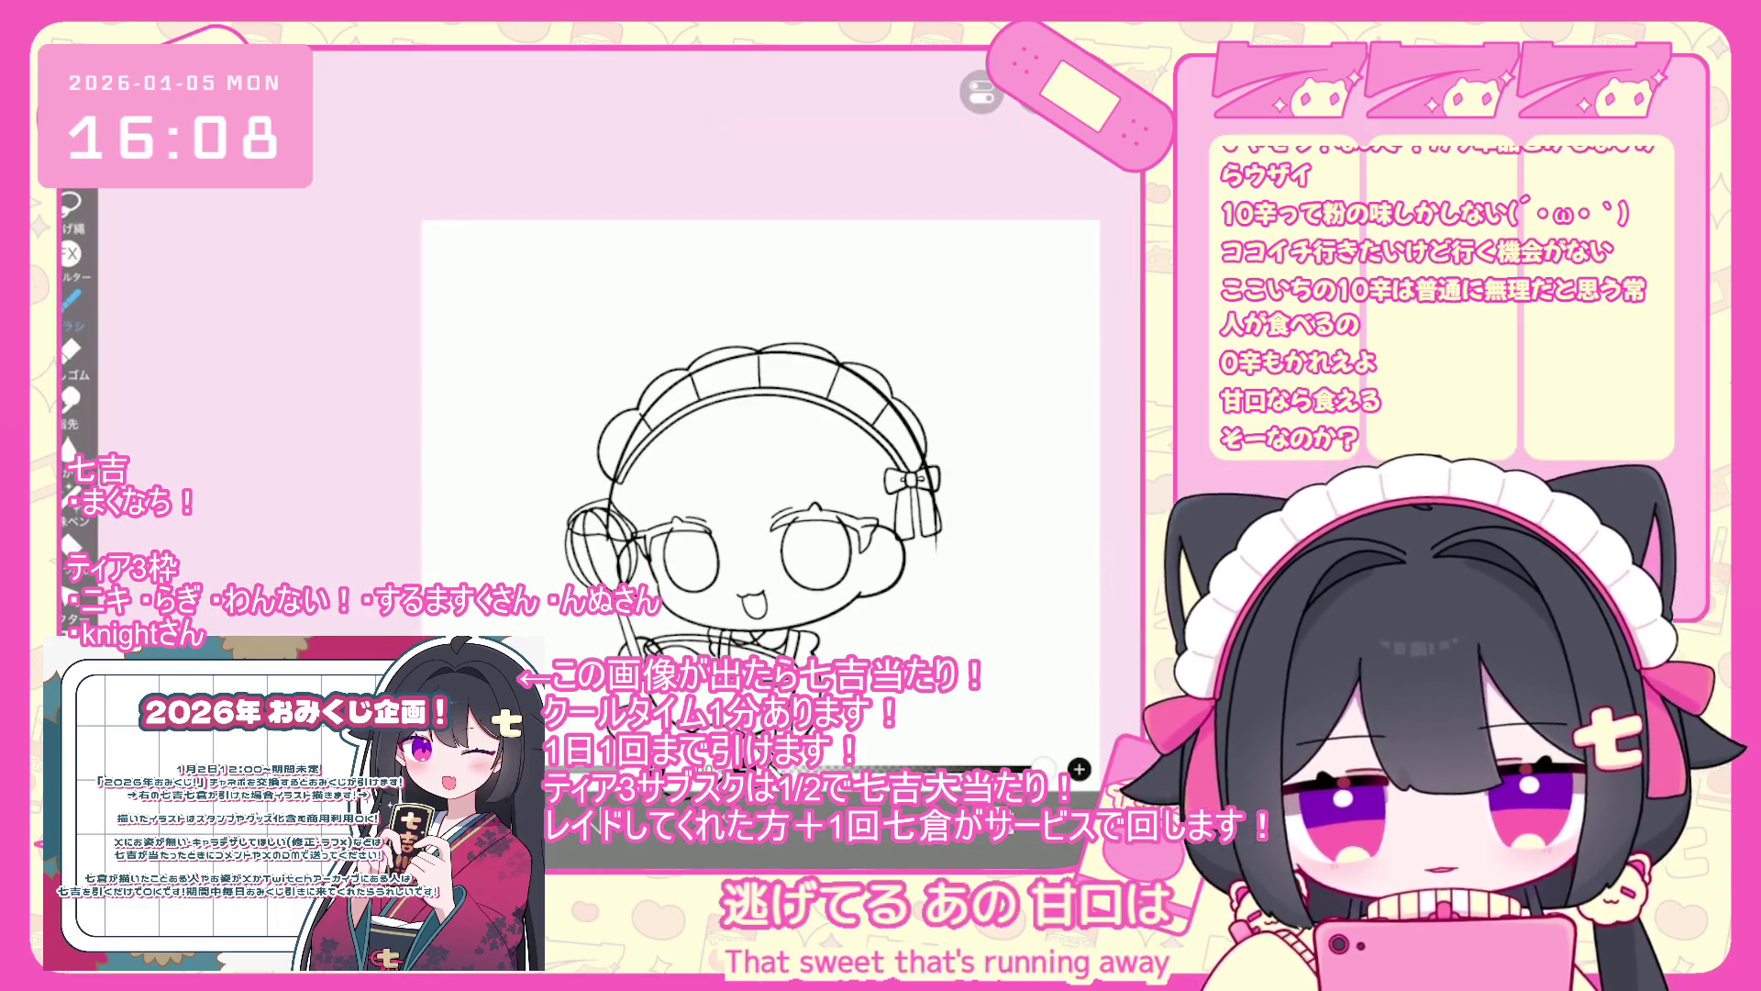
{"action": "left_click", "coordinate": [1079, 769]}
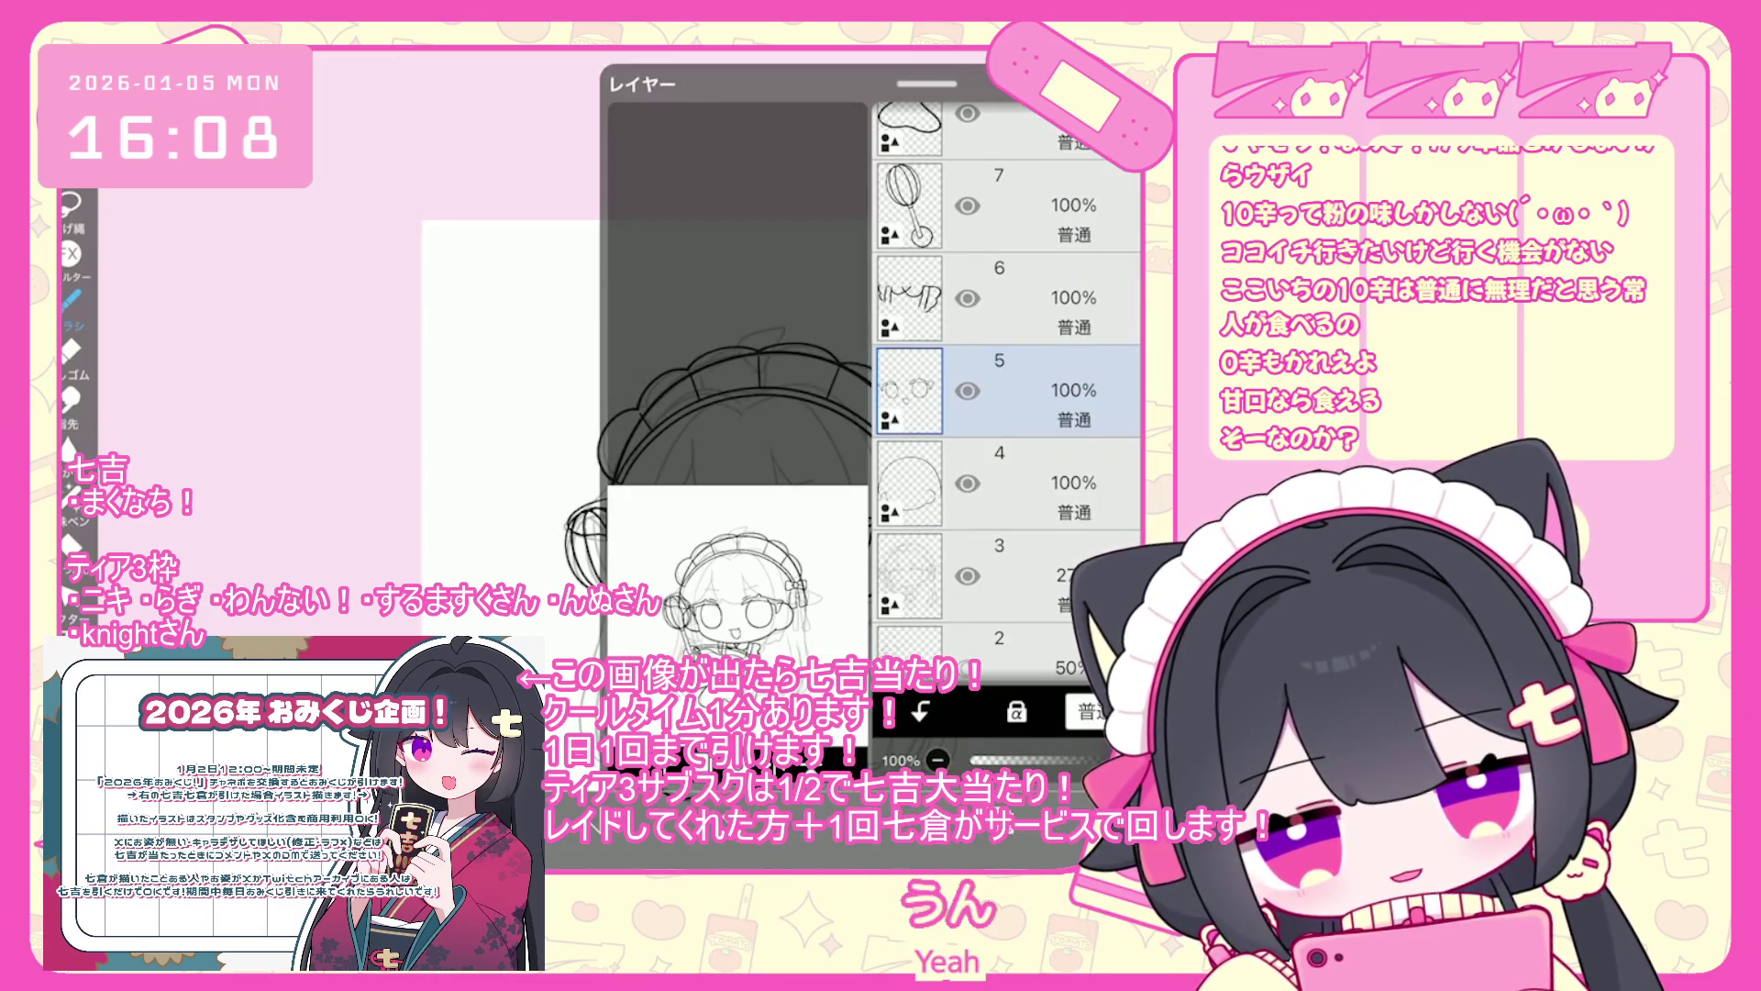
{"action": "left_click", "coordinate": [1080, 769]}
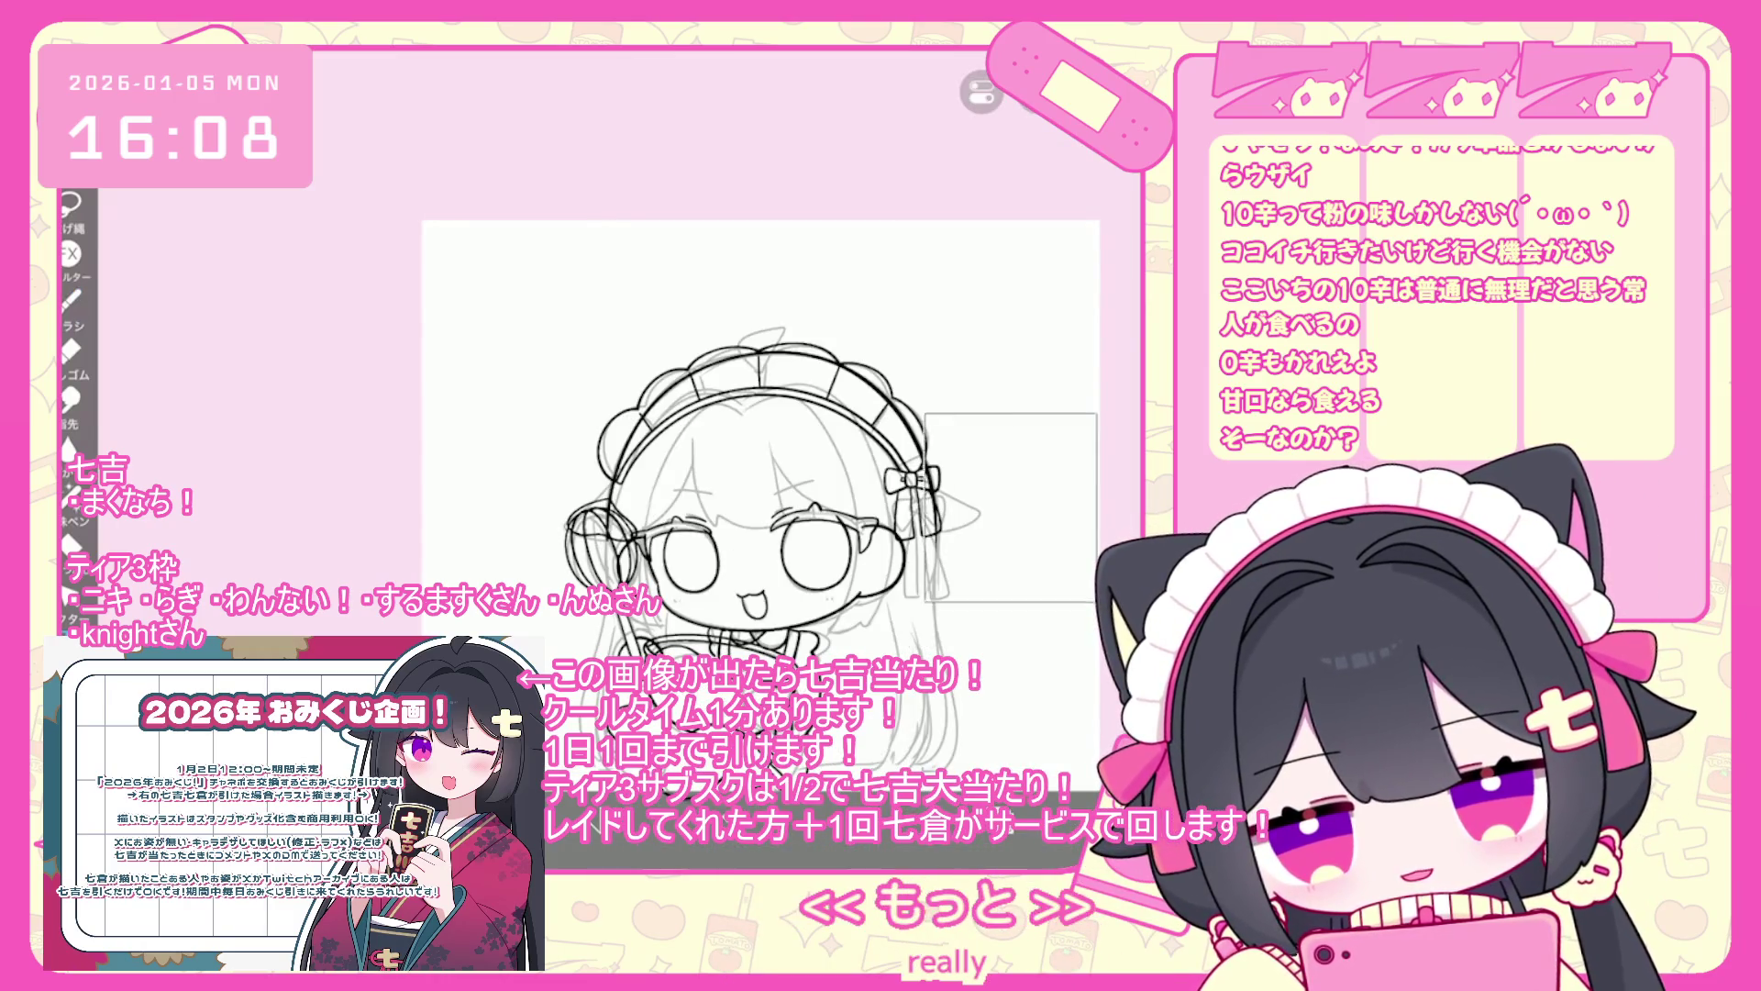
{"action": "left_click", "coordinate": [1079, 769]}
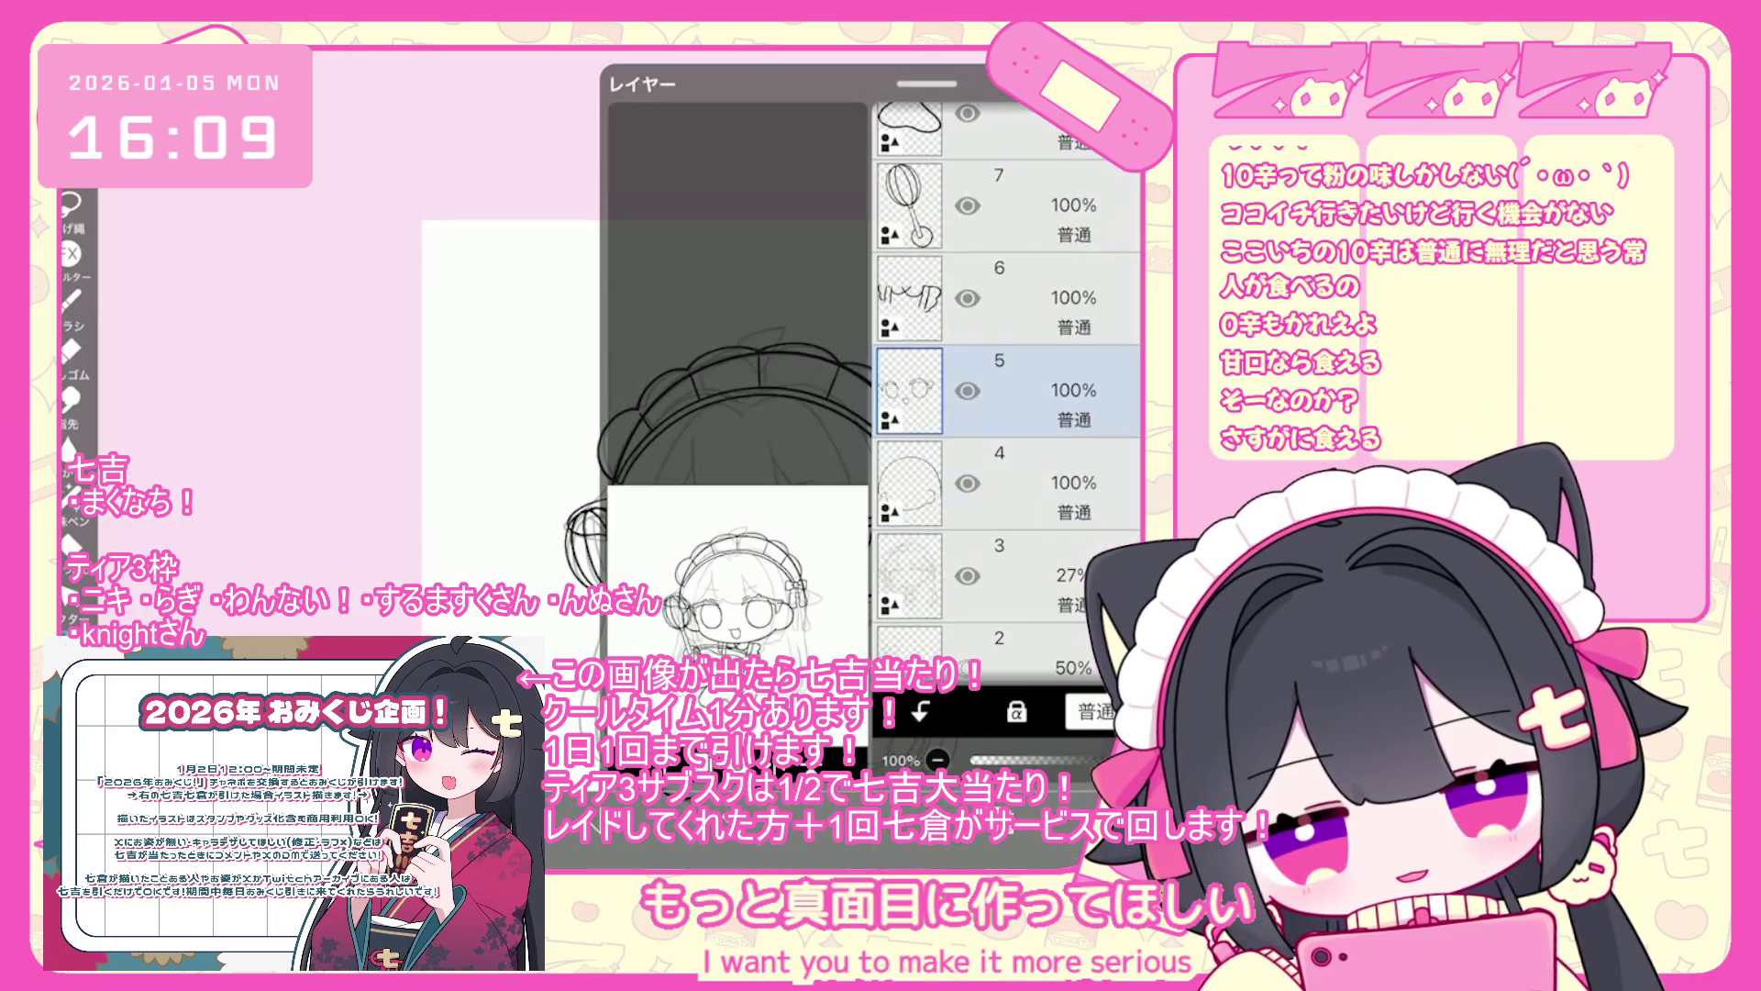
{"action": "left_click", "coordinate": [1080, 769]}
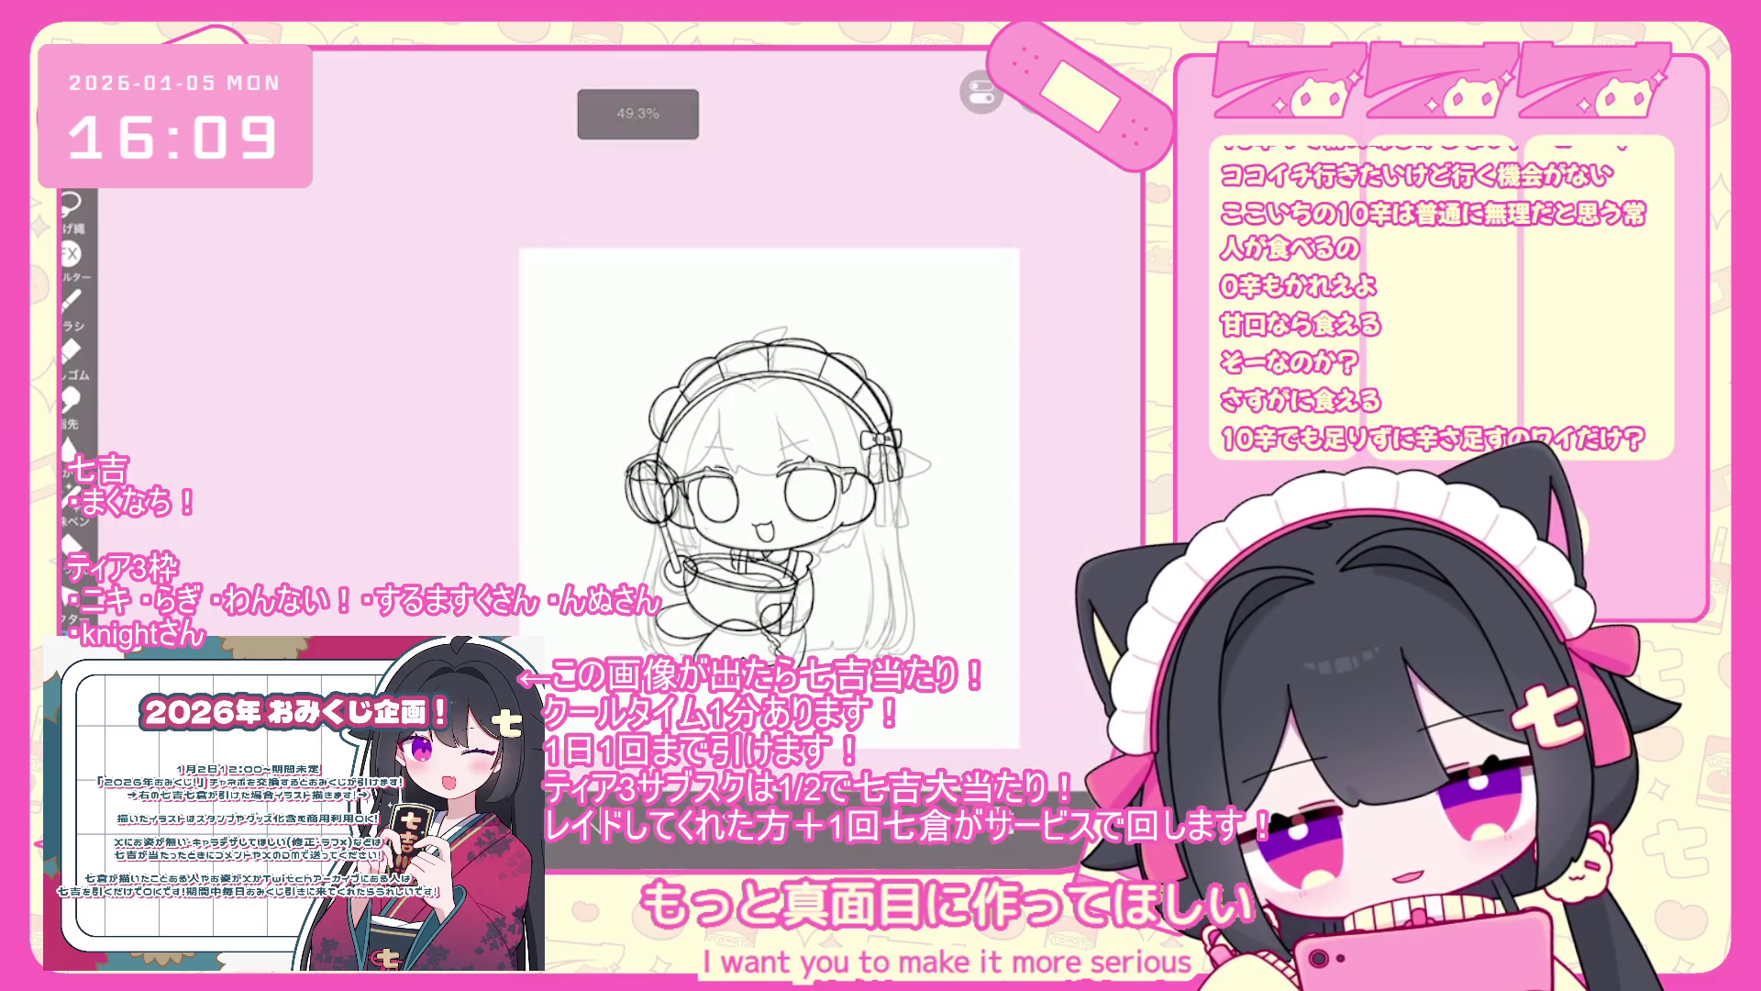
{"action": "left_click", "coordinate": [1080, 769]}
{"action": "left_click", "coordinate": [993, 751]}
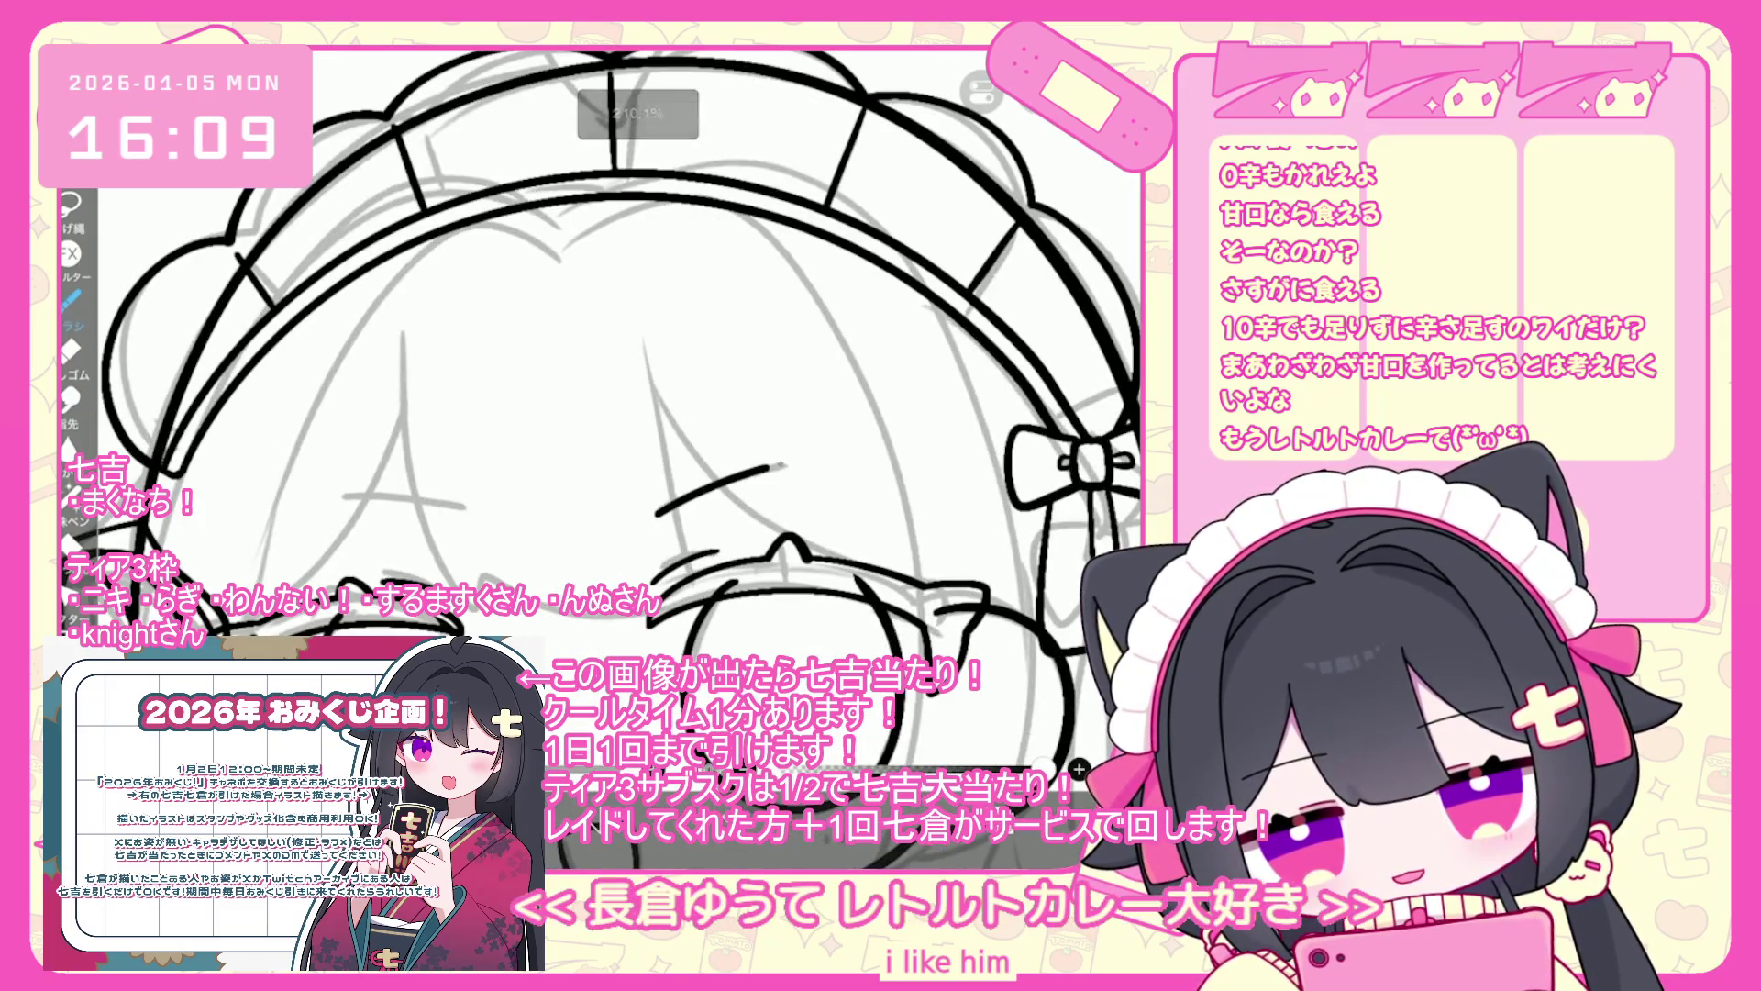
- Replace the last face stroke with a new short line
{"action": "key", "text": "ctrl+z"}
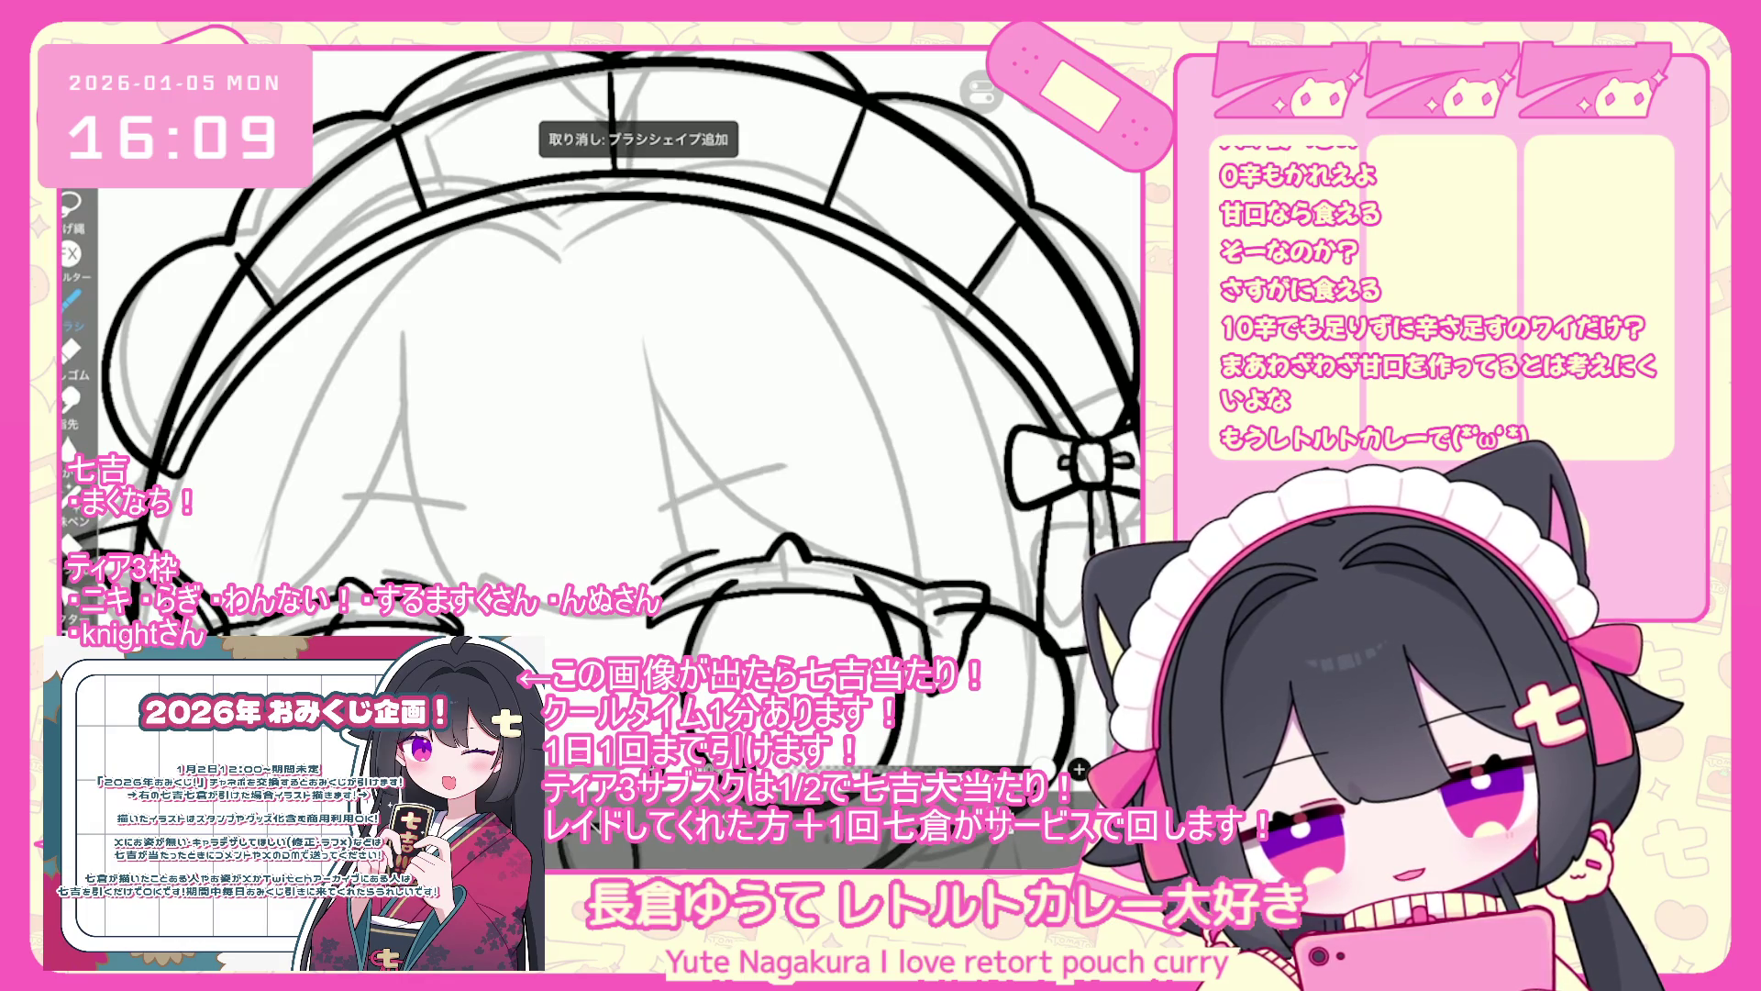
{"action": "left_click_drag", "start_coordinate": [657, 510], "coordinate": [738, 473]}
{"action": "scroll", "coordinate": [642, 367], "scroll_direction": "down", "scroll_amount": 3}
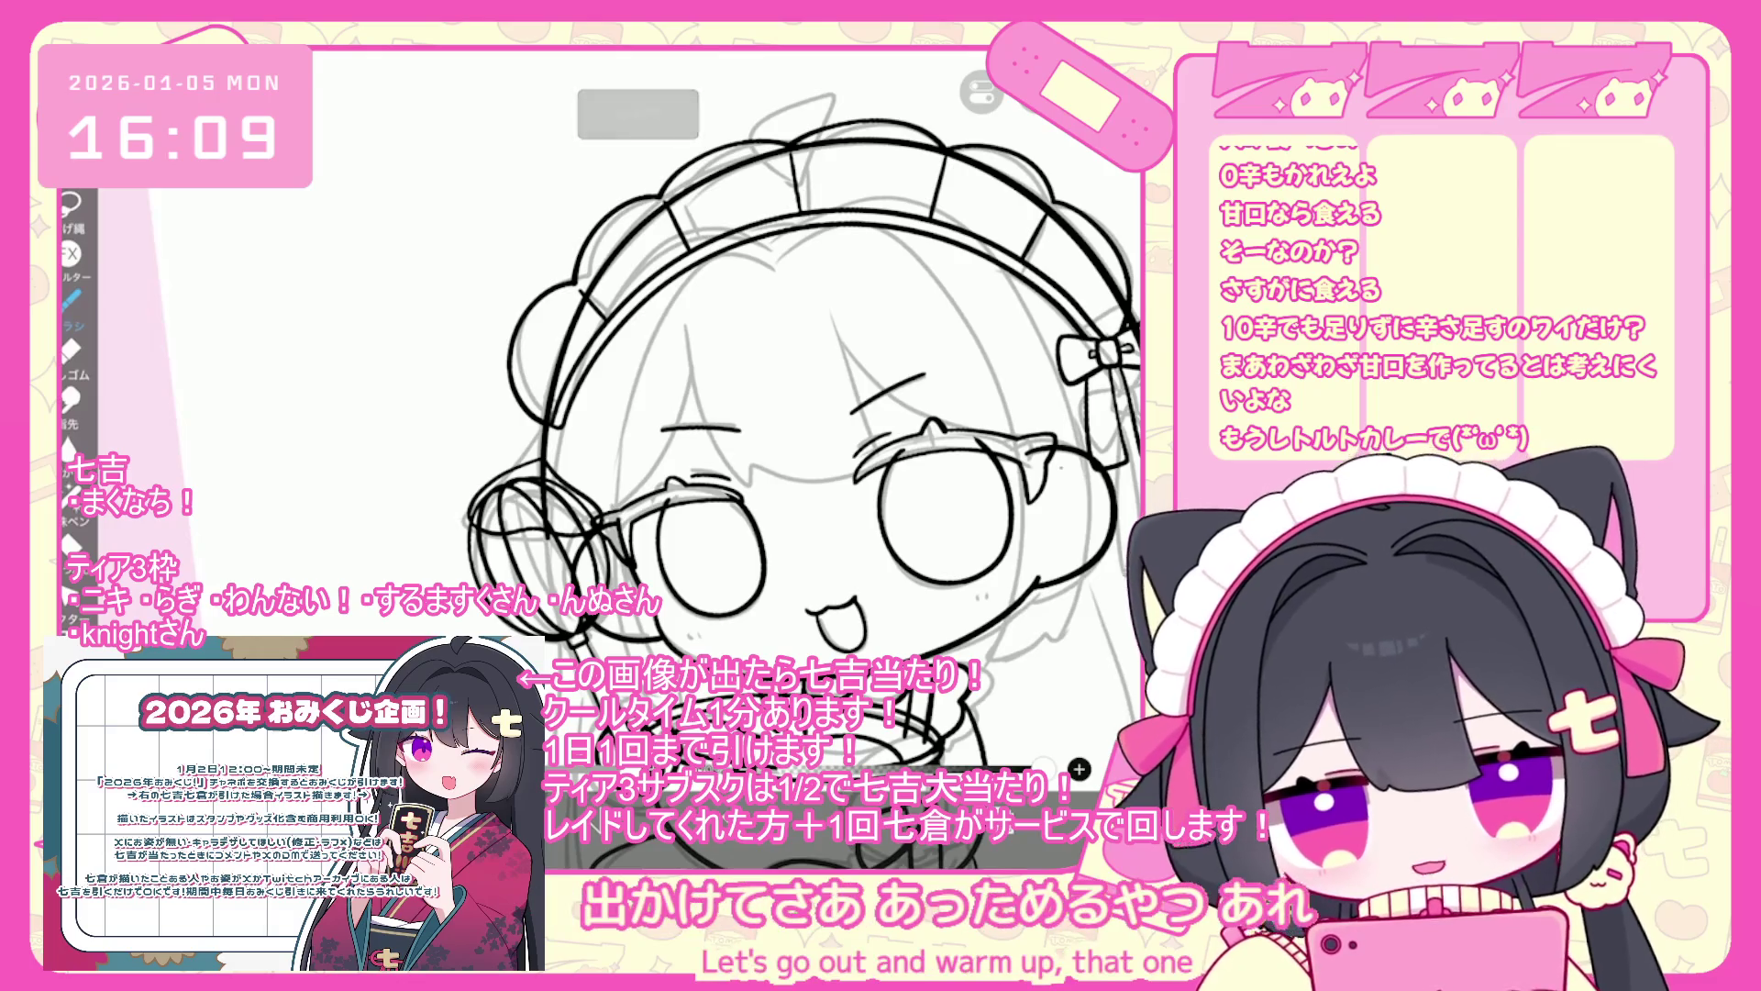
{"action": "scroll", "coordinate": [798, 431], "scroll_direction": "down", "scroll_amount": 3}
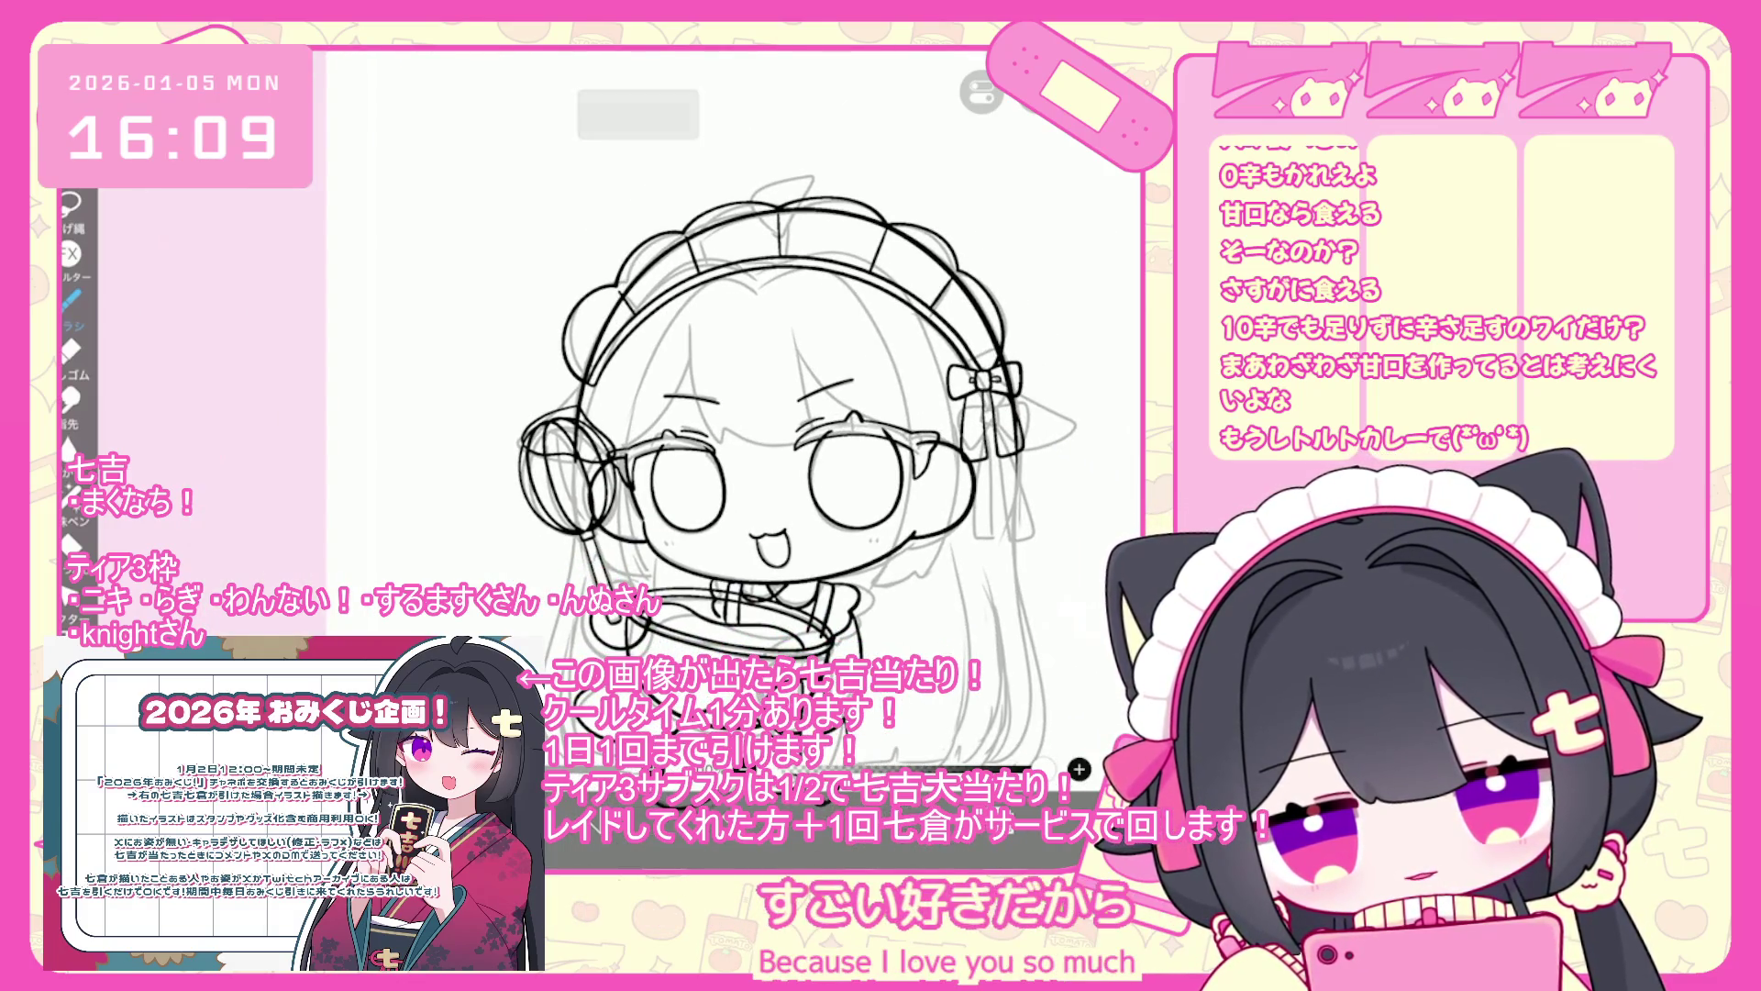
- Add a folder above layer 9, put whisk layer 11 in it, and hide the folder
{"action": "left_click", "coordinate": [982, 92]}
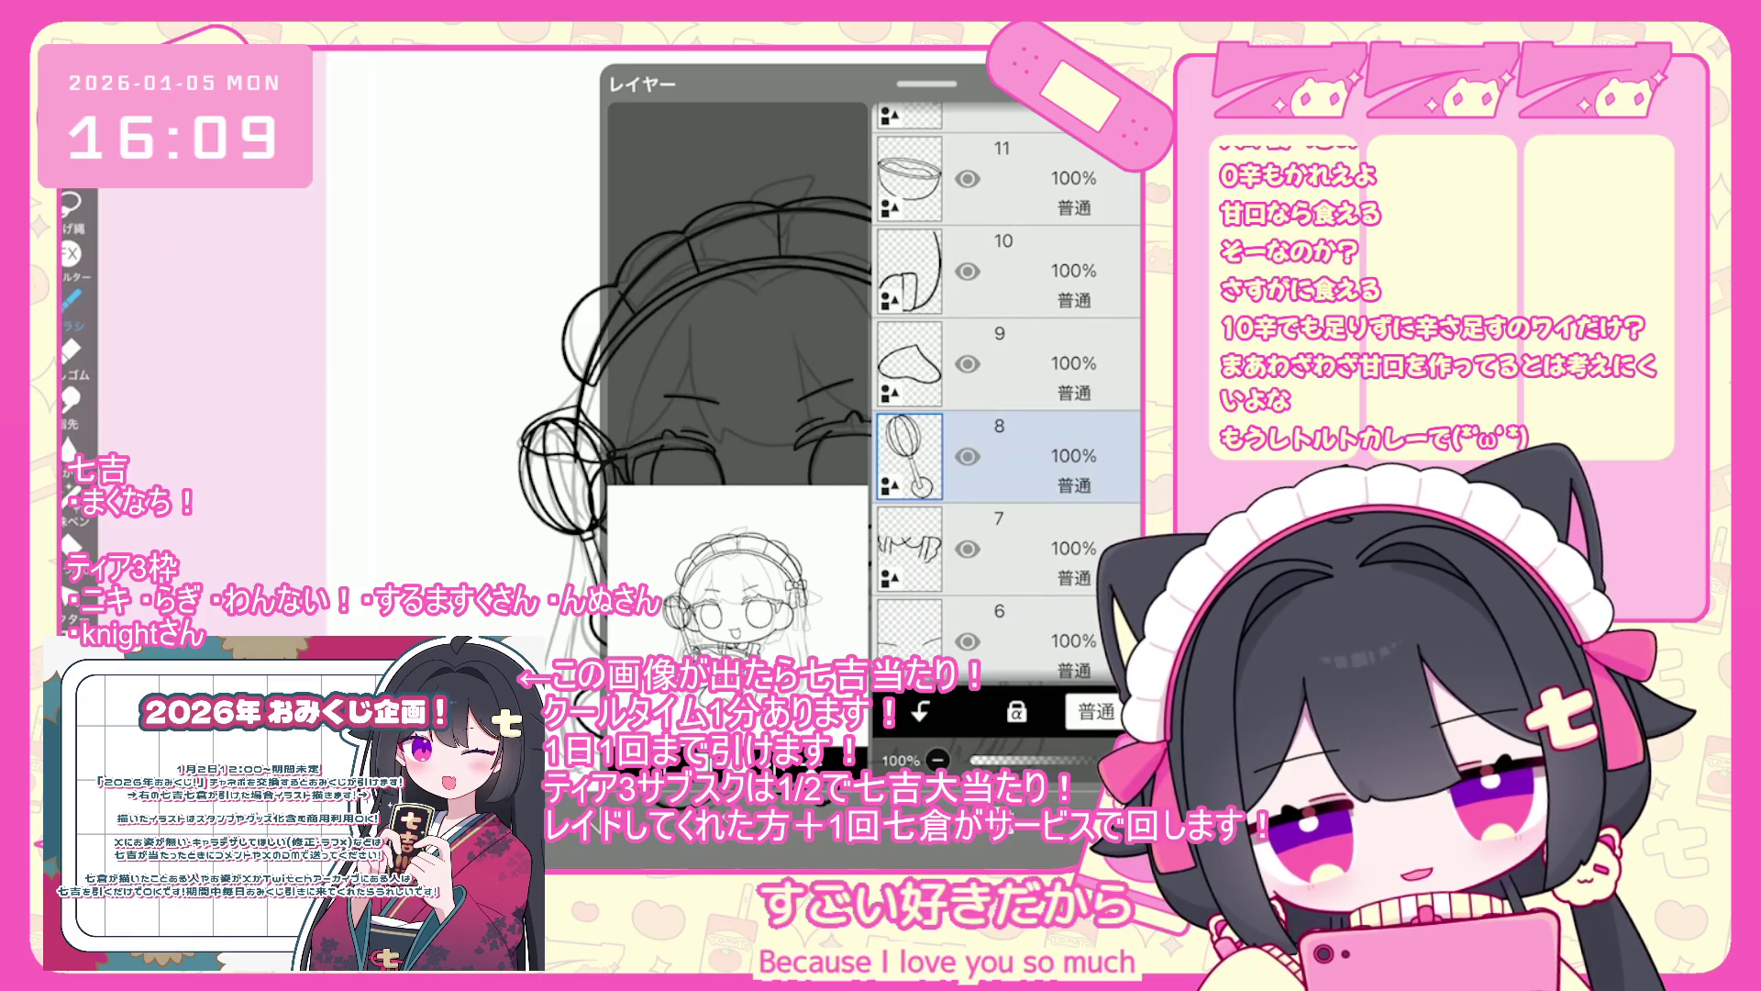
{"action": "left_click", "coordinate": [1009, 364]}
{"action": "left_click", "coordinate": [633, 724]}
{"action": "left_click", "coordinate": [697, 551]}
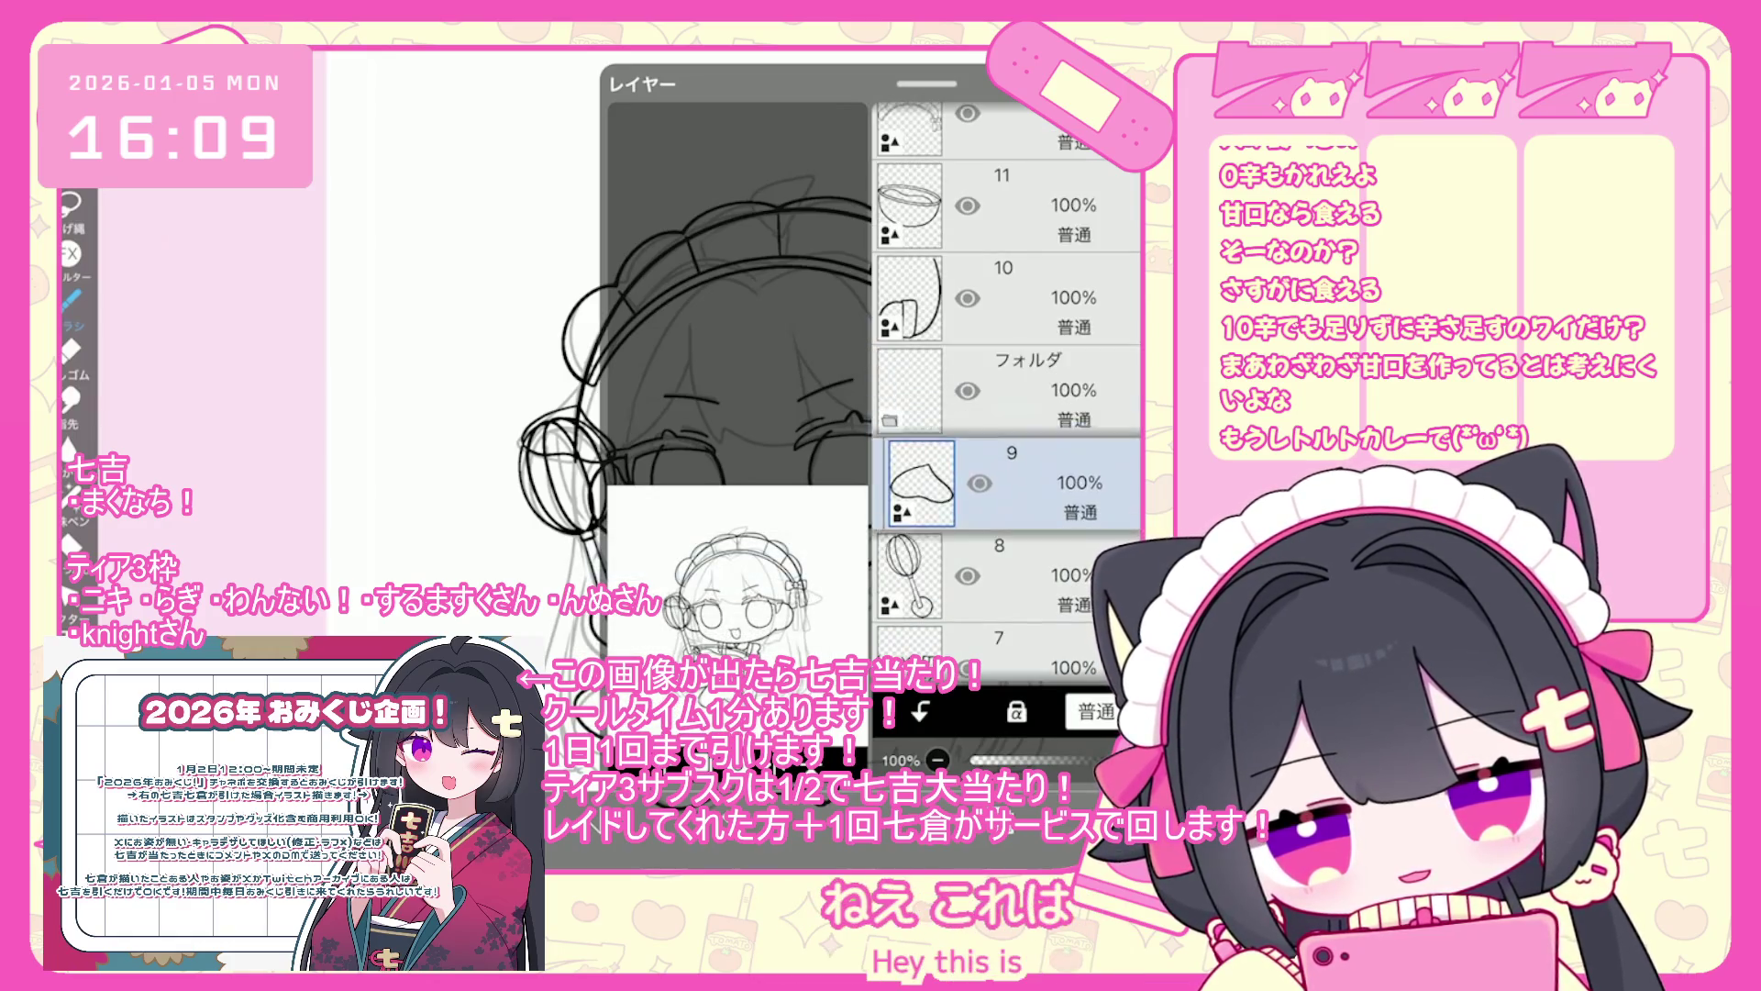
{"action": "left_click", "coordinate": [1009, 380]}
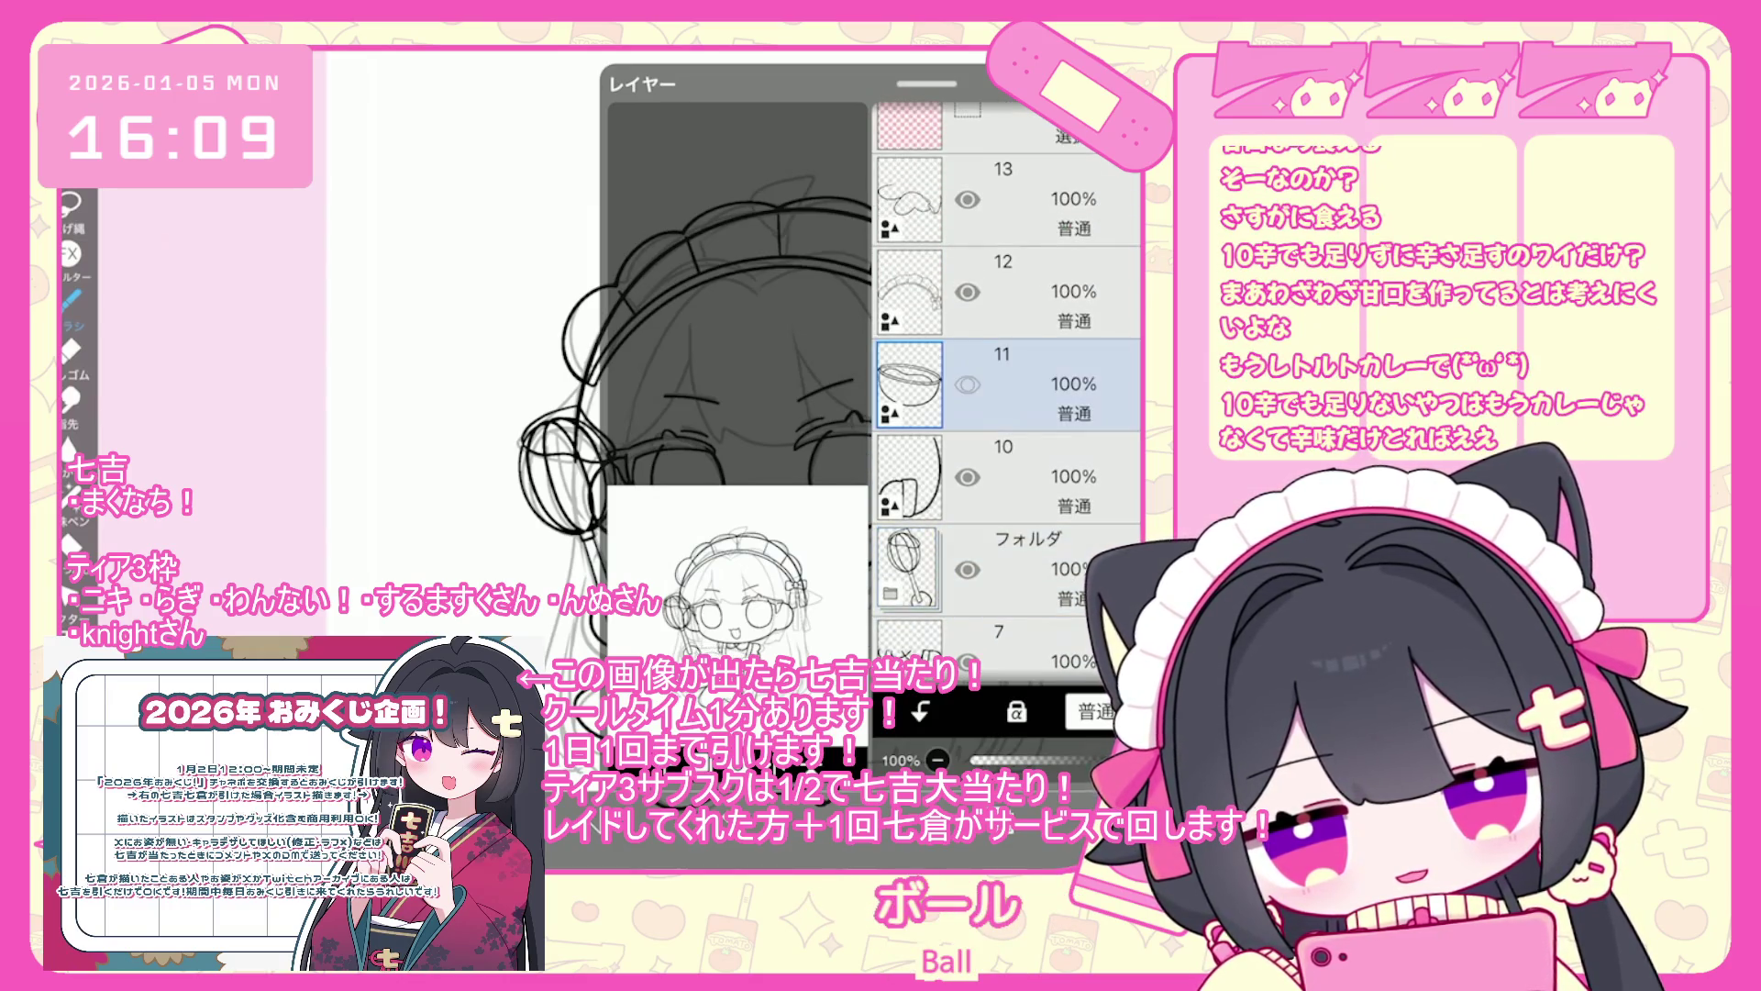
{"action": "left_click", "coordinate": [968, 569]}
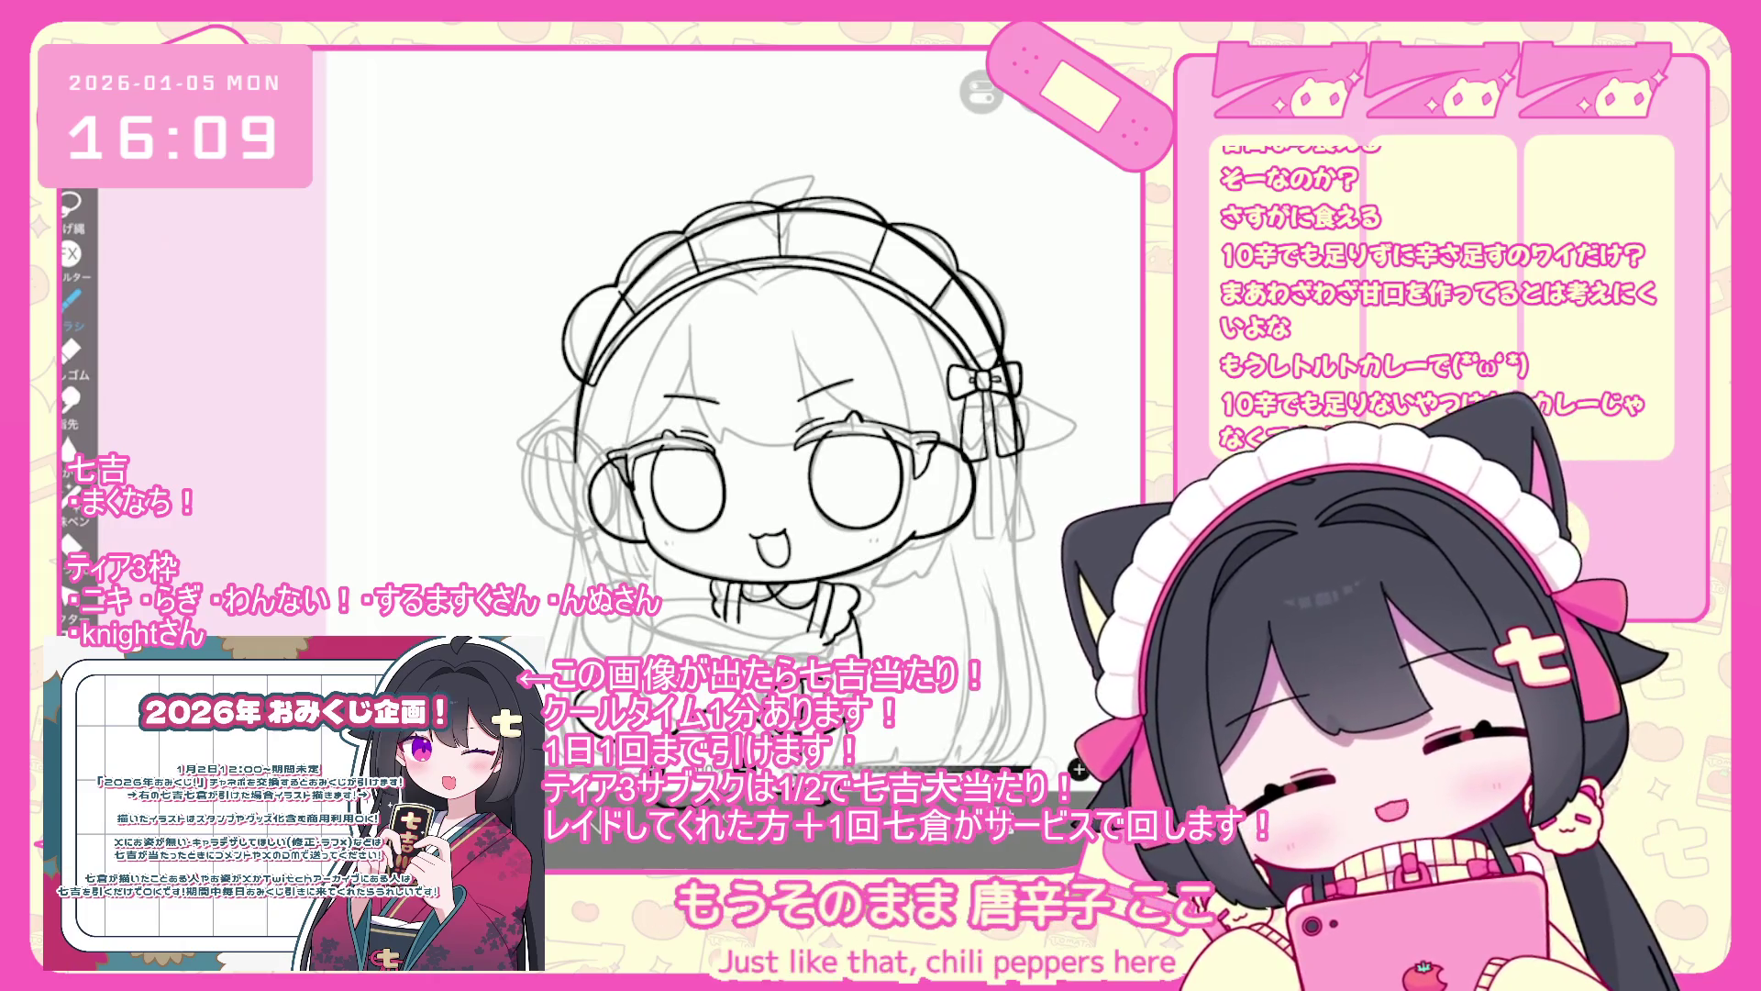
{"action": "scroll", "coordinate": [780, 413], "scroll_direction": "up", "scroll_amount": 3}
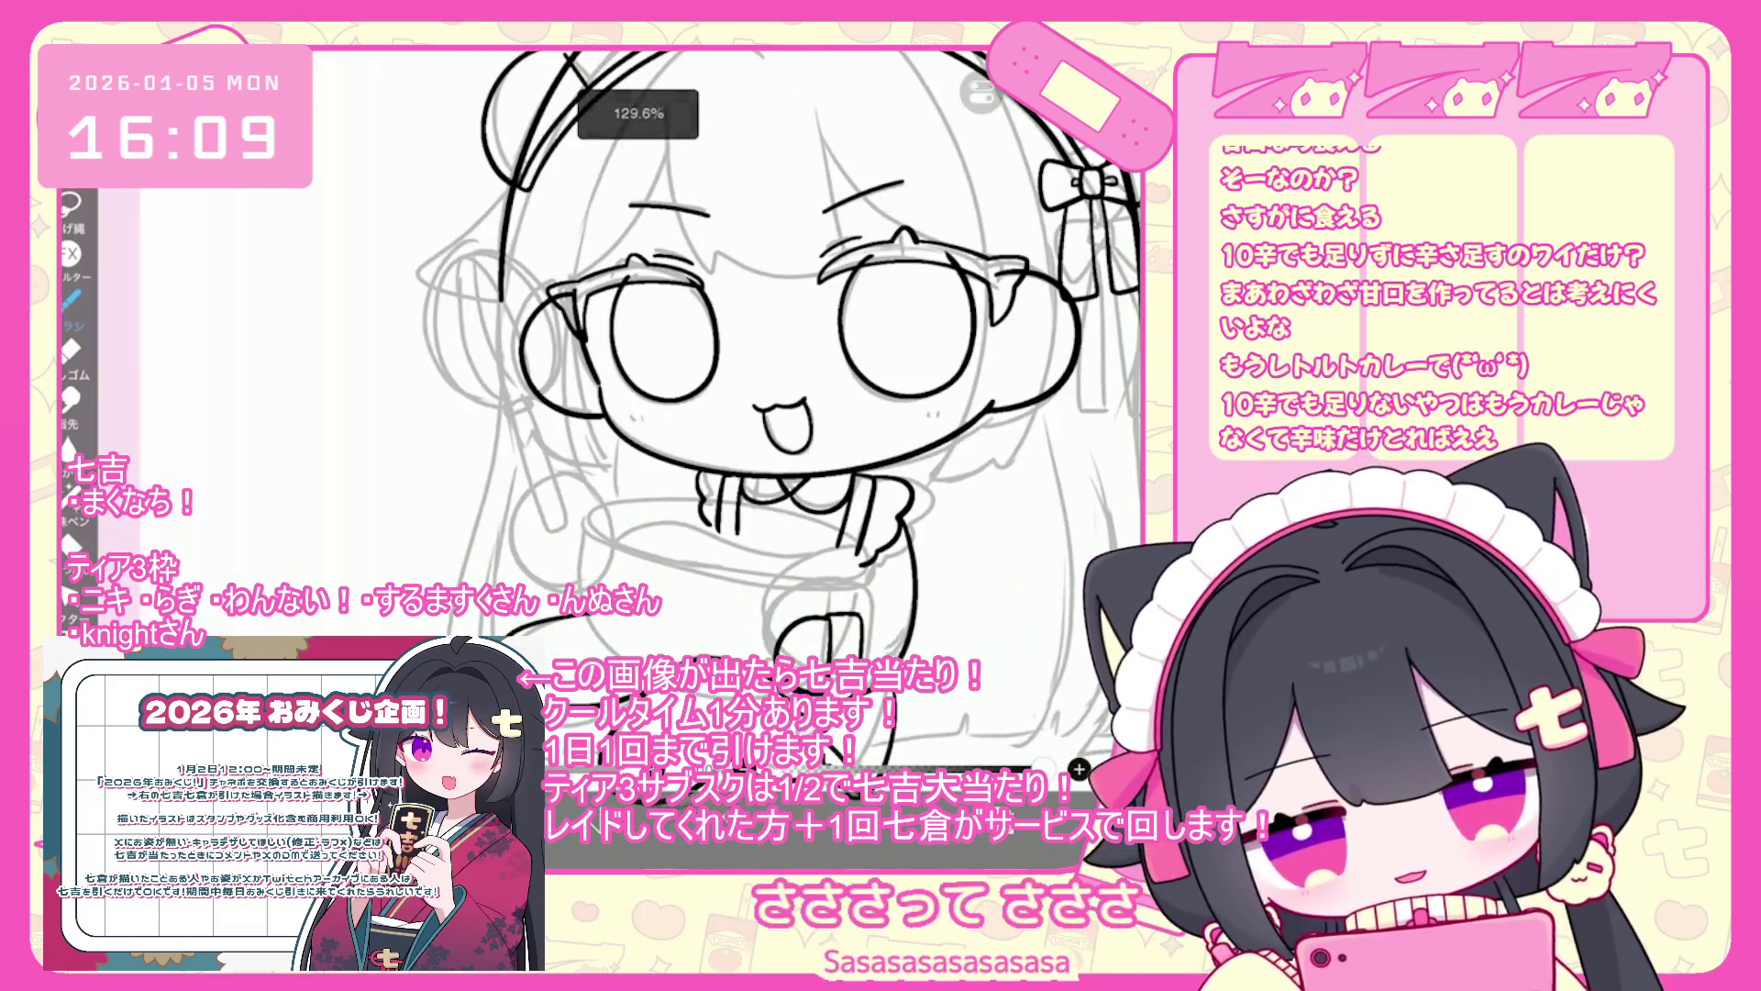
- Undo the dark bowl stroke, then move the symmetry axis right and tilt it slightly
{"action": "key", "text": "ctrl+z"}
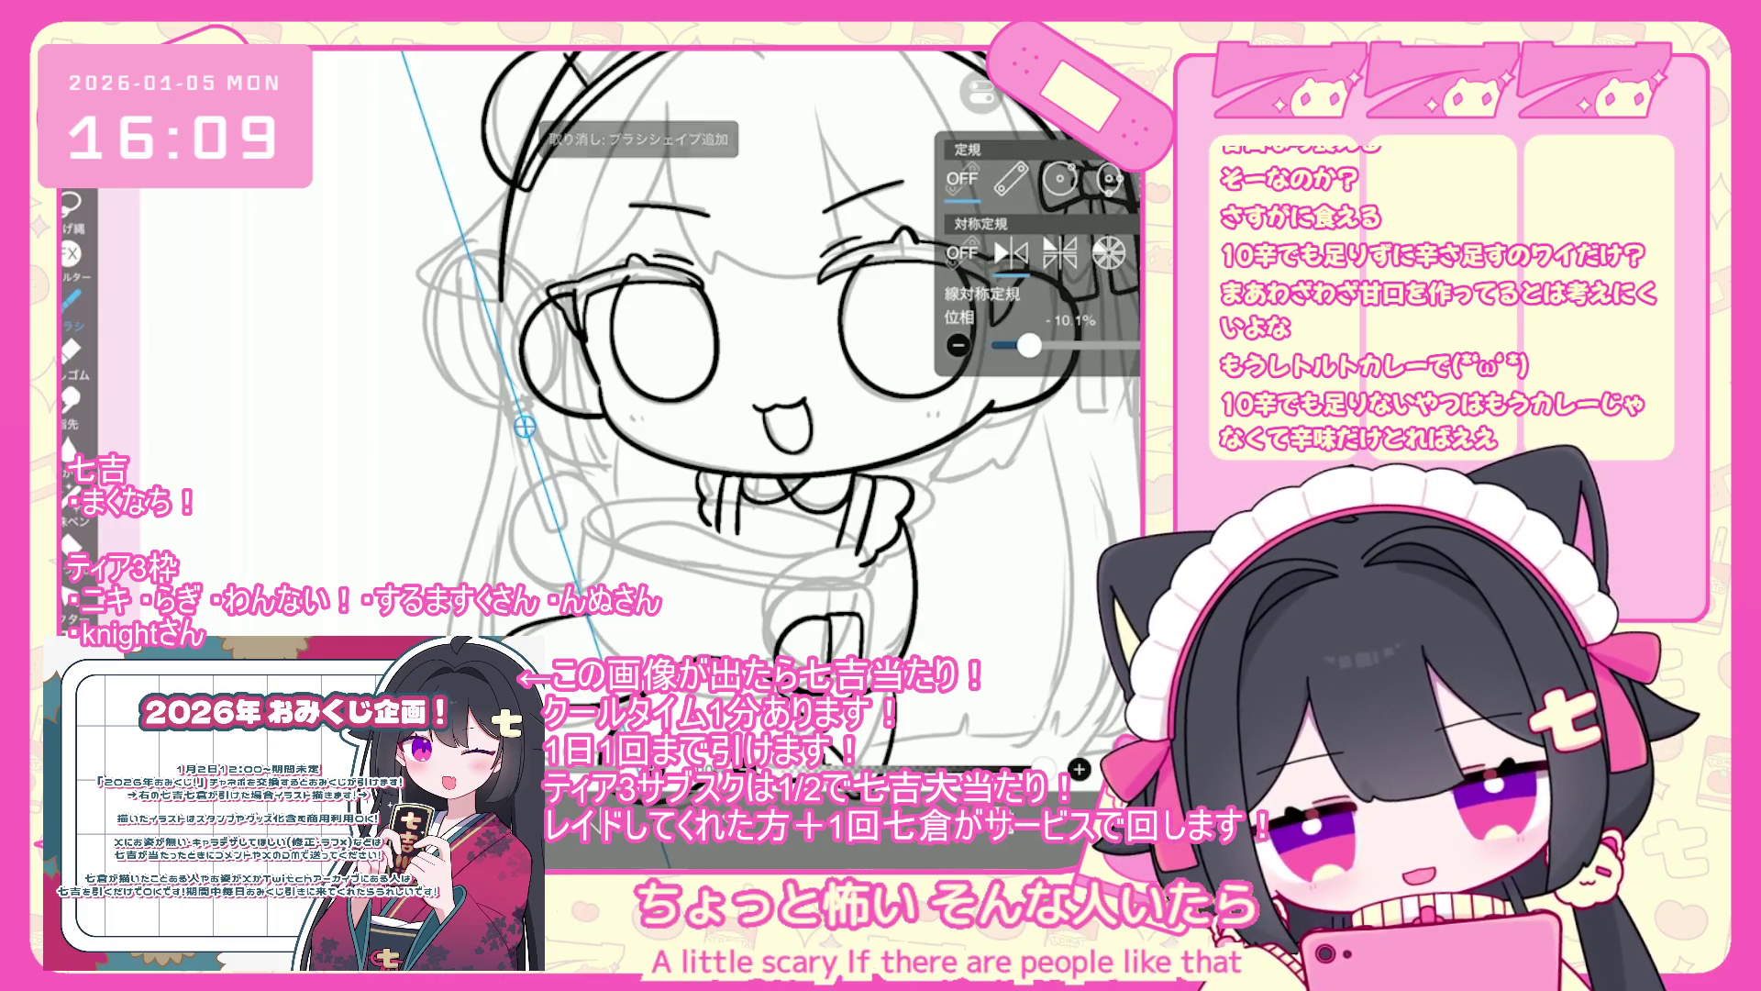
{"action": "left_click_drag", "start_coordinate": [525, 427], "coordinate": [624, 428]}
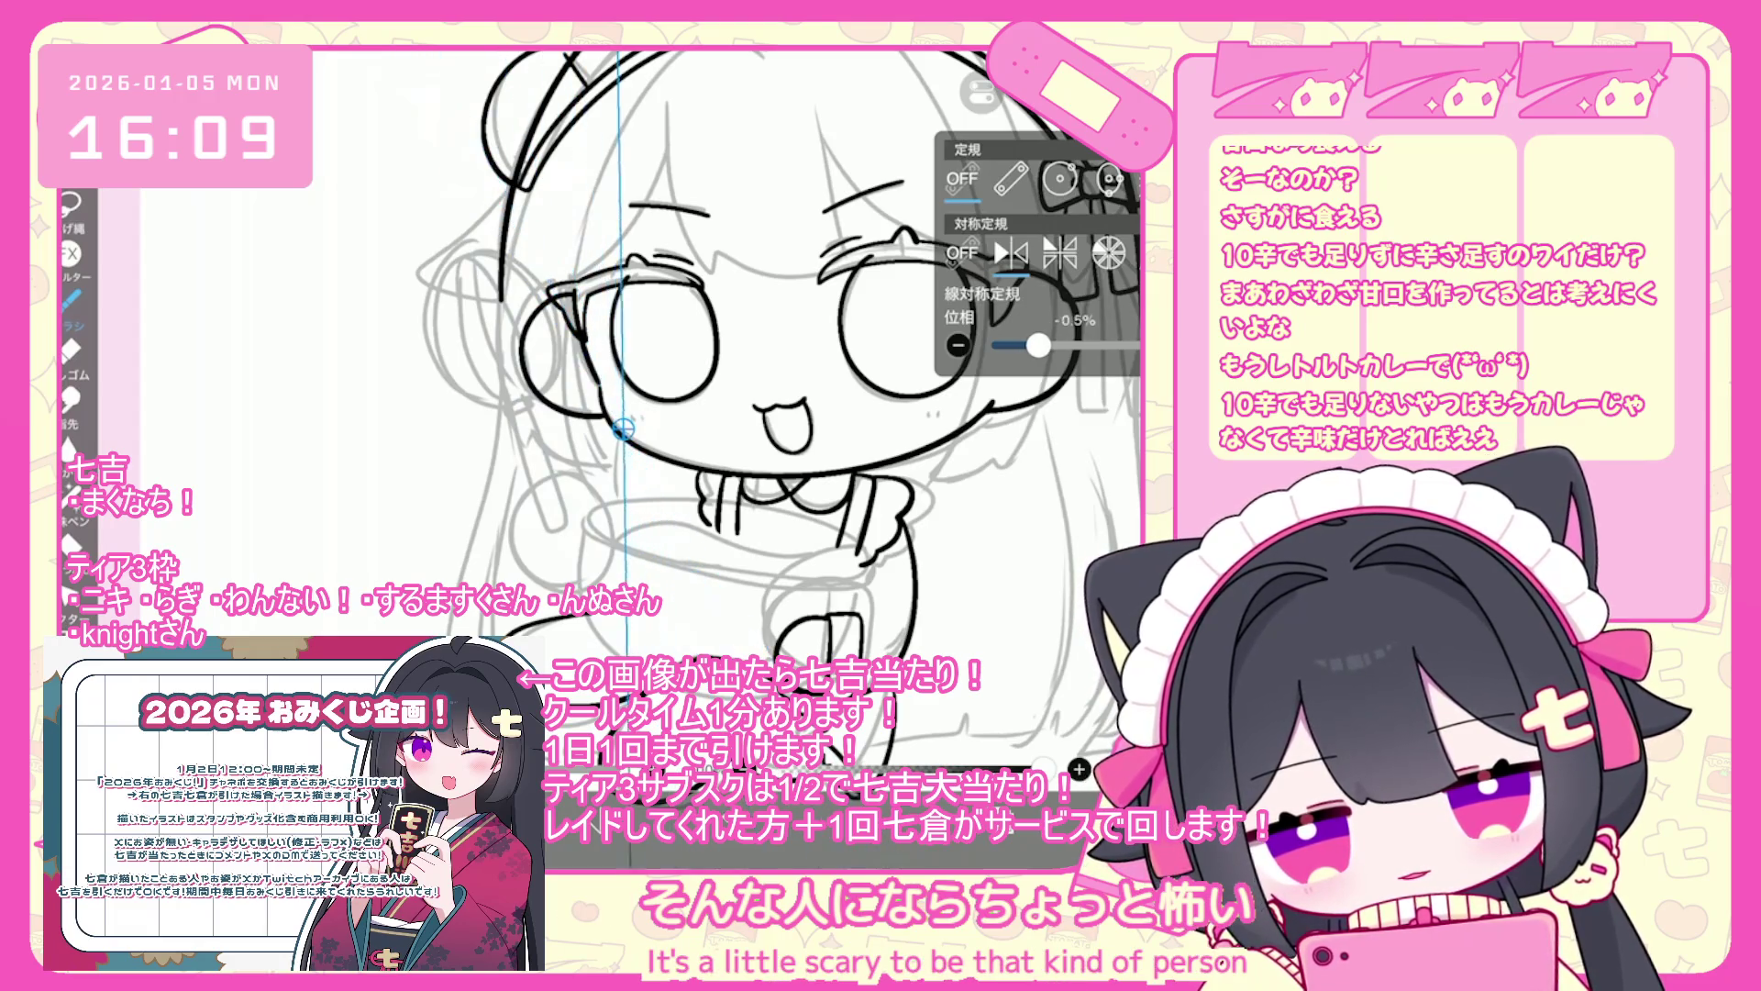
{"action": "left_click_drag", "start_coordinate": [1037, 345], "coordinate": [1031, 344]}
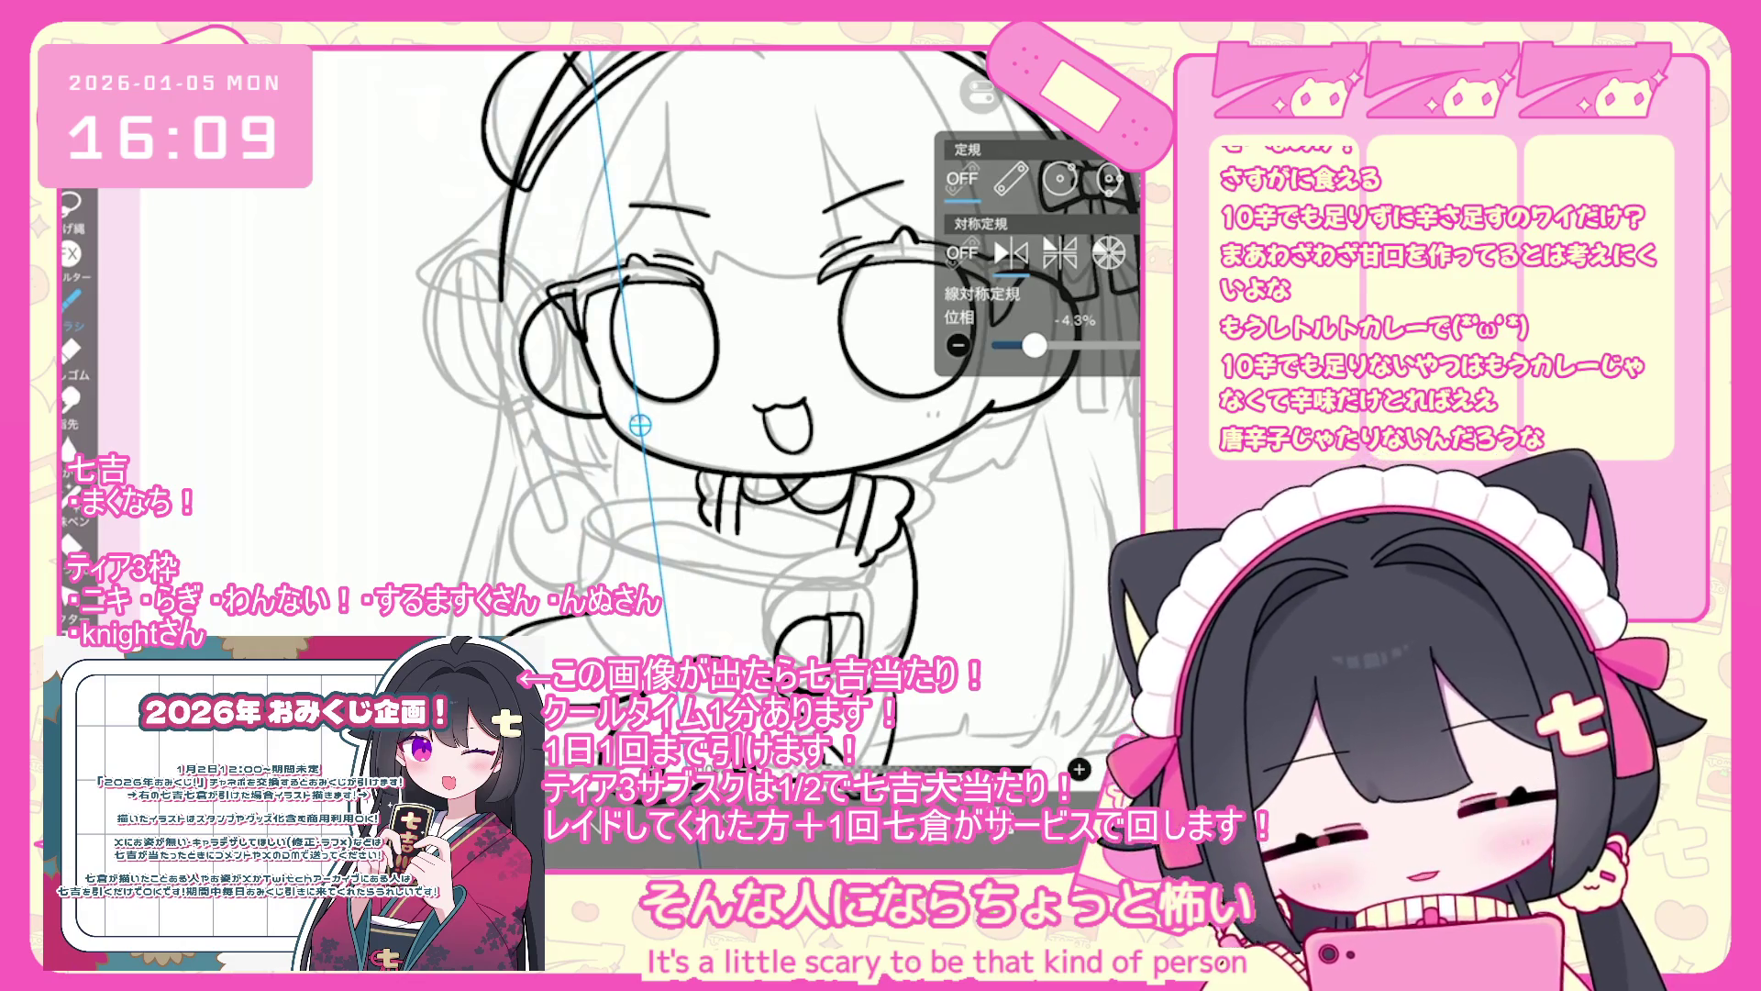
{"action": "left_click_drag", "start_coordinate": [640, 425], "coordinate": [658, 418]}
{"action": "left_click", "coordinate": [981, 92]}
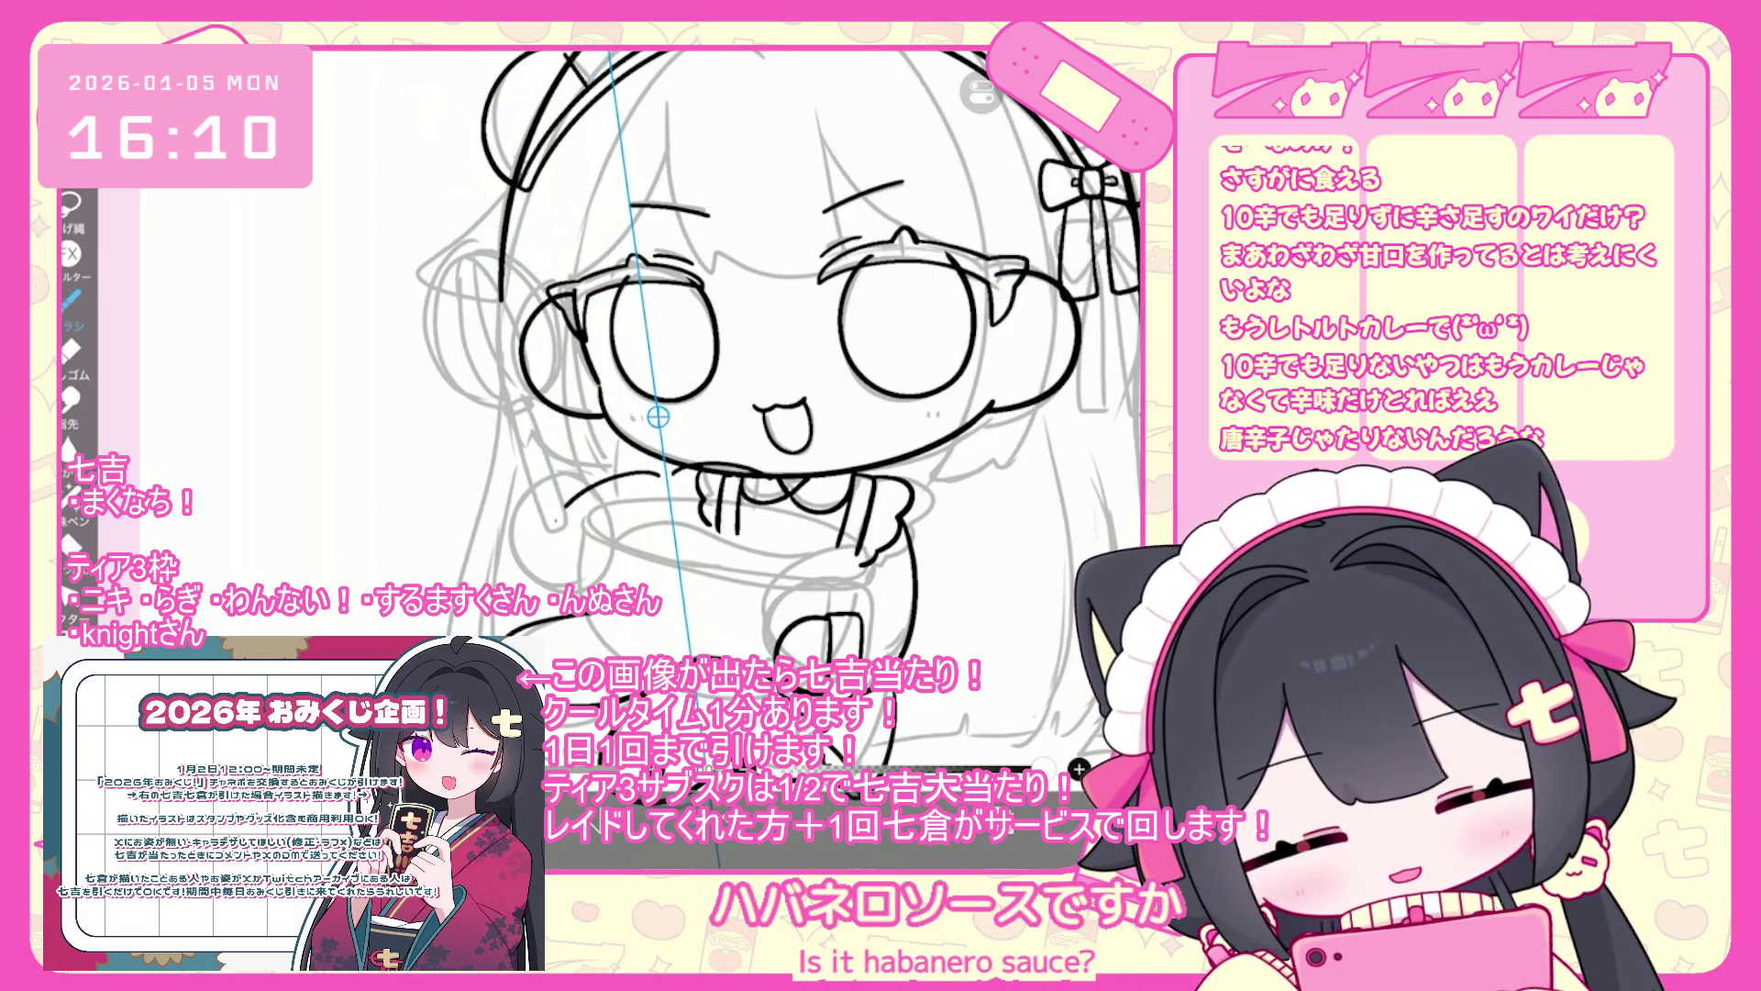
- Undo the curved strokes near the chest and ink a large circle for the bowl
{"action": "key", "text": "ctrl+z"}
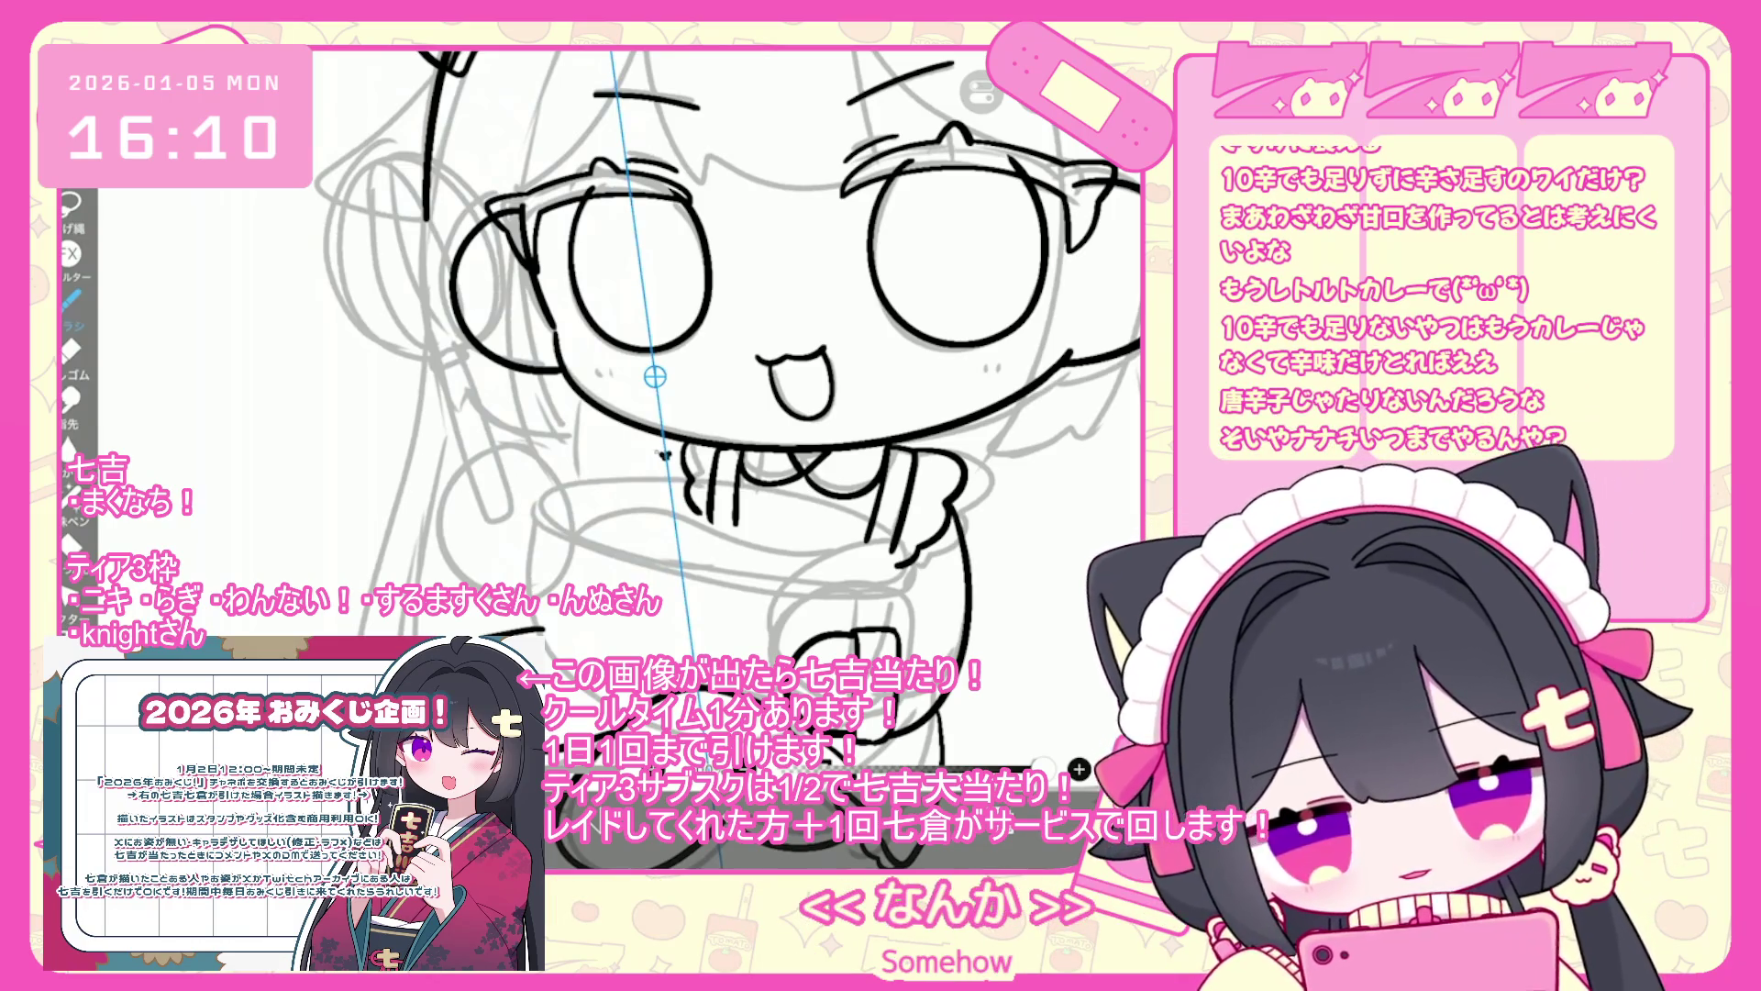
{"action": "key", "text": "ctrl+z"}
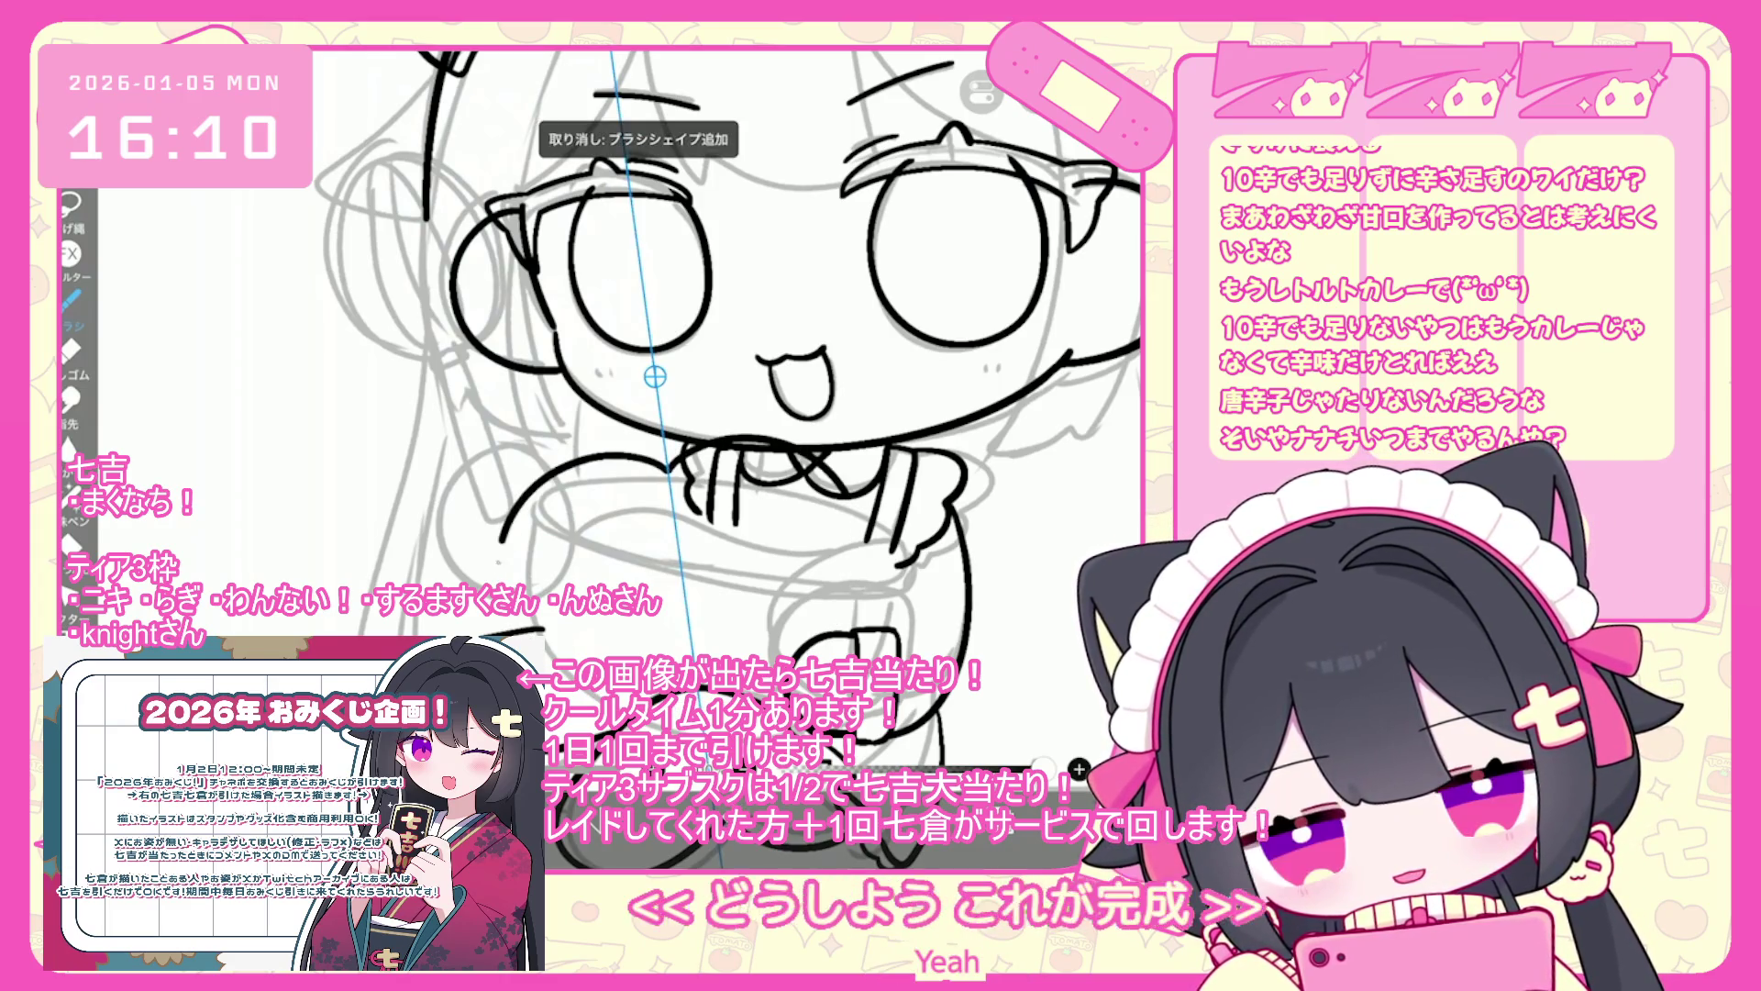
{"action": "key", "text": "ctrl+z"}
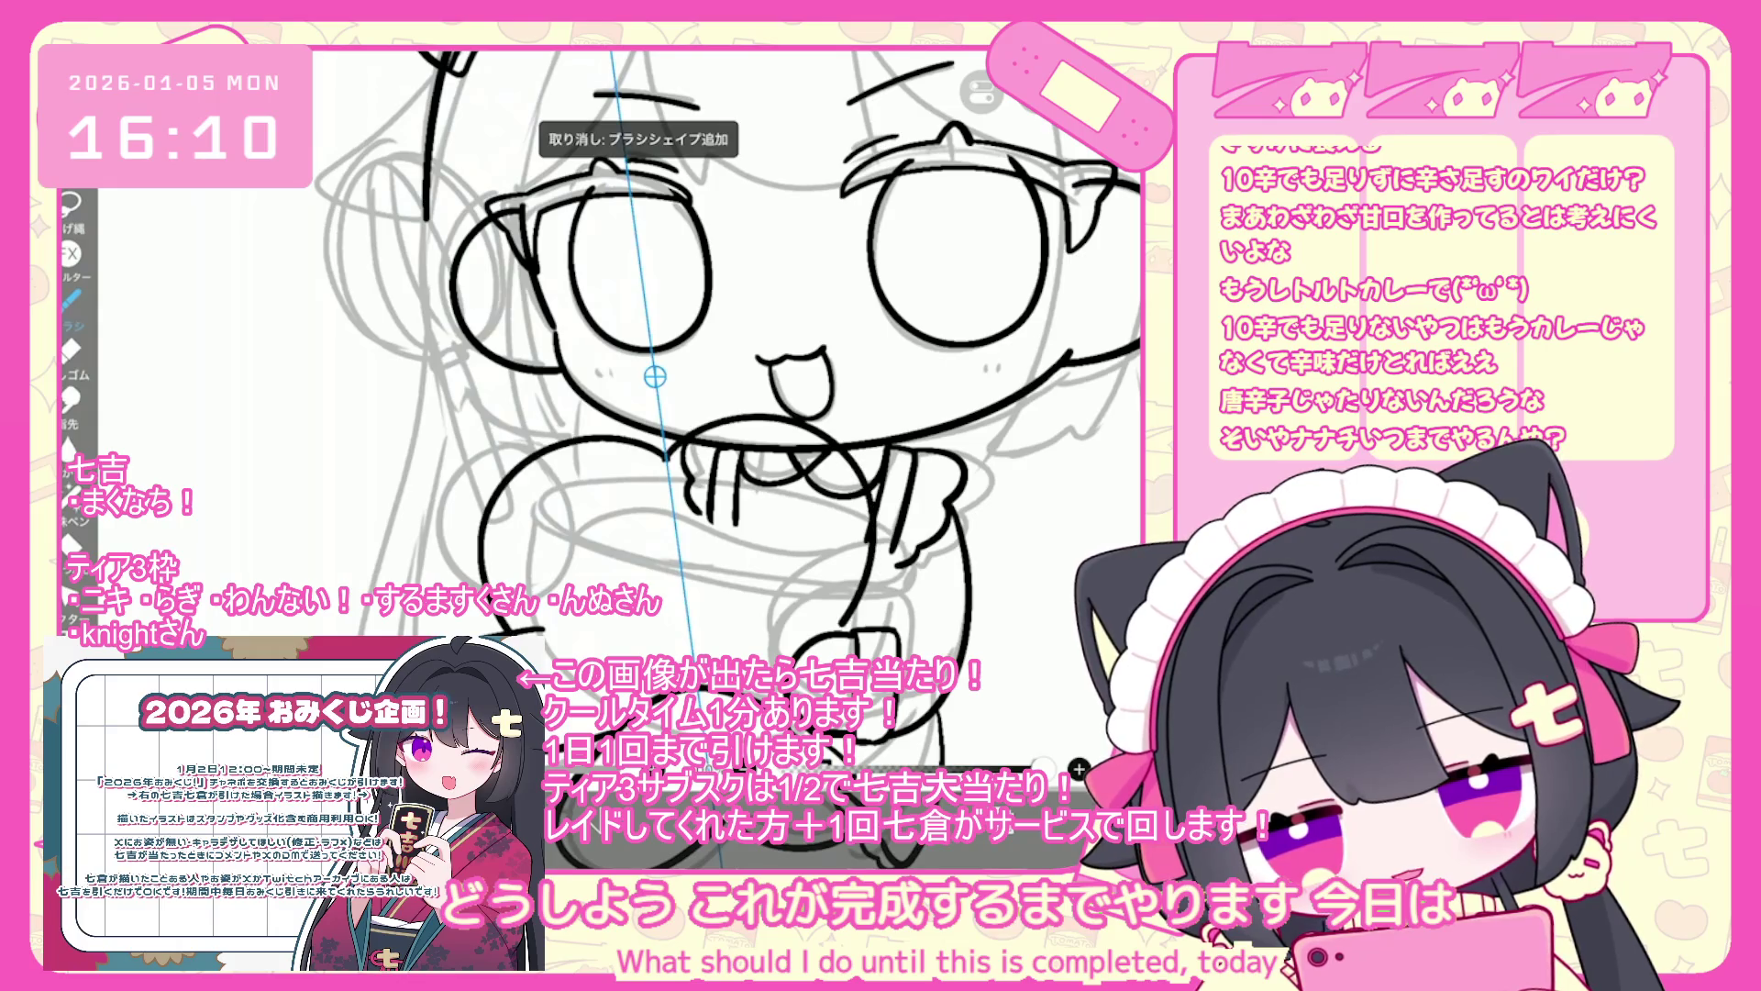
{"action": "key", "text": "ctrl+z"}
{"action": "left_click_drag", "start_coordinate": [601, 456], "coordinate": [716, 449]}
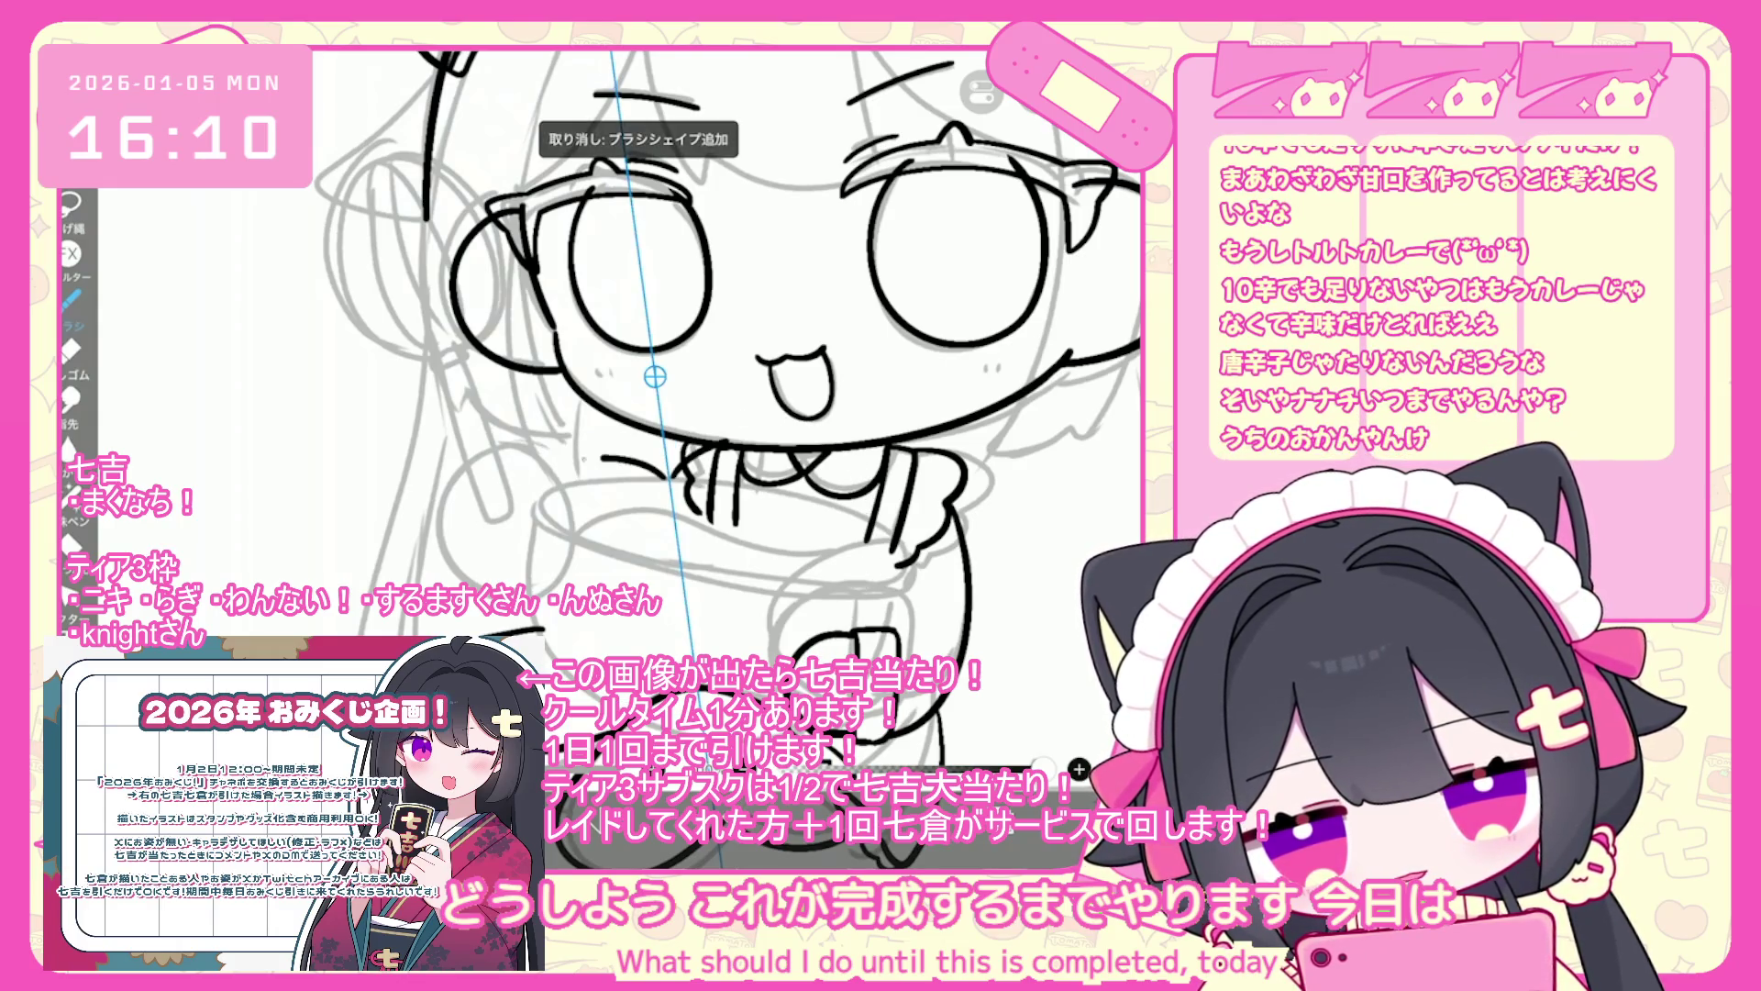
{"action": "key", "text": "ctrl+z"}
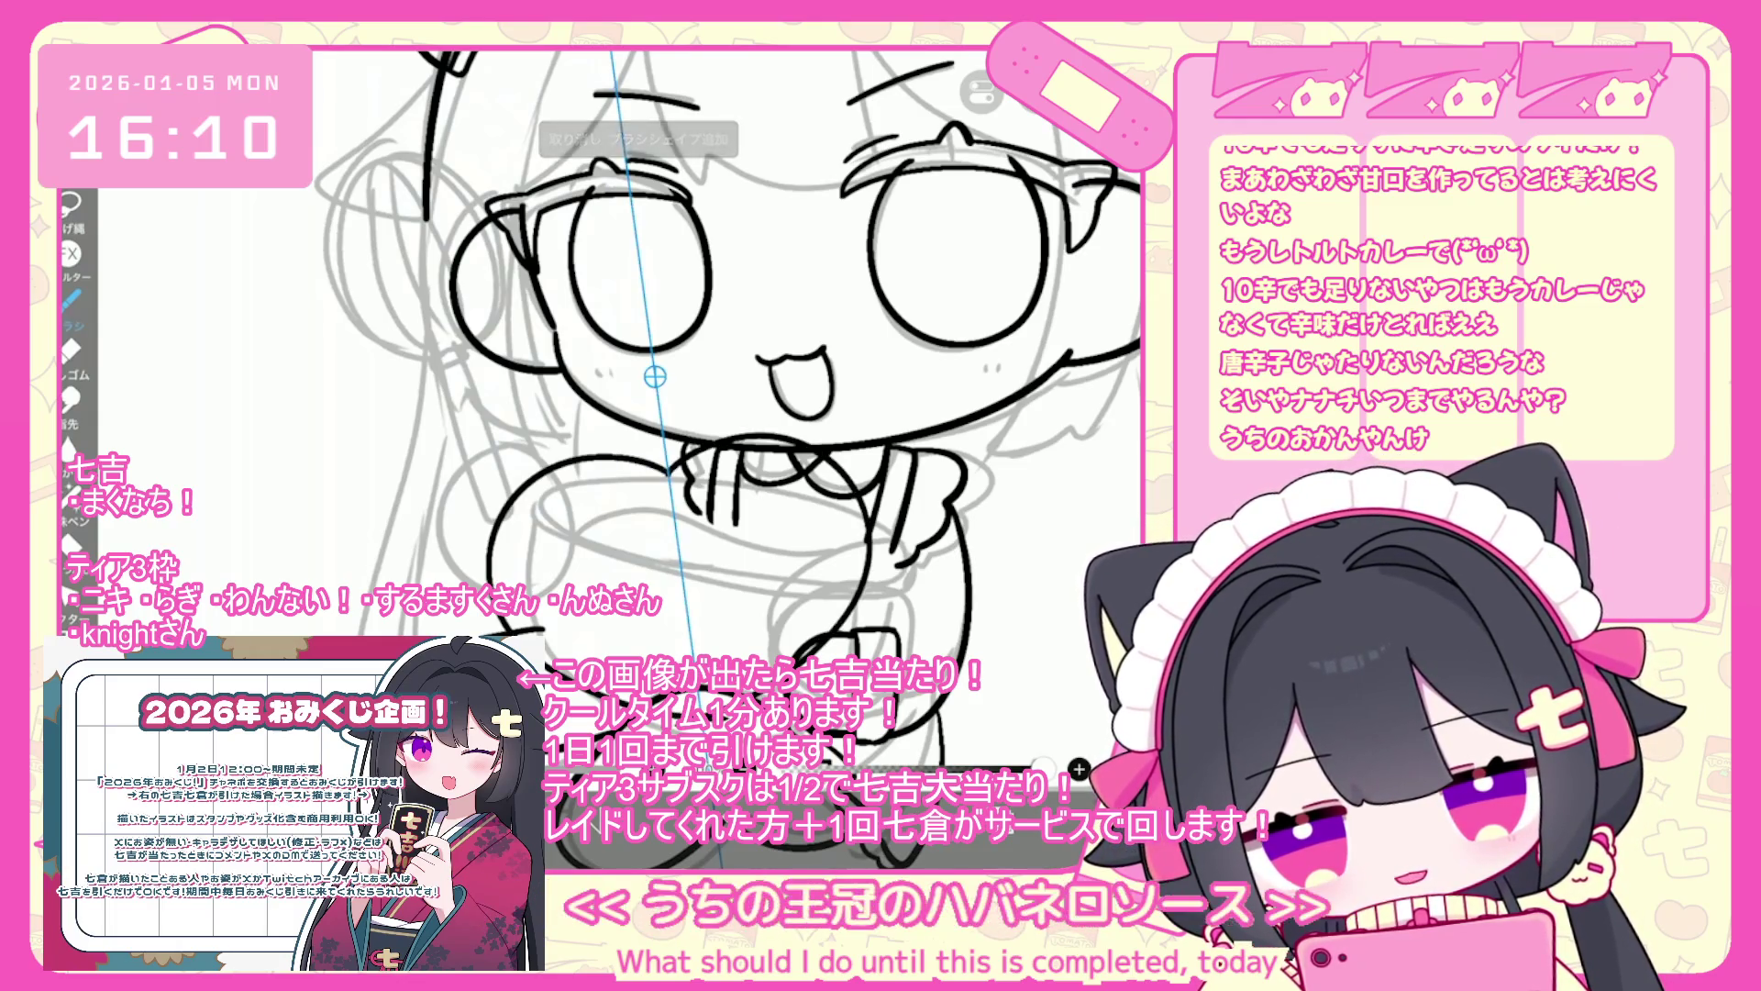
{"action": "left_click_drag", "start_coordinate": [665, 454], "coordinate": [674, 454]}
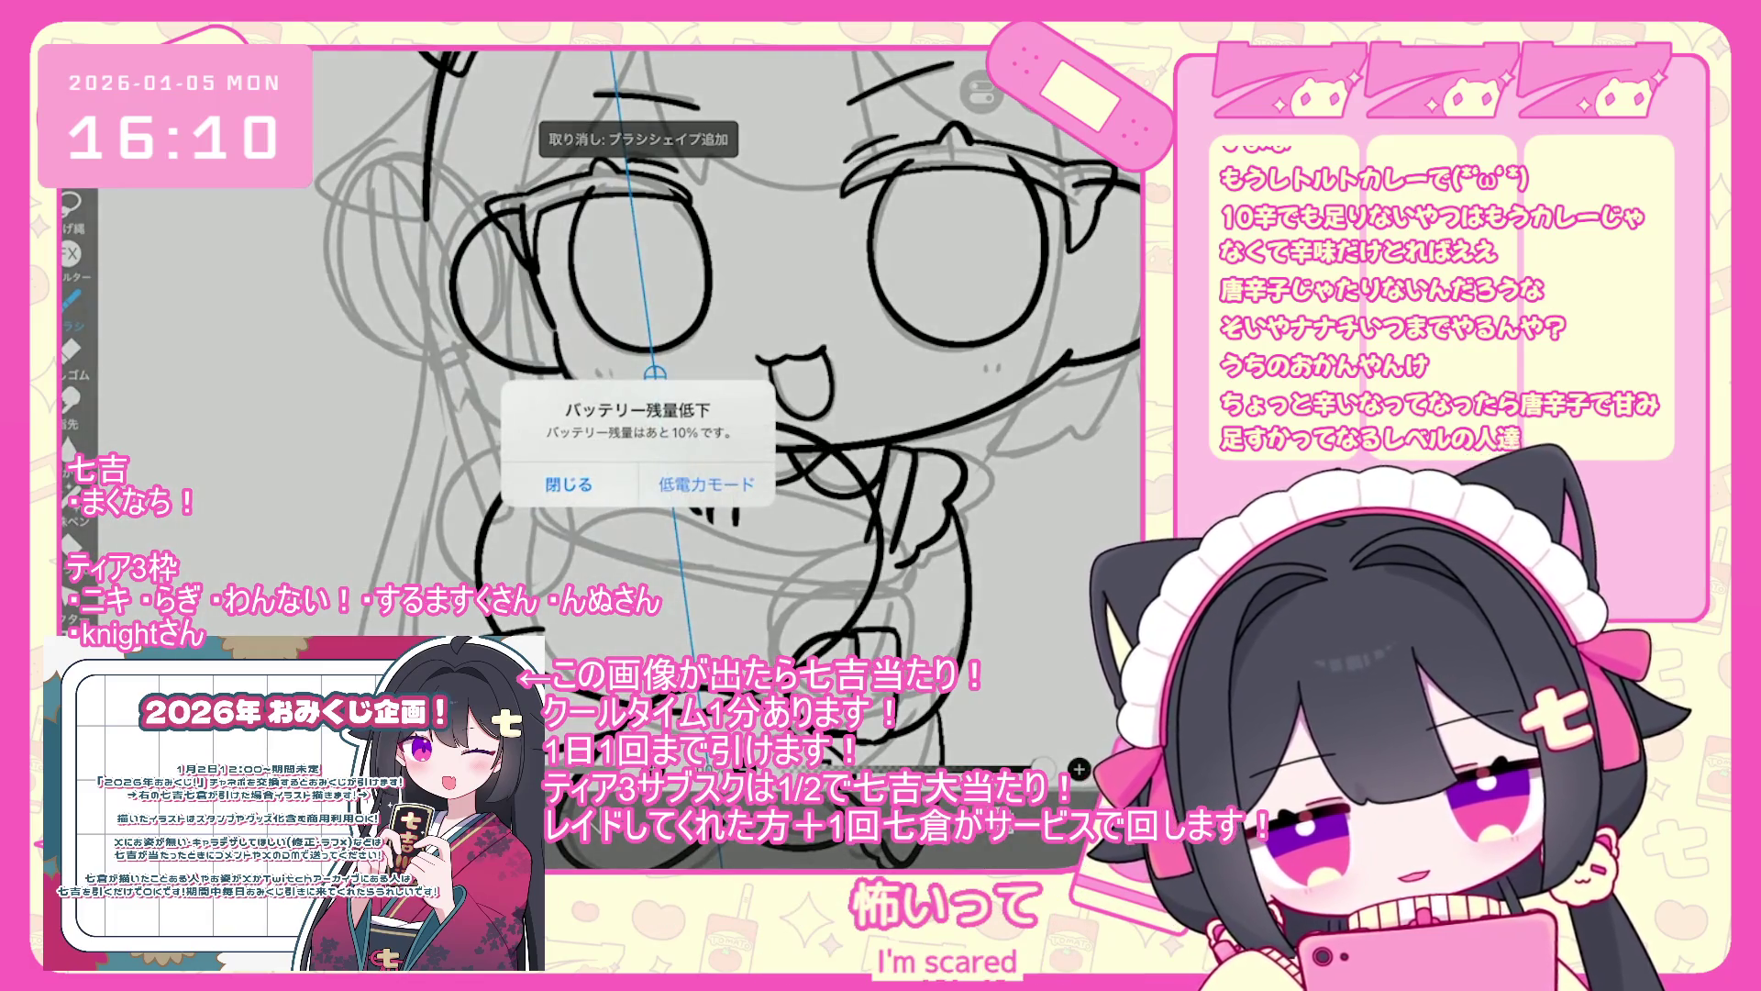
- Remove the large circle around the bowl and try short strokes near the collar, undoing each
{"action": "left_click", "coordinate": [569, 484]}
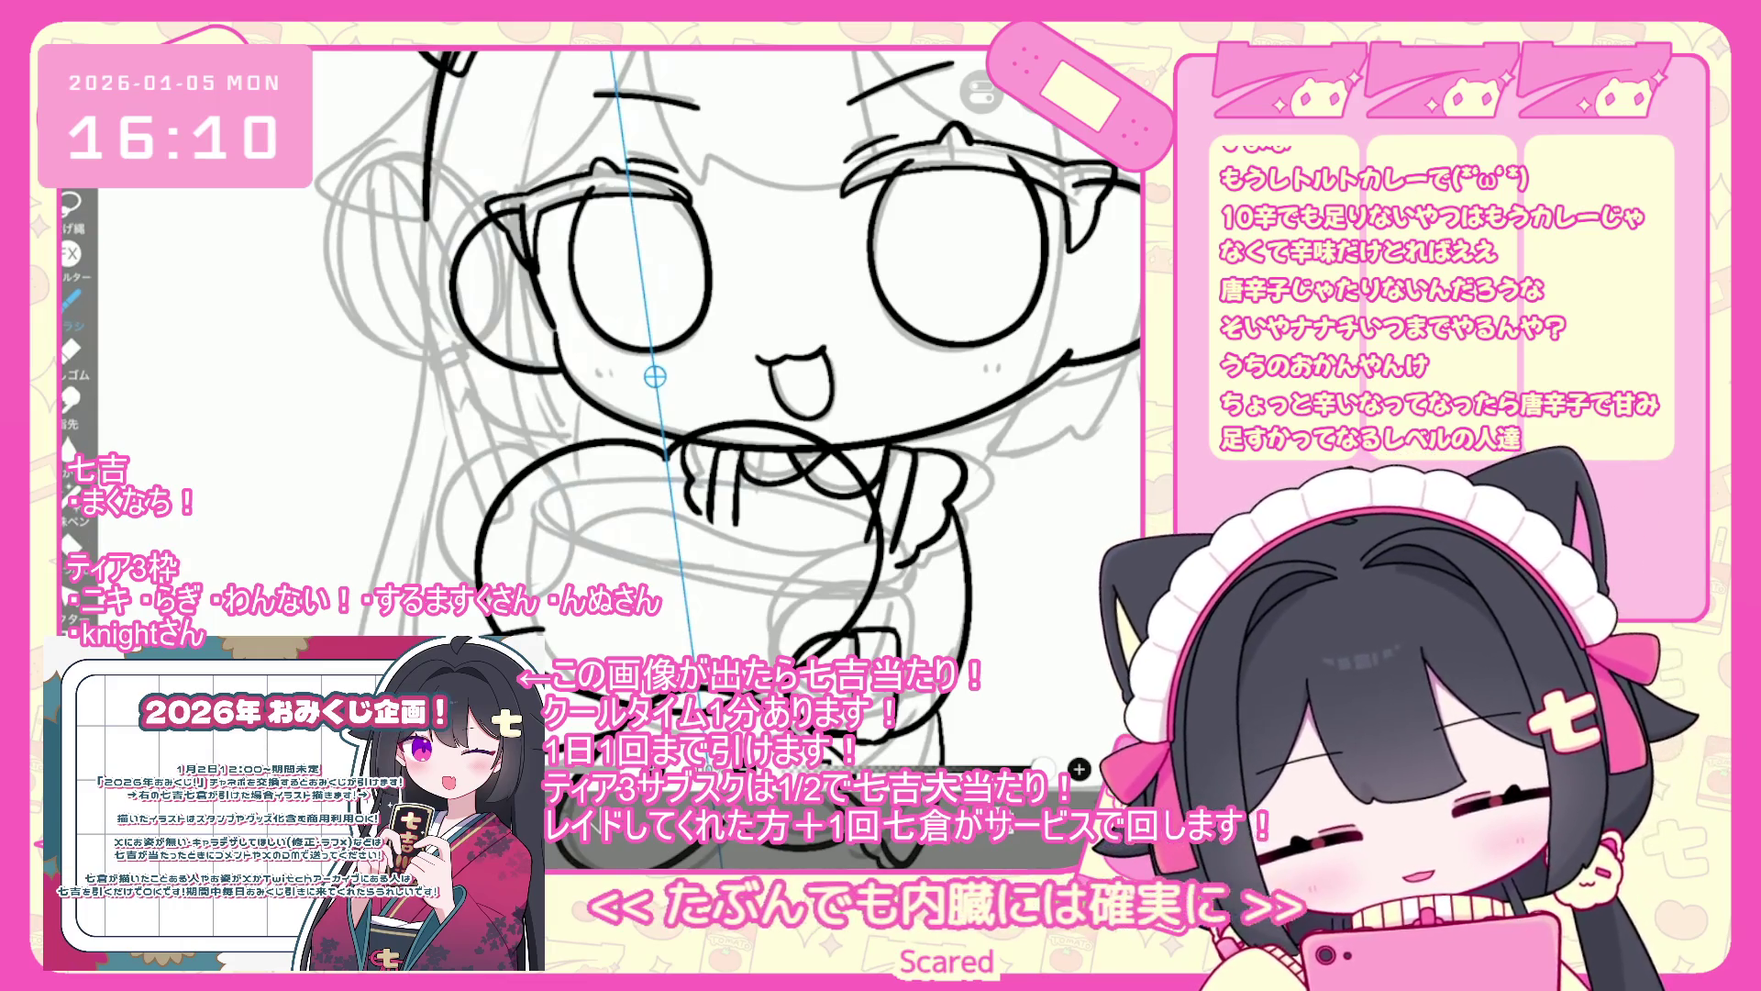
{"action": "key", "text": "ctrl+z"}
{"action": "scroll", "coordinate": [725, 413], "scroll_direction": "down", "scroll_amount": 1}
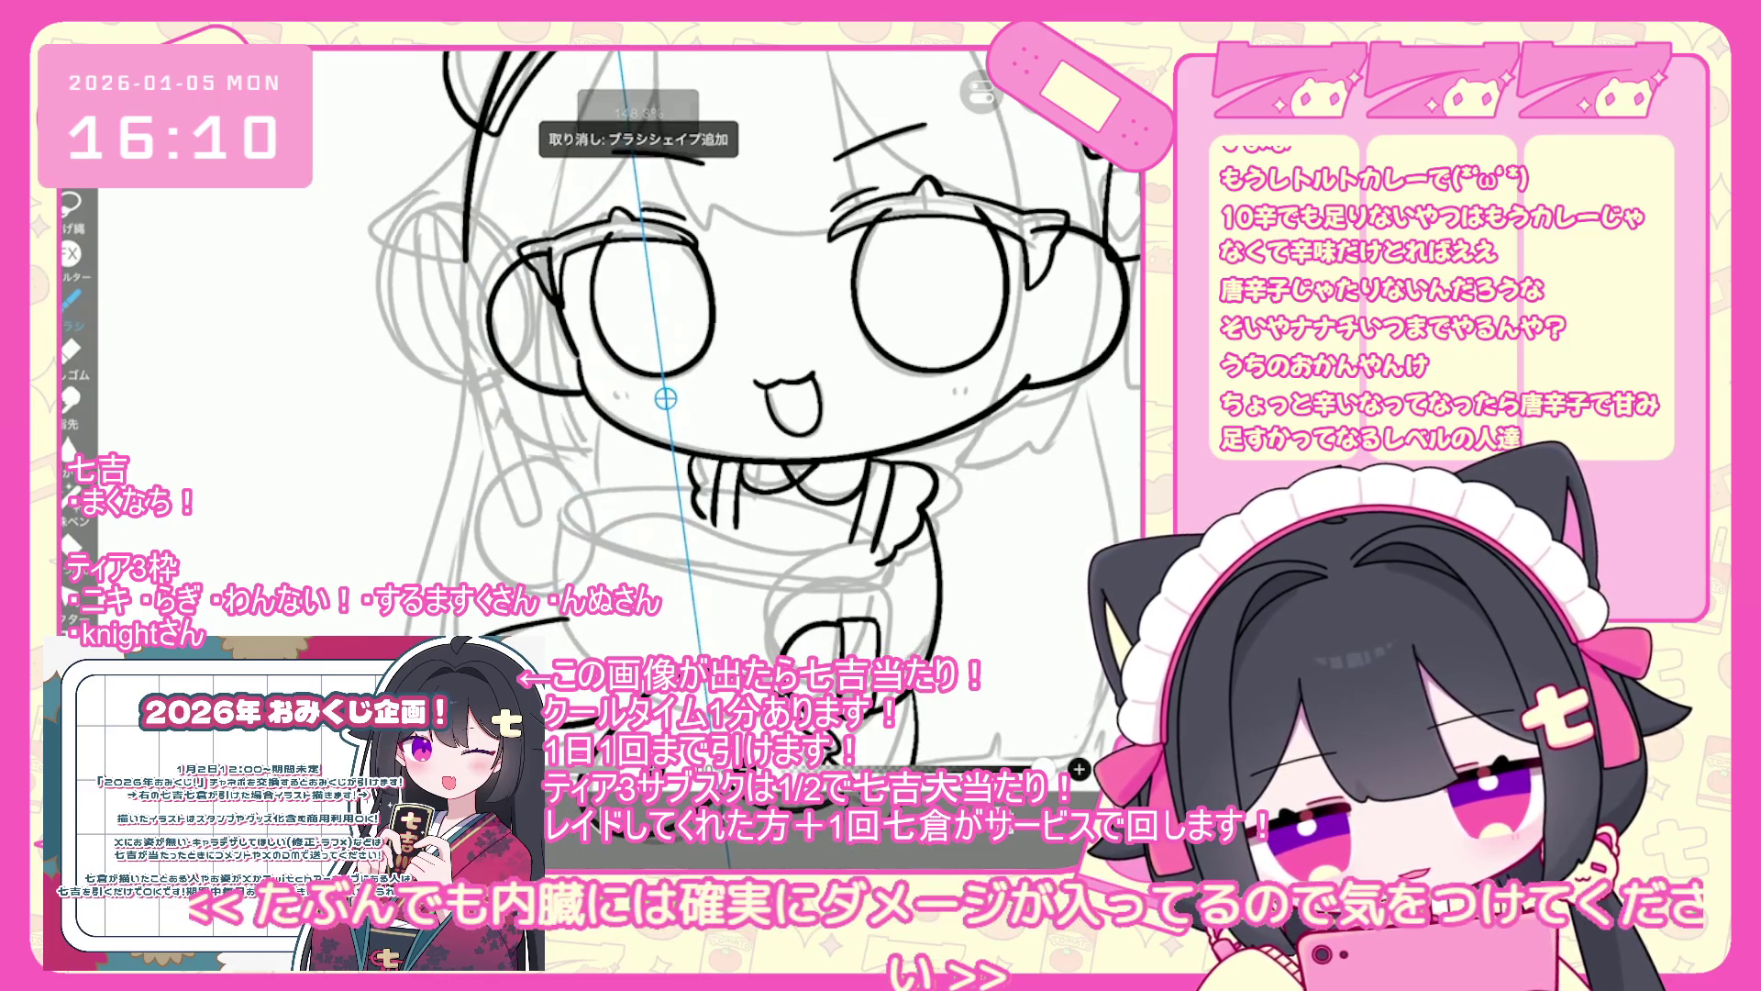
{"action": "left_click_drag", "start_coordinate": [587, 478], "coordinate": [532, 597]}
{"action": "key", "text": "ctrl+z"}
{"action": "left_click_drag", "start_coordinate": [617, 460], "coordinate": [729, 448]}
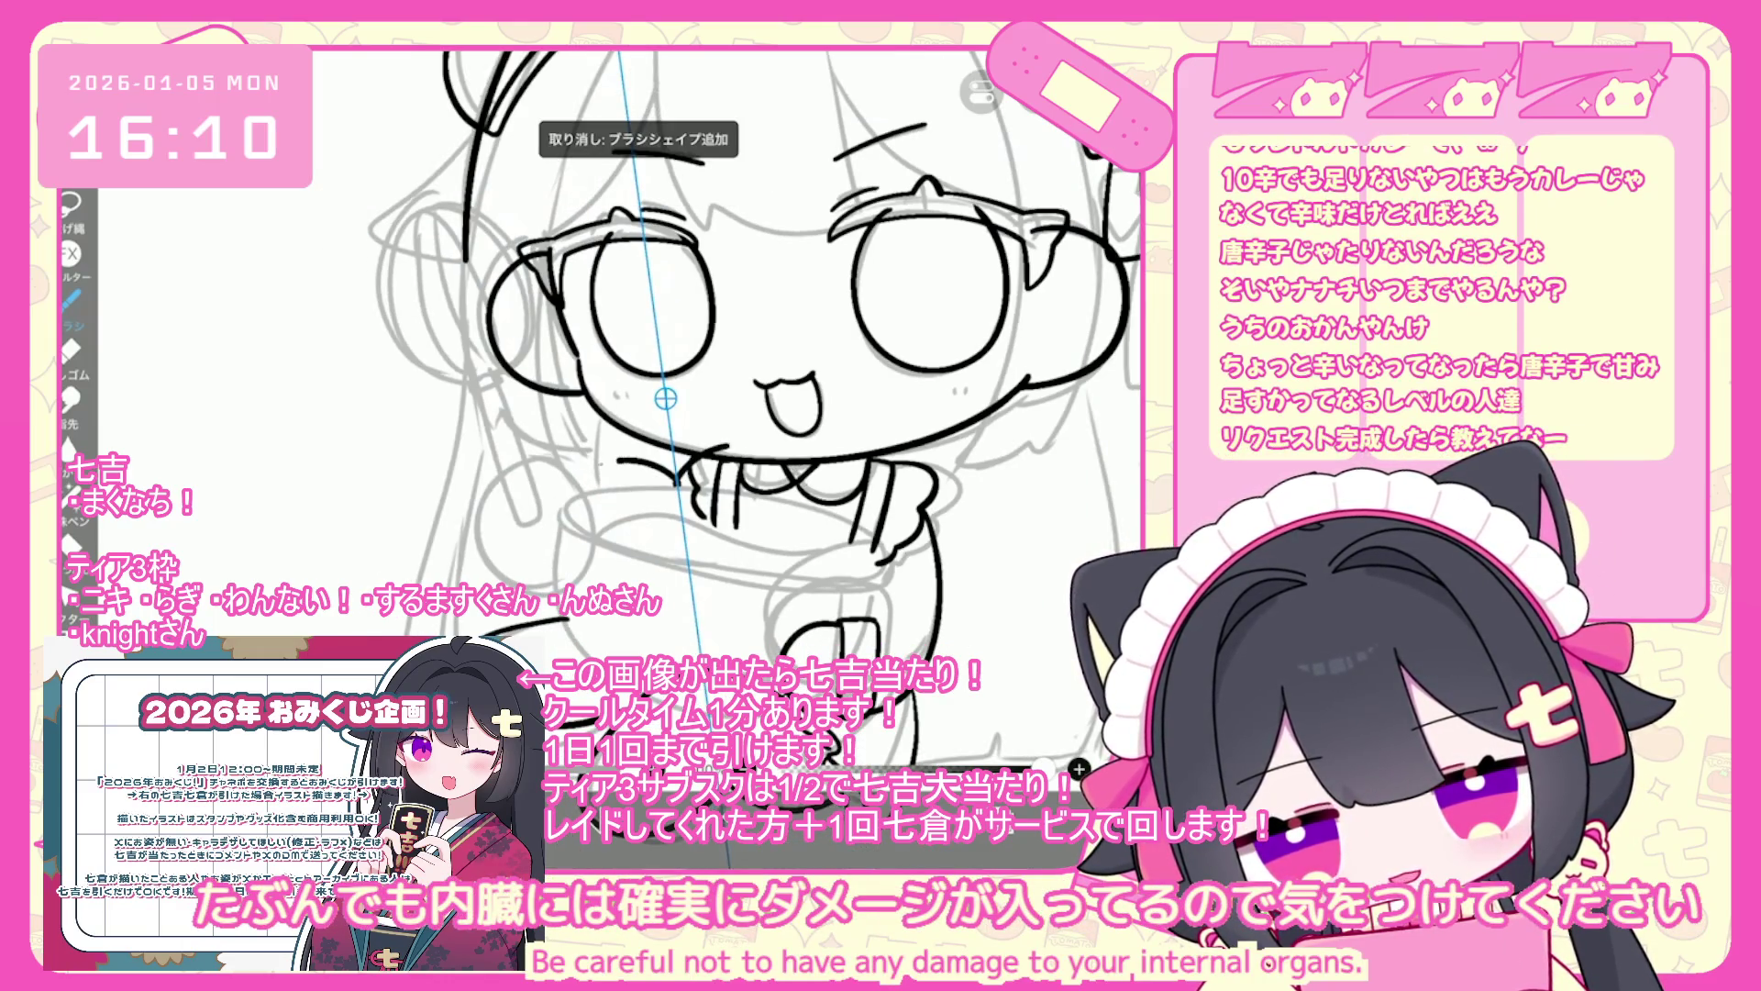
{"action": "key", "text": "ctrl+z"}
{"action": "mouse_move", "coordinate": [617, 464]}
{"action": "left_mouse_down"}
{"action": "mouse_move", "coordinate": [686, 484]}
{"action": "mouse_move", "coordinate": [536, 613]}
{"action": "left_mouse_up"}
{"action": "key", "text": "ctrl+z"}
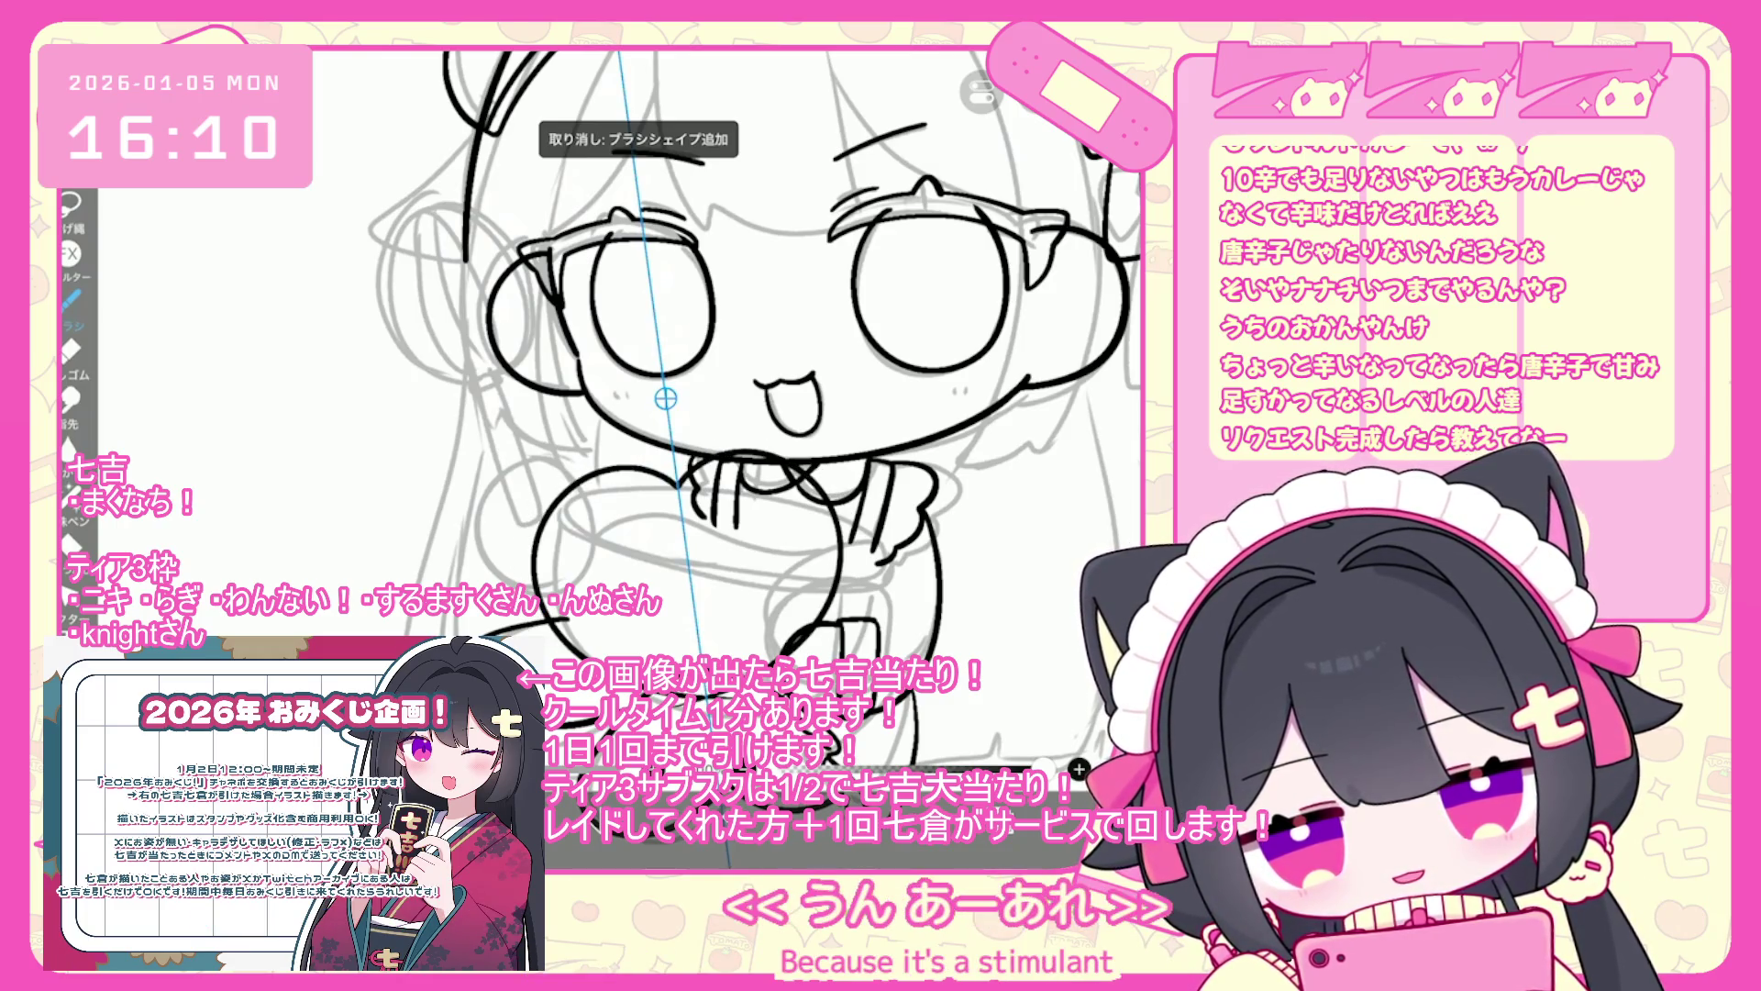
{"action": "key", "text": "ctrl+z"}
- Try several arcs along the bowl's left side, undoing each unsatisfactory one
{"action": "key", "text": "ctrl+z"}
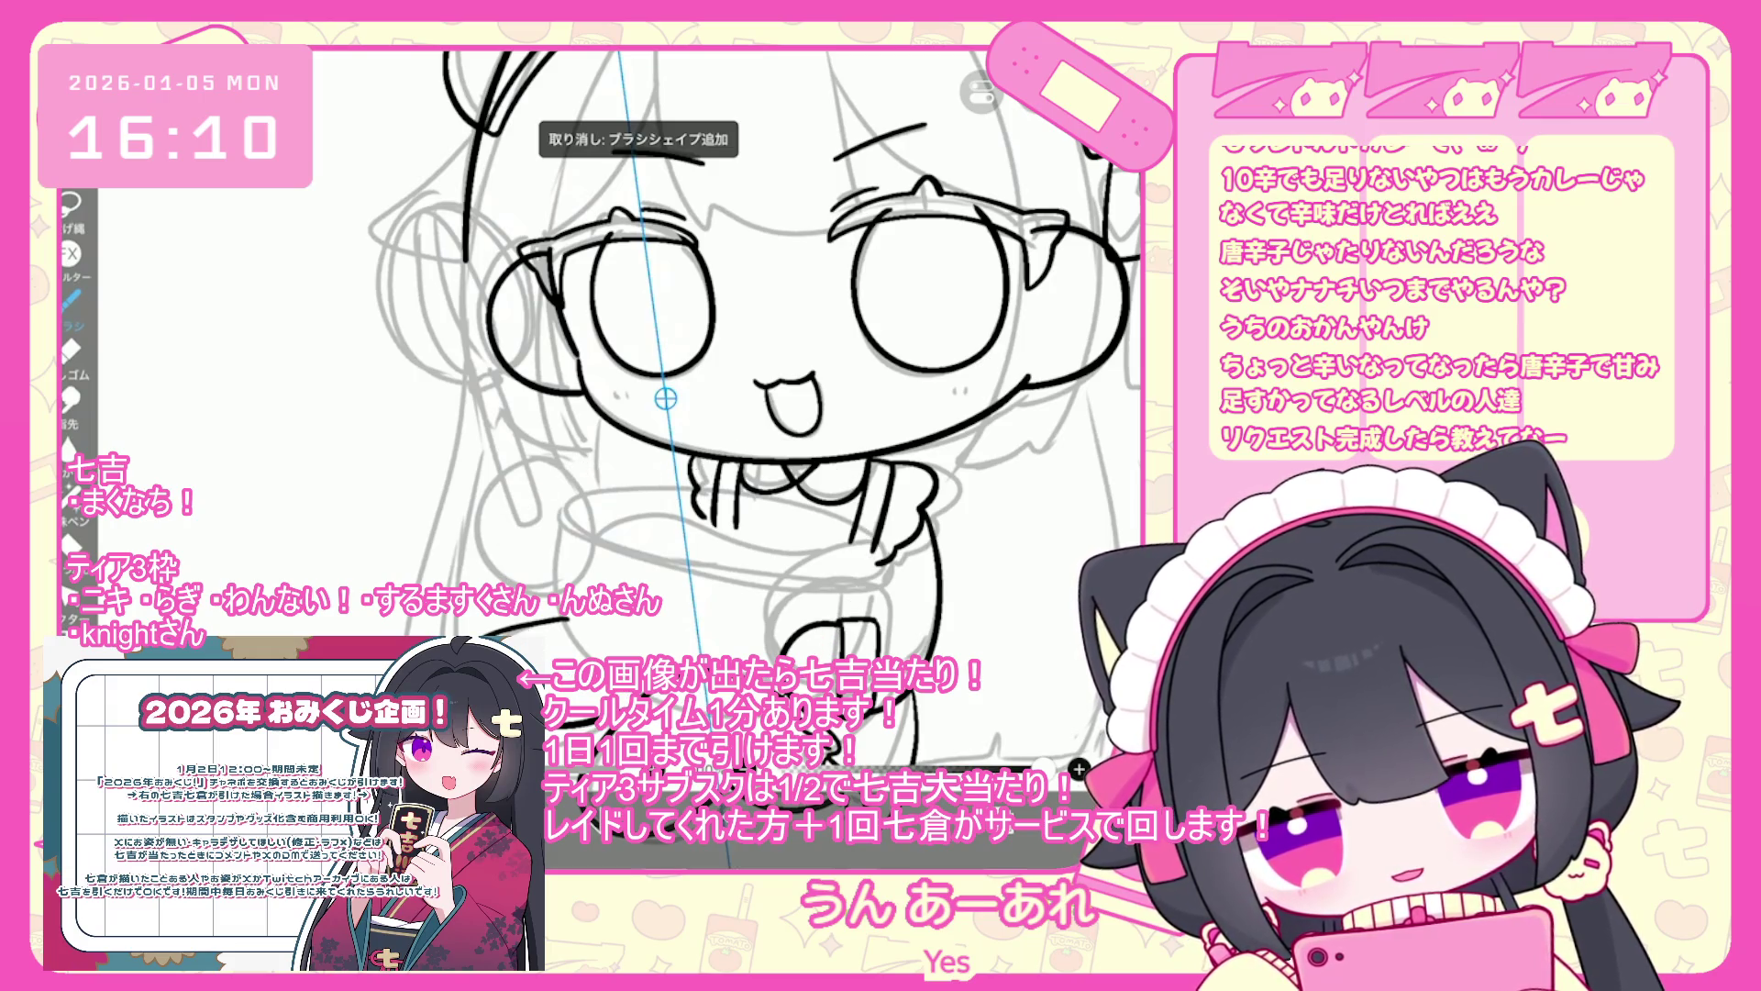
{"action": "mouse_move", "coordinate": [729, 450]}
{"action": "left_mouse_down"}
{"action": "mouse_move", "coordinate": [608, 473]}
{"action": "mouse_move", "coordinate": [513, 587]}
{"action": "left_mouse_up"}
{"action": "key", "text": "ctrl+z"}
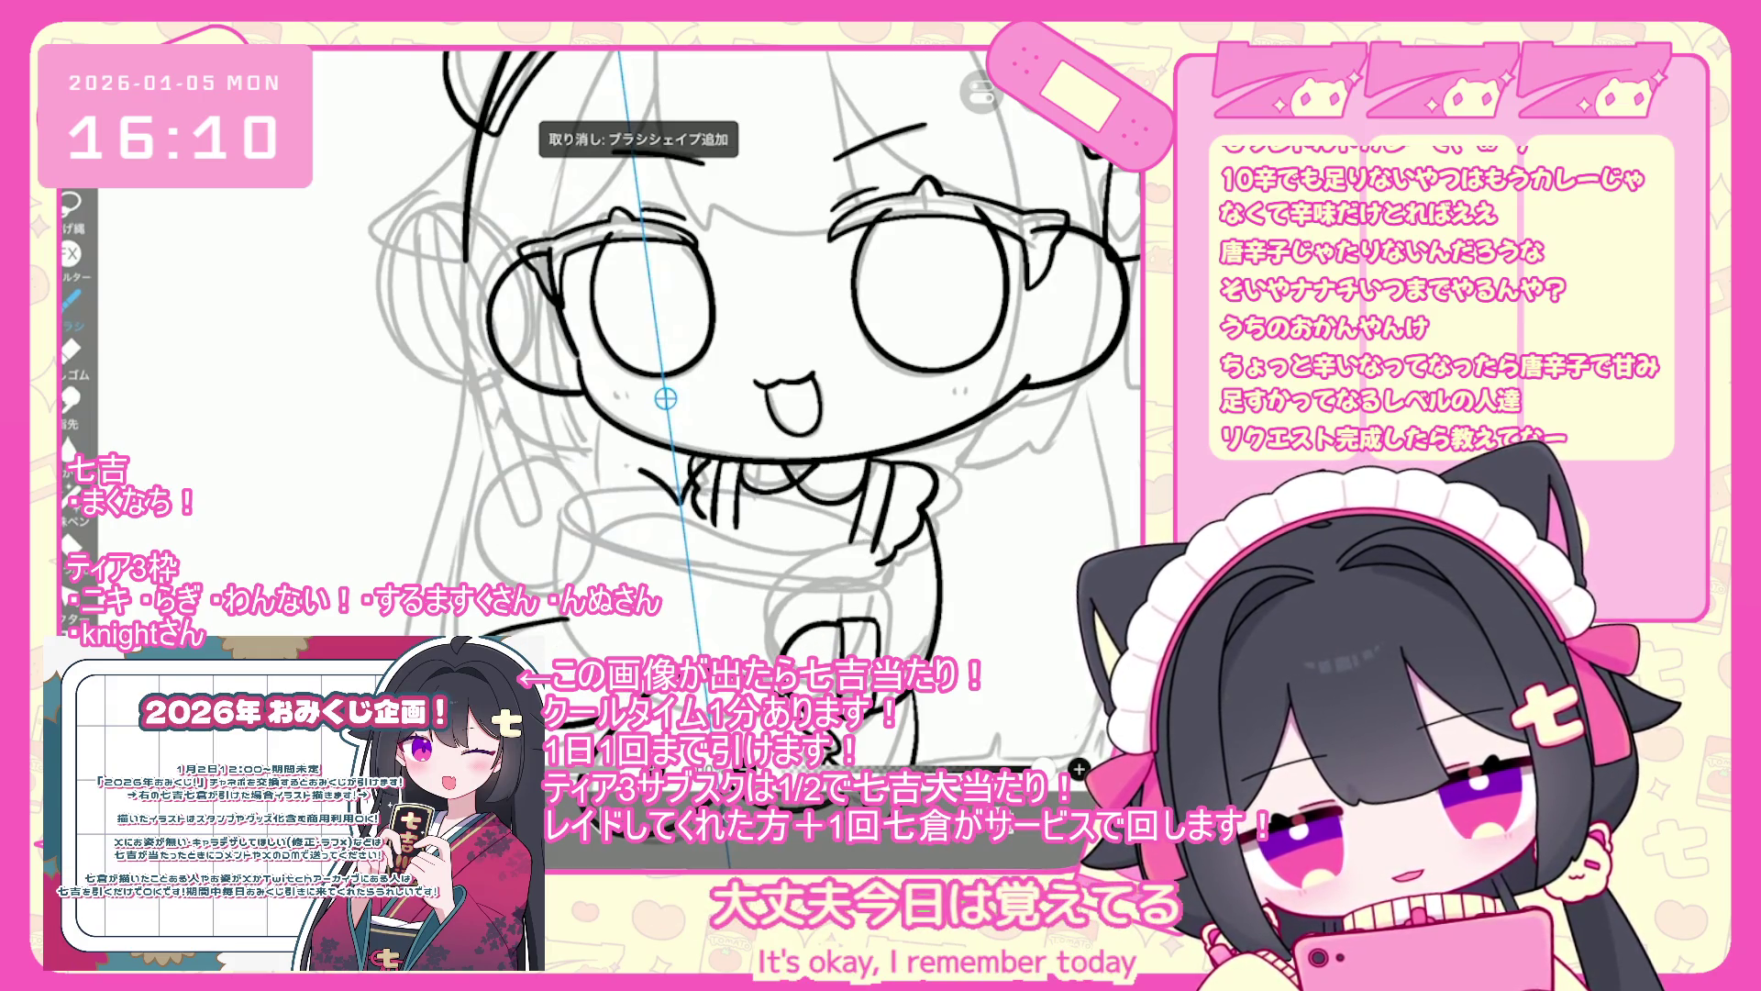
{"action": "left_click_drag", "start_coordinate": [681, 500], "coordinate": [519, 550]}
{"action": "key", "text": "ctrl+z"}
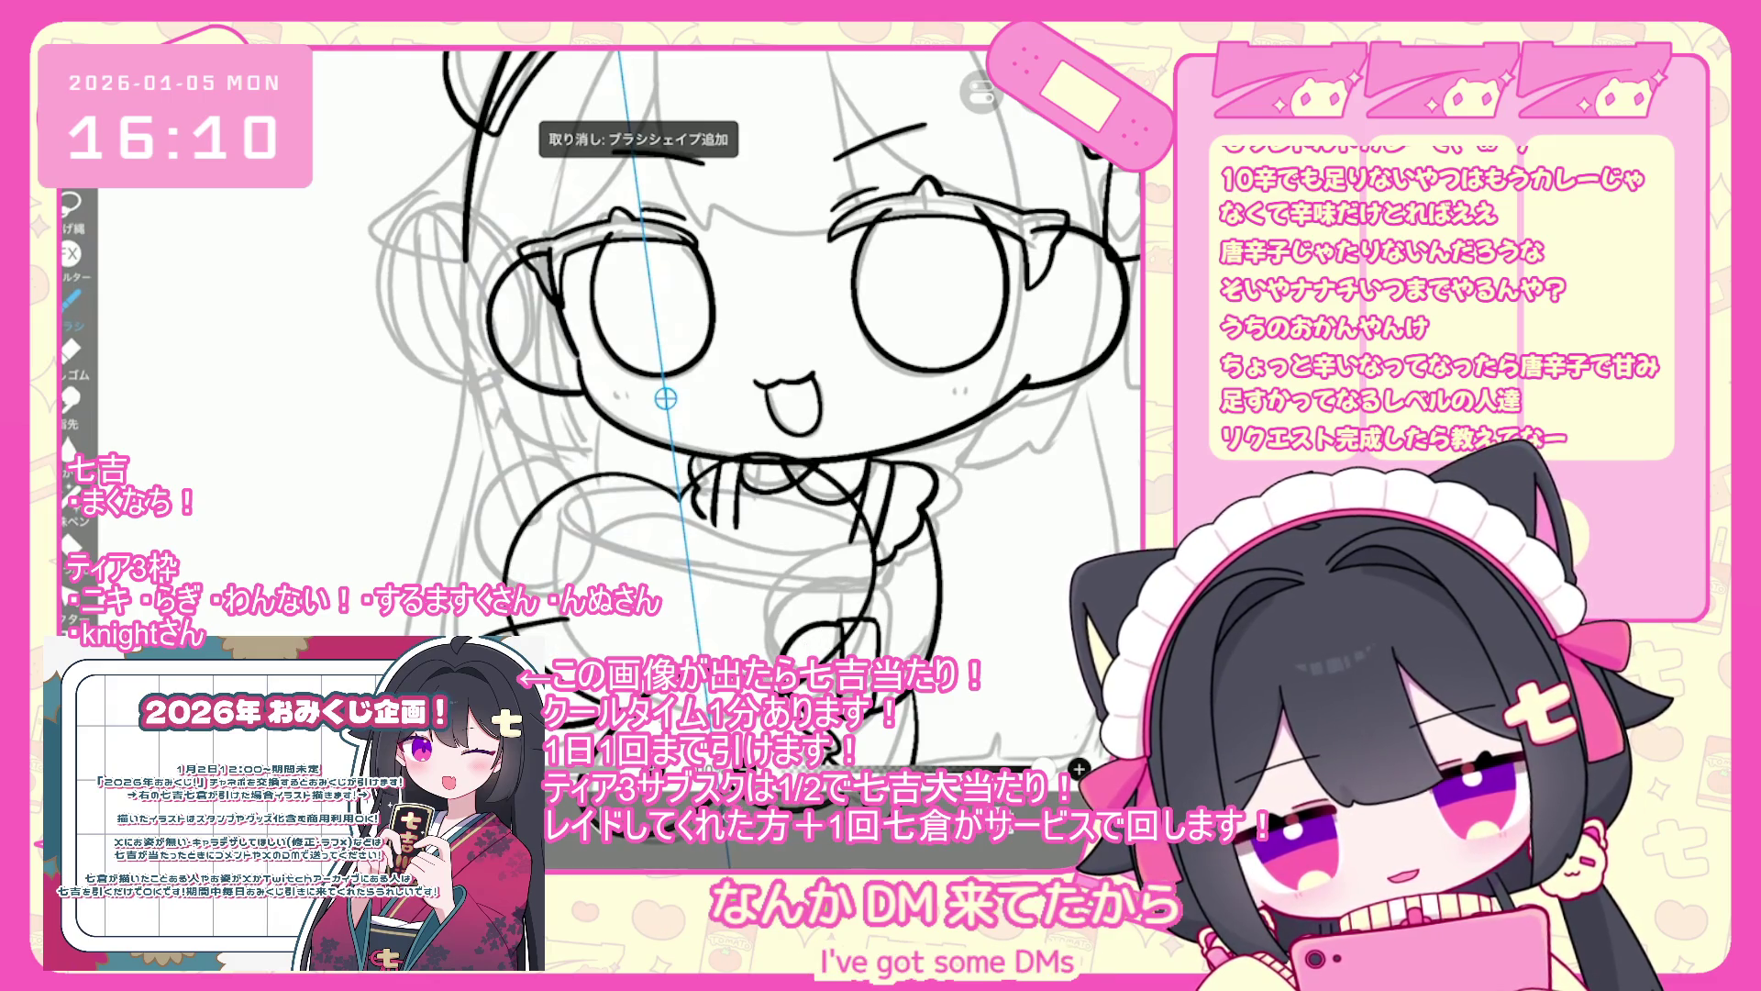
{"action": "key", "text": "ctrl+z"}
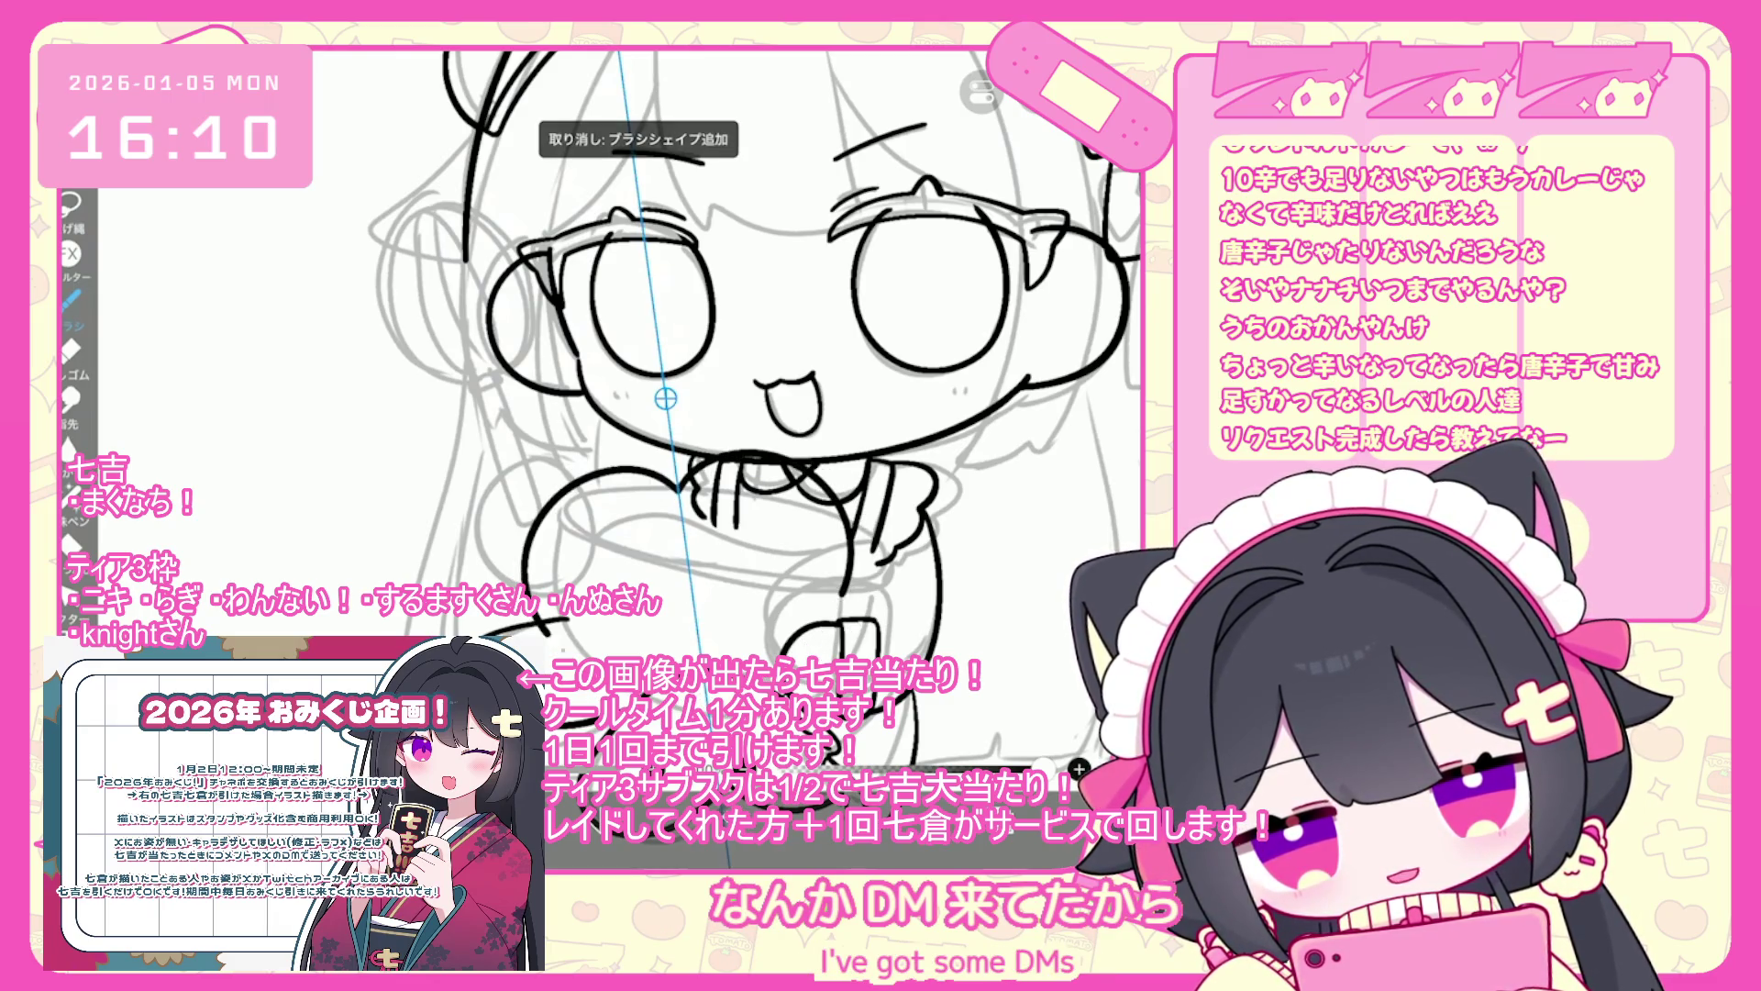
{"action": "scroll", "coordinate": [605, 358], "scroll_direction": "down", "scroll_amount": 3}
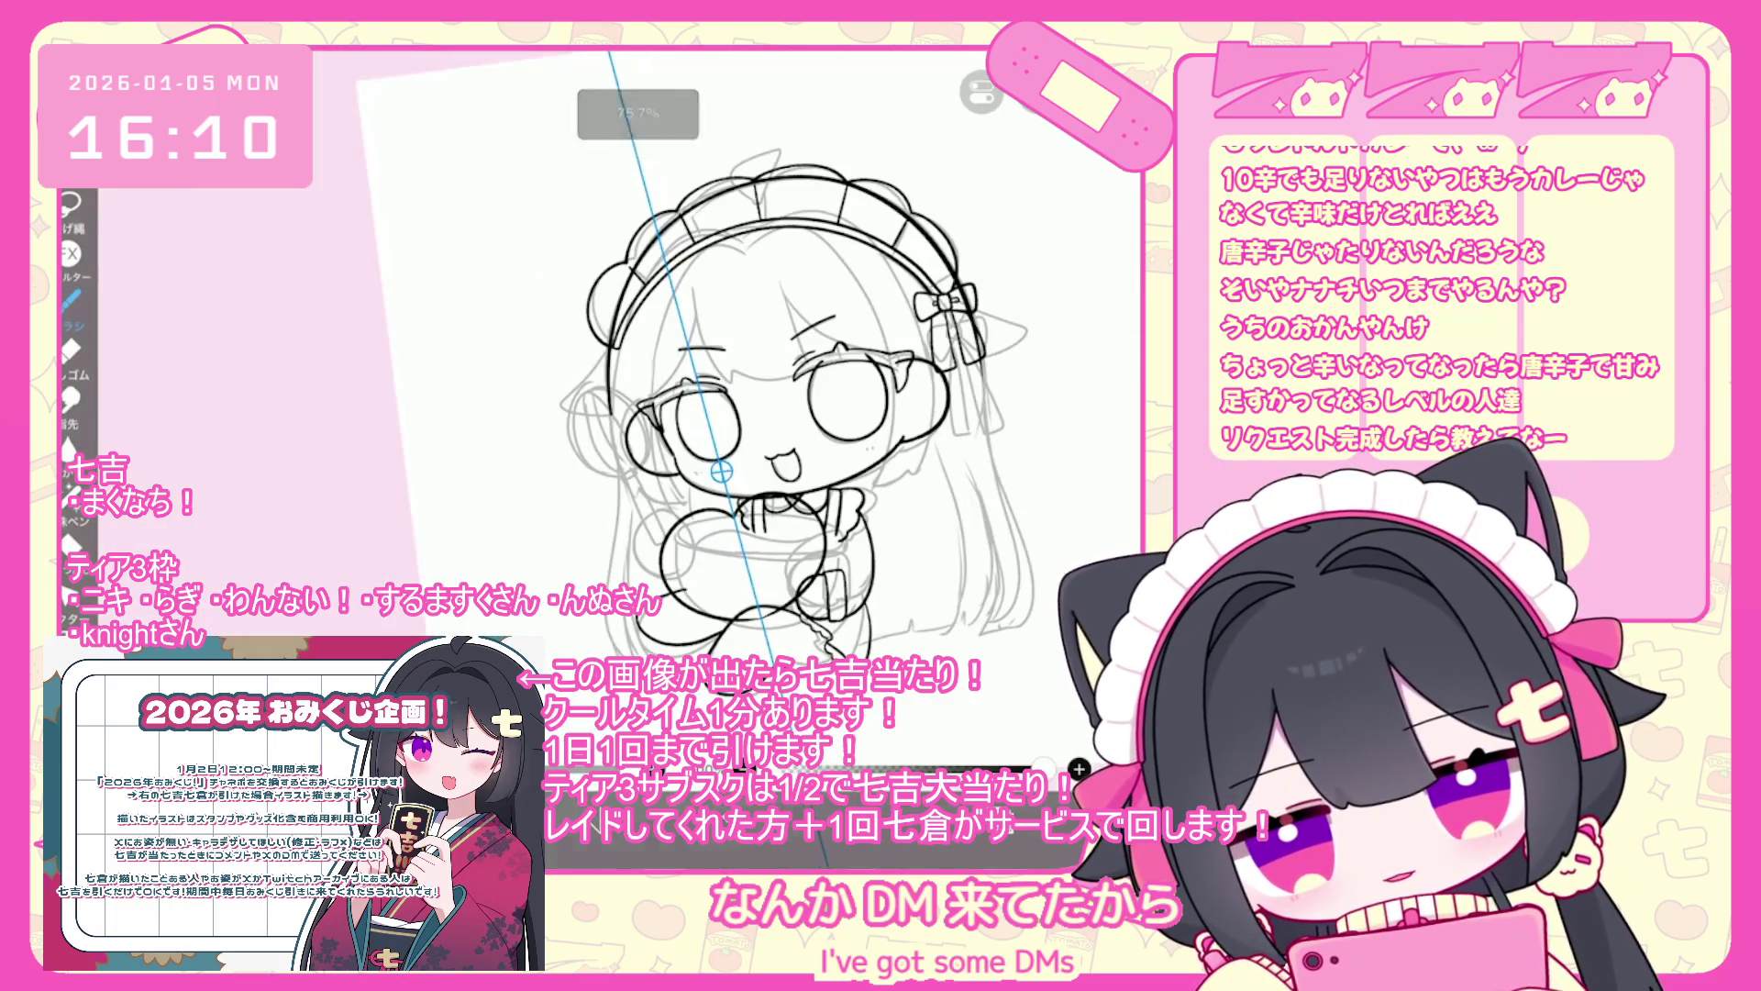
{"action": "scroll", "coordinate": [605, 358], "scroll_direction": "up", "scroll_amount": 3}
{"action": "key", "text": "ctrl+z"}
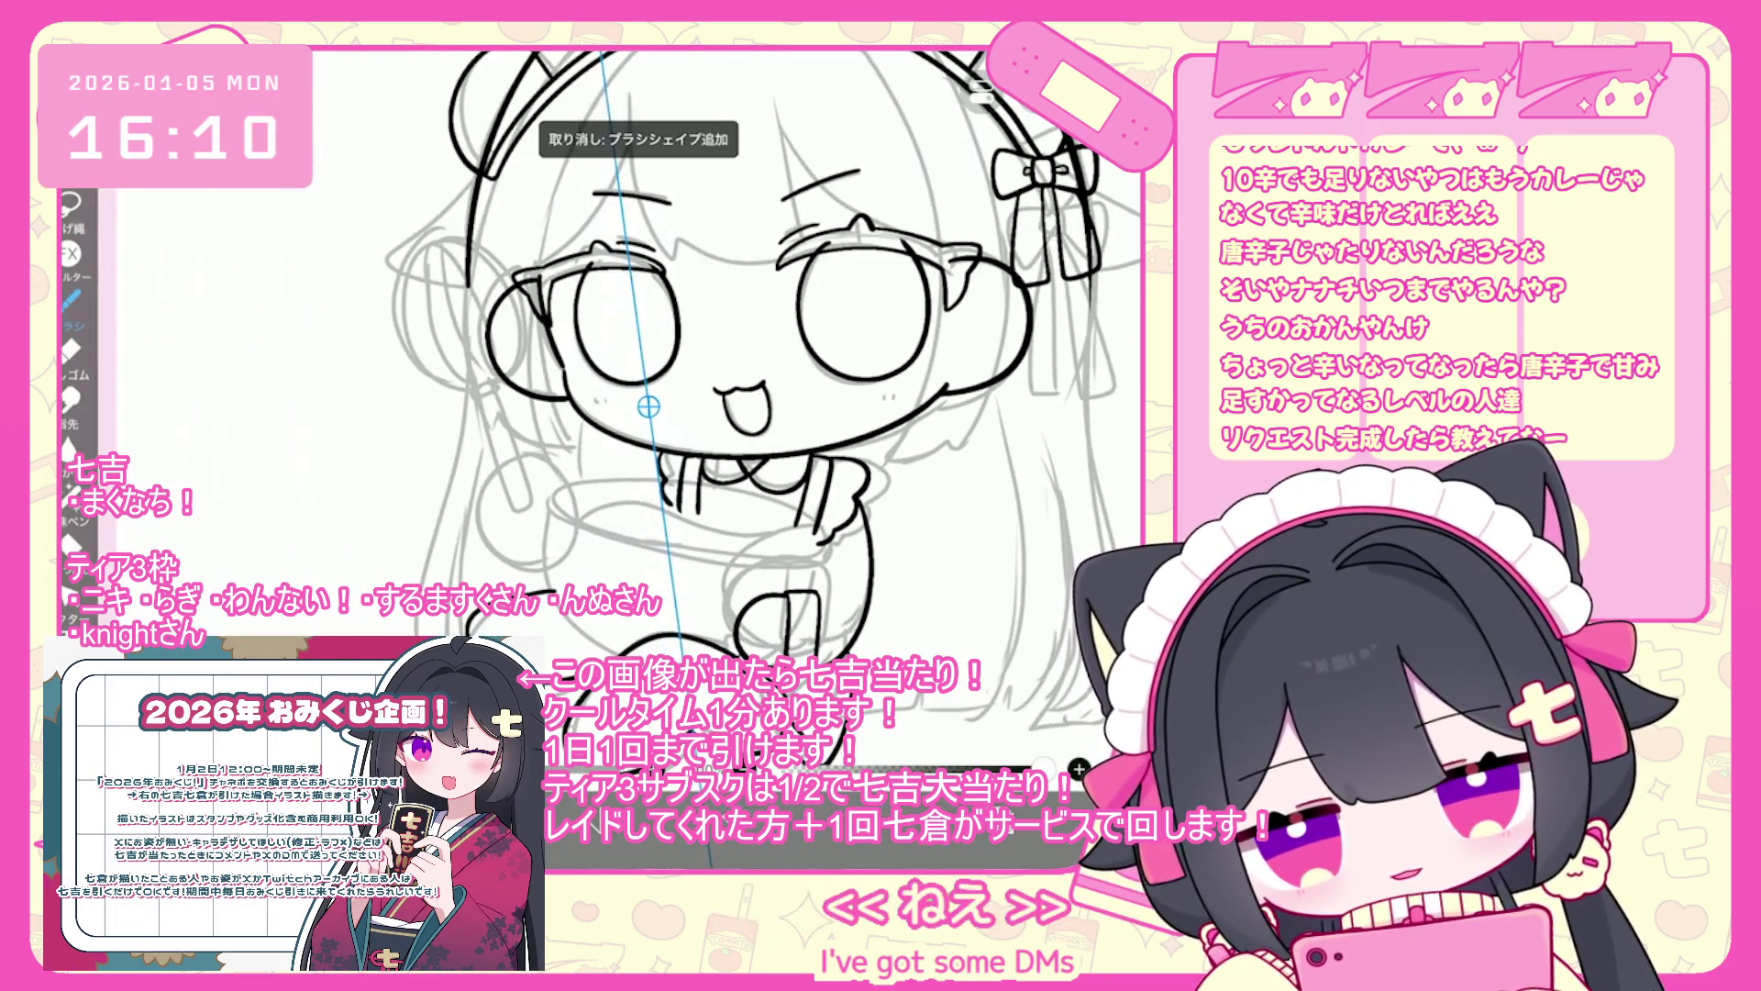
{"action": "scroll", "coordinate": [642, 367], "scroll_direction": "up", "scroll_amount": 2}
{"action": "mouse_move", "coordinate": [660, 452]}
{"action": "left_mouse_down"}
{"action": "mouse_move", "coordinate": [543, 478]}
{"action": "mouse_move", "coordinate": [516, 583]}
{"action": "left_mouse_up"}
{"action": "scroll", "coordinate": [642, 367], "scroll_direction": "up", "scroll_amount": 1}
{"action": "key", "text": "ctrl+z"}
- Ink the final bowl rim on the left and a line down its right side
{"action": "left_click_drag", "start_coordinate": [842, 513], "coordinate": [821, 611]}
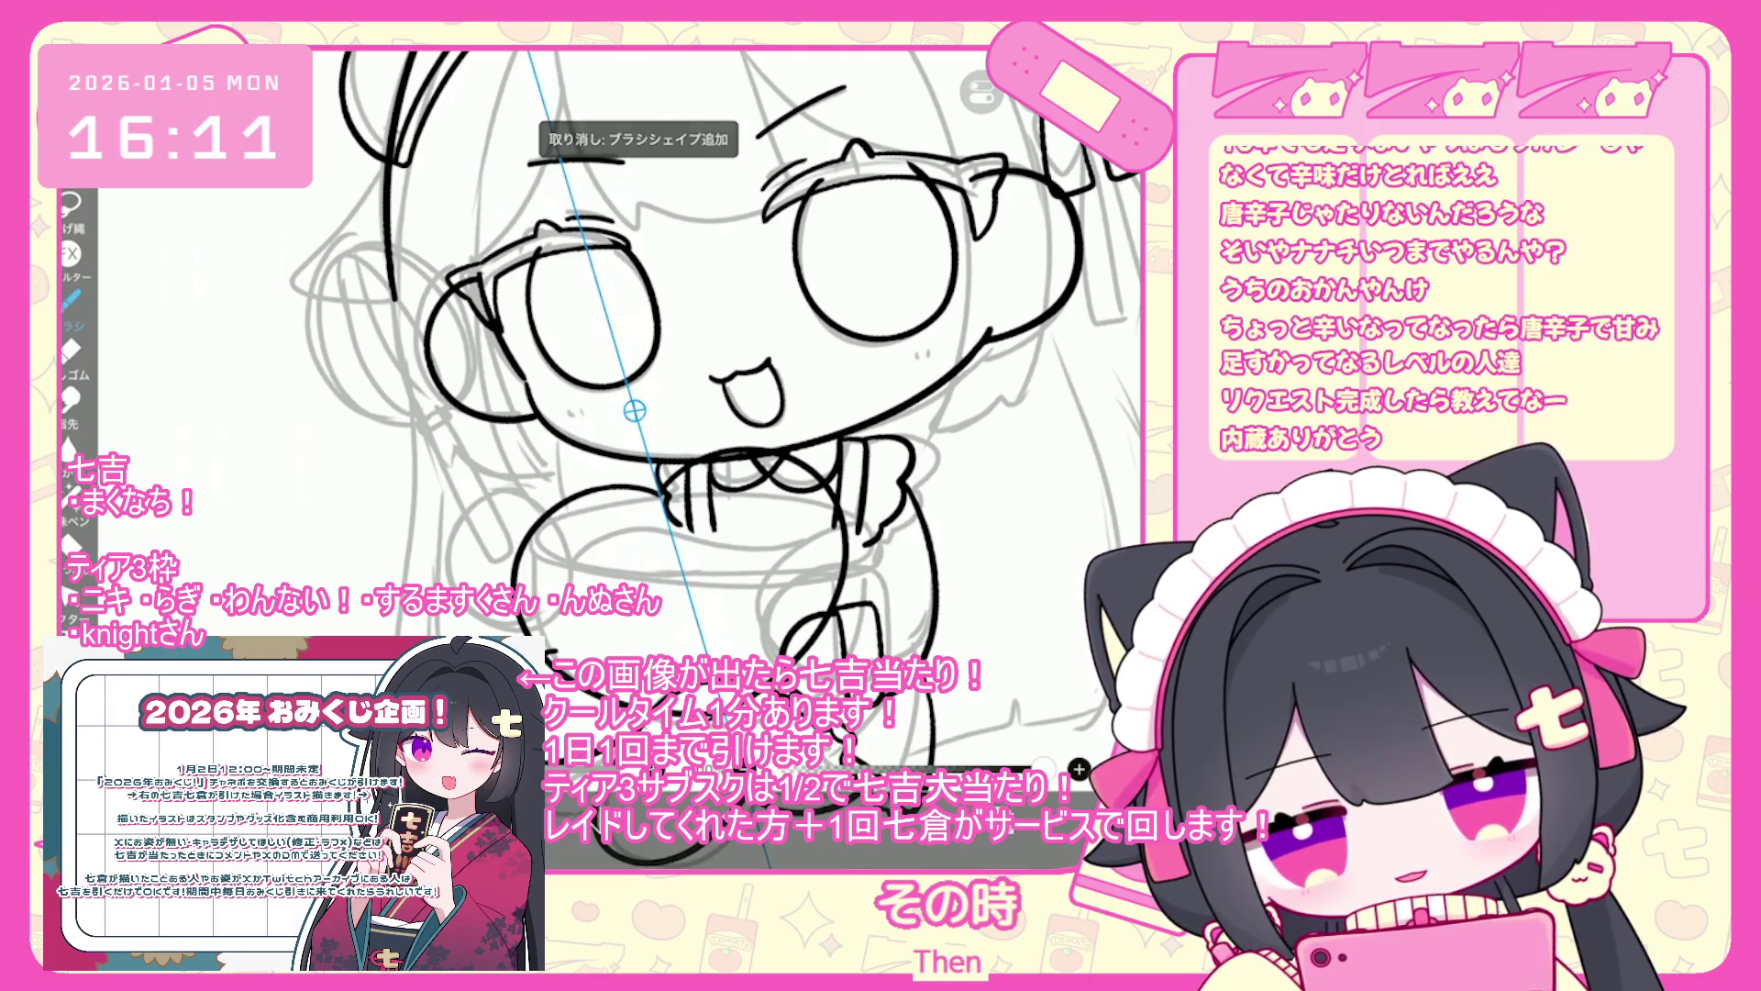
{"action": "scroll", "coordinate": [734, 412], "scroll_direction": "down", "scroll_amount": 5}
{"action": "scroll", "coordinate": [734, 385], "scroll_direction": "up", "scroll_amount": 5}
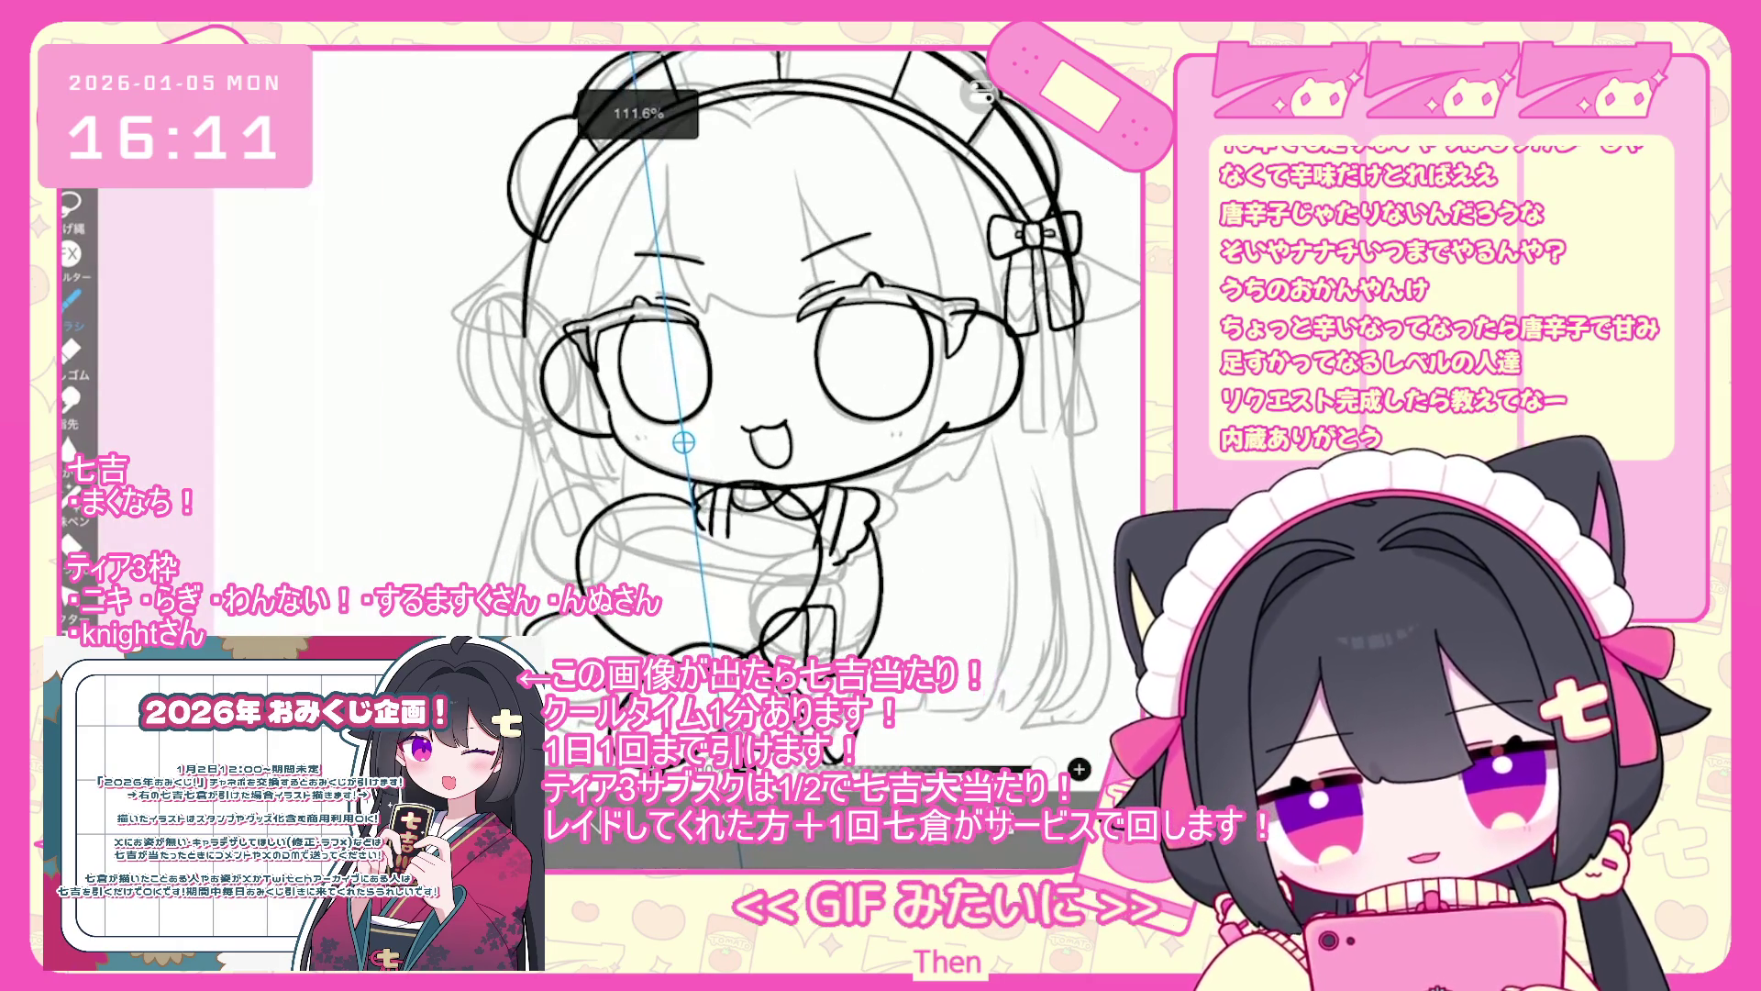
{"action": "left_click", "coordinate": [69, 204]}
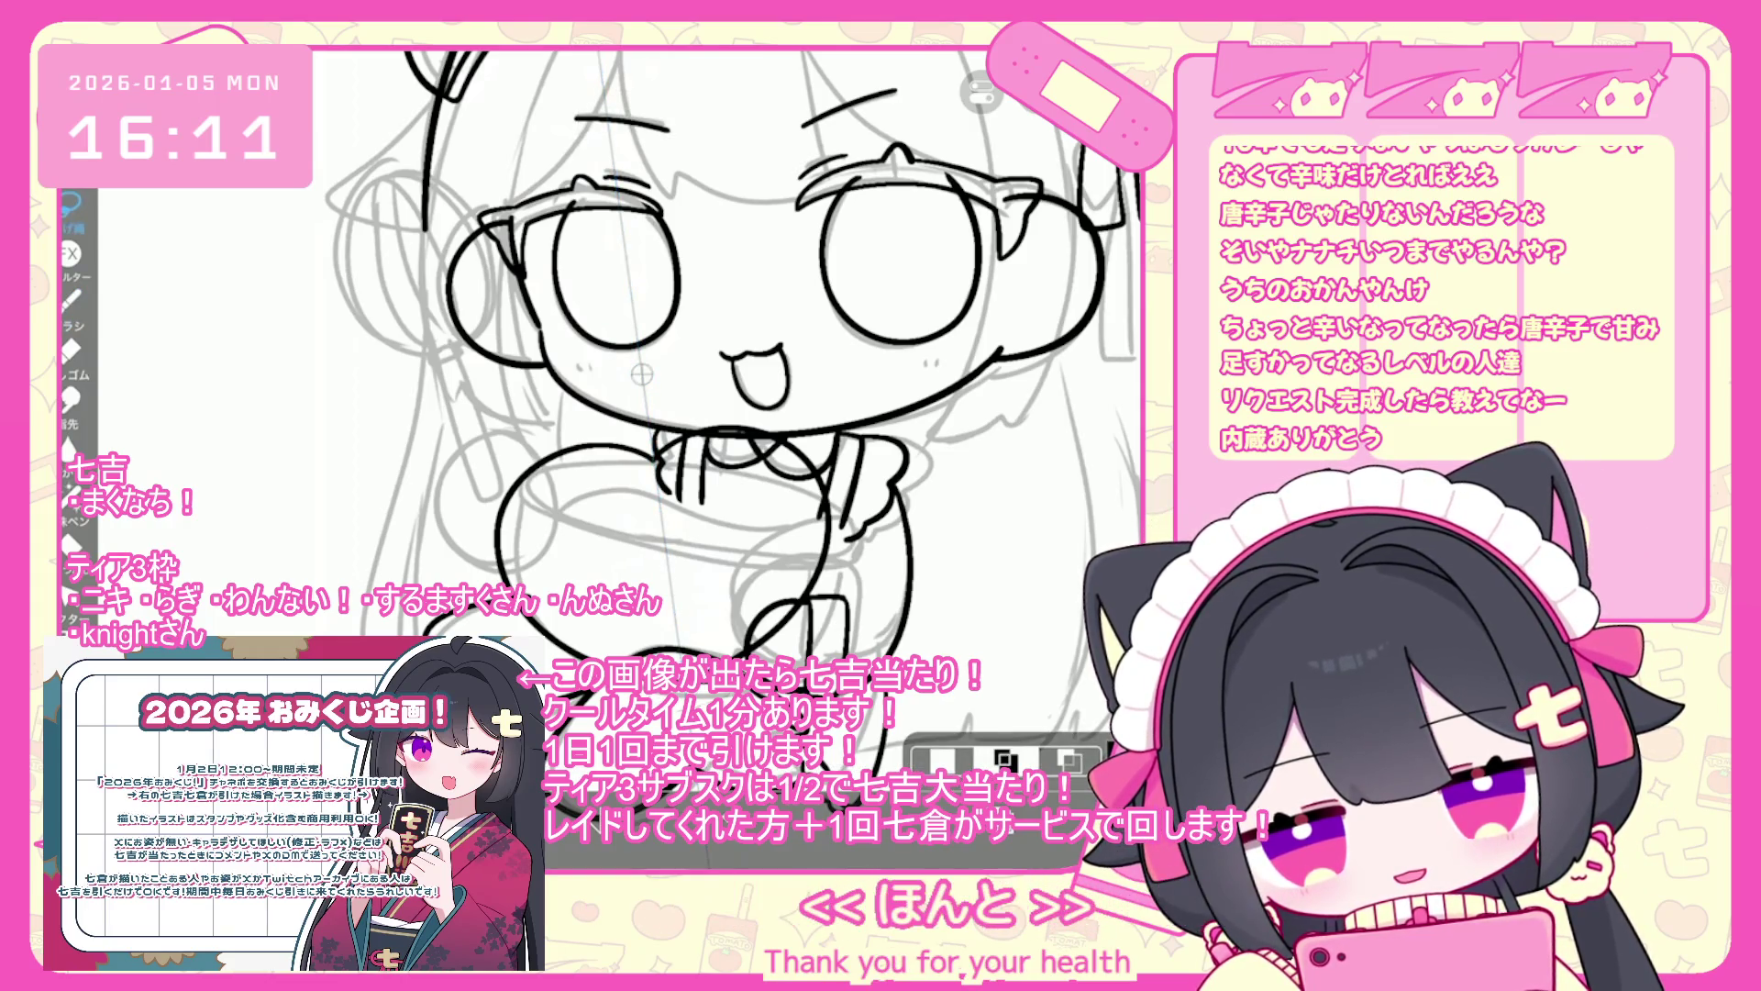
- Undo the stray long strokes across the bowl and near the arm, then show the layer list
{"action": "key", "text": "ctrl+z"}
{"action": "key", "text": "ctrl+z"}
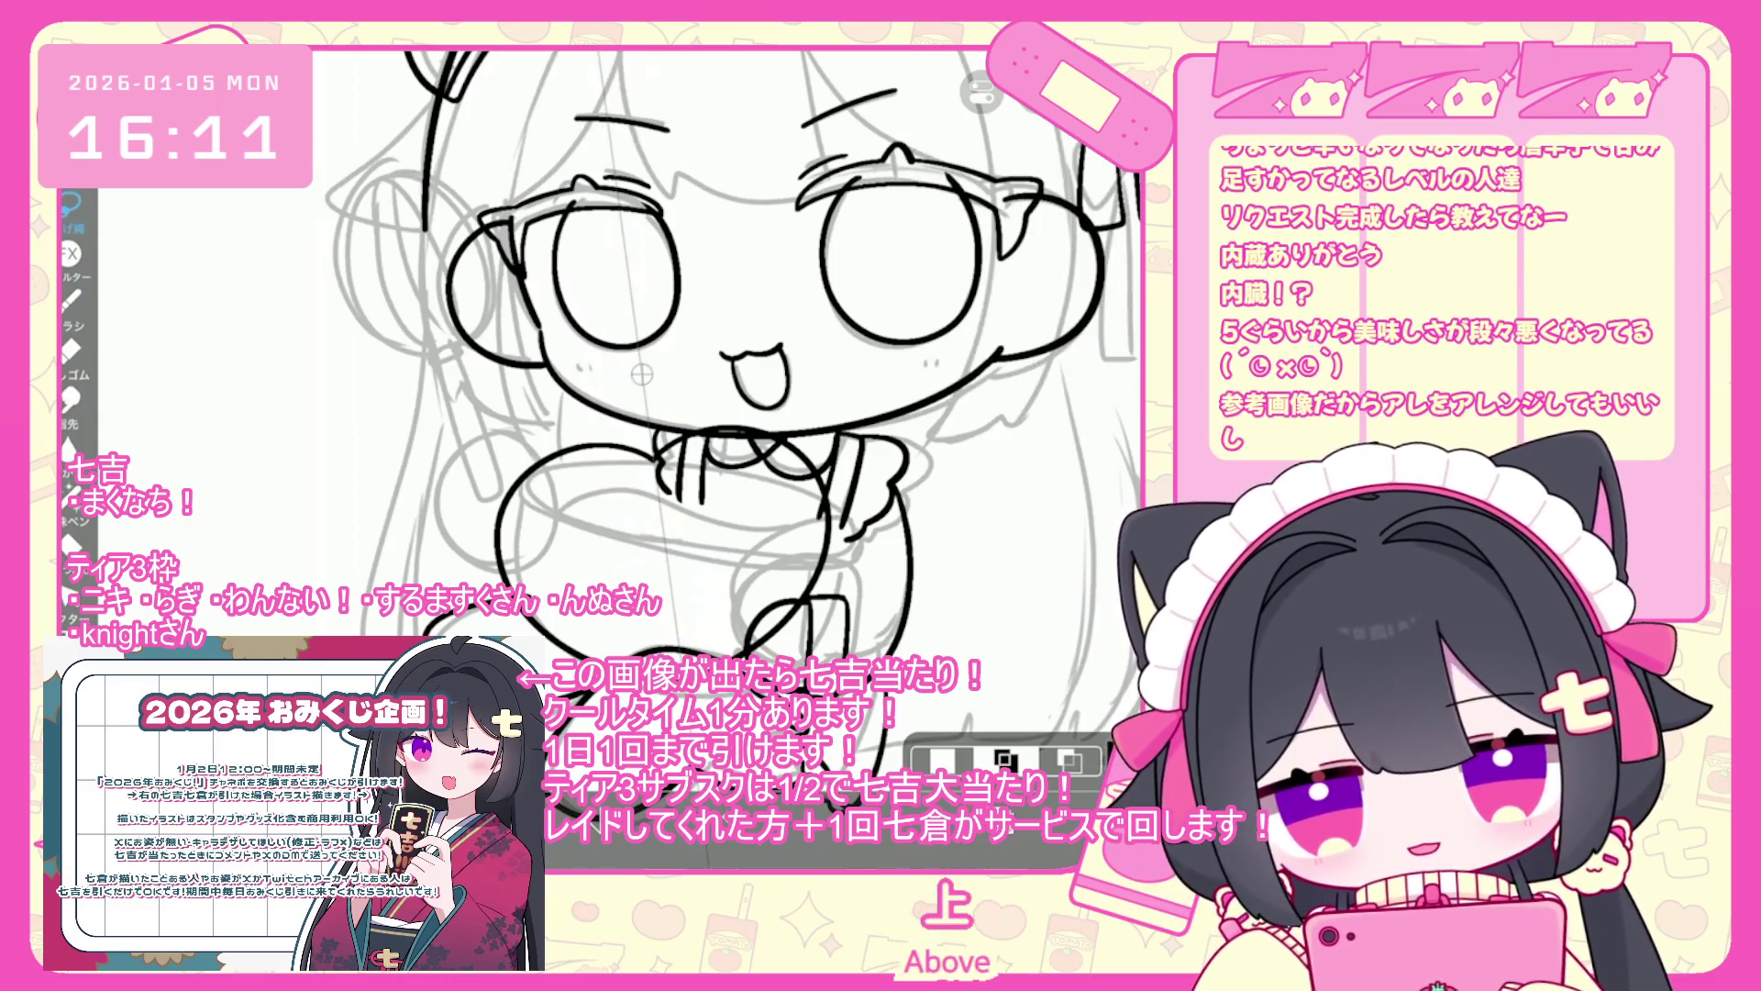
{"action": "scroll", "coordinate": [734, 367], "scroll_direction": "down", "scroll_amount": 2}
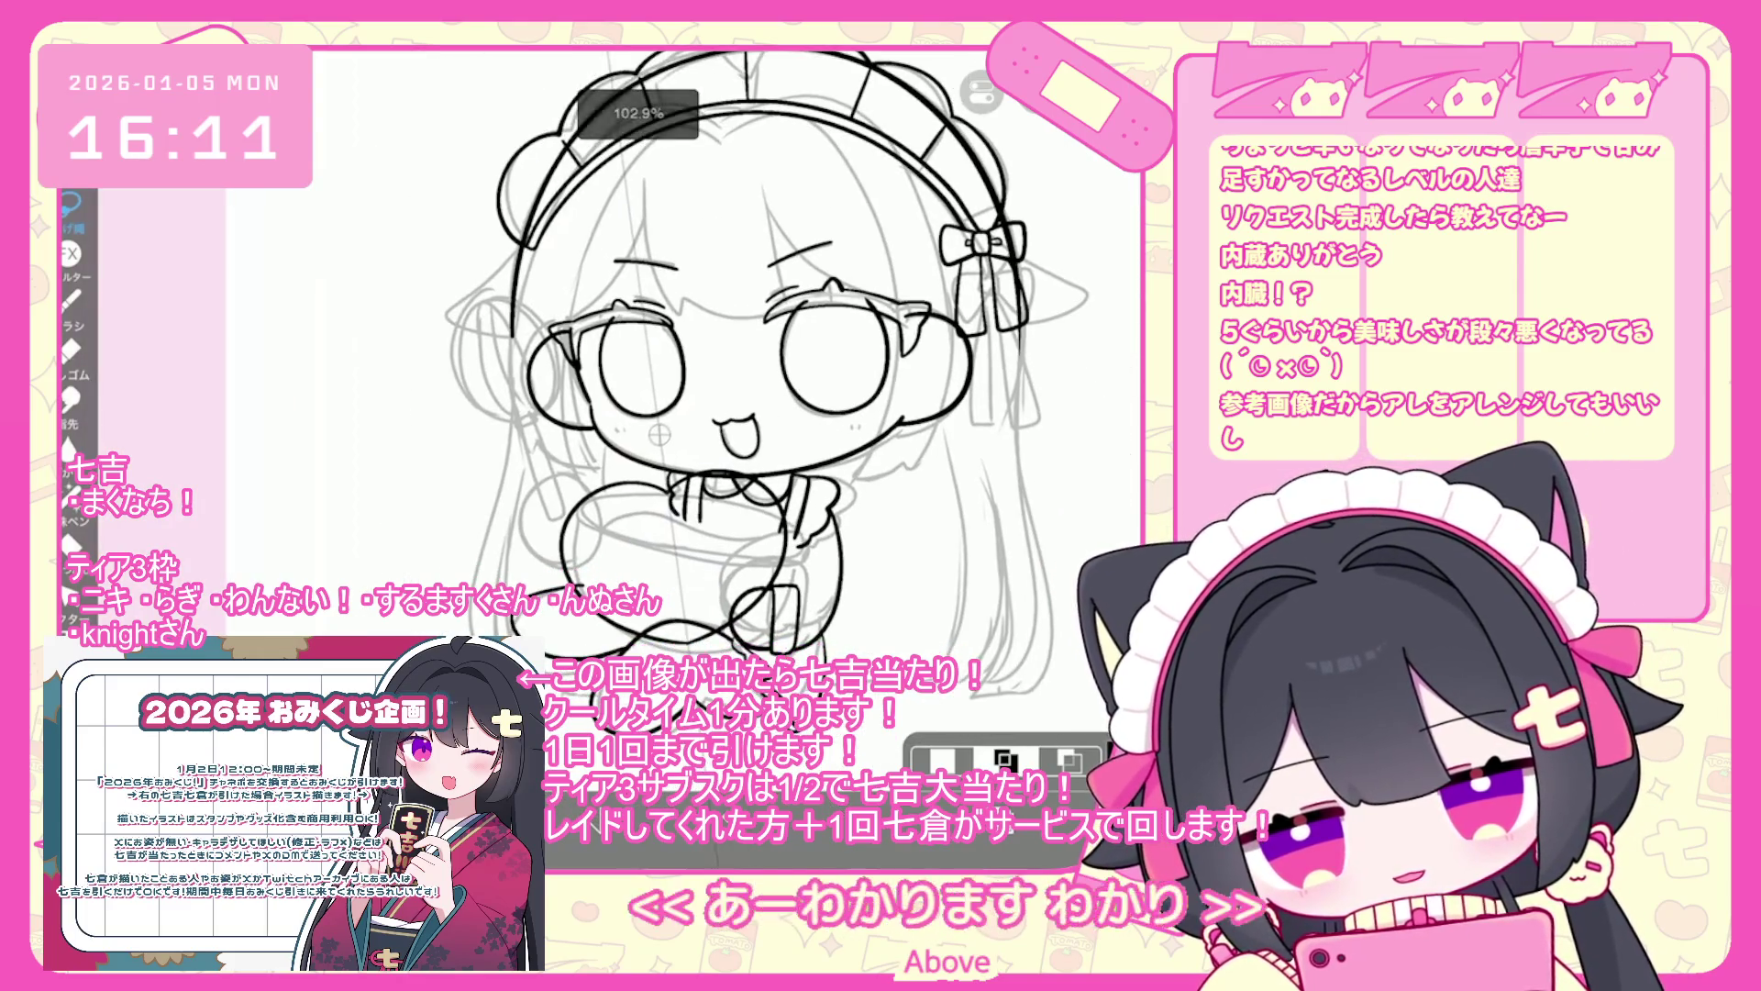
{"action": "left_click", "coordinate": [981, 91]}
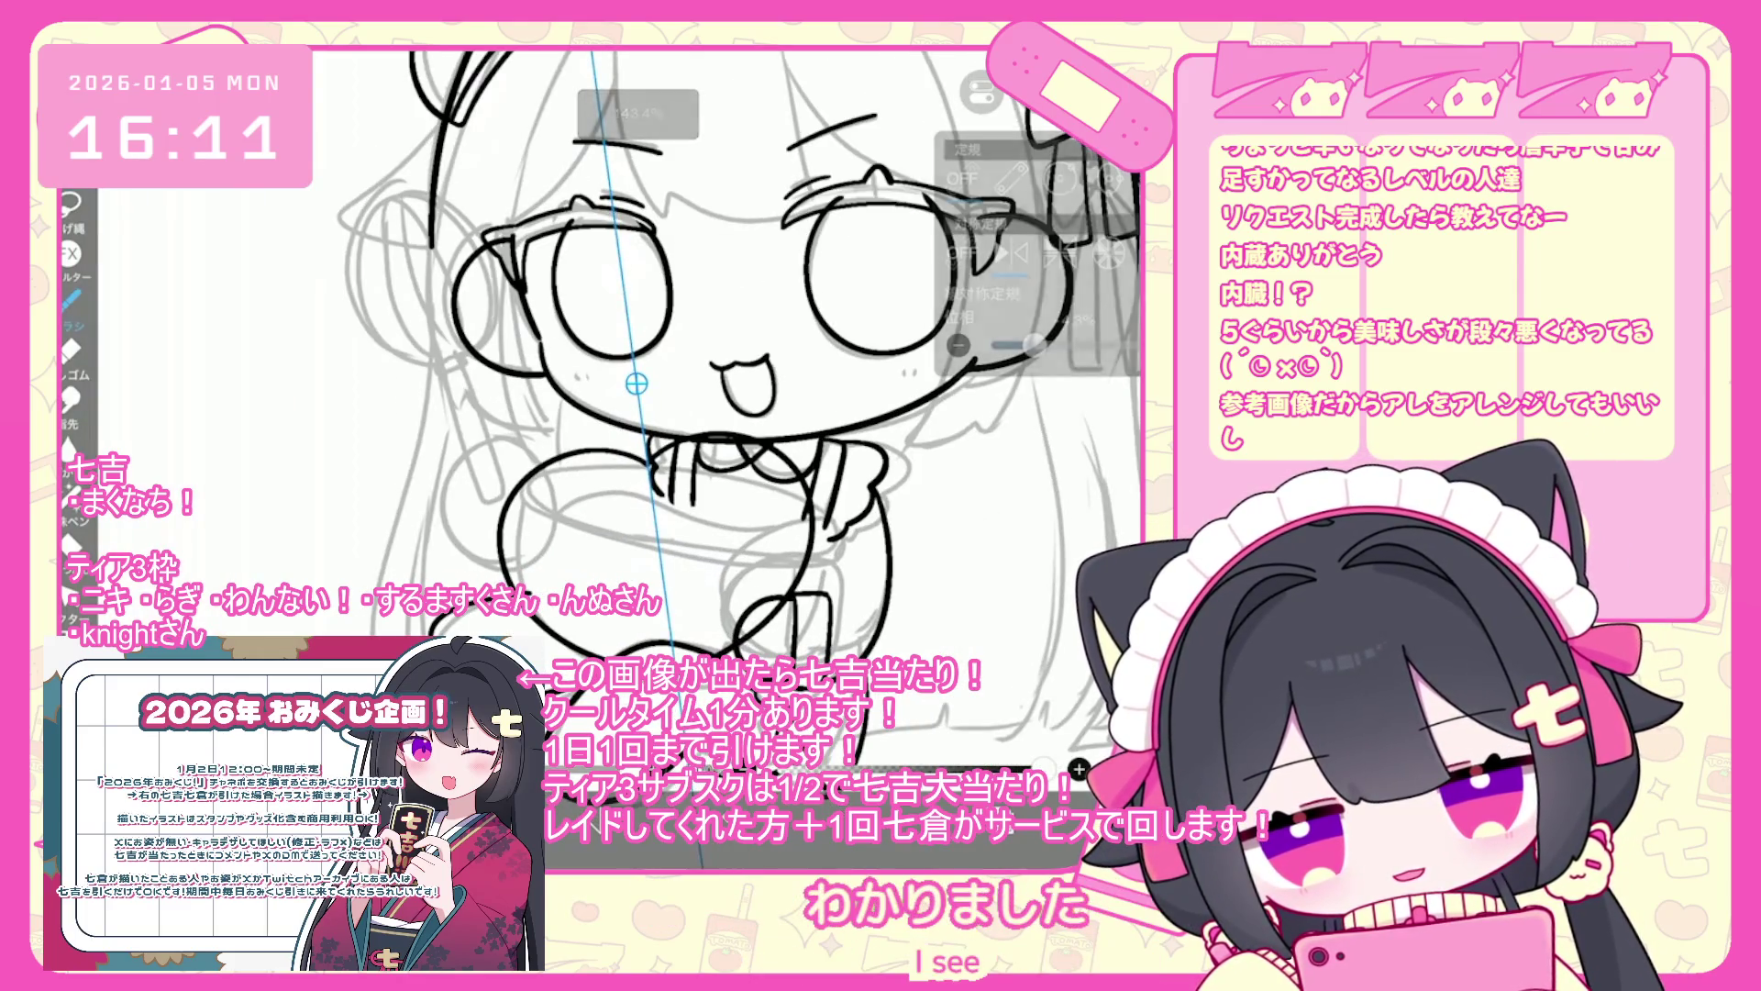
{"action": "scroll", "coordinate": [587, 496], "scroll_direction": "up", "scroll_amount": 3}
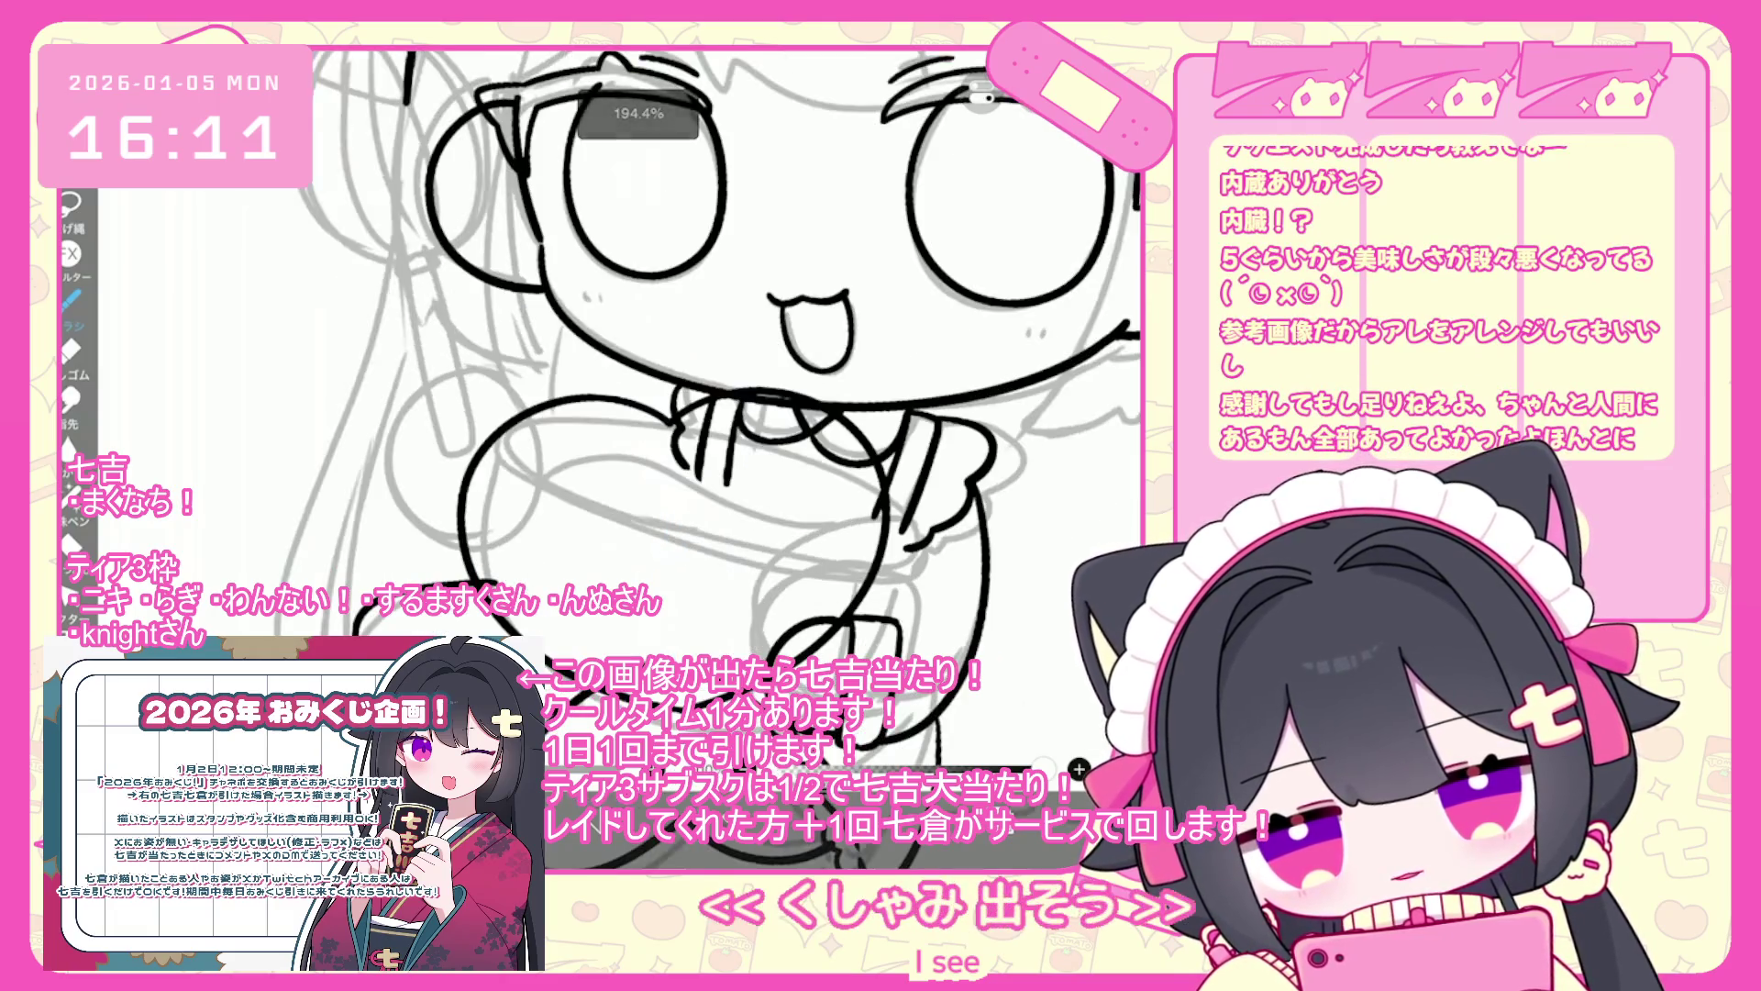
{"action": "key", "text": "ctrl+z"}
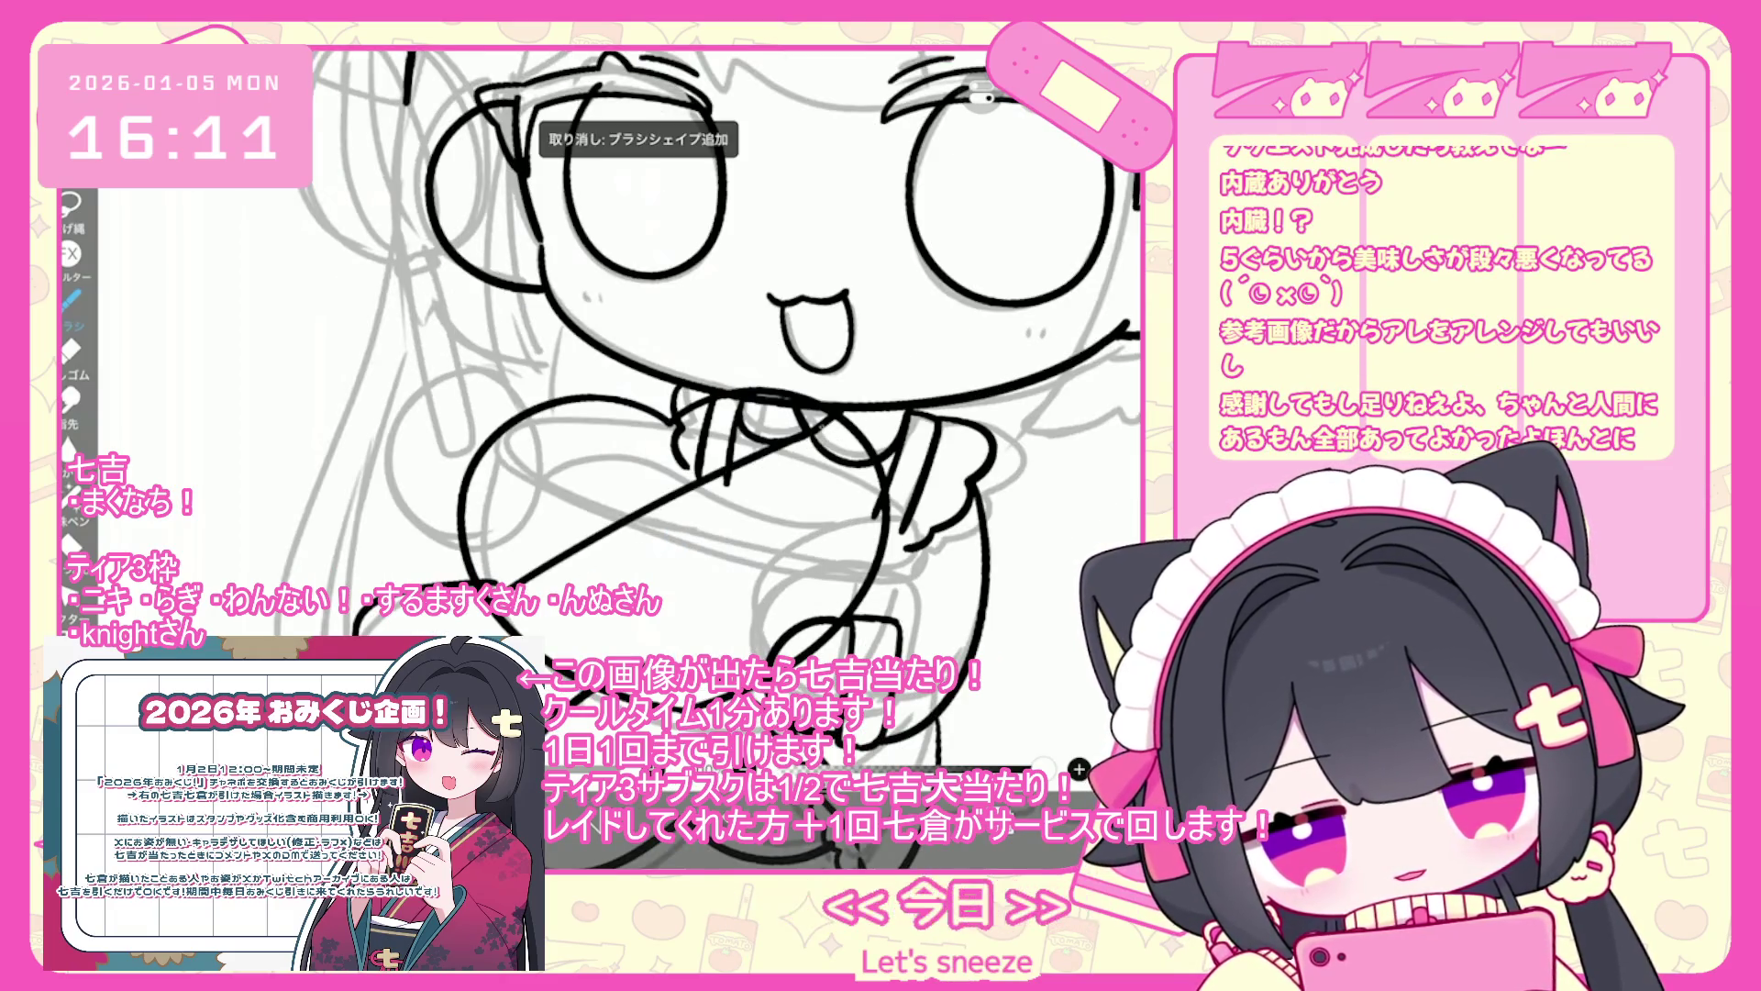
{"action": "key", "text": "ctrl+z"}
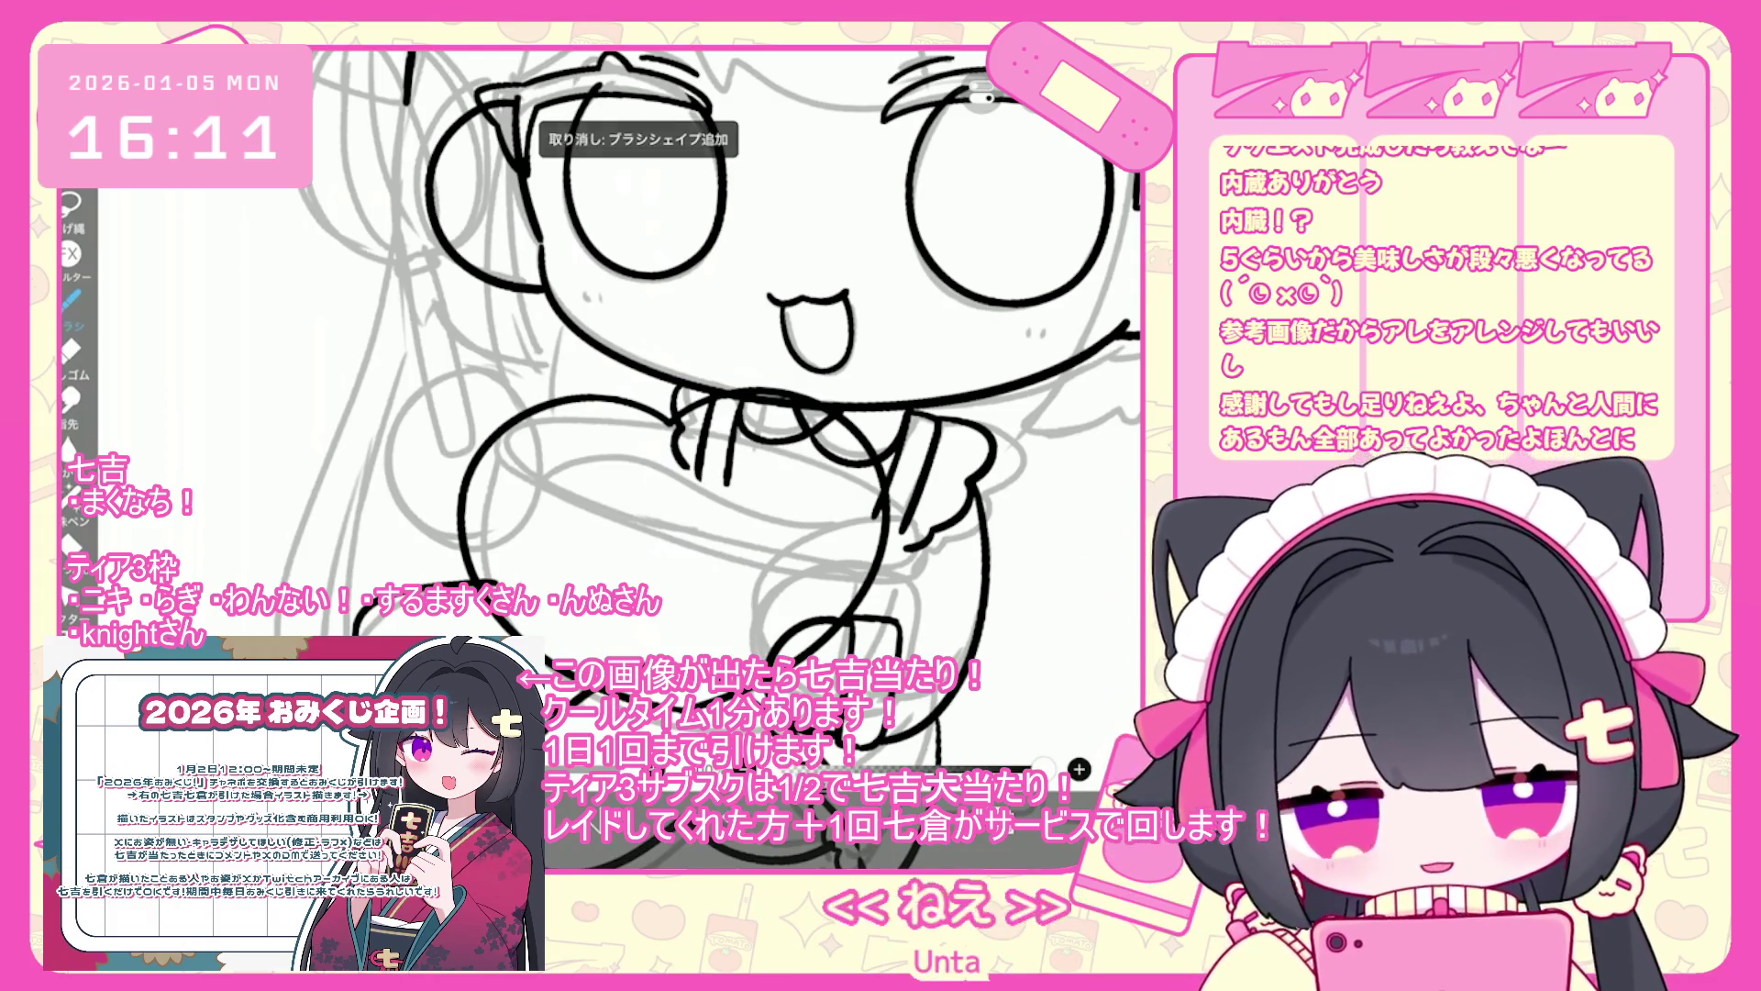
{"action": "left_click", "coordinate": [1028, 768]}
- Dismiss the add-layer menu and draw the first ribbon strokes below the collar, undoing misdrawn ones
{"action": "left_click", "coordinate": [610, 710]}
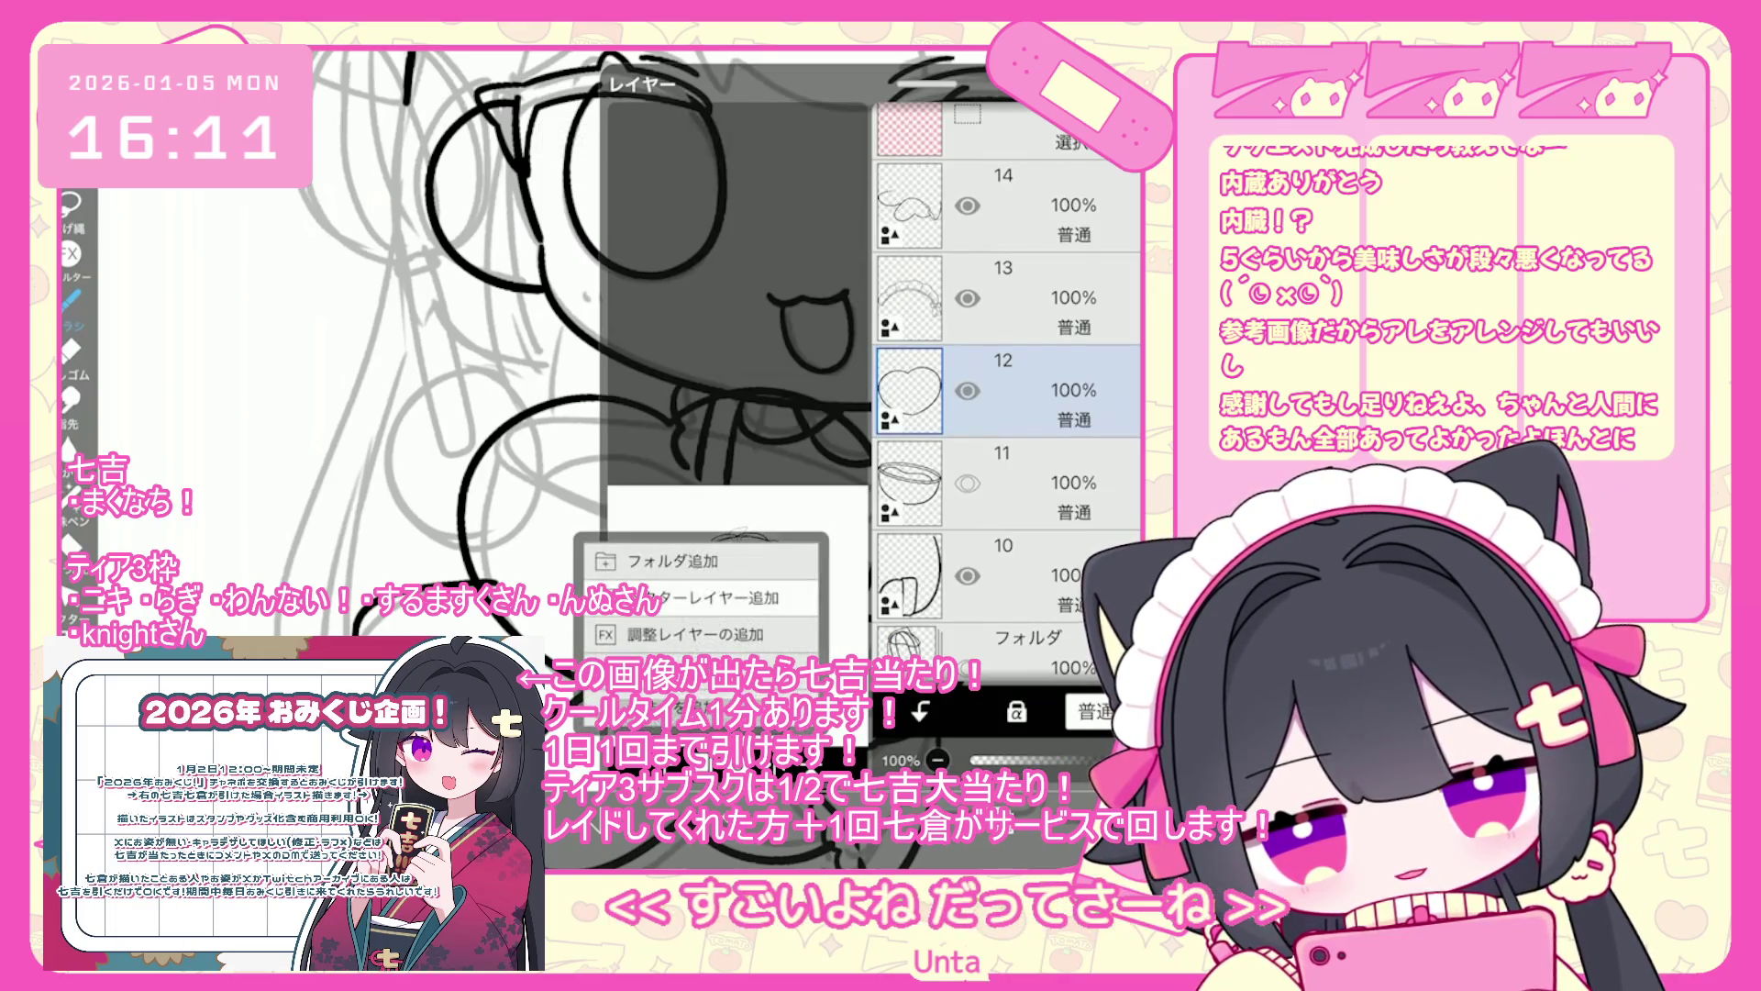
{"action": "left_click", "coordinate": [697, 597]}
{"action": "left_click", "coordinate": [1027, 769]}
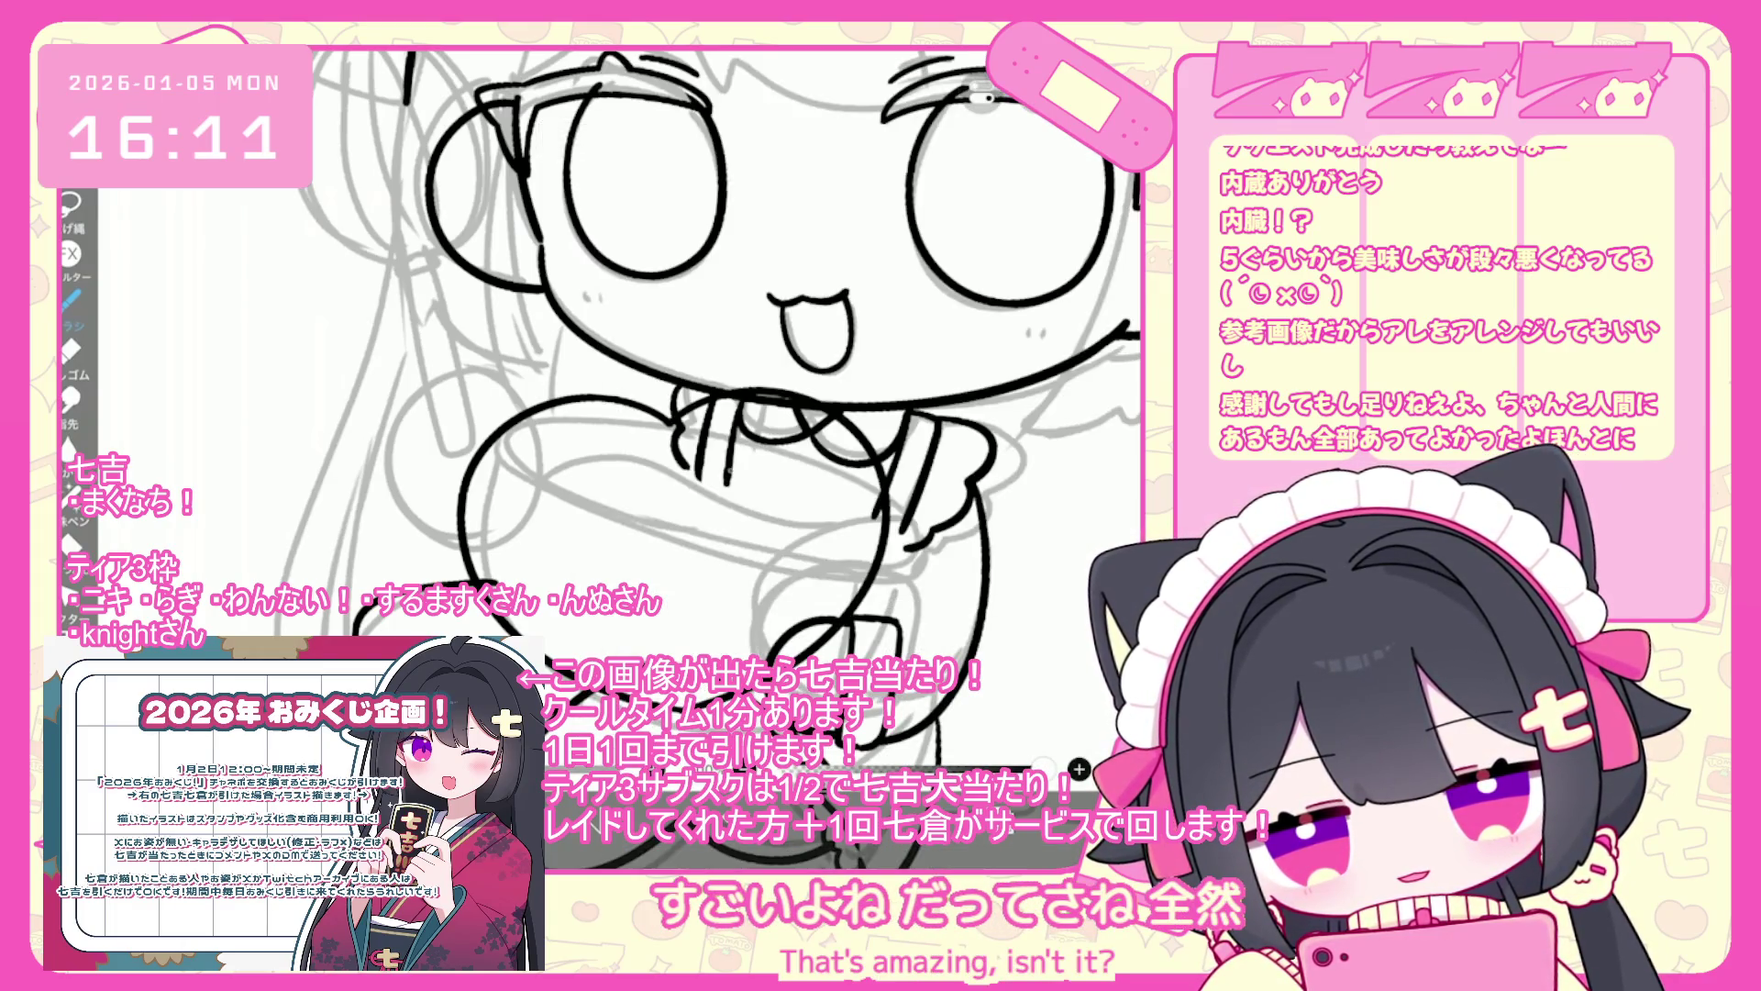
{"action": "left_click_drag", "start_coordinate": [747, 505], "coordinate": [752, 576]}
{"action": "key", "text": "ctrl+z"}
{"action": "left_click_drag", "start_coordinate": [690, 475], "coordinate": [699, 564]}
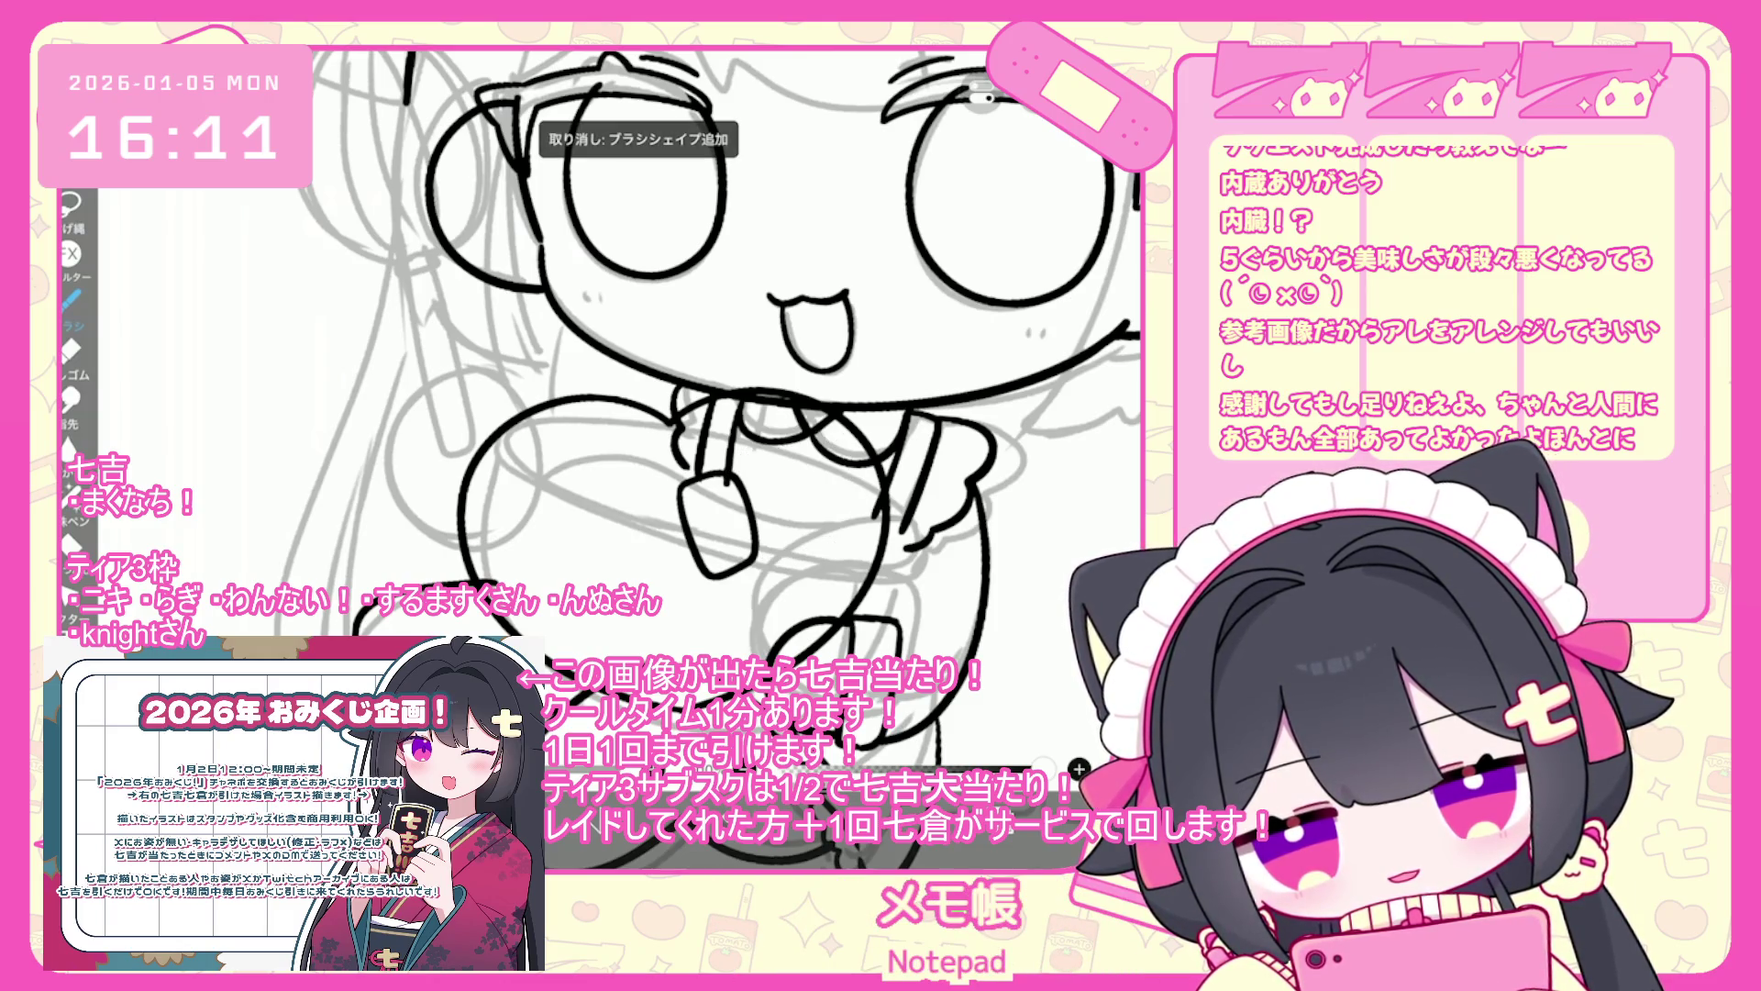
{"action": "left_click_drag", "start_coordinate": [684, 492], "coordinate": [597, 542]}
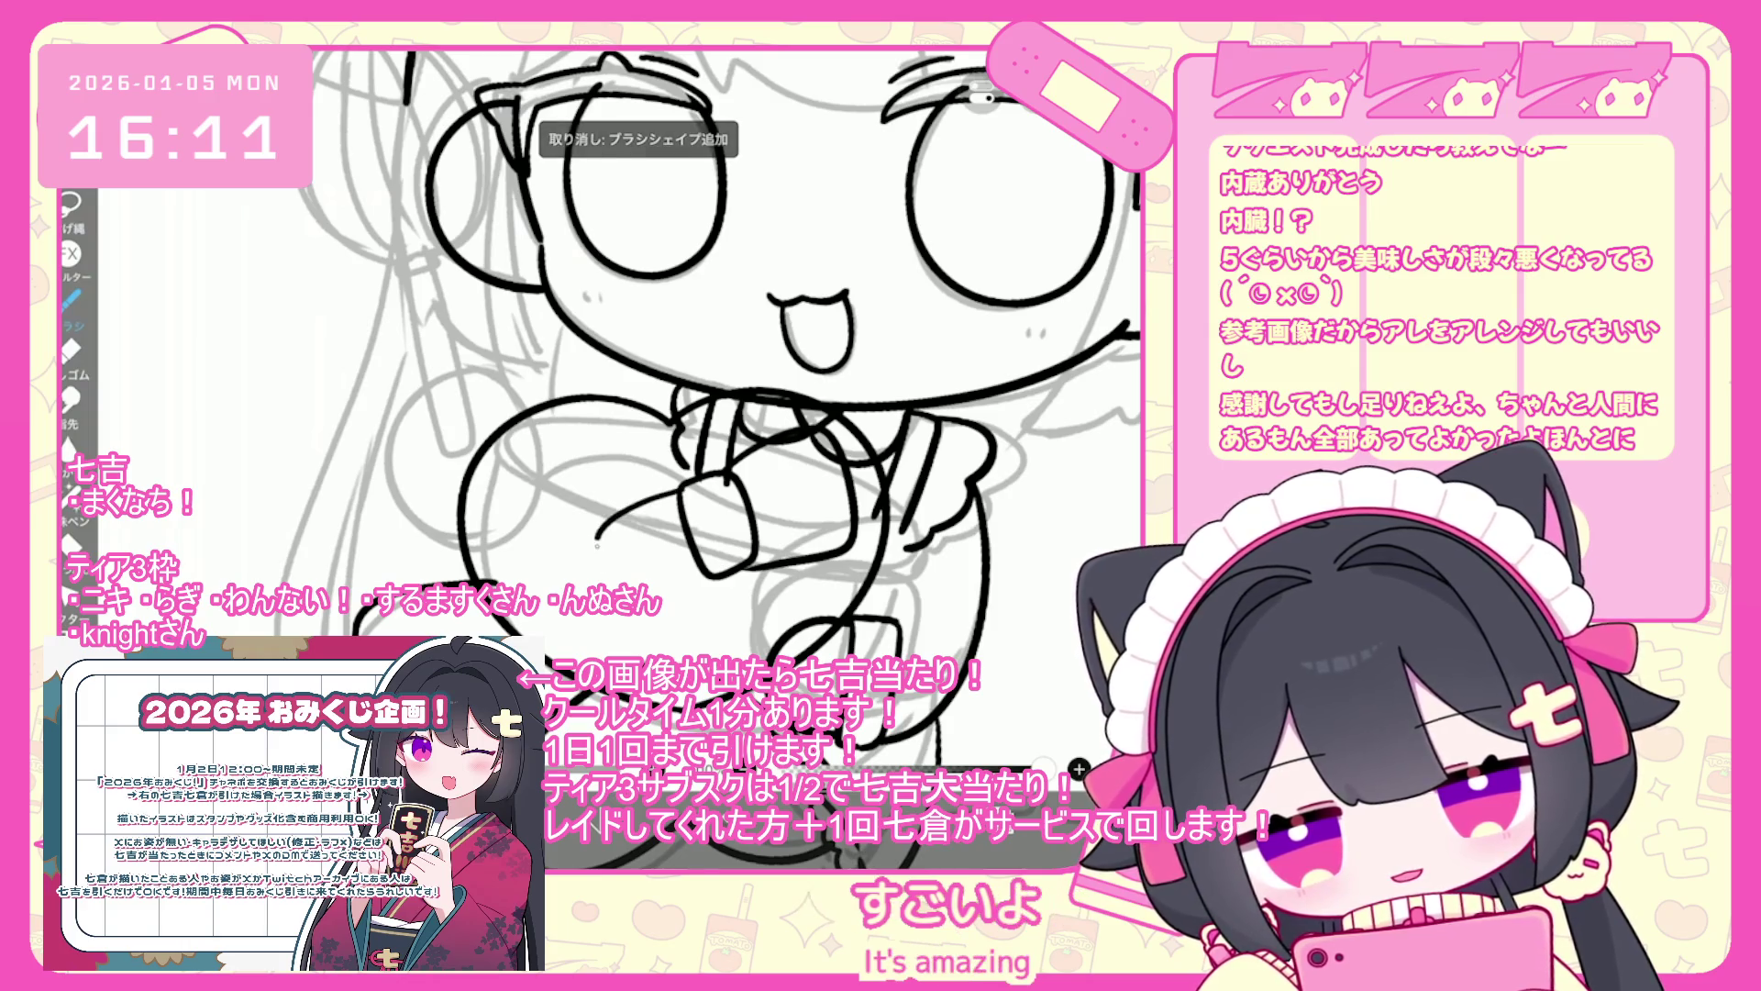
{"action": "key", "text": "ctrl+z"}
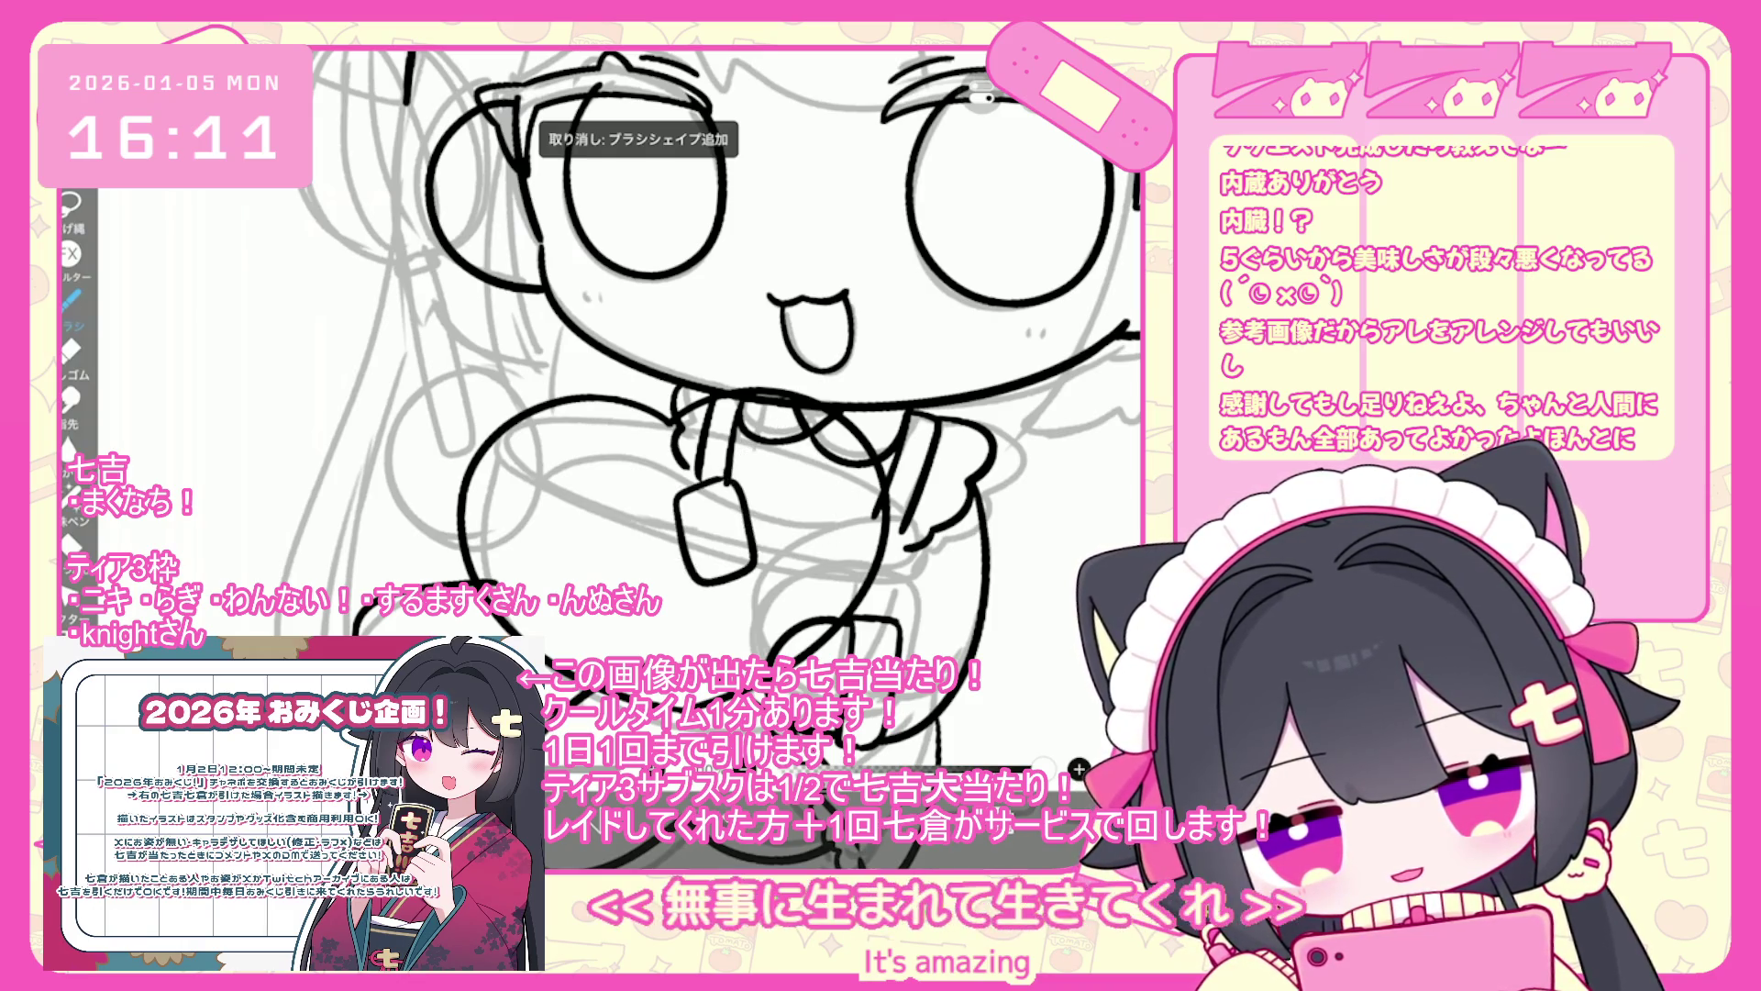
- Ink the ribbon's top curve, rectangular tail outline and side lines
{"action": "mouse_move", "coordinate": [726, 473]}
{"action": "left_mouse_down"}
{"action": "mouse_move", "coordinate": [702, 587]}
{"action": "mouse_move", "coordinate": [732, 561]}
{"action": "left_mouse_up"}
{"action": "scroll", "coordinate": [655, 409], "scroll_direction": "up", "scroll_amount": 2}
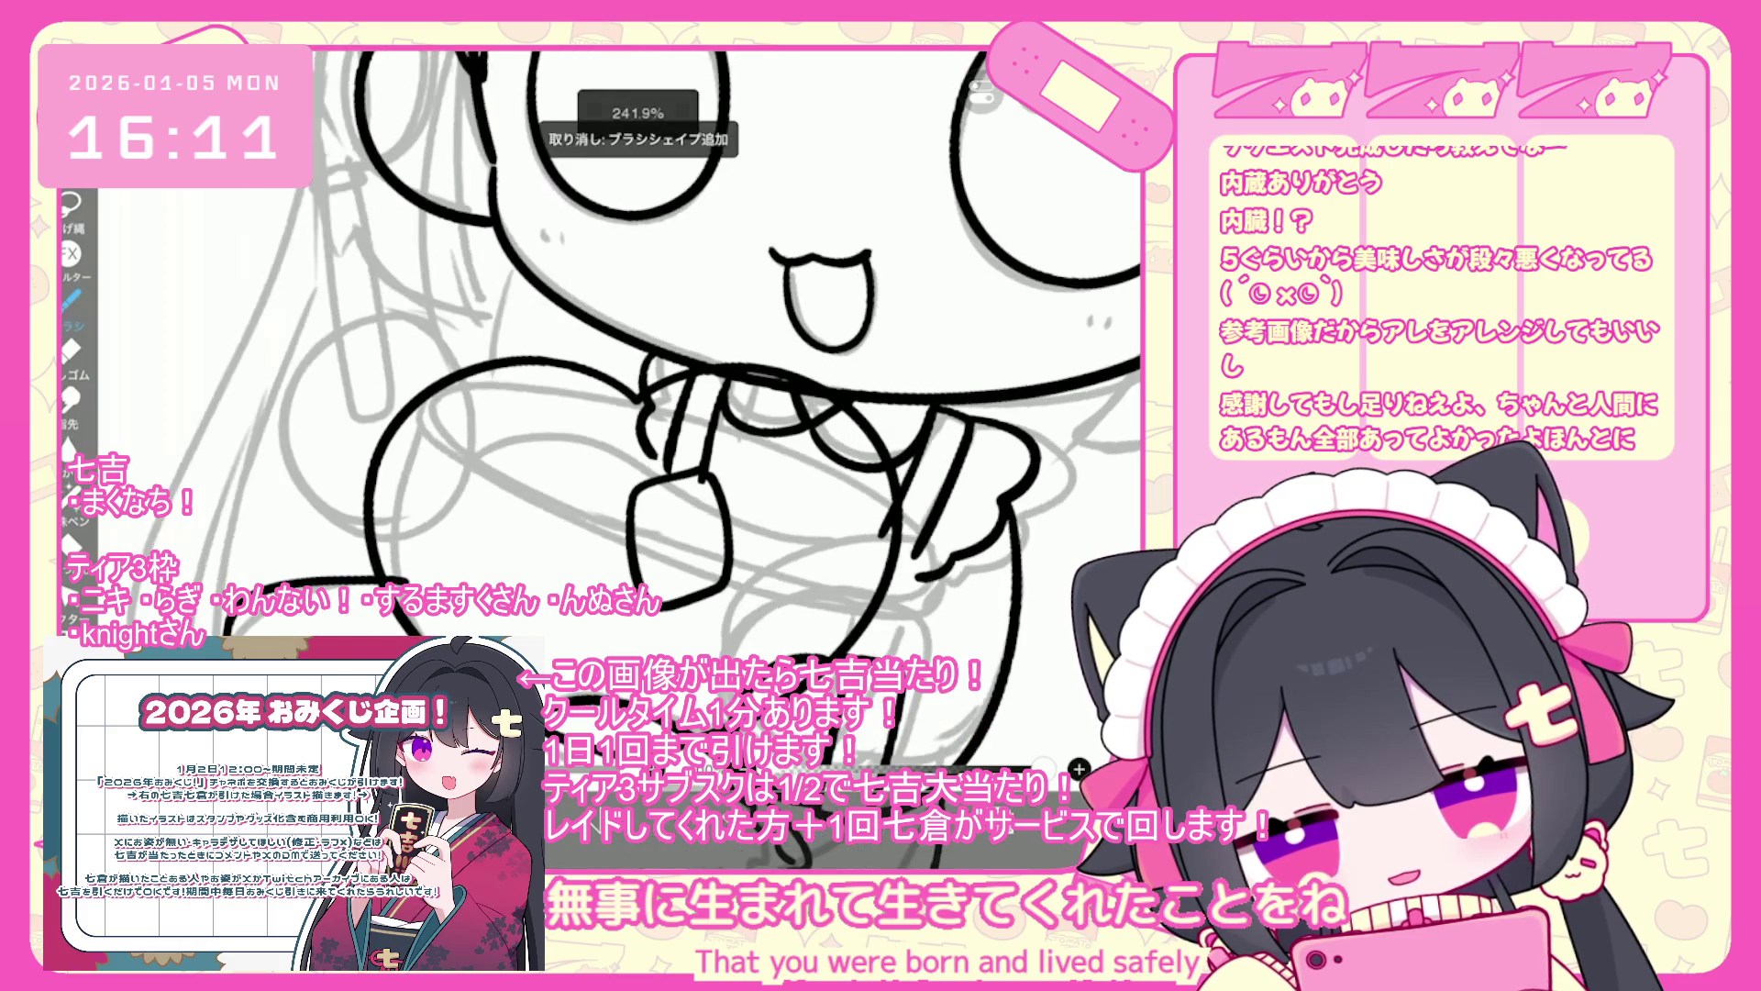
{"action": "left_click_drag", "start_coordinate": [619, 486], "coordinate": [702, 470]}
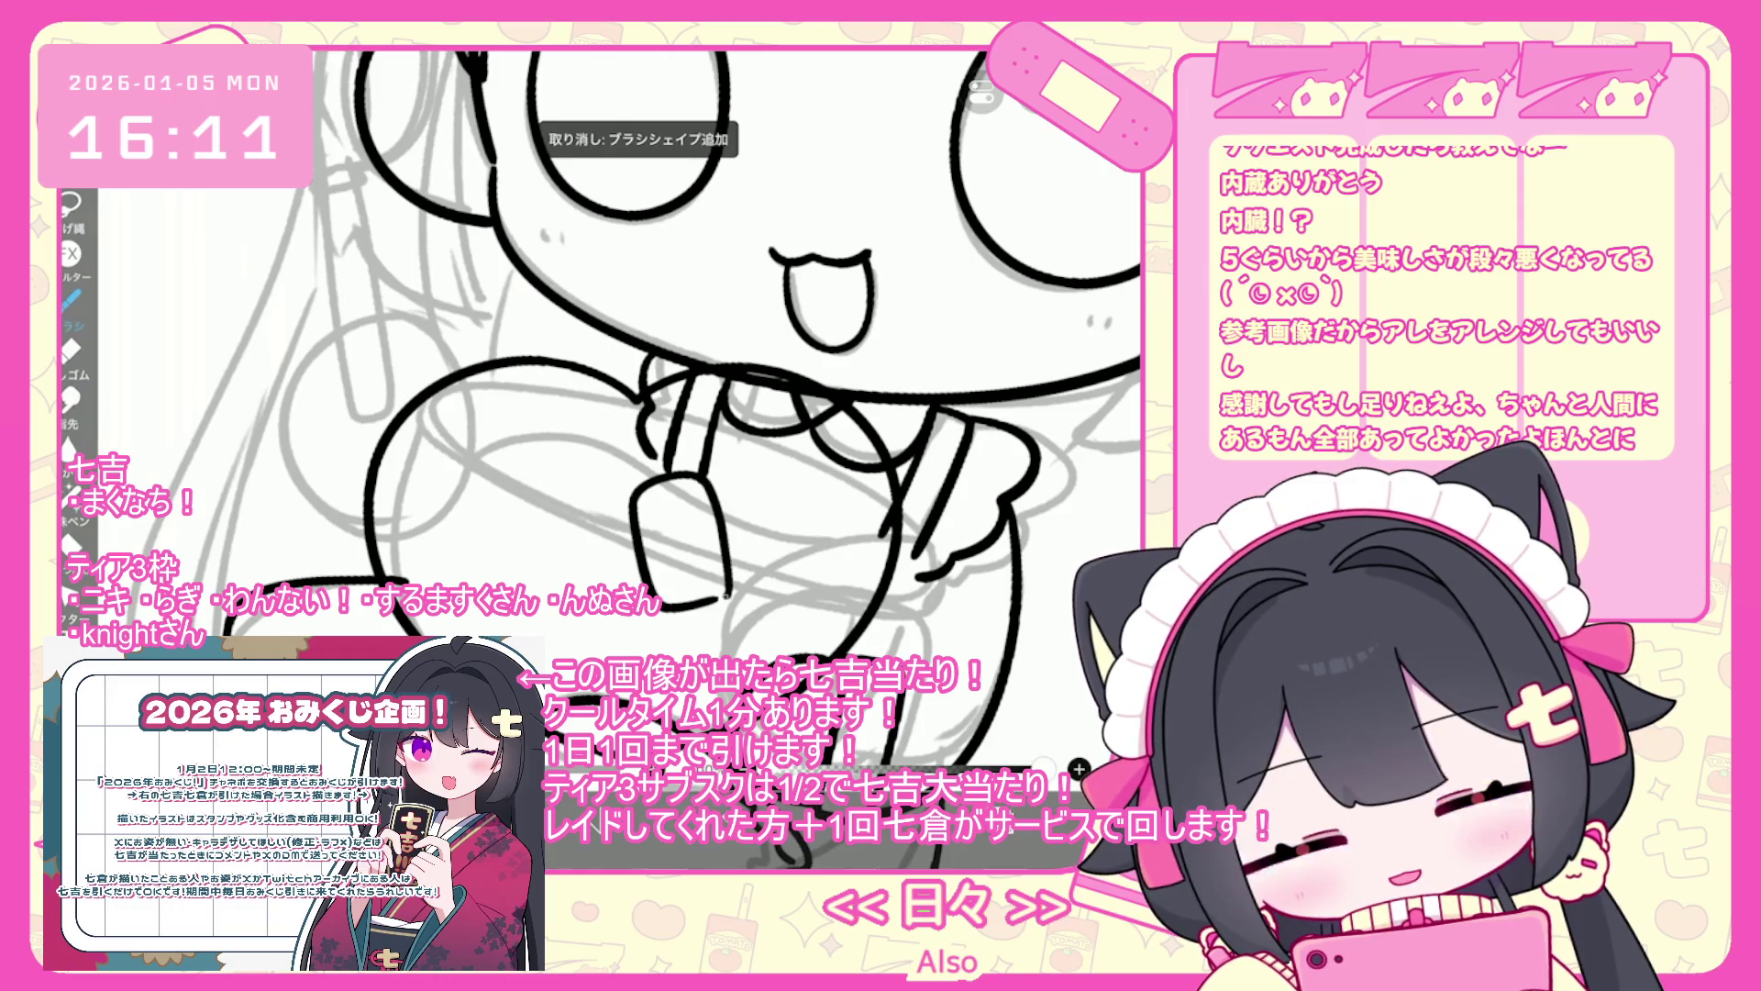
{"action": "left_click_drag", "start_coordinate": [633, 483], "coordinate": [642, 570]}
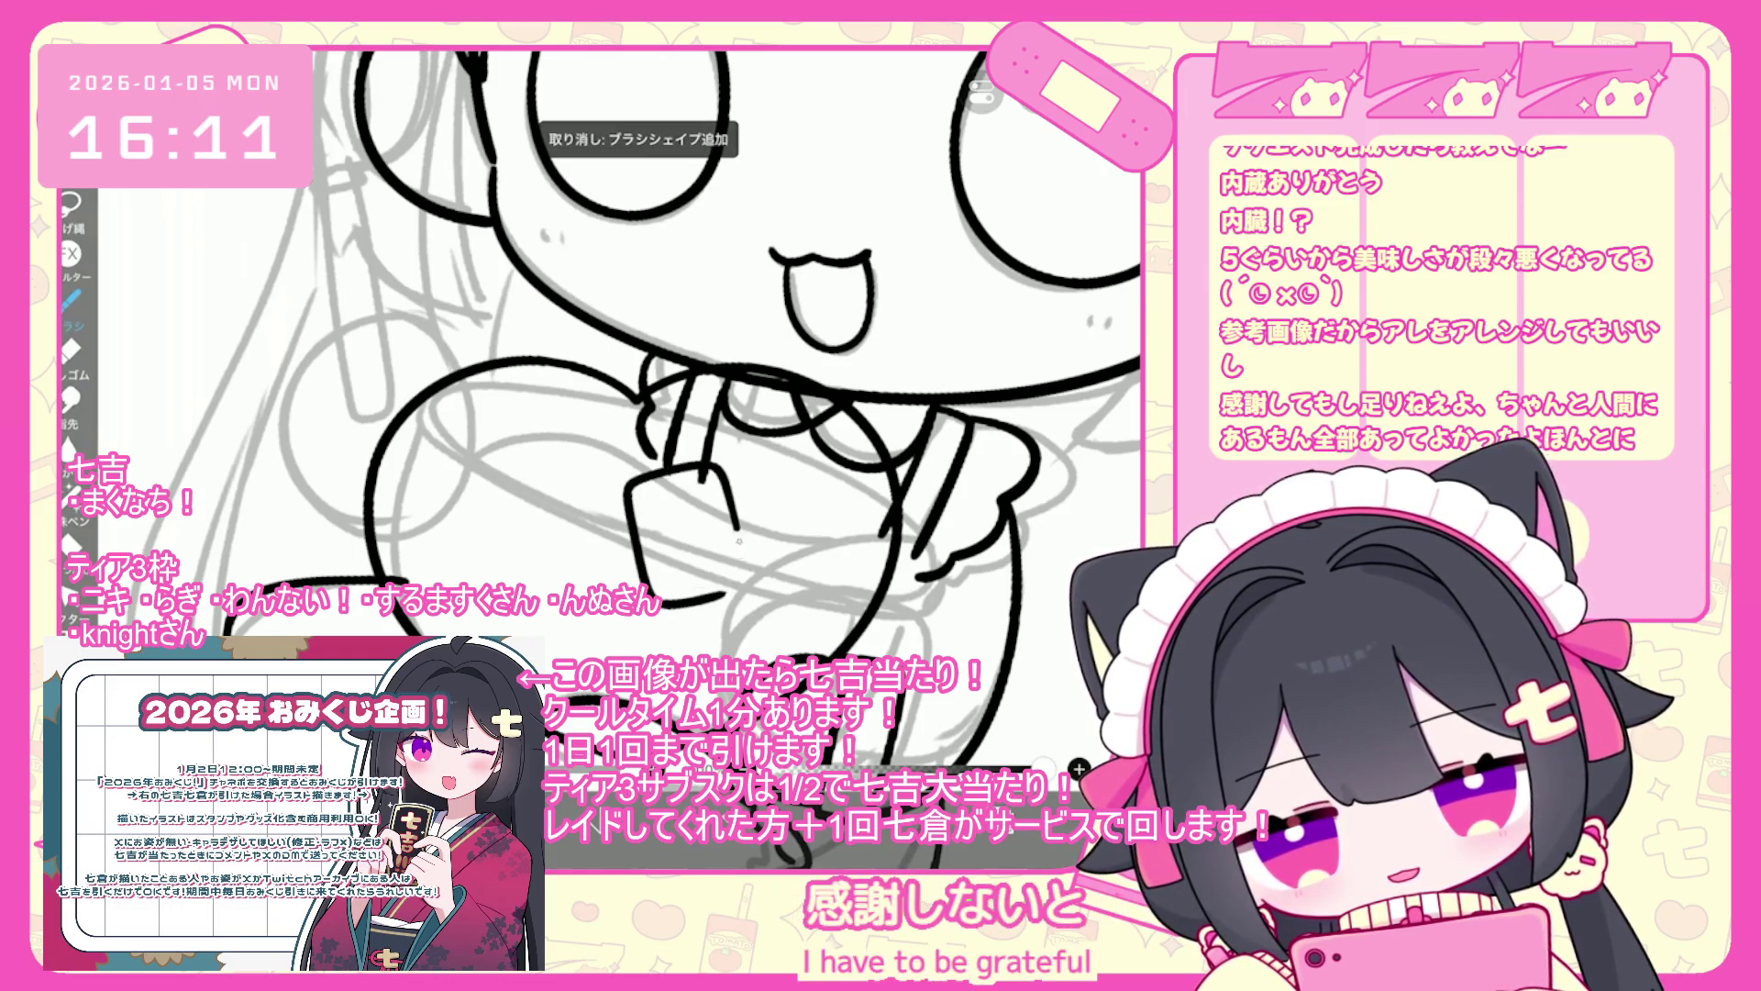
{"action": "left_click_drag", "start_coordinate": [721, 466], "coordinate": [813, 434]}
{"action": "key", "text": "ctrl+z"}
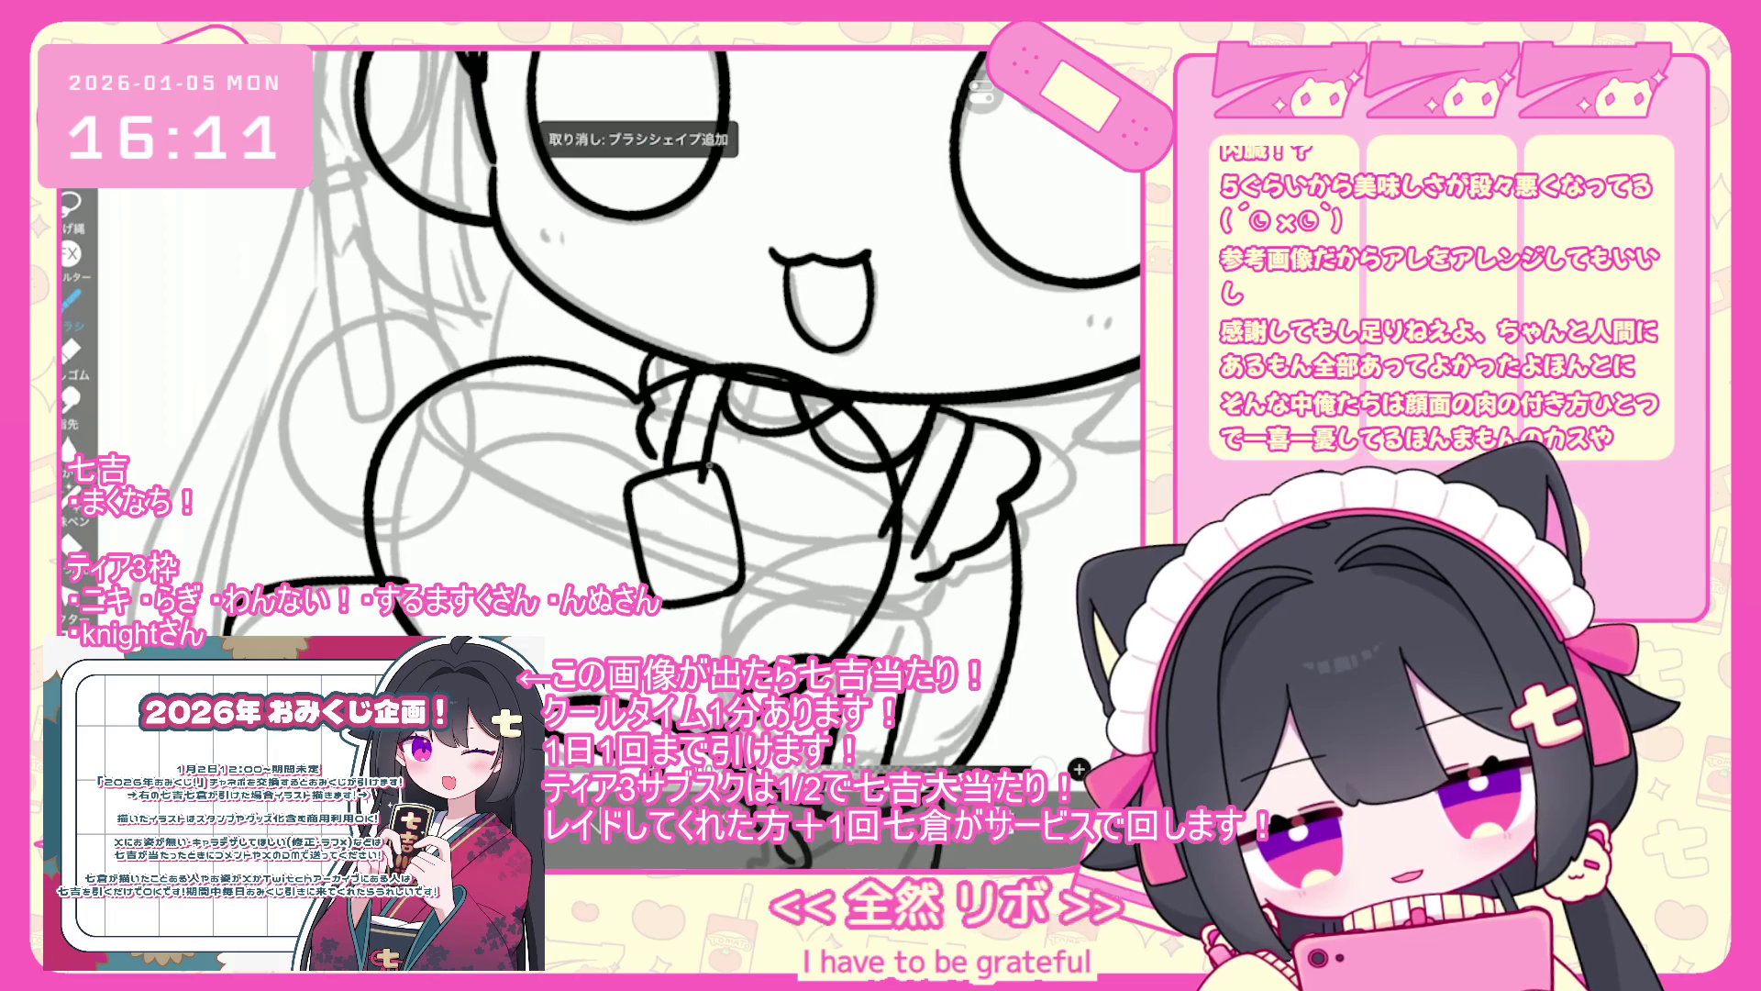
{"action": "left_click_drag", "start_coordinate": [706, 470], "coordinate": [766, 434]}
{"action": "left_click_drag", "start_coordinate": [824, 461], "coordinate": [857, 418]}
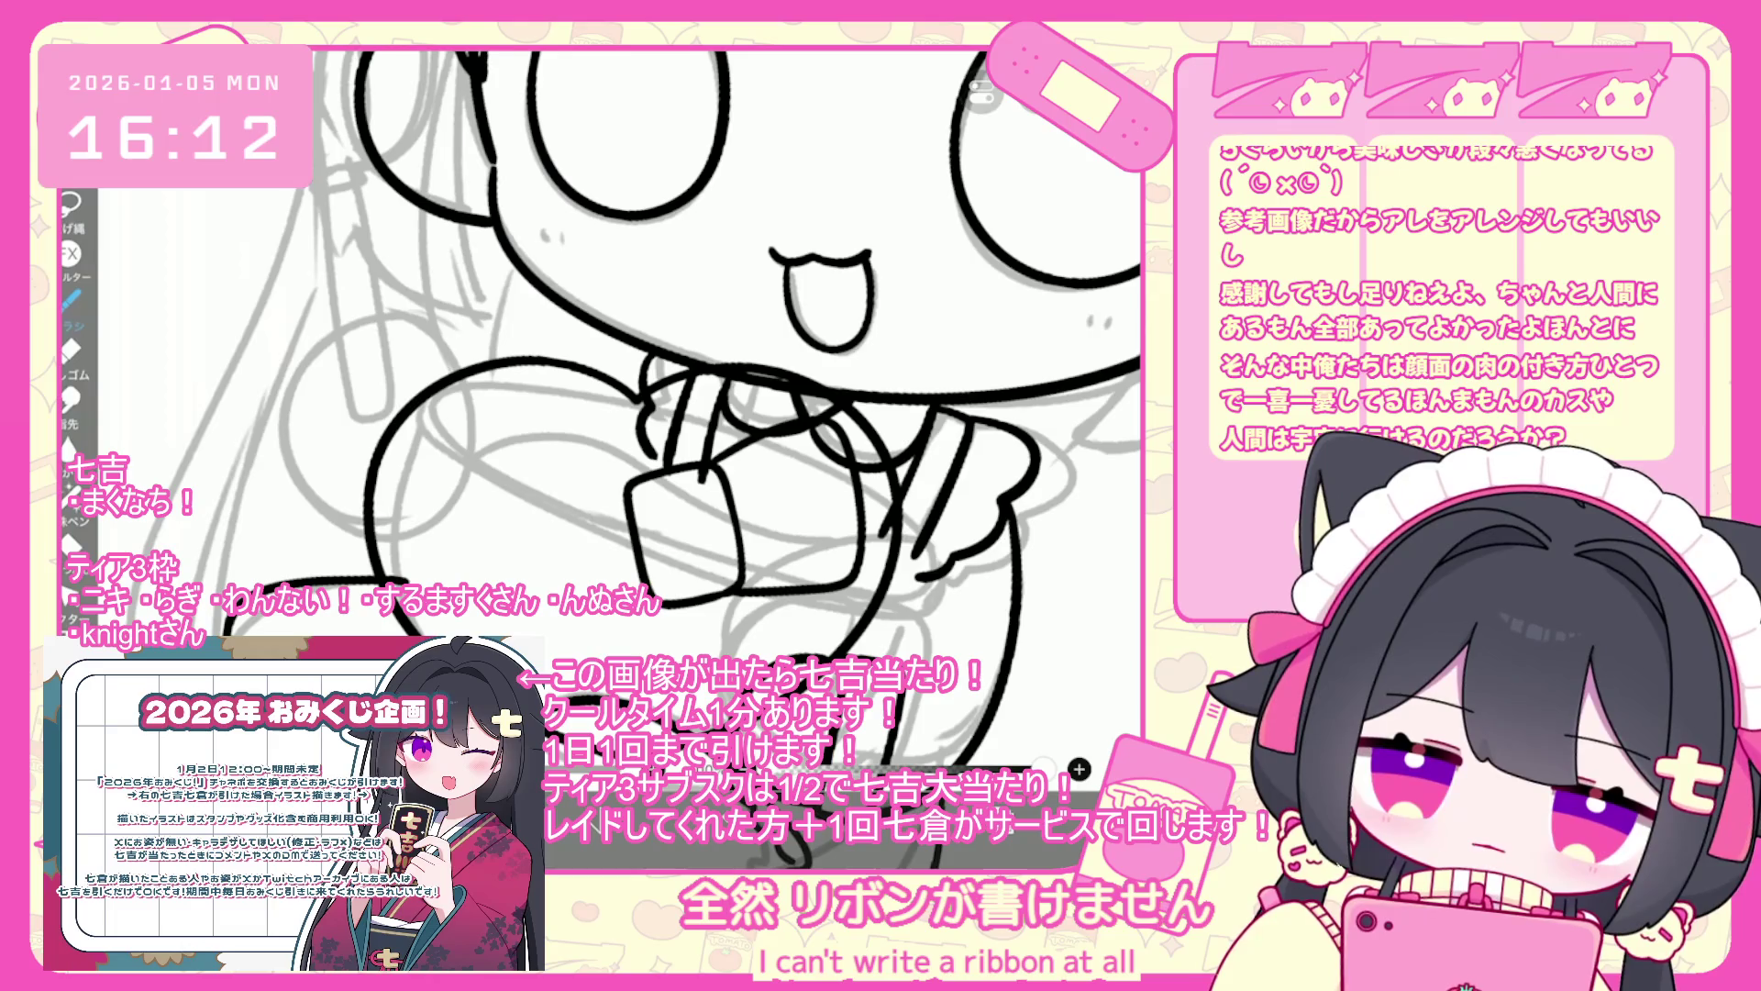
- Draw the bow's left loop, undoing and then restoring the stroke
{"action": "scroll", "coordinate": [661, 413], "scroll_direction": "down", "scroll_amount": 1}
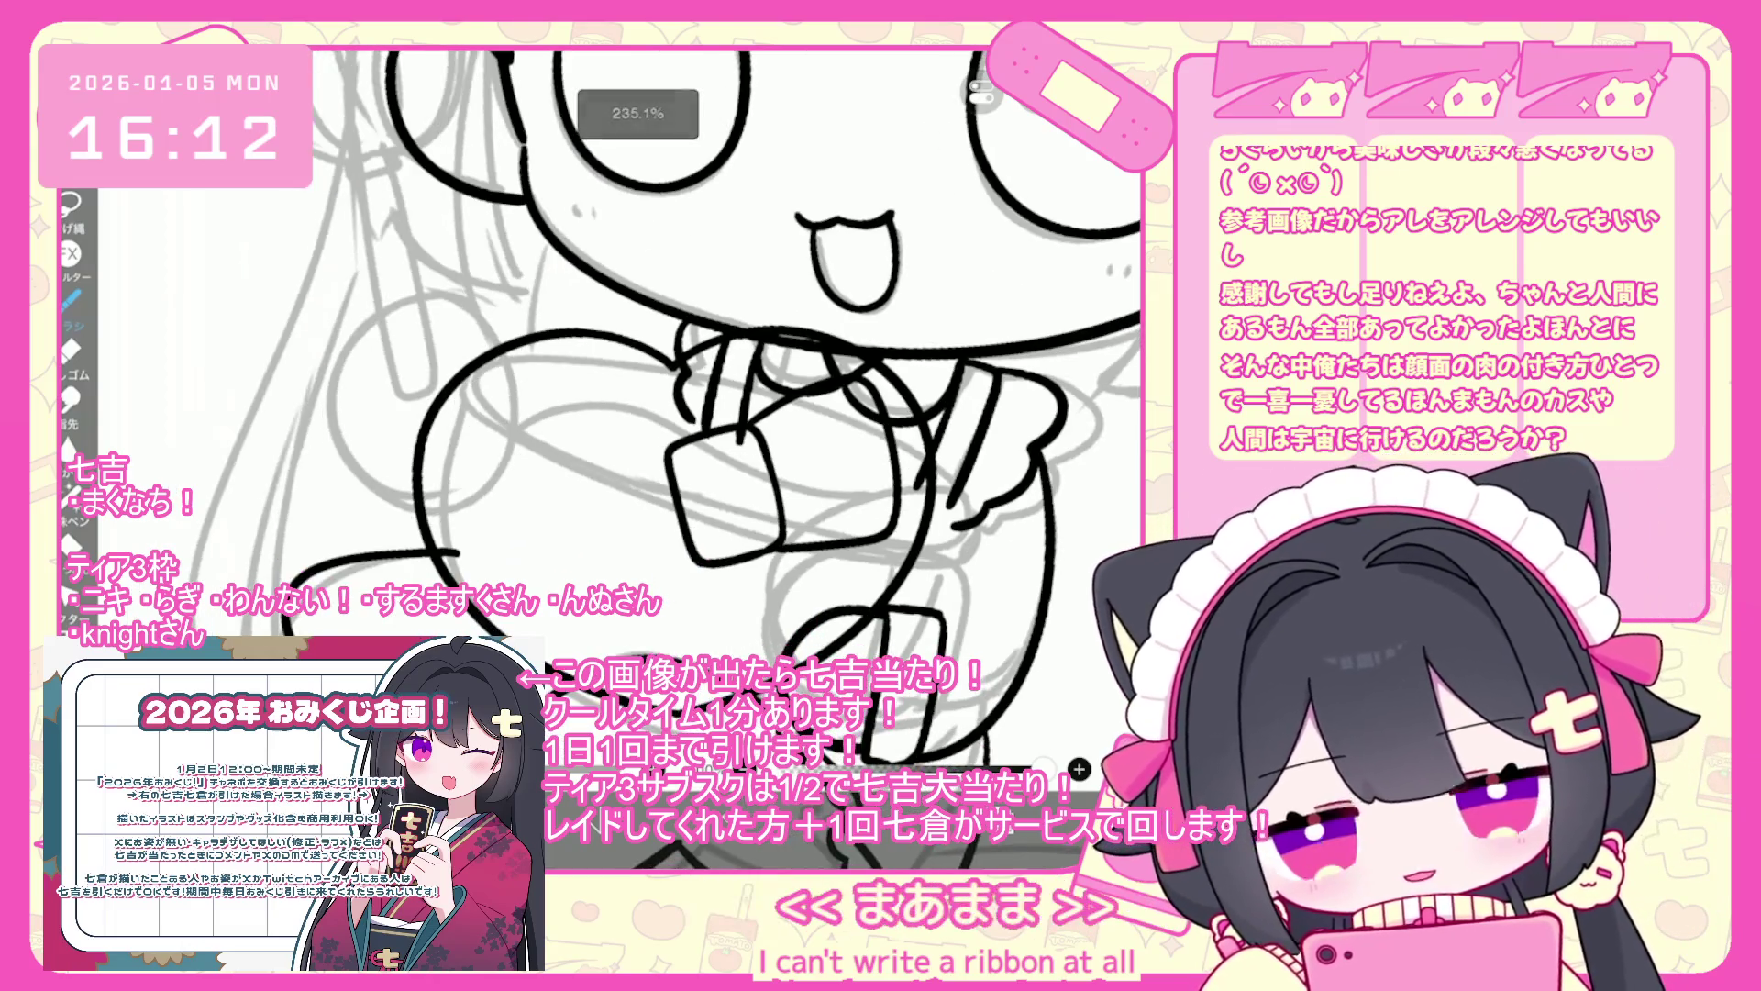
{"action": "key", "text": "ctrl+z"}
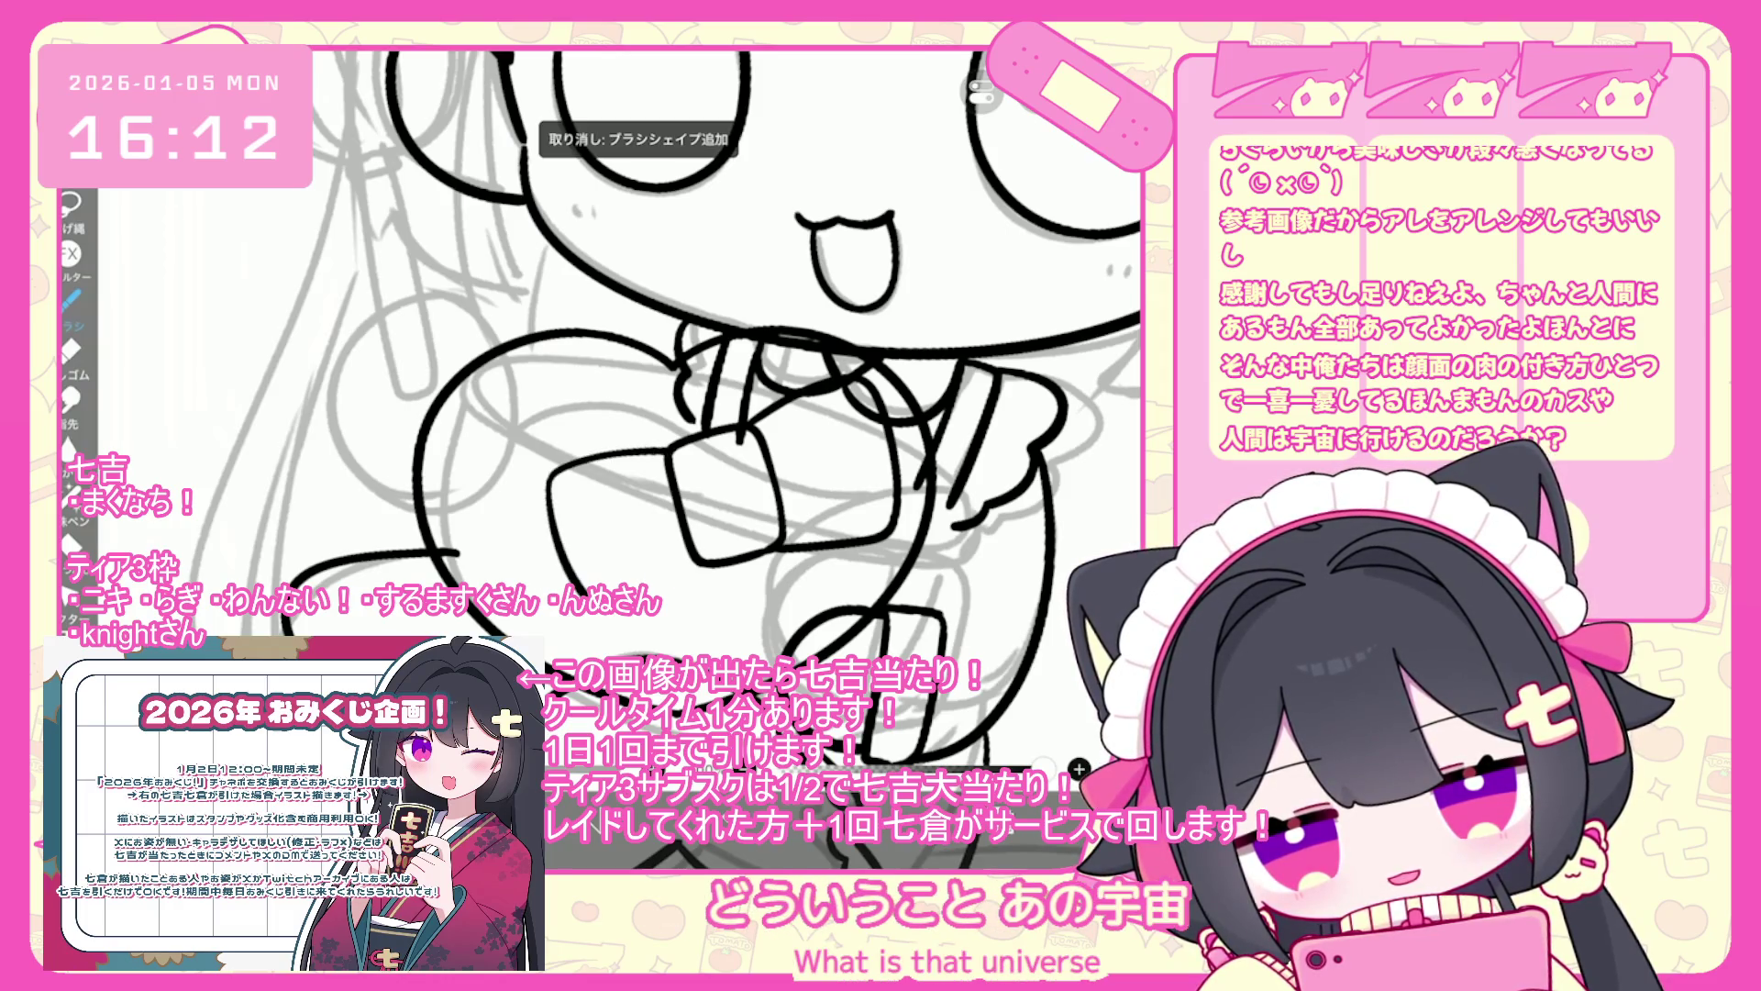
{"action": "mouse_move", "coordinate": [672, 448]}
{"action": "left_mouse_down"}
{"action": "mouse_move", "coordinate": [585, 444]}
{"action": "mouse_move", "coordinate": [543, 578]}
{"action": "left_mouse_up"}
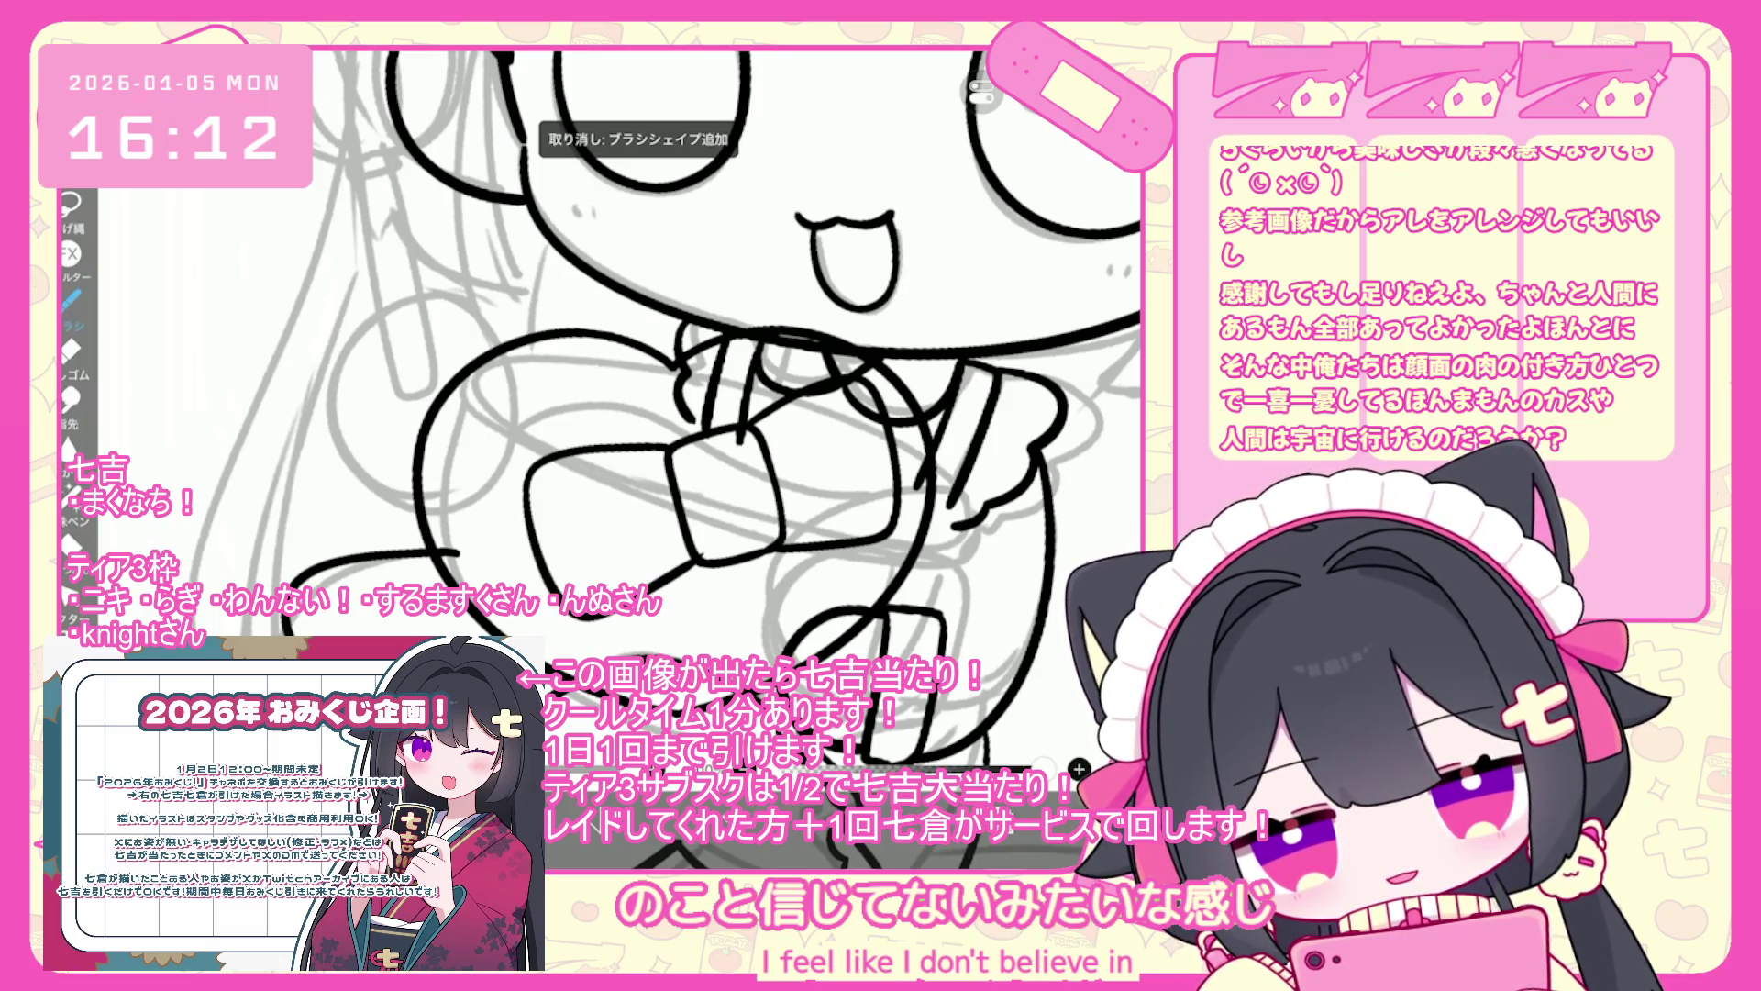
{"action": "key", "text": "ctrl+z"}
{"action": "key", "text": "ctrl+y"}
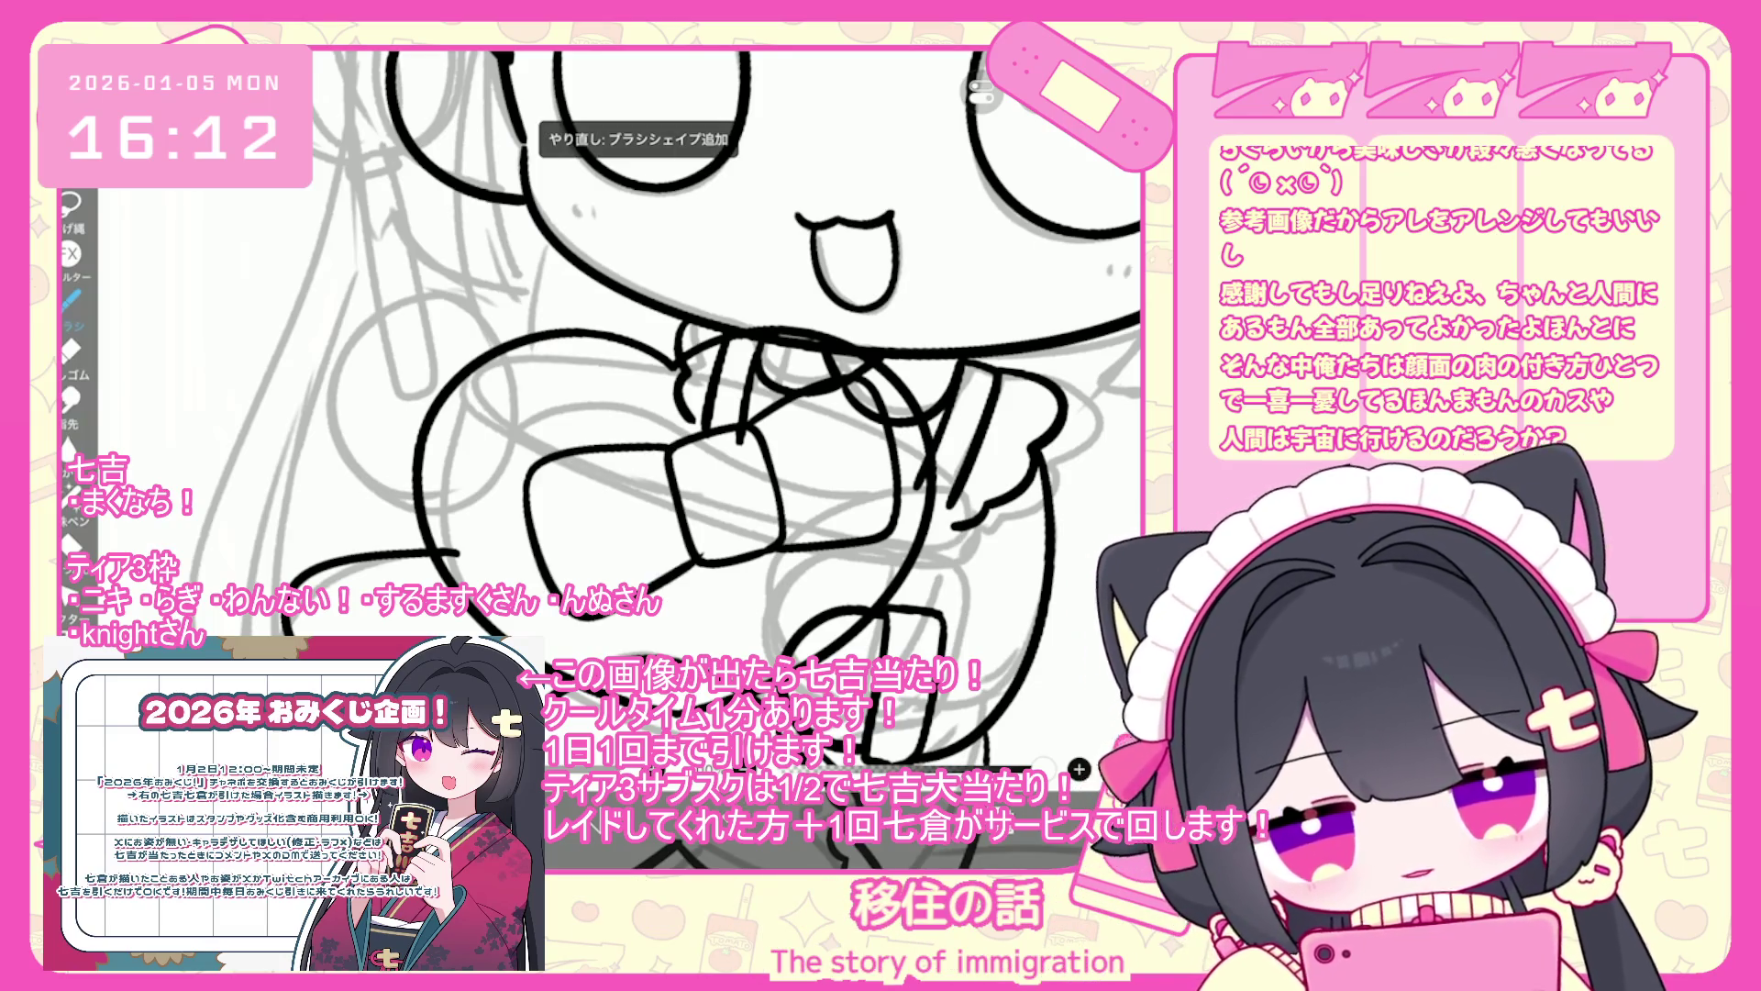
- Lasso-select the stroke left of the bow, return to the brush and remove a stray stroke
{"action": "left_click_drag", "start_coordinate": [532, 459], "coordinate": [661, 587]}
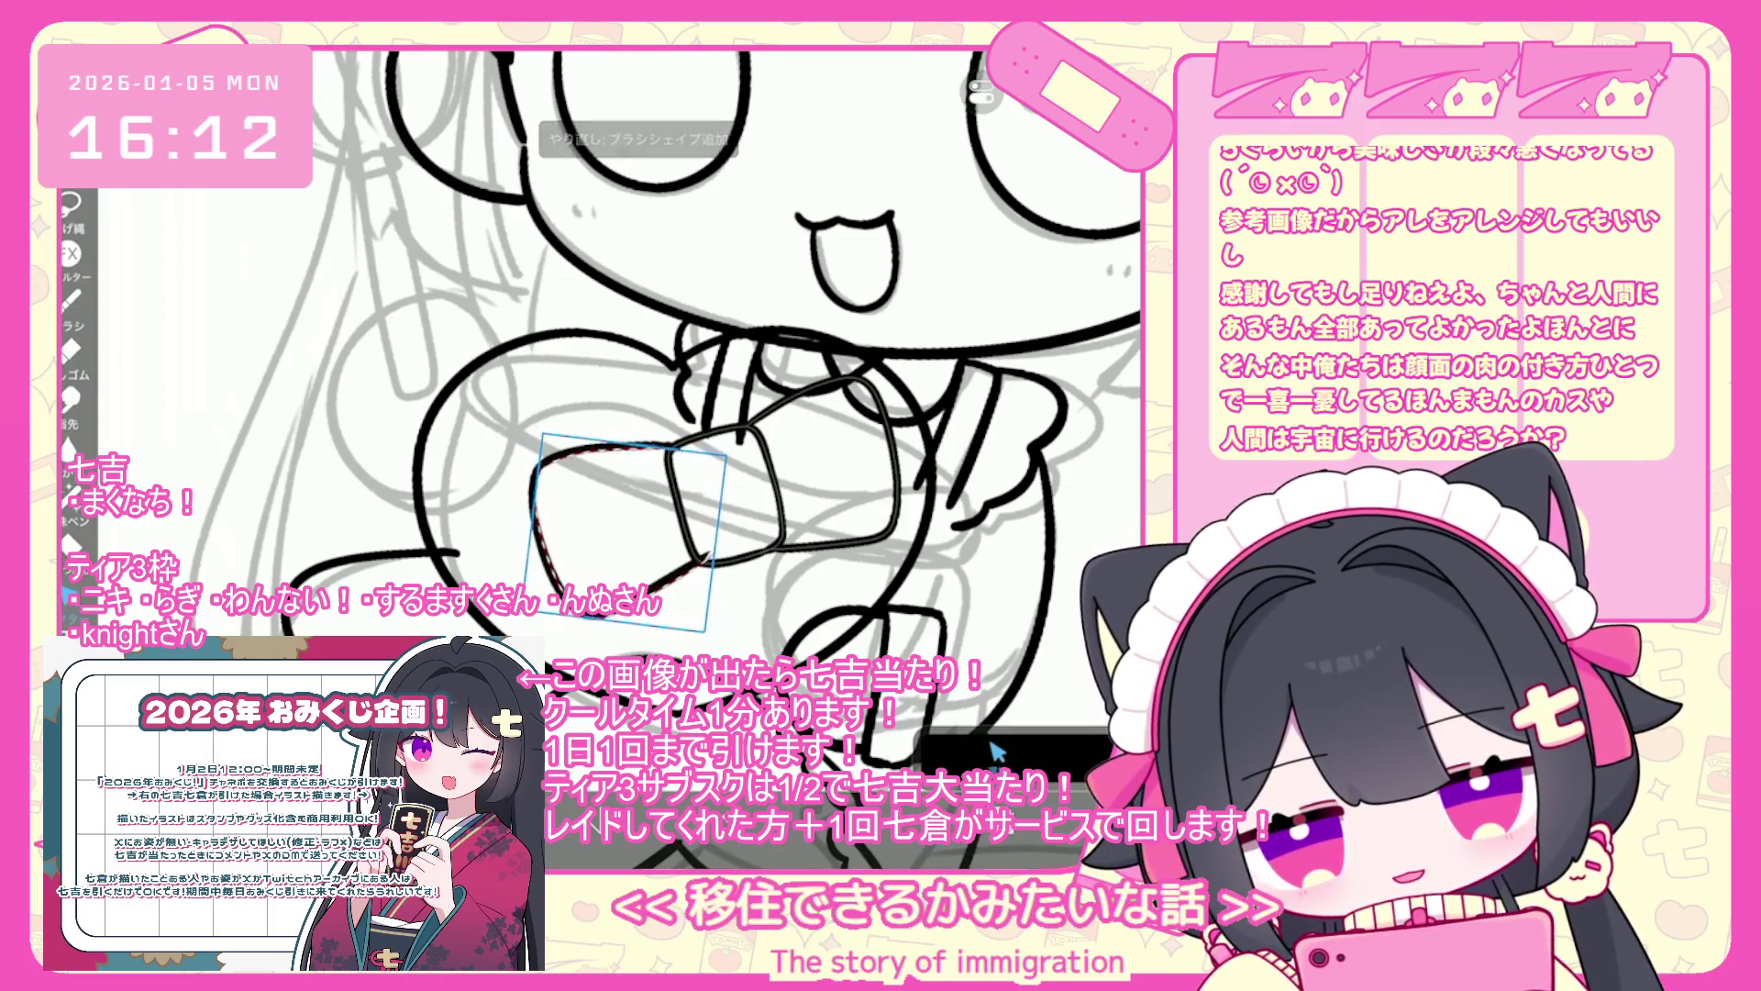
{"action": "left_click", "coordinate": [997, 752]}
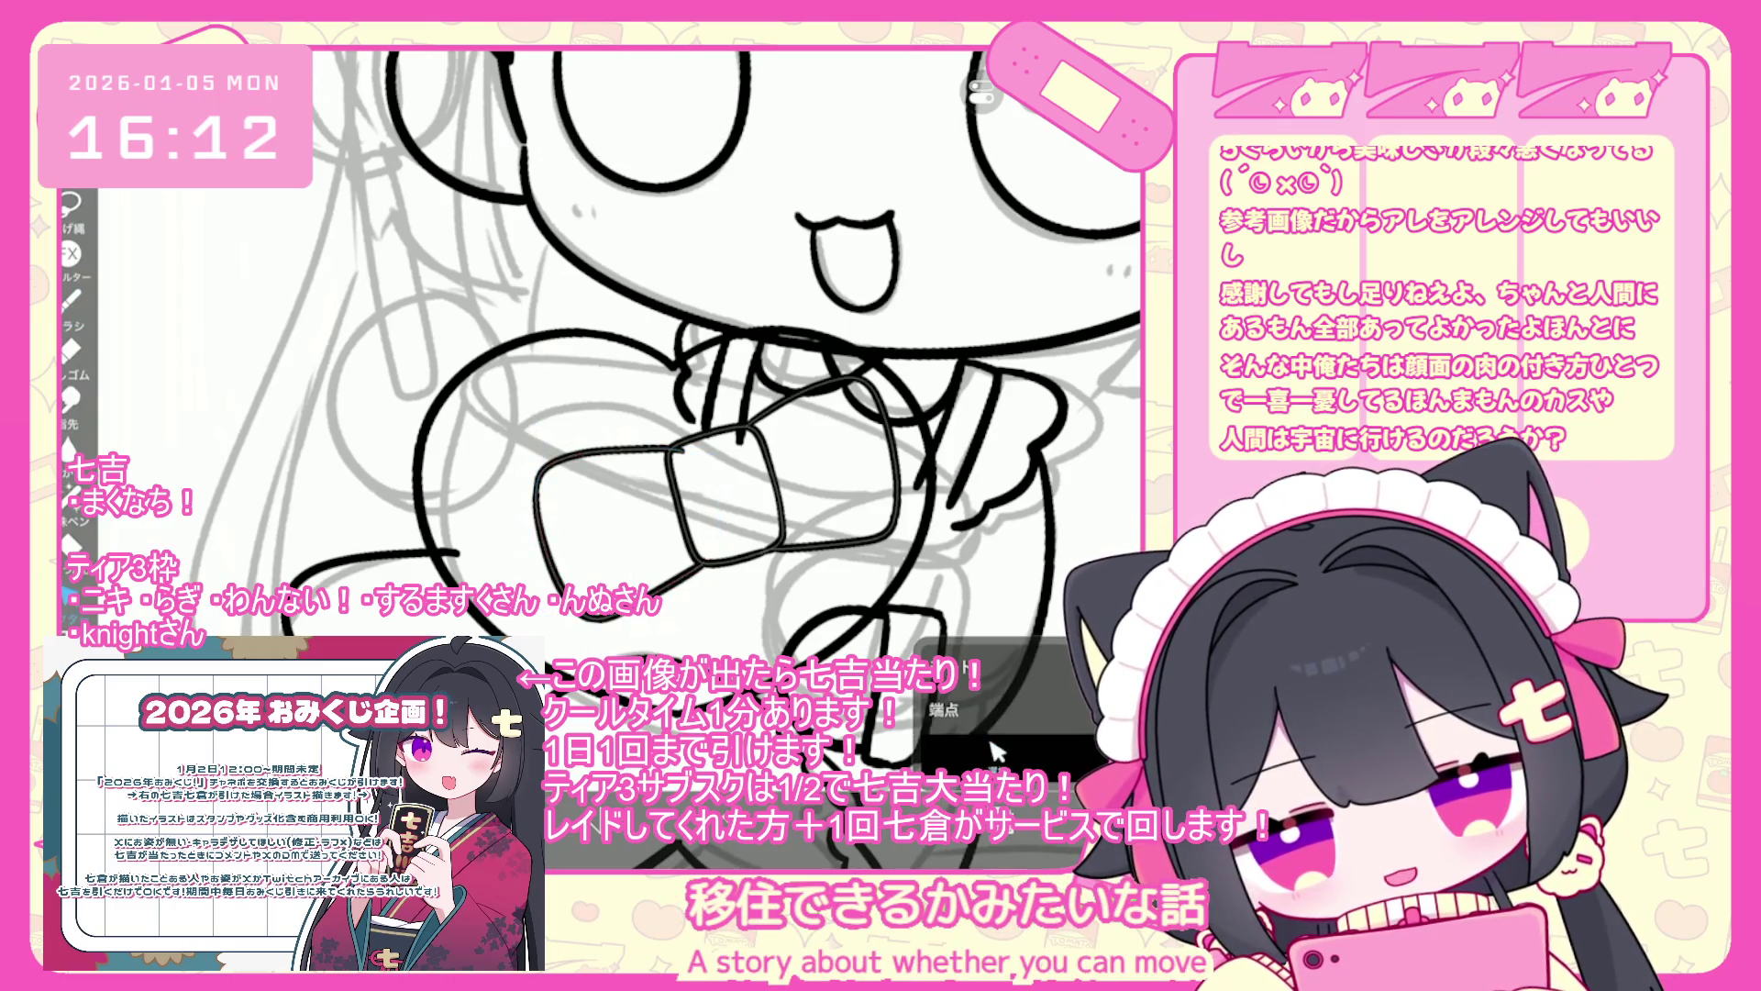
{"action": "left_click", "coordinate": [997, 753]}
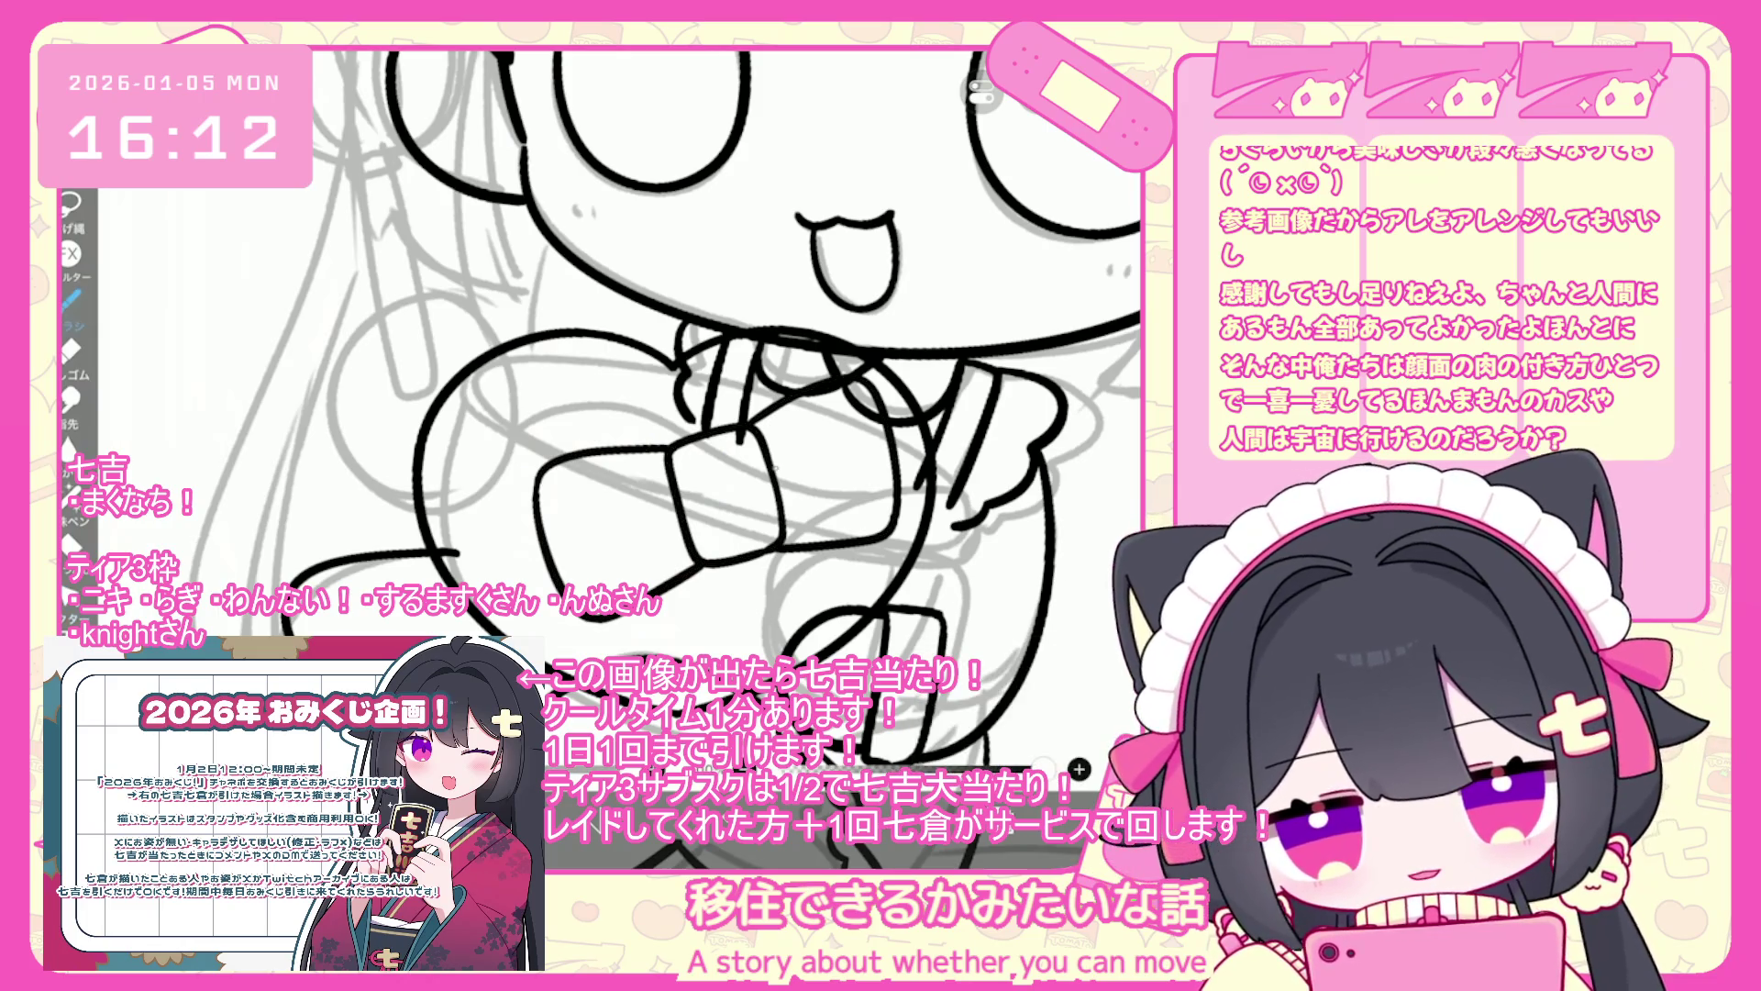
{"action": "key", "text": "ctrl+z"}
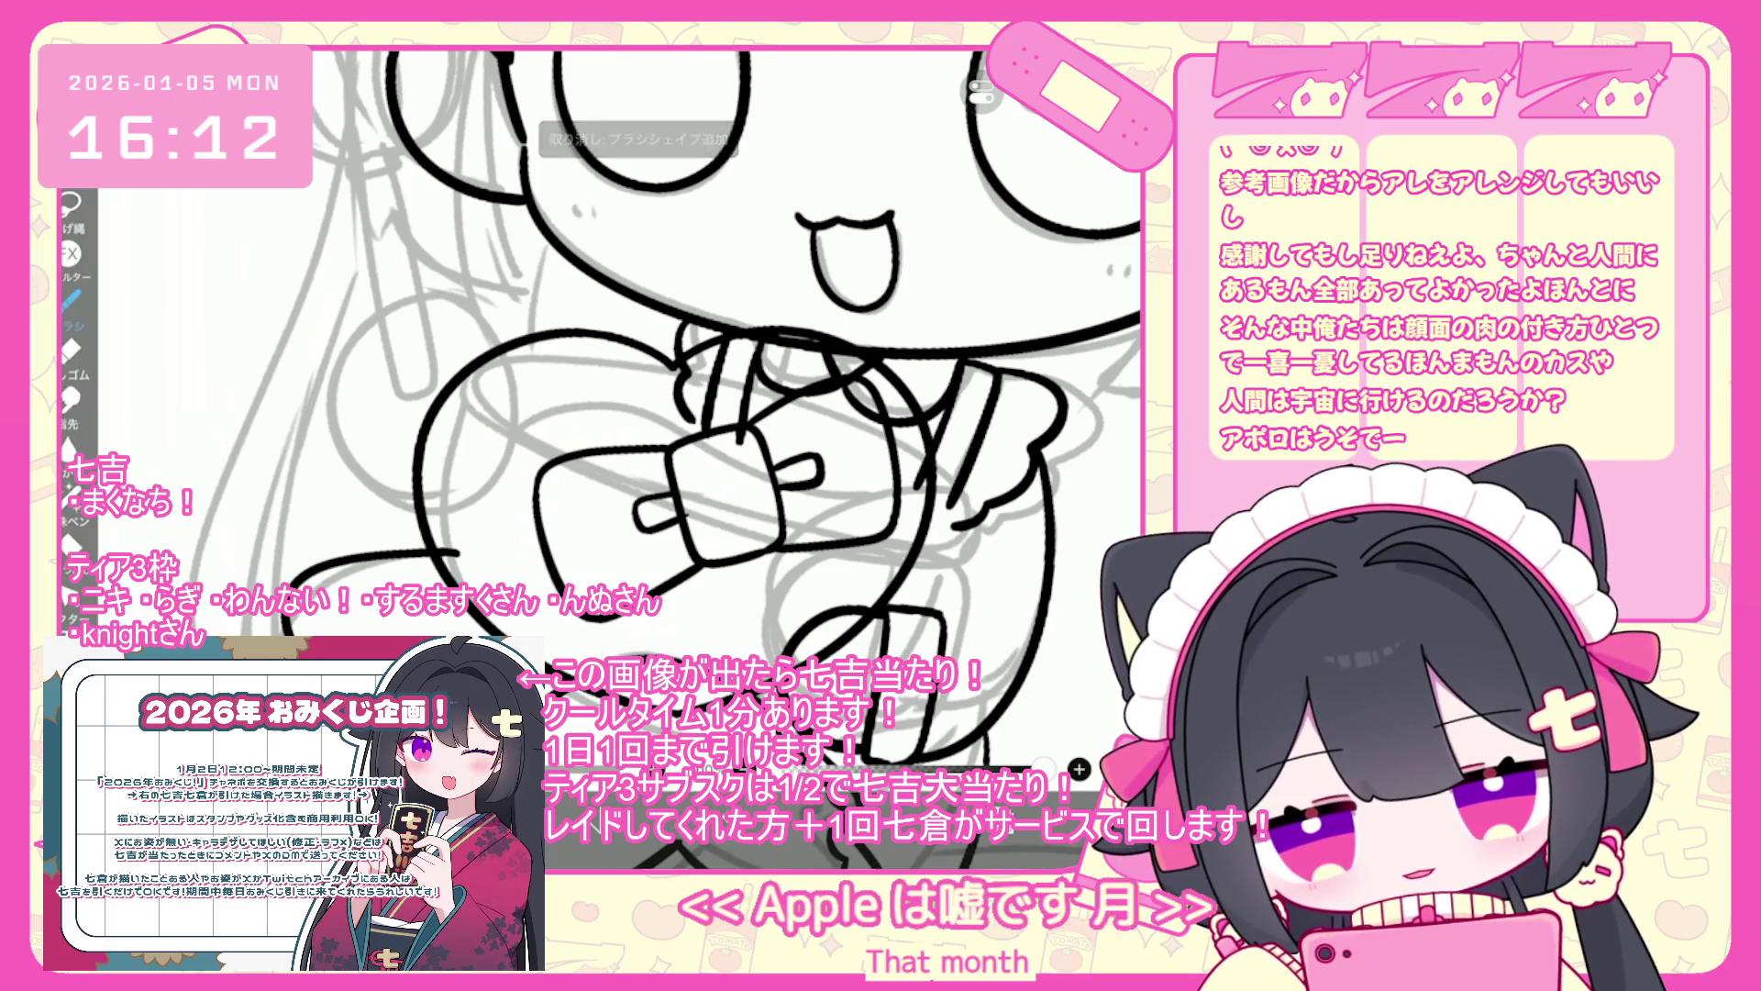
- Draw a short line on the bow's left, then undo the unwanted bow strokes
{"action": "left_click_drag", "start_coordinate": [674, 498], "coordinate": [679, 523]}
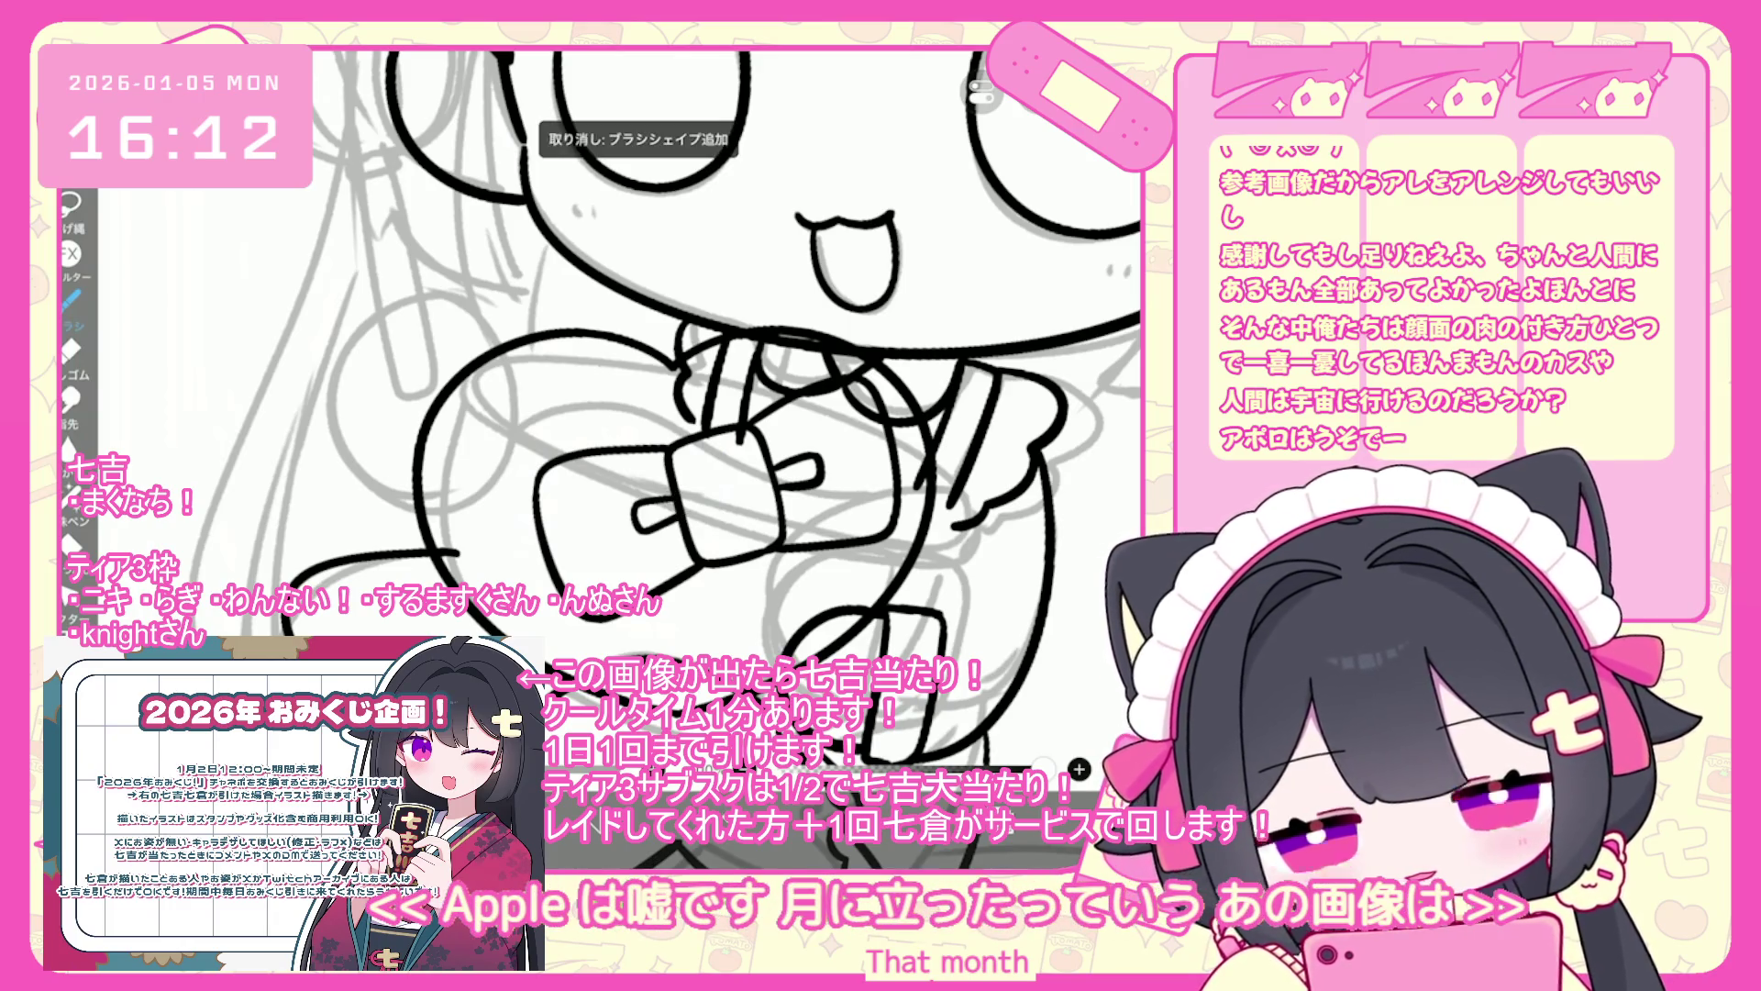
{"action": "scroll", "coordinate": [664, 408], "scroll_direction": "down", "scroll_amount": 3}
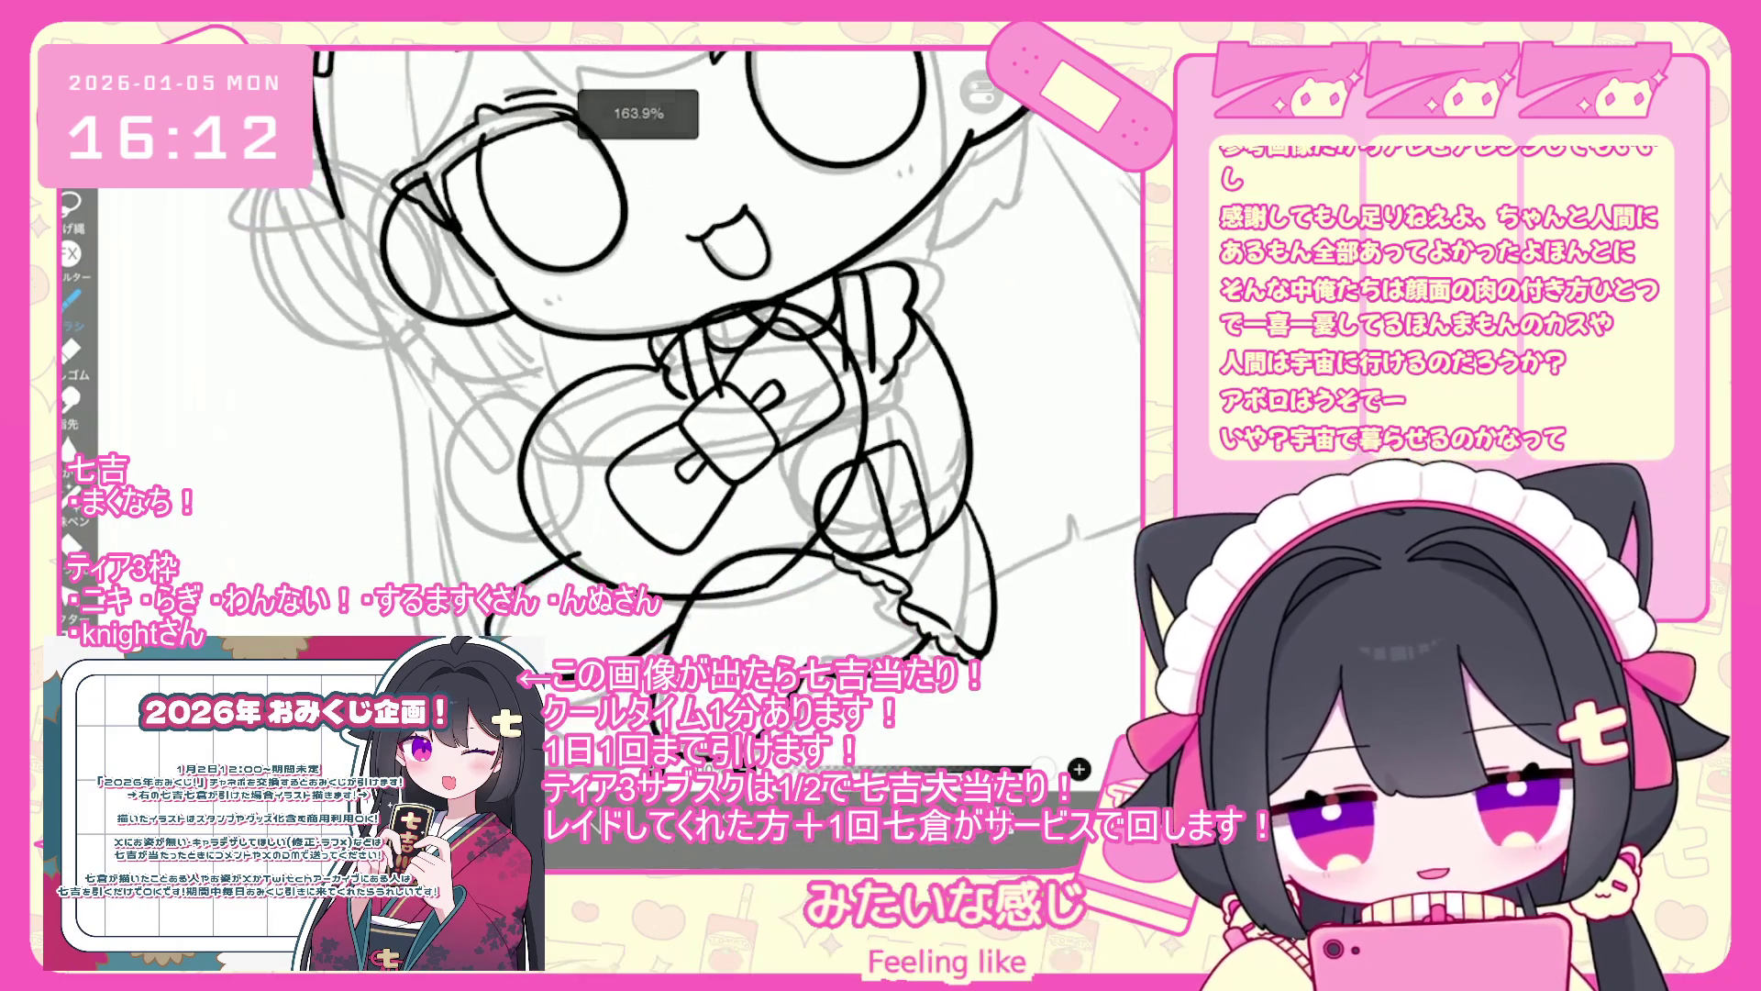
{"action": "key", "text": "ctrl+z"}
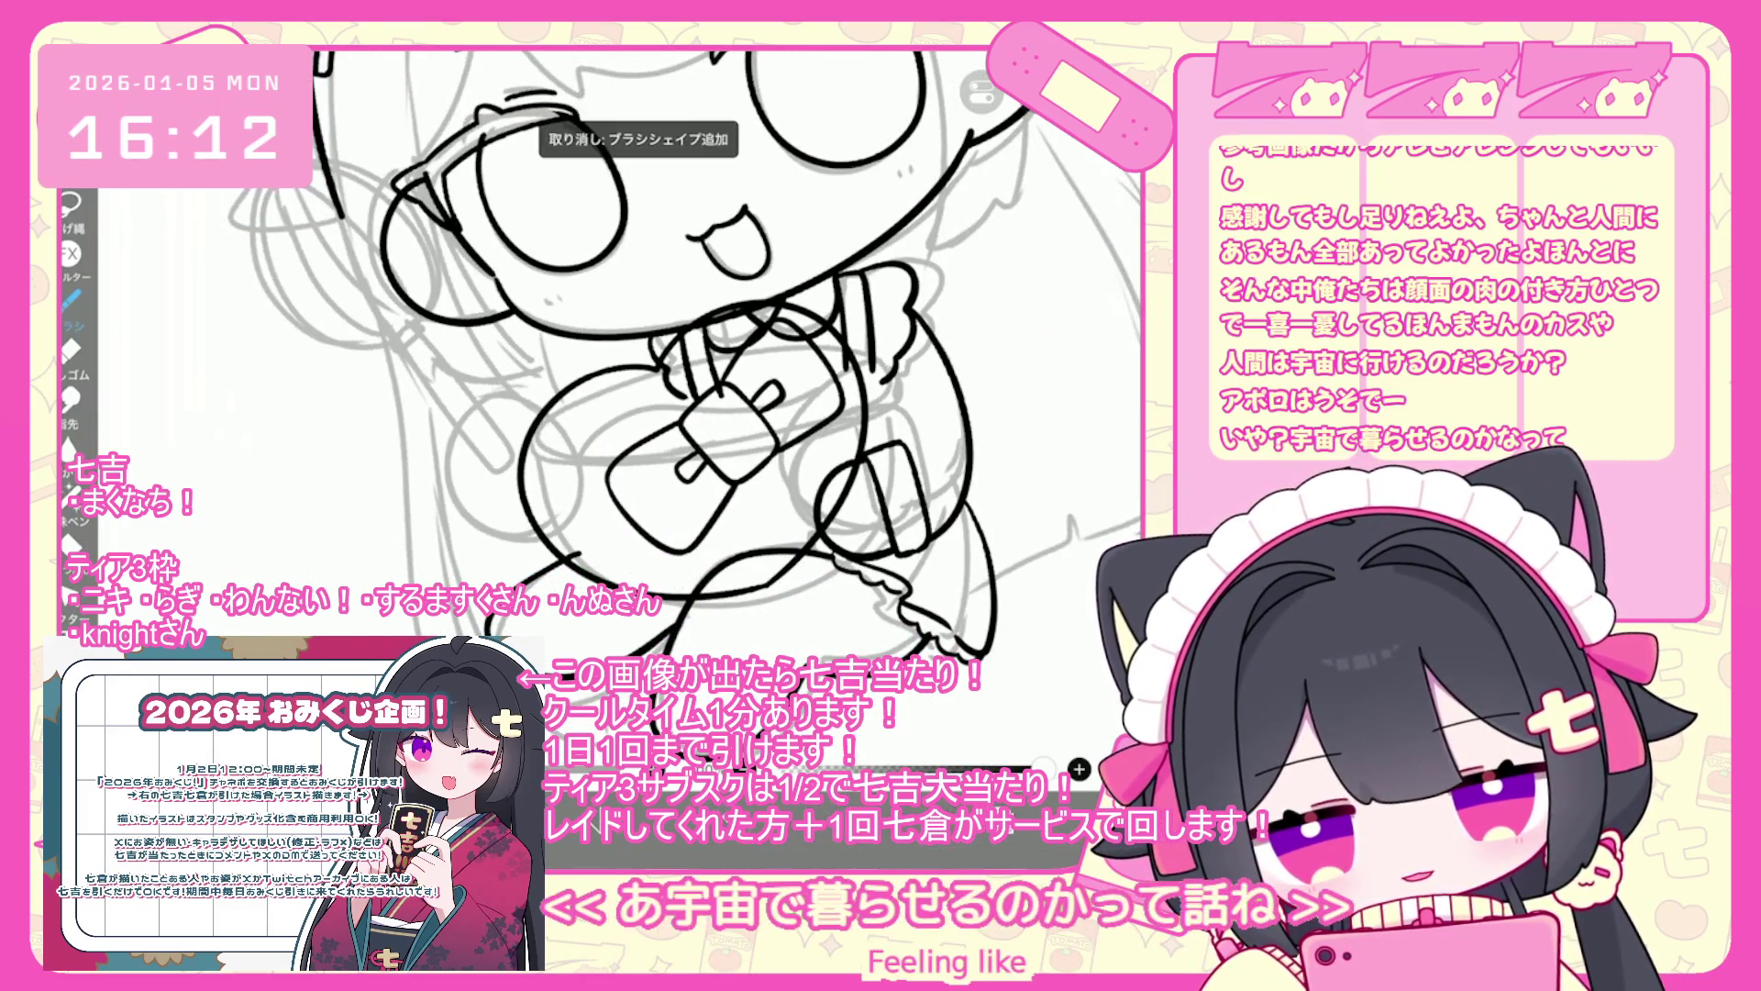
{"action": "key", "text": "ctrl+z"}
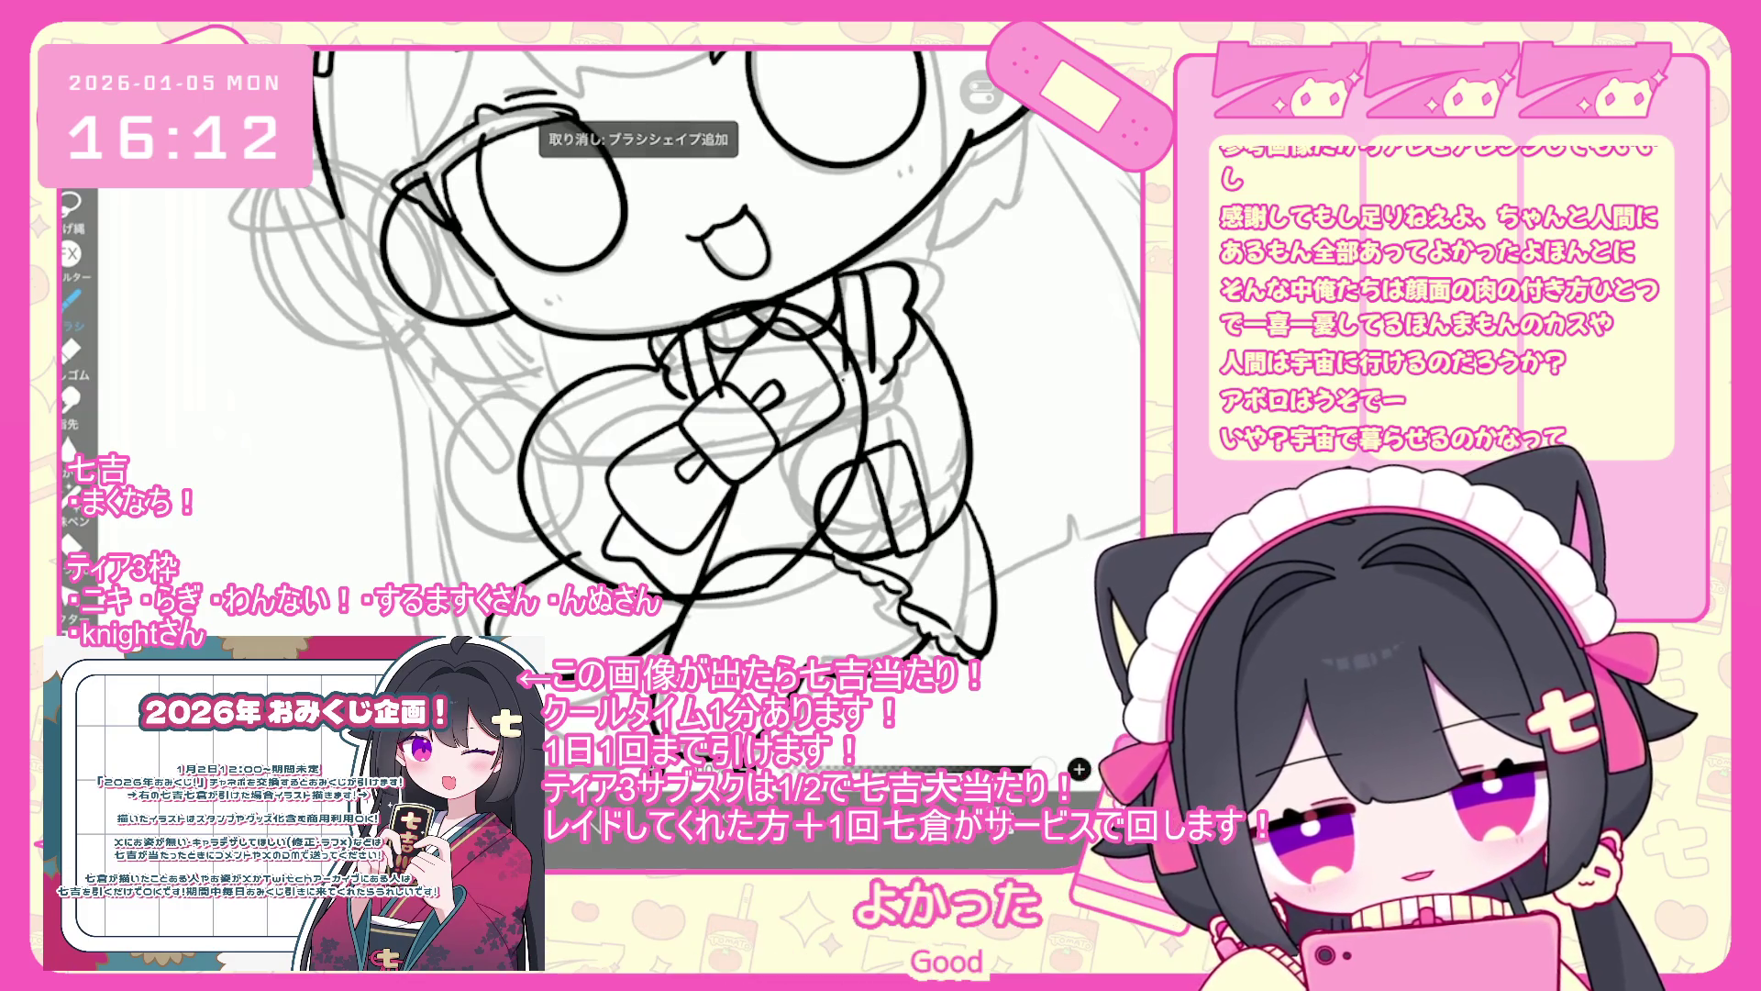
{"action": "scroll", "coordinate": [601, 408], "scroll_direction": "up", "scroll_amount": 2}
{"action": "key", "text": "ctrl+z"}
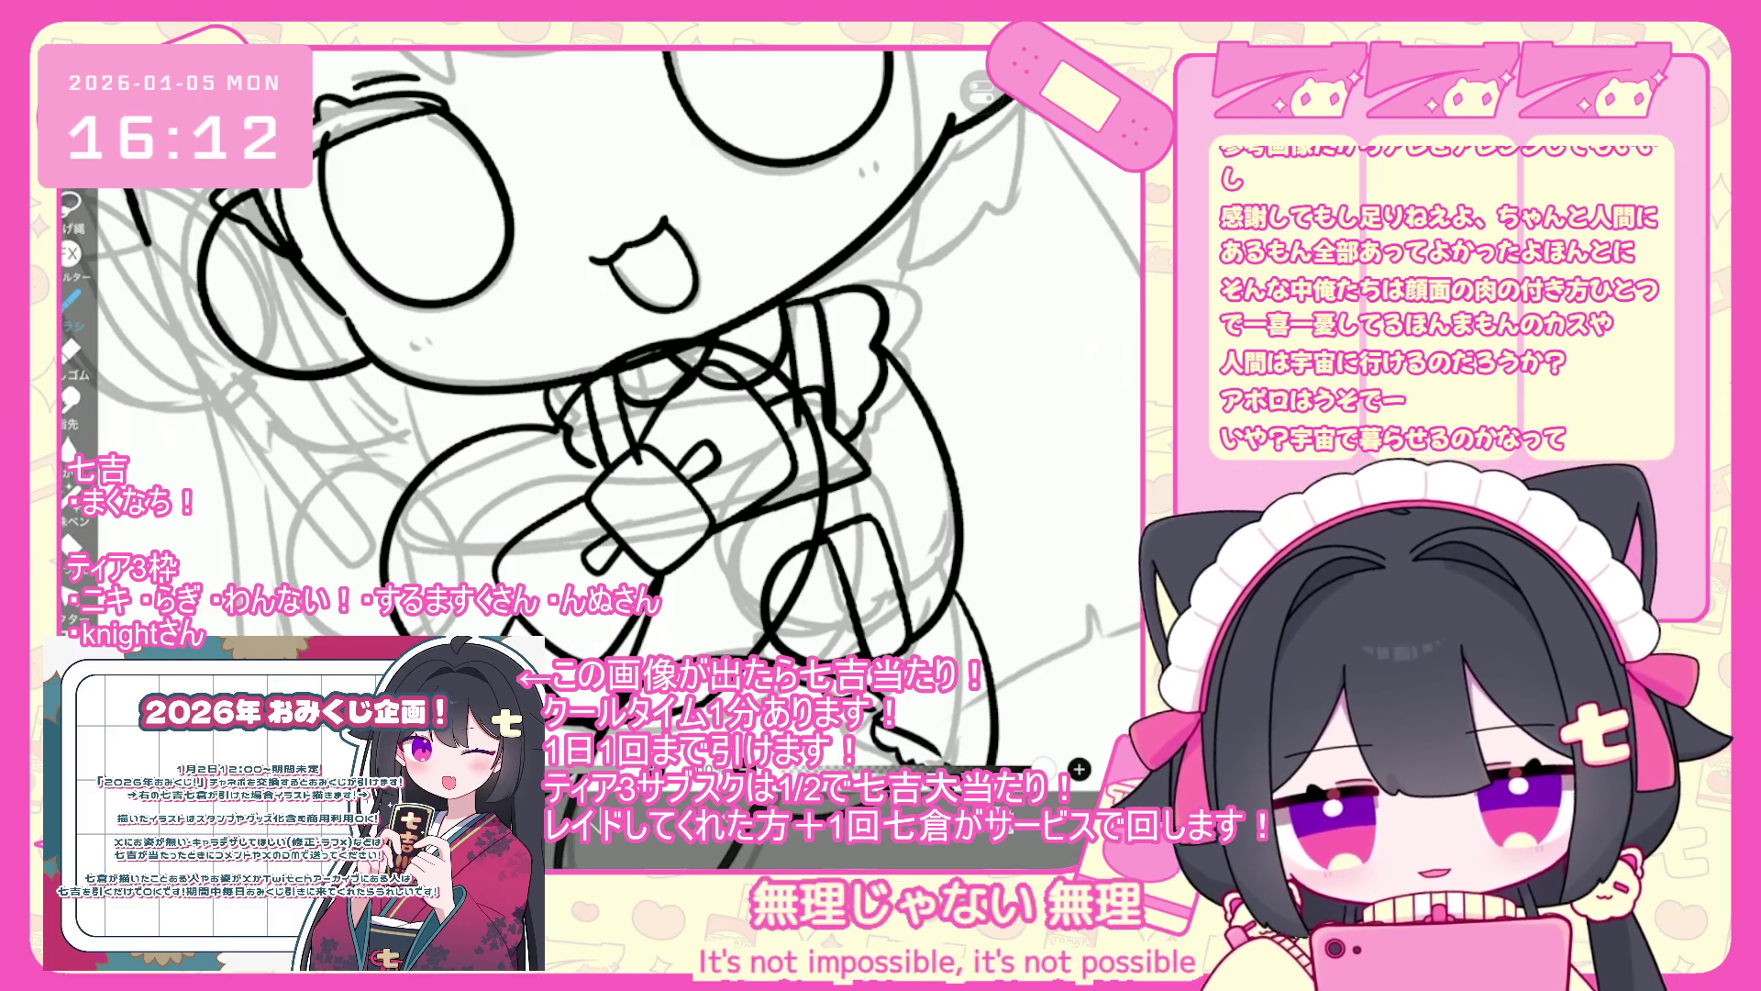
{"action": "scroll", "coordinate": [601, 408], "scroll_direction": "down", "scroll_amount": 1}
{"action": "scroll", "coordinate": [656, 408], "scroll_direction": "up", "scroll_amount": 2}
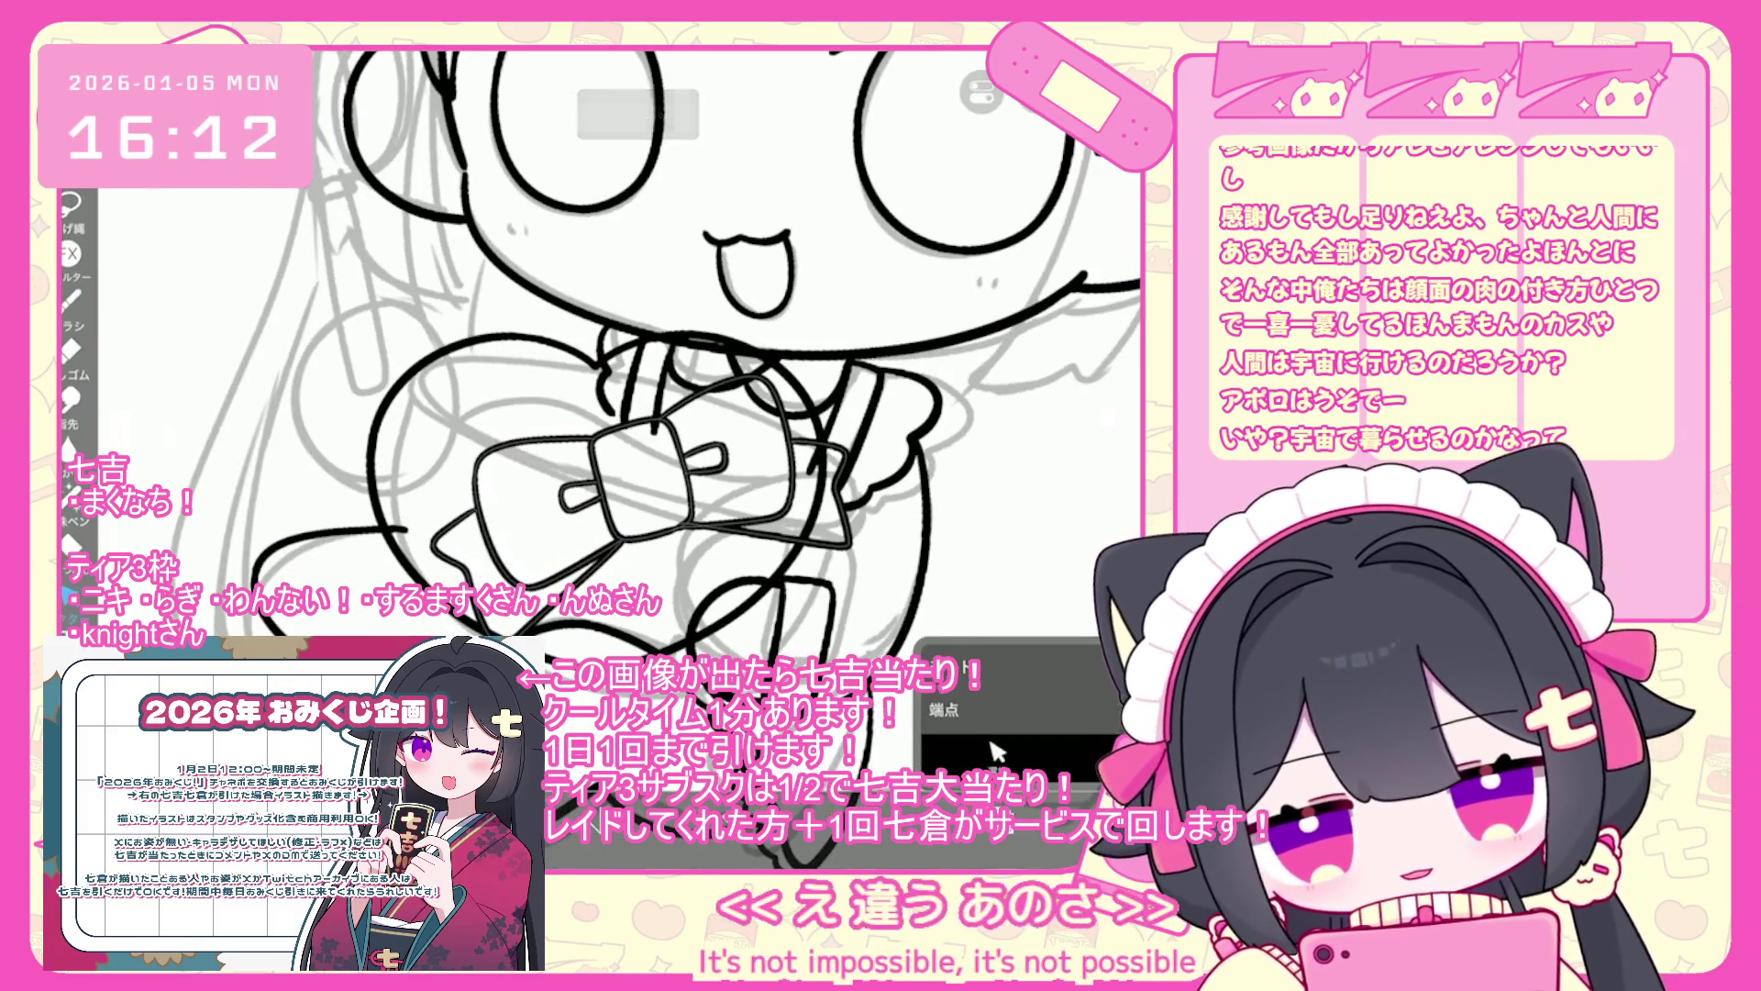
{"action": "left_click", "coordinate": [995, 750]}
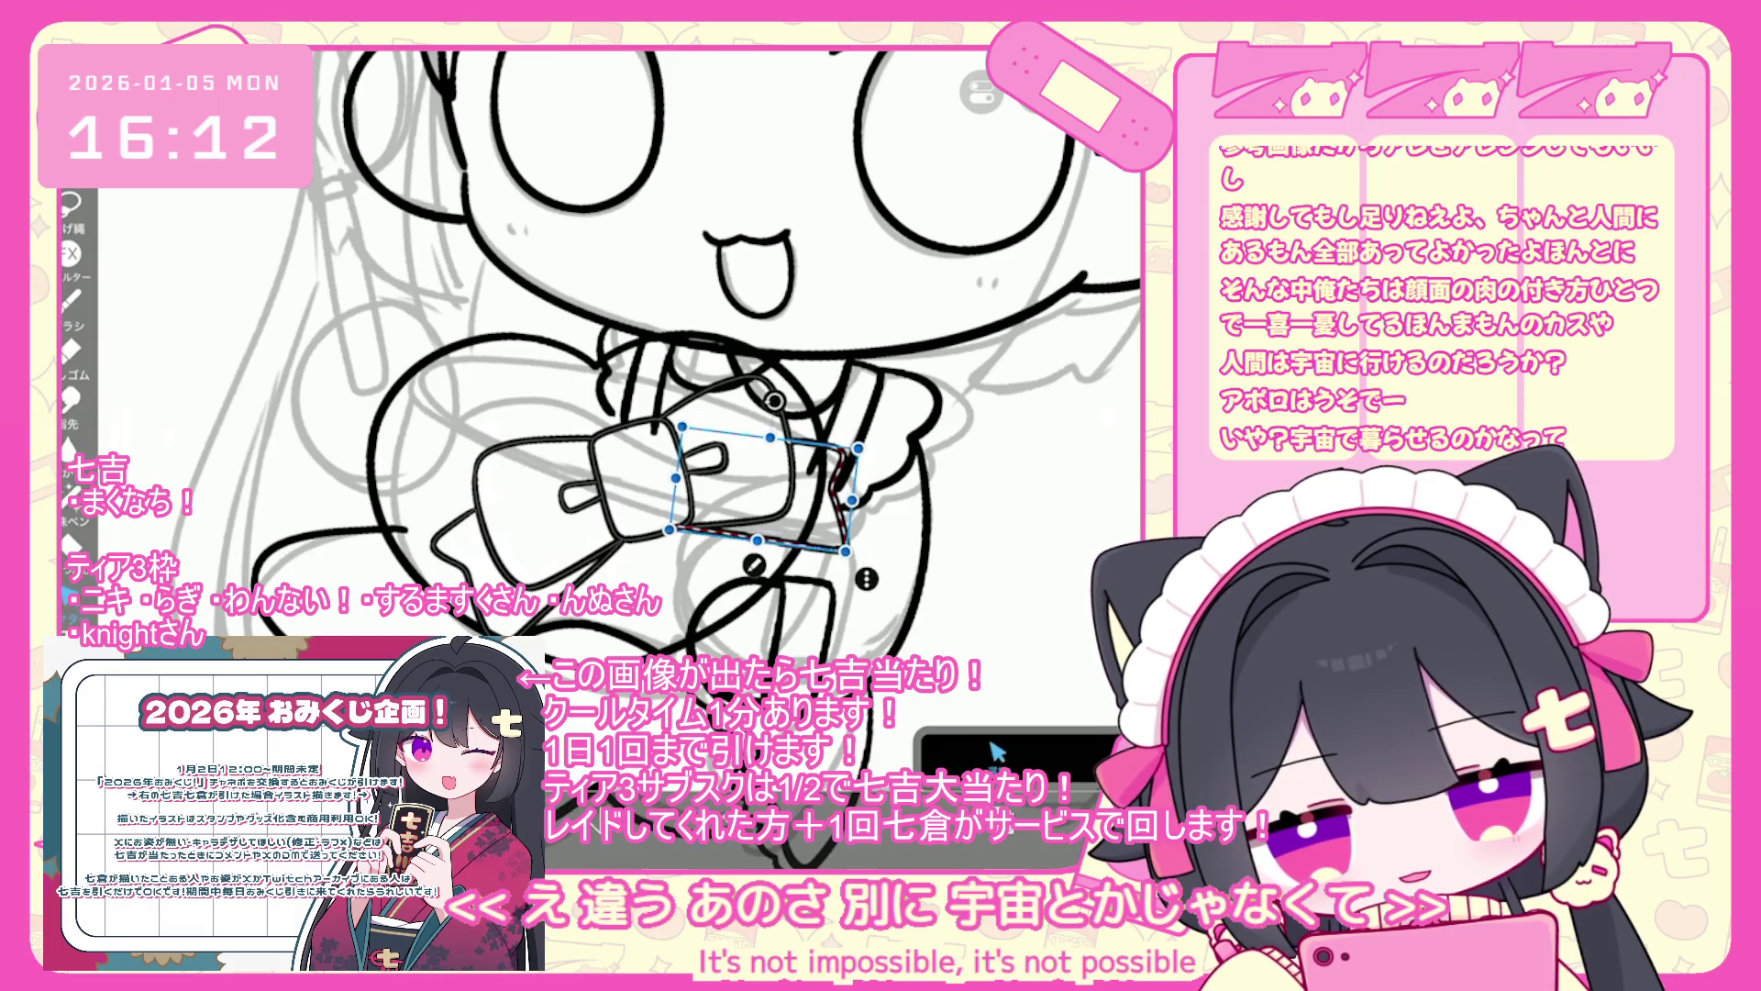
{"action": "scroll", "coordinate": [697, 459], "scroll_direction": "up", "scroll_amount": 4}
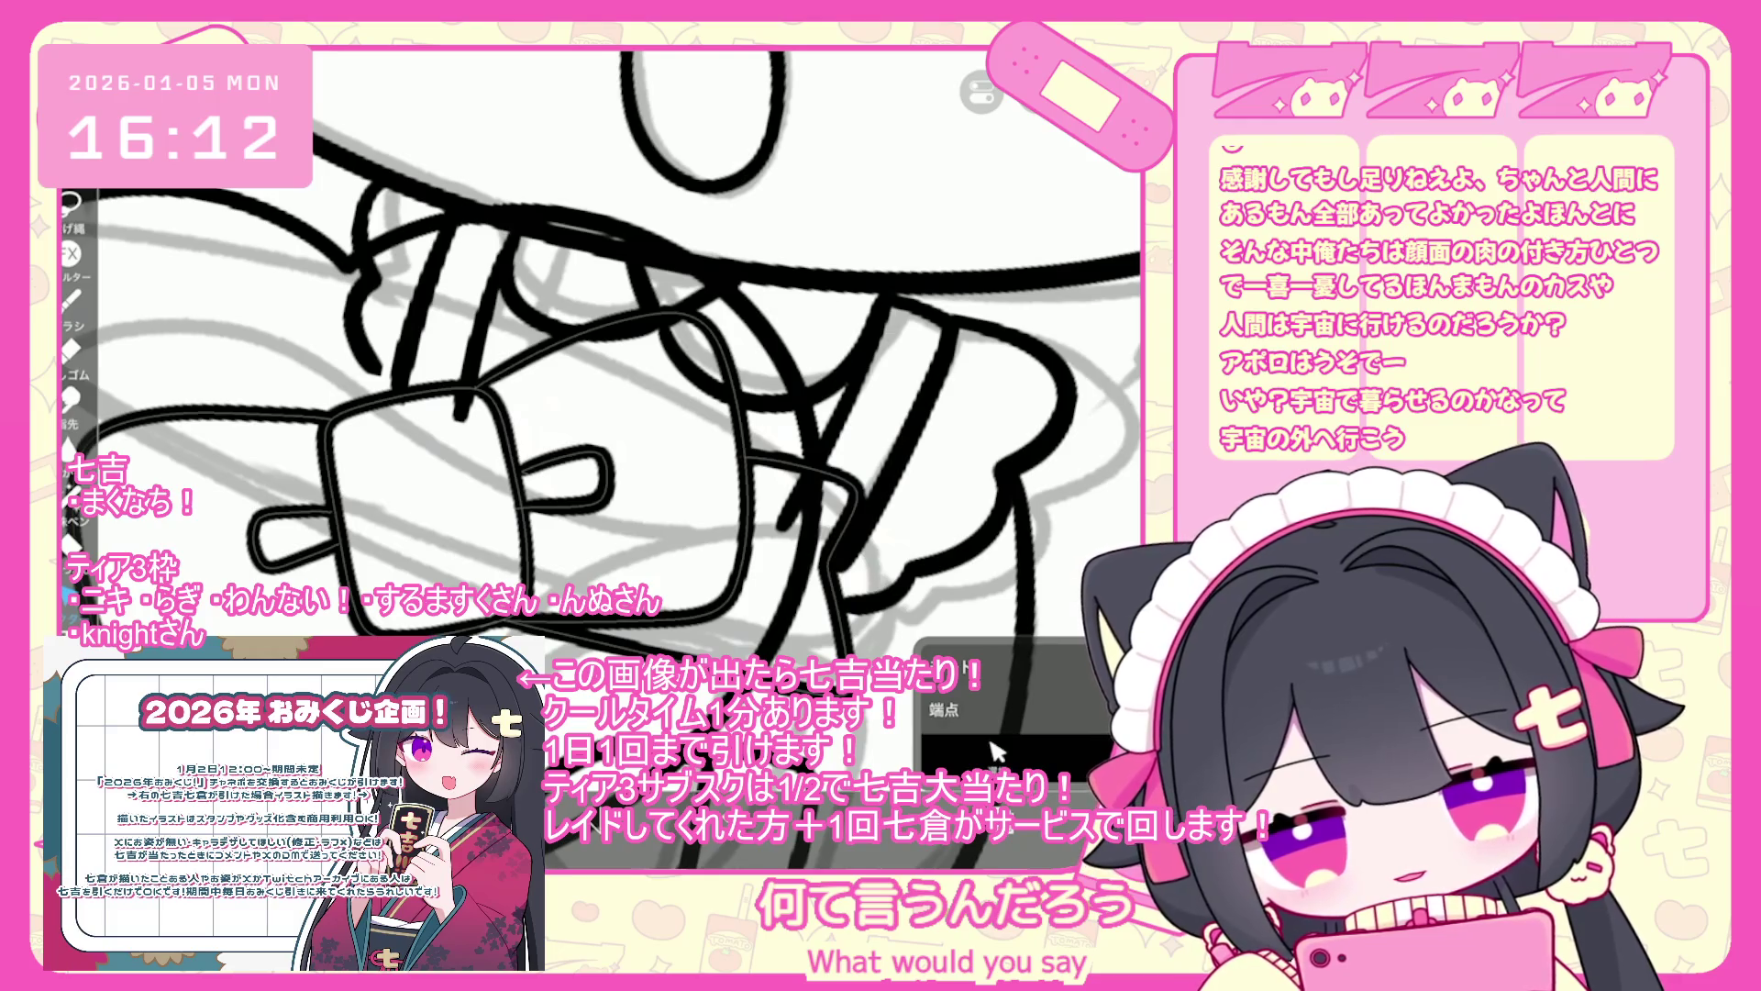
{"action": "scroll", "coordinate": [605, 367], "scroll_direction": "down", "scroll_amount": 3}
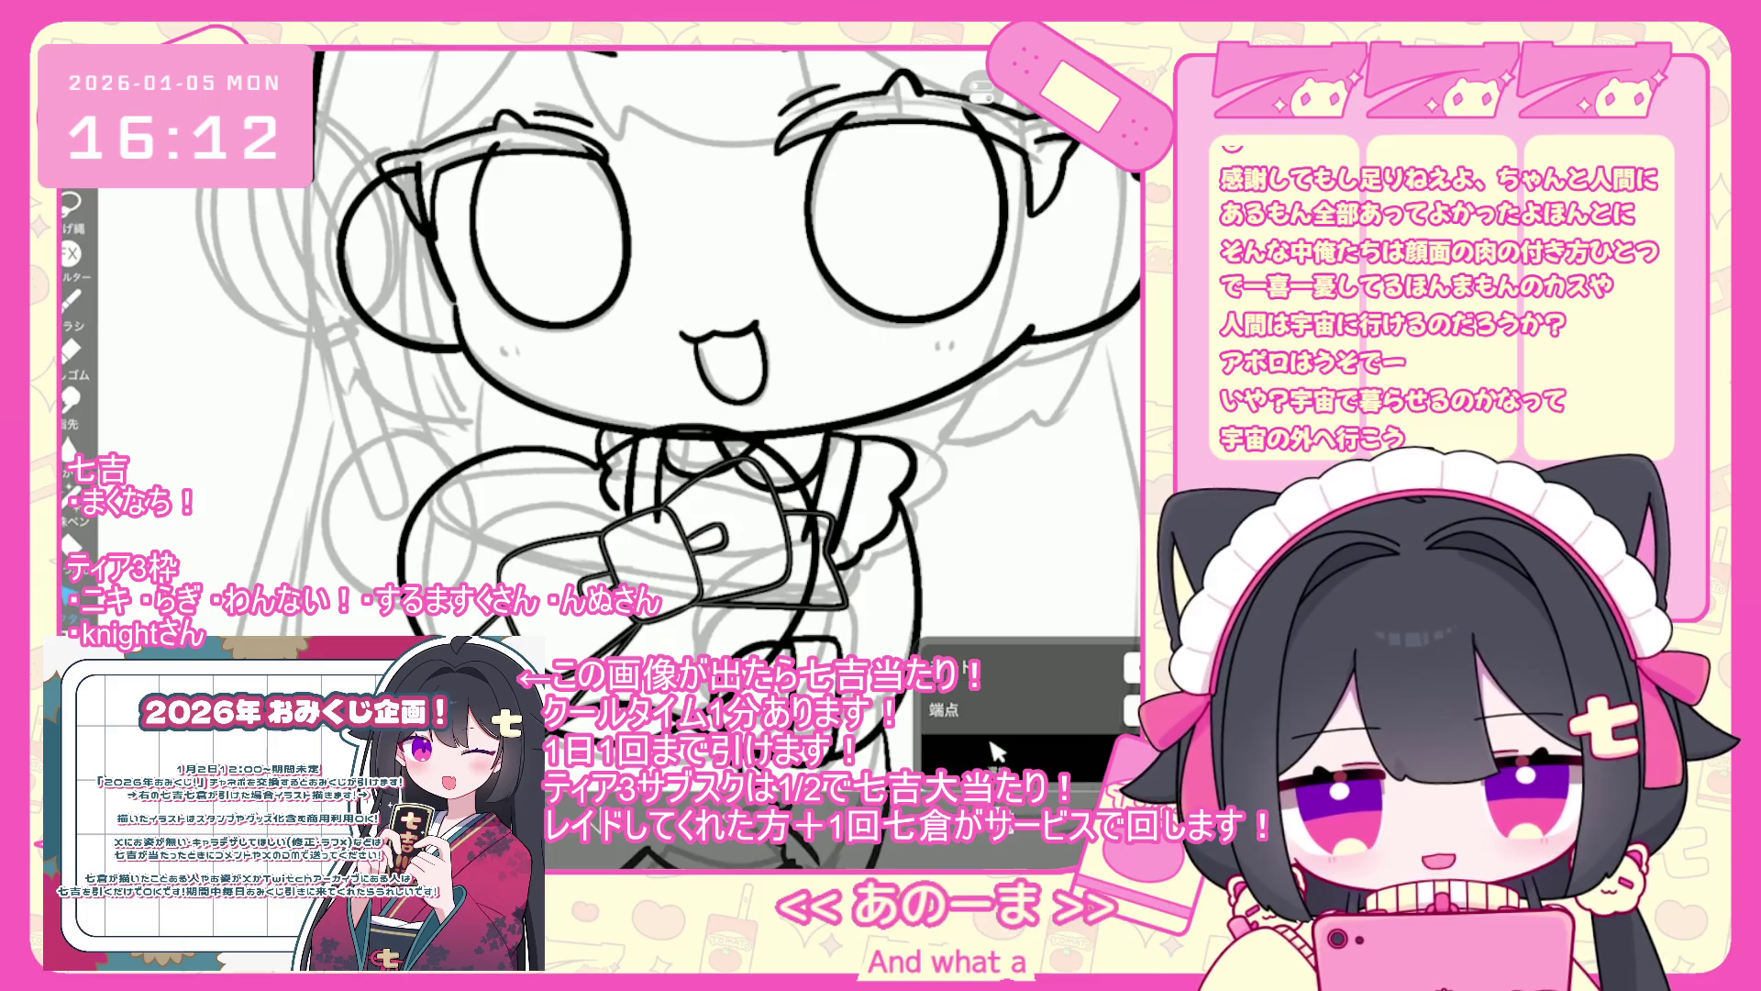
{"action": "scroll", "coordinate": [668, 367], "scroll_direction": "down", "scroll_amount": 2}
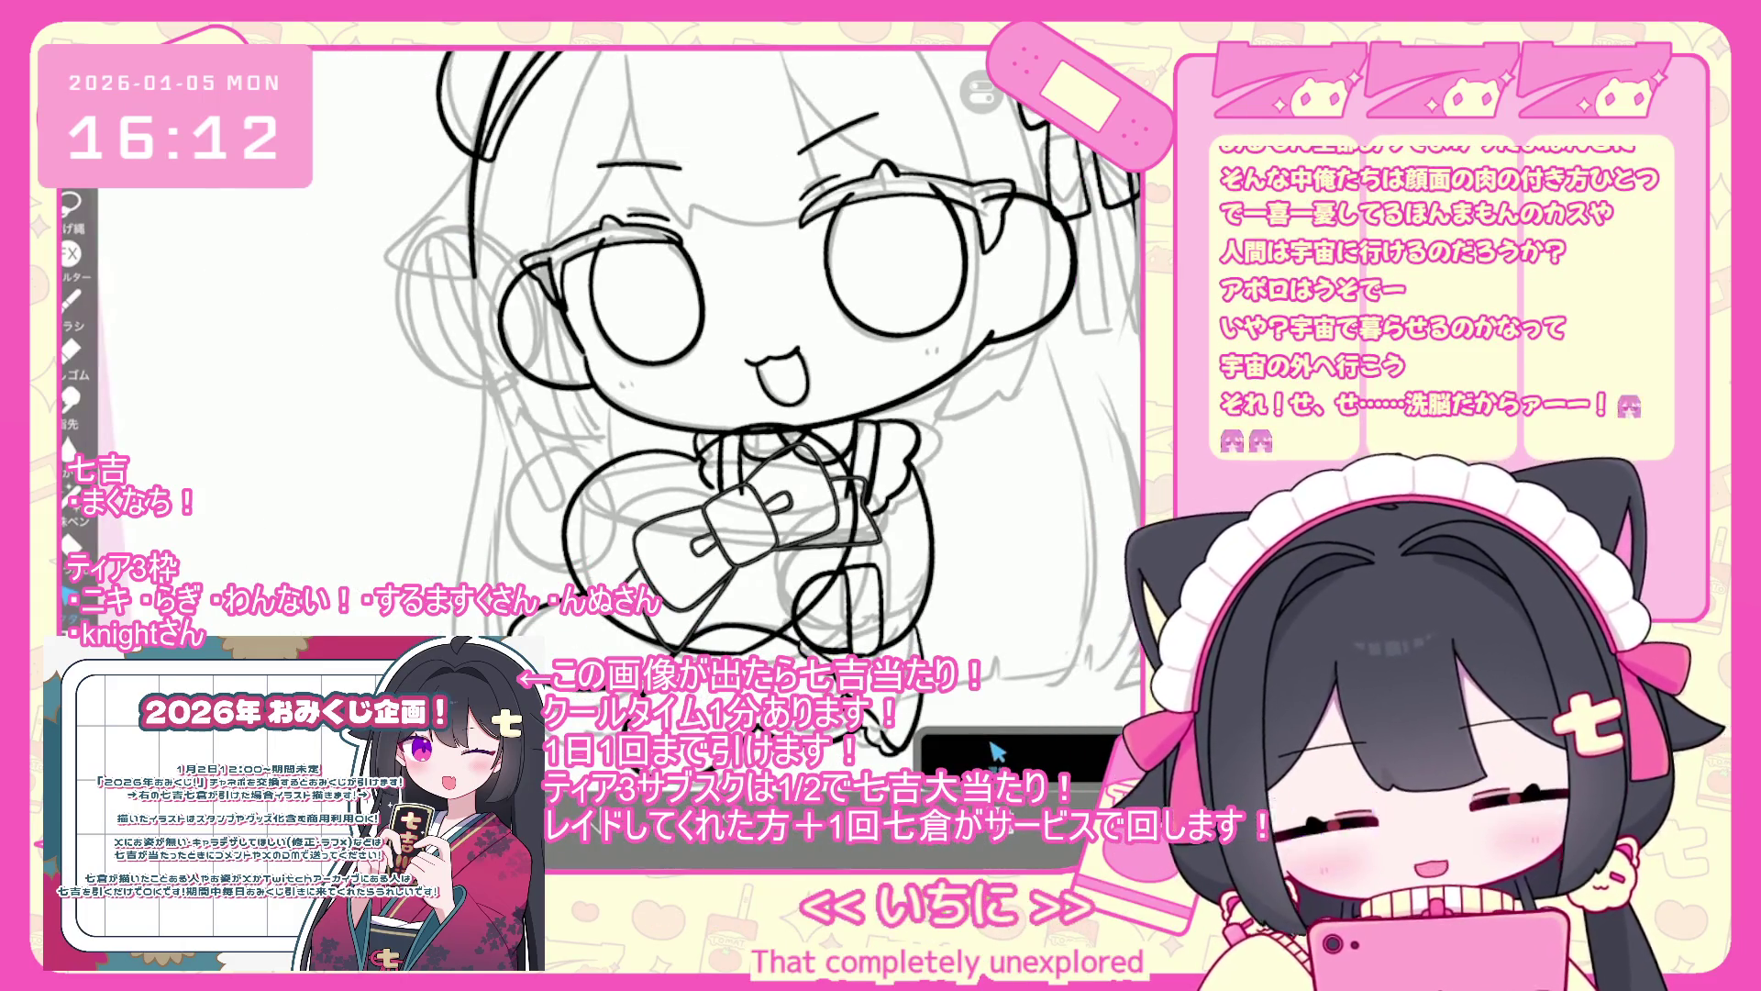
{"action": "scroll", "coordinate": [761, 367], "scroll_direction": "up", "scroll_amount": 2}
{"action": "key", "text": "ctrl+t"}
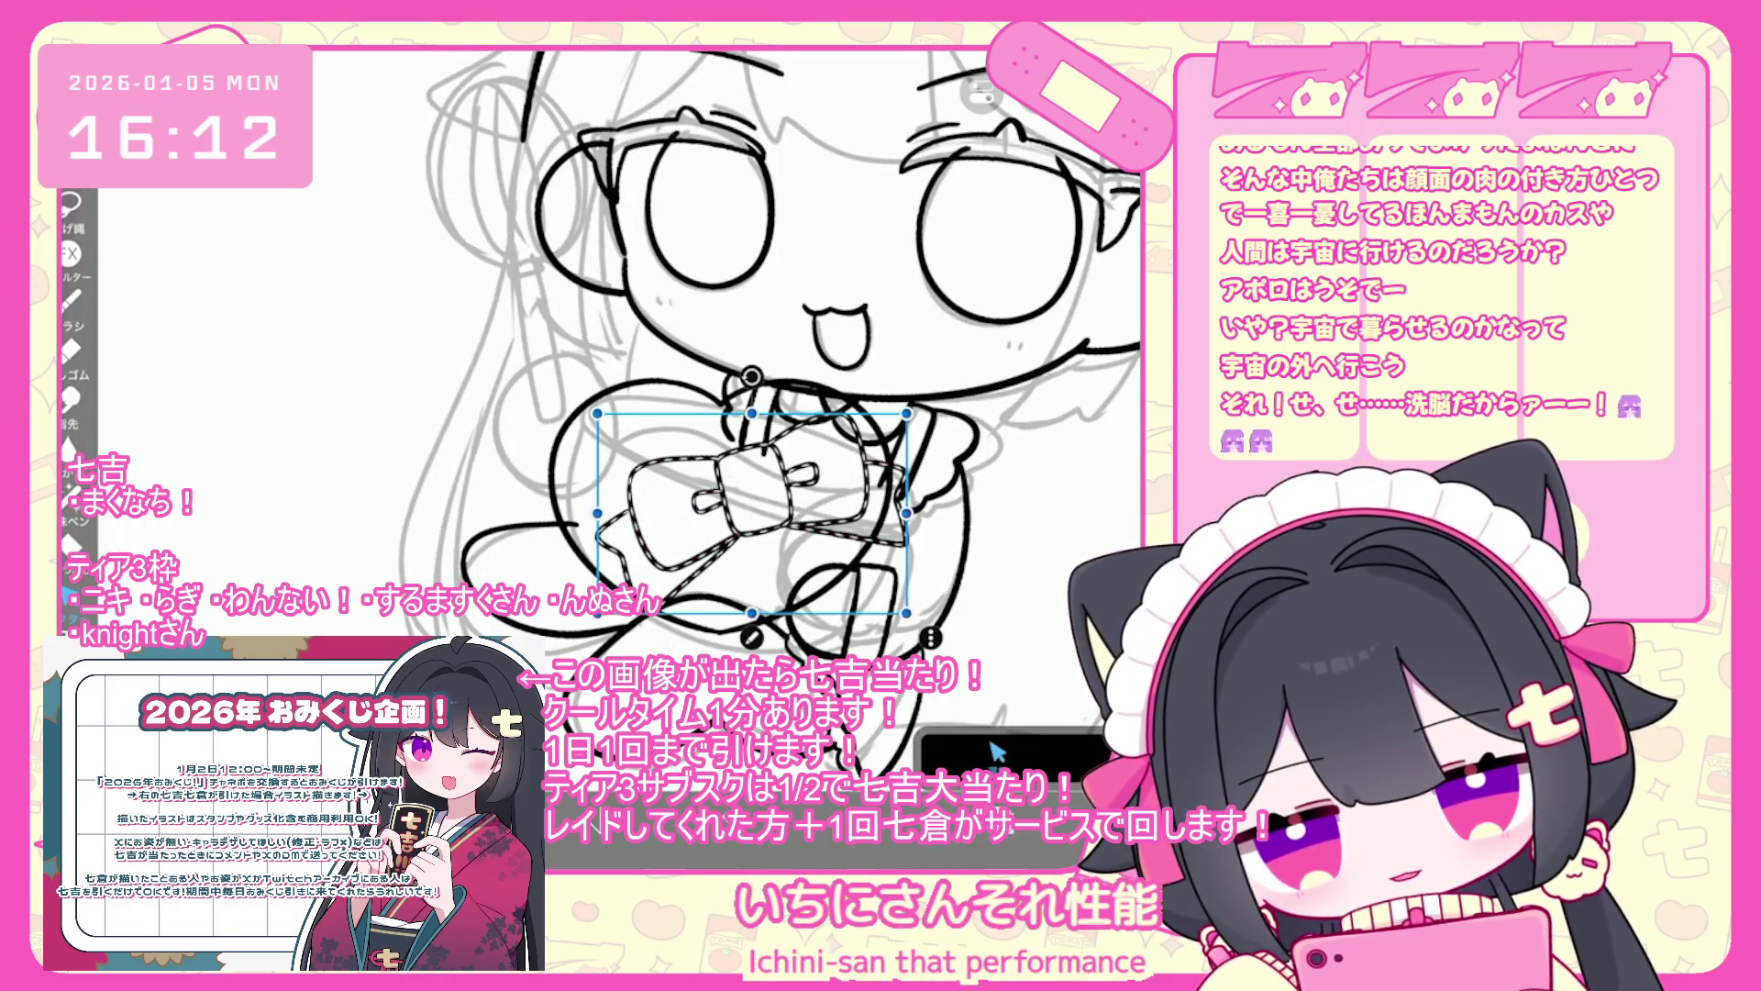
{"action": "left_click_drag", "start_coordinate": [752, 500], "coordinate": [732, 487]}
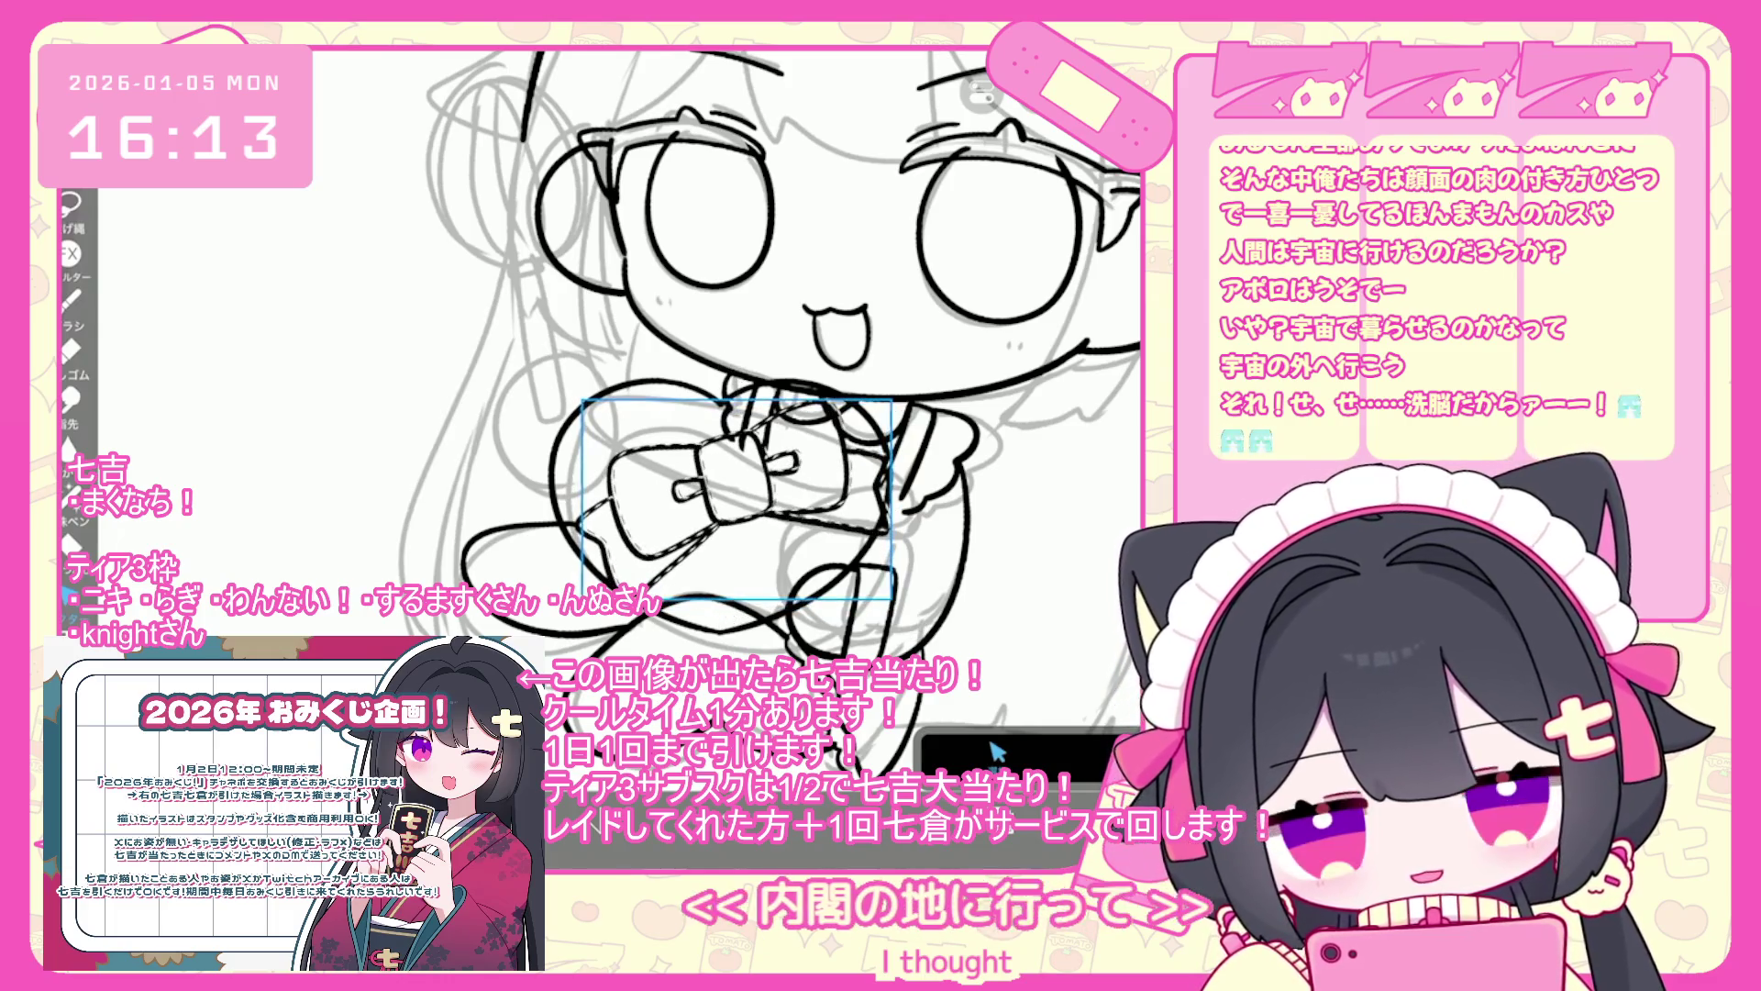
{"action": "left_click", "coordinate": [1079, 769]}
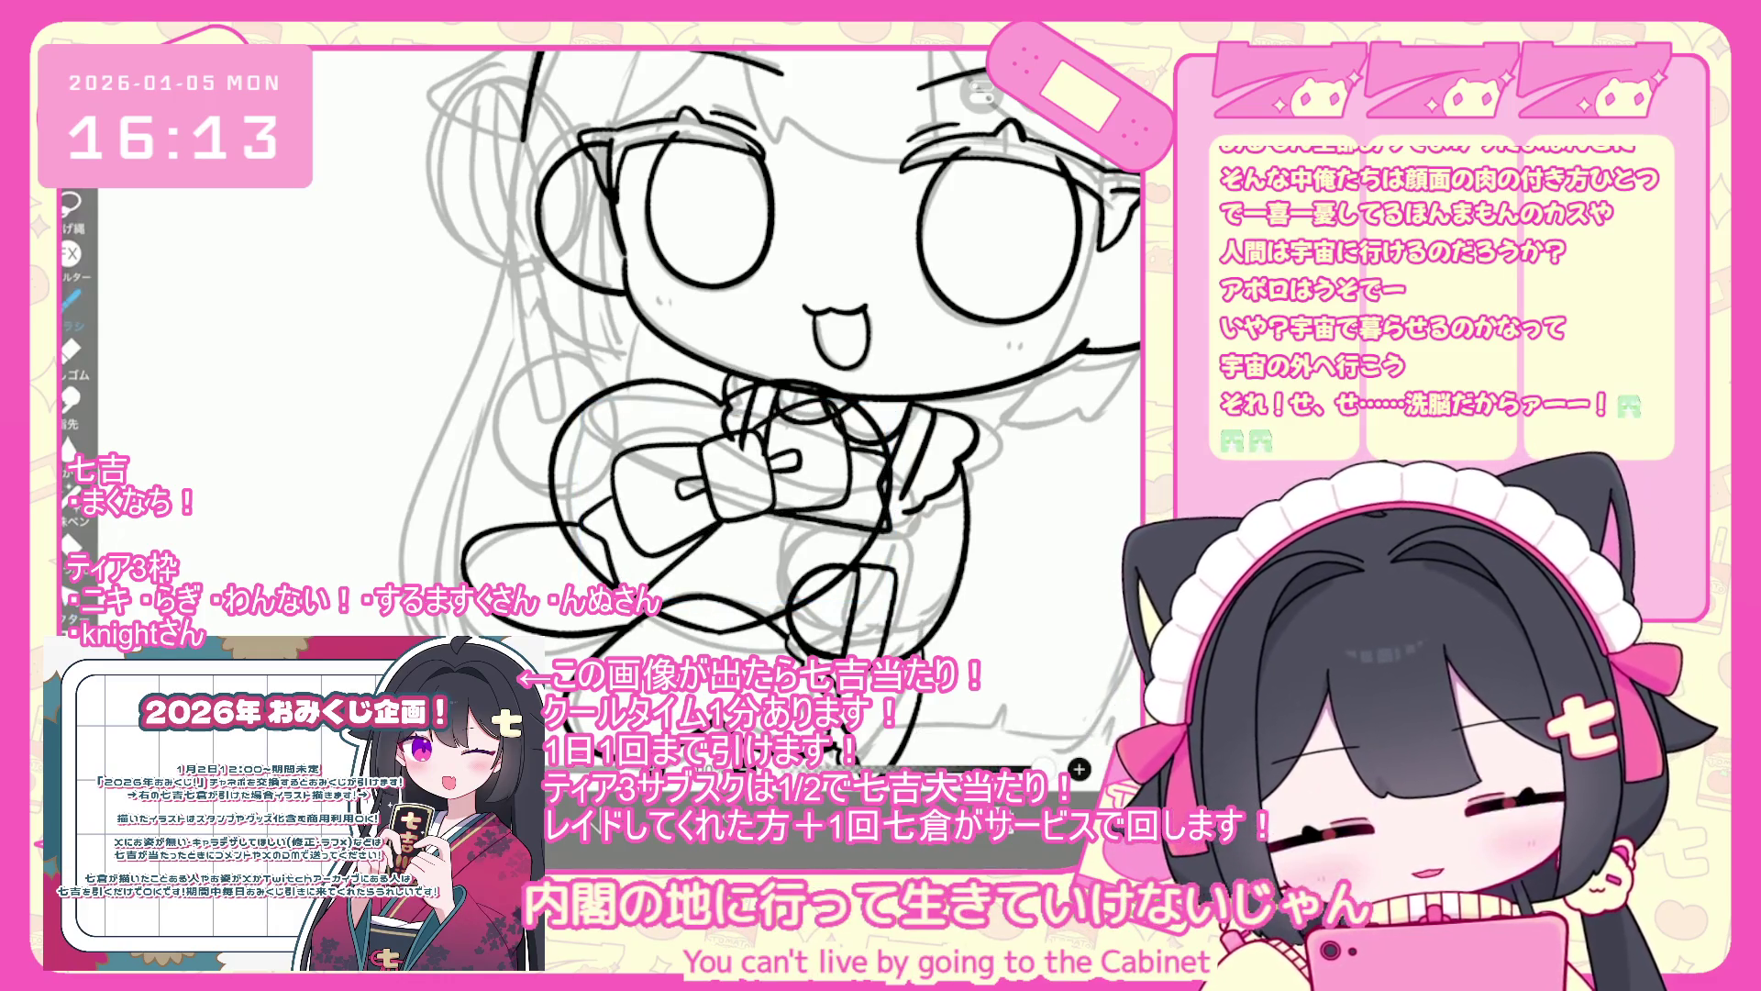
{"action": "scroll", "coordinate": [729, 357], "scroll_direction": "up", "scroll_amount": 2}
{"action": "scroll", "coordinate": [729, 358], "scroll_direction": "down", "scroll_amount": 4}
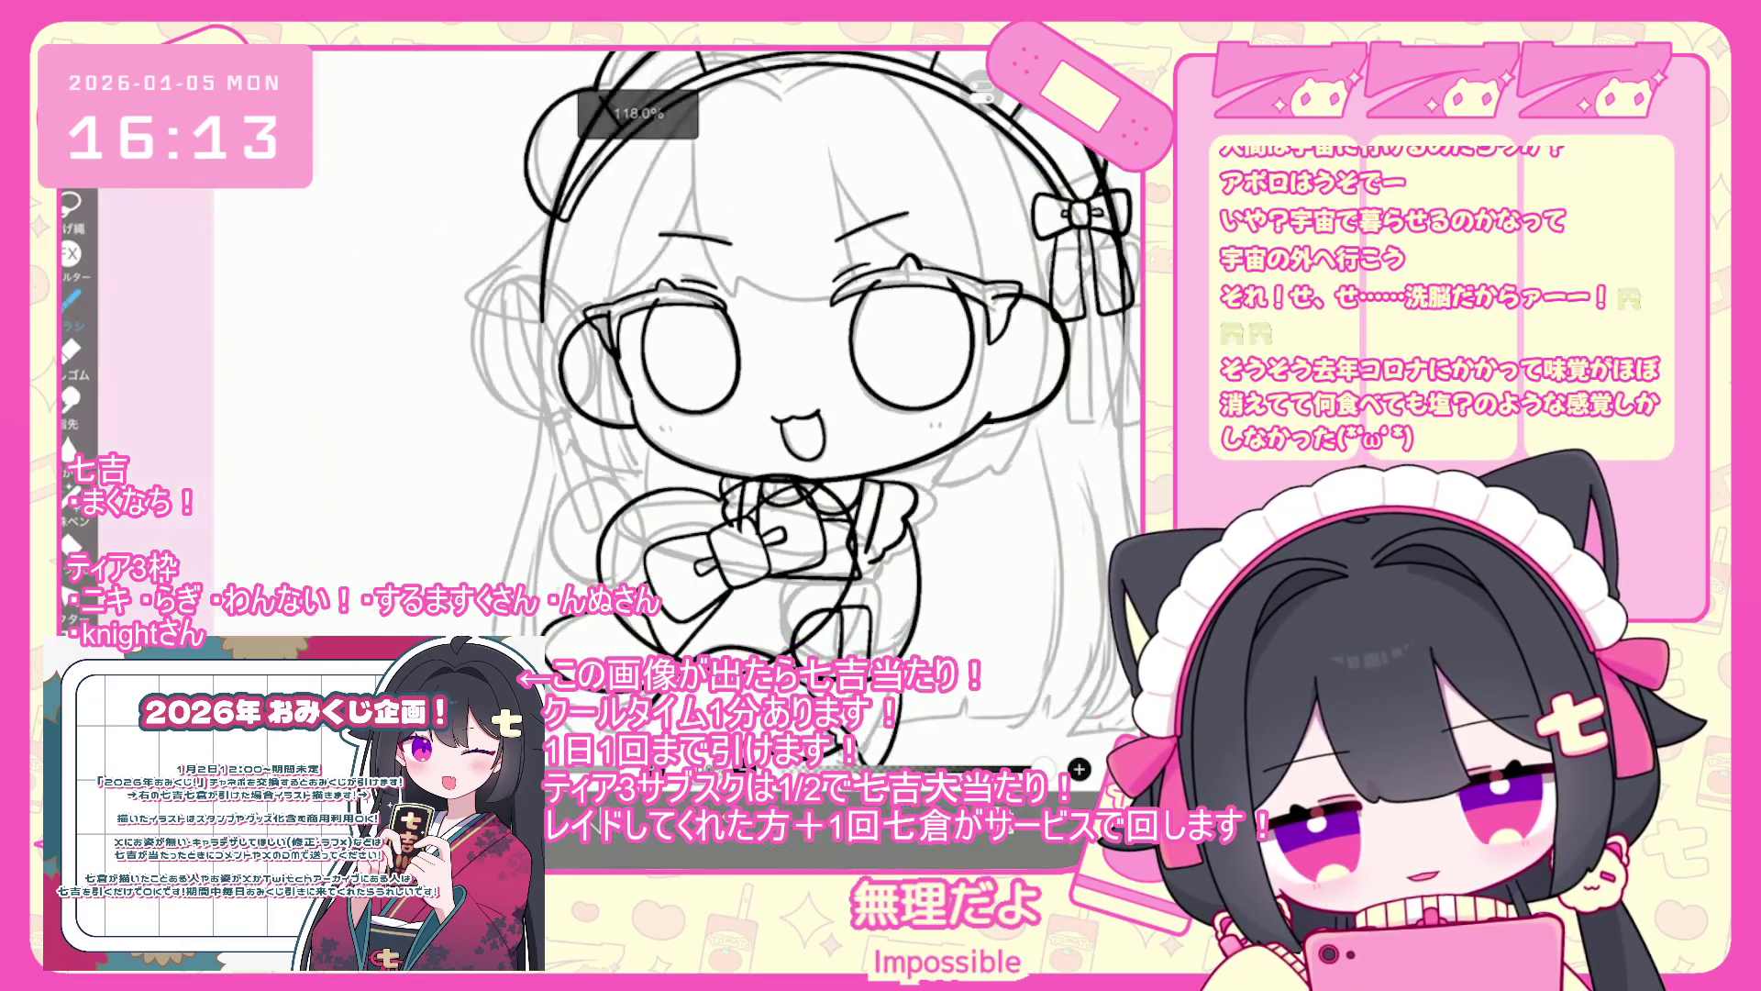
{"action": "scroll", "coordinate": [730, 358], "scroll_direction": "up", "scroll_amount": 2}
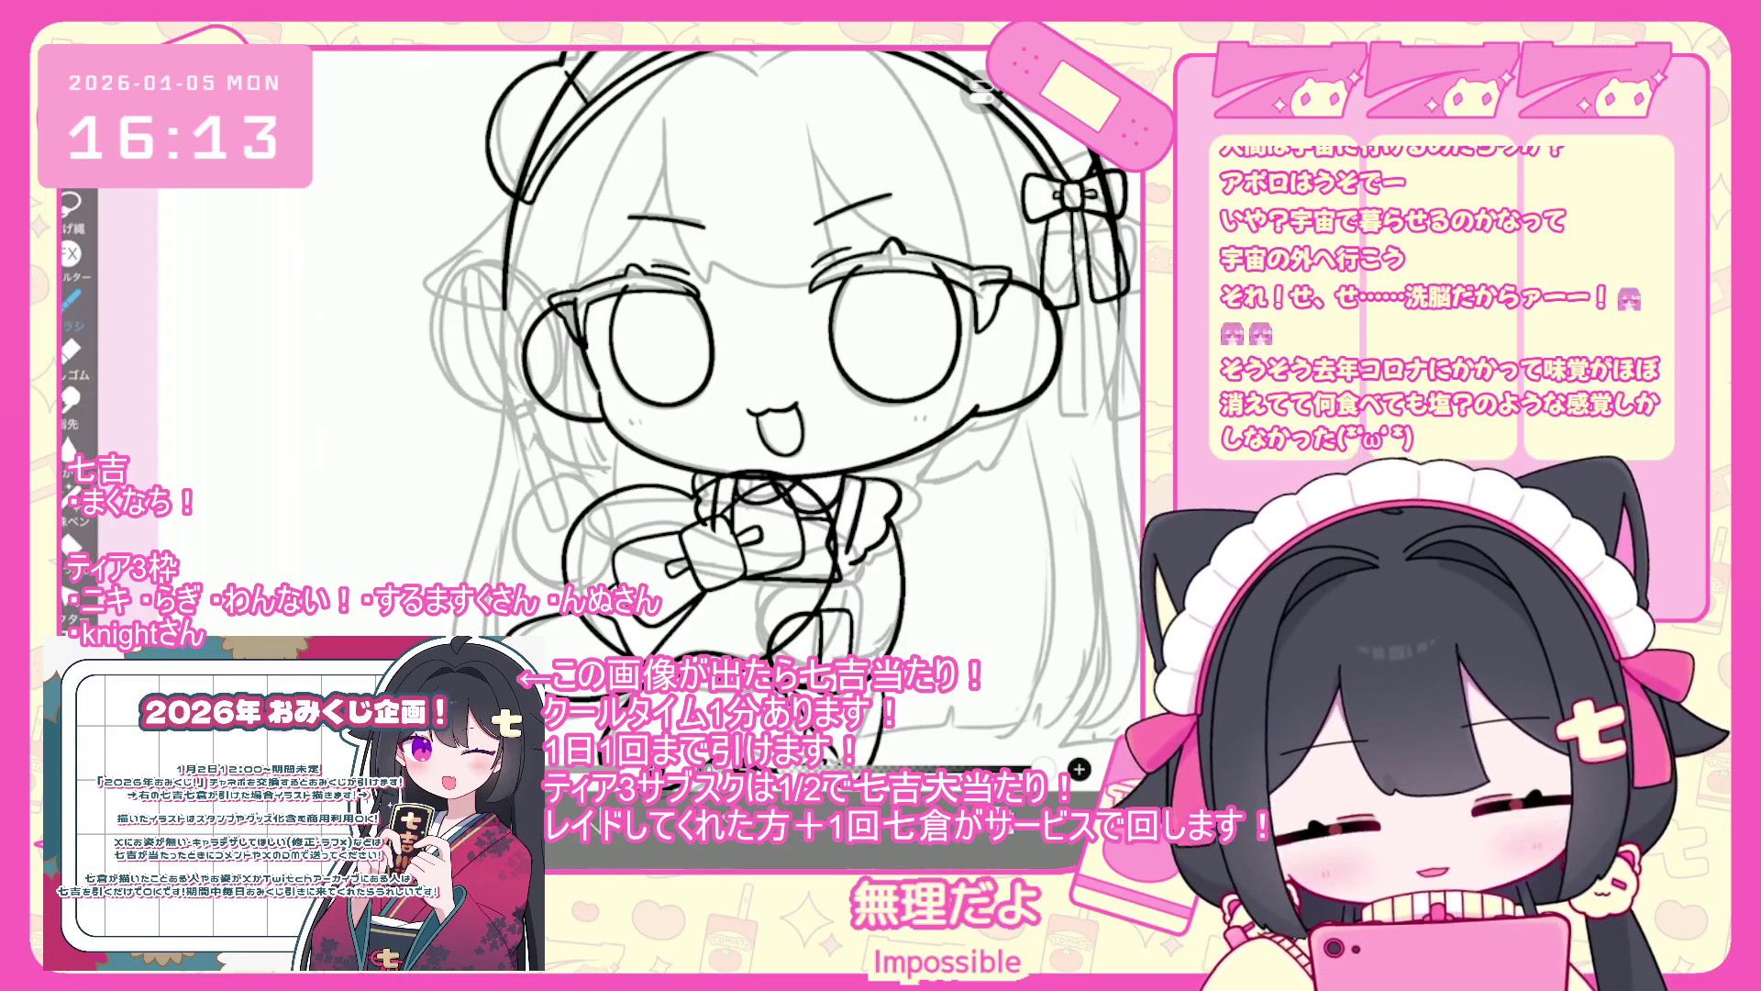
- Check heart layer 12 in the layer list and make bow layer 13 active
{"action": "left_click", "coordinate": [1009, 830]}
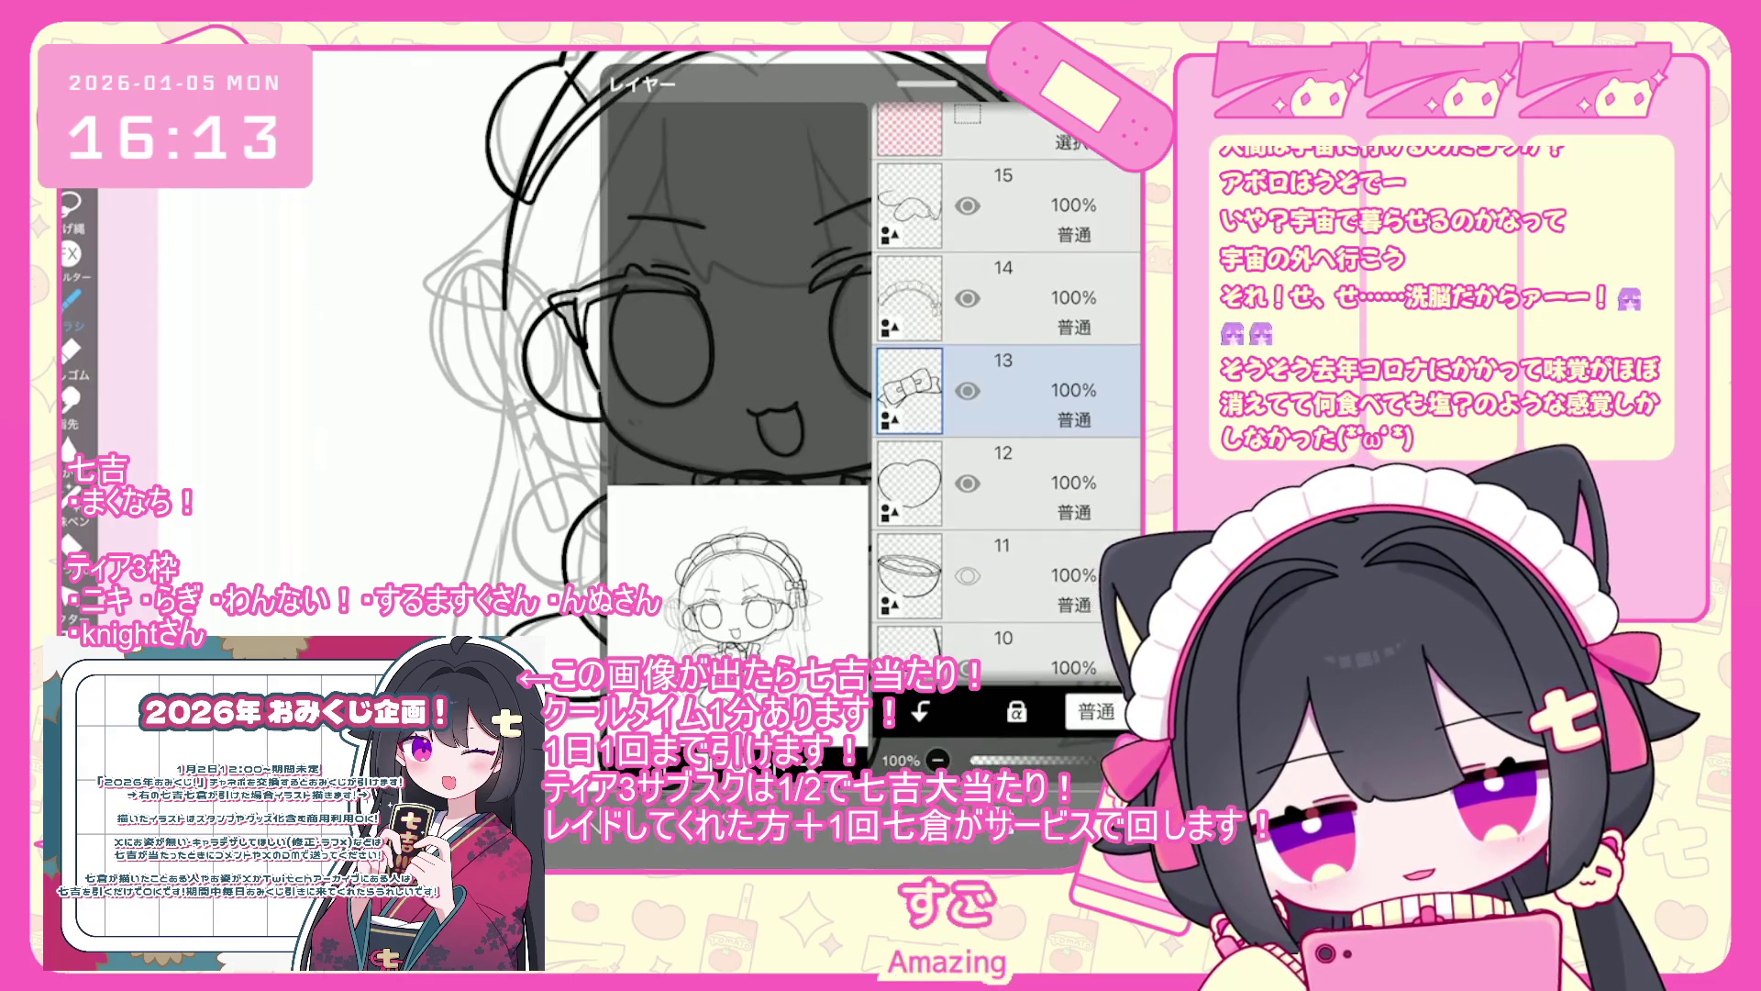
{"action": "left_click", "coordinate": [1009, 484]}
{"action": "left_click", "coordinate": [1009, 390]}
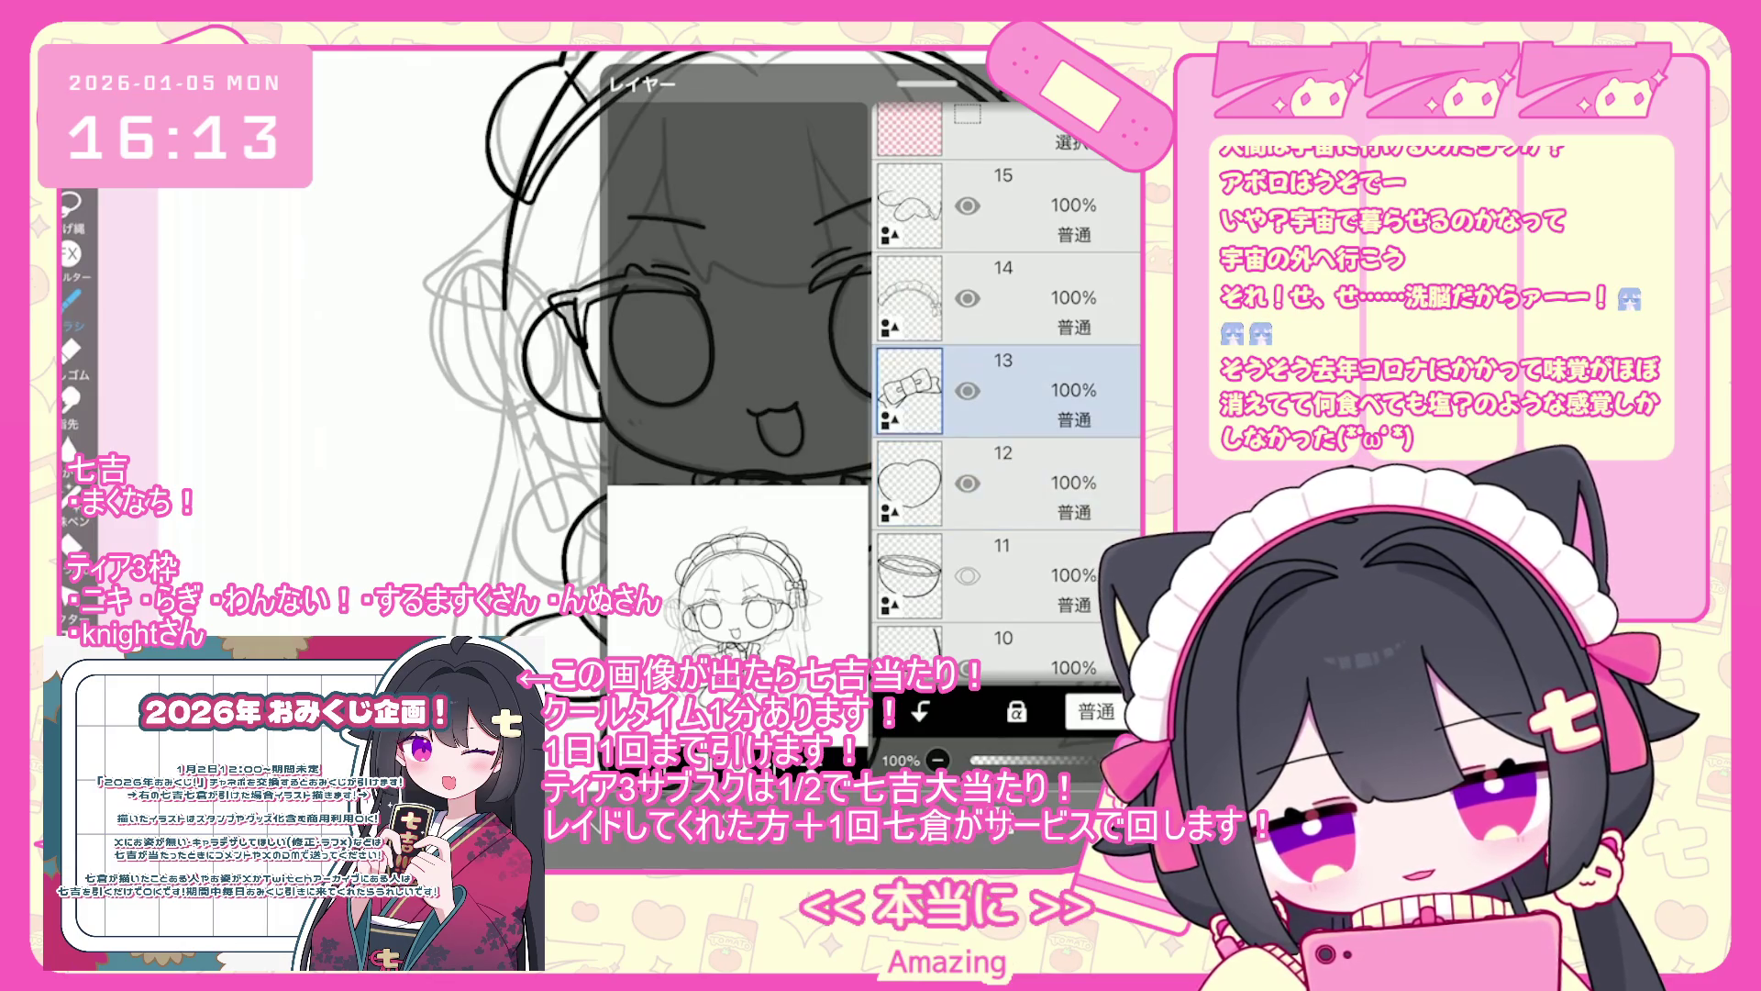
{"action": "left_click", "coordinate": [995, 751]}
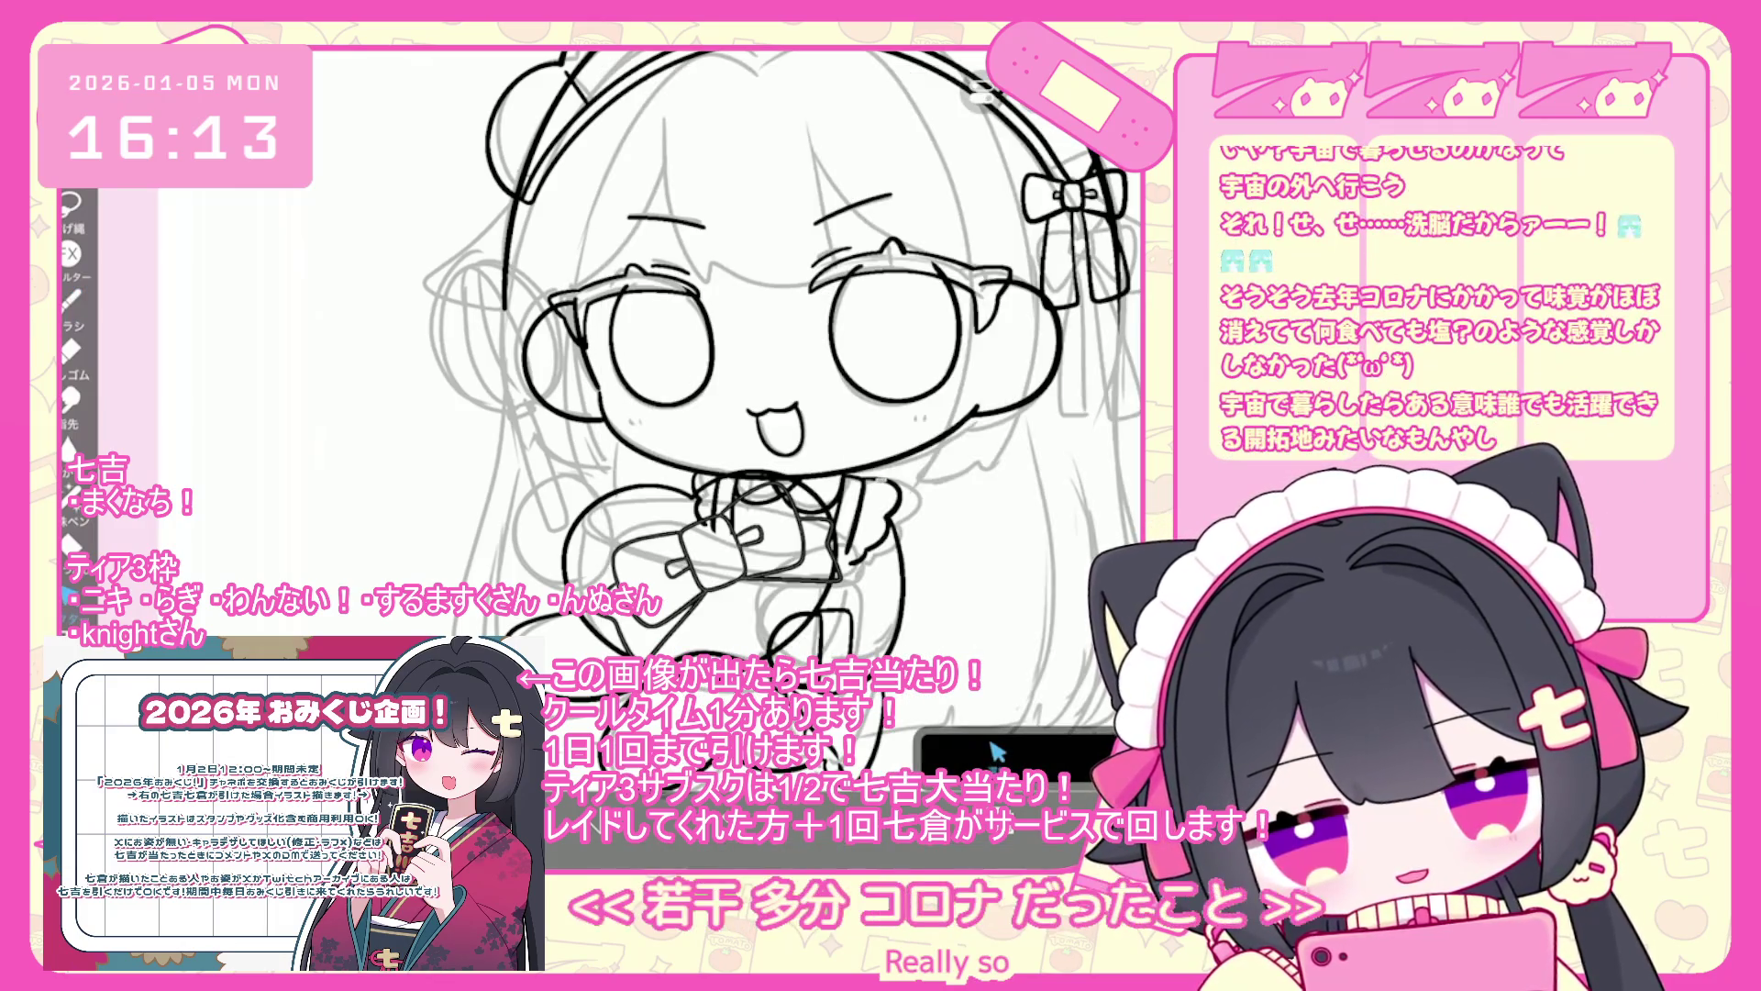
- Select the hand and bow line art, shift it a few pixels right and deselect
{"action": "left_click_drag", "start_coordinate": [587, 487], "coordinate": [825, 642]}
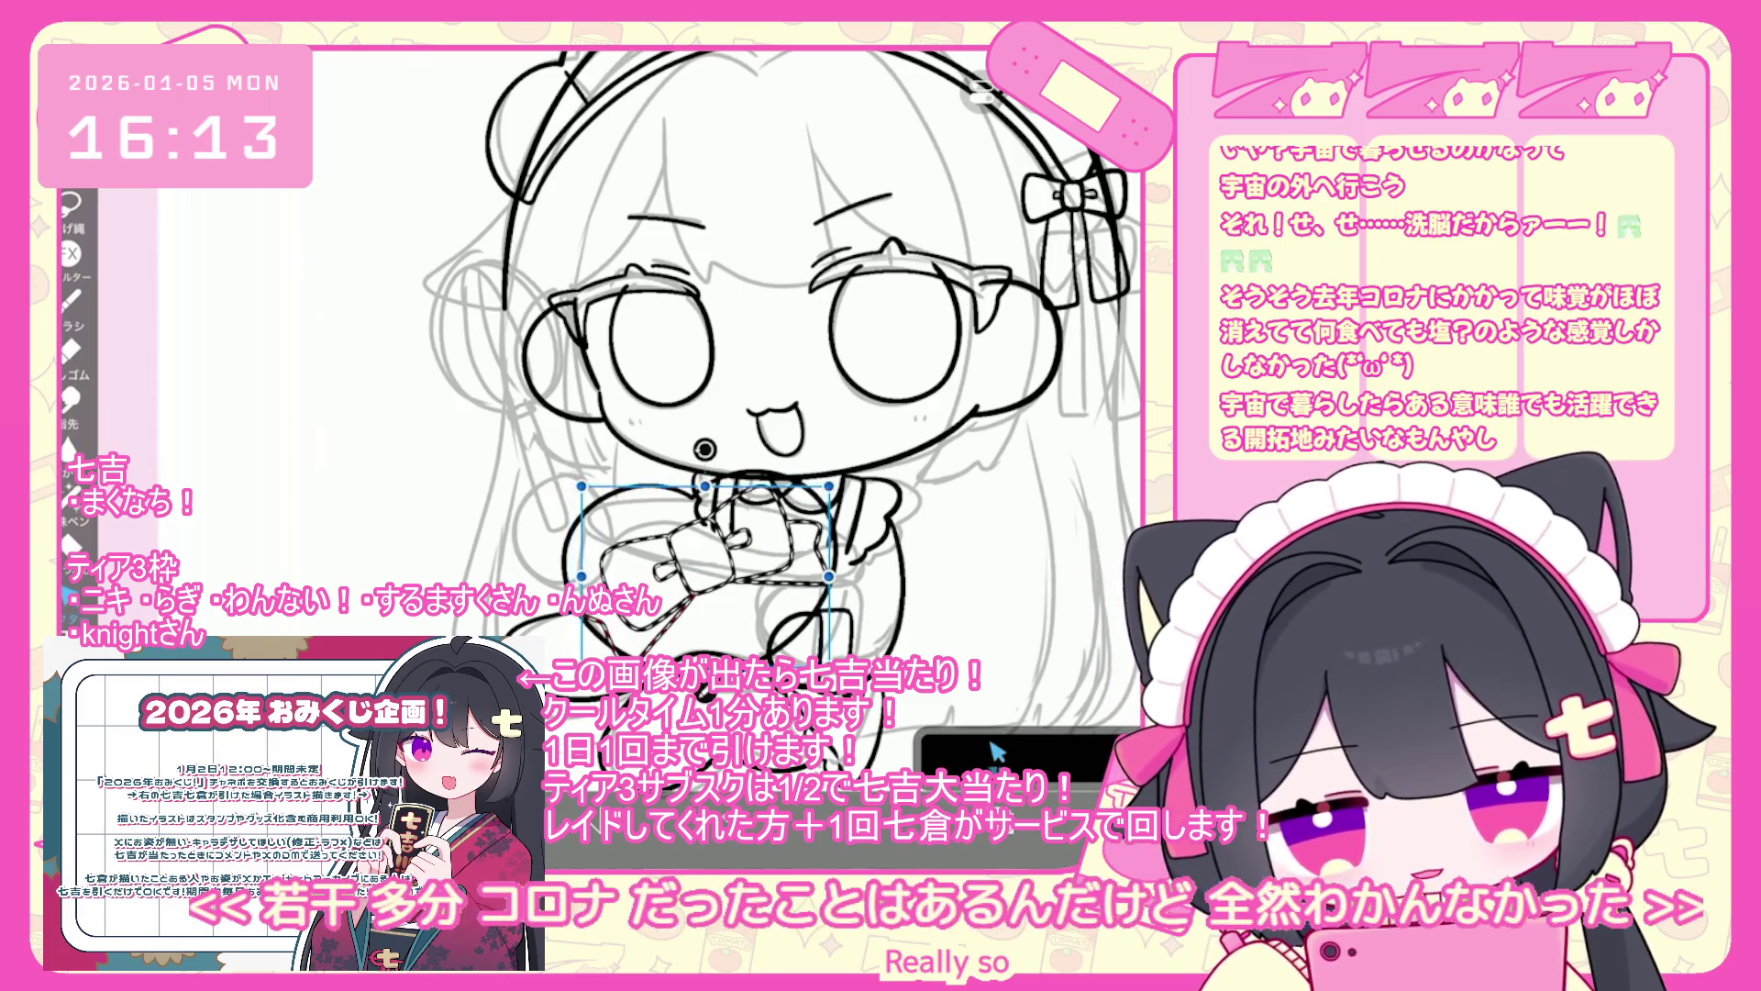
{"action": "left_click_drag", "start_coordinate": [707, 550], "coordinate": [714, 550]}
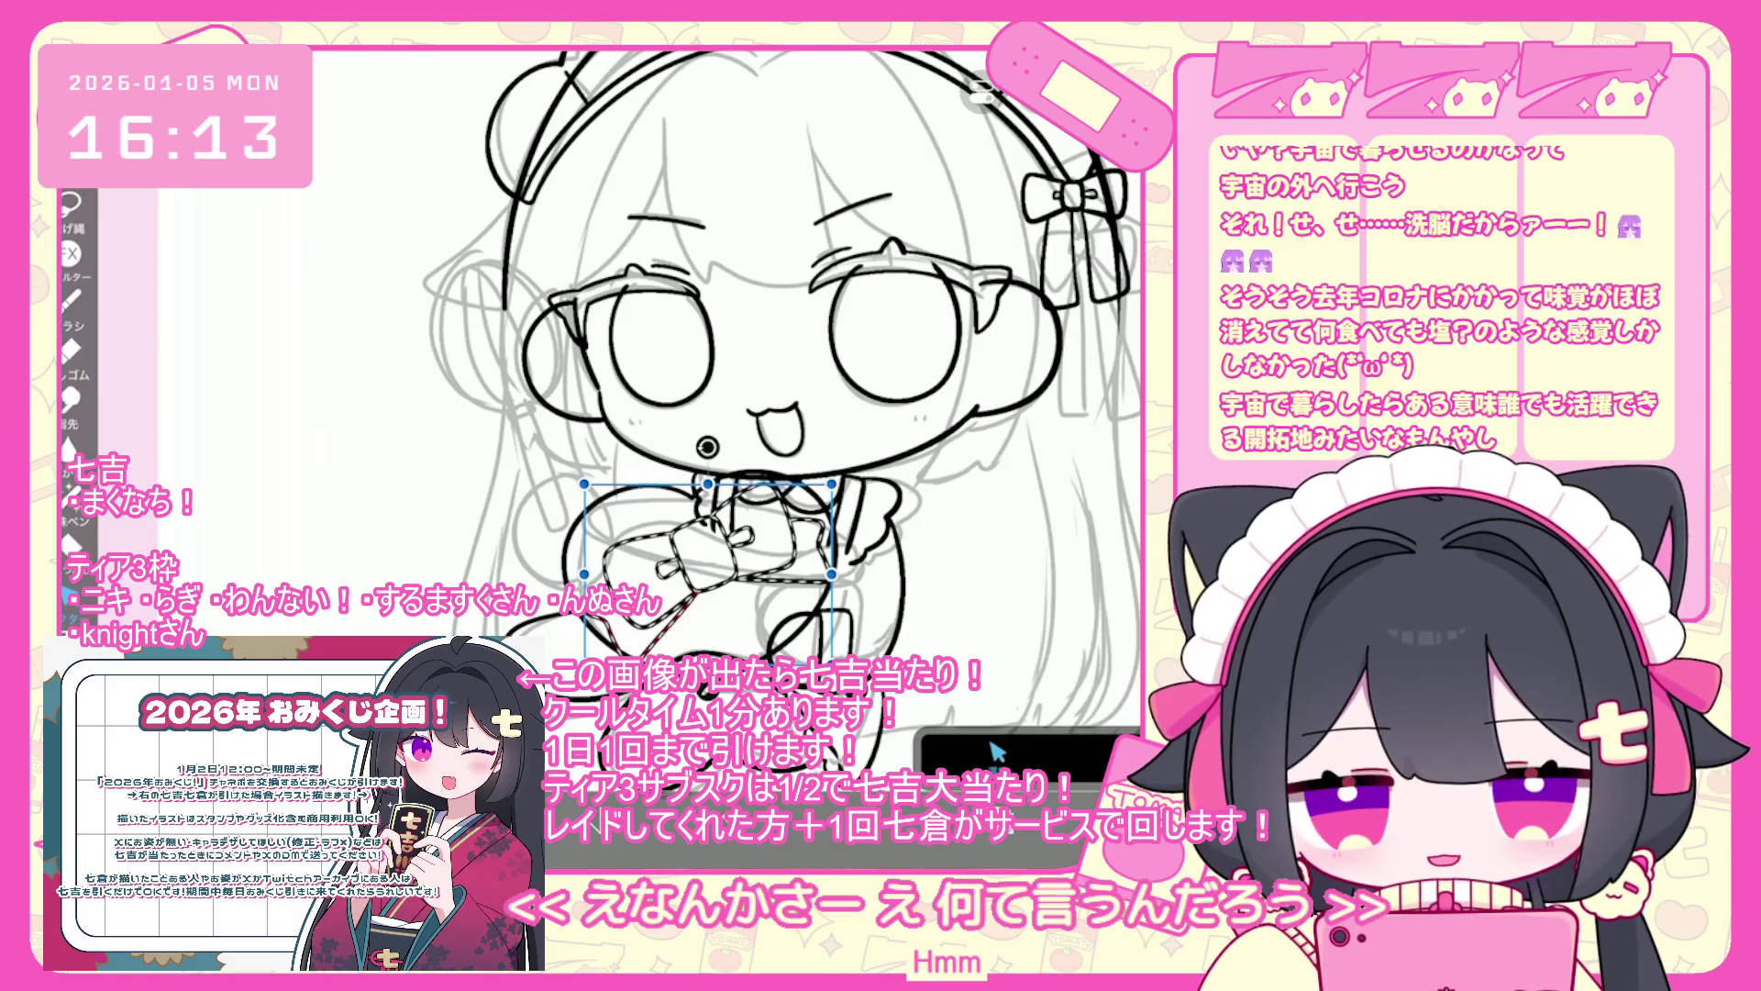
{"action": "key", "text": "ctrl+d"}
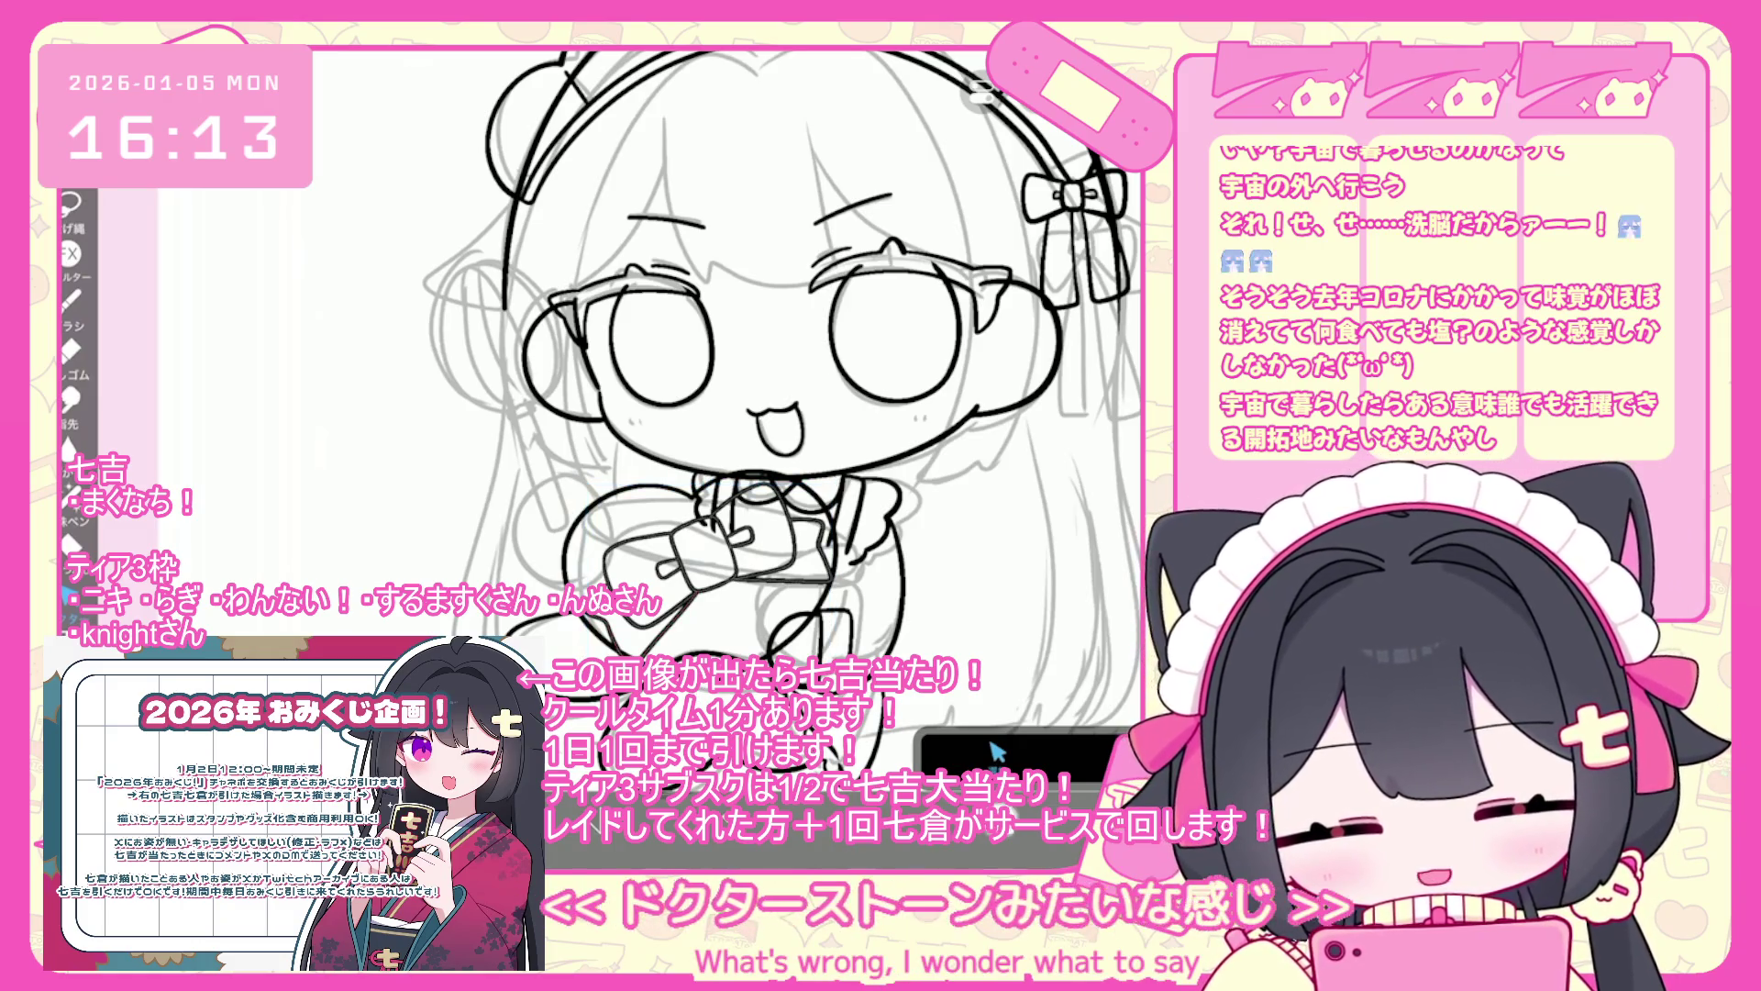
{"action": "left_click", "coordinate": [995, 752]}
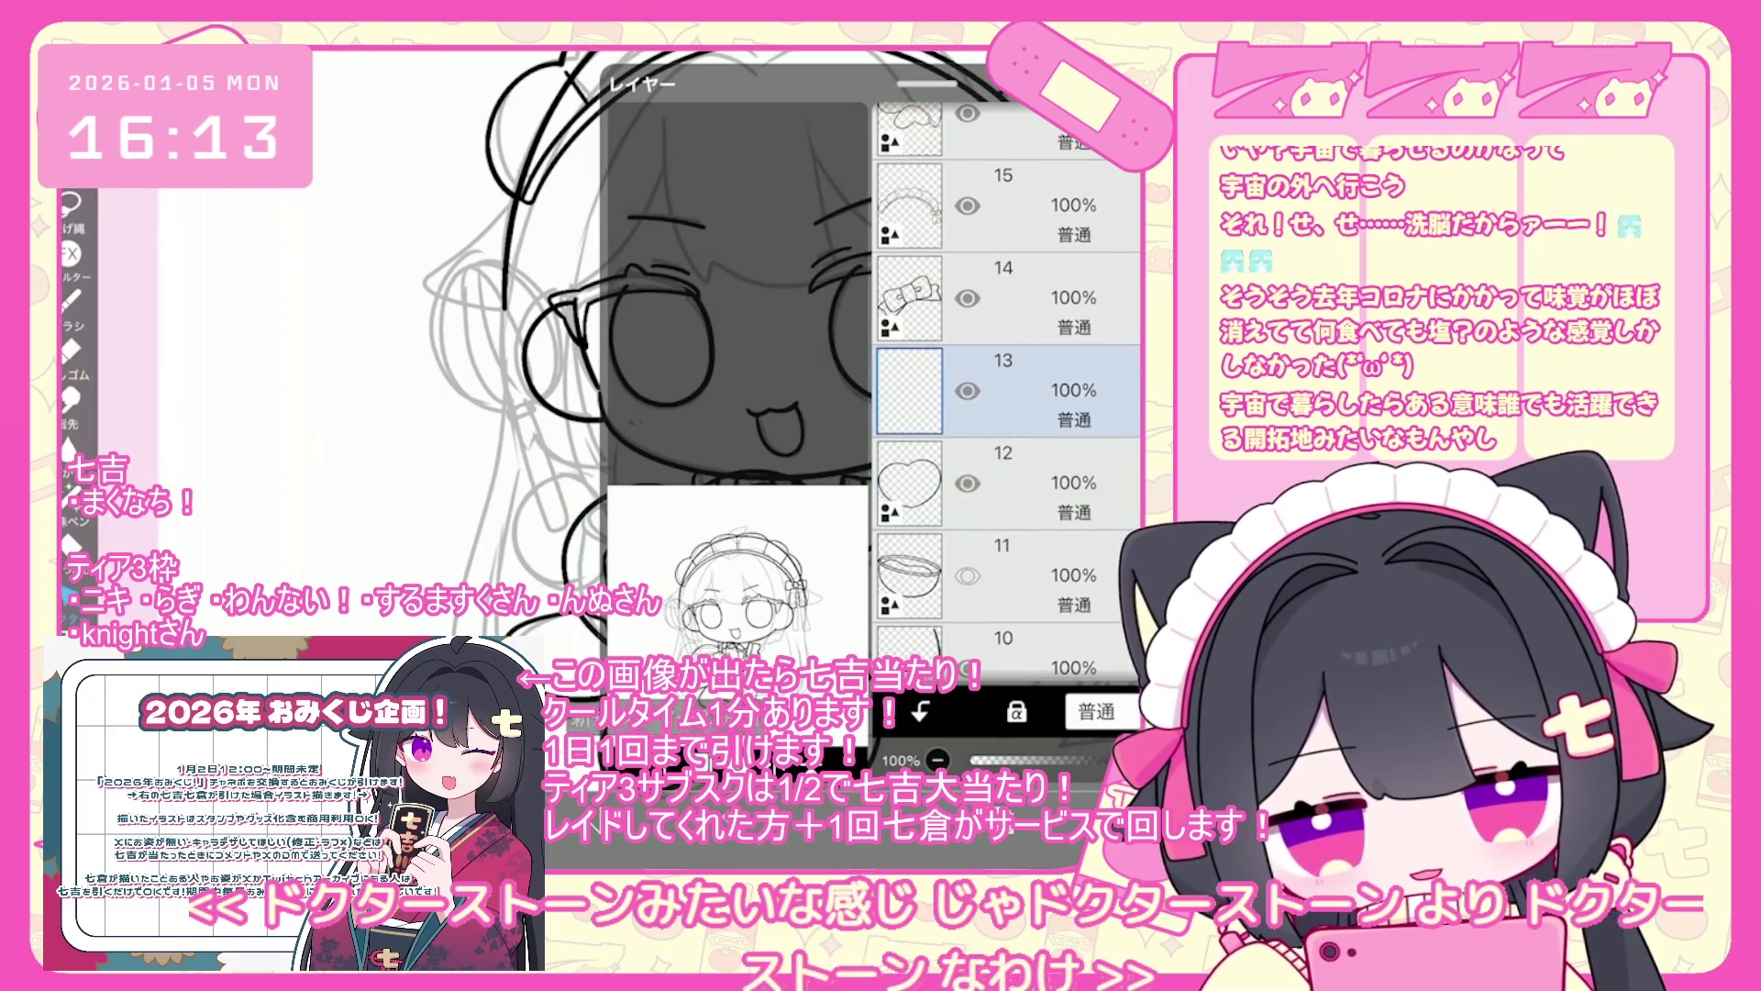
{"action": "left_click", "coordinate": [997, 750]}
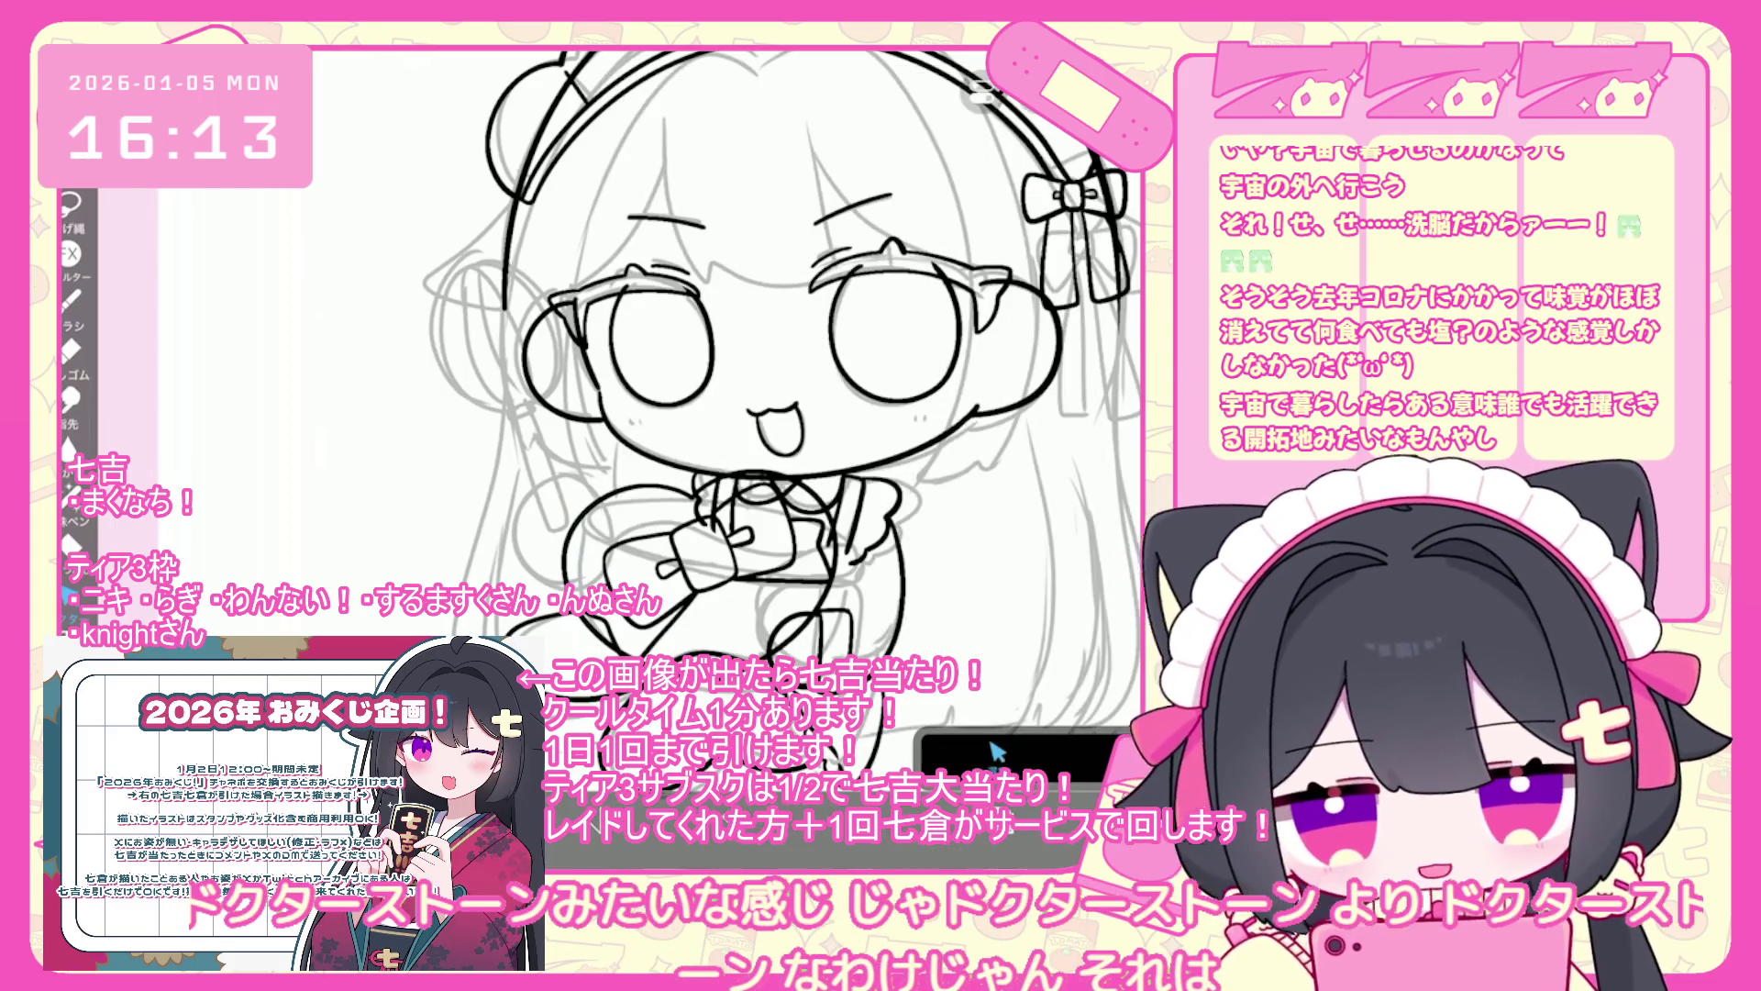
- Lower the pink's saturation to 46% so the colour becomes #FF89A6
{"action": "left_click", "coordinate": [998, 751]}
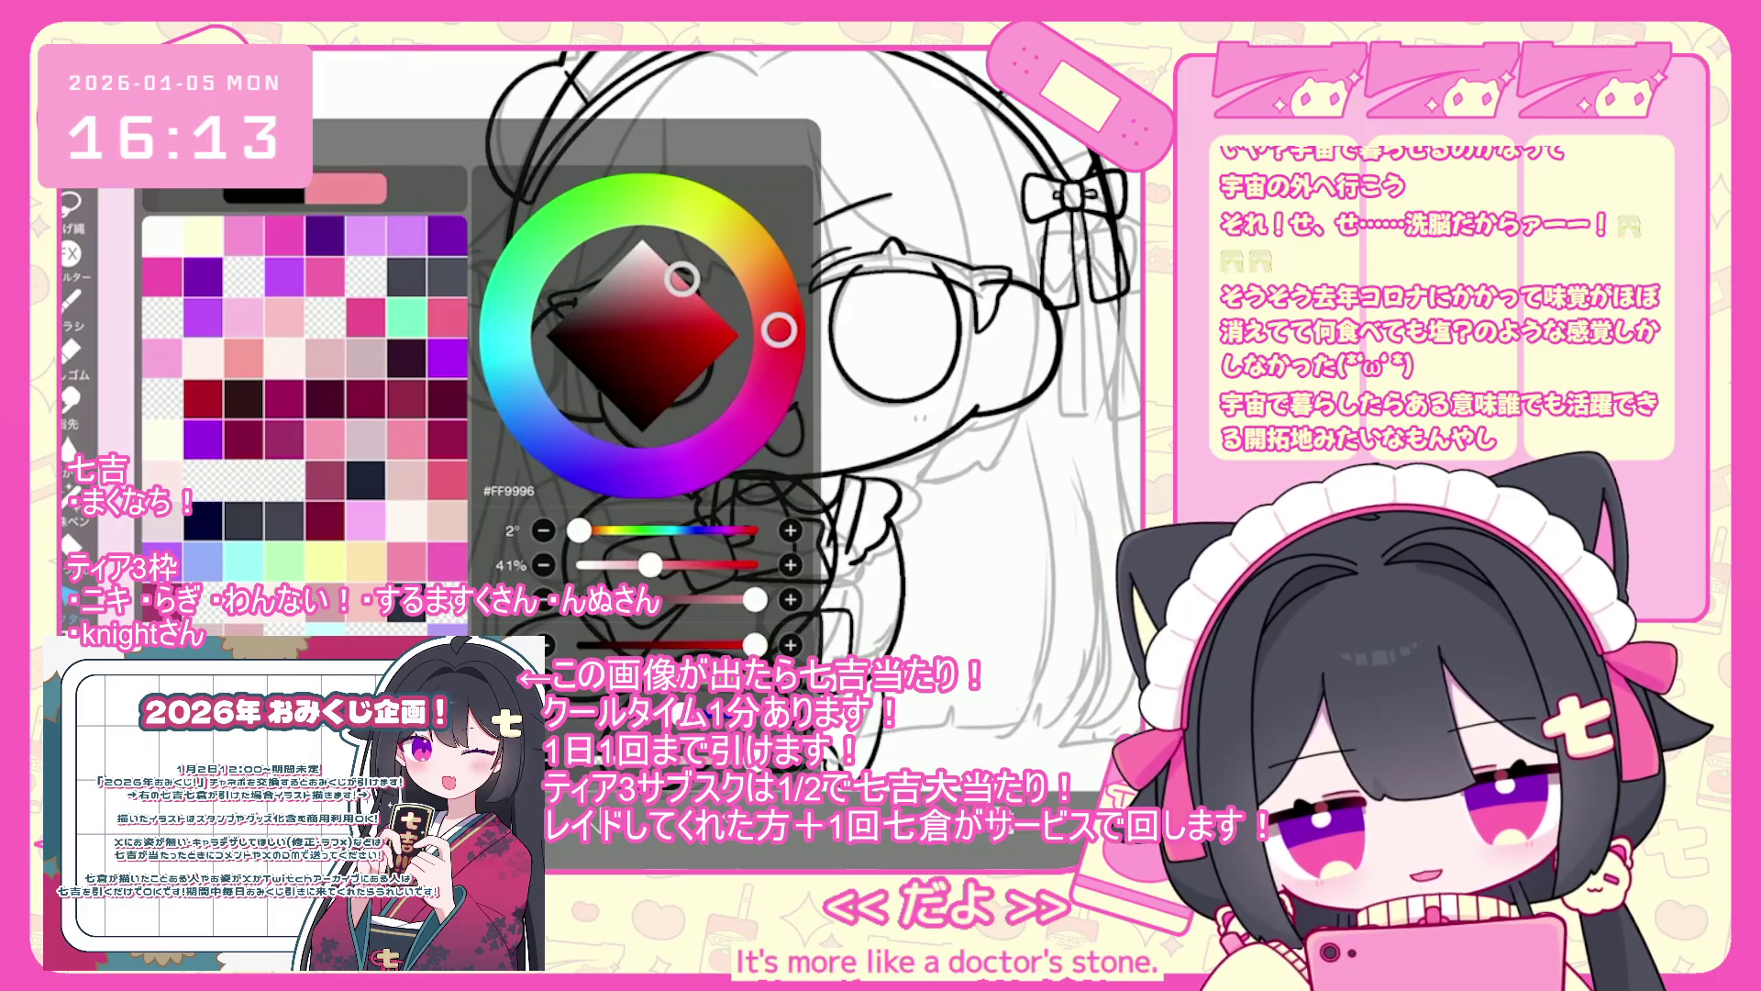
{"action": "left_click_drag", "start_coordinate": [678, 565], "coordinate": [658, 565]}
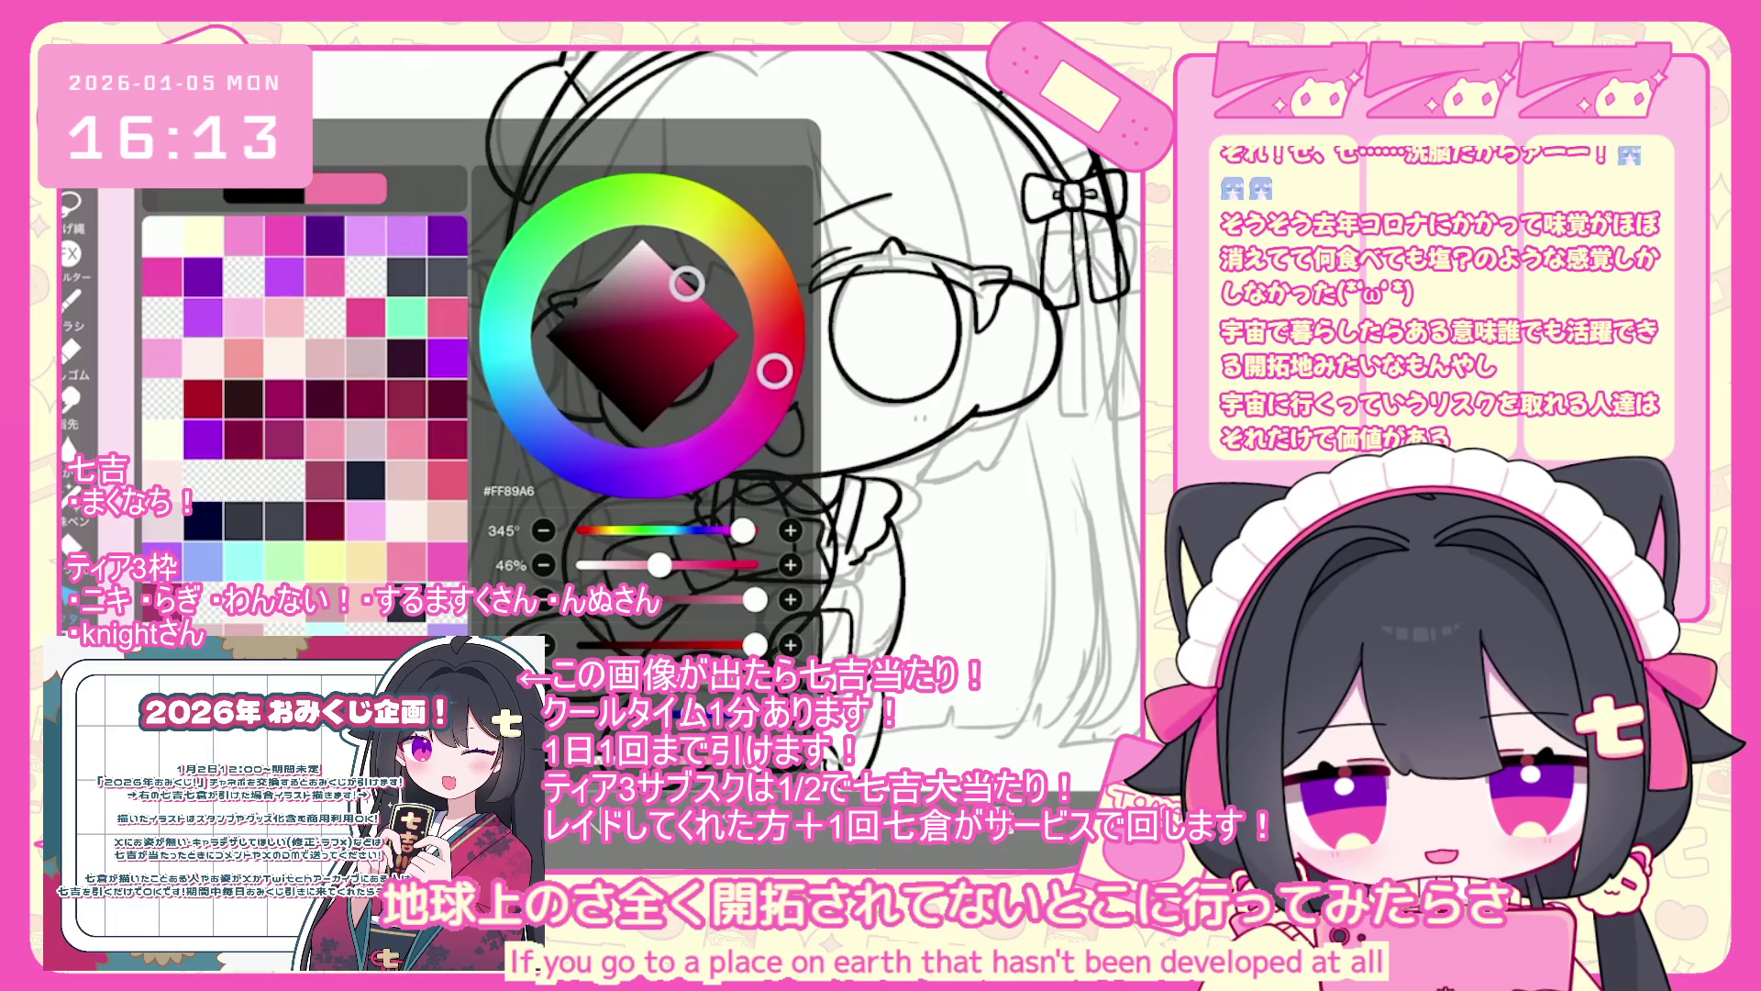
{"action": "scroll", "coordinate": [688, 413], "scroll_direction": "up", "scroll_amount": 5}
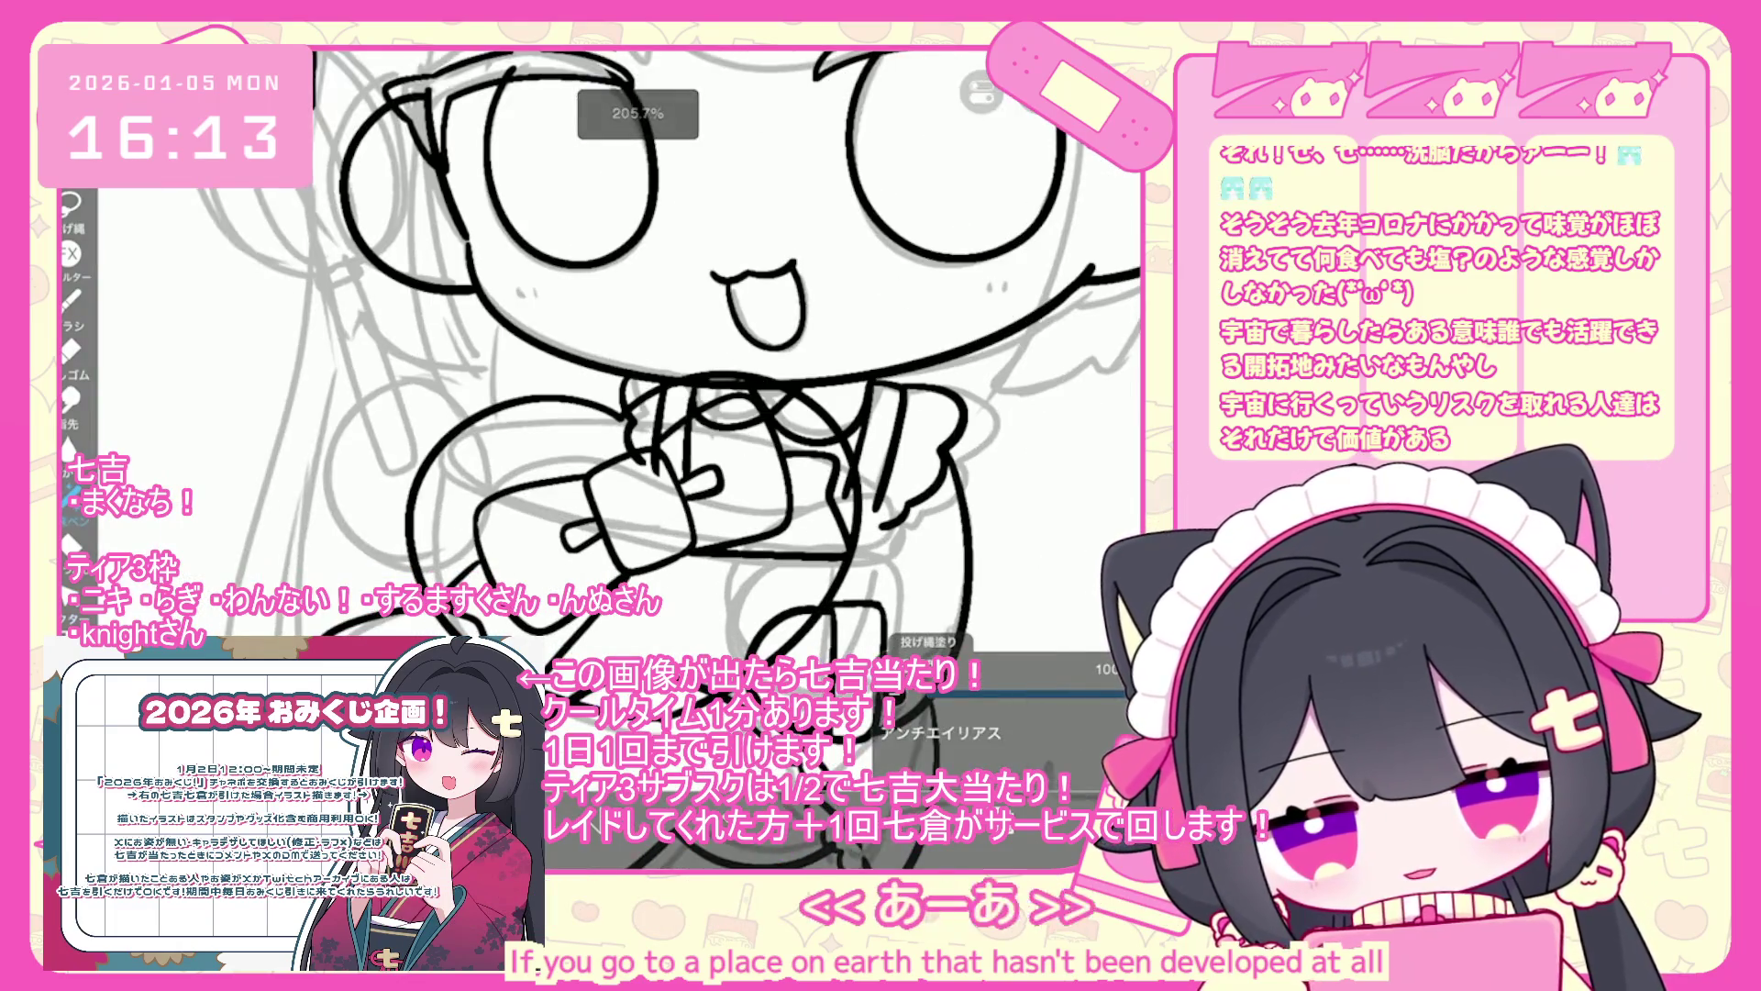
- Undo the pink fill on the wrong layer and lasso-fill the heart and bow on layer 12
{"action": "mouse_move", "coordinate": [771, 375]}
{"action": "left_mouse_down"}
{"action": "mouse_move", "coordinate": [624, 431]}
{"action": "mouse_move", "coordinate": [853, 514]}
{"action": "mouse_move", "coordinate": [734, 633]}
{"action": "left_mouse_up"}
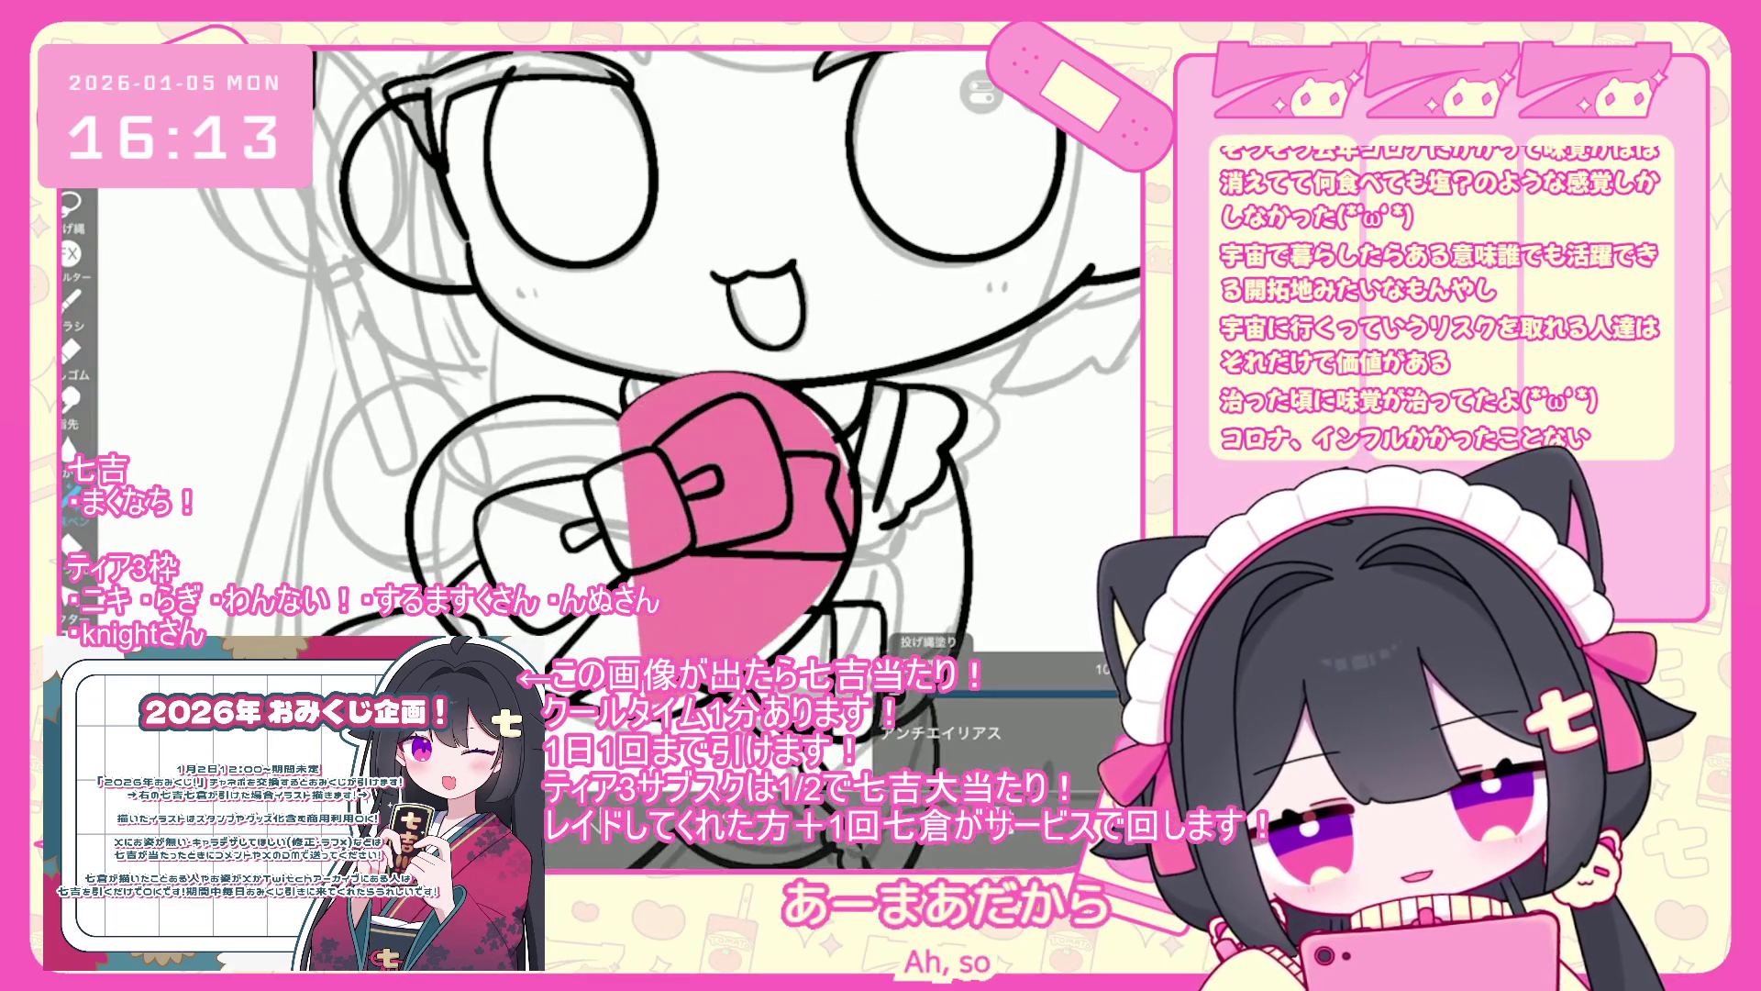
{"action": "key", "text": "ctrl+z"}
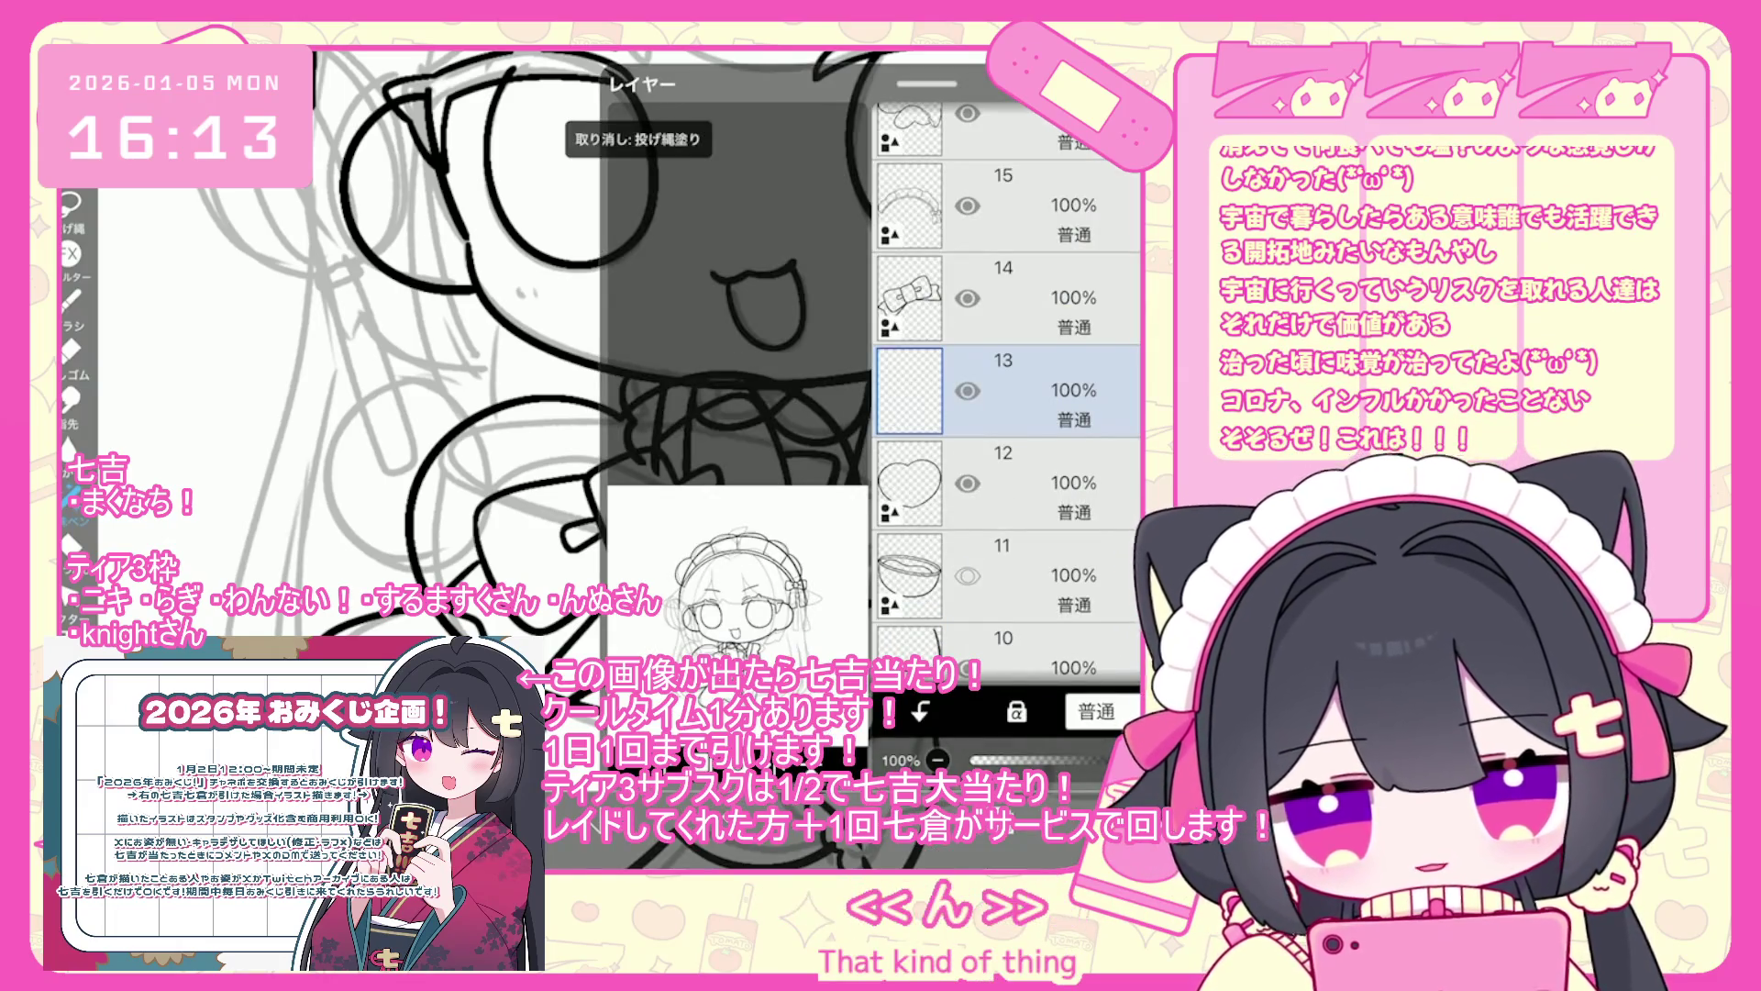
{"action": "left_click", "coordinate": [1009, 483]}
{"action": "left_click", "coordinate": [367, 275]}
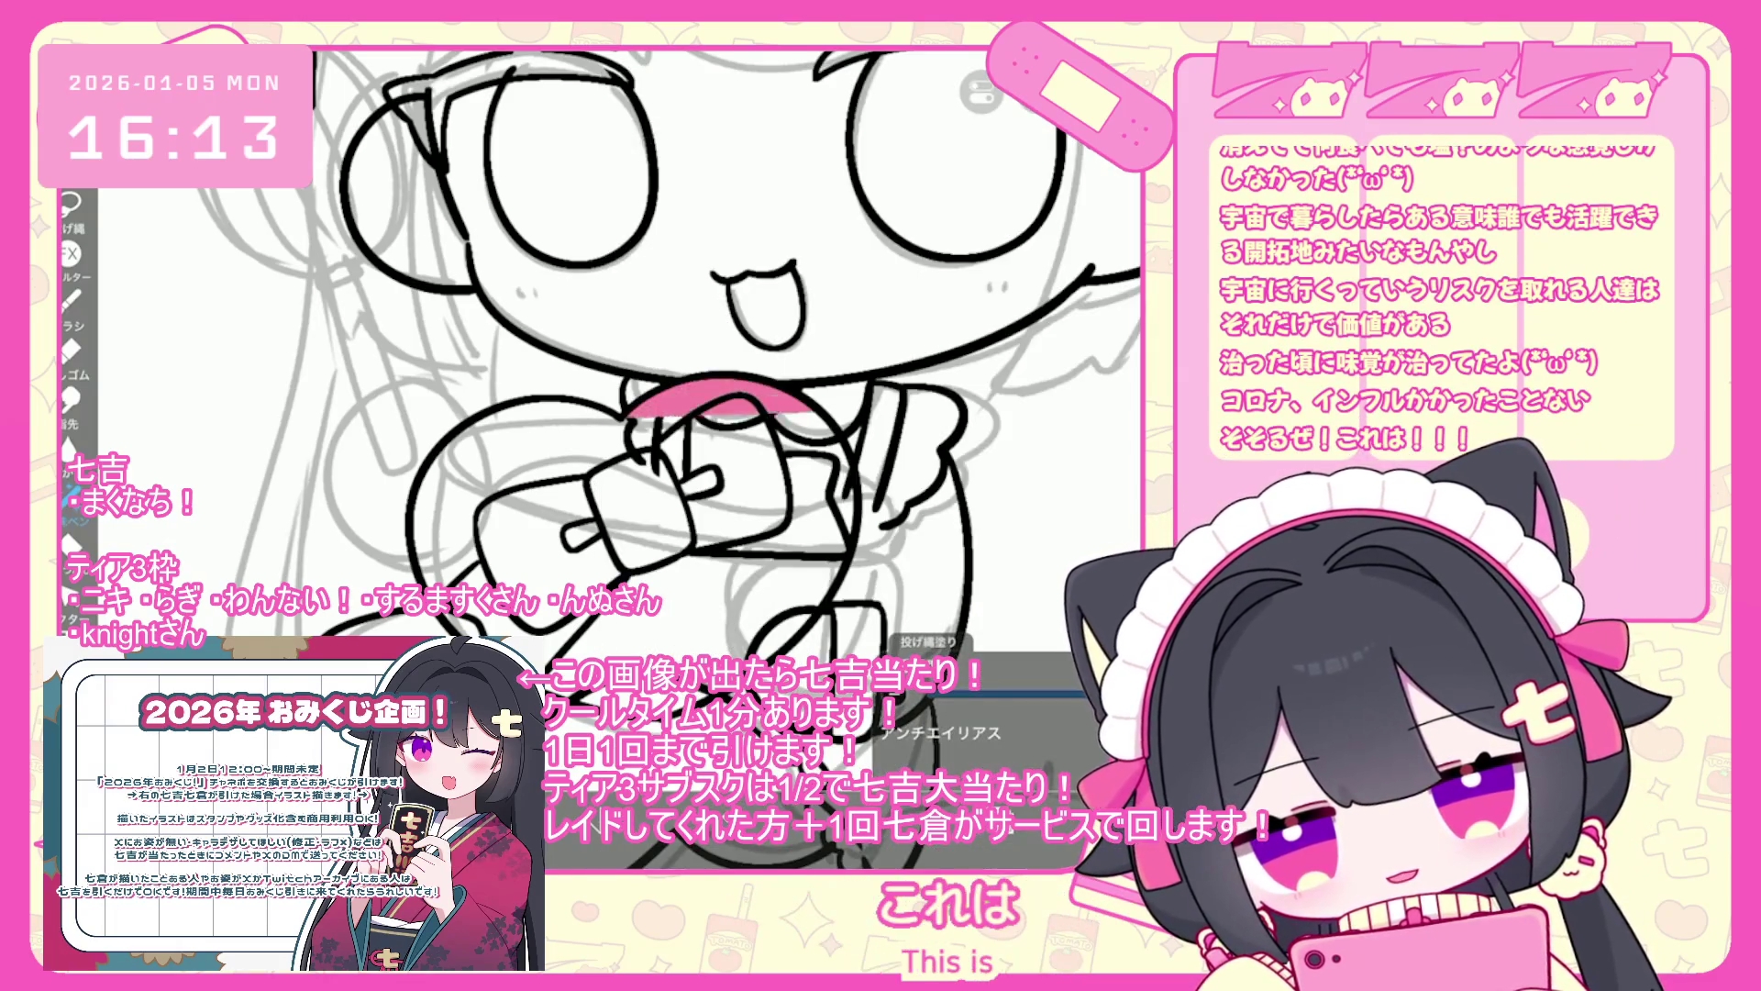
{"action": "mouse_move", "coordinate": [642, 417]}
{"action": "left_mouse_down"}
{"action": "mouse_move", "coordinate": [807, 642]}
{"action": "mouse_move", "coordinate": [459, 459]}
{"action": "mouse_move", "coordinate": [514, 504]}
{"action": "left_mouse_up"}
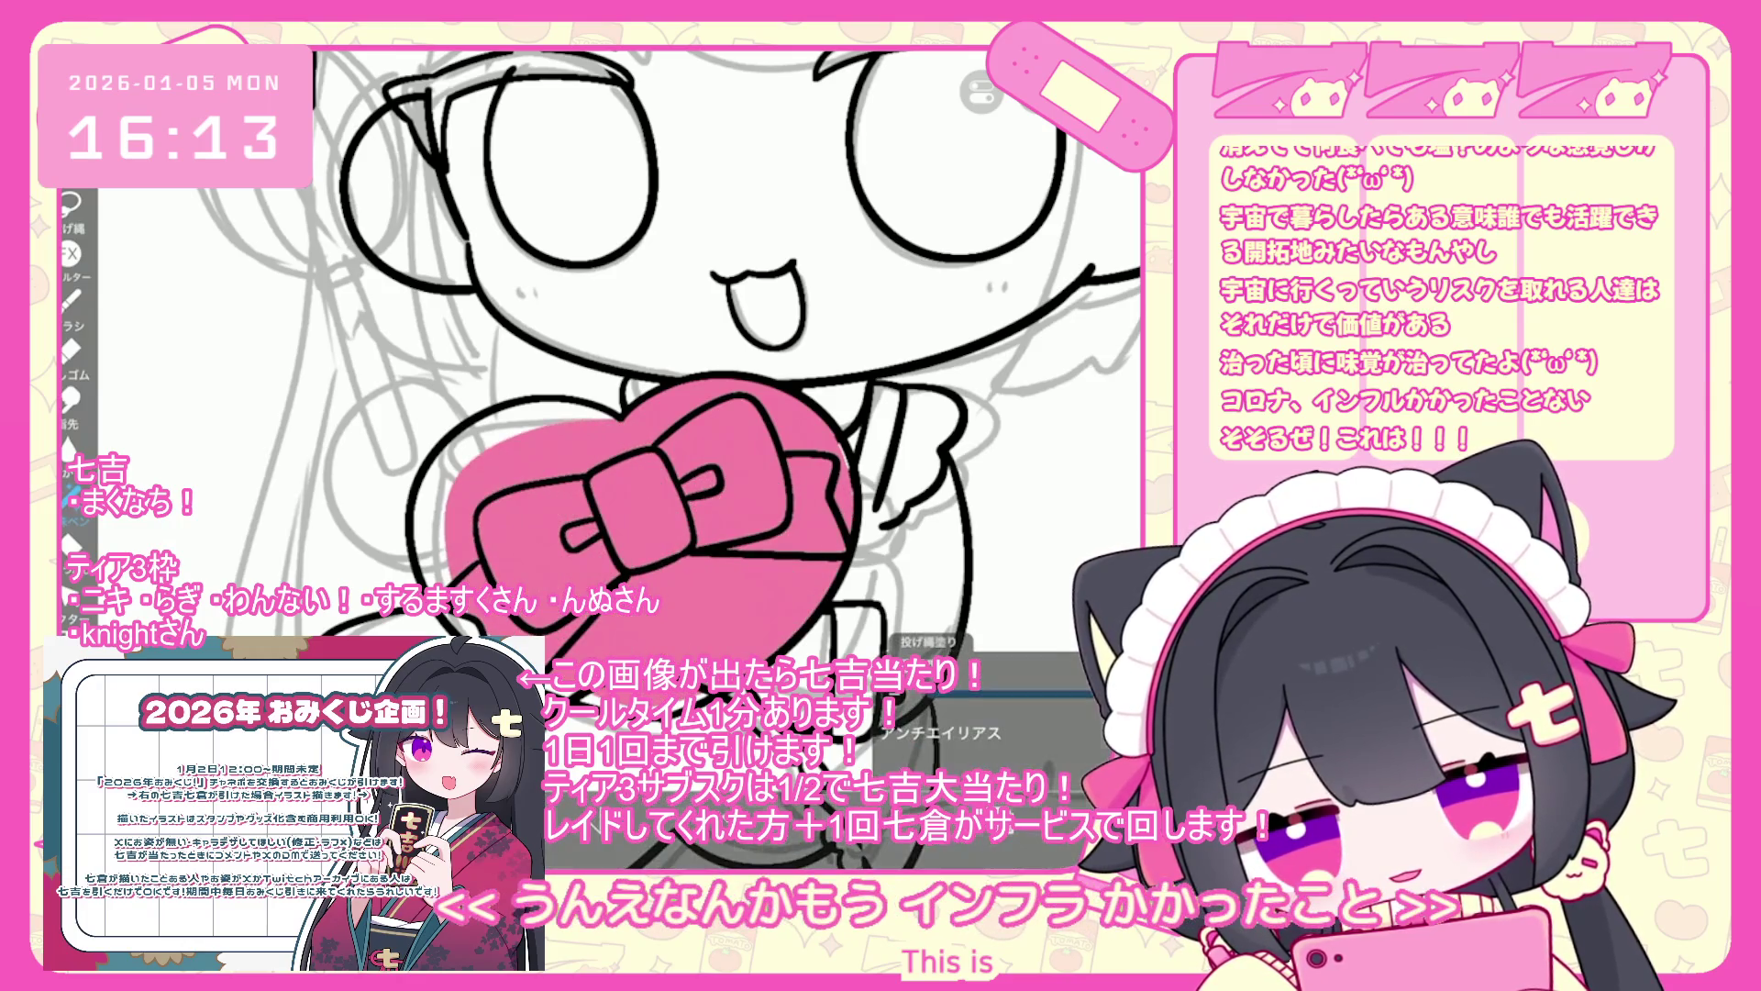
{"action": "key", "text": "ctrl+z"}
{"action": "scroll", "coordinate": [642, 367], "scroll_direction": "up", "scroll_amount": 1}
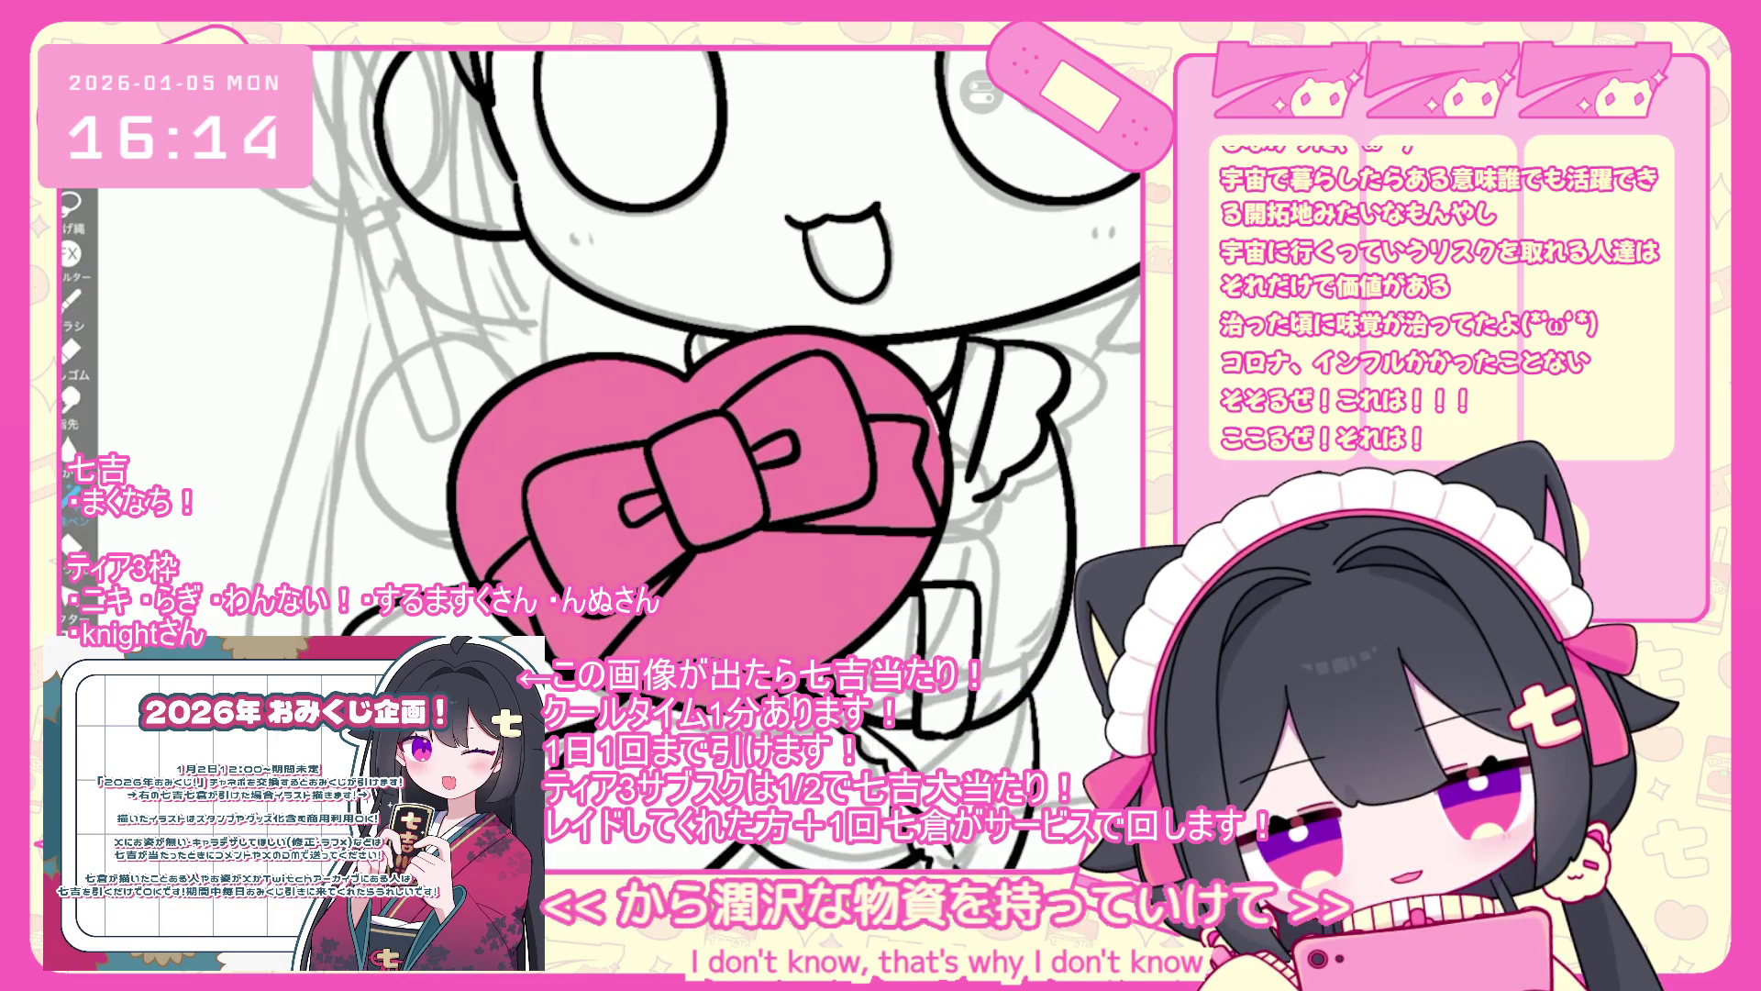
- Zoom out to the whole character and add a new empty layer above the heart layer
{"action": "key", "text": "g"}
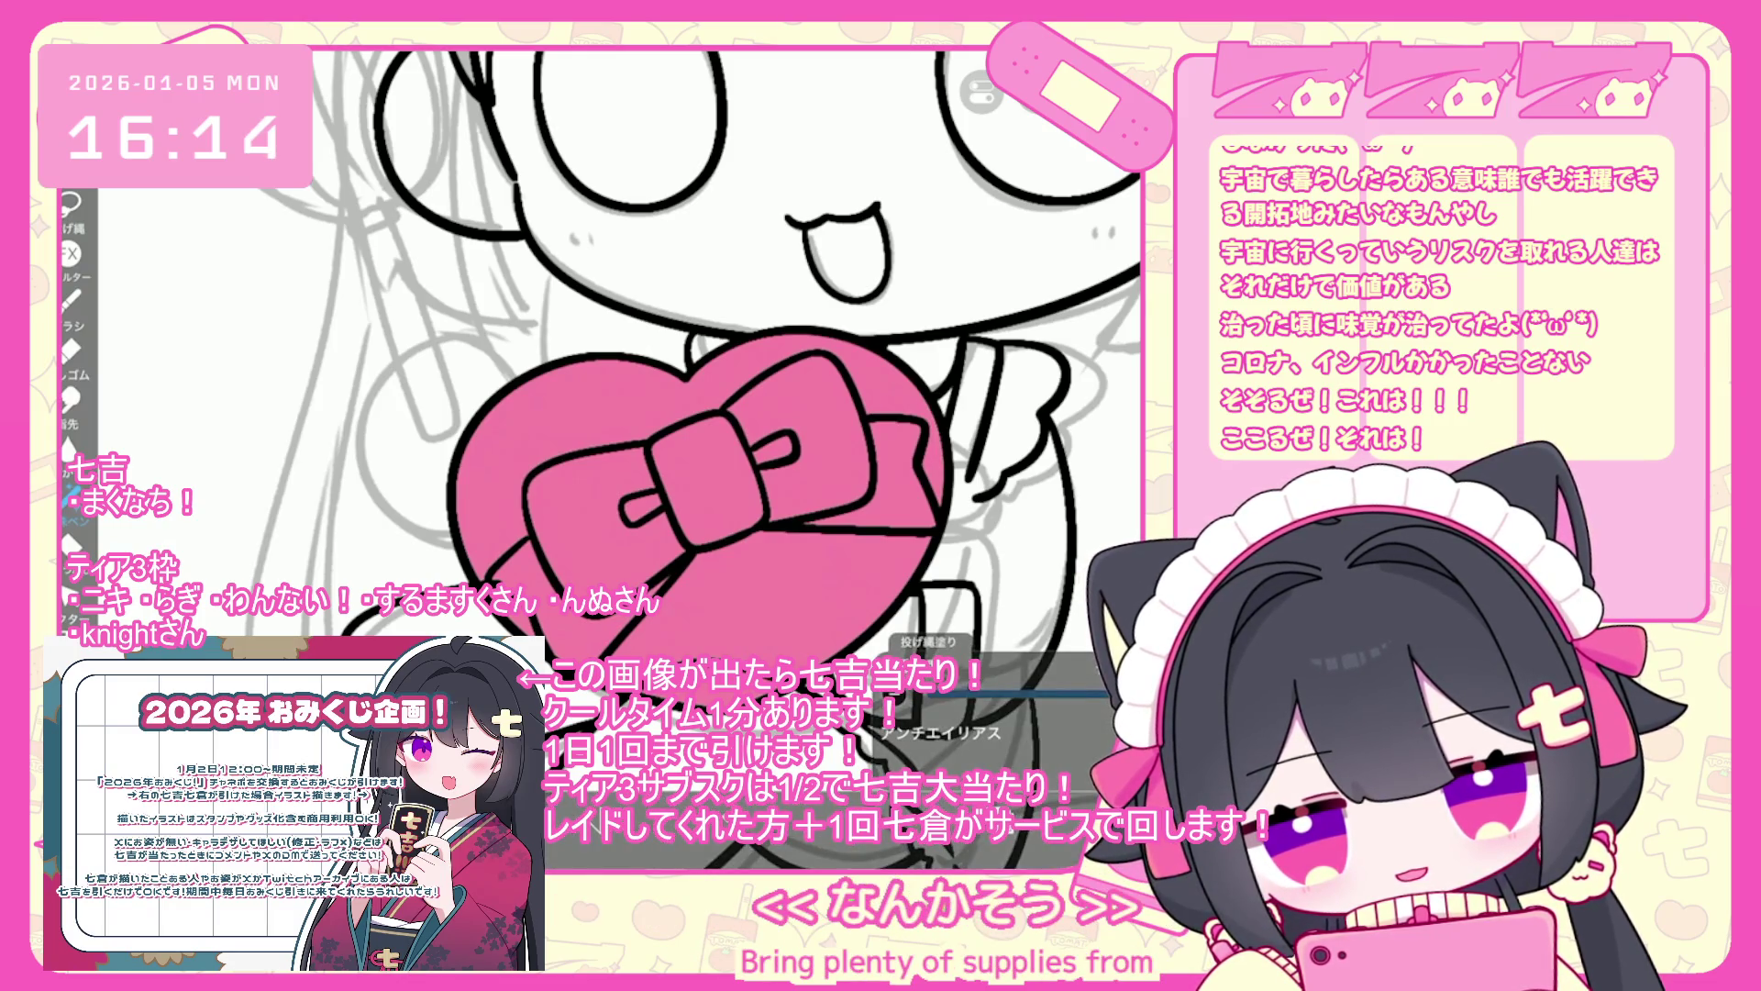
{"action": "key", "text": "ctrl+minus"}
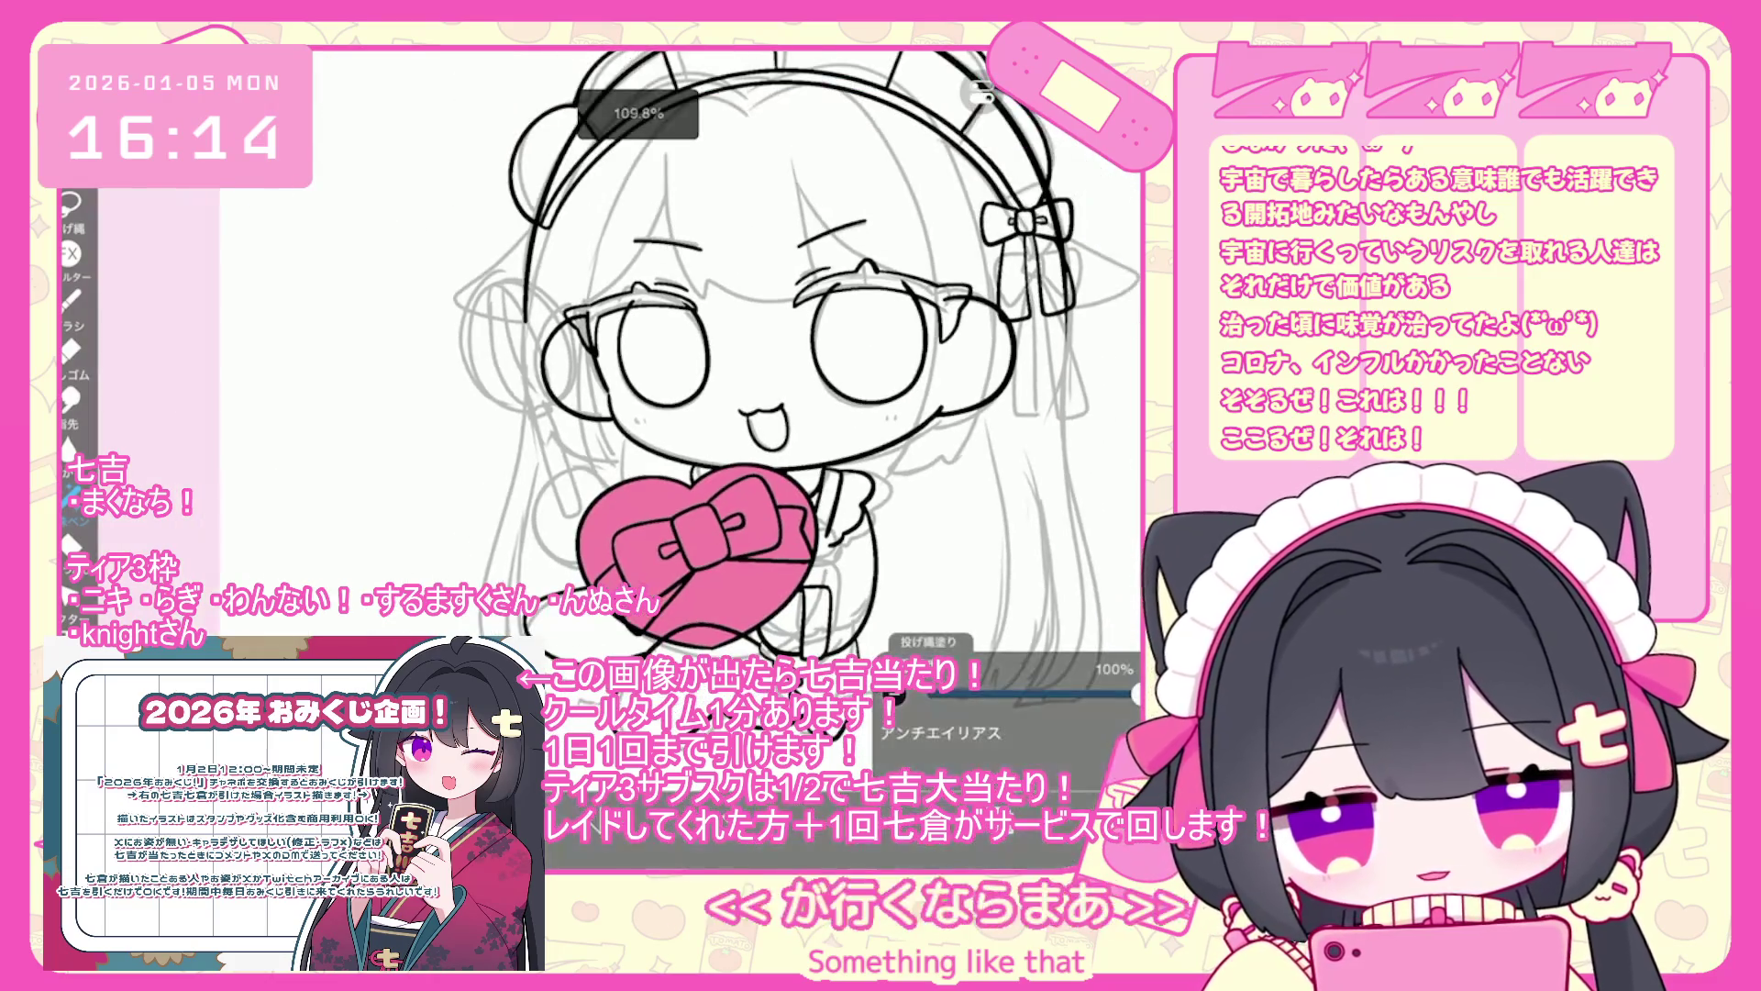
{"action": "key", "text": "l"}
{"action": "key", "text": "ctrl+shift+n"}
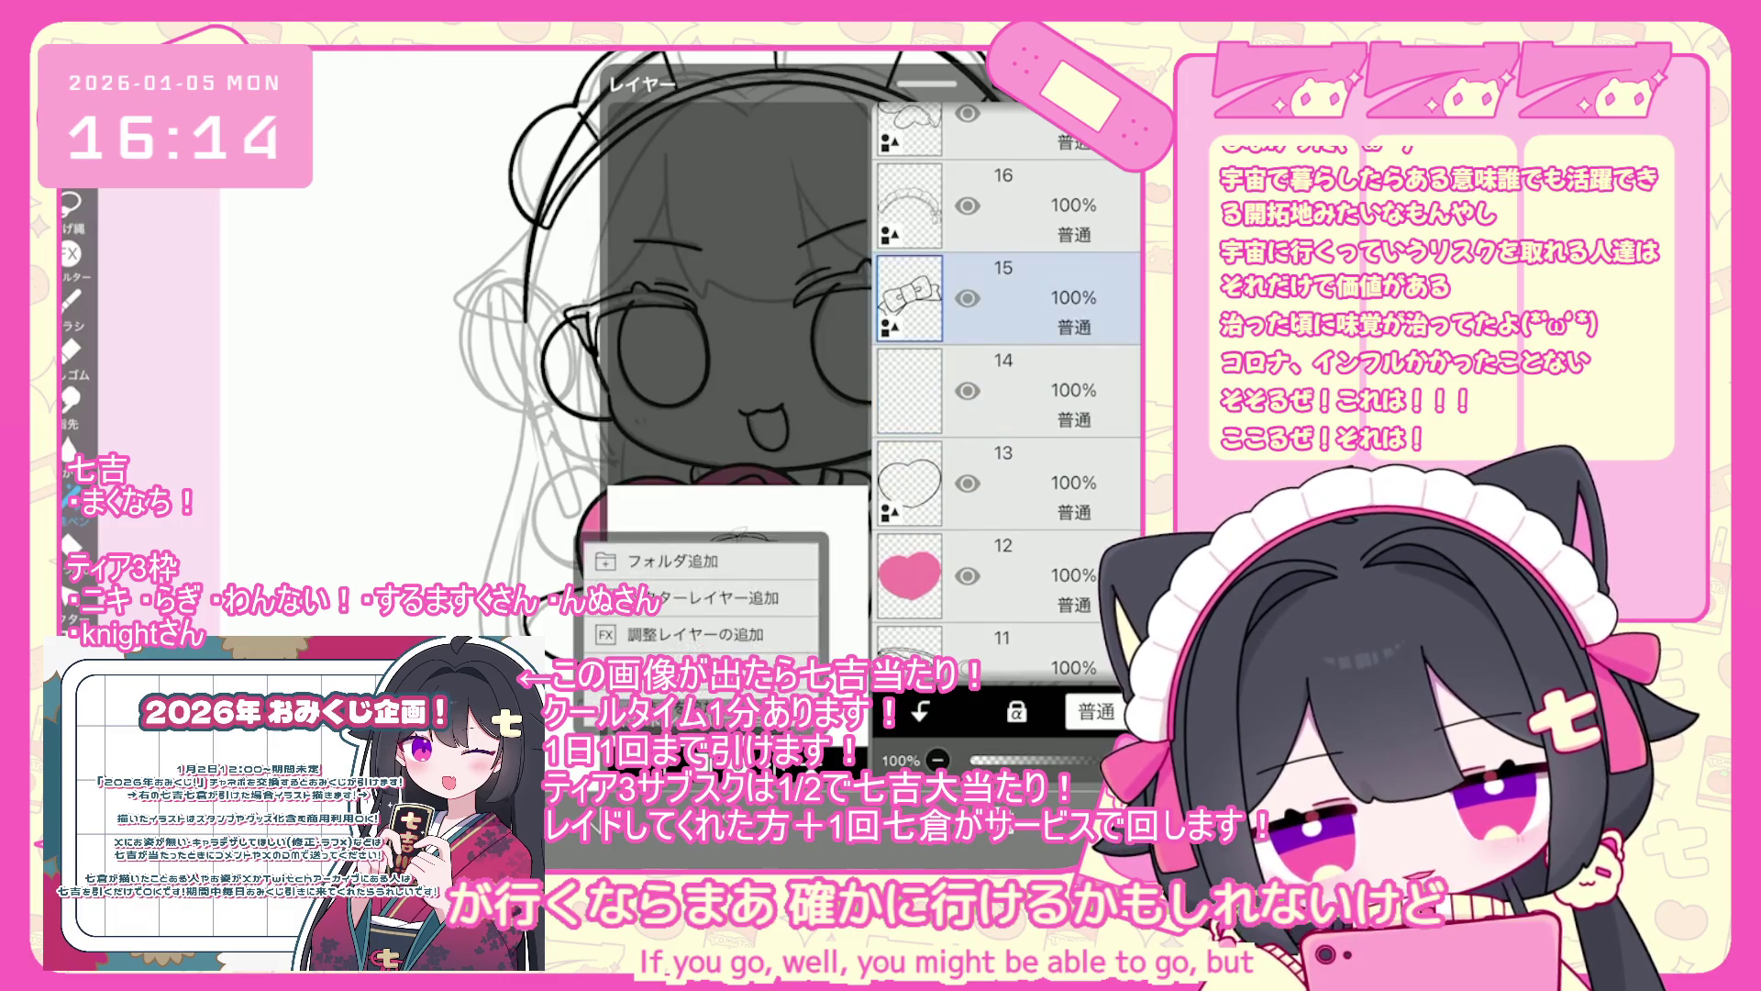
- Group the bow line art into a new folder and ready the lasso fill tool
{"action": "left_click", "coordinate": [642, 550]}
{"action": "key", "text": "l"}
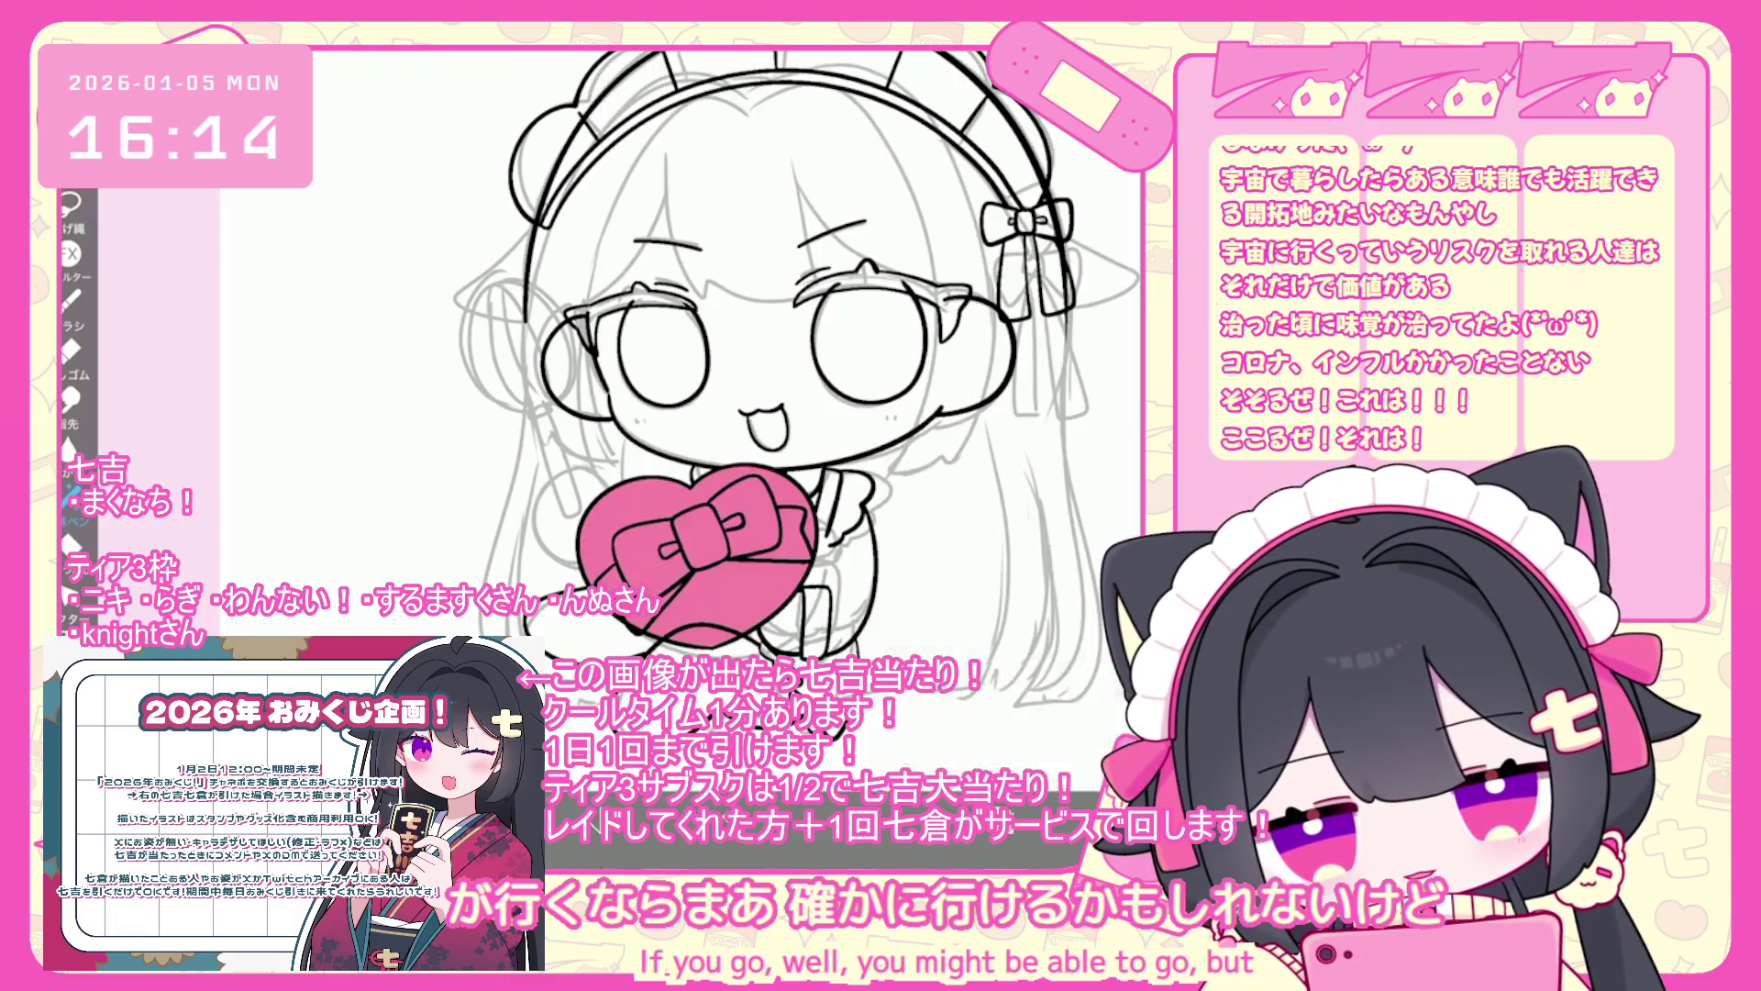
{"action": "key", "text": "c"}
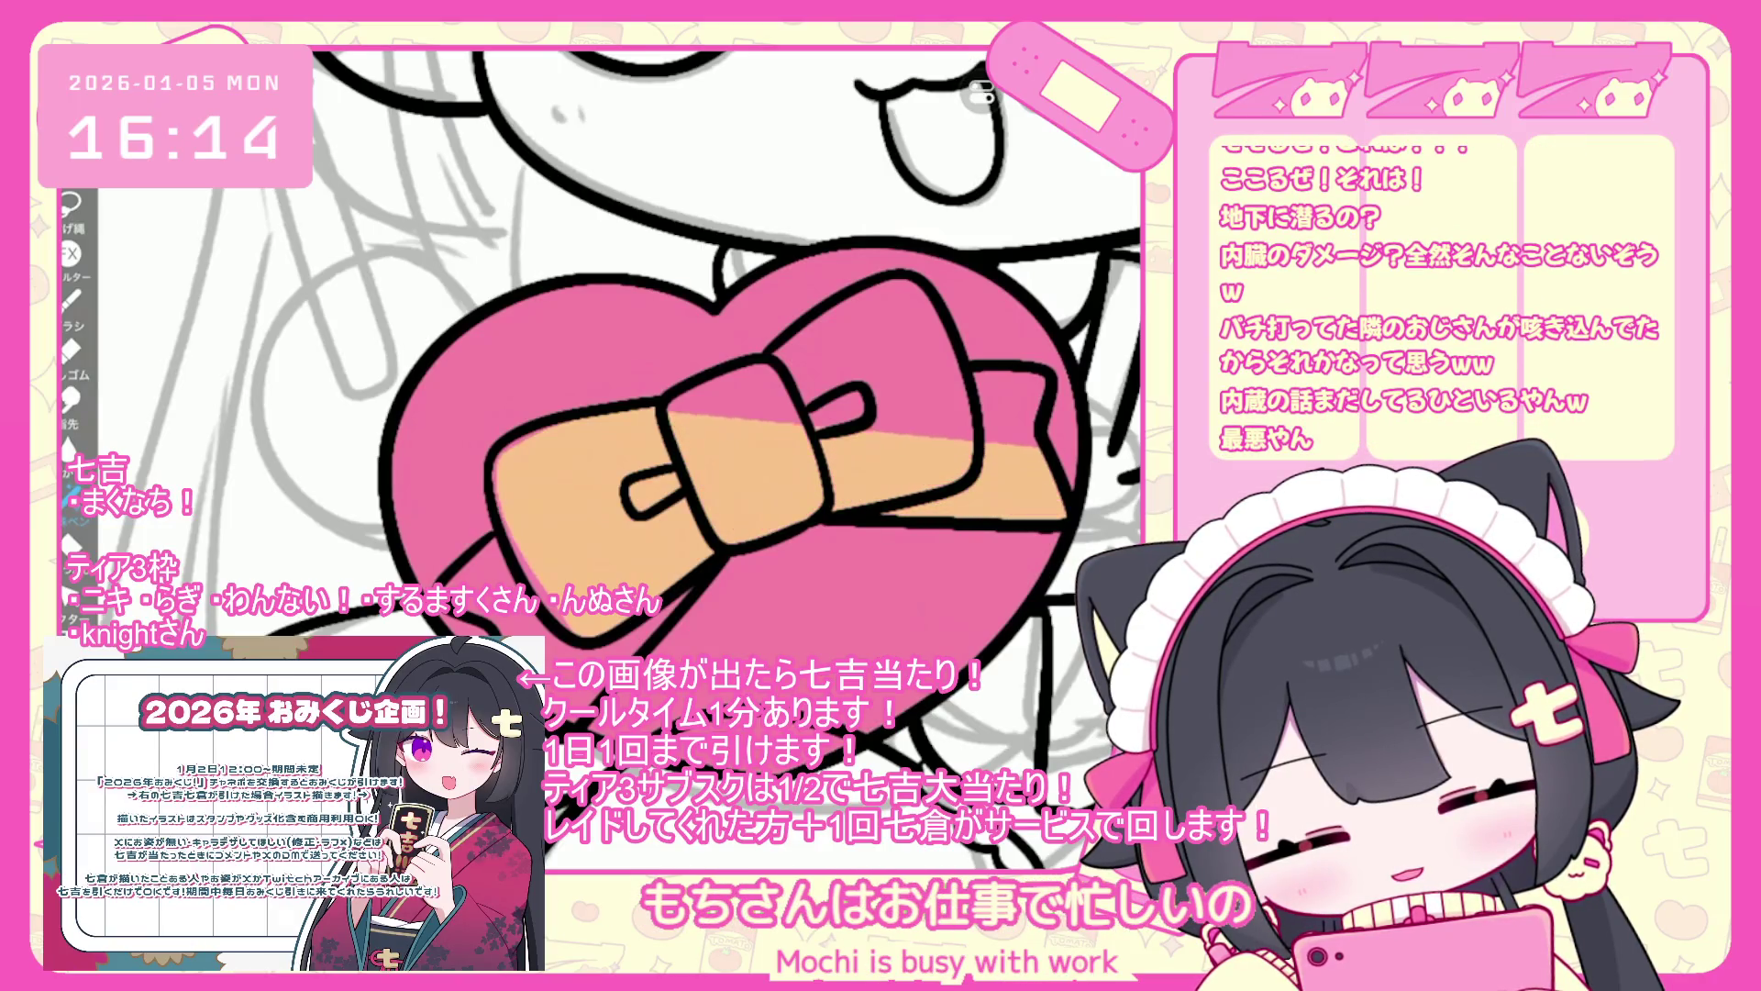
{"action": "key", "text": "g"}
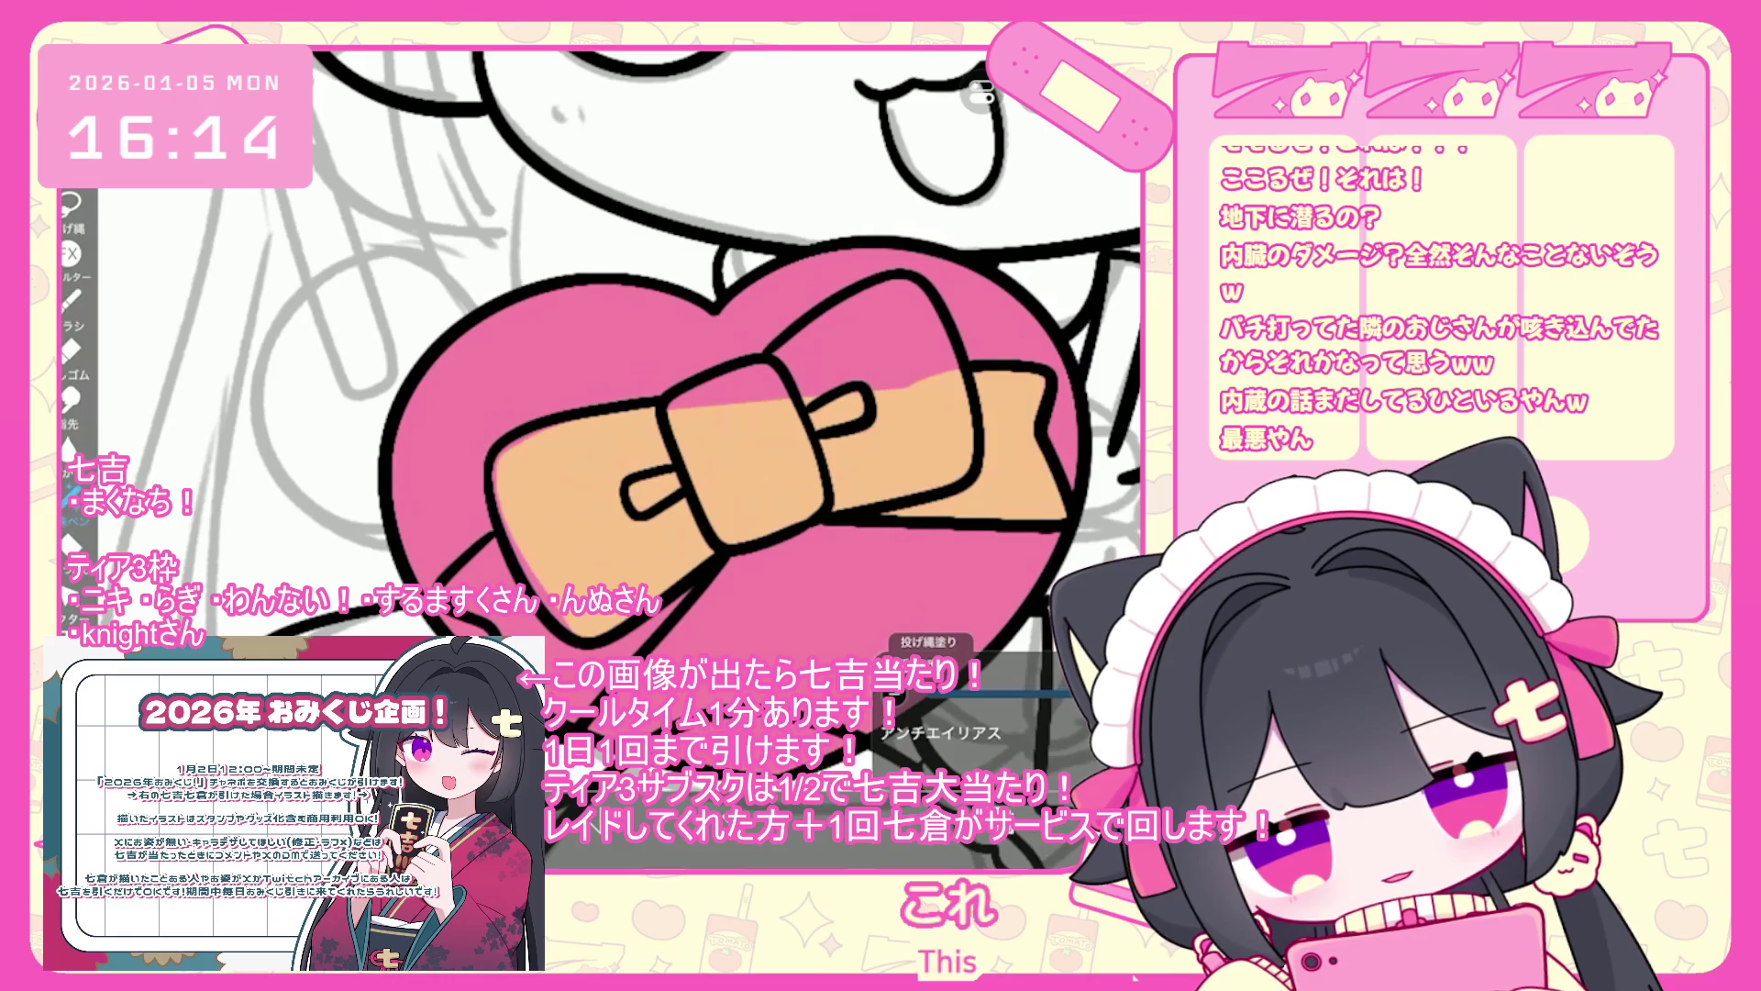
- Lasso-fill the bow, recolouring it pink, and fill the heart box with brown #604840
{"action": "left_click_drag", "start_coordinate": [954, 284], "coordinate": [780, 385]}
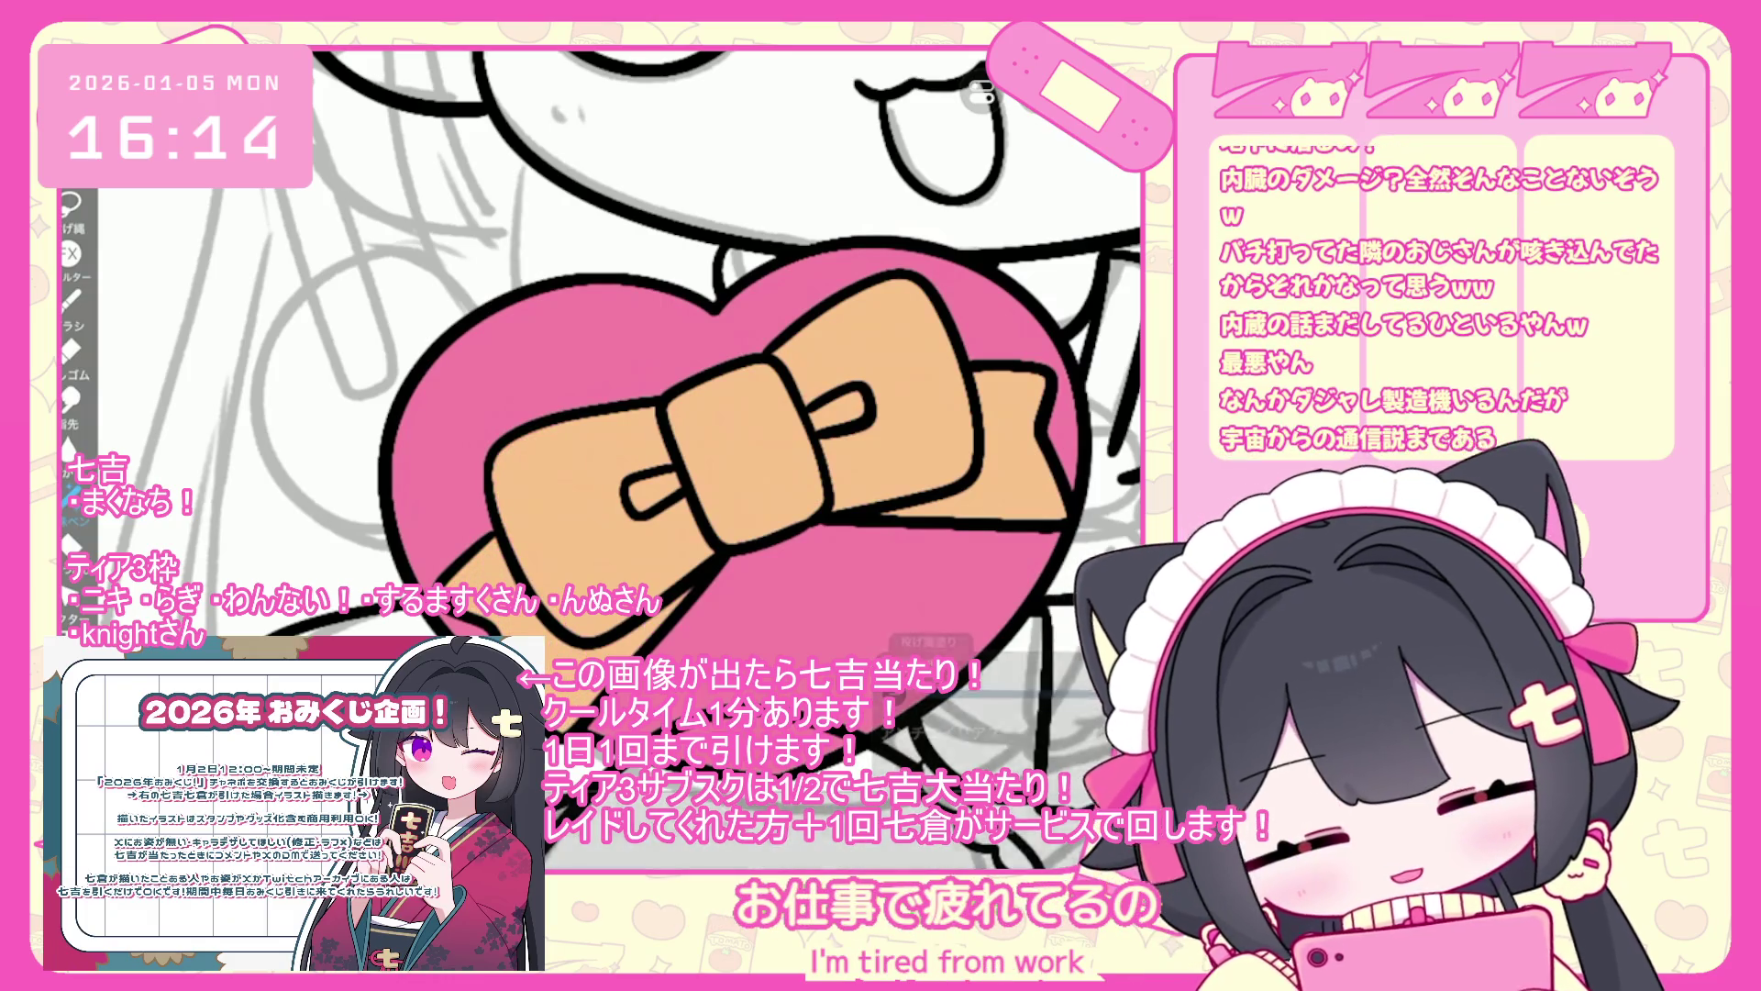
{"action": "key", "text": "g"}
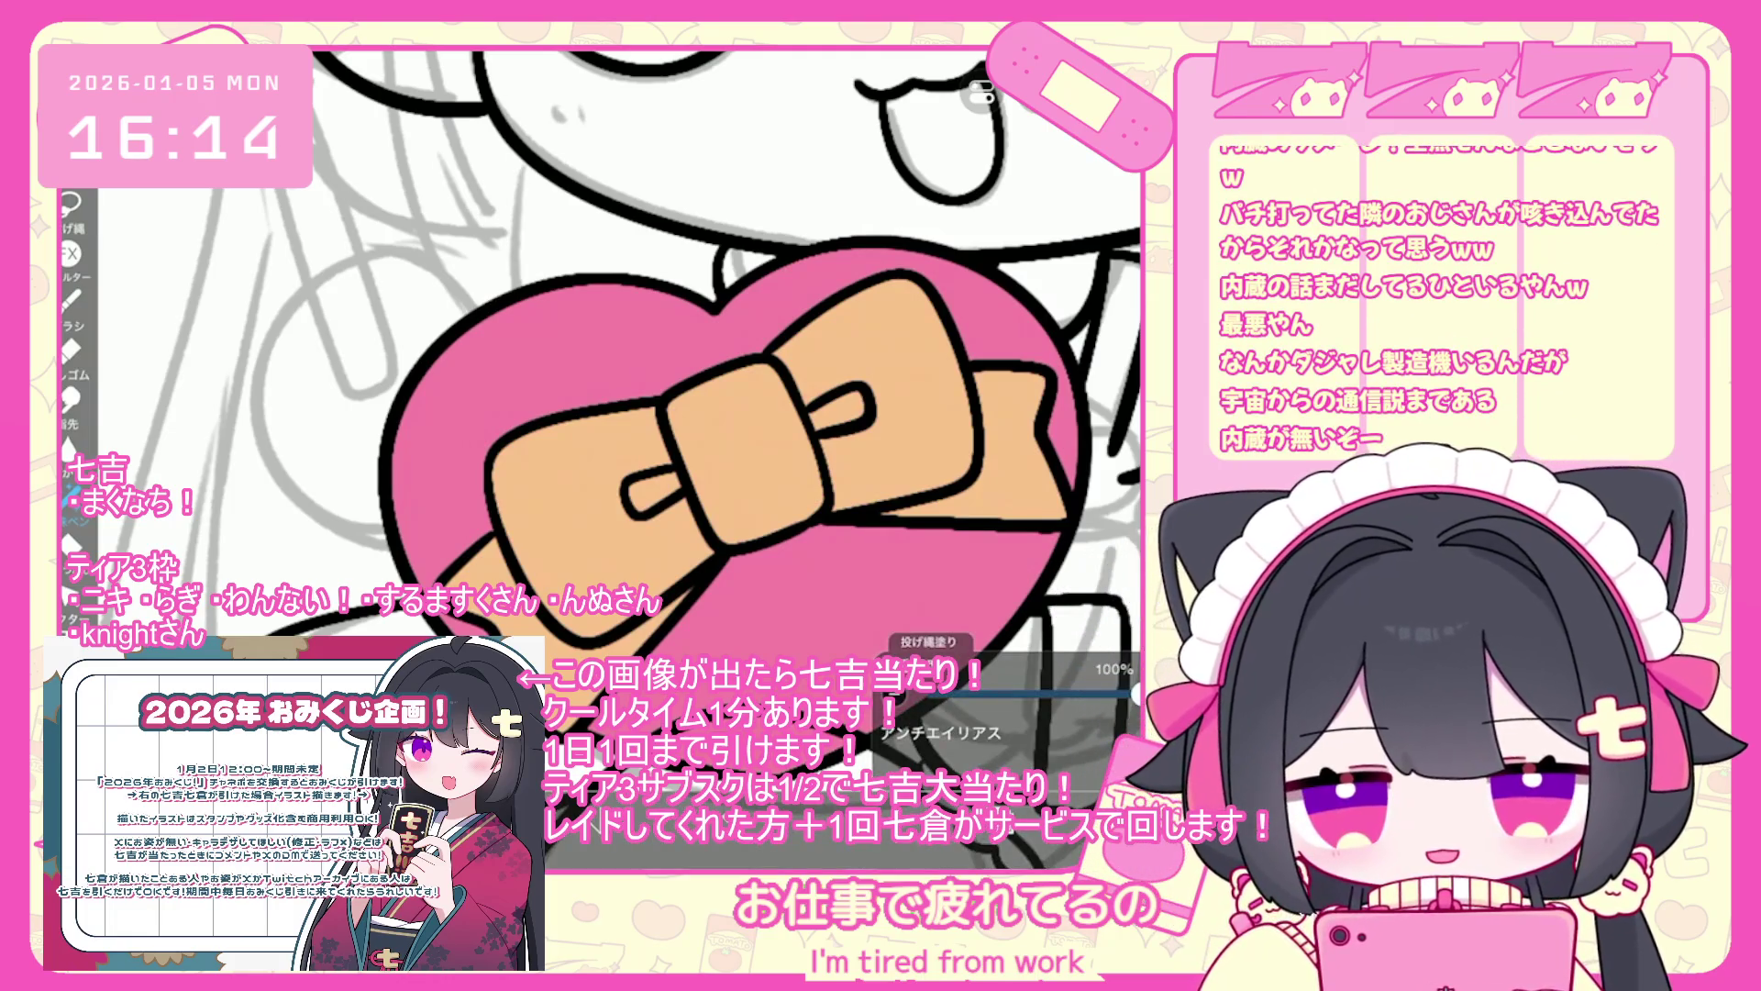
{"action": "scroll", "coordinate": [694, 416], "scroll_direction": "down", "scroll_amount": 3}
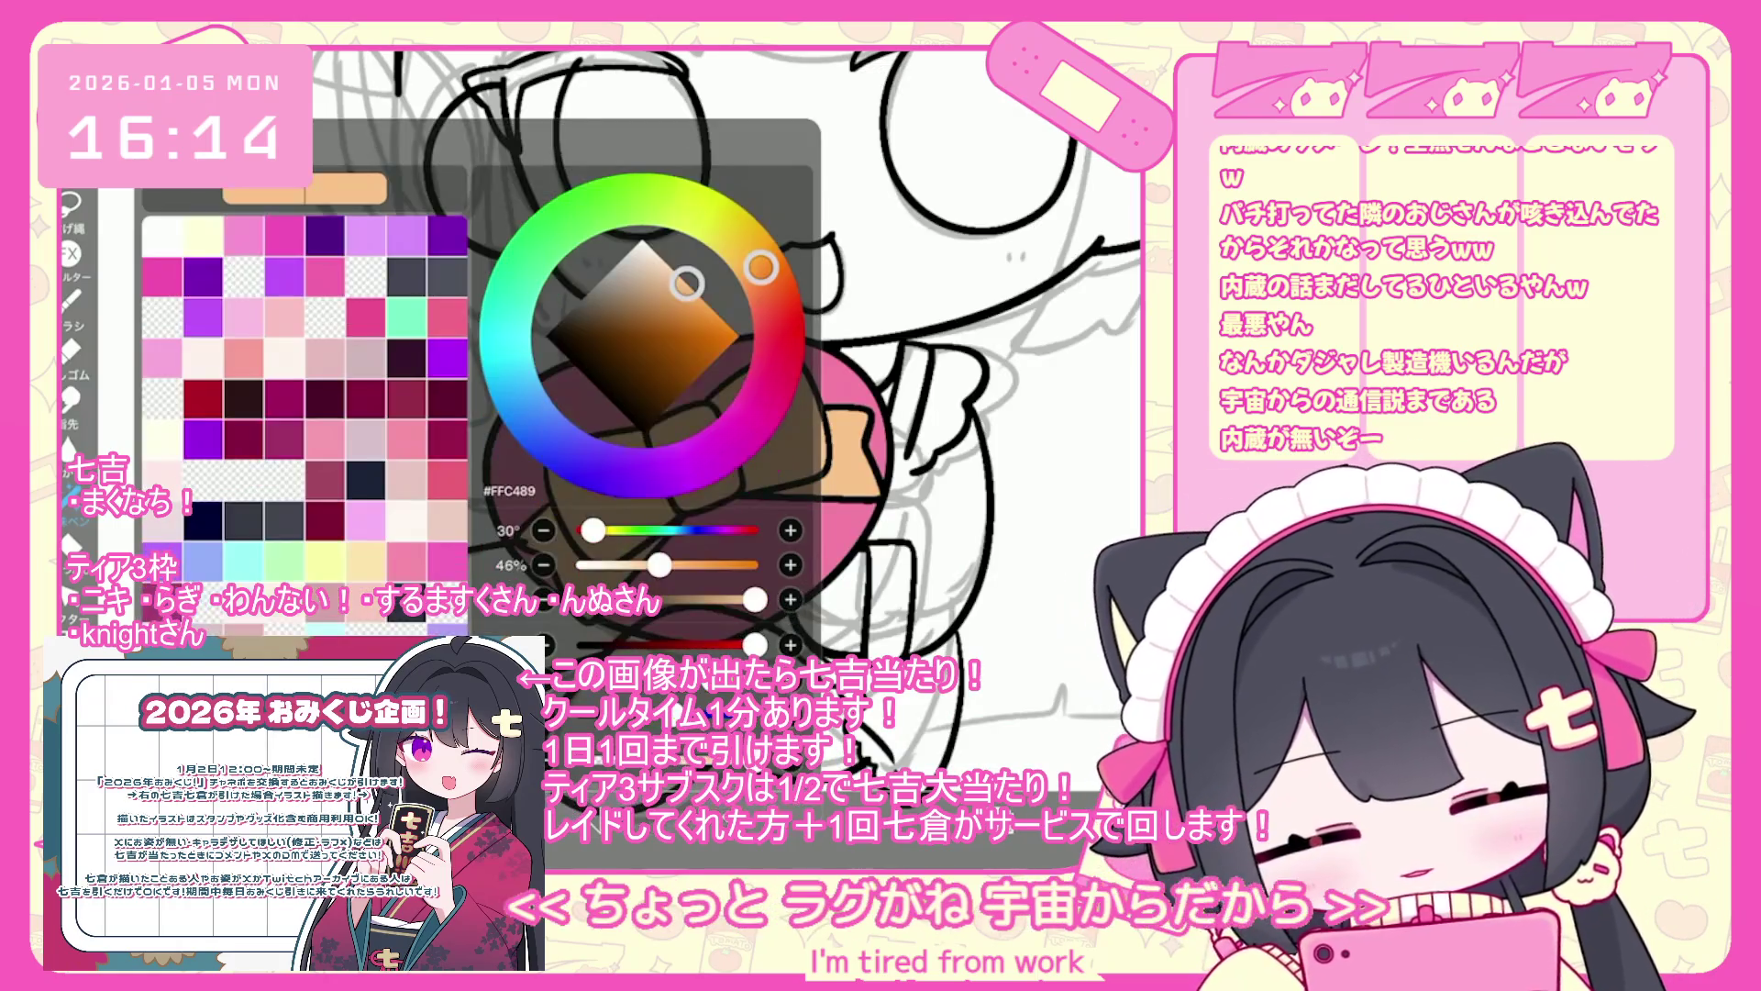
{"action": "left_click_drag", "start_coordinate": [760, 267], "coordinate": [771, 382]}
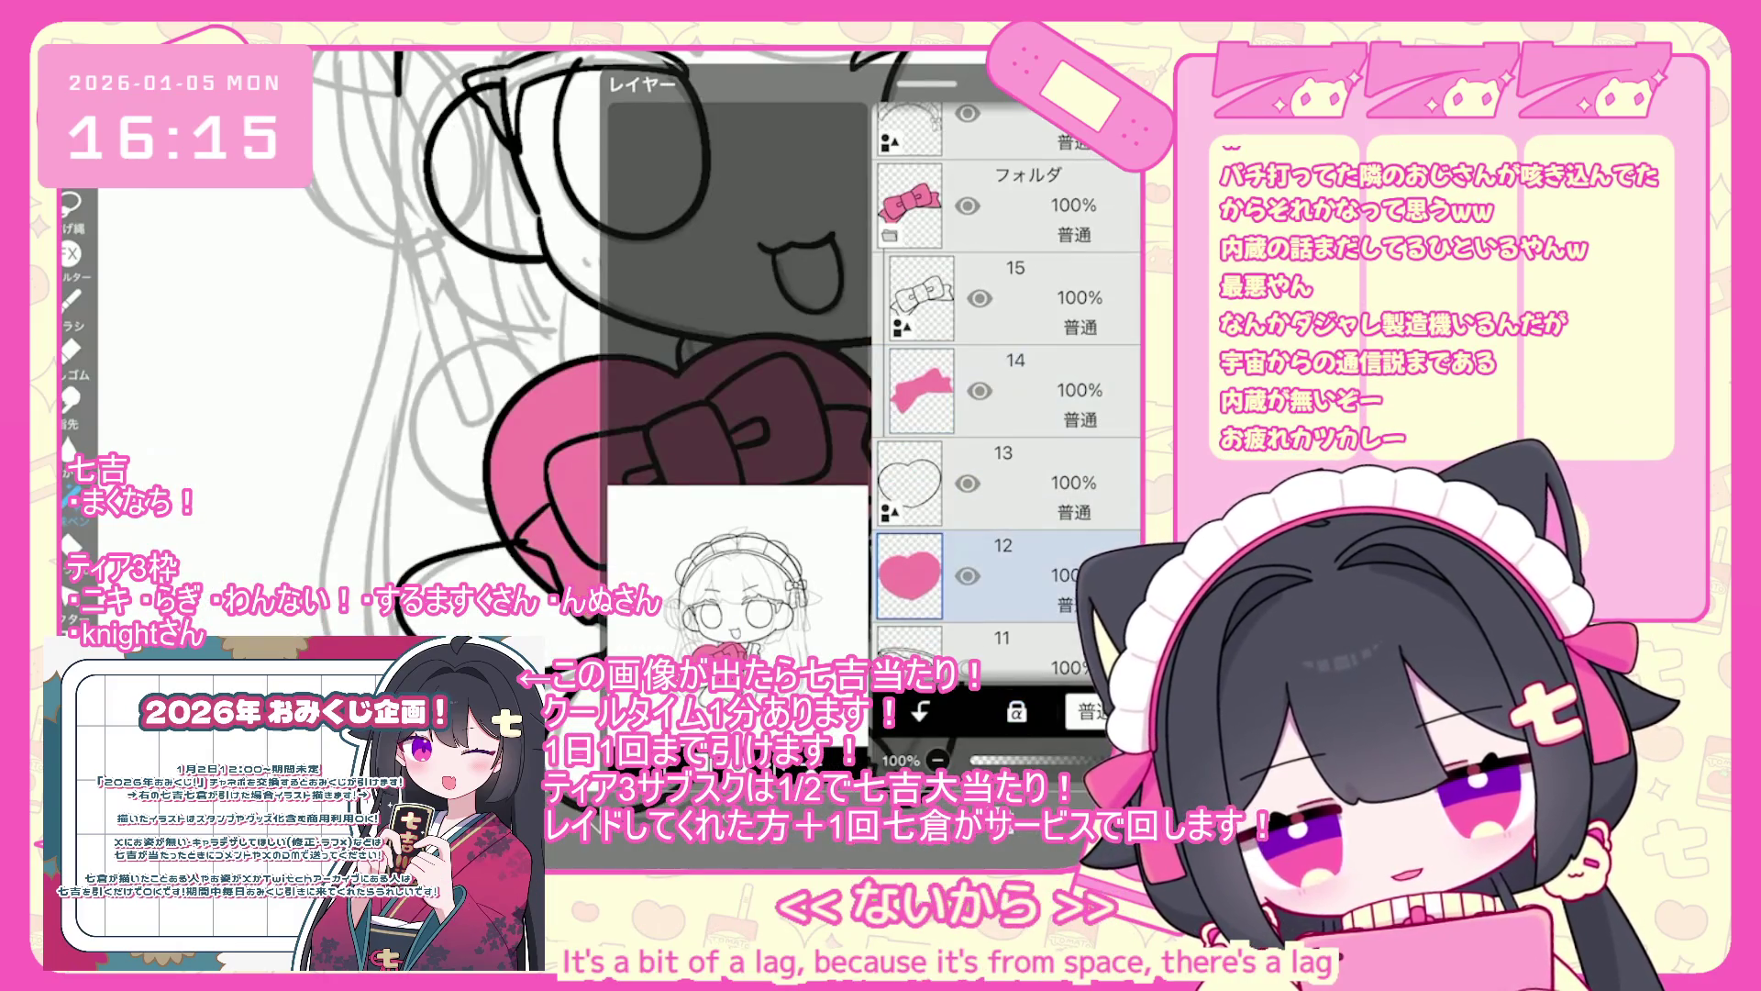
{"action": "mouse_move", "coordinate": [776, 369]}
{"action": "left_mouse_down"}
{"action": "mouse_move", "coordinate": [775, 289]}
{"action": "mouse_move", "coordinate": [621, 328]}
{"action": "left_mouse_up"}
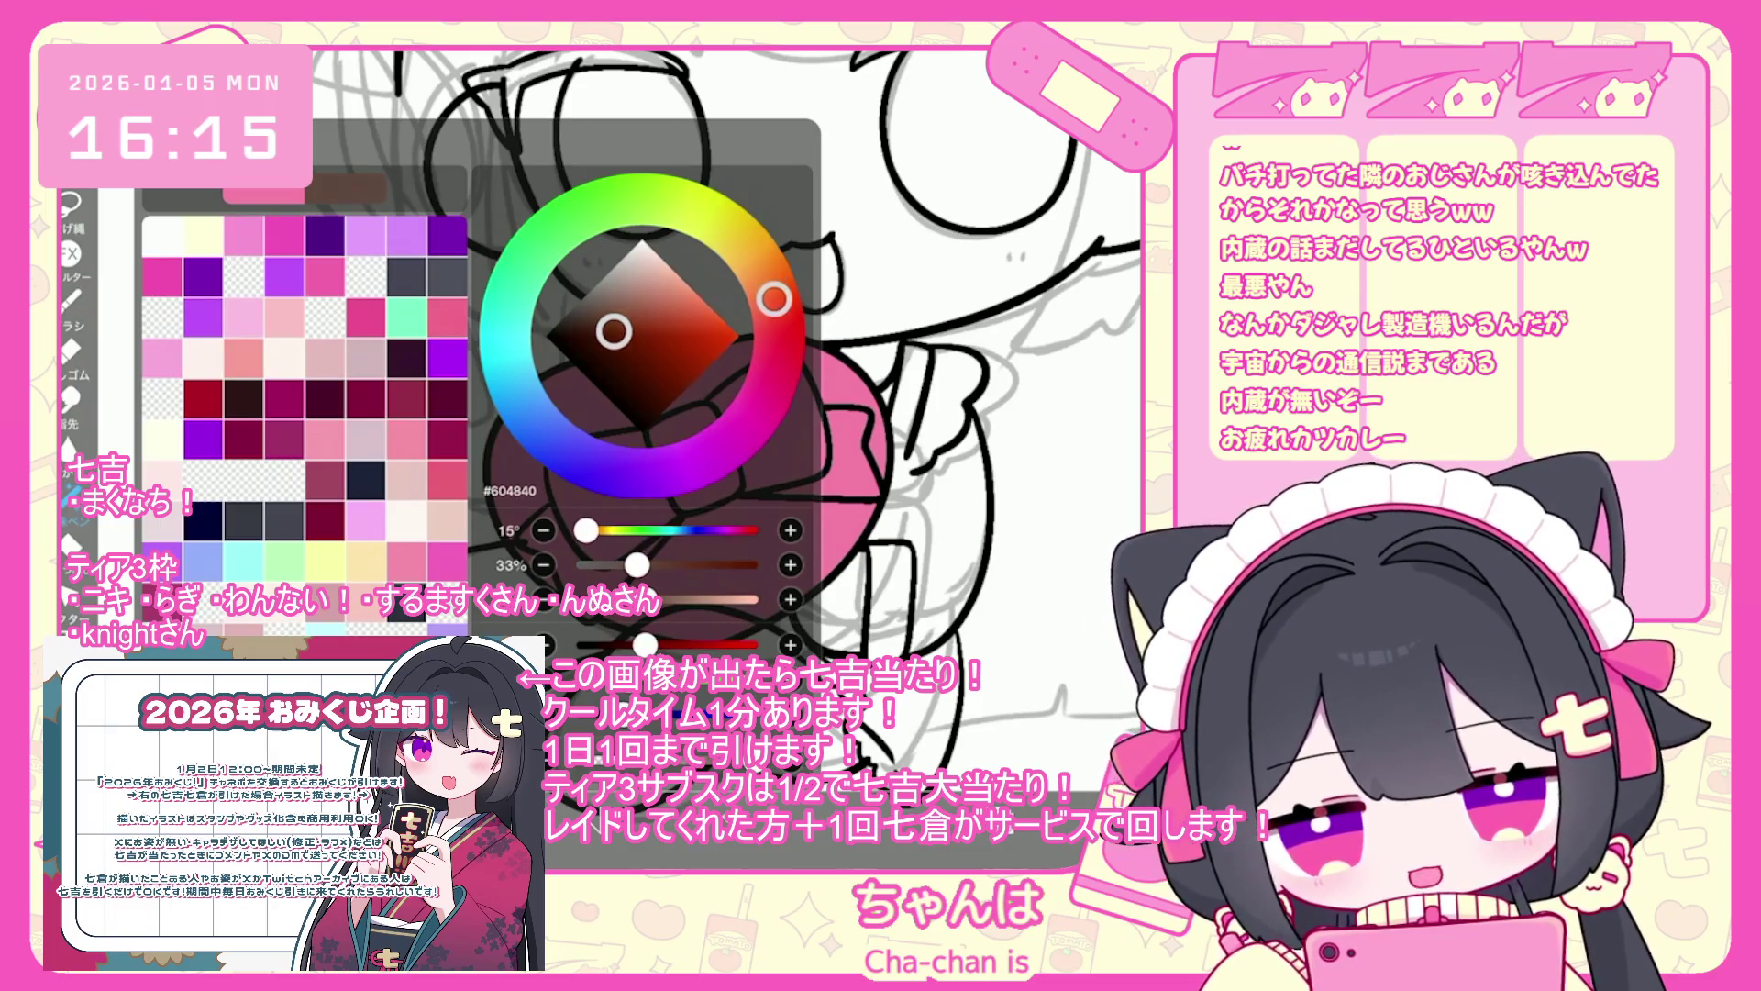
{"action": "left_click", "coordinate": [495, 514]}
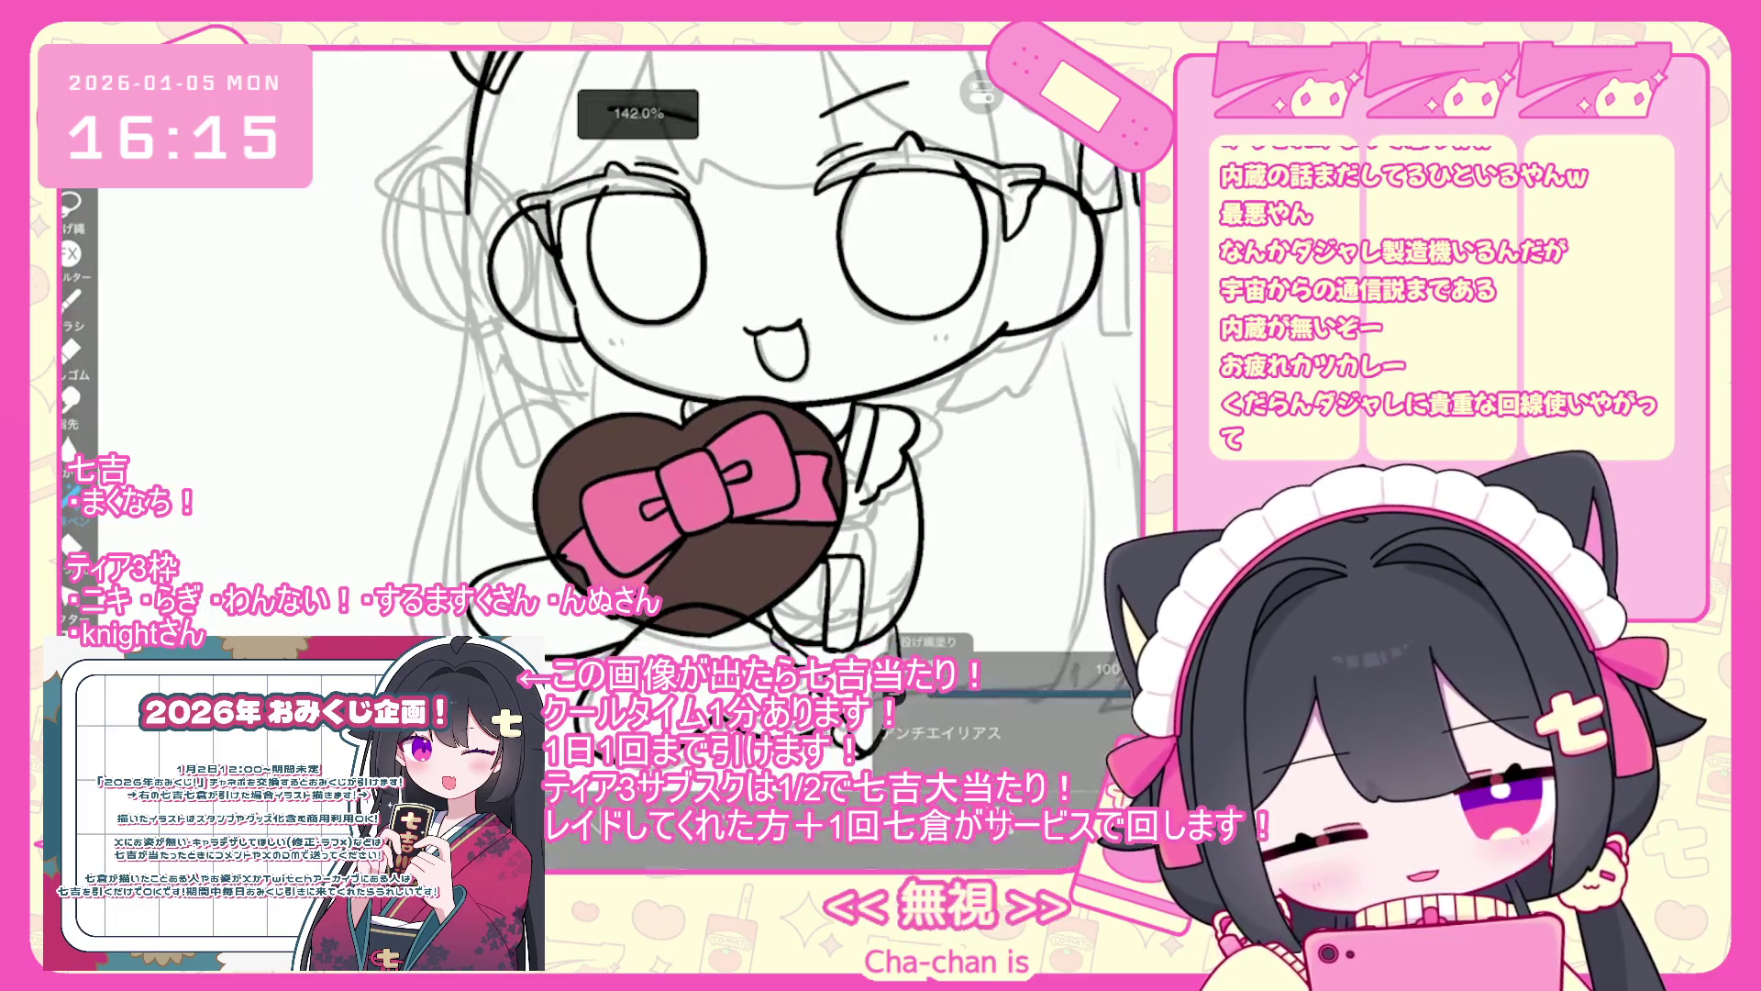
- Select and collapse the bow folder, then close the colour picker
{"action": "scroll", "coordinate": [760, 431], "scroll_direction": "down", "scroll_amount": 3}
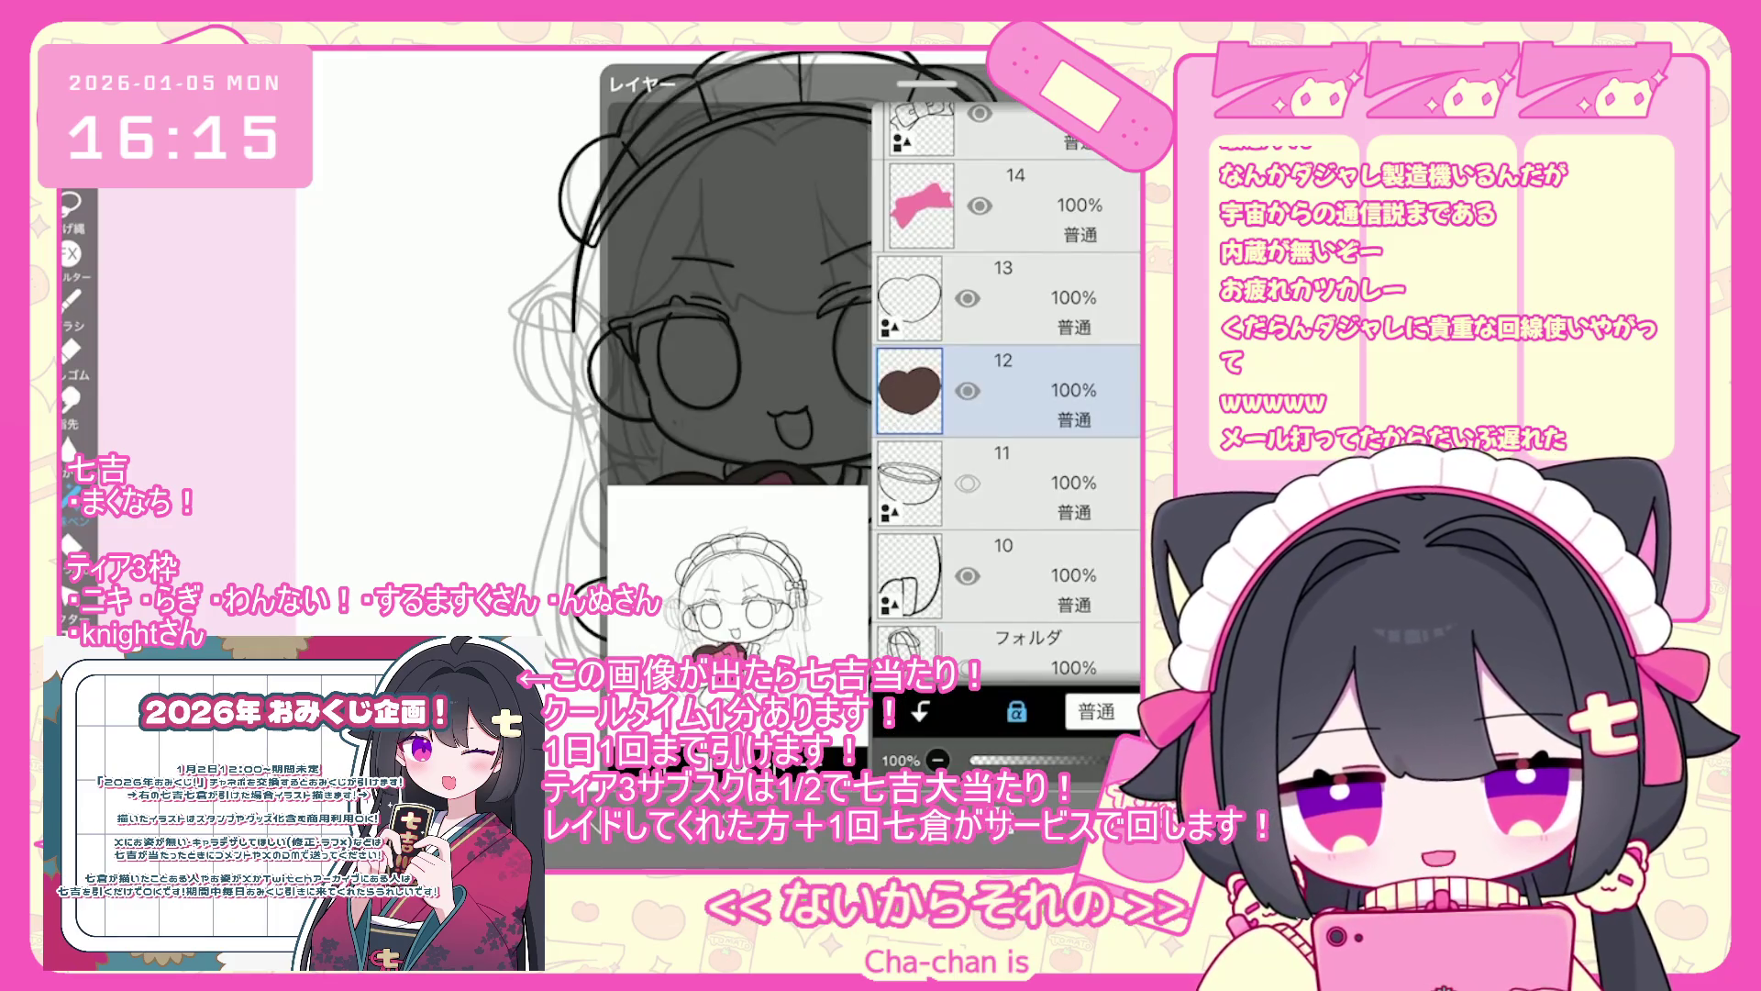
{"action": "left_click", "coordinate": [1009, 289]}
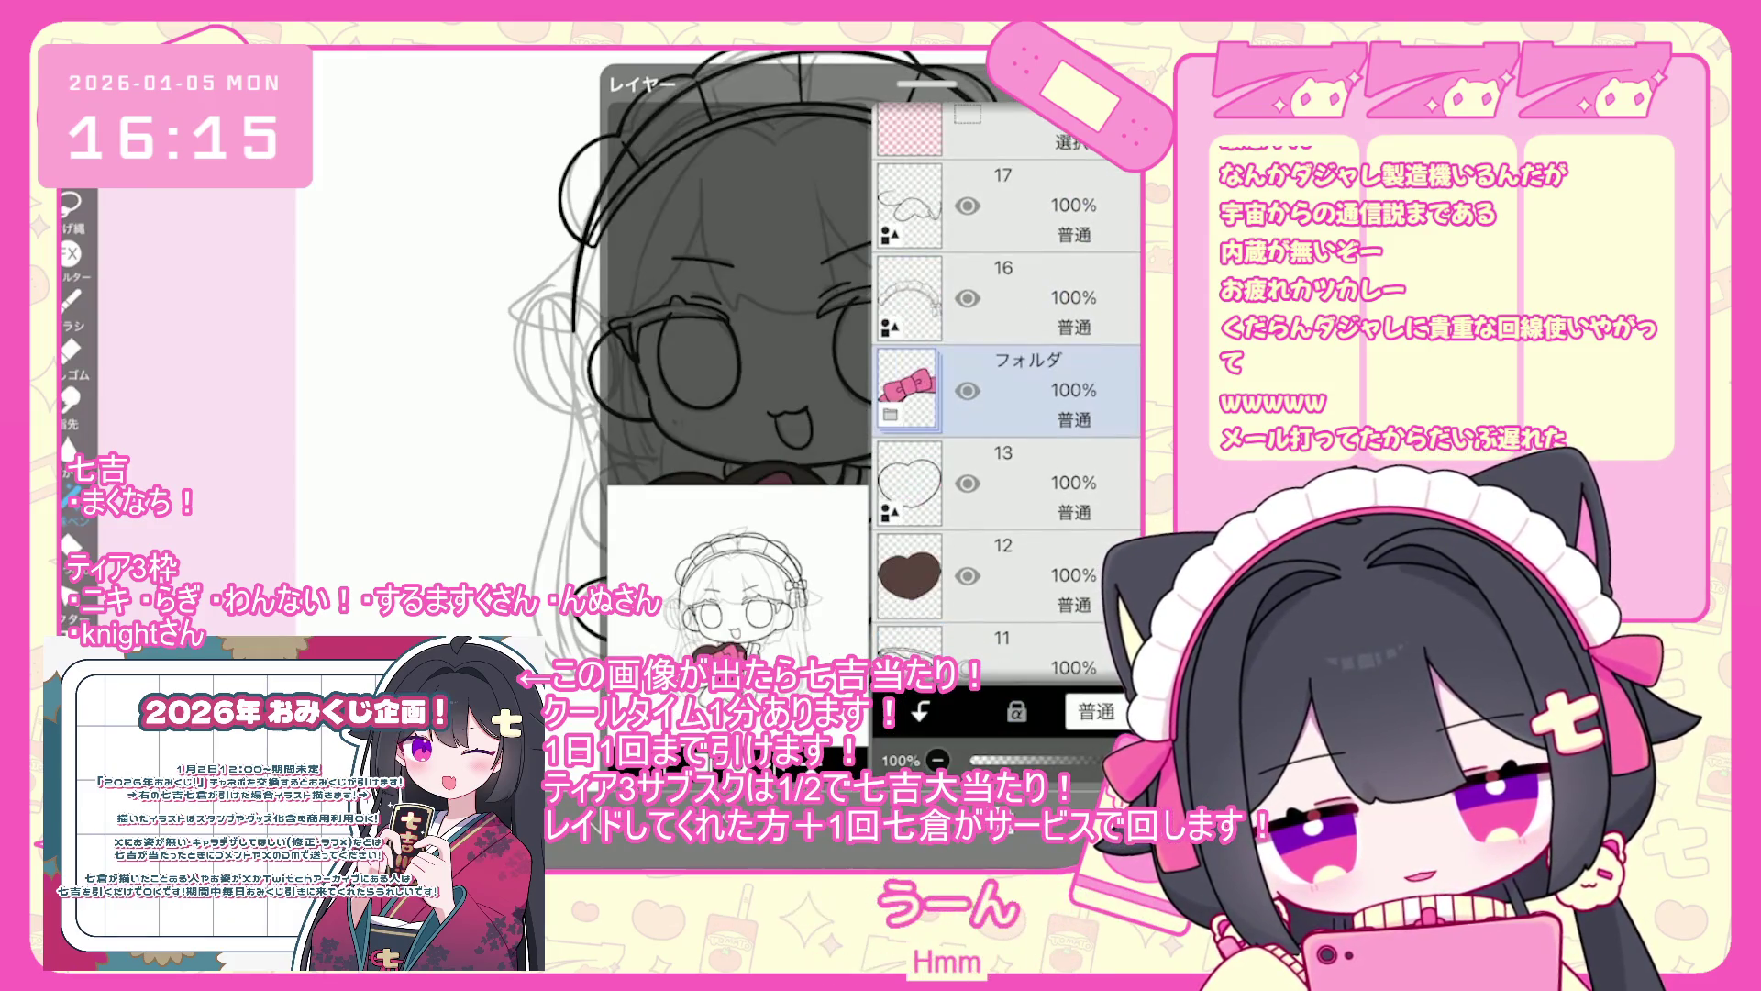
{"action": "left_click", "coordinate": [1009, 477]}
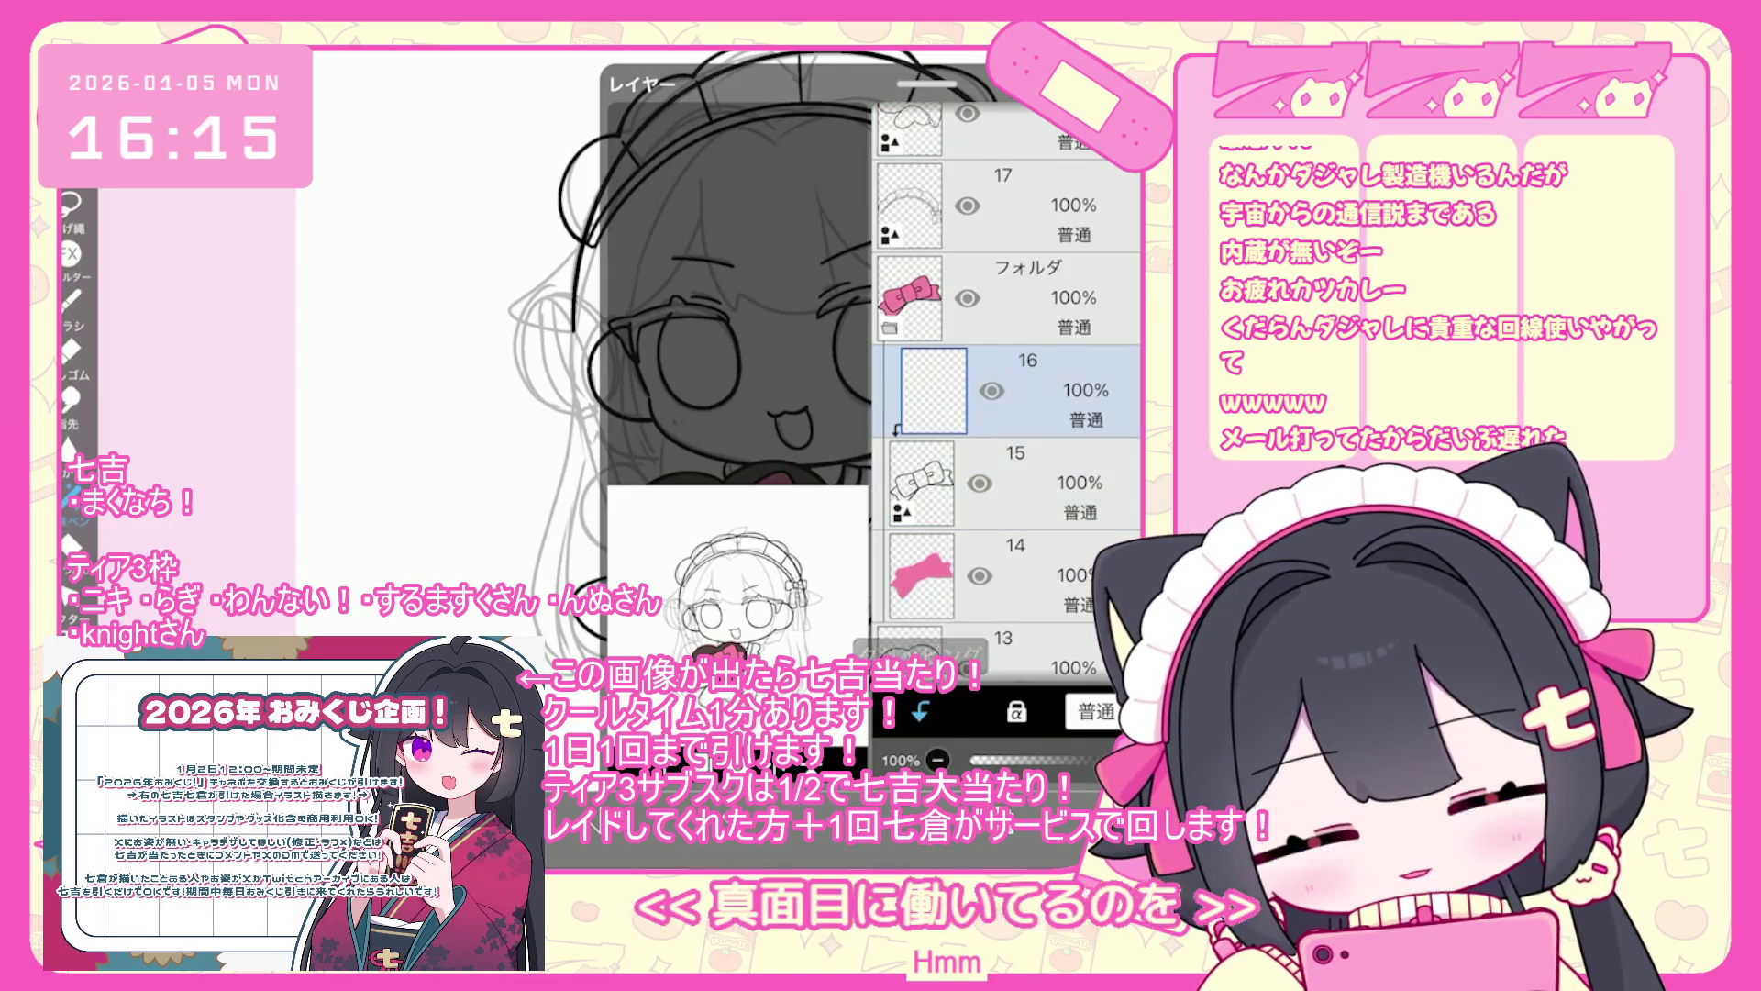
{"action": "left_click", "coordinate": [413, 367]}
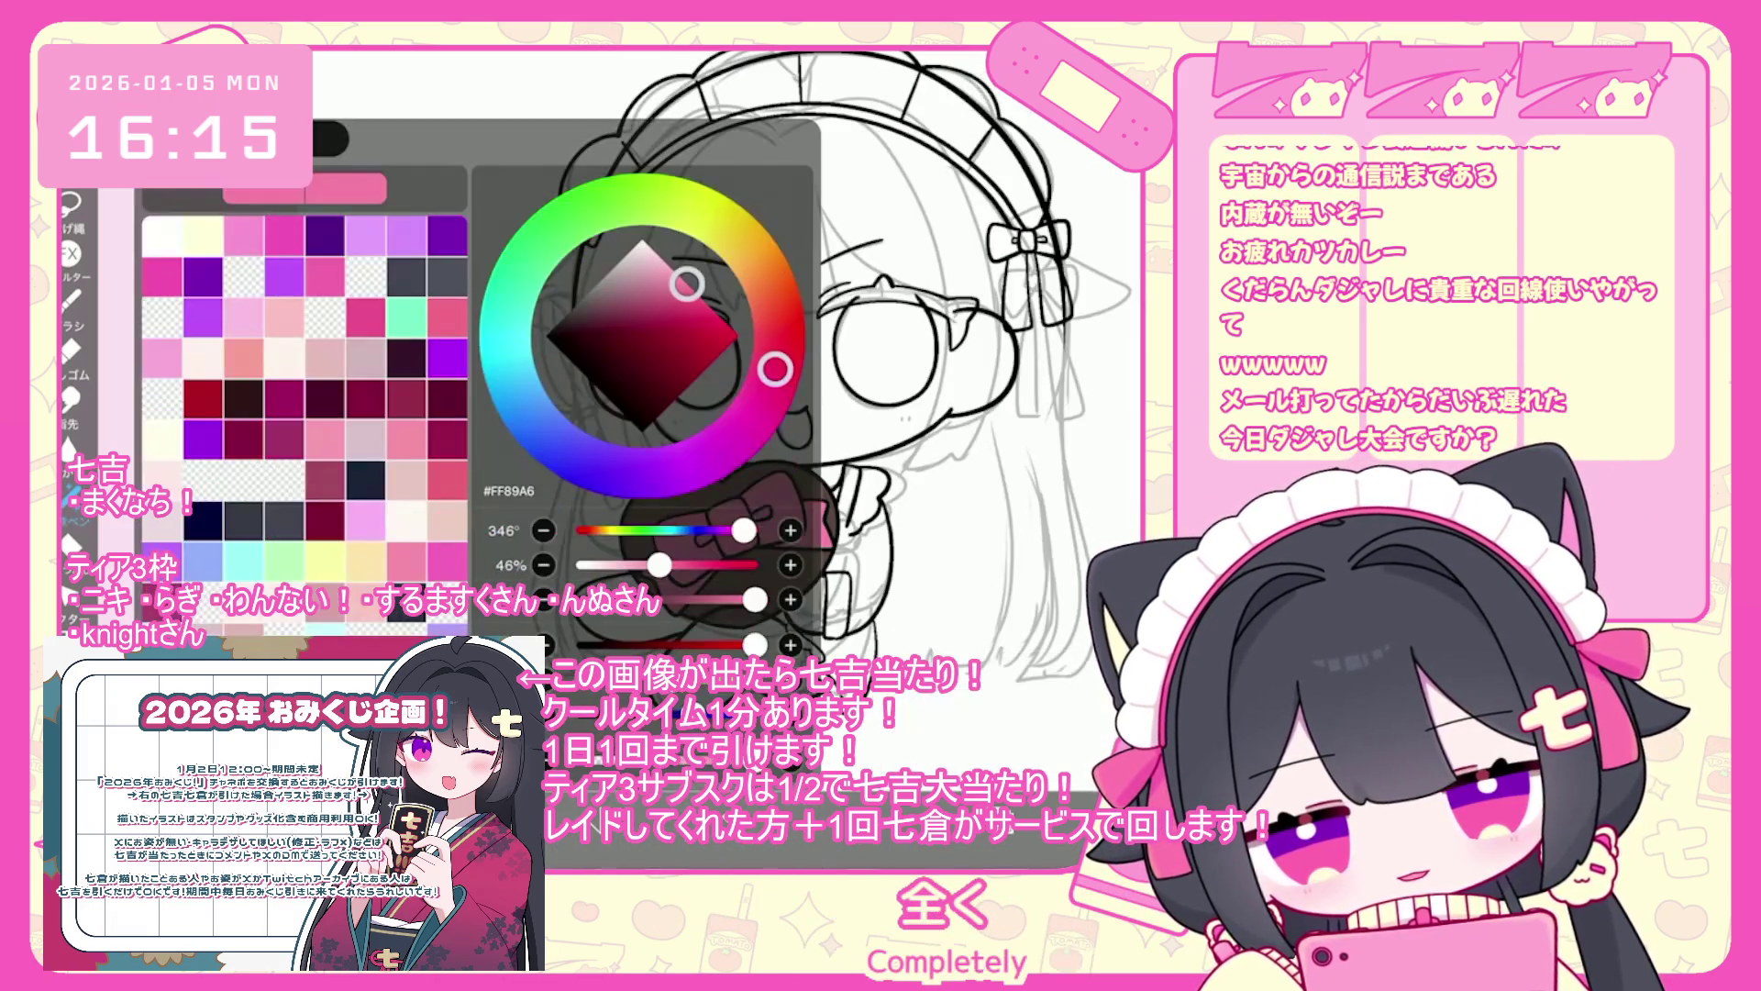
{"action": "left_click", "coordinate": [690, 334]}
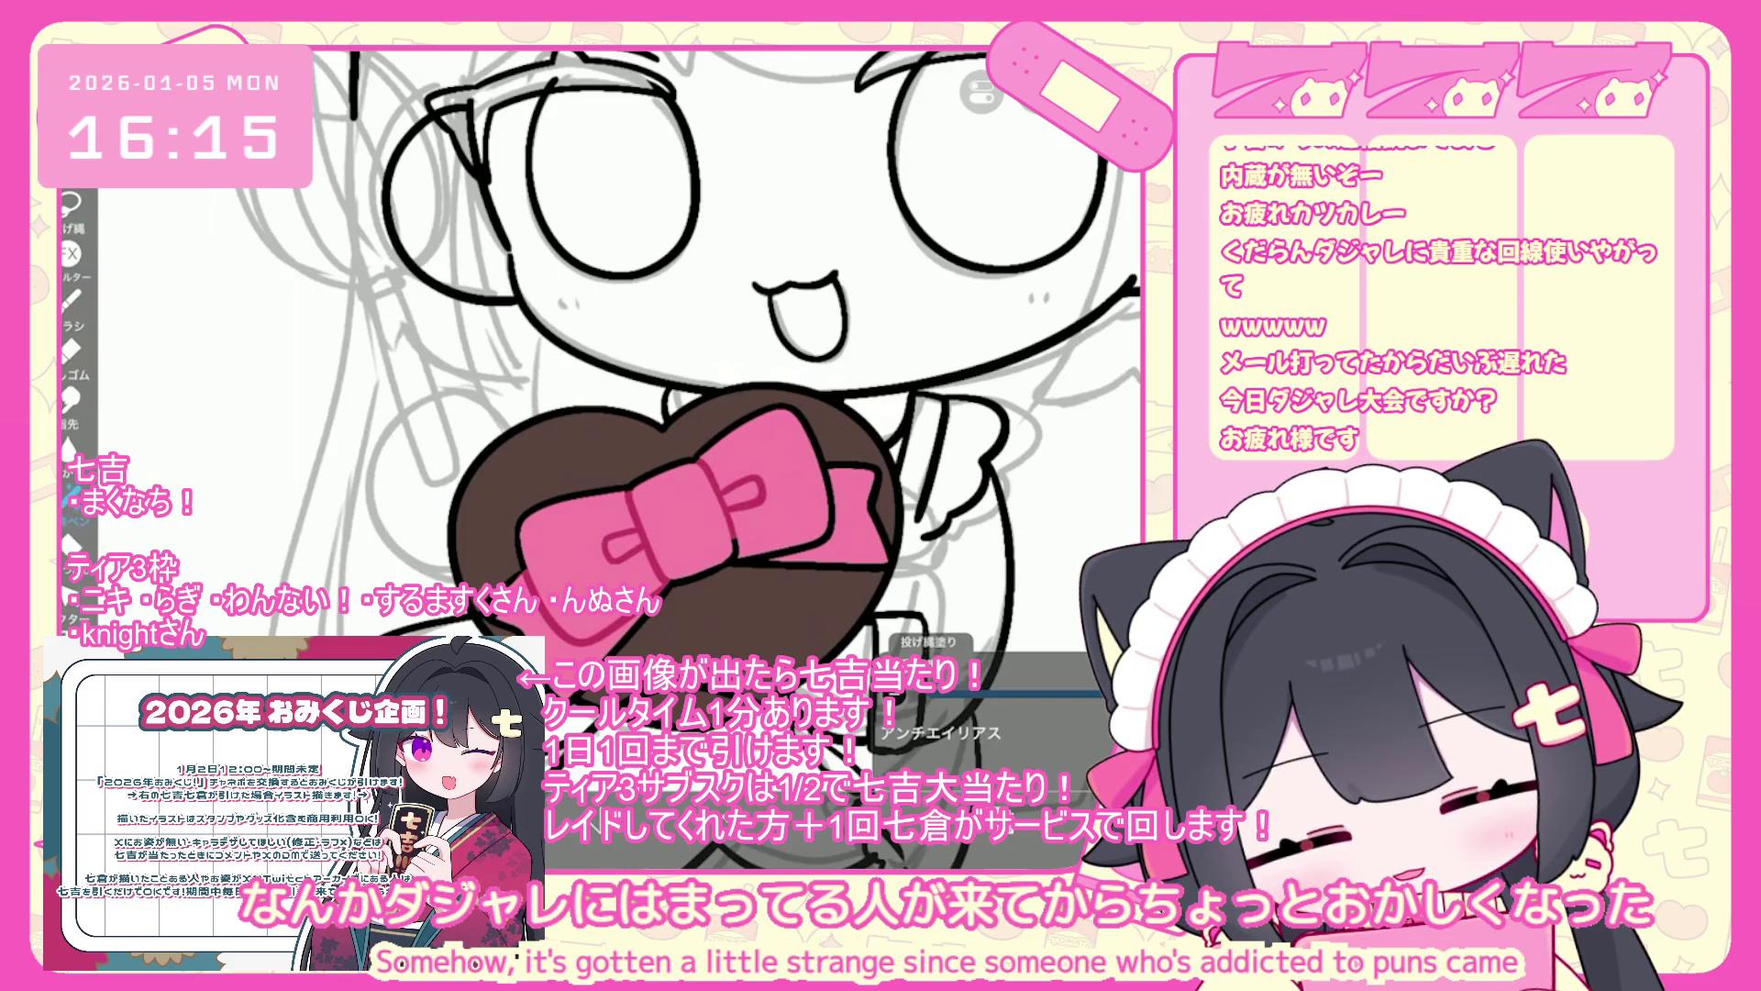
{"action": "scroll", "coordinate": [601, 413], "scroll_direction": "up", "scroll_amount": 3}
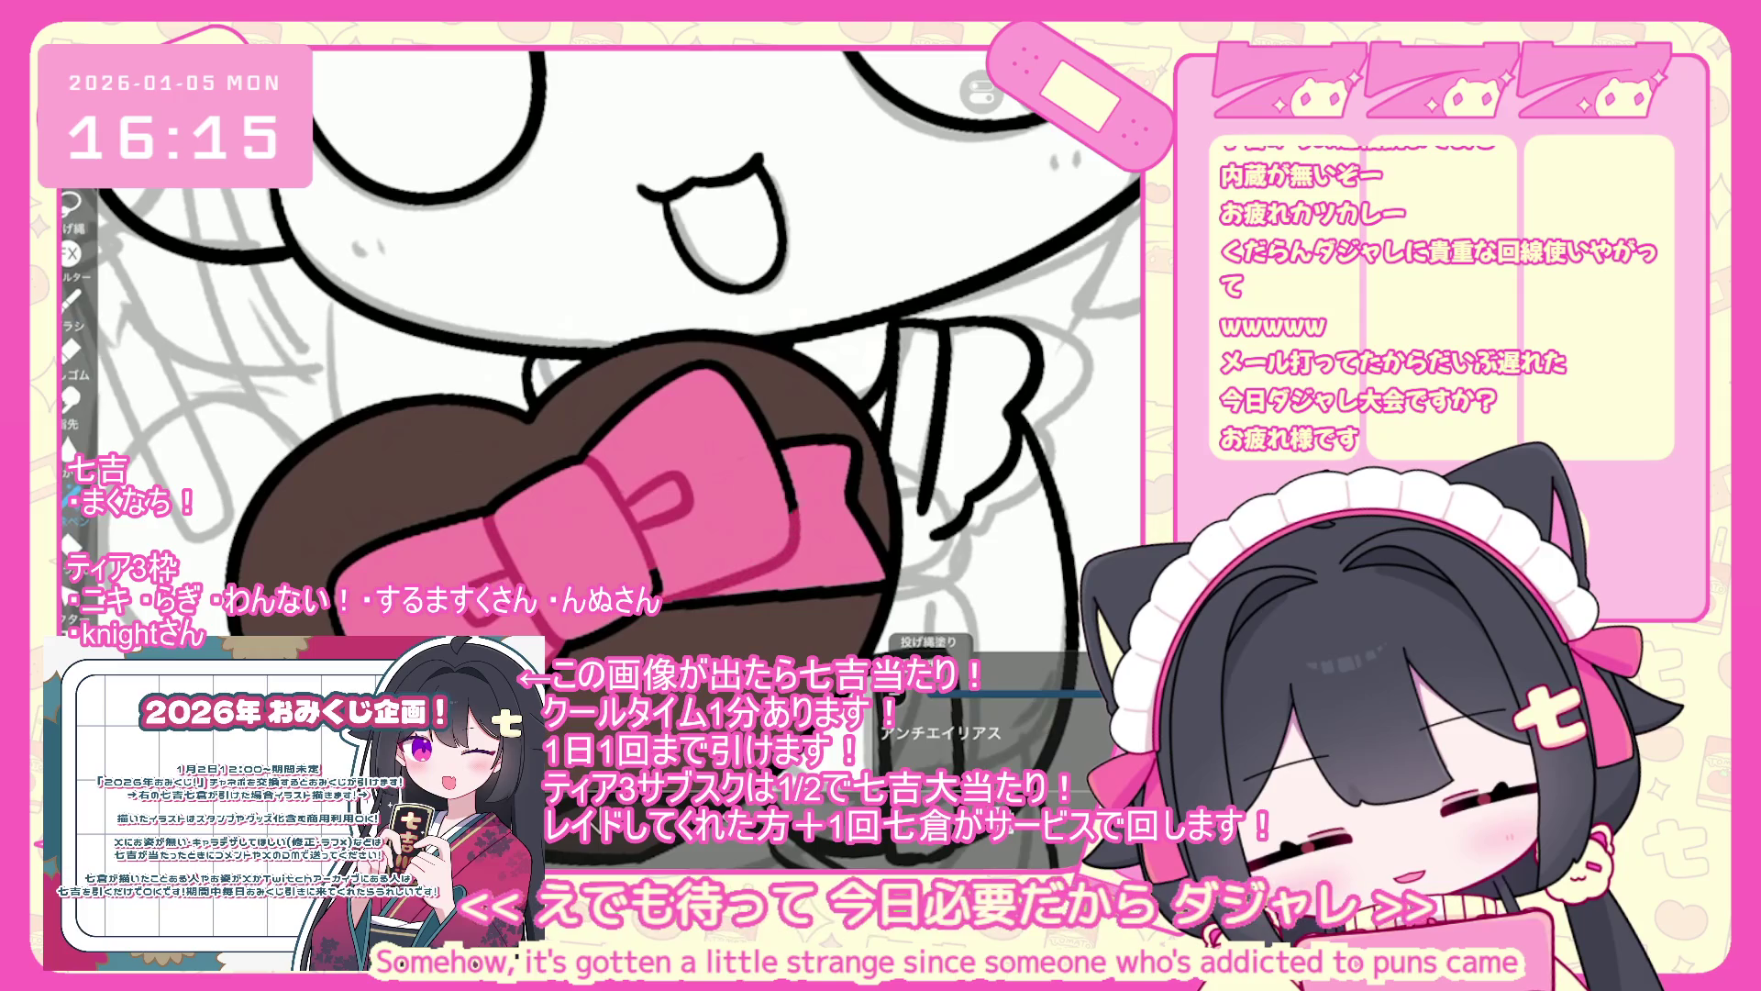
{"action": "scroll", "coordinate": [601, 412], "scroll_direction": "down", "scroll_amount": 3}
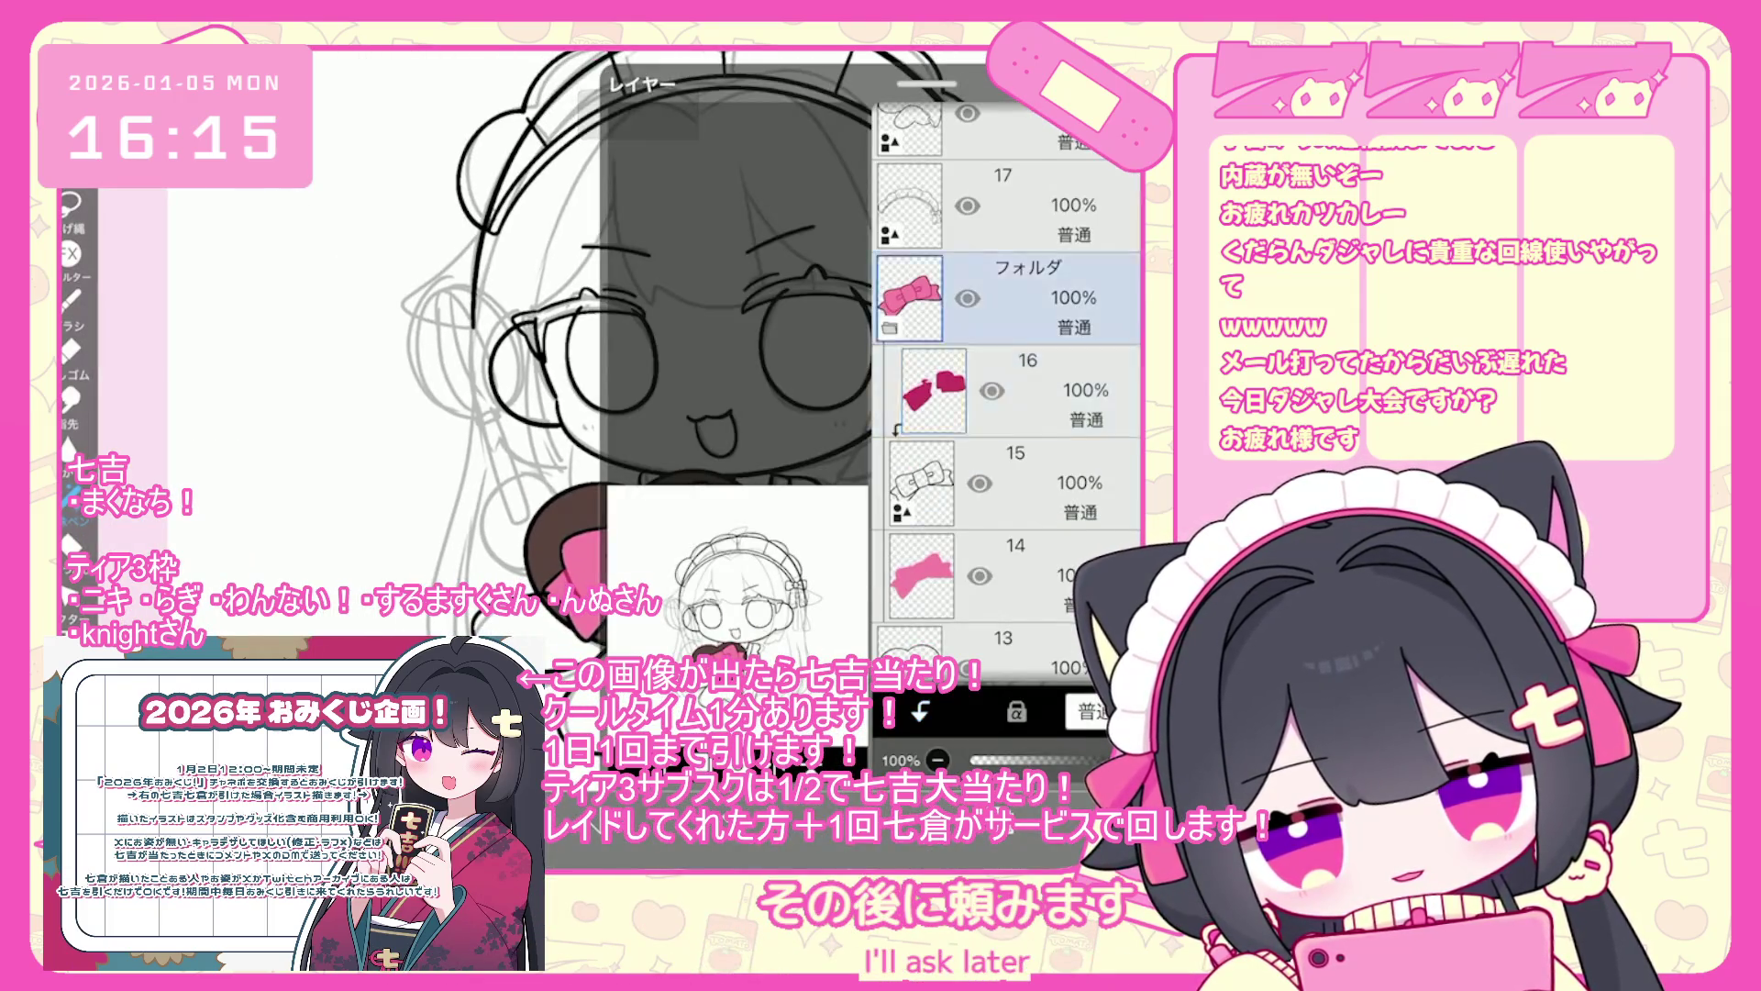
{"action": "scroll", "coordinate": [1009, 386], "scroll_direction": "down", "scroll_amount": 1}
- Add a new folder and move the chocolate heart layers and bow folder into it
{"action": "left_click", "coordinate": [1009, 523]}
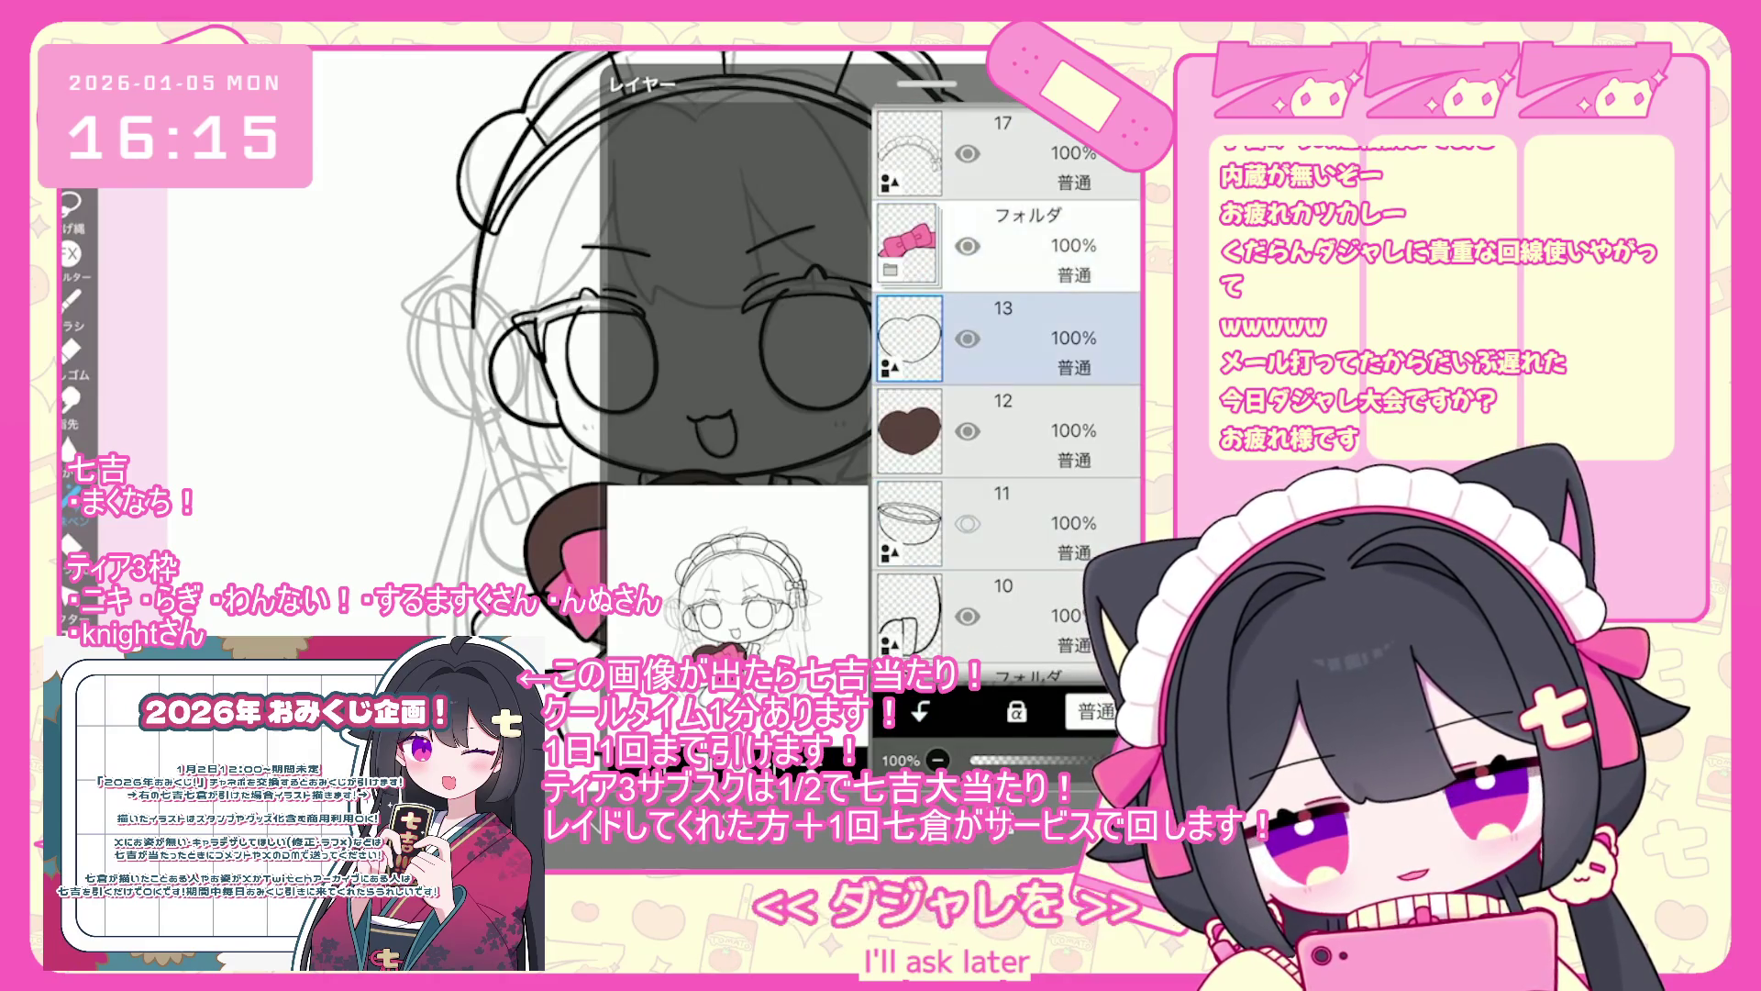
{"action": "left_click", "coordinate": [1009, 245]}
{"action": "left_click", "coordinate": [707, 515]}
{"action": "left_click_drag", "start_coordinate": [908, 482], "coordinate": [908, 389]}
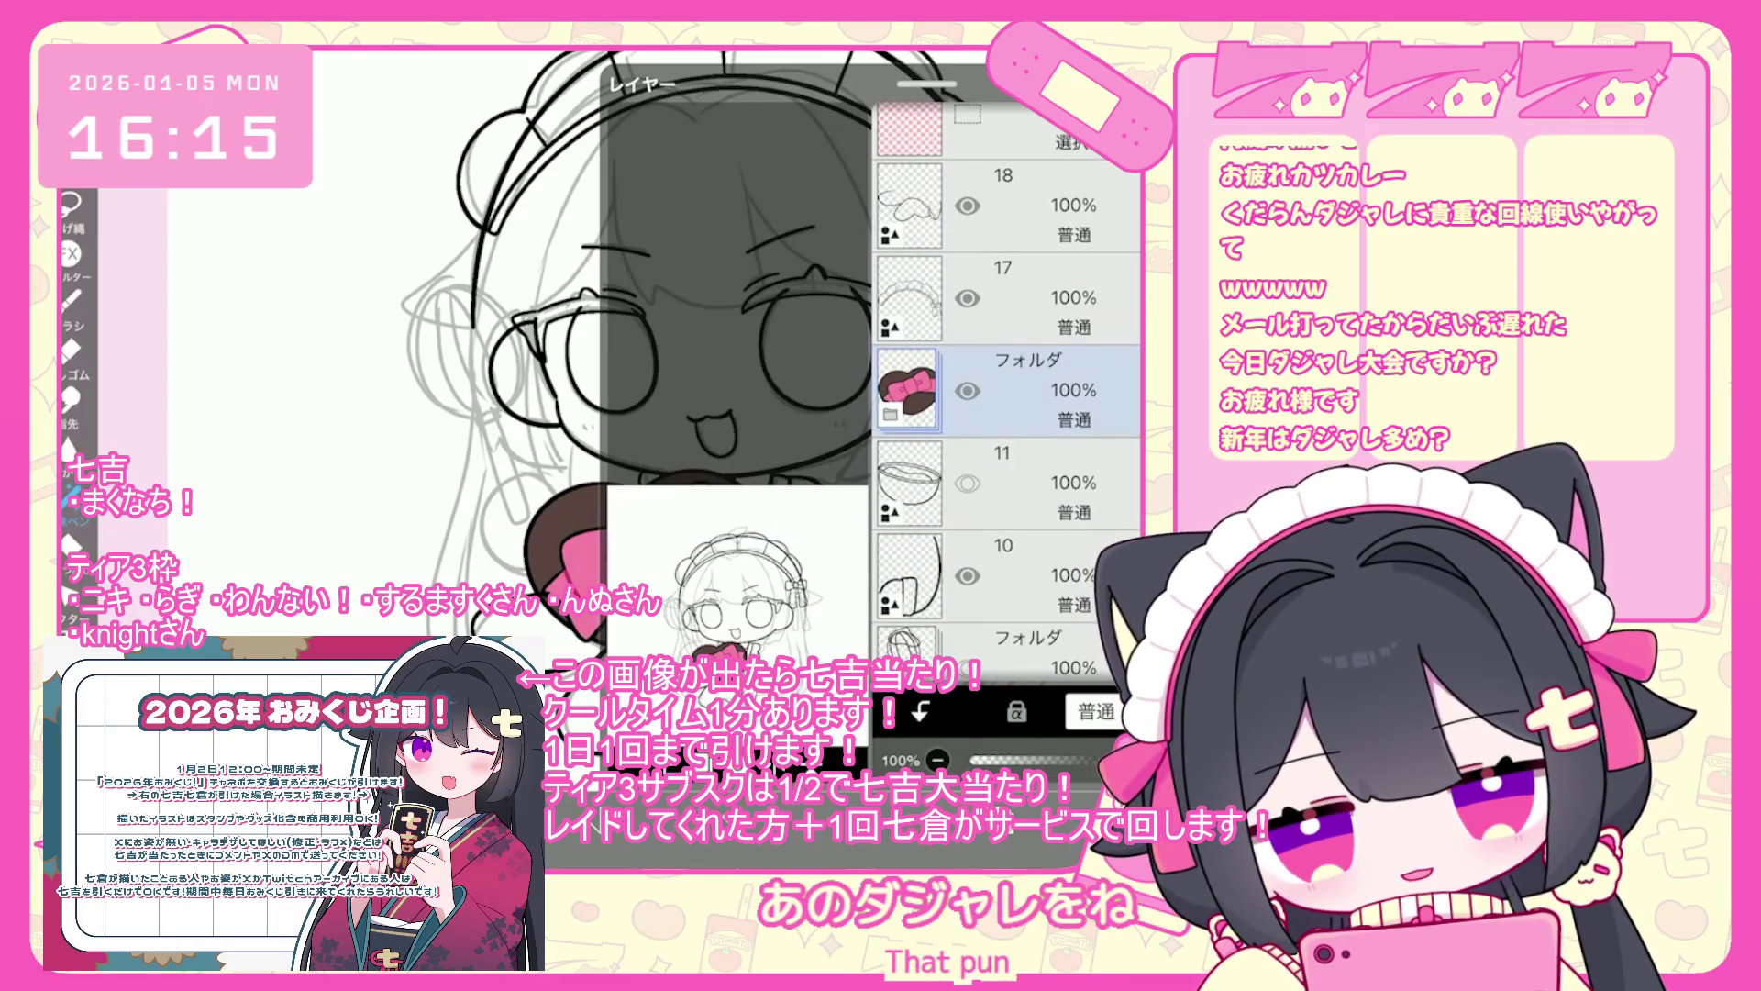
{"action": "scroll", "coordinate": [1009, 386], "scroll_direction": "down", "scroll_amount": 2}
{"action": "left_click", "coordinate": [1009, 477]}
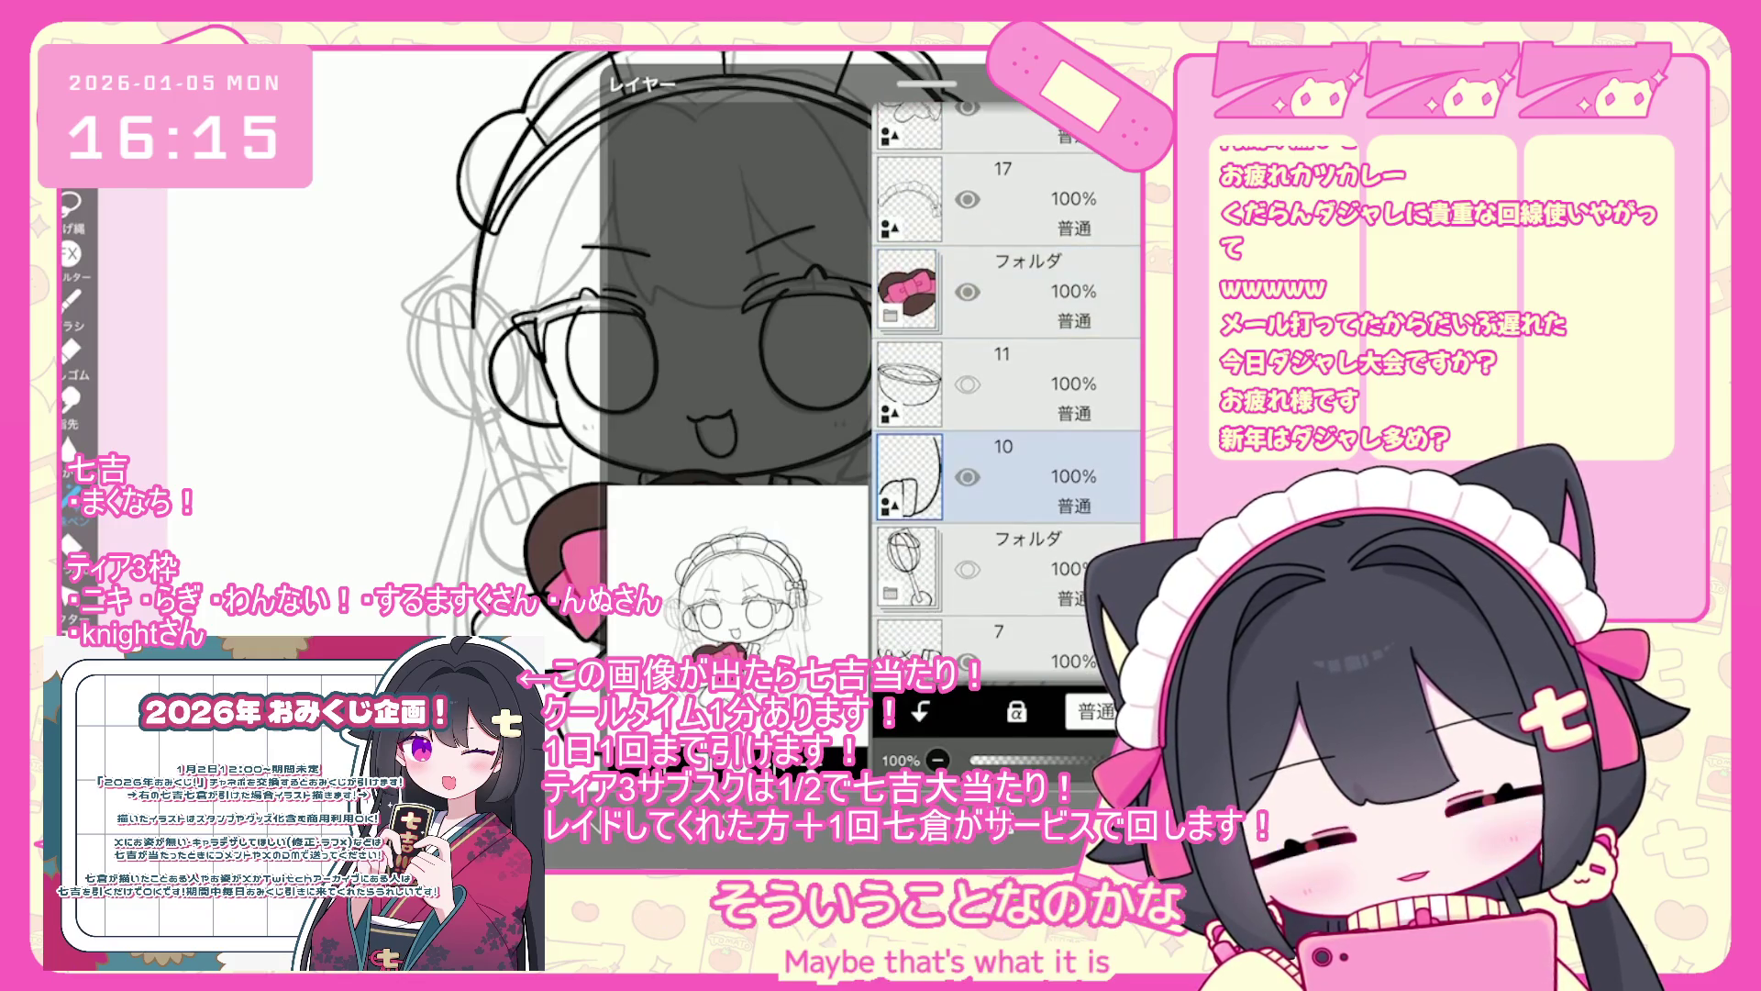
{"action": "scroll", "coordinate": [1009, 385], "scroll_direction": "up", "scroll_amount": 2}
{"action": "left_click", "coordinate": [1009, 481]}
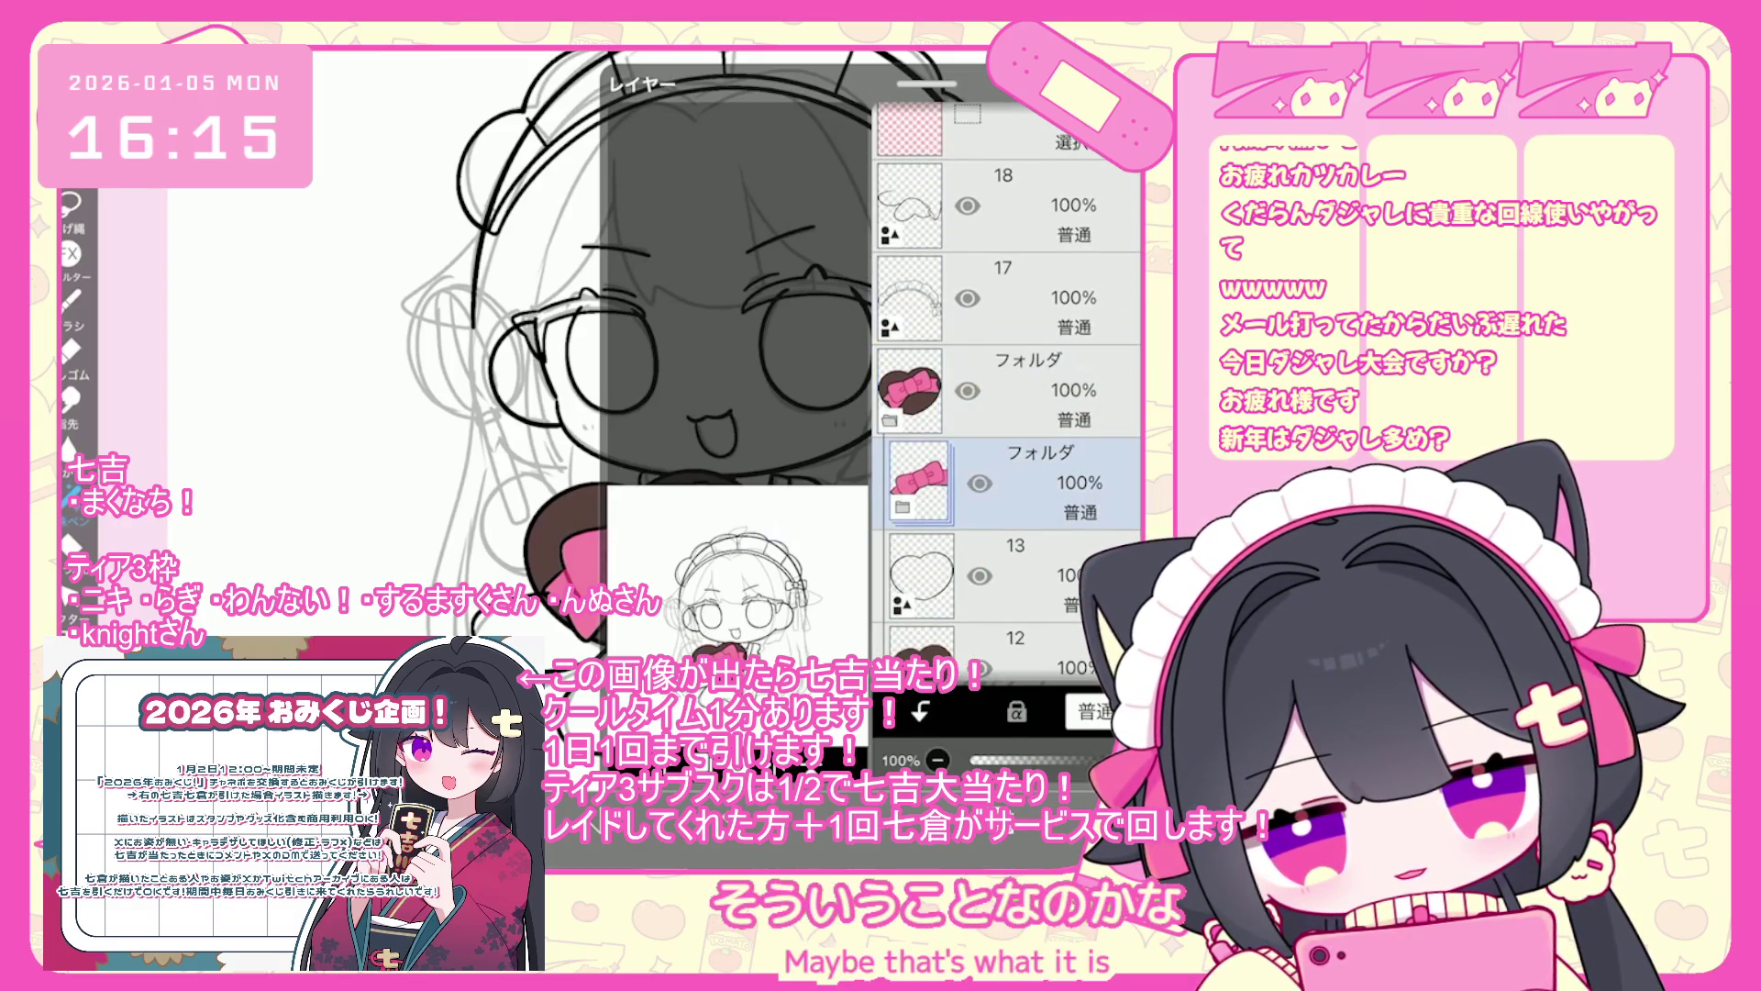
{"action": "left_click", "coordinate": [1009, 413]}
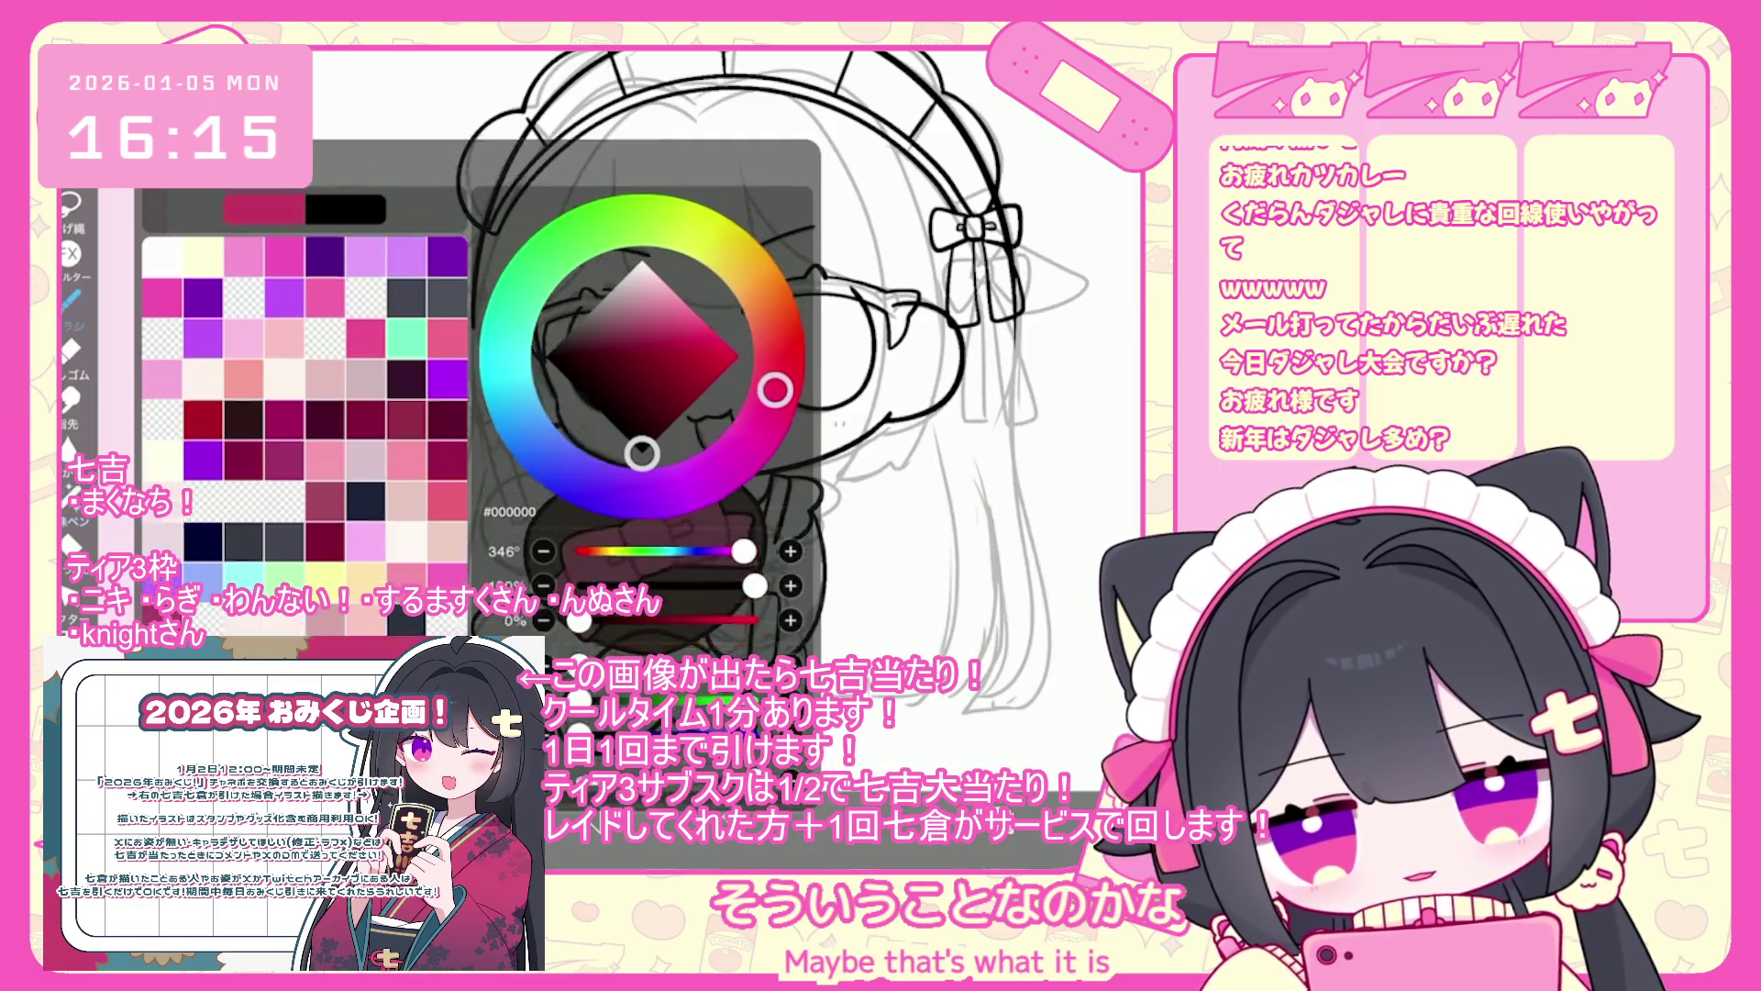
- Draw black arcs left of the heart, rotating the view and undoing the last stroke
{"action": "scroll", "coordinate": [734, 458], "scroll_direction": "up", "scroll_amount": 5}
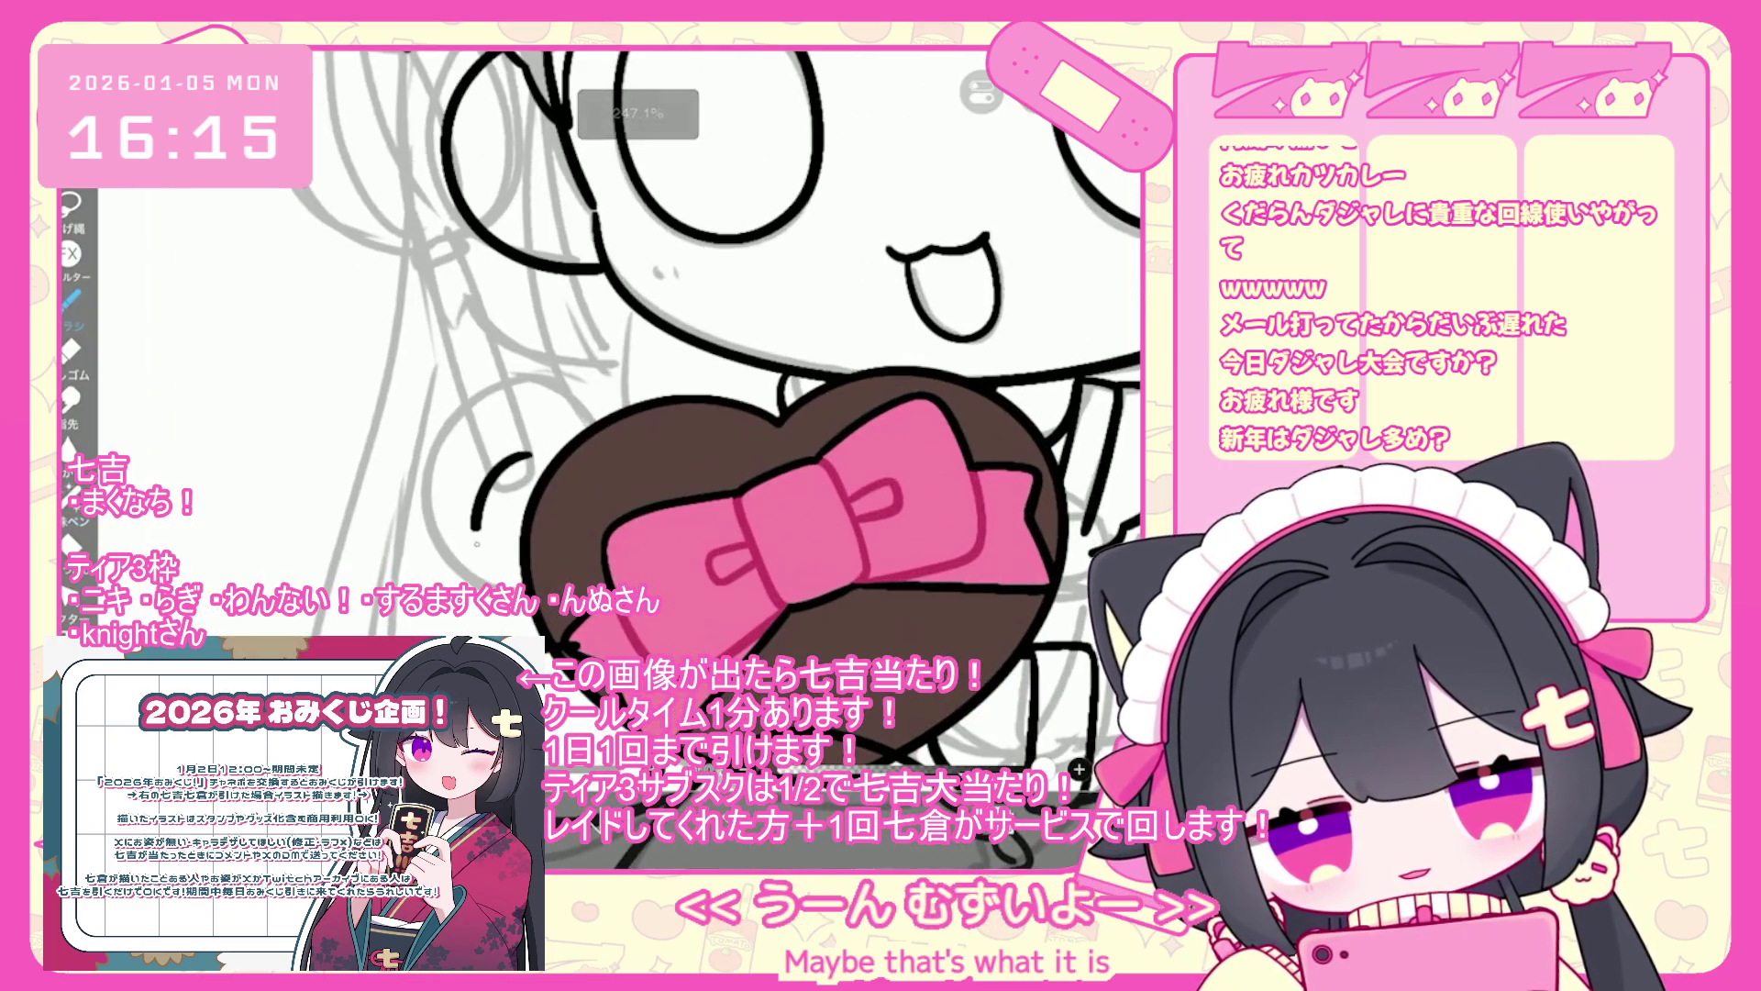
{"action": "key", "text": "ctrl+z"}
{"action": "left_click_drag", "start_coordinate": [541, 437], "coordinate": [537, 582]}
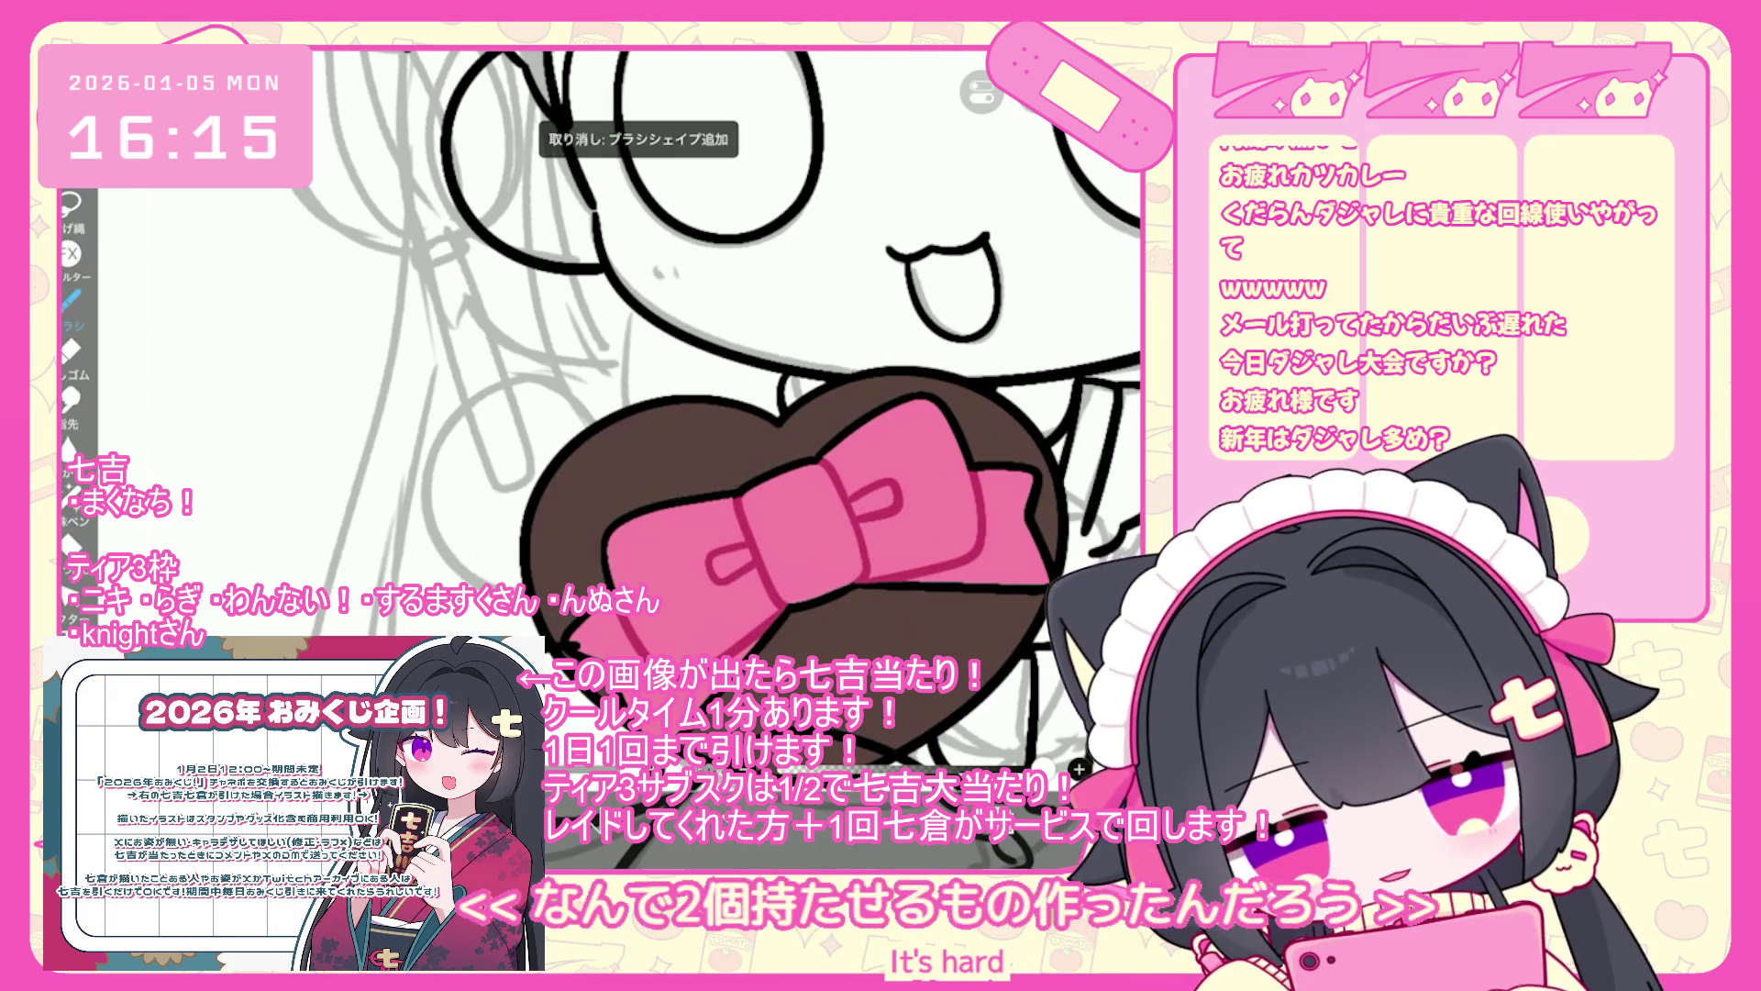
{"action": "left_click_drag", "start_coordinate": [493, 477], "coordinate": [523, 456]}
{"action": "left_click_drag", "start_coordinate": [734, 413], "coordinate": [660, 477]}
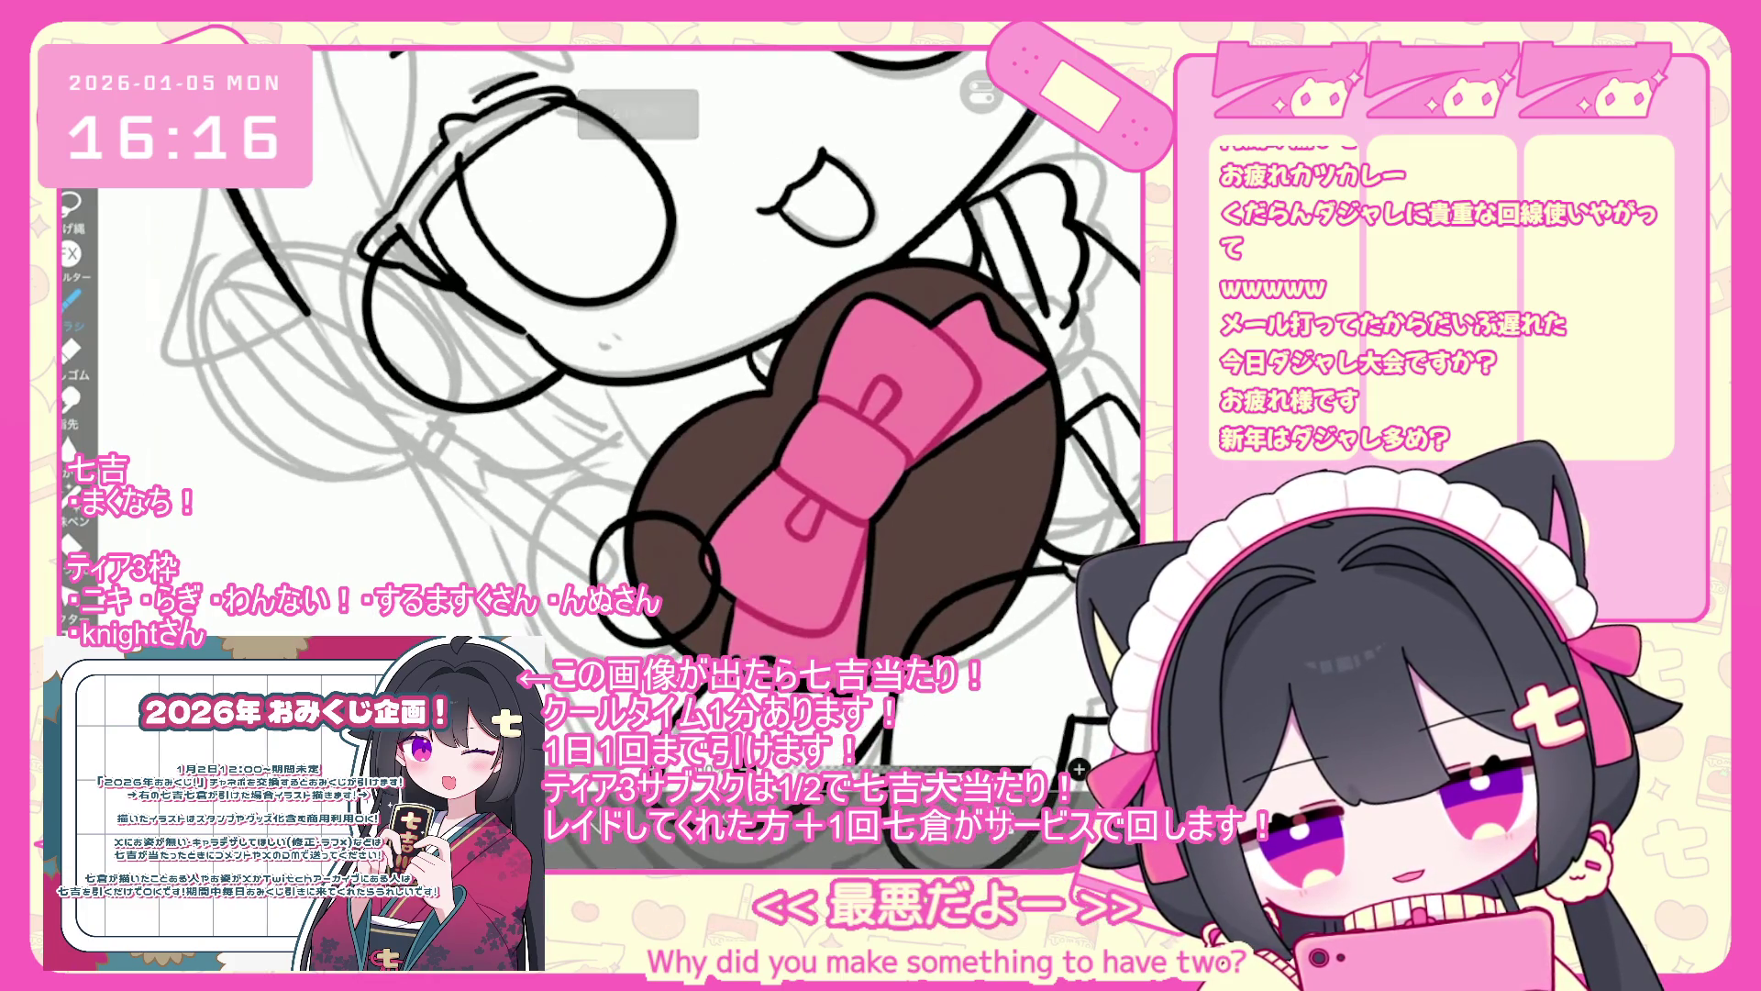
{"action": "key", "text": "ctrl+z"}
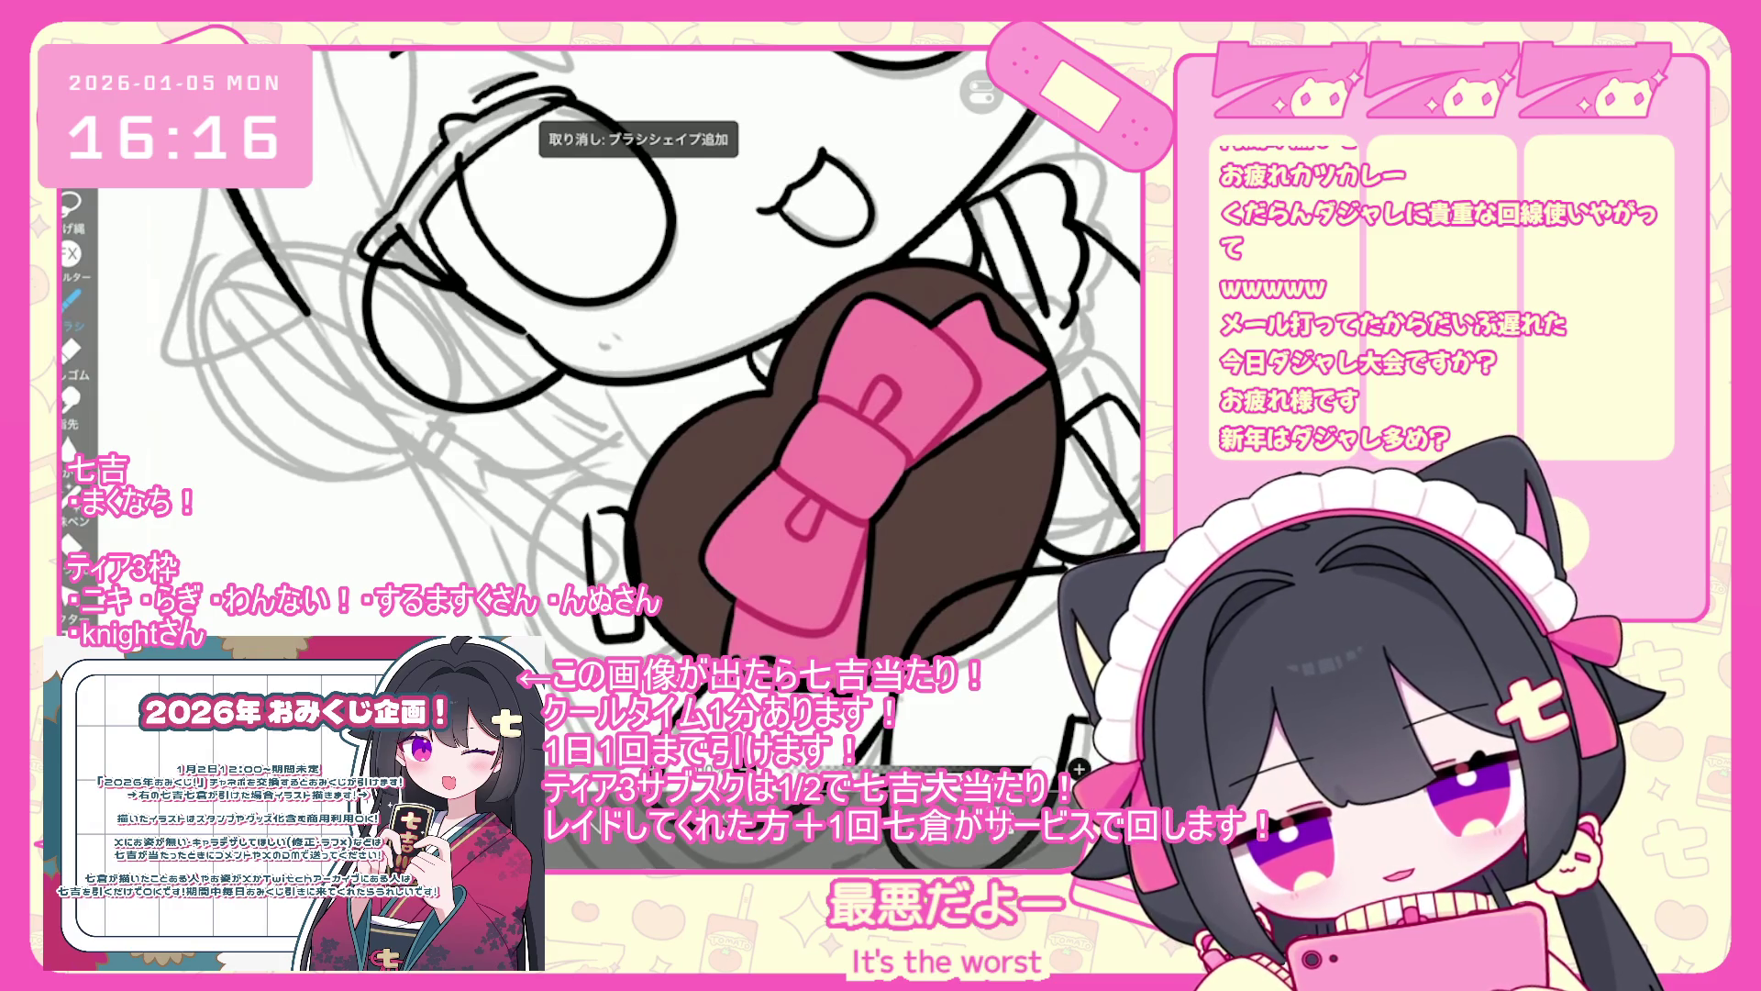
- Draw curved lines below the heart and beside the bow, undoing the latest one
{"action": "scroll", "coordinate": [596, 367], "scroll_direction": "up", "scroll_amount": 3}
{"action": "mouse_move", "coordinate": [610, 491]}
{"action": "left_mouse_down"}
{"action": "mouse_move", "coordinate": [582, 500]}
{"action": "mouse_move", "coordinate": [550, 637]}
{"action": "left_mouse_up"}
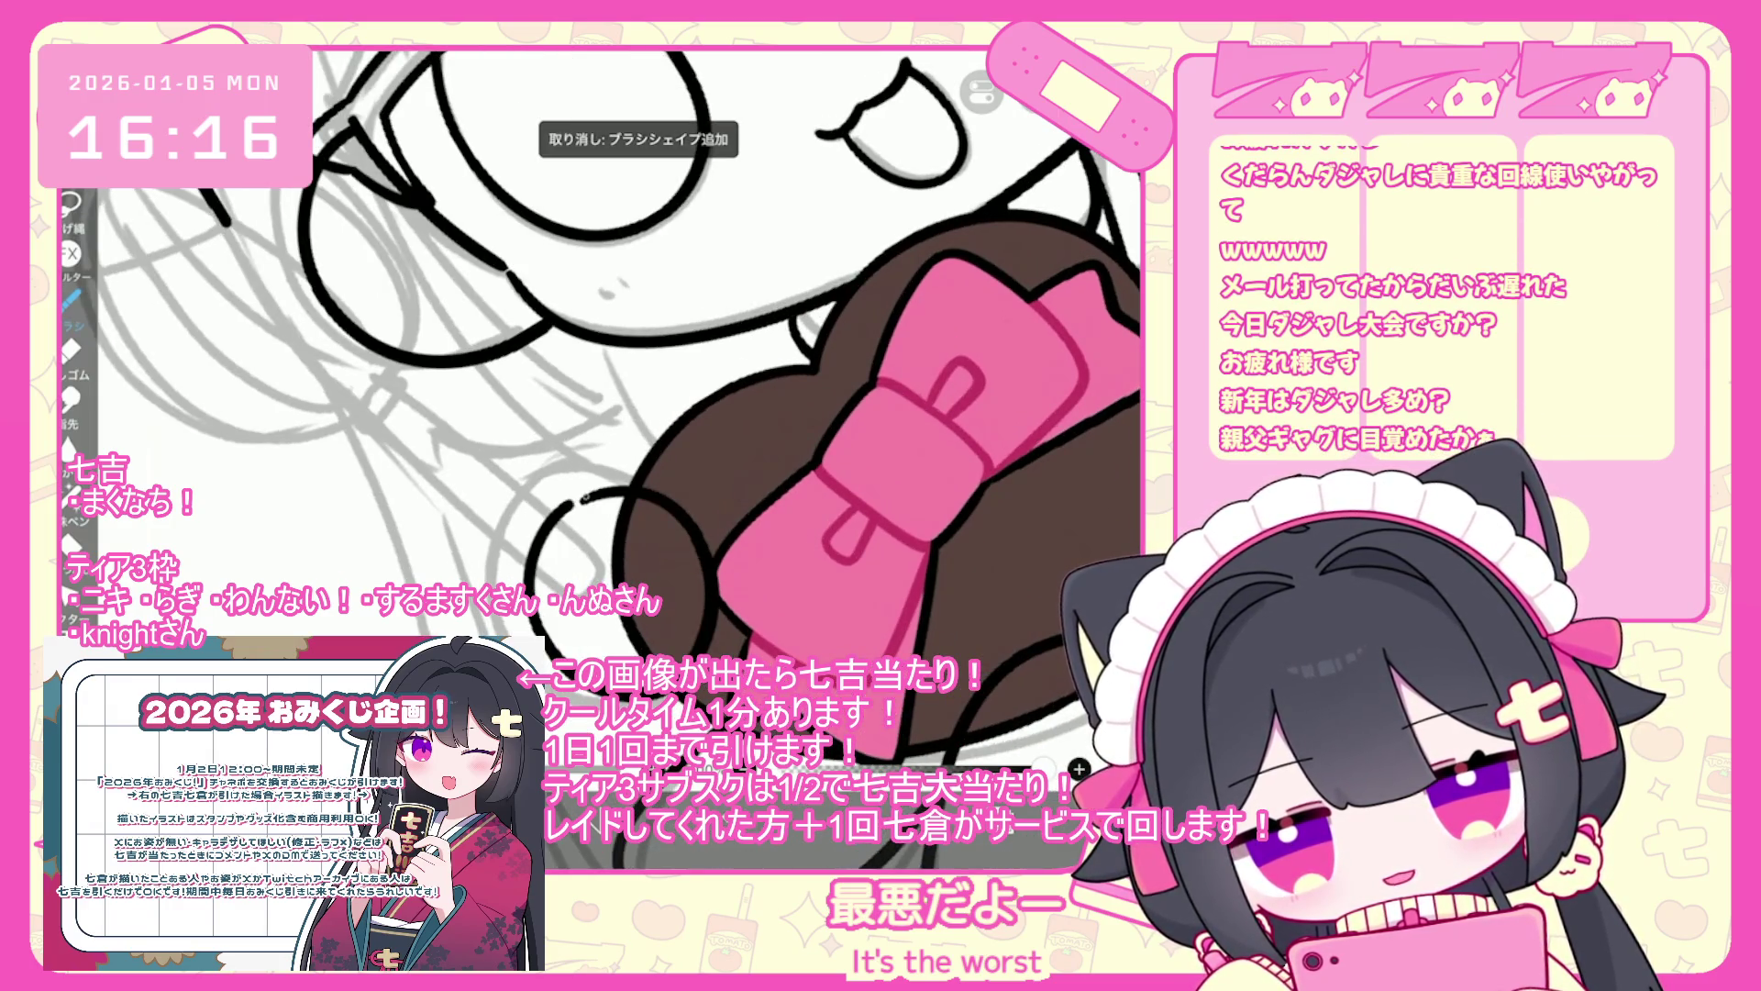
{"action": "scroll", "coordinate": [596, 366], "scroll_direction": "up", "scroll_amount": 2}
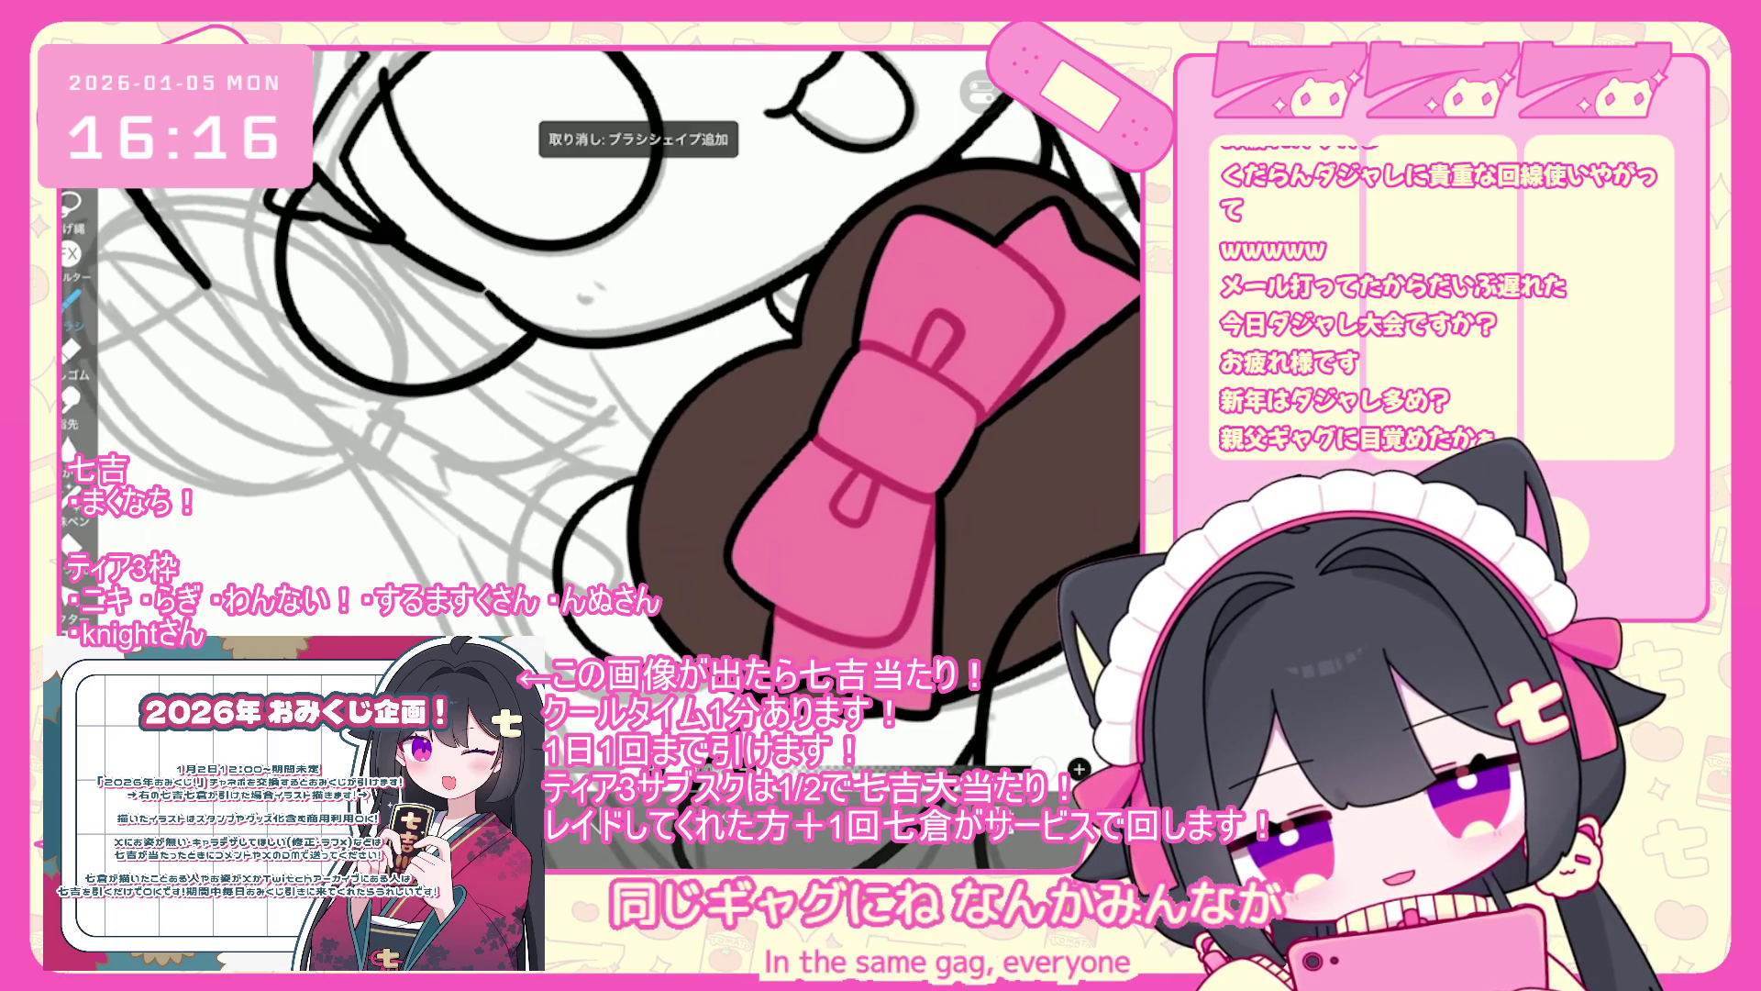
{"action": "left_click_drag", "start_coordinate": [702, 653], "coordinate": [644, 477]}
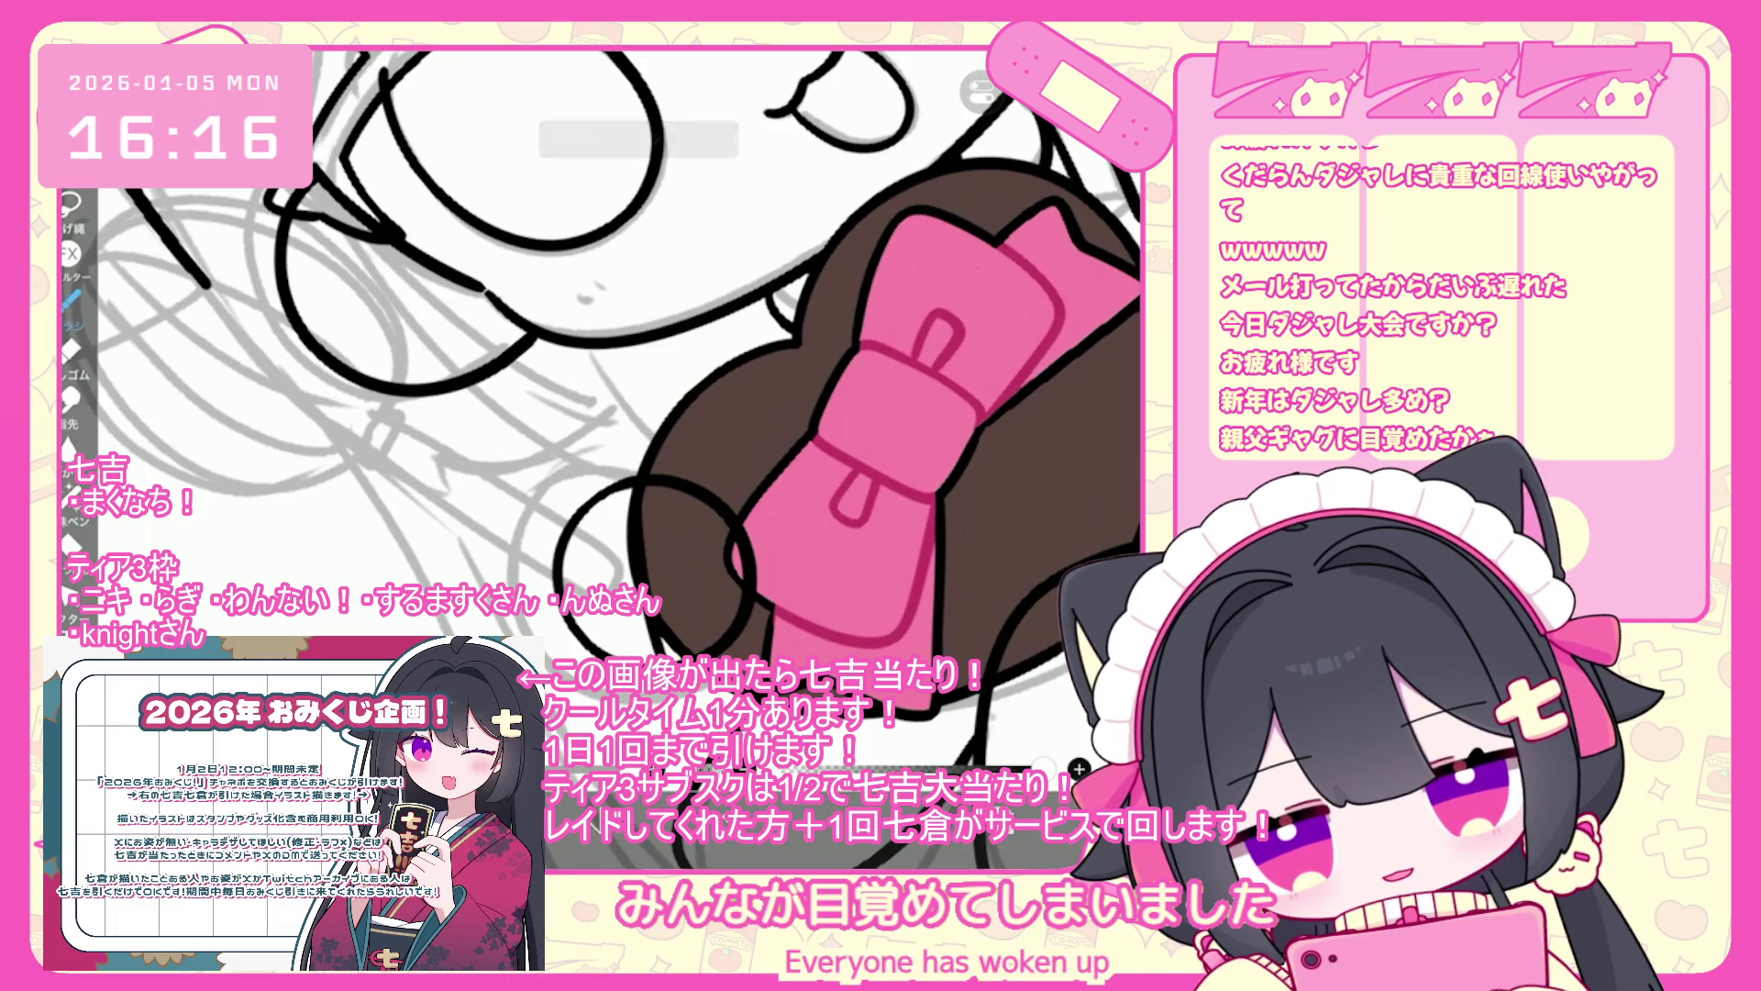
{"action": "key", "text": "ctrl+z"}
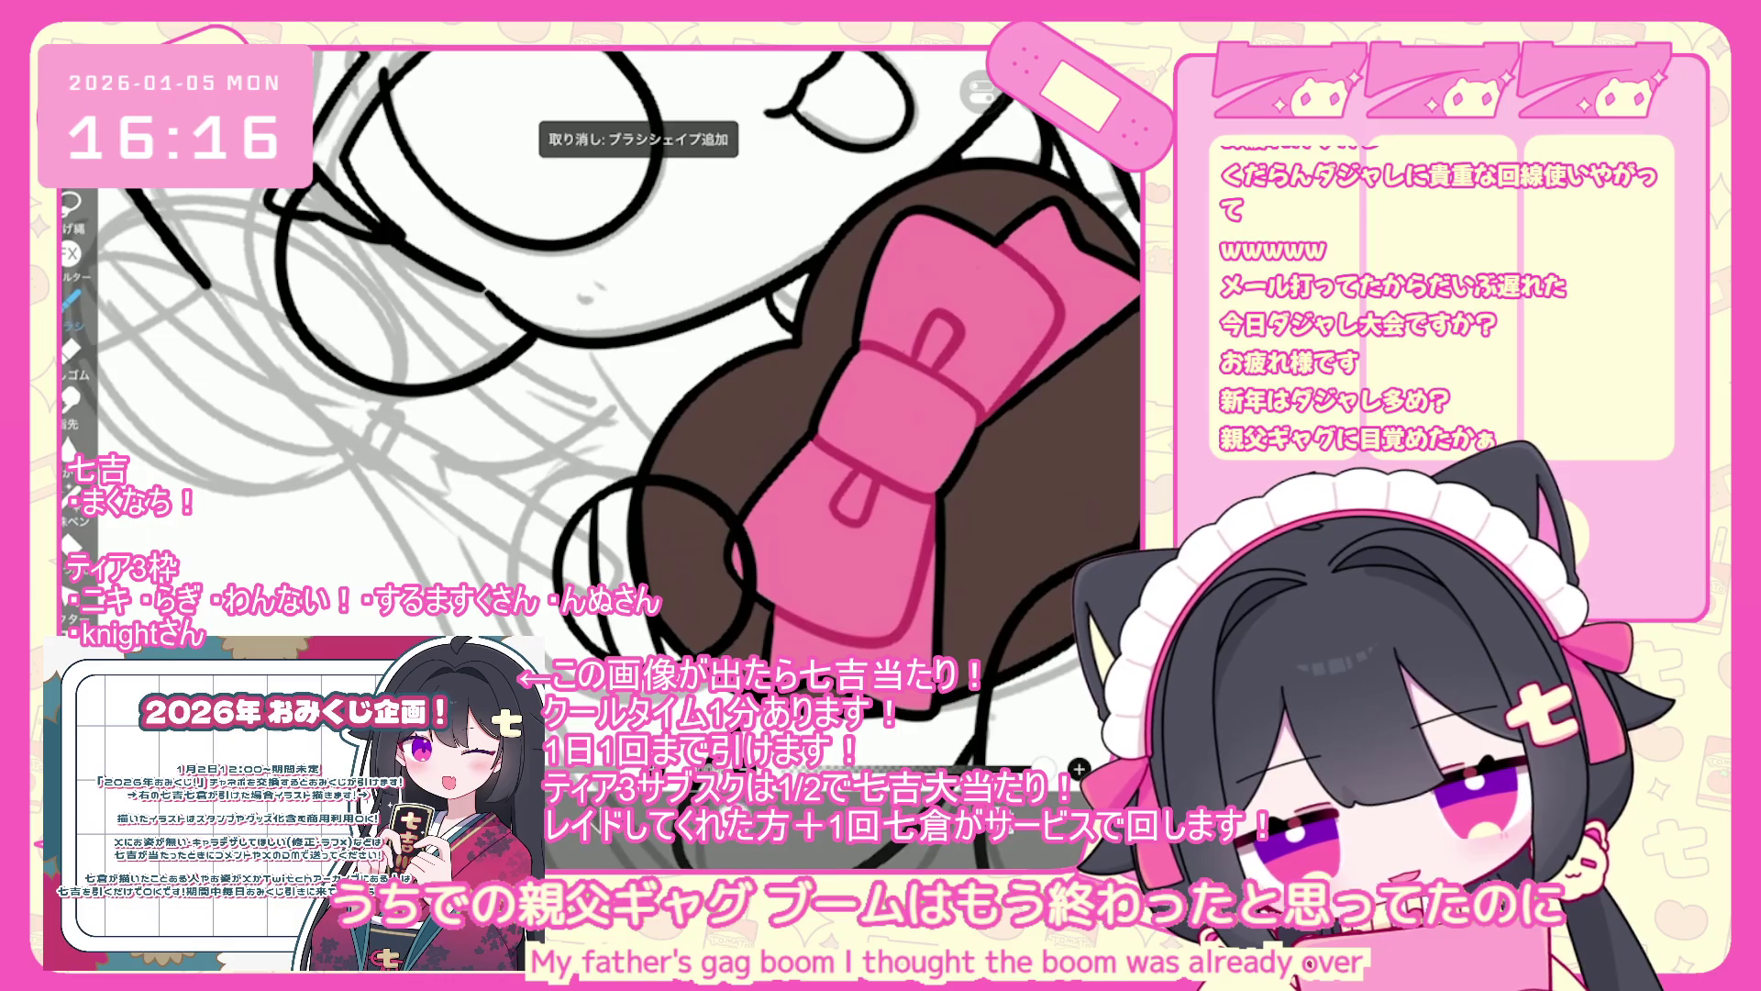
{"action": "scroll", "coordinate": [614, 367], "scroll_direction": "down", "scroll_amount": 5}
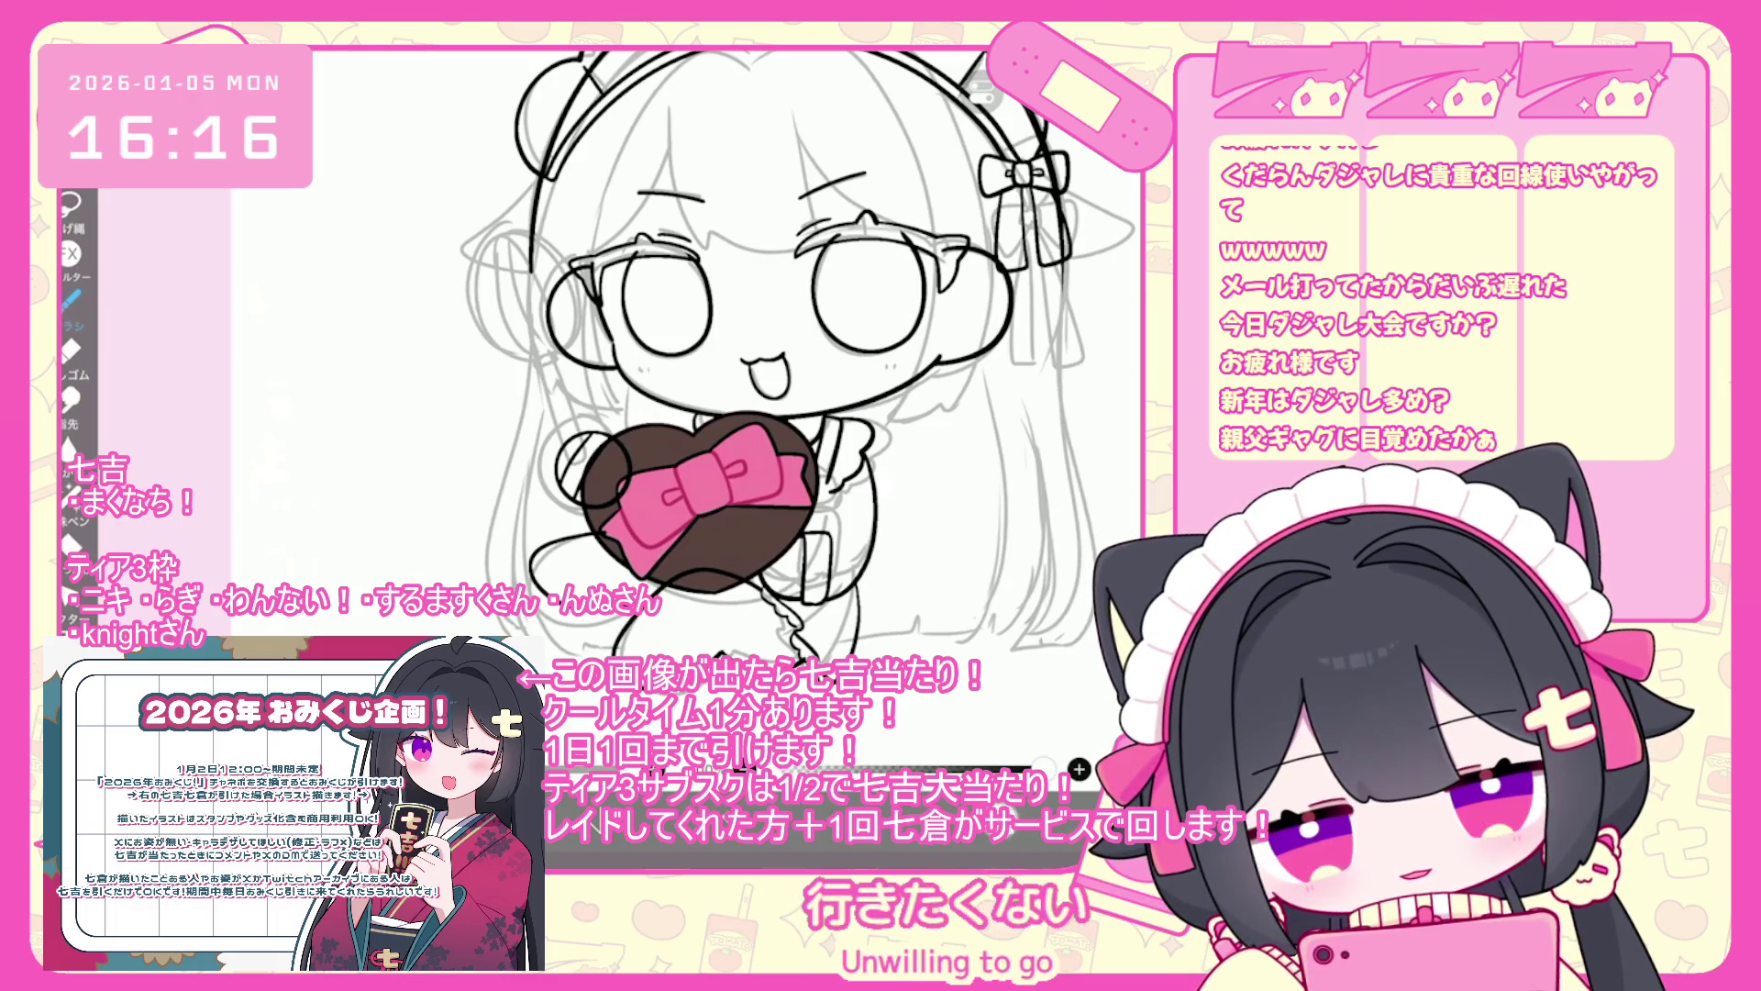
- Delete layer 17 and the folder holding the chocolate heart drawing
{"action": "key", "text": "Delete"}
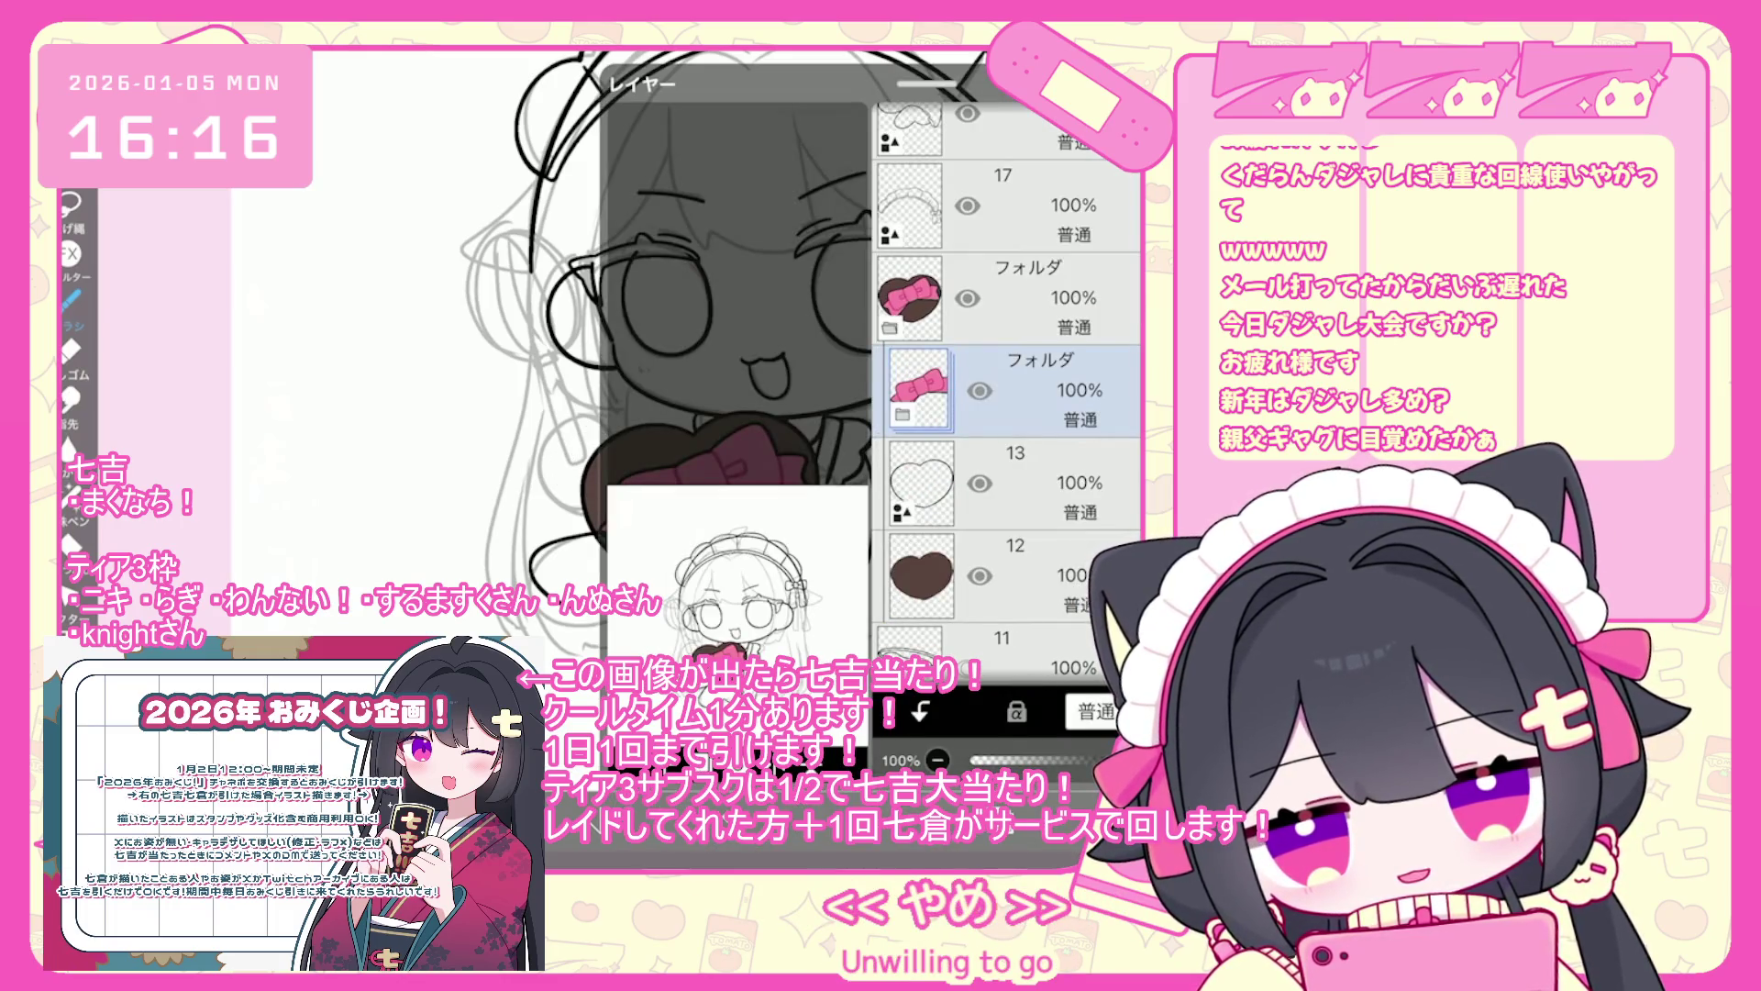
{"action": "left_click", "coordinate": [908, 389]}
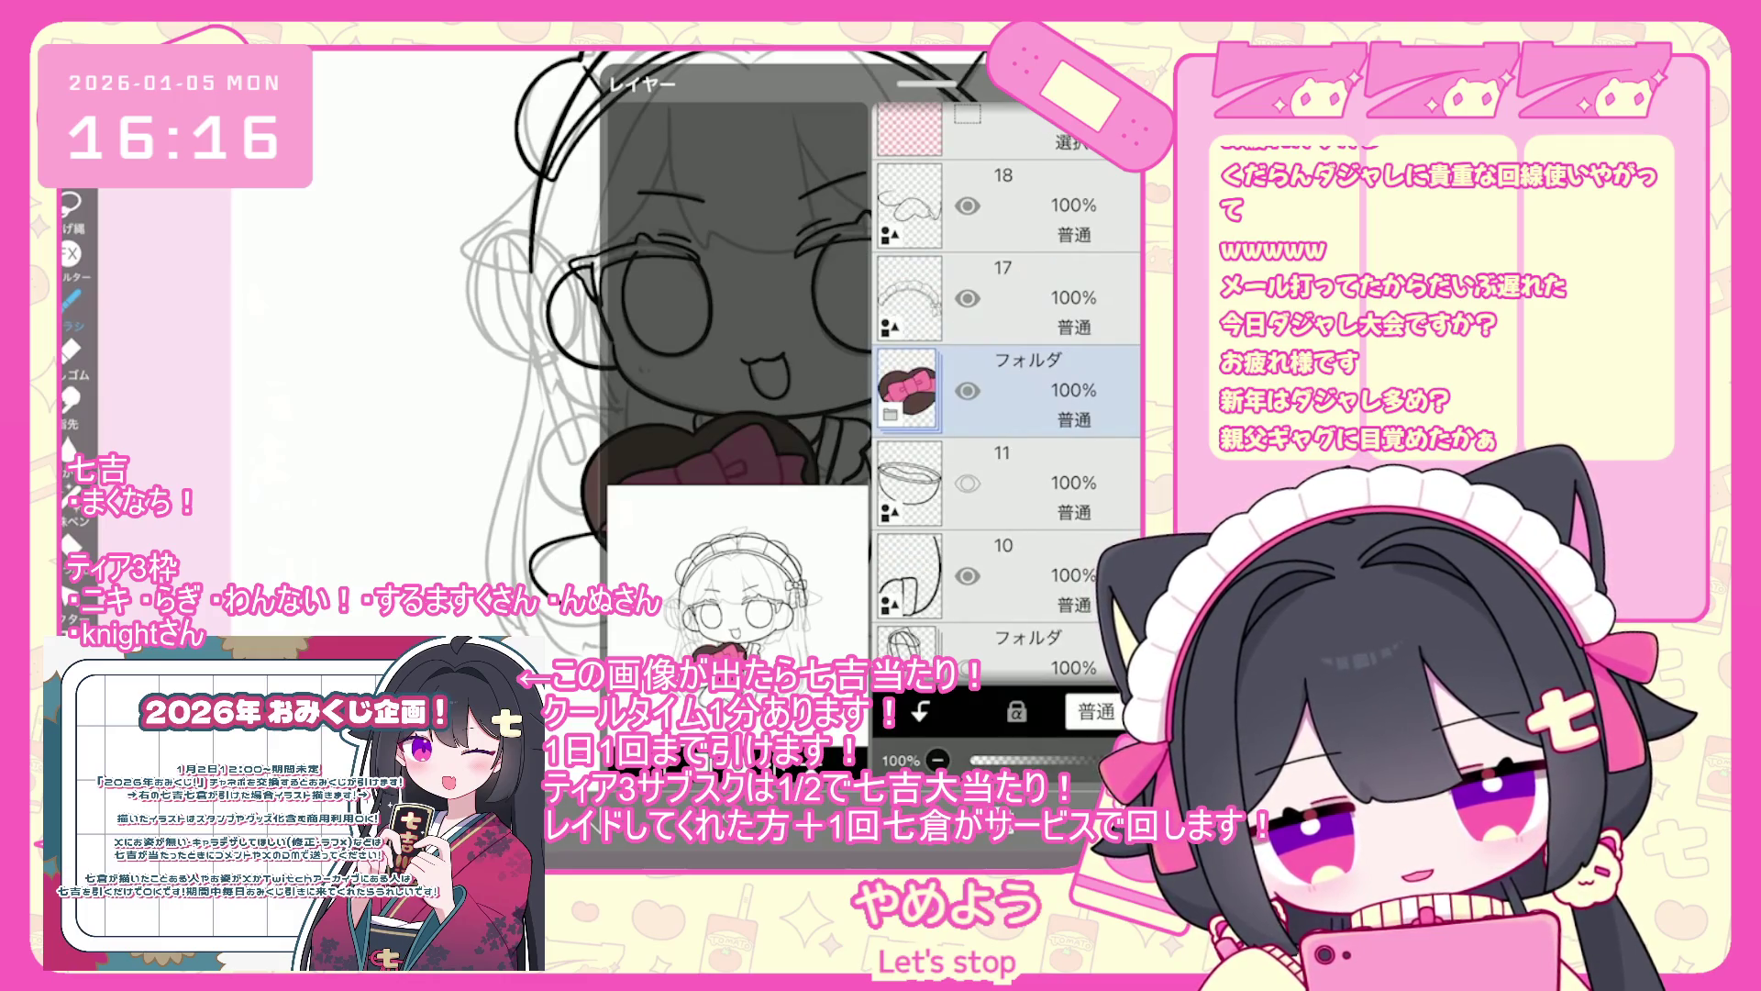
{"action": "key", "text": "Delete"}
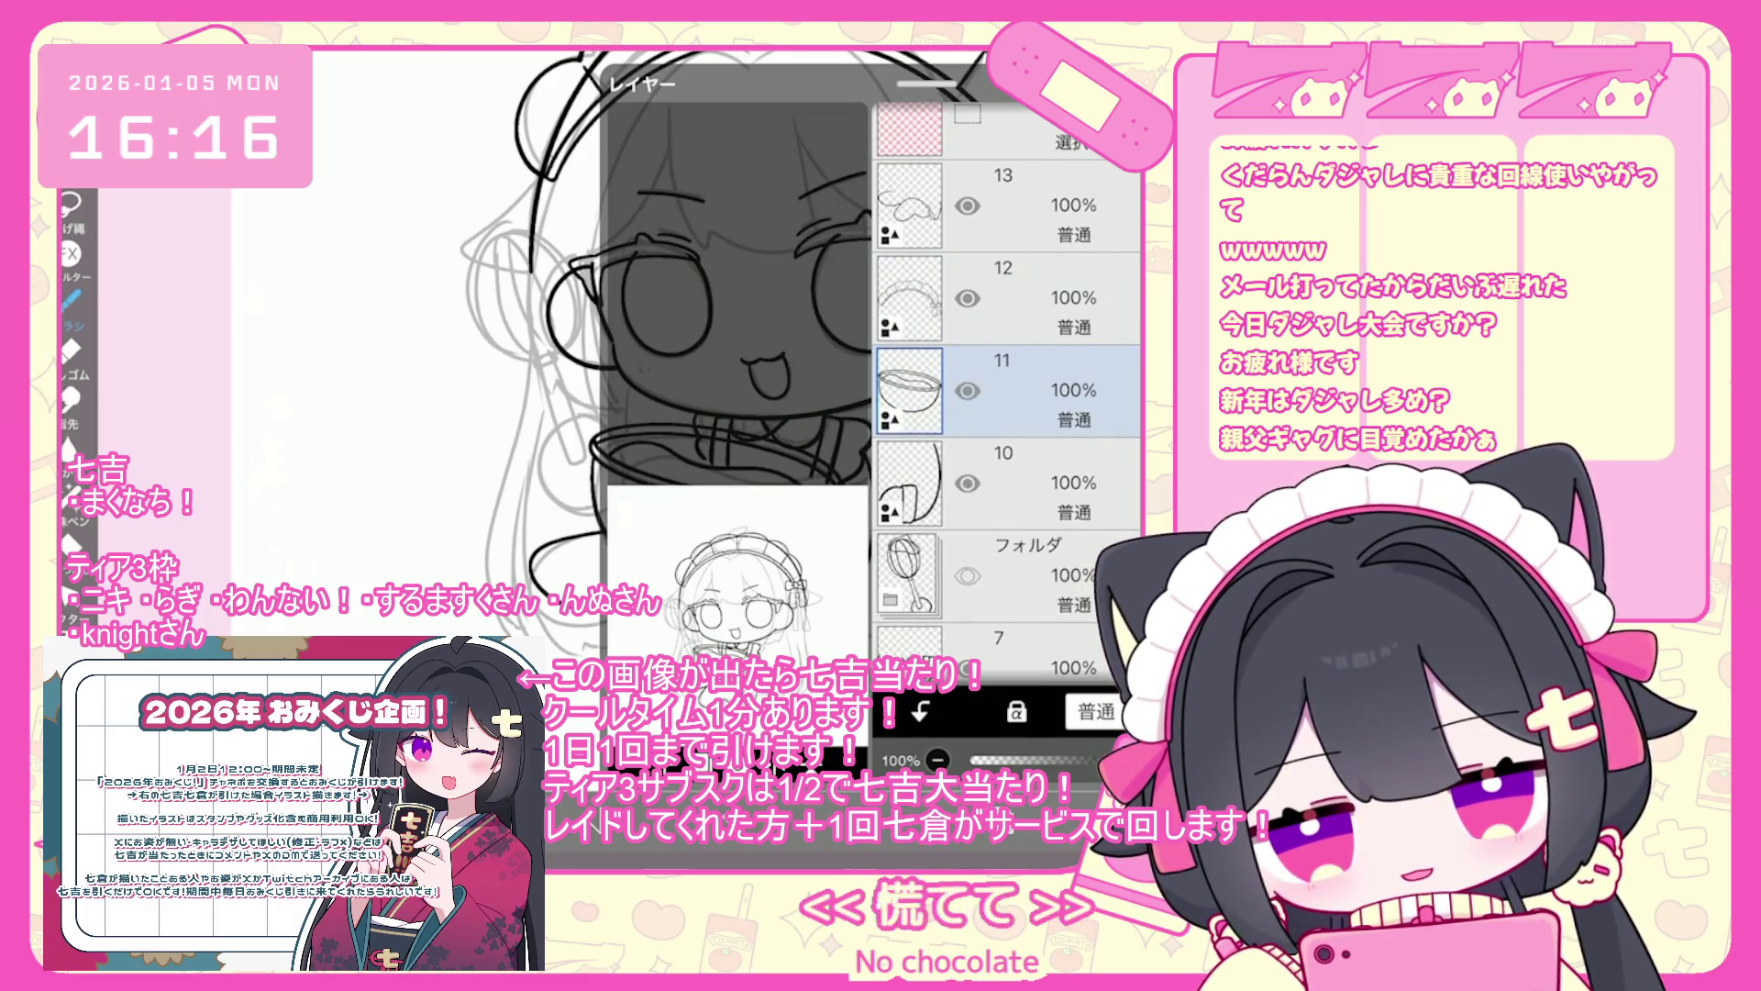
{"action": "scroll", "coordinate": [784, 358], "scroll_direction": "down", "scroll_amount": 2}
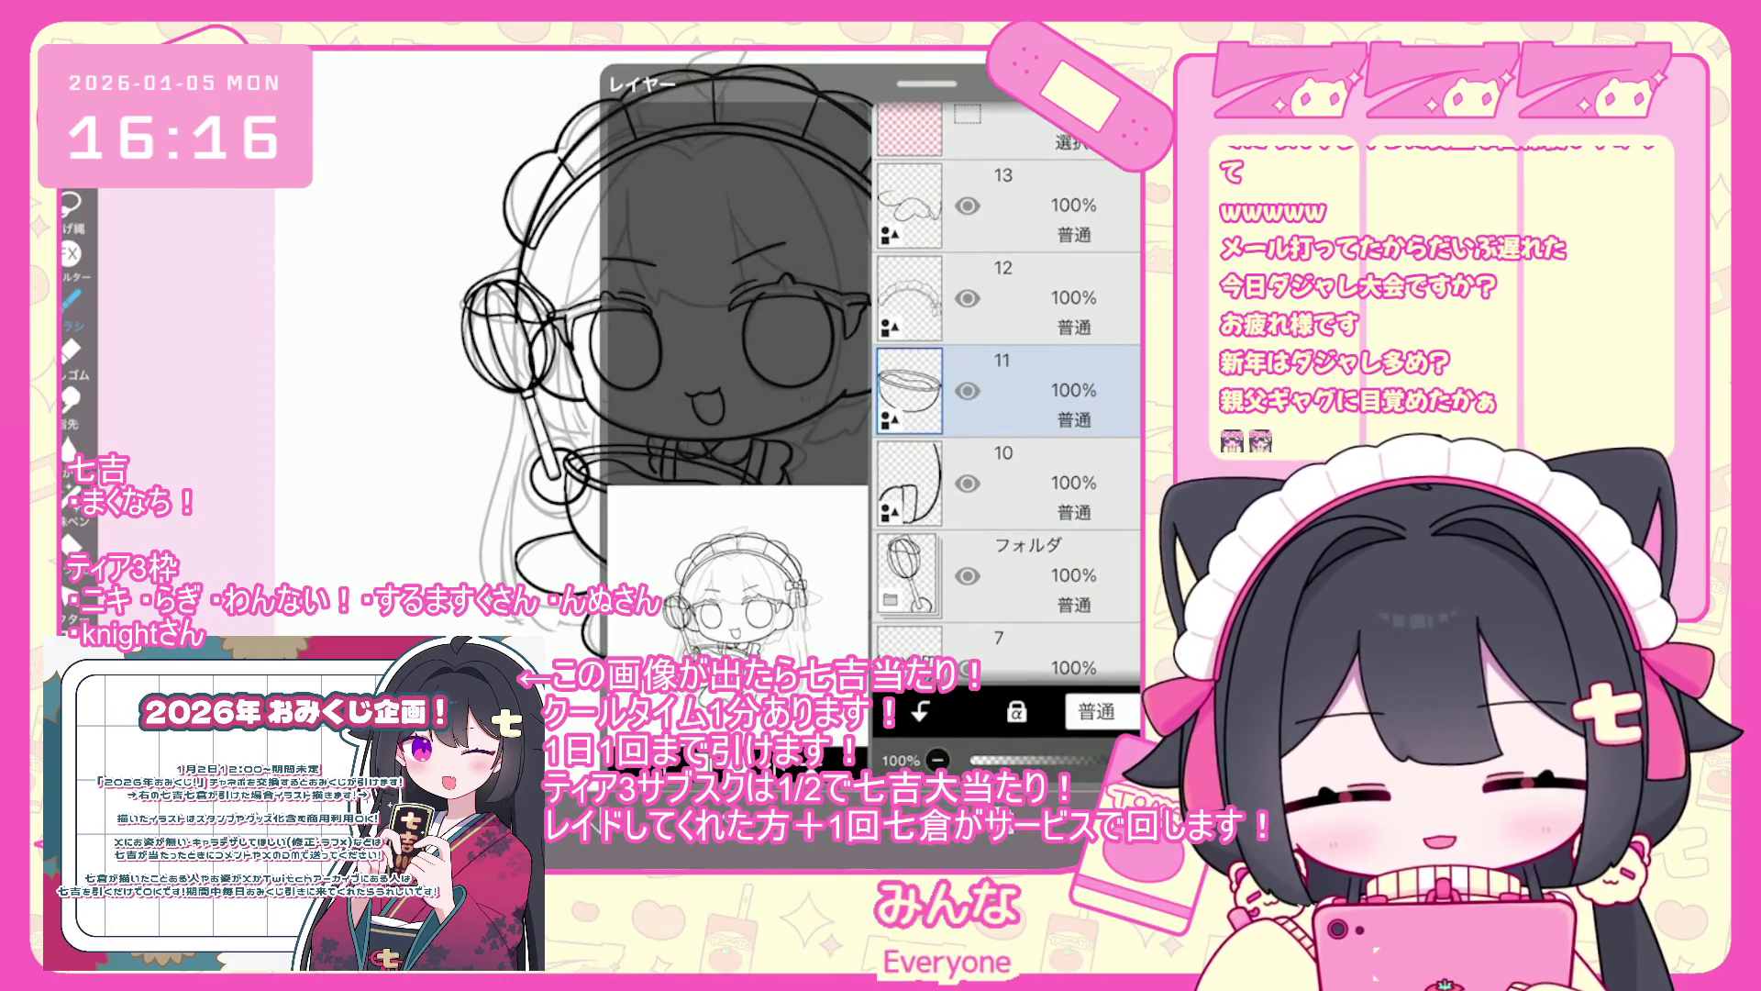
{"action": "scroll", "coordinate": [1007, 385], "scroll_direction": "up", "scroll_amount": 1}
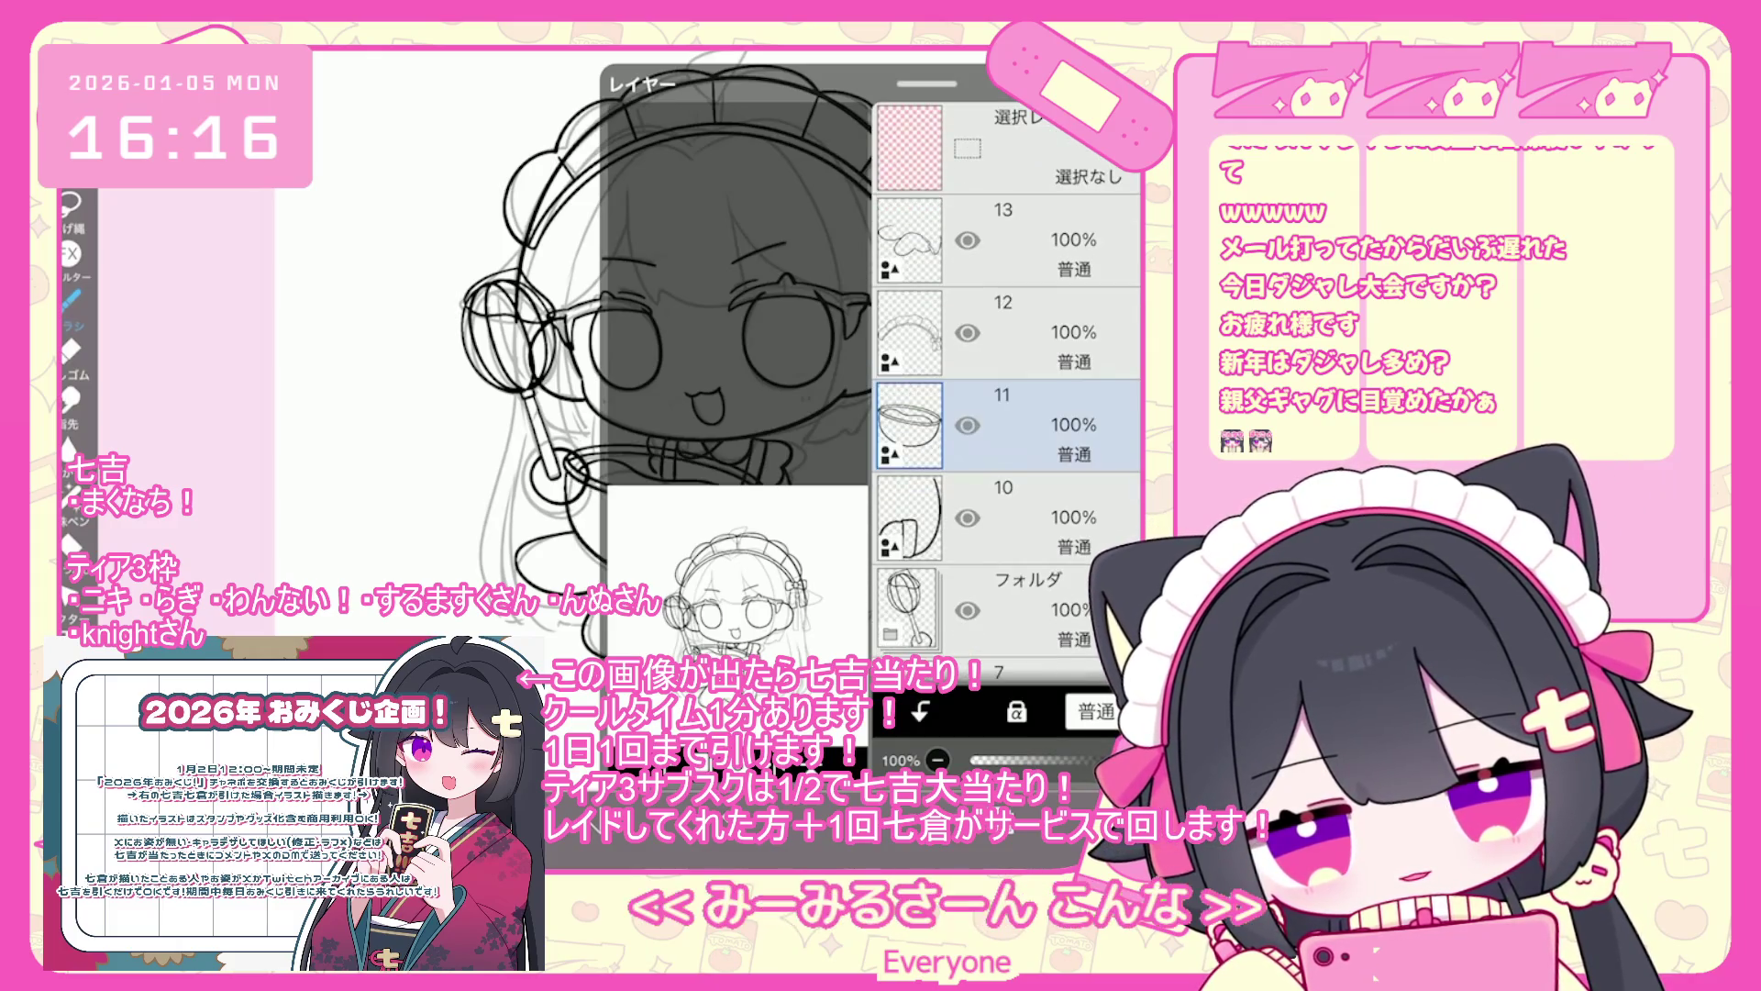
- Add a folder above layer 11, fill the bowl grey on layer 12, and shift the hue toward orange-red
{"action": "left_click", "coordinate": [679, 546]}
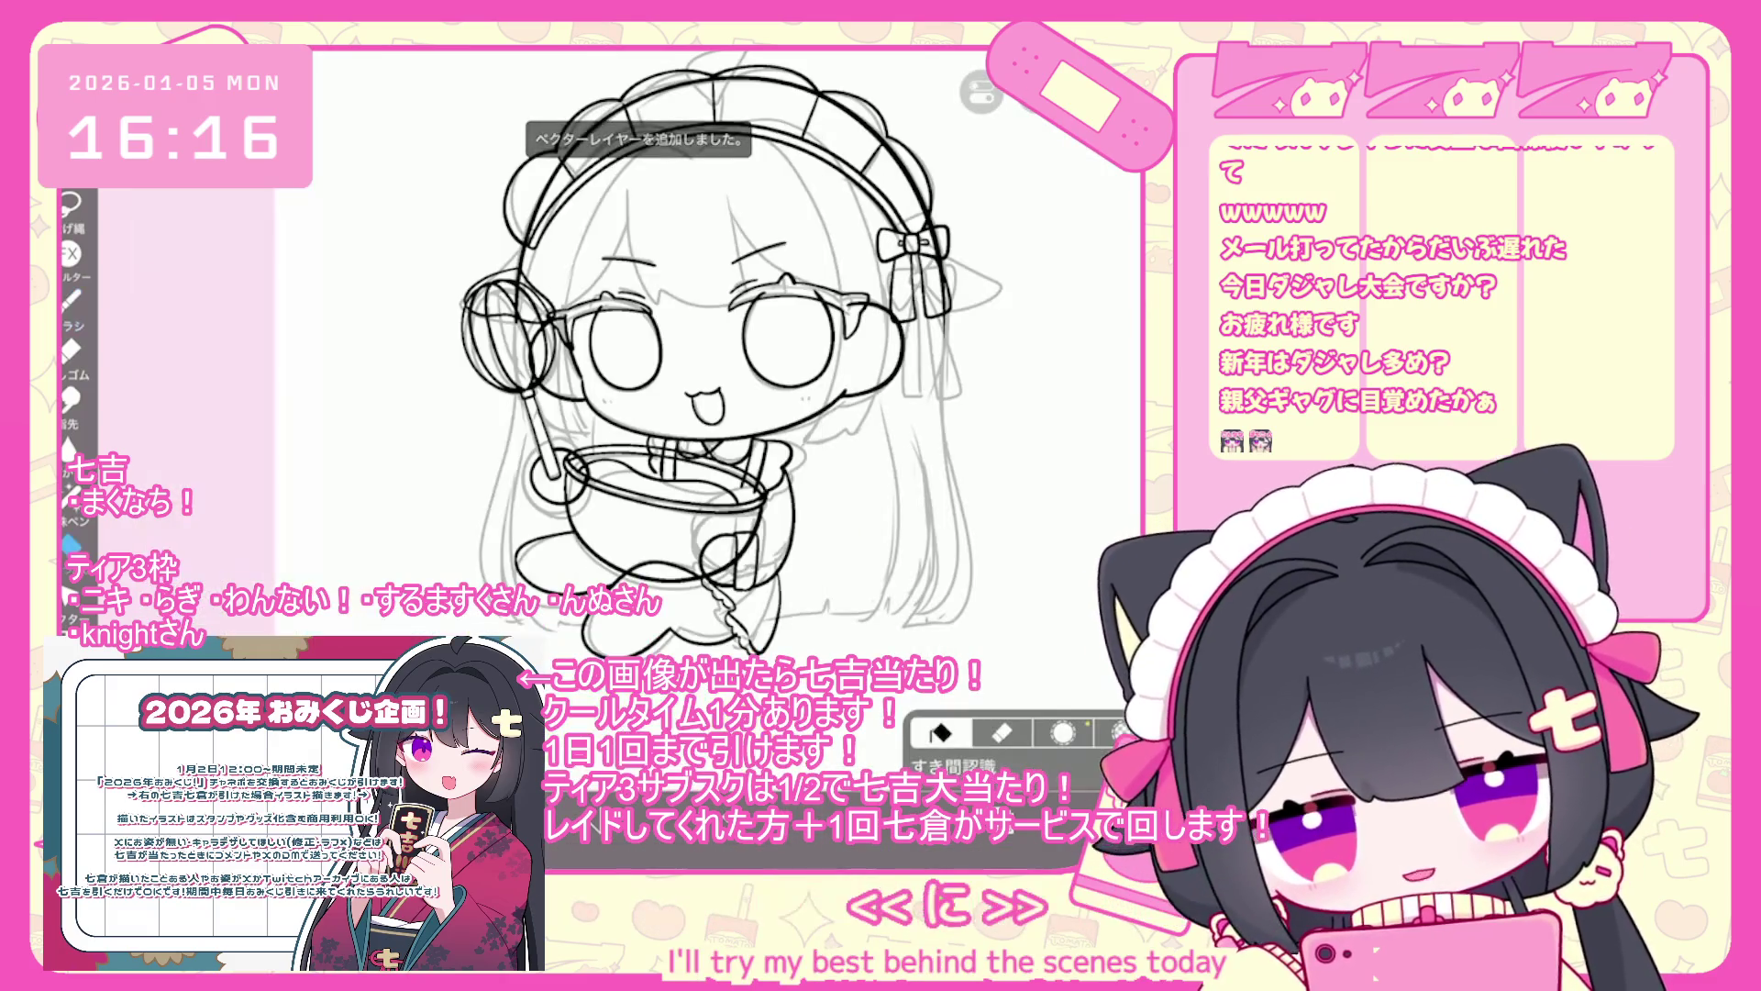
{"action": "left_click", "coordinate": [68, 543]}
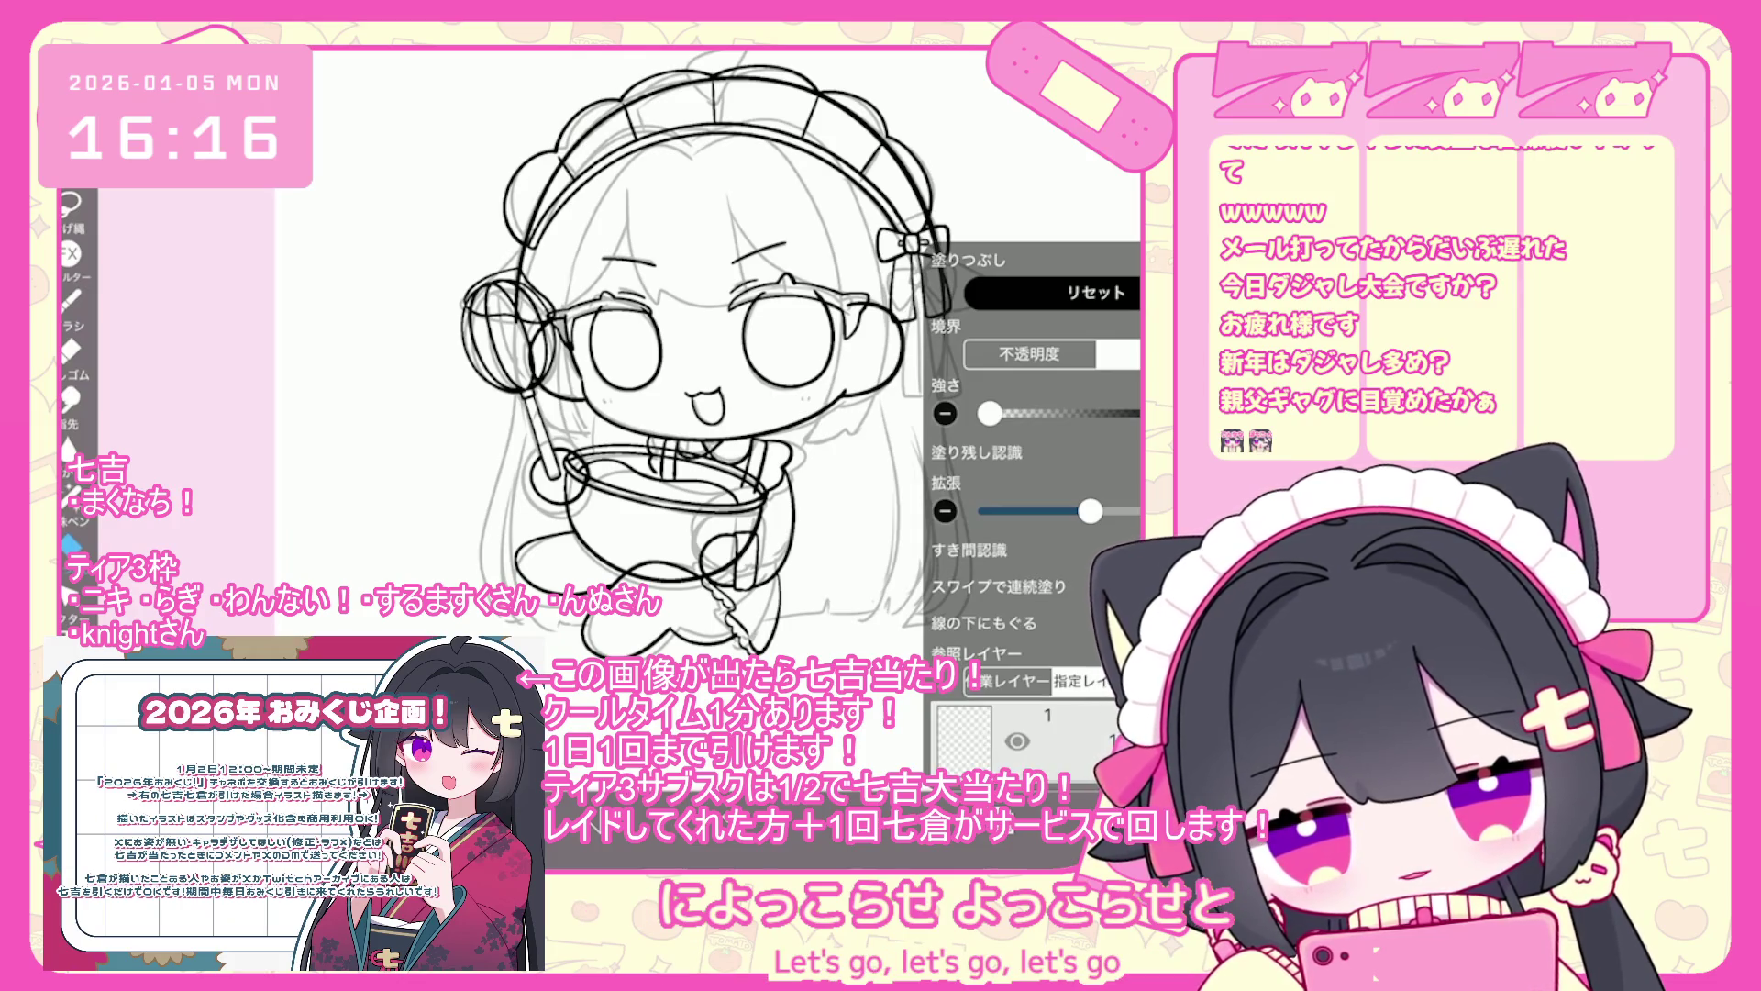
{"action": "scroll", "coordinate": [1032, 385], "scroll_direction": "down", "scroll_amount": 5}
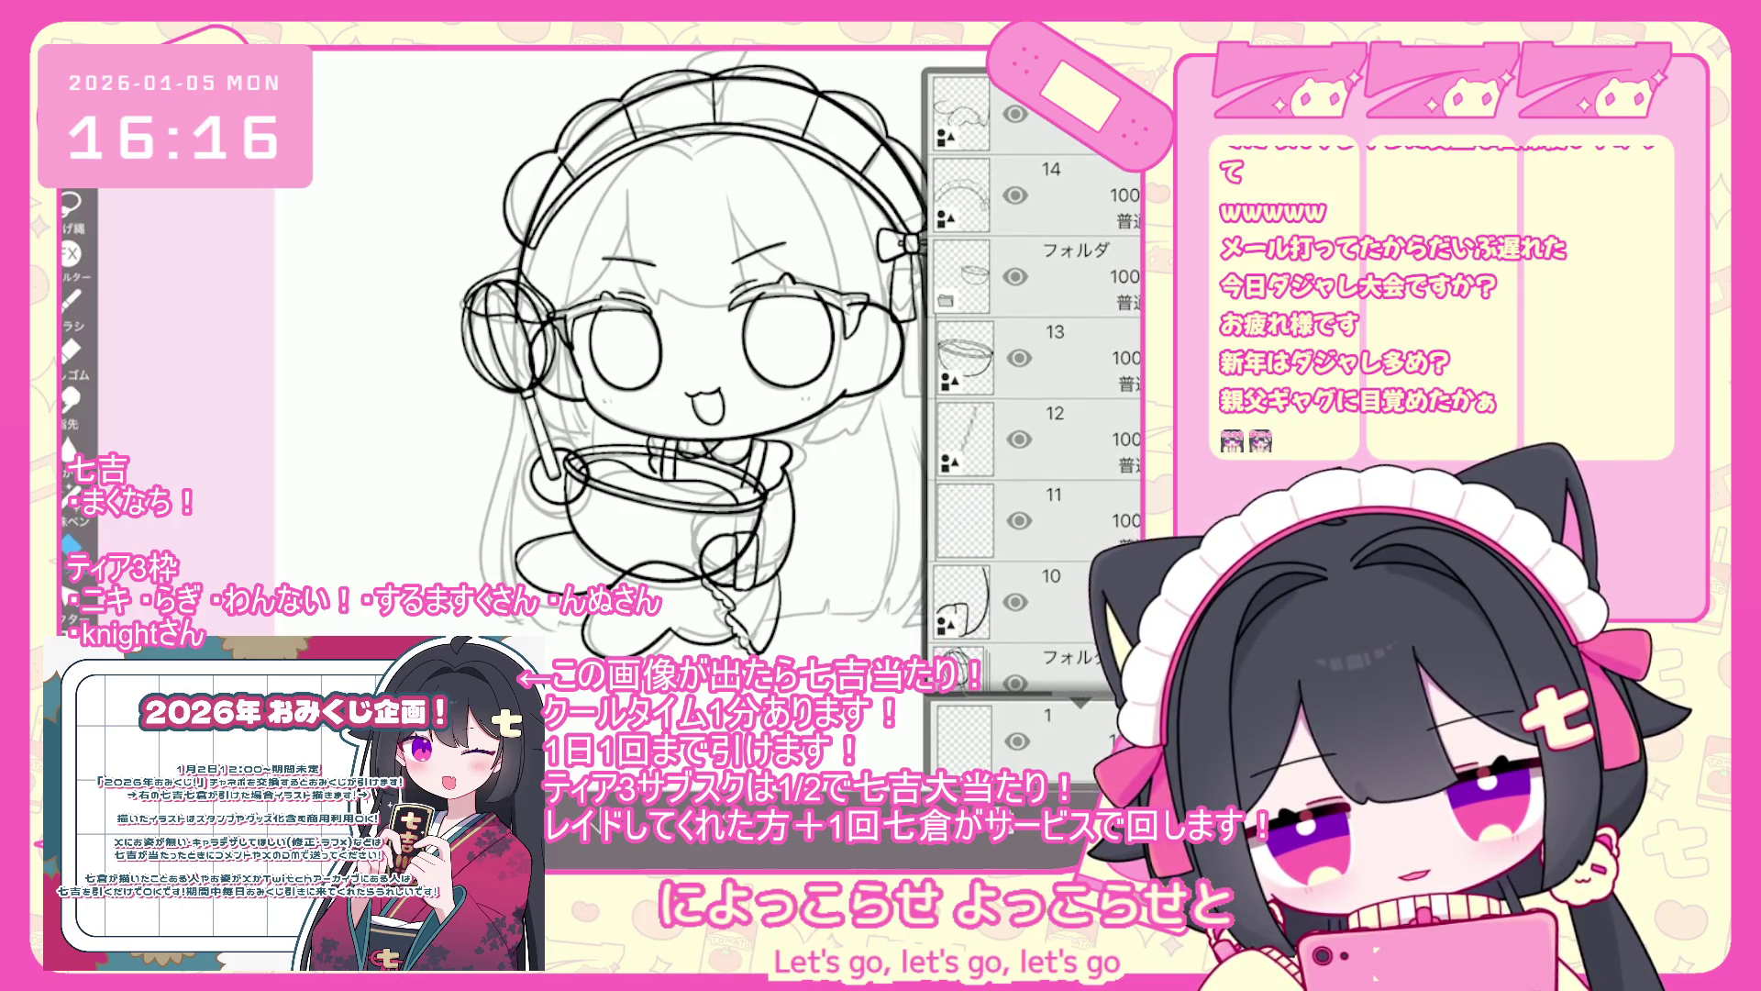
{"action": "left_click", "coordinate": [1009, 438]}
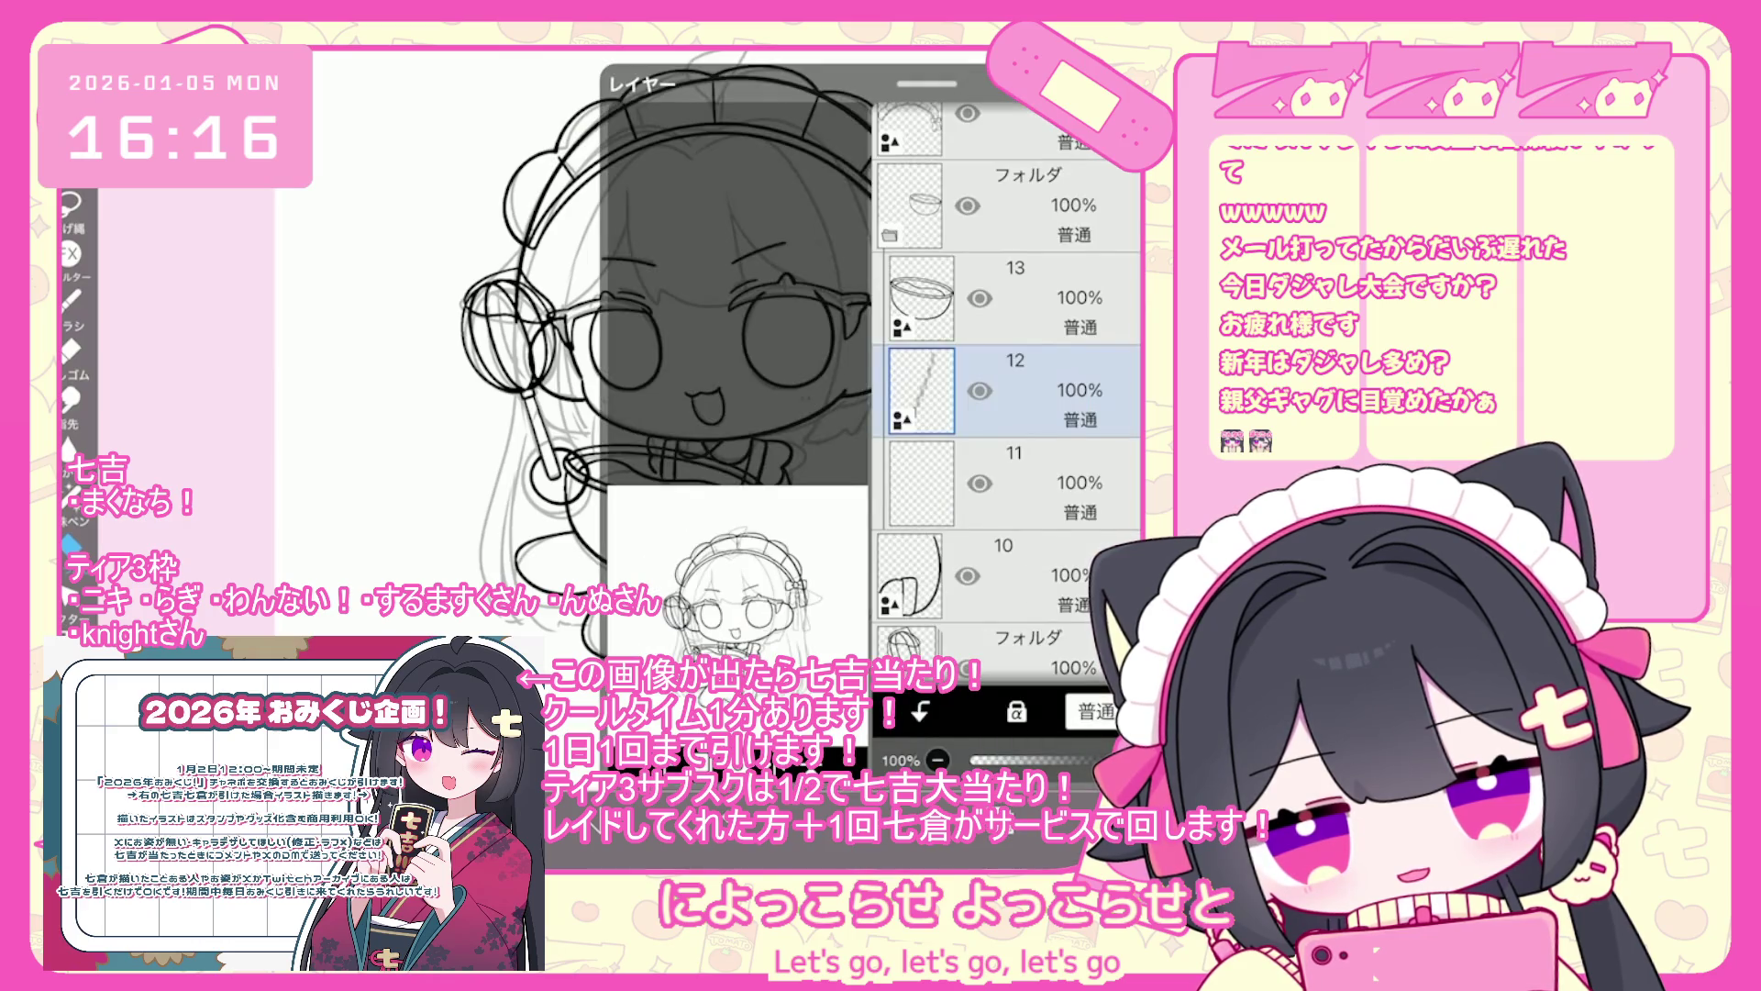
{"action": "scroll", "coordinate": [642, 349], "scroll_direction": "up", "scroll_amount": 5}
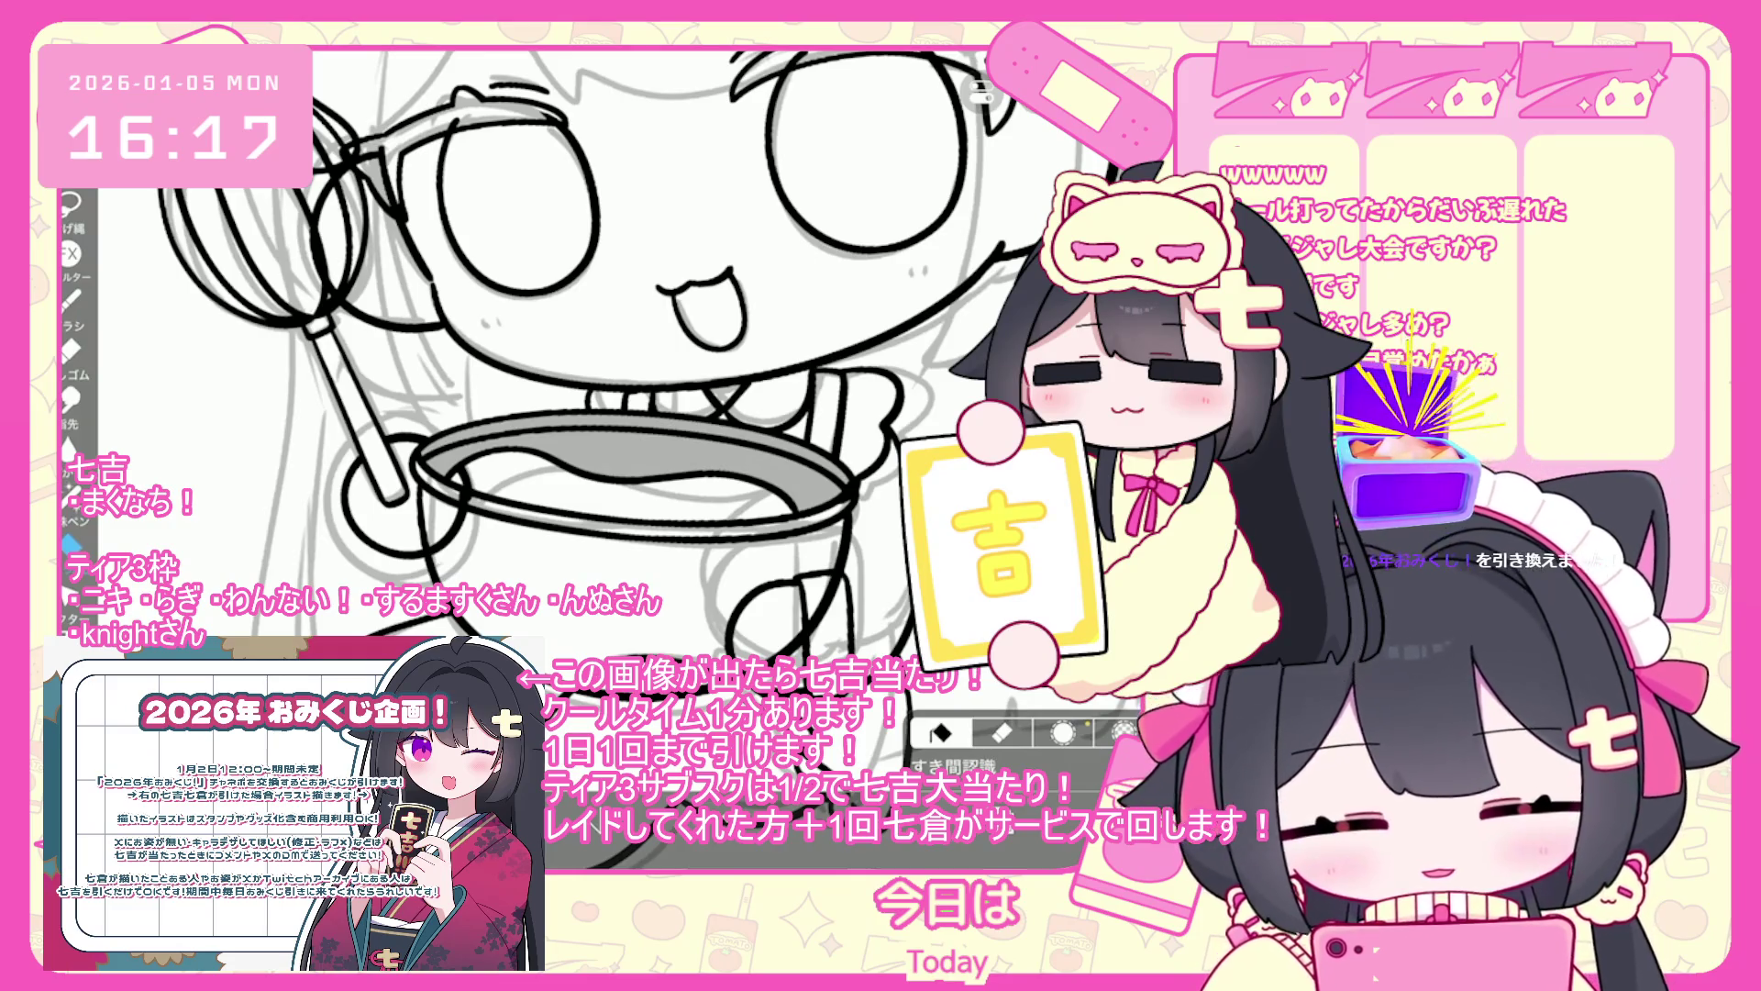
{"action": "left_click", "coordinate": [633, 587]}
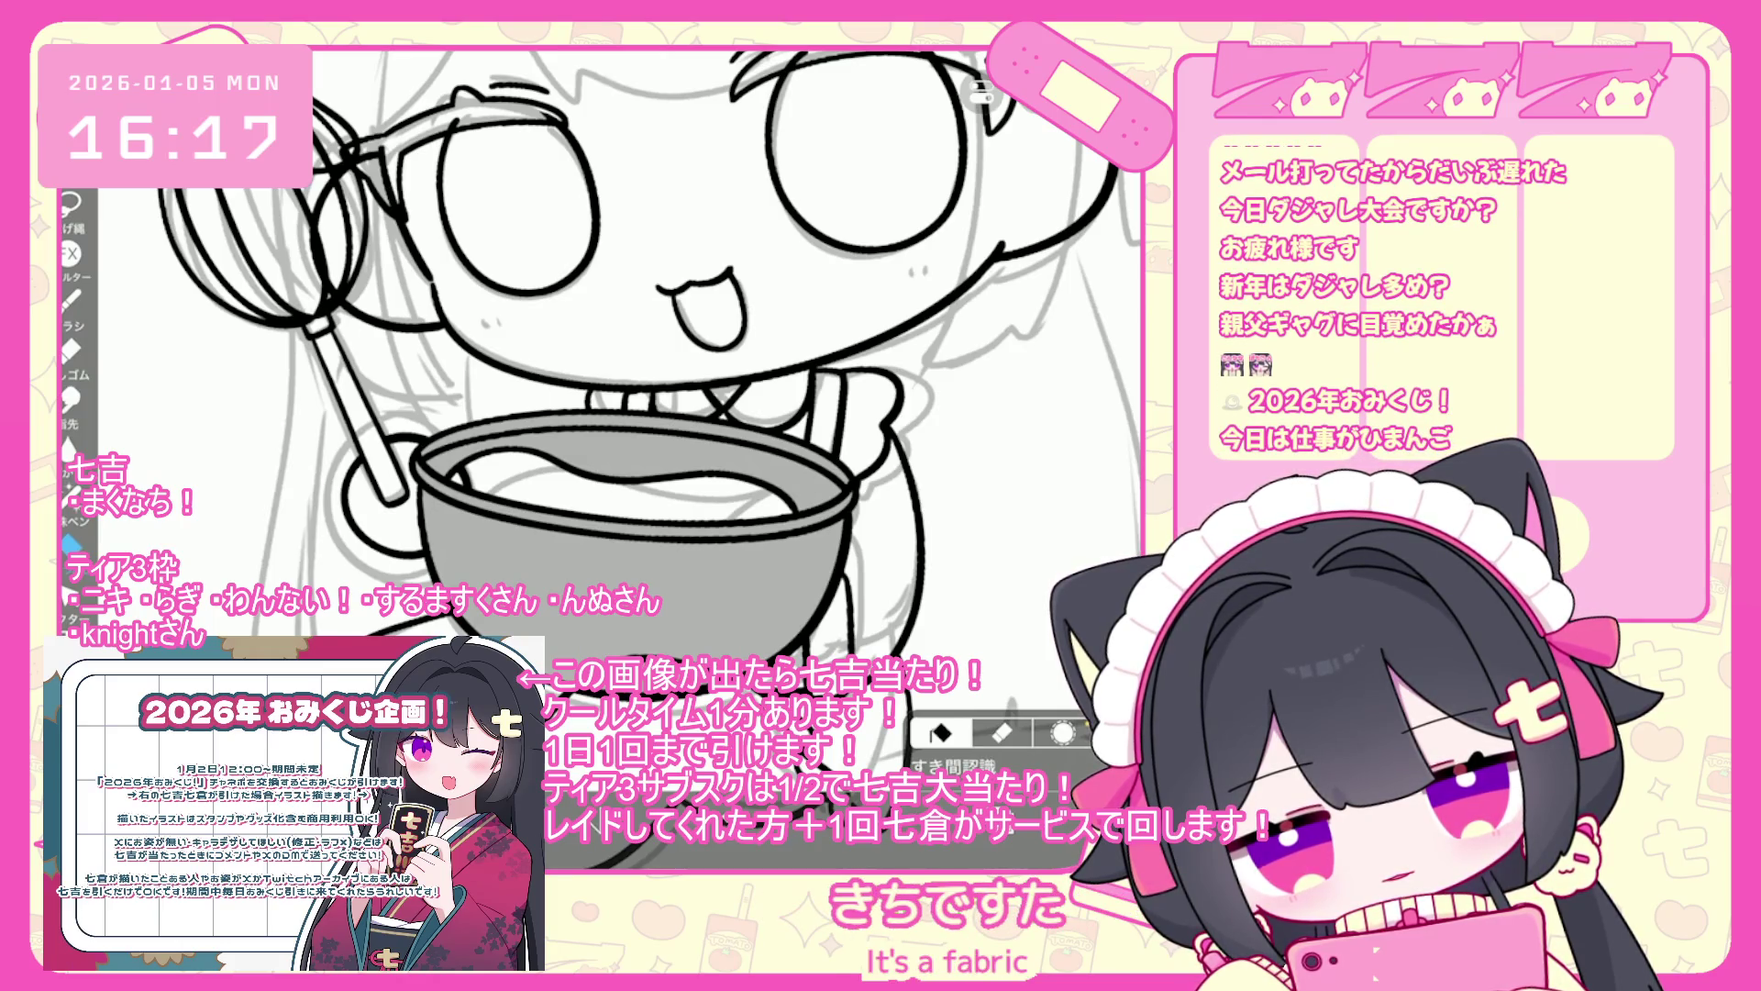
{"action": "scroll", "coordinate": [596, 367], "scroll_direction": "up", "scroll_amount": 3}
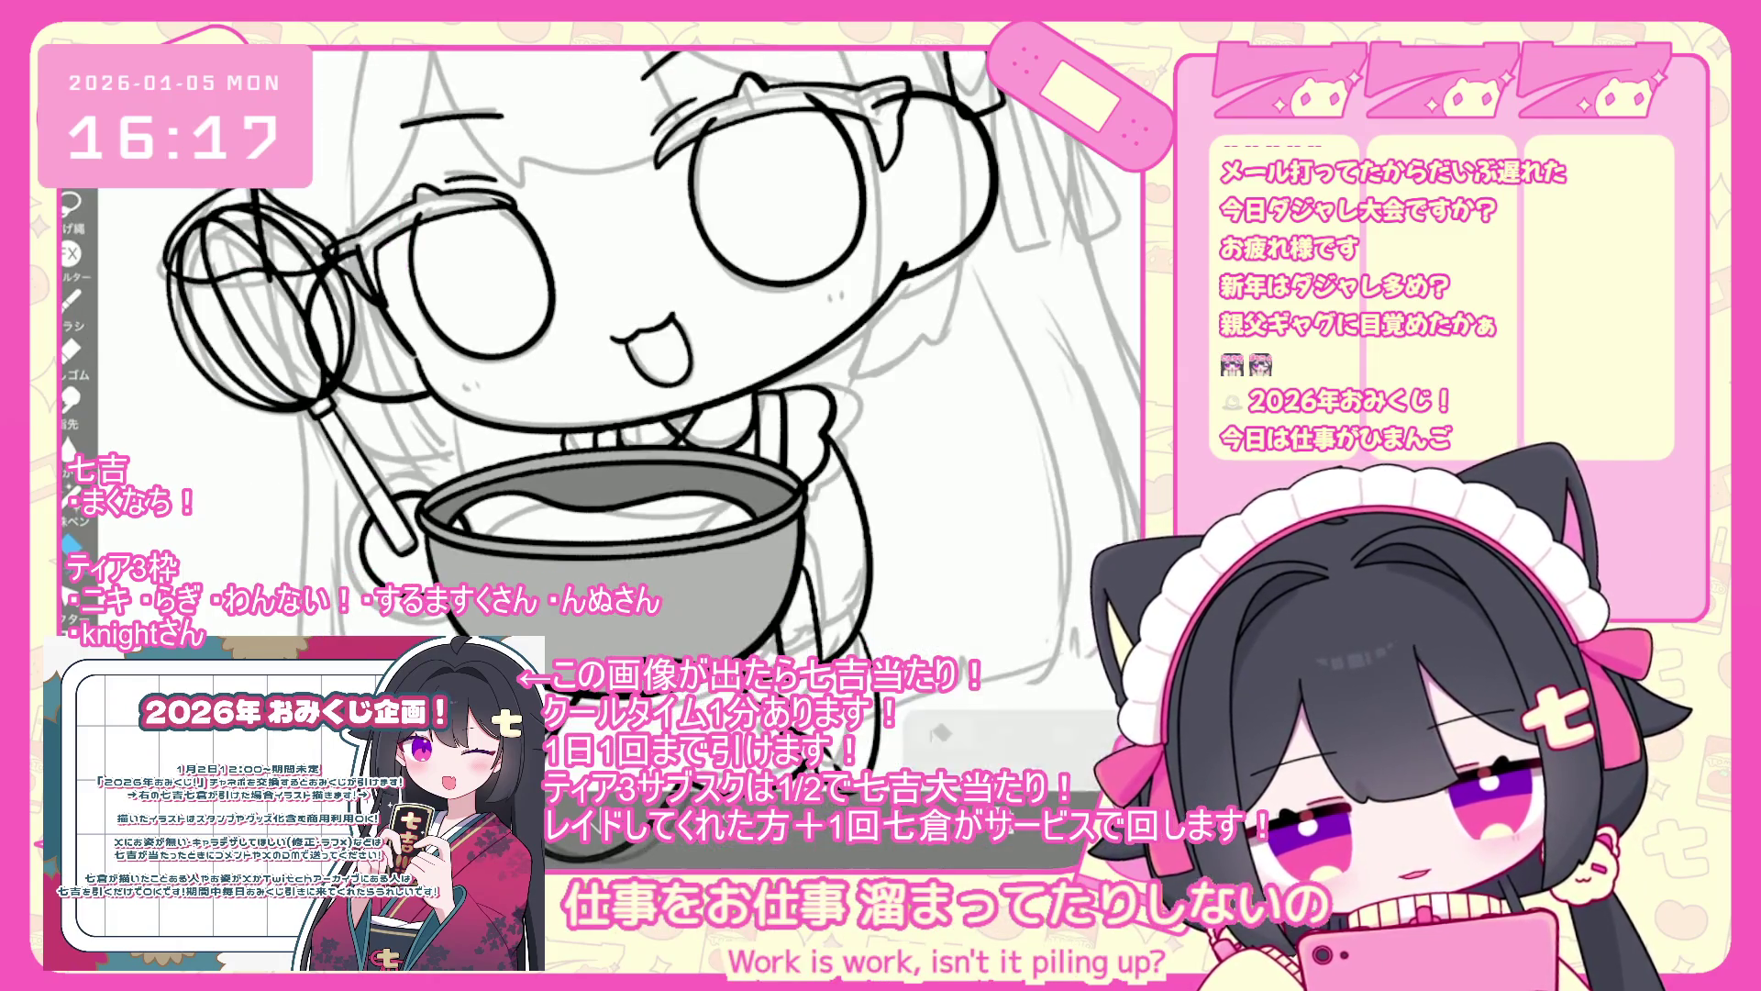
{"action": "left_click_drag", "start_coordinate": [579, 530], "coordinate": [585, 530]}
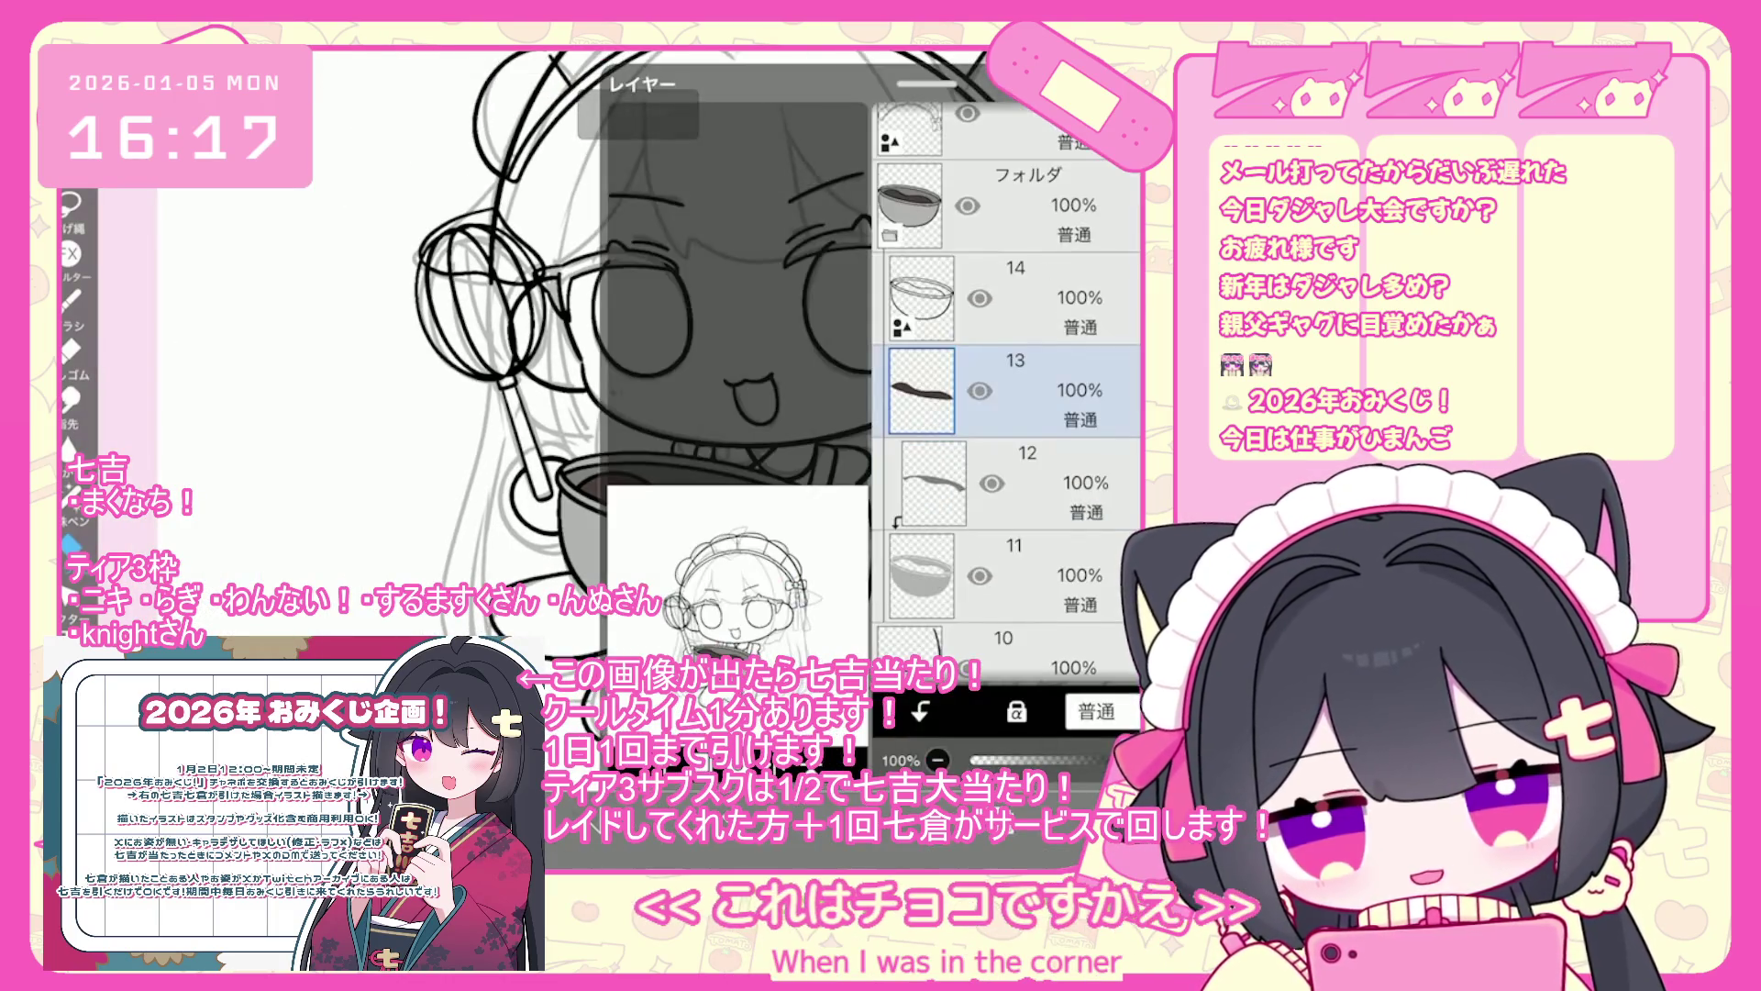
- Select layer 11 in the layer list
{"action": "left_click", "coordinate": [1009, 576]}
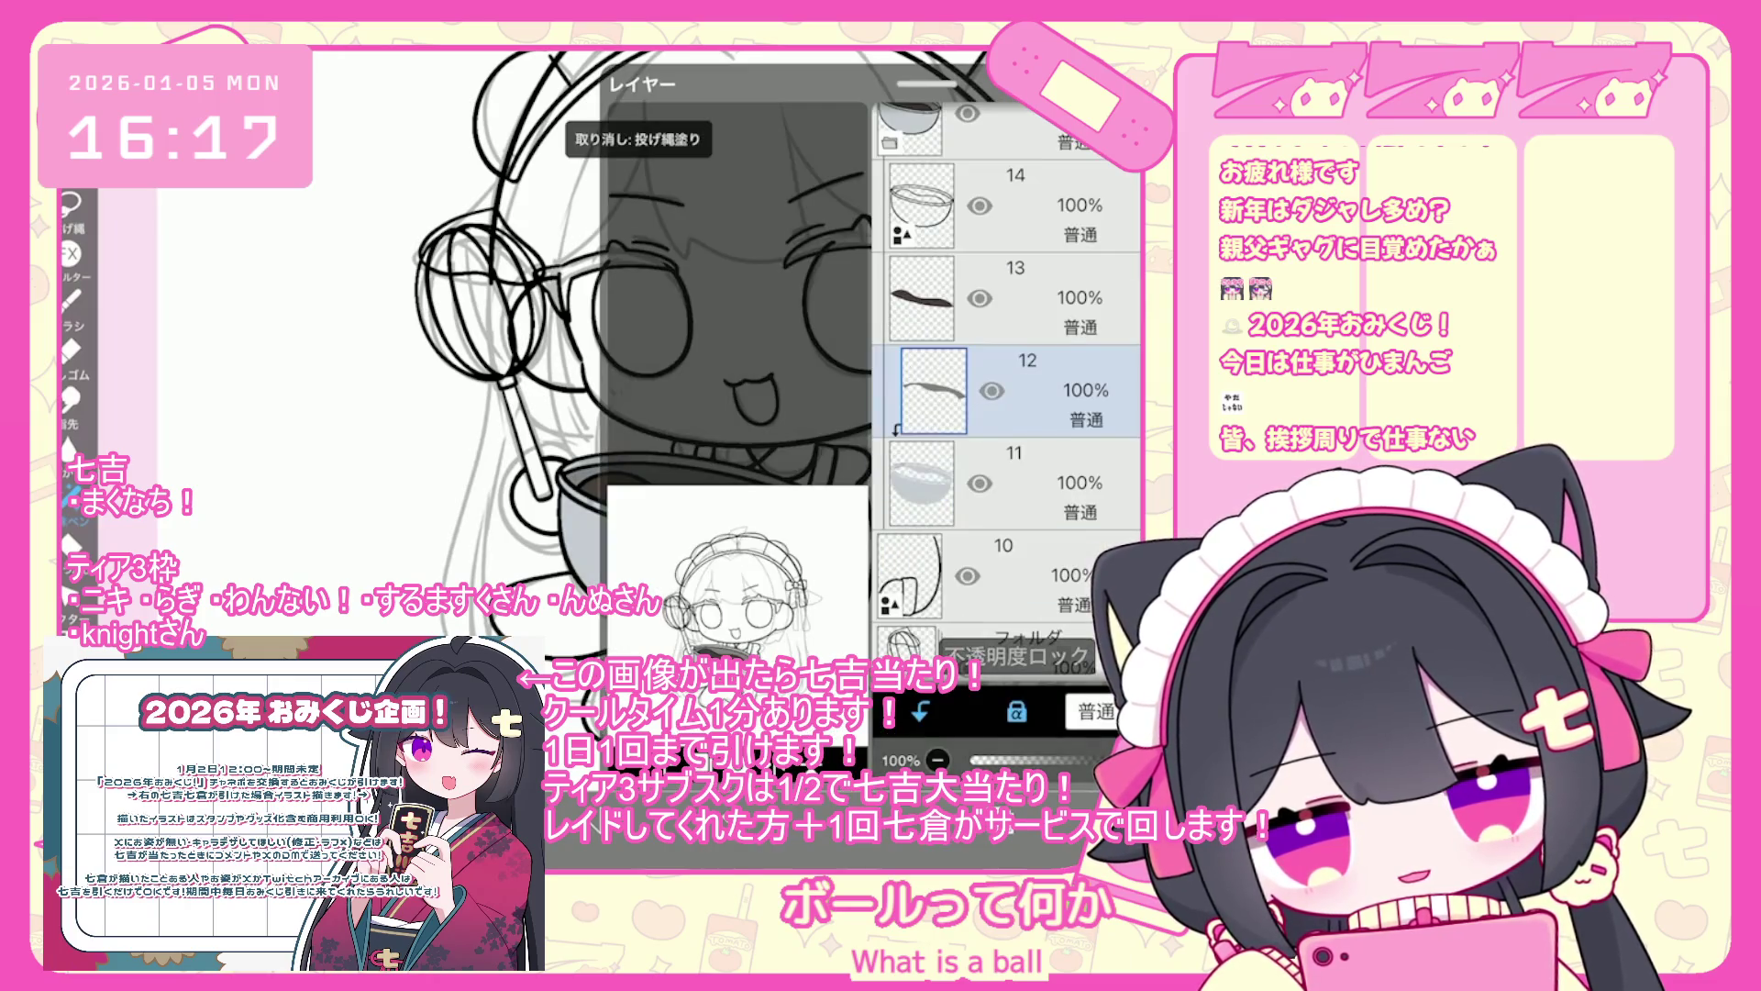
{"action": "scroll", "coordinate": [649, 367], "scroll_direction": "down", "scroll_amount": 2}
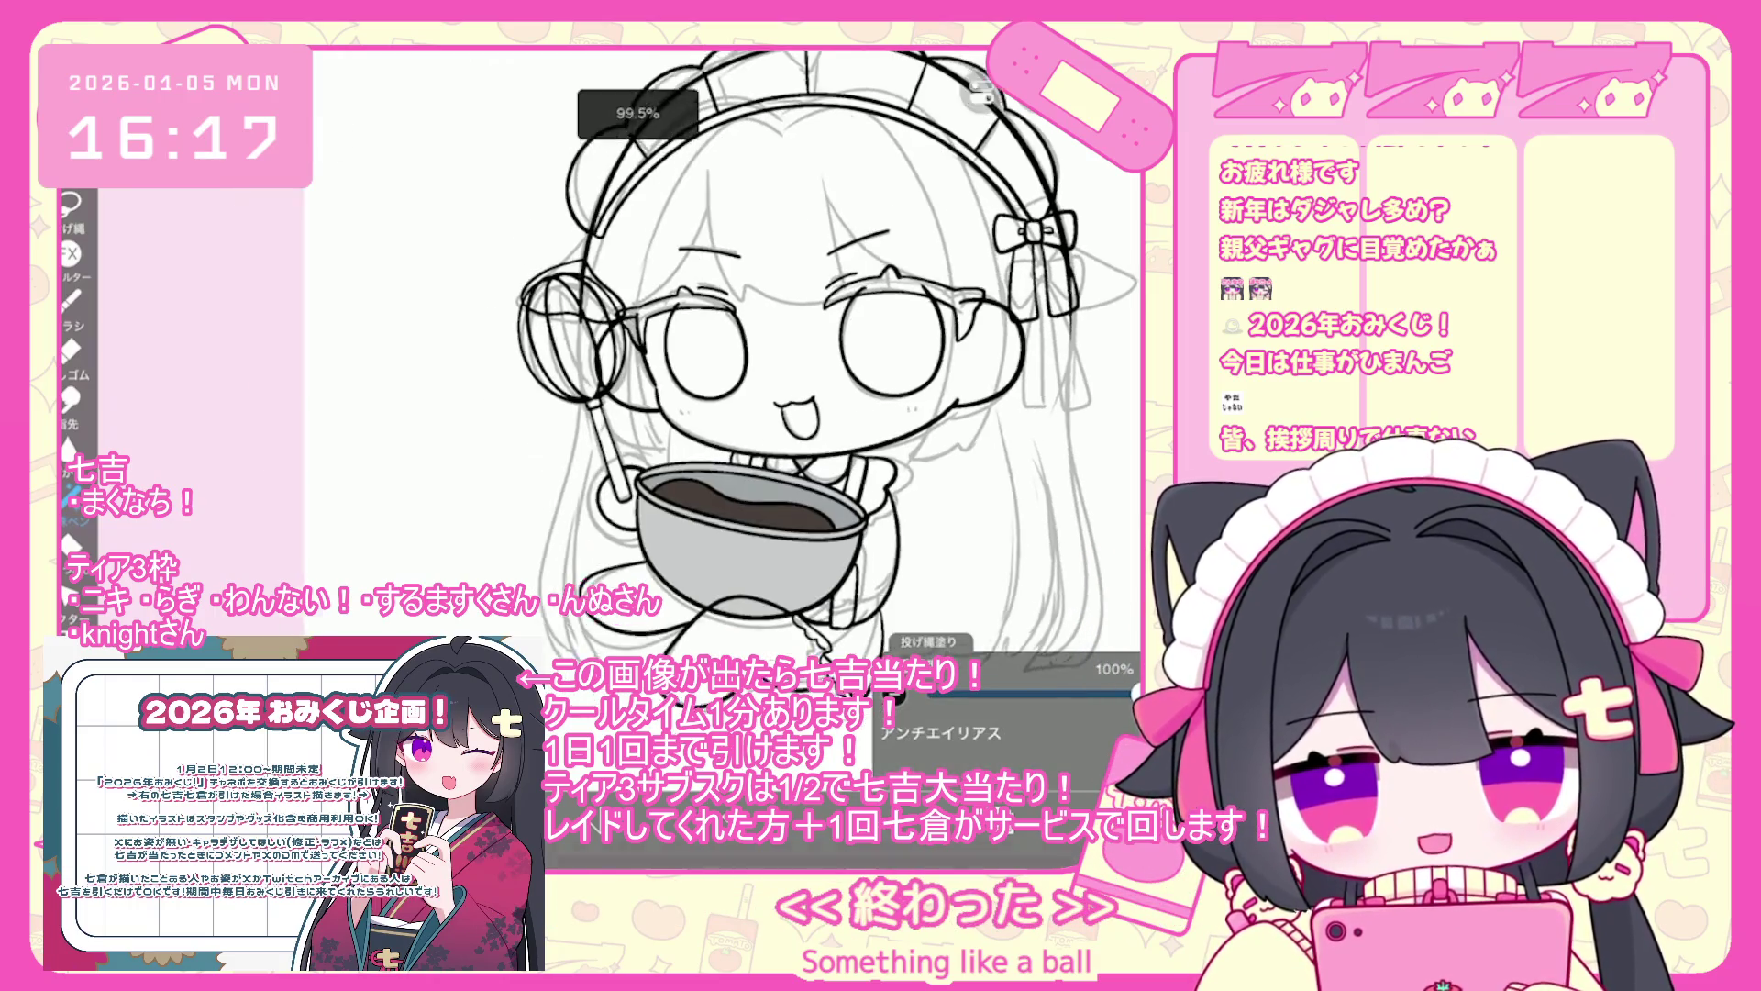
{"action": "scroll", "coordinate": [1009, 366], "scroll_direction": "up", "scroll_amount": 3}
- Select chocolate layer 13 and add a new clipped layer above the bowl
{"action": "left_click", "coordinate": [1009, 498]}
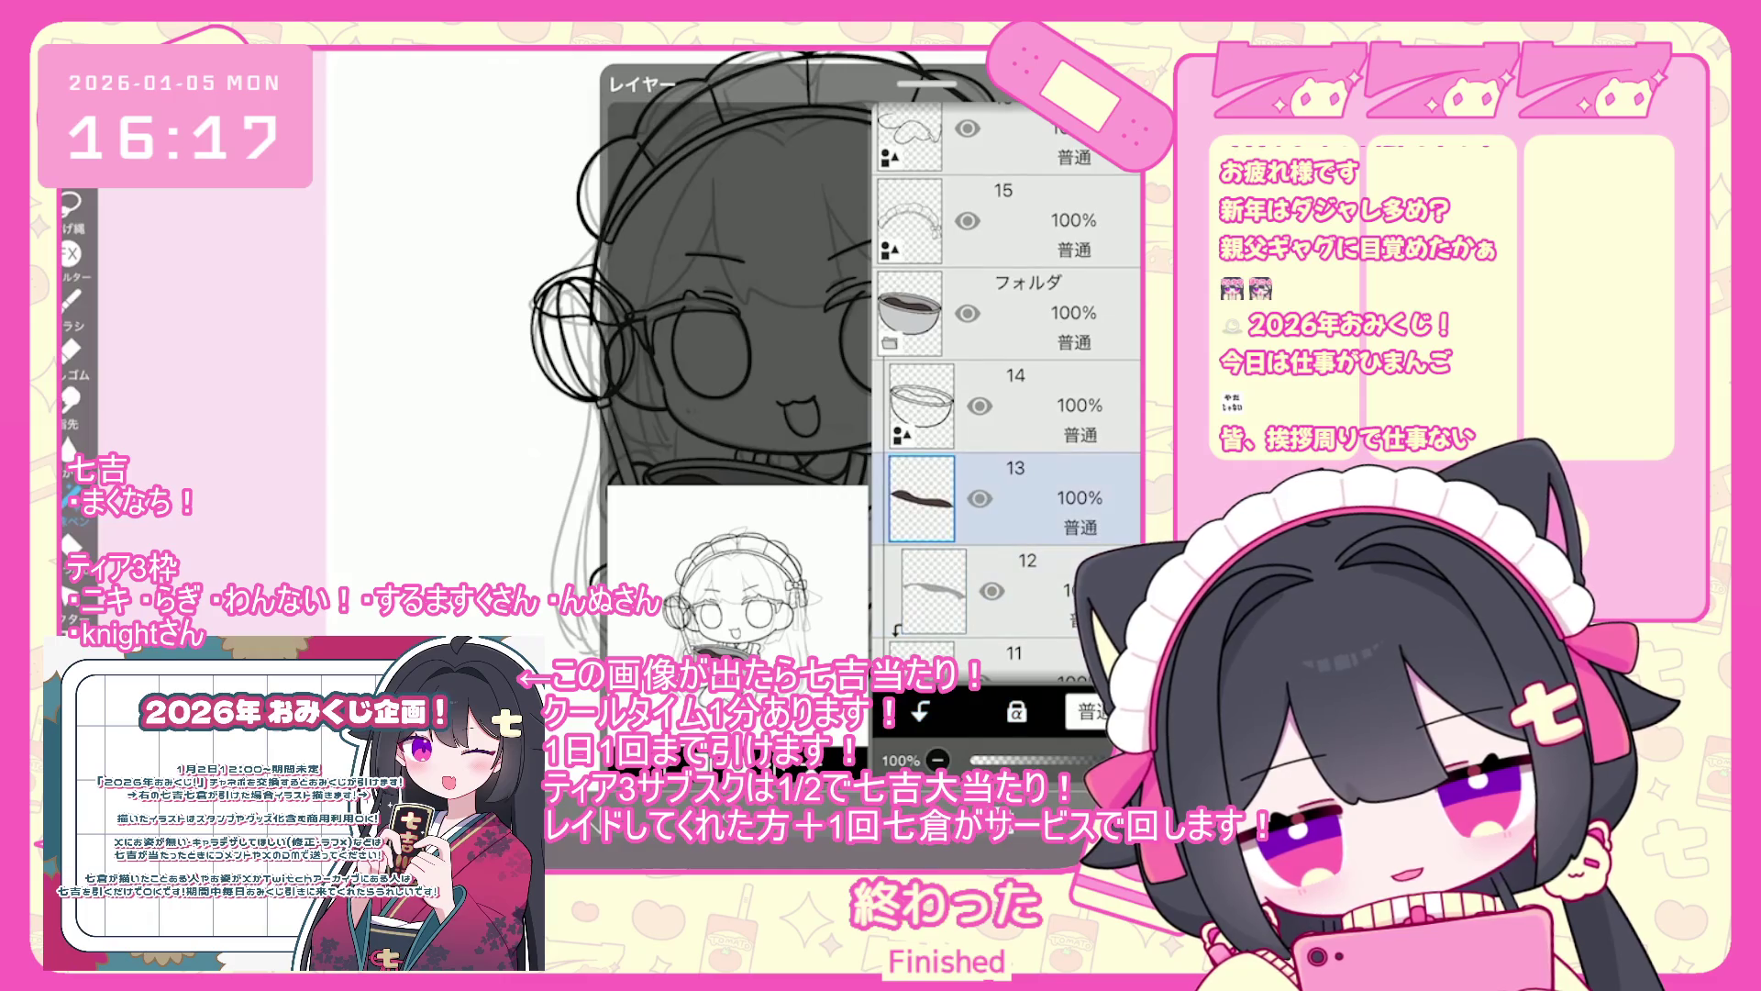
{"action": "left_click", "coordinate": [1009, 390]}
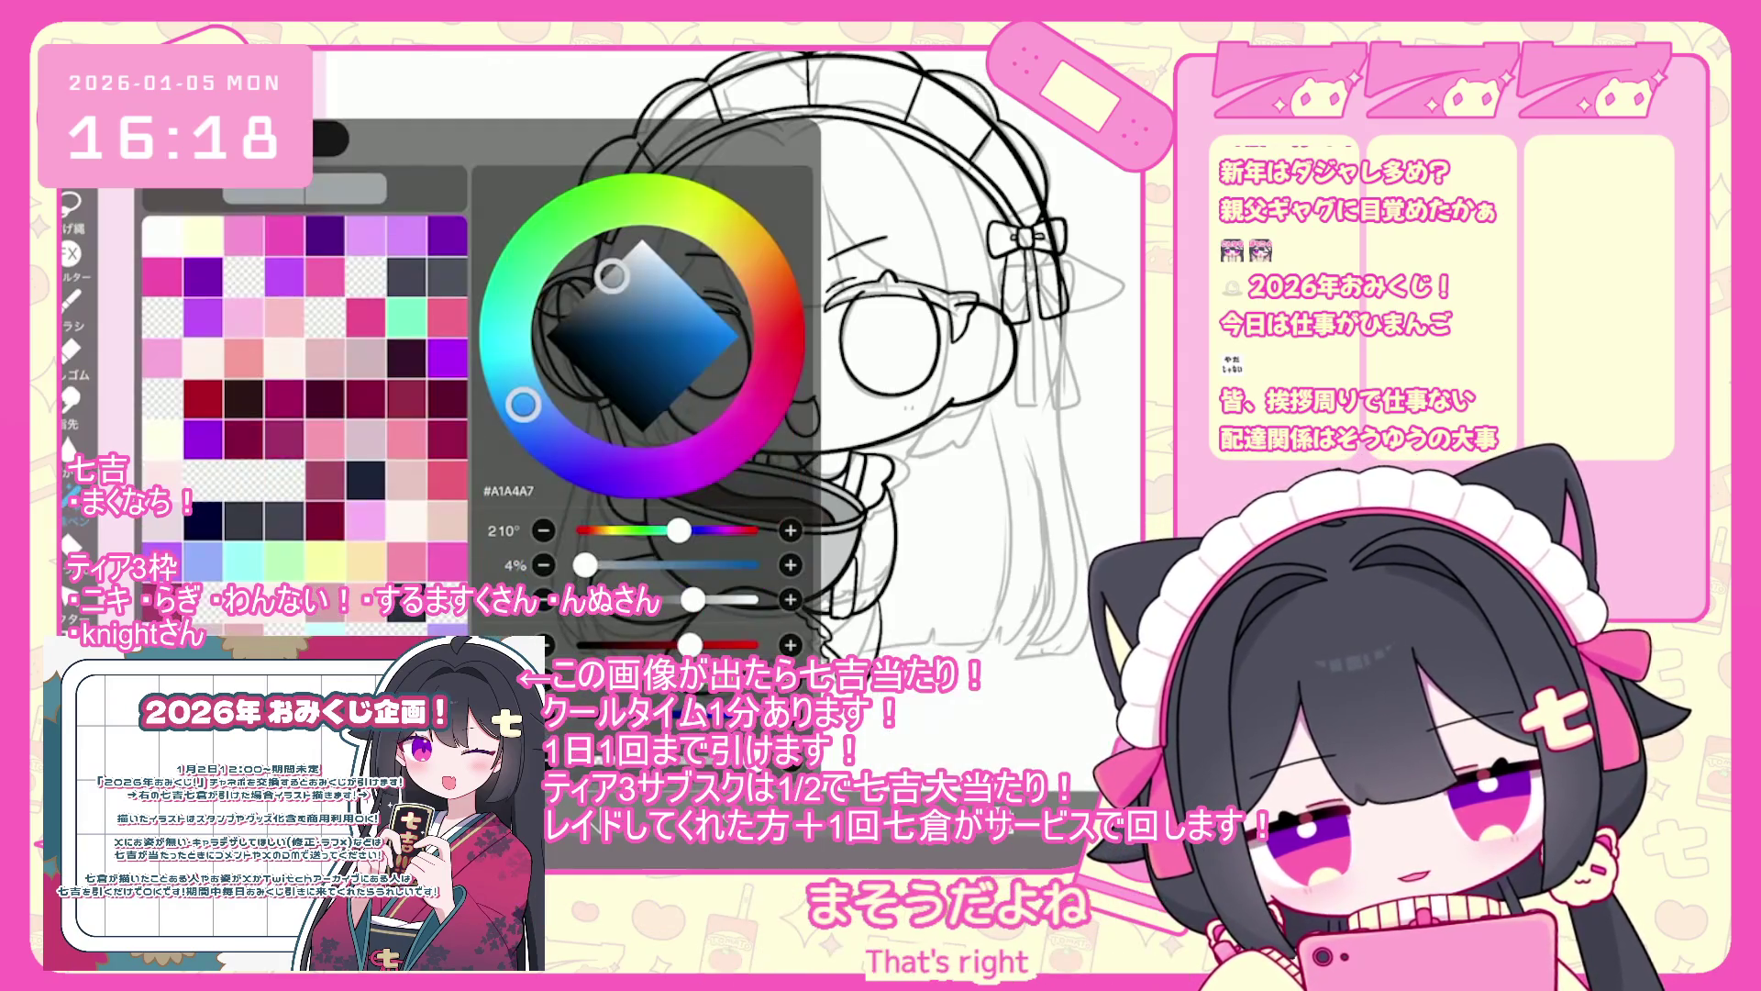
{"action": "scroll", "coordinate": [642, 321], "scroll_direction": "up", "scroll_amount": 5}
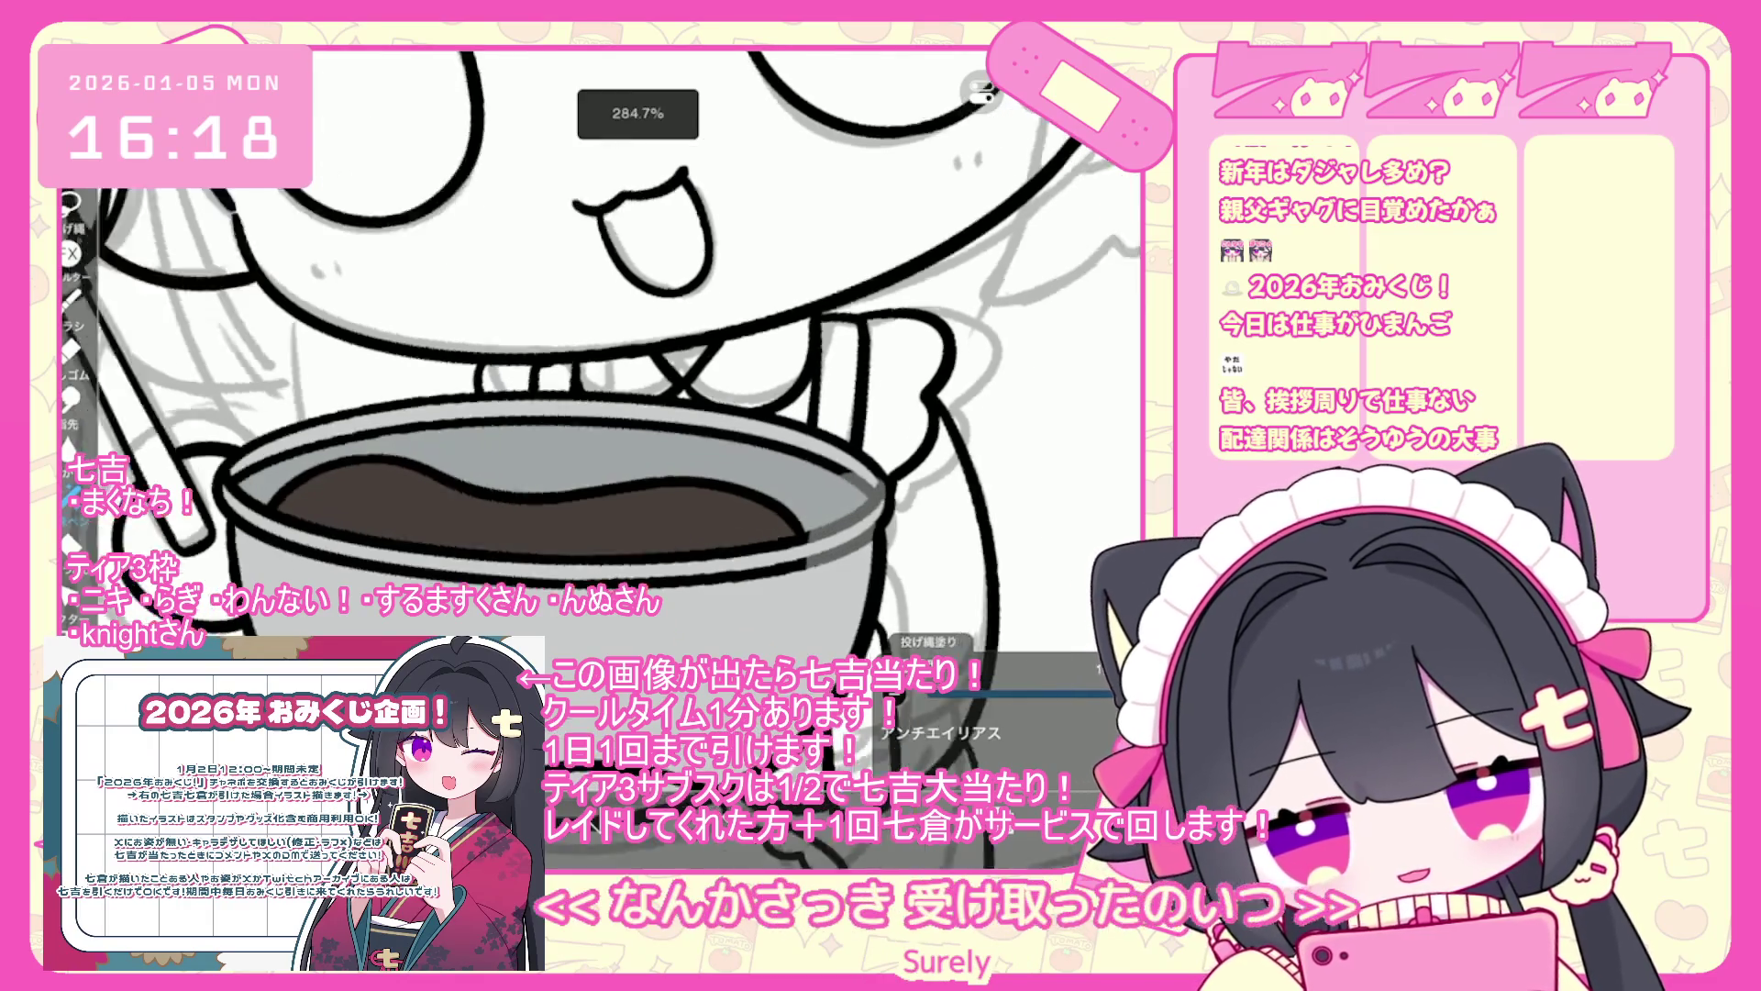
- Undo the last lasso fill on the bowl rim
{"action": "key", "text": "ctrl+z"}
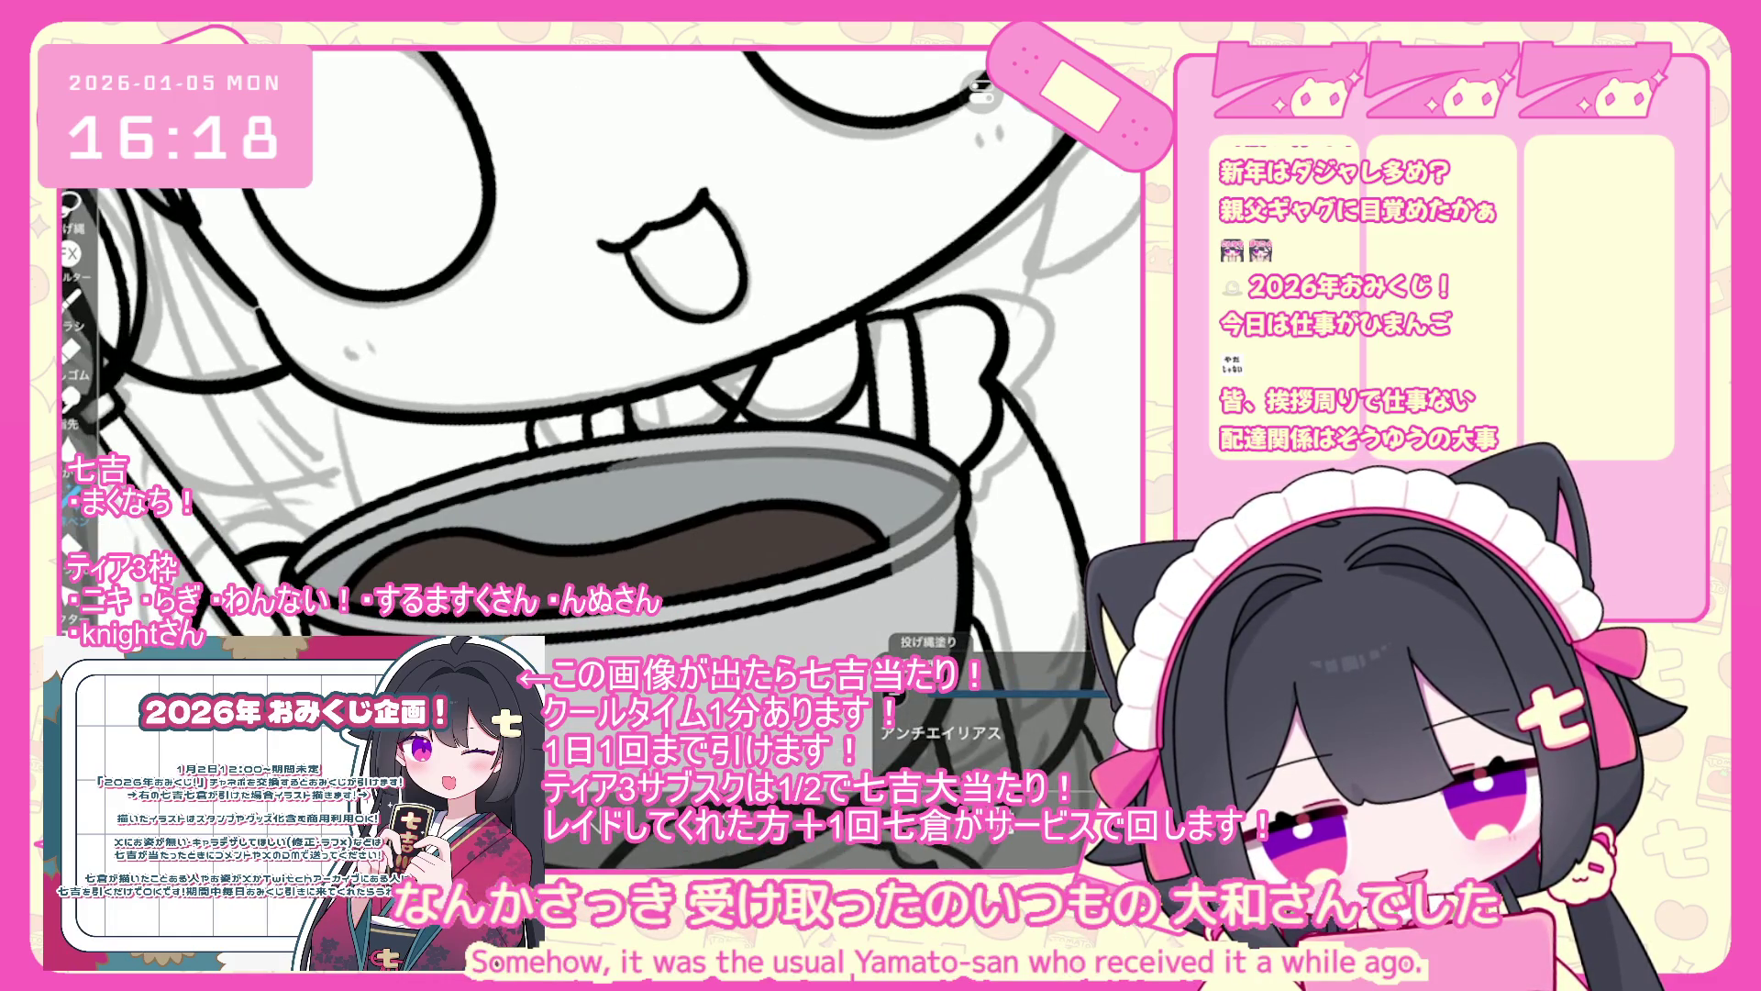
{"action": "scroll", "coordinate": [596, 367], "scroll_direction": "down", "scroll_amount": 2}
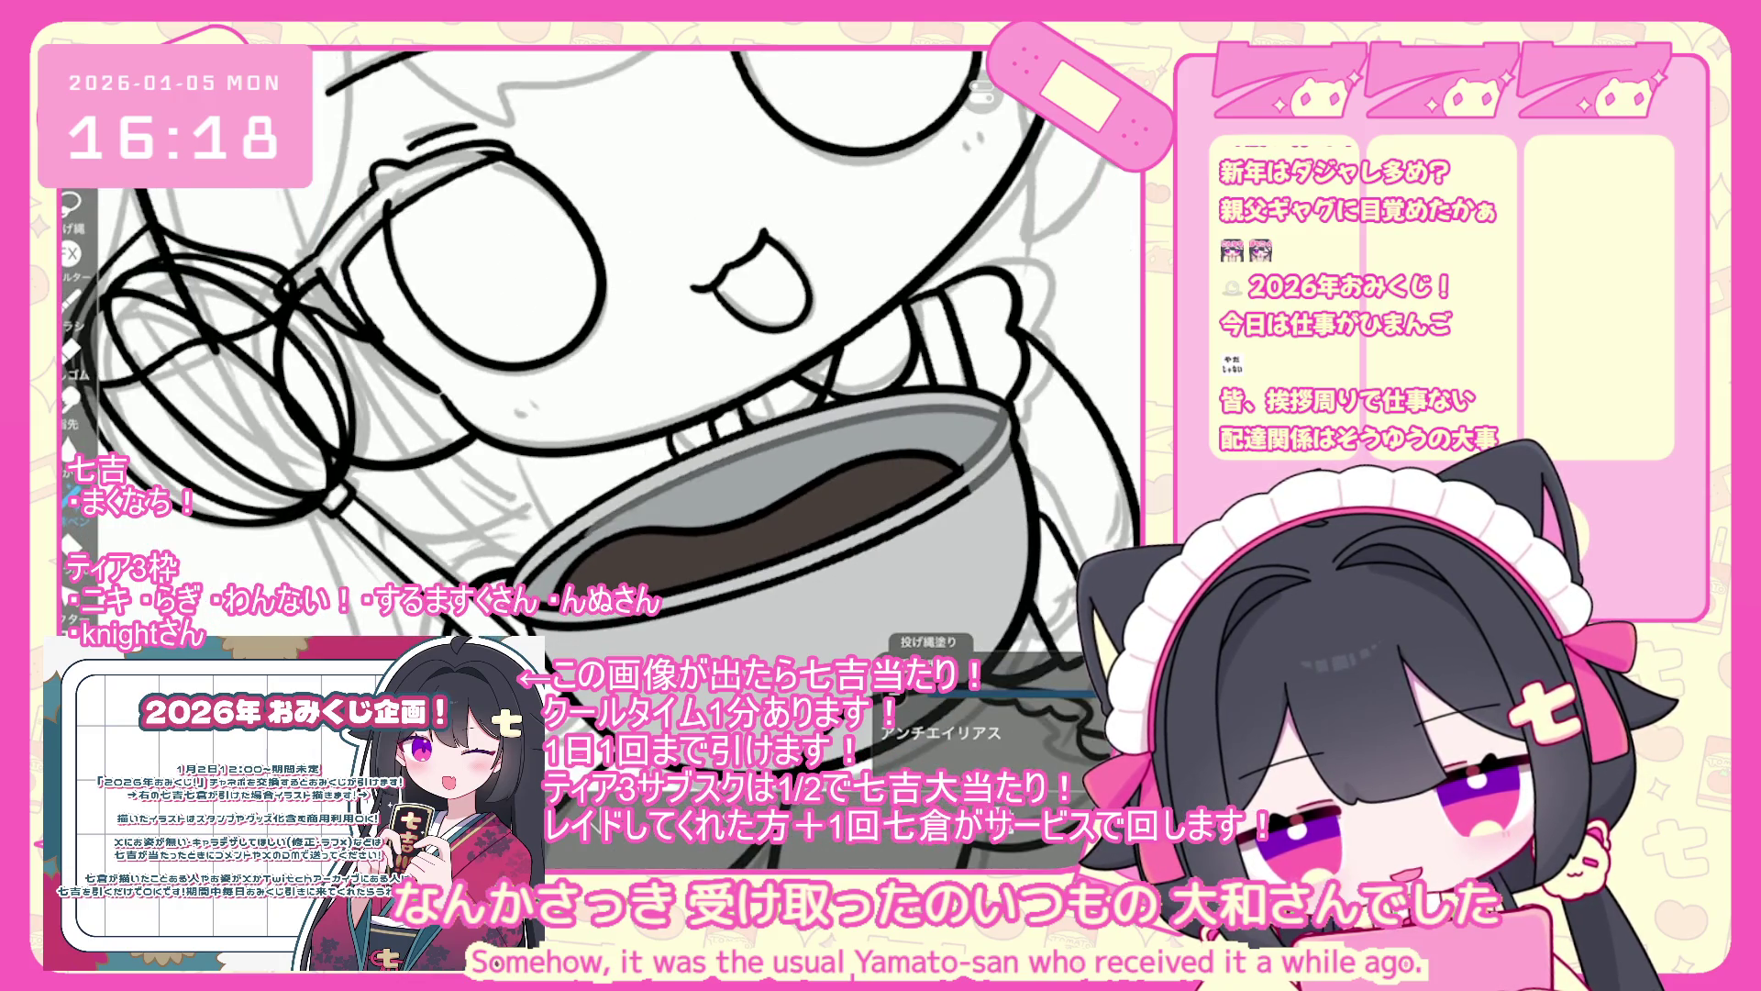
{"action": "scroll", "coordinate": [596, 367], "scroll_direction": "up", "scroll_amount": 2}
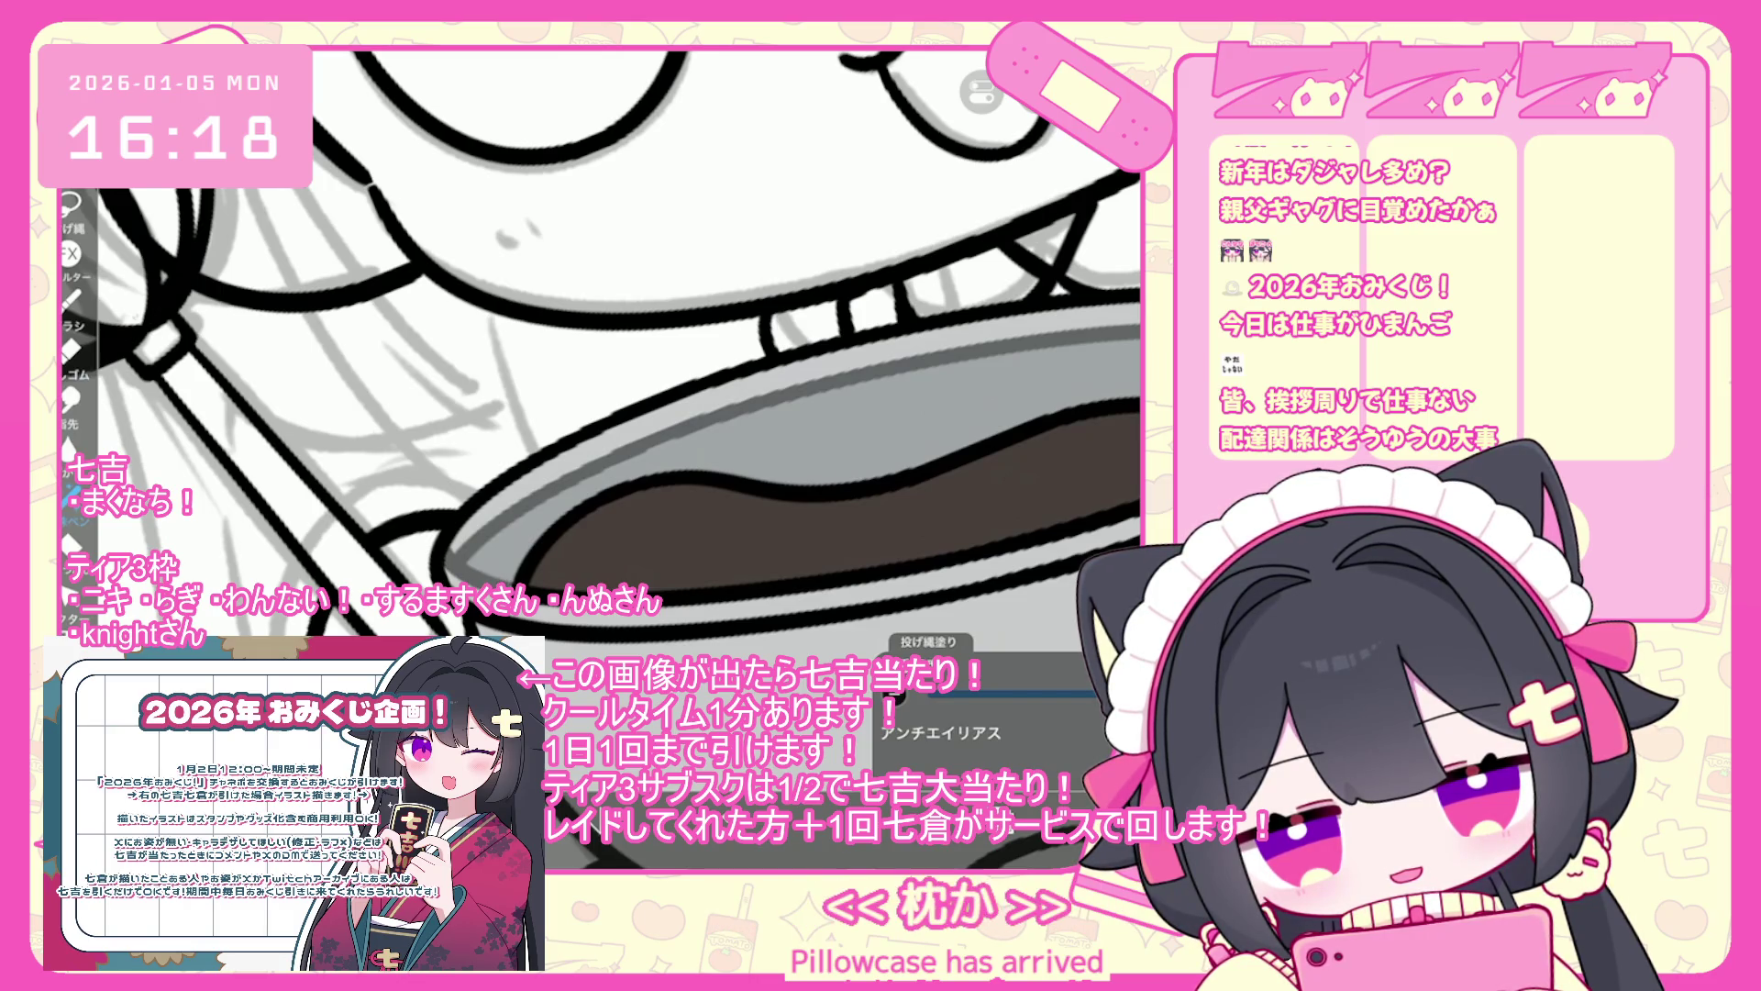
{"action": "scroll", "coordinate": [596, 367], "scroll_direction": "down", "scroll_amount": 2}
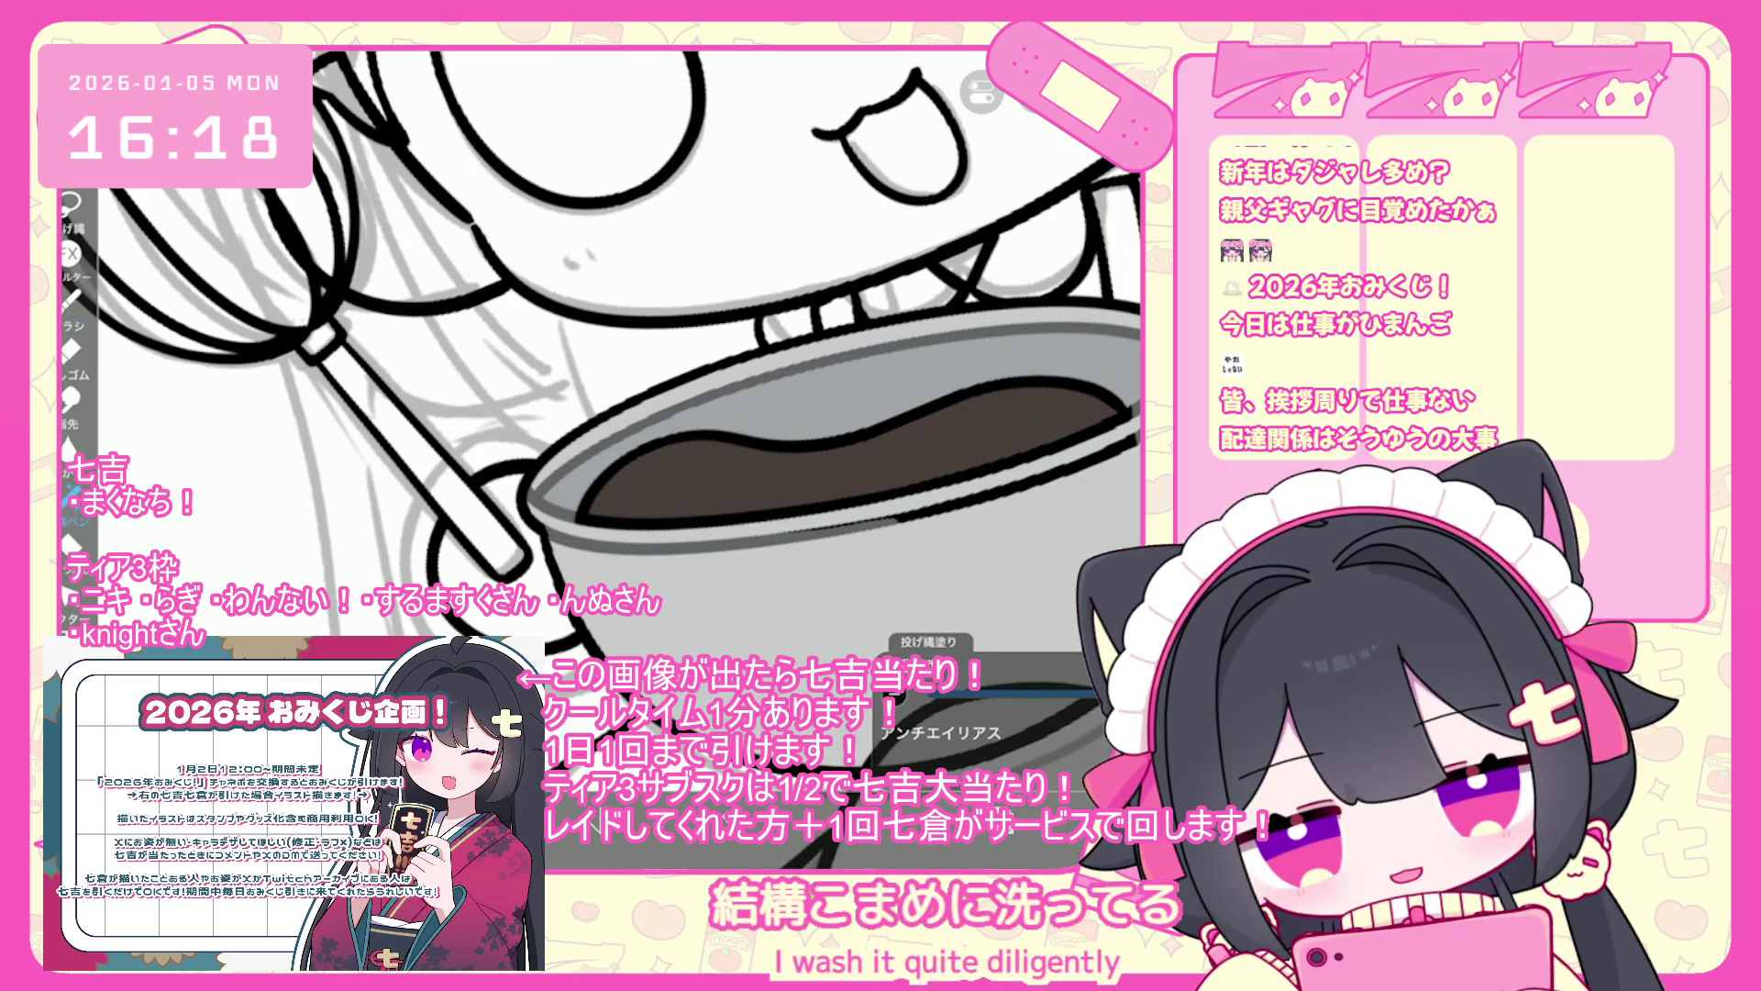
{"action": "scroll", "coordinate": [596, 367], "scroll_direction": "up", "scroll_amount": 2}
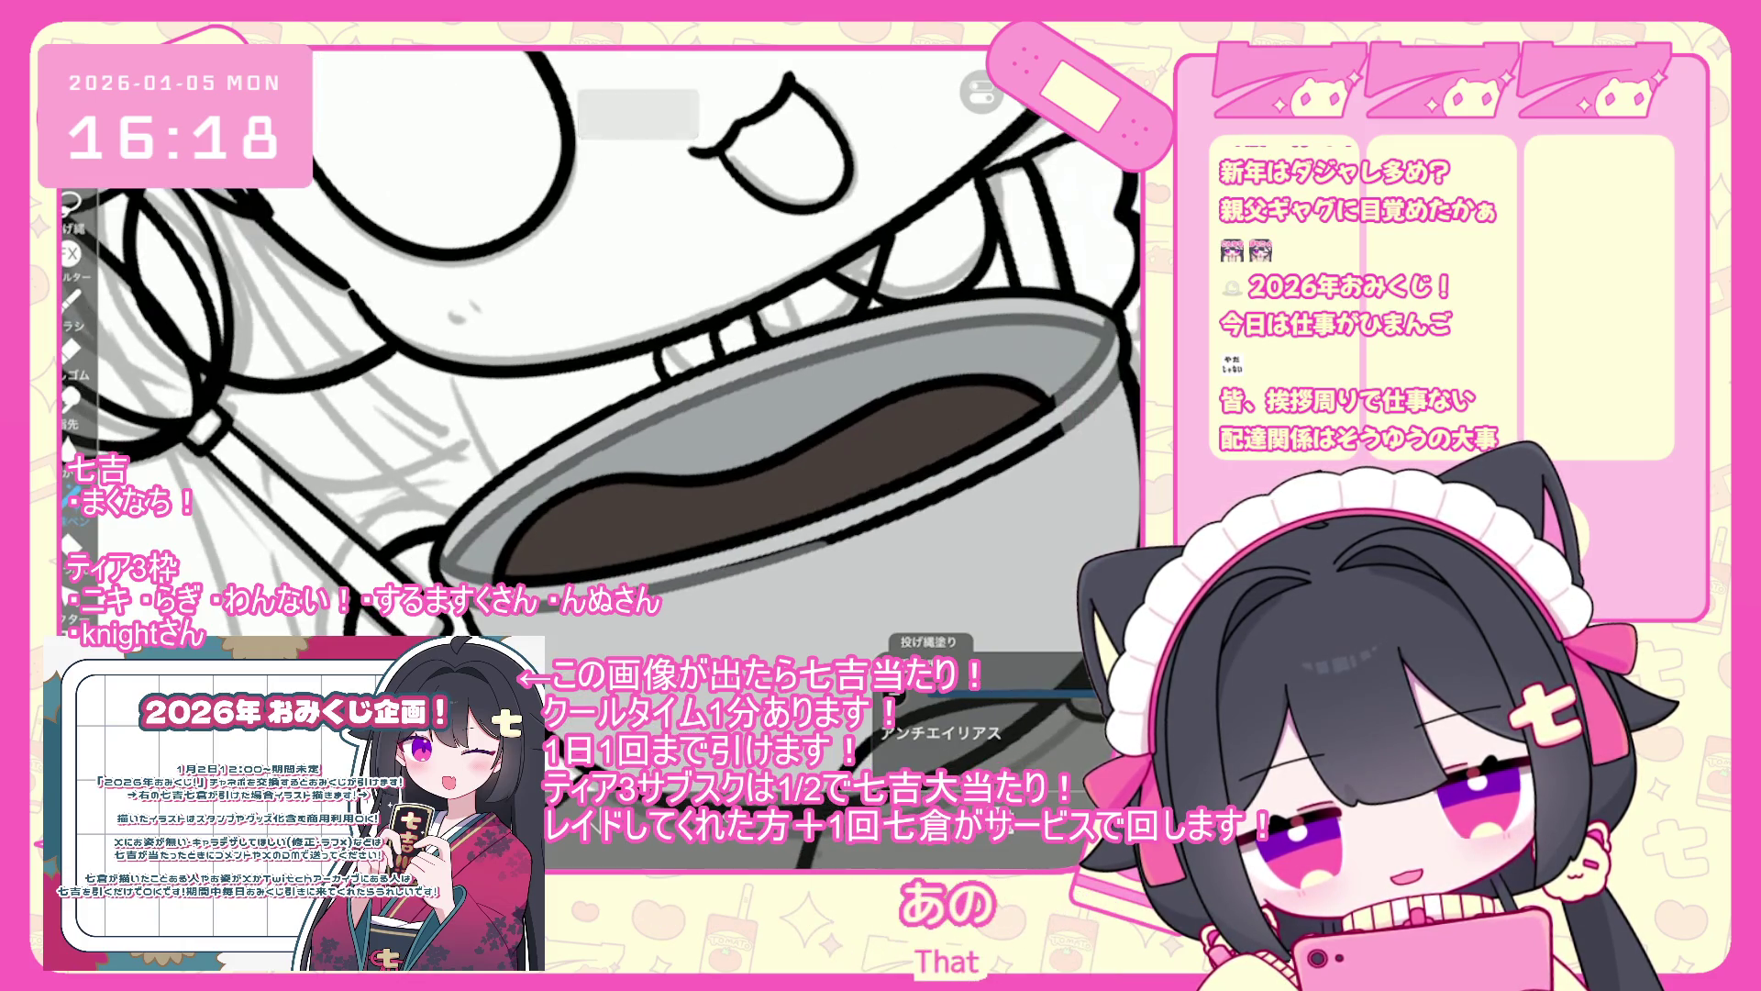
{"action": "scroll", "coordinate": [600, 367], "scroll_direction": "up", "scroll_amount": 2}
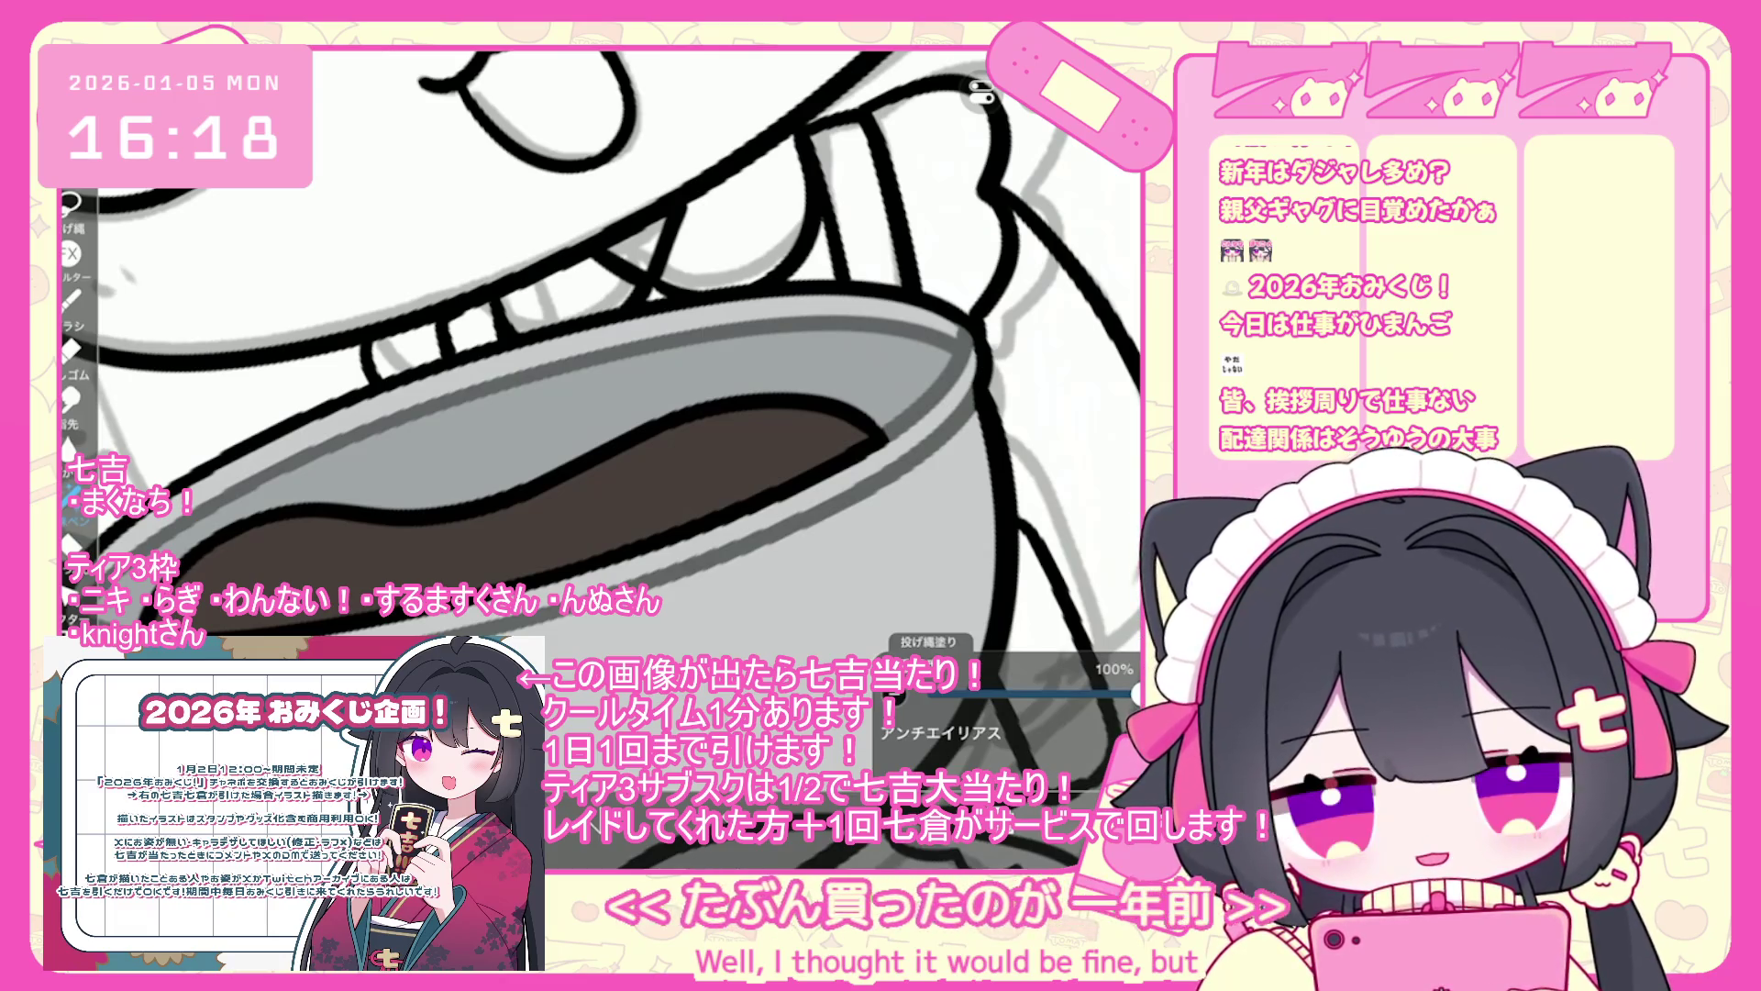
{"action": "scroll", "coordinate": [600, 367], "scroll_direction": "down", "scroll_amount": 5}
{"action": "scroll", "coordinate": [744, 358], "scroll_direction": "down", "scroll_amount": 2}
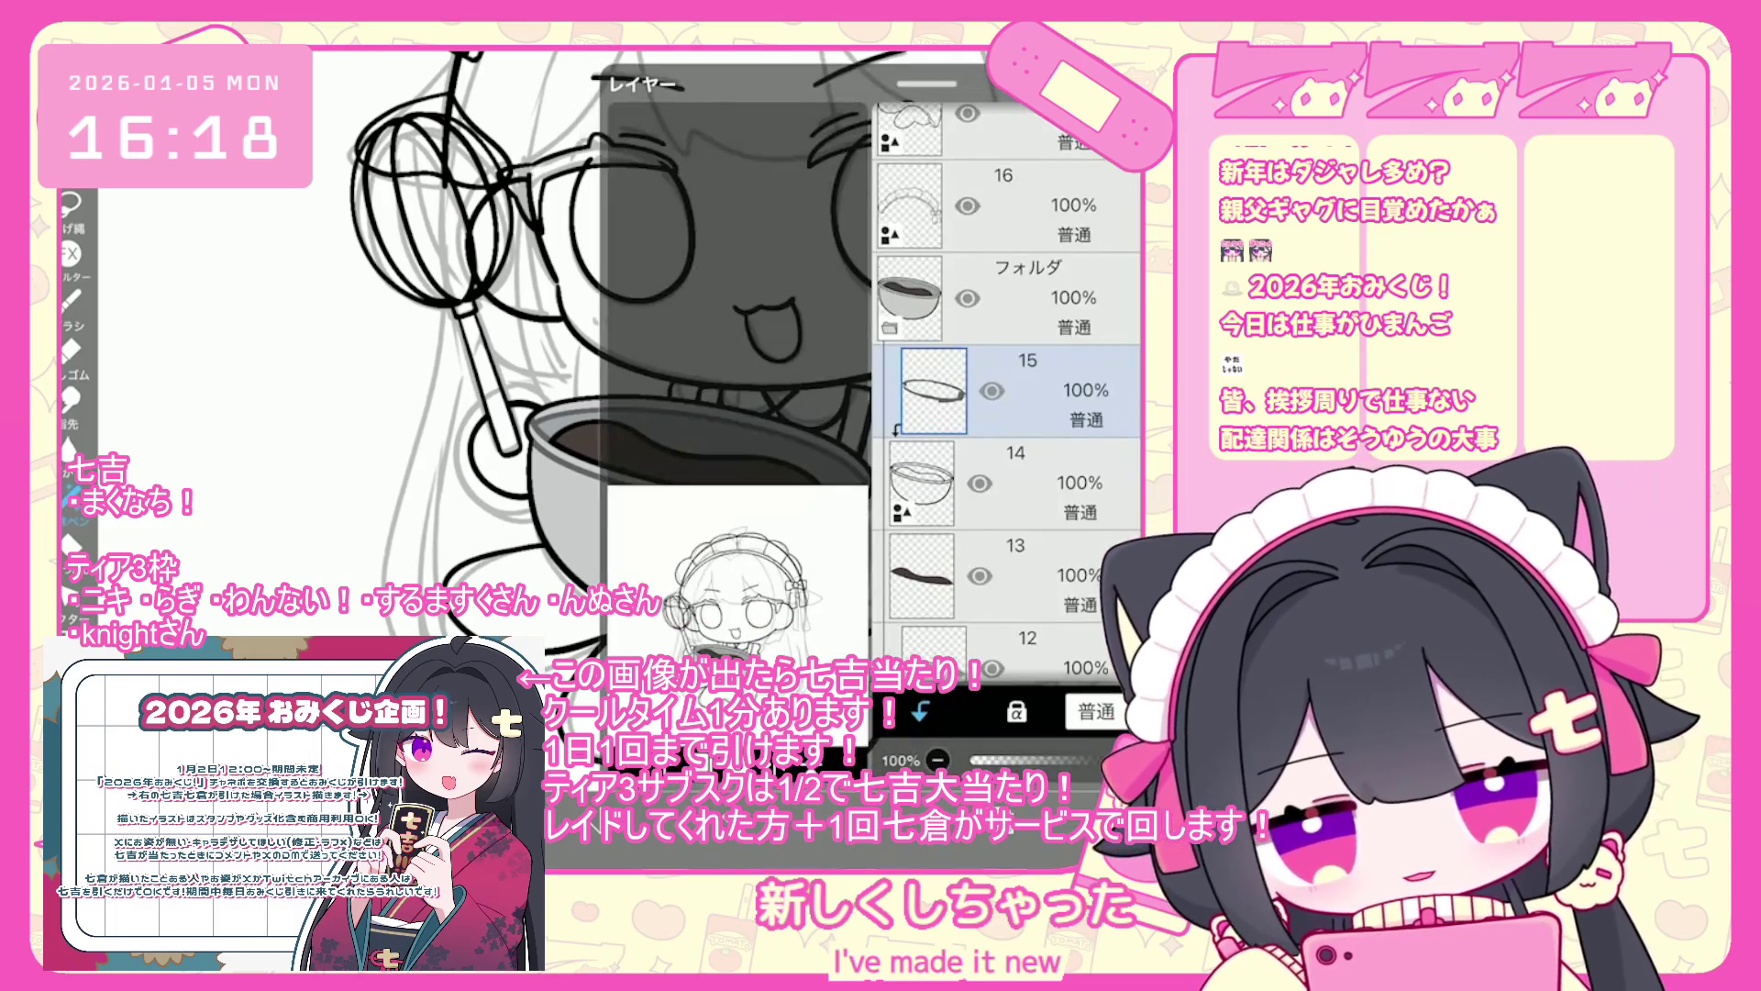
- Collapse the bowl folder, move the hand line art above it, and group it into a new folder
{"action": "left_click", "coordinate": [889, 413]}
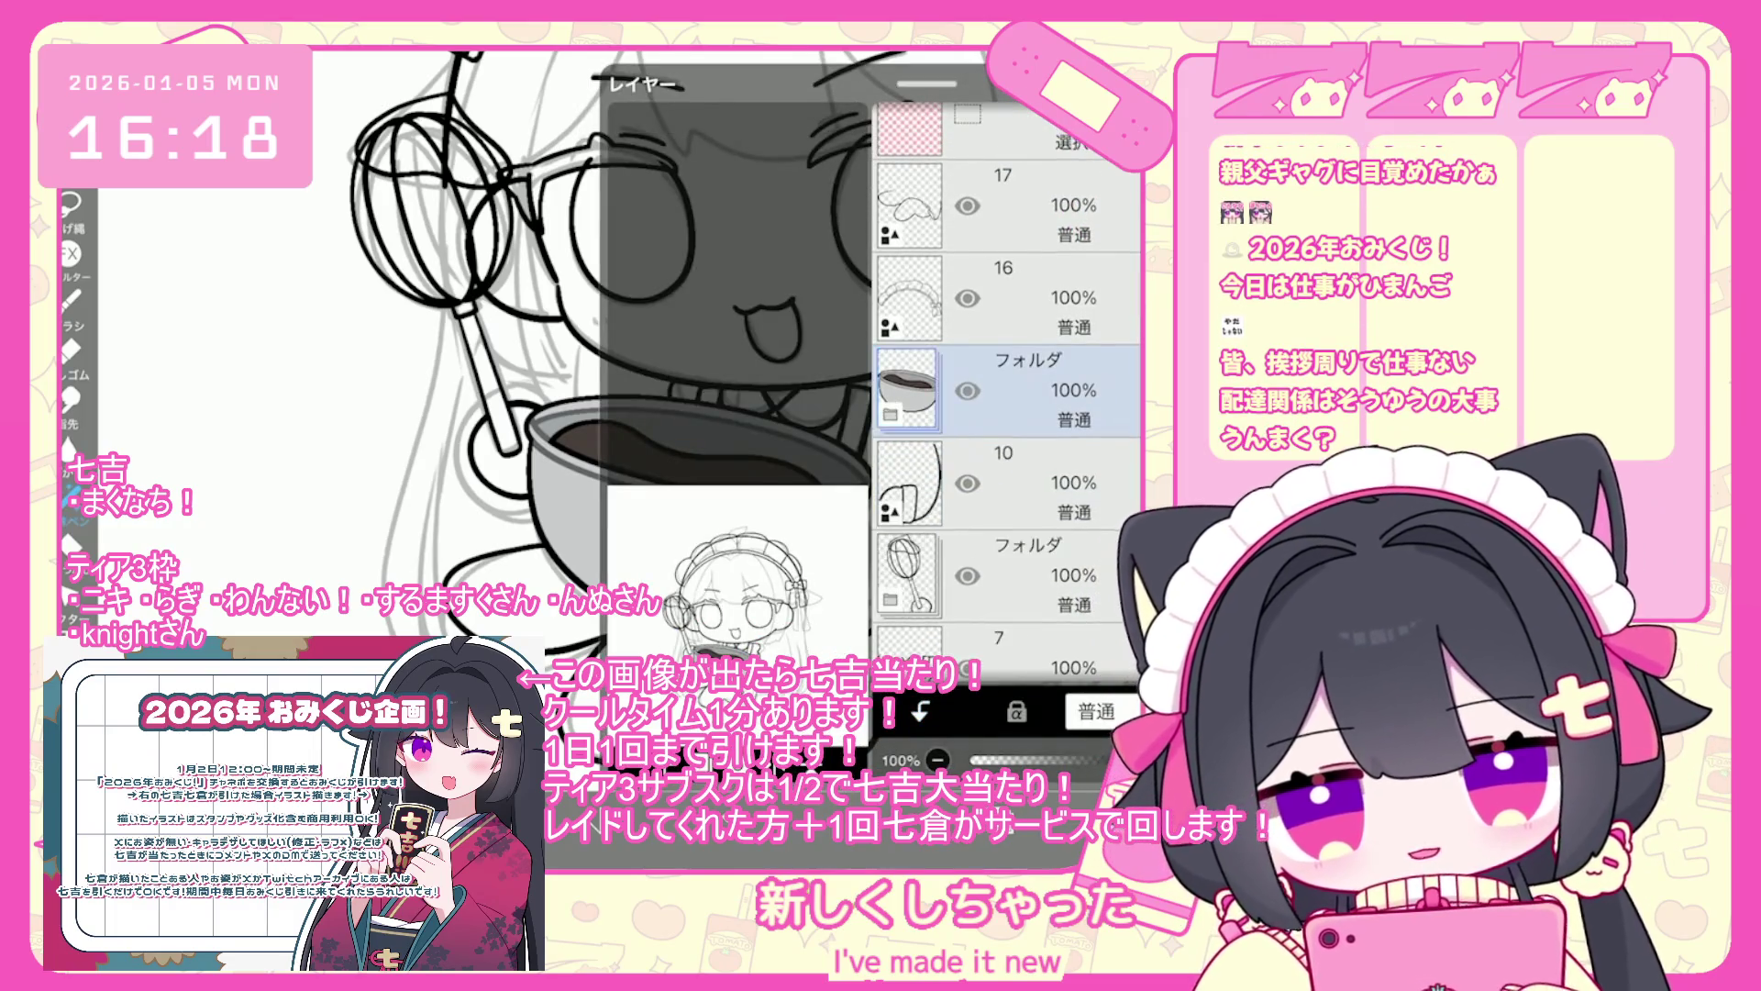
{"action": "left_click", "coordinate": [1009, 482]}
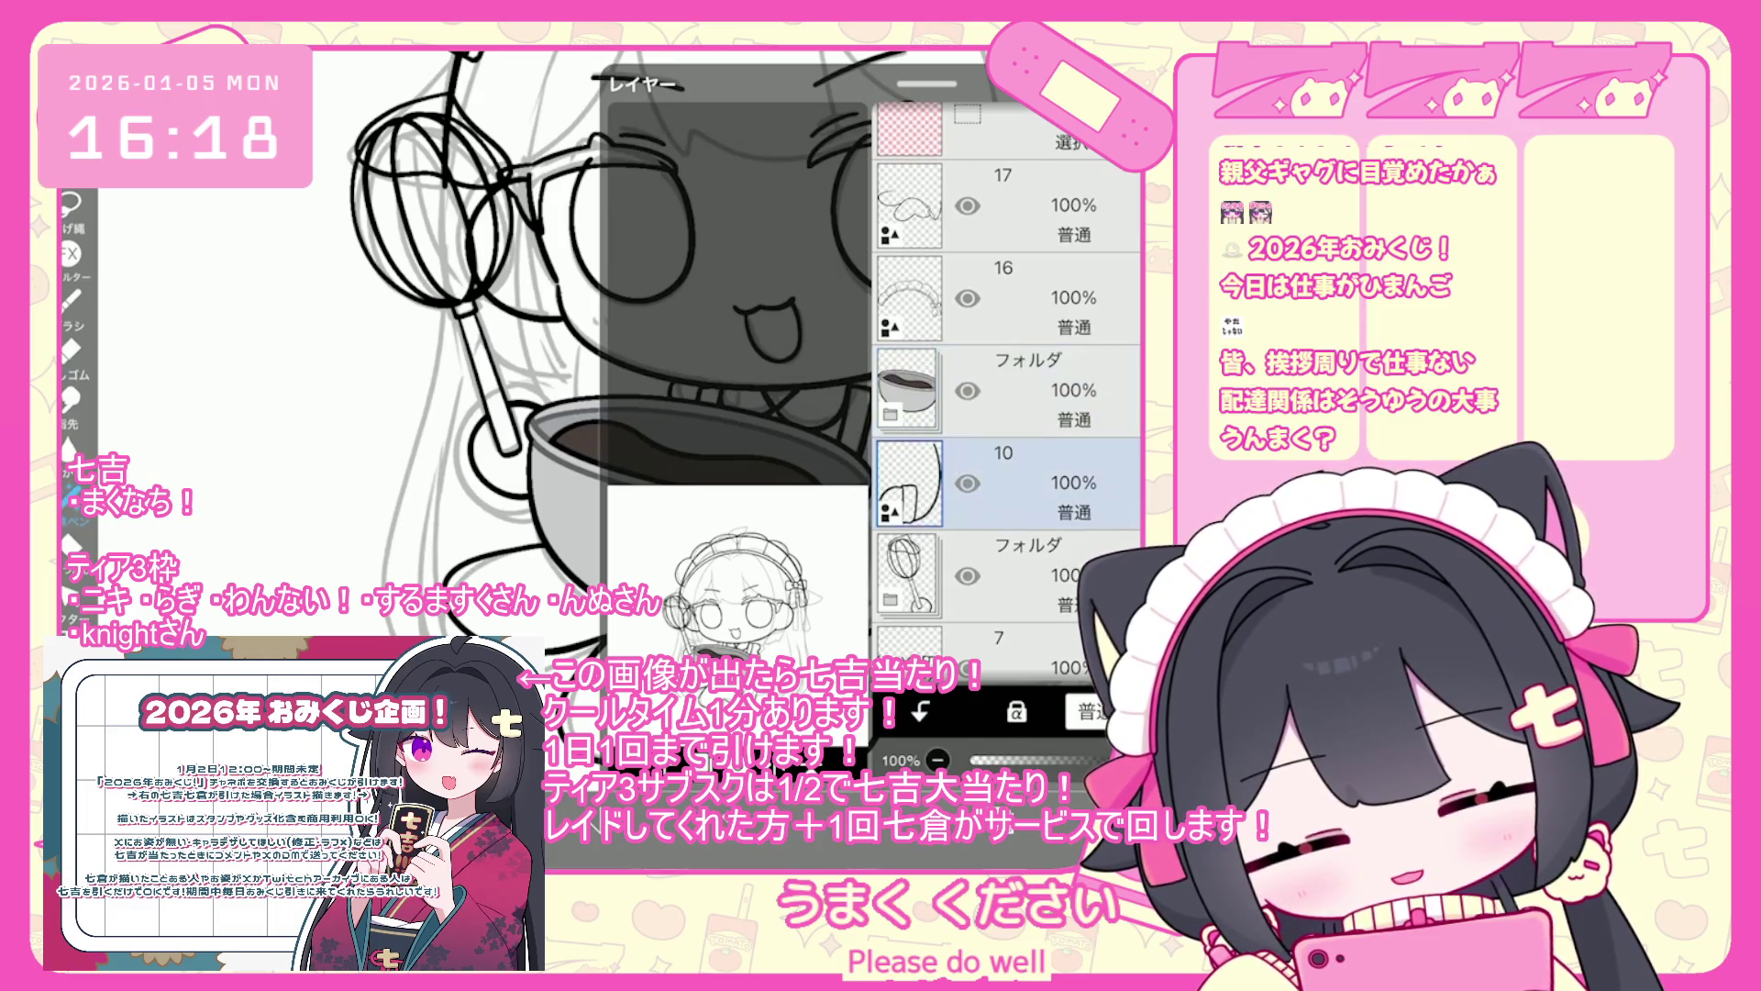
{"action": "left_click_drag", "start_coordinate": [1009, 482], "coordinate": [1009, 390]}
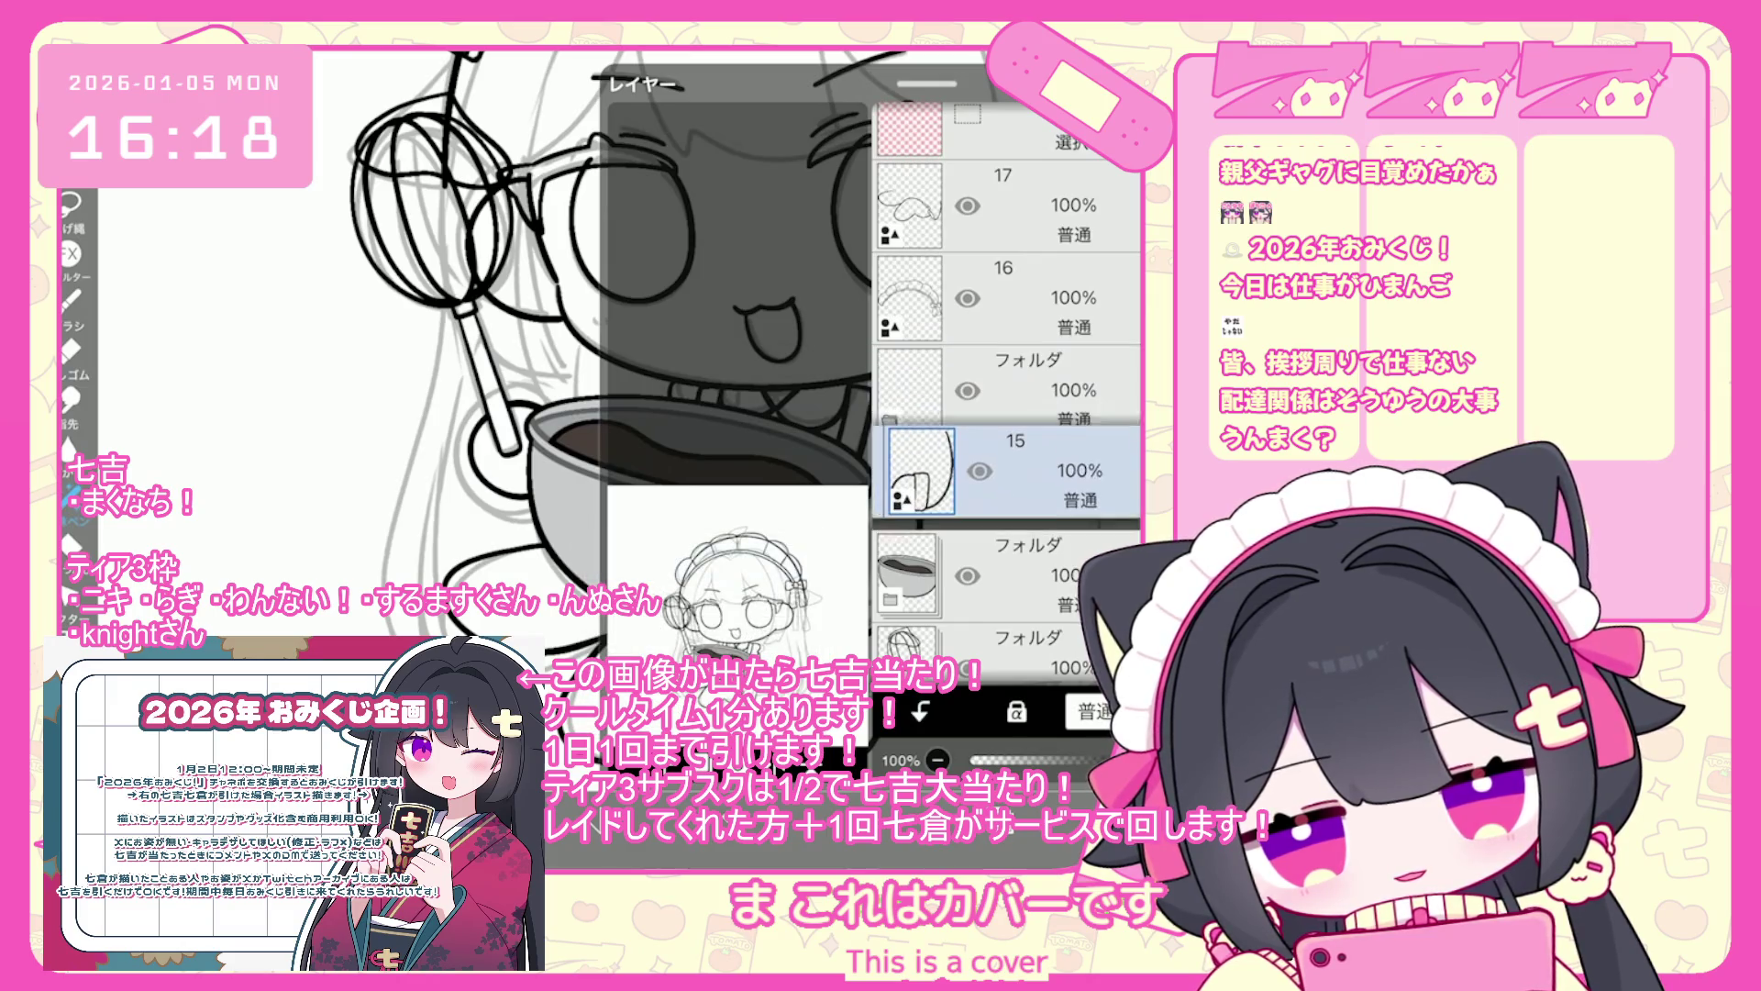
{"action": "left_click", "coordinate": [1009, 390]}
{"action": "scroll", "coordinate": [743, 413], "scroll_direction": "down", "scroll_amount": 5}
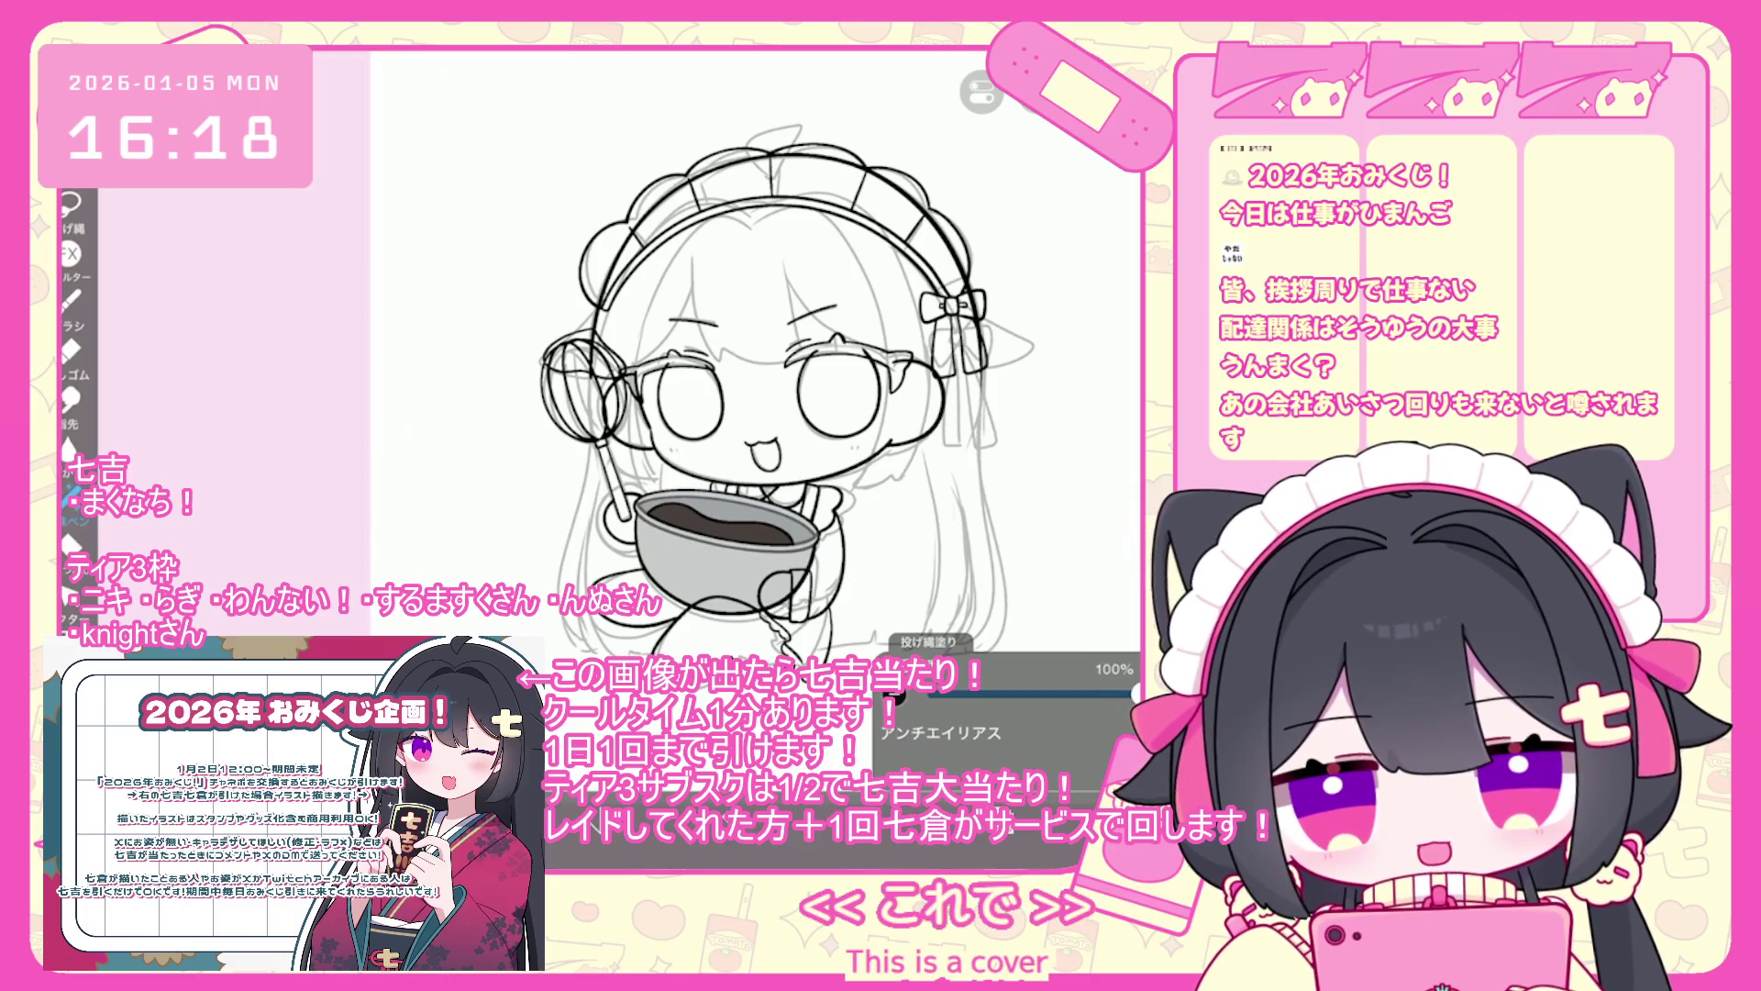
{"action": "scroll", "coordinate": [1007, 391], "scroll_direction": "up", "scroll_amount": 1}
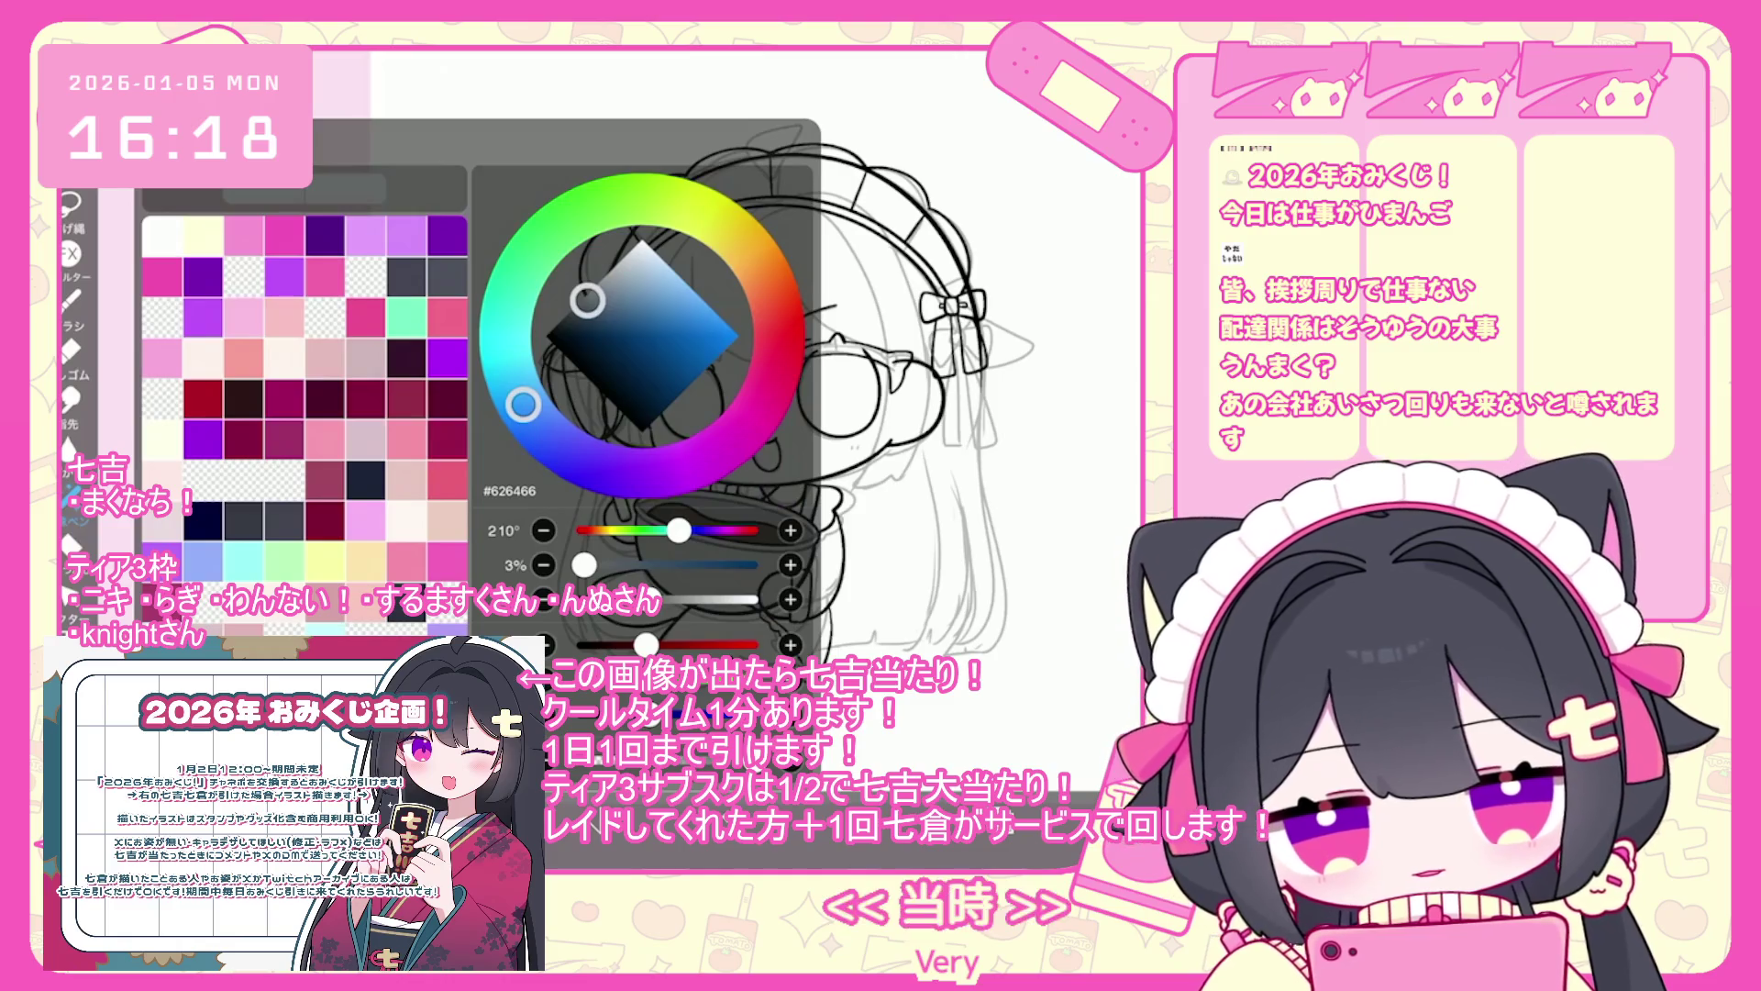
- Lasso-fill the hand pale pink #FEEFEF, then select line art layer 17 for editing
{"action": "left_click", "coordinate": [203, 359]}
{"action": "scroll", "coordinate": [597, 413], "scroll_direction": "up", "scroll_amount": 5}
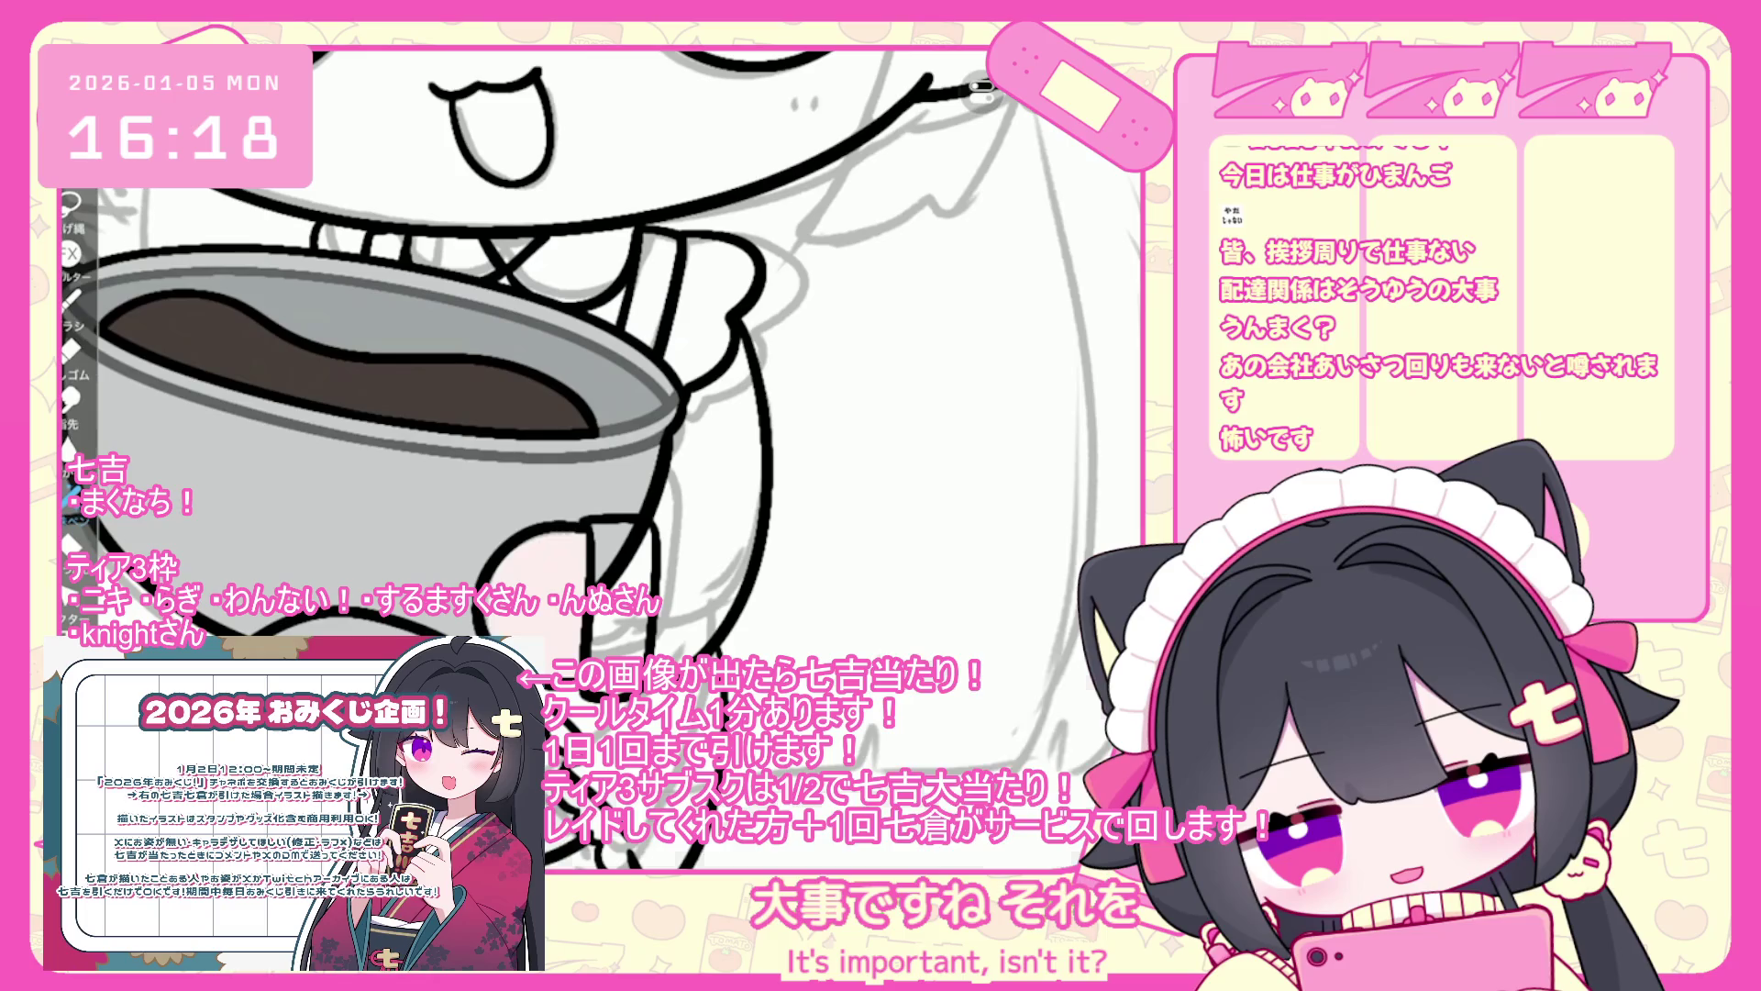
{"action": "left_click", "coordinate": [70, 204]}
{"action": "scroll", "coordinate": [597, 367], "scroll_direction": "down", "scroll_amount": 5}
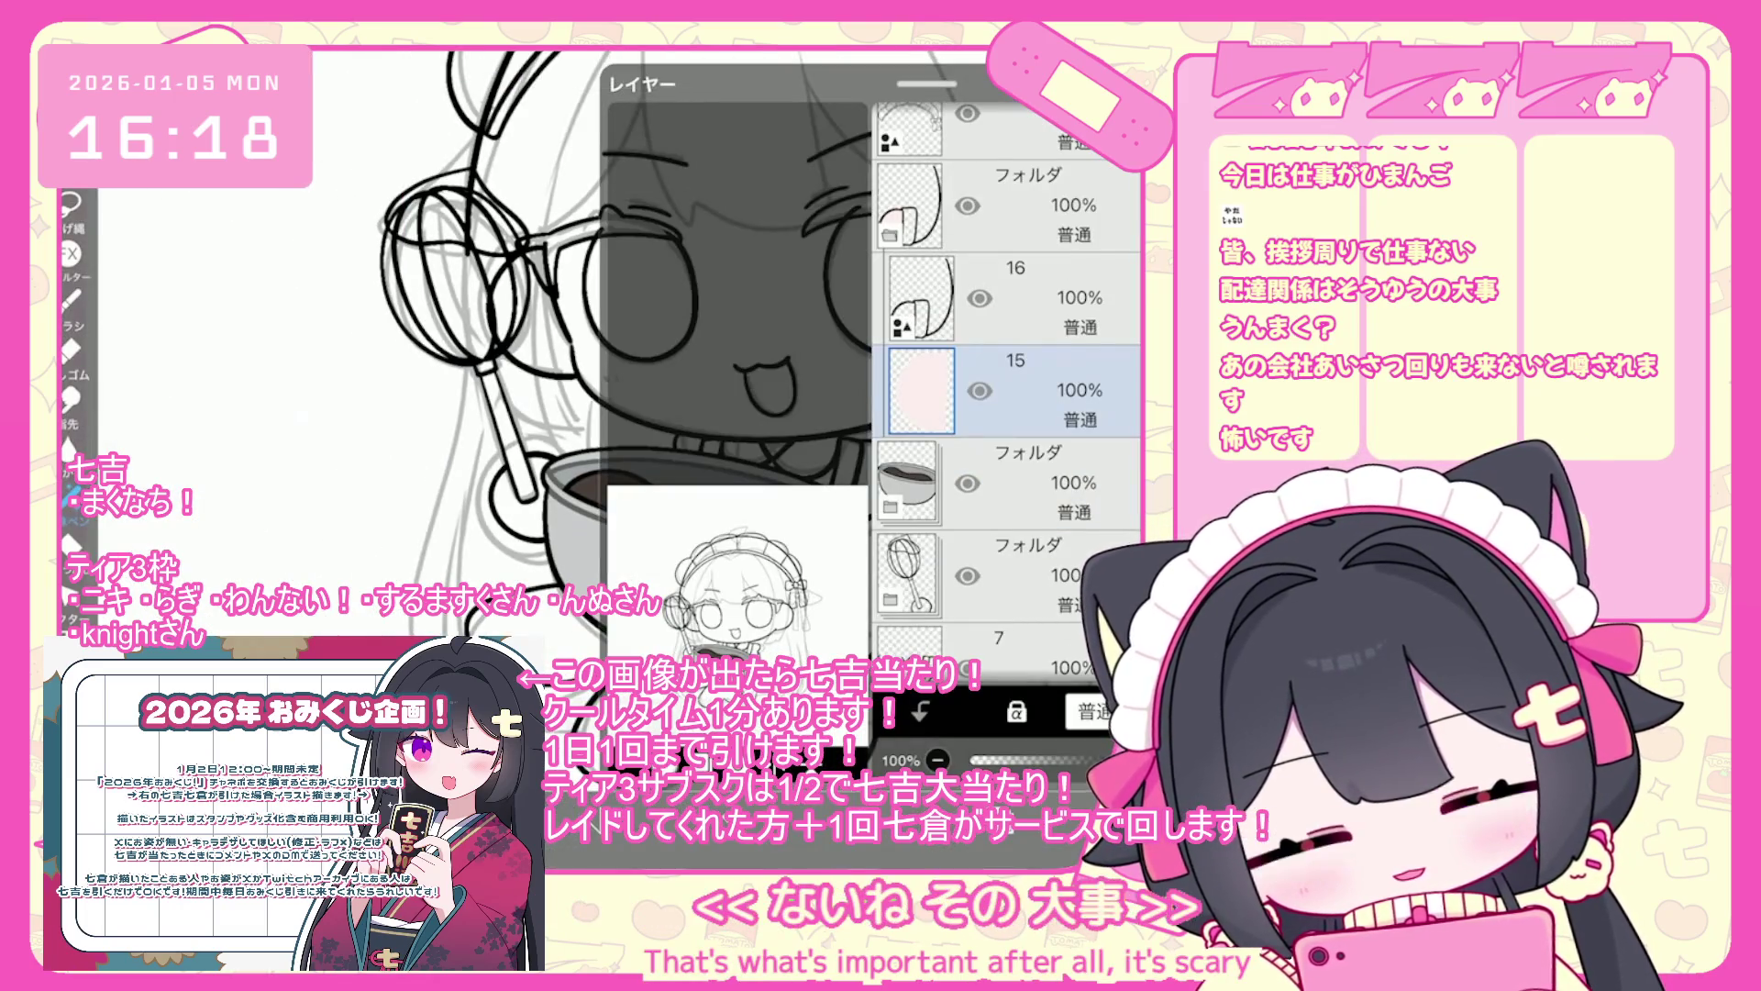
{"action": "scroll", "coordinate": [459, 386], "scroll_direction": "up", "scroll_amount": 5}
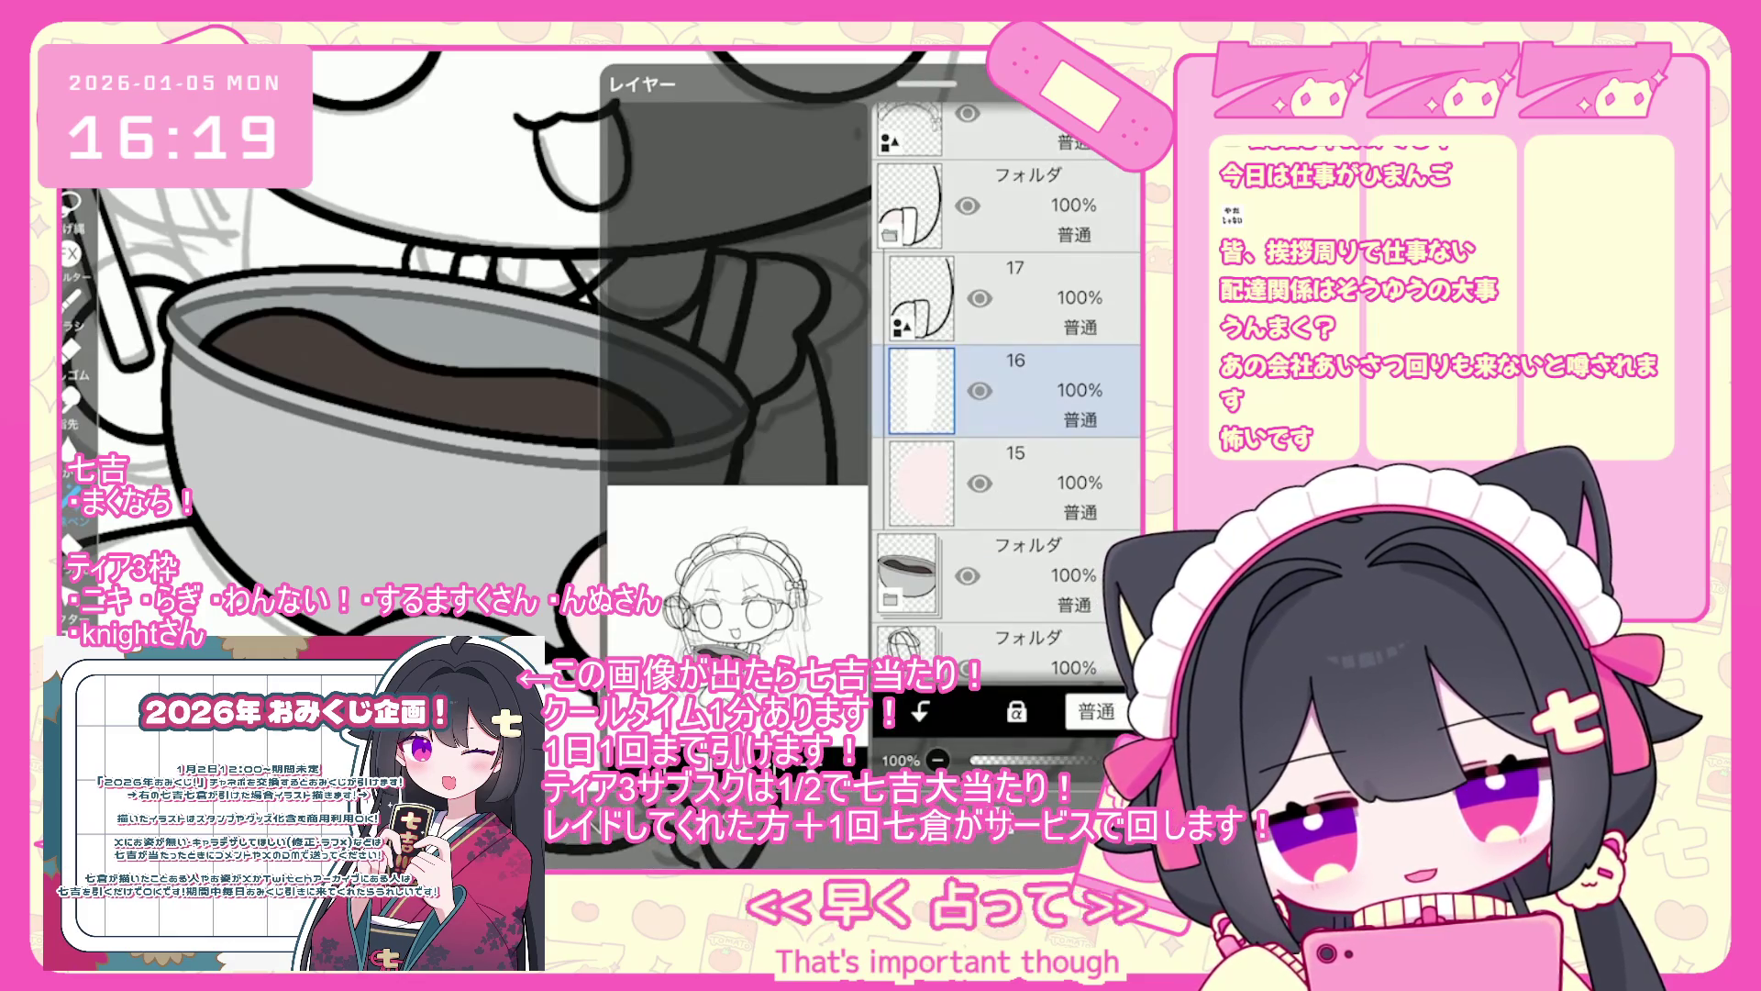
{"action": "left_click", "coordinate": [1018, 298]}
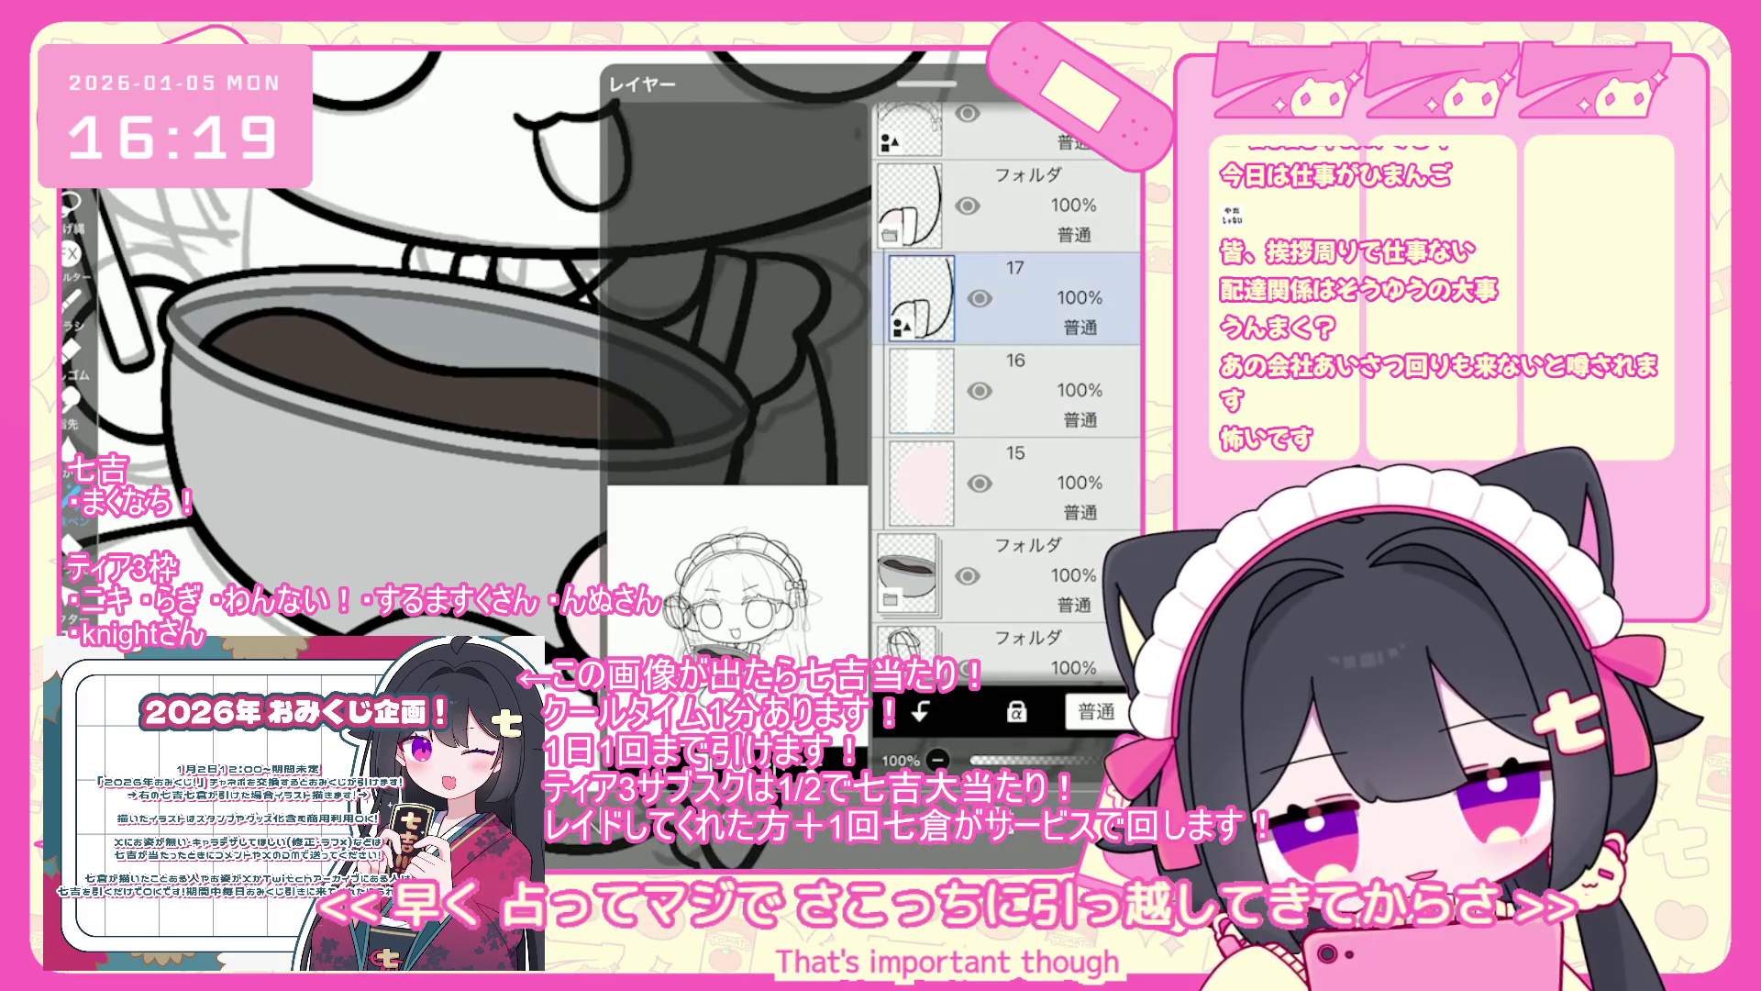
{"action": "left_click", "coordinate": [996, 751]}
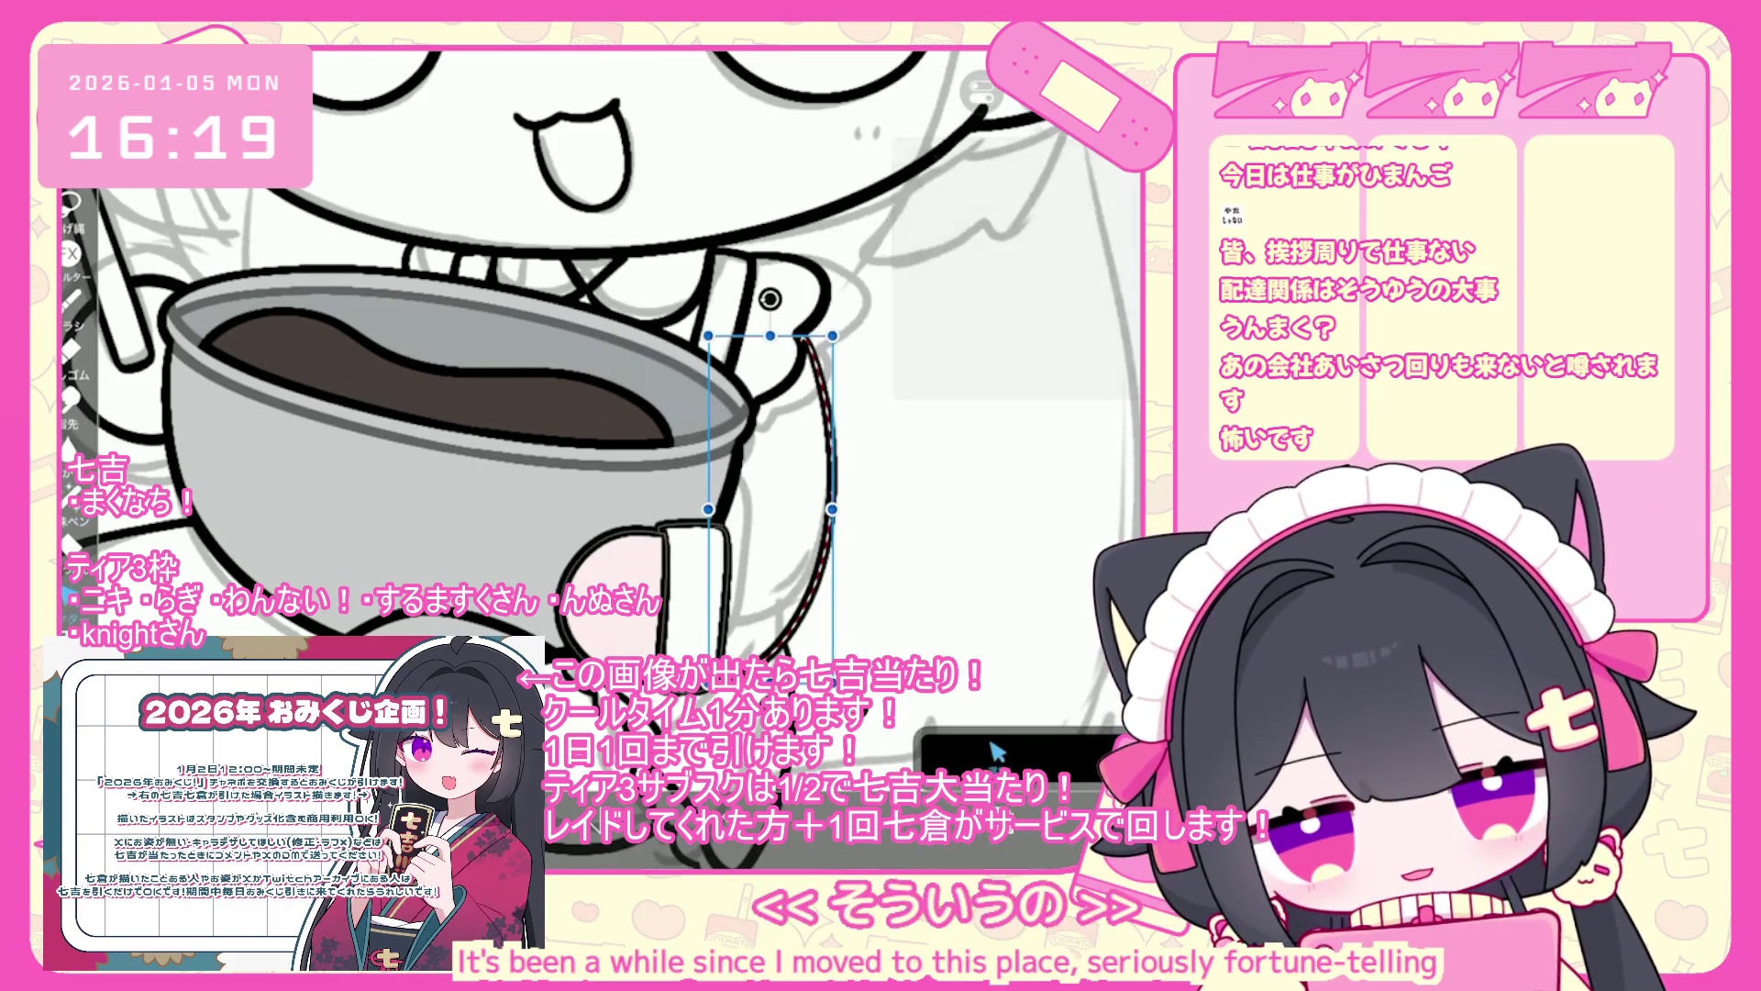
- Cut the curved line beside the hand, paste it as a new layer, and move it below the bowl
{"action": "left_click", "coordinate": [946, 339]}
{"action": "left_click", "coordinate": [995, 751]}
{"action": "left_click", "coordinate": [1009, 481]}
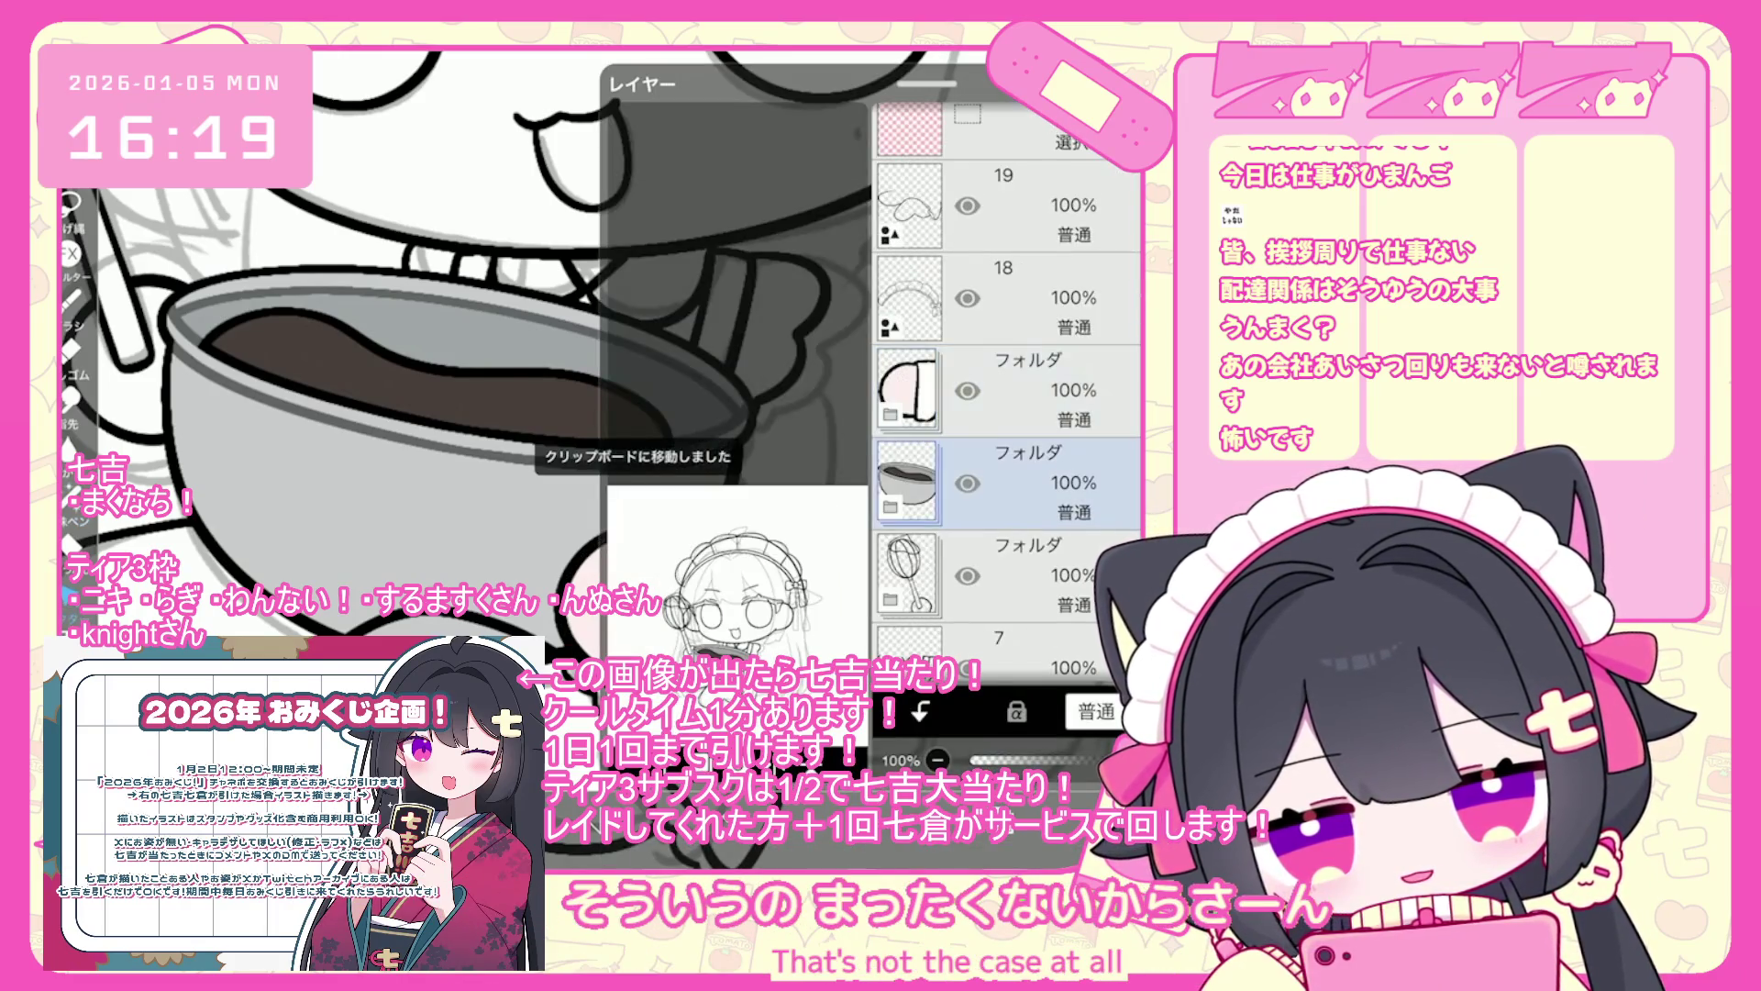
{"action": "left_click", "coordinate": [995, 750]}
{"action": "left_click", "coordinate": [946, 431]}
{"action": "left_click", "coordinate": [995, 750]}
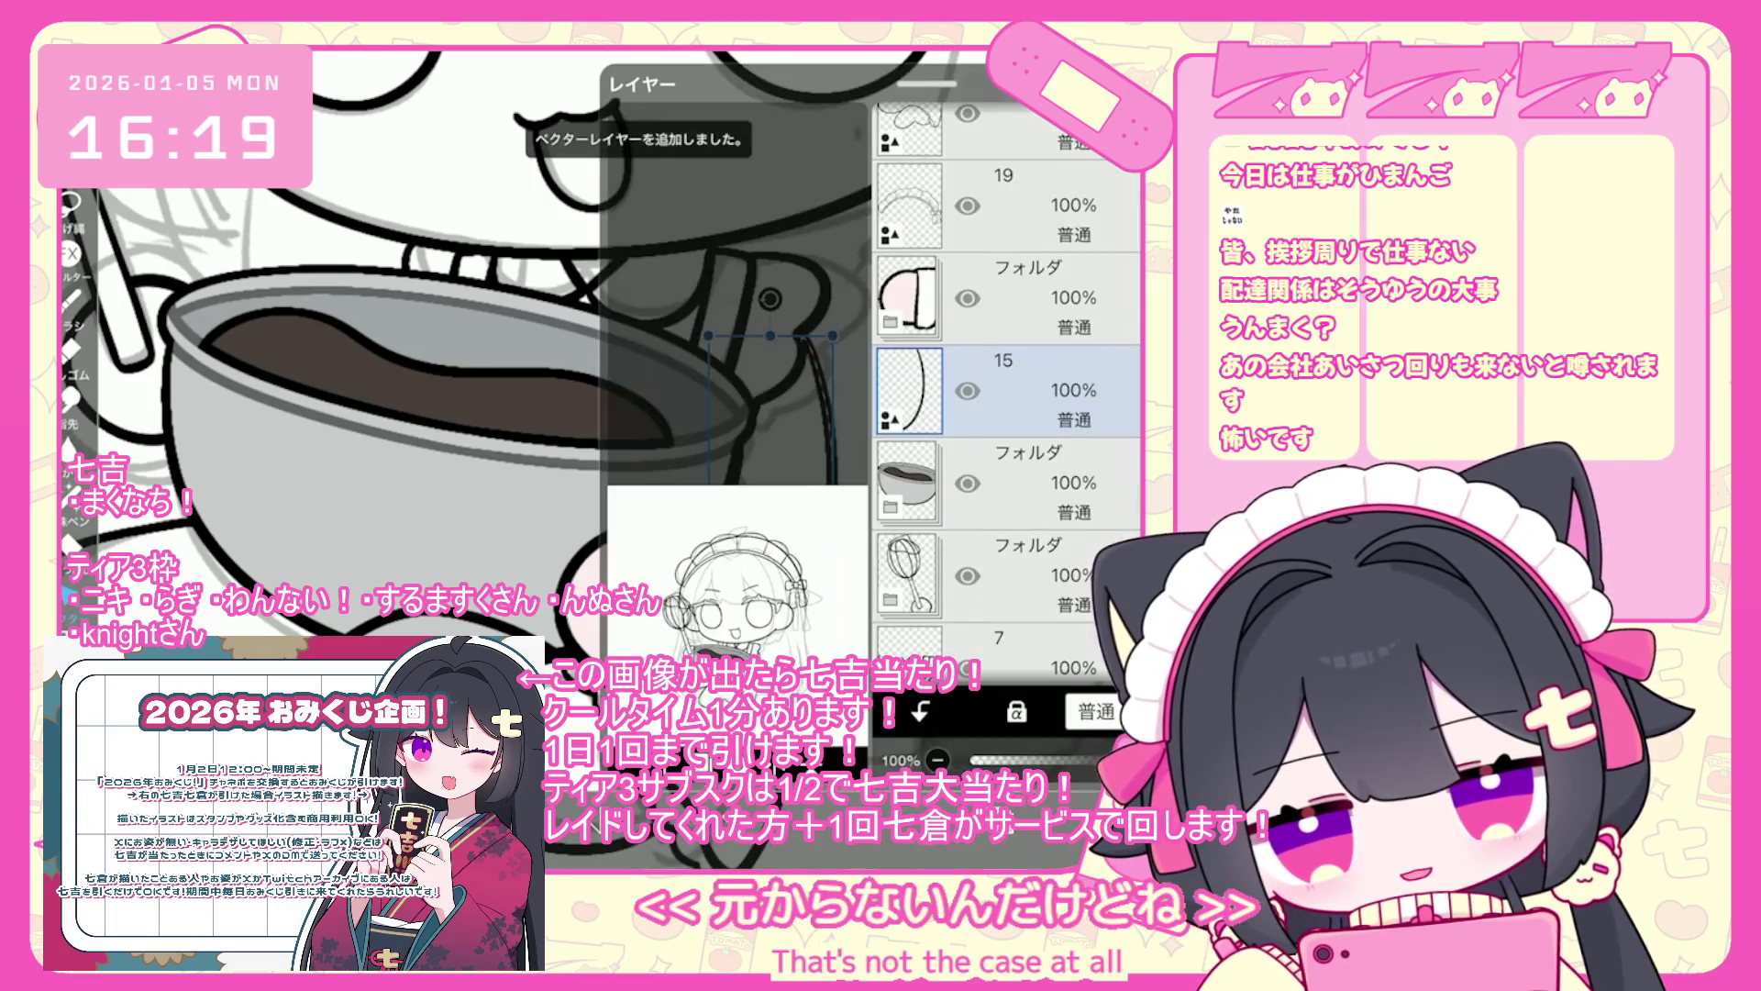
{"action": "left_click", "coordinate": [995, 751]}
{"action": "left_click", "coordinate": [995, 750]}
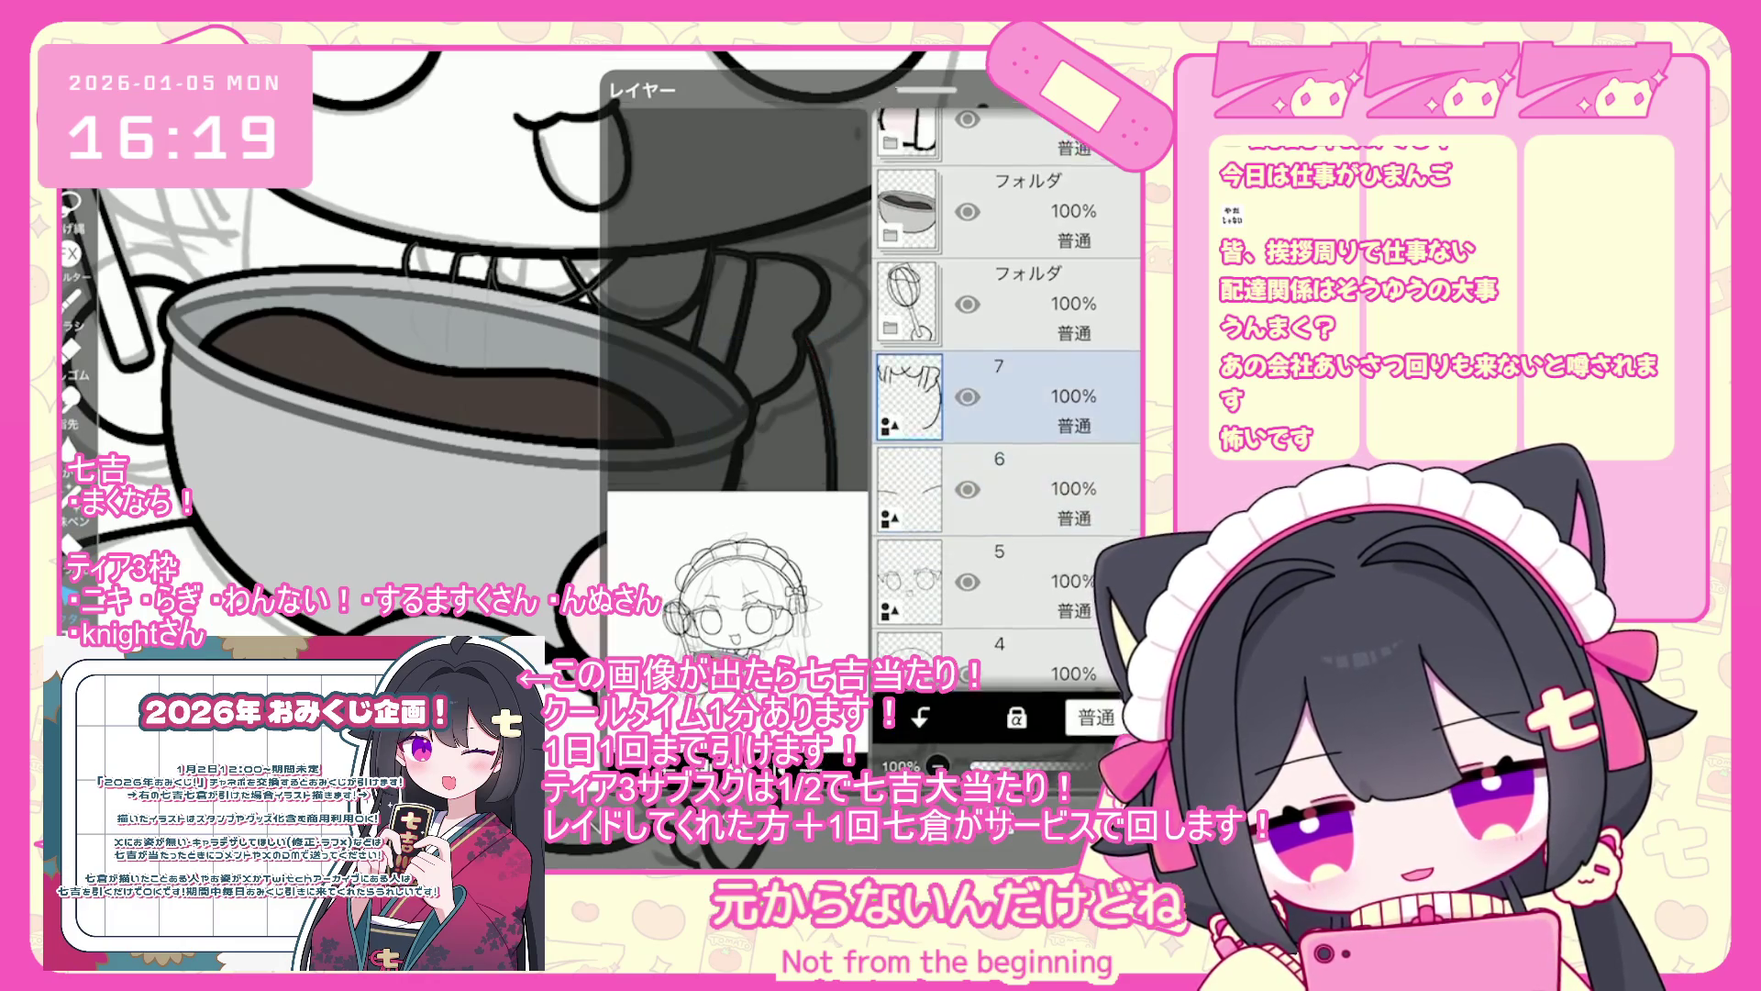
{"action": "left_click", "coordinate": [995, 751]}
- Select layer 7 and add a new empty layer 8 above it
{"action": "scroll", "coordinate": [995, 750], "scroll_direction": "down", "scroll_amount": 5}
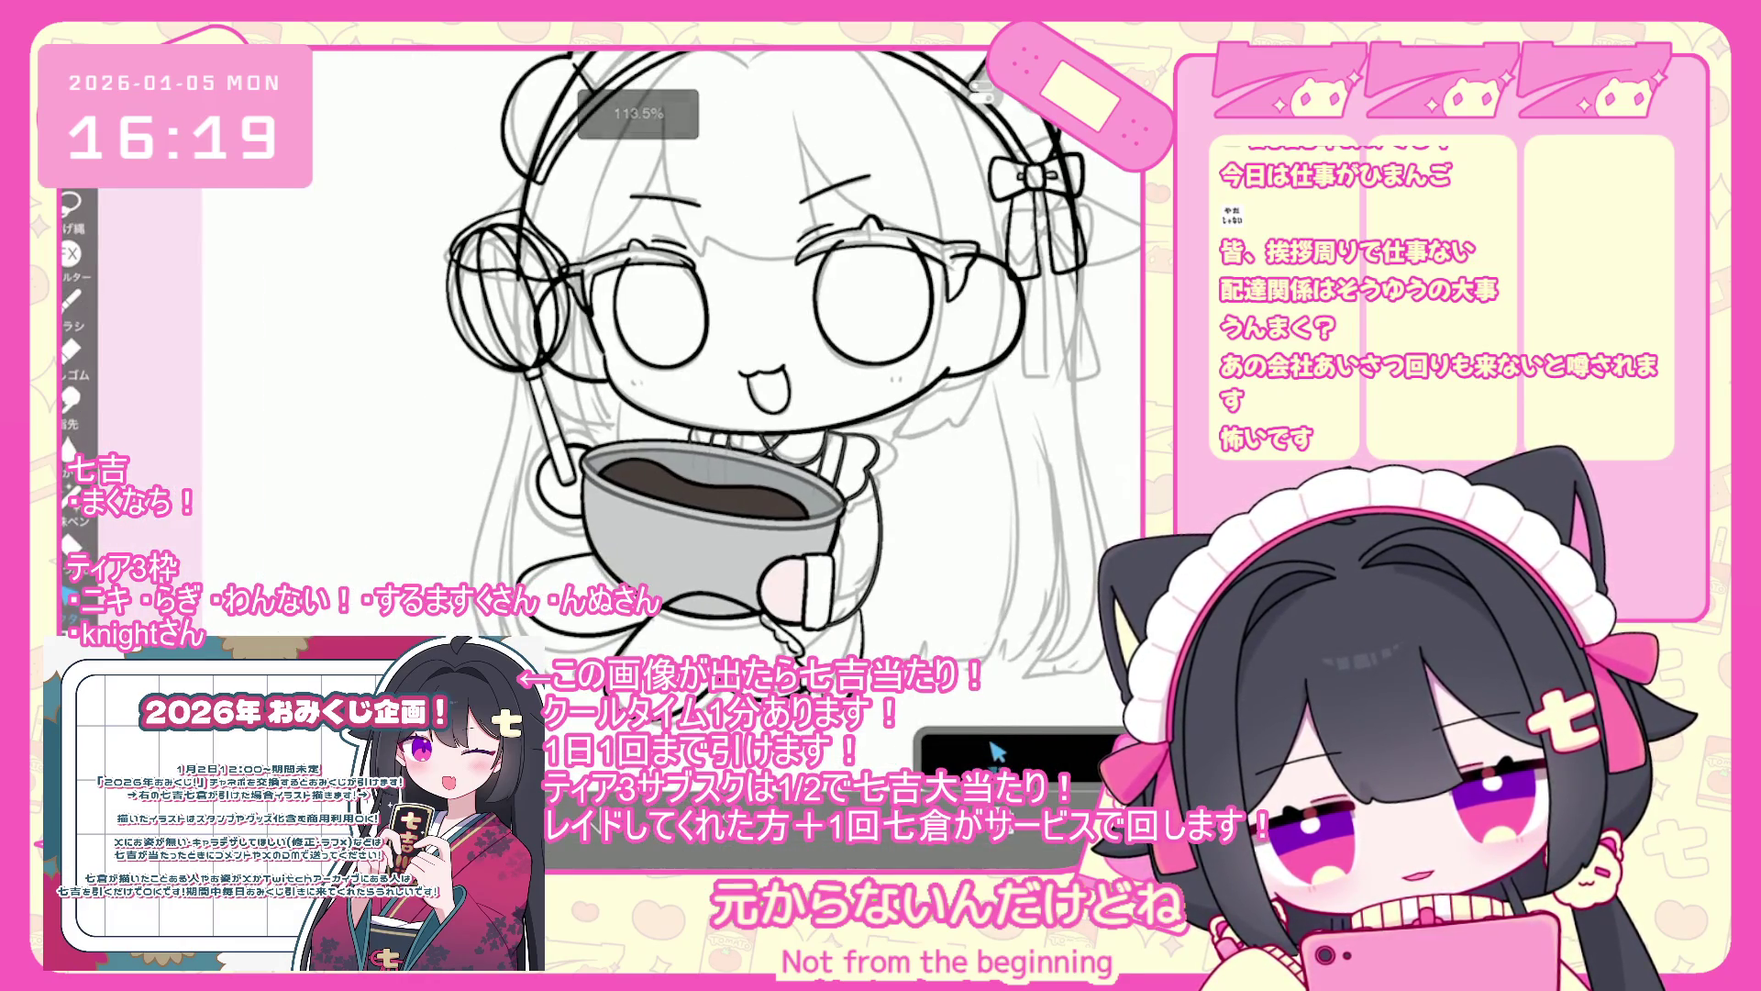
{"action": "left_click", "coordinate": [995, 751]}
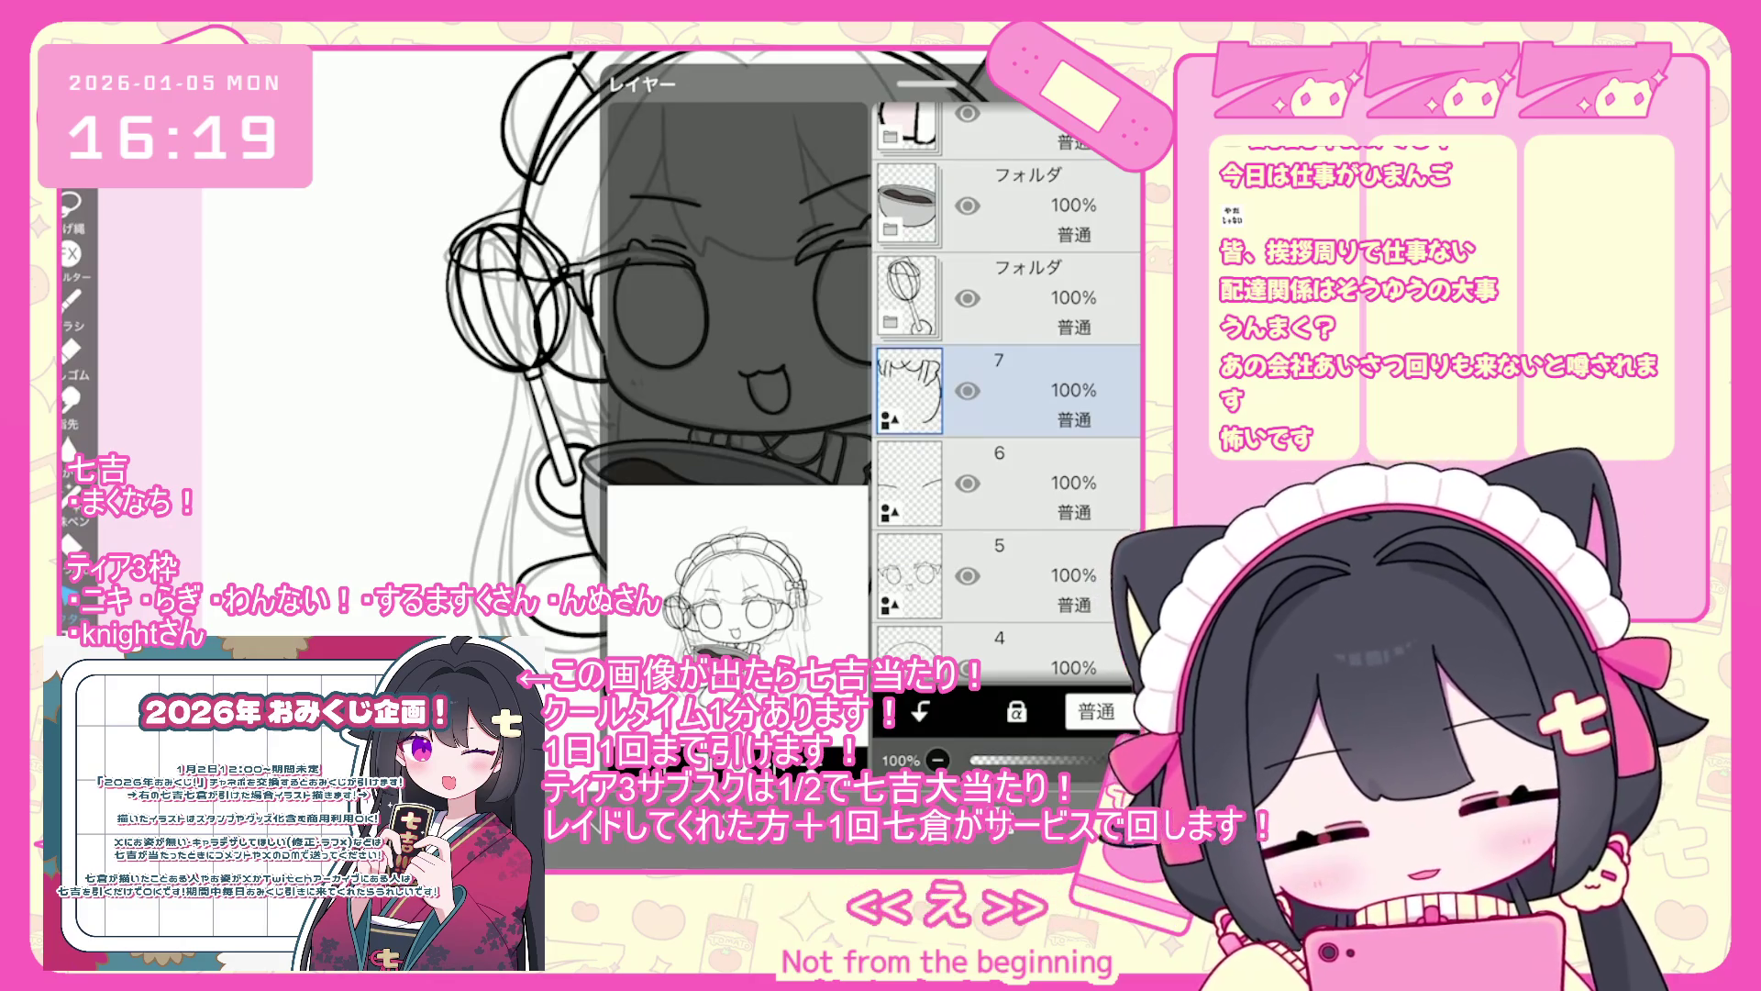
{"action": "scroll", "coordinate": [1004, 413], "scroll_direction": "up", "scroll_amount": 3}
{"action": "left_click", "coordinate": [1009, 466]}
{"action": "left_click", "coordinate": [1009, 642]}
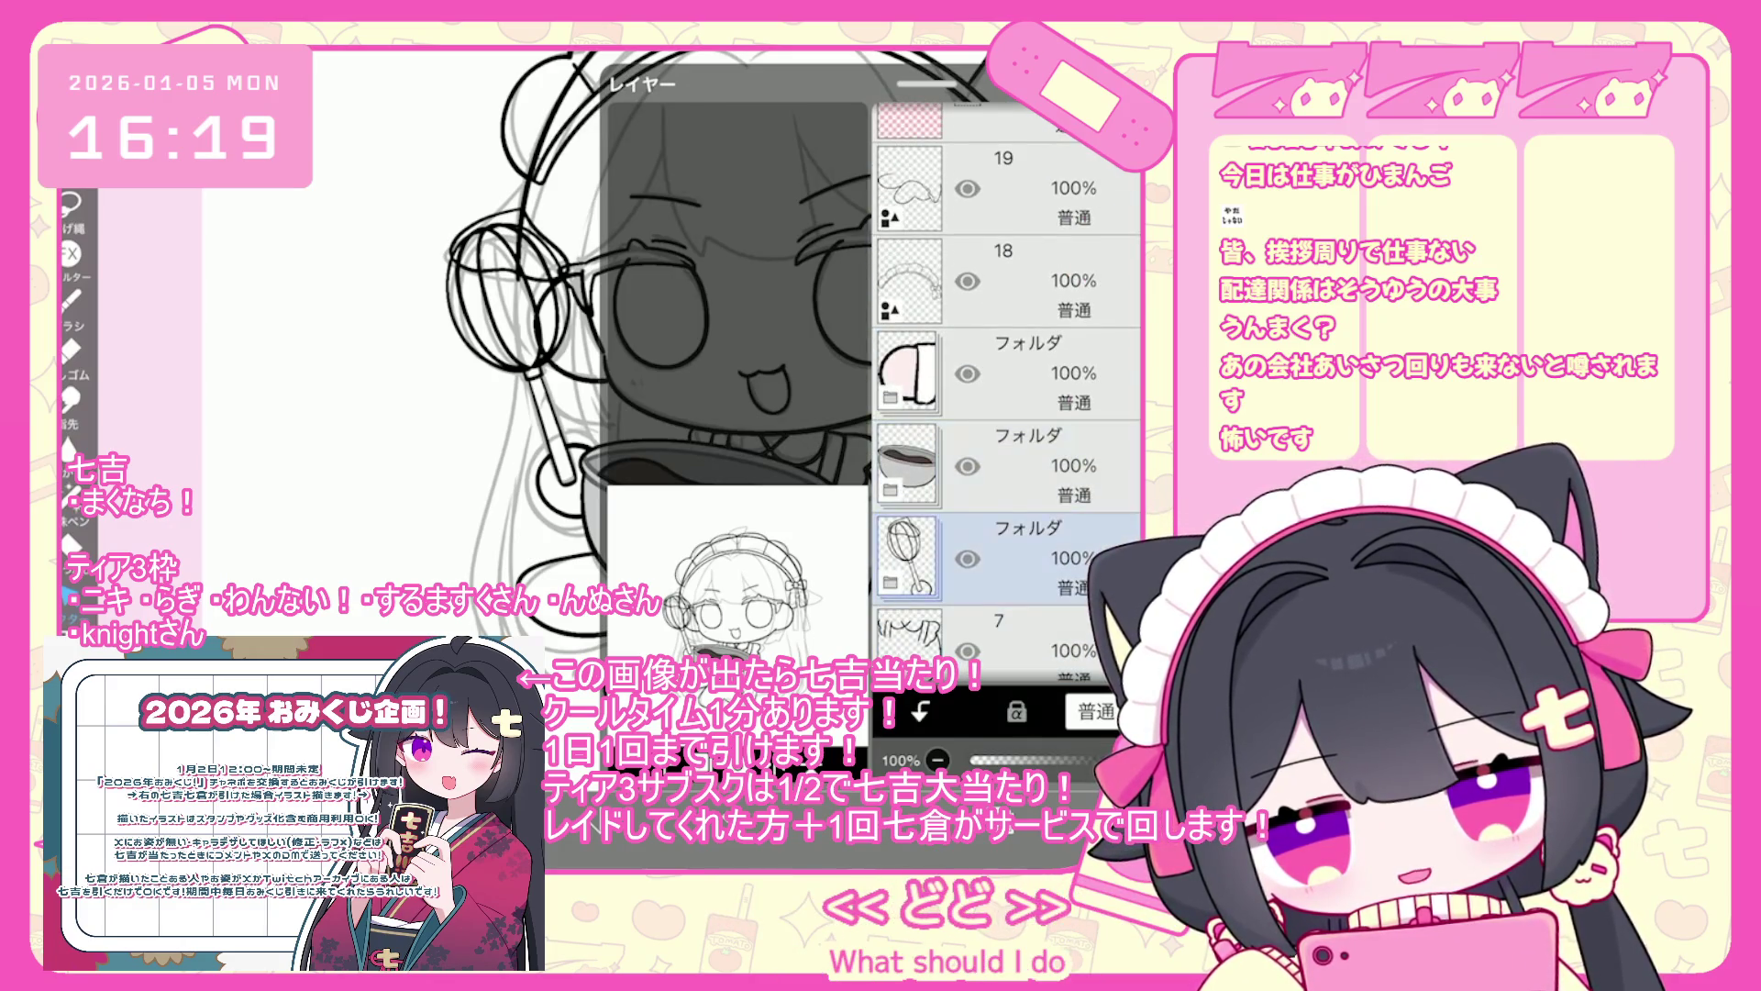
{"action": "scroll", "coordinate": [1004, 412], "scroll_direction": "down", "scroll_amount": 1}
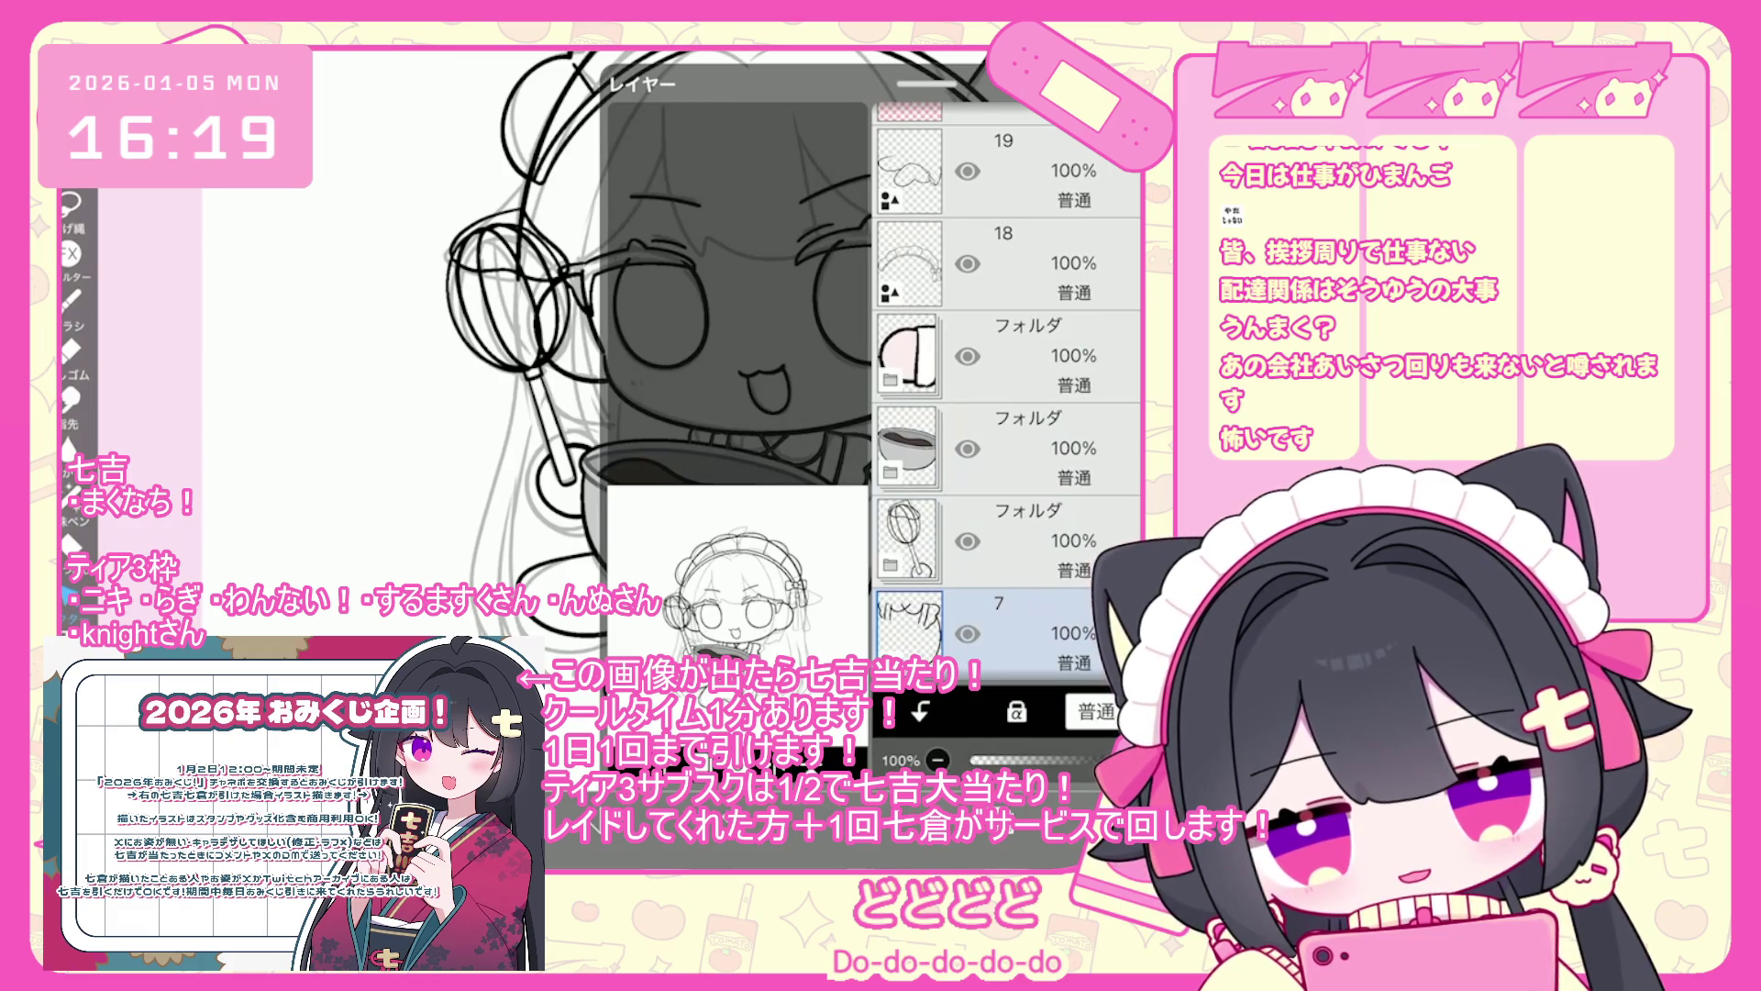
{"action": "scroll", "coordinate": [1004, 413], "scroll_direction": "down", "scroll_amount": 2}
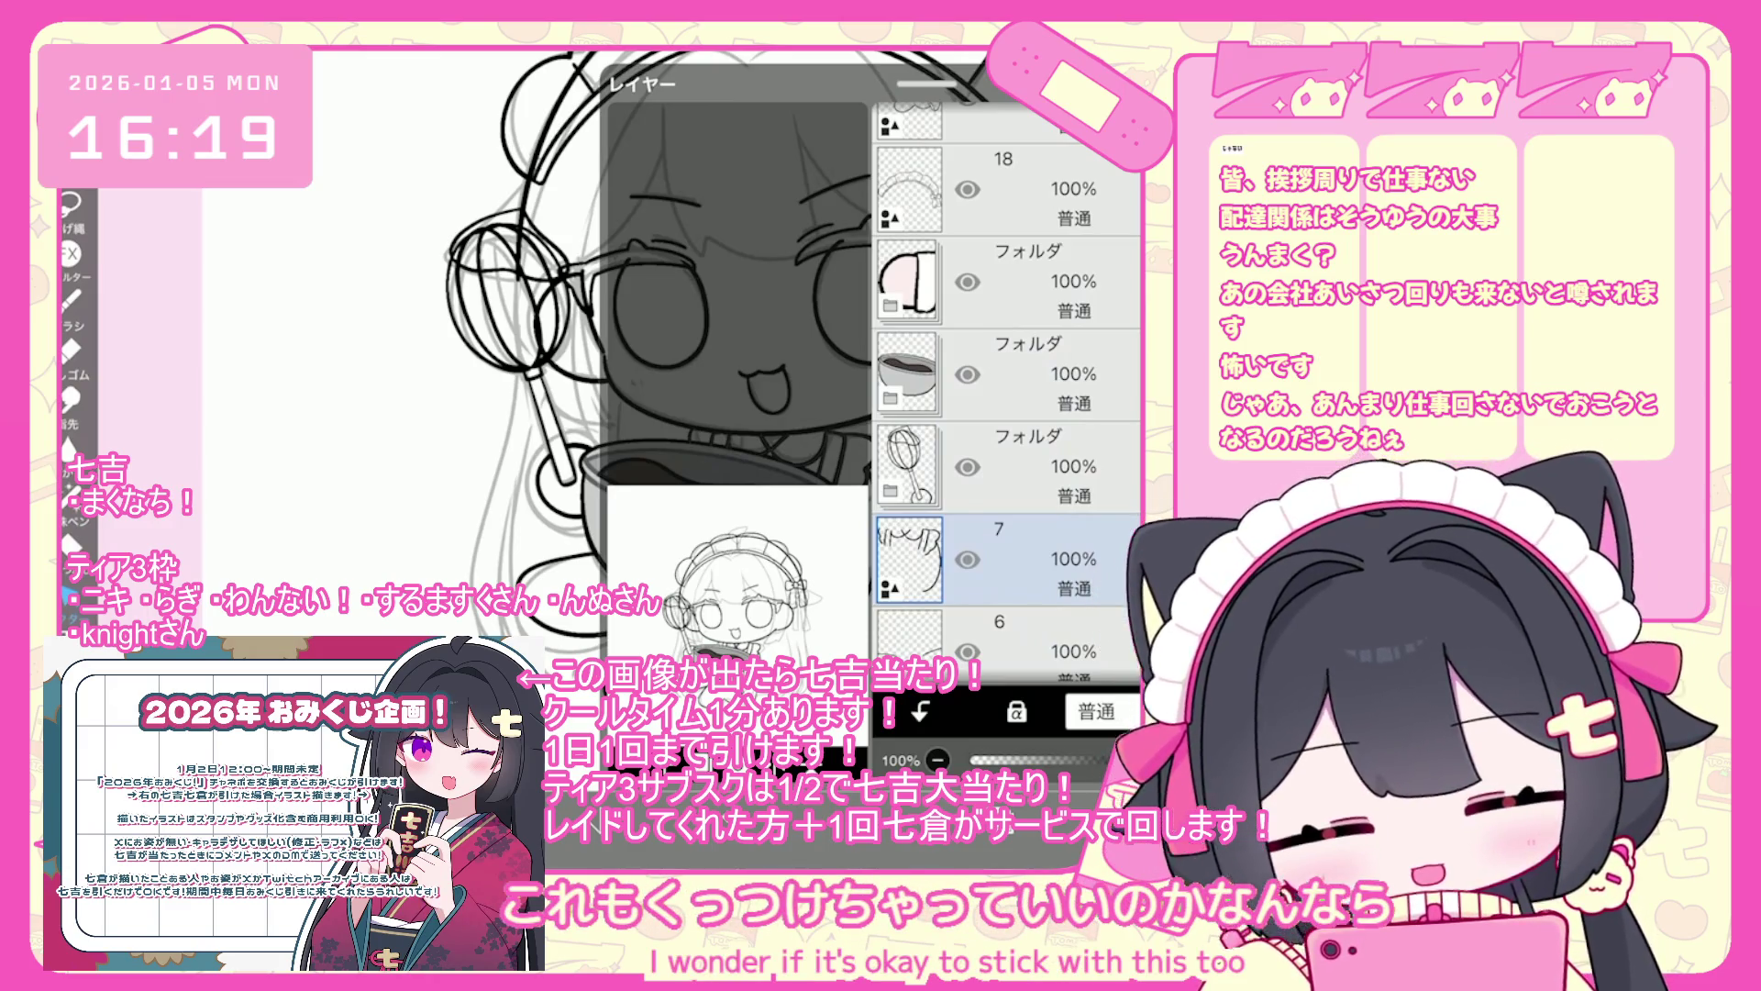
{"action": "left_click", "coordinate": [733, 633]}
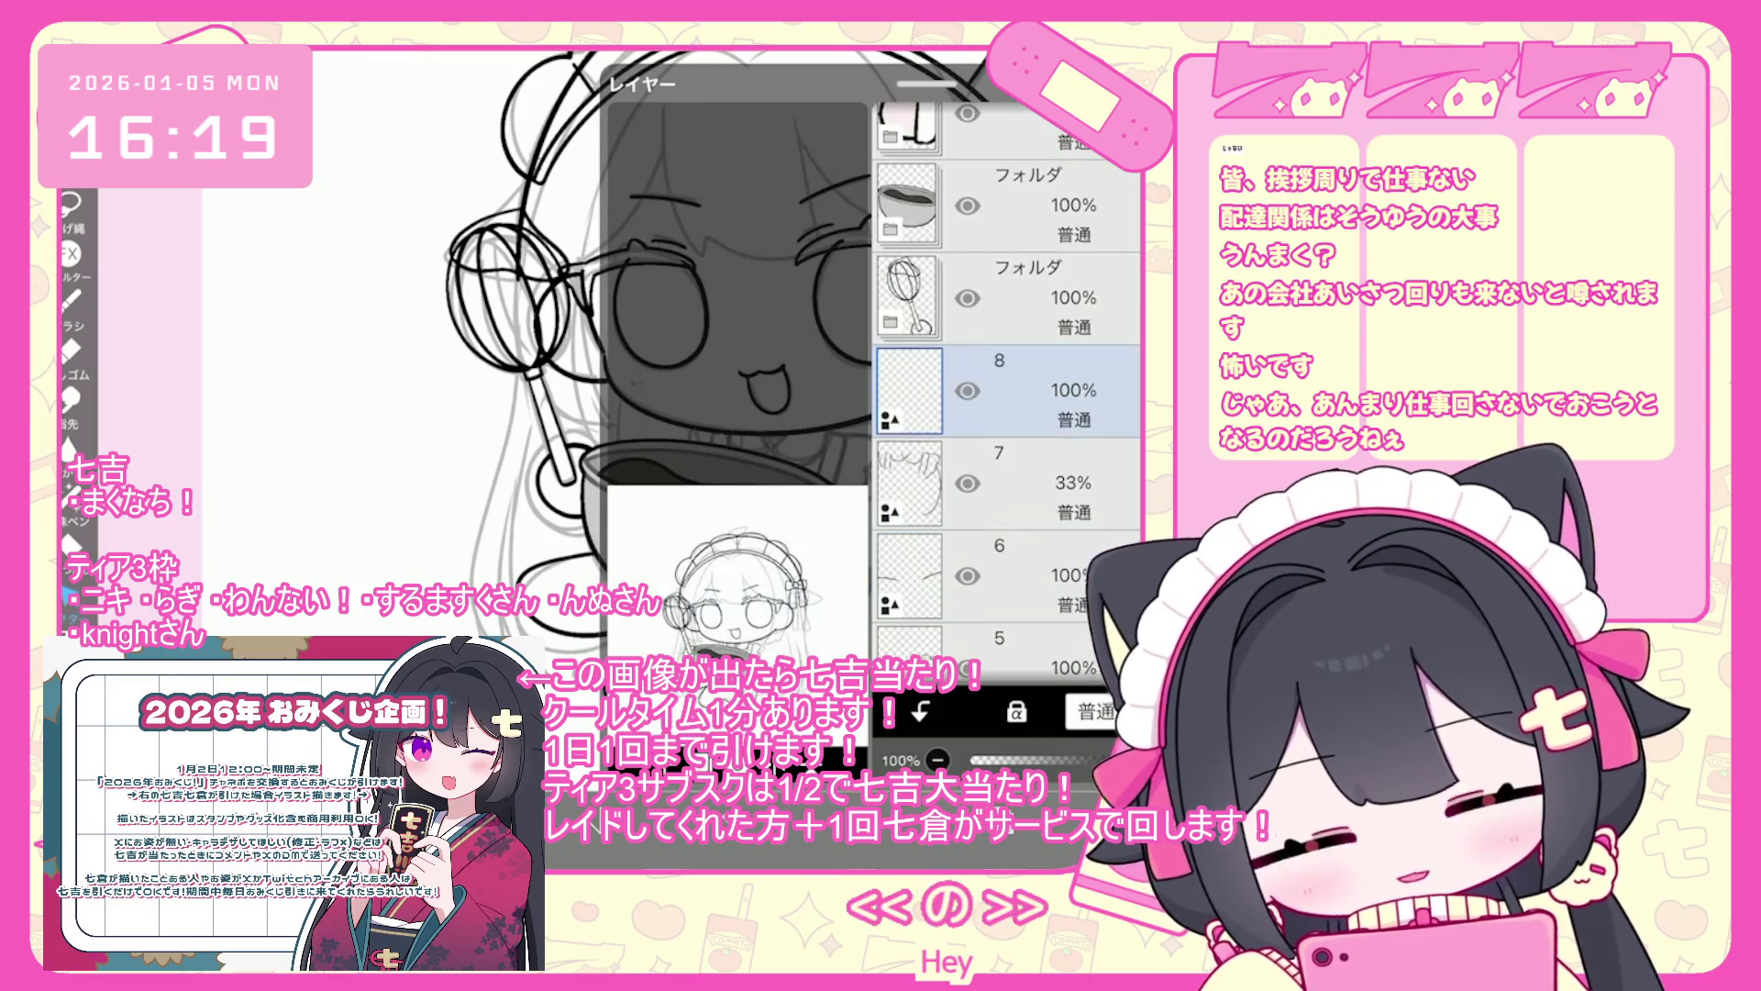
{"action": "key", "text": "Escape"}
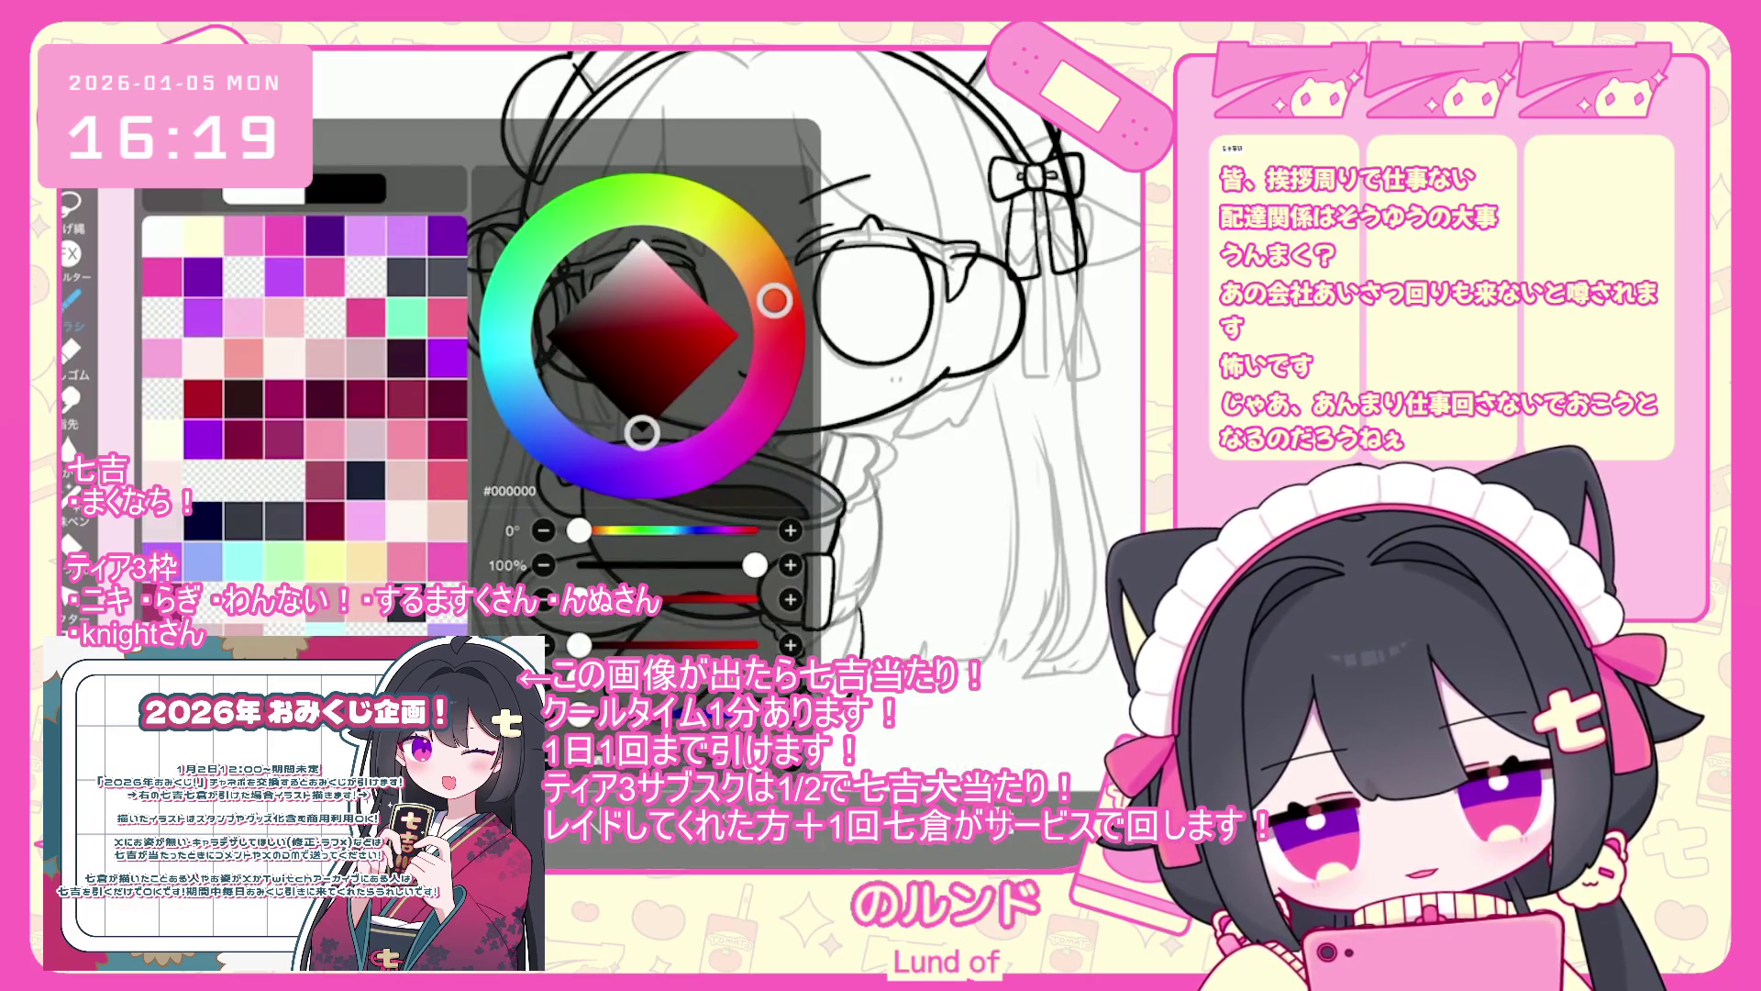
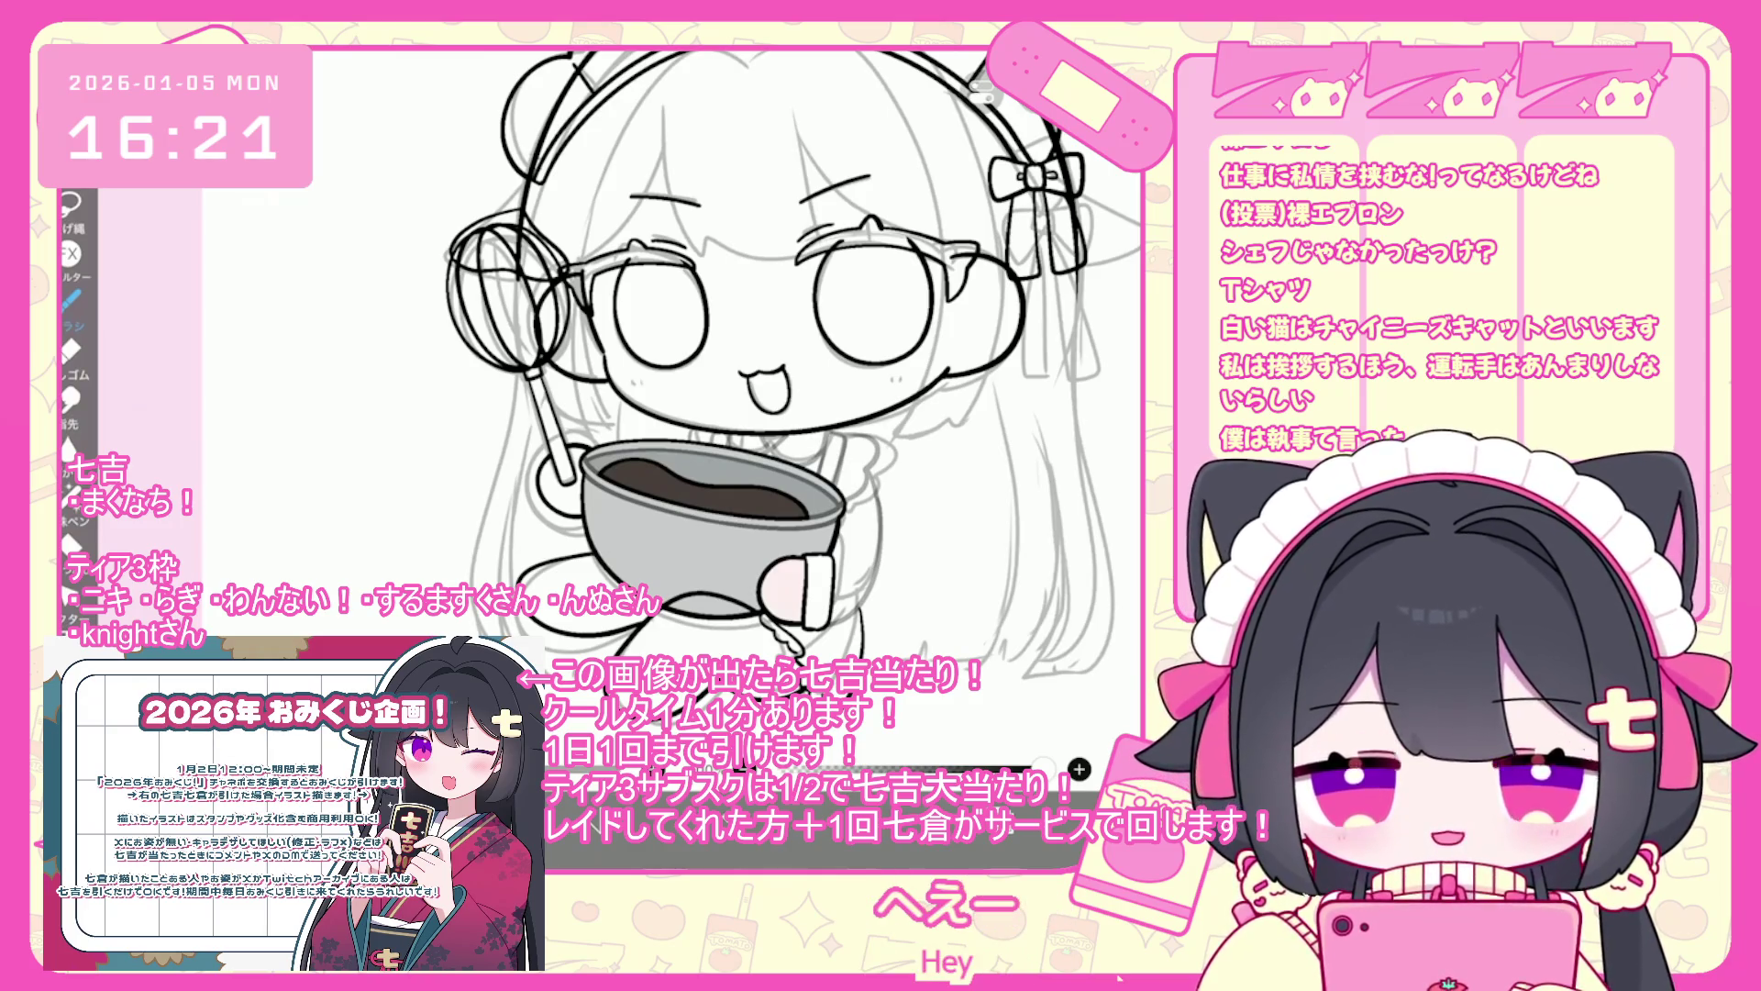
- Draw the hat's vertical side stroke above the headband and curve it right, redoing misplaced lines
{"action": "scroll", "coordinate": [706, 413], "scroll_direction": "down", "scroll_amount": 2}
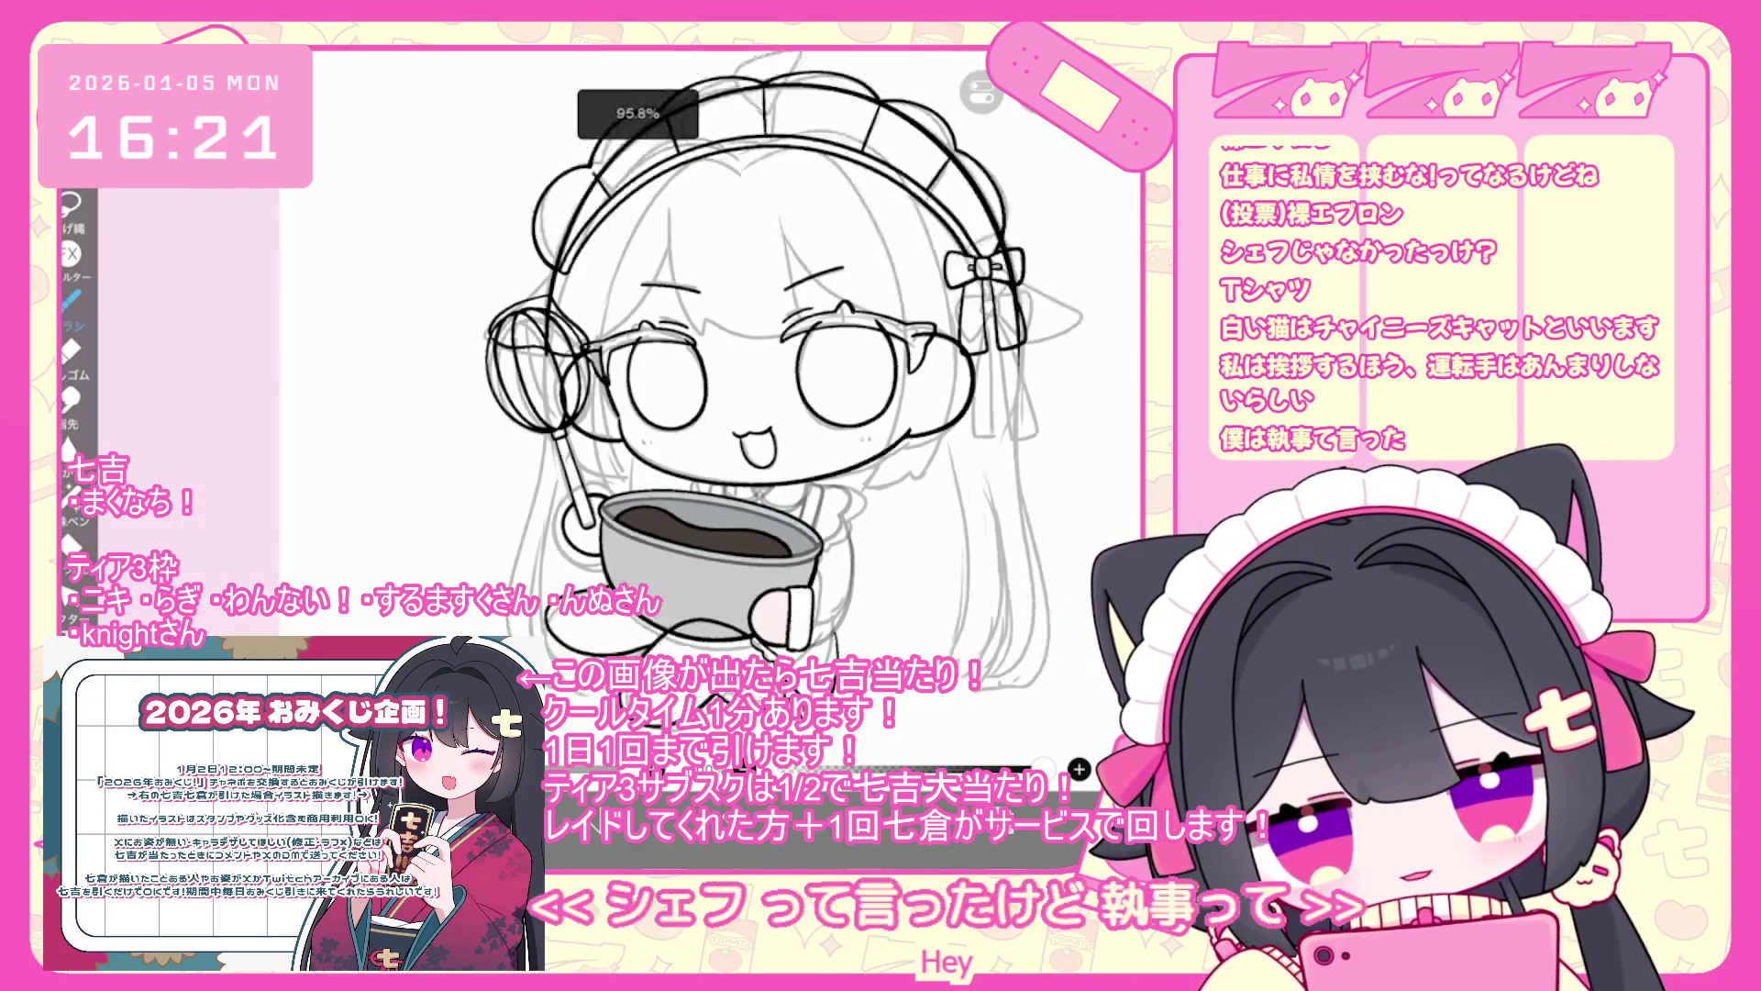
{"action": "scroll", "coordinate": [706, 412], "scroll_direction": "up", "scroll_amount": 2}
{"action": "mouse_move", "coordinate": [669, 327]}
{"action": "left_mouse_down"}
{"action": "mouse_move", "coordinate": [655, 392]}
{"action": "mouse_move", "coordinate": [804, 458]}
{"action": "left_mouse_up"}
{"action": "key", "text": "ctrl+z"}
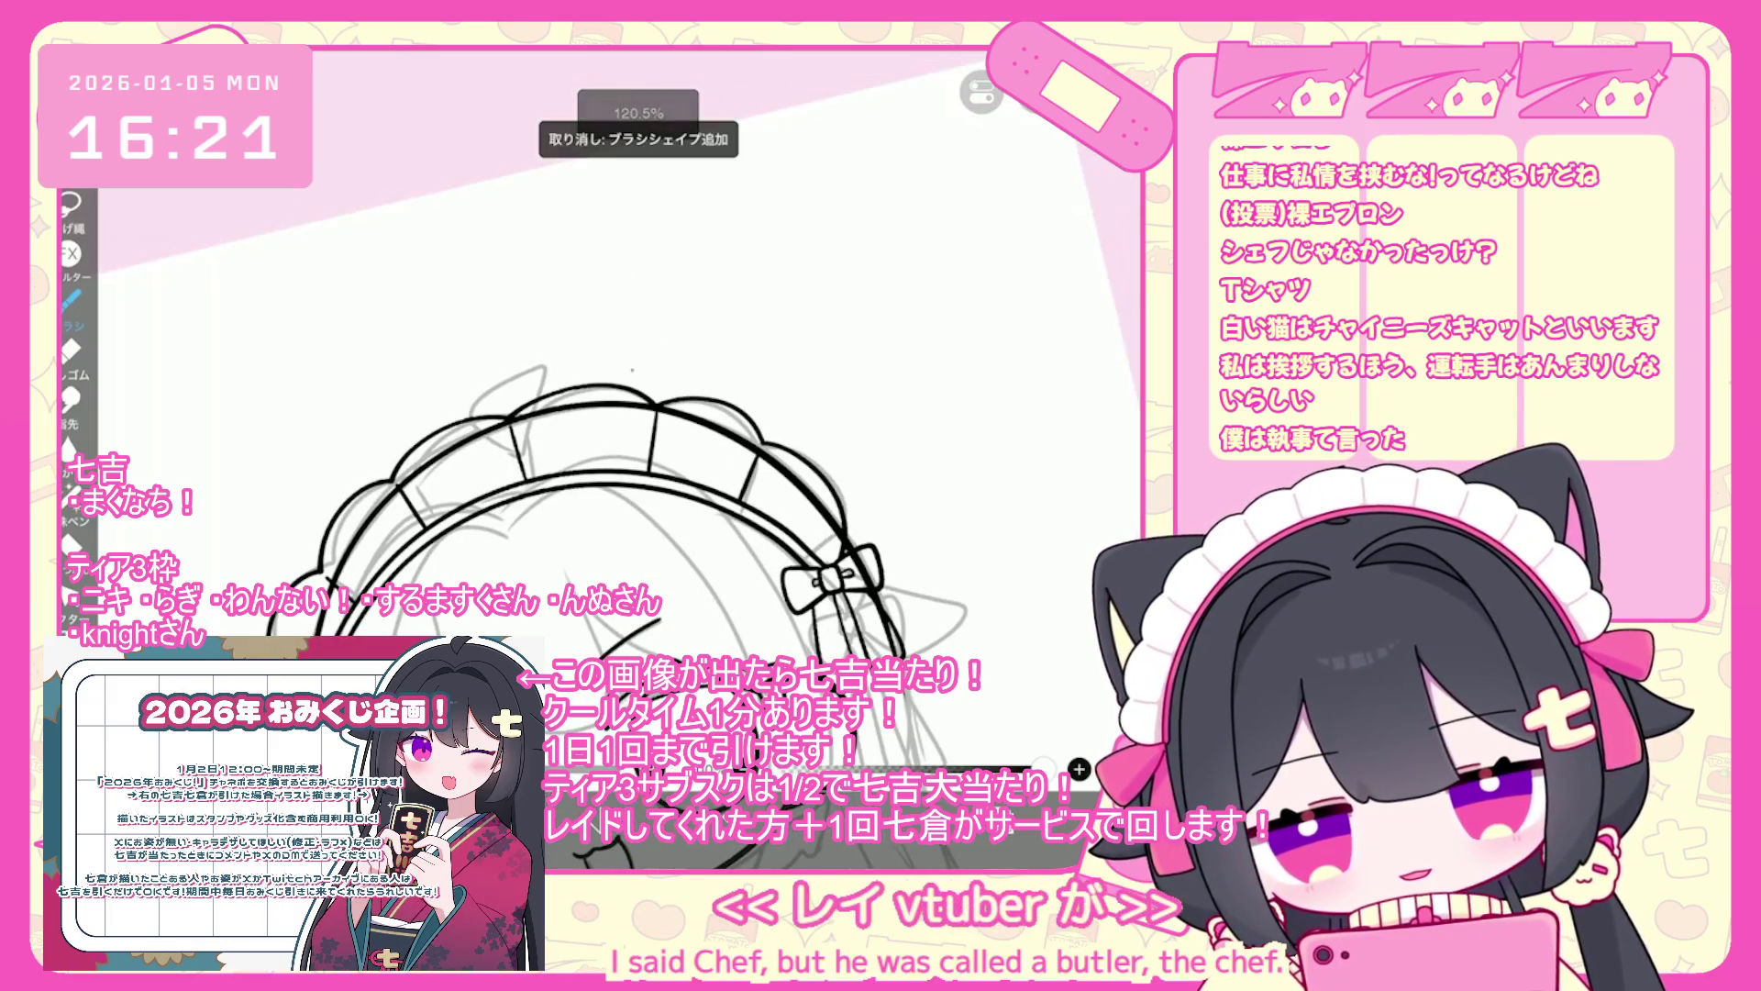
{"action": "left_click_drag", "start_coordinate": [629, 367], "coordinate": [613, 496]}
{"action": "scroll", "coordinate": [587, 458], "scroll_direction": "up", "scroll_amount": 1}
{"action": "key", "text": "ctrl+z"}
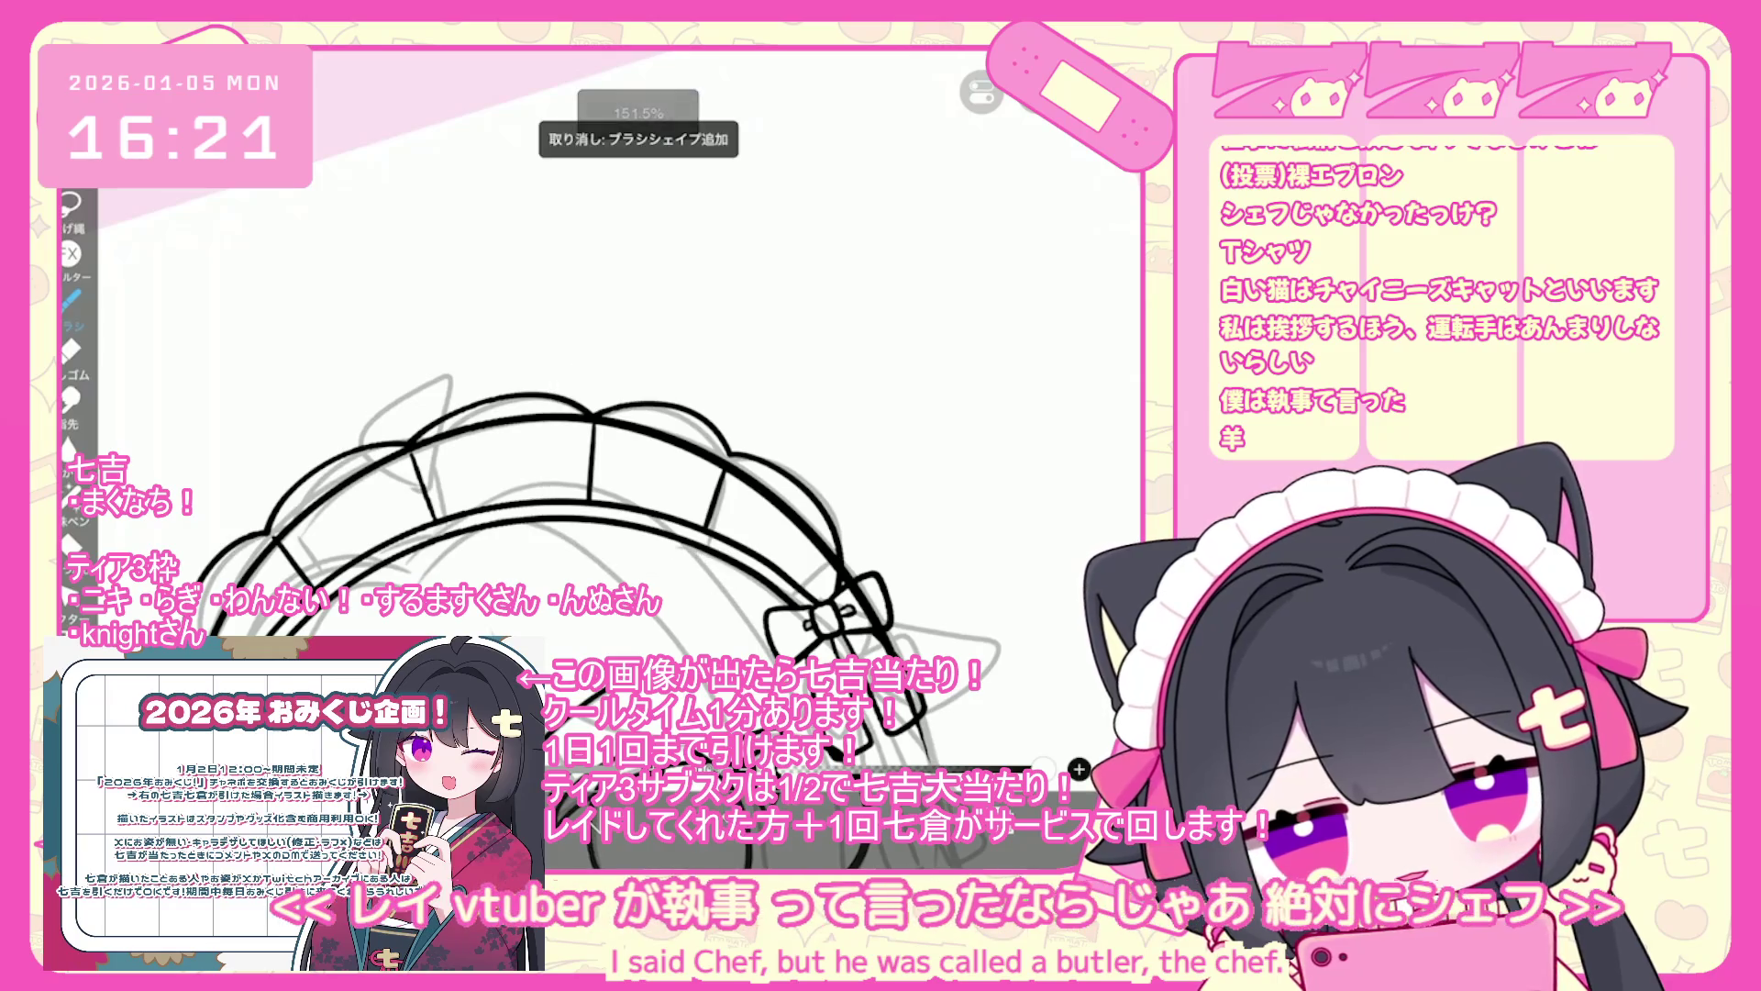
{"action": "left_click_drag", "start_coordinate": [573, 367], "coordinate": [556, 531]}
{"action": "left_click_drag", "start_coordinate": [569, 417], "coordinate": [743, 582]}
- Try the chef hat's top outline above the head, undoing the unsatisfying strokes
{"action": "scroll", "coordinate": [588, 477], "scroll_direction": "up", "scroll_amount": 1}
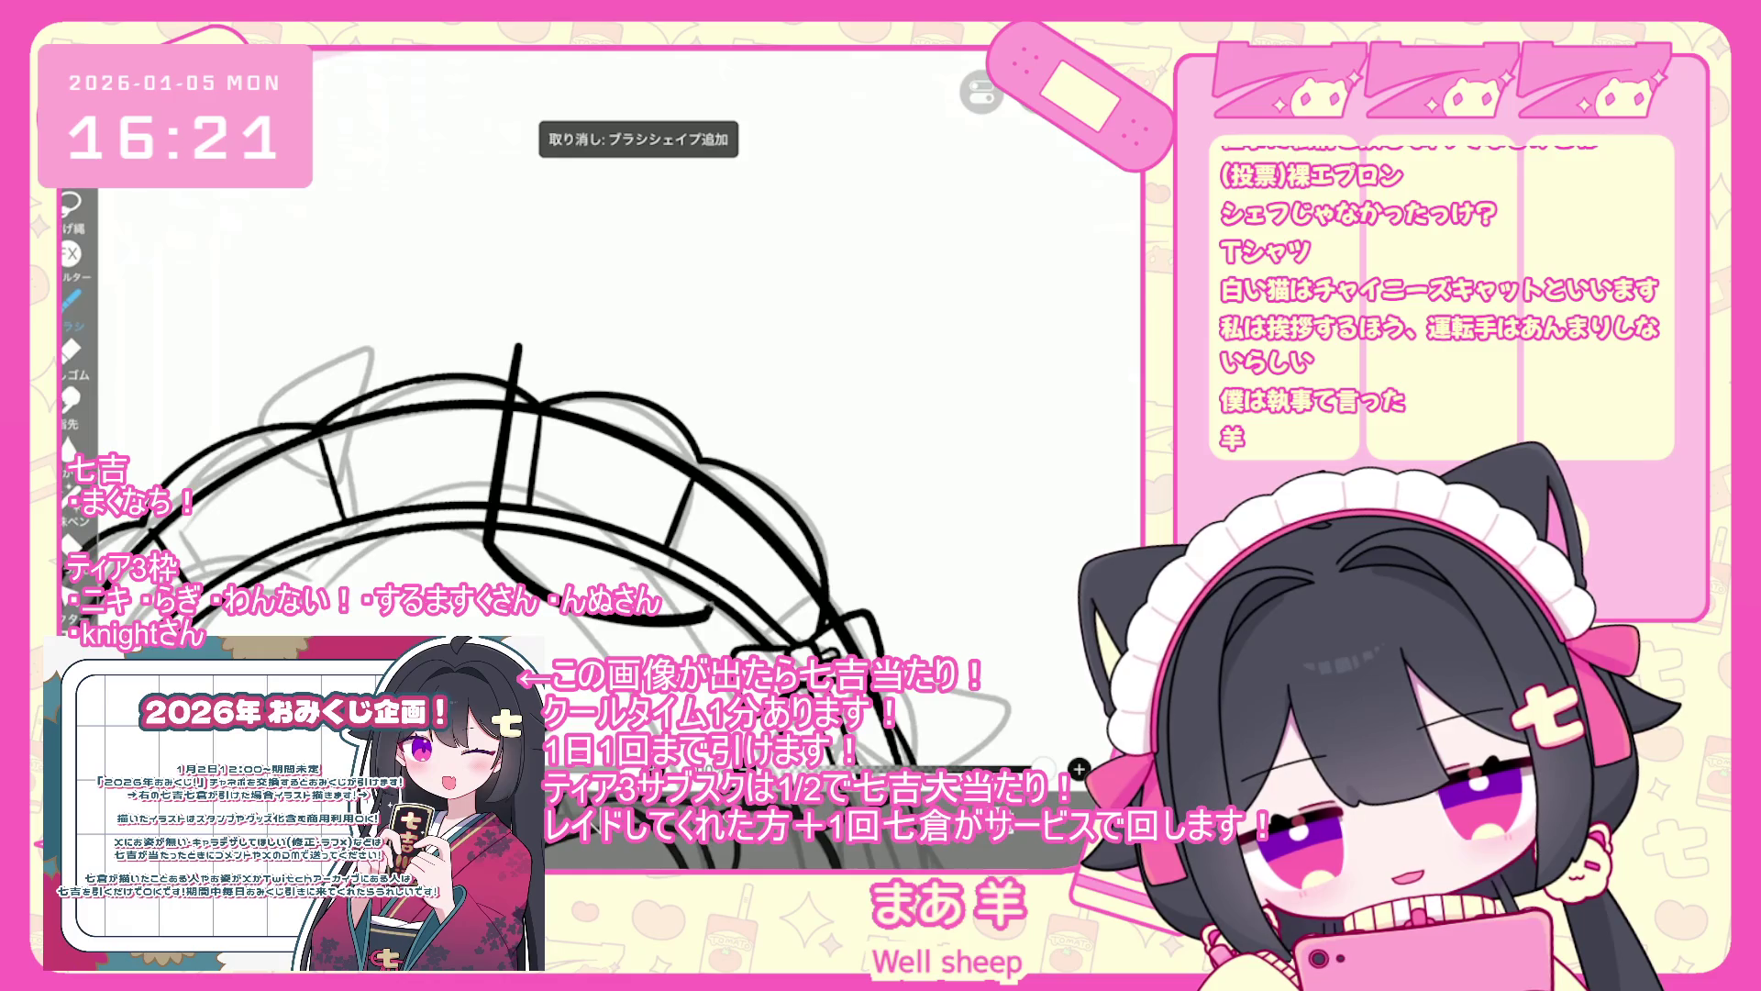
{"action": "scroll", "coordinate": [587, 513], "scroll_direction": "down", "scroll_amount": 1}
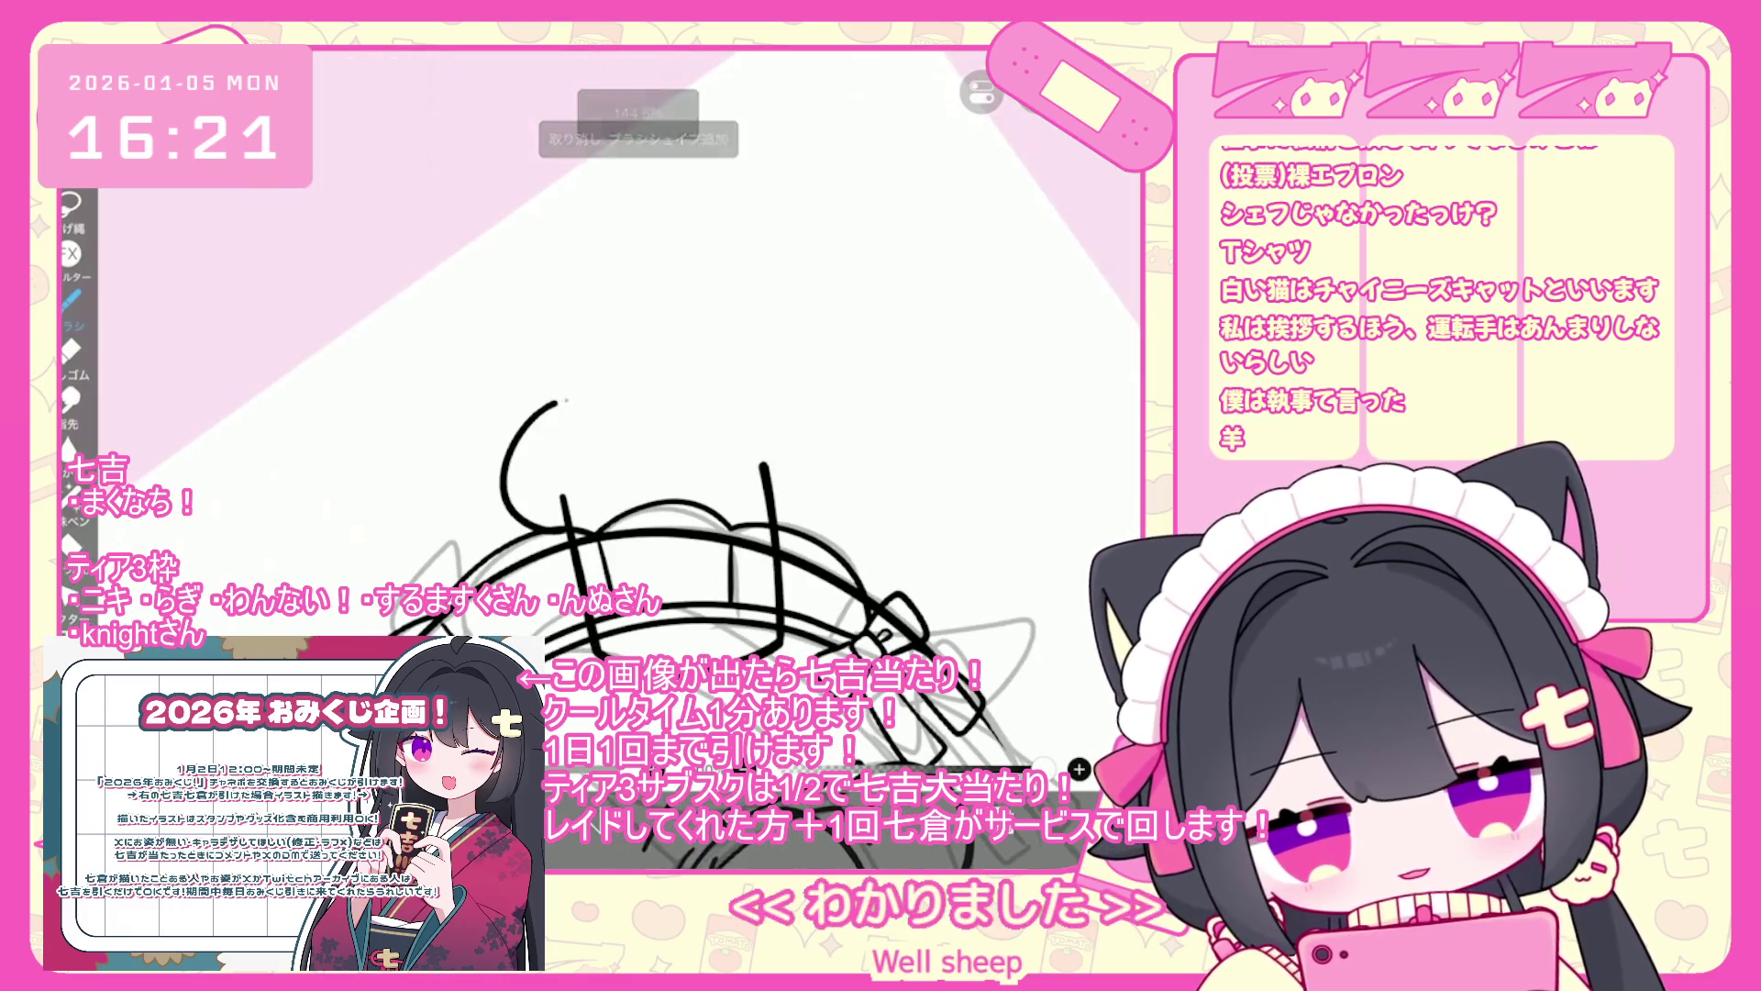
{"action": "left_click_drag", "start_coordinate": [633, 360], "coordinate": [742, 372]}
{"action": "key", "text": "ctrl+z"}
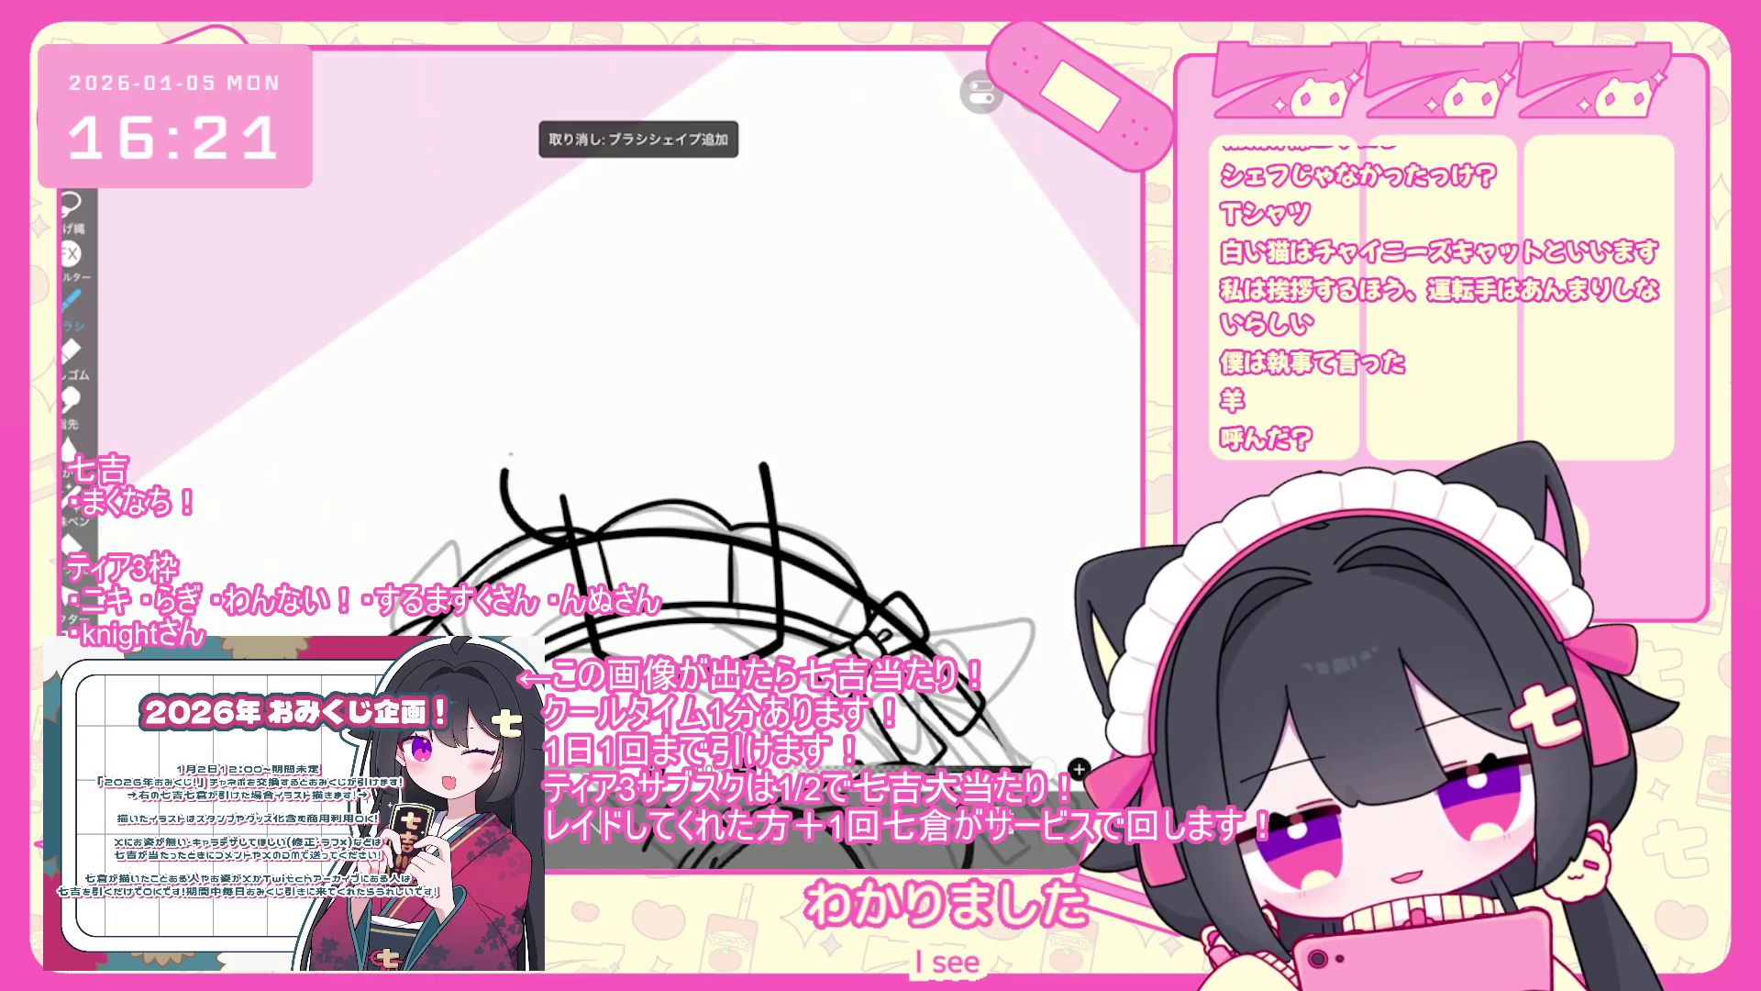
{"action": "scroll", "coordinate": [642, 458], "scroll_direction": "up", "scroll_amount": 1}
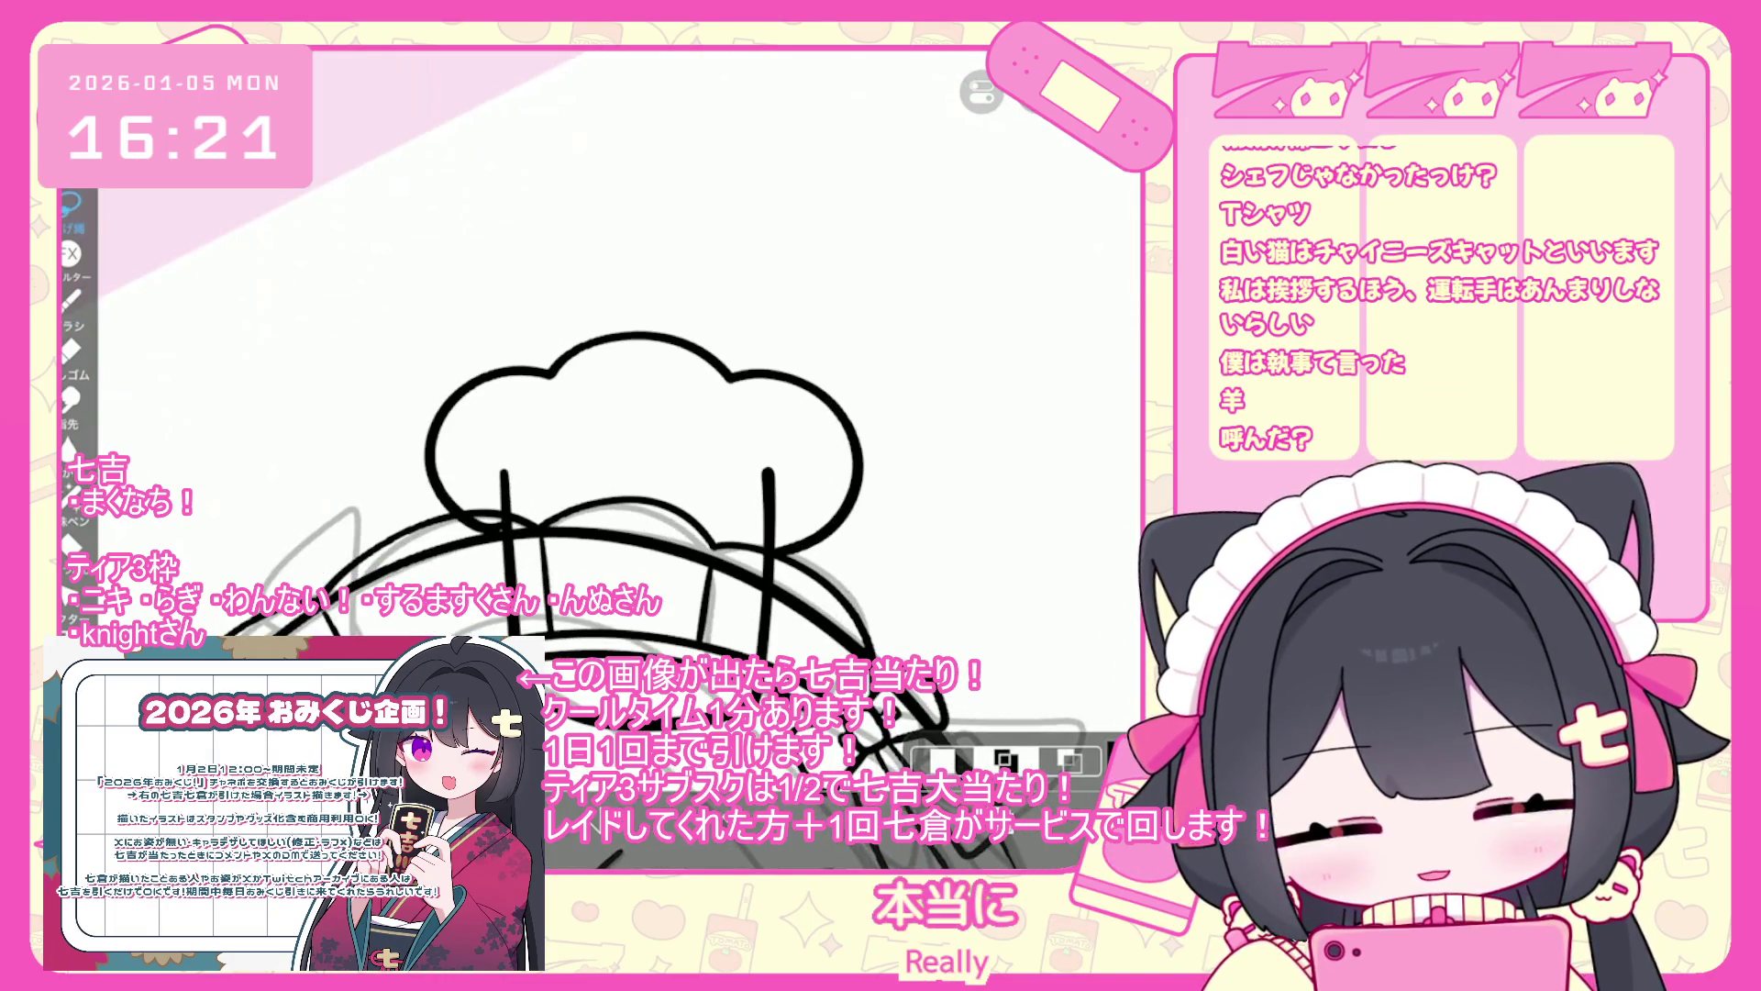
{"action": "left_click_drag", "start_coordinate": [794, 496], "coordinate": [468, 473]}
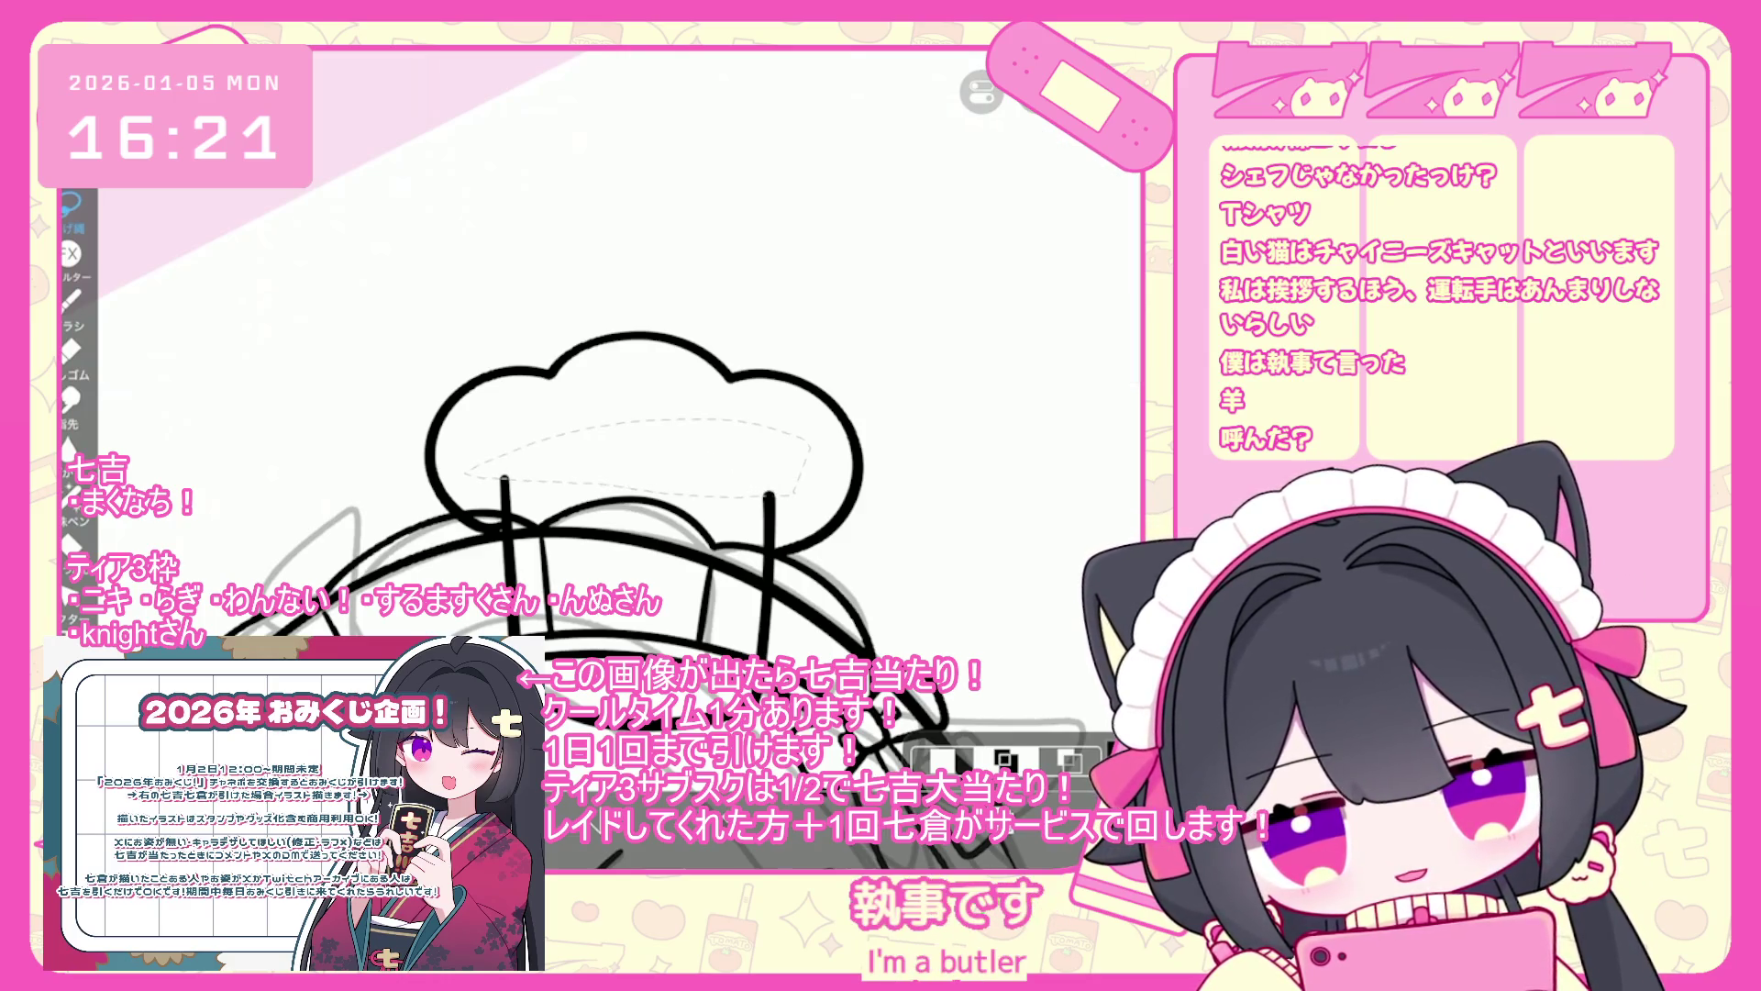
{"action": "scroll", "coordinate": [642, 458], "scroll_direction": "up", "scroll_amount": 2}
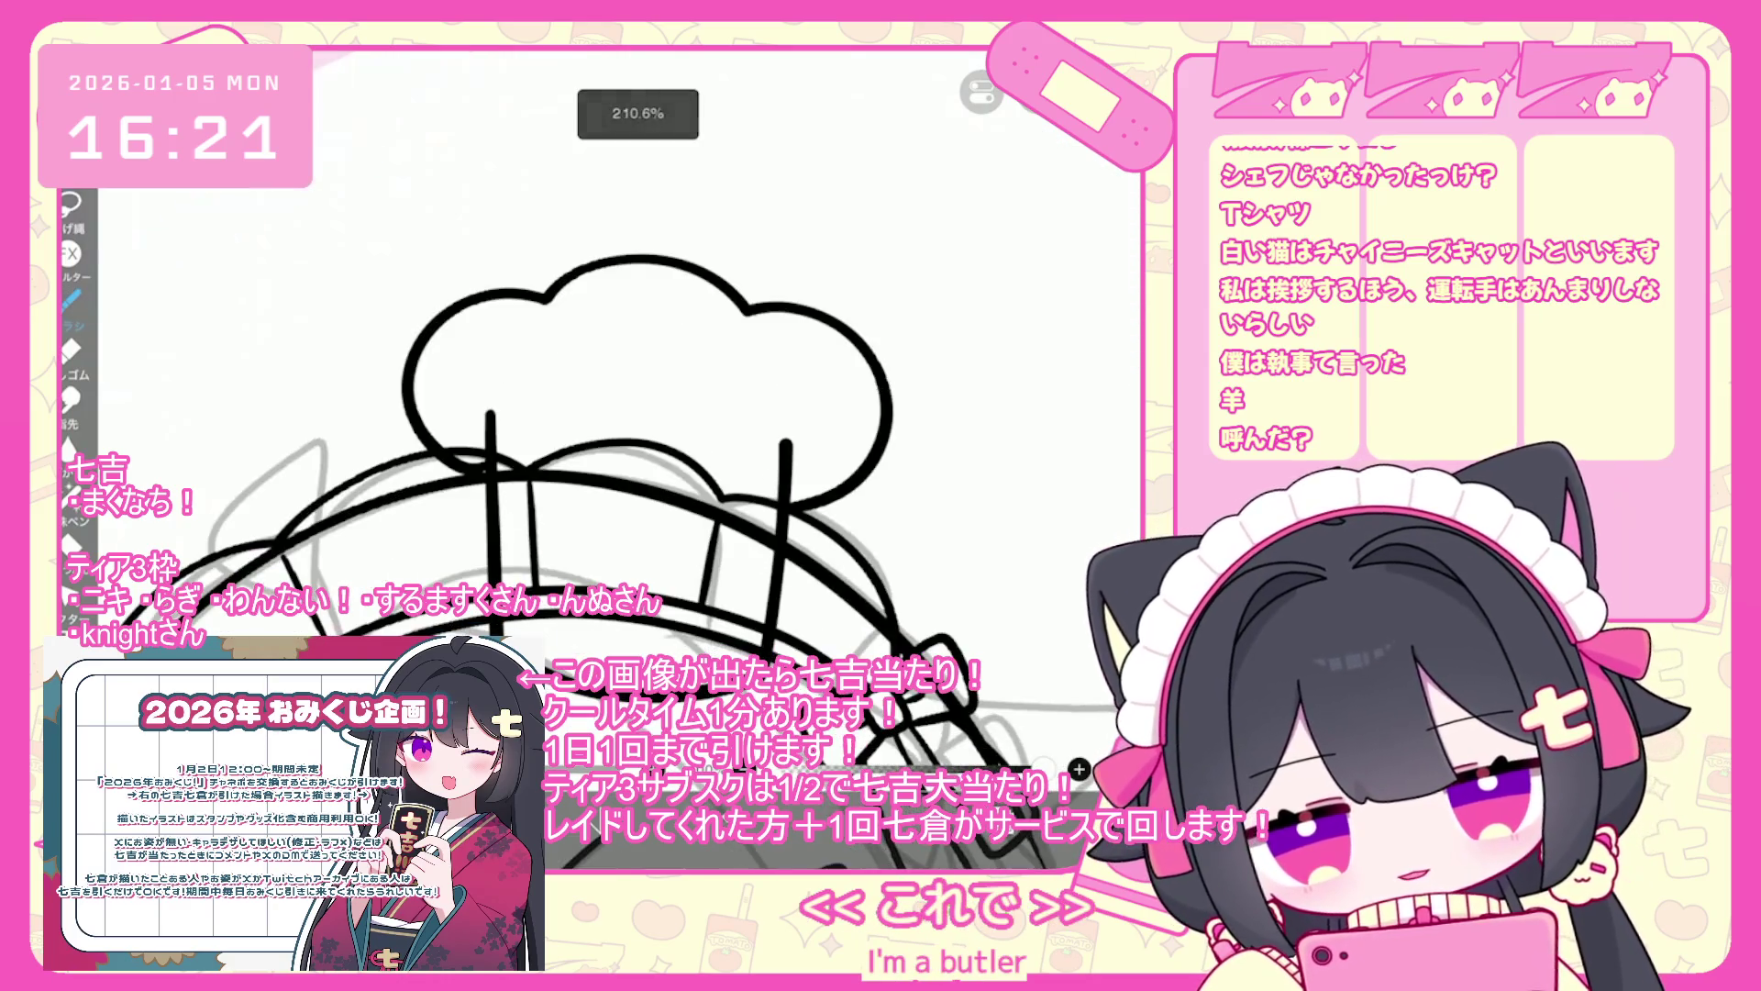
{"action": "key", "text": "ctrl+z"}
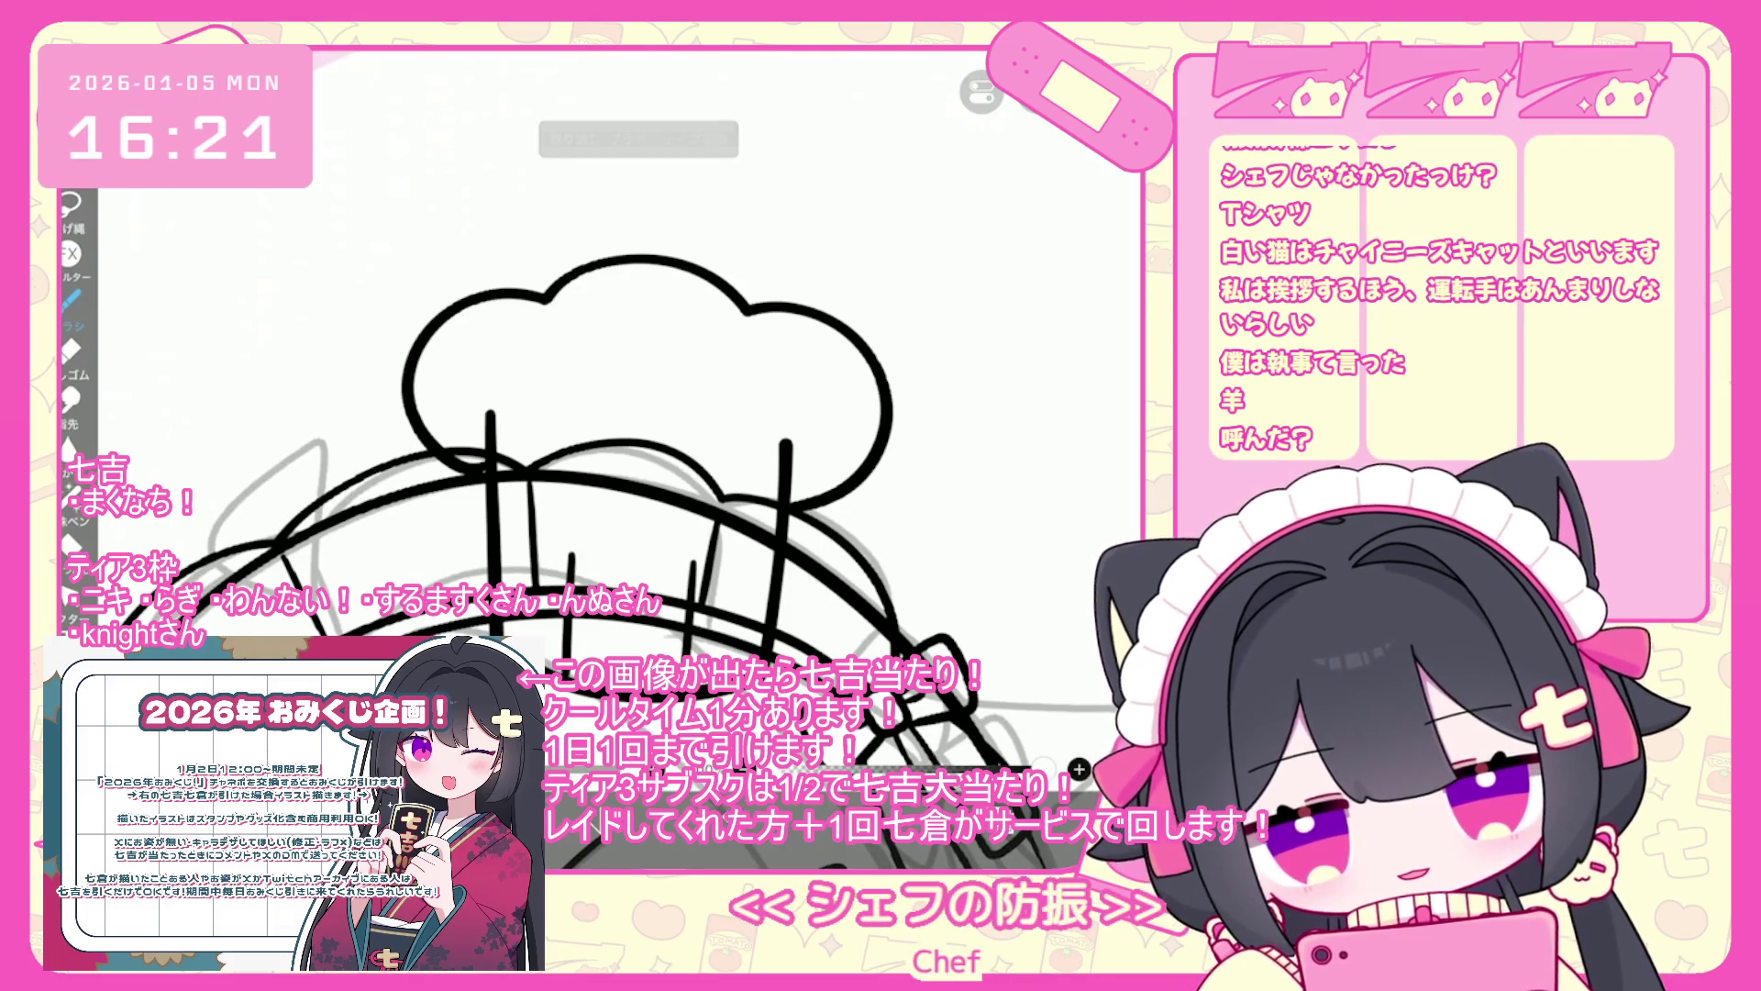
{"action": "scroll", "coordinate": [642, 459], "scroll_direction": "down", "scroll_amount": 2}
{"action": "scroll", "coordinate": [642, 459], "scroll_direction": "down", "scroll_amount": 2}
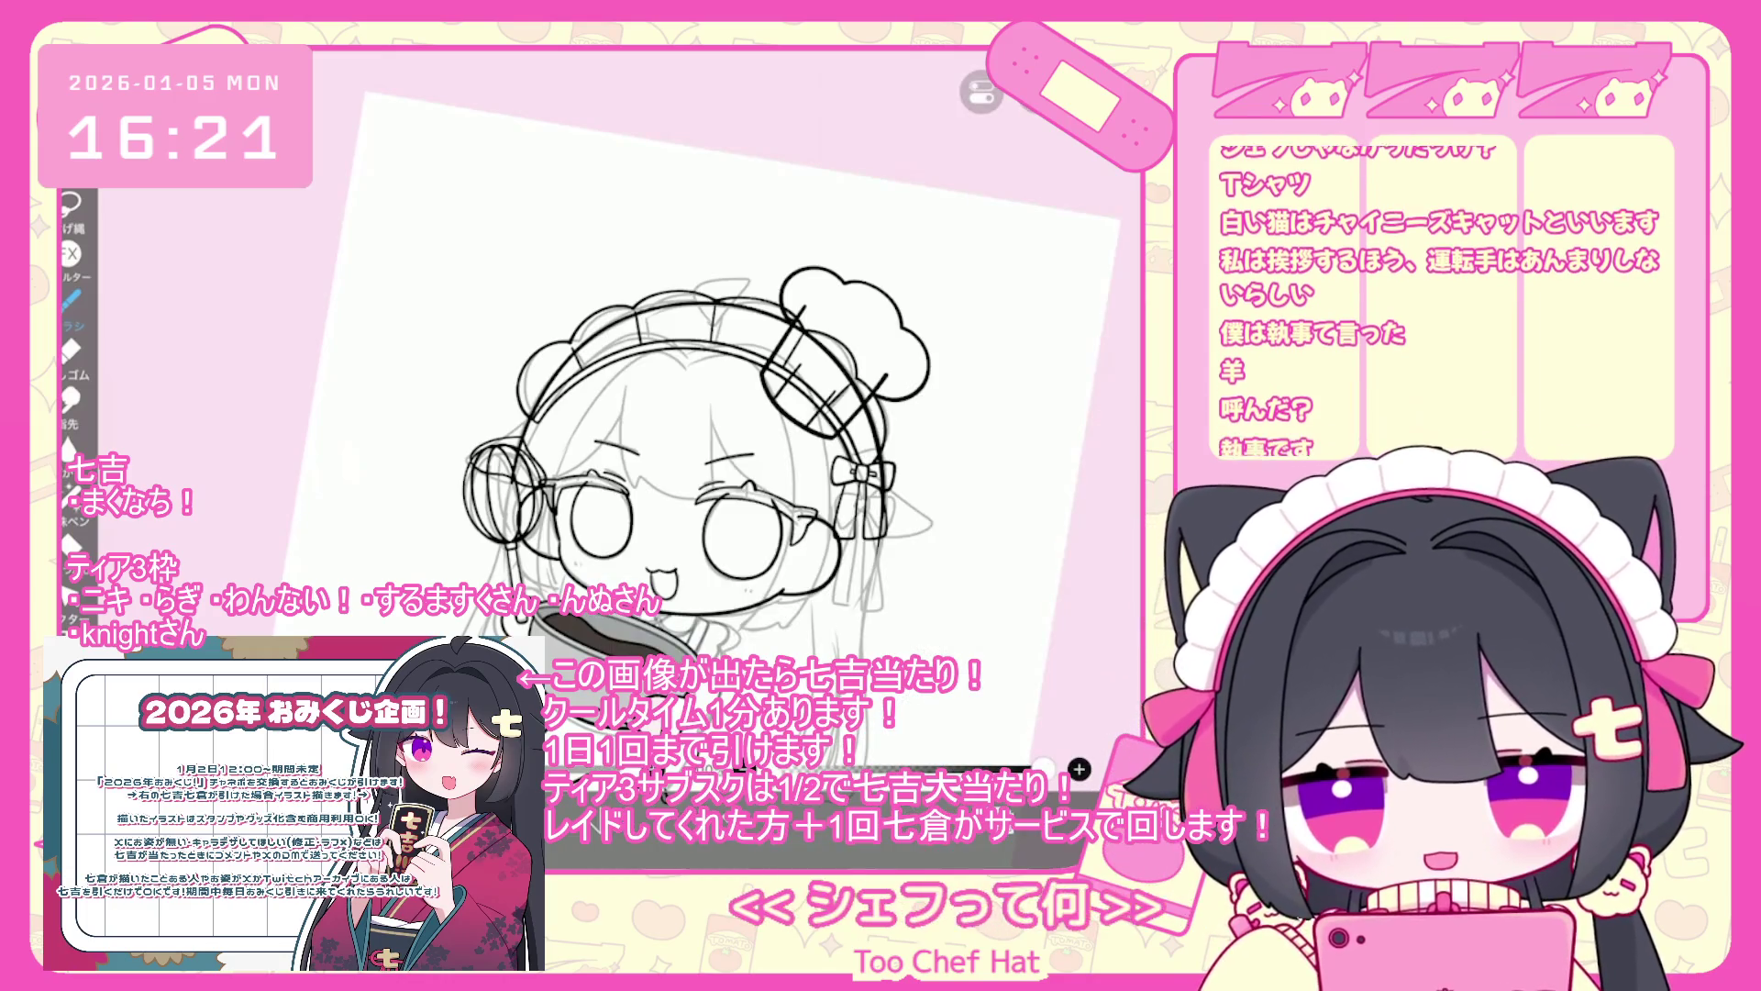
- Undo the latest strokes around the face and bowl, including a short trial stroke at the rim
{"action": "scroll", "coordinate": [642, 440], "scroll_direction": "up", "scroll_amount": 5}
{"action": "key", "text": "ctrl+z"}
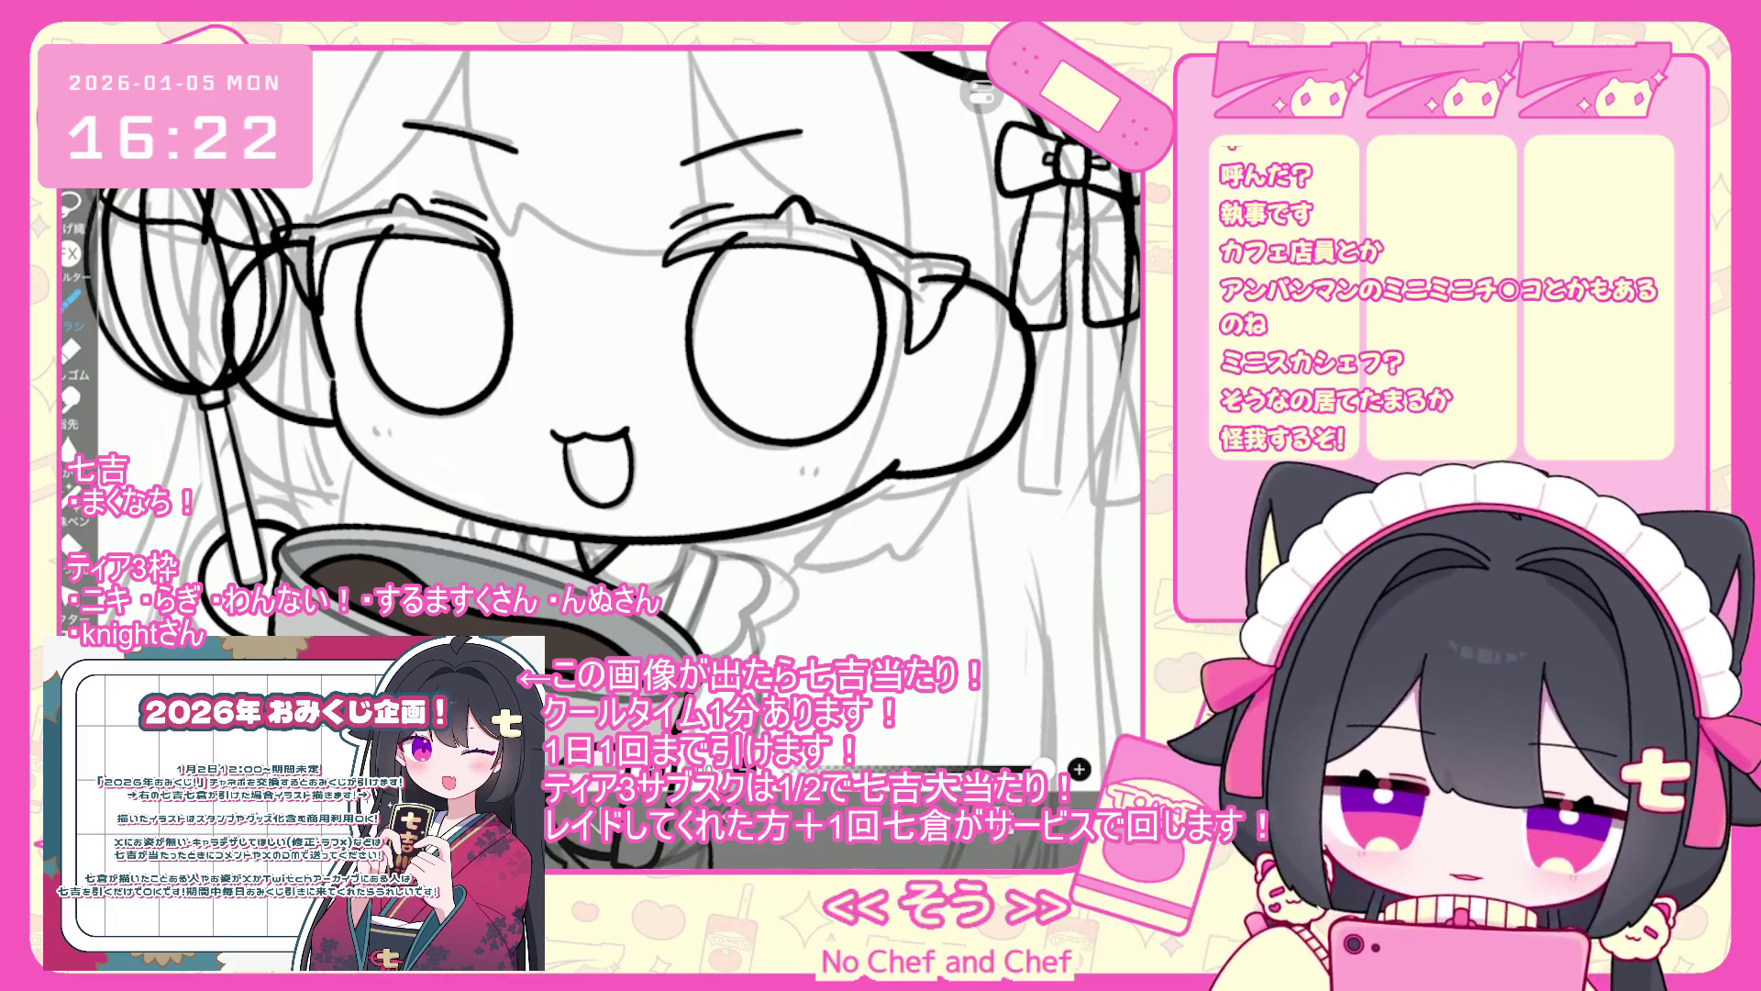
{"action": "key", "text": "ctrl+z"}
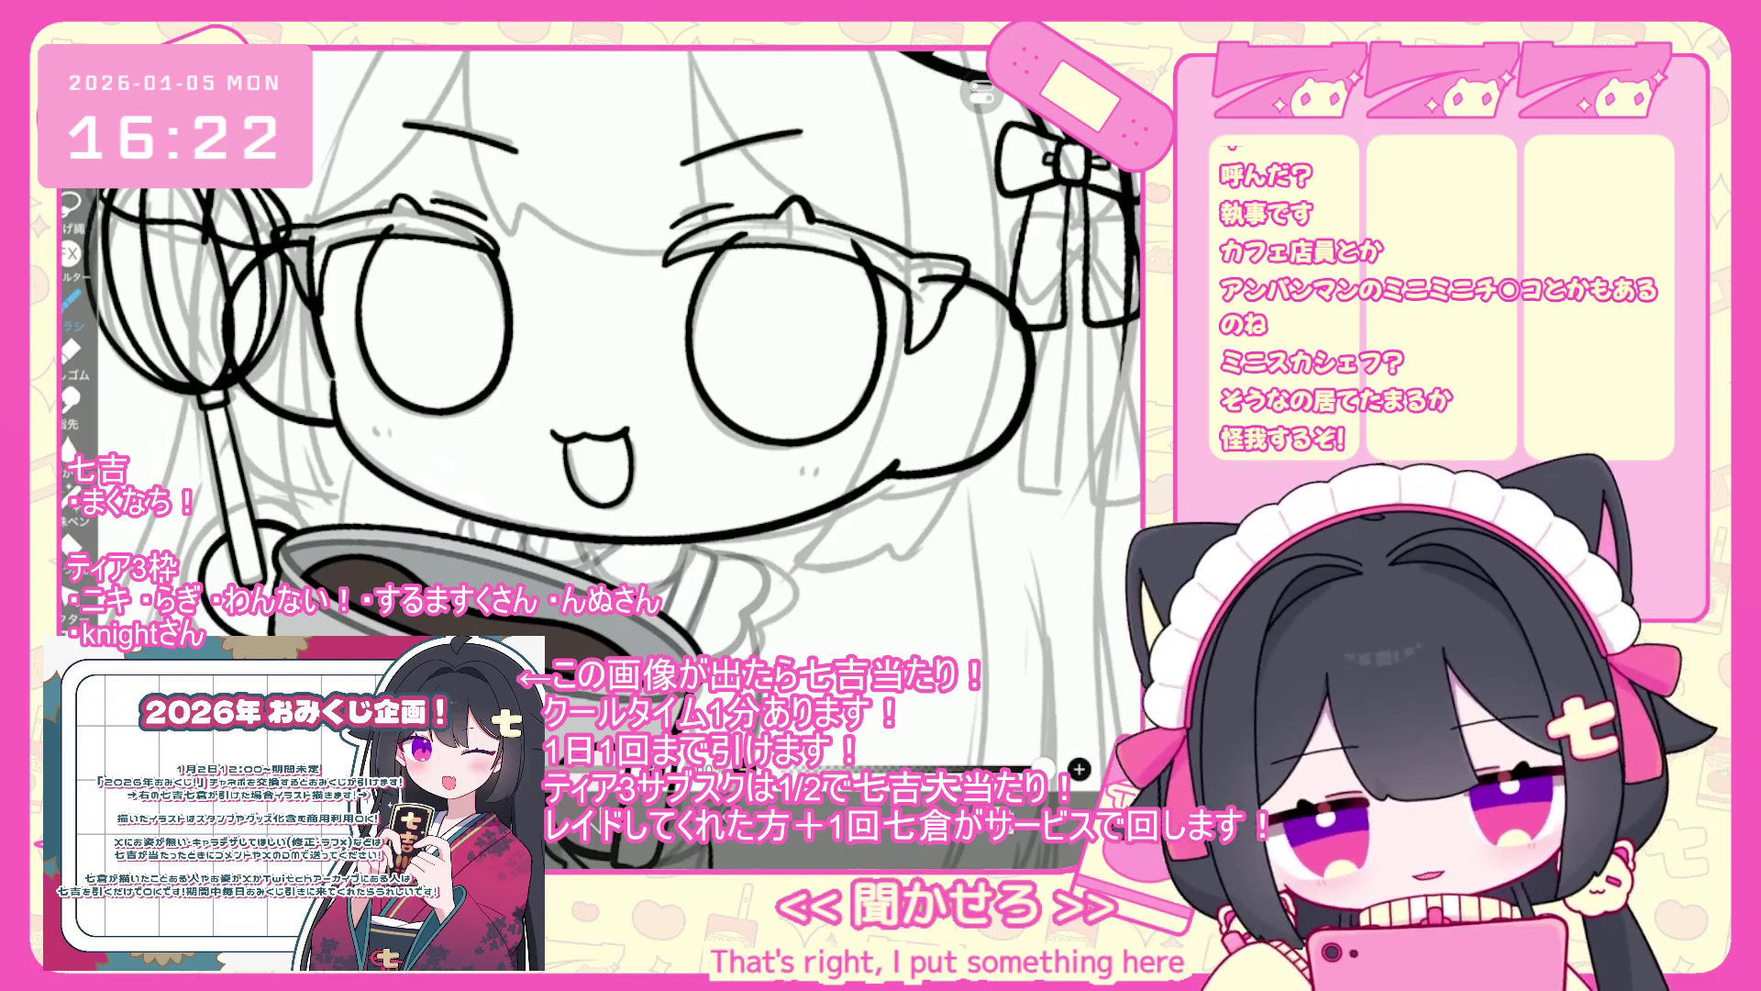
{"action": "left_click_drag", "start_coordinate": [578, 558], "coordinate": [606, 579]}
{"action": "key", "text": "ctrl+z"}
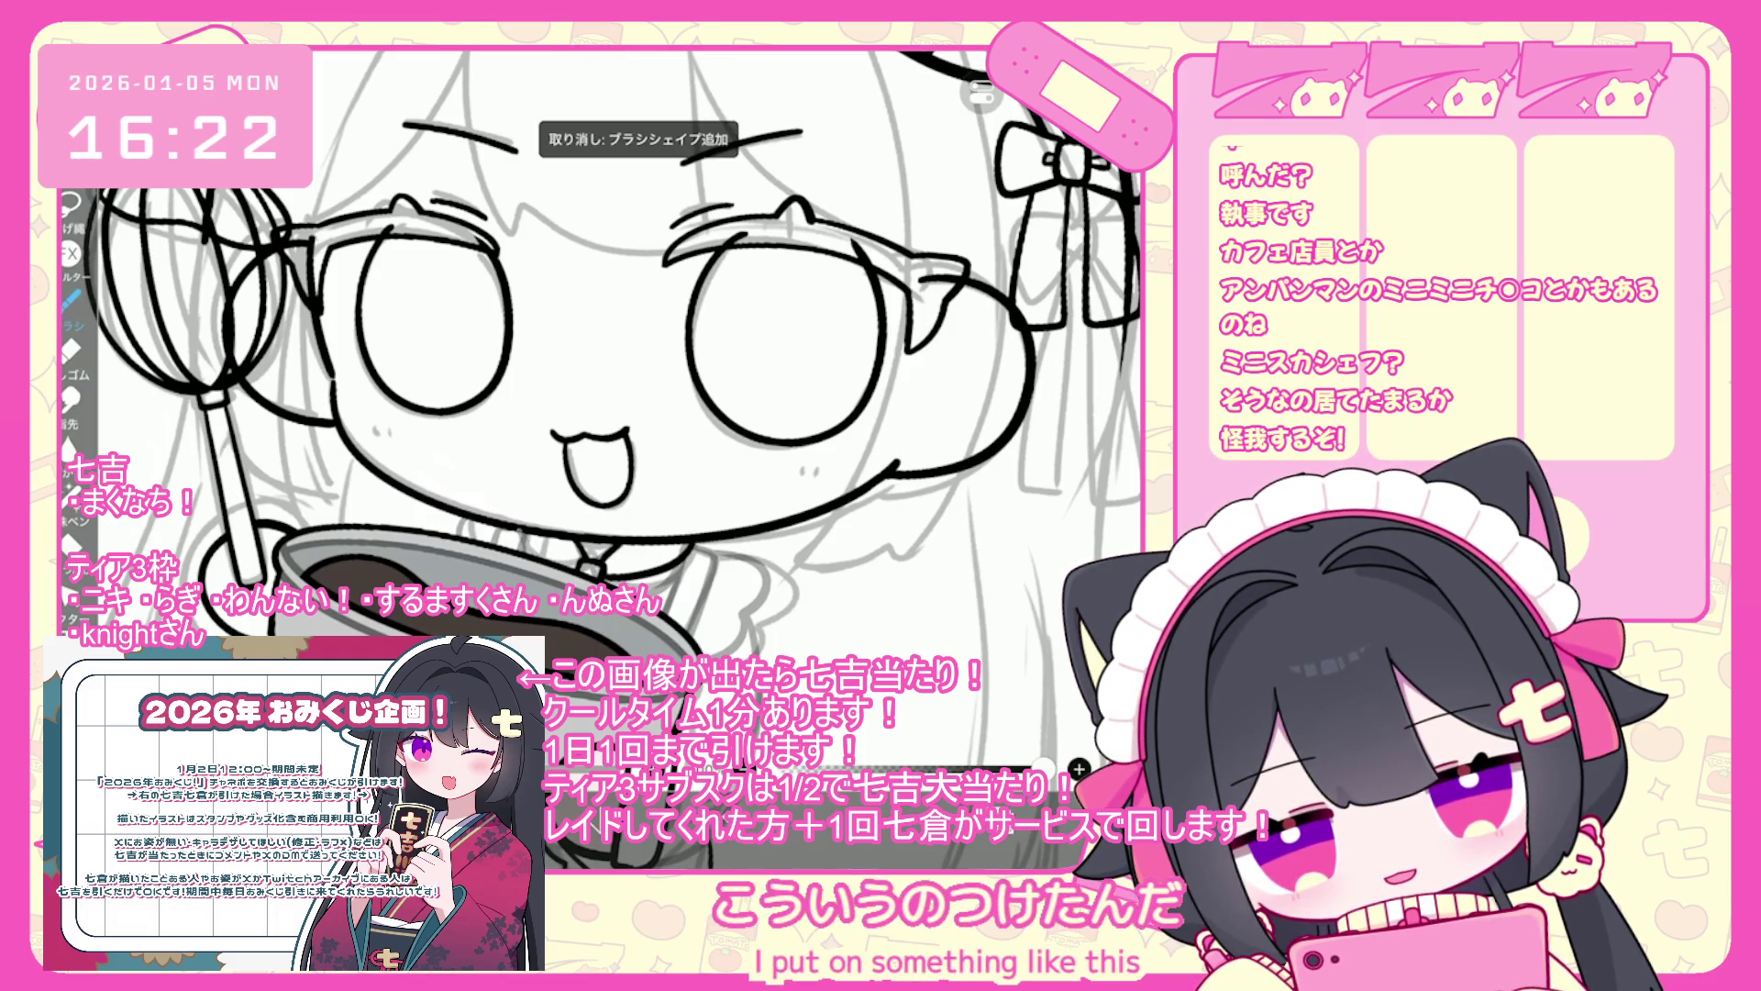
{"action": "scroll", "coordinate": [615, 408], "scroll_direction": "down", "scroll_amount": 2}
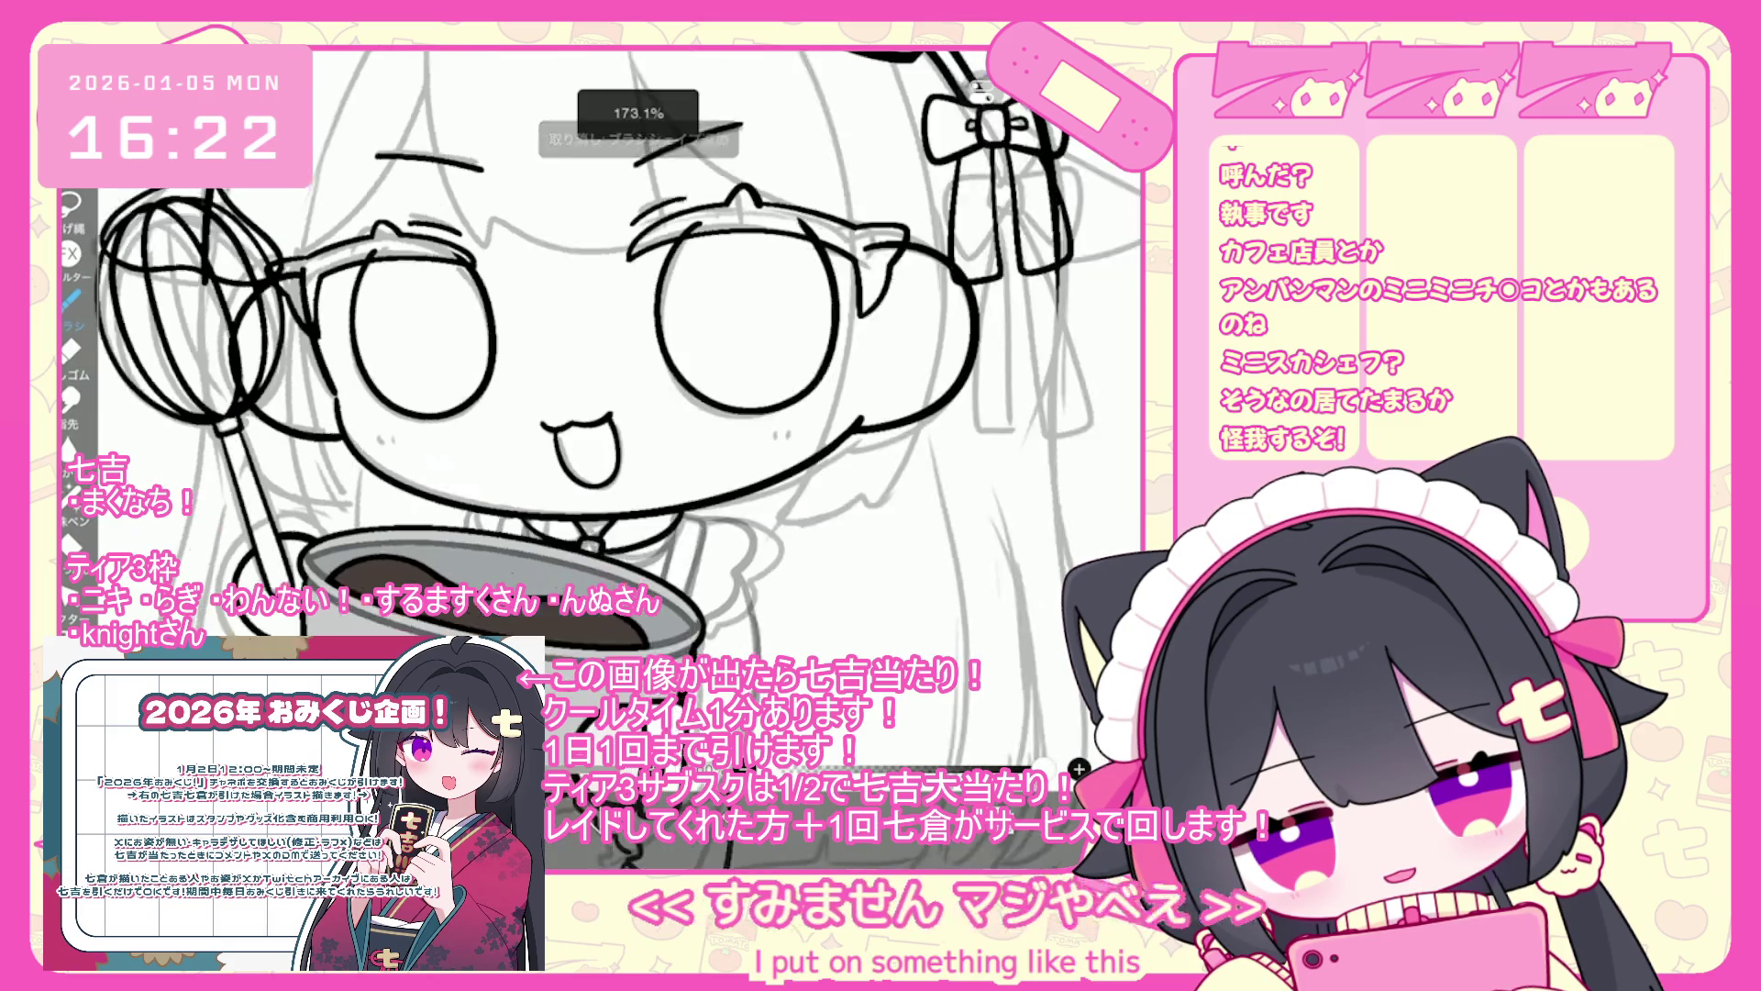
{"action": "key", "text": "ctrl+z"}
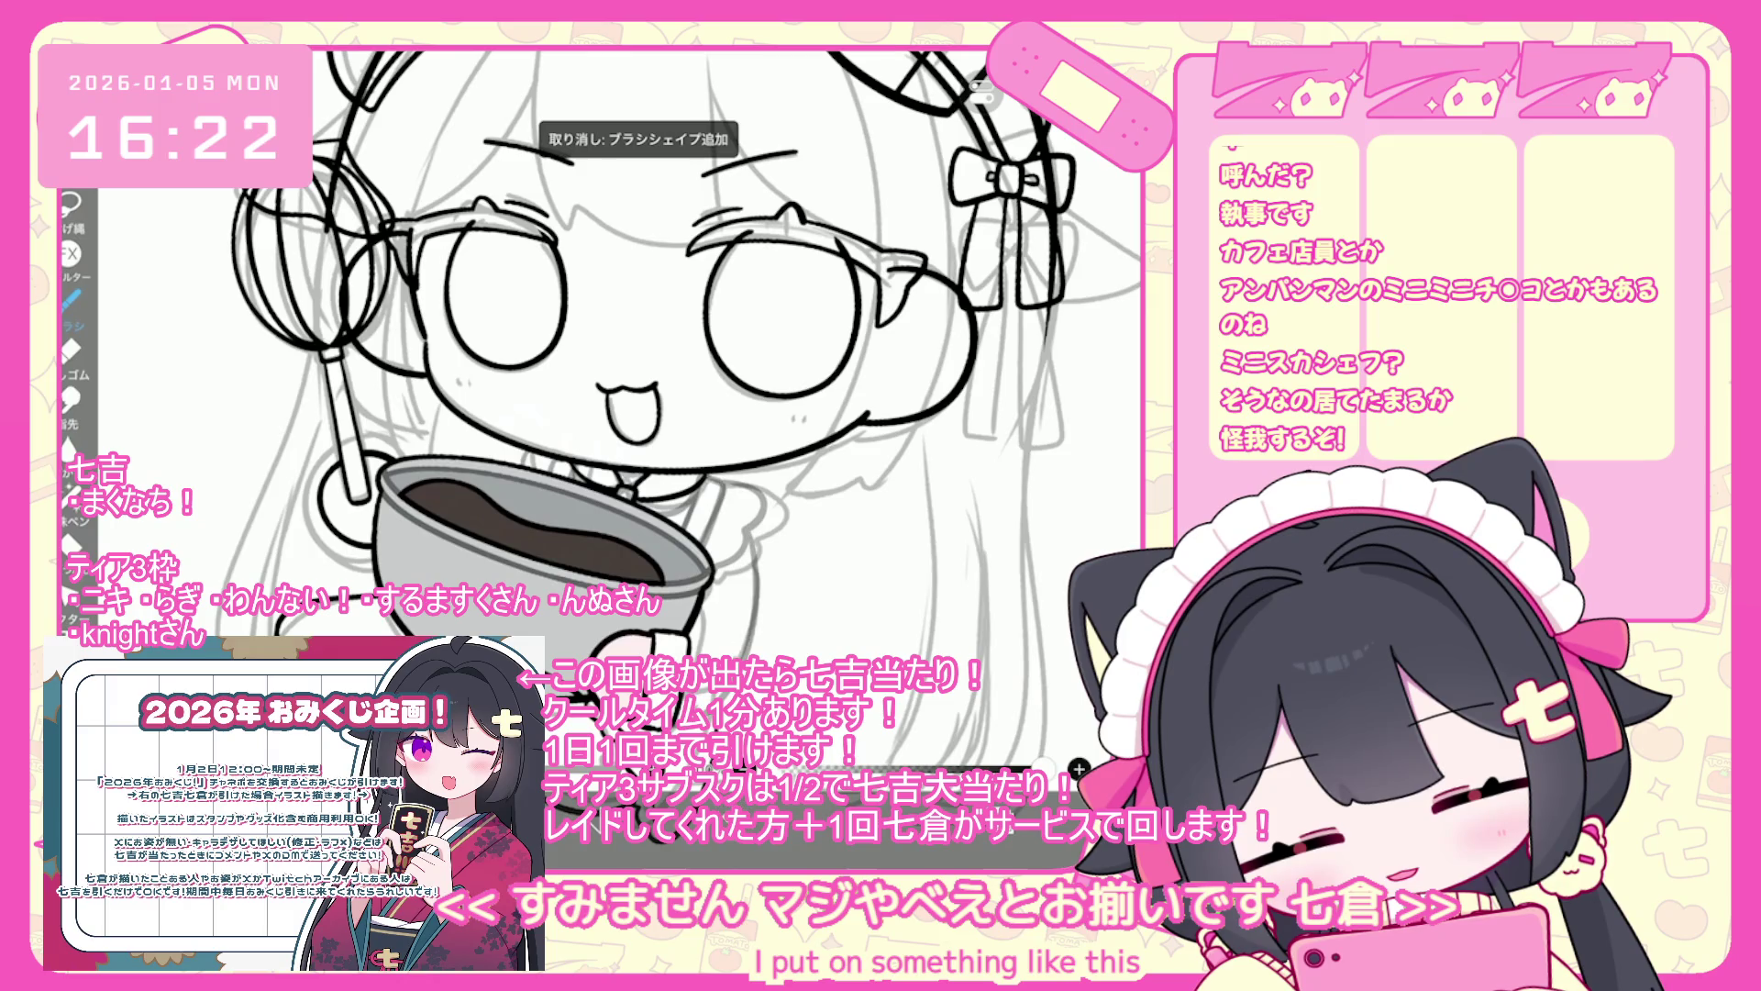
{"action": "scroll", "coordinate": [954, 762], "scroll_direction": "up", "scroll_amount": 2}
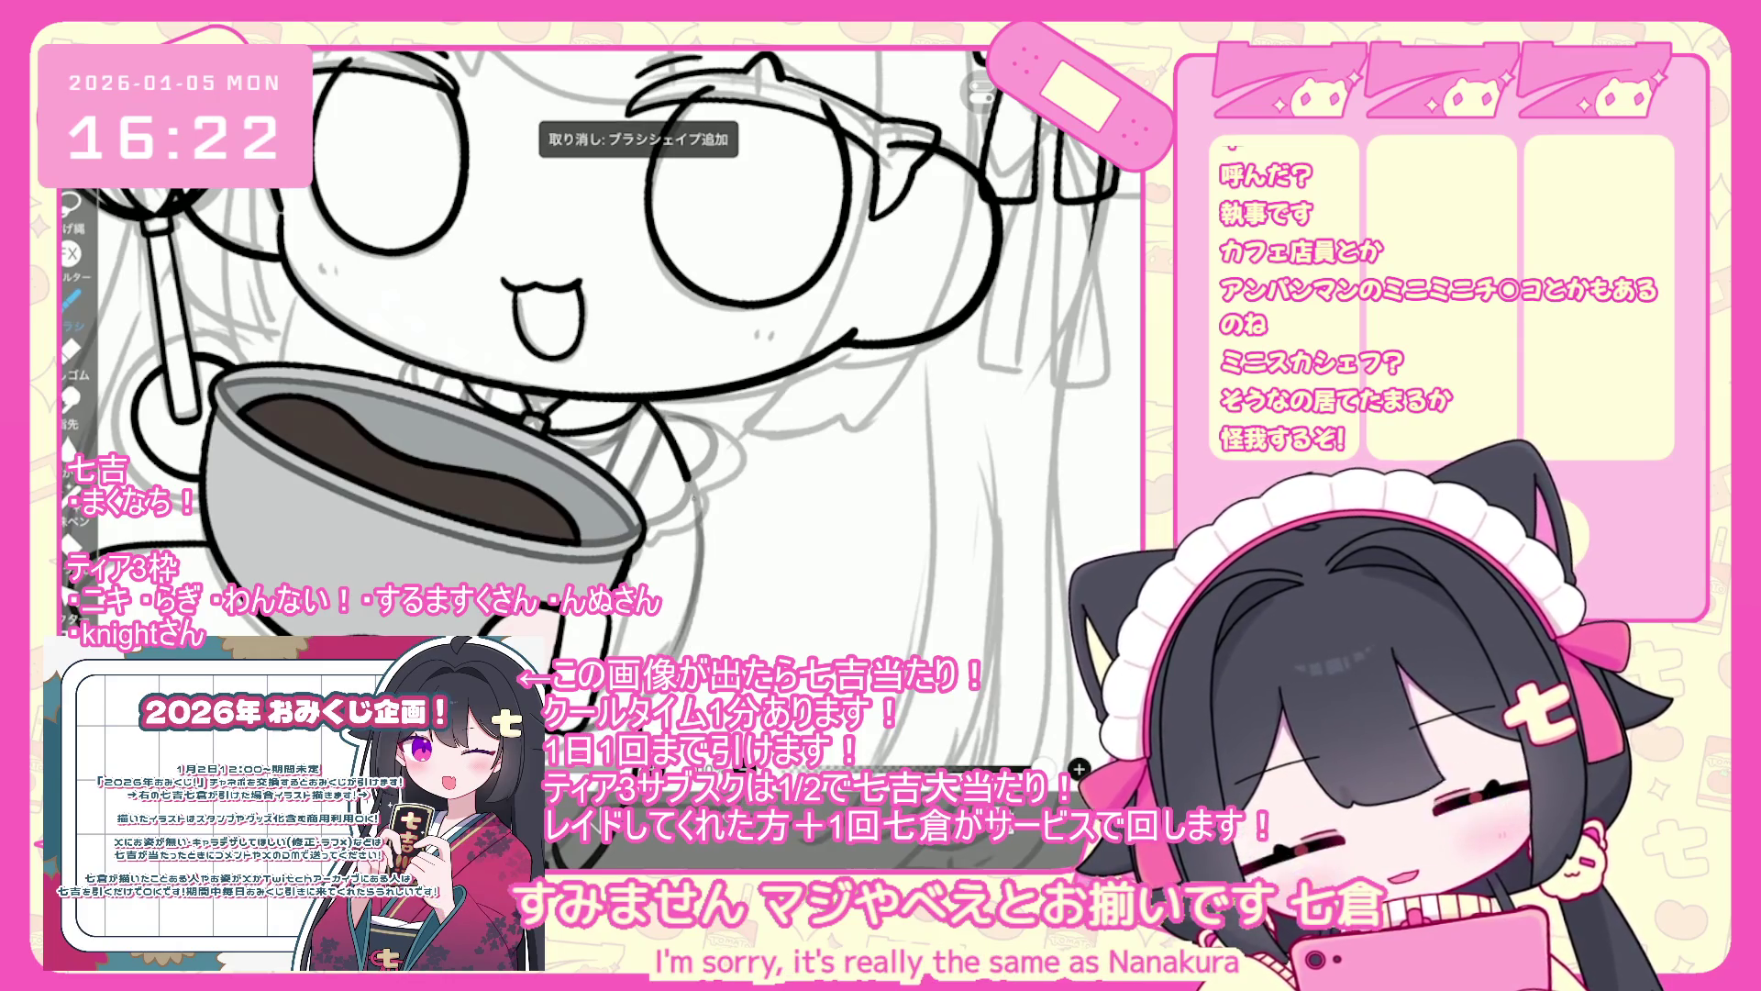
{"action": "scroll", "coordinate": [782, 602], "scroll_direction": "down", "scroll_amount": 2}
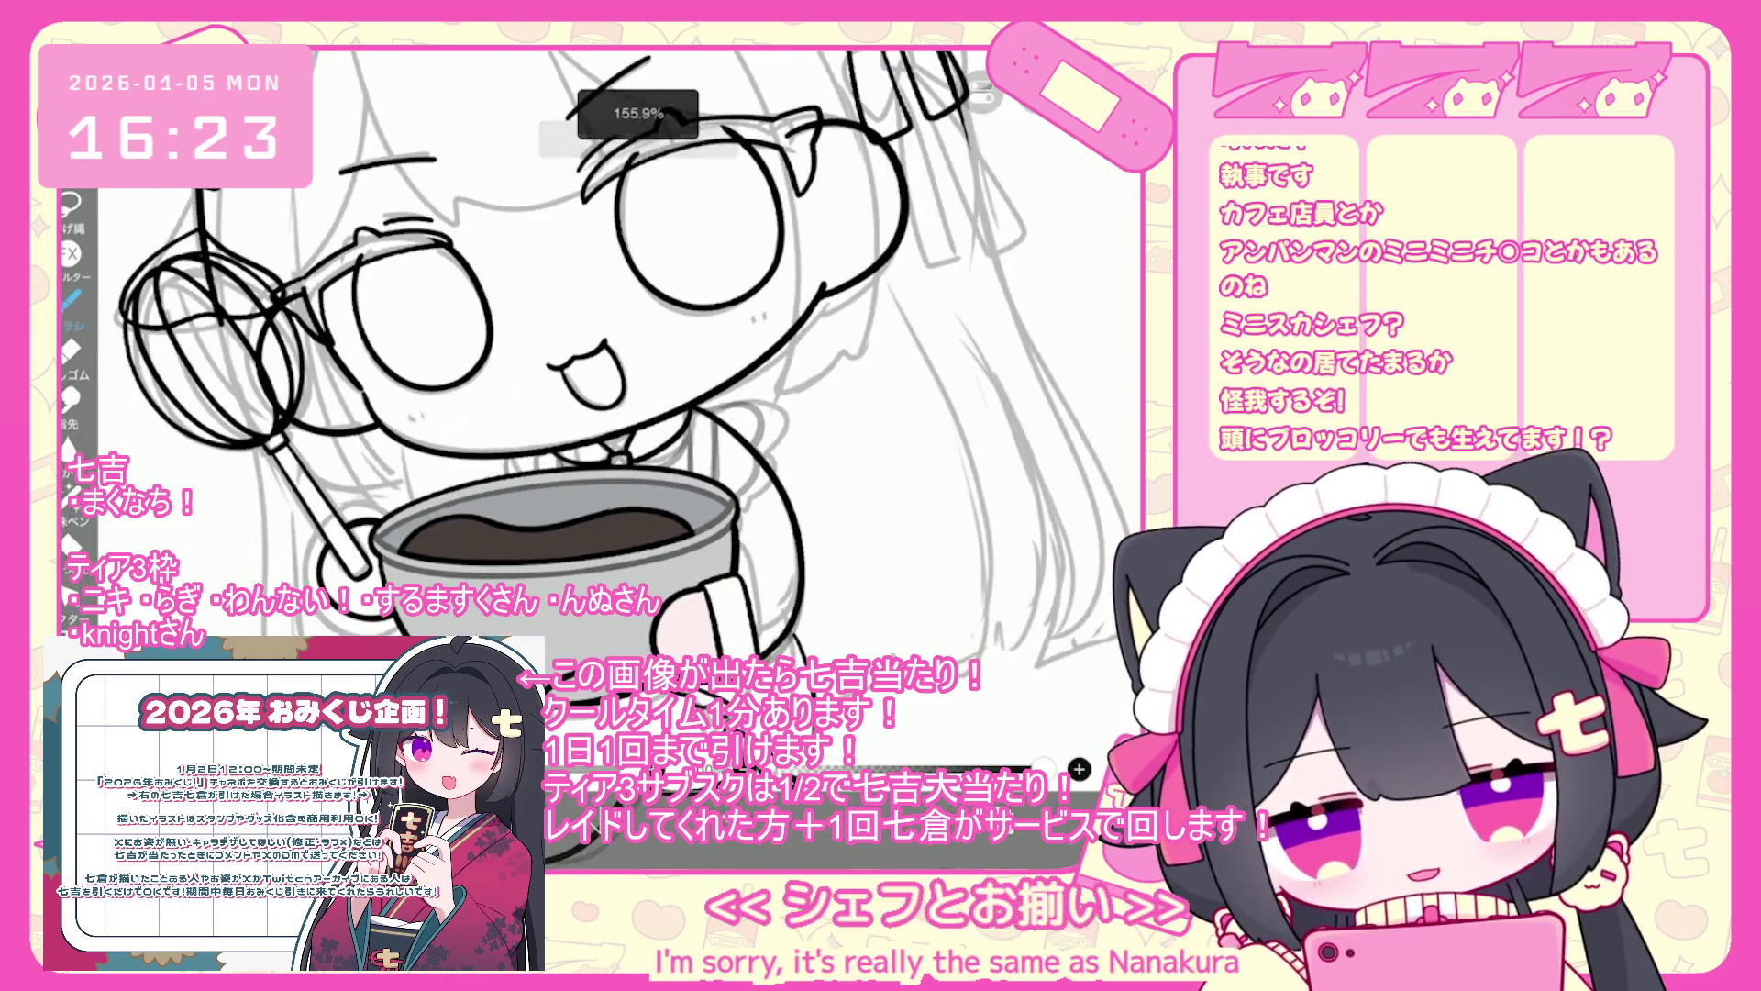
- Undo two strokes, then ink the short line below the hand and the sleeve edge beside the bowl
{"action": "key", "text": "ctrl+z"}
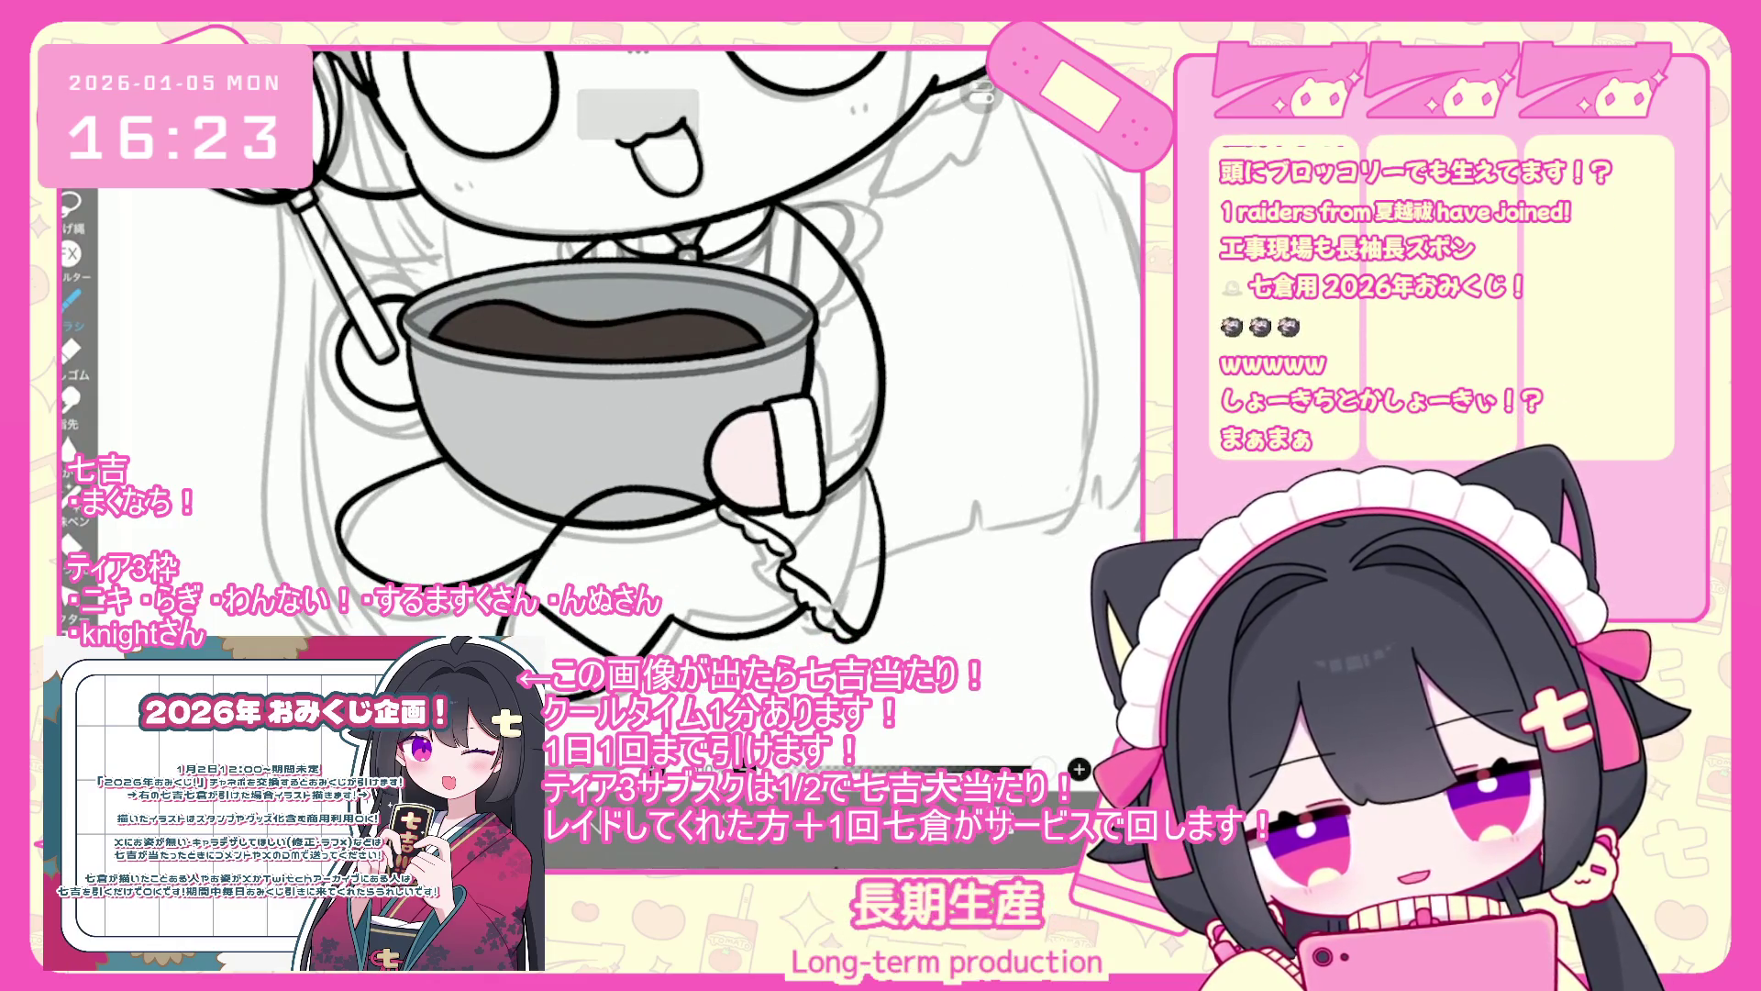
{"action": "key", "text": "ctrl+z"}
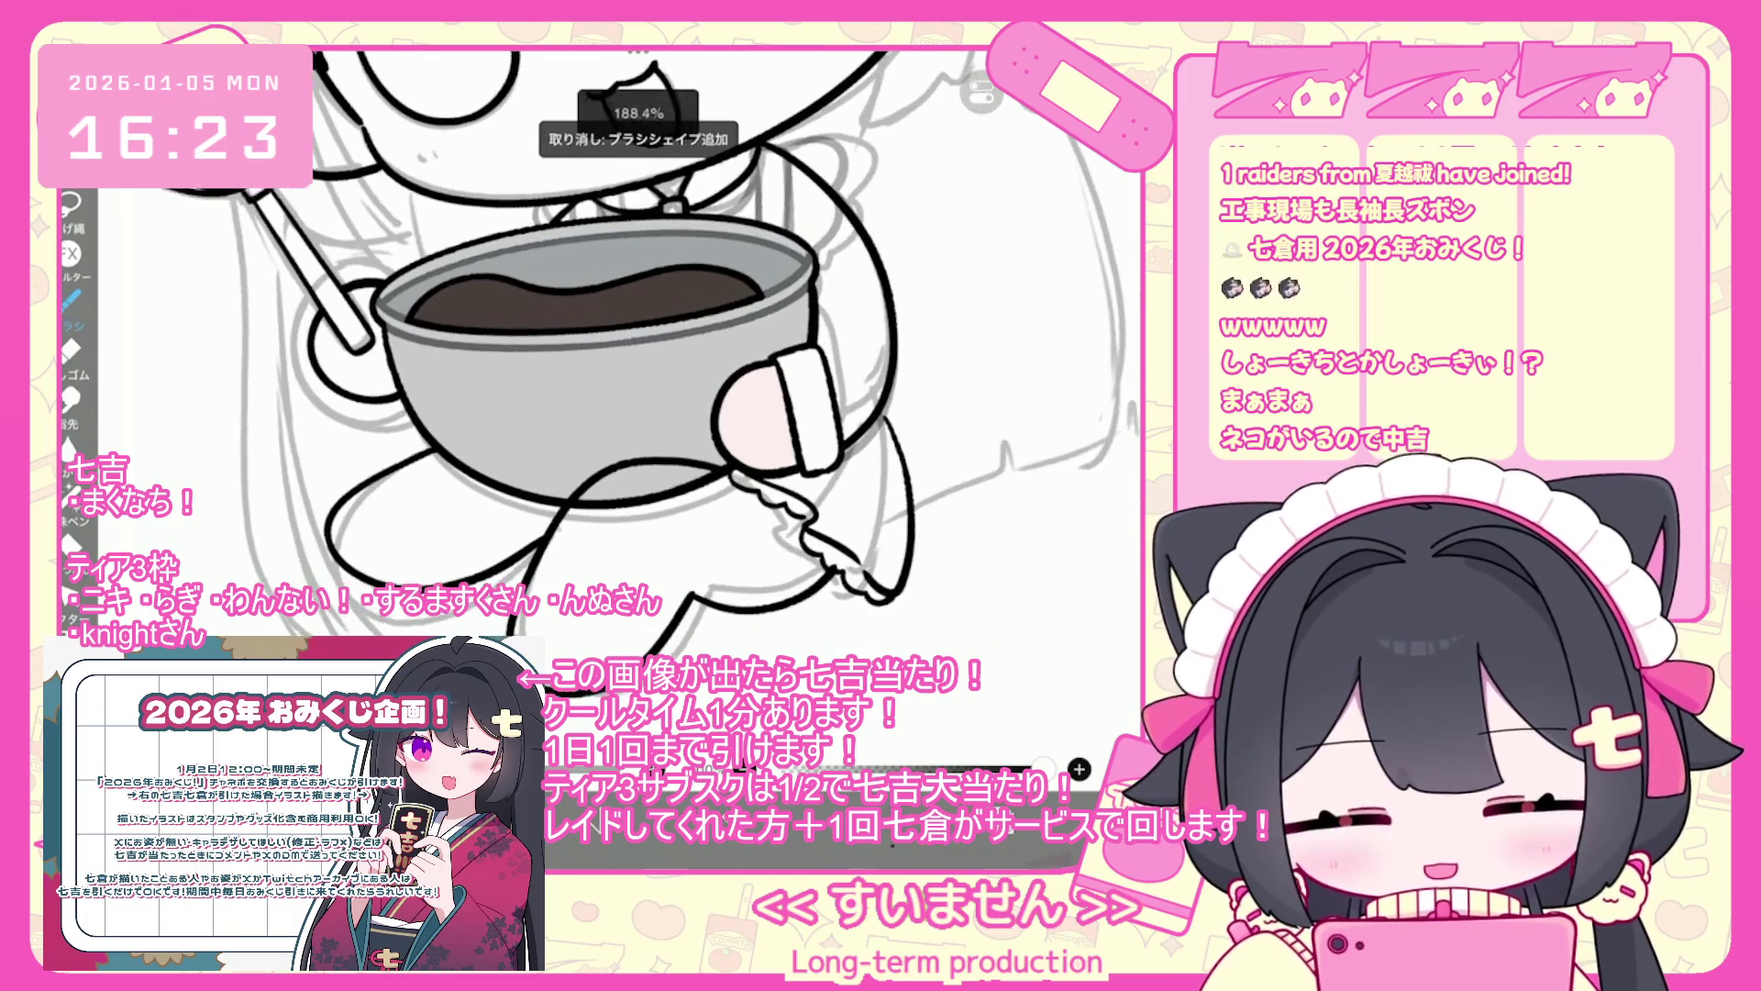
{"action": "left_click_drag", "start_coordinate": [853, 569], "coordinate": [711, 628]}
{"action": "key", "text": "ctrl+z"}
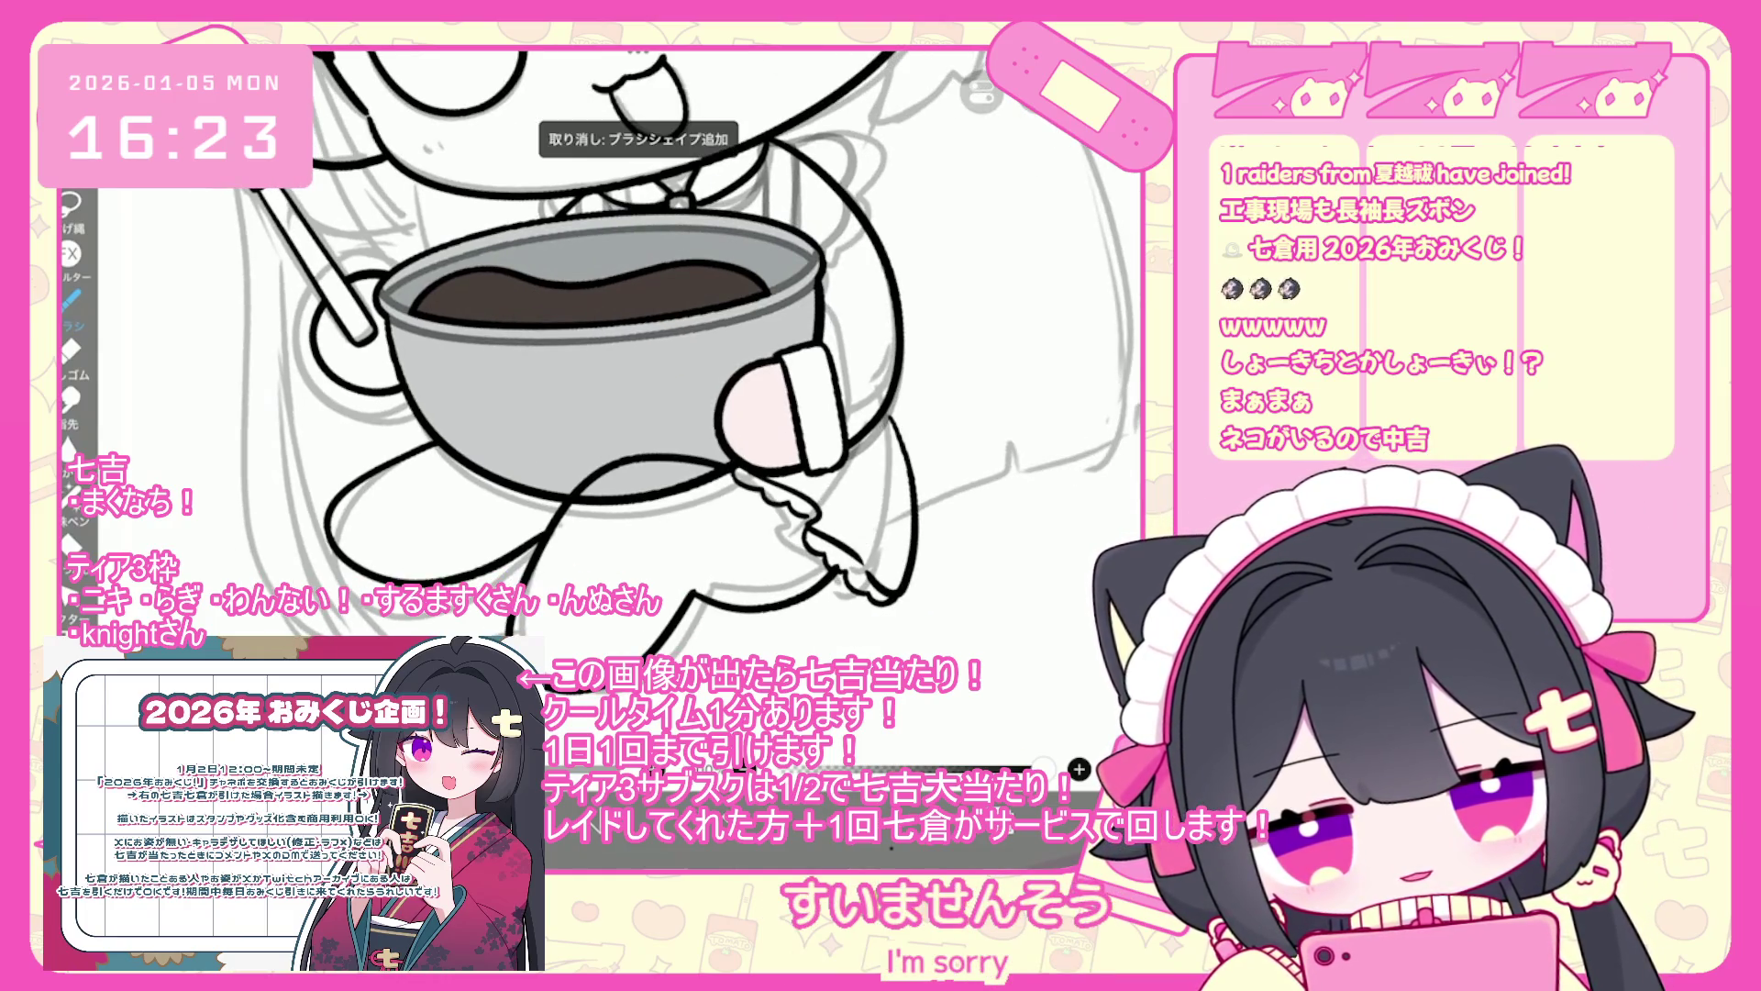
{"action": "left_click_drag", "start_coordinate": [853, 569], "coordinate": [711, 627]}
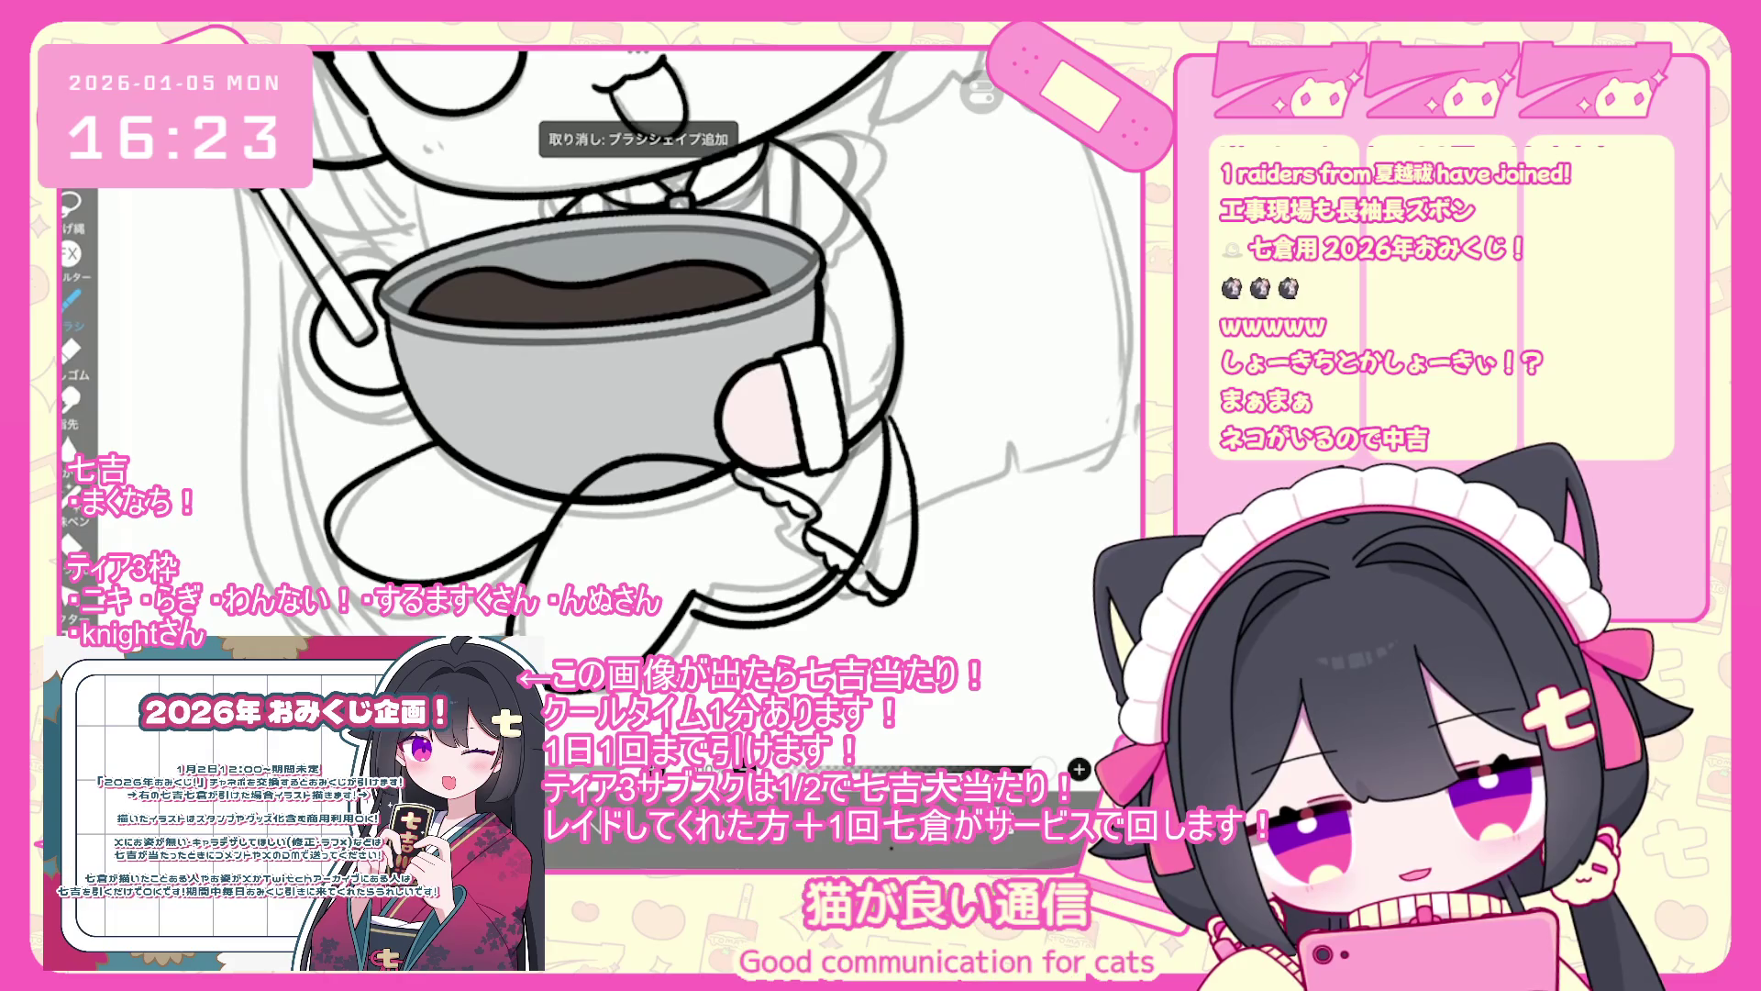
{"action": "left_click_drag", "start_coordinate": [894, 449], "coordinate": [702, 632]}
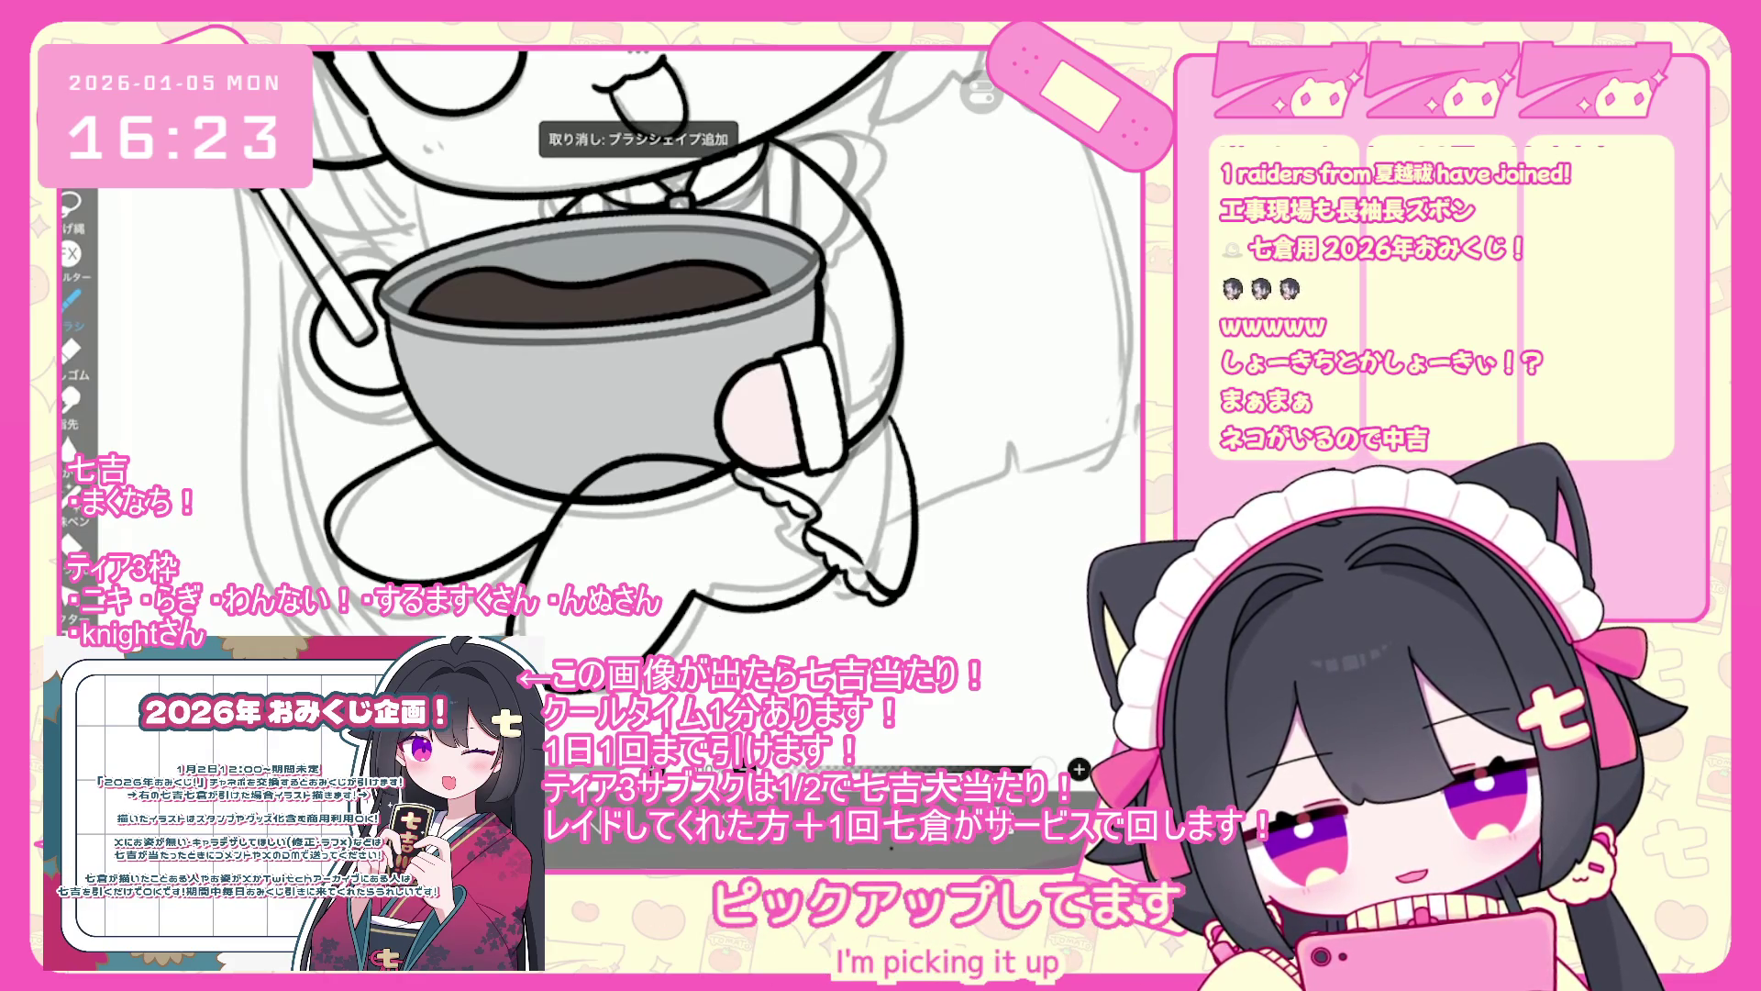
- Add new layer 23 above layer 22 in the layer list and return to the canvas
{"action": "scroll", "coordinate": [642, 367], "scroll_direction": "down", "scroll_amount": 1}
{"action": "left_click", "coordinate": [1009, 830]}
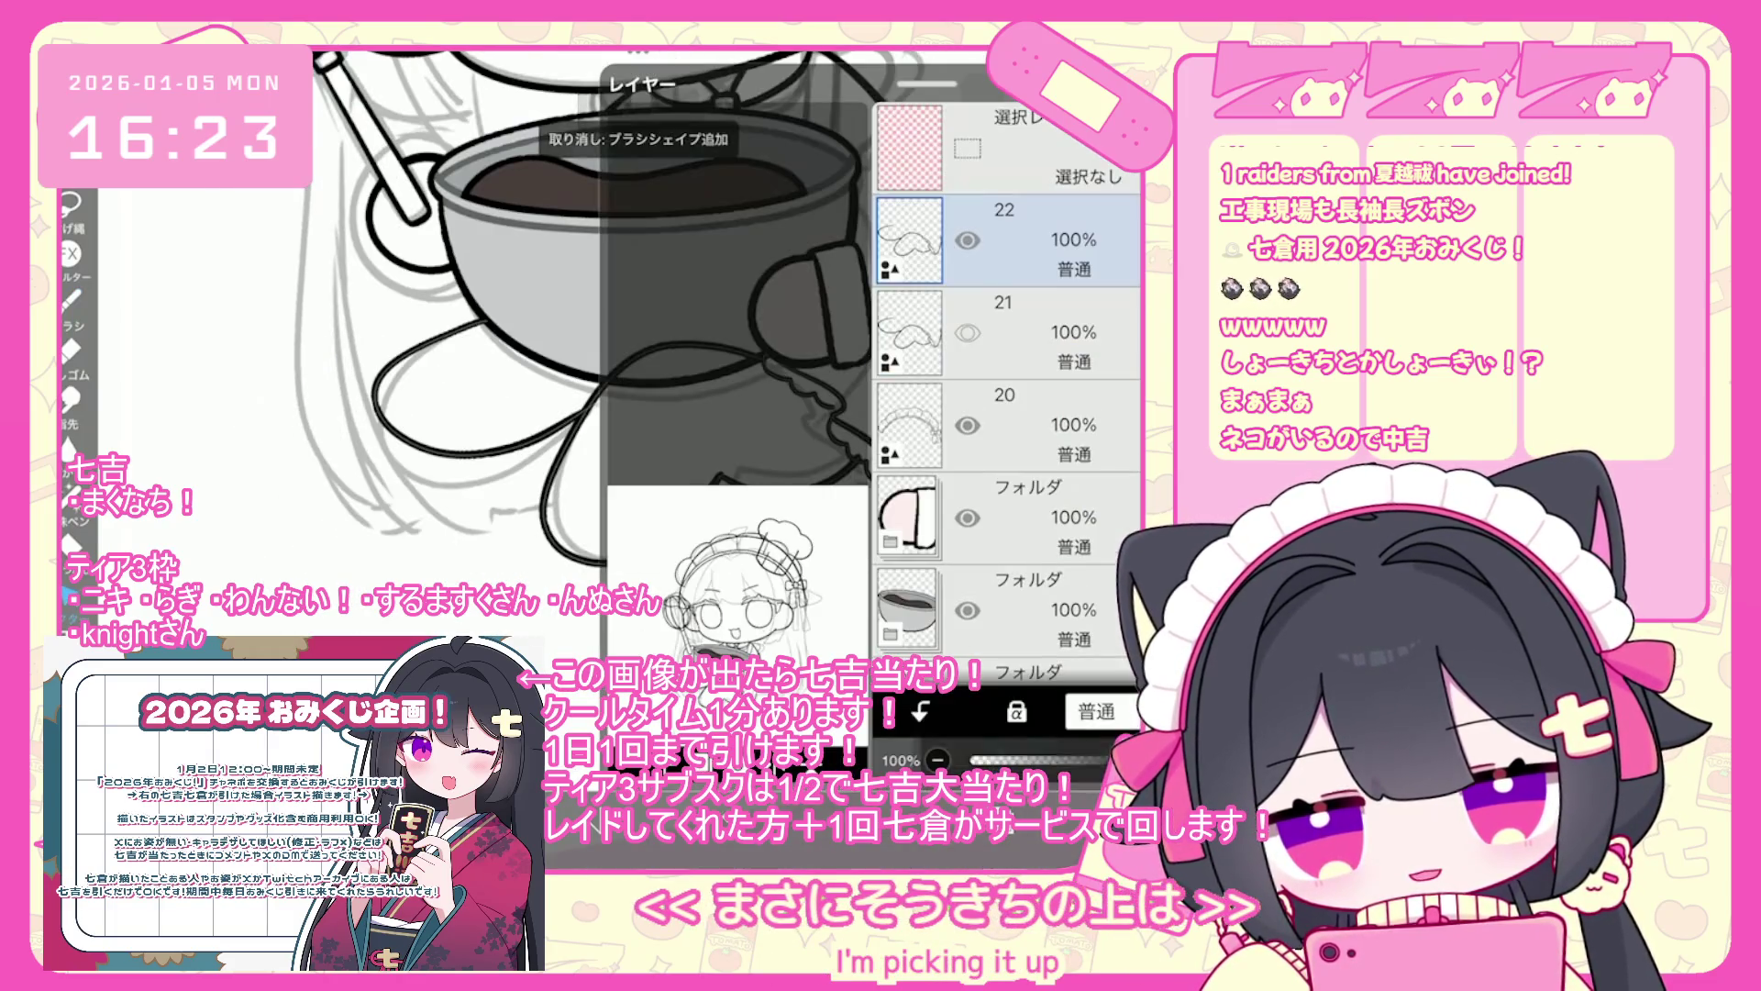
{"action": "left_click", "coordinate": [997, 752]}
{"action": "scroll", "coordinate": [688, 321], "scroll_direction": "up", "scroll_amount": 2}
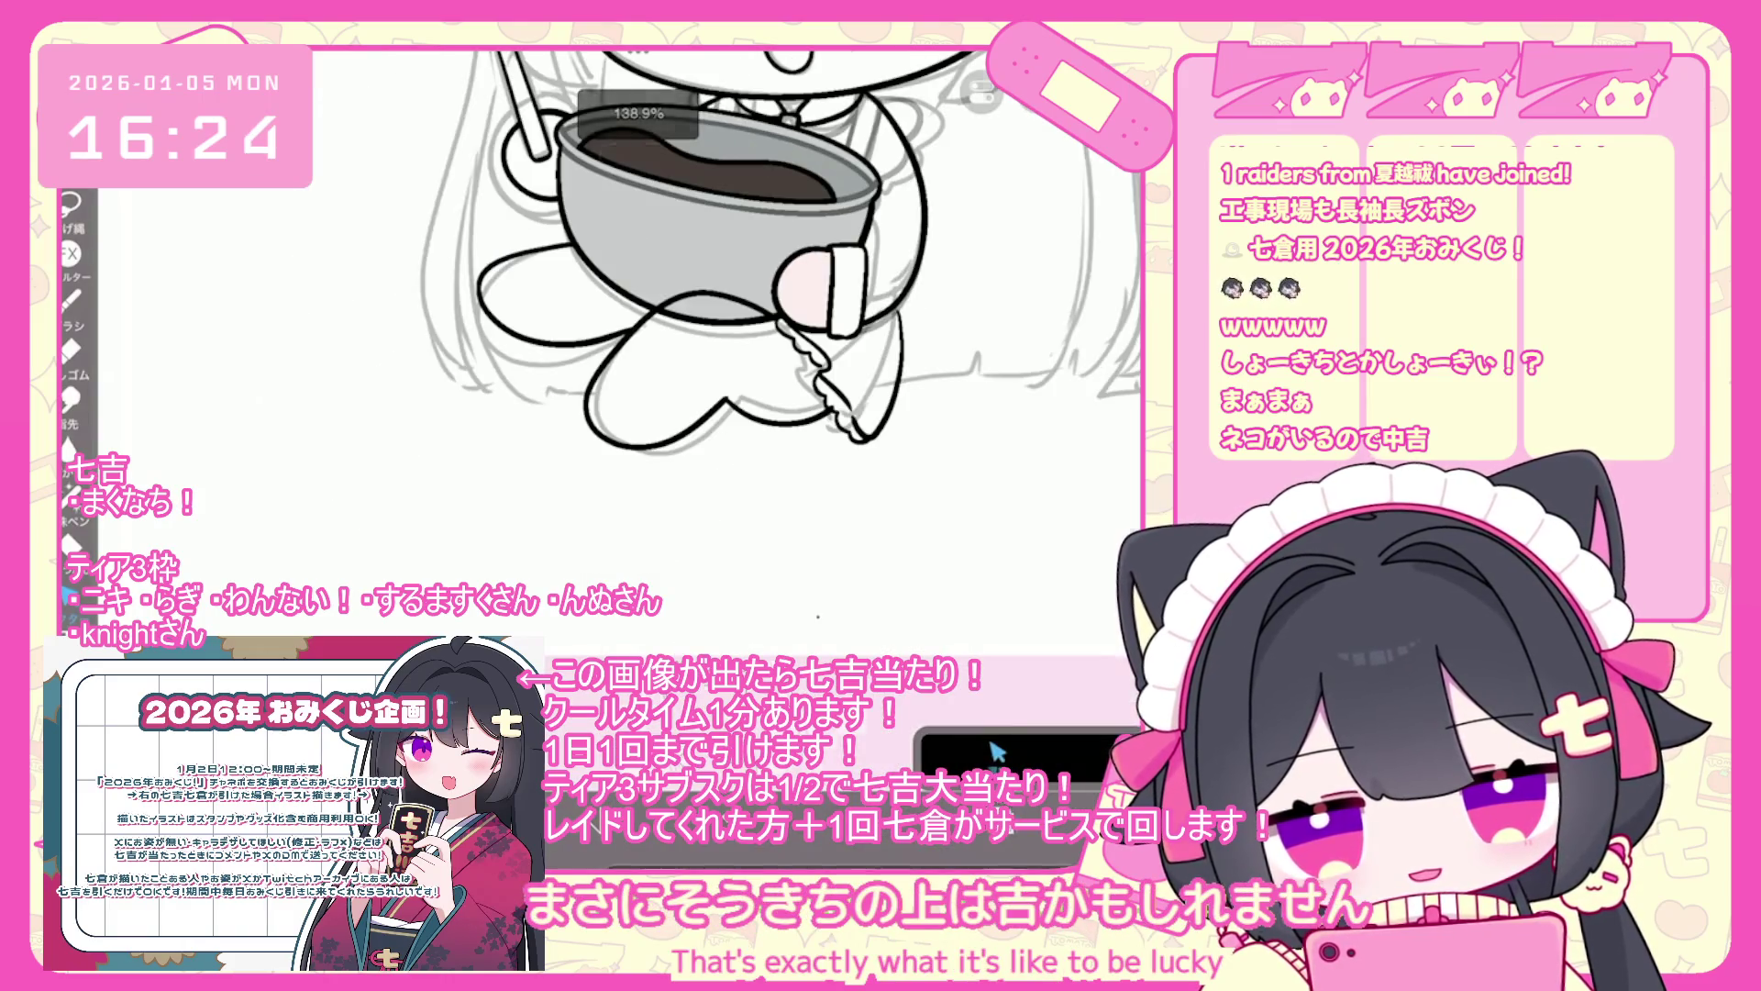
{"action": "left_click", "coordinate": [997, 753]}
{"action": "left_click", "coordinate": [997, 753]}
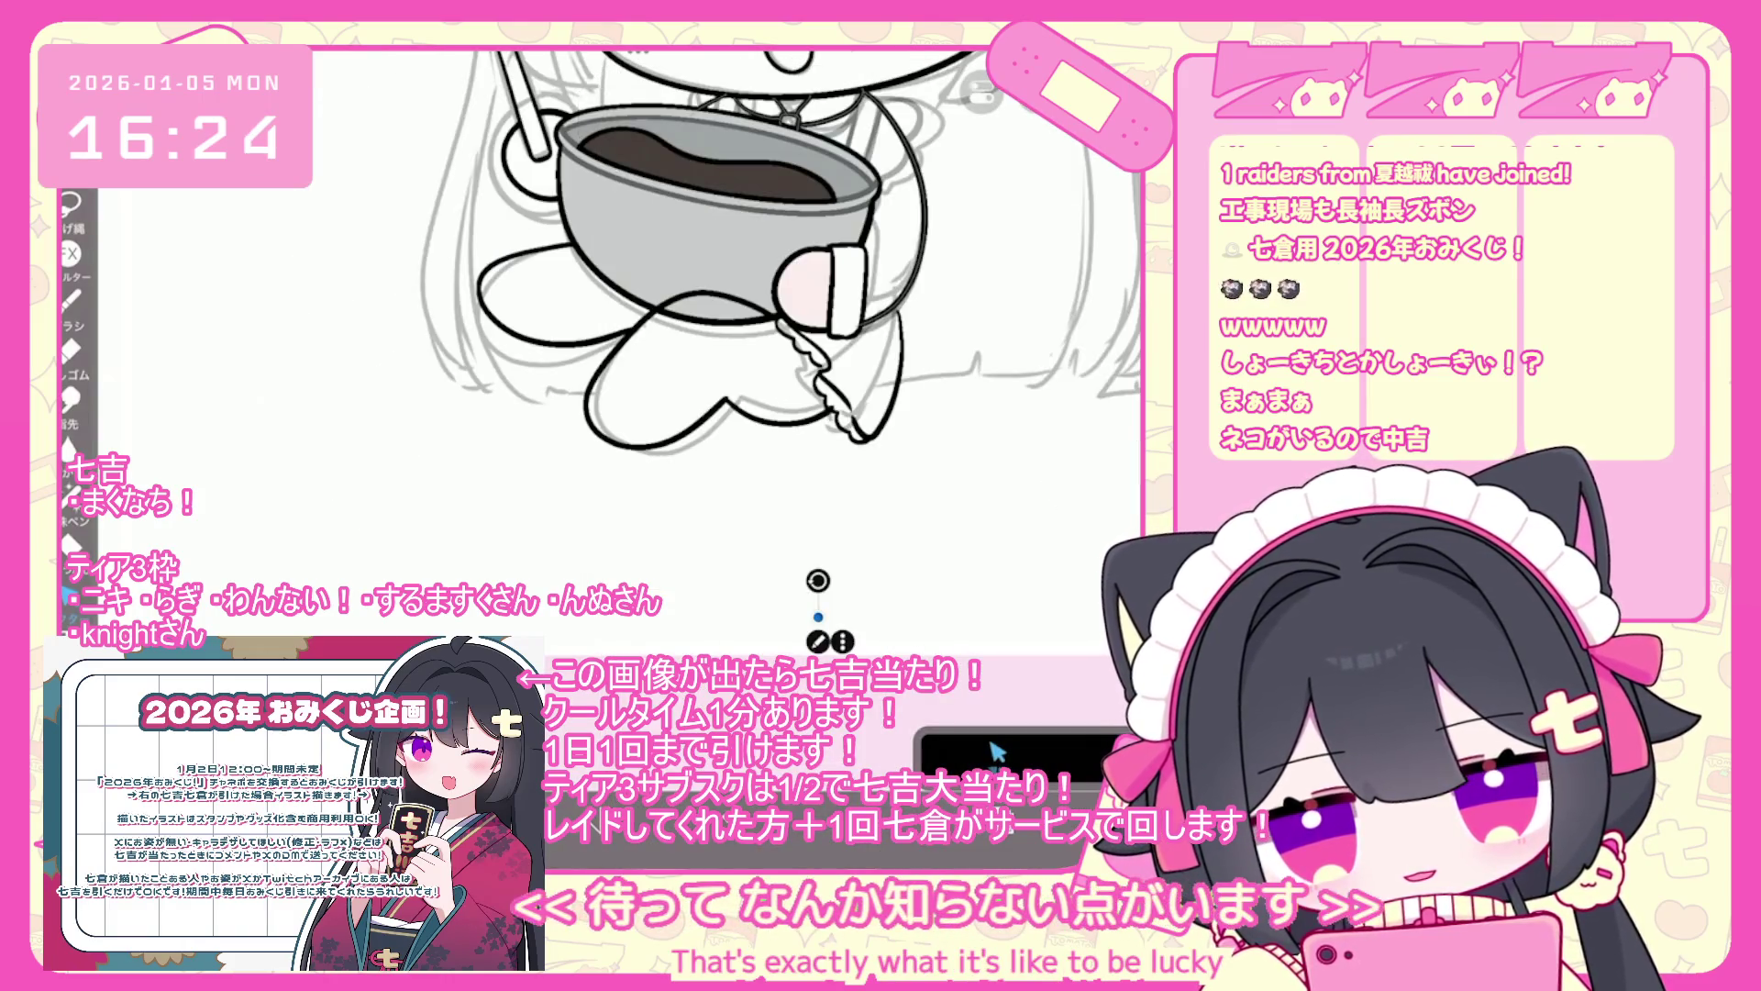
{"action": "left_click", "coordinate": [997, 752]}
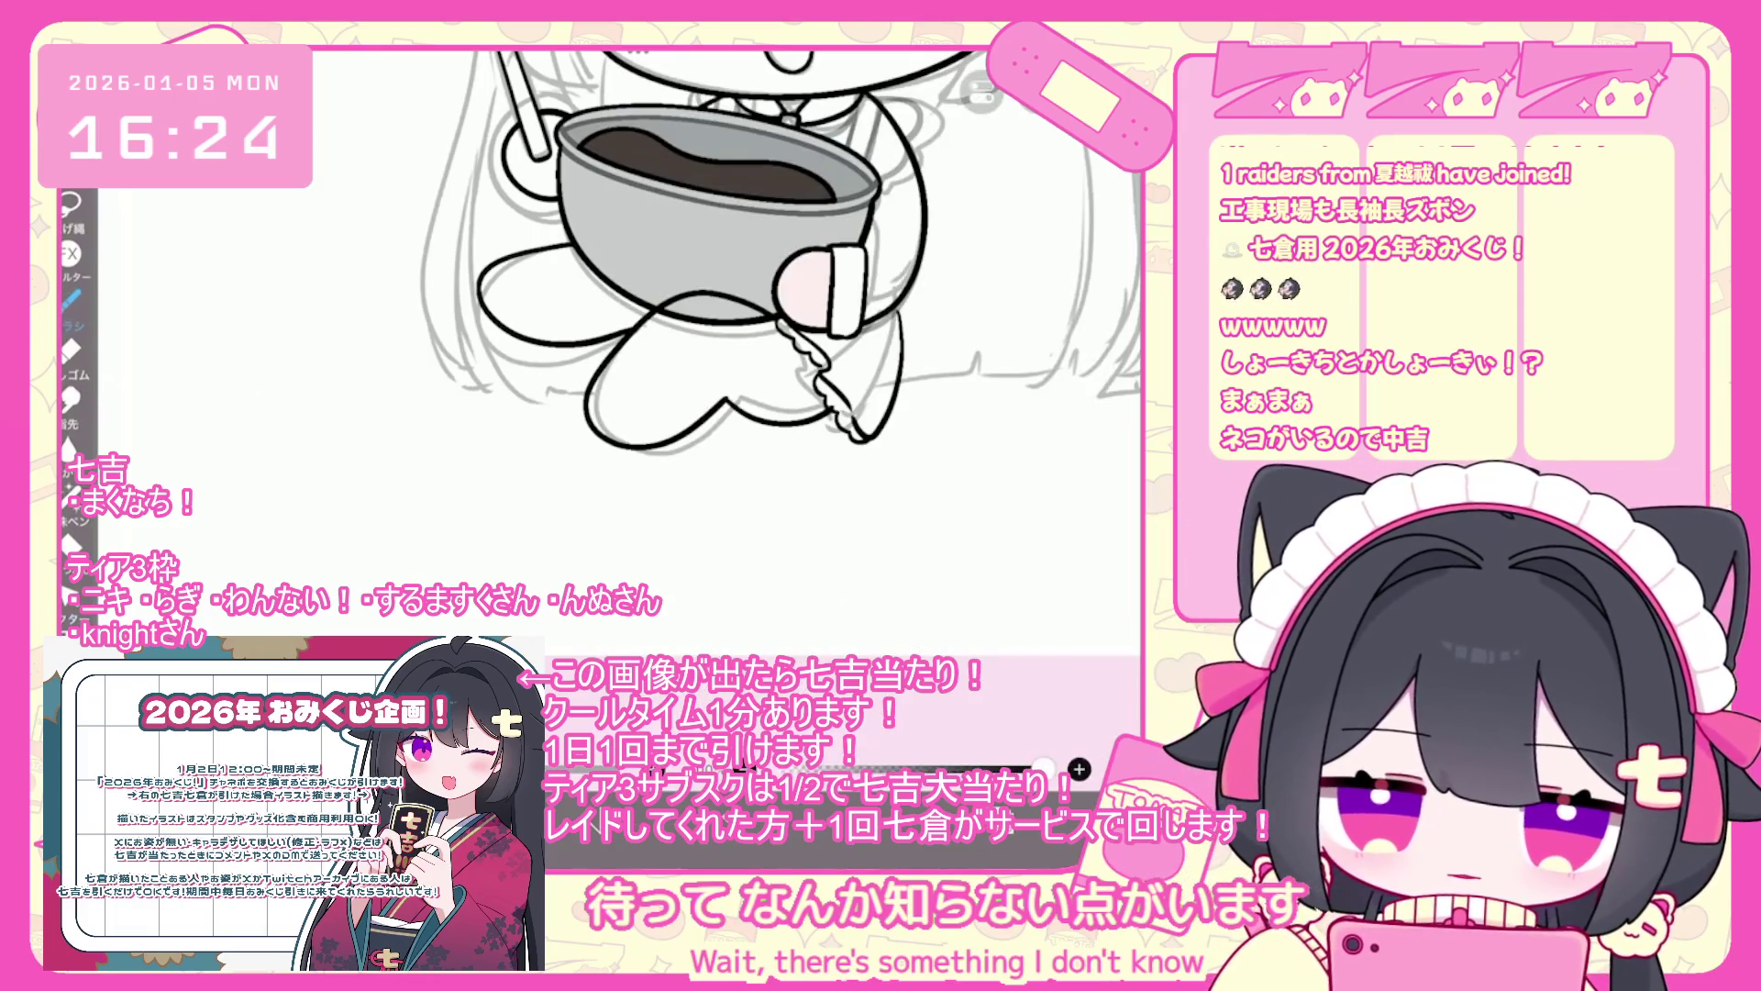
{"action": "left_click", "coordinate": [997, 752]}
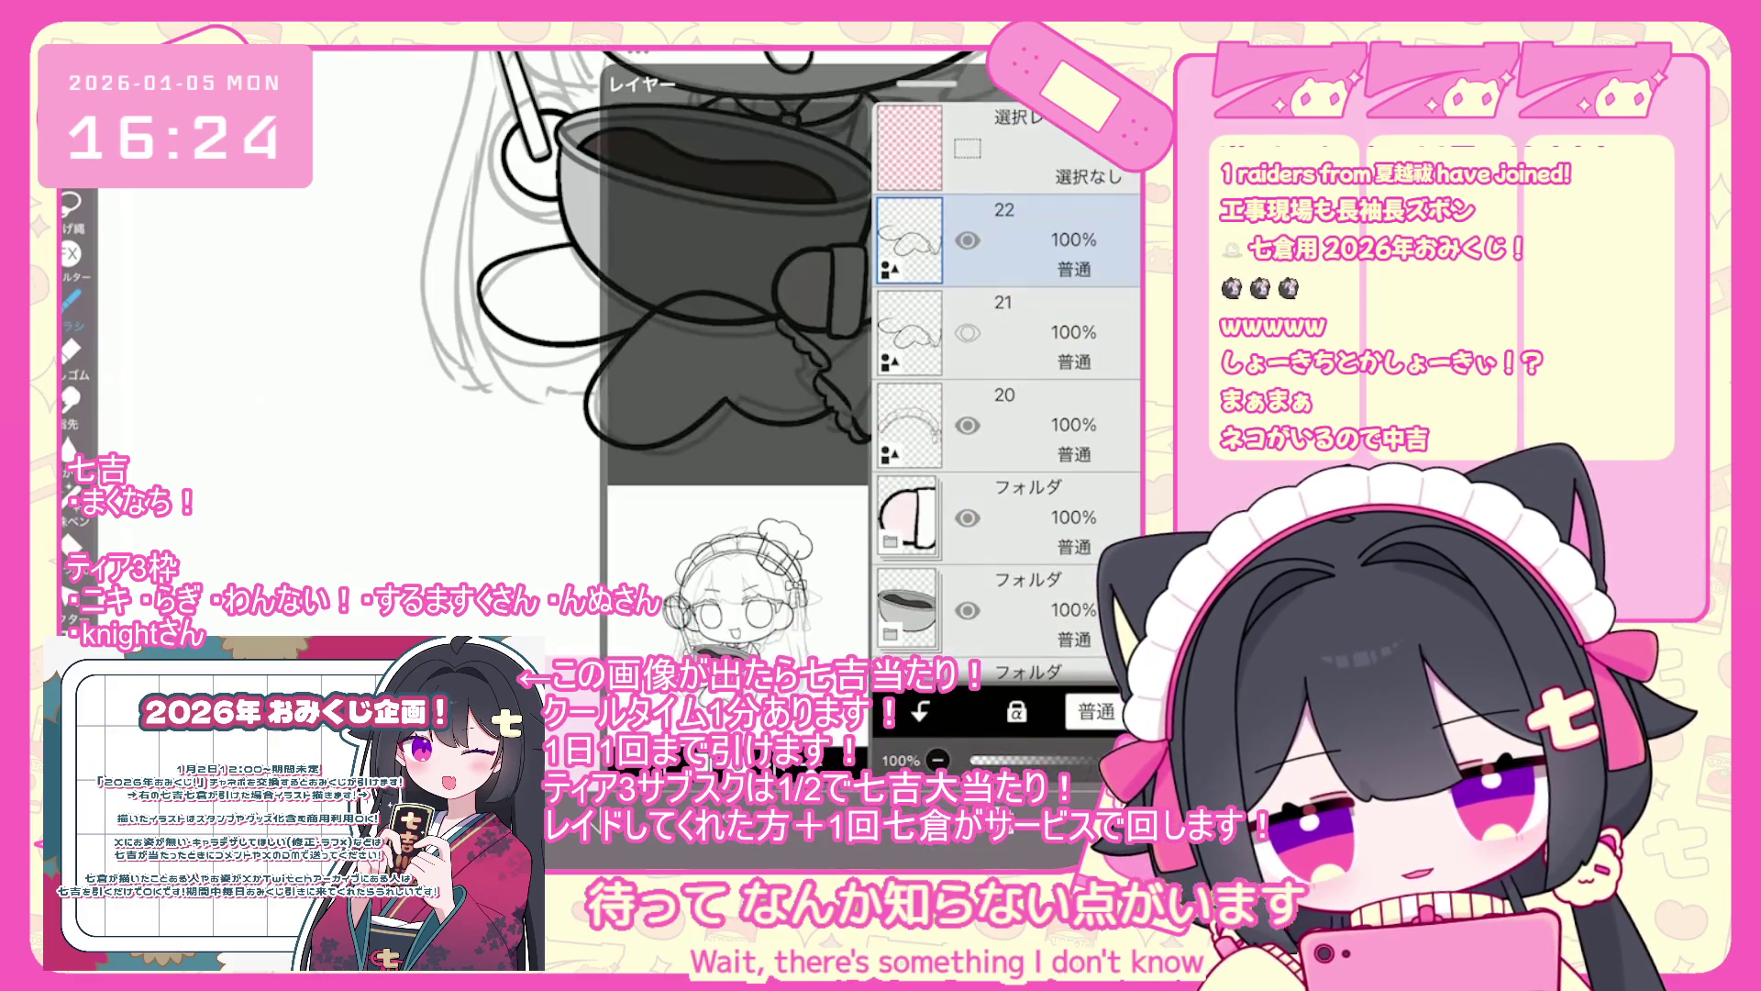
{"action": "left_click", "coordinate": [633, 711]}
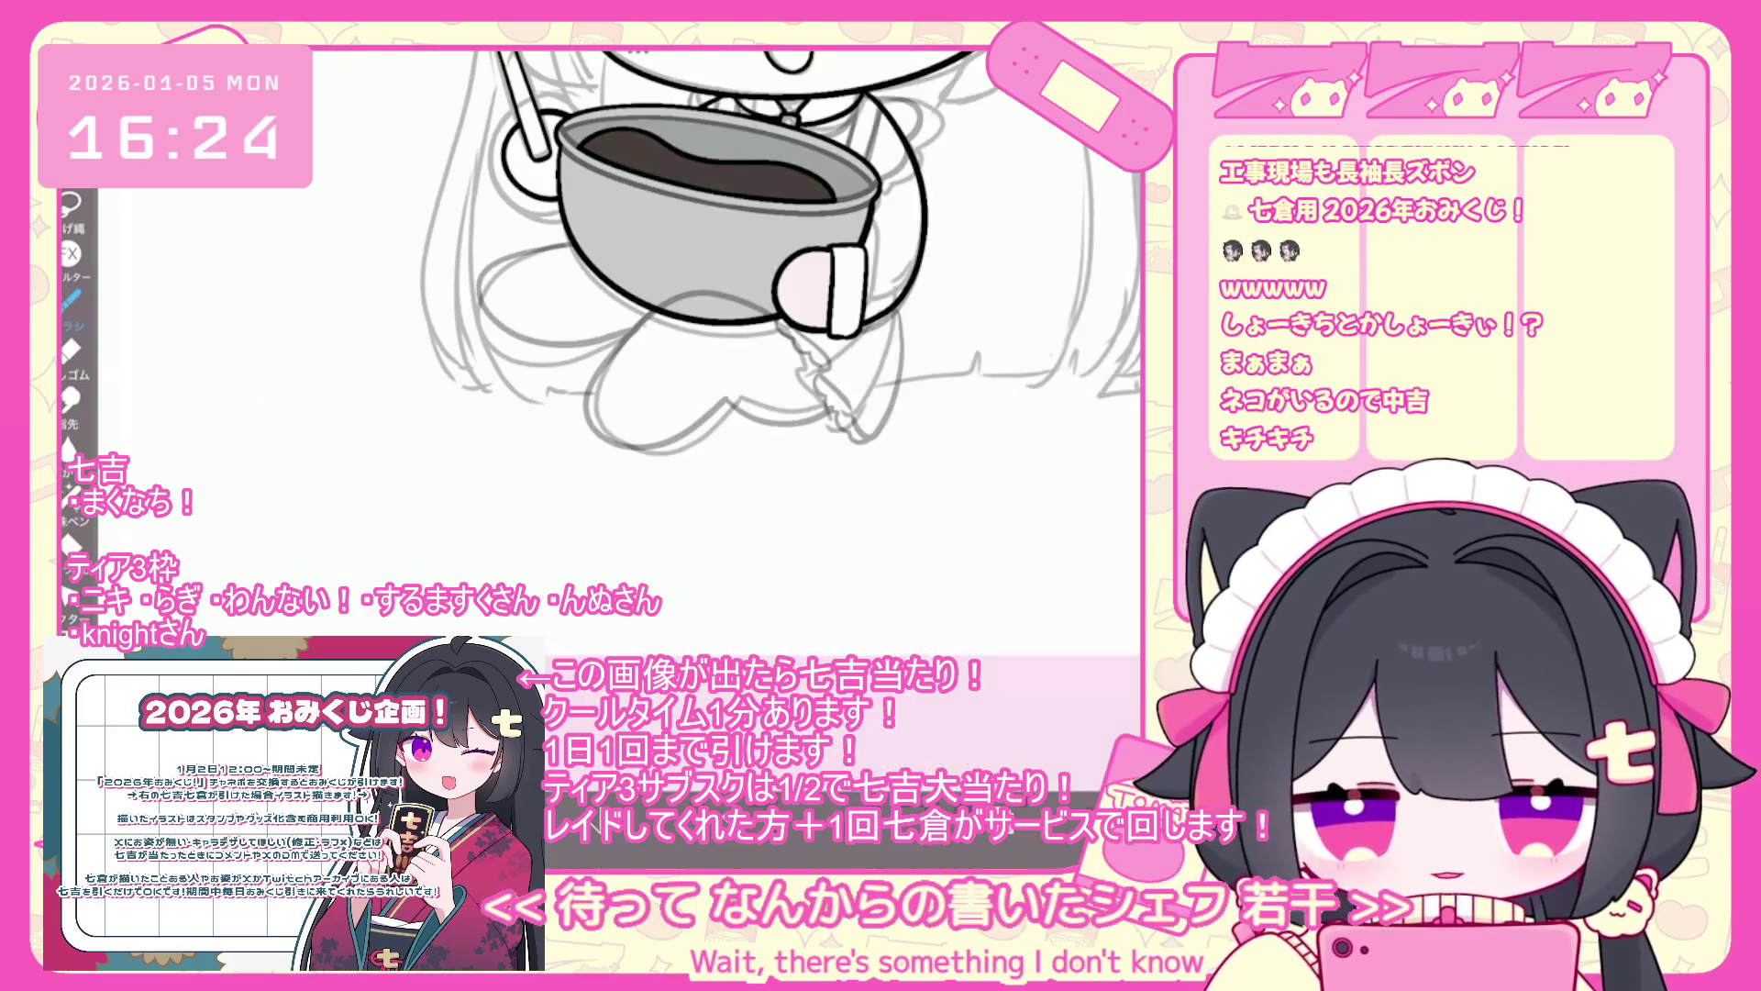
- Remove a stray stroke and try a bolder V-shaped leg outline under the bowl, then undo it
{"action": "scroll", "coordinate": [642, 276], "scroll_direction": "up", "scroll_amount": 5}
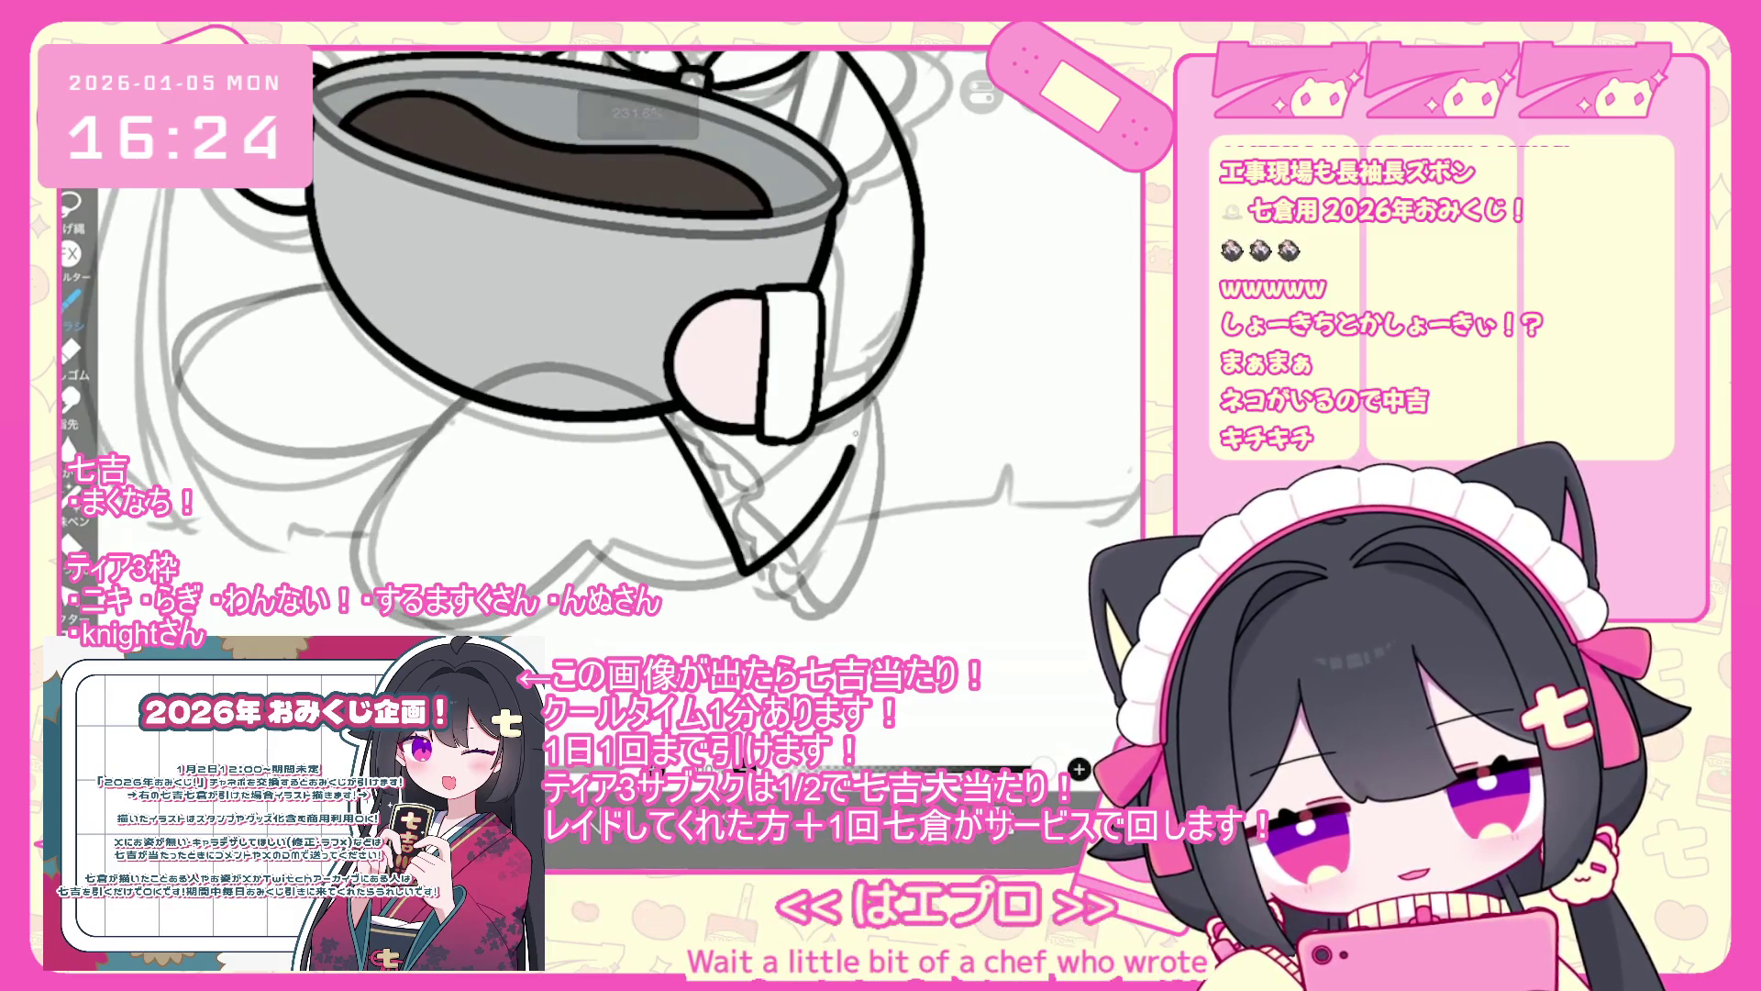
{"action": "key", "text": "ctrl+z"}
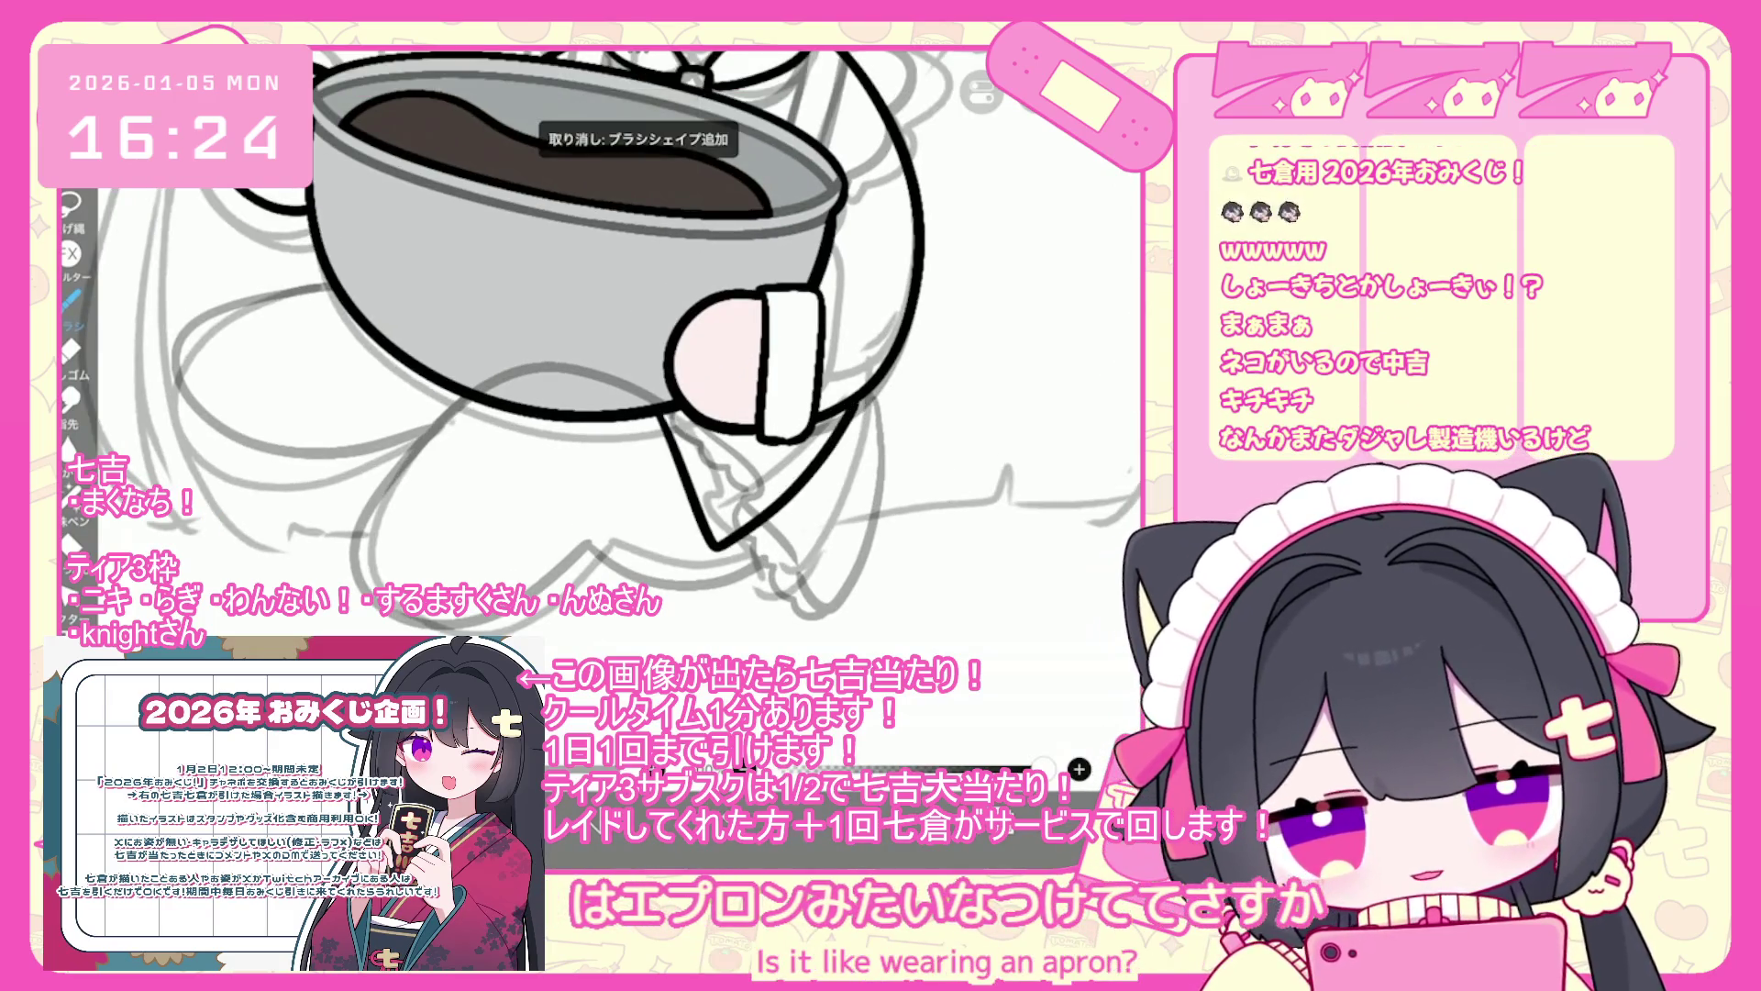
{"action": "scroll", "coordinate": [551, 357], "scroll_direction": "up", "scroll_amount": 2}
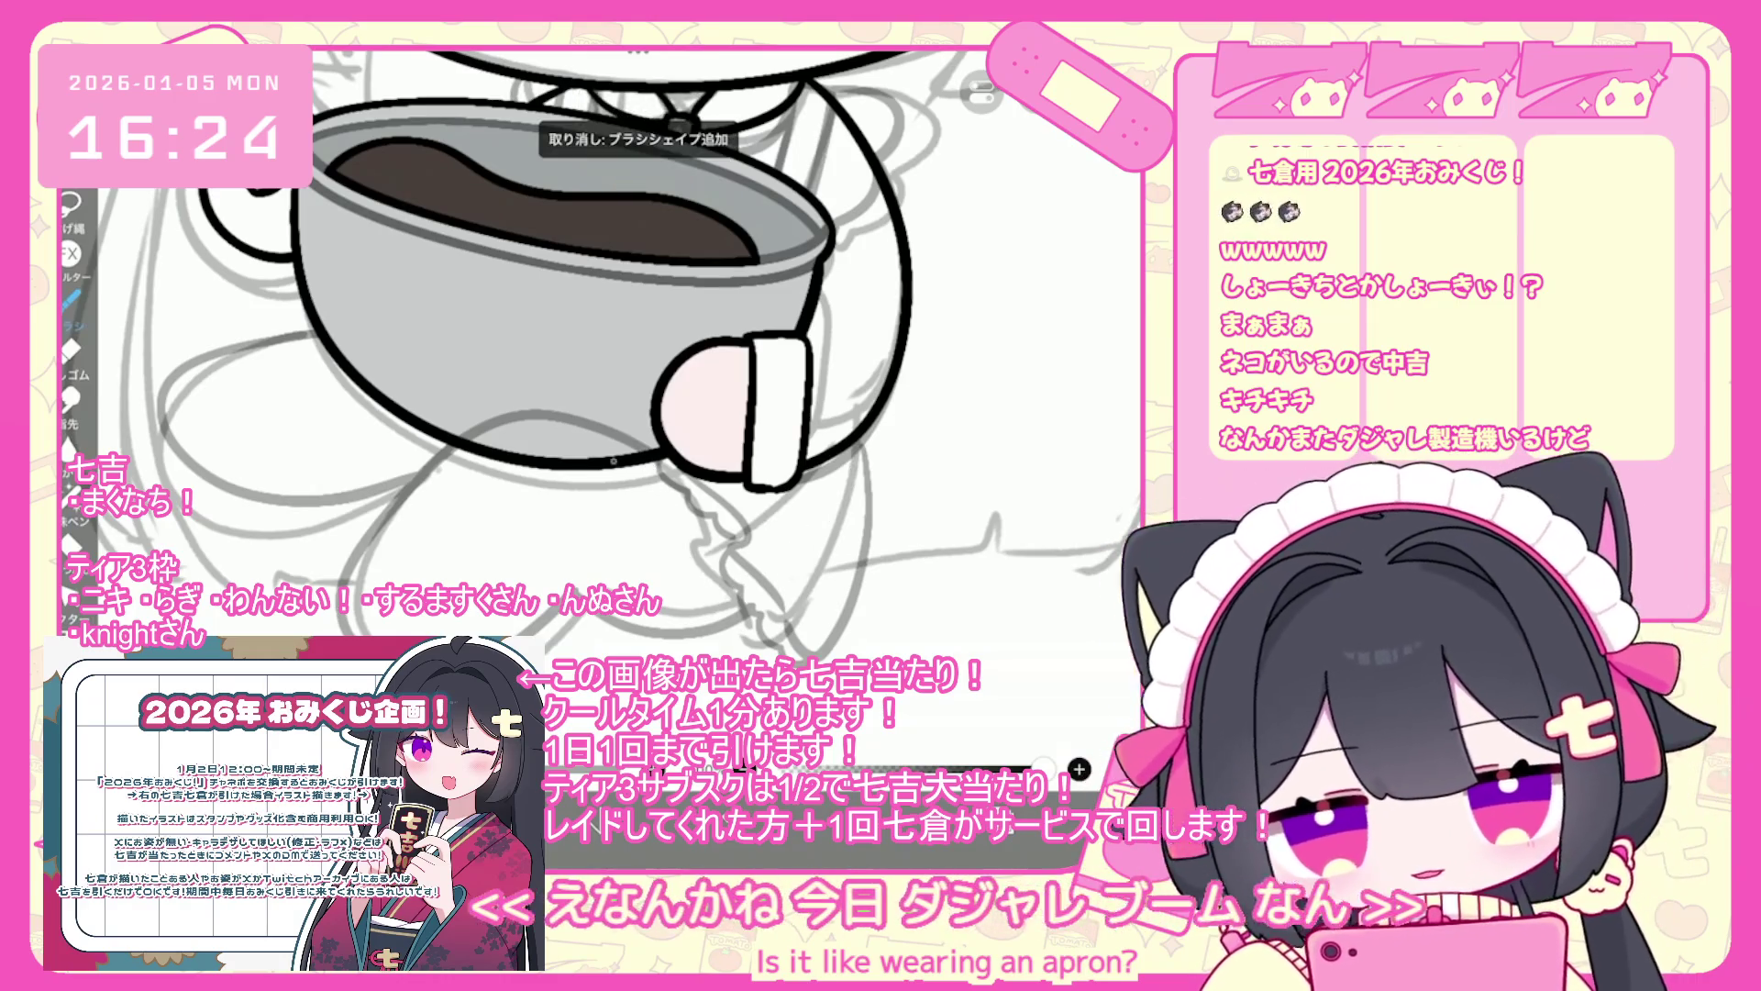
{"action": "left_click_drag", "start_coordinate": [624, 466], "coordinate": [739, 633]}
{"action": "key", "text": "ctrl+z"}
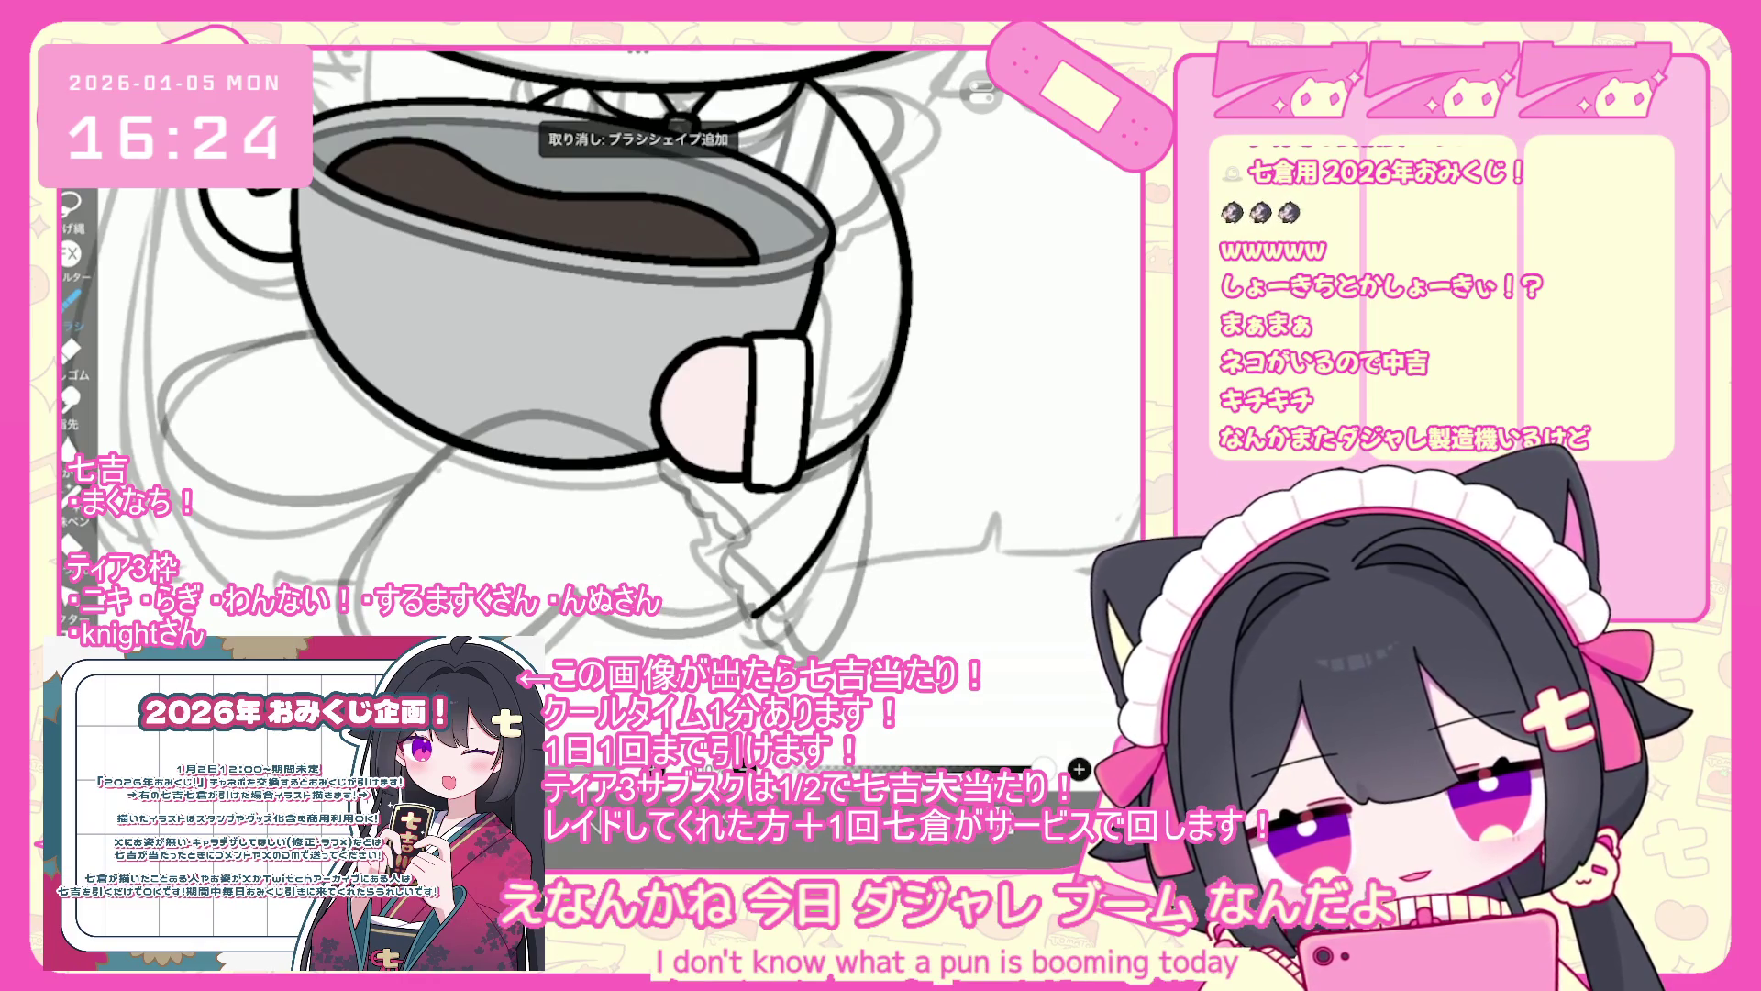
{"action": "key", "text": "ctrl+z"}
{"action": "mouse_move", "coordinate": [659, 470]}
{"action": "left_mouse_down"}
{"action": "mouse_move", "coordinate": [762, 608]}
{"action": "mouse_move", "coordinate": [872, 431]}
{"action": "left_mouse_up"}
{"action": "scroll", "coordinate": [587, 349], "scroll_direction": "down", "scroll_amount": 1}
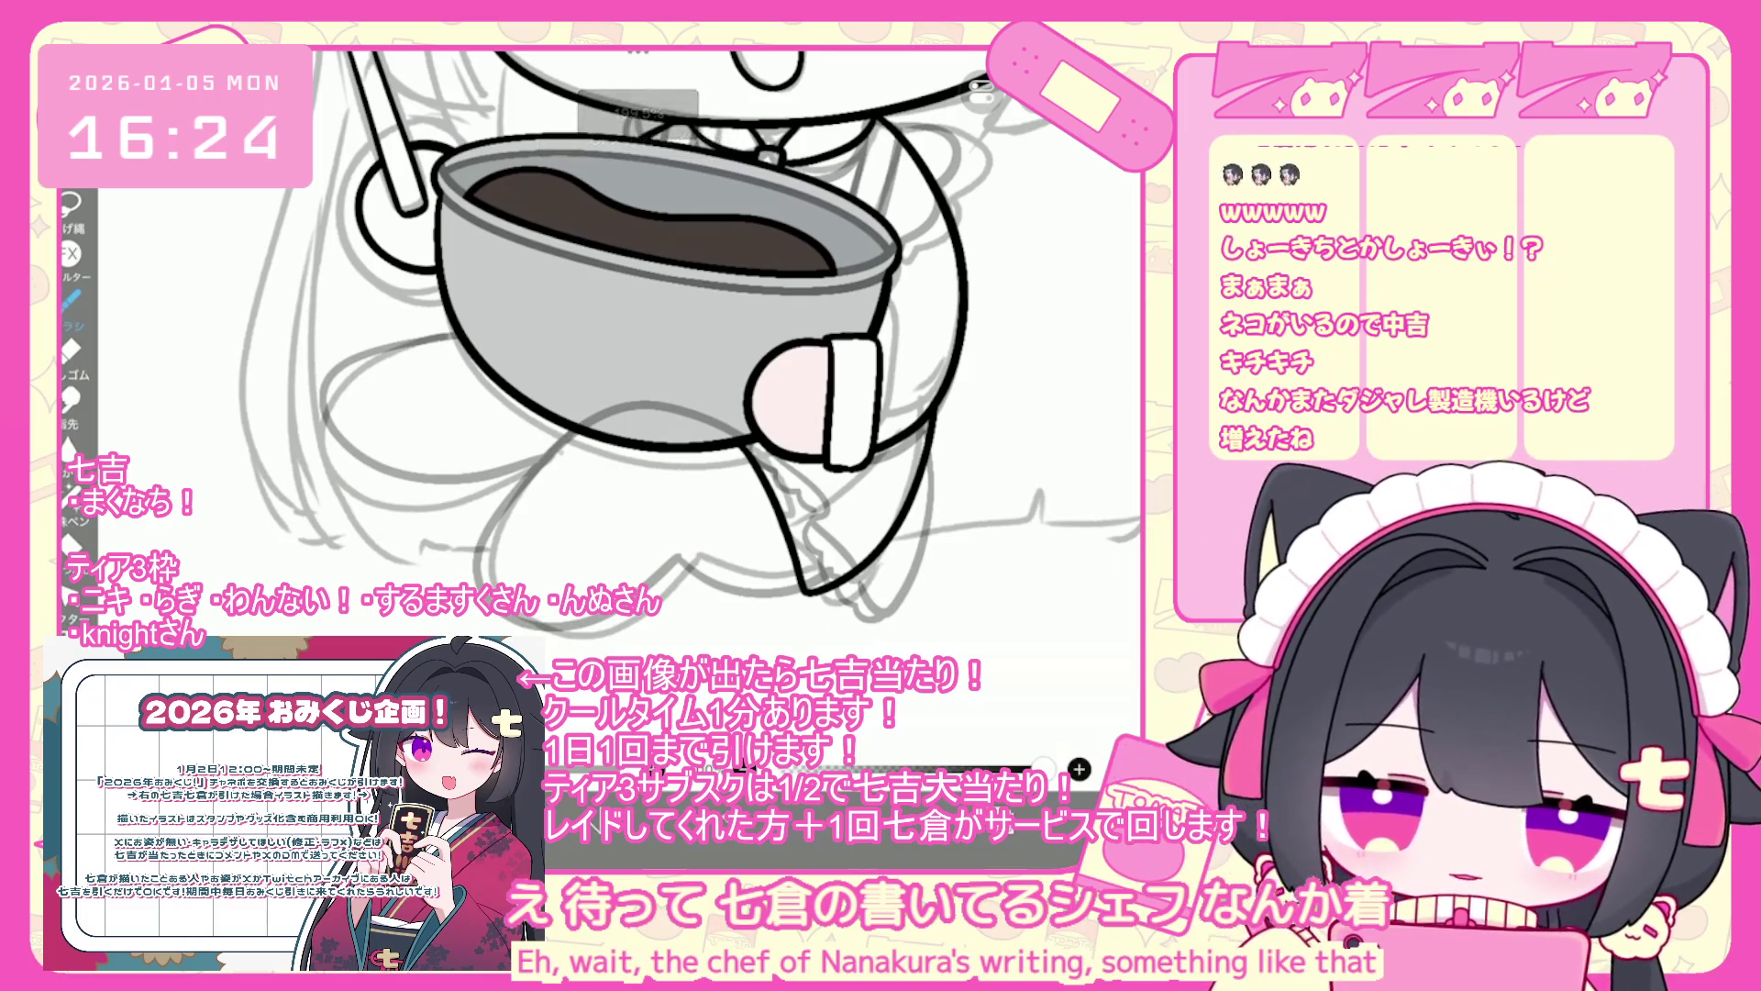
{"action": "key", "text": "ctrl+z"}
{"action": "scroll", "coordinate": [642, 367], "scroll_direction": "up", "scroll_amount": 1}
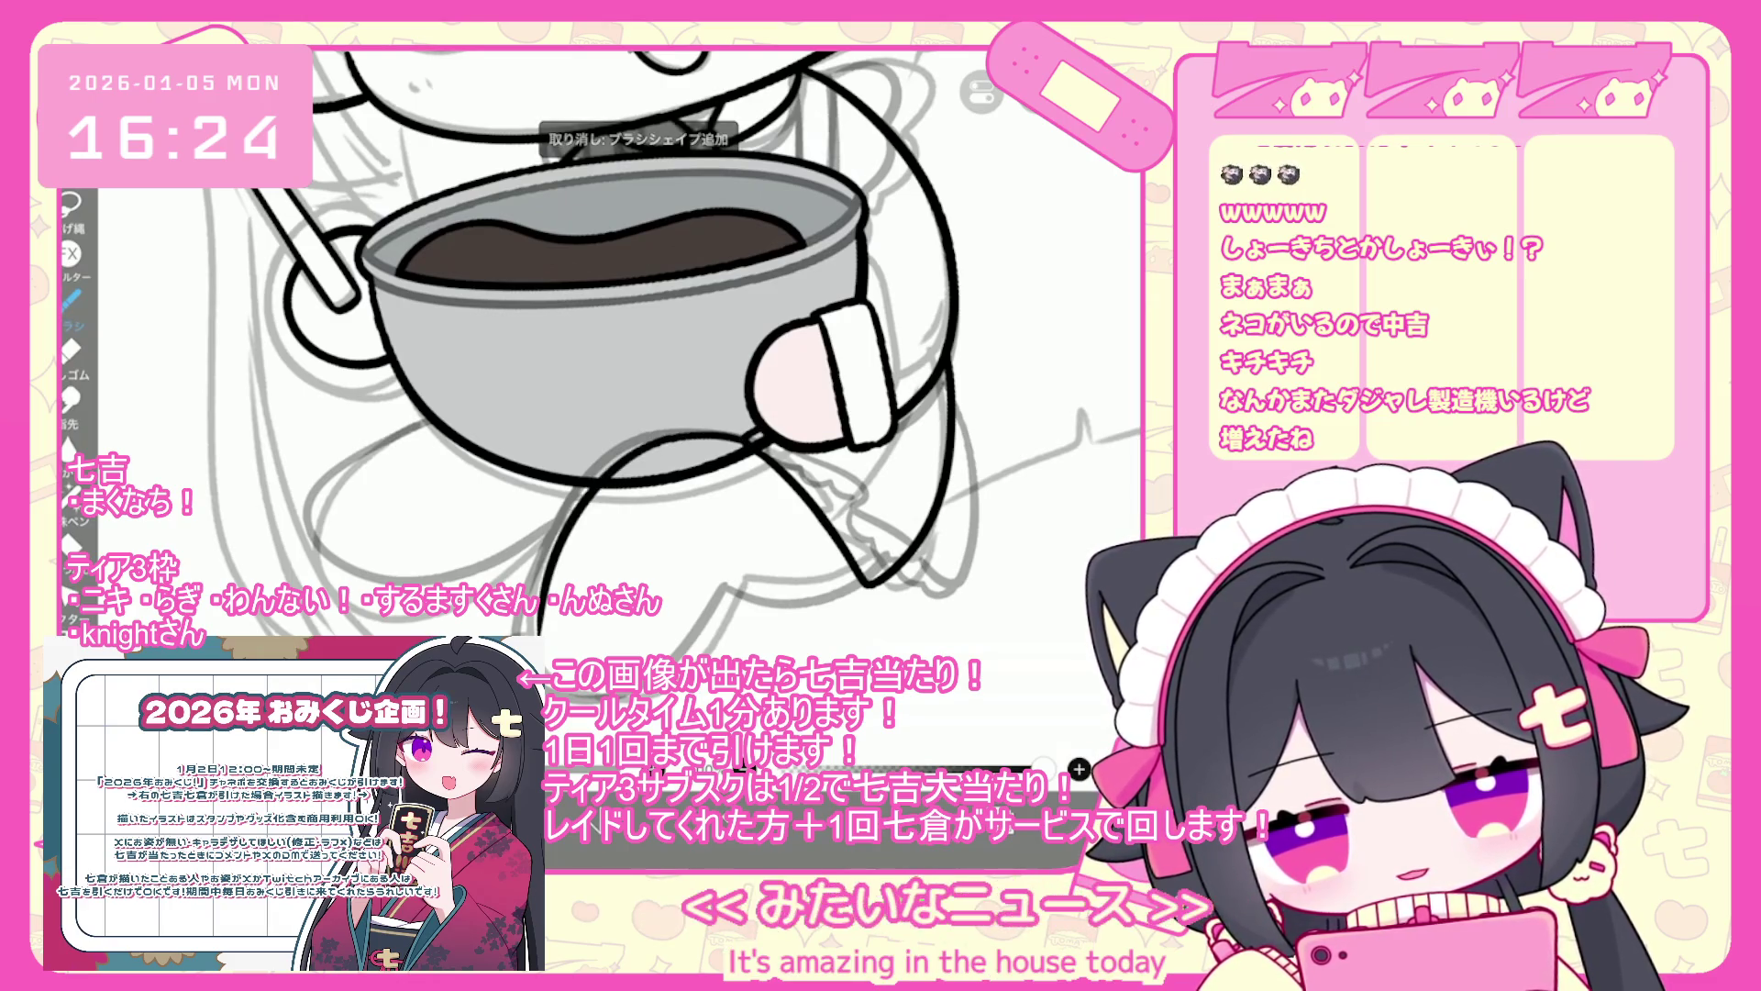
- Try several more leg lines under the bowl, undoing each failed attempt
{"action": "left_click_drag", "start_coordinate": [585, 496], "coordinate": [734, 440]}
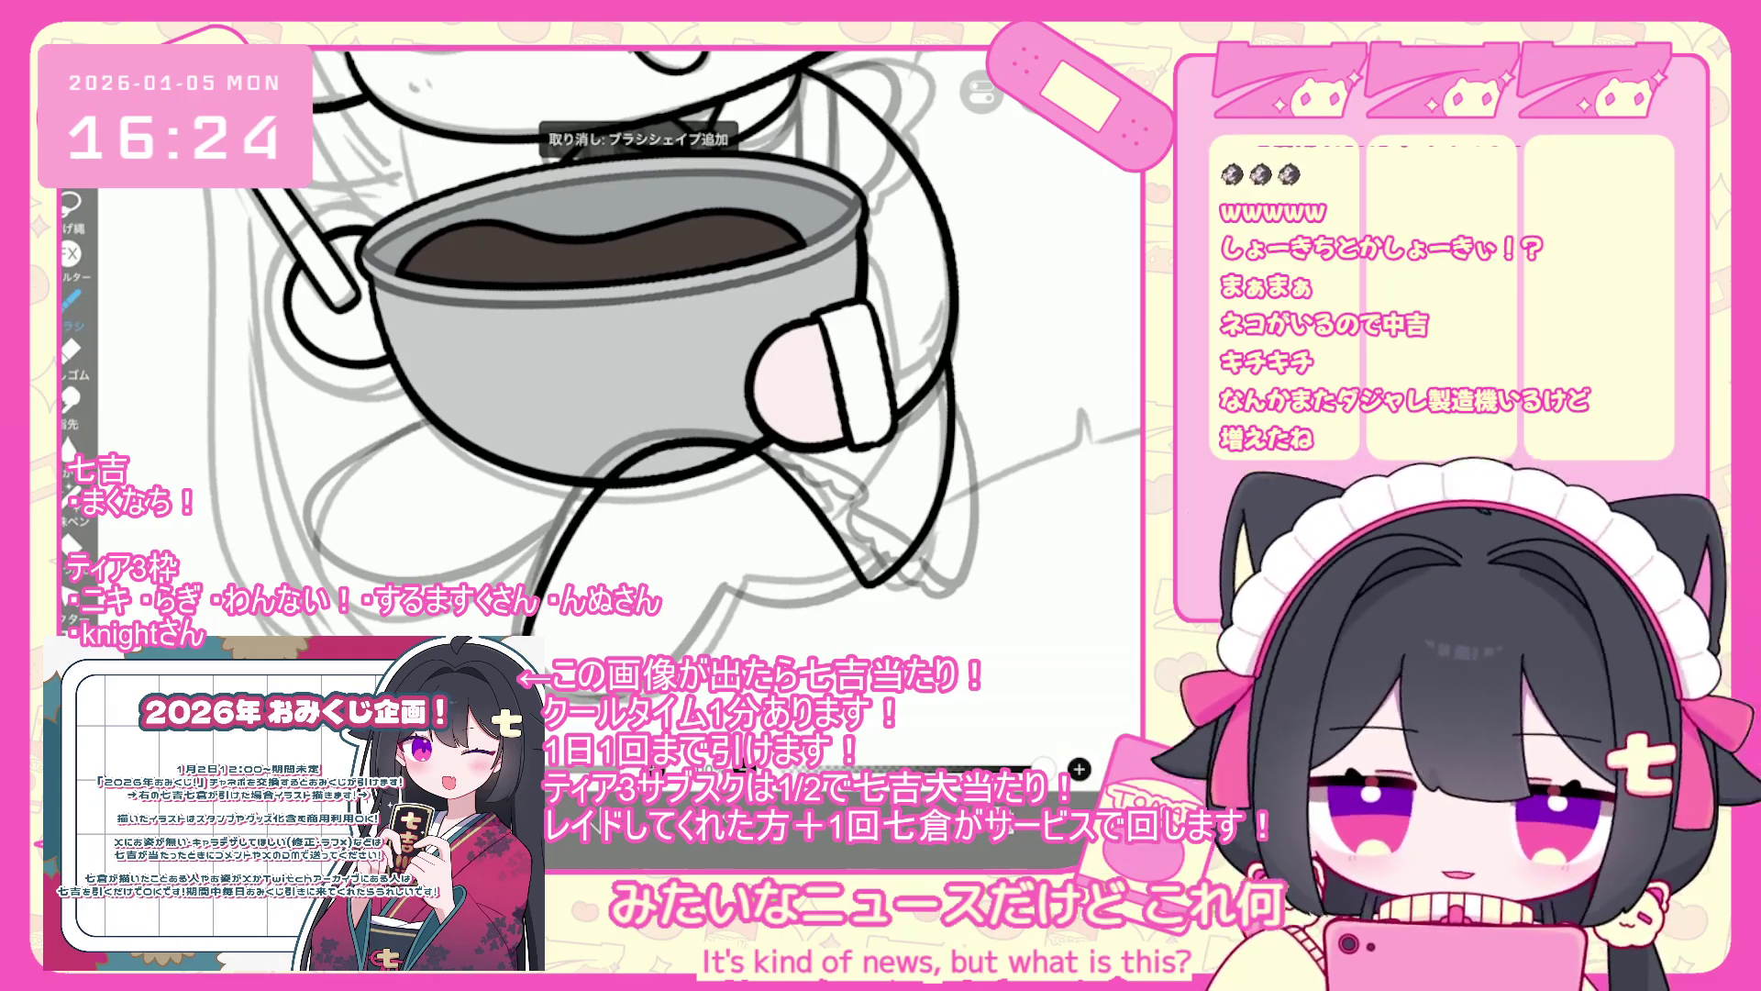
{"action": "key", "text": "ctrl+z"}
{"action": "mouse_move", "coordinate": [569, 511]}
{"action": "left_mouse_down"}
{"action": "mouse_move", "coordinate": [706, 630]}
{"action": "mouse_move", "coordinate": [908, 543]}
{"action": "mouse_move", "coordinate": [931, 408]}
{"action": "left_mouse_up"}
{"action": "key", "text": "ctrl+z"}
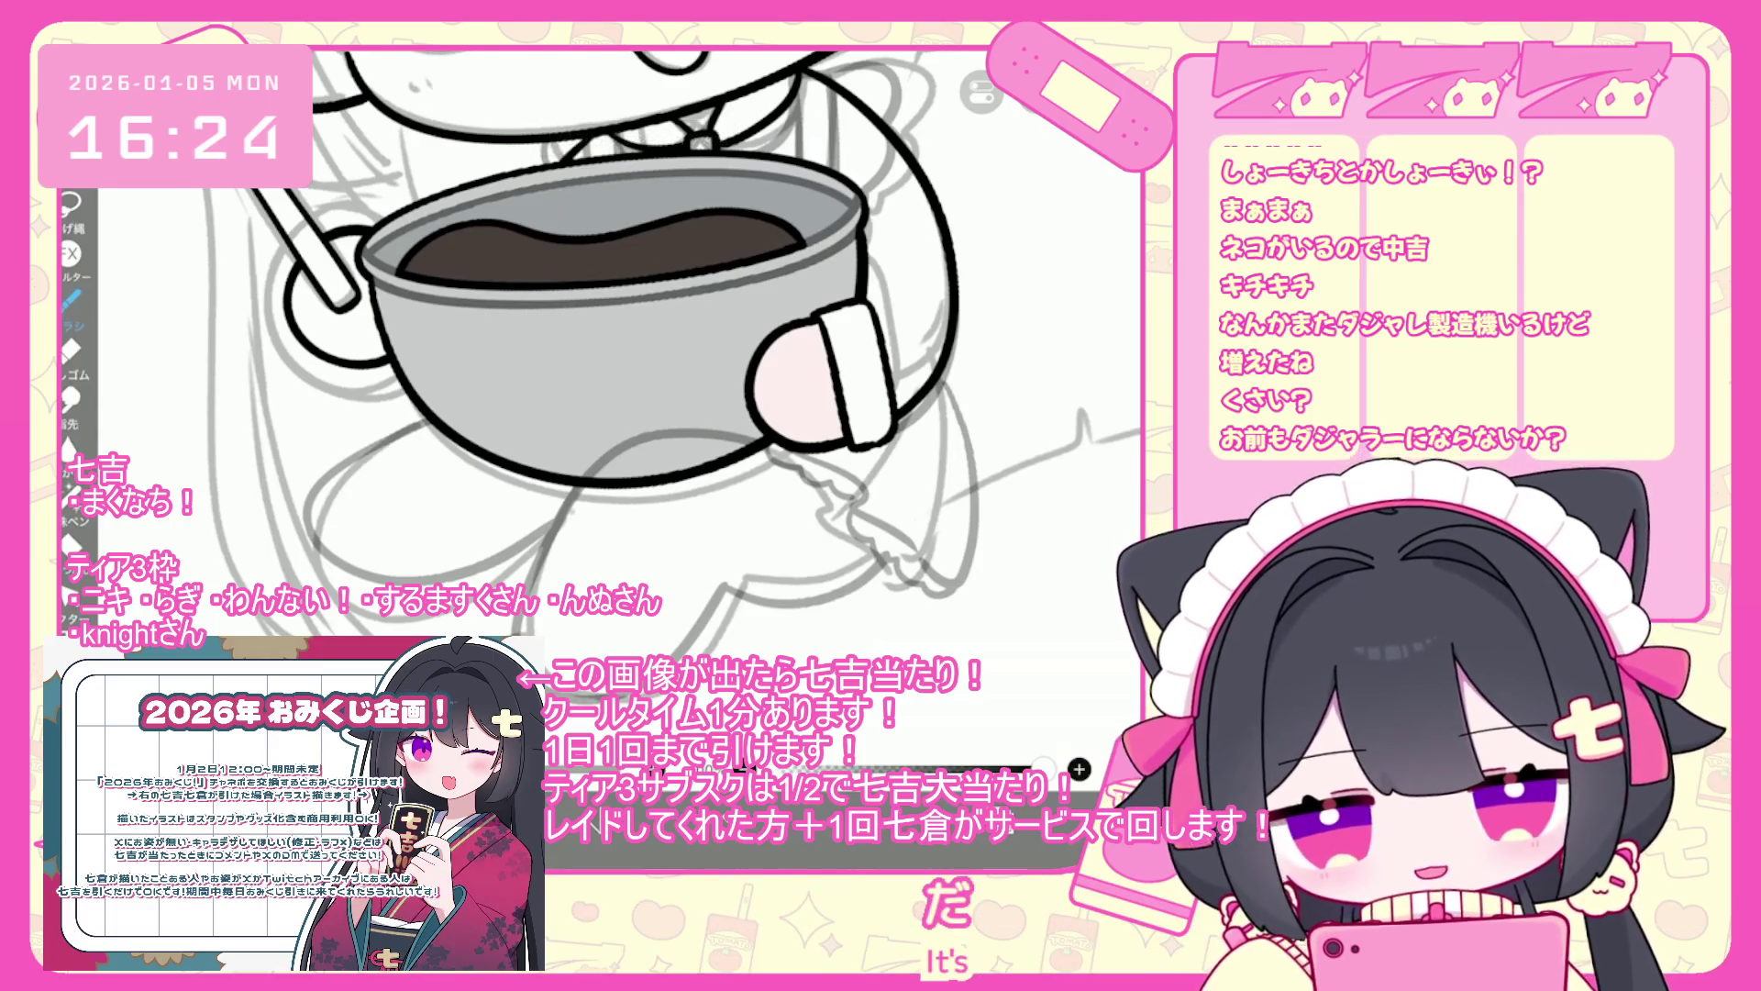
{"action": "left_click_drag", "start_coordinate": [858, 570], "coordinate": [945, 385]}
{"action": "key", "text": "ctrl+z"}
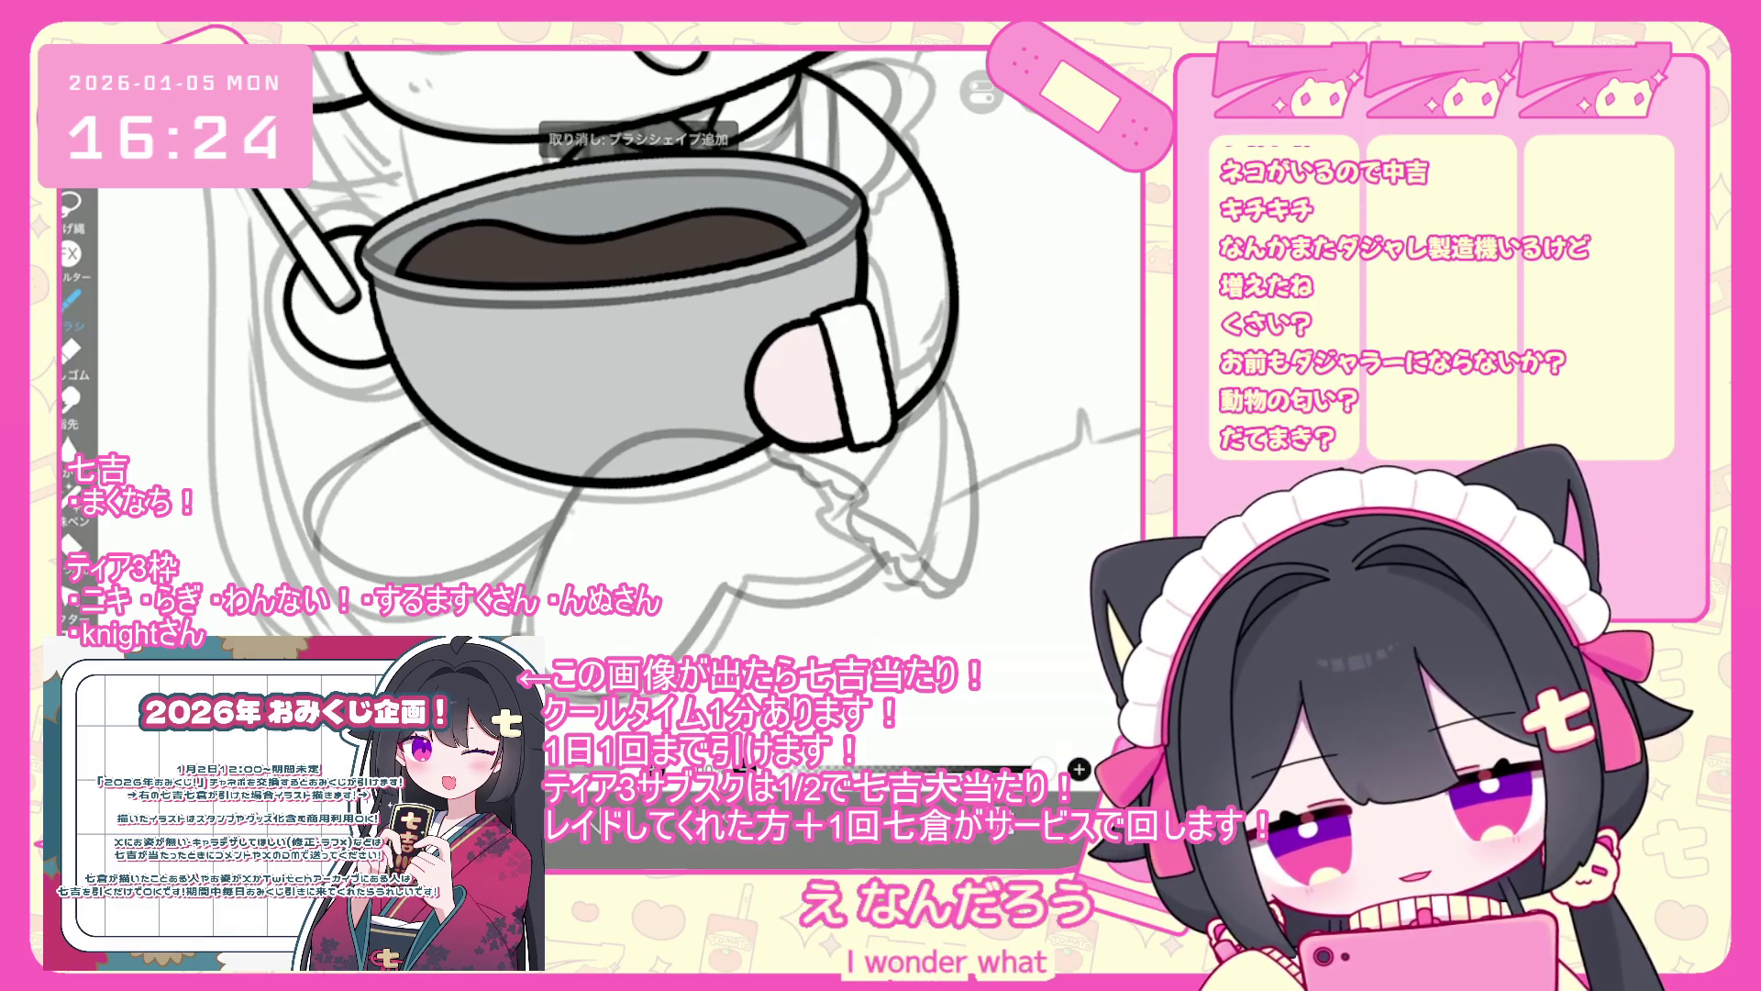
{"action": "mouse_move", "coordinate": [546, 500]}
{"action": "left_mouse_down"}
{"action": "mouse_move", "coordinate": [789, 629]}
{"action": "mouse_move", "coordinate": [812, 532]}
{"action": "left_mouse_up"}
{"action": "key", "text": "ctrl+z"}
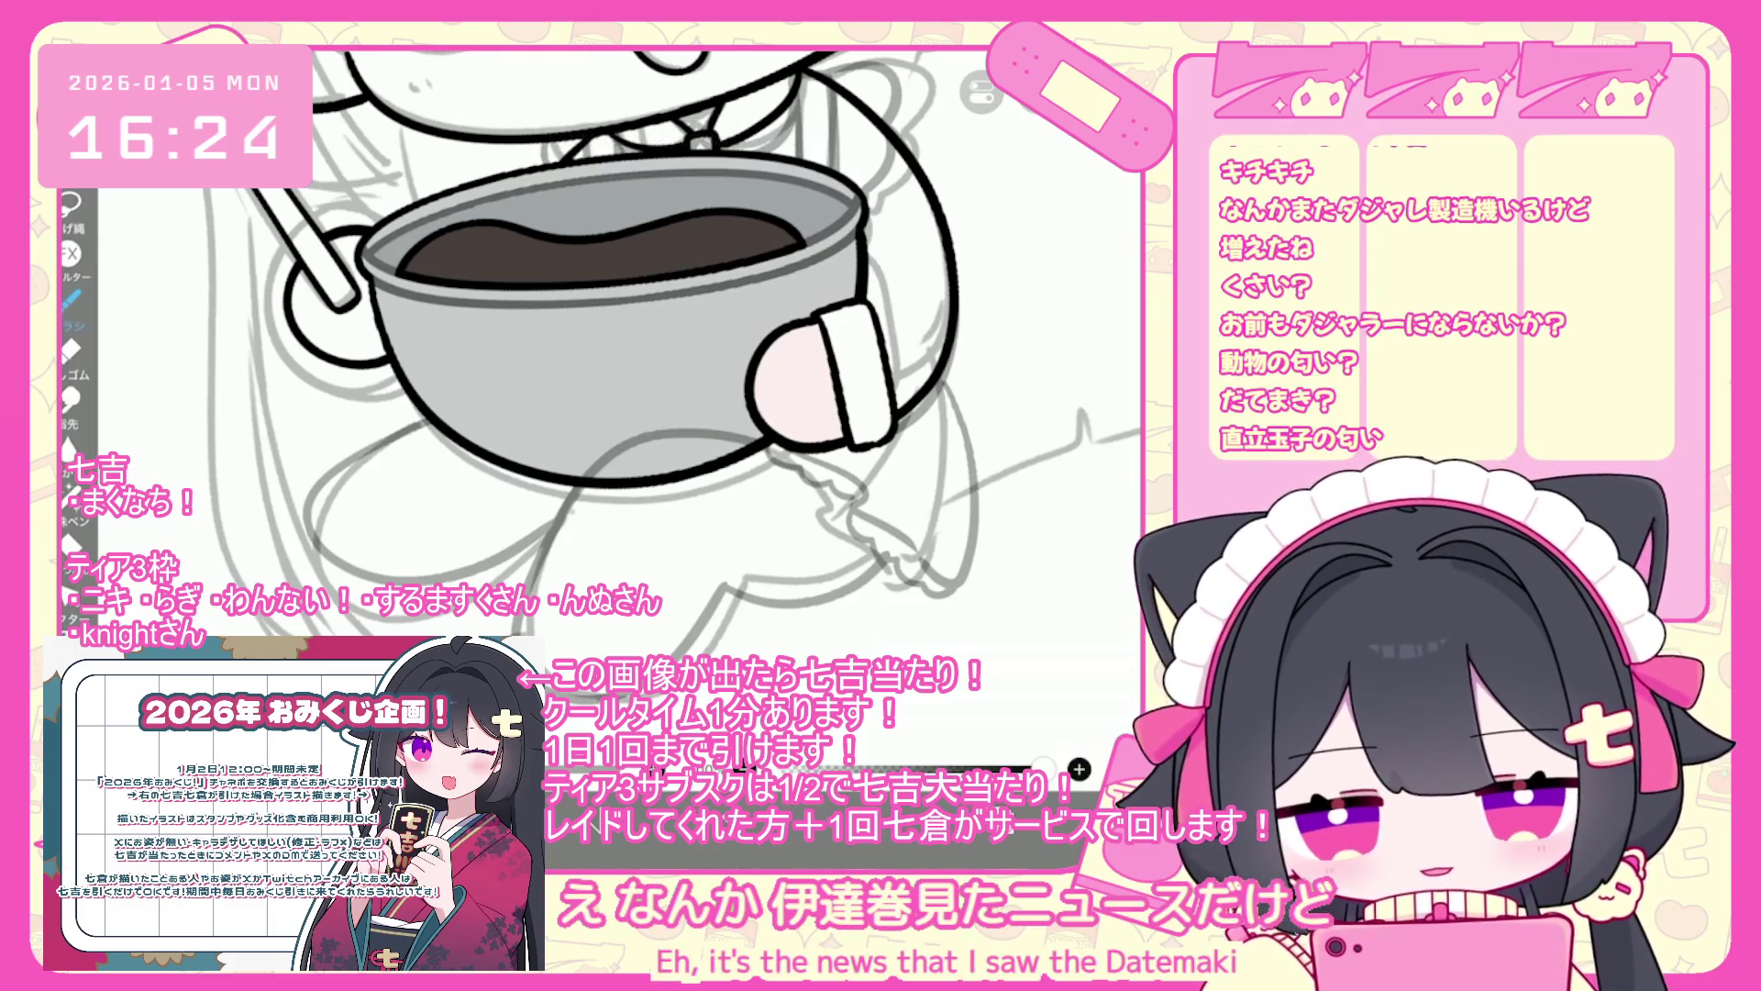
{"action": "left_click_drag", "start_coordinate": [938, 376], "coordinate": [789, 592]}
{"action": "key", "text": "ctrl+z"}
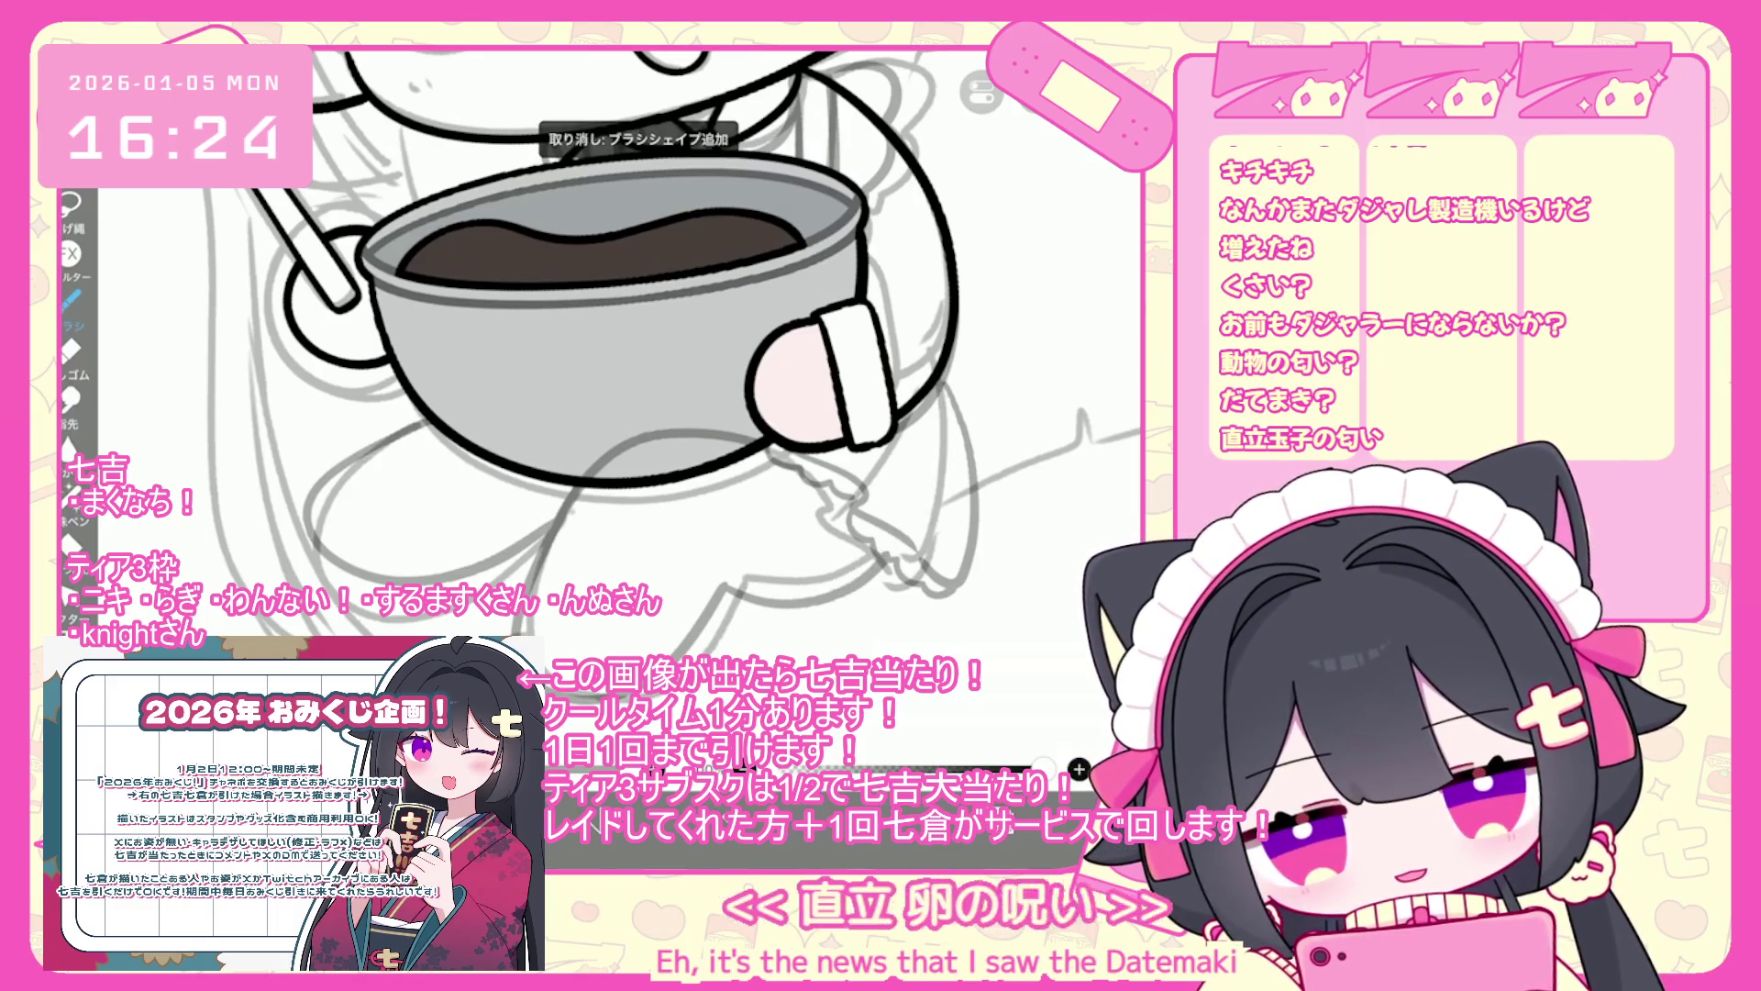
{"action": "left_click_drag", "start_coordinate": [734, 459], "coordinate": [789, 605]}
{"action": "key", "text": "ctrl+z"}
- Outline the left and right legs below the bowl, redoing a short stroke at the bowl bottom
{"action": "mouse_move", "coordinate": [688, 425]}
{"action": "left_mouse_down"}
{"action": "mouse_move", "coordinate": [715, 446]}
{"action": "mouse_move", "coordinate": [766, 607]}
{"action": "left_mouse_up"}
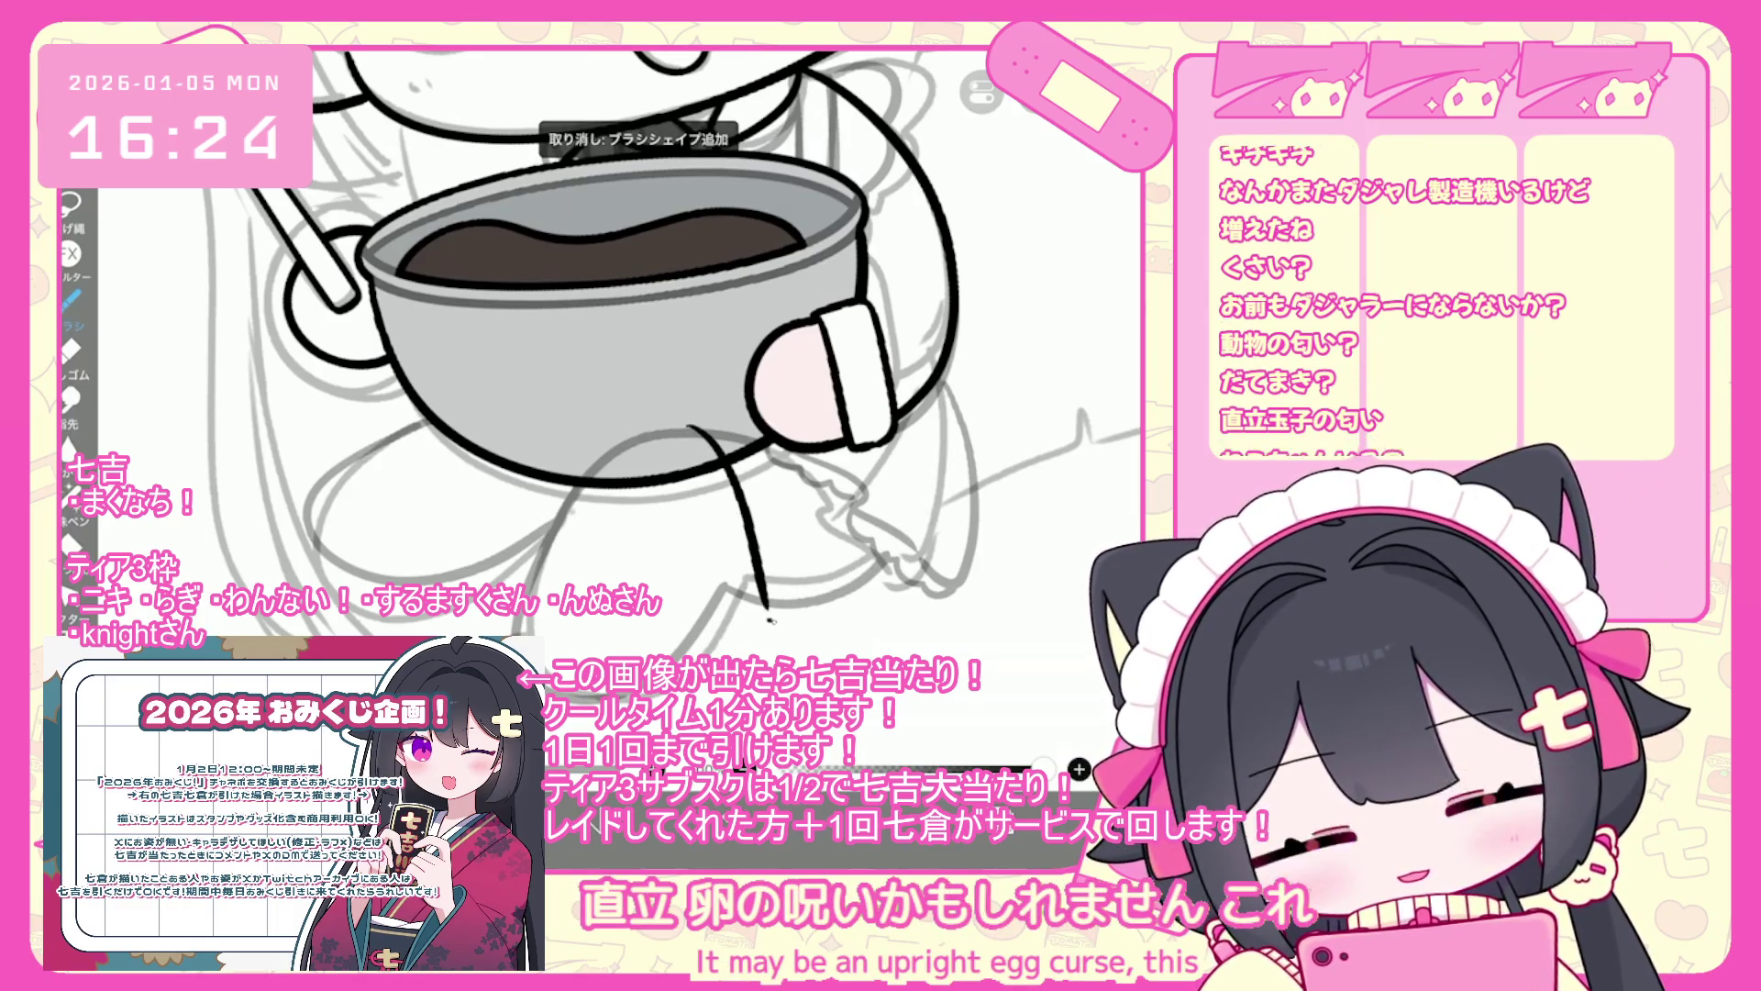
{"action": "left_click_drag", "start_coordinate": [945, 418], "coordinate": [943, 584]}
{"action": "scroll", "coordinate": [642, 367], "scroll_direction": "down", "scroll_amount": 3}
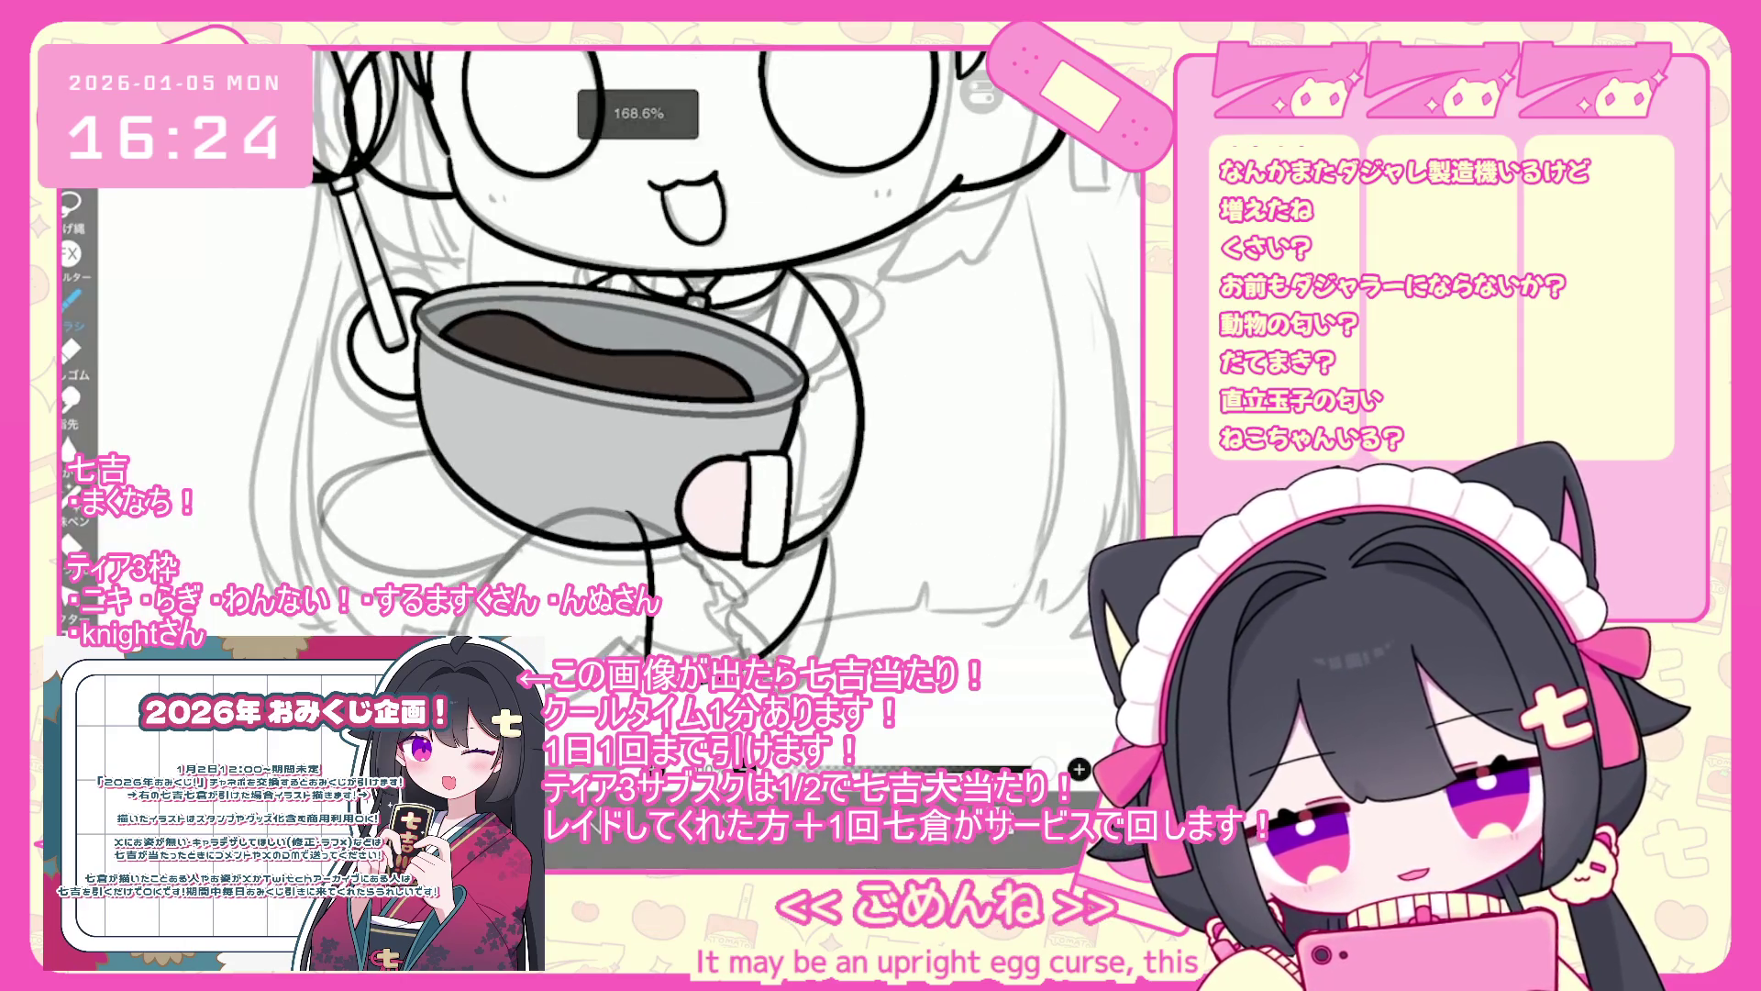
{"action": "left_click_drag", "start_coordinate": [812, 541], "coordinate": [739, 656]}
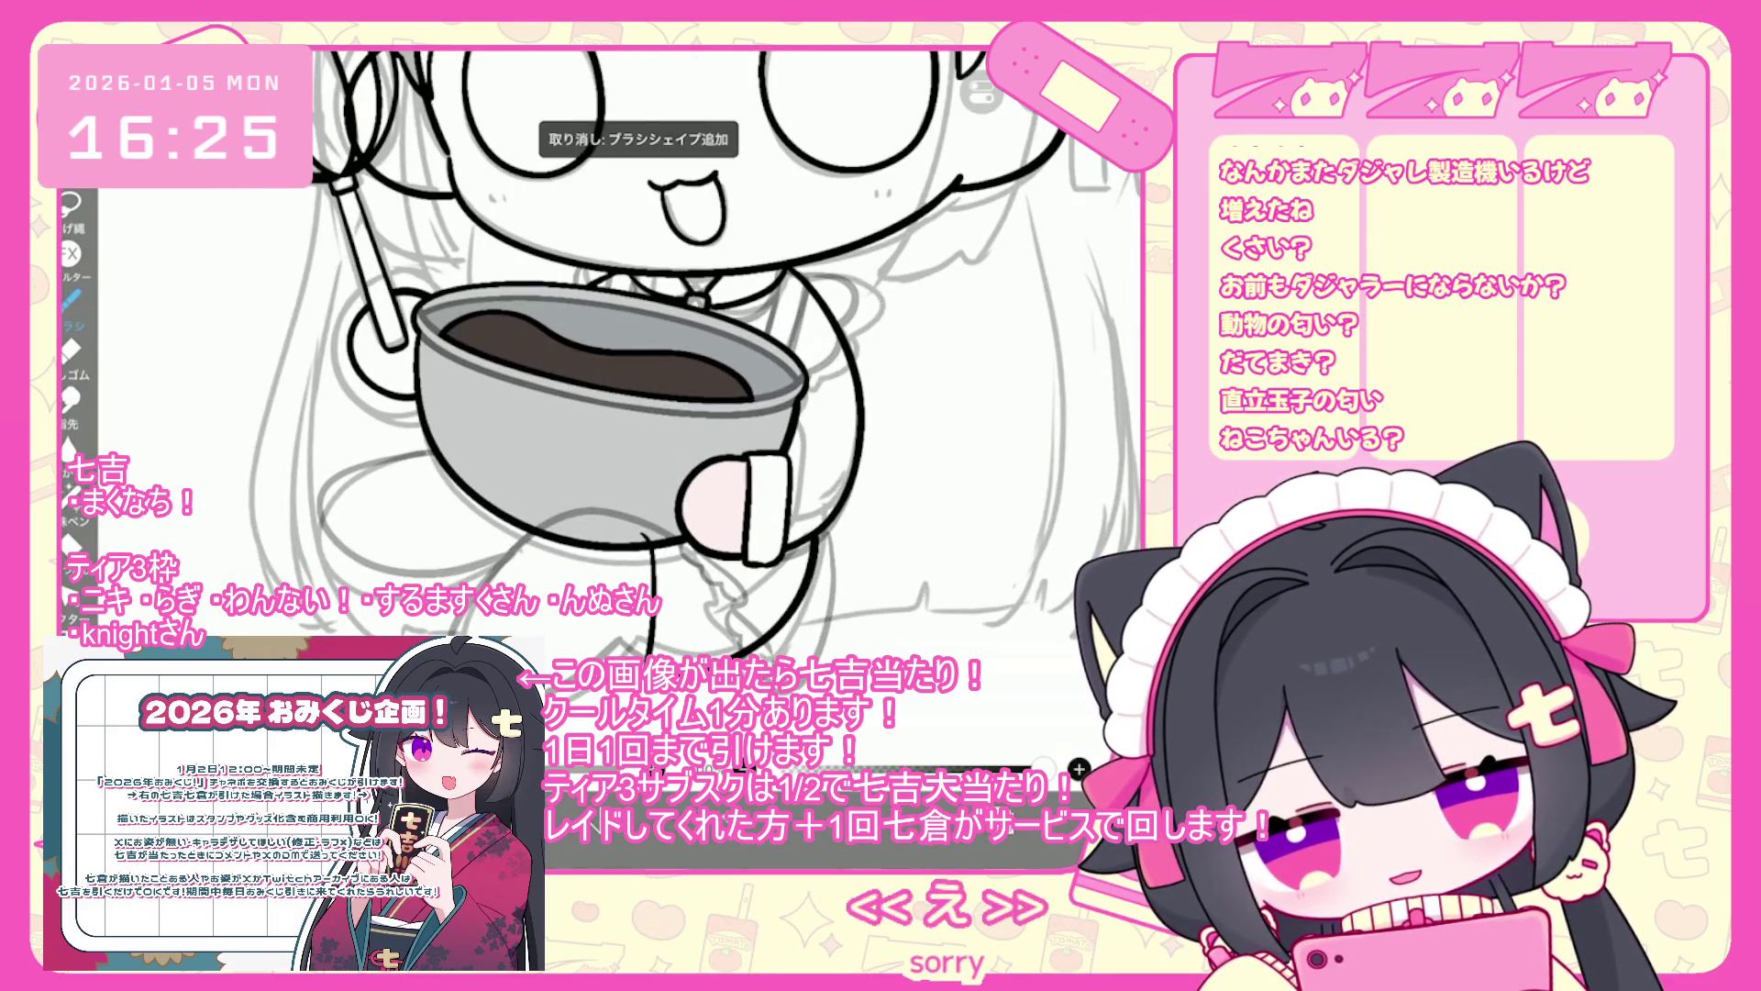
{"action": "key", "text": "ctrl+z"}
{"action": "left_click_drag", "start_coordinate": [821, 527], "coordinate": [743, 656]}
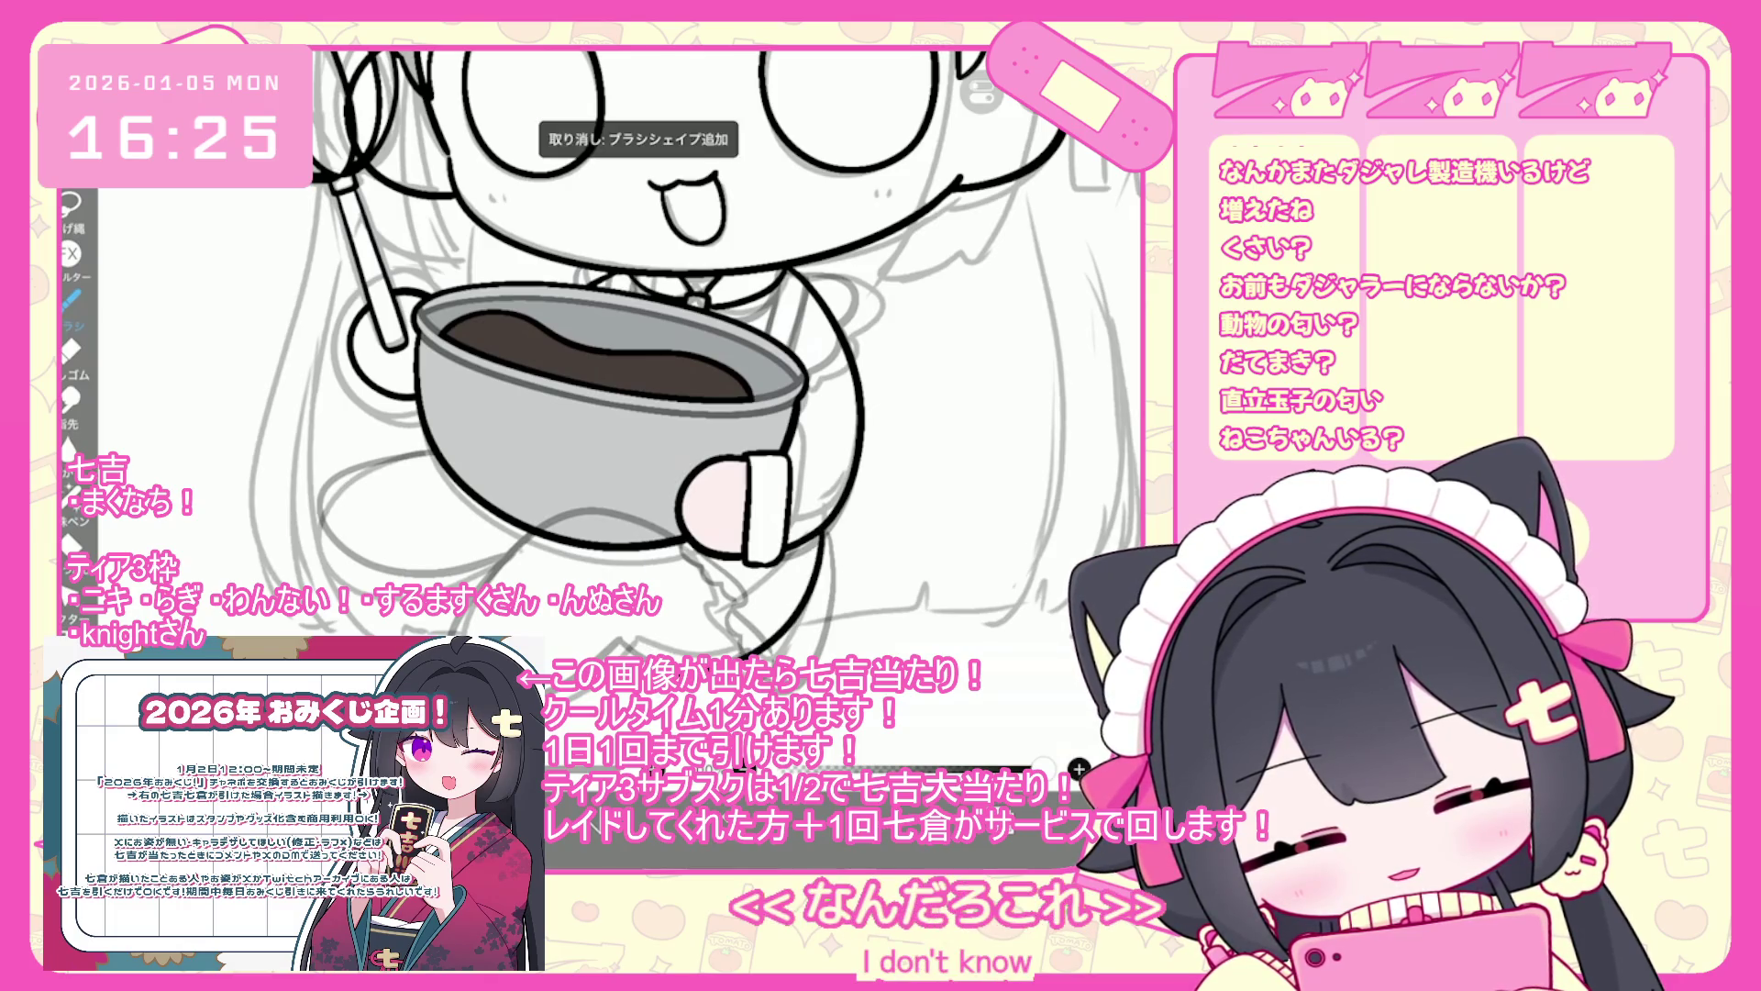
{"action": "left_click_drag", "start_coordinate": [613, 645], "coordinate": [633, 656]}
{"action": "left_click_drag", "start_coordinate": [603, 548], "coordinate": [583, 585]}
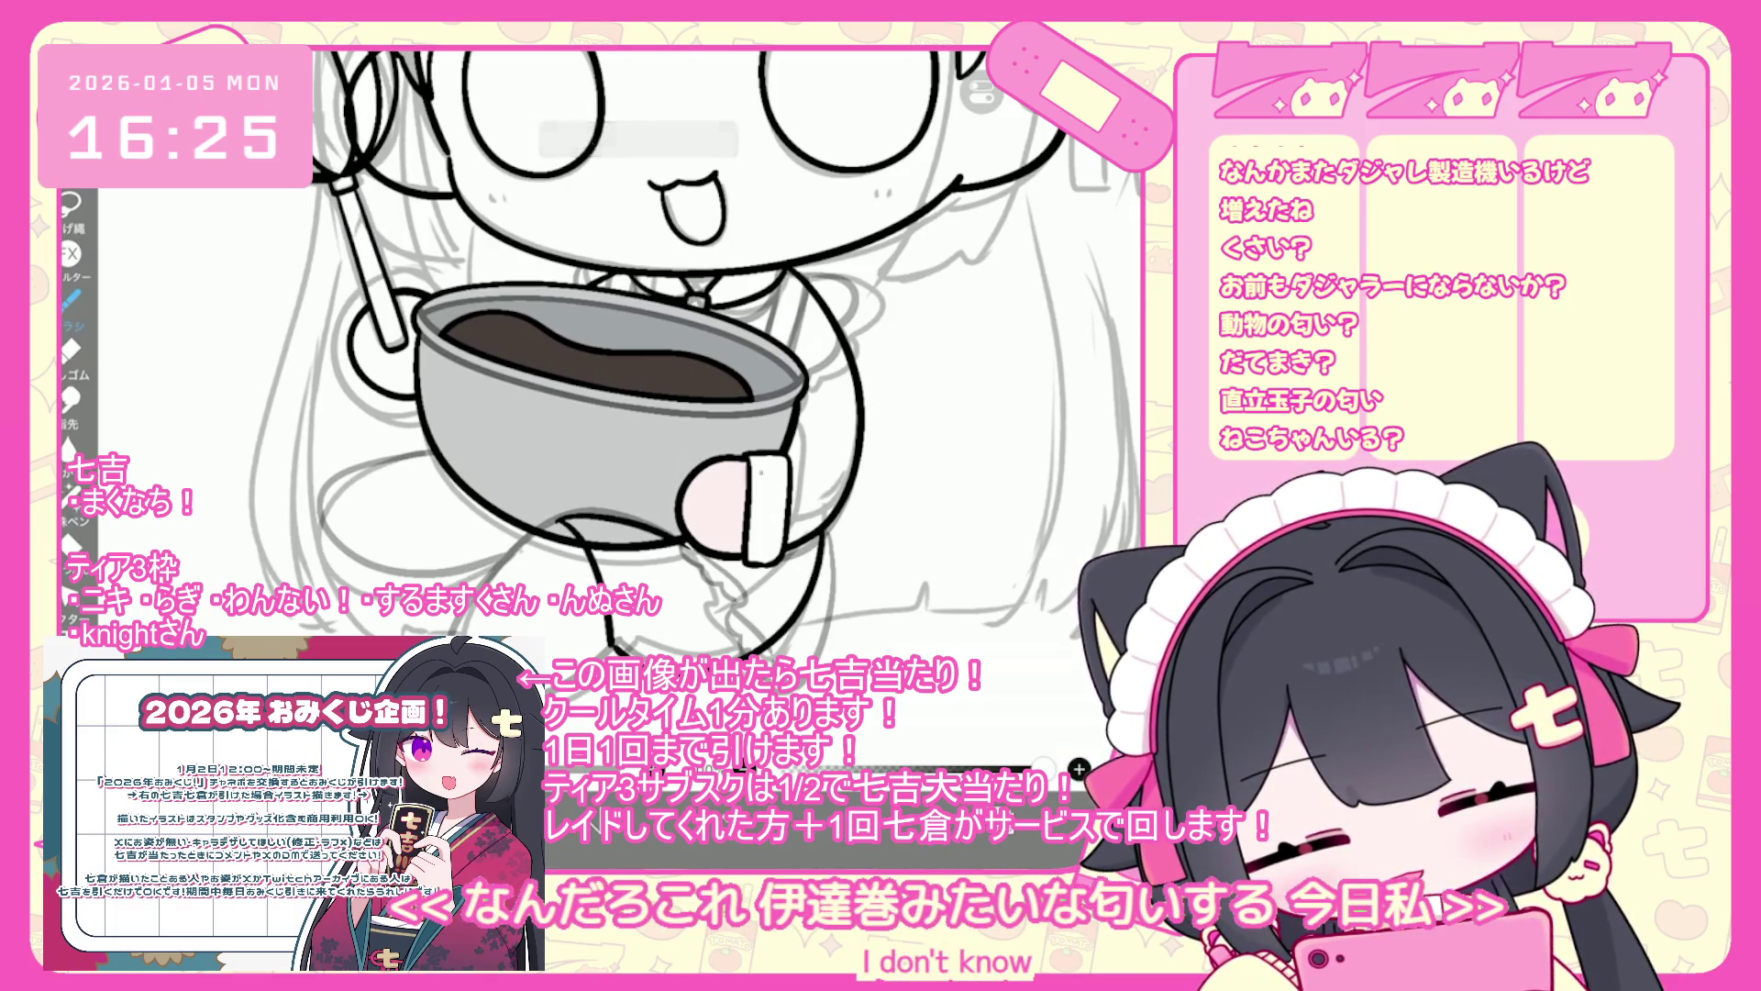
{"action": "scroll", "coordinate": [697, 367], "scroll_direction": "down", "scroll_amount": 3}
{"action": "key", "text": "ctrl+z"}
{"action": "scroll", "coordinate": [642, 367], "scroll_direction": "up", "scroll_amount": 3}
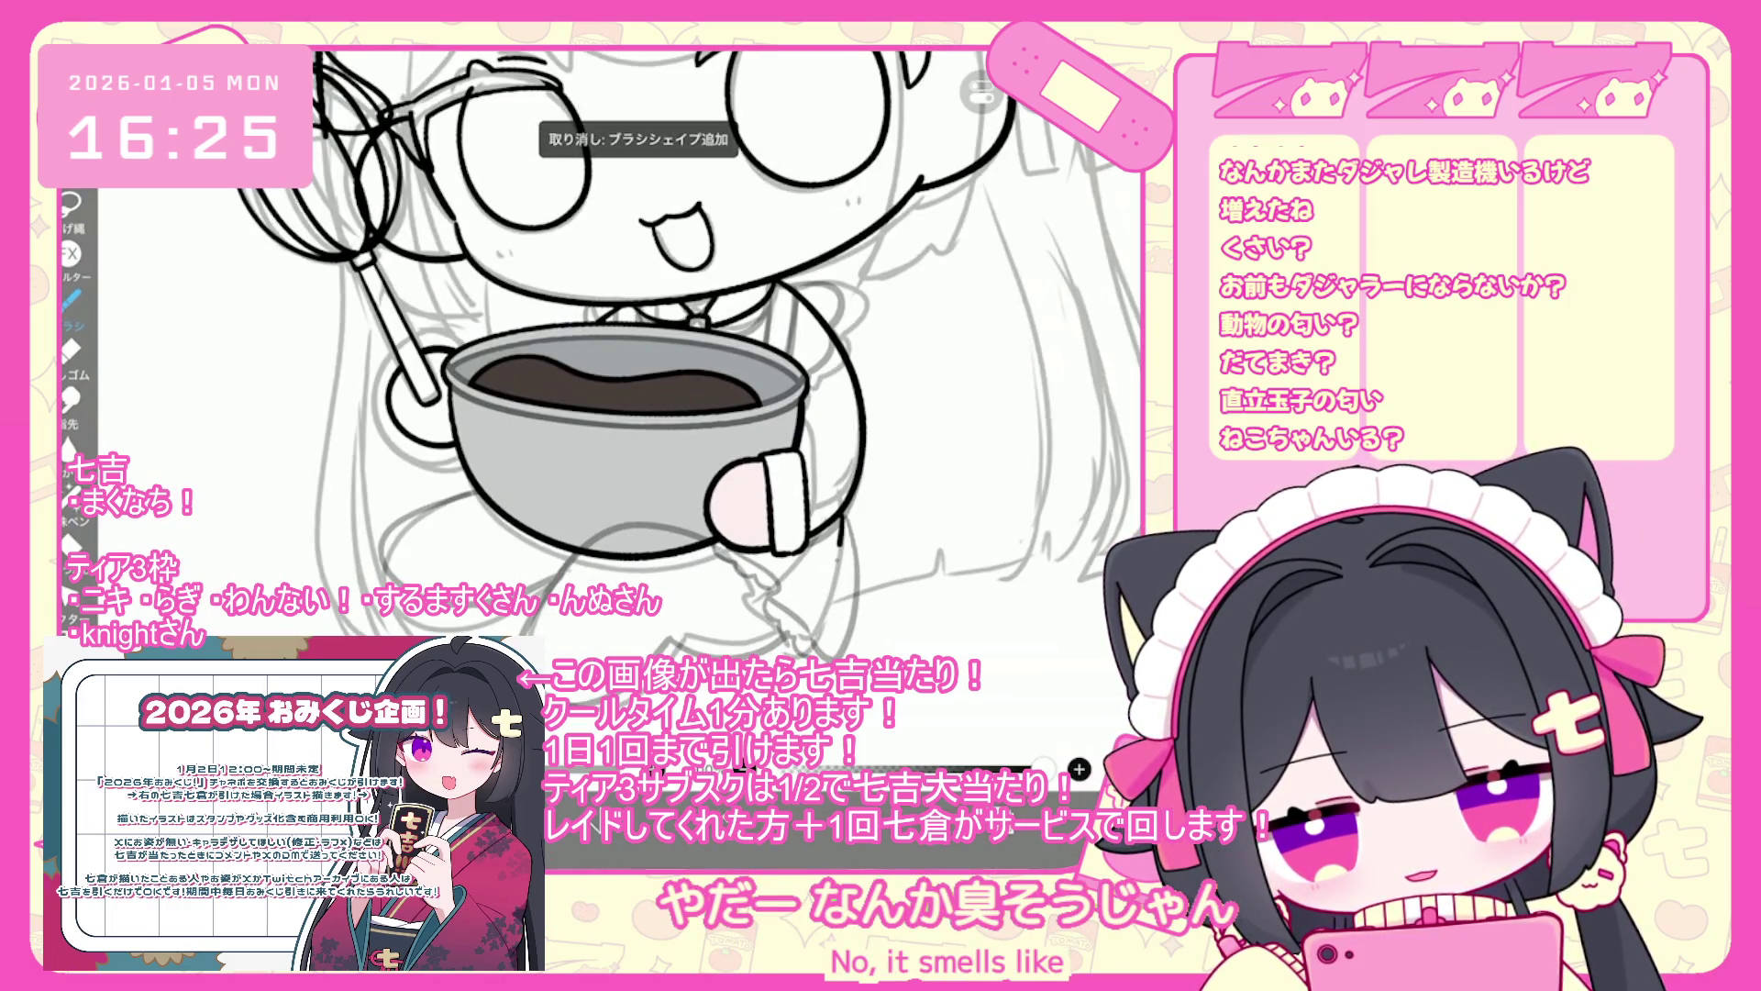
{"action": "scroll", "coordinate": [684, 358], "scroll_direction": "up", "scroll_amount": 2}
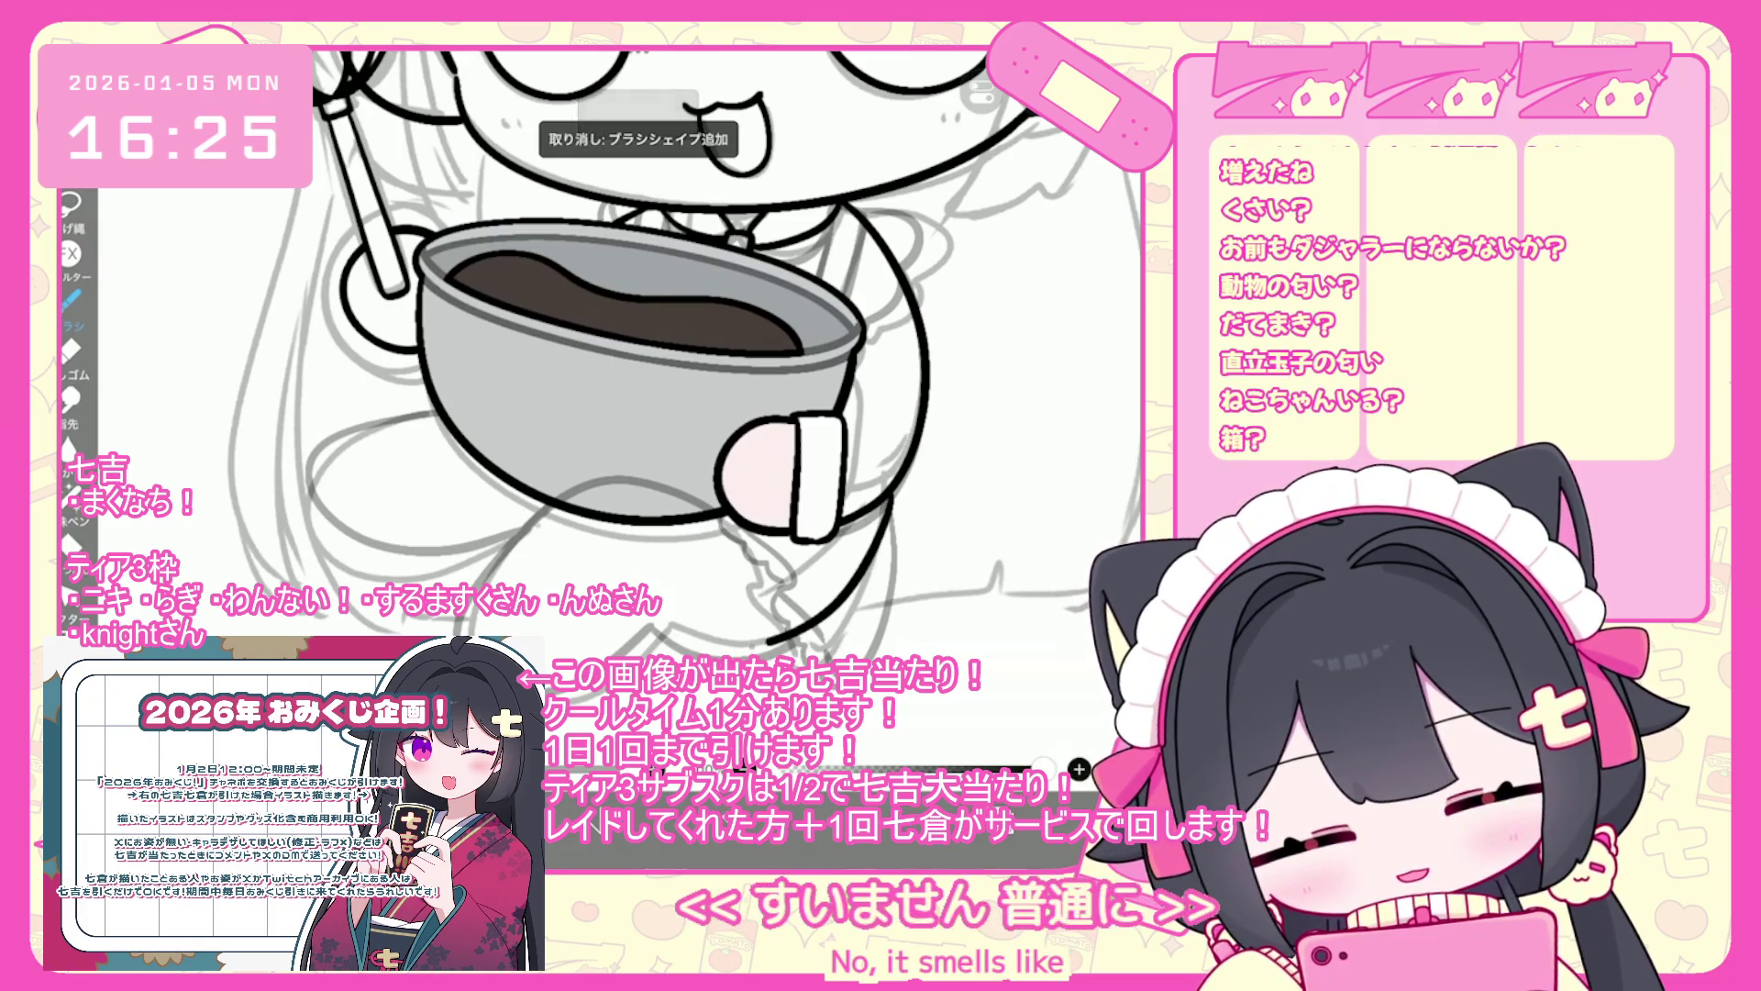
{"action": "scroll", "coordinate": [642, 358], "scroll_direction": "down", "scroll_amount": 5}
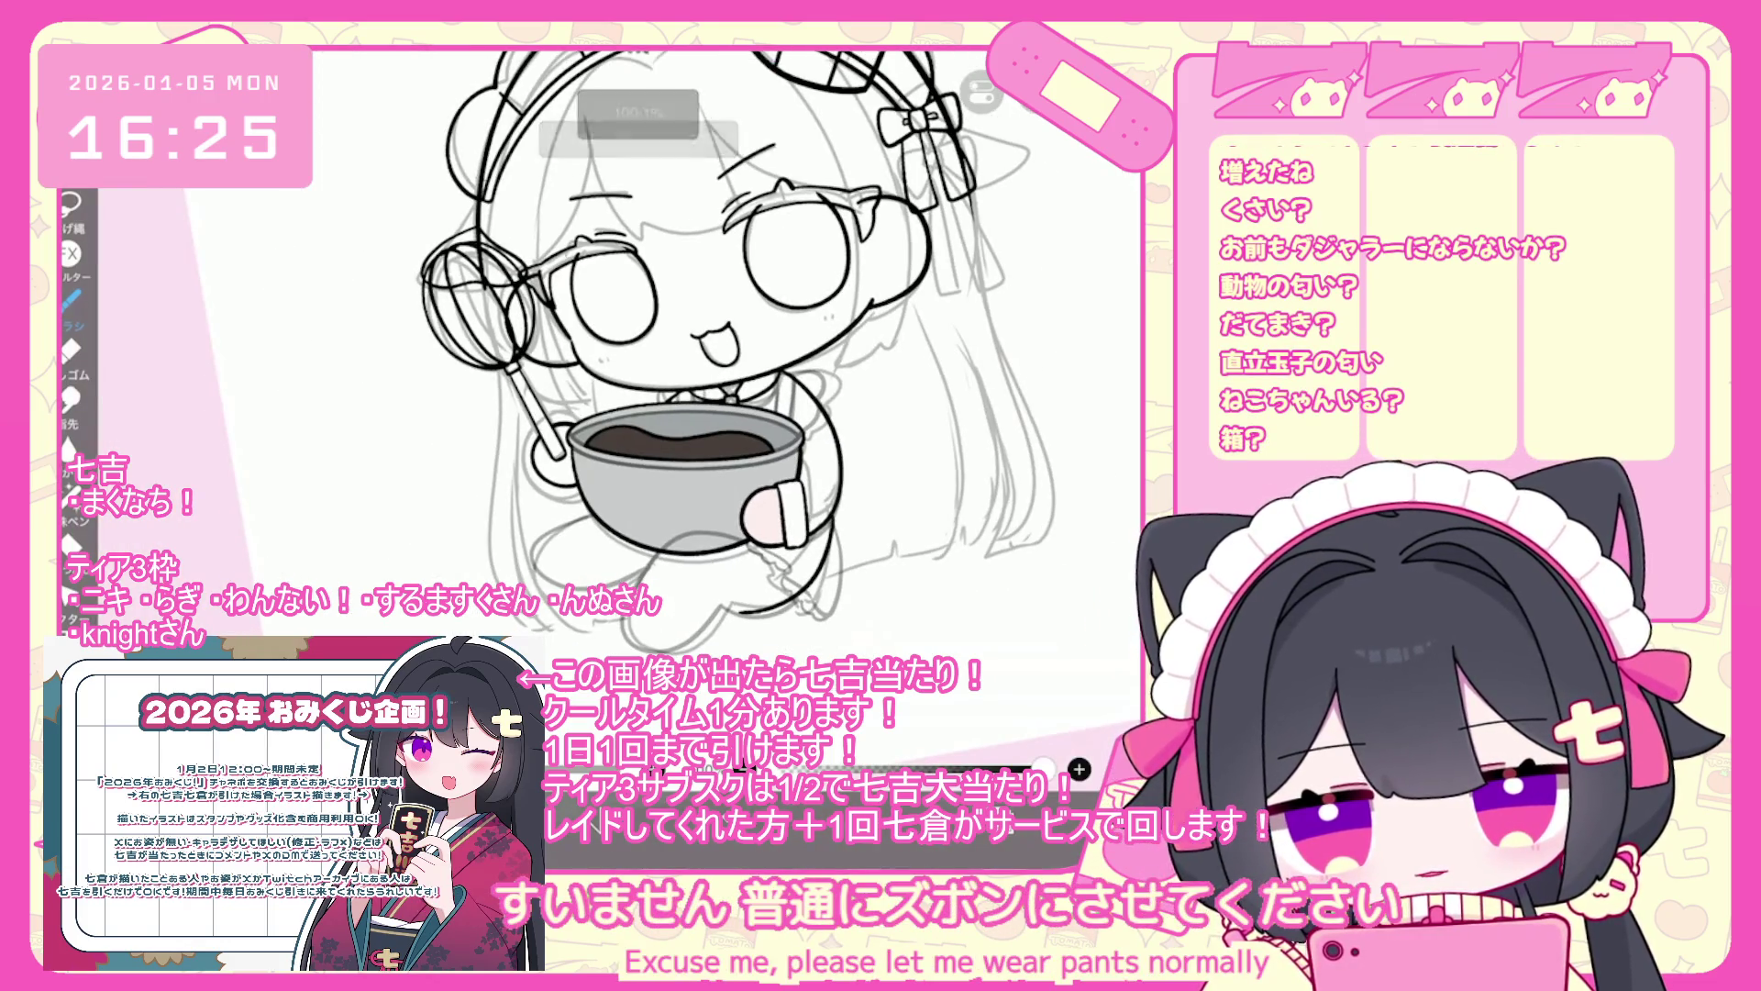
- Undo four recent strokes near the hand and bowl
{"action": "scroll", "coordinate": [642, 358], "scroll_direction": "down", "scroll_amount": 3}
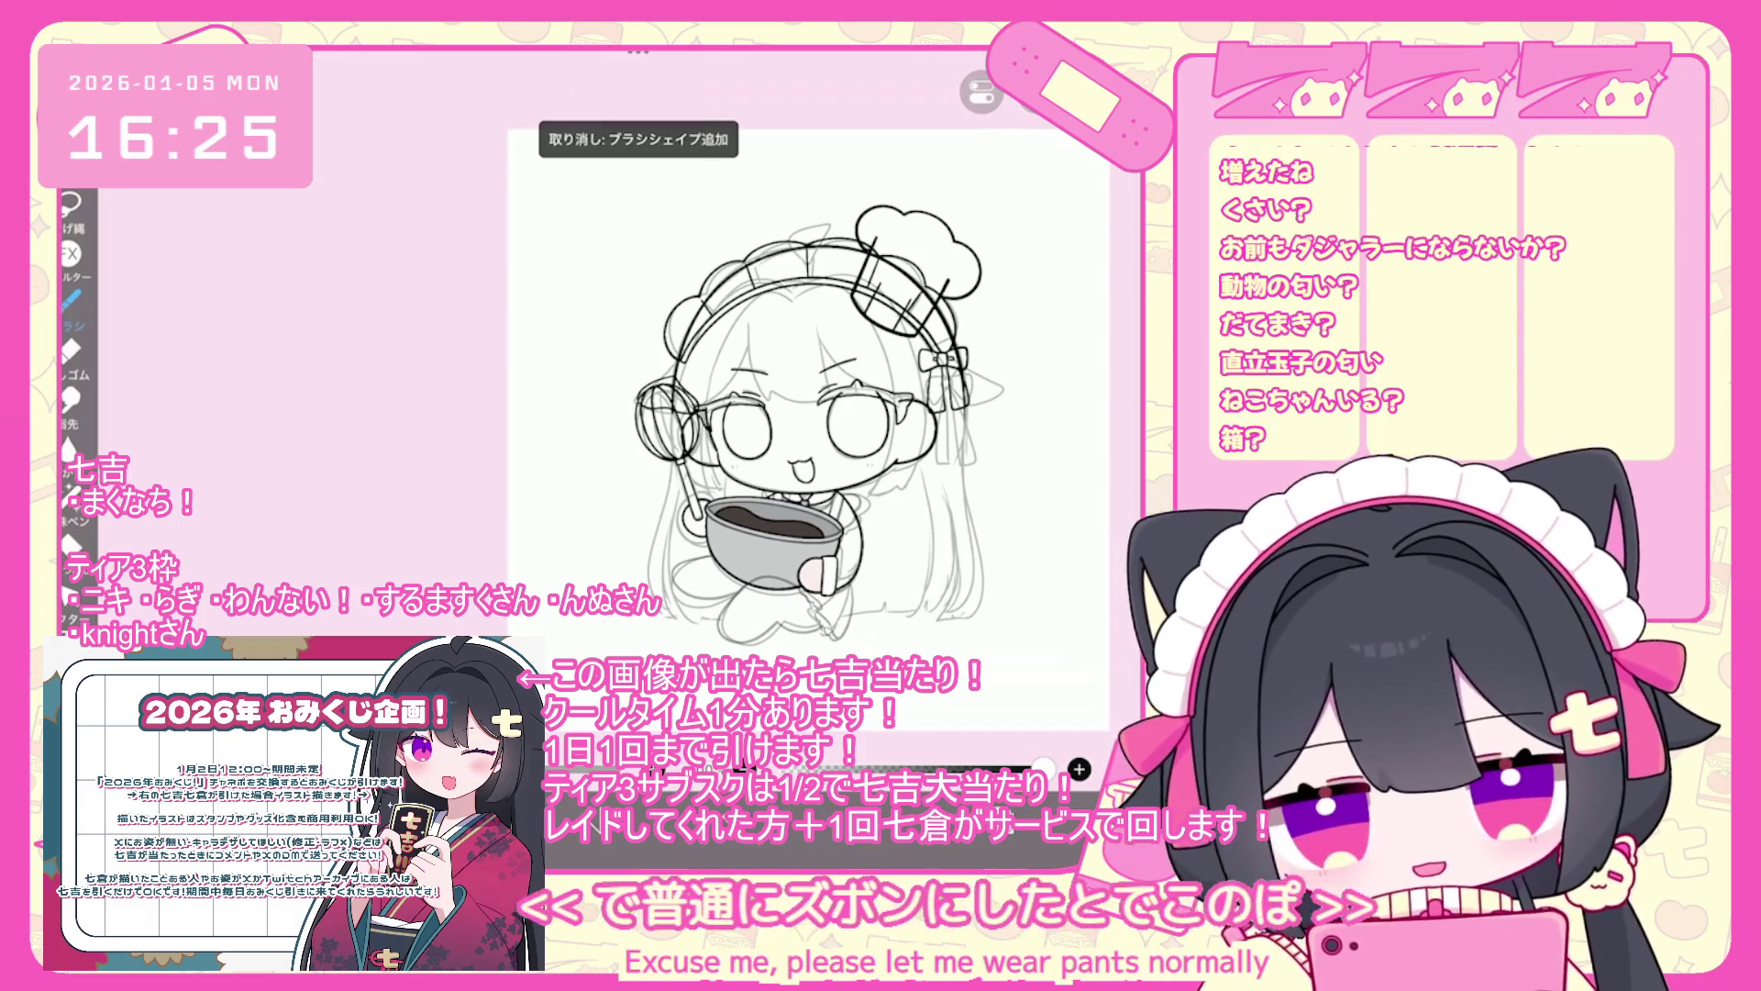
{"action": "scroll", "coordinate": [844, 546], "scroll_direction": "up", "scroll_amount": 2}
{"action": "scroll", "coordinate": [807, 367], "scroll_direction": "up", "scroll_amount": 1}
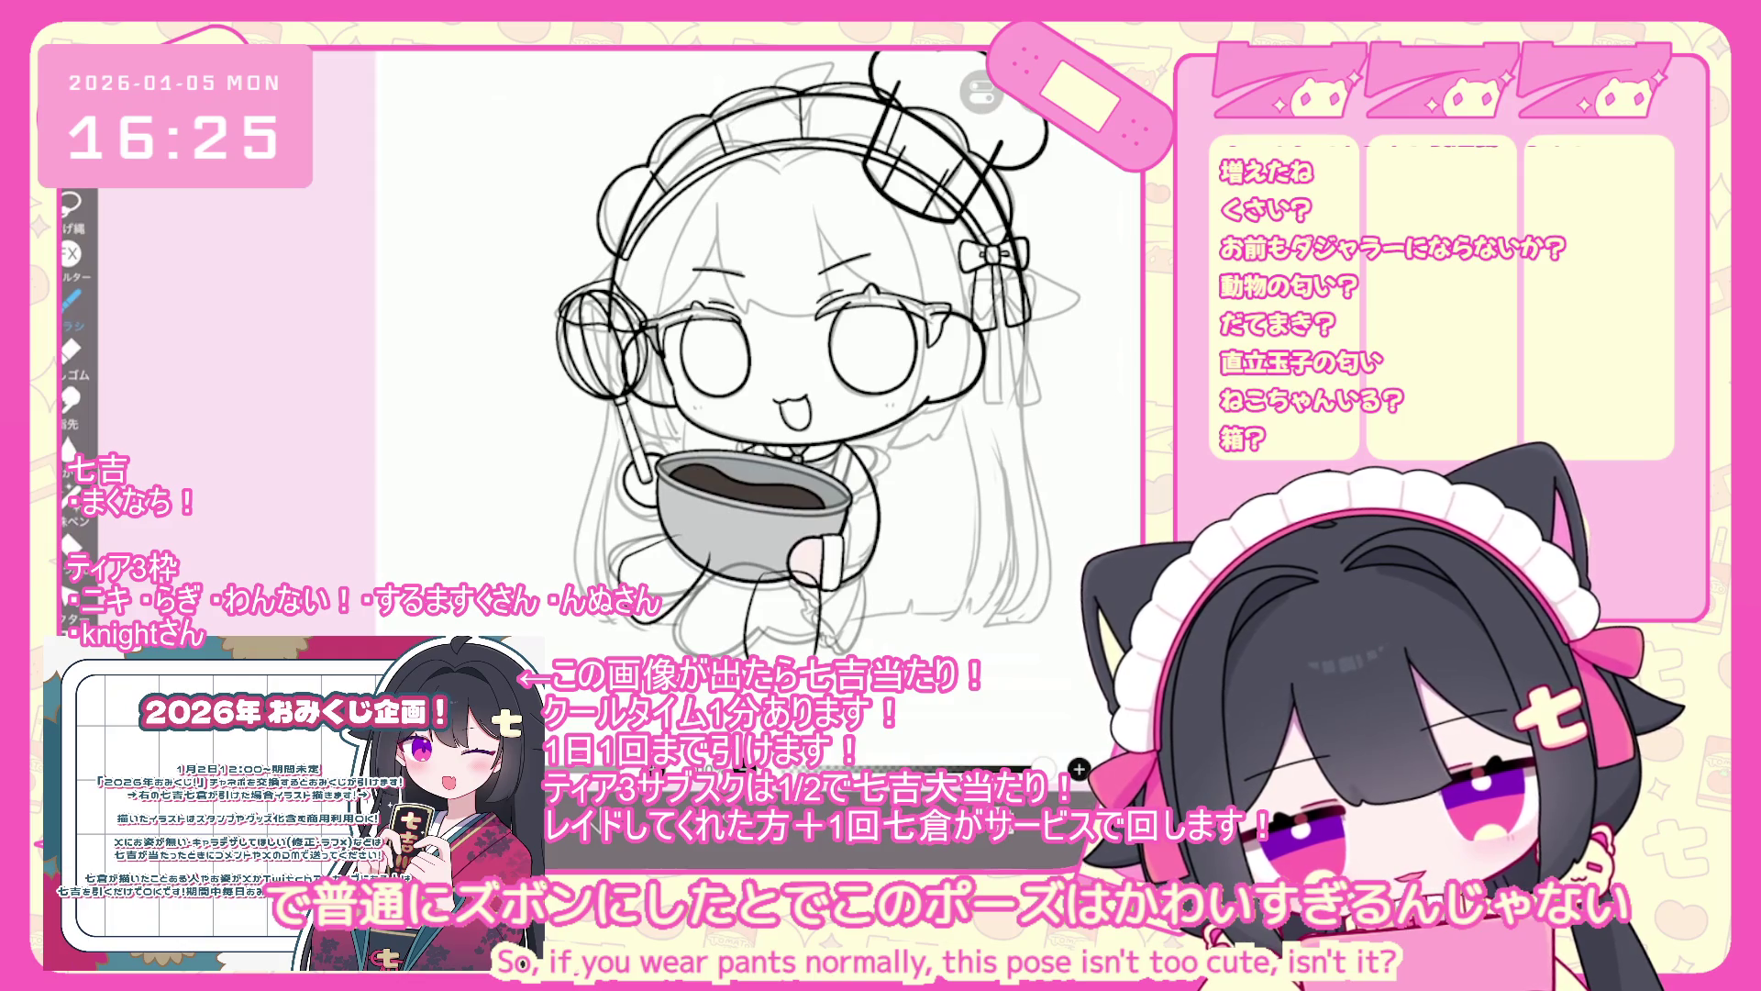
{"action": "key", "text": "ctrl+z"}
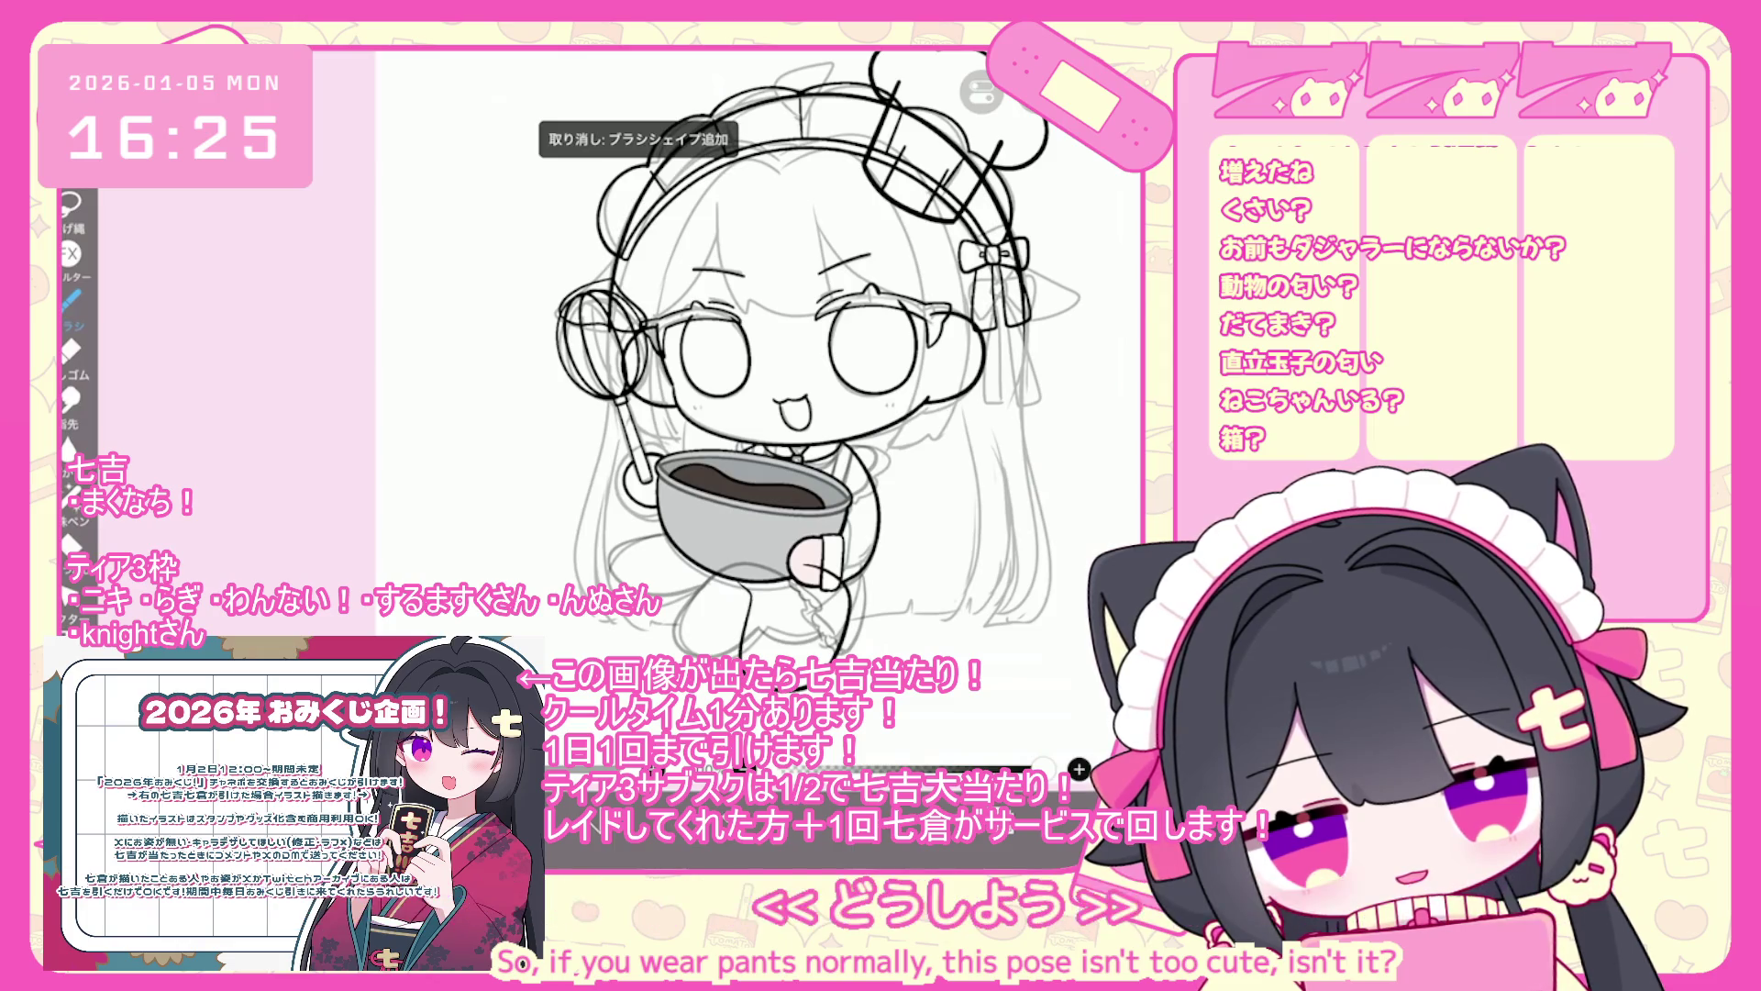
{"action": "key", "text": "ctrl+z"}
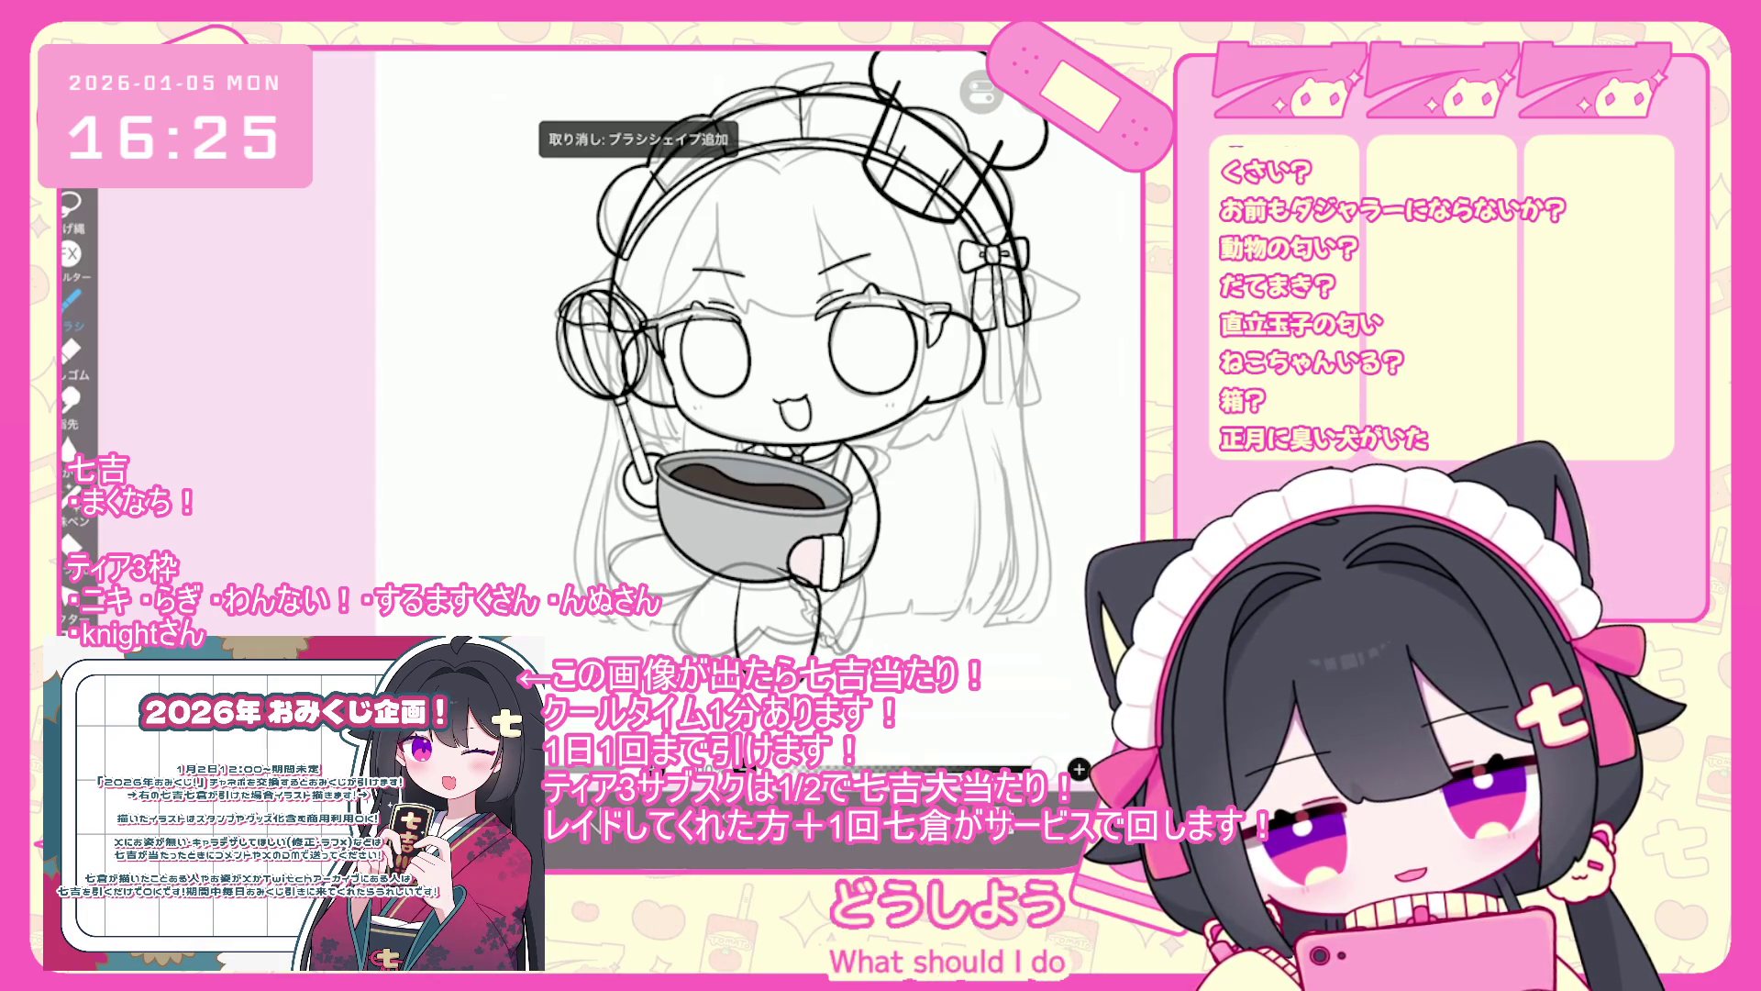
{"action": "key", "text": "ctrl+z"}
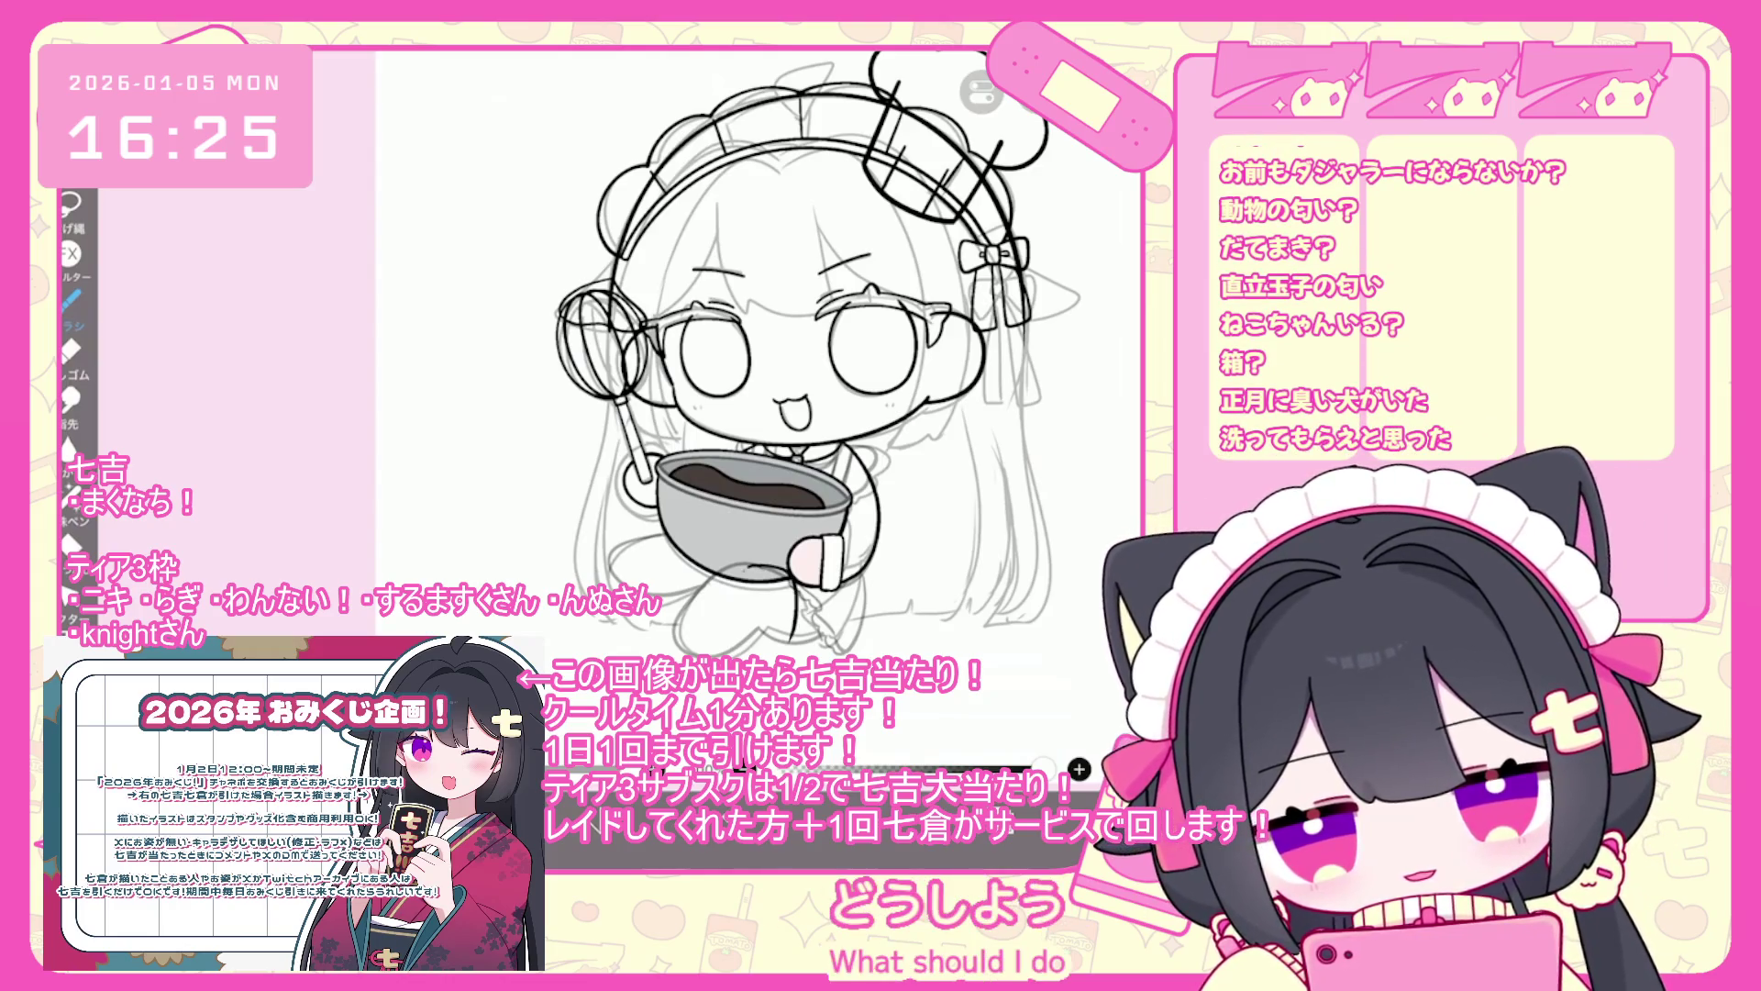
{"action": "key", "text": "ctrl+z"}
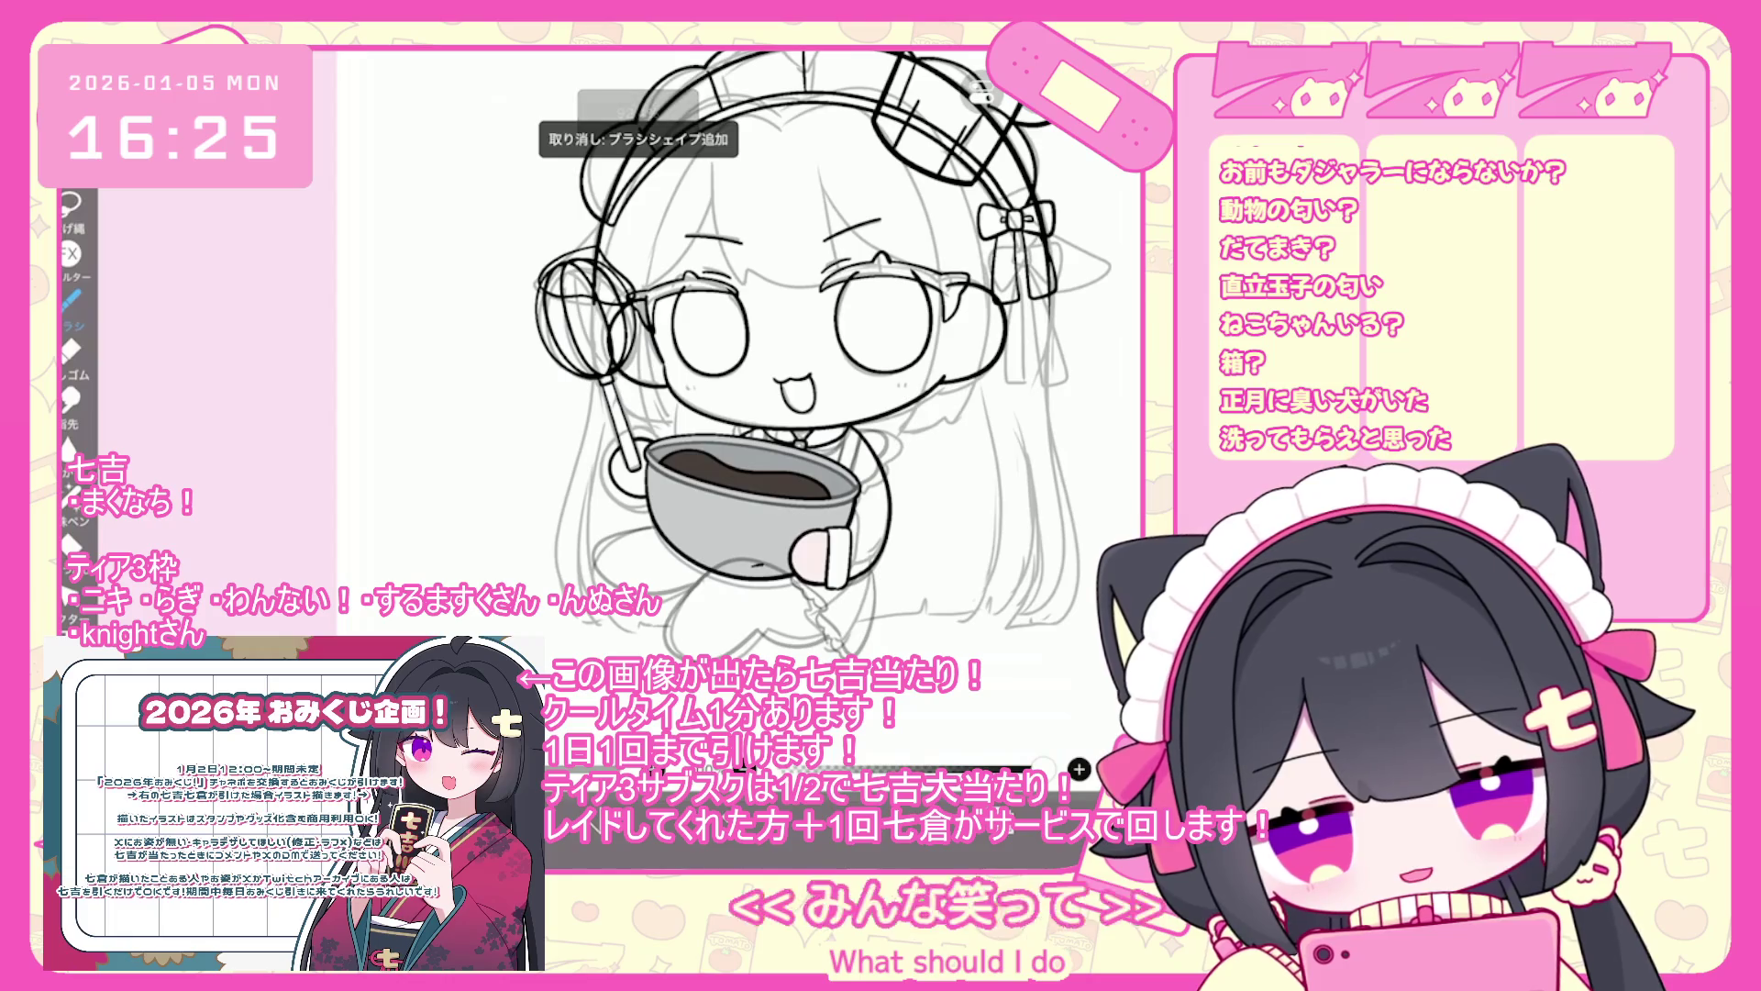
- Sketch small marks and a rounded foot shape below the bowl, undoing the last foot stroke
{"action": "left_click_drag", "start_coordinate": [719, 635], "coordinate": [714, 661]}
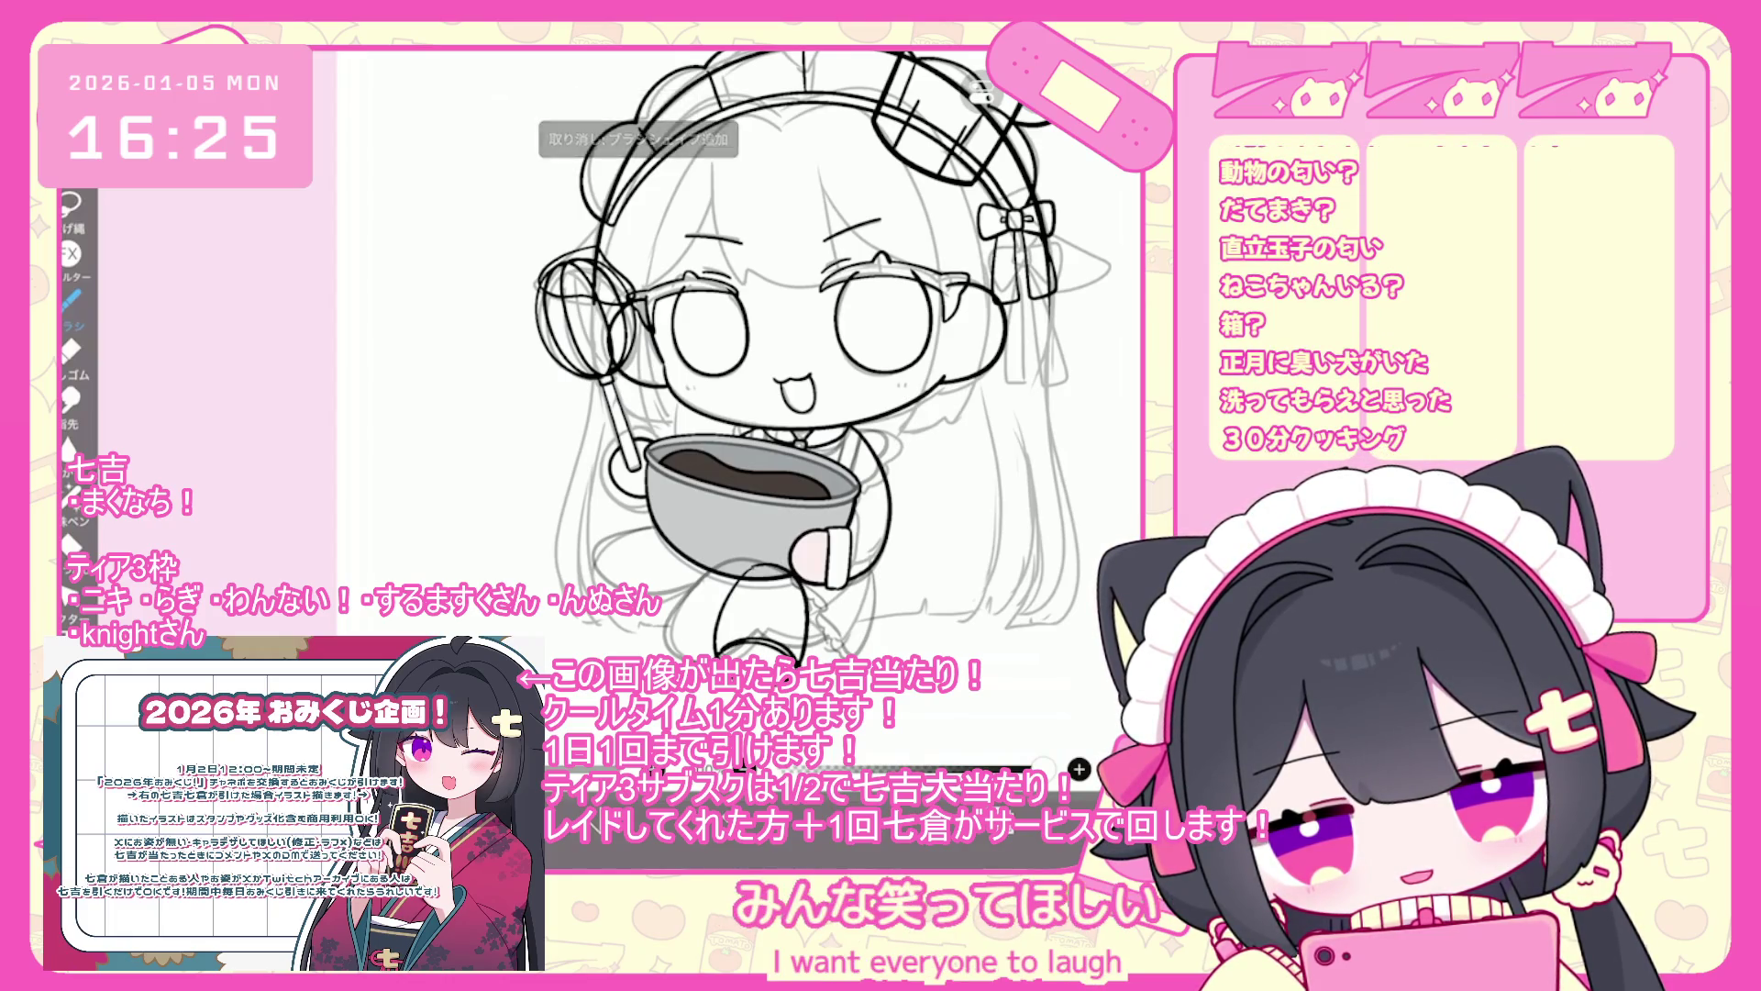
{"action": "key", "text": "ctrl+z"}
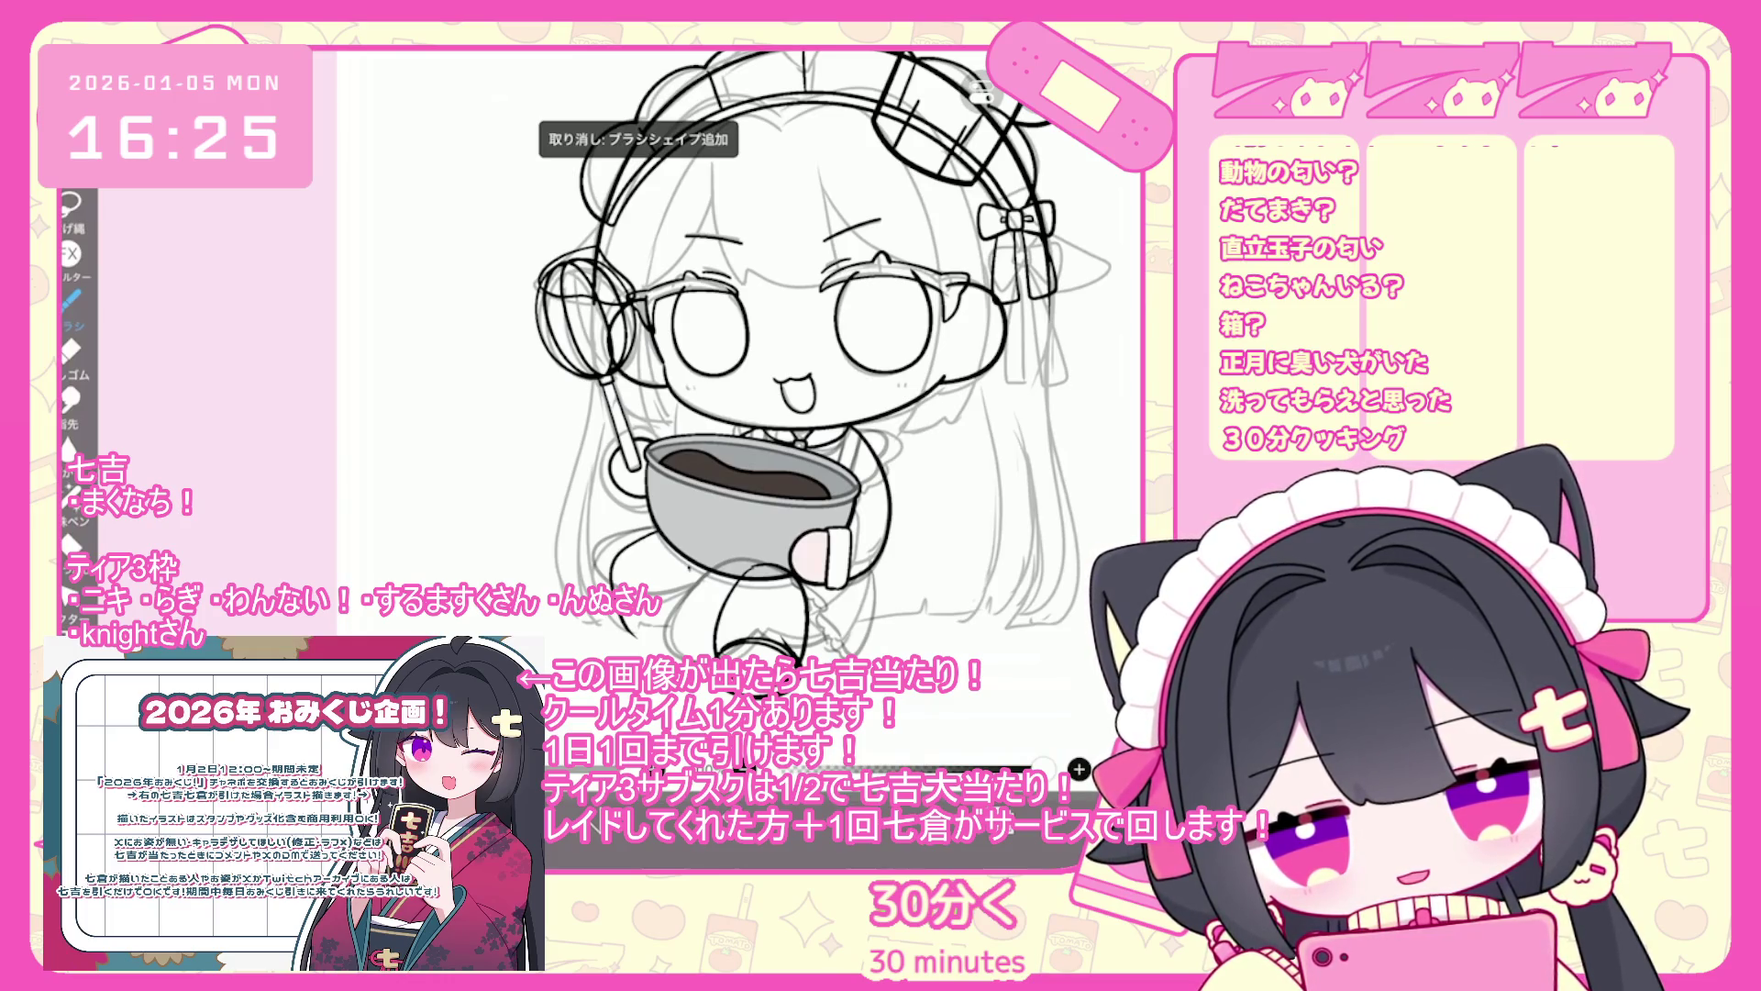
{"action": "mouse_move", "coordinate": [695, 627]}
{"action": "left_mouse_down"}
{"action": "mouse_move", "coordinate": [695, 661]}
{"action": "mouse_move", "coordinate": [713, 617]}
{"action": "left_mouse_up"}
{"action": "left_click_drag", "start_coordinate": [707, 612], "coordinate": [712, 635]}
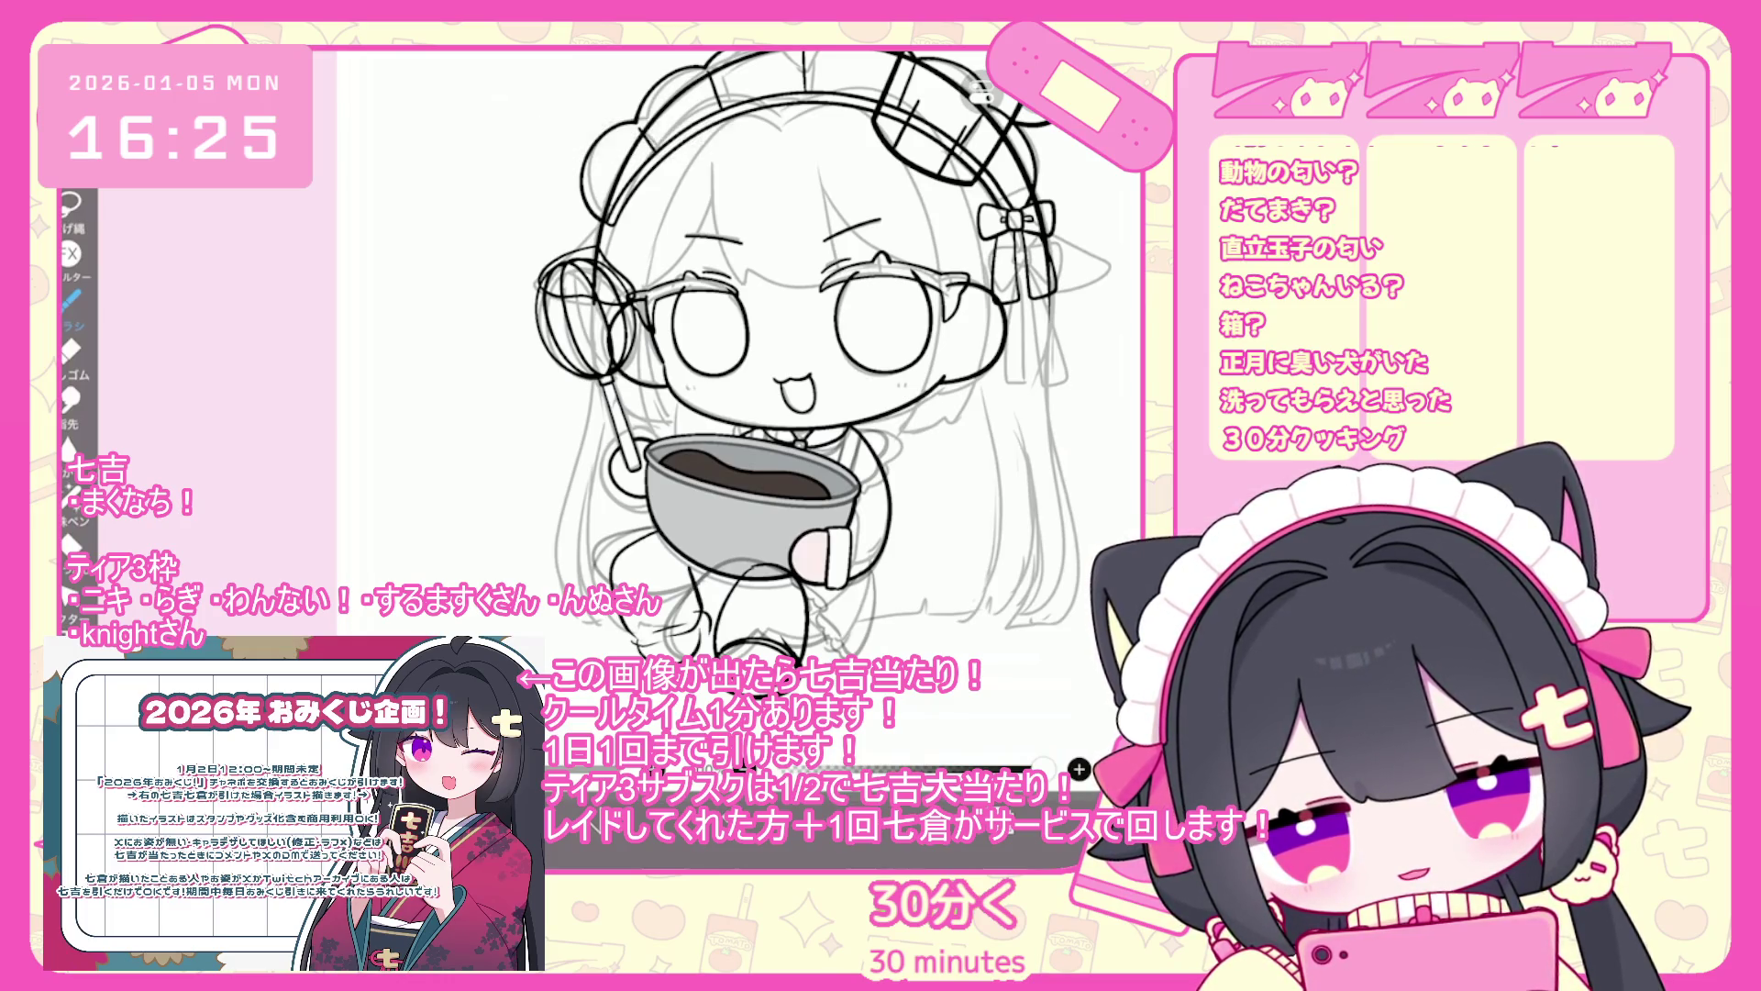
{"action": "mouse_move", "coordinate": [778, 570]}
{"action": "left_mouse_down"}
{"action": "mouse_move", "coordinate": [818, 555]}
{"action": "mouse_move", "coordinate": [803, 644]}
{"action": "mouse_move", "coordinate": [740, 653]}
{"action": "left_mouse_up"}
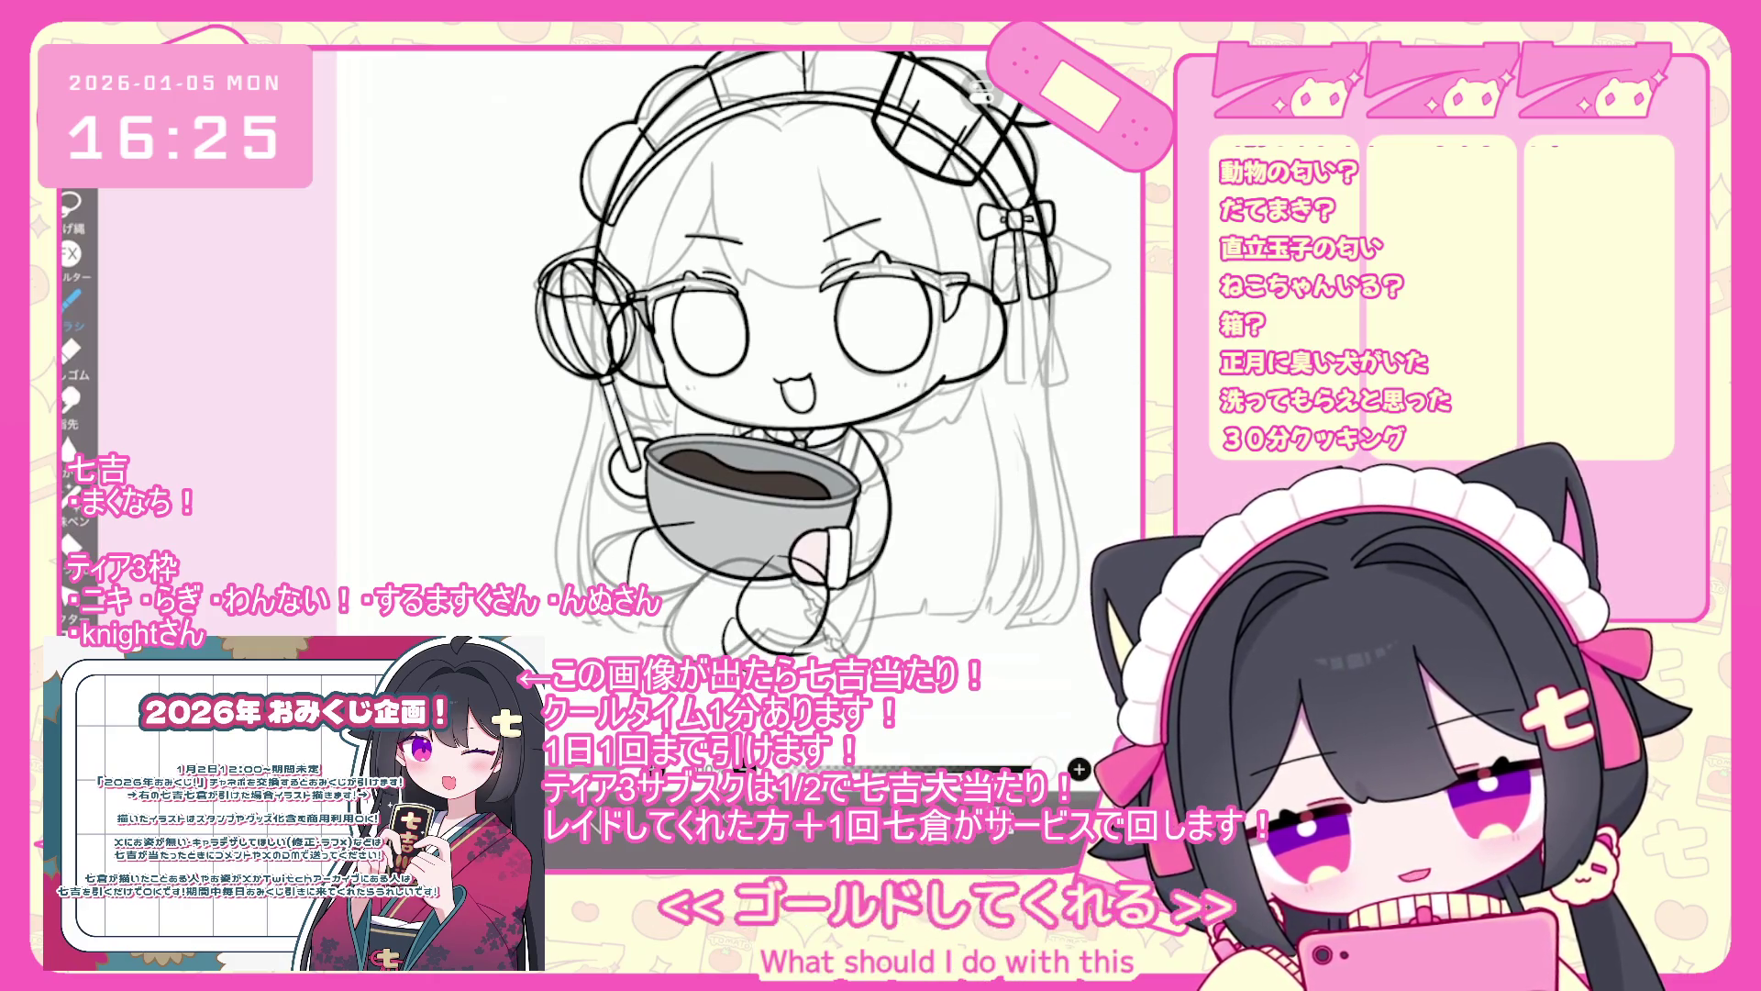
{"action": "key", "text": "ctrl+z"}
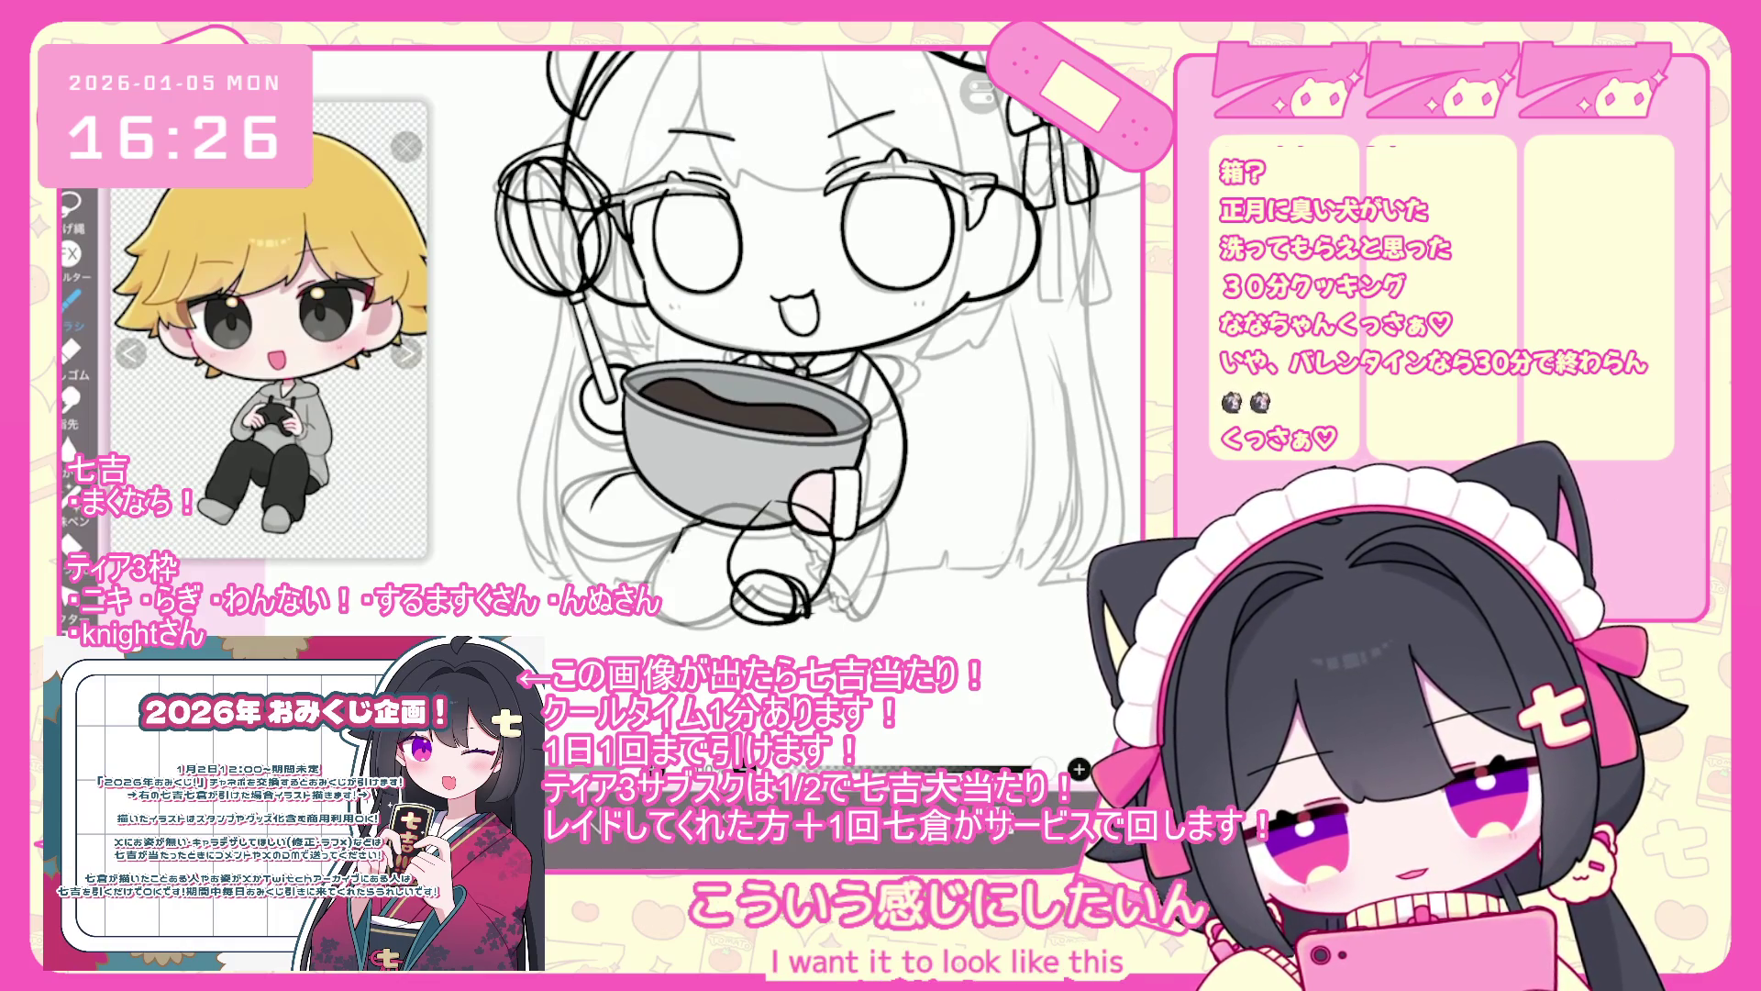
- Undo three strokes near the leg and sketch short dark strokes around the knee
{"action": "key", "text": "ctrl+z"}
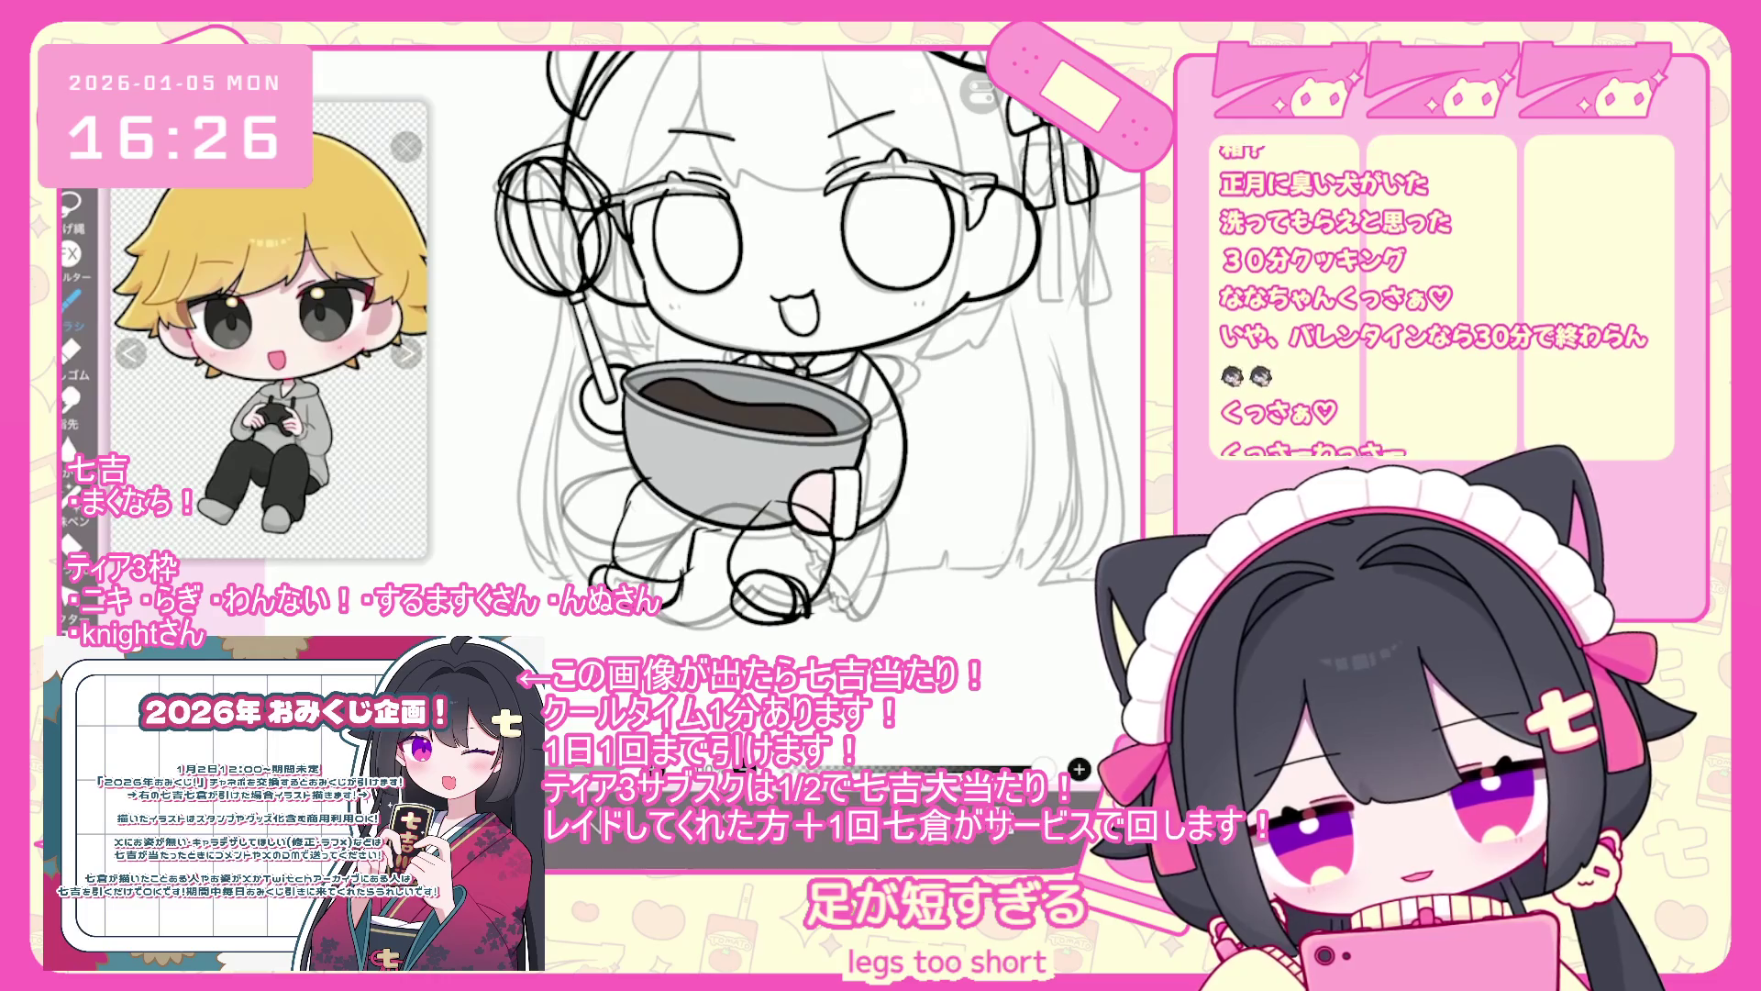
{"action": "key", "text": "ctrl+z"}
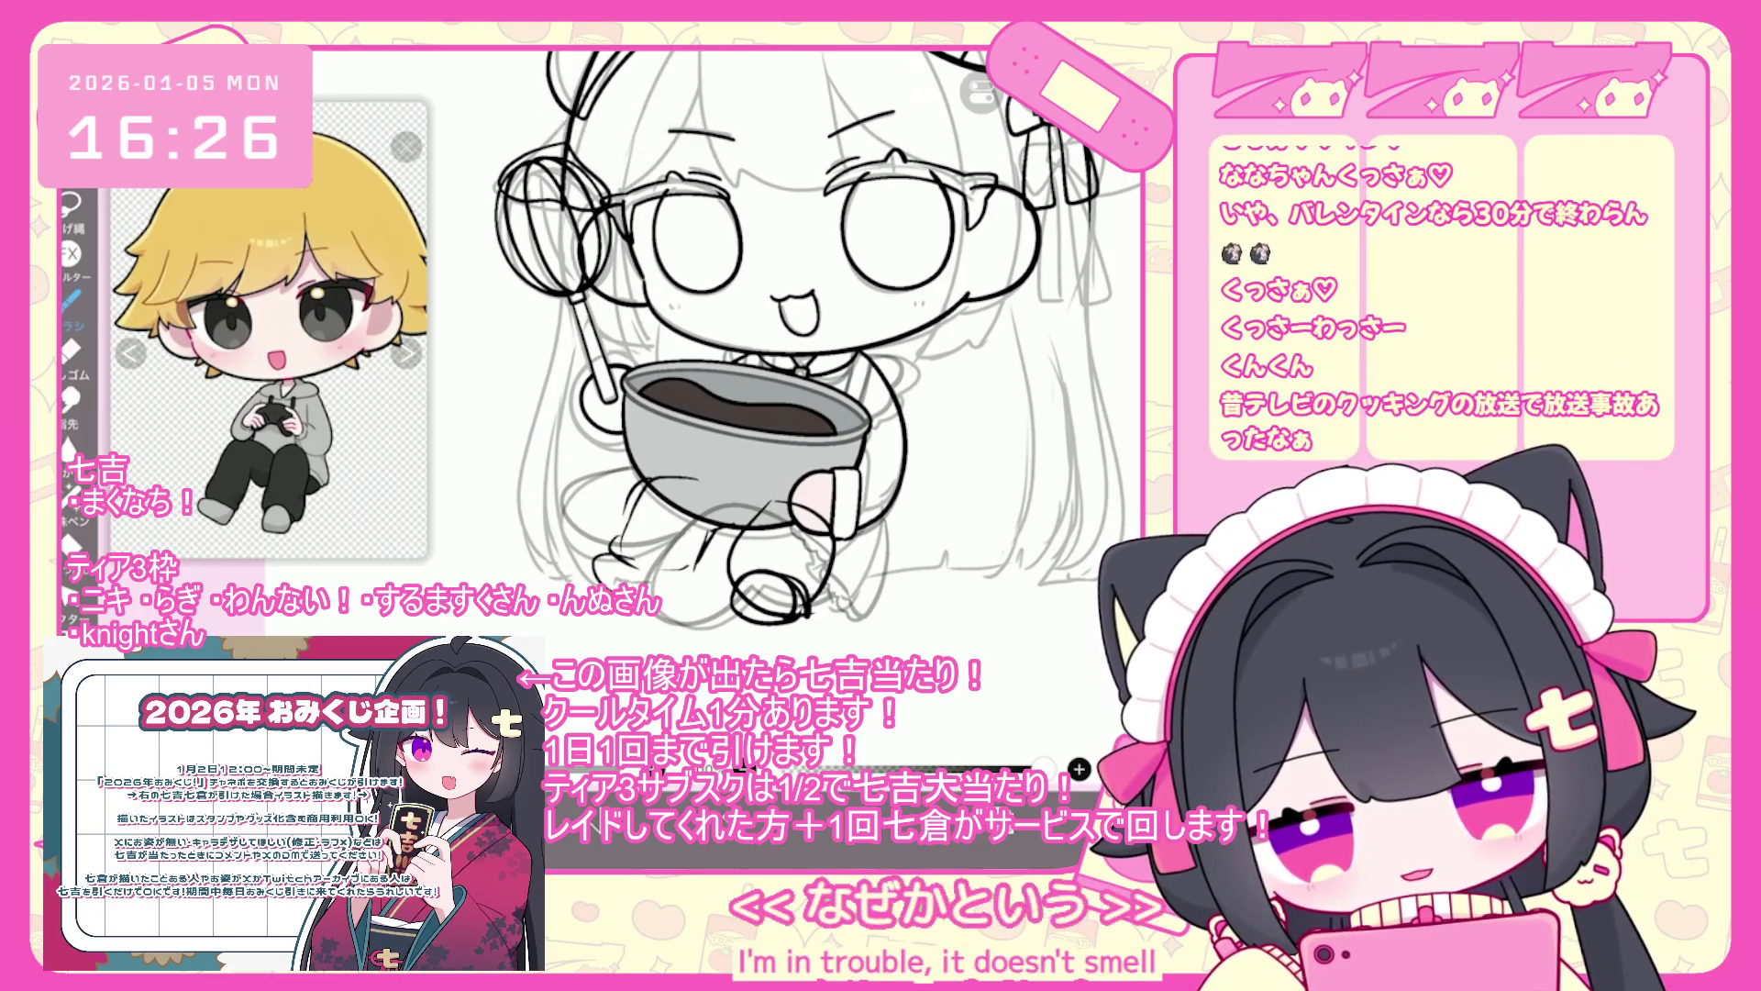
{"action": "key", "text": "ctrl+z"}
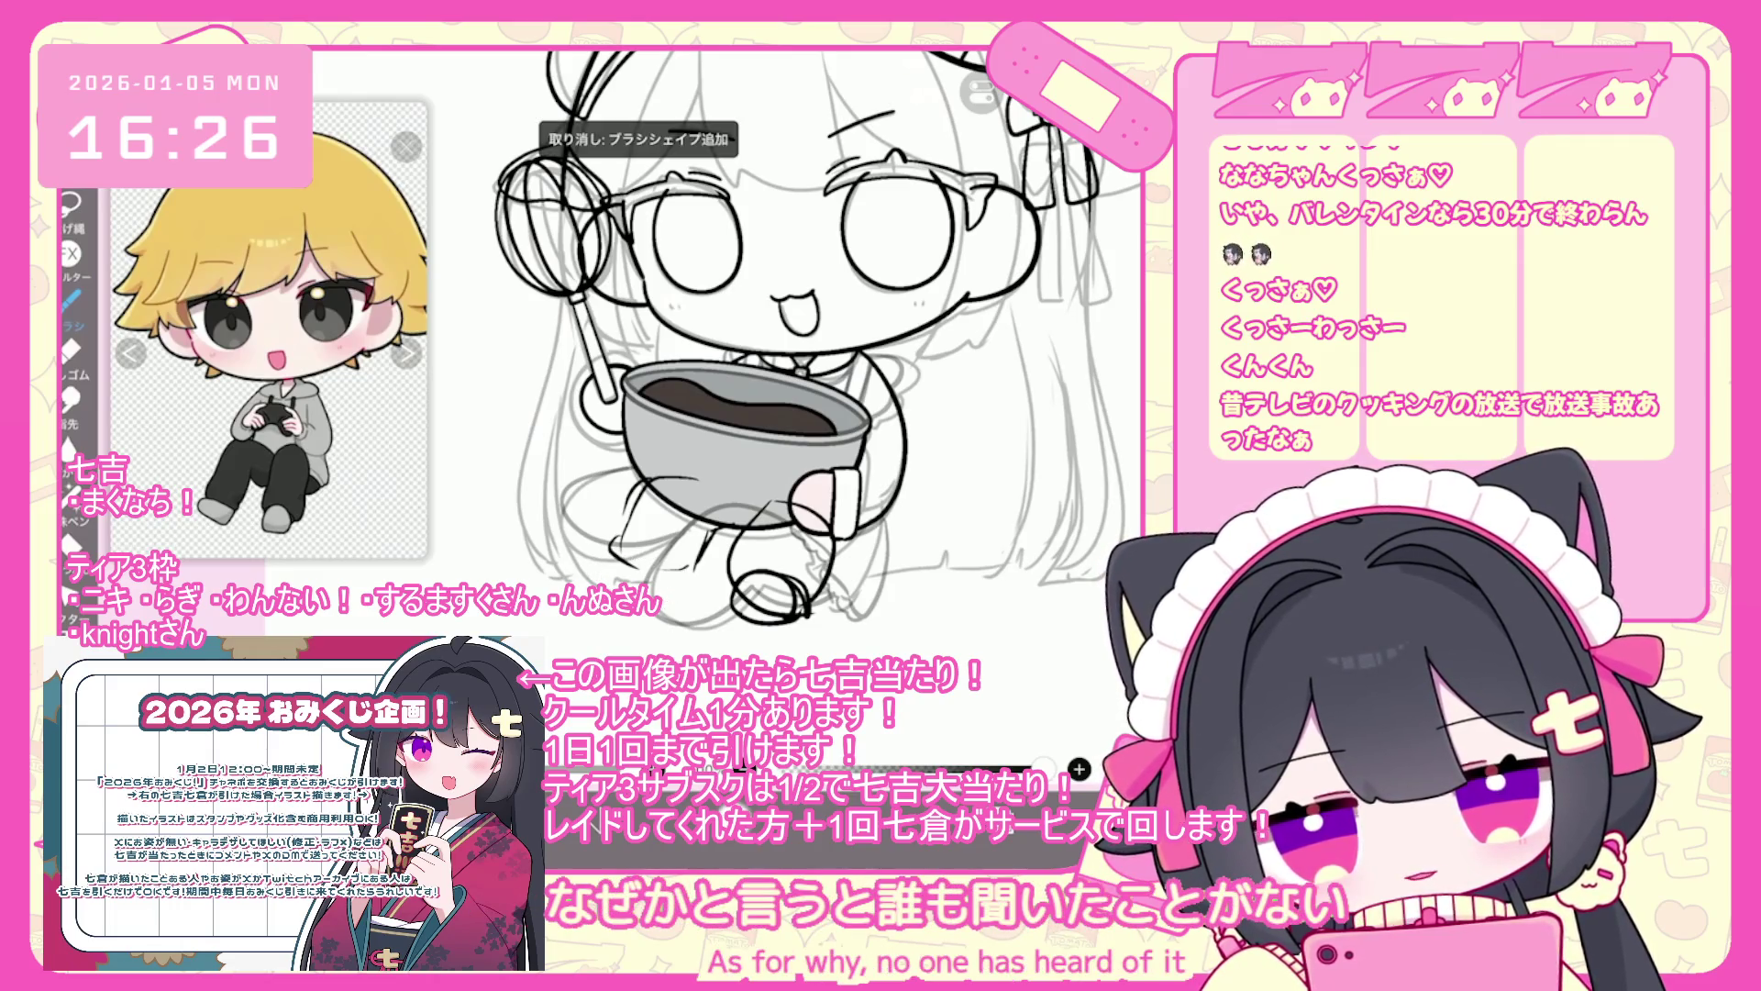
{"action": "mouse_move", "coordinate": [614, 560]}
{"action": "left_mouse_down"}
{"action": "mouse_move", "coordinate": [637, 591]}
{"action": "mouse_move", "coordinate": [677, 593]}
{"action": "mouse_move", "coordinate": [627, 566]}
{"action": "left_mouse_up"}
{"action": "mouse_move", "coordinate": [642, 568]}
{"action": "left_mouse_down"}
{"action": "mouse_move", "coordinate": [690, 577]}
{"action": "mouse_move", "coordinate": [622, 586]}
{"action": "left_mouse_up"}
{"action": "left_click_drag", "start_coordinate": [683, 521], "coordinate": [705, 561]}
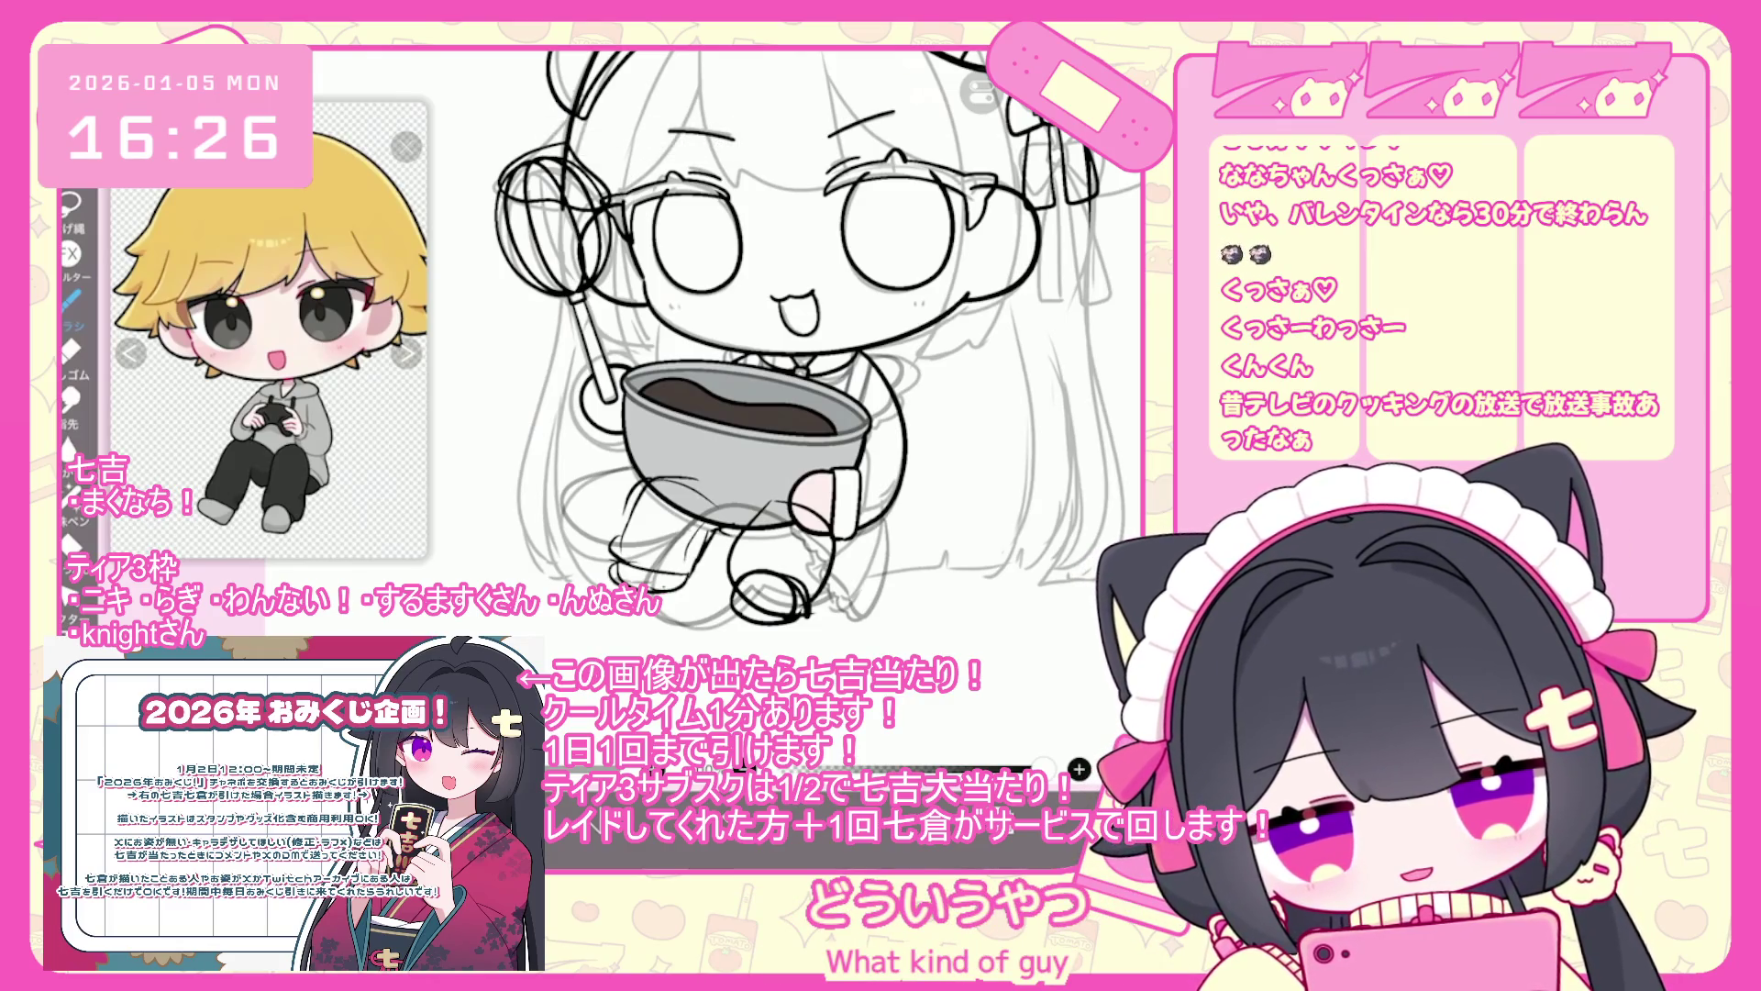
{"action": "scroll", "coordinate": [770, 385], "scroll_direction": "down", "scroll_amount": 5}
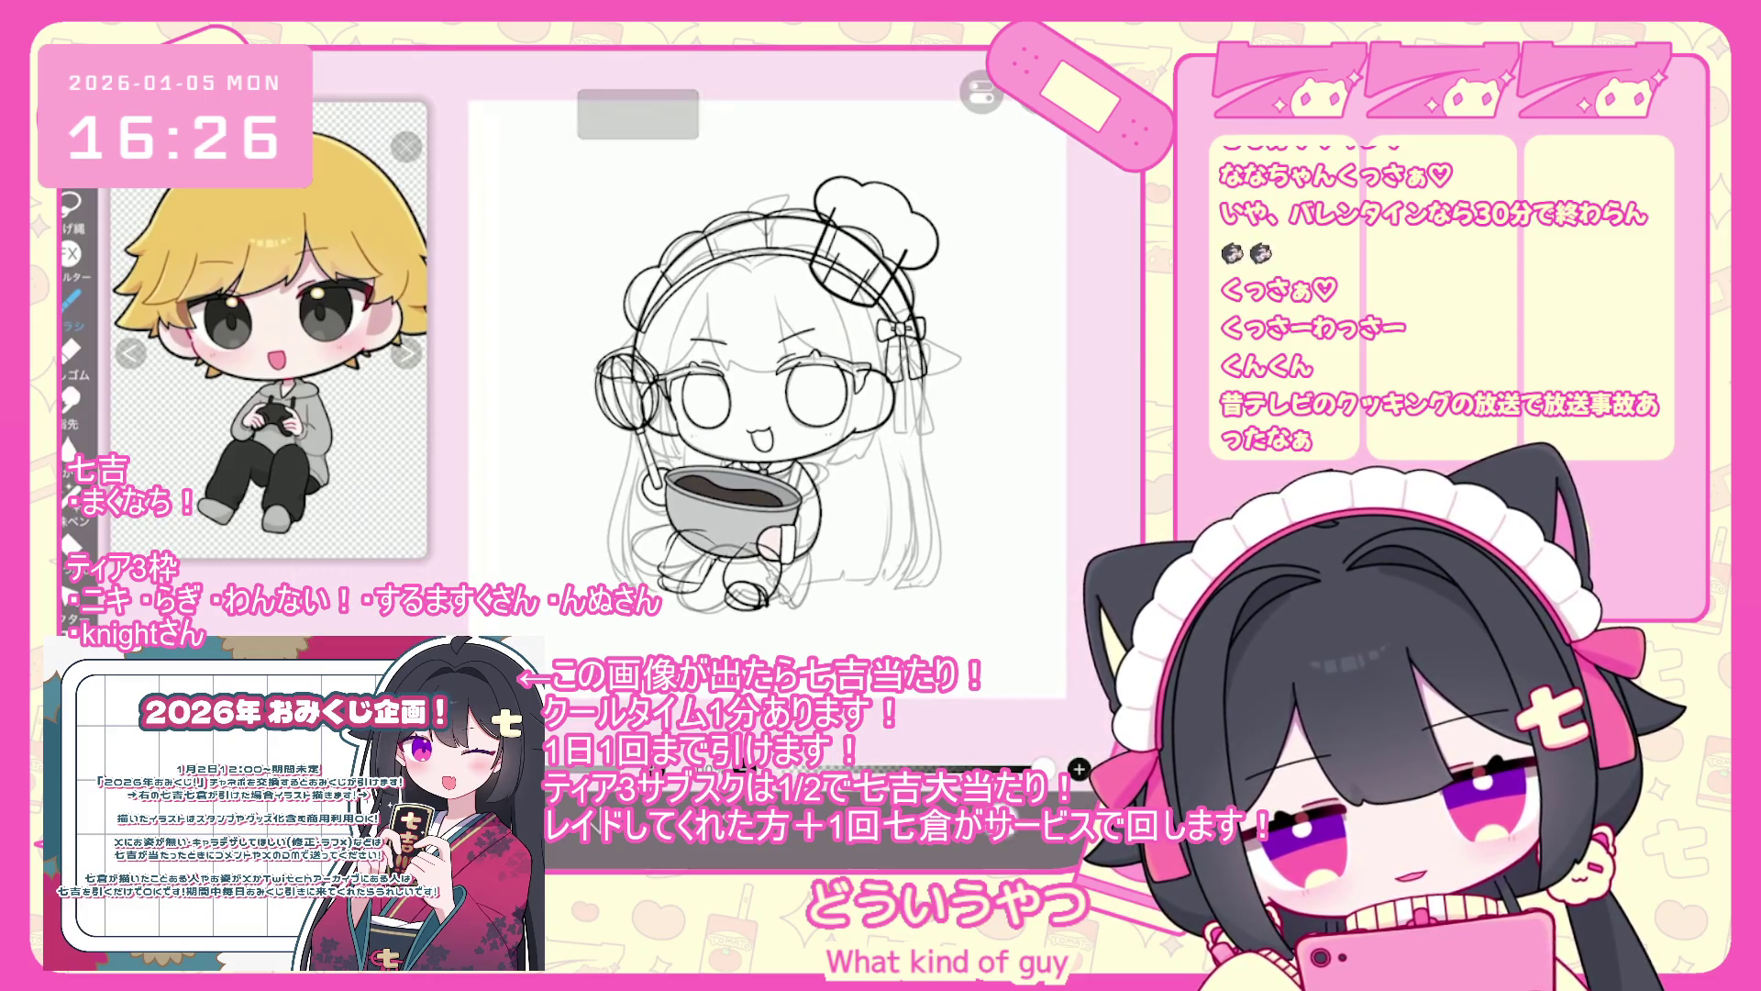
- Hide layer 22 by switching off its visibility in the layer list
{"action": "left_click", "coordinate": [1009, 849]}
{"action": "left_click", "coordinate": [967, 332]}
{"action": "left_click", "coordinate": [1009, 849]}
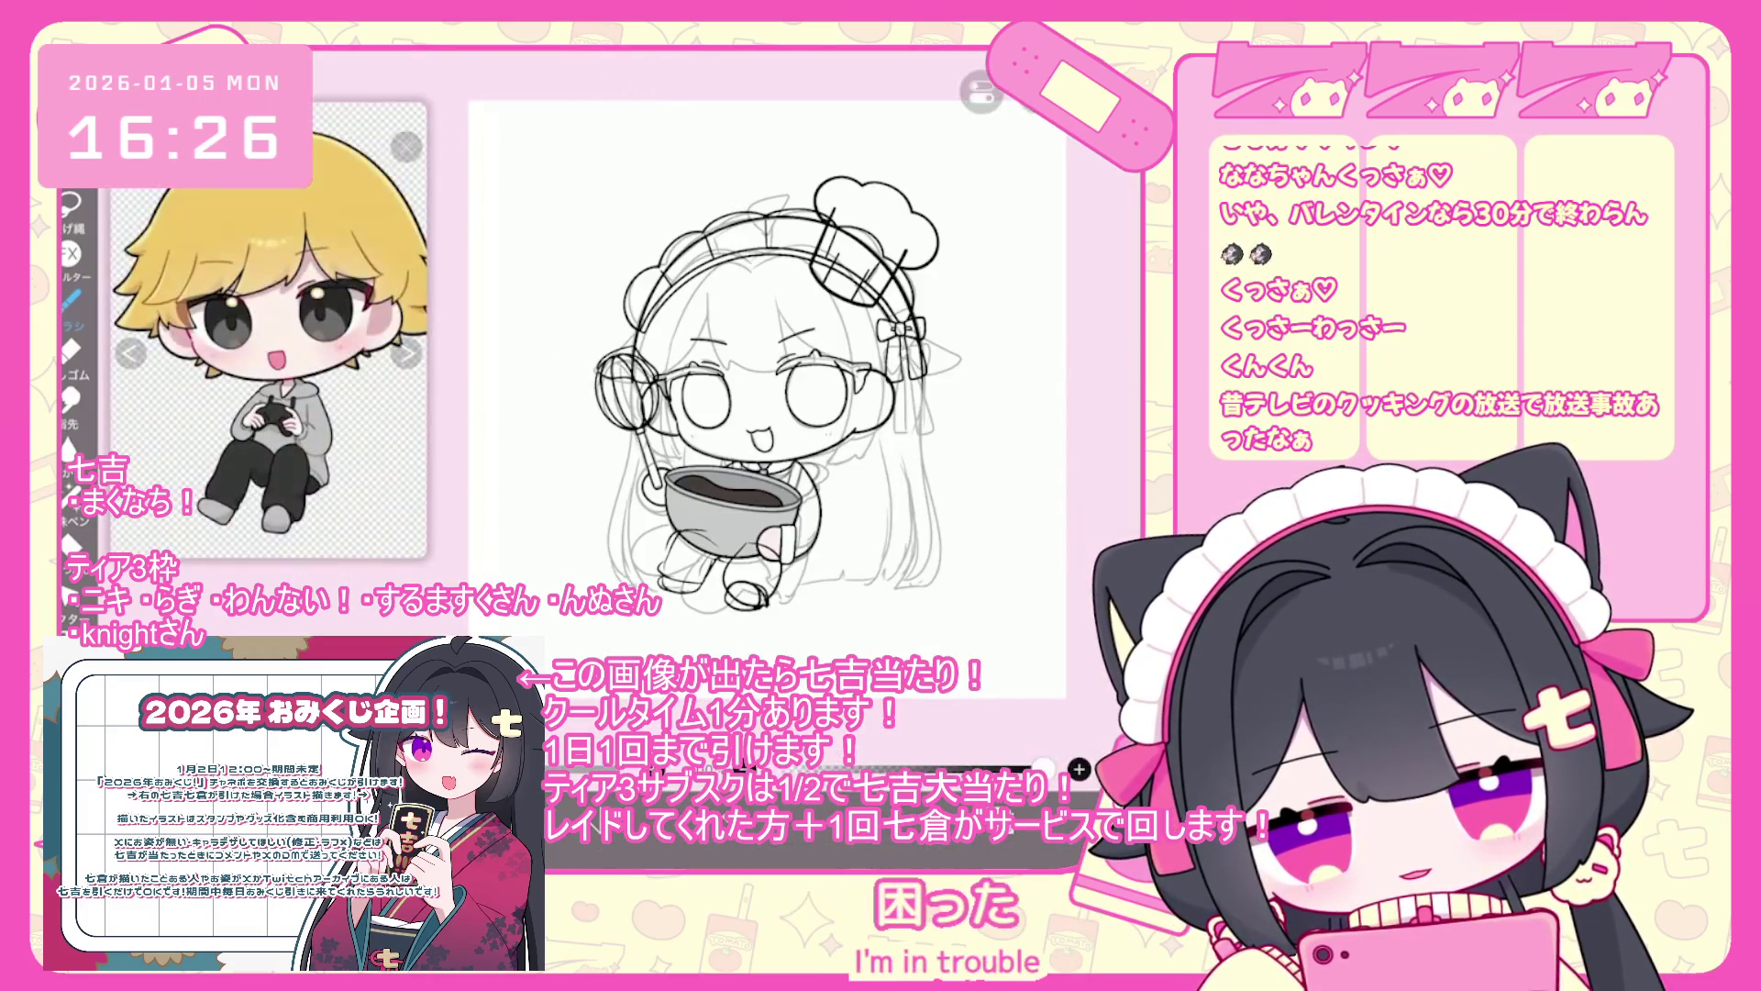
{"action": "left_click", "coordinate": [1009, 848]}
{"action": "scroll", "coordinate": [1006, 385], "scroll_direction": "down", "scroll_amount": 15}
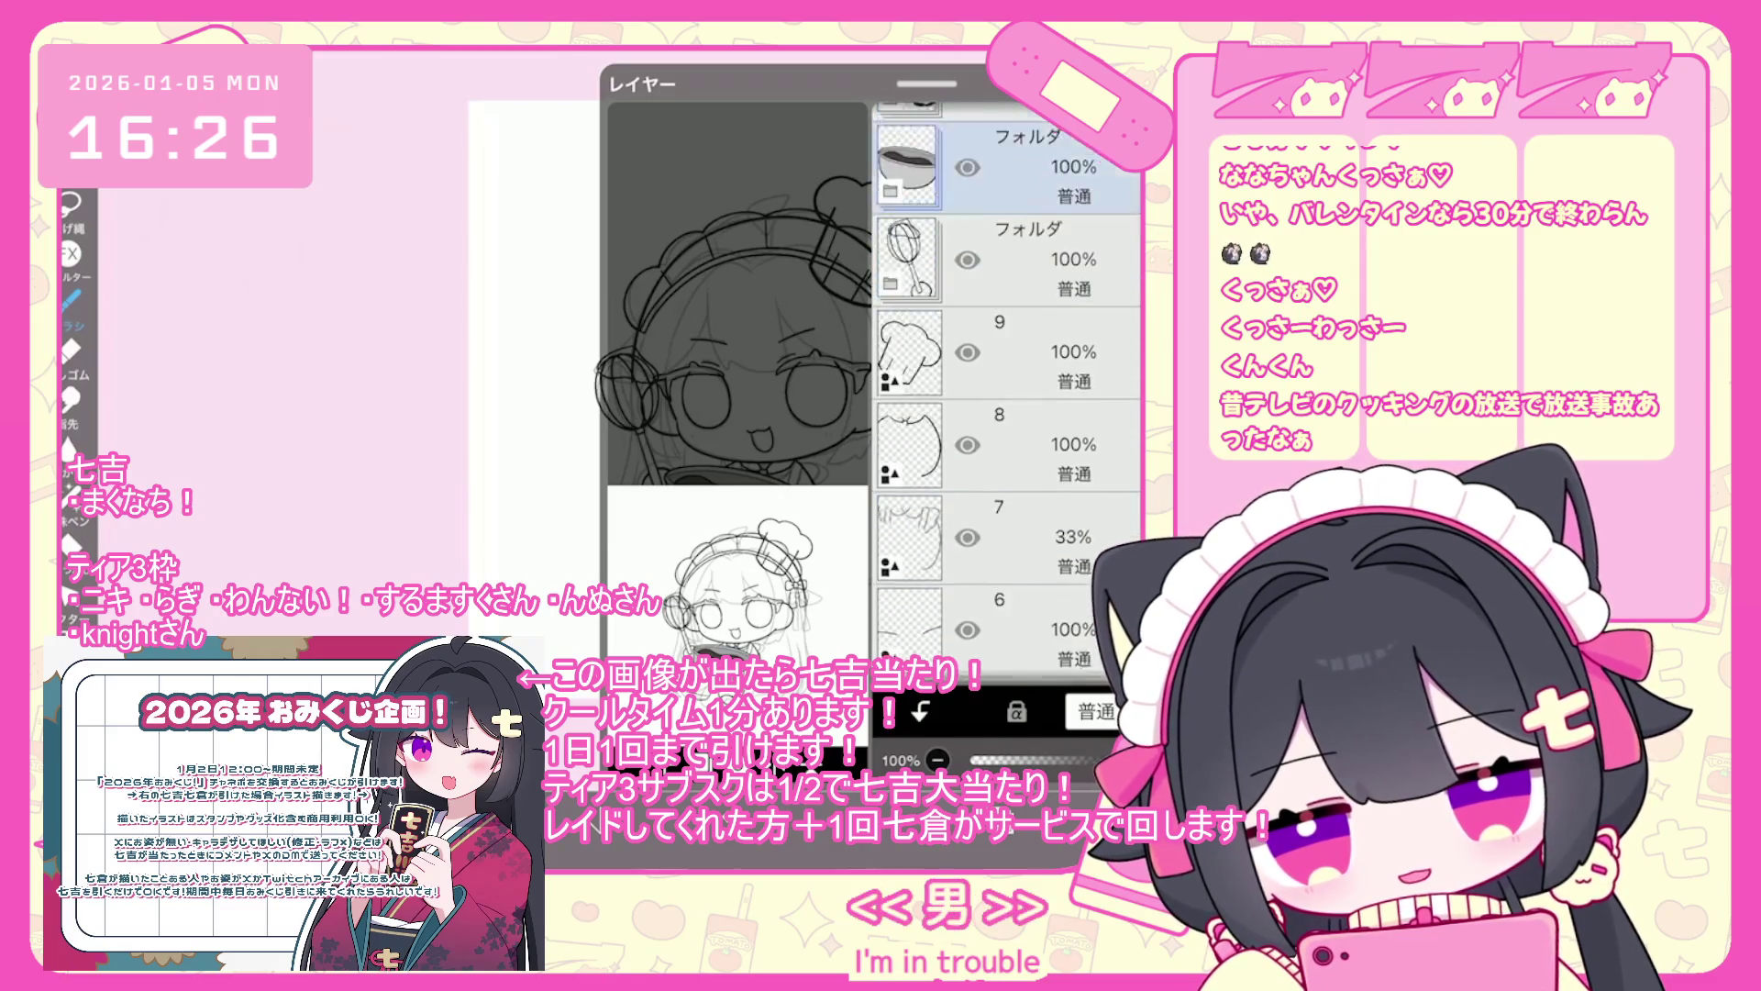
- Hide layer 5's grey body sketch, then check the canvas with the layer list closed
{"action": "left_click", "coordinate": [1009, 474]}
{"action": "left_click", "coordinate": [1009, 849]}
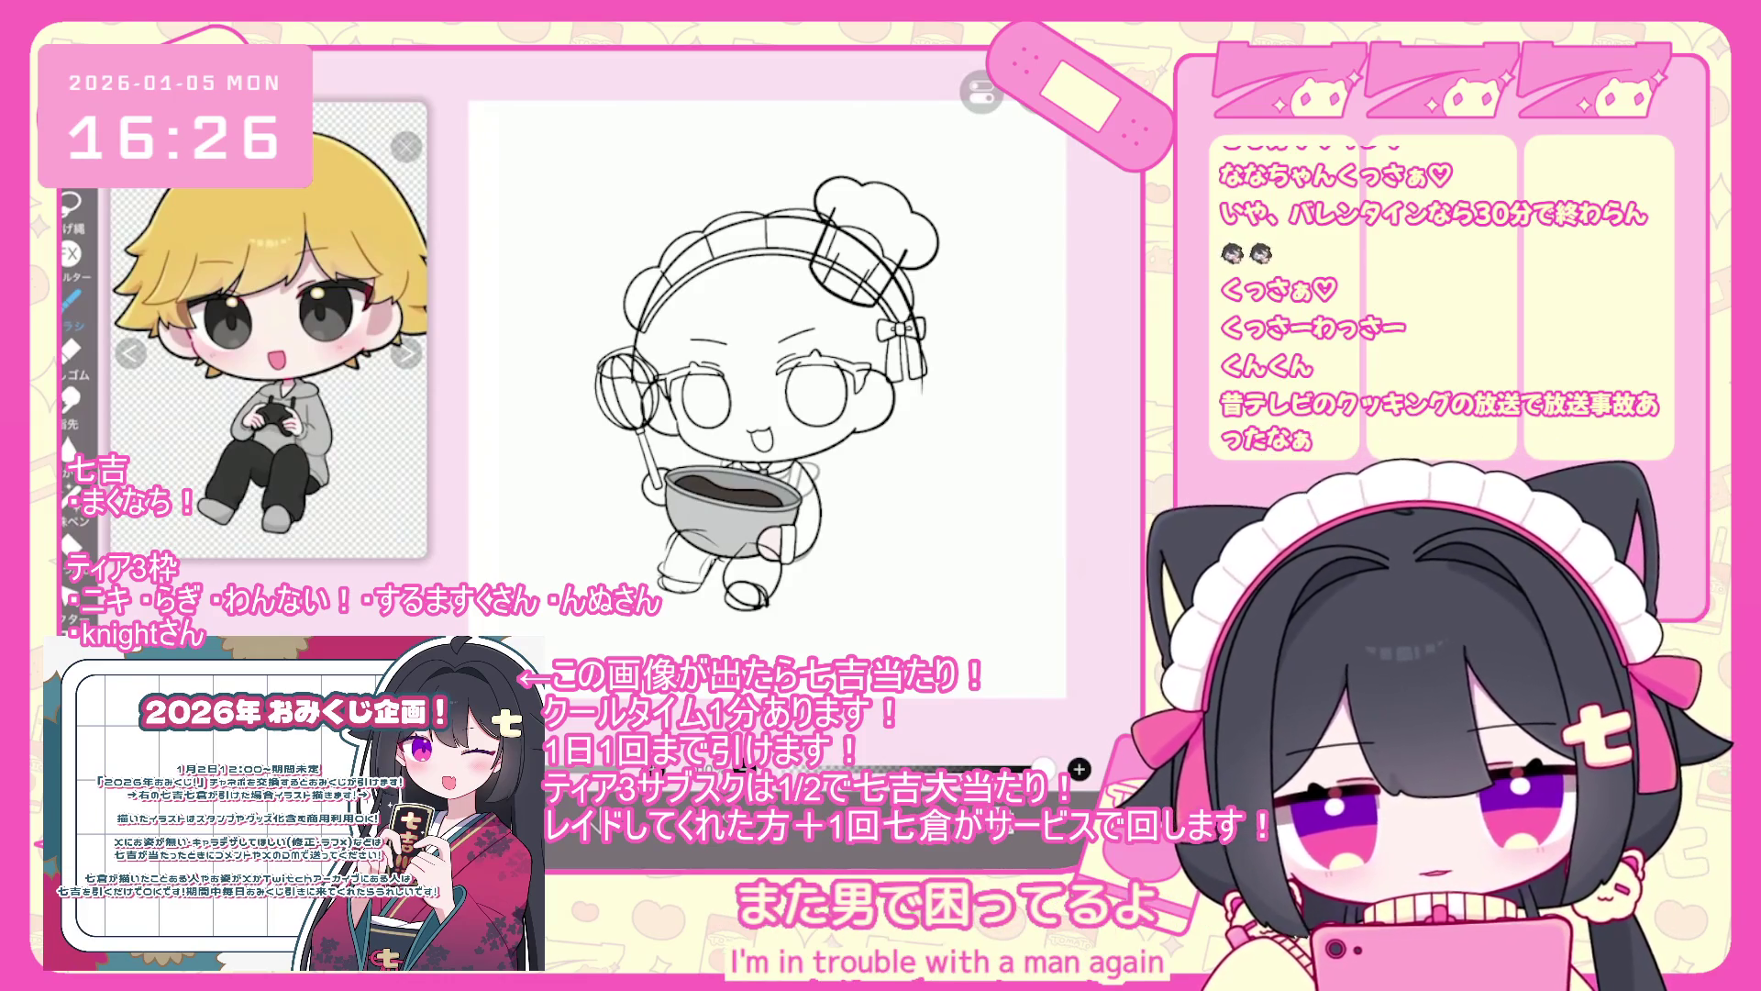
{"action": "left_click", "coordinate": [1009, 849]}
{"action": "scroll", "coordinate": [1007, 385], "scroll_direction": "up", "scroll_amount": 15}
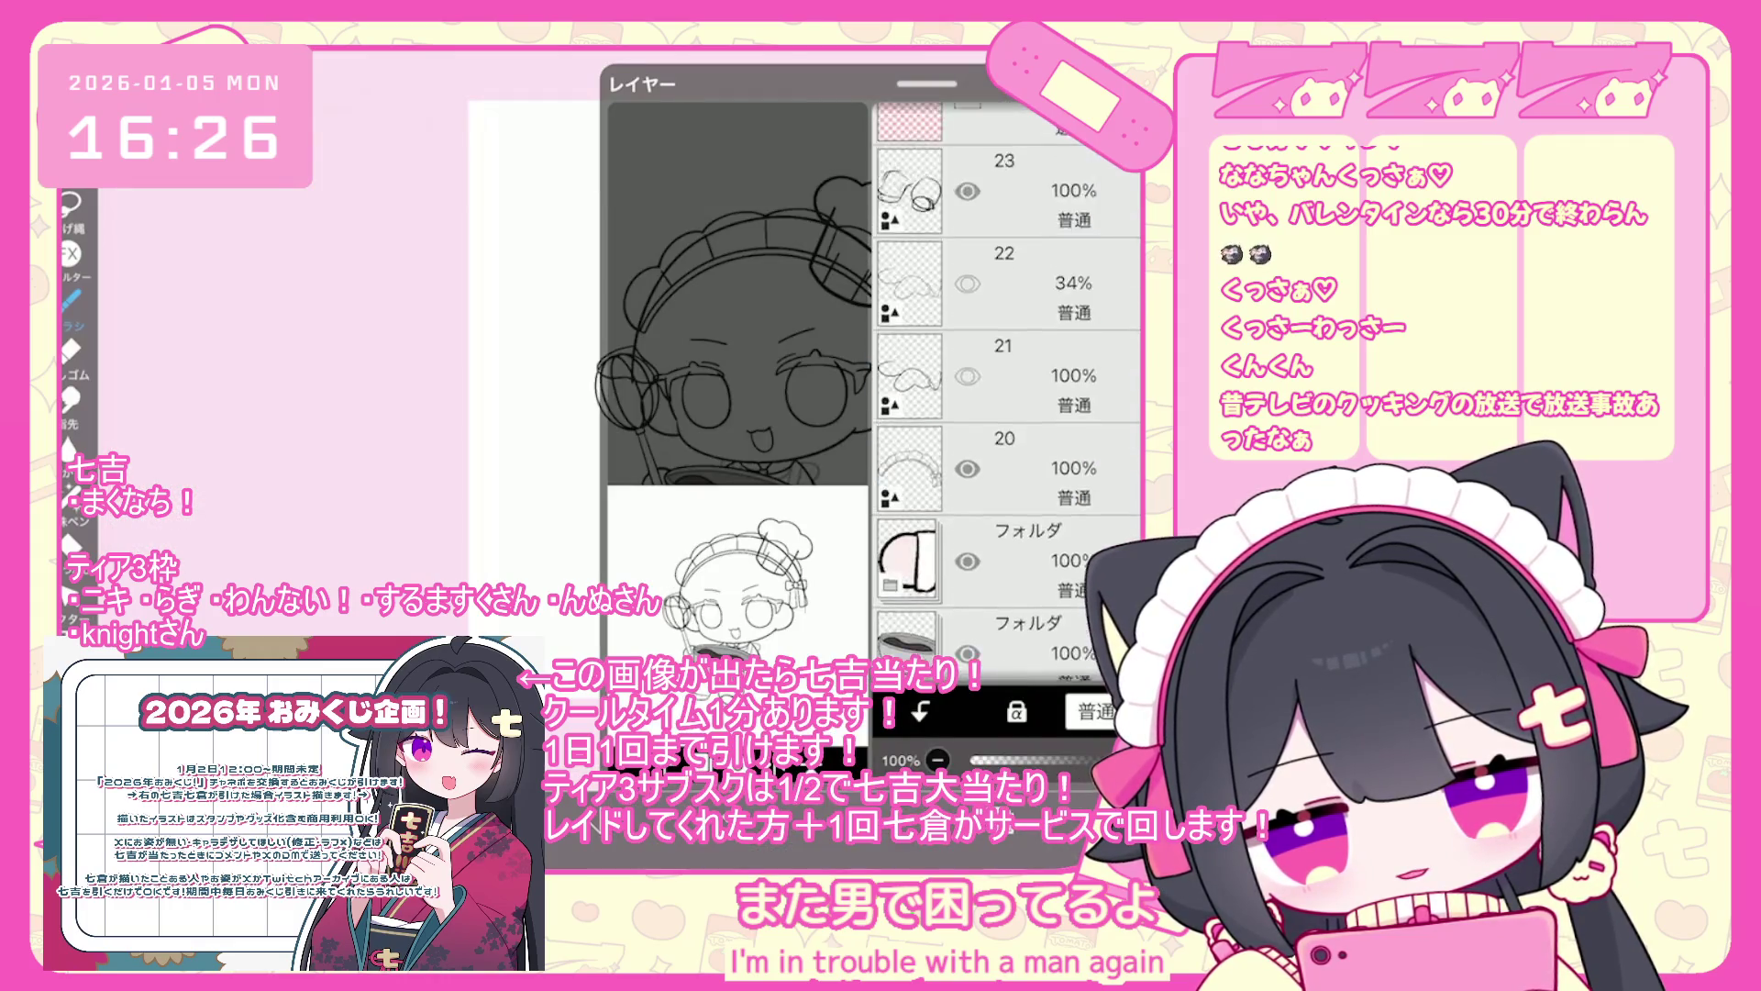
{"action": "left_click", "coordinate": [1009, 849]}
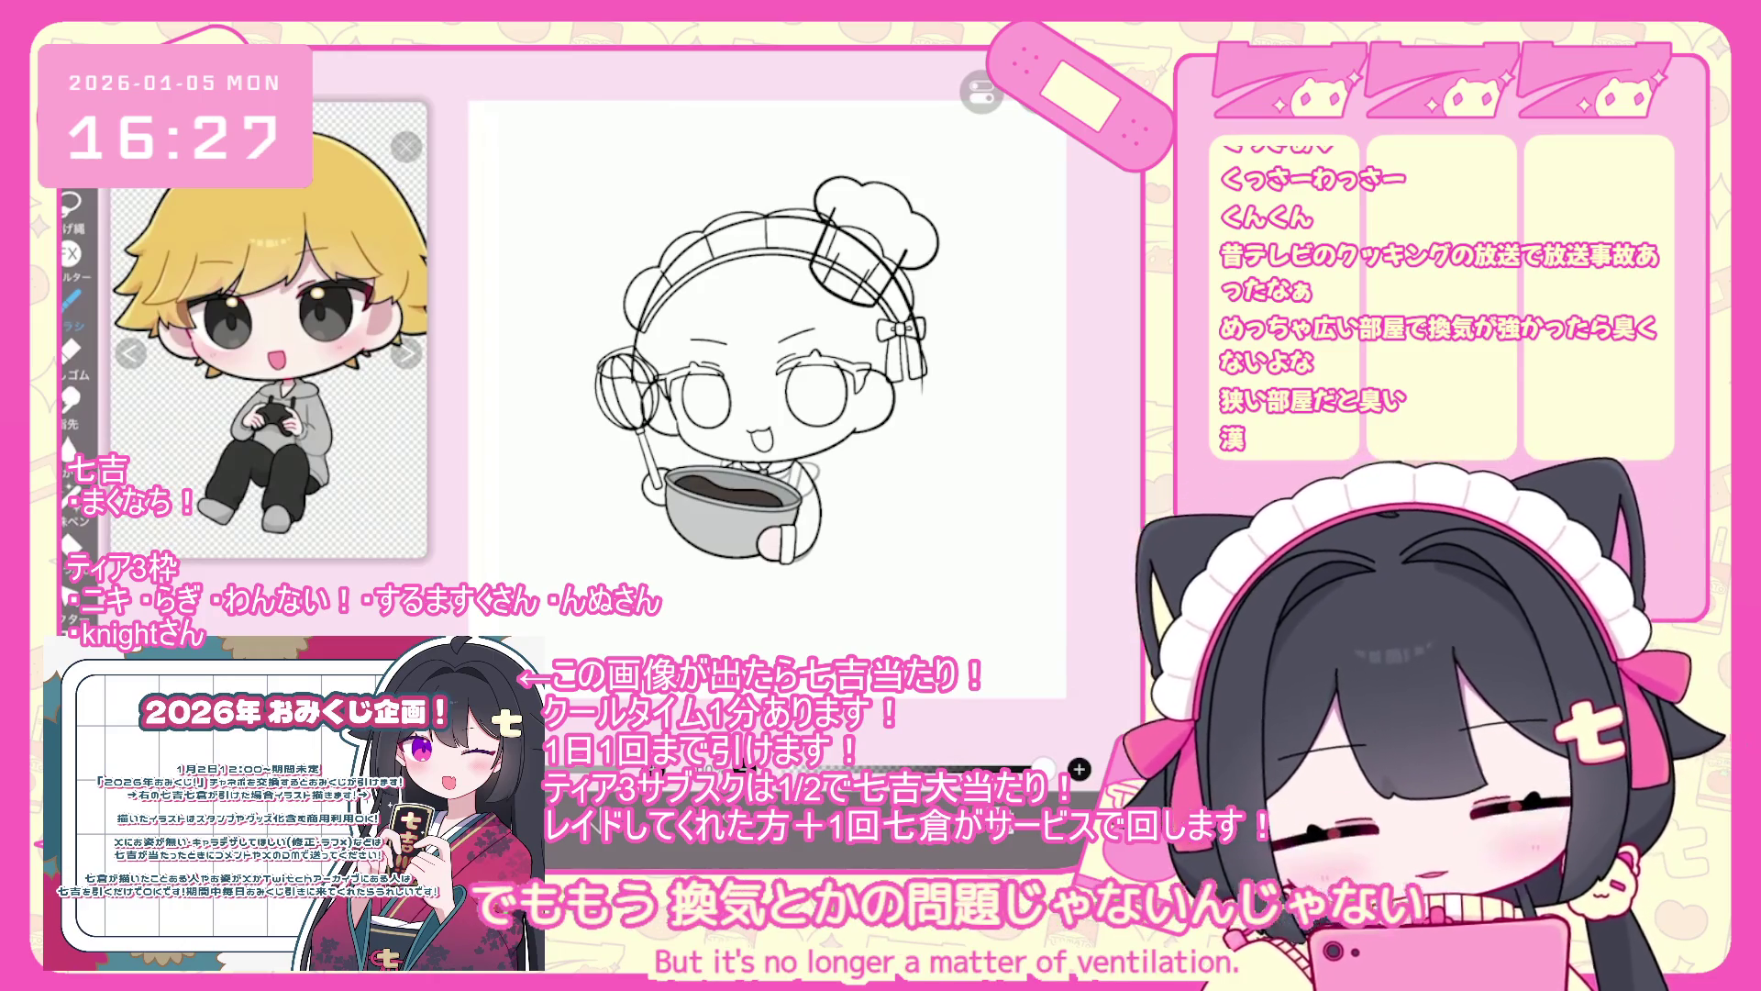
{"action": "scroll", "coordinate": [743, 367], "scroll_direction": "up", "scroll_amount": 3}
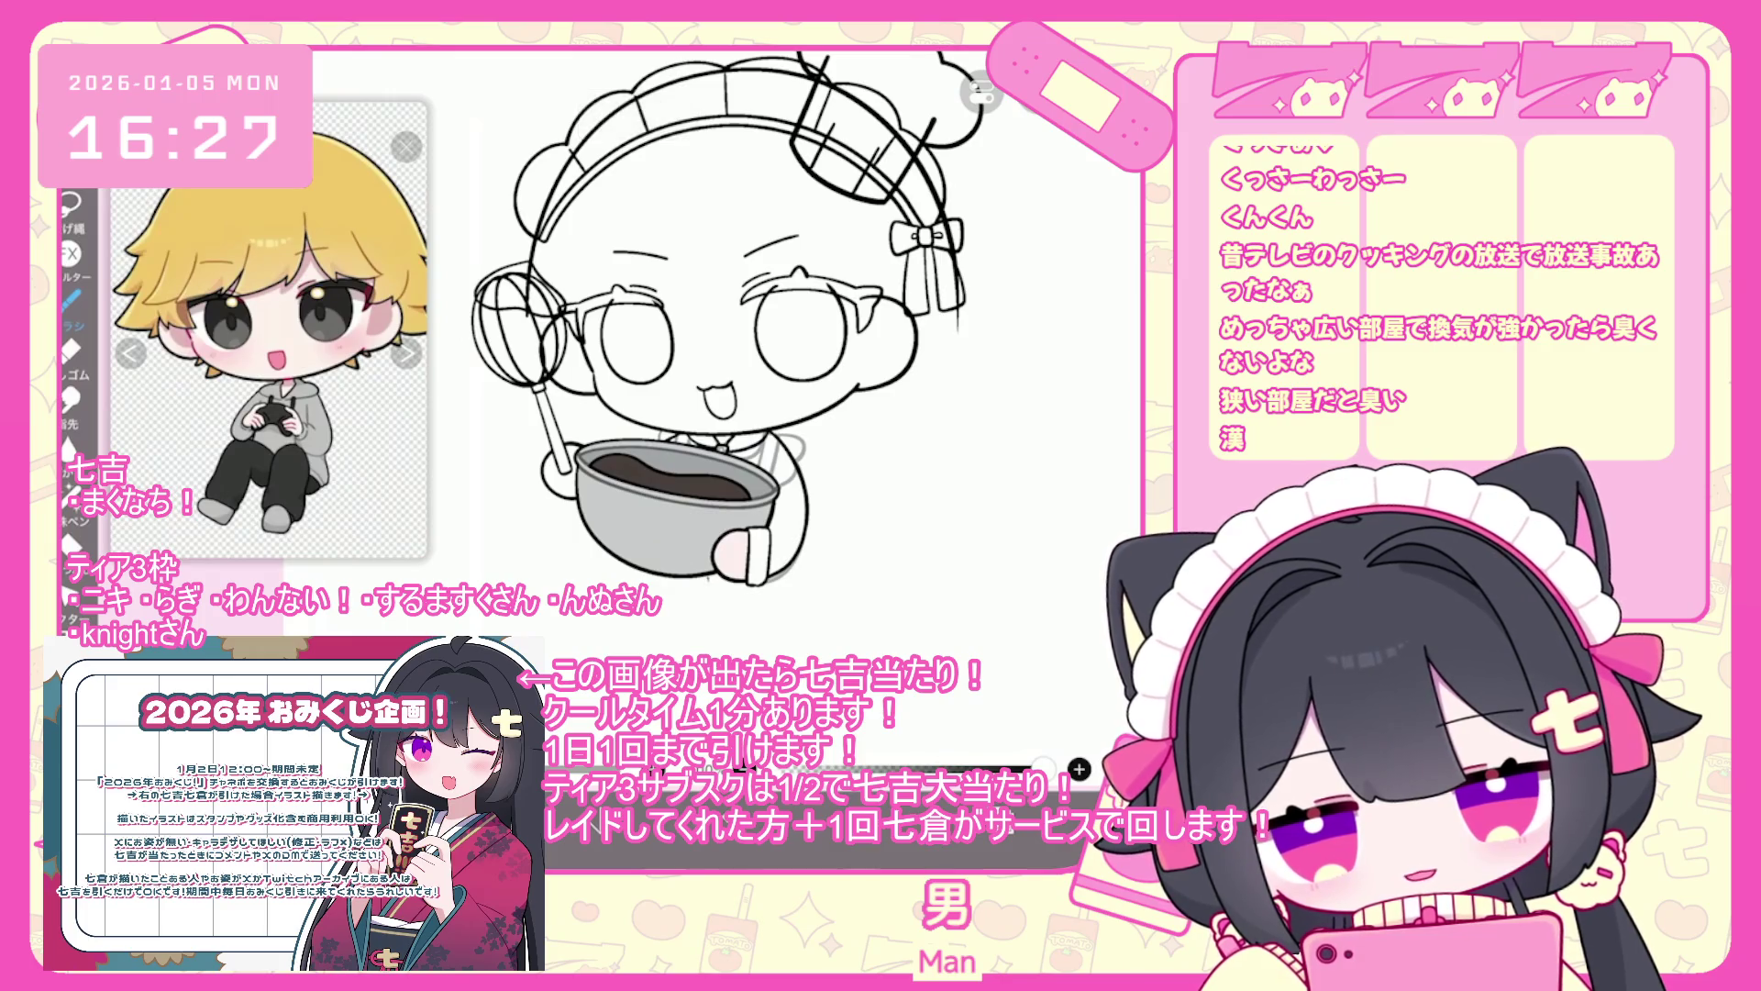
- Undo the strokes near the bowl, the bracket and arched strokes, and the rough leg sketch
{"action": "key", "text": "ctrl+z"}
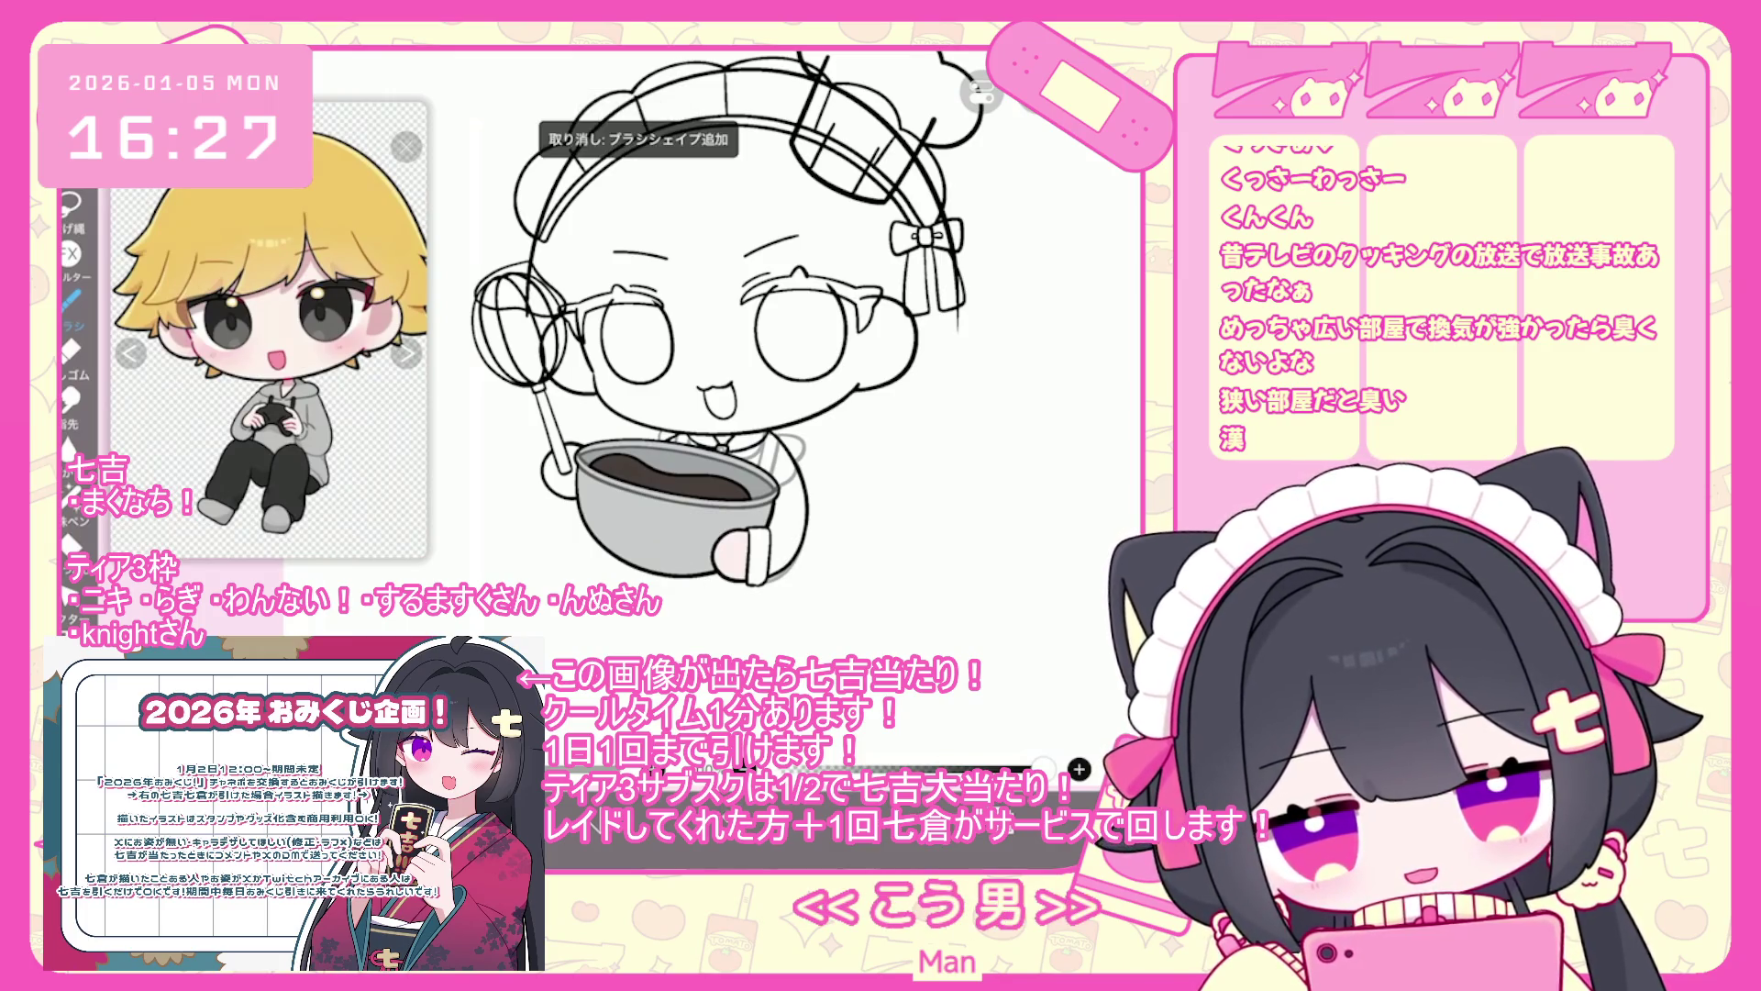
{"action": "key", "text": "ctrl+z"}
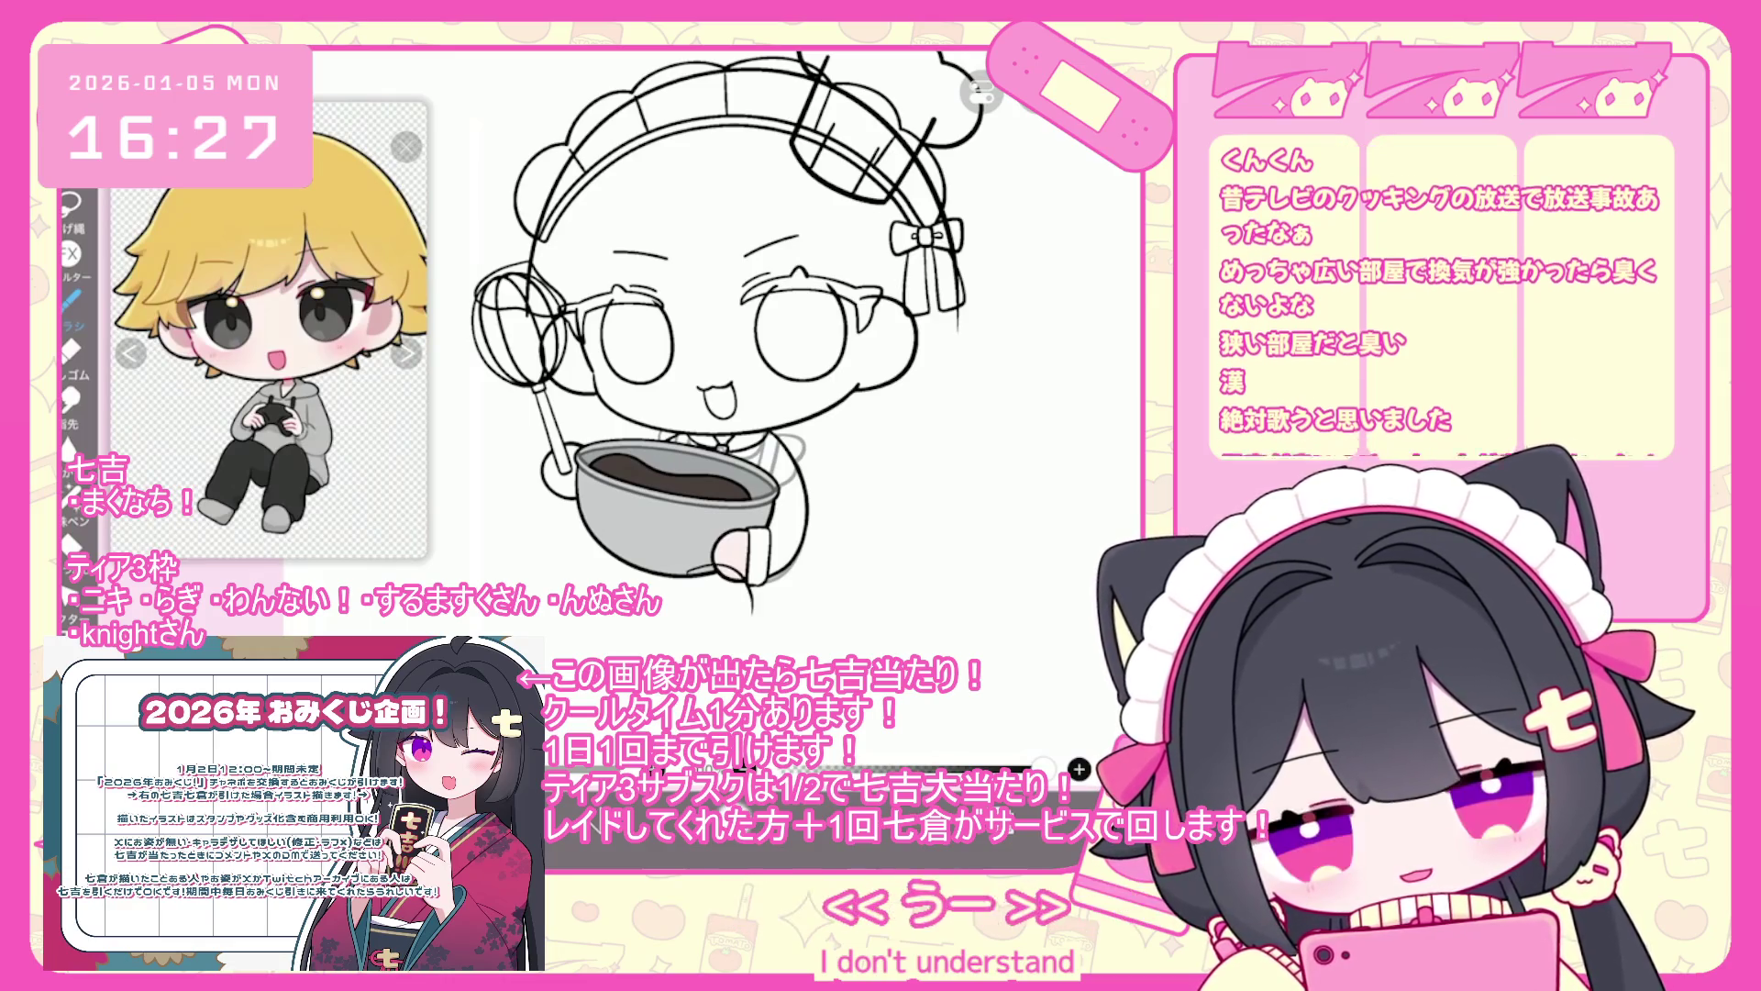
{"action": "key", "text": "ctrl+z"}
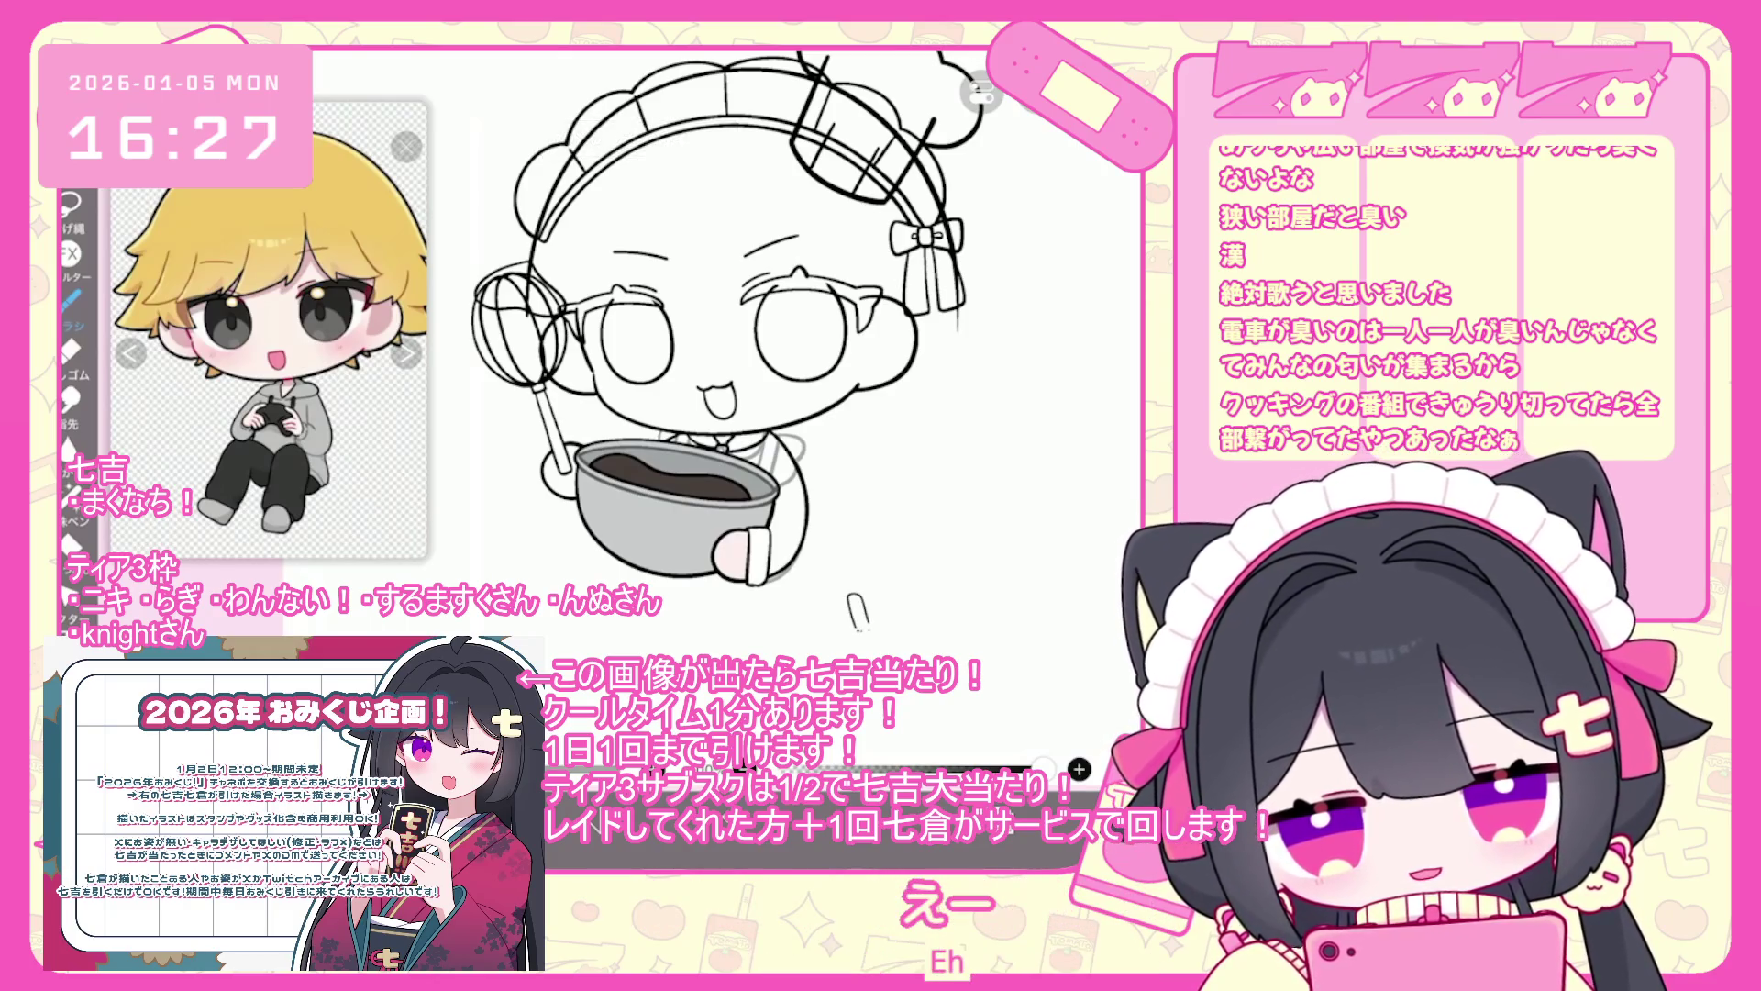
{"action": "mouse_move", "coordinate": [964, 580]}
{"action": "left_mouse_down"}
{"action": "mouse_move", "coordinate": [879, 607]}
{"action": "mouse_move", "coordinate": [998, 631]}
{"action": "mouse_move", "coordinate": [844, 613]}
{"action": "mouse_move", "coordinate": [810, 644]}
{"action": "left_mouse_up"}
{"action": "key", "text": "ctrl+z"}
{"action": "key", "text": "ctrl+z"}
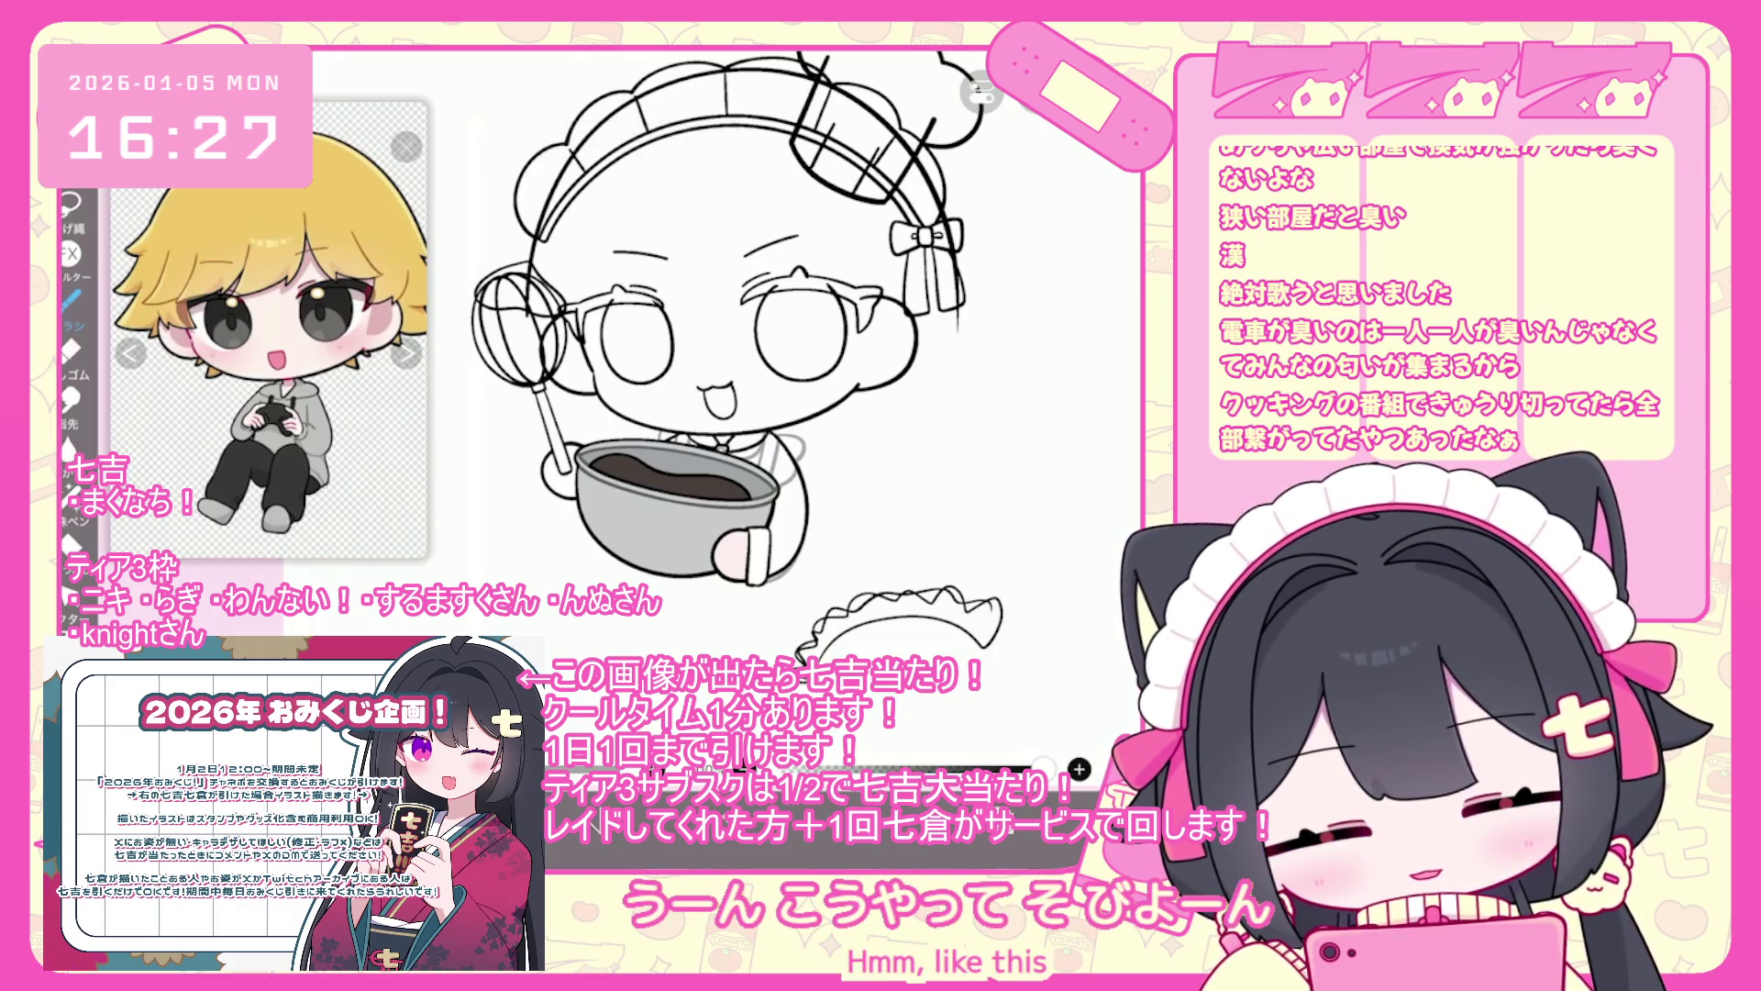
{"action": "key", "text": "ctrl+z"}
{"action": "key", "text": "ctrl+z"}
{"action": "key", "text": "ctrl+z"}
{"action": "key", "text": "ctrl+z"}
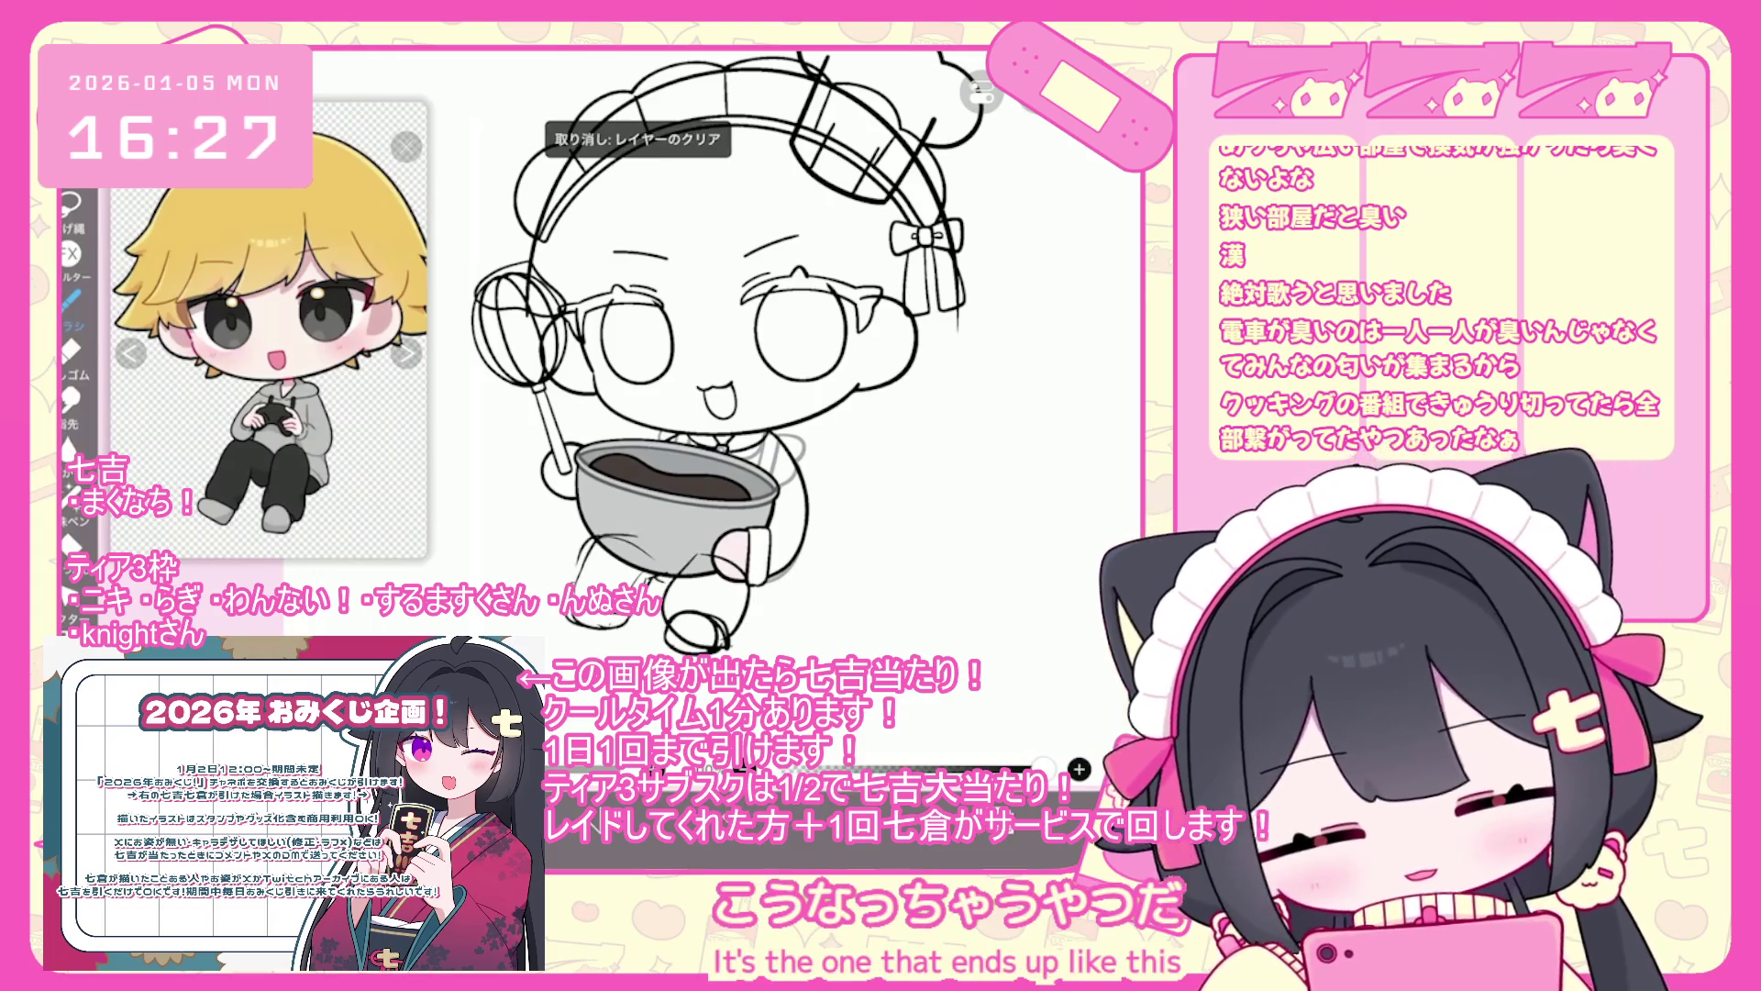
{"action": "key", "text": "l"}
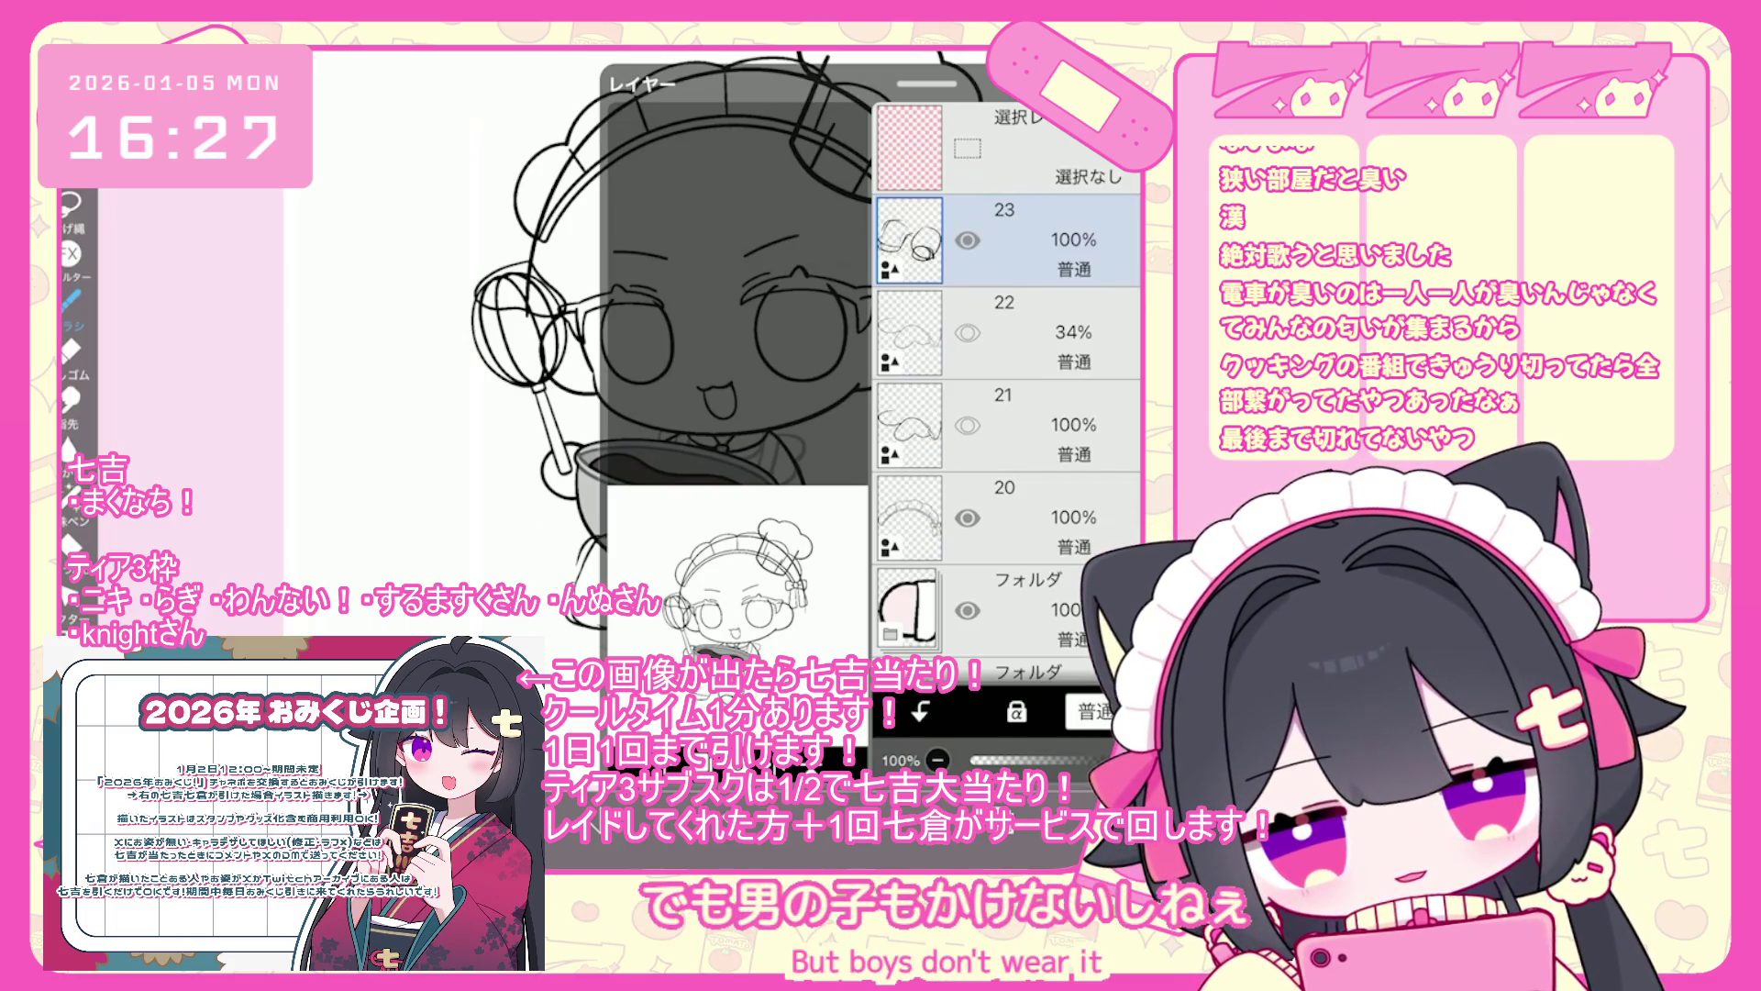
{"action": "key", "text": "l"}
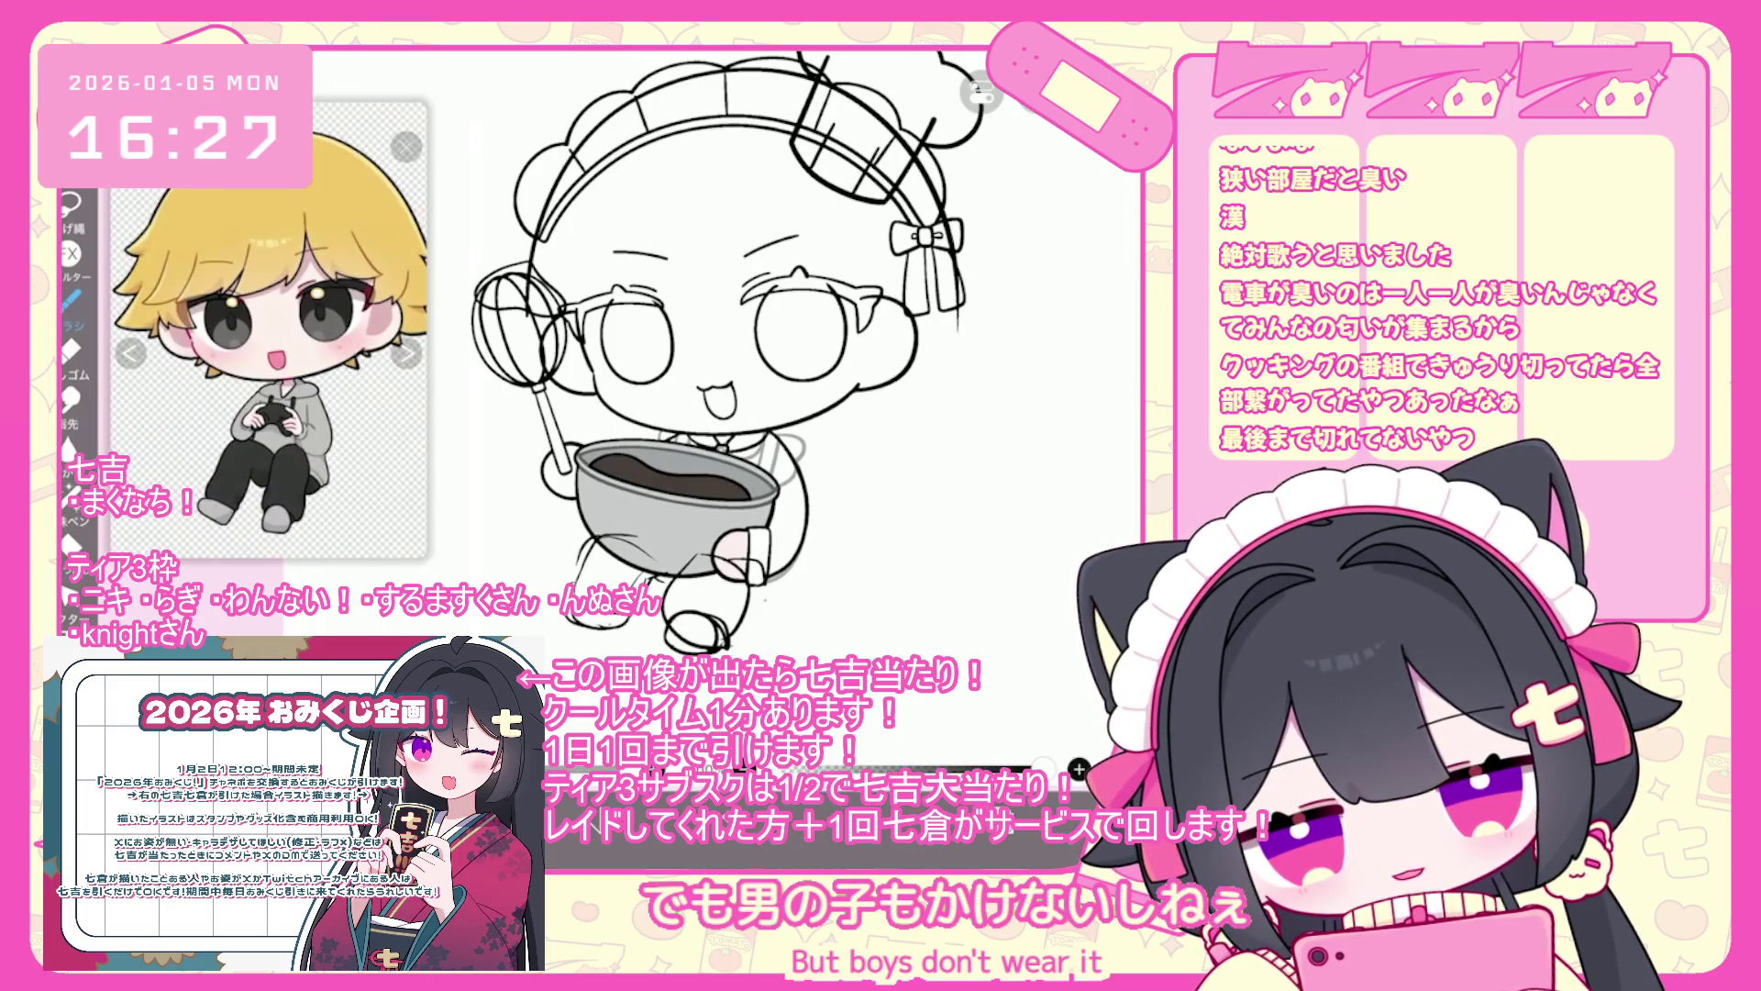
{"action": "key", "text": "ctrl+z"}
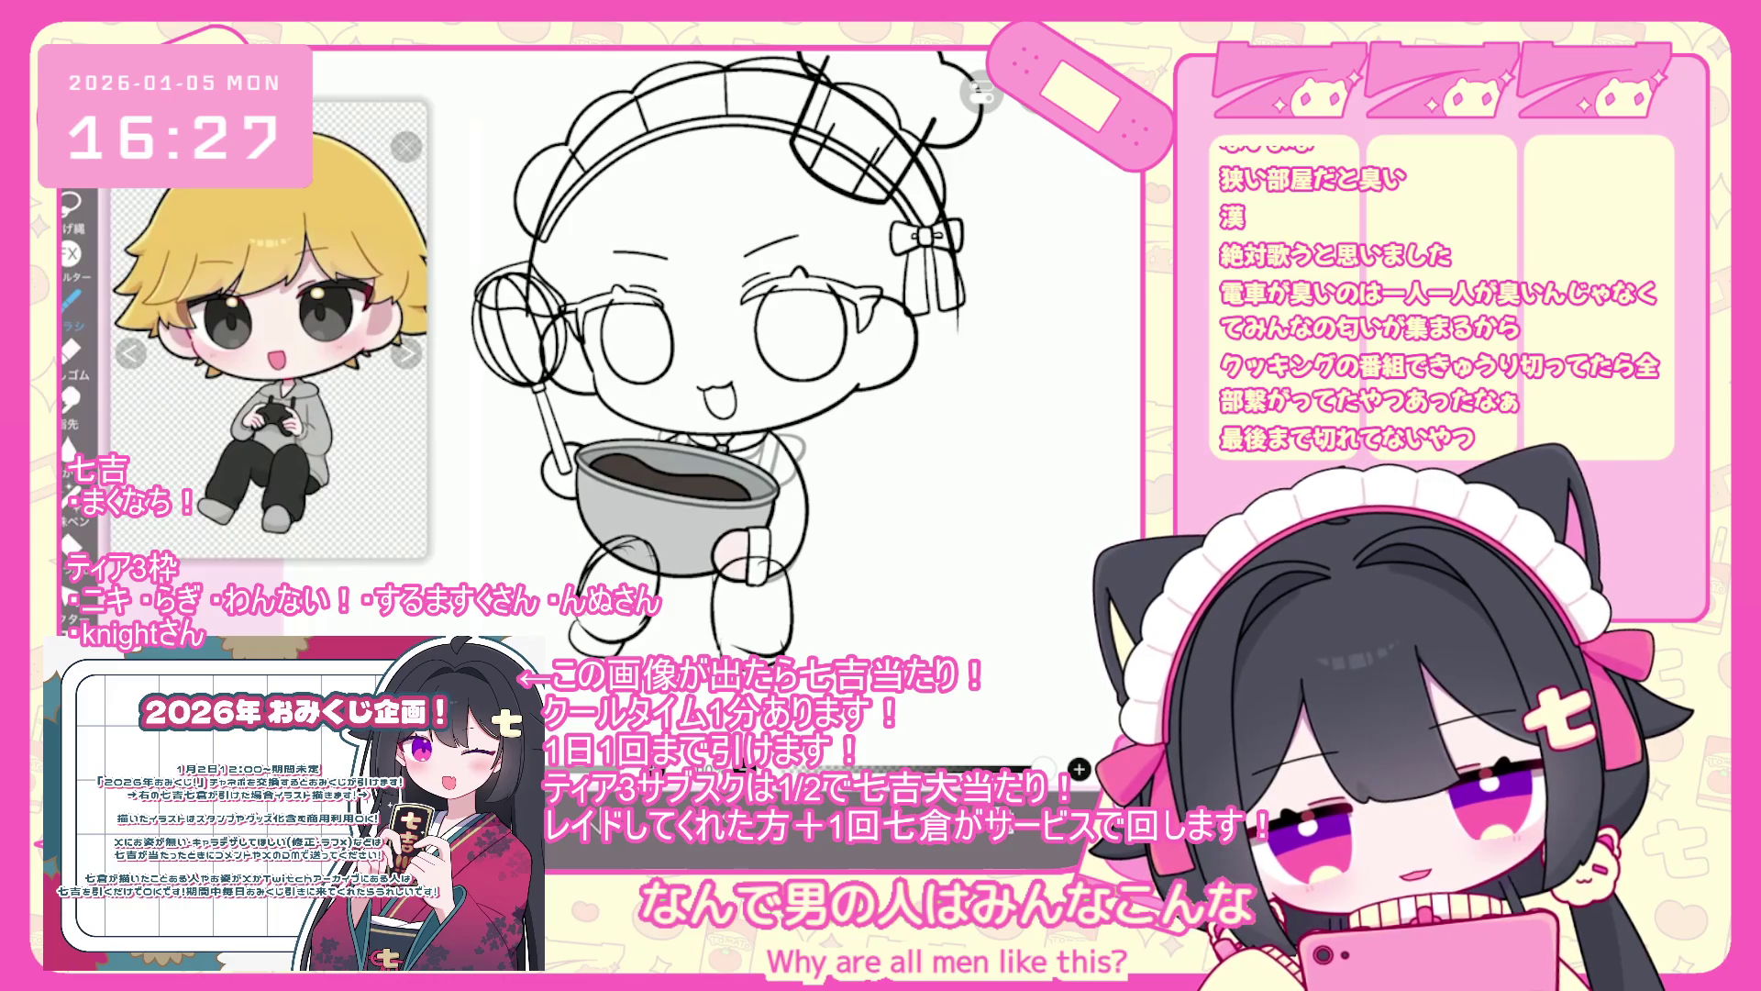
{"action": "key", "text": "ctrl+z"}
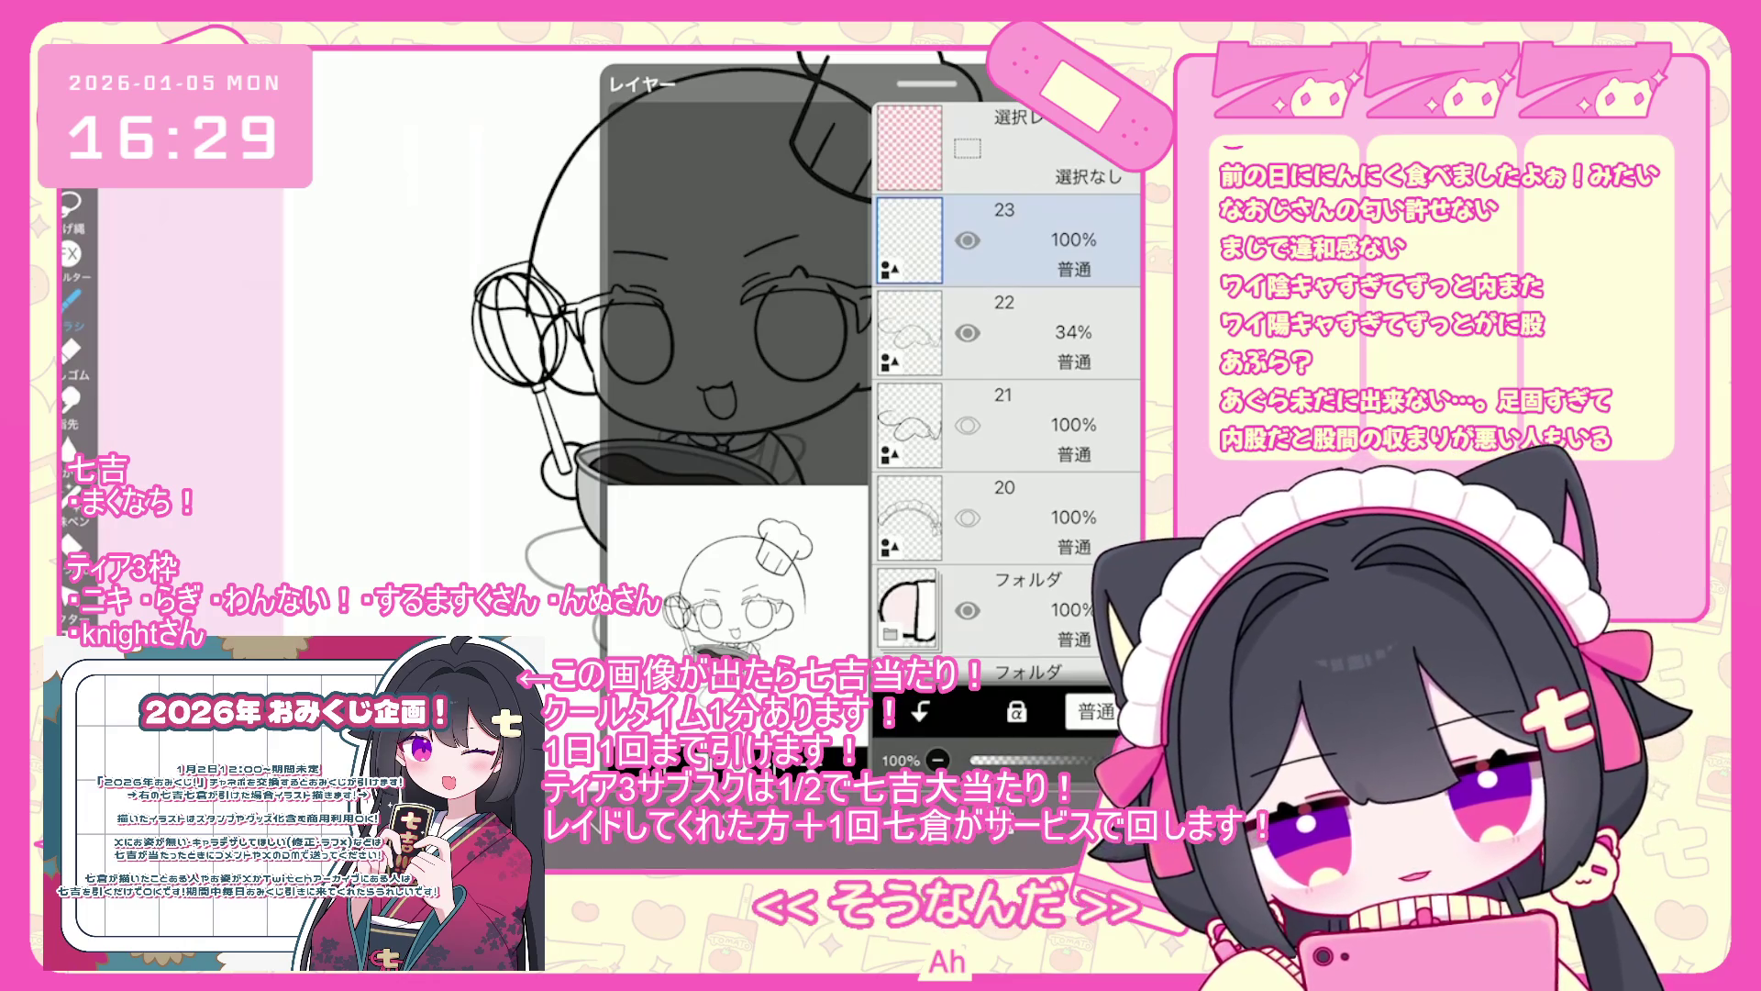
- Ink a curved black line just below the bowl, redrawing it once
{"action": "scroll", "coordinate": [697, 349], "scroll_direction": "up", "scroll_amount": 2}
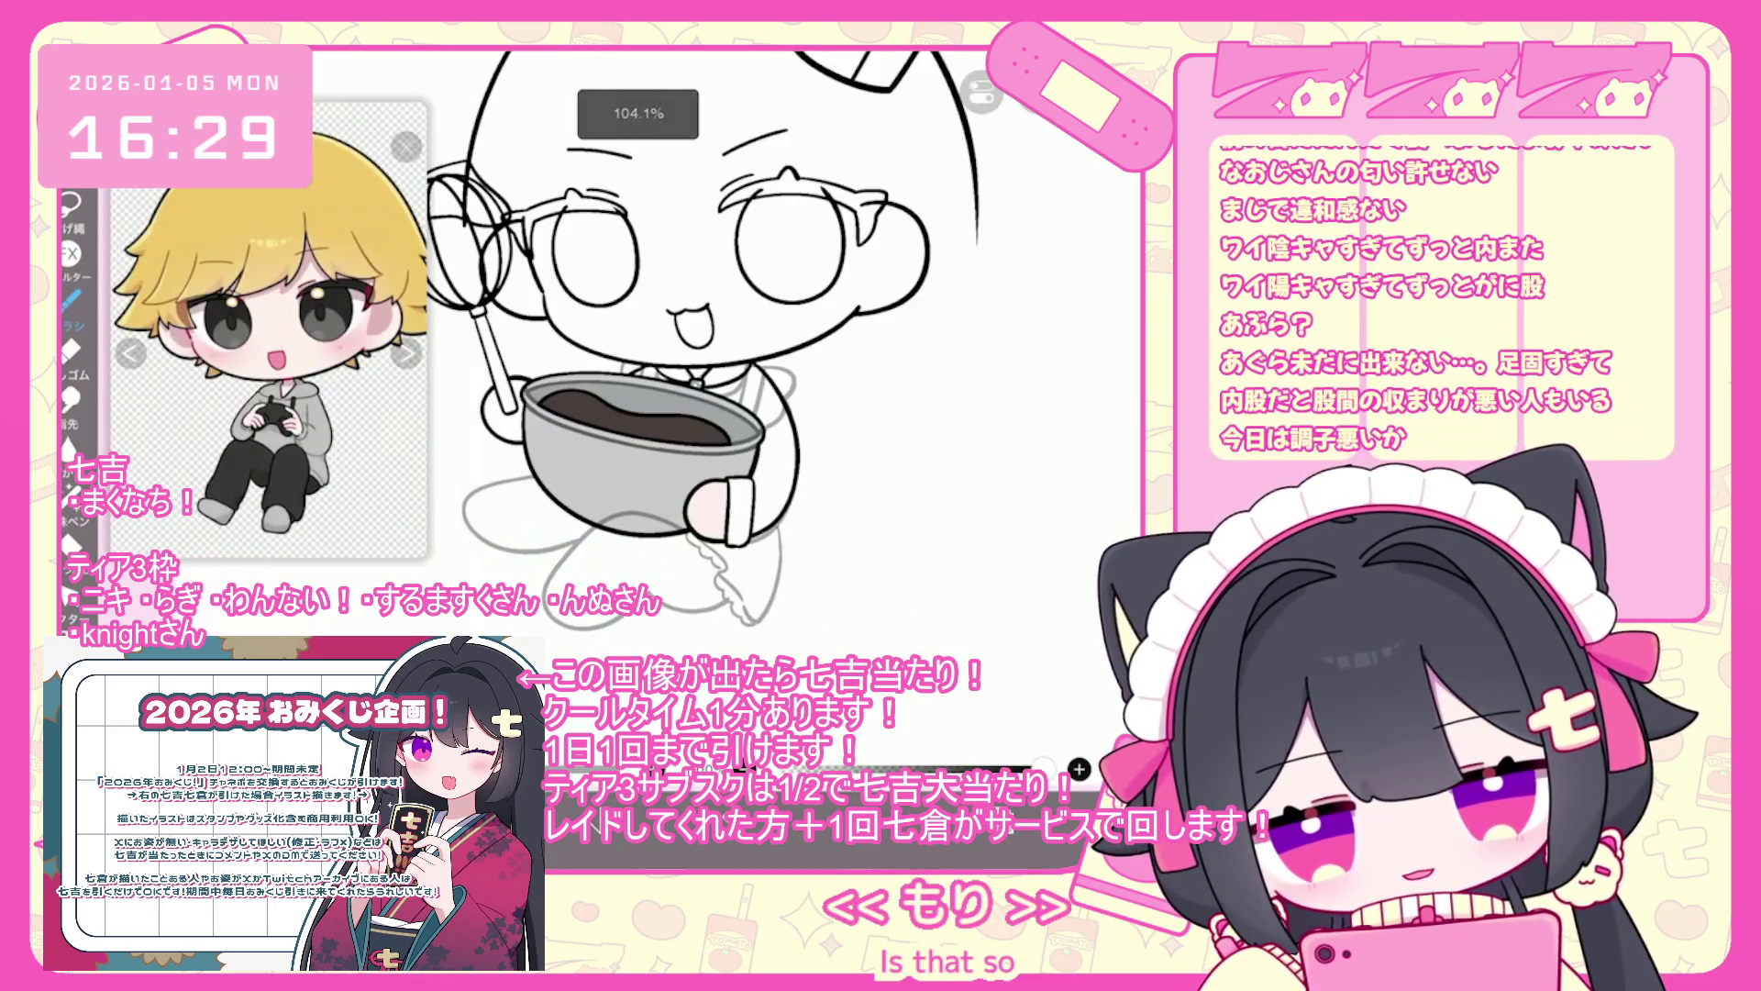
{"action": "left_click_drag", "start_coordinate": [688, 519], "coordinate": [598, 587]}
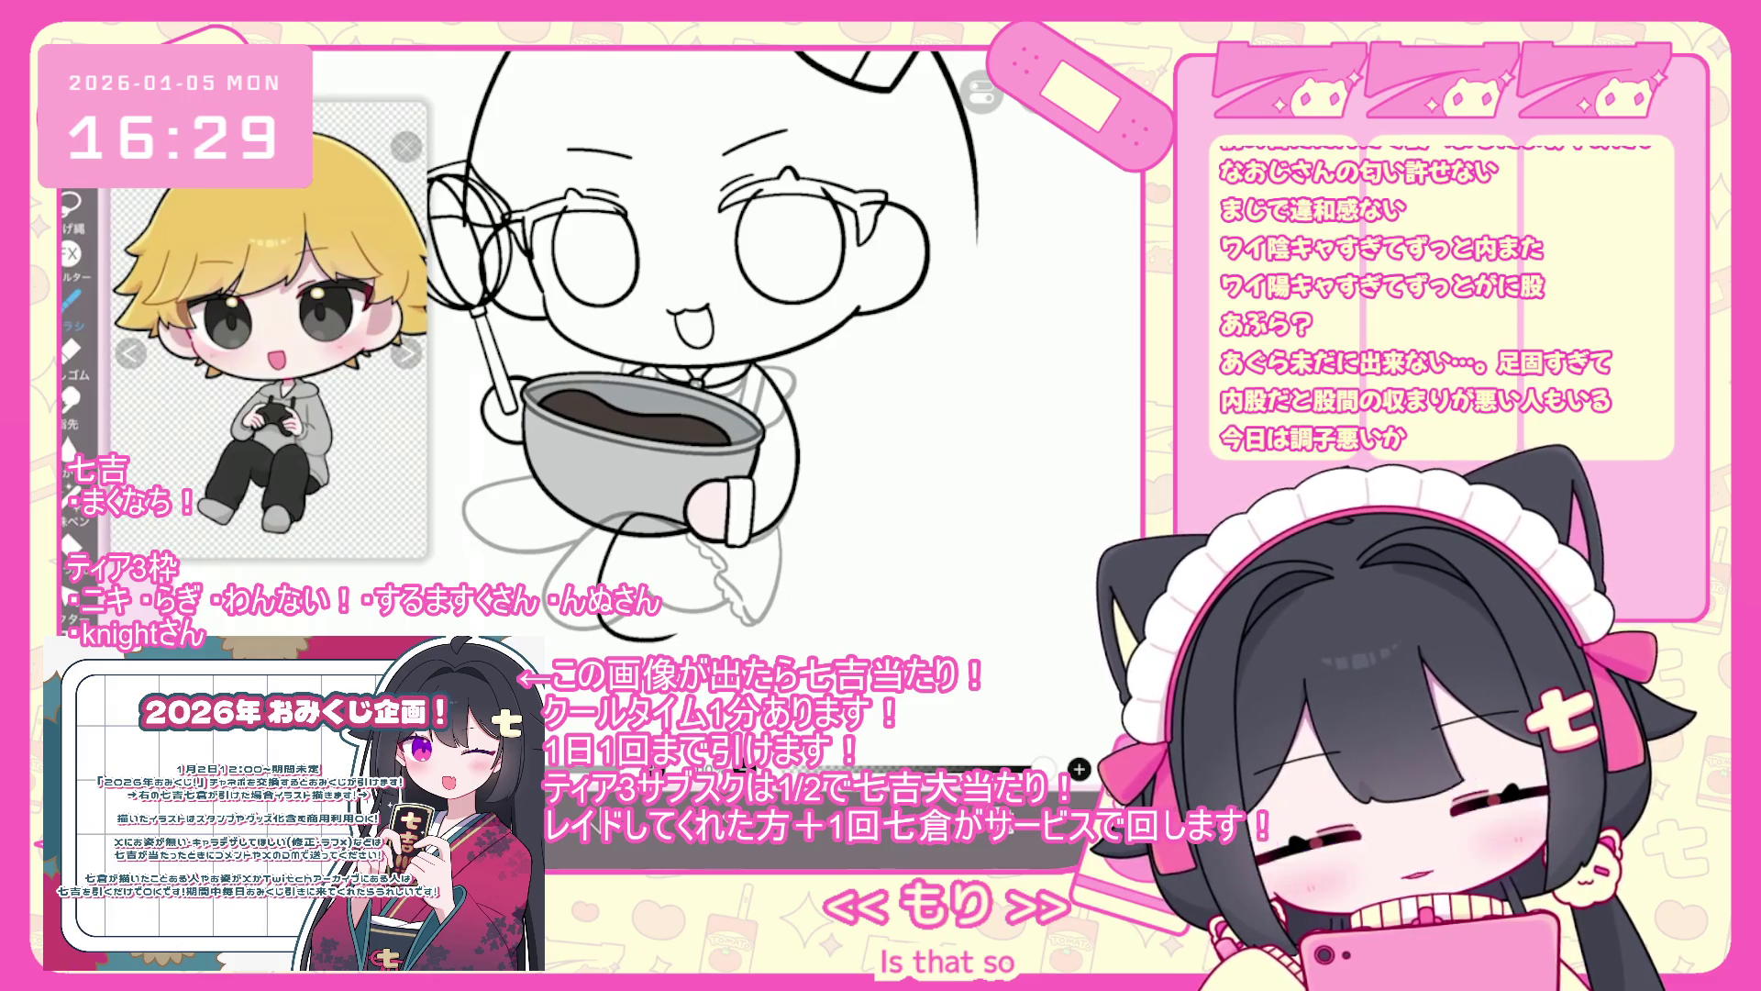
{"action": "key", "text": "ctrl+z"}
{"action": "left_click_drag", "start_coordinate": [672, 512], "coordinate": [609, 592]}
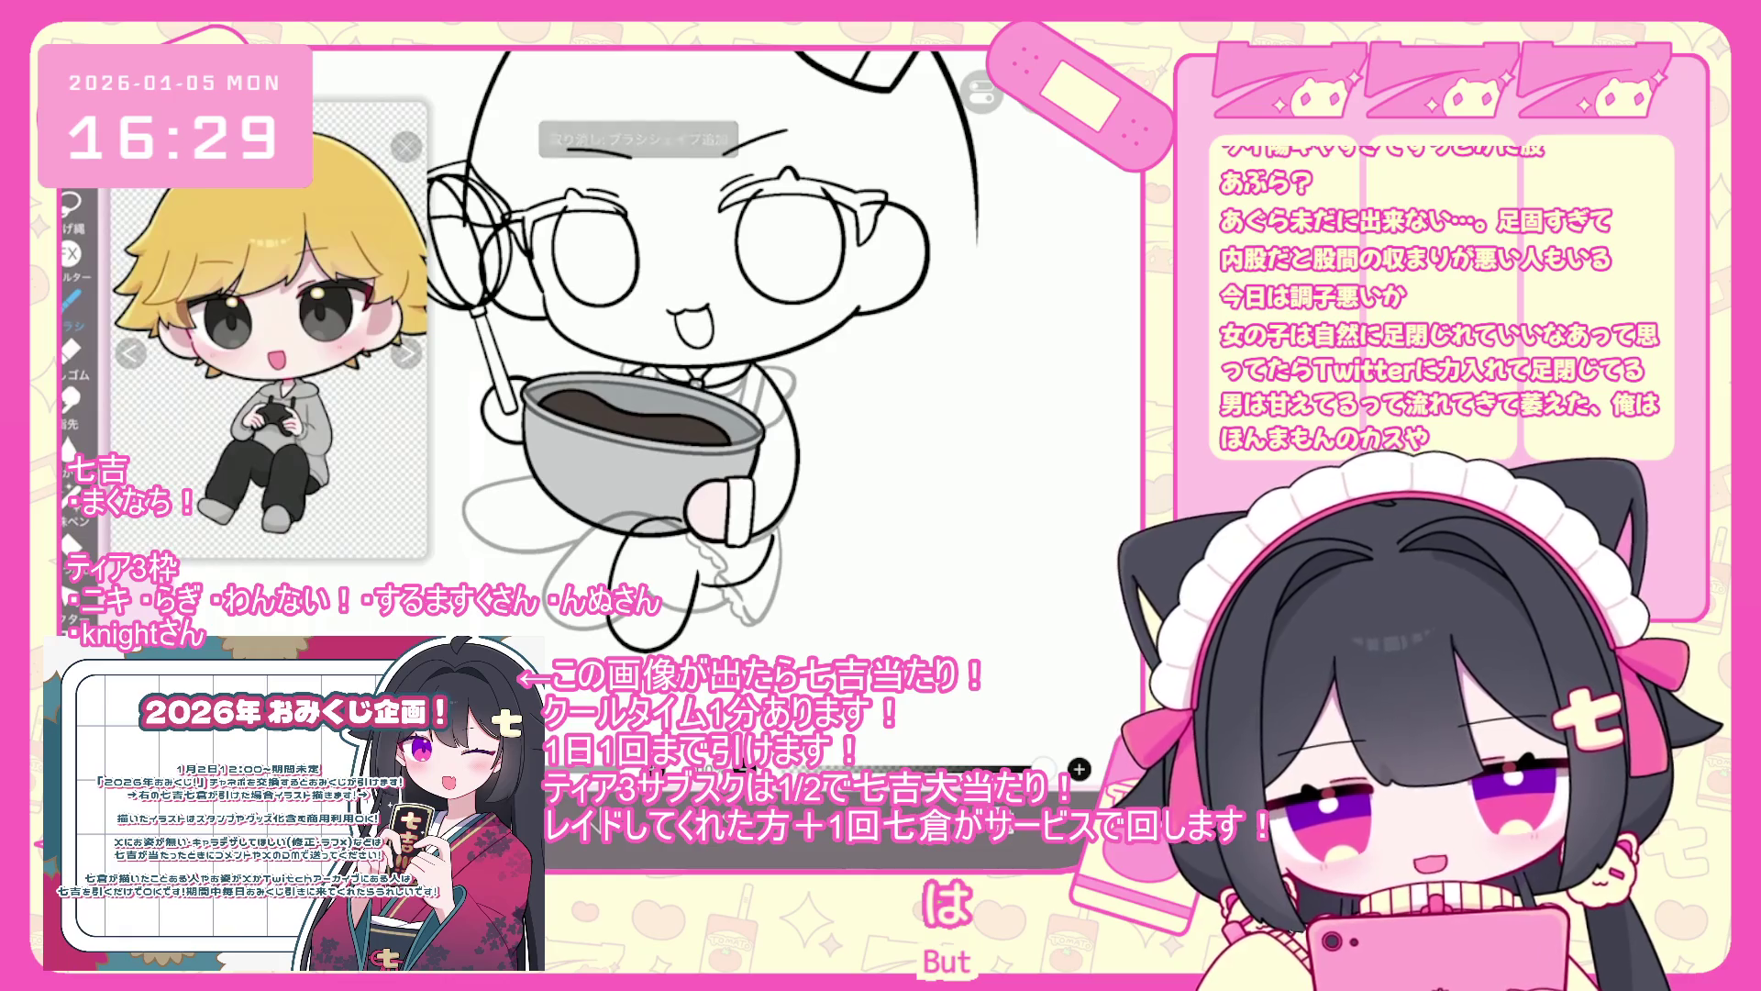
- Redo the lower-left leg lines with a new curved outline and a short line beside it
{"action": "scroll", "coordinate": [688, 349], "scroll_direction": "up", "scroll_amount": 1}
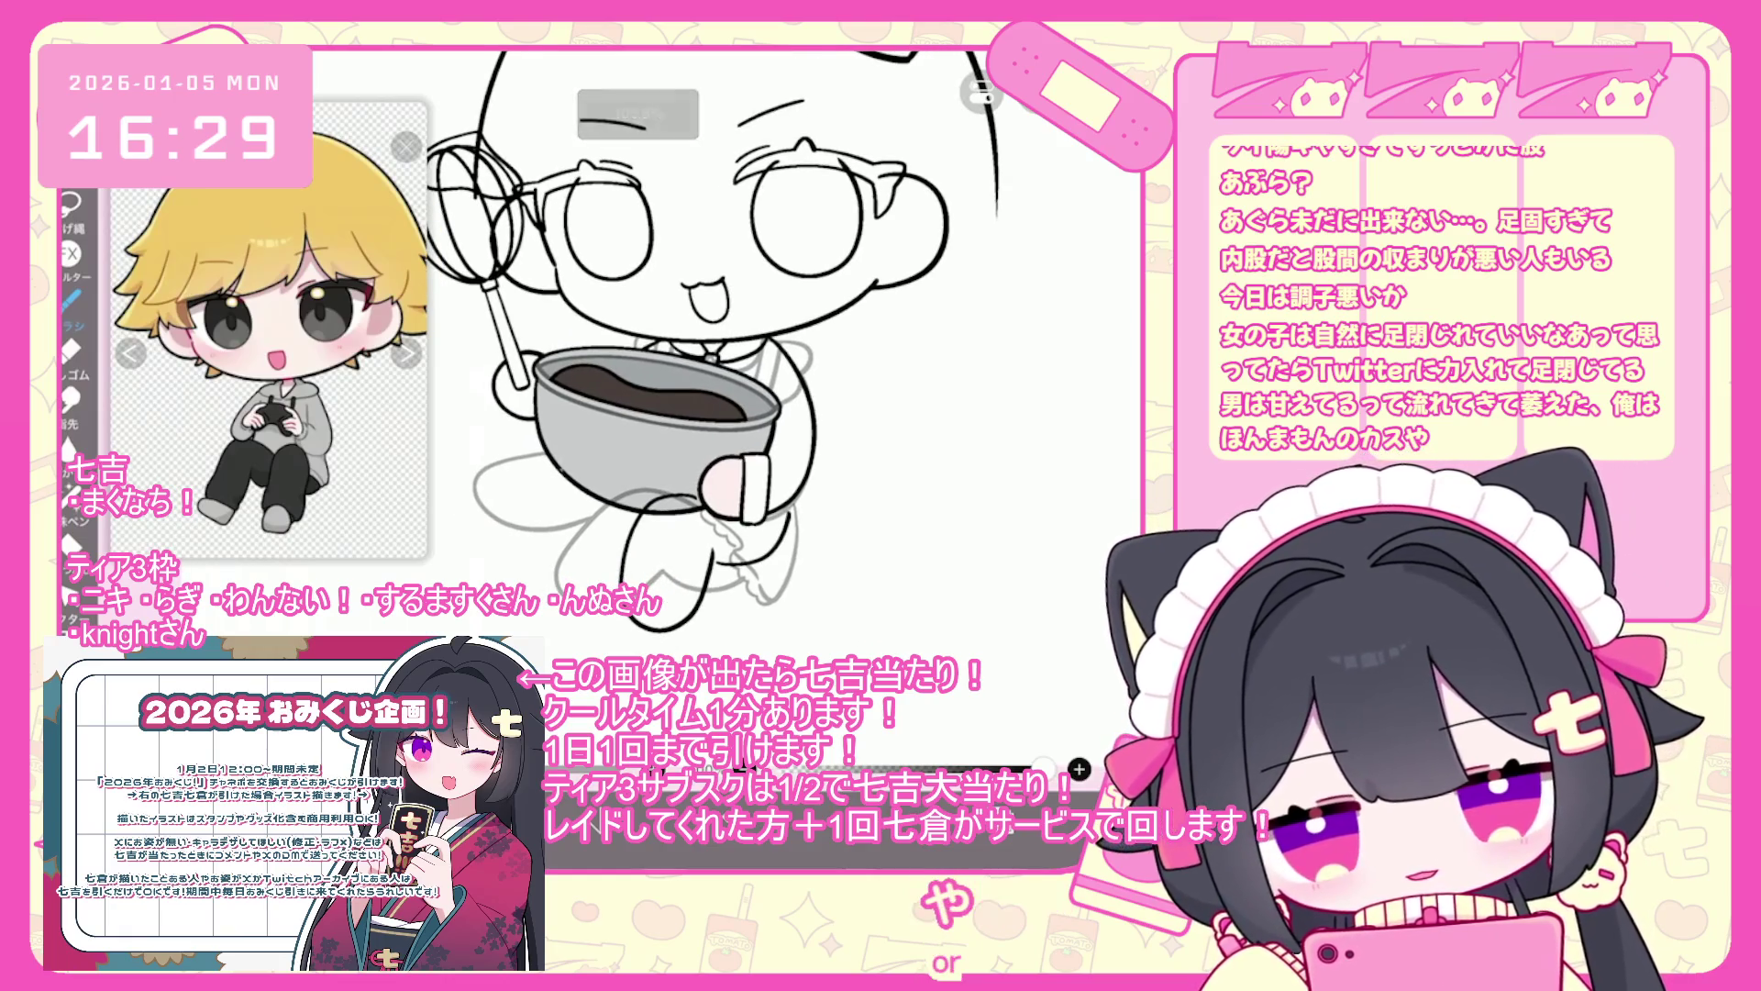
{"action": "left_click_drag", "start_coordinate": [561, 469], "coordinate": [542, 573]}
{"action": "key", "text": "ctrl+z"}
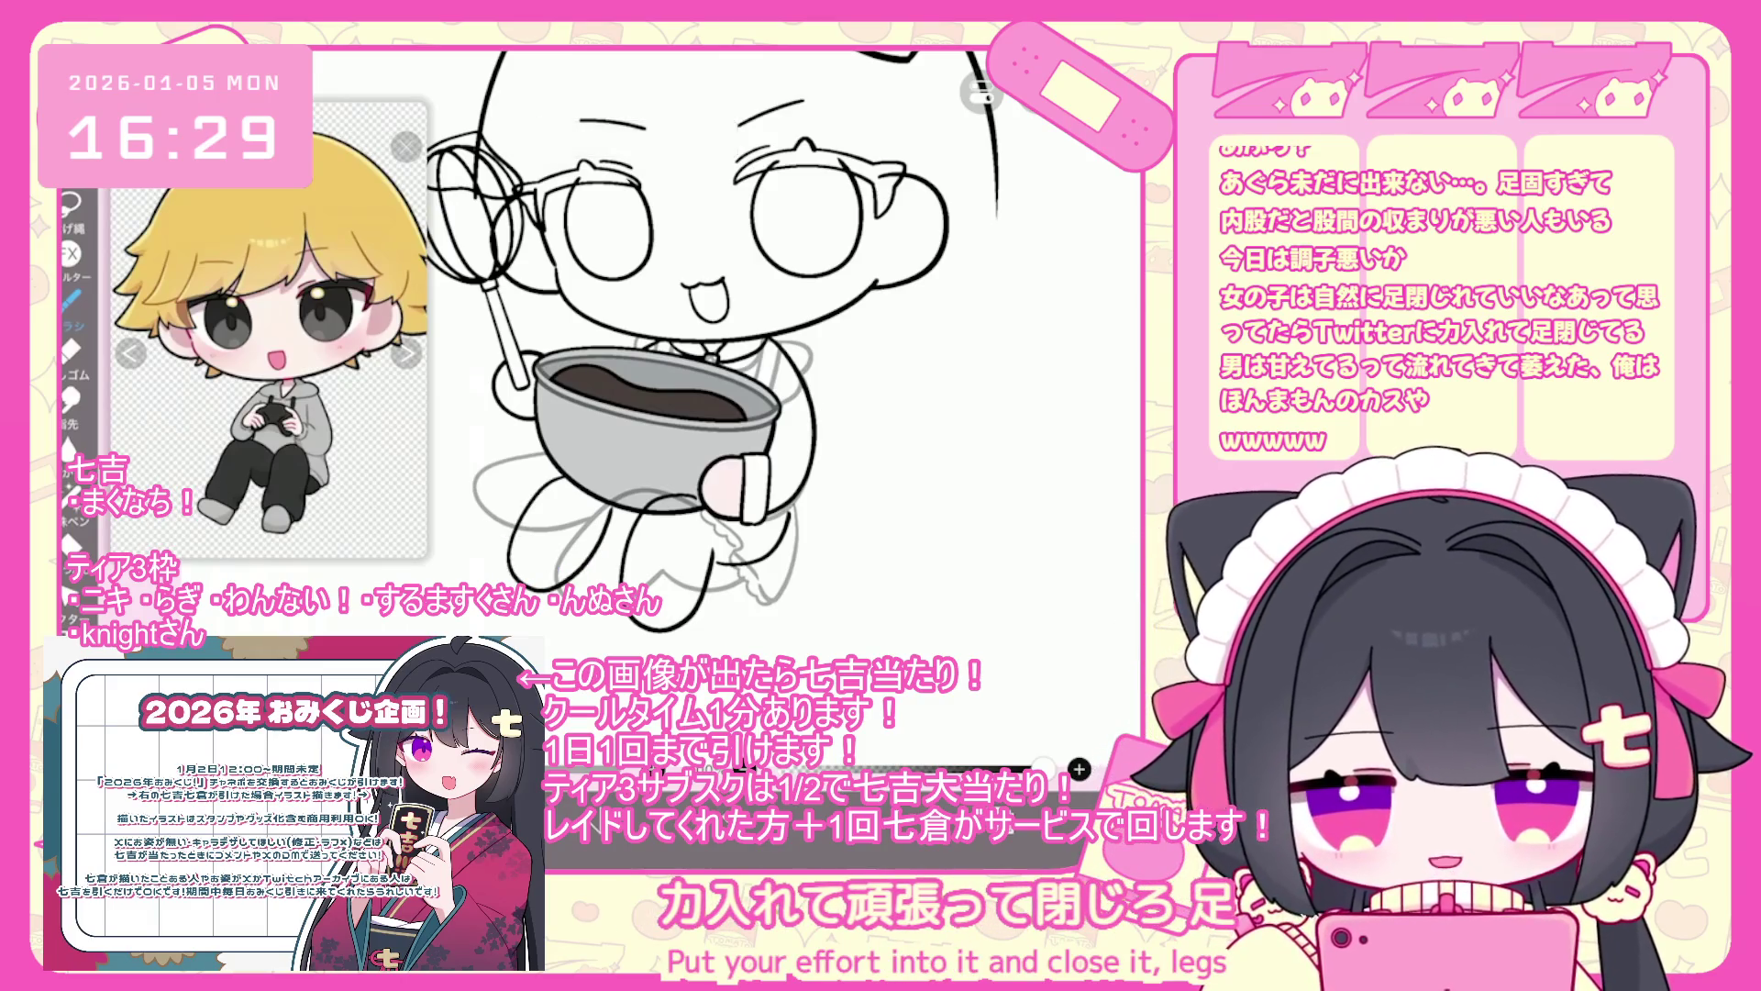
{"action": "key", "text": "ctrl+z"}
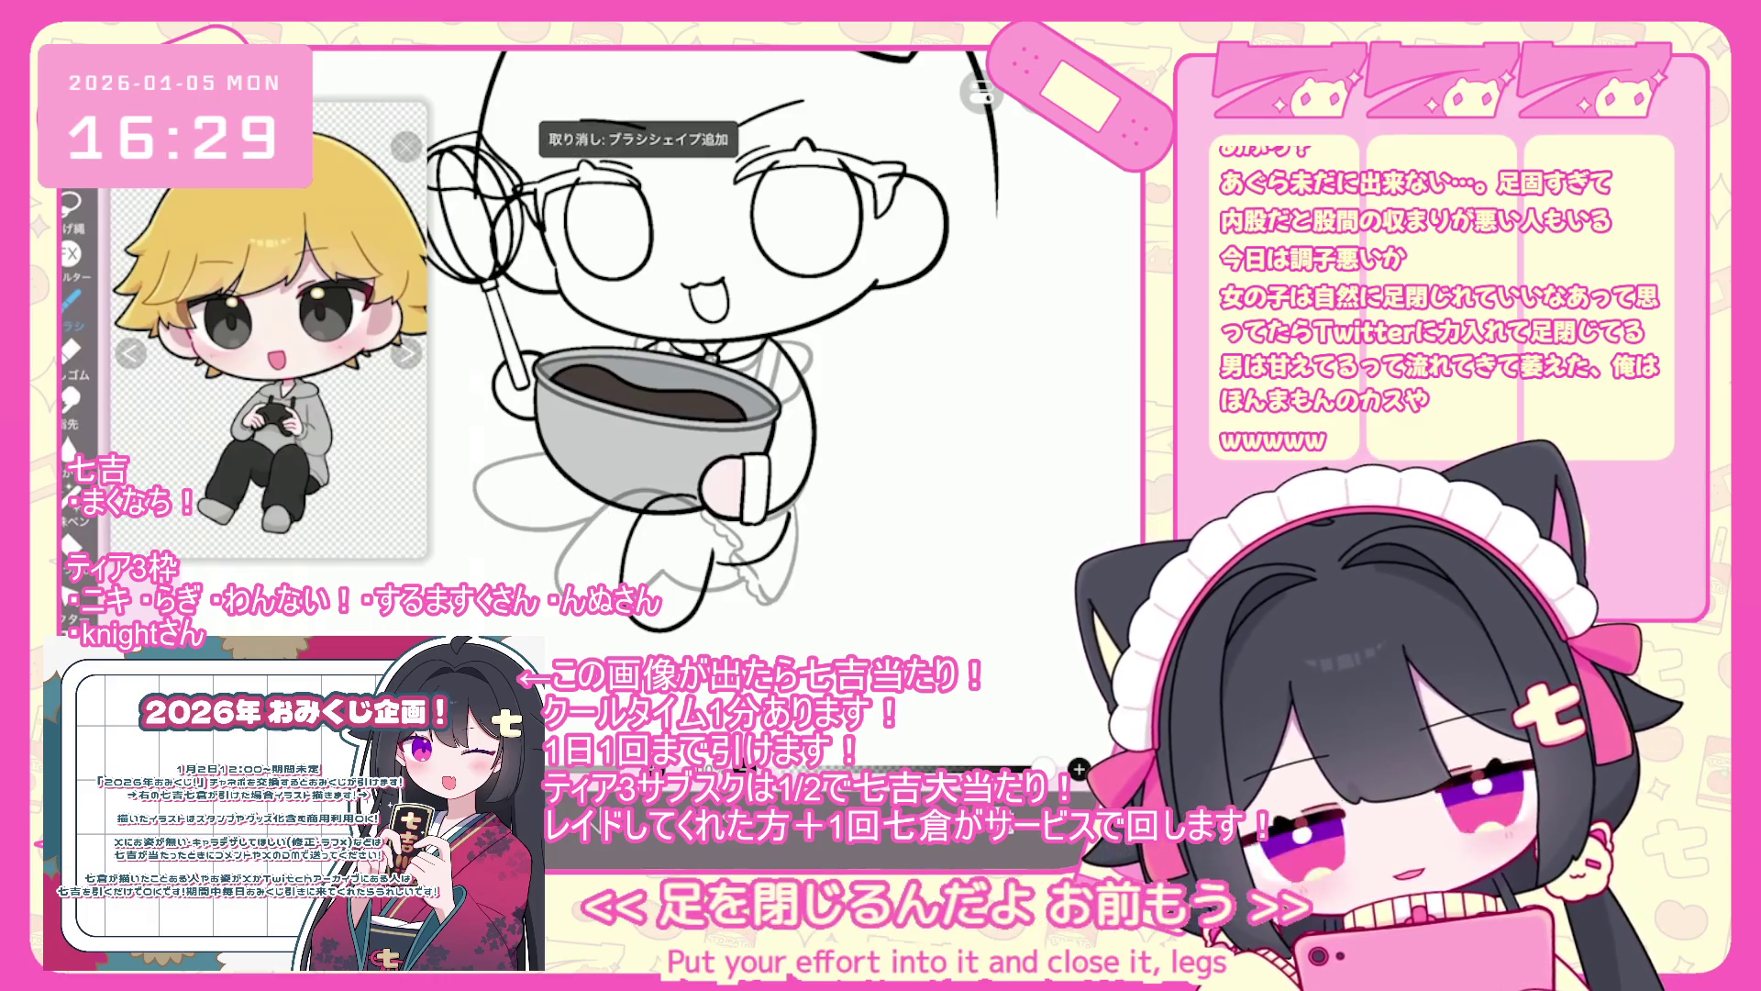
{"action": "key", "text": "ctrl+z"}
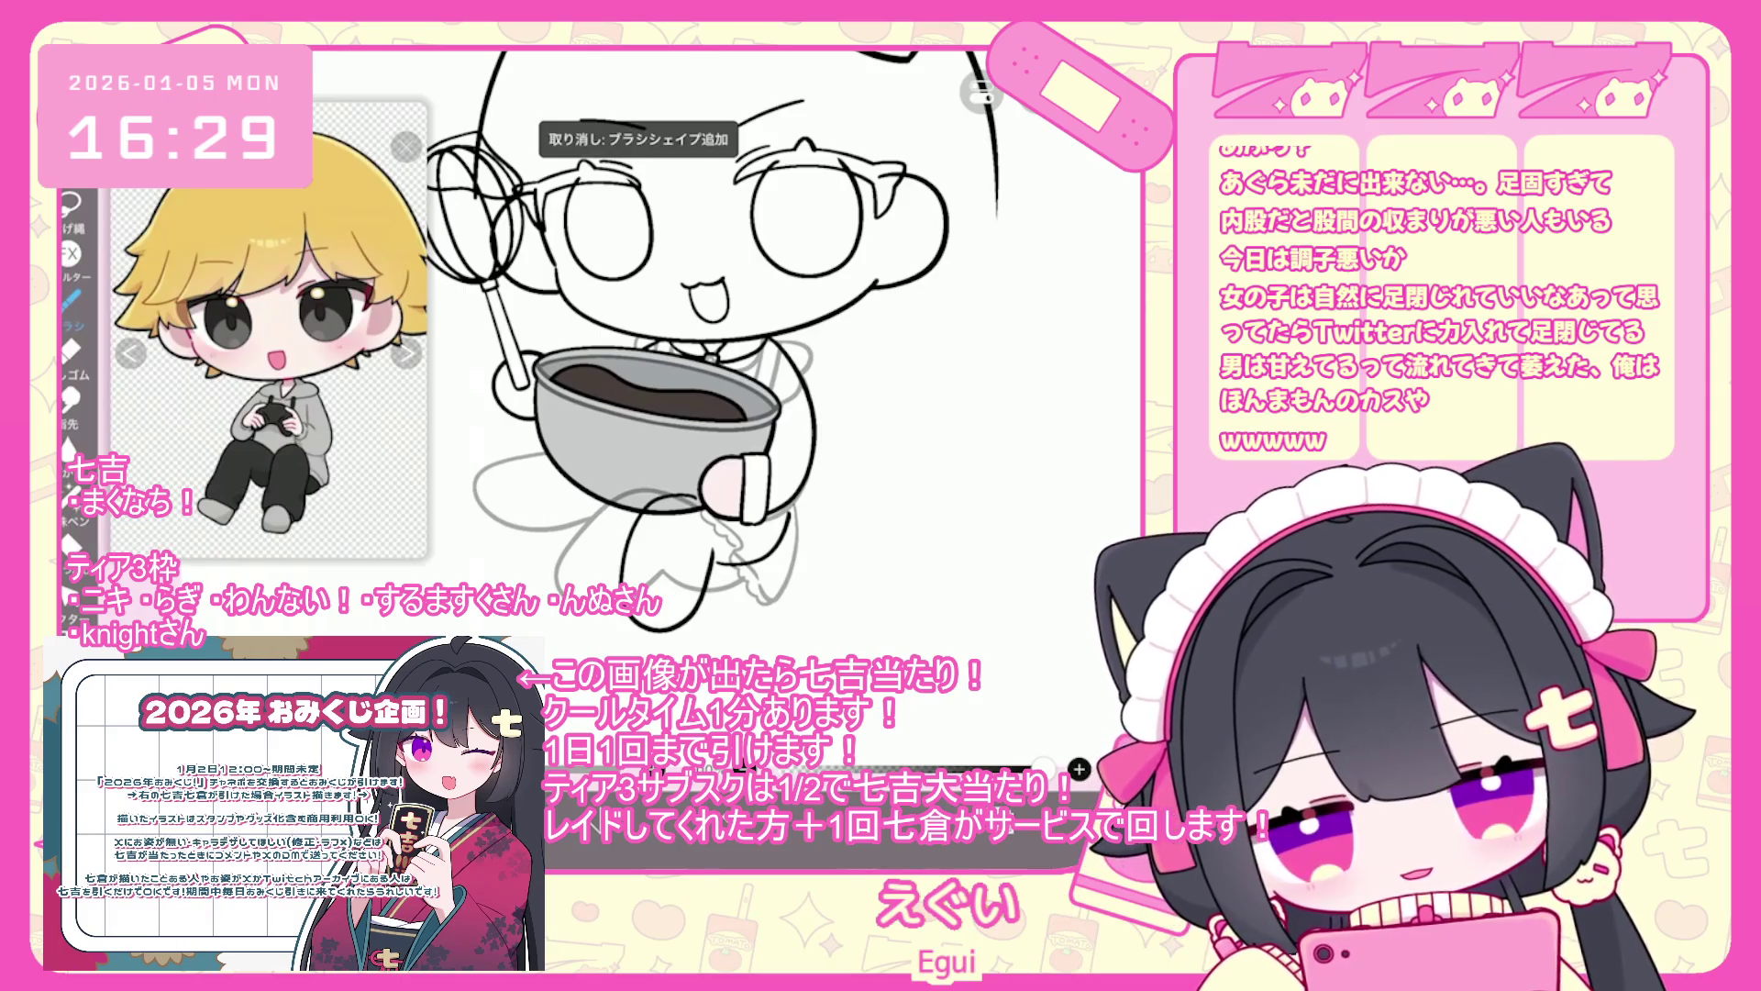
{"action": "left_click_drag", "start_coordinate": [564, 482], "coordinate": [528, 573]}
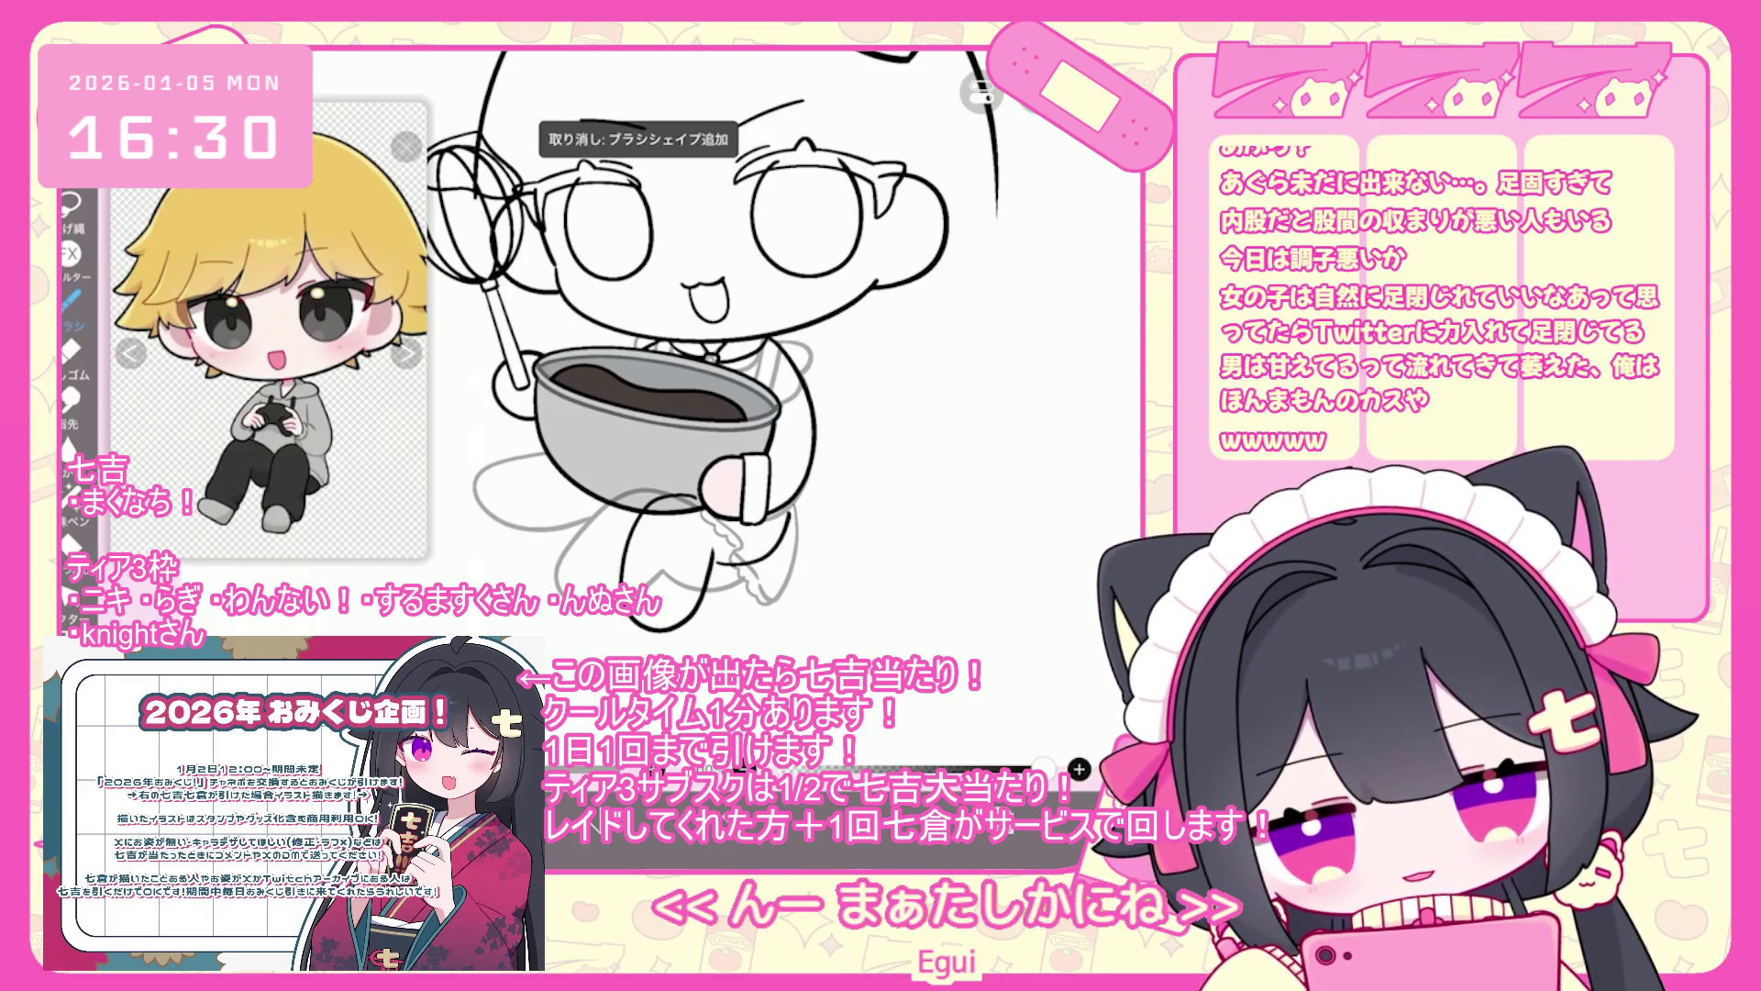
{"action": "mouse_move", "coordinate": [612, 536]}
{"action": "left_mouse_down"}
{"action": "mouse_move", "coordinate": [571, 585]}
{"action": "mouse_move", "coordinate": [610, 538]}
{"action": "left_mouse_up"}
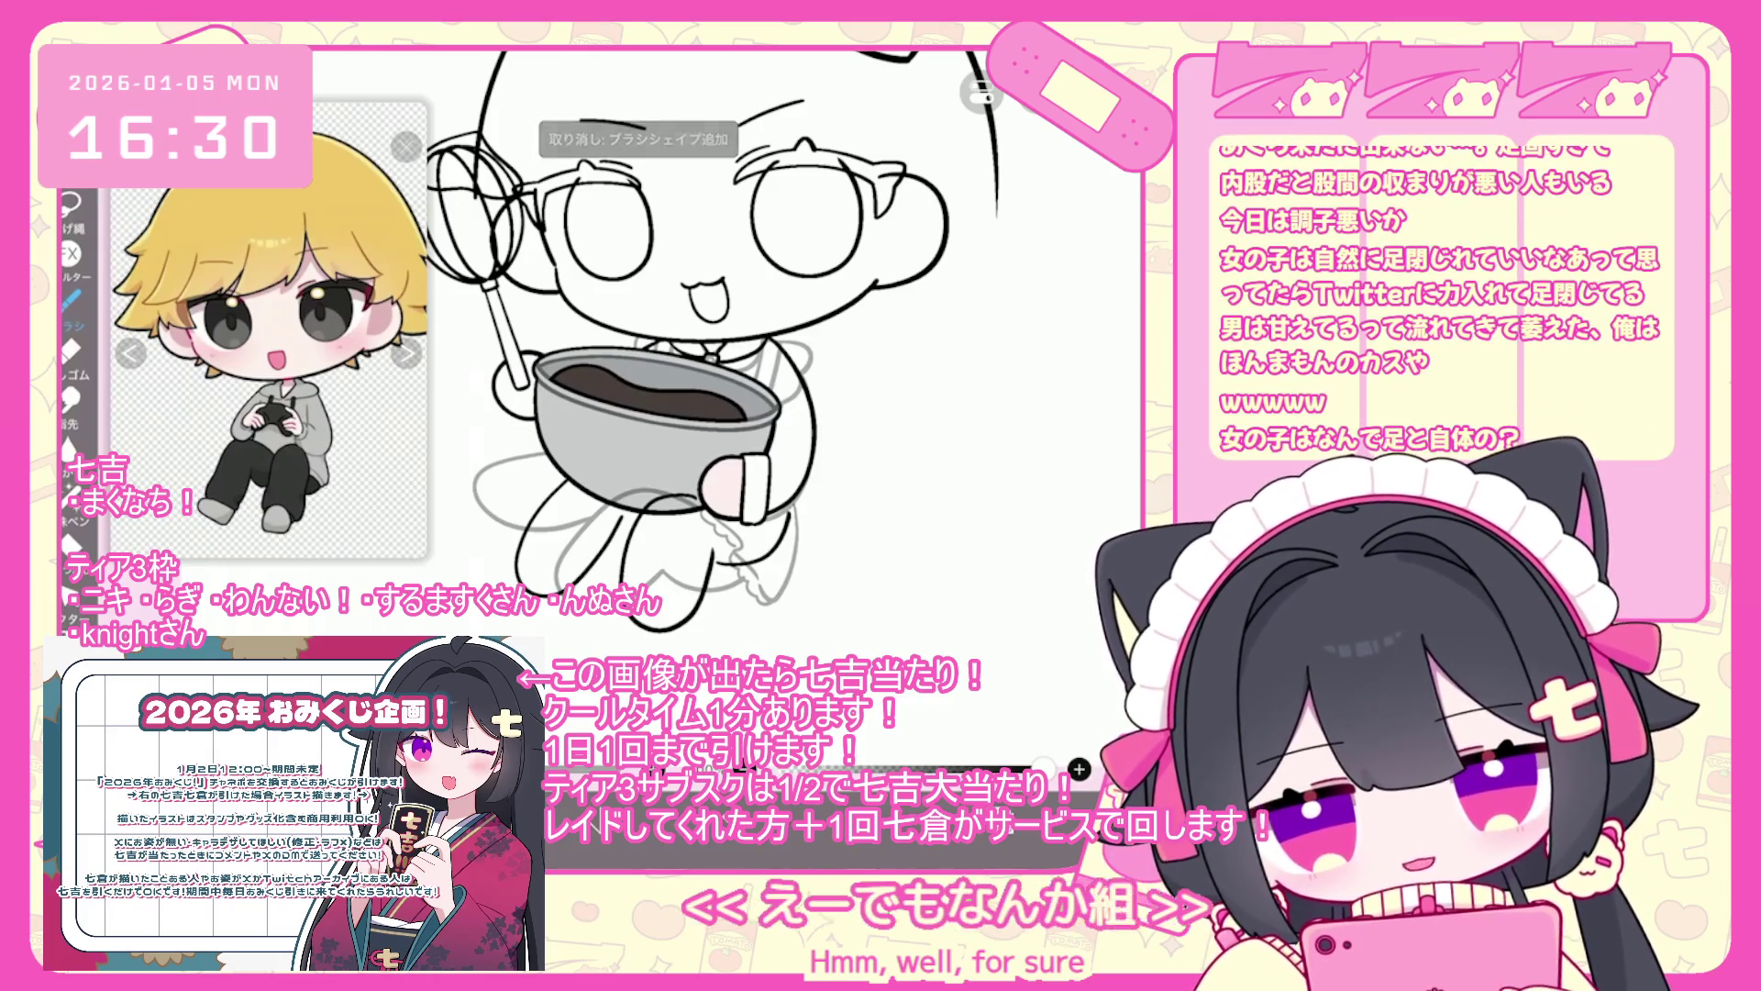